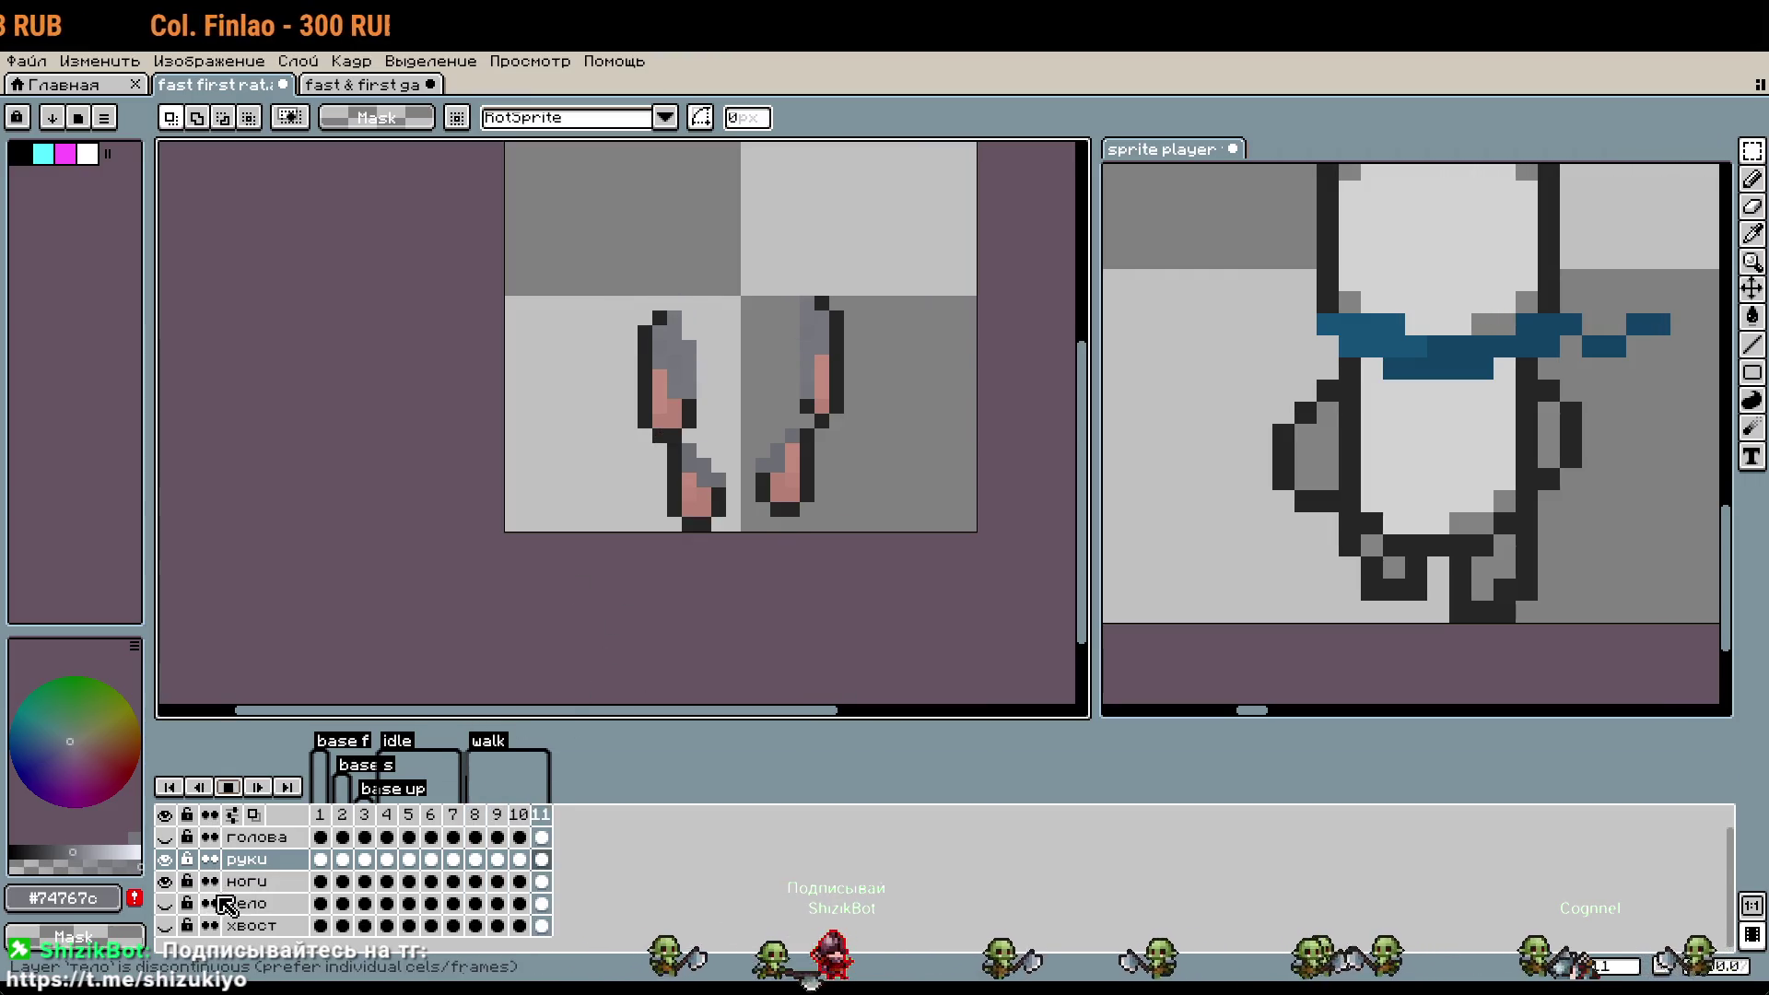
- Show the тело and голова layers again and zoom the canvas out to 1200%
left_click(165, 904)
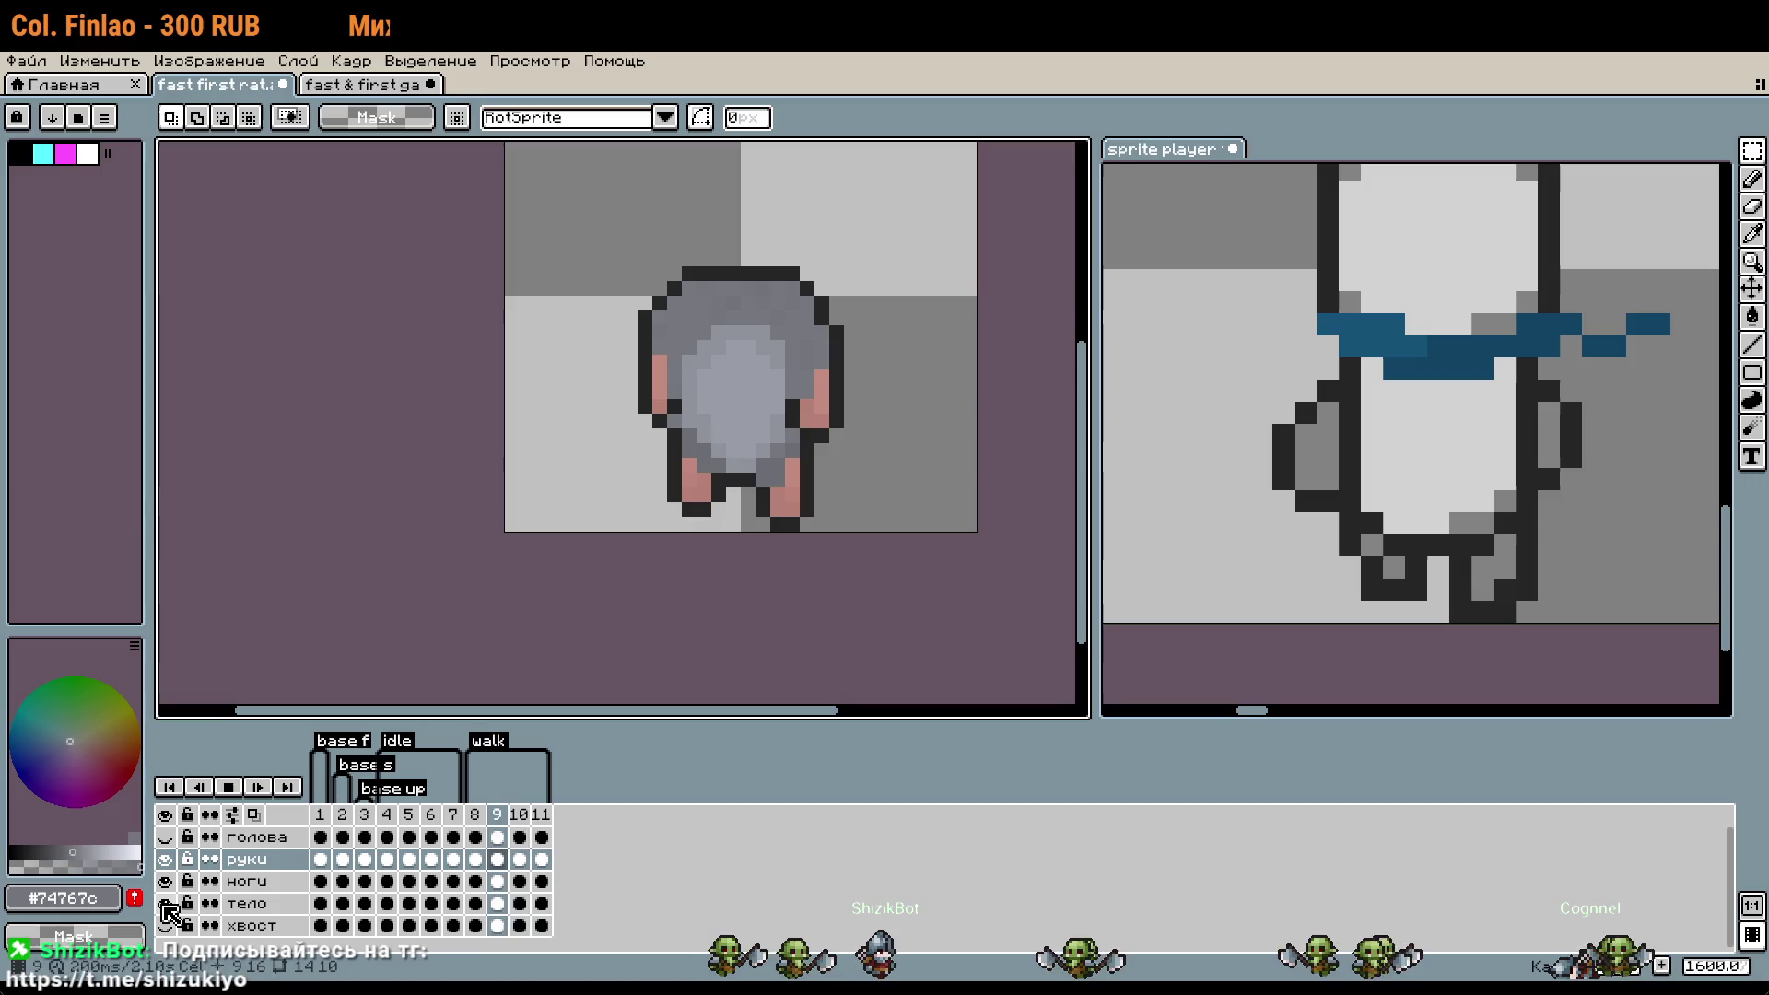
left_click(165, 837)
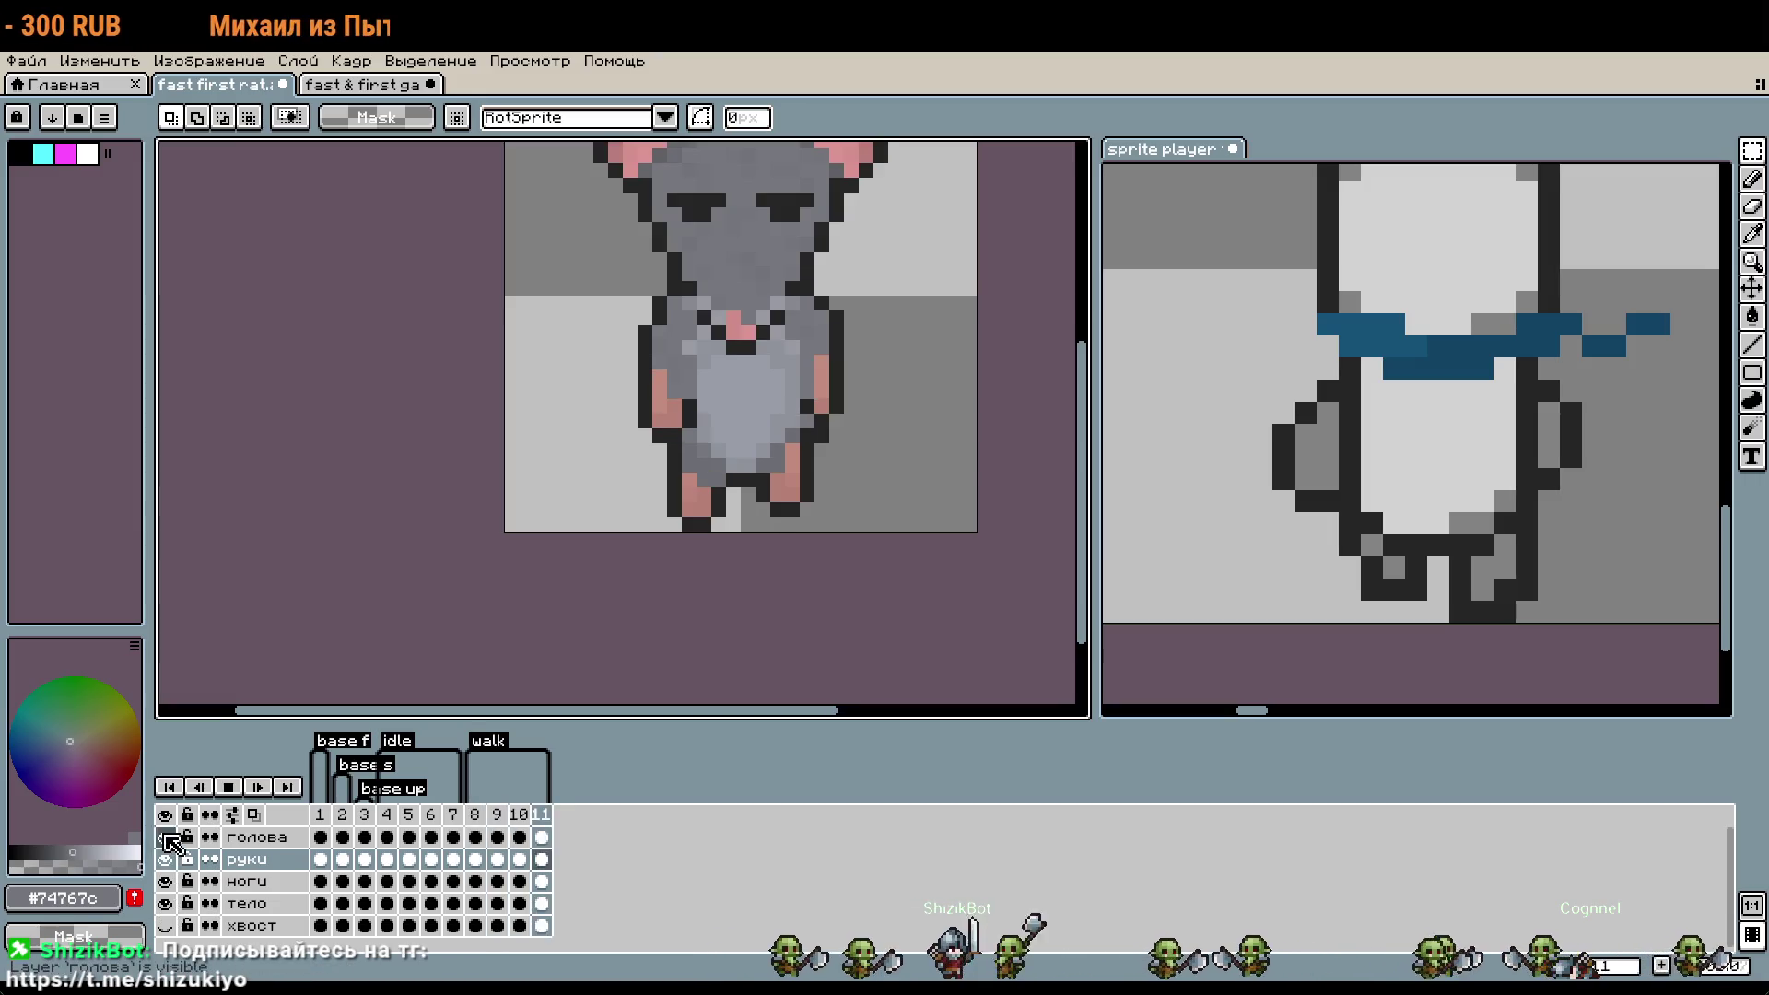
scroll(557, 575, "down", 1)
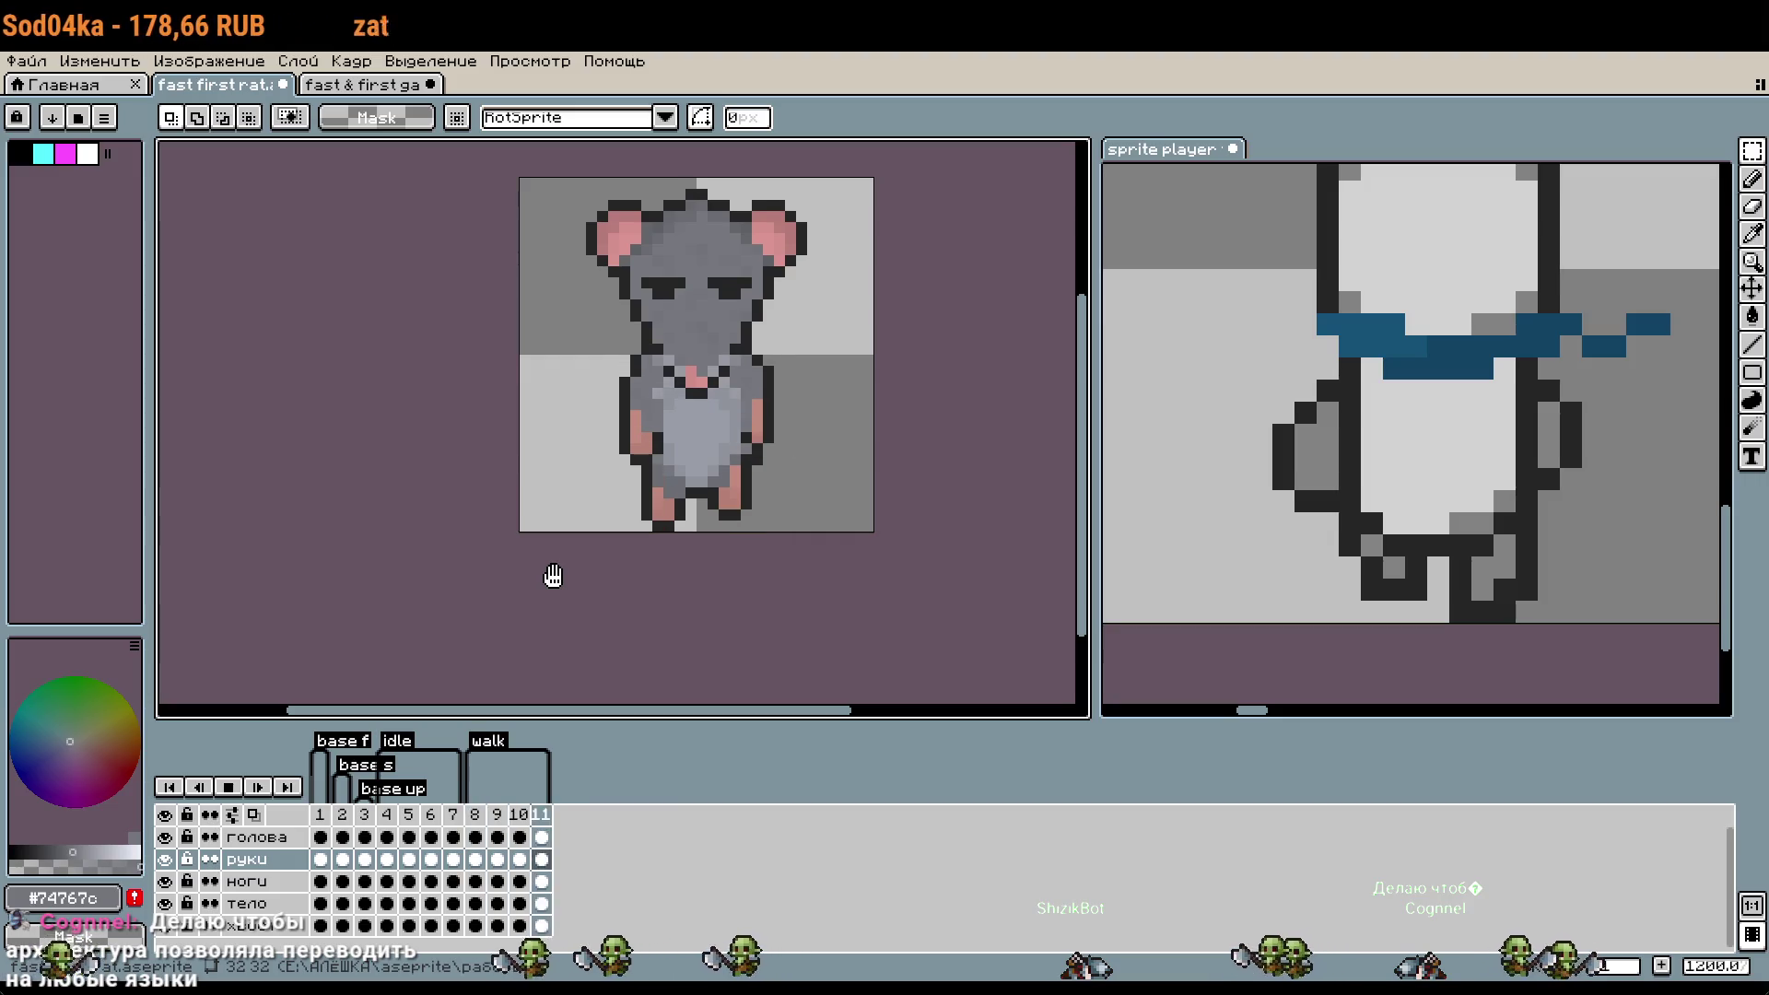
- Stop playback and hide the руки, ноги and тело layers so only the head shows
key("Return")
left_click(164, 837)
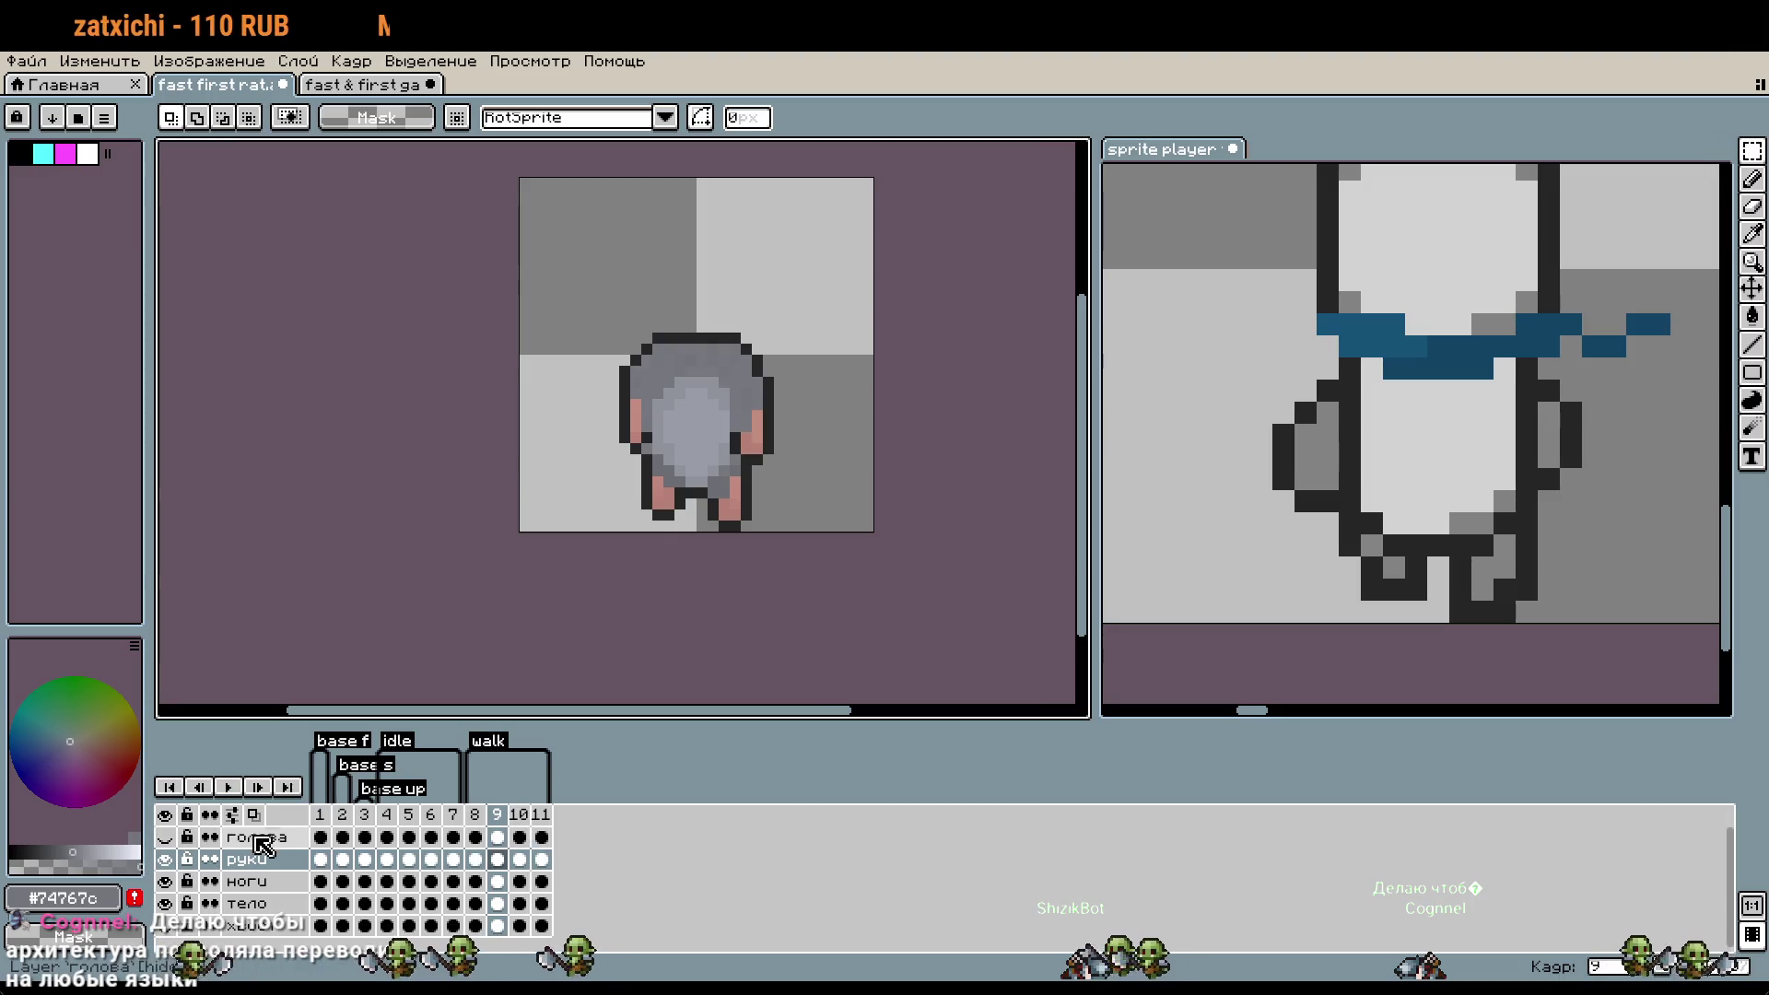
left_click(165, 837)
left_click(165, 859)
left_click(165, 881)
left_click(165, 903)
- Select the rat's head on frame 11 and paste it, one pixel lower, into frame 10
left_click(498, 859)
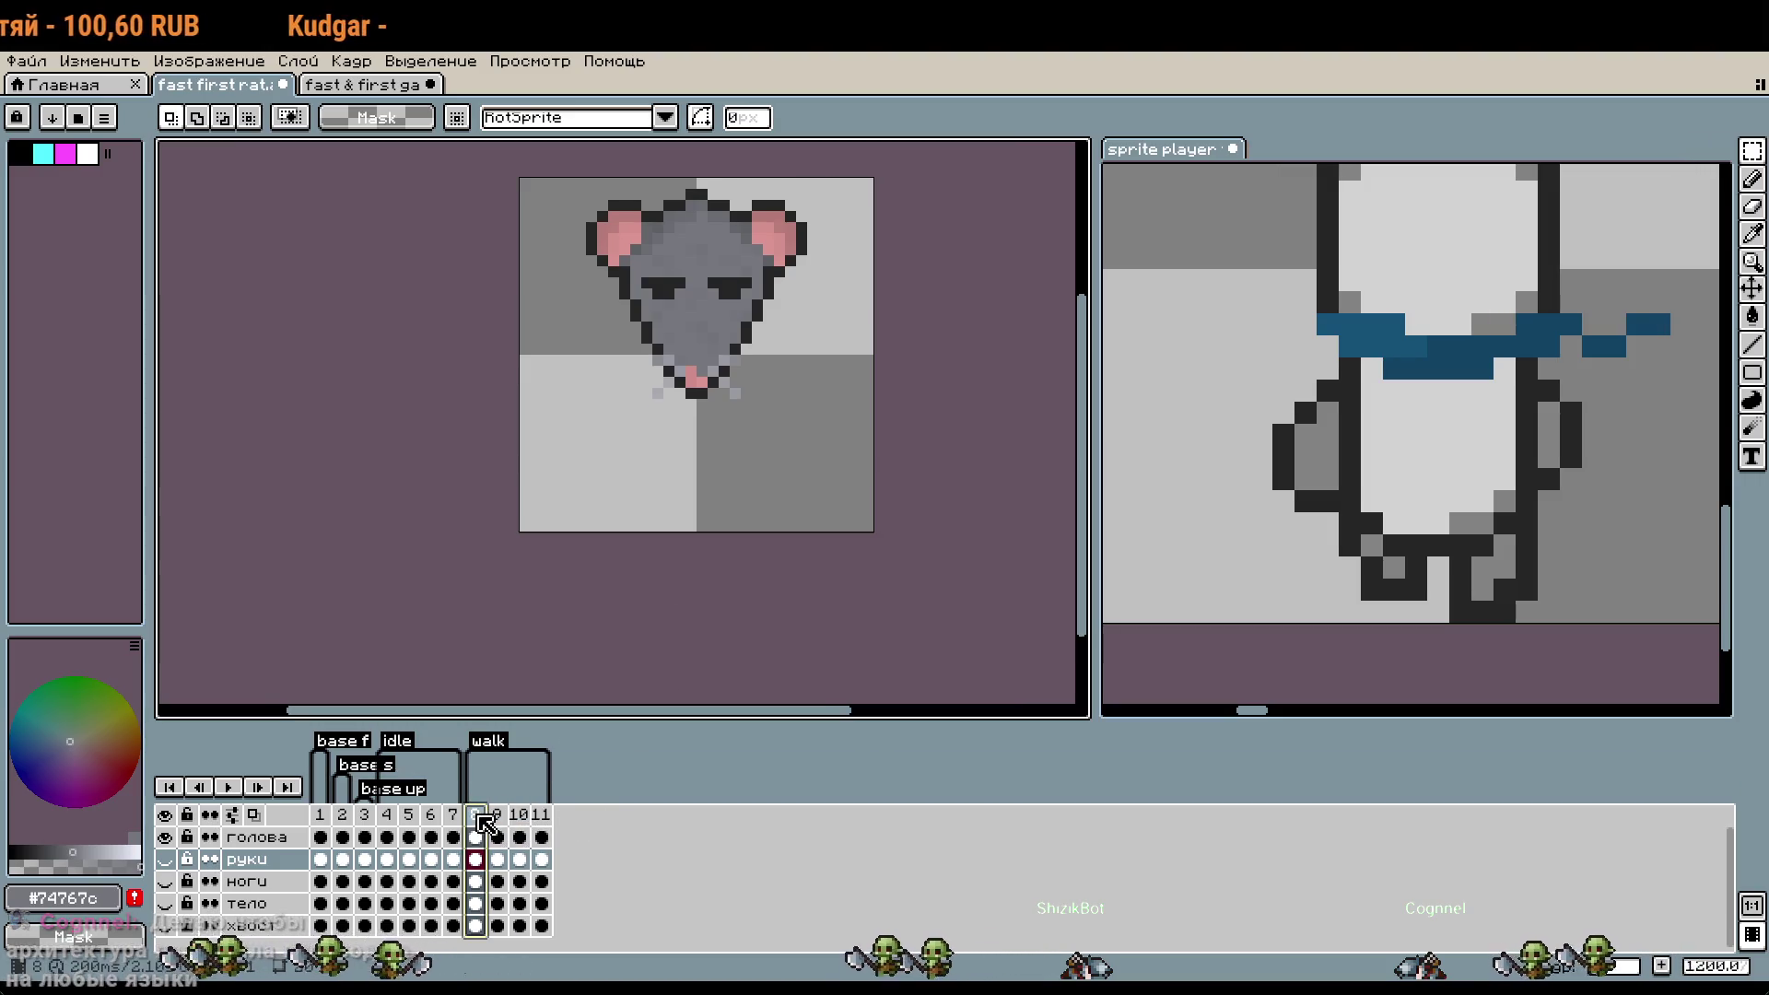
left_click(519, 823)
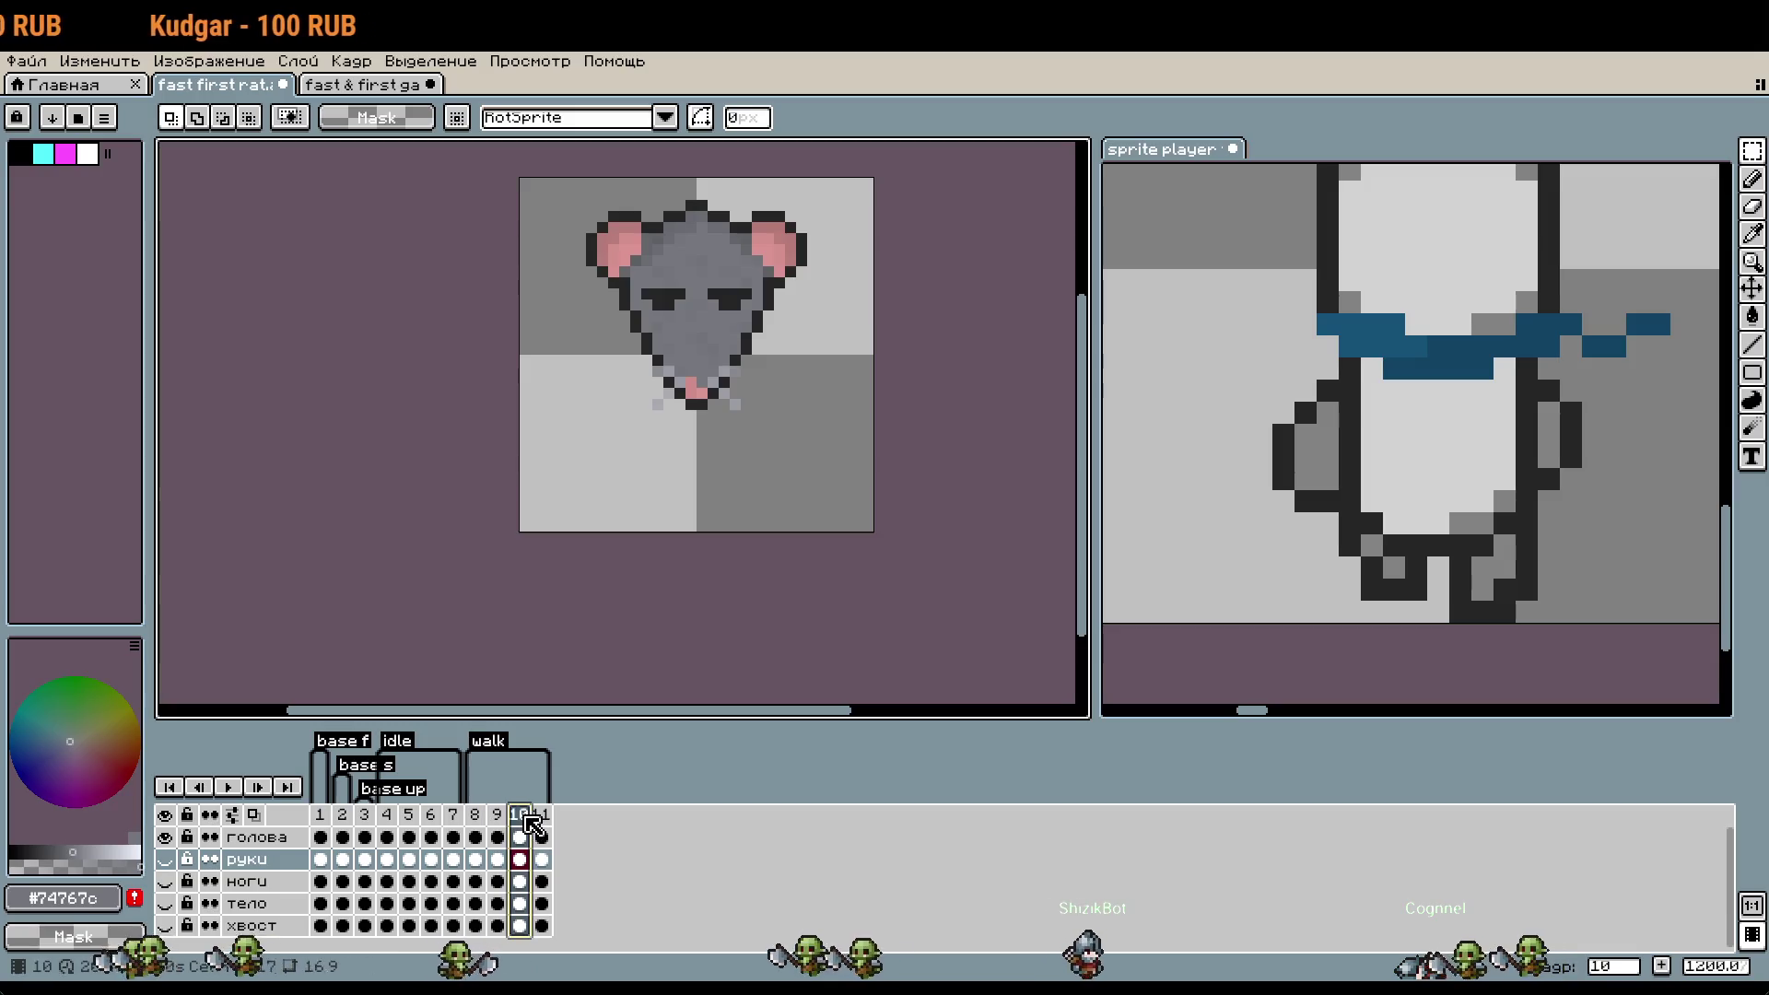
left_click(541, 822)
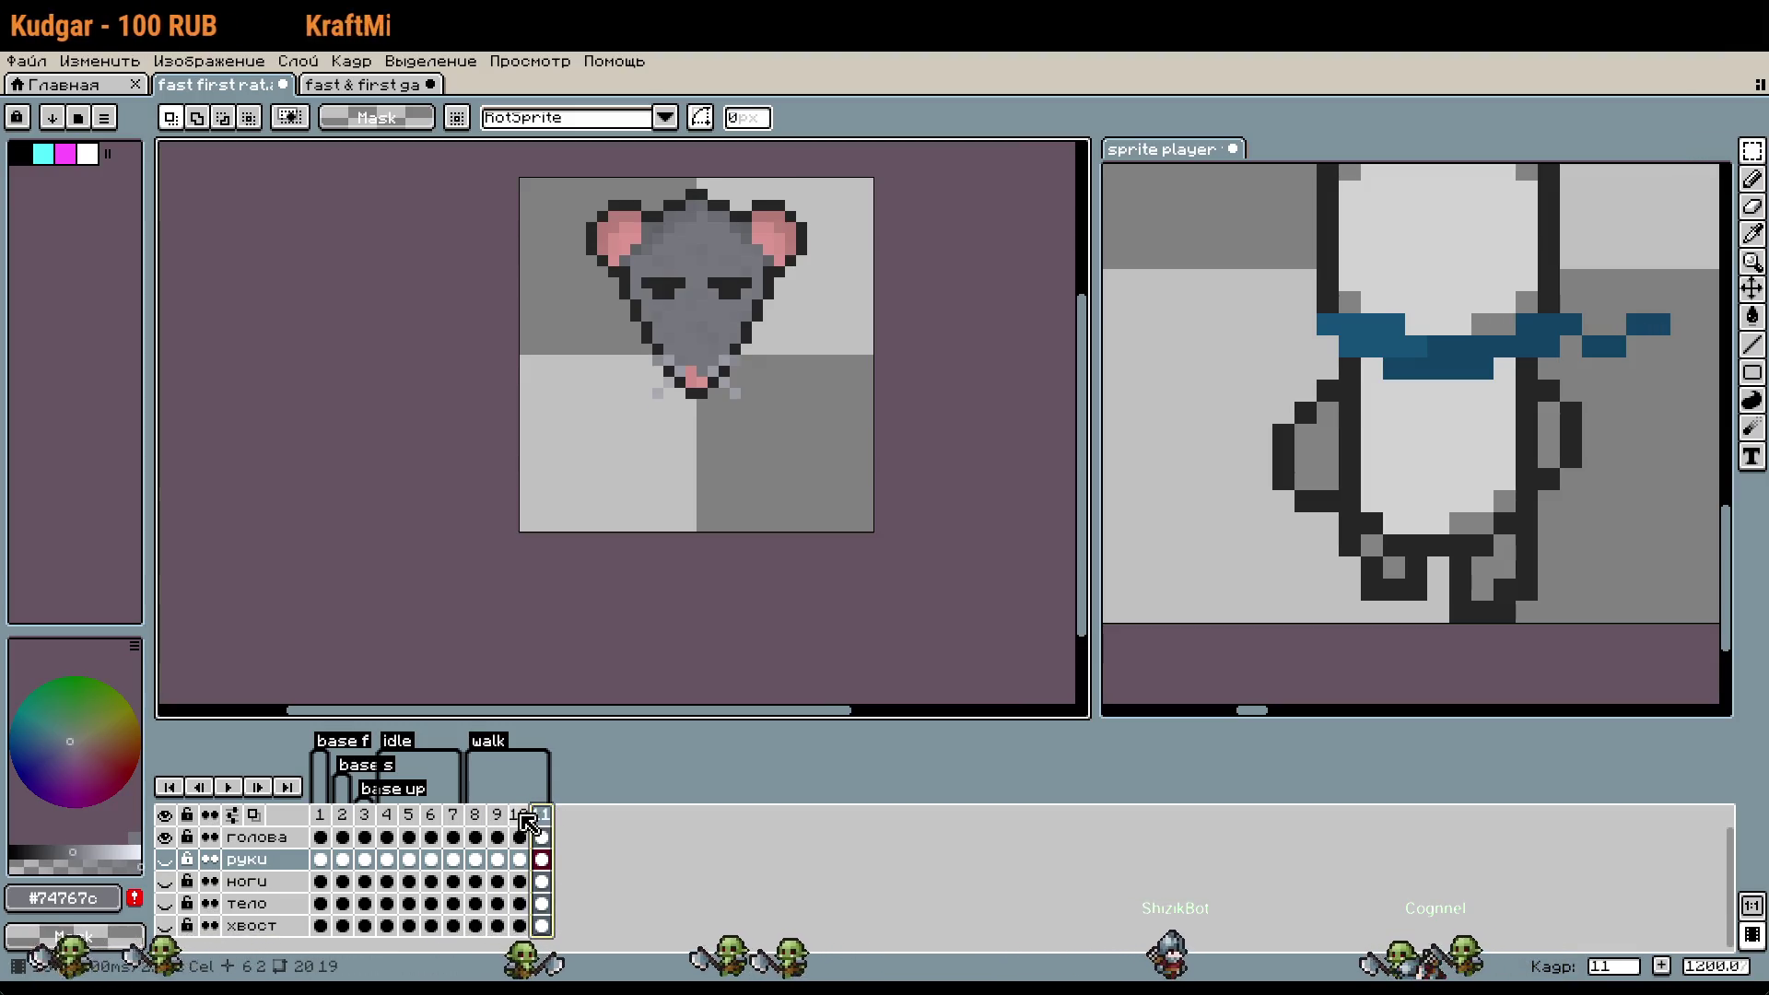
left_click_drag(537, 173, 880, 428)
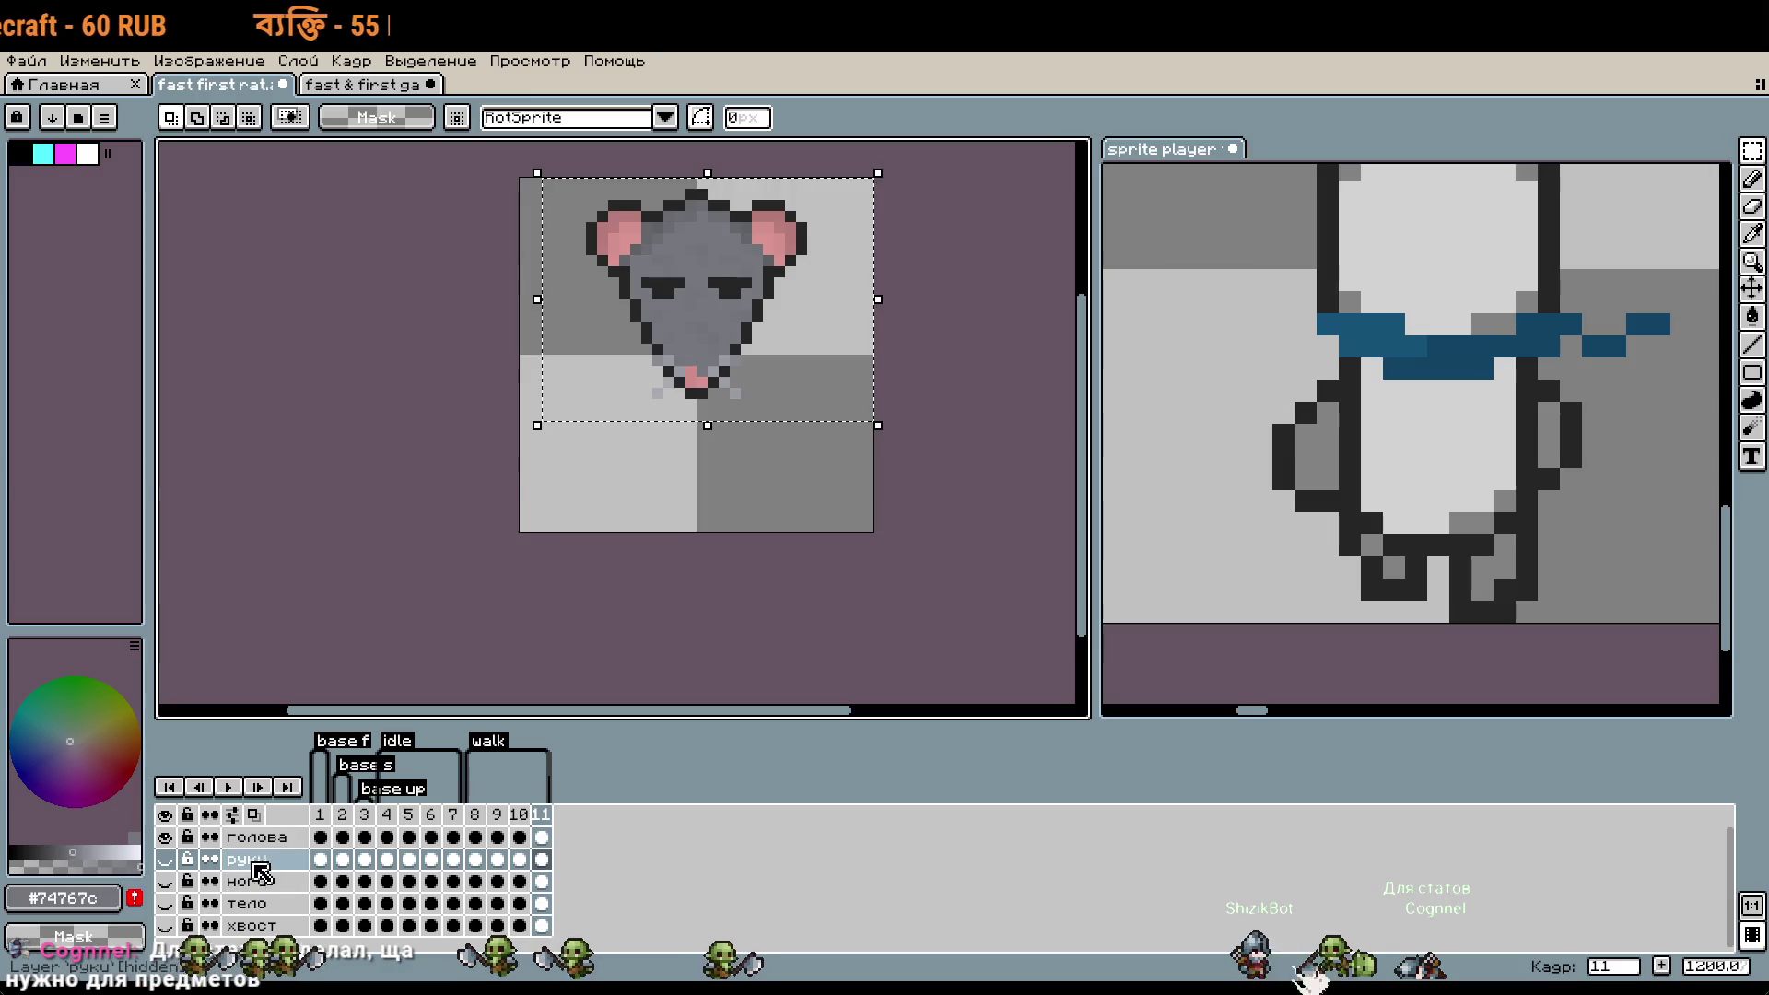
left_click(262, 842)
key("ctrl+z")
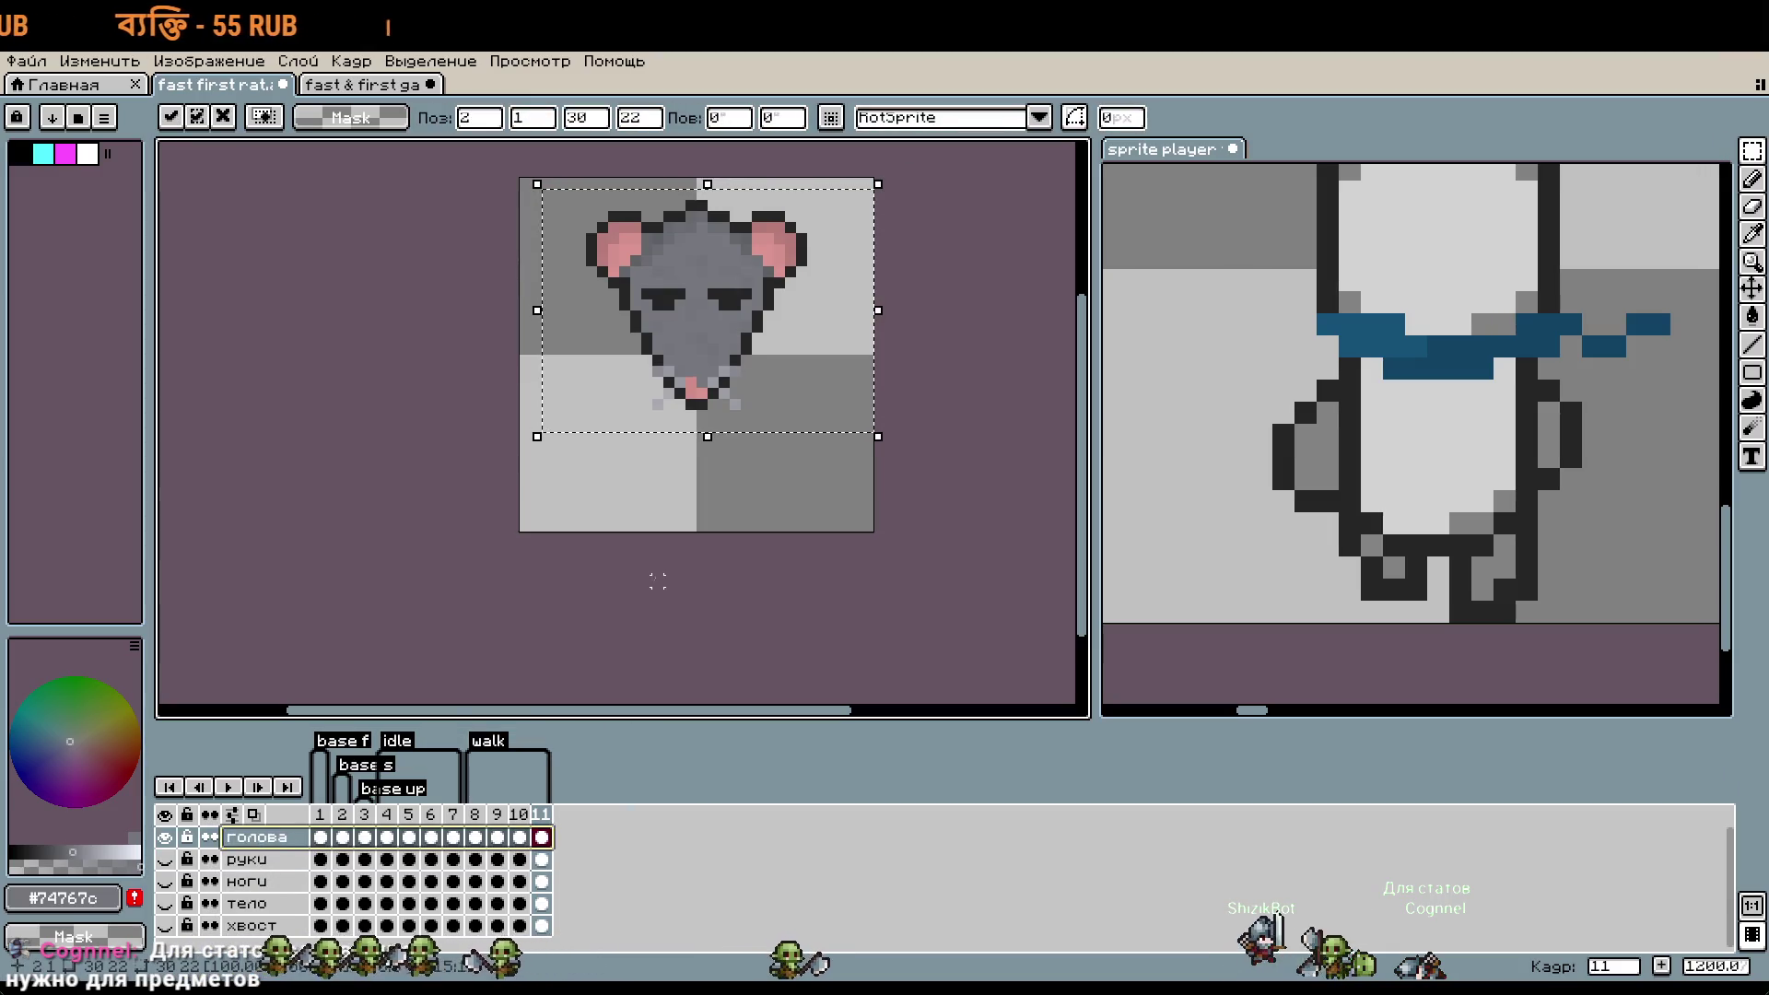
left_click(525, 817)
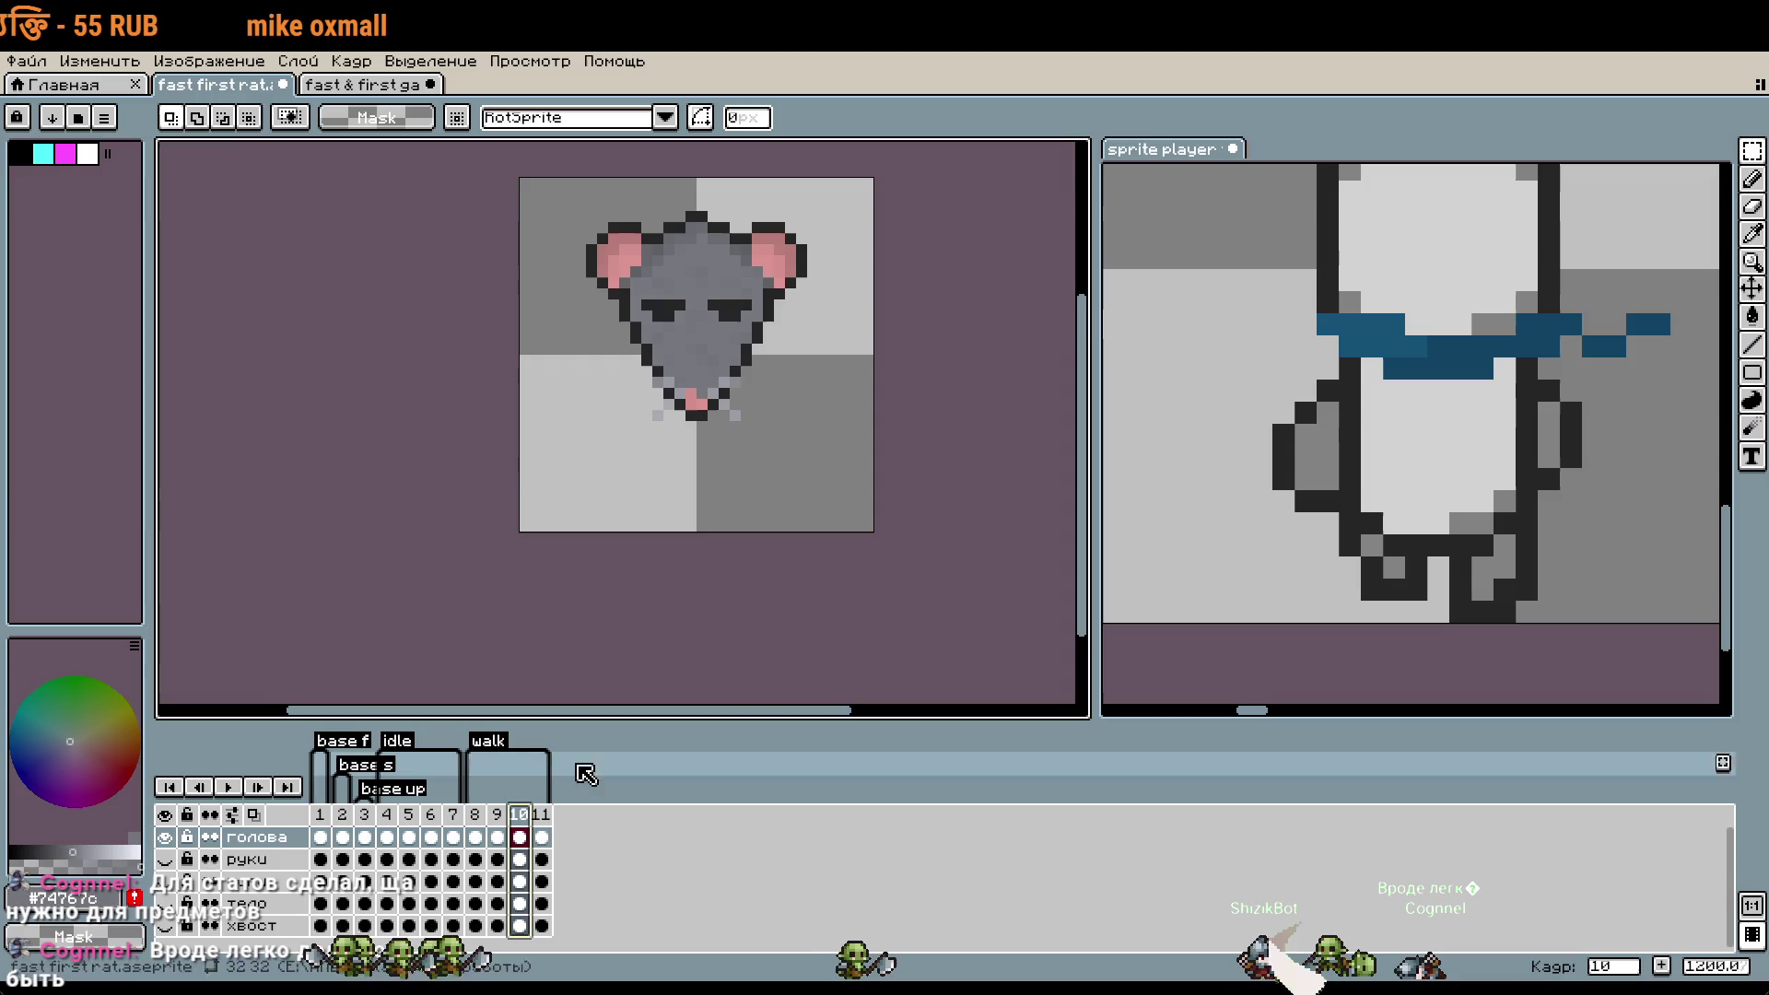
key("ctrl+v")
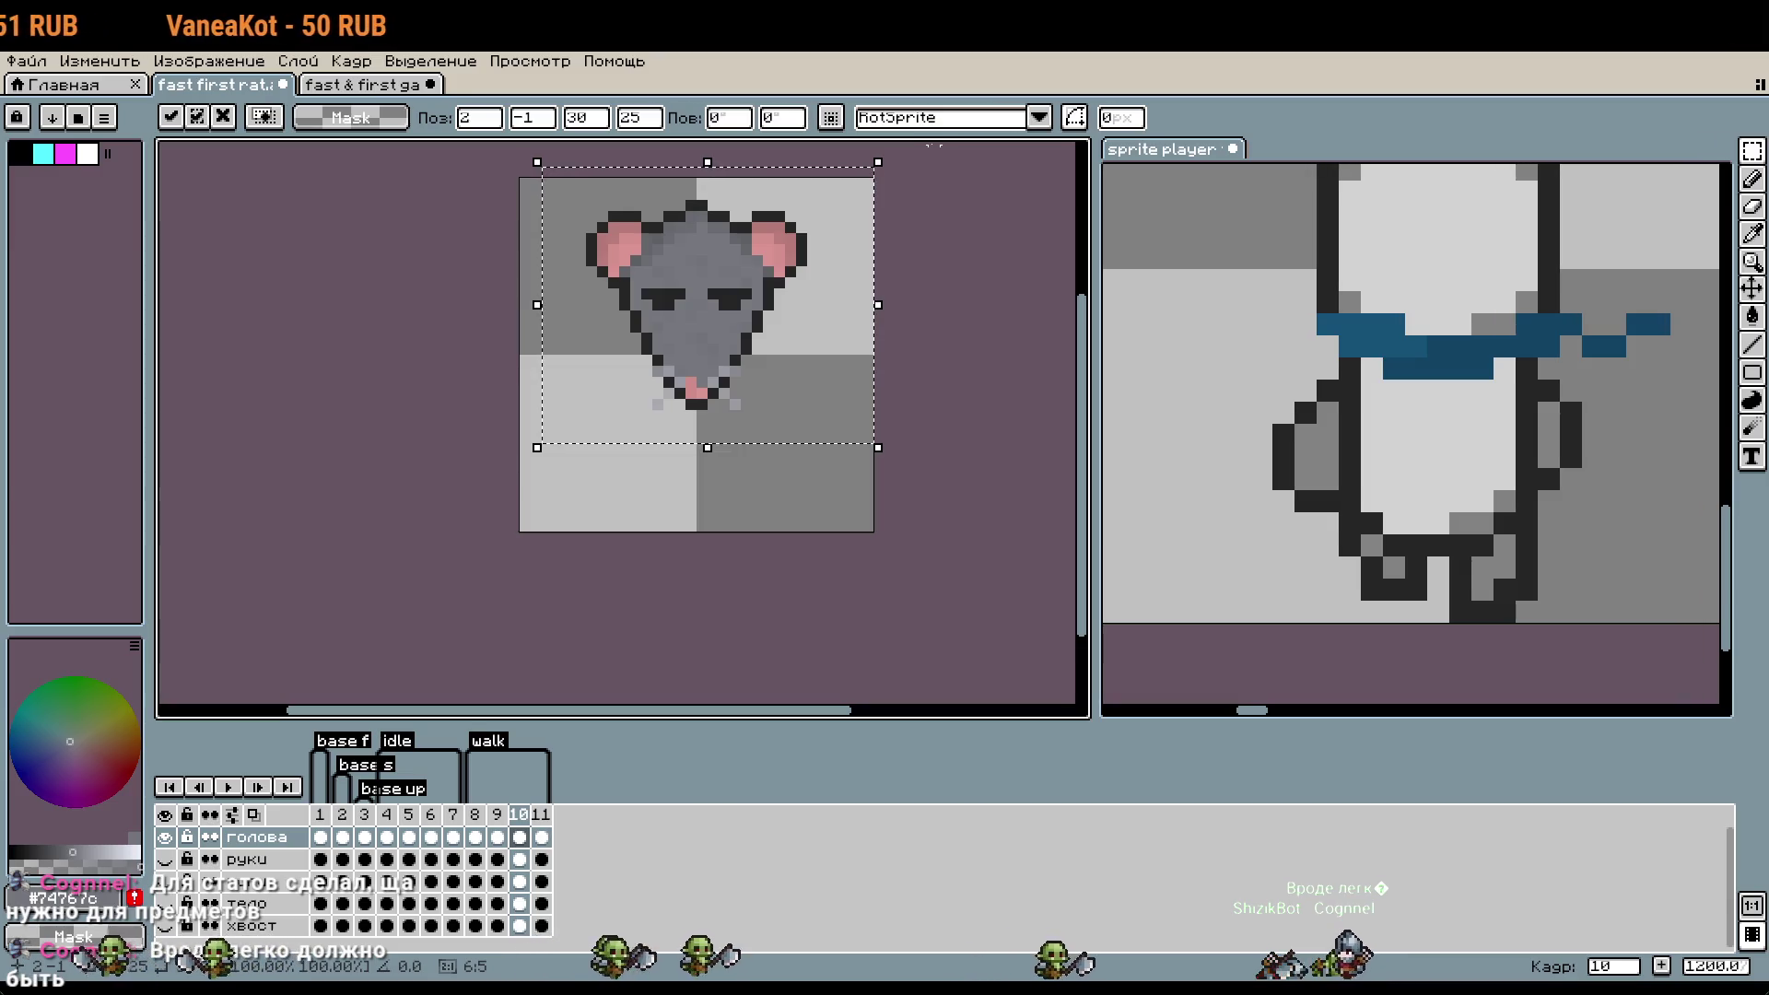
left_click(900, 493)
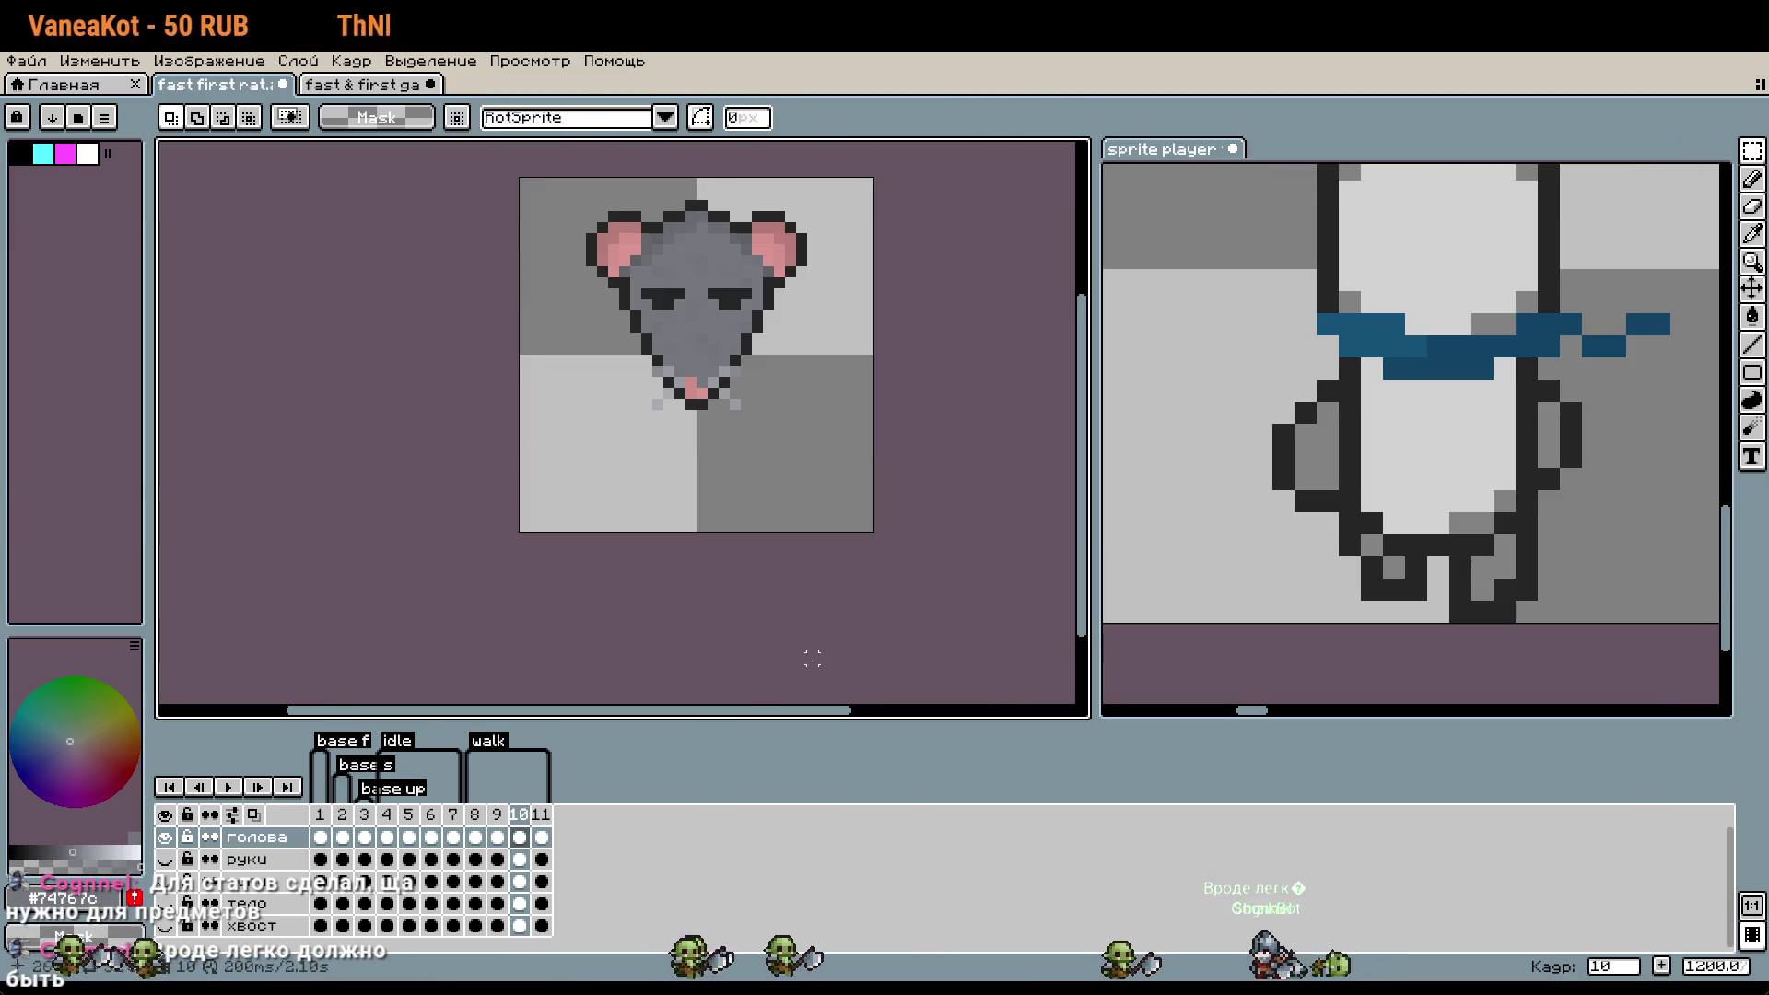
- Stop playback and compare the head poses across walk frames 8 to 11
left_click(228, 788)
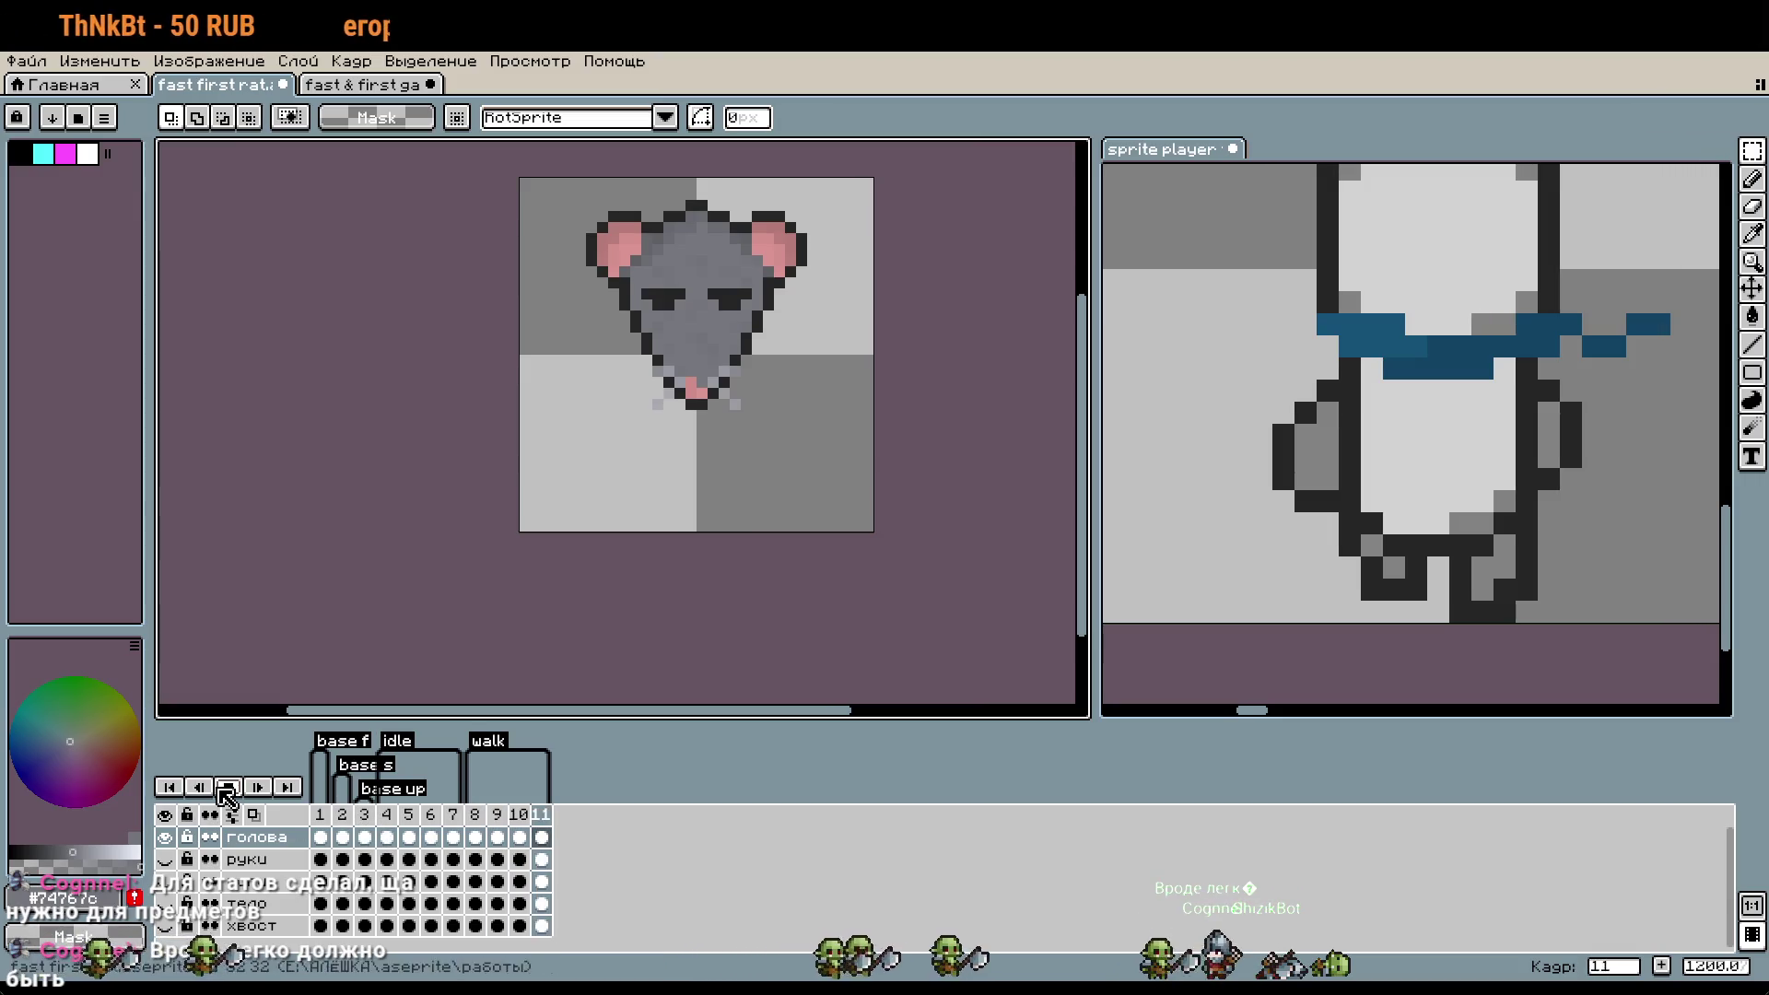
key("Right")
key("Right")
key("Right")
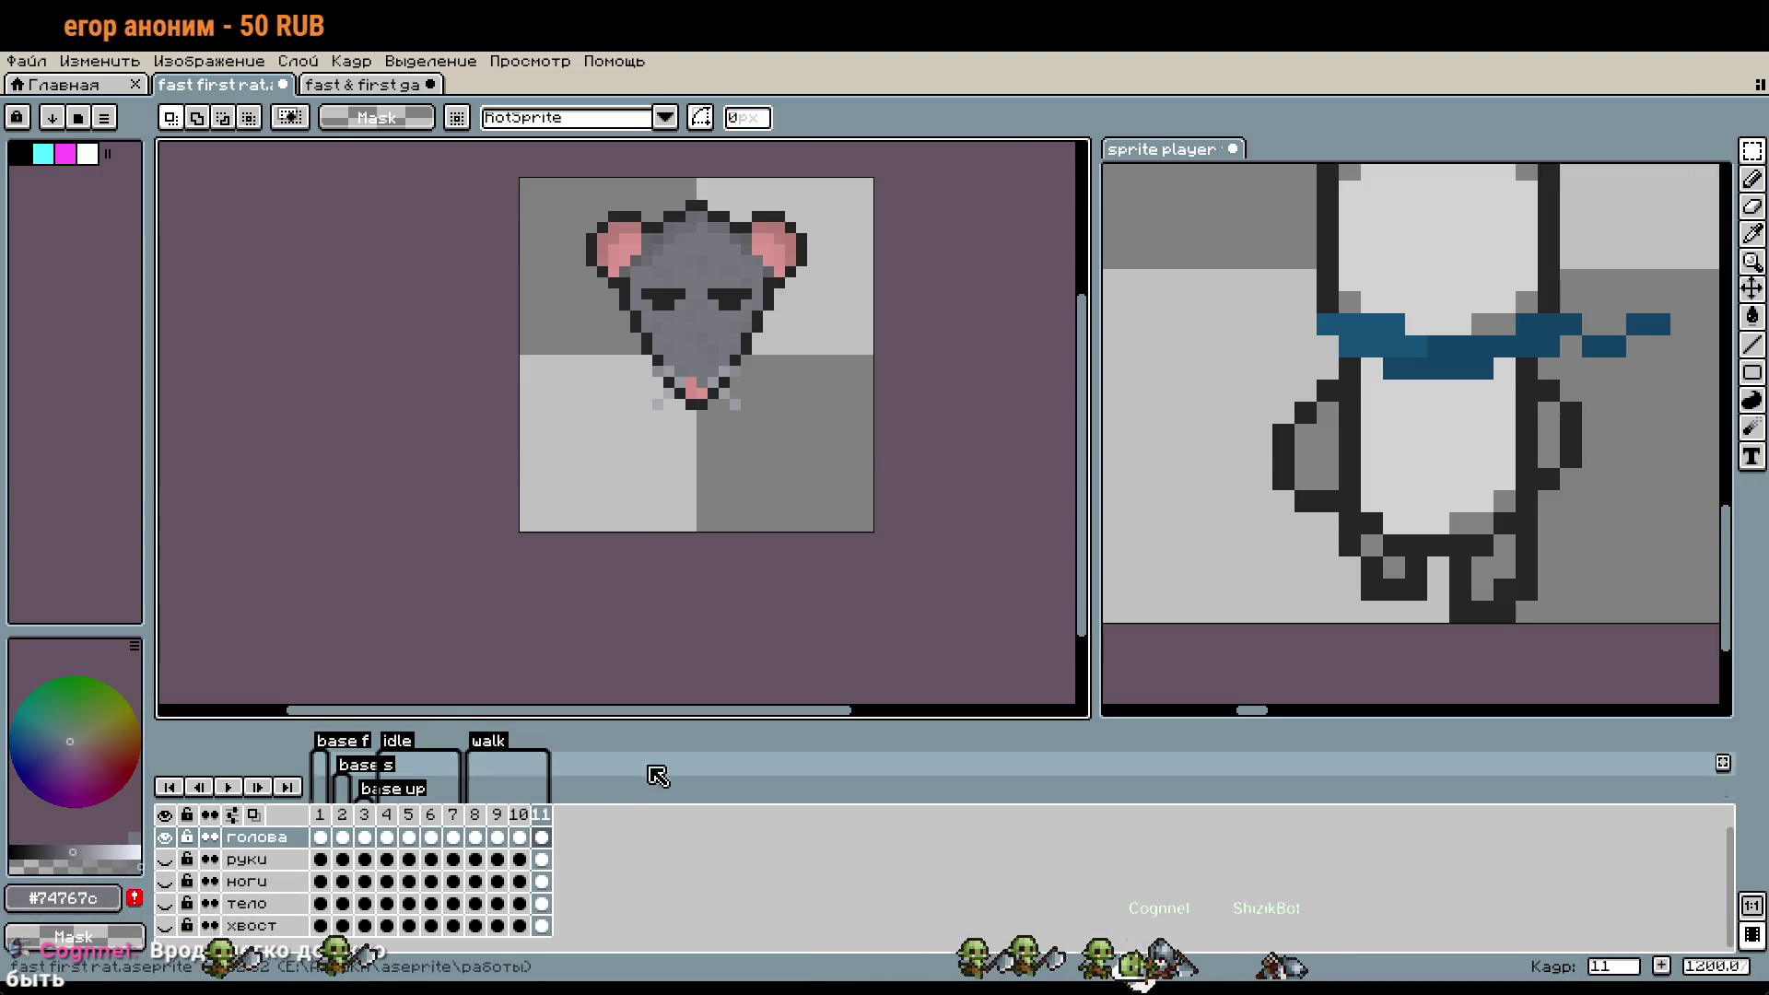
key("Right")
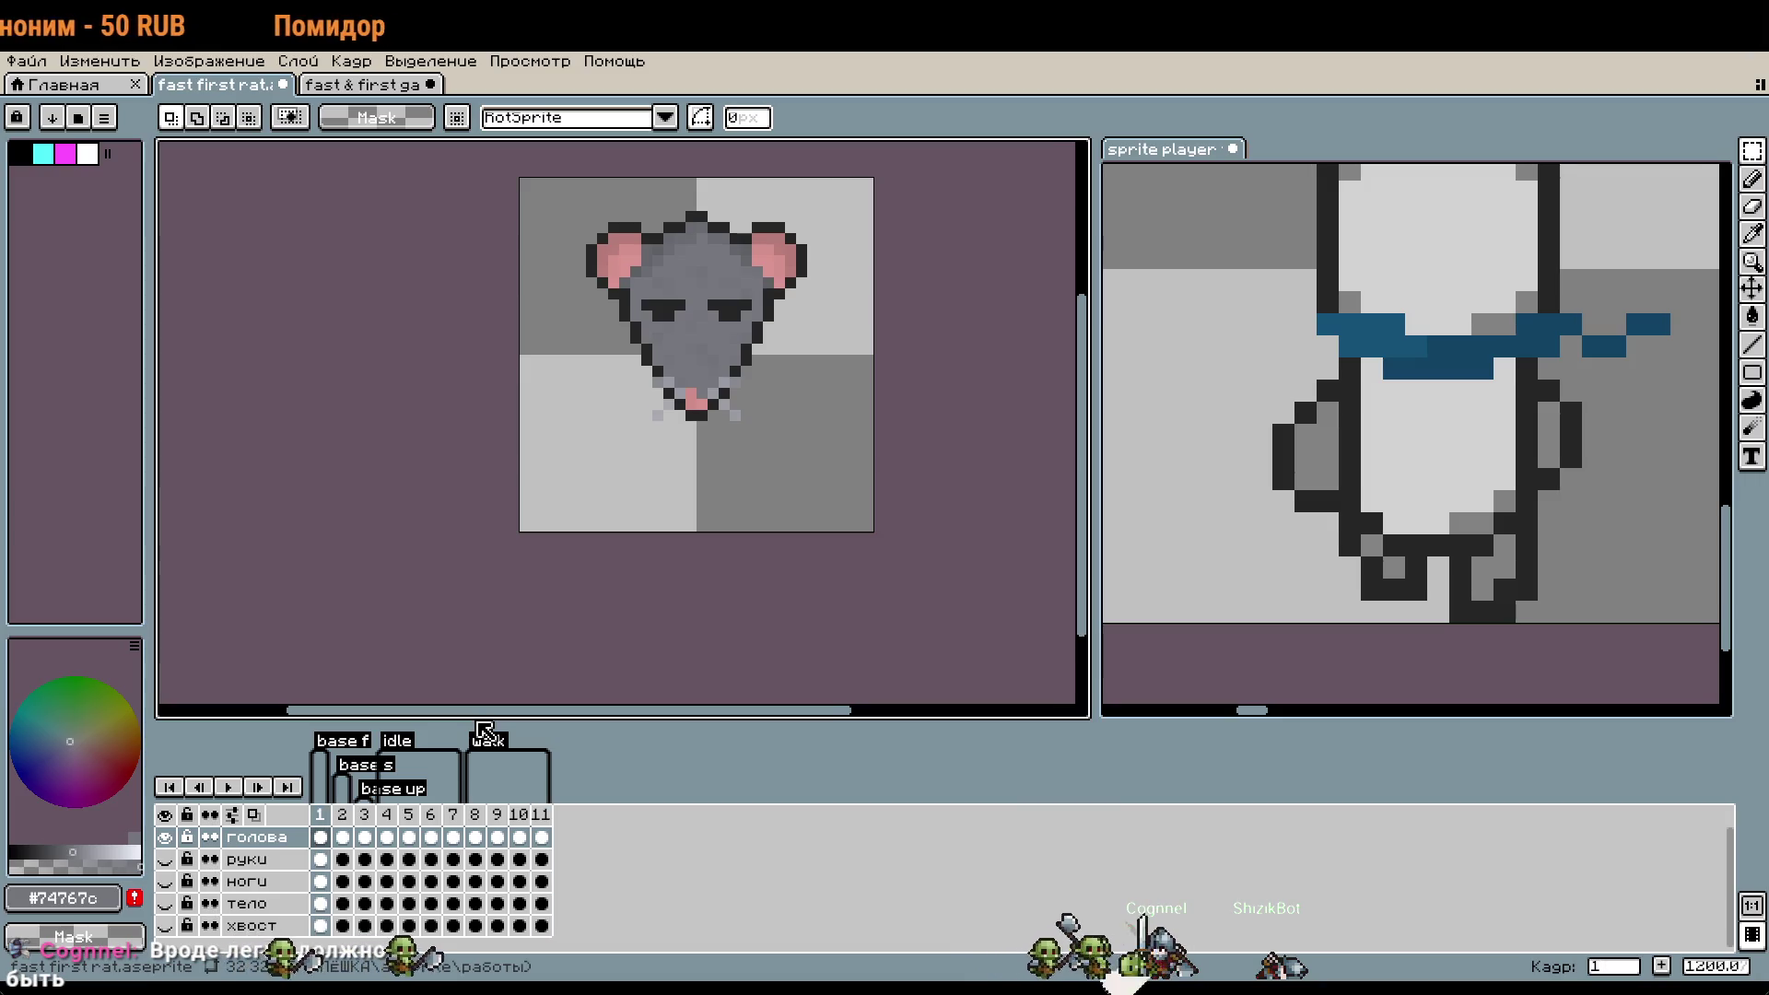
left_click(479, 815)
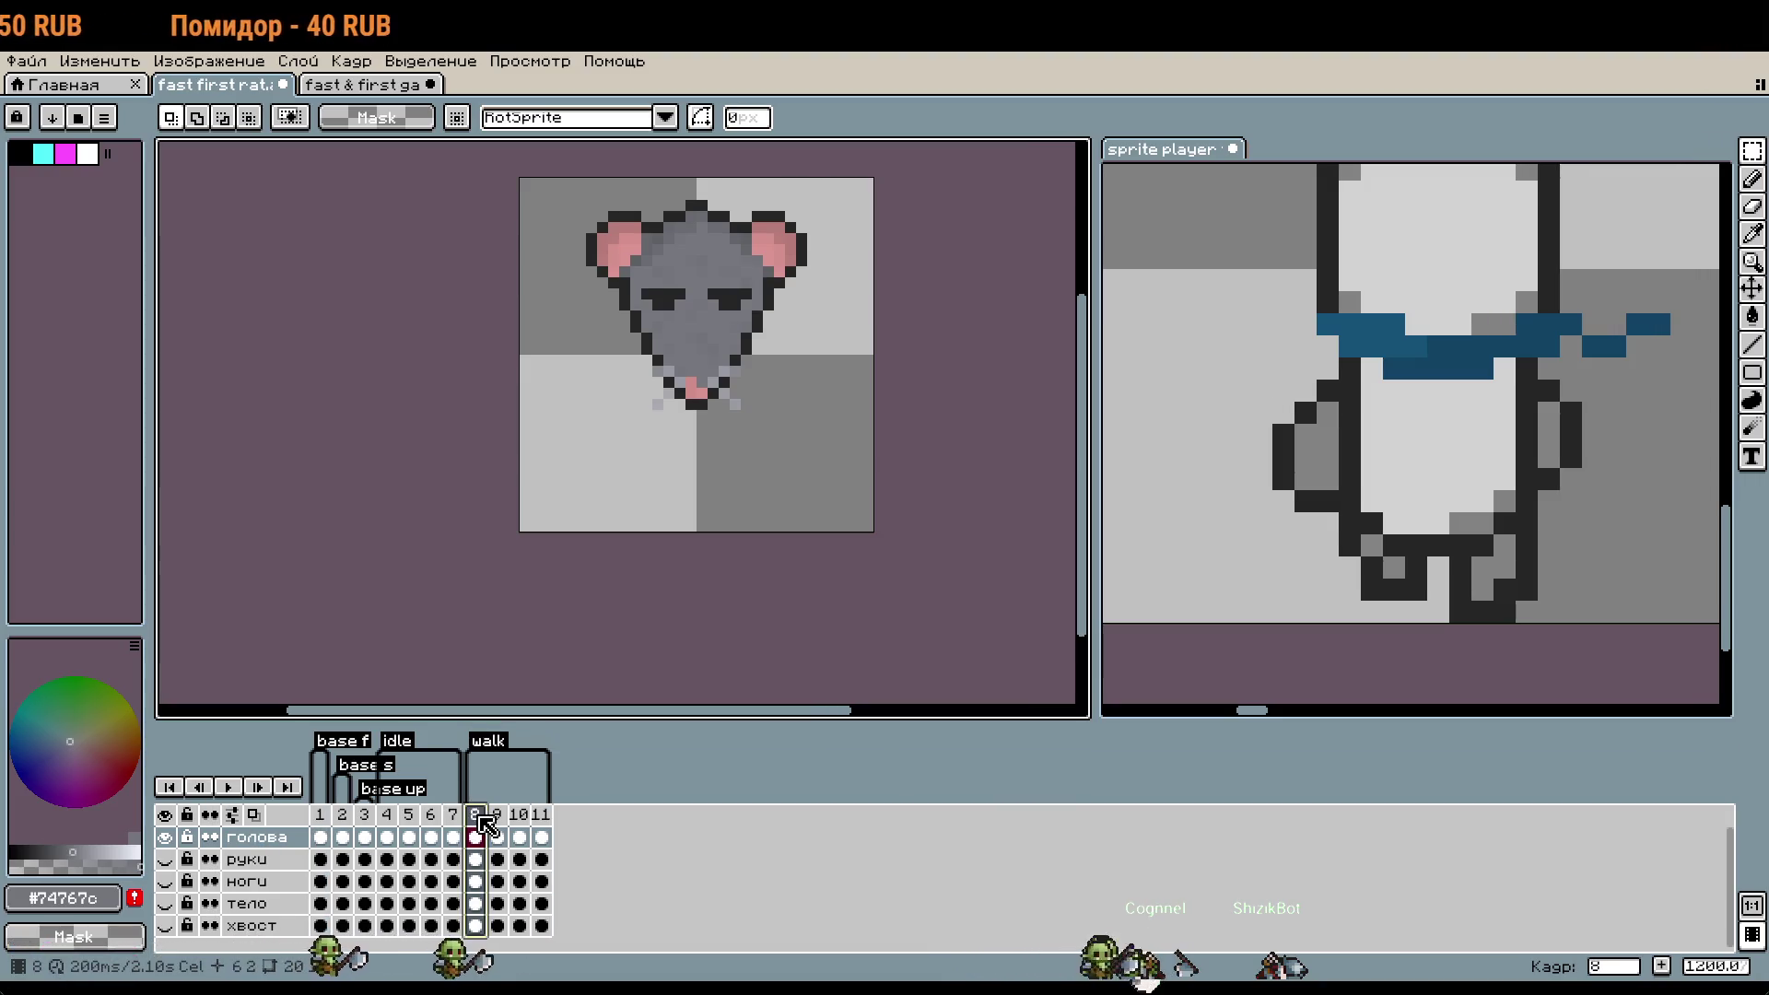
left_click(543, 818)
left_click(498, 829)
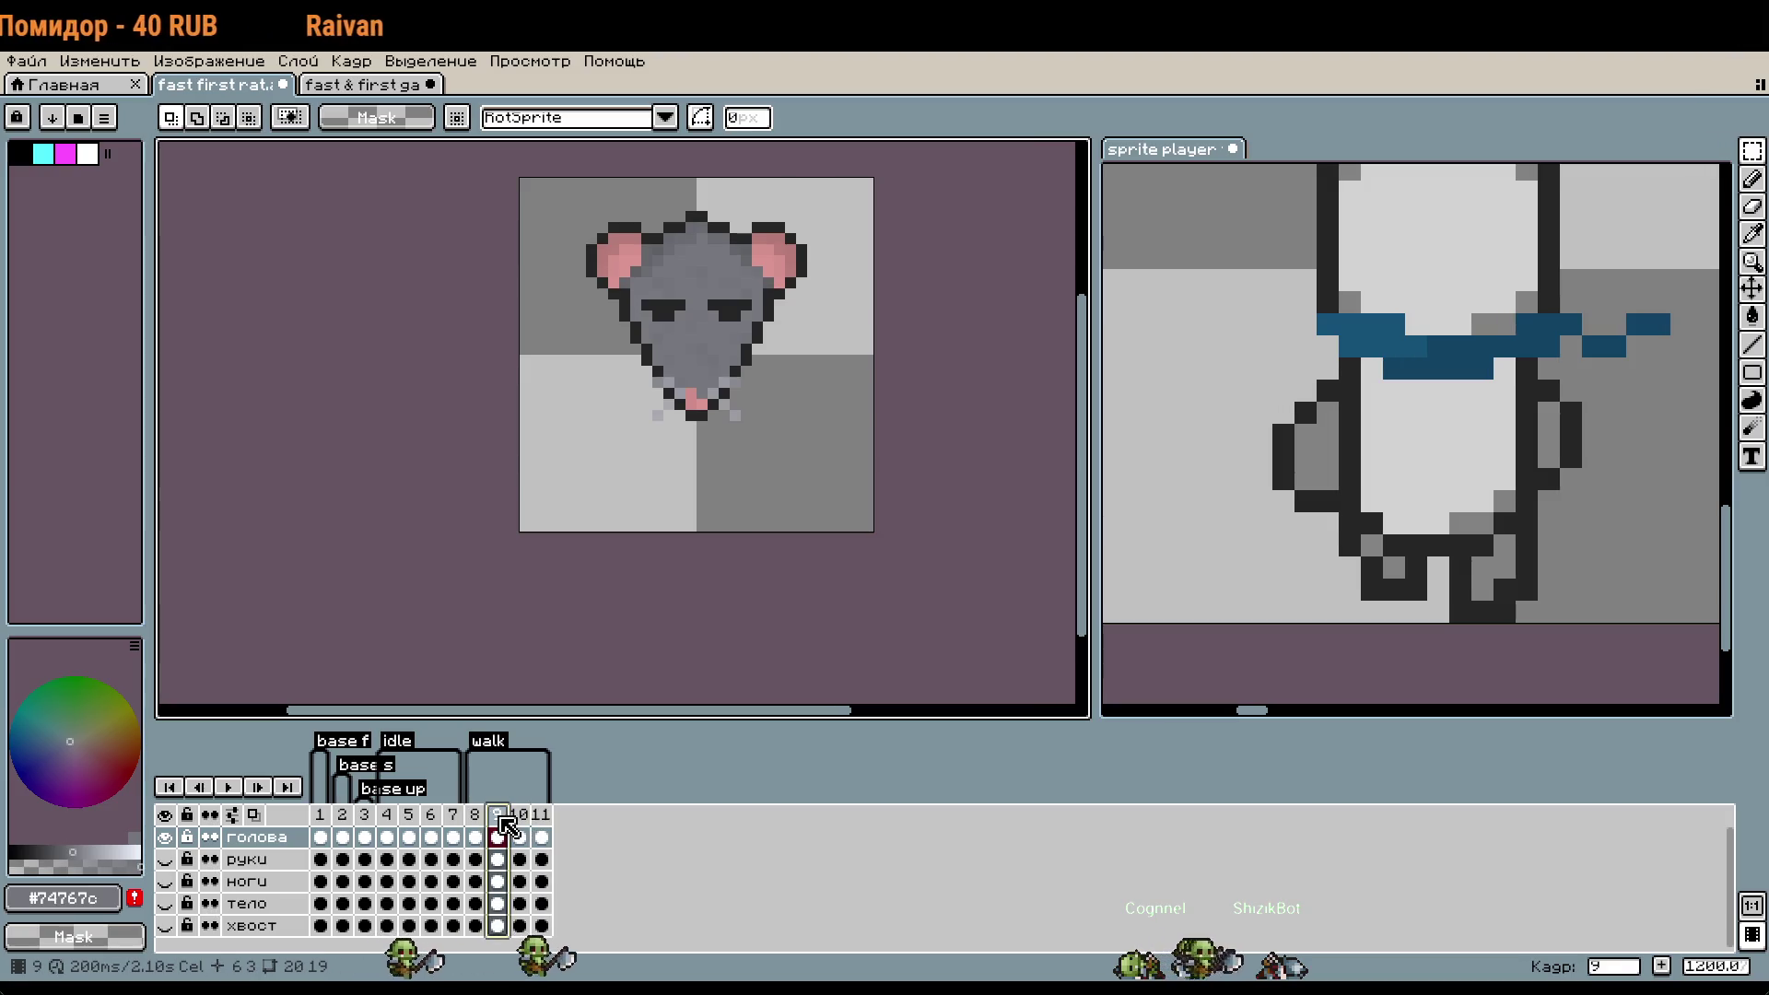
left_click(522, 818)
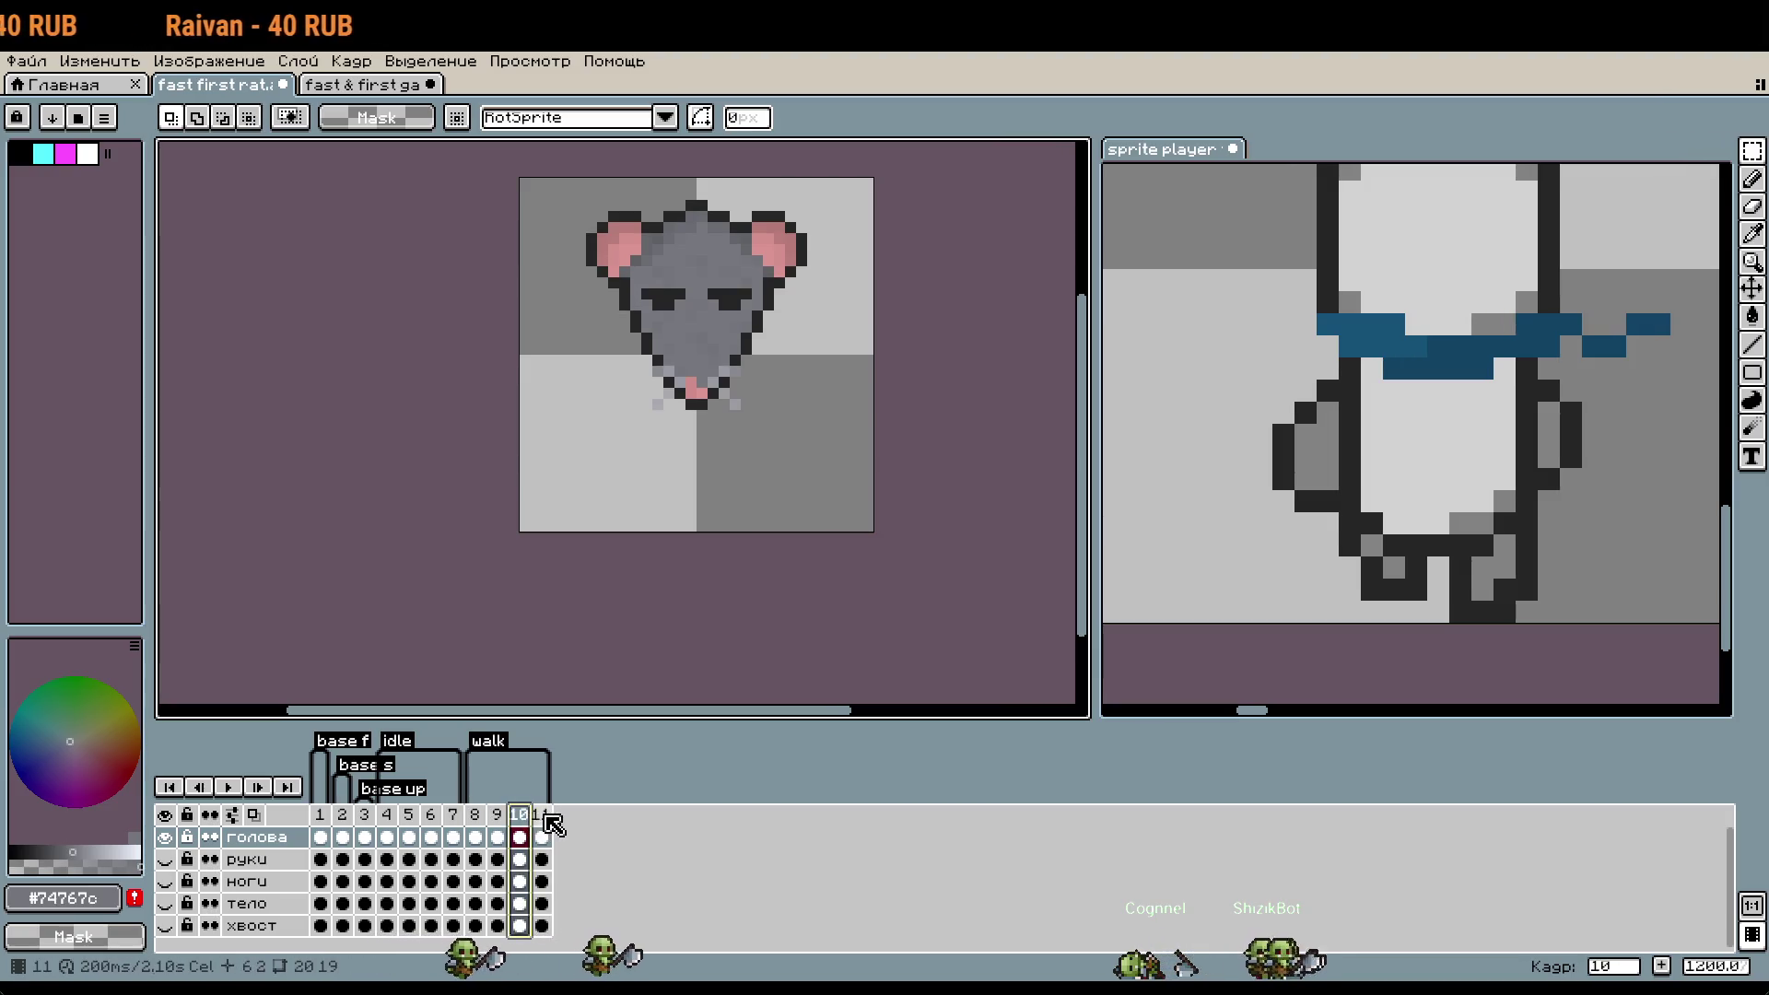
- Select frame 11's head and move it down one pixel
left_click(545, 836)
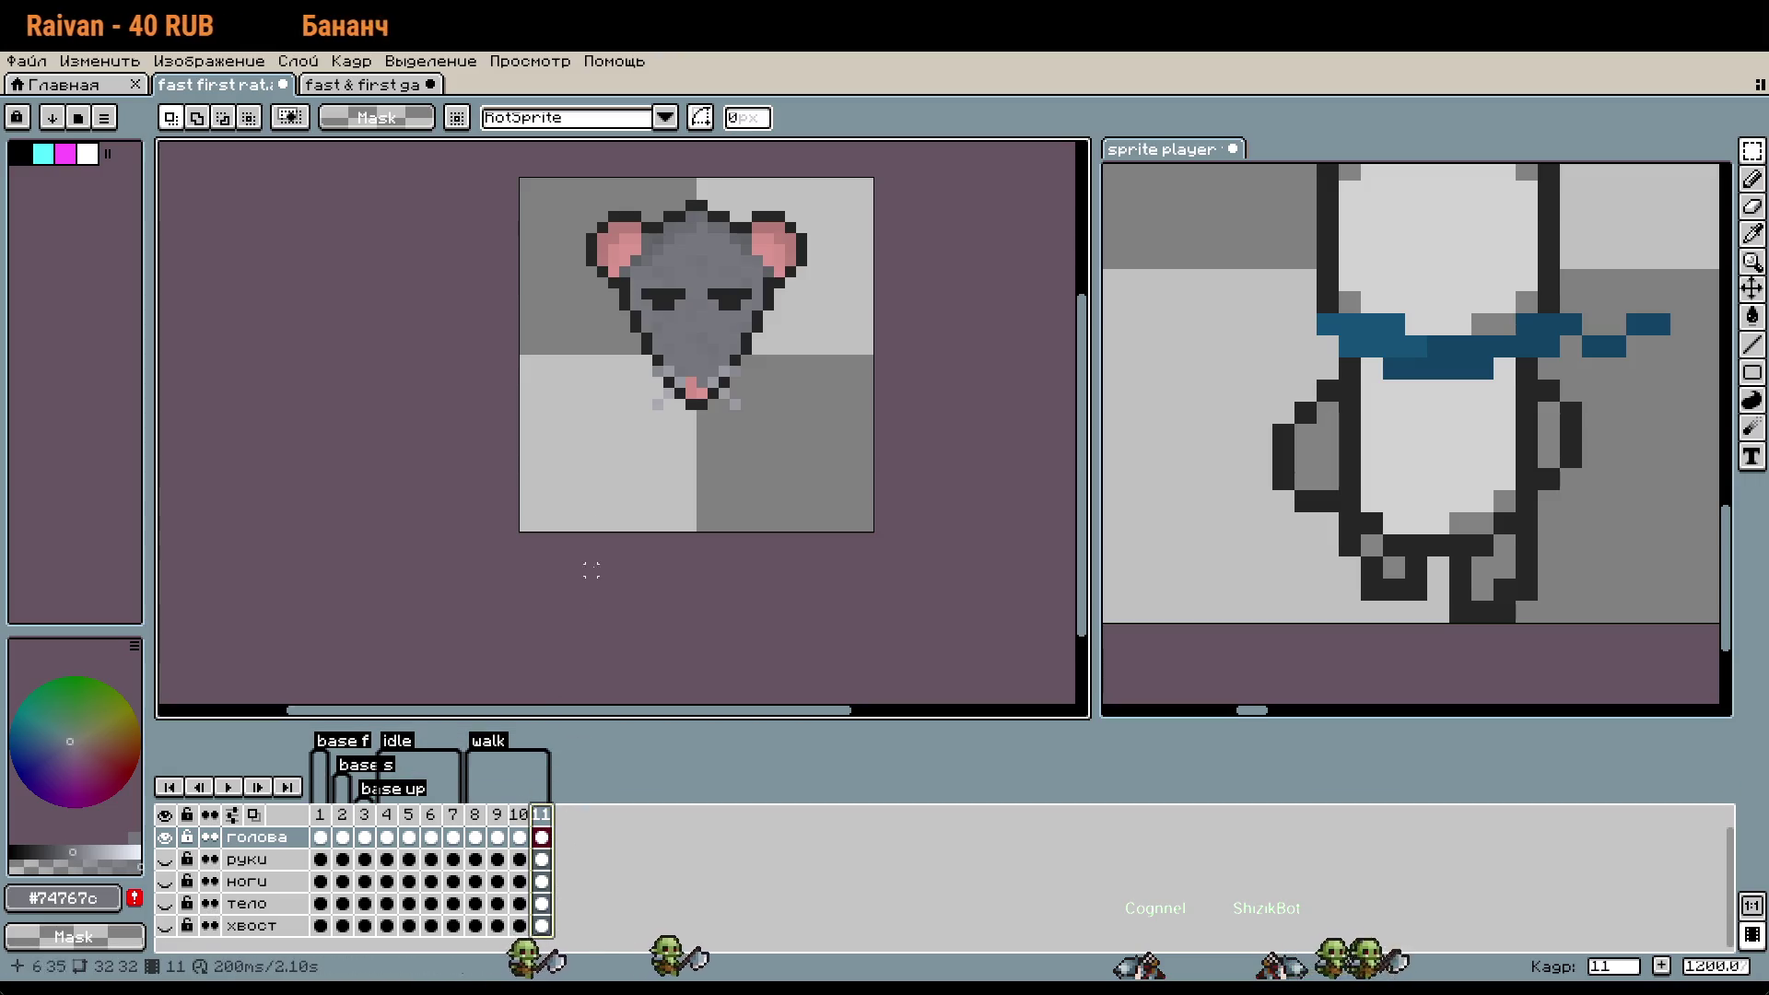
left_click_drag(573, 175, 923, 471)
key("Down")
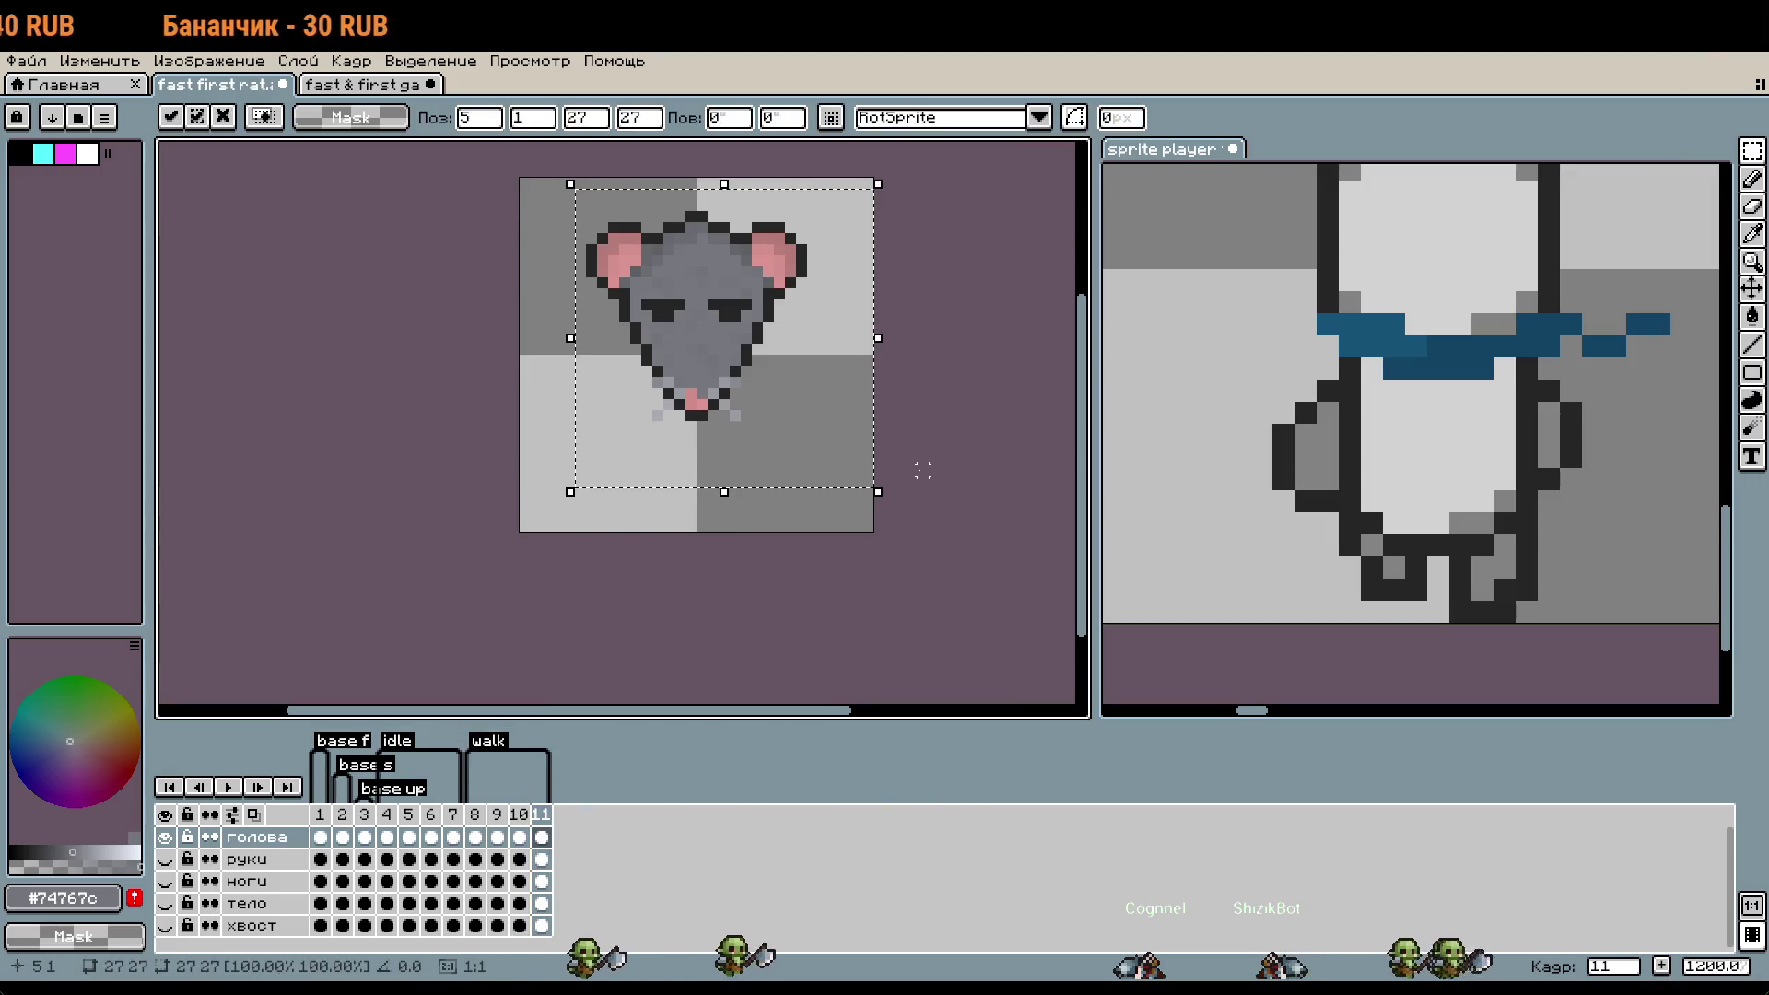
left_click(884, 565)
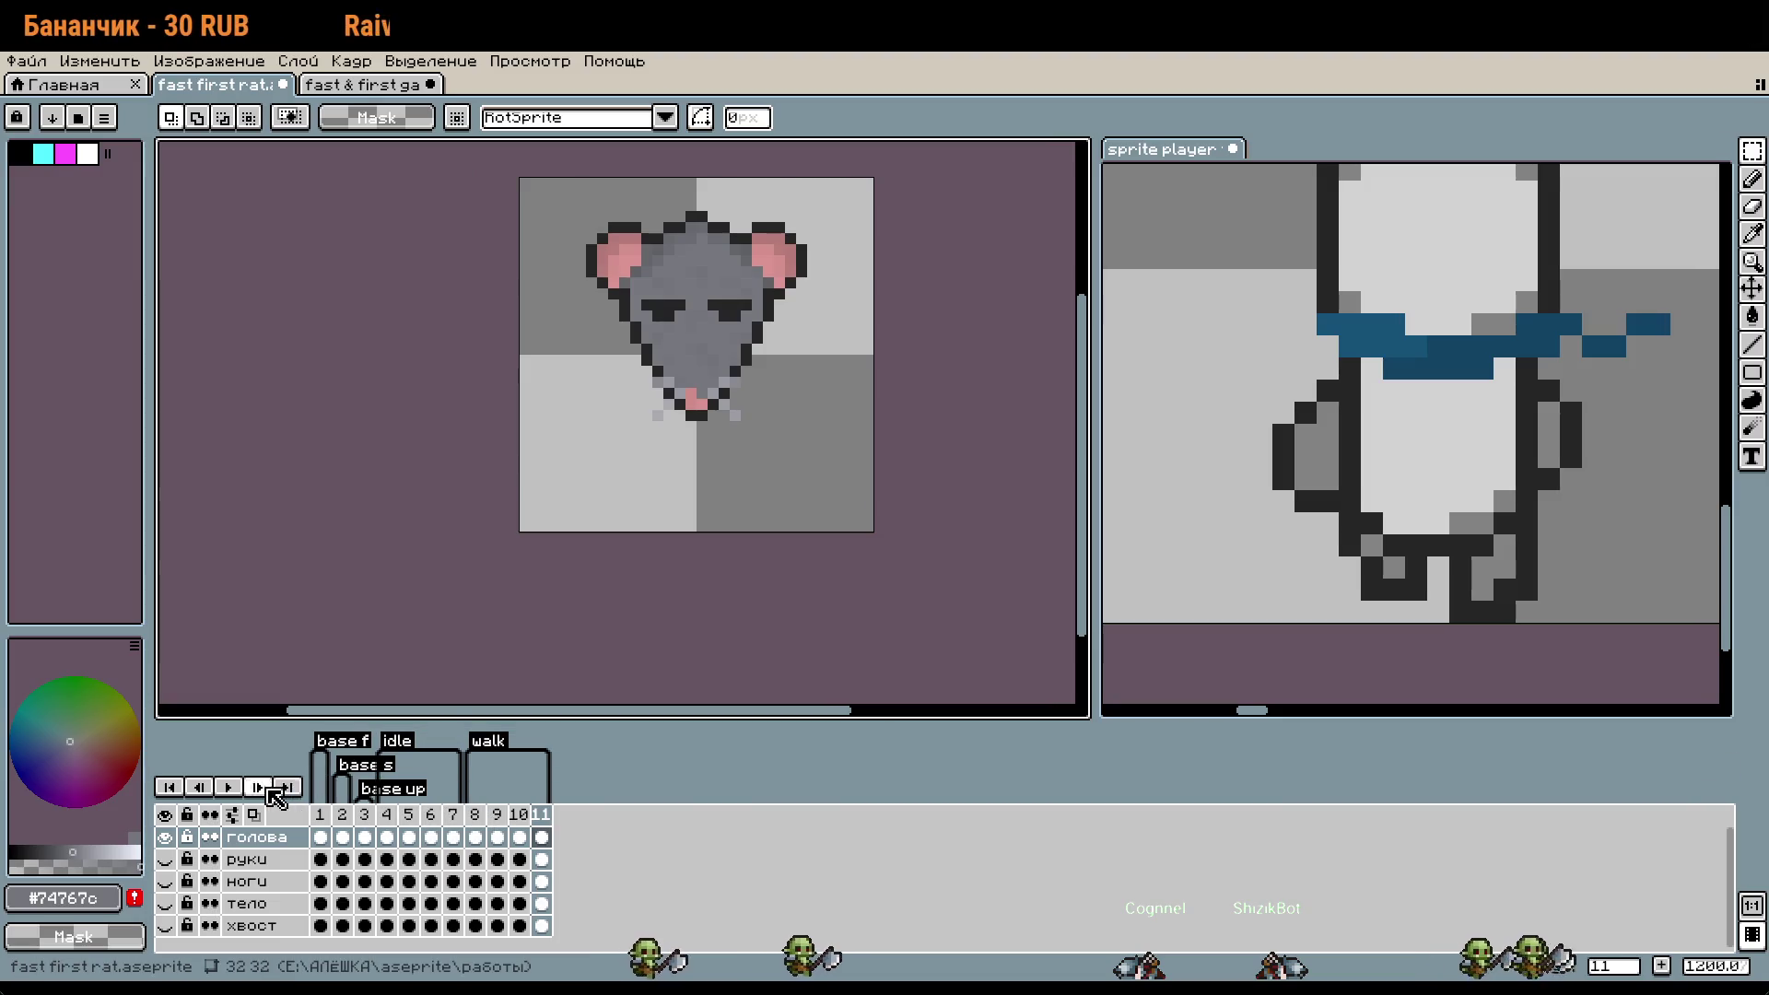
- Resume playback, show the руки, ноги and тело layers, and reframe the whole rat on the canvas
left_click(221, 786)
left_click(165, 858)
left_click(166, 881)
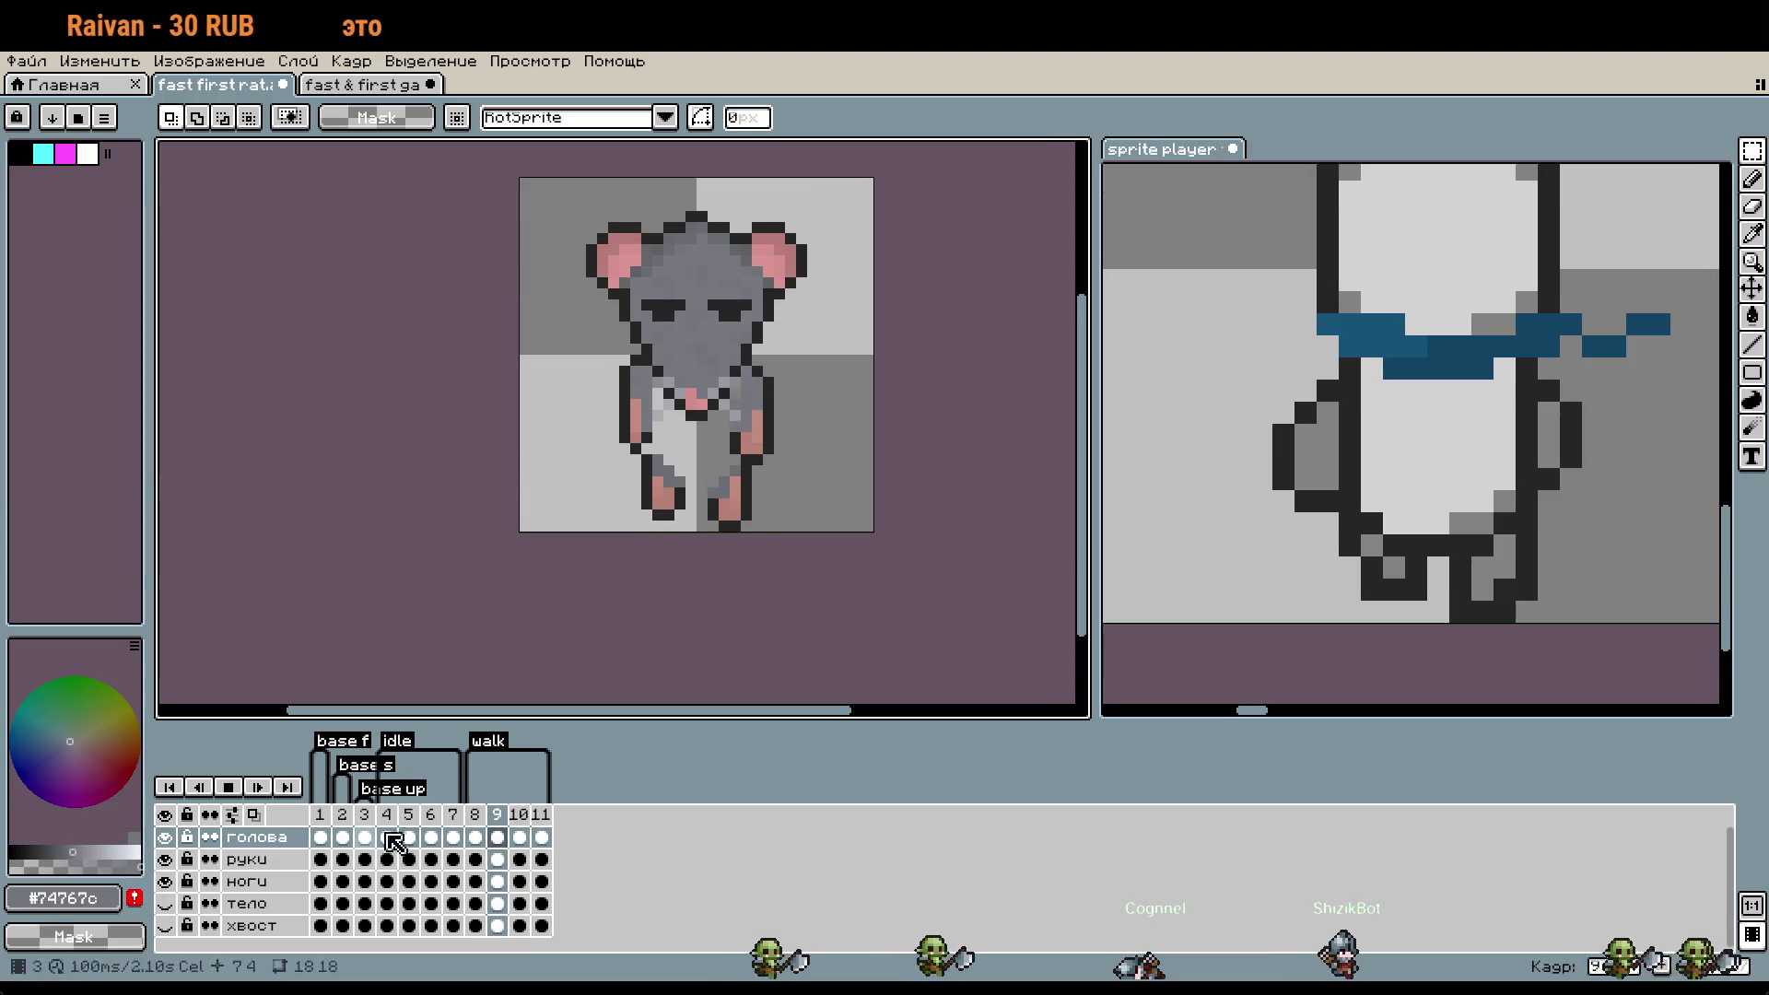
left_click_drag(924, 558, 923, 627)
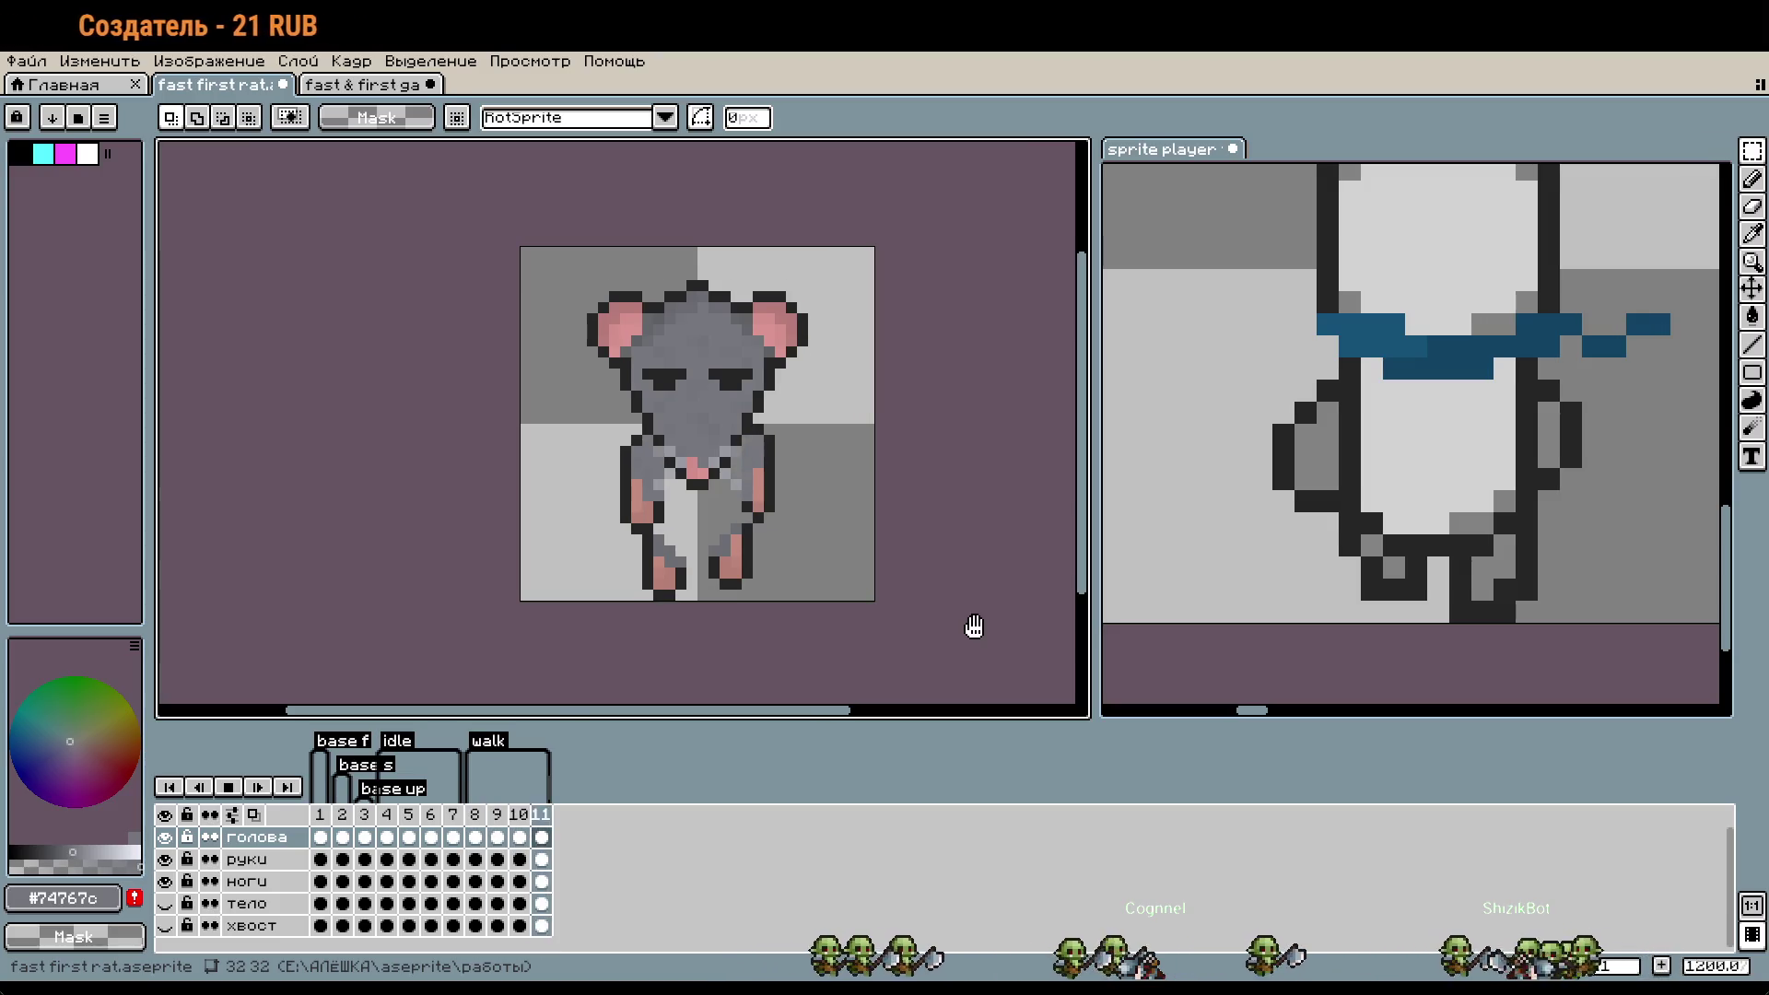
left_click(166, 903)
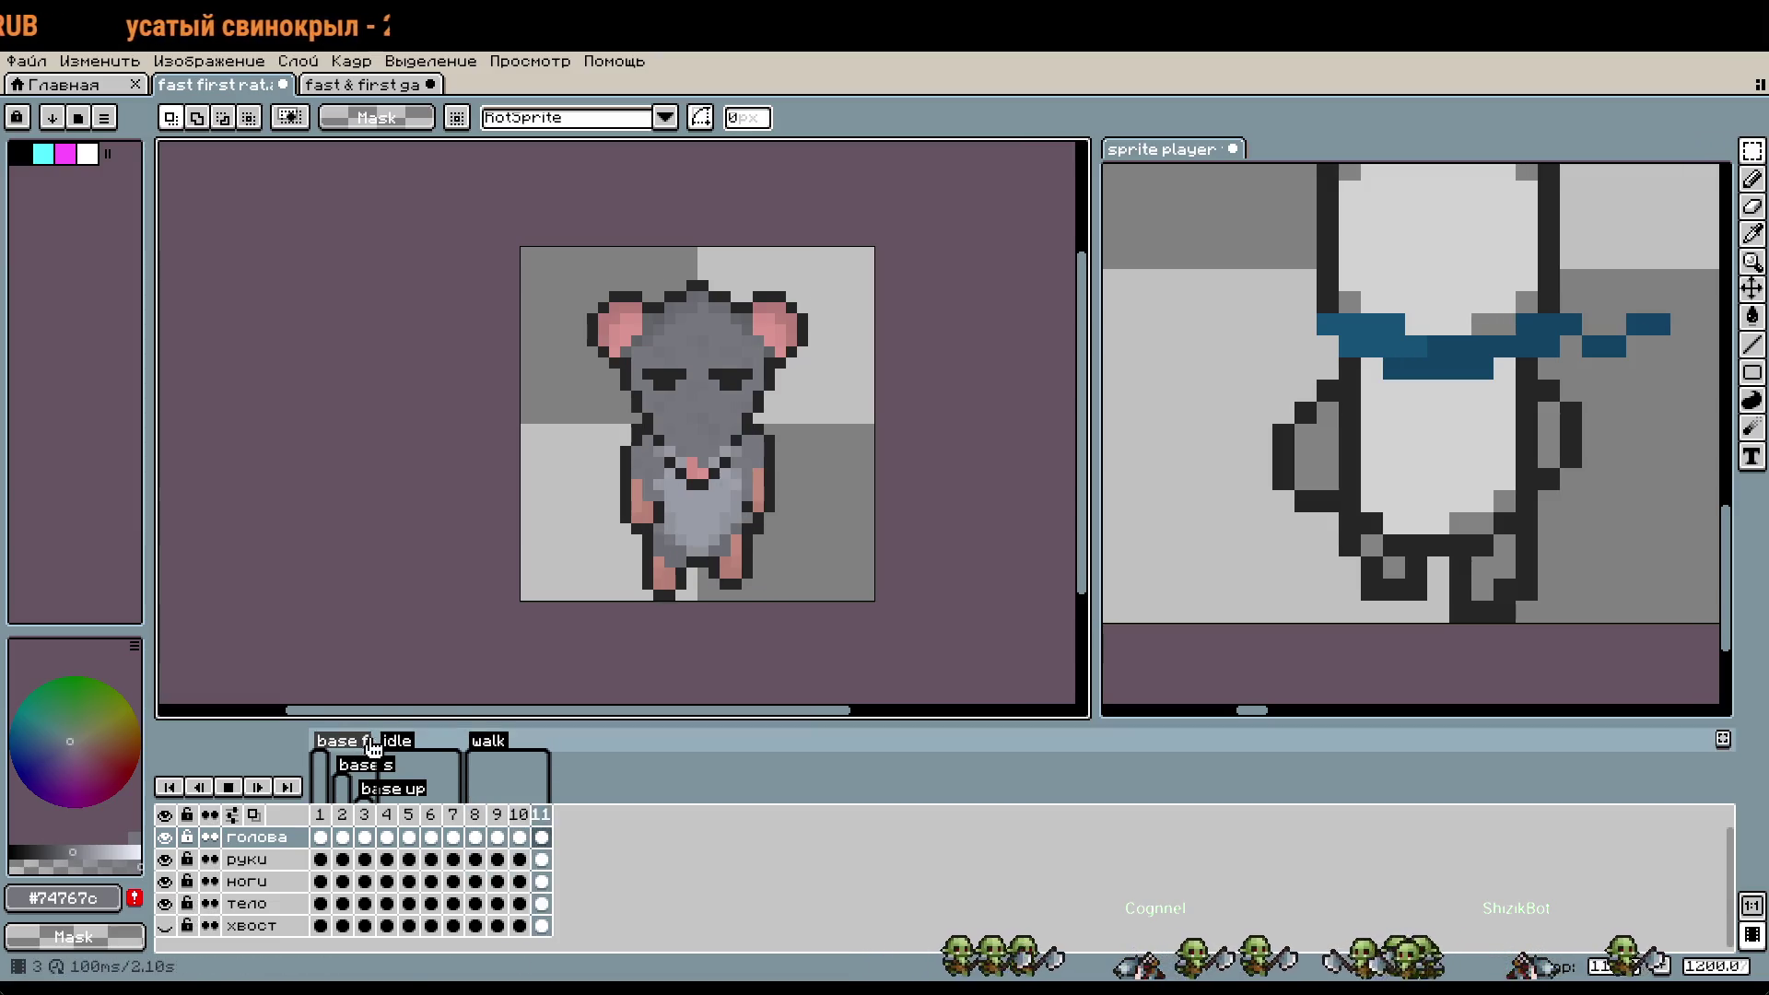
scroll(635, 553, "down", 1)
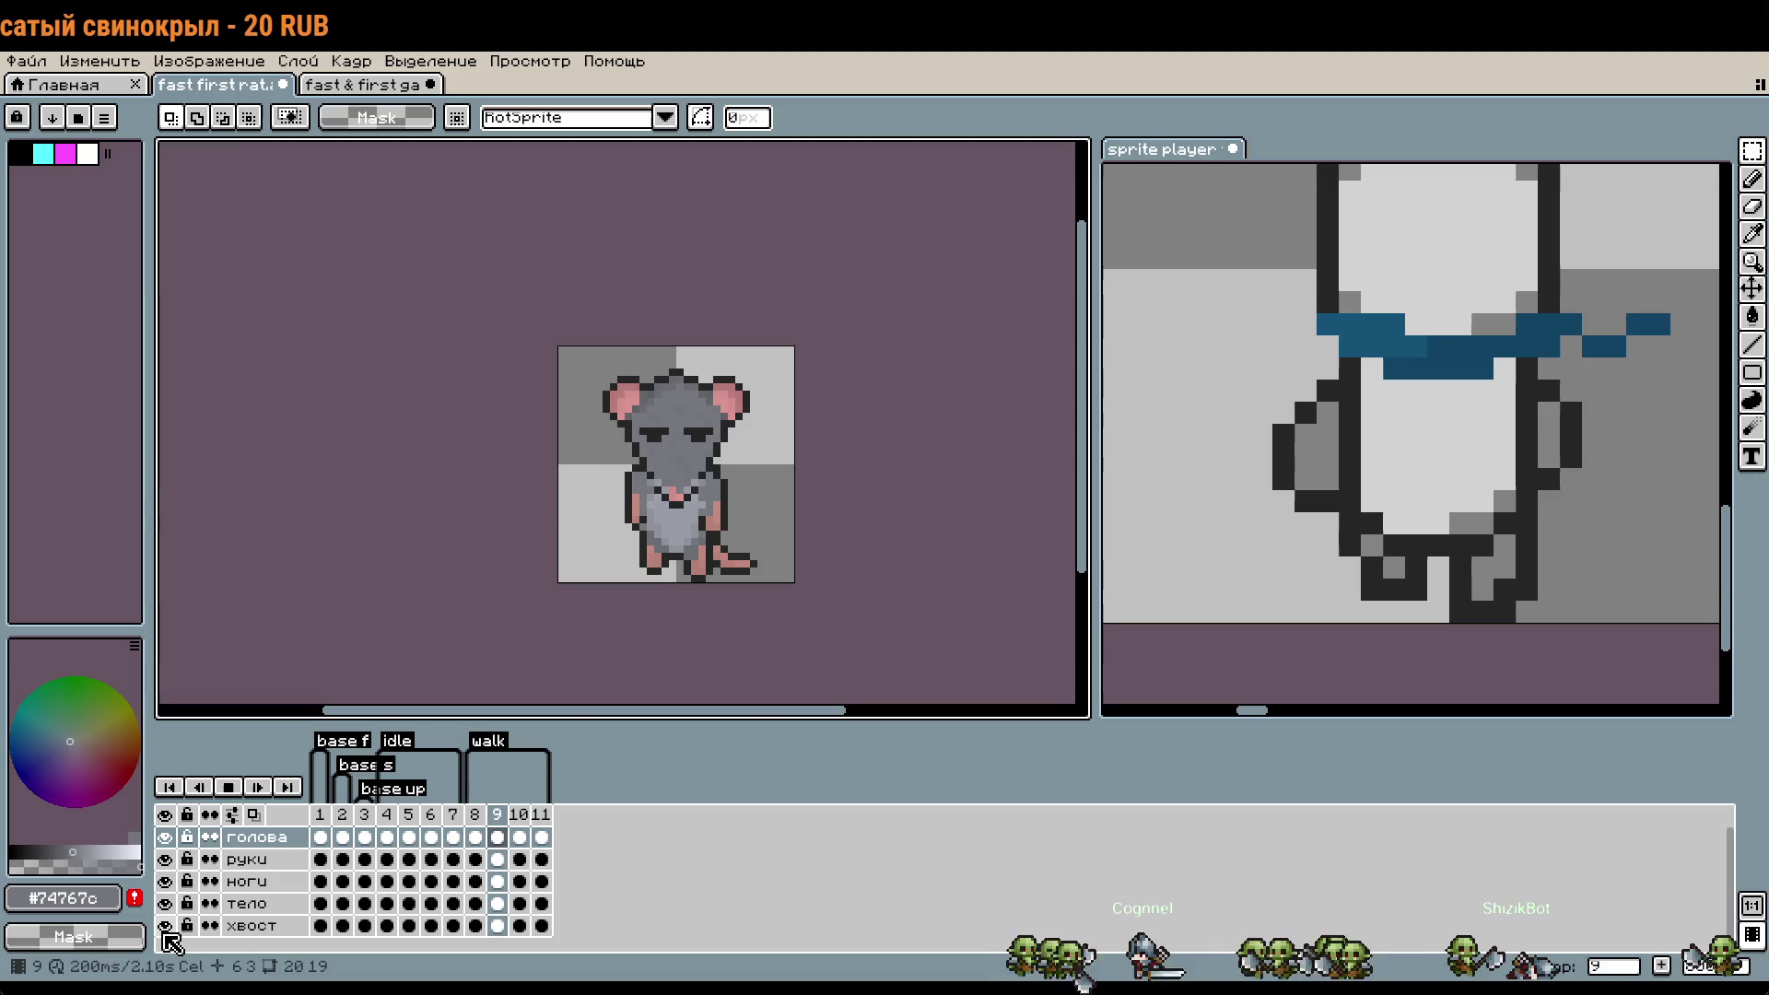
left_click_drag(944, 499, 947, 455)
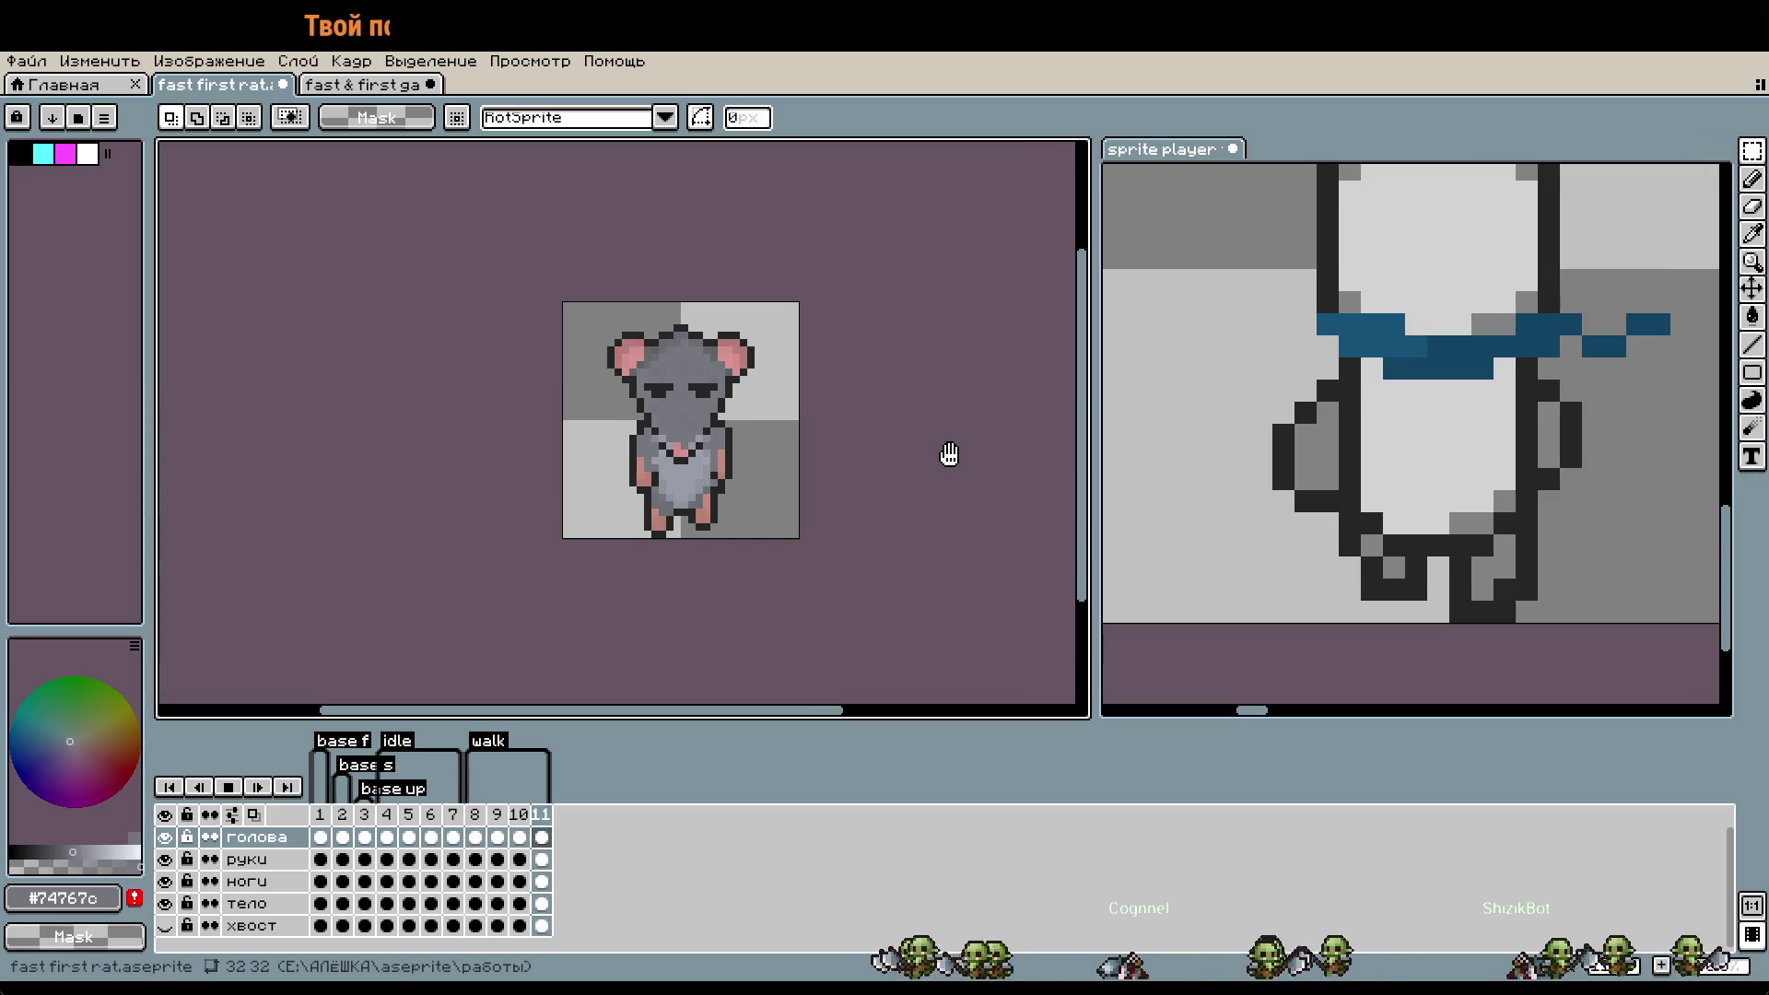
scroll(1004, 441, "up", 2)
scroll(958, 455, "up", 1)
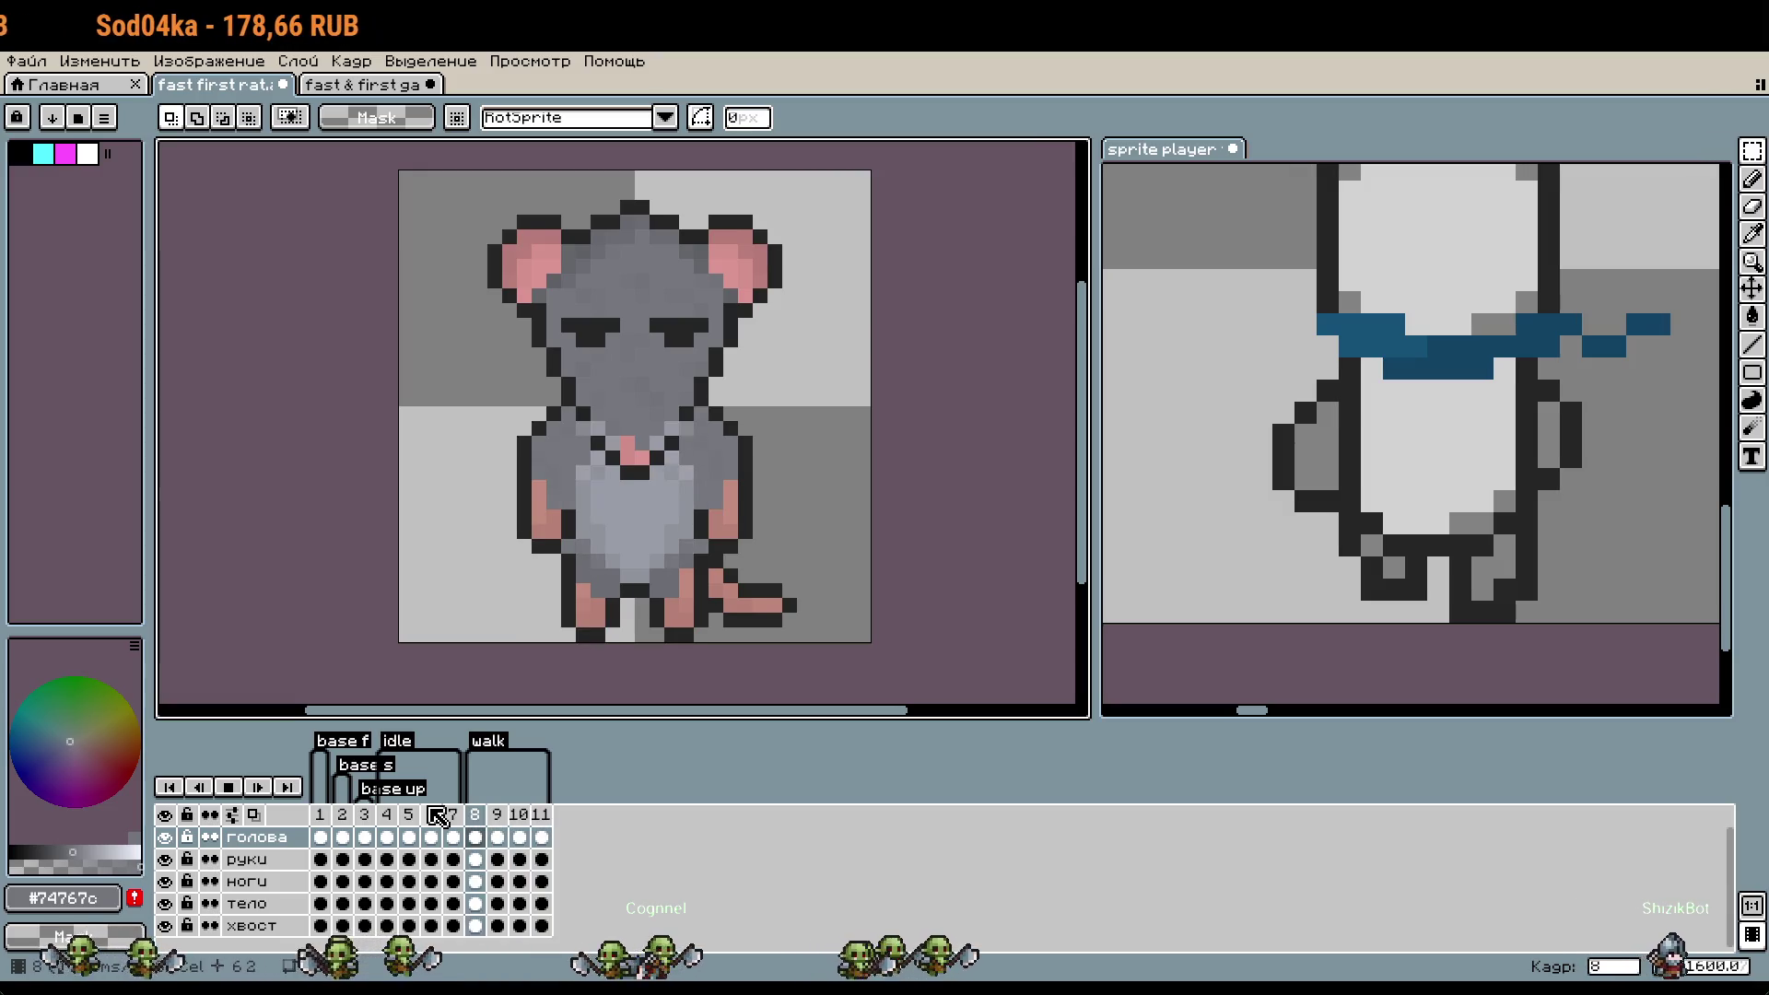
- Stop on frame 8 and hide the тело, ноги, голова and руки layers
left_click(223, 786)
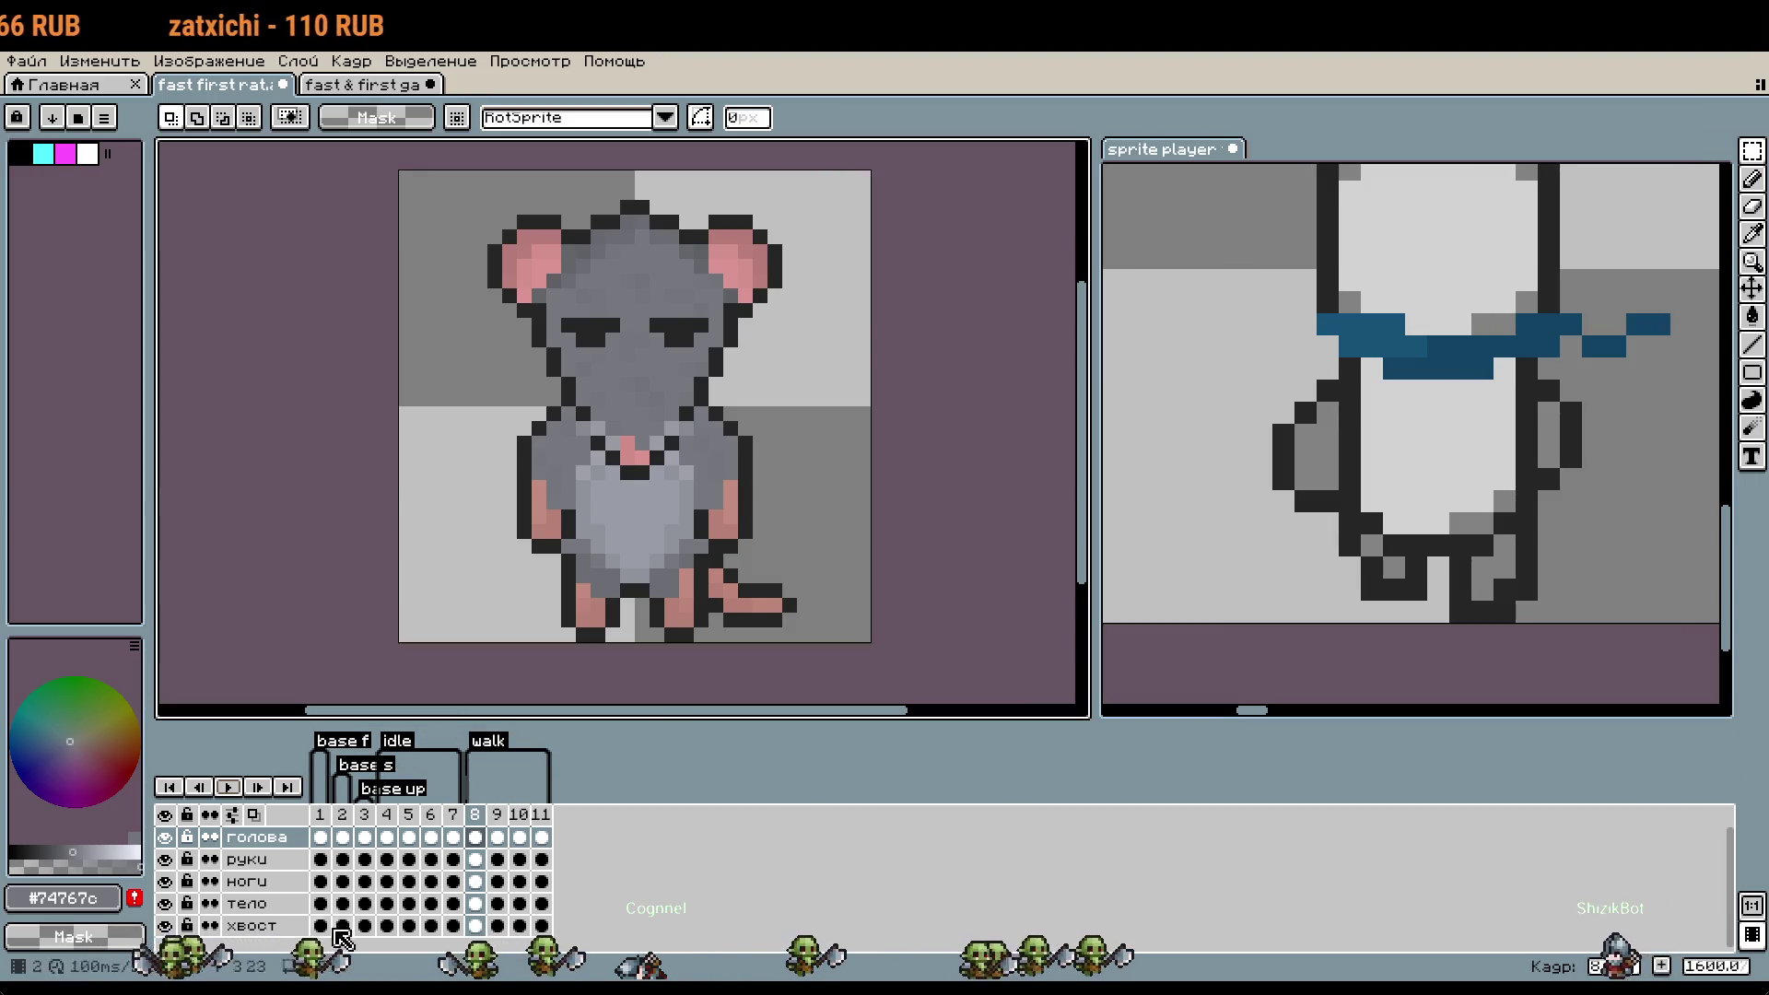
left_click(165, 903)
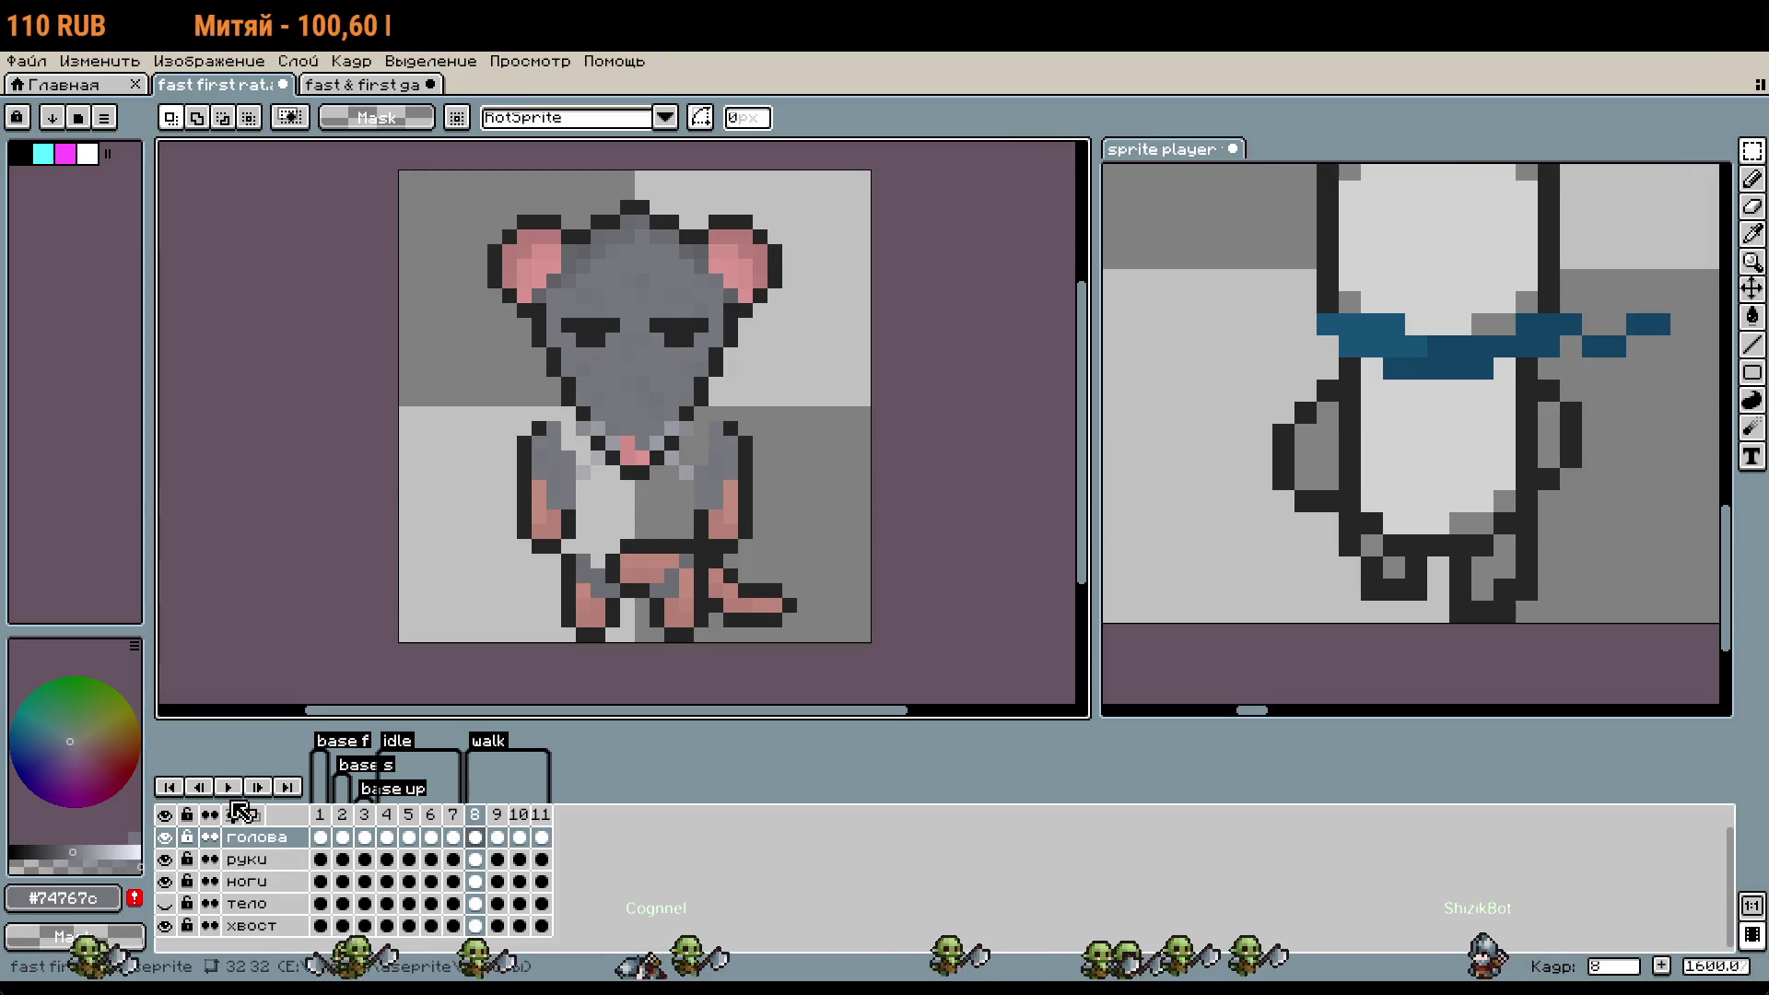
left_click(165, 880)
scroll(755, 619, "up", 2)
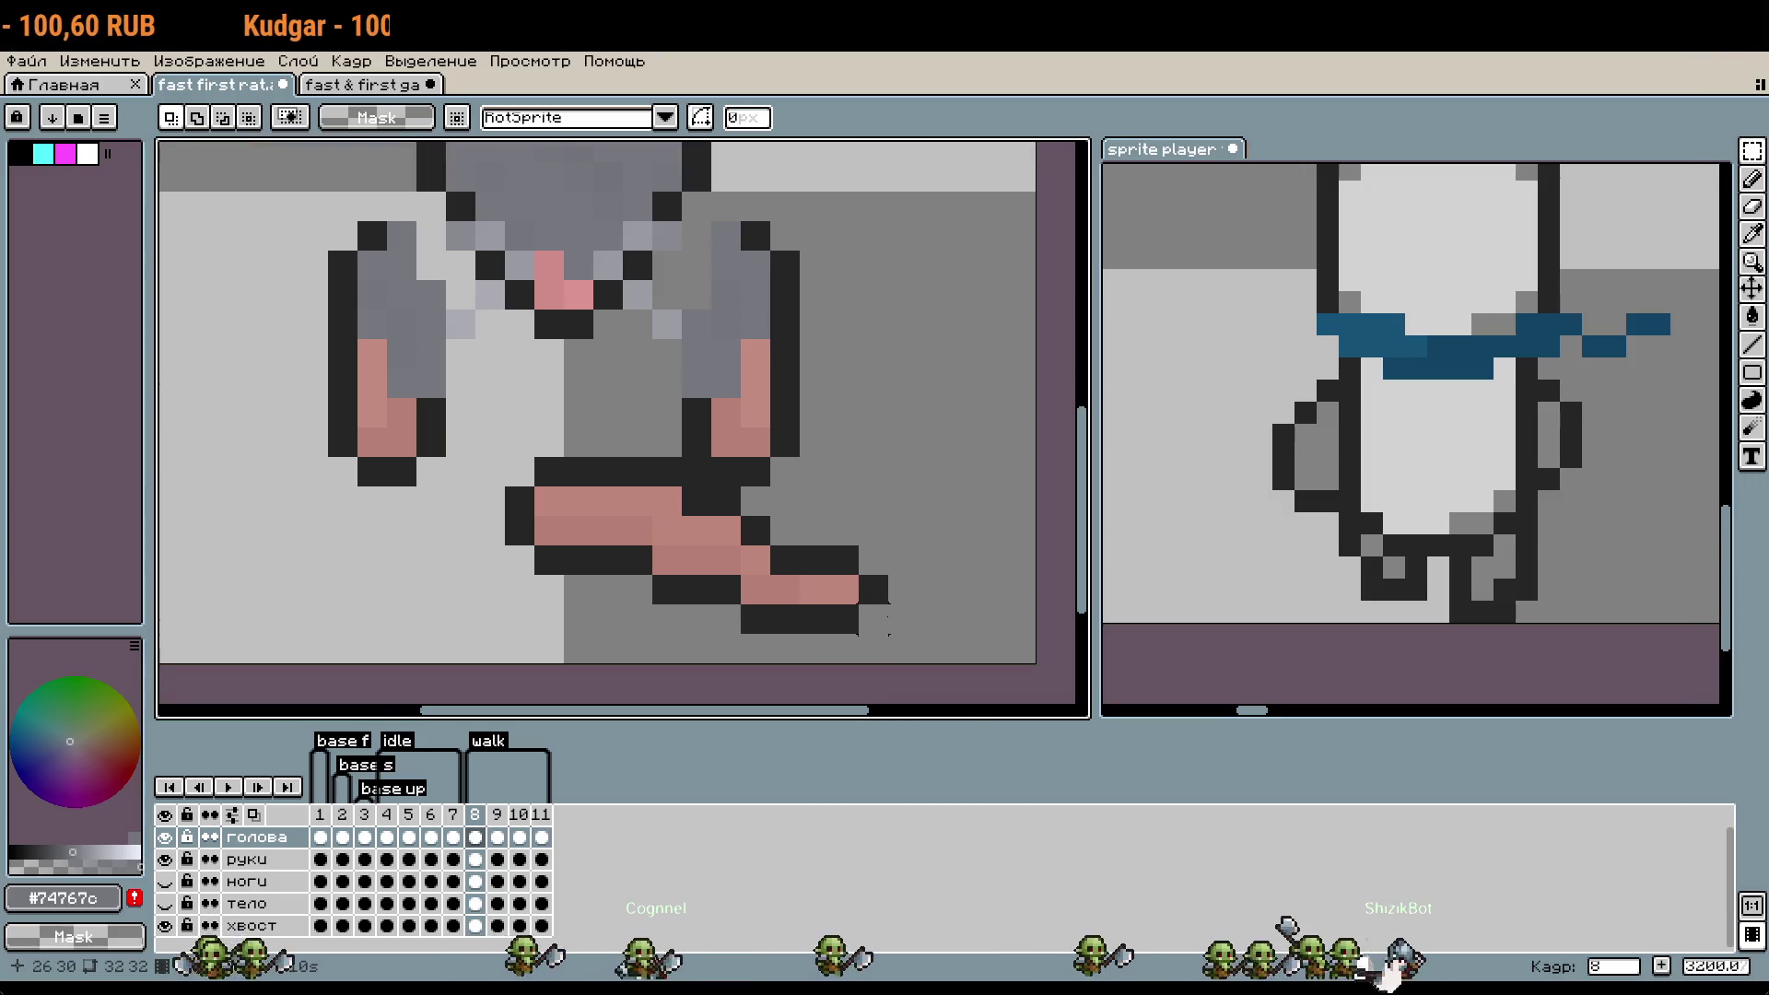
left_click_drag(866, 636, 618, 452)
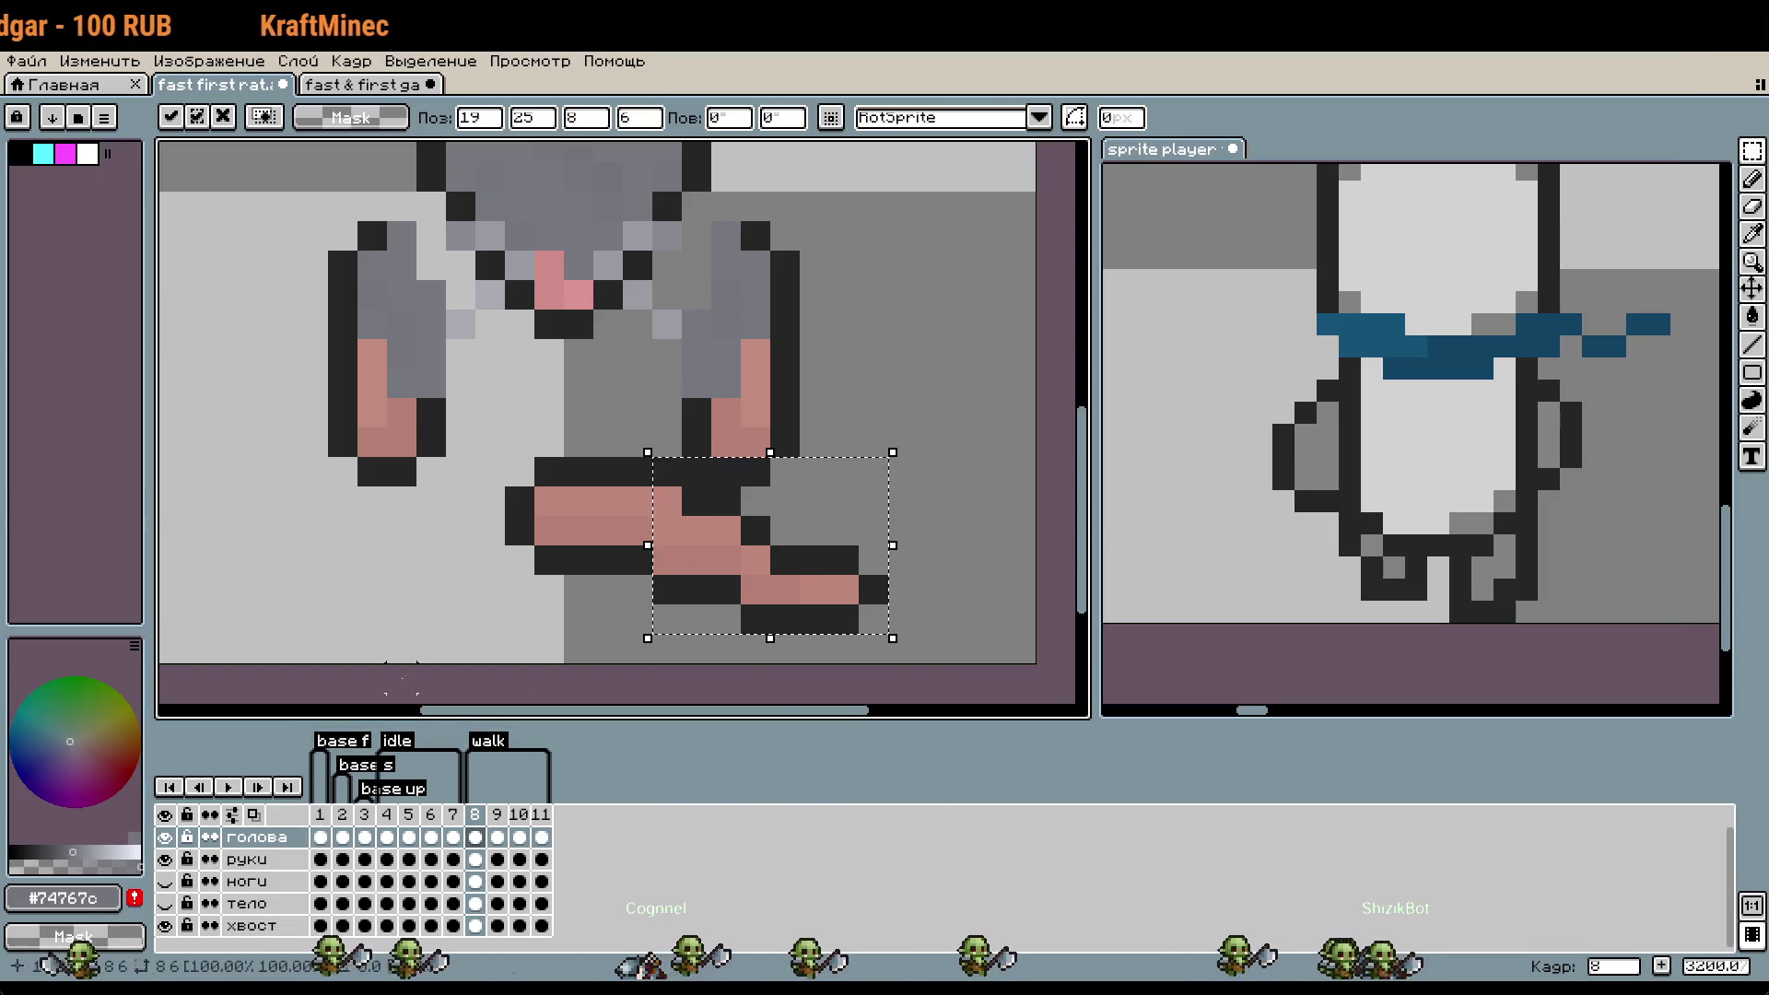
left_click(165, 836)
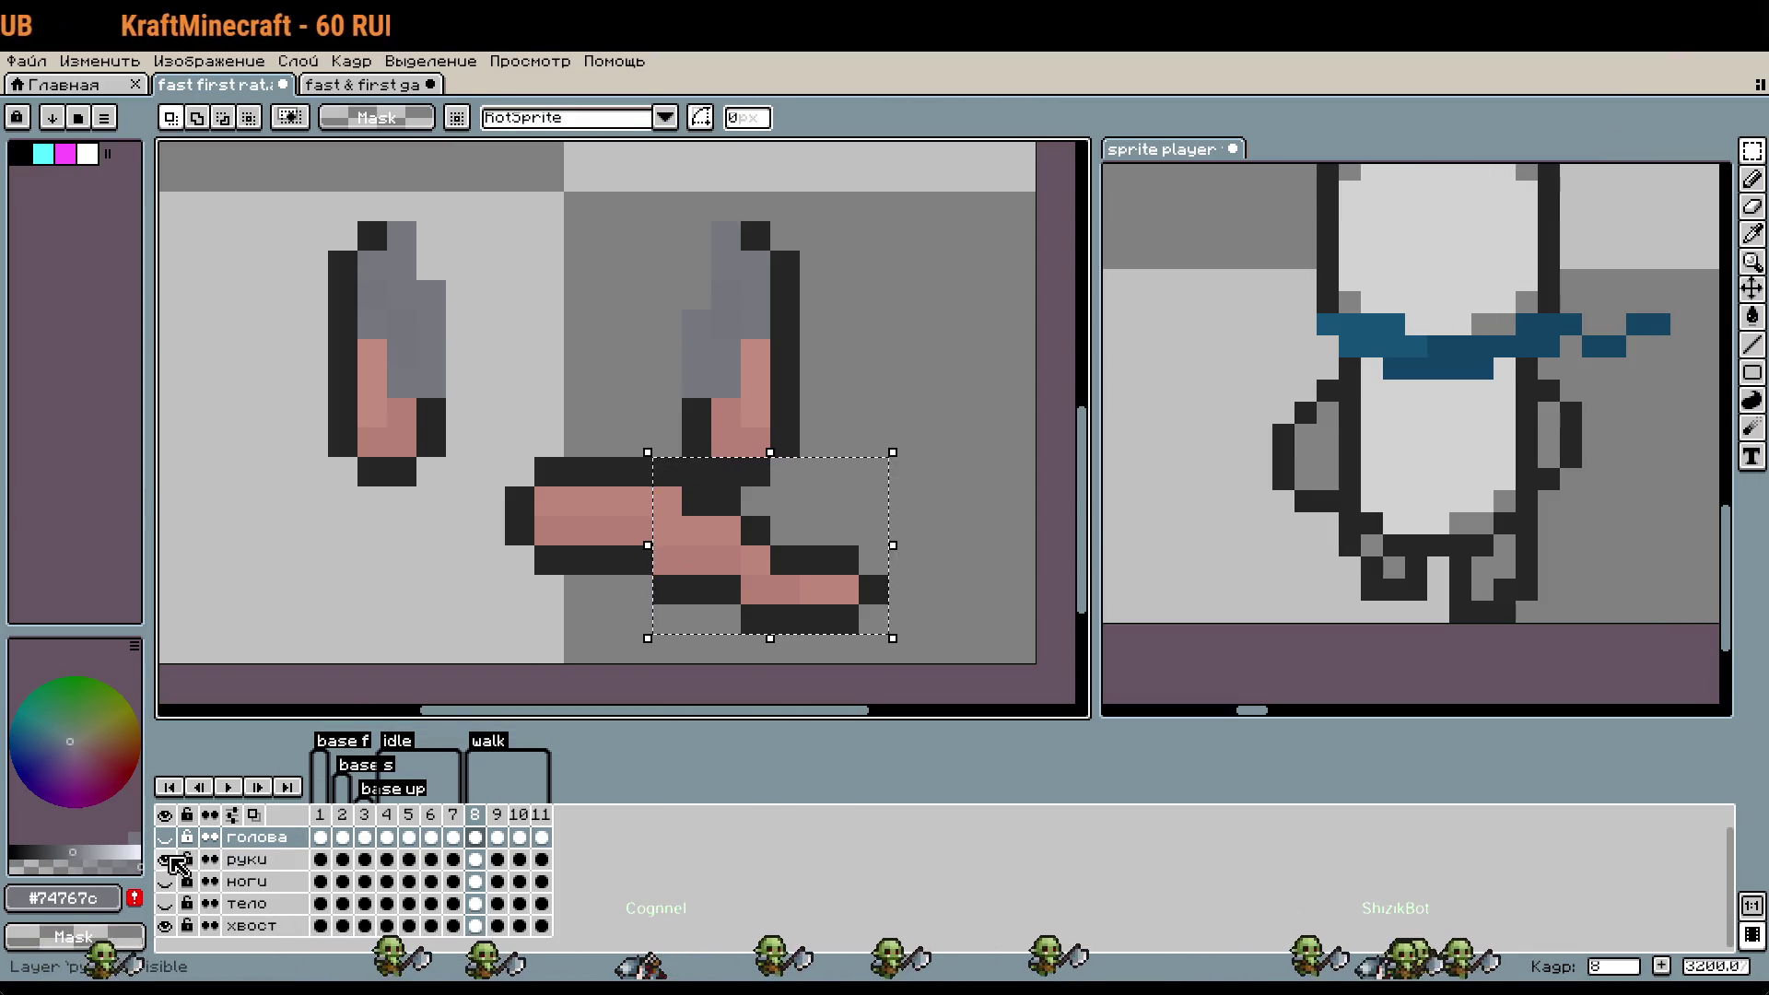
left_click(165, 858)
- Select the tail on the хвост layer and shift it one pixel left
left_click_drag(920, 636, 589, 453)
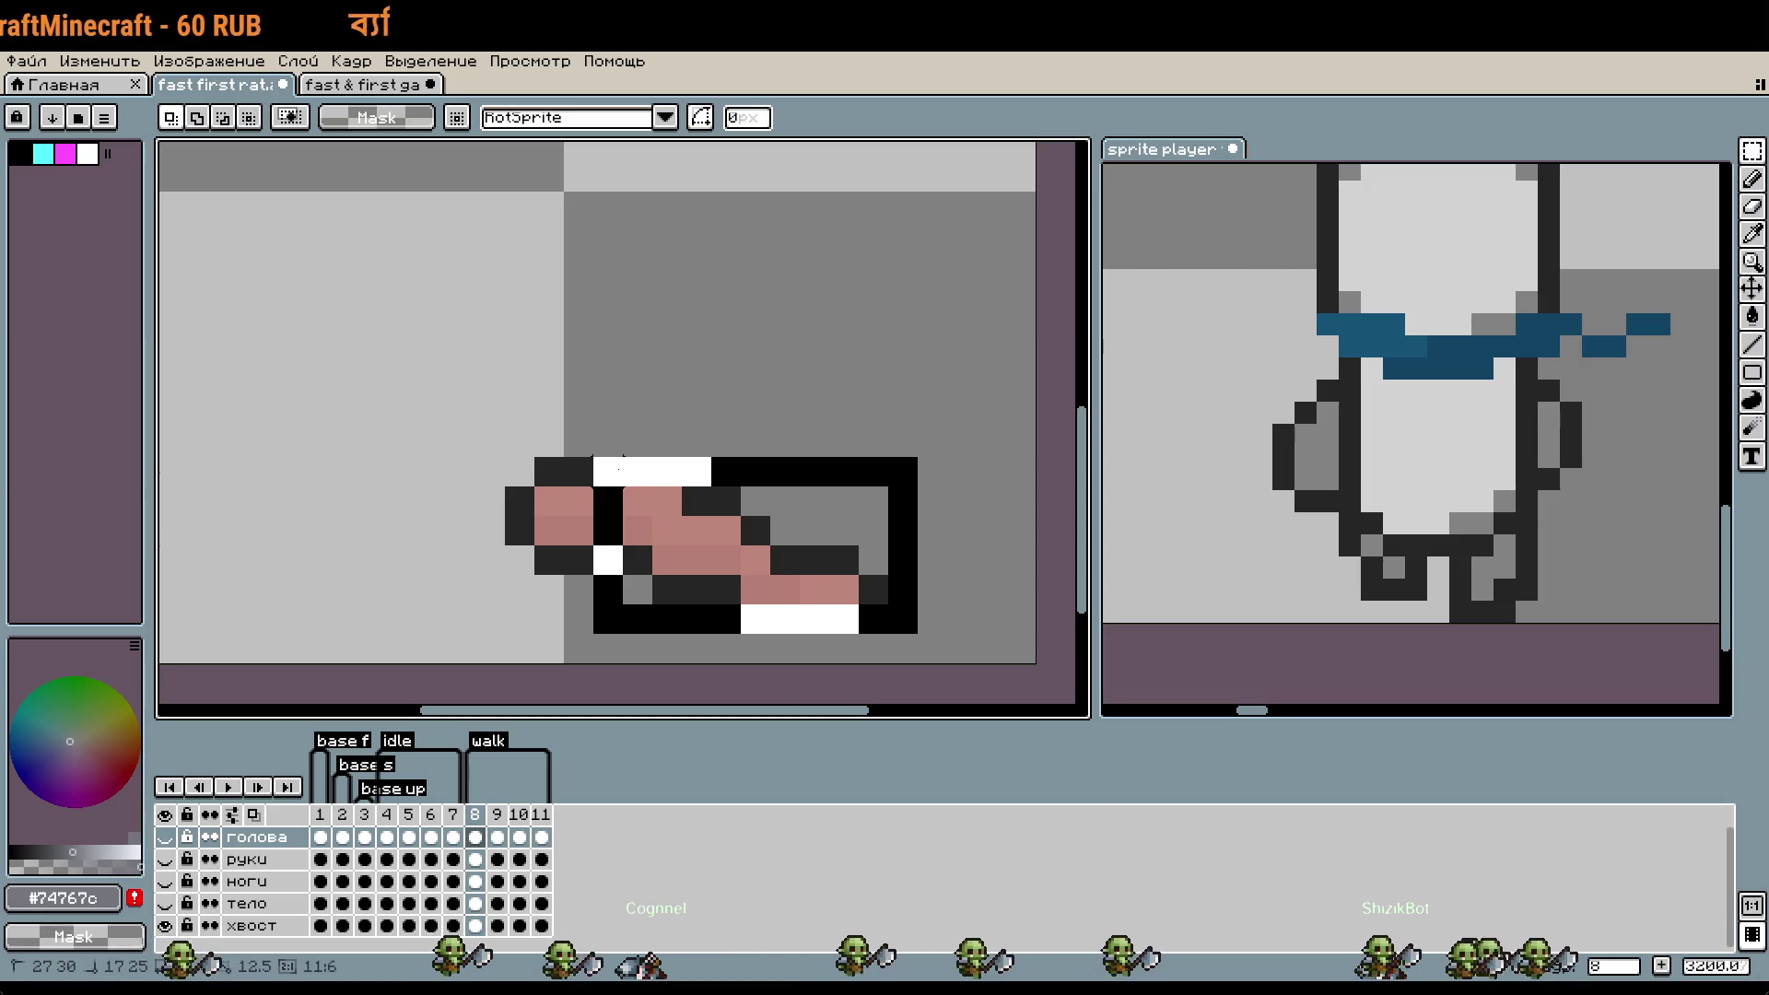
left_click(737, 580)
left_click_drag(737, 580, 707, 580)
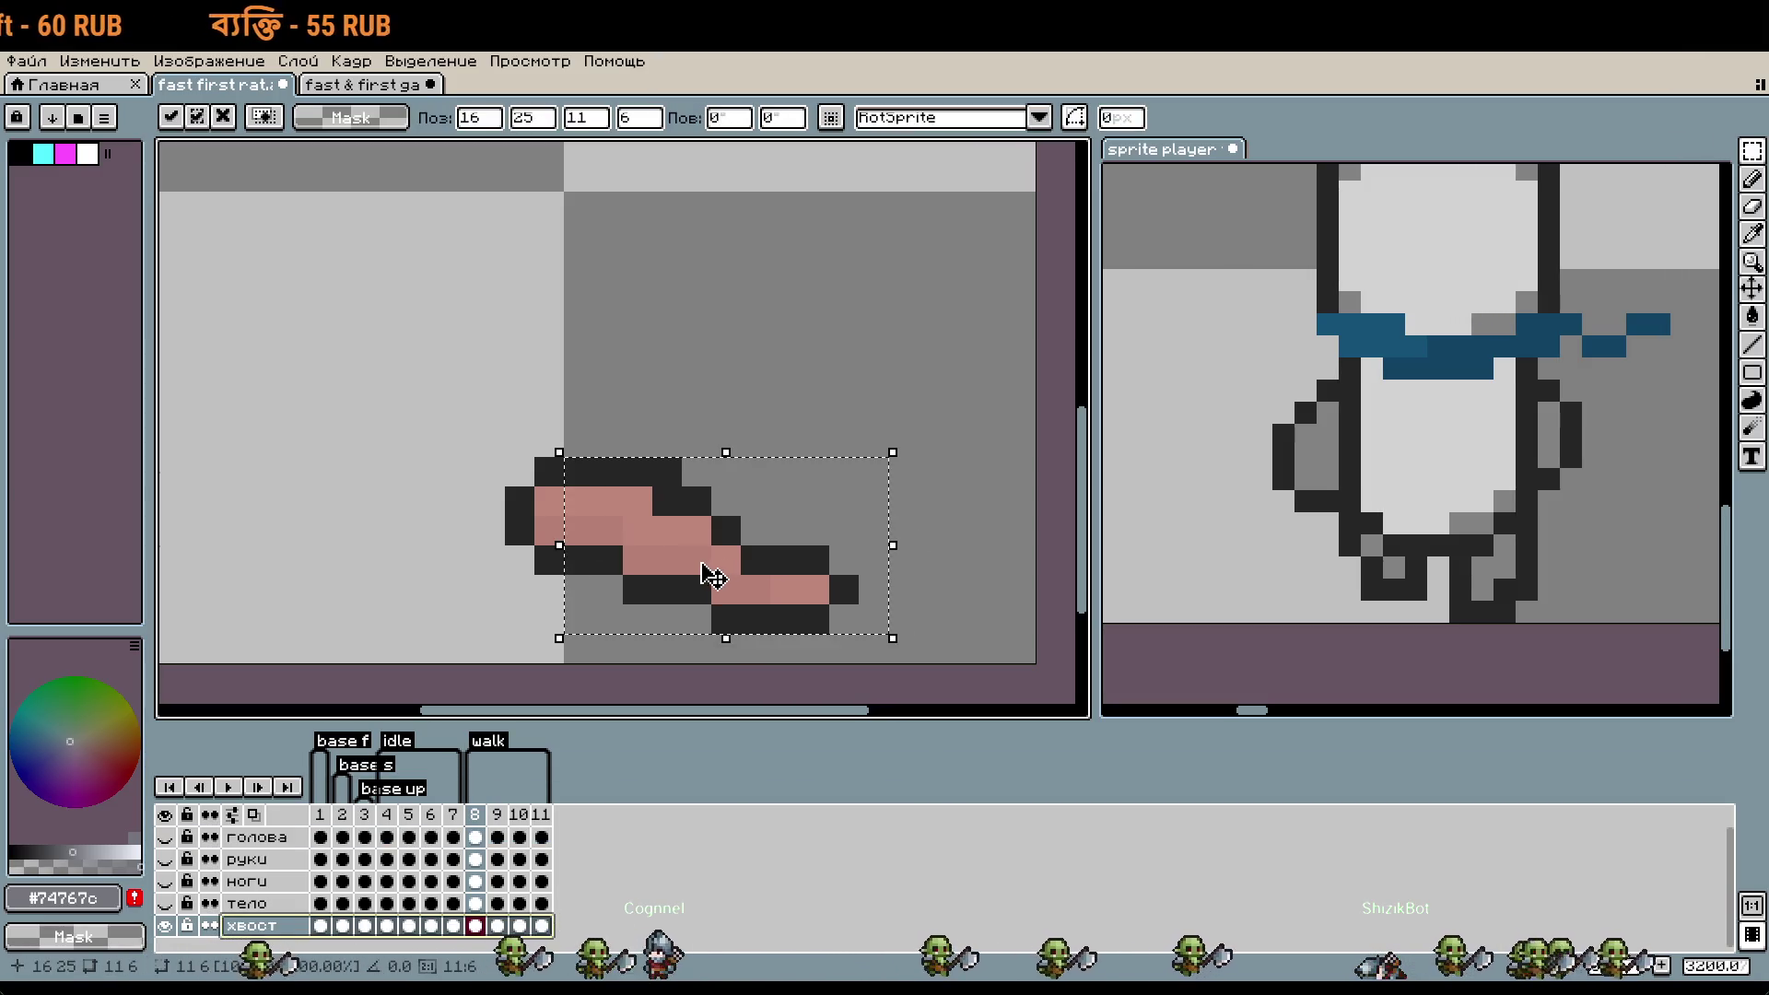
left_click(725, 382)
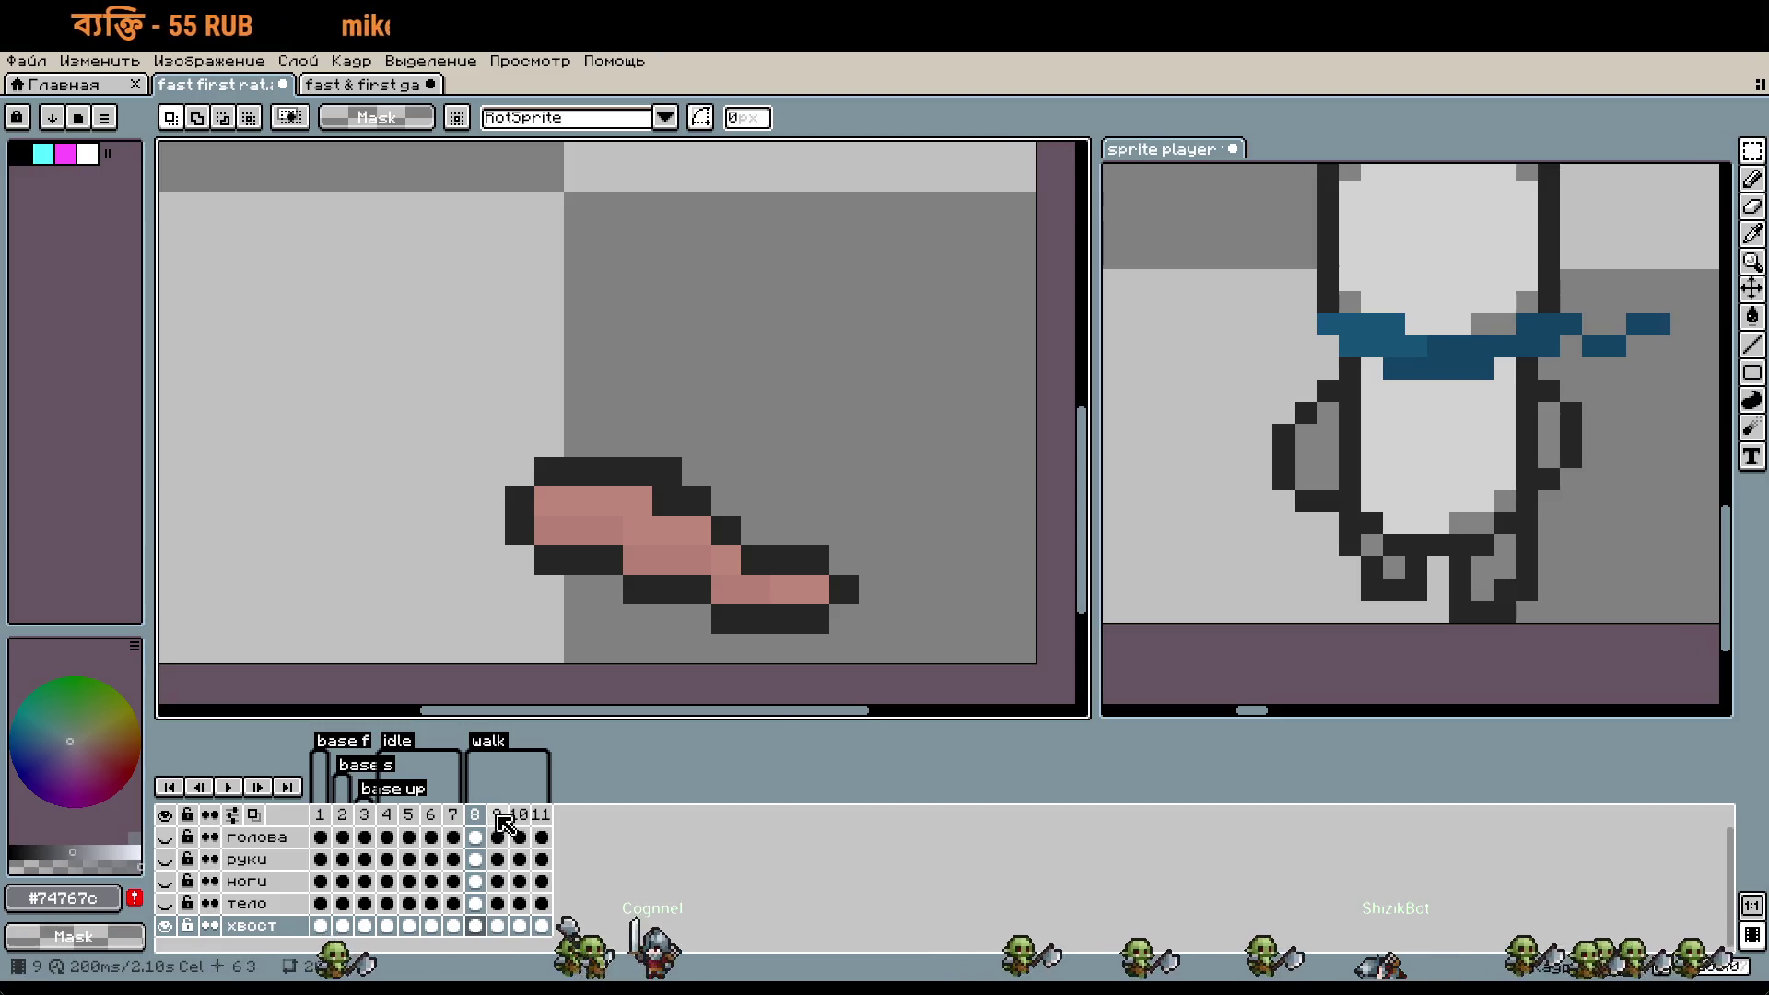
- Compare the tail across walk frames 8, 9 and 10, ending on frame 10
left_click(498, 817)
left_click(475, 815)
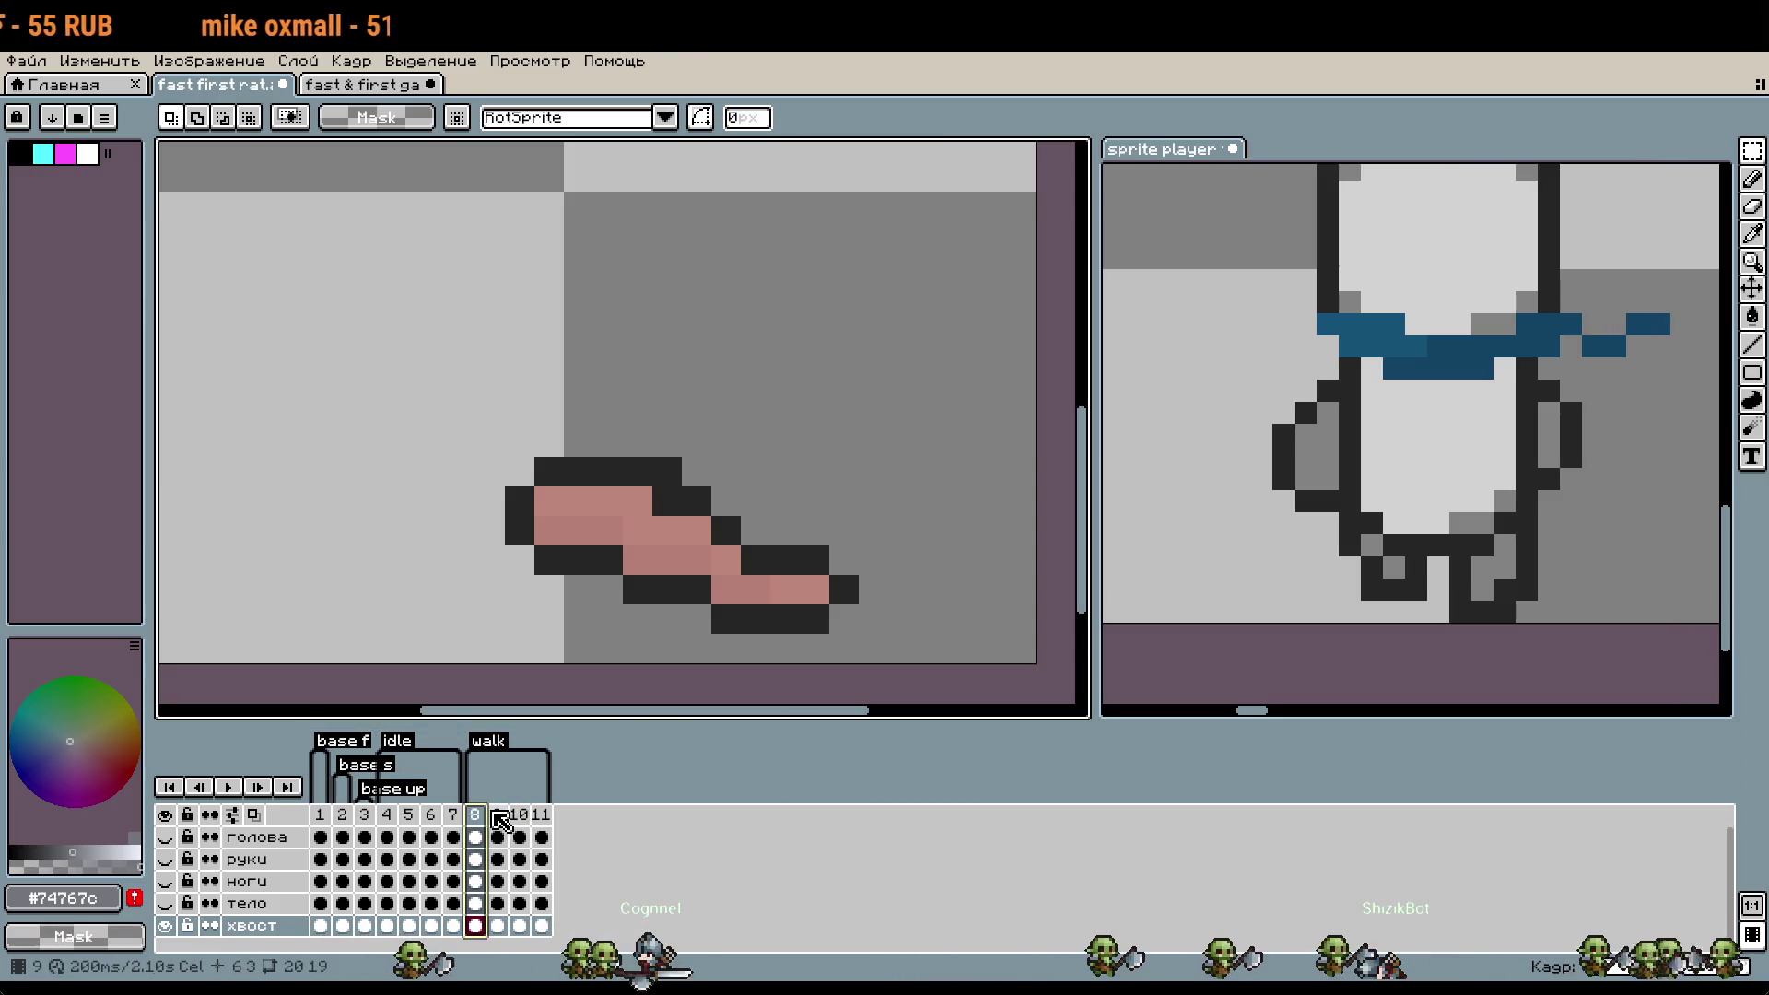
left_click(520, 814)
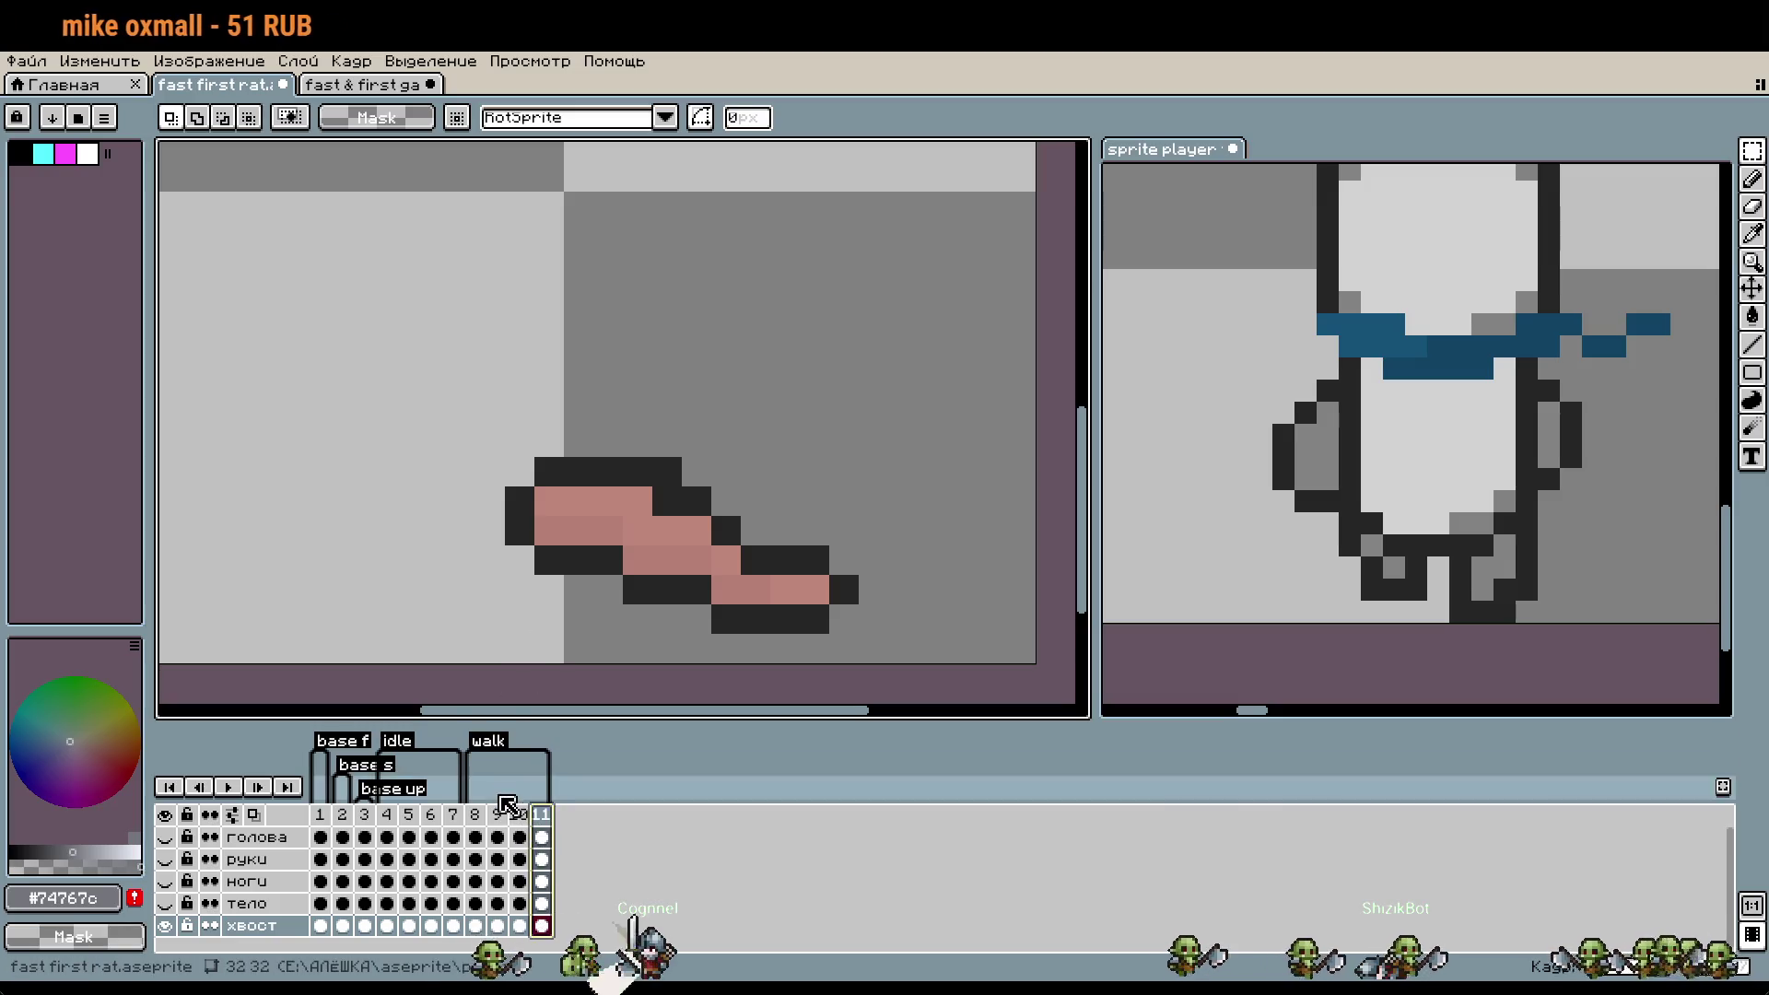
left_click(474, 815)
scroll(430, 530, "down", 1)
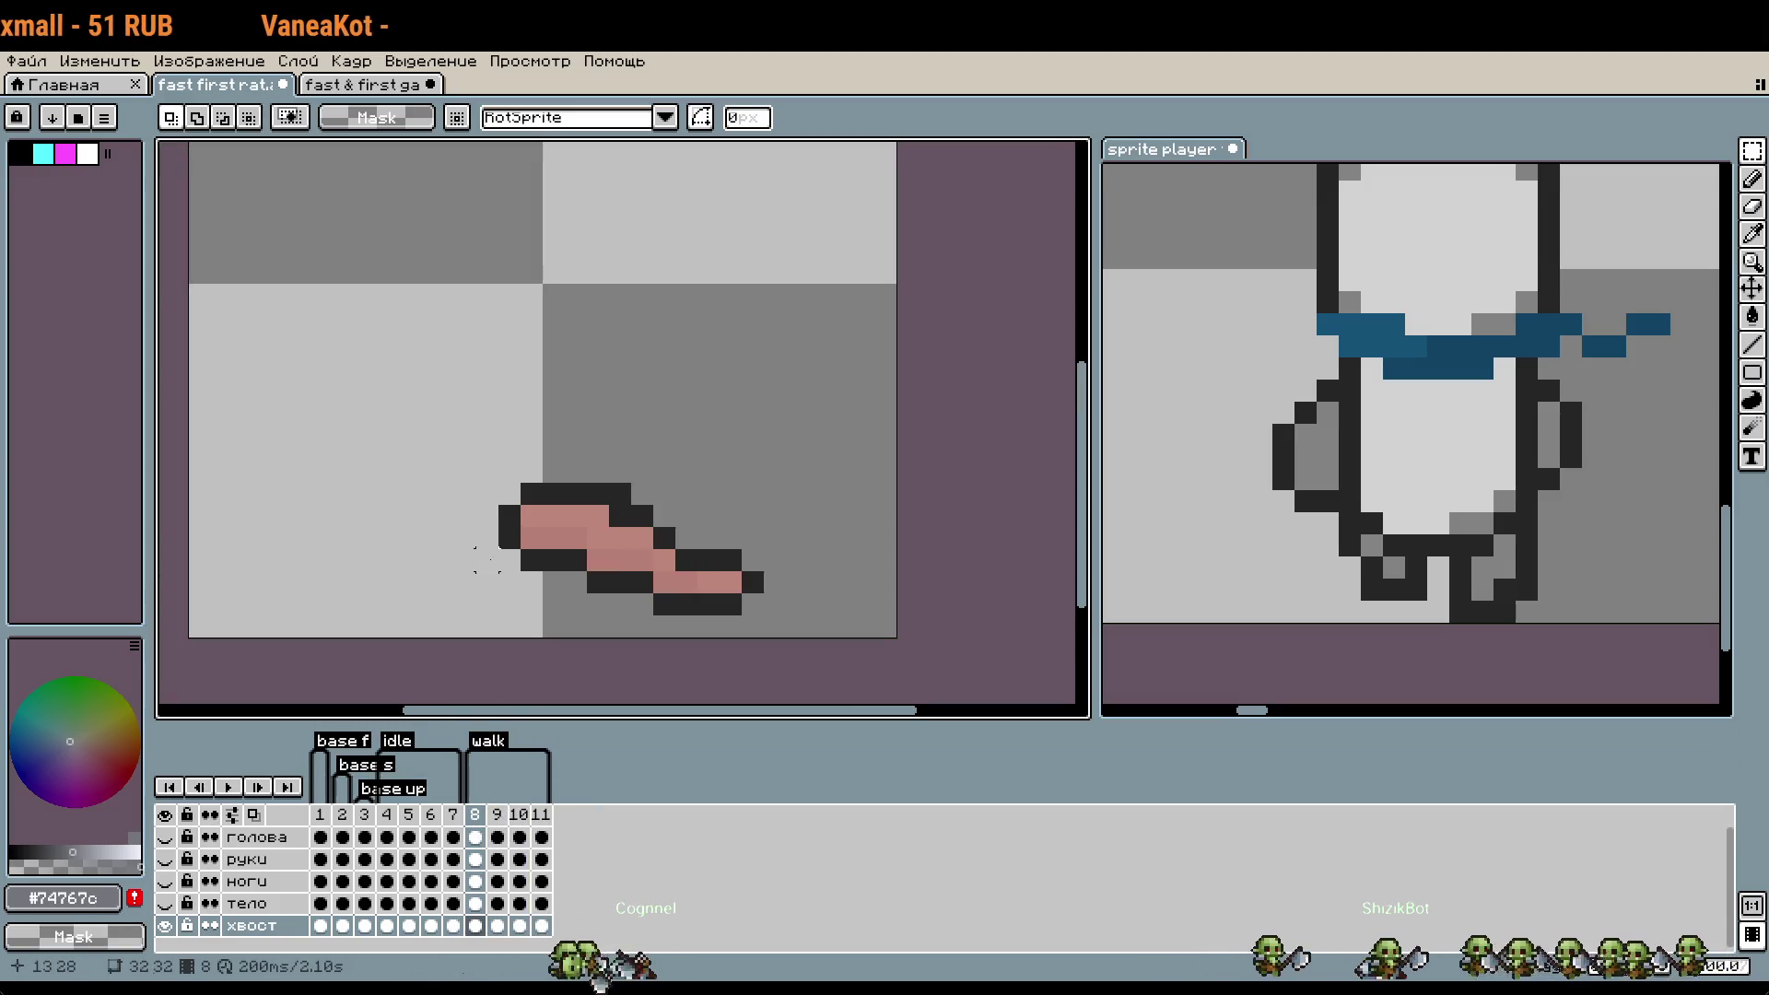
left_click(498, 816)
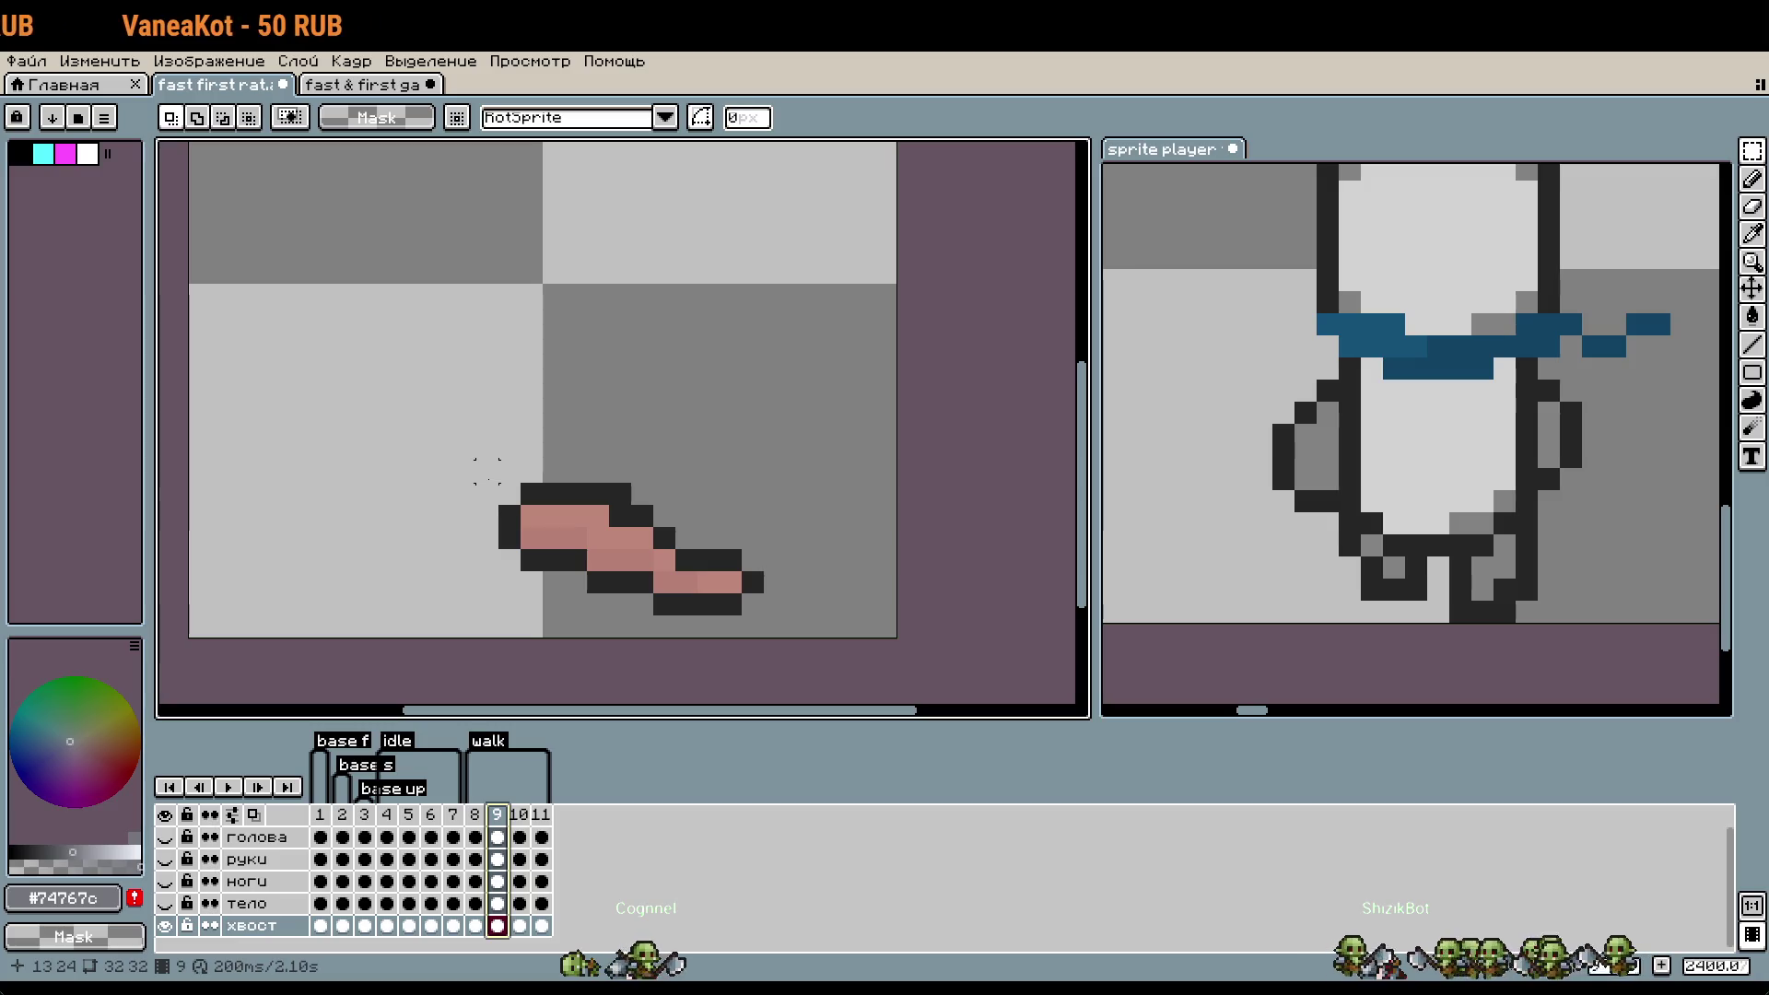
left_click(520, 815)
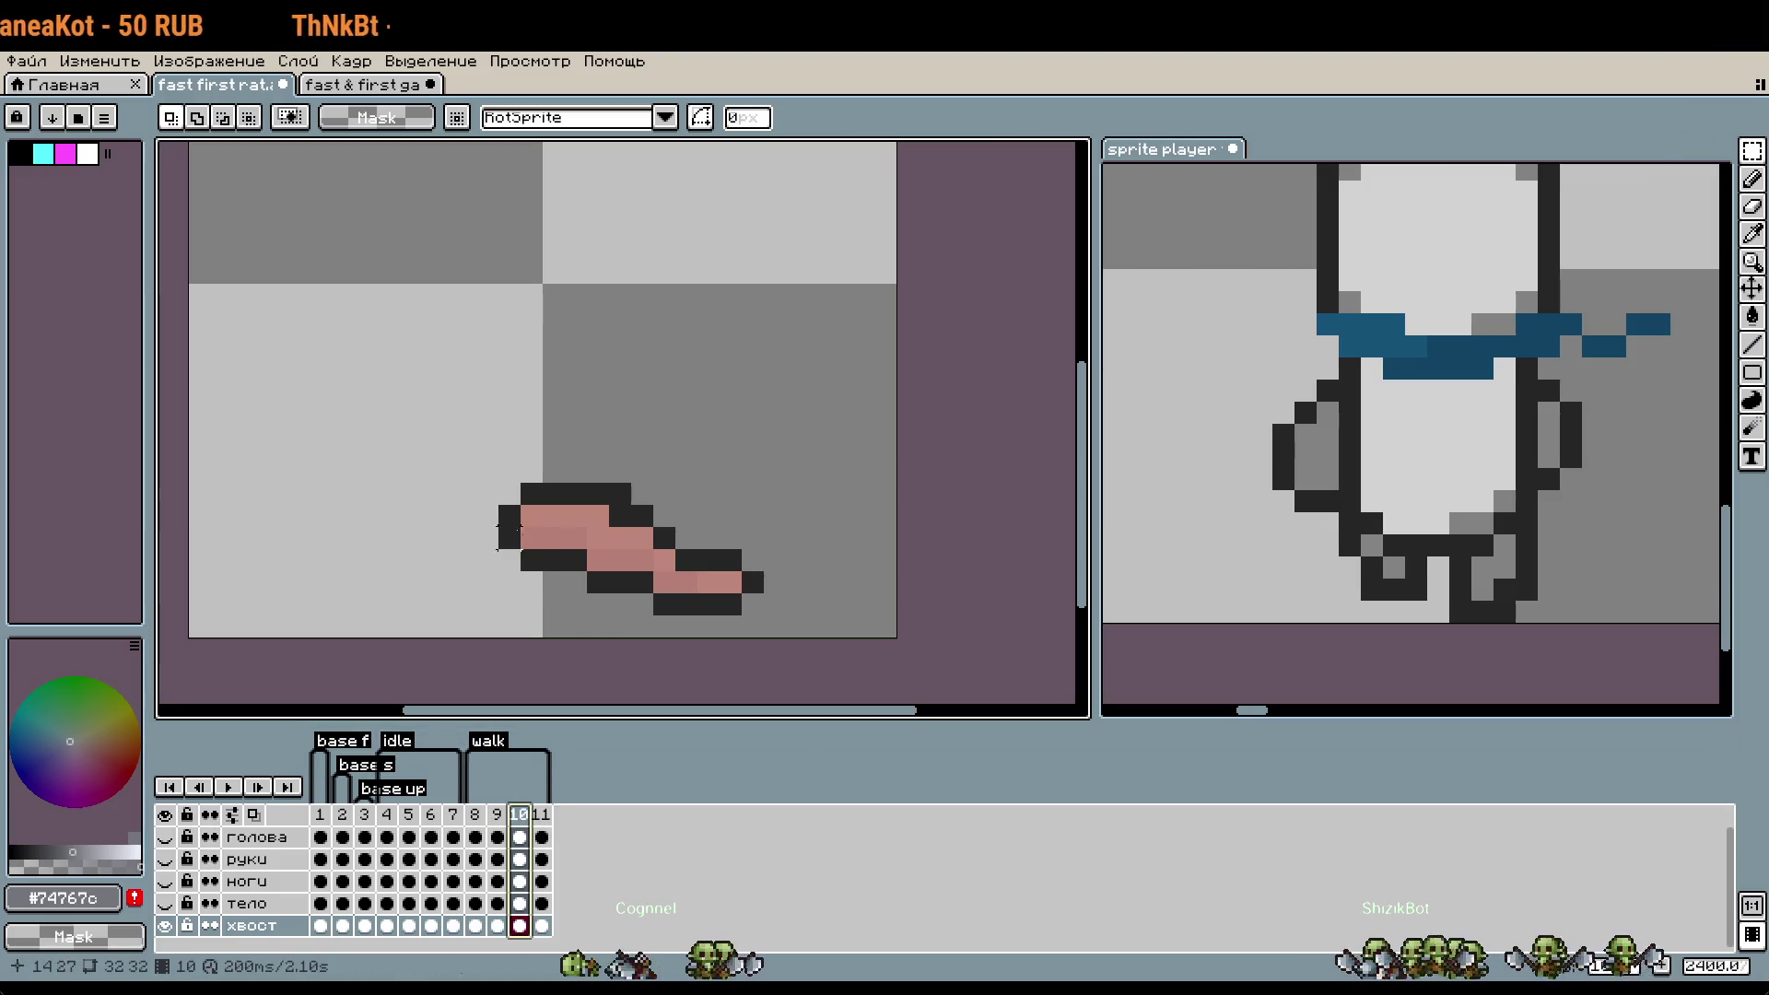
- Move frame 10's tail two pixels right and select the whole tail
key("ctrl+t")
left_click_drag(644, 576, 689, 576)
key("Return")
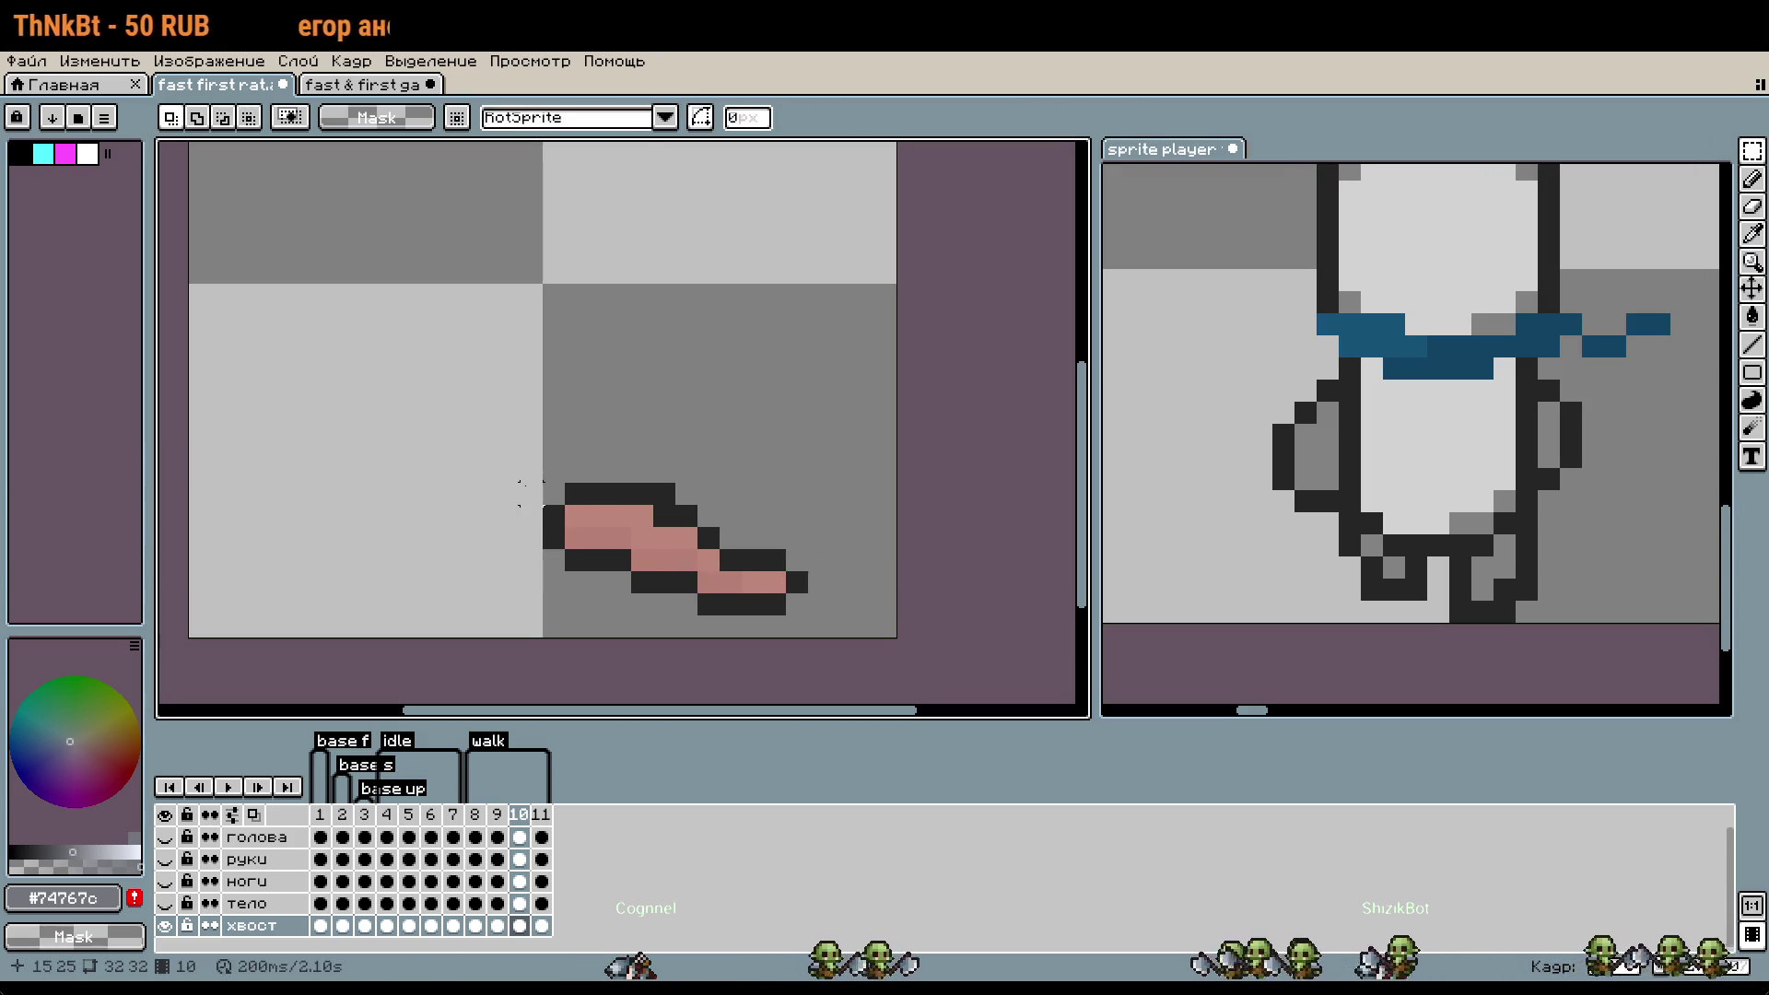
left_click_drag(610, 505, 788, 615)
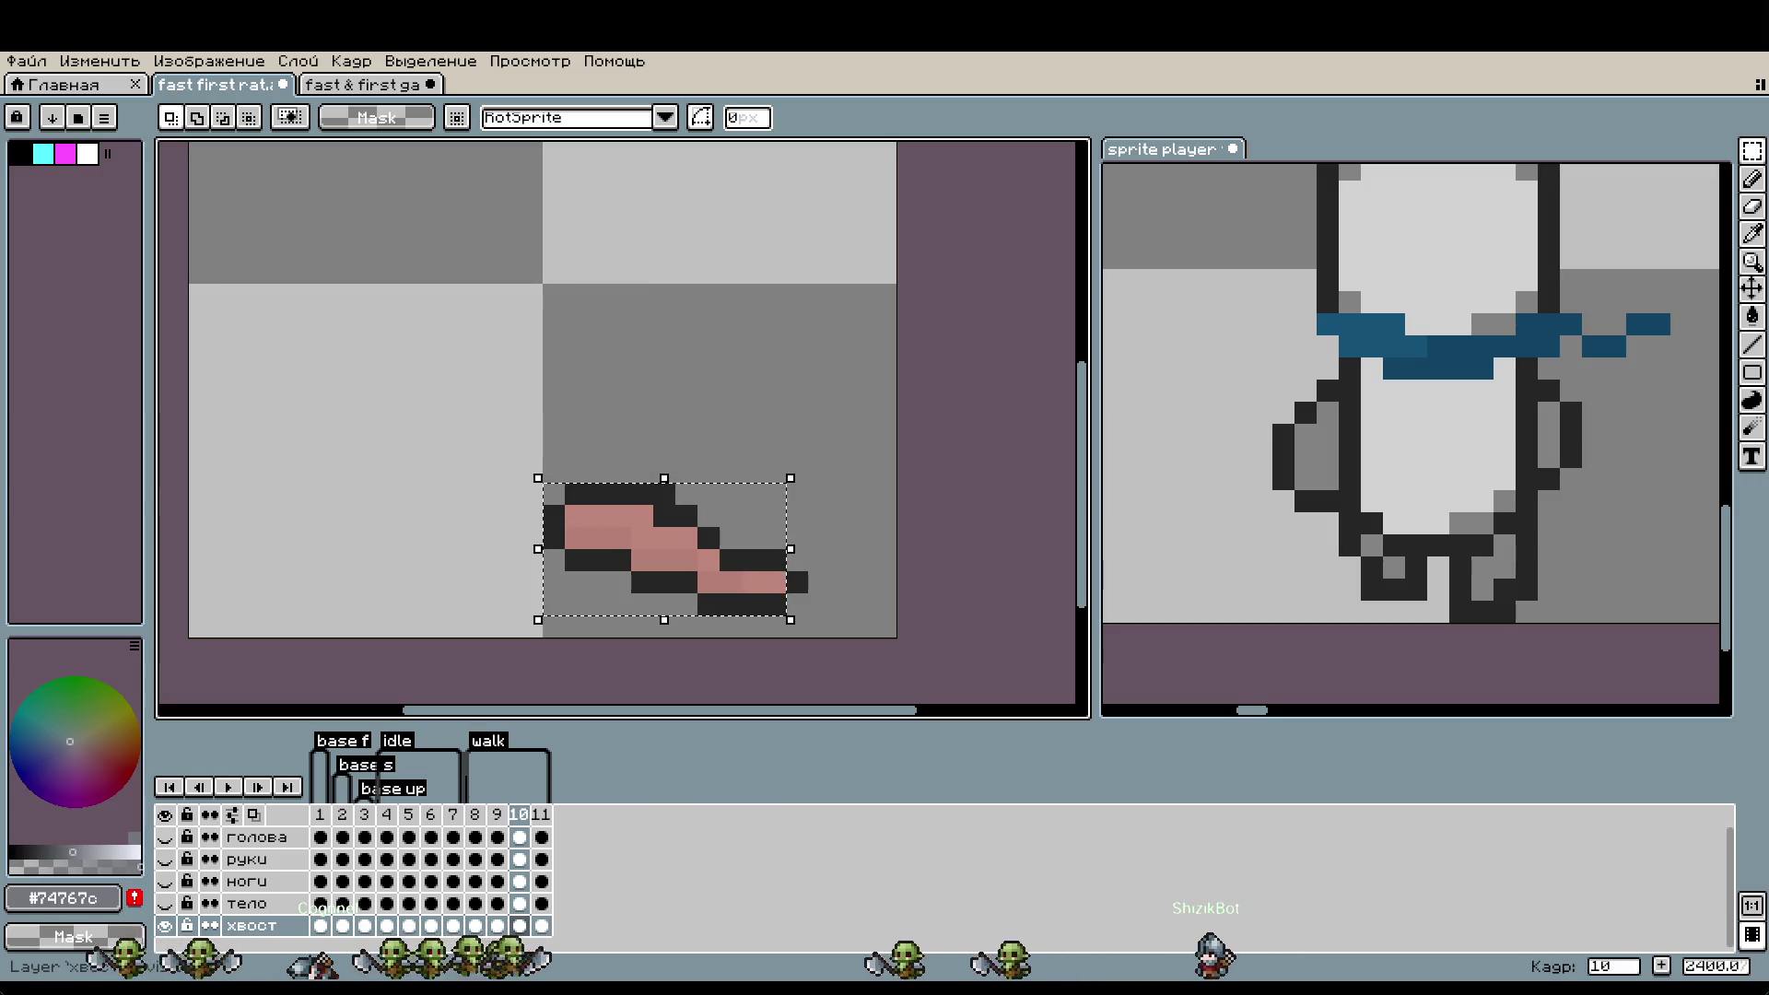
- Mirror frame 10's tail horizontally, redoing the flip narrower before committing it
scroll(854, 584, "left", 2)
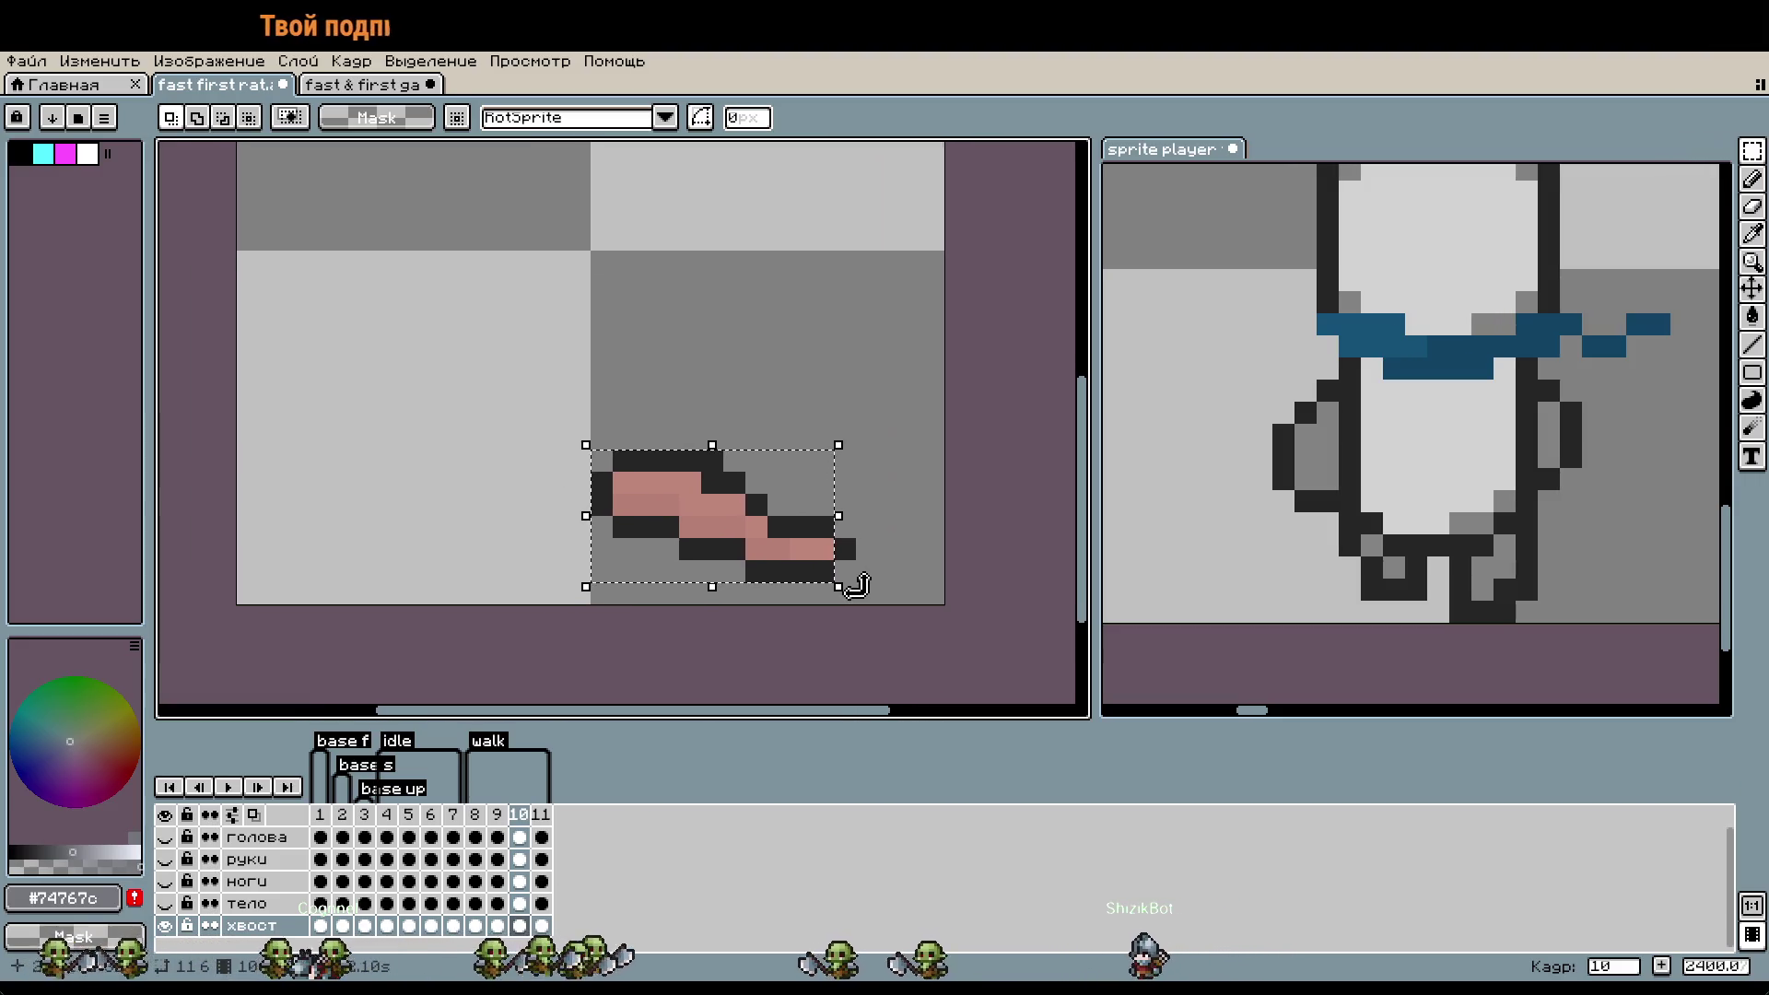
mouse_move(844, 570)
left_mouse_down()
mouse_move(575, 458)
mouse_move(861, 586)
left_mouse_up()
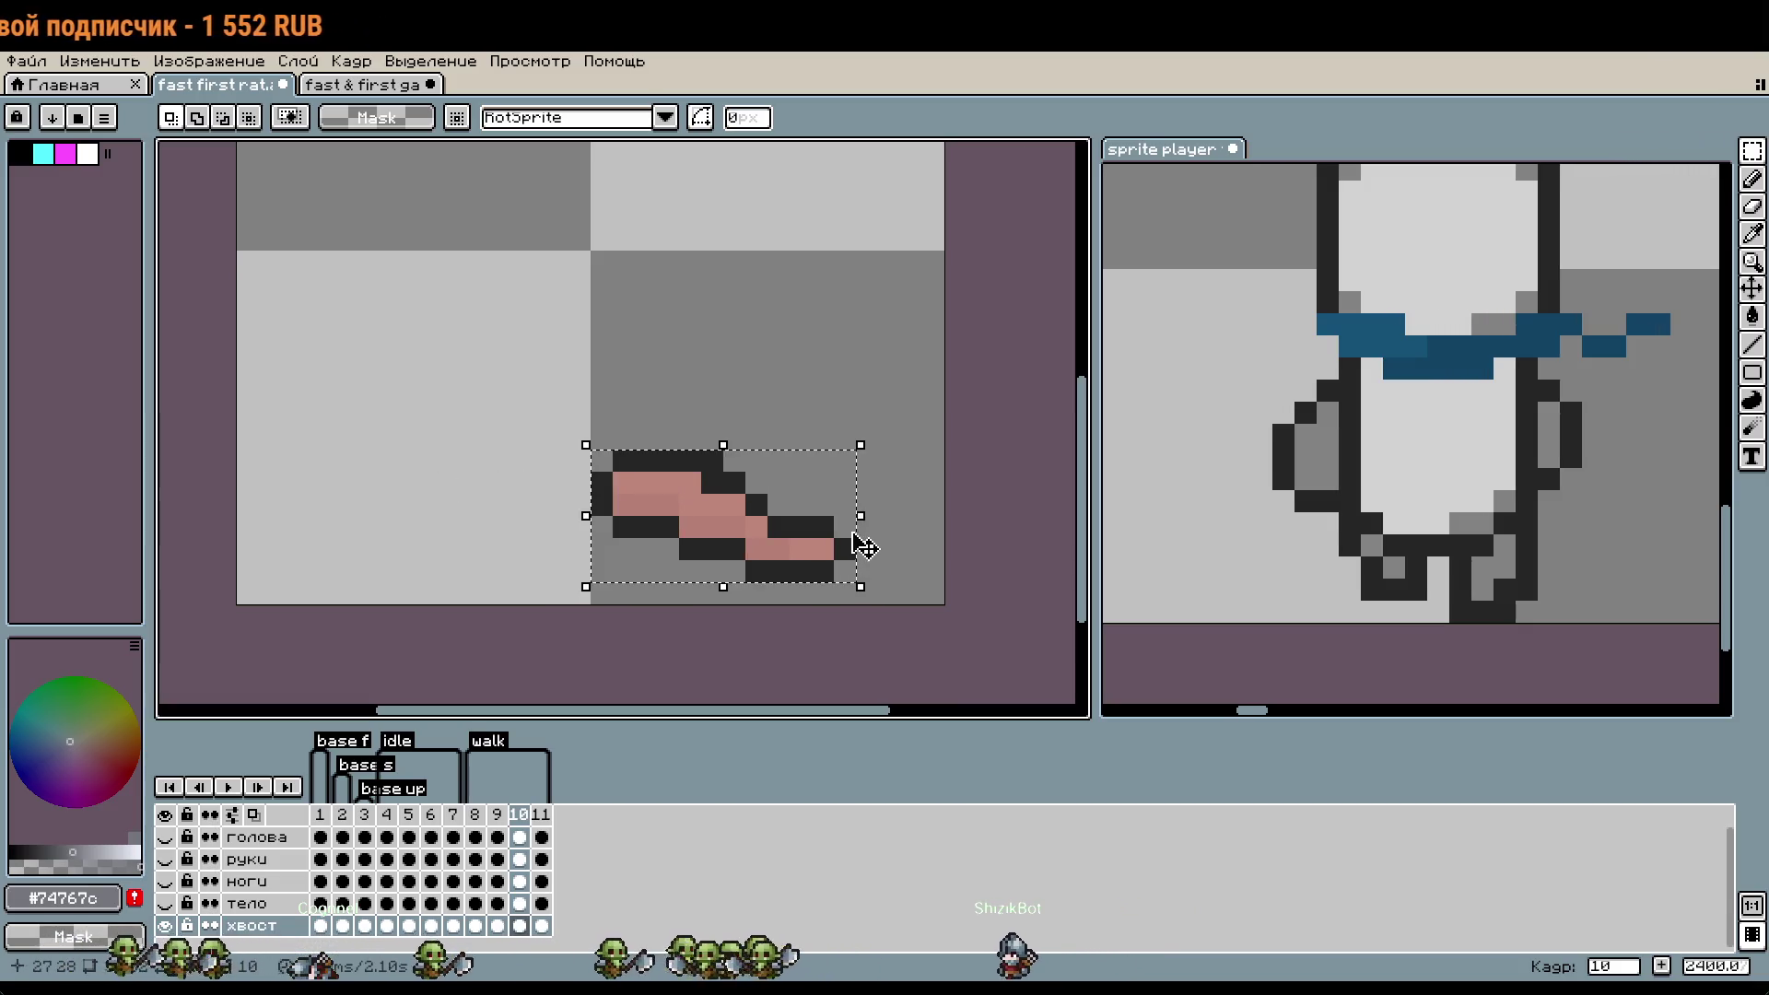
left_click_drag(861, 513, 330, 508)
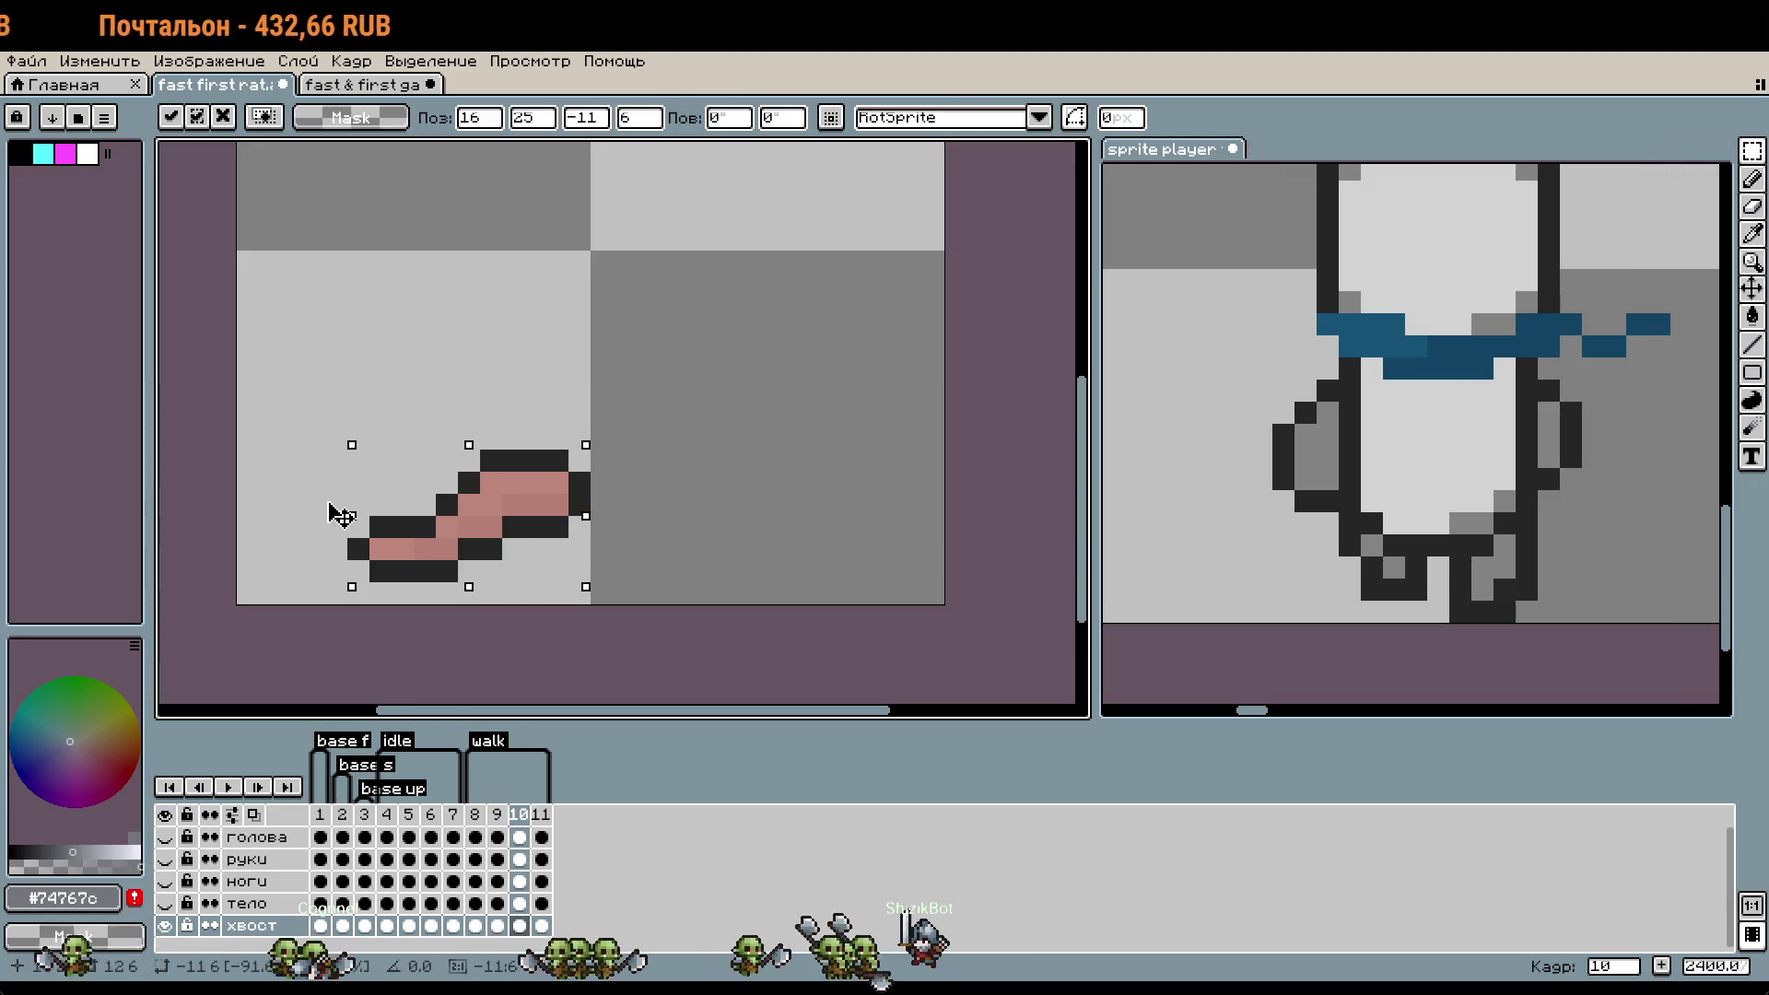
key("Escape")
left_click_drag(869, 514, 320, 514)
left_click(269, 548)
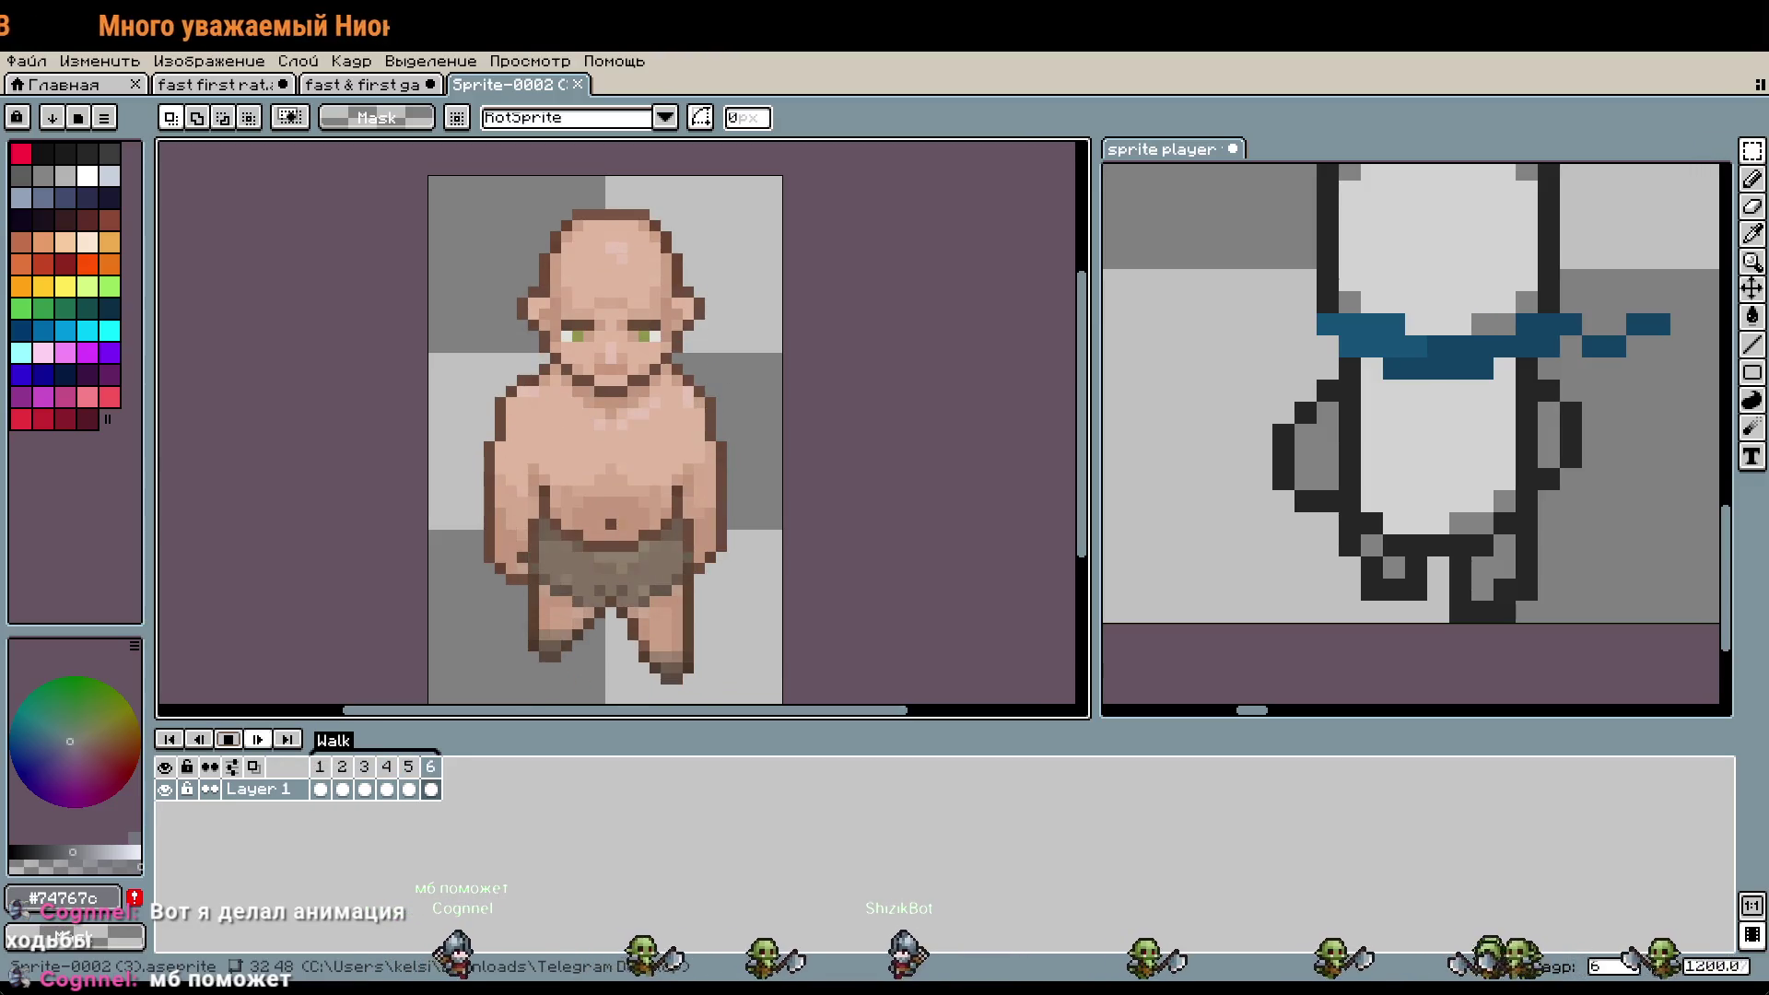
- Step through Sprite-0002's walk frames 1 to 5 and replay the walk animation
key("Return")
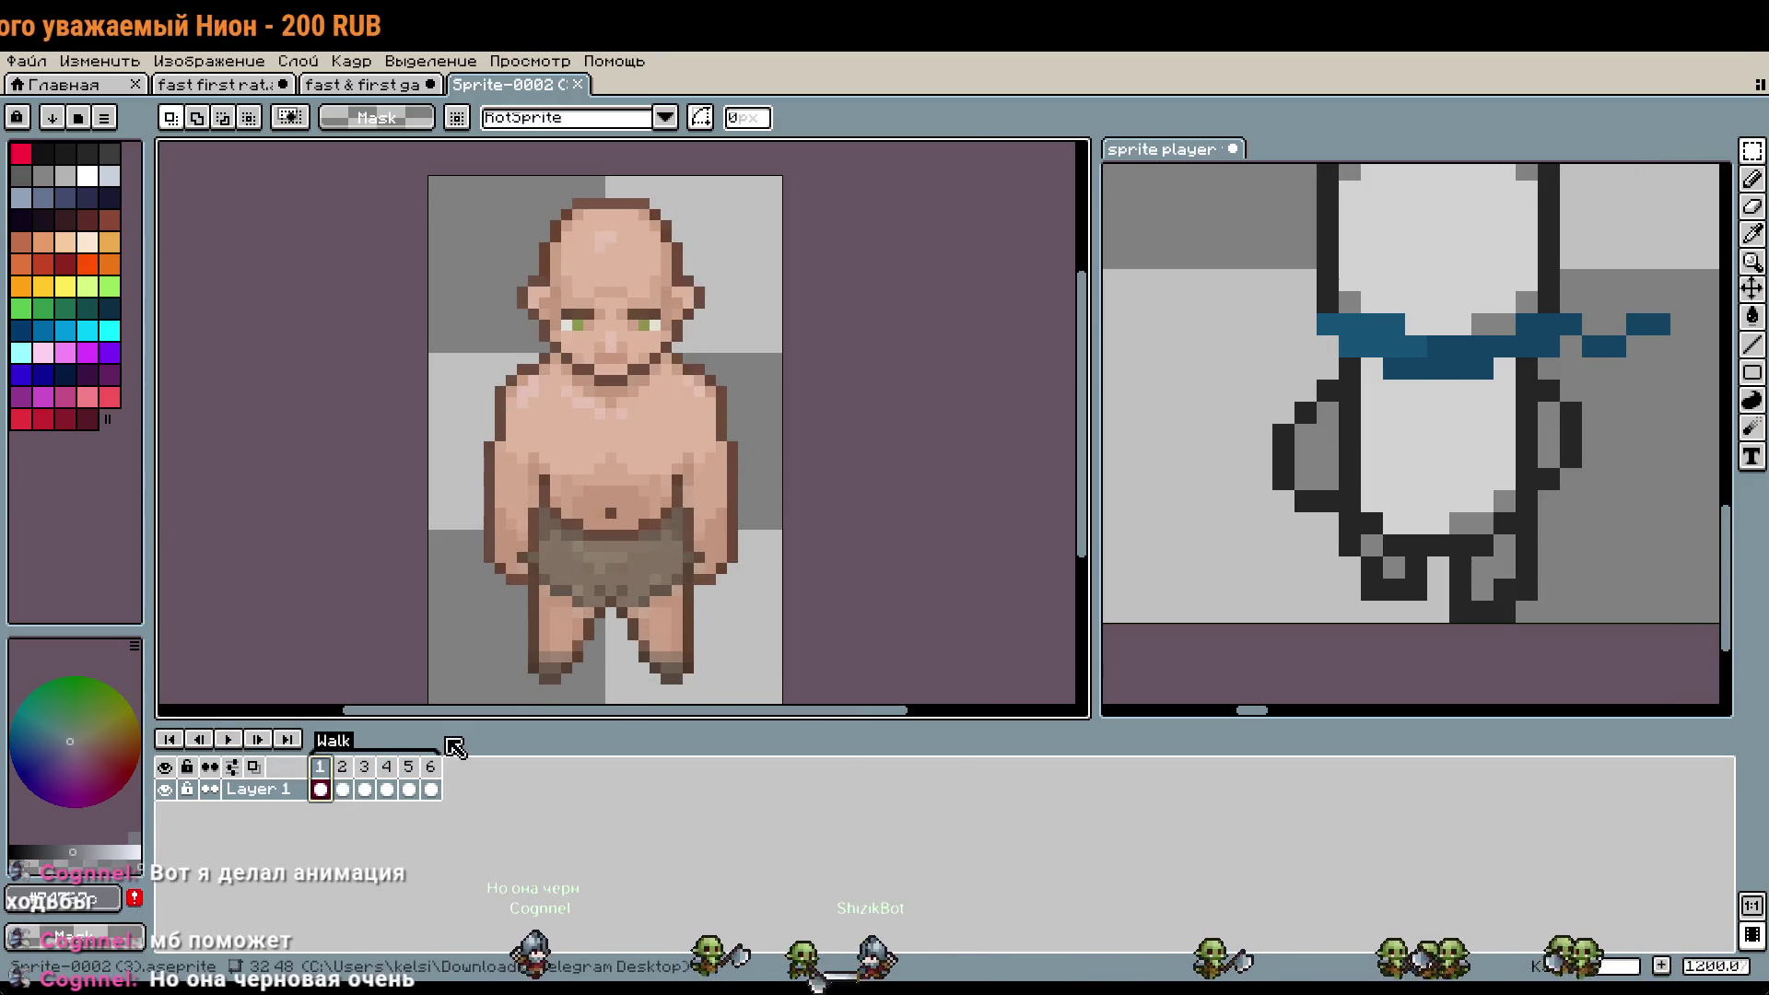
scroll(838, 442, "down", 1)
scroll(873, 451, "down", 1)
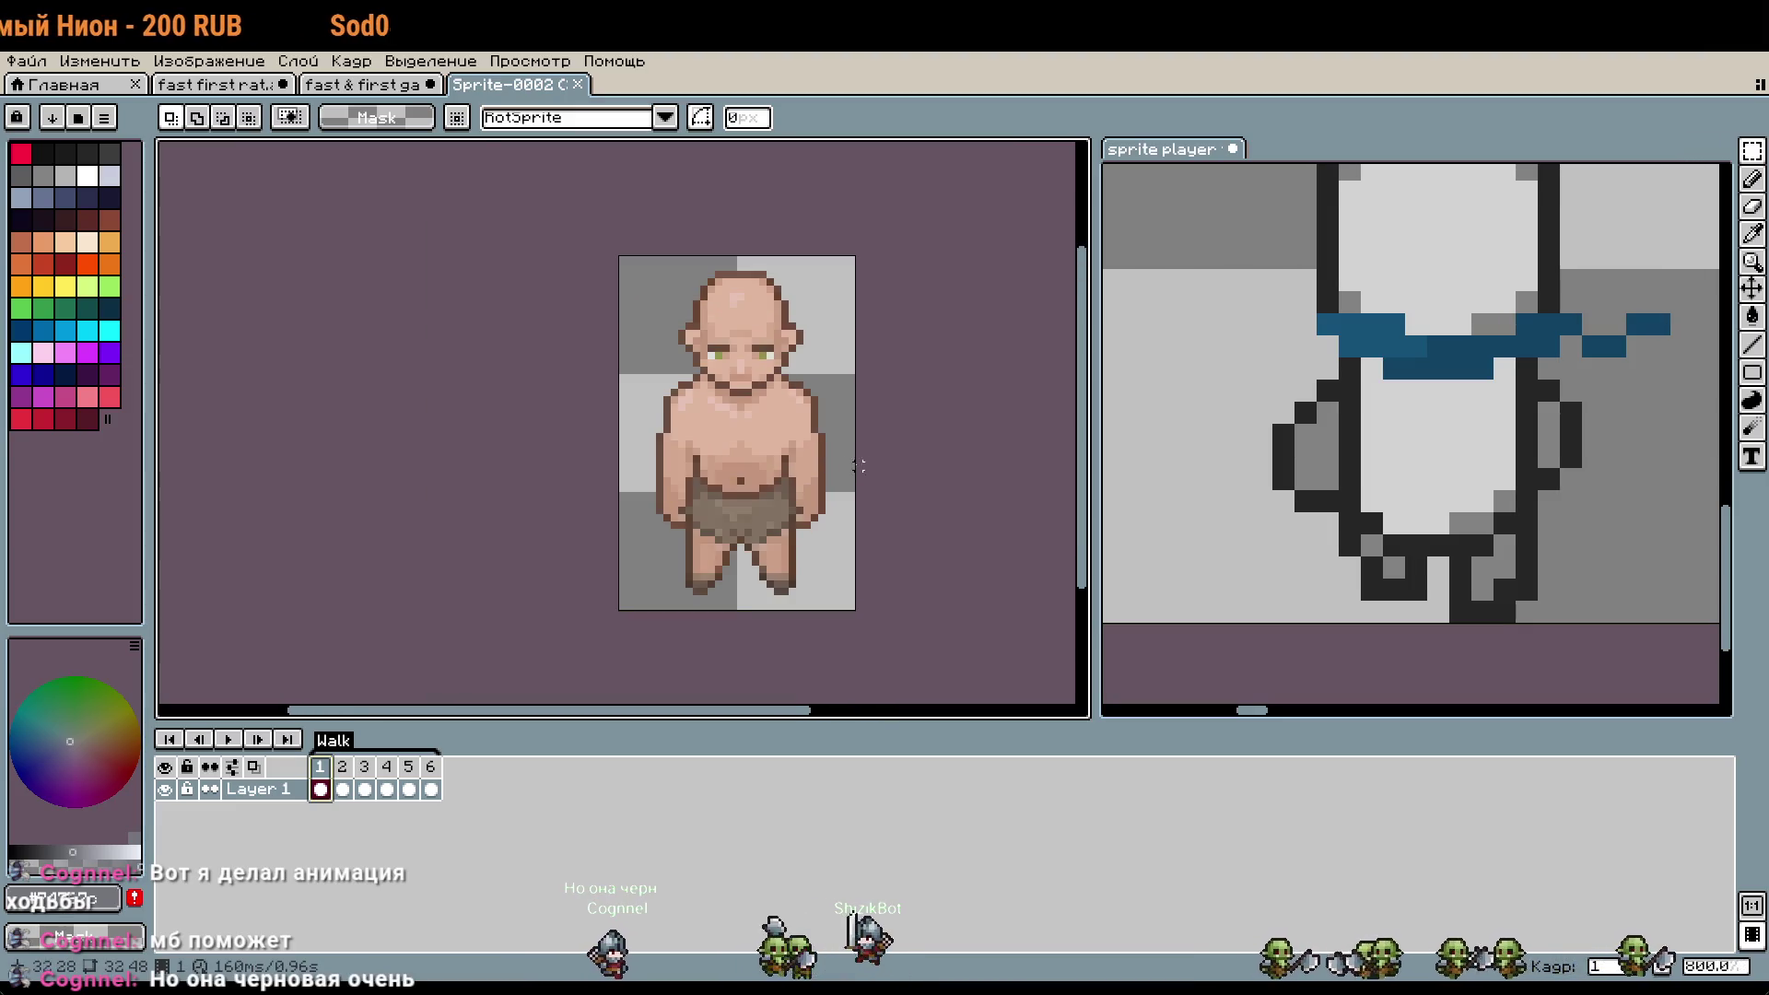
key("Right")
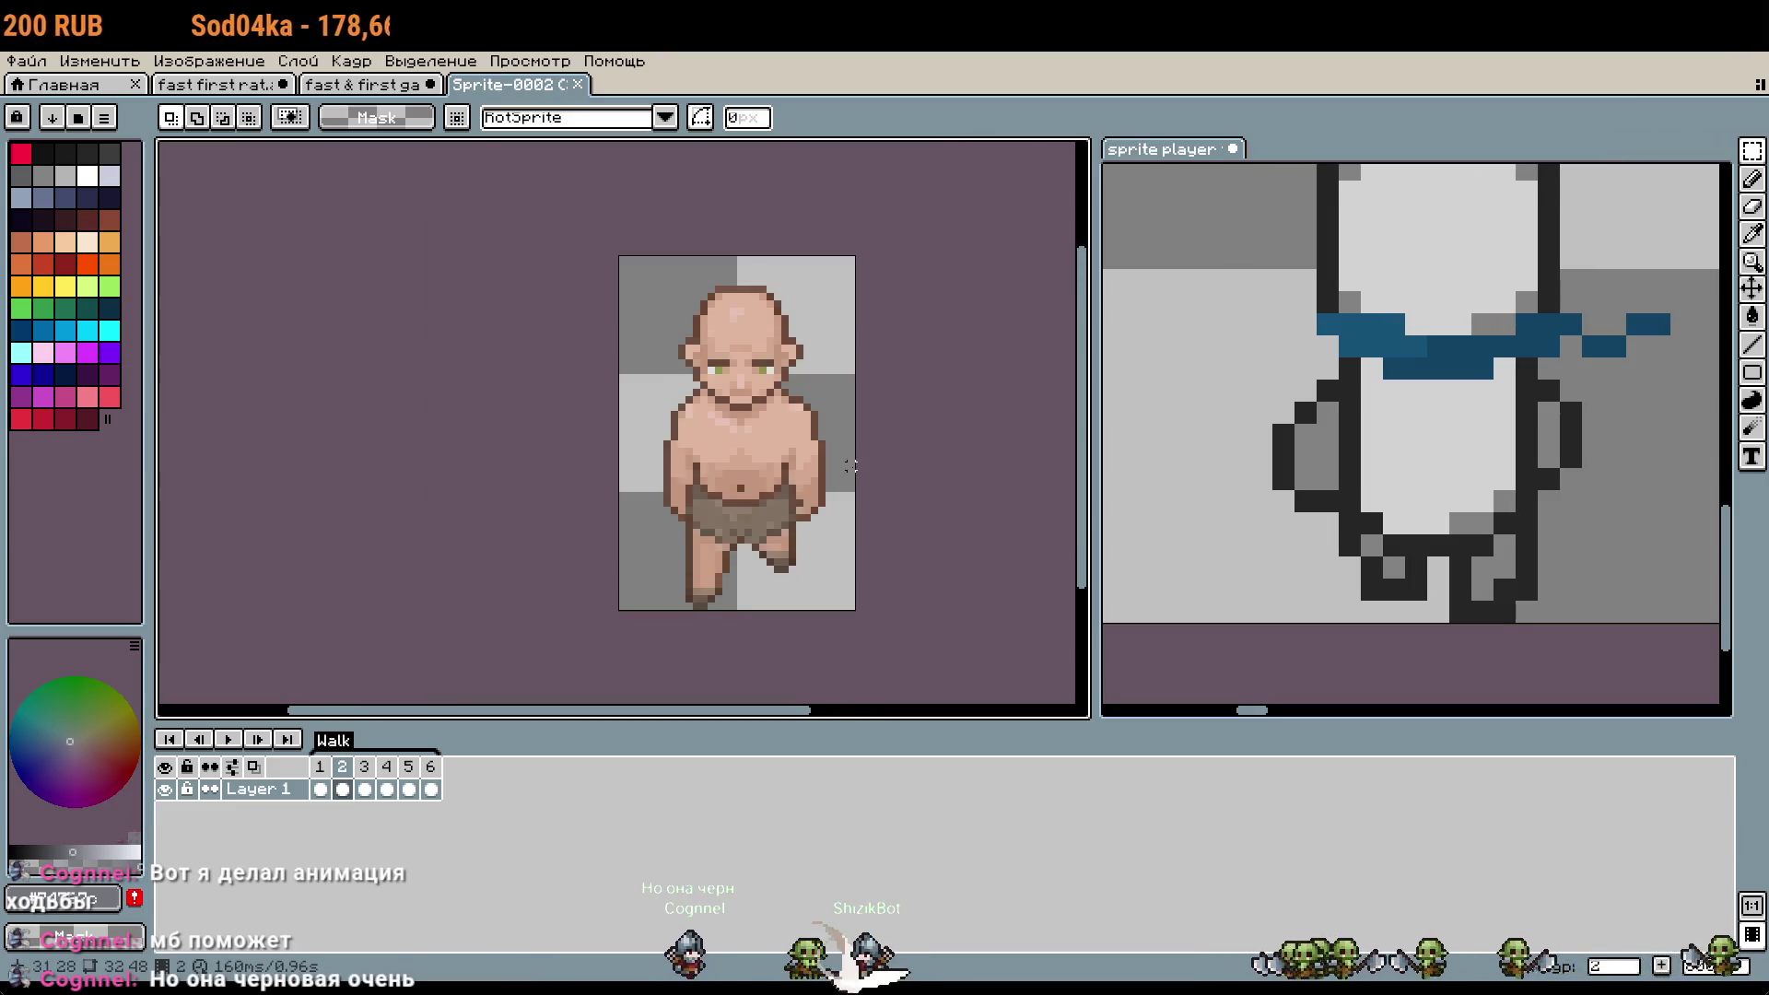
key("Right")
key("Right")
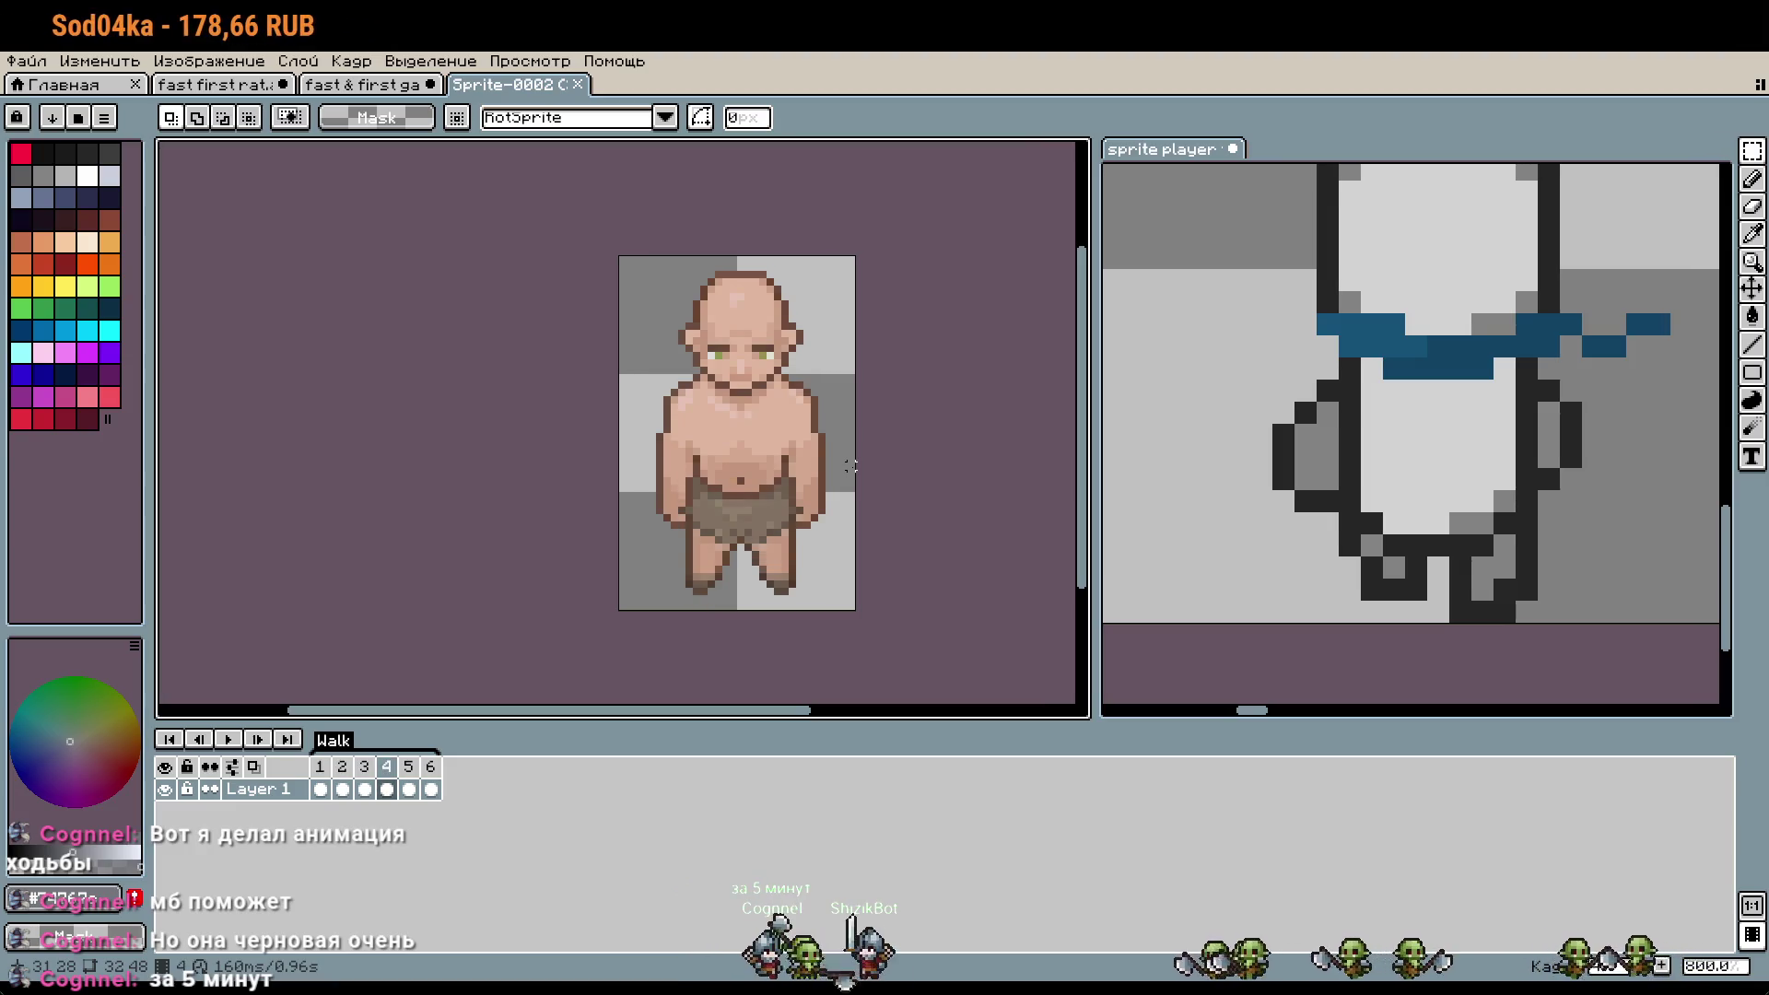
key("Right")
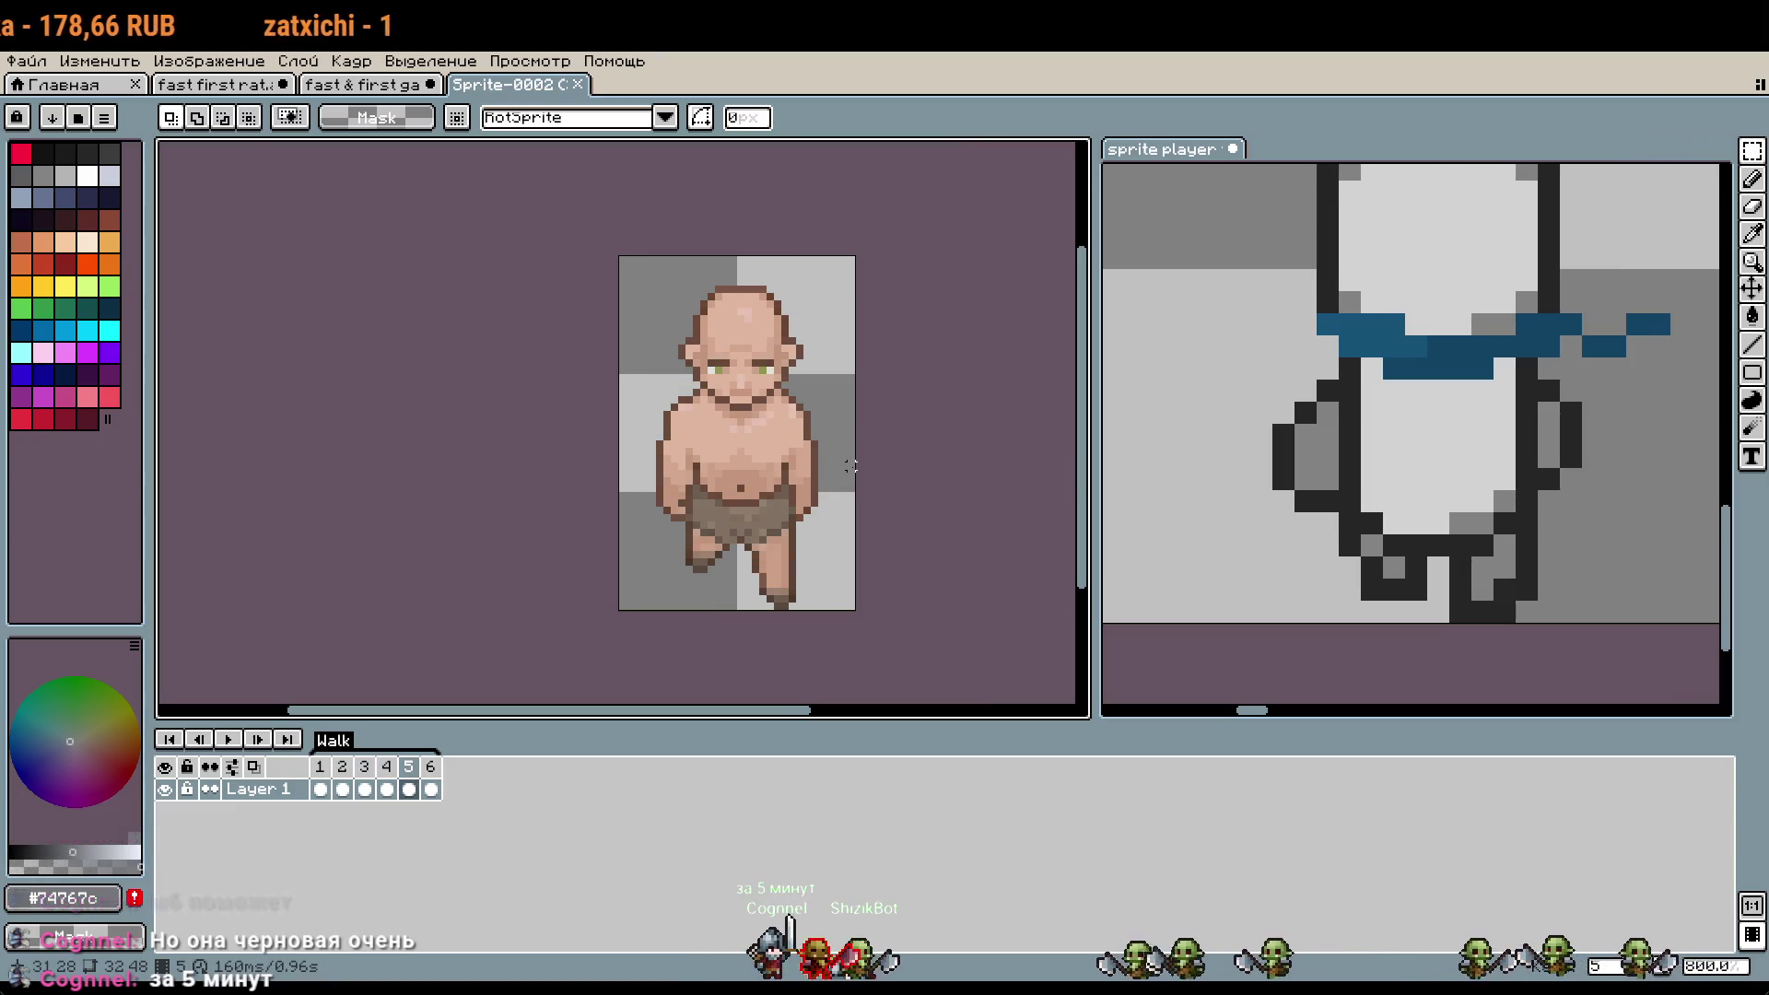
key("Right")
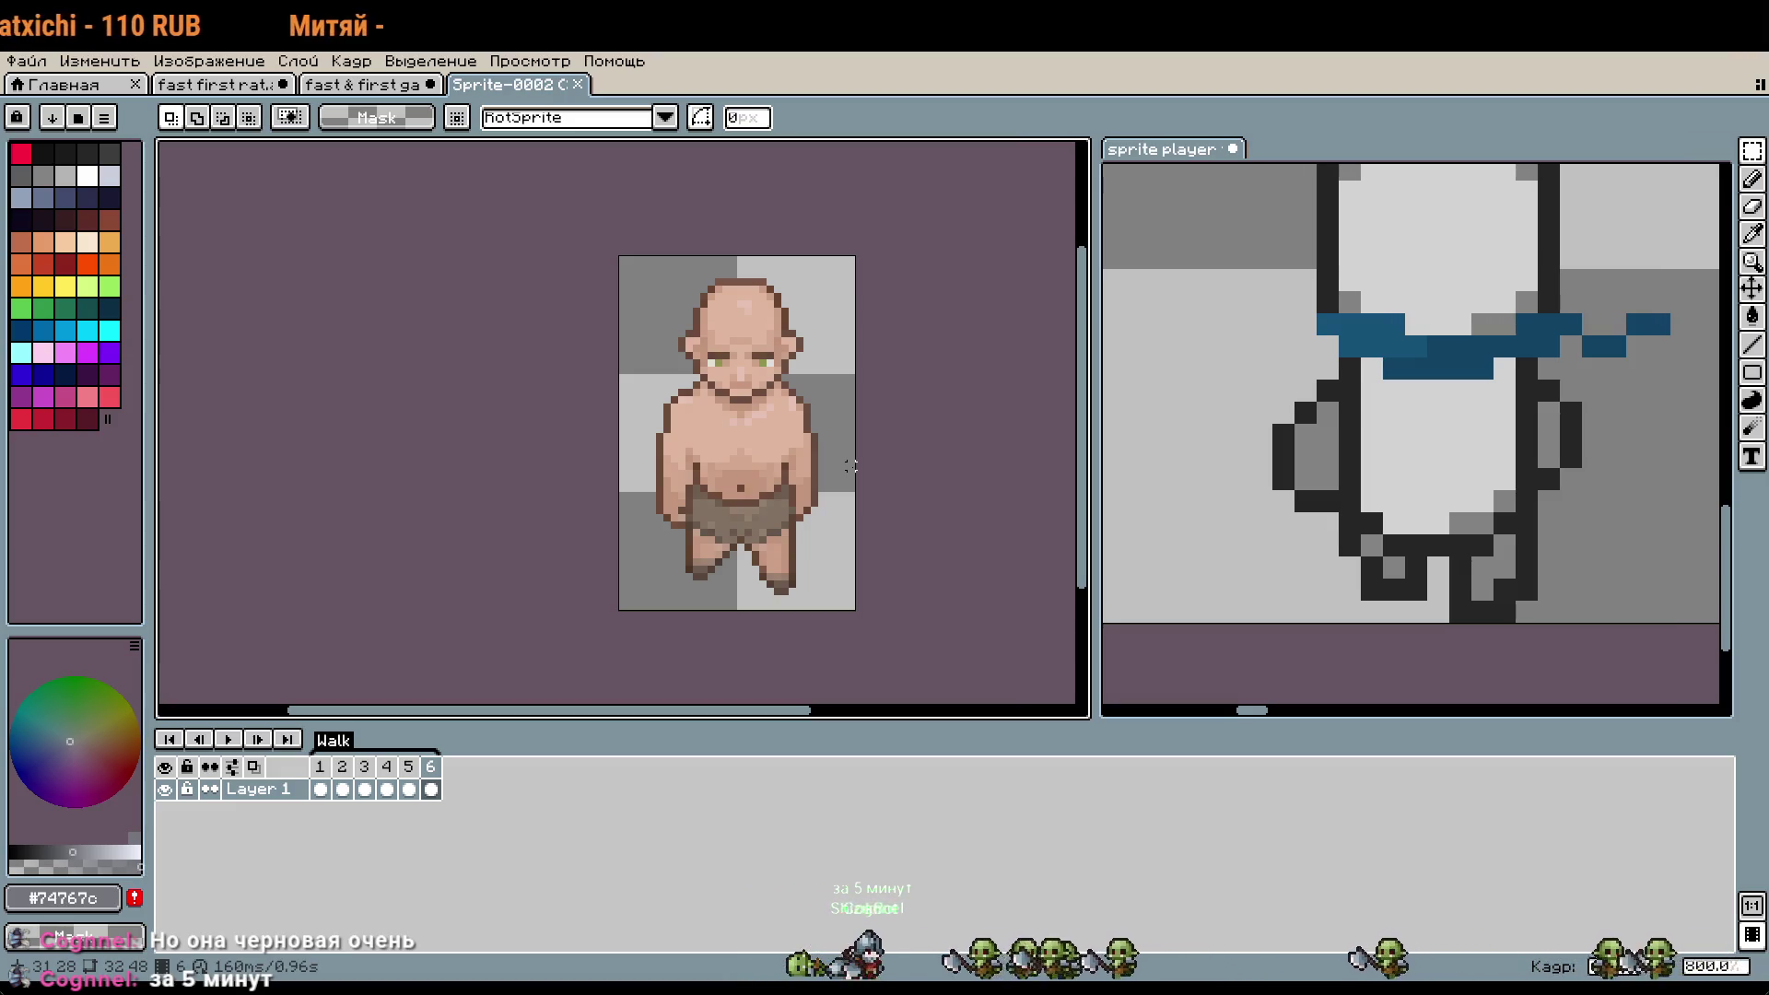
key("Right")
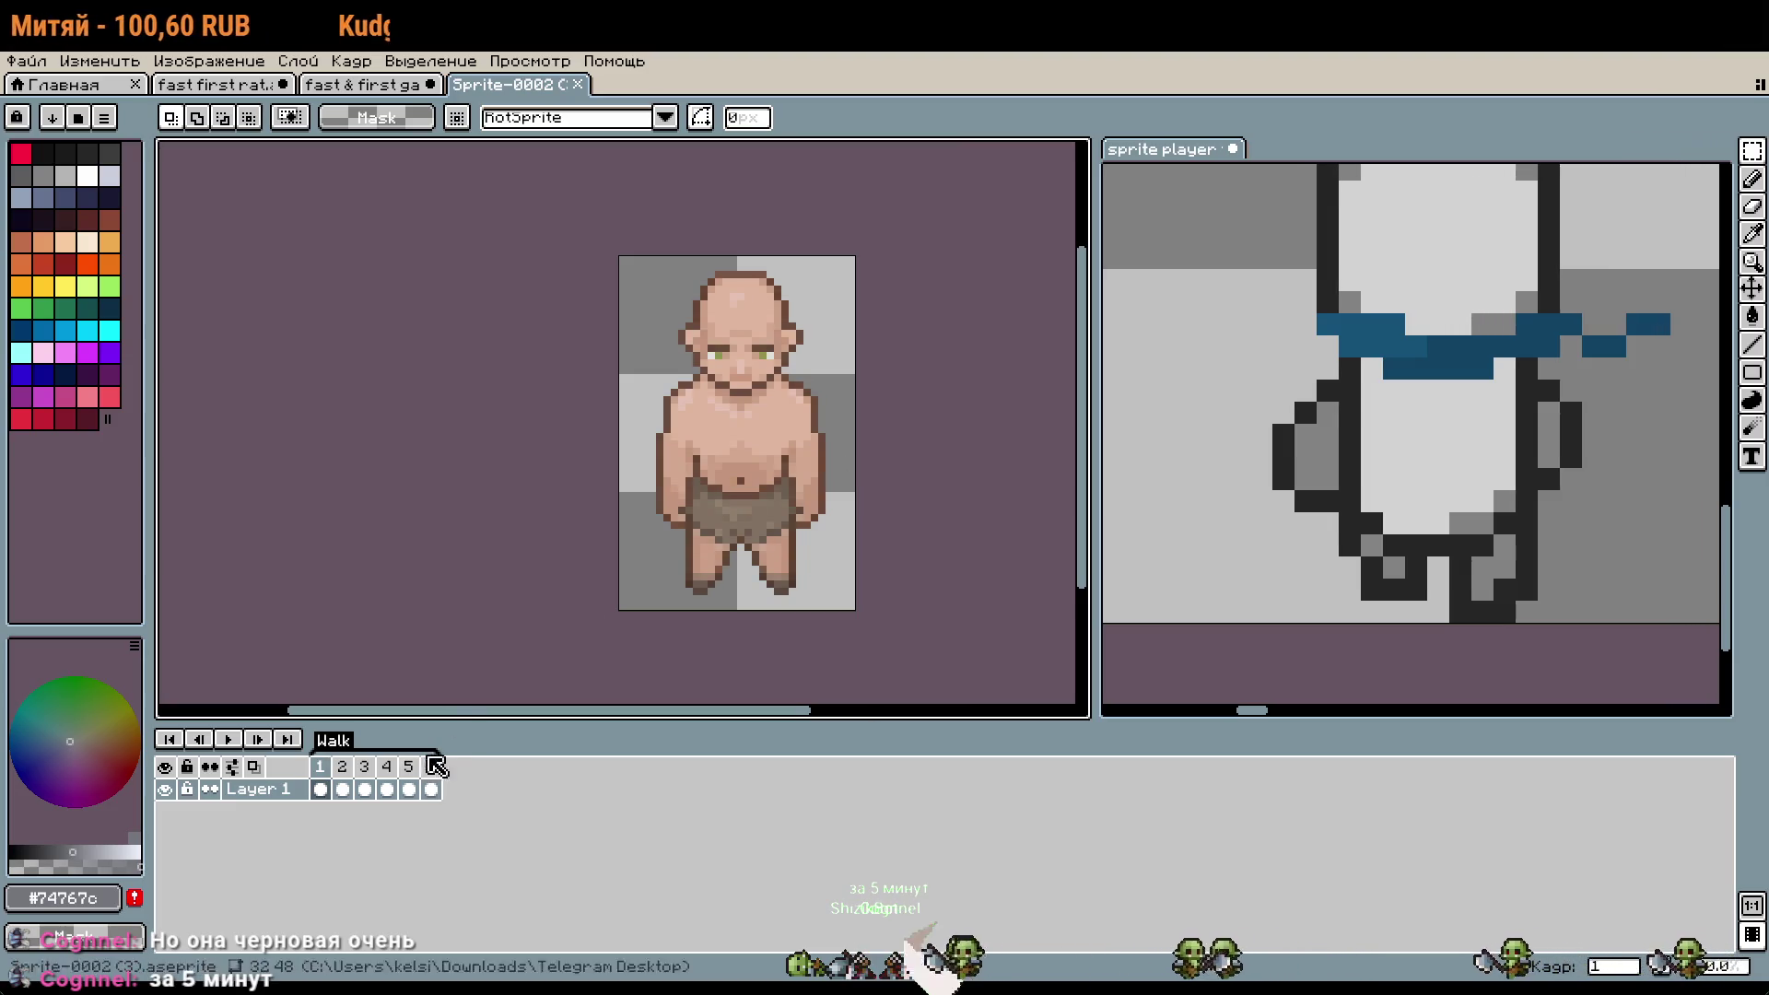
left_click(228, 740)
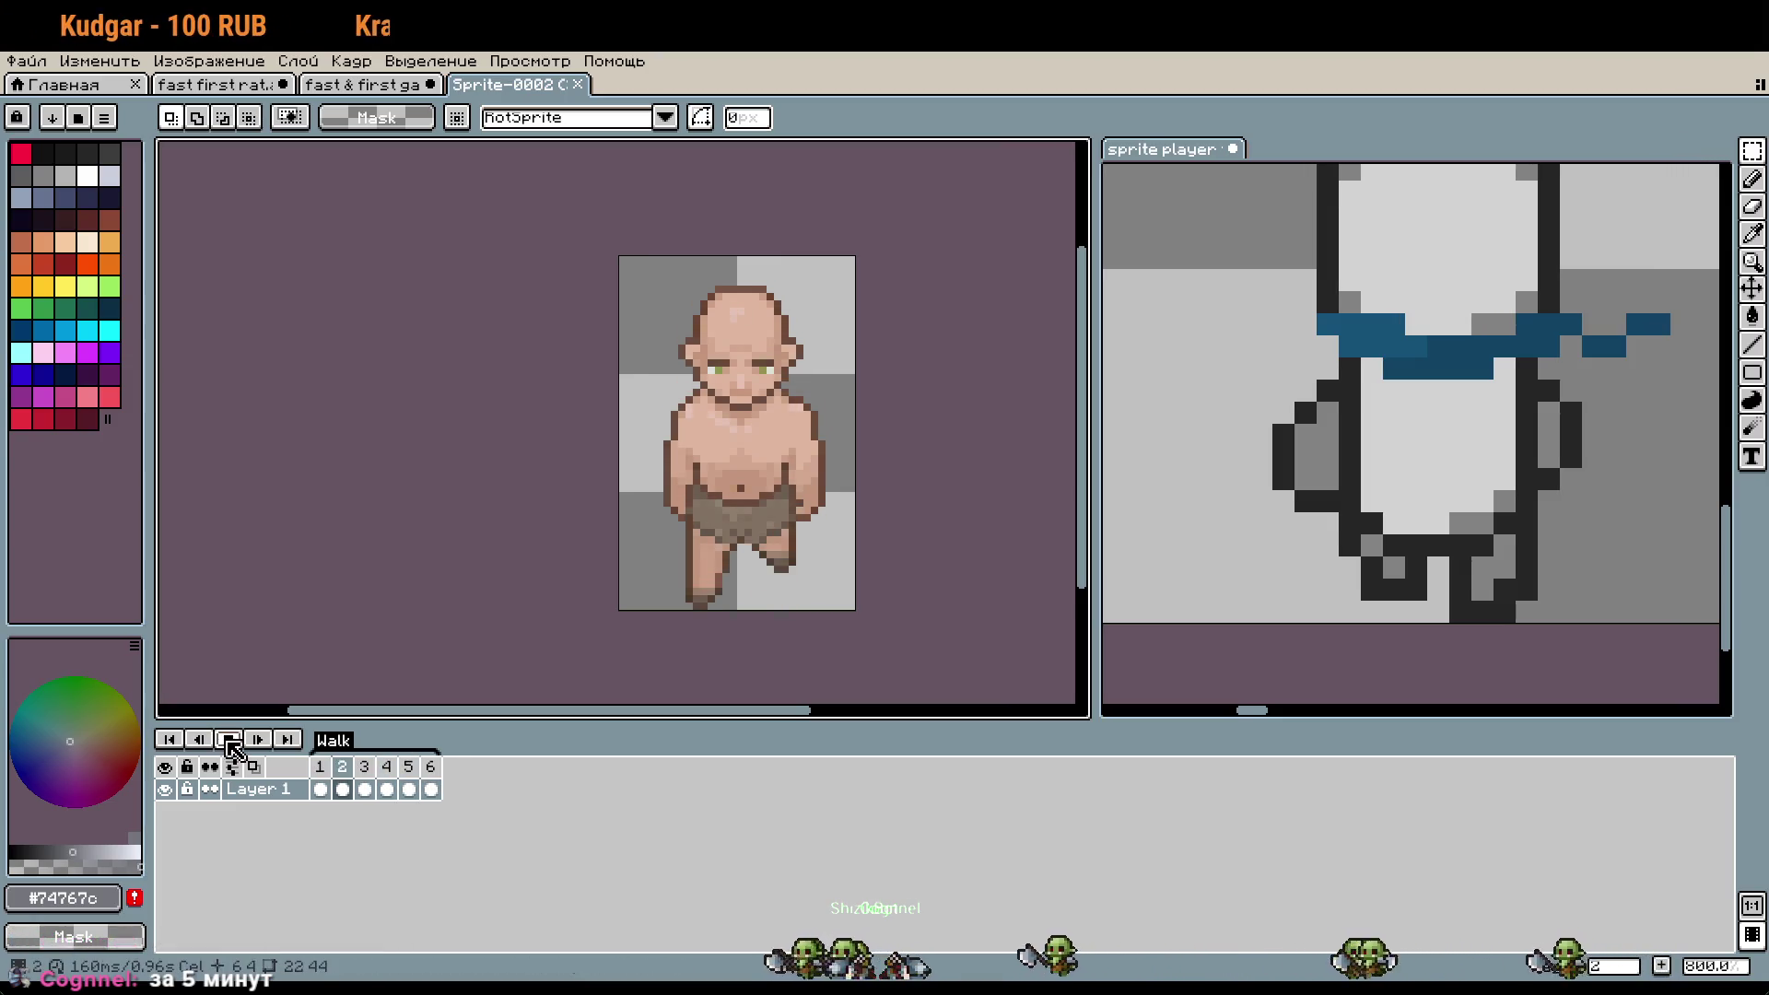
left_click(228, 740)
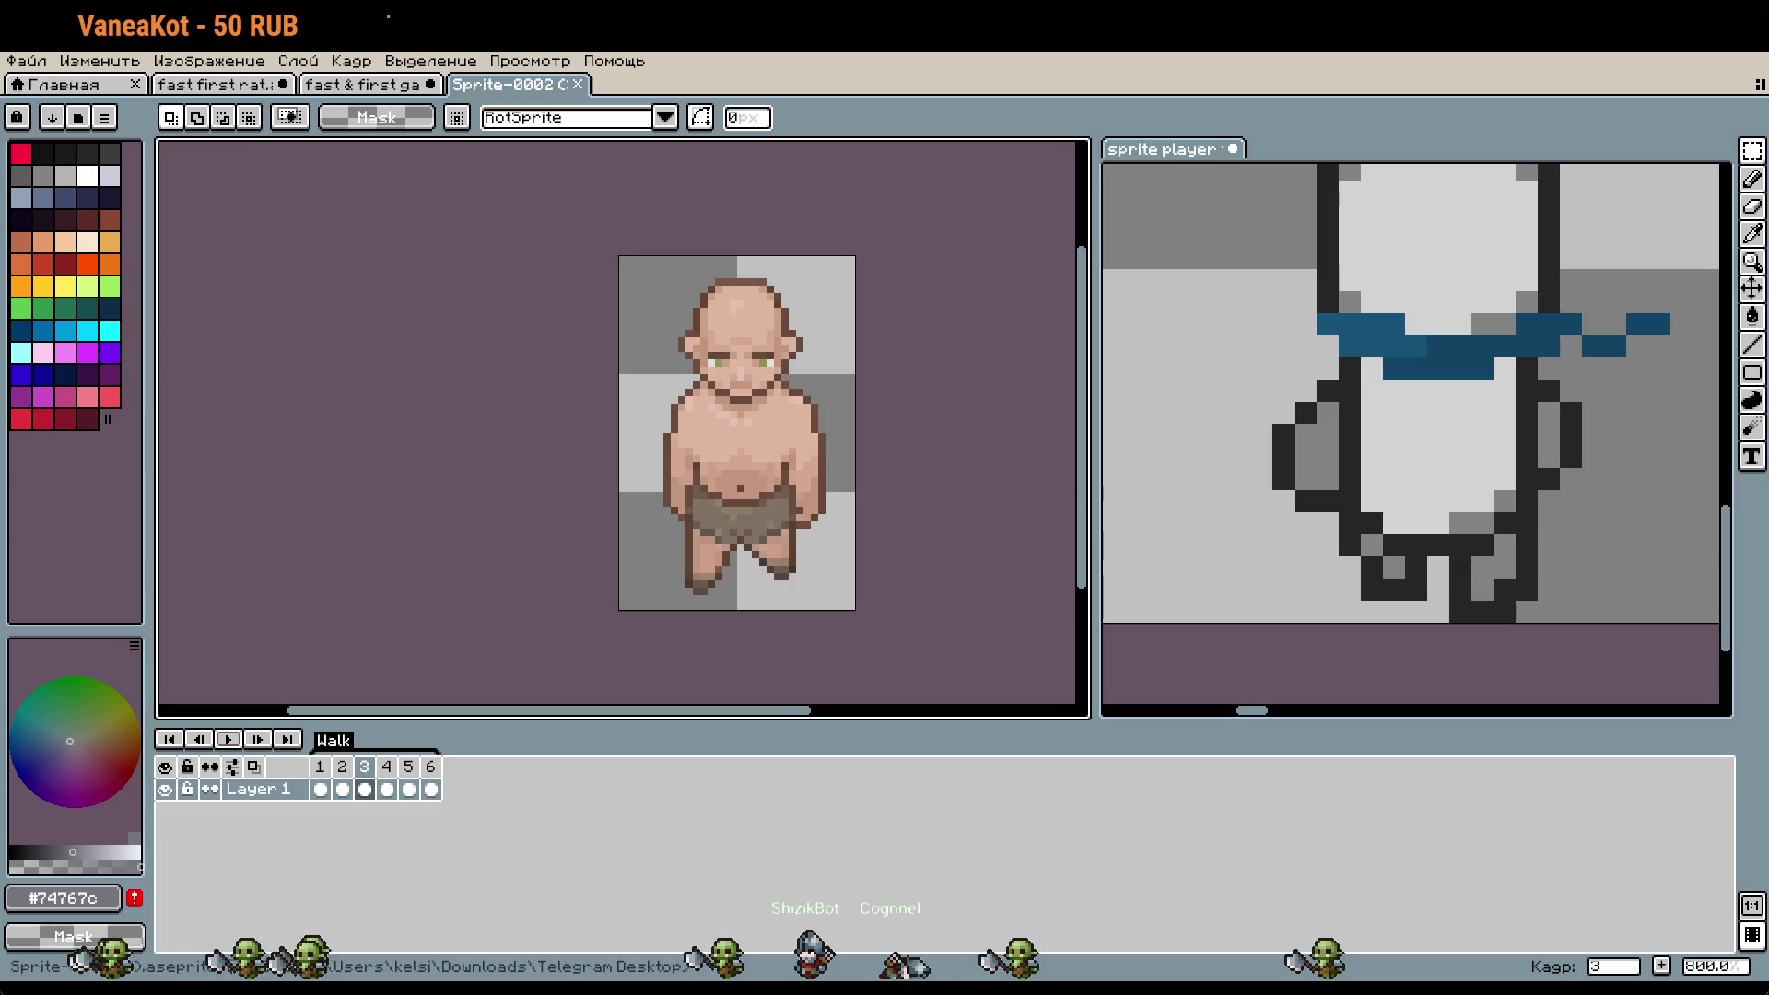
- Go to walk frame 2, then switch to the rat IDLE sprite sheet
scroll(497, 399, "down", 1)
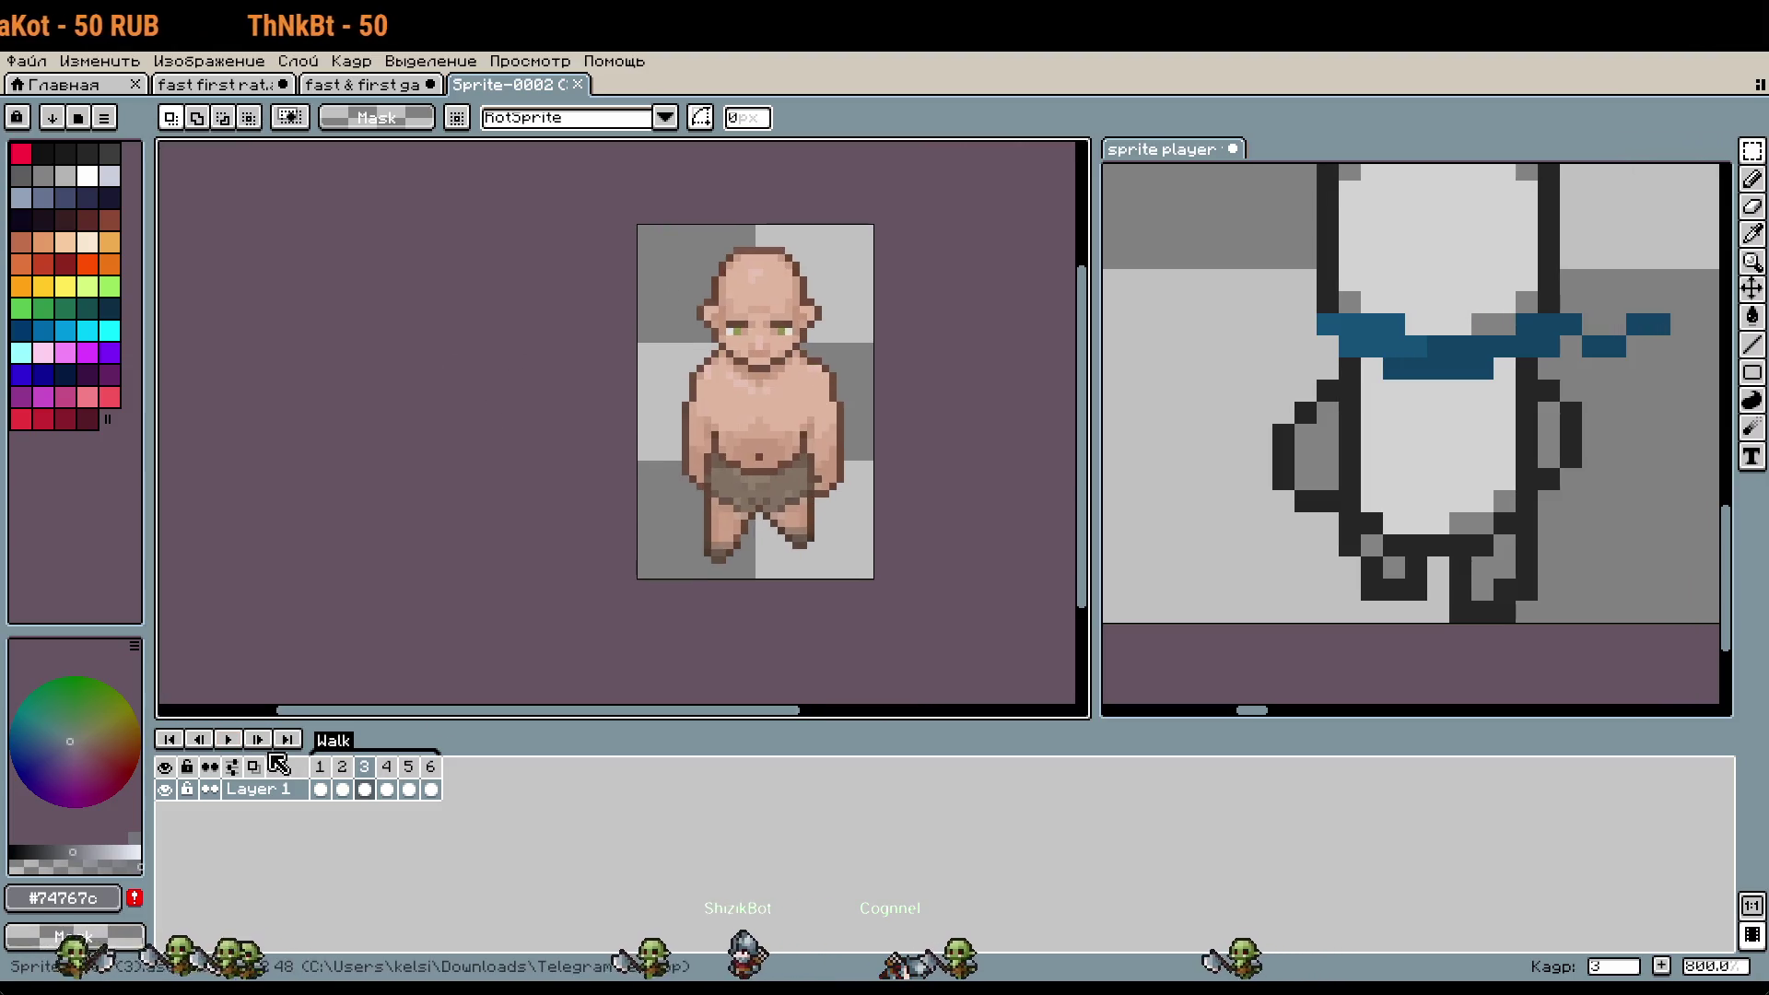
key("Home")
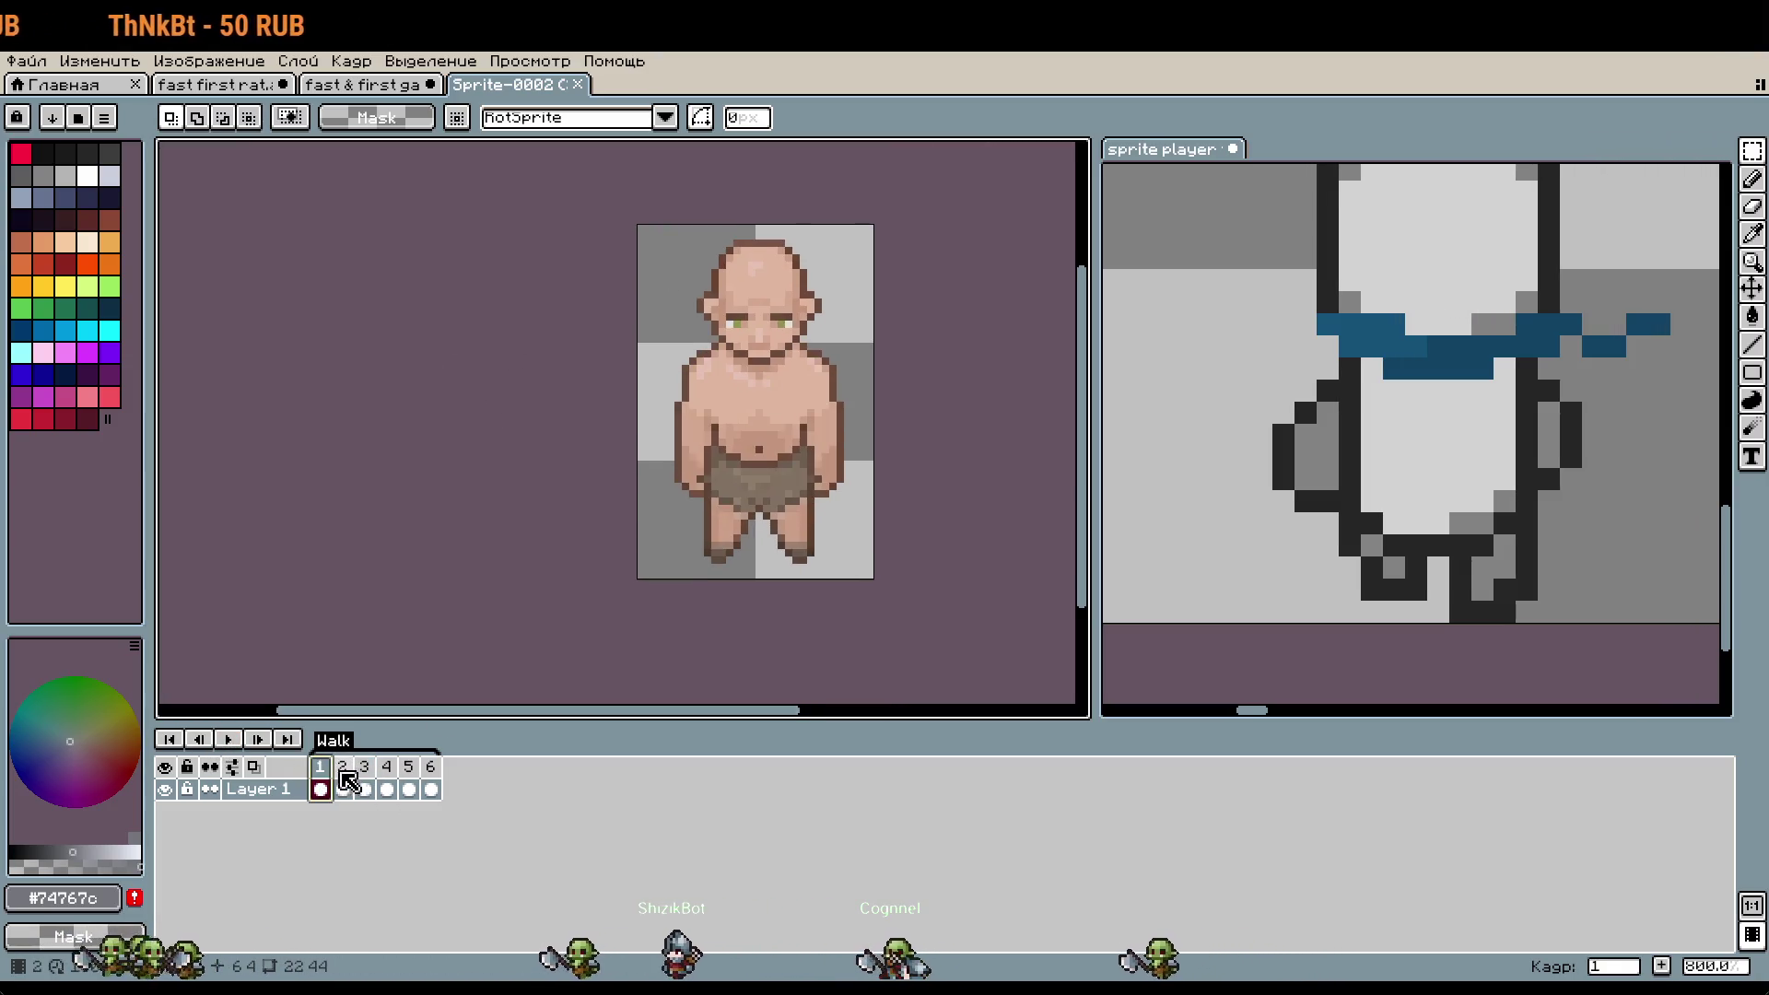
left_click(345, 774)
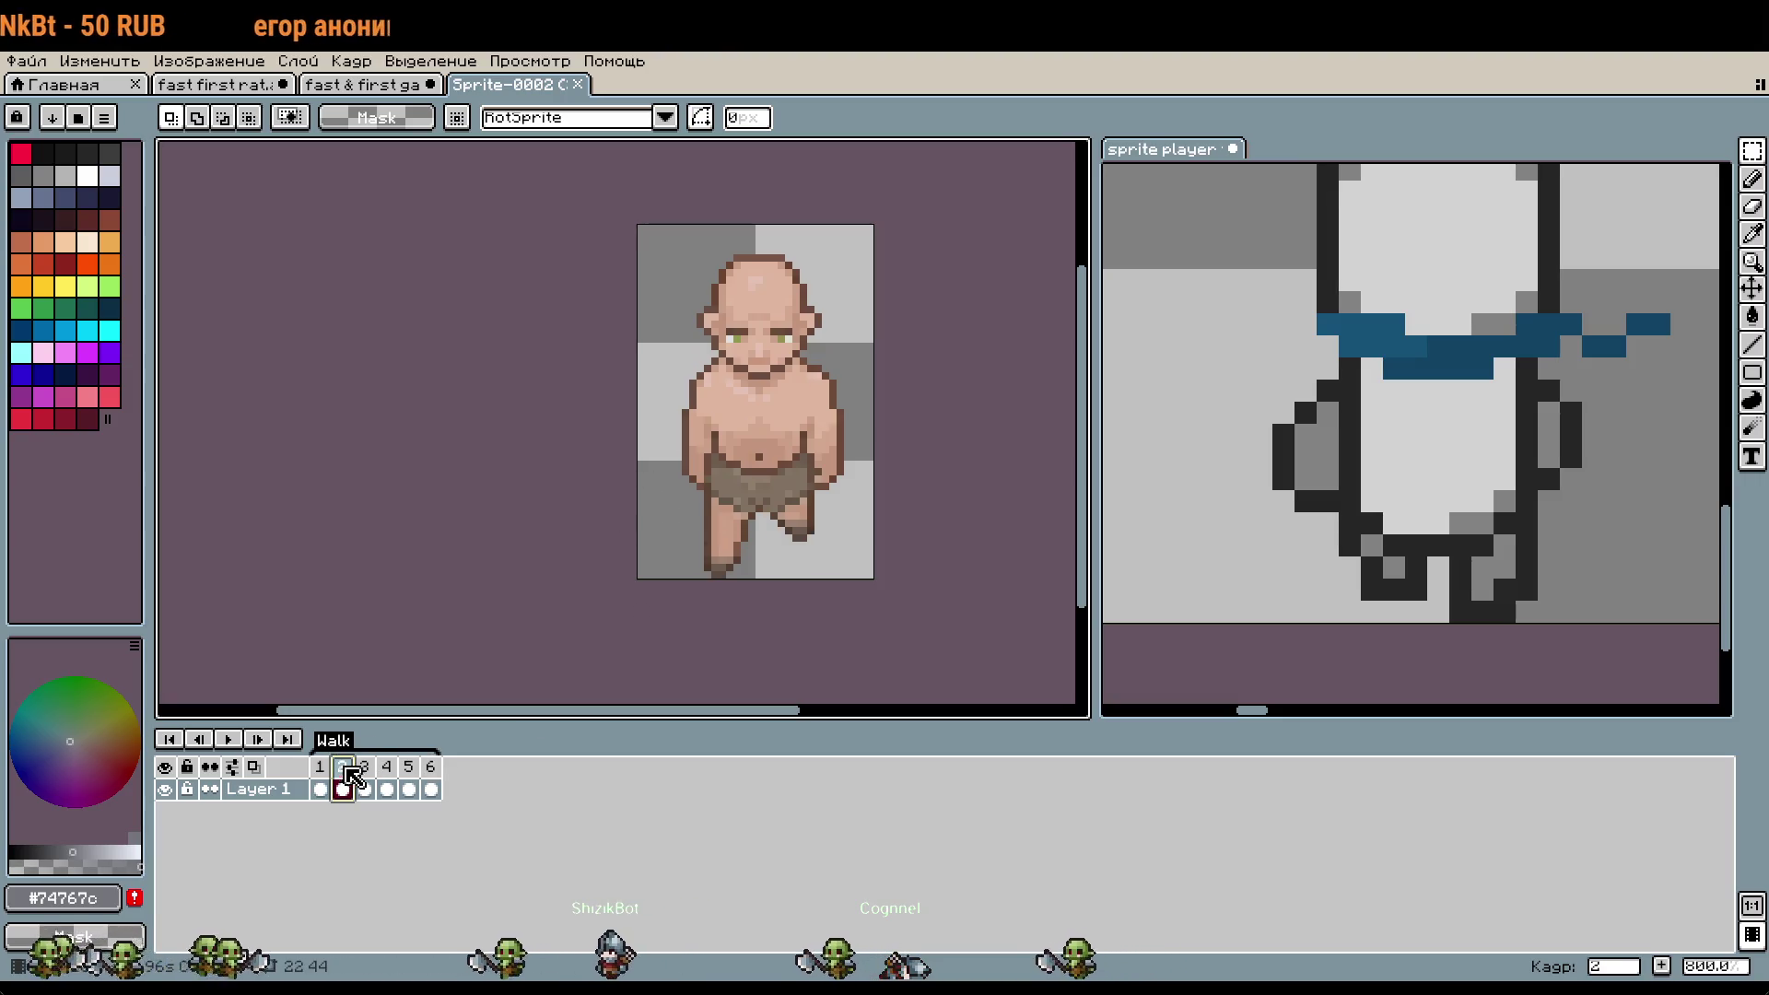
key("ctrl+shift+Tab")
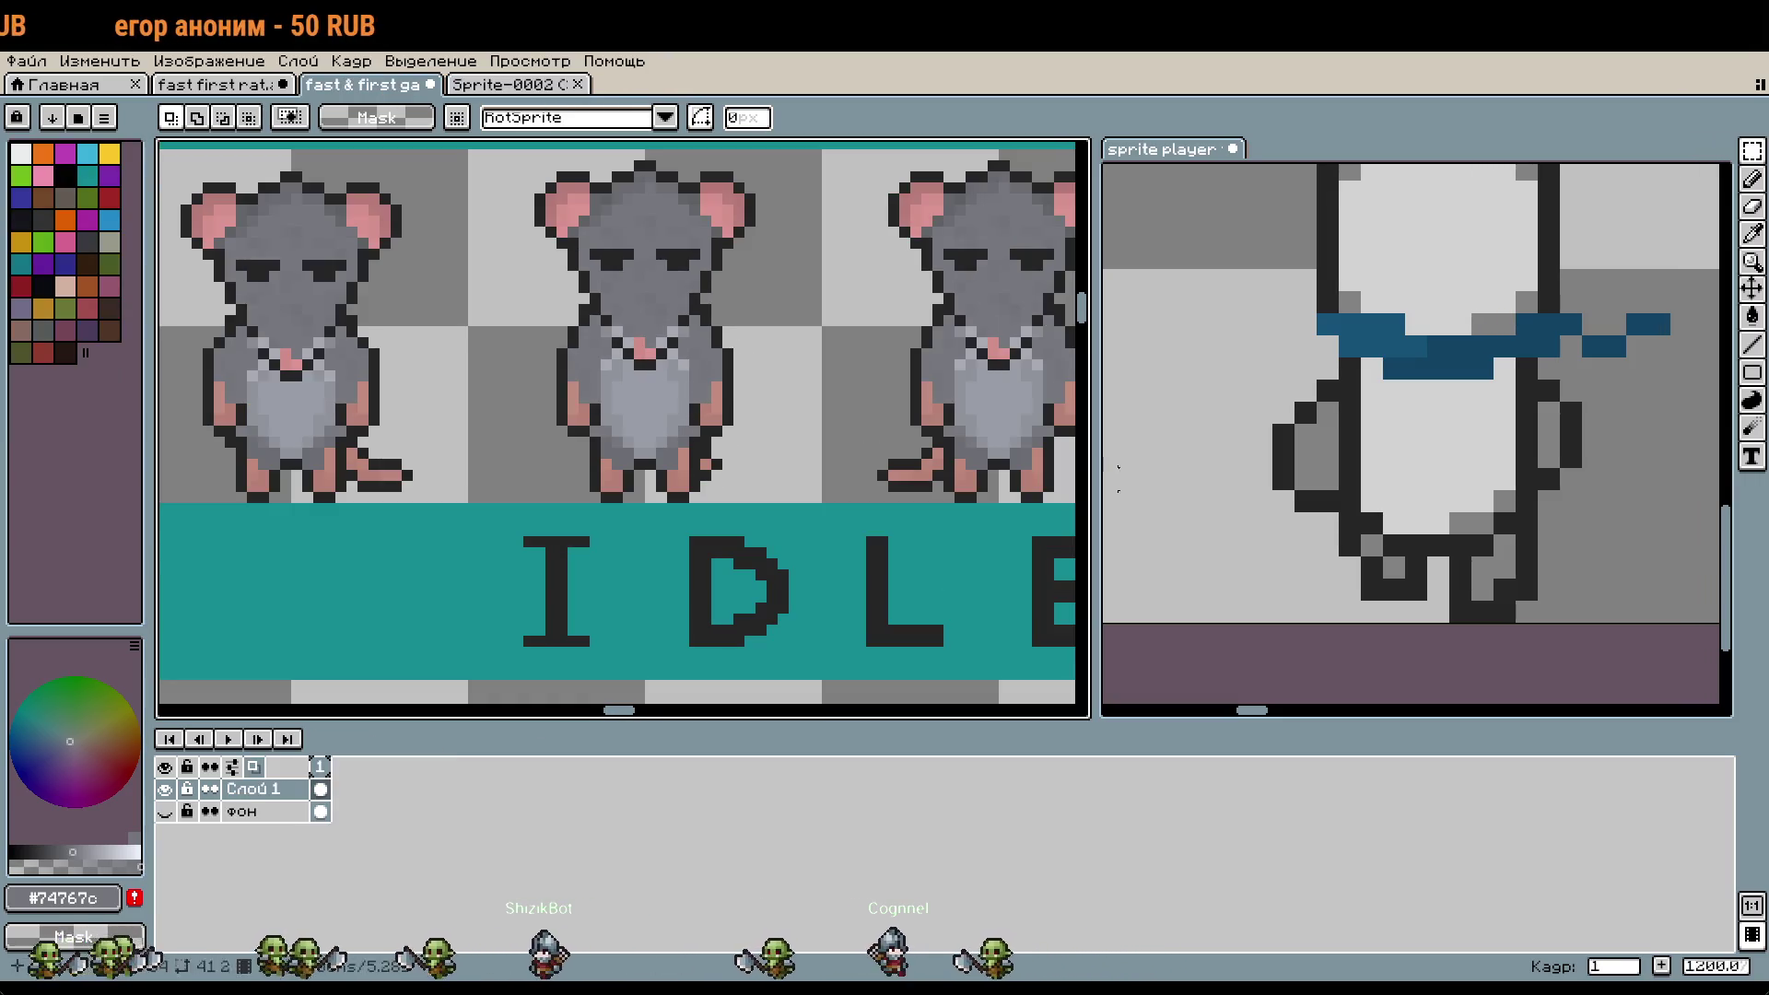
- In the rat file, show the тело, ноги, руки and голова layers and go to walk frame 9
left_click(226, 86)
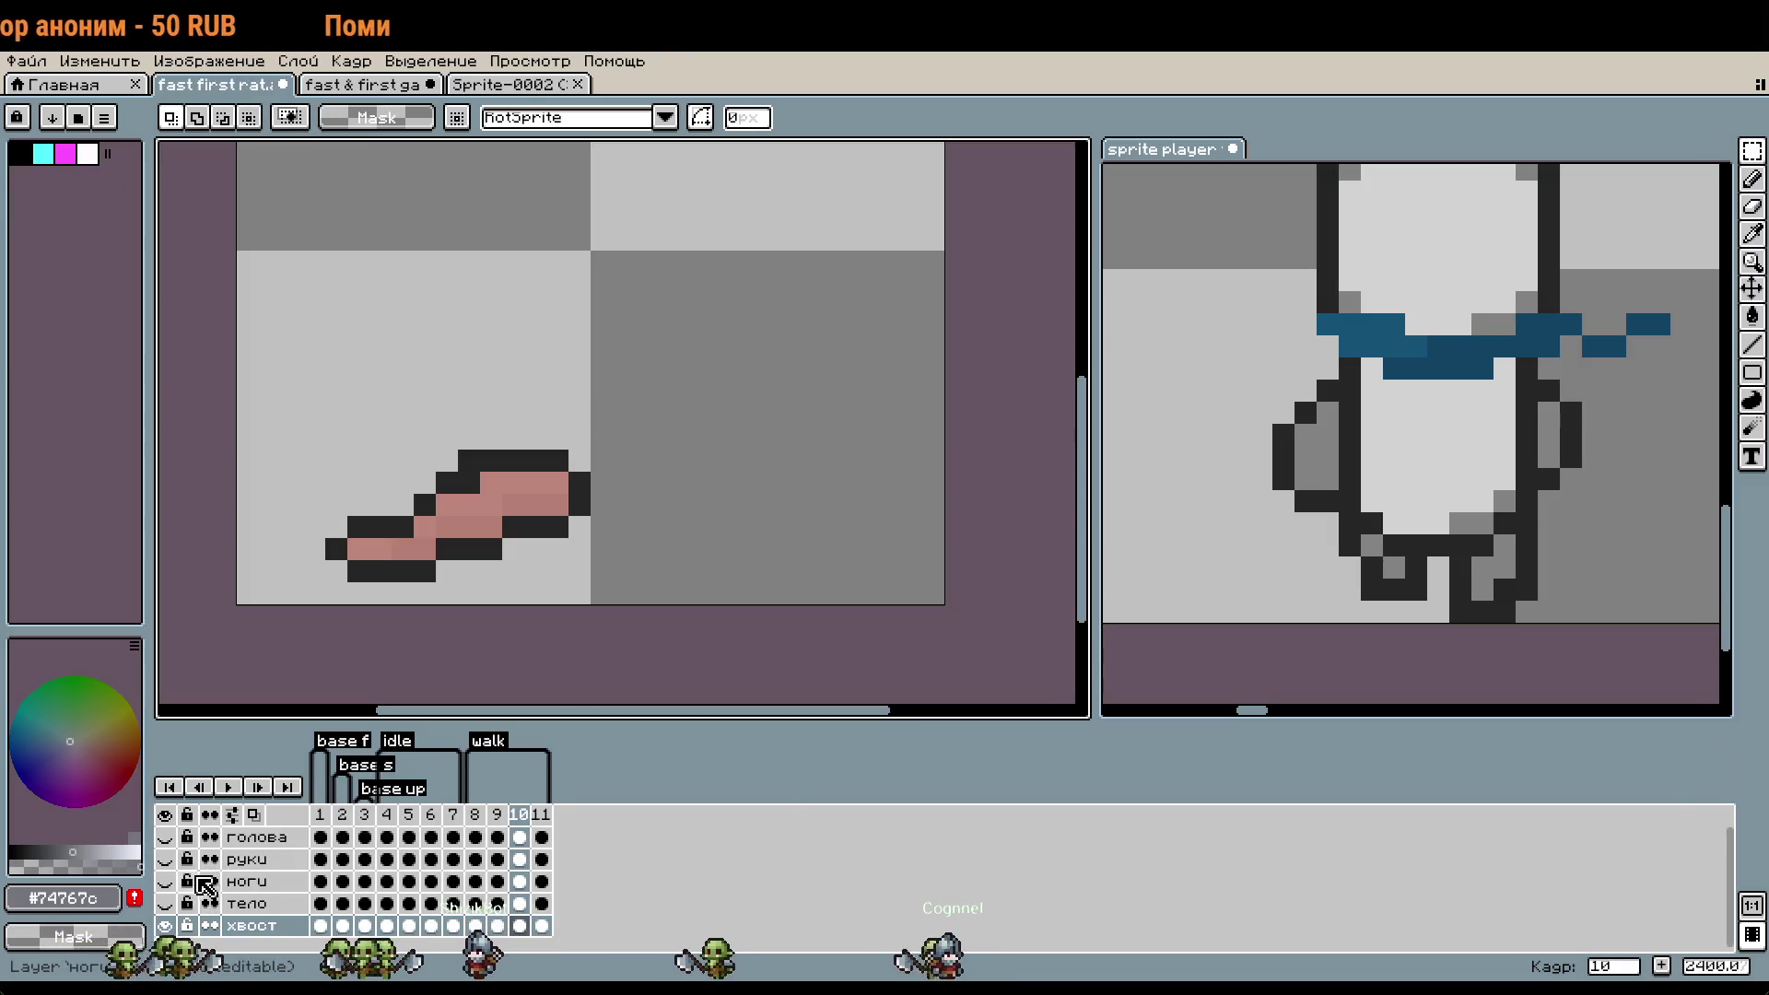
left_click(166, 902)
left_click(166, 881)
left_click(166, 859)
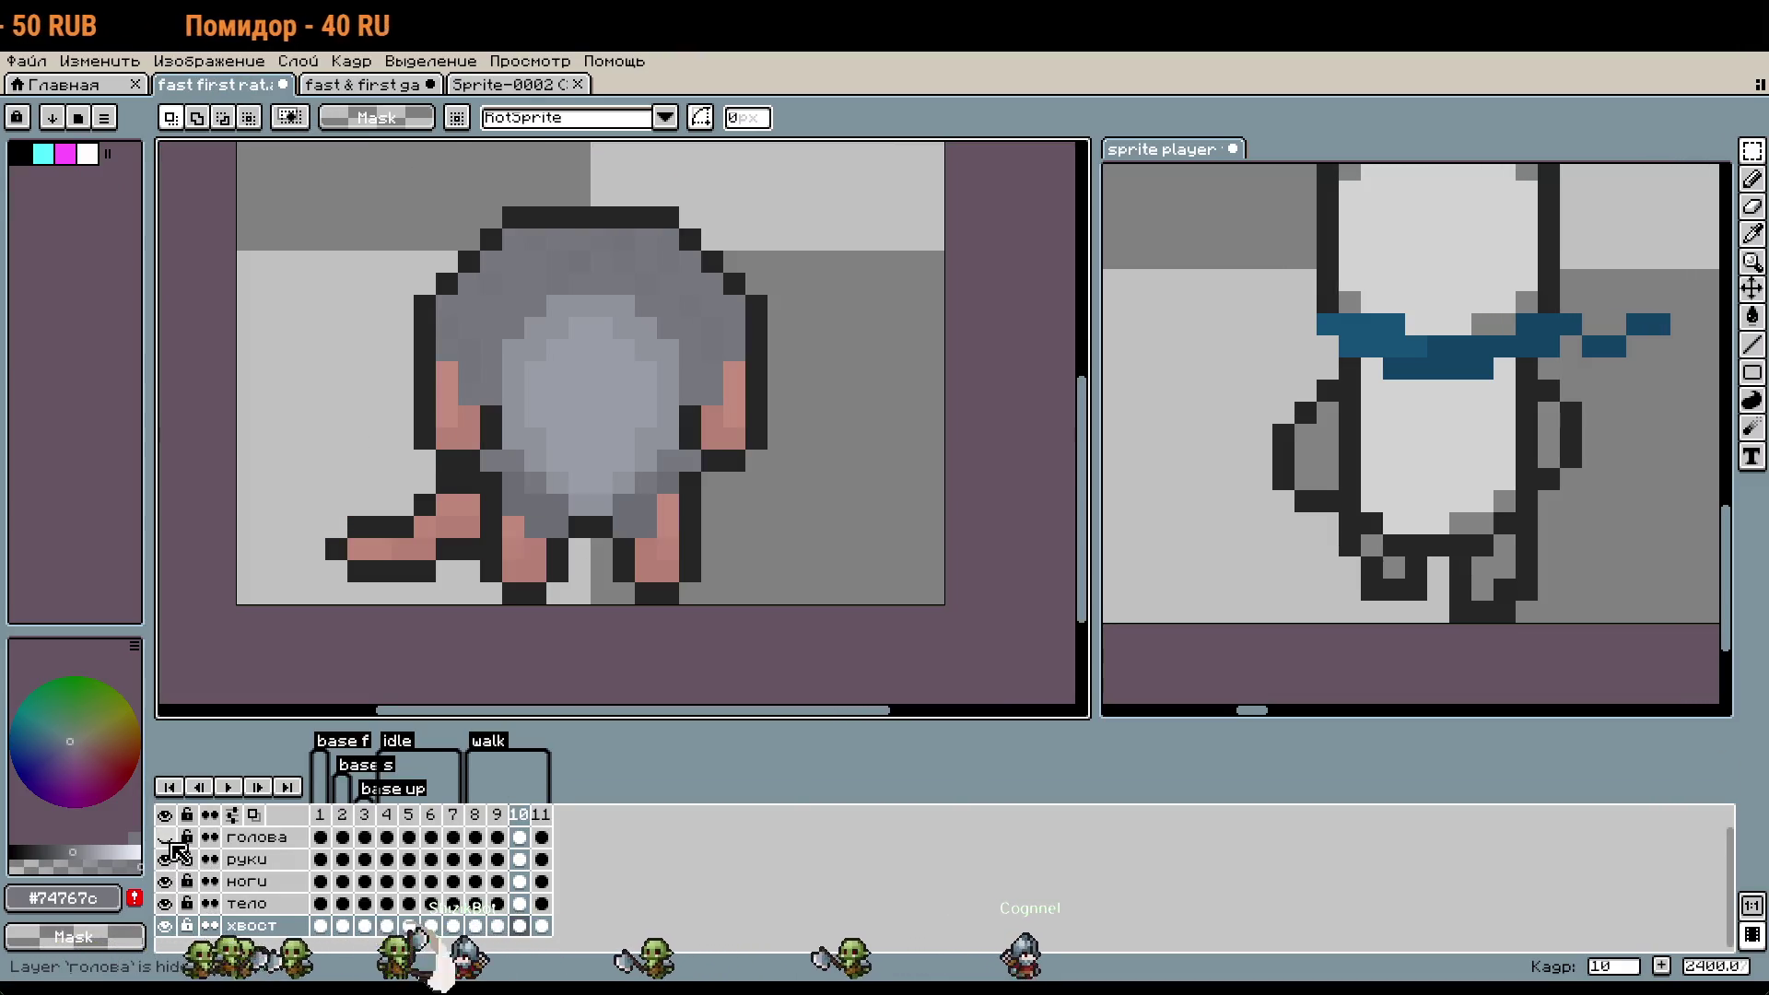
left_click(166, 837)
key("minus")
left_click(497, 820)
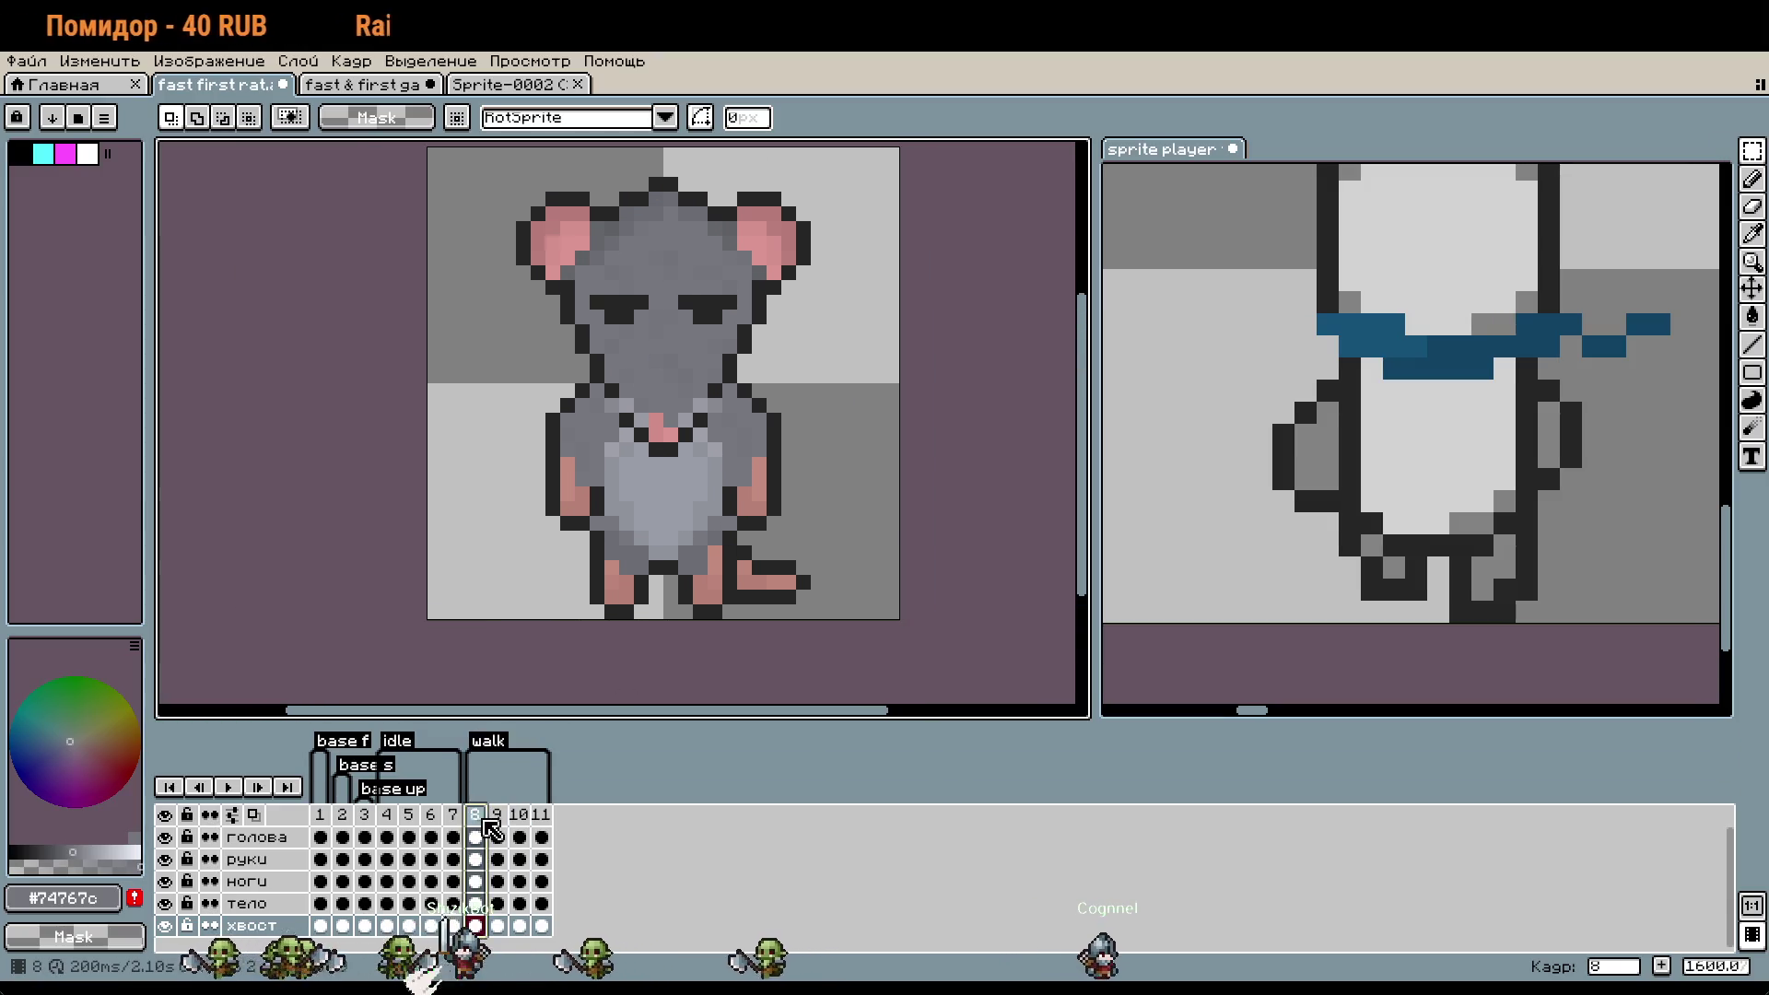
scroll(593, 505, "up", 2)
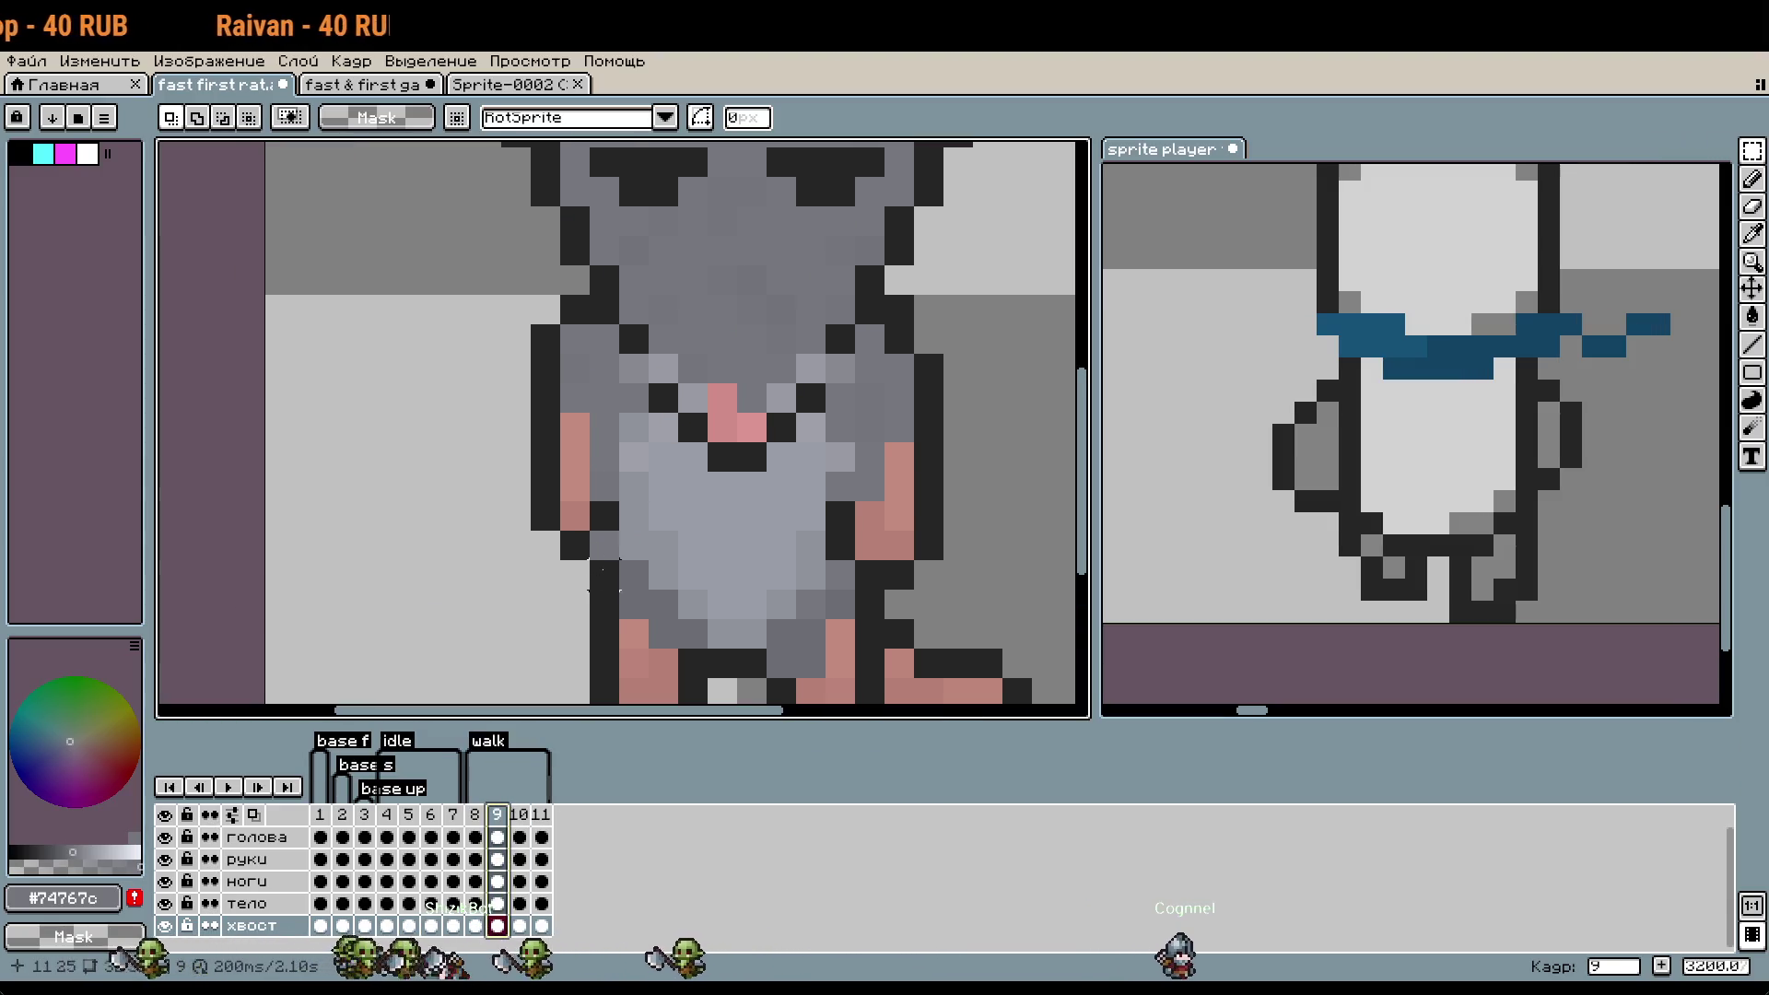
scroll(604, 516, "up", 1)
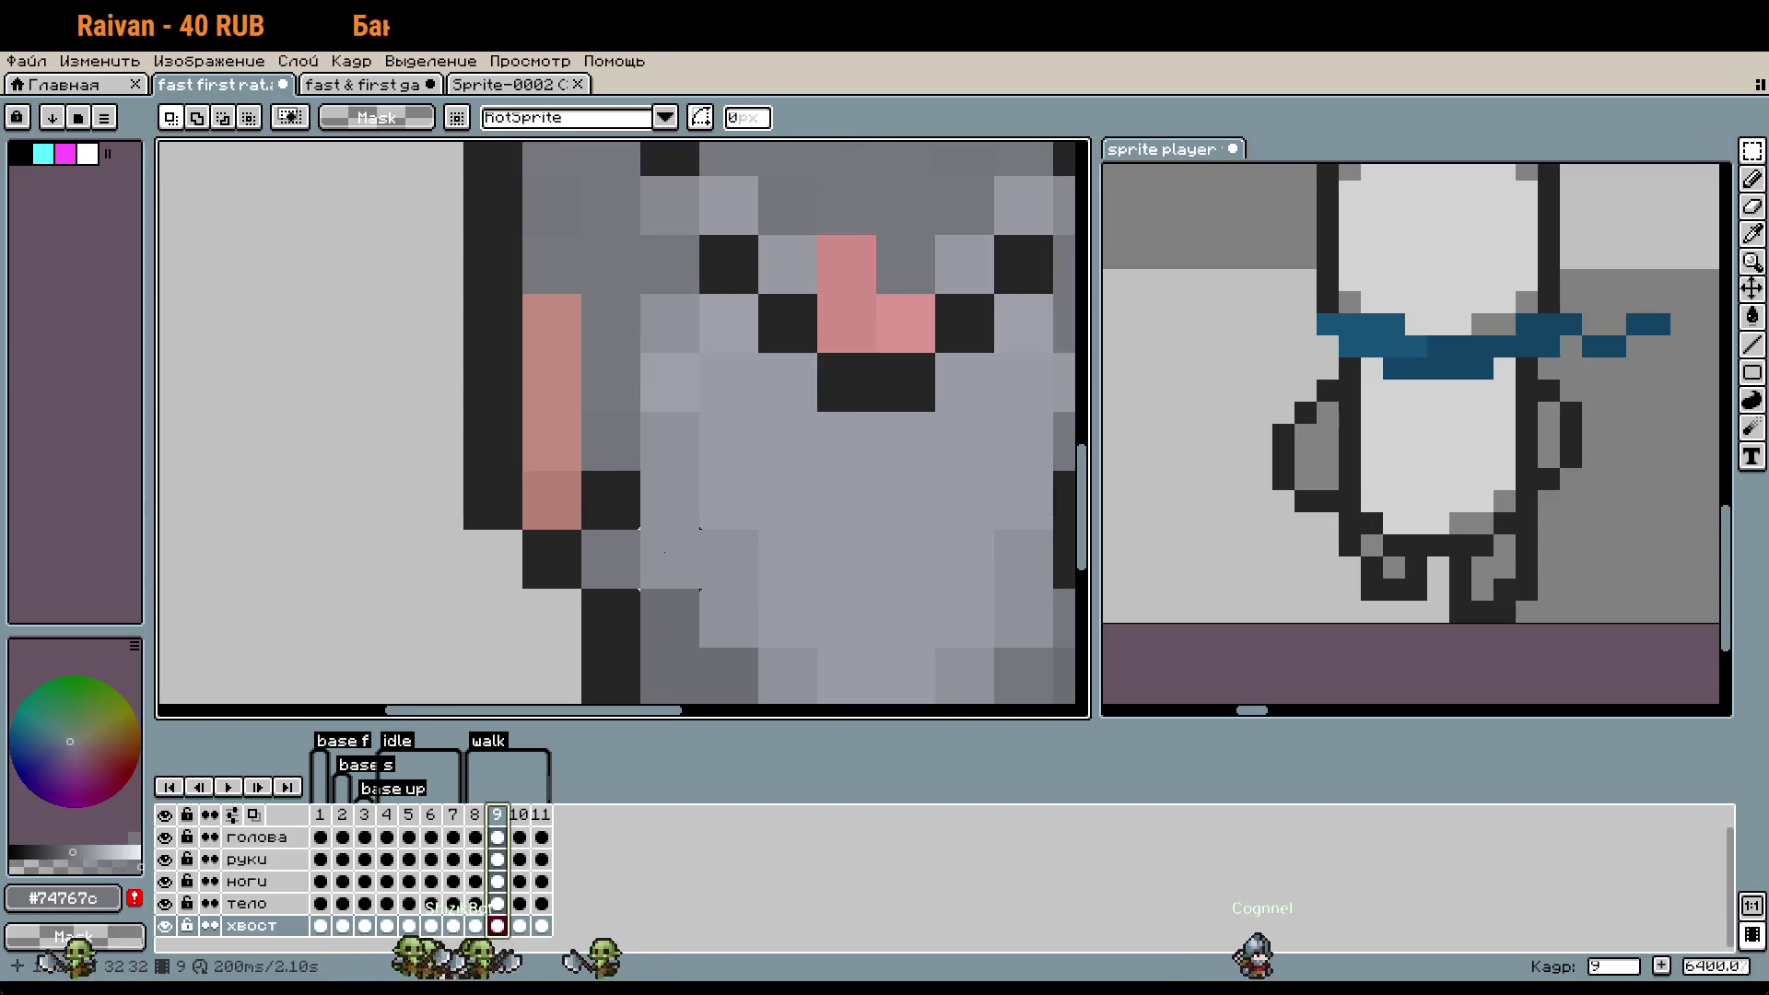
- View the bald character's first walk frame, then return to the rat file
left_click(491, 85)
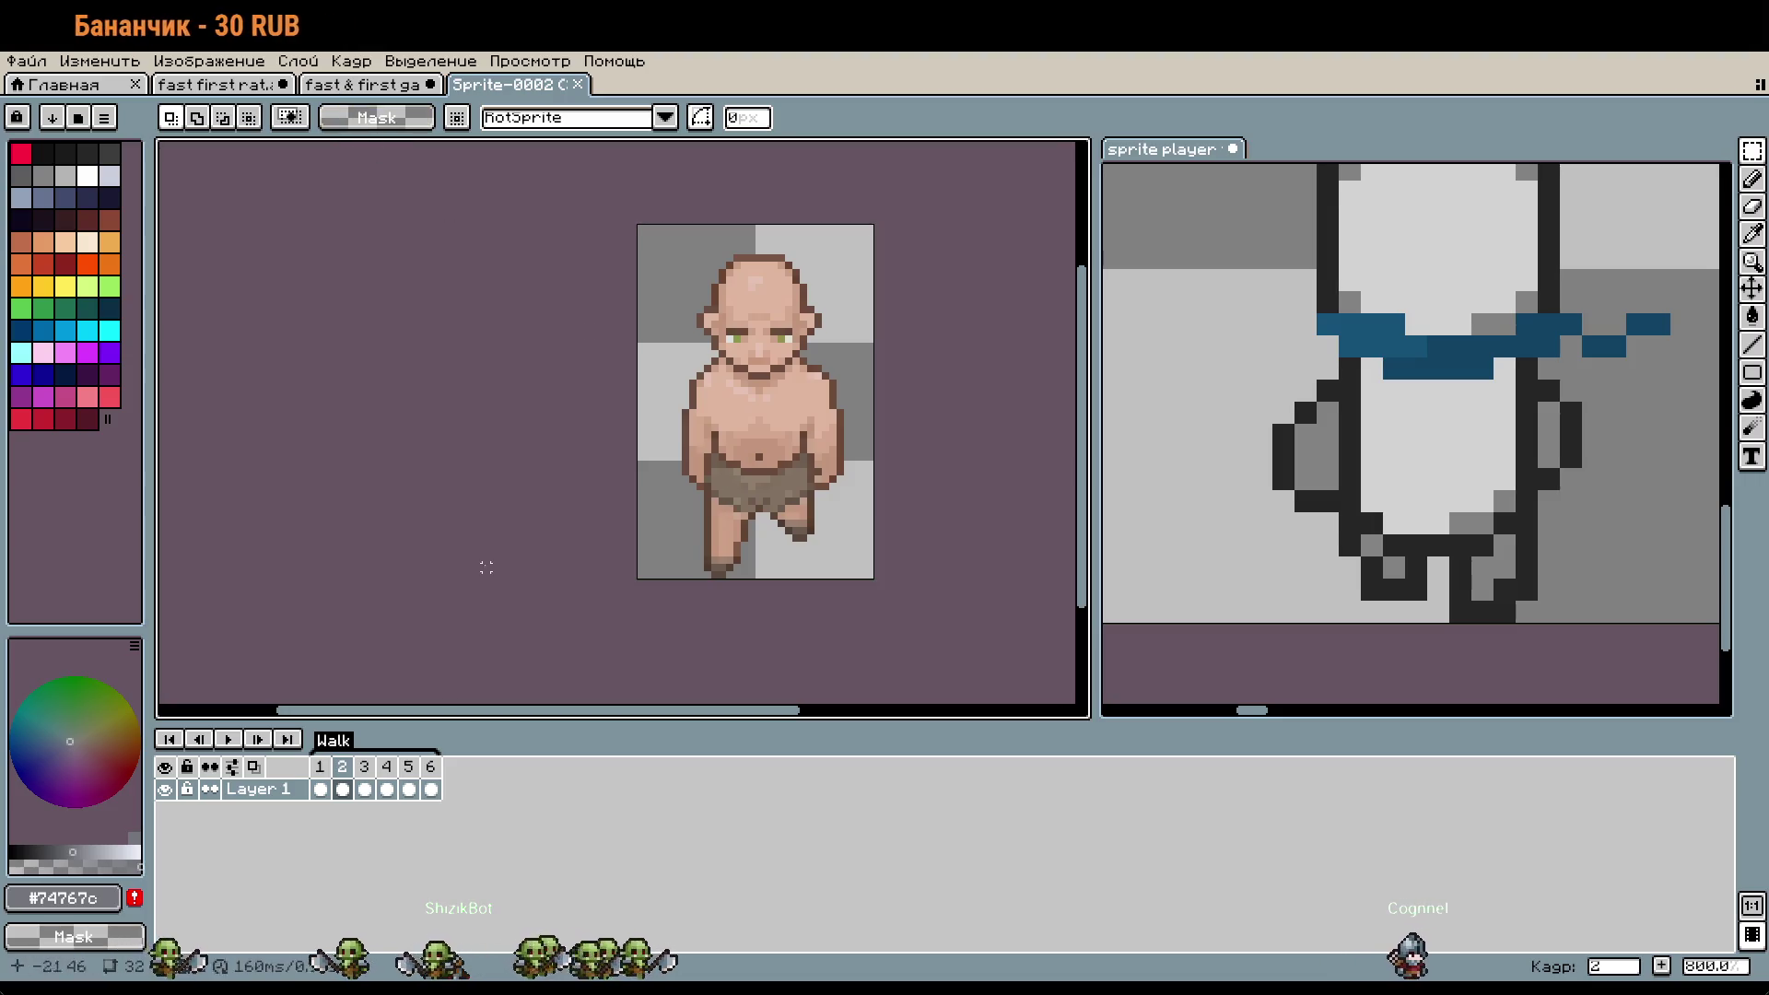
left_click(324, 768)
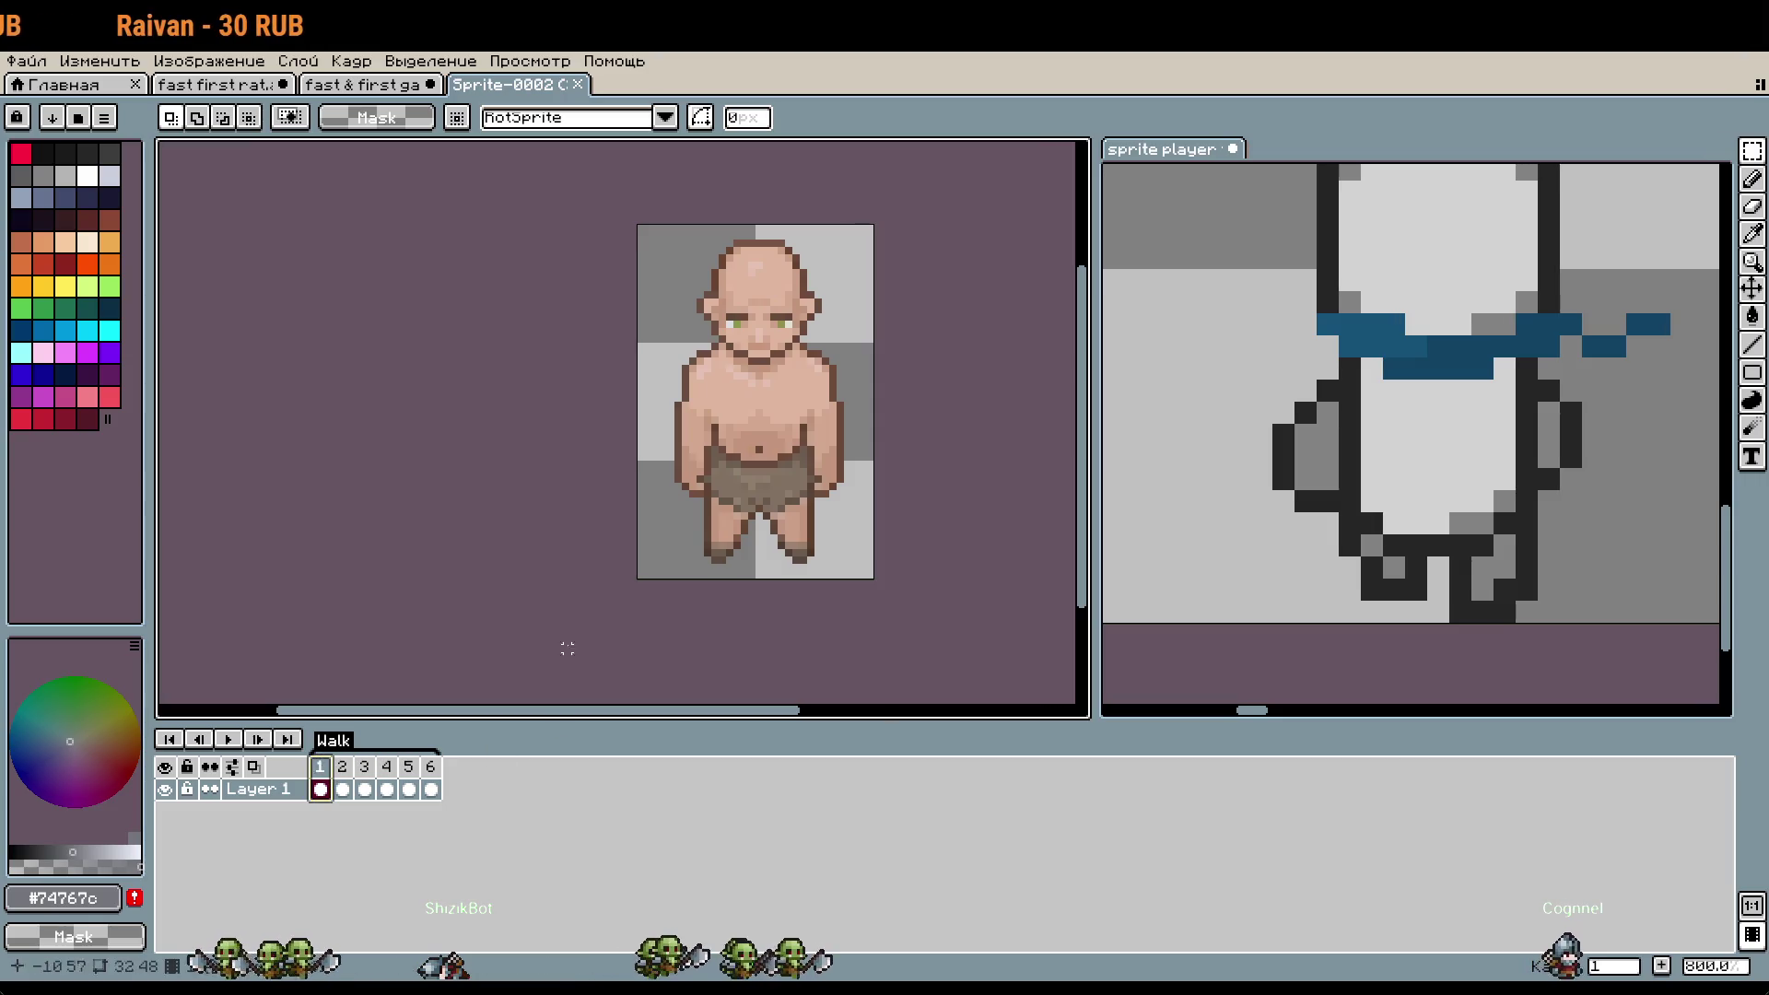
key("ctrl+Tab")
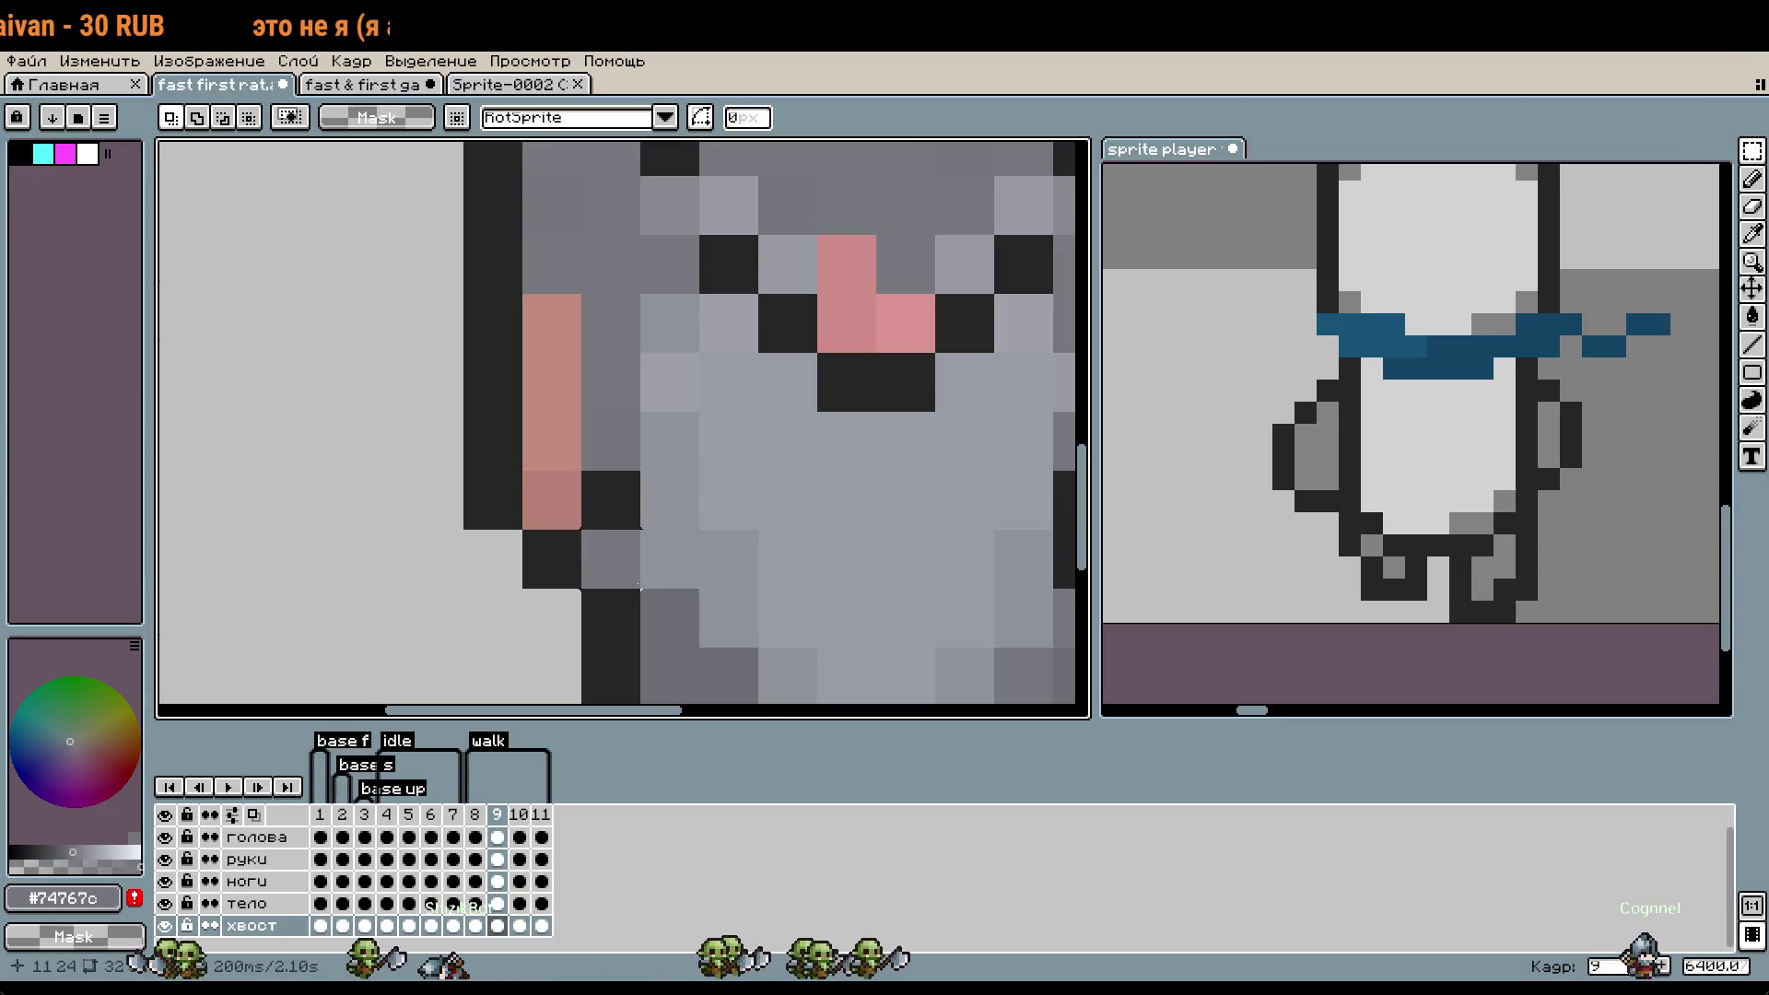
- Pick the dark outline grey #252525 and return to the Pencil on the руки layer
scroll(489, 502, "down", 4)
scroll(489, 502, "up", 4)
key("i")
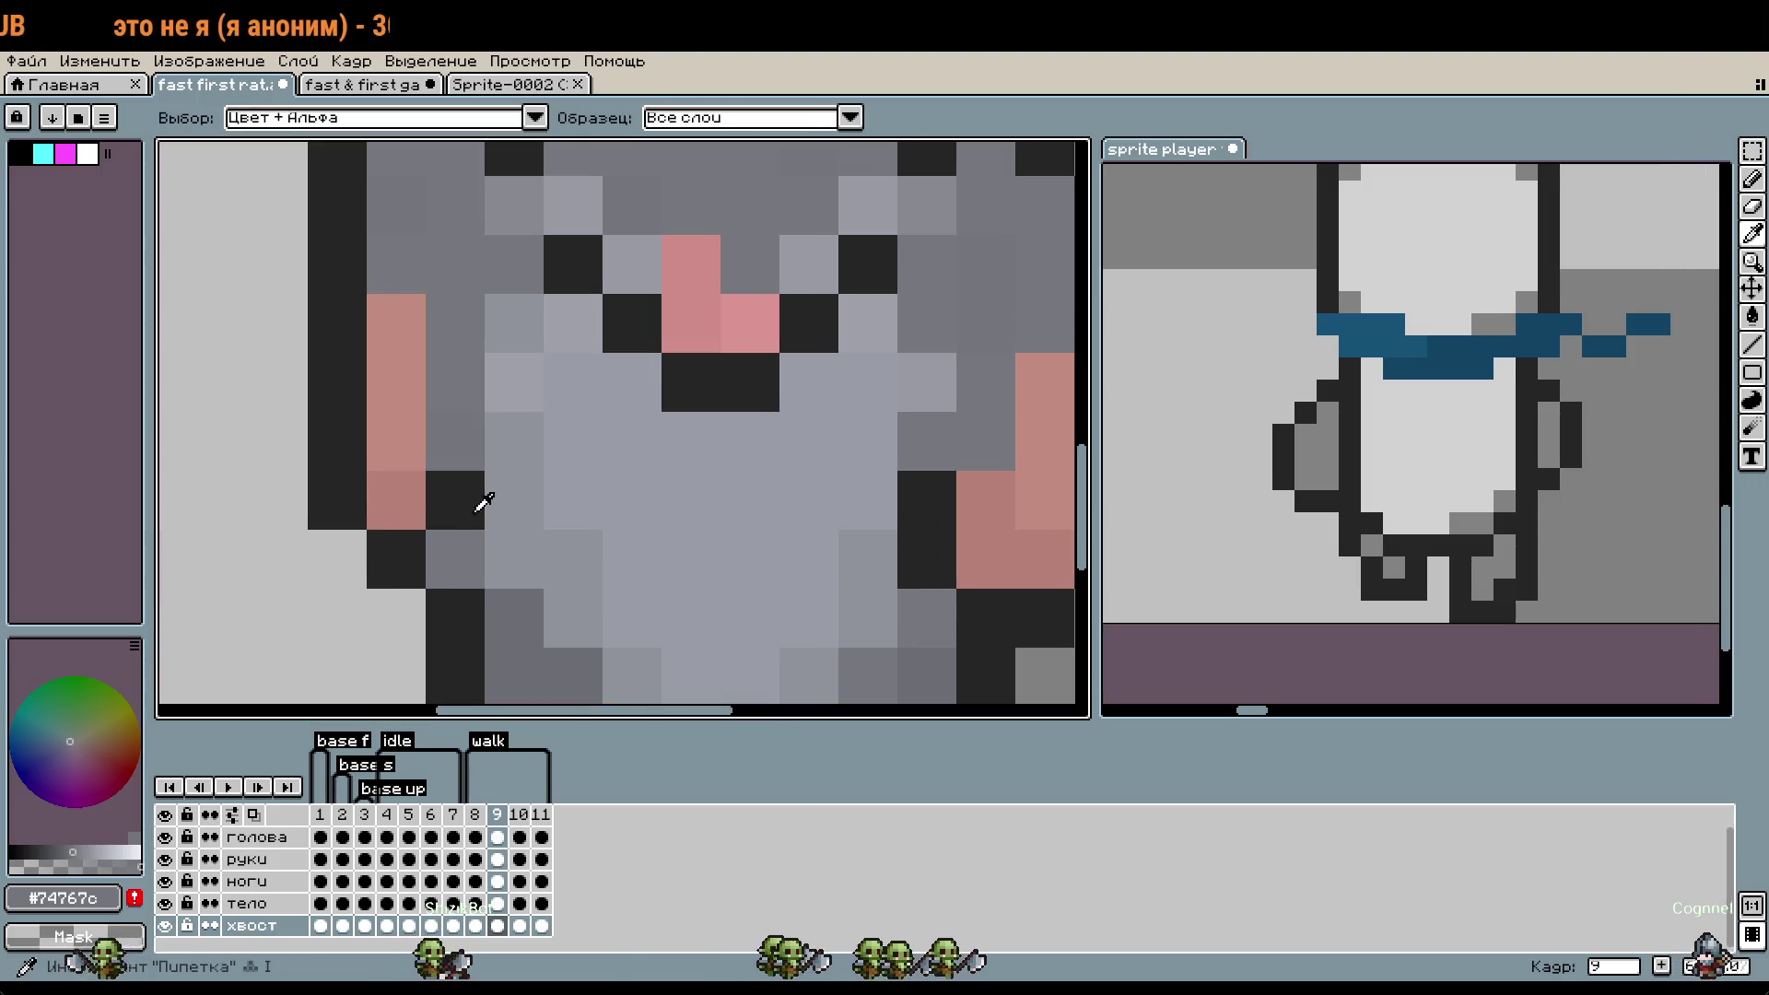
left_click(481, 508)
key("b")
left_click(382, 628, "ctrl")
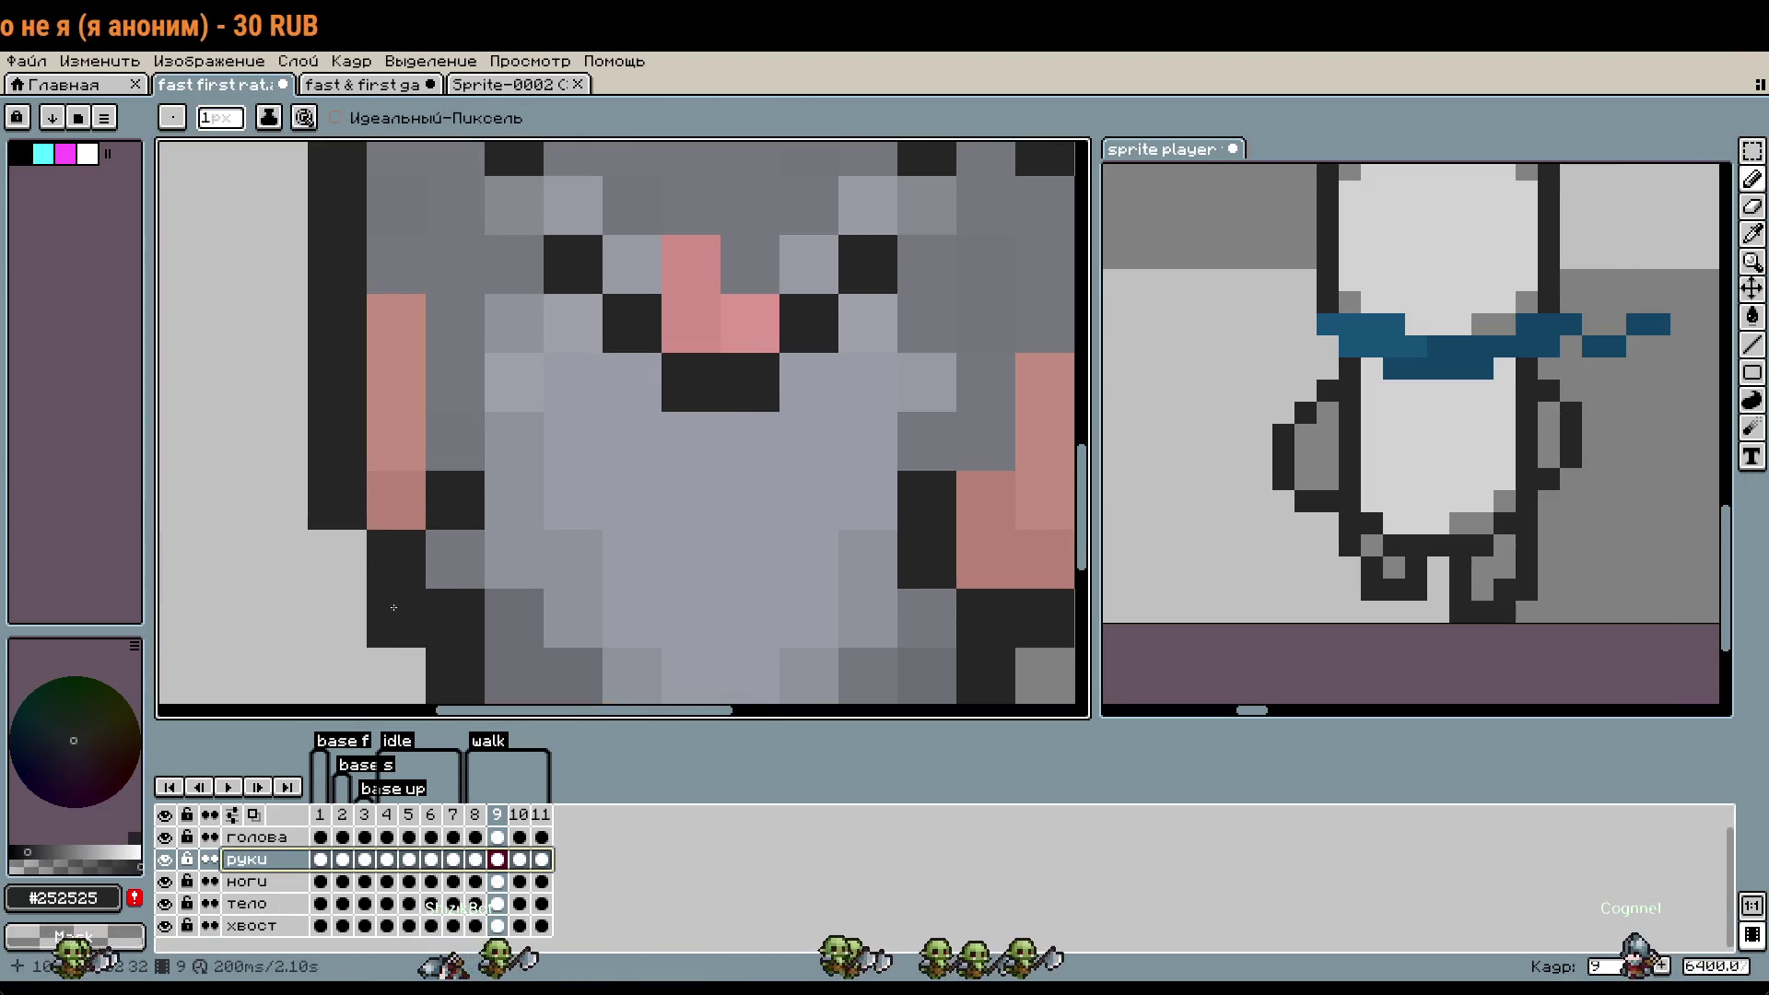
- Review walk frames 11 and 8, play the walk, then open the Sprite-0002 reference
scroll(382, 628, "down", 4)
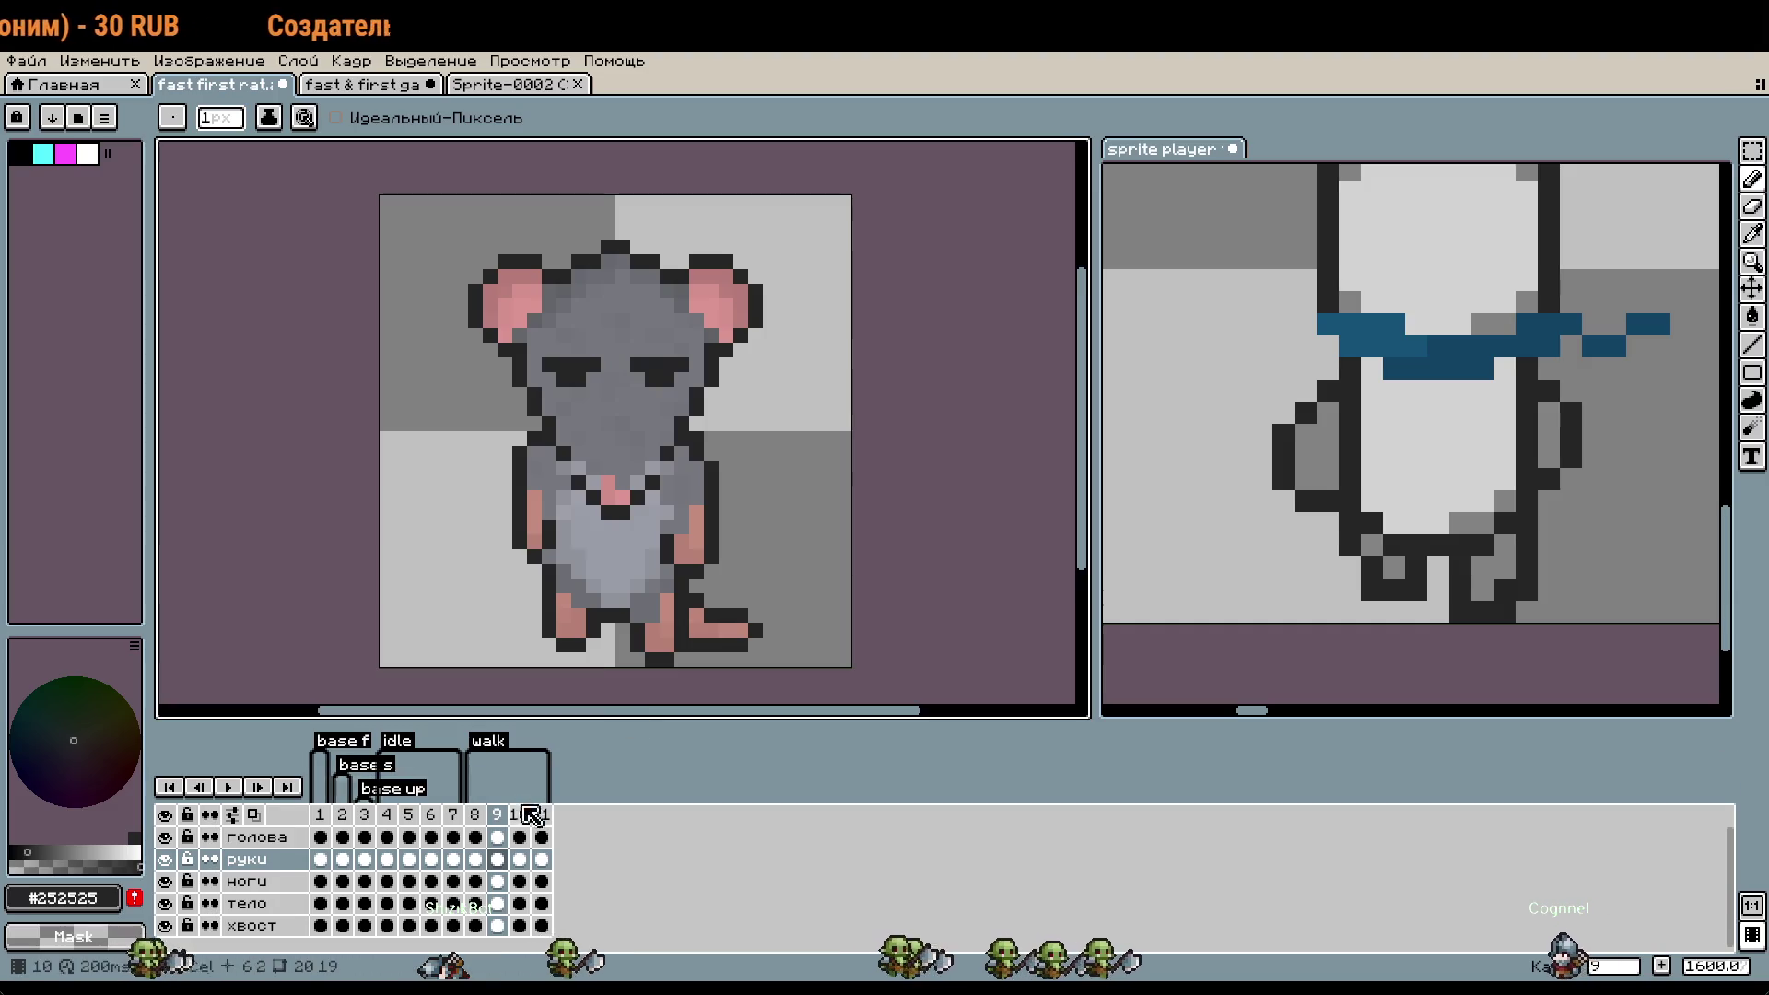
left_click(541, 814)
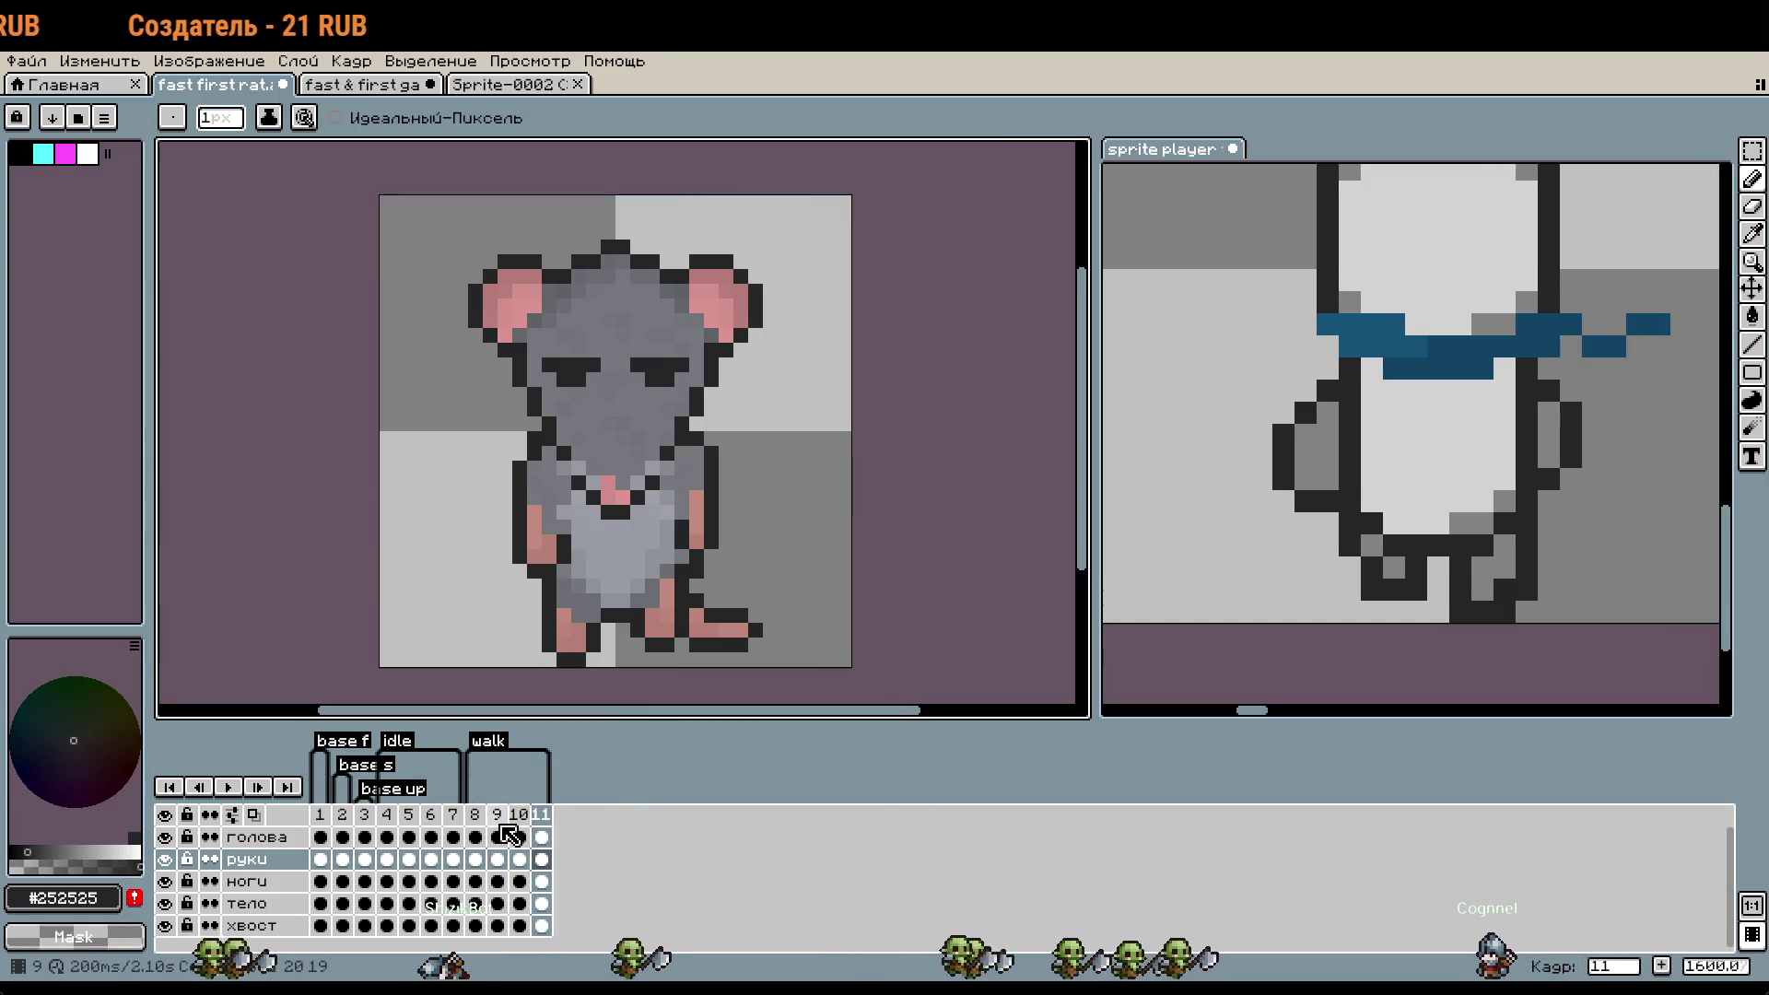
left_click(474, 814)
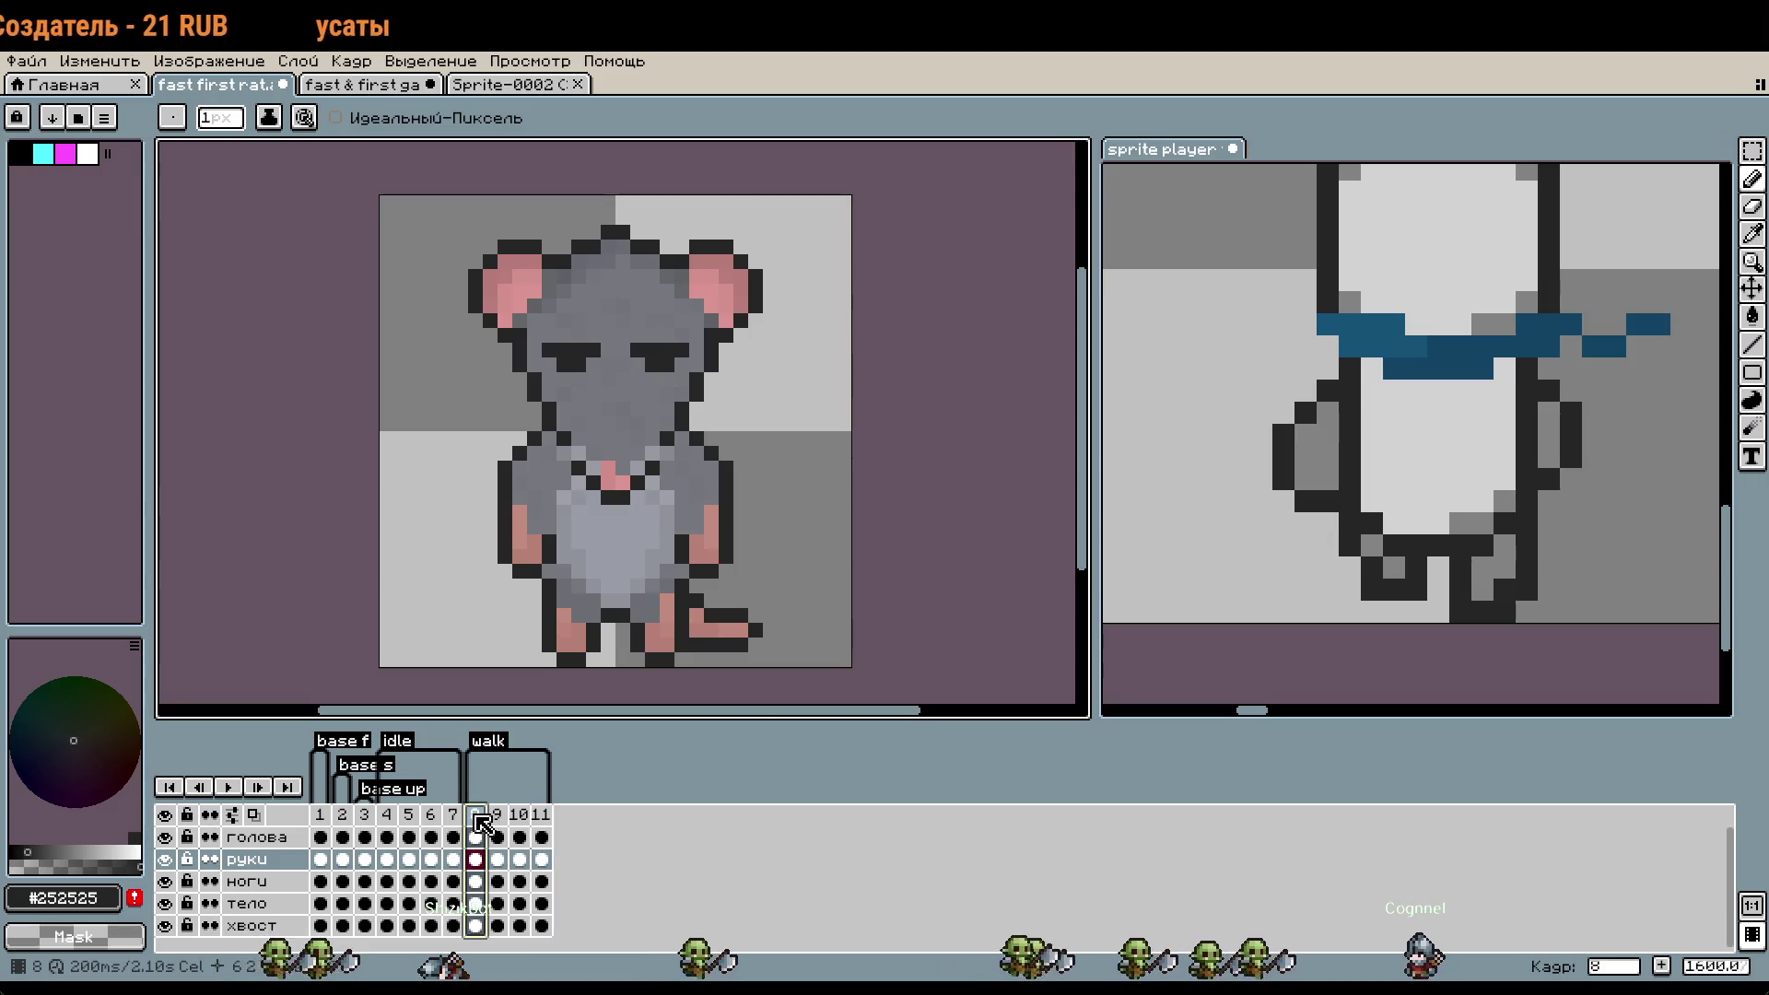
left_click(226, 784)
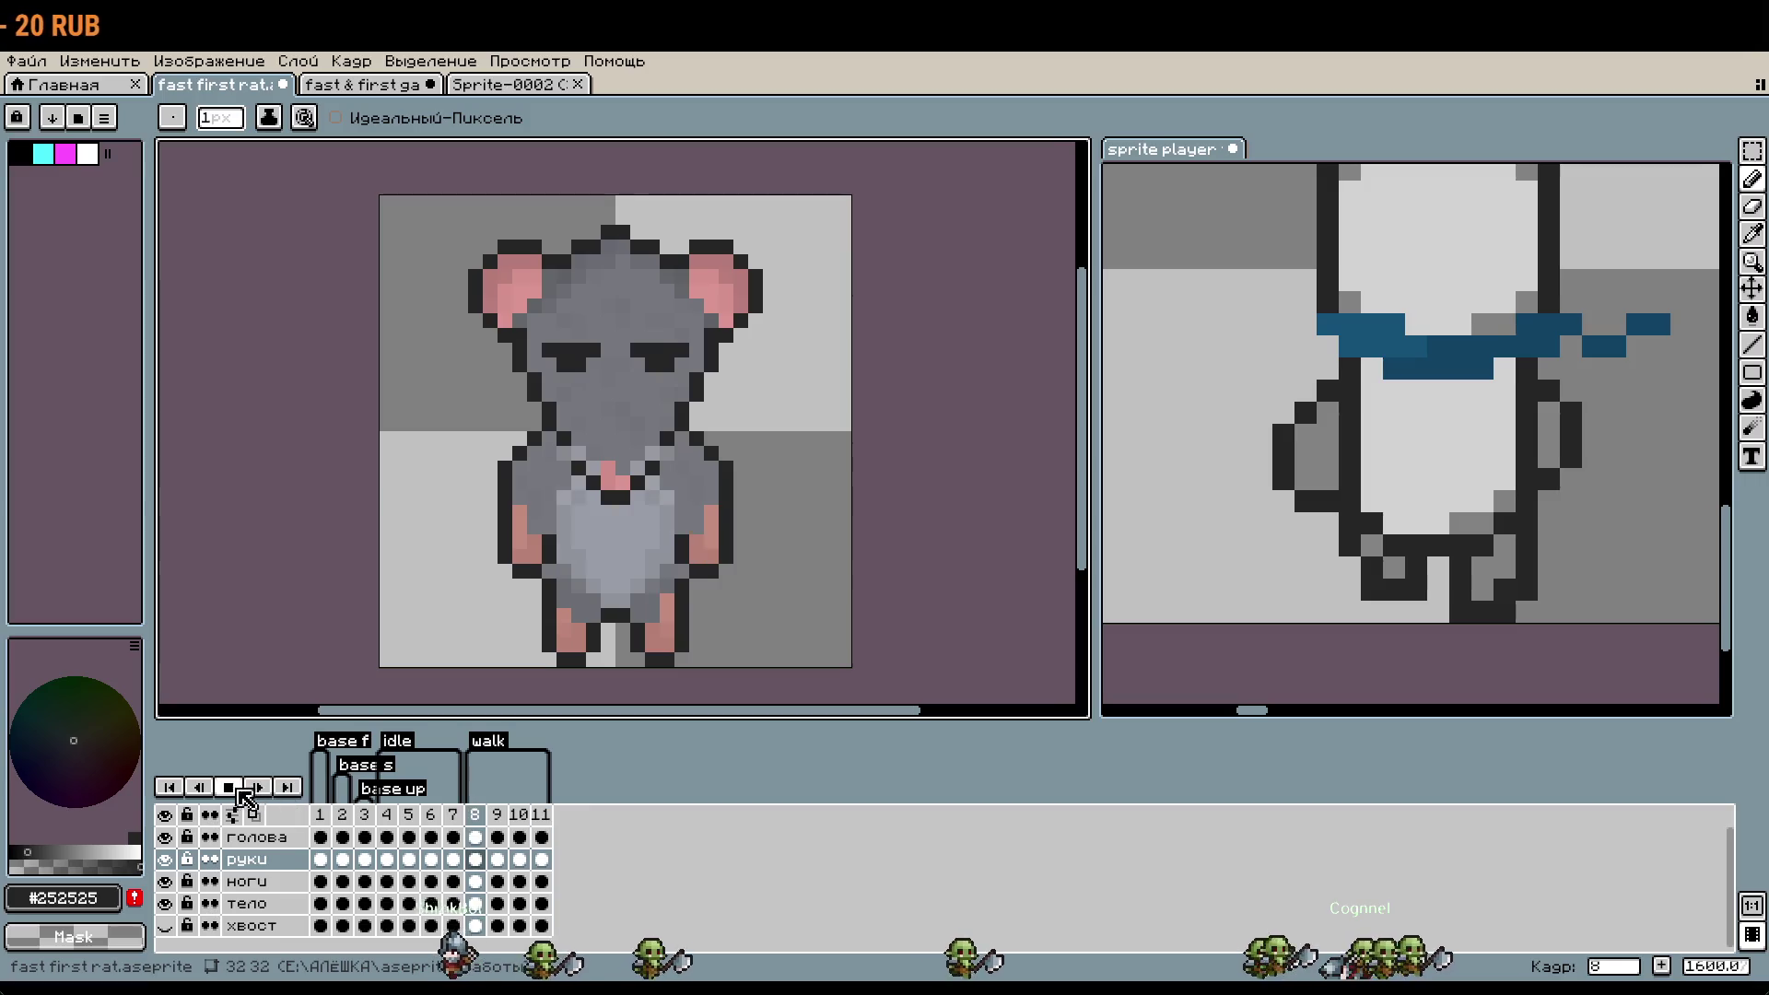
left_click(509, 85)
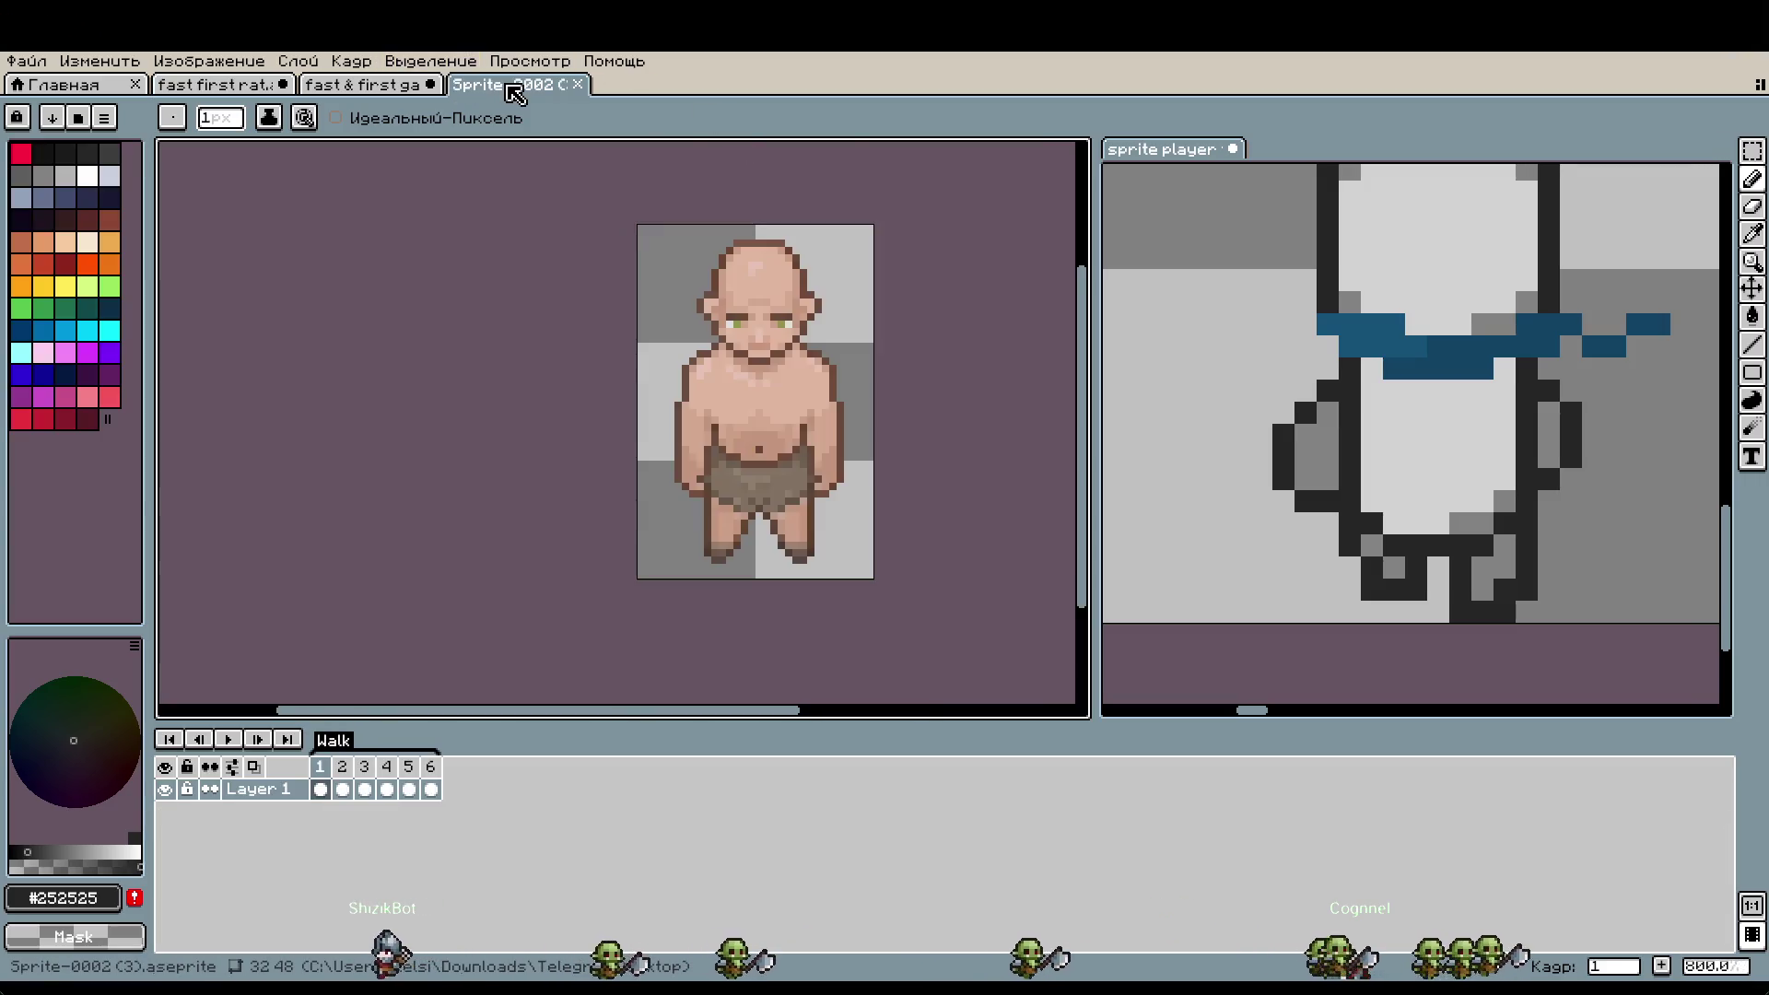
- Flip back and forth through the bald character's walk frames, then return to the rat file
key("Right")
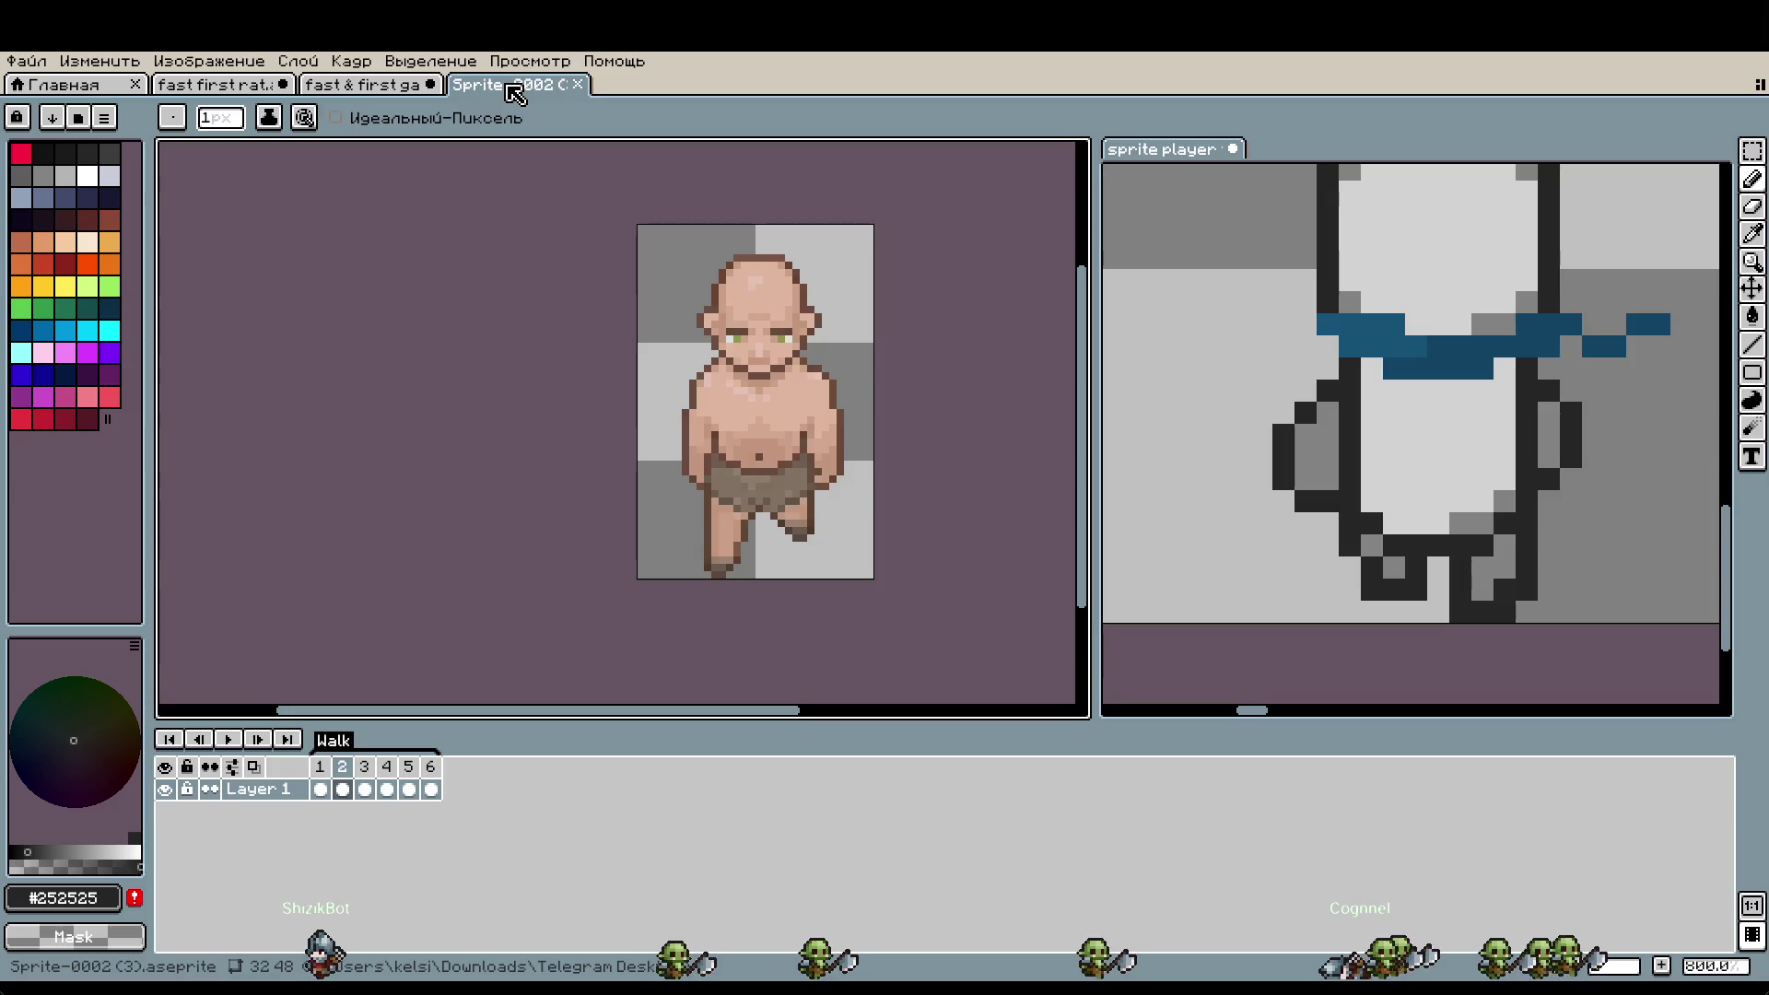
key("Right")
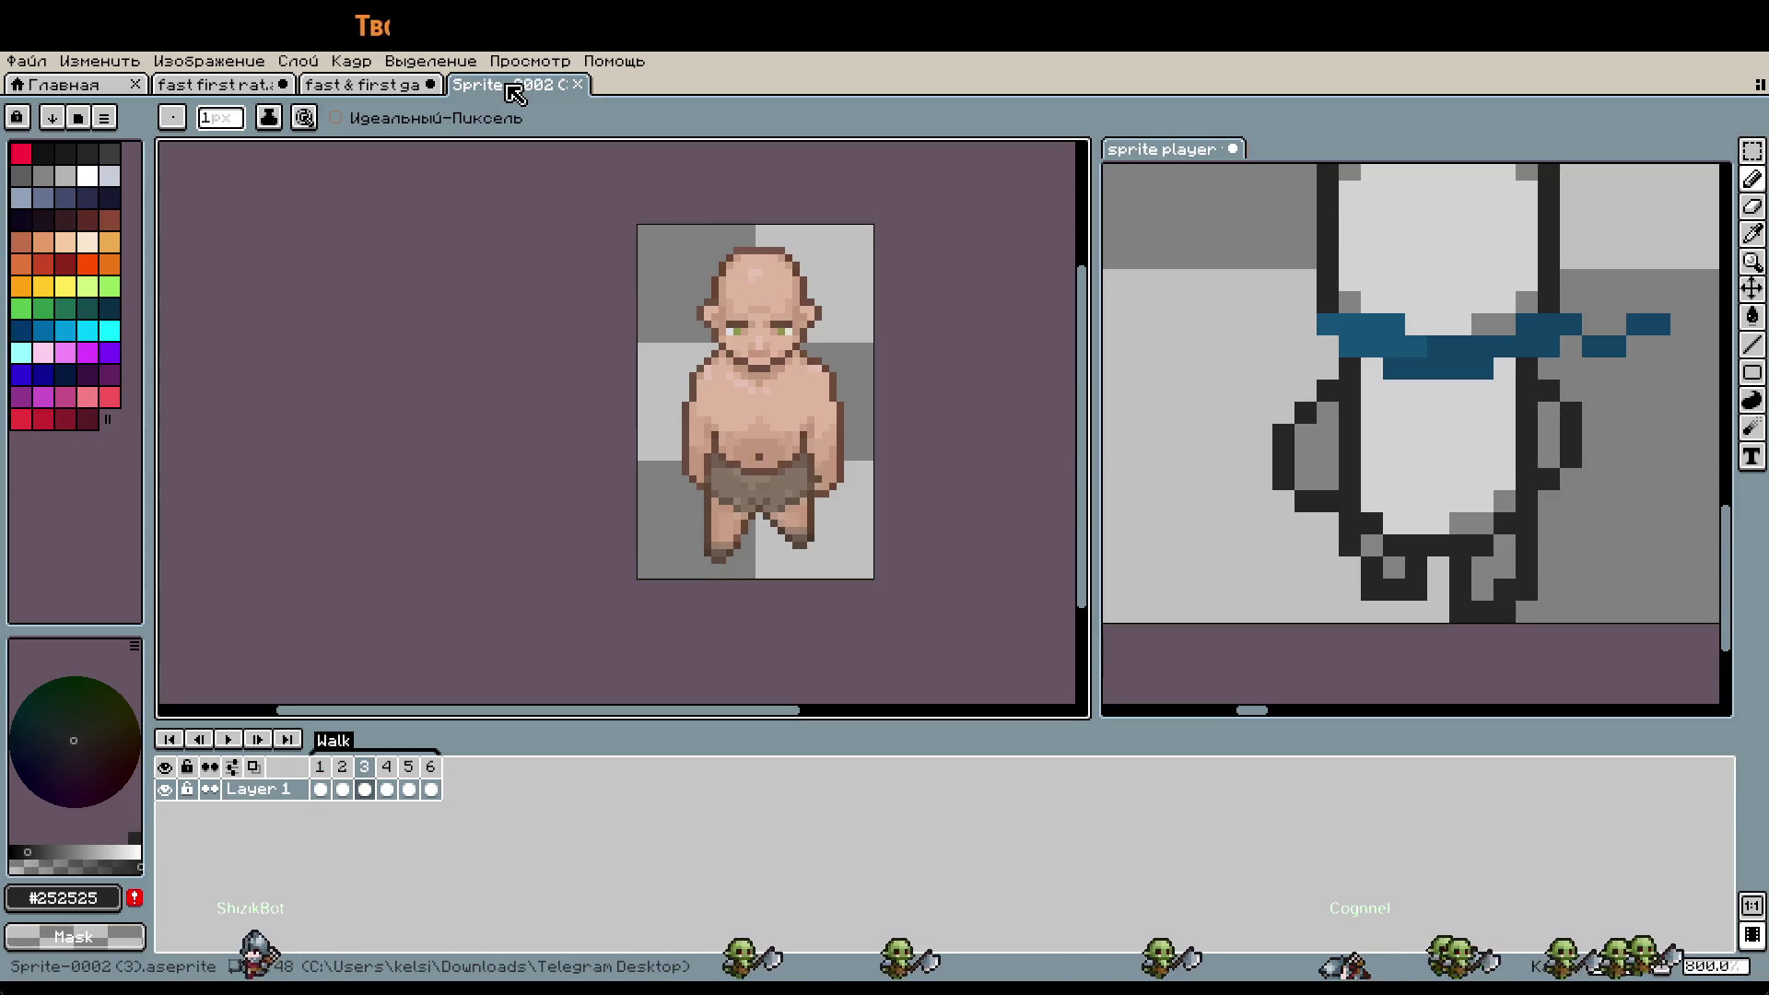
key("Left")
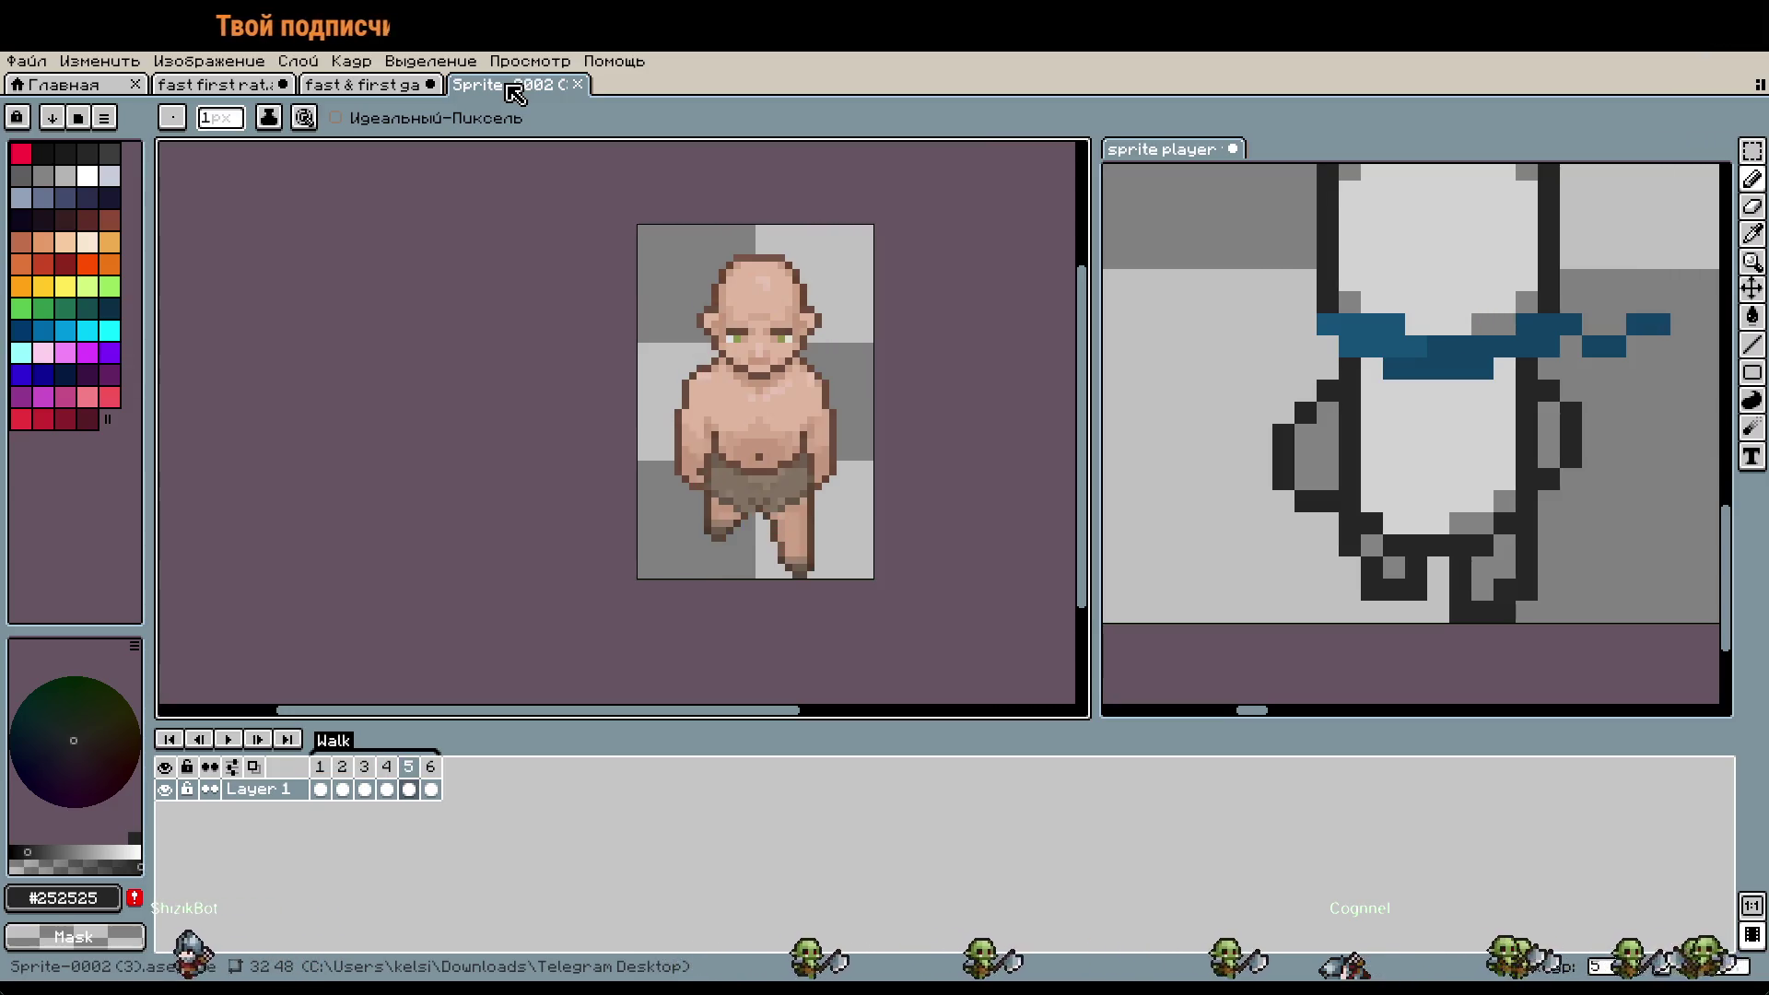
key("Right")
key("Left")
key("Right")
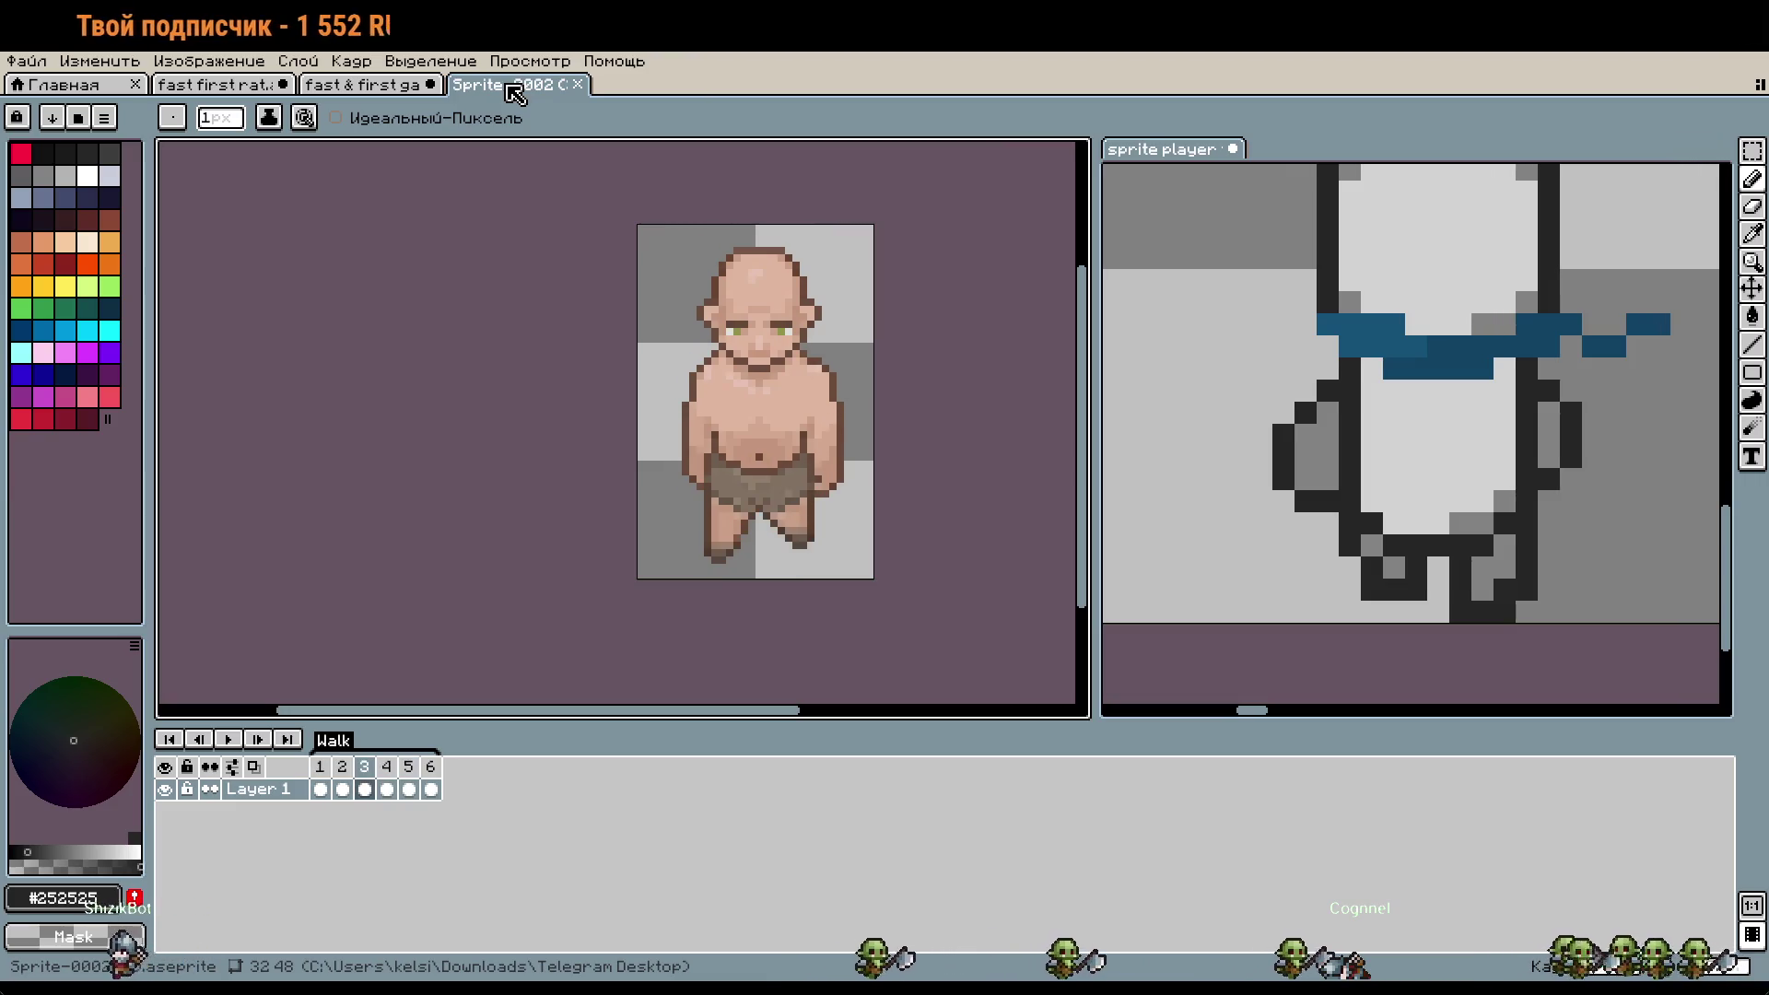
key("Left")
key("Right")
key("Left")
key("Left")
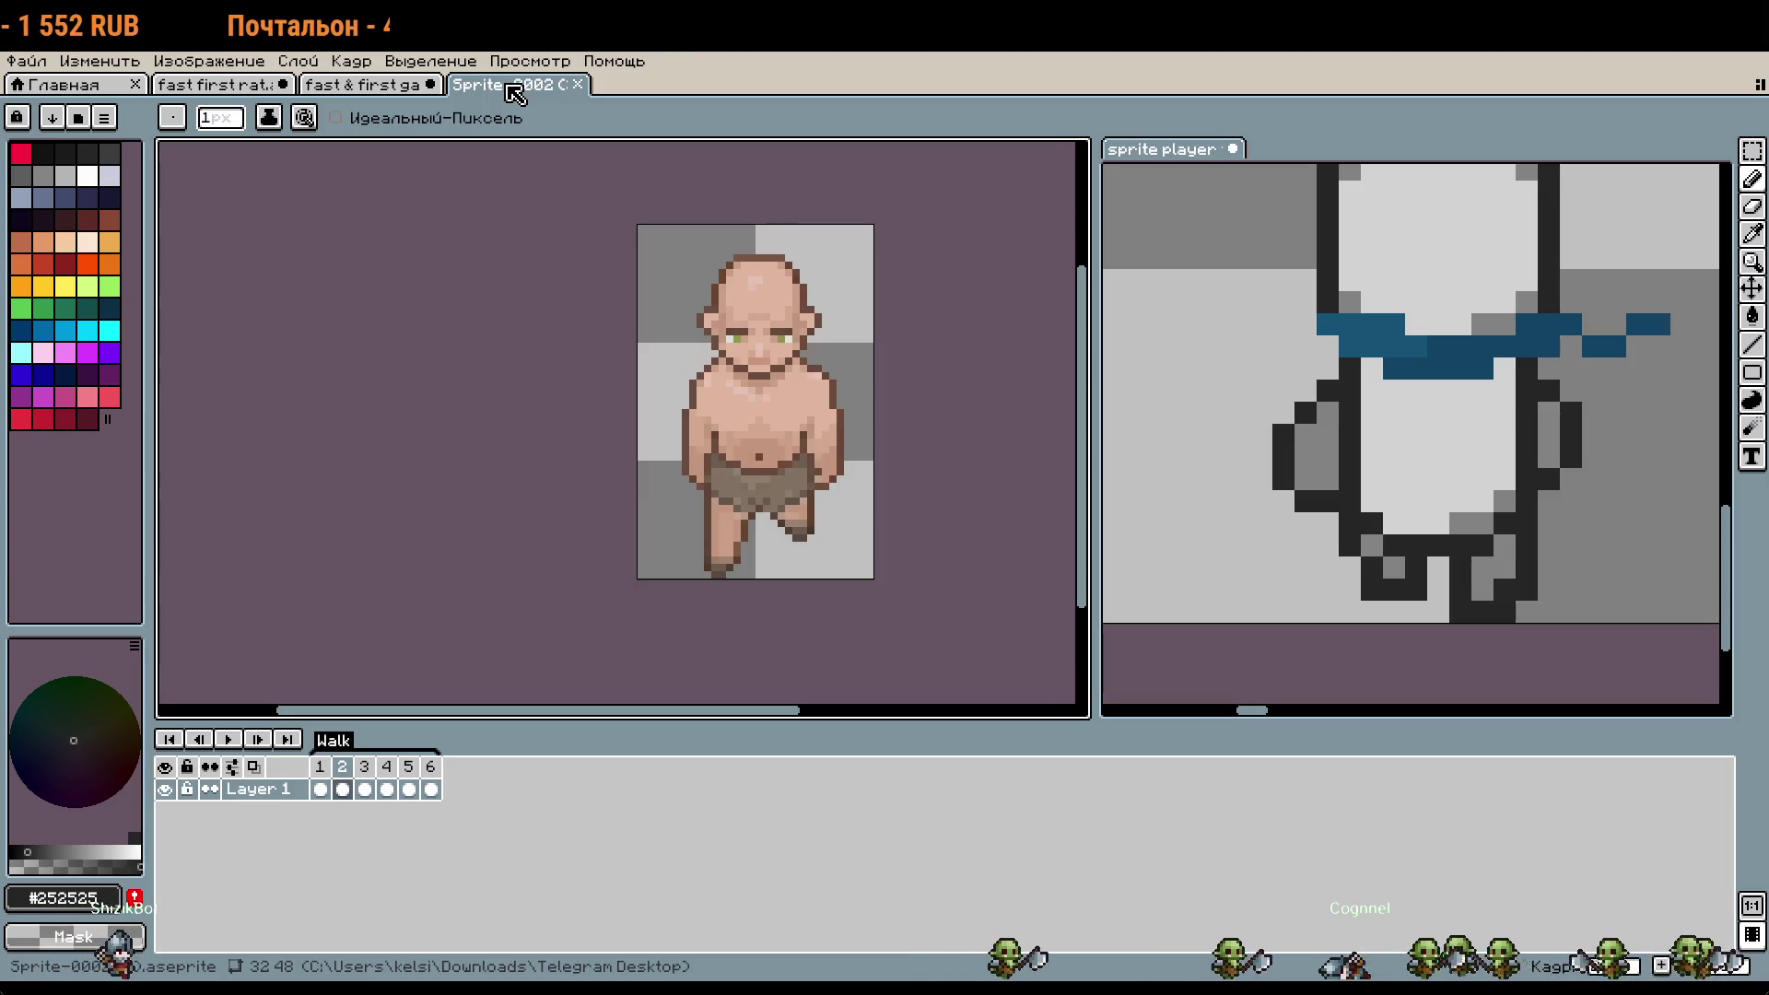
left_click(245, 84)
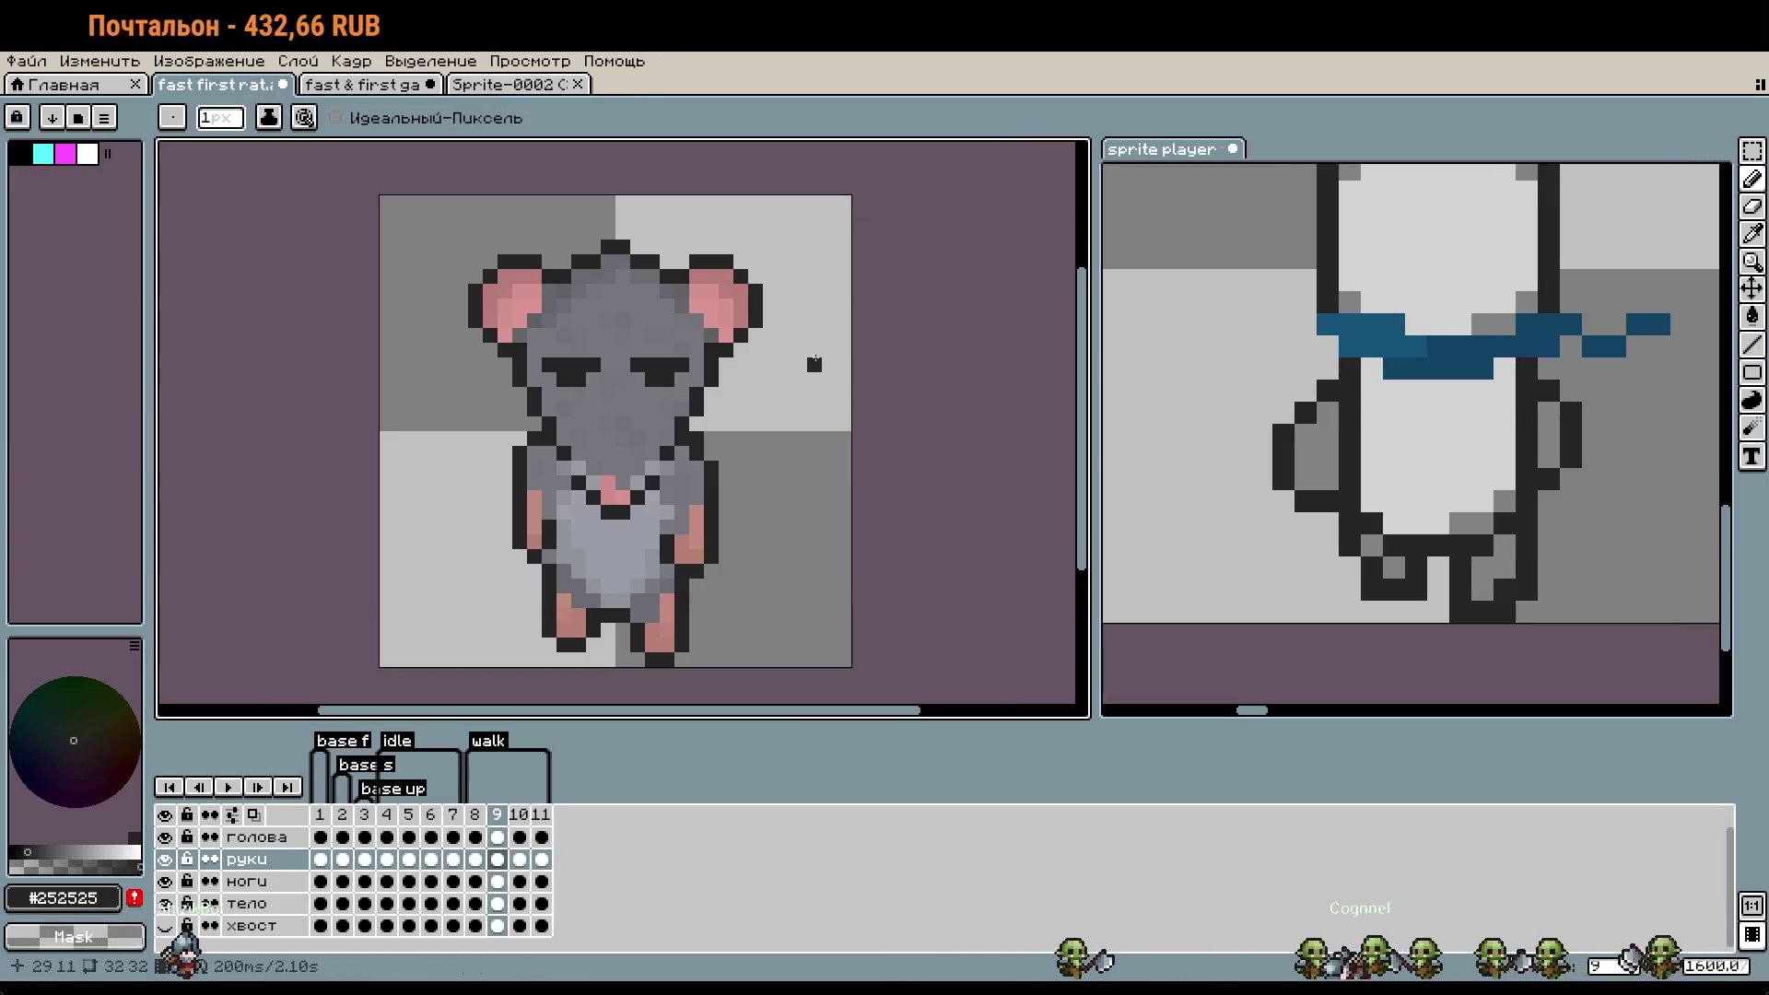
left_click(477, 816)
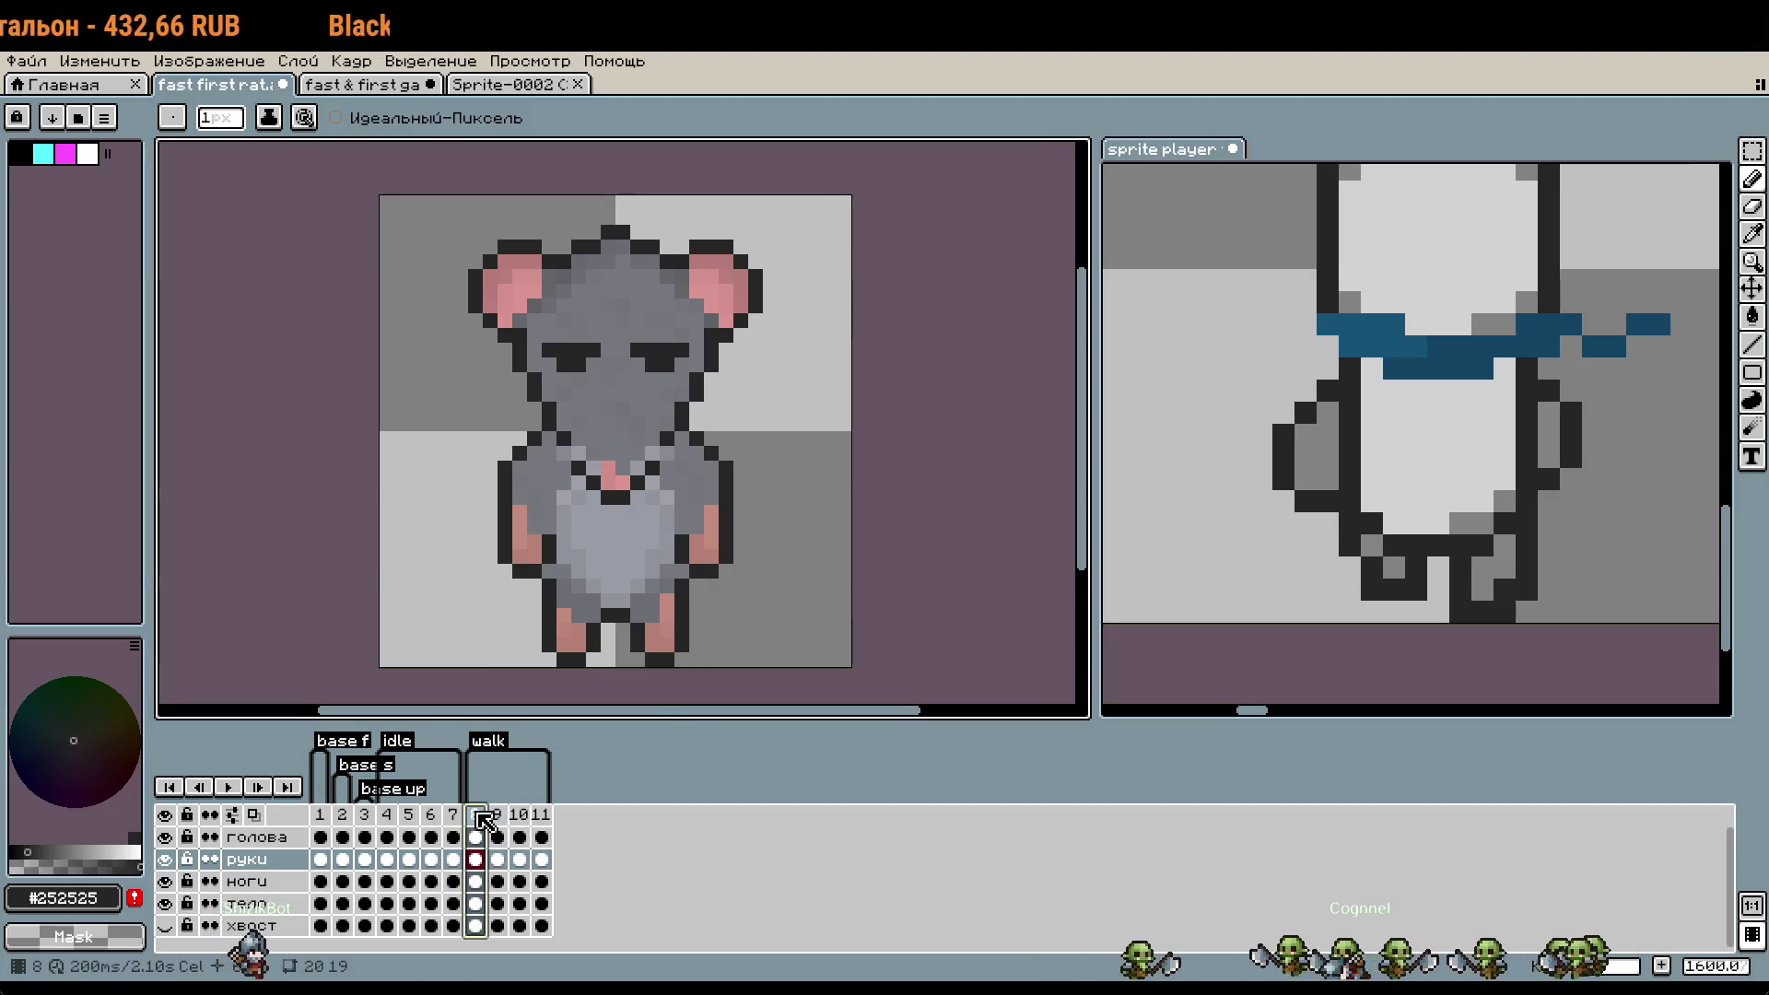
left_click(228, 786)
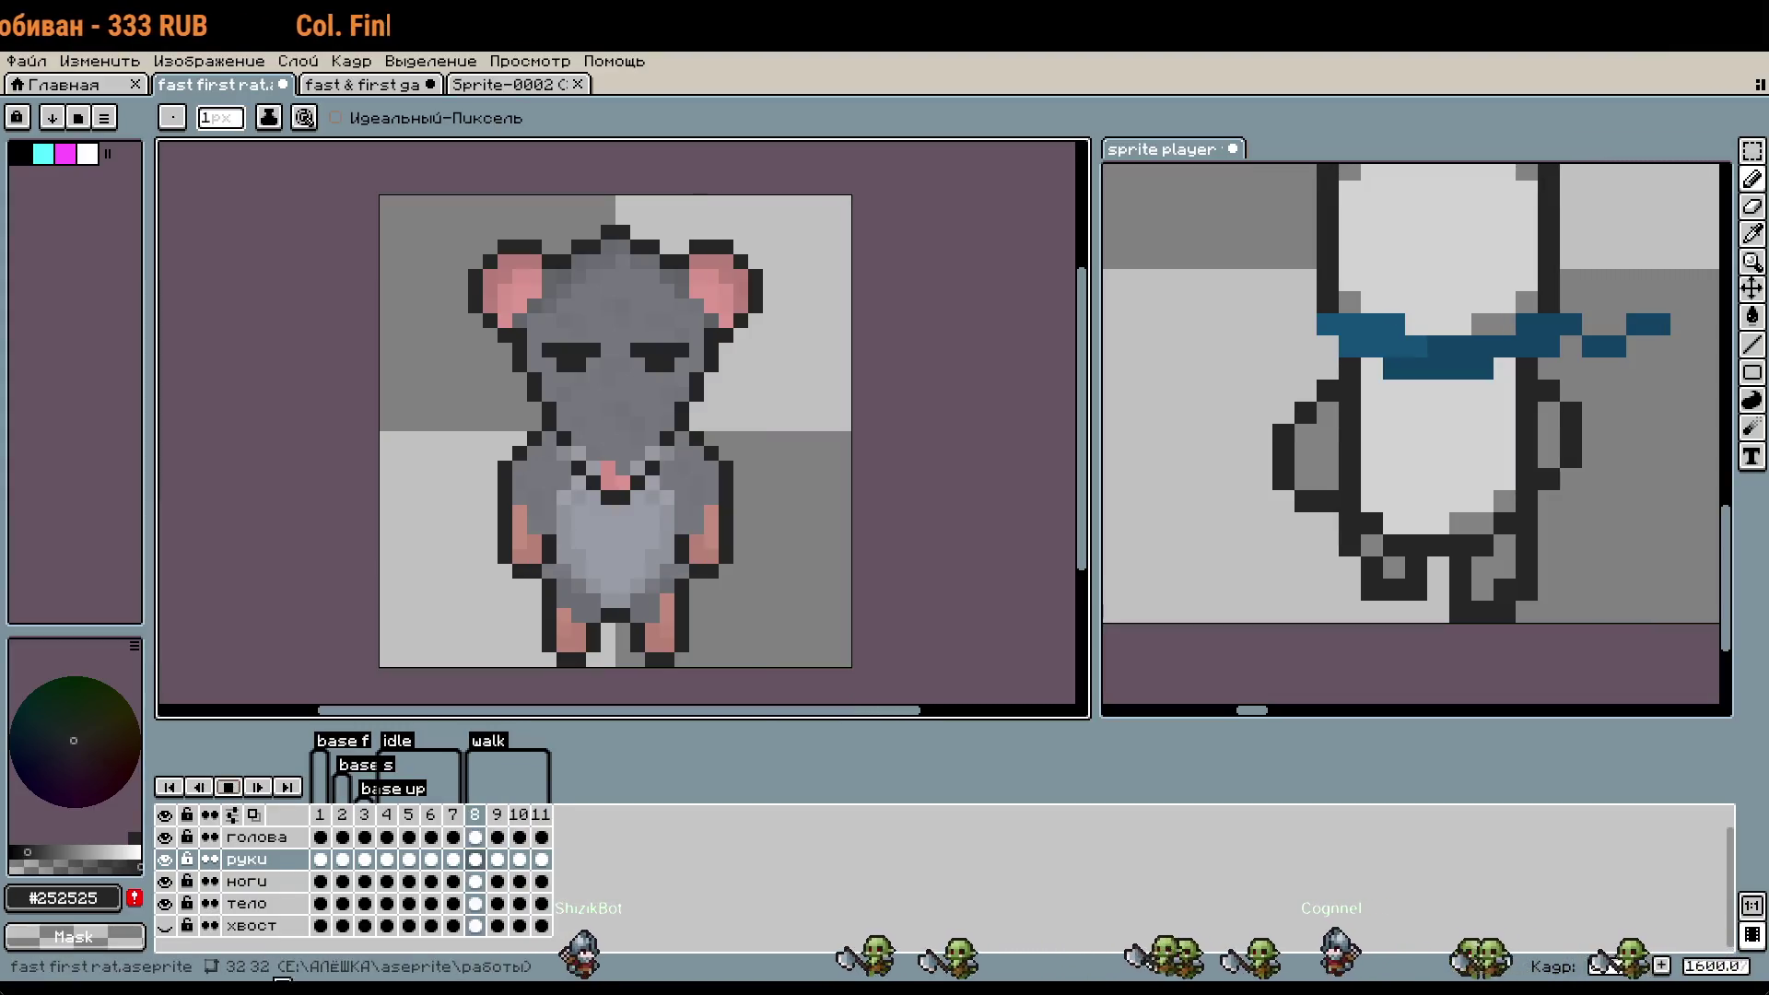
left_click(230, 794)
left_click(541, 880)
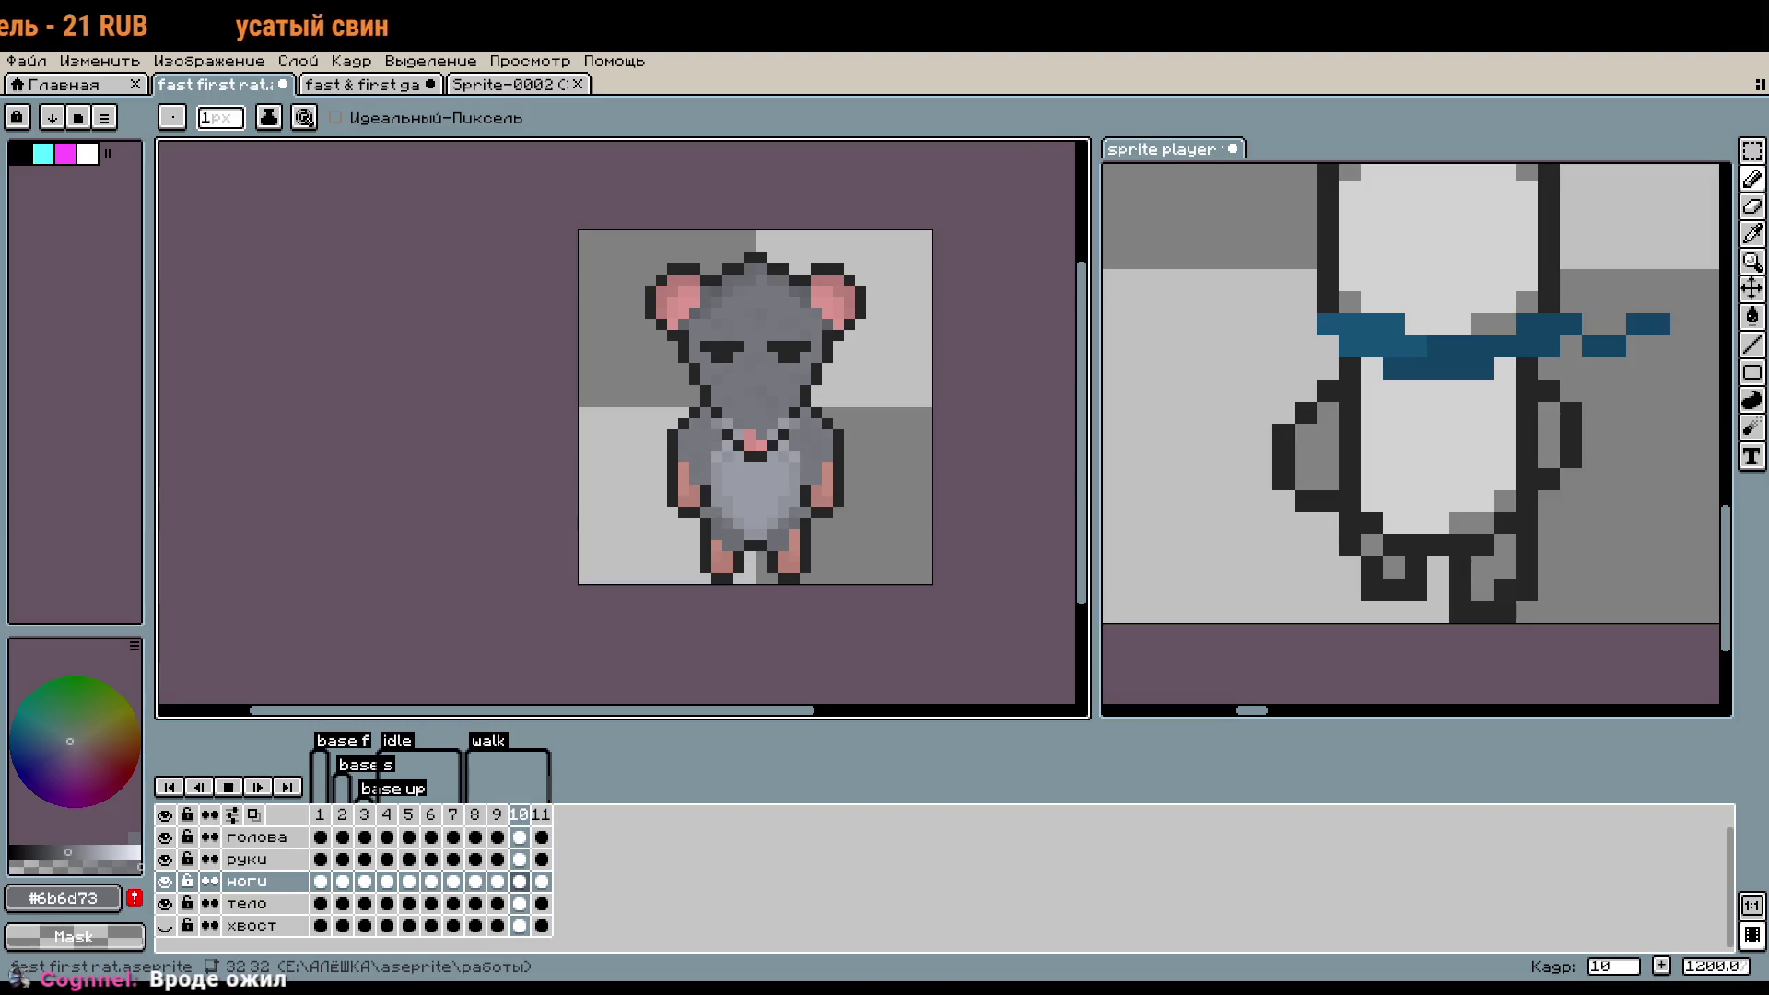
key("Right")
key("Right")
mouse_move(770, 561)
left_mouse_down()
mouse_move(829, 599)
mouse_move(718, 657)
left_mouse_up()
scroll(836, 594, "up", 3)
key("Left")
key("Left")
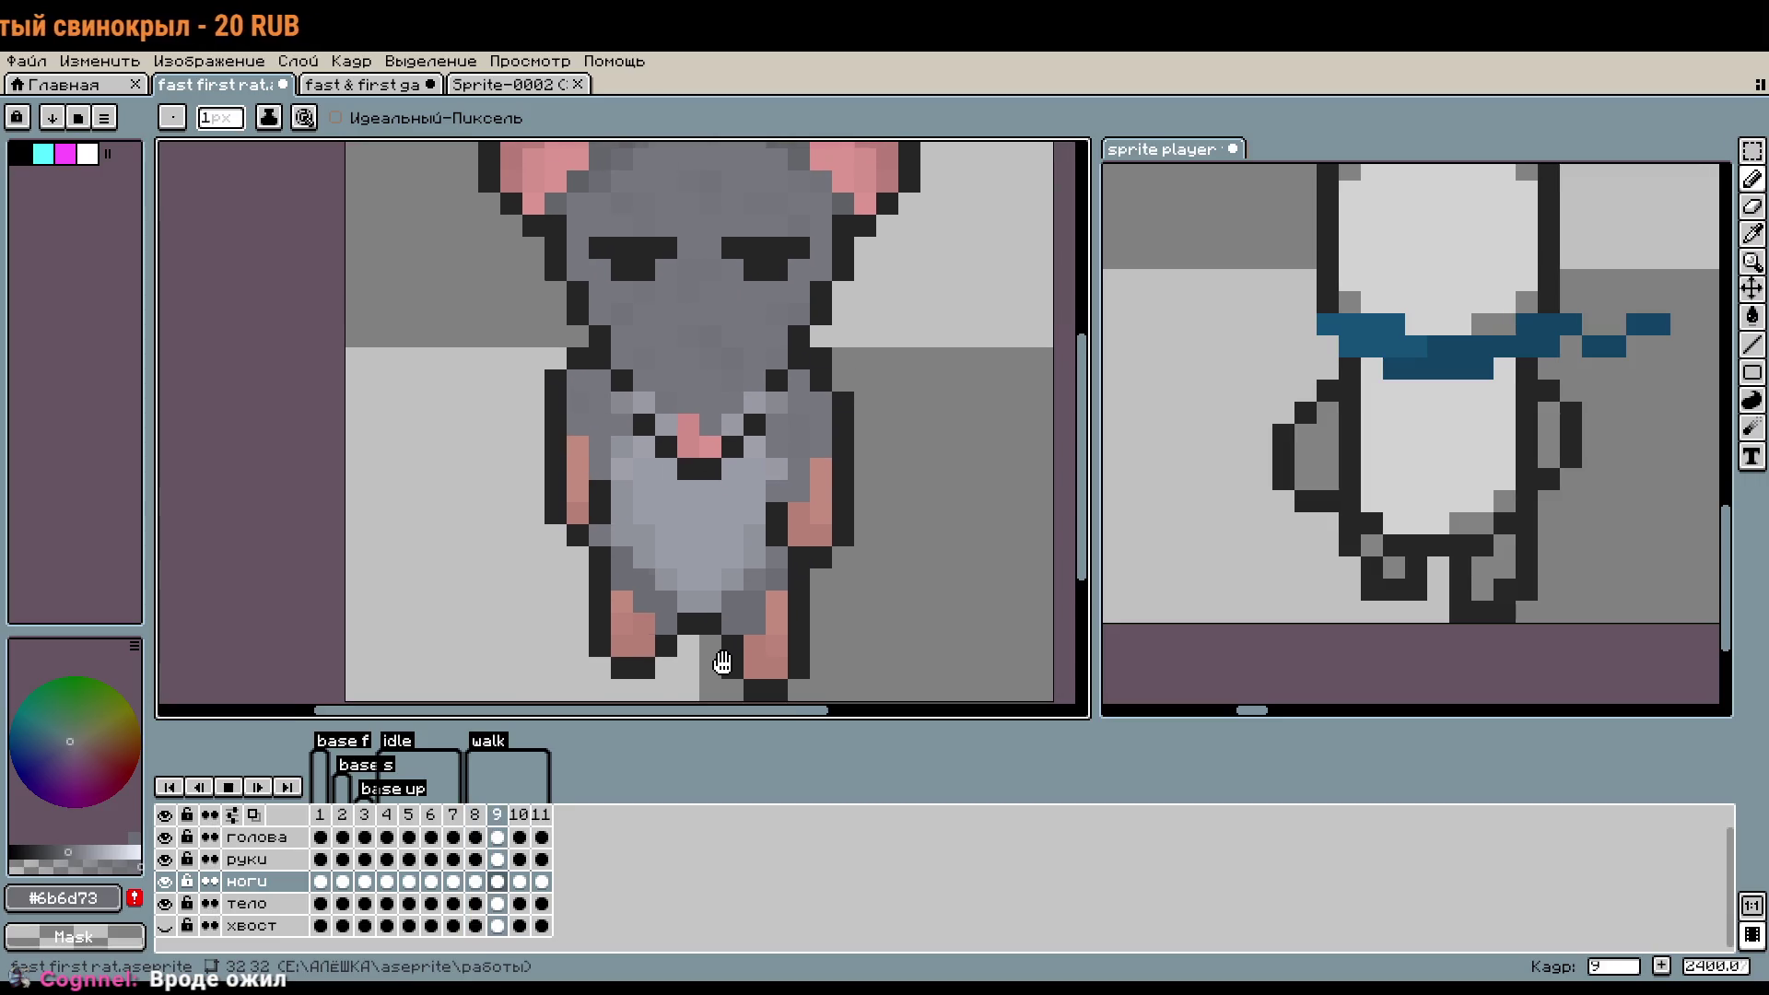
scroll(718, 657, "down", 2)
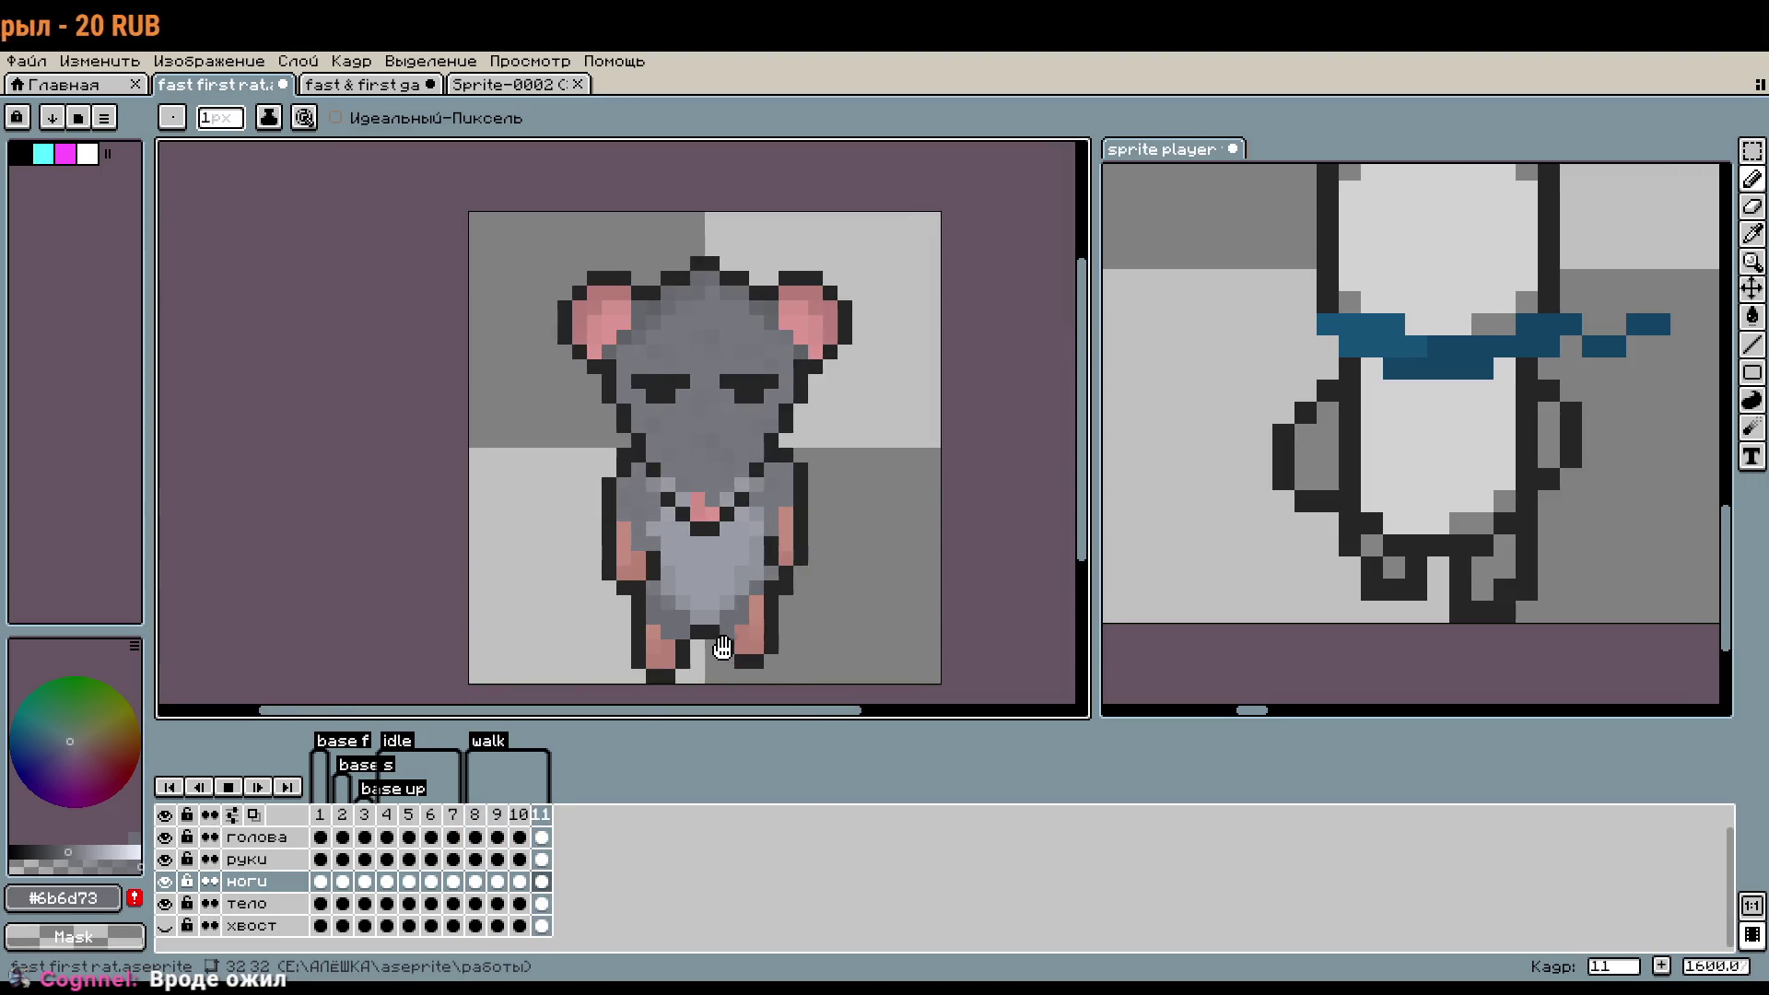
key("Right")
key("Right")
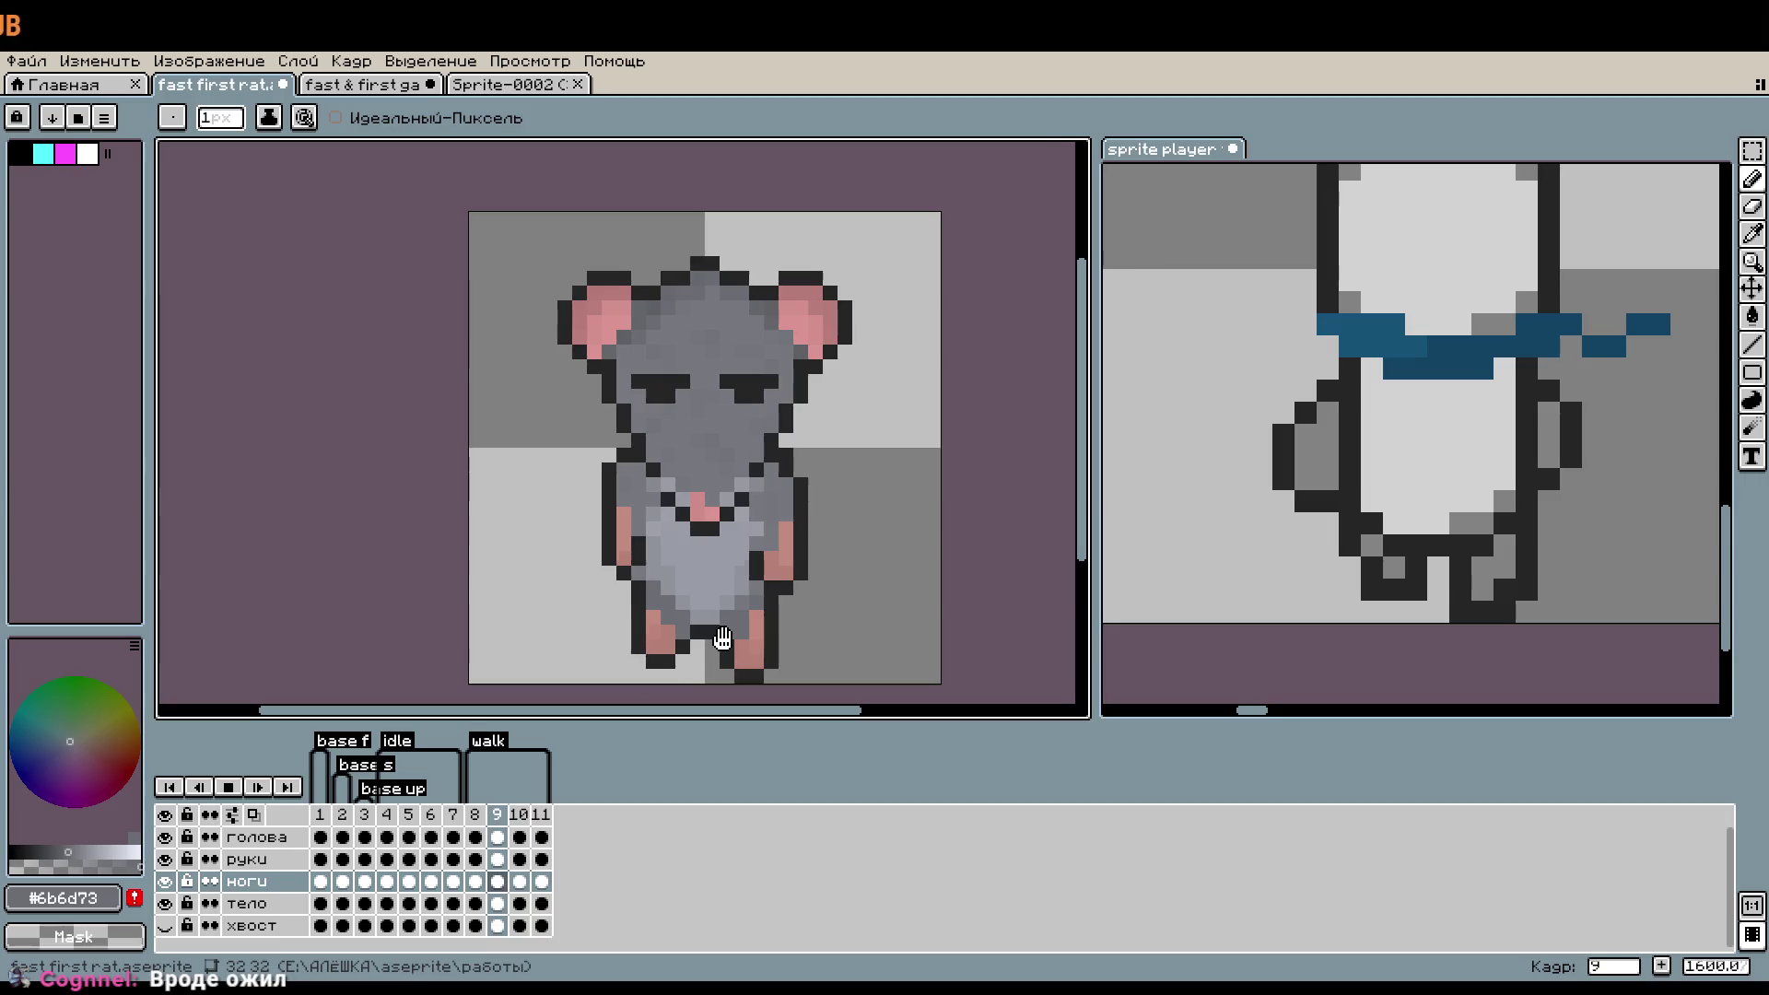
key("Right")
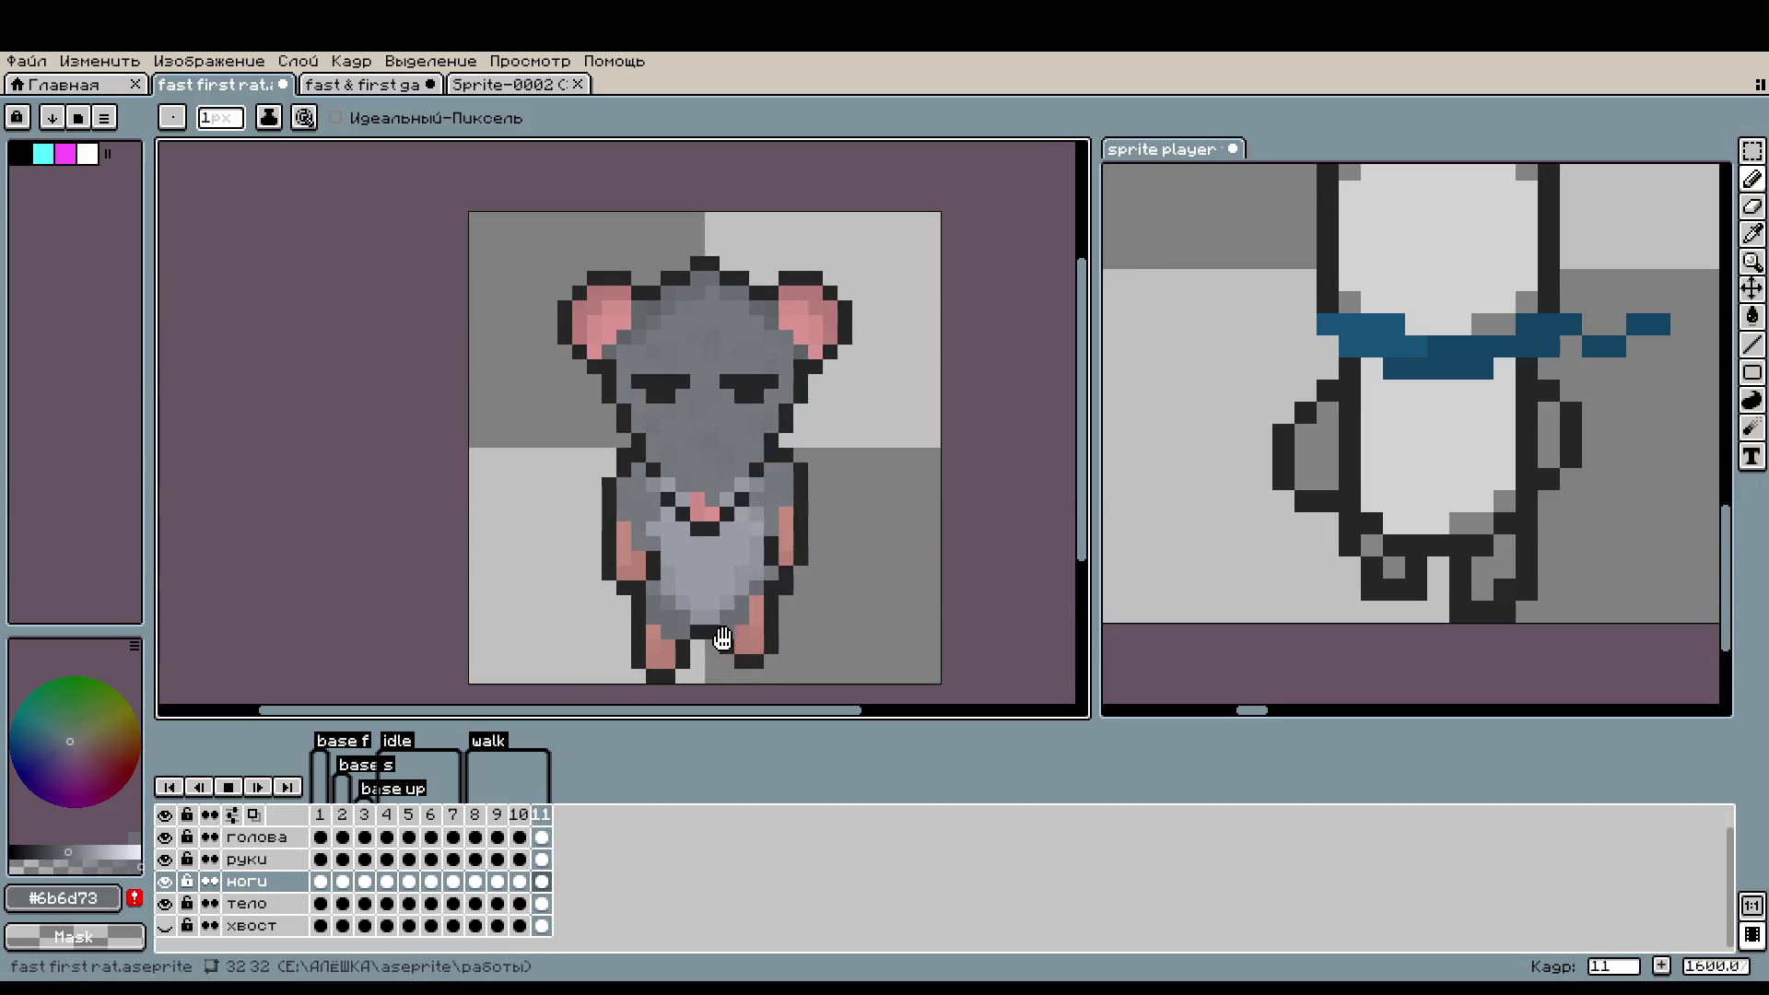
key("Left")
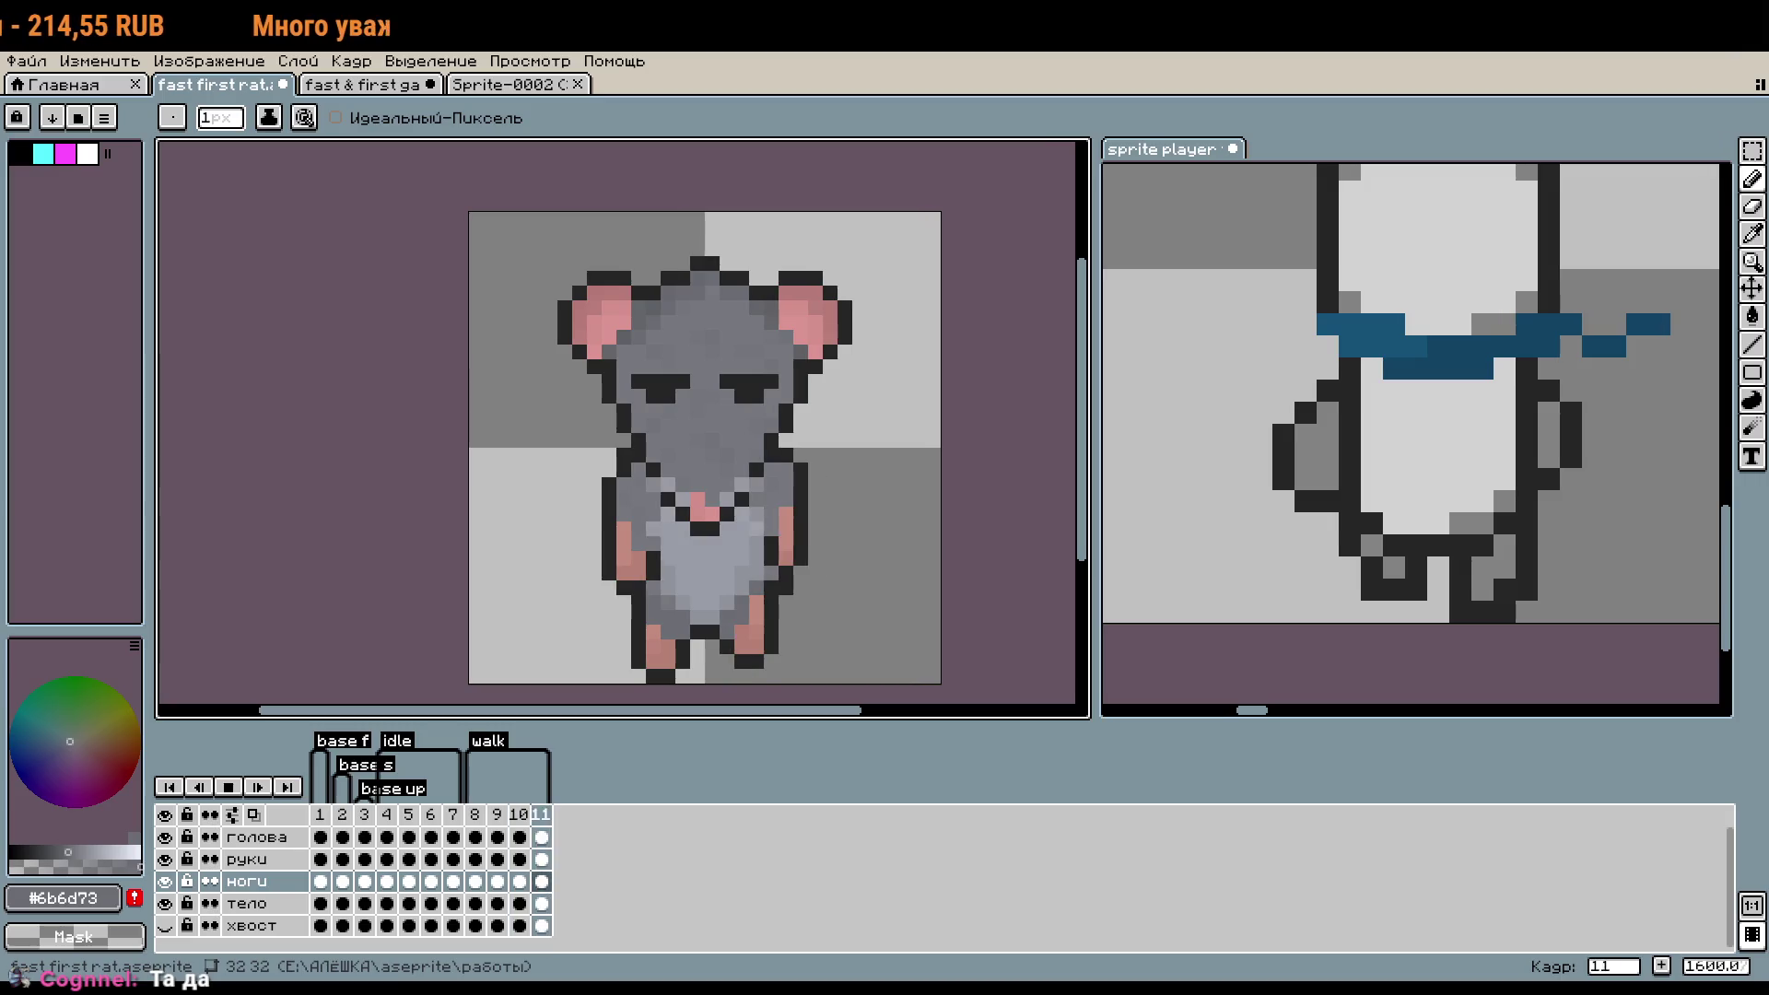
scroll(904, 603, "down", 1)
scroll(900, 525, "up", 3)
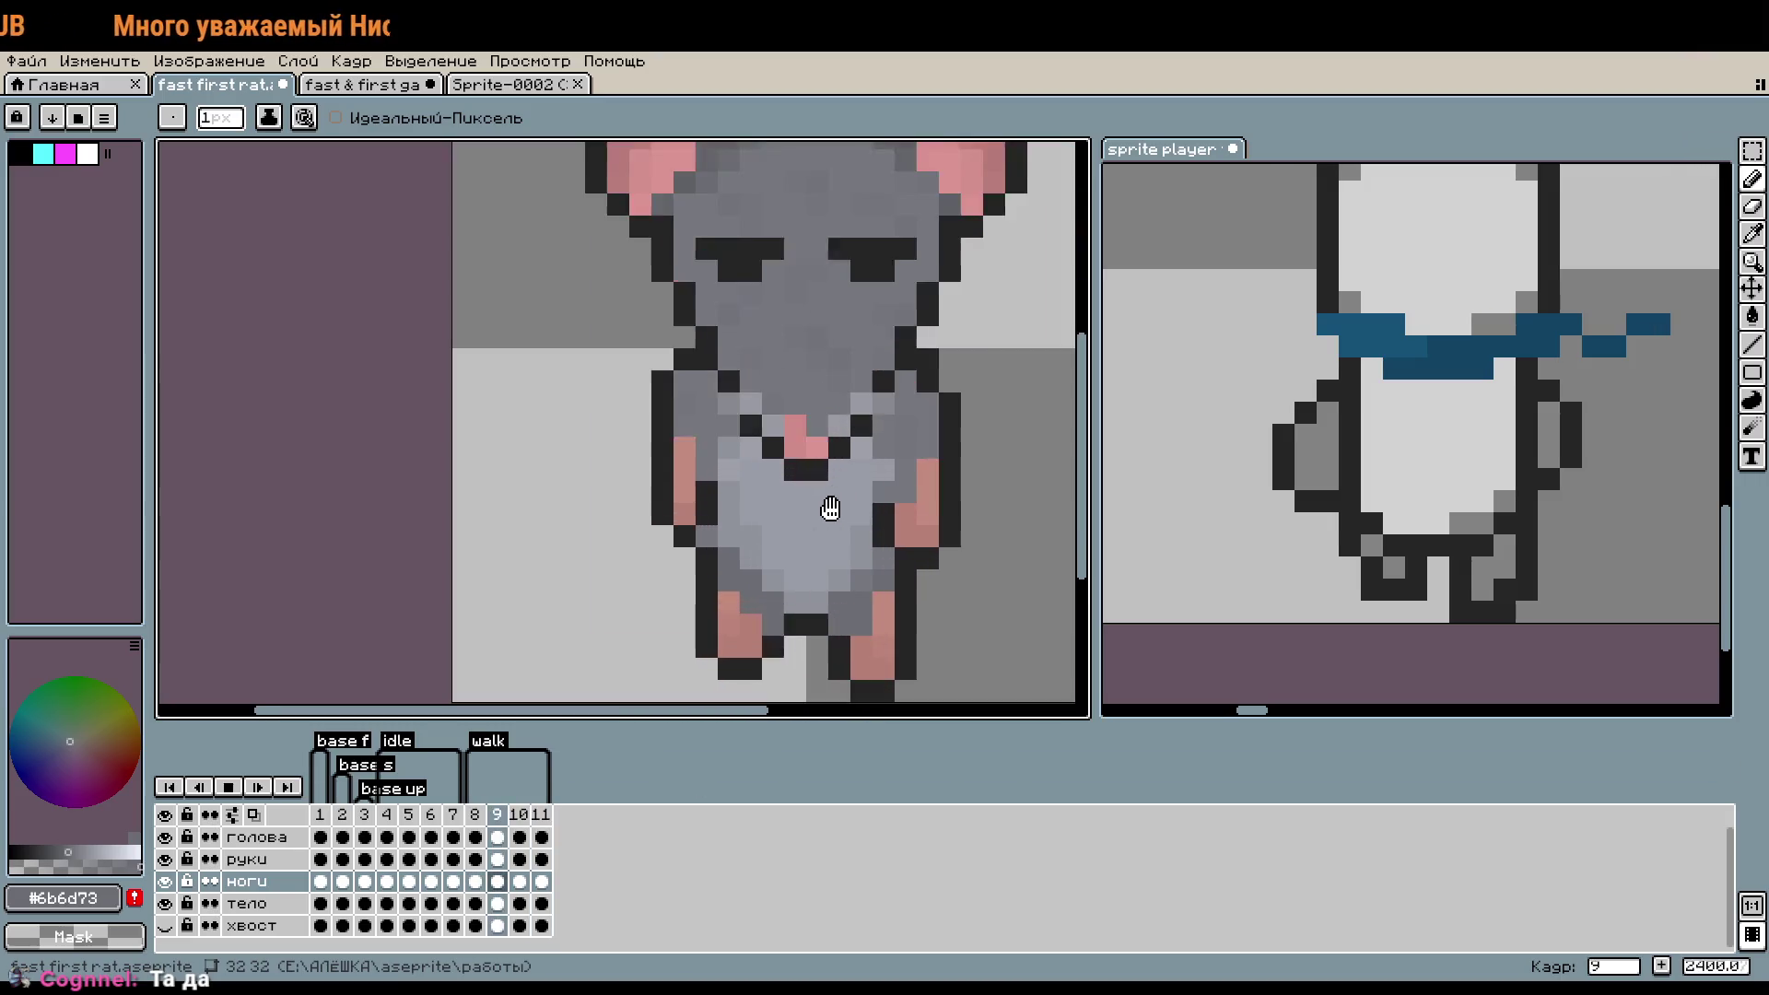
left_click_drag(841, 501, 751, 519)
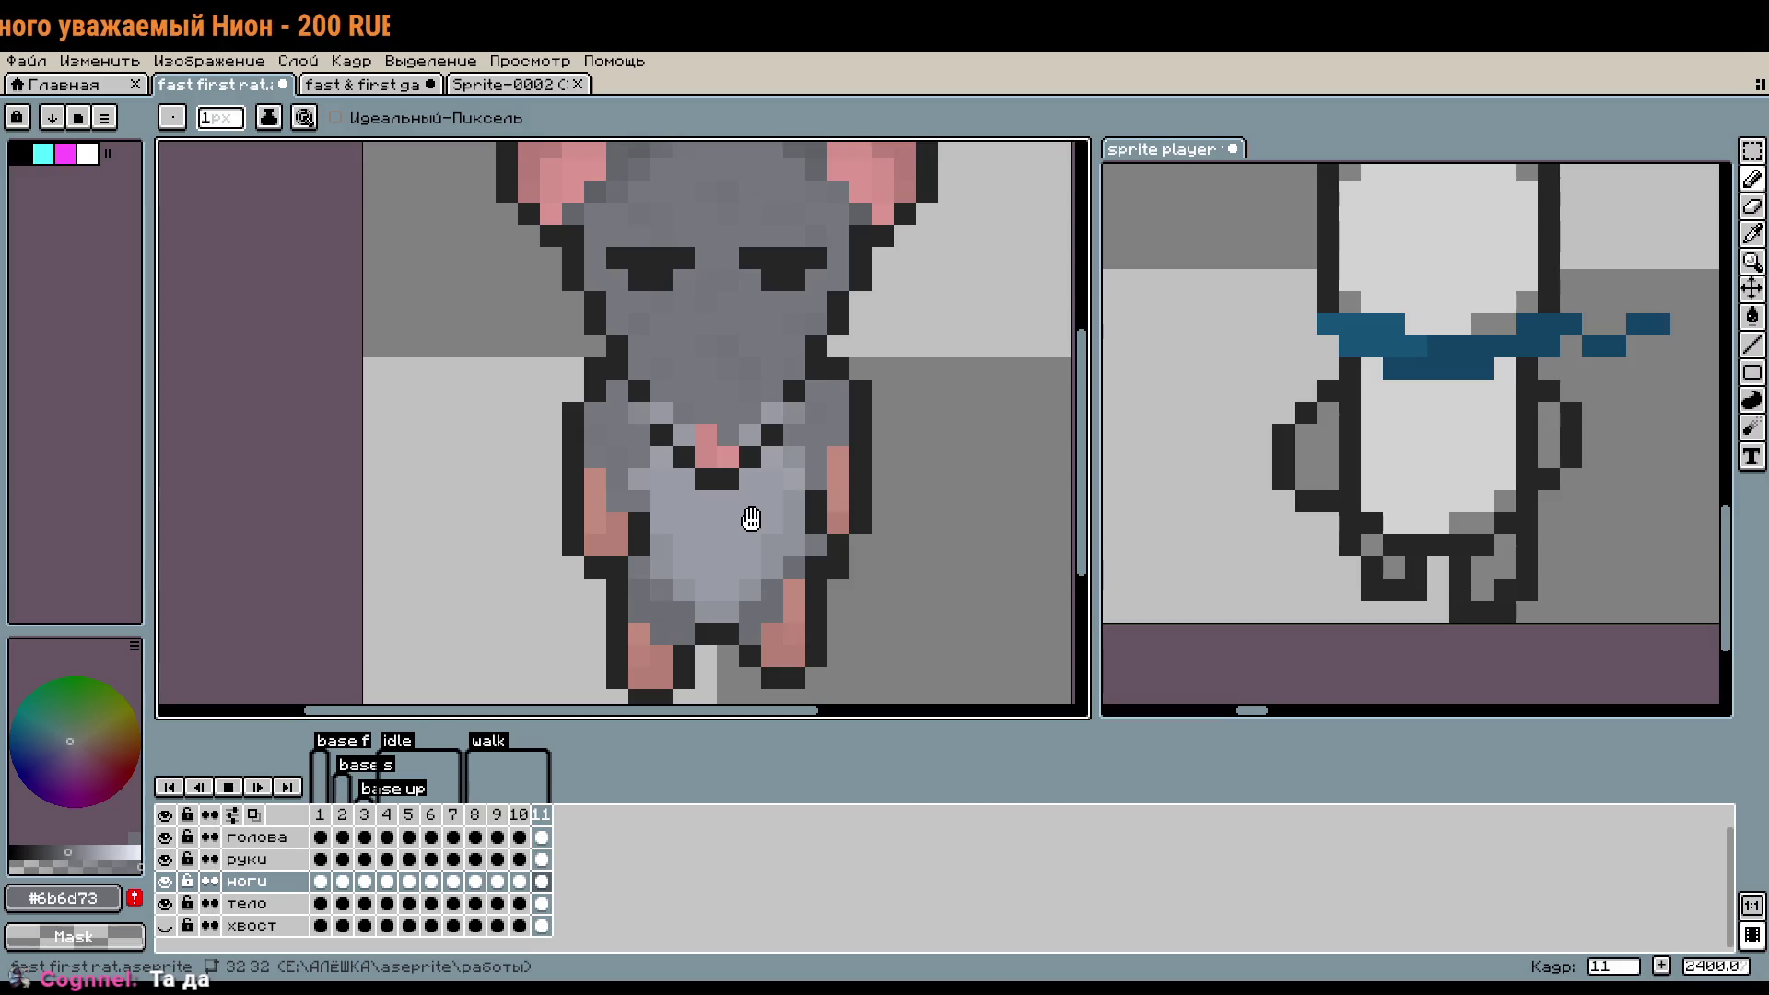
scroll(790, 532, "down", 1)
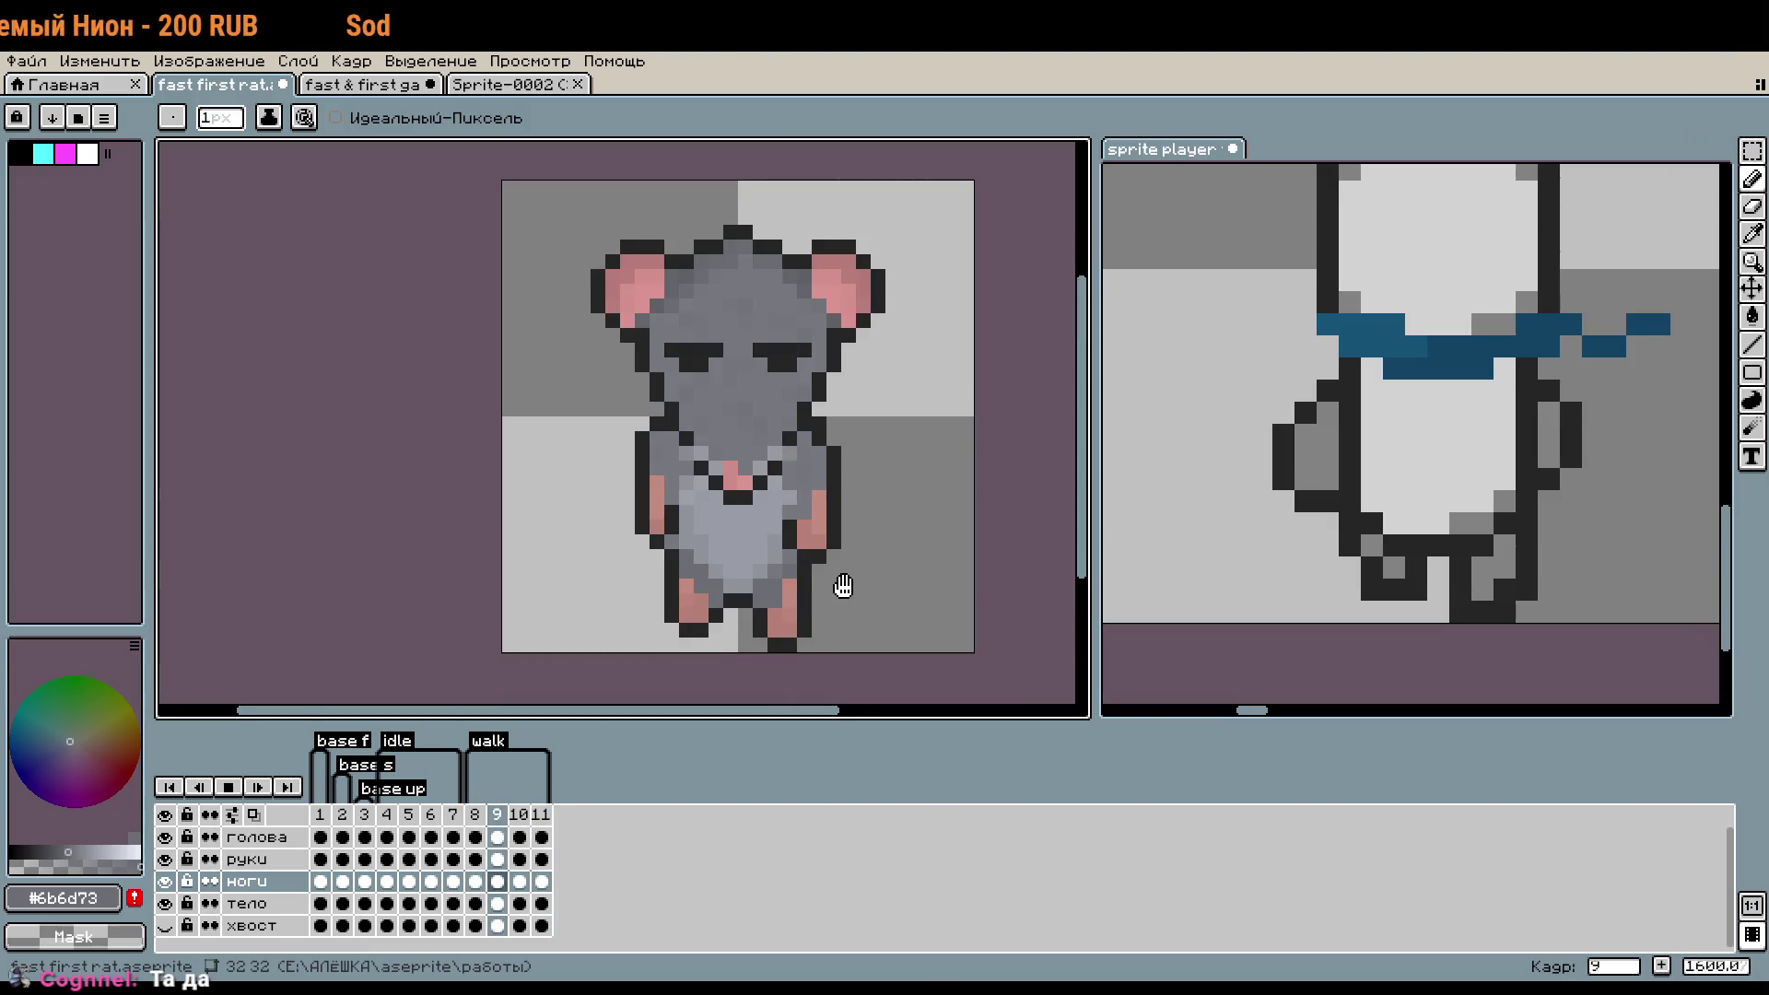
key("Return")
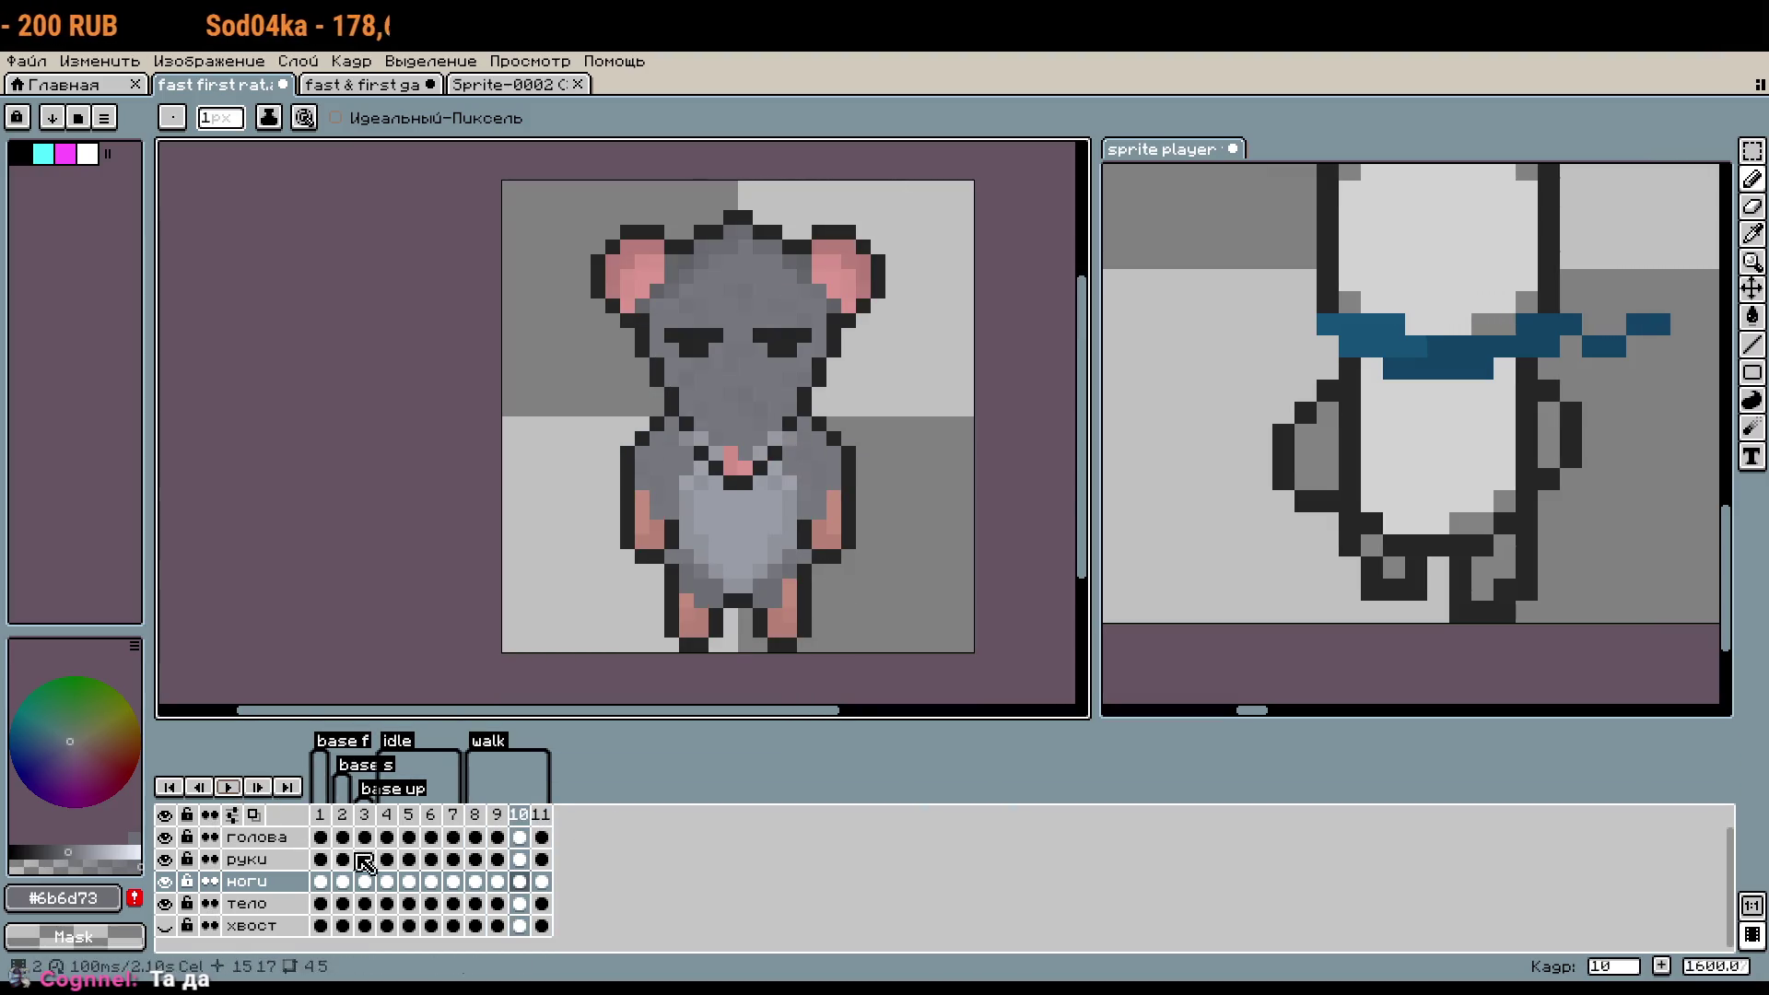
- Make хвост the active layer, hide the other rat layers, and play the animation
left_click(207, 931)
left_click_drag(165, 904, 169, 851)
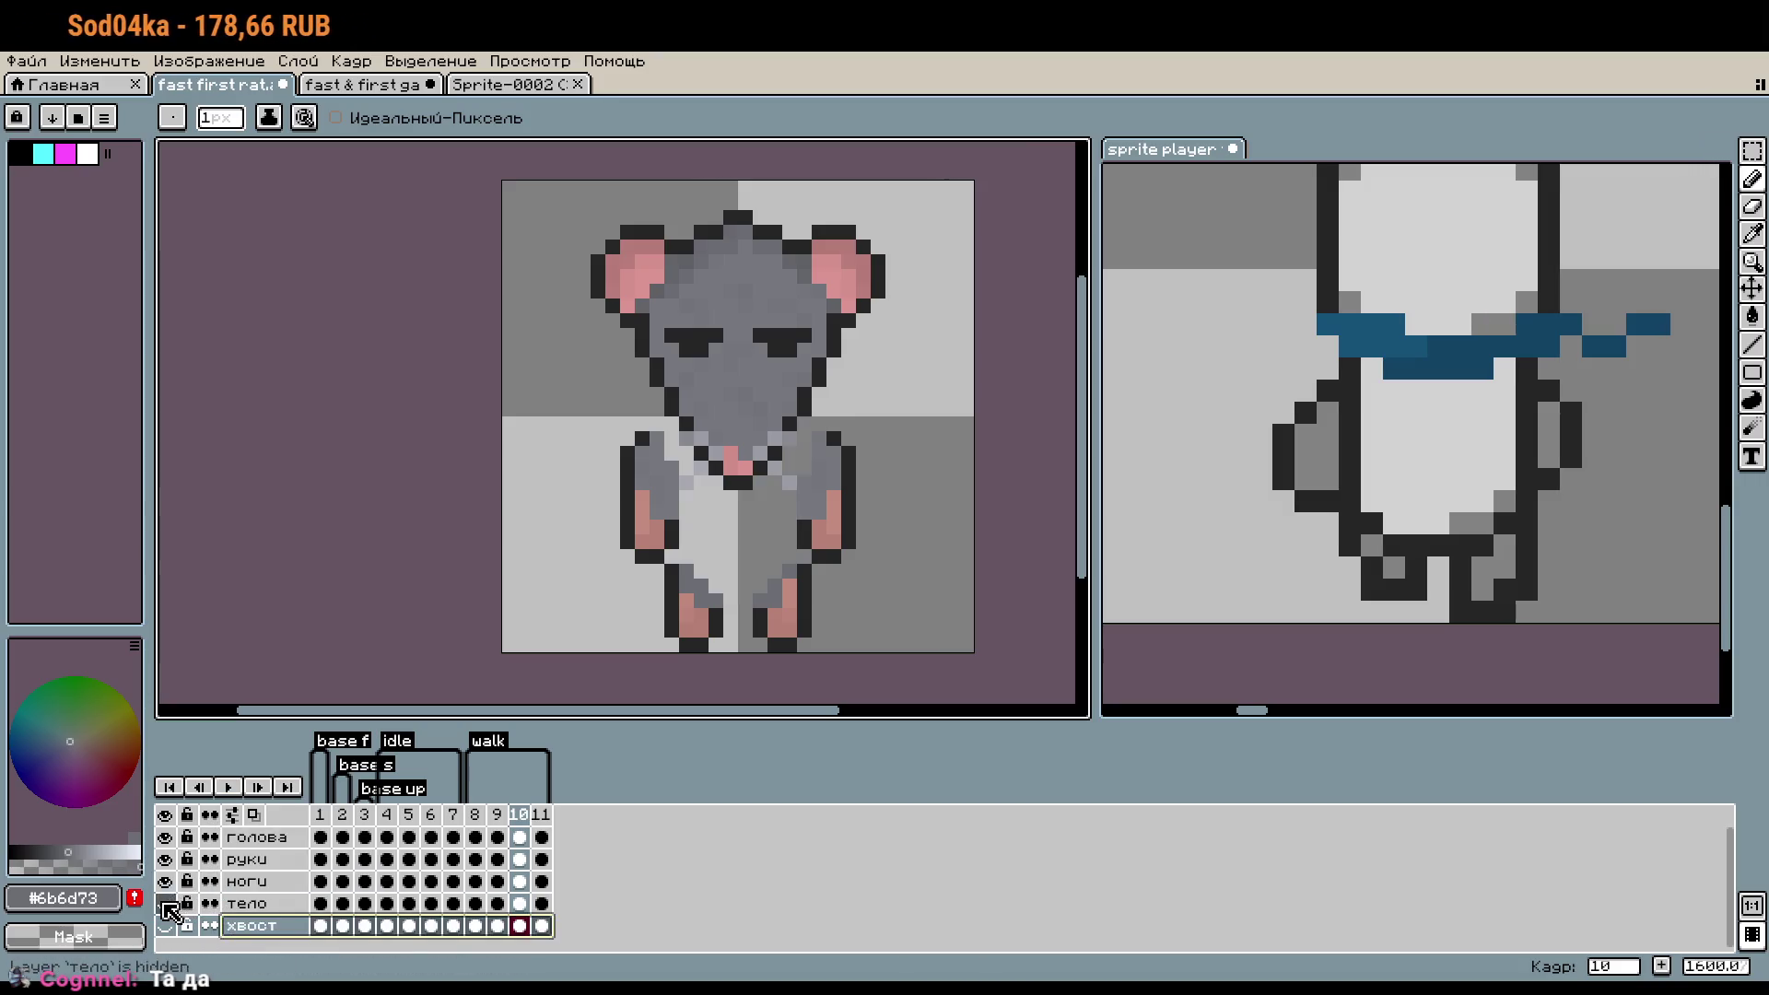
left_click(165, 836)
left_click(165, 926)
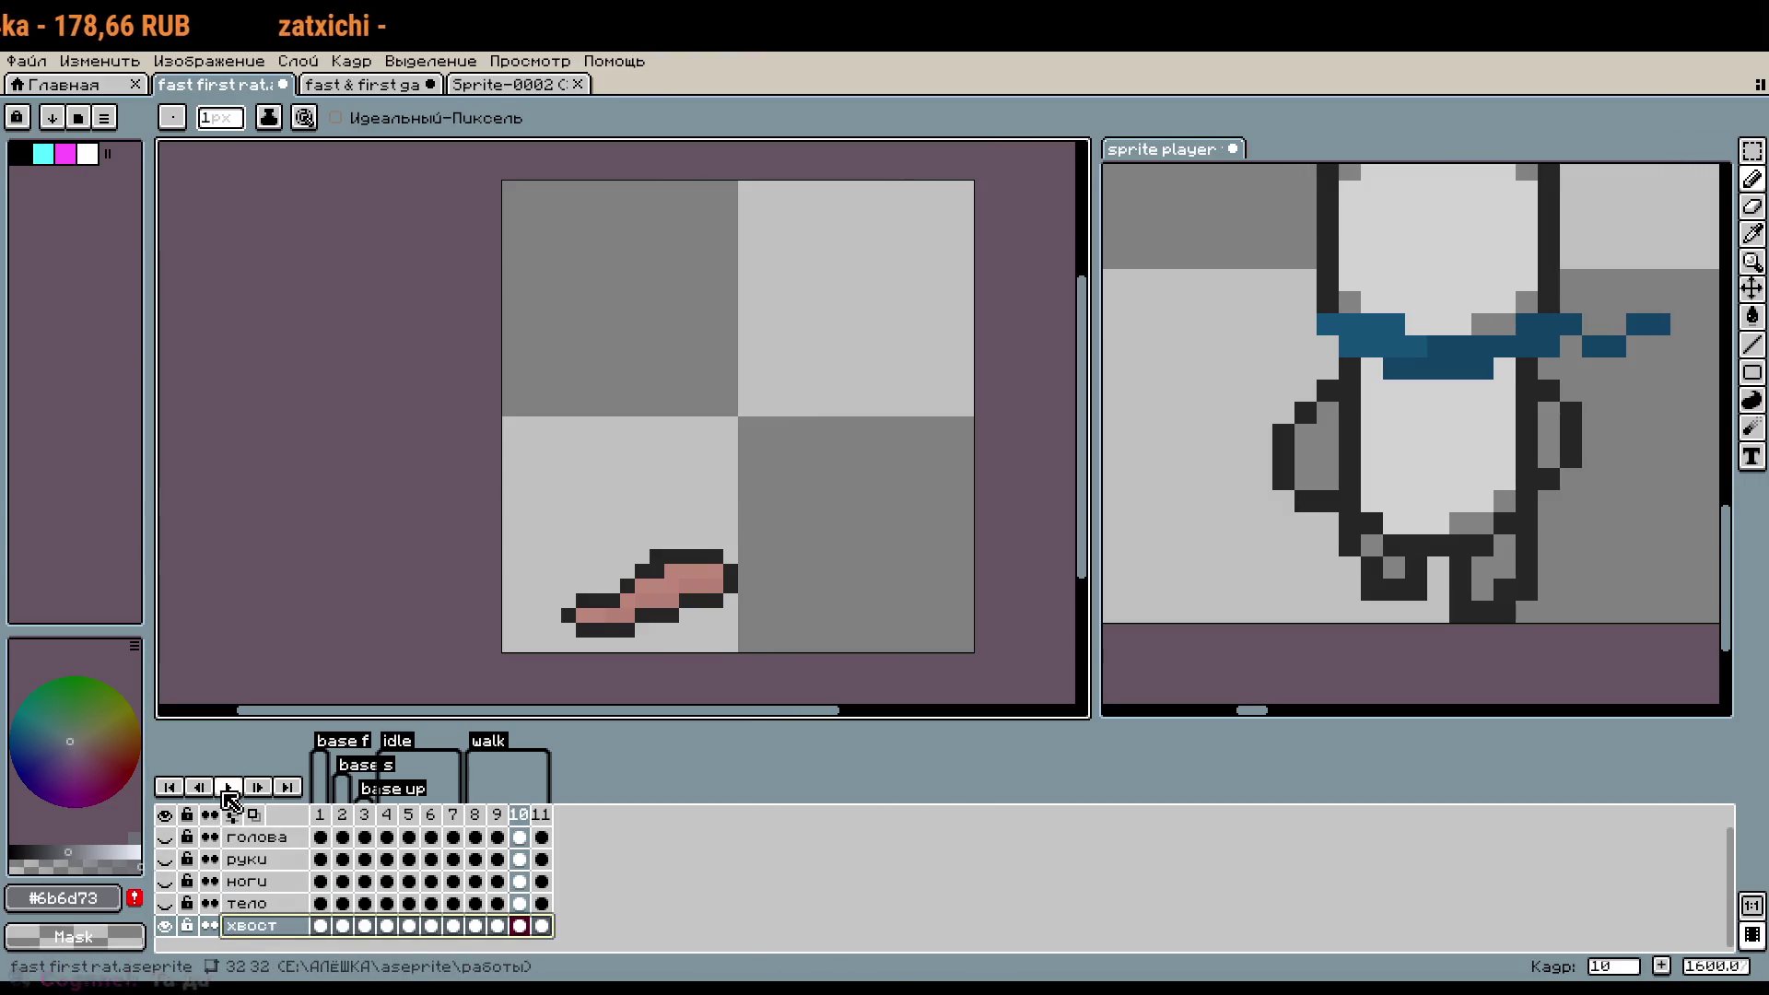
key("Return")
scroll(679, 643, "up", 1)
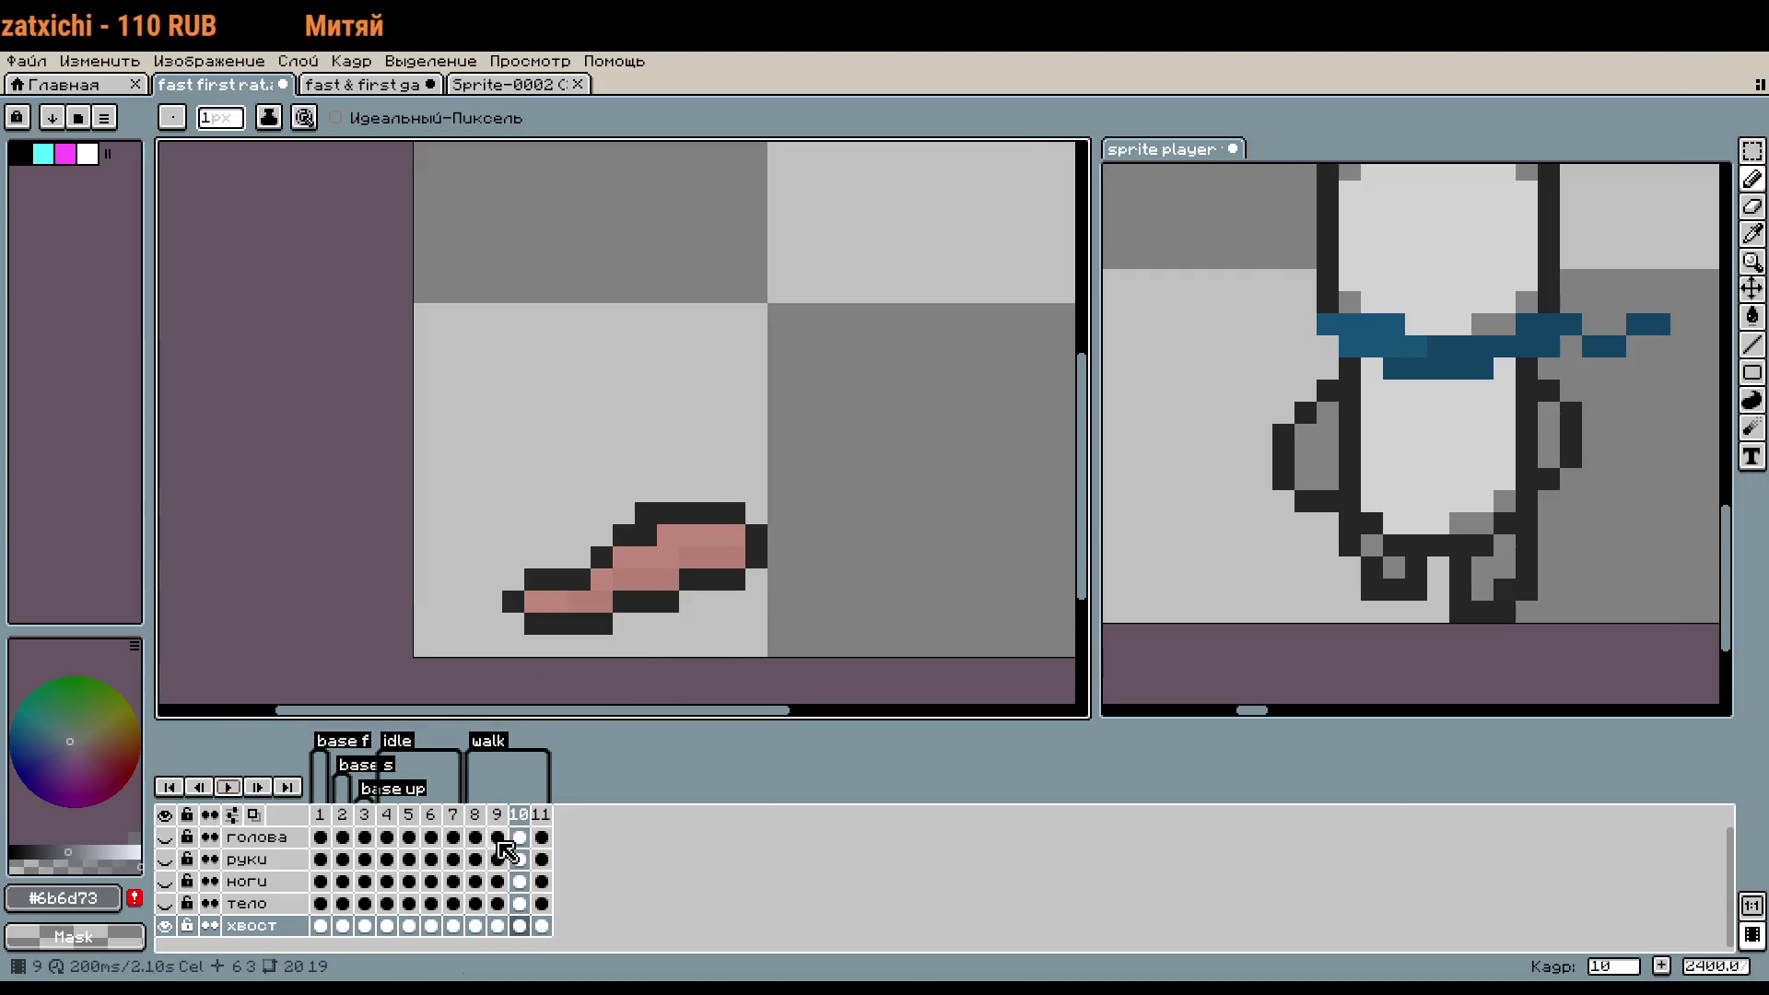
- Stop on walk frame 9 and show the ноги legs layer again
left_click(475, 815)
left_click(520, 814)
key("Left")
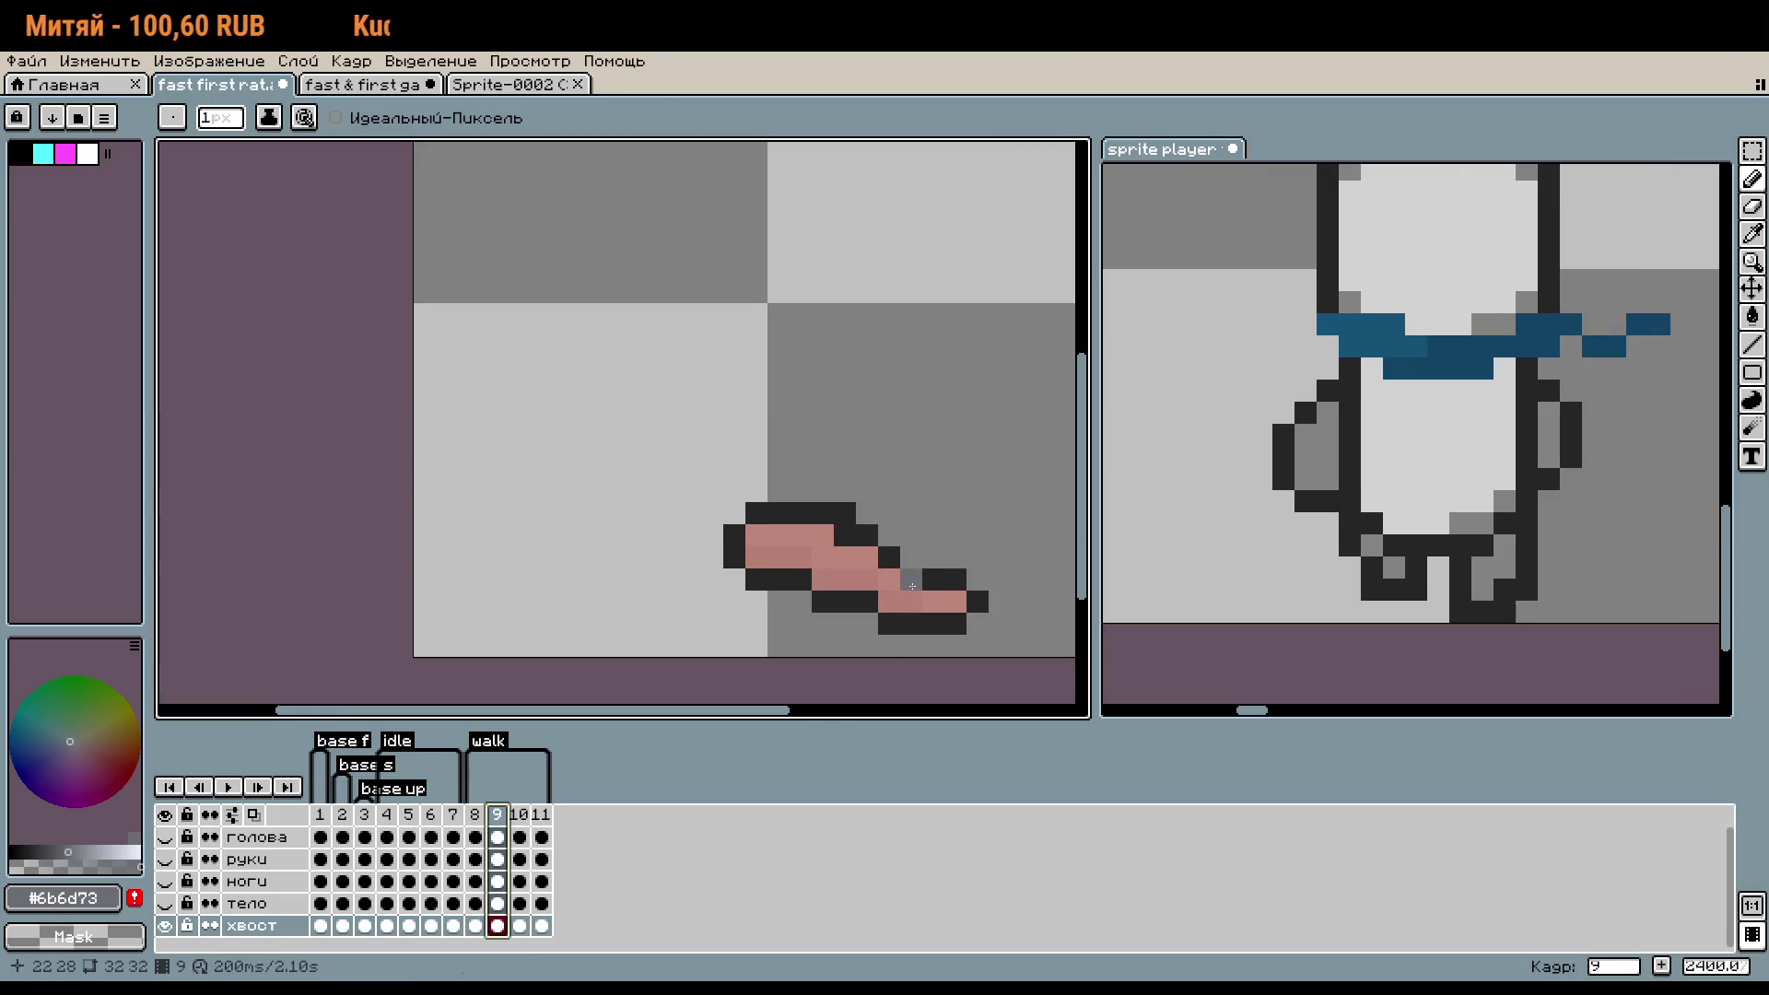
scroll(912, 586, "up", 3)
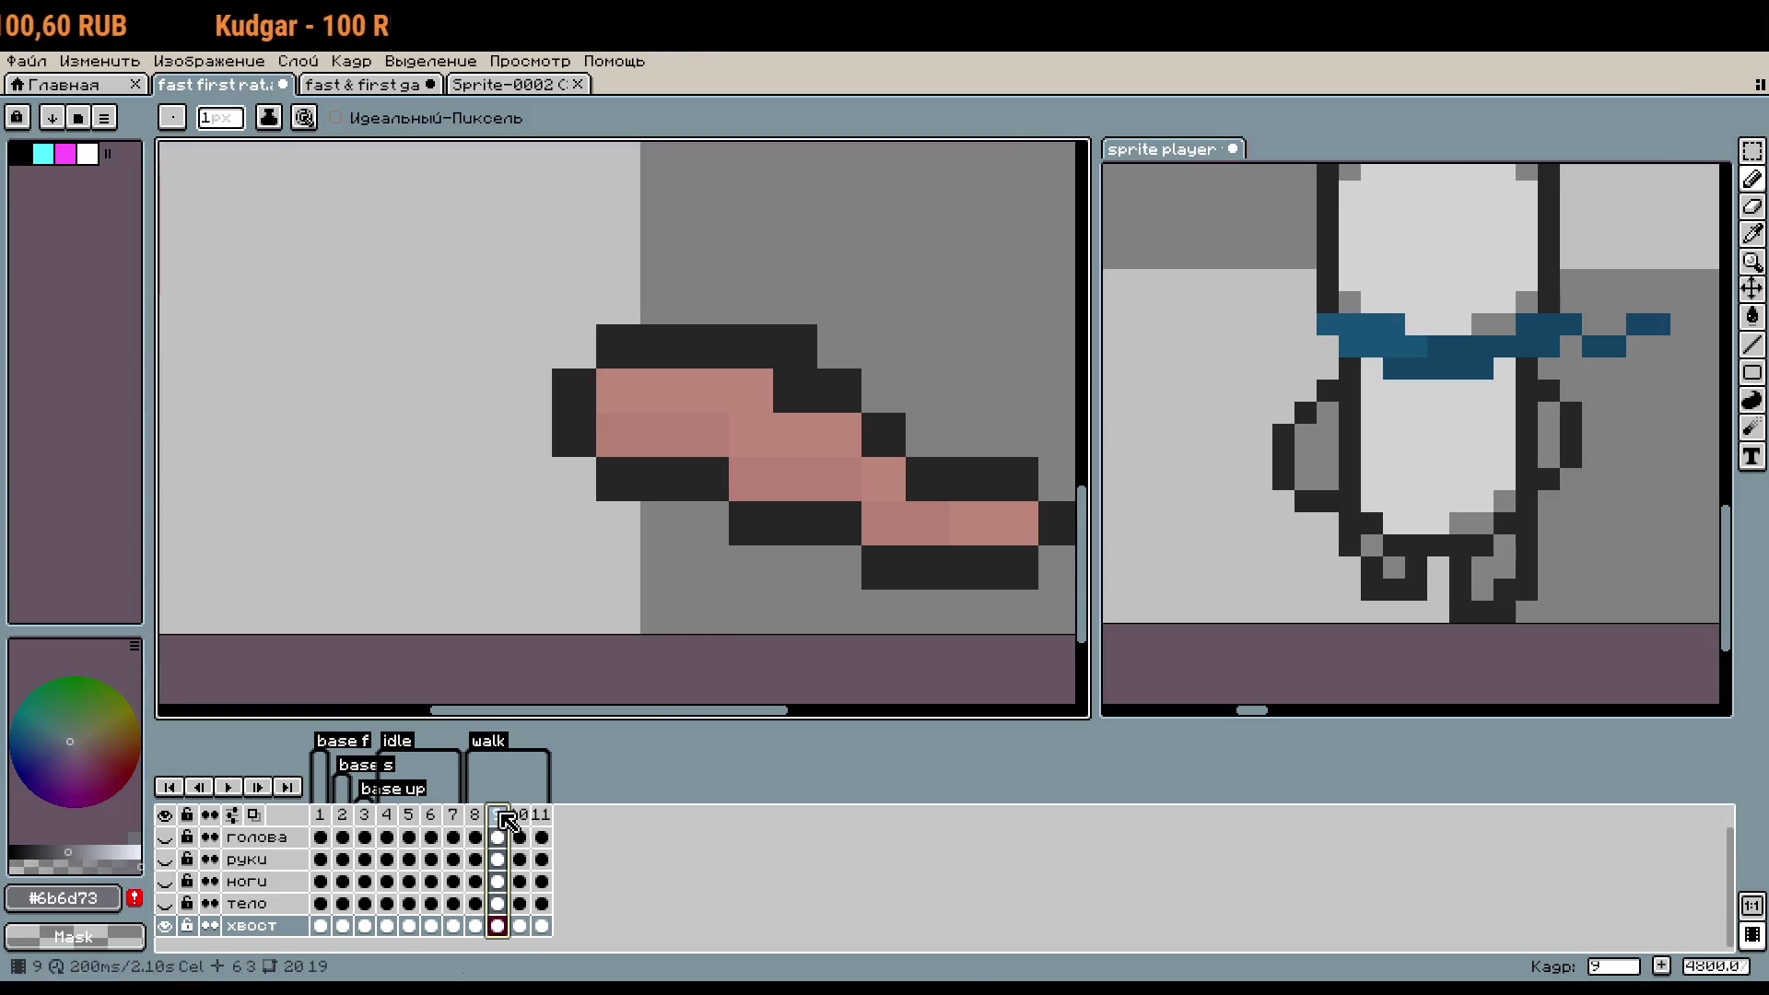
left_click(165, 881)
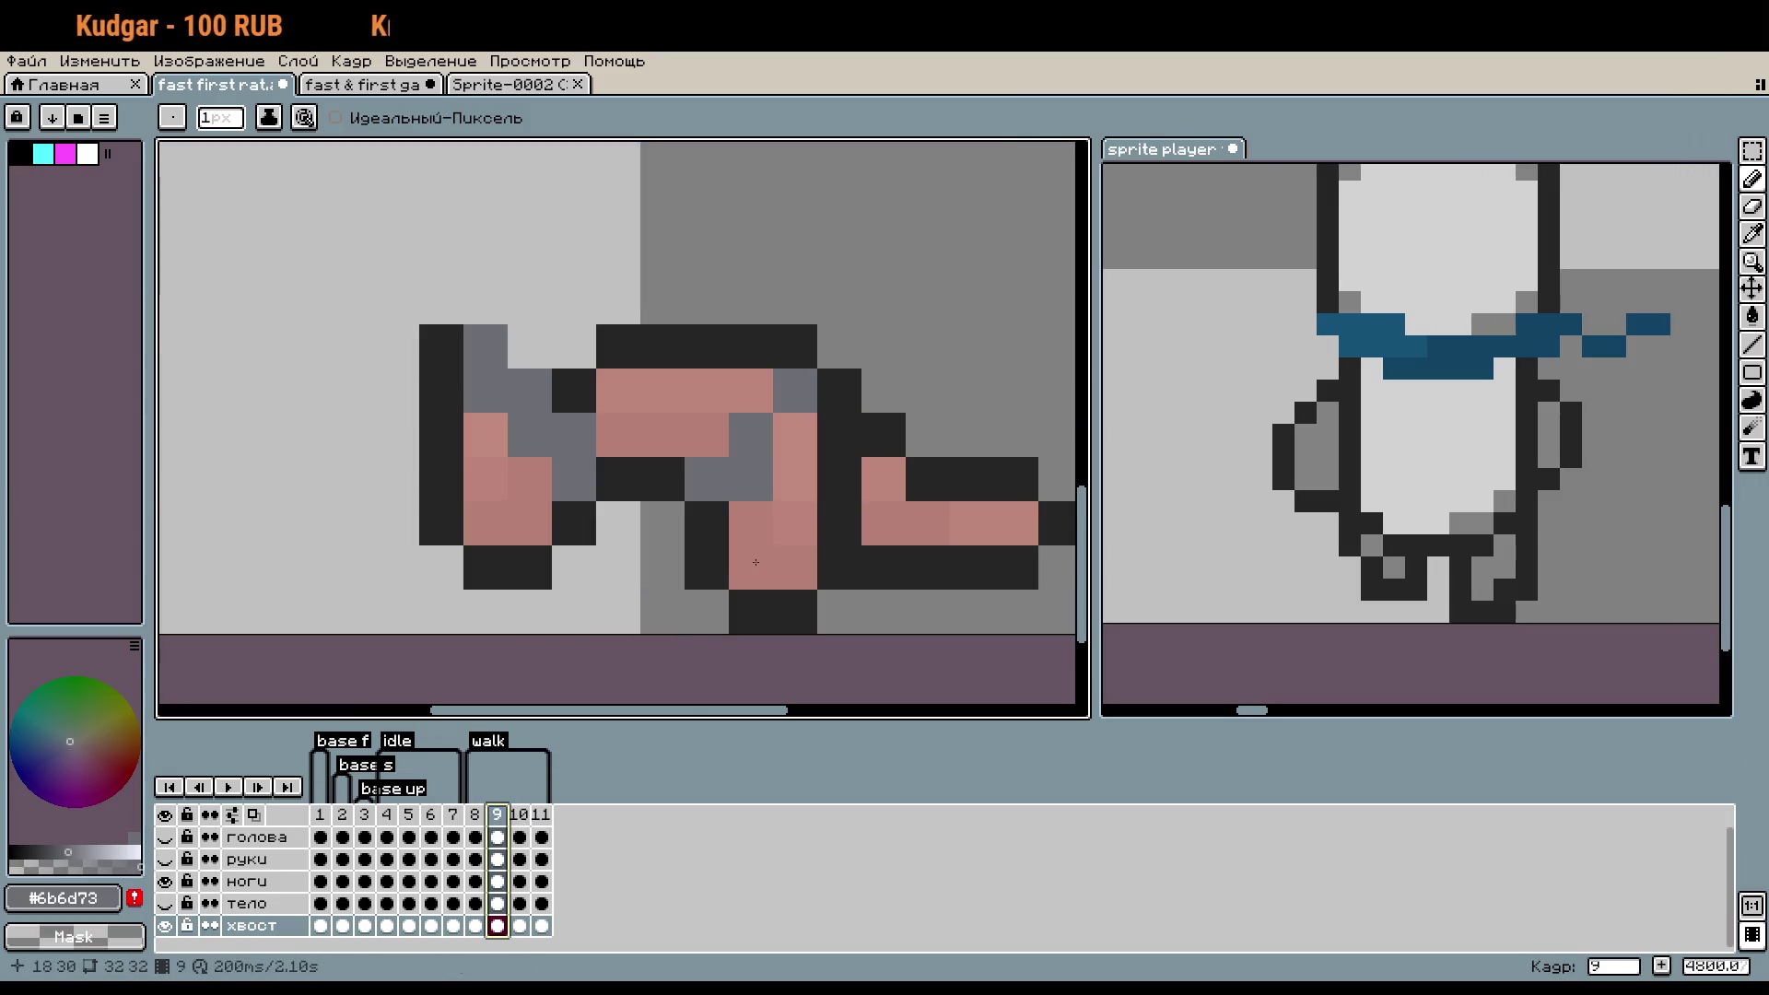
- Touch up a pixel near the tail, then select the tail and nudge it one pixel left
left_click(664, 589)
scroll(664, 588, "right", 2)
scroll(664, 571, "up", 1)
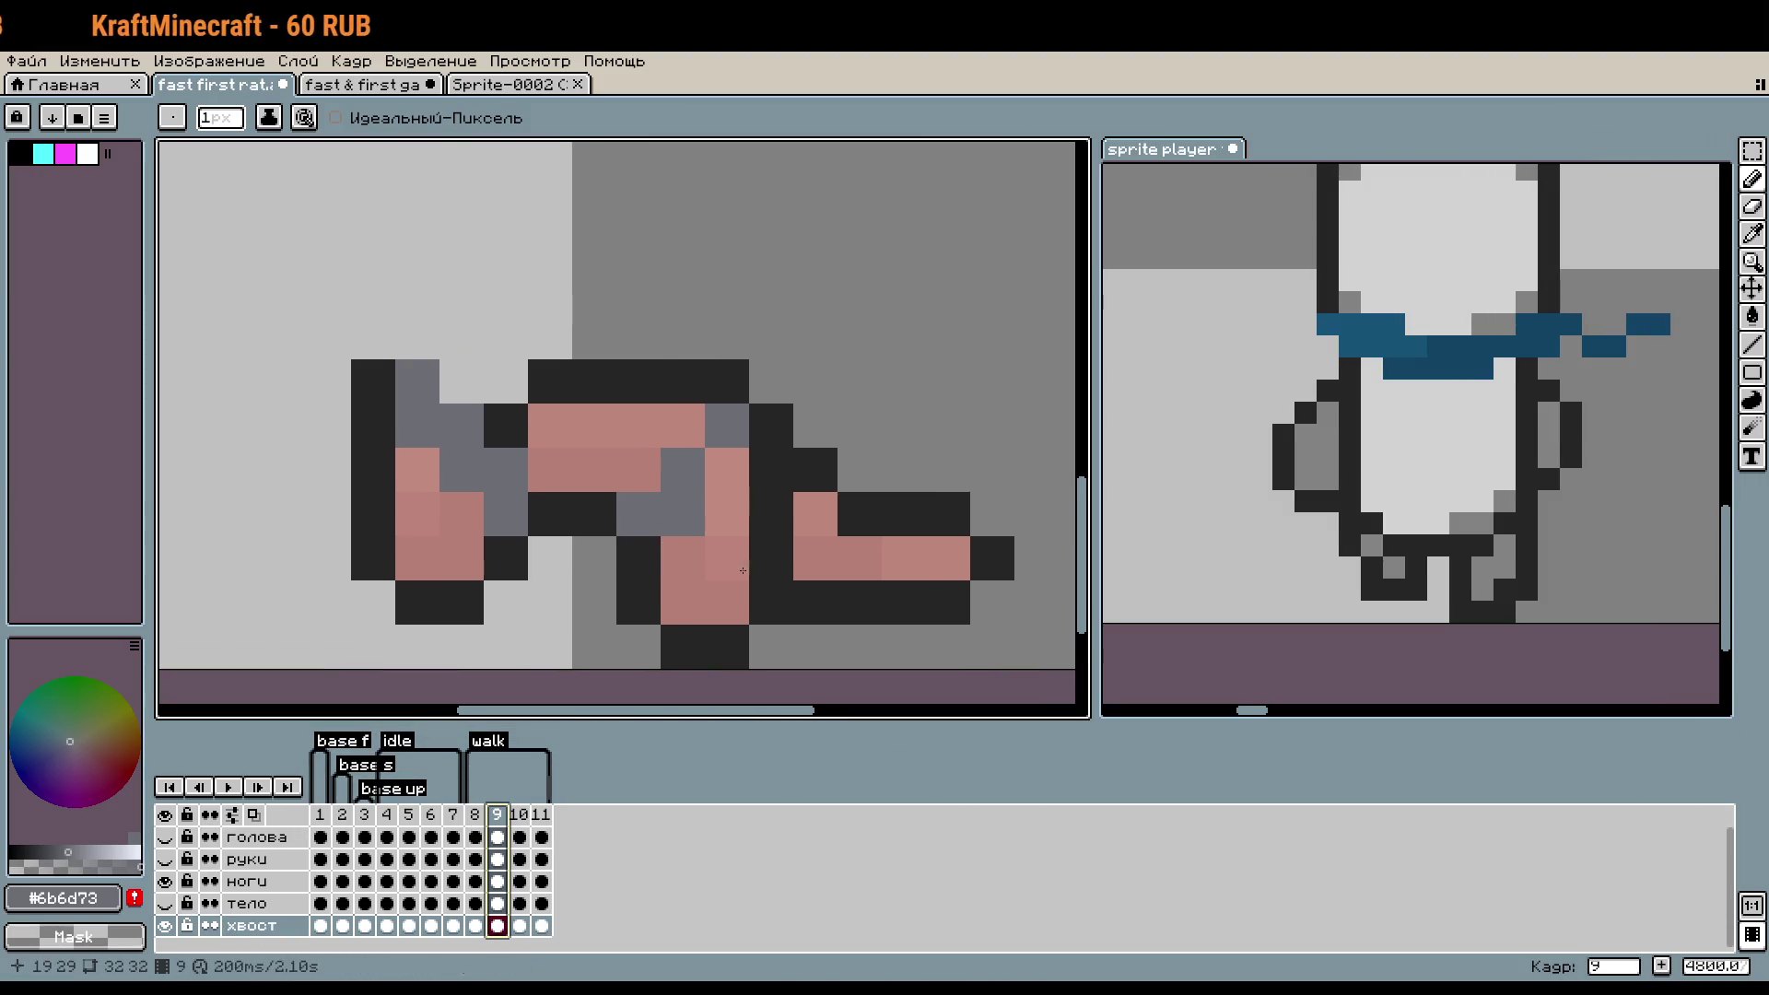
key("ctrl+a")
key("Left")
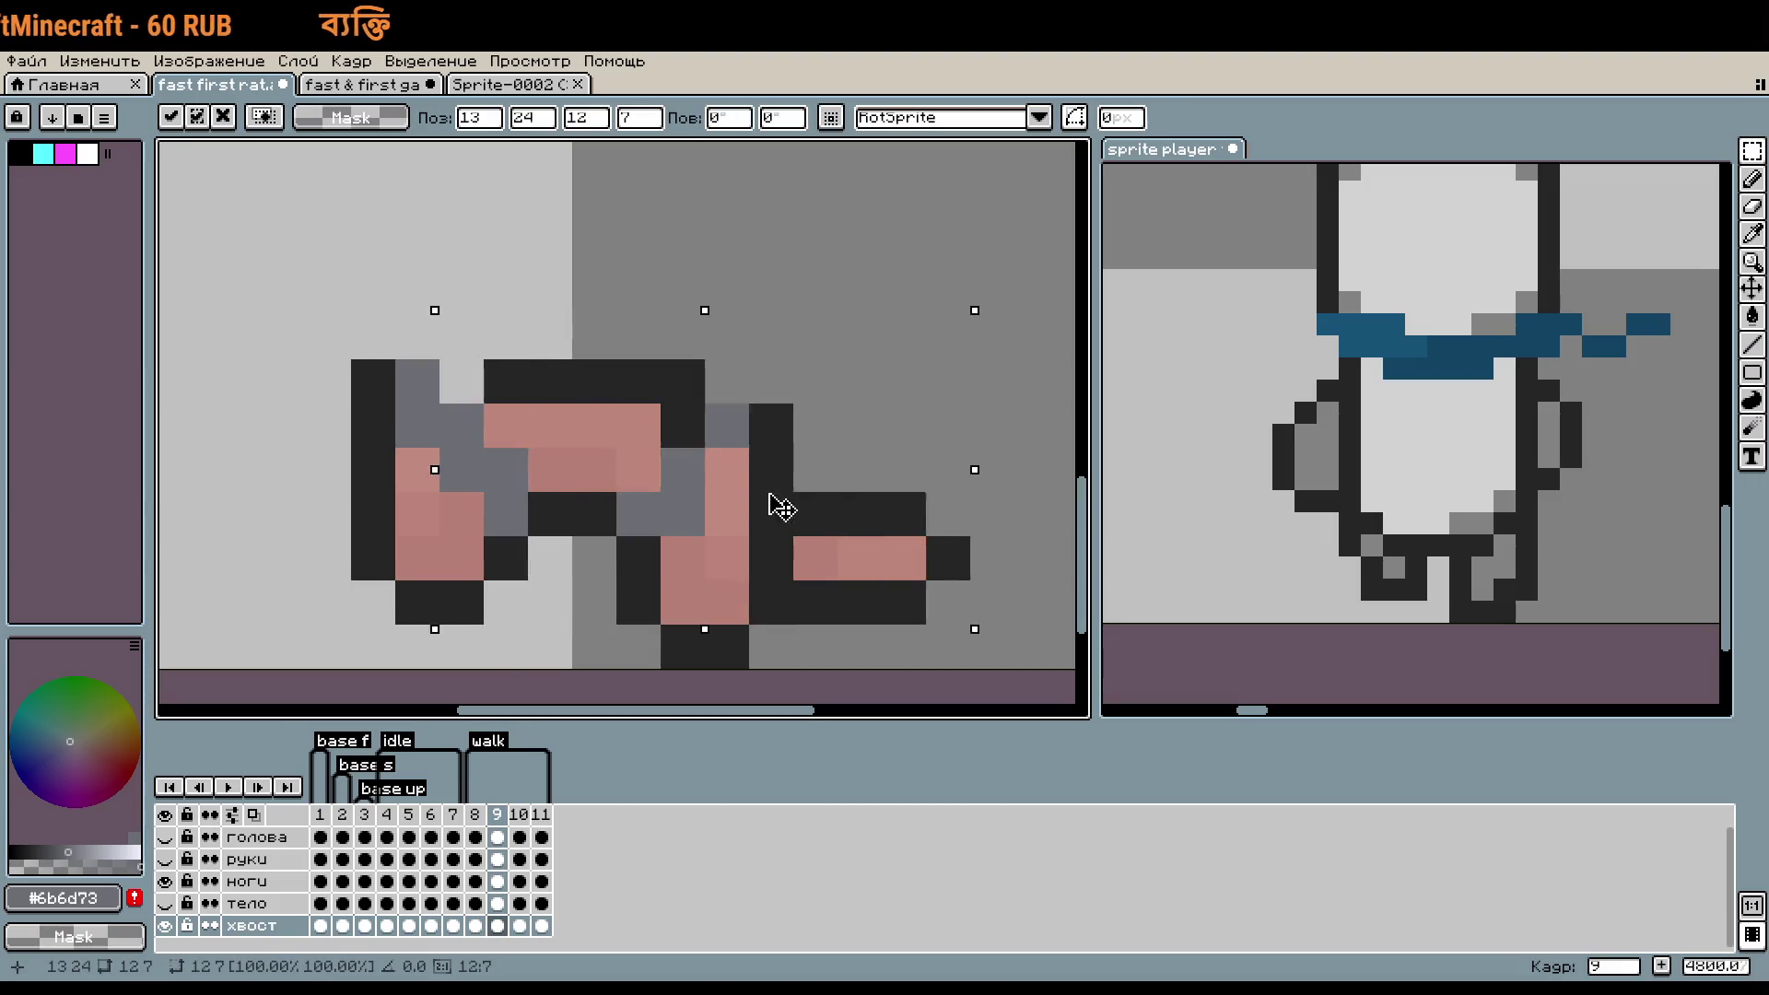
- Shift the tail up-left, hide ноги, and reposition the tail's raised left end
left_click_drag(776, 496, 744, 473)
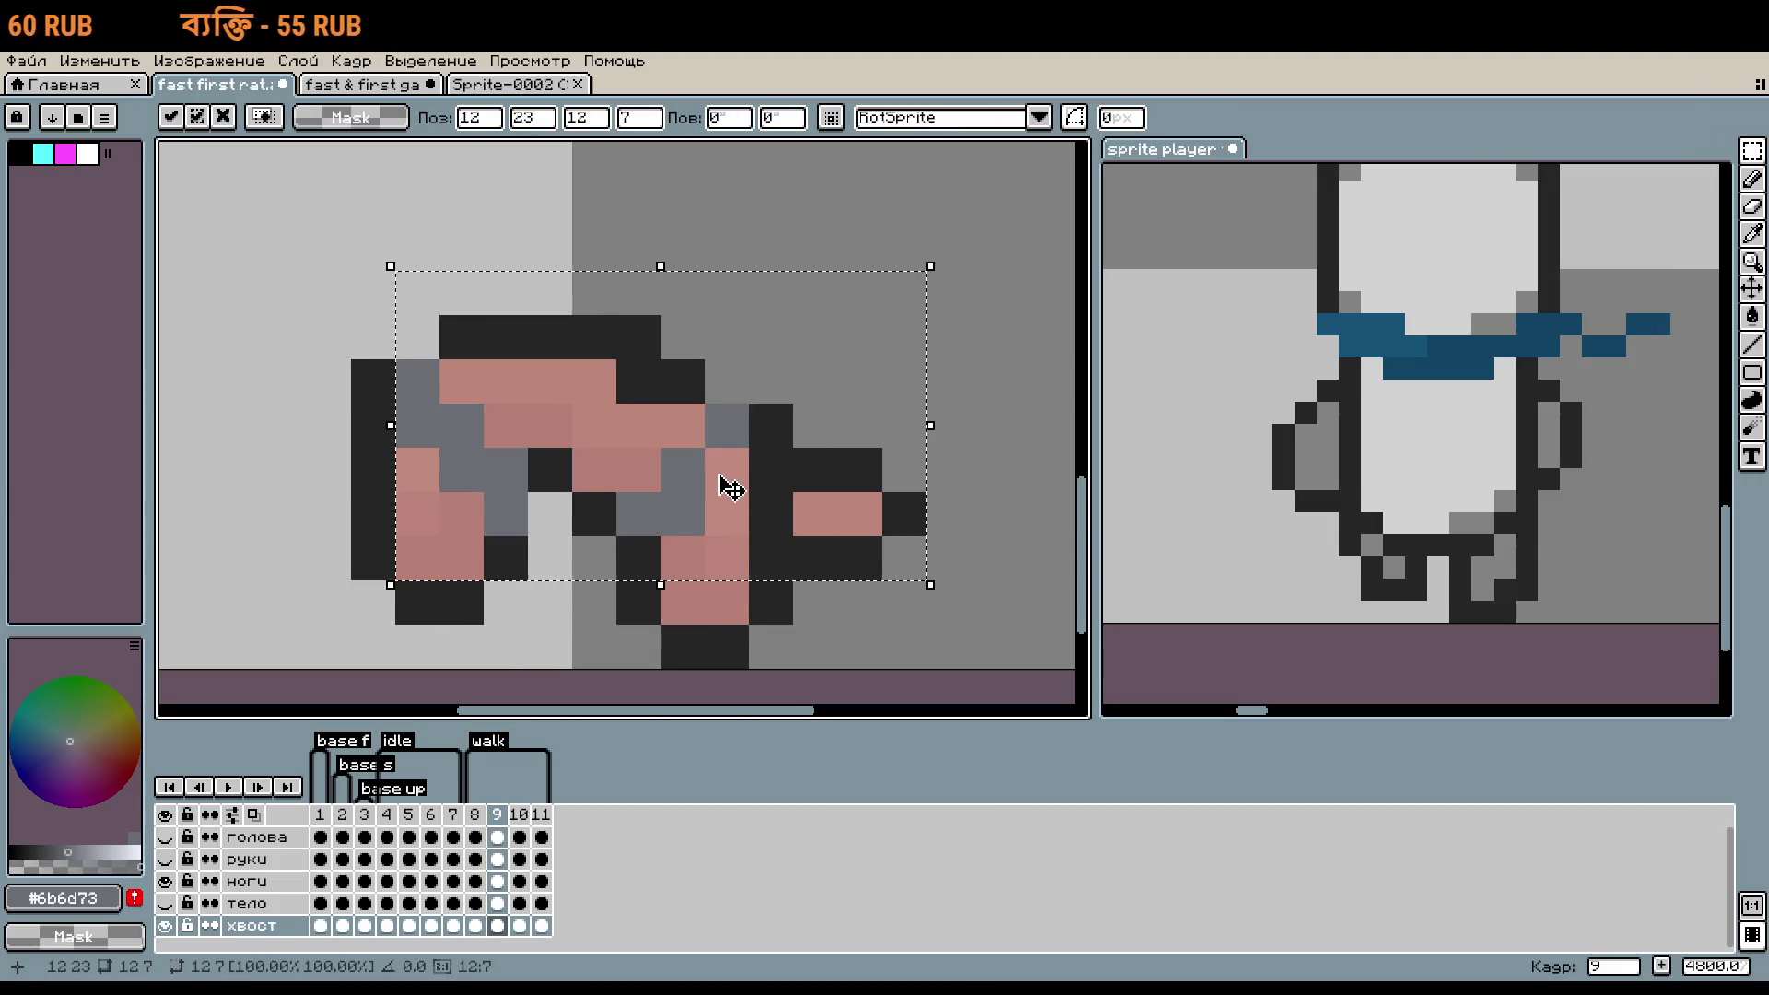
left_click(165, 881)
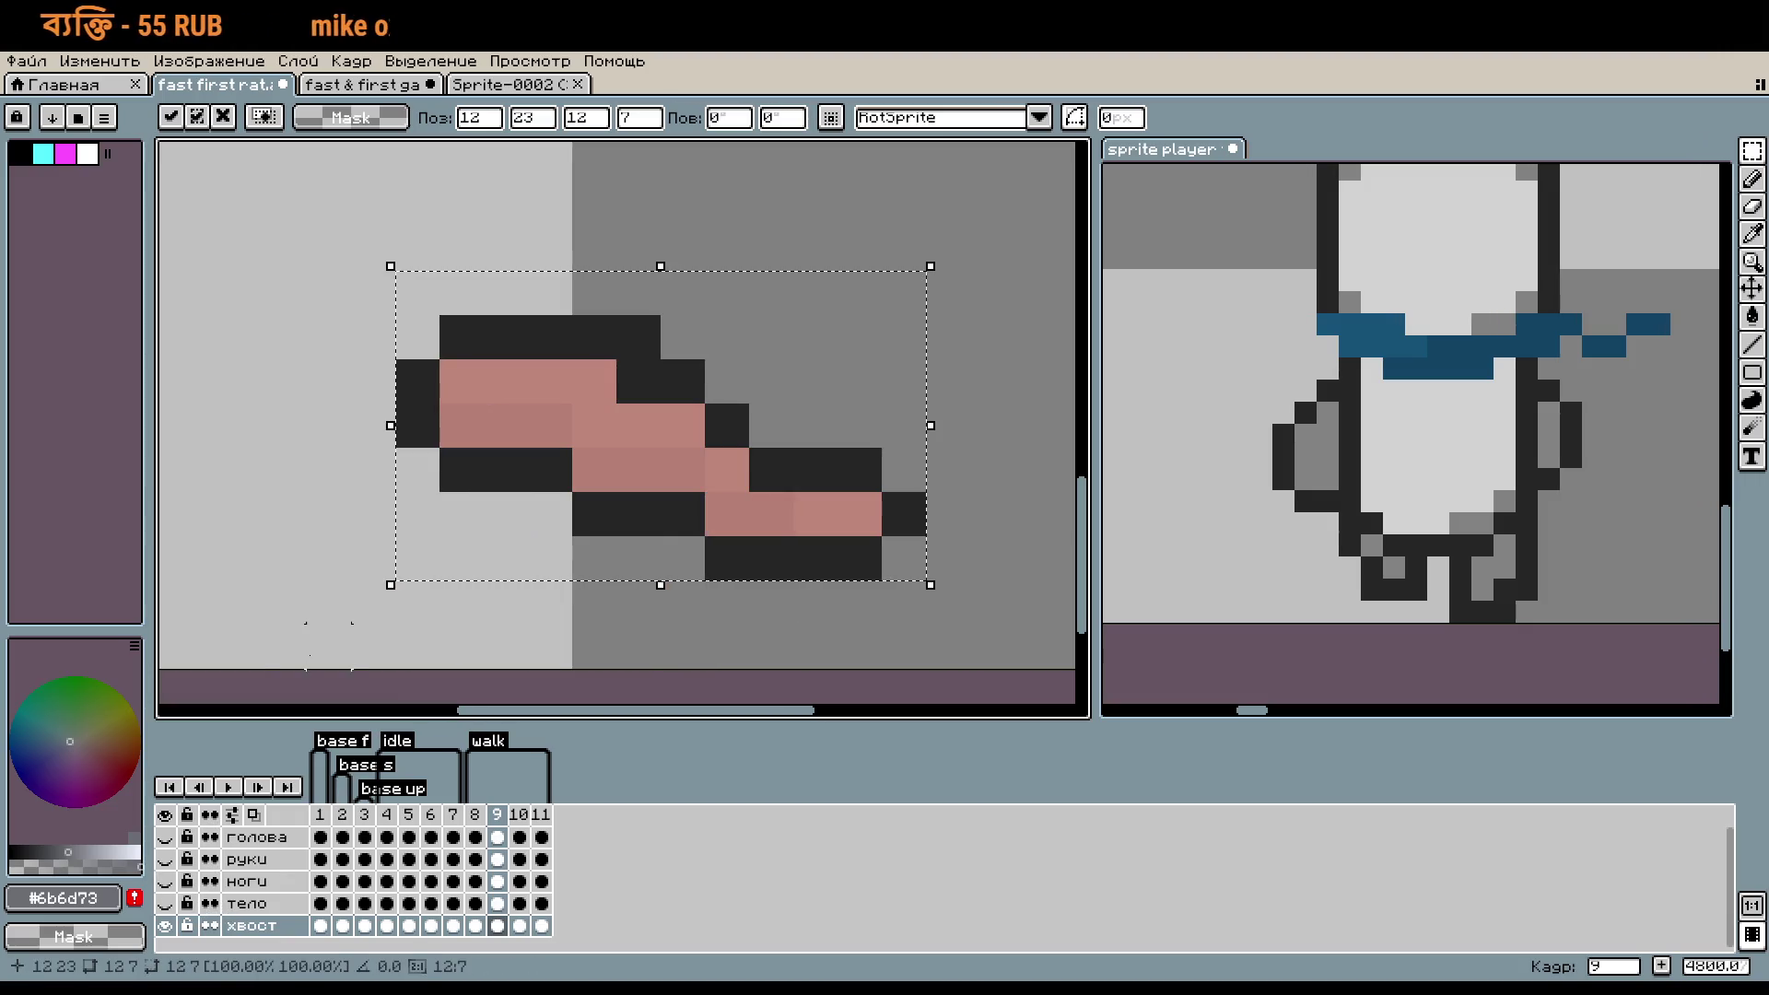
key("ctrl+d")
left_click_drag(637, 513, 590, 331)
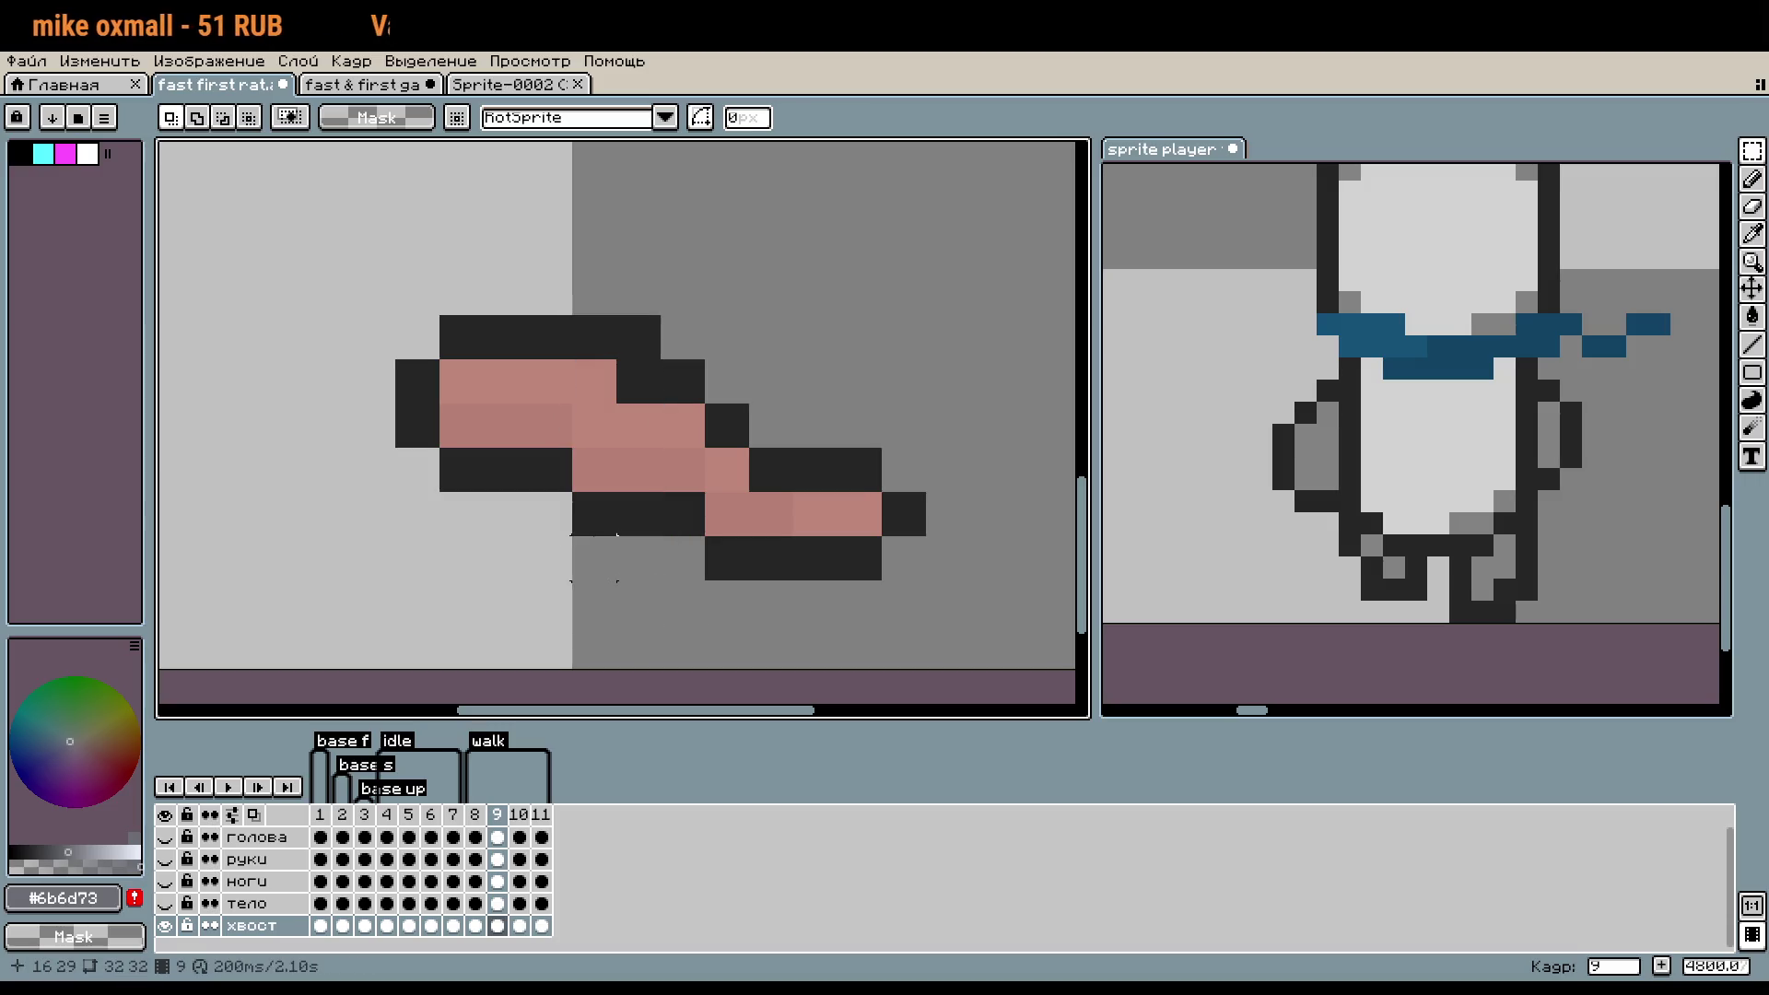
left_click_drag(594, 558, 505, 335)
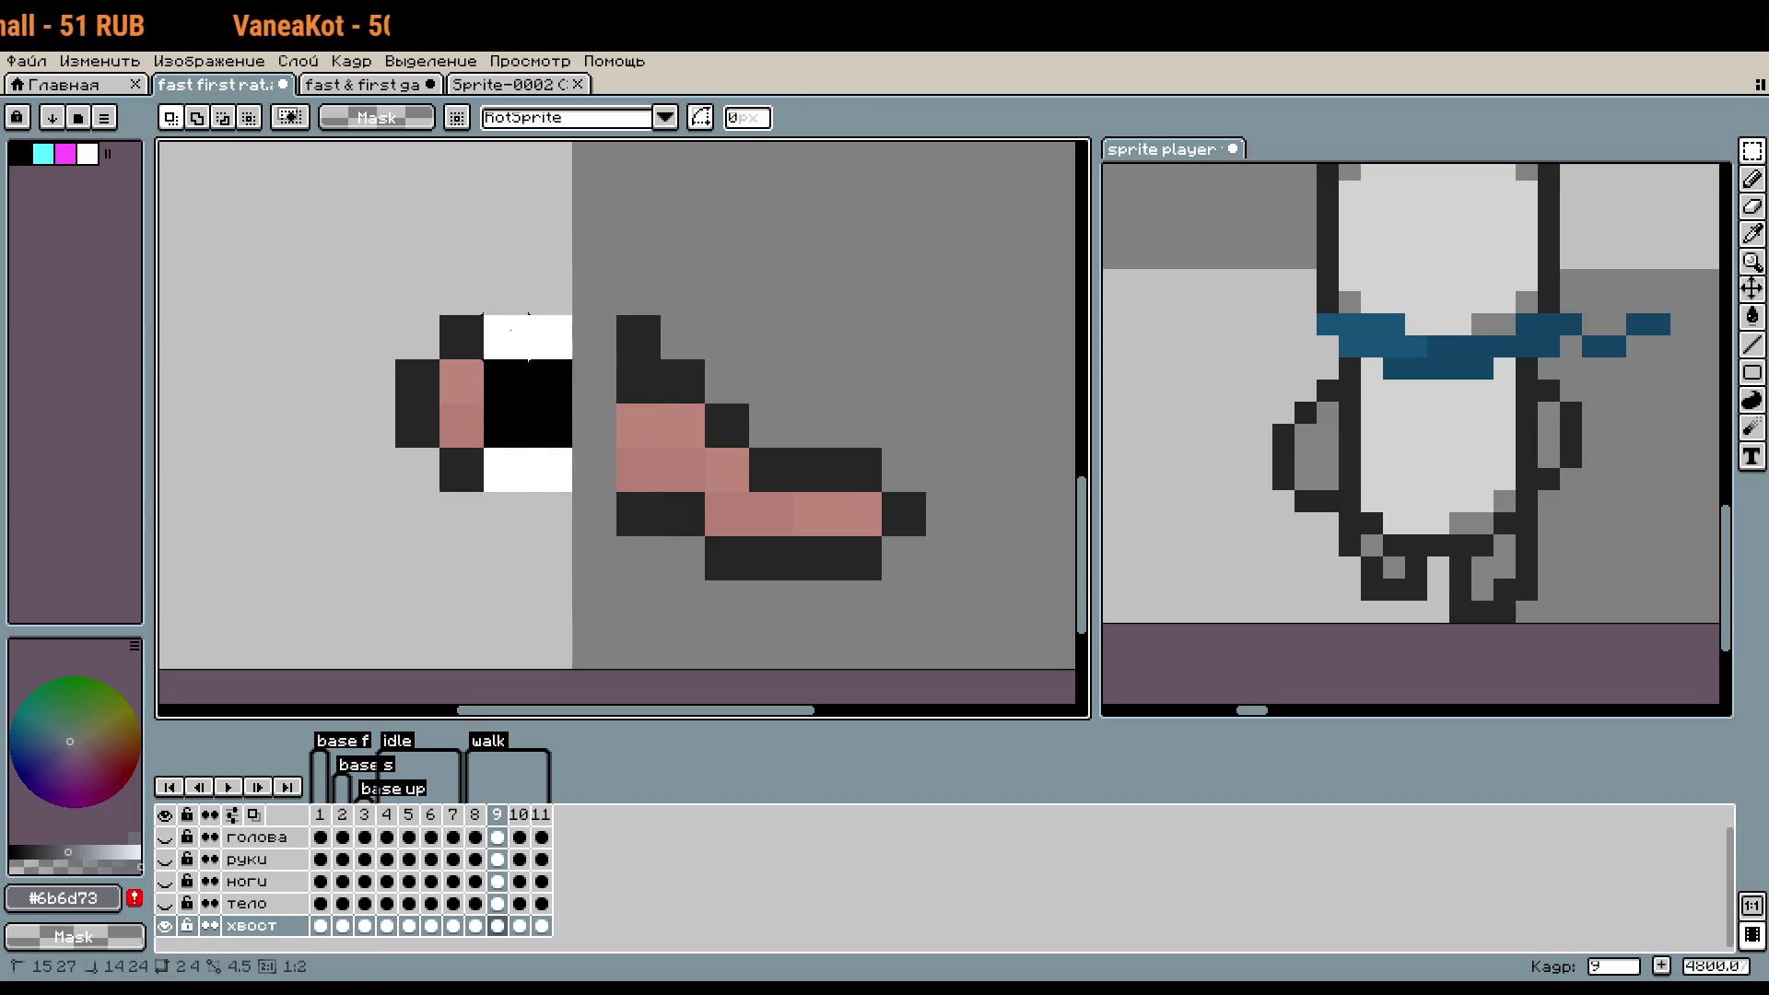
mouse_move(354, 274)
left_mouse_down()
mouse_move(506, 486)
mouse_move(598, 437)
left_mouse_up()
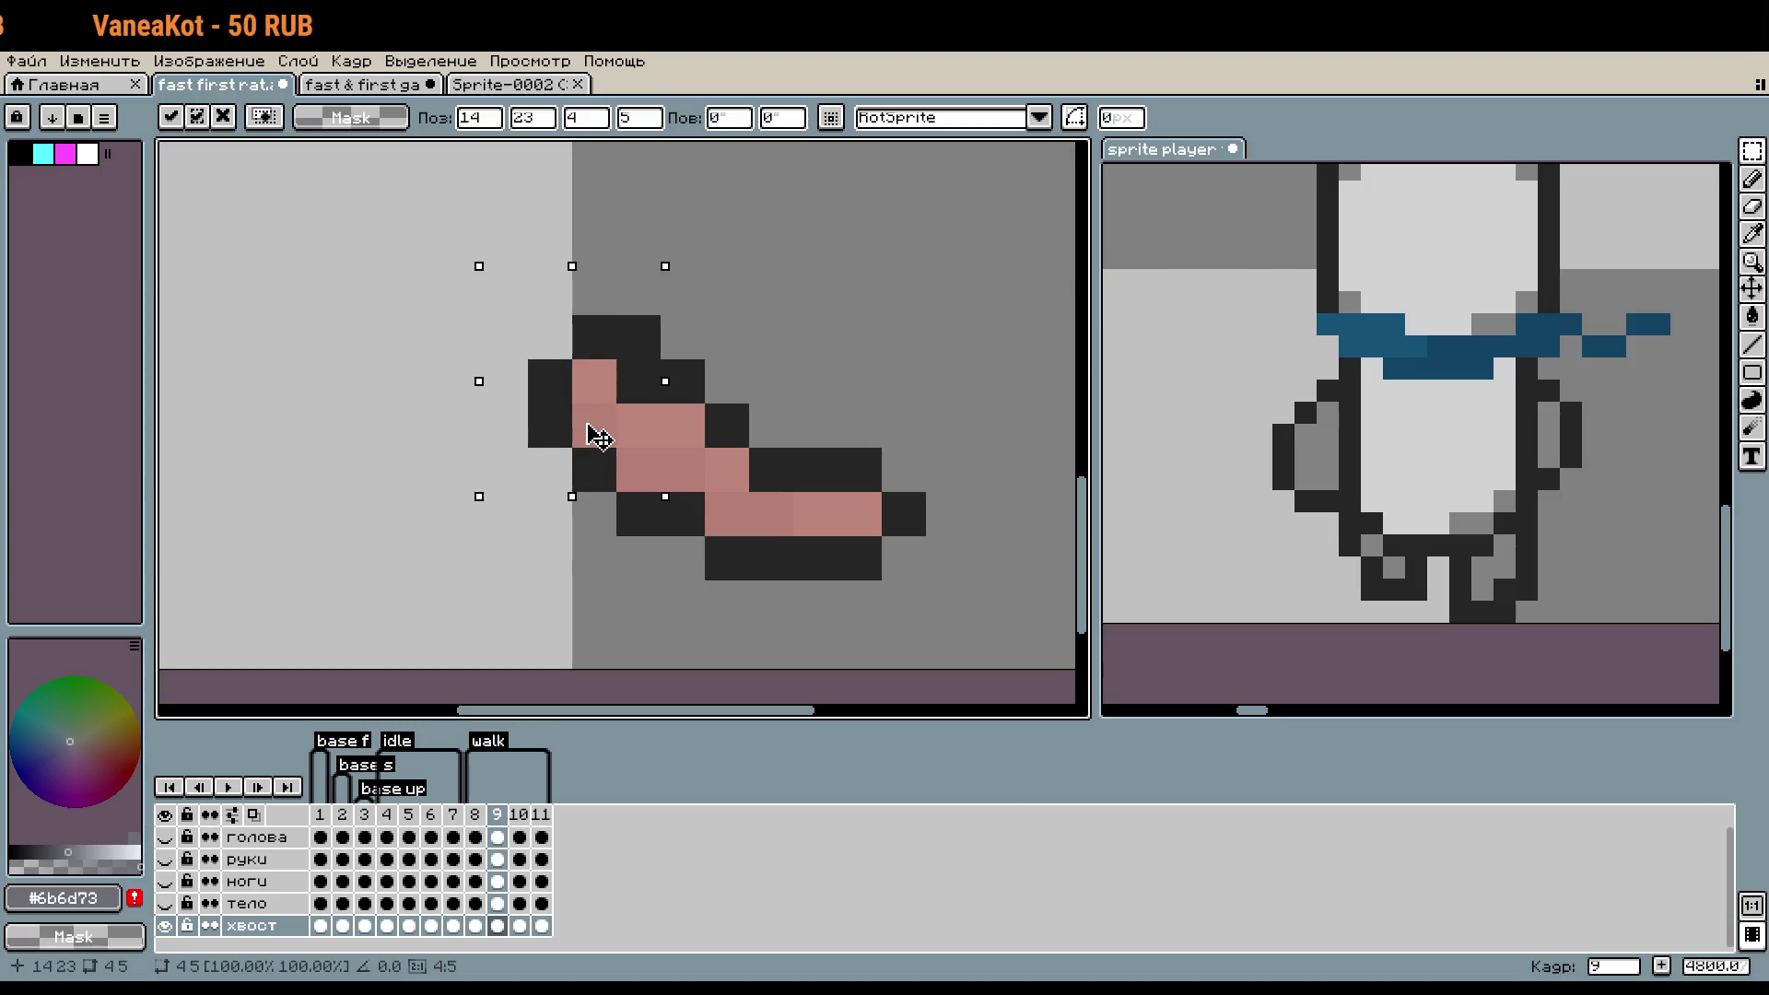
key("Return")
scroll(641, 373, "up", 1)
- Sample the tail's pink and try painting a dark tail pixel pink, then undo it
key("i")
left_click(601, 375)
key("b")
left_click(640, 395)
key("ctrl+z")
scroll(787, 441, "down", 1)
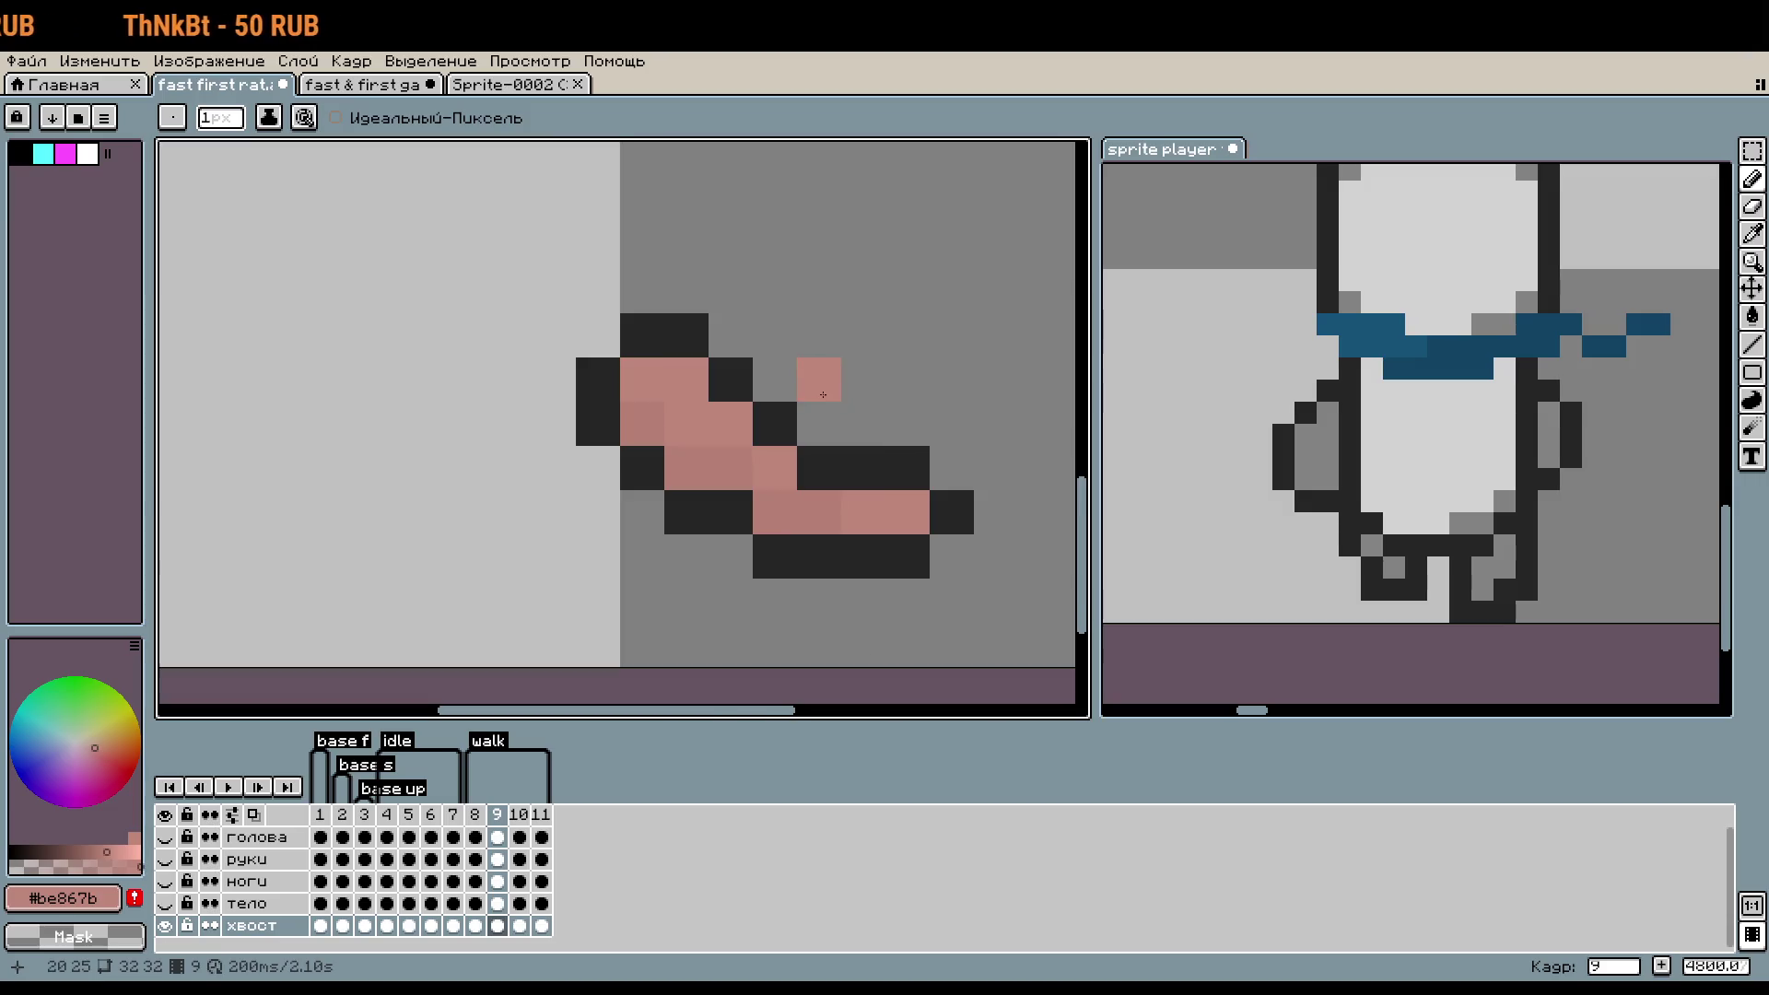
- Transform the whole tail, nudging it left by a couple of pixels, then reselect around it
key("ctrl+t")
key("Left")
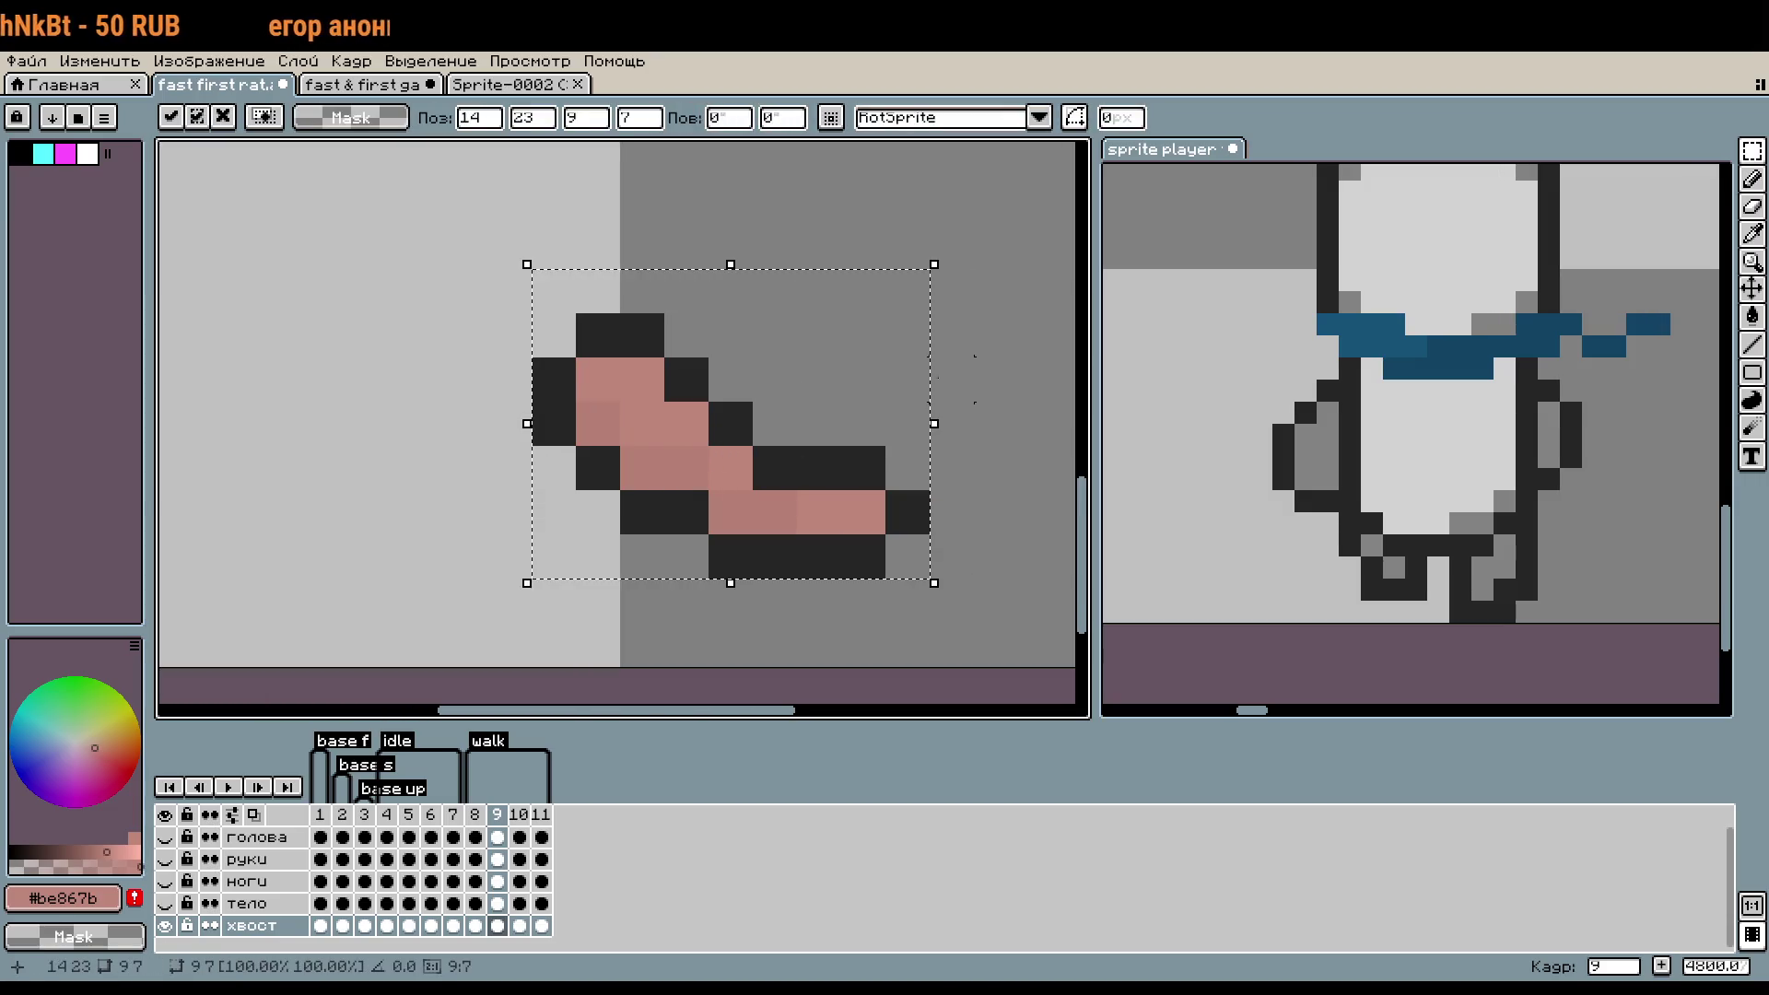
key("Return")
scroll(908, 494, "down", 1)
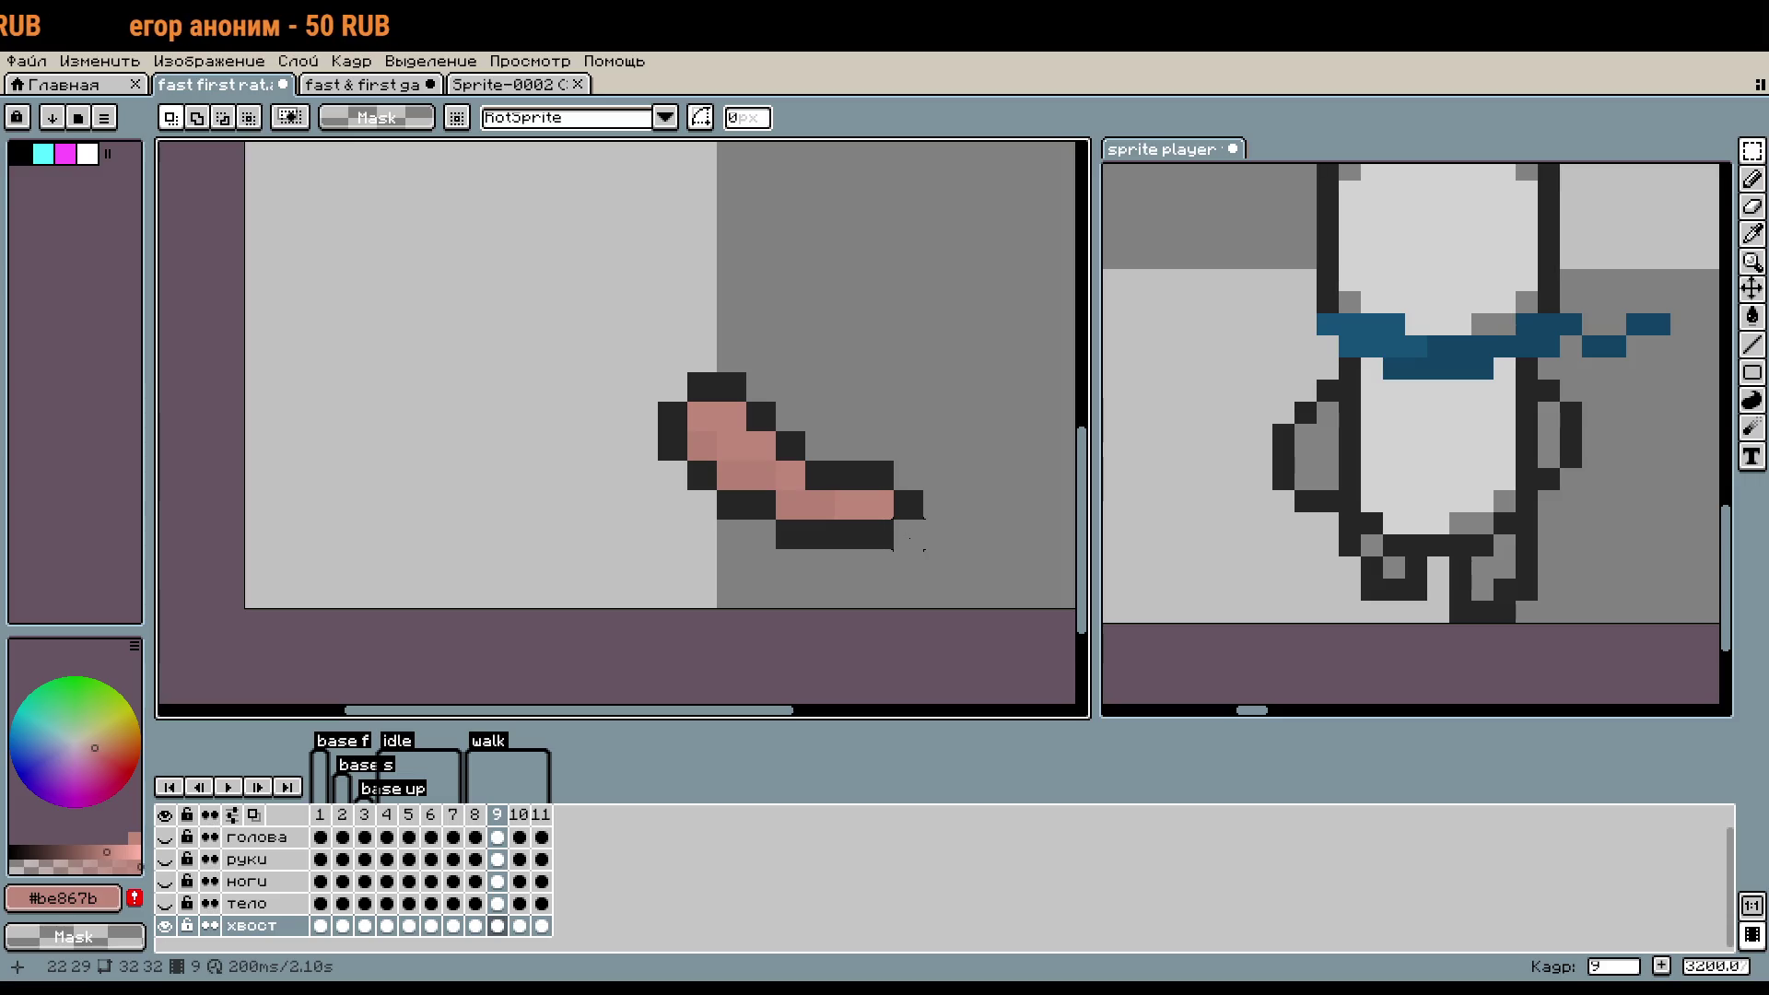
key("ctrl+t")
key("Right")
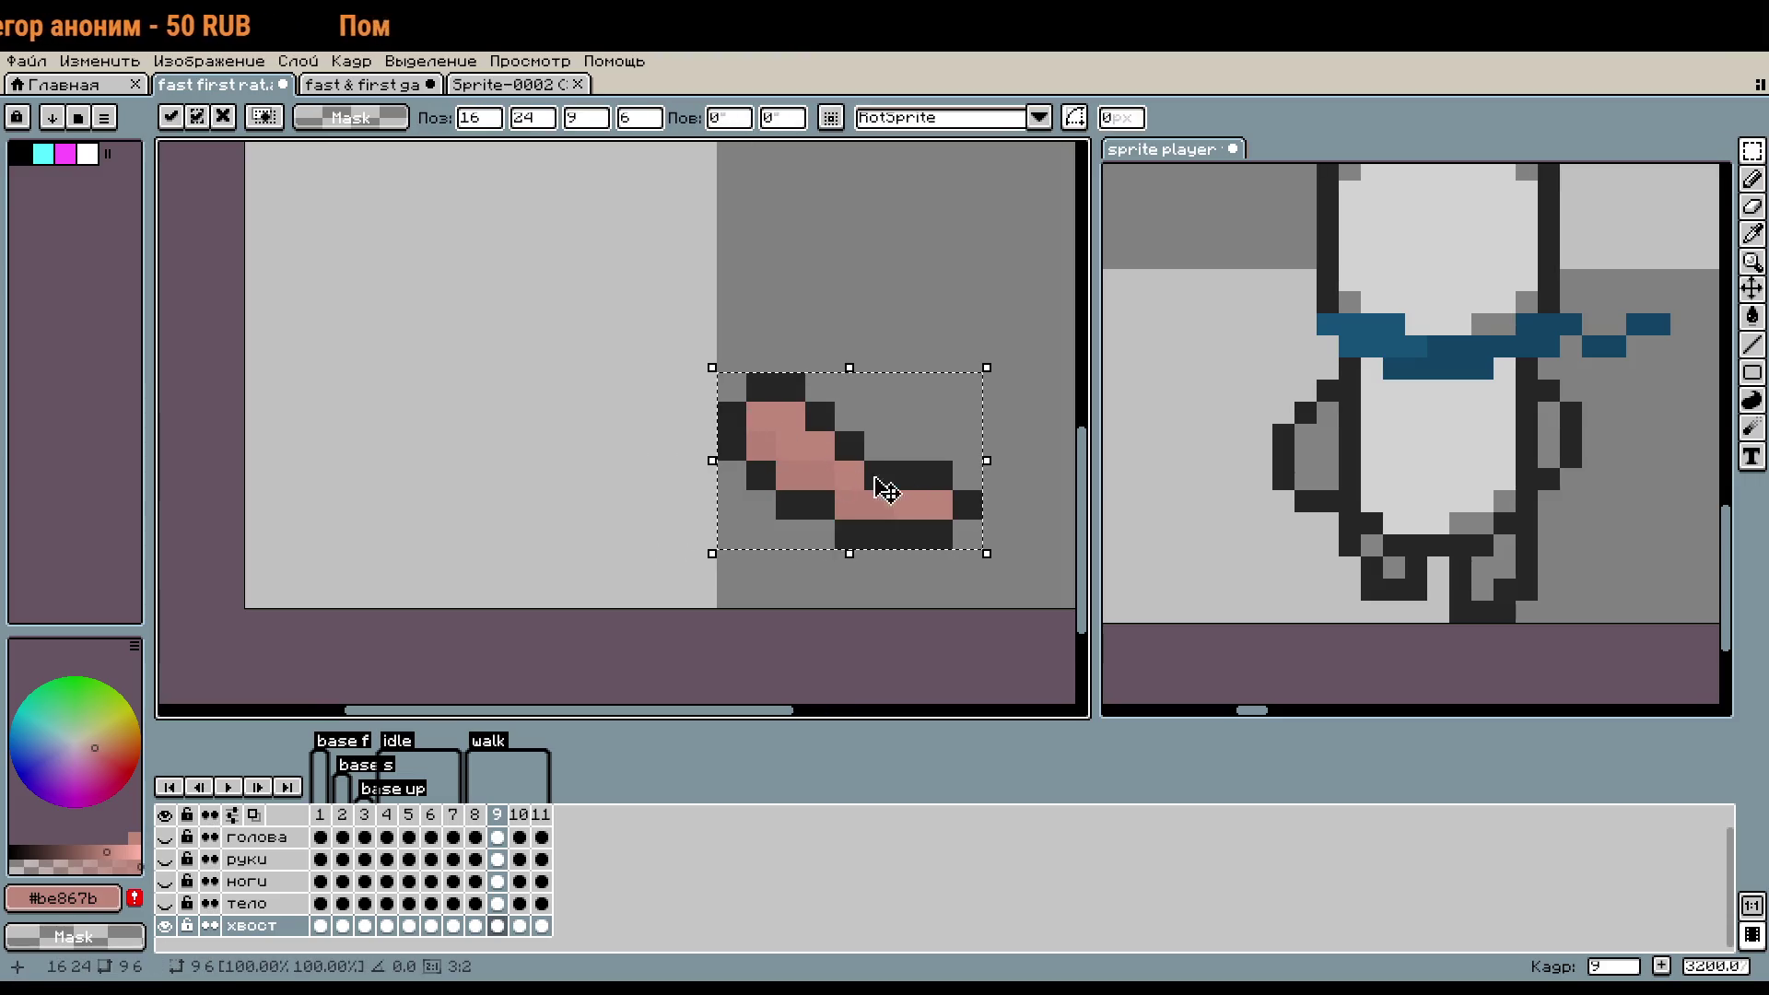
key("Left")
key("Left")
left_click(524, 504)
left_click_drag(657, 373, 923, 578)
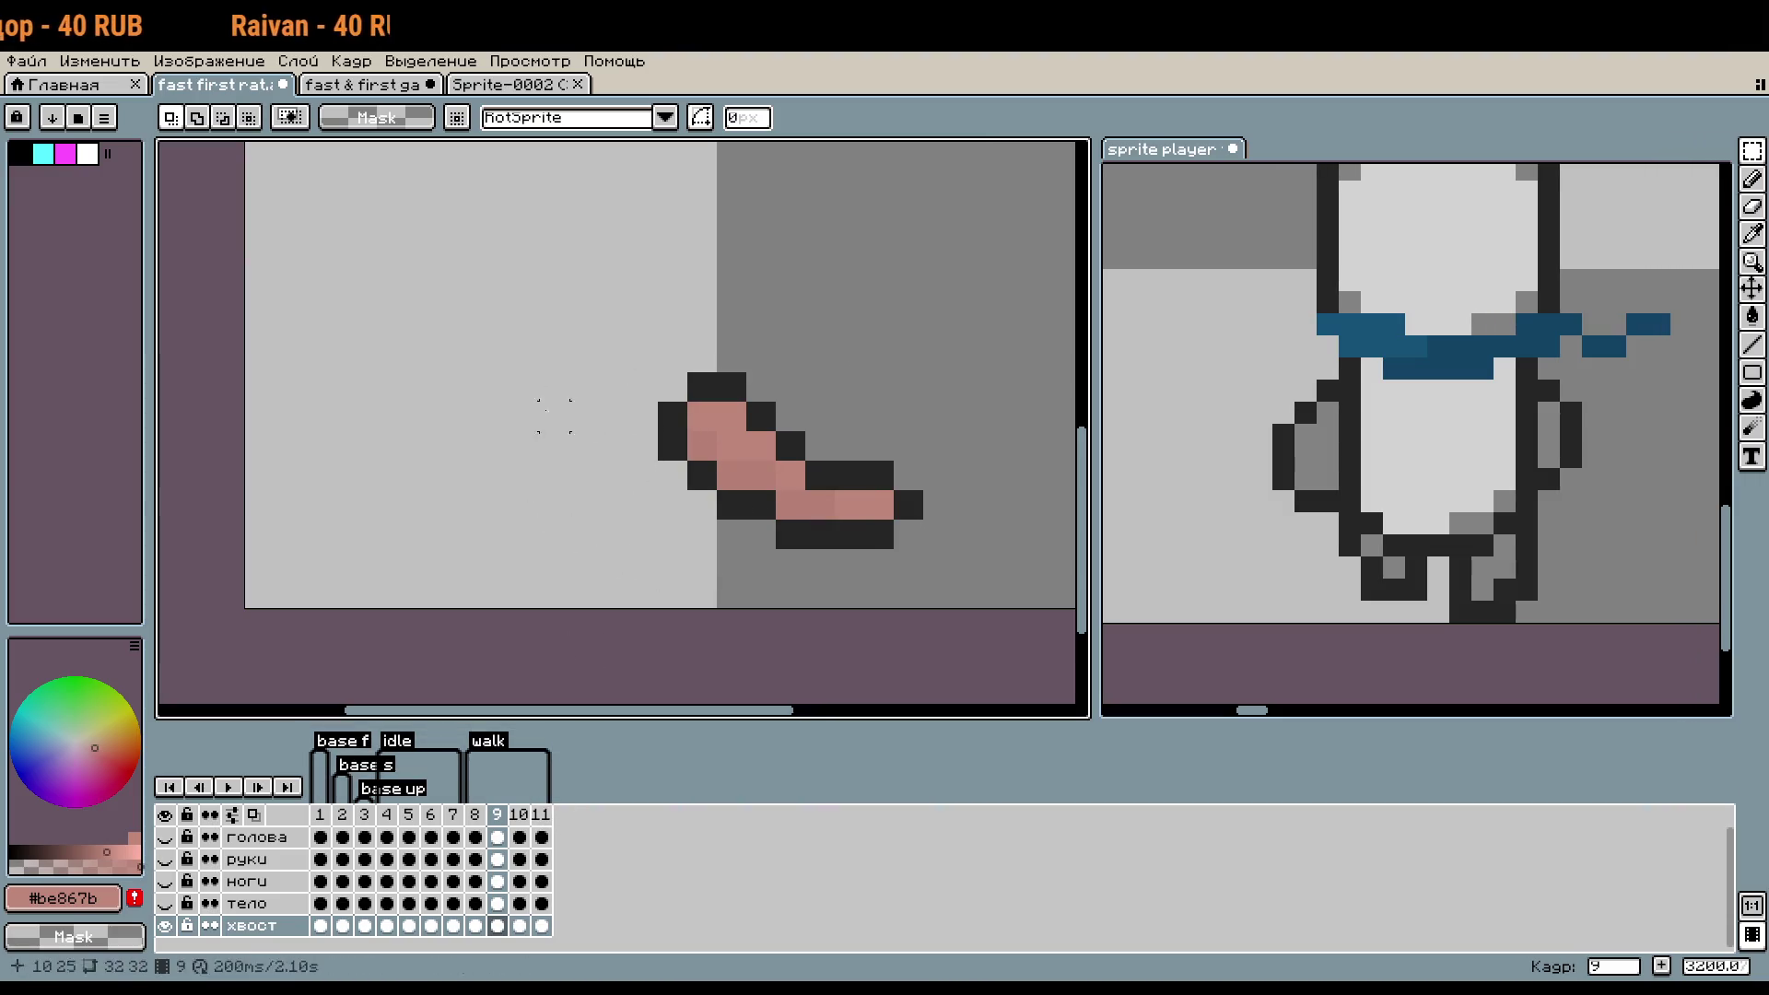
- Compare the tail poses across walk frames 4 to 7, settling on frame 6
left_click(455, 818)
left_click(408, 816)
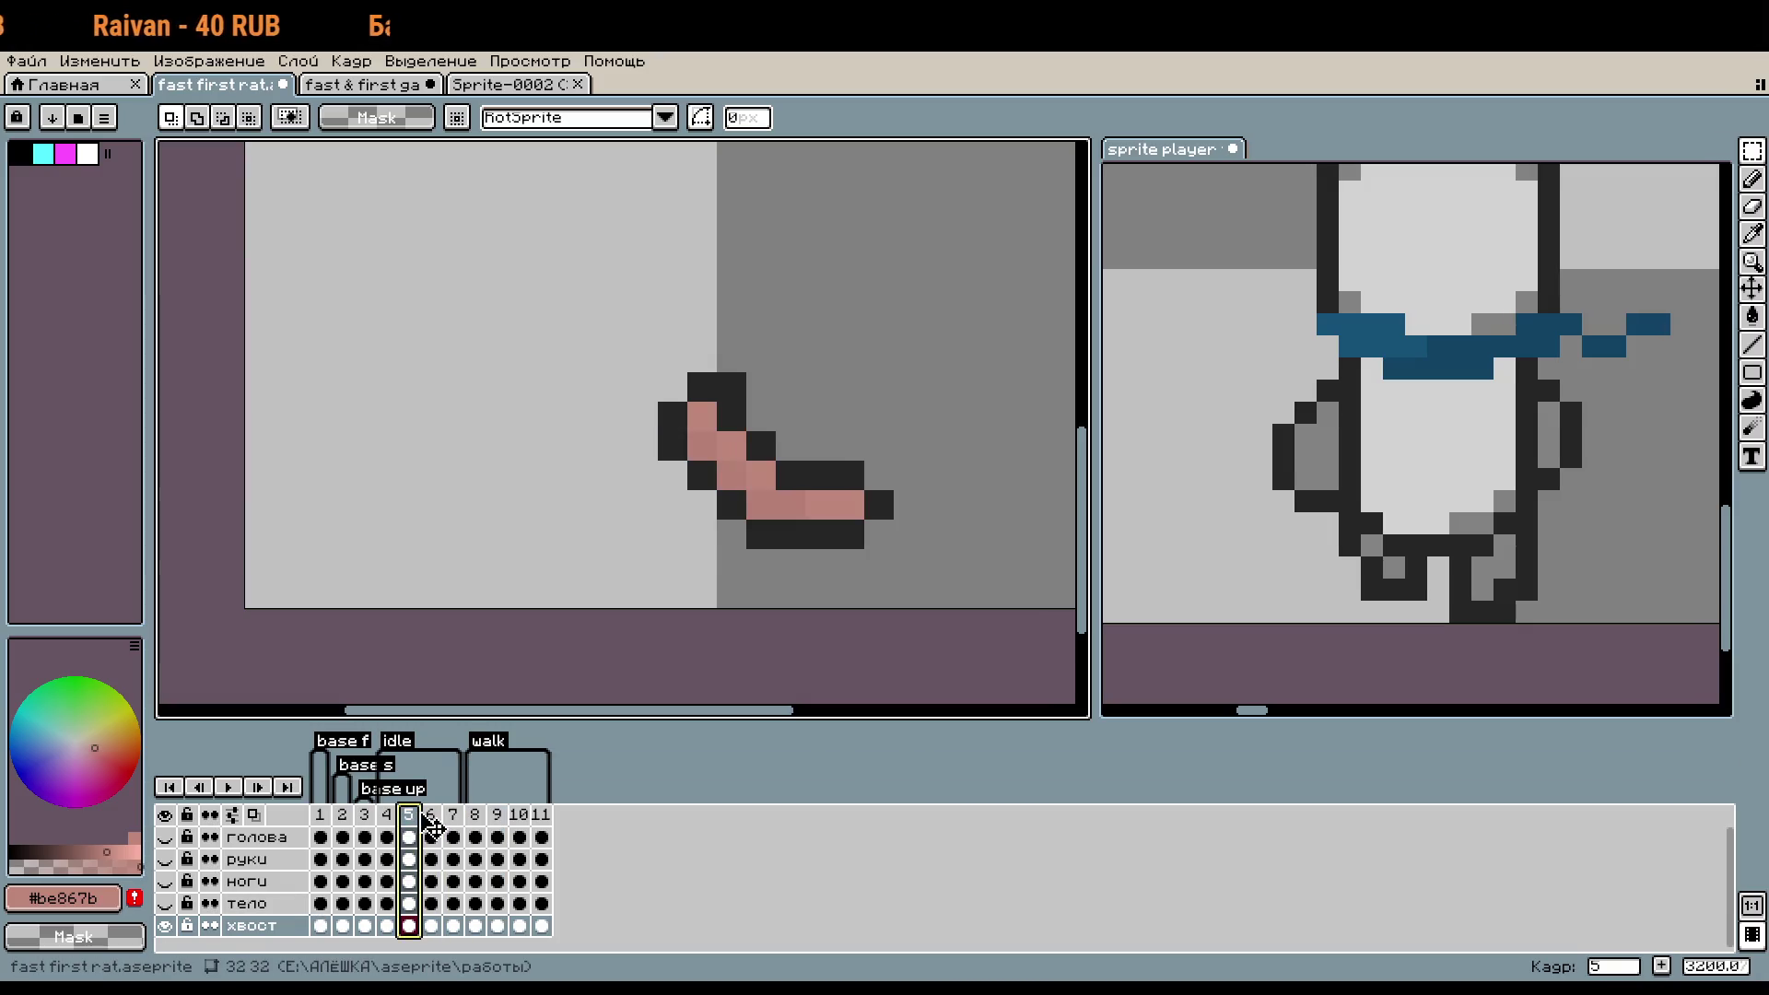
scroll(743, 422, "up", 1)
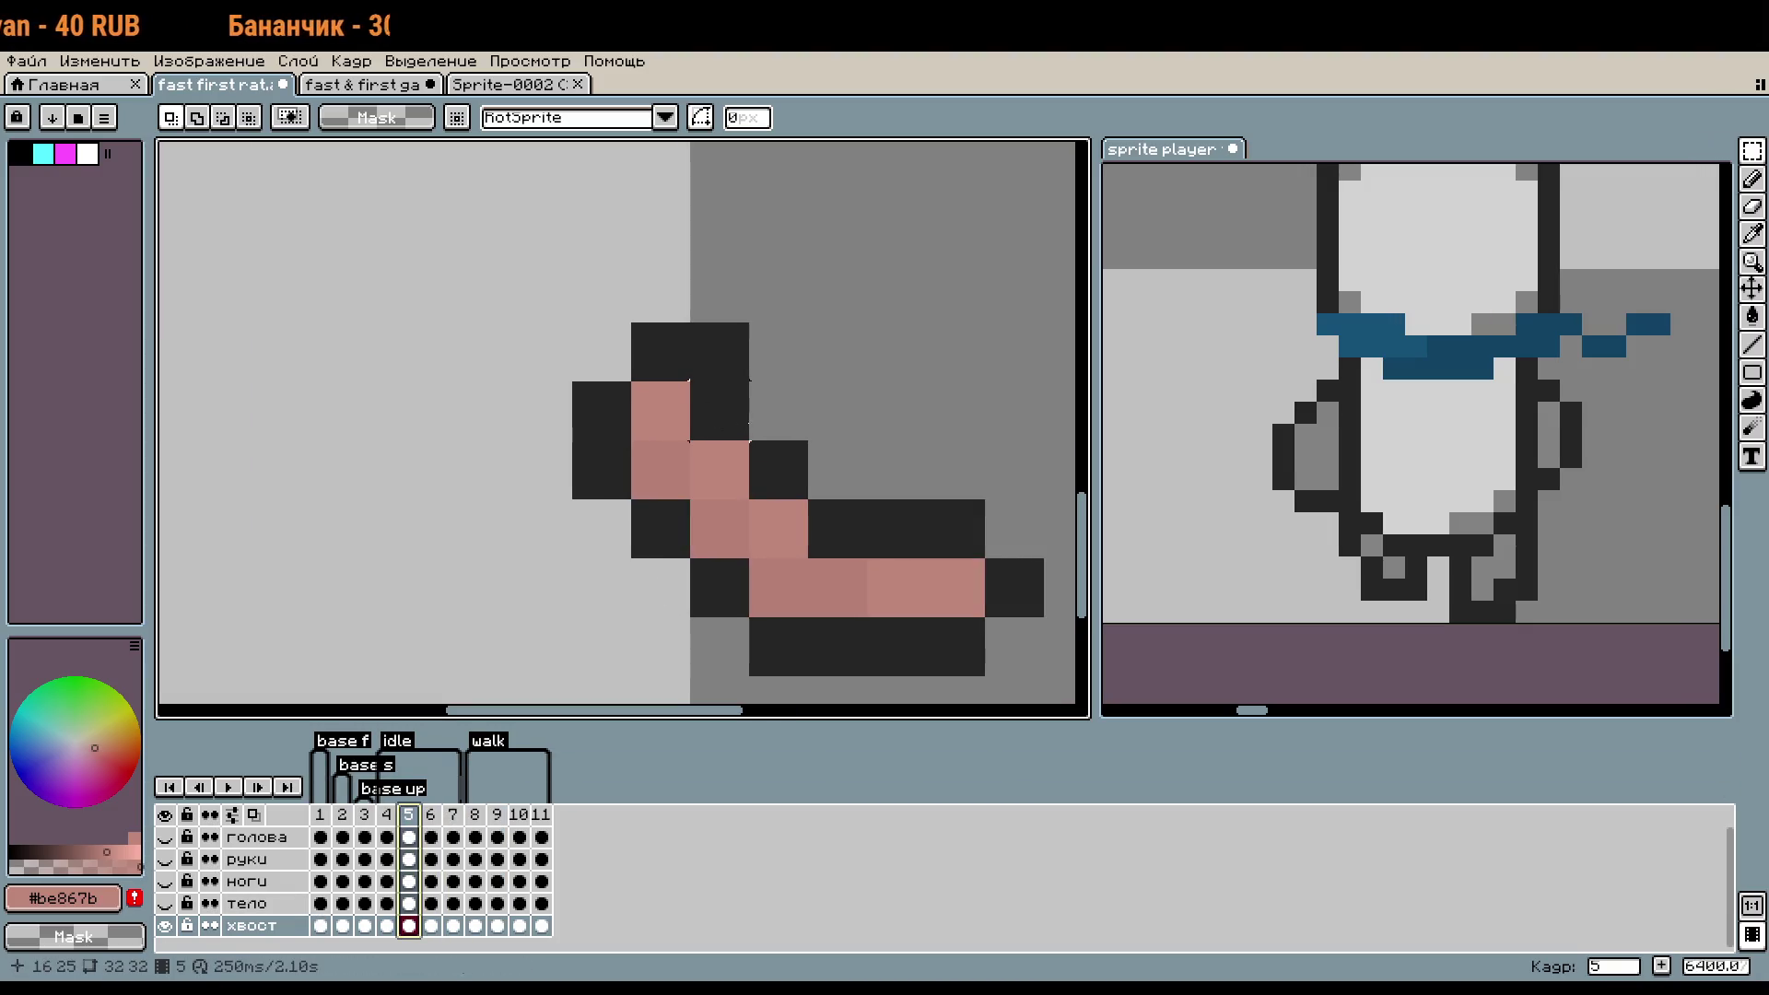
key("Right")
key("Right")
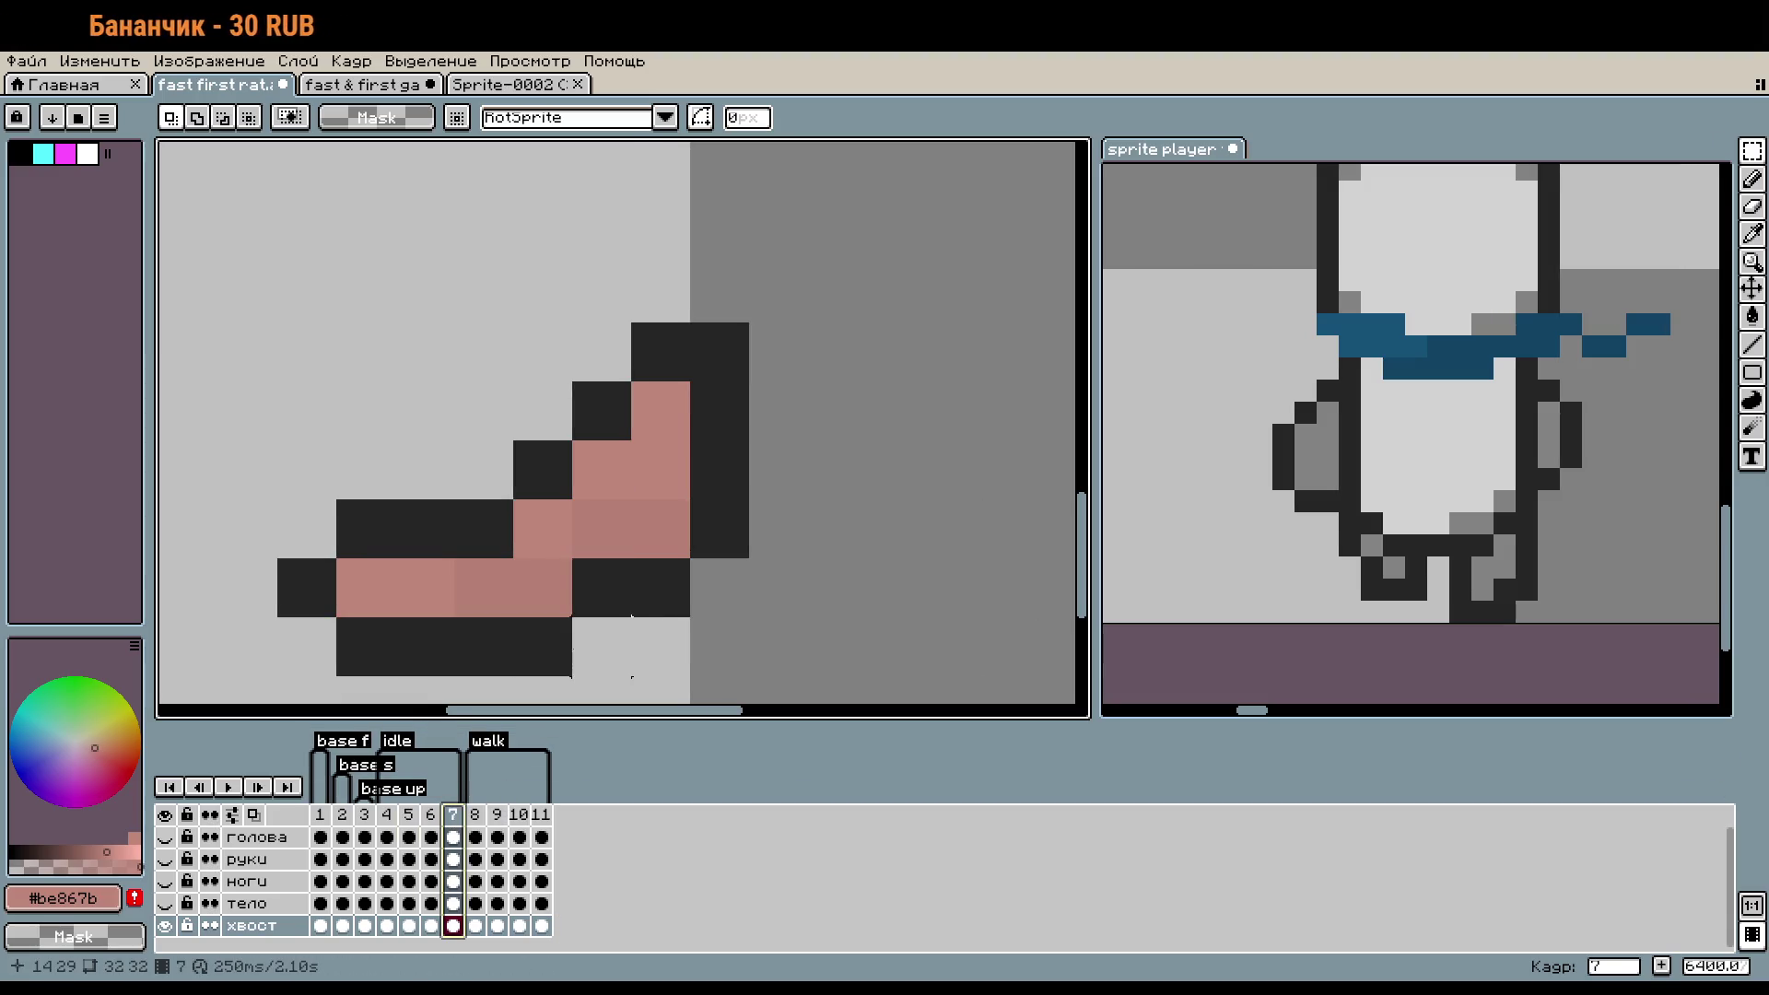
scroll(632, 614, "down", 1)
left_click(409, 816)
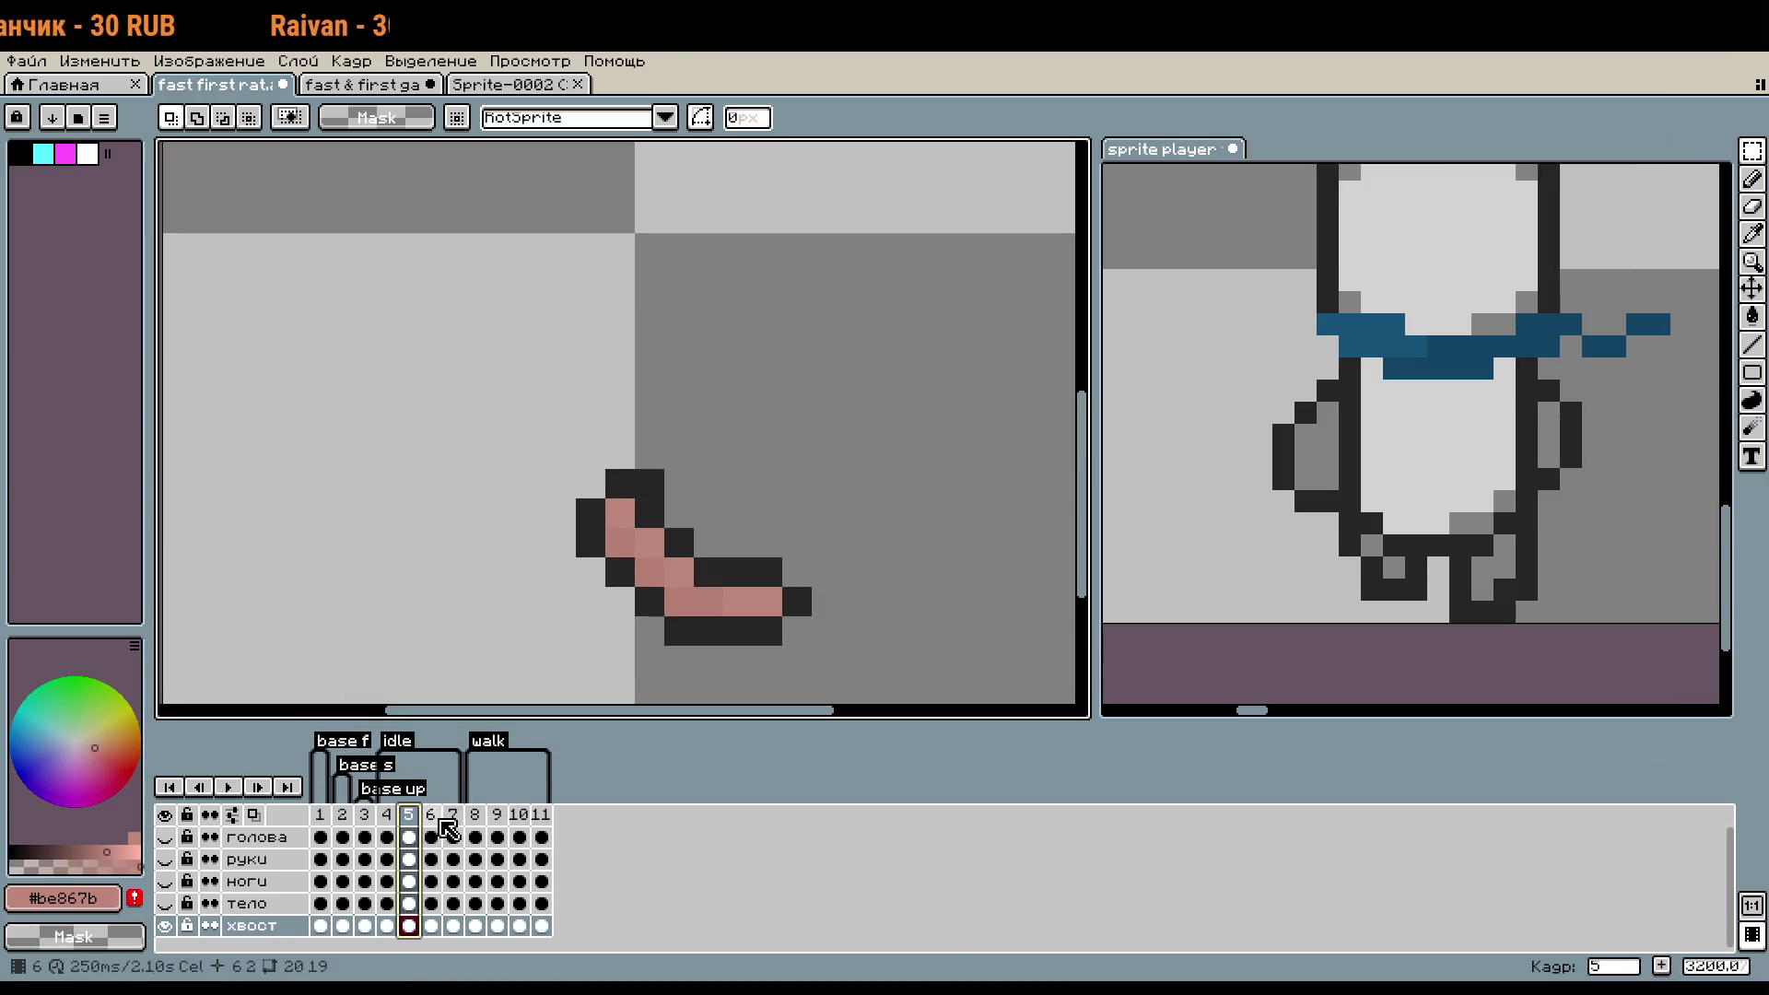
left_click(386, 816)
left_click(430, 817)
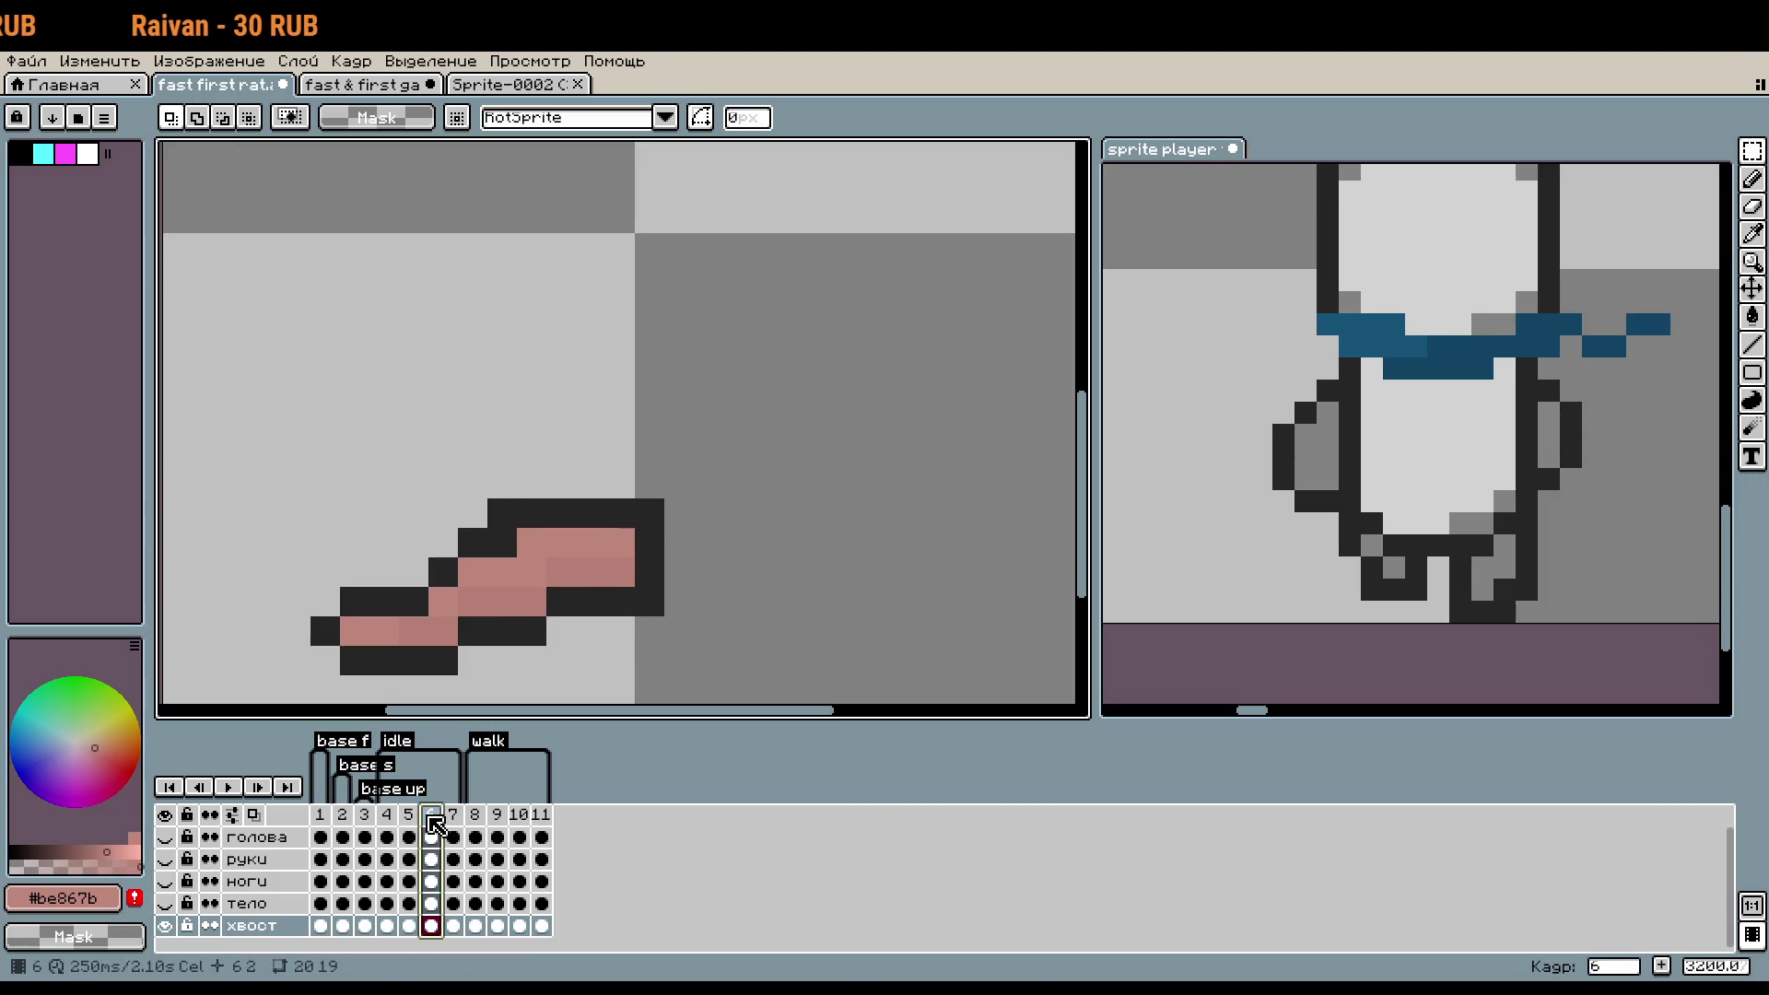
left_click(408, 816)
left_click(386, 816)
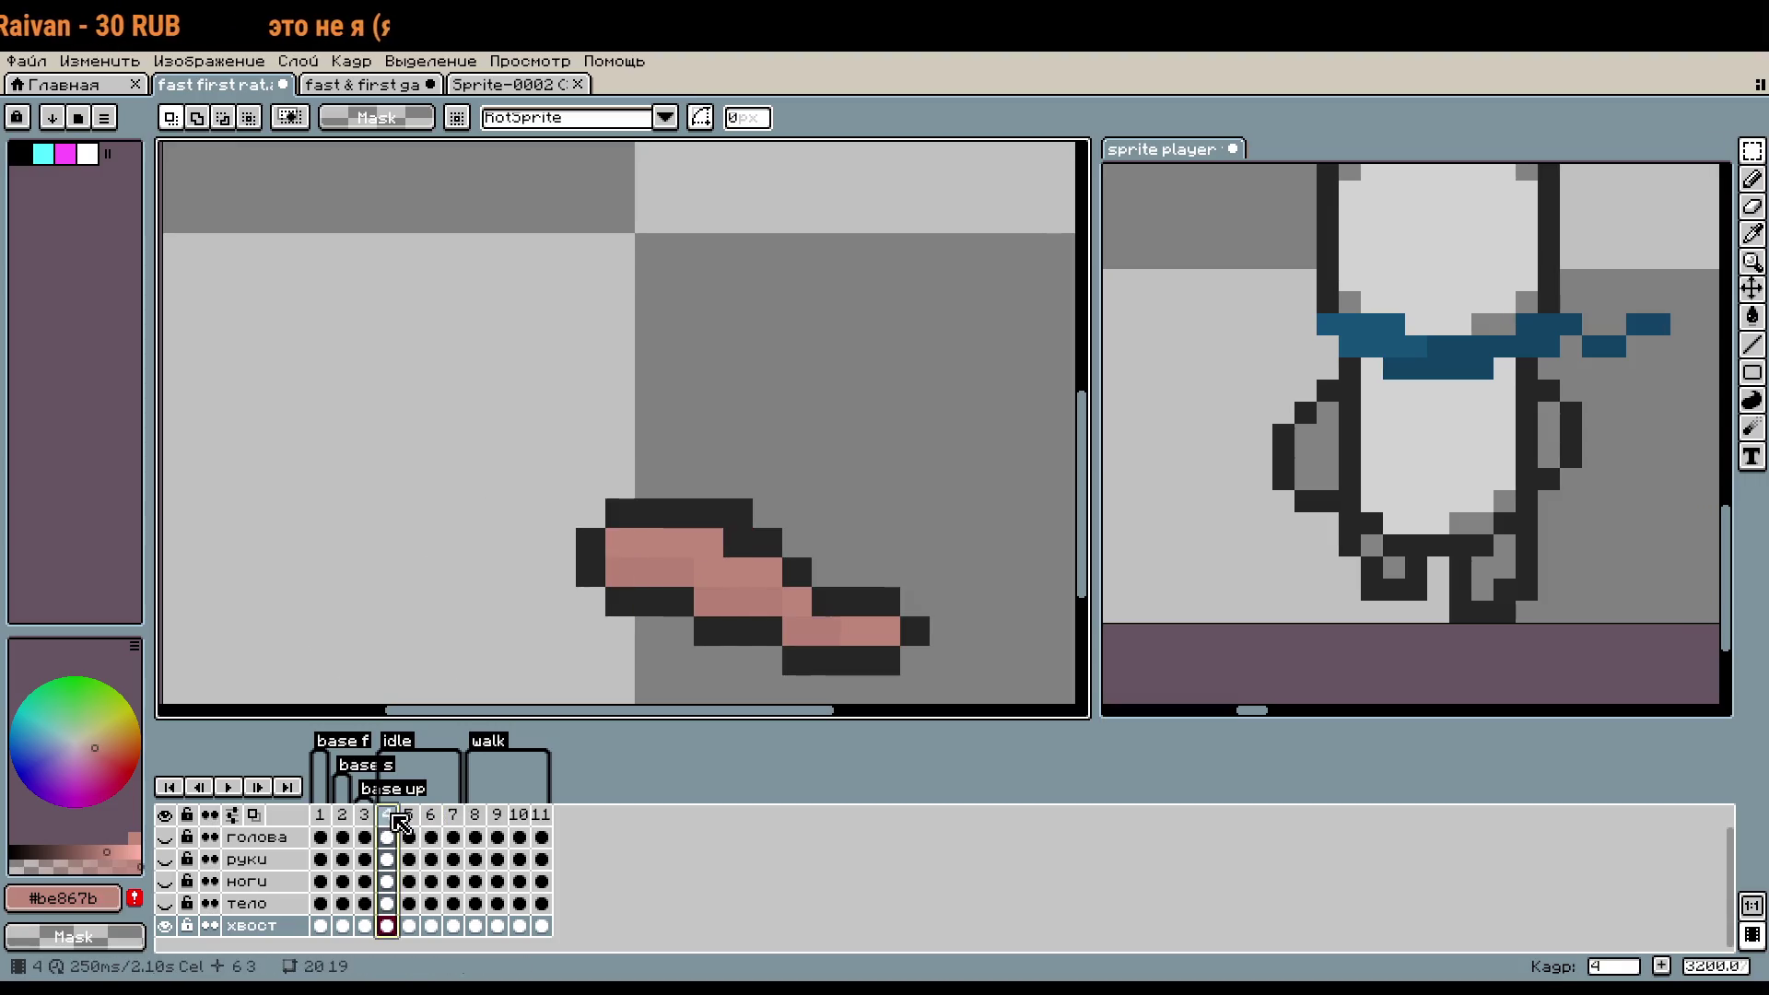
left_click(429, 816)
scroll(671, 554, "up", 1)
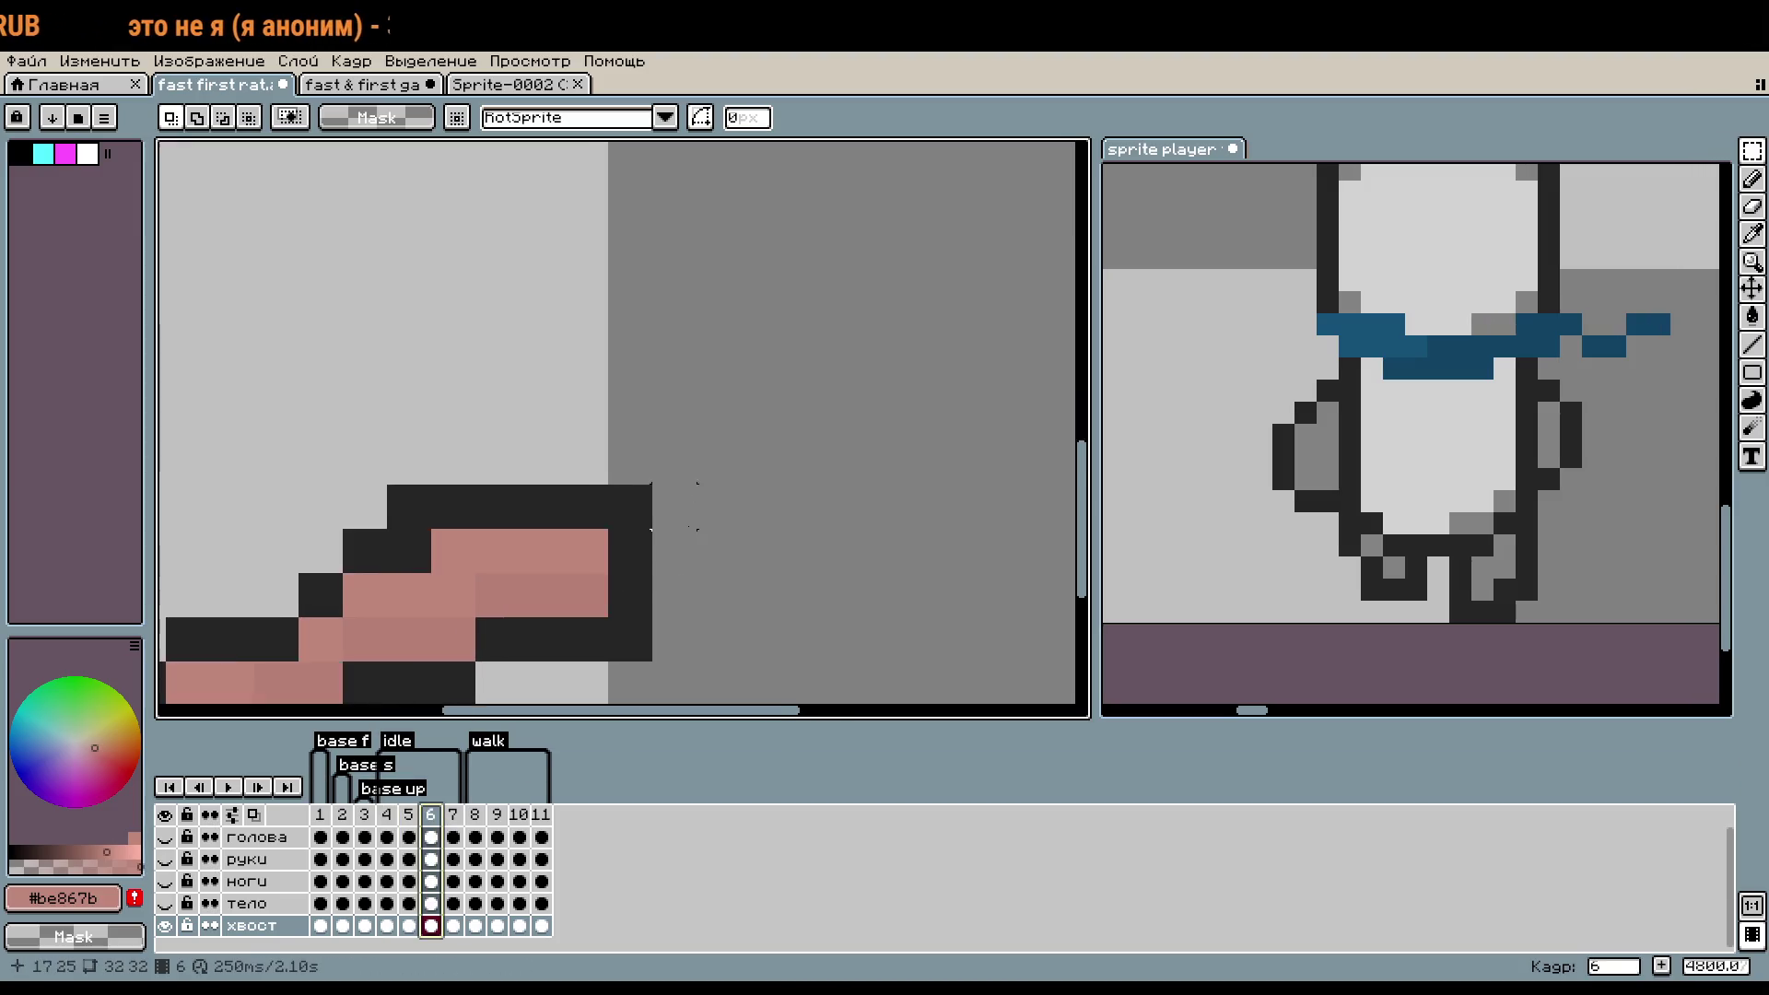
scroll(670, 555, "down", 1)
scroll(663, 449, "up", 2)
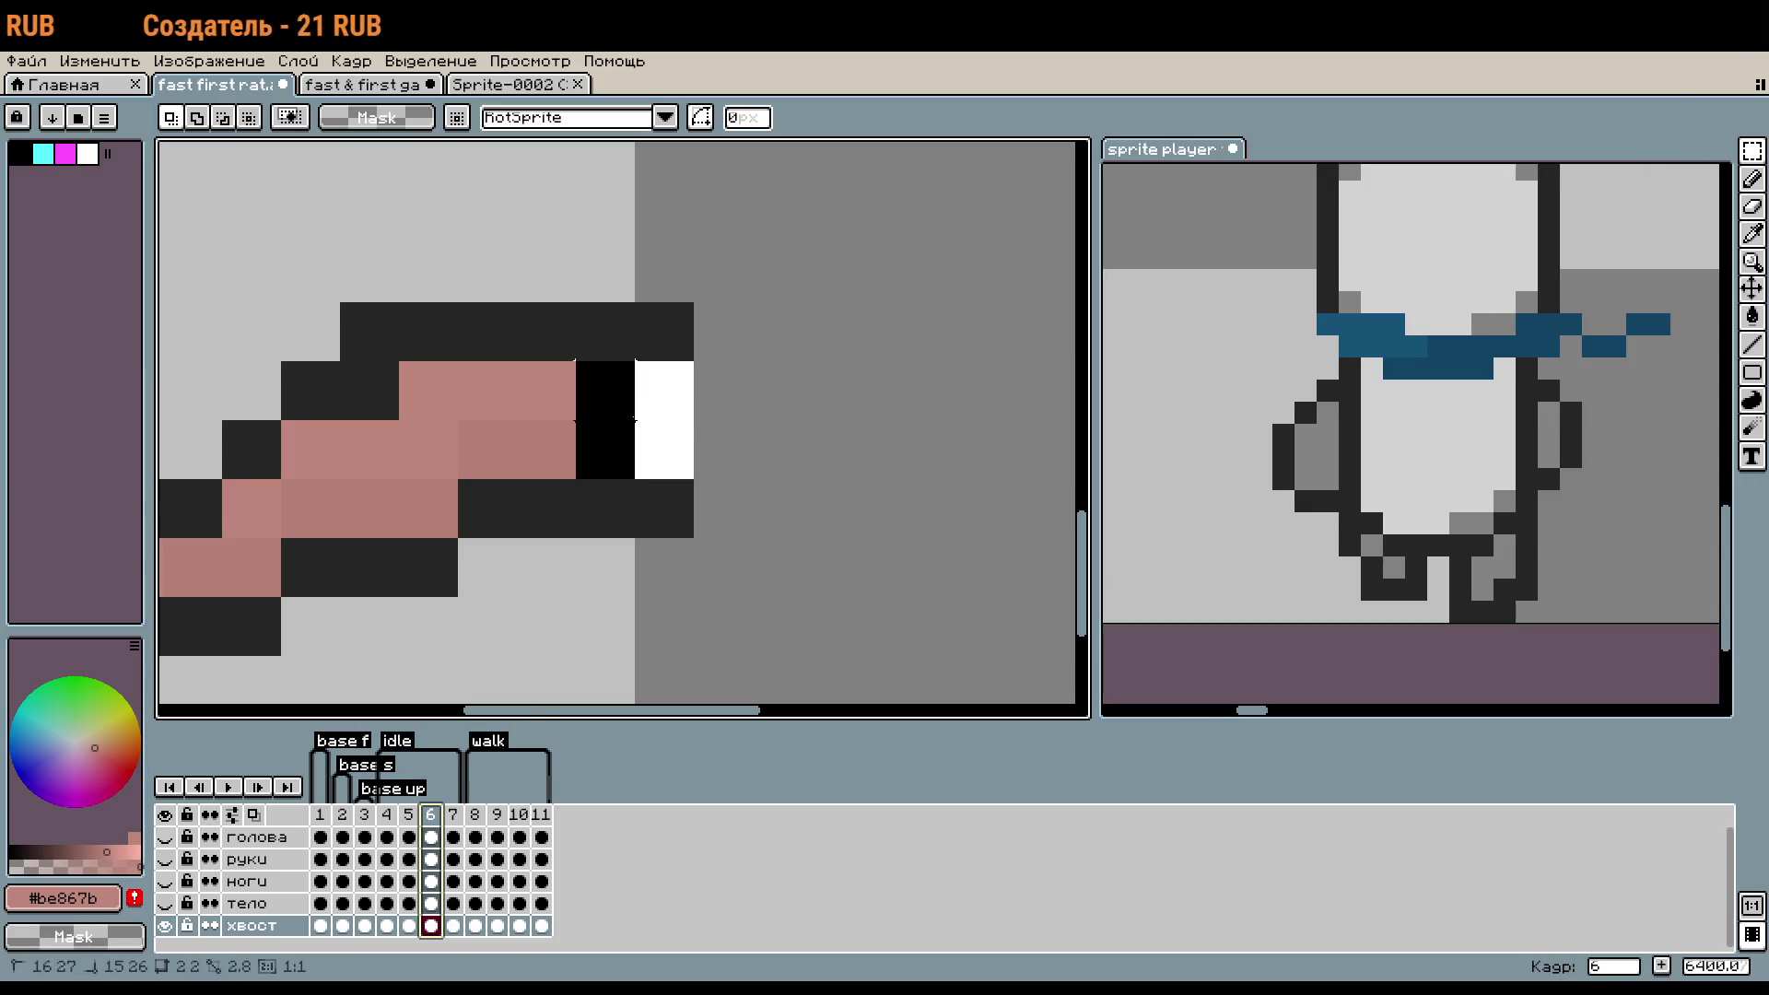
- Stretch the tail tip on frame 6 one pixel longer
left_click_drag(663, 450, 576, 361)
left_click_drag(708, 411, 761, 427)
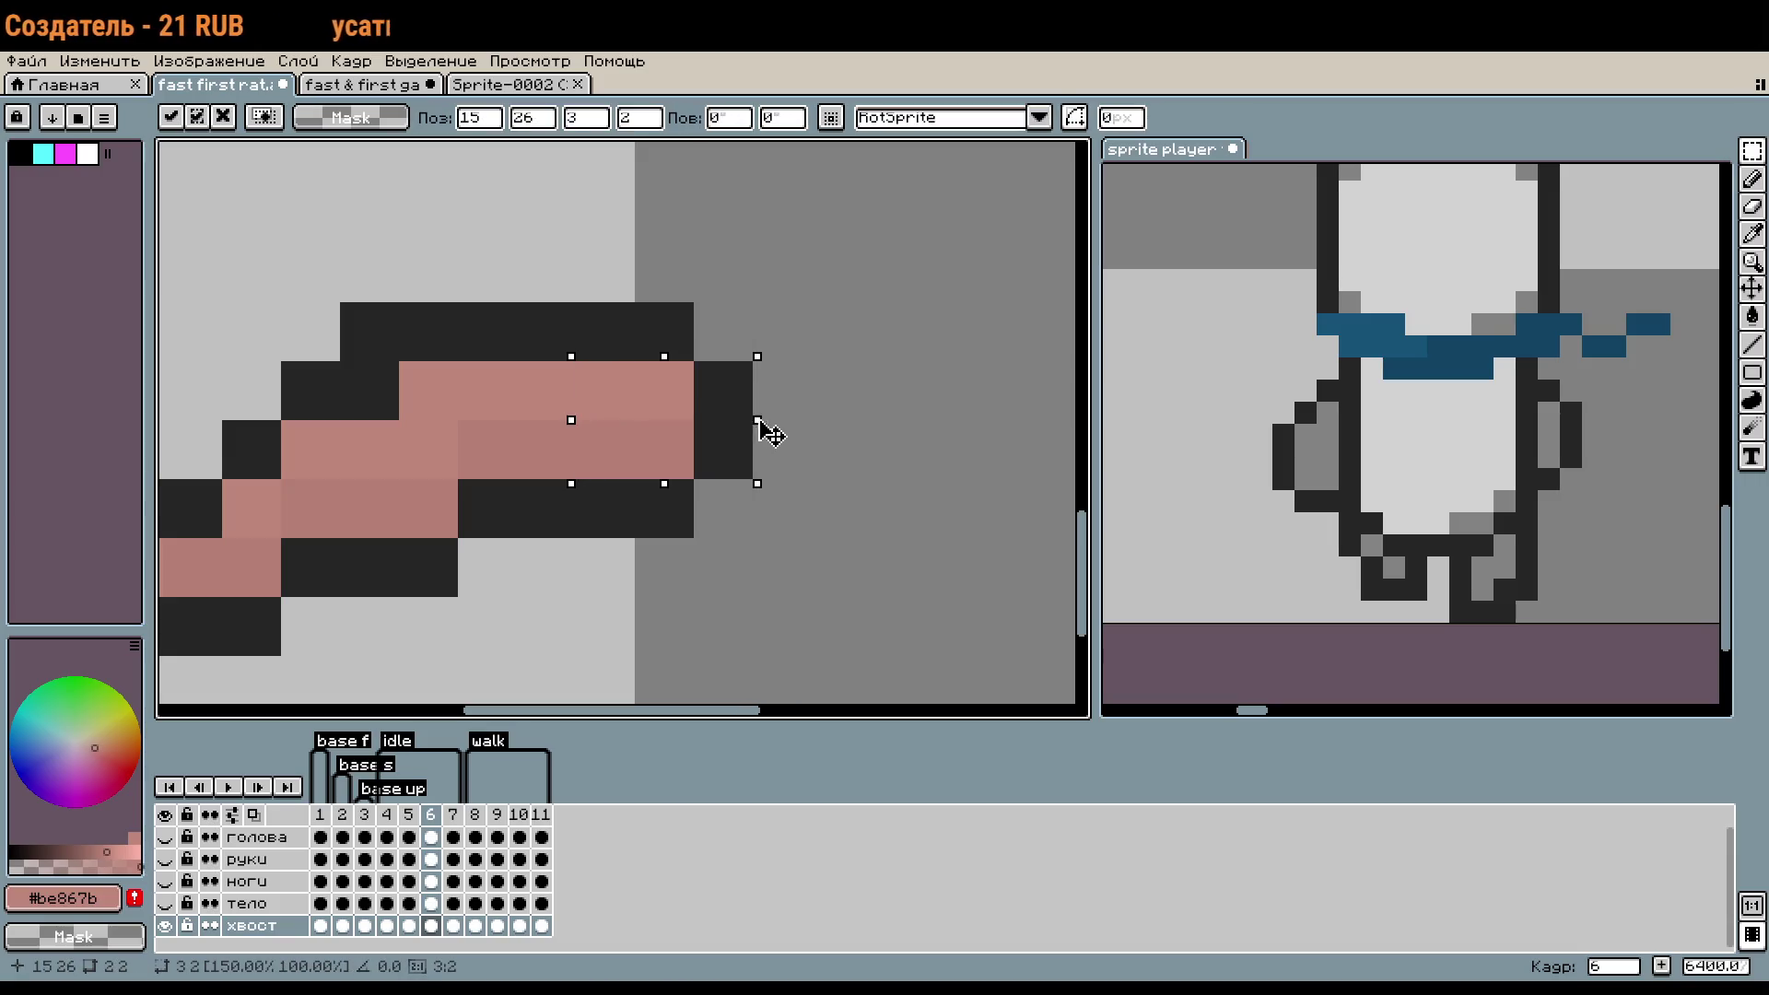
left_click(837, 505)
scroll(806, 514, "down", 3)
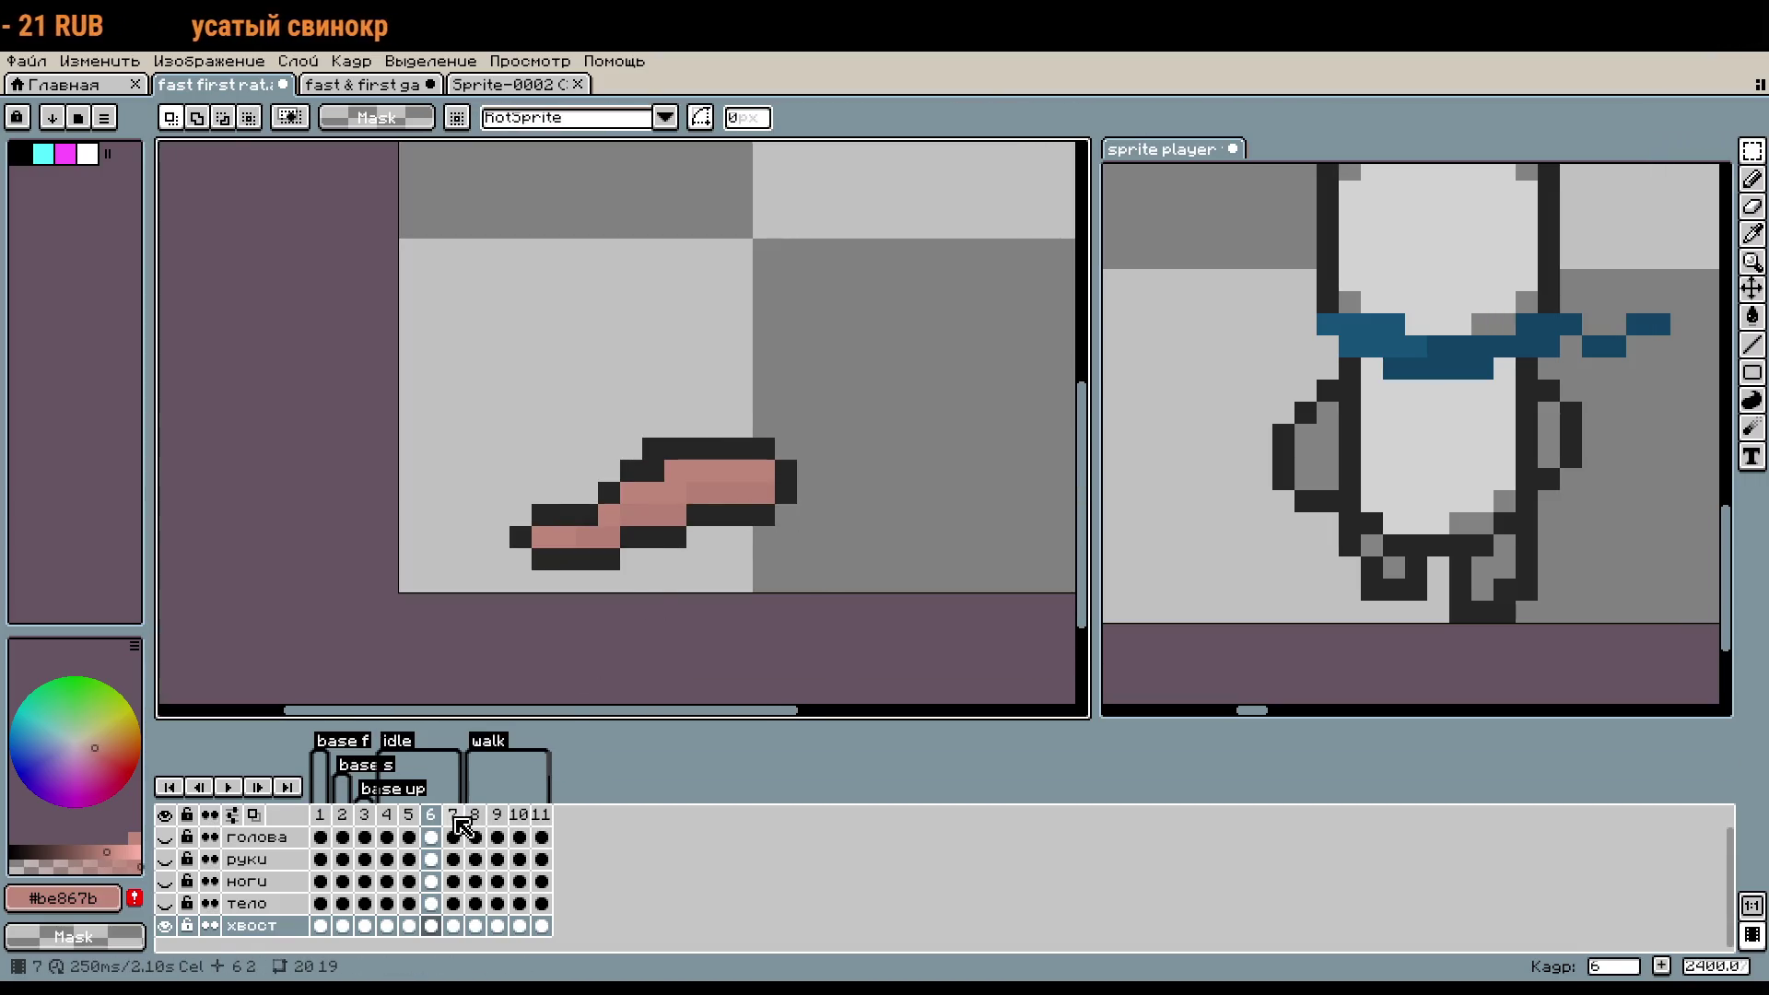
- Compare frame 7's tail with frame 5, then marquee-select frame 7's tail tip
left_click(455, 819)
scroll(732, 417, "up", 5)
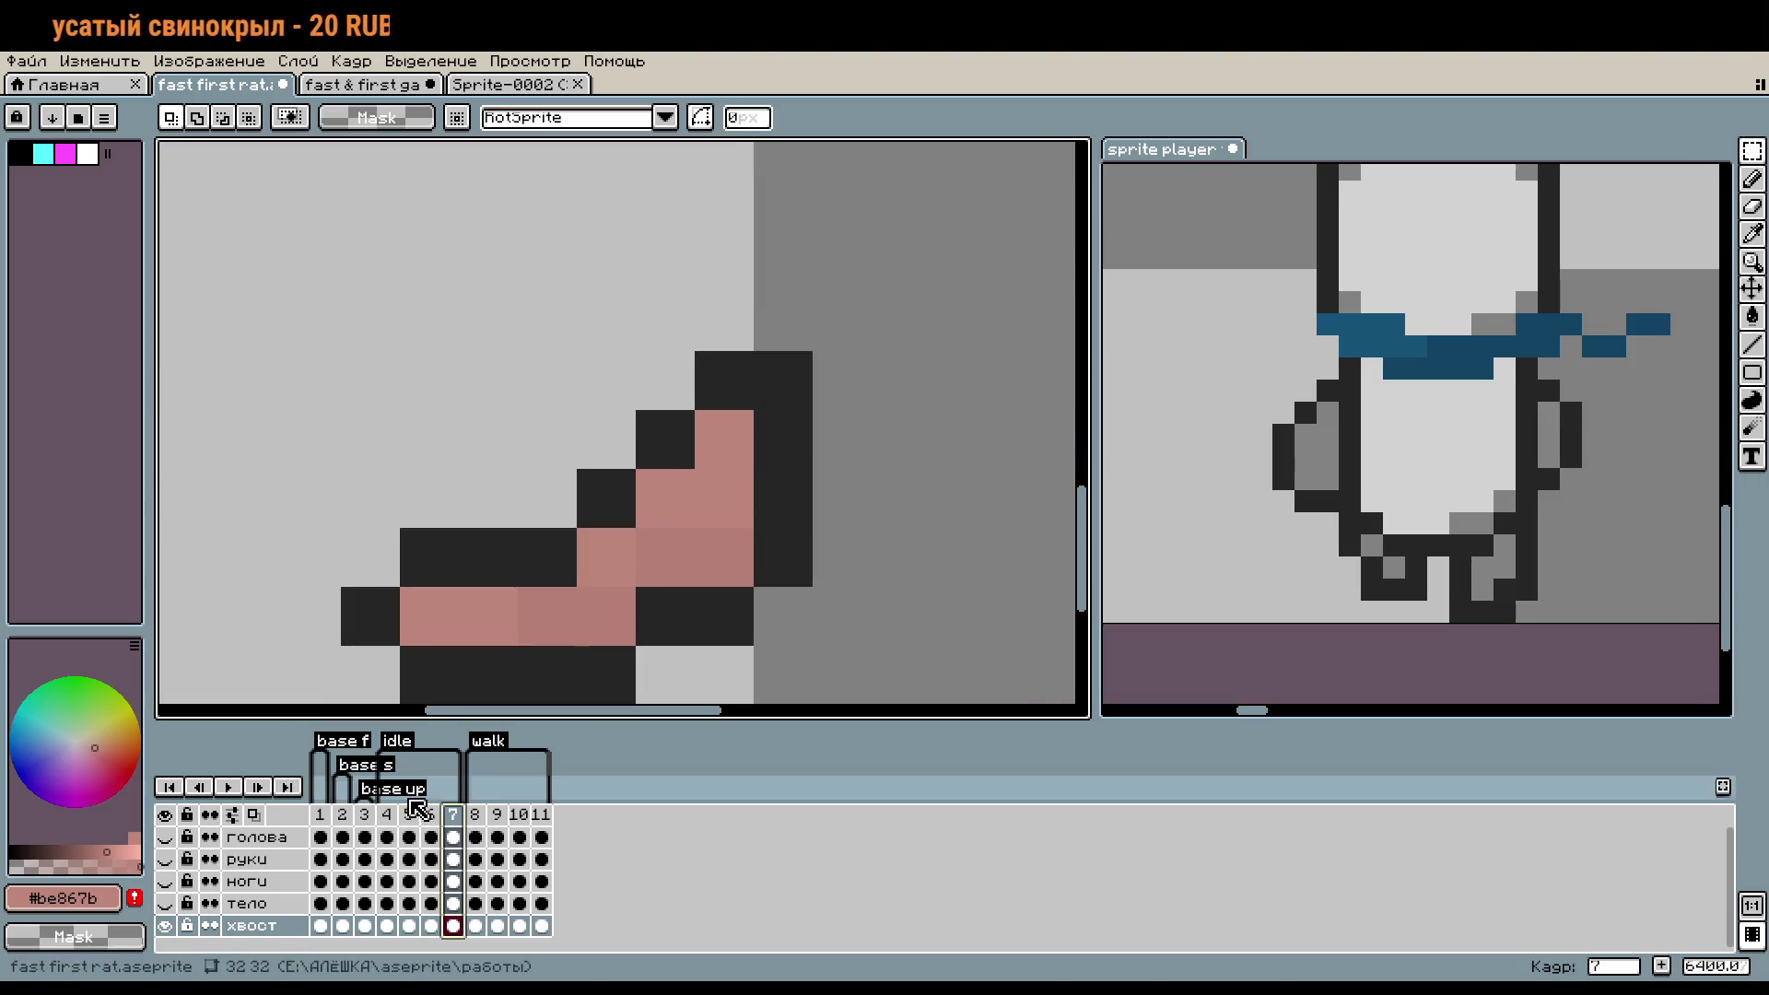
left_click(410, 816)
left_click(458, 816)
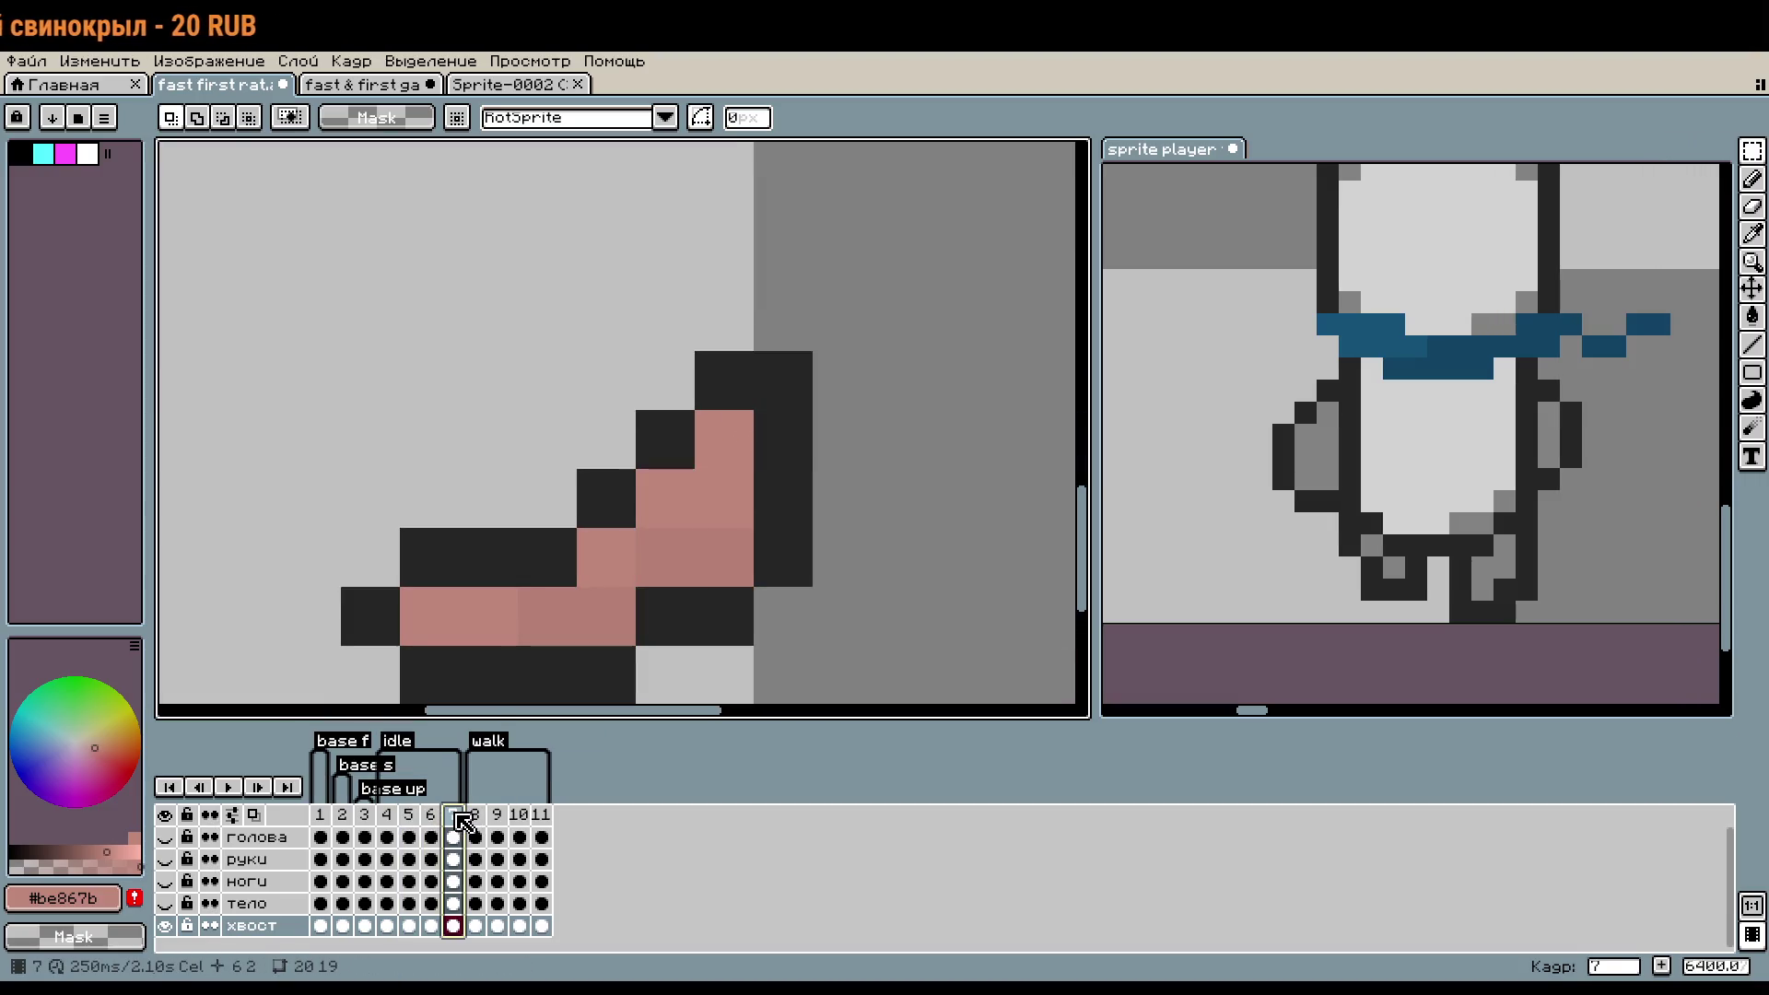
left_click(409, 826)
scroll(884, 535, "down", 2)
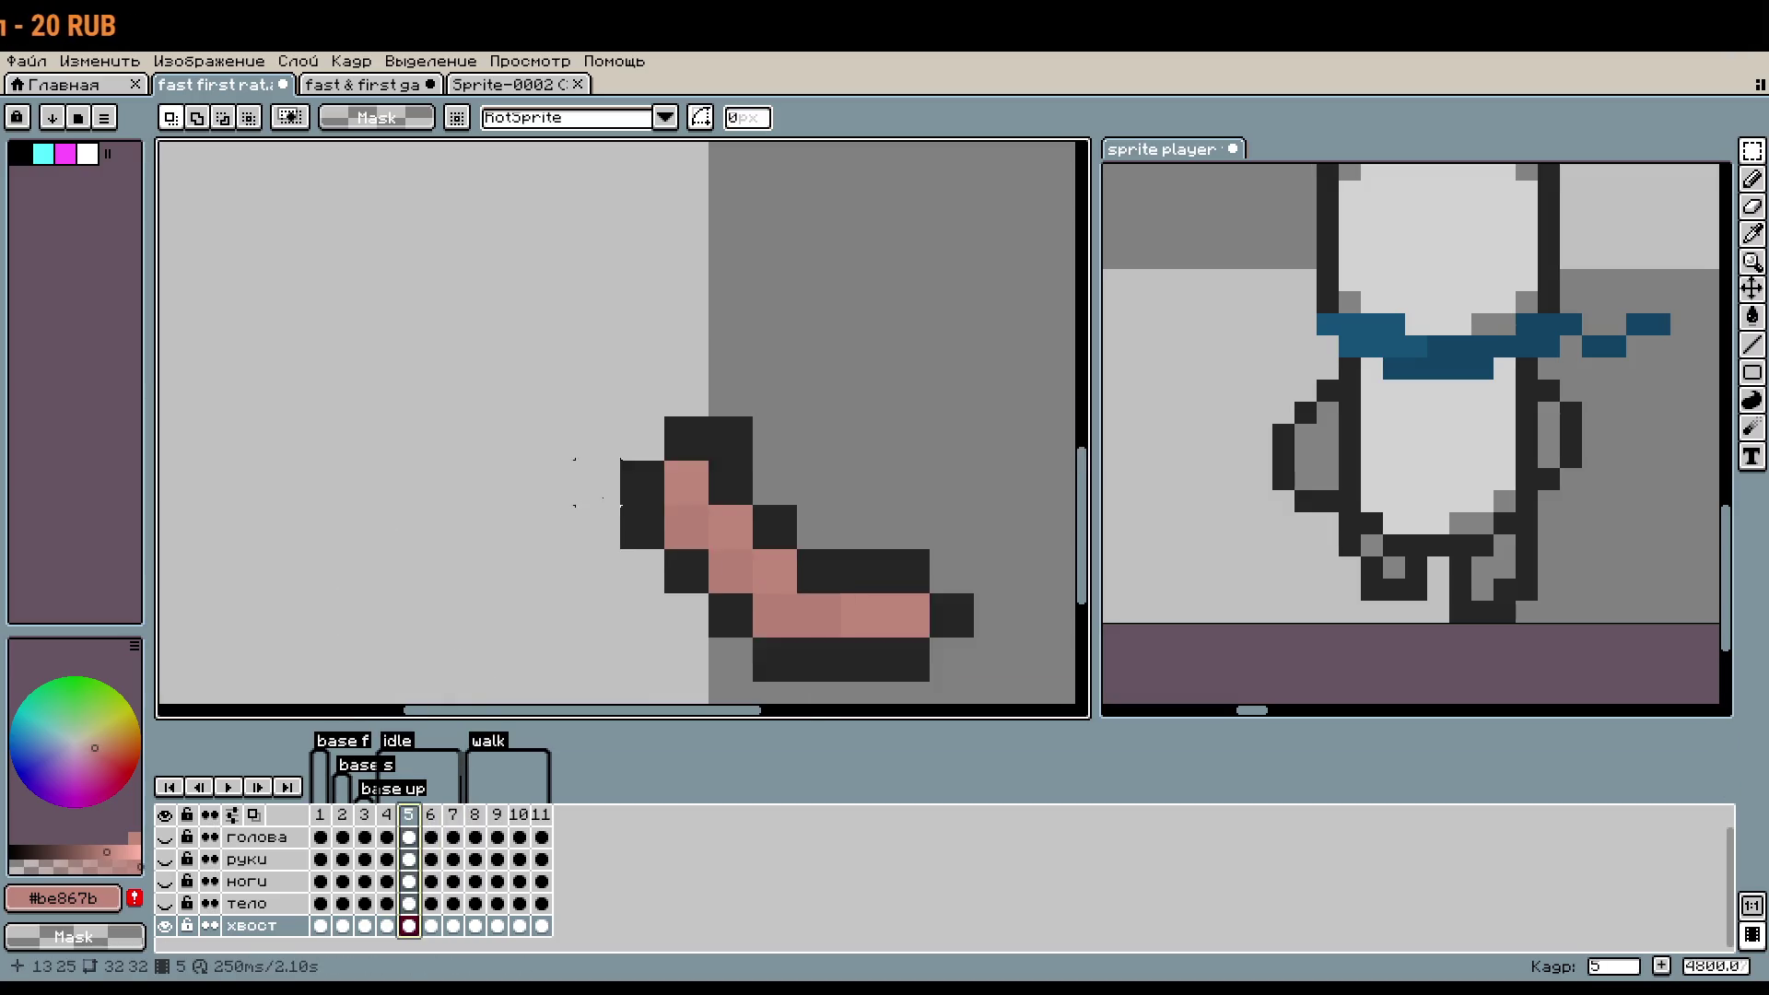
scroll(885, 534, "down", 2)
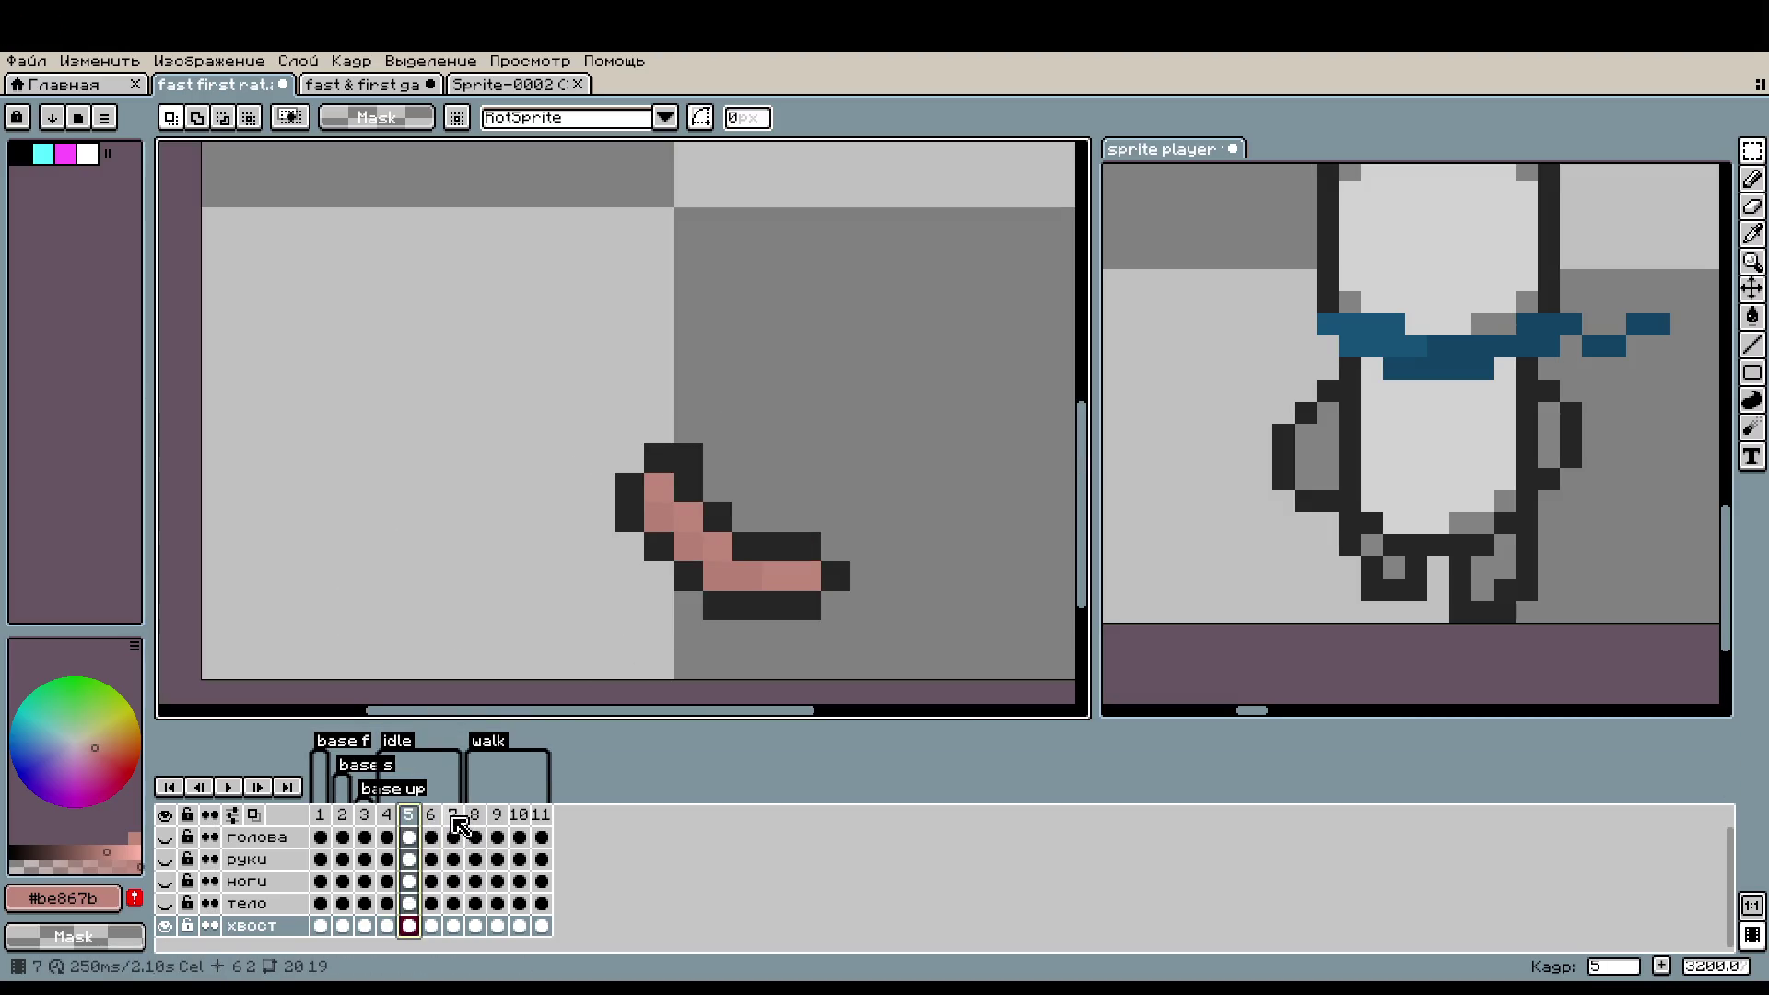
left_click(455, 819)
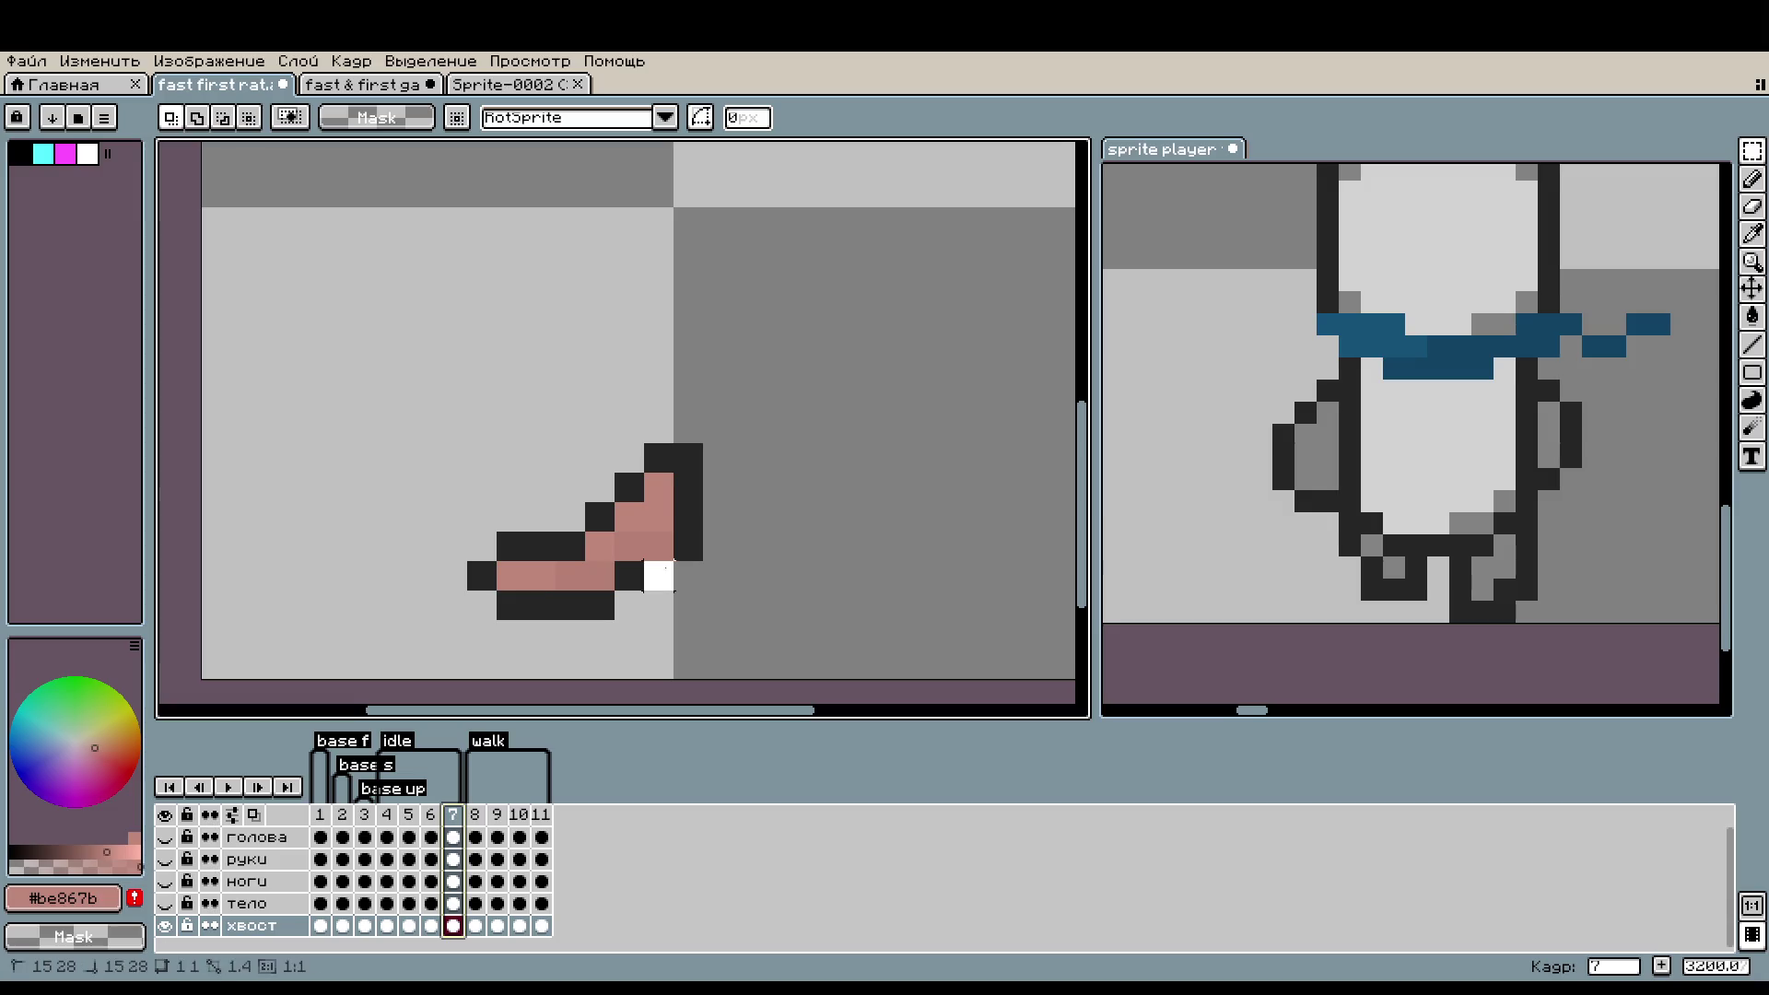
key("m")
left_click_drag(659, 576, 723, 548)
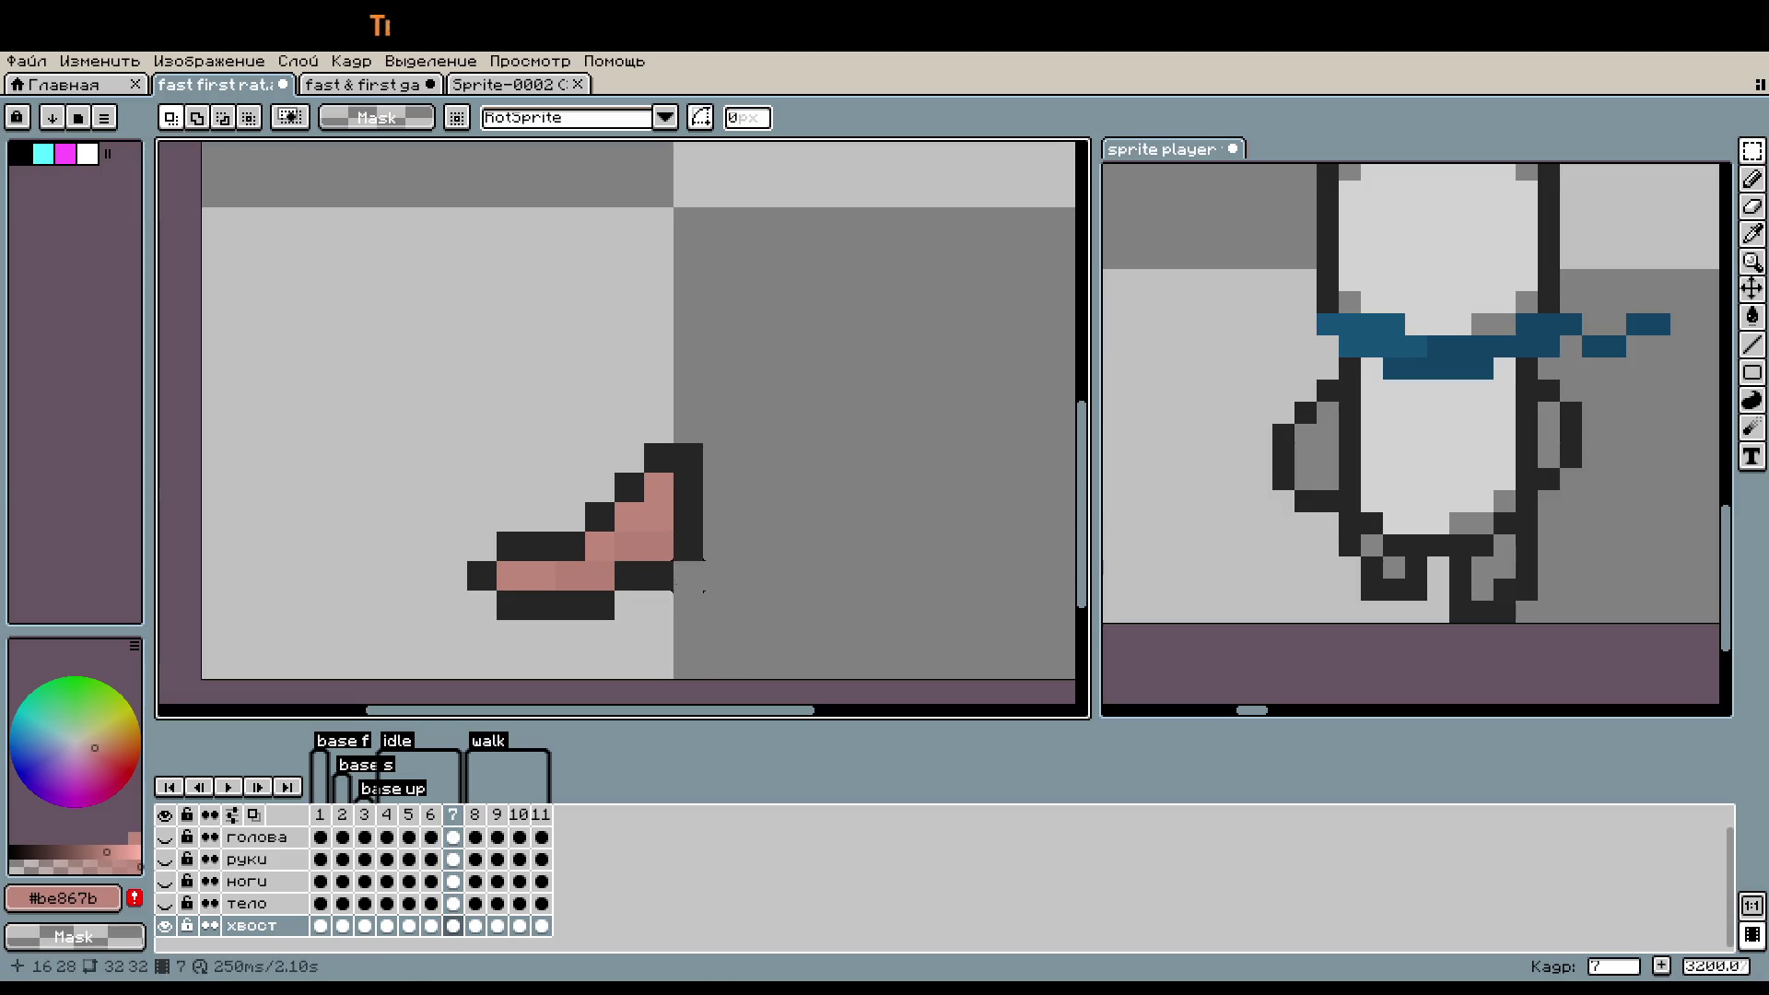
- Step through the tail on frames 8, 9 and 11
left_click(476, 817)
left_click(498, 818)
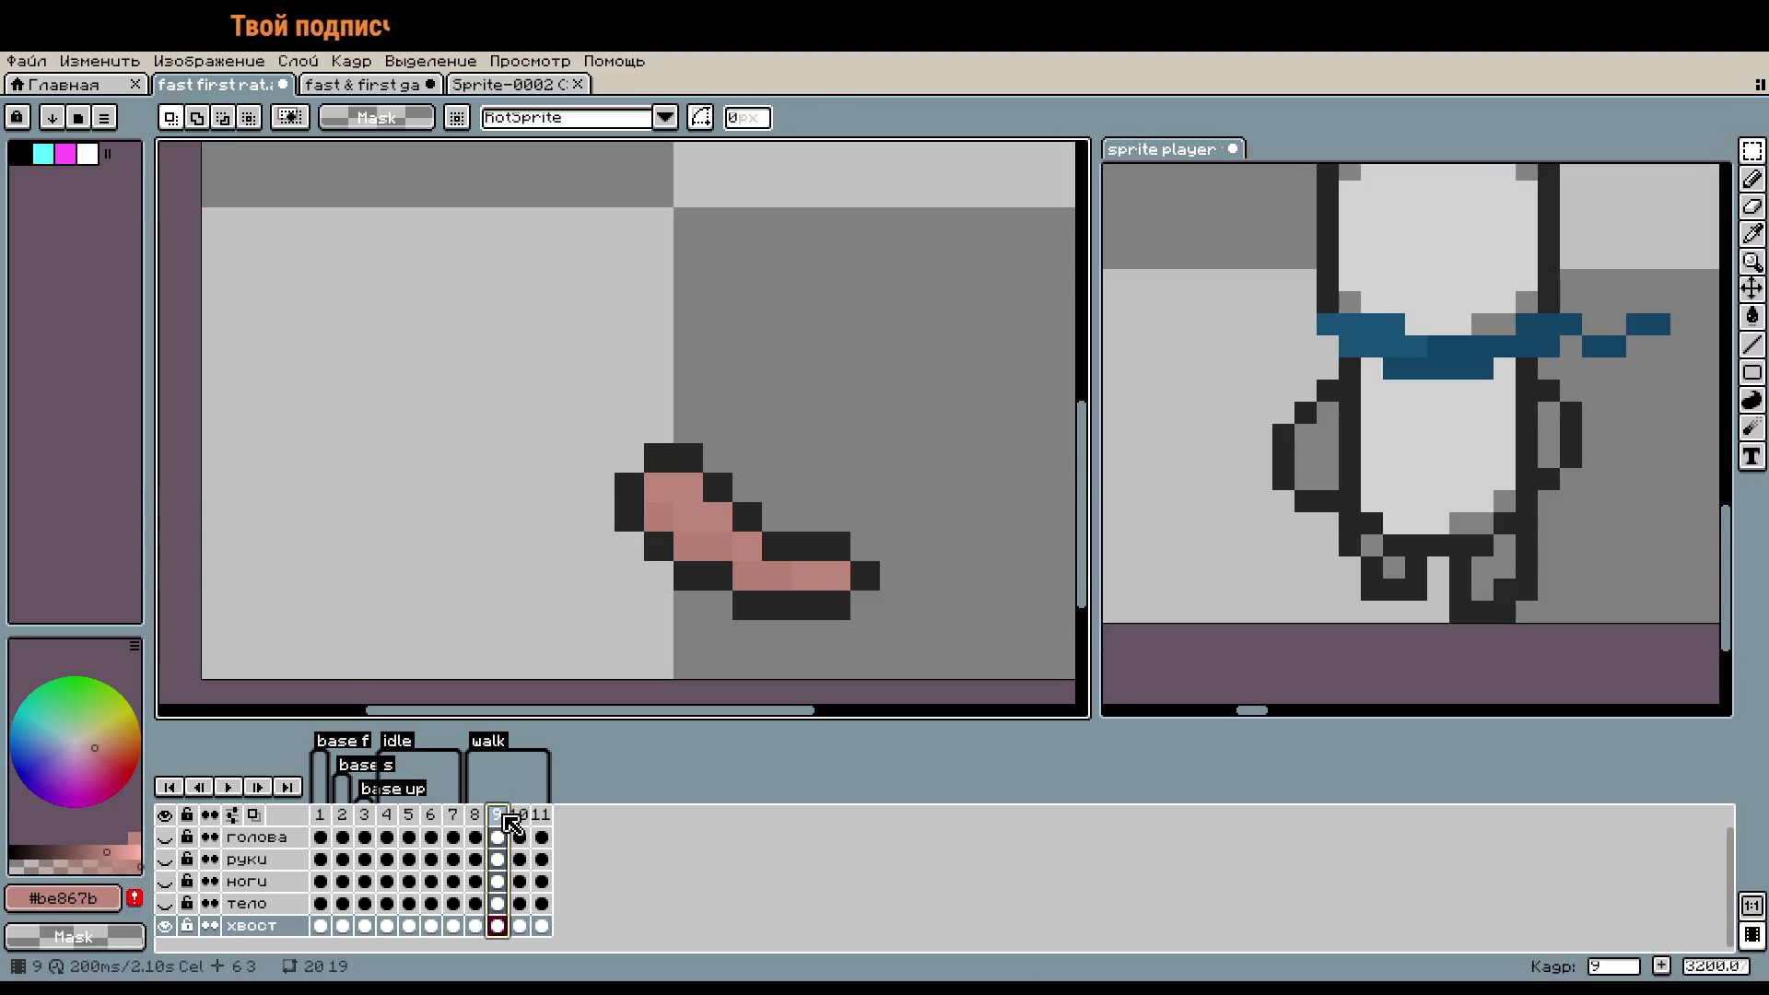
left_click(543, 816)
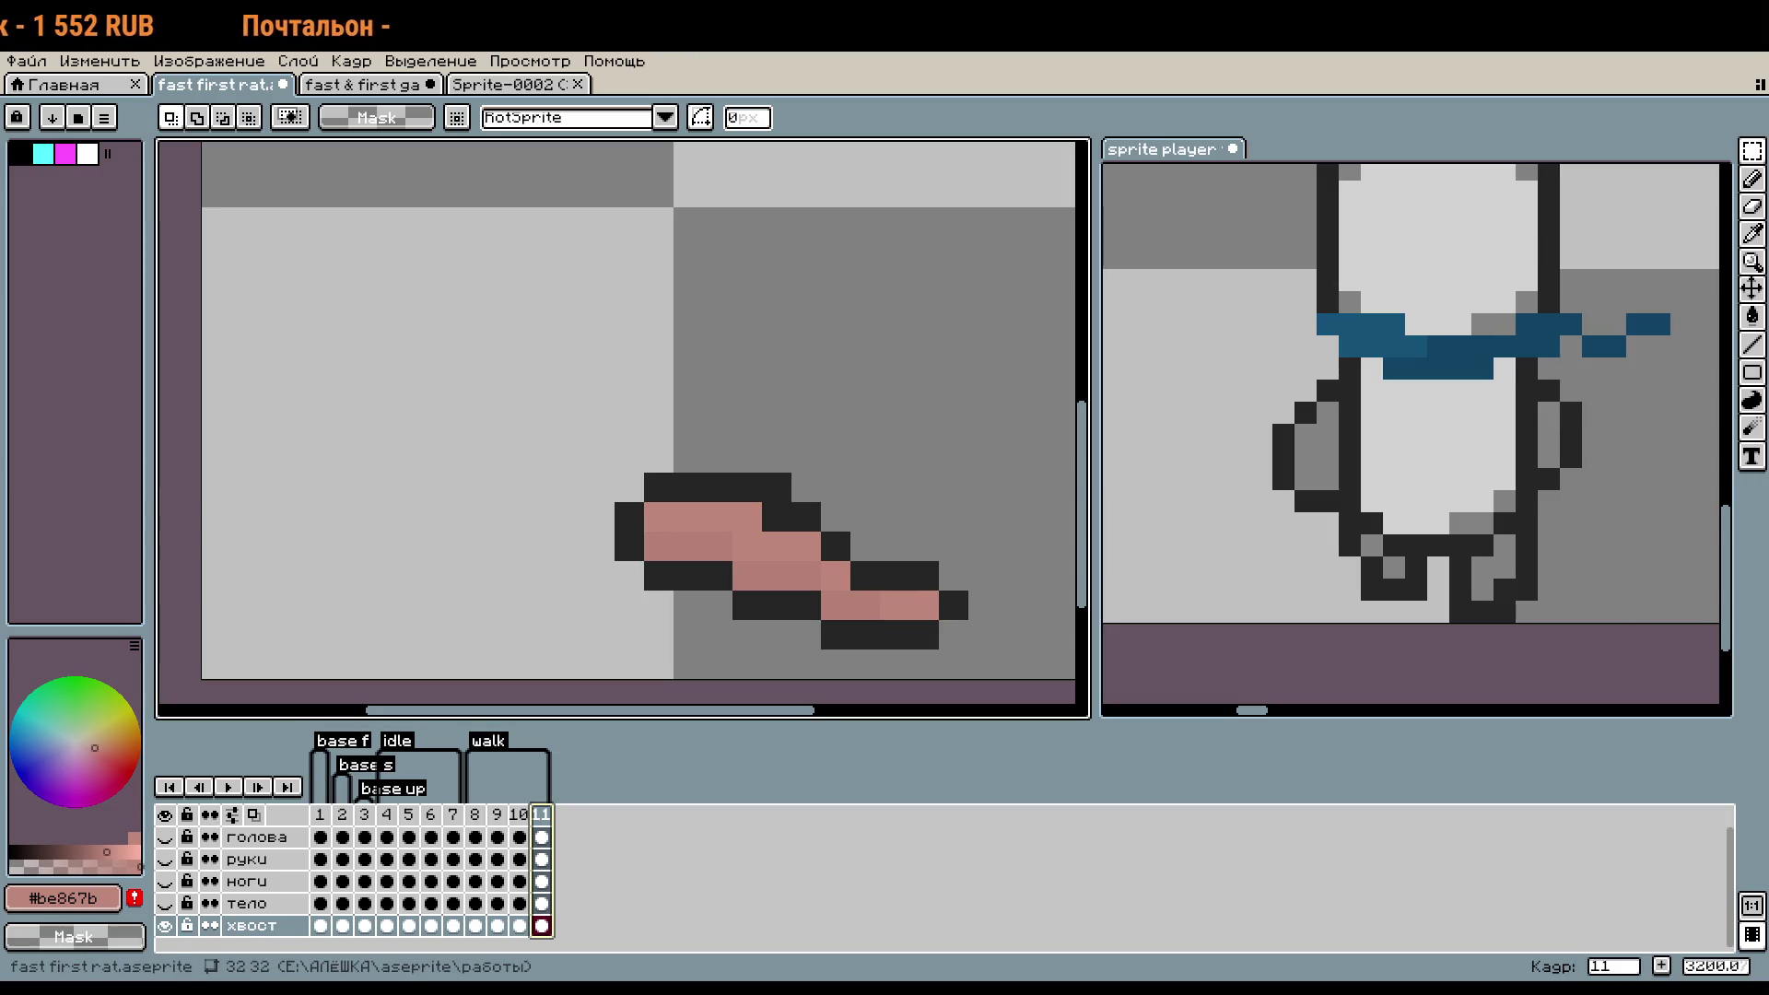
scroll(864, 606, "down", 2)
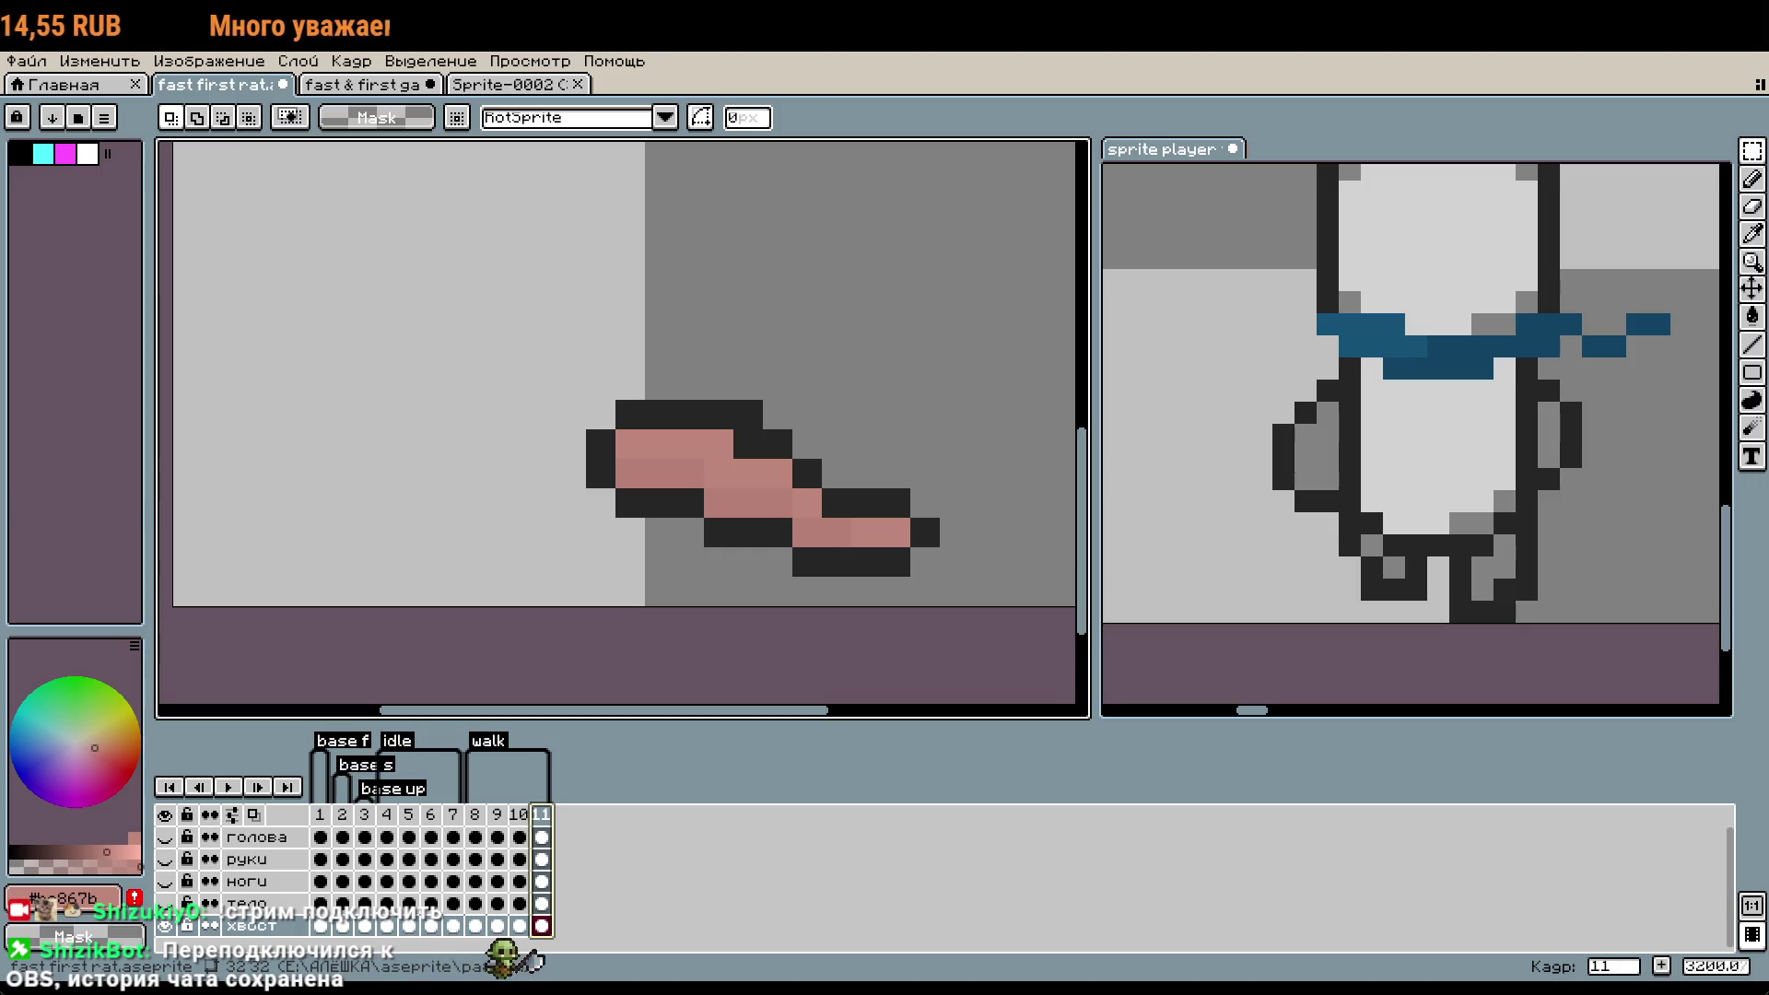
scroll(1013, 355, "left", 1)
- Select the tail on frame 11, mirror it horizontally and shift it right
left_click(495, 817)
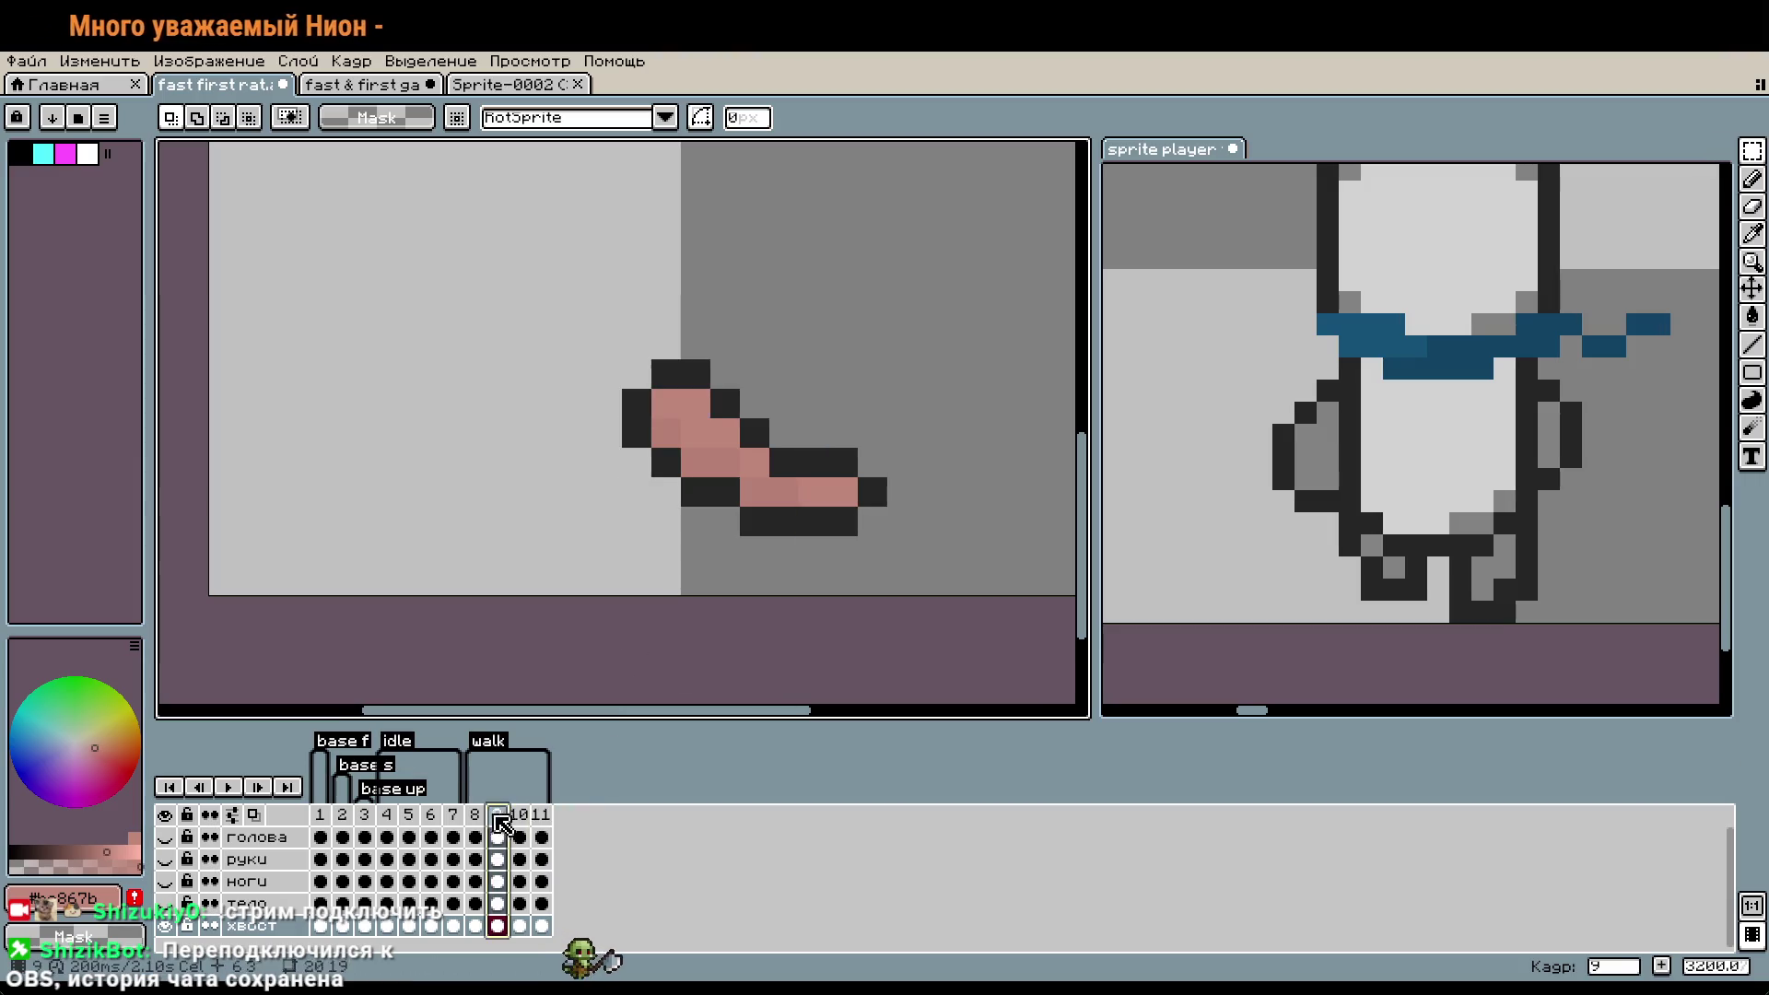
left_click_drag(636, 373, 889, 537)
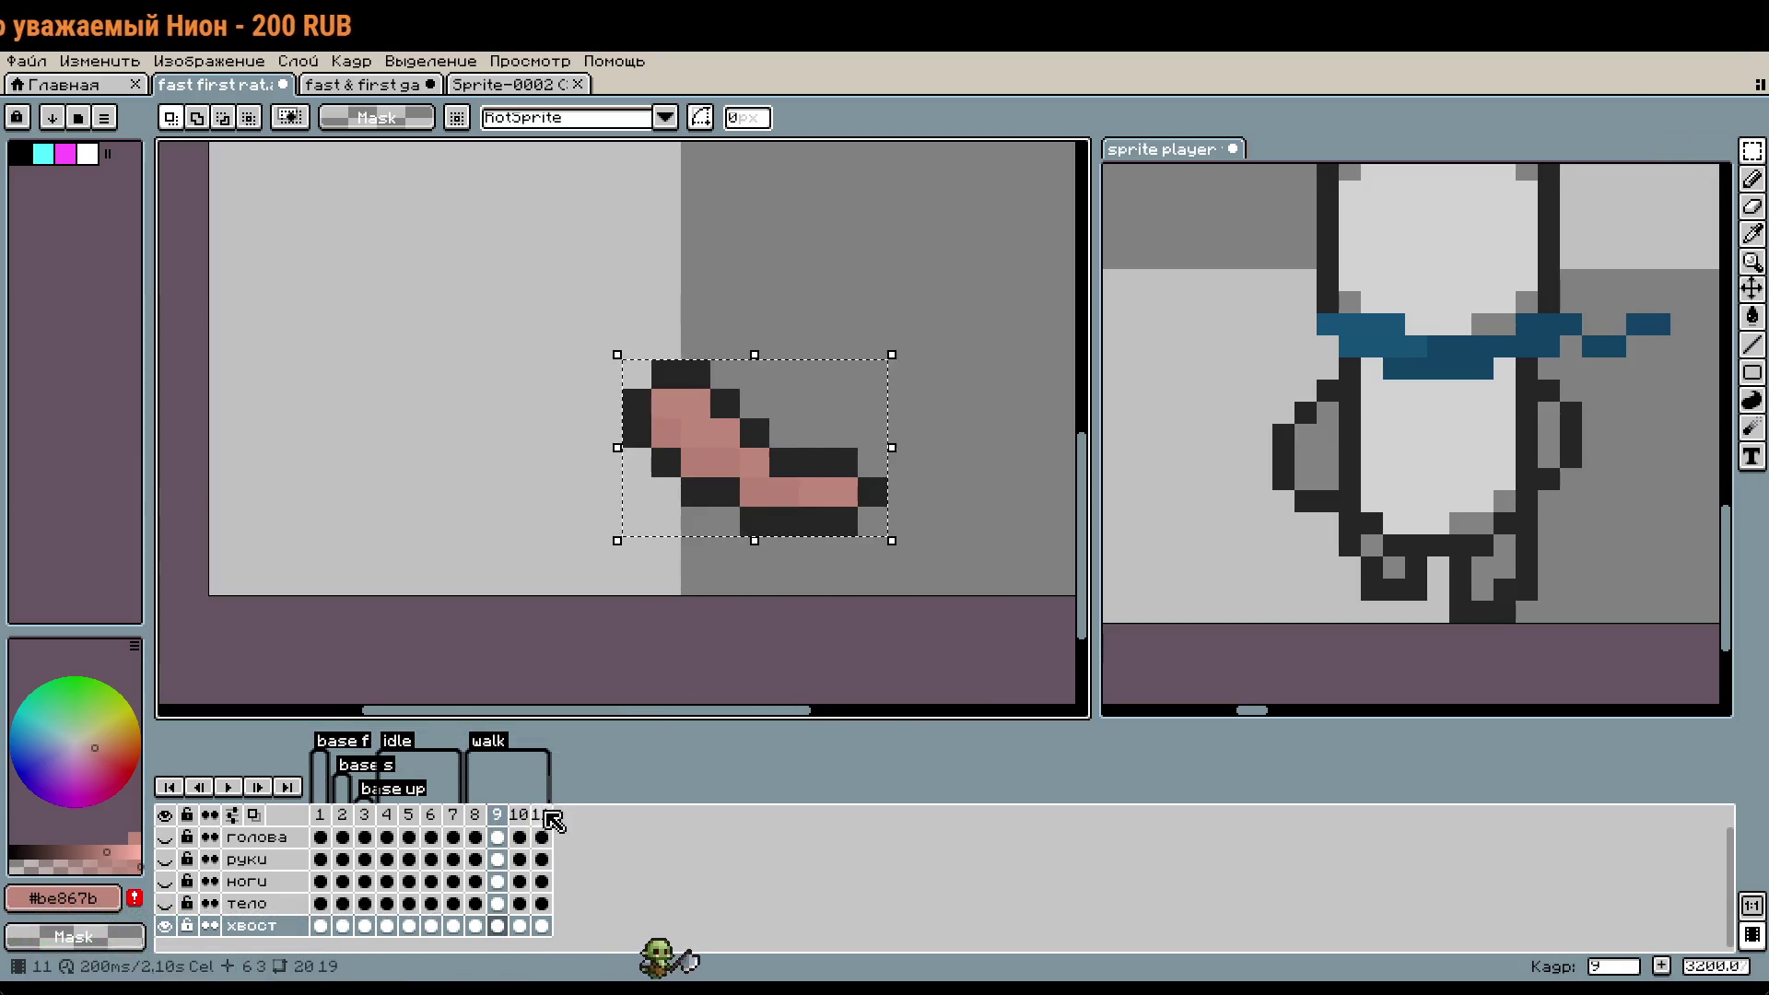
left_click(541, 815)
mouse_move(622, 330)
left_mouse_down()
mouse_move(1020, 601)
mouse_move(931, 521)
left_mouse_up()
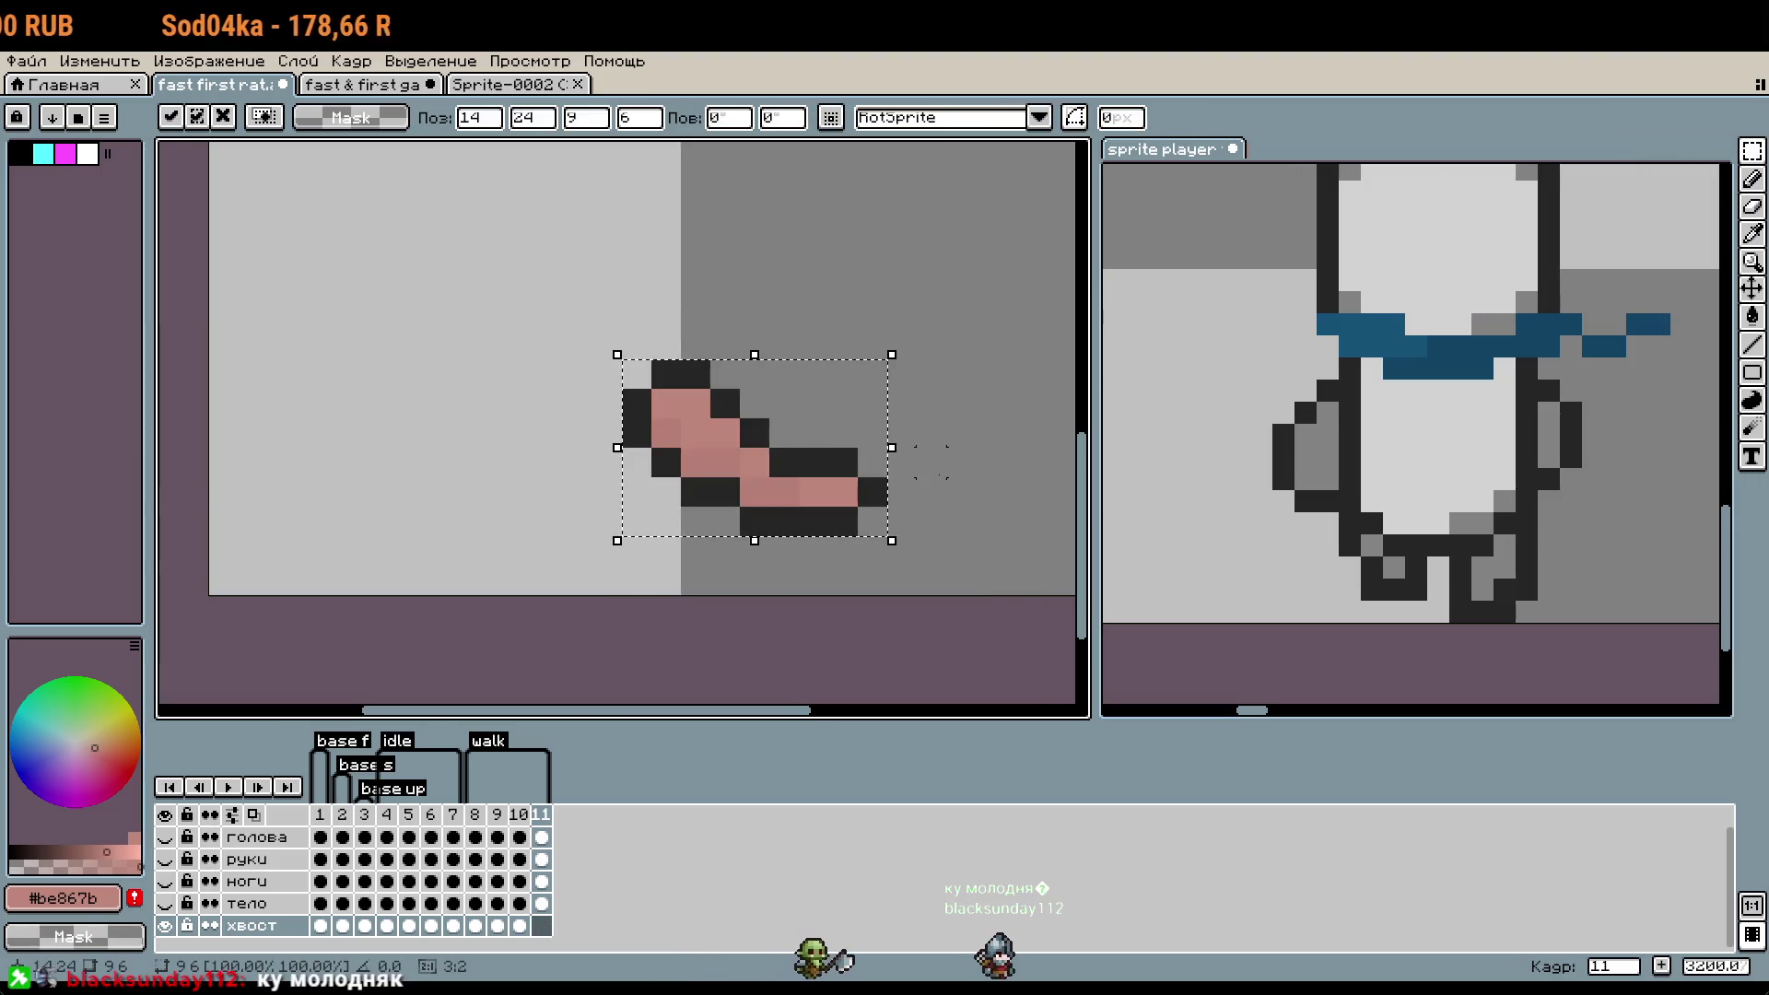
left_click_drag(700, 456, 766, 451)
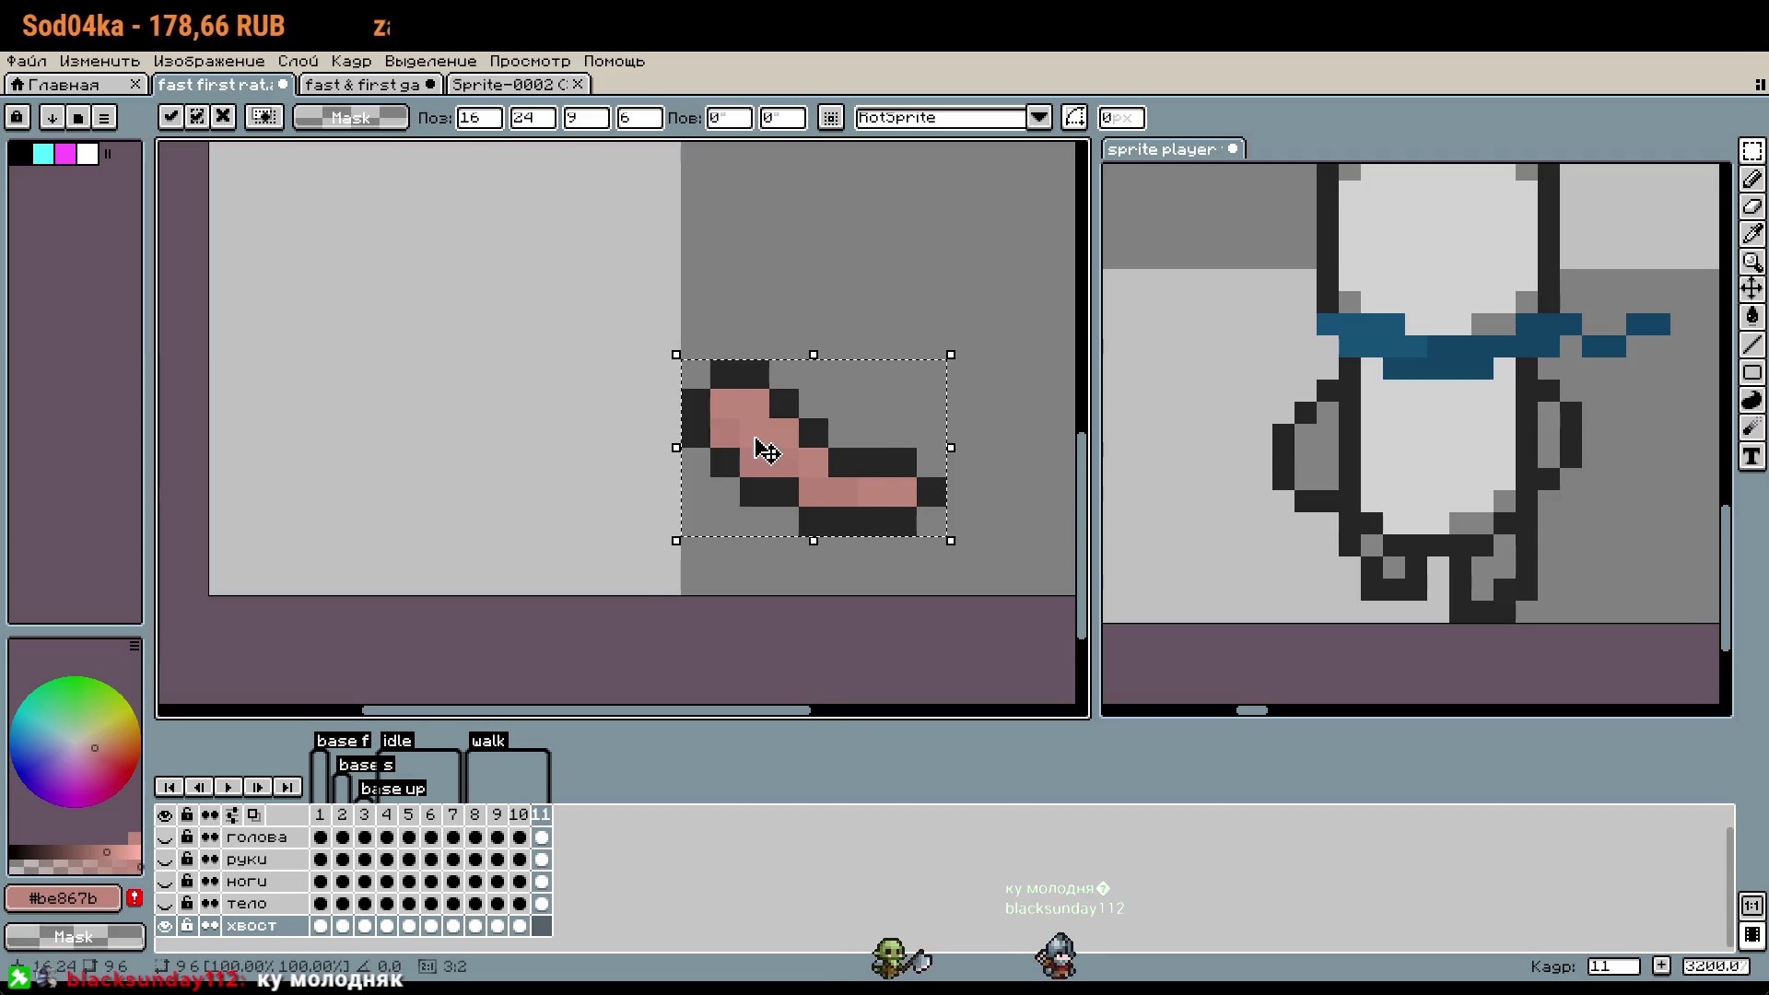
left_click_drag(949, 447, 385, 447)
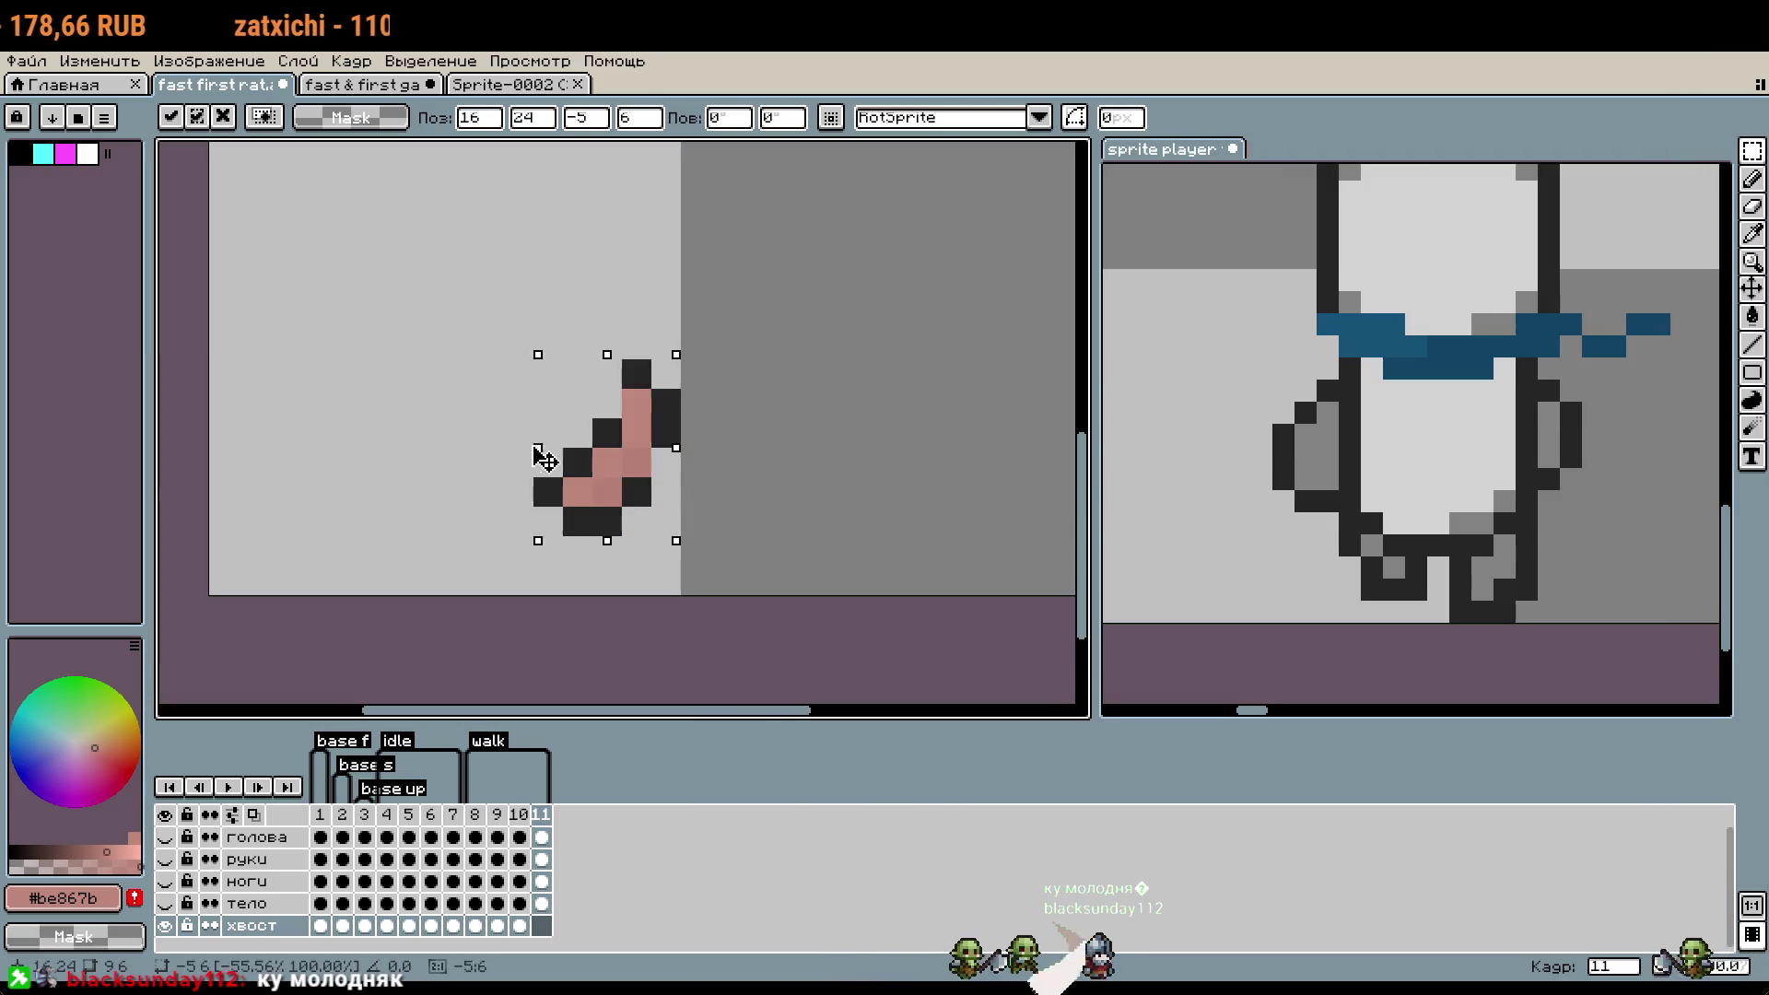
left_click_drag(611, 465, 679, 473)
left_click(548, 689)
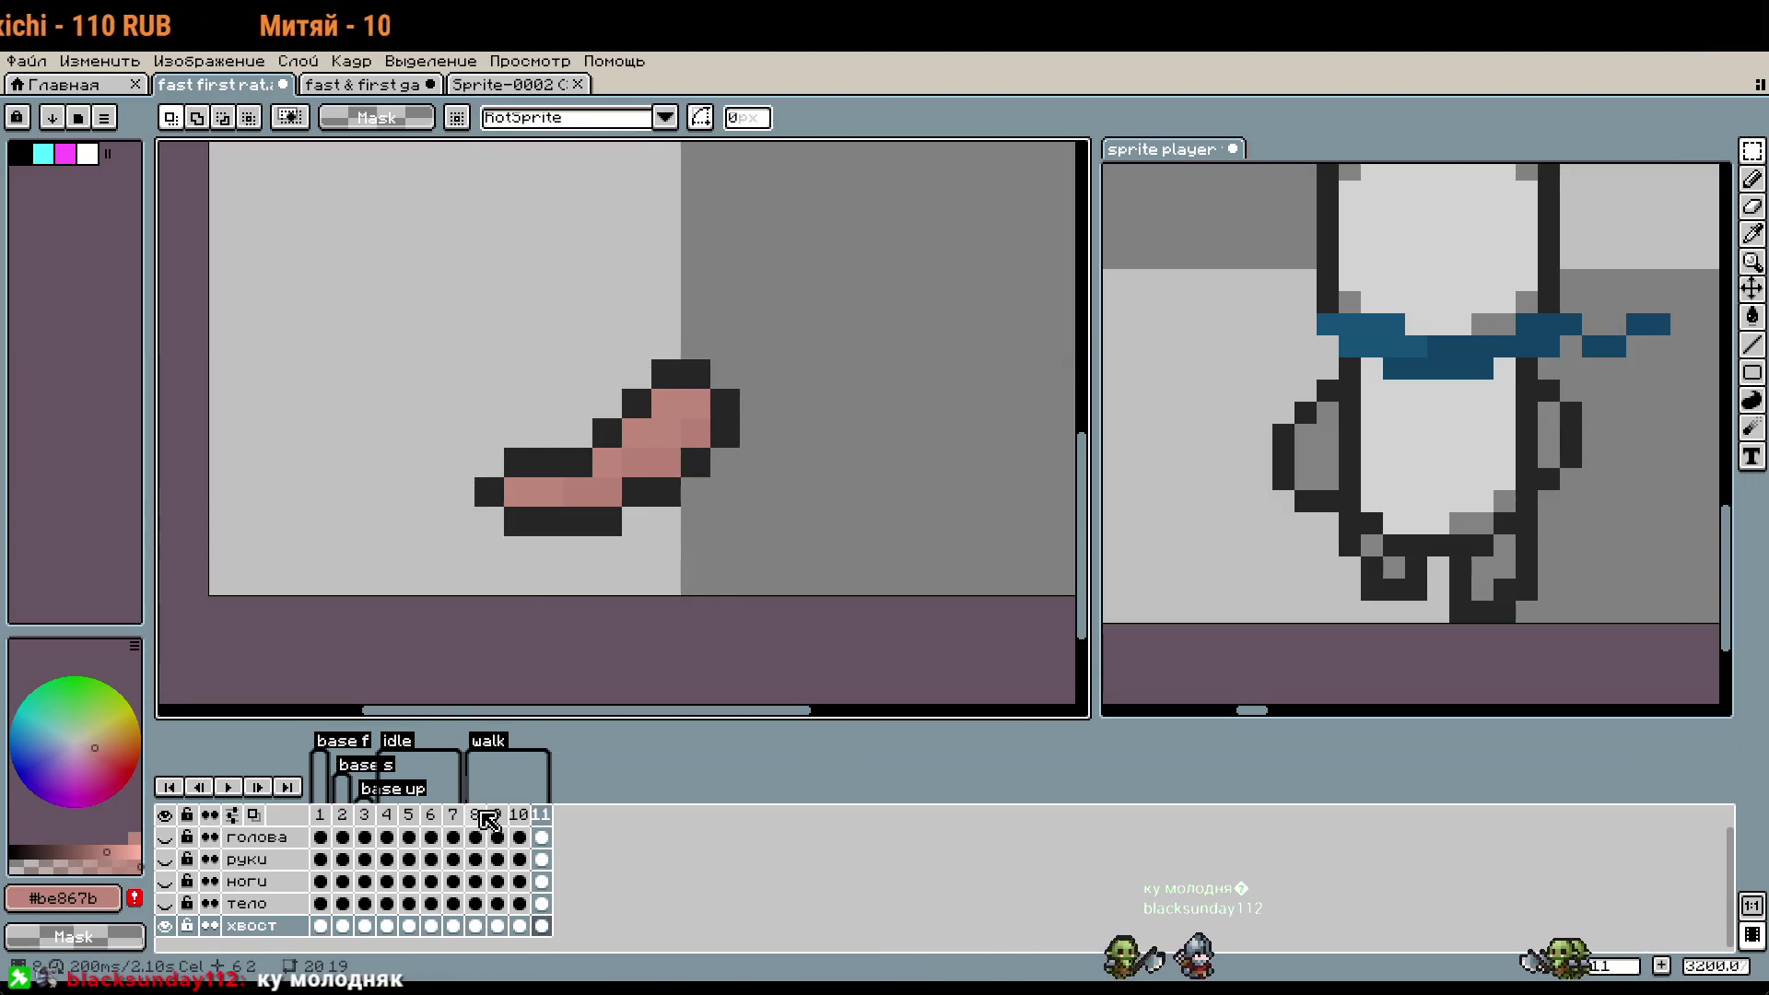
- Play the animation and make the hidden body layers visible again
left_click(241, 790)
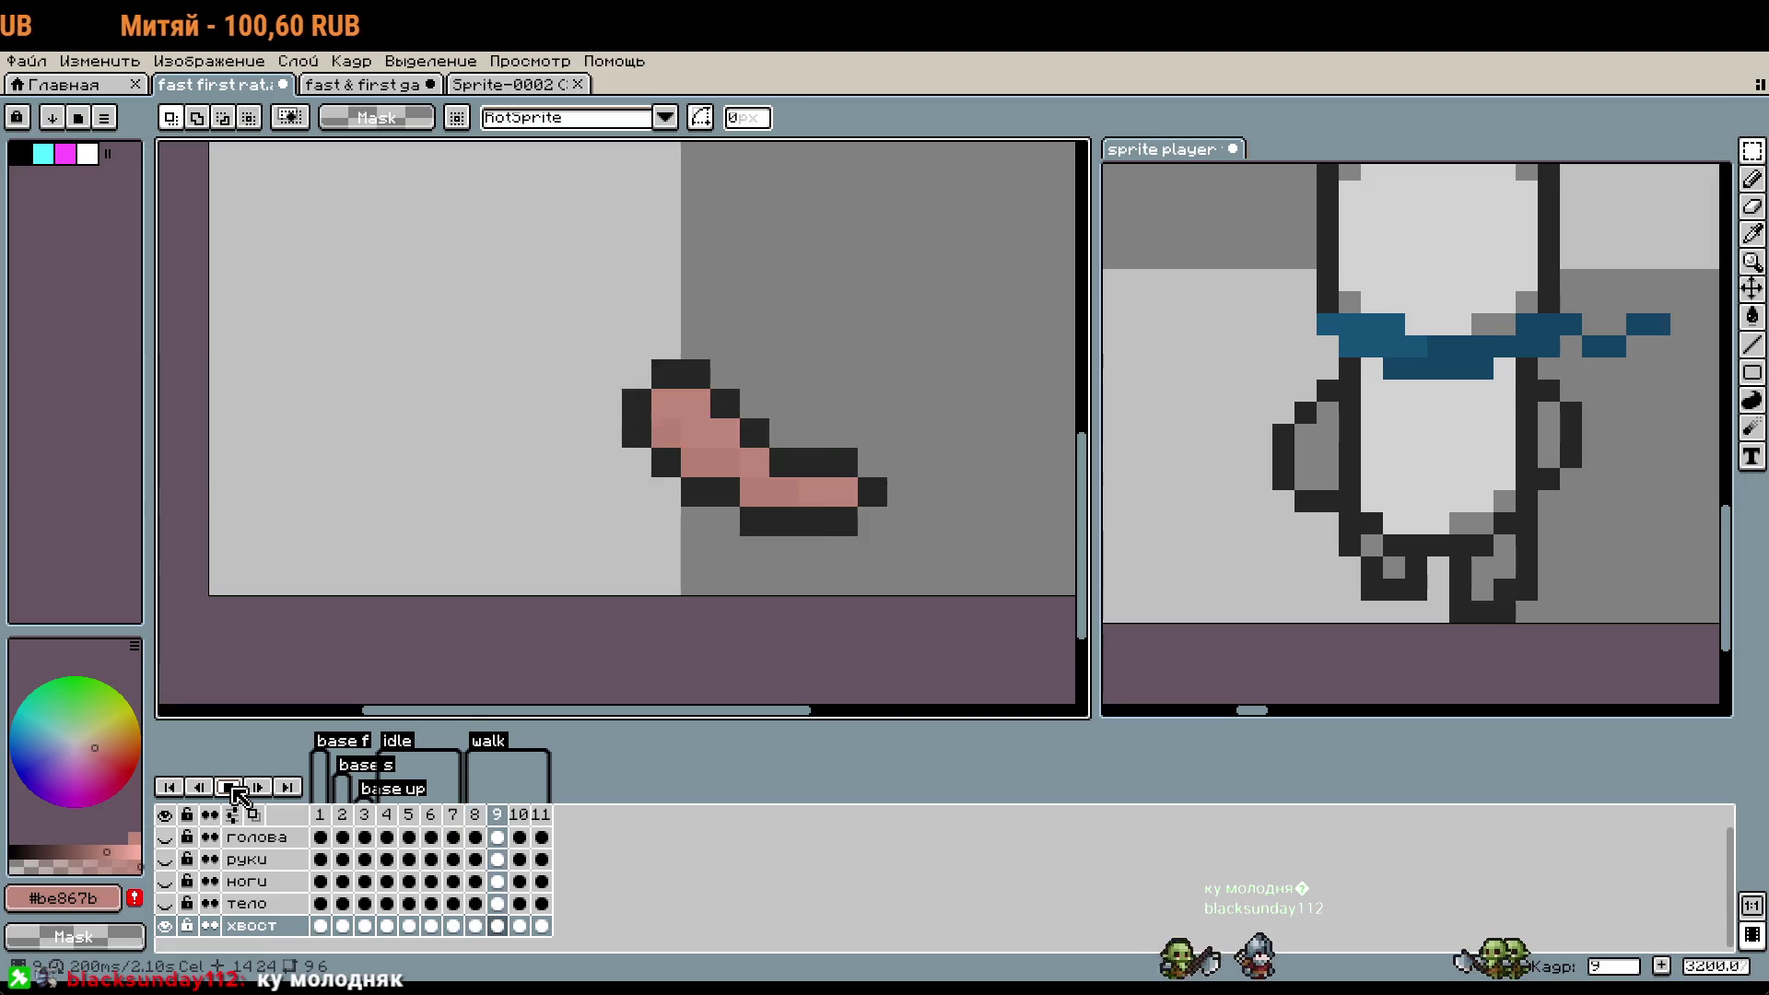
left_click_drag(165, 904, 165, 836)
scroll(717, 462, "down", 1)
scroll(717, 463, "down", 1)
scroll(718, 463, "down", 1)
left_click_drag(718, 463, 741, 502)
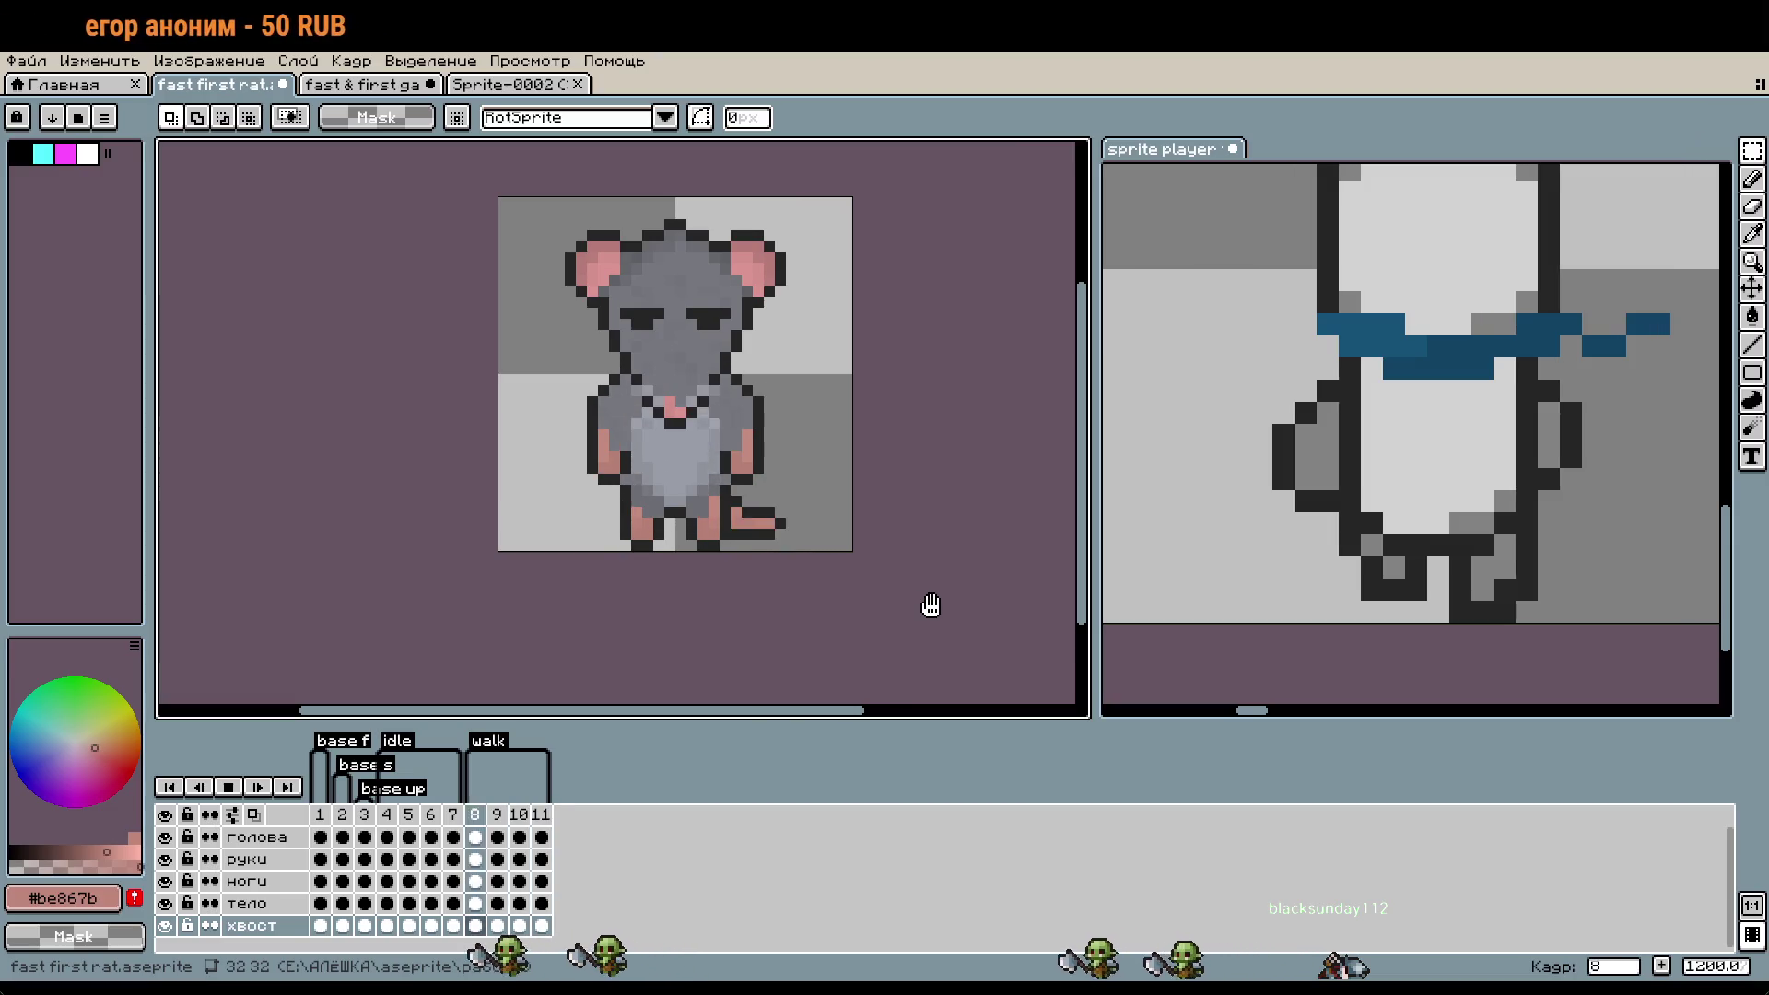
left_click_drag(903, 519, 920, 592)
scroll(904, 541, "up", 1)
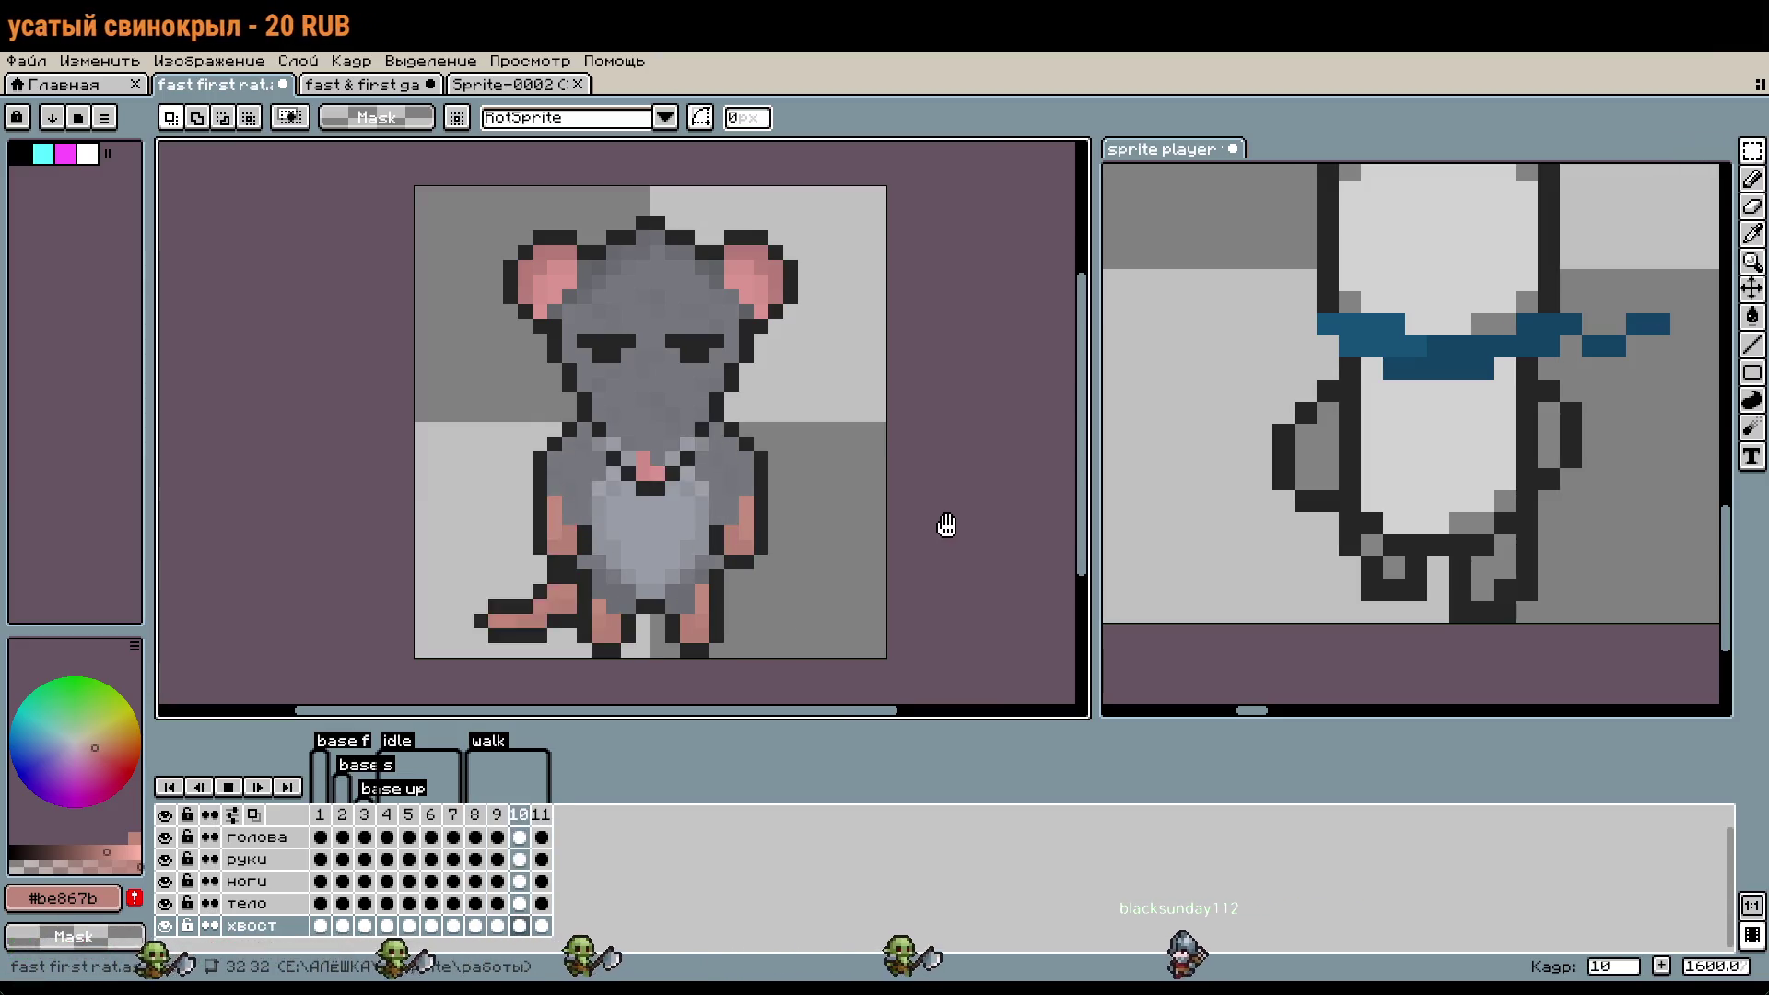
- Stop the animation playback and jump to frame 2
scroll(914, 520, "down", 1)
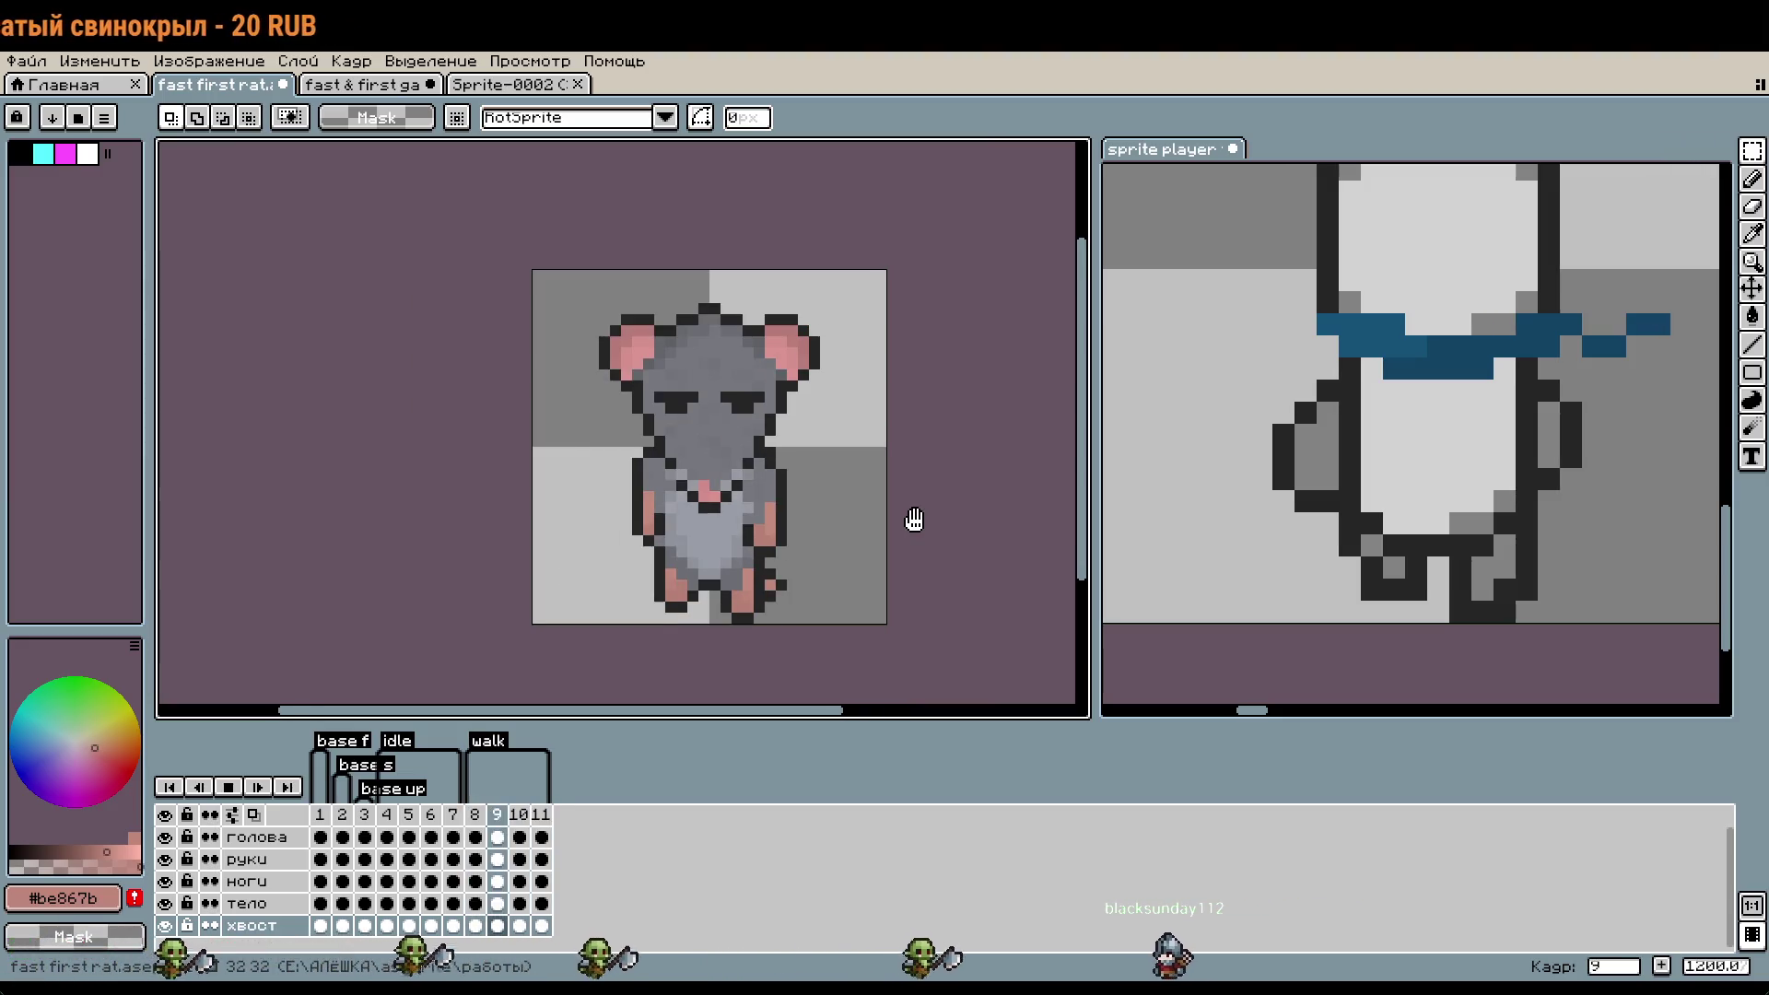
left_click(231, 787)
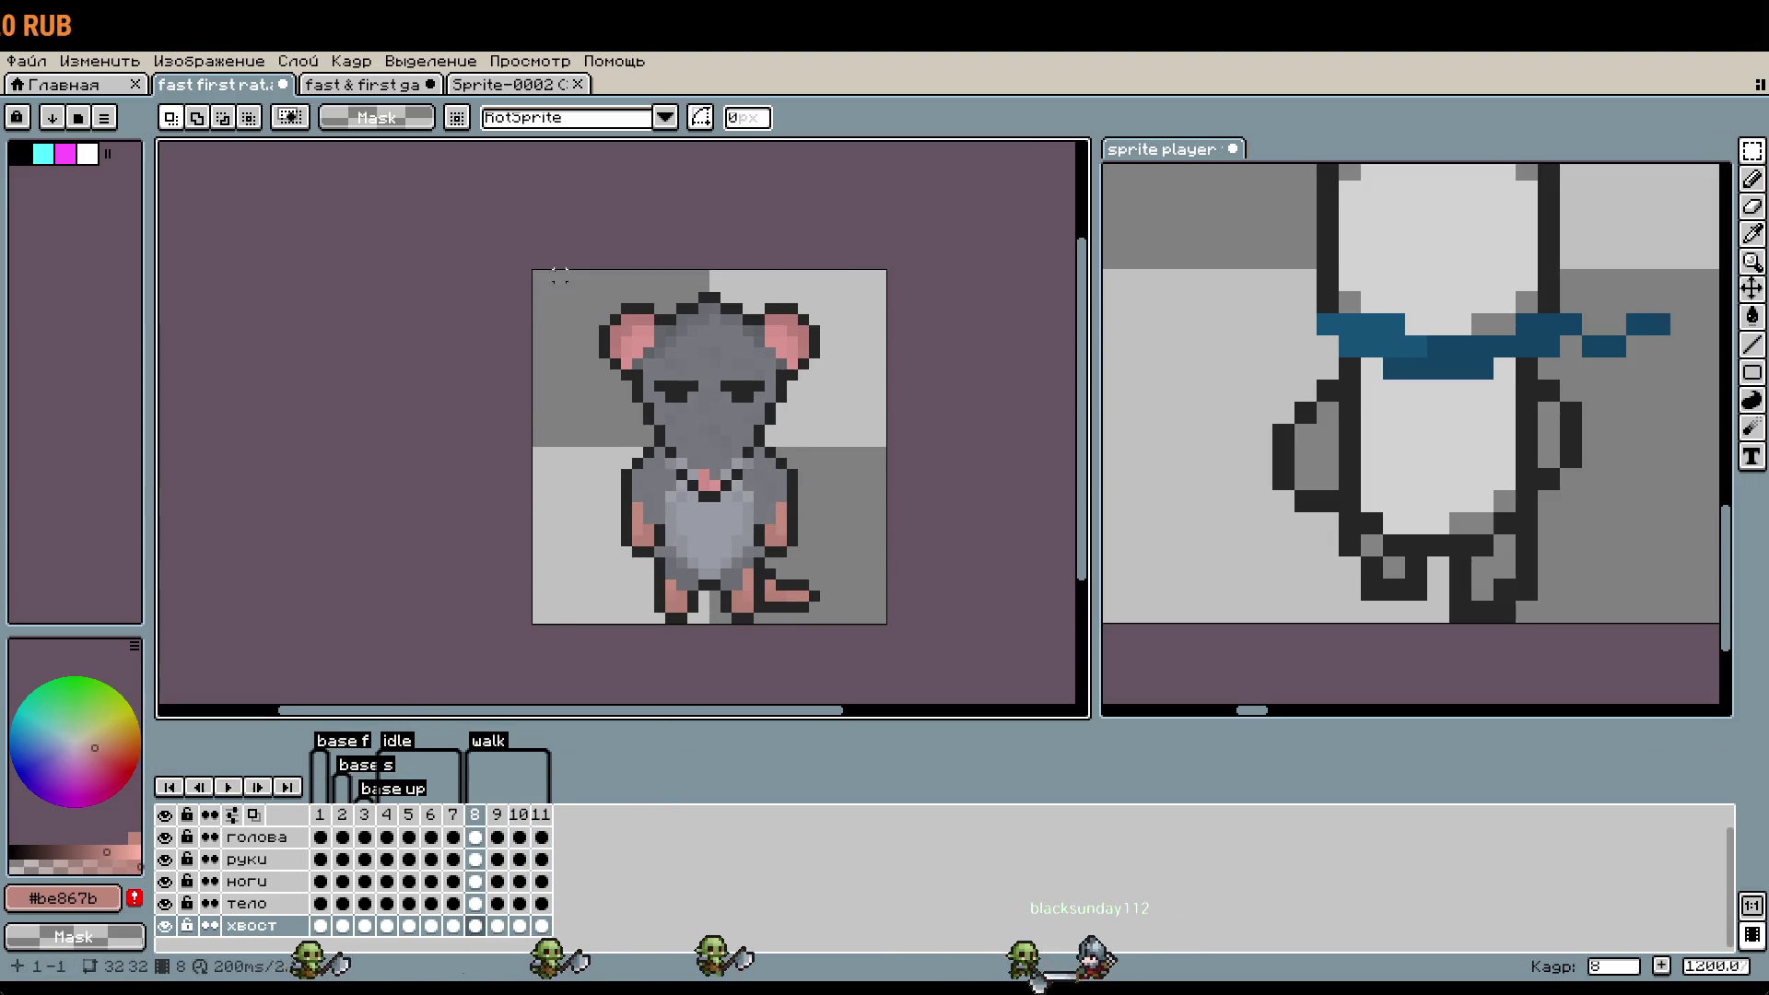
left_click(342, 814)
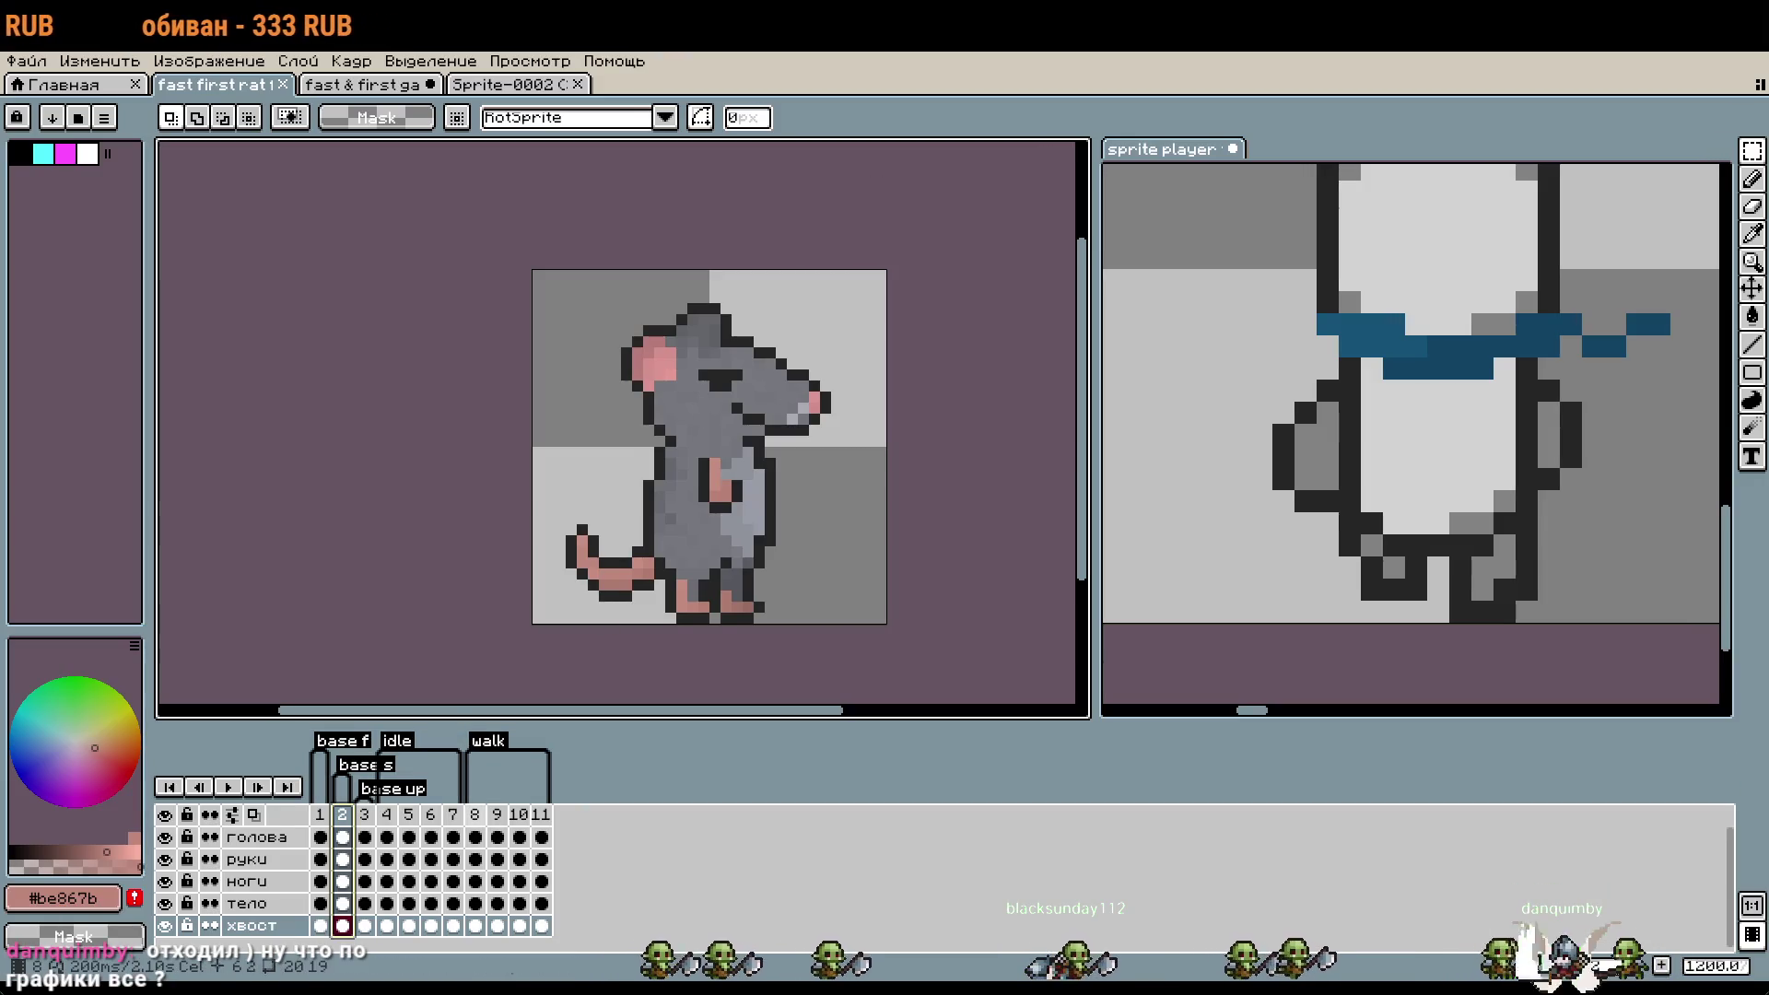
- Go to walk frame 8 with the front-facing rat
left_click(475, 814)
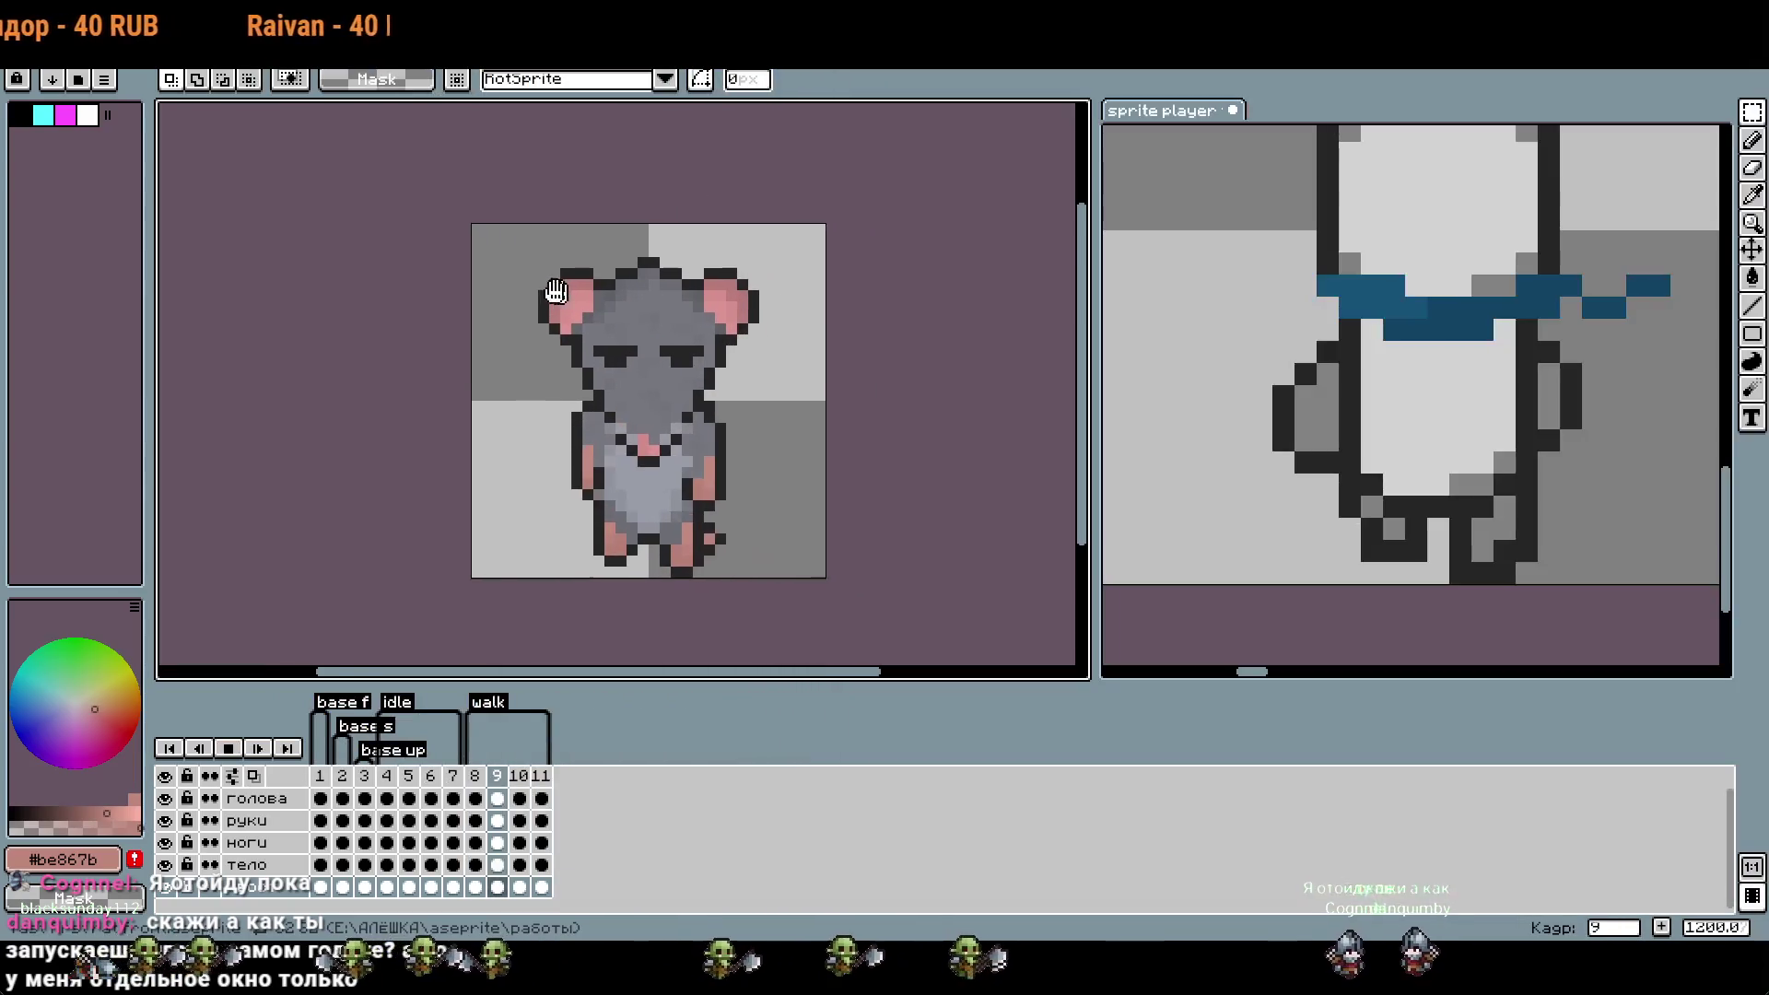
left_click_drag(555, 291, 430, 295)
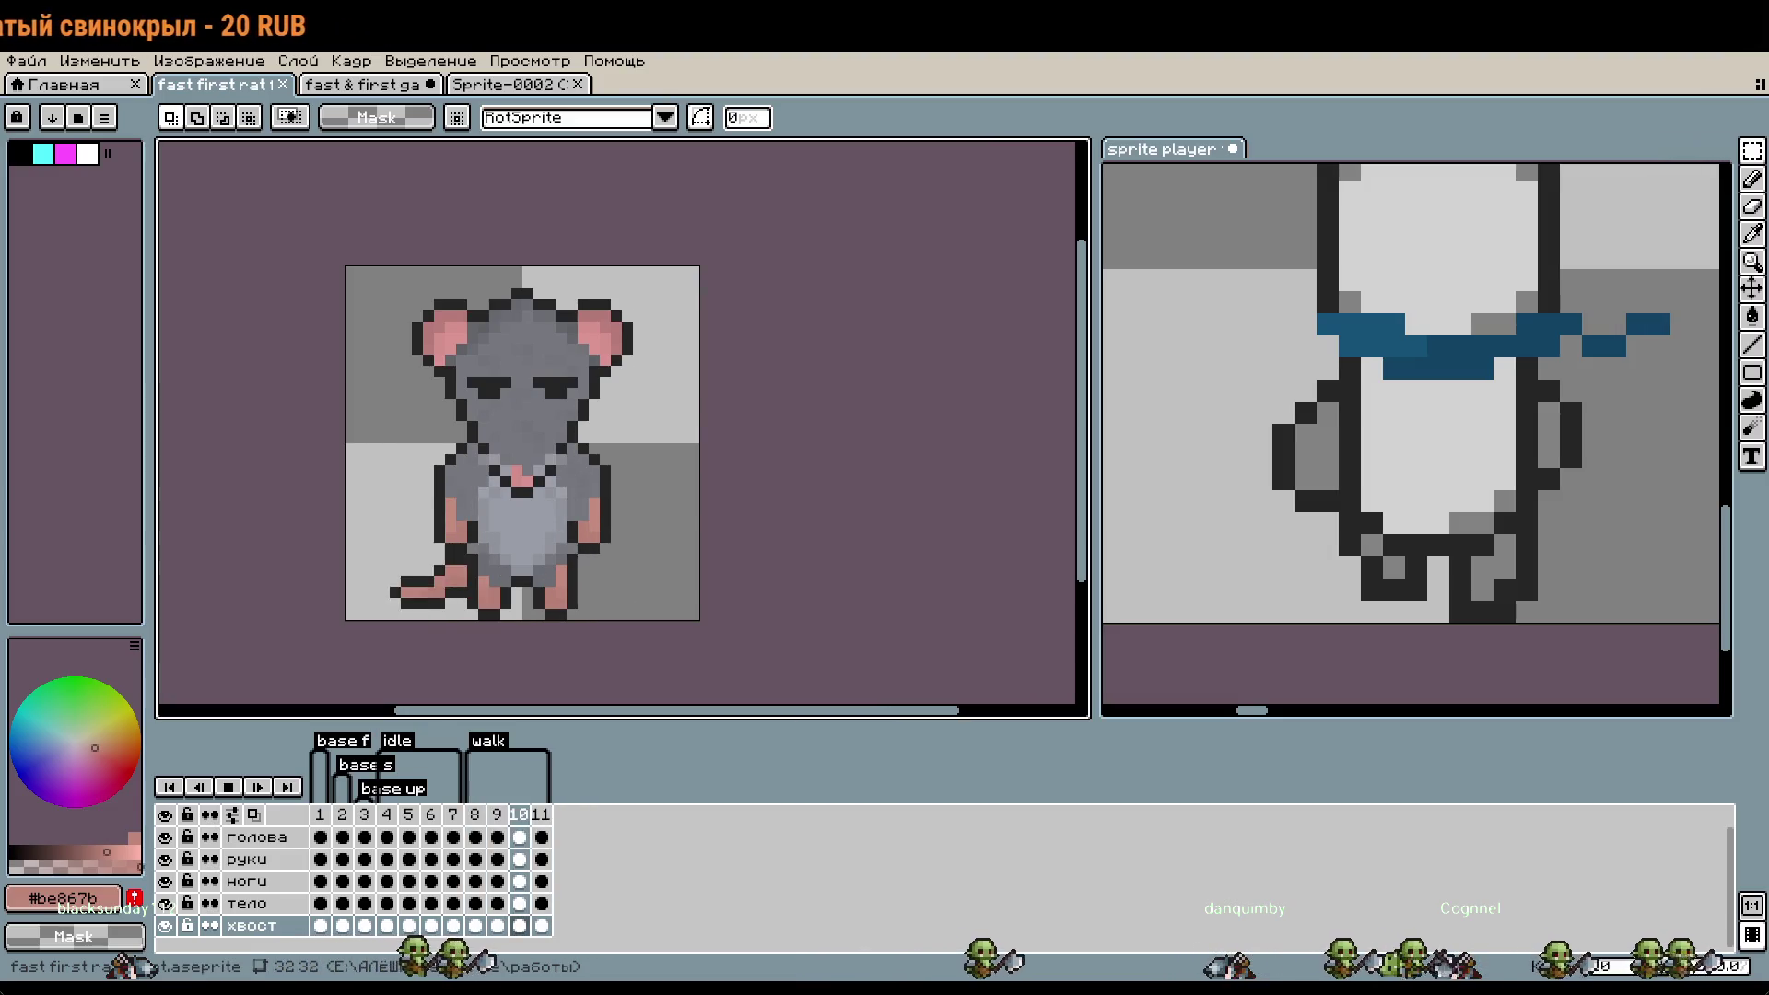
- Center the rat in view and stop playback on frame 2
left_click_drag(760, 447, 810, 442)
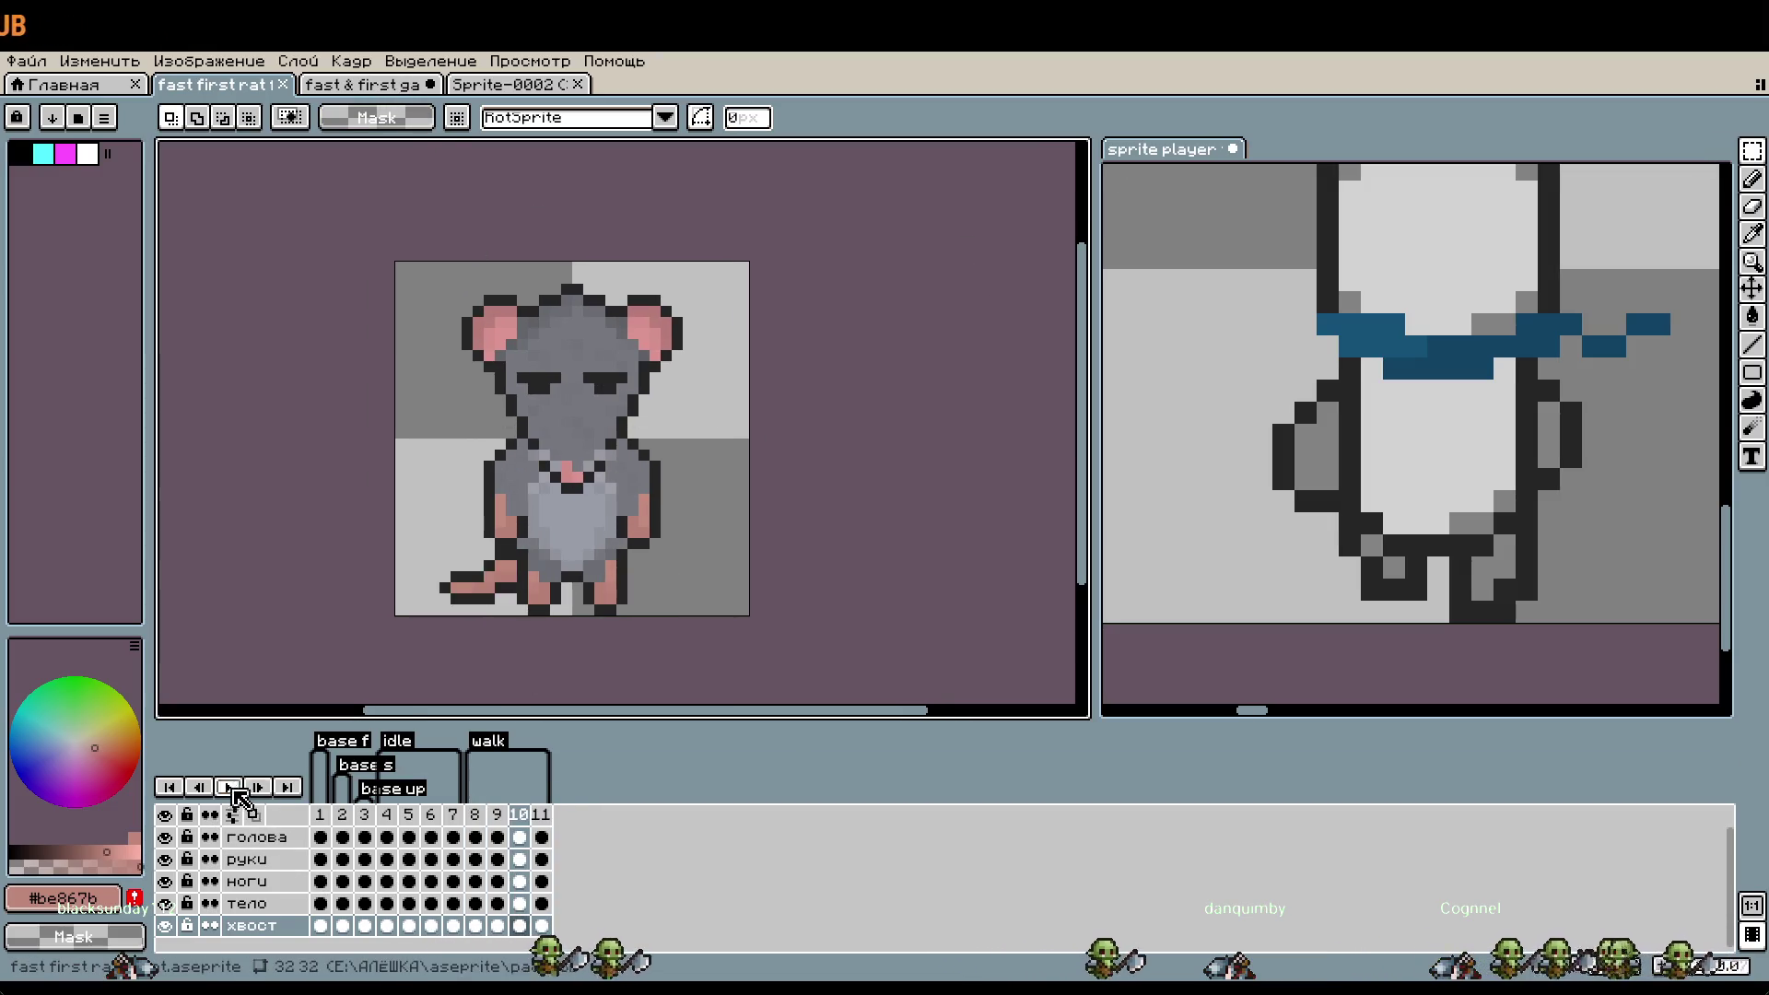
left_click(342, 814)
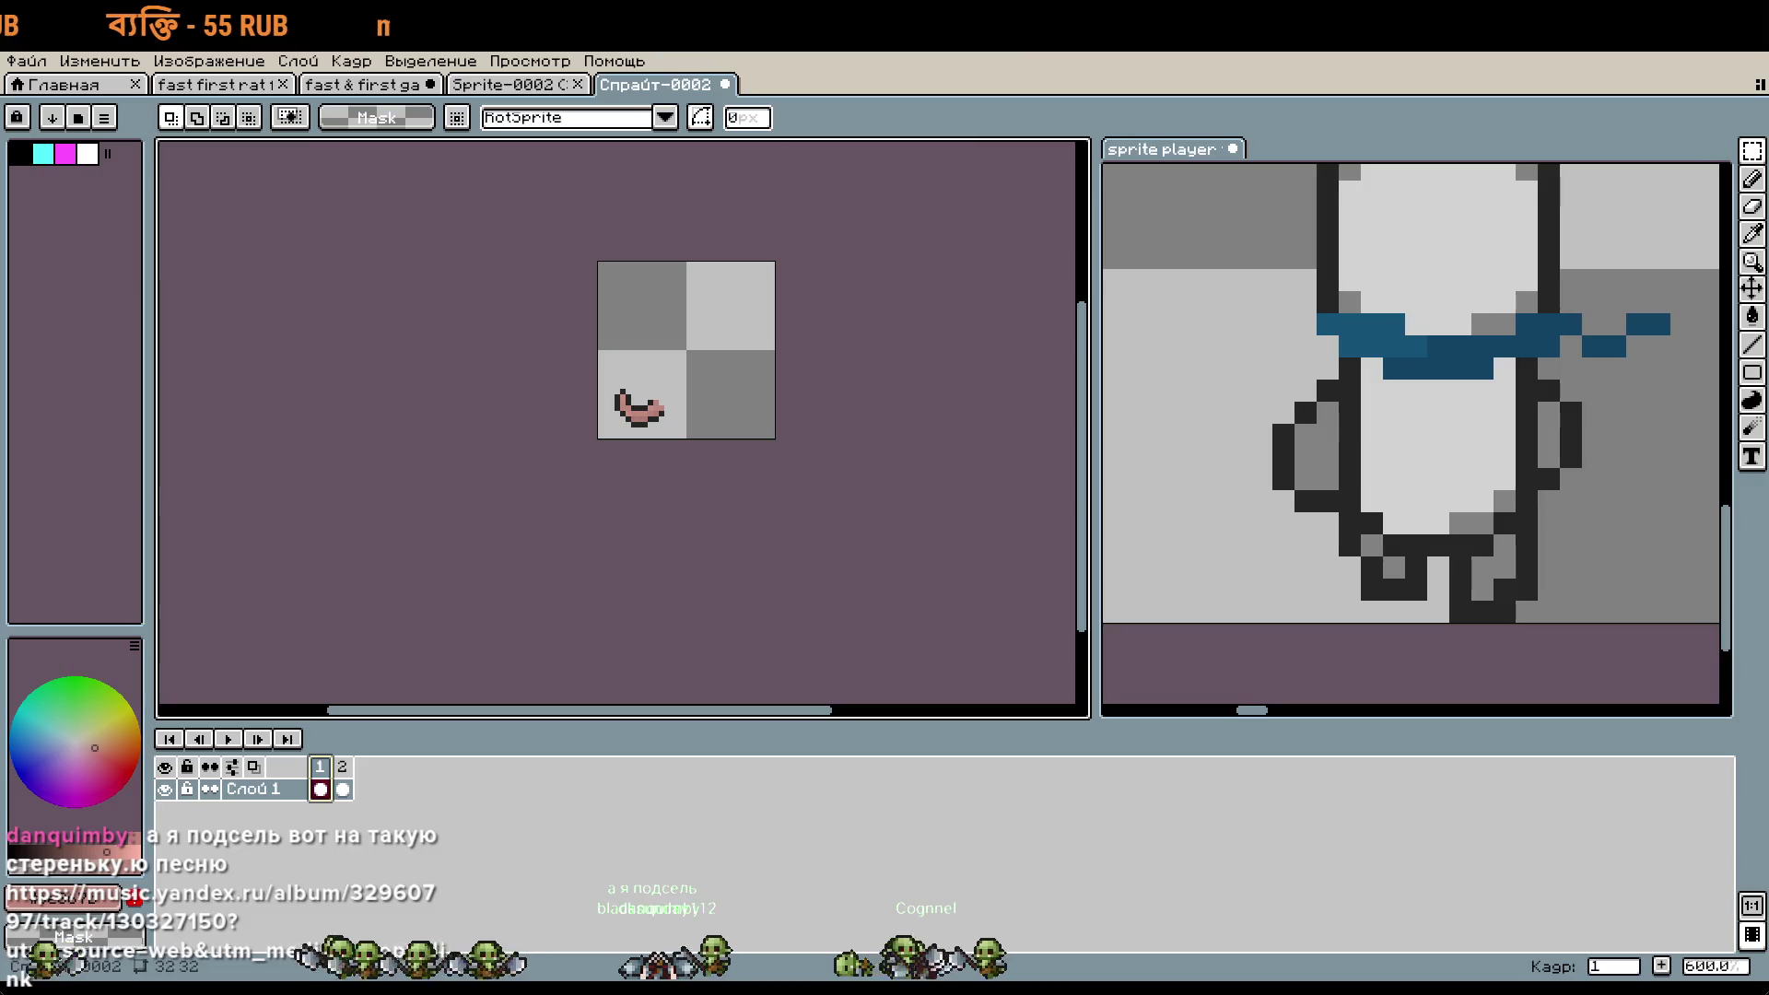
- Pan the canvas and switch to the Спрайт-0002 document
left_click_drag(760, 441, 861, 527)
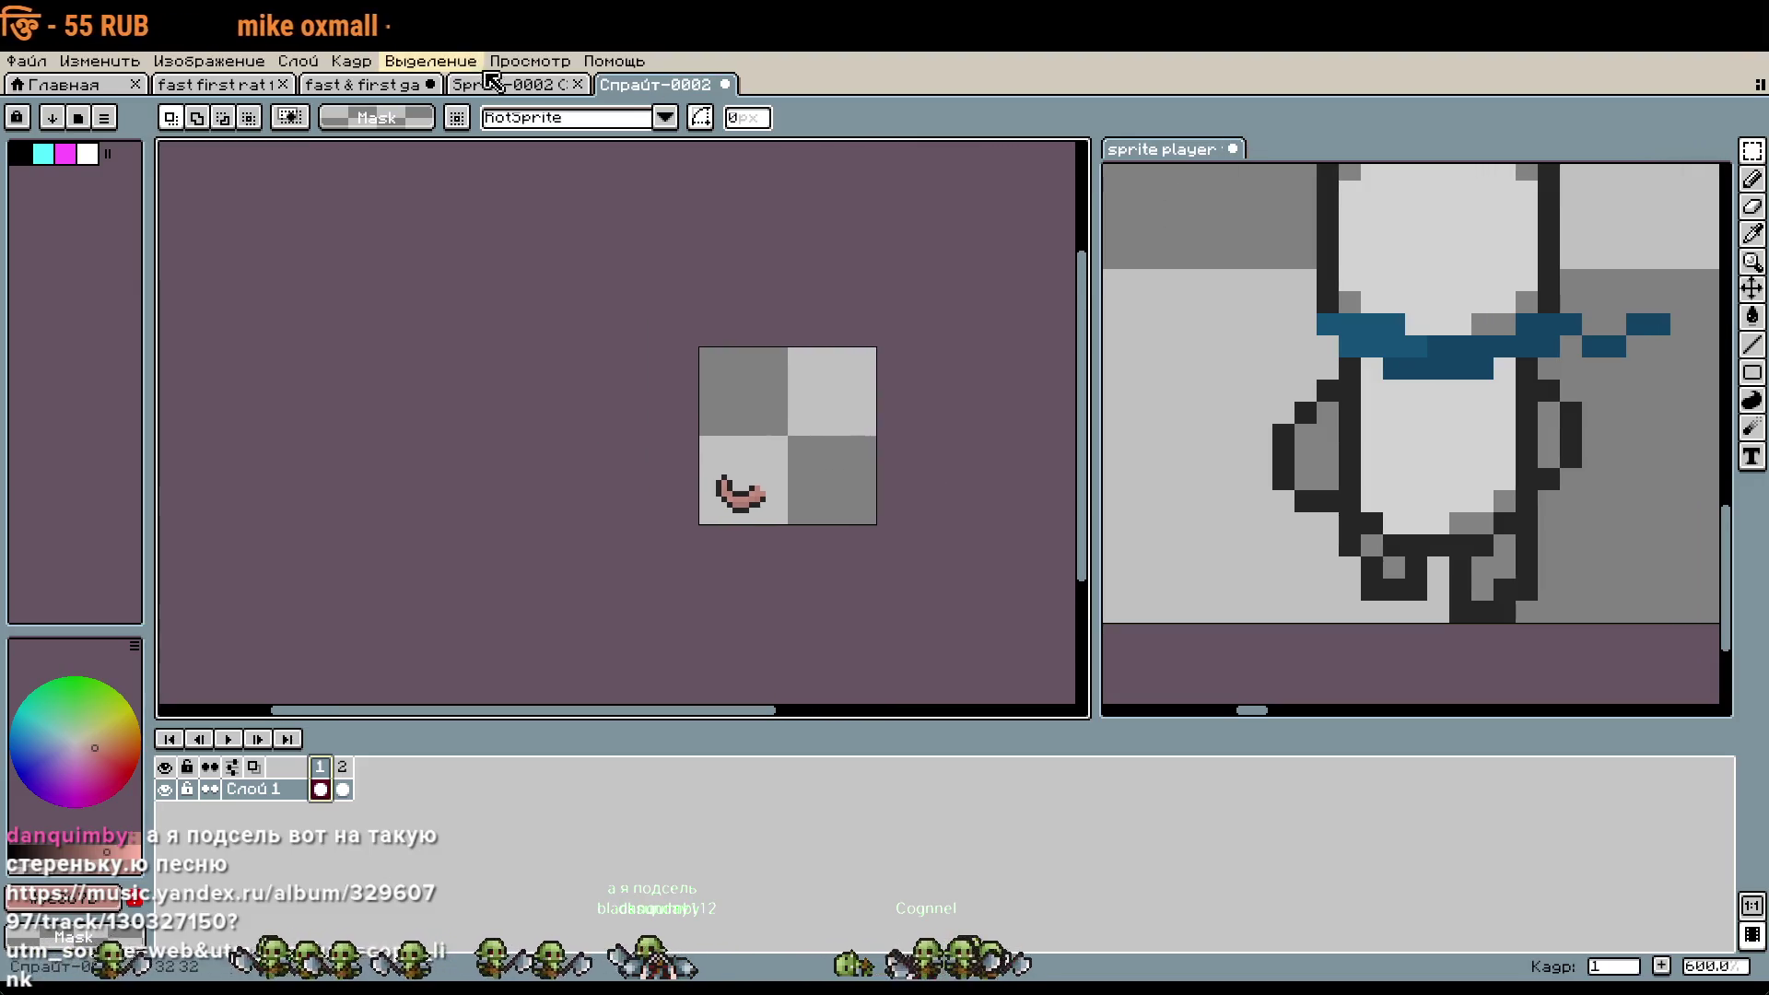
left_click(509, 90)
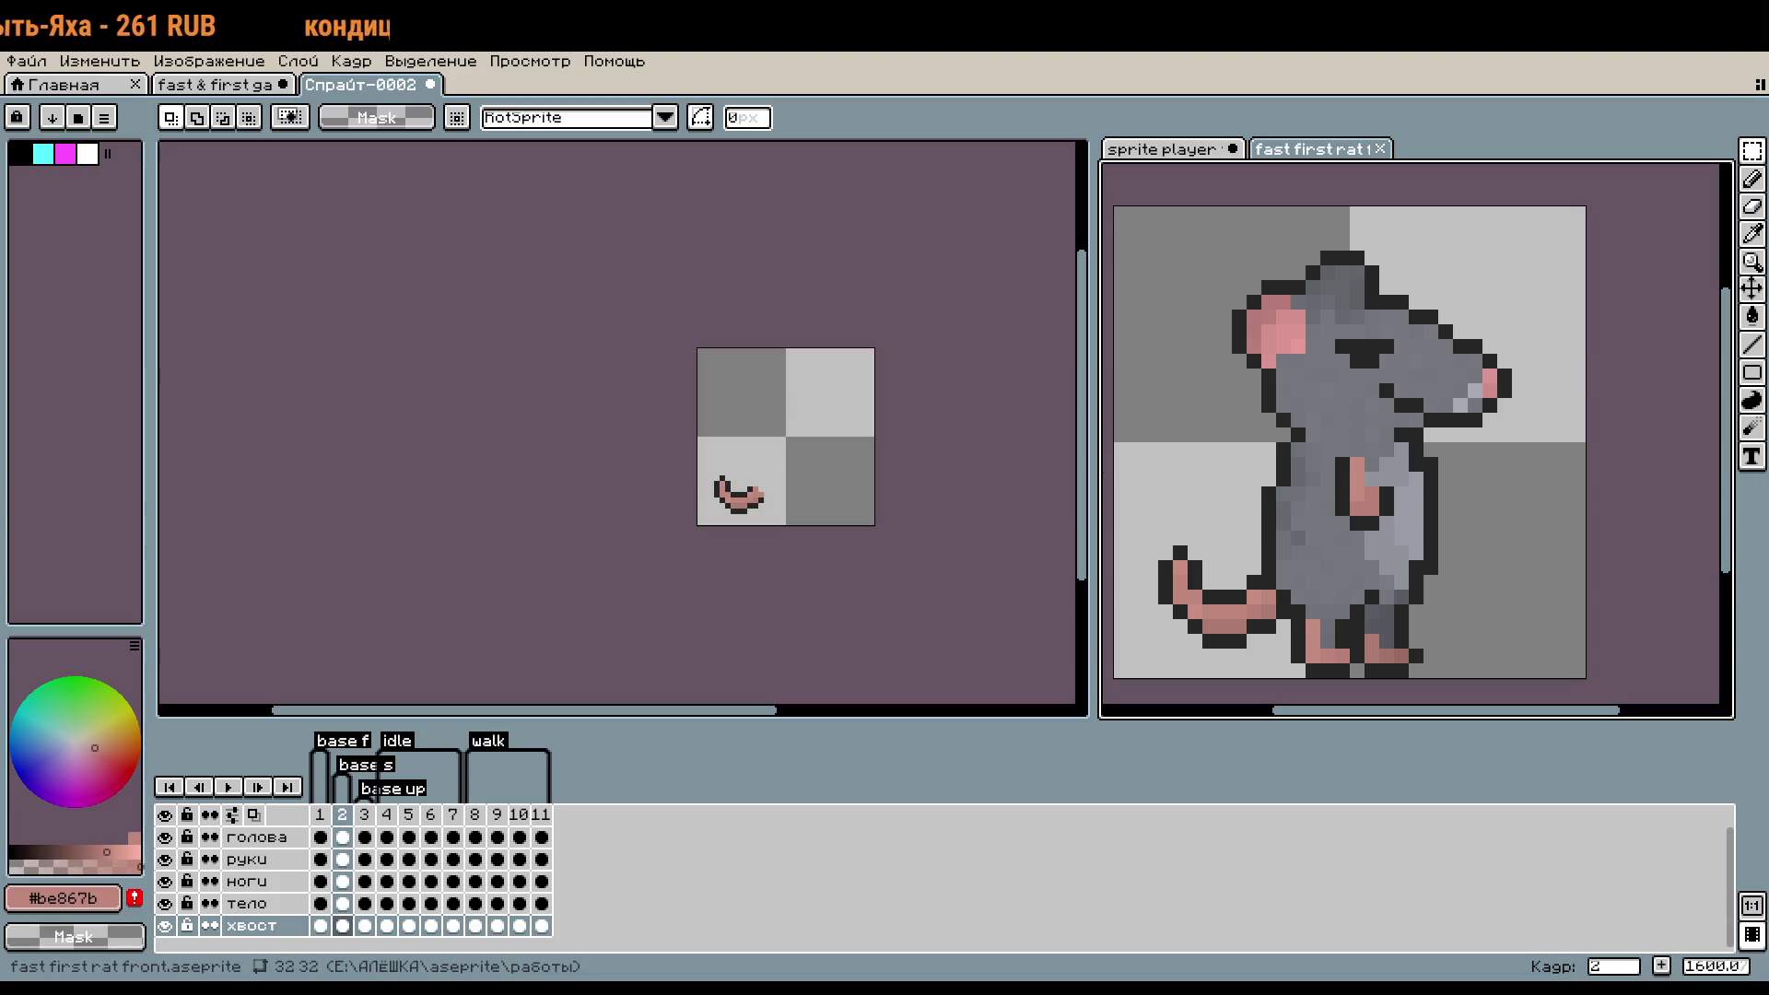
- Zoom and pan the tail sketch, compare with the rat document, then select the голова layer
left_click(940, 525)
scroll(807, 507, "up", 2)
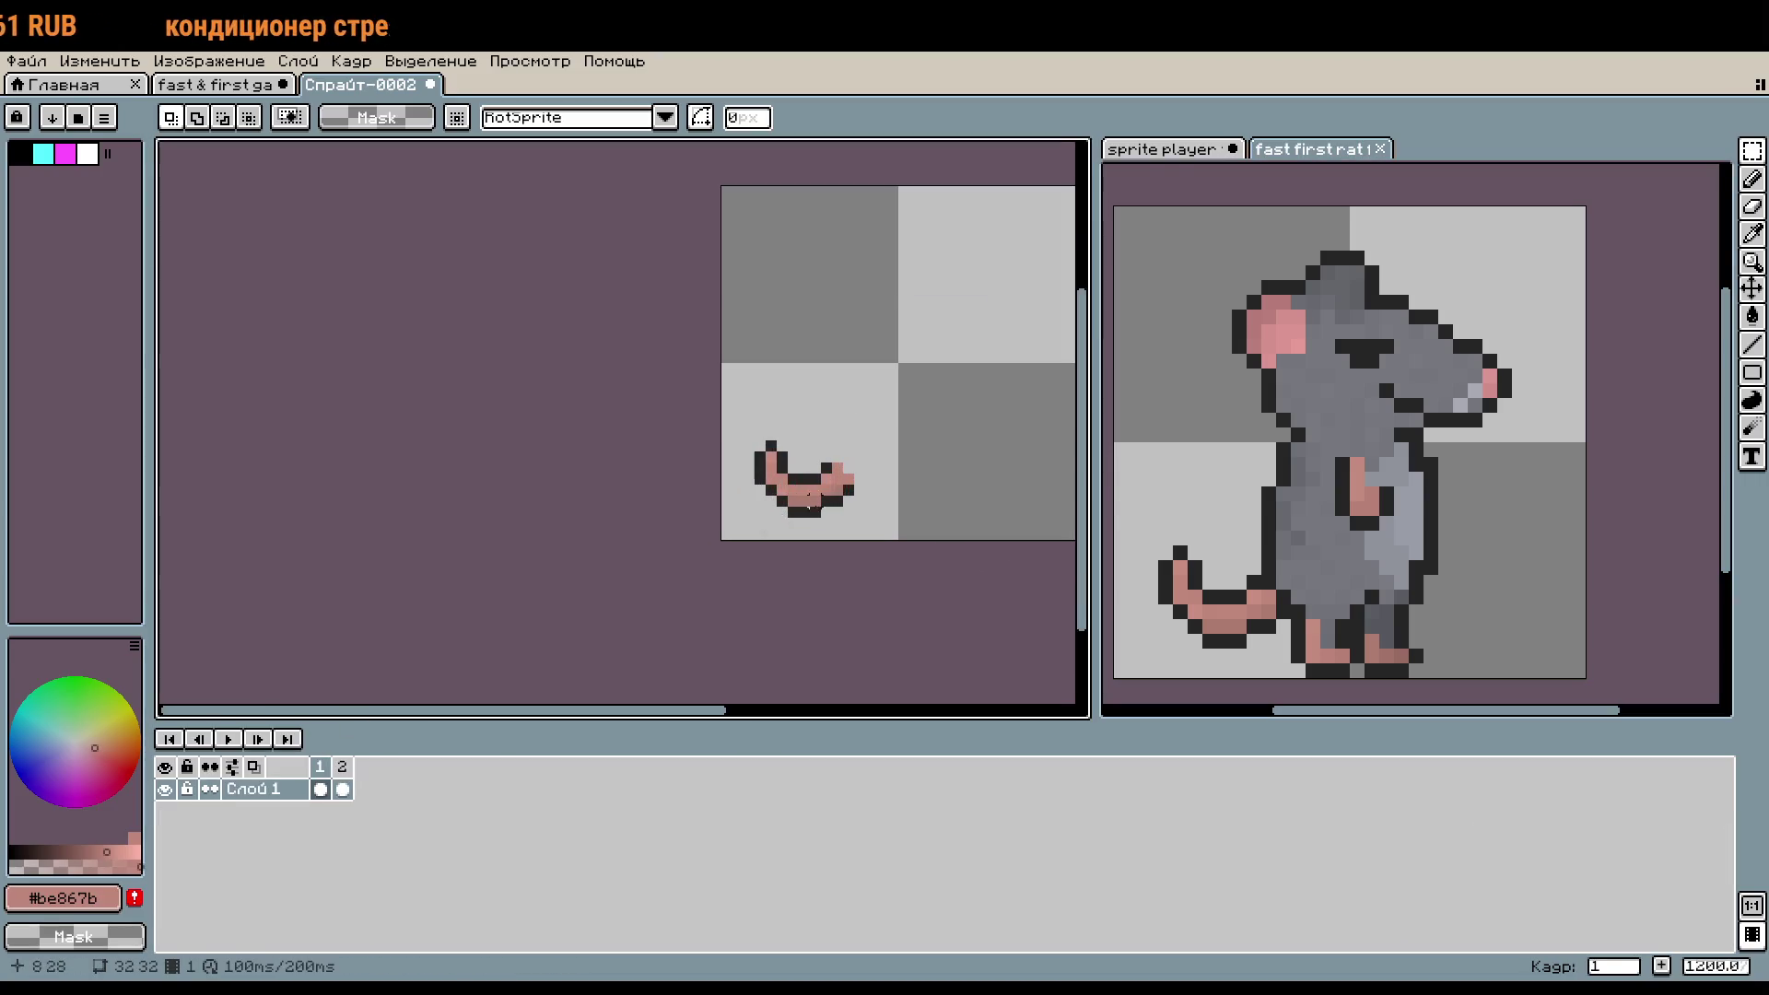
left_click_drag(809, 502, 652, 572)
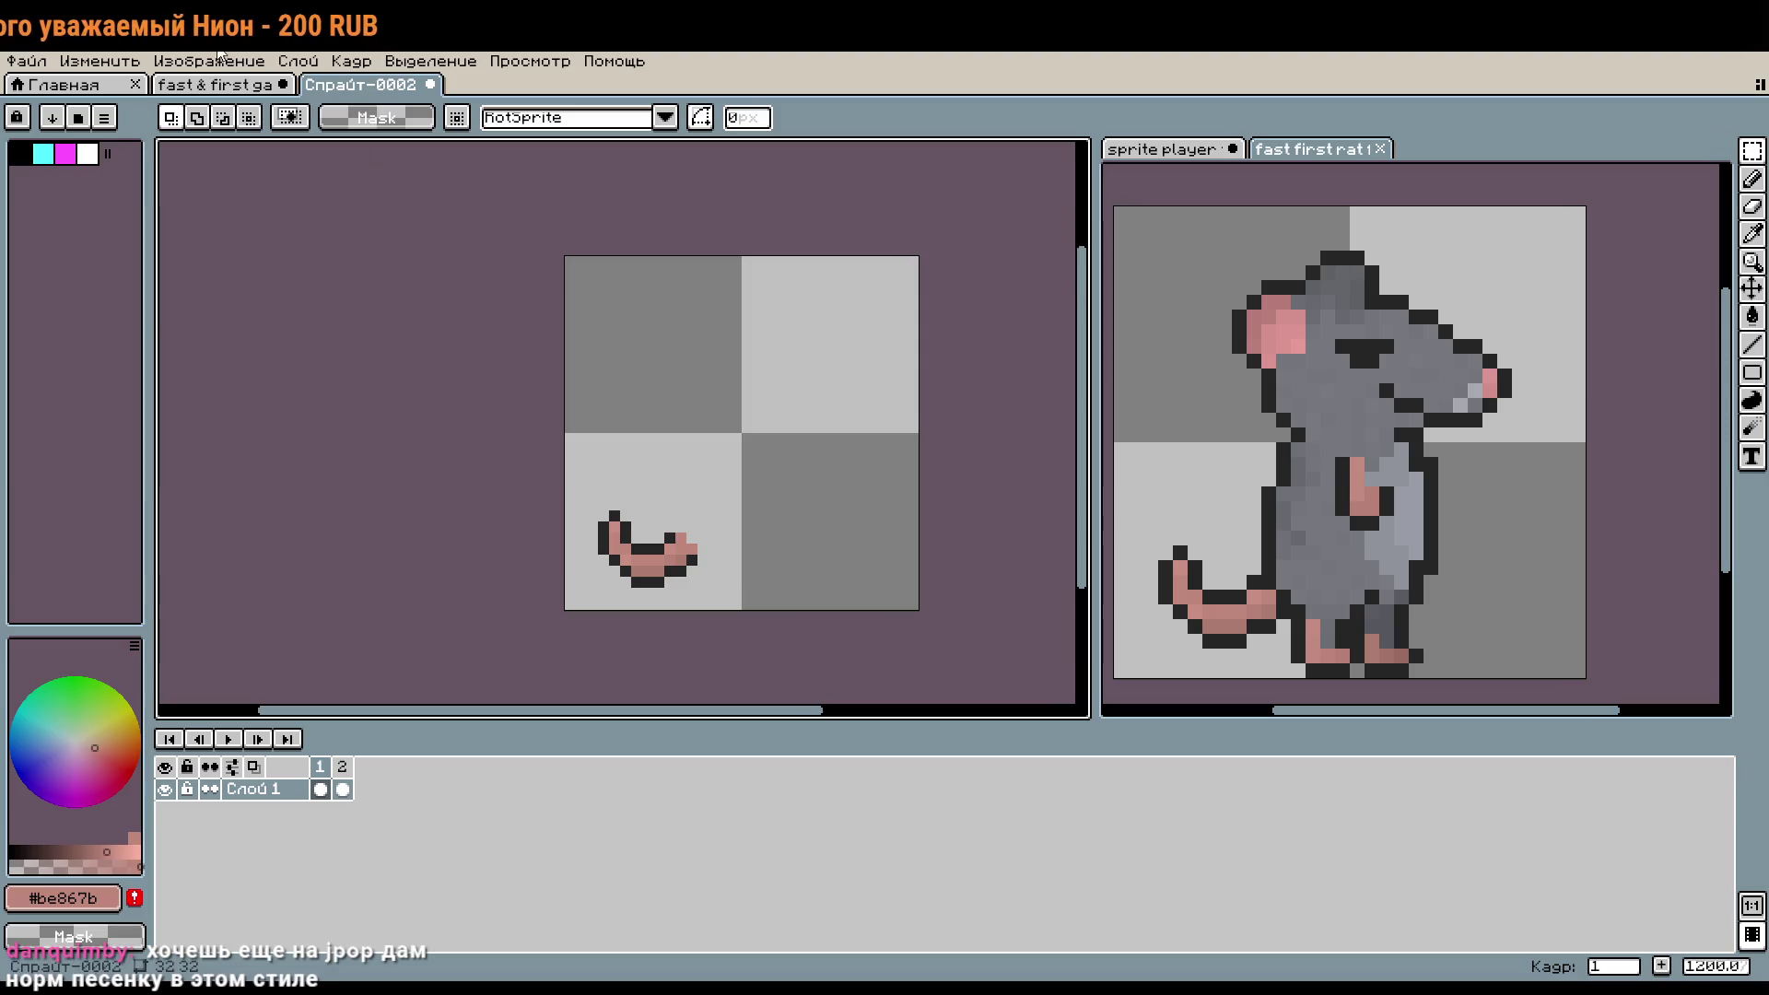
left_click(221, 84)
left_click(368, 84)
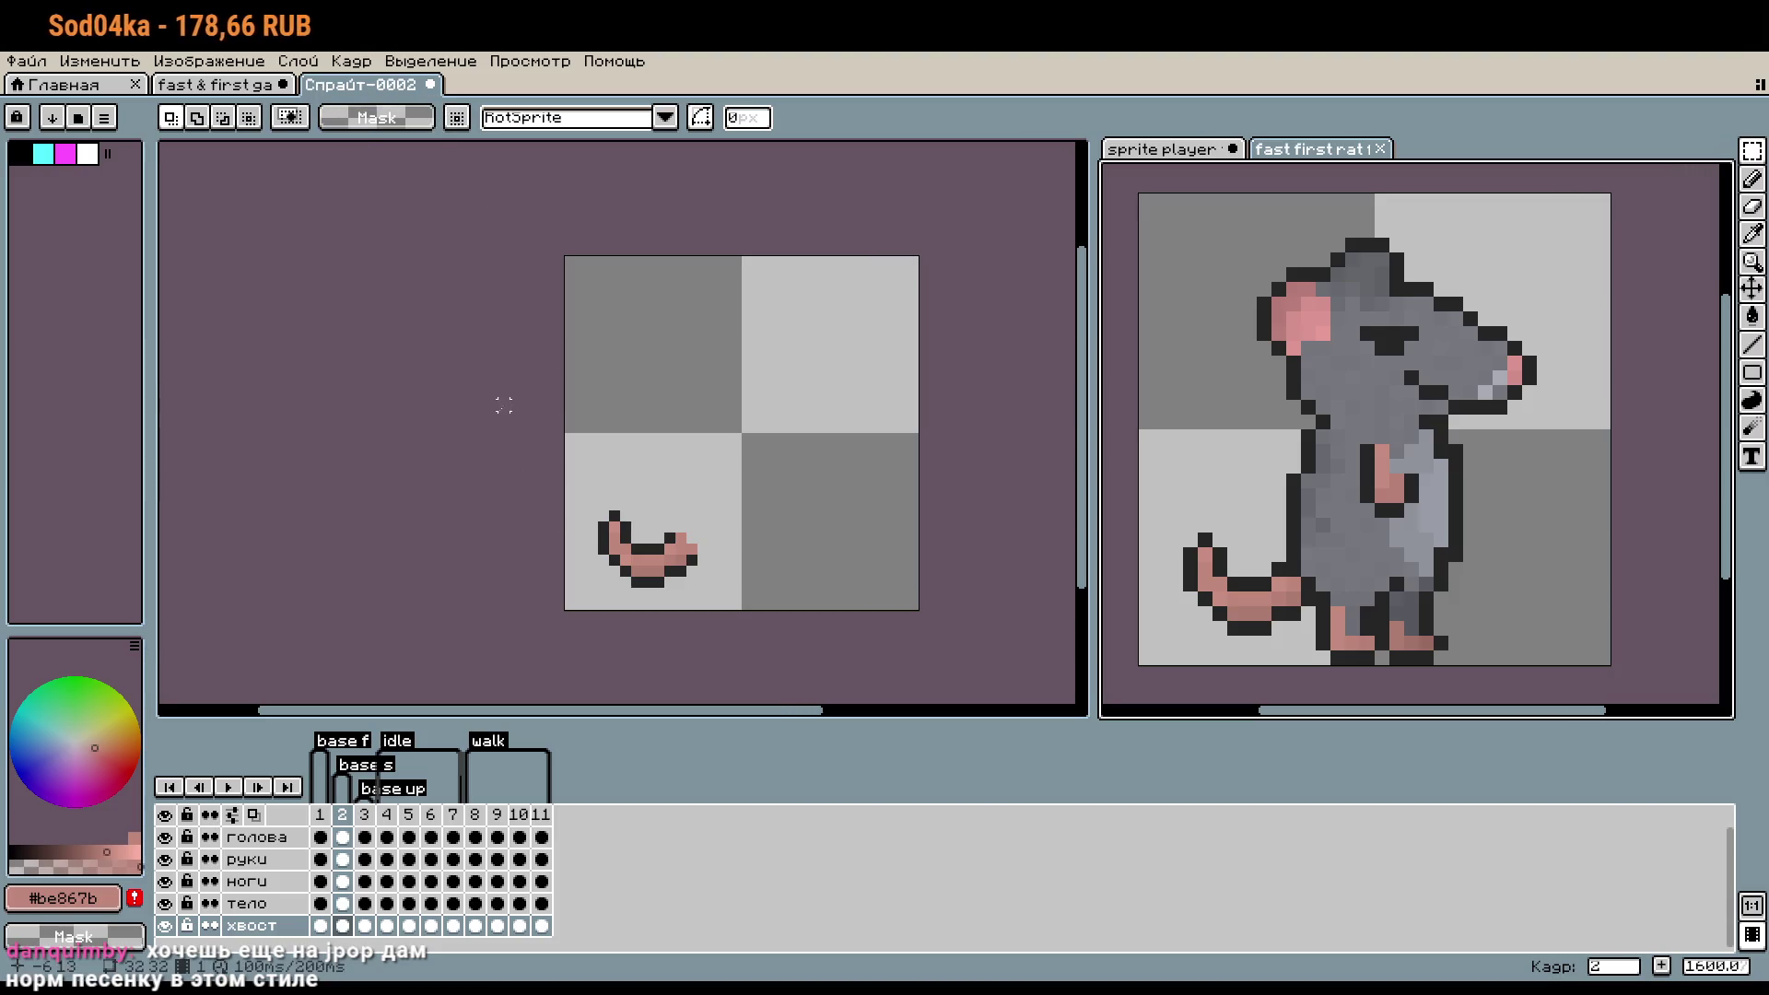
left_click(276, 839)
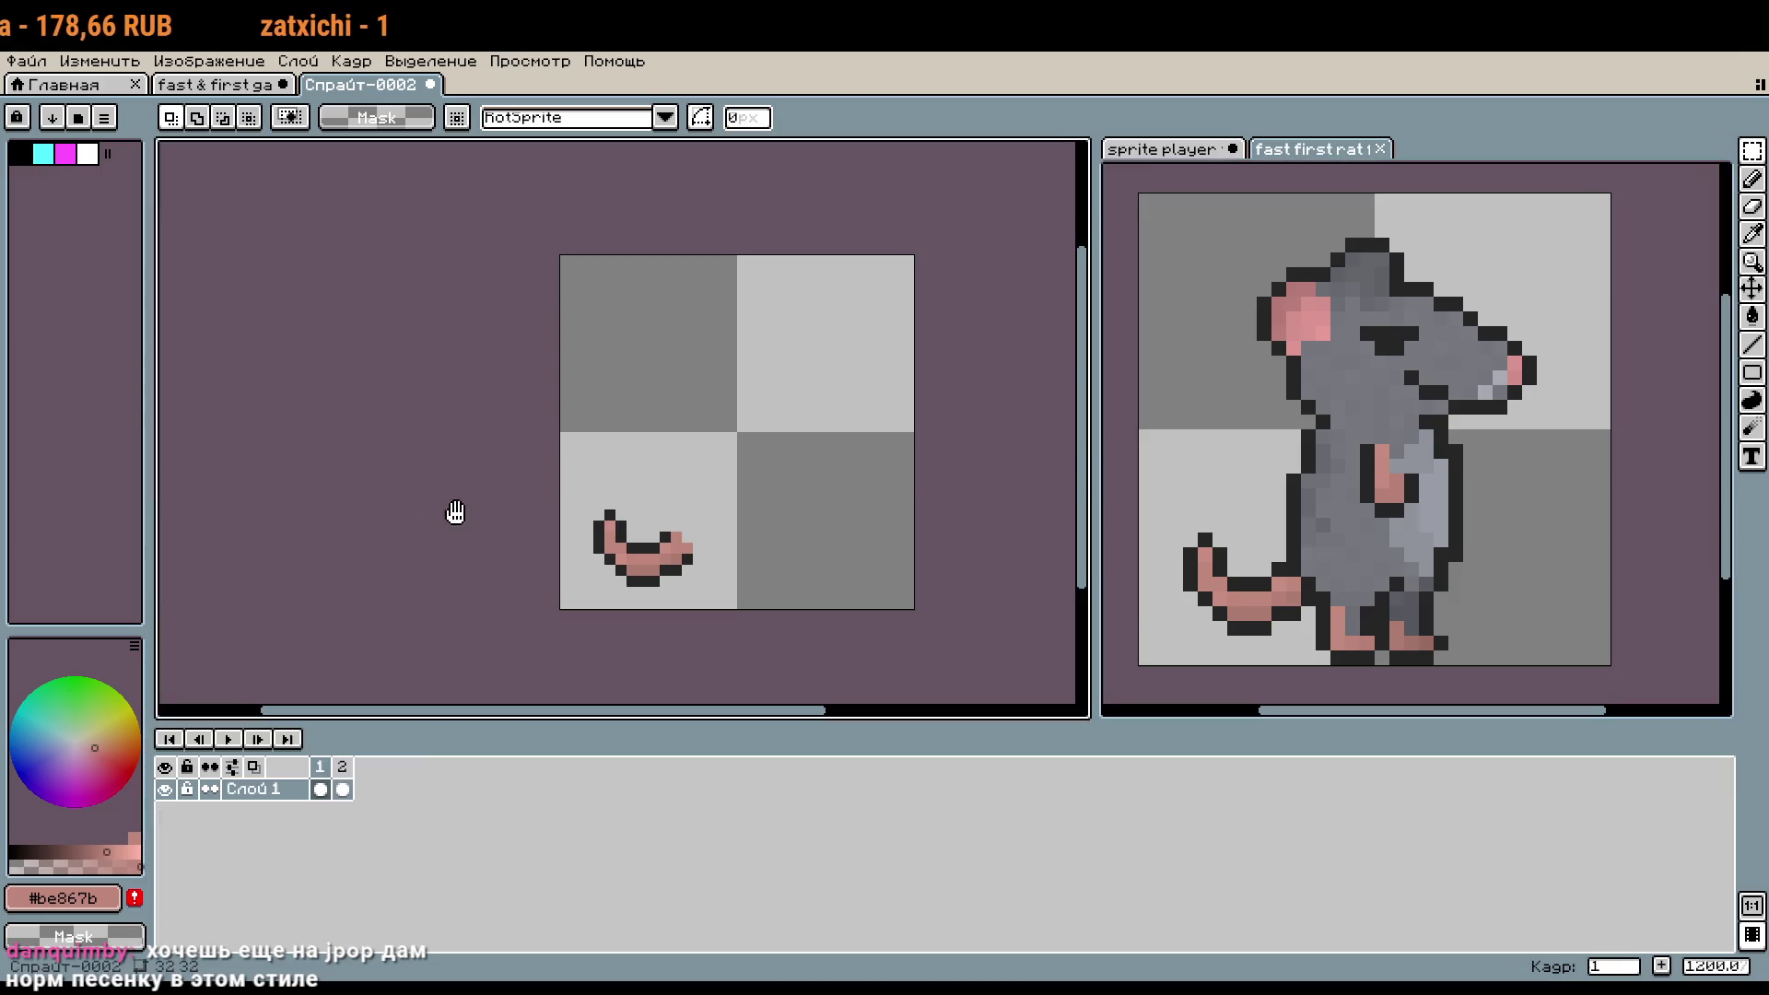
- Rename Слой 1 to голова and add a new empty layer, checking the rat's layer list
double_click(267, 789)
type("голова")
key("Return")
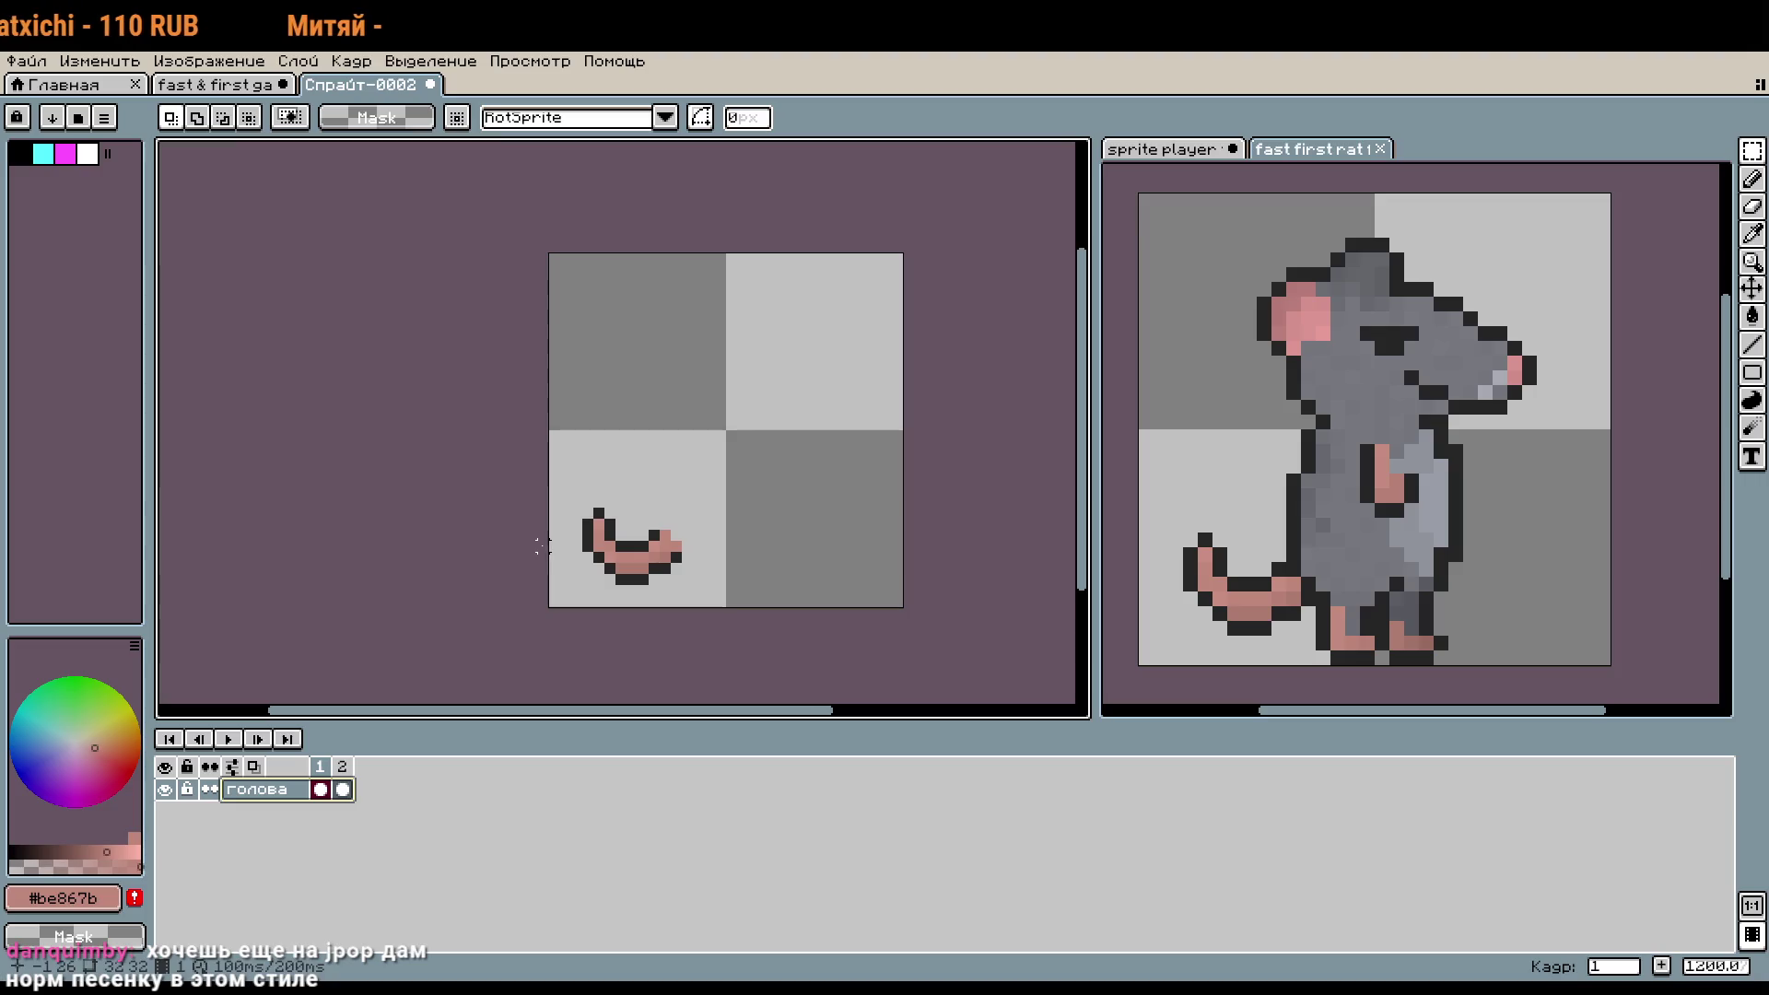
right_click(269, 794)
mouse_move(349, 837)
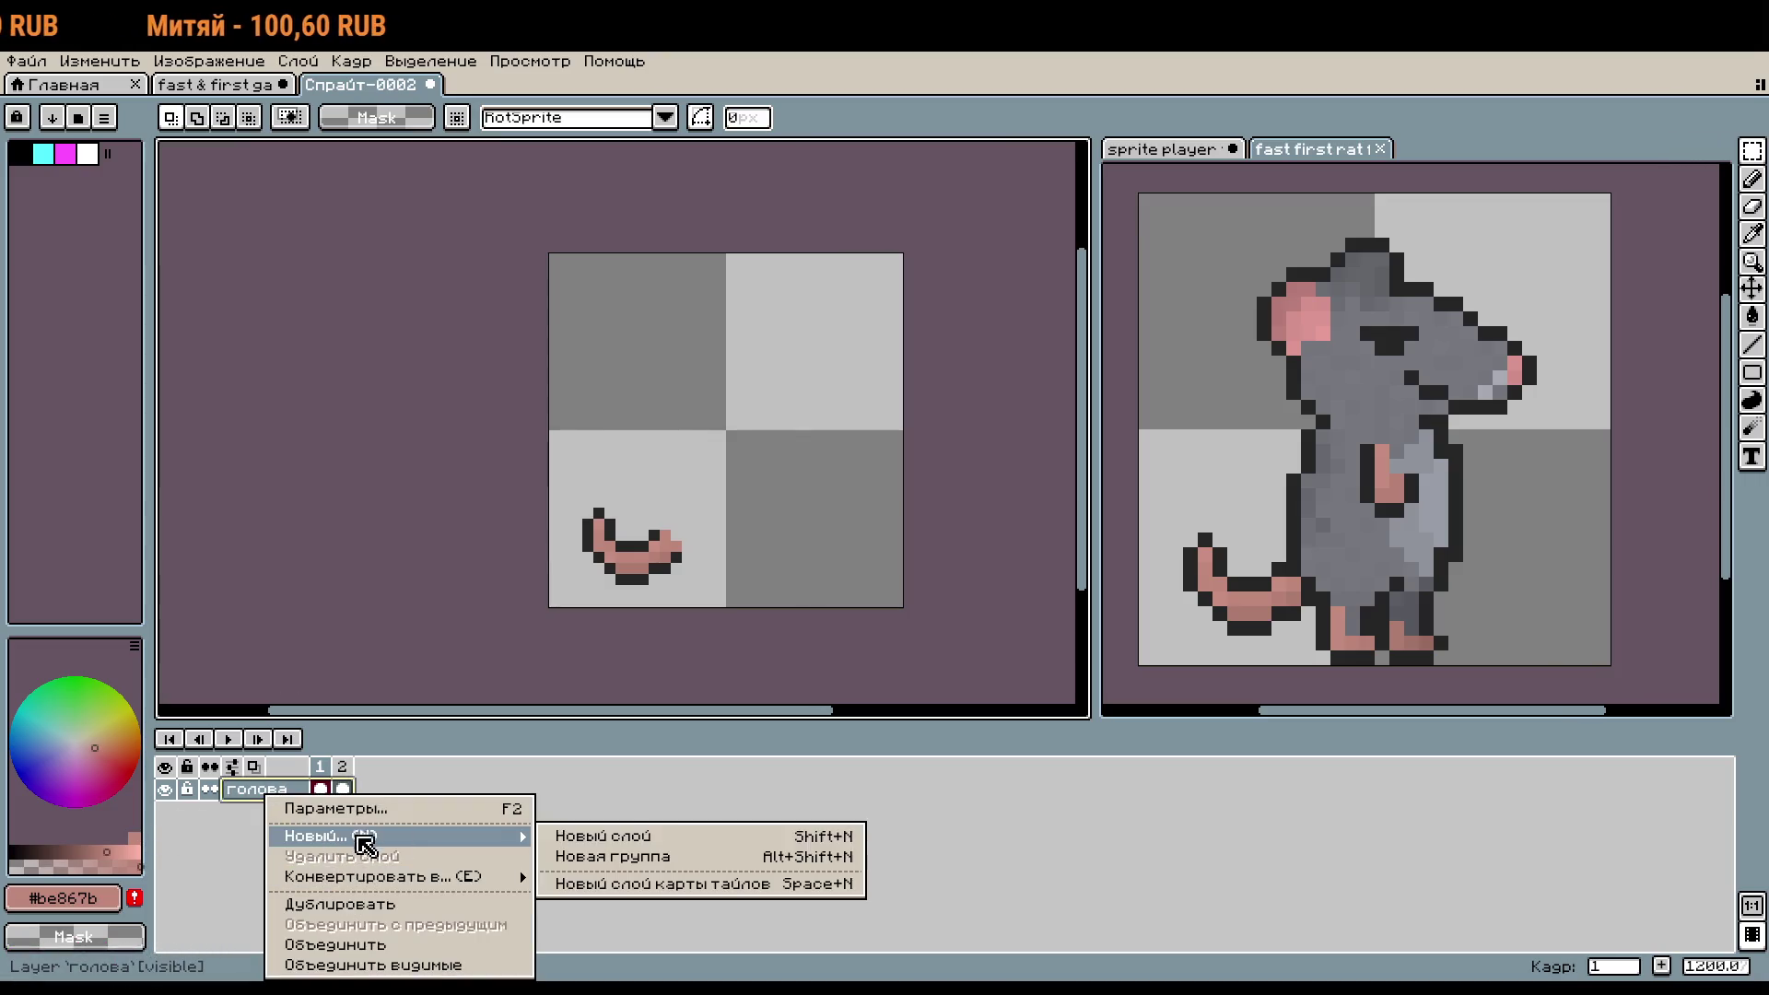
left_click(583, 836)
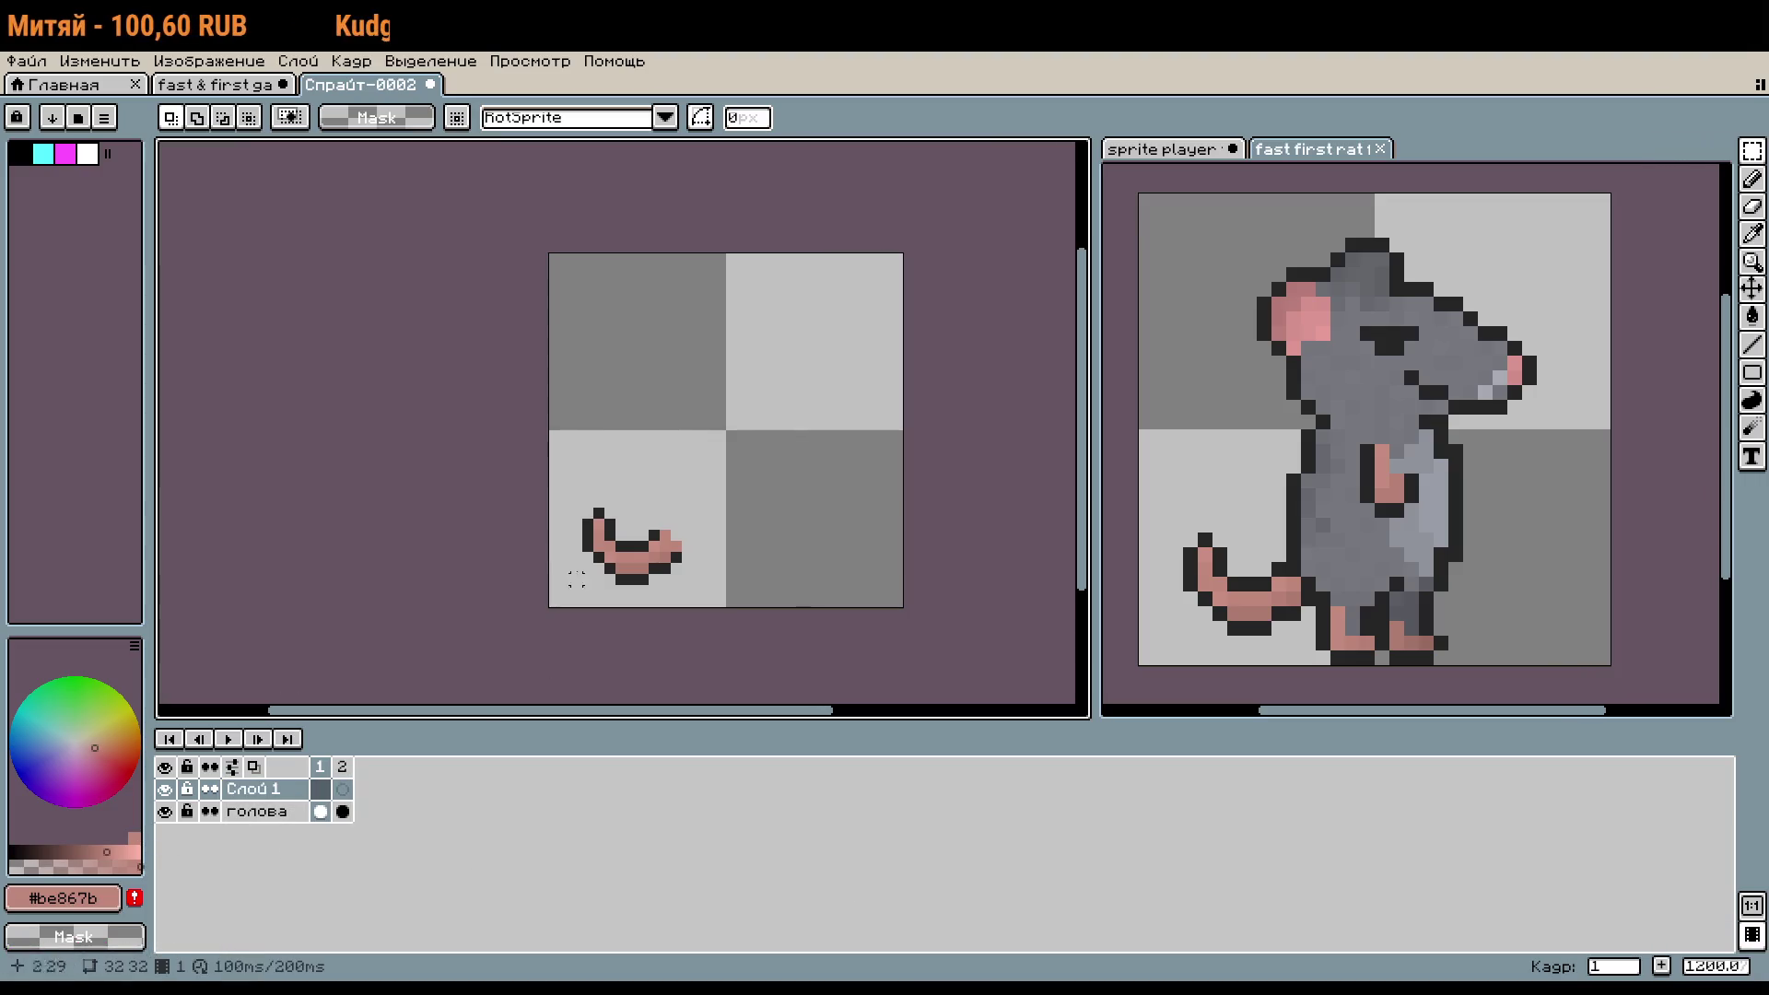
left_click(1602, 421)
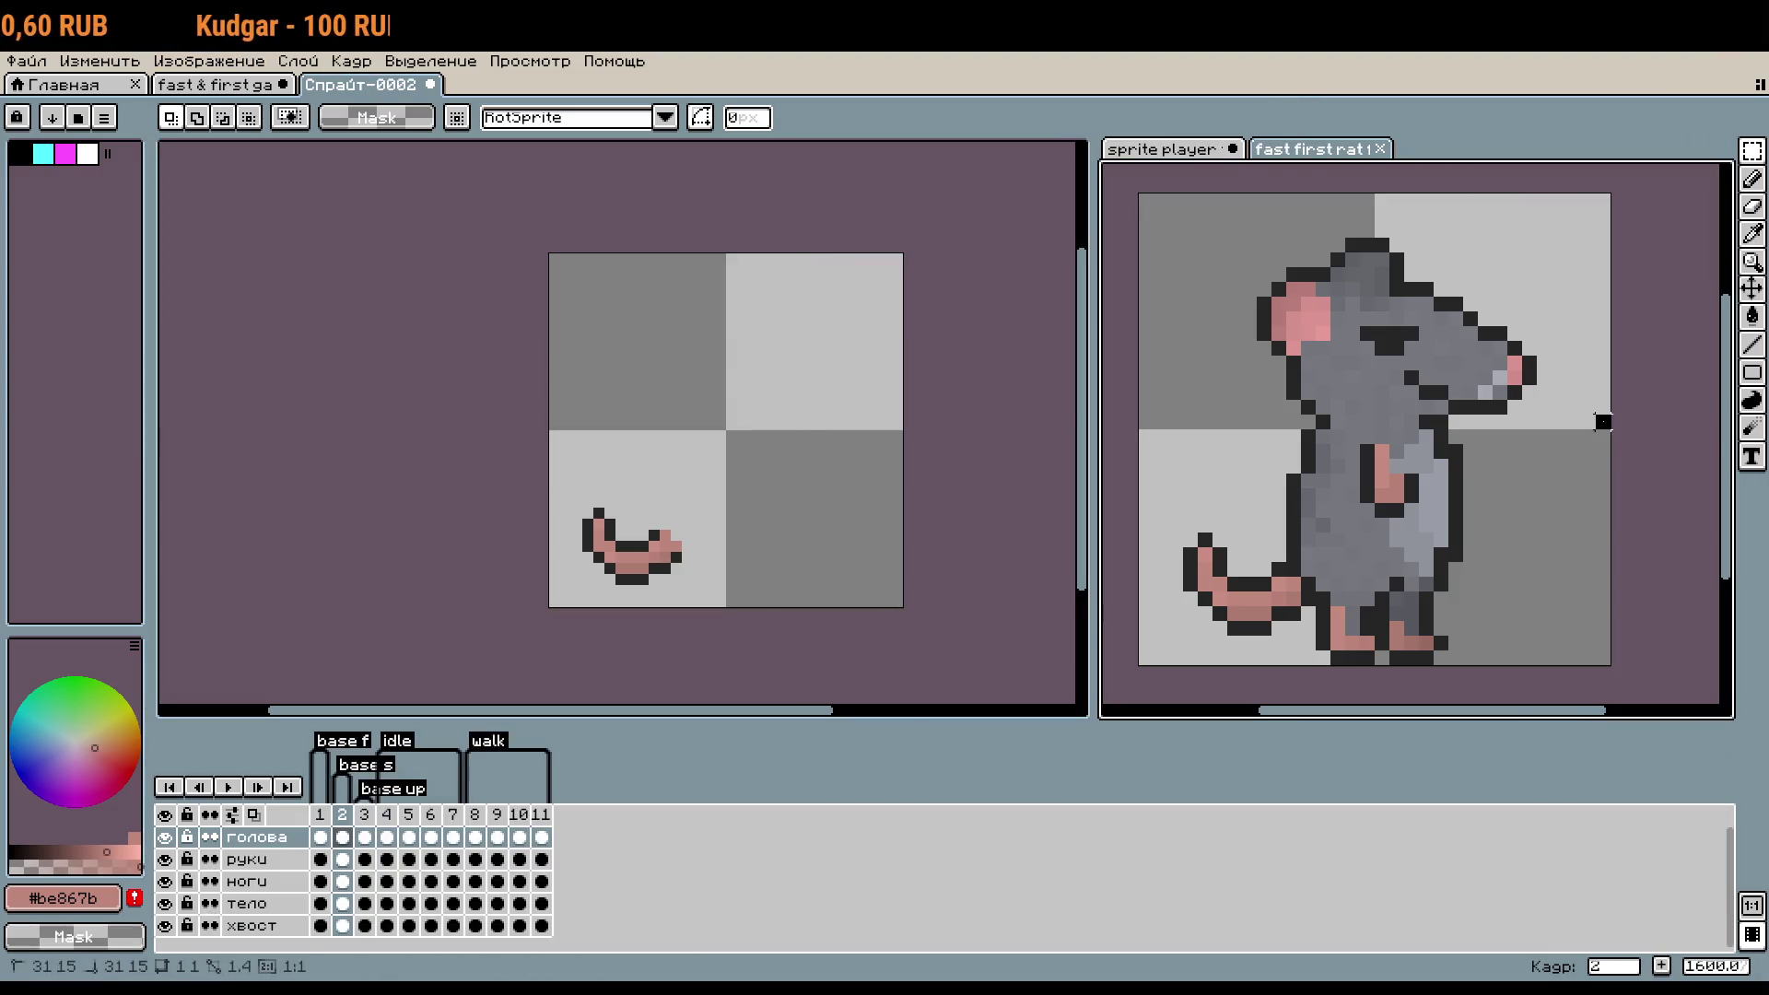
left_click(737, 679)
- Rename the layers to хвост and тело to match the rat sprite
double_click(267, 812)
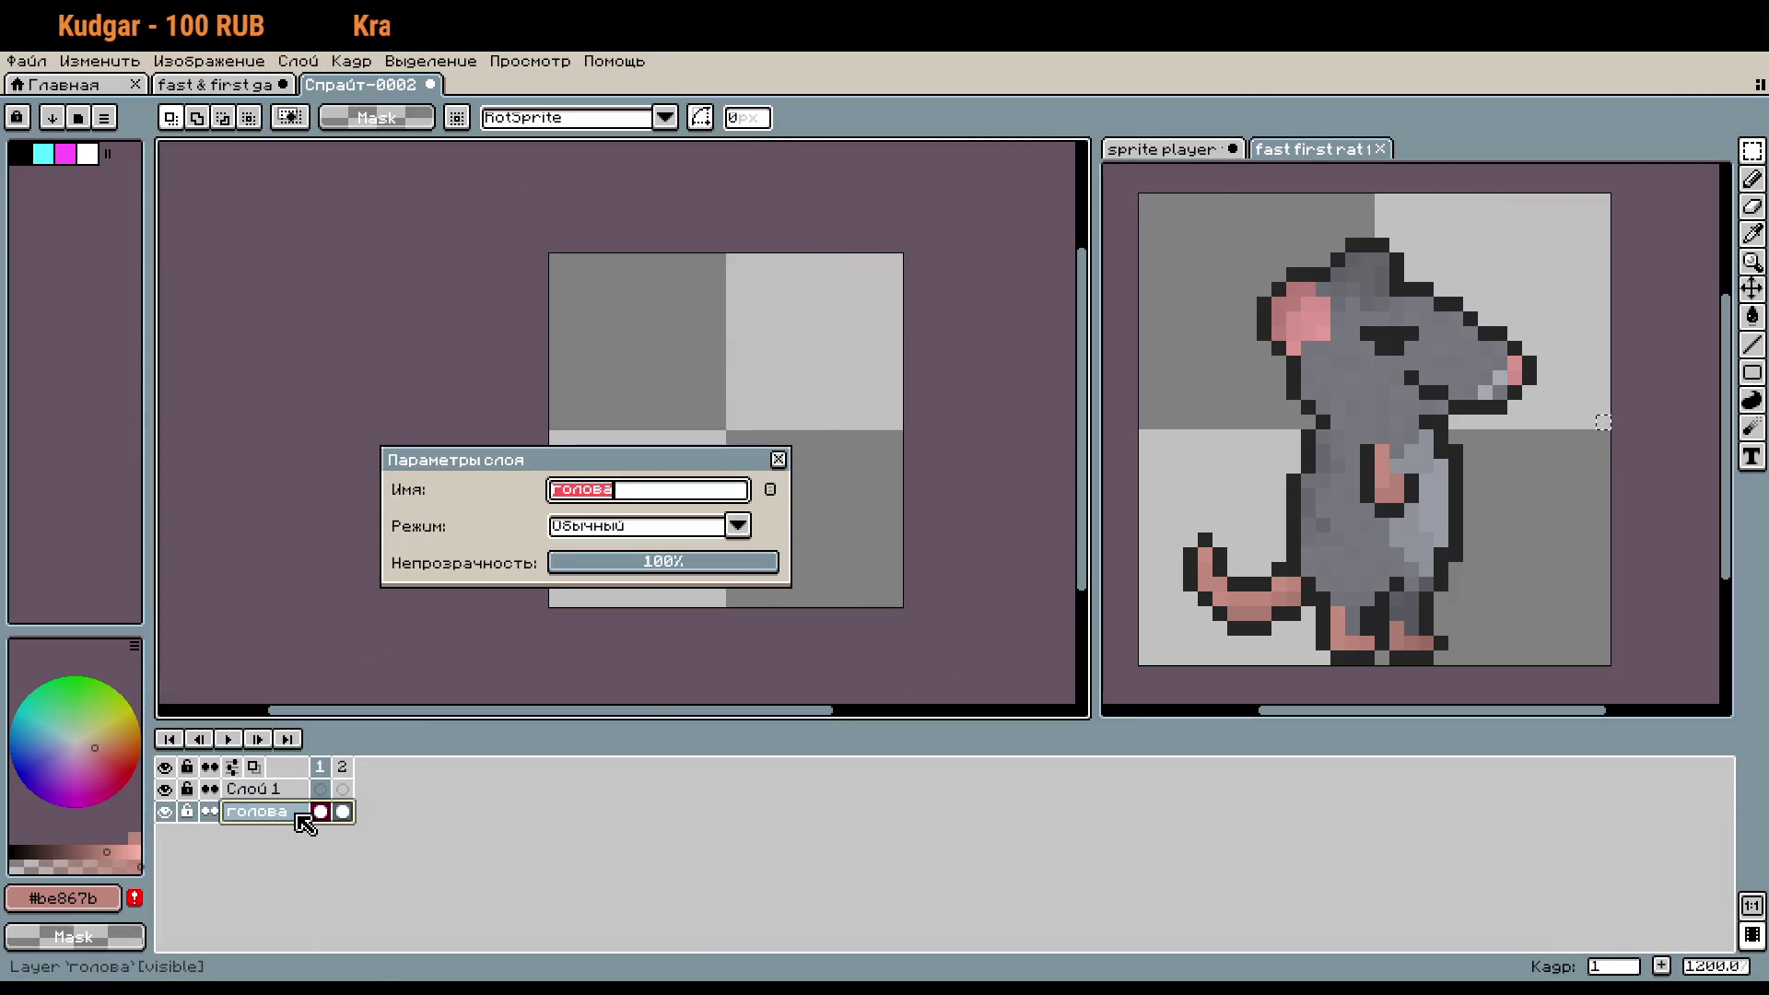
type("хвост")
key("Return")
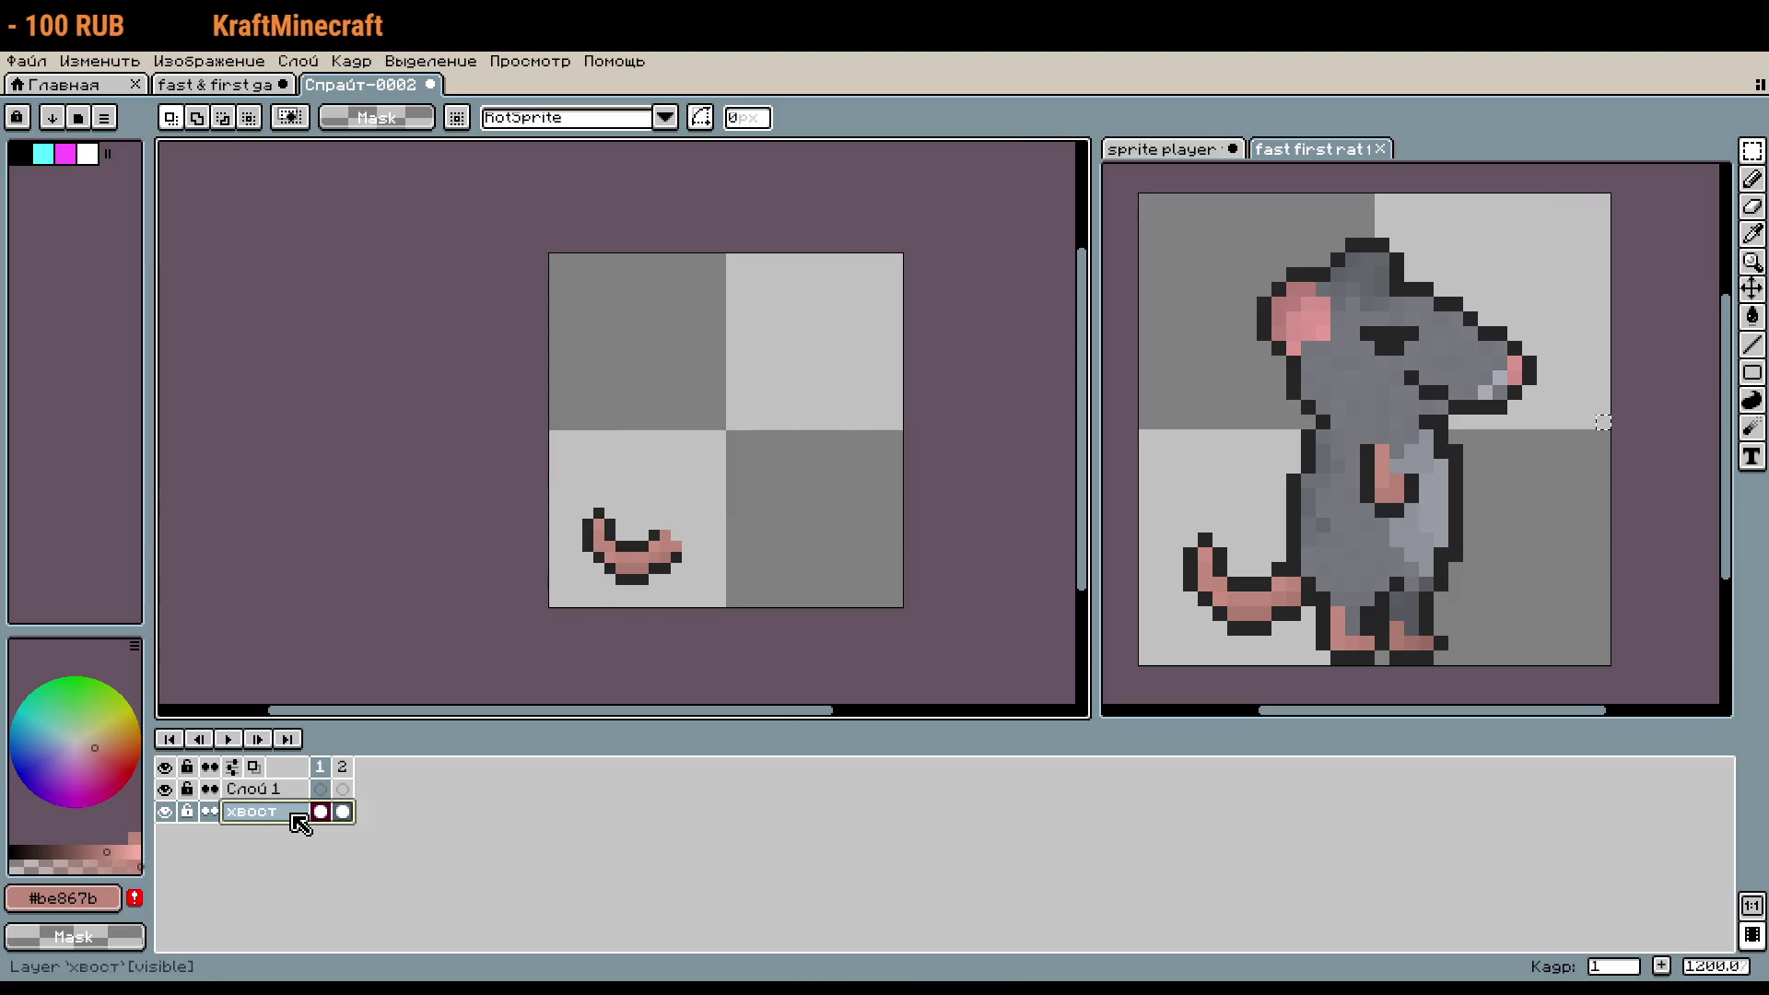
left_click(1603, 421)
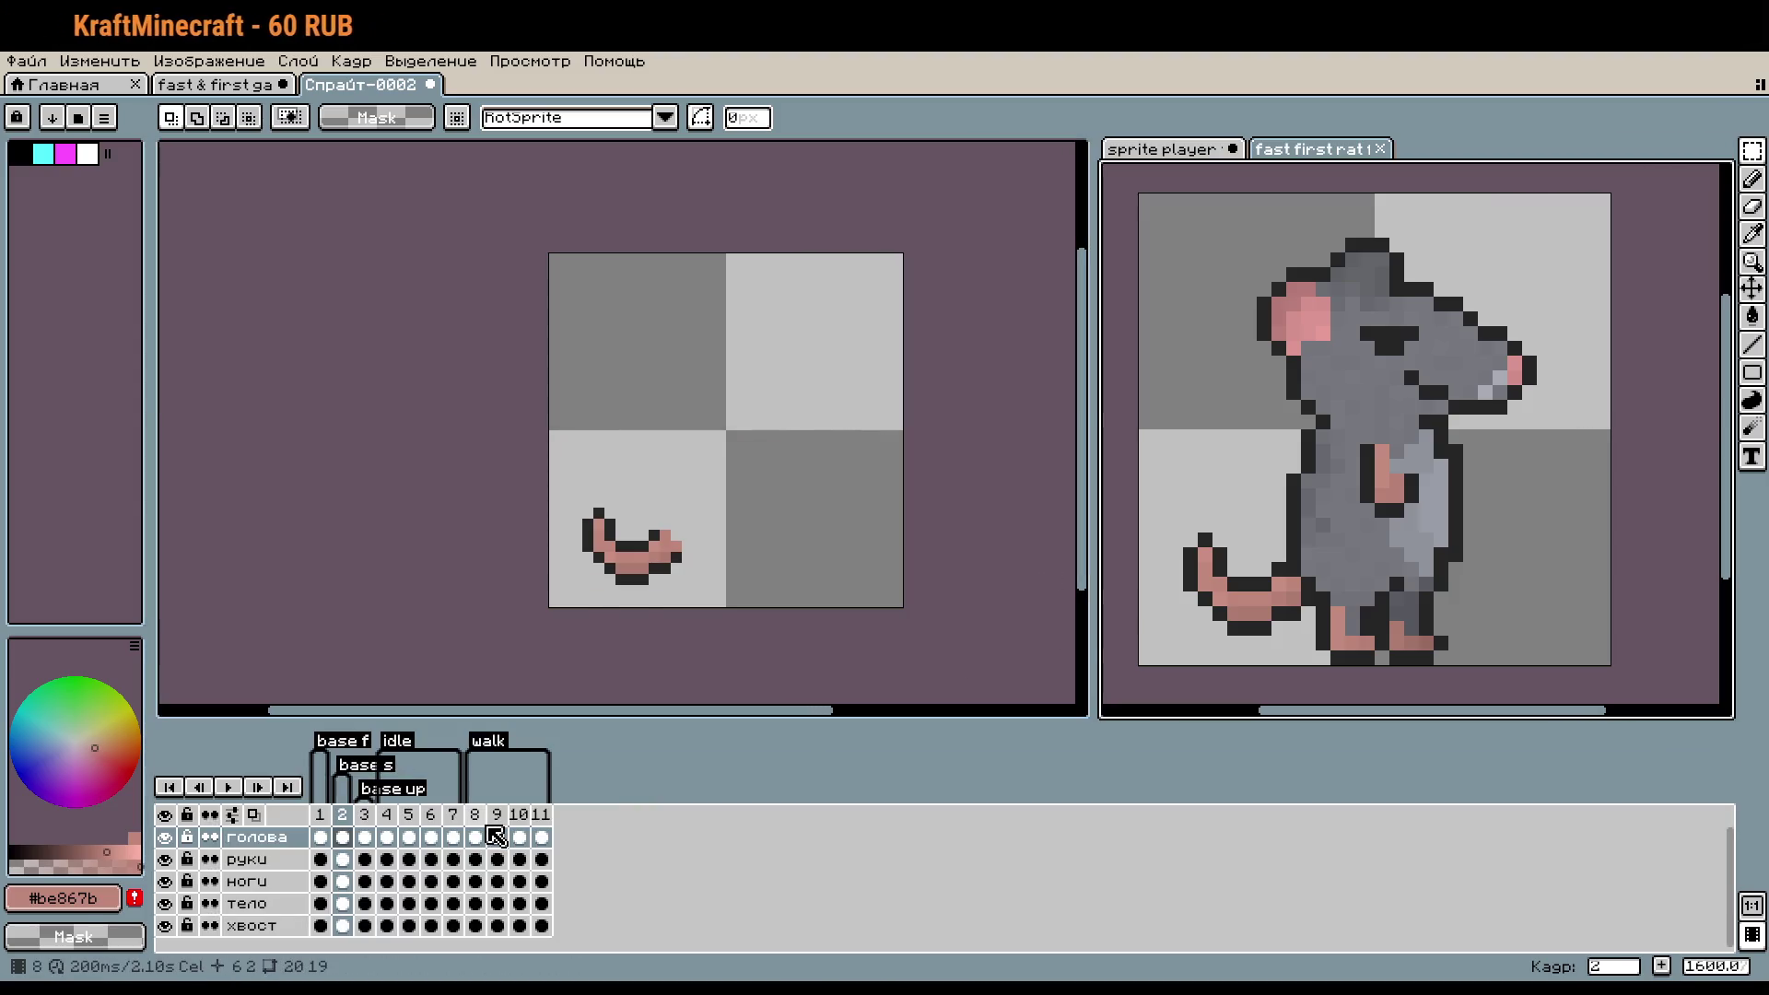
left_click(363, 584)
double_click(255, 793)
type("тело")
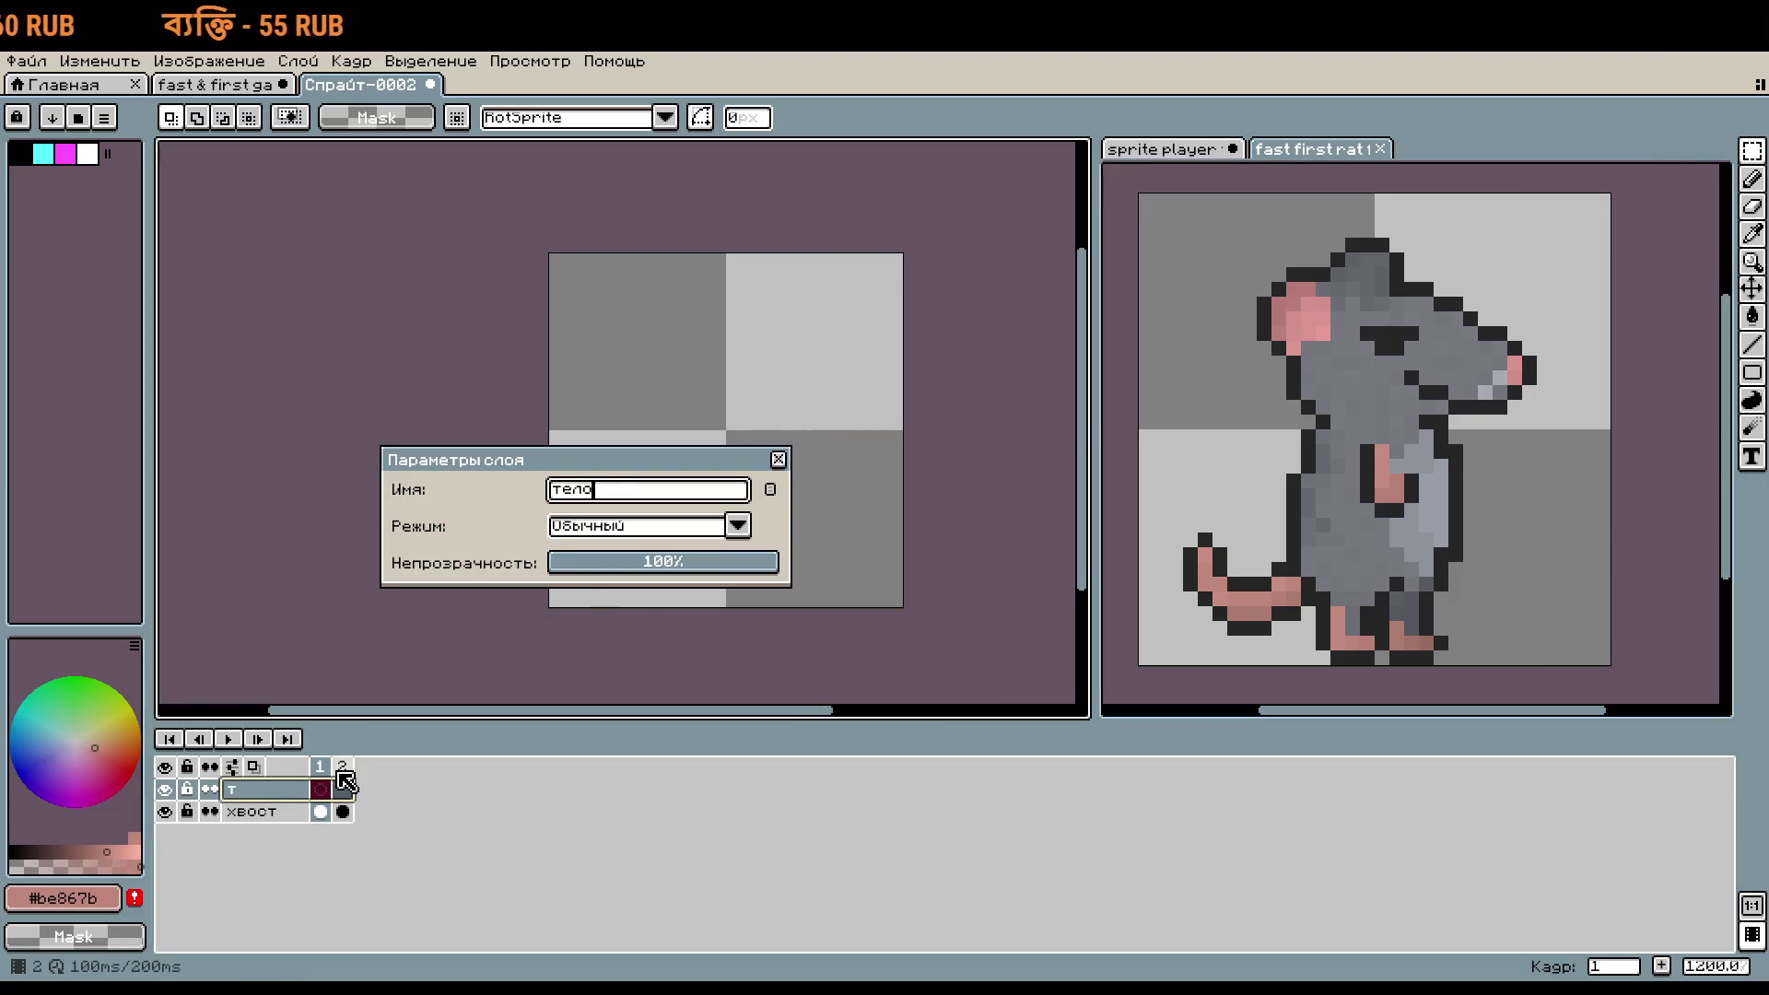
key("Return")
- Add a new layer above тело named ноги
right_click(245, 790)
mouse_move(346, 837)
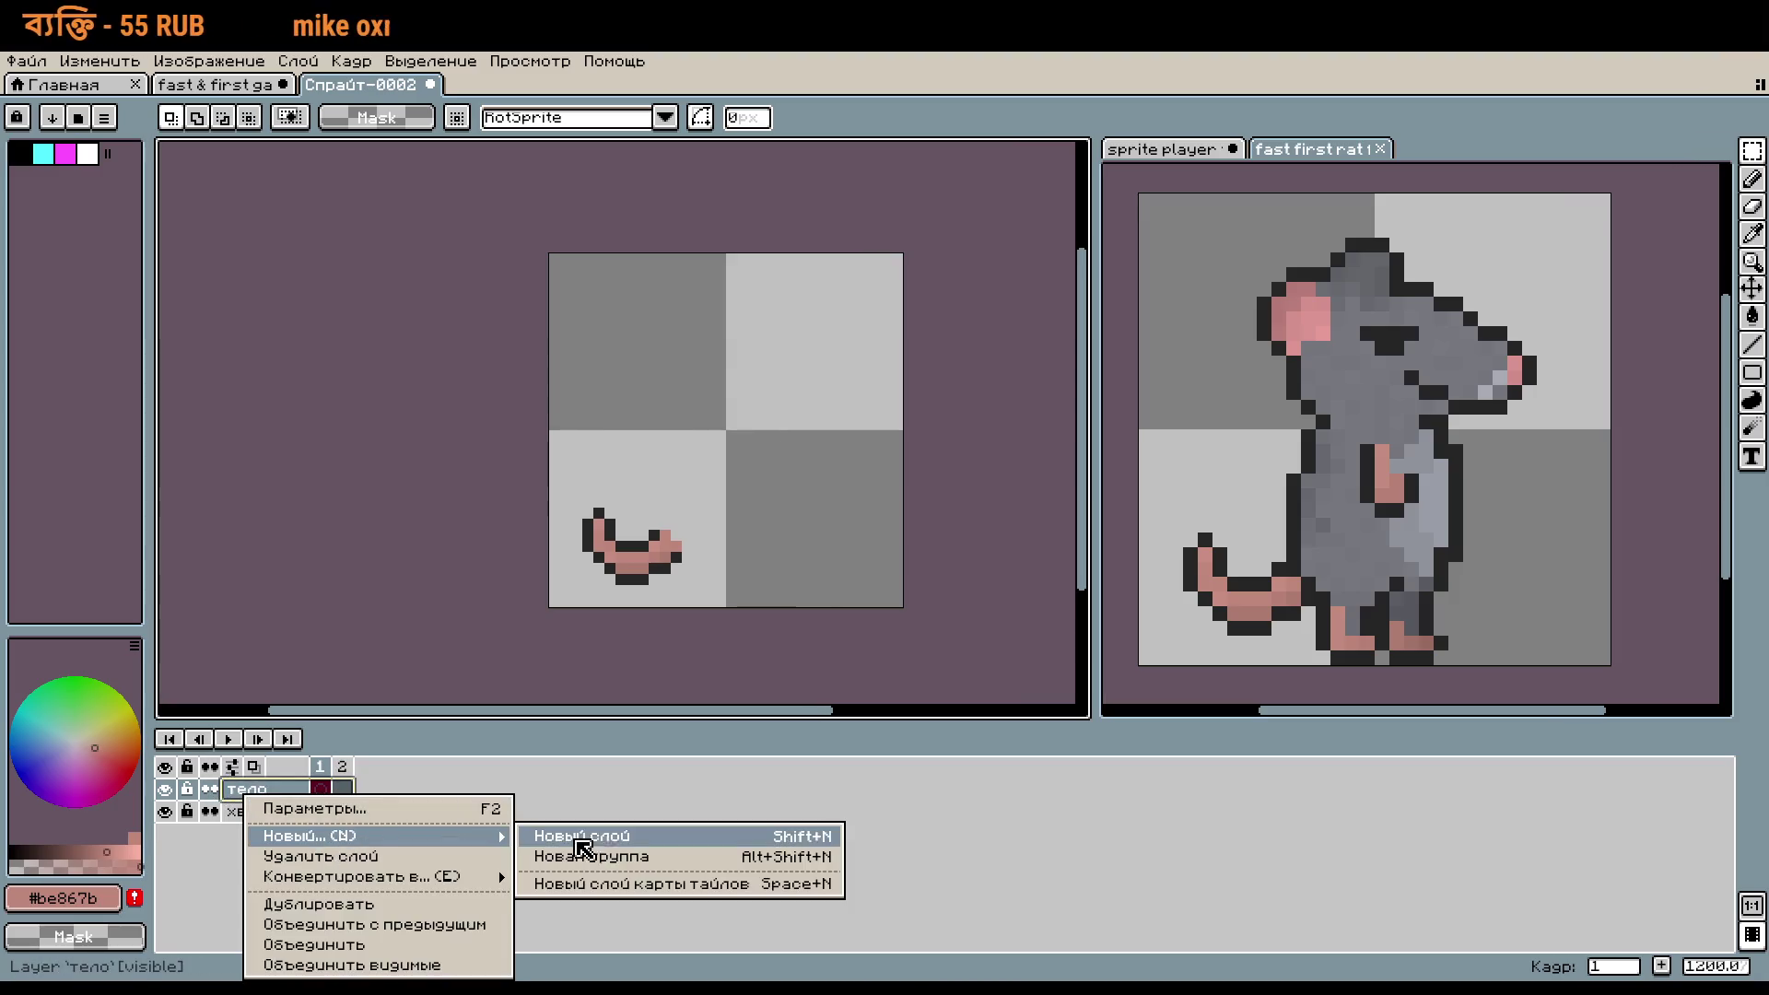
left_click(540, 836)
double_click(257, 789)
type("но")
key("Return")
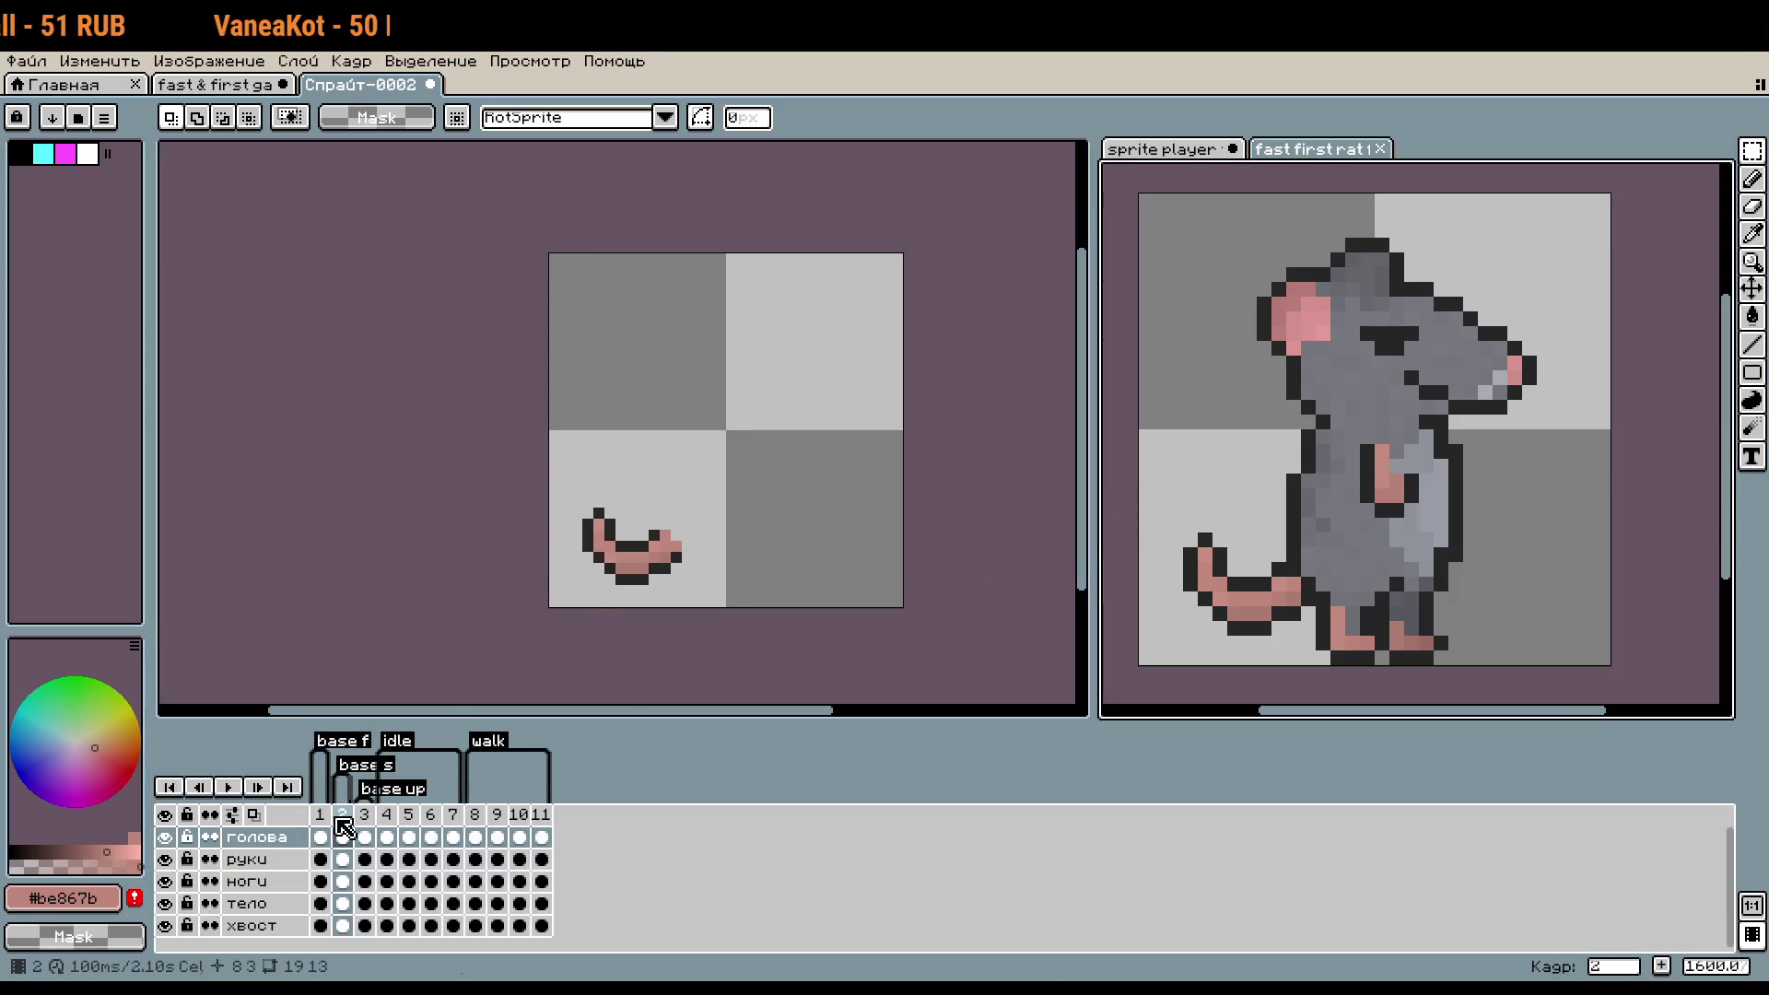
- Add a new layer above ноги named руки
right_click(272, 792)
mouse_move(375, 833)
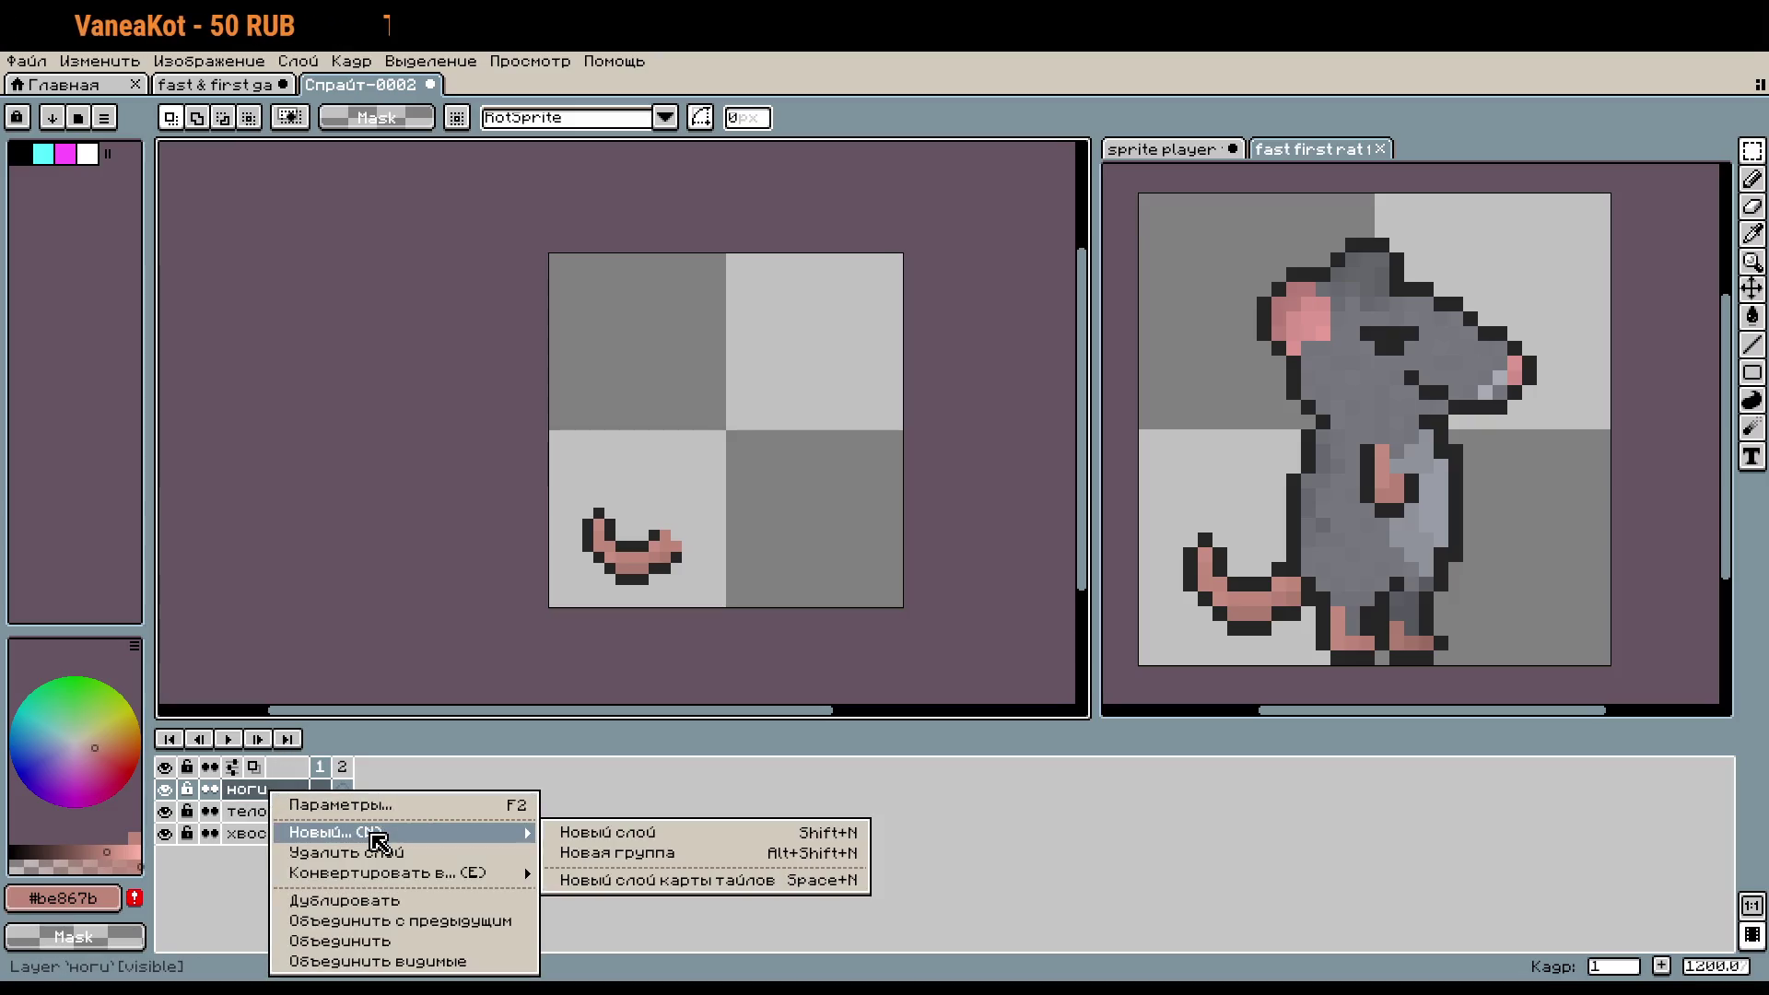
left_click(589, 834)
double_click(282, 794)
type("руки")
key("Return")
- Add a голова layer above руки, select тело, and switch to the rat sprite's pane
right_click(297, 802)
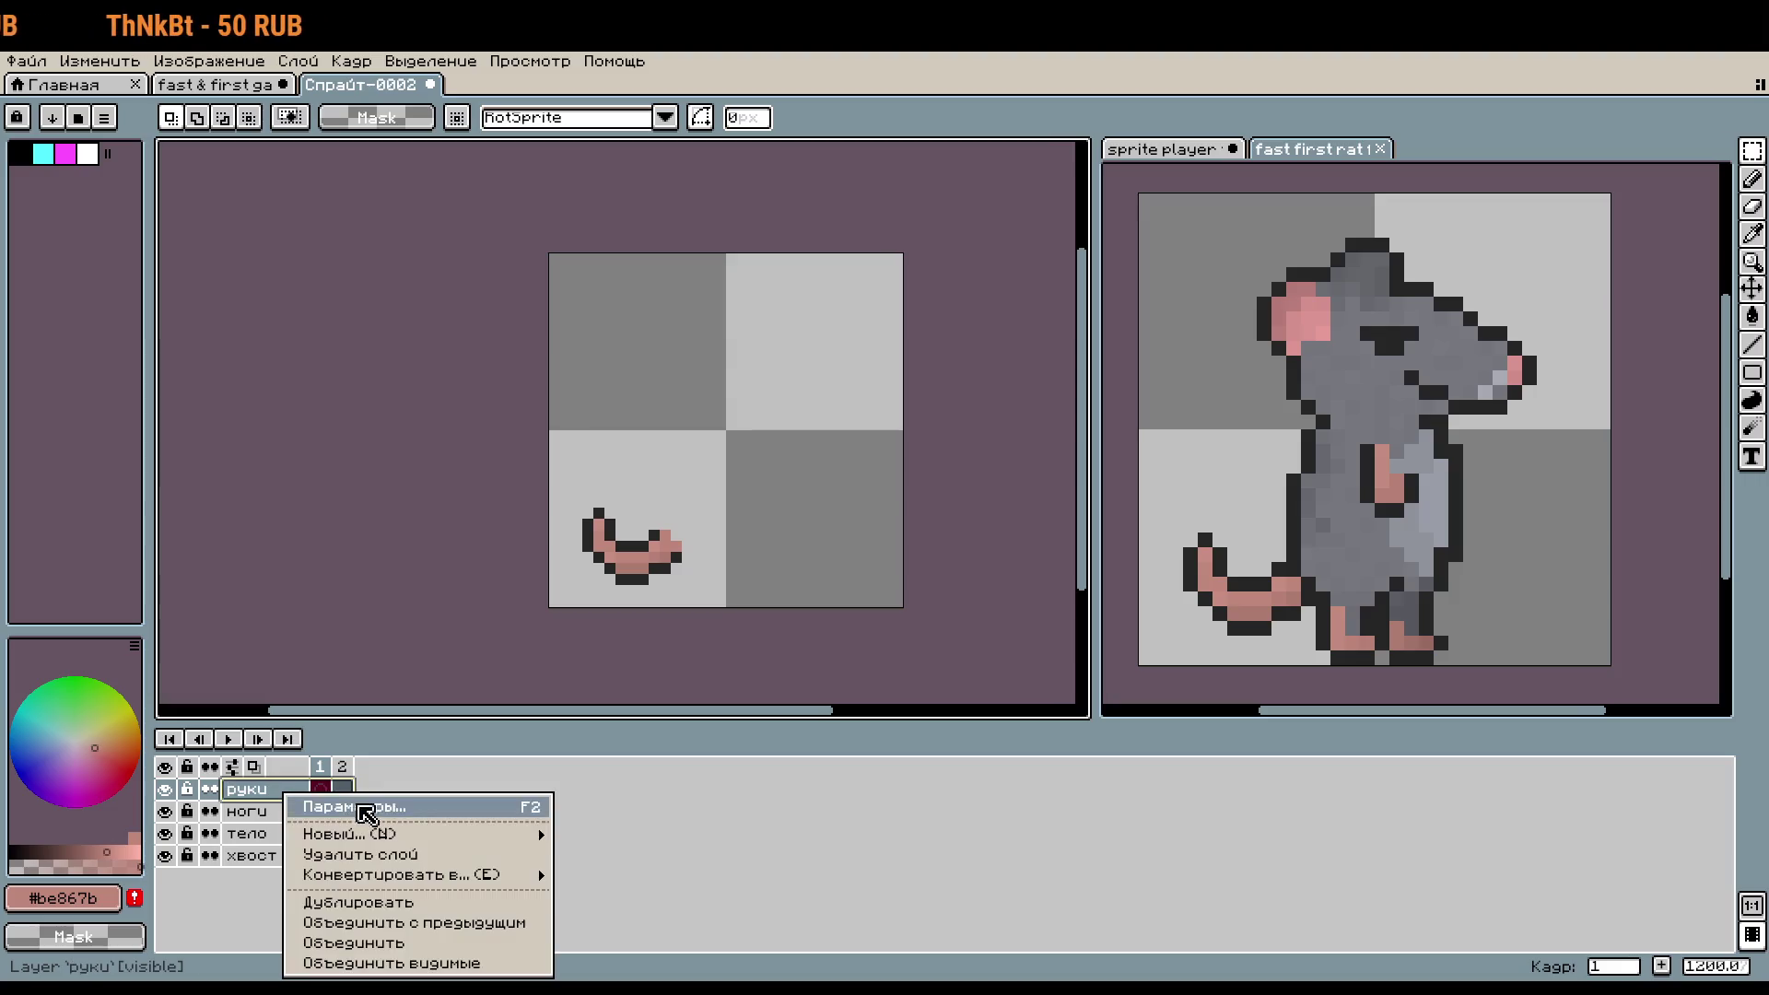
mouse_move(383, 831)
left_click(606, 838)
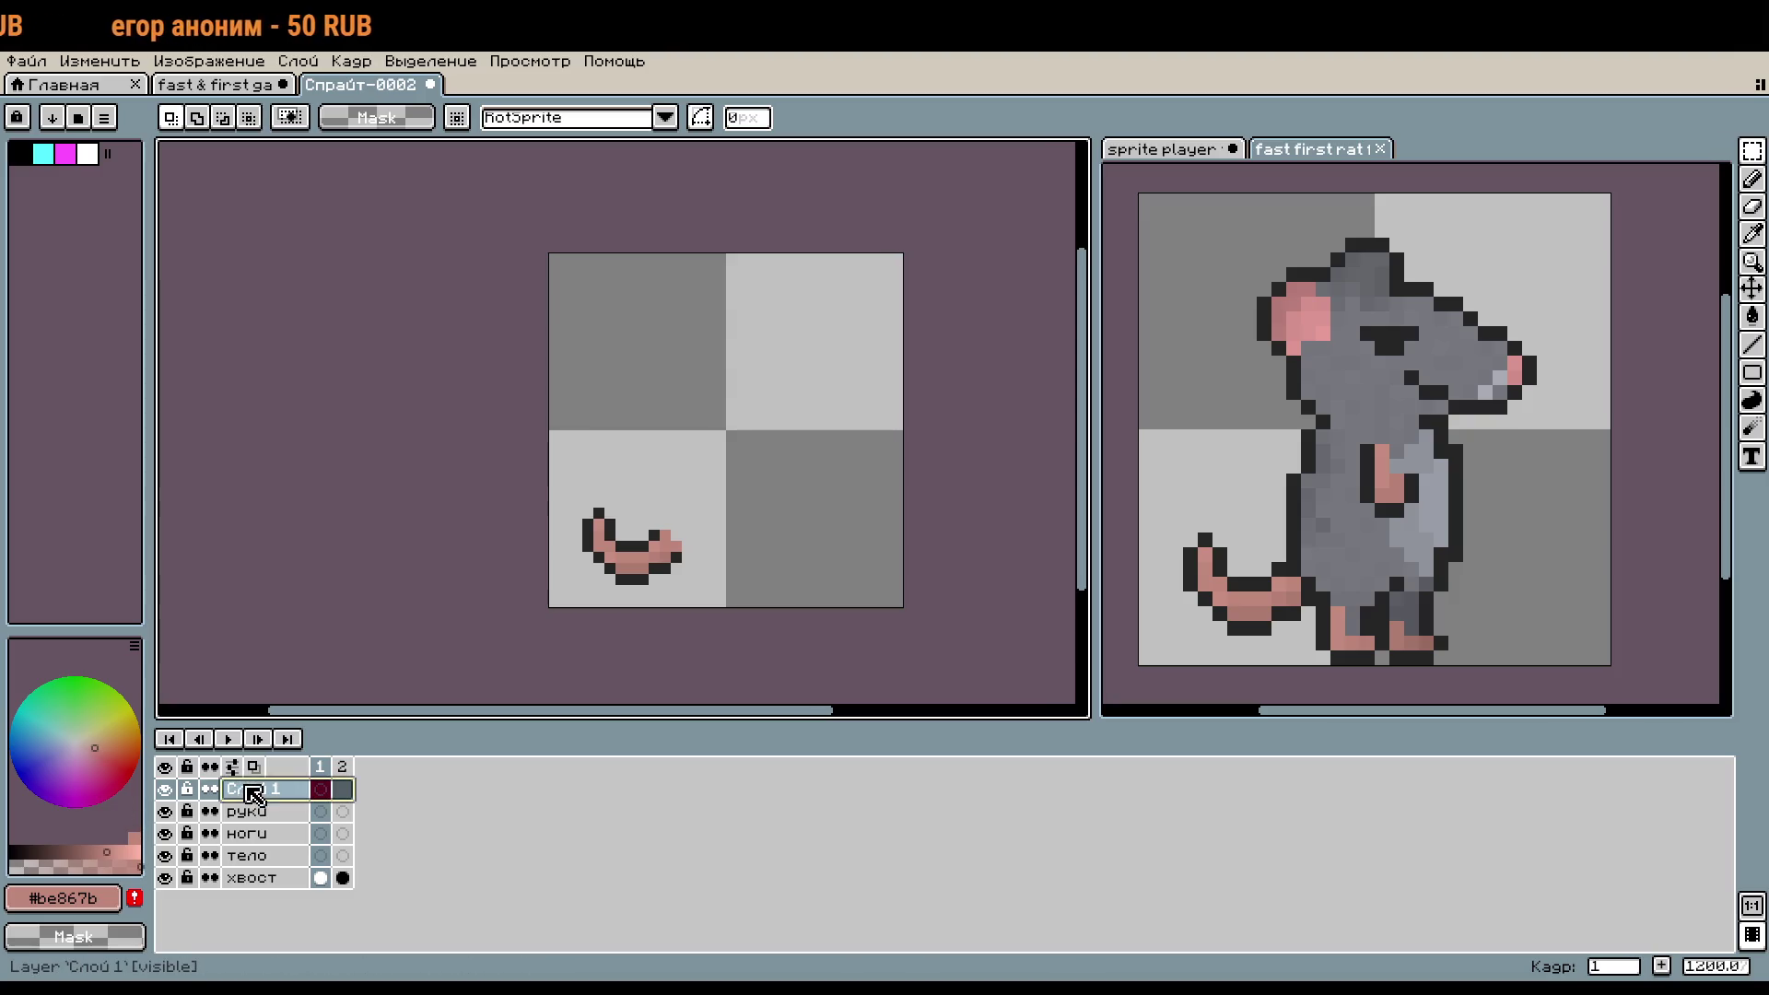
double_click(250, 790)
type("голова")
key("Return")
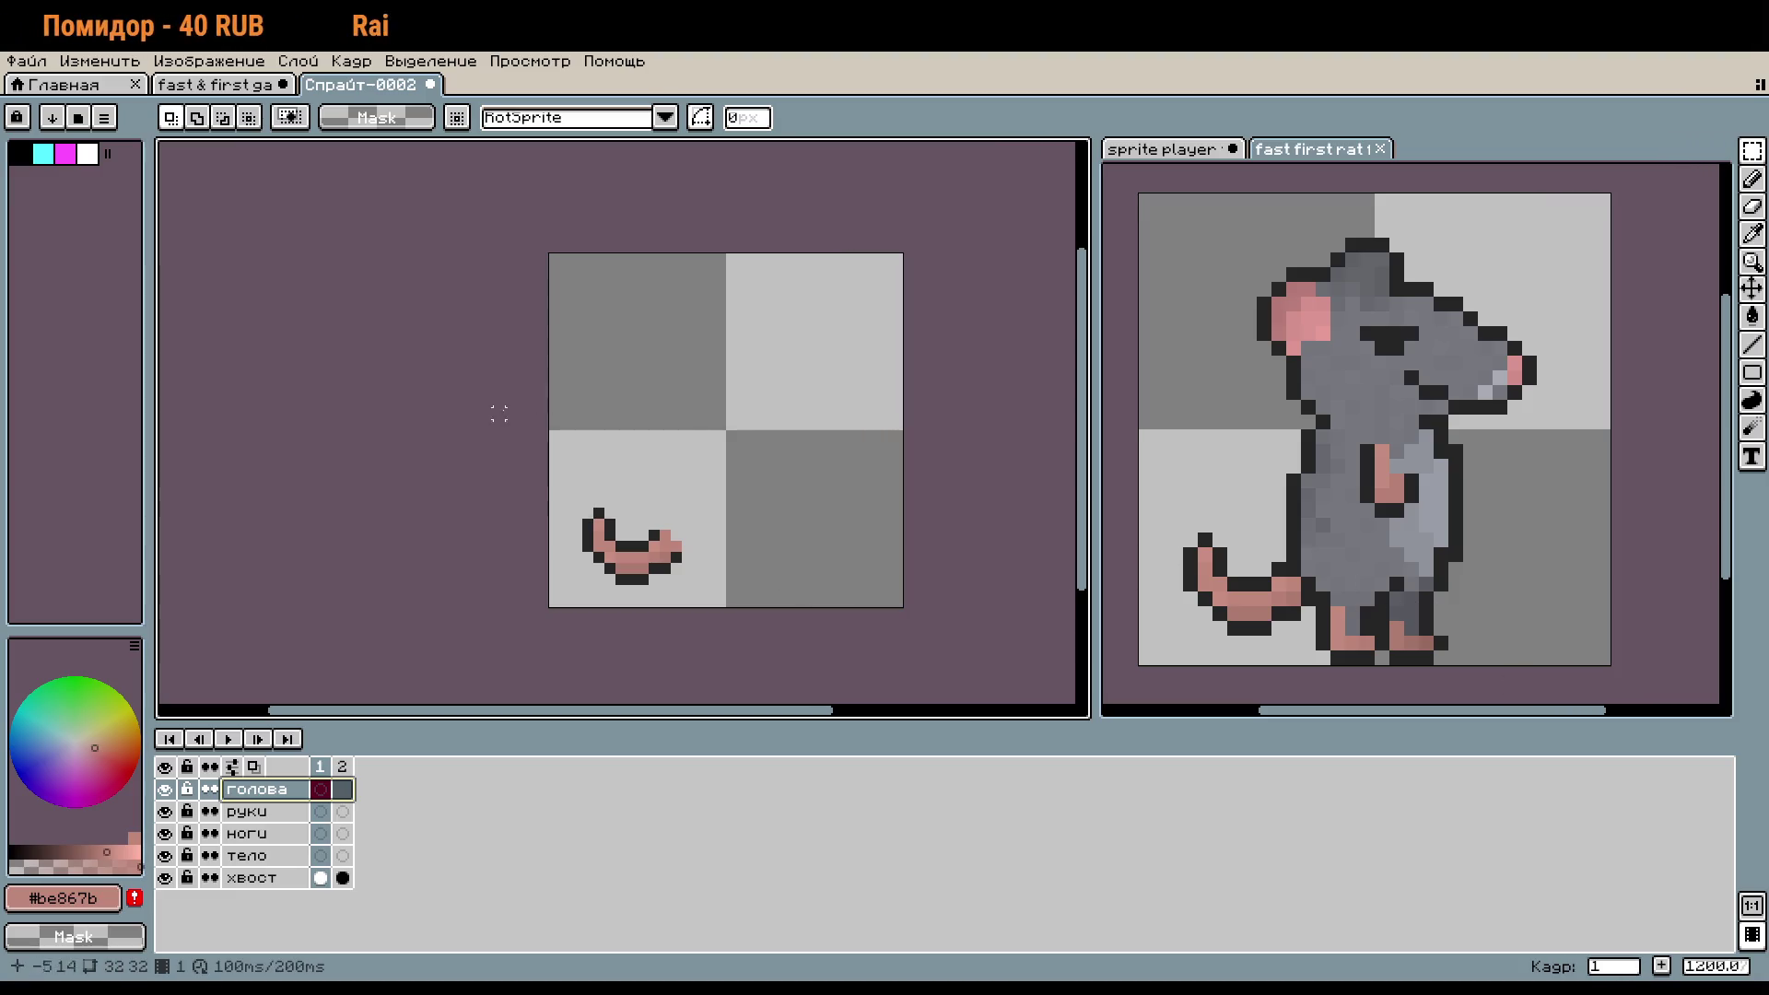
left_click_drag(355, 391, 397, 397)
left_click(327, 855)
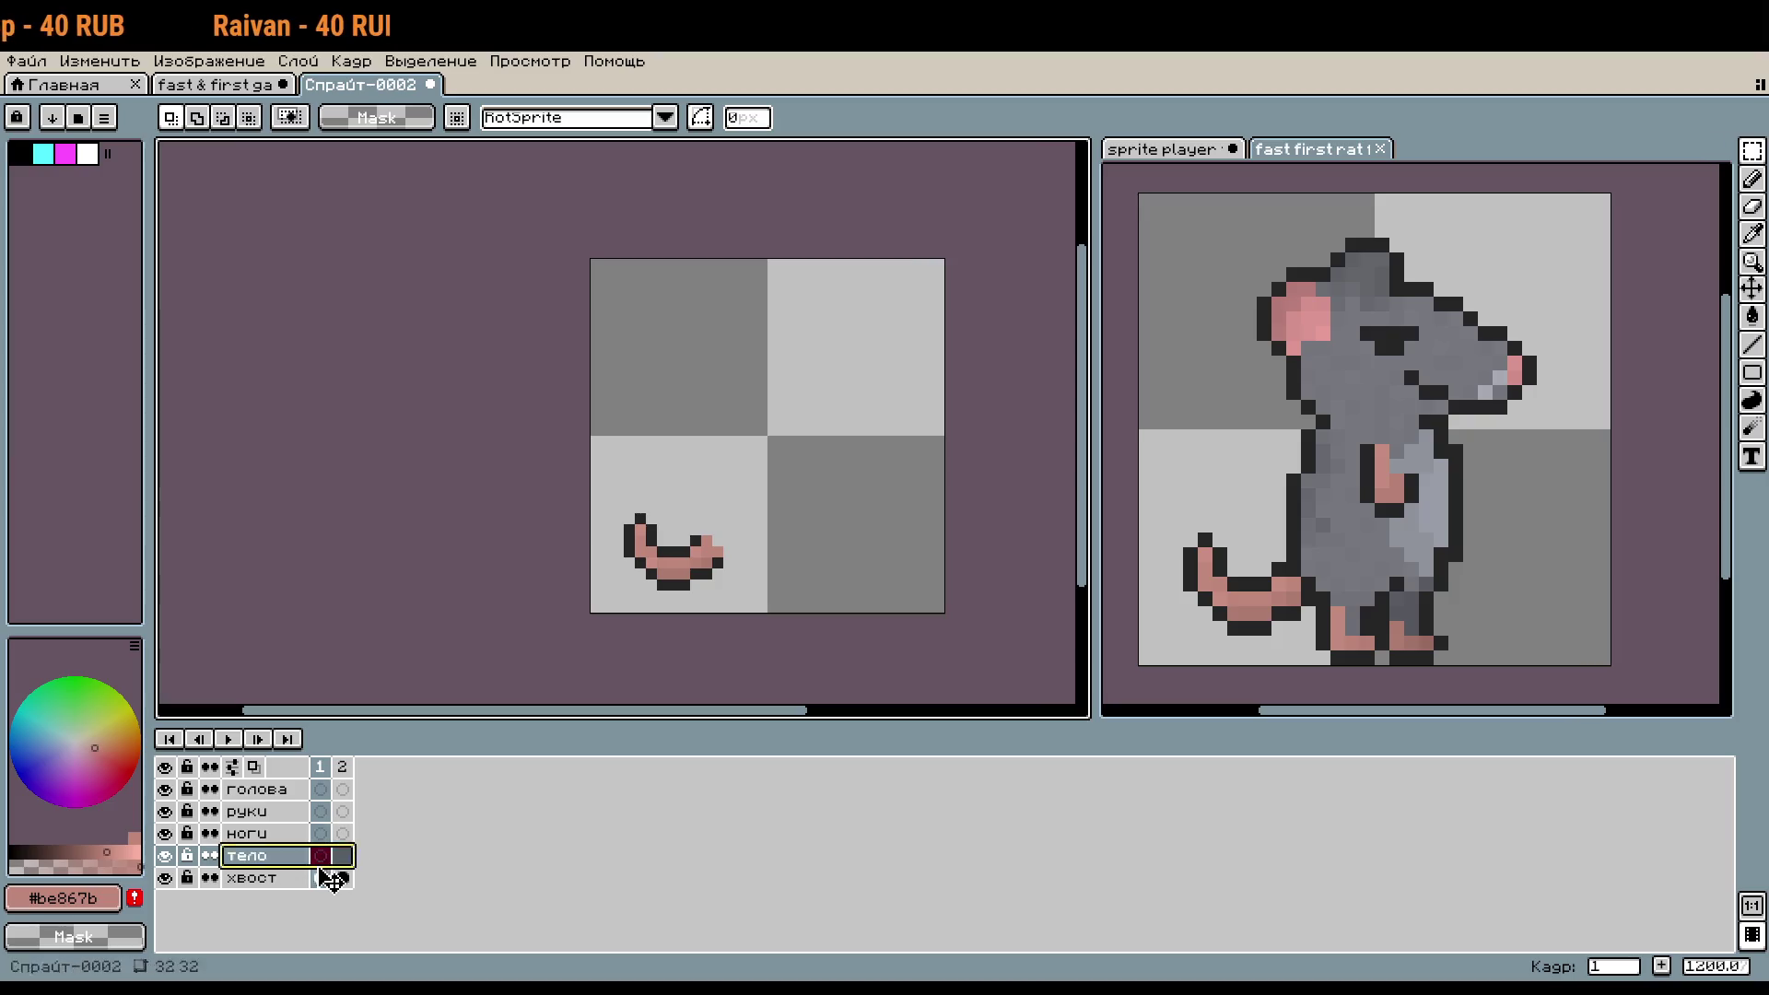
left_click(1310, 422)
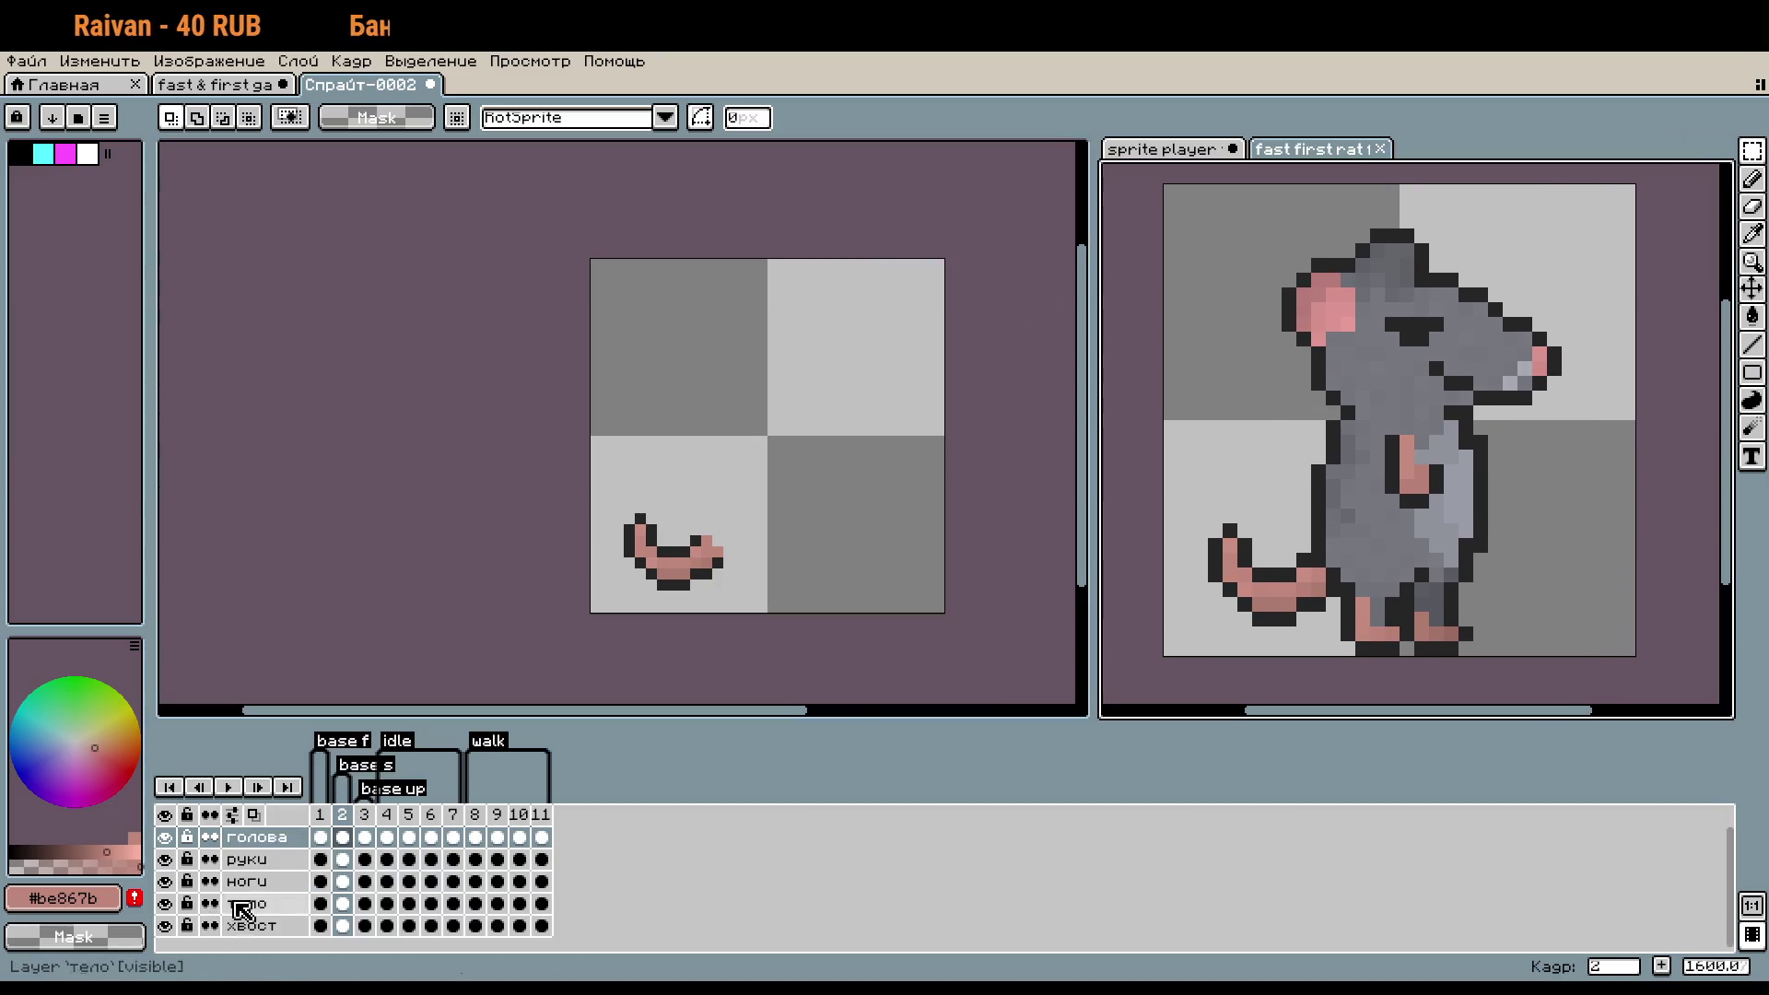
- Copy the rat's head from frame 2 and paste it onto the голова layer of Спрайт-0002
left_click(342, 814)
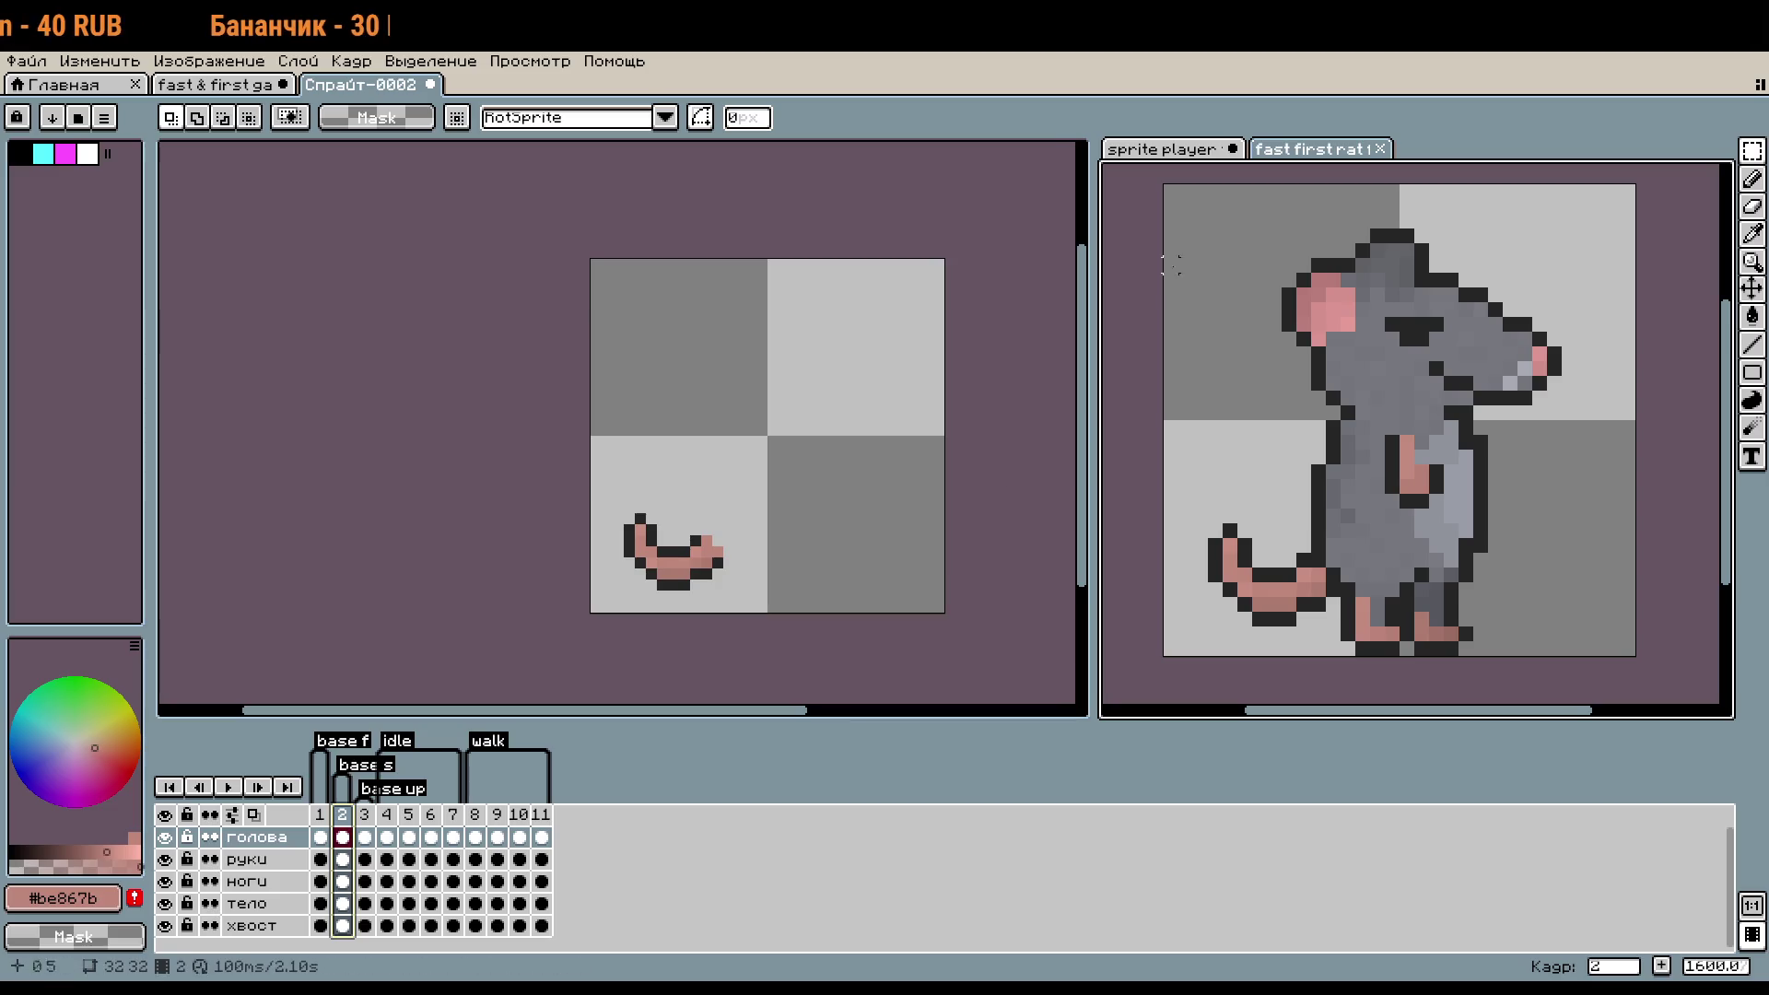
key("ctrl+a")
left_click(463, 419)
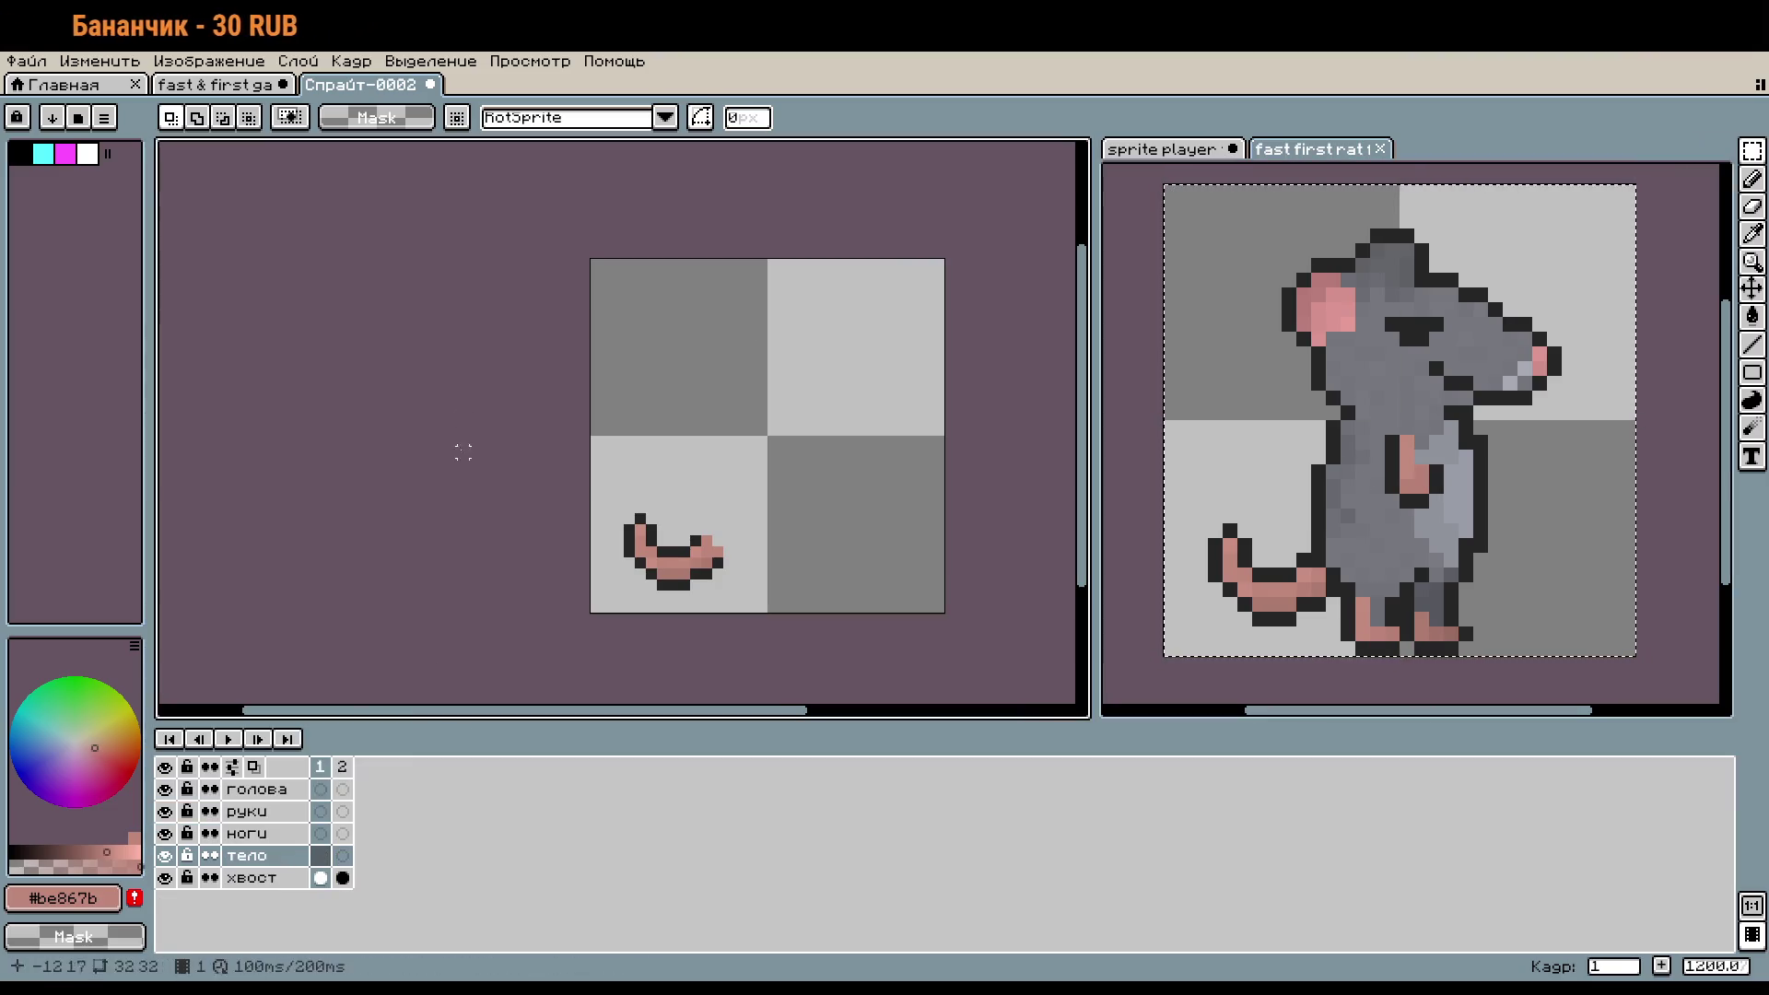
left_click(288, 789)
key("ctrl+v")
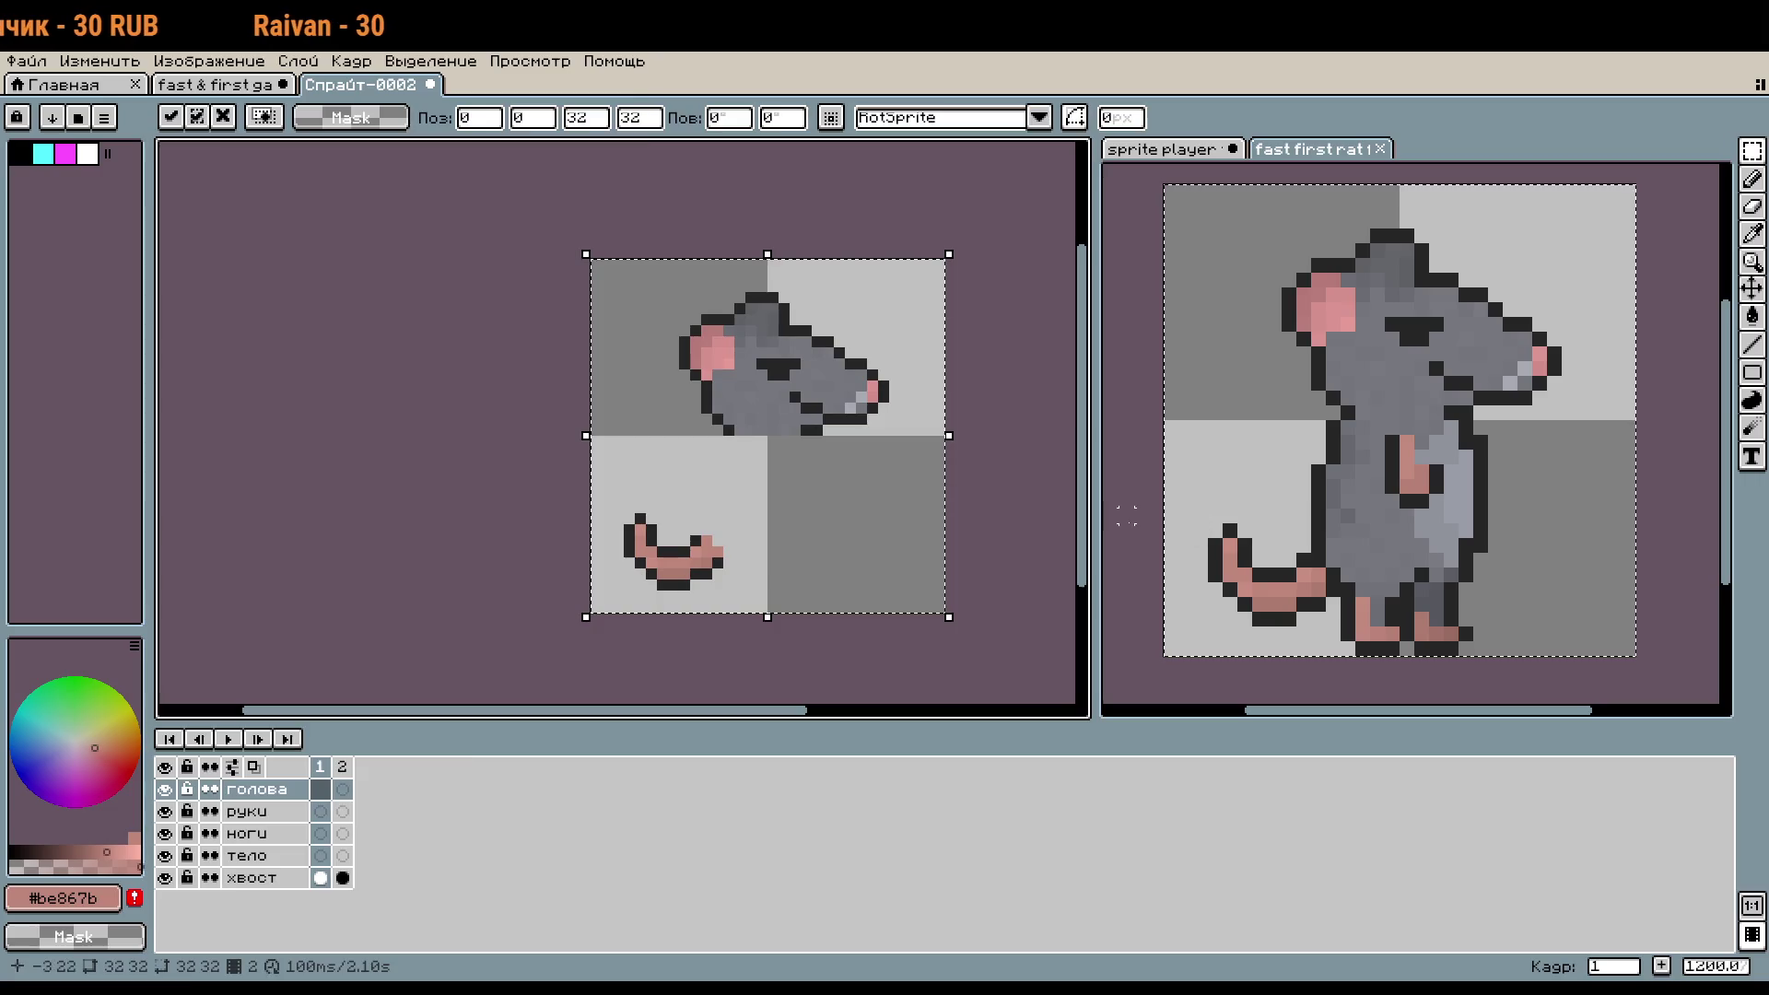
left_click(1126, 516)
- Copy the rat's руки (arms) layer and paste it into the new sprite
left_click(262, 858)
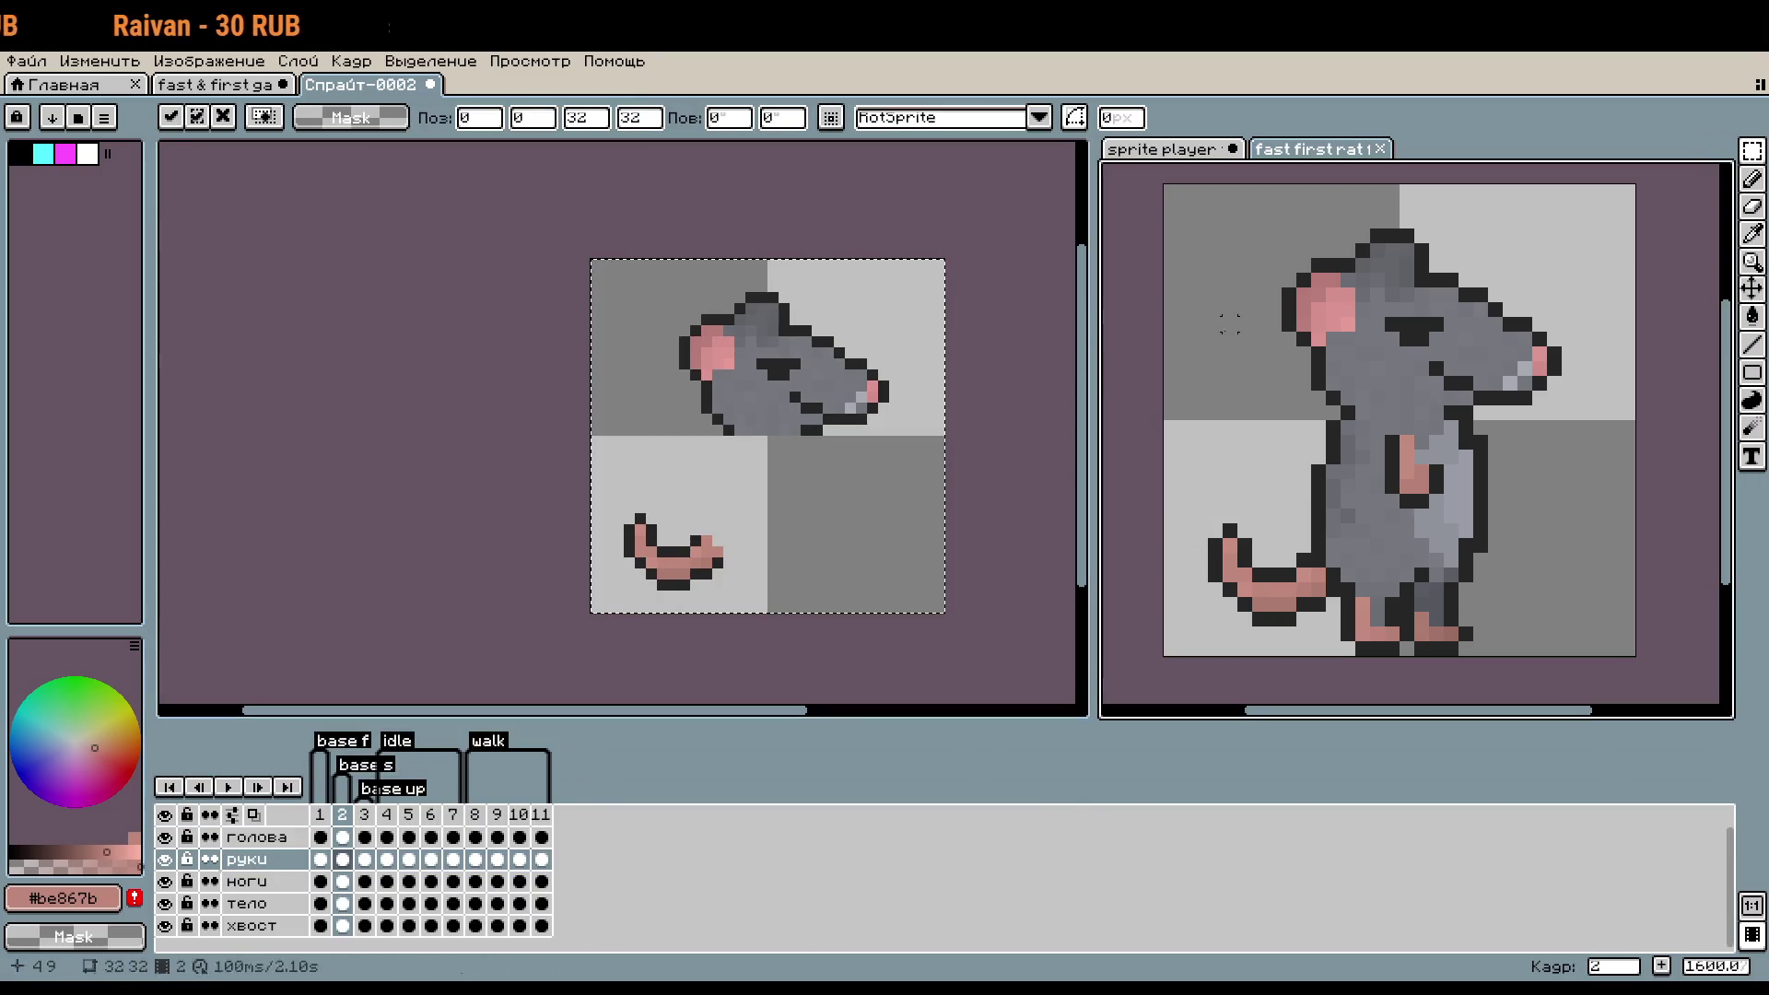
key("ctrl+a")
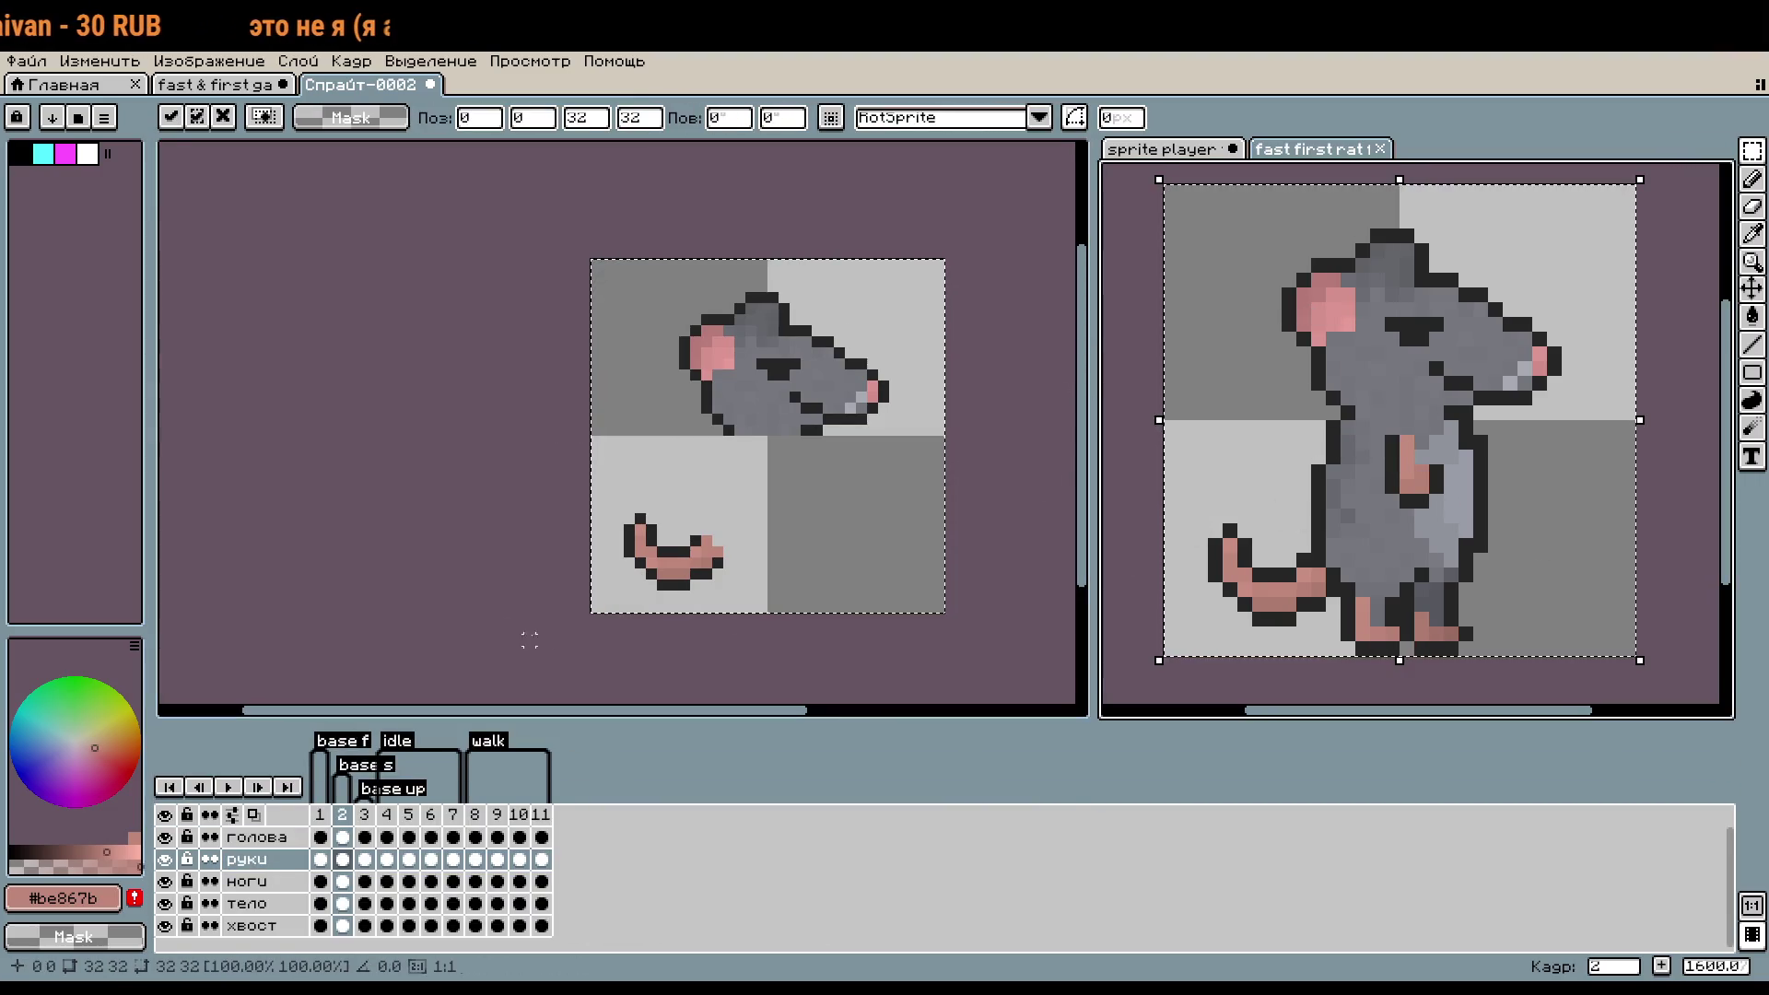
key("ctrl+c")
left_click(562, 639)
key("ctrl+v")
key("Return")
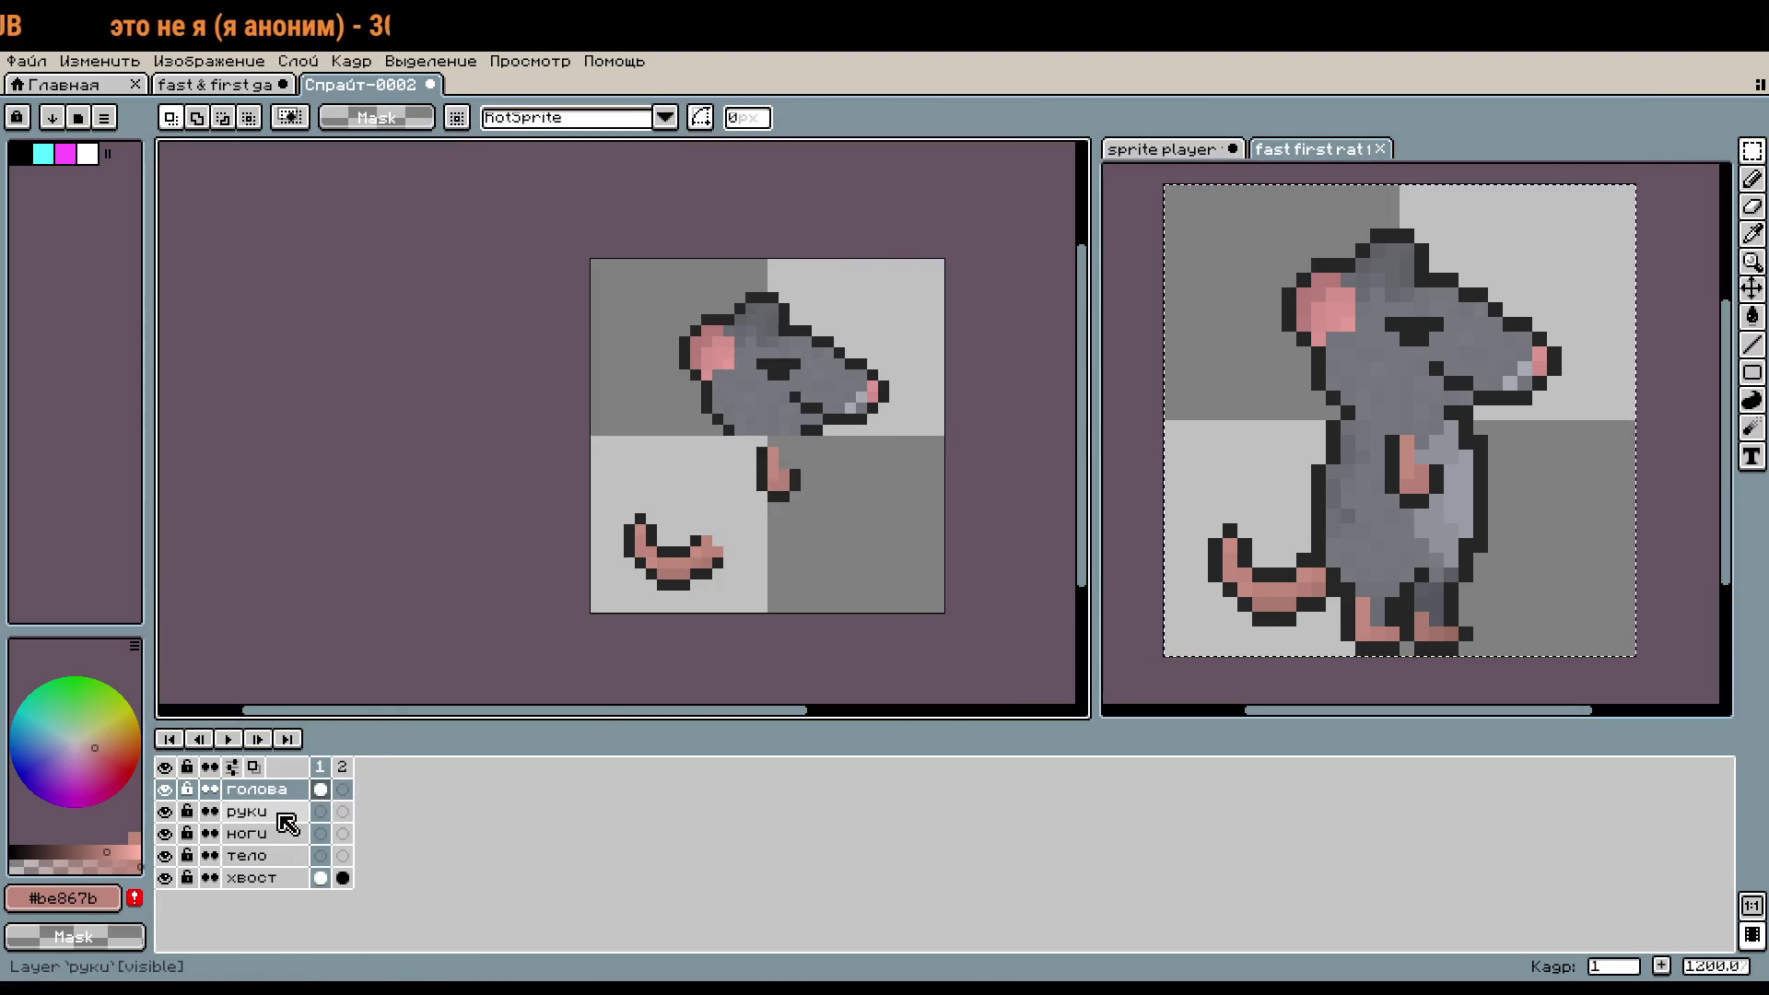
- Copy the rat's ноги (legs) layer and paste it in place in the new sprite
left_click(1141, 382)
left_click(247, 880)
key("ctrl+a")
key("ctrl+c")
left_click(435, 565)
key("ctrl+v")
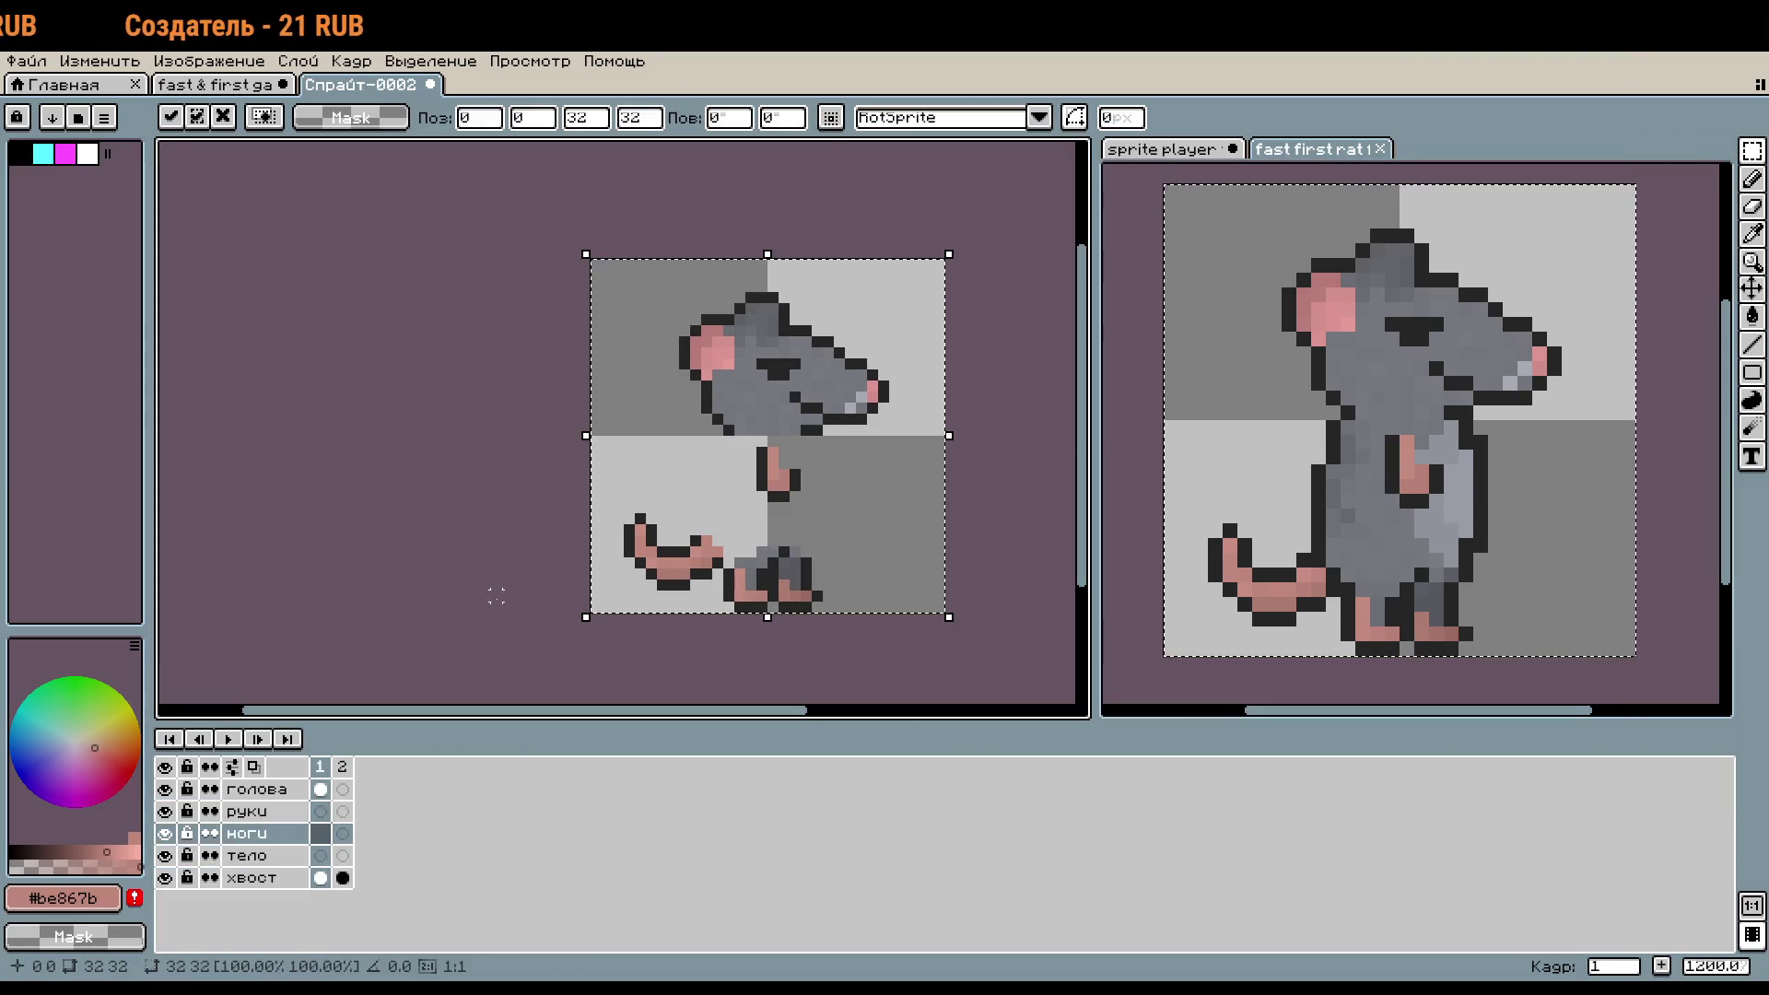
key("Return")
- Paste the rat's body into Спрайт-0002 and move the fast first rat tab into the main tabs
left_click(272, 856)
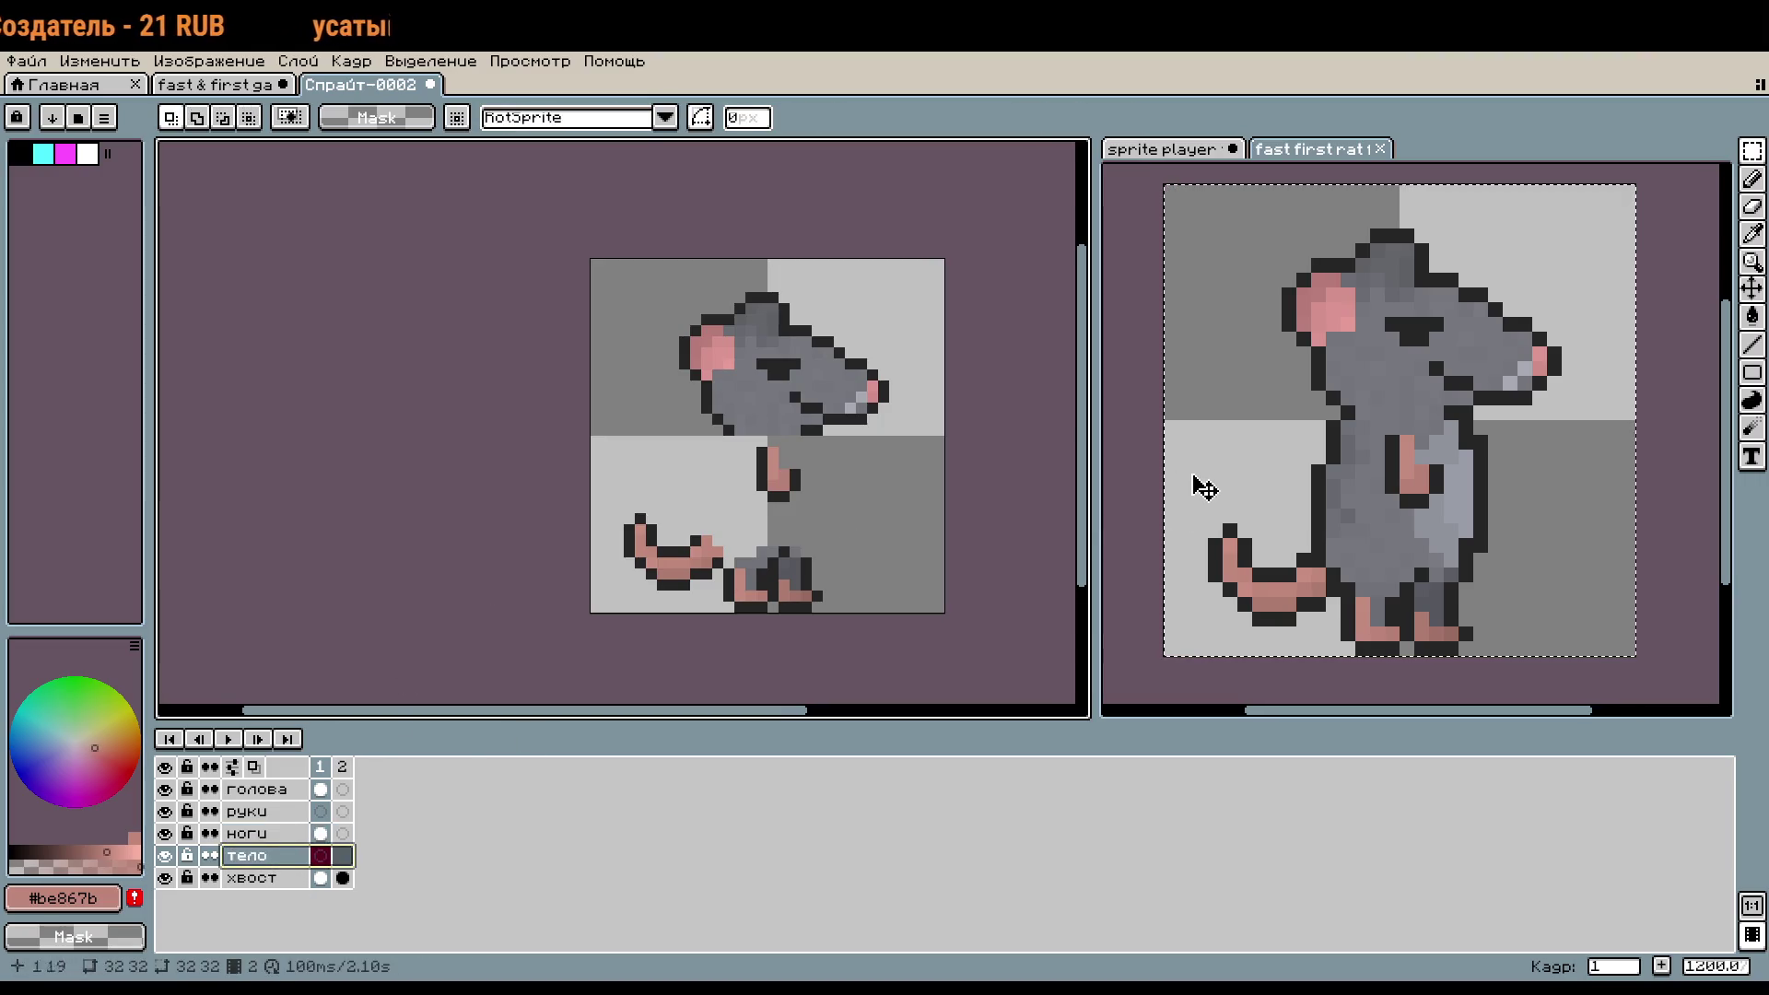
left_click(1216, 489)
key("Right")
key("ctrl+a")
key("ctrl+c")
left_click(406, 639)
key("ctrl+v")
left_click(541, 662)
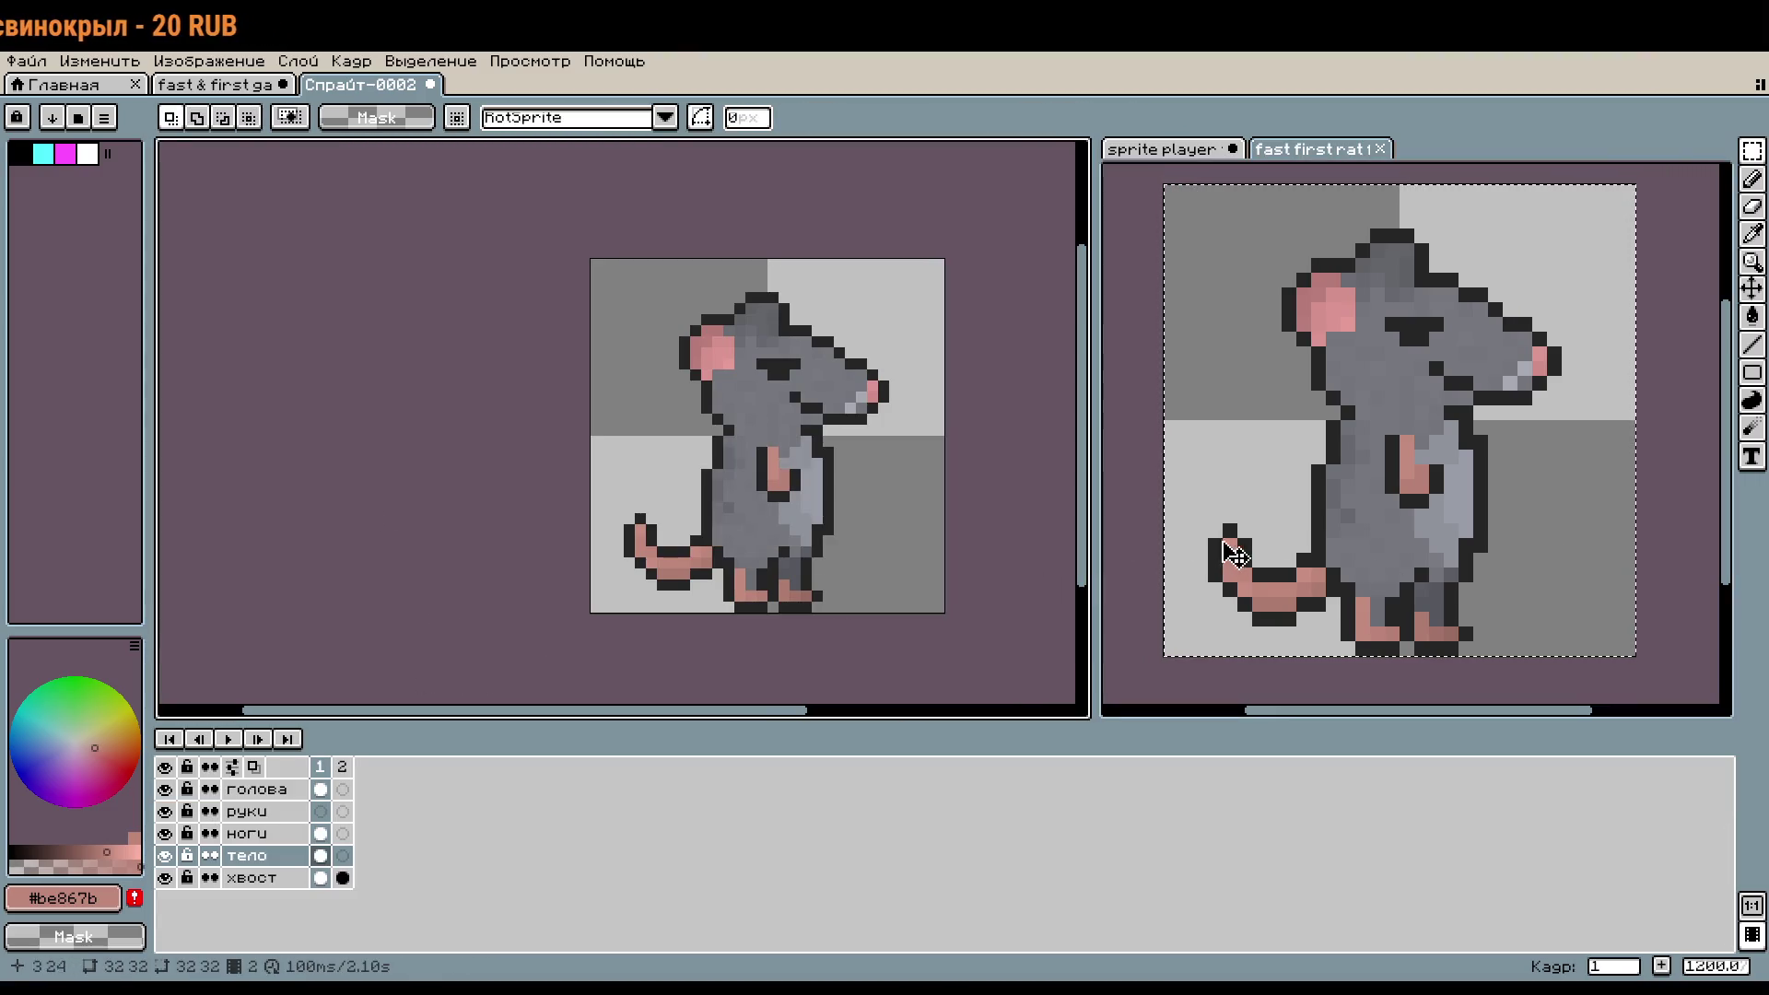
left_click(1186, 310)
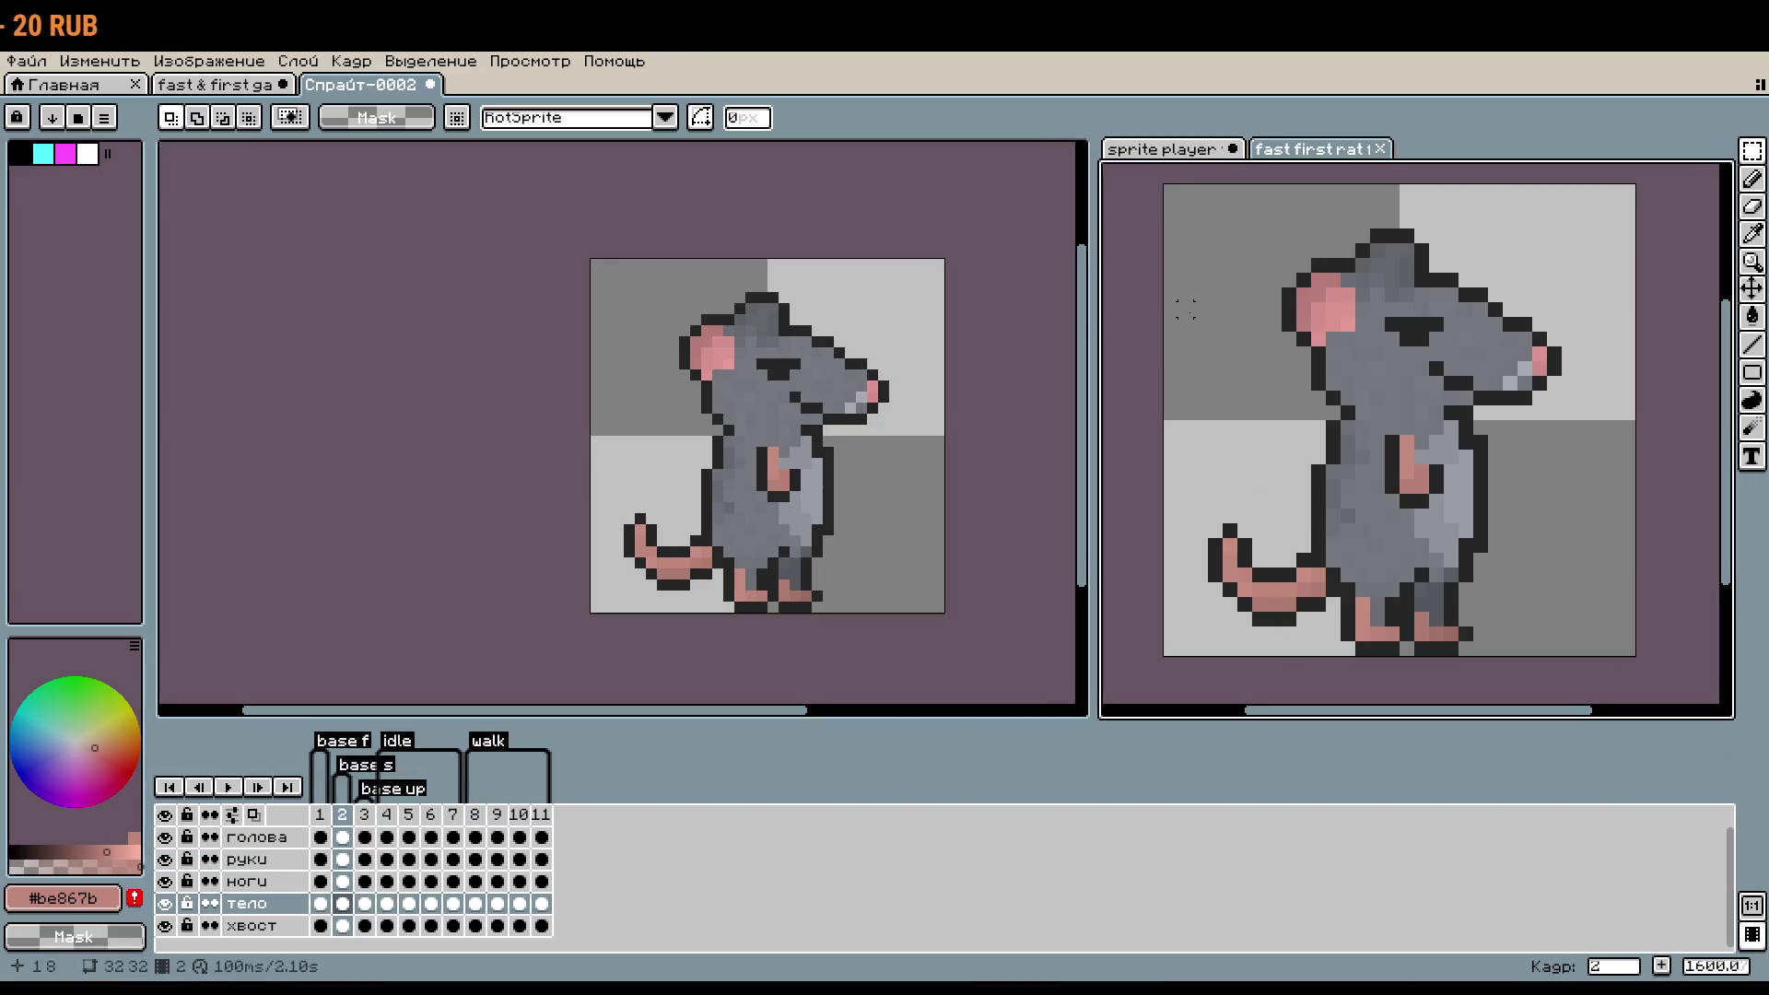
left_click_drag(1290, 152, 479, 98)
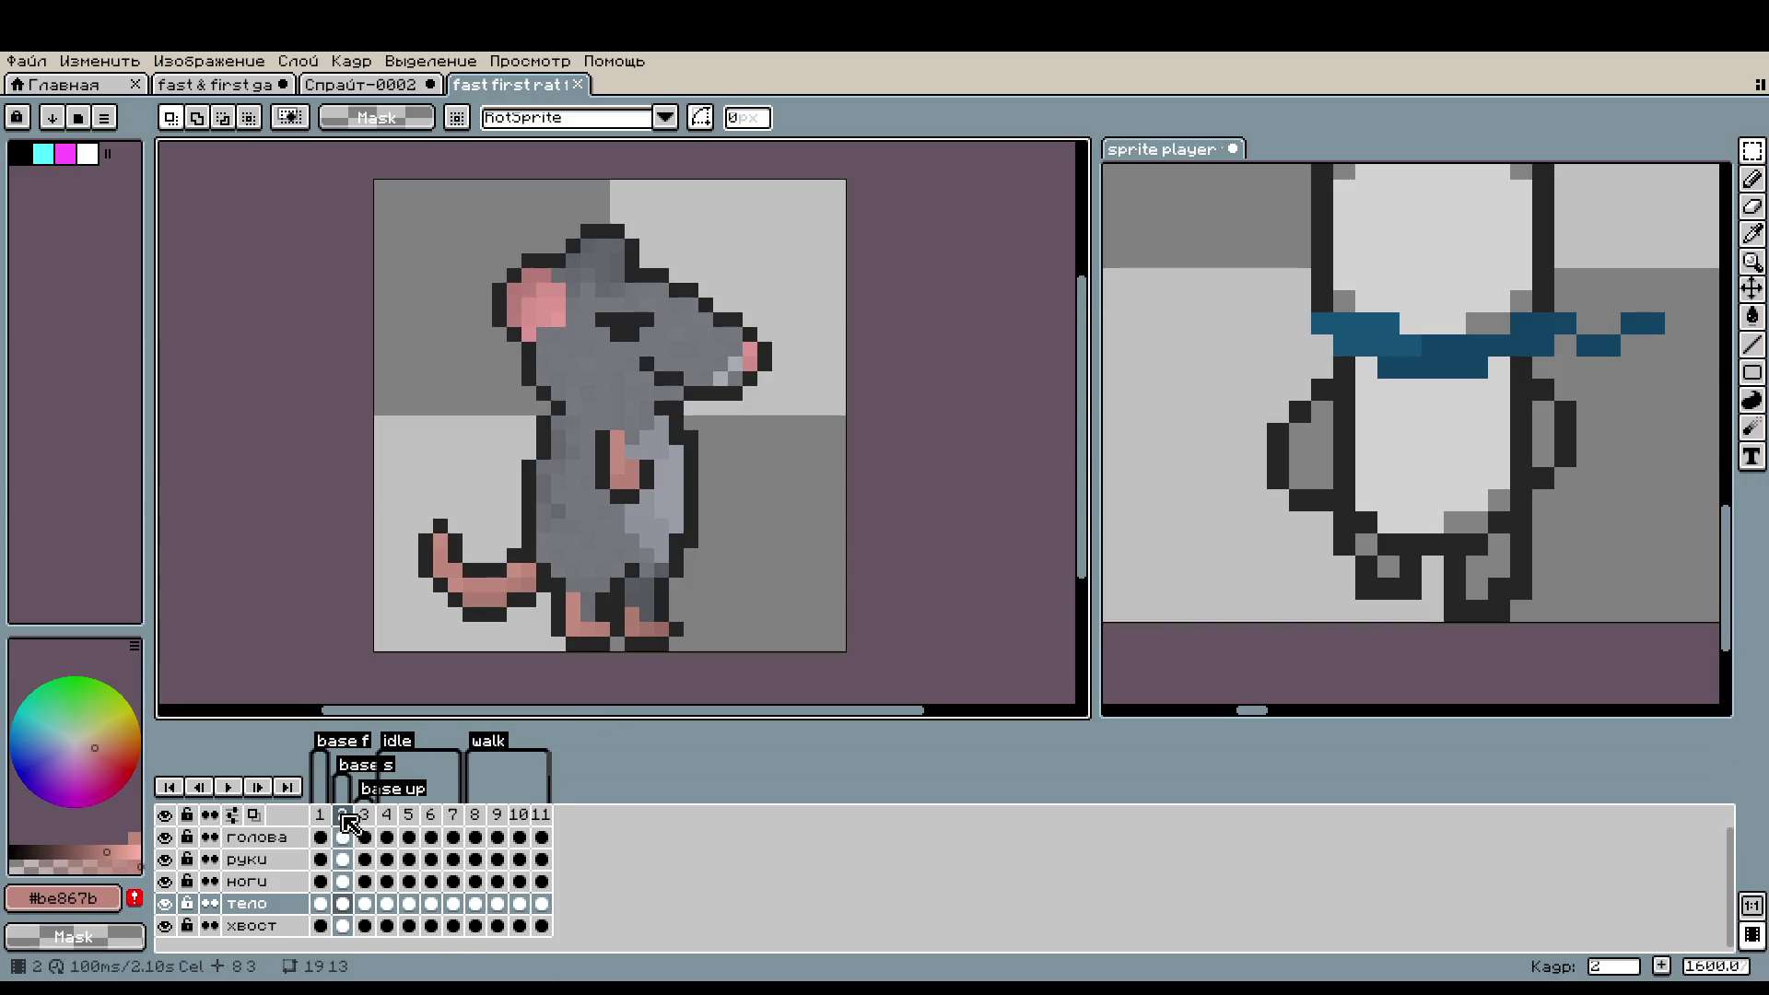
- Delete frame 2 from the rat file and save it
right_click(343, 814)
left_click(433, 910)
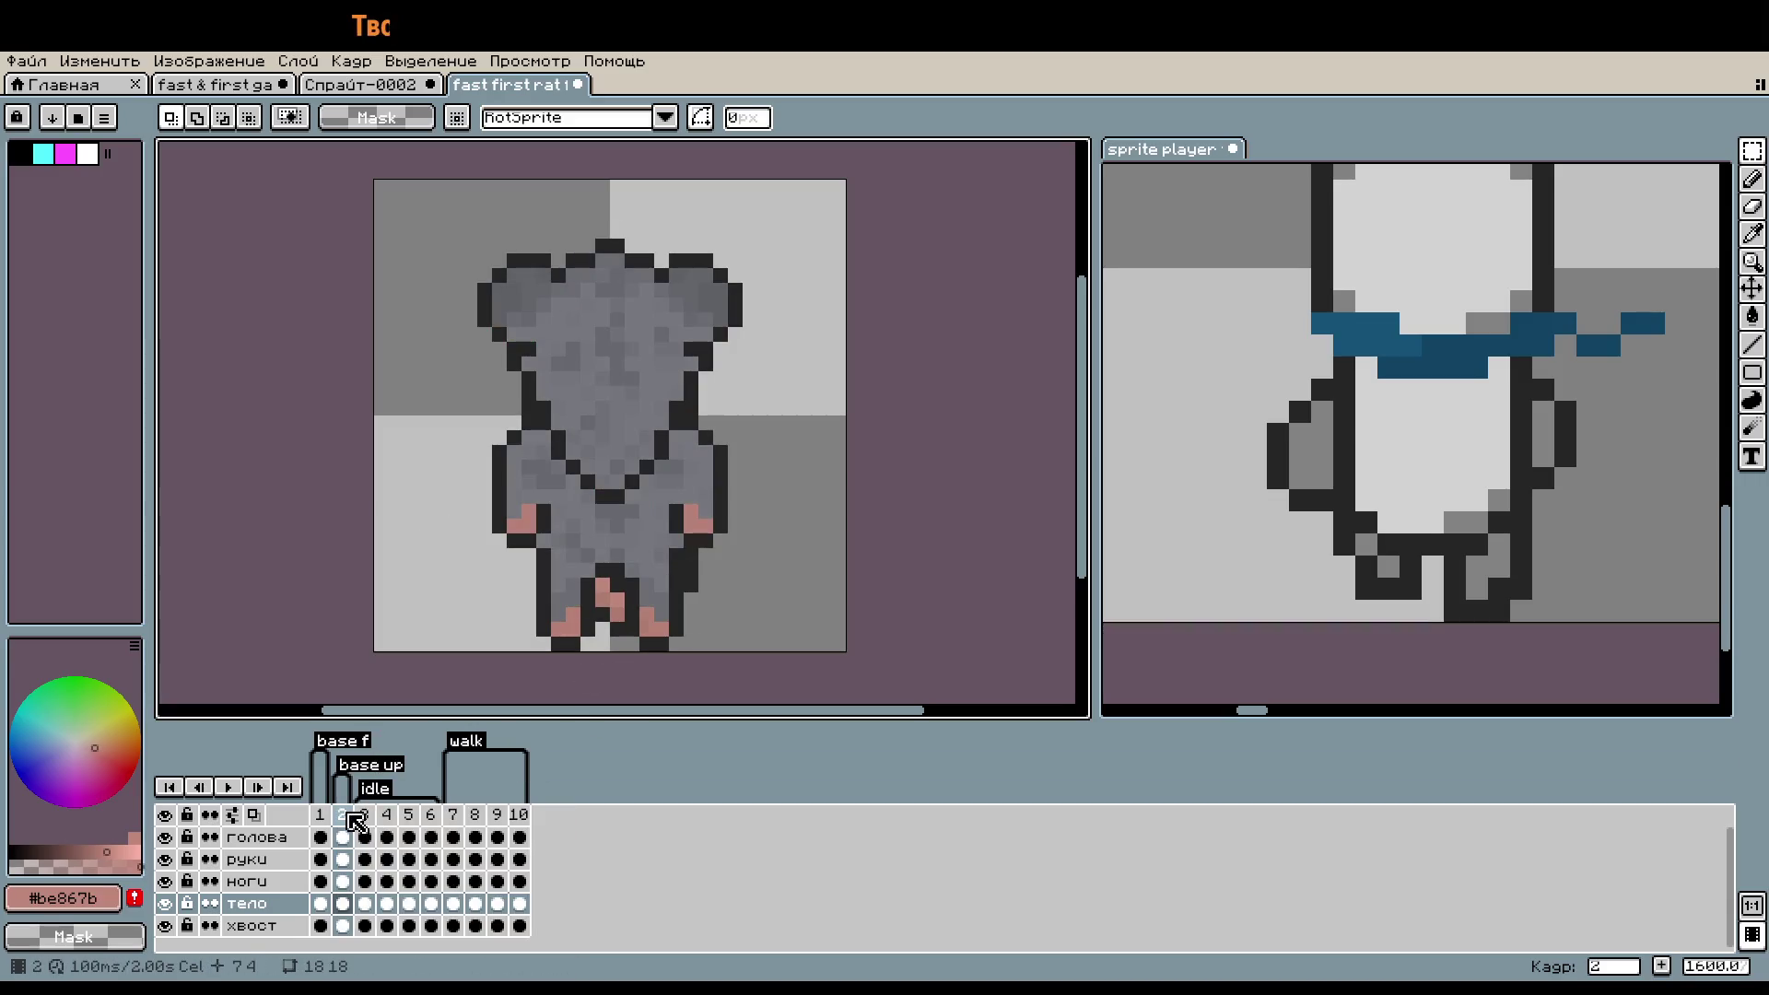
scroll(721, 570, "down", 1)
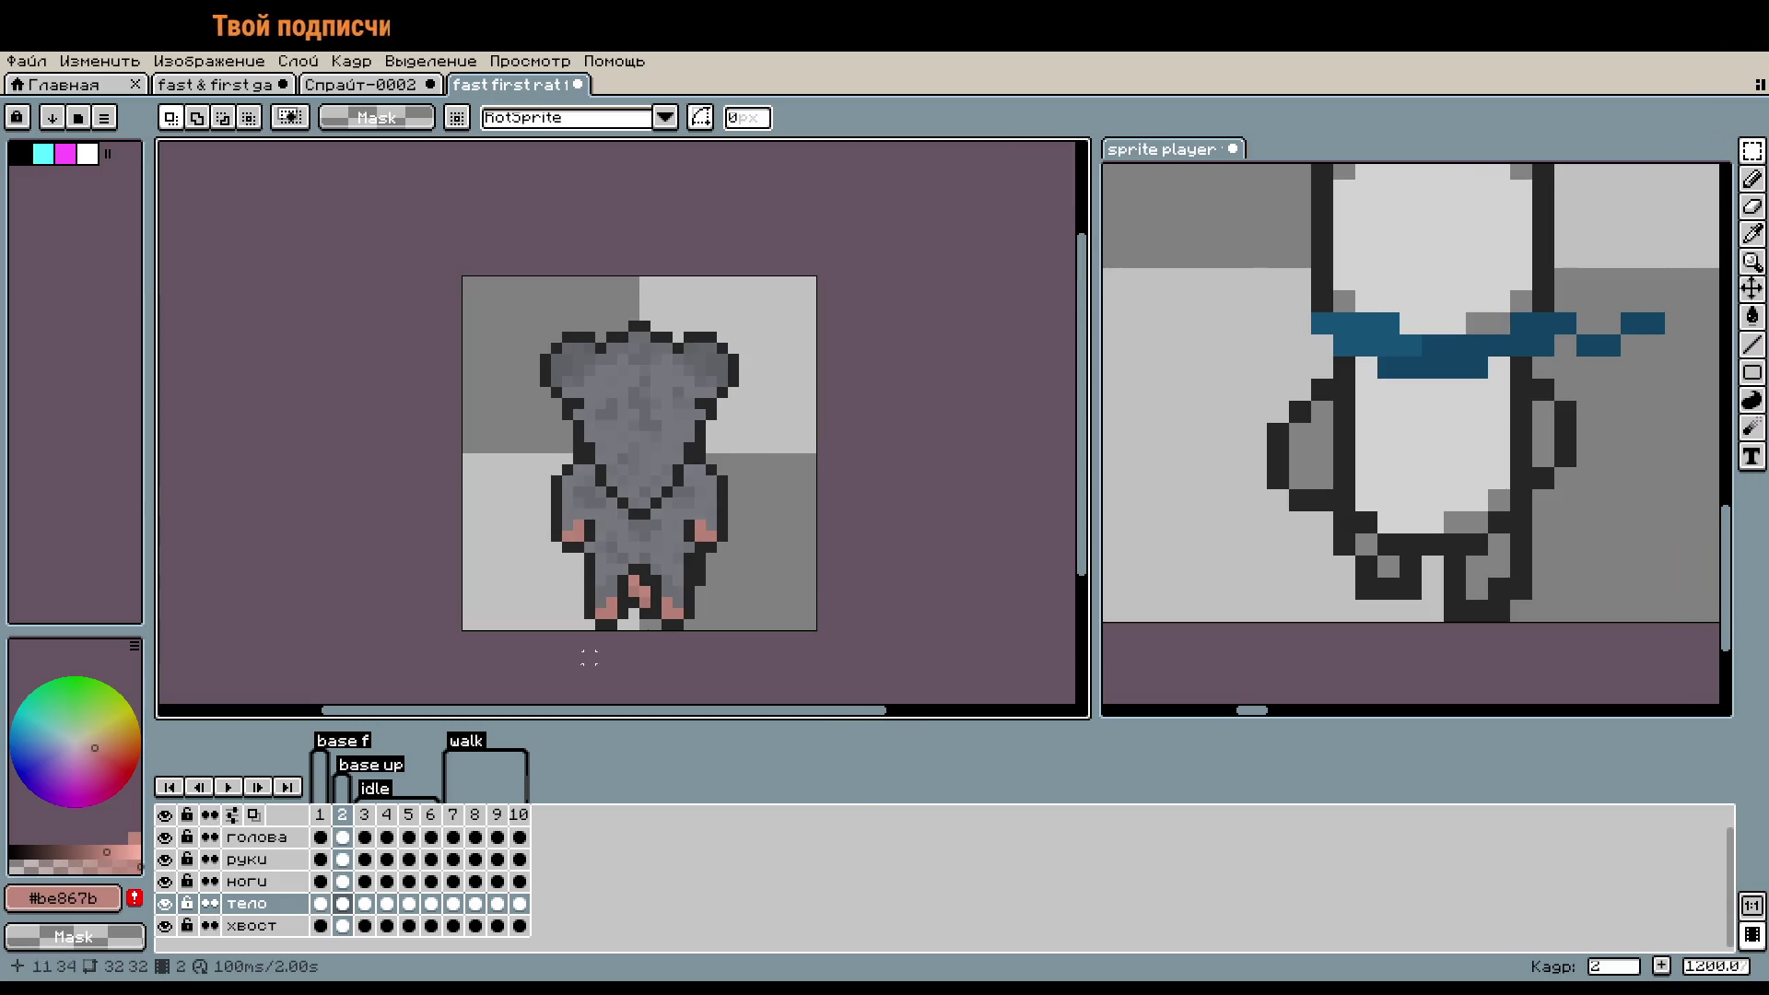
key("ctrl+s")
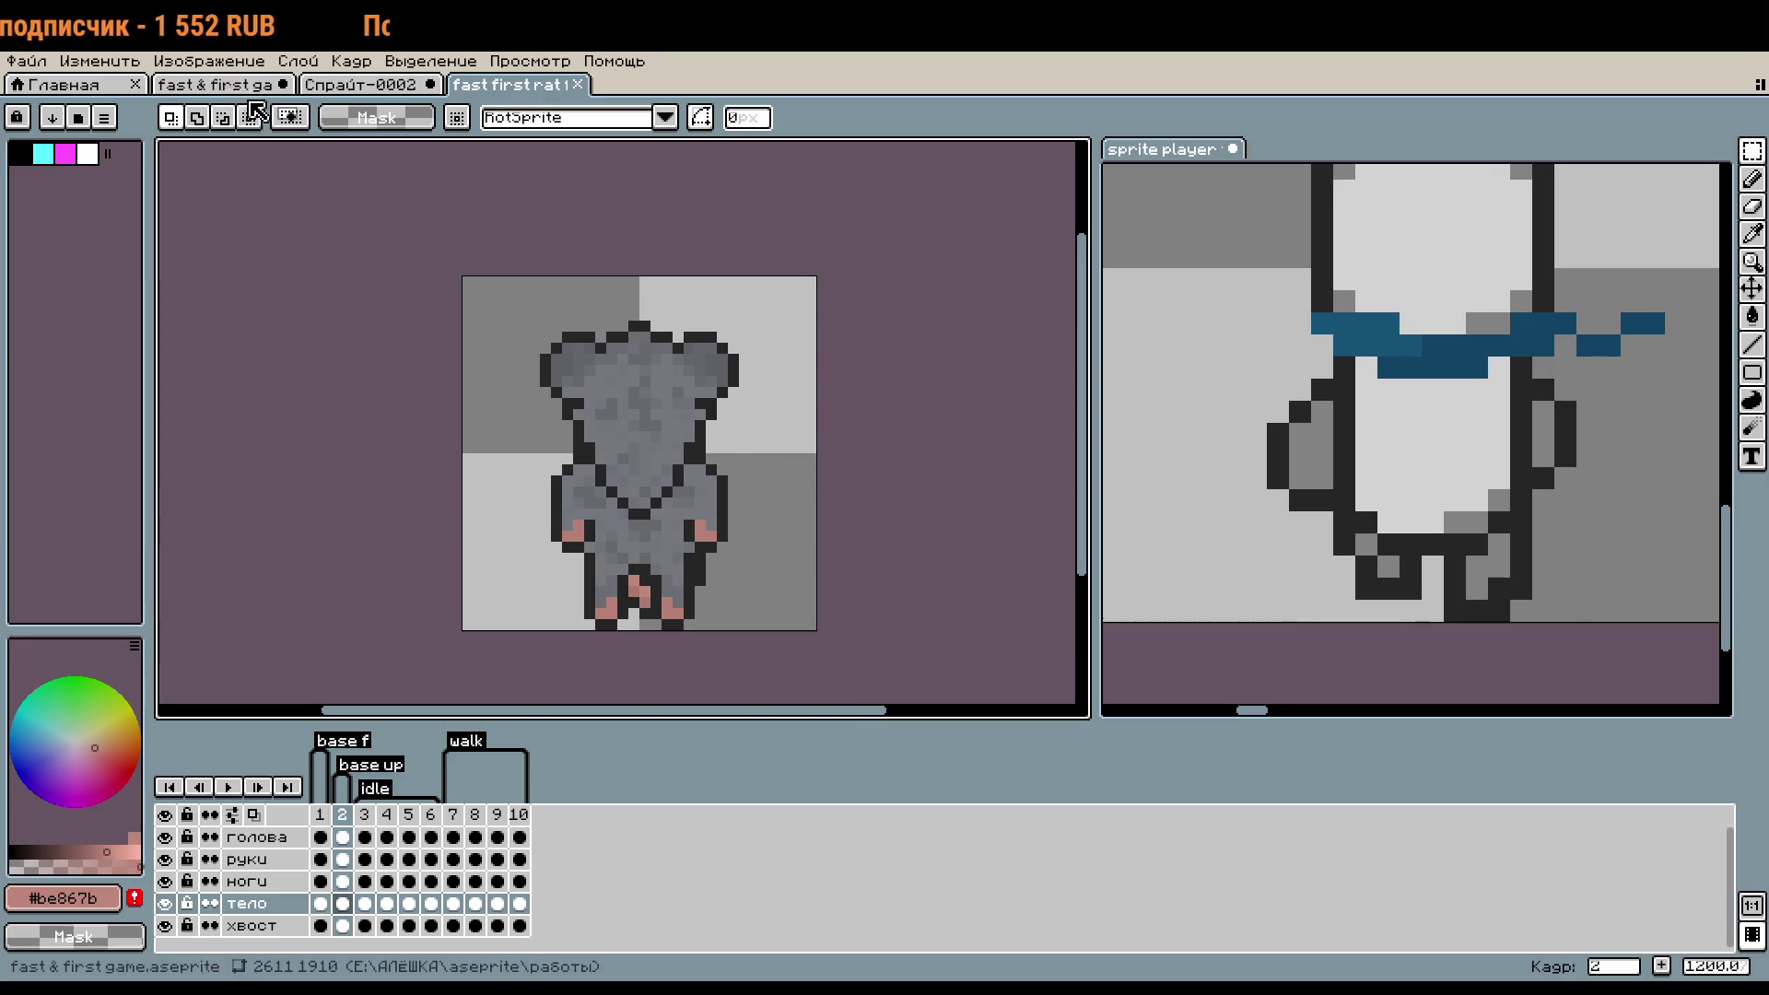
- Rename the 'base f' tag to 'base' and return to Спрайт-0002's arms cel
double_click(352, 742)
left_click(983, 376)
key("Return")
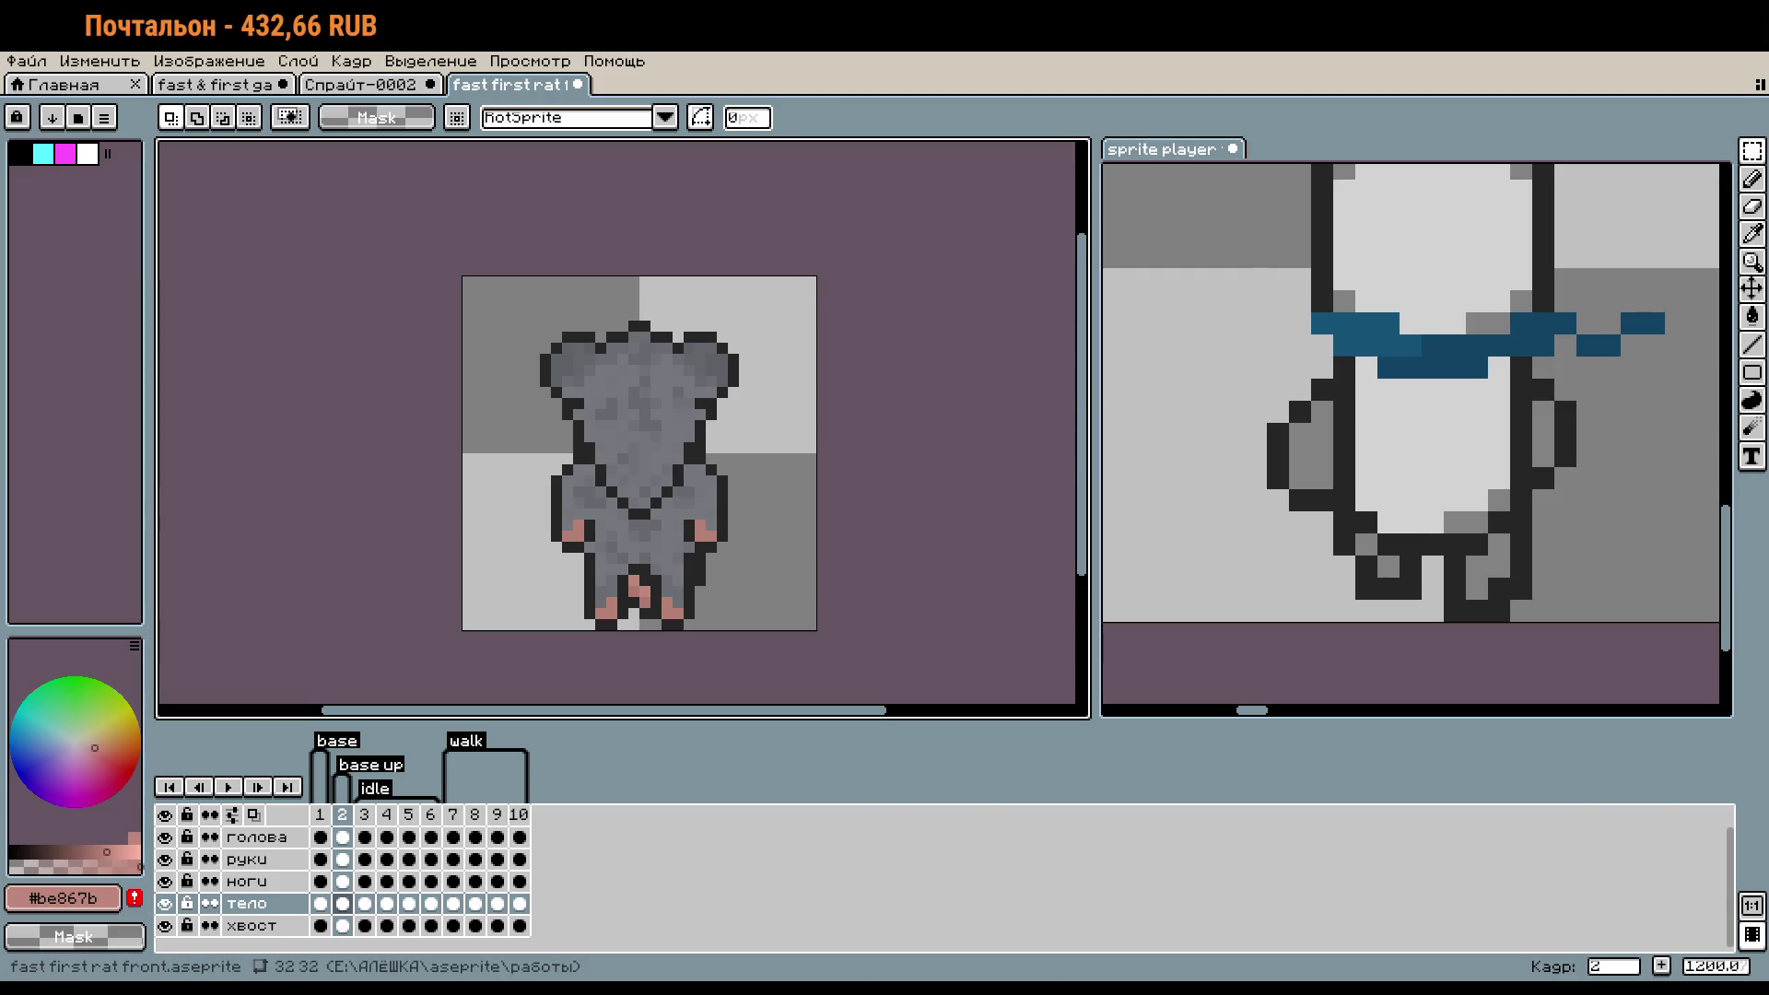
left_click(359, 84)
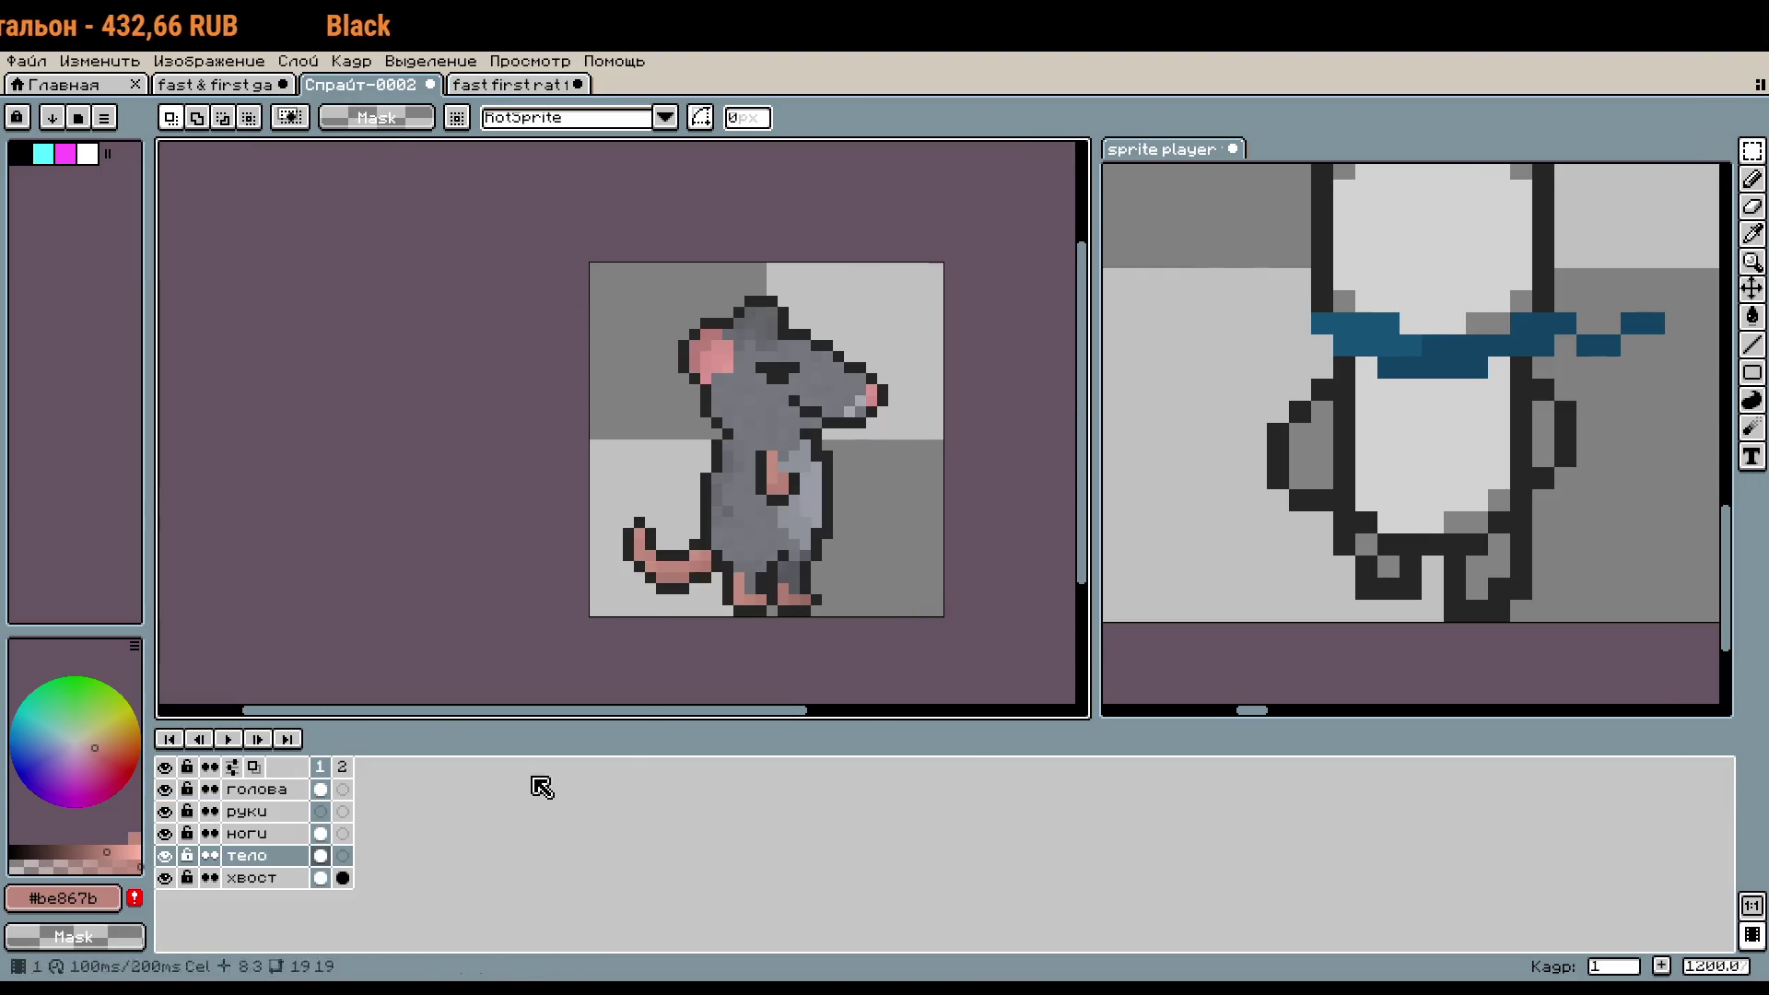
left_click(319, 811)
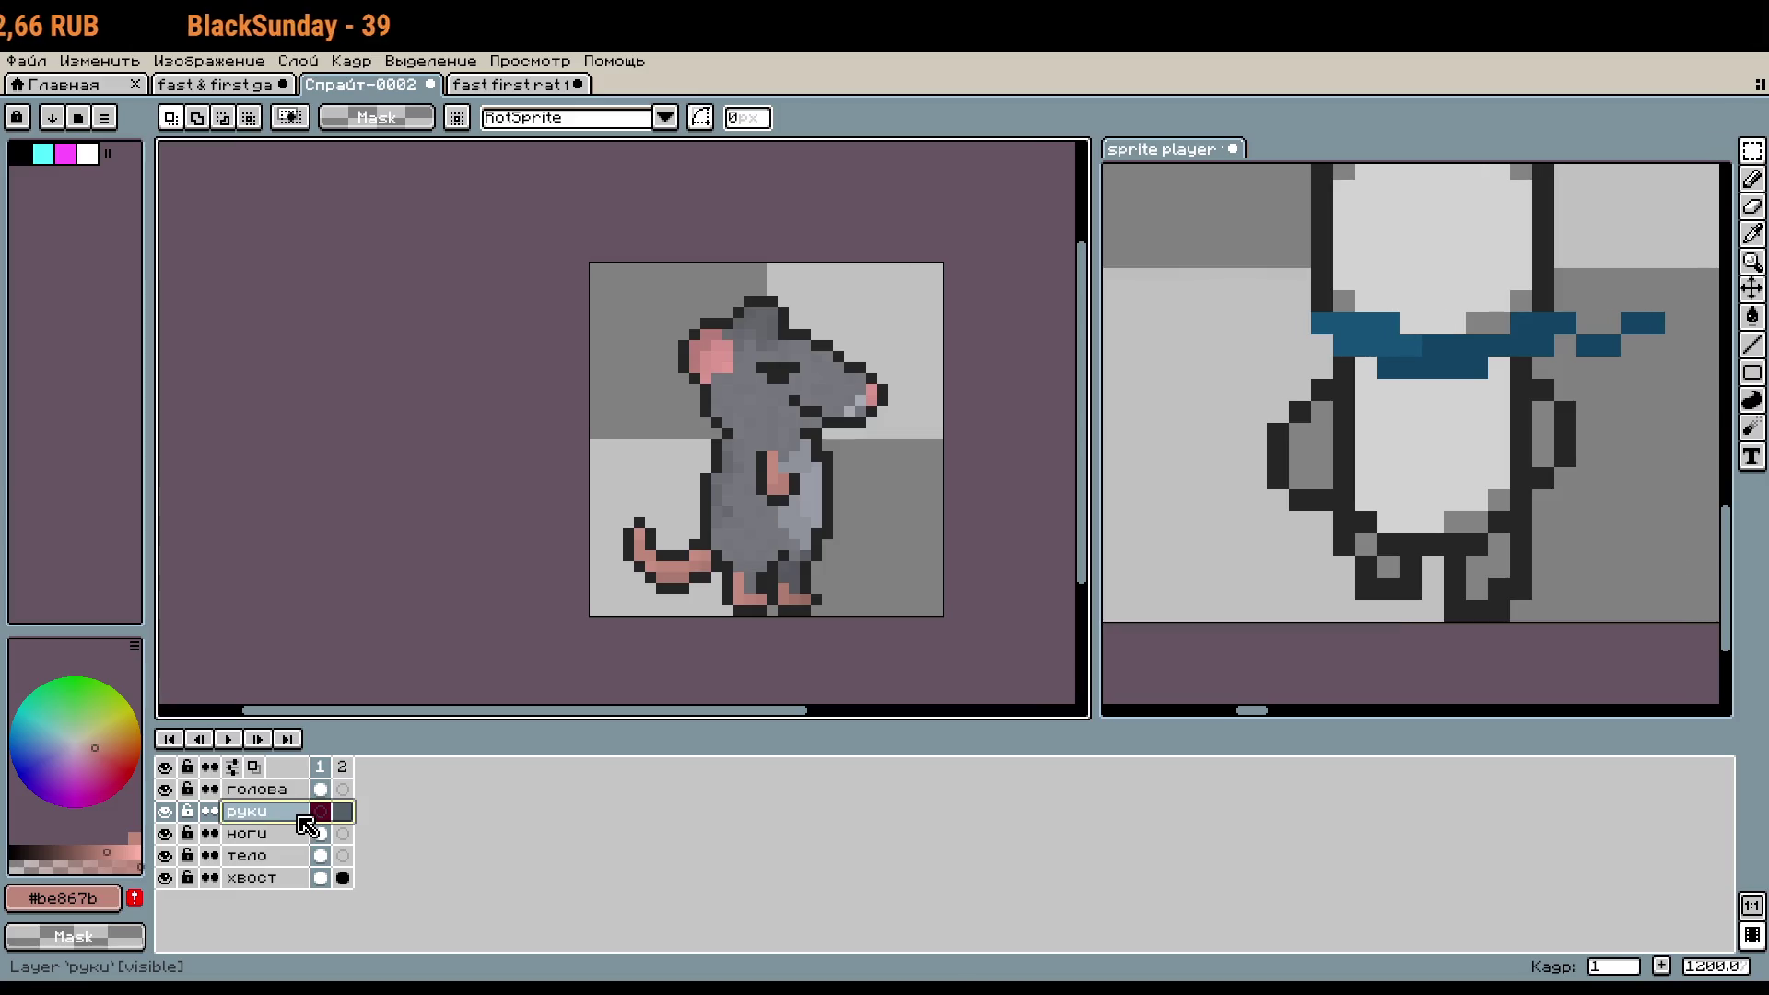
- Select the руки cels across both frames and bring up frame 2's context menu
left_click_drag(324, 819, 375, 787)
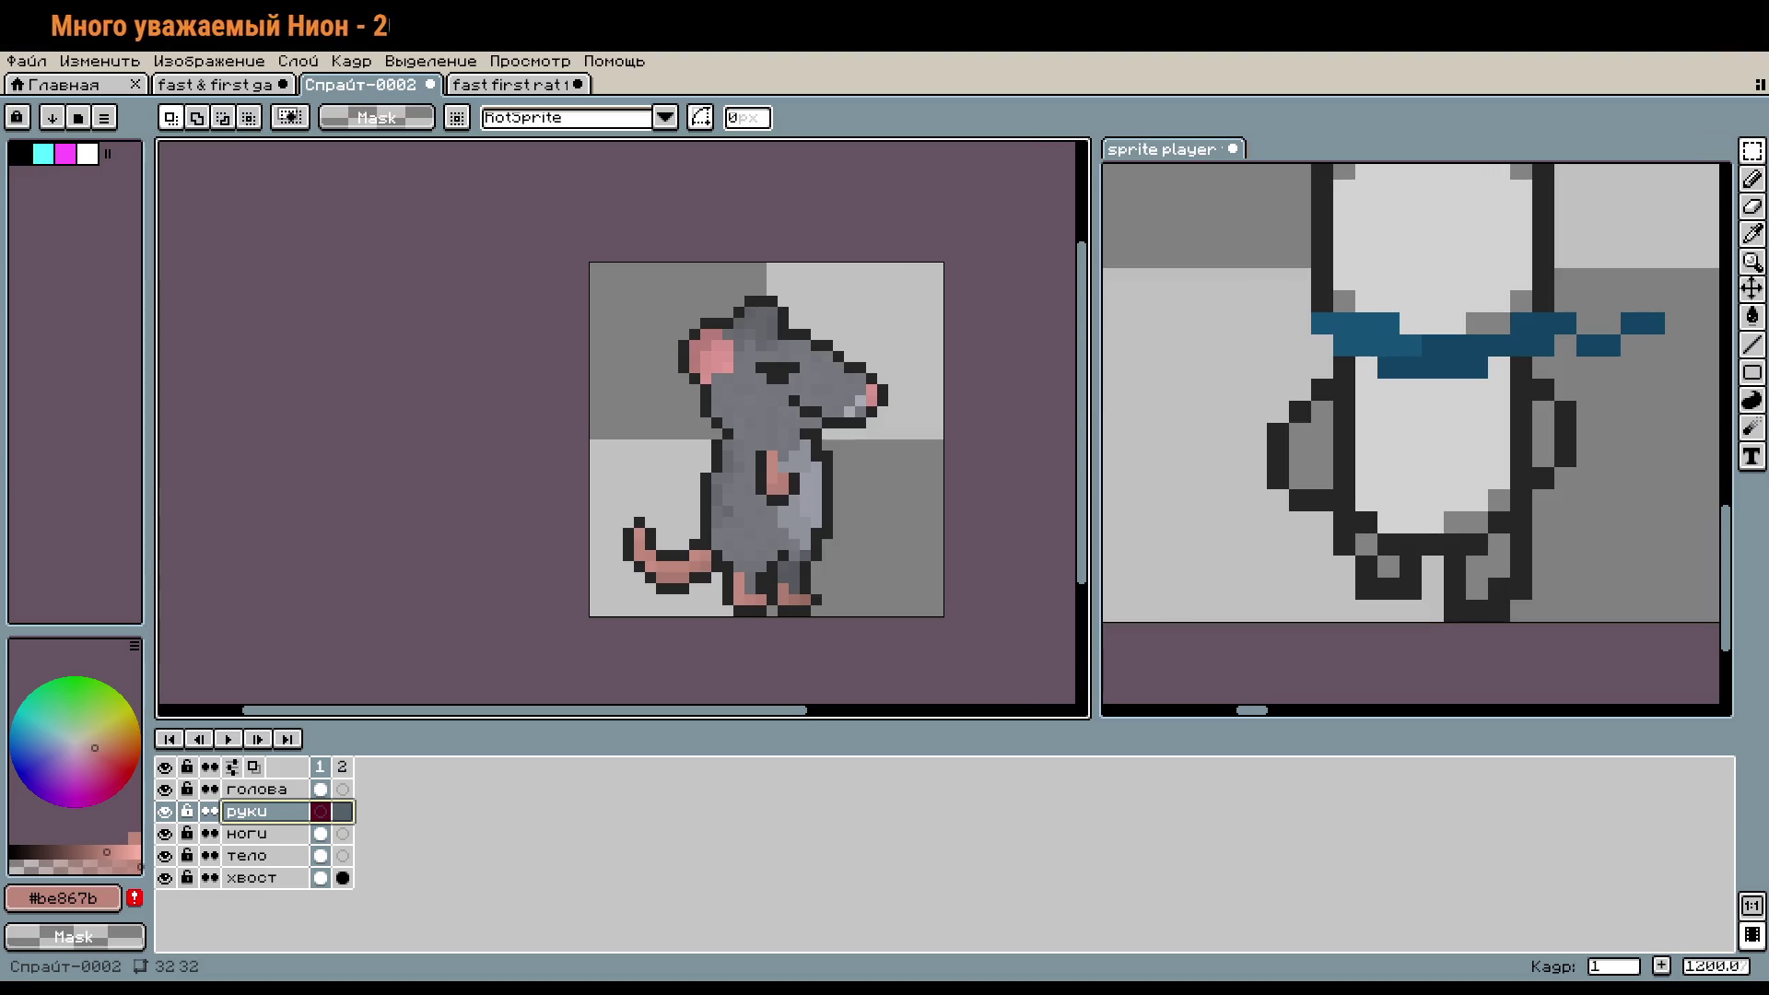
left_click_drag(953, 372, 924, 390)
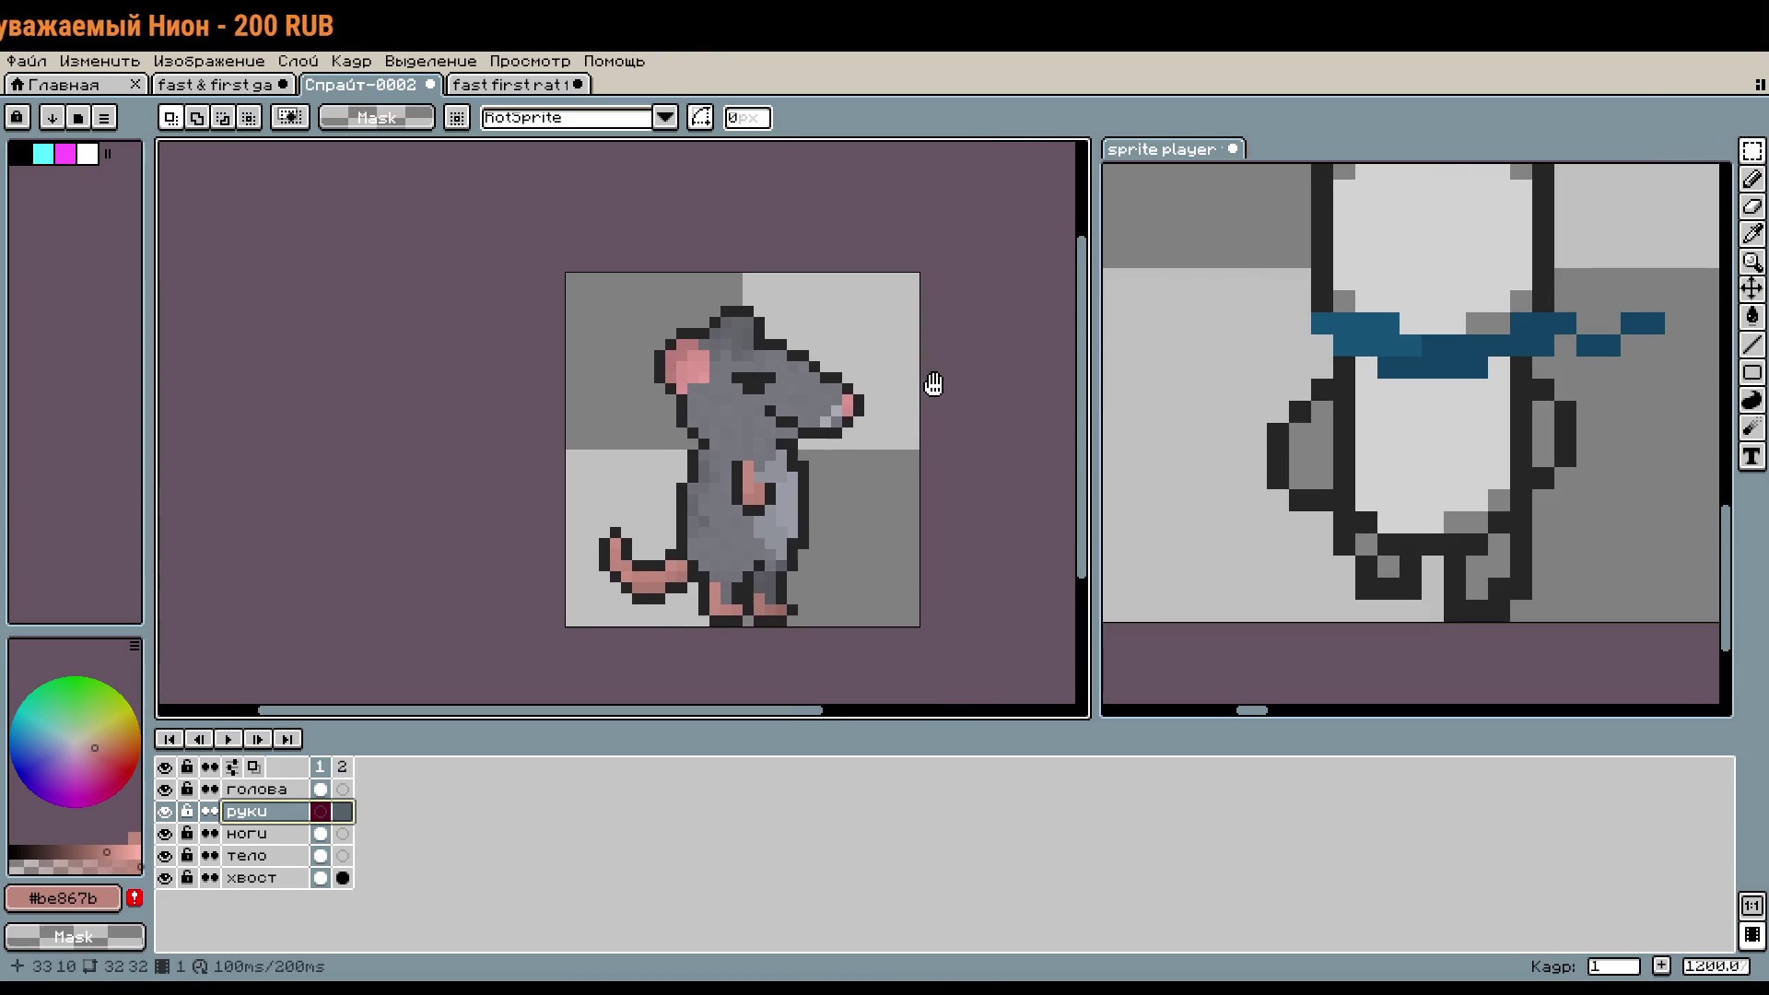
left_click(340, 757)
right_click(343, 770)
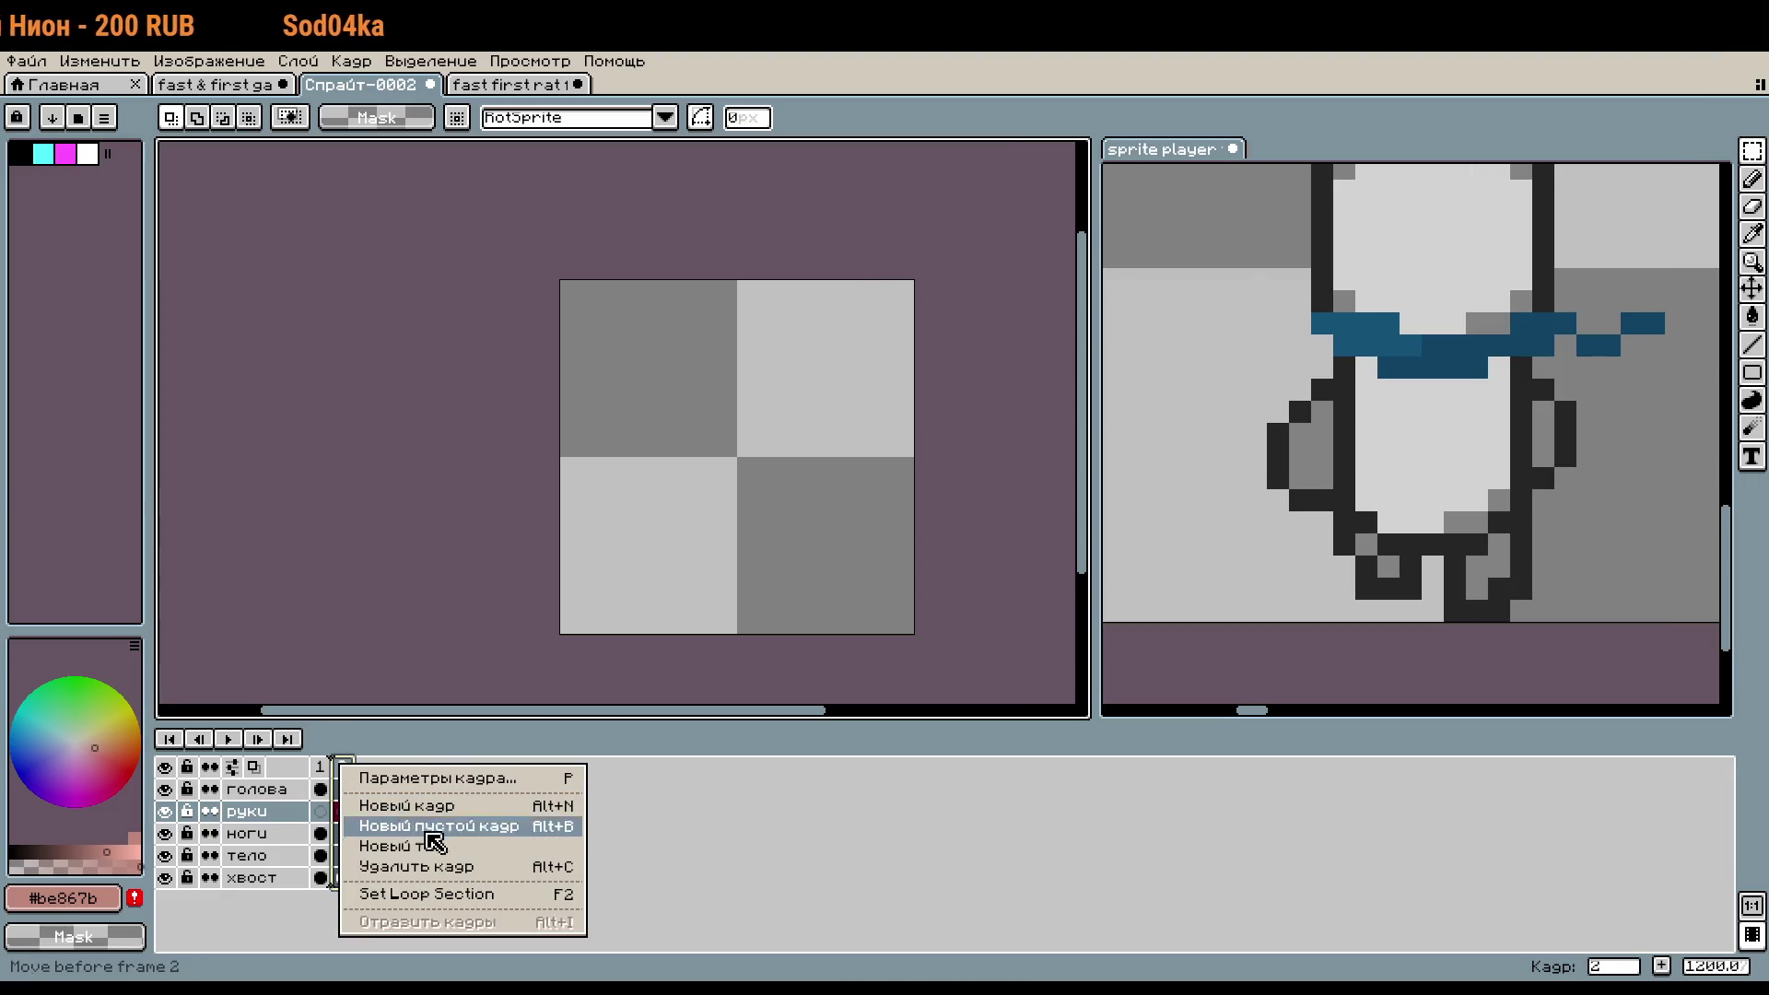
- Delete the empty second frame so Спрайт-0002 has a single frame
left_click(447, 868)
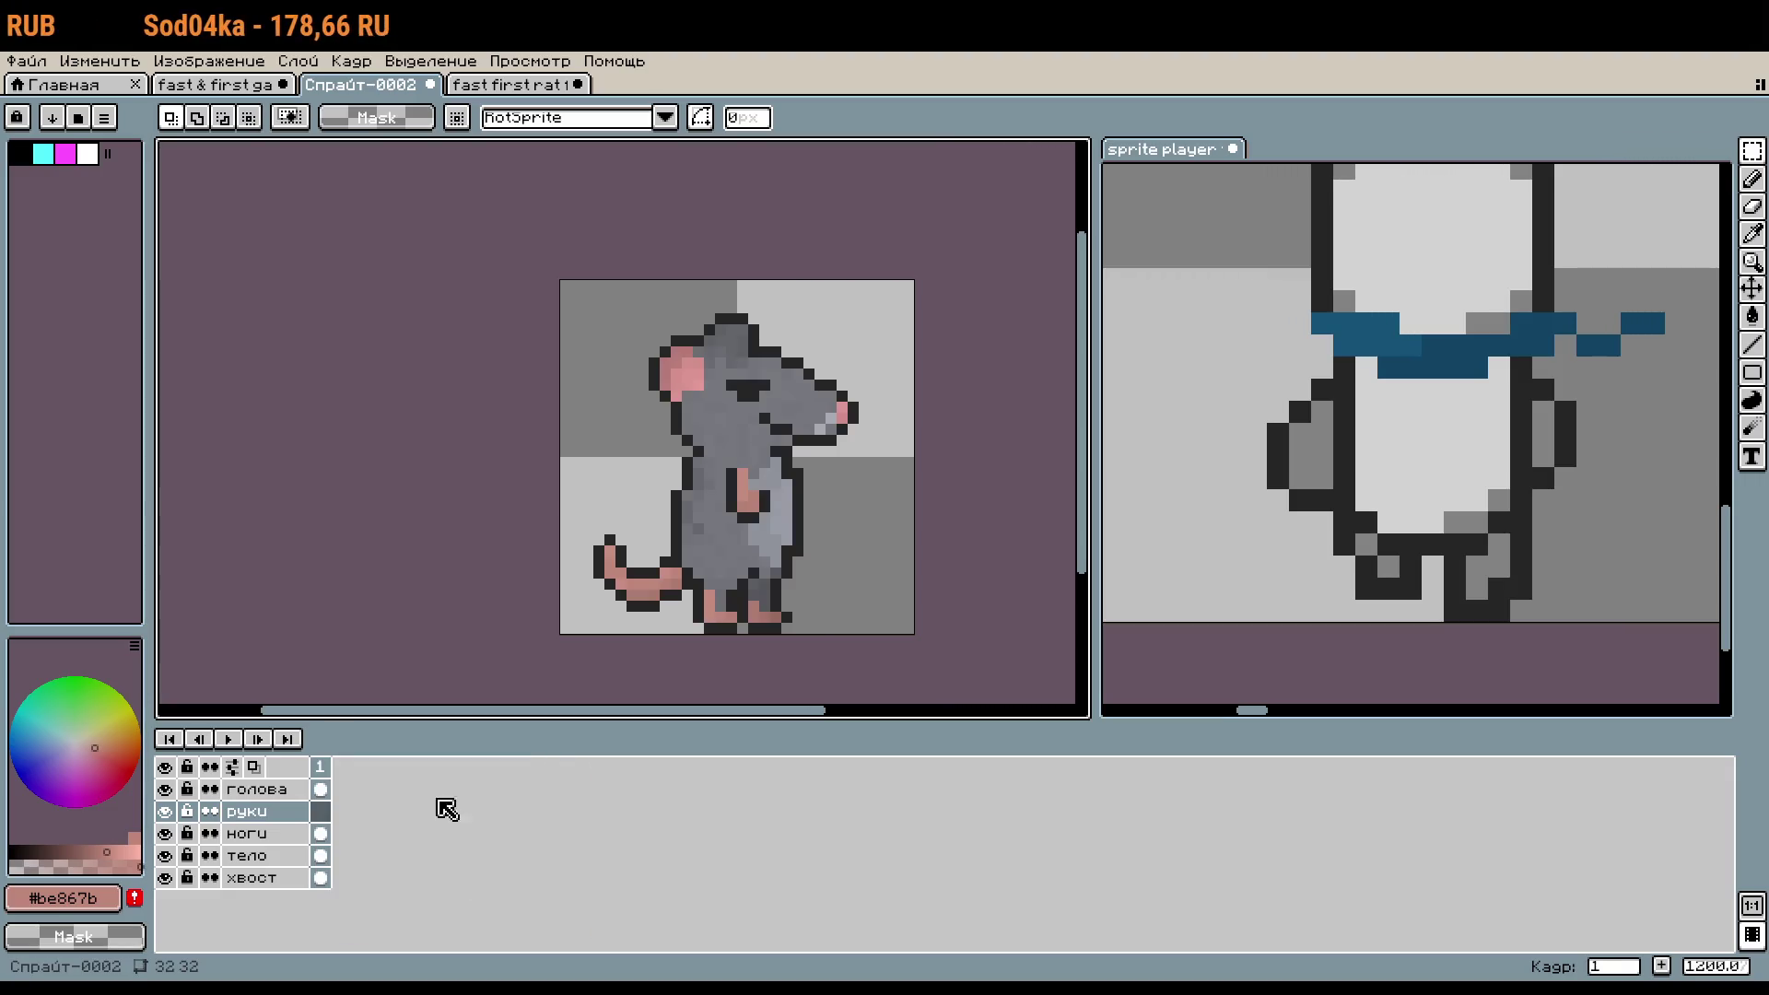
right_click(323, 770)
key("Escape")
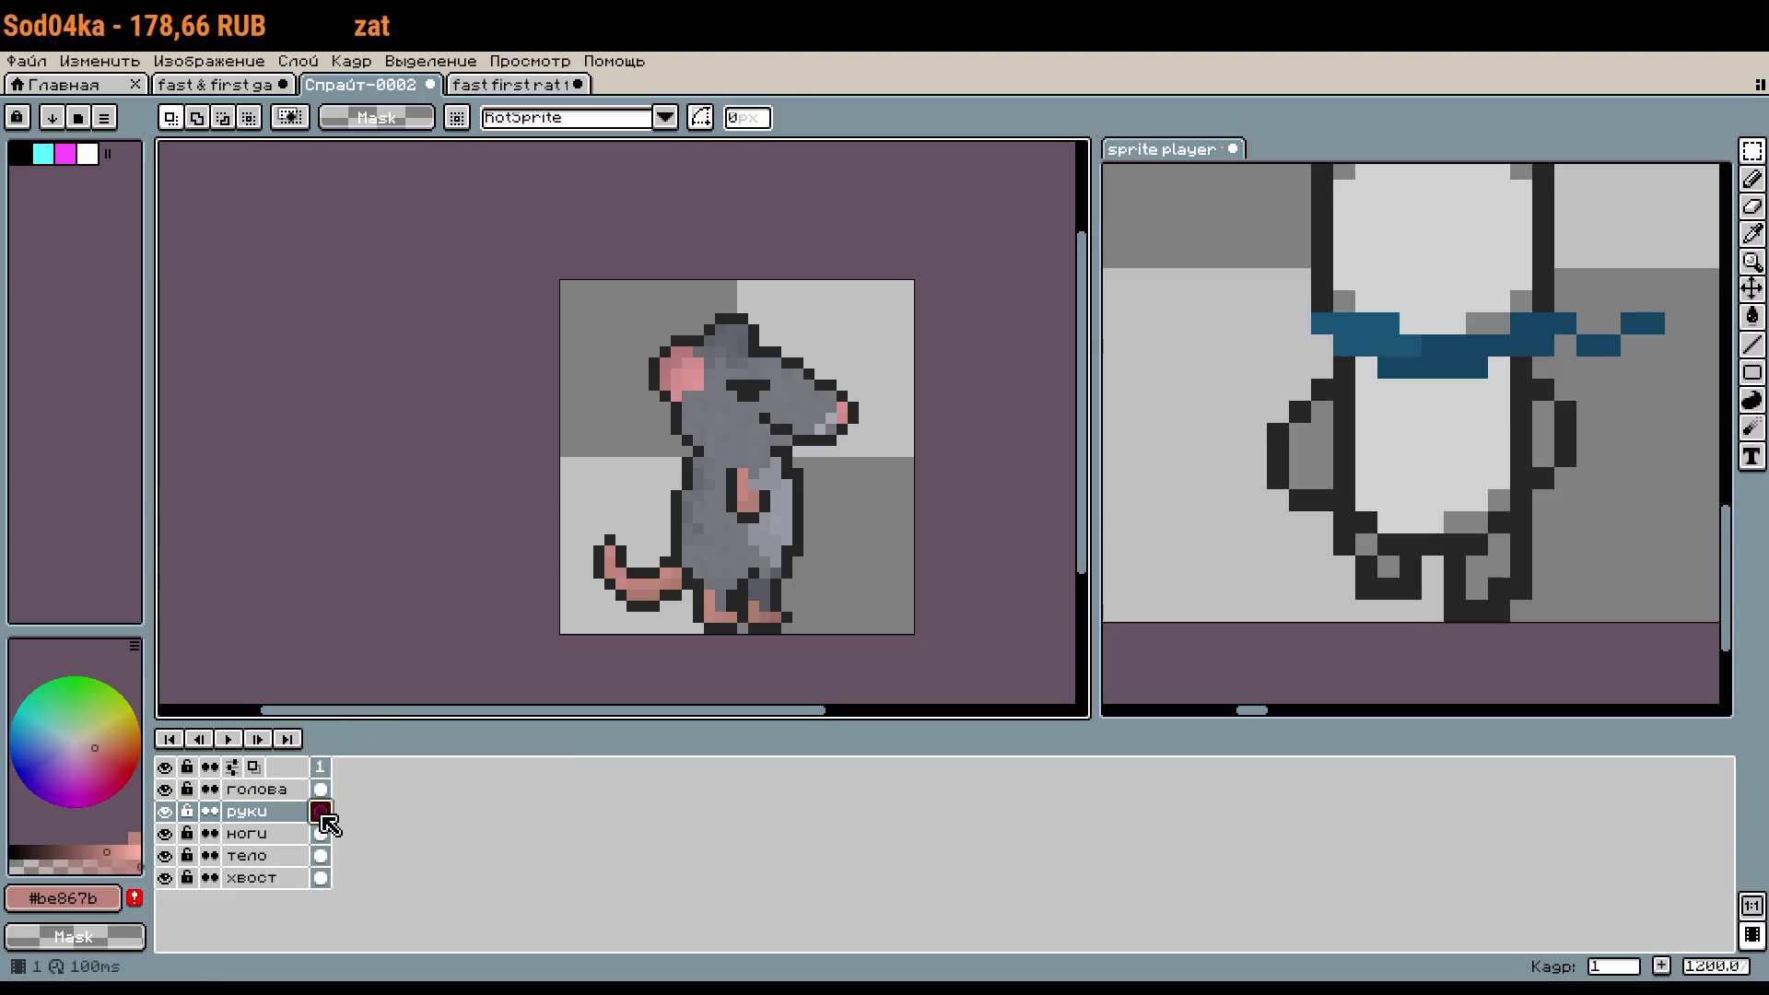
- Raise the руки cel's opacity in Cel Properties so the arms show fully
double_click(322, 813)
left_click_drag(737, 527, 782, 527)
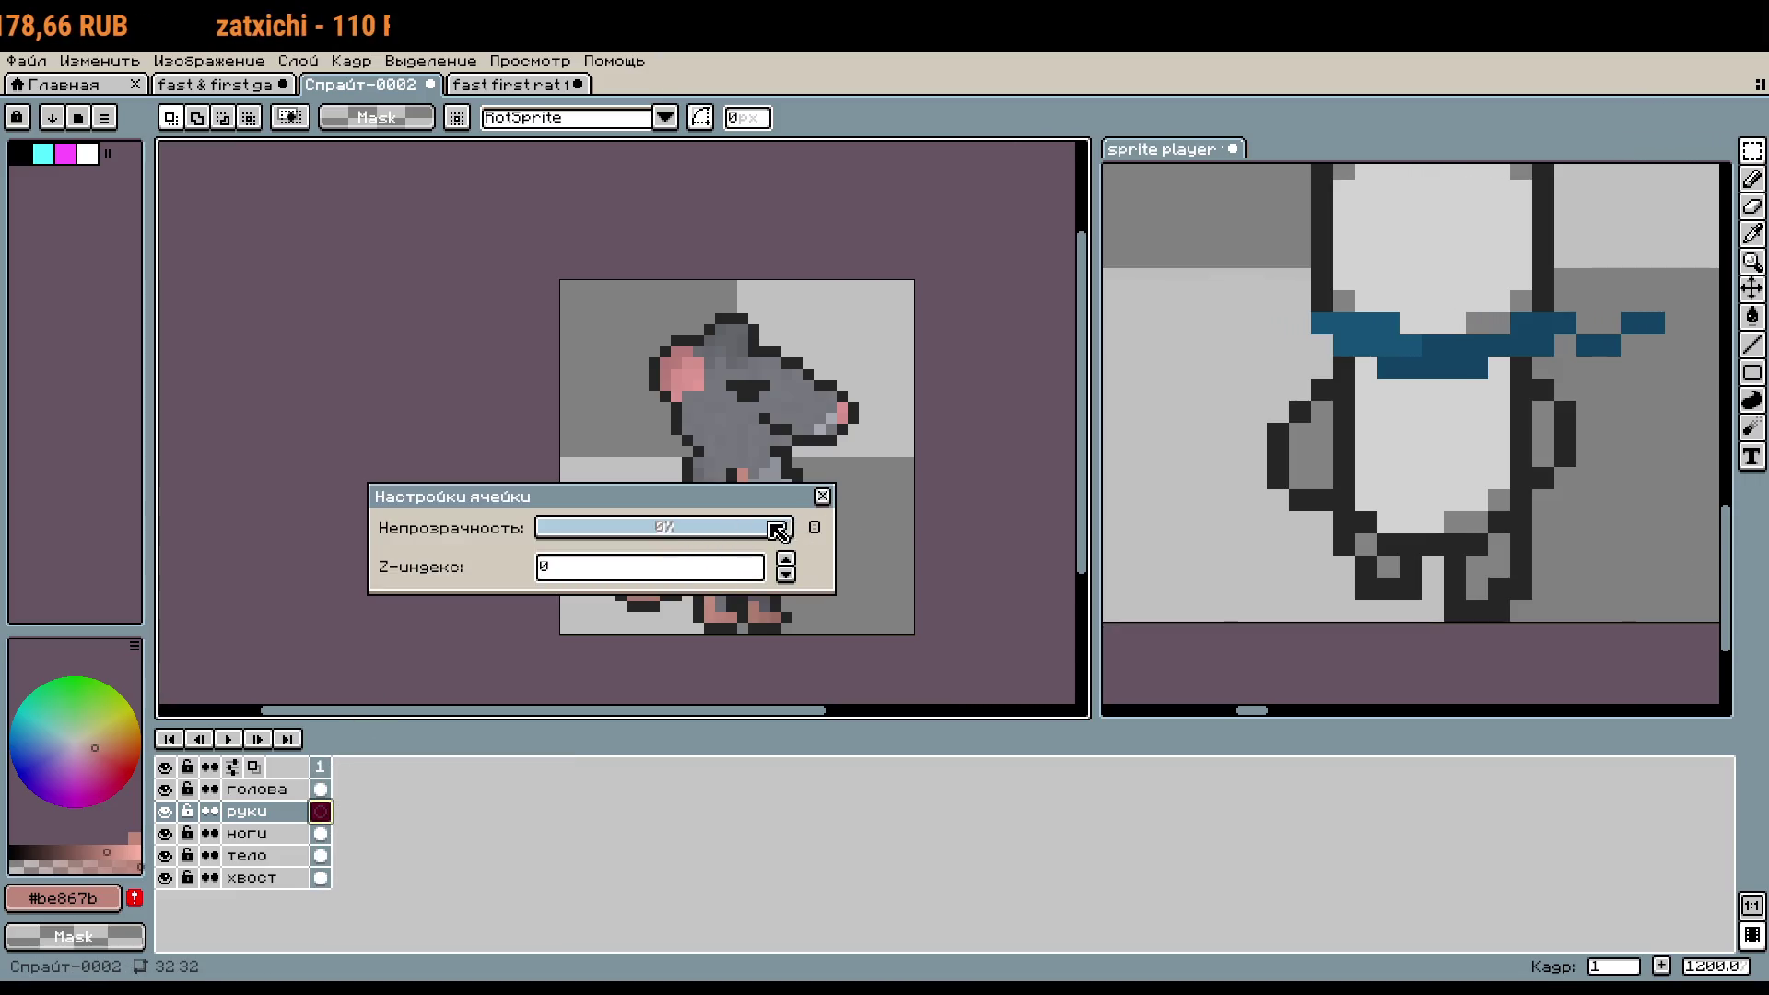
left_click(822, 495)
left_click(254, 812)
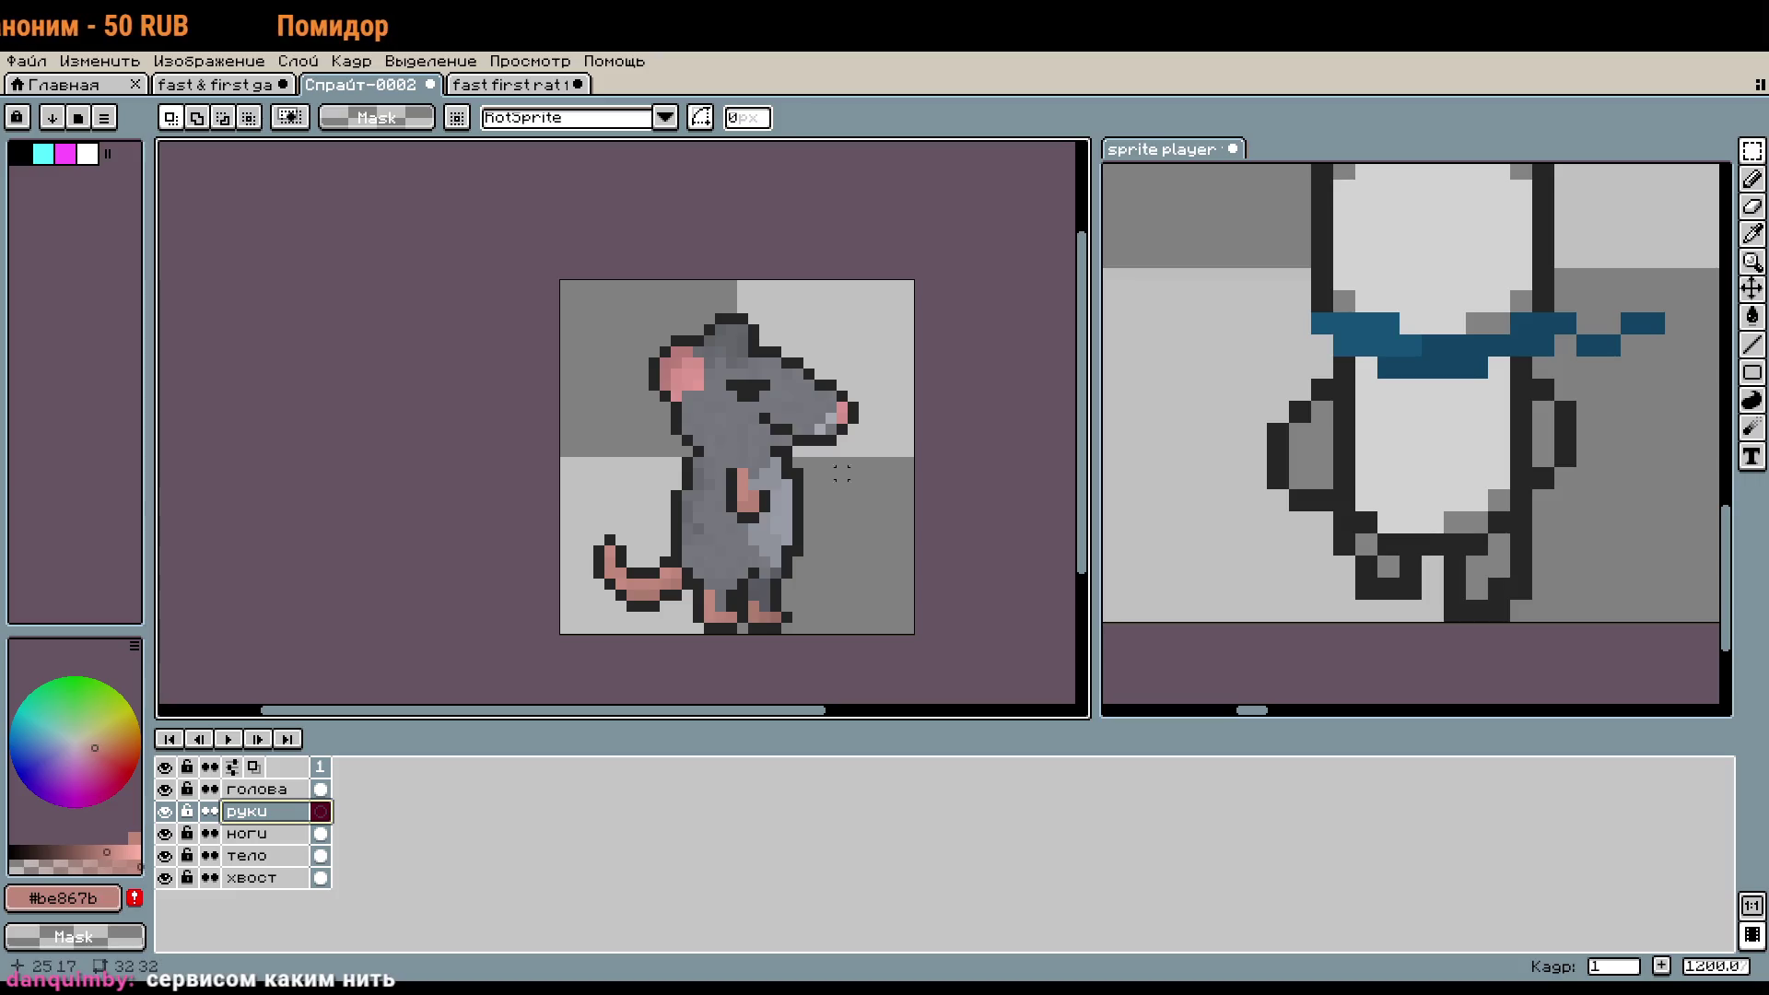
scroll(968, 494, "down", 1)
scroll(829, 502, "up", 1)
scroll(829, 502, "up", 2)
scroll(920, 502, "down", 1)
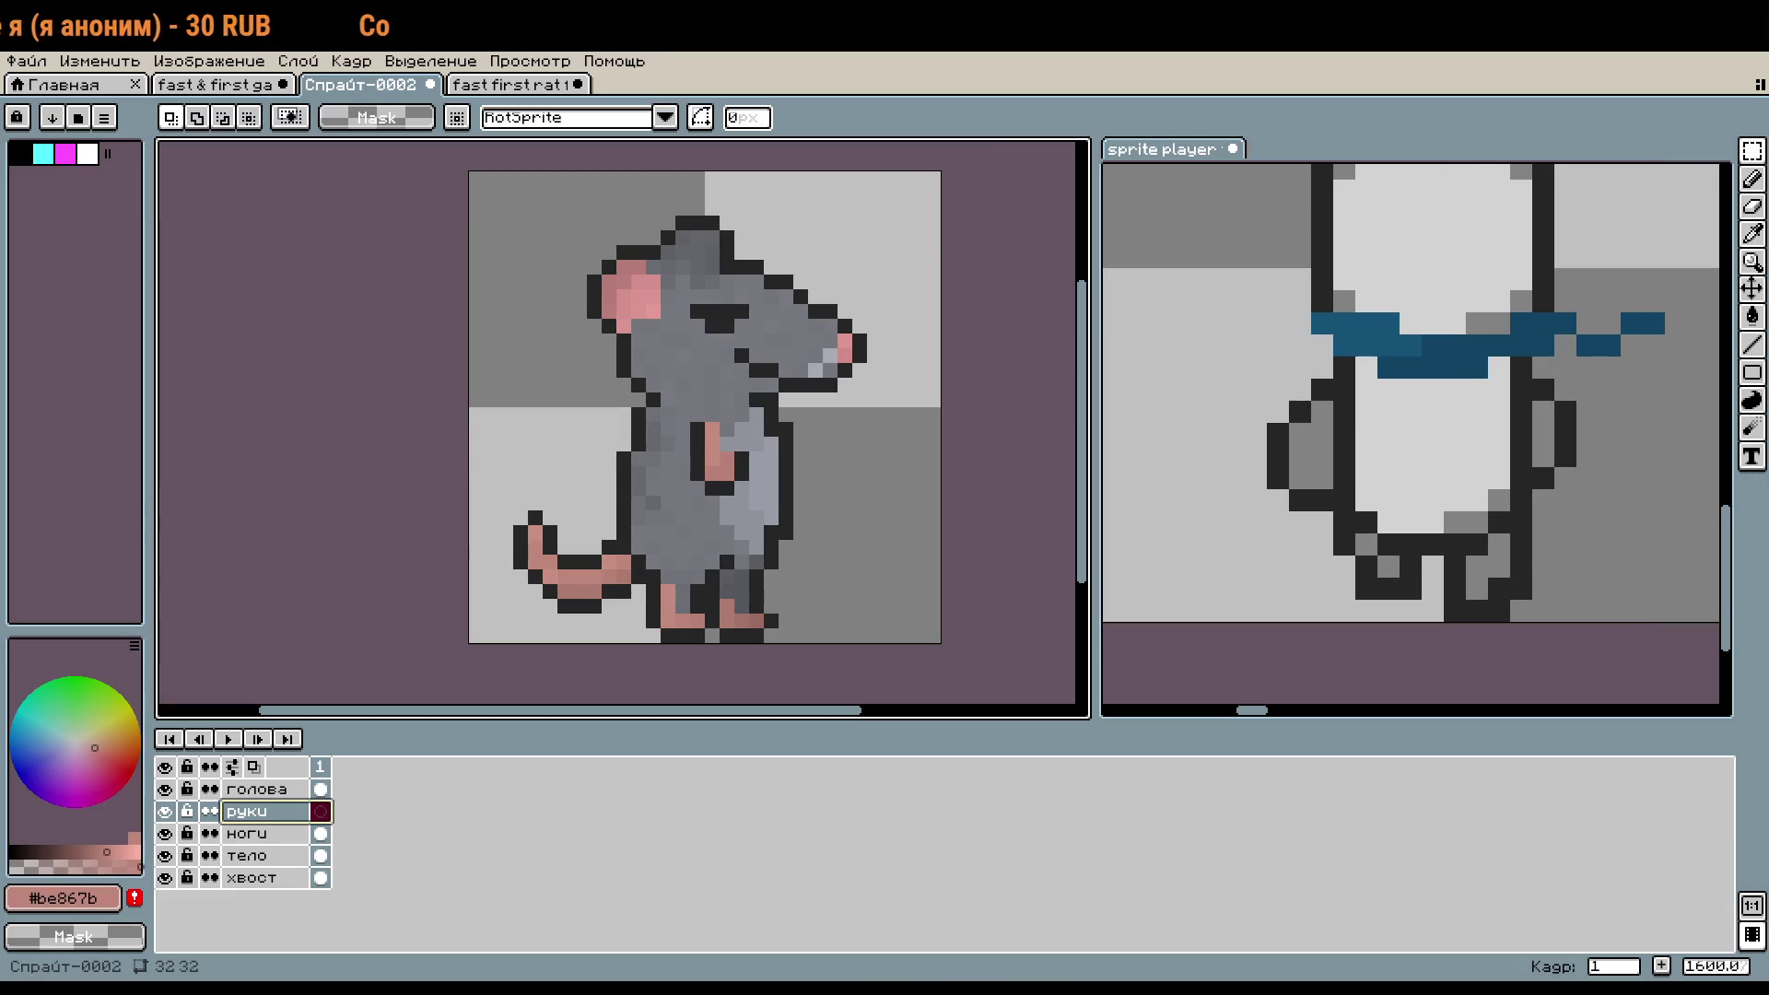
left_click_drag(962, 487, 970, 494)
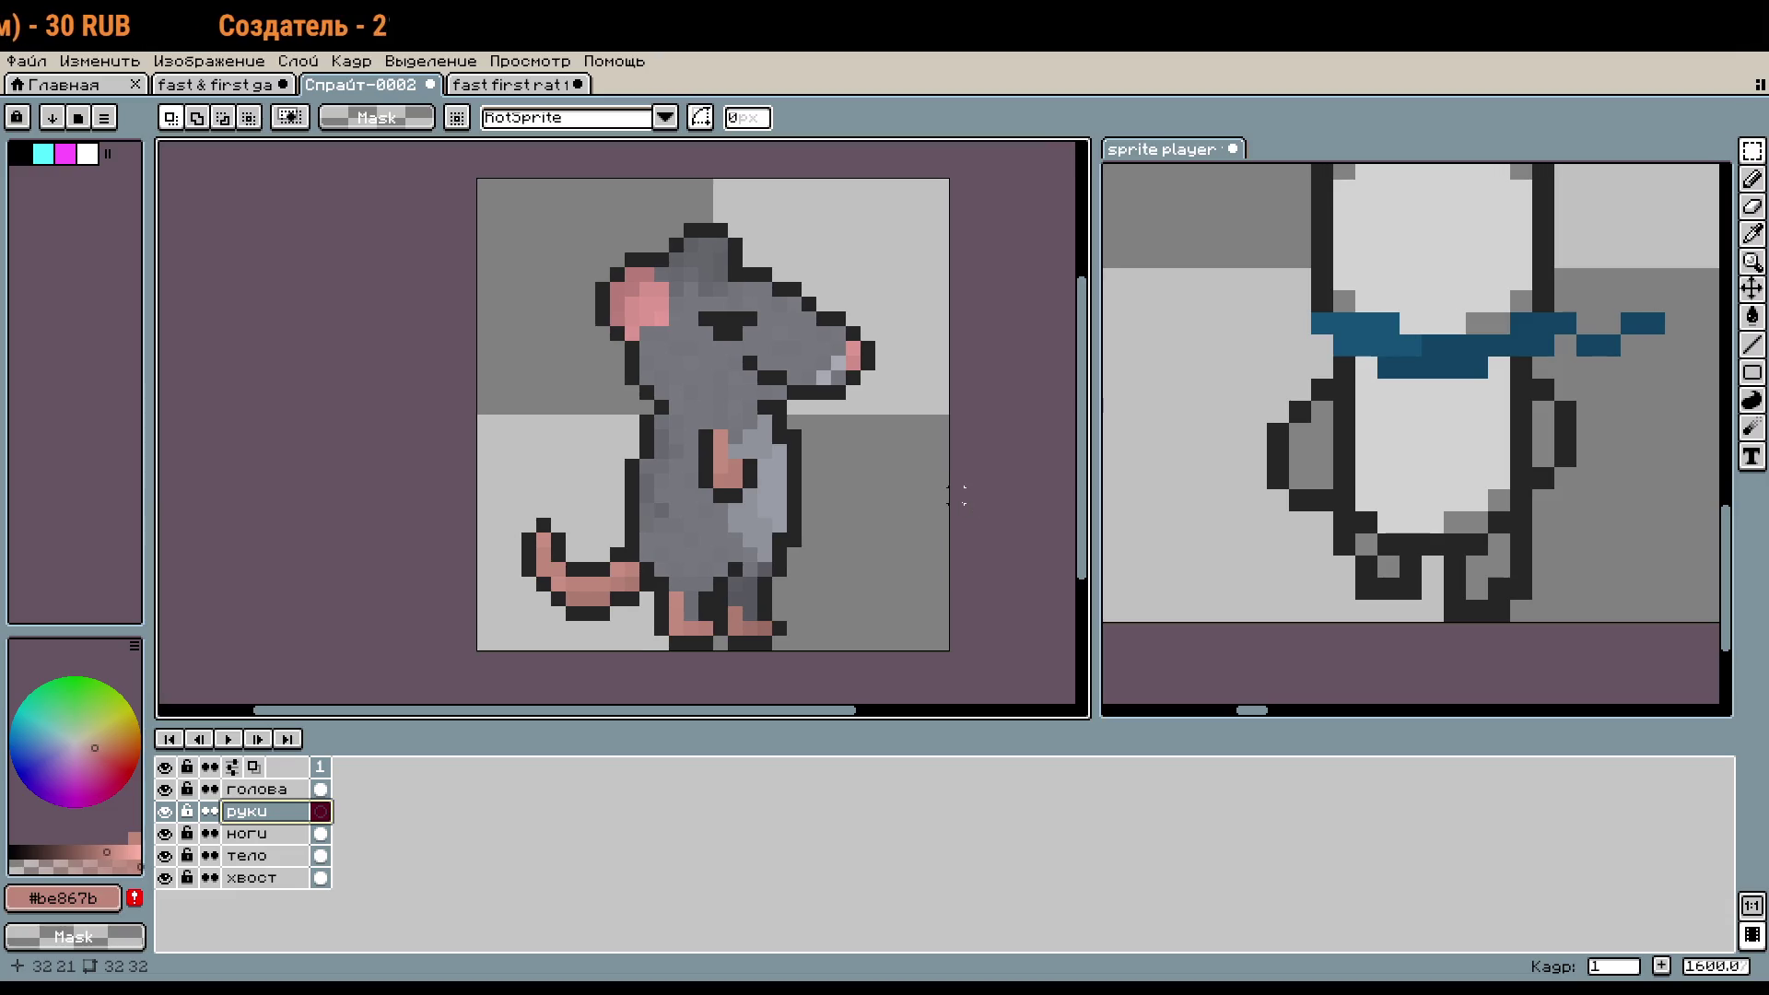
- Add a new frame 2 after frame 1
right_click(324, 770)
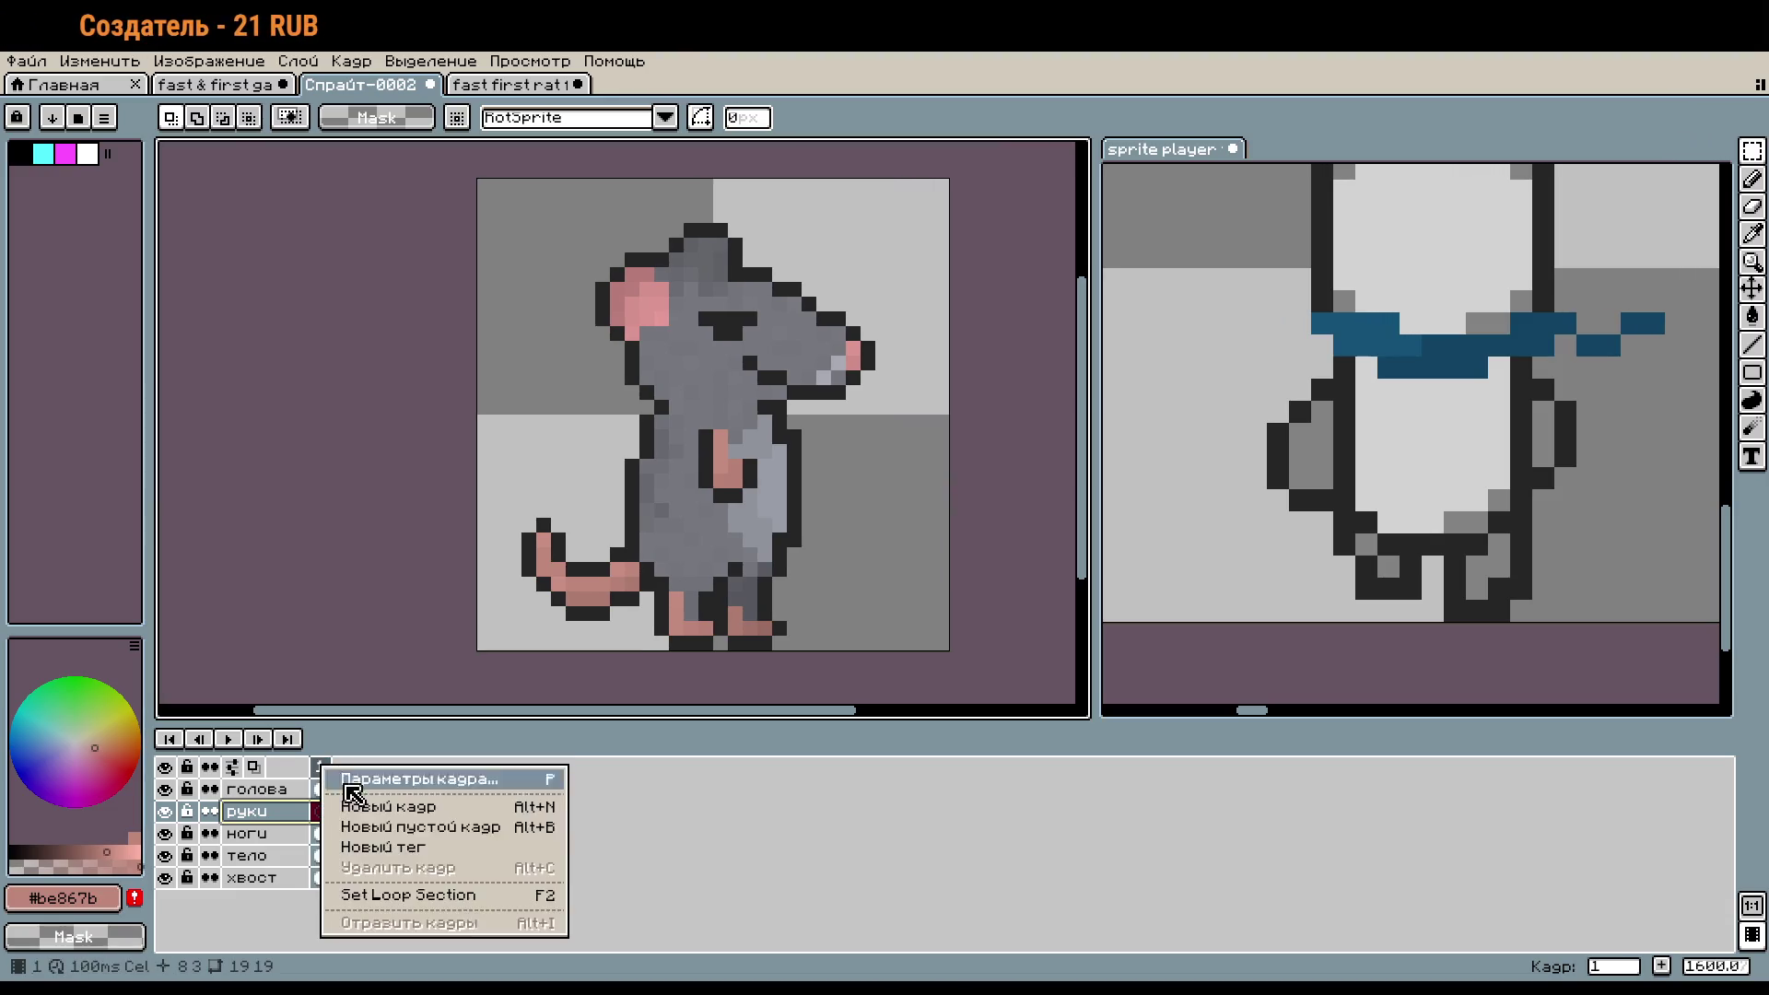
left_click(378, 807)
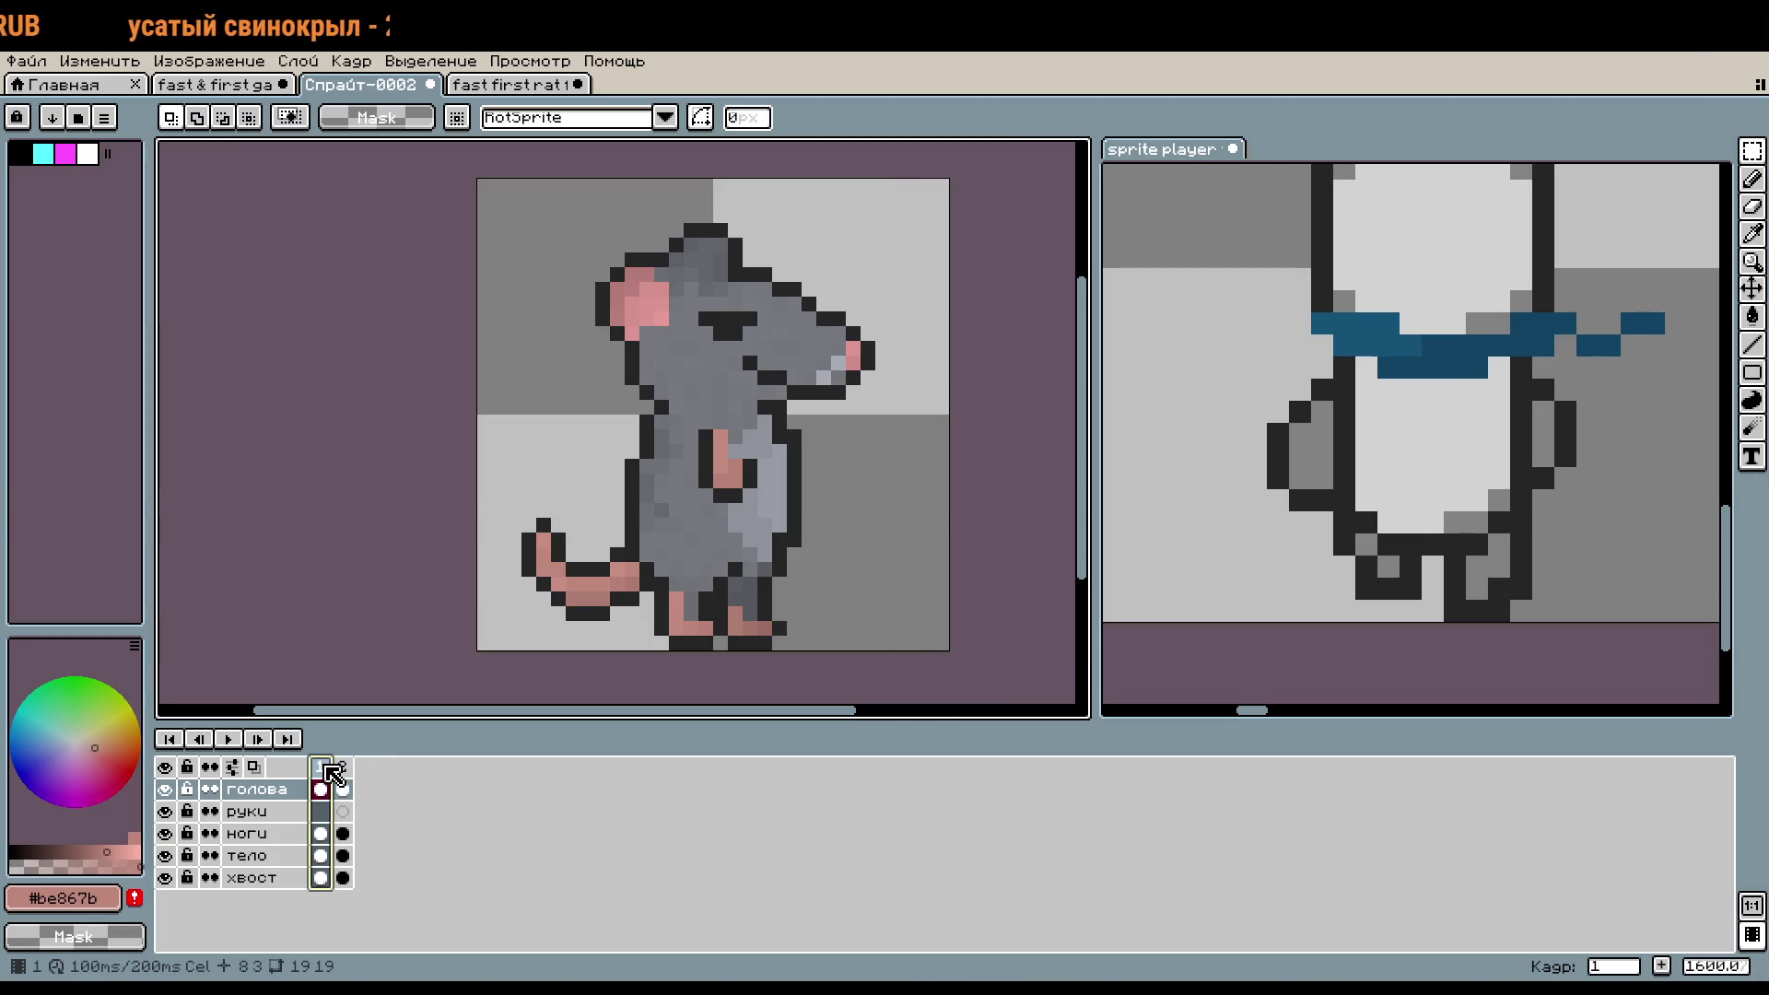
right_click(333, 772)
left_click(281, 814)
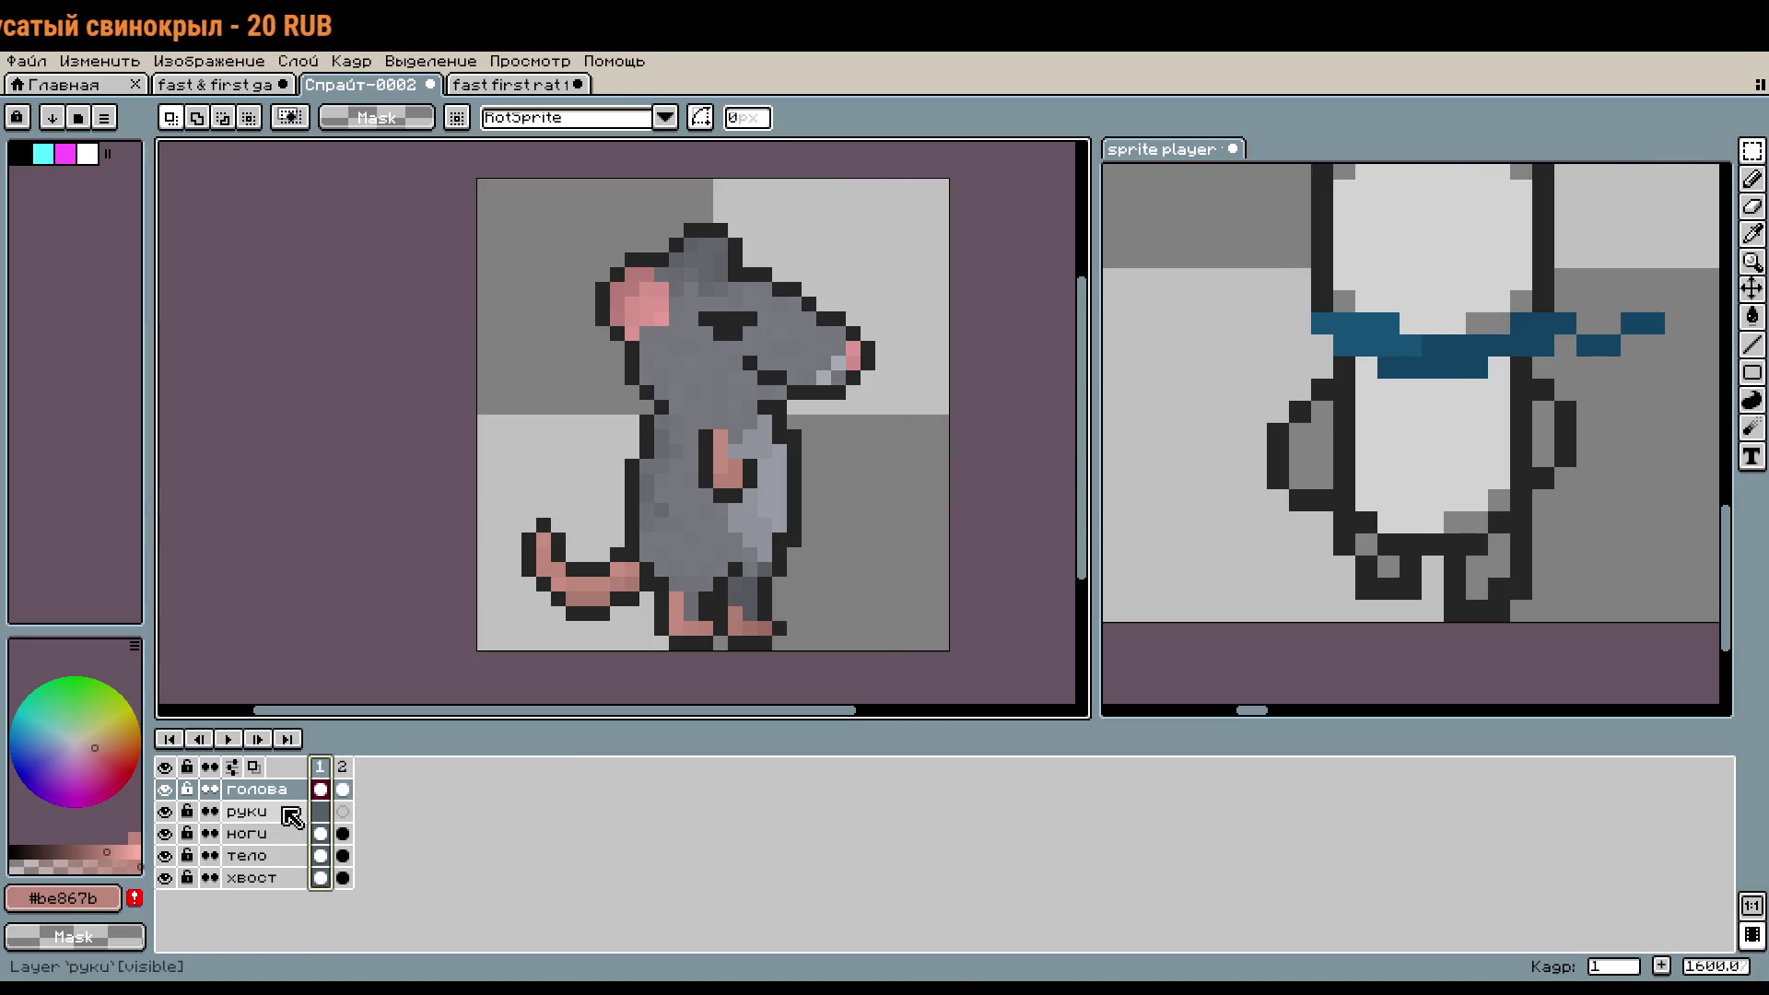
- Adjust the arms cel's properties on frame 1 and select the legs cel on frame 2
left_click(320, 812)
double_click(319, 811)
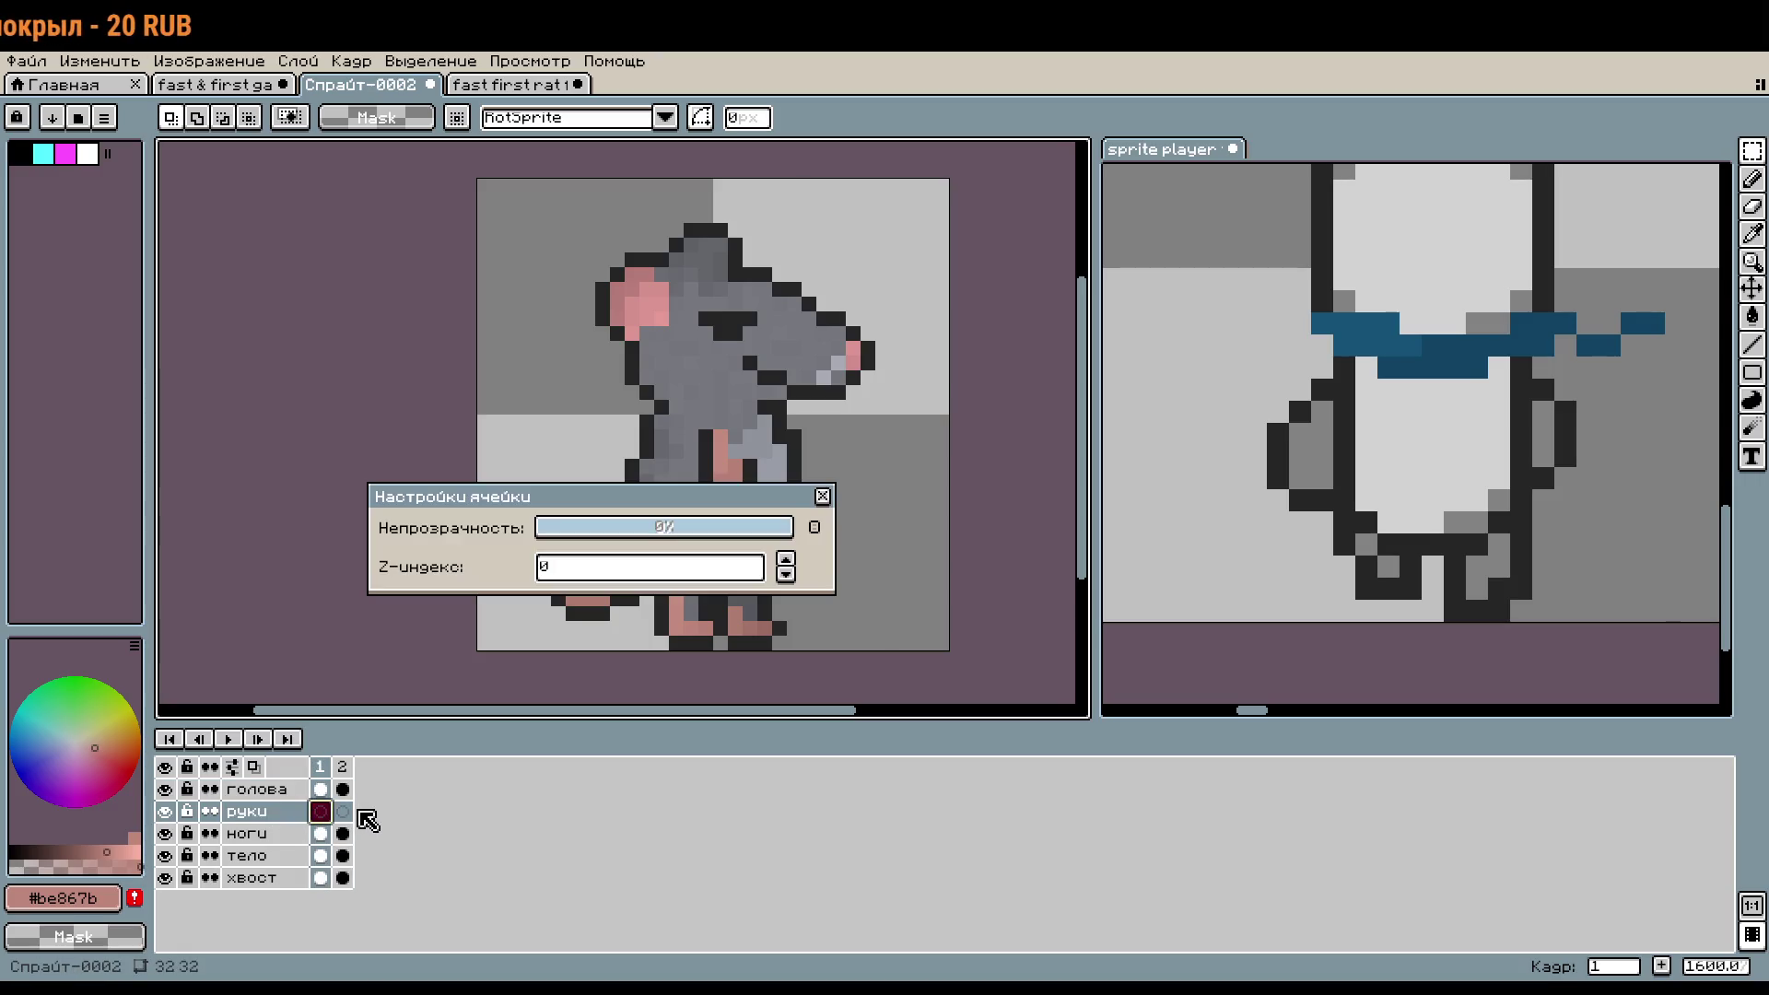
left_click(324, 829)
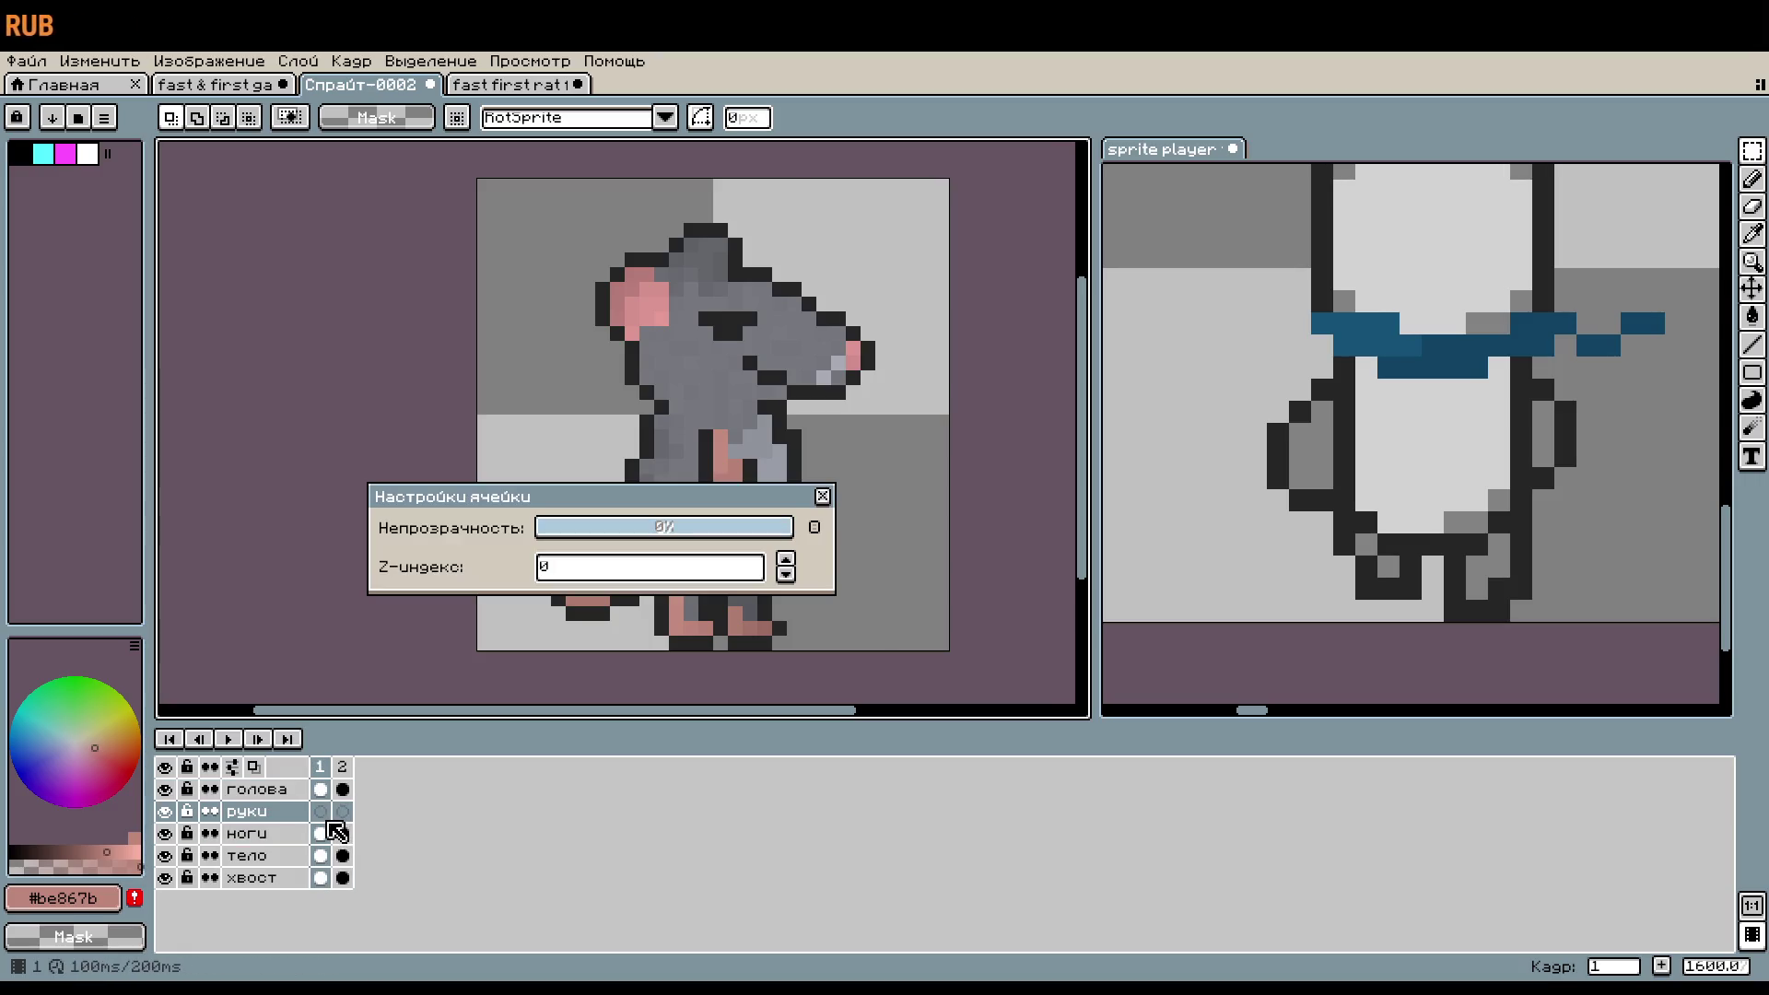
left_click(822, 497)
left_click(342, 832)
scroll(368, 829, "down", 1)
scroll(359, 848, "up", 1)
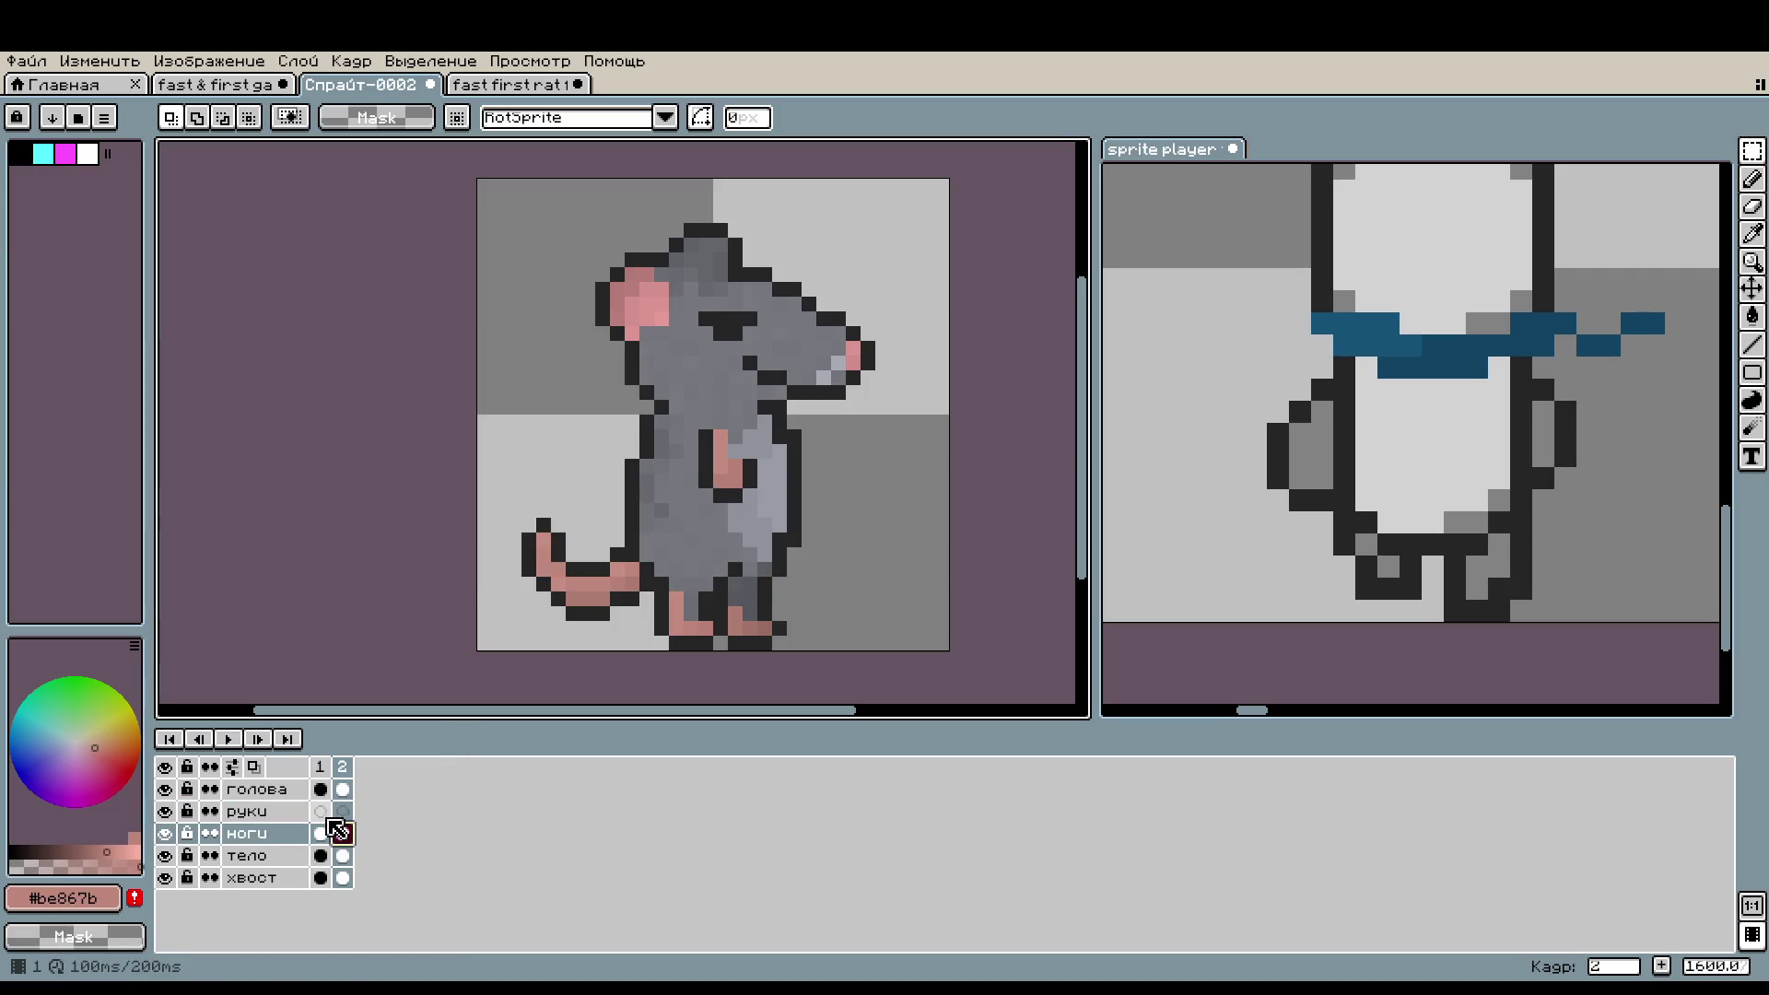
- Create a tag named 'base' on frame 1
right_click(320, 768)
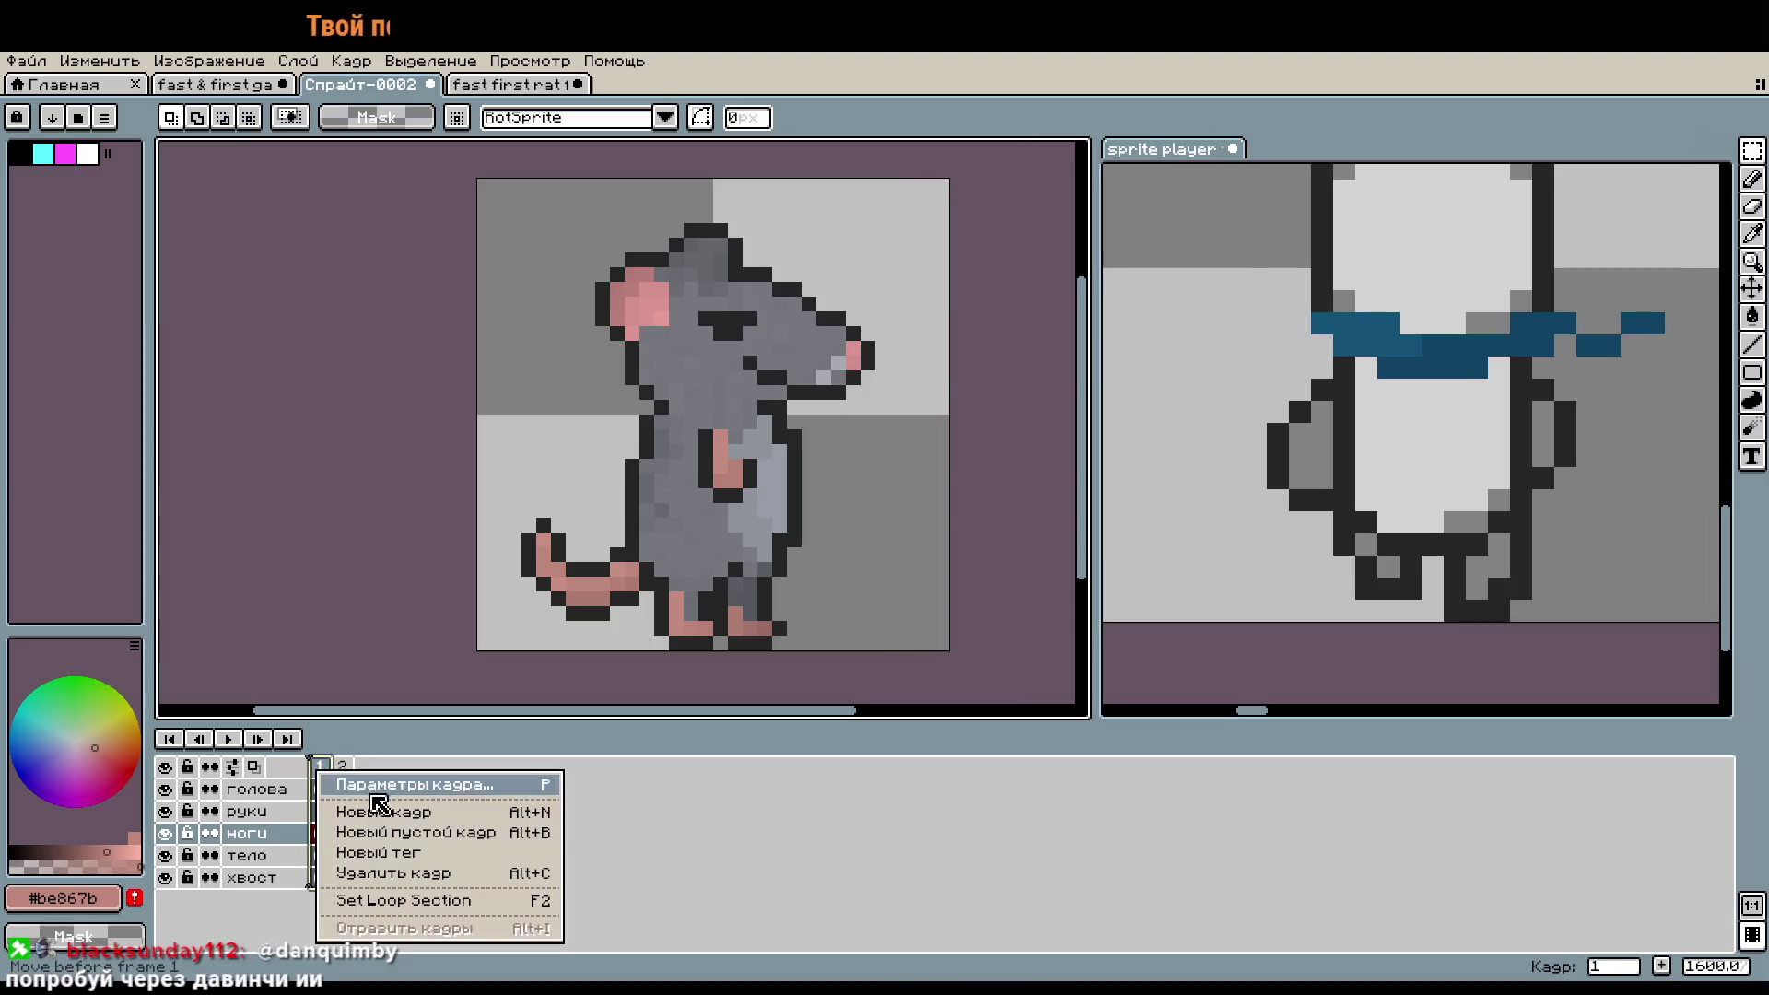
left_click(377, 852)
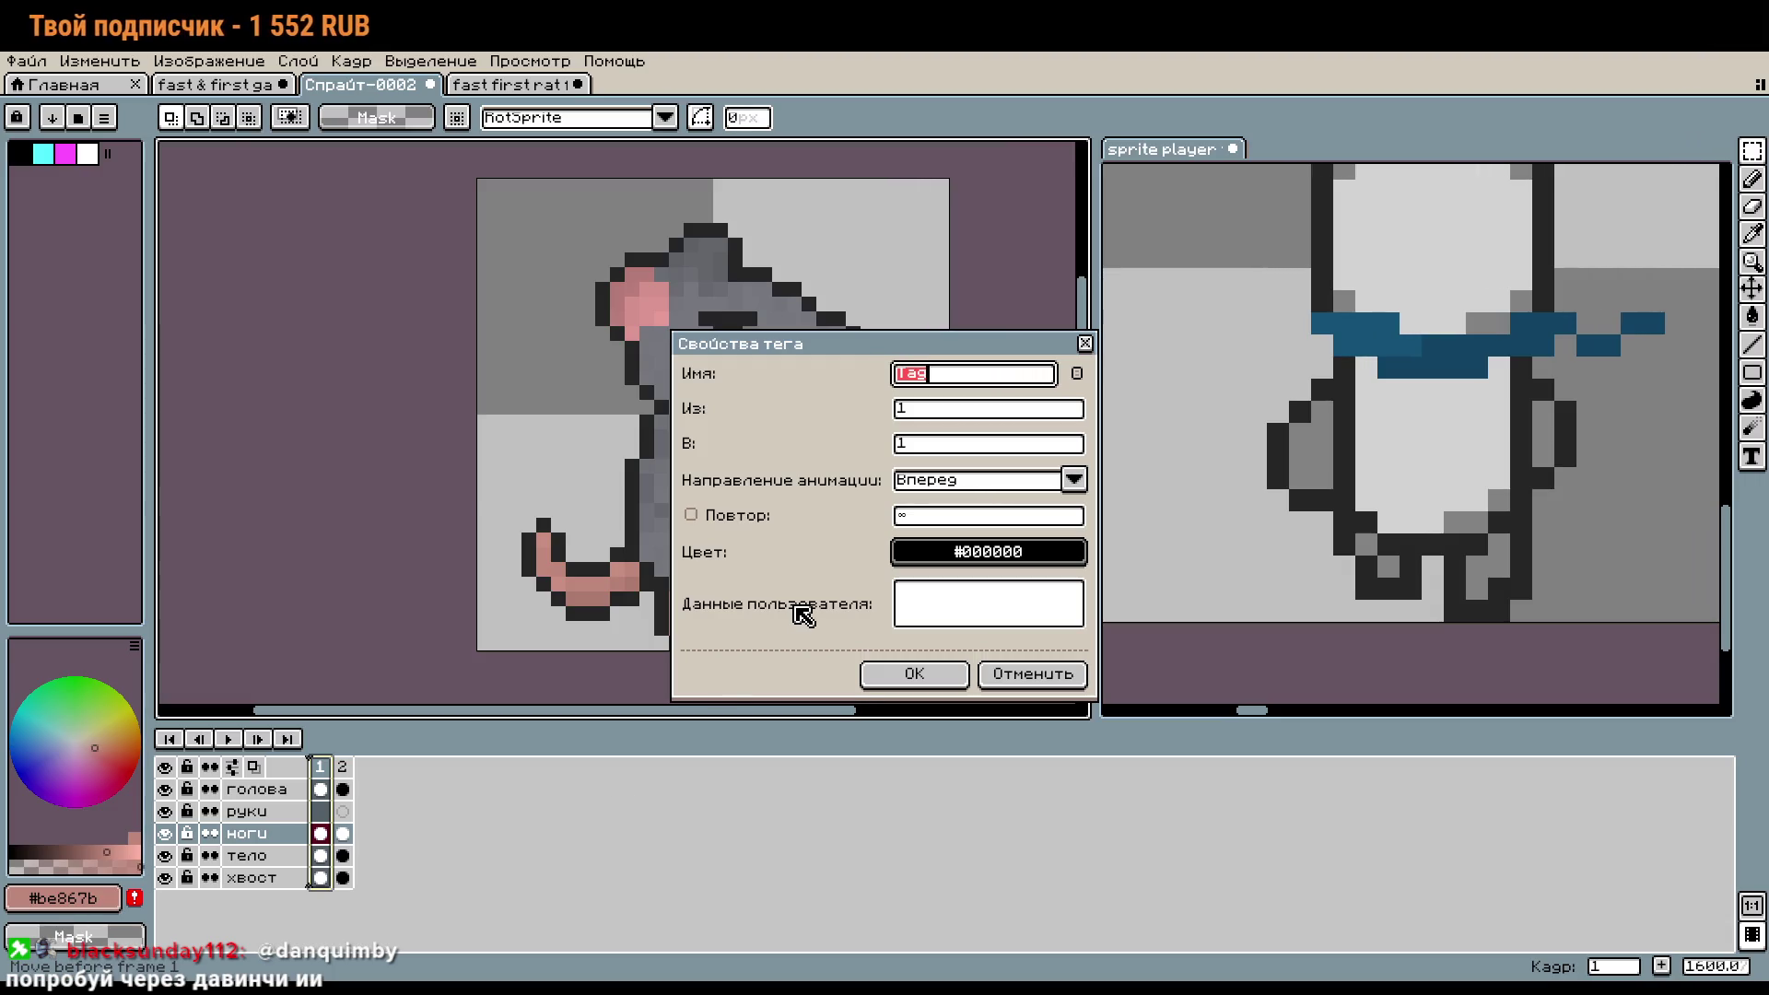
type("ba")
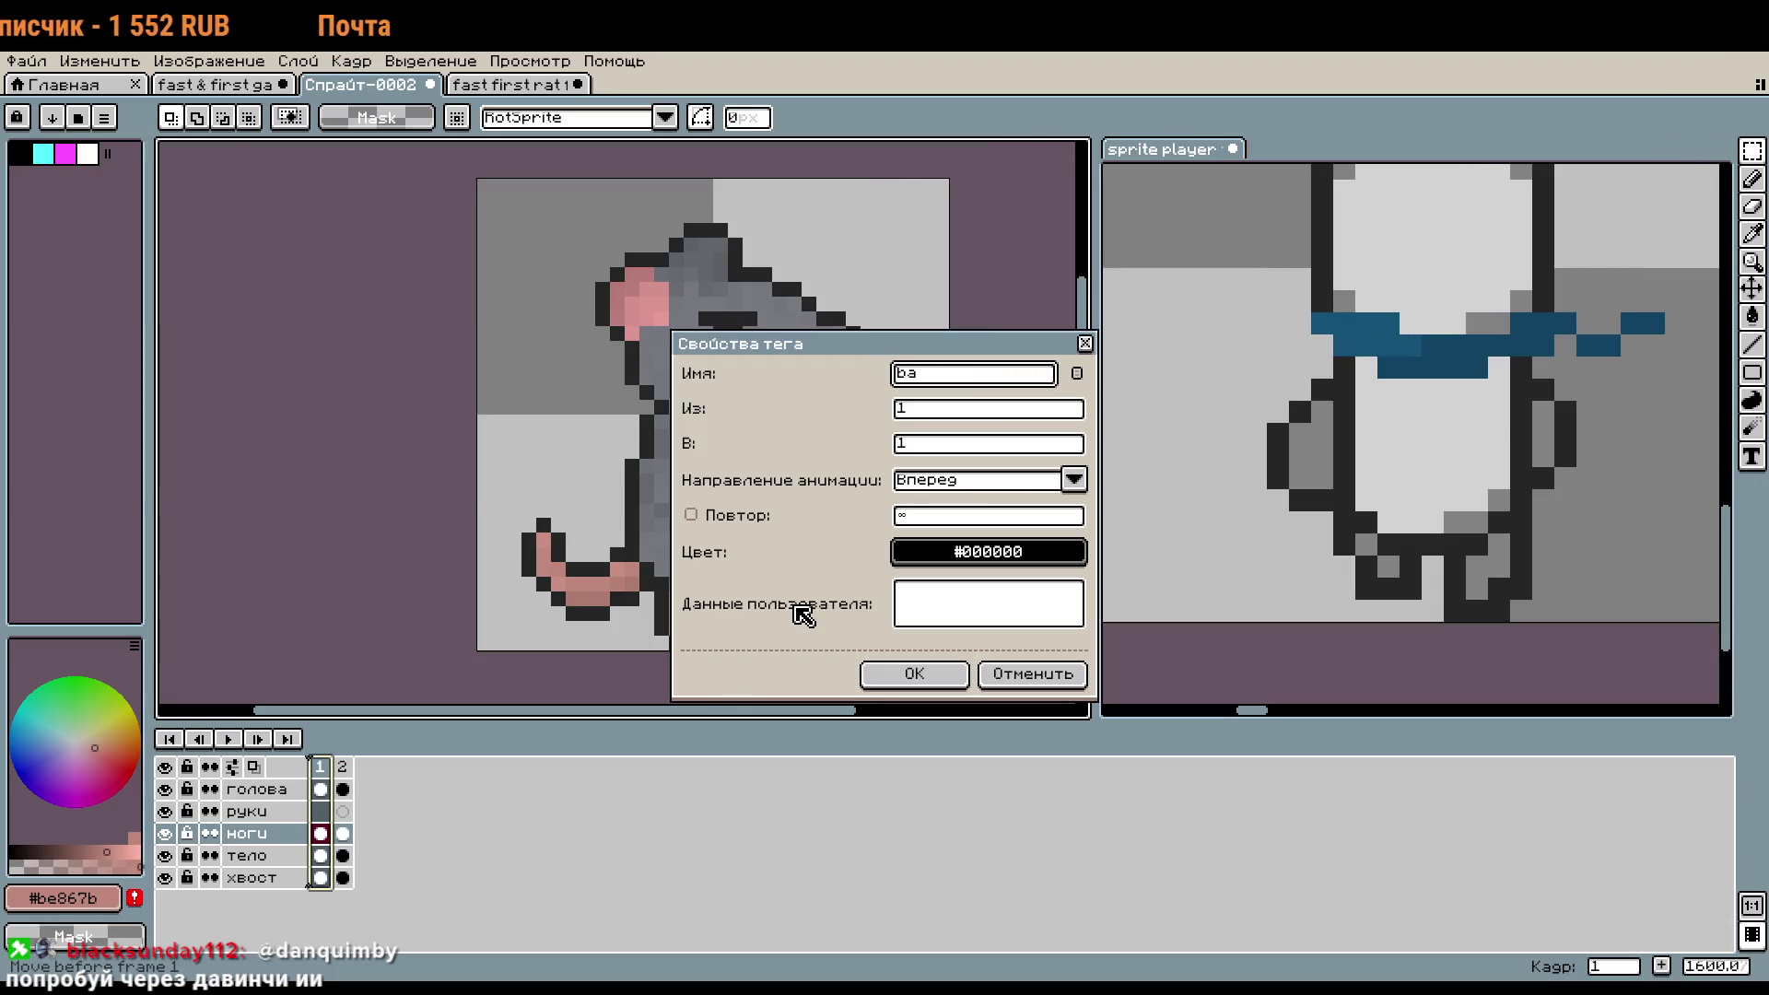
type("se")
key("Return")
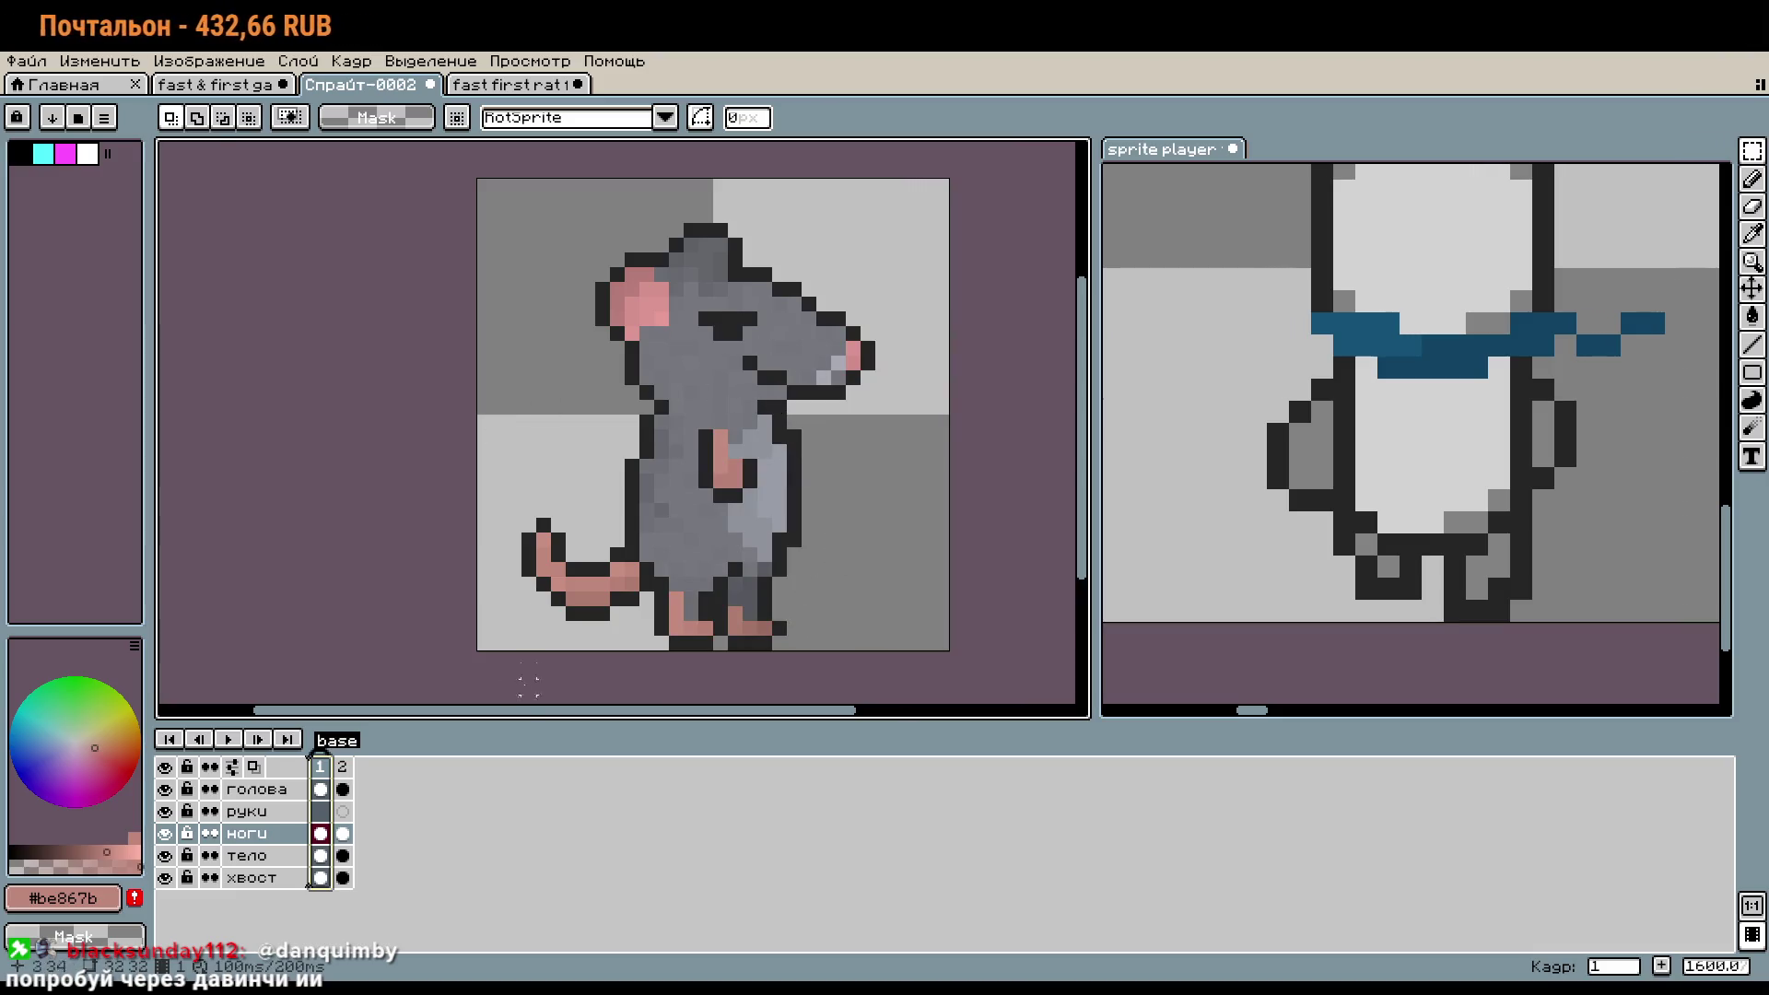
- Add three new frames after frame 2, bringing the sprite to five frames
left_click(343, 767)
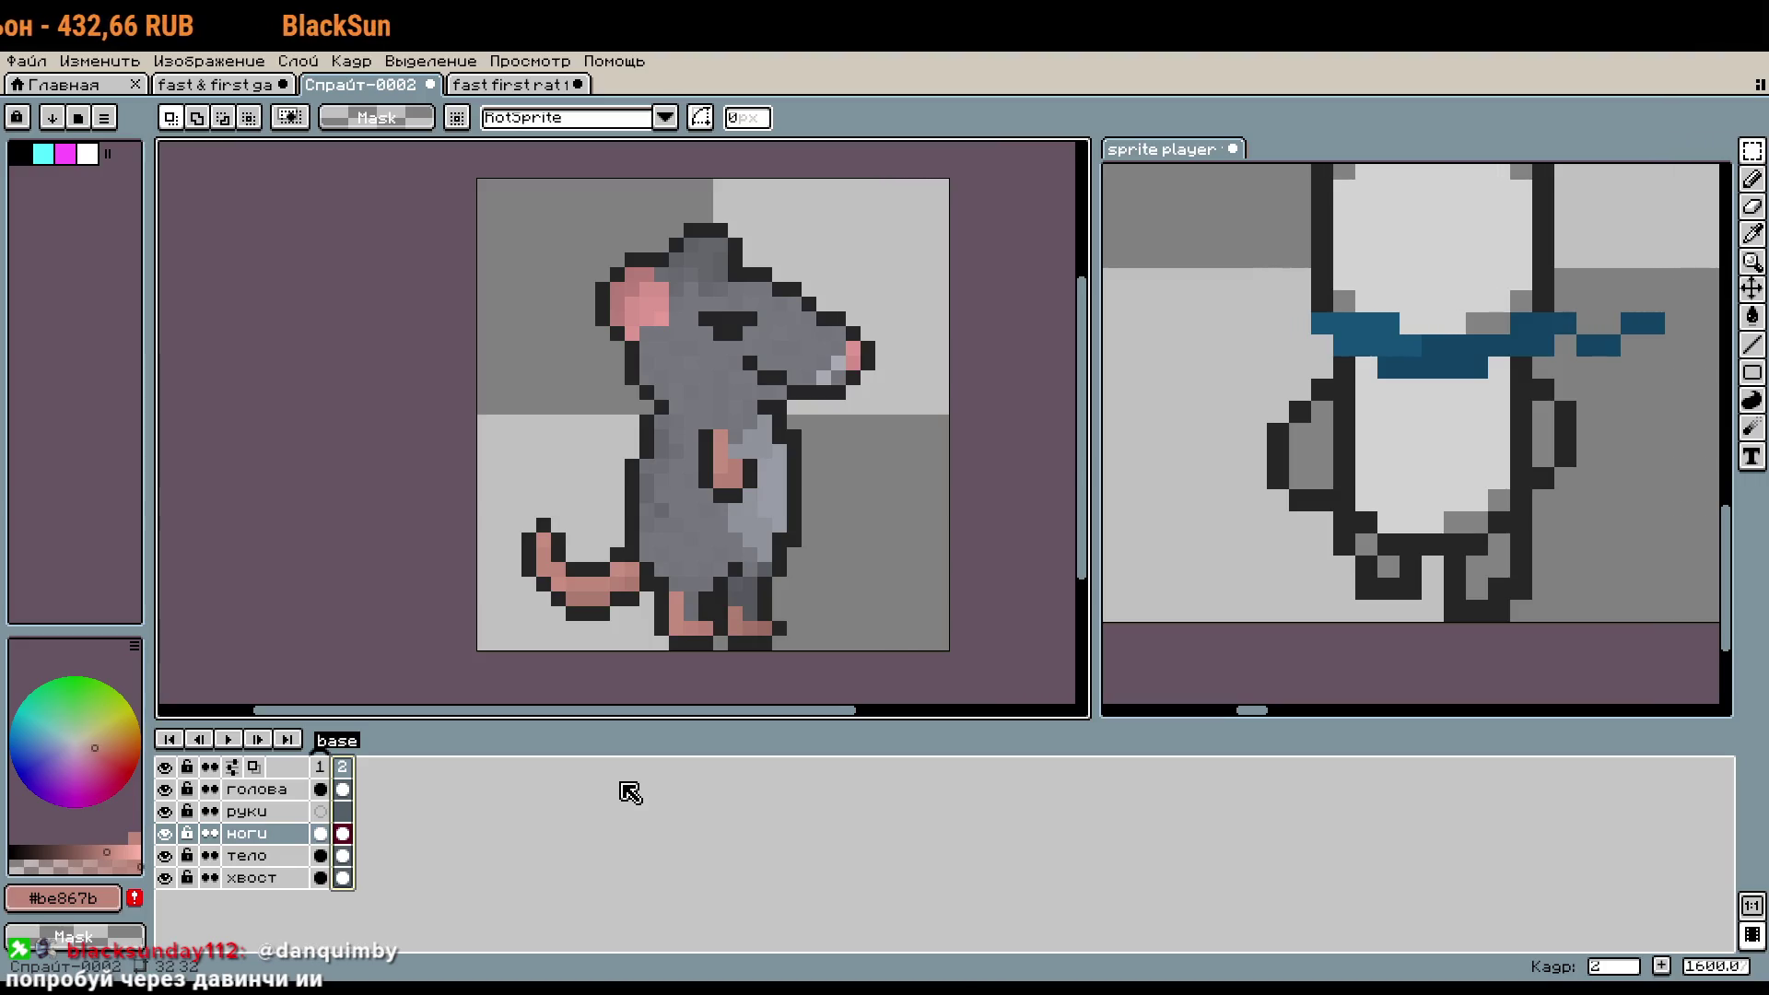
right_click(347, 769)
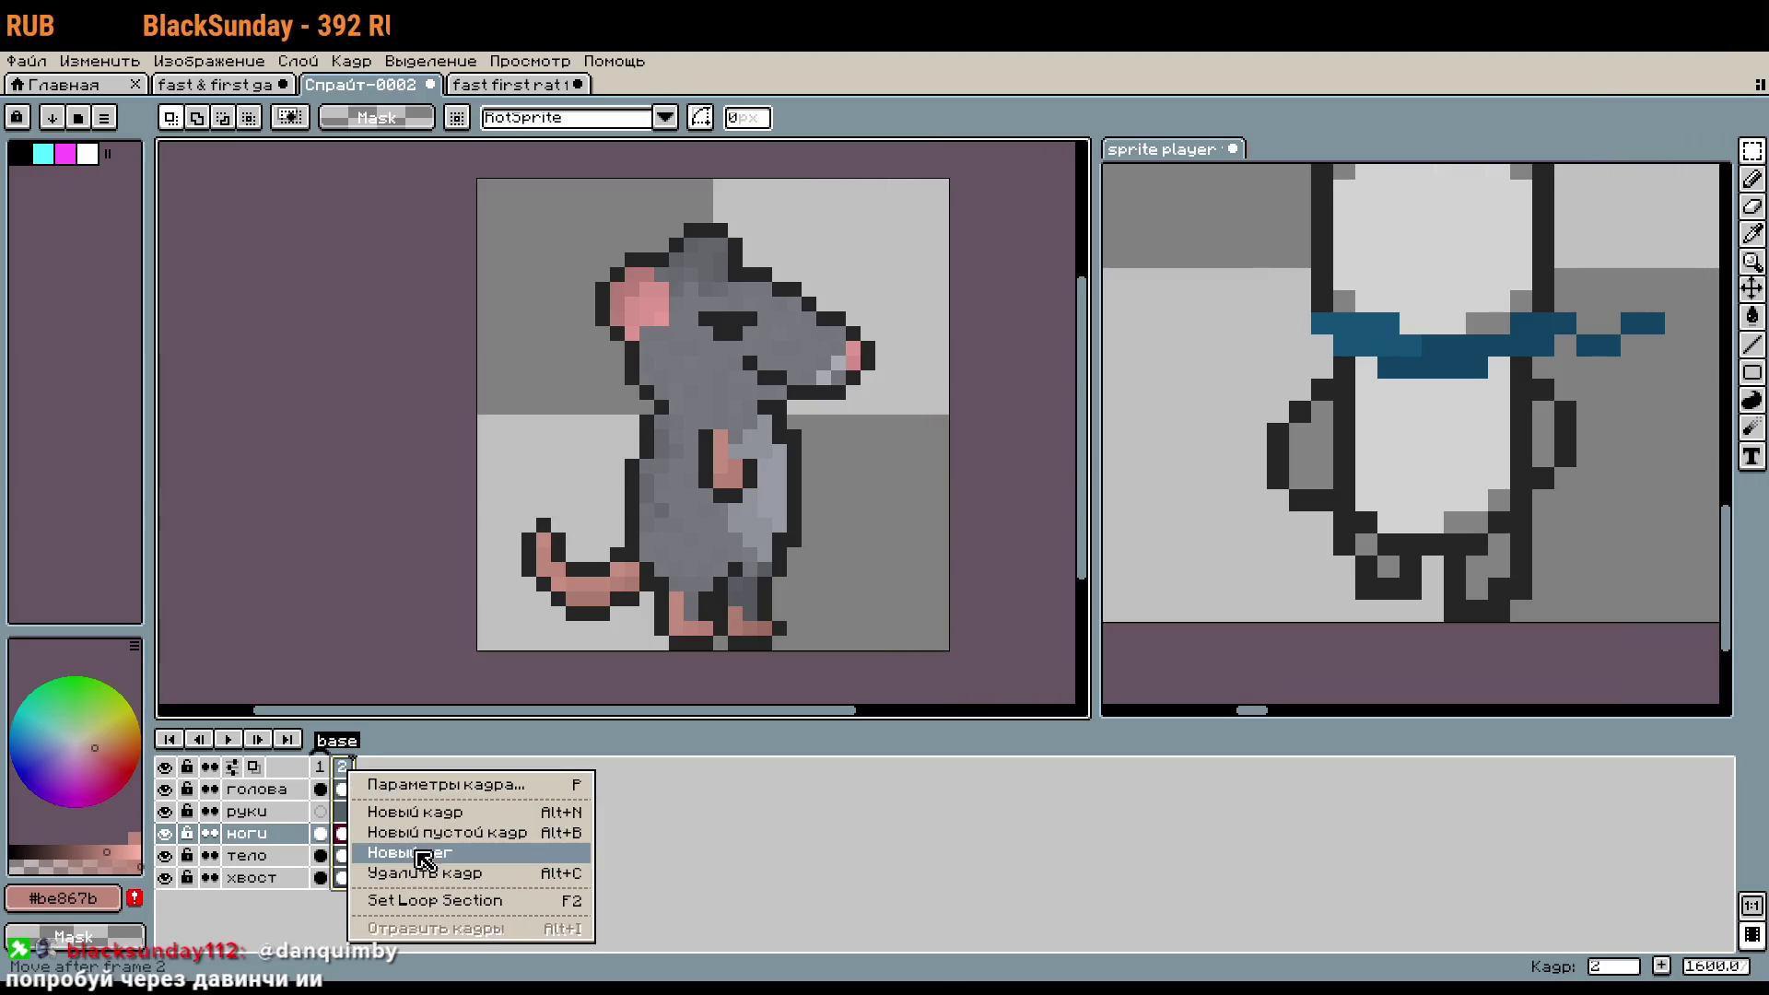
left_click(441, 814)
right_click(379, 788)
left_click(440, 816)
right_click(387, 788)
left_click(442, 816)
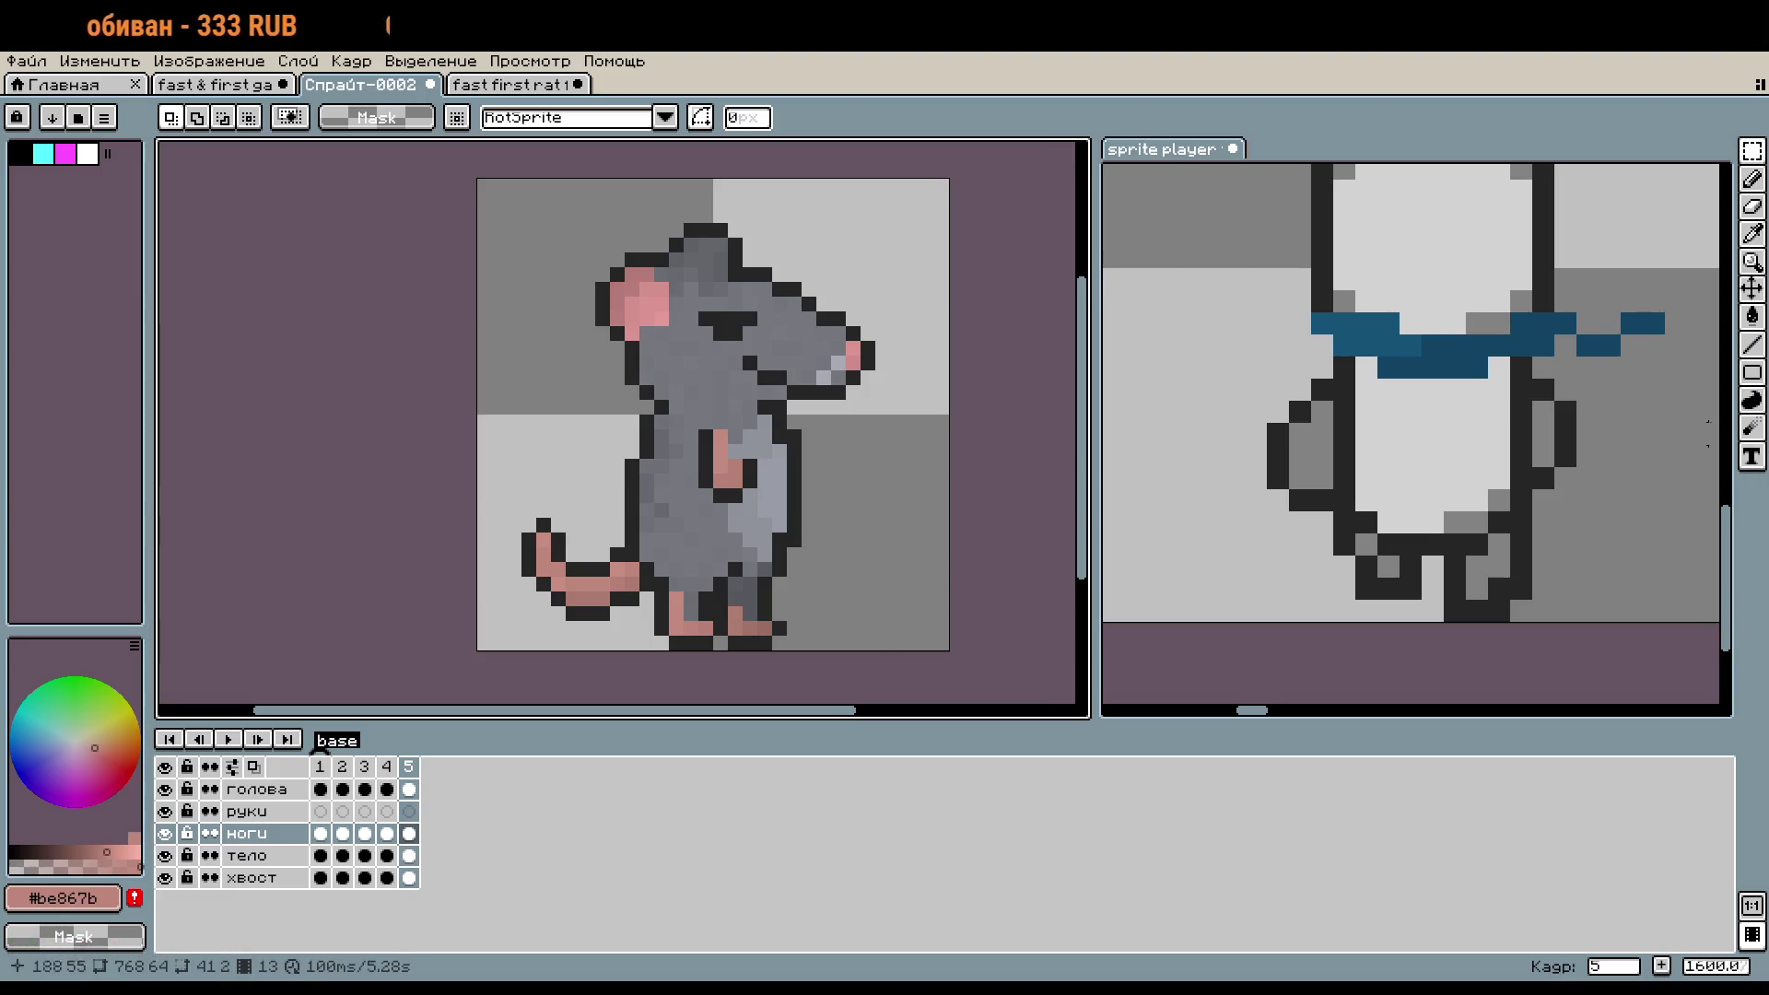
scroll(1415, 490, "down", 3)
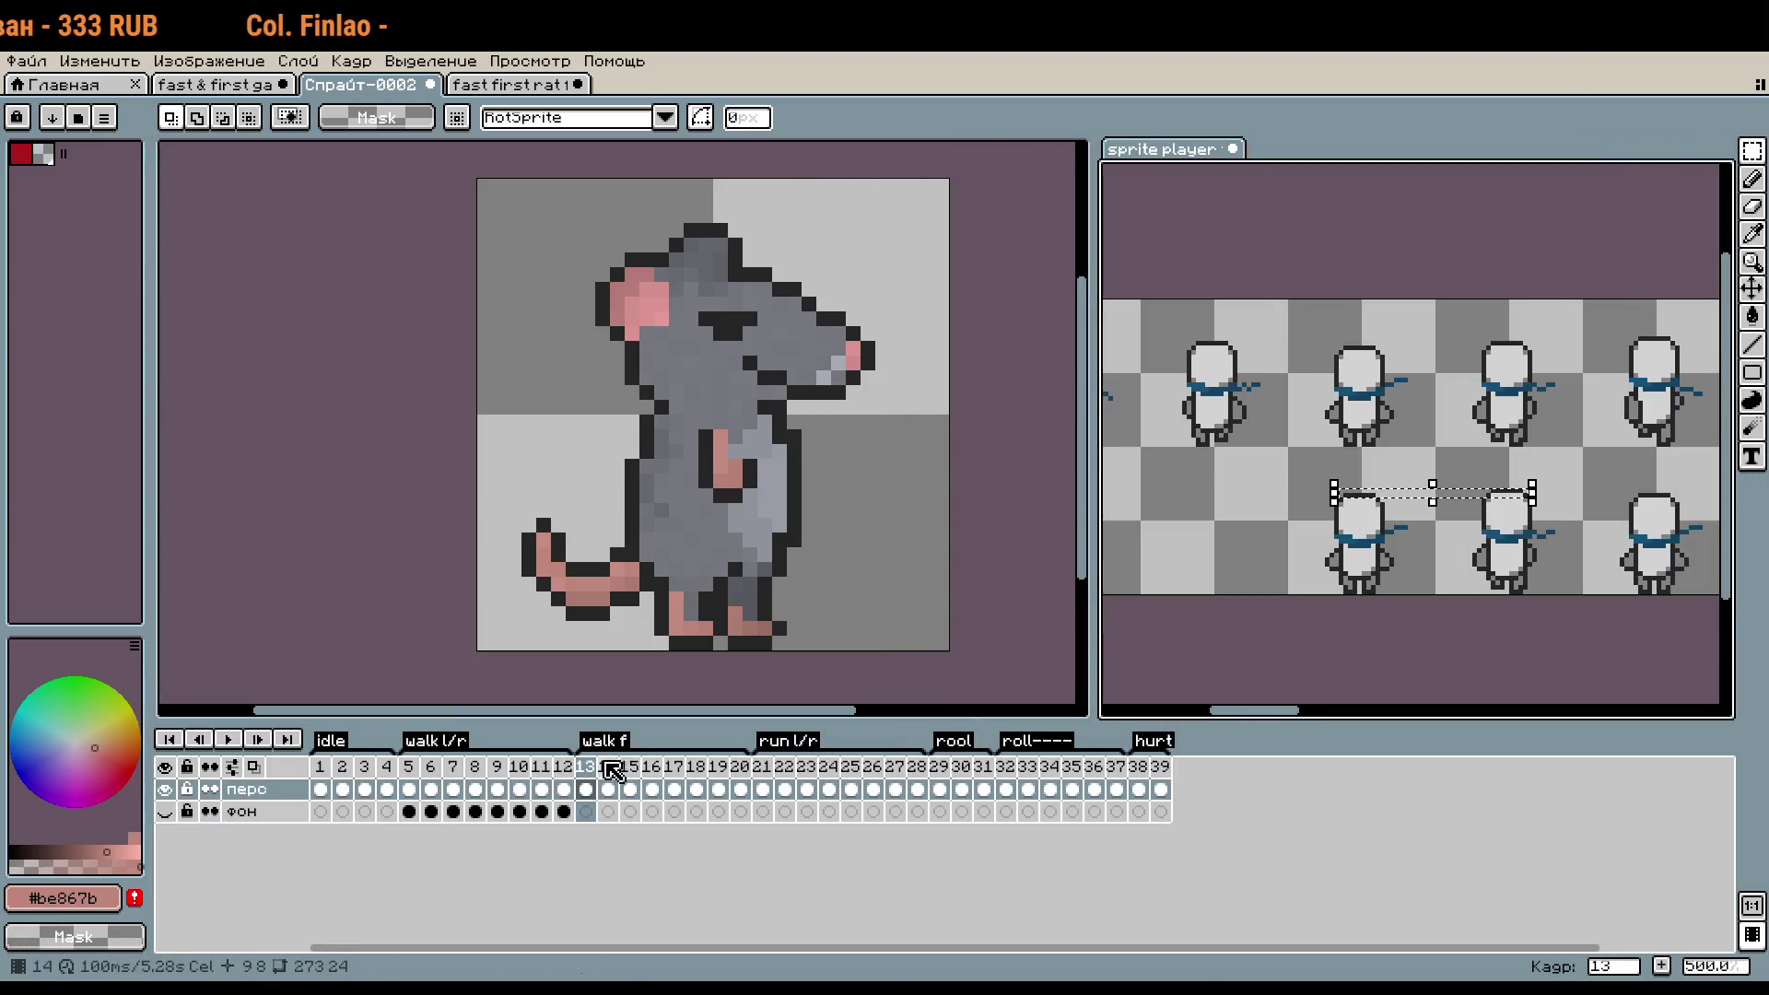
left_click(410, 766)
scroll(1225, 425, "down", 2)
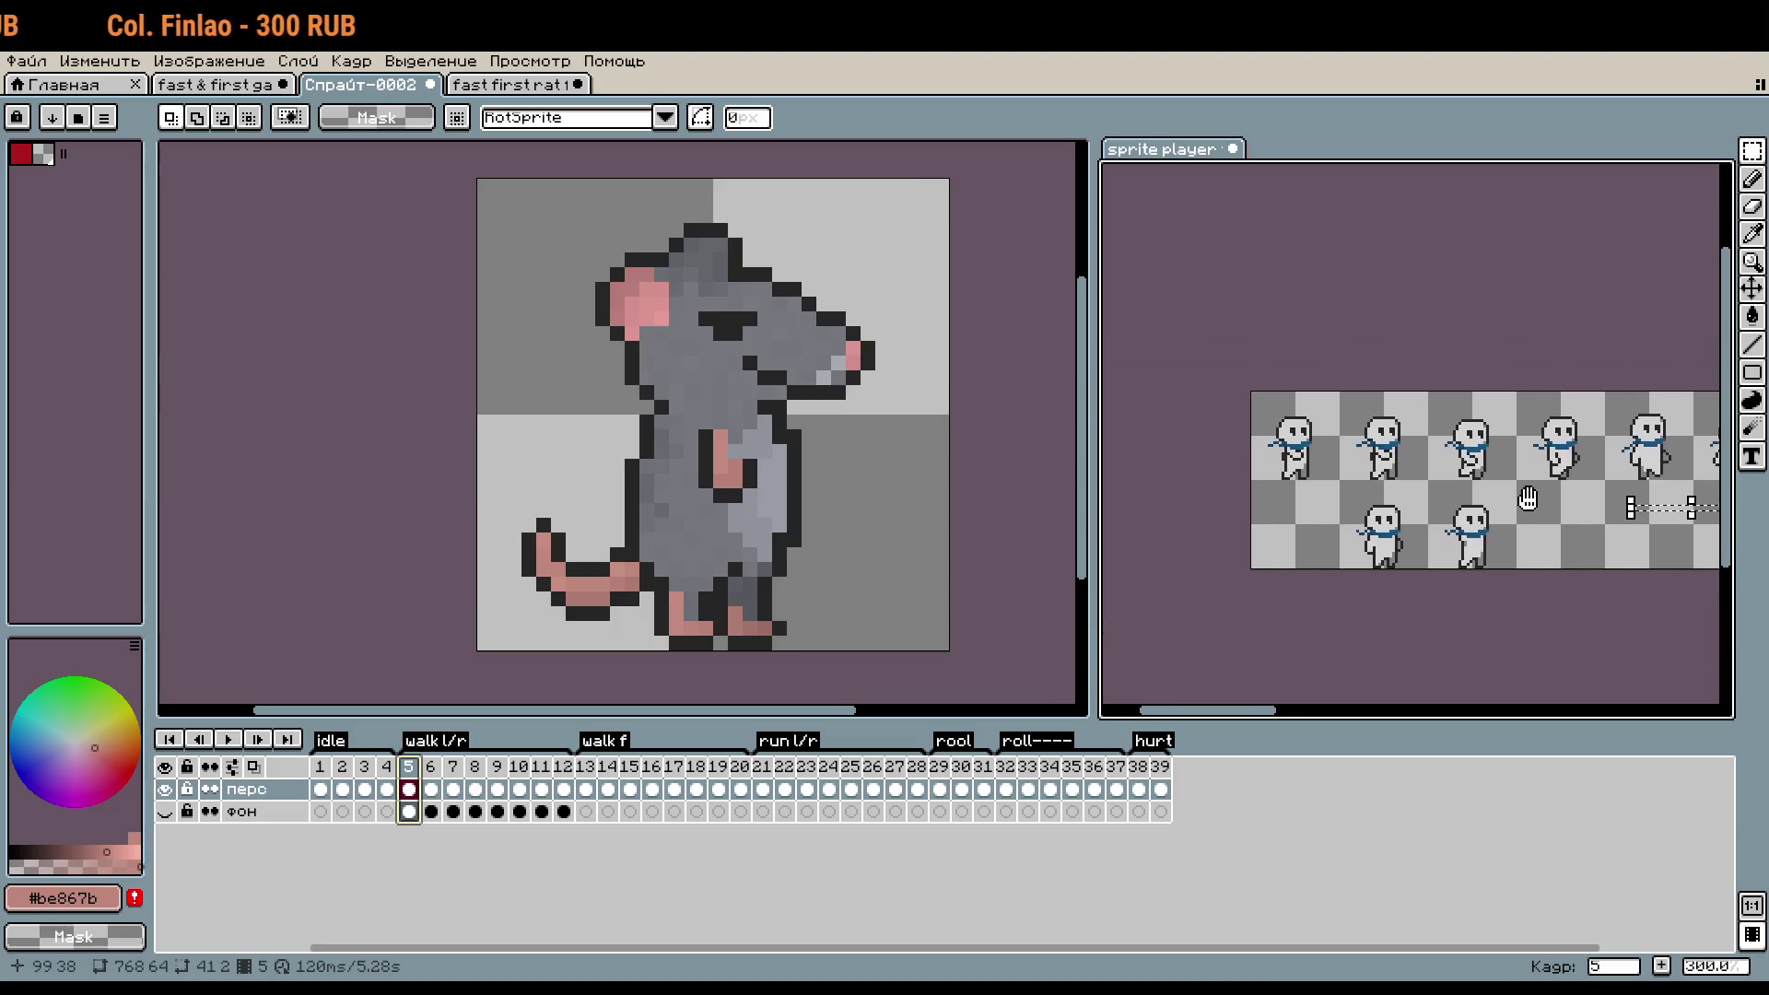
scroll(1225, 424, "up", 3)
key("Return")
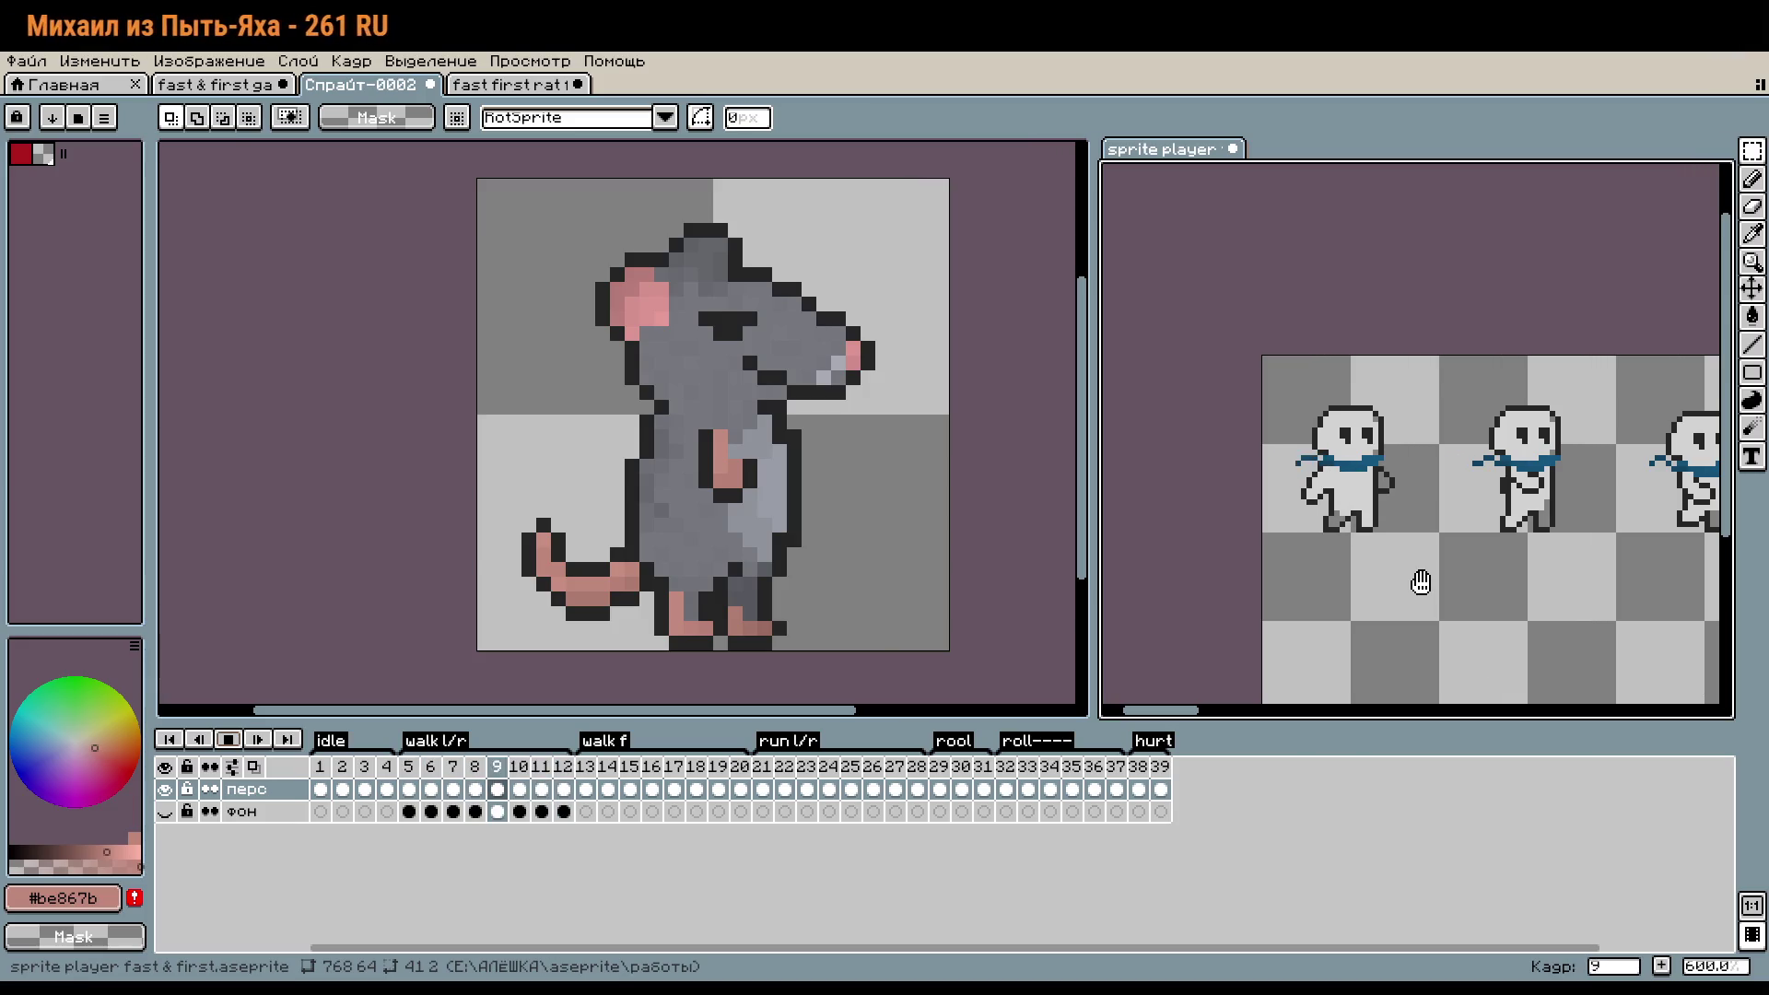
scroll(1411, 575, "up", 4)
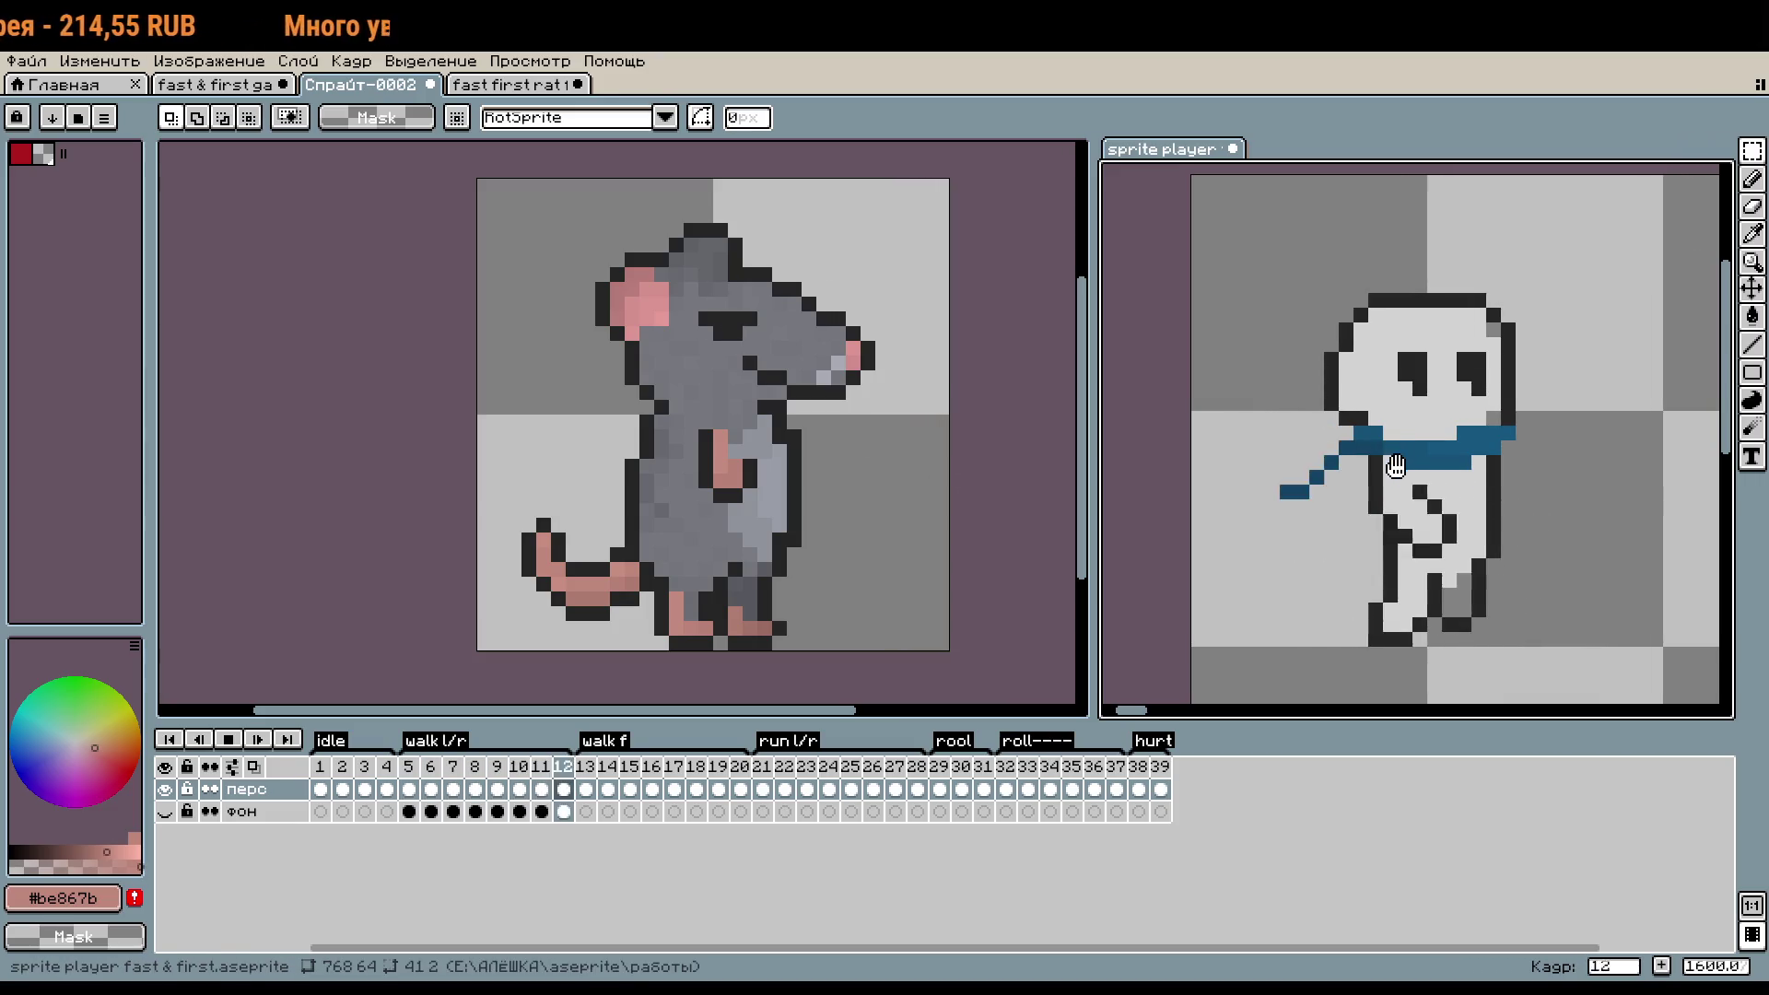
scroll(1450, 398, "up", 2)
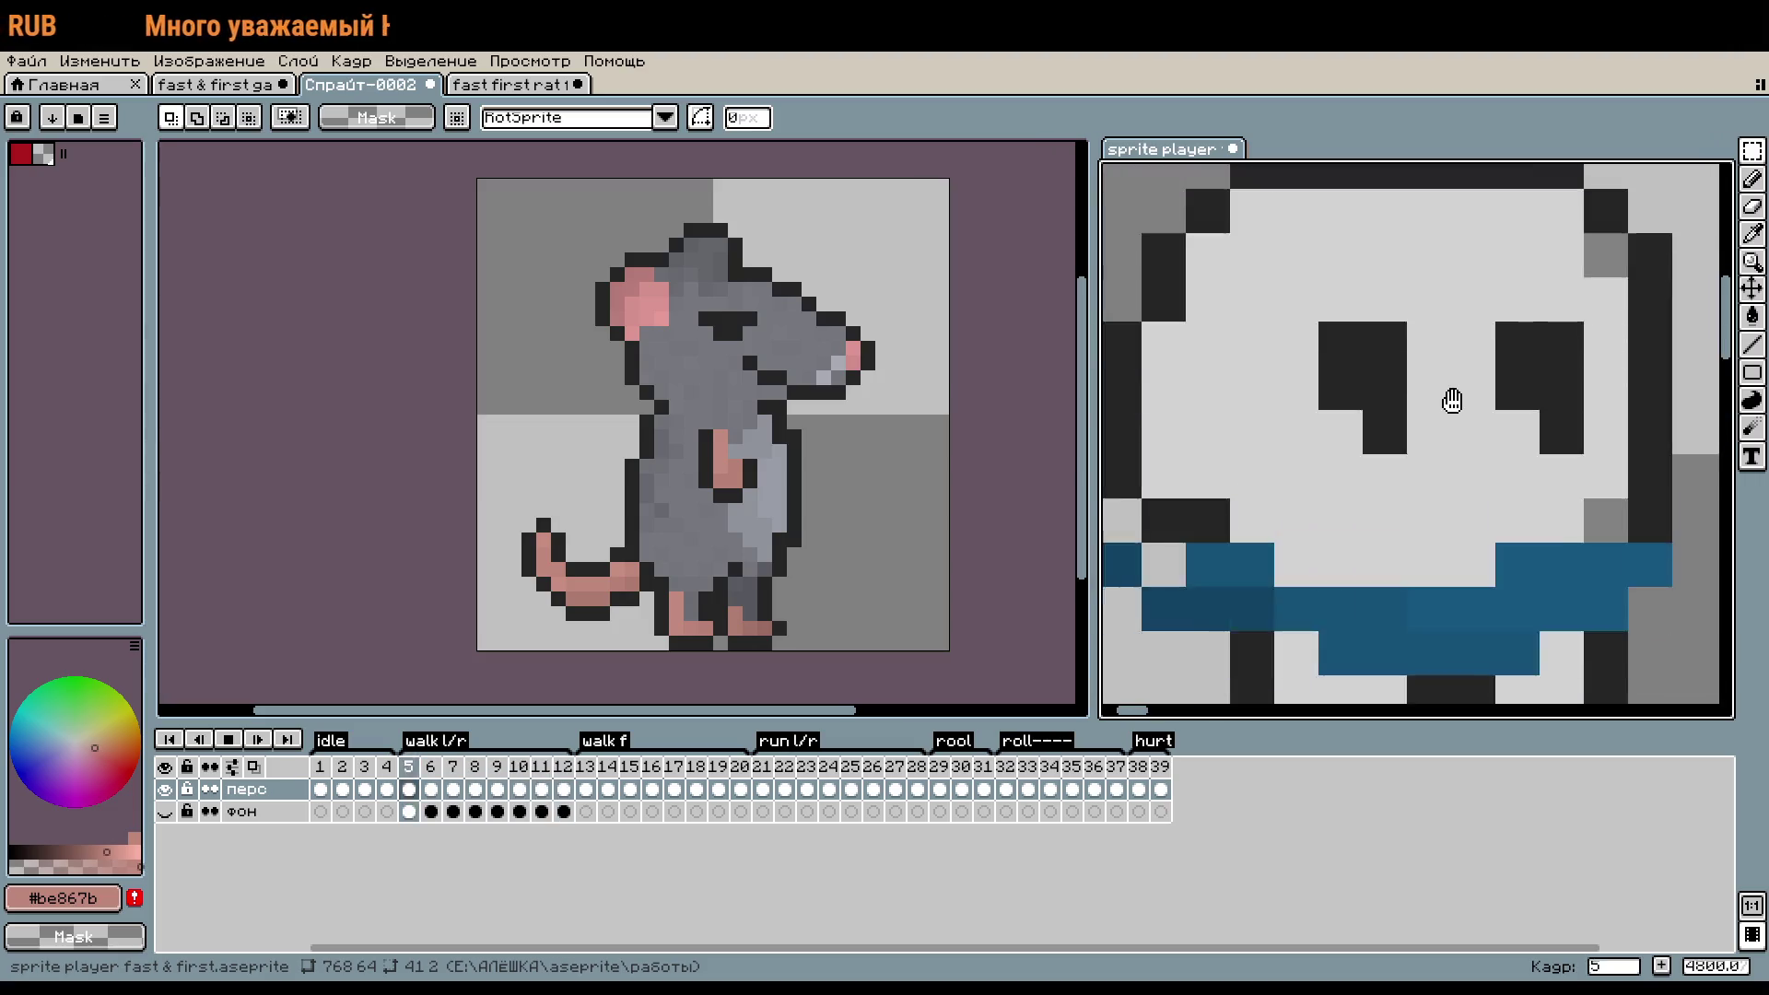
scroll(1451, 400, "down", 2)
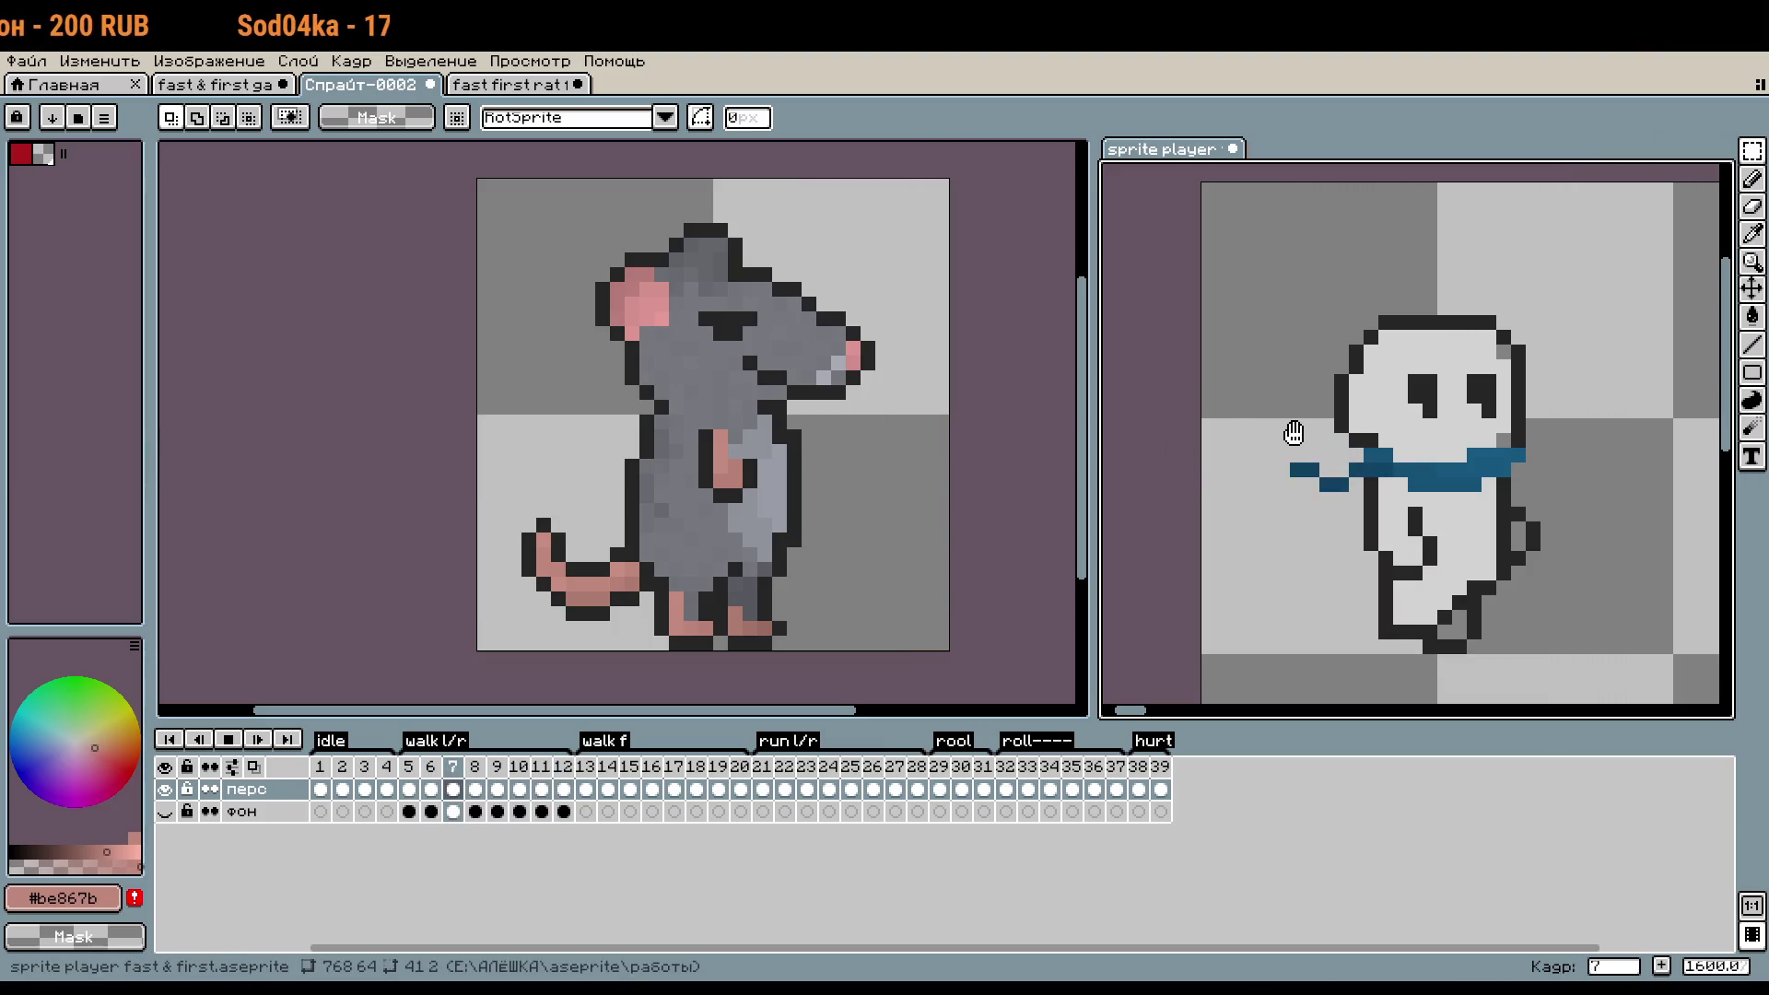
left_click(1134, 499)
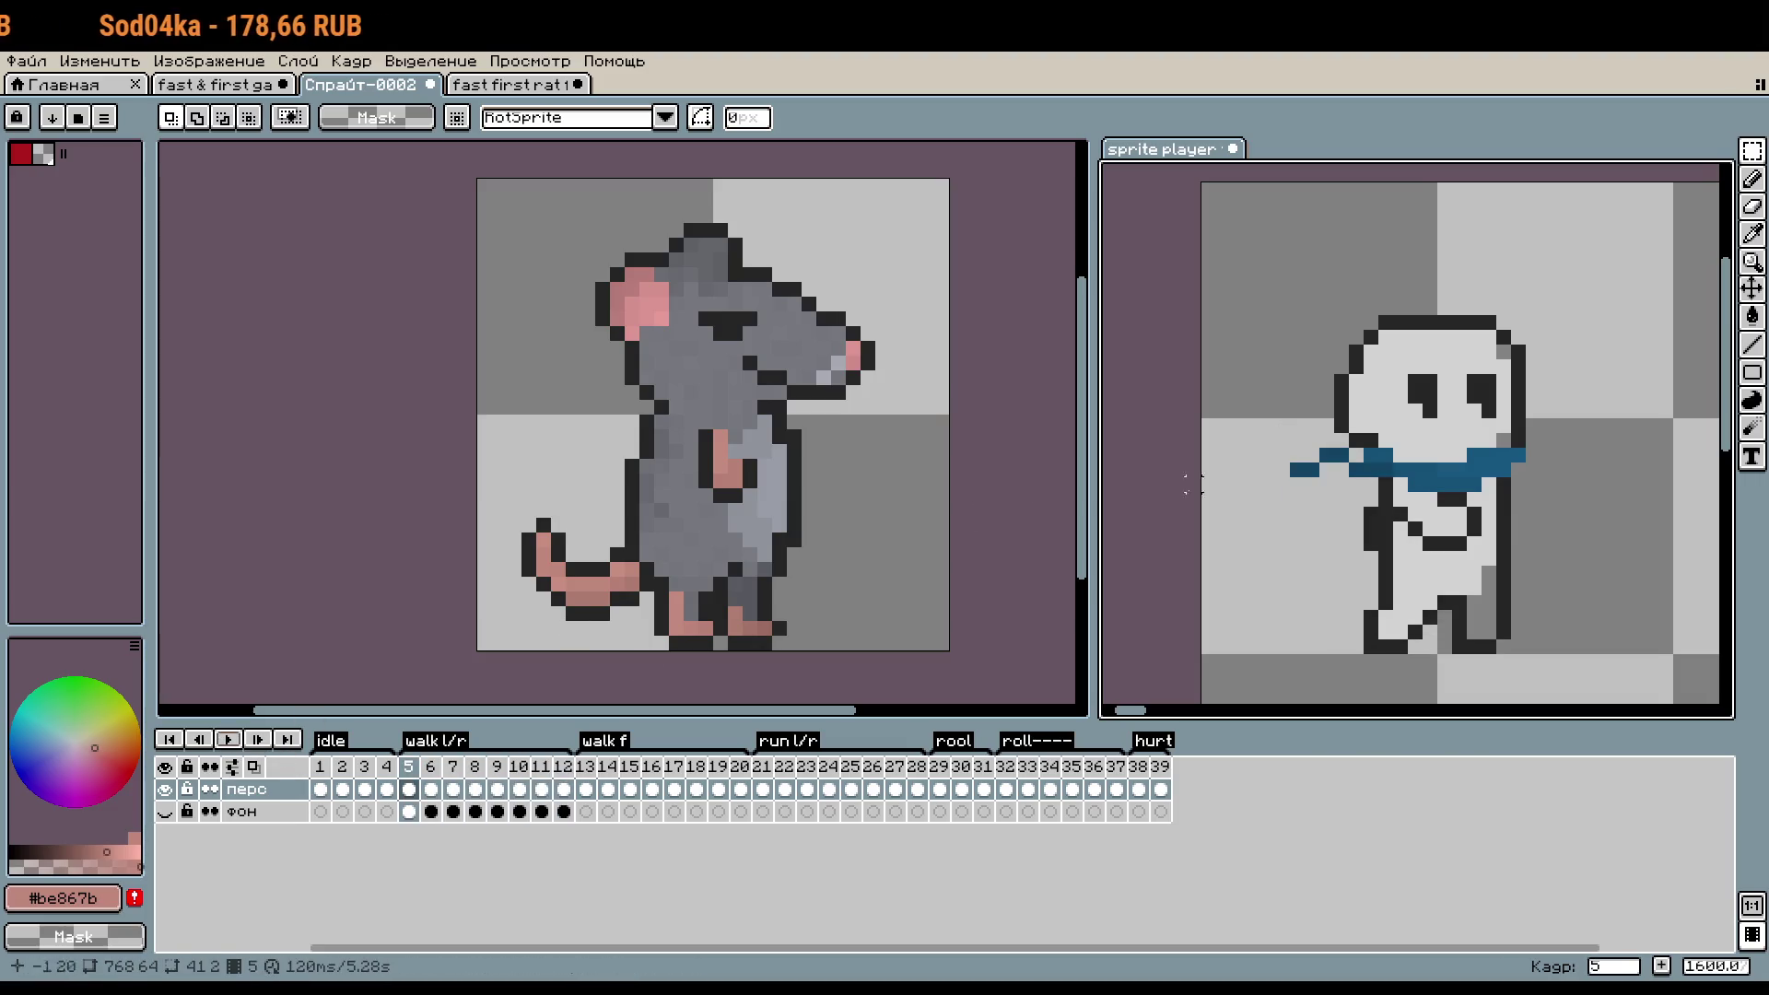
- On frame 2, sample #252525 and draw dark eye pixels on the голова layer
scroll(741, 318, "up", 1)
scroll(742, 318, "up", 1)
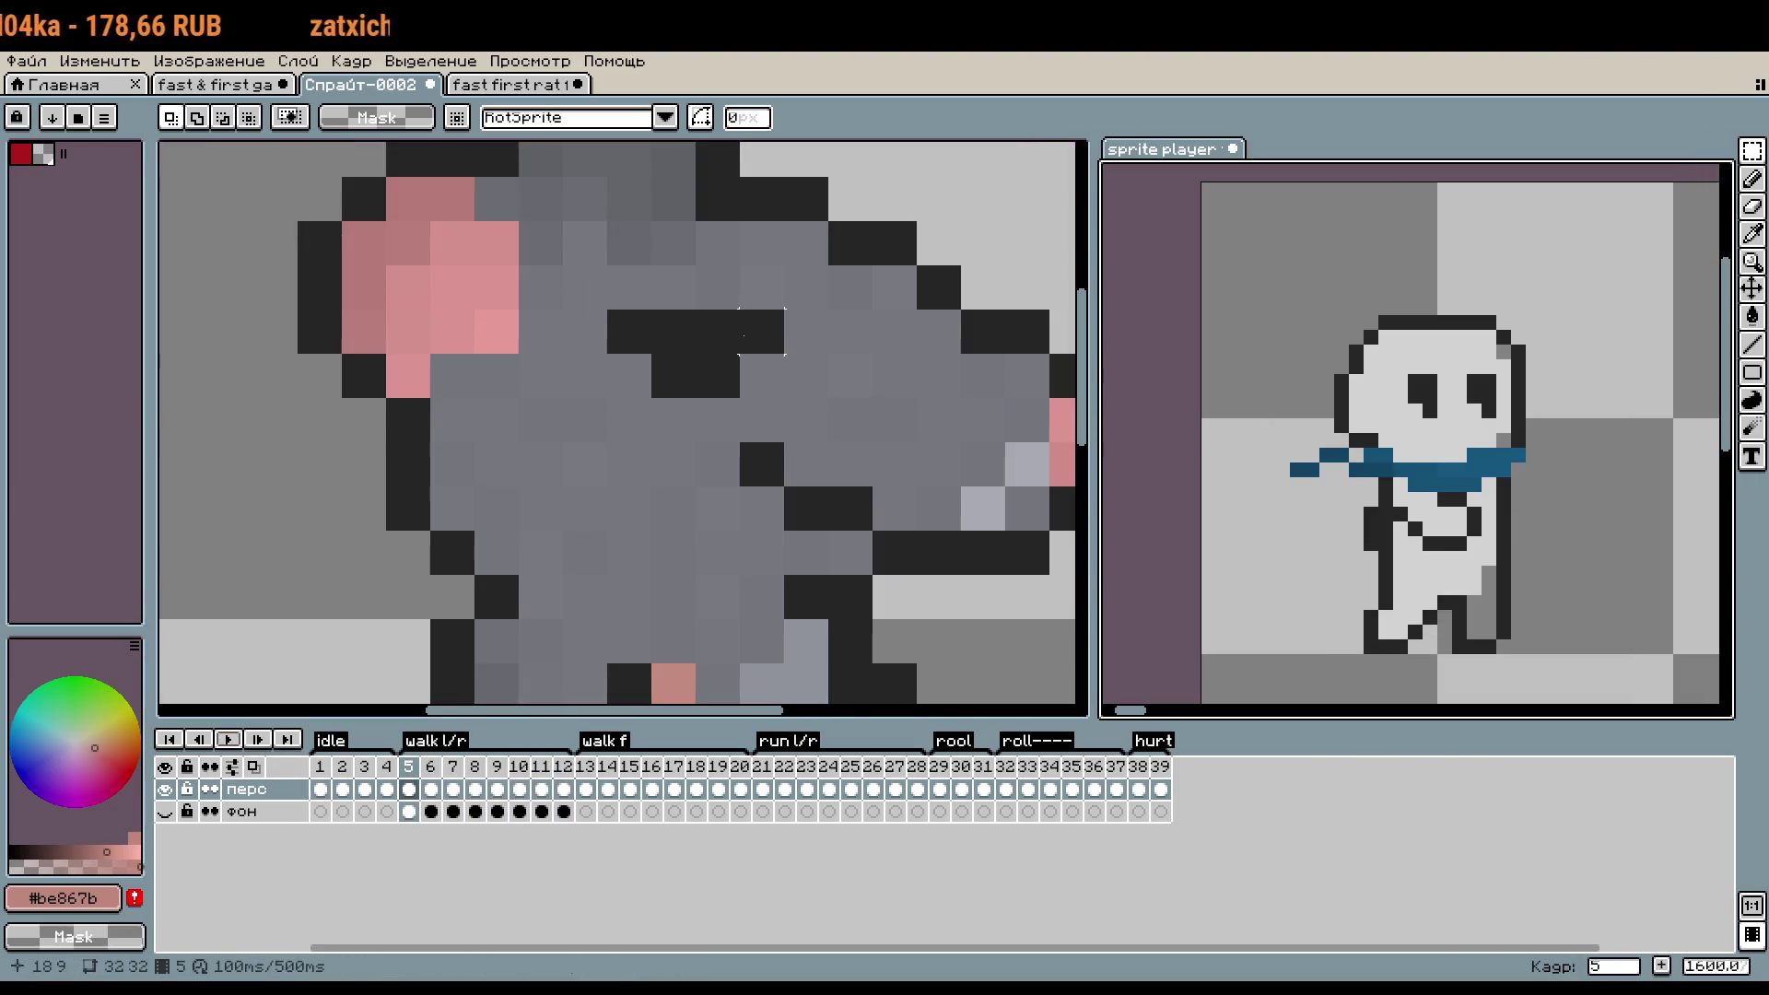
left_click(672, 463)
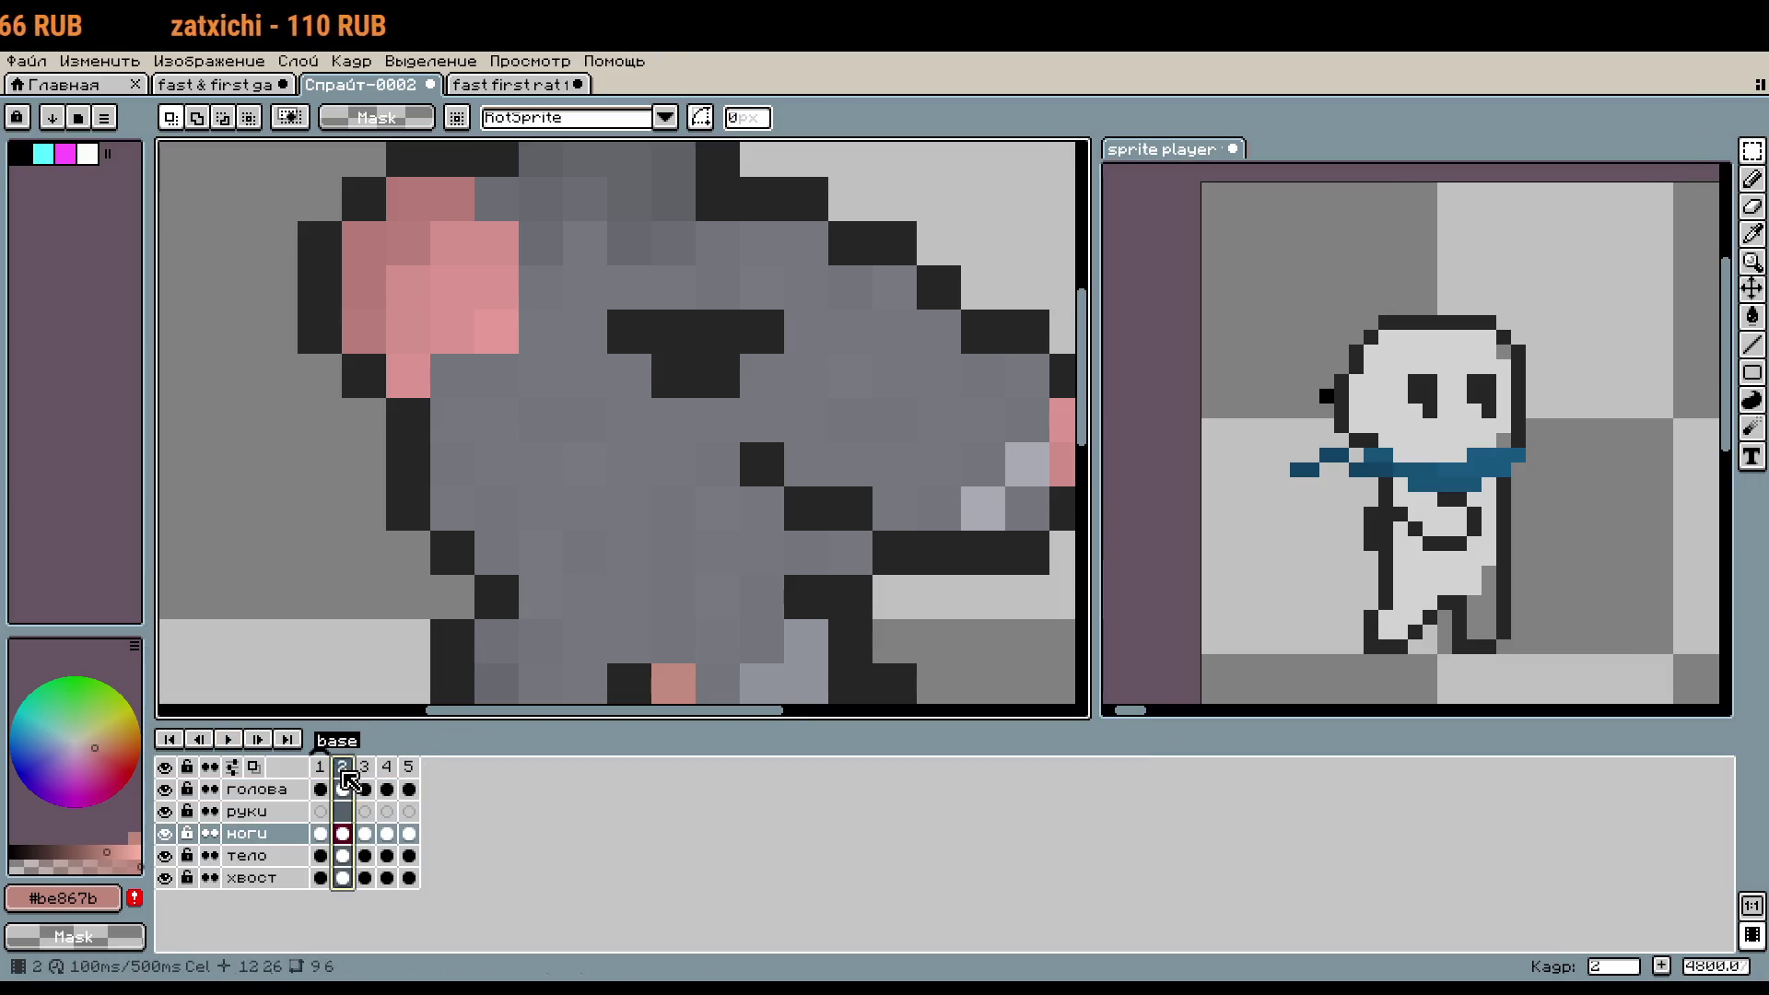
left_click_drag(672, 463, 741, 516)
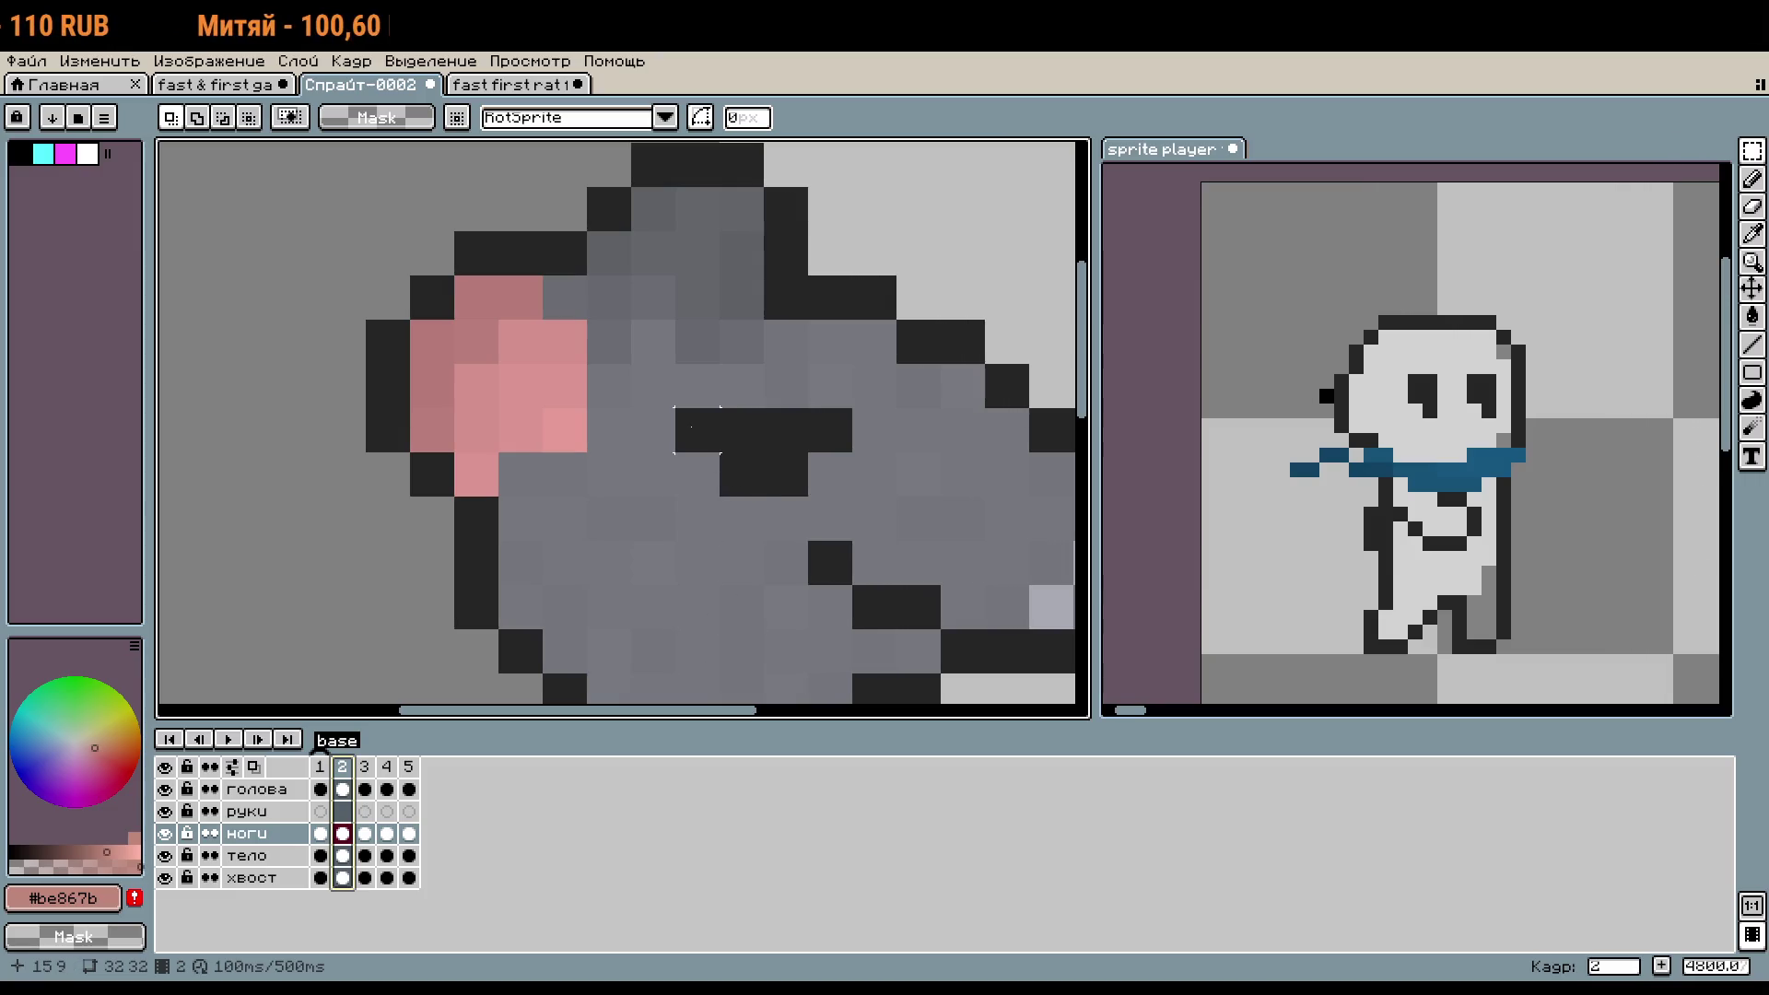
key("i")
left_click(702, 426)
key("b")
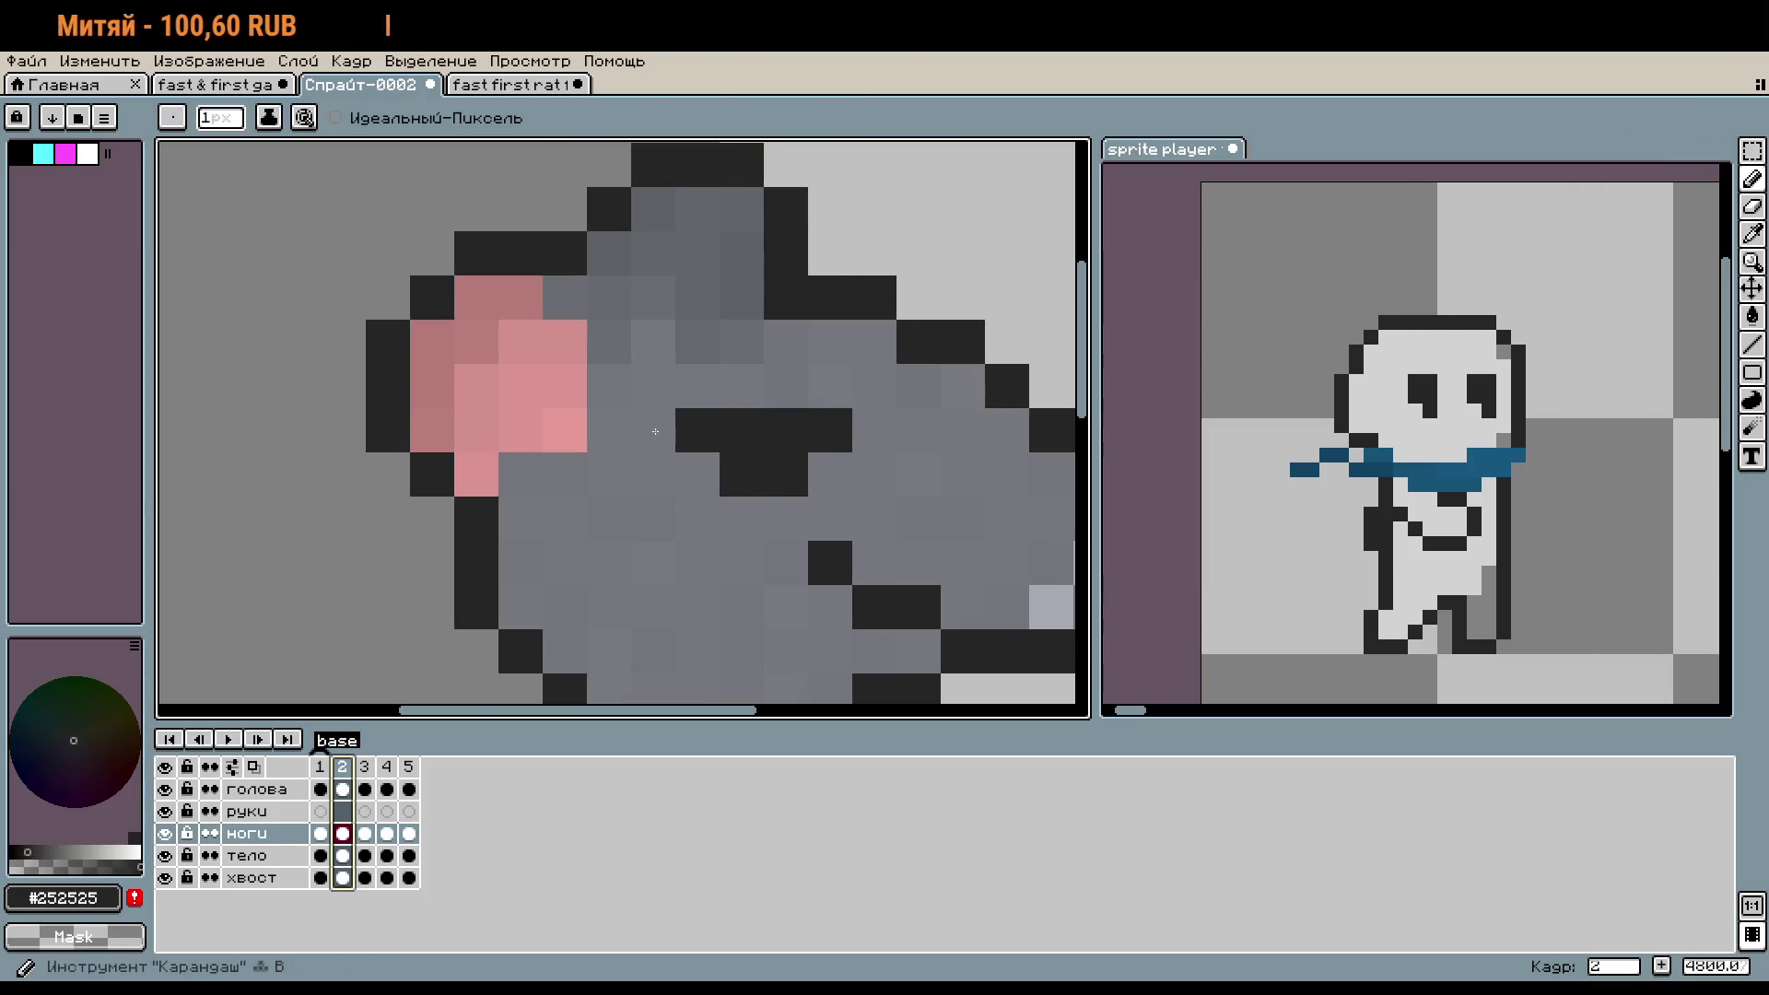
left_click(251, 790)
left_click(667, 424)
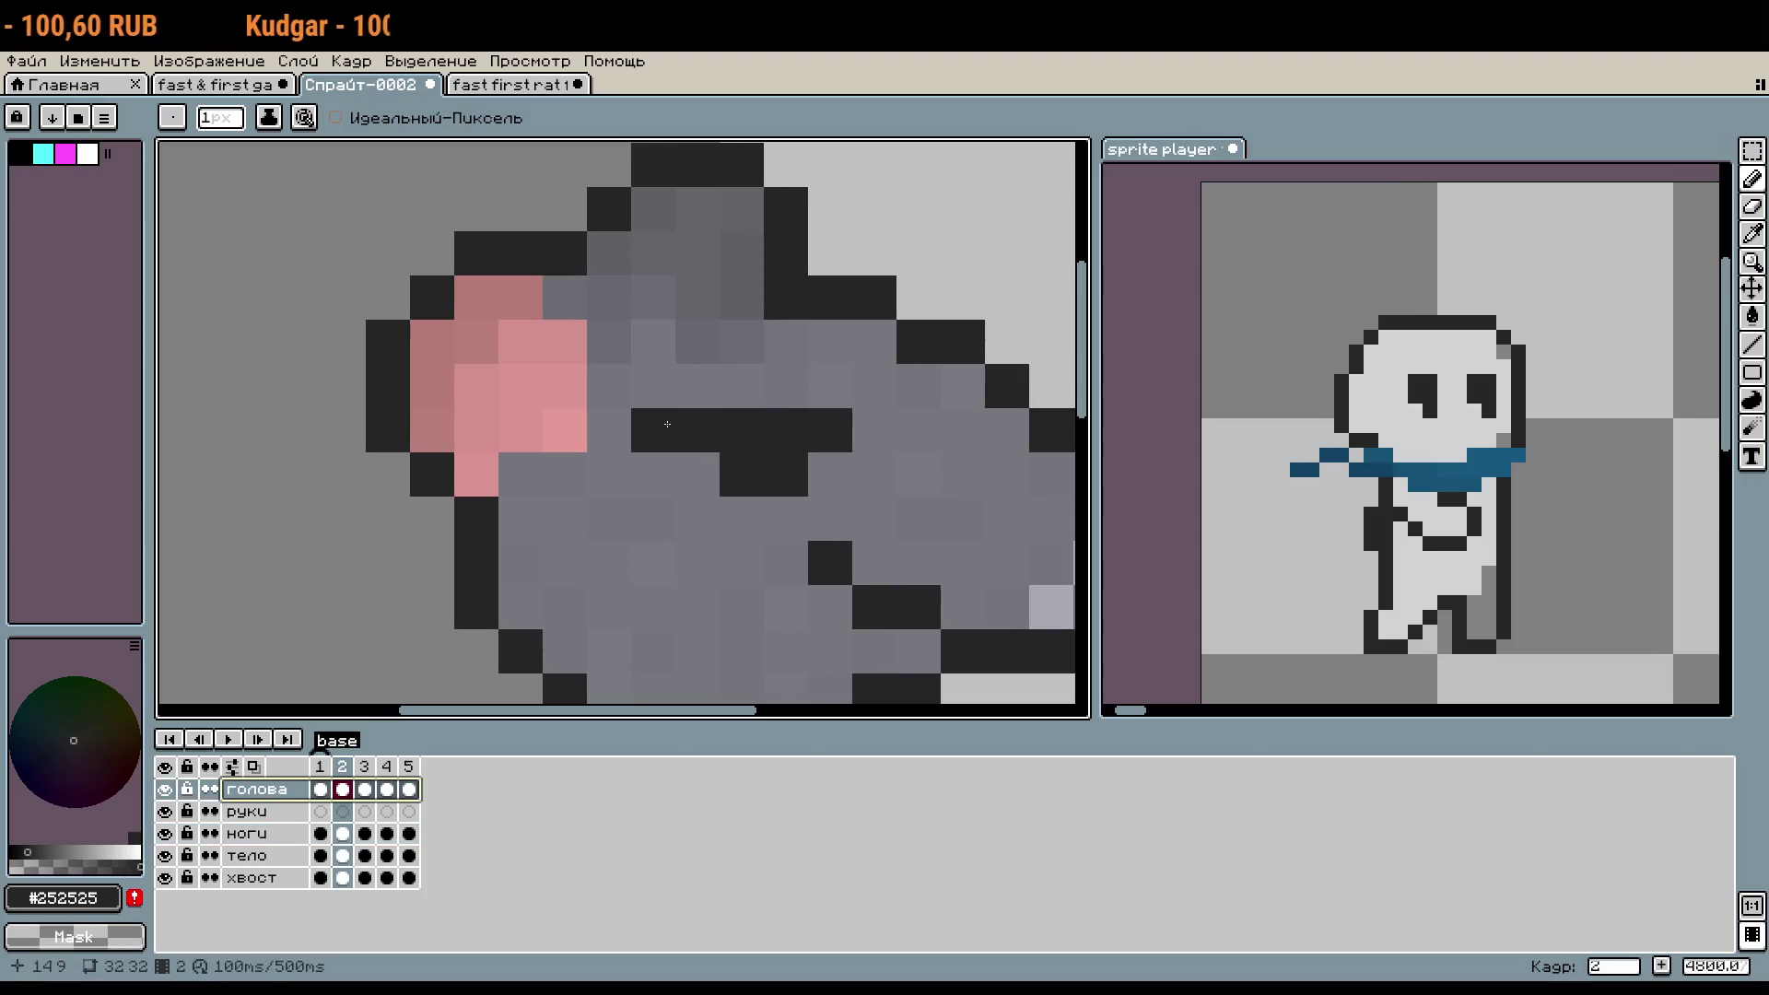
left_click(697, 474)
- Sample the grey fur #76787e, extend the right eye, then undo those strokes
left_click_drag(918, 474, 788, 451)
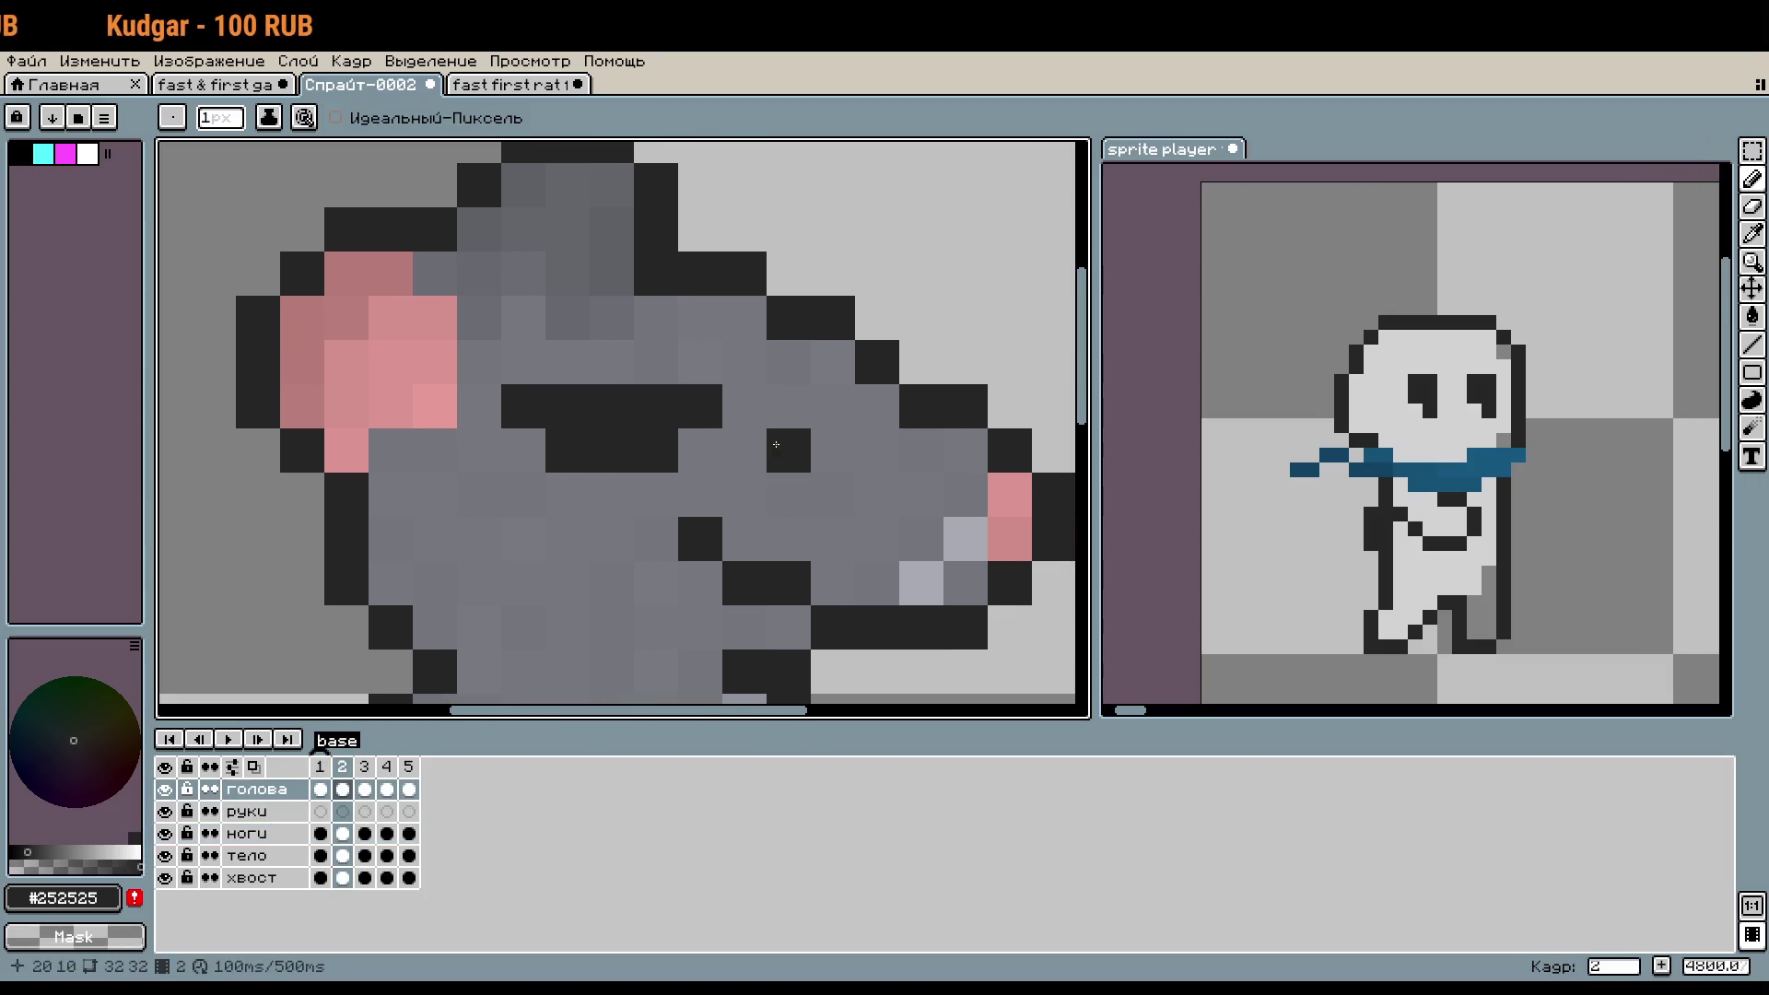
key("i")
right_click(743, 413)
key("b")
left_click(744, 406)
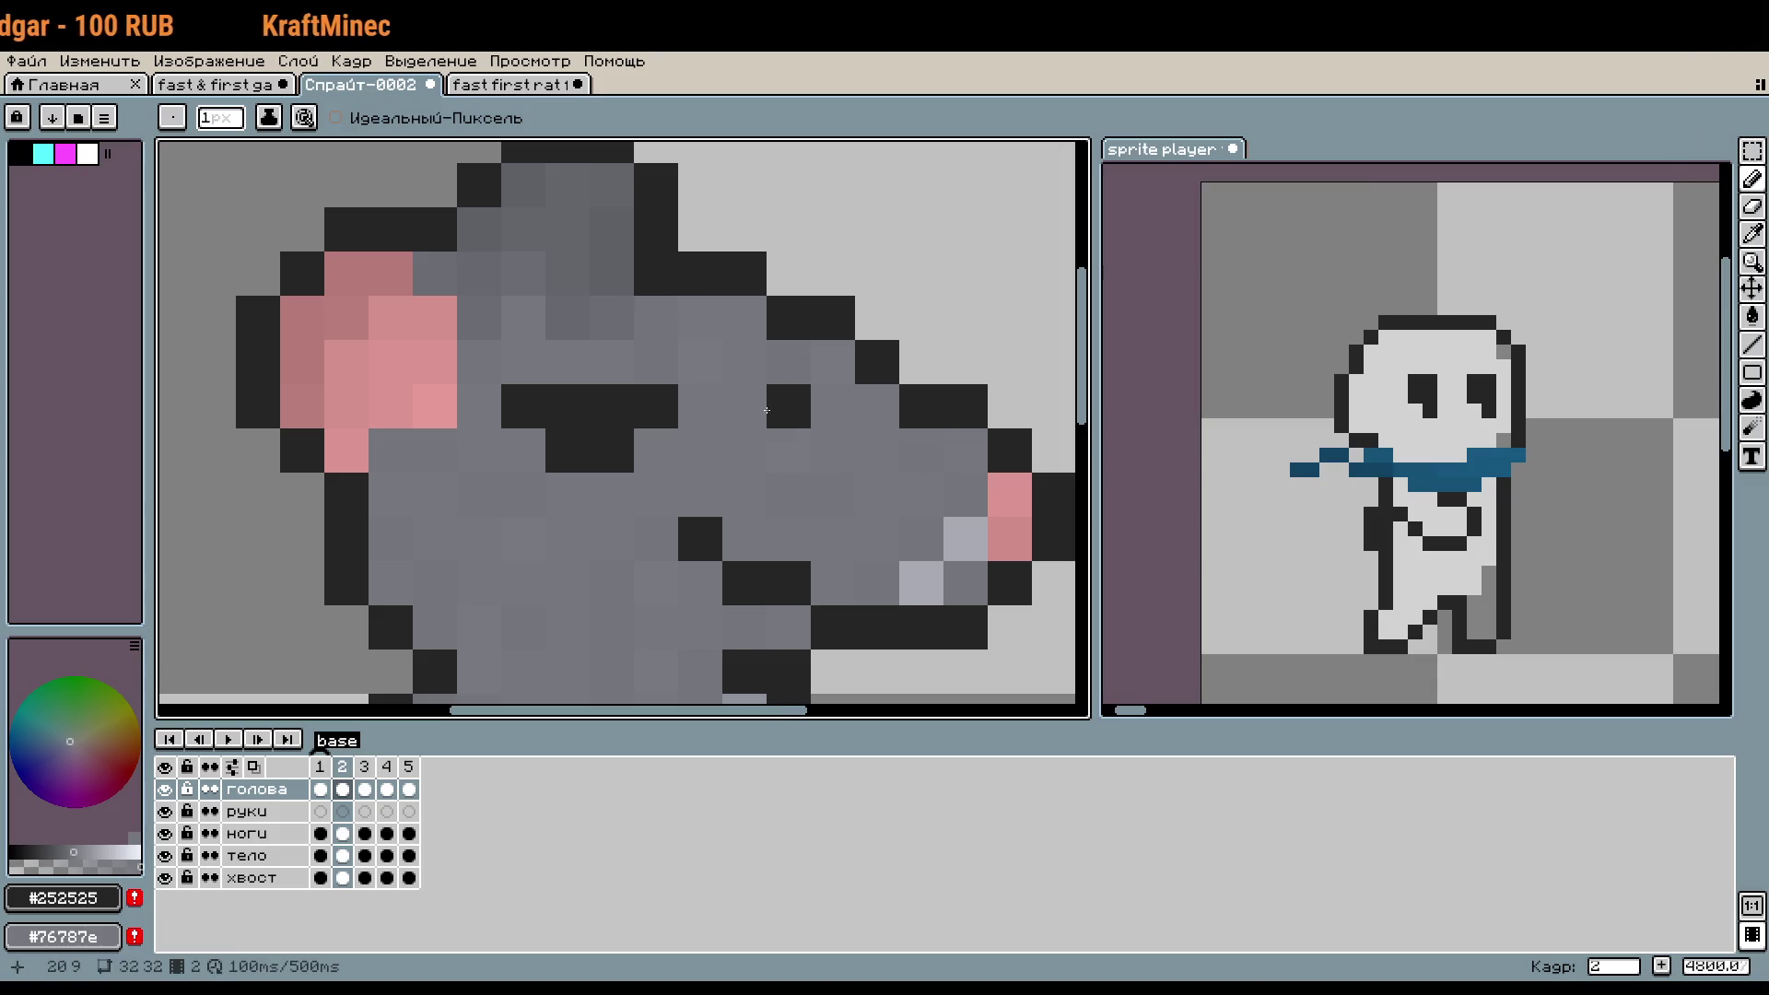
mouse_move(790, 410)
left_mouse_down()
mouse_move(877, 406)
mouse_move(788, 451)
left_mouse_up()
scroll(788, 451, "down", 5)
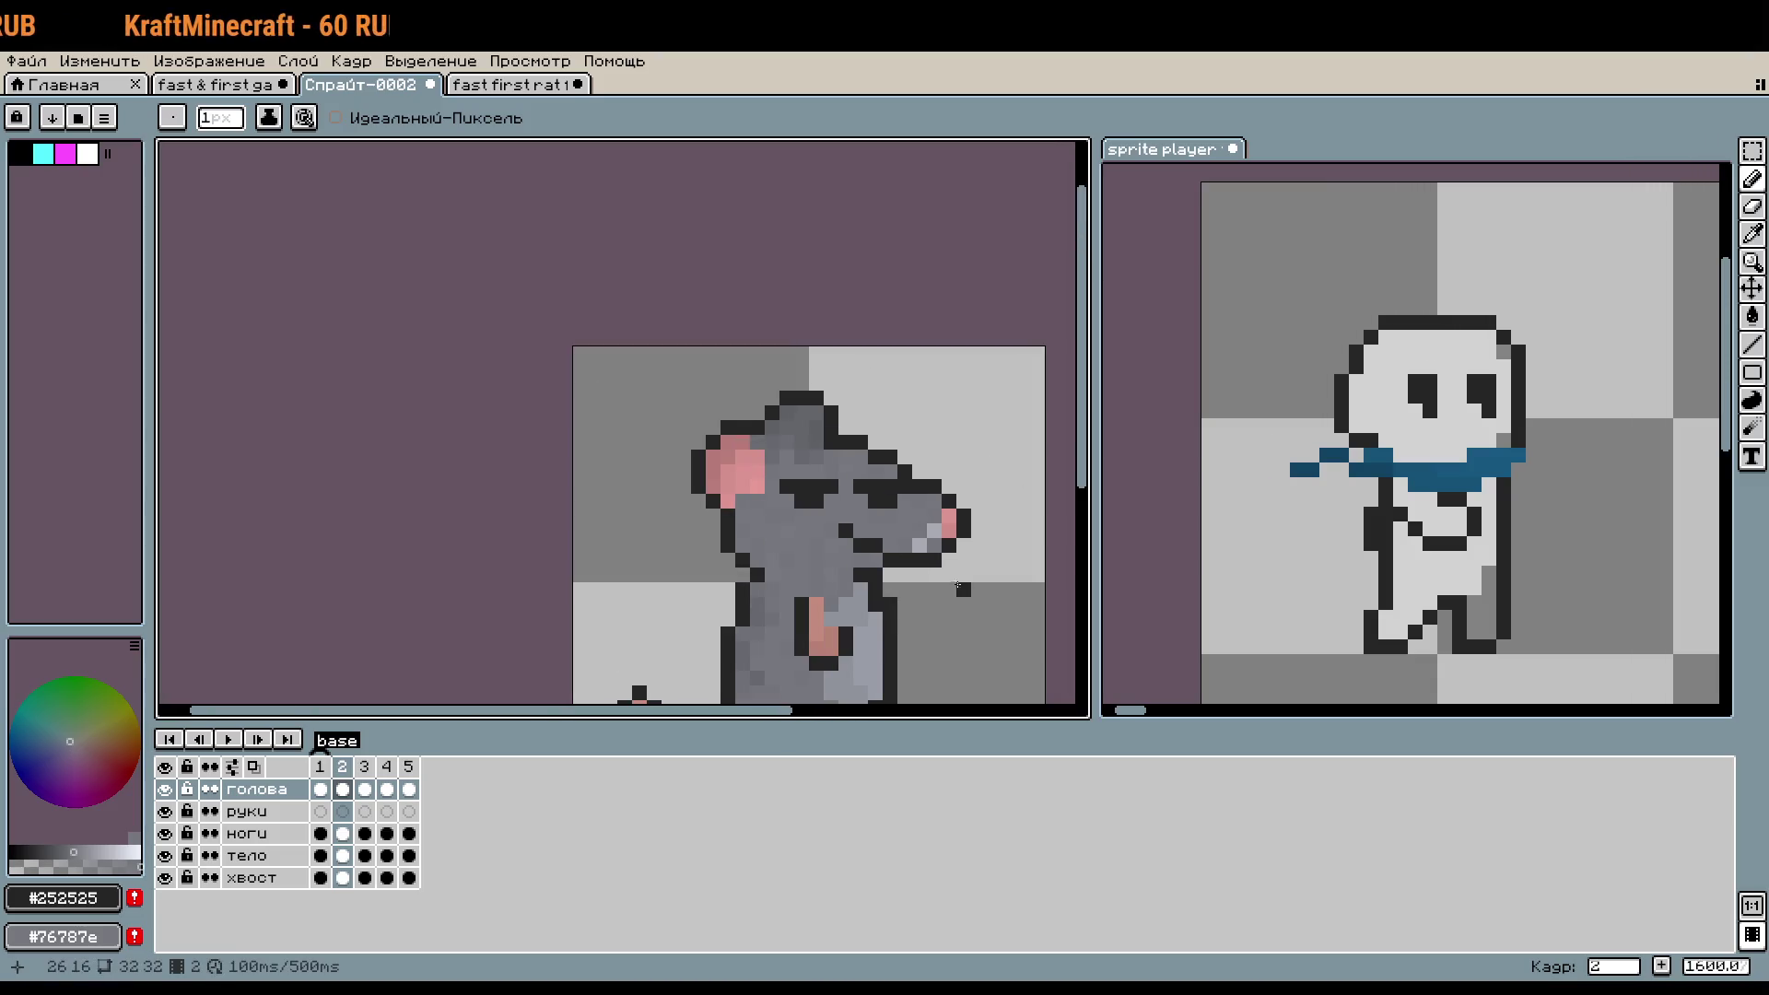
left_click_drag(937, 533, 900, 422)
key("v")
key("ctrl+z")
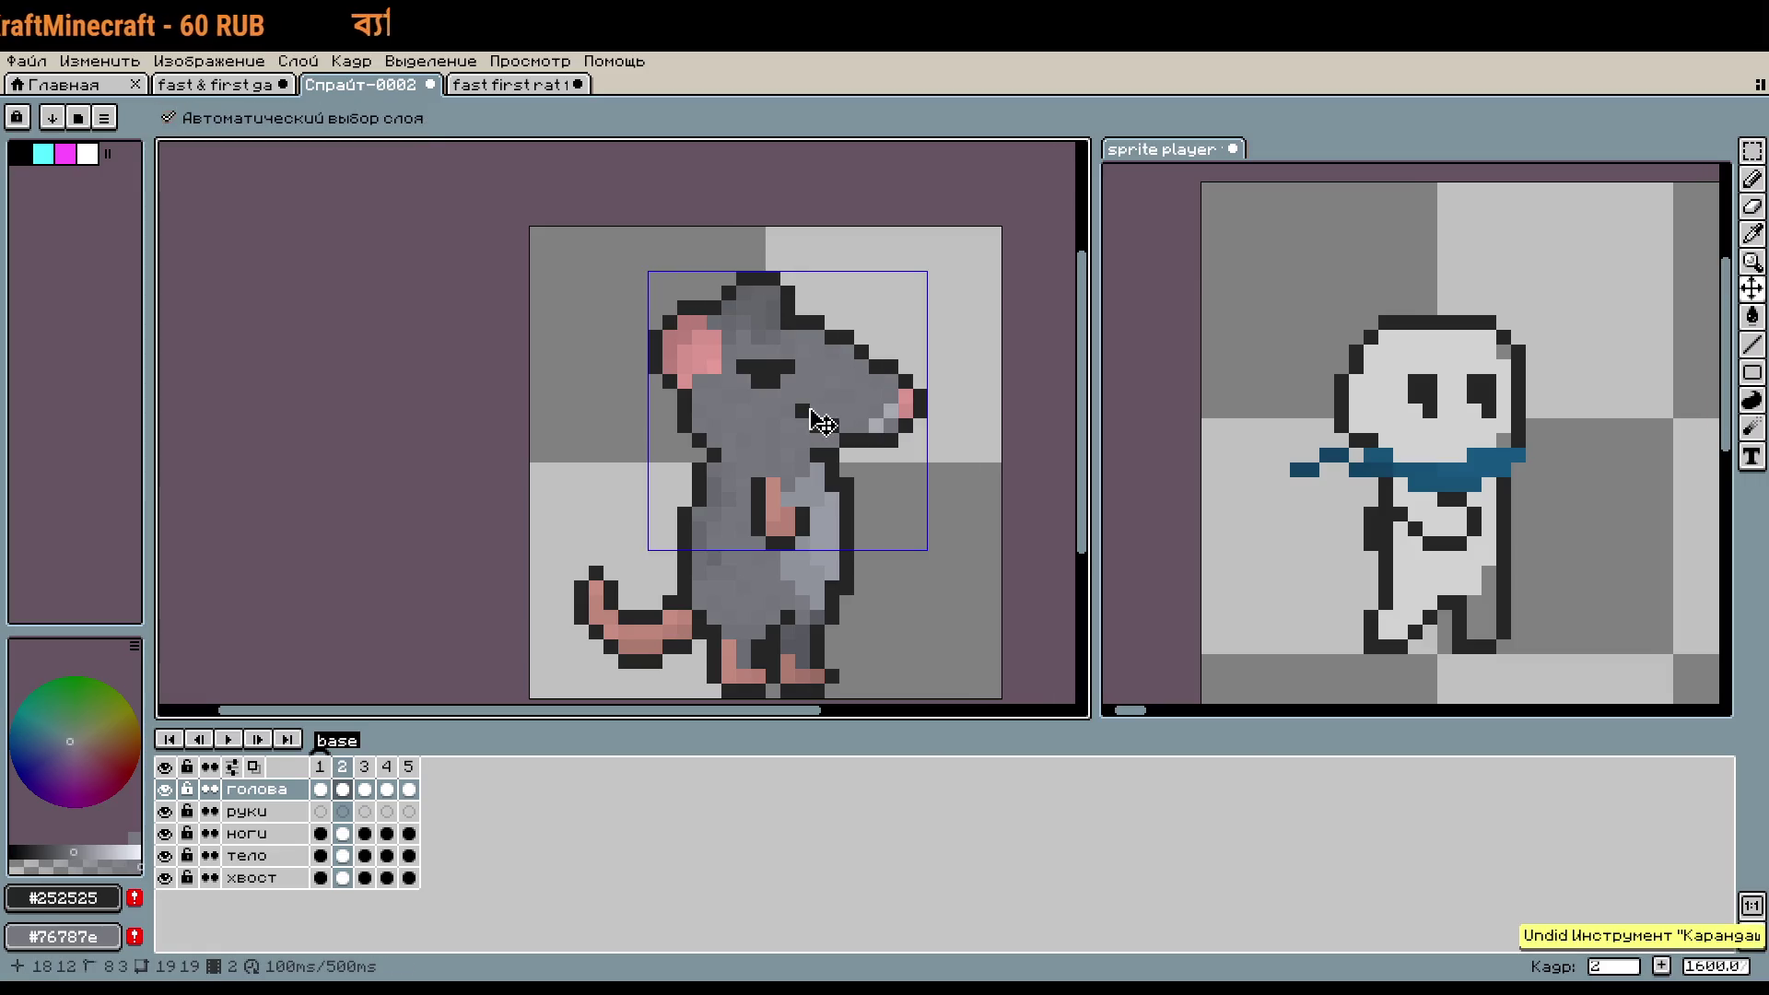
key("b")
- Redraw the eye as a dark slanted row, greying stray pixels and undoing the last stroke
scroll(807, 398, "up", 6)
left_click(656, 409)
left_click(597, 348)
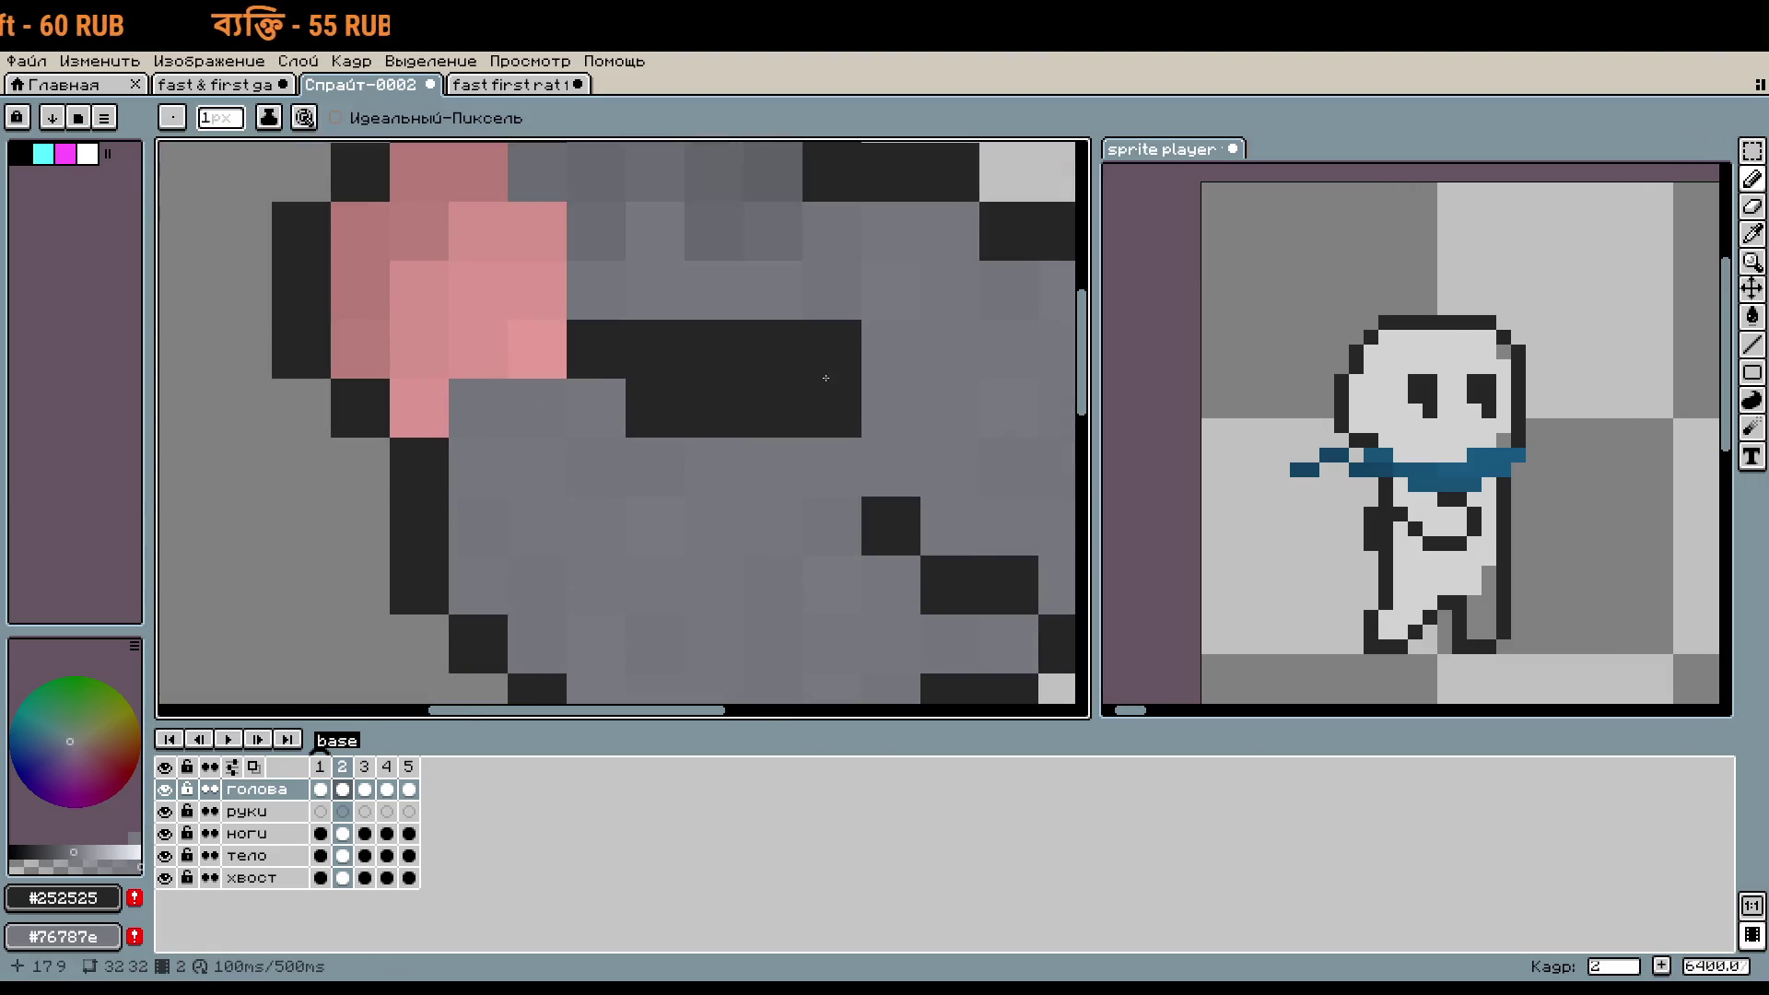
right_click(792, 407)
right_click(832, 349)
scroll(746, 406, "right", 3)
mouse_move(705, 328)
left_mouse_down()
mouse_move(867, 334)
mouse_move(763, 446)
left_mouse_up()
scroll(829, 396, "down", 6)
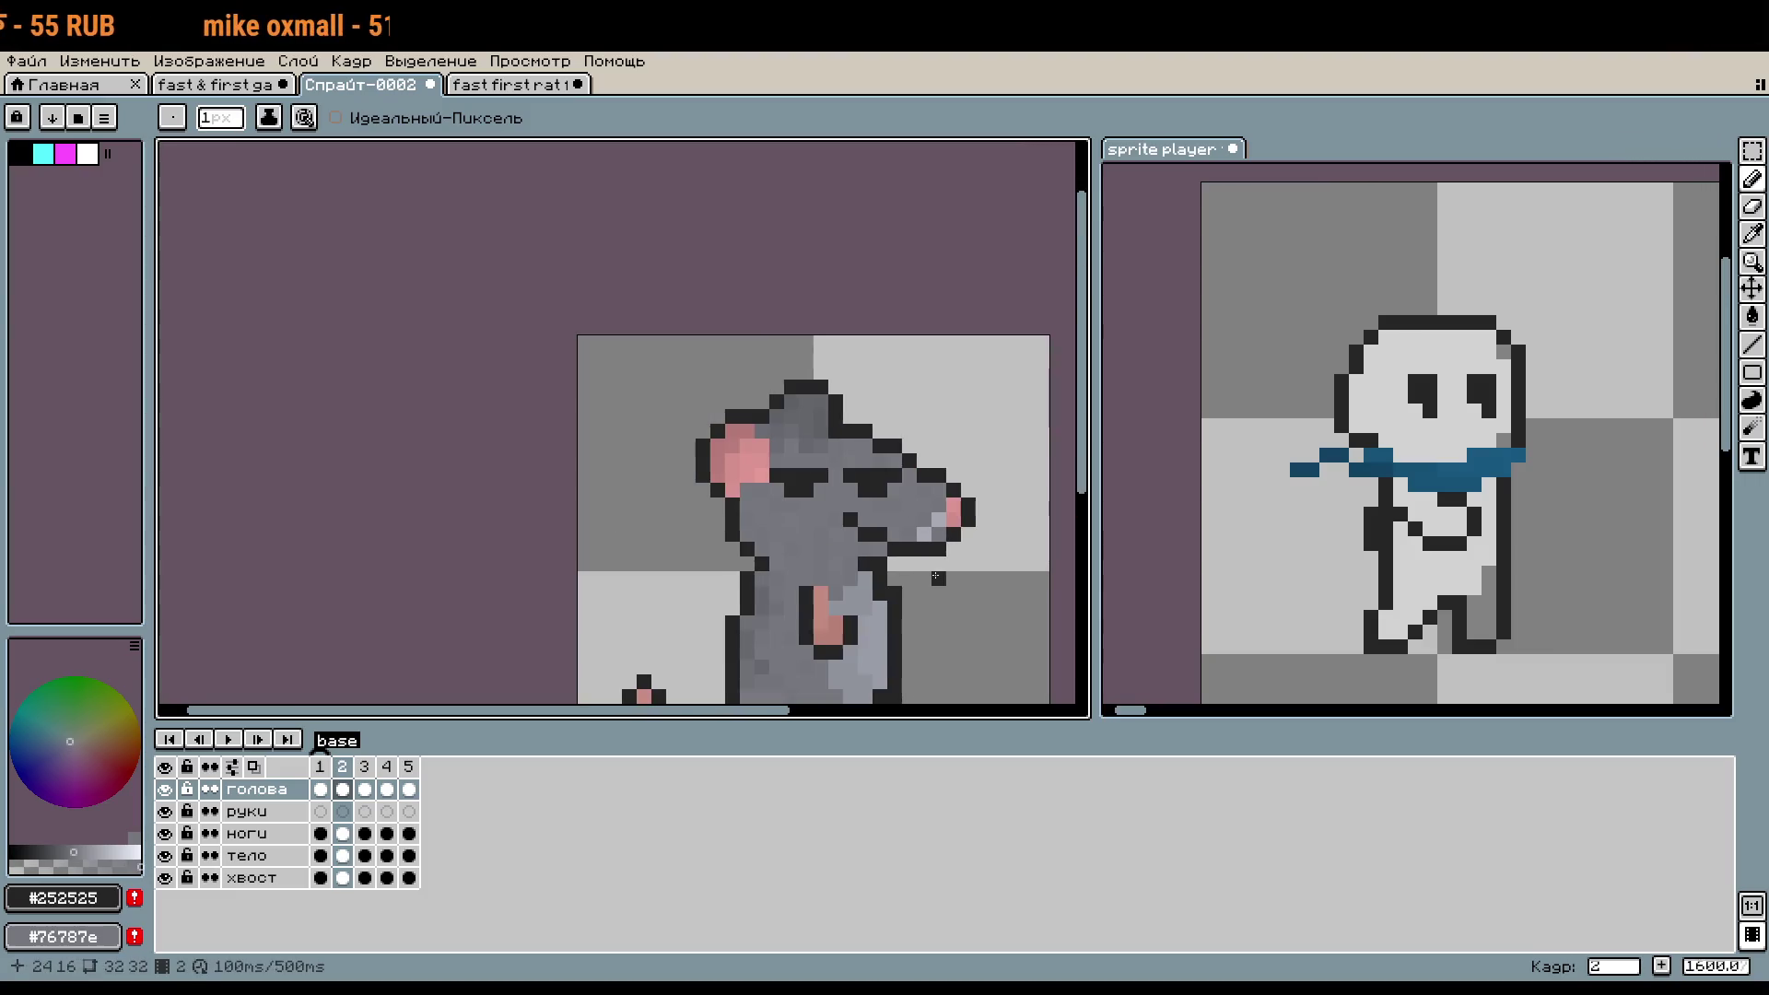
scroll(884, 398, "down", 1)
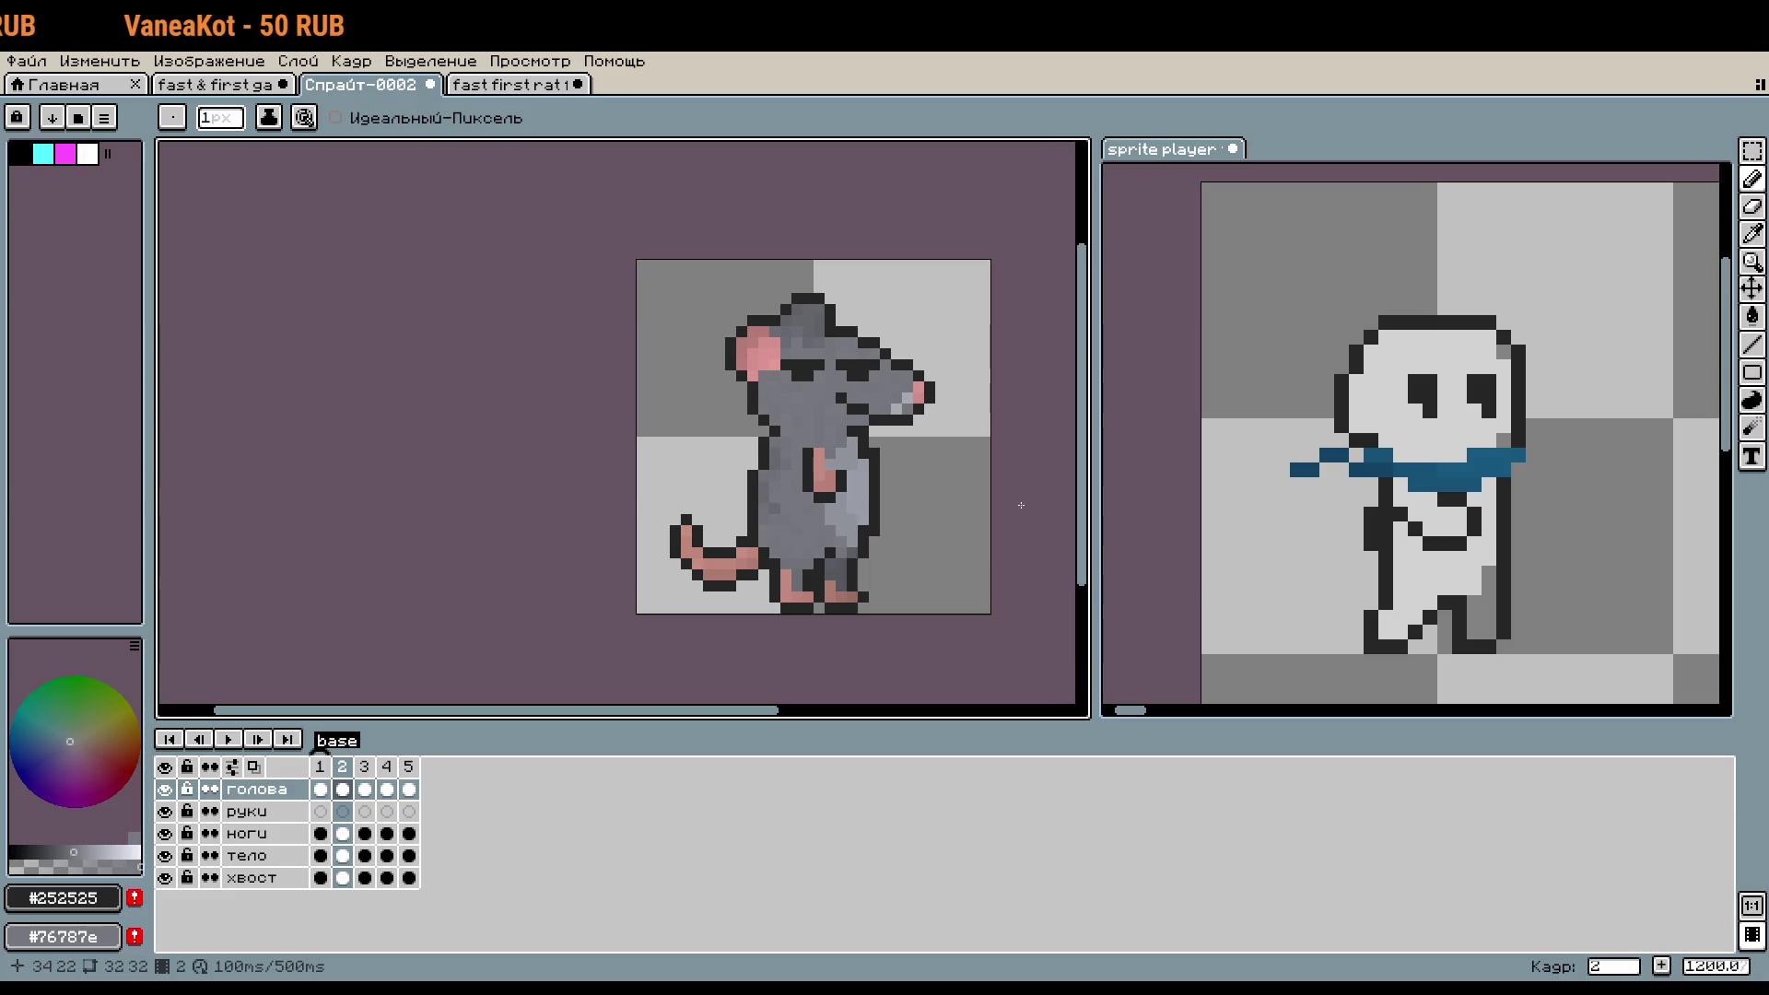
scroll(897, 409, "up", 4)
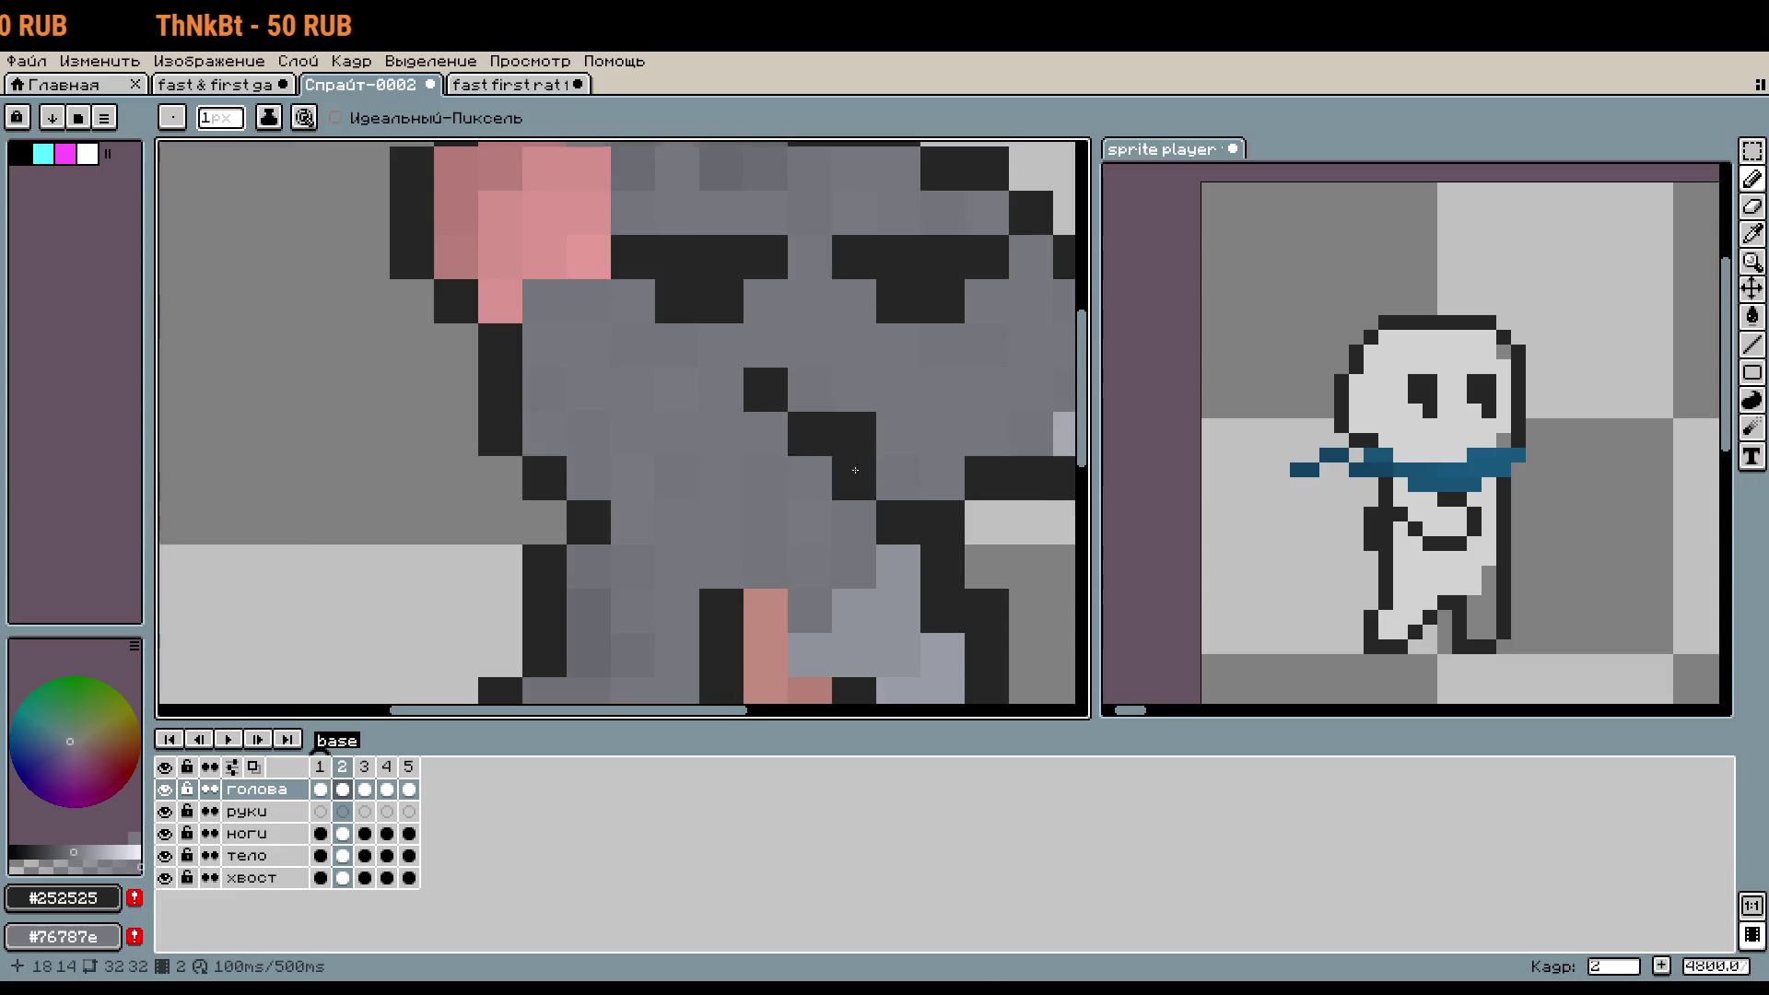
scroll(880, 479, "down", 3)
scroll(908, 552, "up", 3)
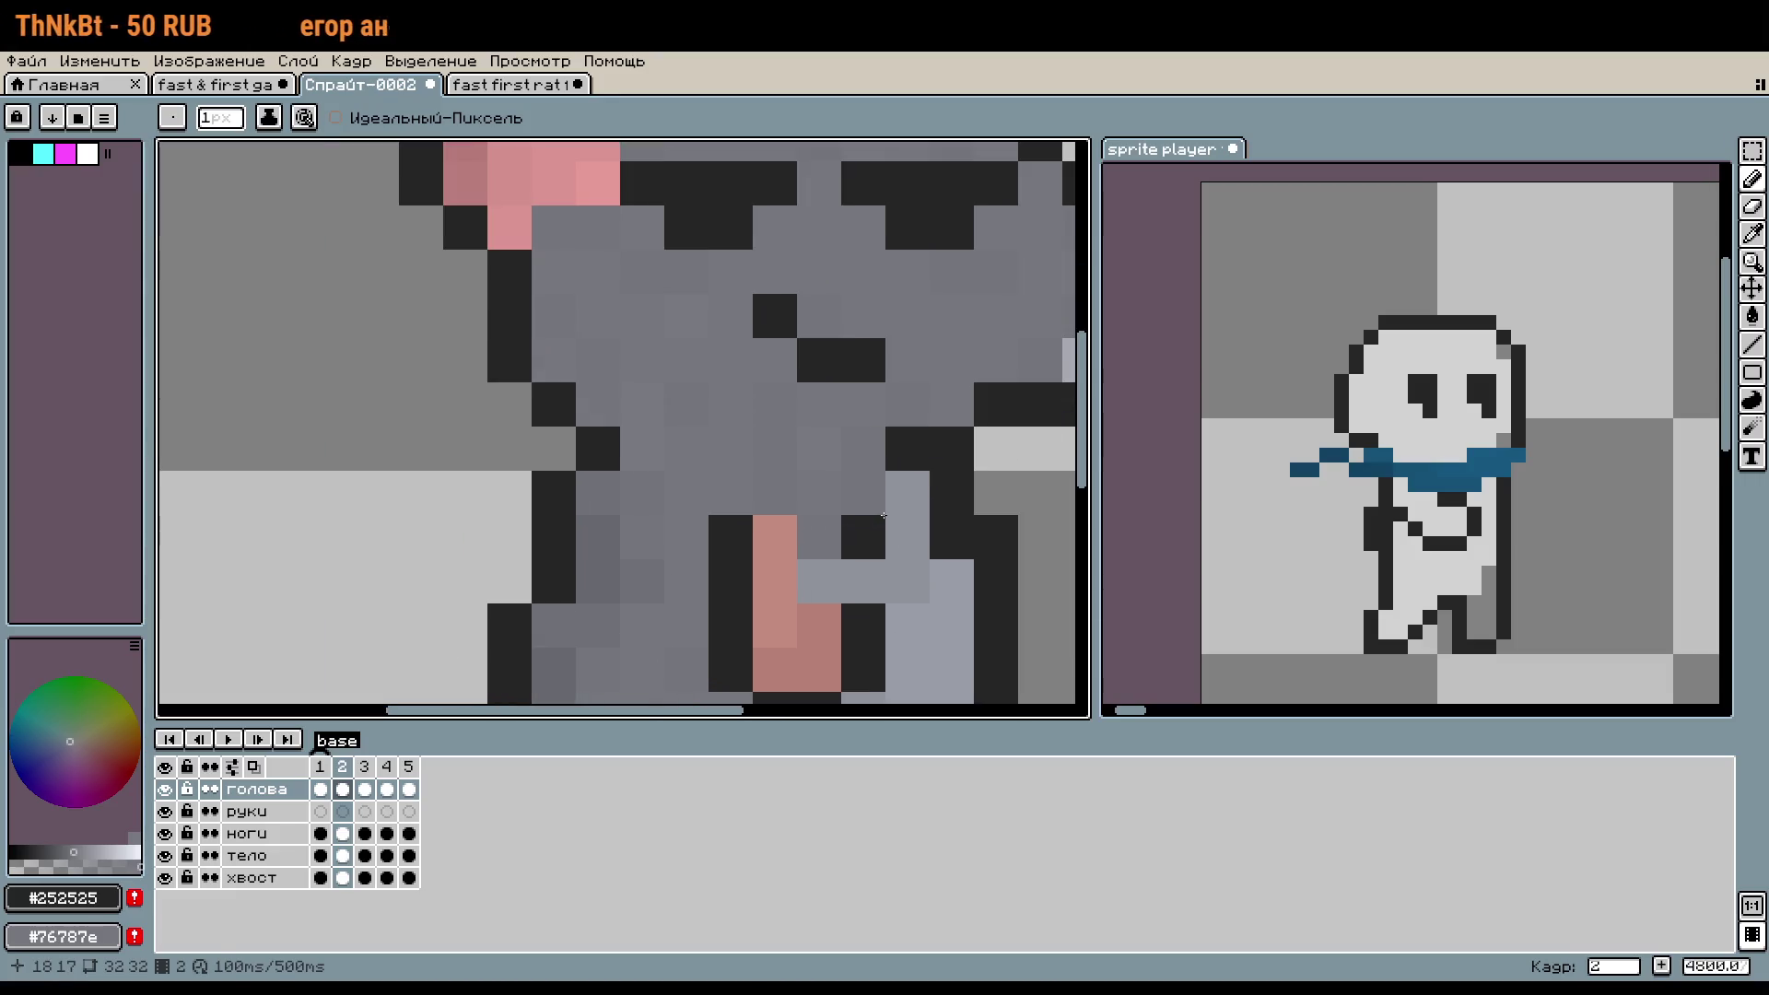
key("ctrl+z")
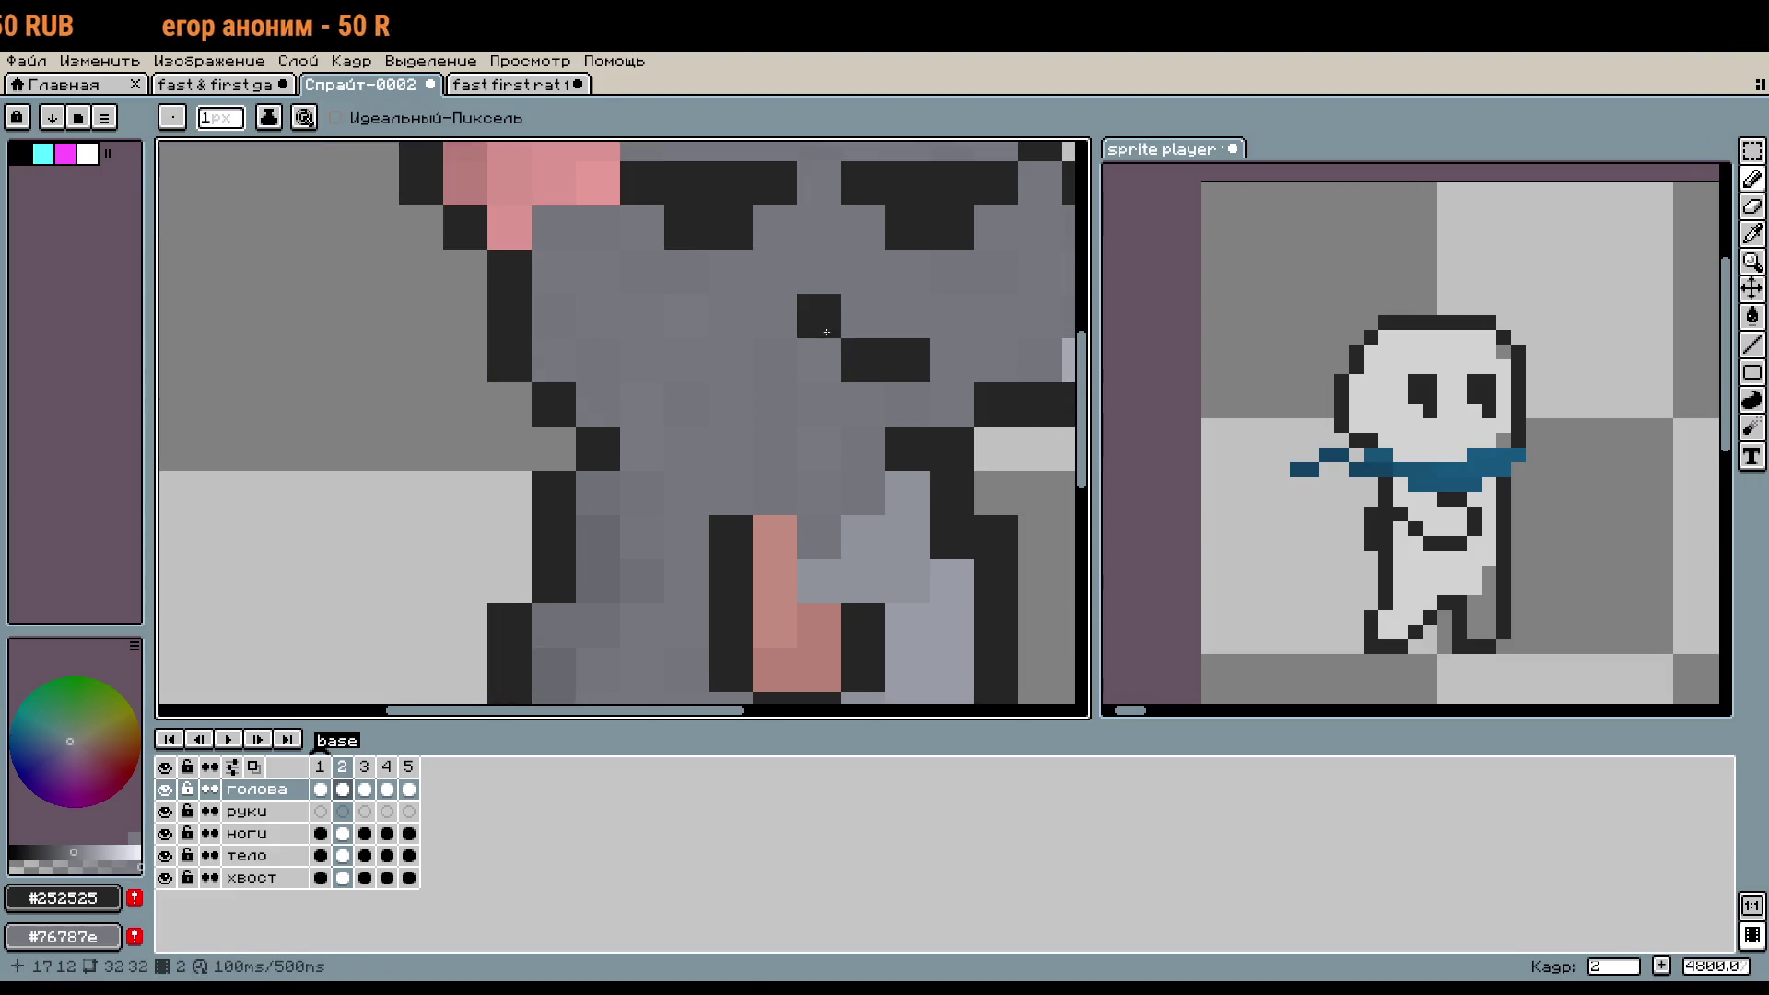
scroll(1002, 494, "down", 3)
scroll(948, 494, "down", 2)
scroll(916, 554, "up", 1)
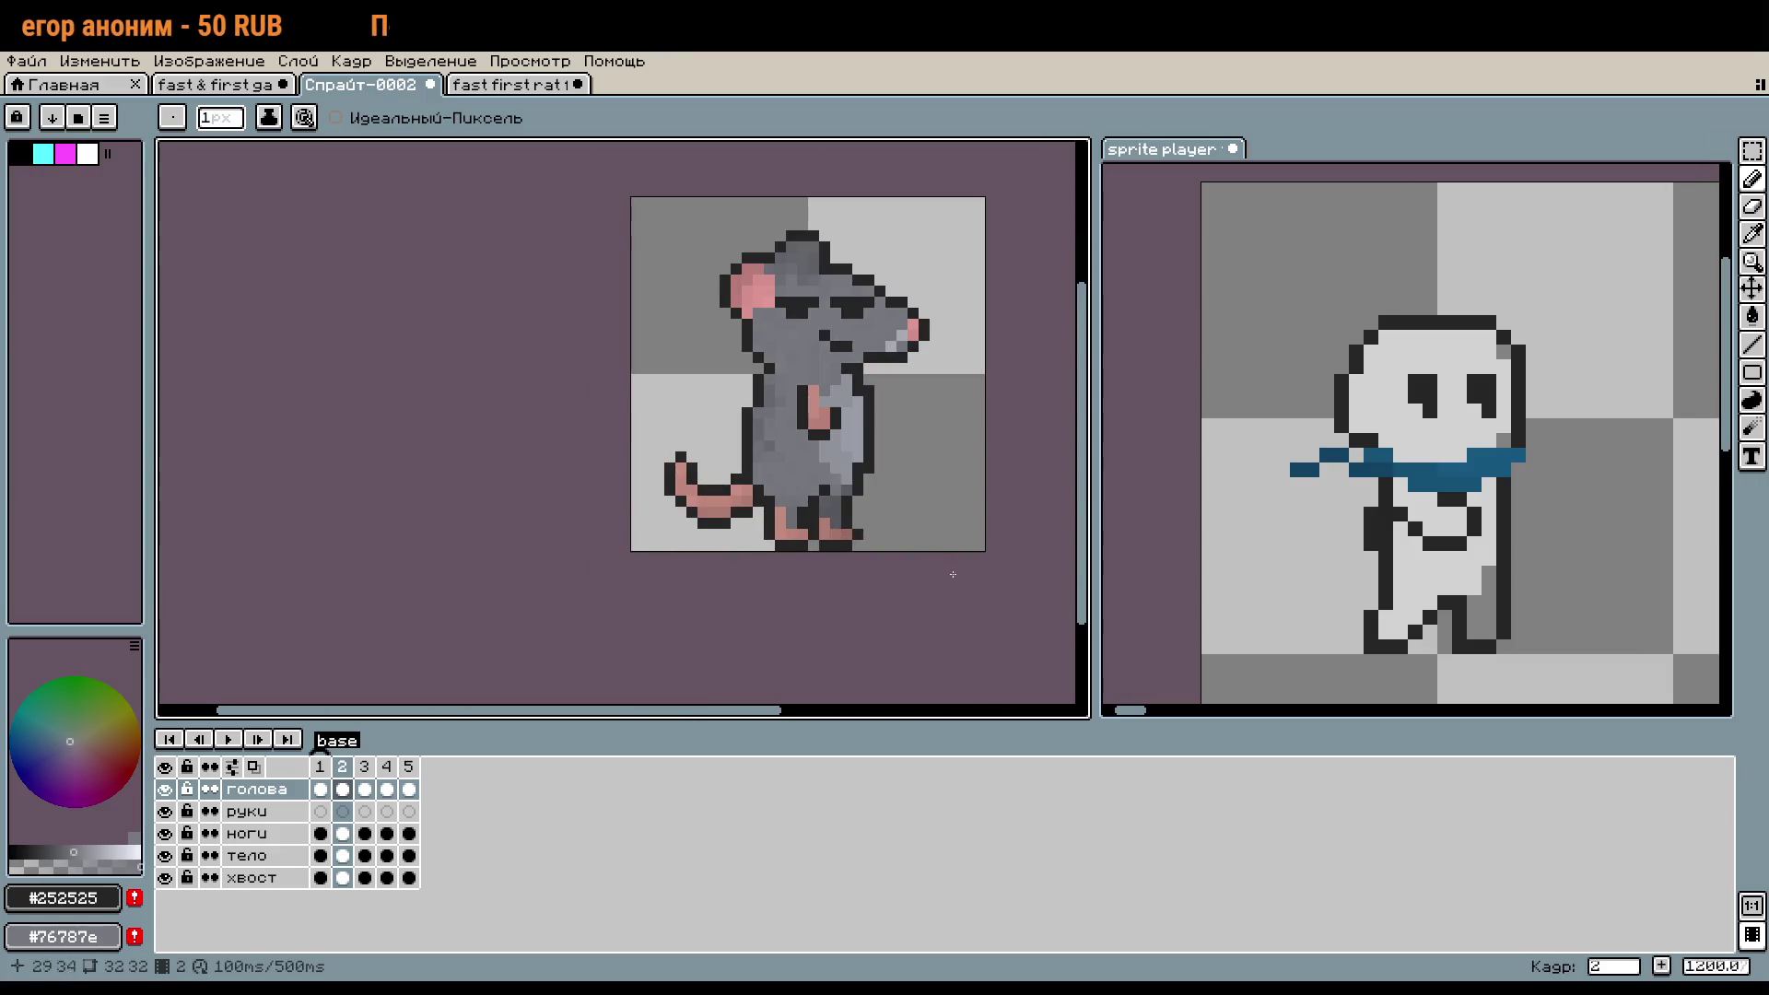
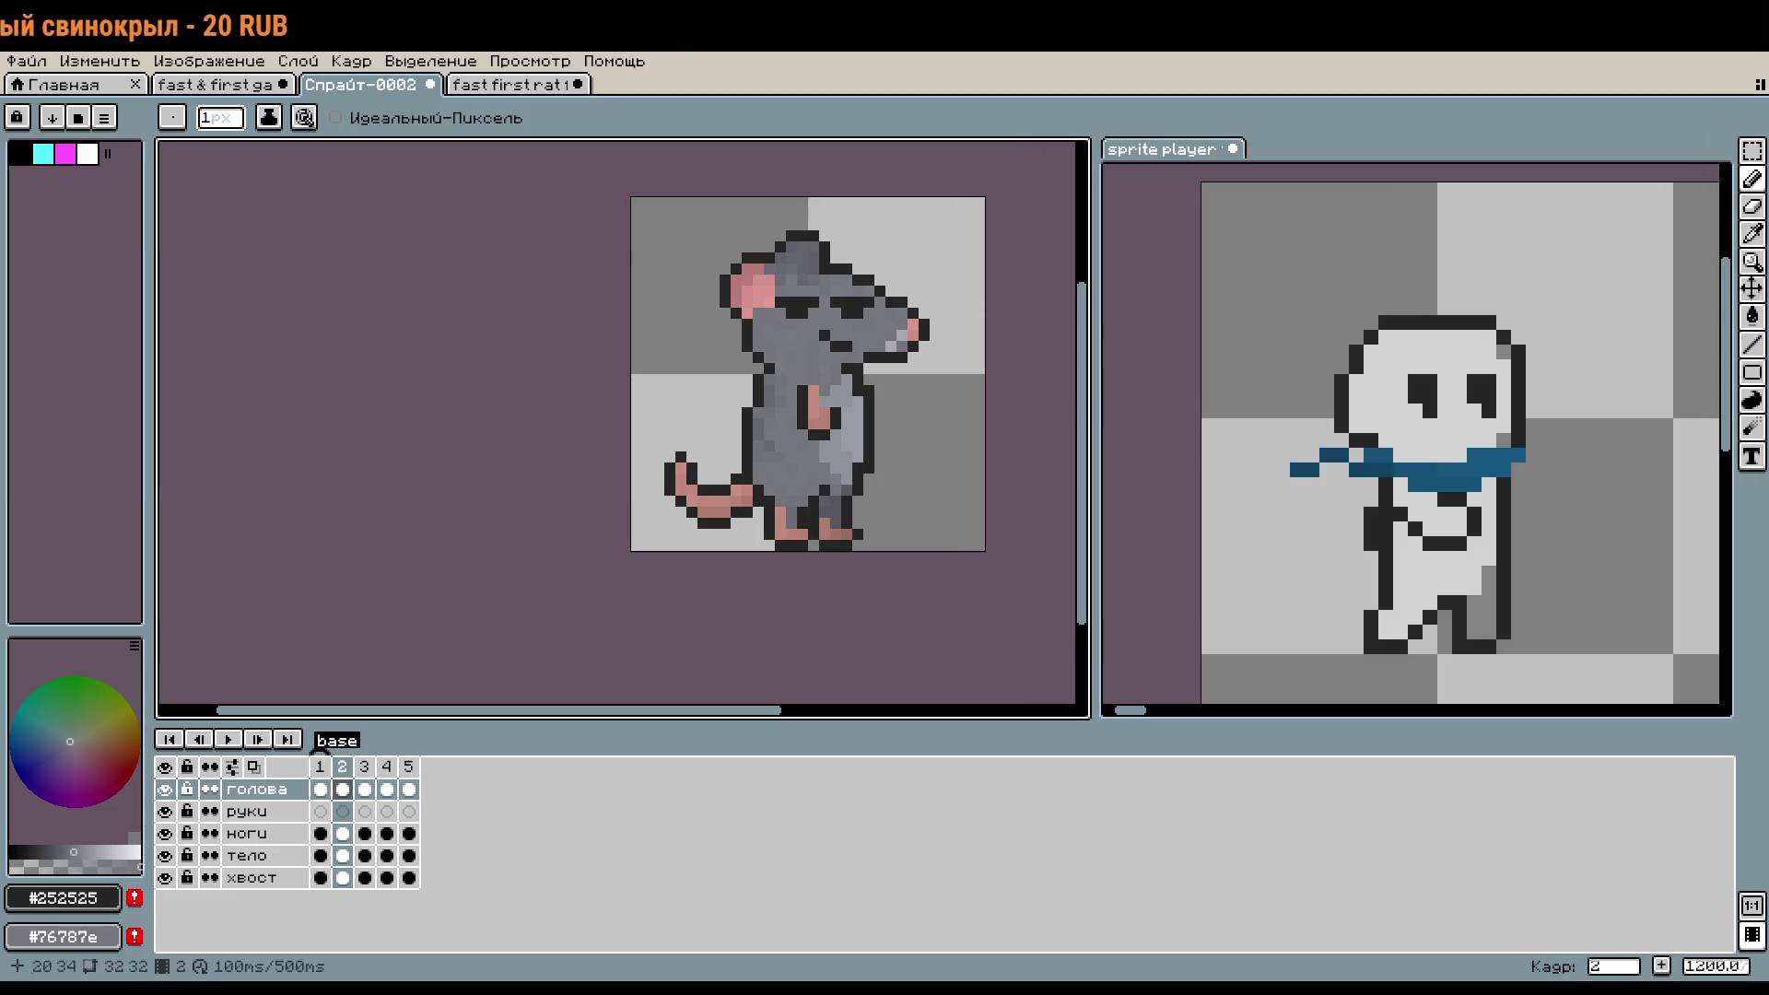
- Undo the stray pencil pixels near the rat's eye, then return to the Pencil tool
key("v")
key("ctrl+z")
key("ctrl+z")
key("ctrl+z")
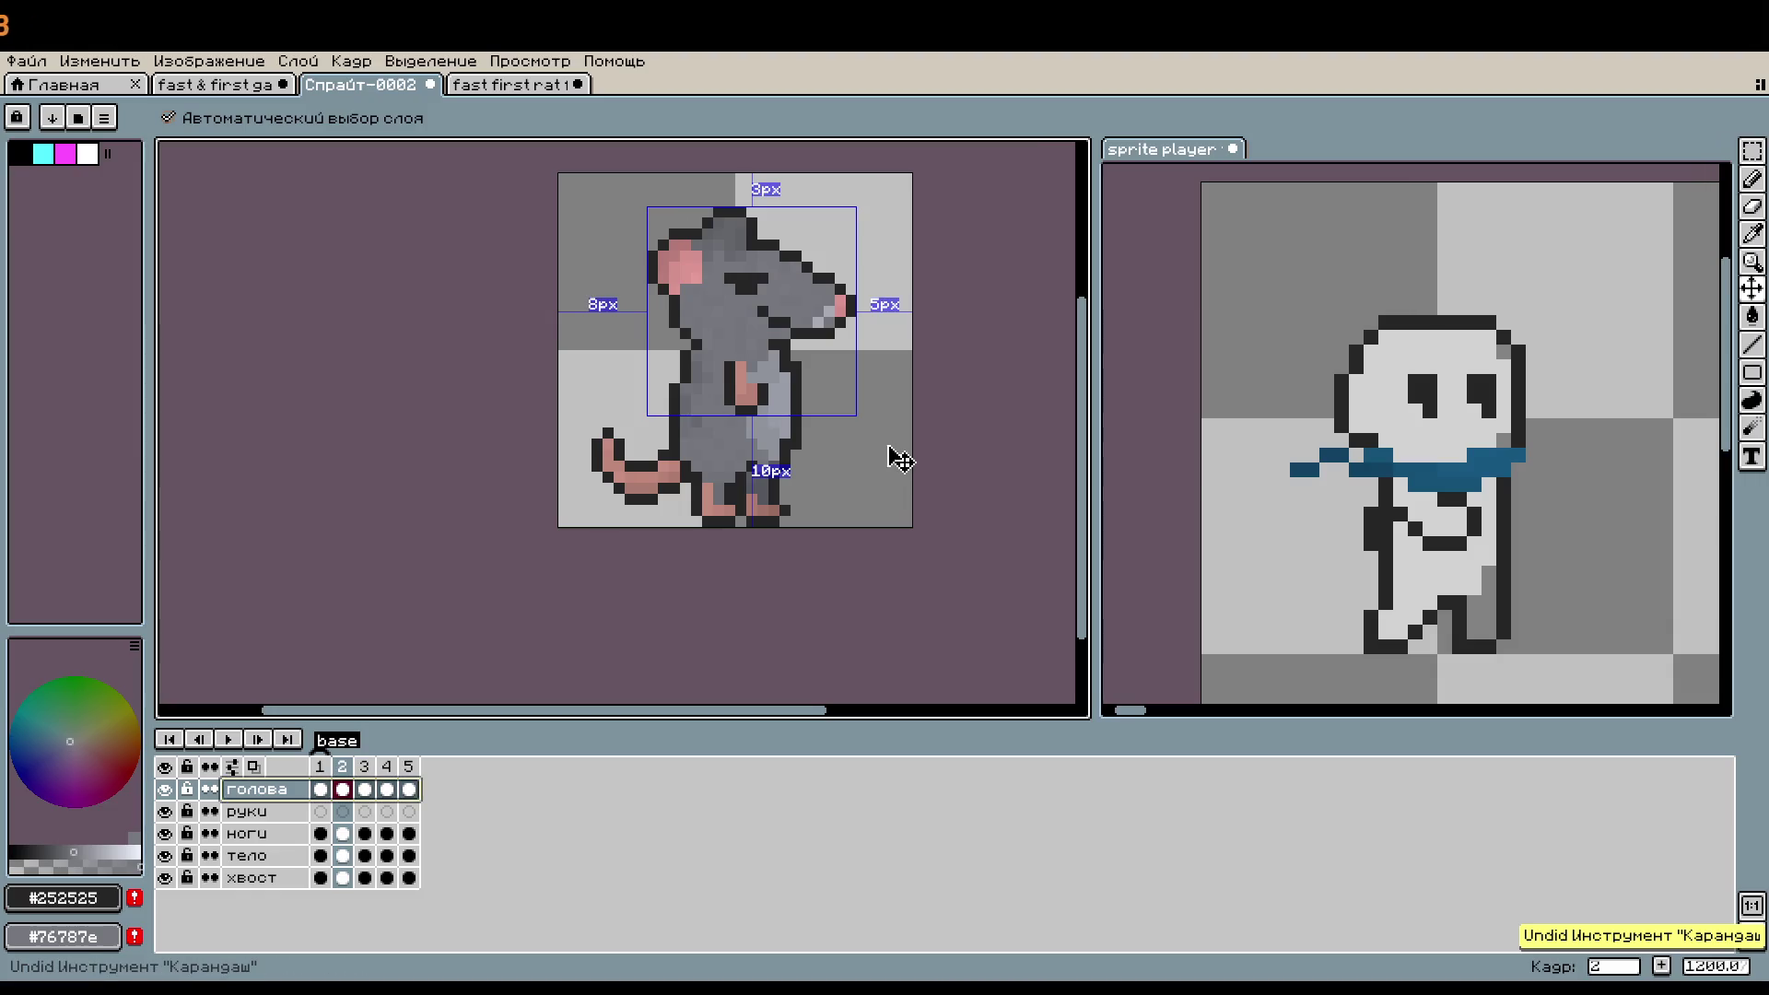
key("ctrl+z")
key("b")
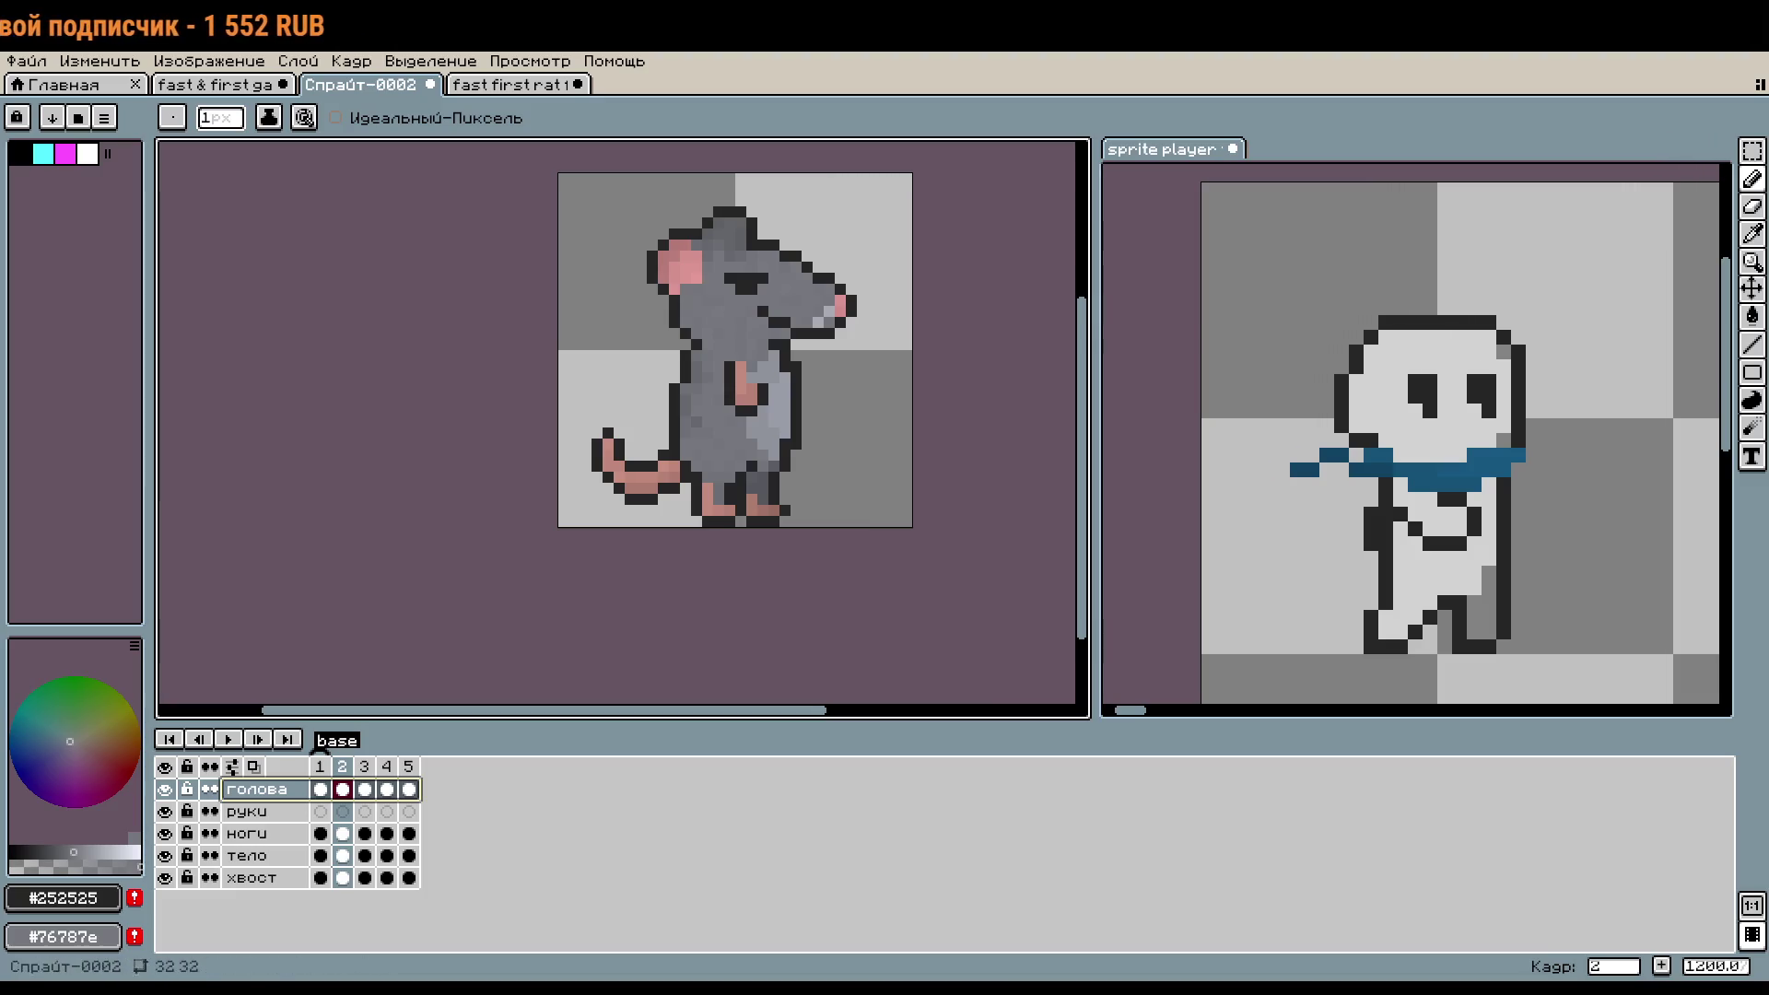
left_click(1271, 649)
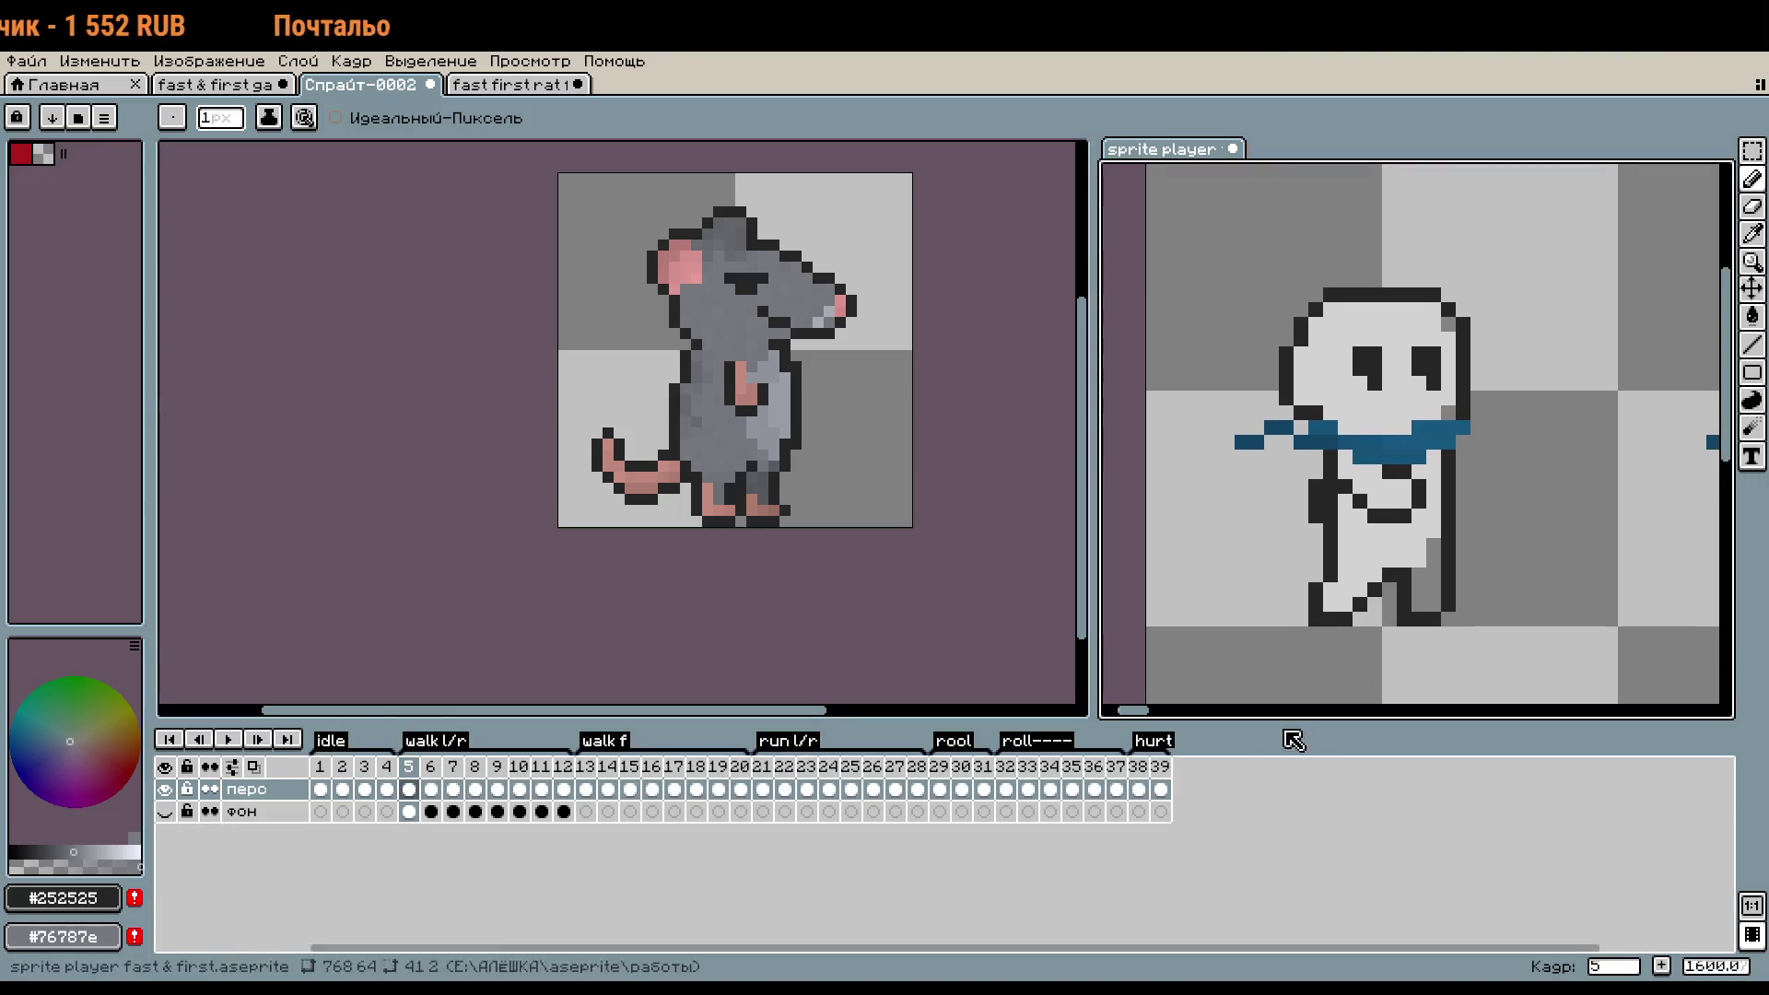
scroll(1109, 566, "down", 2)
scroll(1428, 552, "down", 1)
scroll(1439, 554, "down", 1)
mouse_move(1438, 555)
left_mouse_down()
mouse_move(1168, 421)
mouse_move(1103, 424)
mouse_move(1299, 453)
mouse_move(1251, 457)
left_mouse_up()
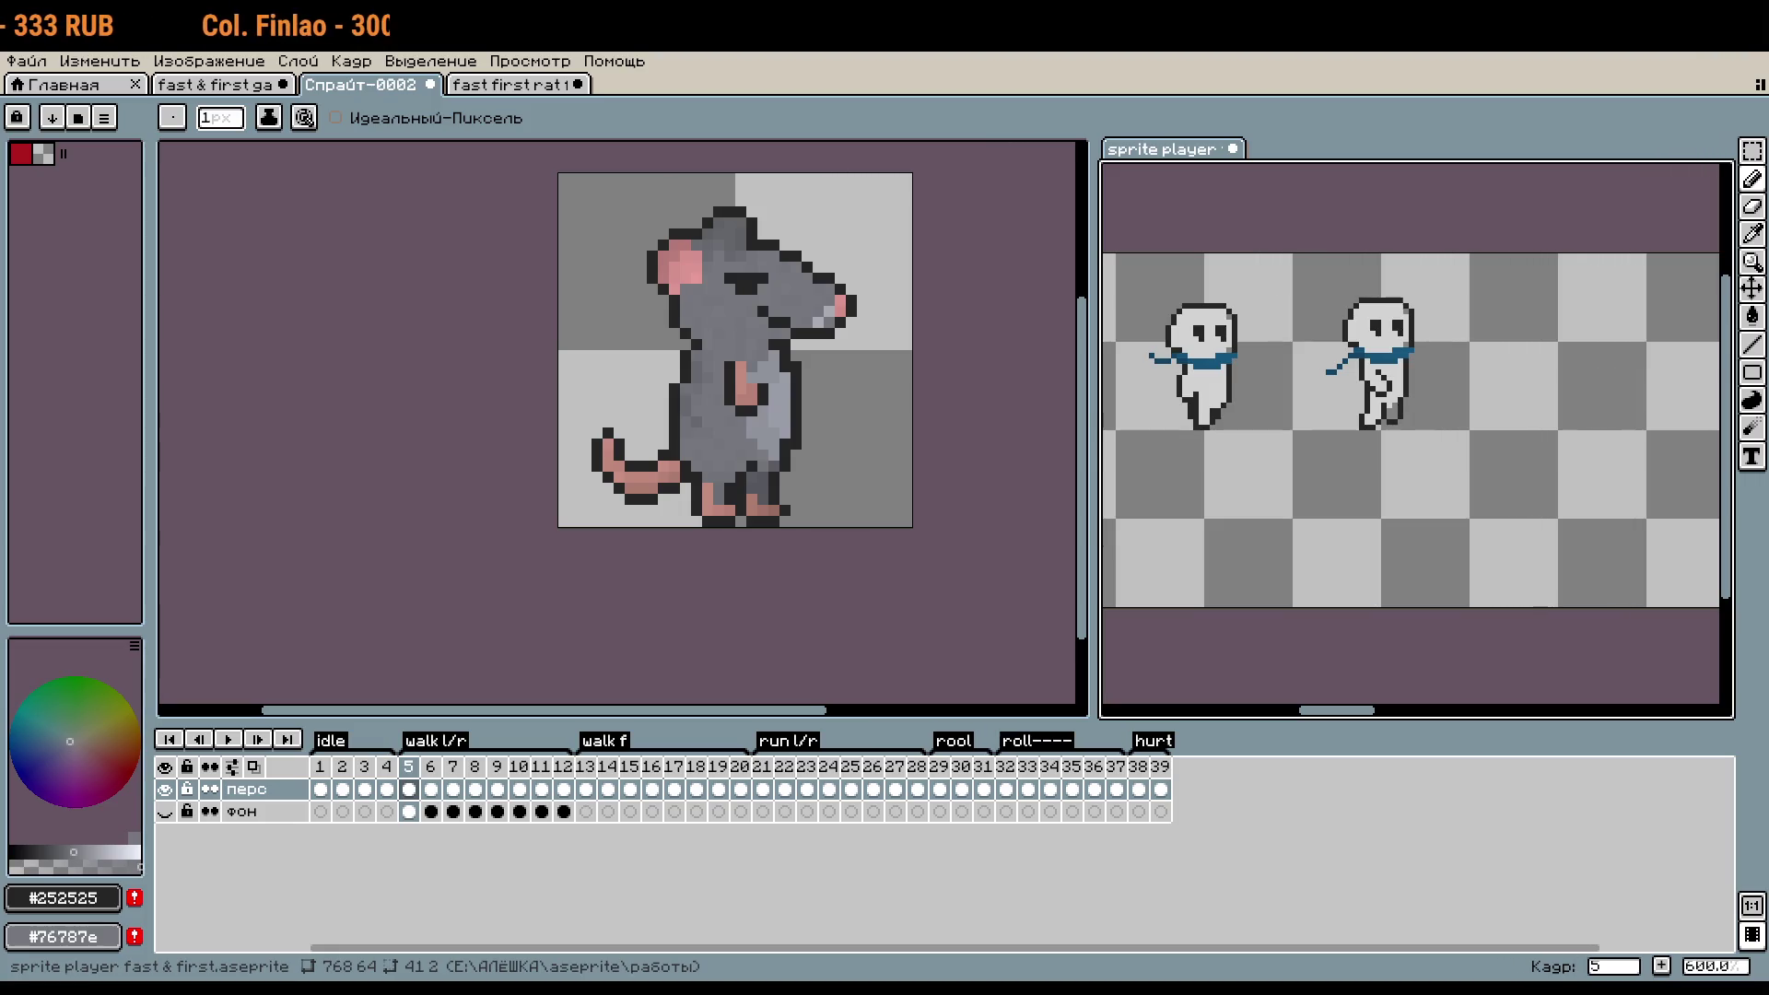
mouse_move(1261, 516)
left_mouse_down()
mouse_move(1401, 522)
mouse_move(1101, 553)
mouse_move(1367, 547)
left_mouse_up()
scroll(1367, 547, "up", 1)
scroll(1367, 547, "up", 1)
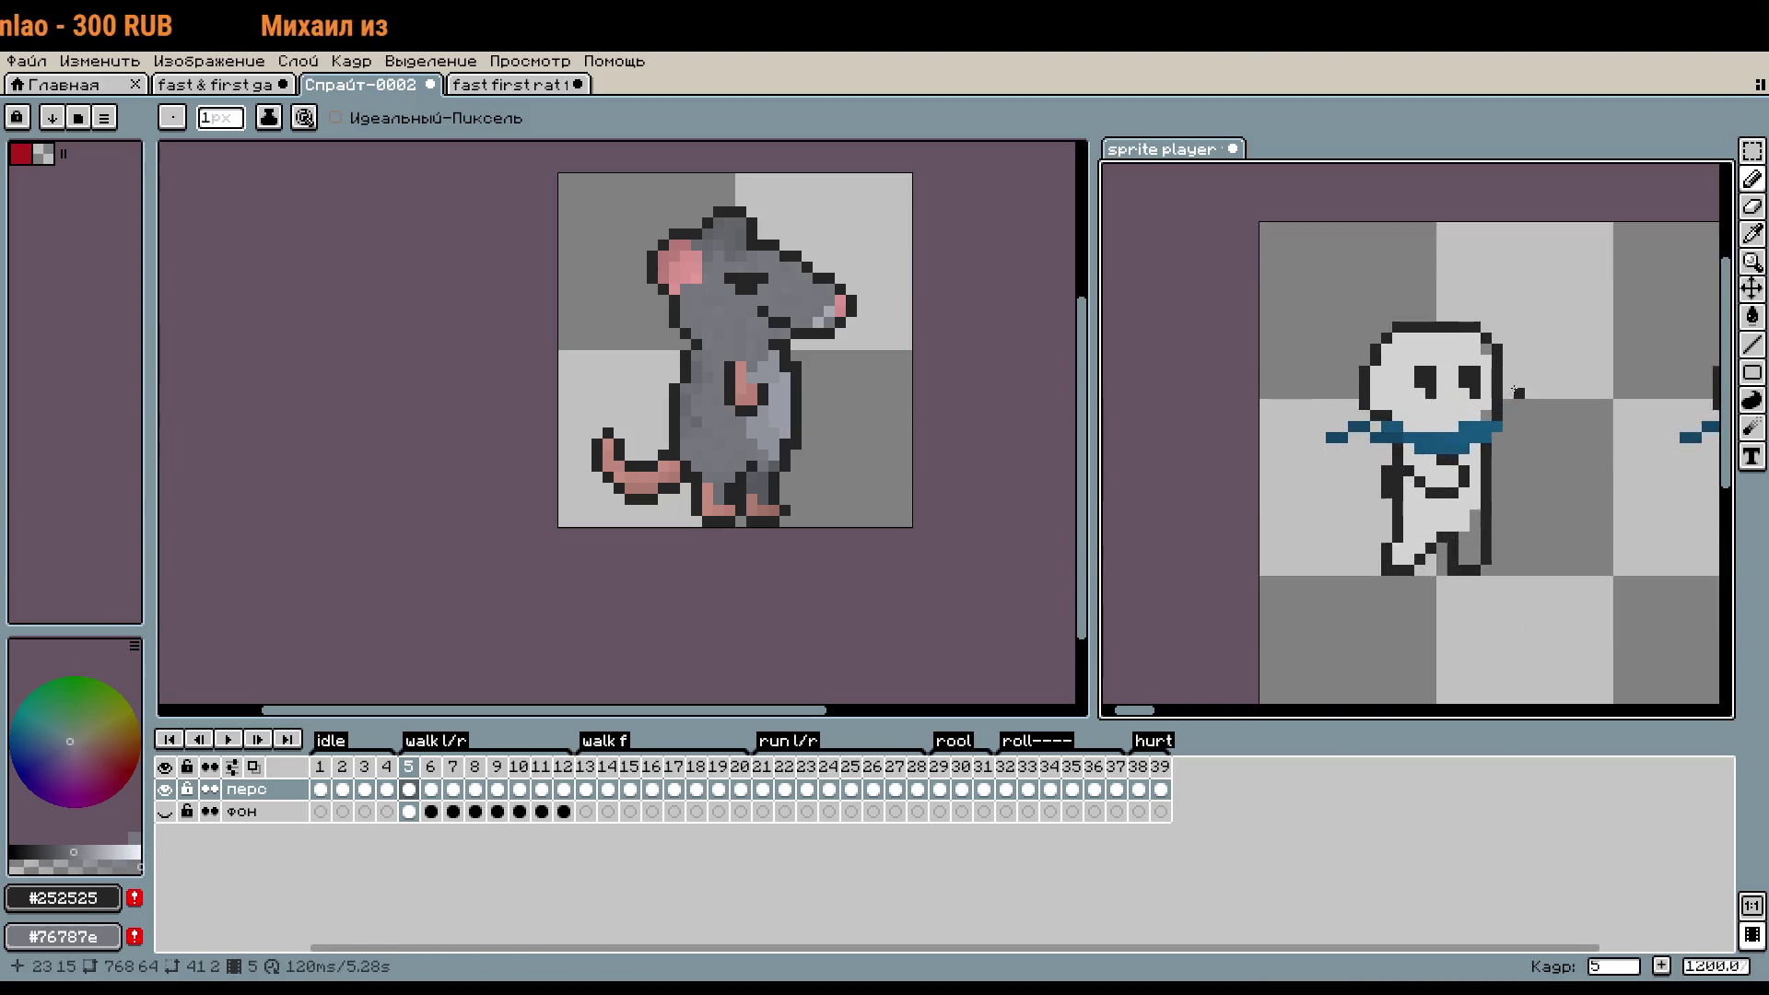
scroll(1367, 547, "up", 1)
left_click(230, 739)
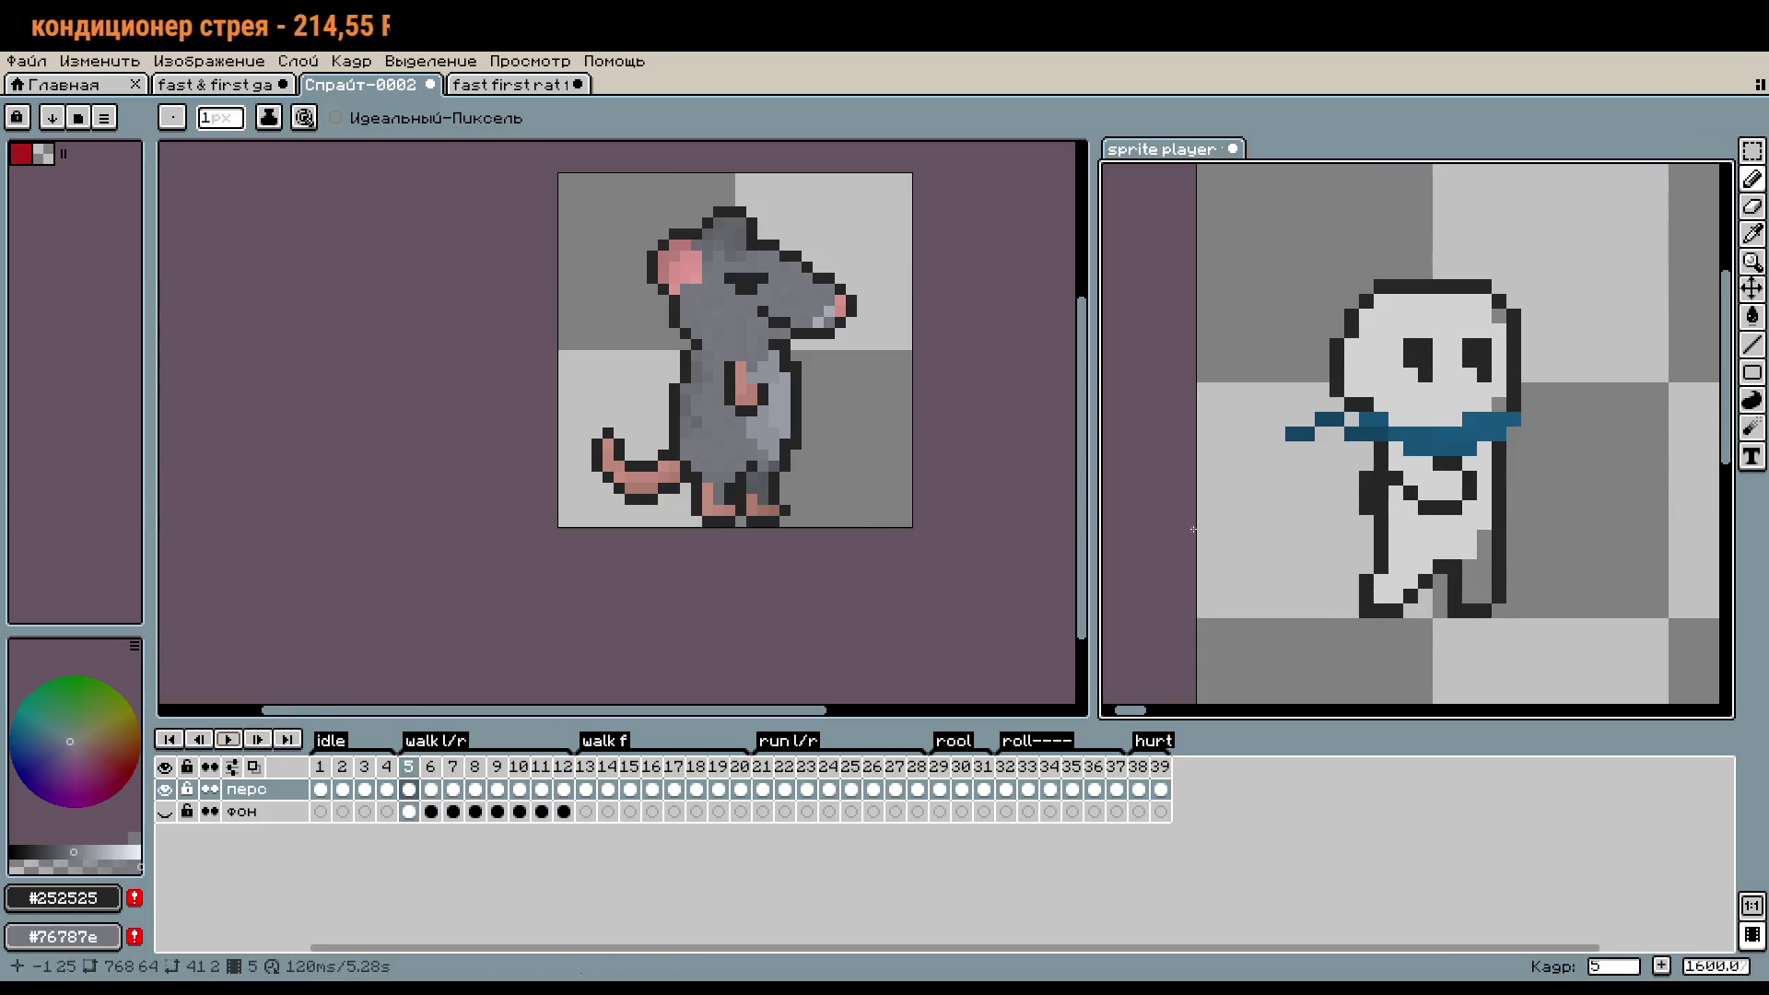
scroll(1161, 663, "down", 4)
left_click(431, 790)
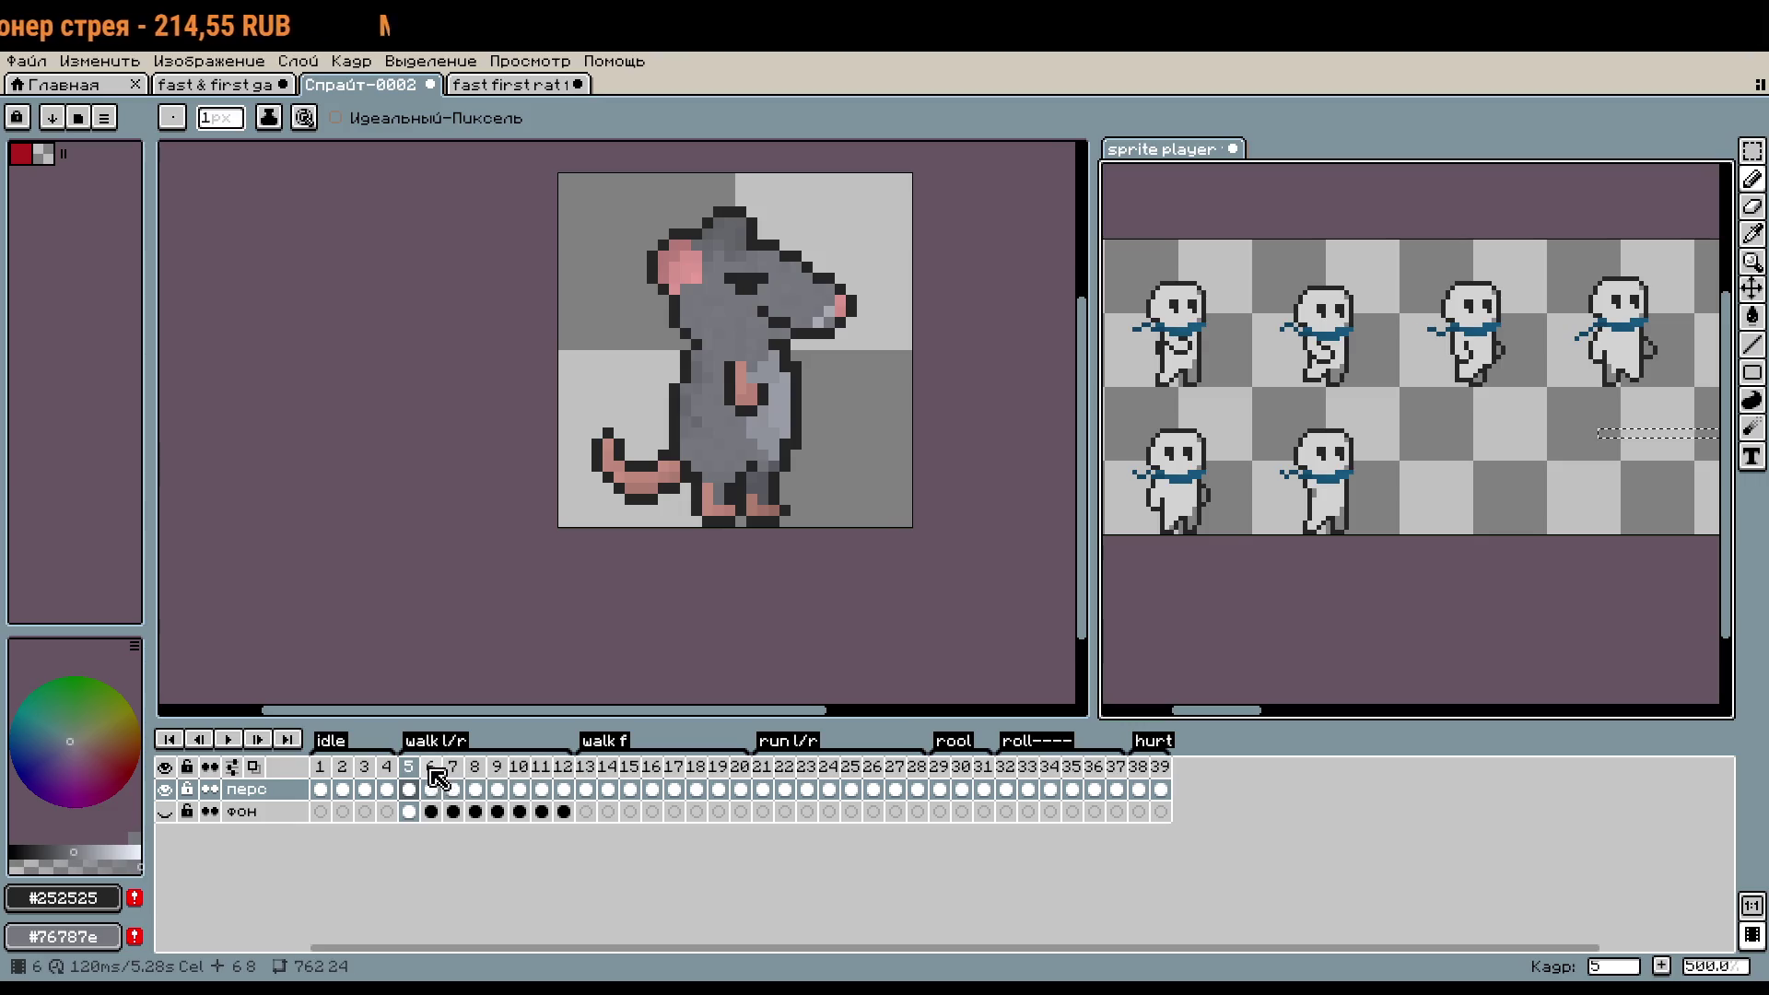
left_click(410, 767)
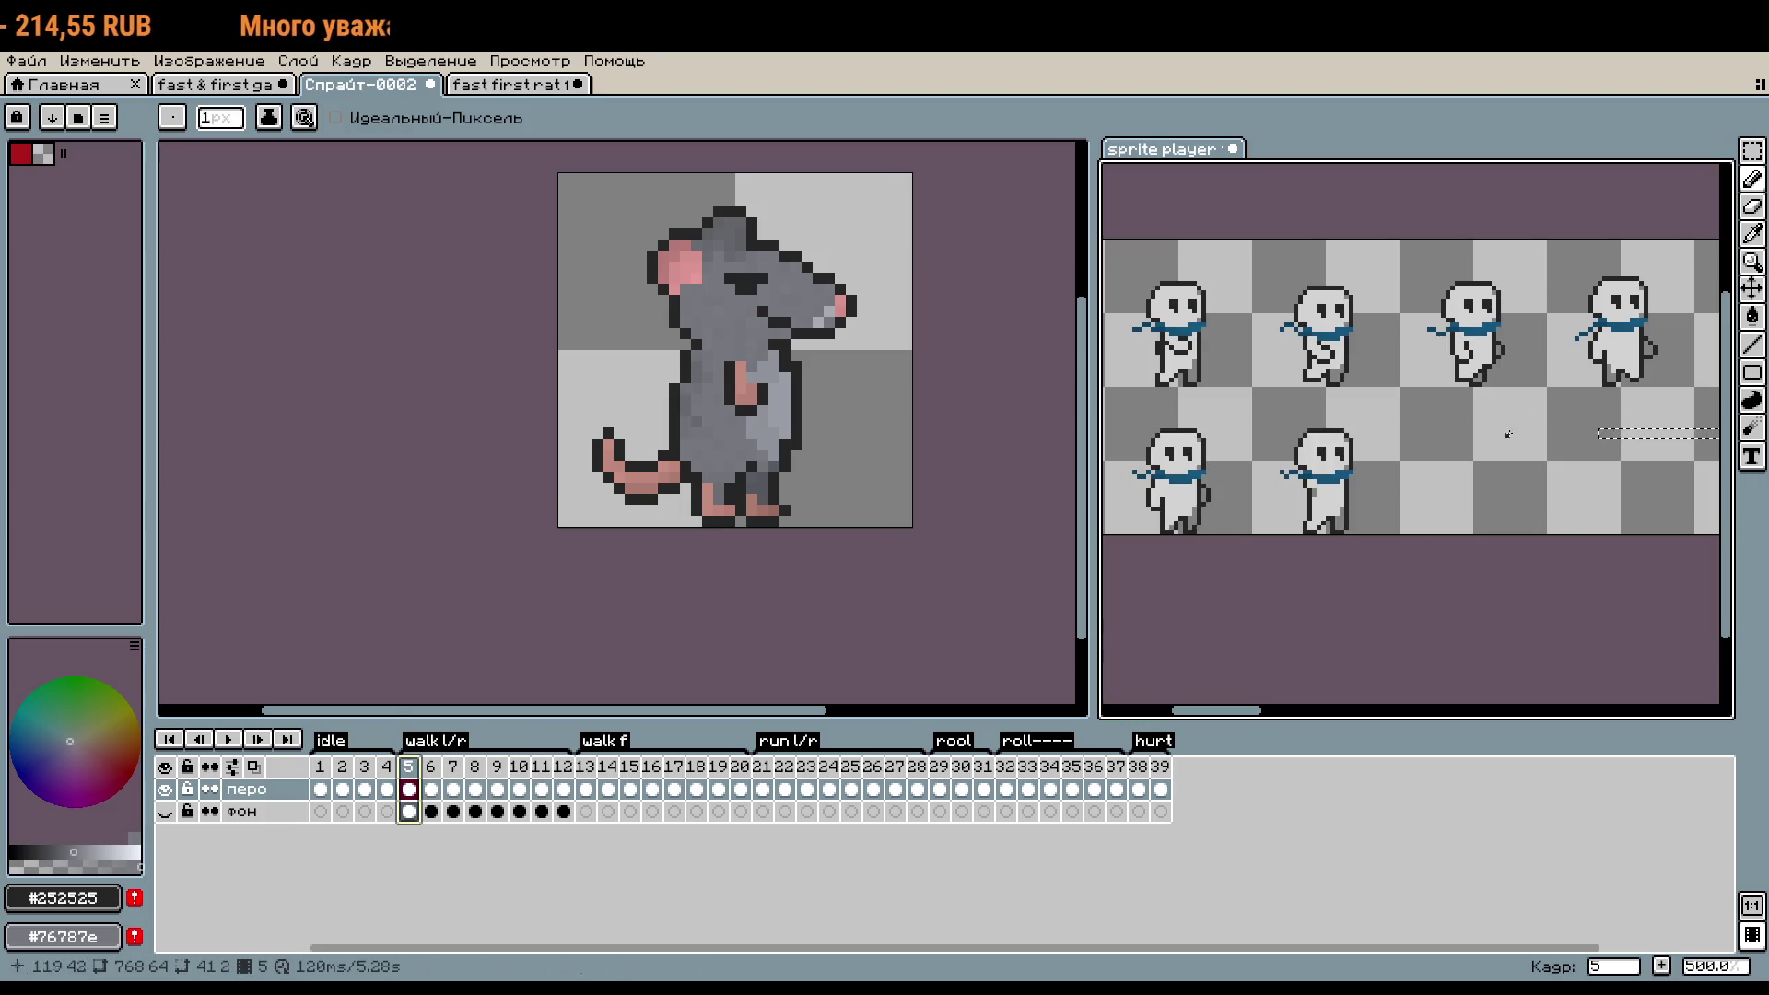
scroll(1197, 486, "up", 1)
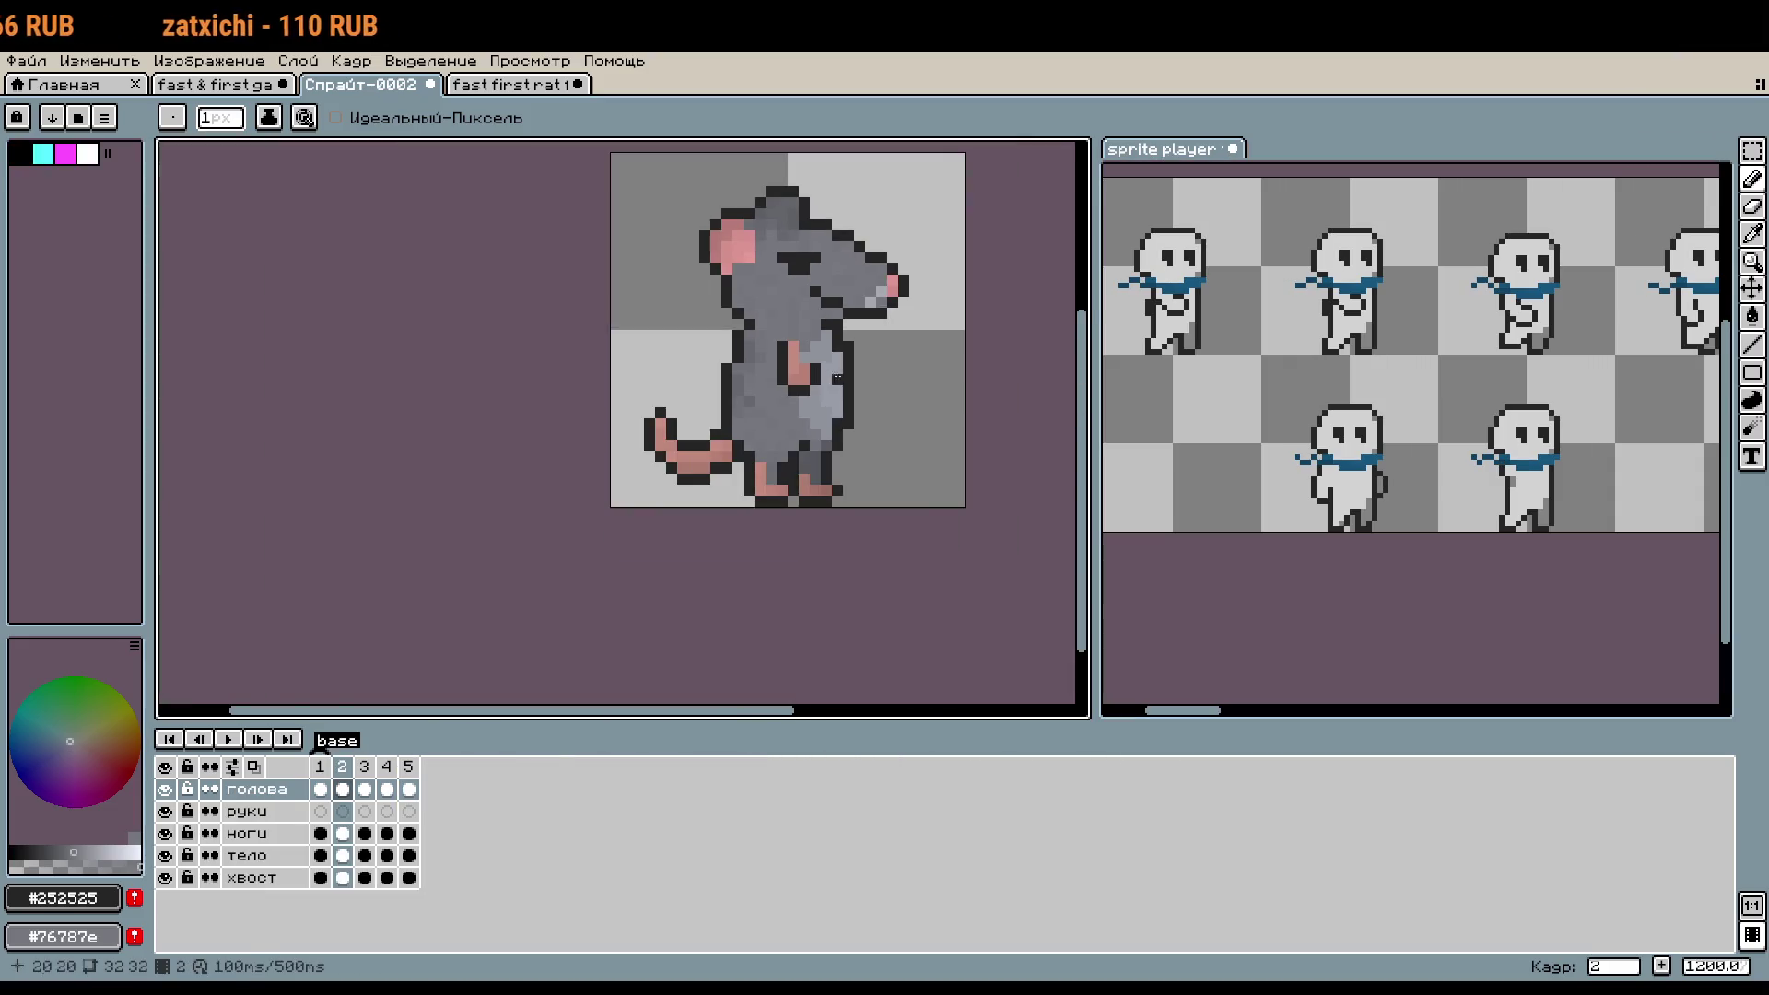
scroll(676, 410, "right", 5)
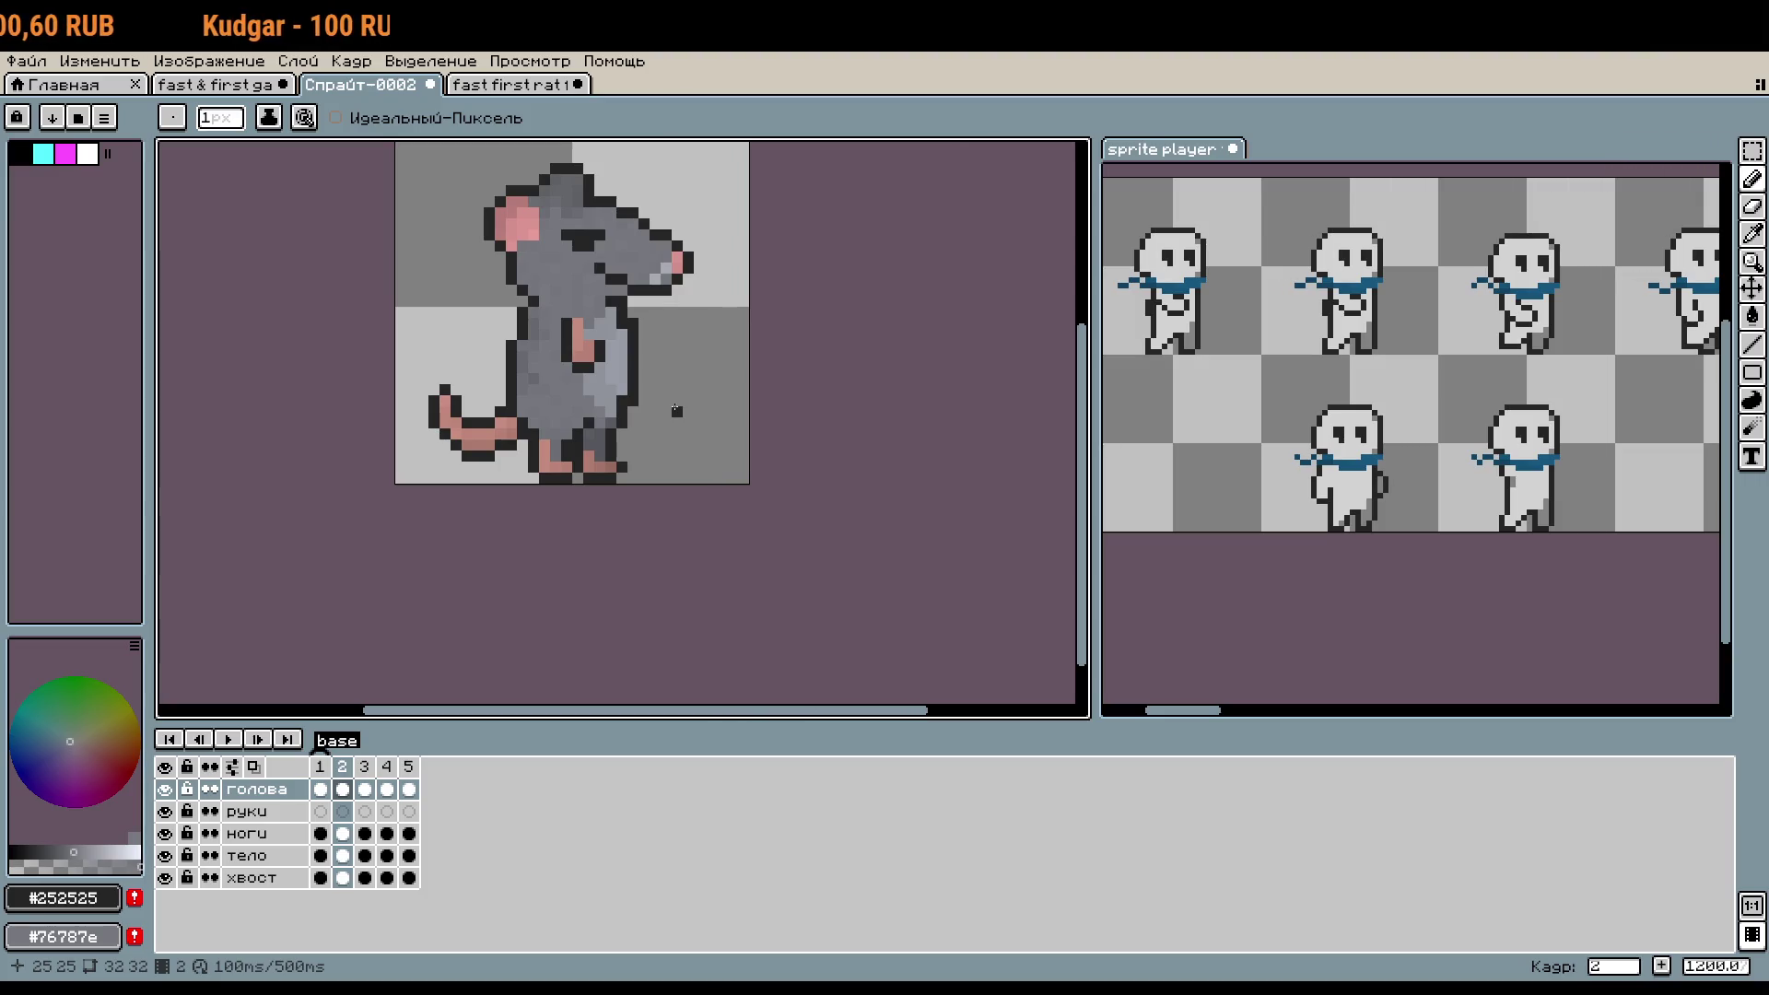
- Pan and zoom around the canvas, then bring up the fast & first game.aseprite document
left_click_drag(1363, 460, 1529, 543)
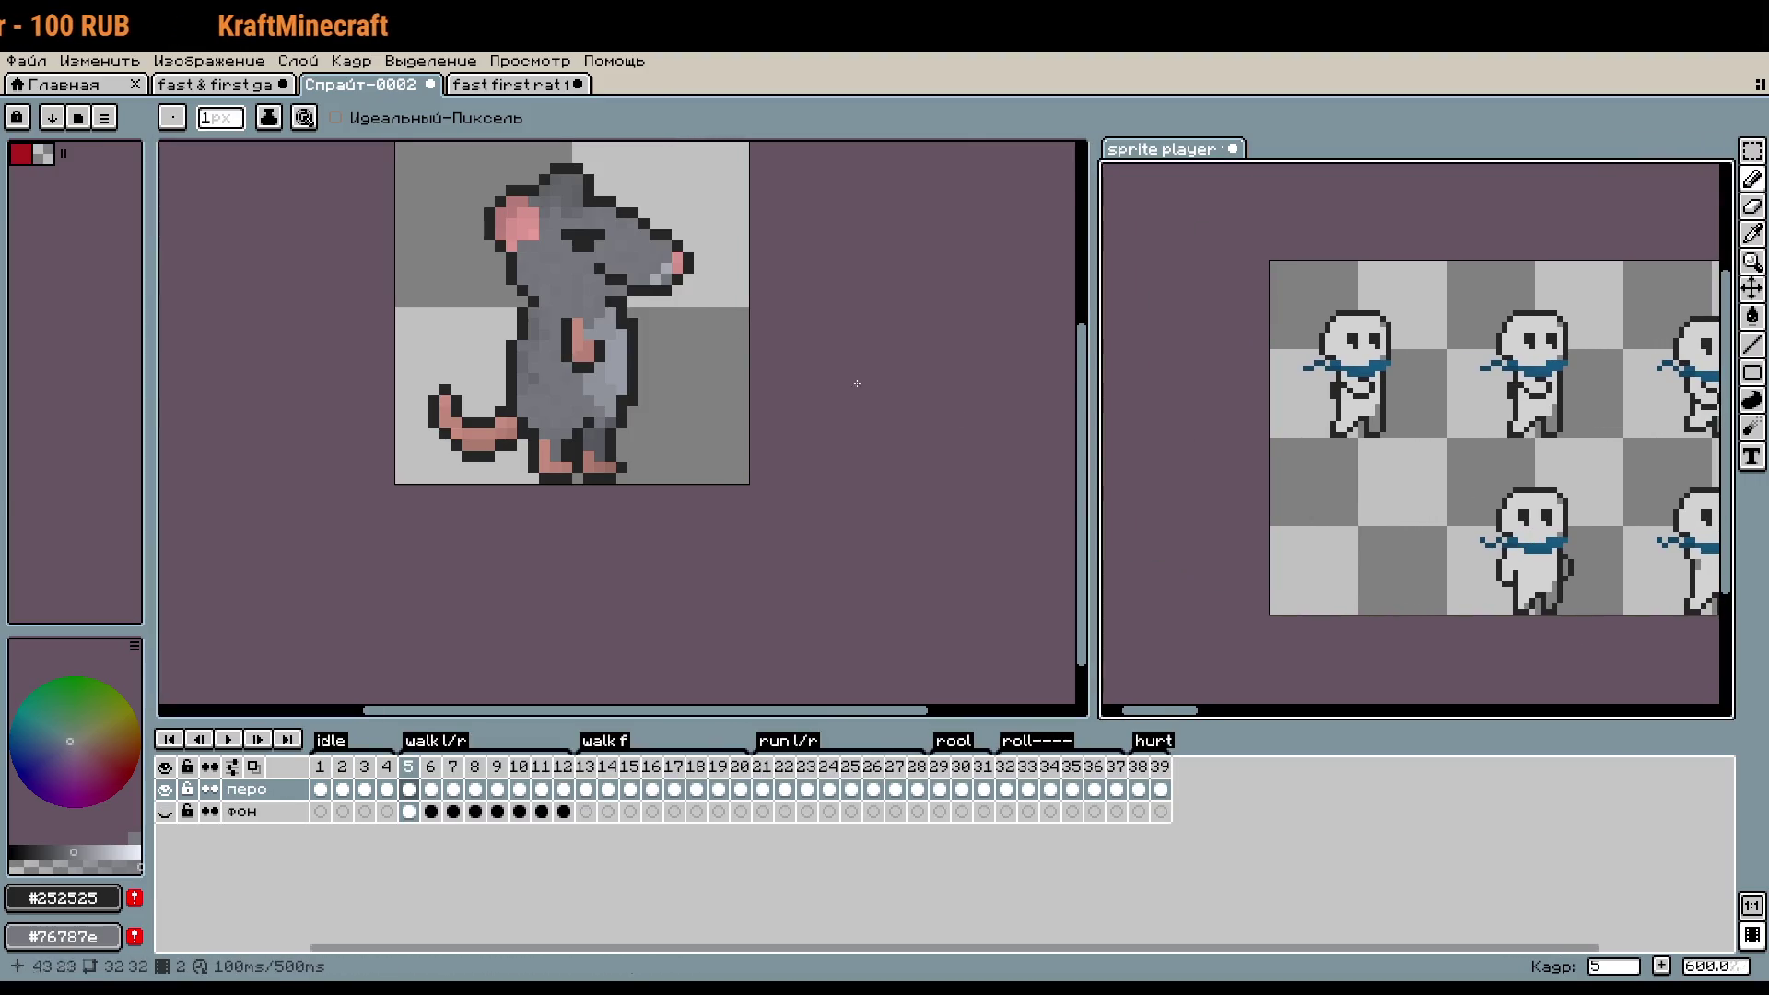
scroll(669, 301, "up", 5)
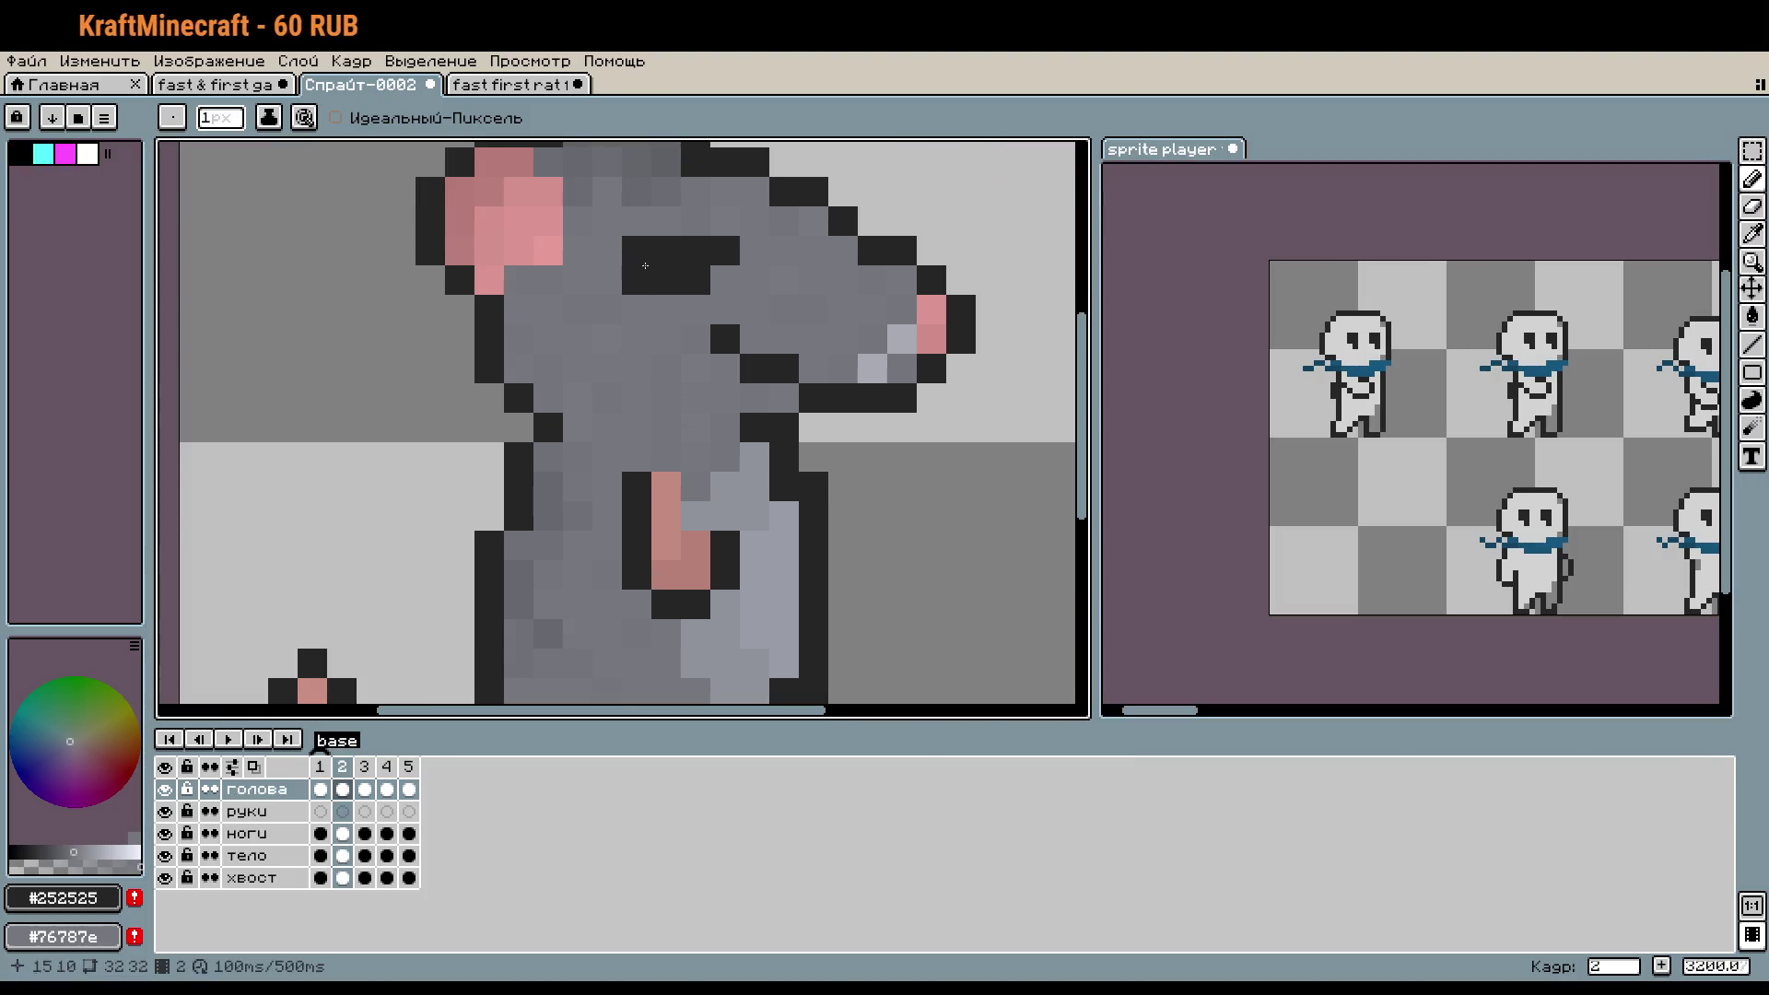
scroll(808, 372, "down", 3)
left_click_drag(808, 372, 789, 379)
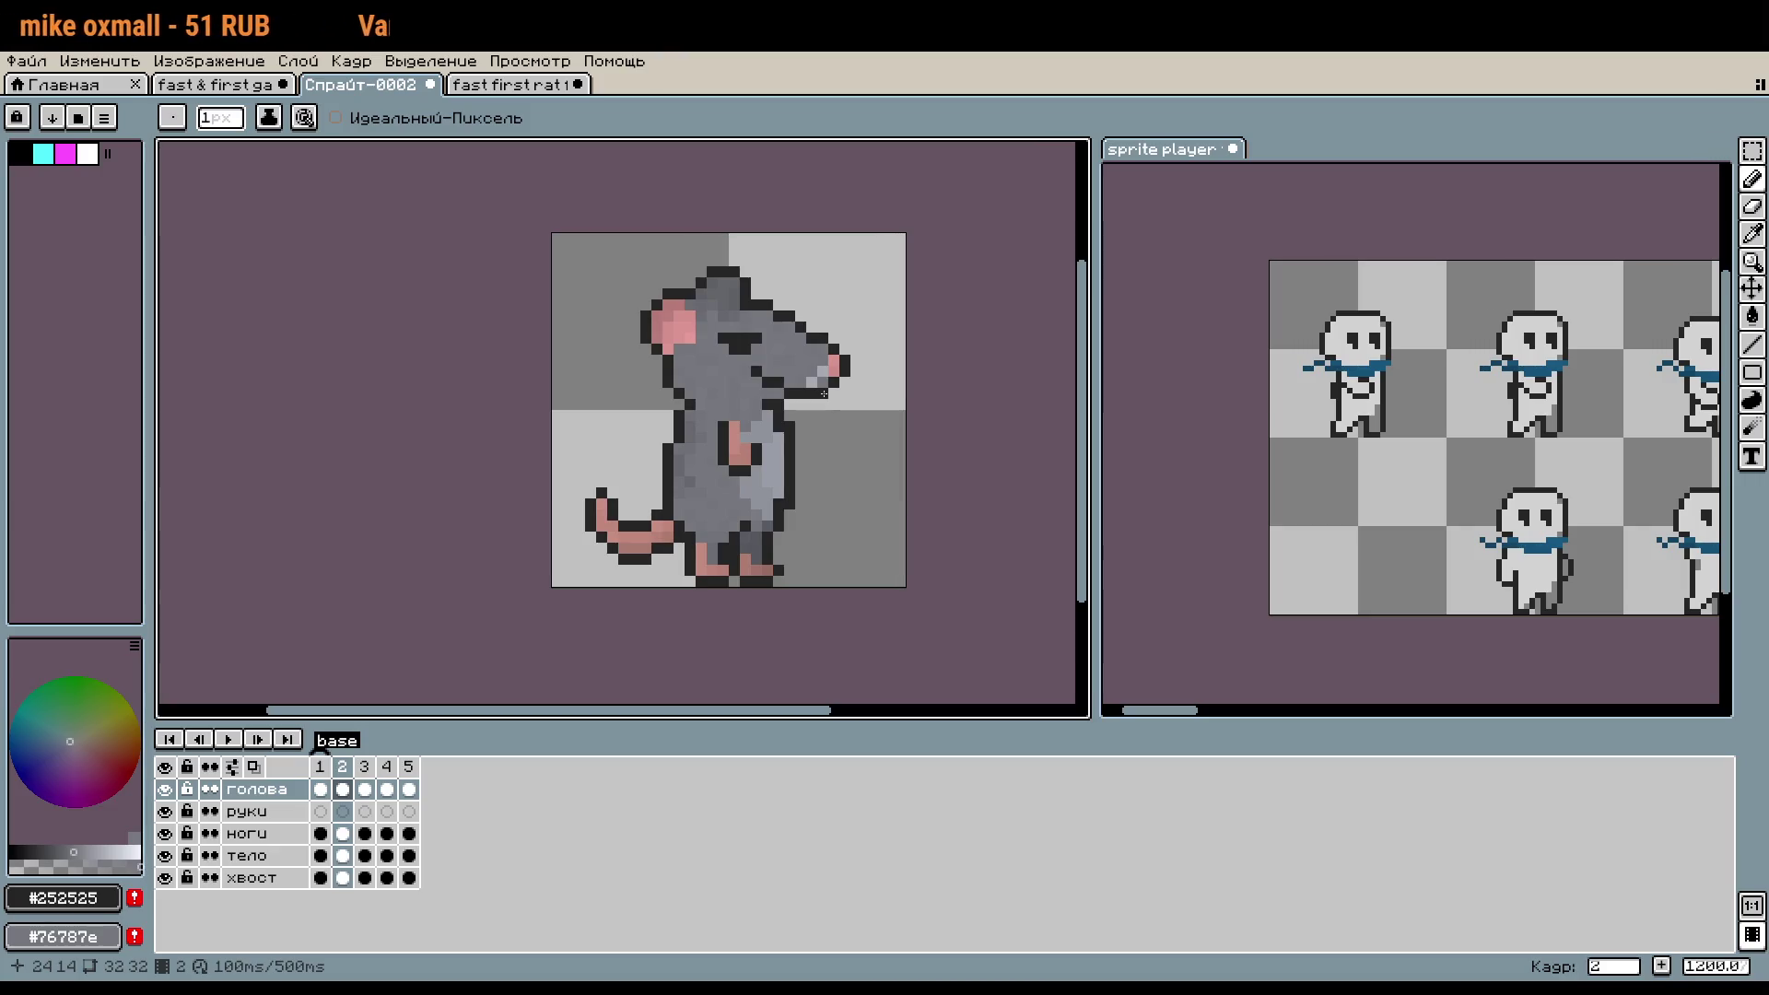
key("ctrl+shift+Tab")
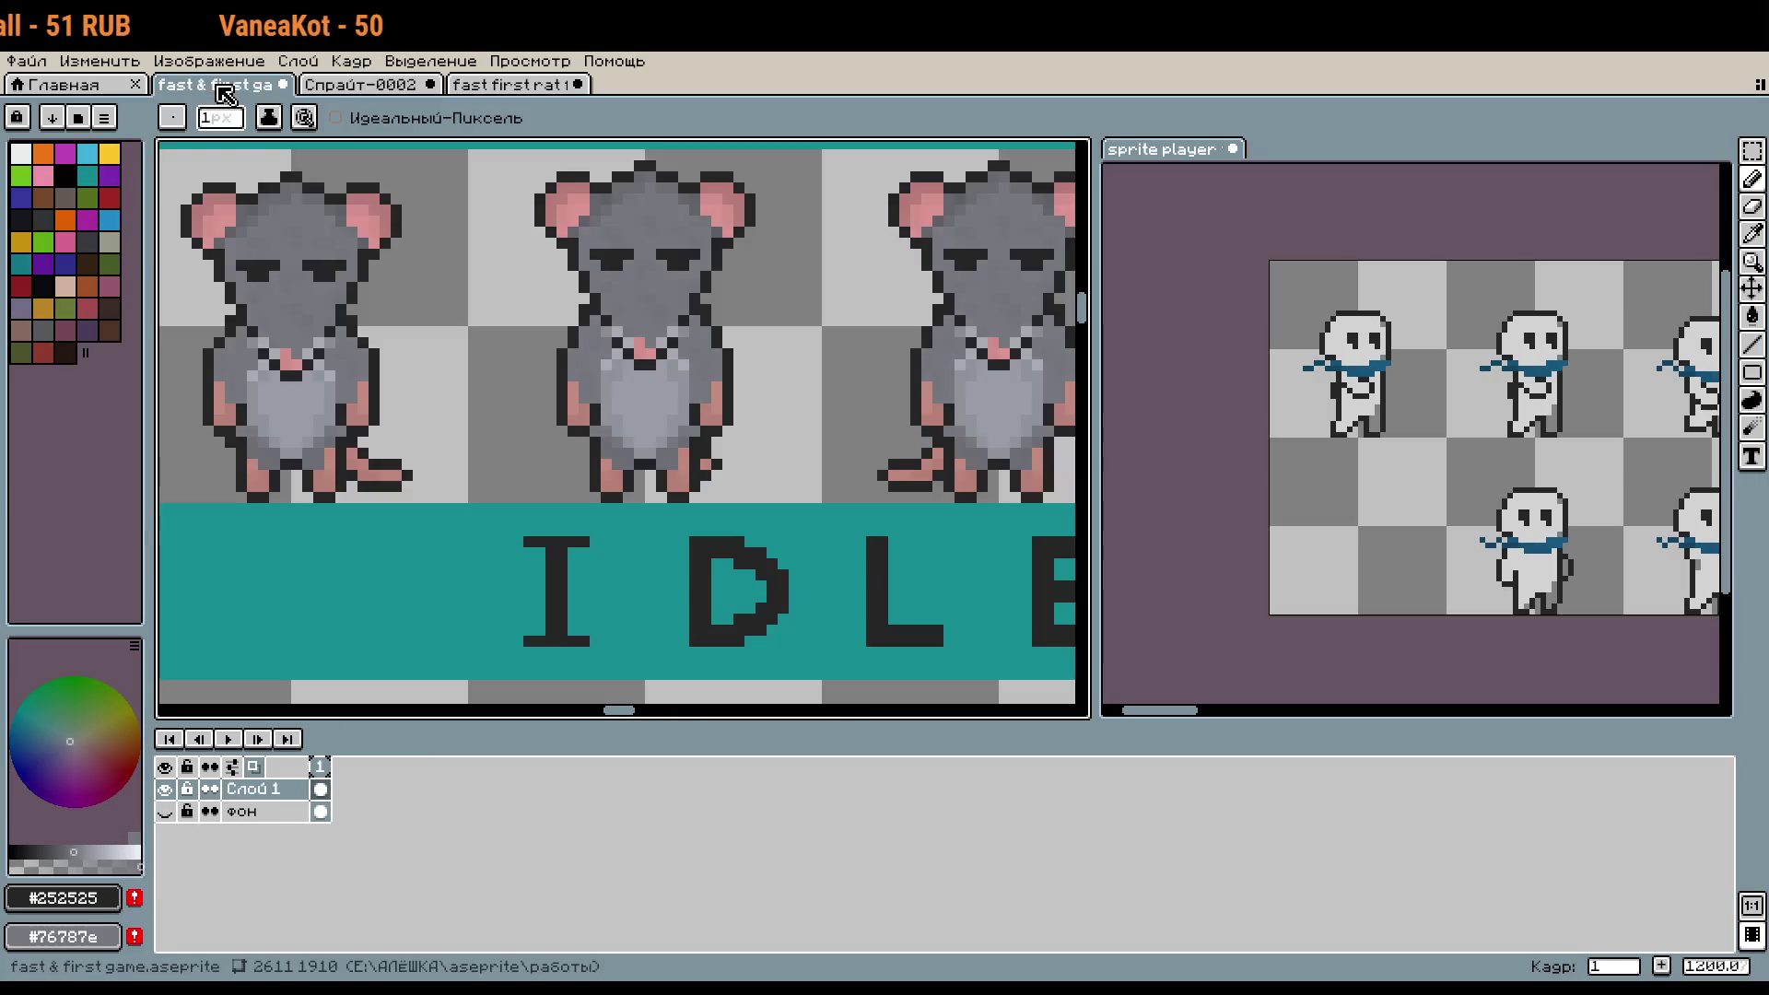
- Pick the dusty pink from the rat's ear and paint several head pixels with it
scroll(845, 413, "up", 1)
scroll(846, 414, "down", 3)
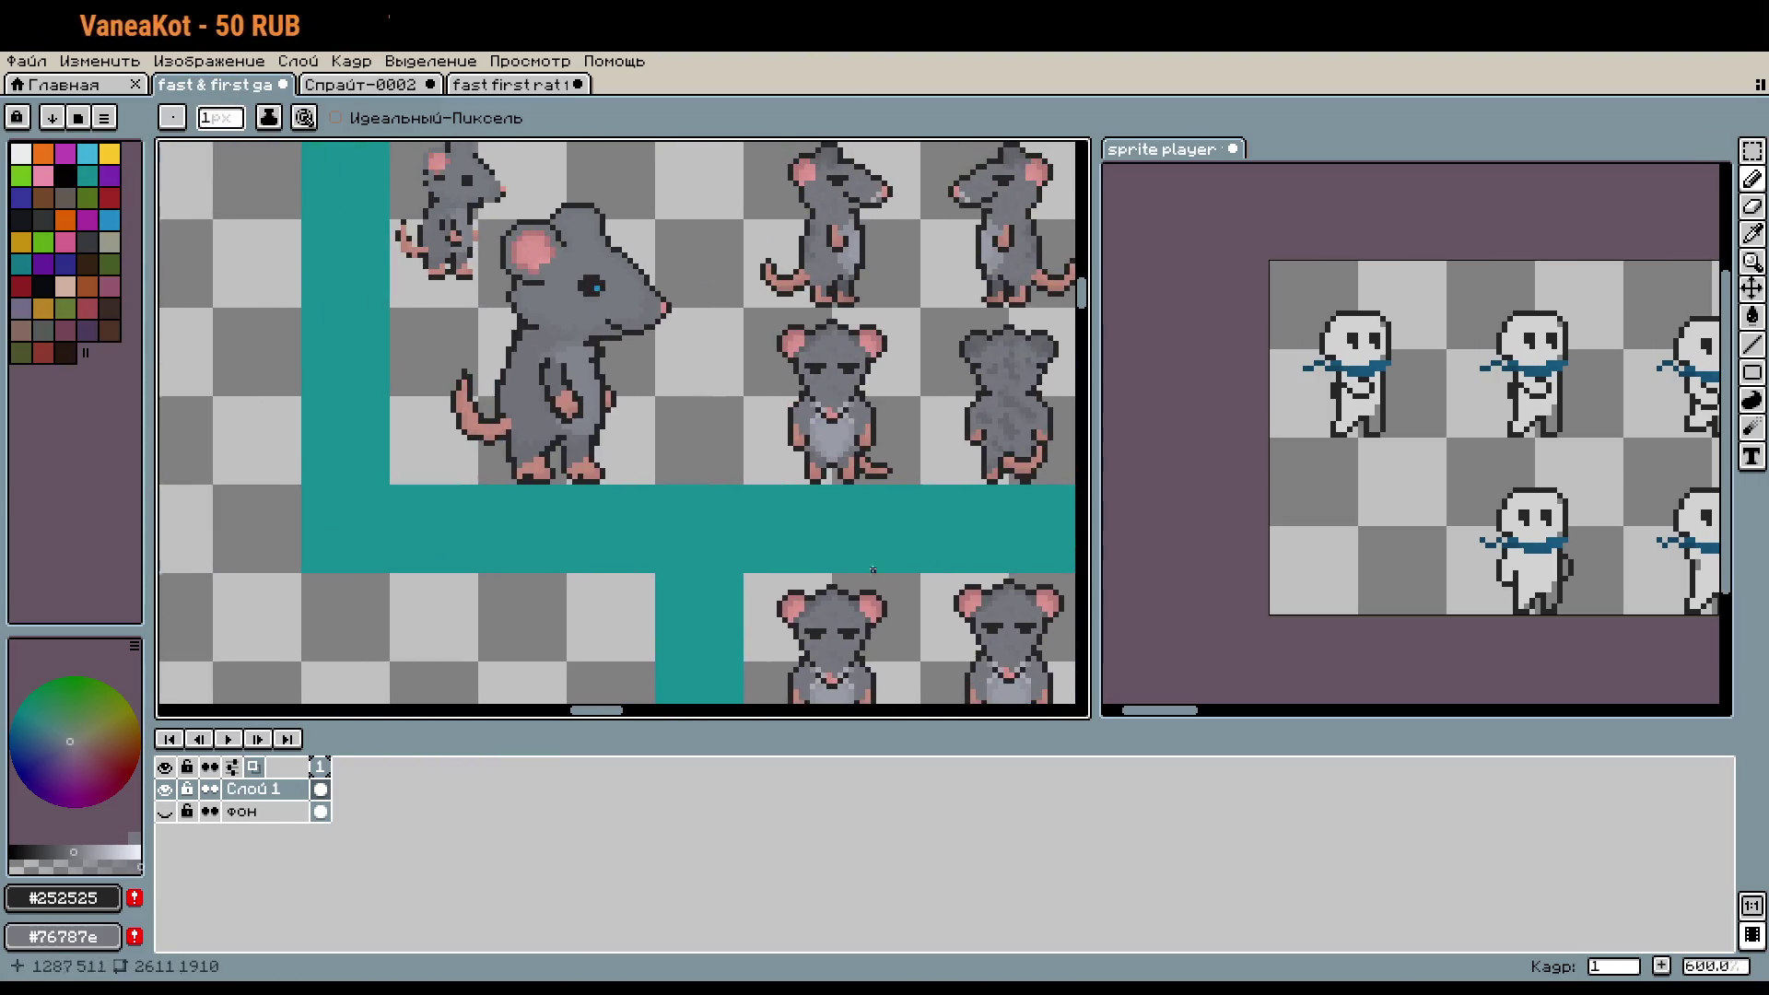
left_click_drag(846, 413, 743, 346)
scroll(742, 346, "up", 3)
scroll(742, 346, "up", 1)
scroll(763, 269, "down", 3)
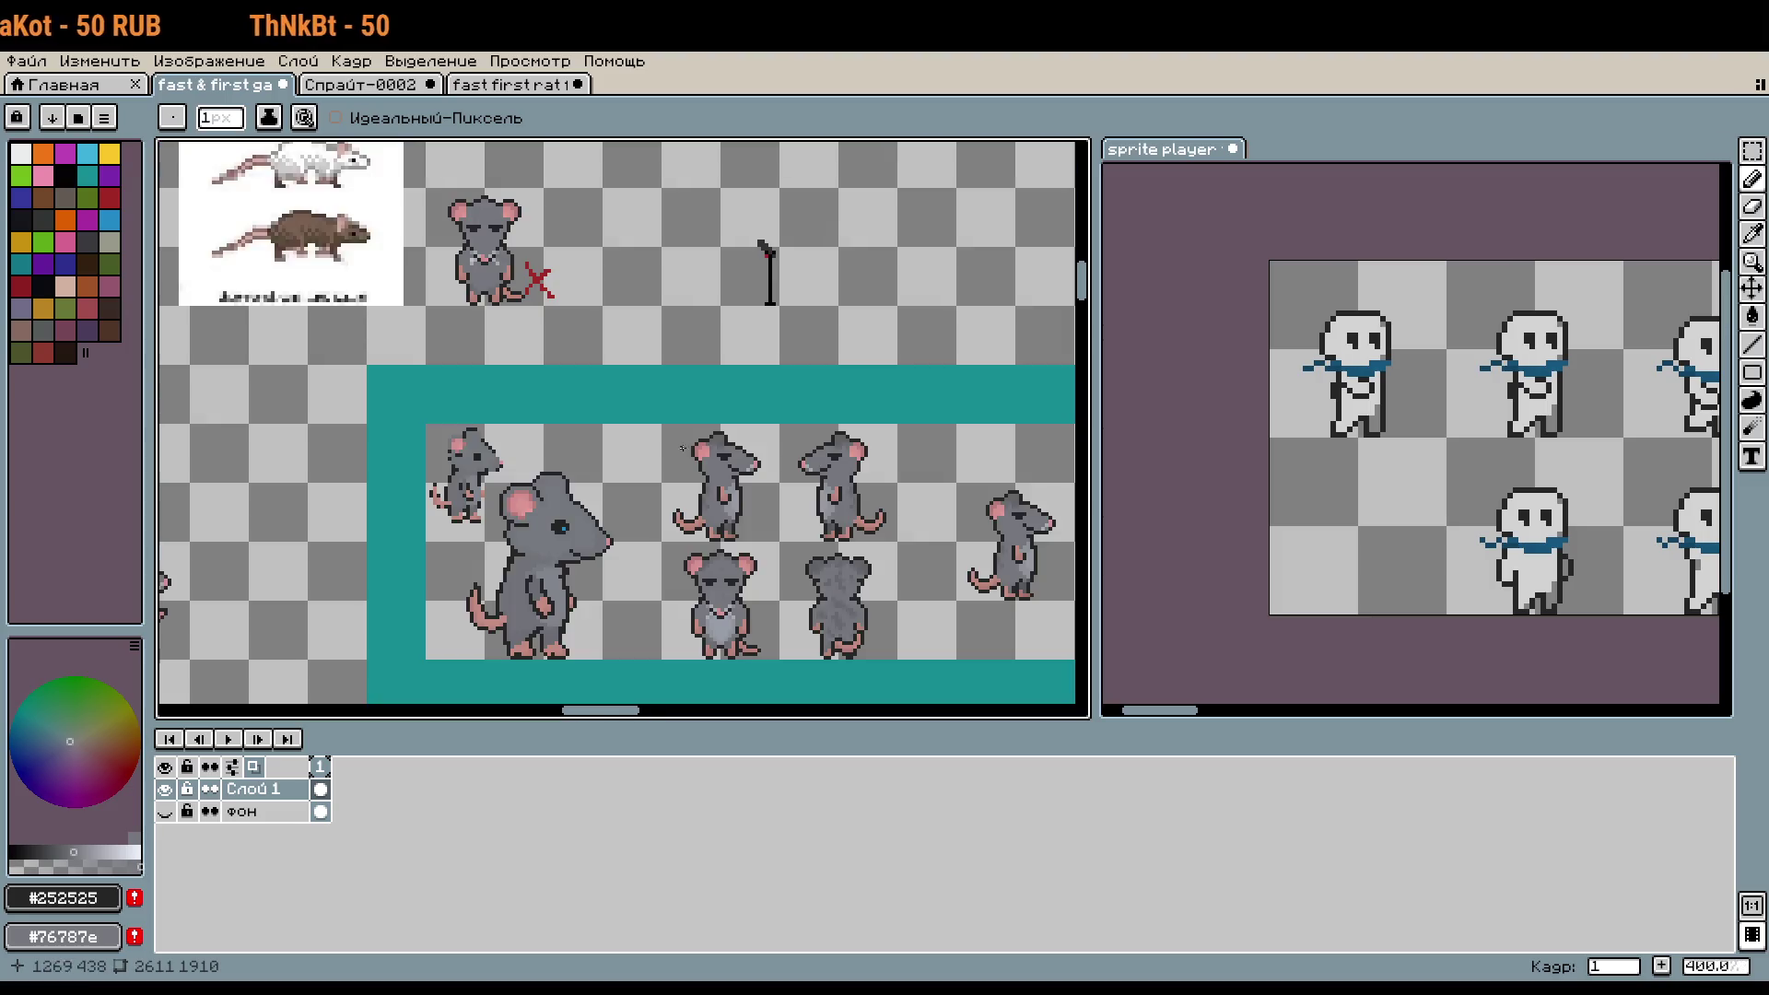
scroll(304, 333, "up", 4)
key("i")
left_click(304, 333)
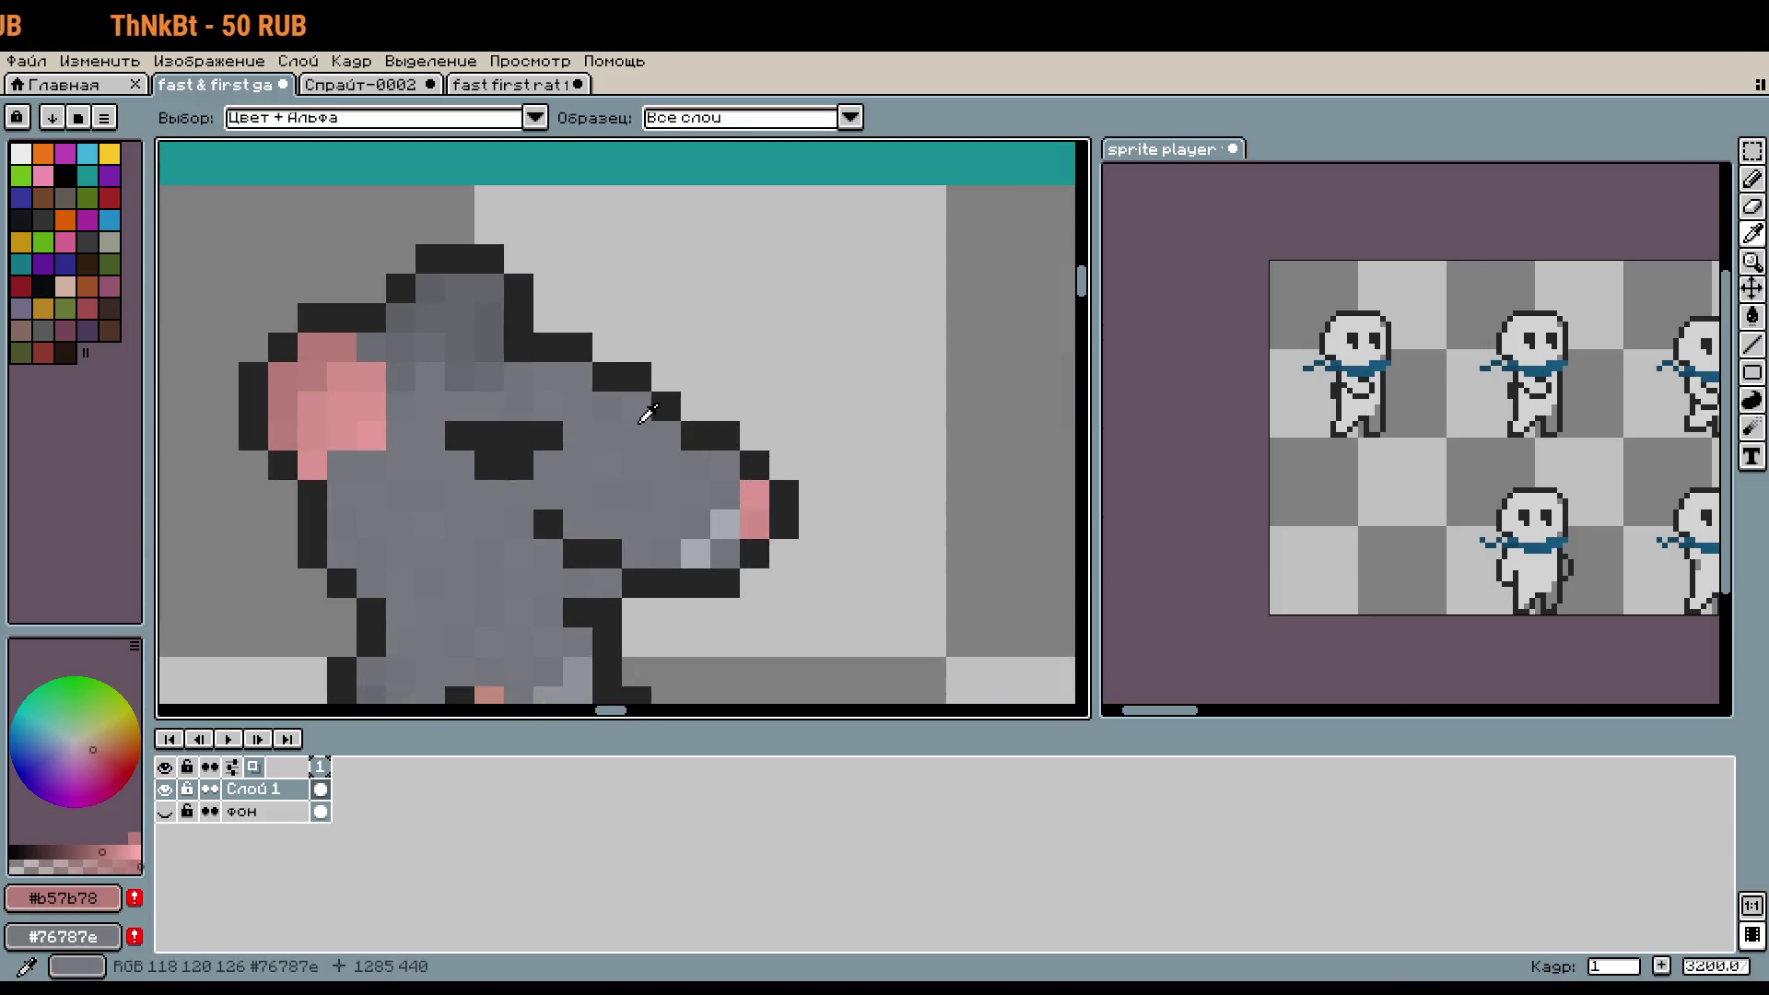
key("b")
left_click(458, 291)
left_click_drag(458, 290, 430, 318)
- Add lighter pink pixels around the ear, then undo the last of them
left_click(401, 318)
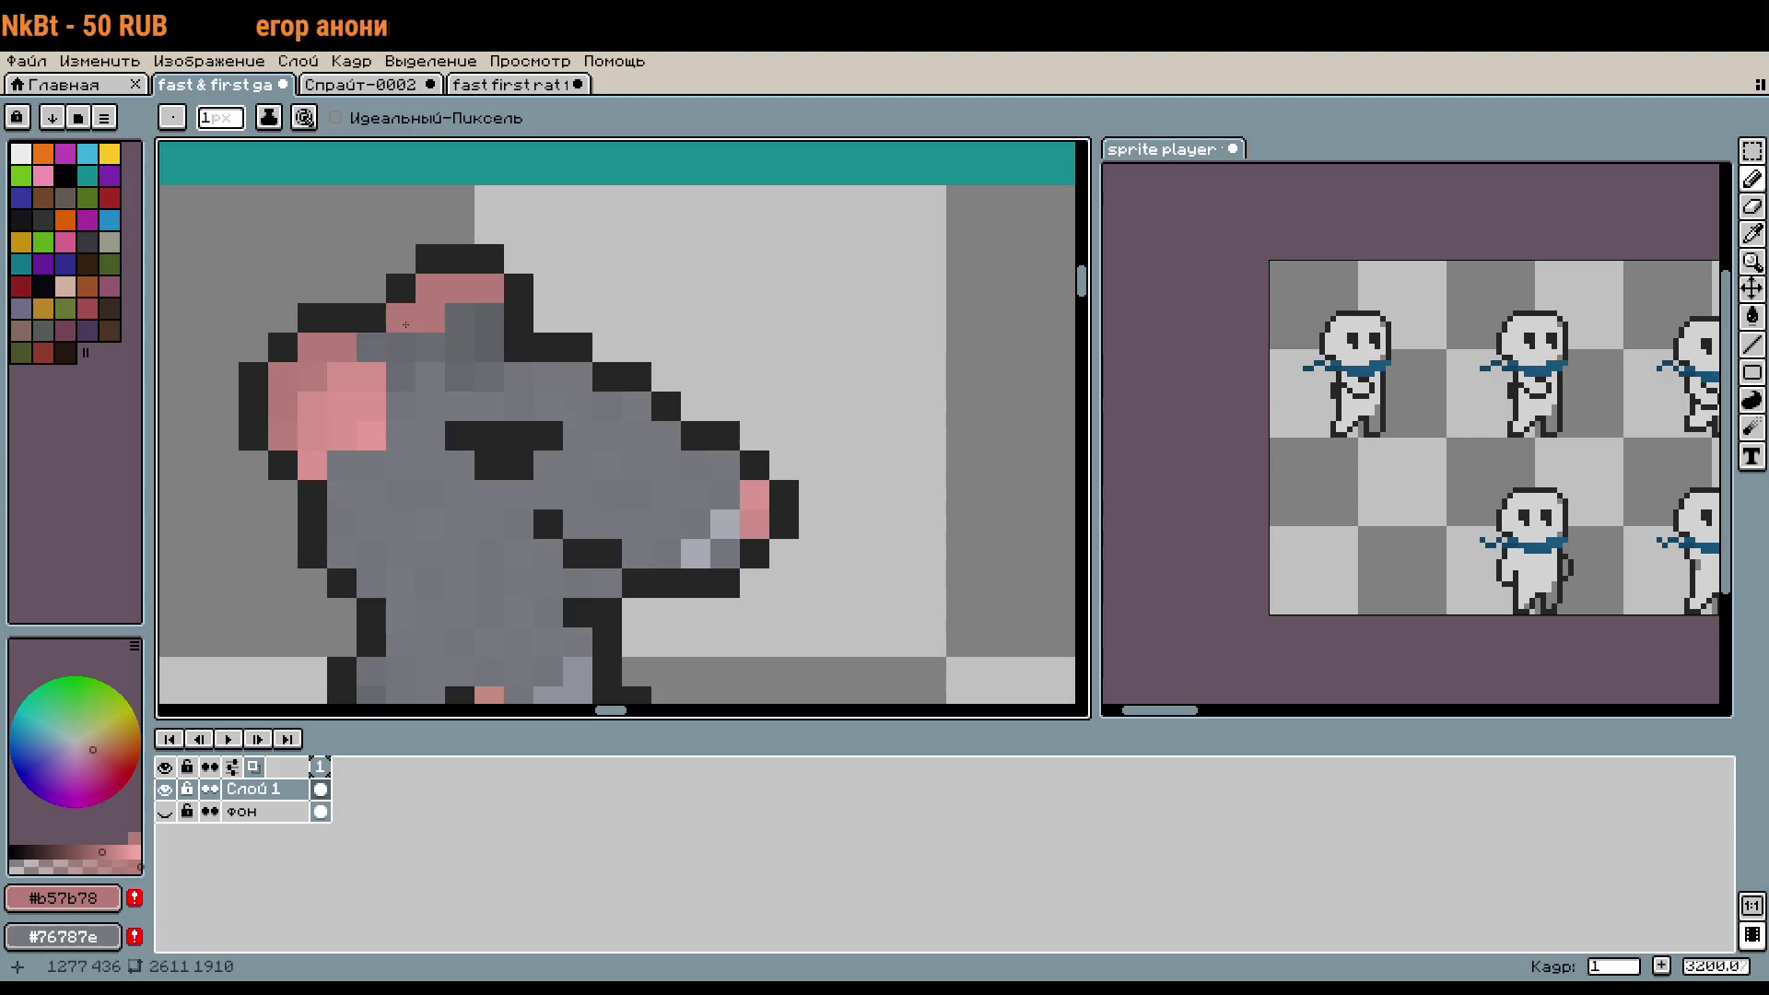
left_click(347, 384, "alt")
left_click(488, 336)
left_click(460, 318)
left_click(430, 347)
left_click(518, 348)
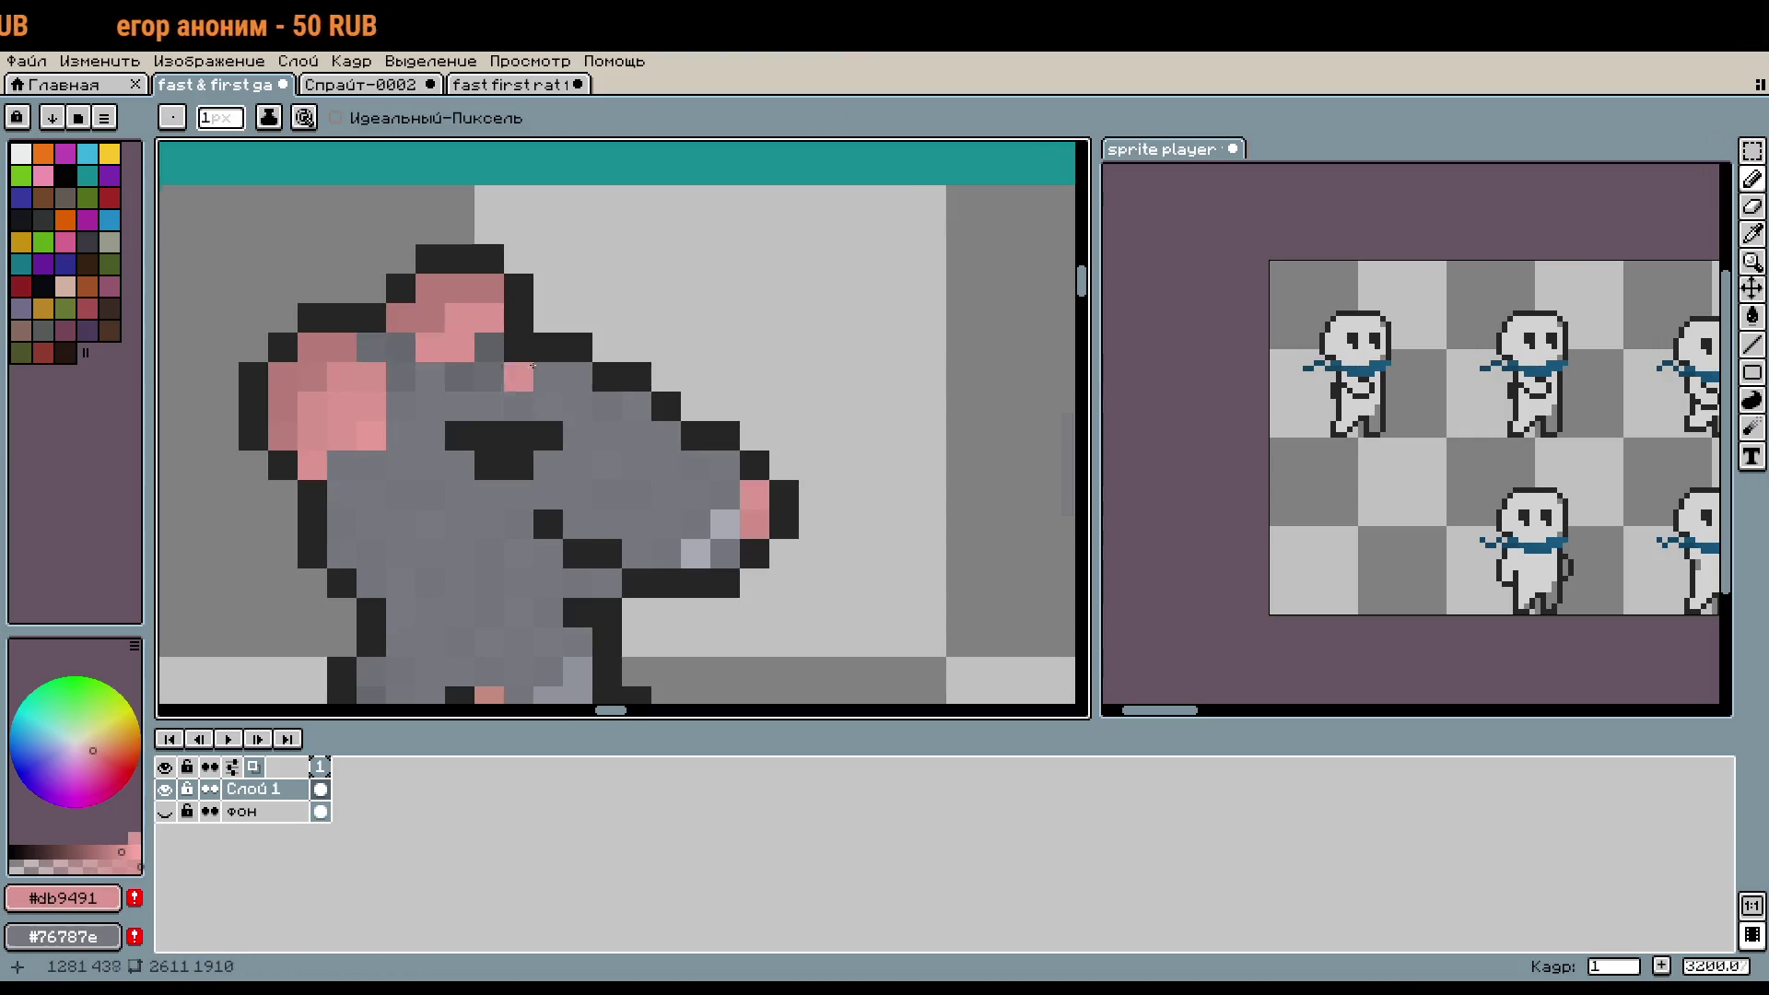
scroll(832, 380, "down", 3)
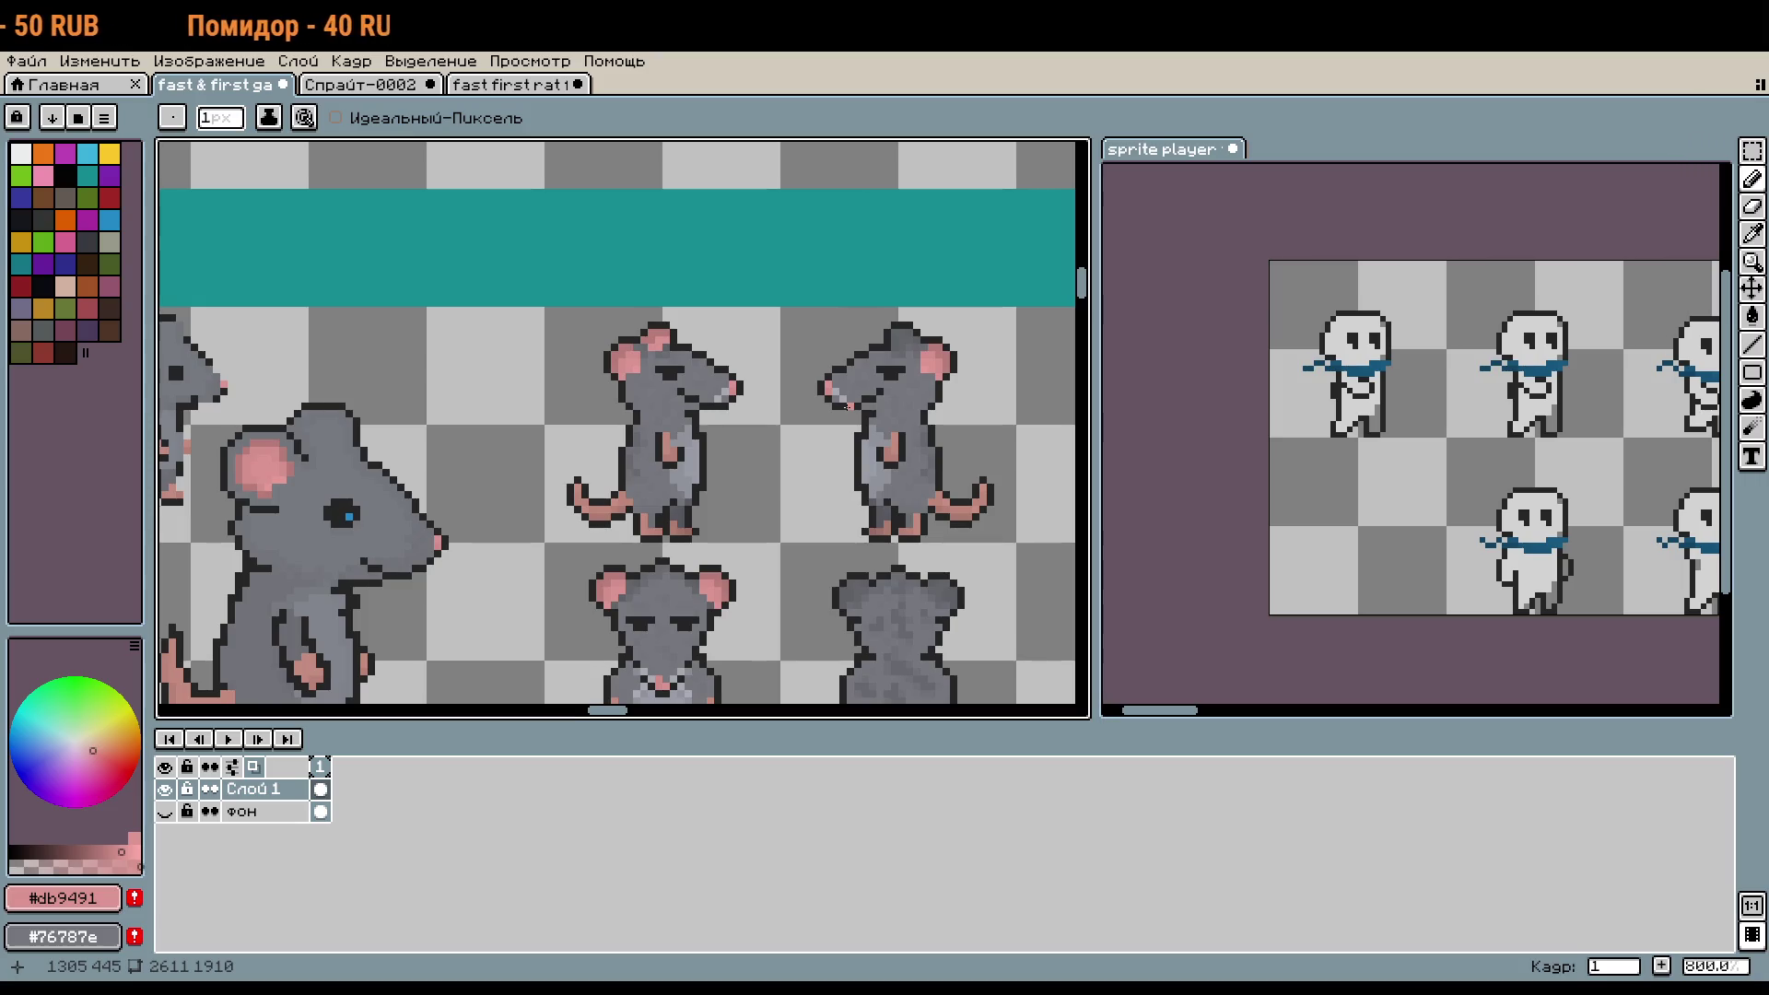
key("ctrl+z")
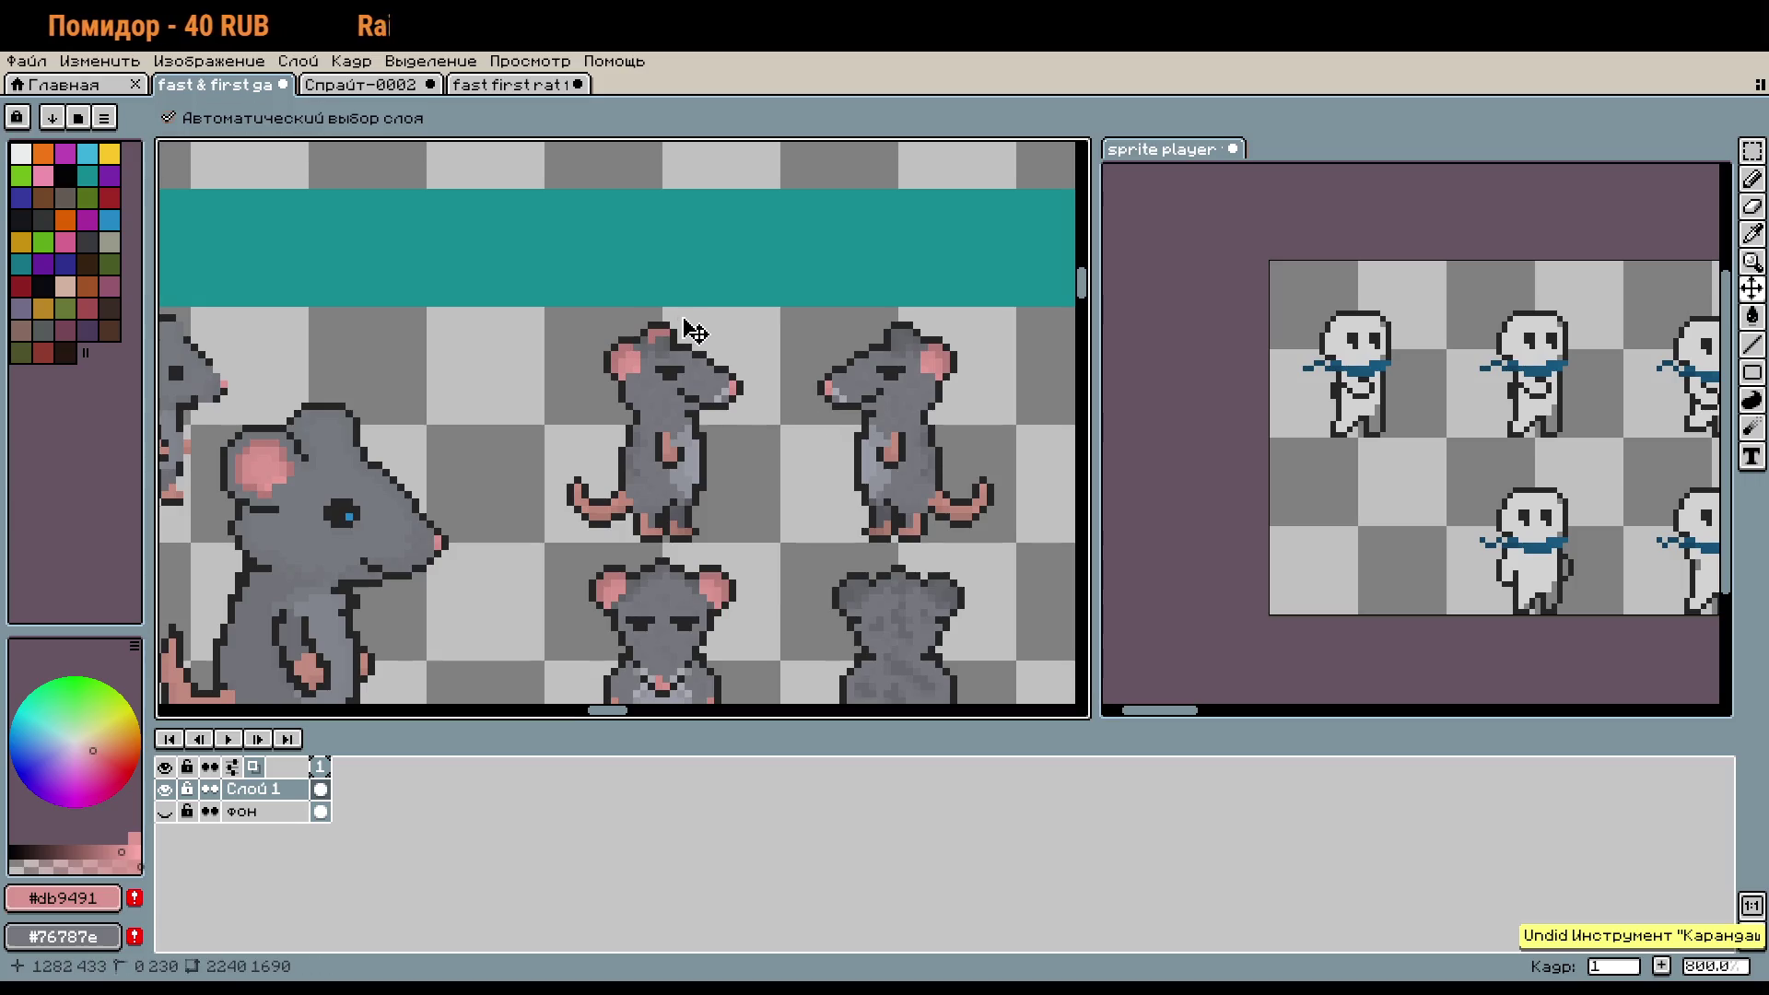
scroll(673, 345, "up", 2)
scroll(645, 358, "up", 2)
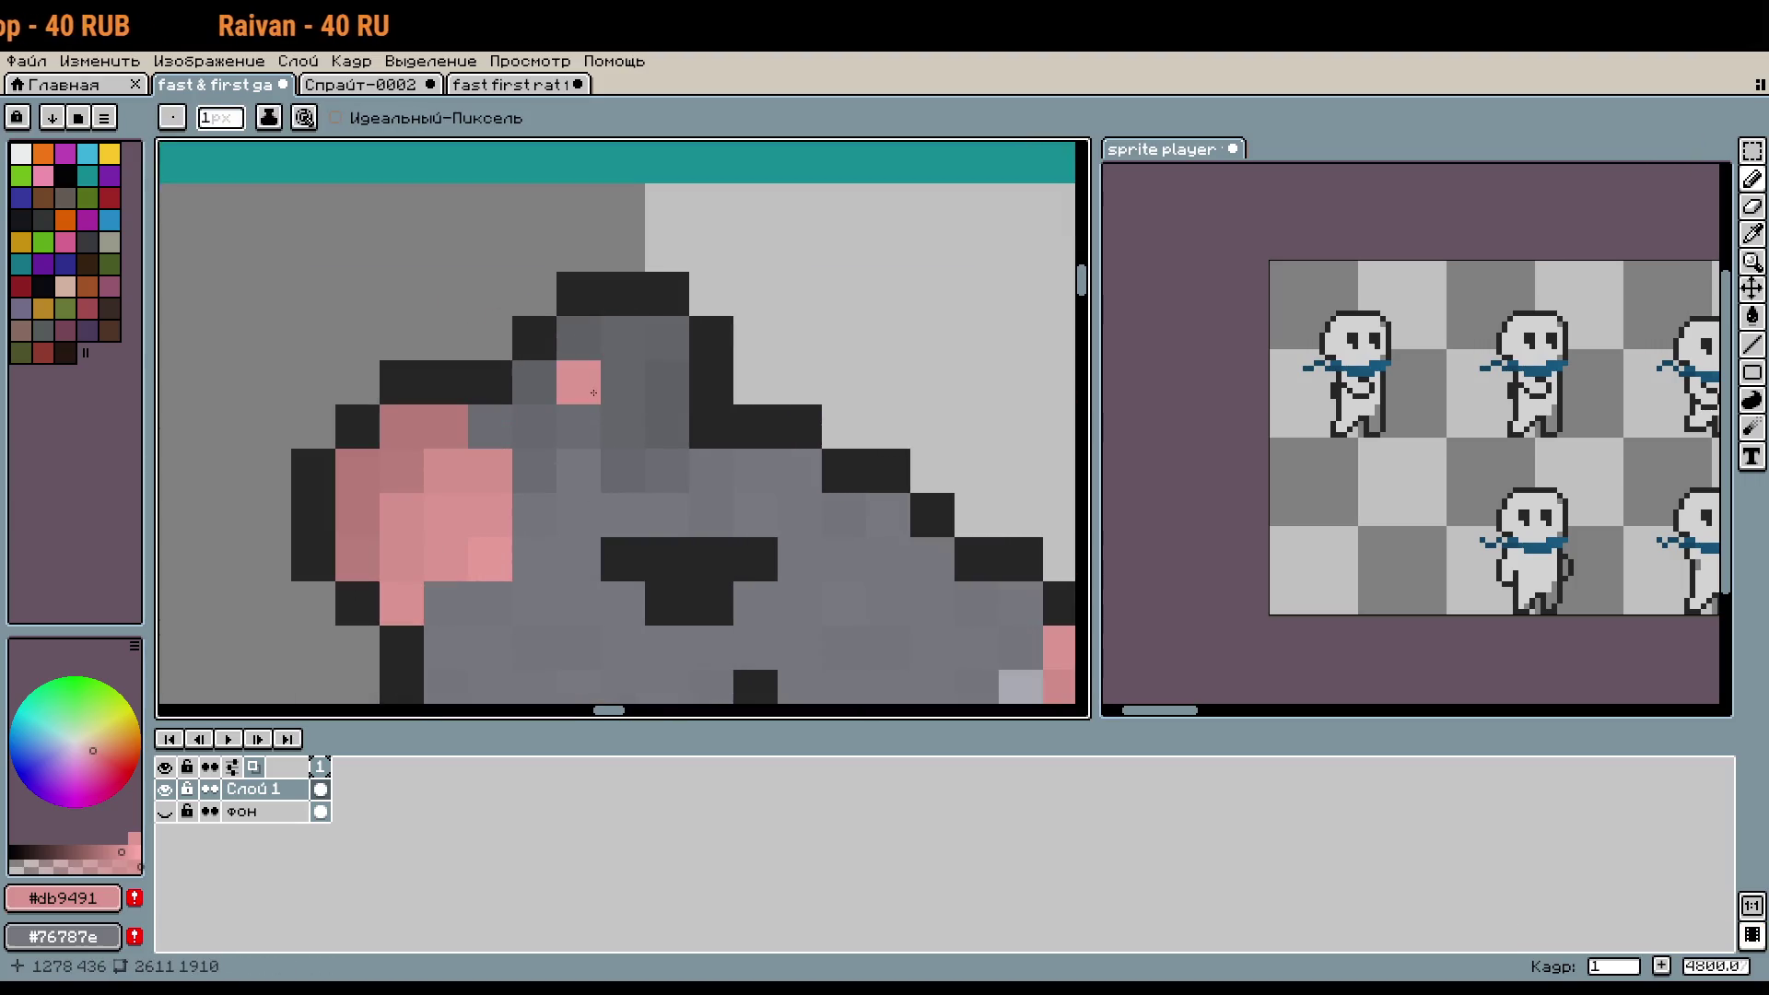
- Repaint the top of the head dusty pink and add light pink #d5908d pixels
left_click(445, 417, "alt")
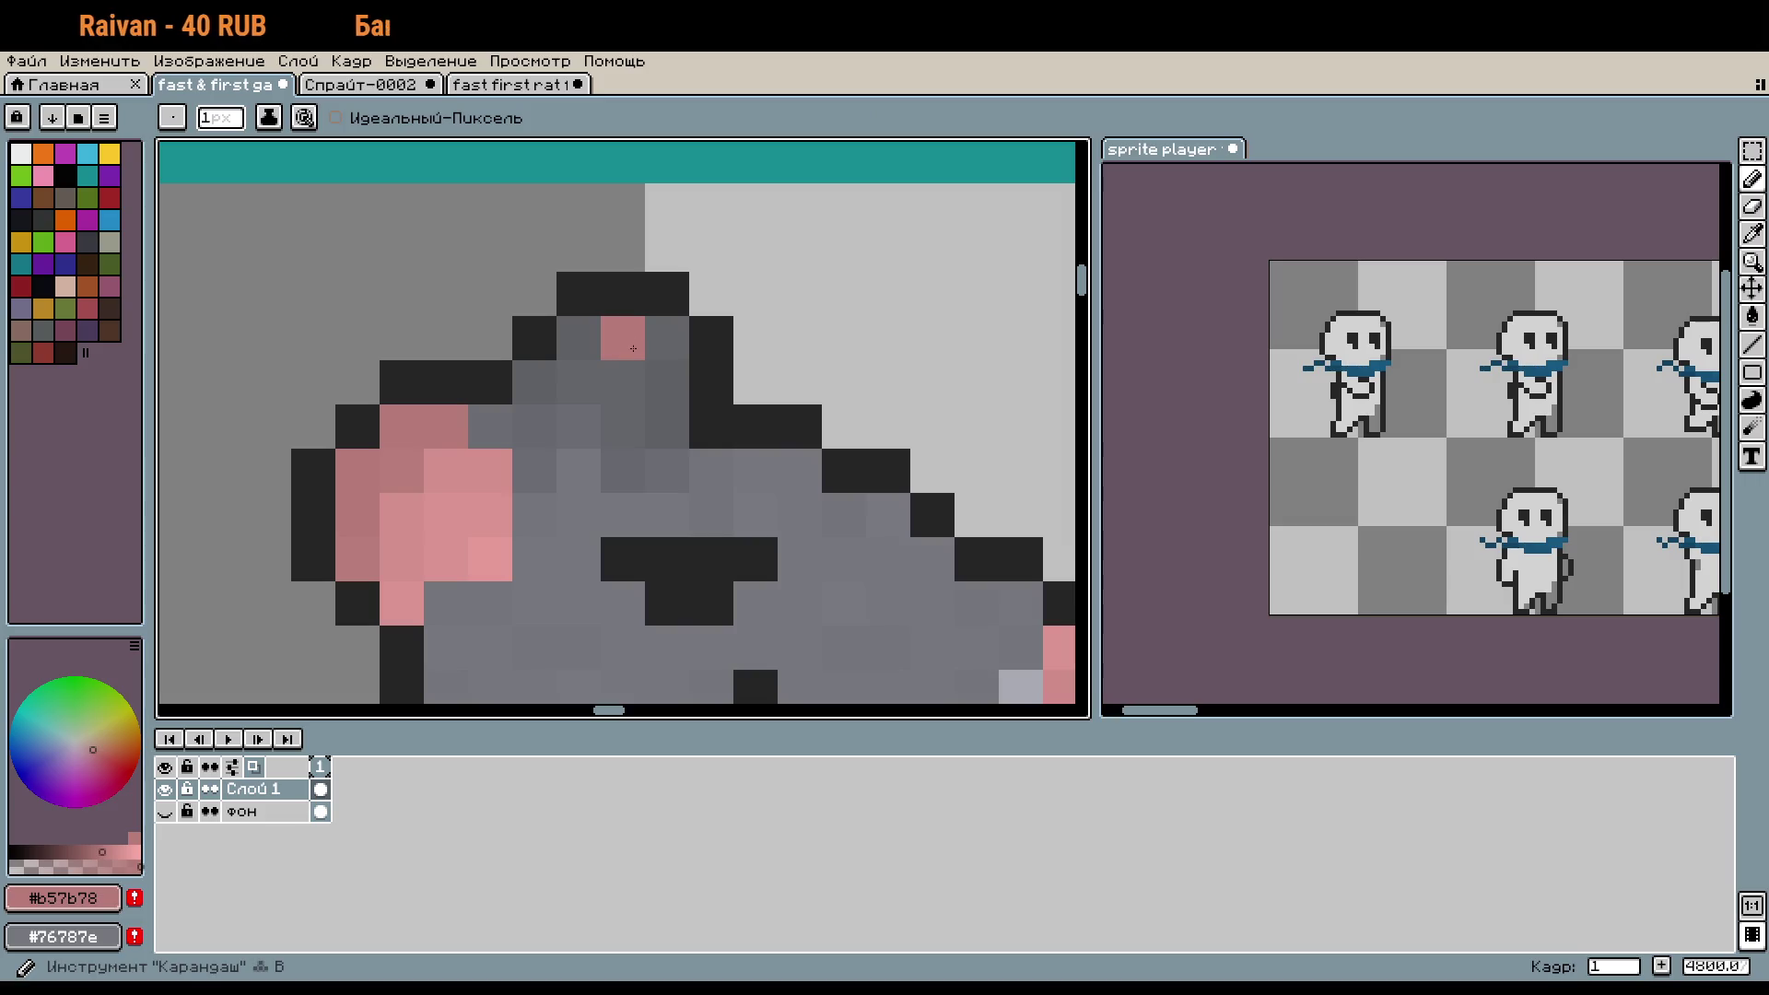
left_click_drag(621, 337, 535, 382)
left_click(479, 461, "alt")
left_click_drag(668, 339, 623, 383)
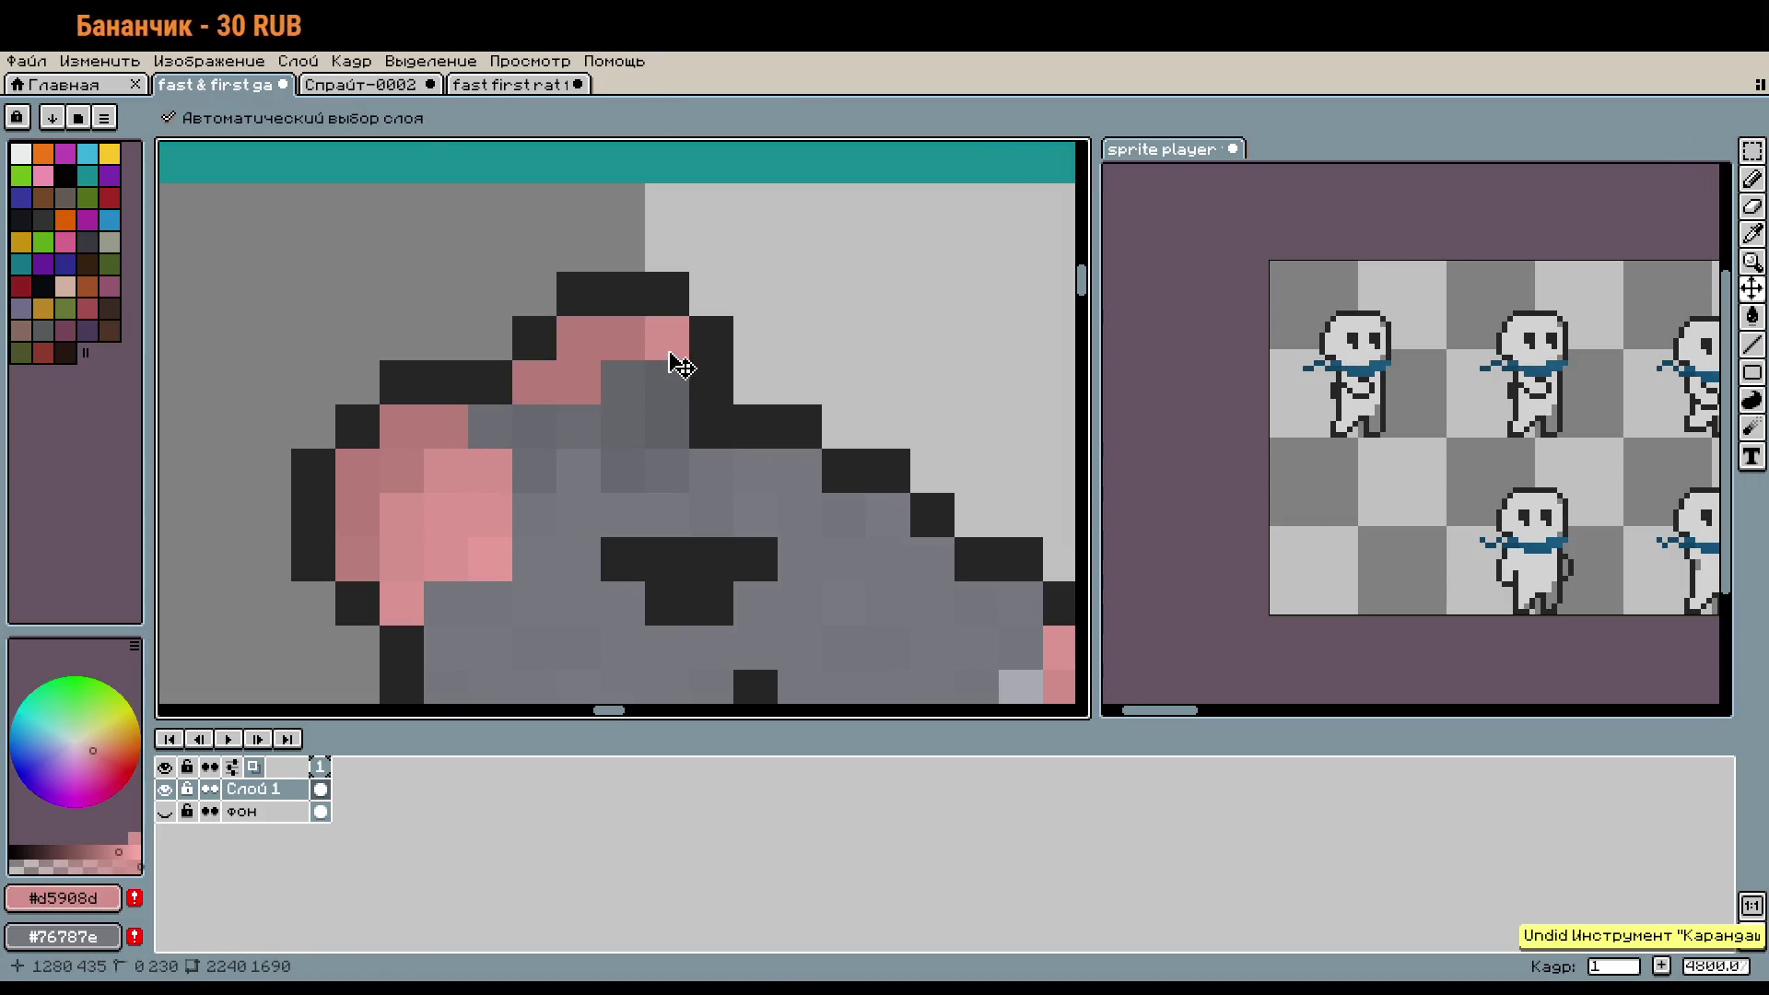
scroll(714, 471, "down", 5)
scroll(797, 576, "down", 2)
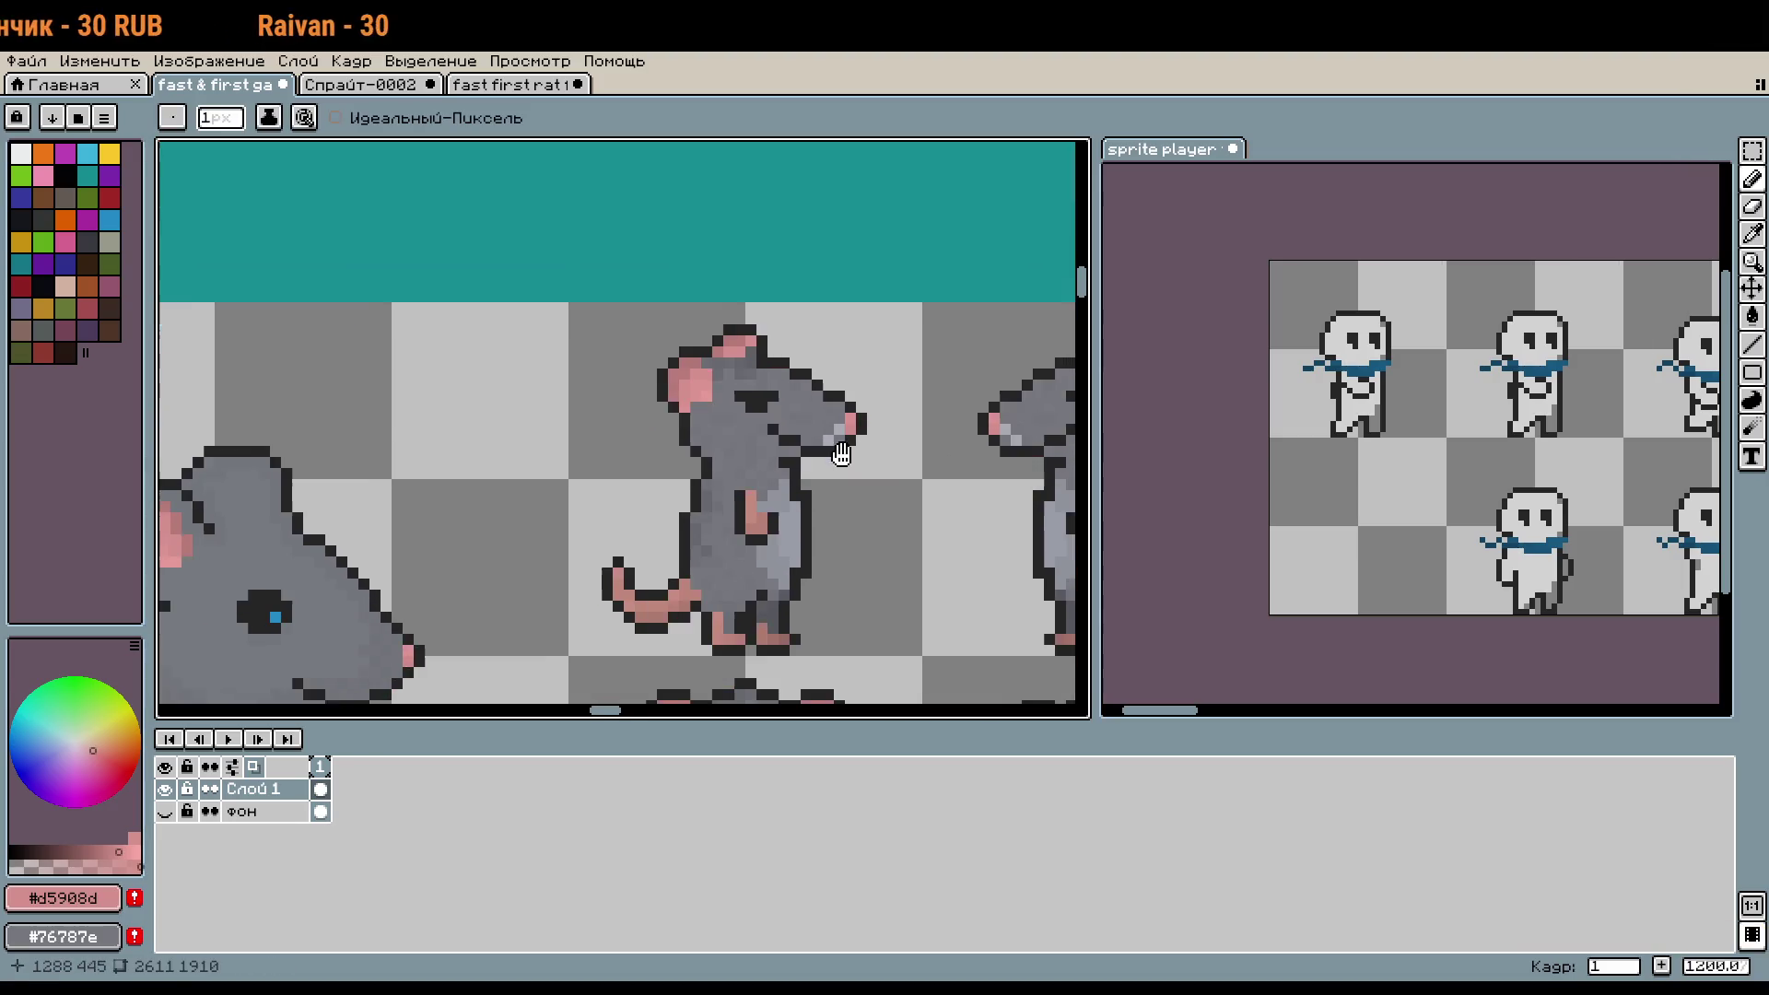
scroll(721, 355, "up", 2)
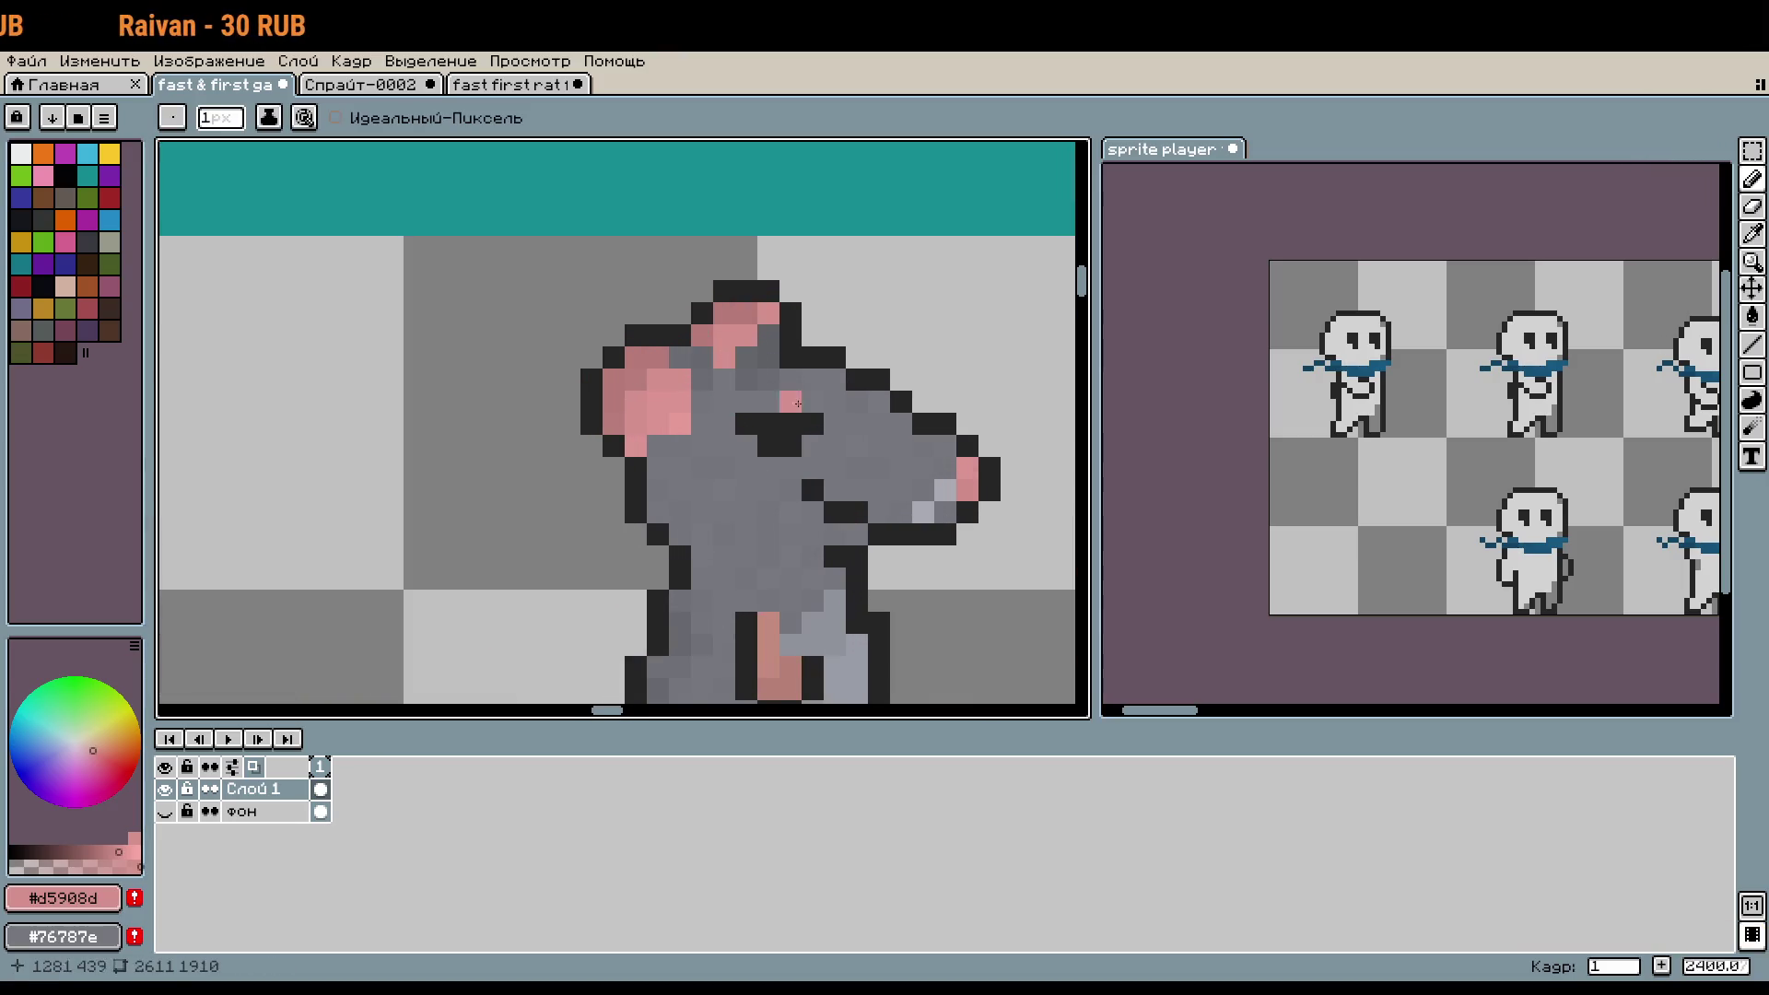
scroll(843, 432, "down", 1)
- Undo the last pink stroke and return to the Спрайт-0002 rat document
key("ctrl+z")
scroll(912, 517, "down", 1)
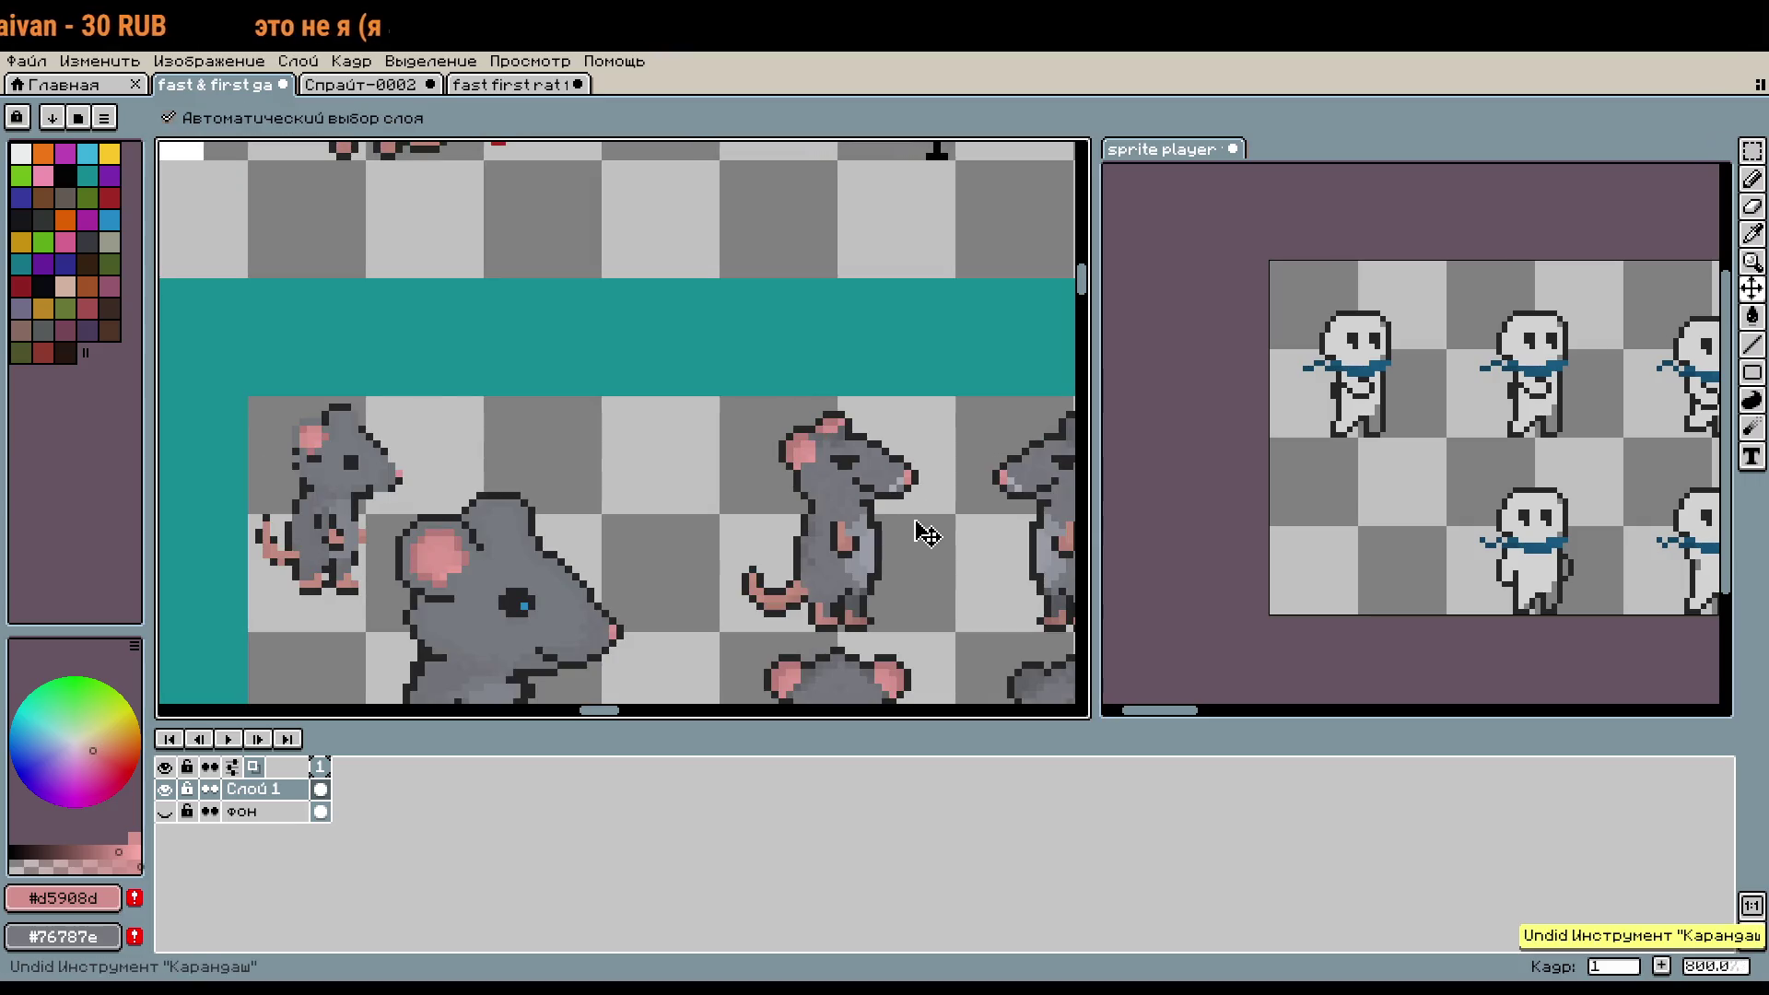
key("b")
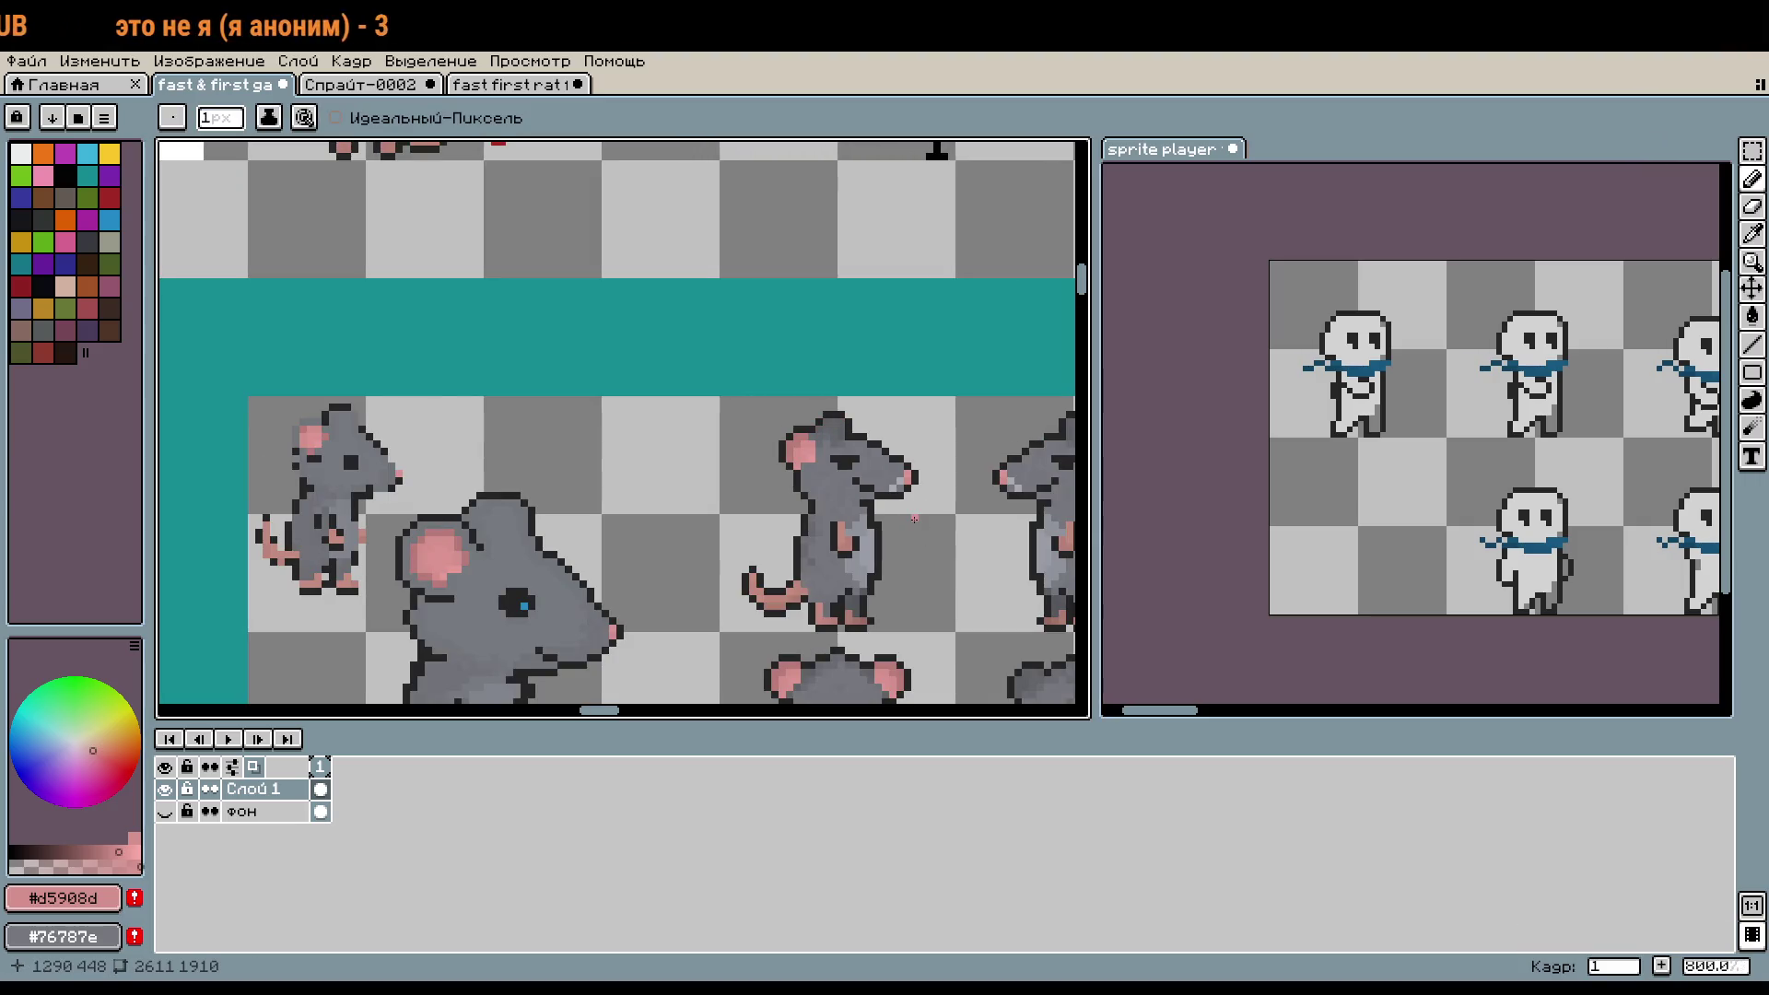
key("ctrl+Tab")
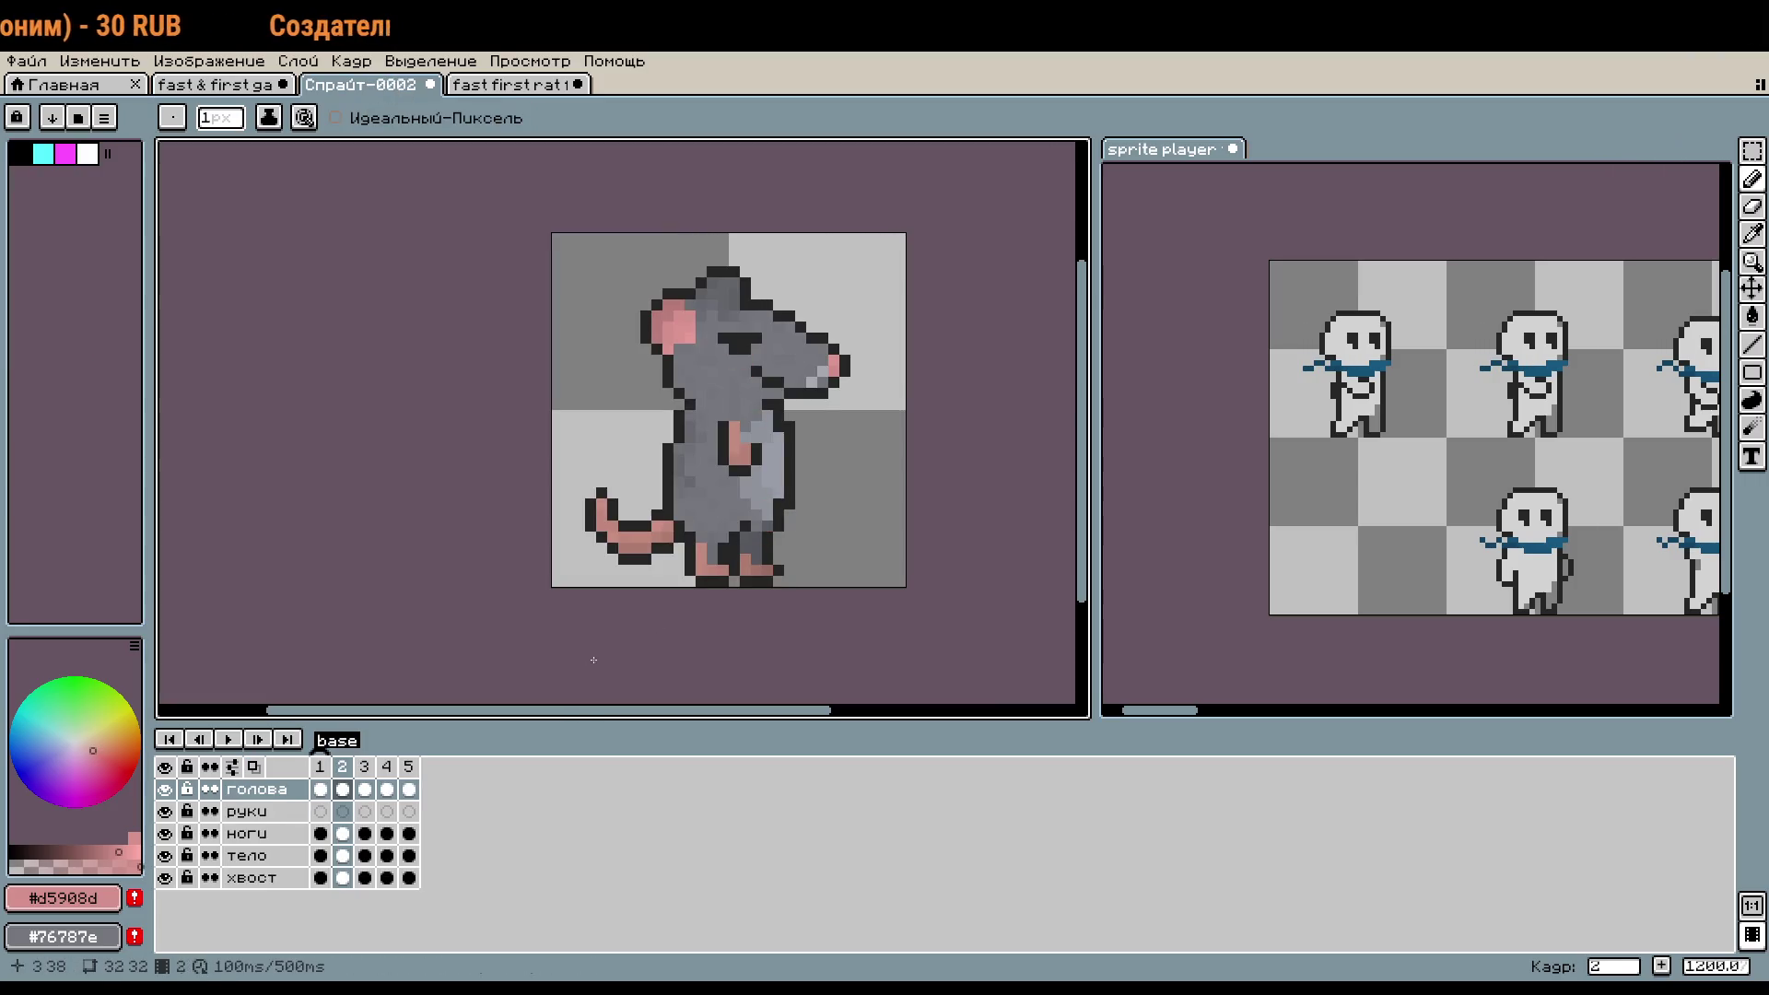
- Make the reference character sheet active and play its run animation from frame 21
left_click(1520, 465)
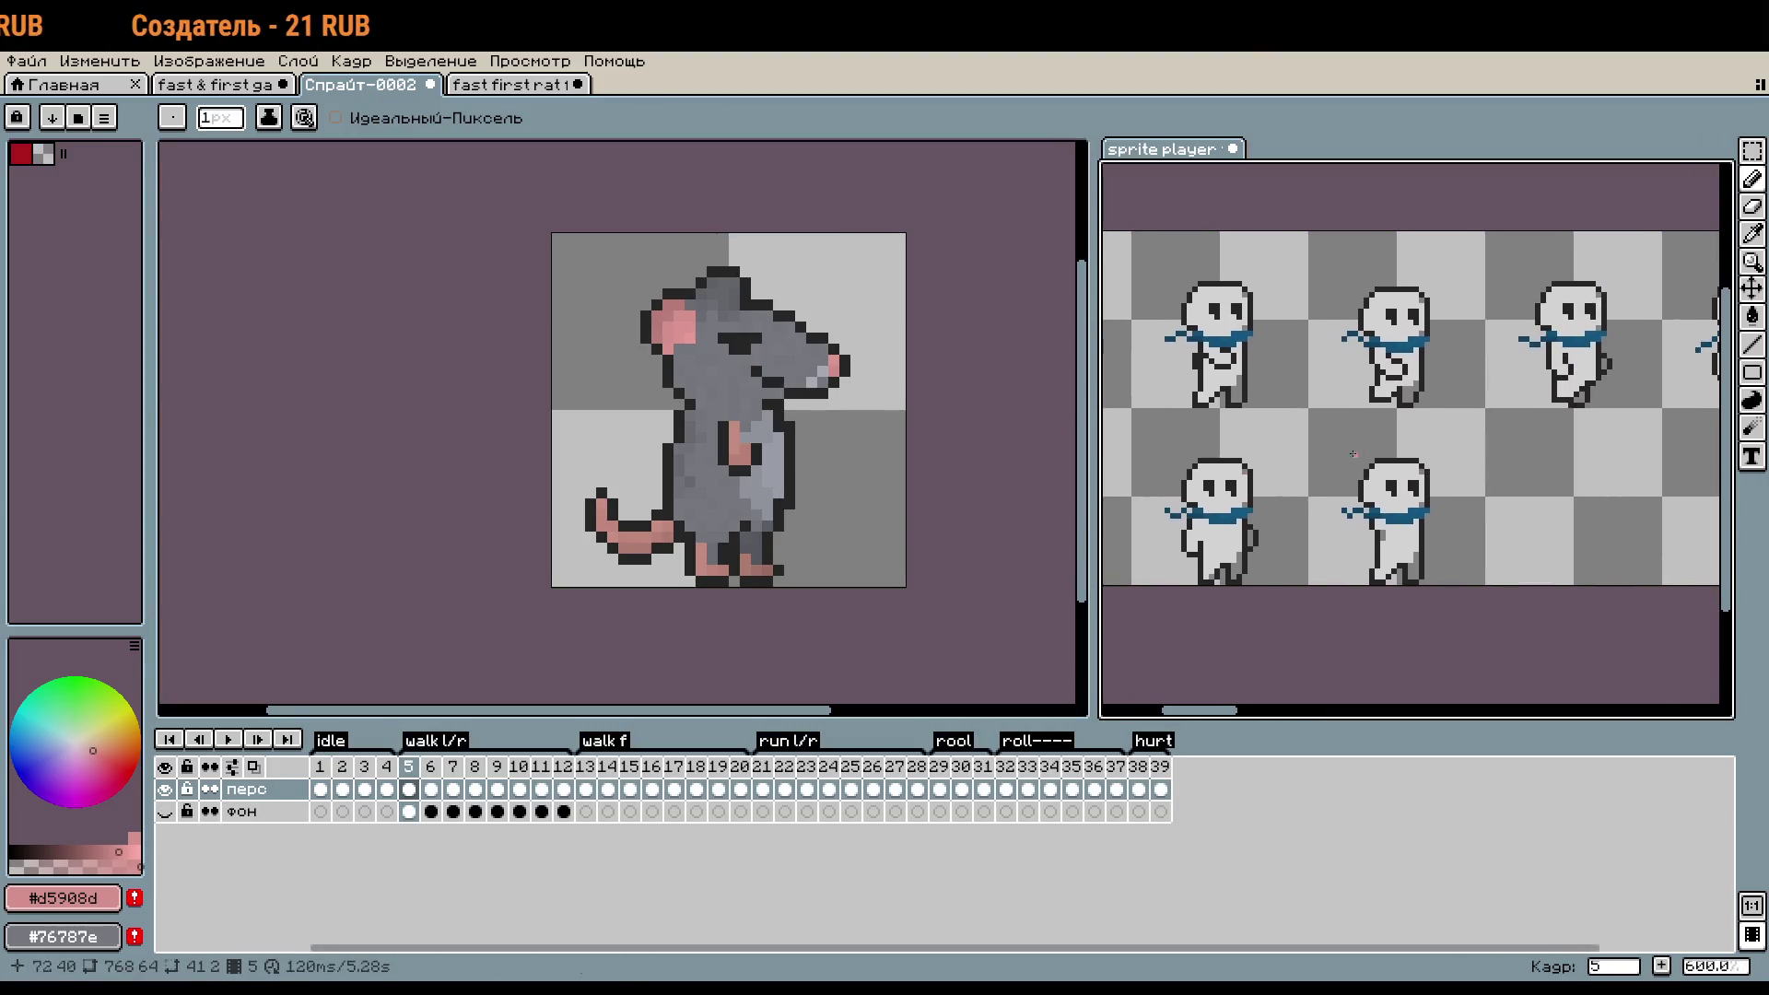
left_click_drag(1610, 544, 1428, 548)
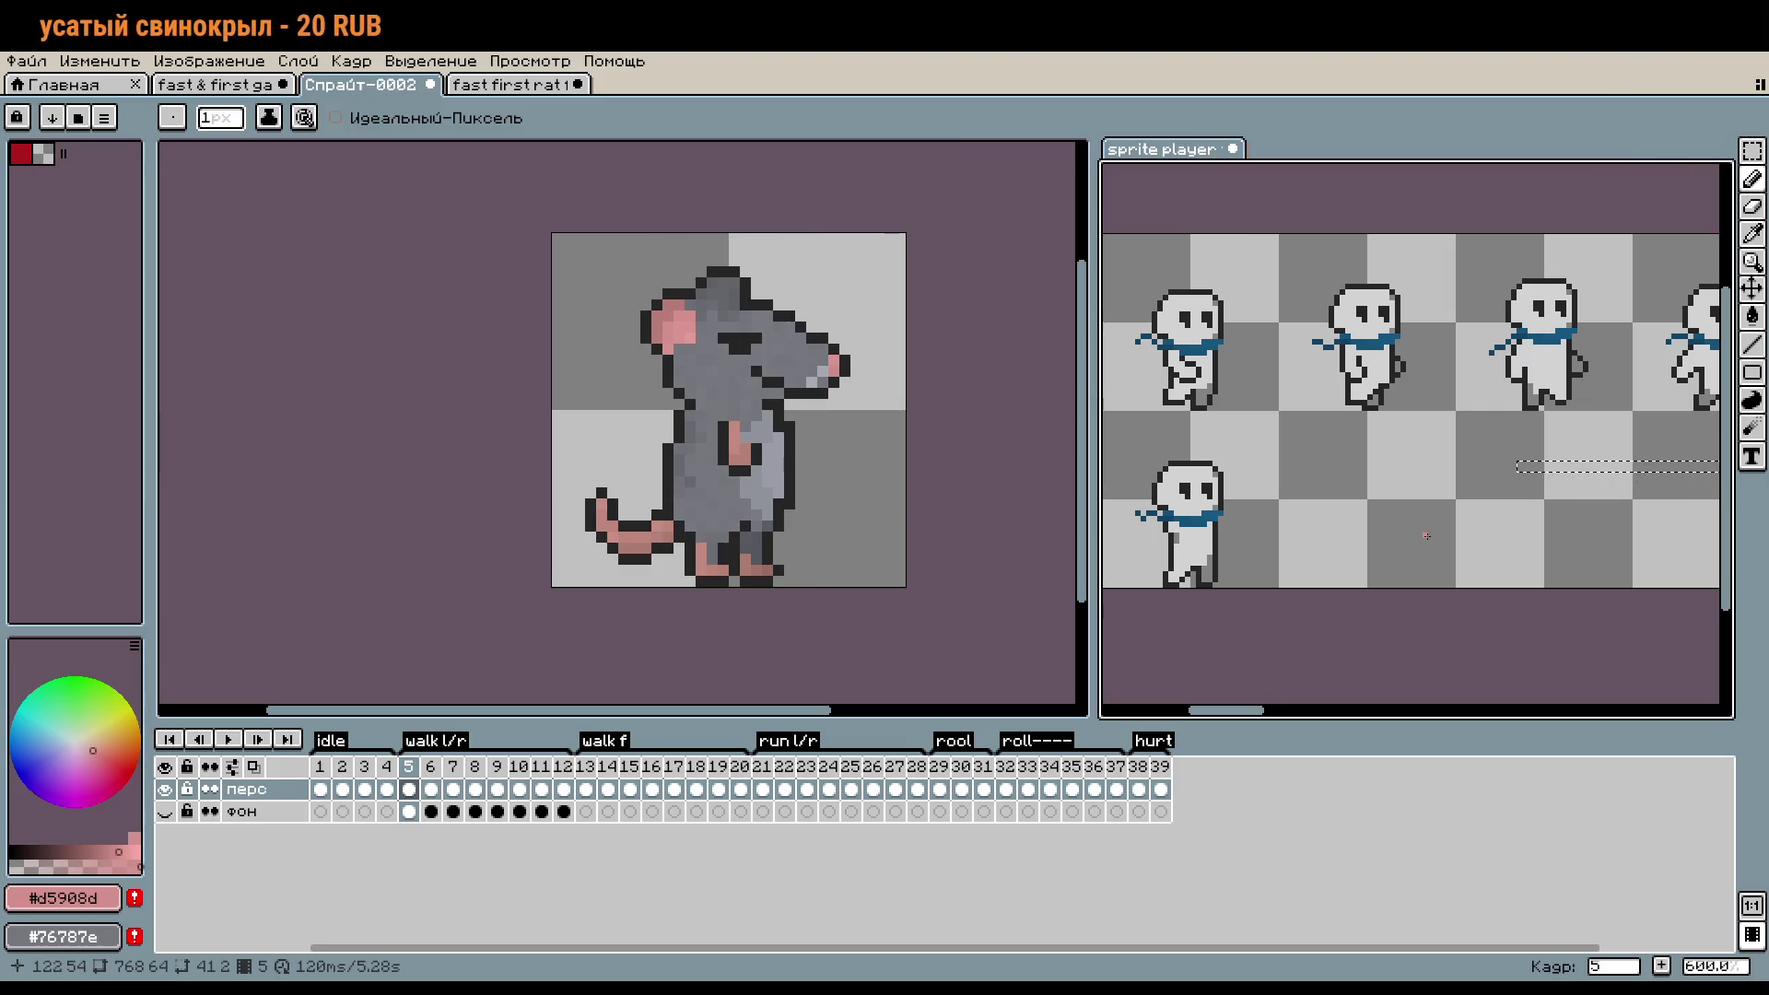
left_click(762, 789)
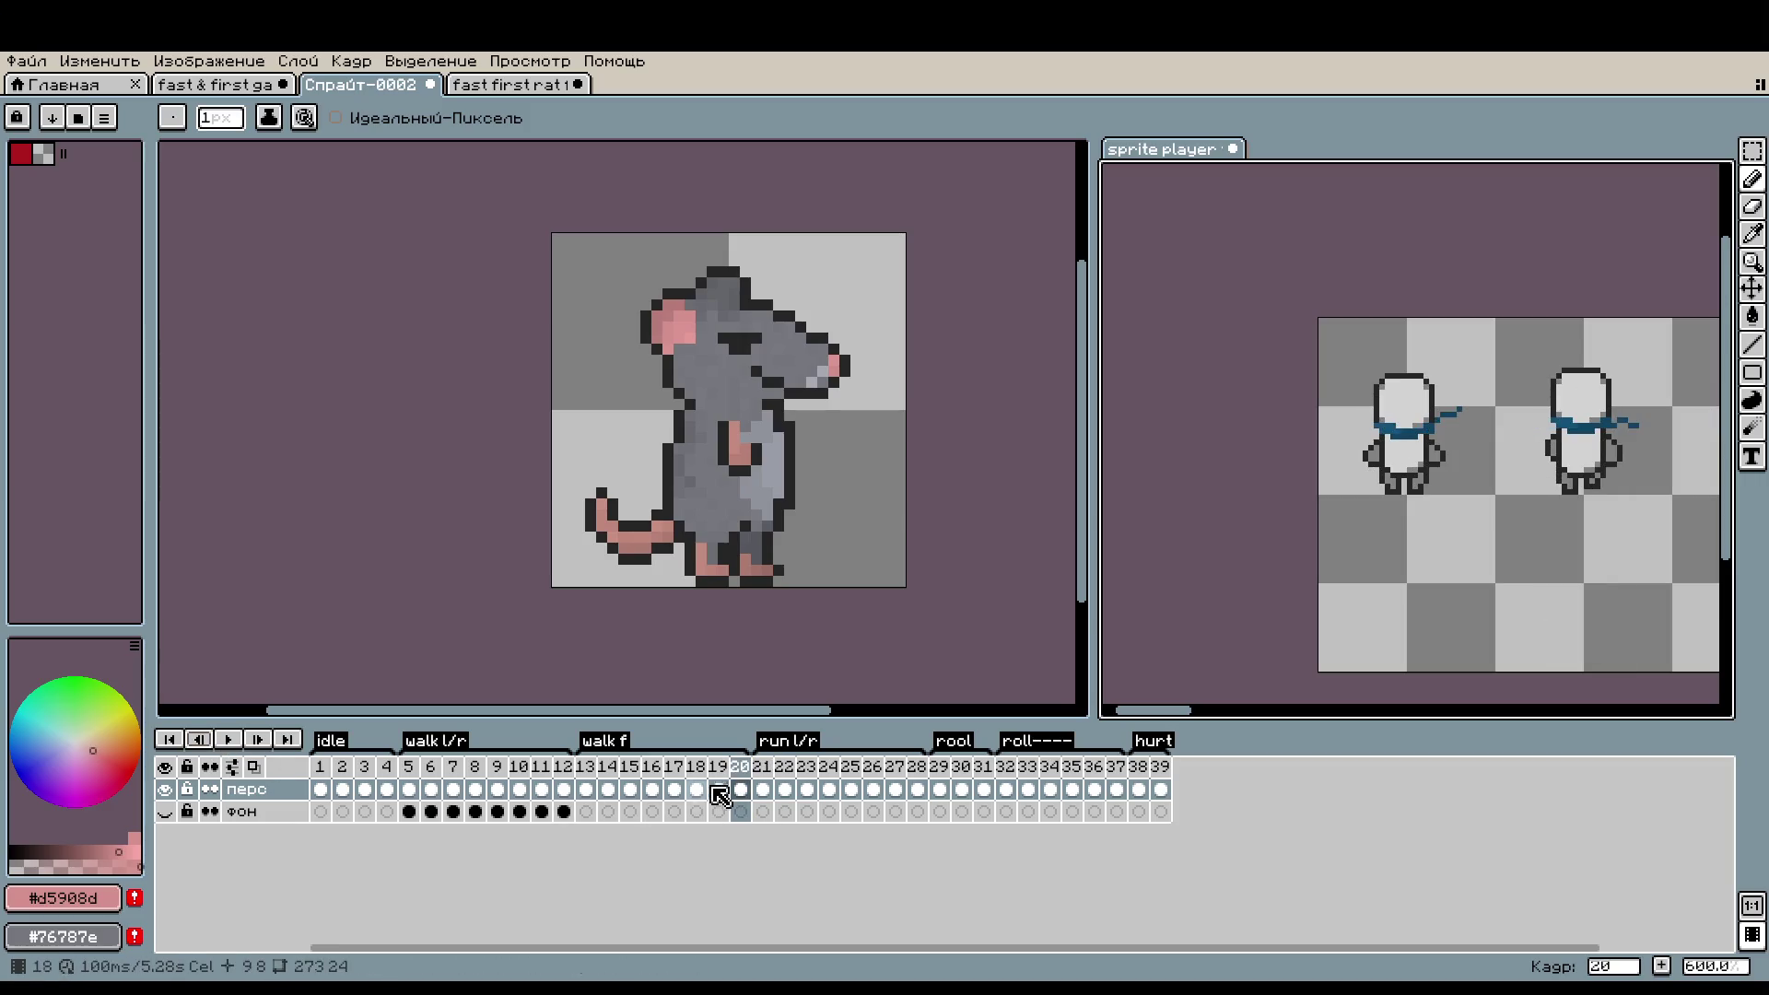
key("Return")
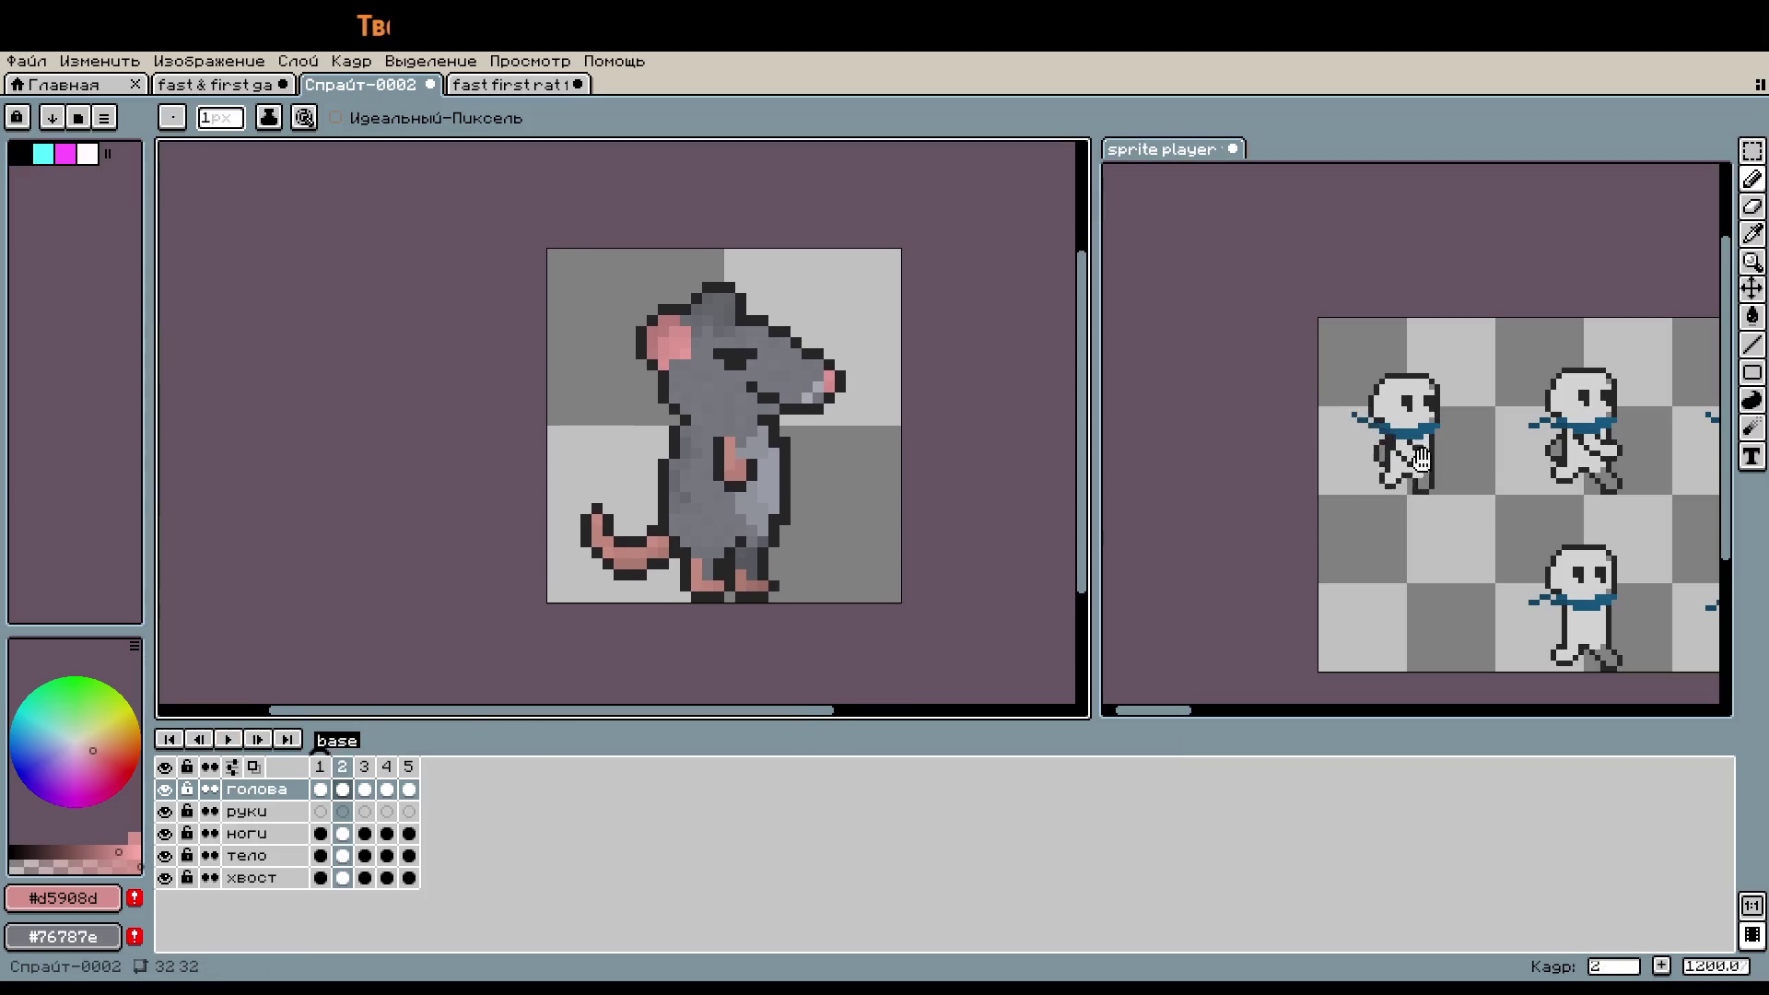
scroll(1419, 485, "up", 1)
scroll(1410, 501, "up", 1)
scroll(1413, 529, "up", 1)
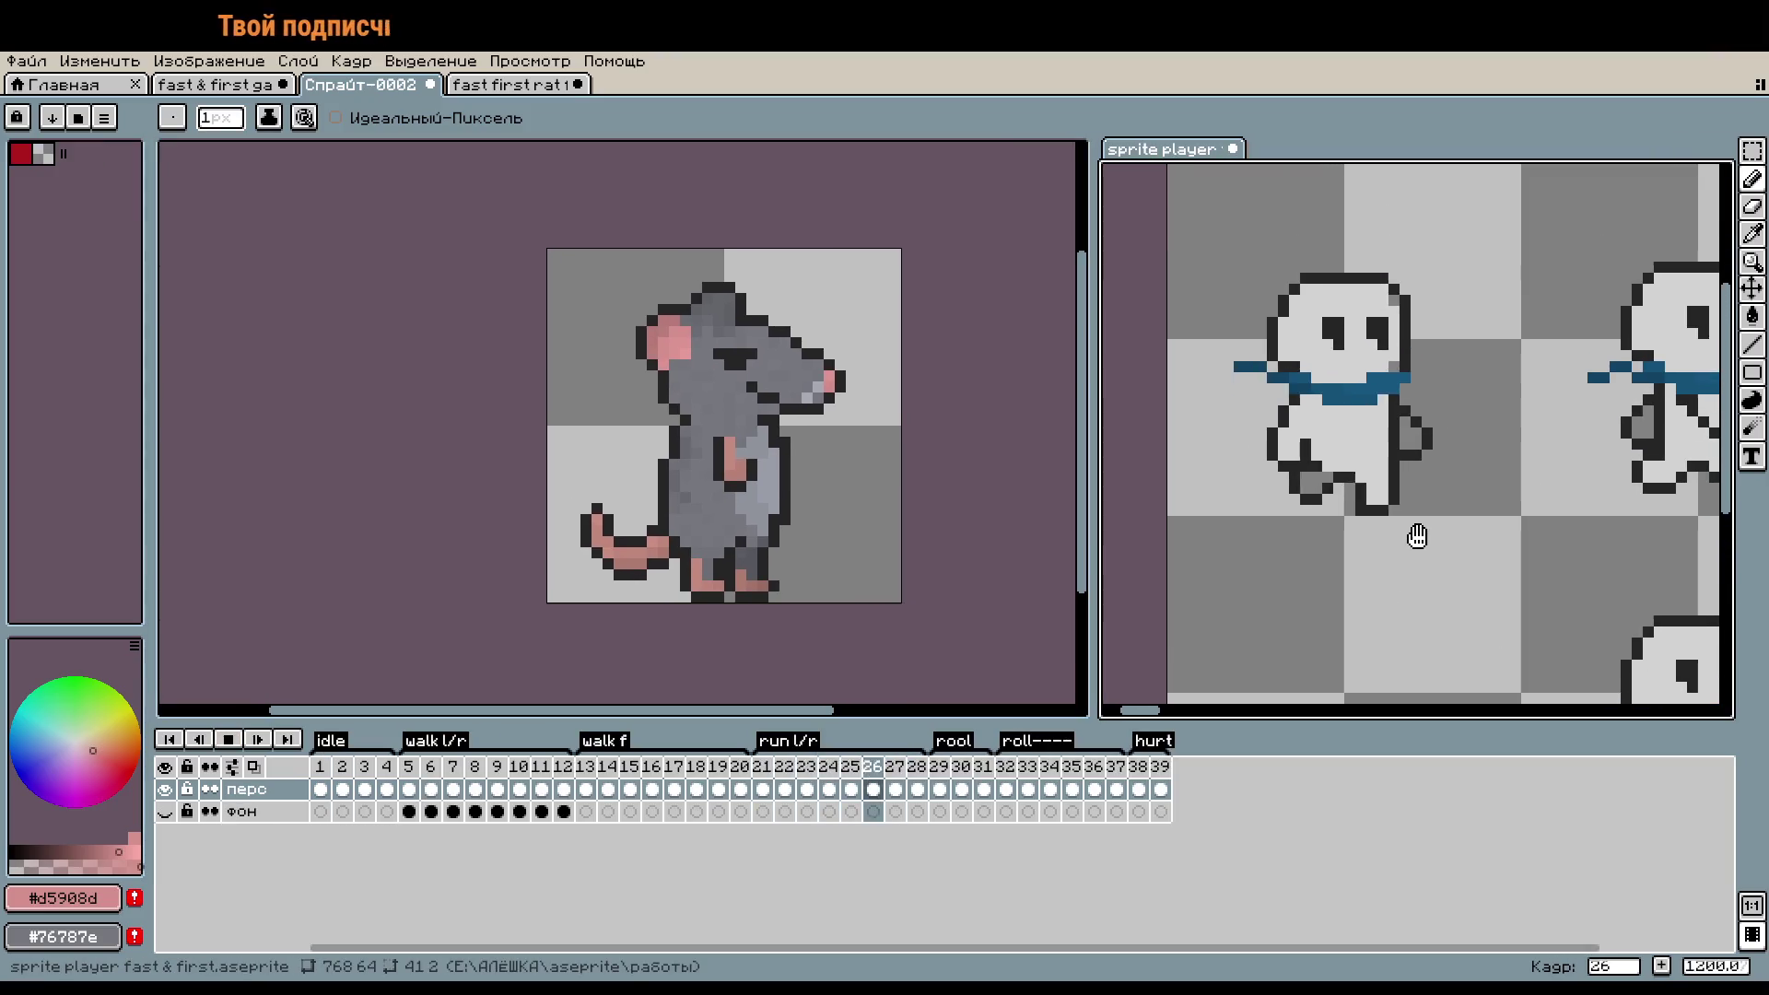
- Preview the walk f, run l/r and walk l/r animations, then stop playback
left_click(584, 768)
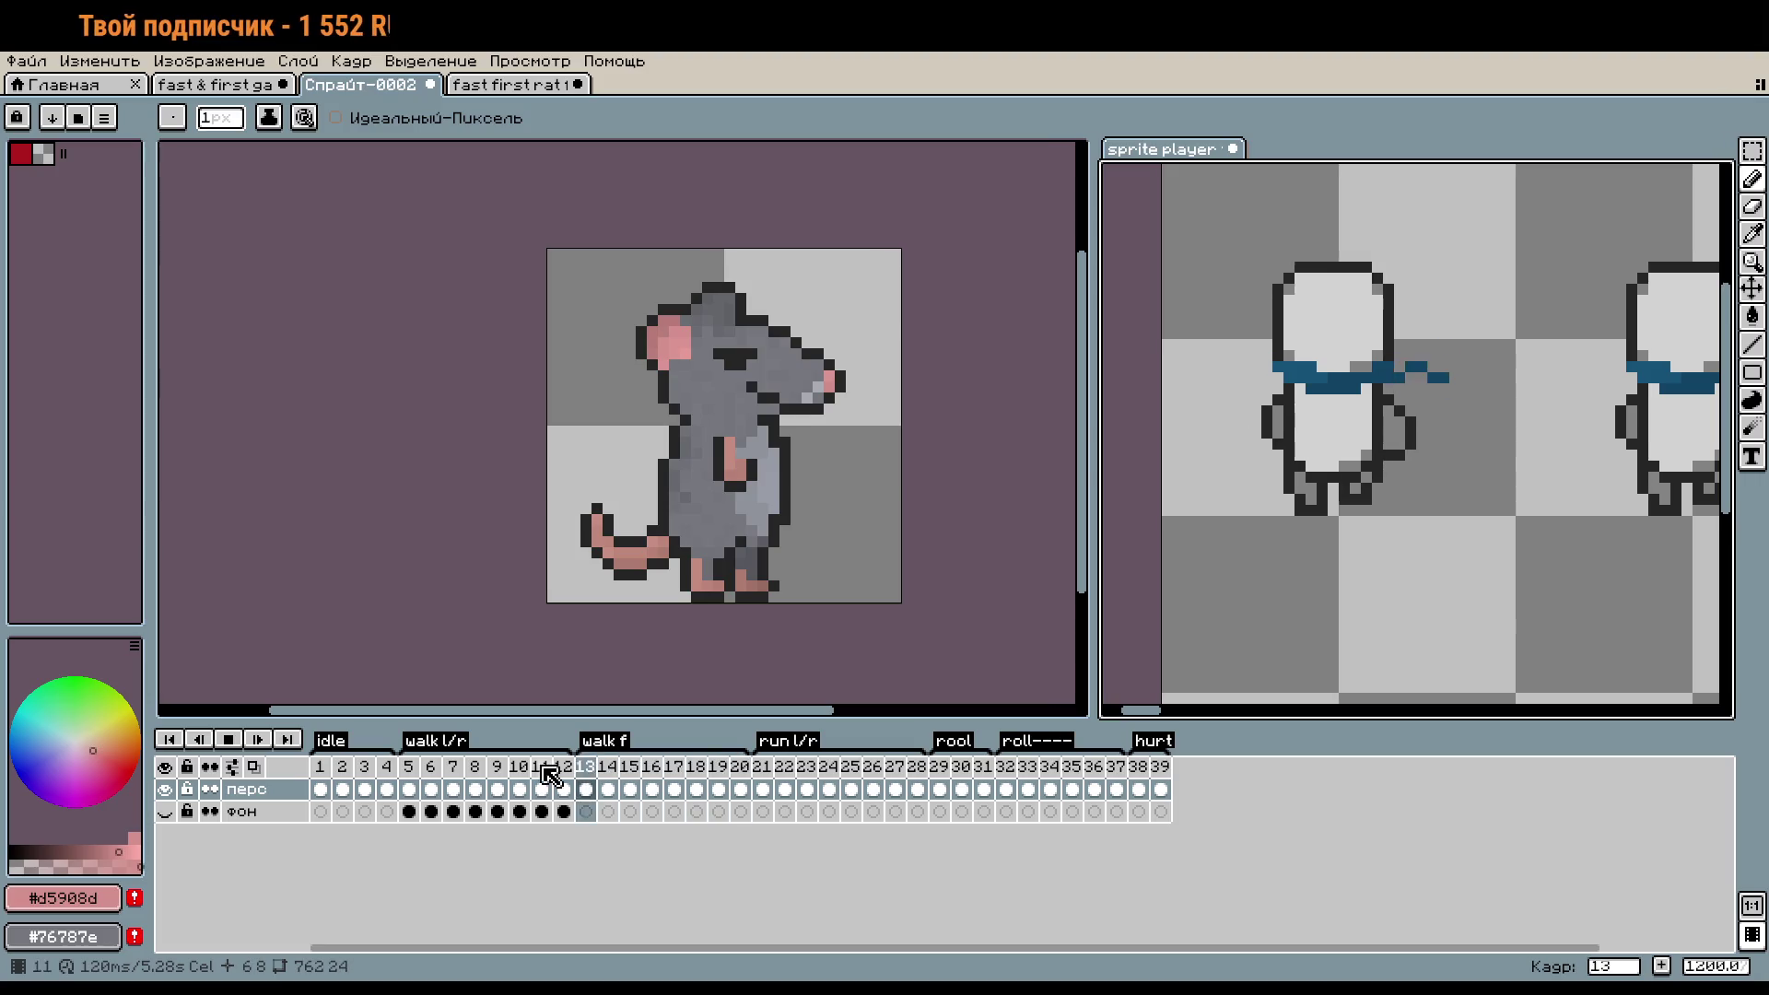
left_click(408, 766)
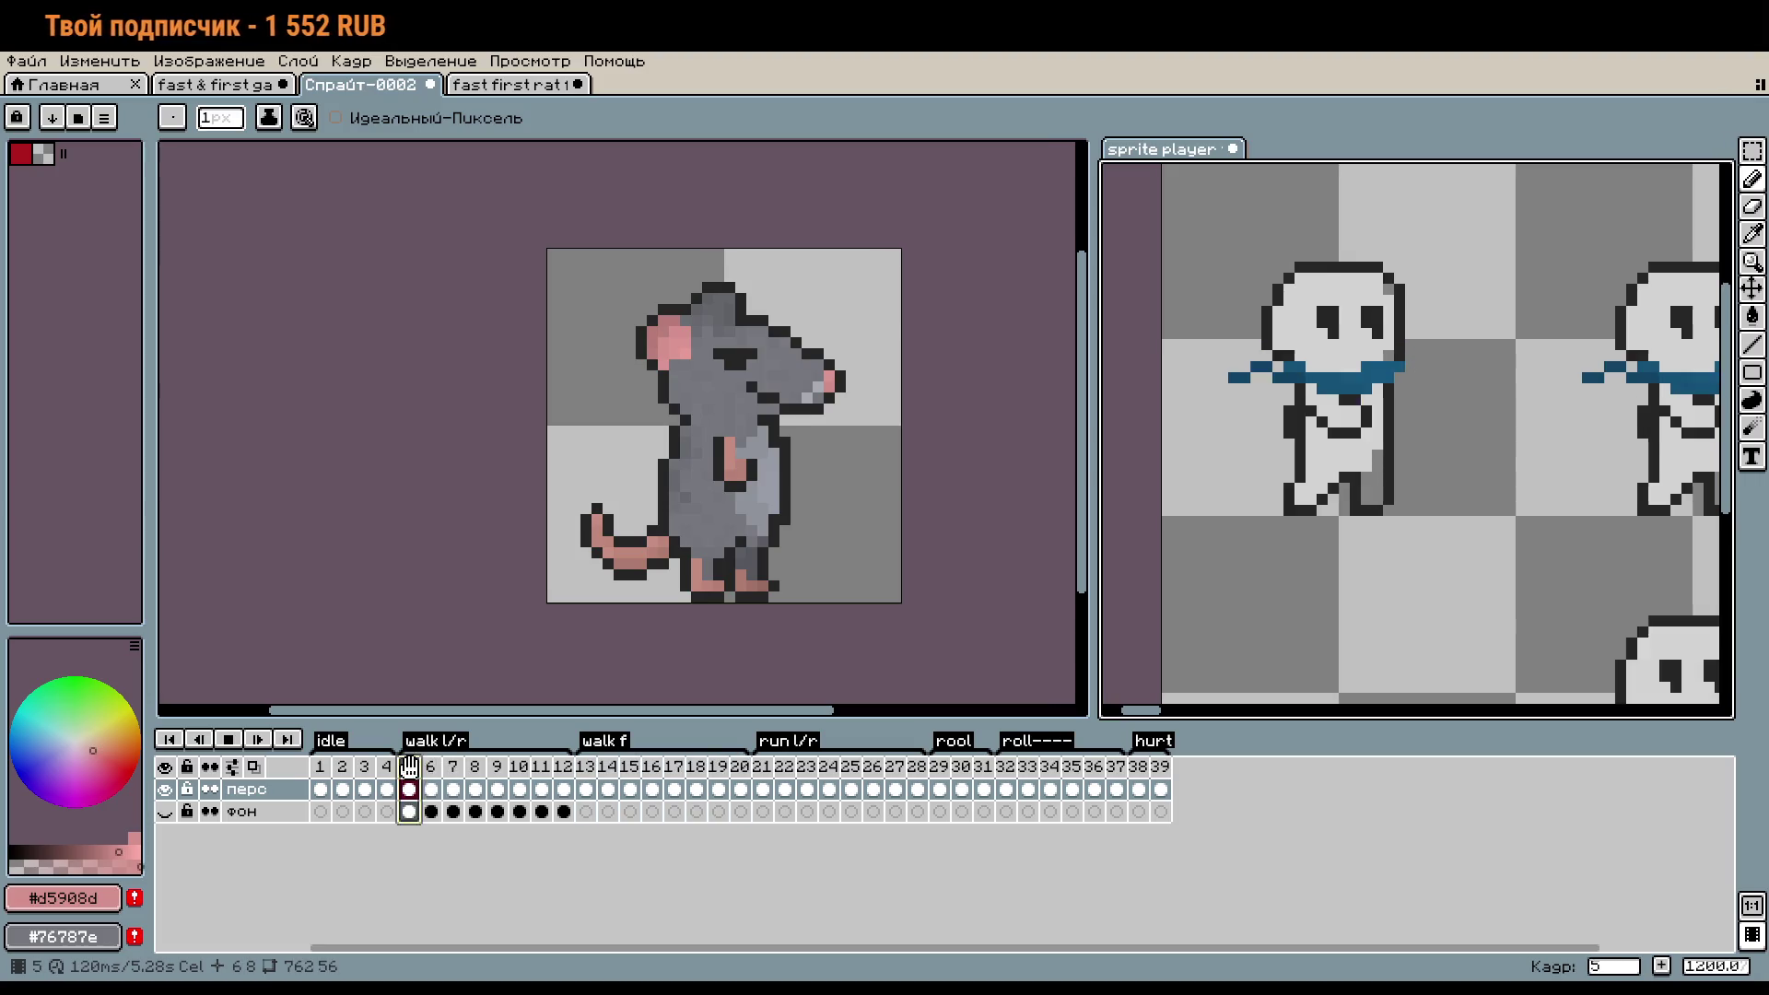
left_click(763, 766)
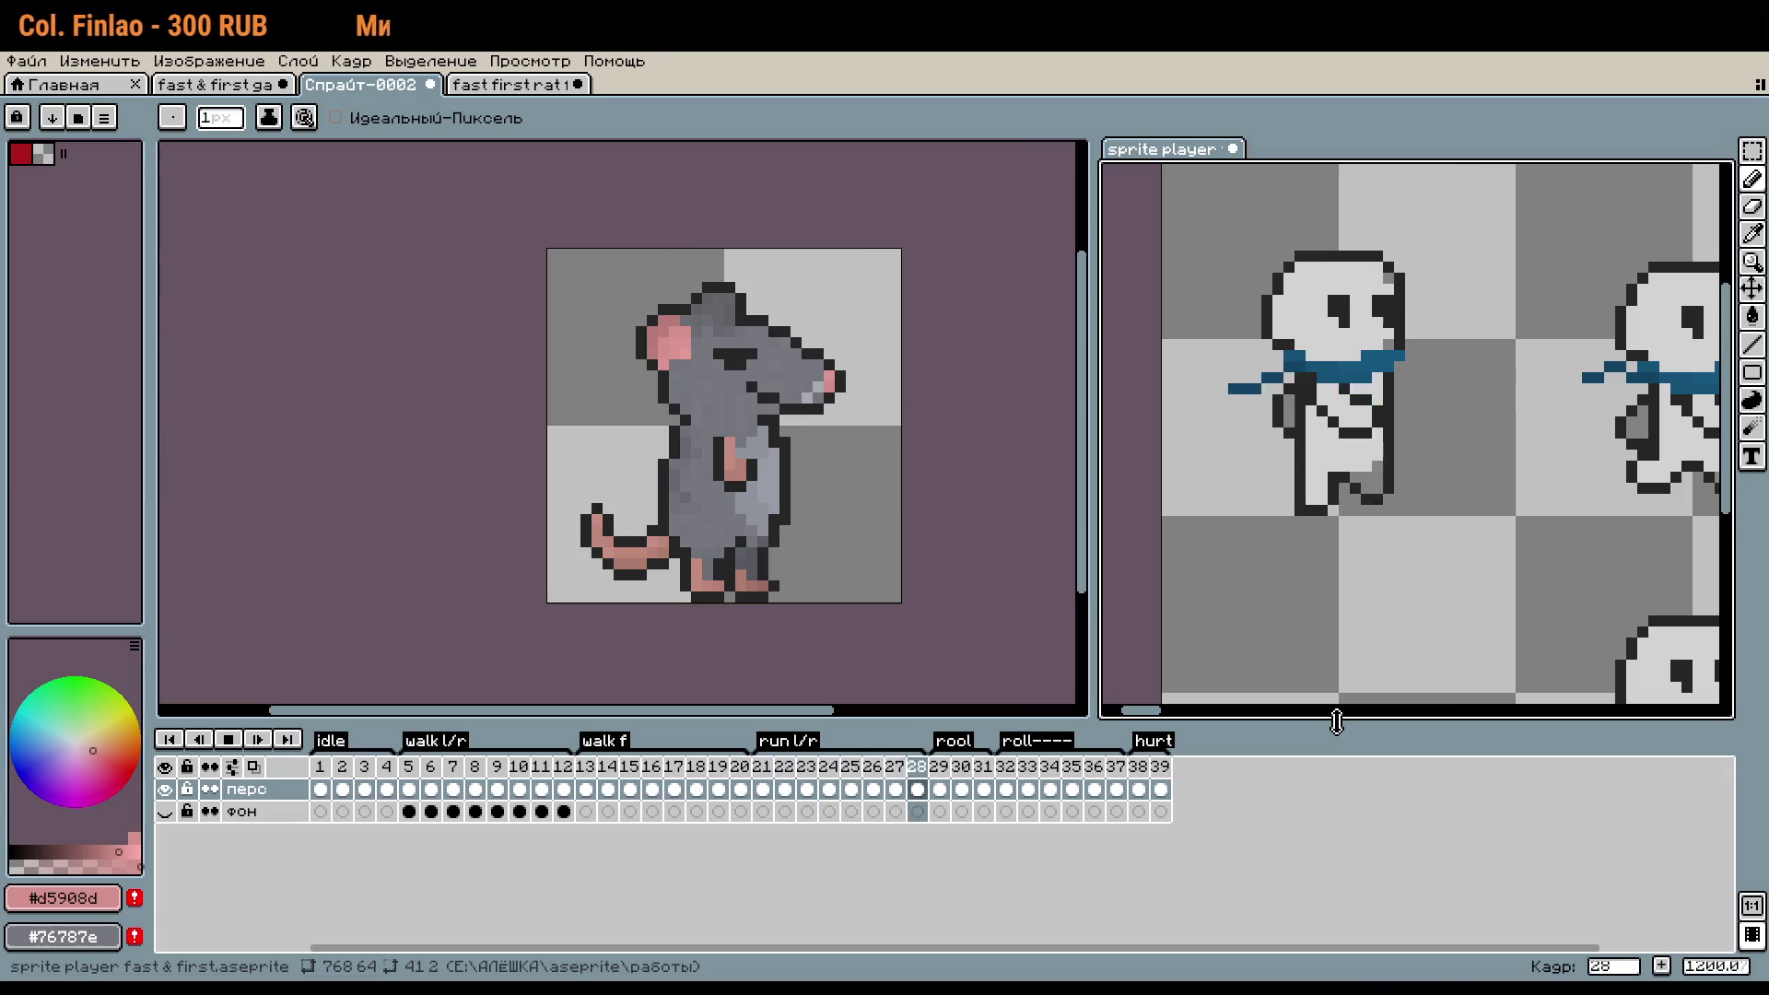
left_click(411, 772)
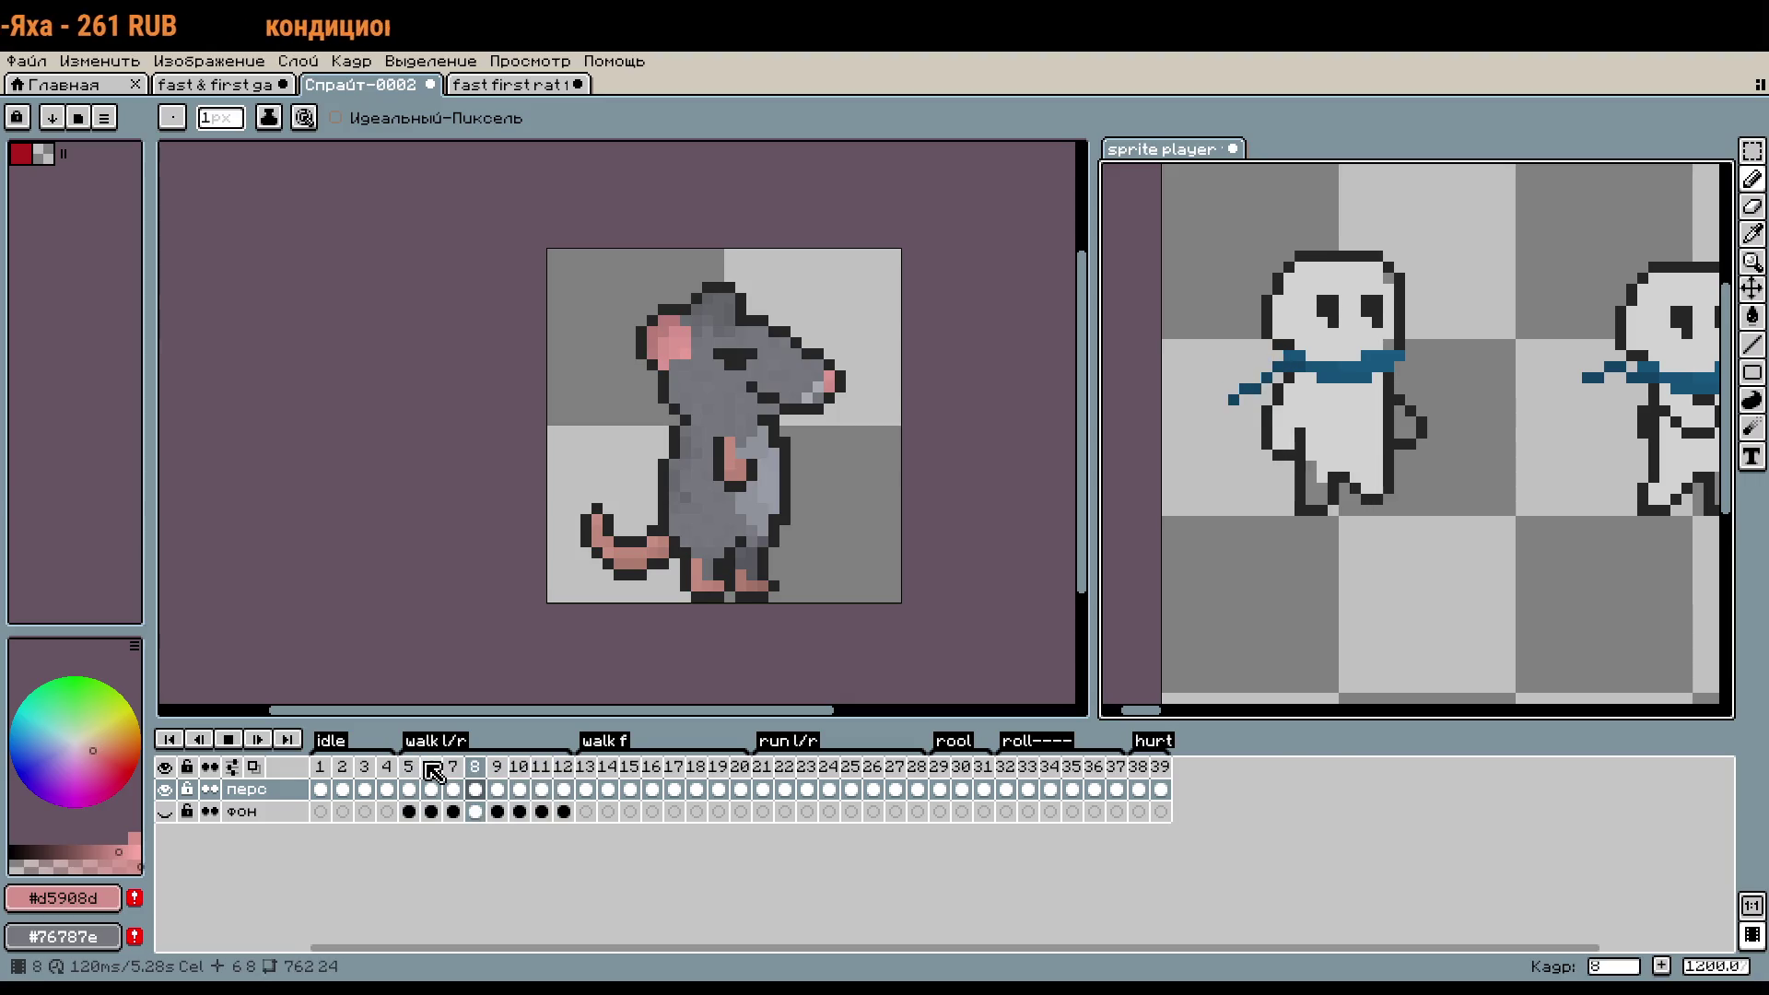
left_click(563, 765)
left_click(229, 739)
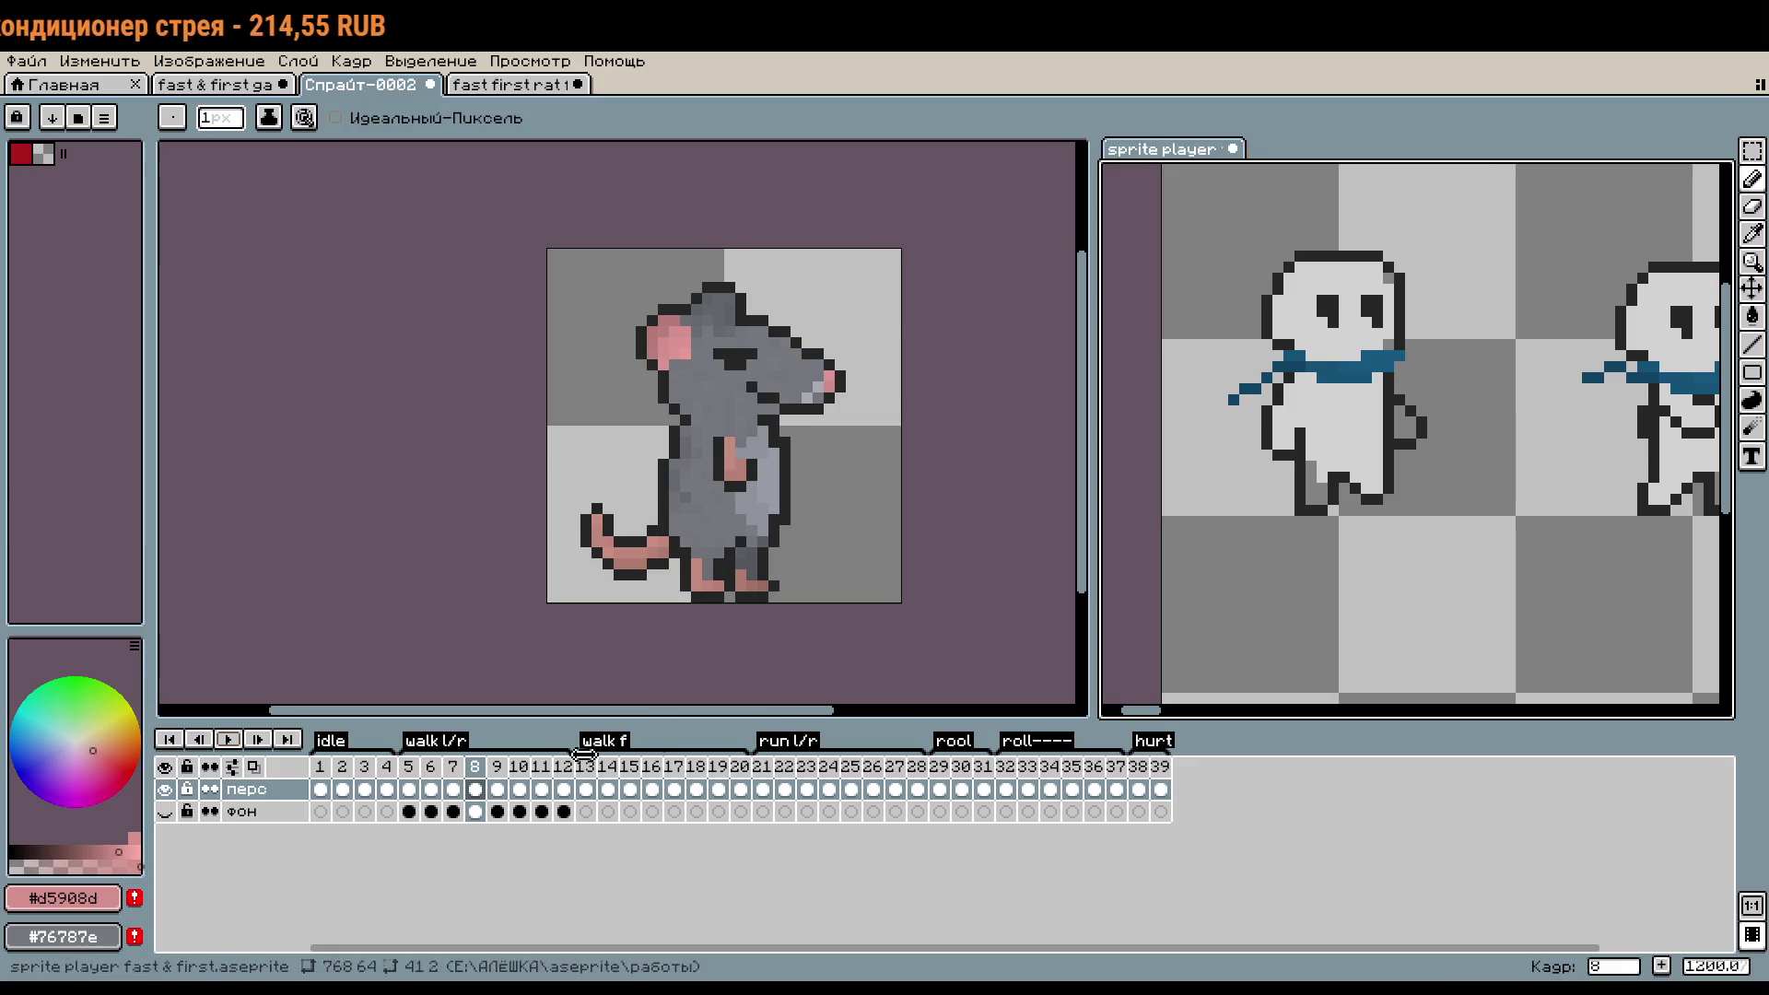
- Compare the rat document's frames 3, 4, 5 and 2
key("ctrl+Tab")
left_click(372, 778)
key("Right")
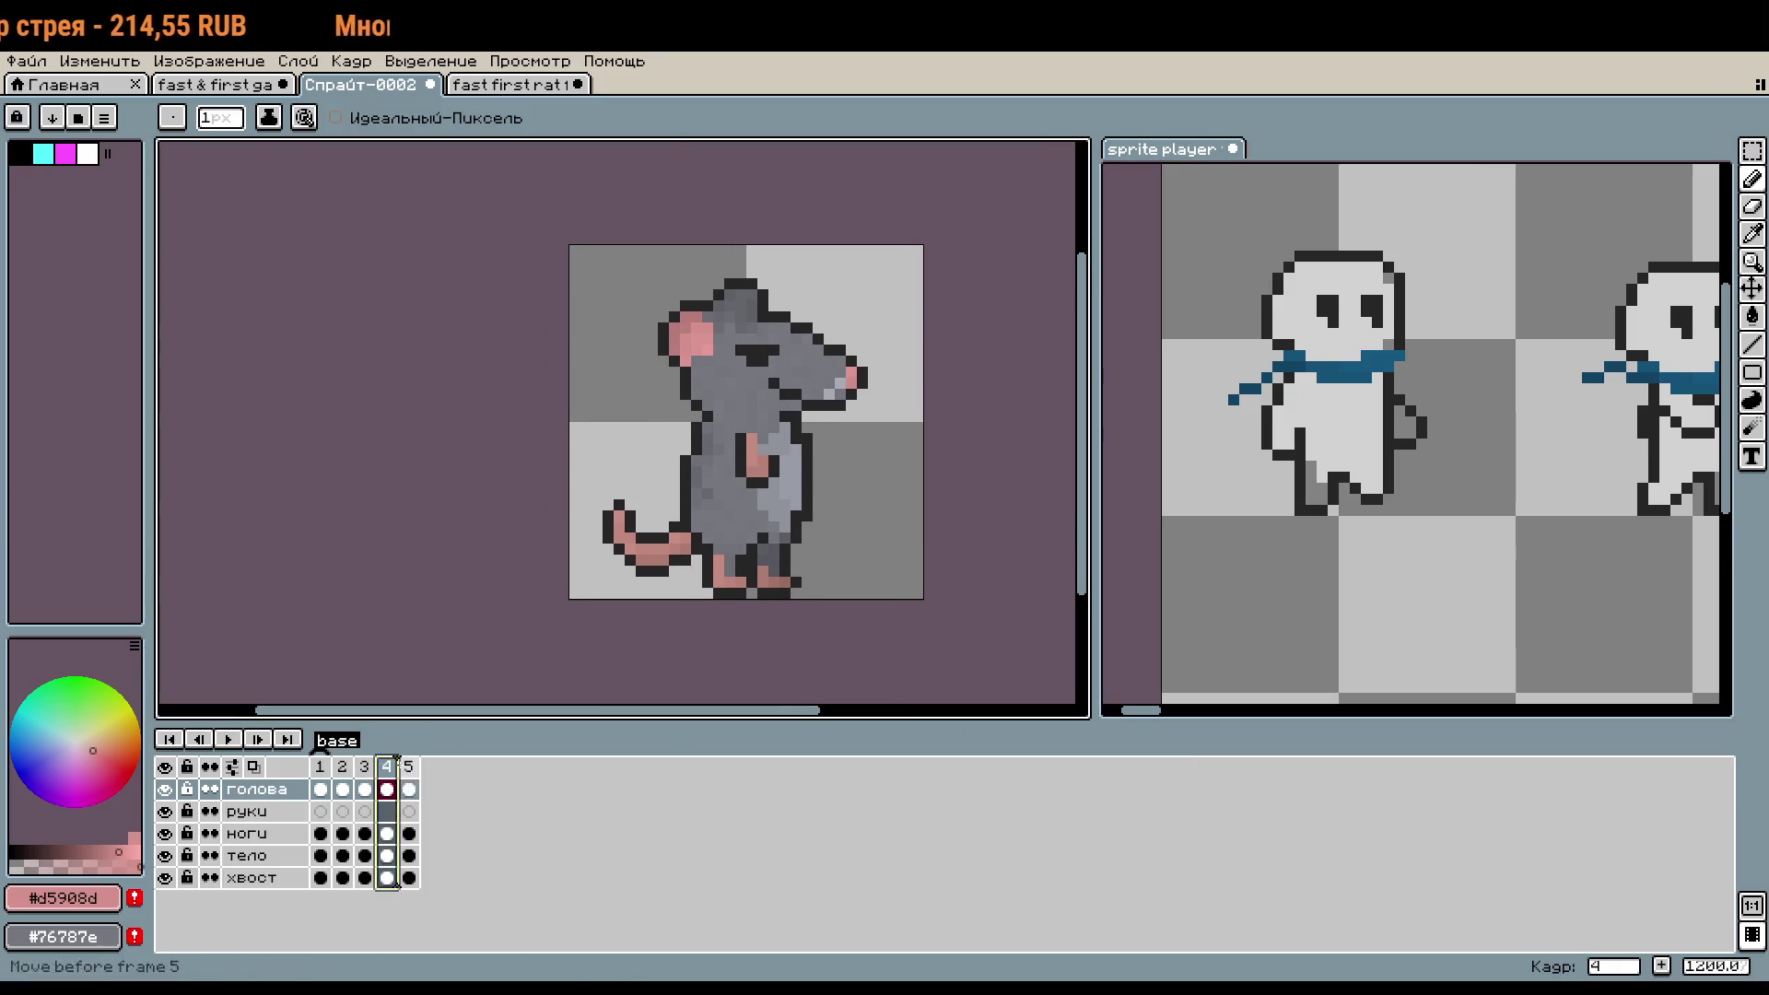
key("Right")
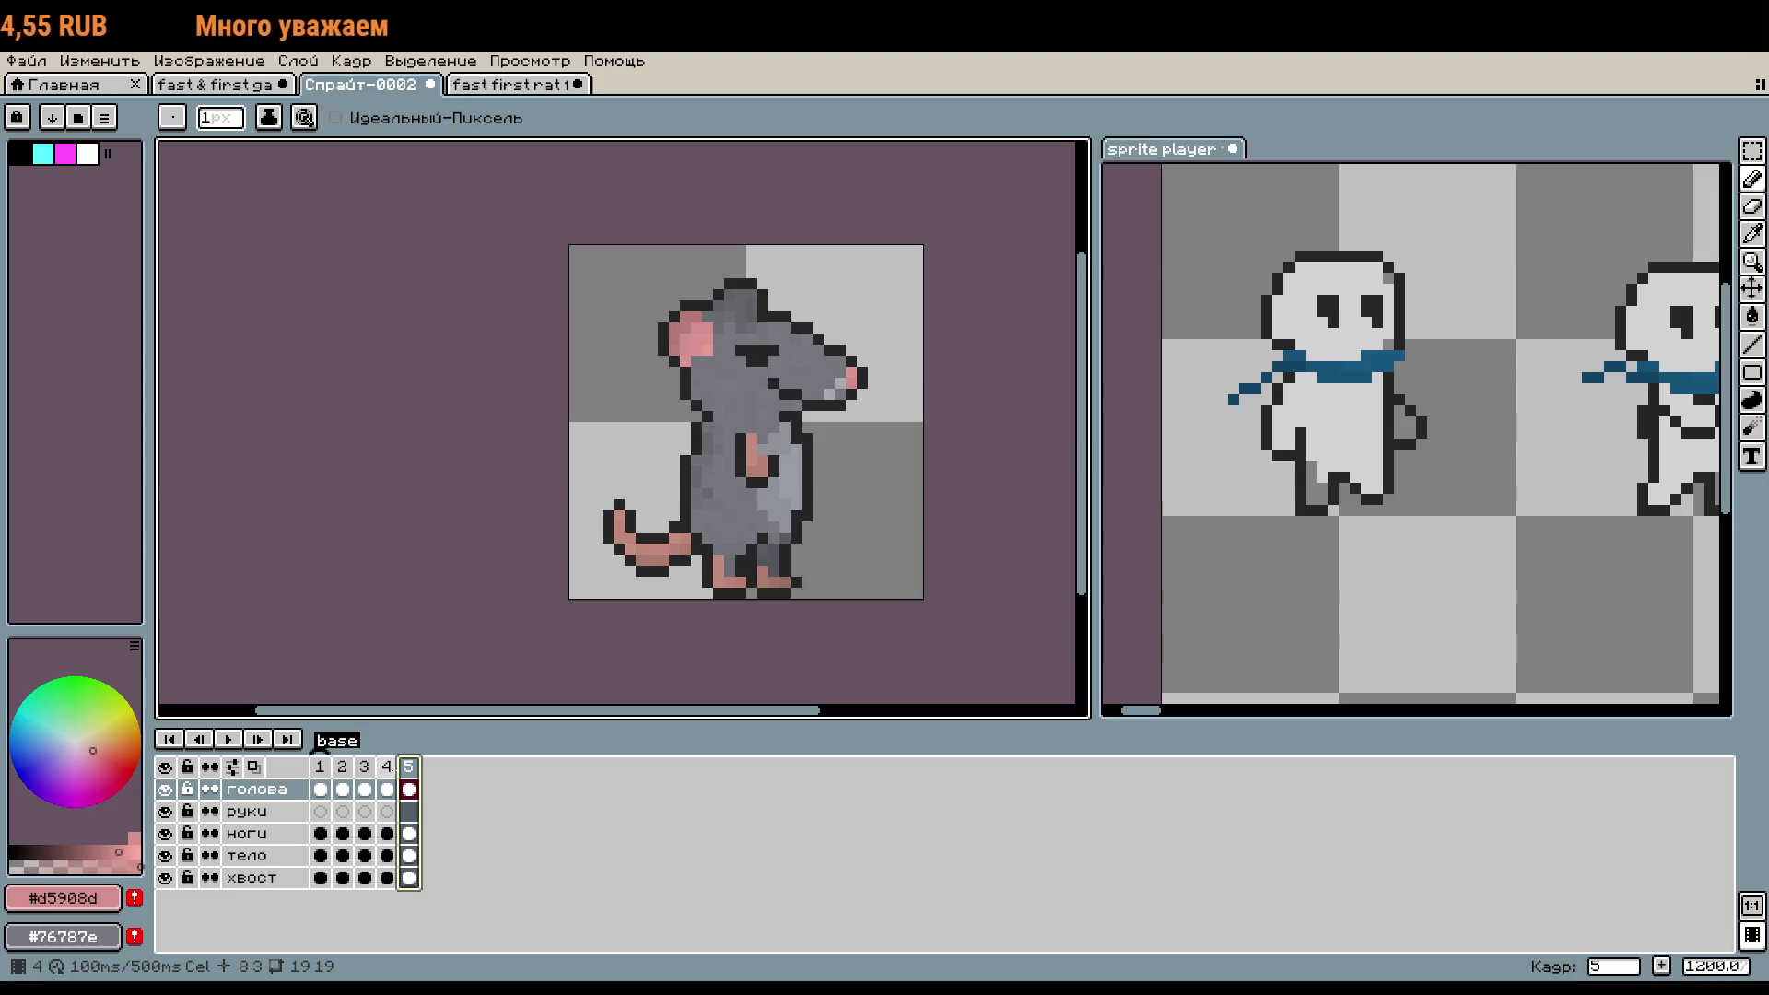
left_click(342, 783)
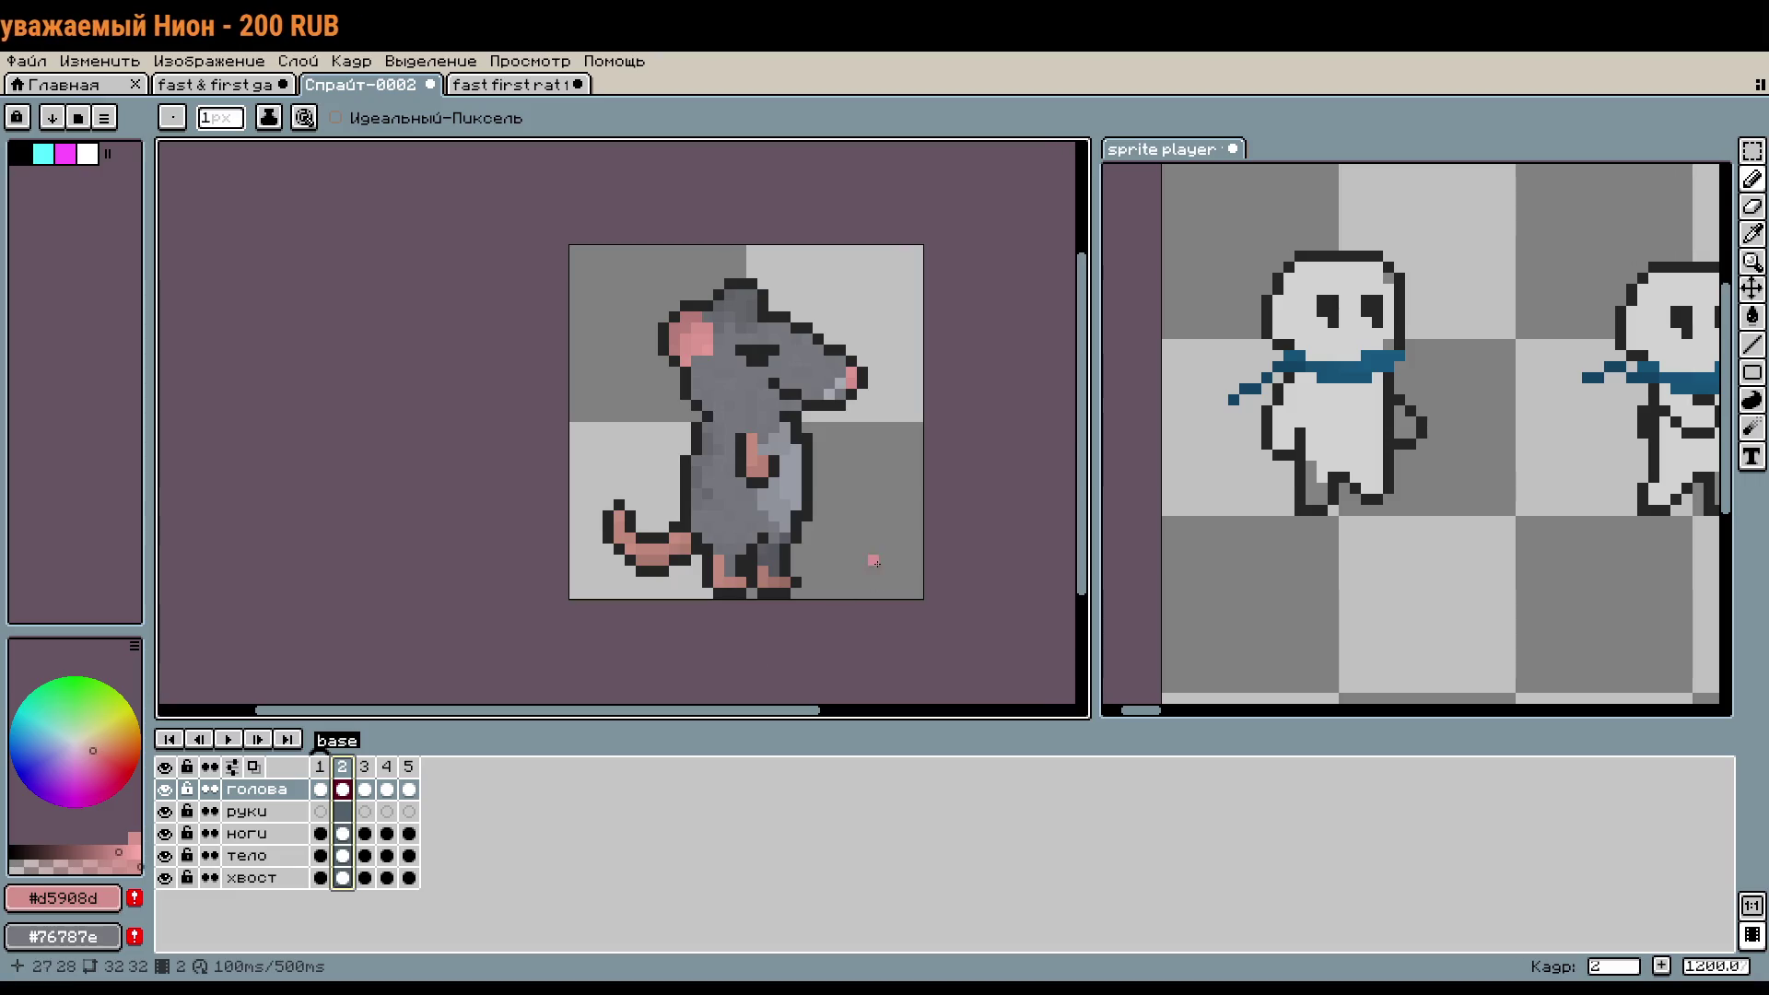
- Shift the reference characters right and step through frames 8 to 14
left_click(1366, 611)
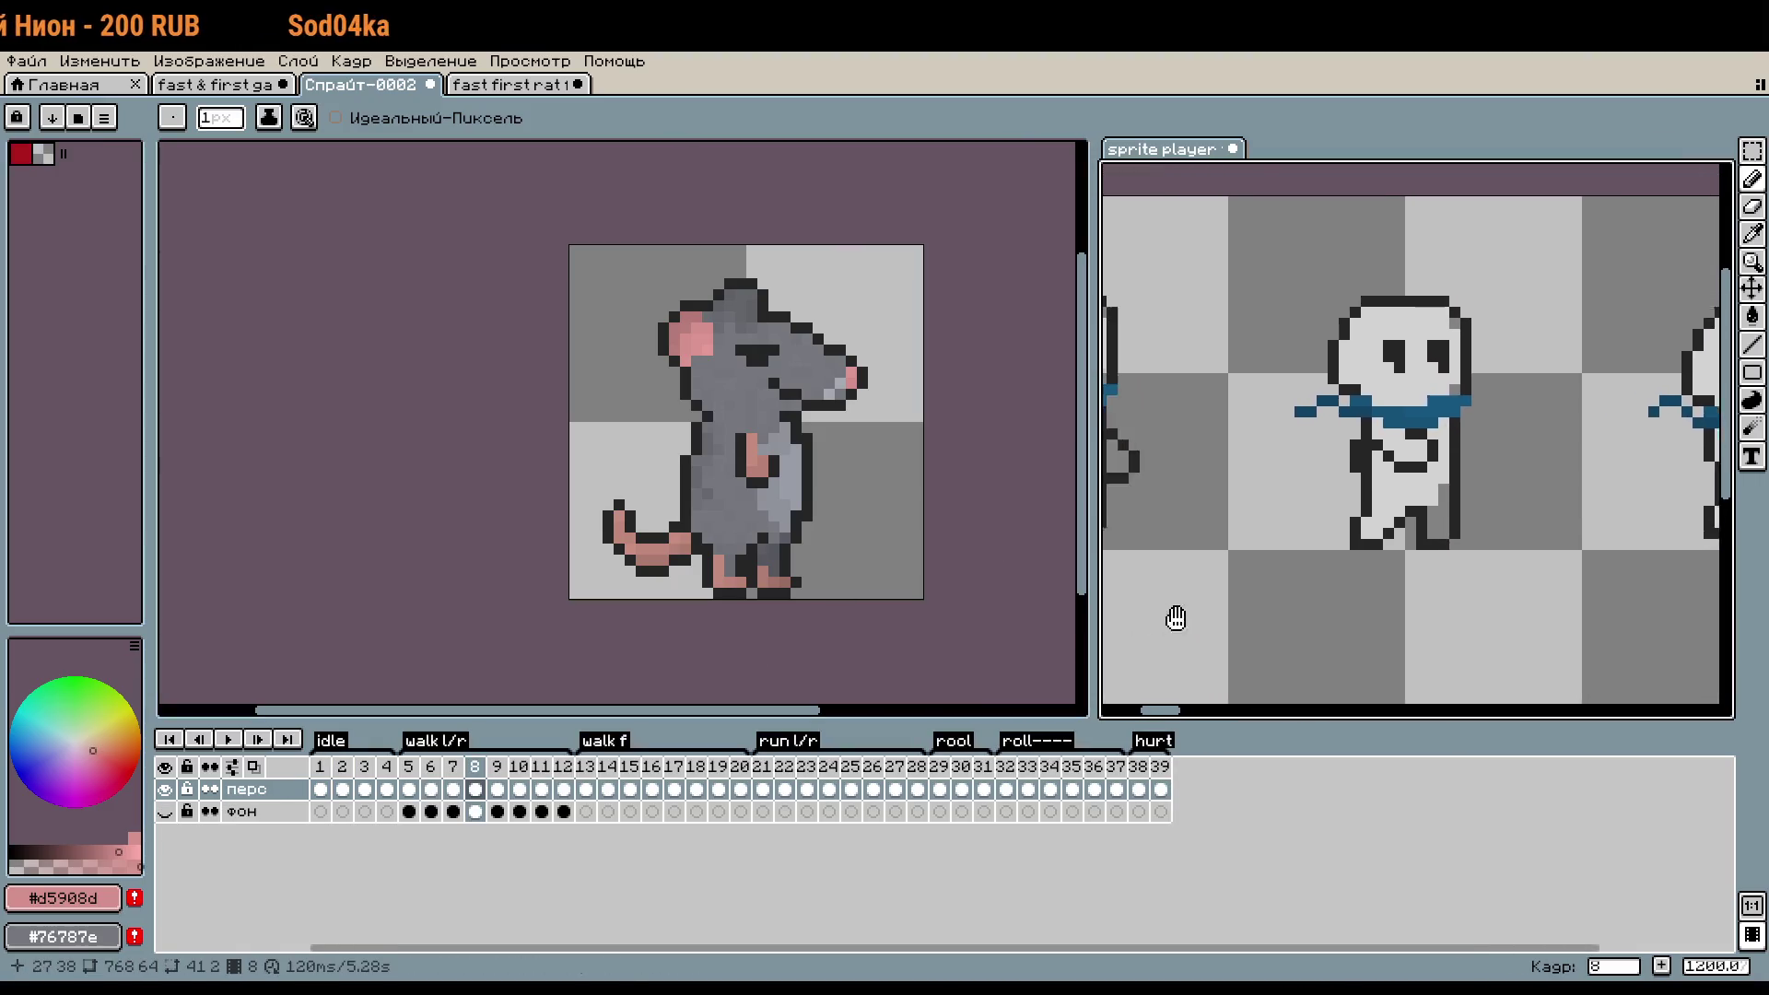
left_click_drag(1451, 615, 1518, 619)
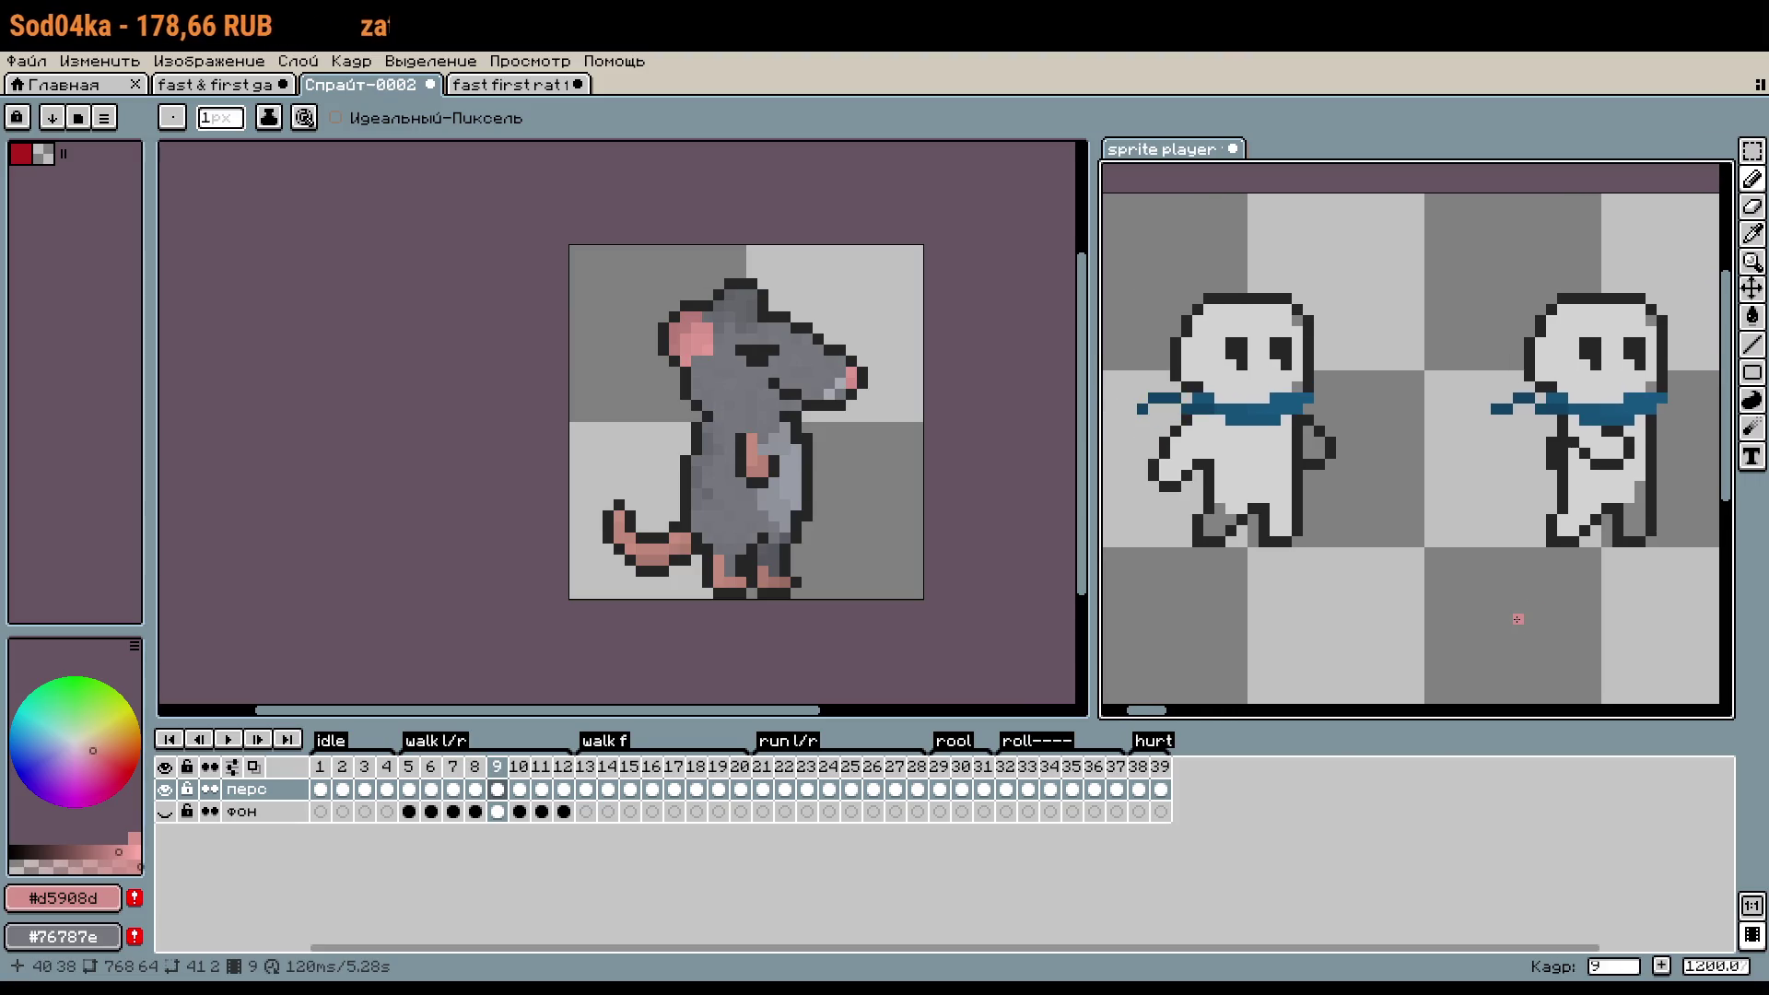
key("Left")
key("Right")
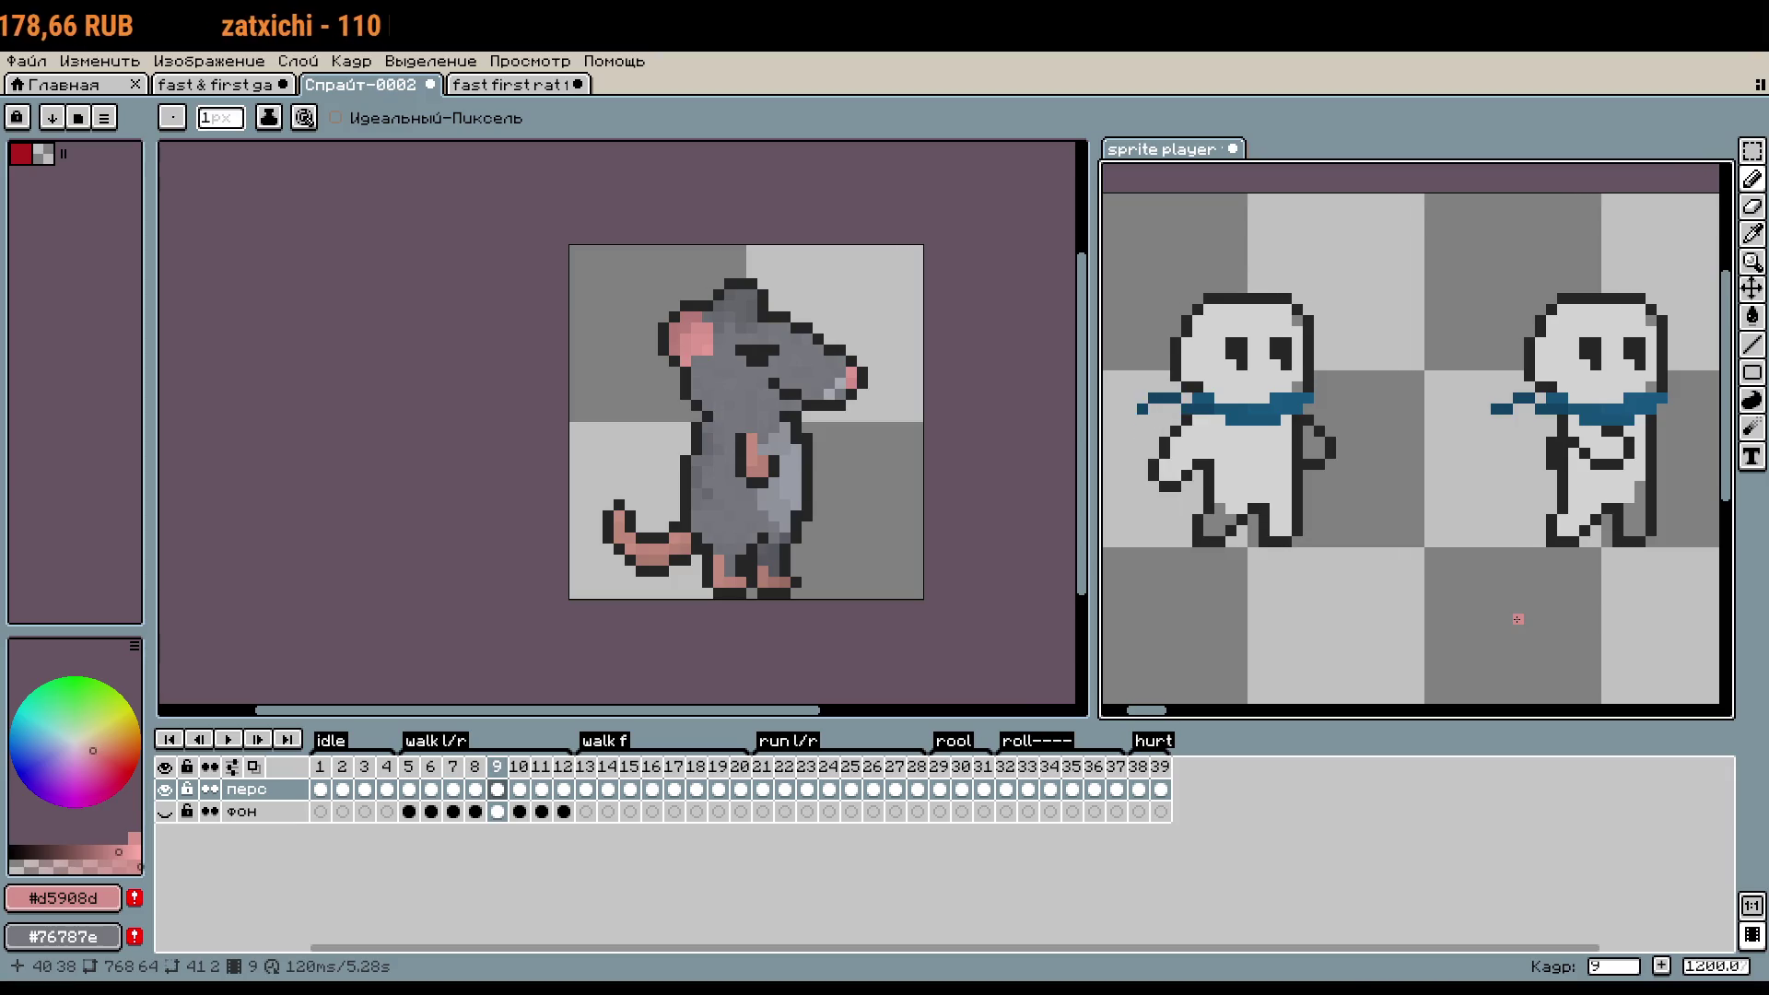
key("Right")
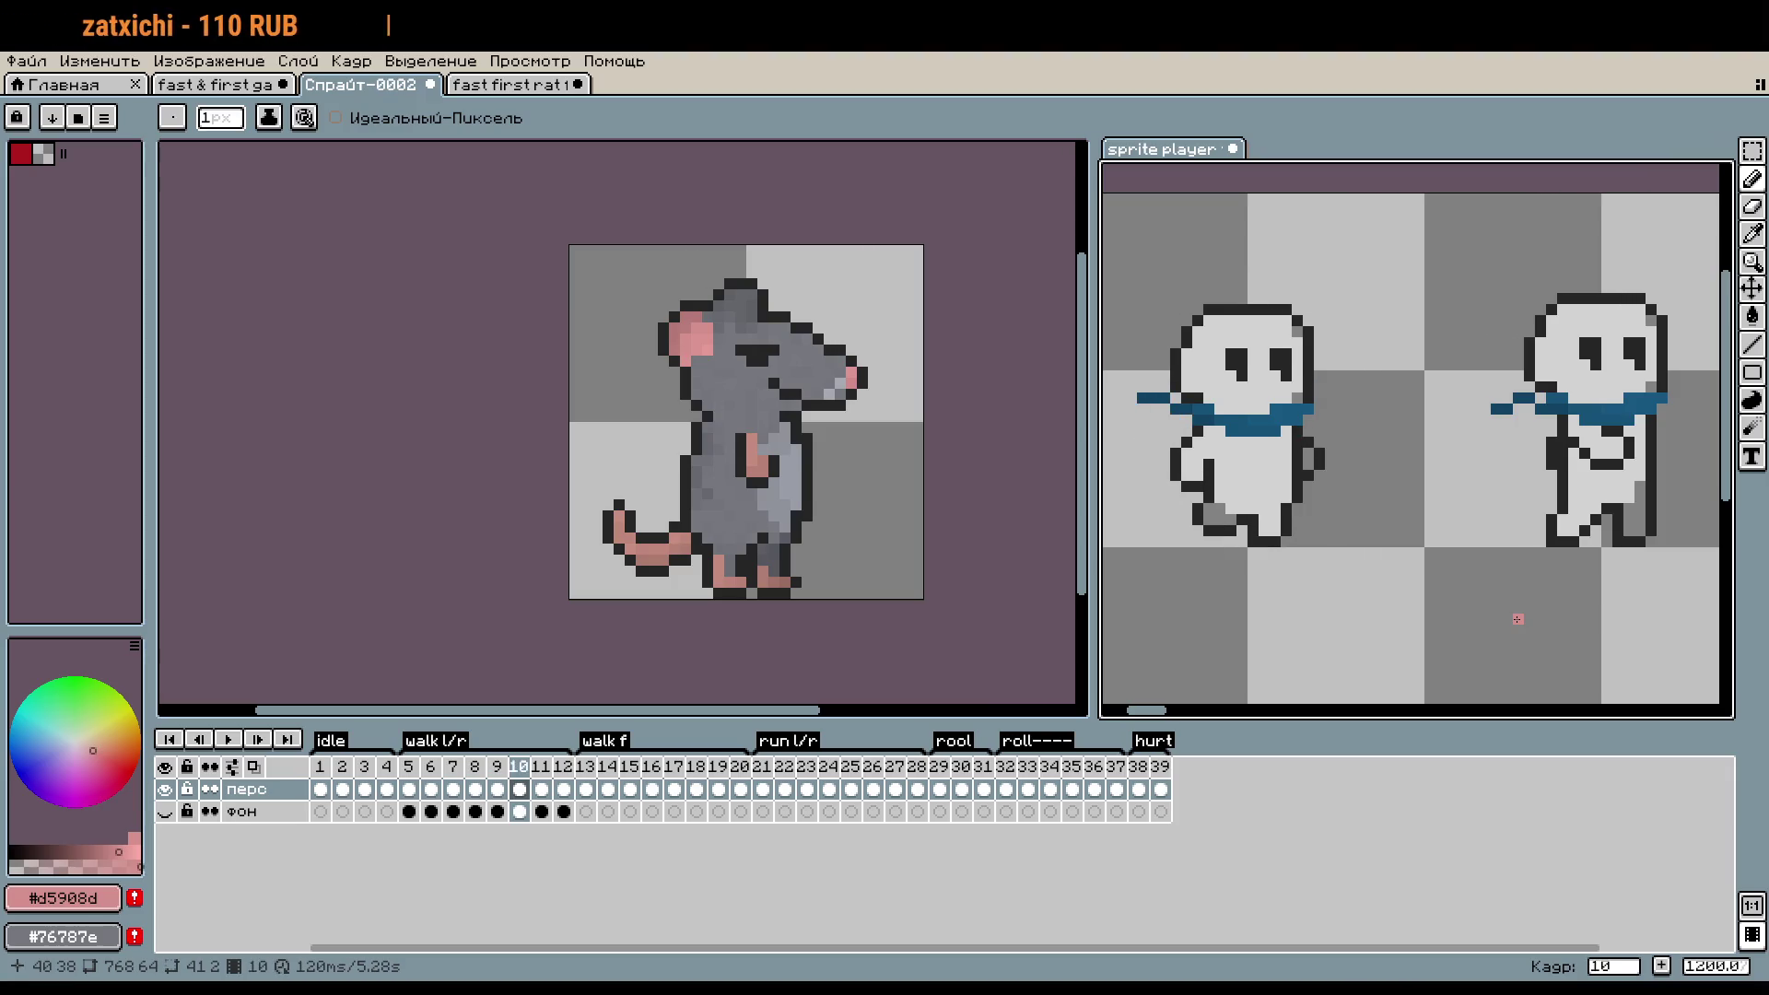
key("Right")
key("Right")
key("Left")
key("Left")
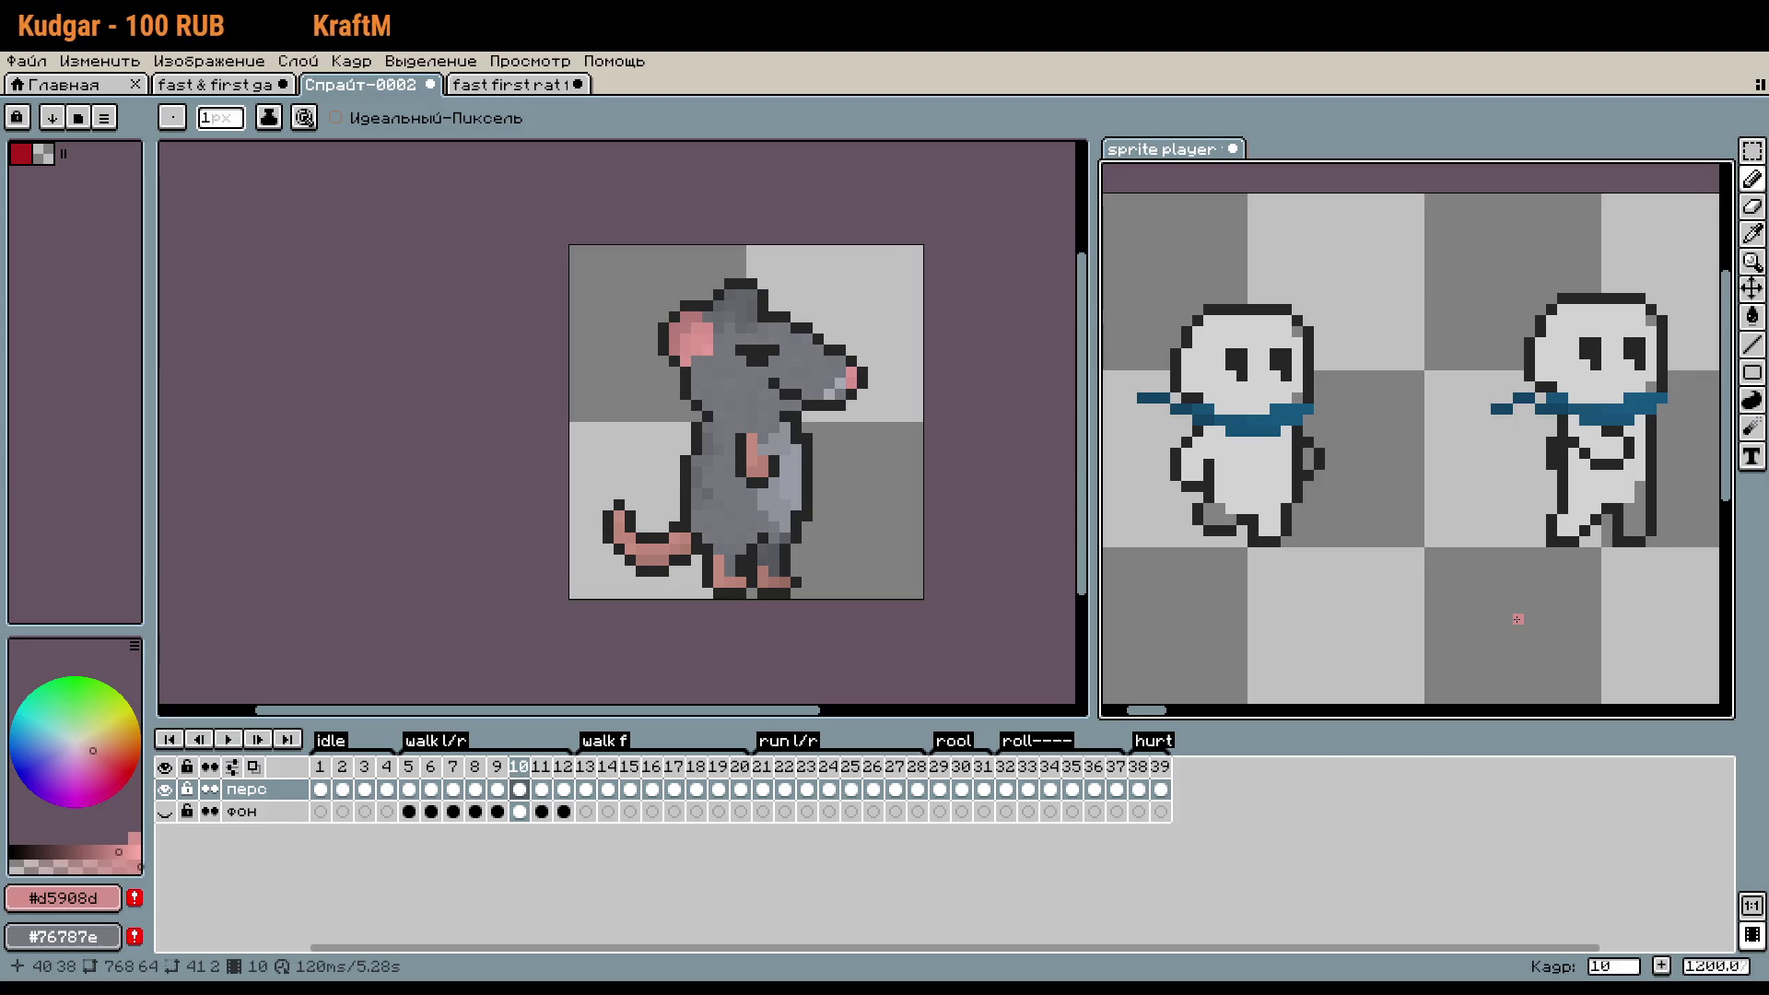
key("Right")
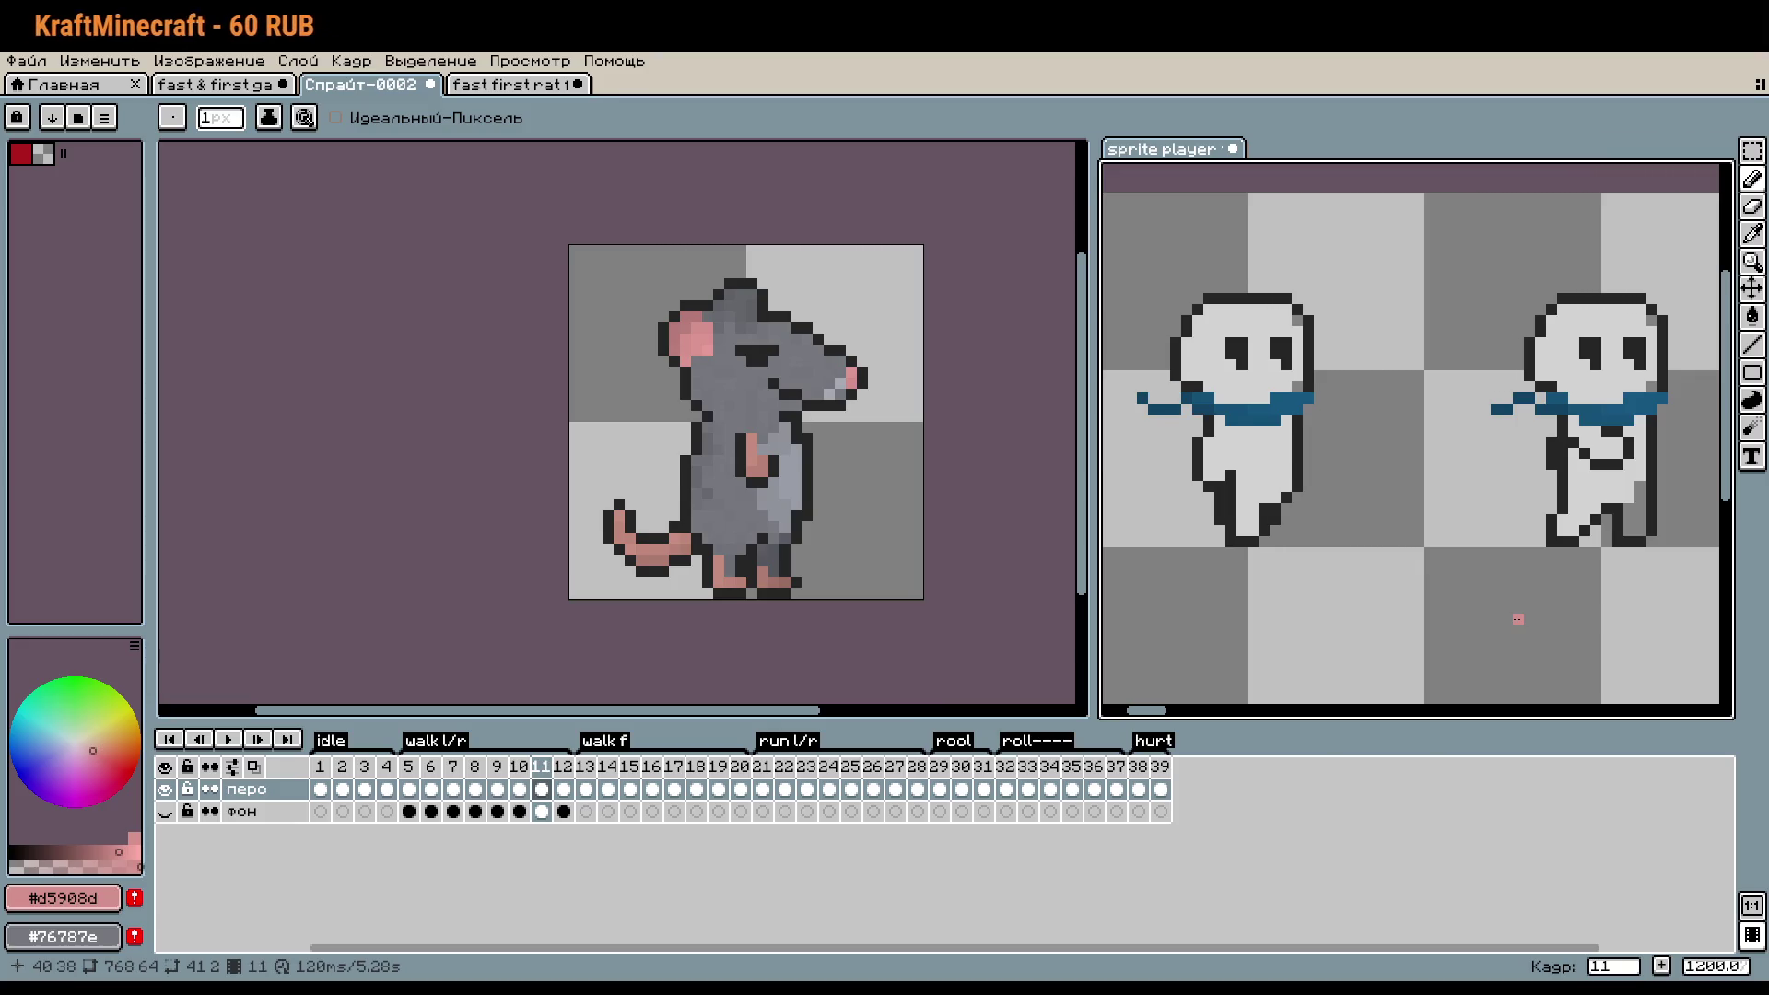
key("Right")
key("Right")
key("Right")
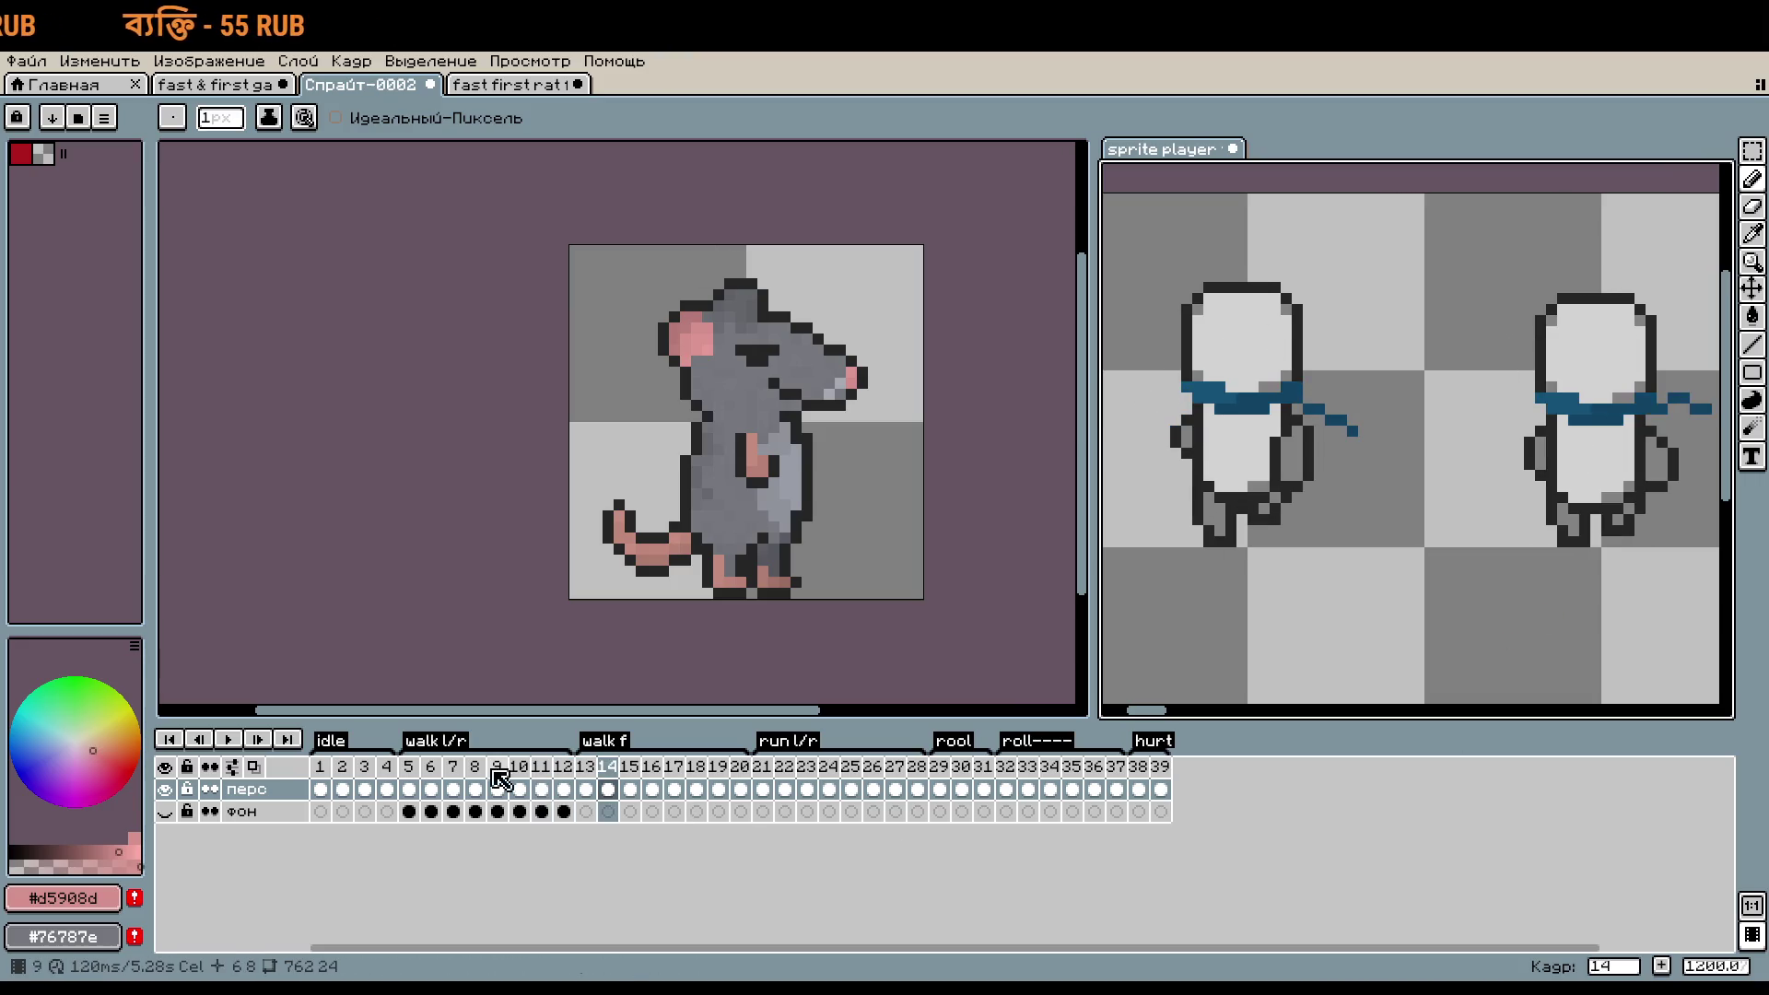
- Step through the snowman's walk l/r frames 5 to 9, pan the preview, and go back one frame
left_click(408, 766)
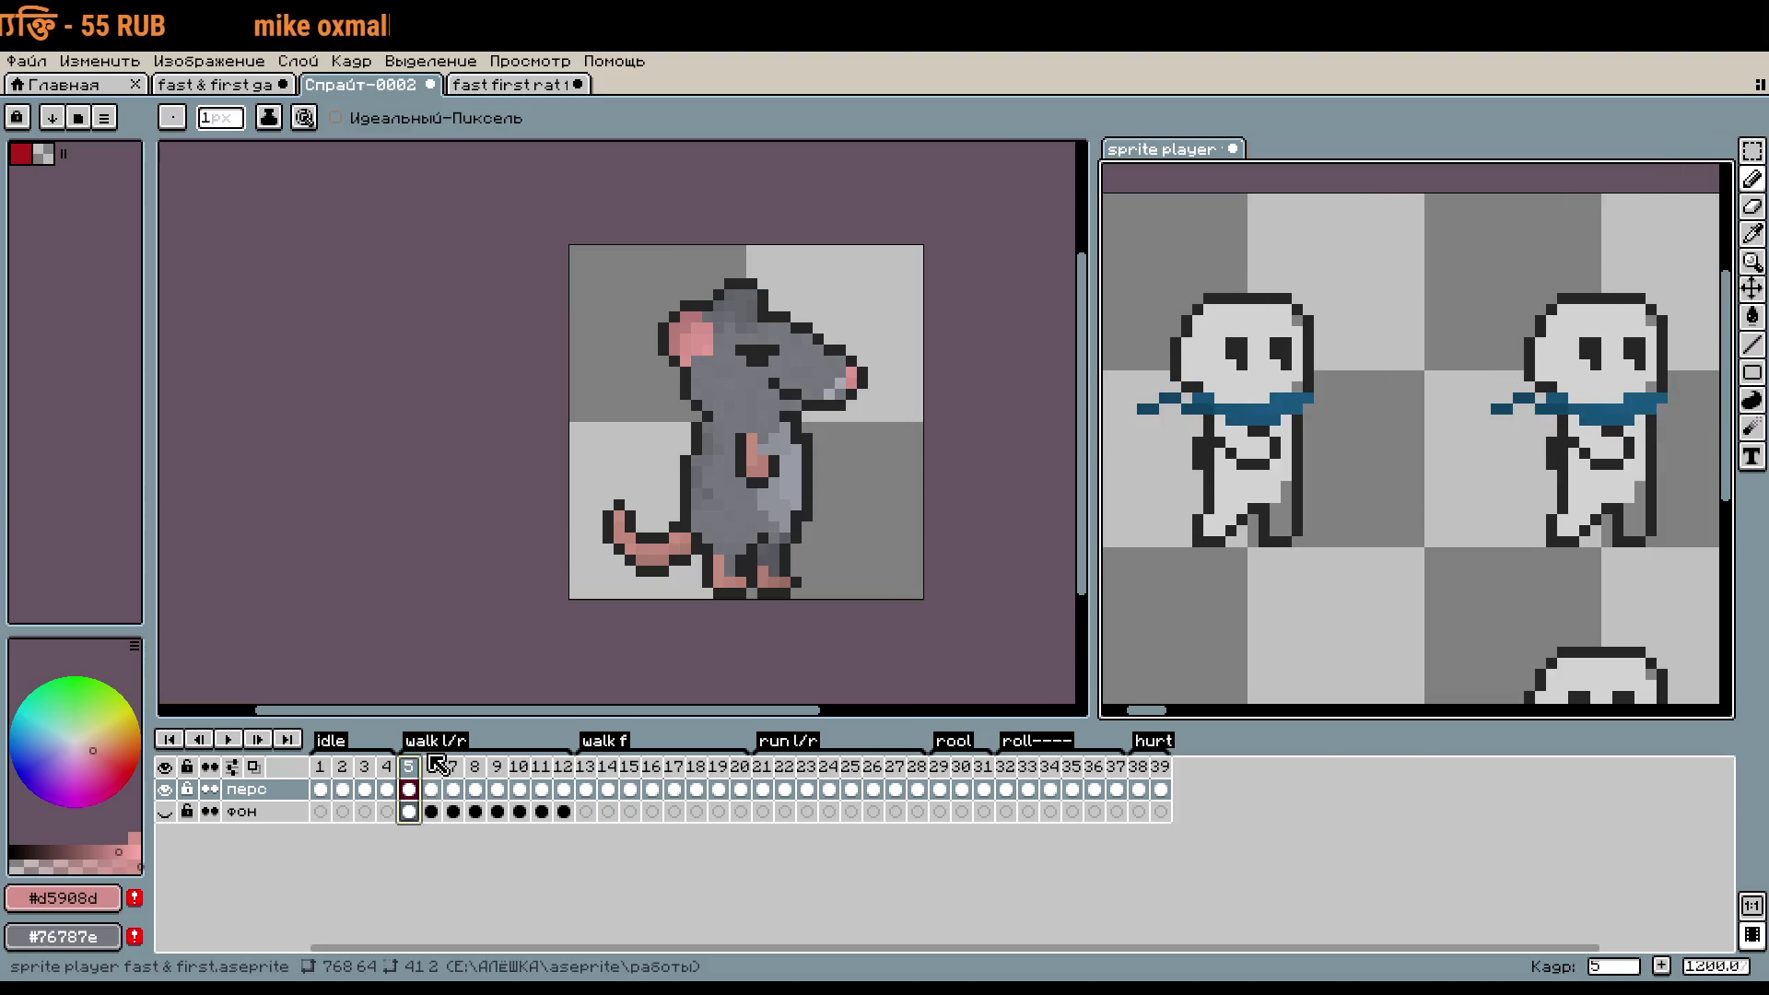
key("Right")
key("Right")
key("Right")
key("Right")
key("Right")
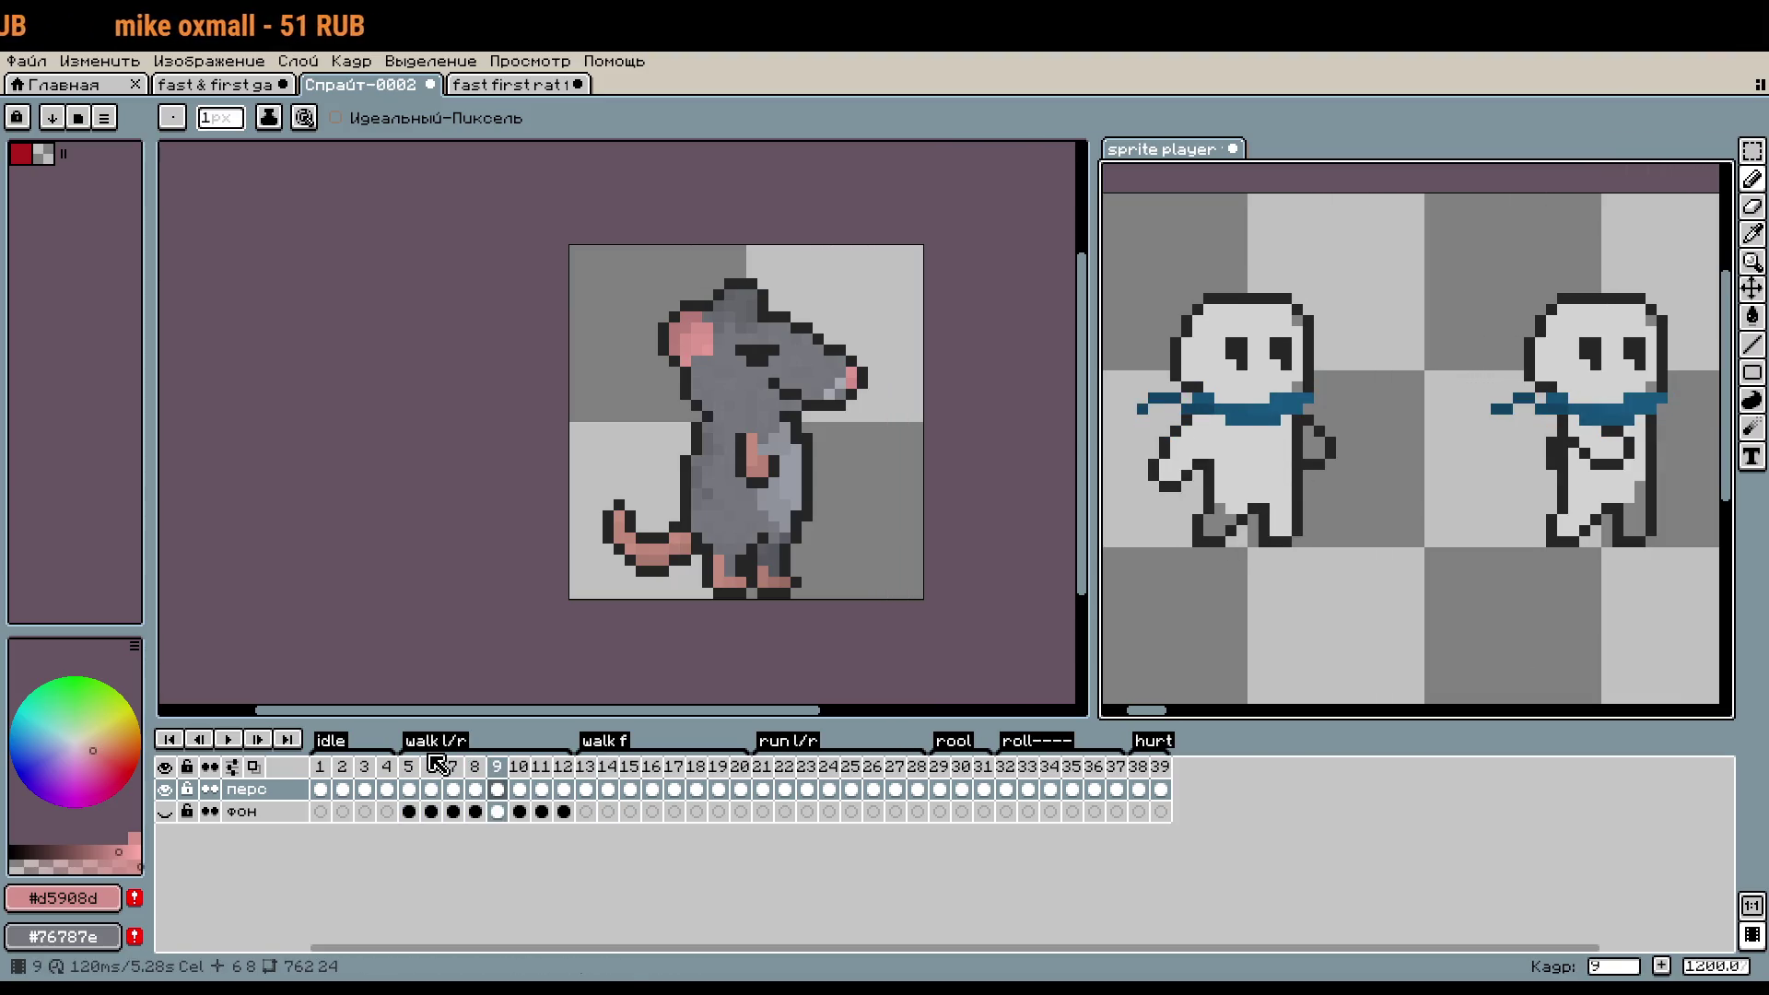
left_click(437, 765)
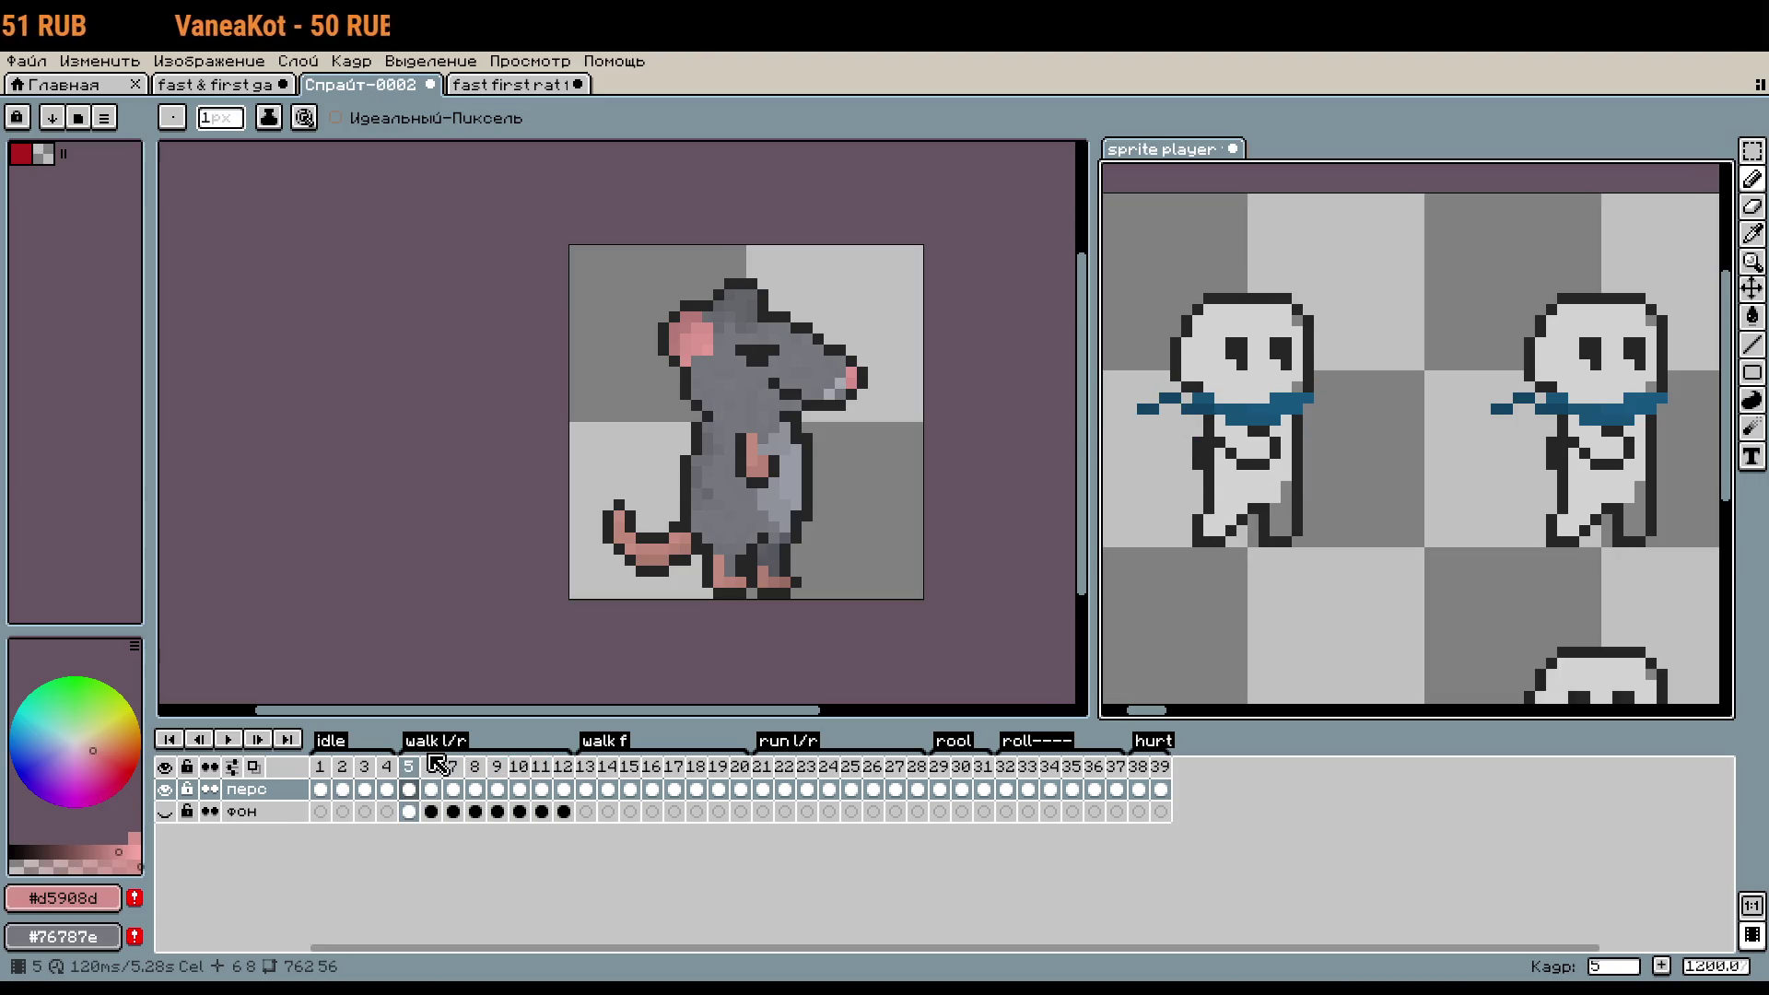
key("Right")
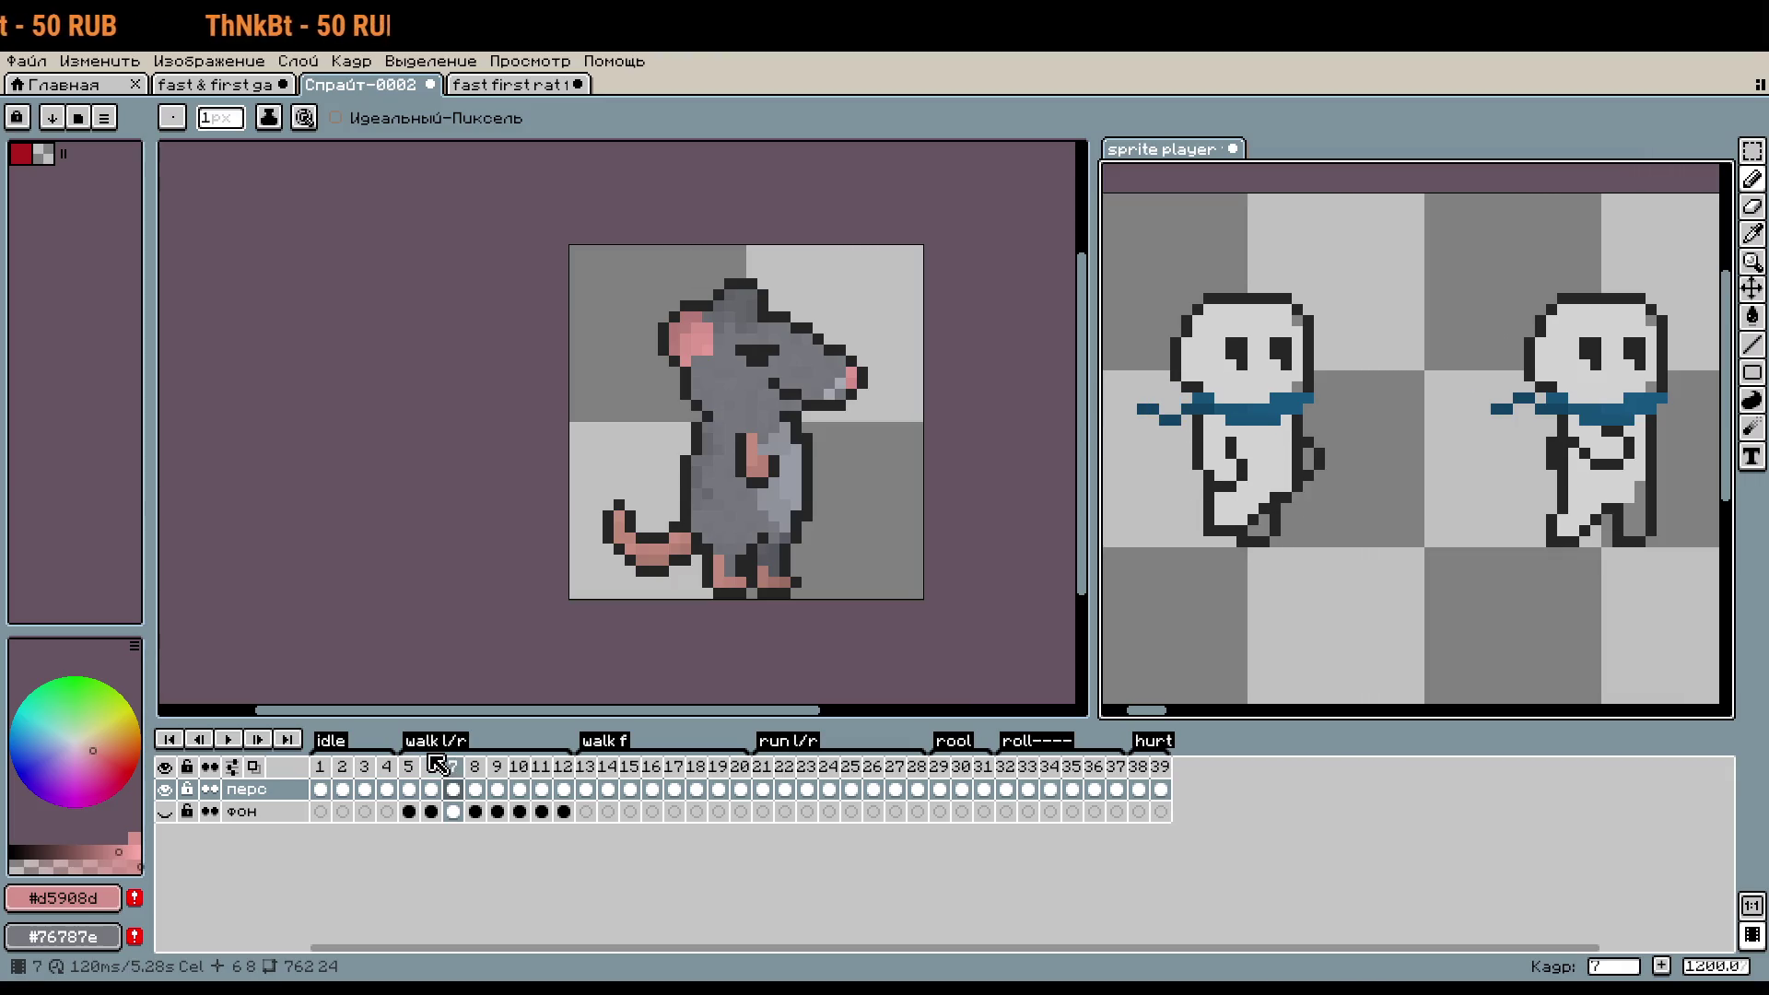
key("Right")
key("Right")
key("Right")
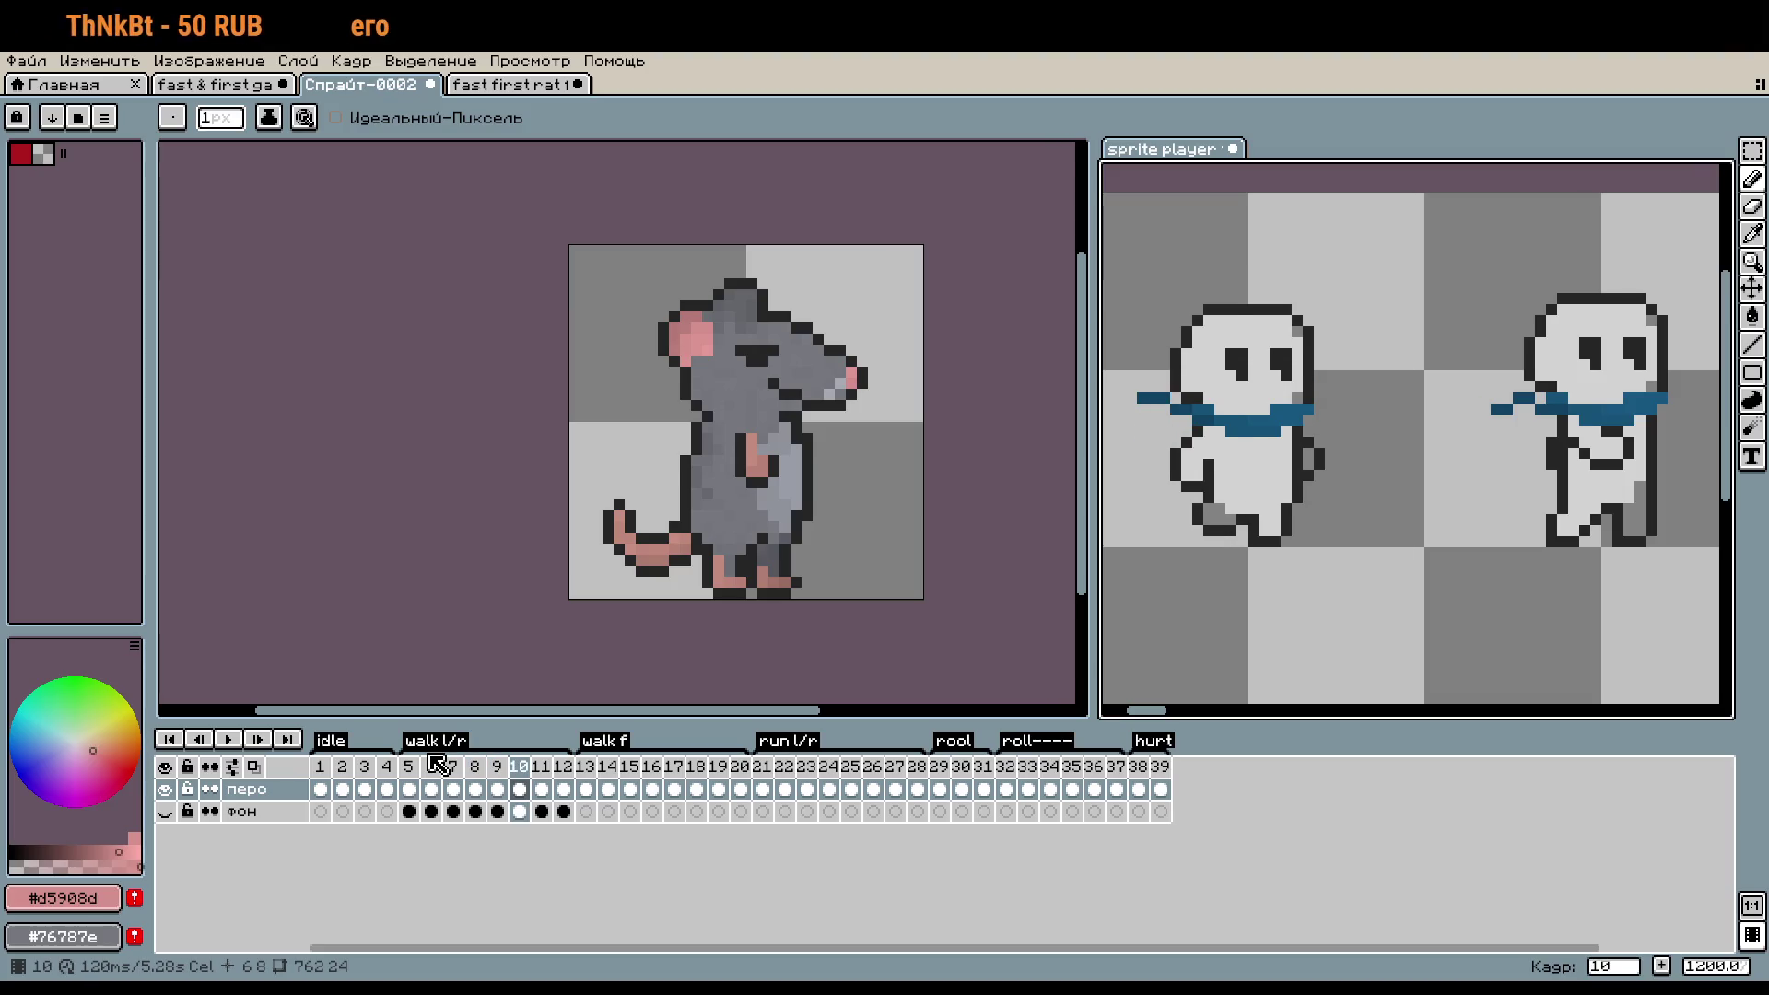
key("Right")
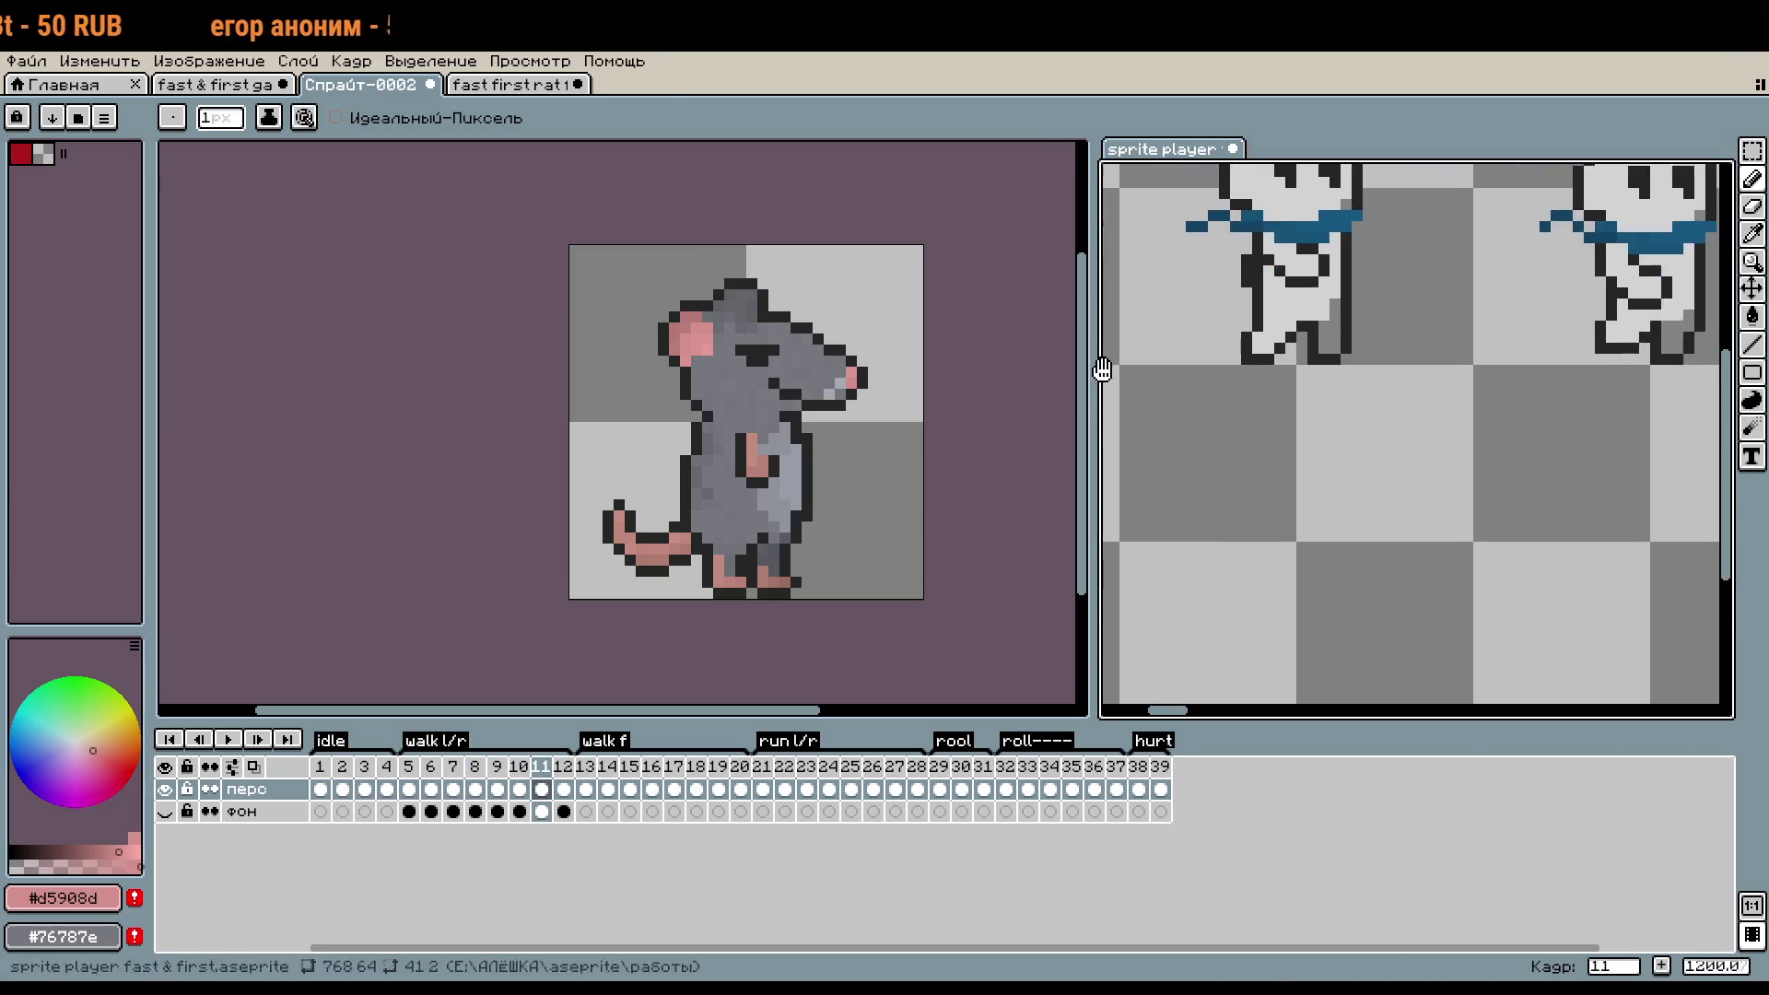
scroll(1395, 584, "down", 3)
scroll(1361, 477, "up", 3)
left_click_drag(1360, 476, 1393, 481)
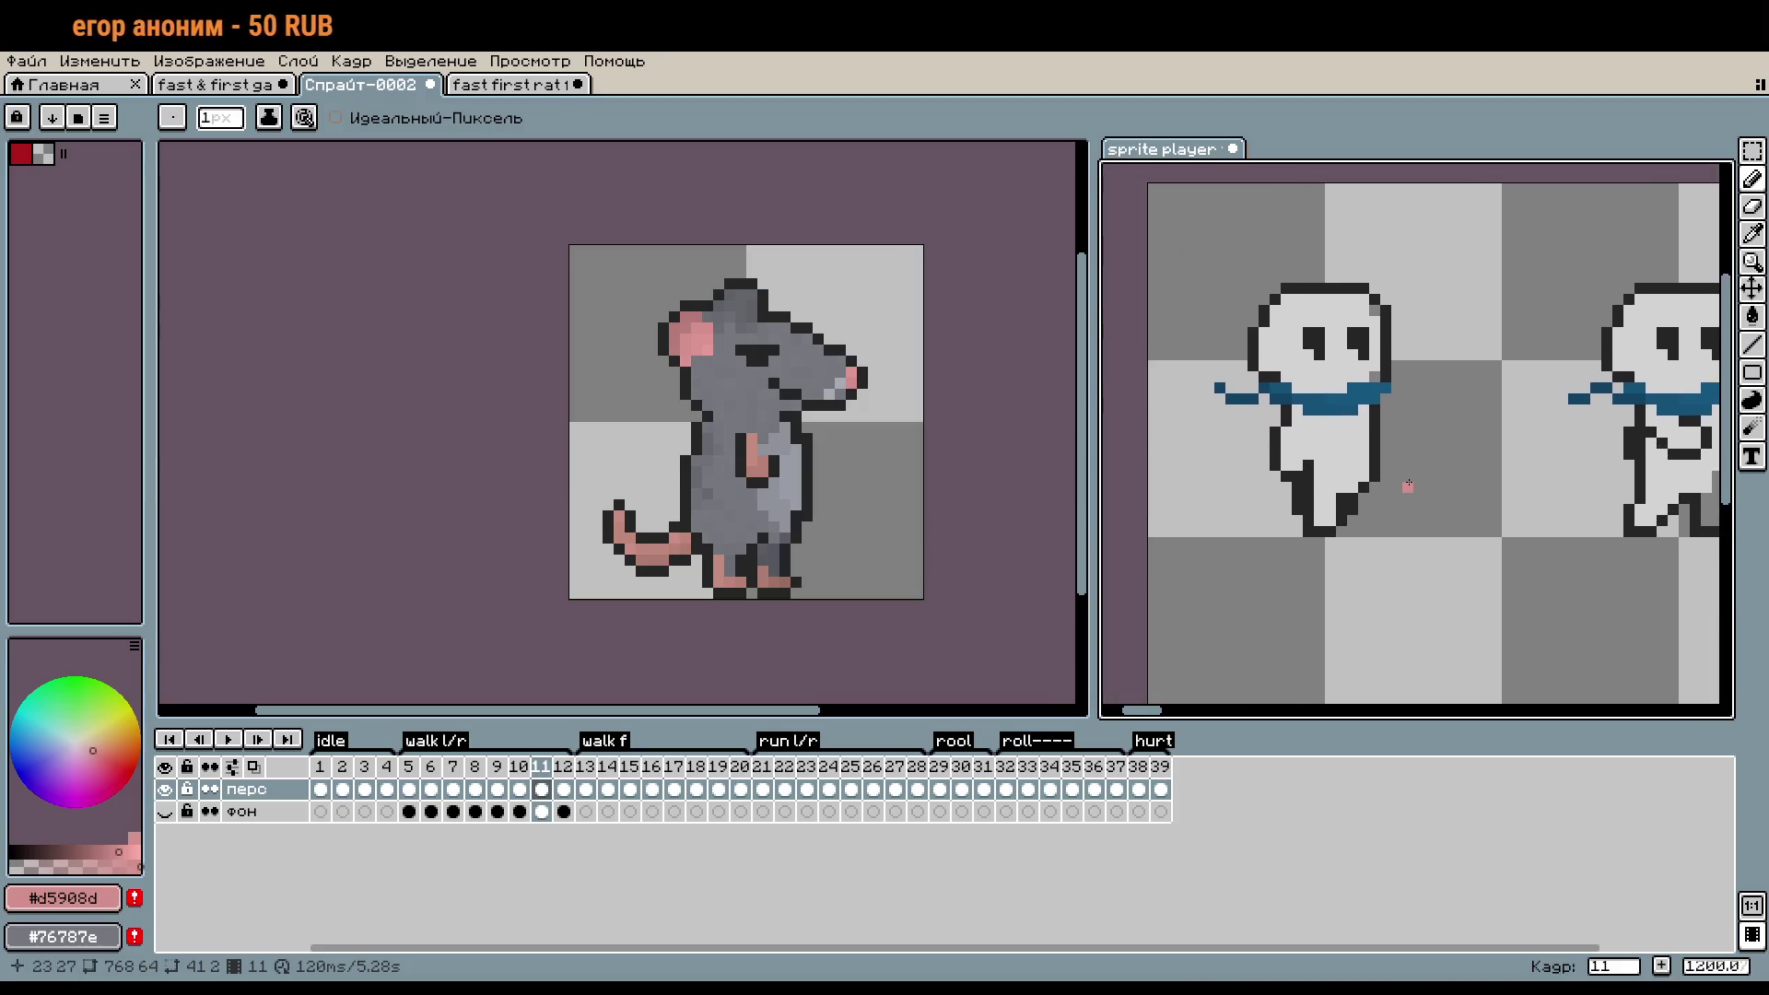
key("Left")
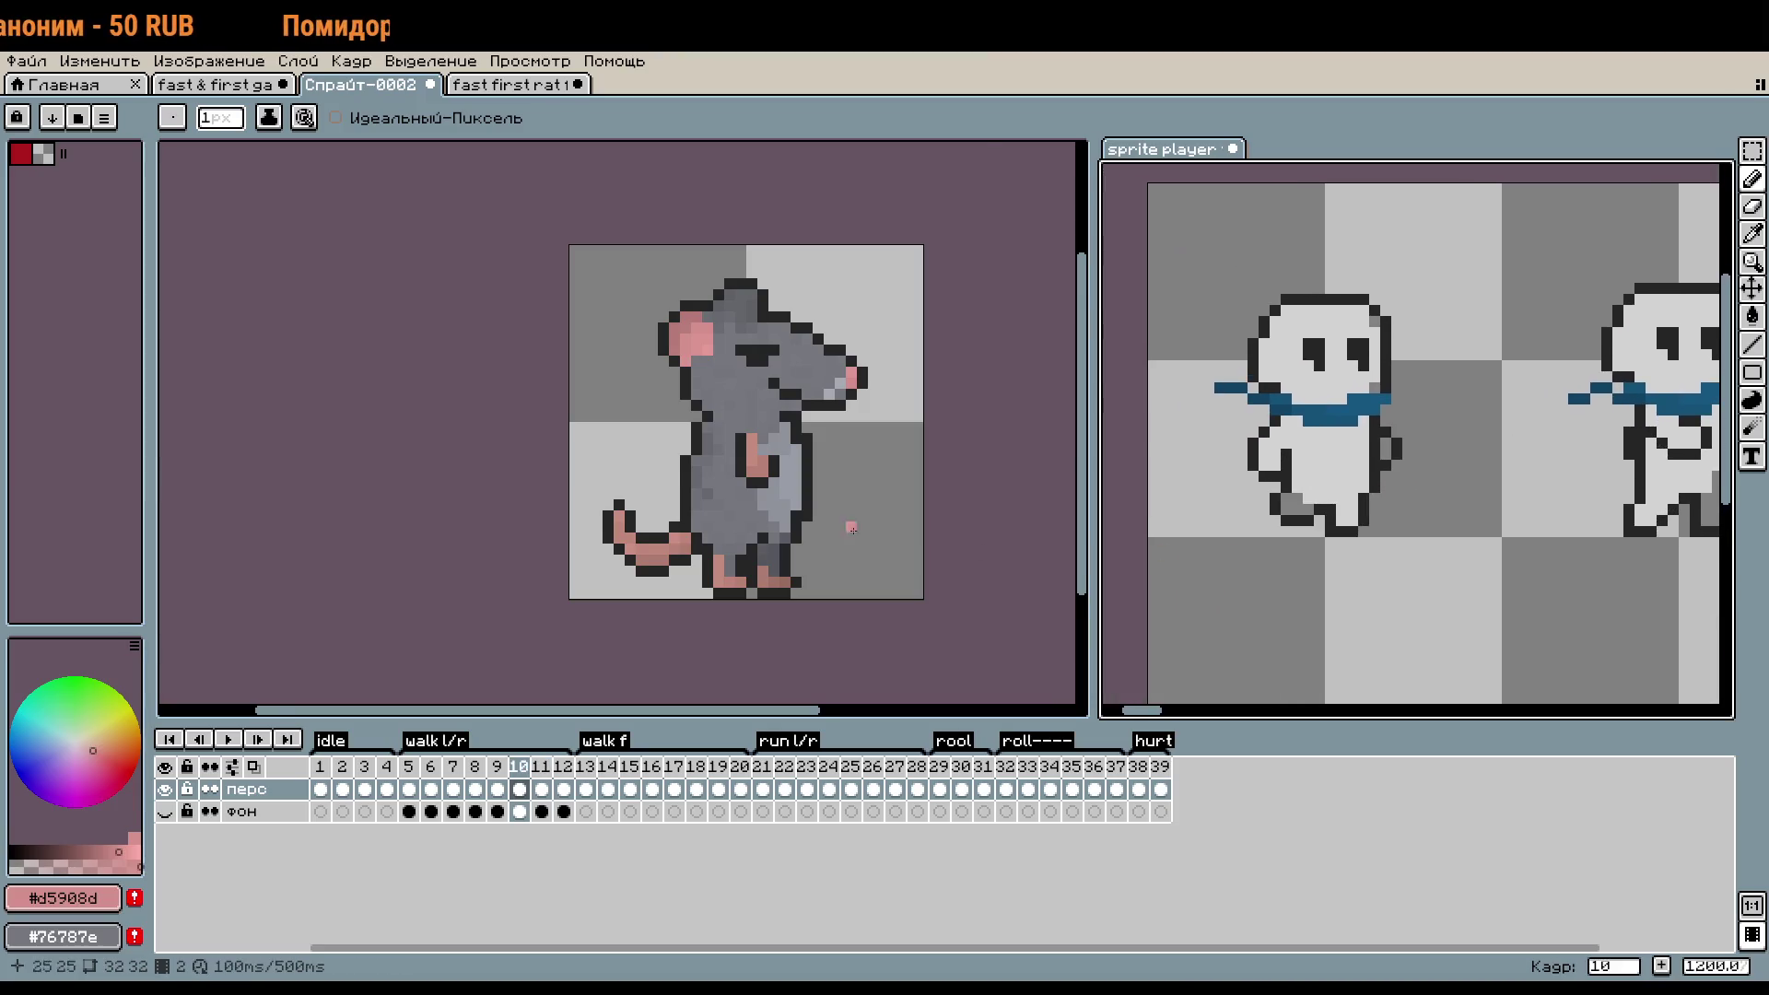
scroll(745, 551, "up", 3)
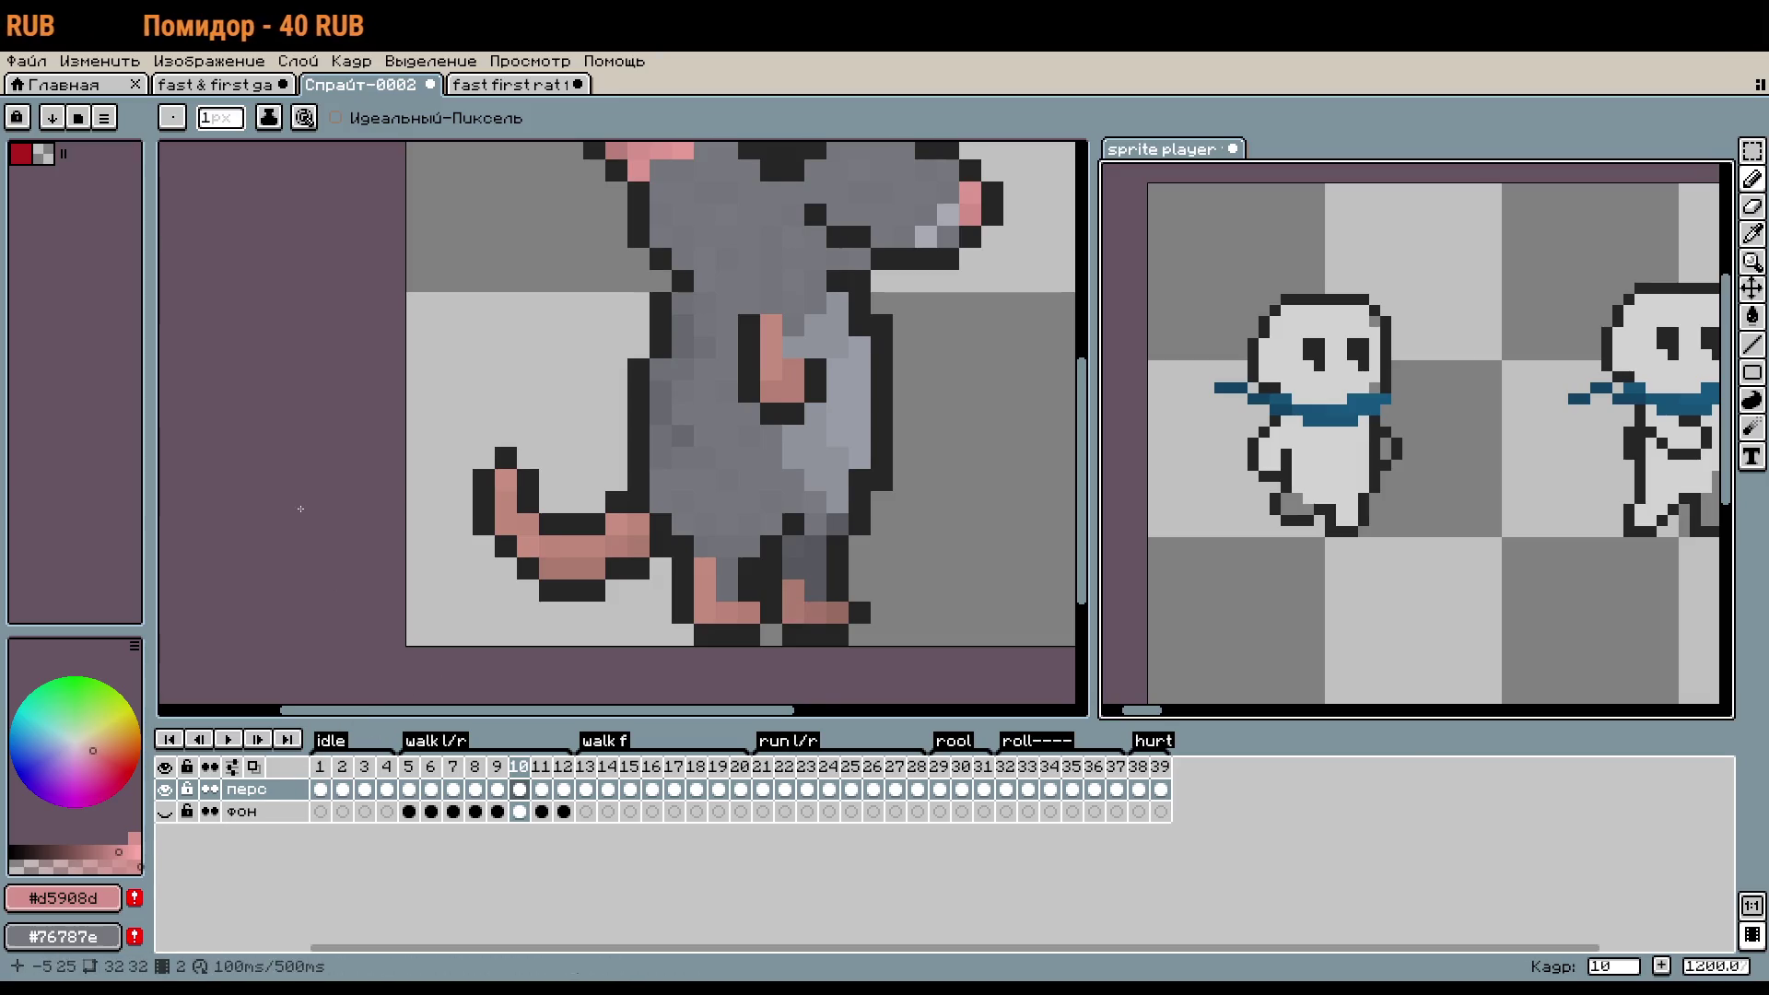
- On the rat sprite, hide the tail, head and body layers so only the legs show
key("ctrl+Tab")
left_click(166, 878)
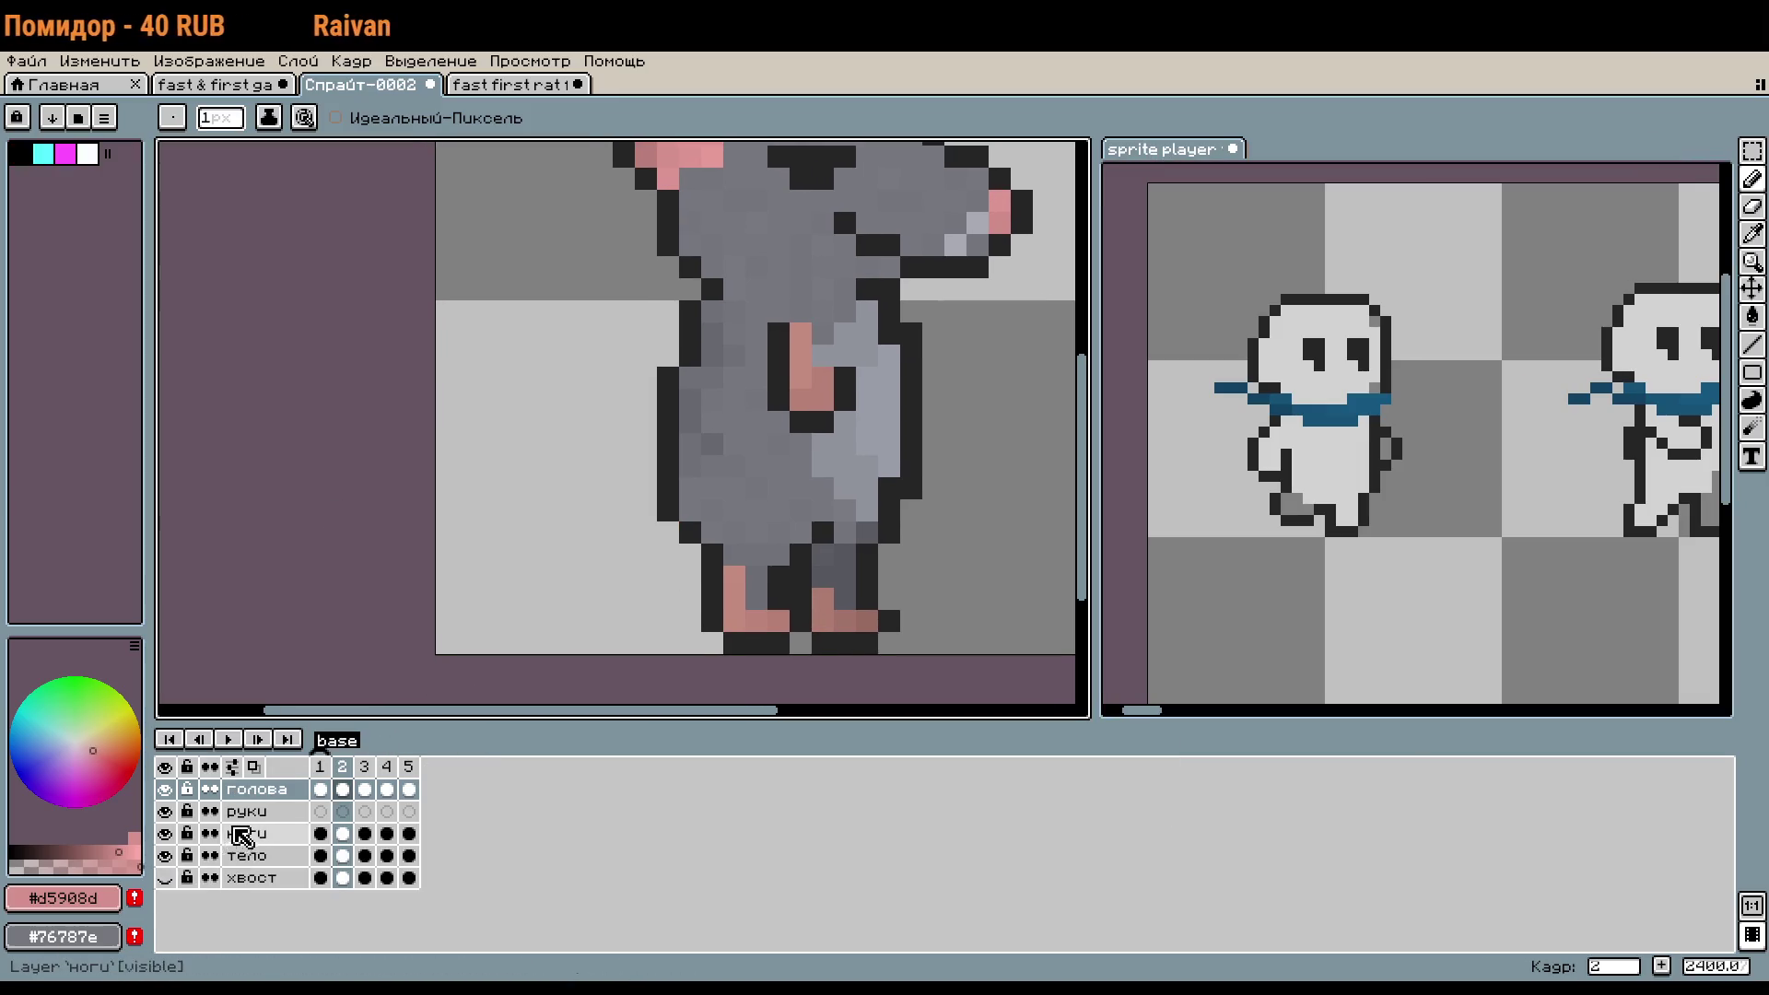
left_click(165, 789)
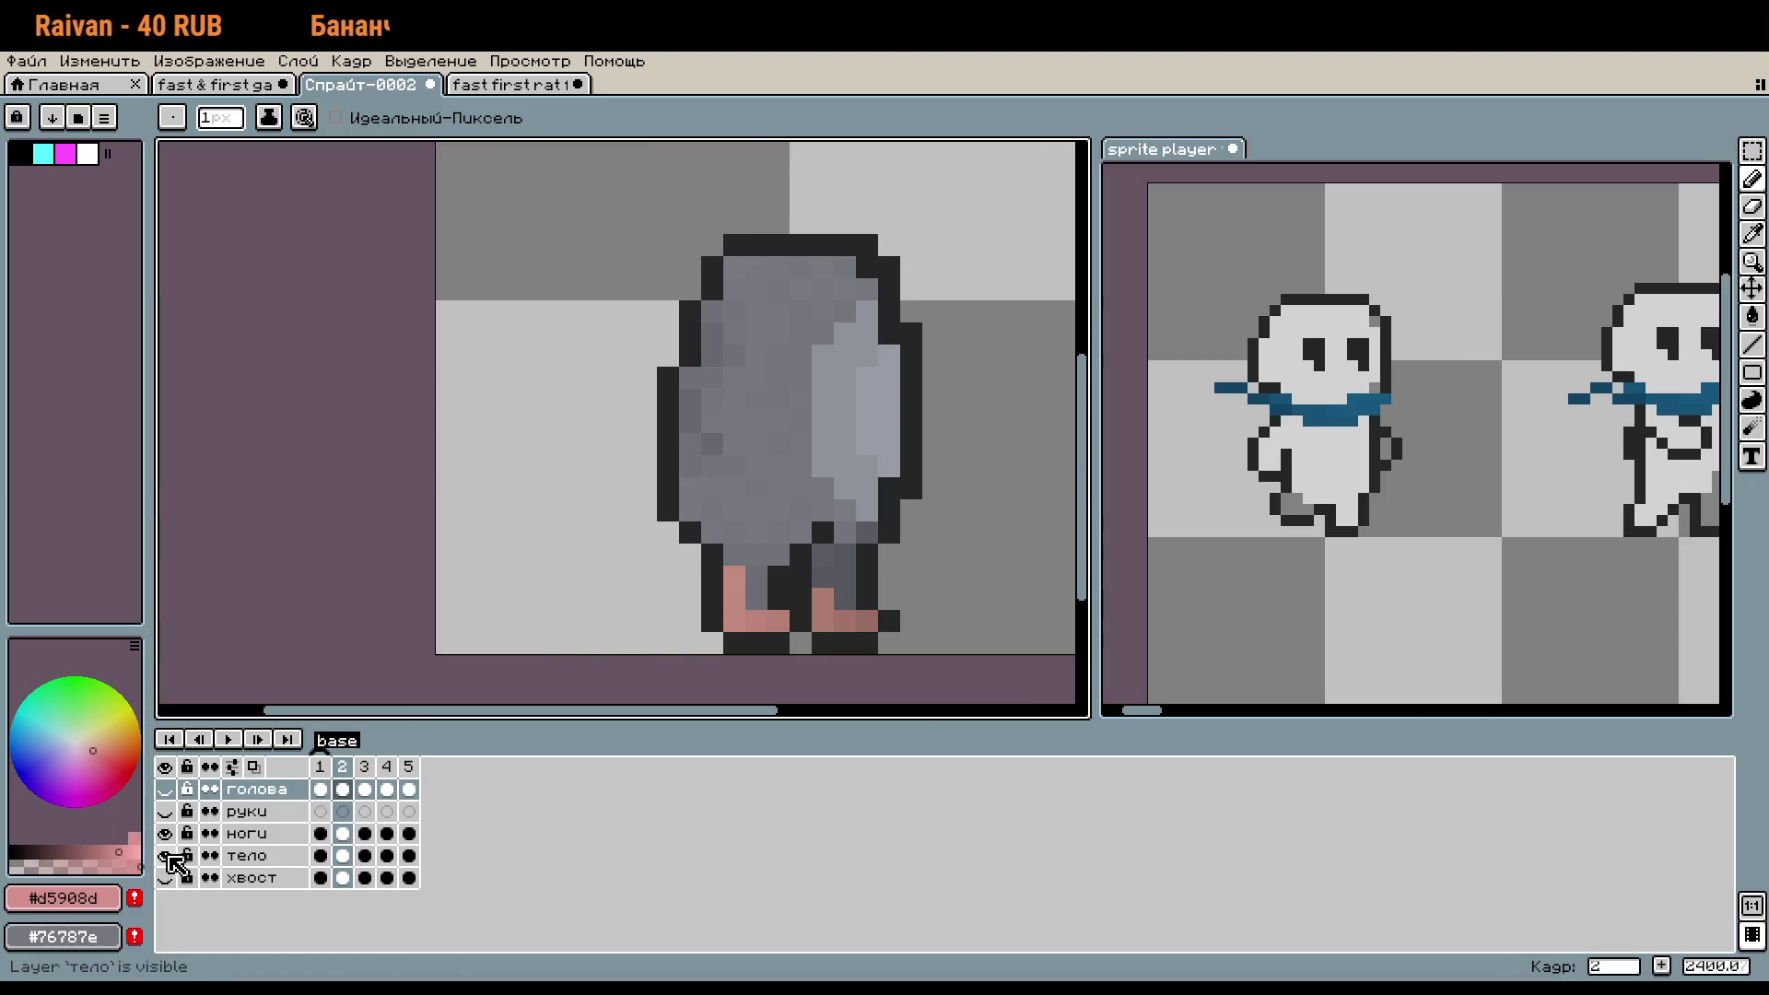
left_click(165, 856)
scroll(875, 643, "up", 3)
scroll(867, 637, "up", 2)
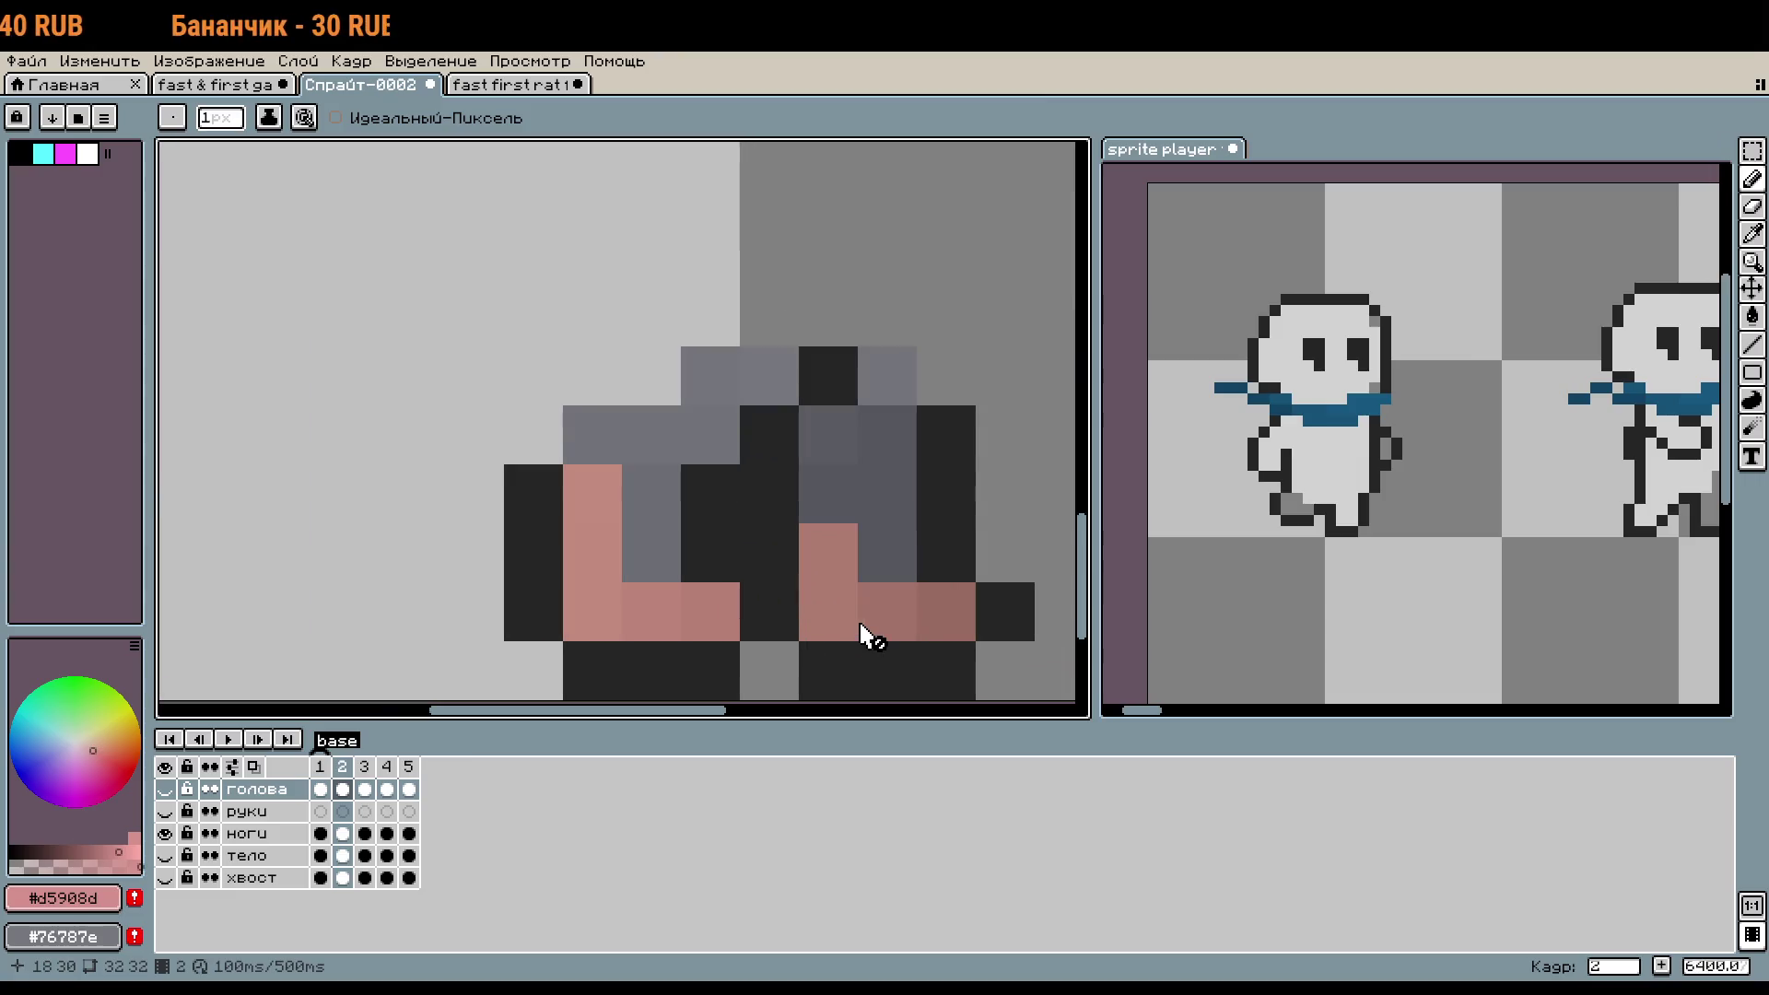
left_click_drag(907, 588, 983, 530)
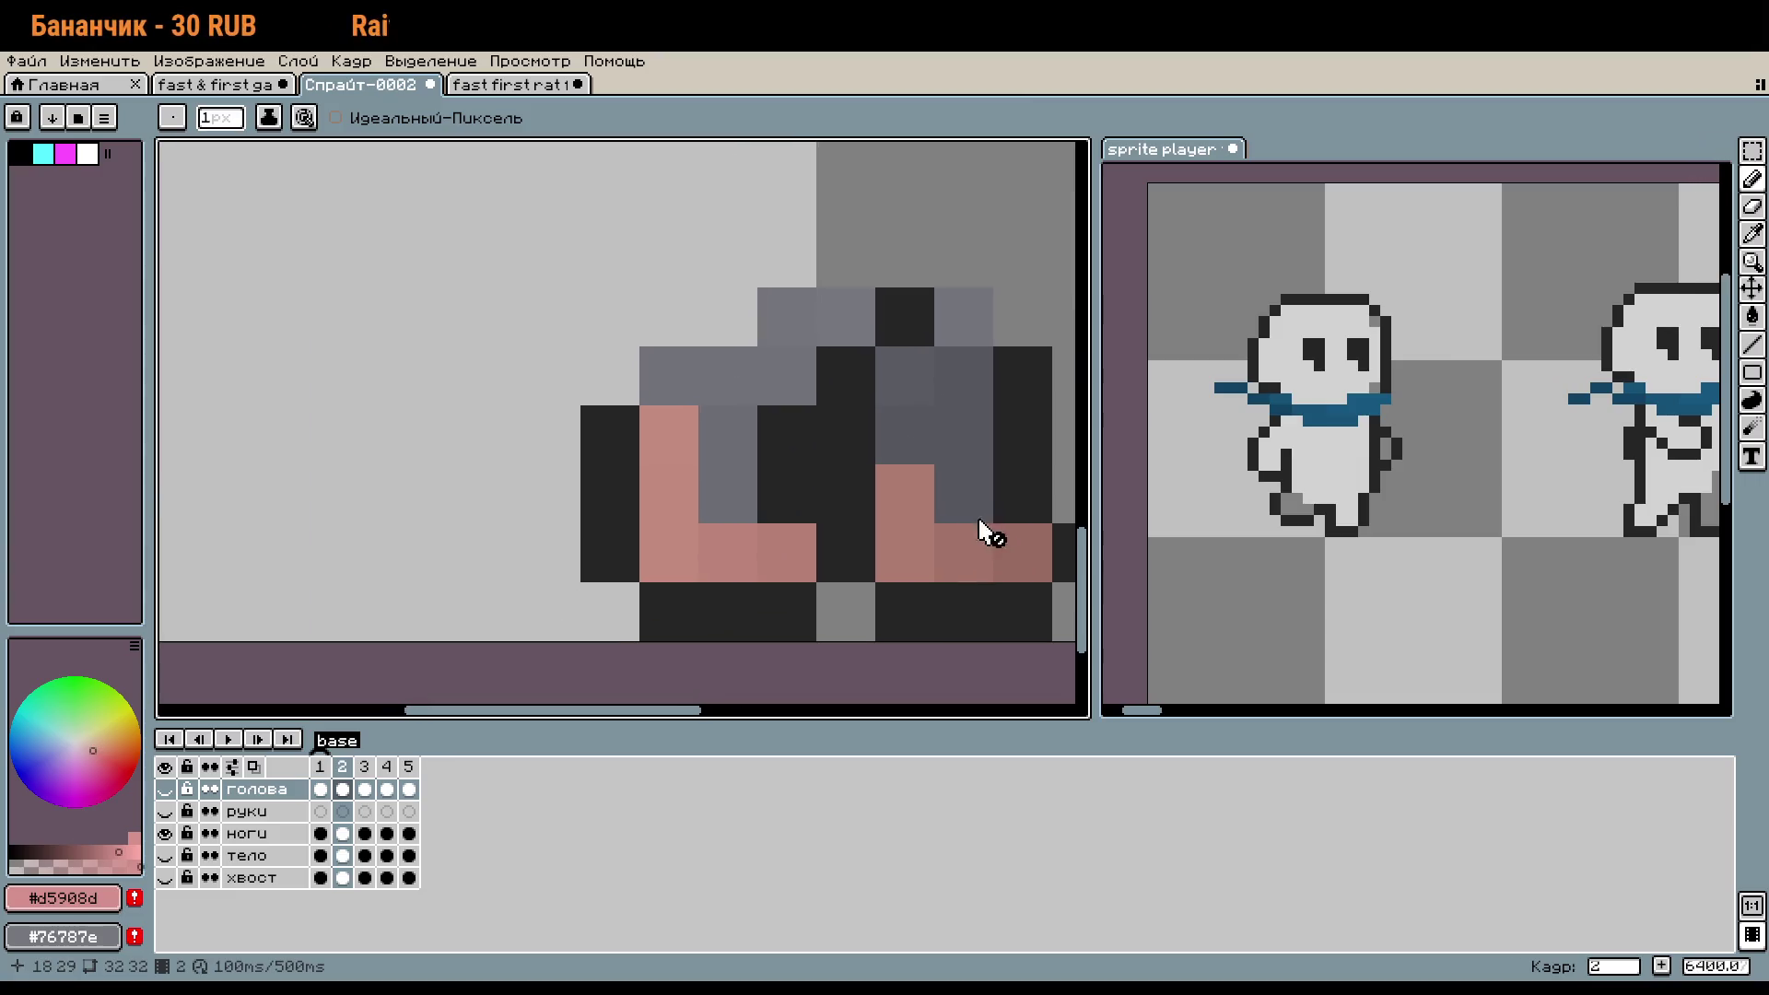
- Pick the dark outline colour, then select the left leg on the ноги layer and shift it three pixels back
key("i")
left_click(801, 611)
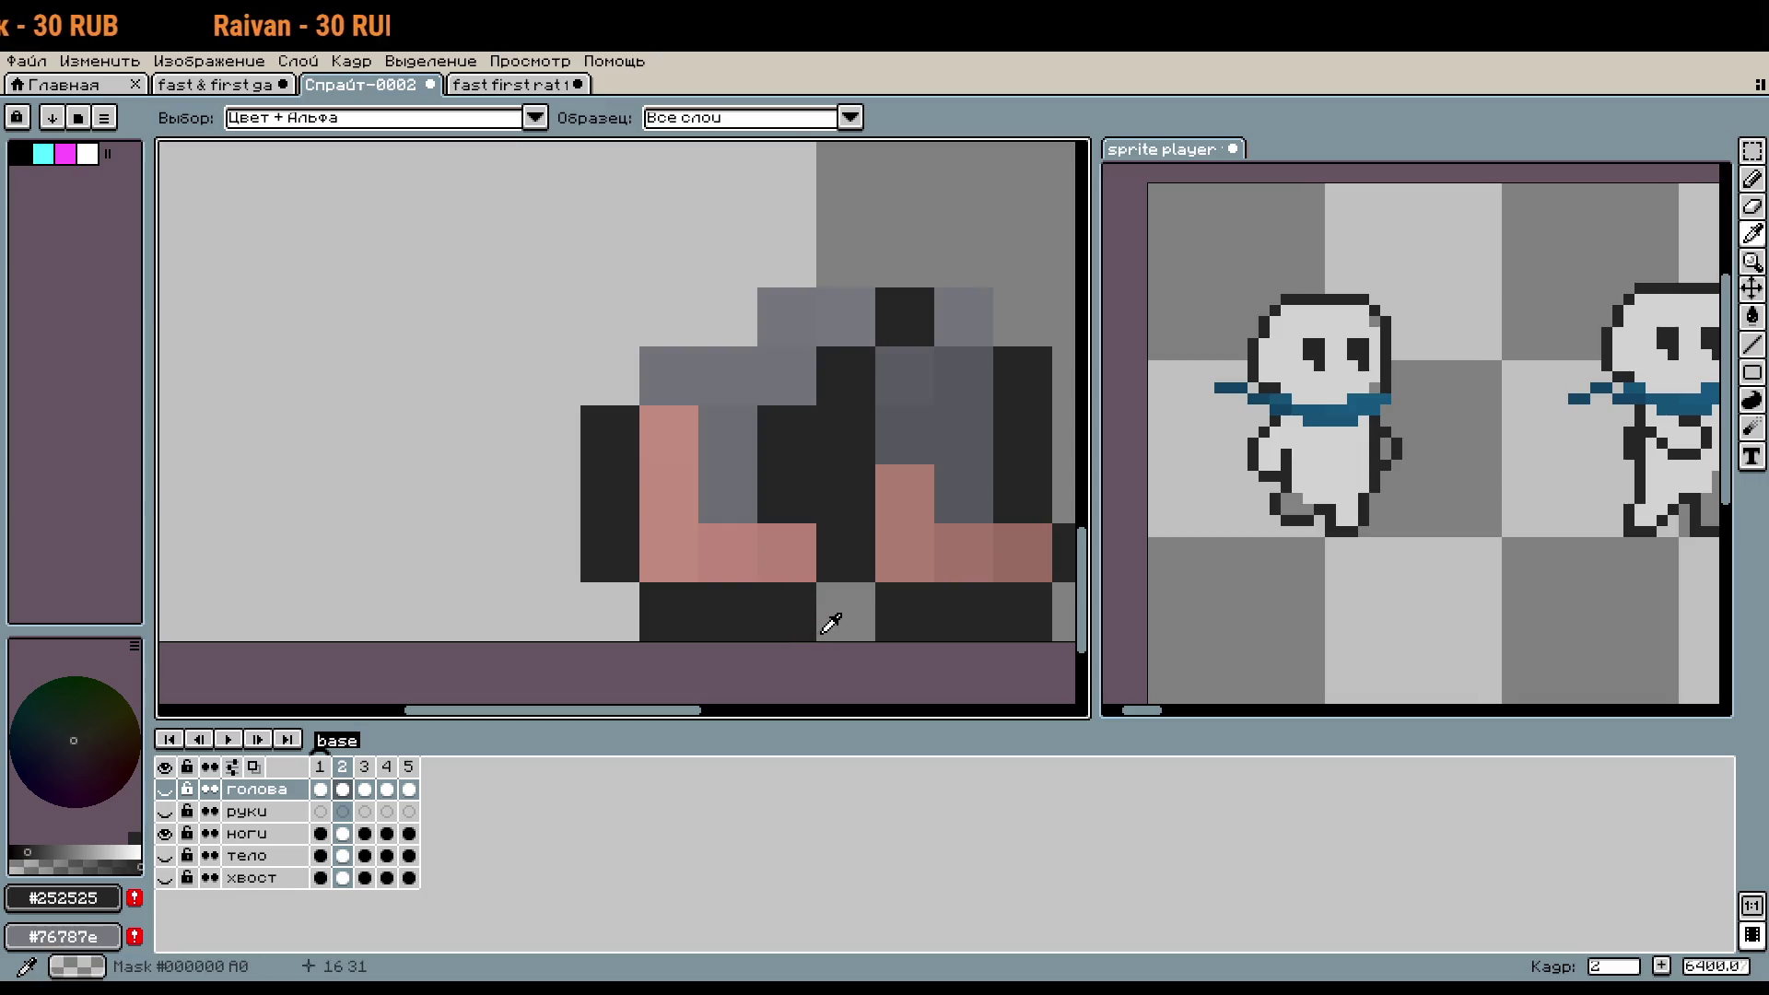
key("m")
left_click_drag(806, 618, 644, 293)
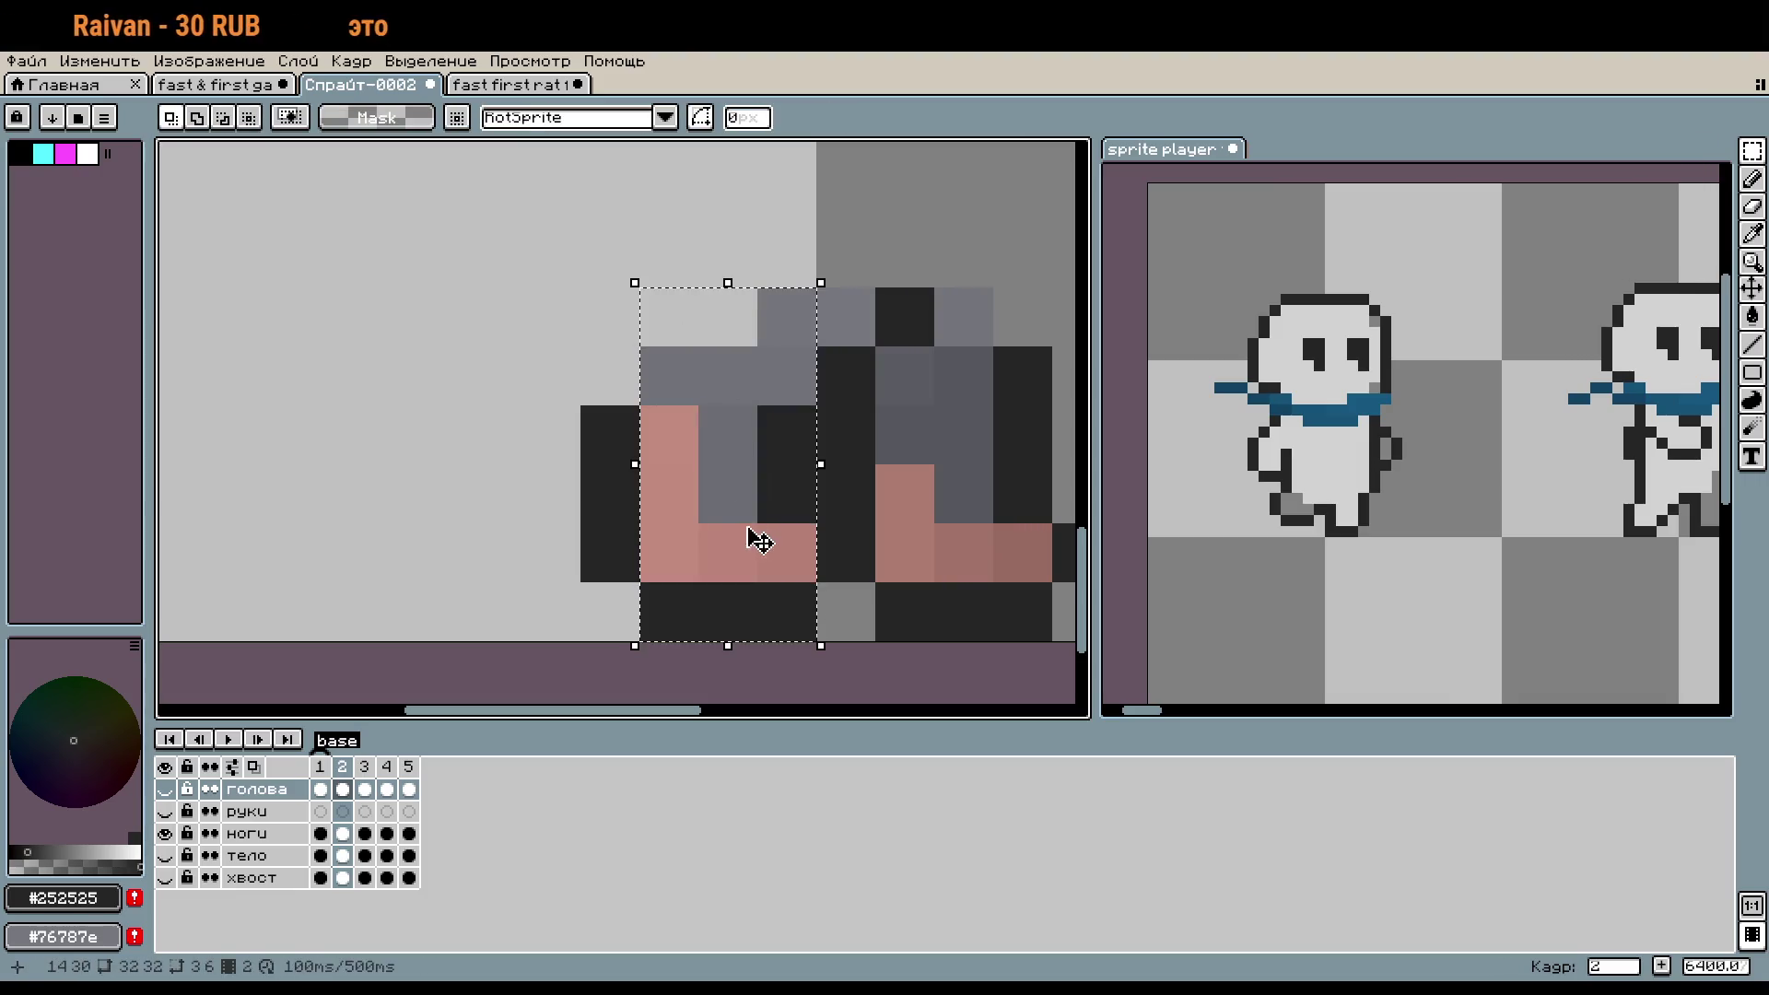
left_click_drag(608, 562, 628, 410)
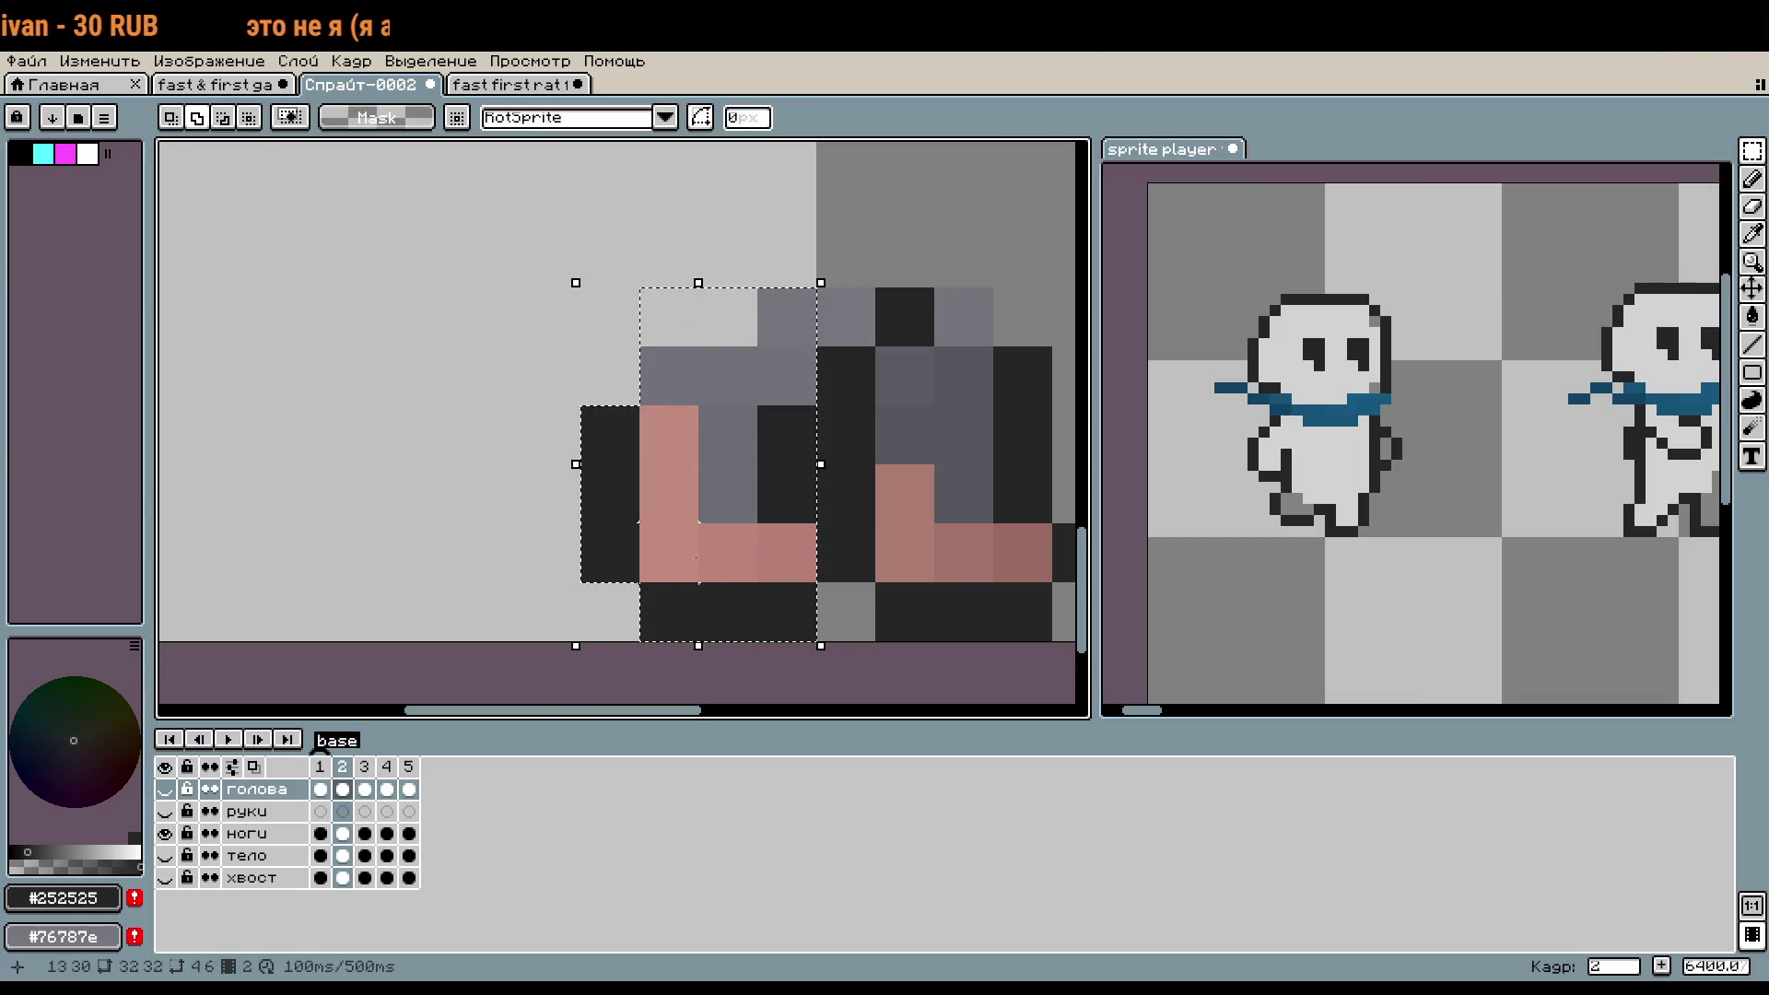
left_click(723, 587)
left_click(846, 317)
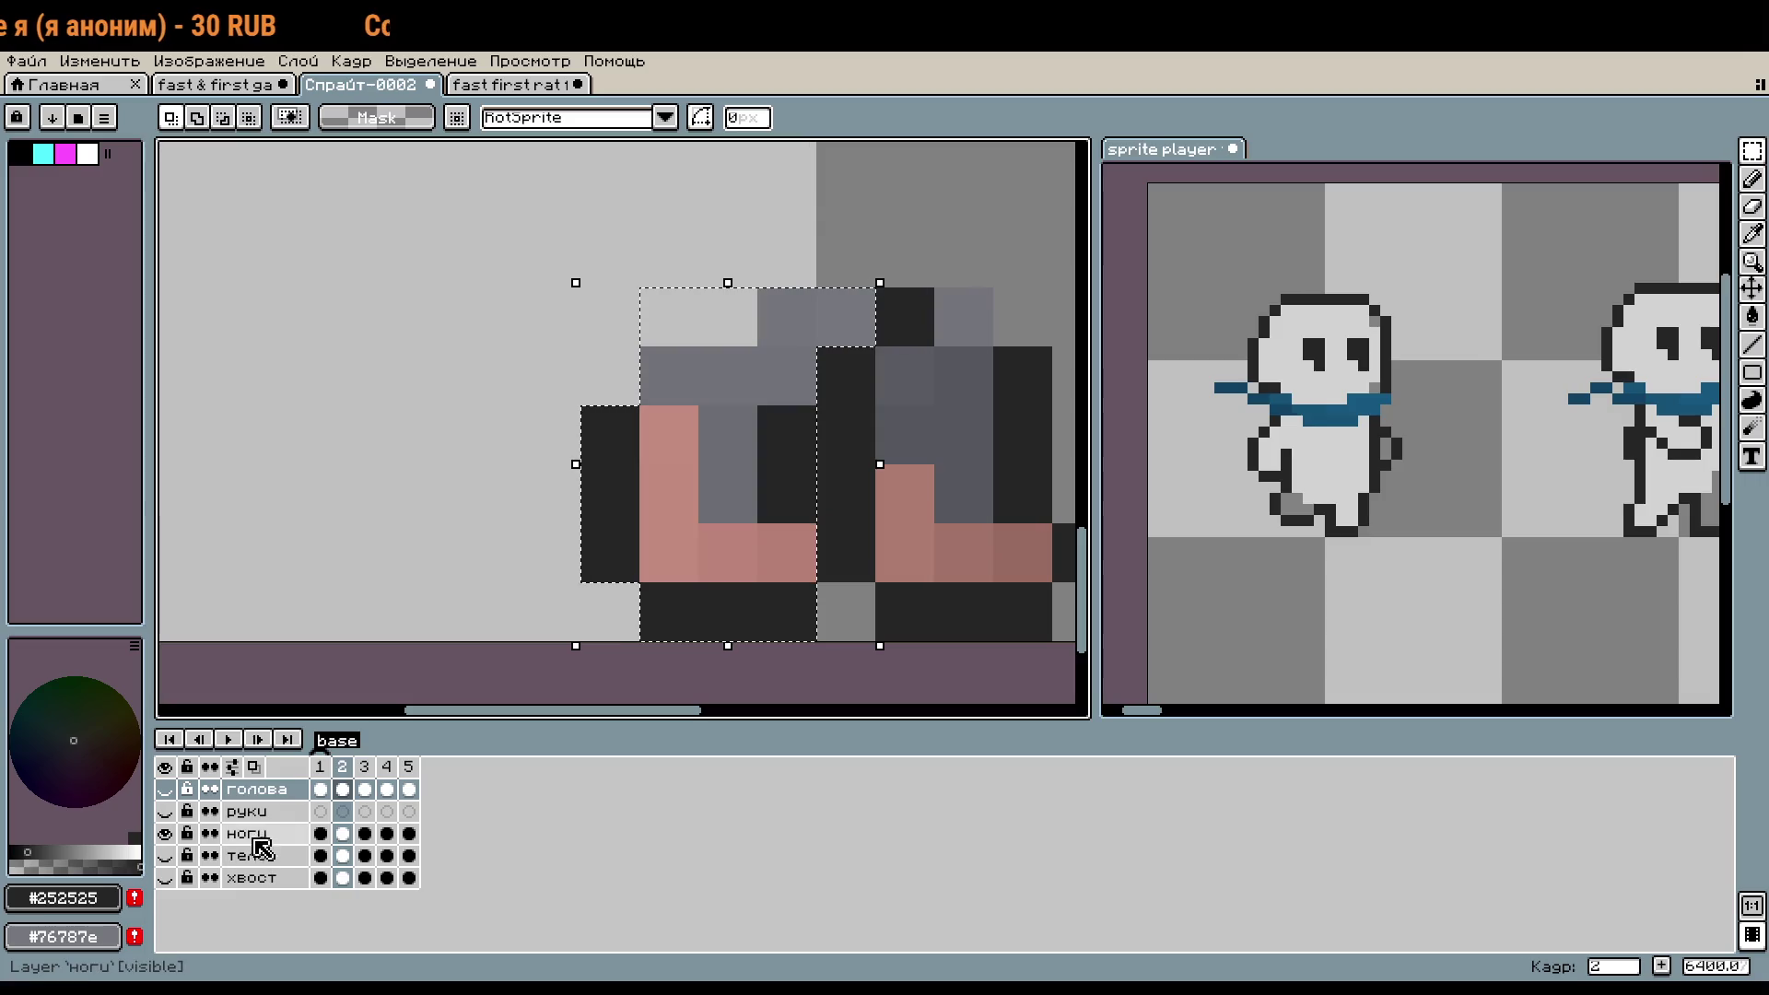
left_click(258, 833)
left_click_drag(720, 461, 543, 461)
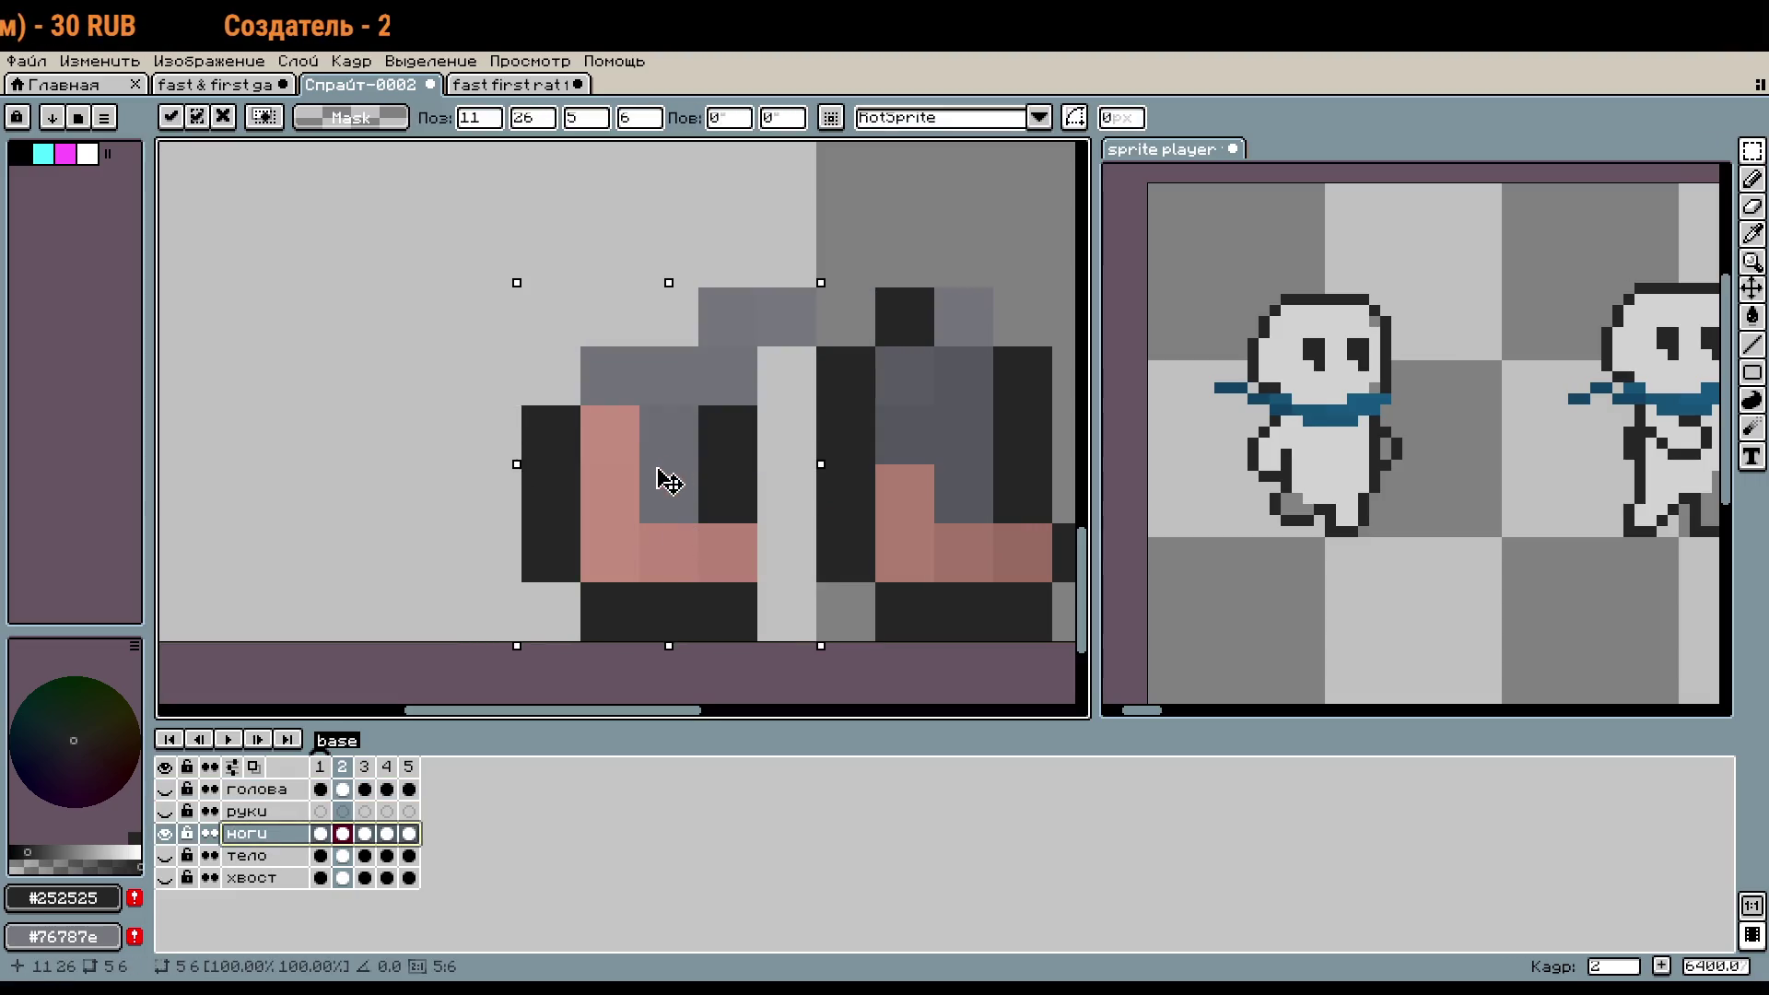
key("Return")
key("w")
- Draw a dark outline pixel to the right of the moved left leg
key("b")
left_click(679, 528)
scroll(750, 538, "down", 1)
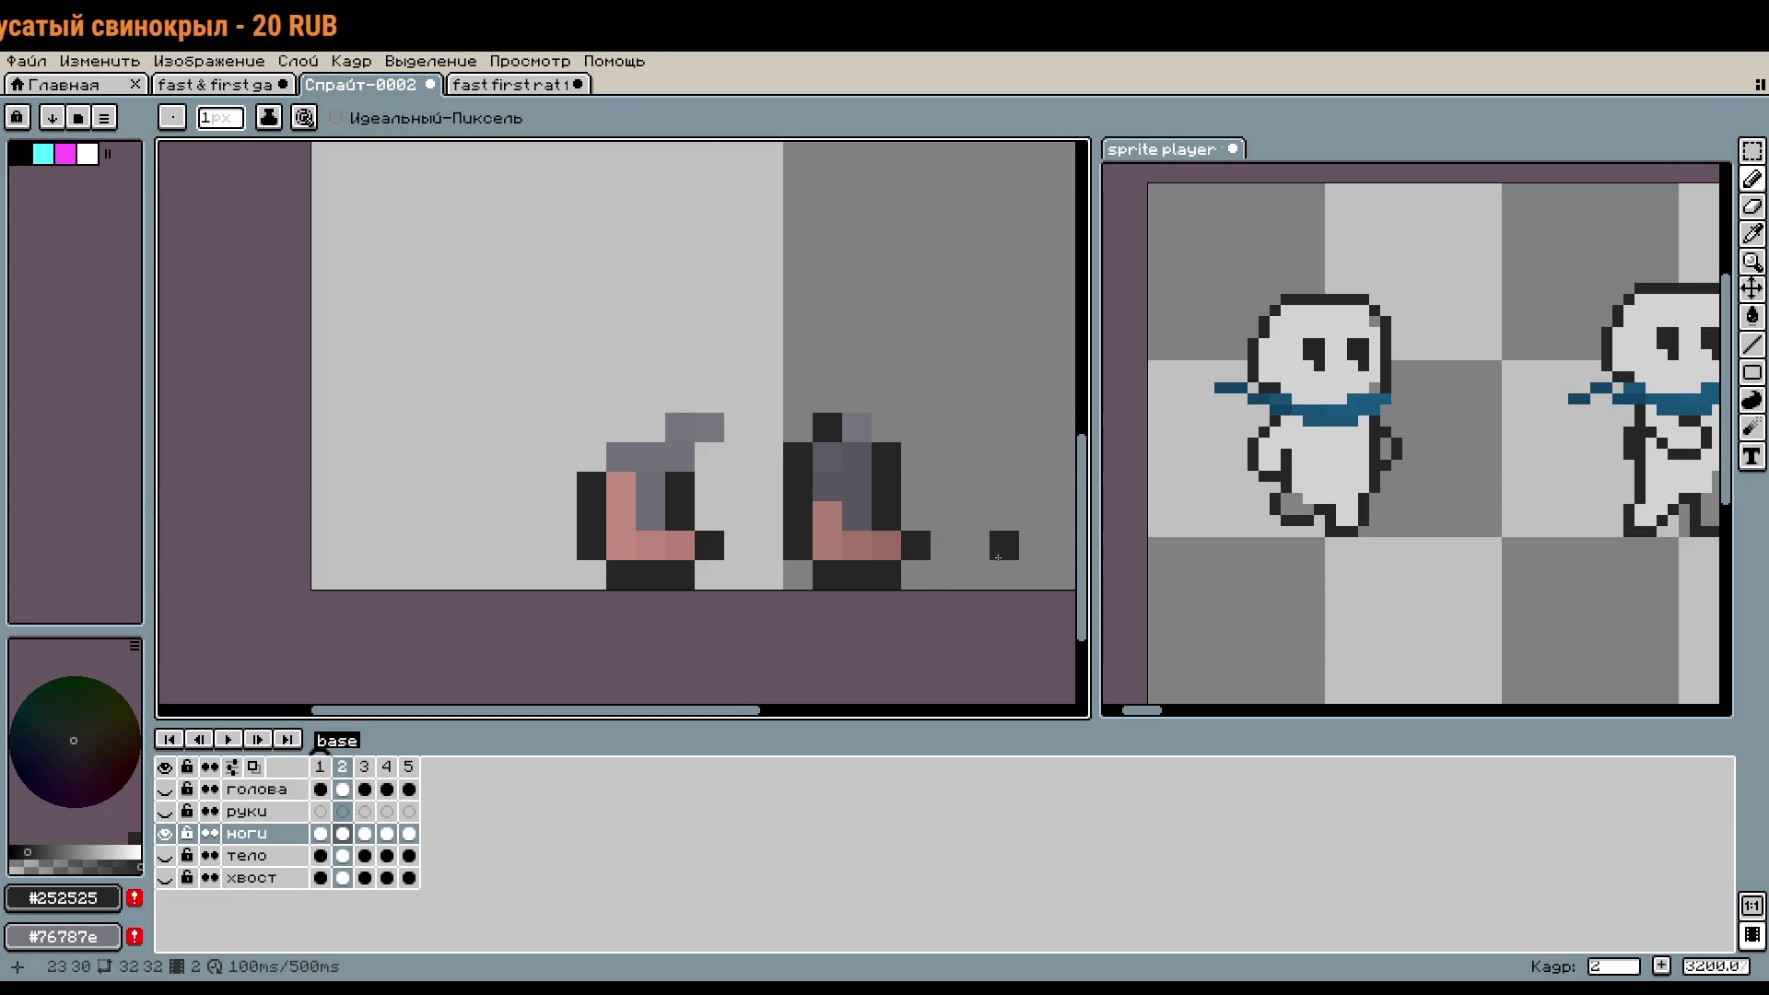
scroll(1146, 510, "down", 5)
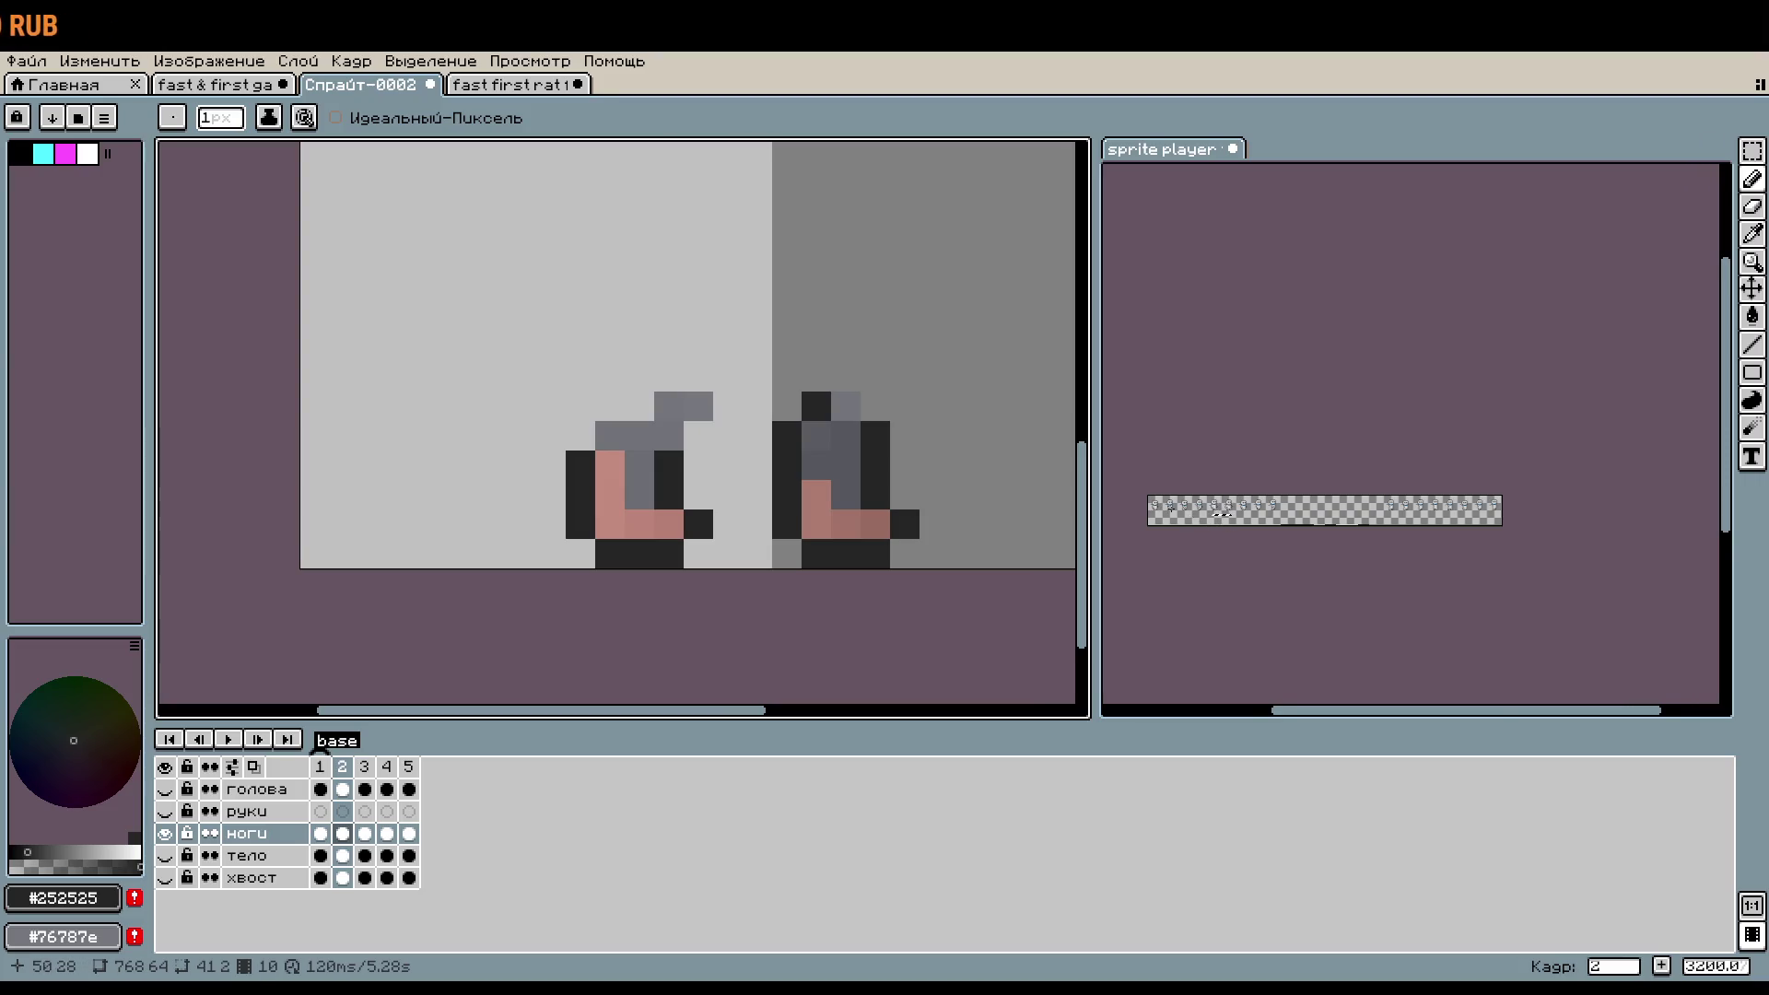
- Check the snowman reference preview, then return to the rat sprite
left_click(1147, 510)
scroll(1355, 544, "up", 6)
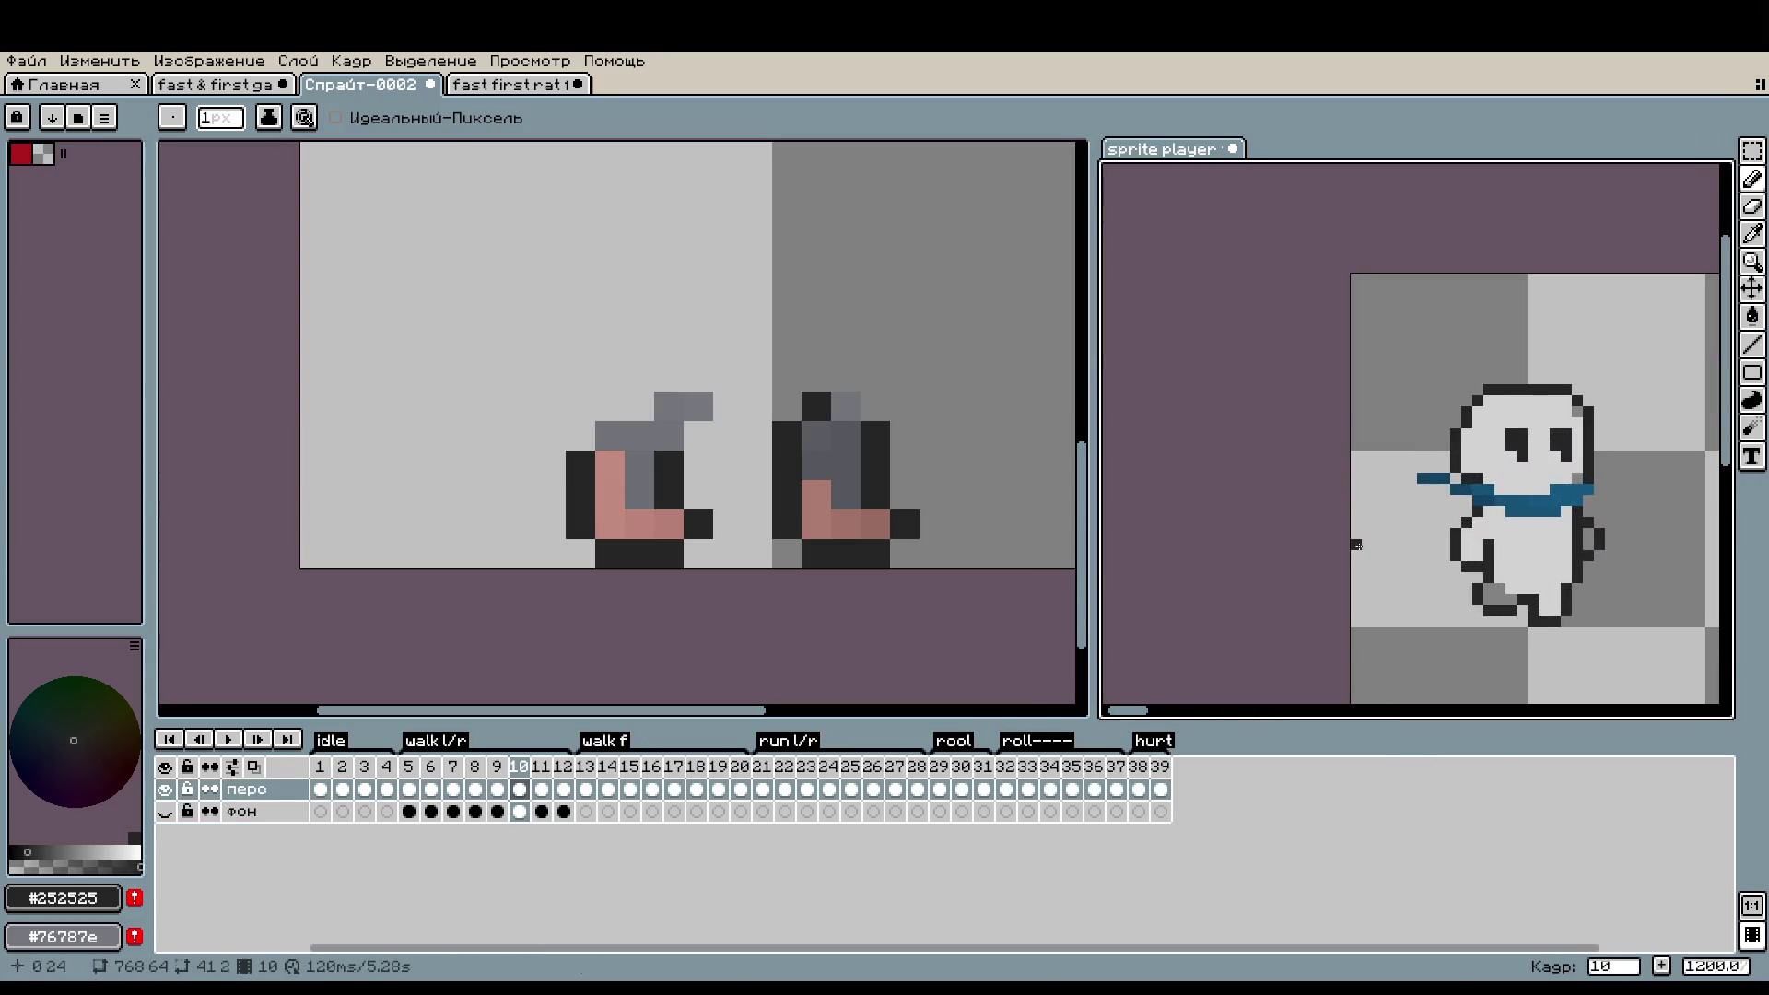
scroll(1355, 544, "up", 1)
left_click(856, 458)
scroll(857, 458, "up", 2)
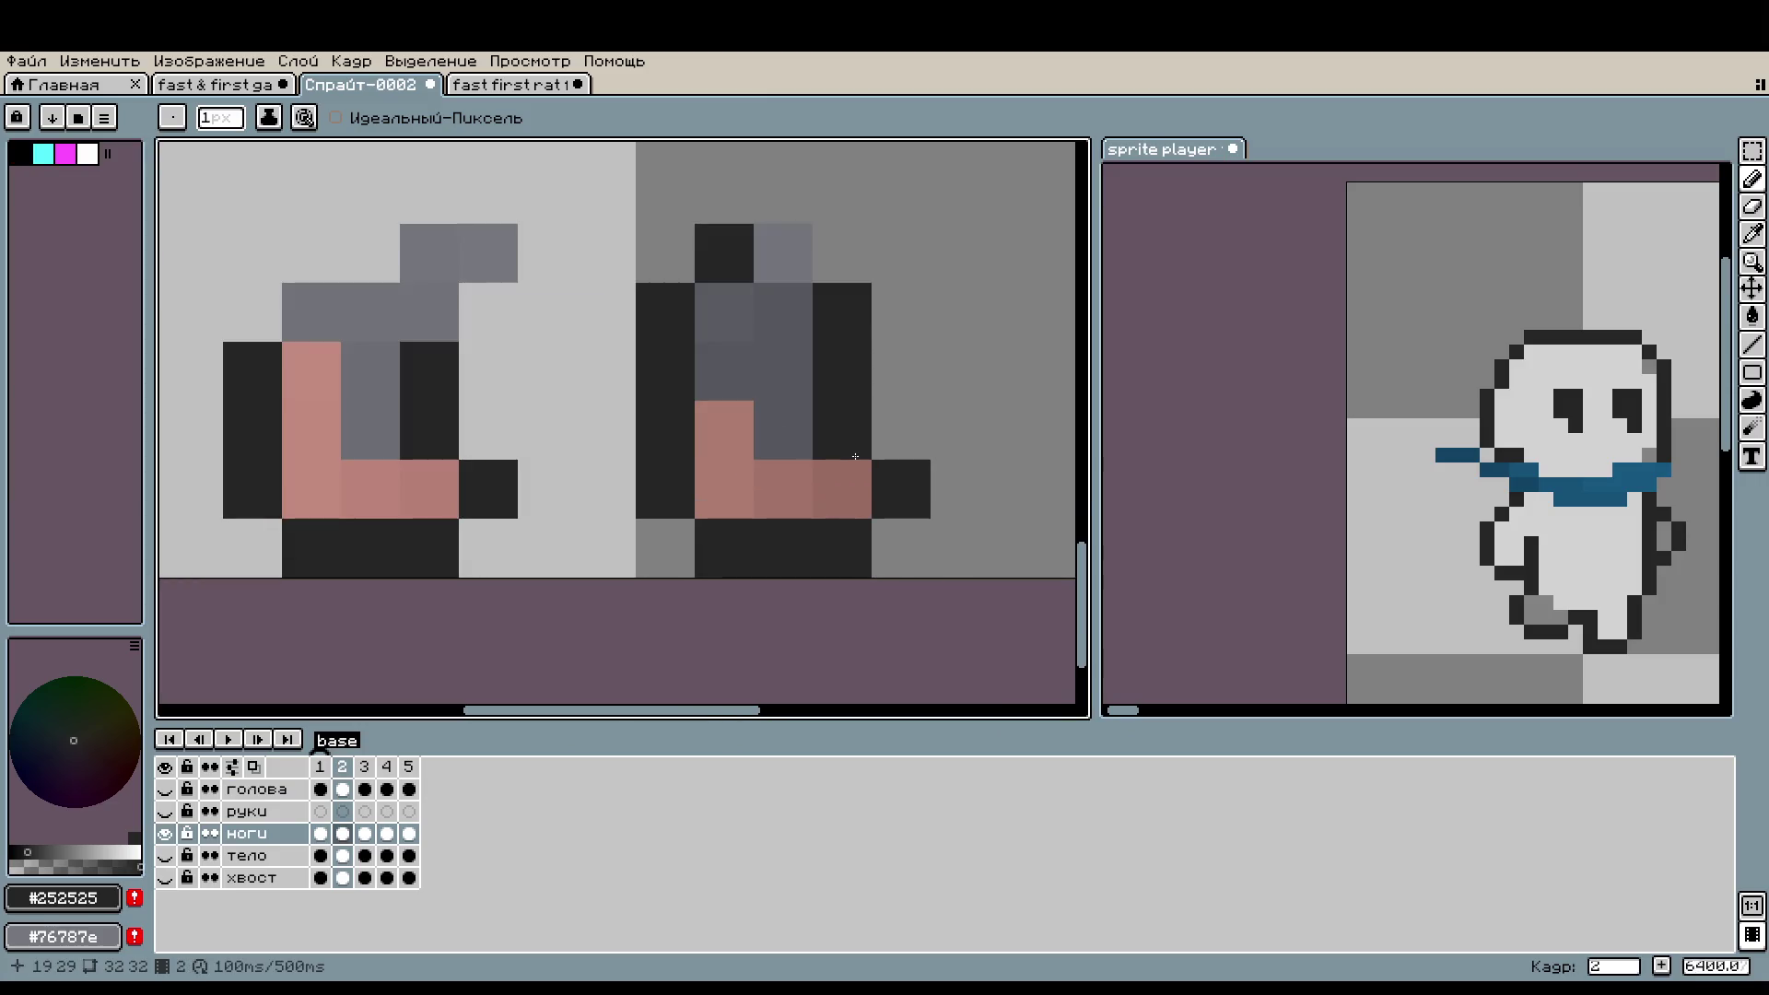
- Add a dark pixel to the right boot and erase the stray pixels below the right foot
left_click(842, 488)
right_click(901, 488)
right_click(842, 547)
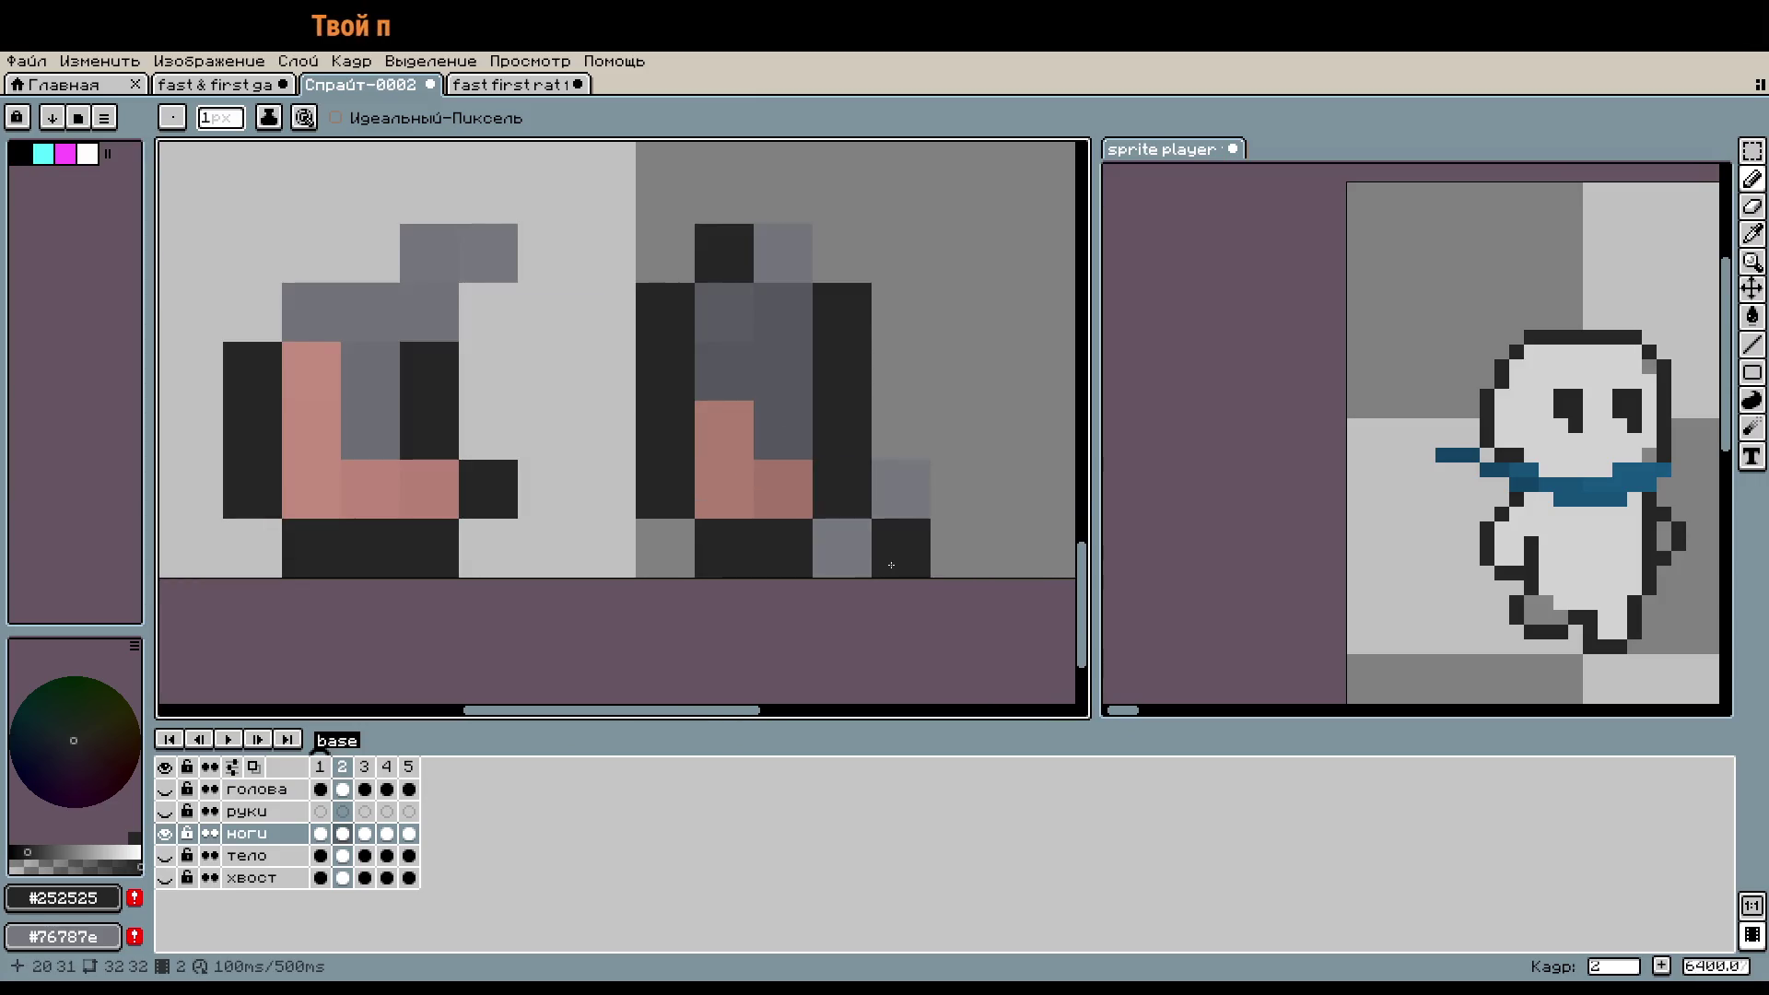
right_click(932, 463, "alt")
right_click(901, 488)
right_click(901, 547)
right_click(842, 547)
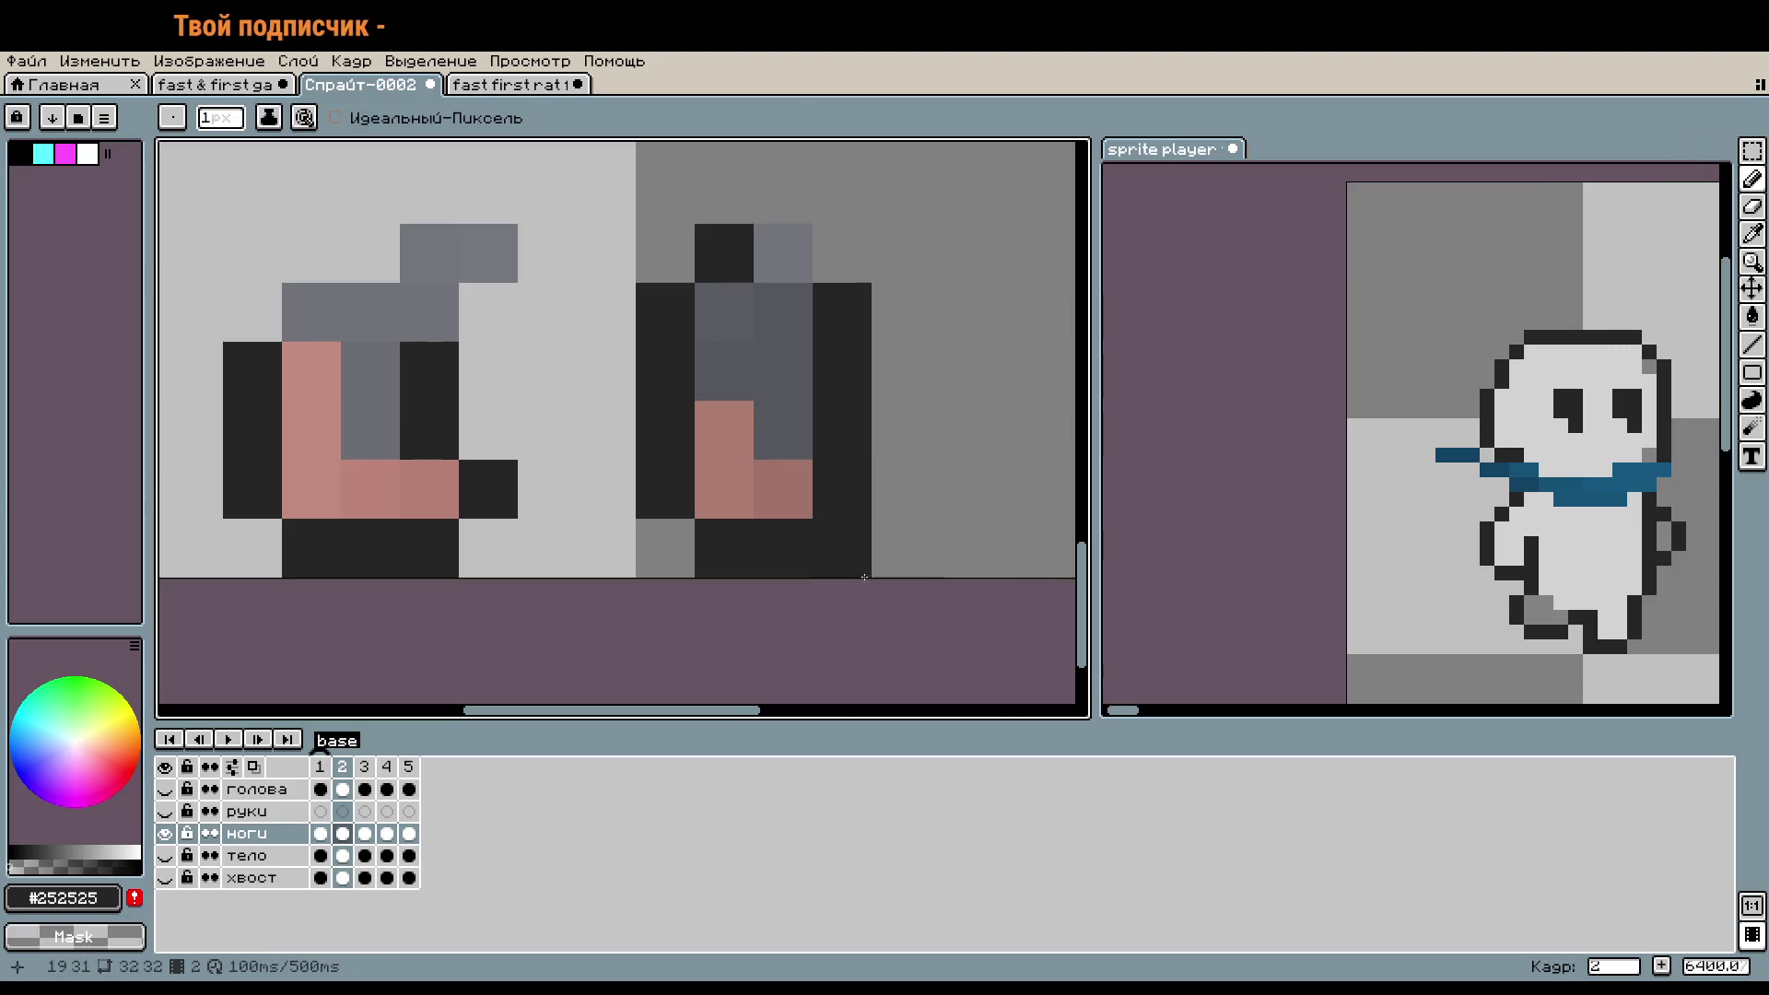
scroll(862, 580, "down", 3)
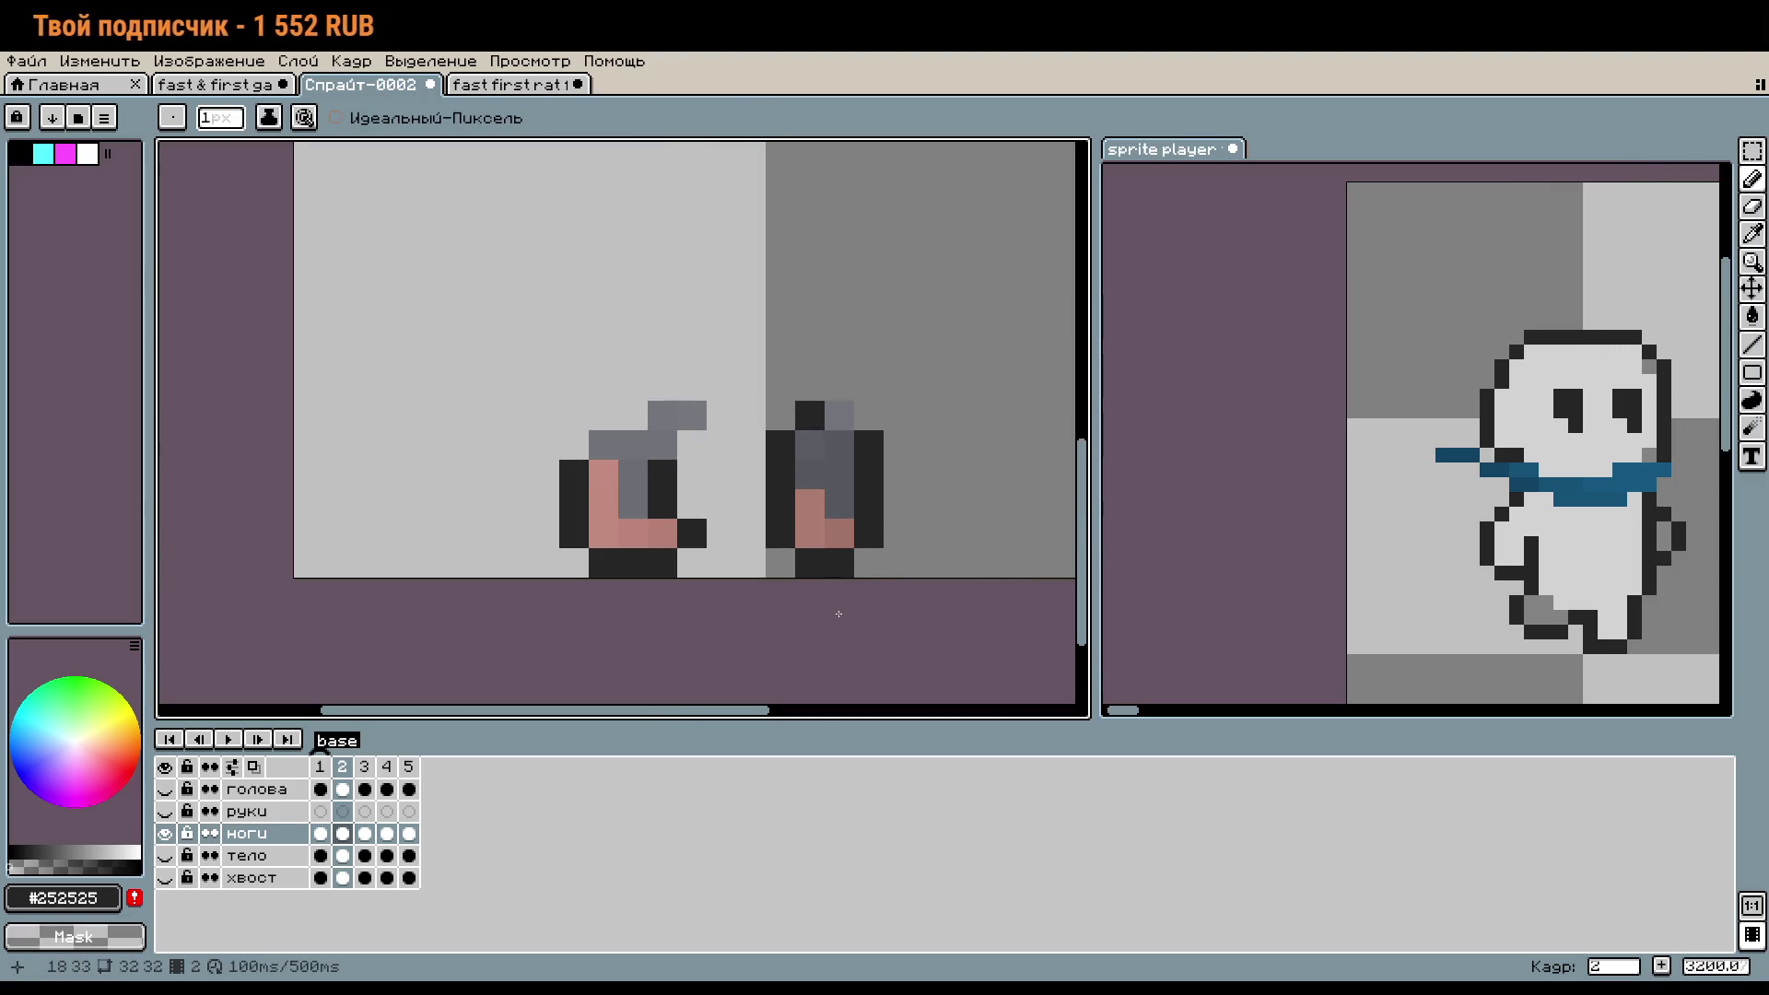
scroll(914, 652, "down", 1)
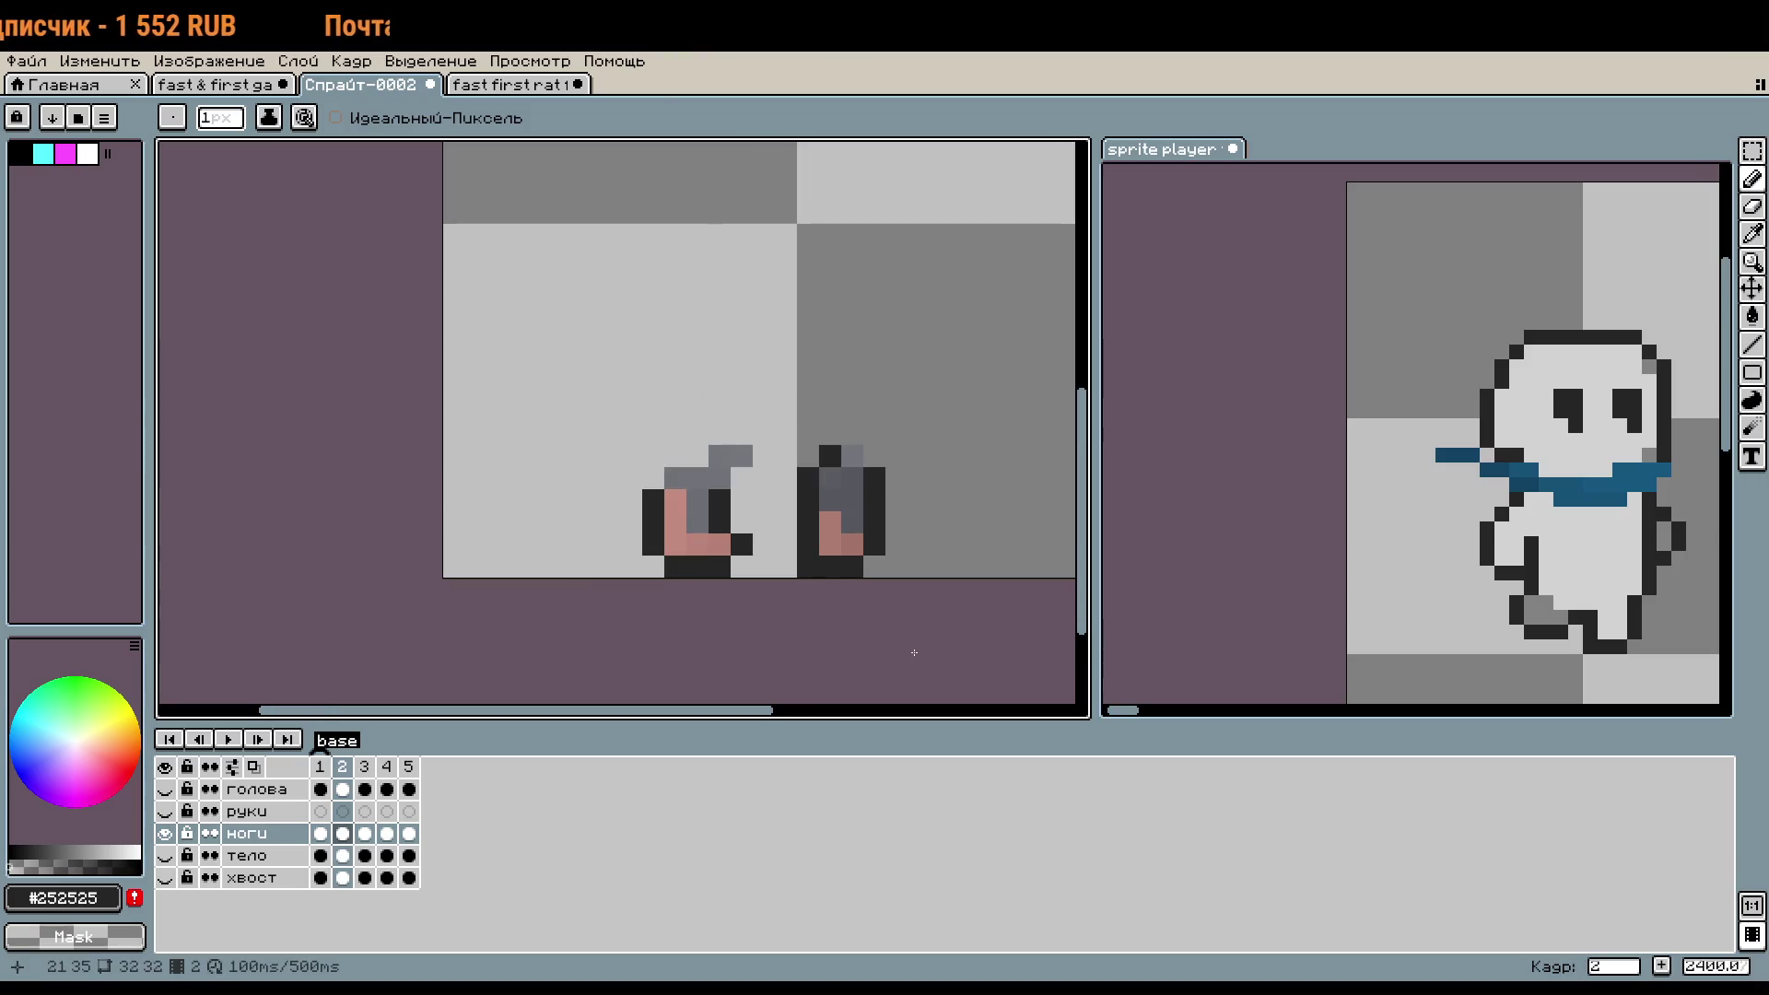
- Compare the leg pose in frame 1, then undo the last two leg edits on frame 2 and deselect
left_click(319, 770)
left_click(342, 771)
left_click(321, 770)
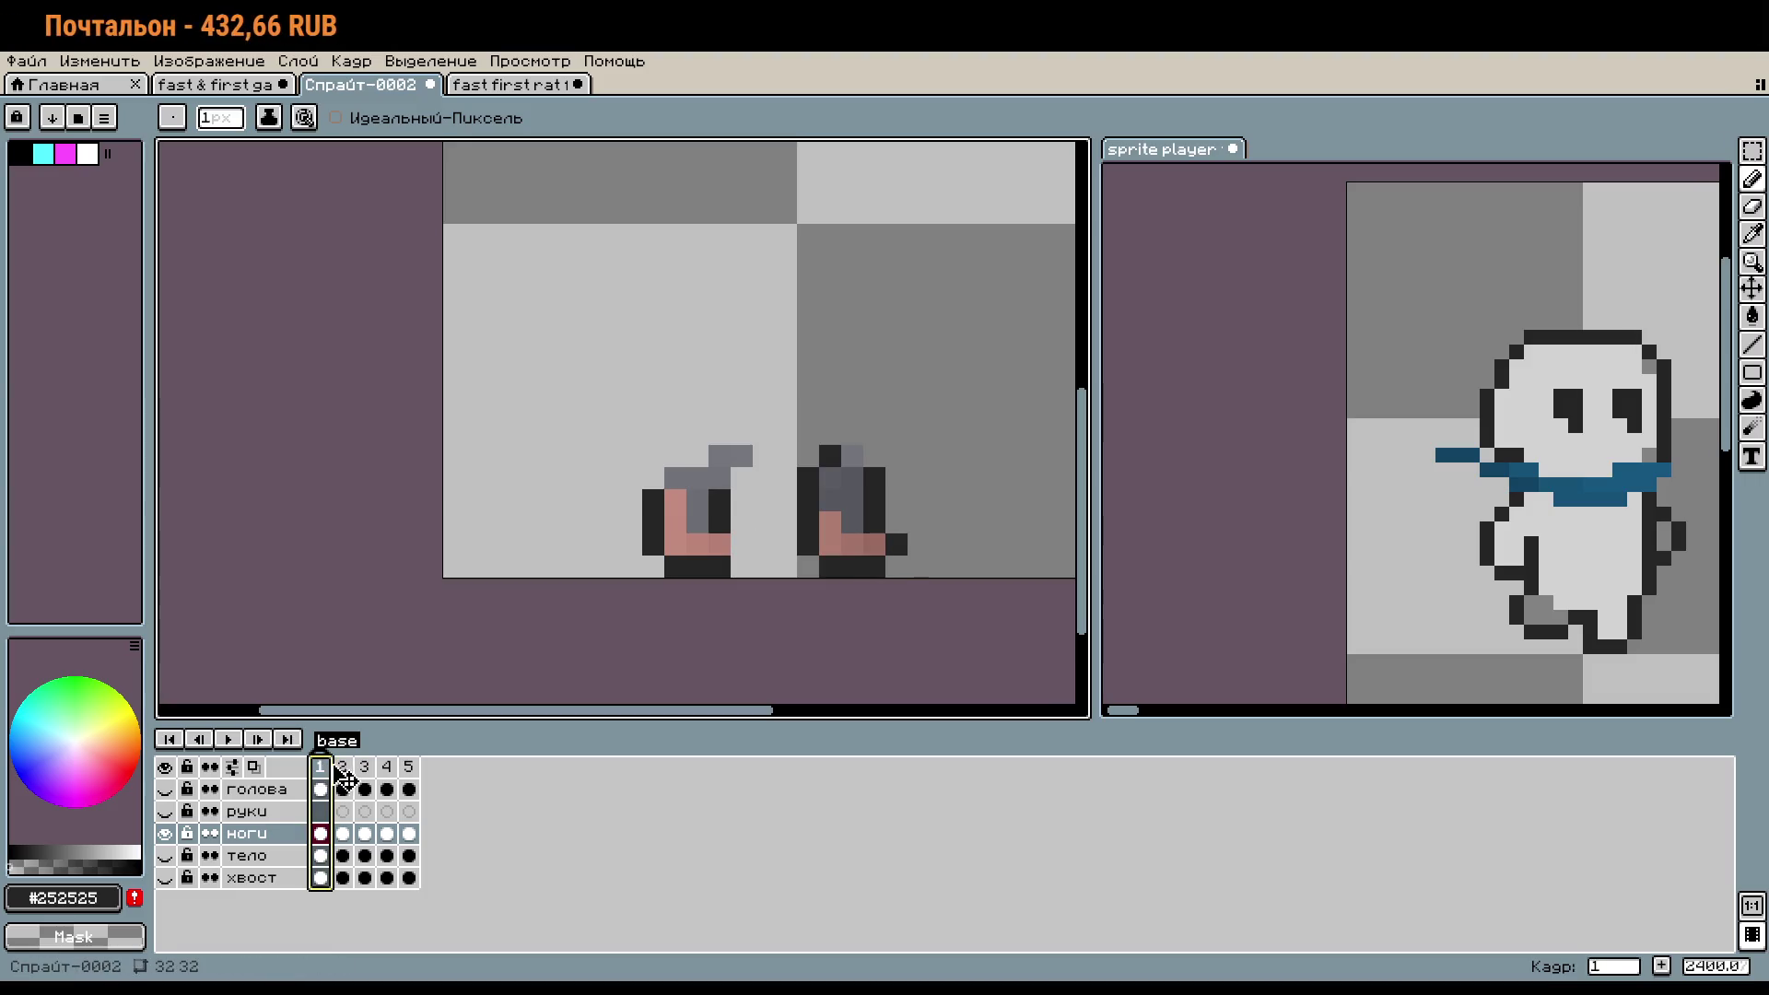
left_click(349, 772)
key("ctrl+z")
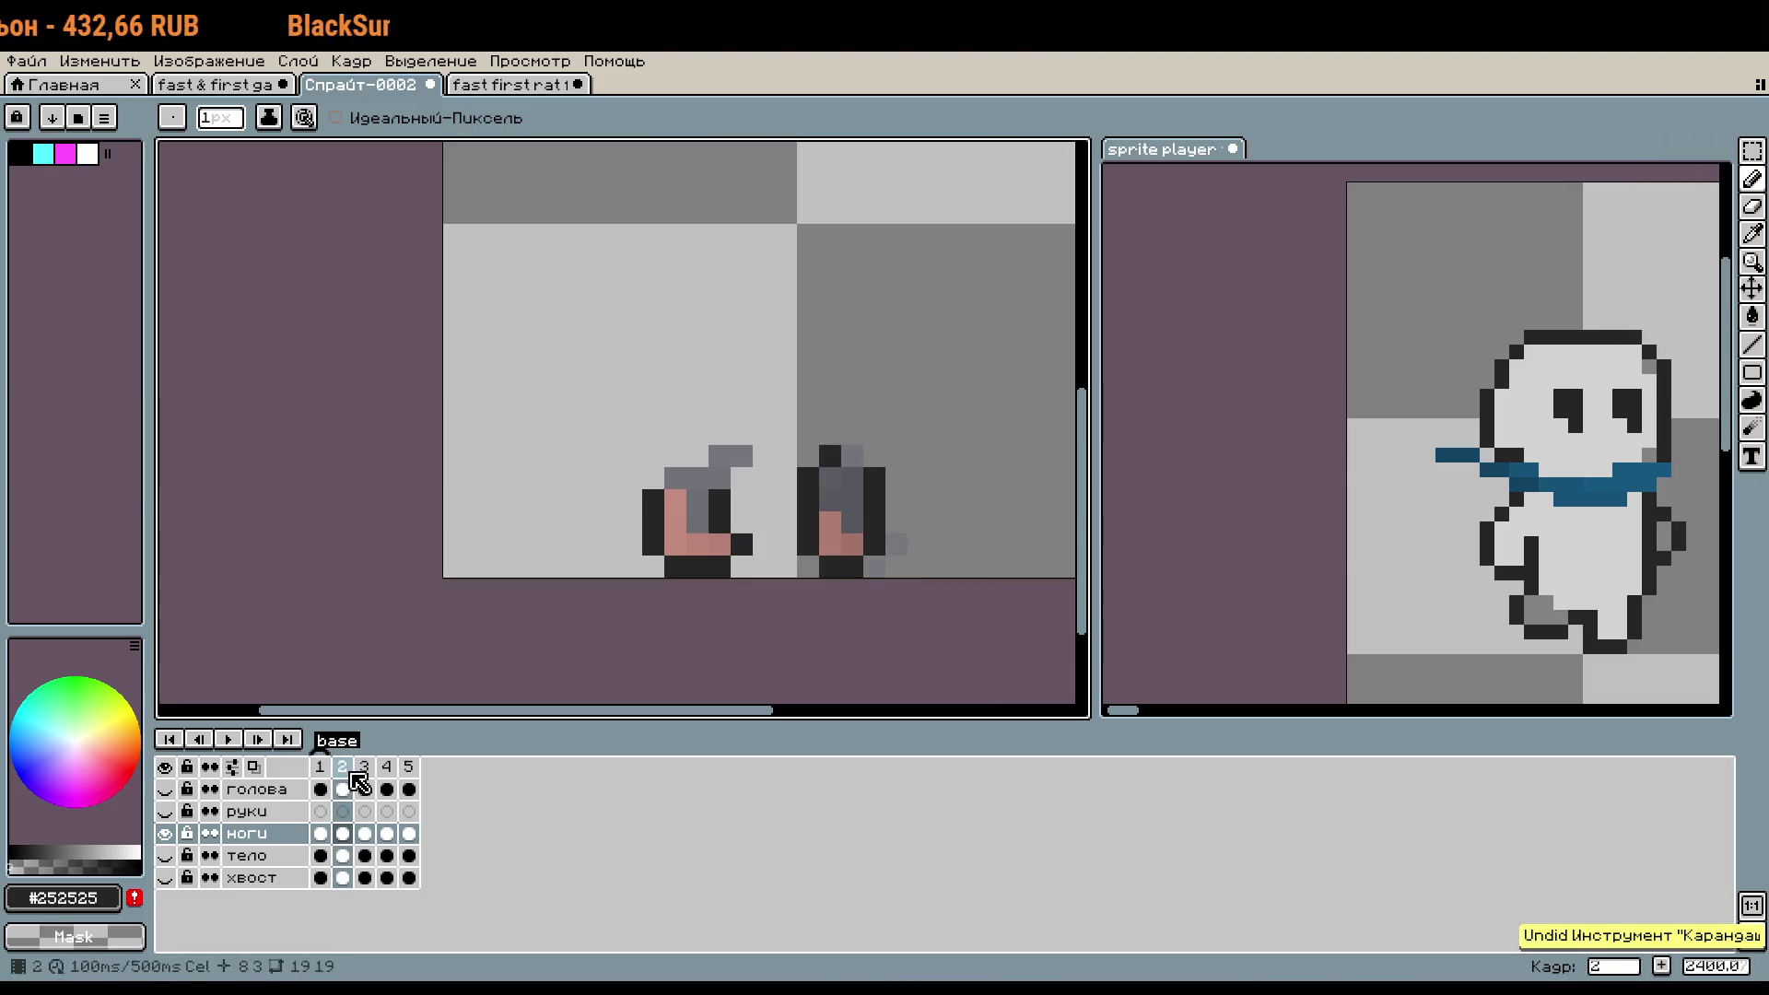
key("ctrl+z")
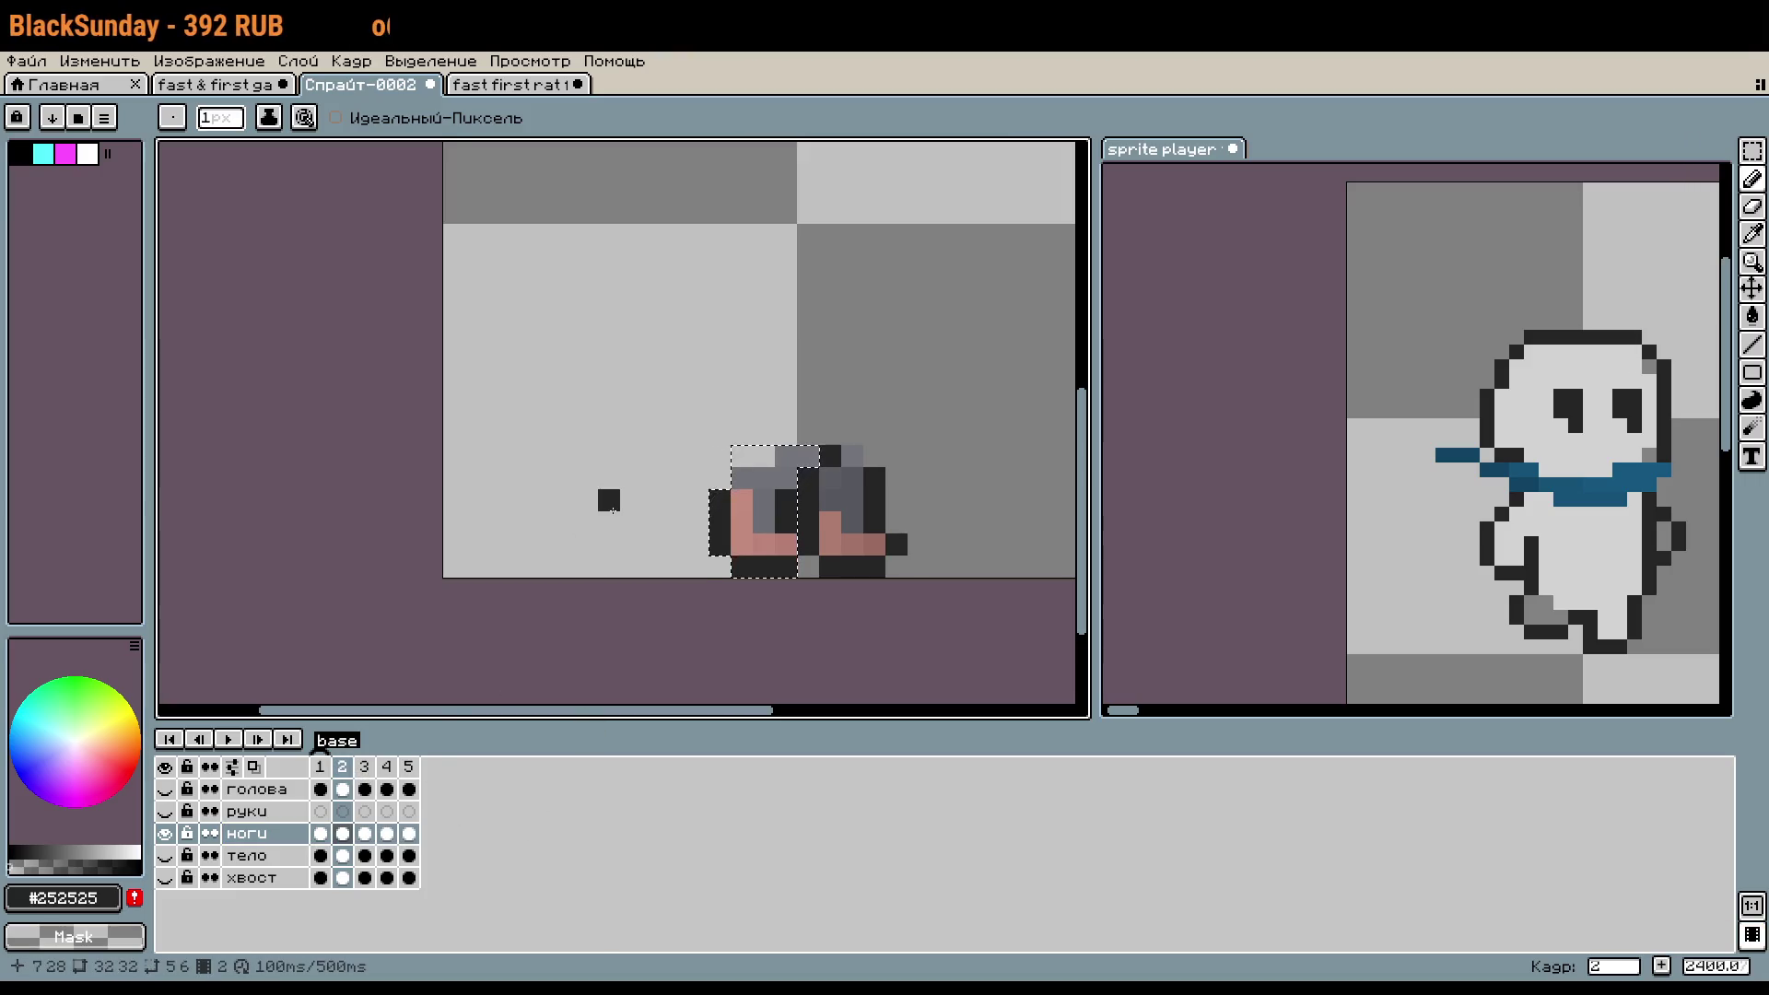
key("m")
left_click(617, 503)
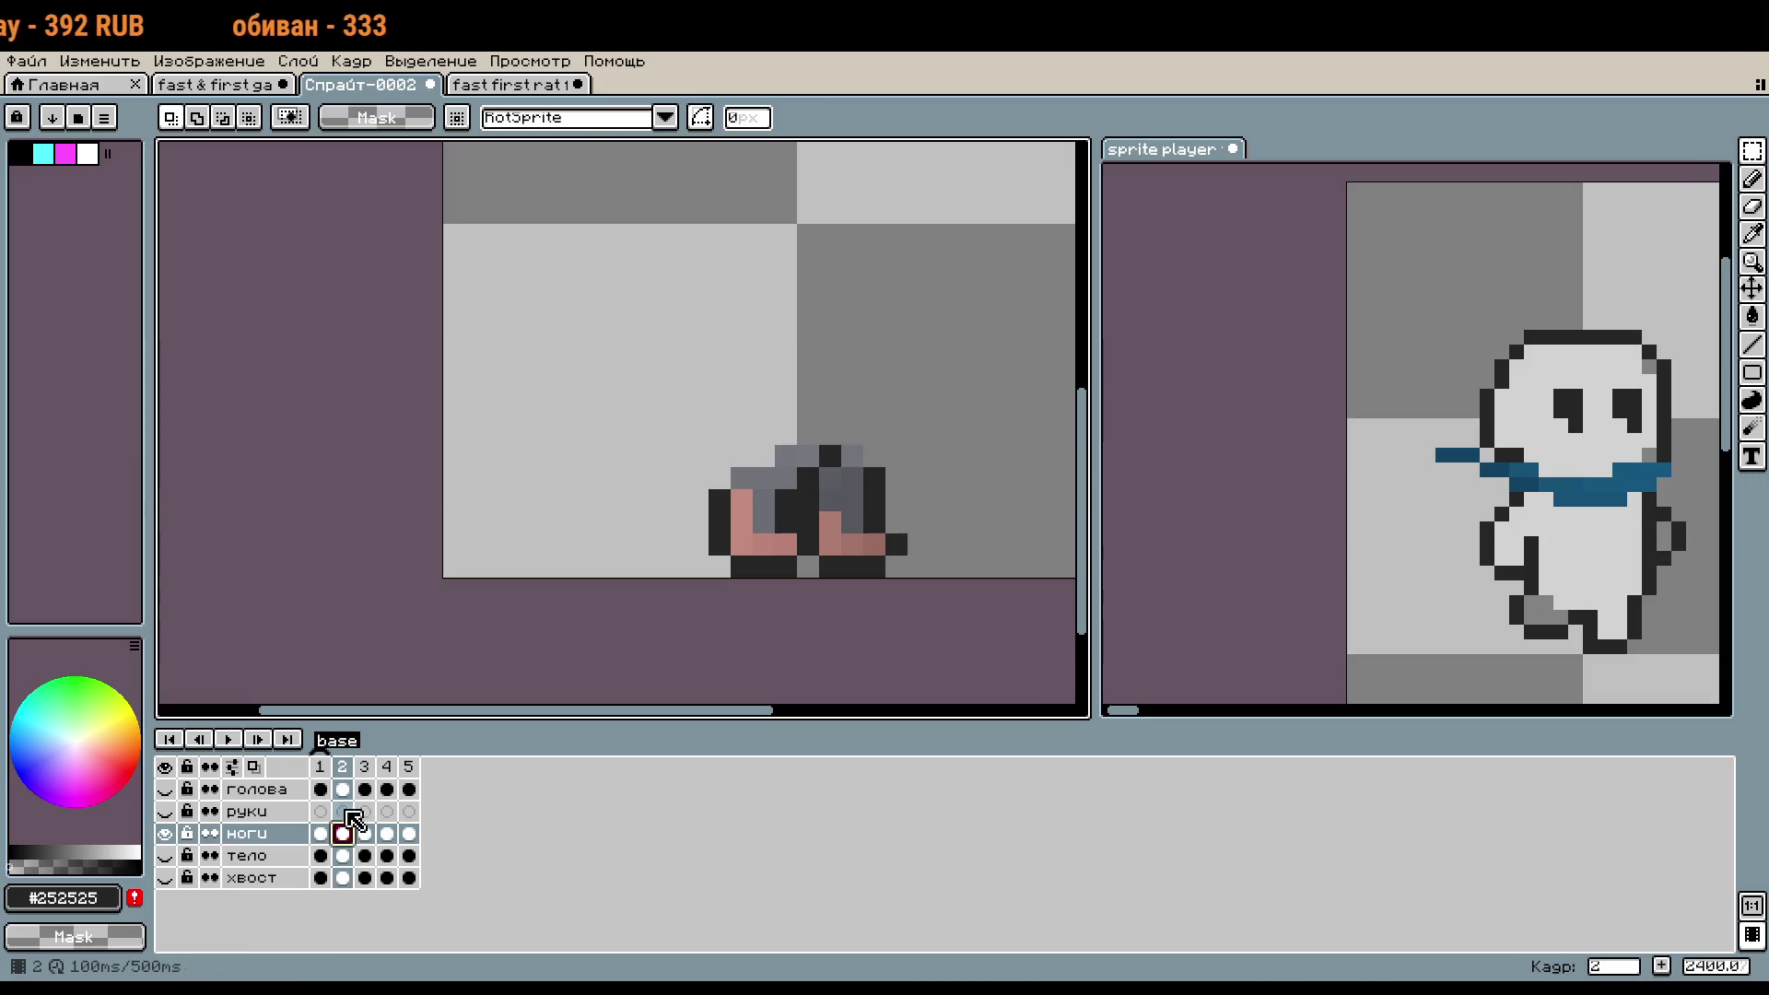
- Rectangle-select the front boot on frame 2 and shift it left, away from the back boot
left_click(337, 768)
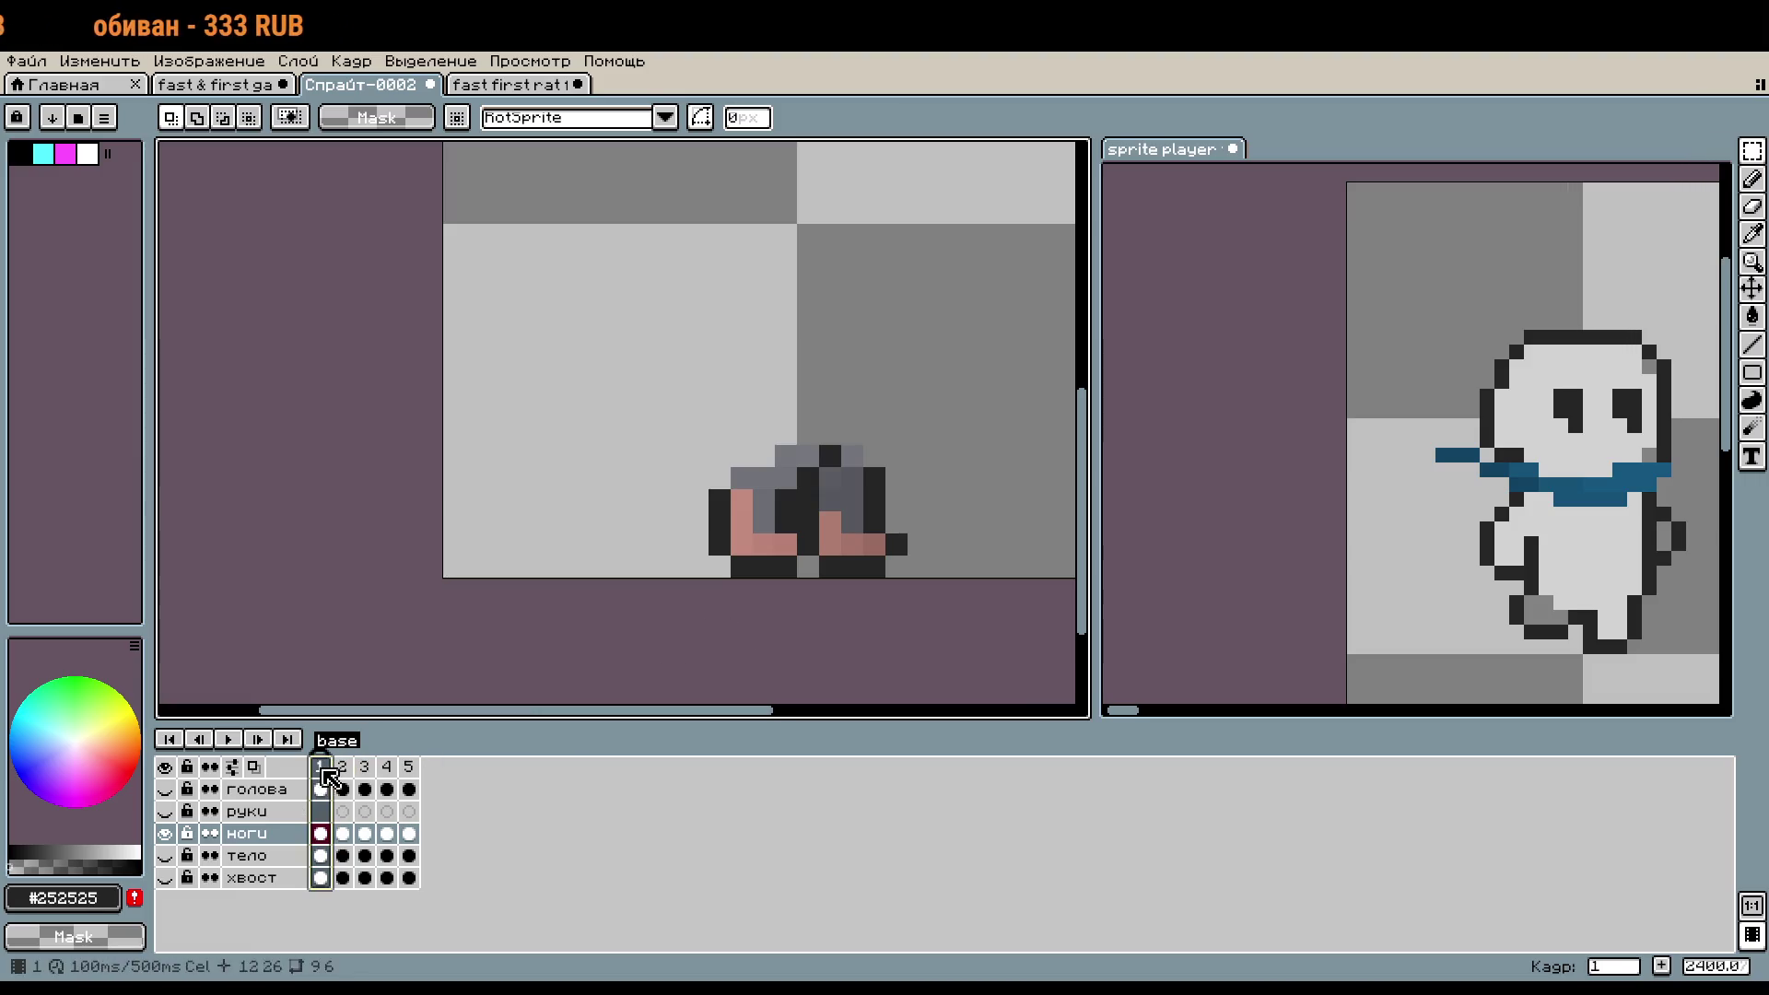
scroll(805, 470, "up", 1)
left_click_drag(810, 445, 543, 445)
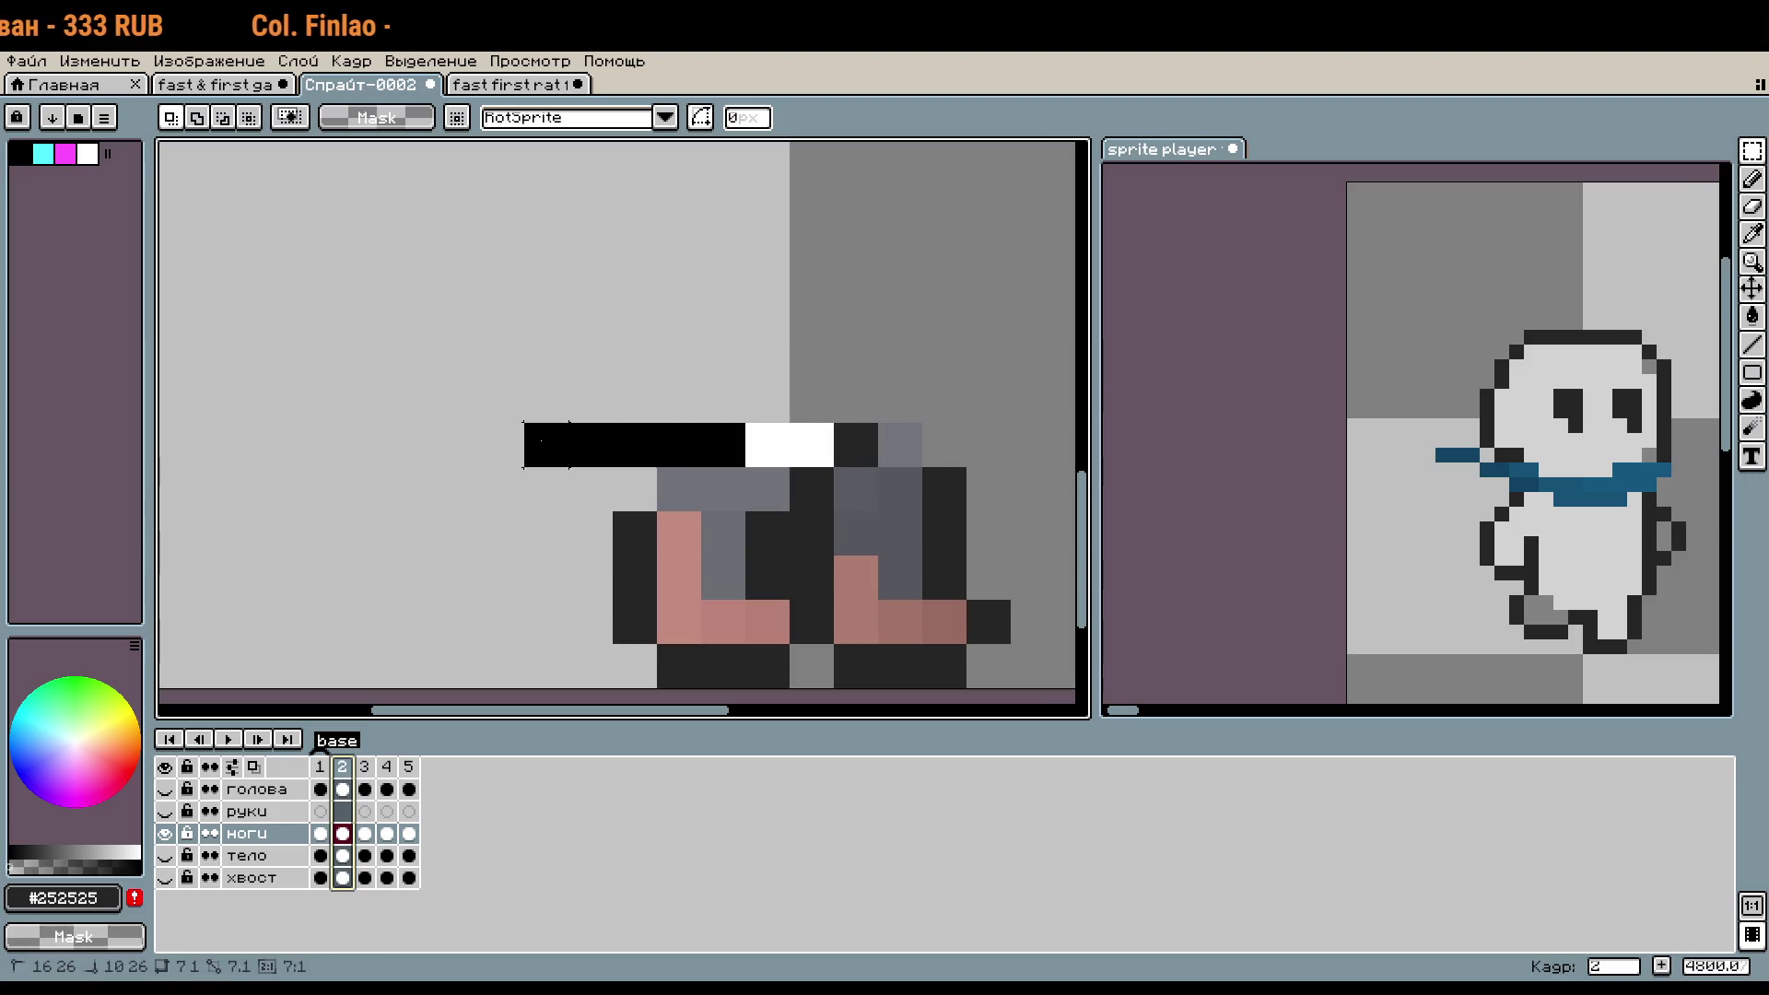
left_click_drag(789, 467, 568, 688)
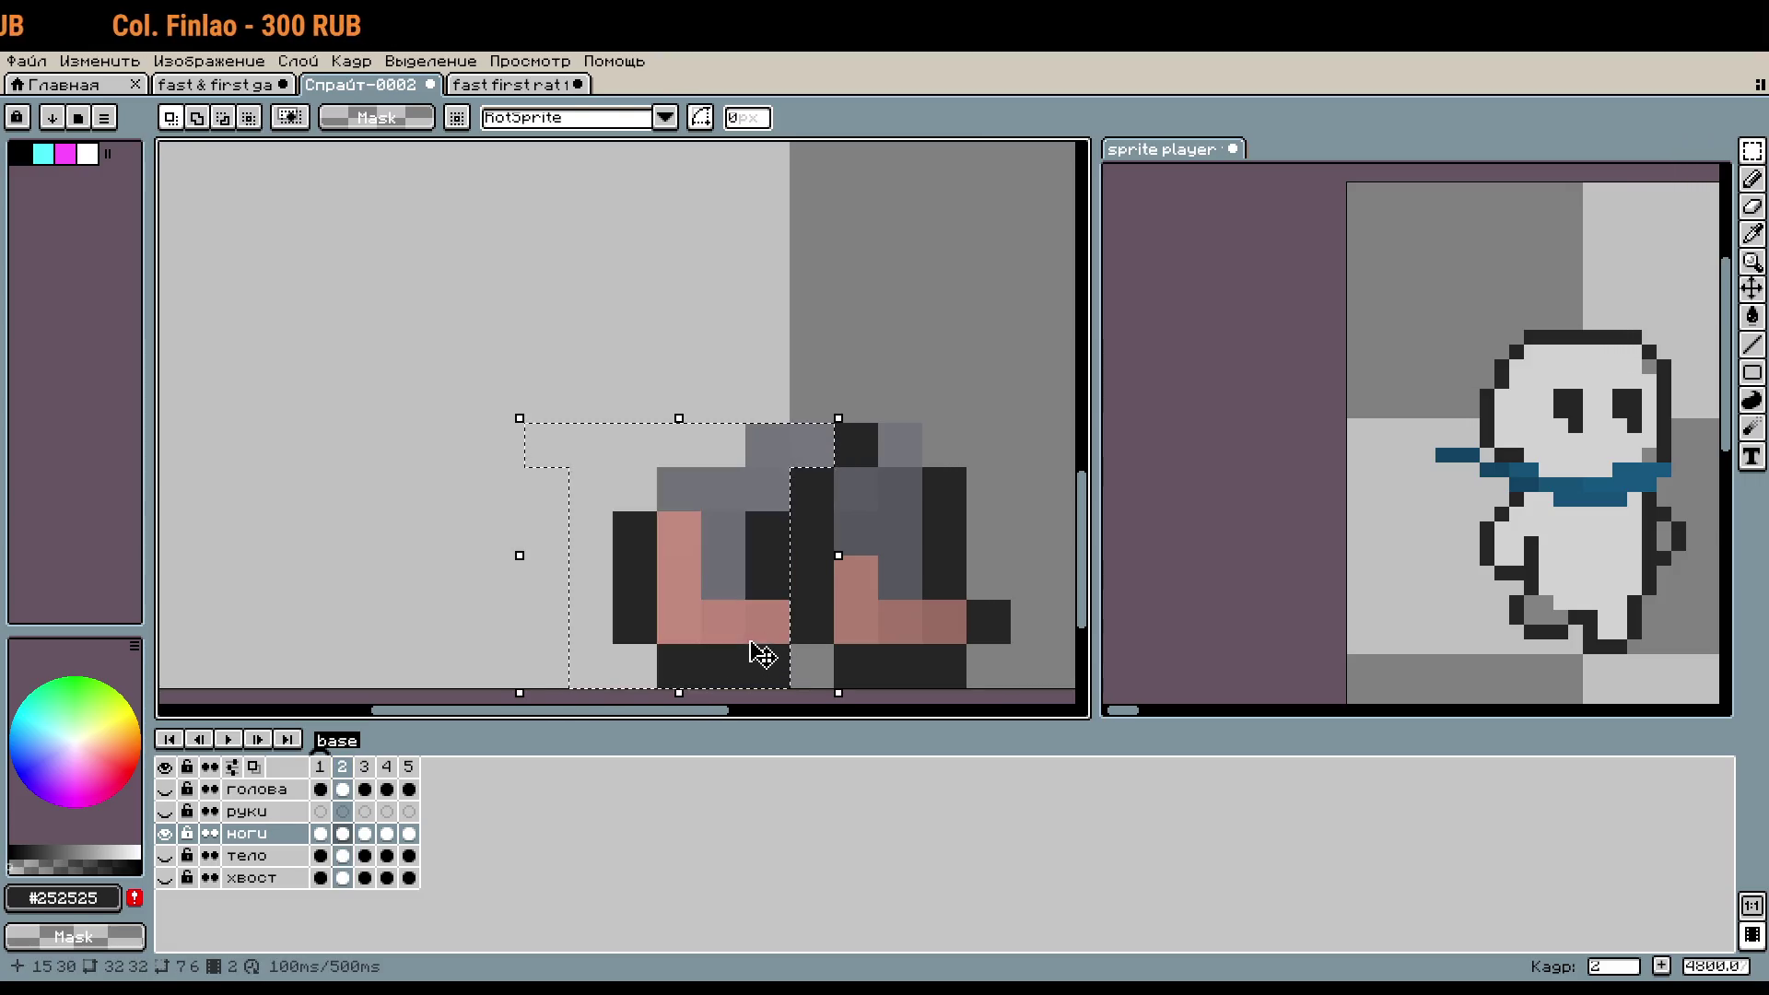
left_click_drag(762, 655, 626, 656)
left_click(723, 611)
- Check frame 3, then add dark toe pixels to the frame-2 boots, undoing one stray pixel
left_click(364, 779)
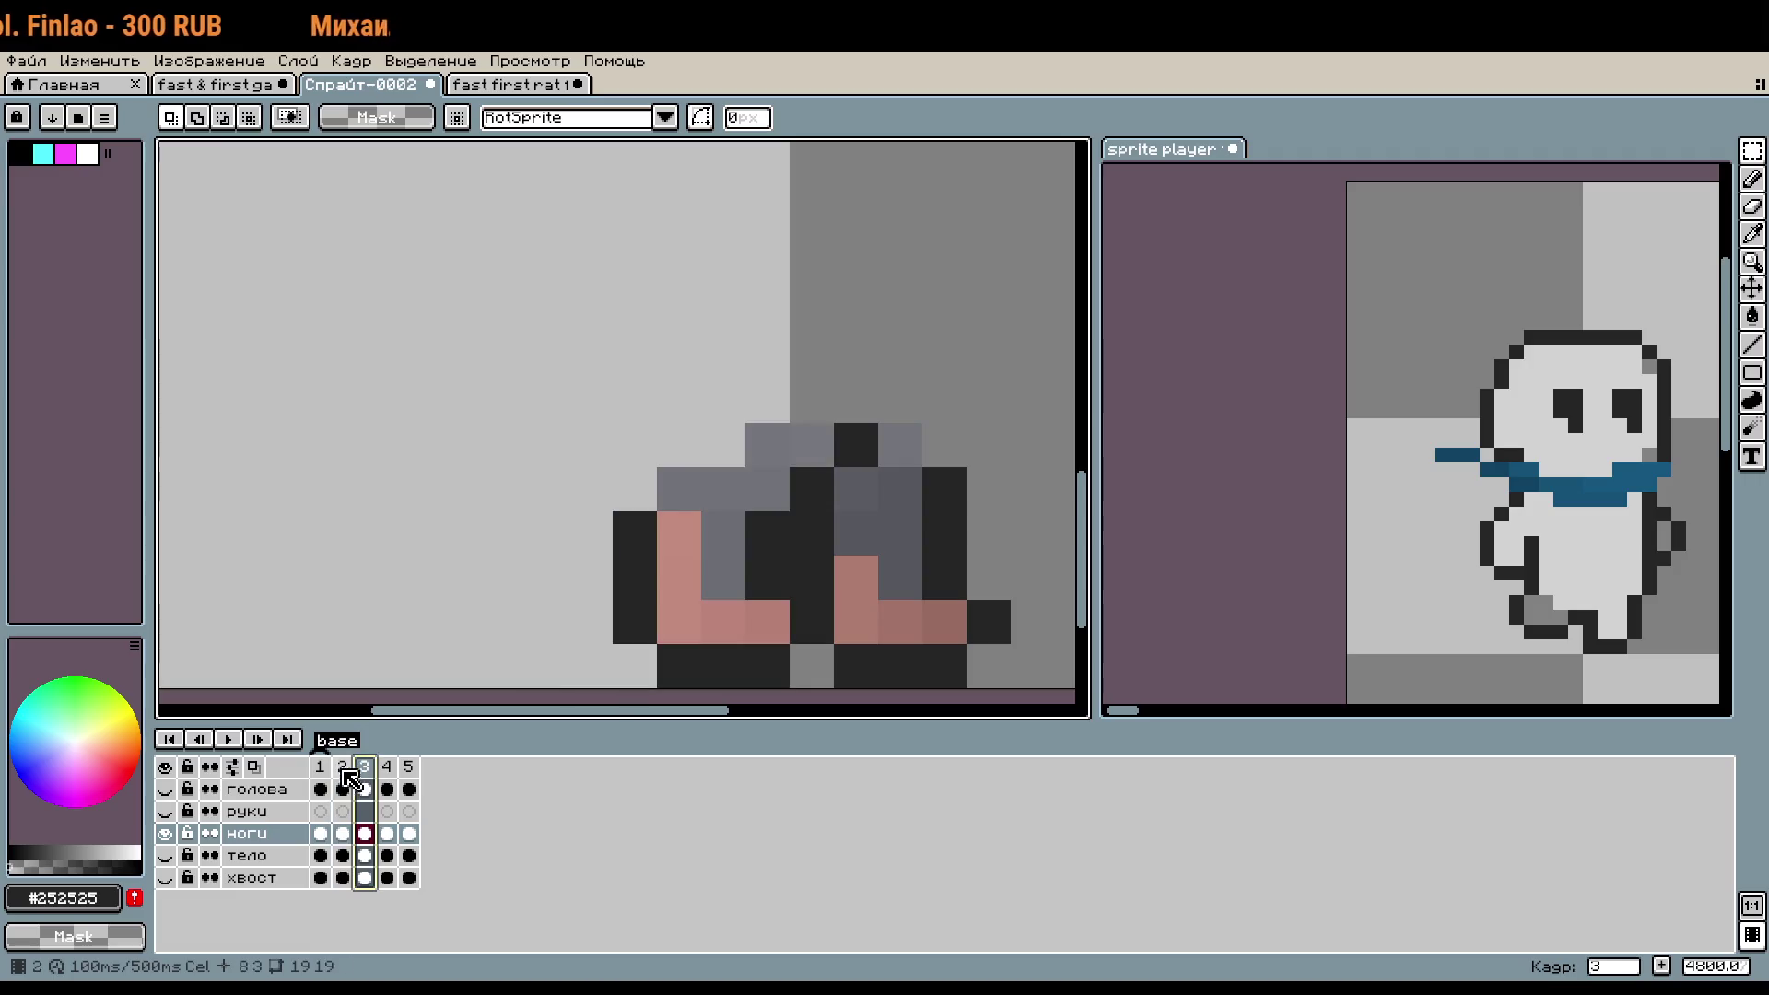
left_click(342, 783)
key("i")
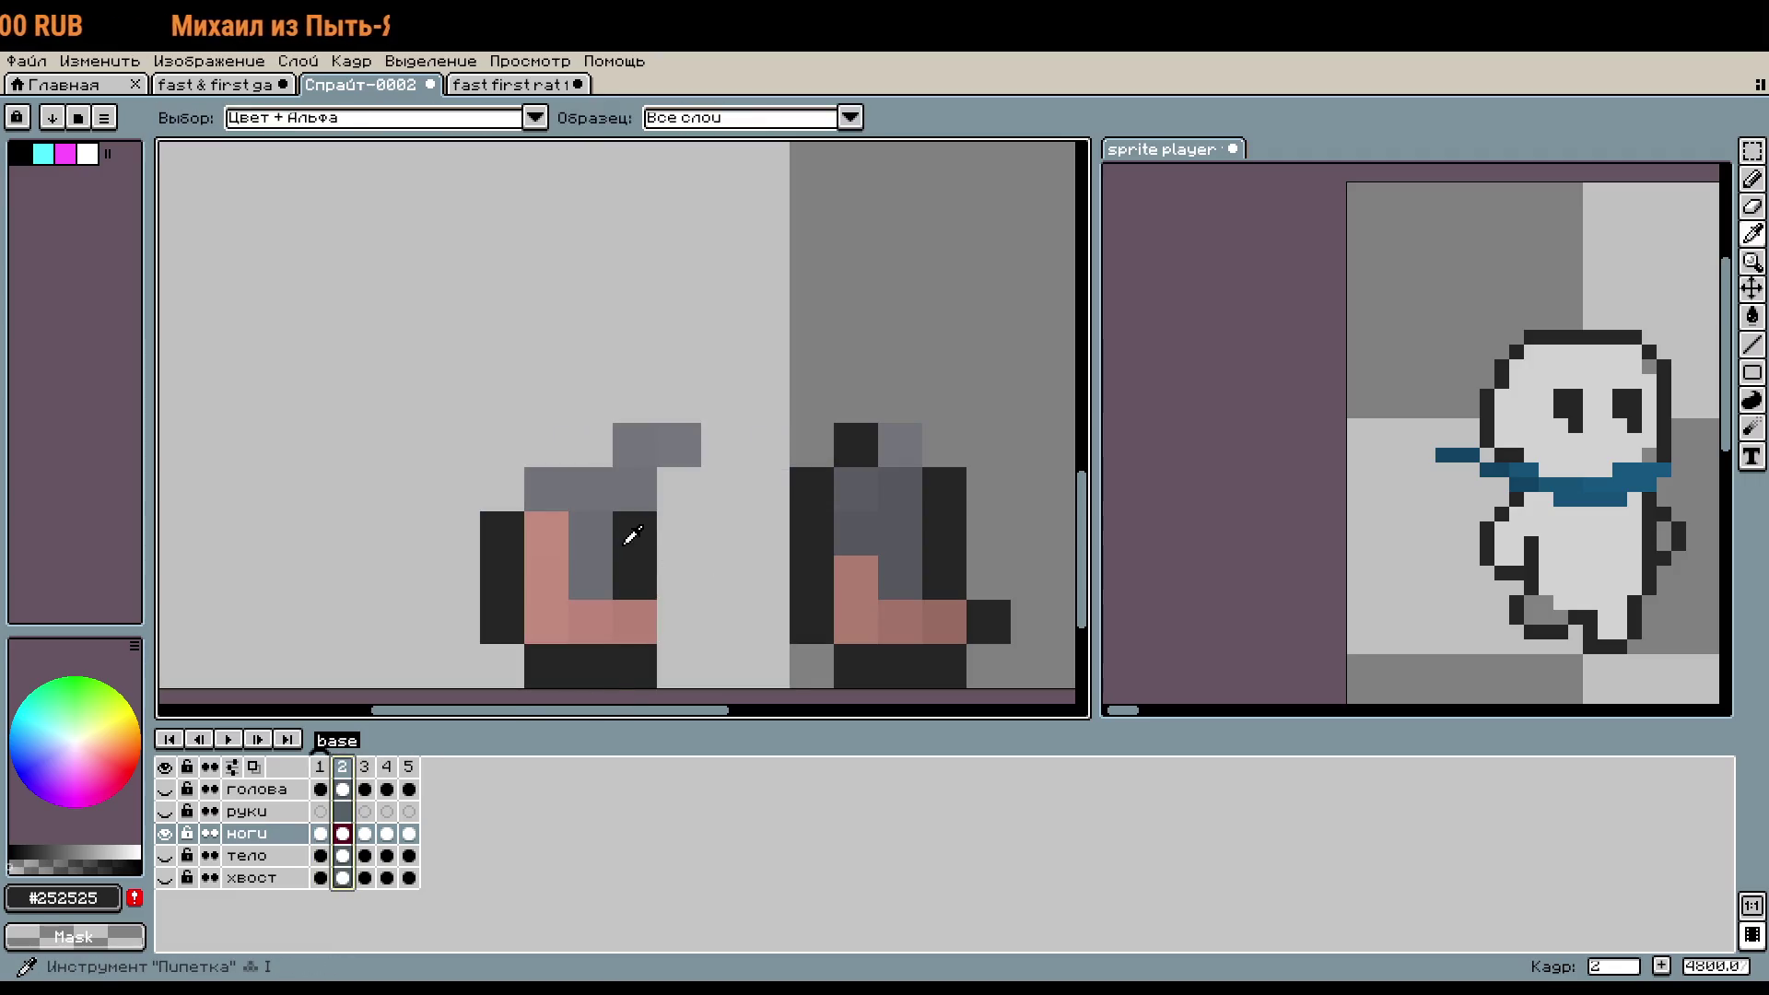
key("b")
left_click(679, 621)
left_click_drag(807, 666, 719, 586)
left_click(720, 586)
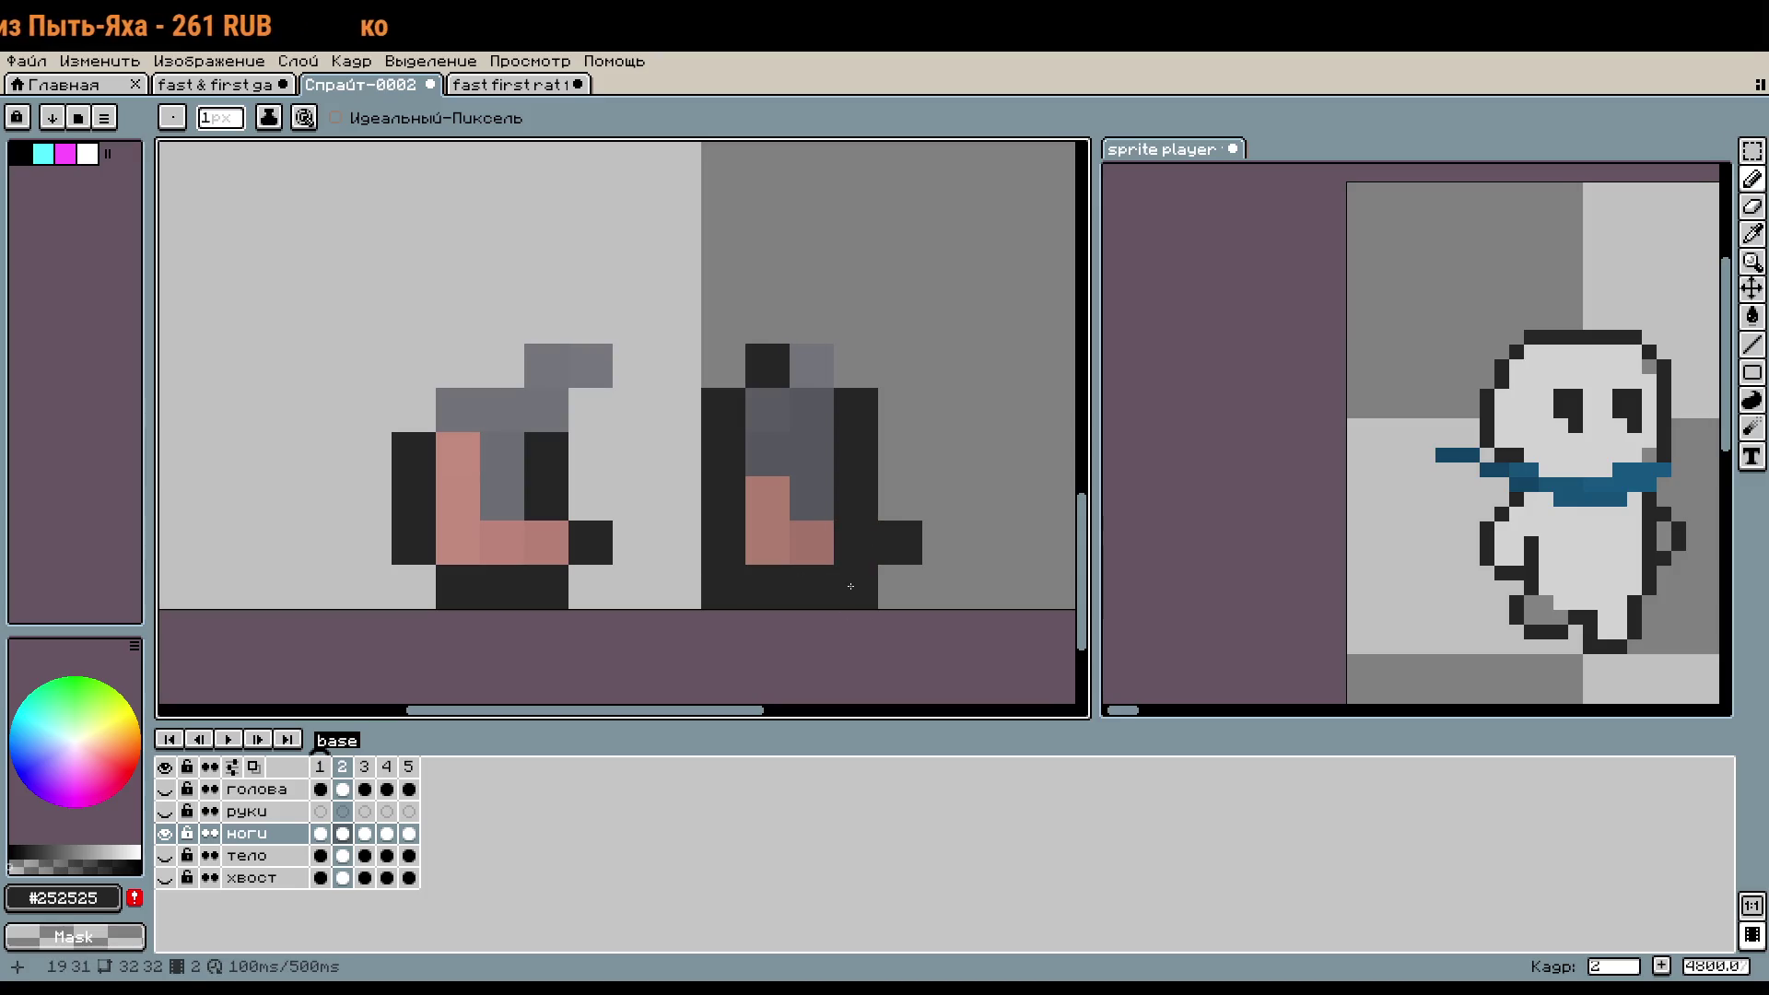
scroll(935, 589, "down", 1)
scroll(797, 544, "up", 1)
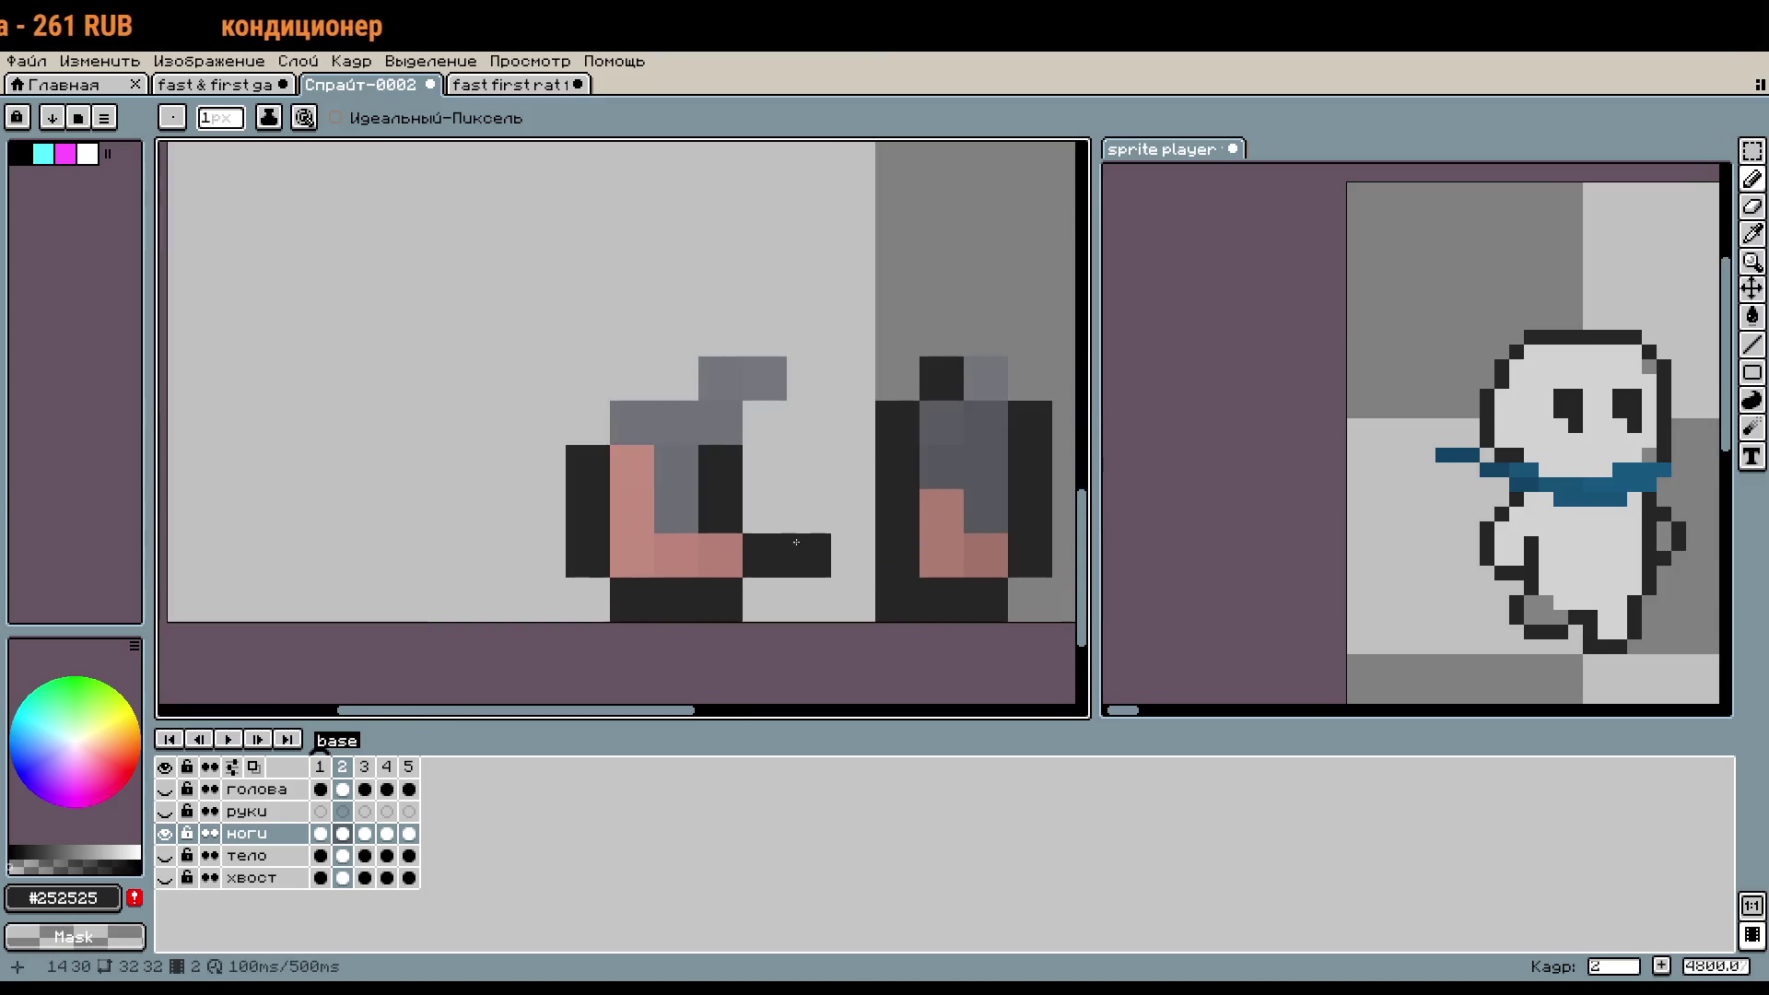
key("ctrl+z")
key("ctrl+t")
- Rotate the selected front boot by 90° and apply the transform
left_click(781, 117)
type("9")
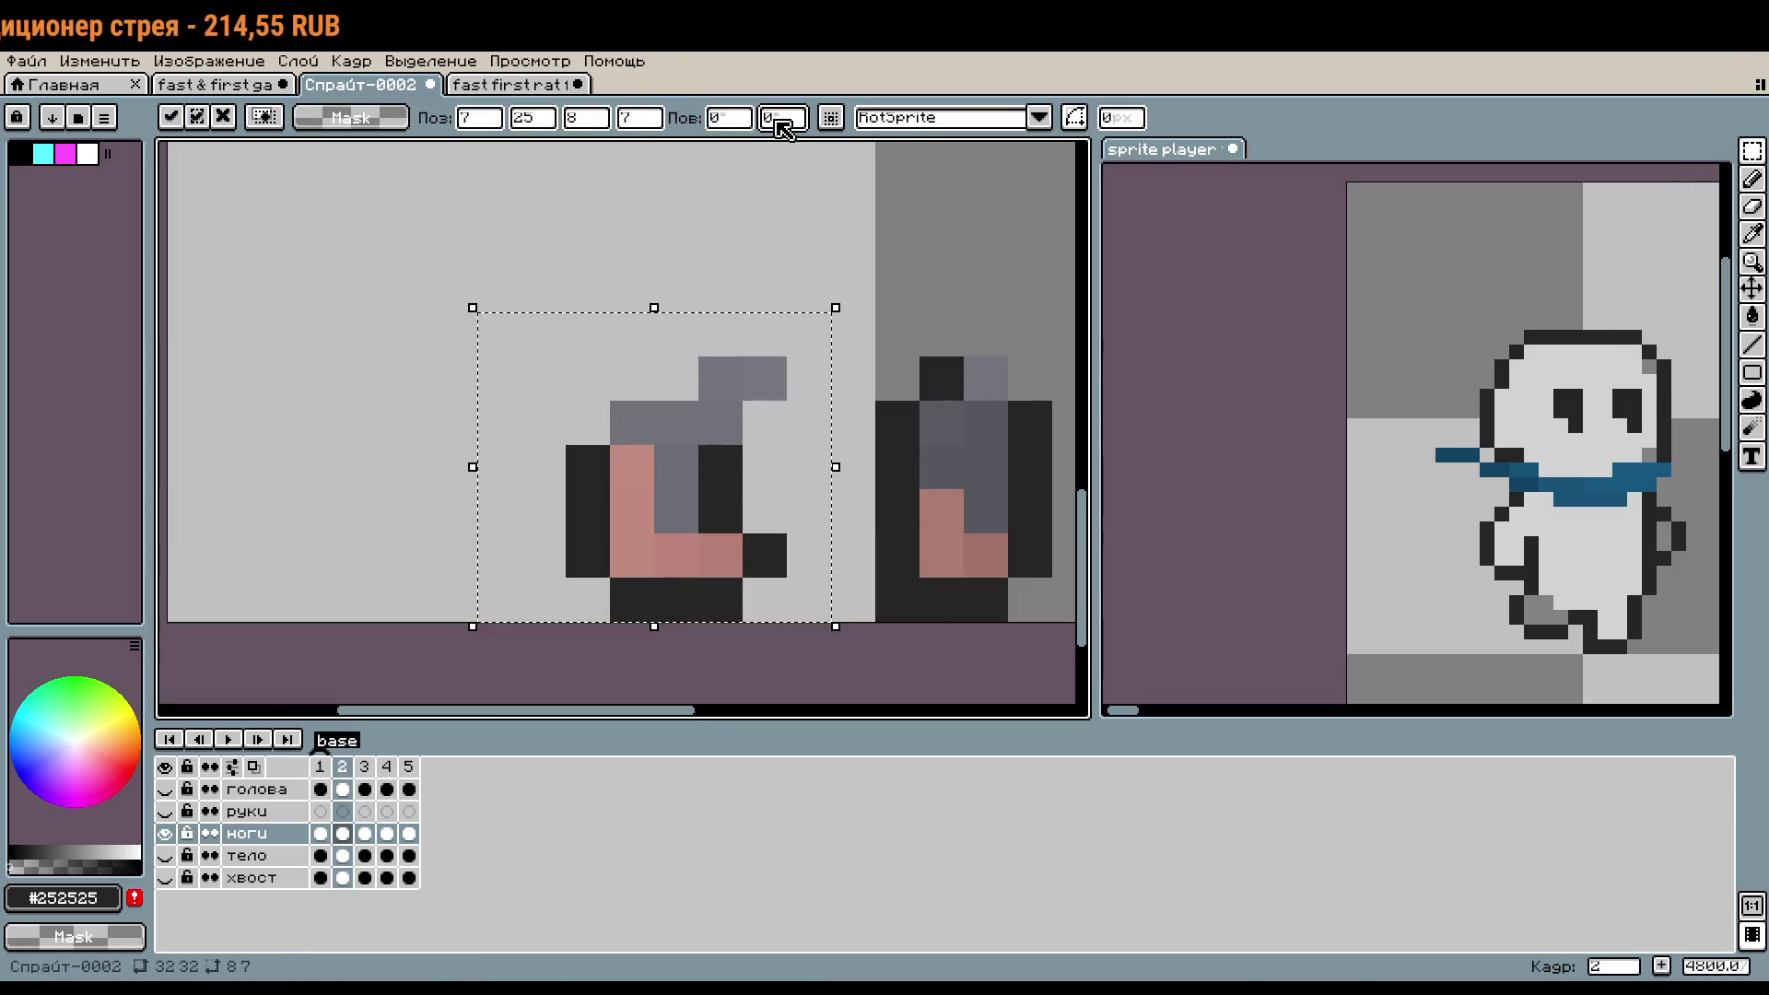
type("0")
key("ctrl+z")
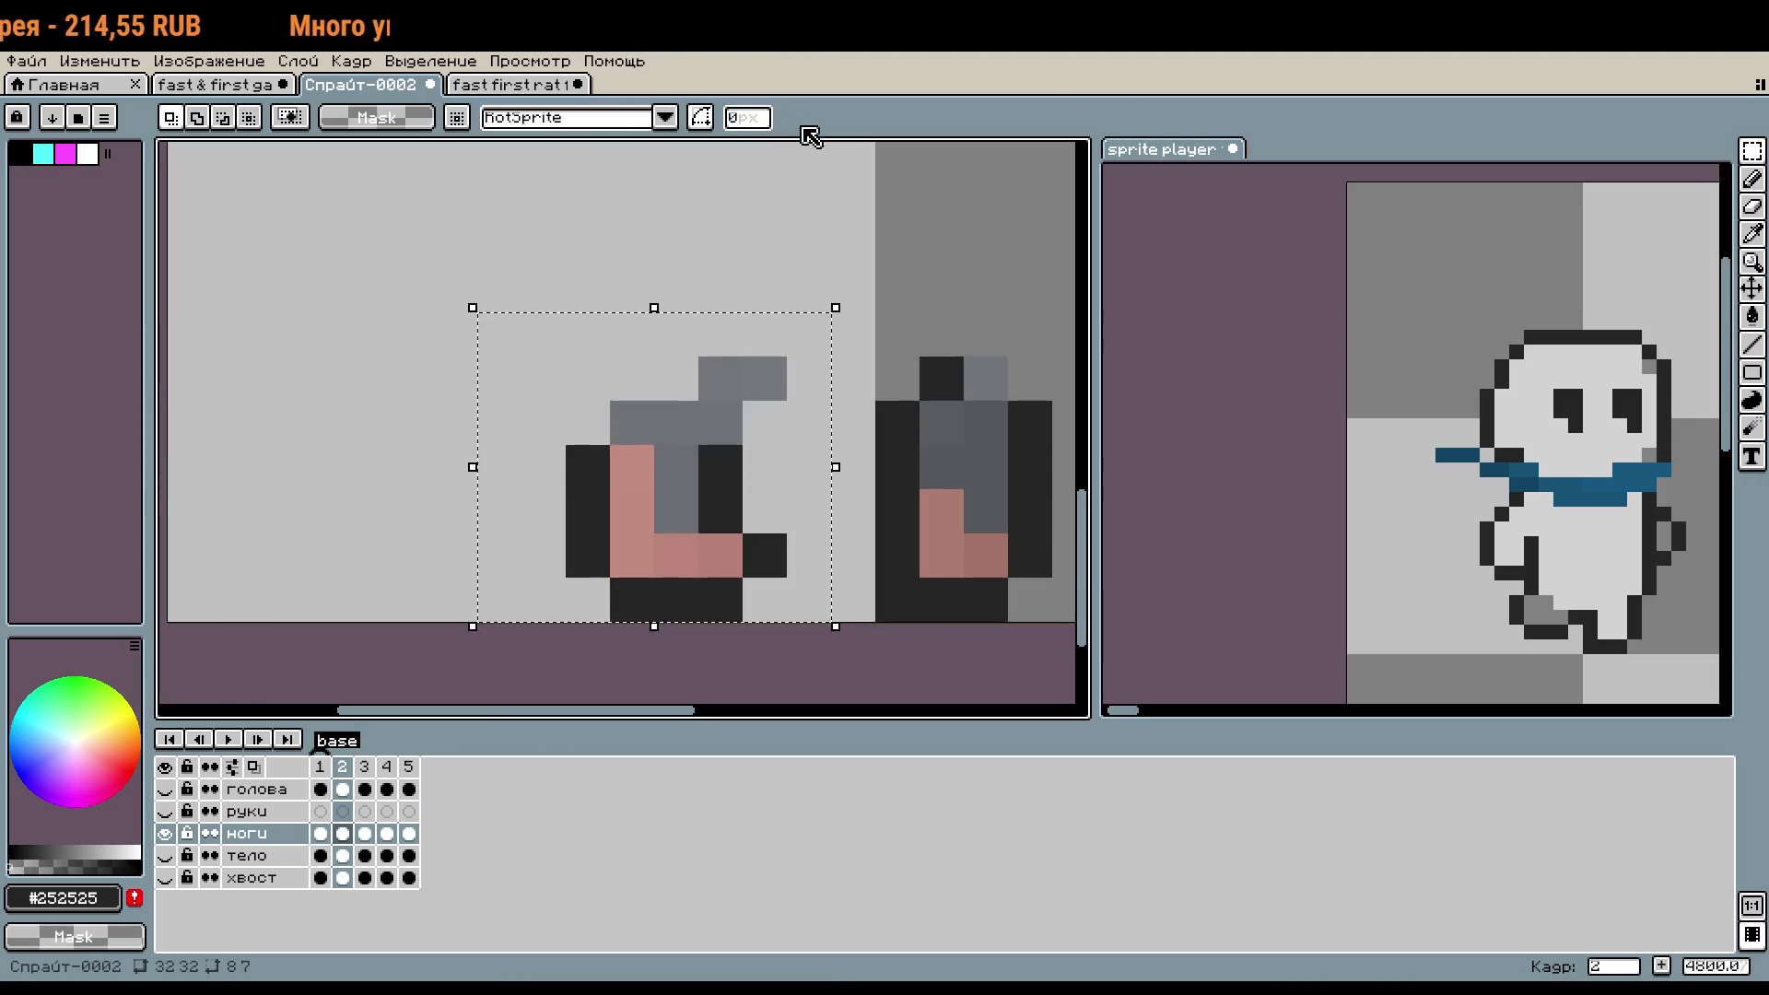
left_click(744, 121)
type("90")
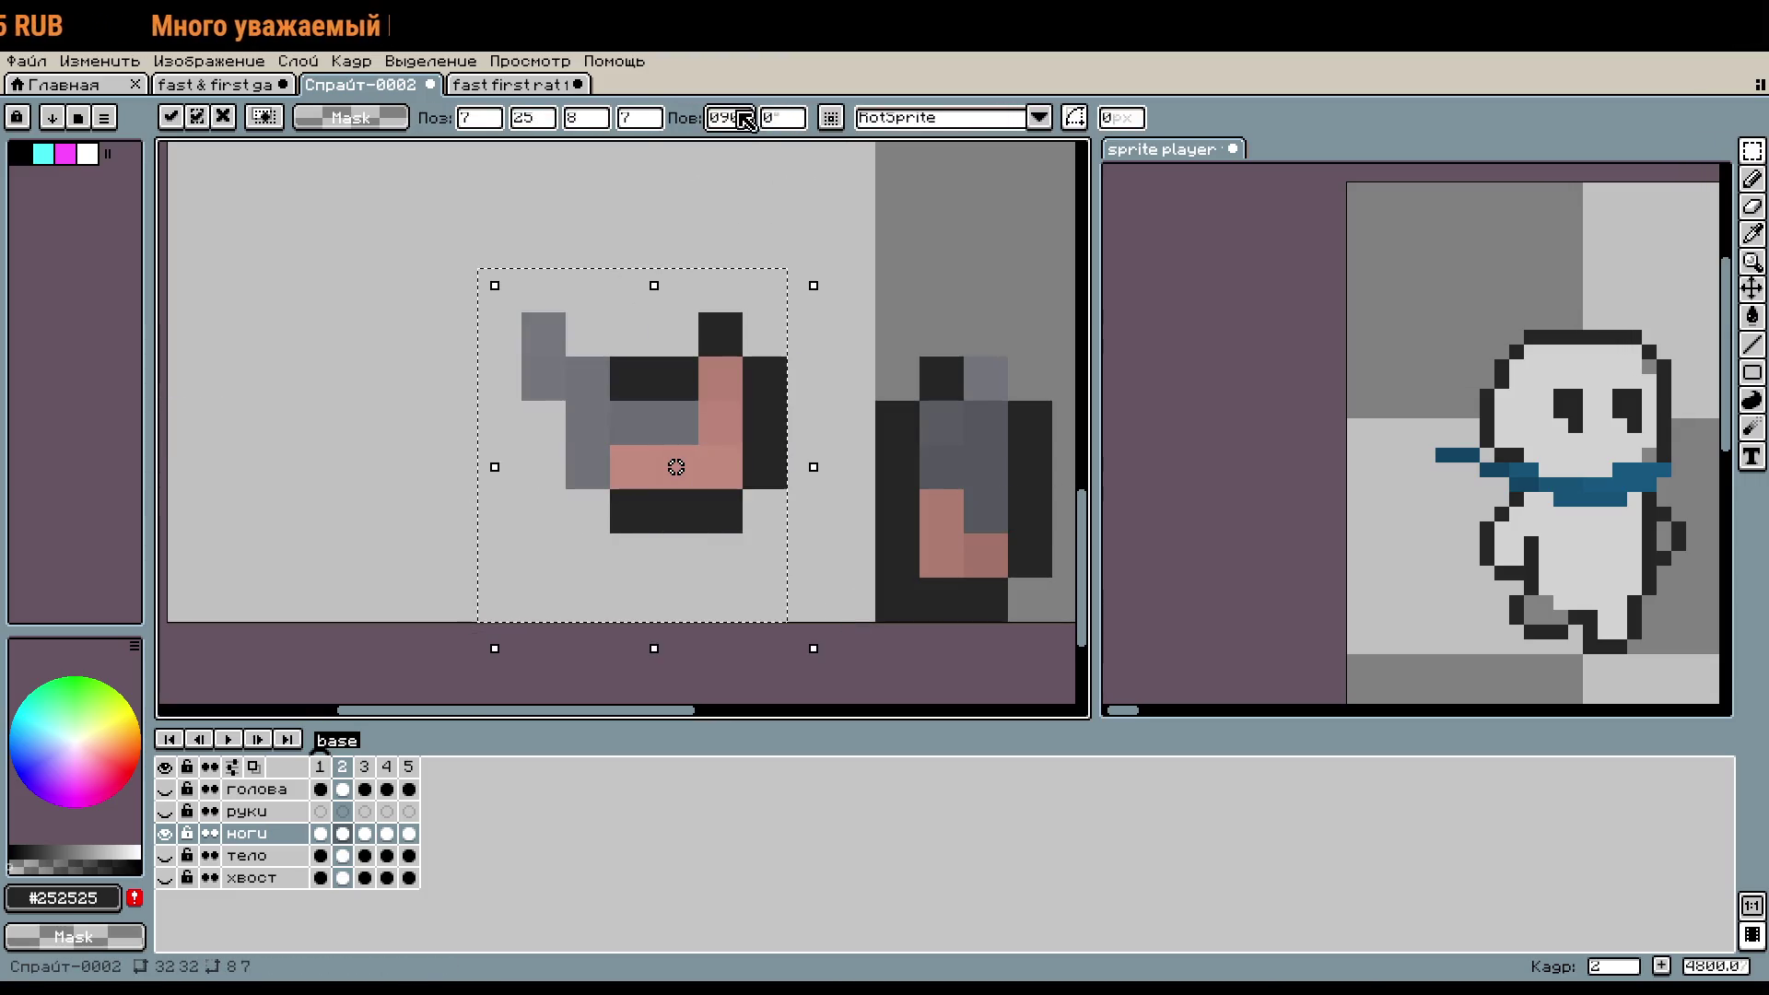
key("BackSpace")
key("BackSpace")
key("BackSpace")
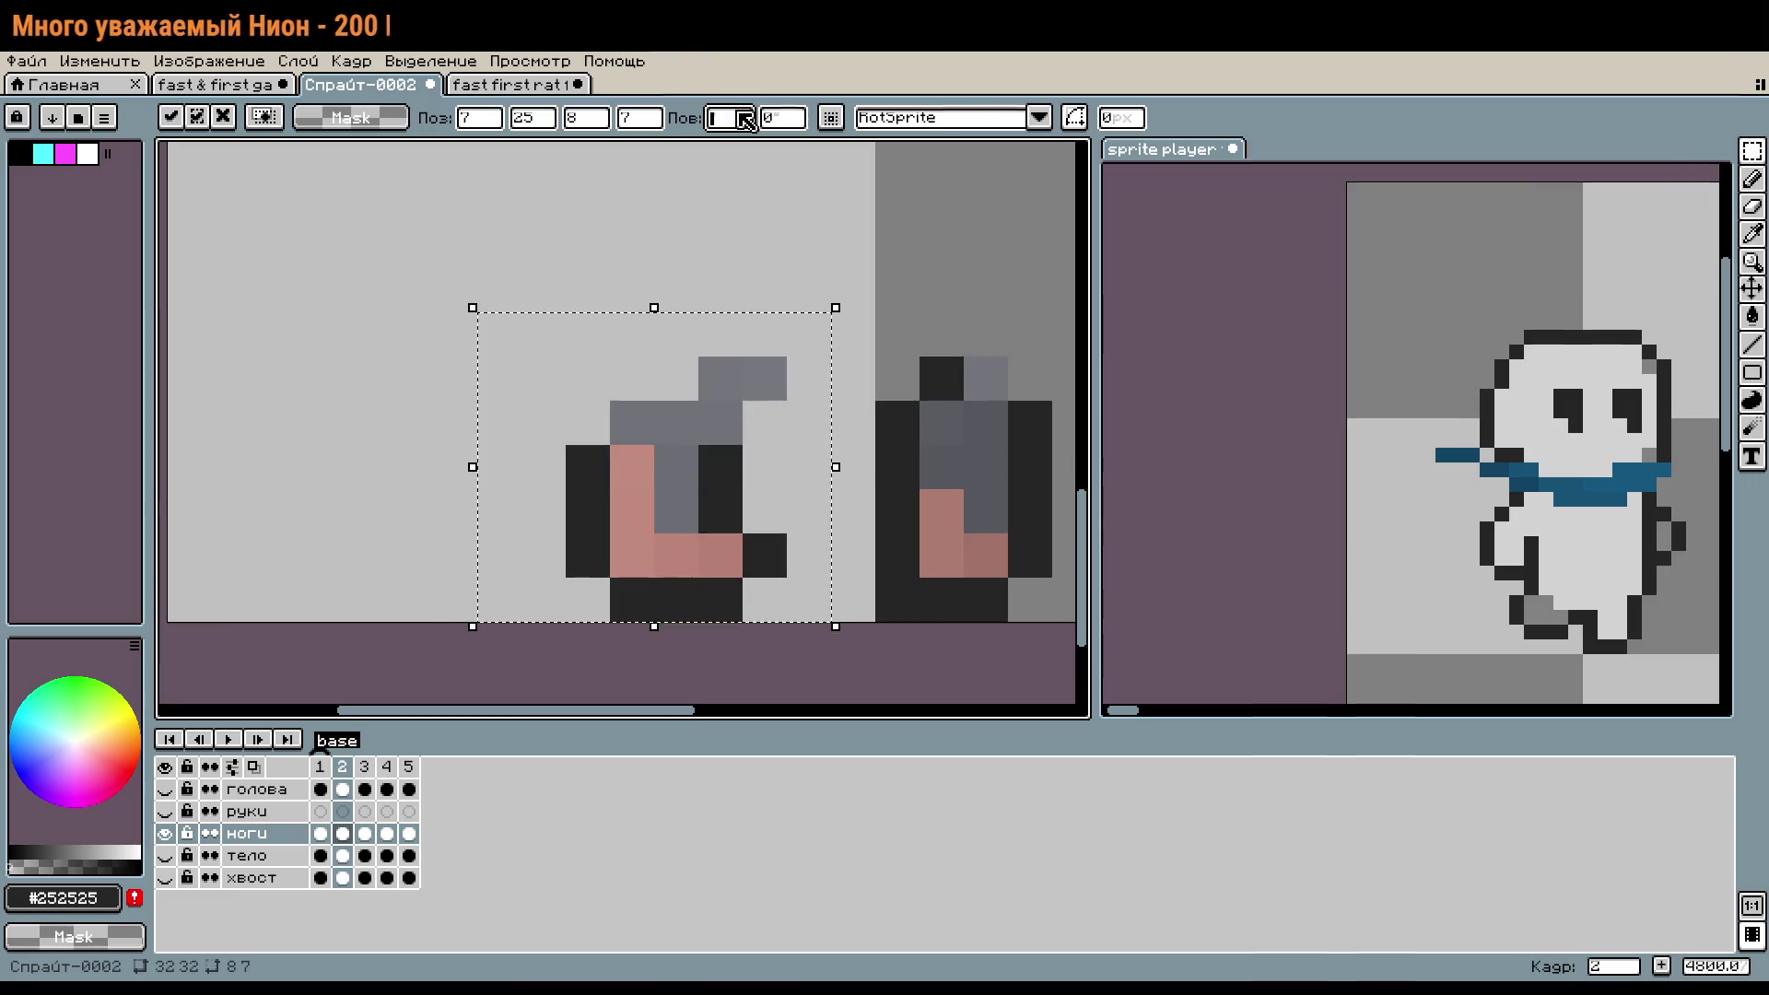
type("-90")
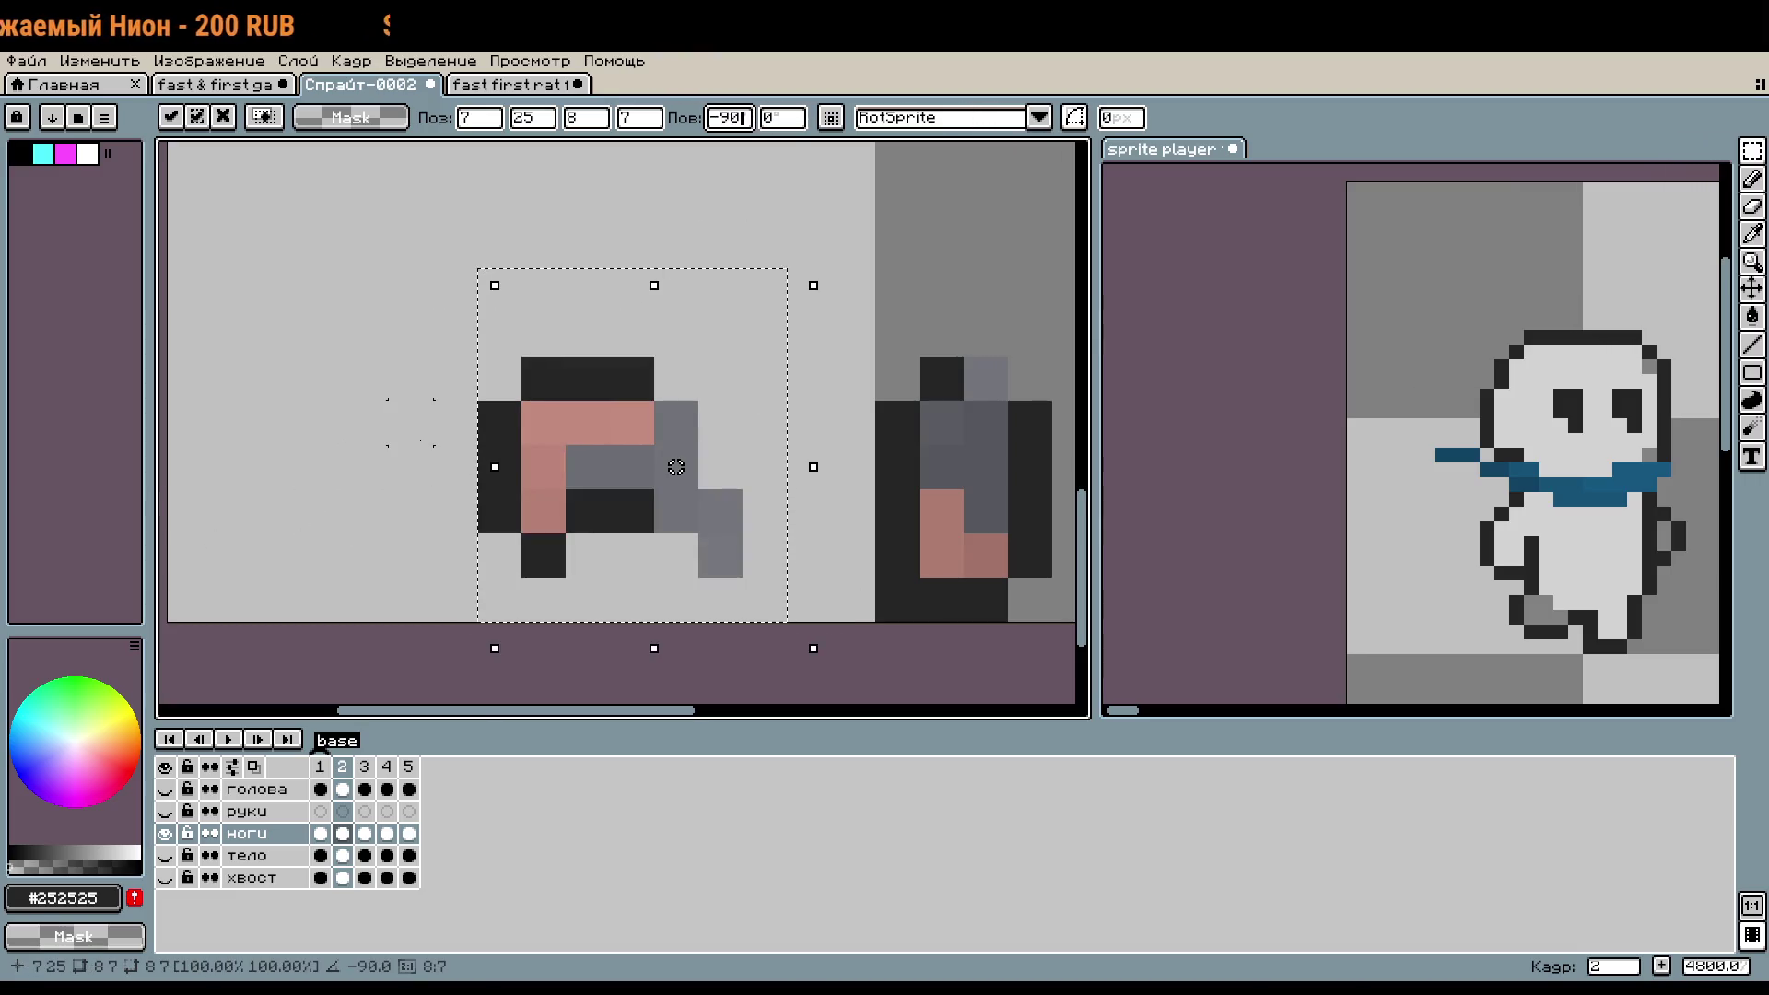
left_click(410, 423)
- Erase the boot's surplus grey pixels and move it five pixels right
scroll(789, 552, "left", 1)
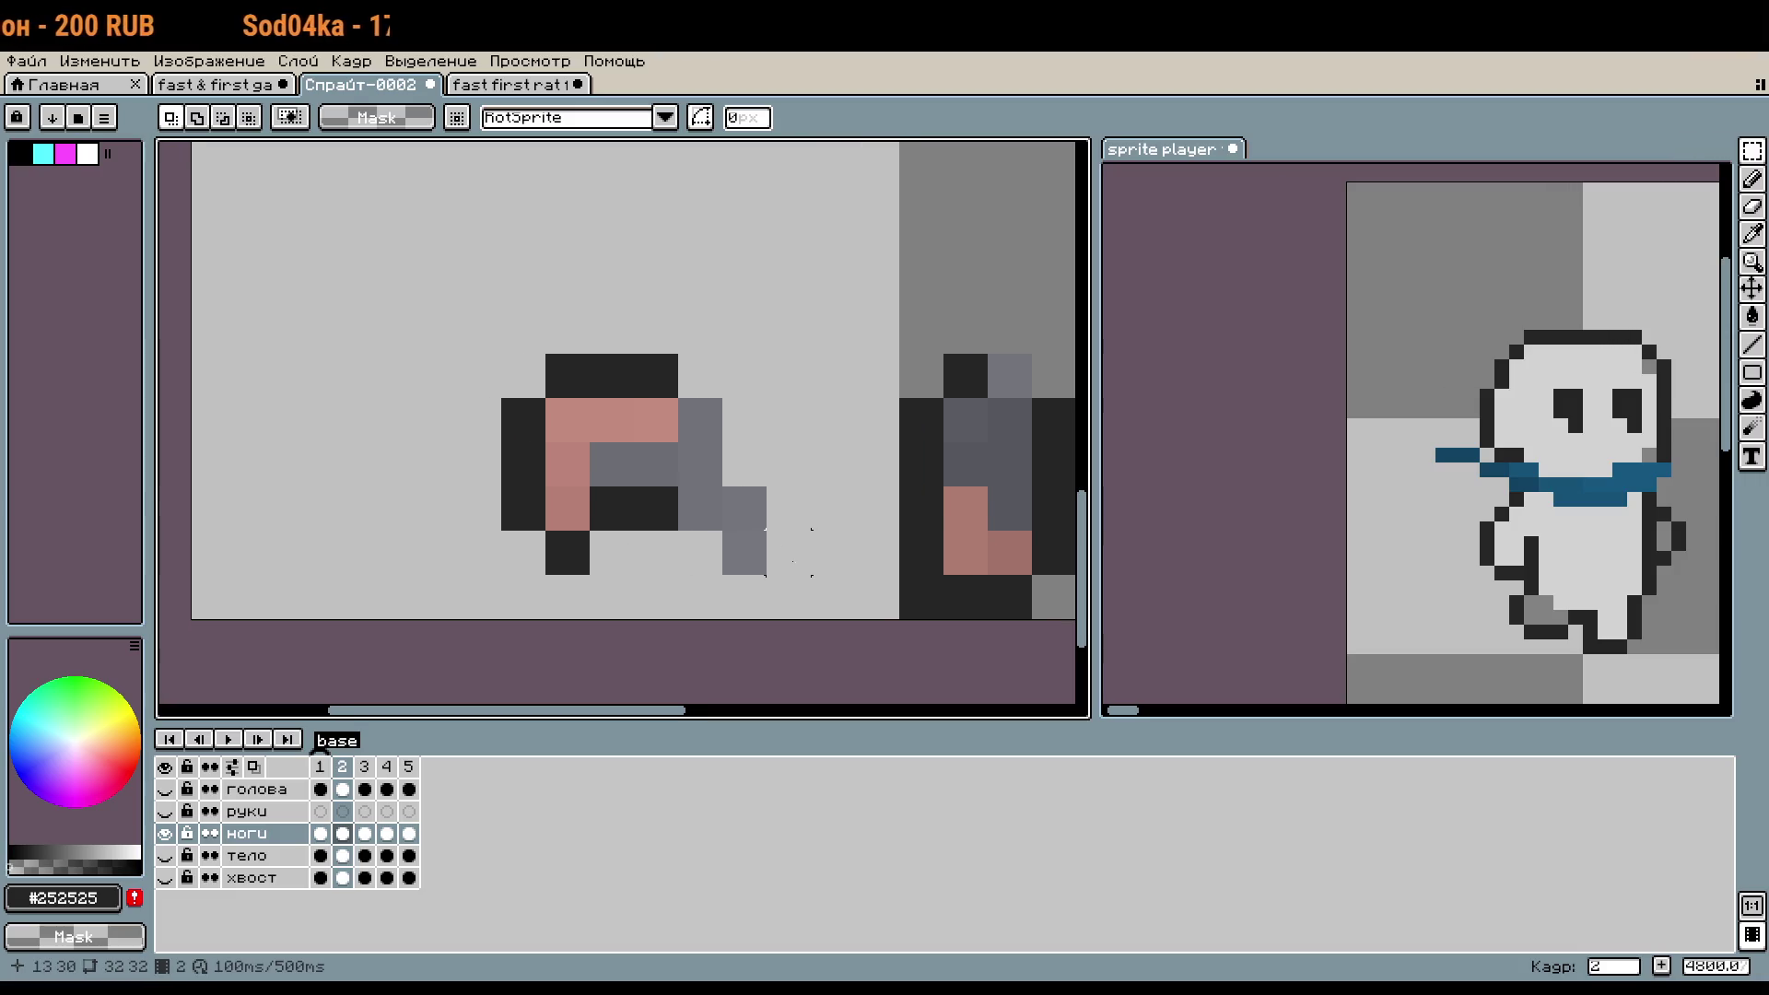
key("e")
left_click_drag(746, 552, 699, 525)
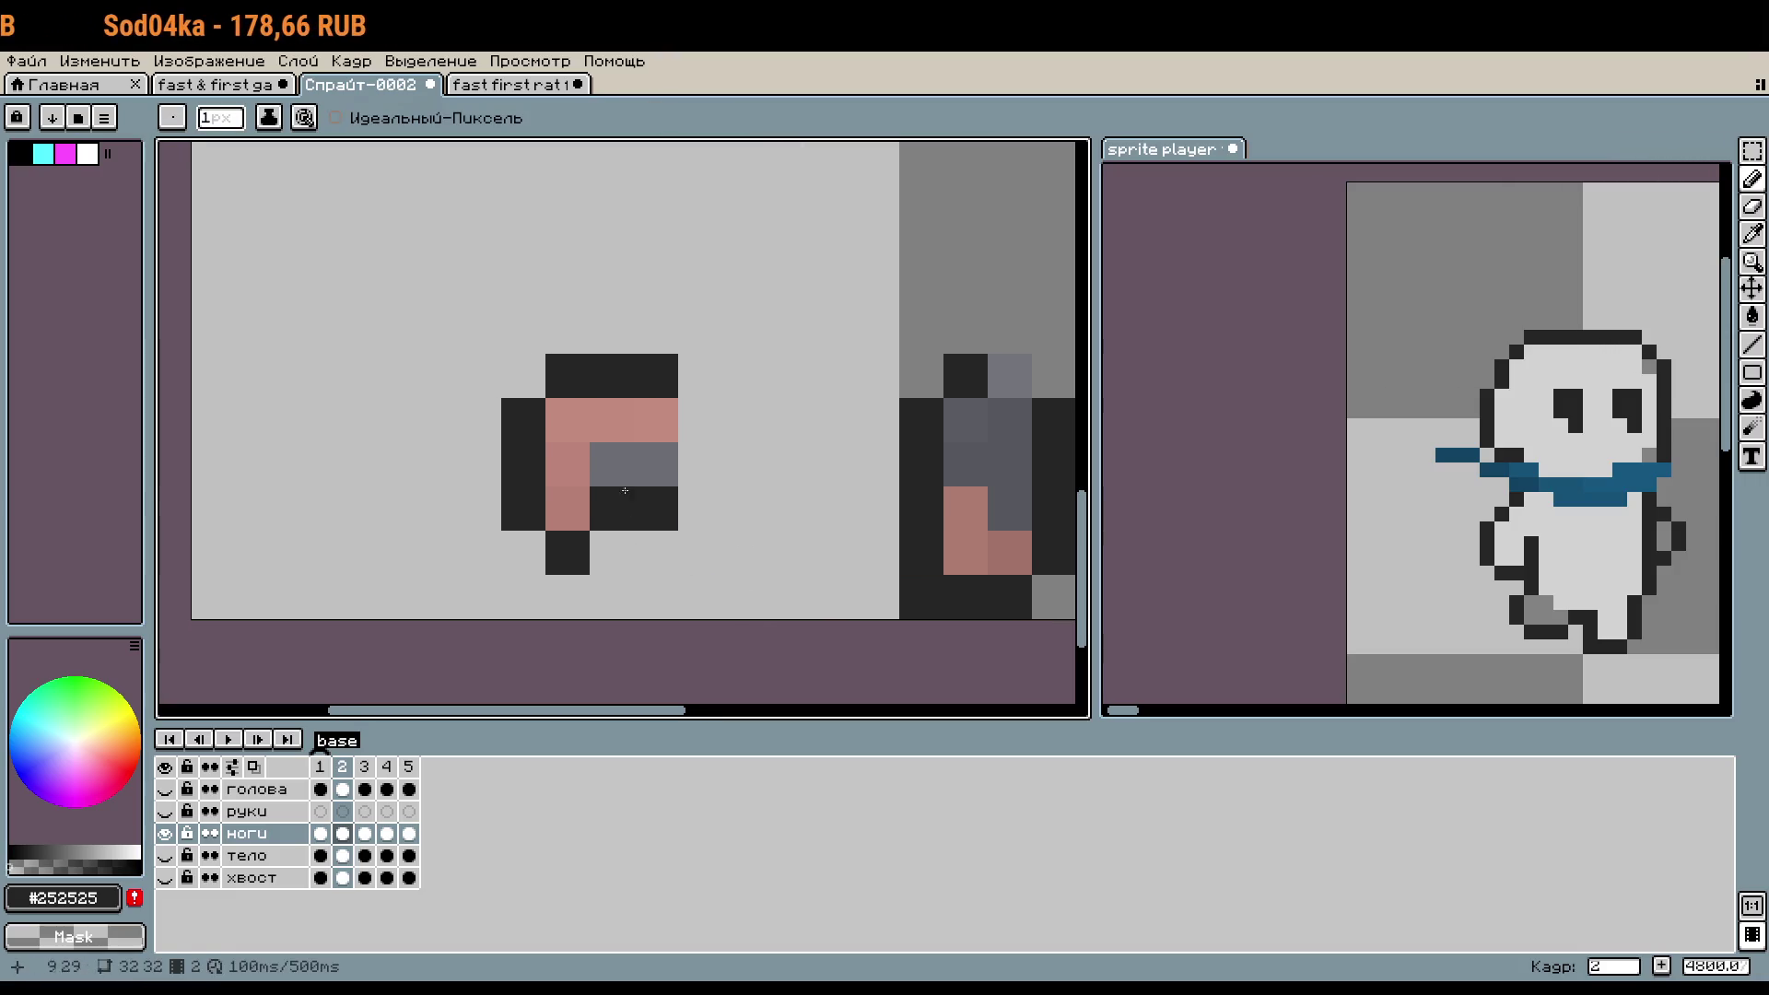
key("m")
left_click_drag(503, 355, 677, 573)
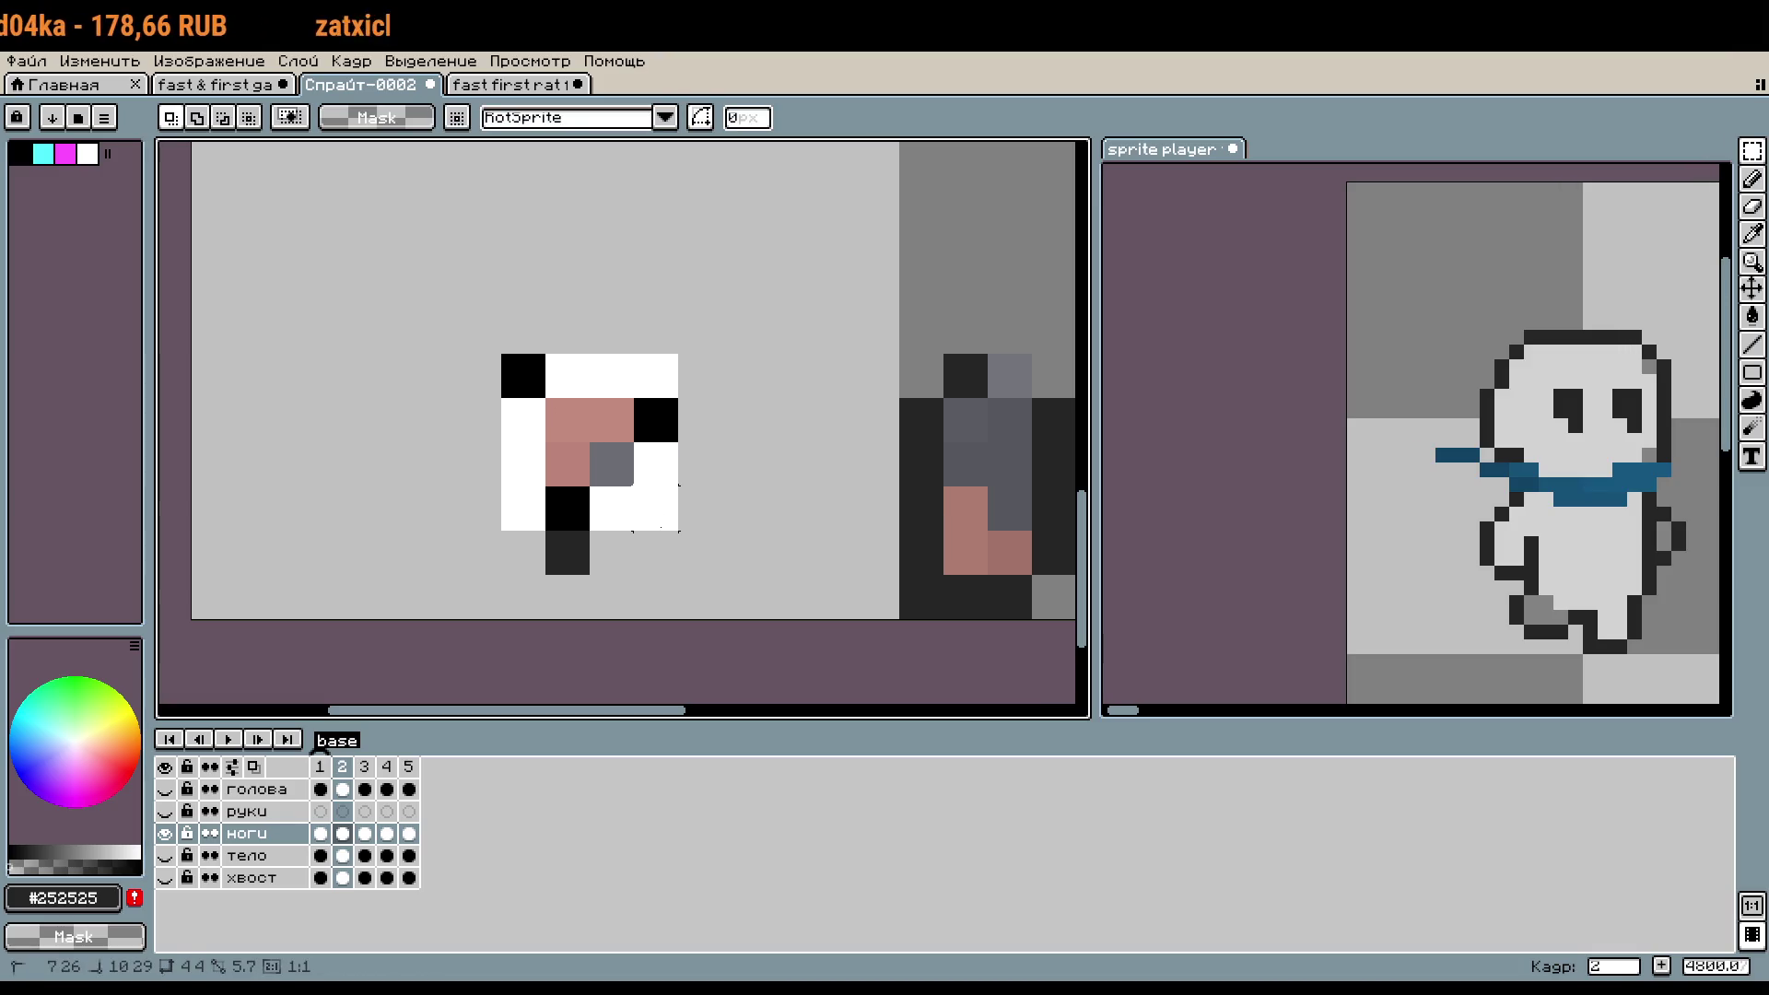
left_click_drag(612, 490, 820, 519)
key("Left")
key("Right")
key("Return")
- Shift the rotated front boot one pixel left and confirm its position
scroll(820, 537, "down", 2)
scroll(698, 486, "up", 2)
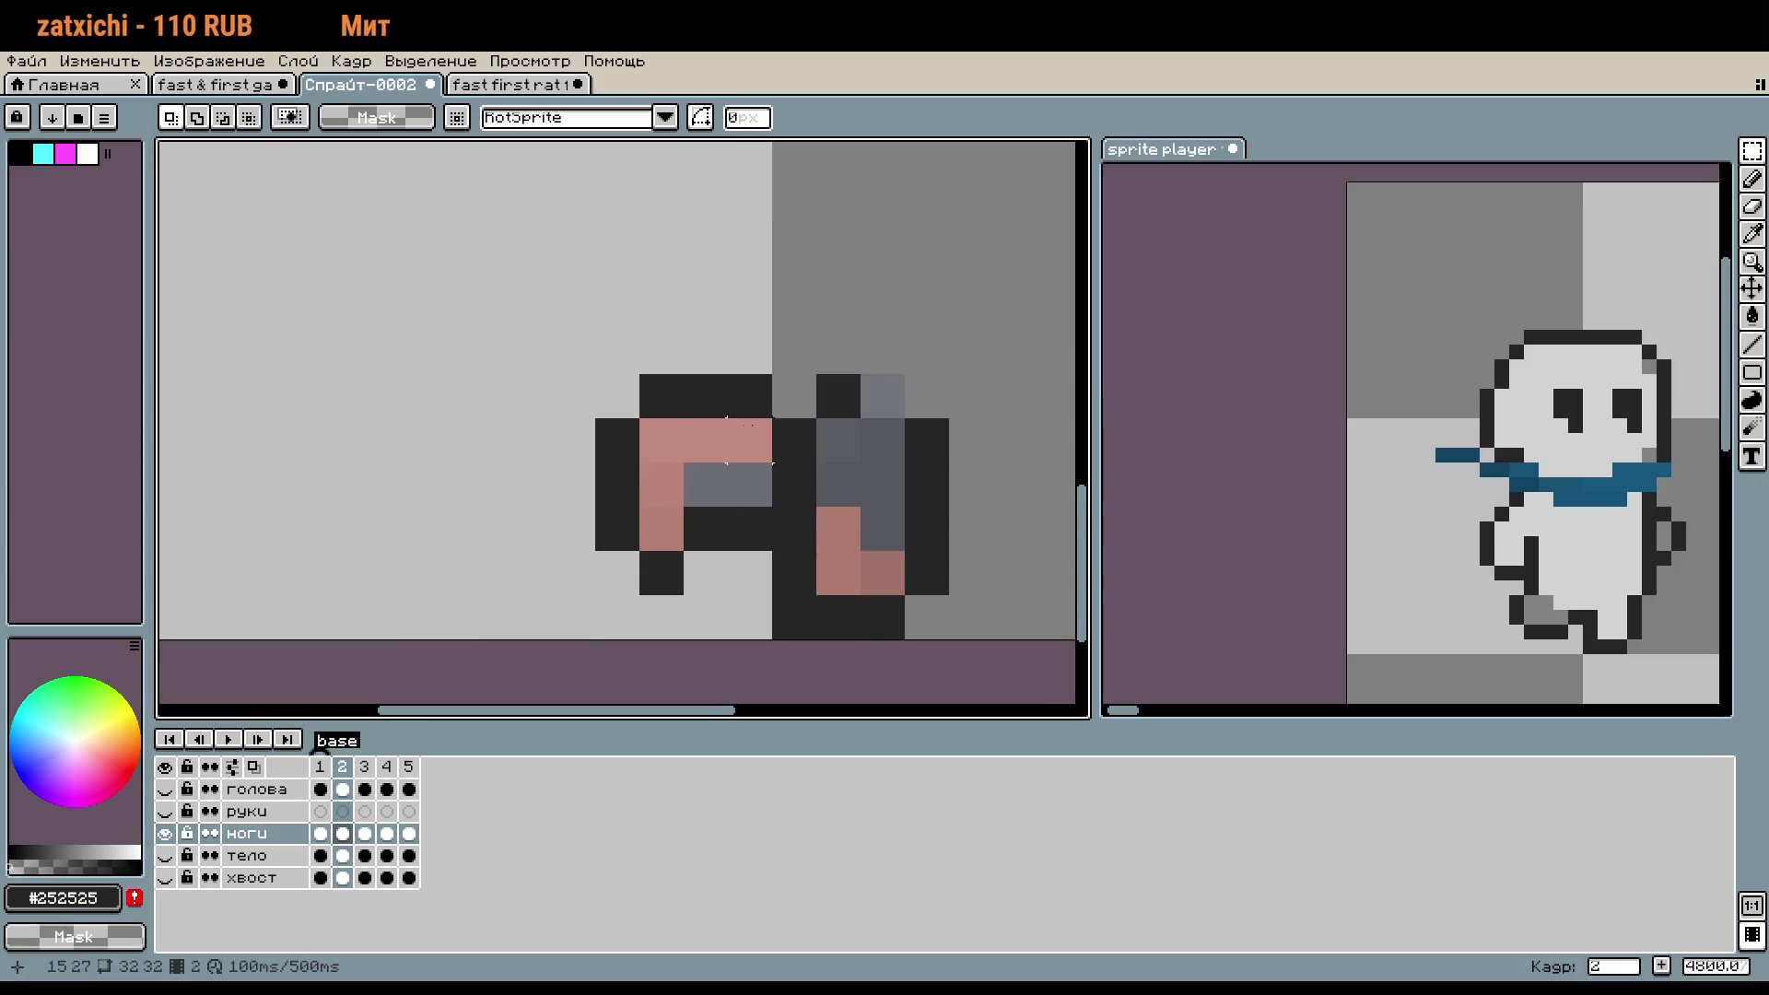
key("b")
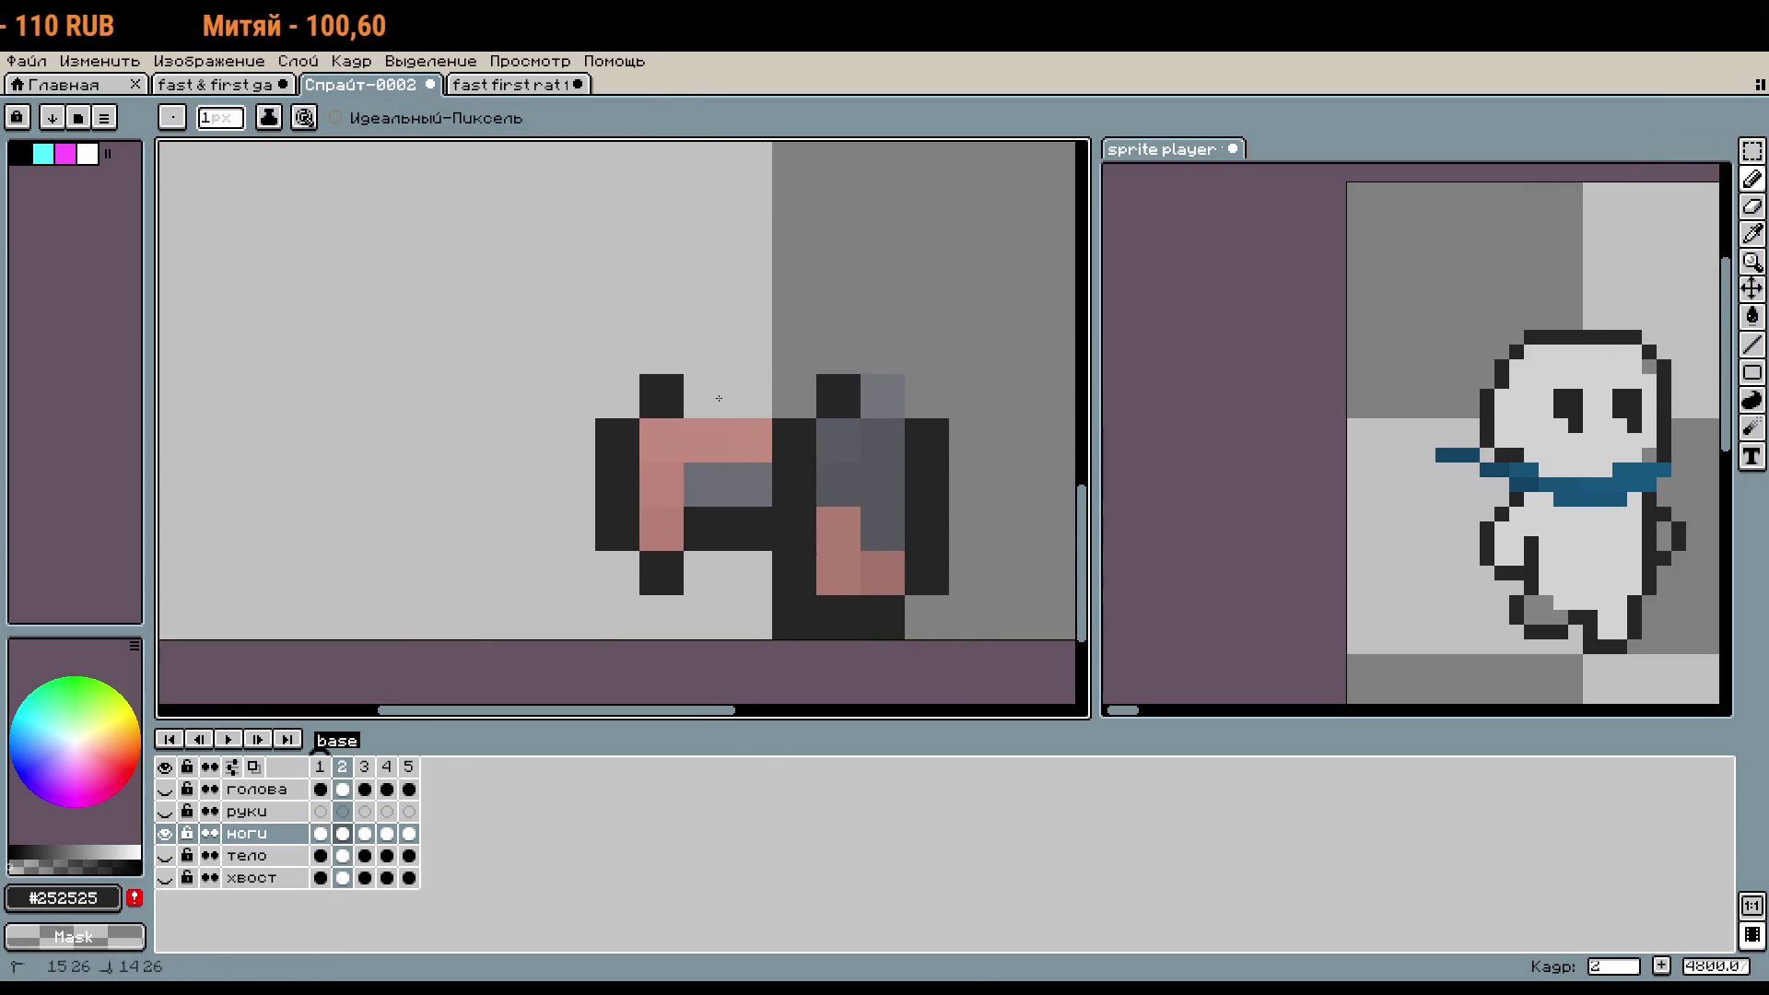
key("i")
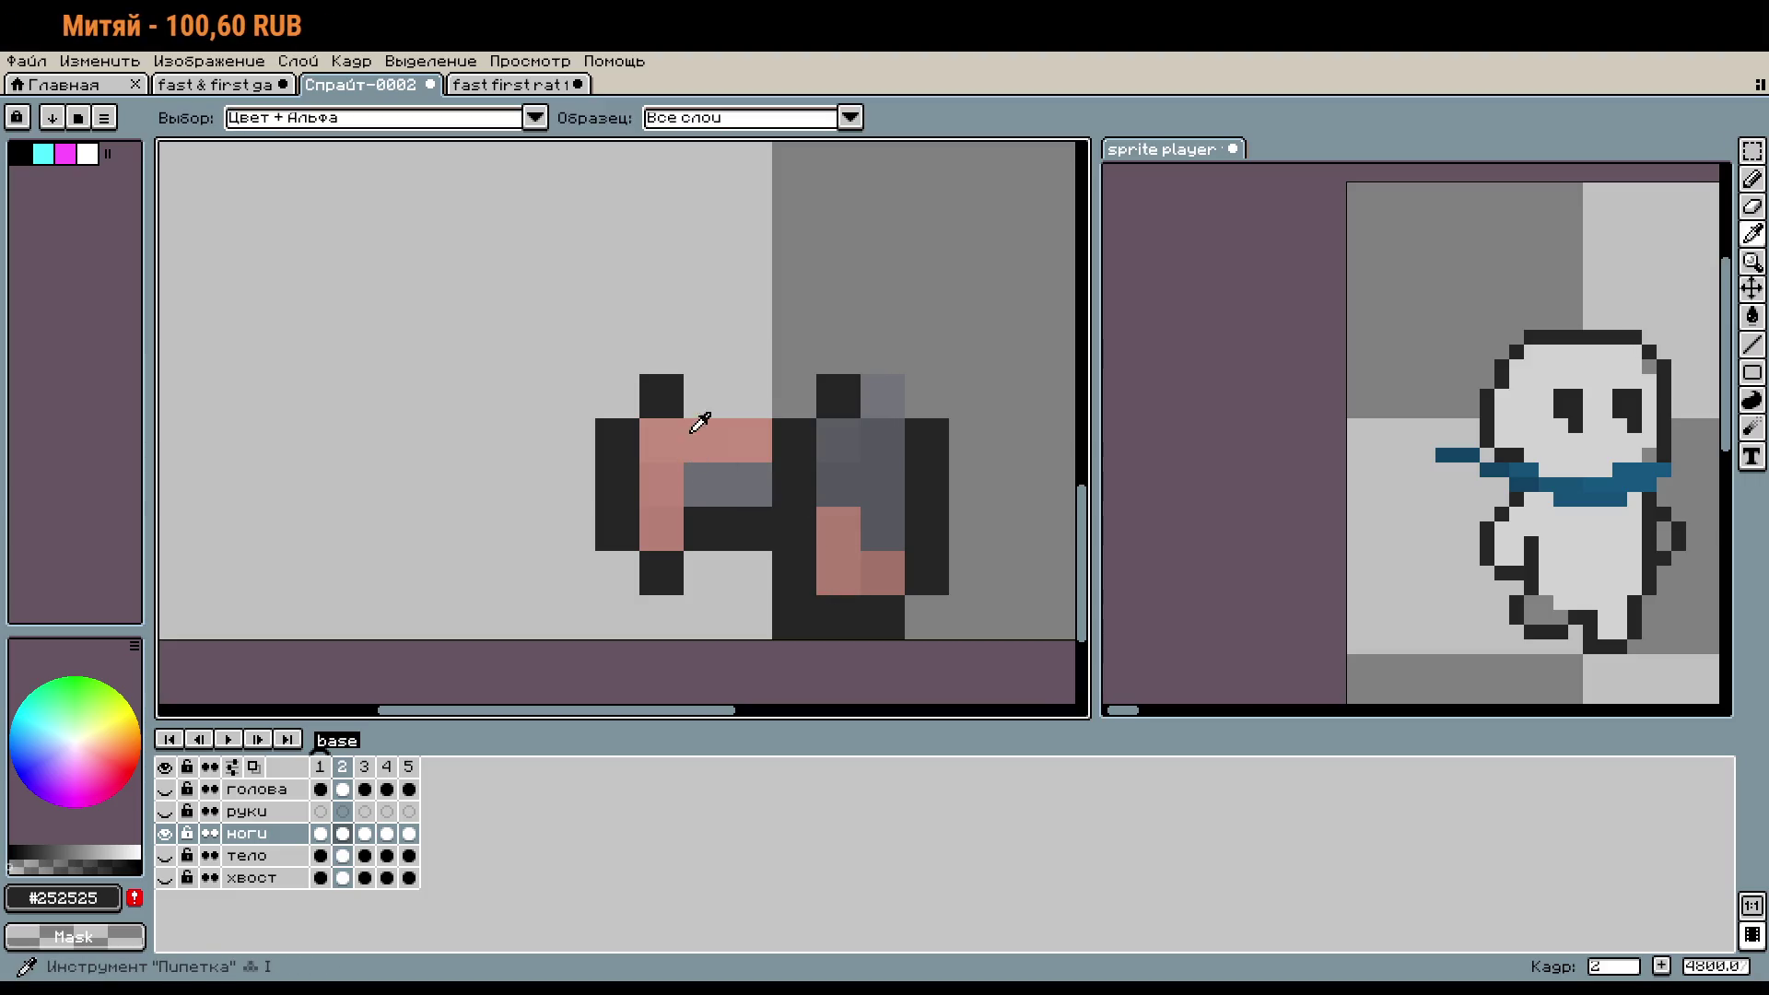
key("m")
mouse_move(572, 439)
left_mouse_down()
mouse_move(731, 541)
mouse_move(686, 528)
left_mouse_up()
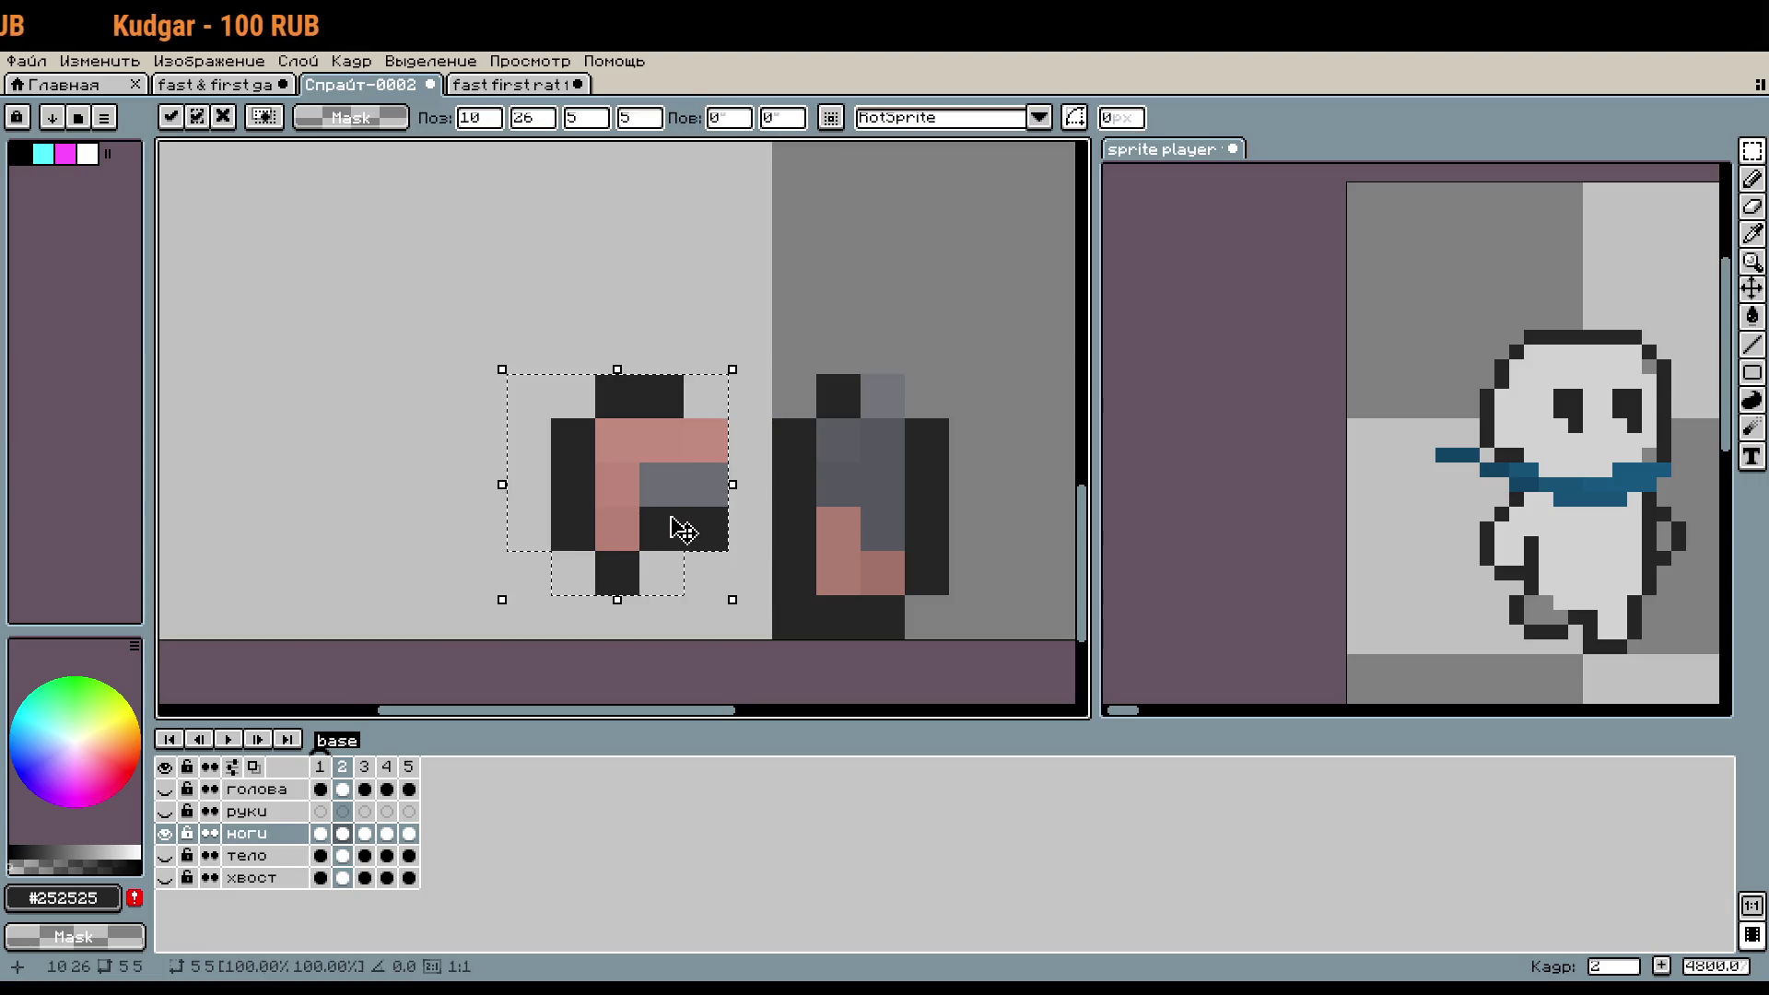
key("Return")
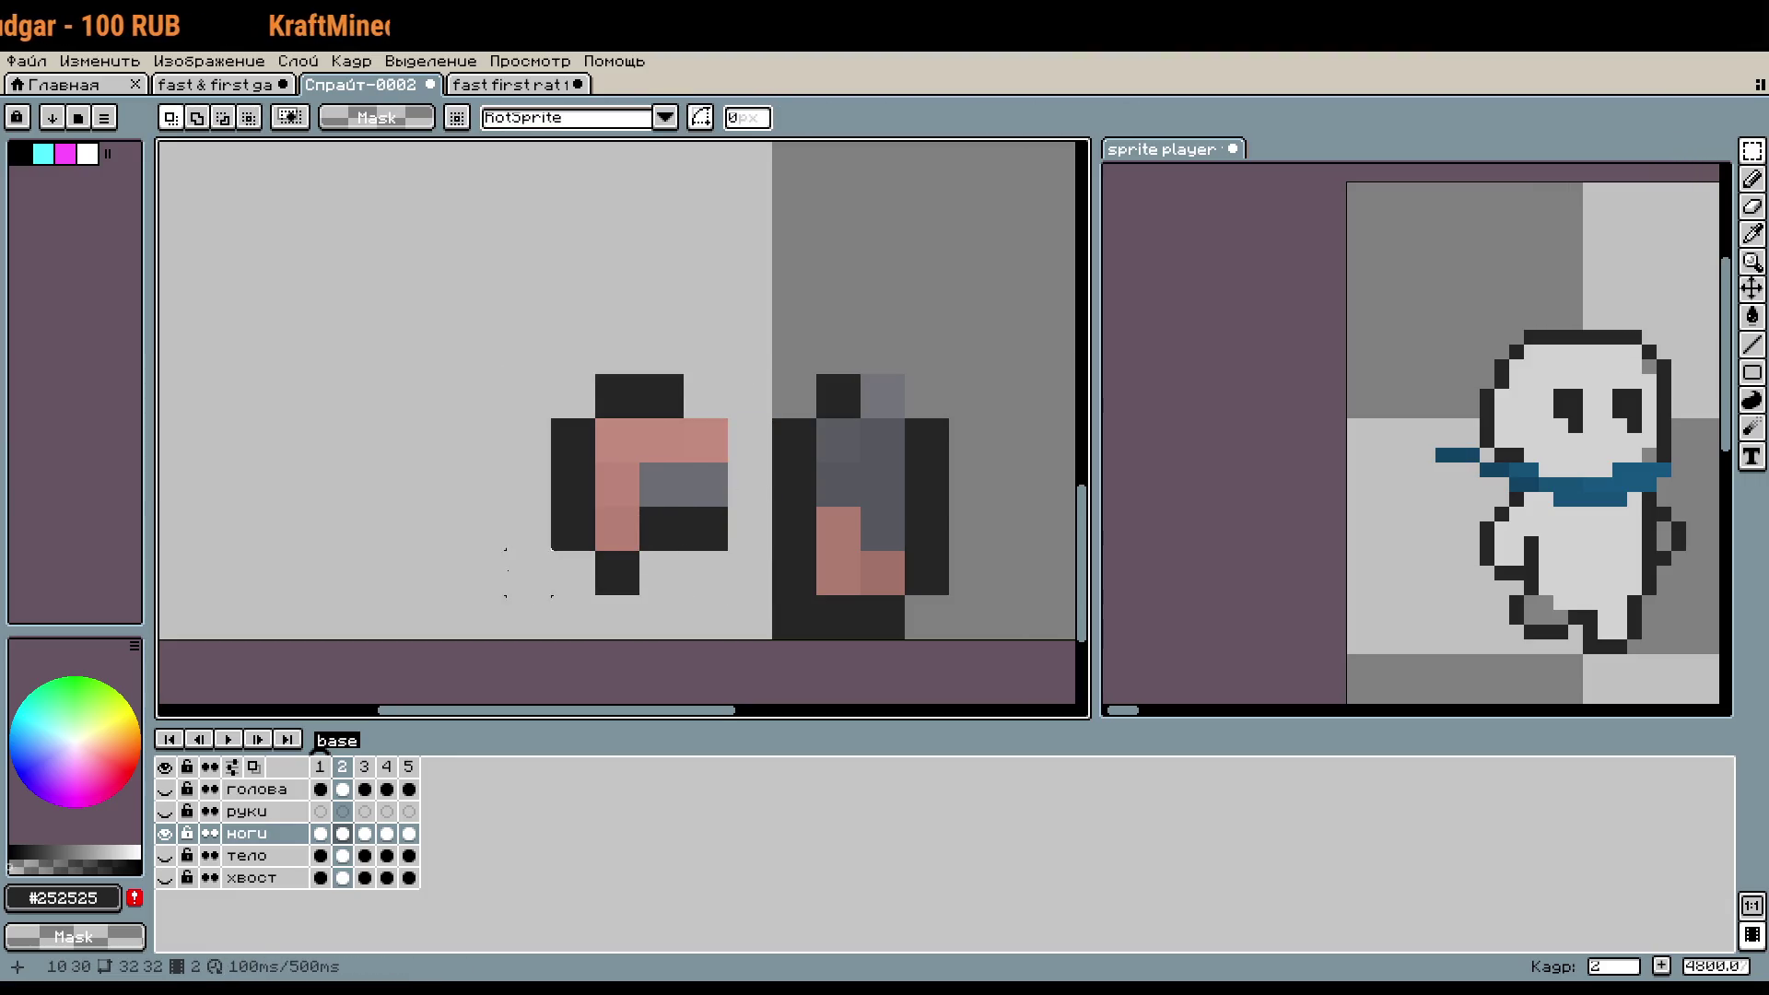
- Recolour the foot's pixels in grey, pink and dark outline, erasing stray edge pixels
scroll(529, 573, "up", 1)
key("b")
left_click(699, 581)
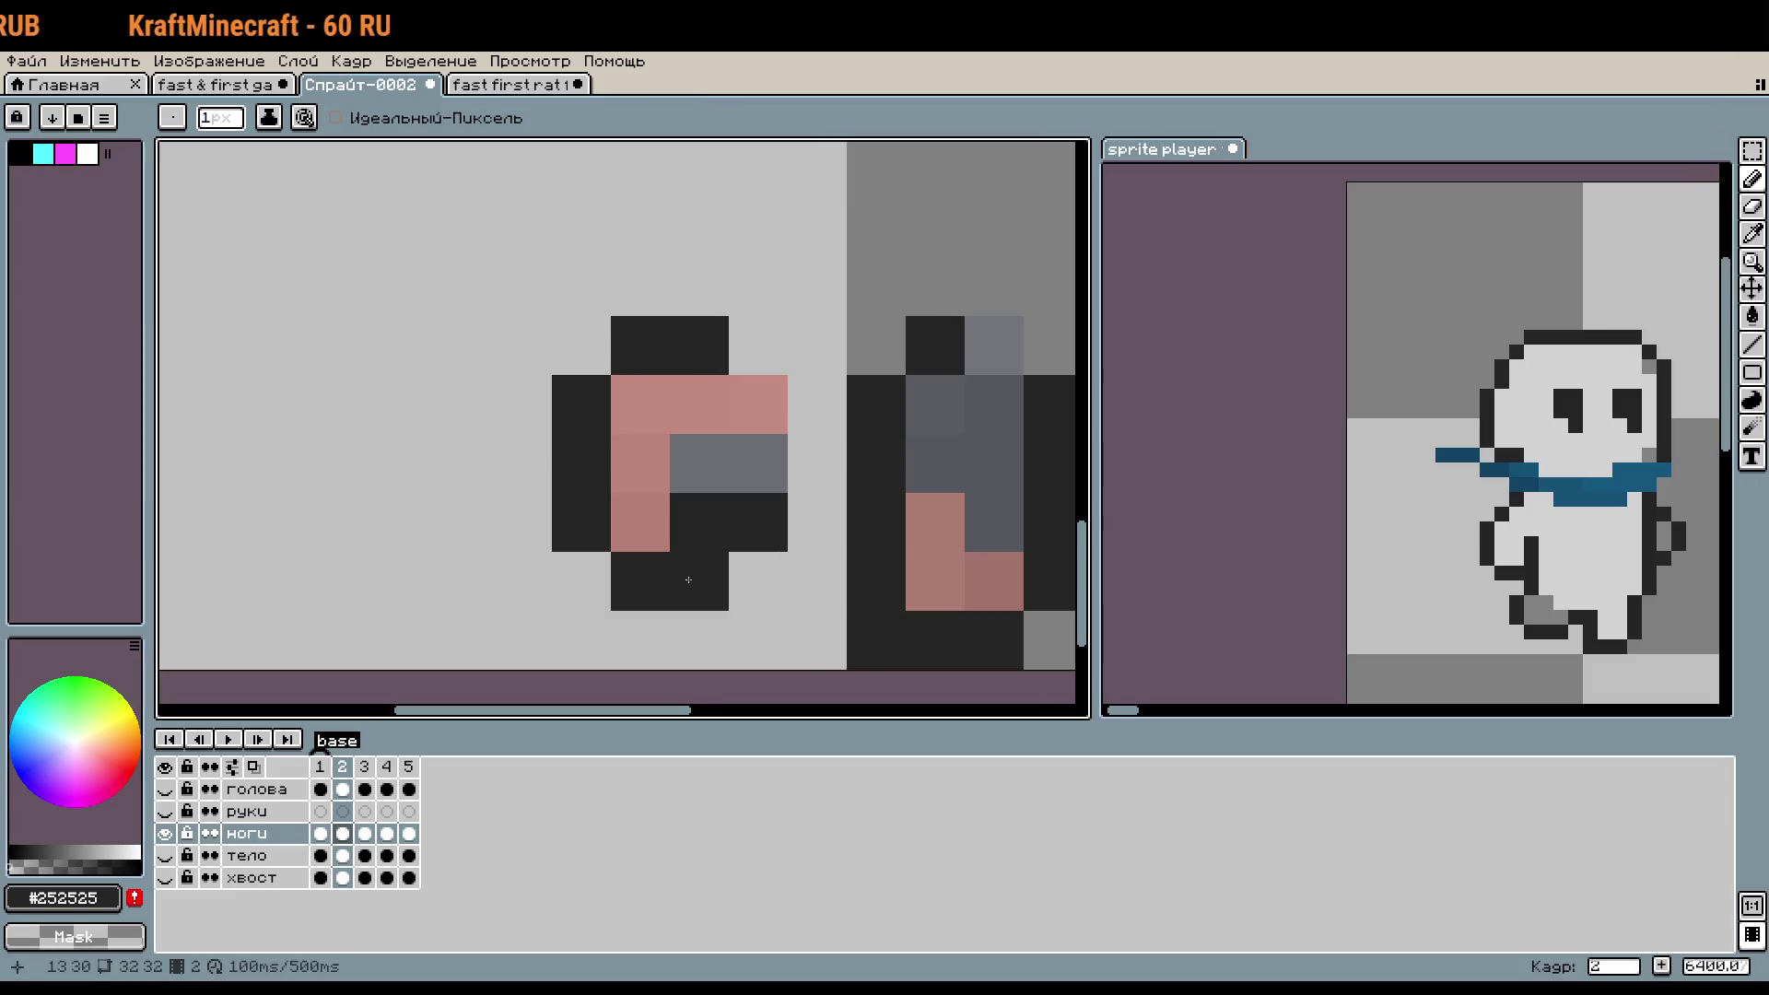
left_click(734, 474, "alt")
left_click(733, 518)
right_click(732, 518)
scroll(776, 563, "down", 1)
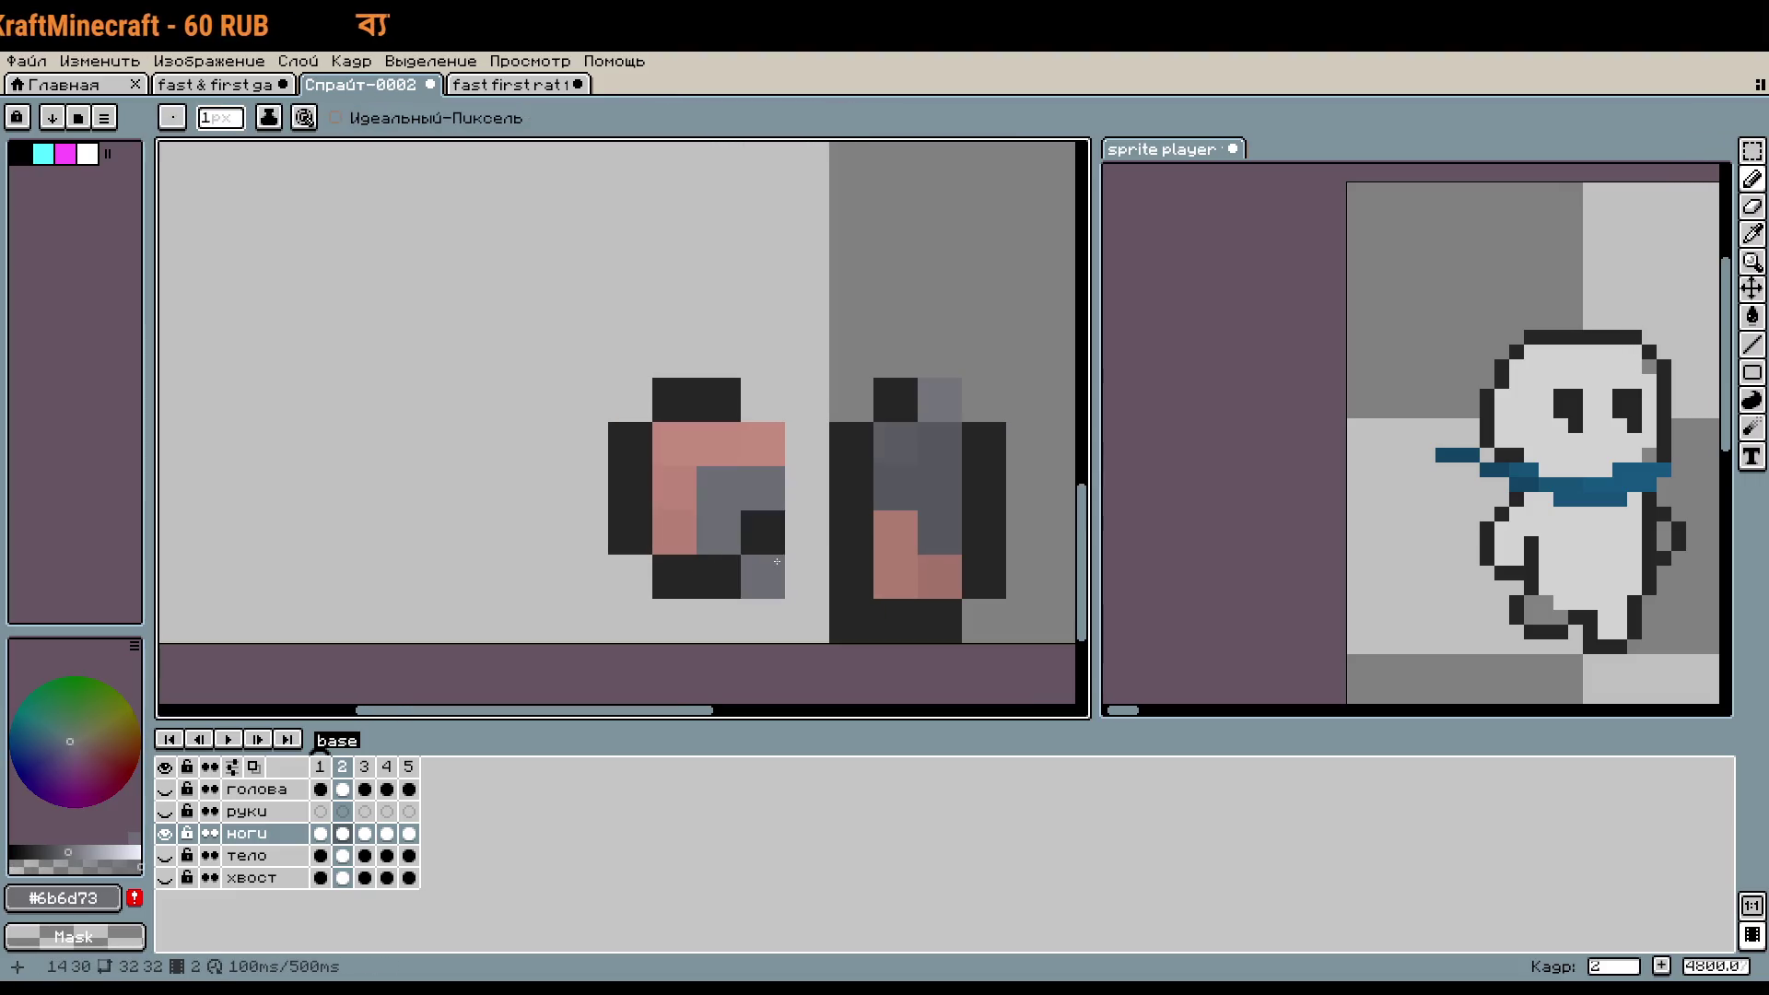
left_click(689, 488, "alt")
left_click(719, 488)
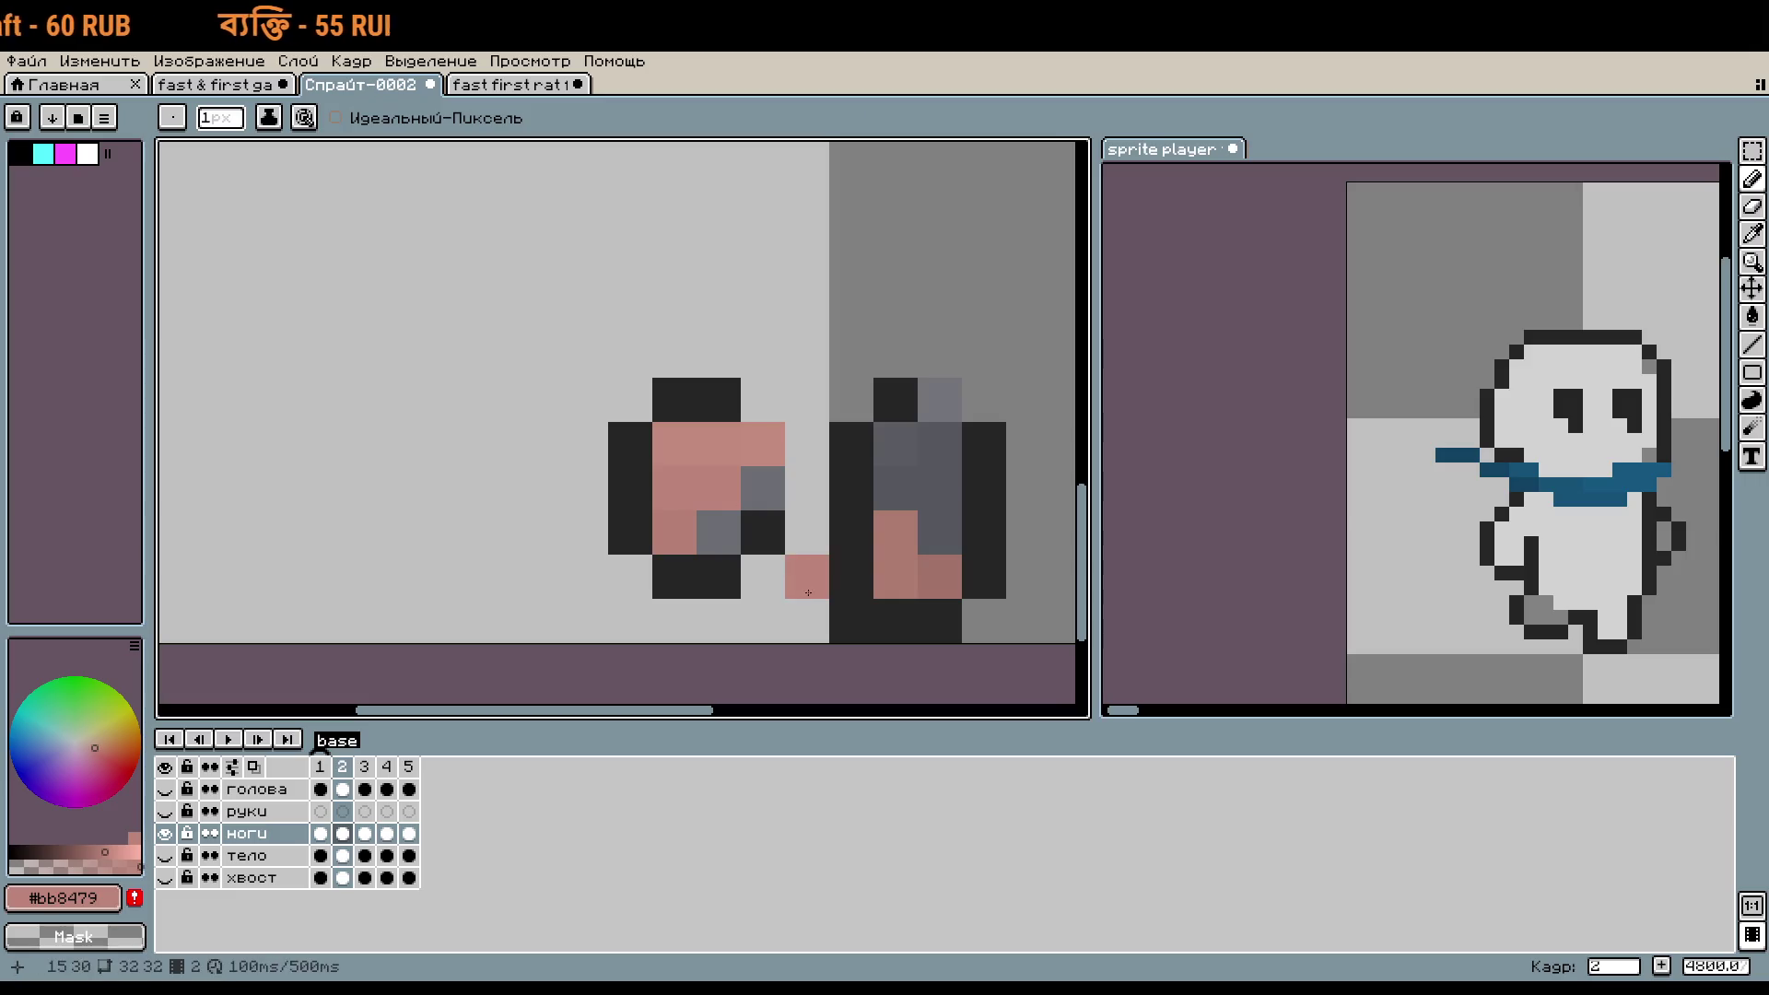
left_click(677, 398, "alt")
left_click(674, 445)
right_click(632, 449)
right_click(674, 400)
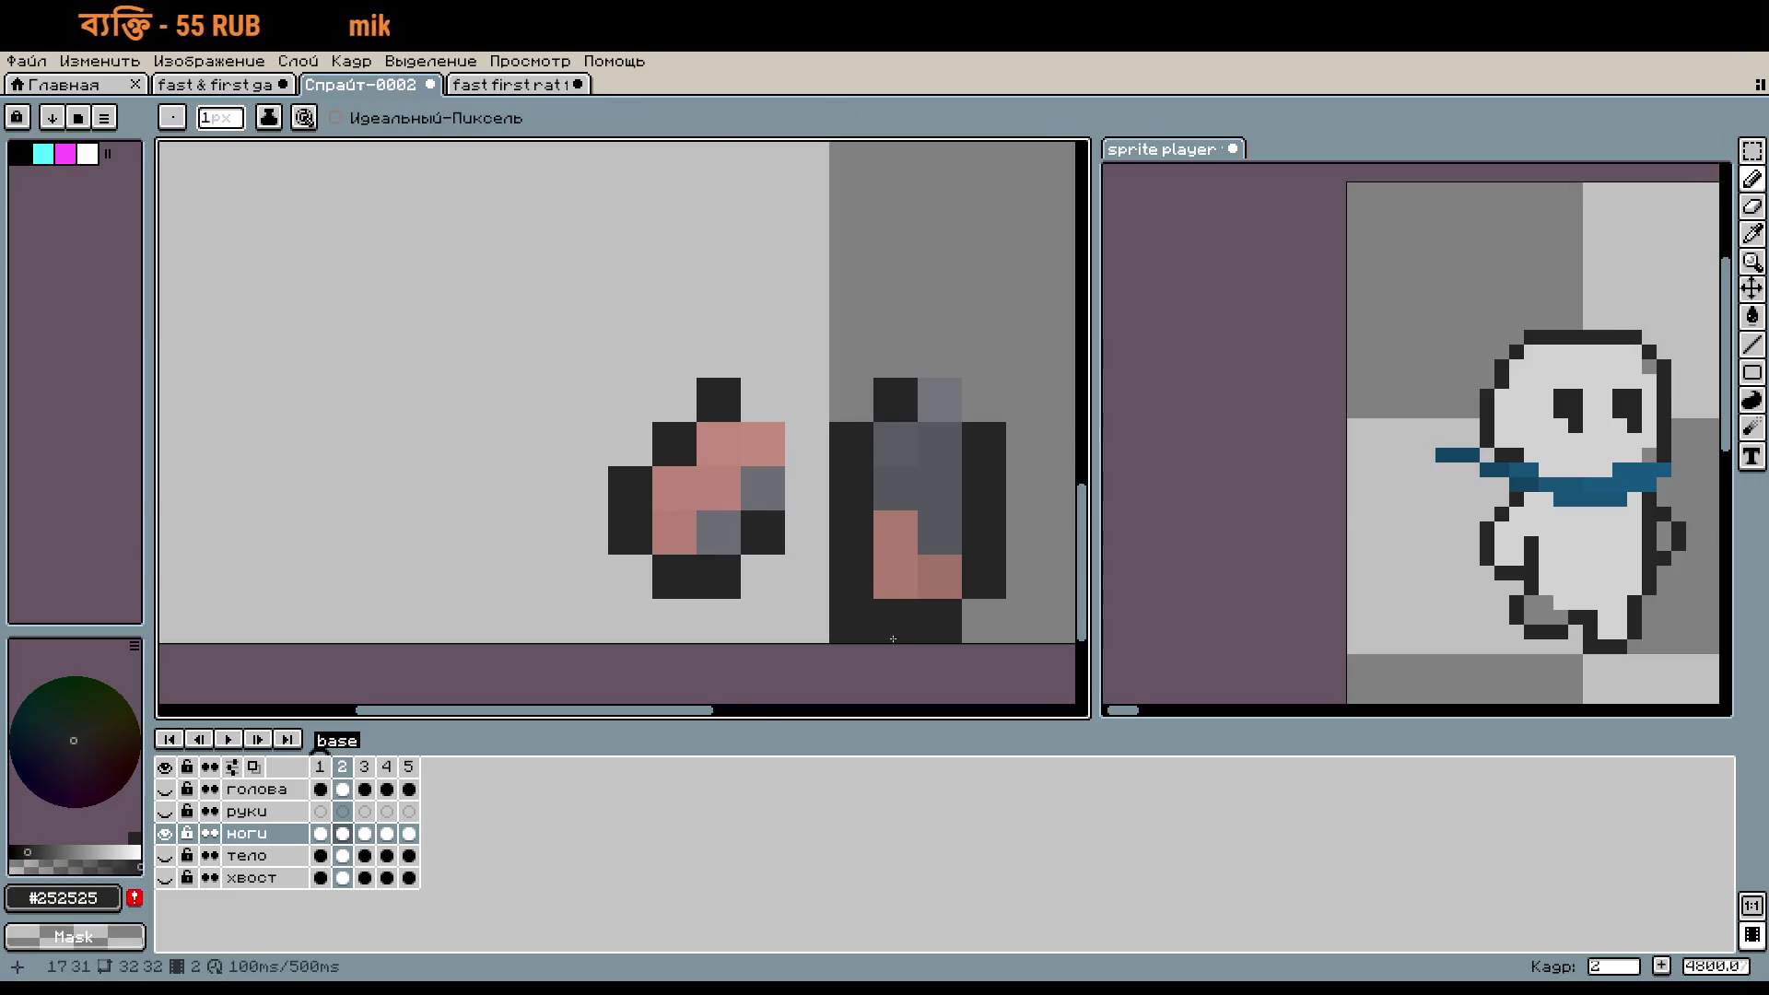
- Swap dark and pink pixels in the foot's upper row and erase leftover stray pixels on both boots
scroll(789, 555, "down", 2)
left_click(753, 499, "alt")
left_click(775, 499)
left_click(731, 499, "alt")
left_click(753, 500)
right_click(754, 477)
scroll(963, 562, "down", 1)
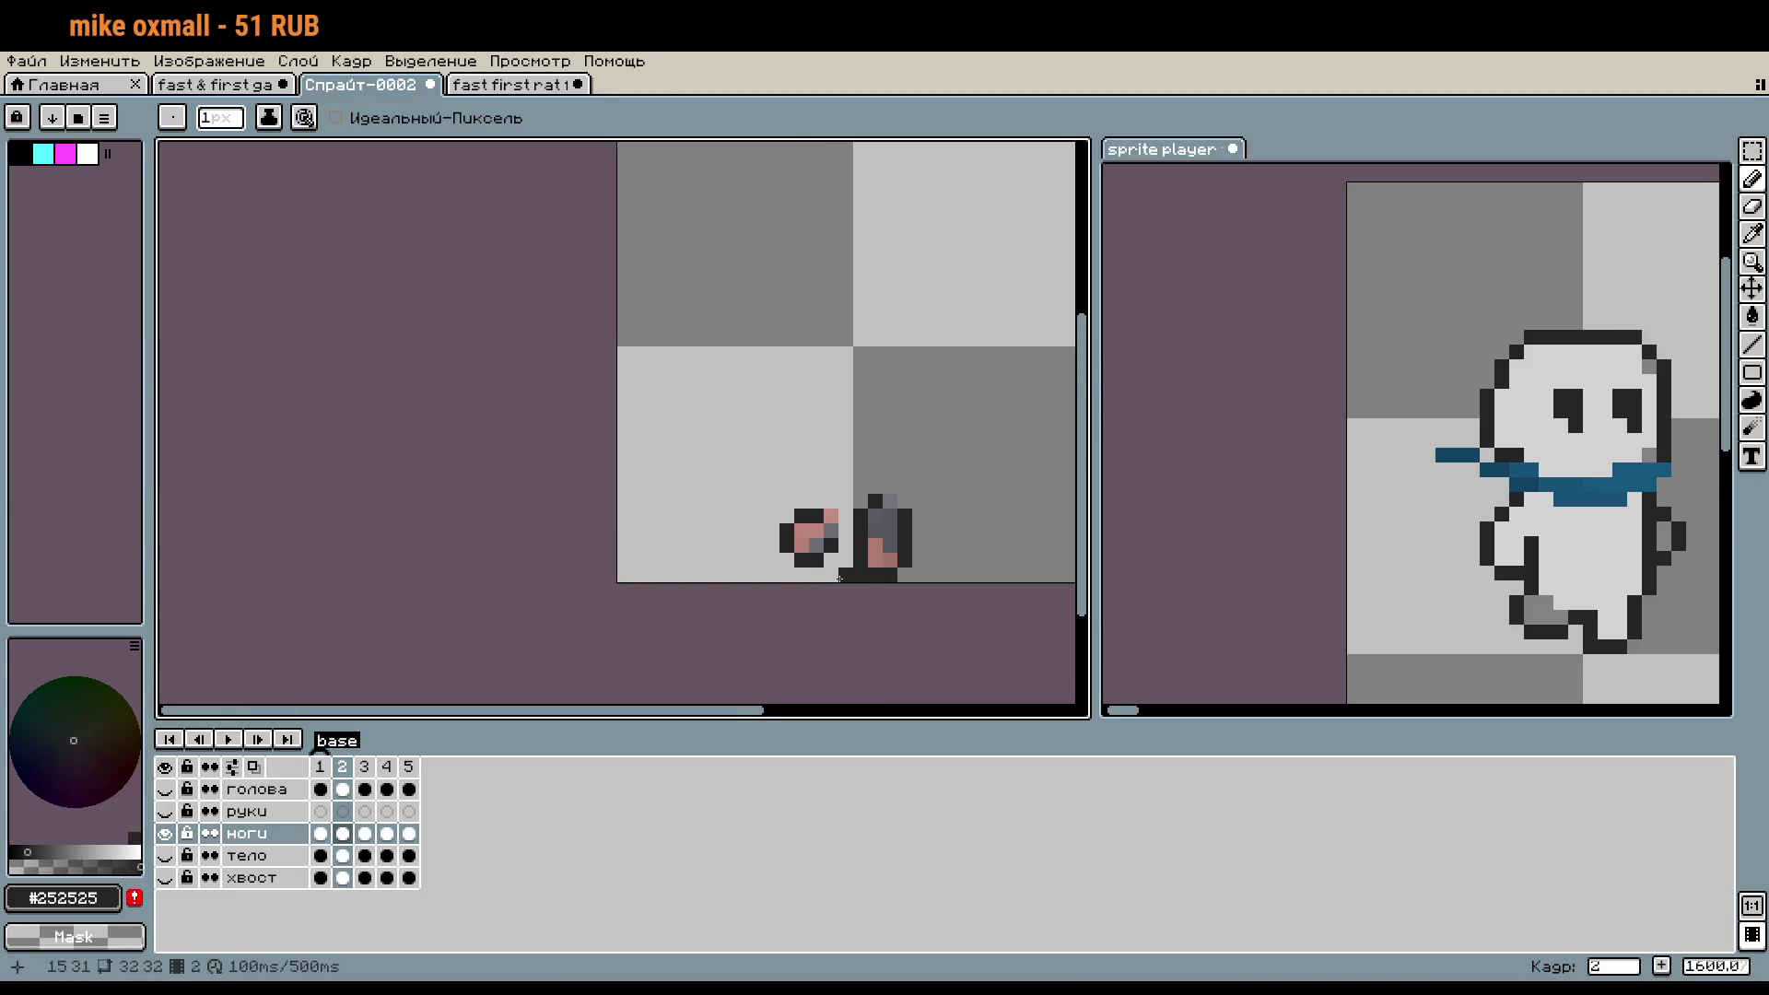
scroll(839, 579, "up", 3)
right_click(841, 575)
right_click(811, 390)
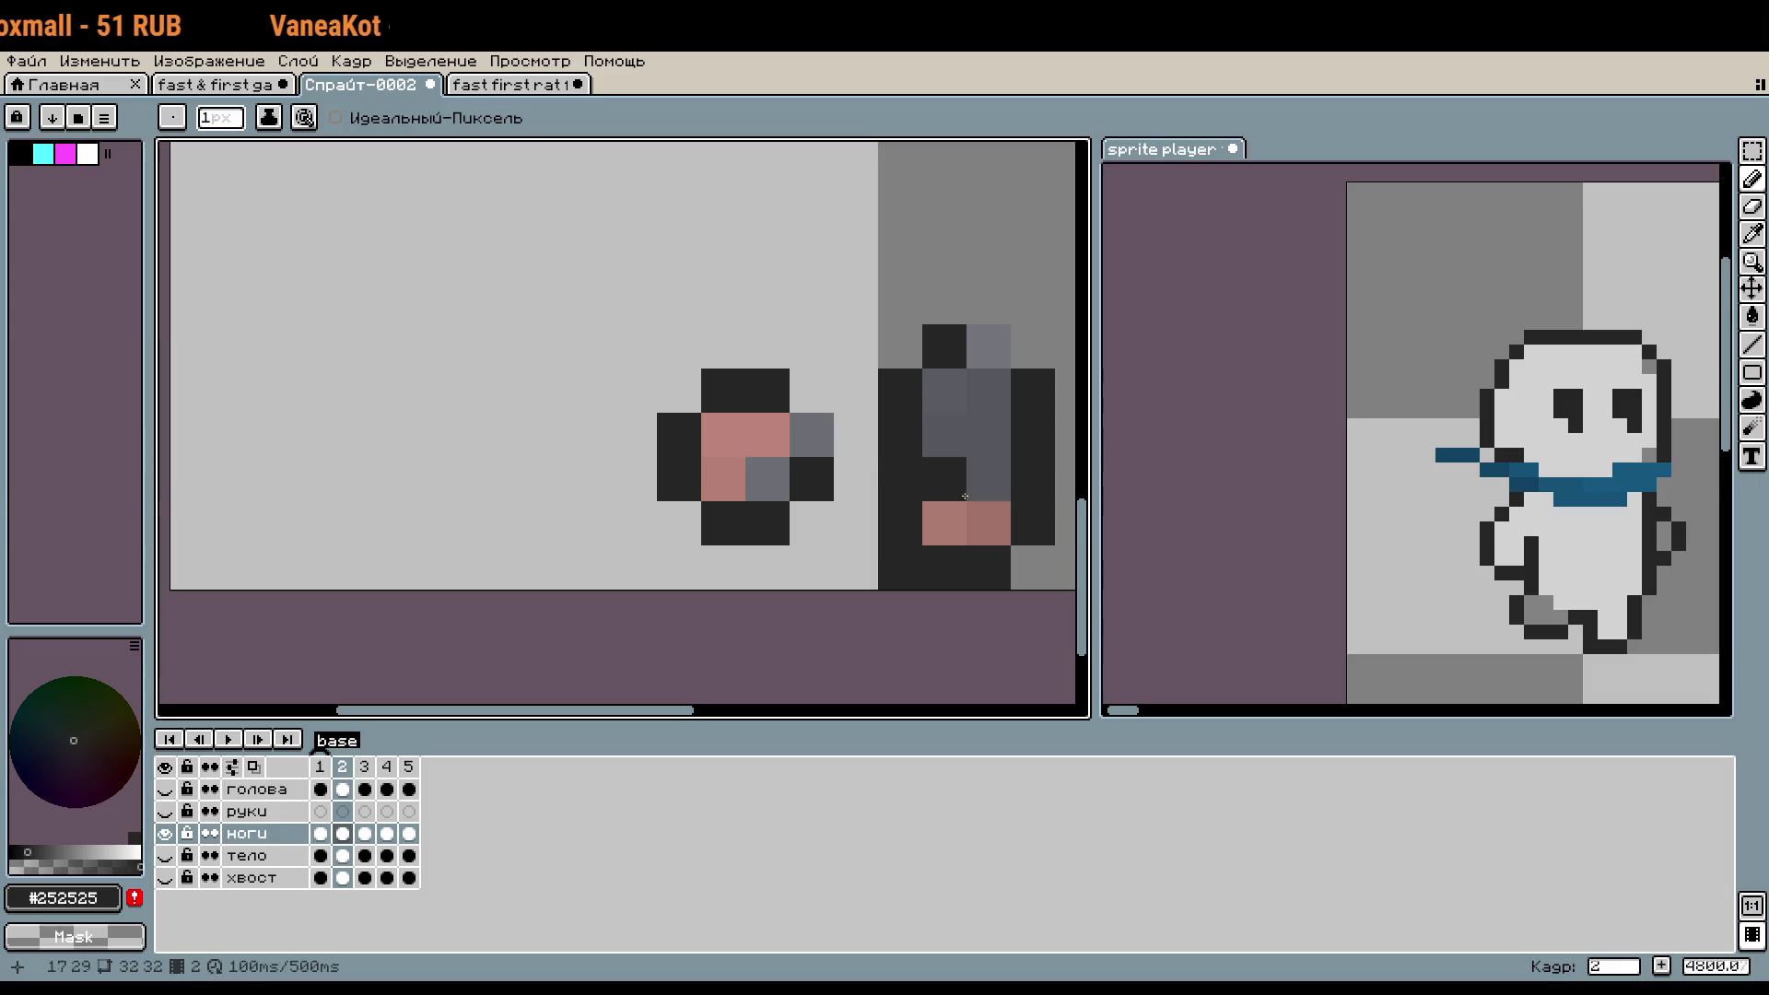
right_click(875, 582)
- Select the small front foot and move it one pixel up and right
key("m")
left_click_drag(657, 368, 834, 545)
mouse_move(727, 466)
left_mouse_down()
mouse_move(772, 422)
mouse_move(738, 431)
left_mouse_up()
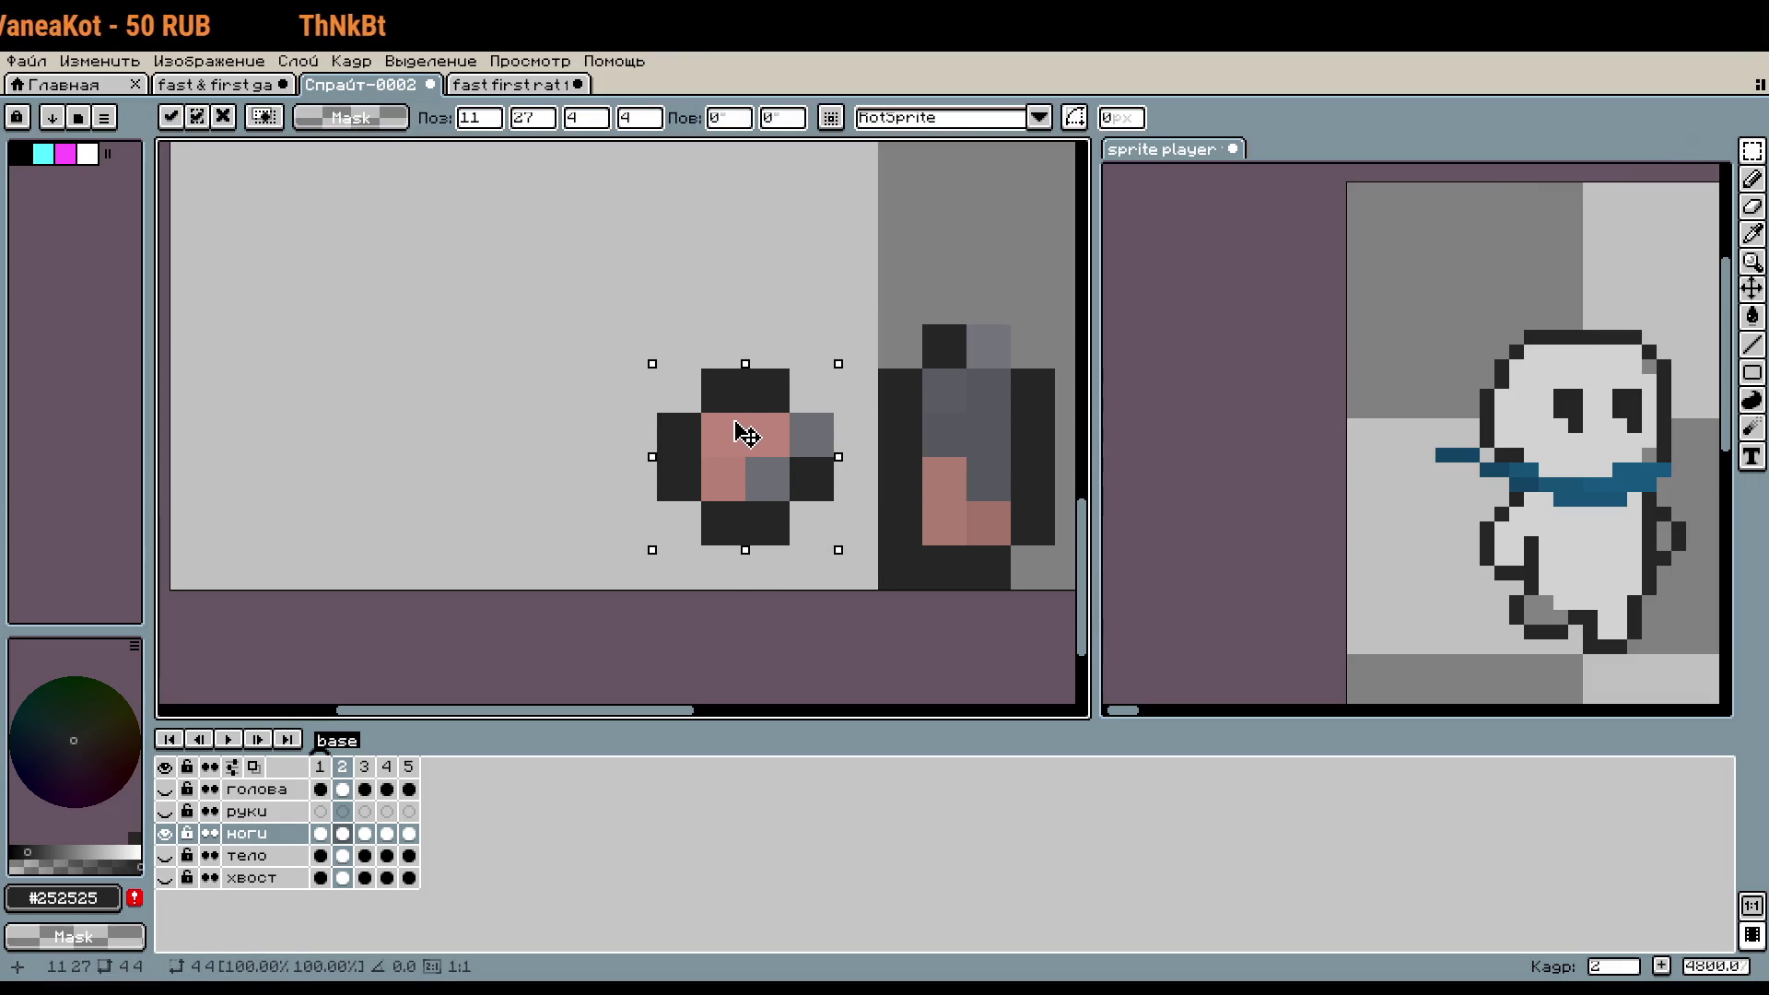
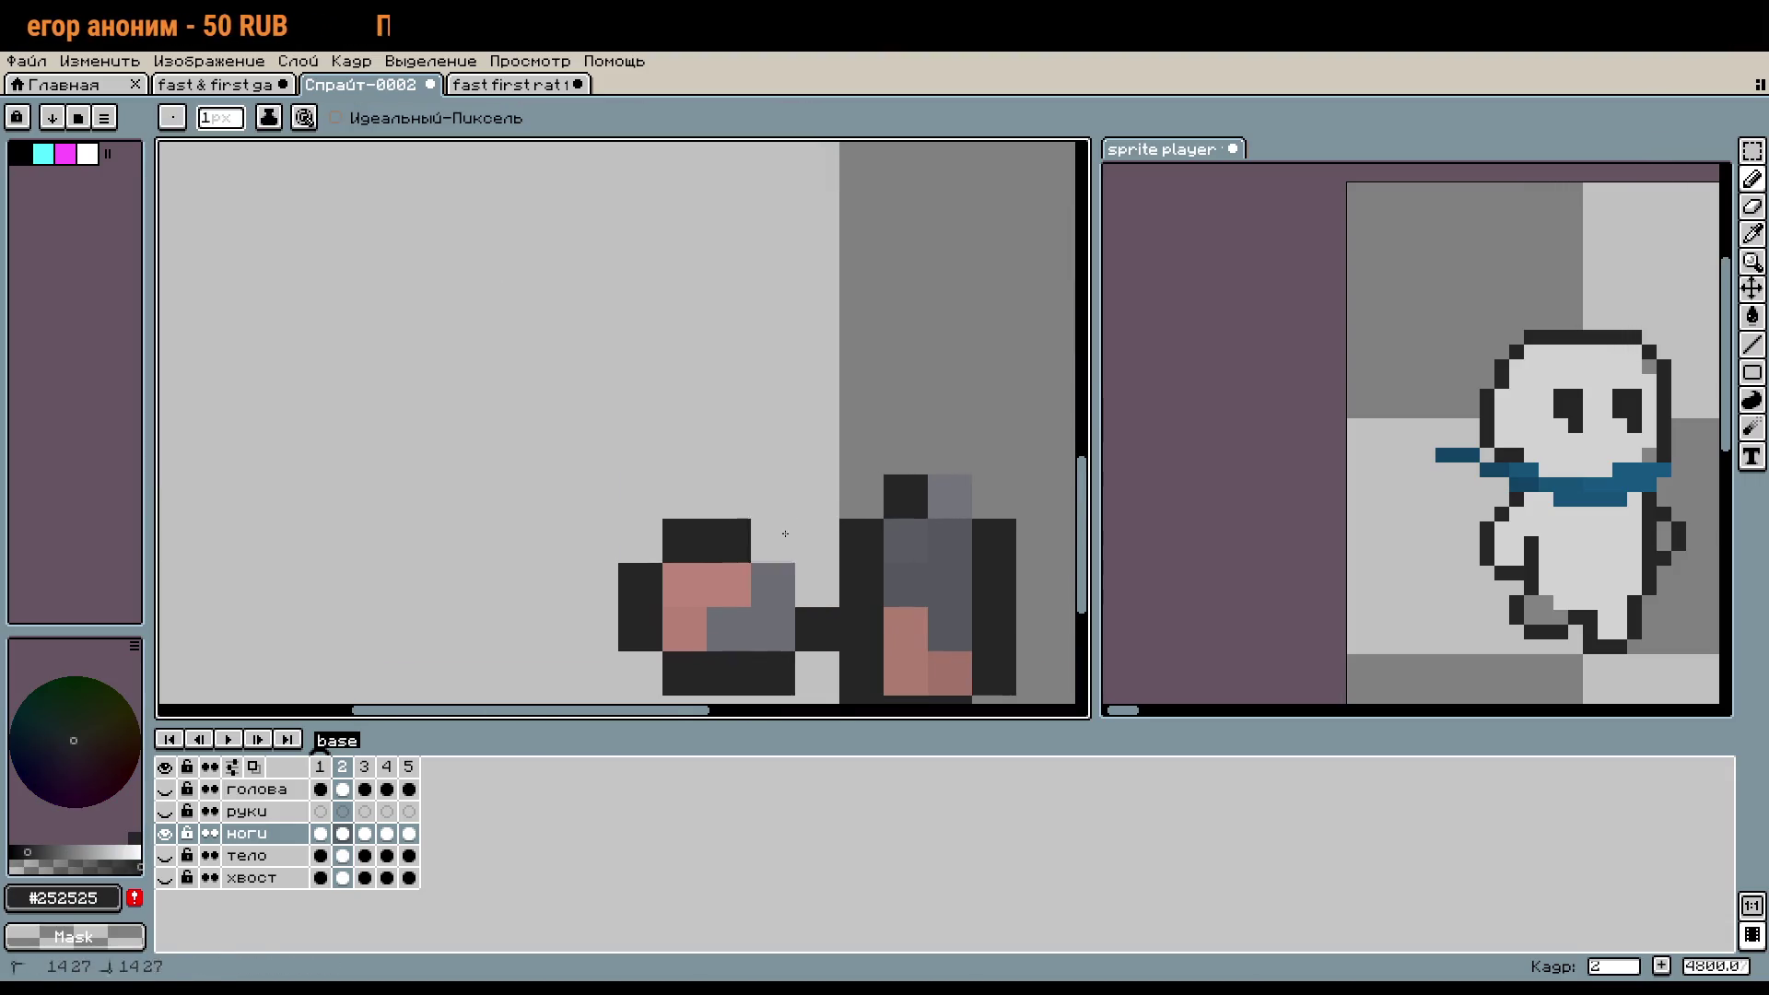
- Paint light grey shading pixels along the top of the left foot in frame 2
left_click_drag(785, 533, 820, 413)
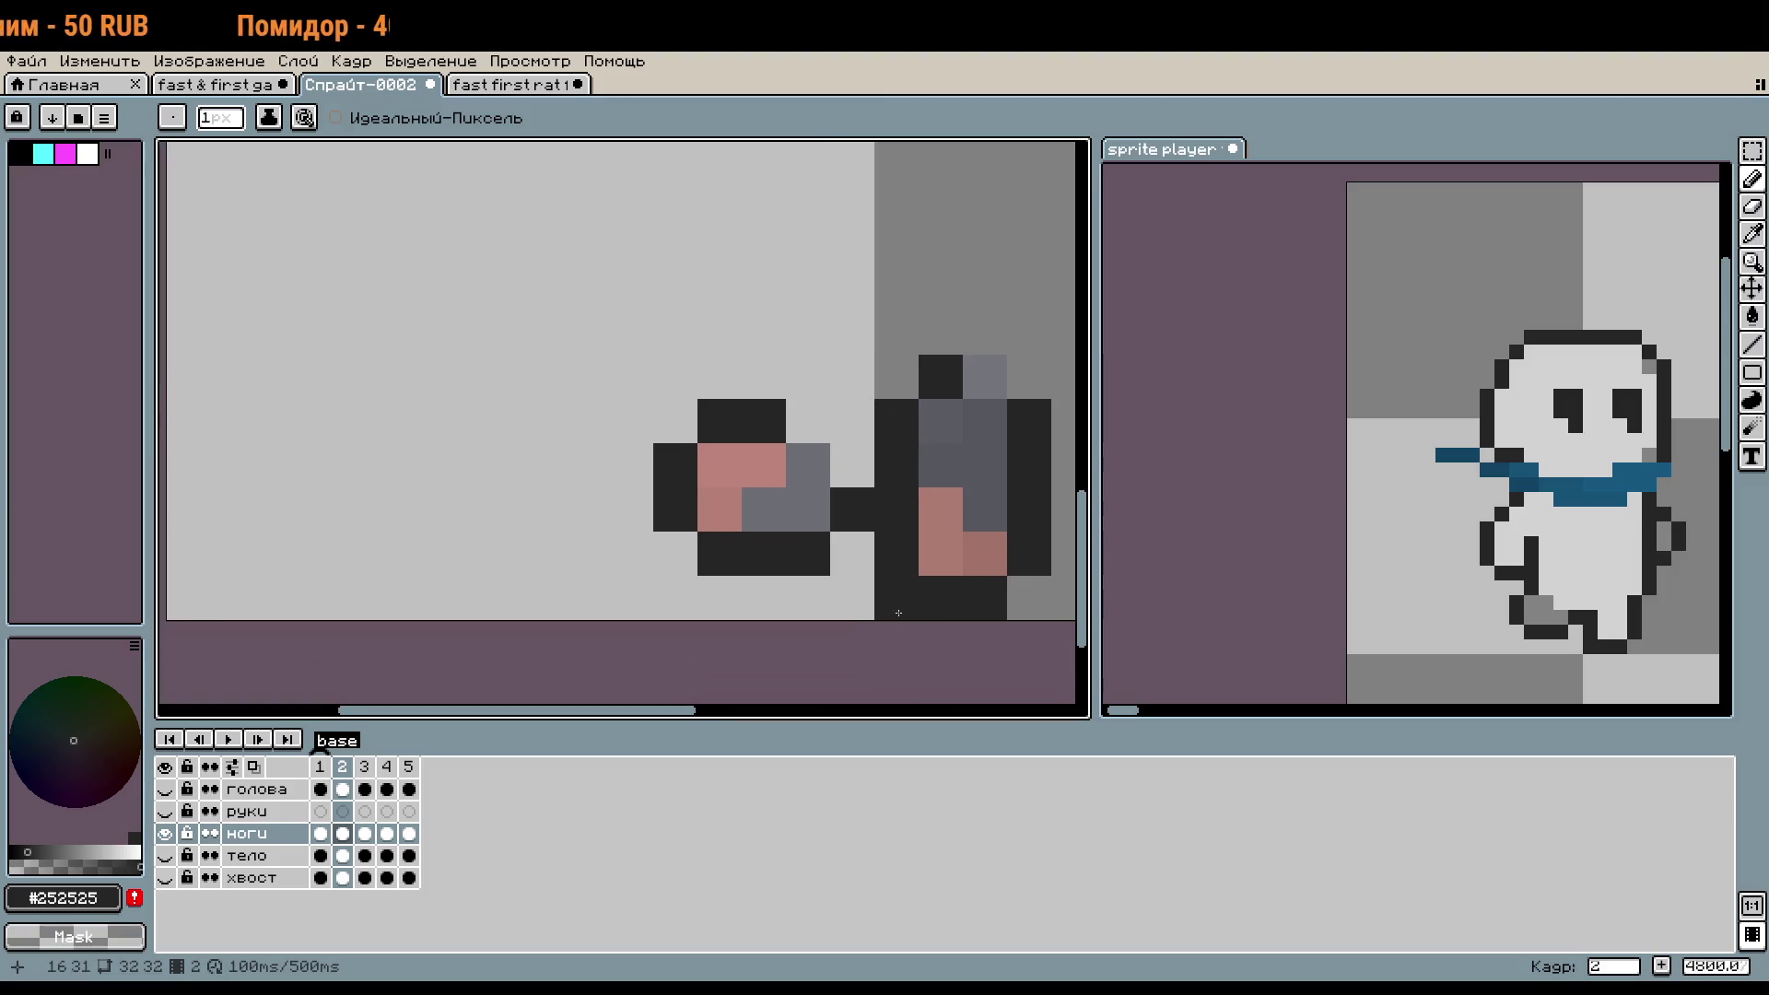
left_click(819, 461, "alt")
left_click(852, 421)
left_click(807, 421)
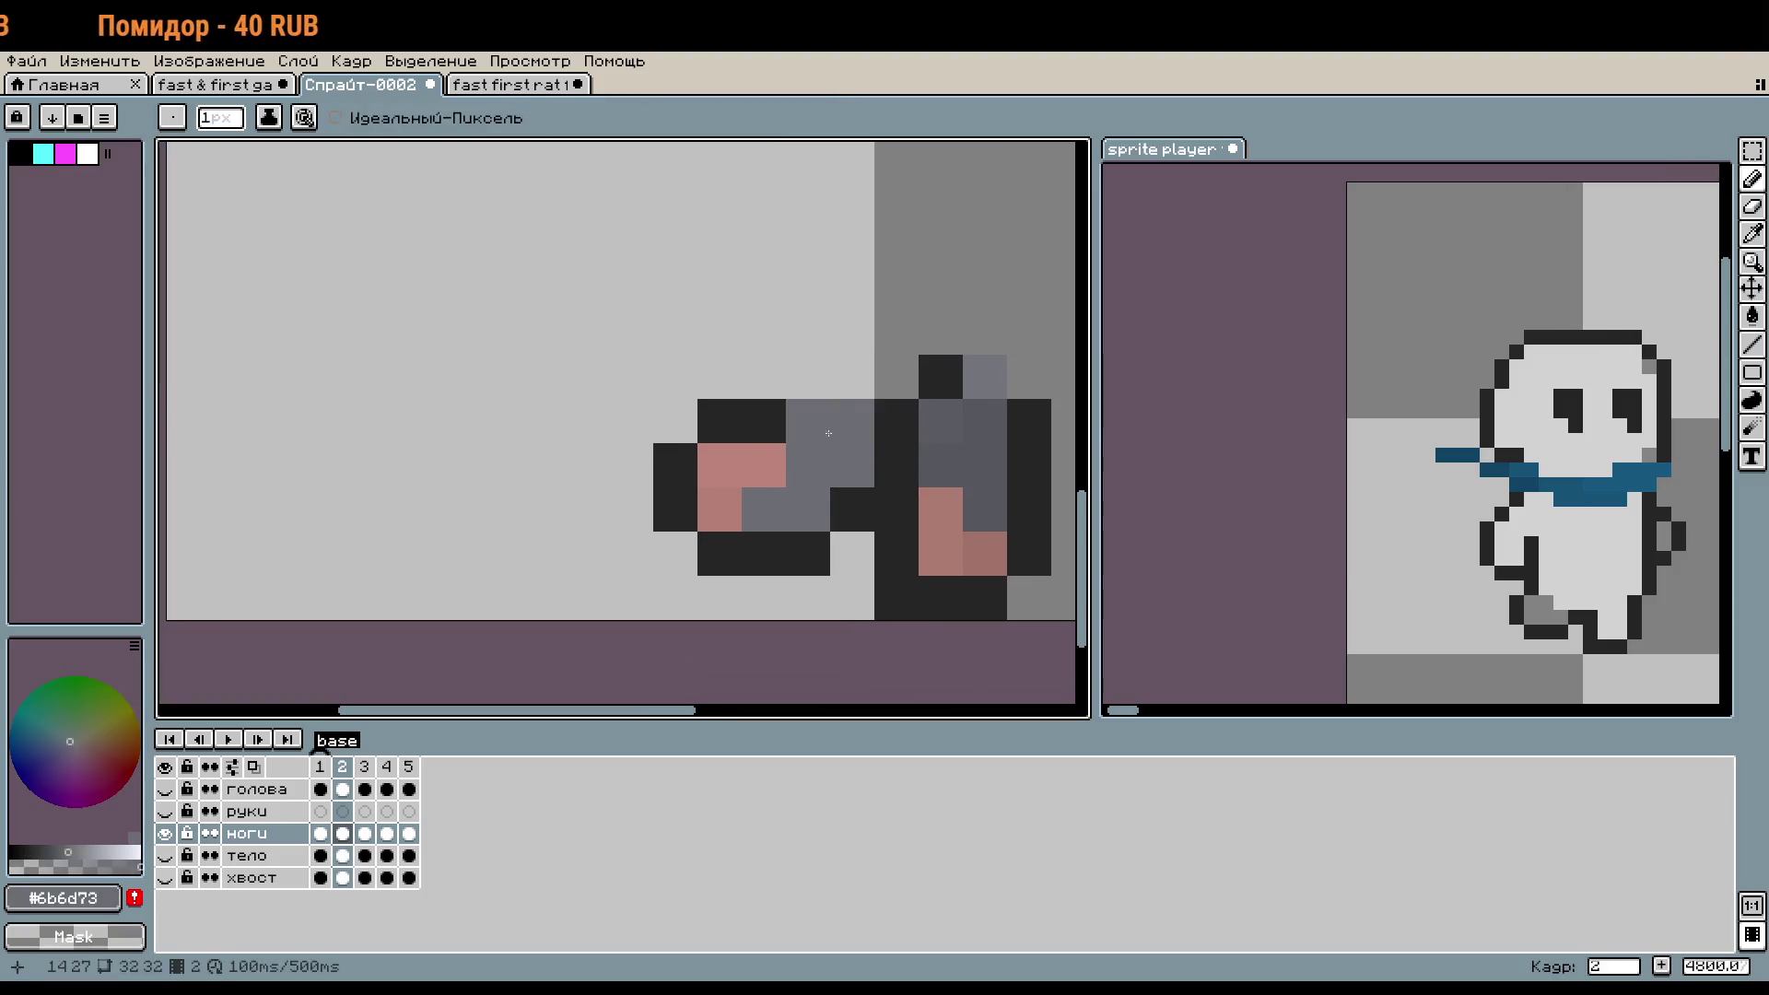
left_click(895, 420)
left_click(887, 394)
- Sample a darker grey and paint a dark strip beside the left foot's pink pad
left_click(851, 376)
left_click(940, 466, "alt")
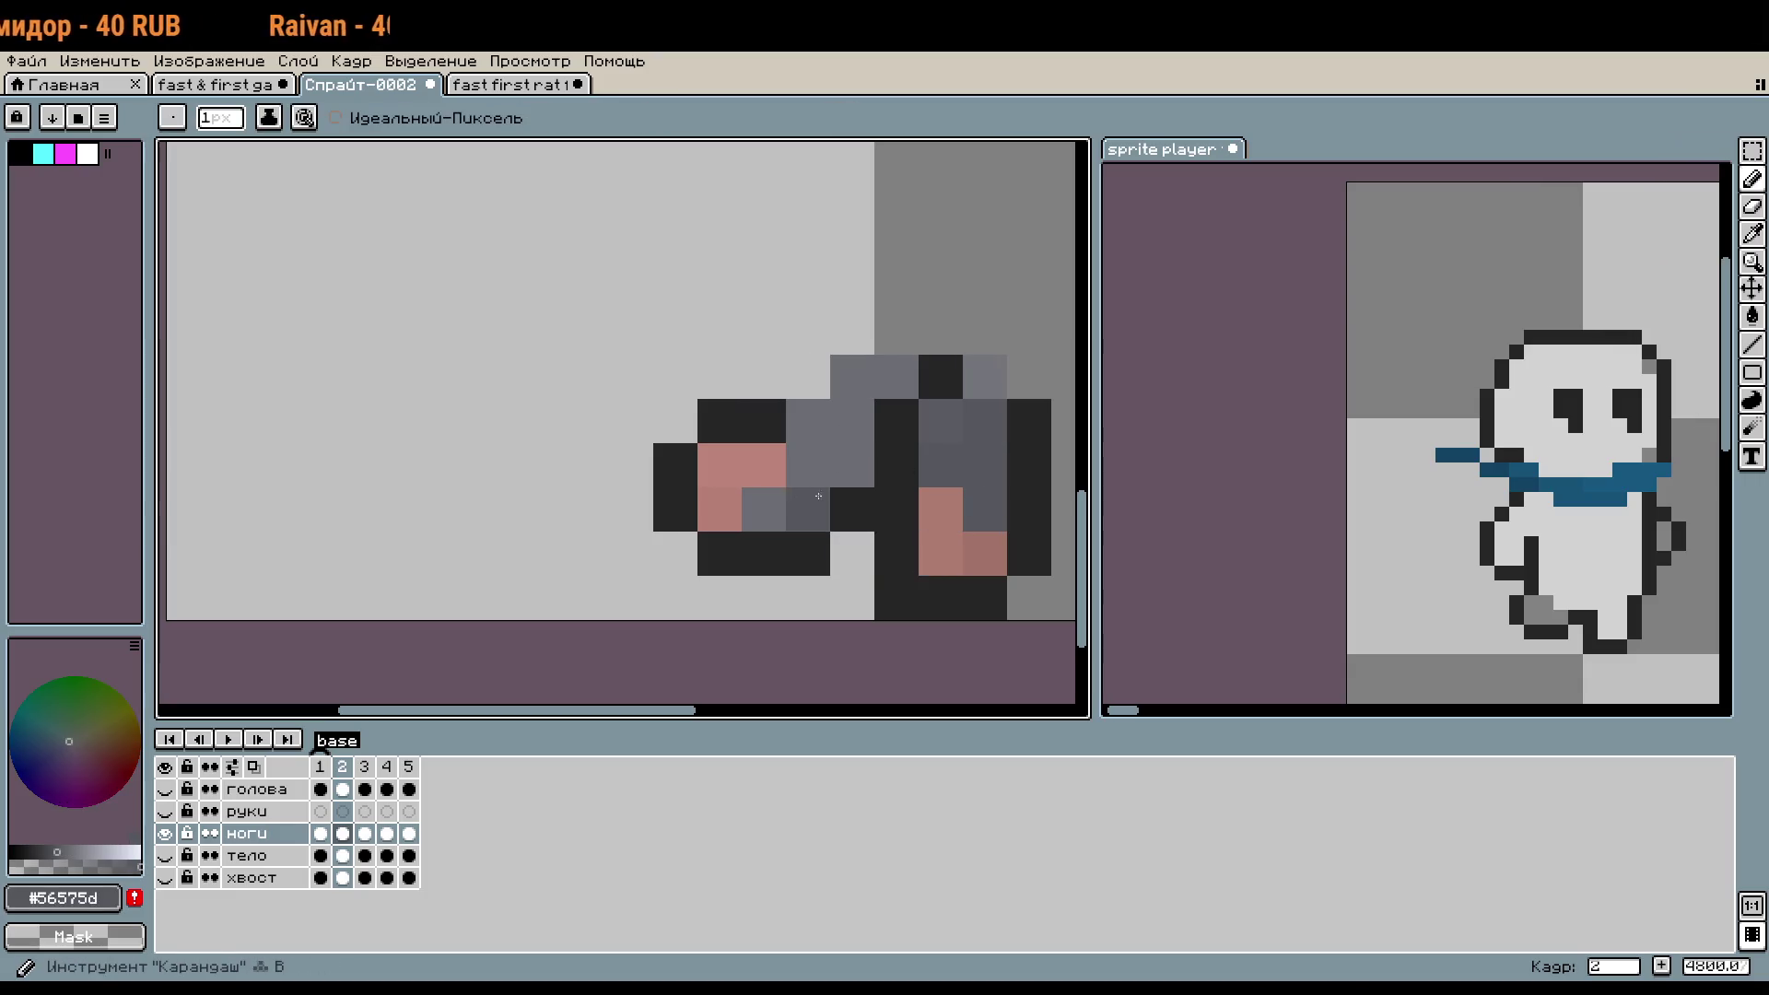
left_click(767, 510)
left_click_drag(807, 465, 807, 510)
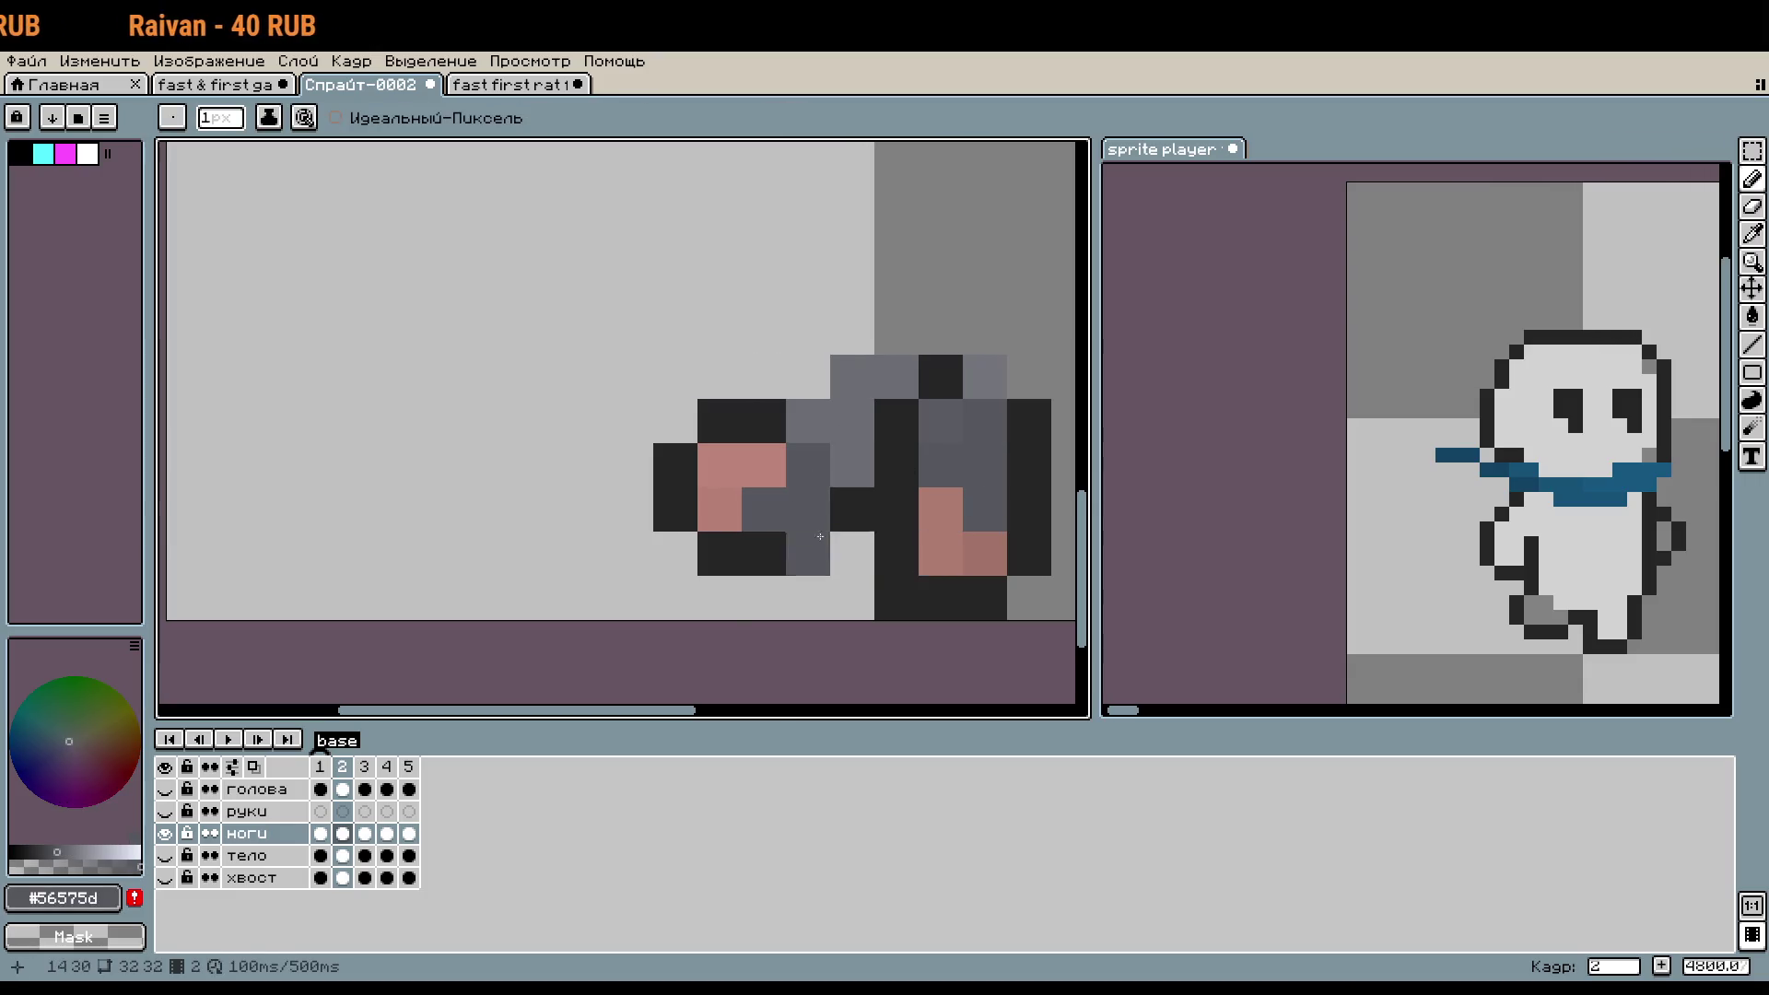
scroll(867, 579, "down", 5)
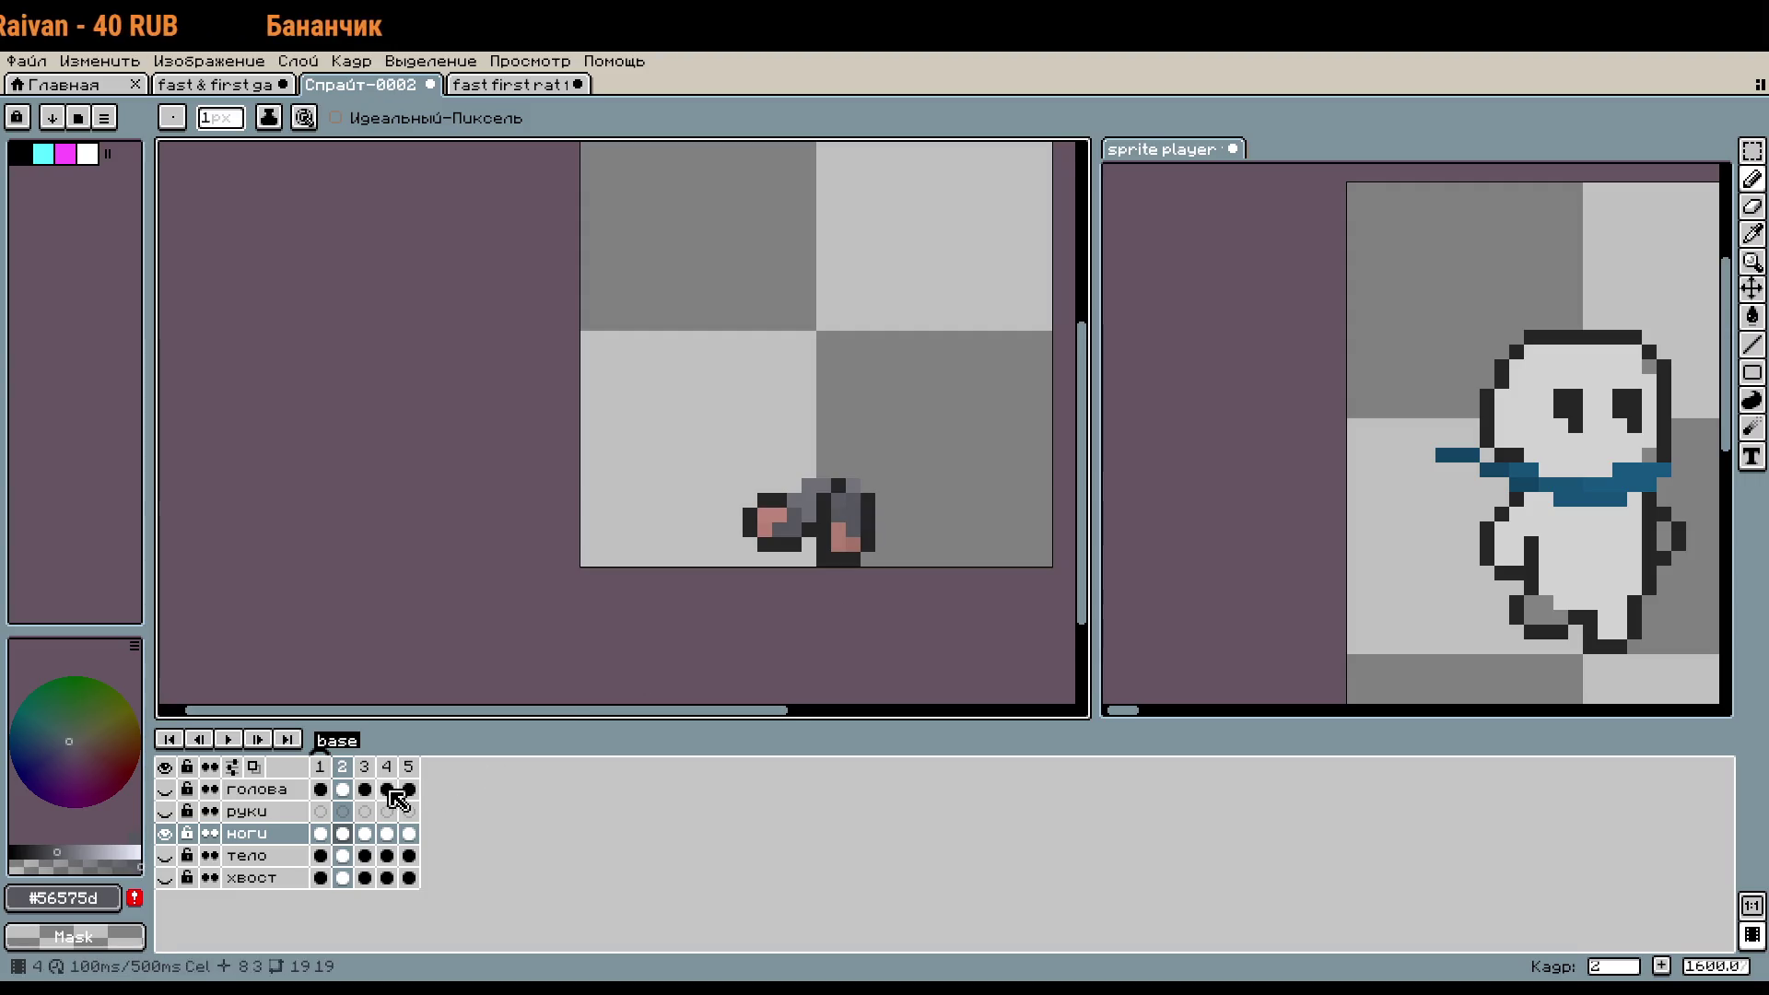
left_click(348, 772)
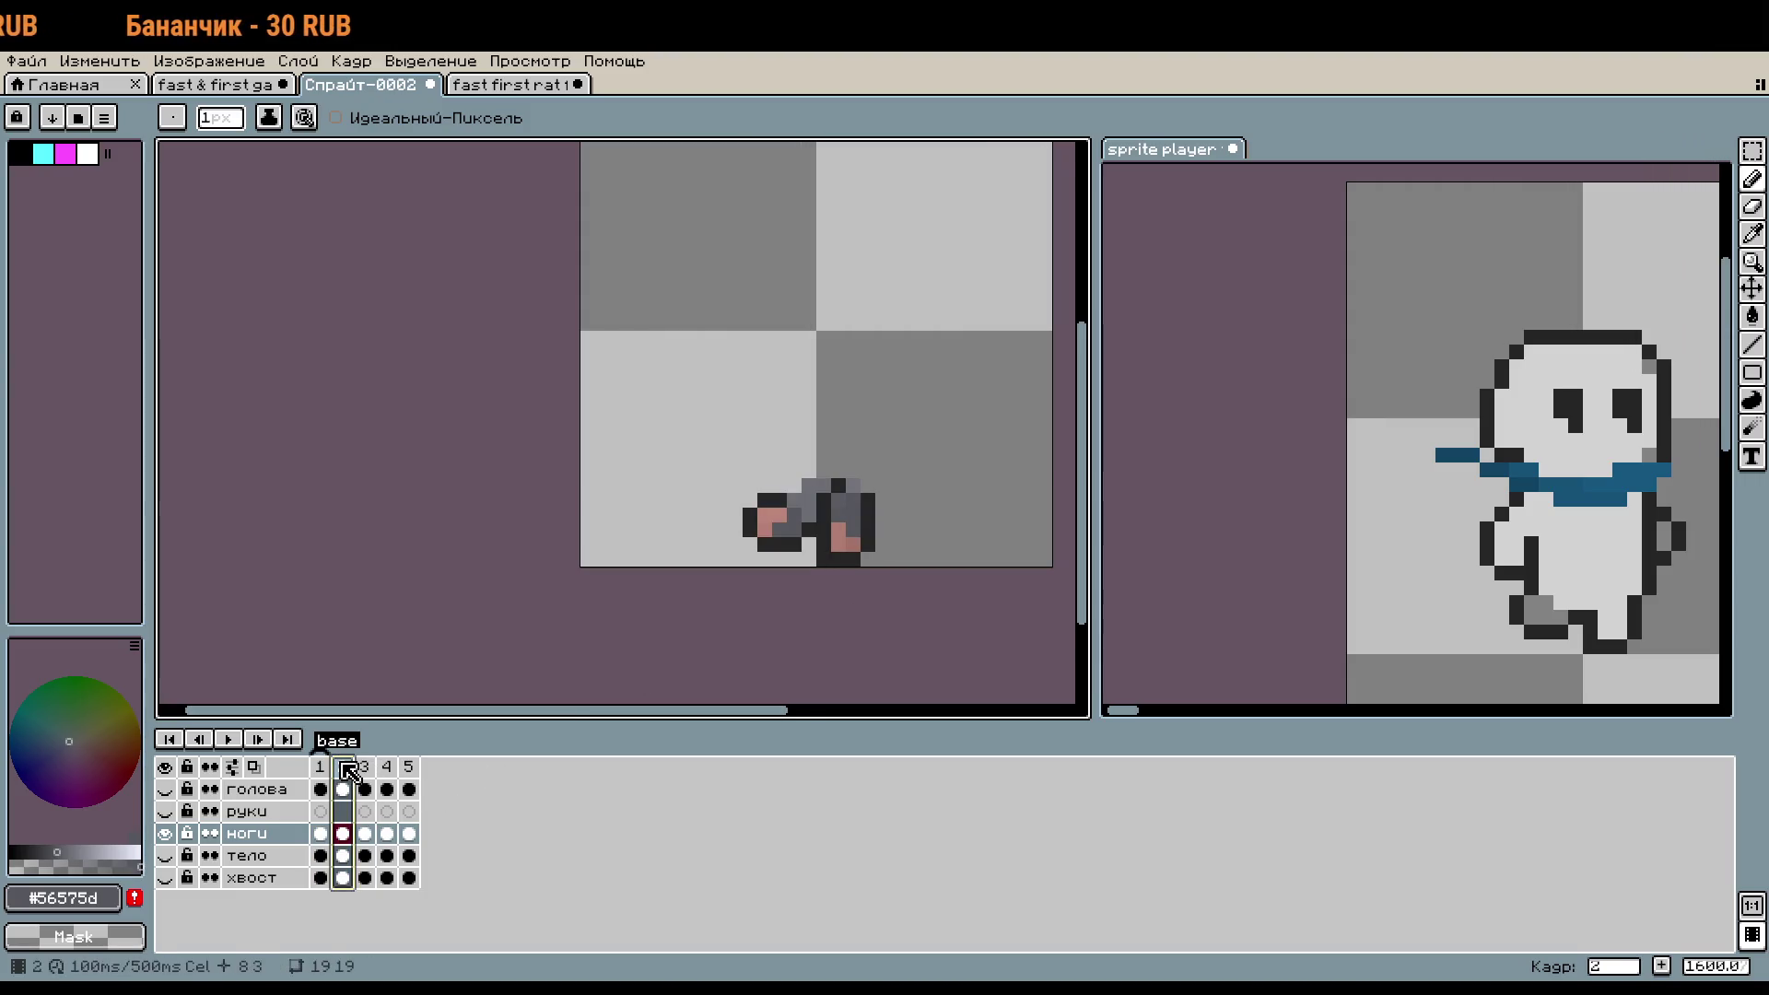
- Shift the left foot block one pixel right against the right leg
scroll(770, 541, "up", 5)
left_click_drag(844, 613, 868, 599)
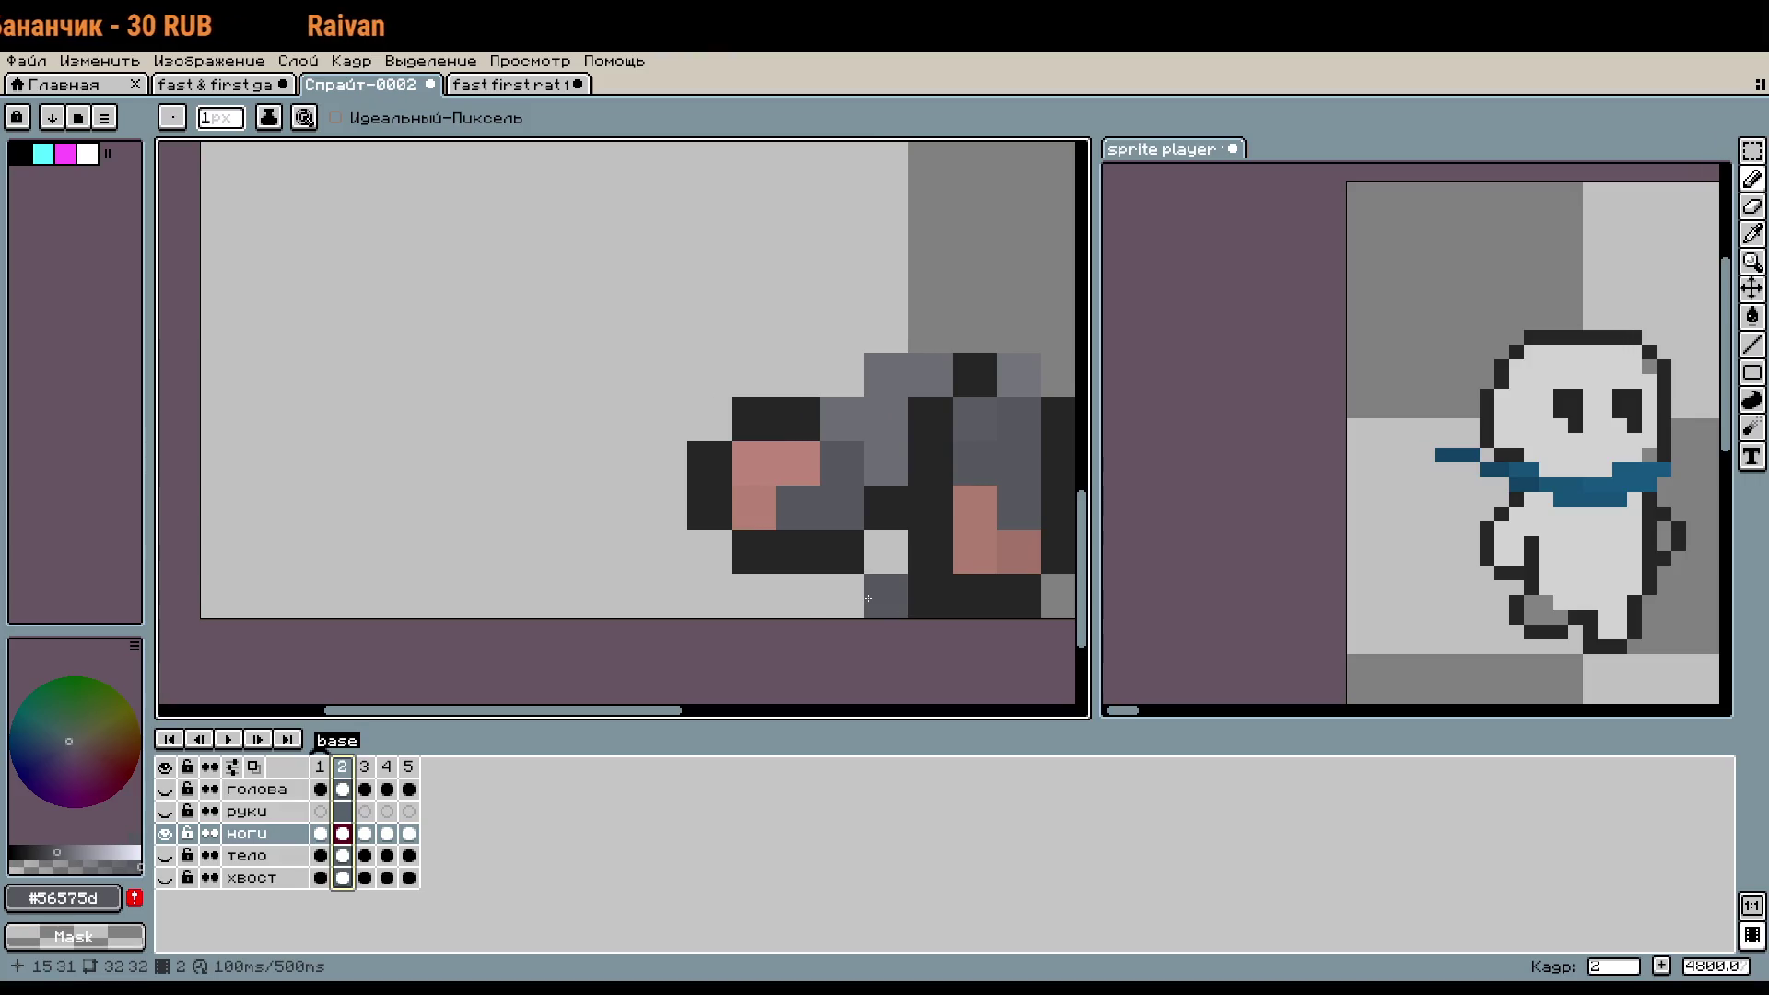
key("m")
left_click_drag(700, 364, 806, 562)
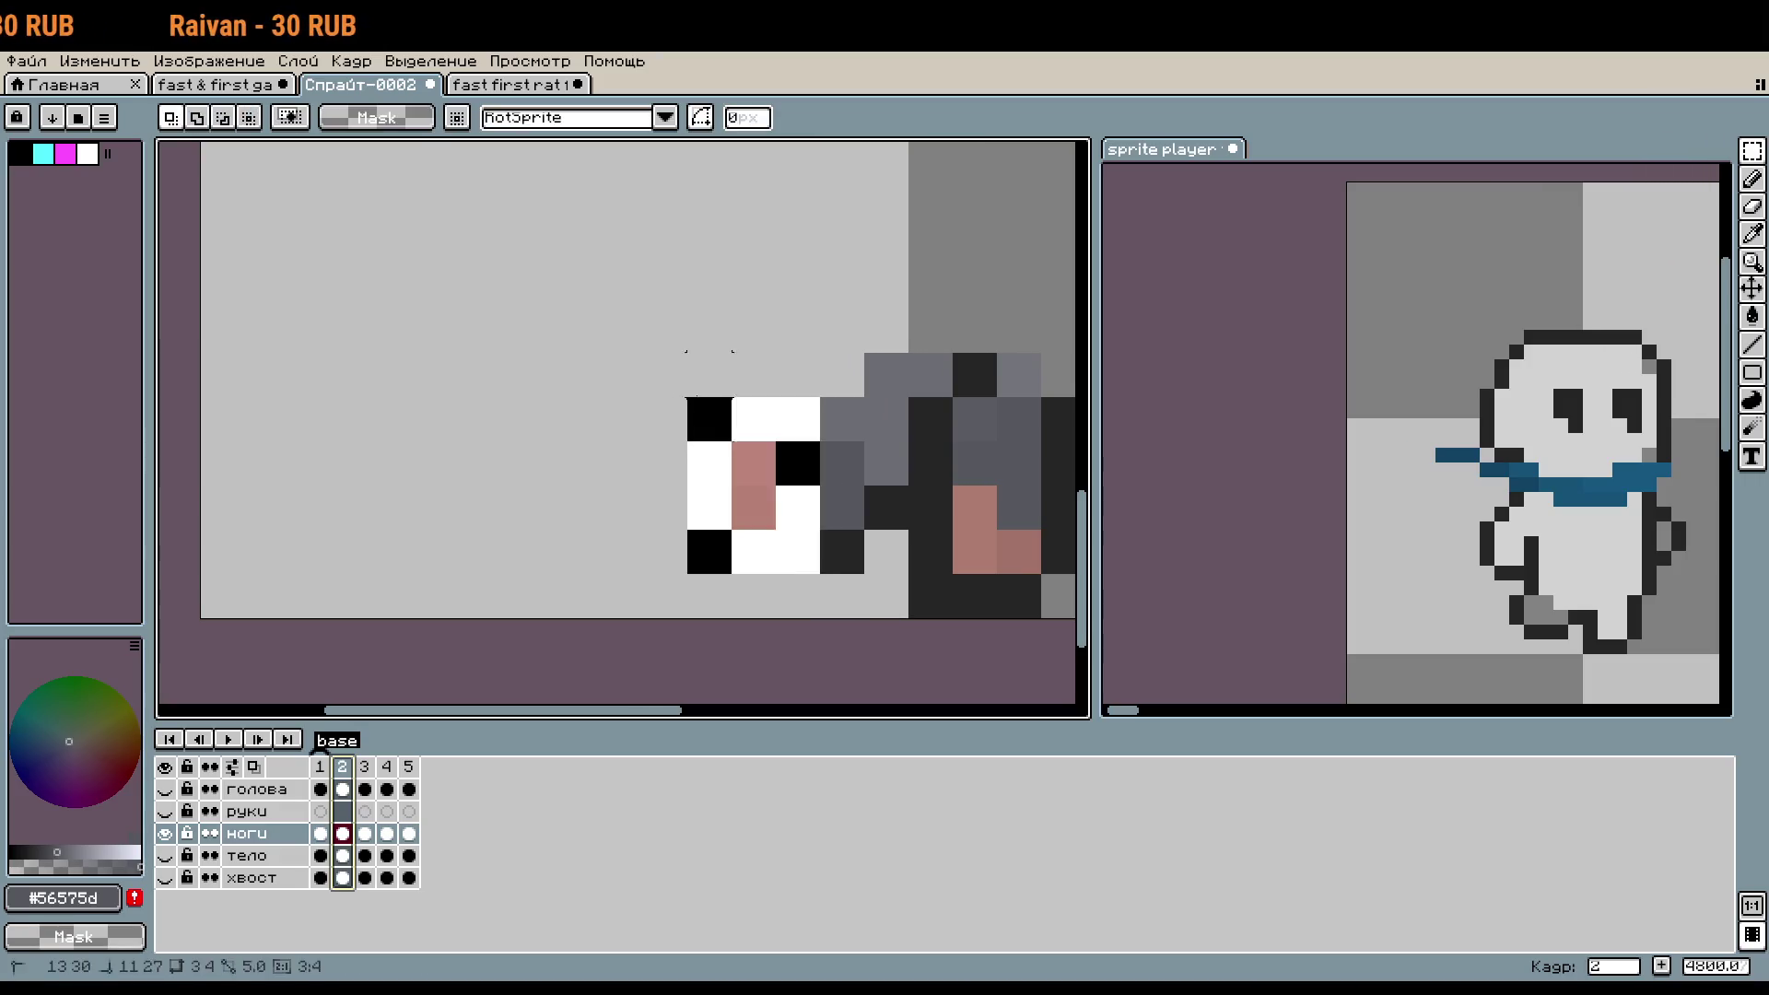
left_click(760, 496)
left_click_drag(760, 495, 805, 495)
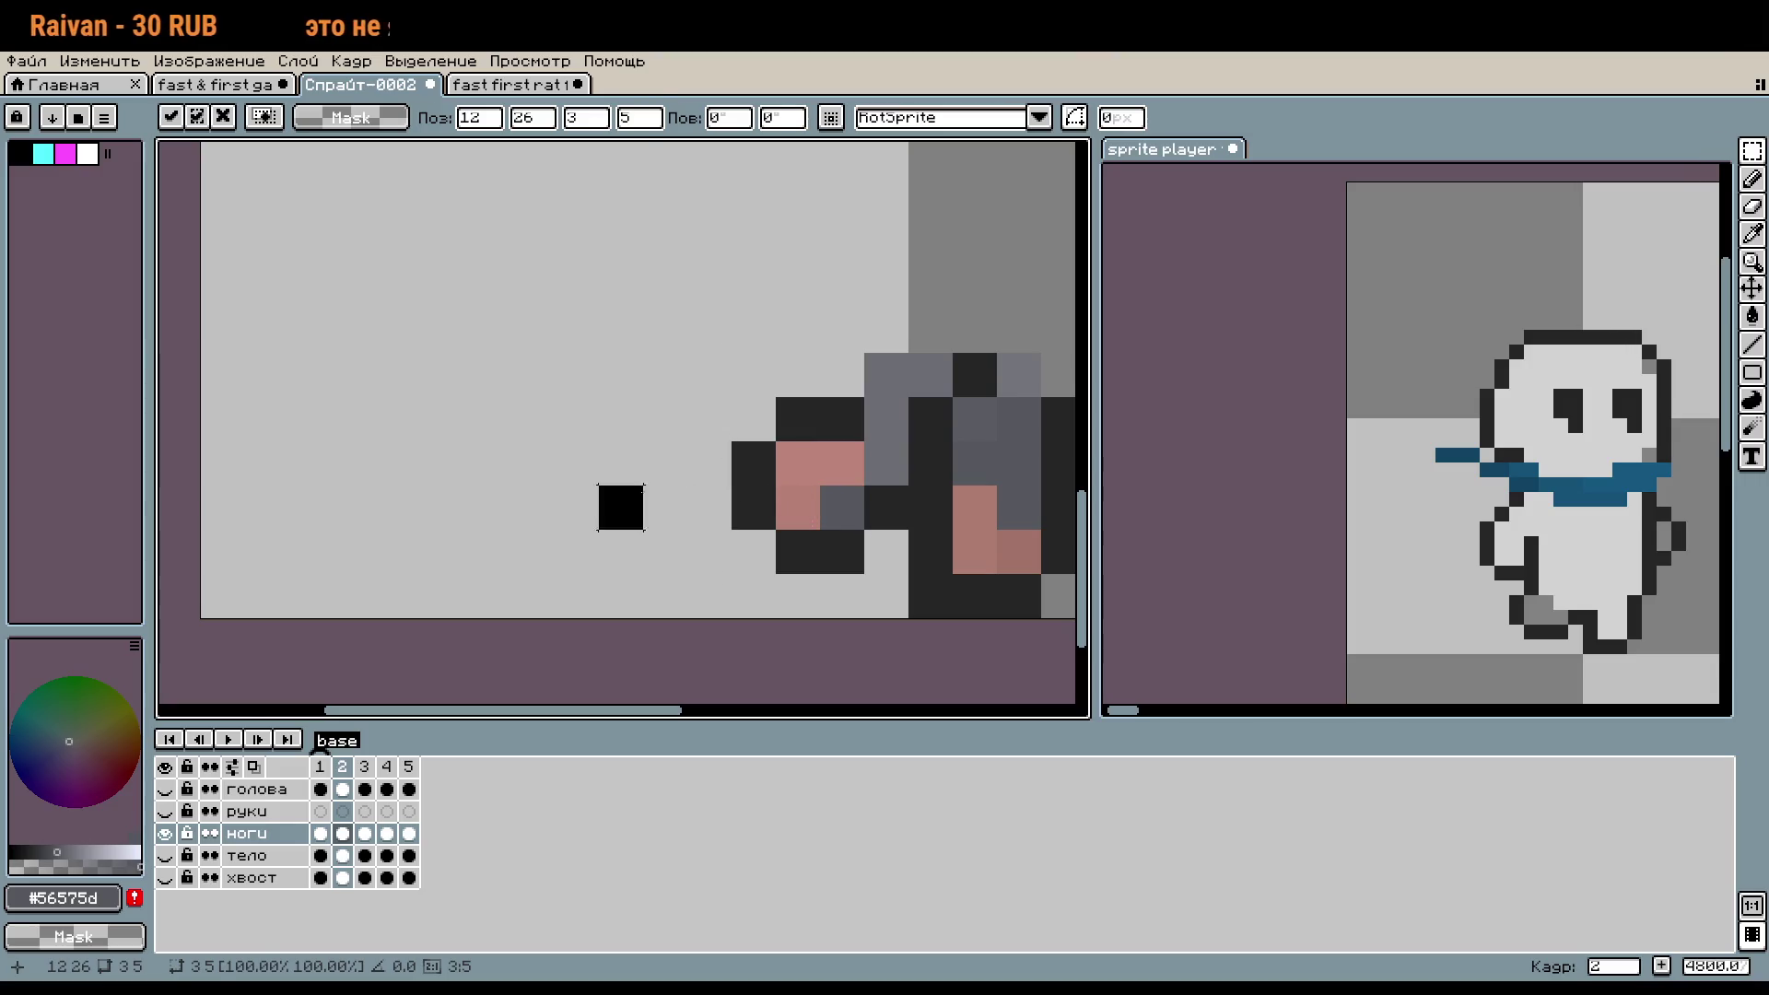
key("Return")
- Sample the lighter grey and try greying a pink pixel, then undo it
scroll(886, 551, "down", 1)
scroll(880, 521, "up", 1)
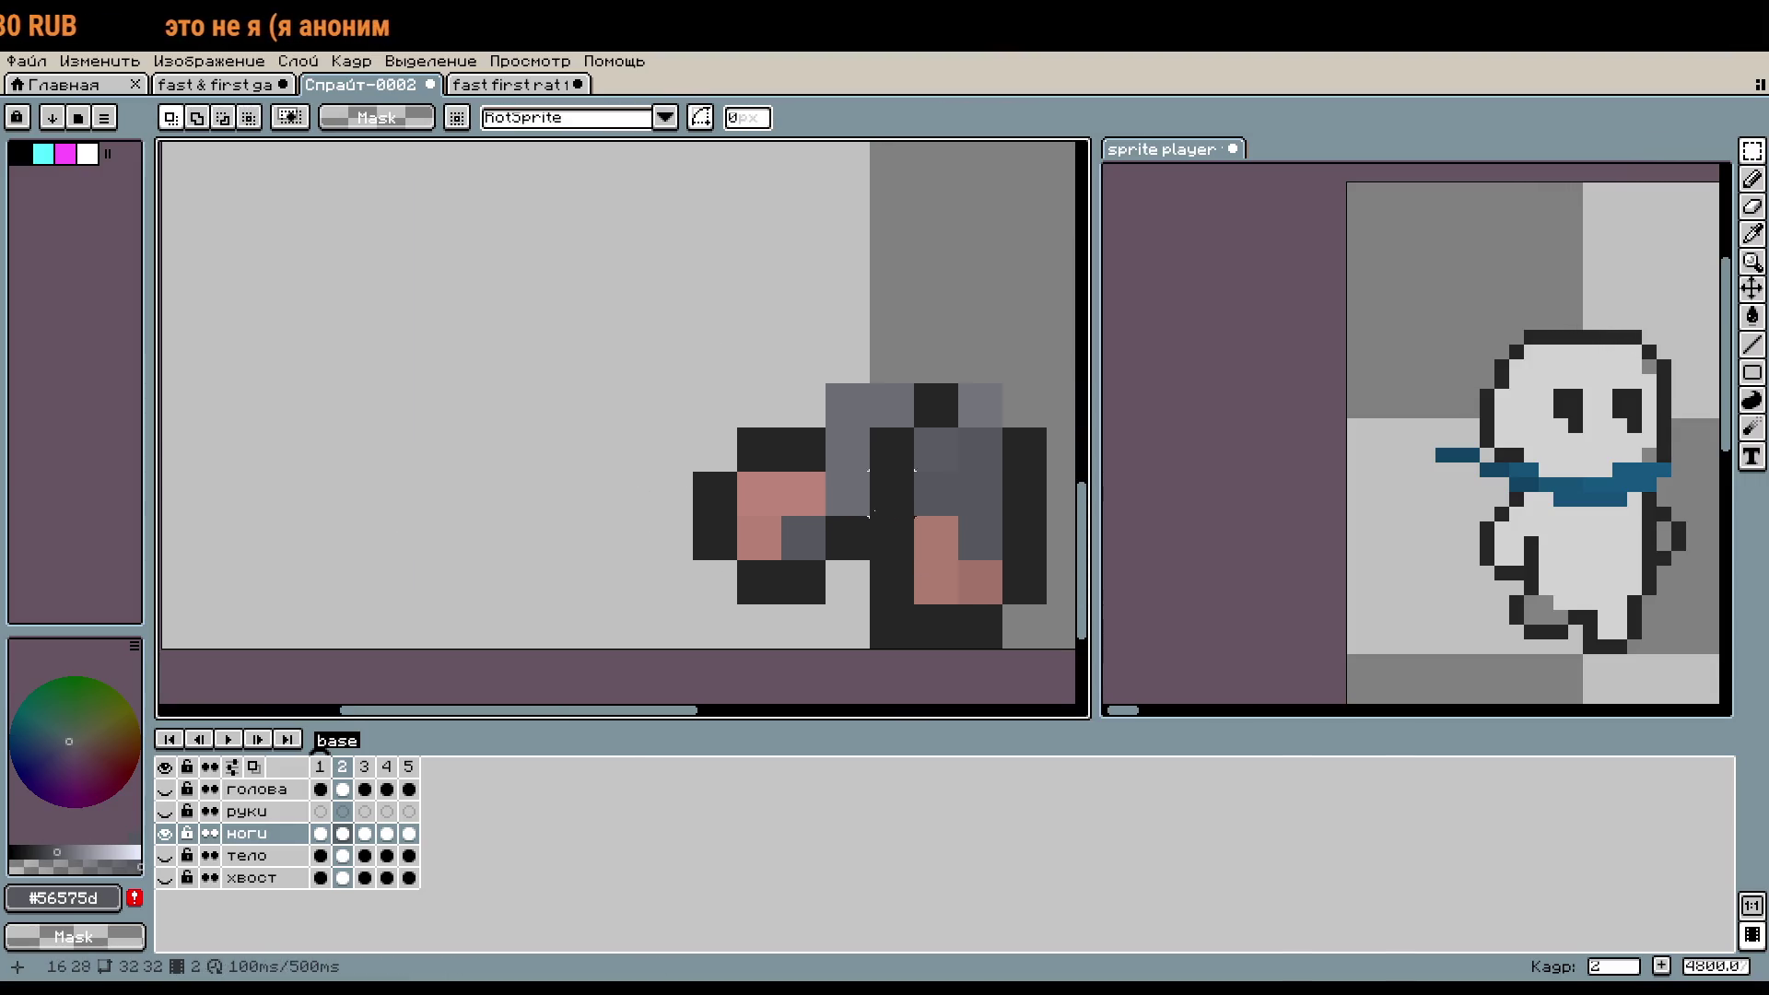
key("b")
left_click(839, 447, "alt")
left_click(983, 590)
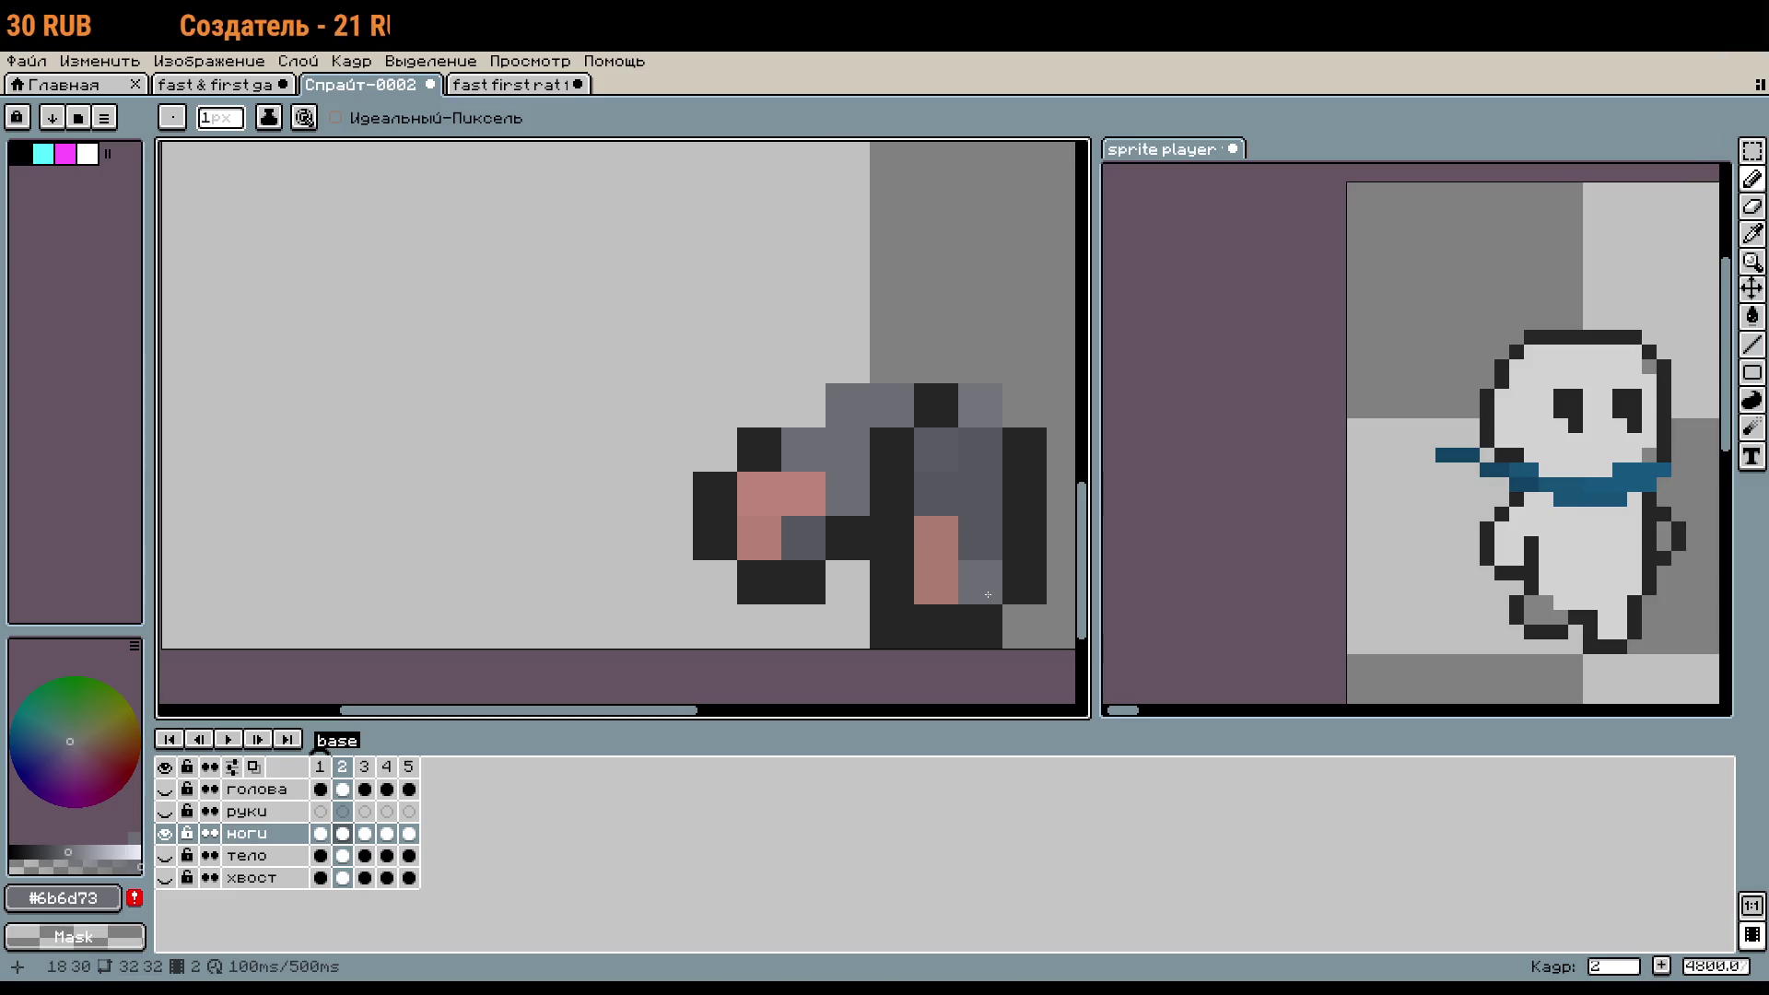
key("ctrl+z")
key("w")
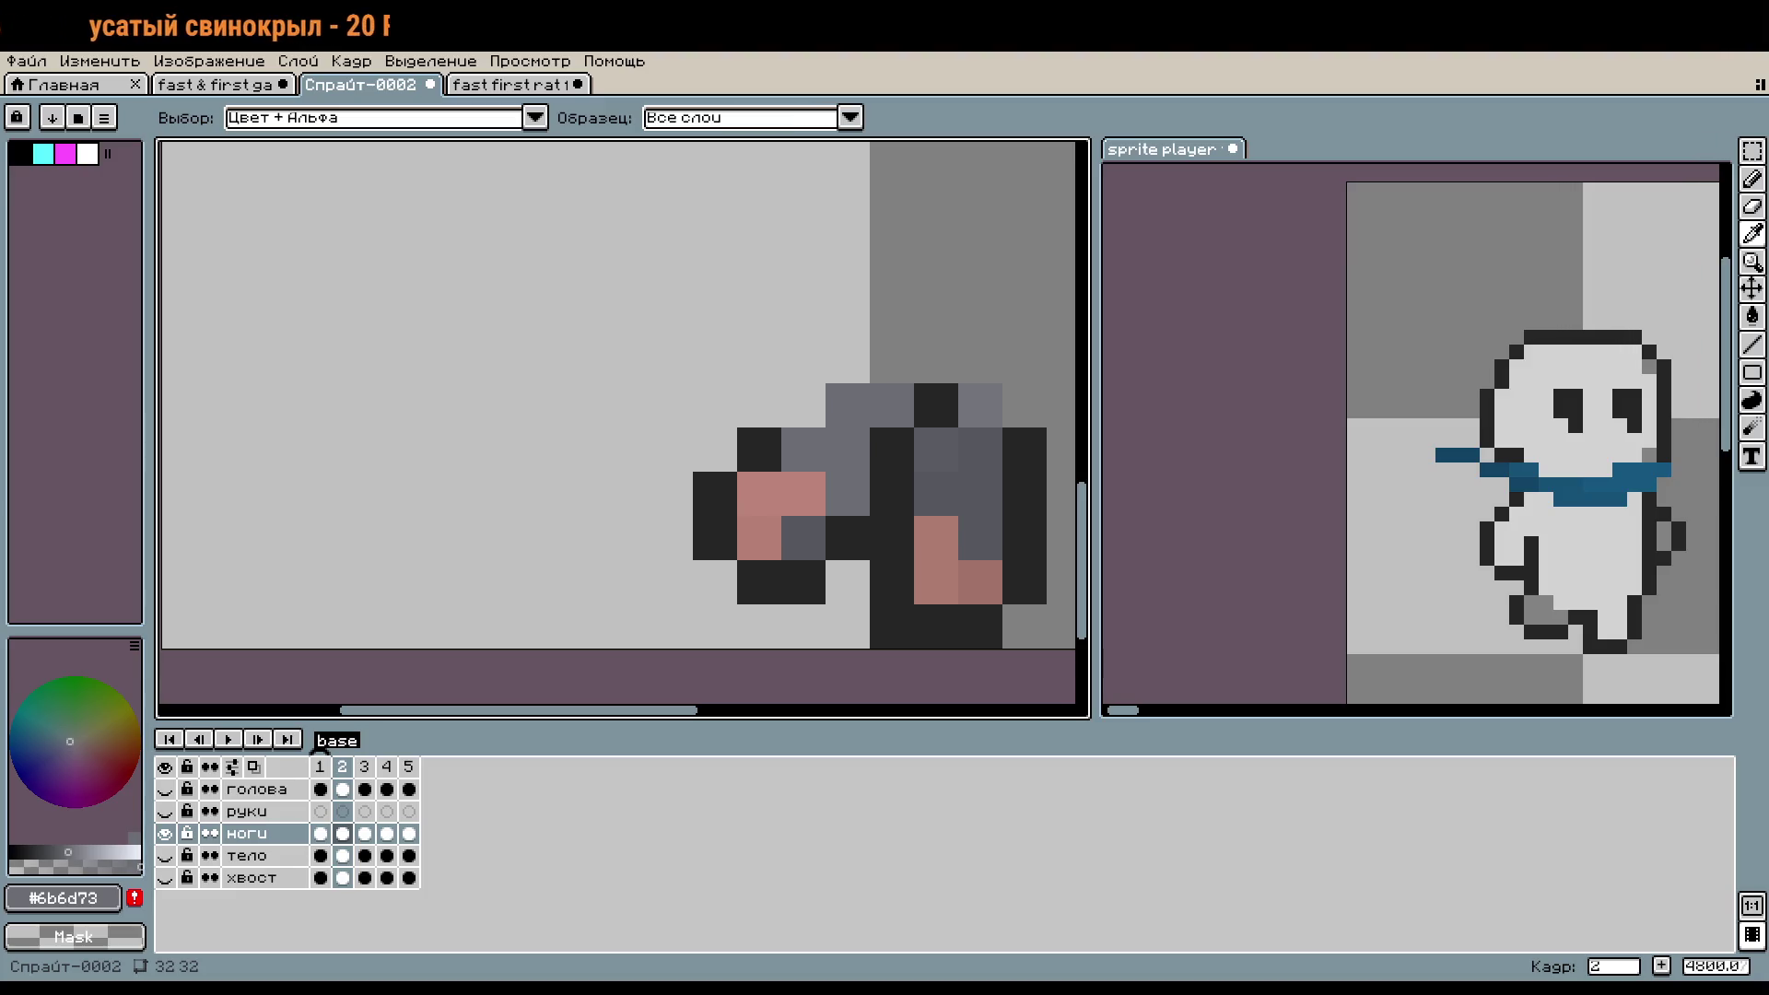
key("b")
- Add a grey pixel to the foot and sample the dark outline colour
scroll(726, 489, "down", 1)
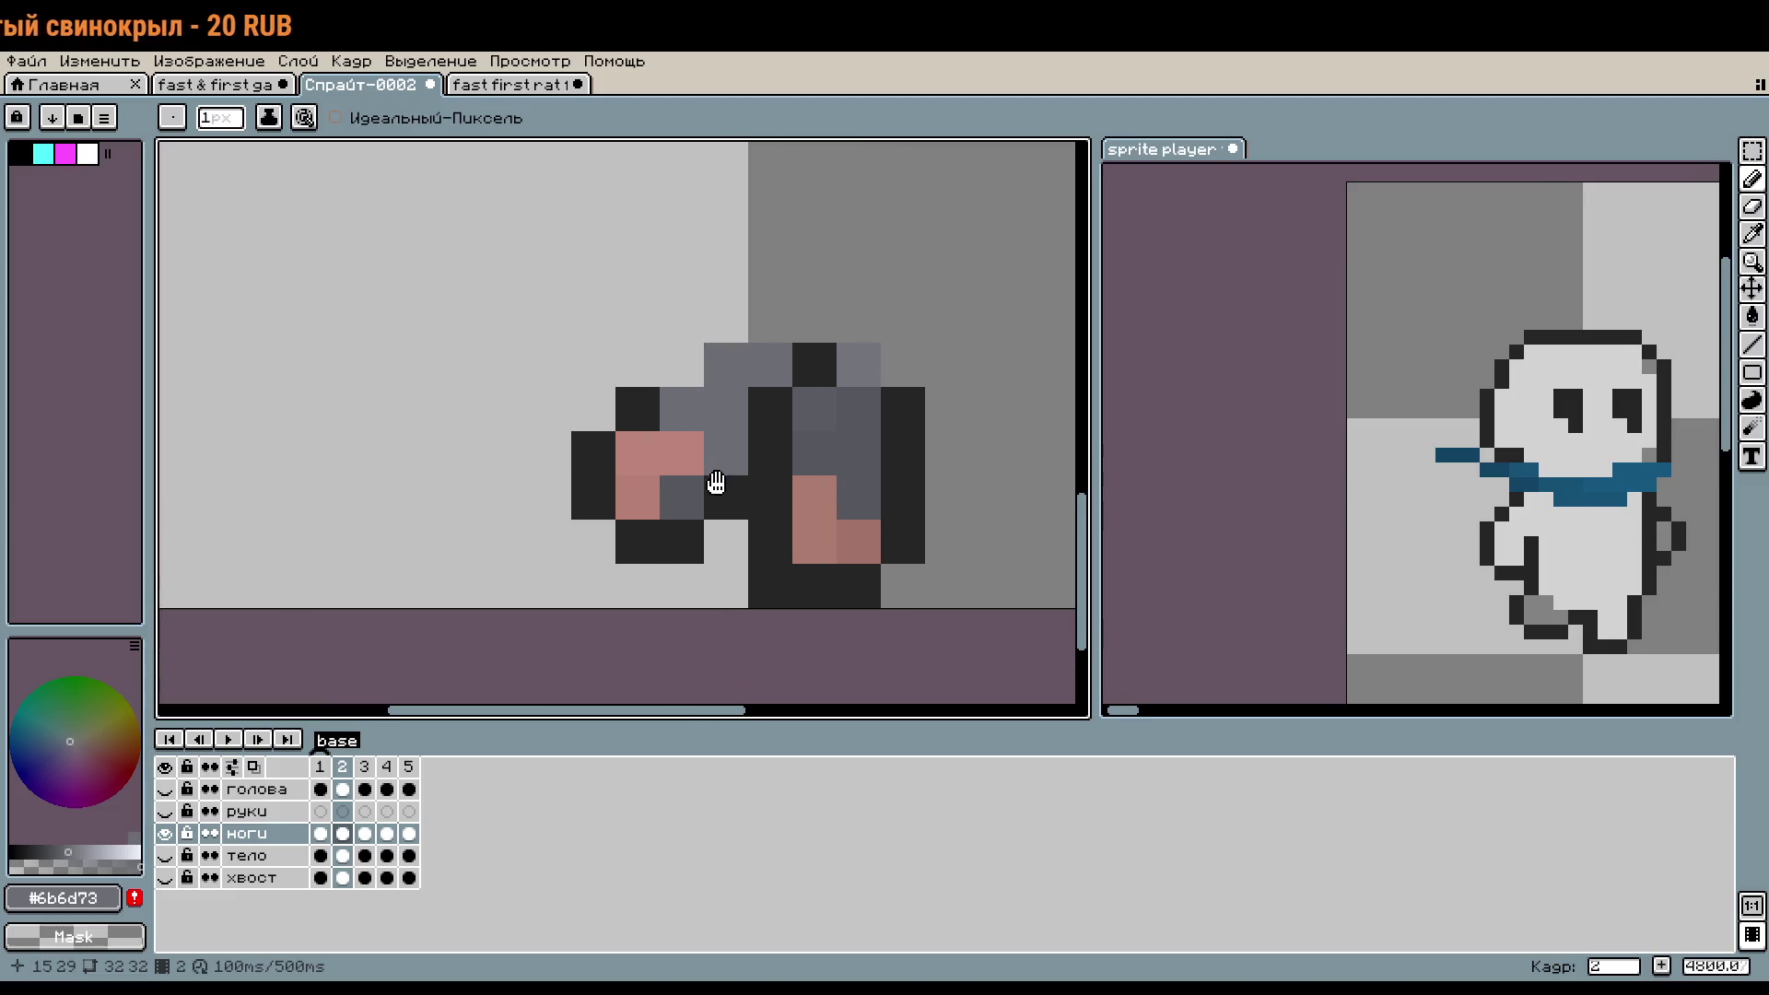
scroll(700, 489, "down", 2)
scroll(602, 428, "up", 3)
left_click(603, 428)
scroll(942, 609, "up", 1)
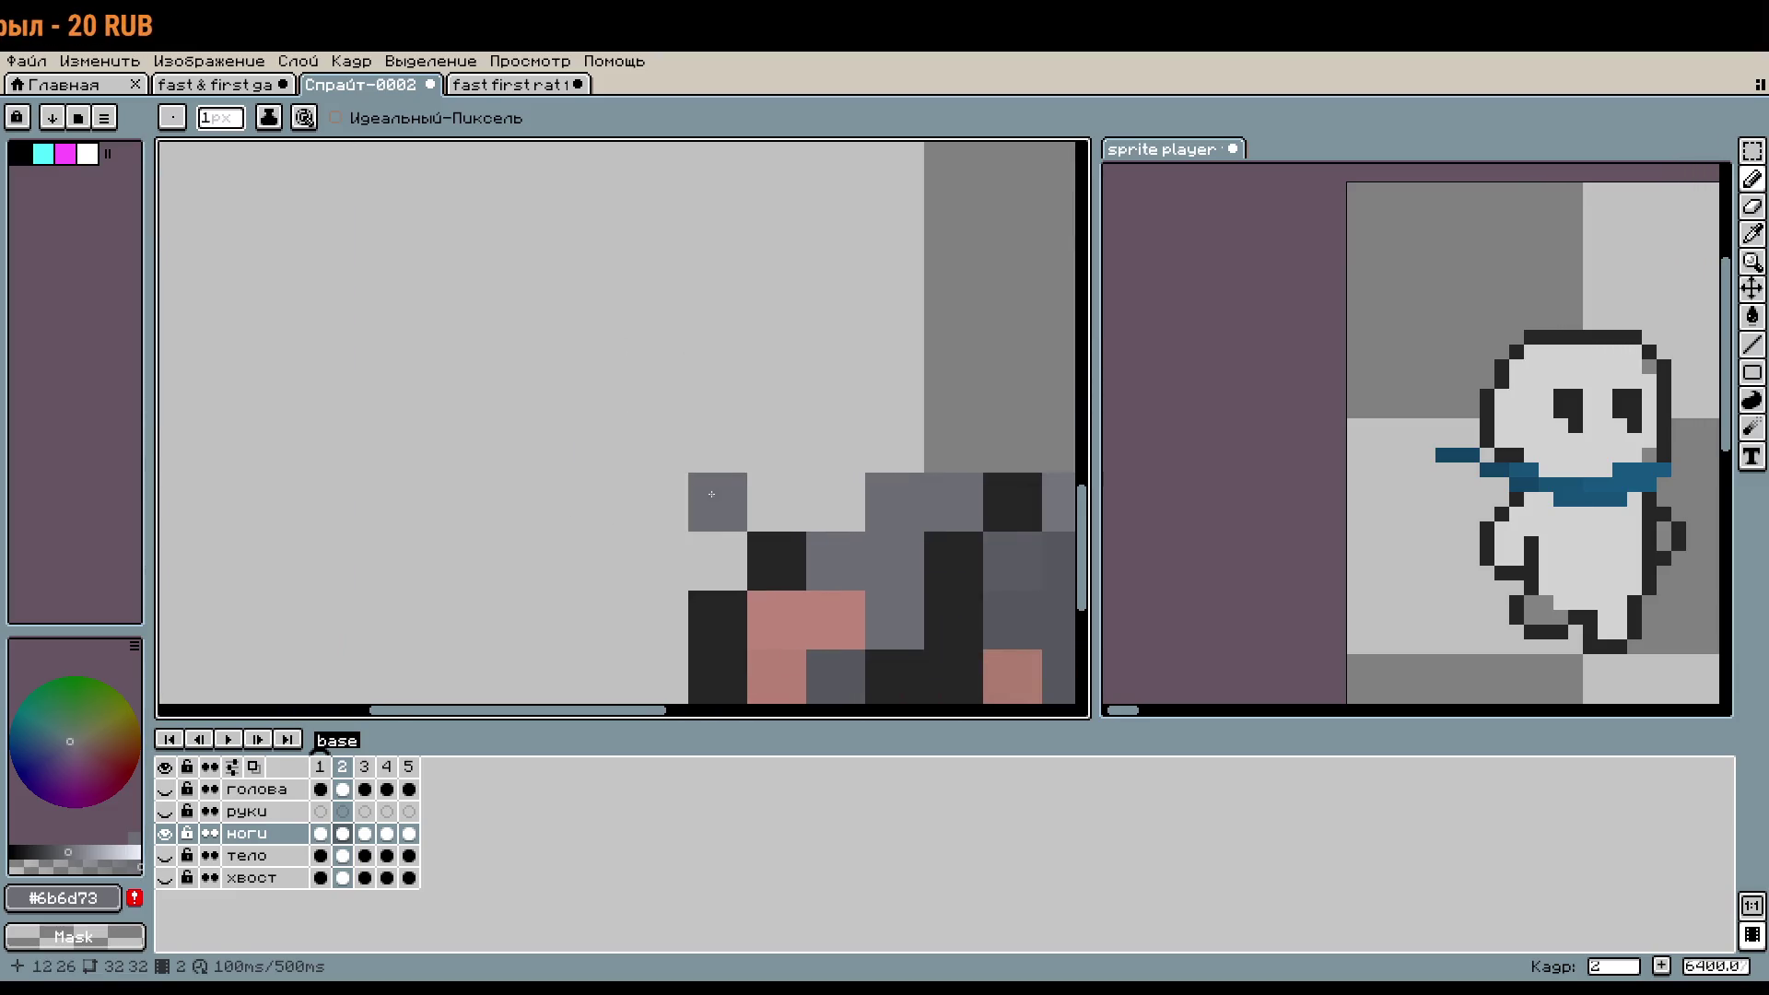
left_click(736, 570, "alt")
scroll(736, 569, "down", 2)
scroll(783, 516, "down", 1)
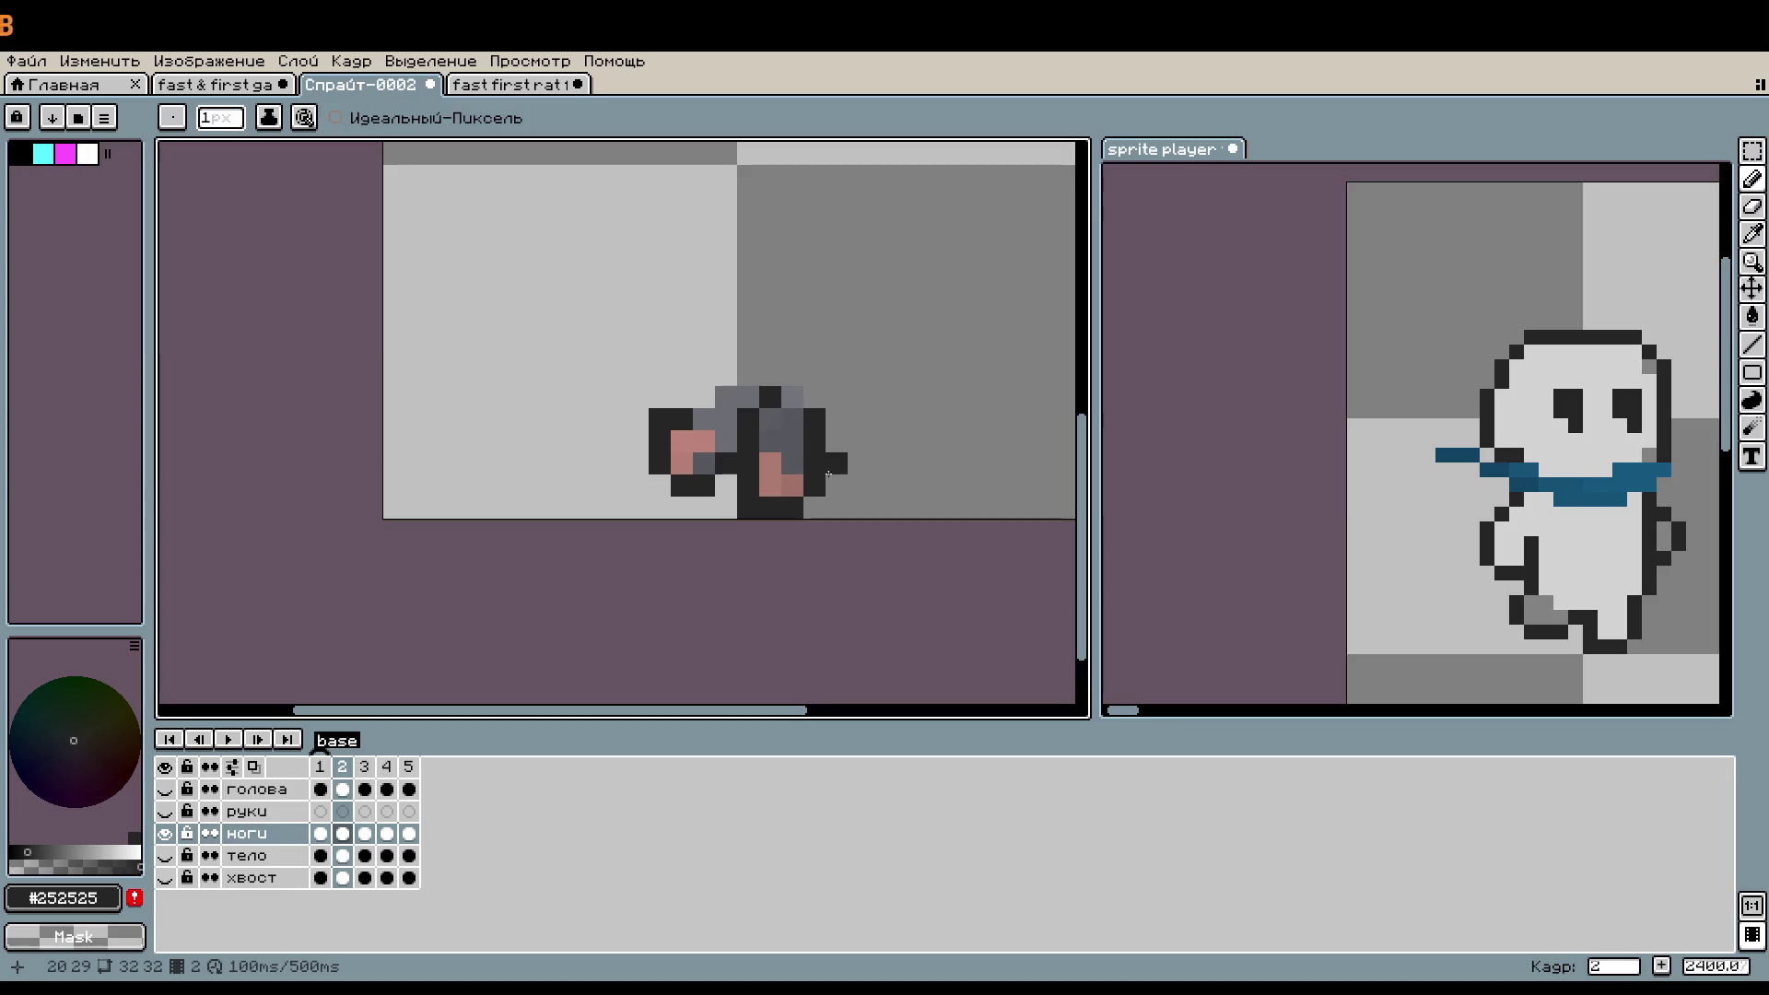
scroll(816, 459, "down", 1)
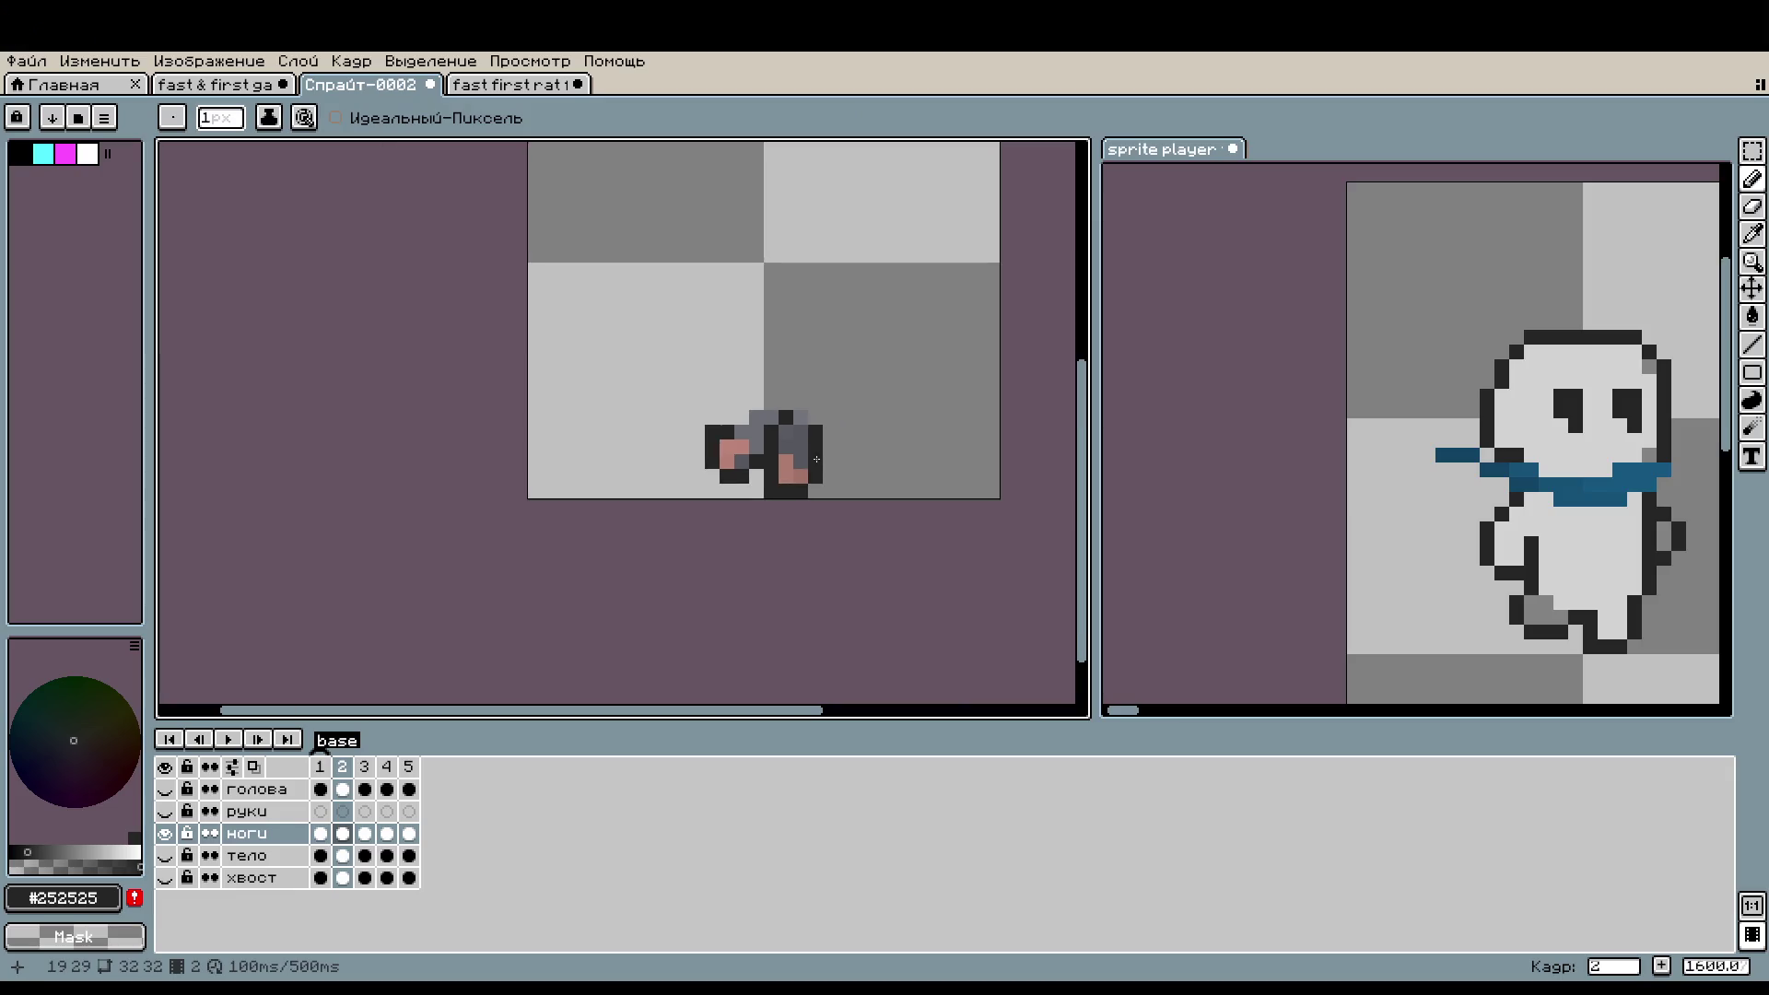
- Compare frames 1, 2 and 3 against the reference sprite's next pose
left_click(320, 767)
left_click(342, 766)
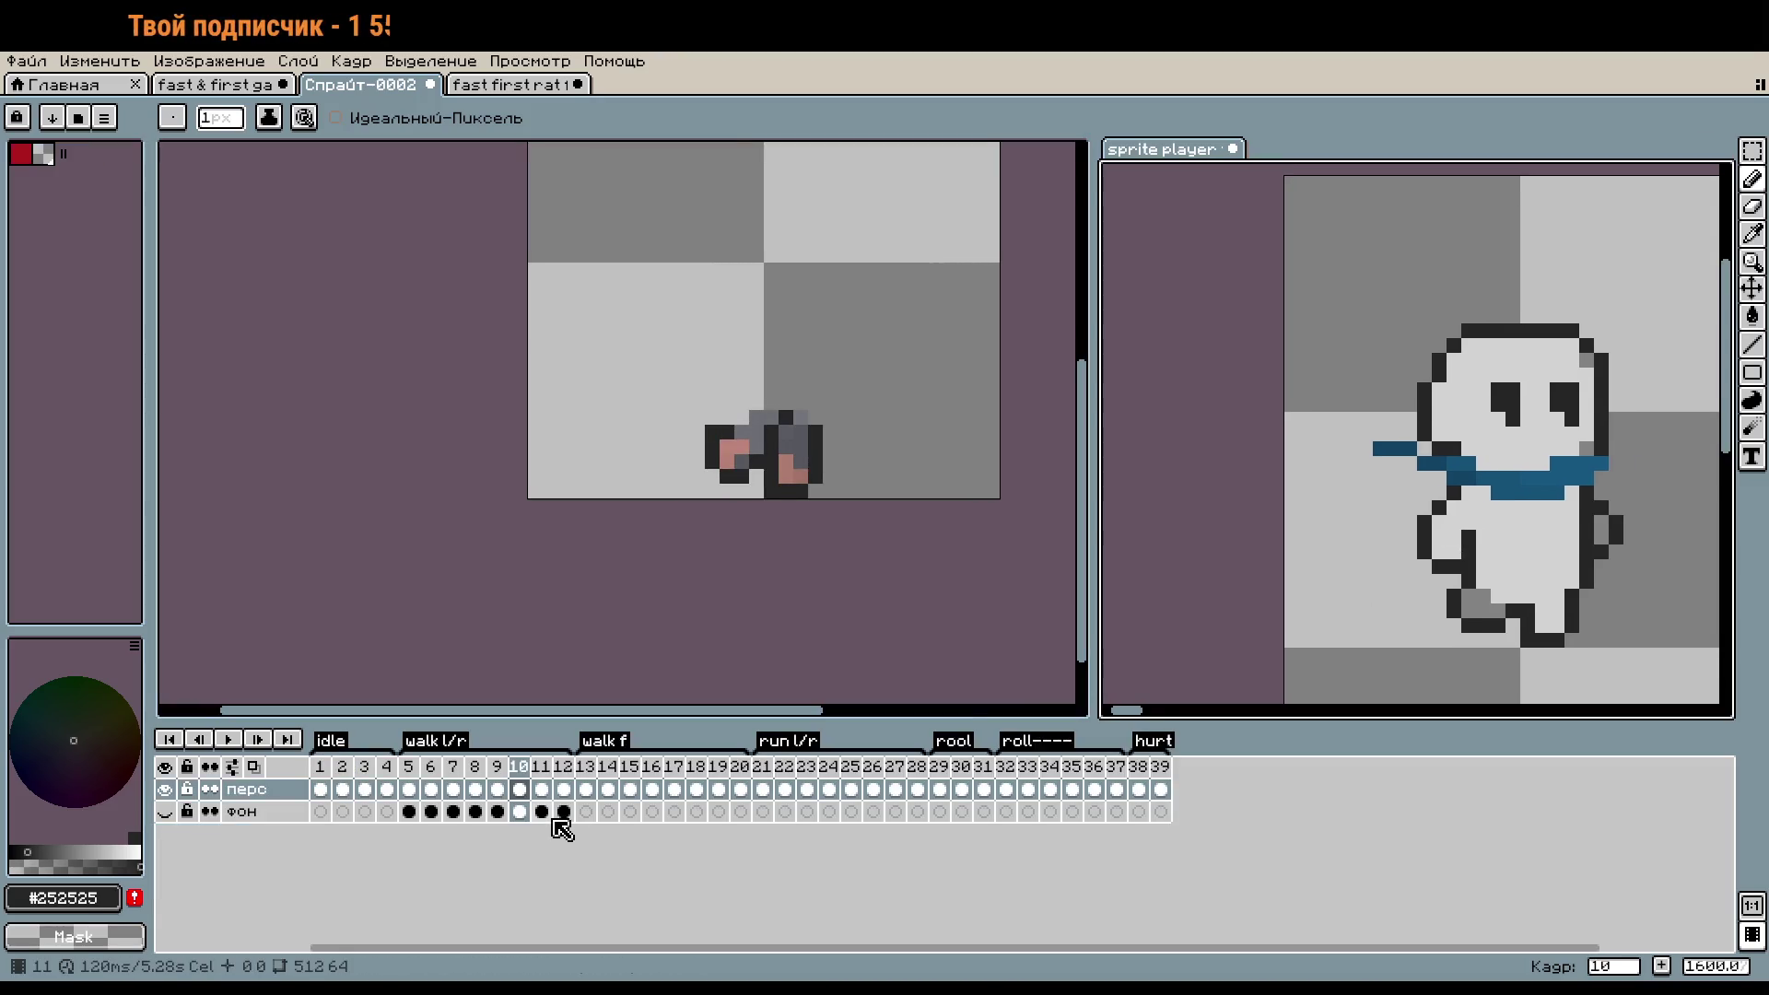
key("Right")
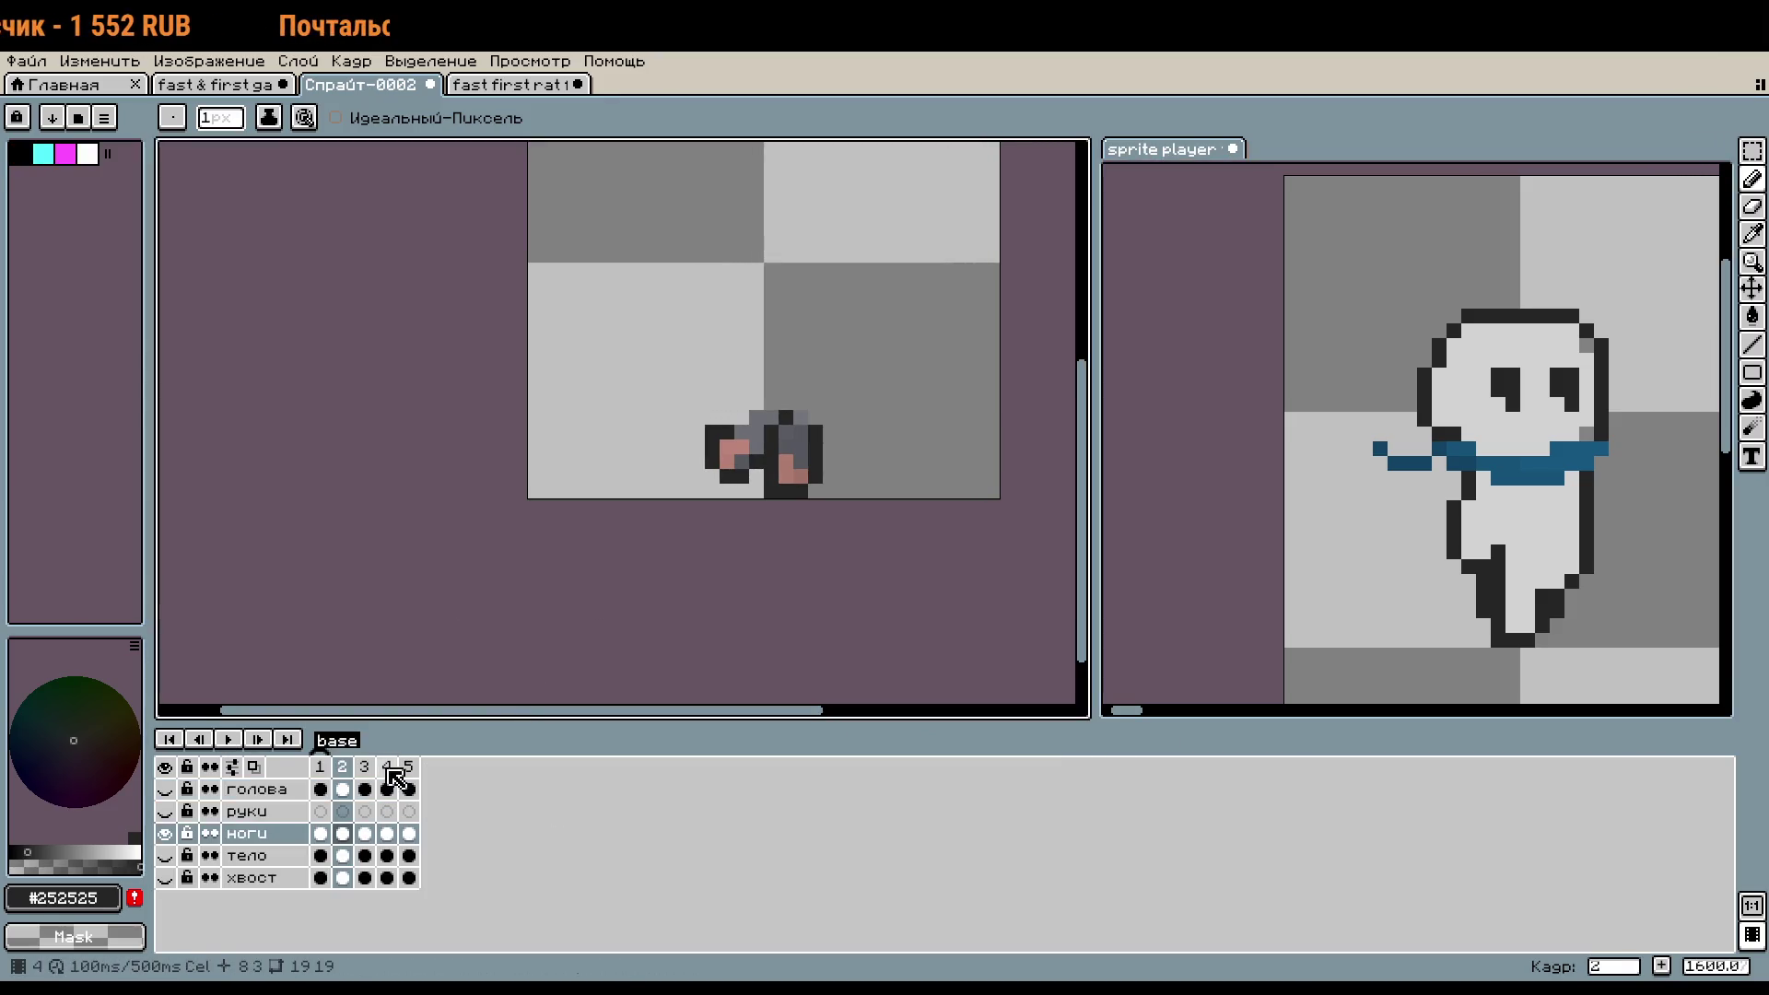
left_click(365, 767)
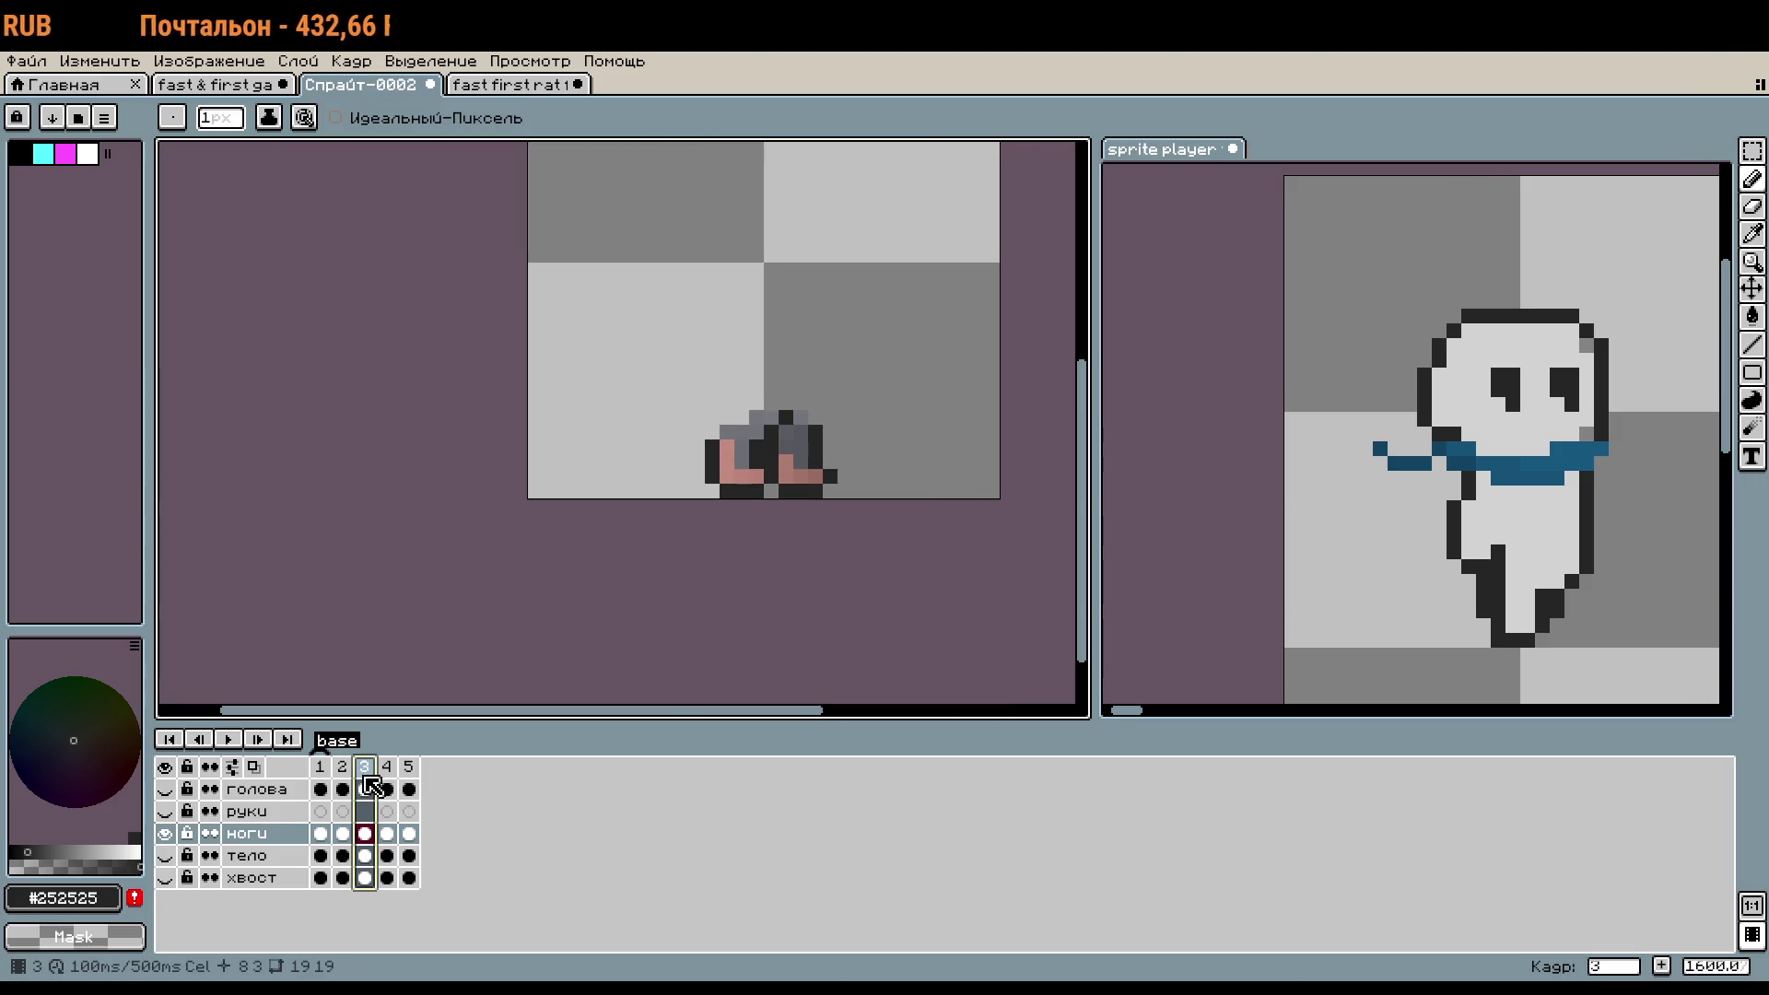
- Delete frames 3 to 5 with Удалить кадр
left_click_drag(378, 776, 408, 773)
right_click(391, 769)
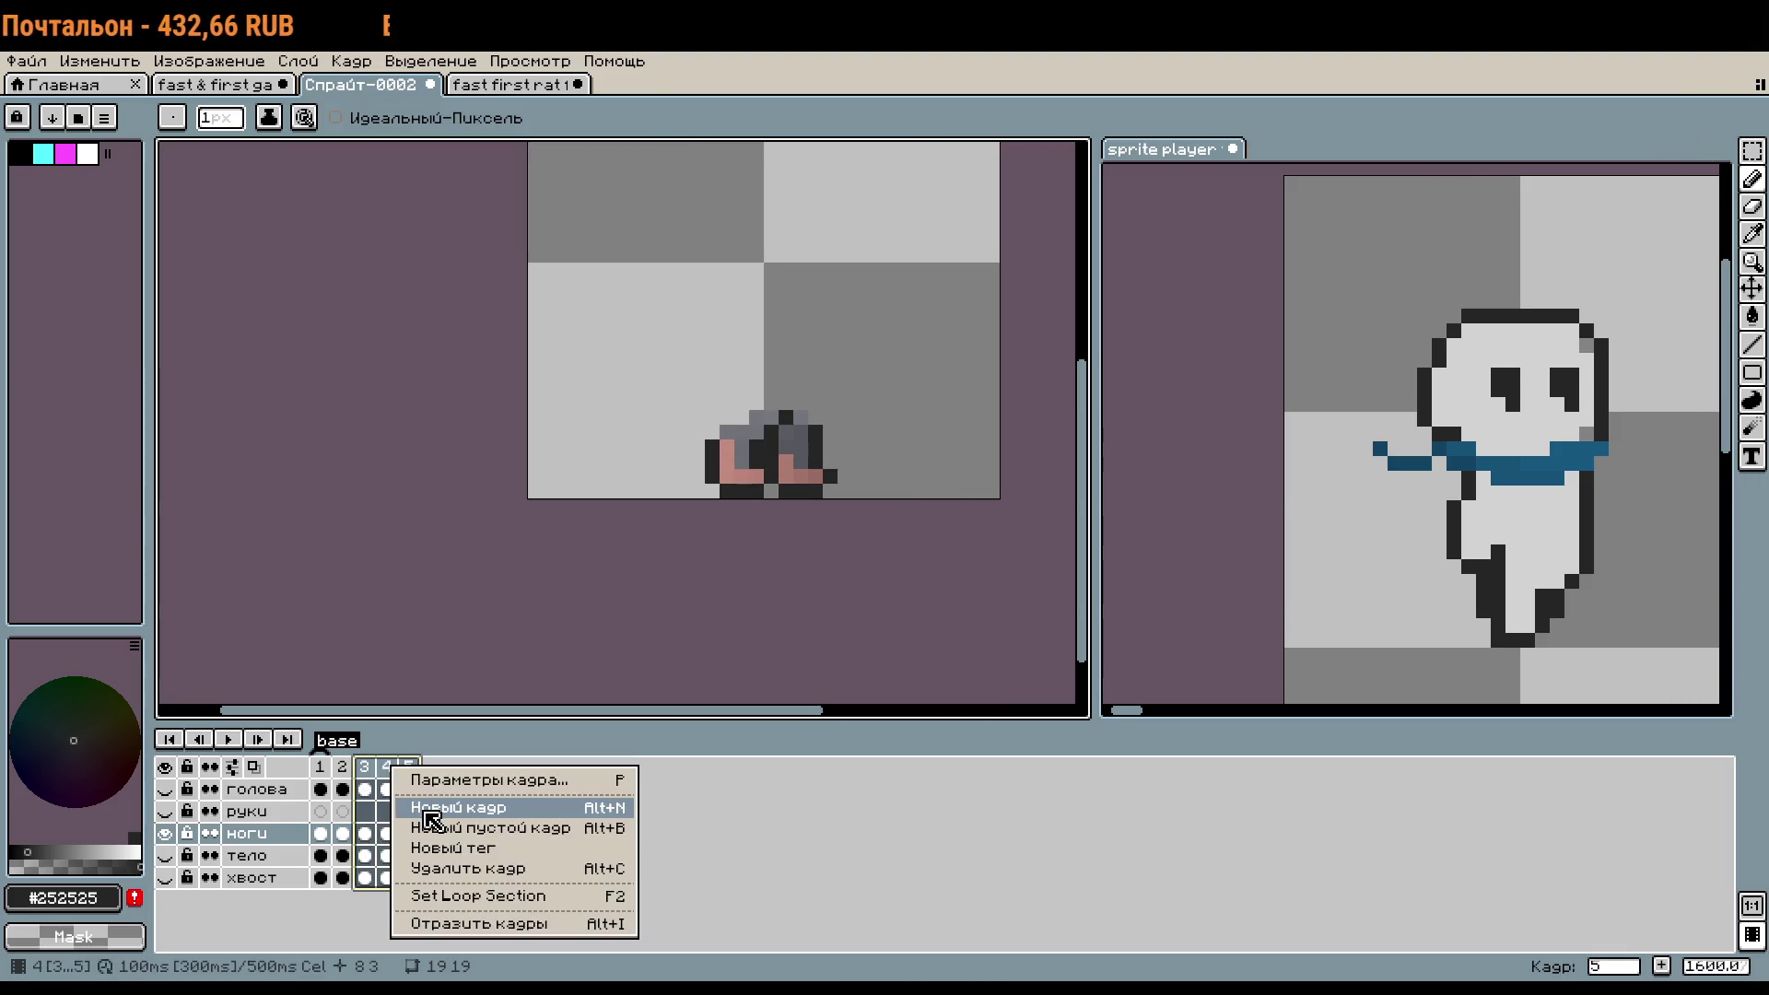
left_click(465, 869)
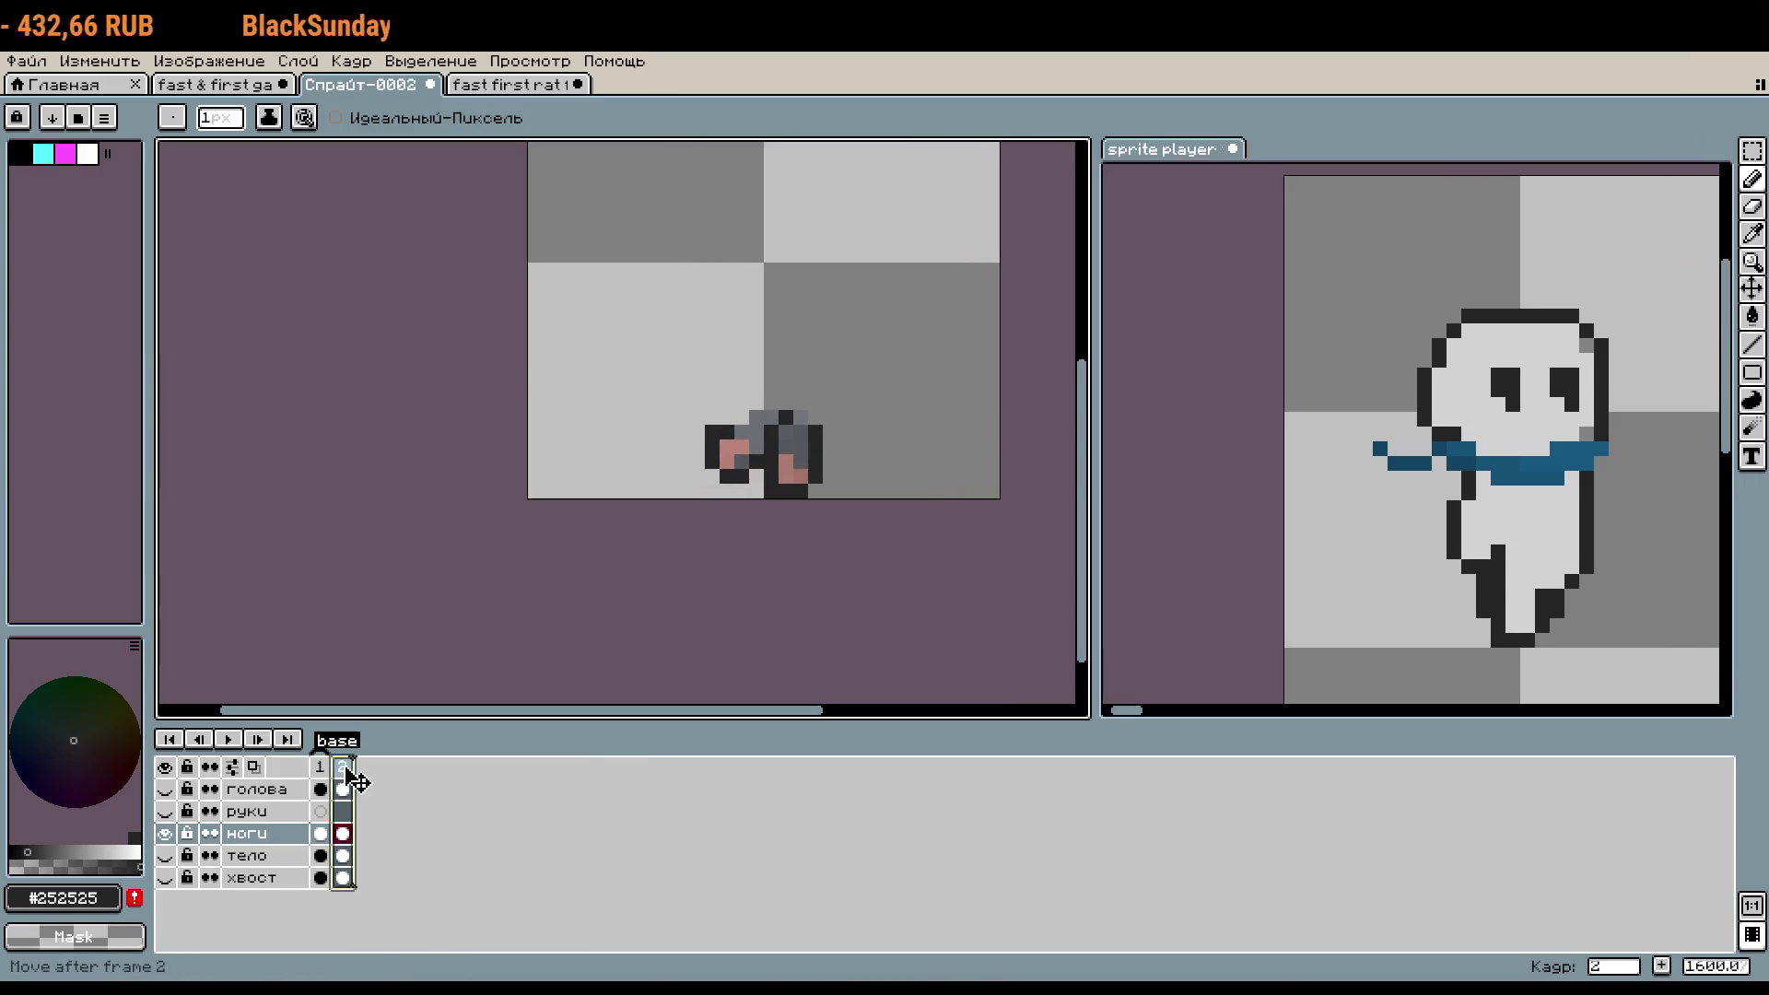
- Add a new frame copying frame 2, undoing an accidental deletion of frame 2 first
right_click(343, 769)
left_click(422, 870)
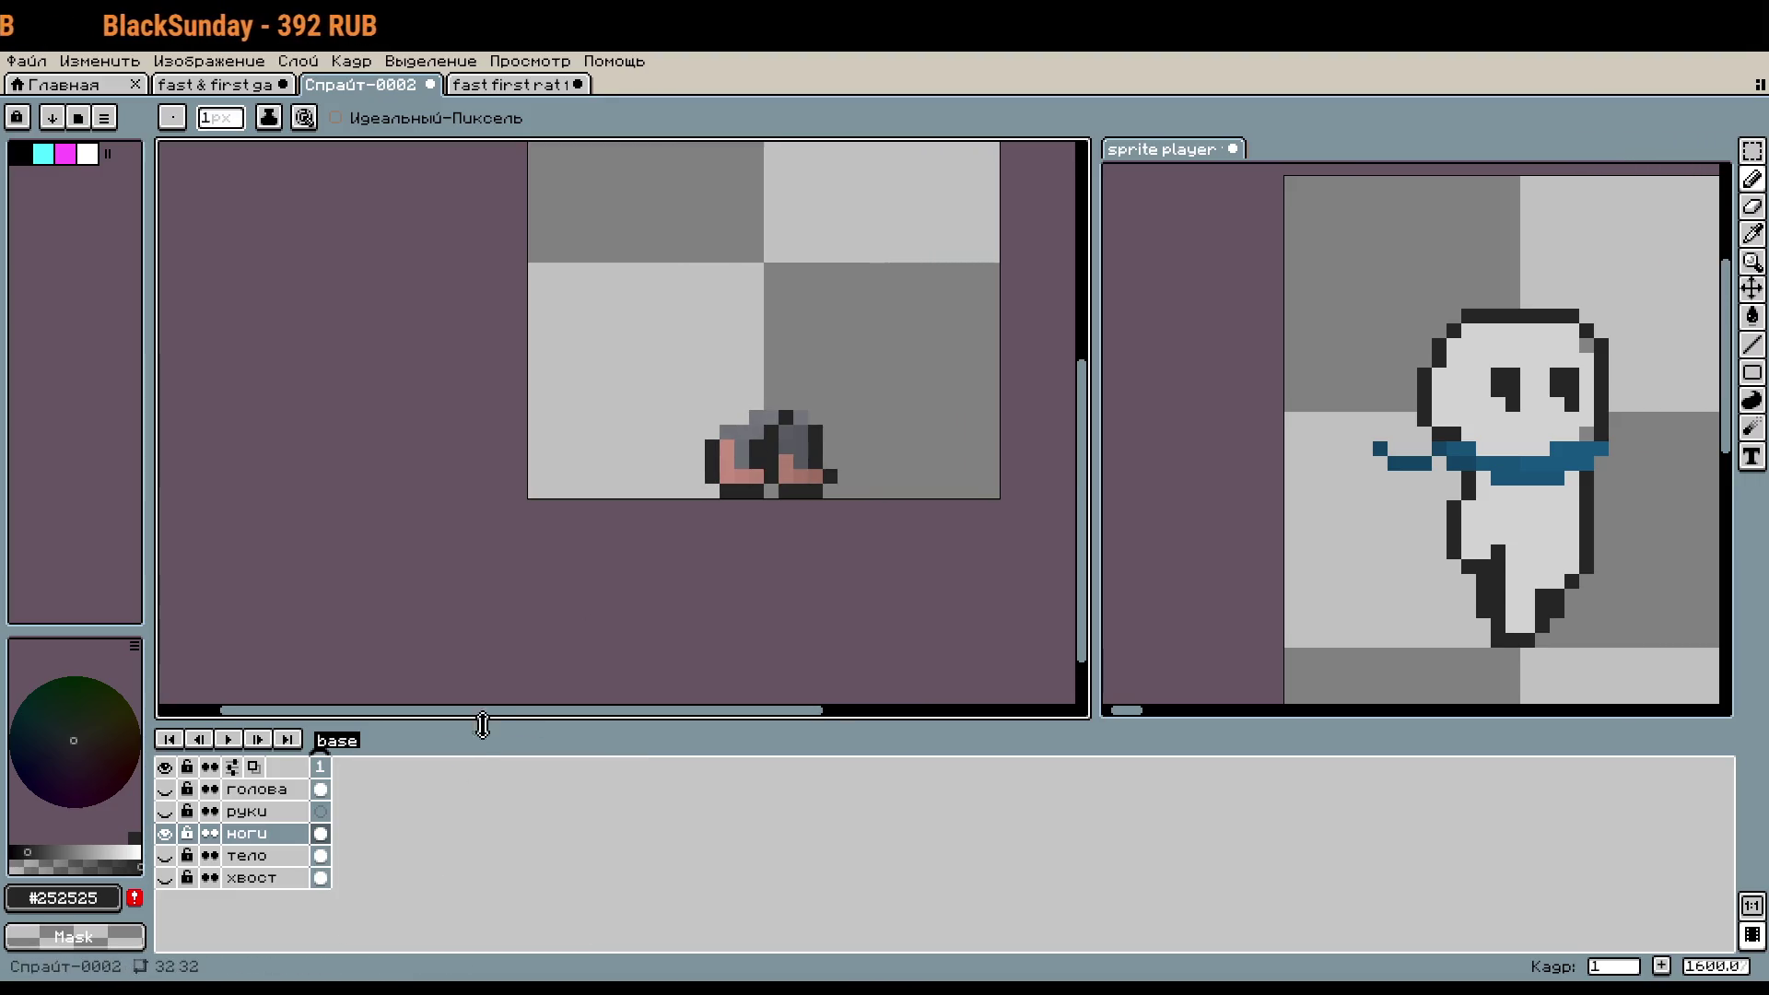
key("ctrl+z")
right_click(343, 769)
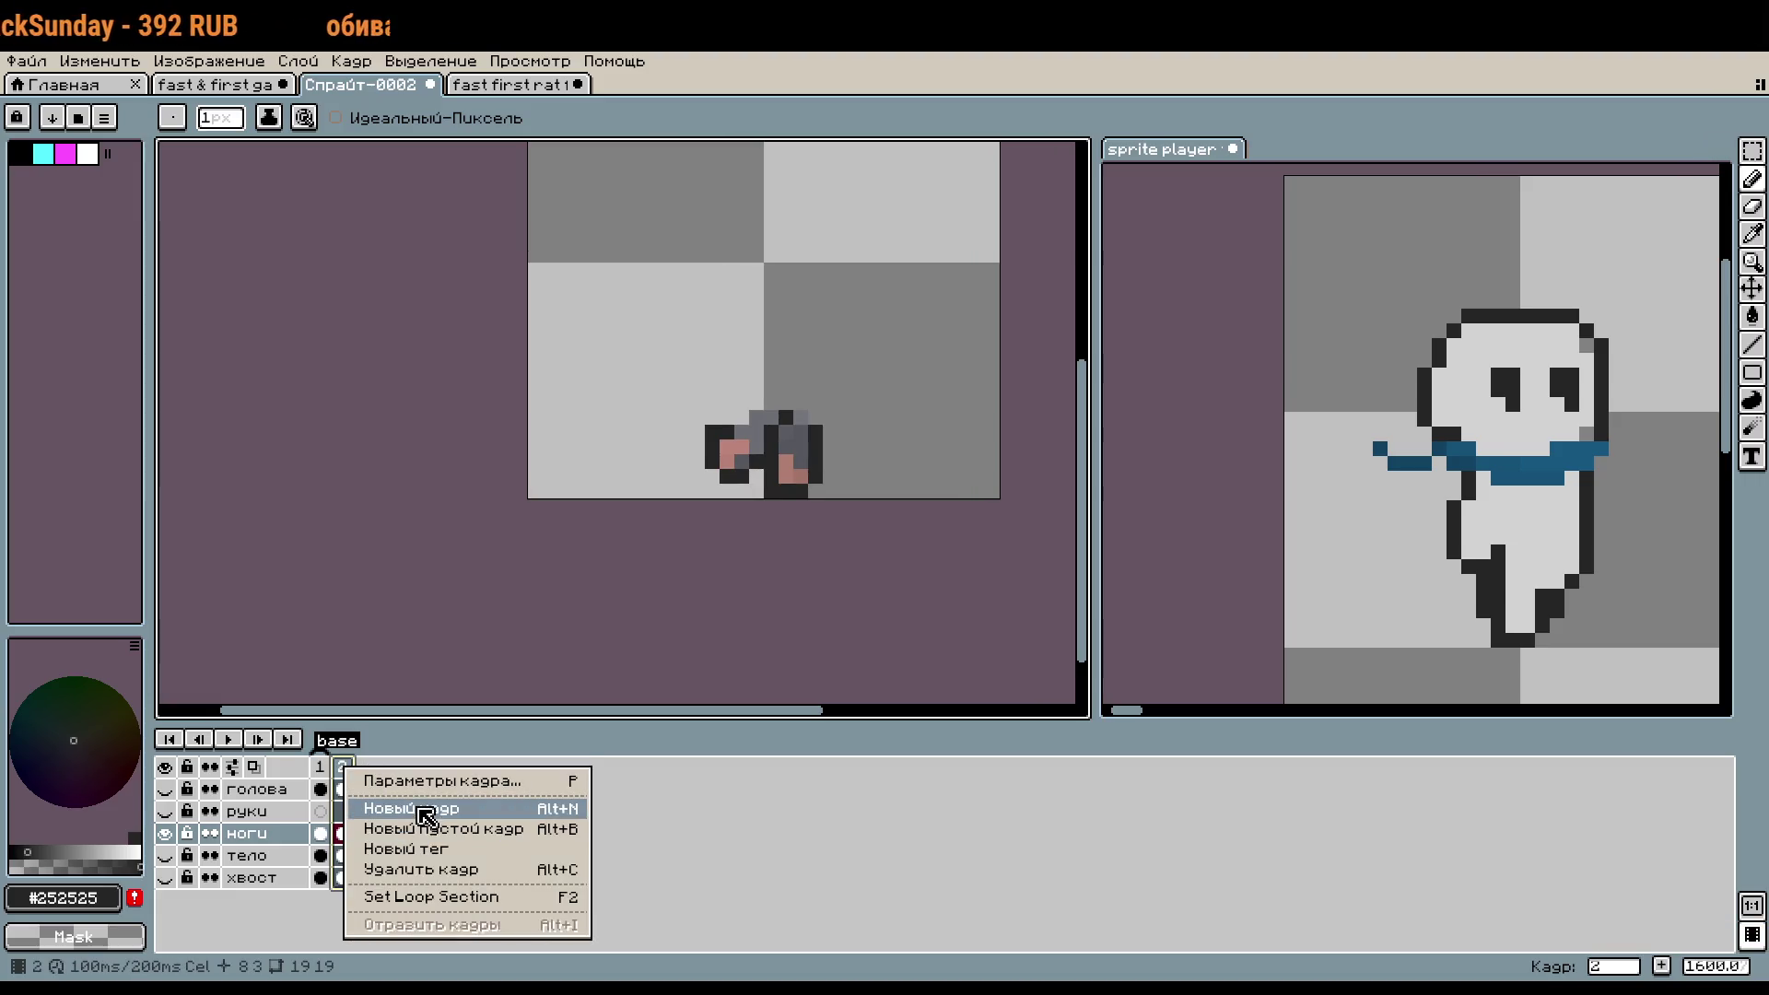
left_click(425, 809)
scroll(772, 429, "up", 2)
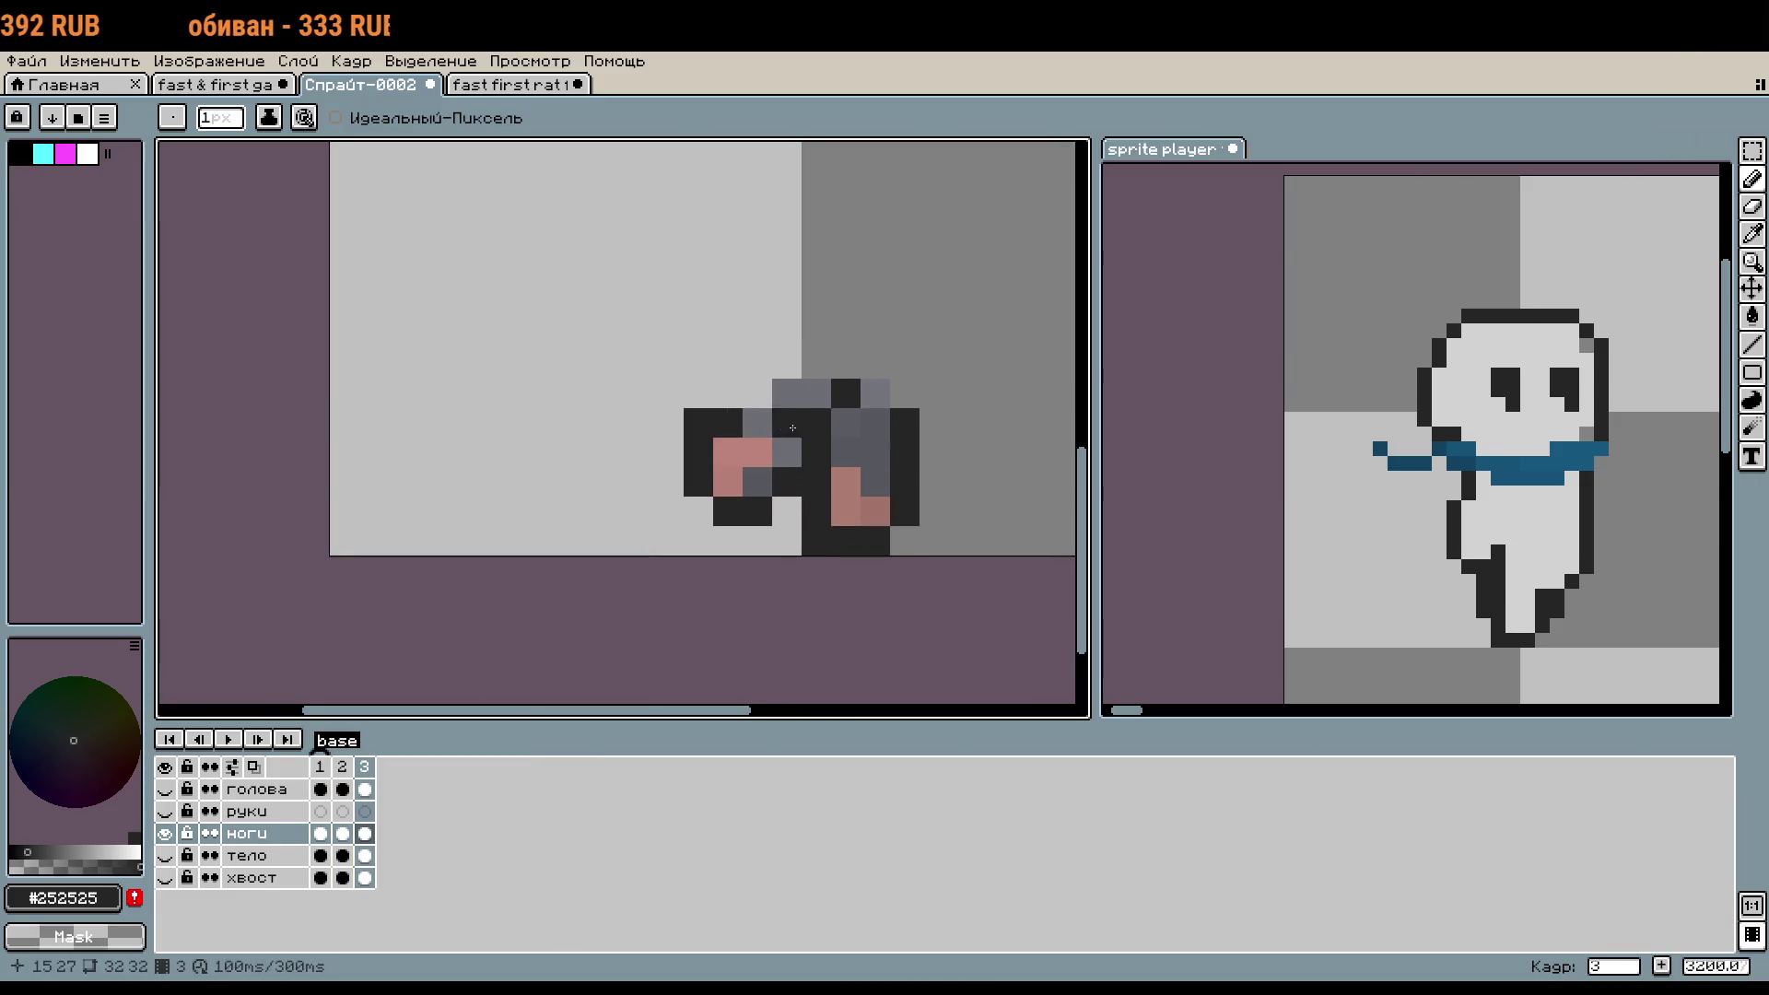
- Move frame 3's upper leg pixels up-left and the right leg three cells left
key("m")
mouse_move(782, 524)
left_mouse_down()
mouse_move(608, 350)
mouse_move(797, 391)
left_mouse_up()
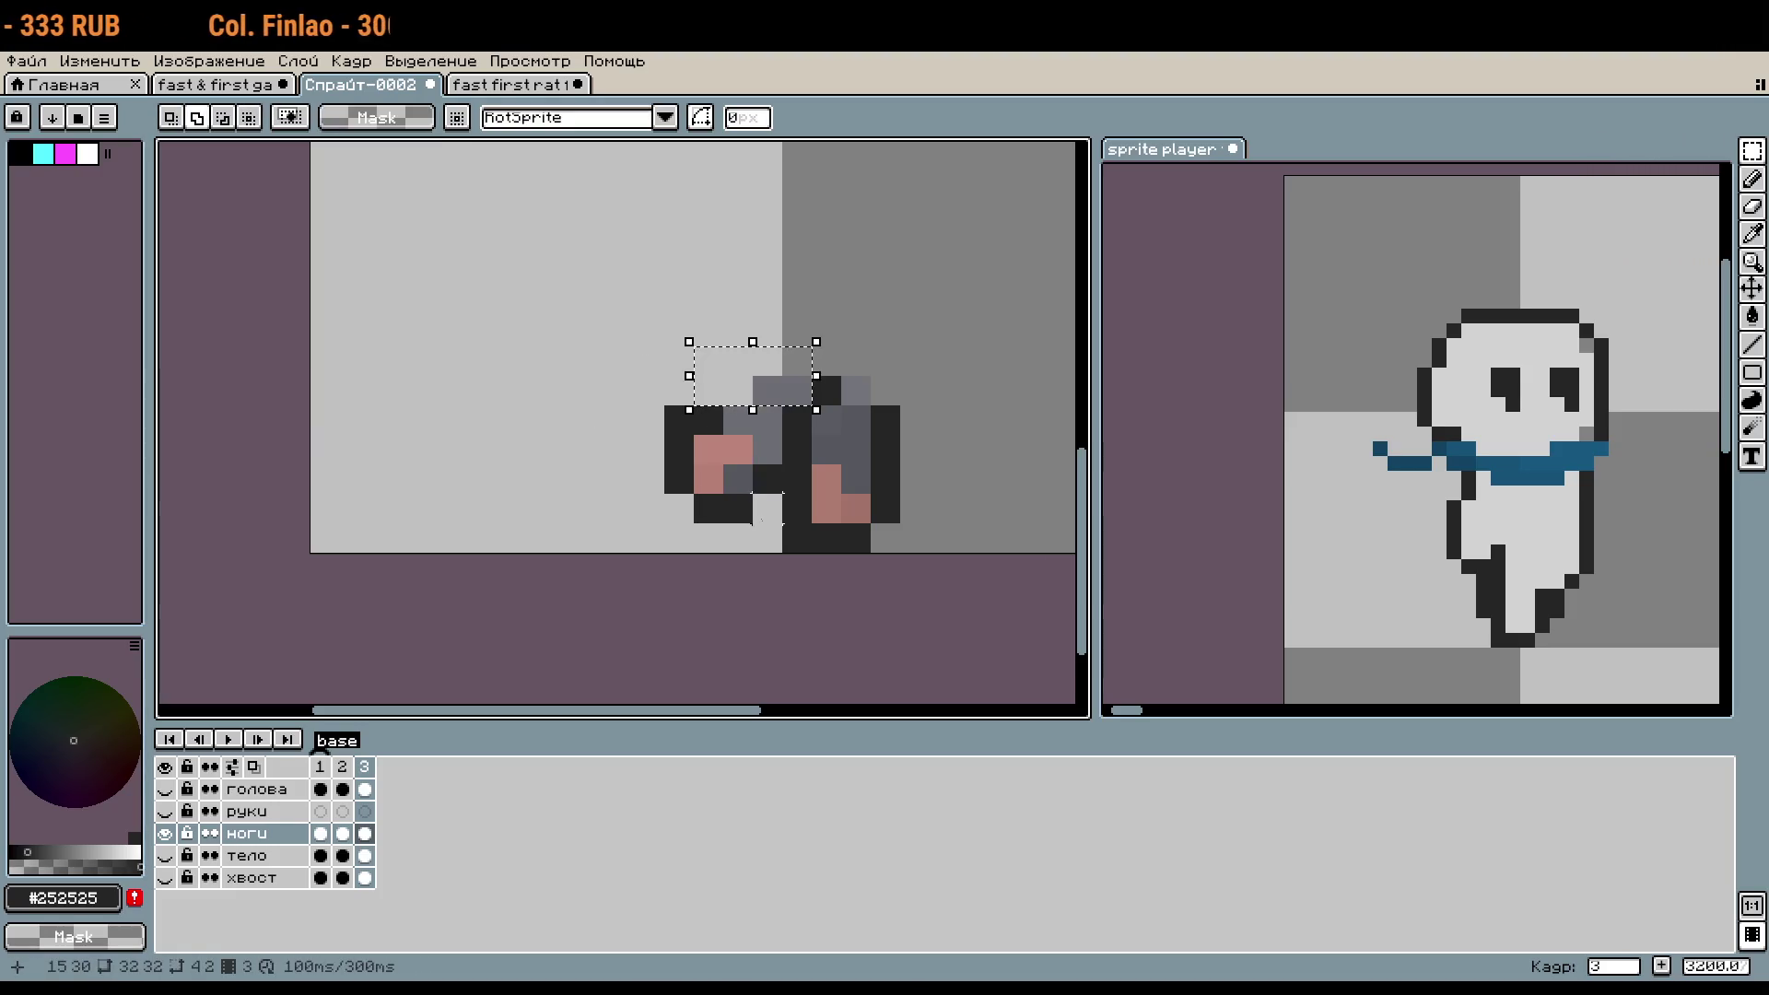
mouse_move(715, 474)
left_mouse_down()
mouse_move(656, 414)
mouse_move(626, 414)
left_mouse_up()
left_click(915, 509)
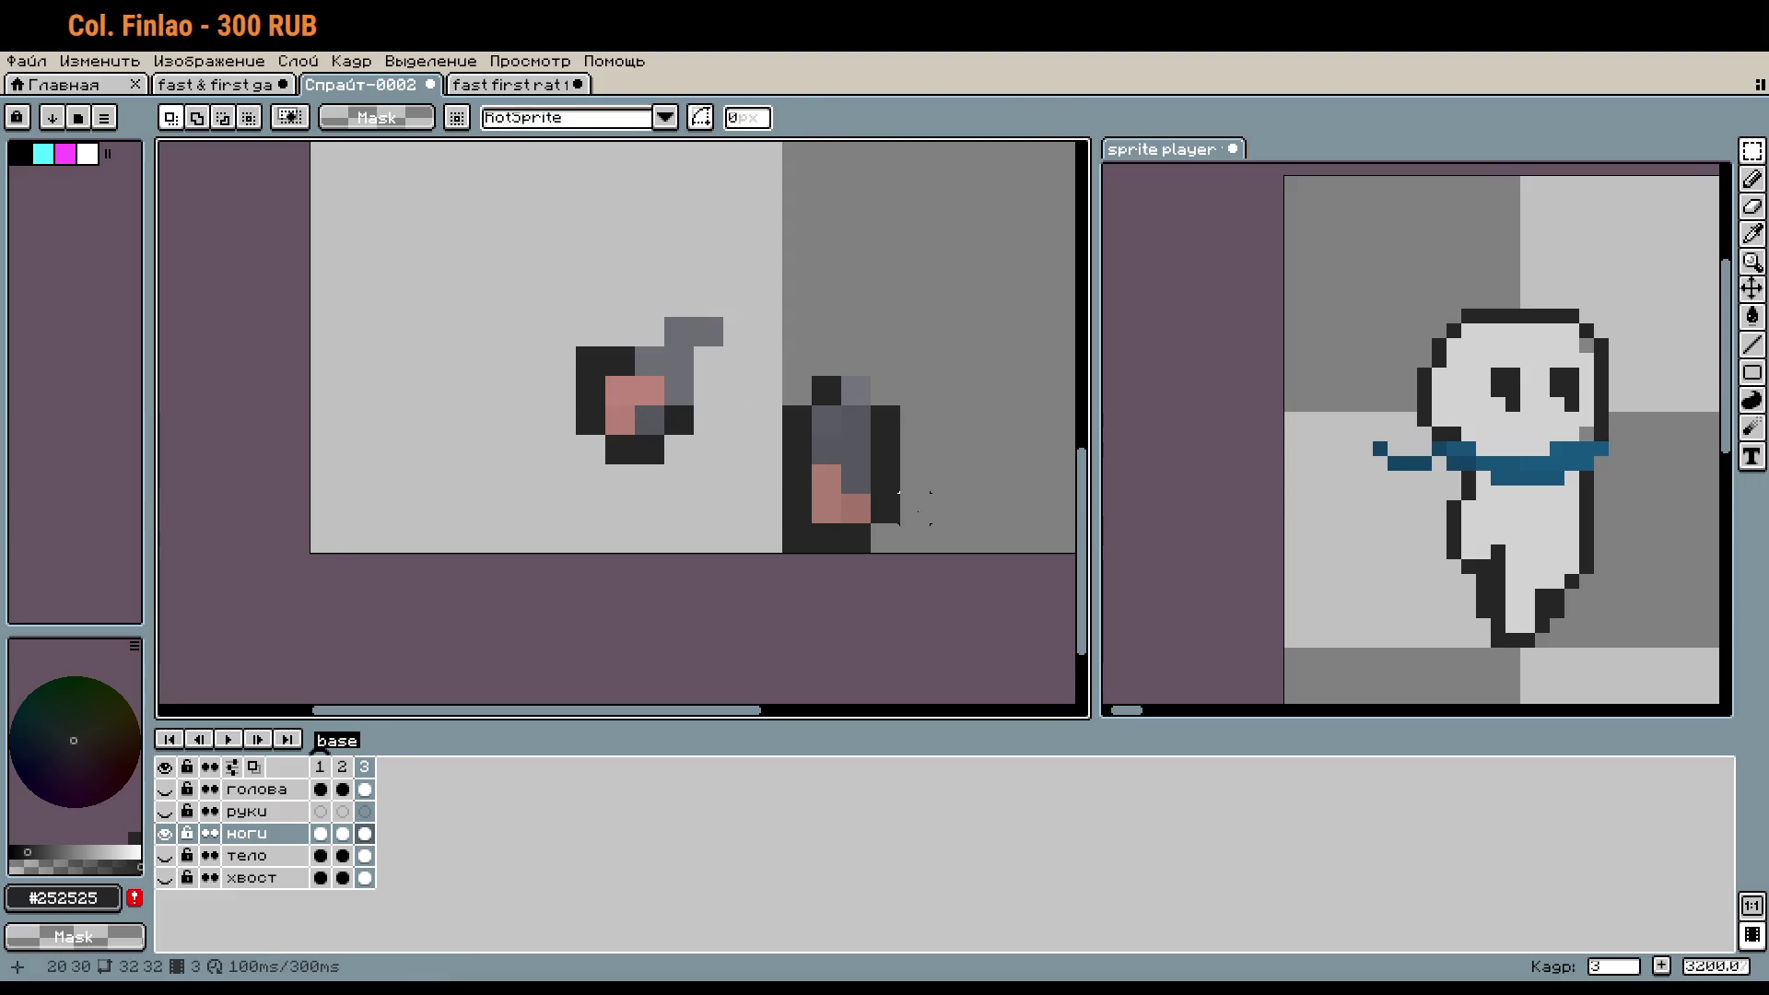
left_click_drag(958, 553, 782, 346)
left_click_drag(889, 466, 801, 466)
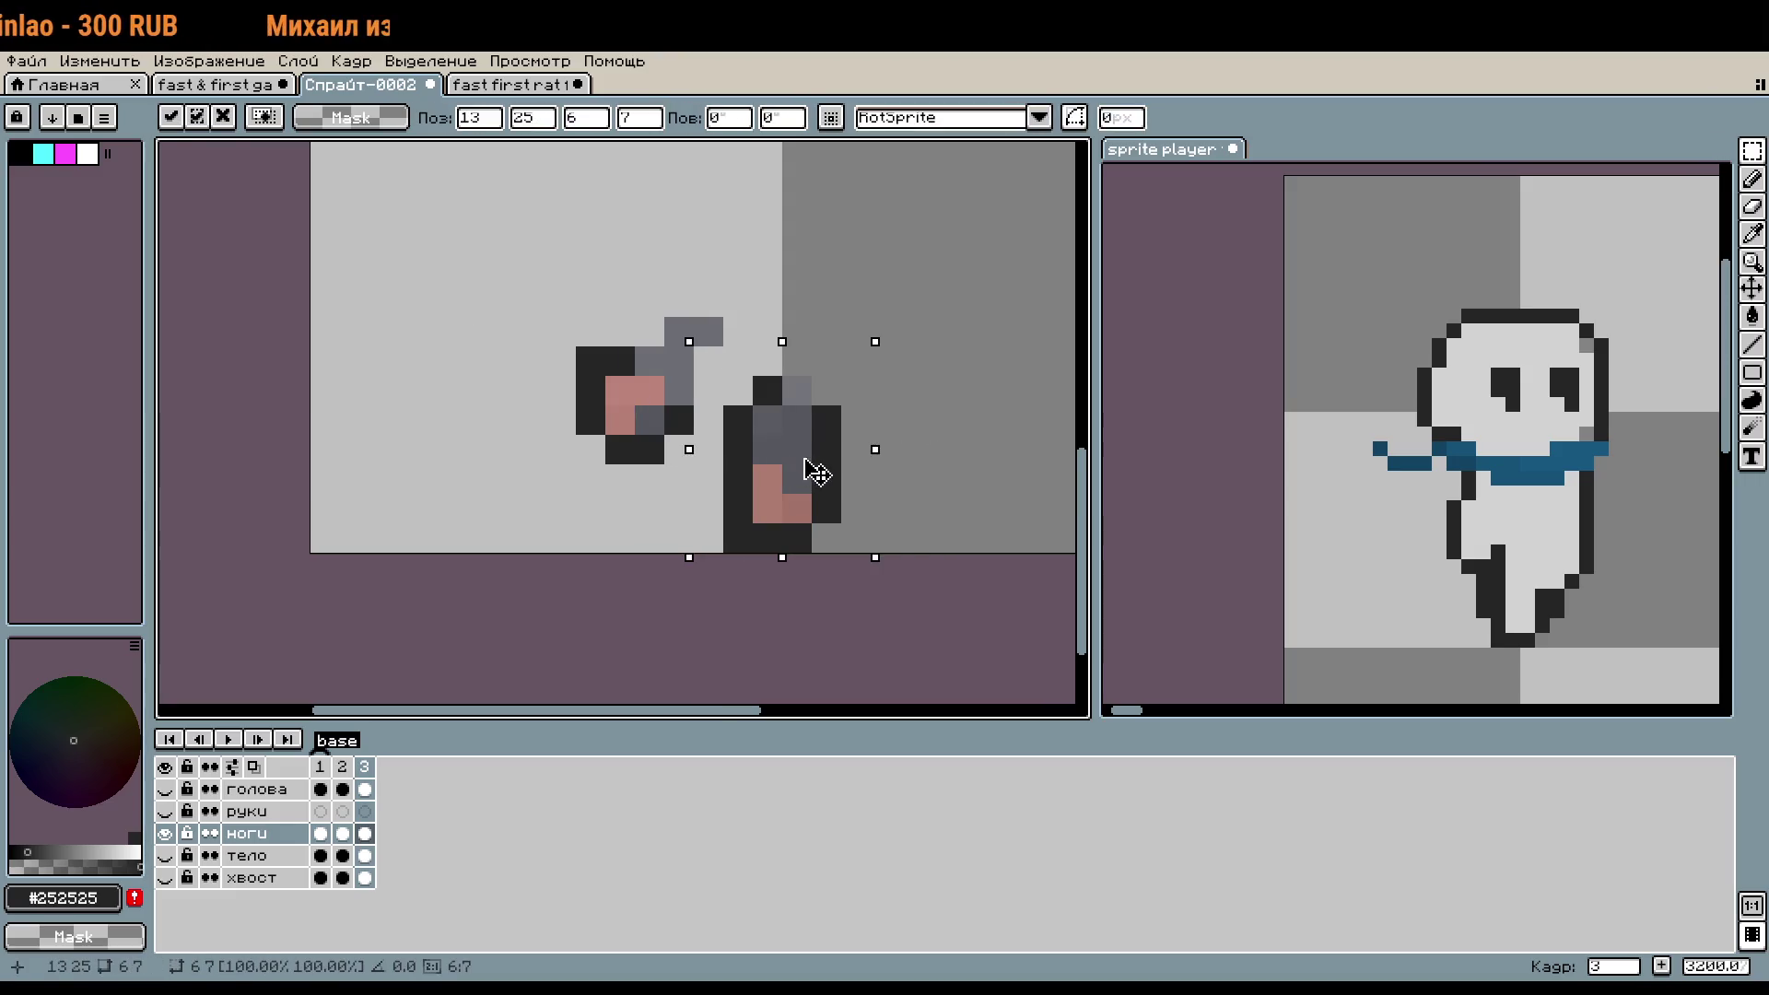
left_click(943, 479)
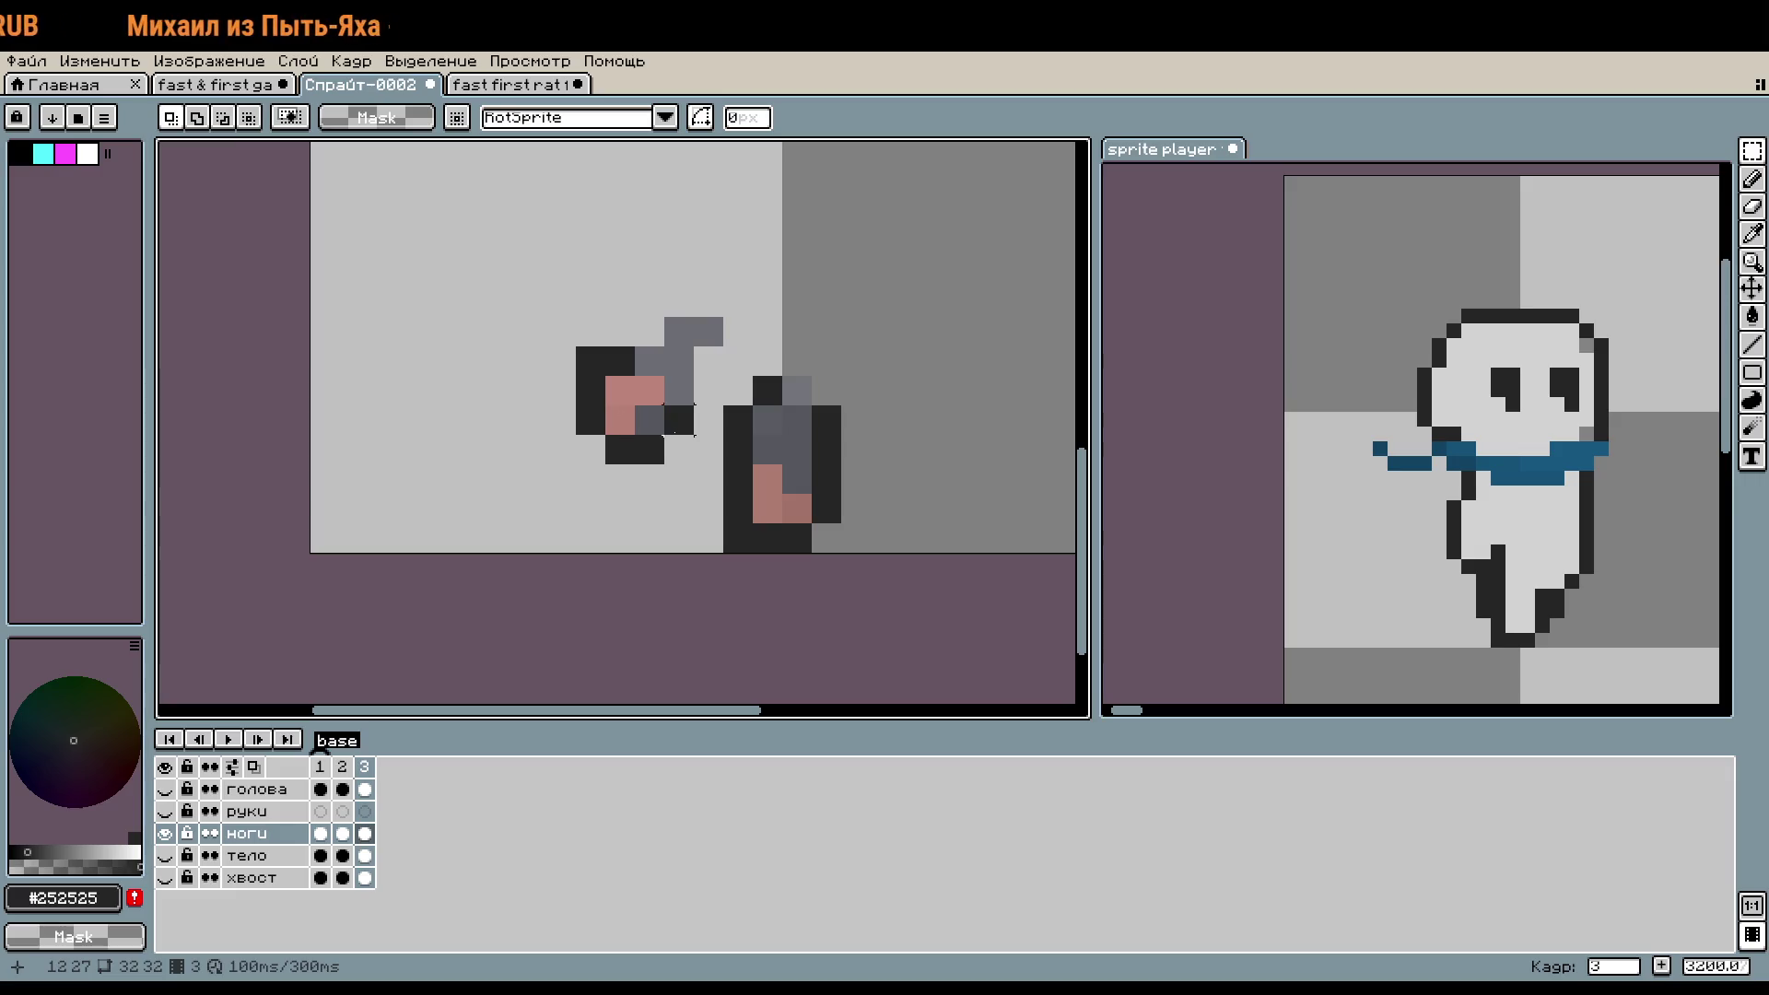
left_click_drag(694, 434, 545, 287)
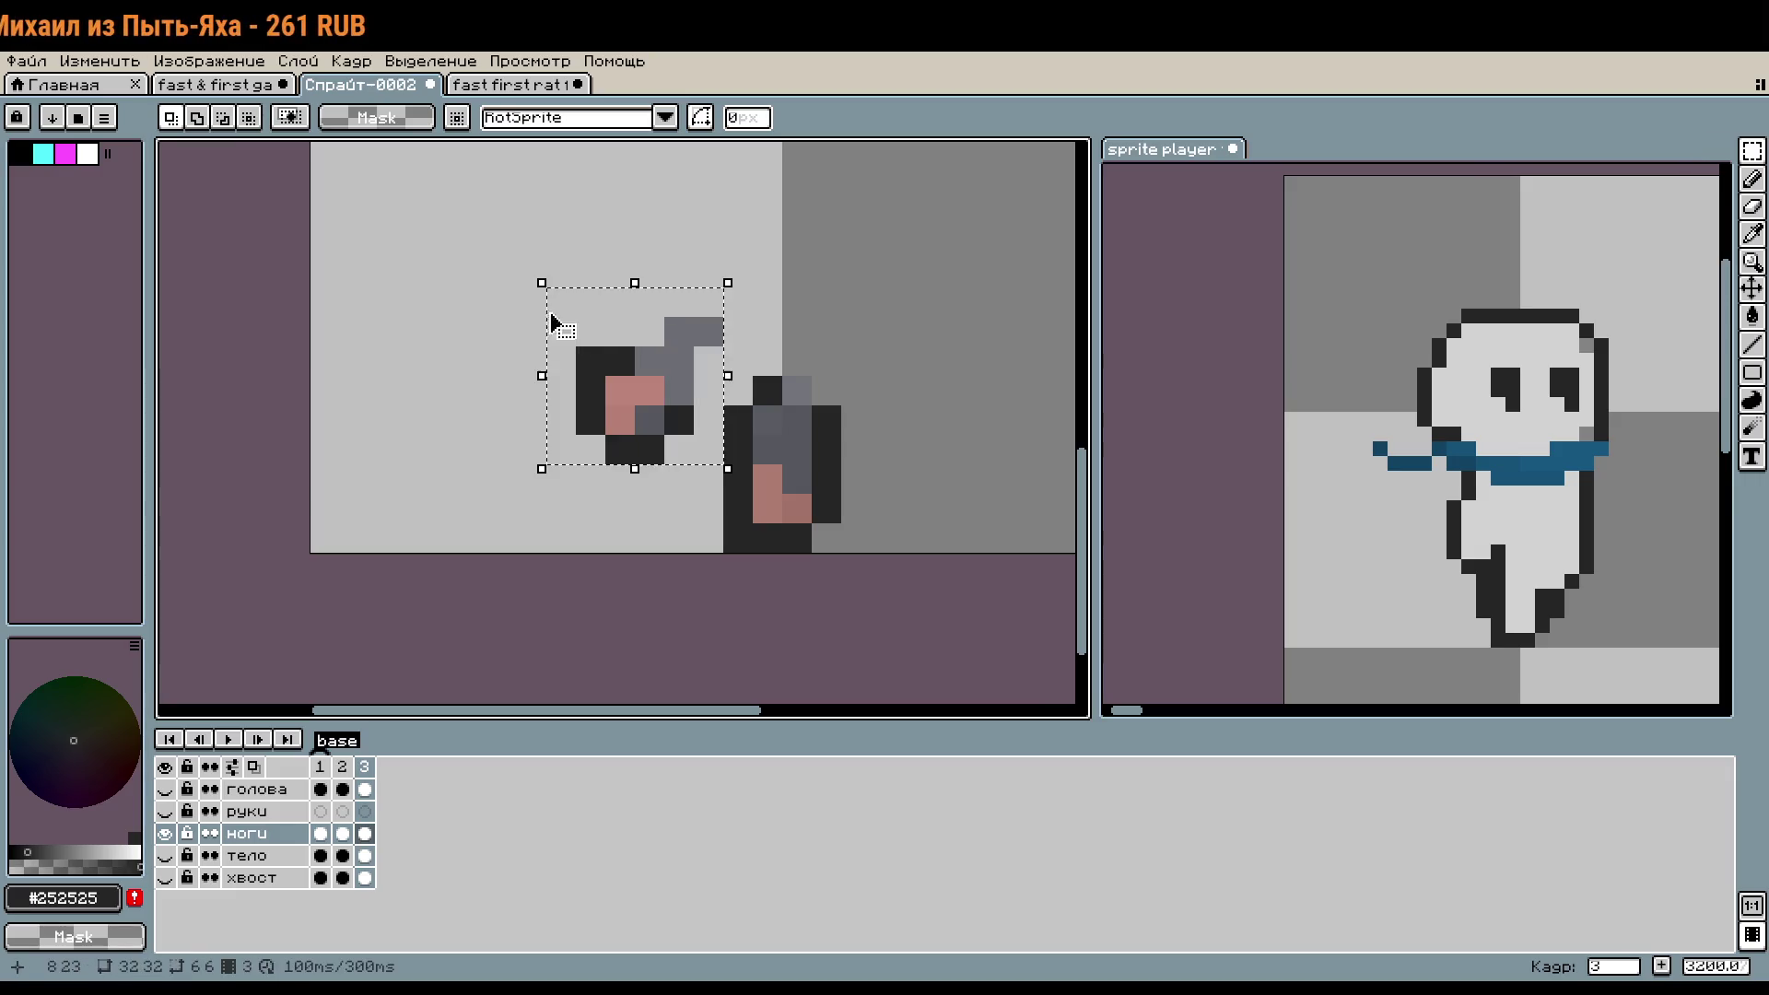
left_click(840, 493)
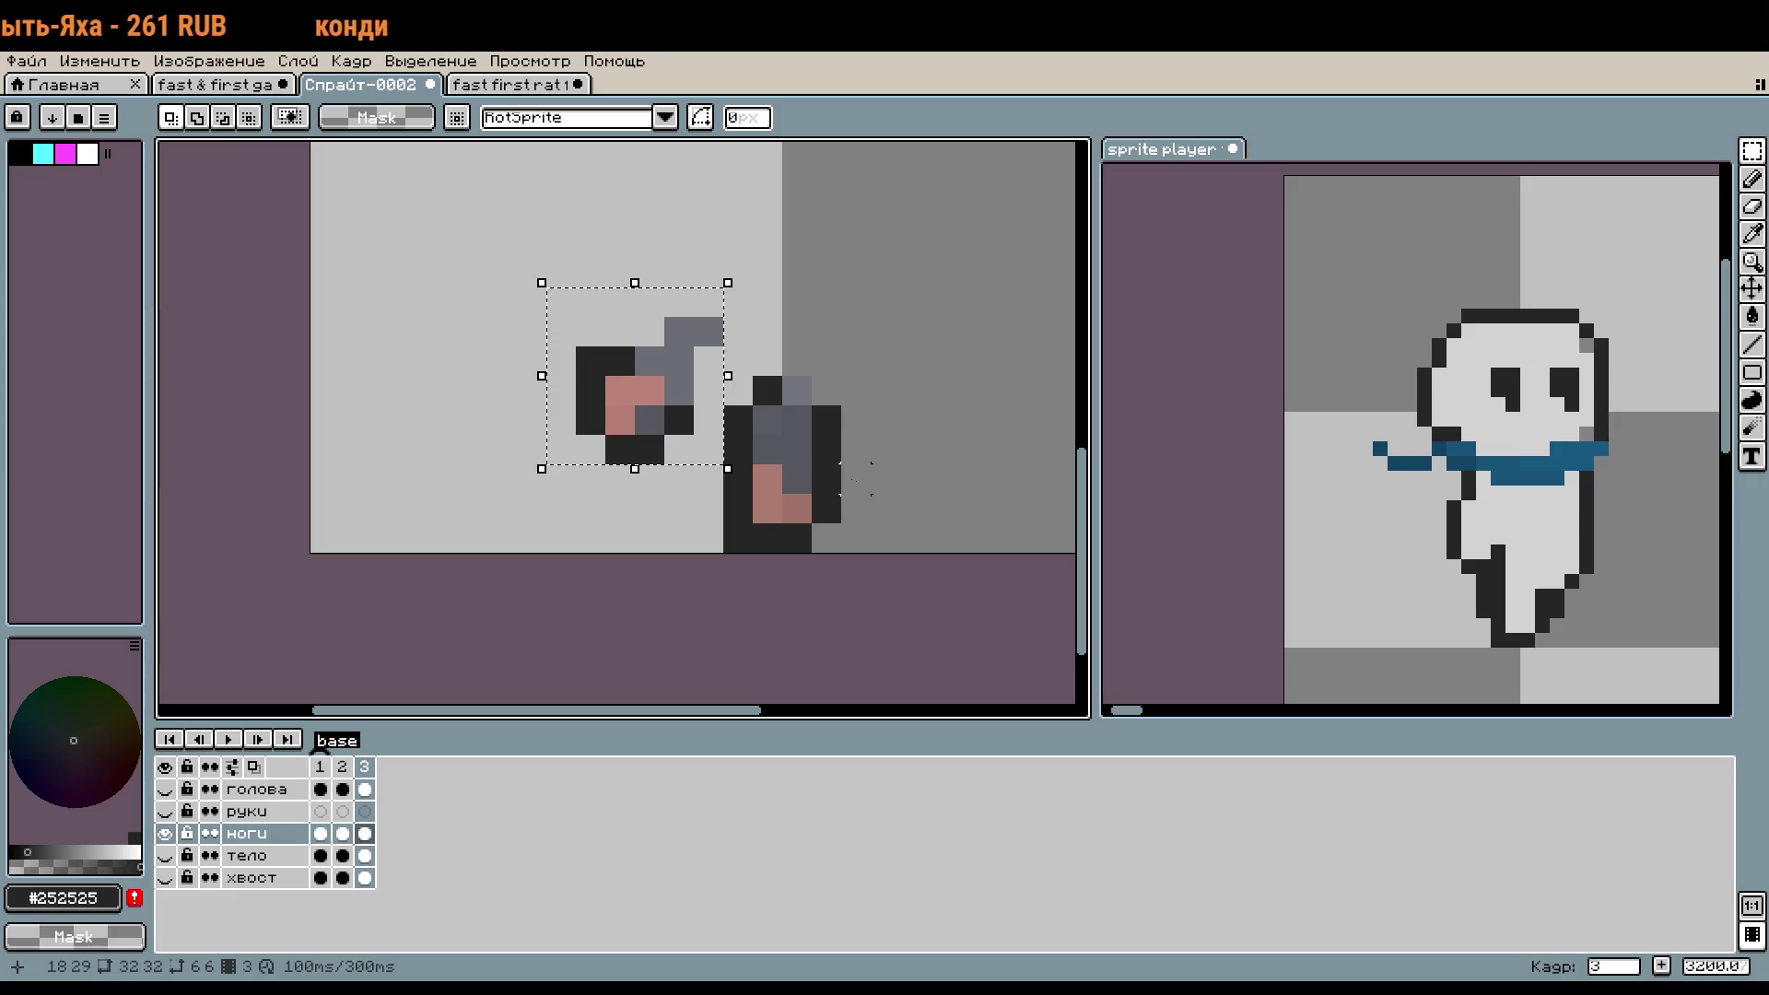
- Nudge the right leg and then the left leg rightwards with the arrow keys
left_click_drag(838, 548, 695, 341)
key("Right")
key("Right")
key("Right")
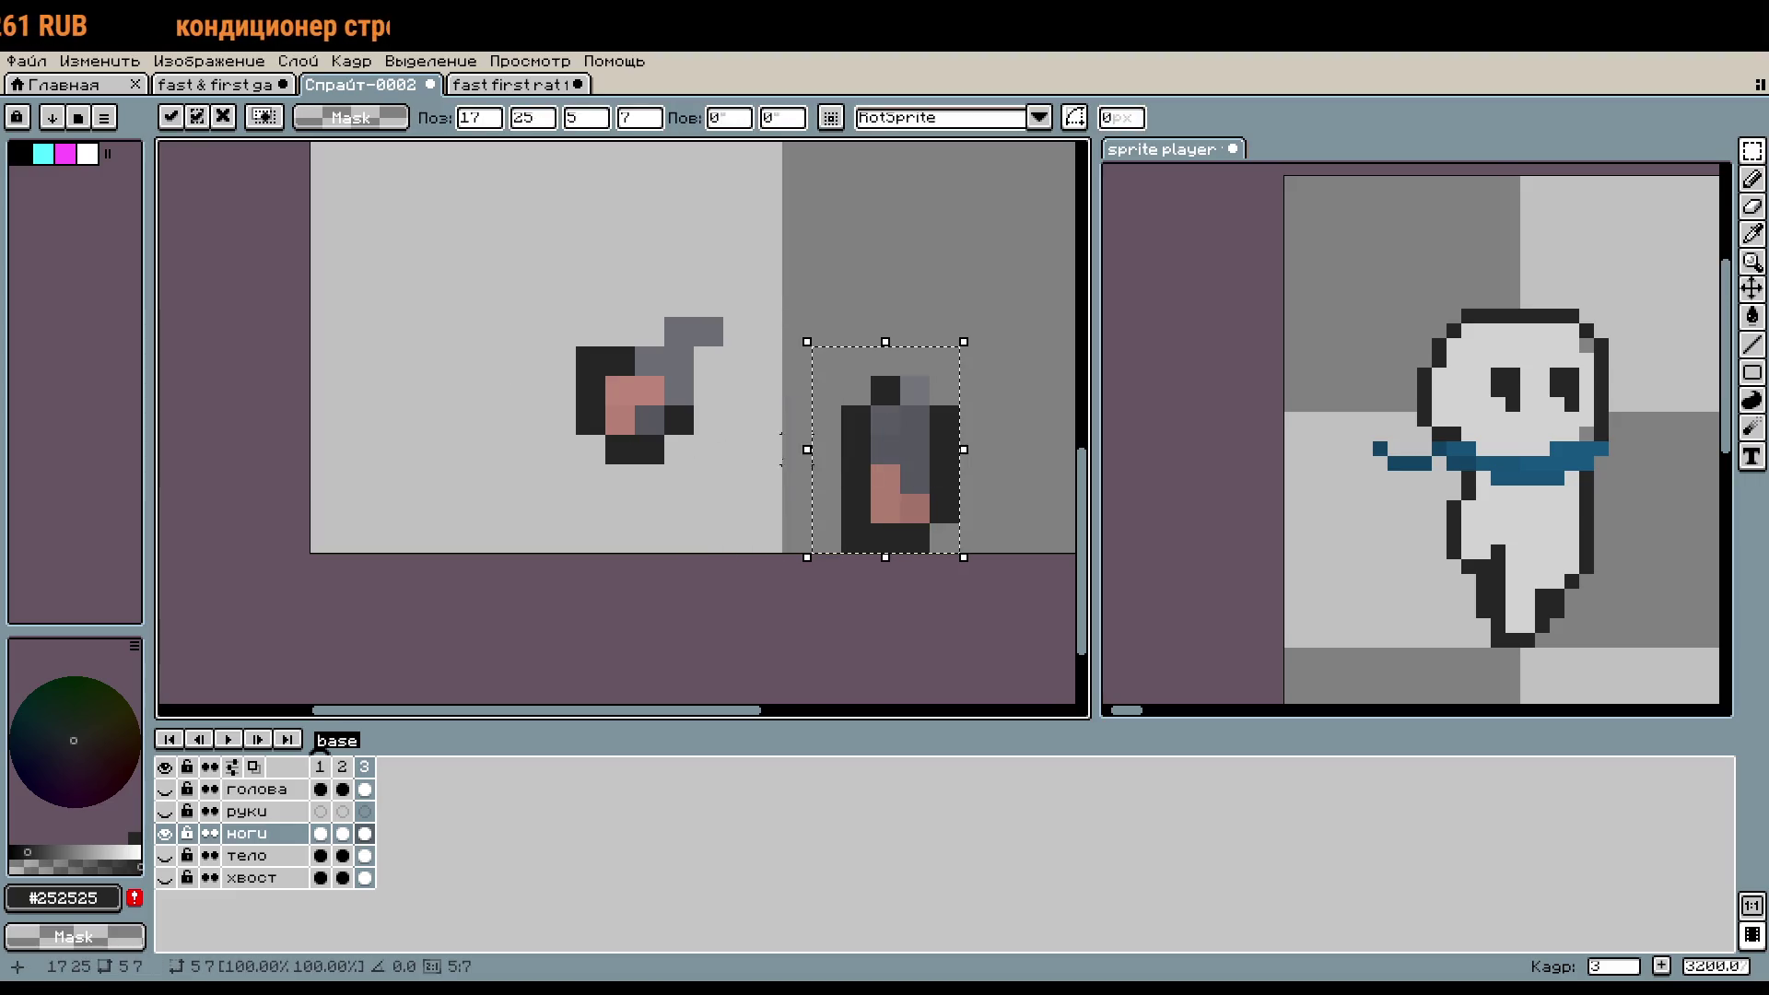
key("Right")
mouse_move(520, 292)
left_mouse_down()
mouse_move(748, 460)
mouse_move(808, 429)
mouse_move(779, 423)
left_mouse_up()
key("Right")
key("Return")
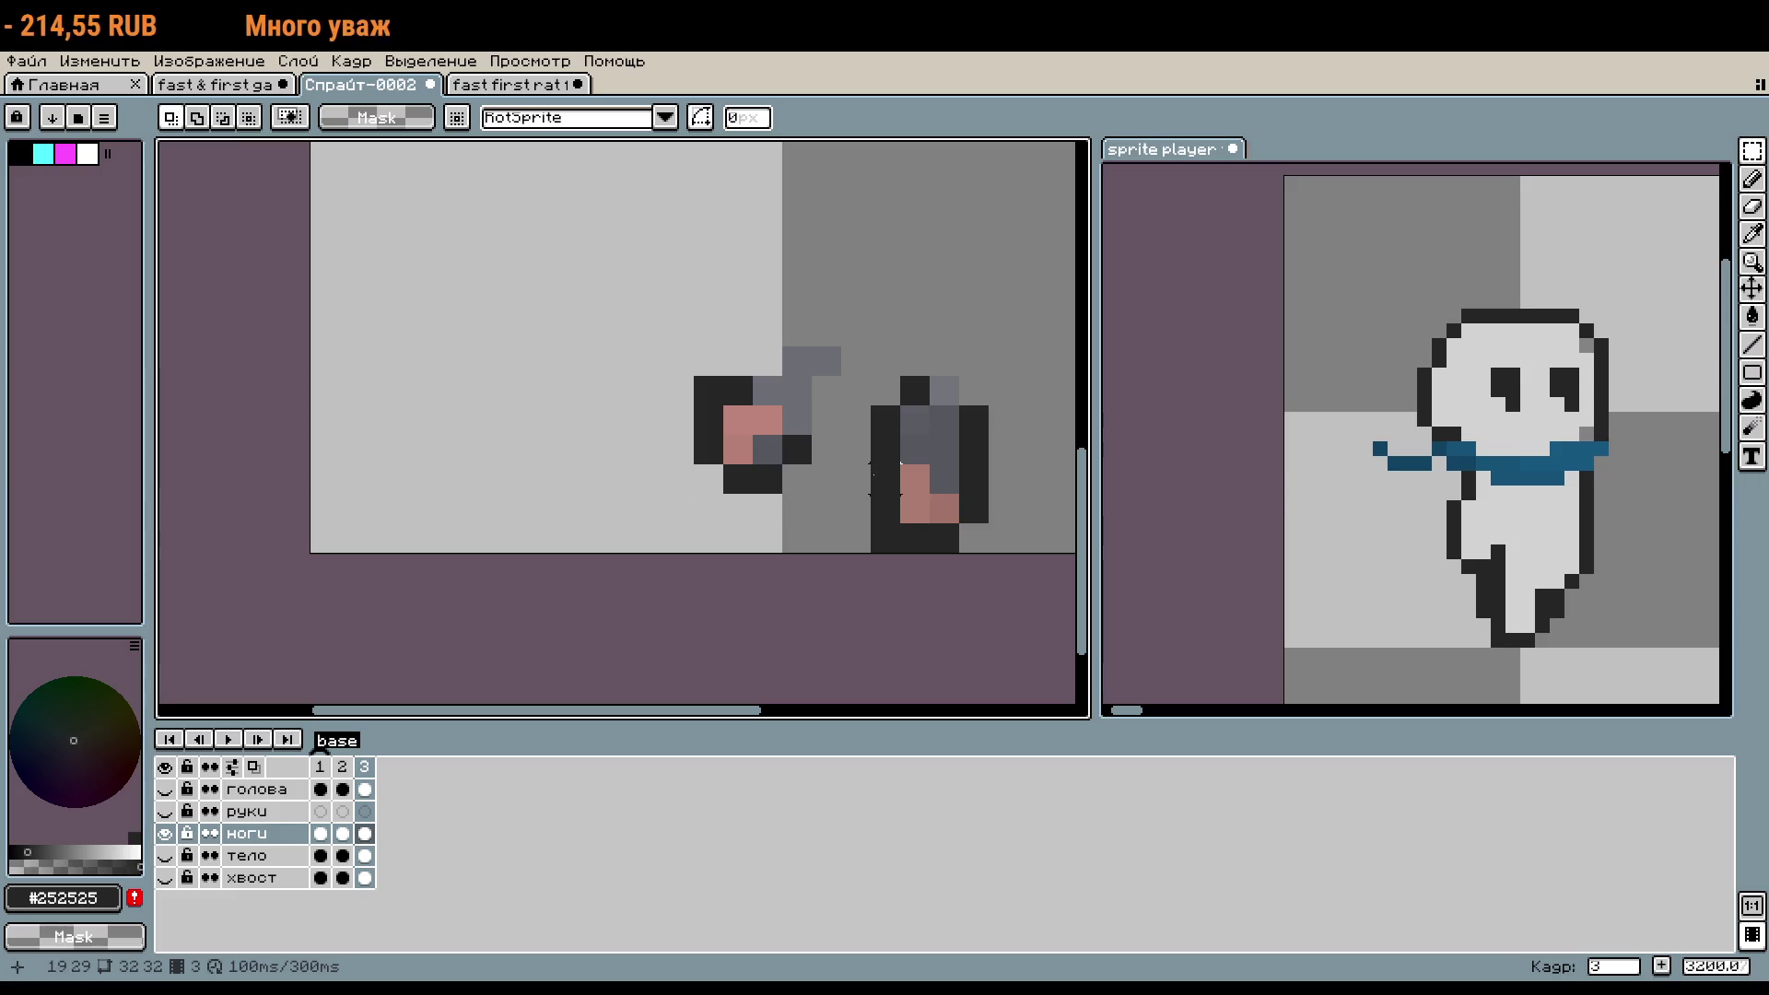
- Move the right leg four pixels left, then both legs one pixel left together
left_click_drag(868, 374, 988, 553)
left_click_drag(949, 497, 828, 482)
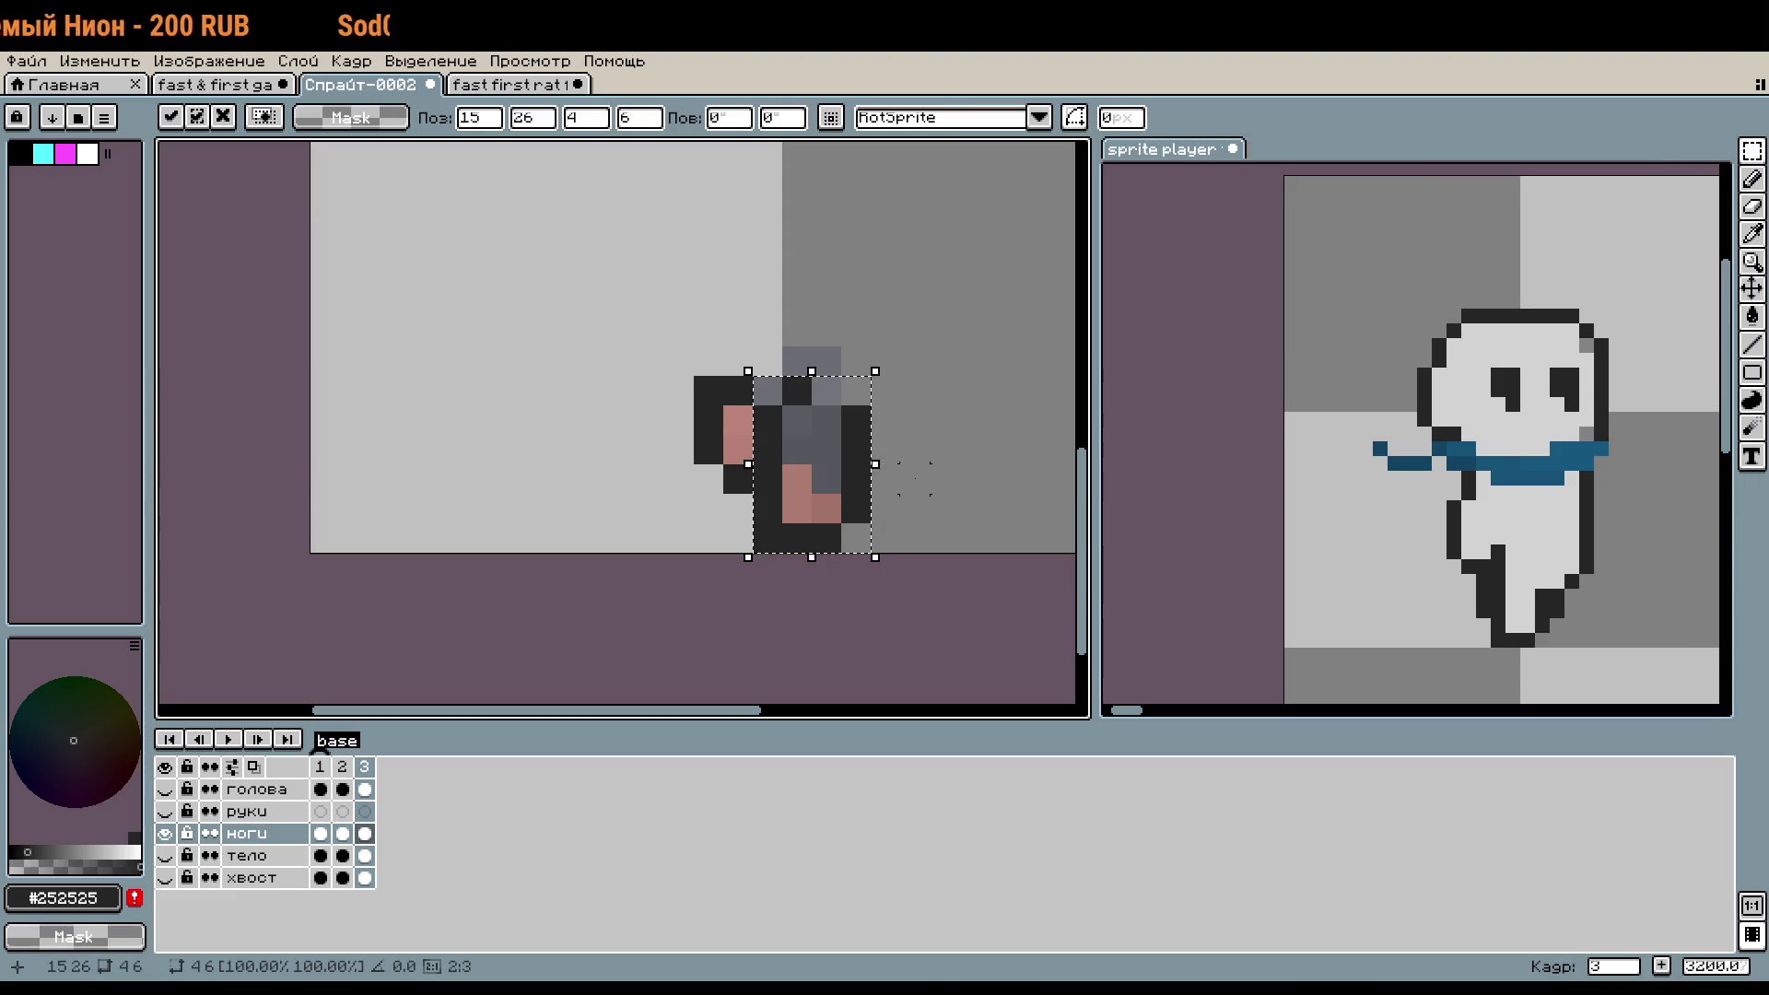
left_click_drag(600, 313, 992, 555)
left_click_drag(849, 485, 824, 482)
left_click(971, 478)
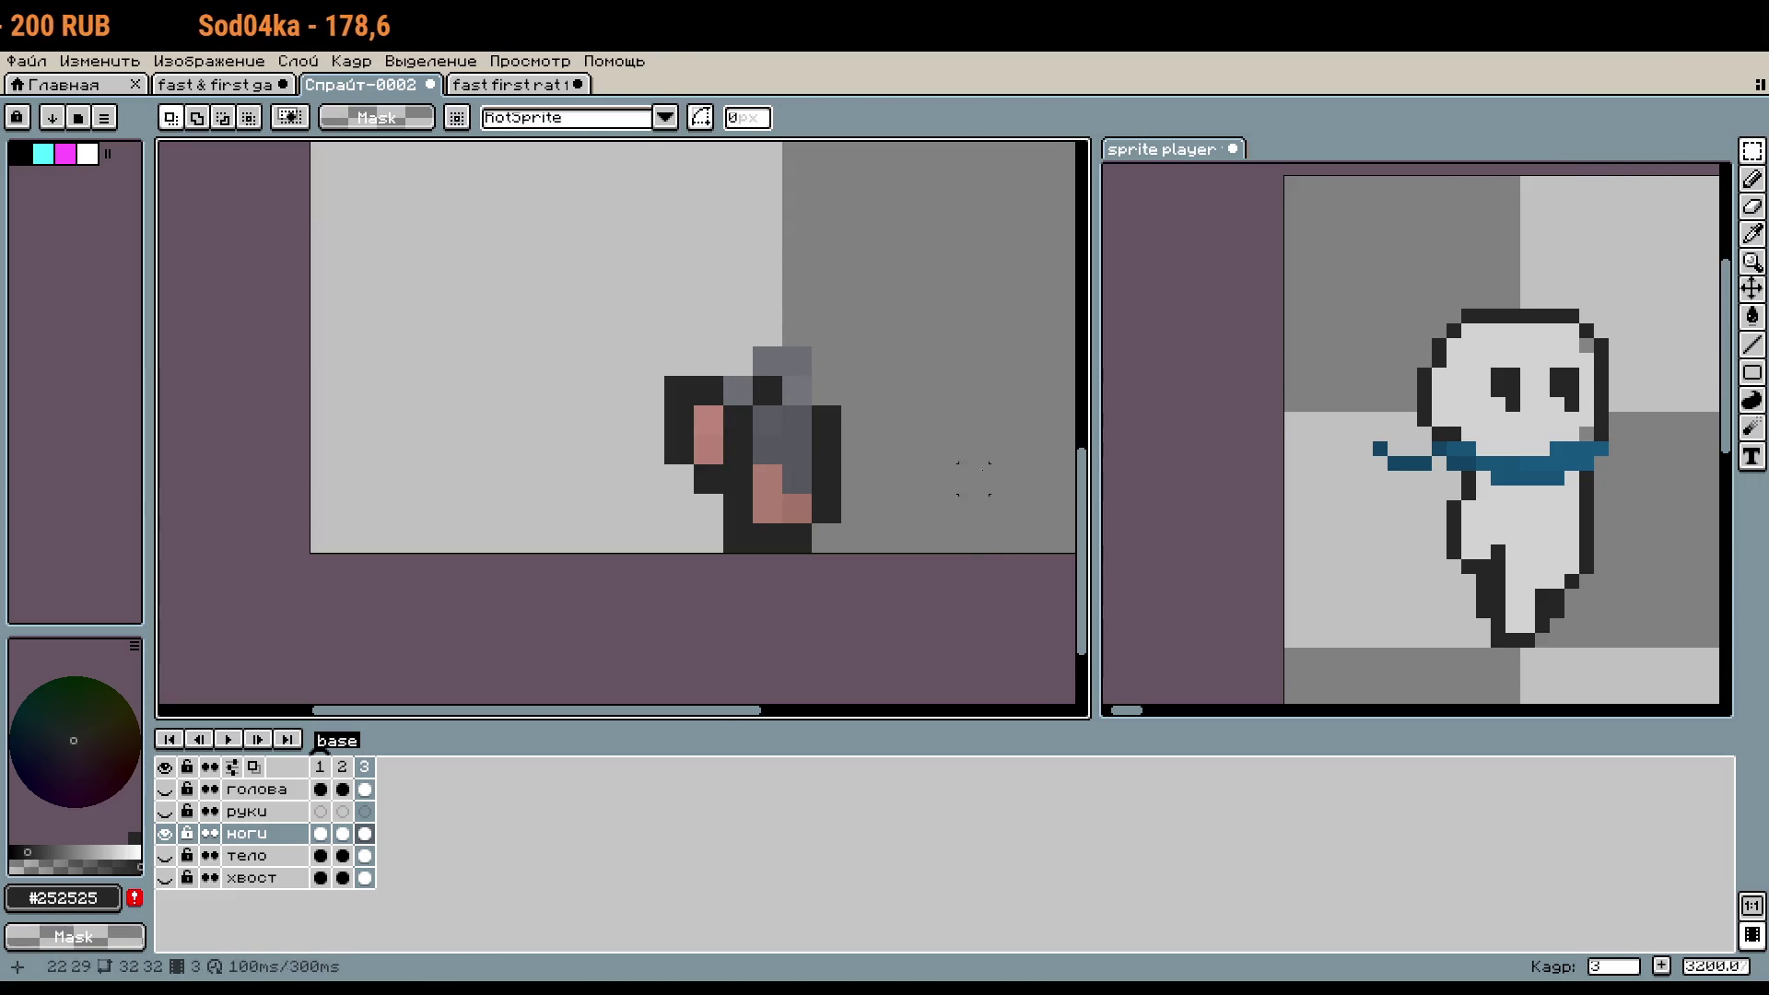
left_click(349, 765)
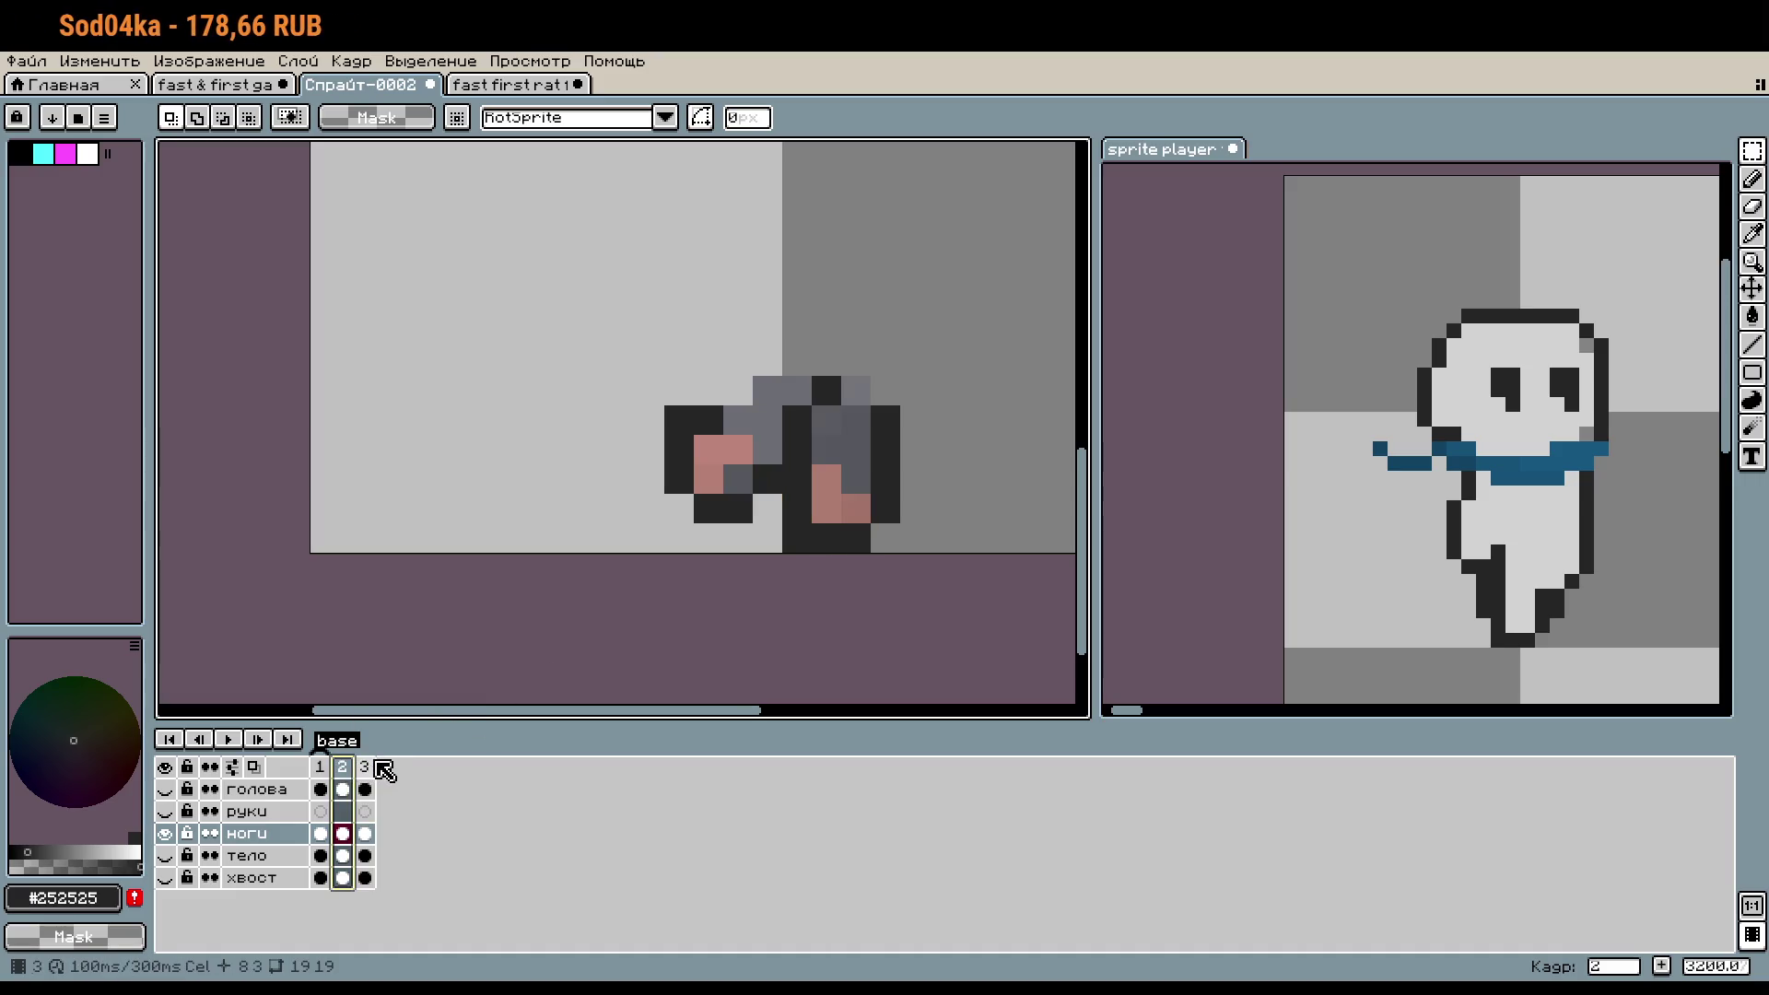
- Compare frames 2 and 3, selecting and dropping a small dark pixel near the legs
left_click(368, 767)
left_click(343, 766)
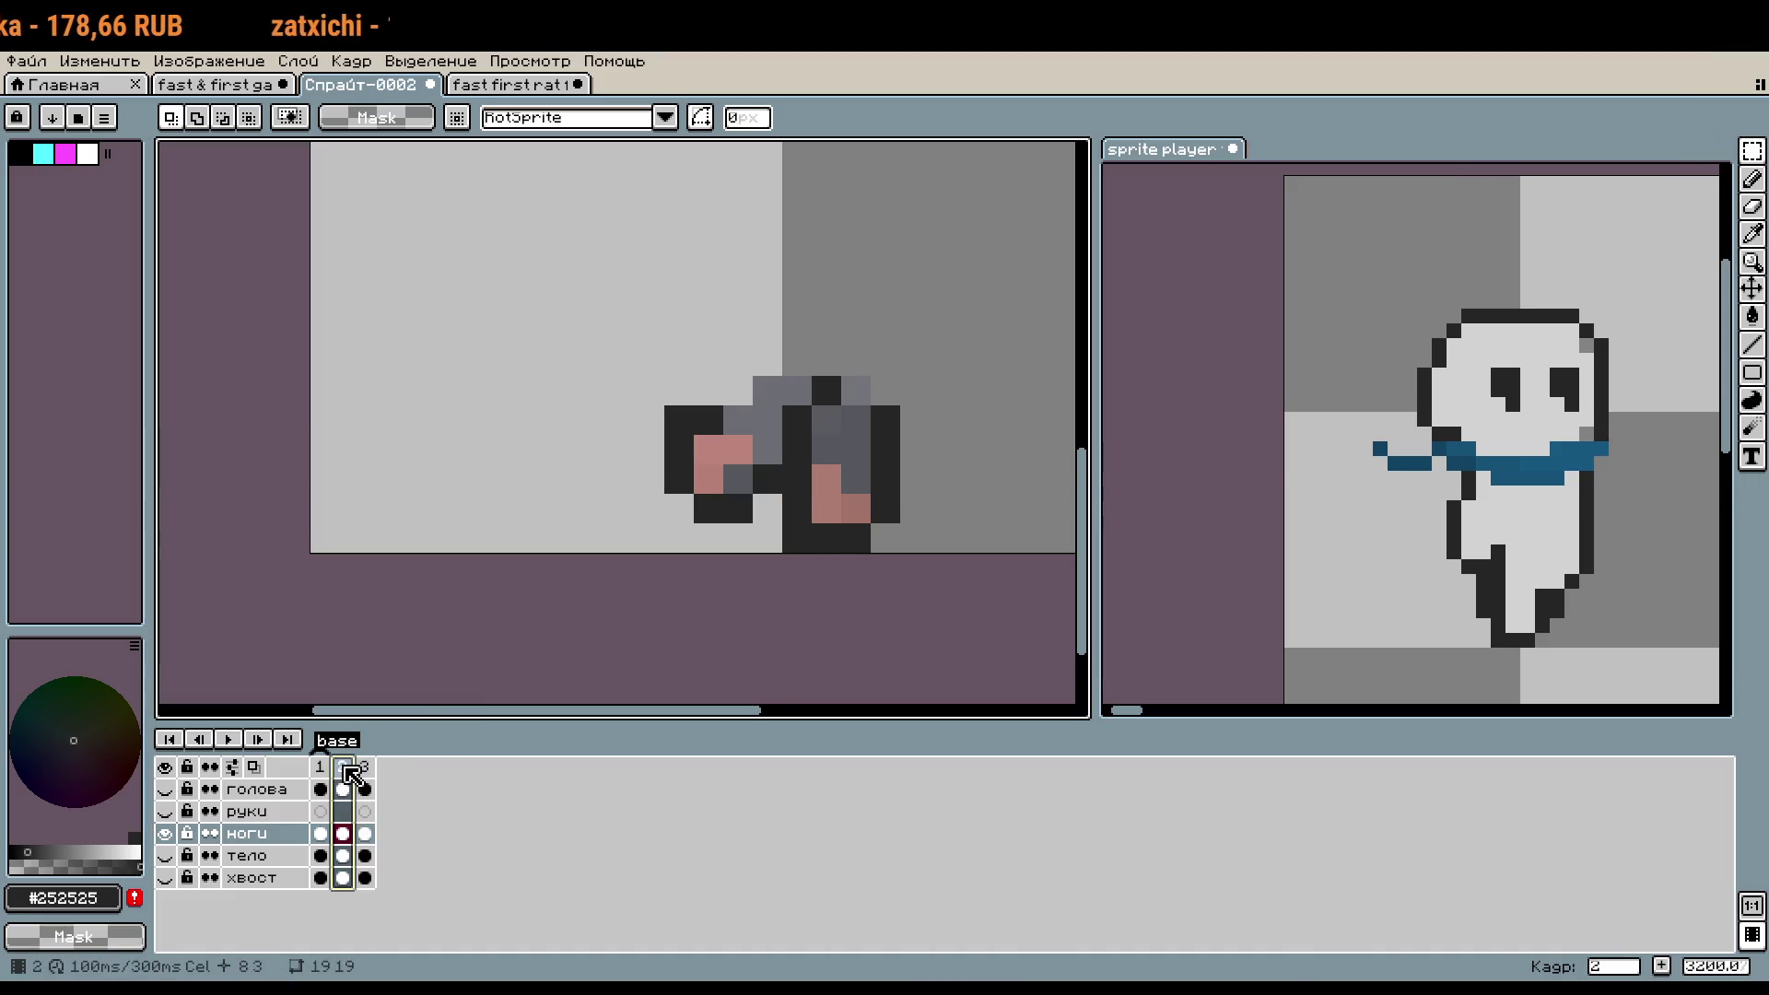
scroll(617, 424, "up", 1)
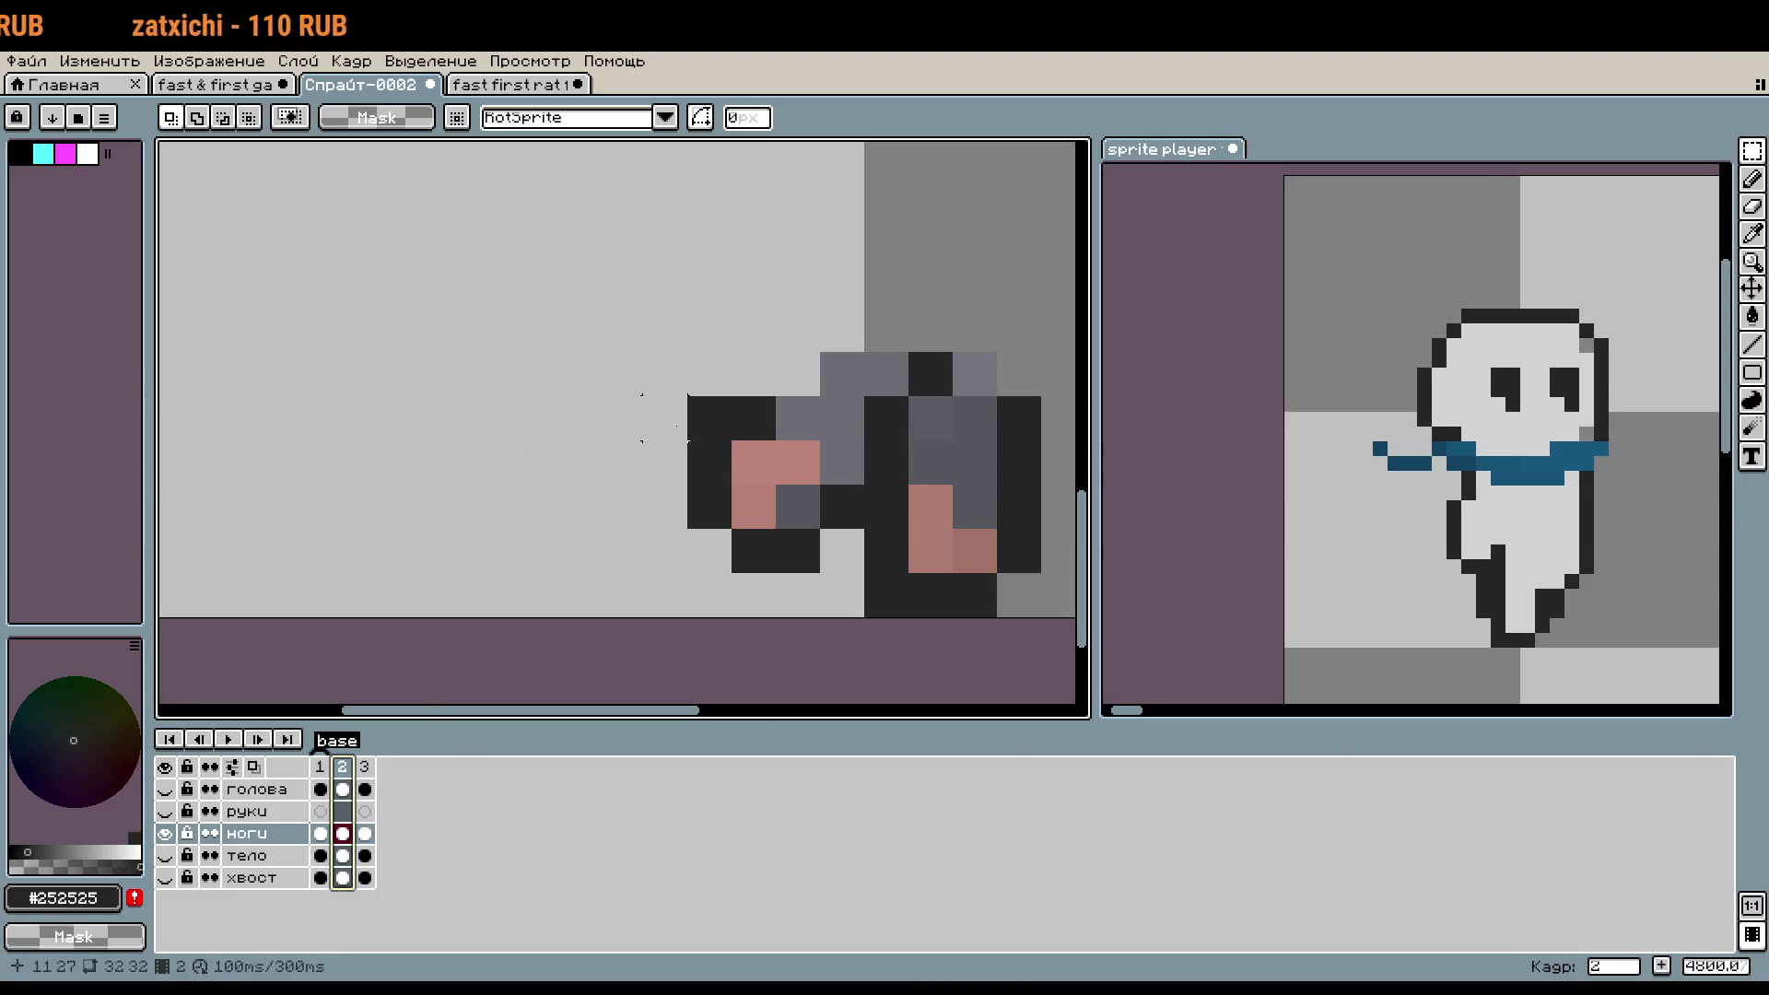
left_click_drag(641, 395, 736, 445)
left_click(730, 484)
left_click(365, 767)
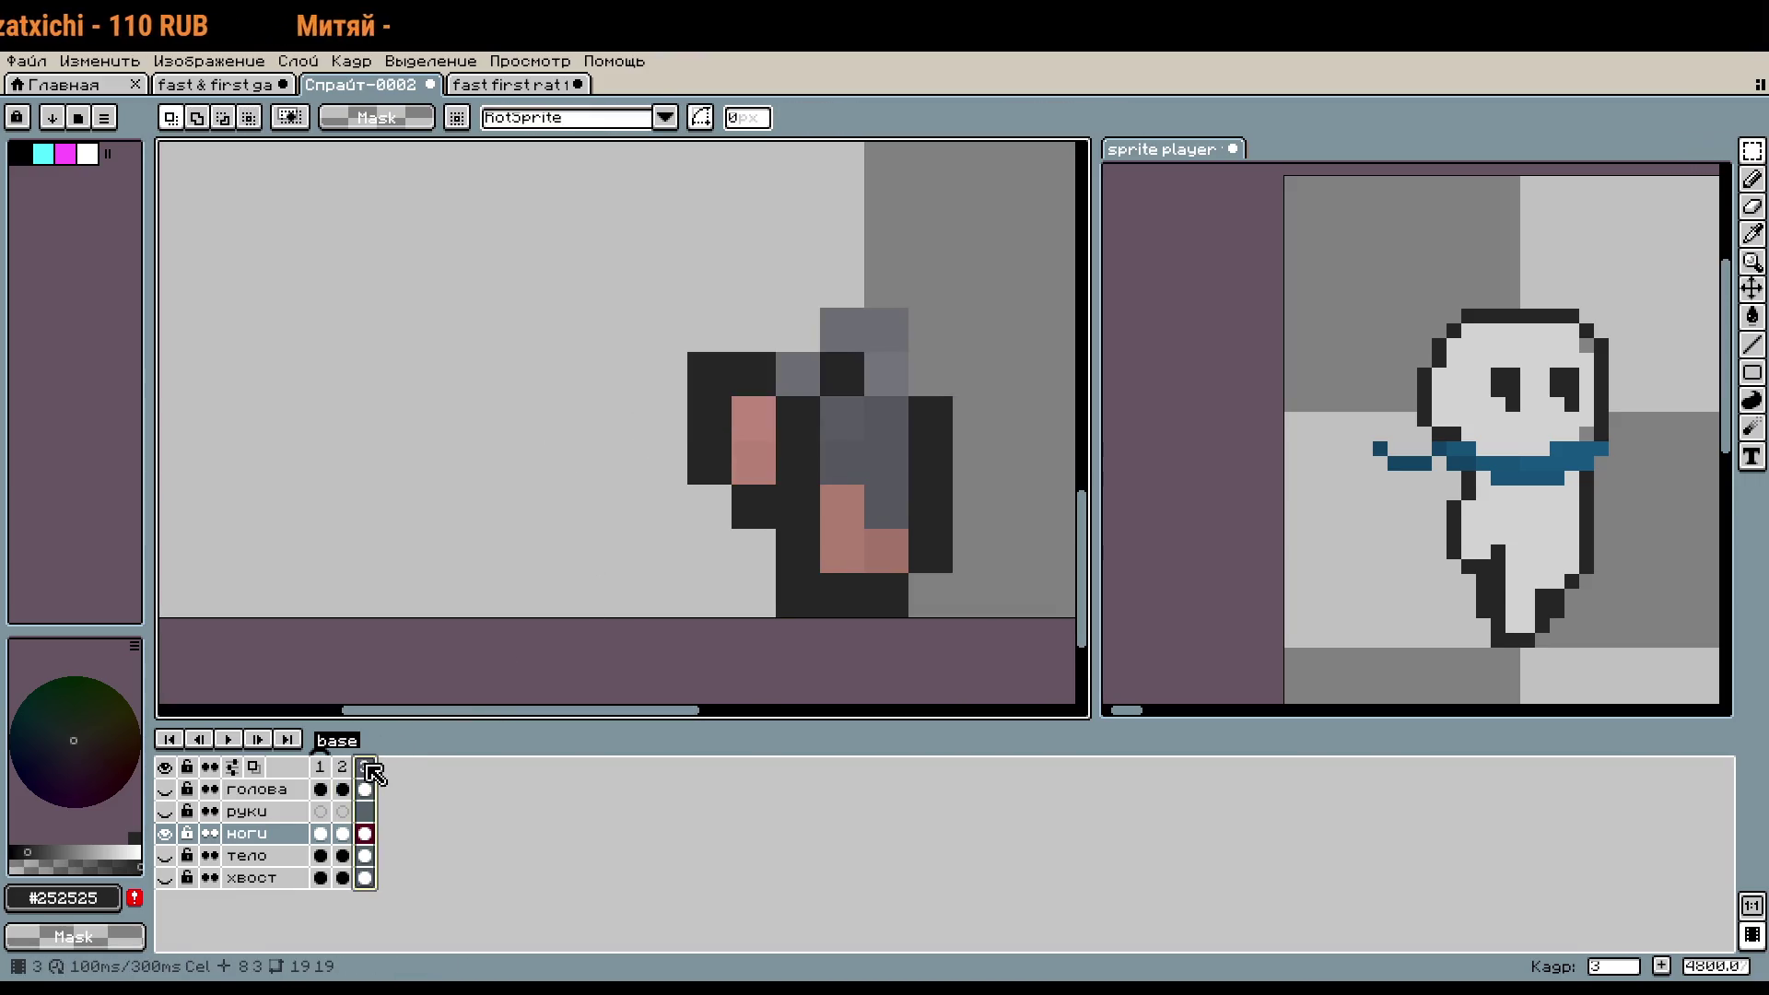
scroll(498, 618, "down", 1)
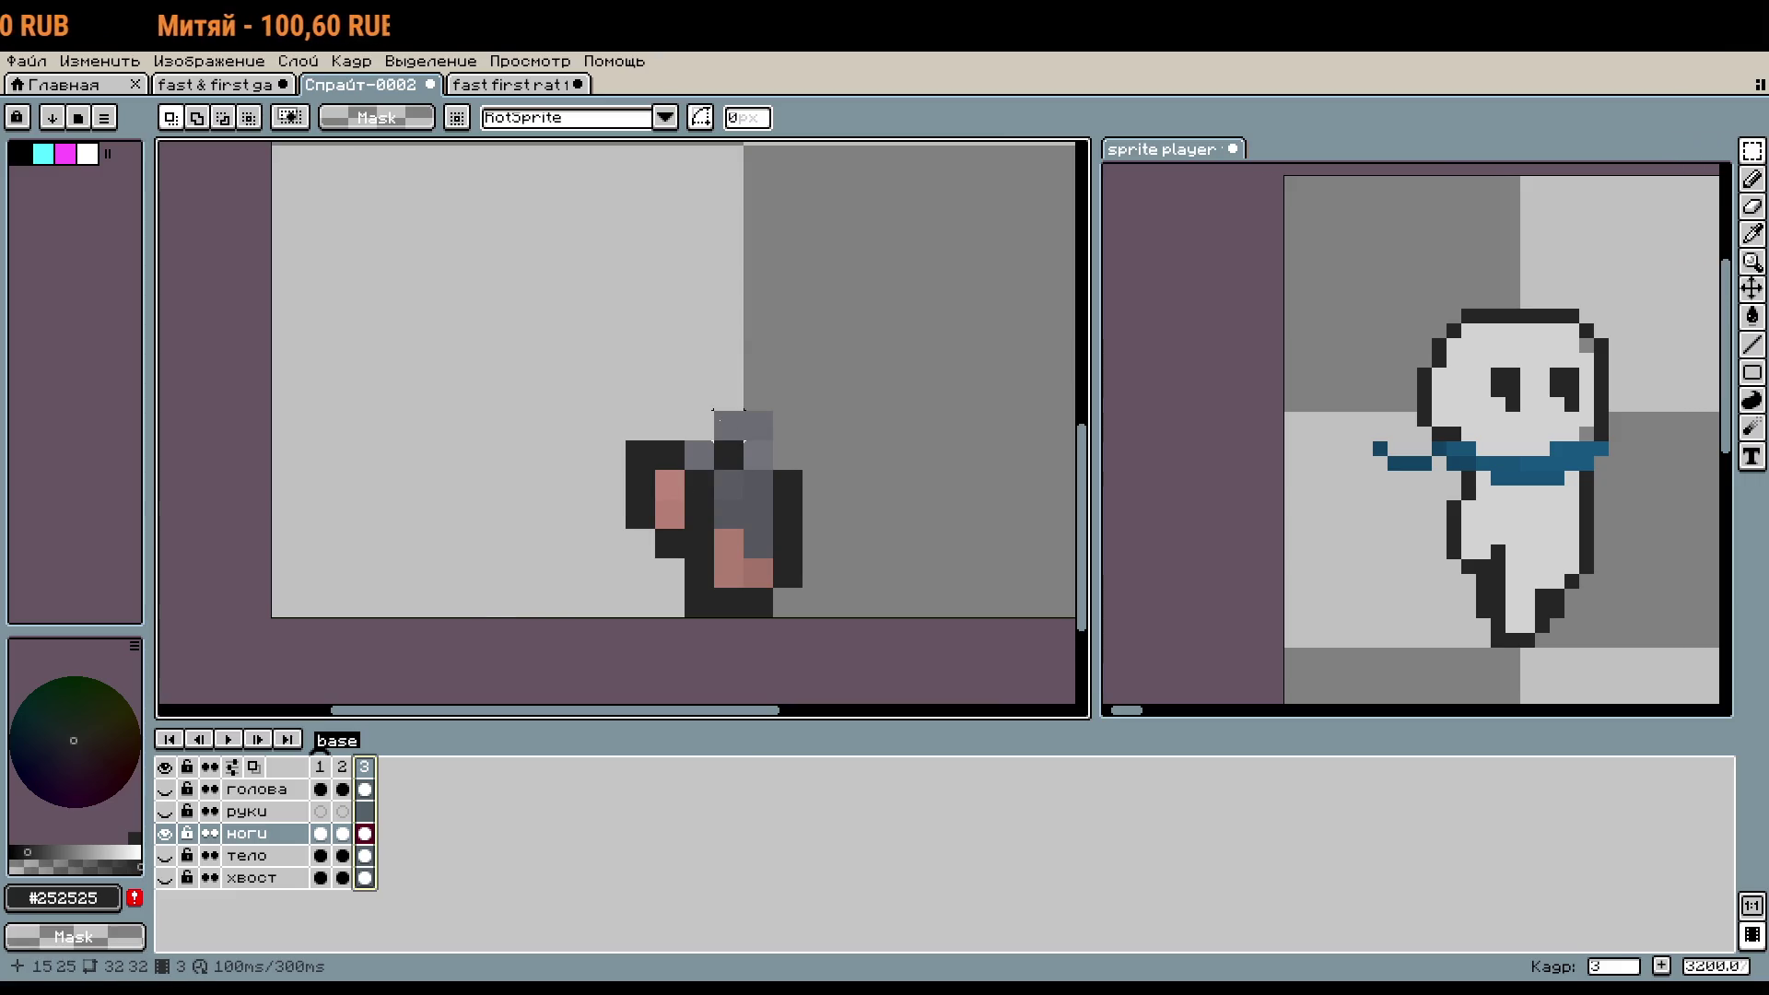
- Recentre the legs and compare frames 2 and 3 against the ghost reference sprite
key("b")
scroll(836, 385, "up", 2)
scroll(836, 385, "down", 3)
left_click_drag(836, 385, 825, 361)
left_click(1105, 576)
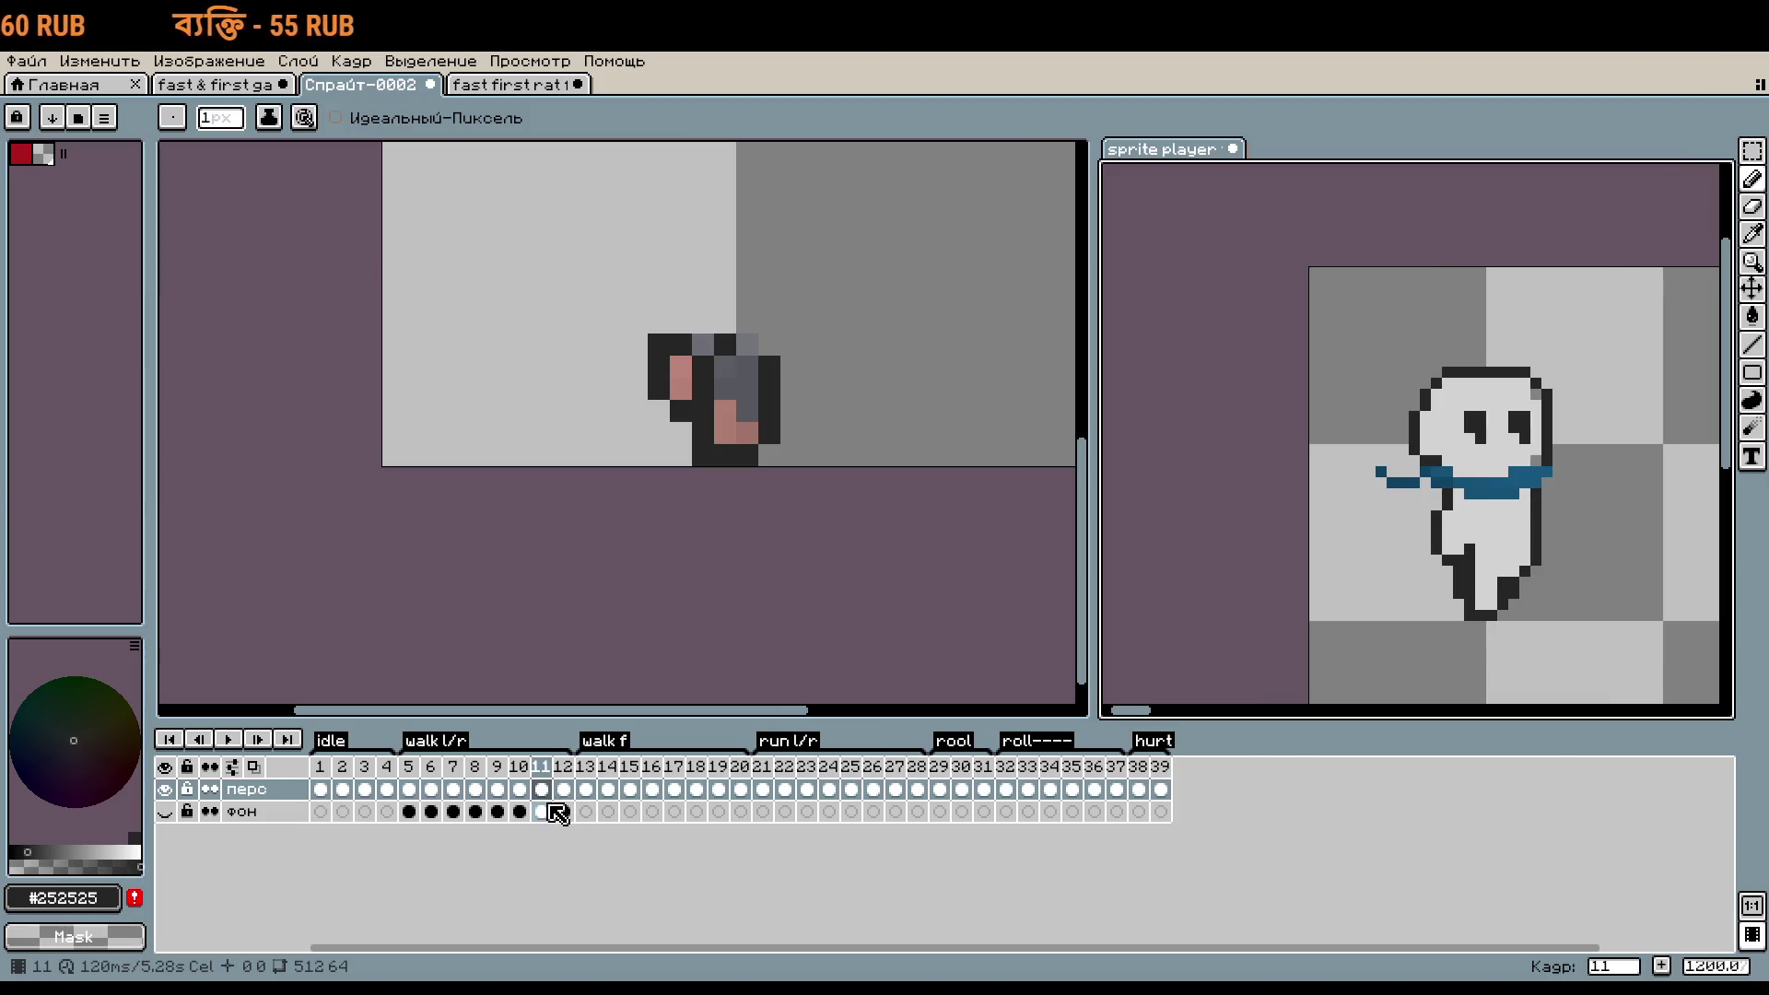
left_click(342, 768)
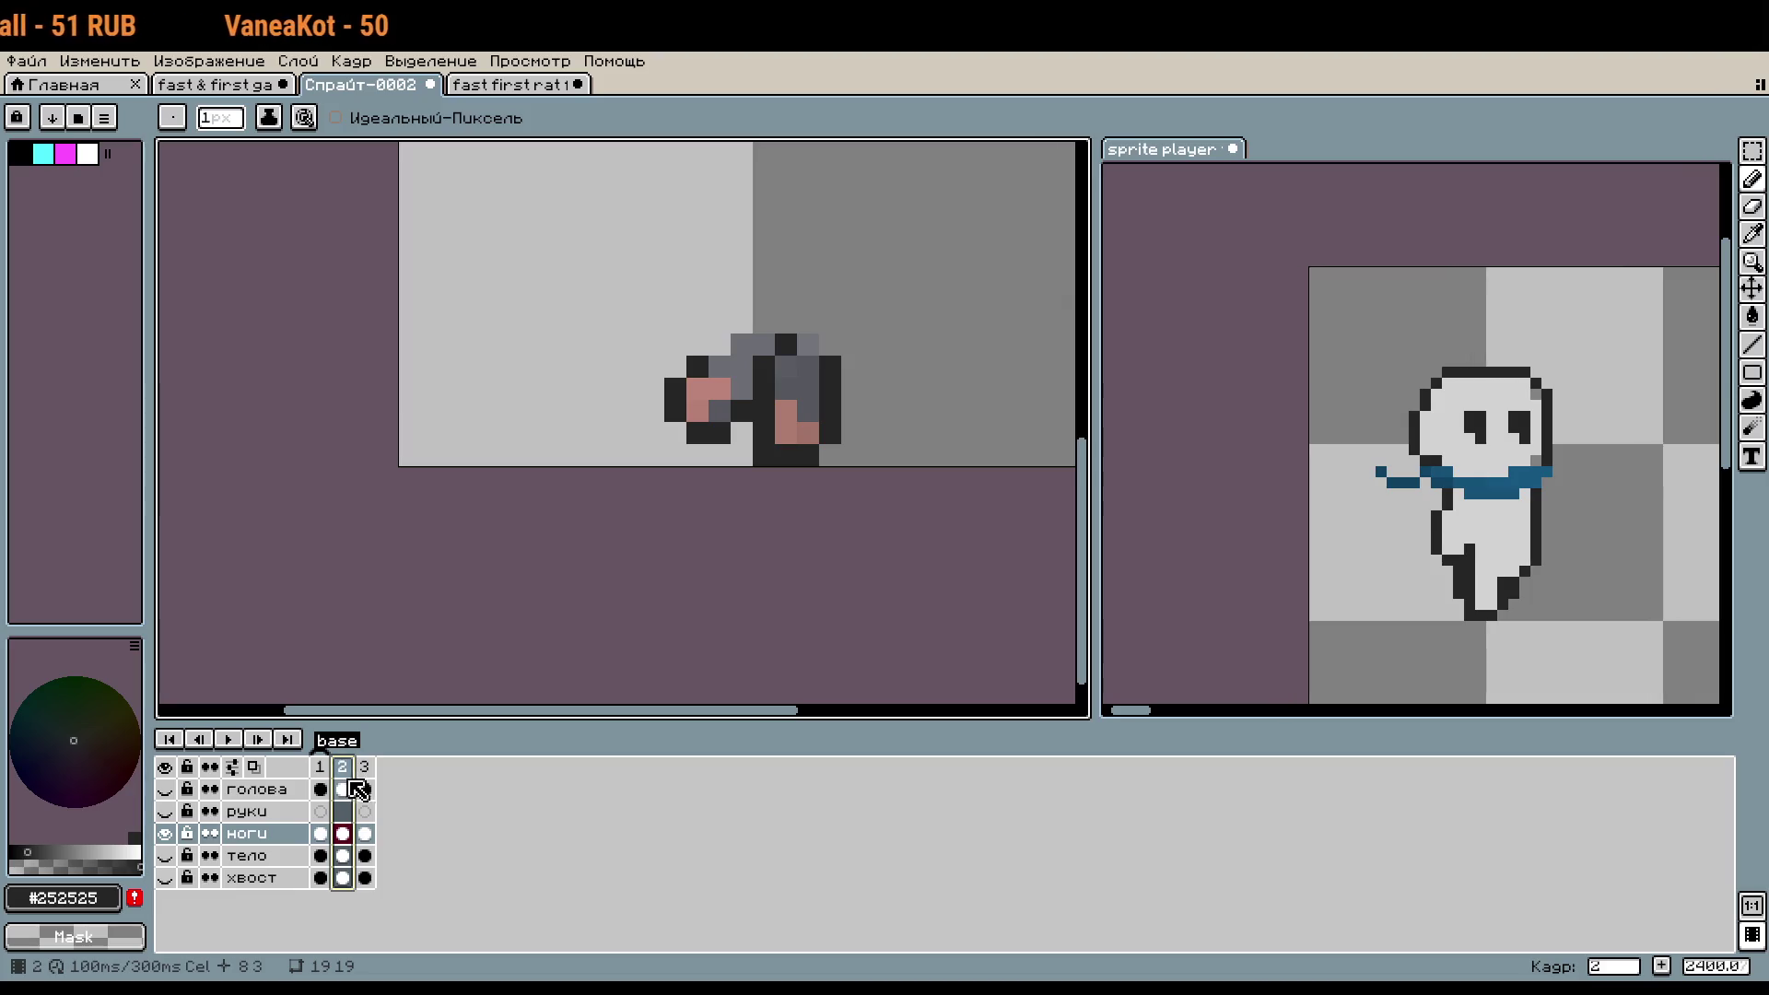
left_click(364, 767)
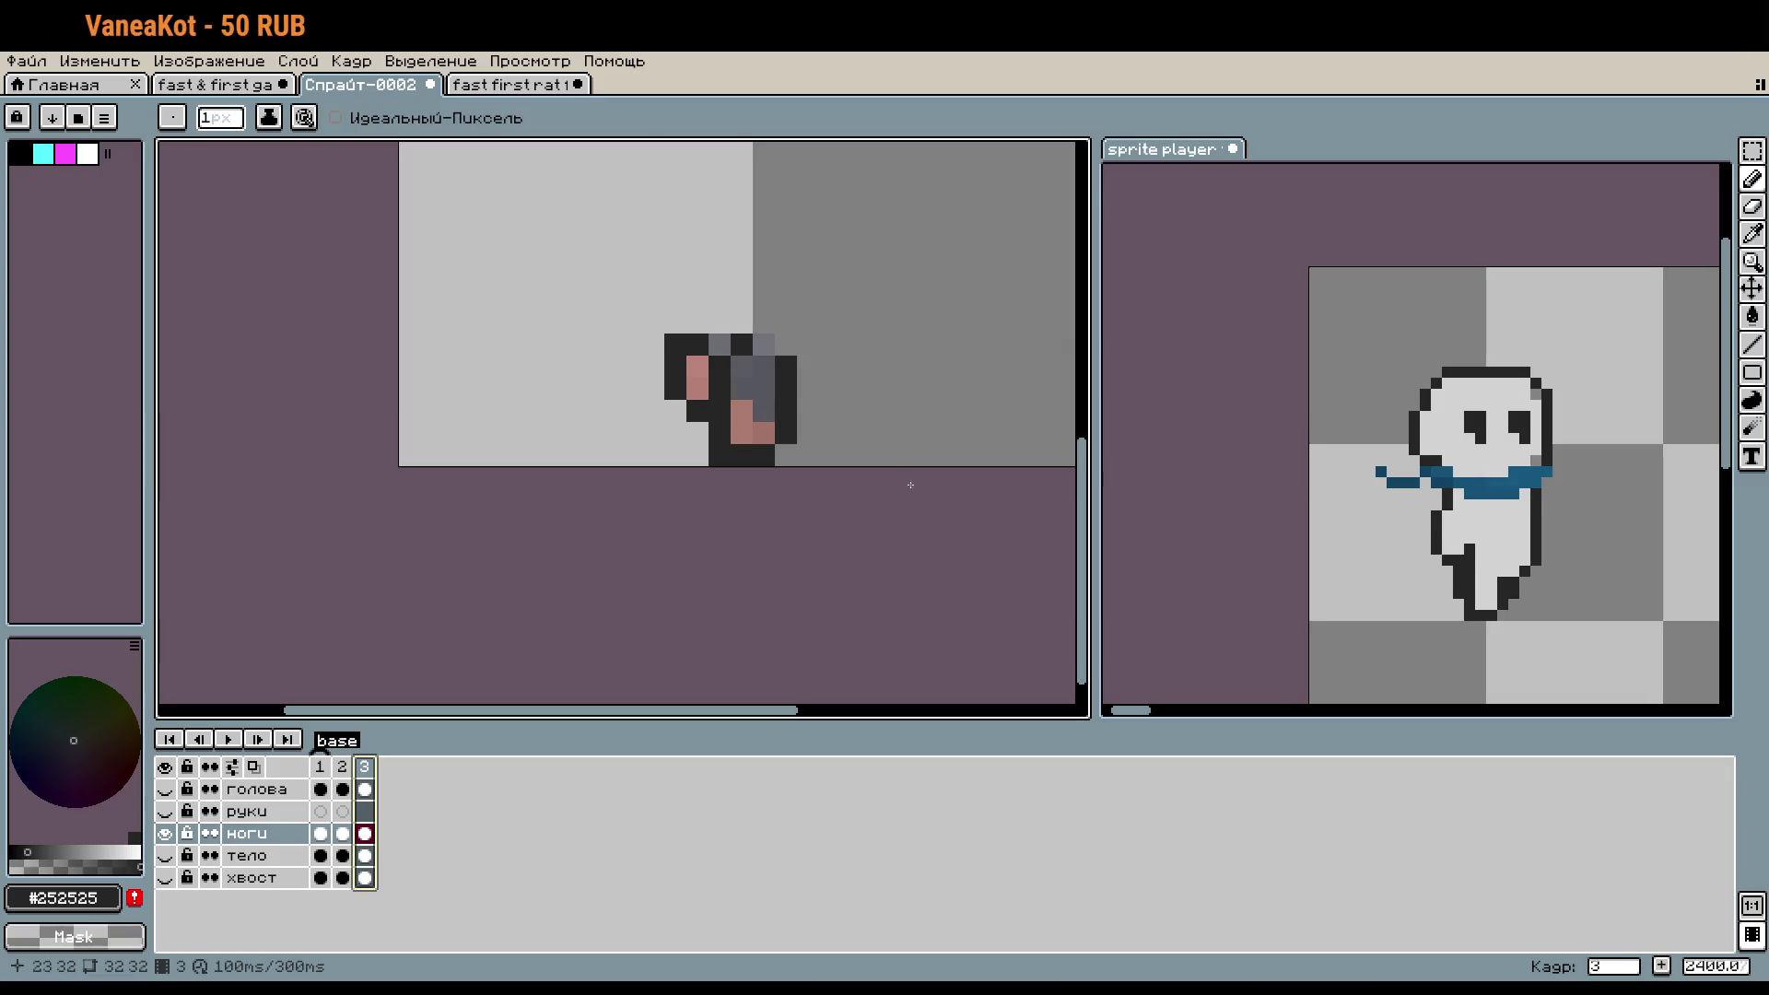
- Step the ghost reference through frames 8, 5 and 22, then return to mouse frame 2
left_click(1419, 433)
left_click(474, 785)
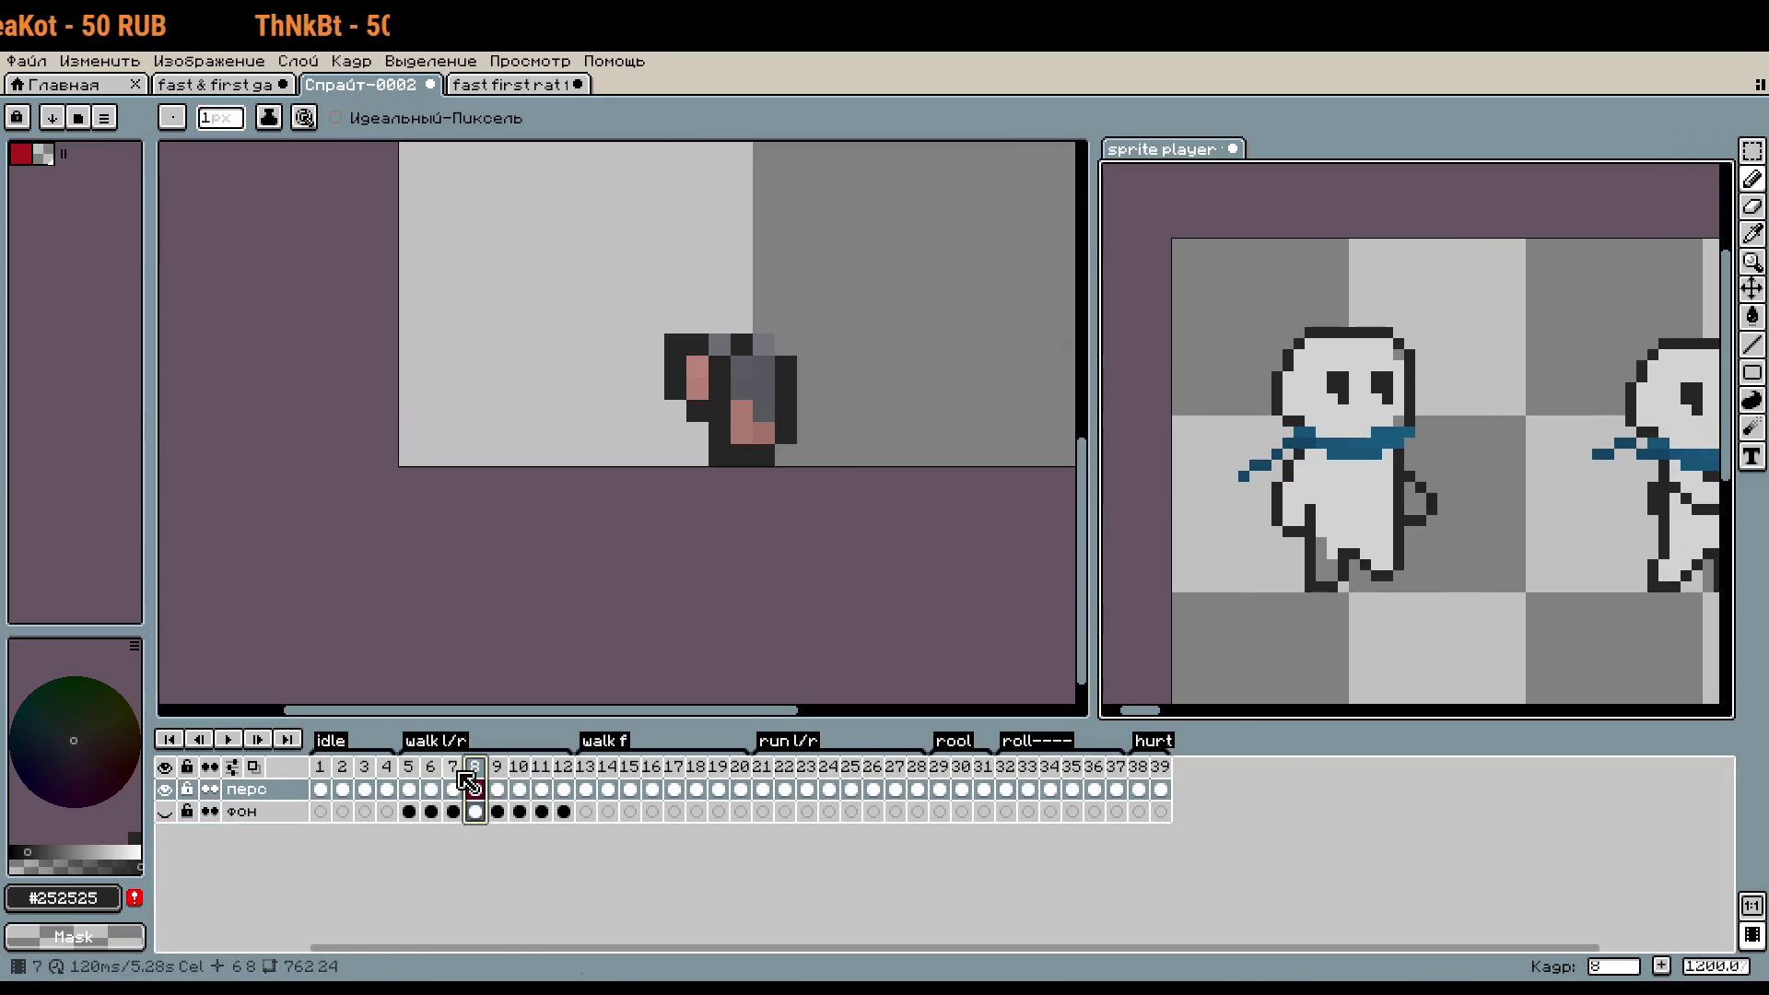
left_click(452, 789)
left_click(430, 789)
left_click(408, 790)
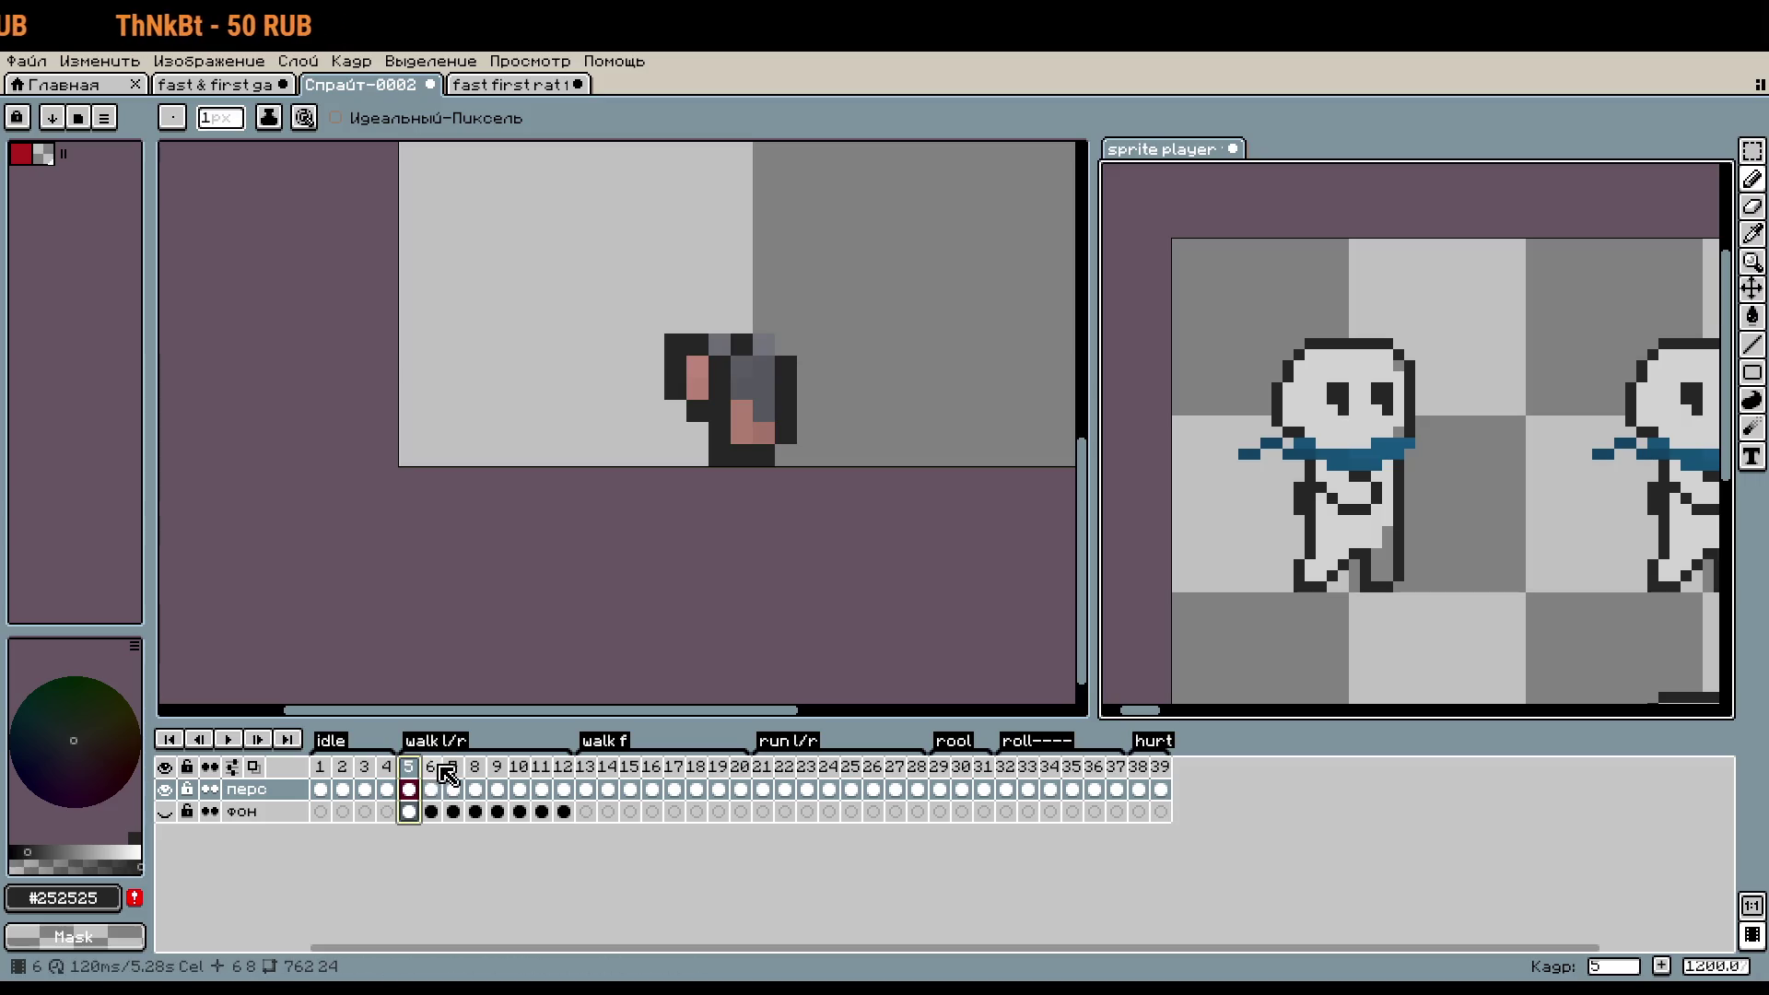
left_click(784, 790)
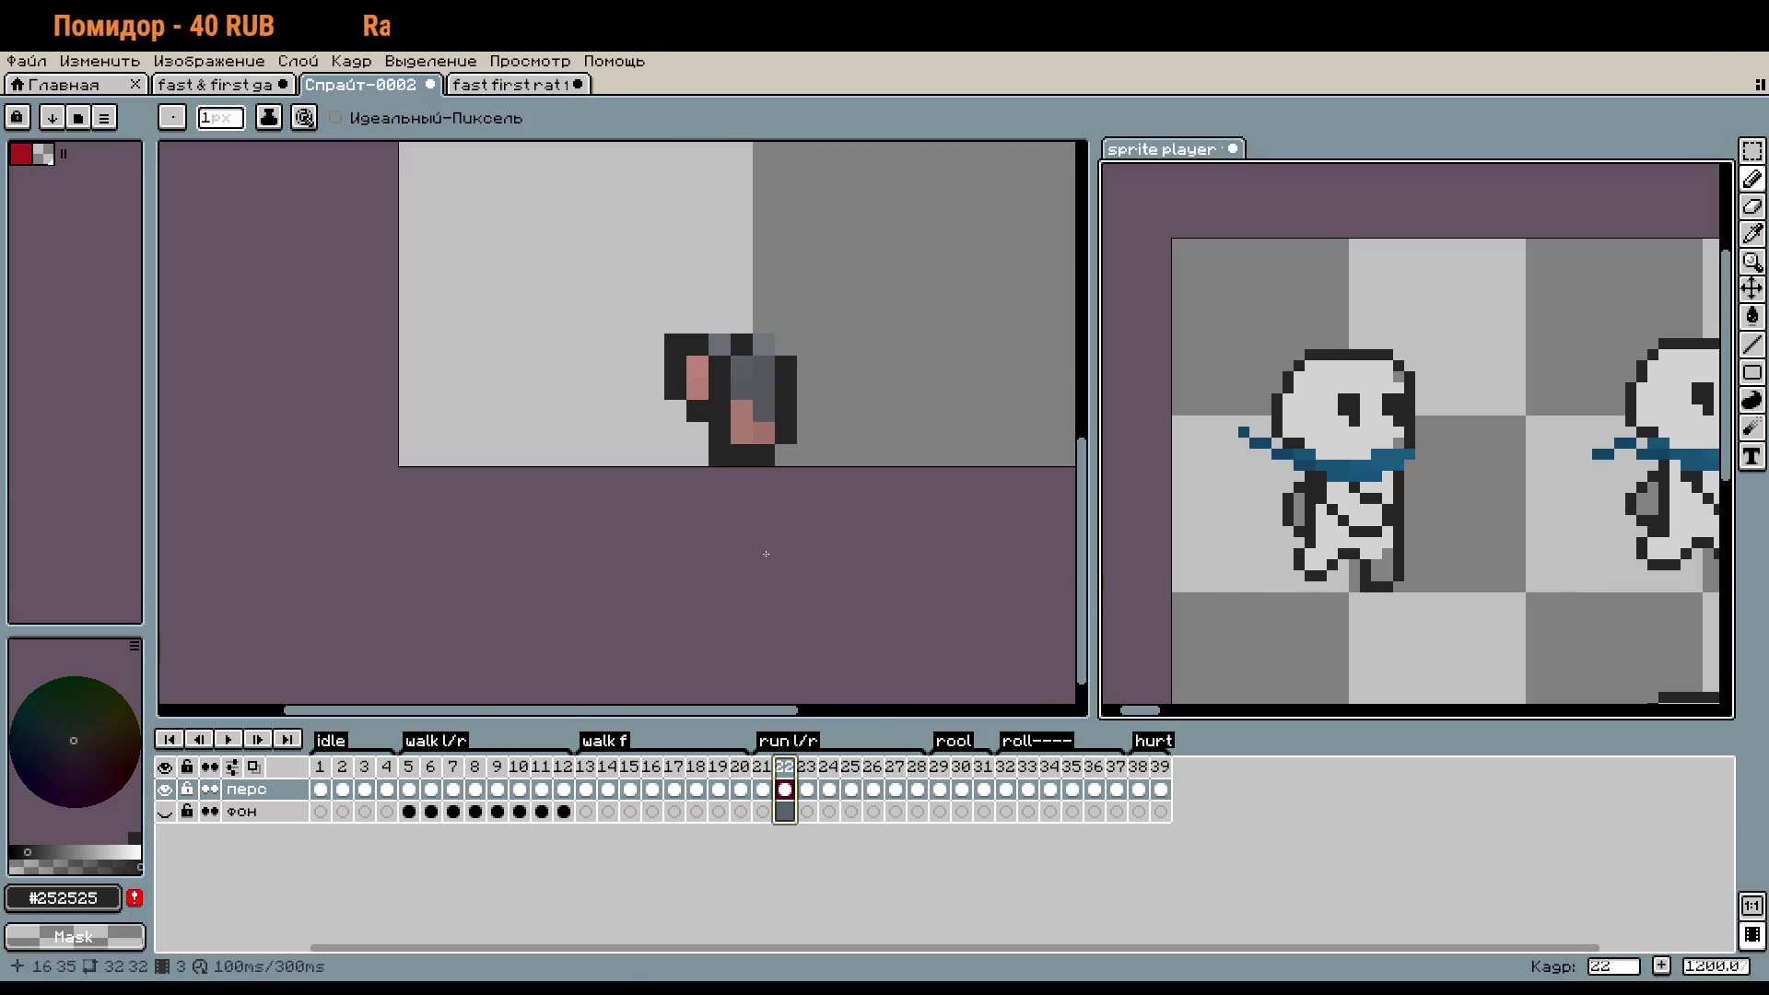
left_click(345, 768)
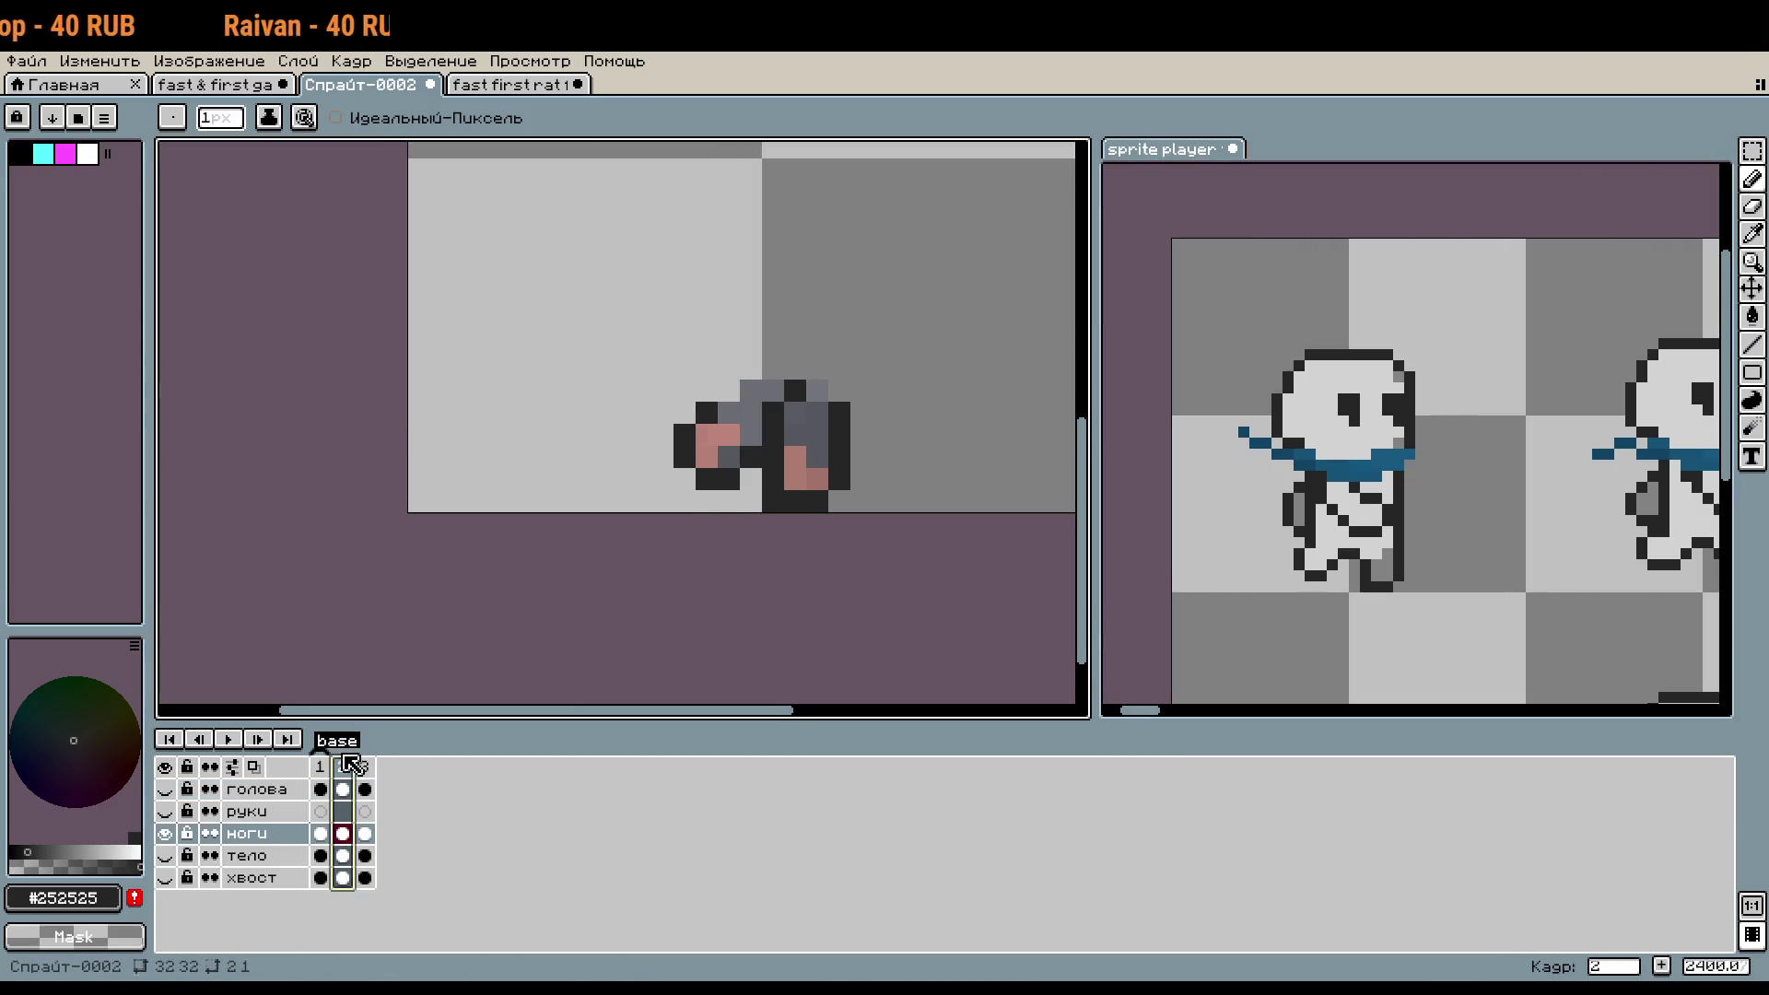
- Spread the legs: right leg one pixel right, left leg one pixel left
scroll(872, 449, "up", 1)
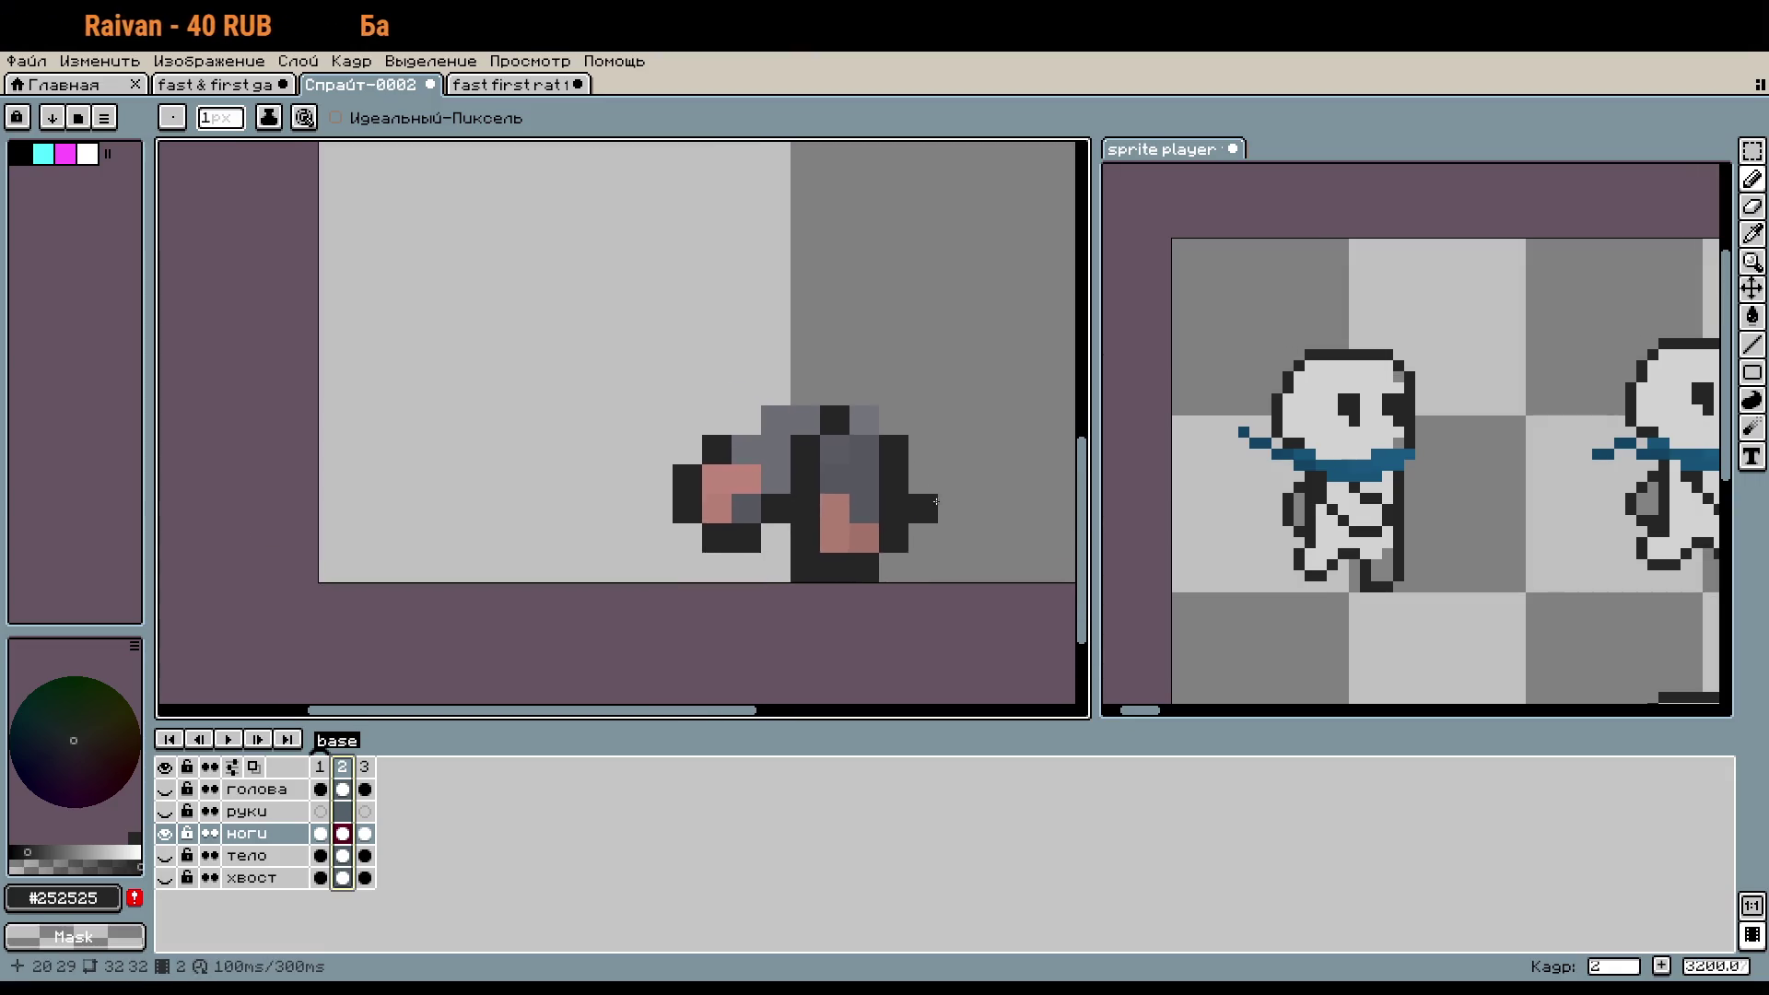
key("m")
left_click_drag(908, 581, 791, 405)
left_click_drag(834, 518, 864, 518)
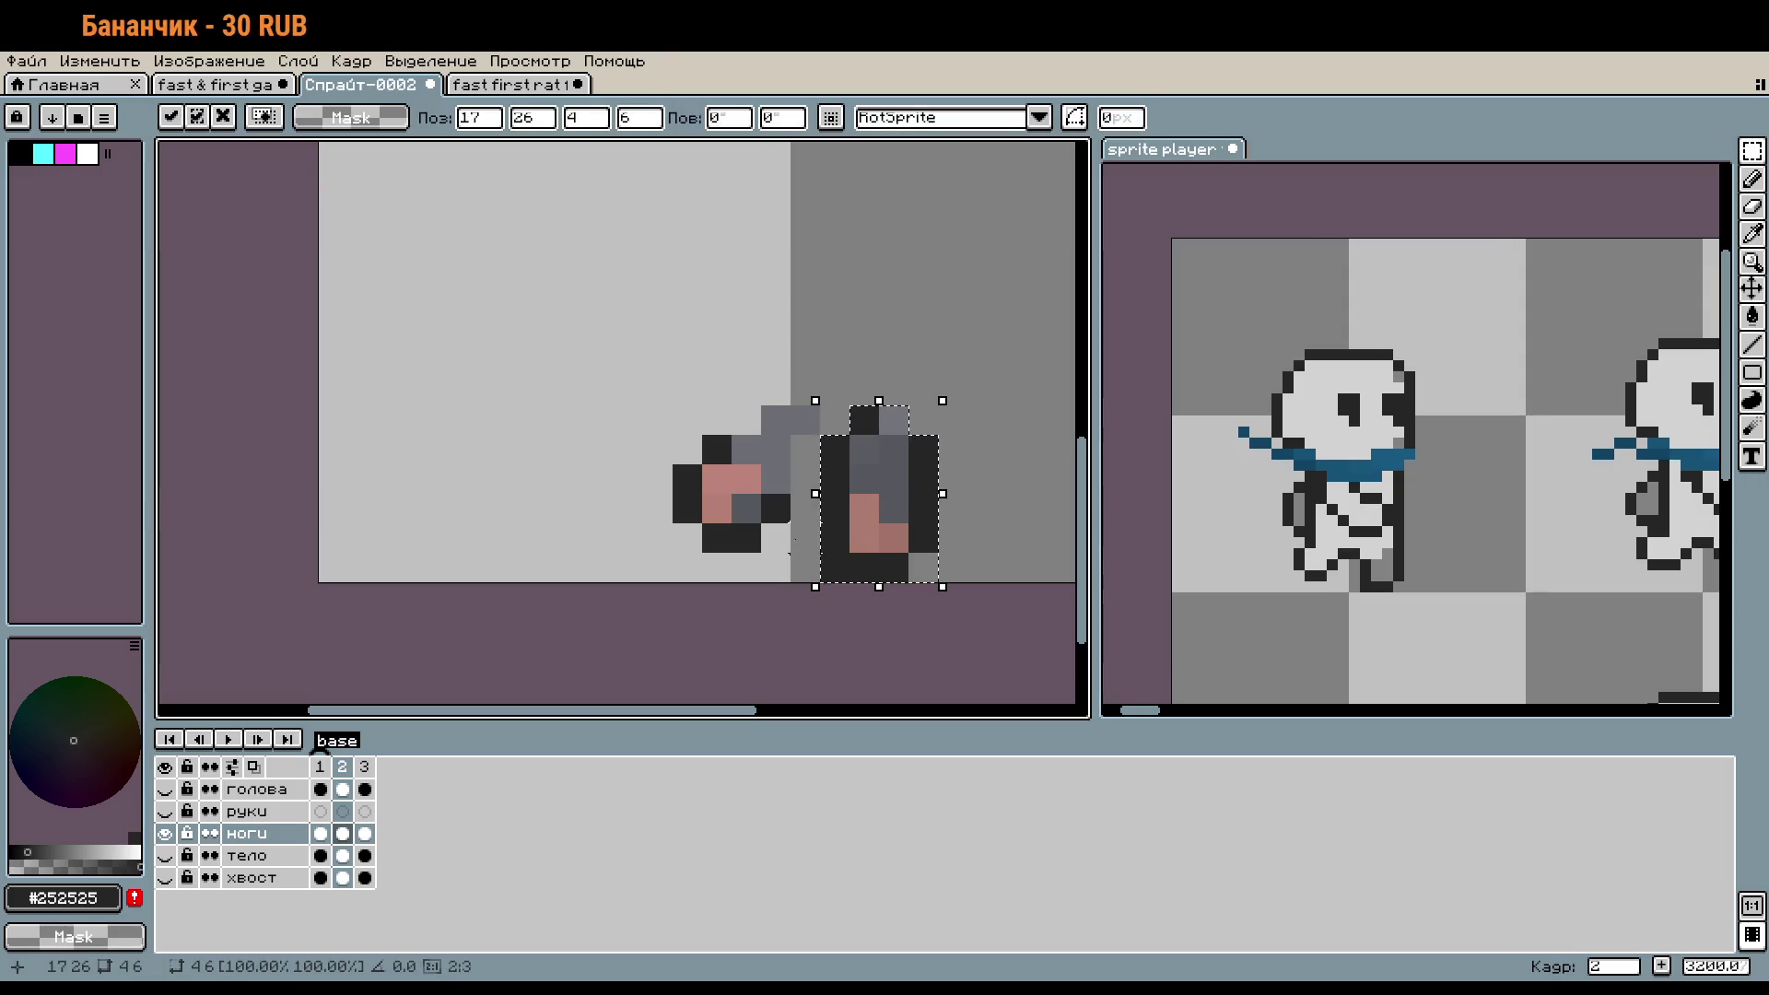
left_click_drag(673, 375, 819, 552)
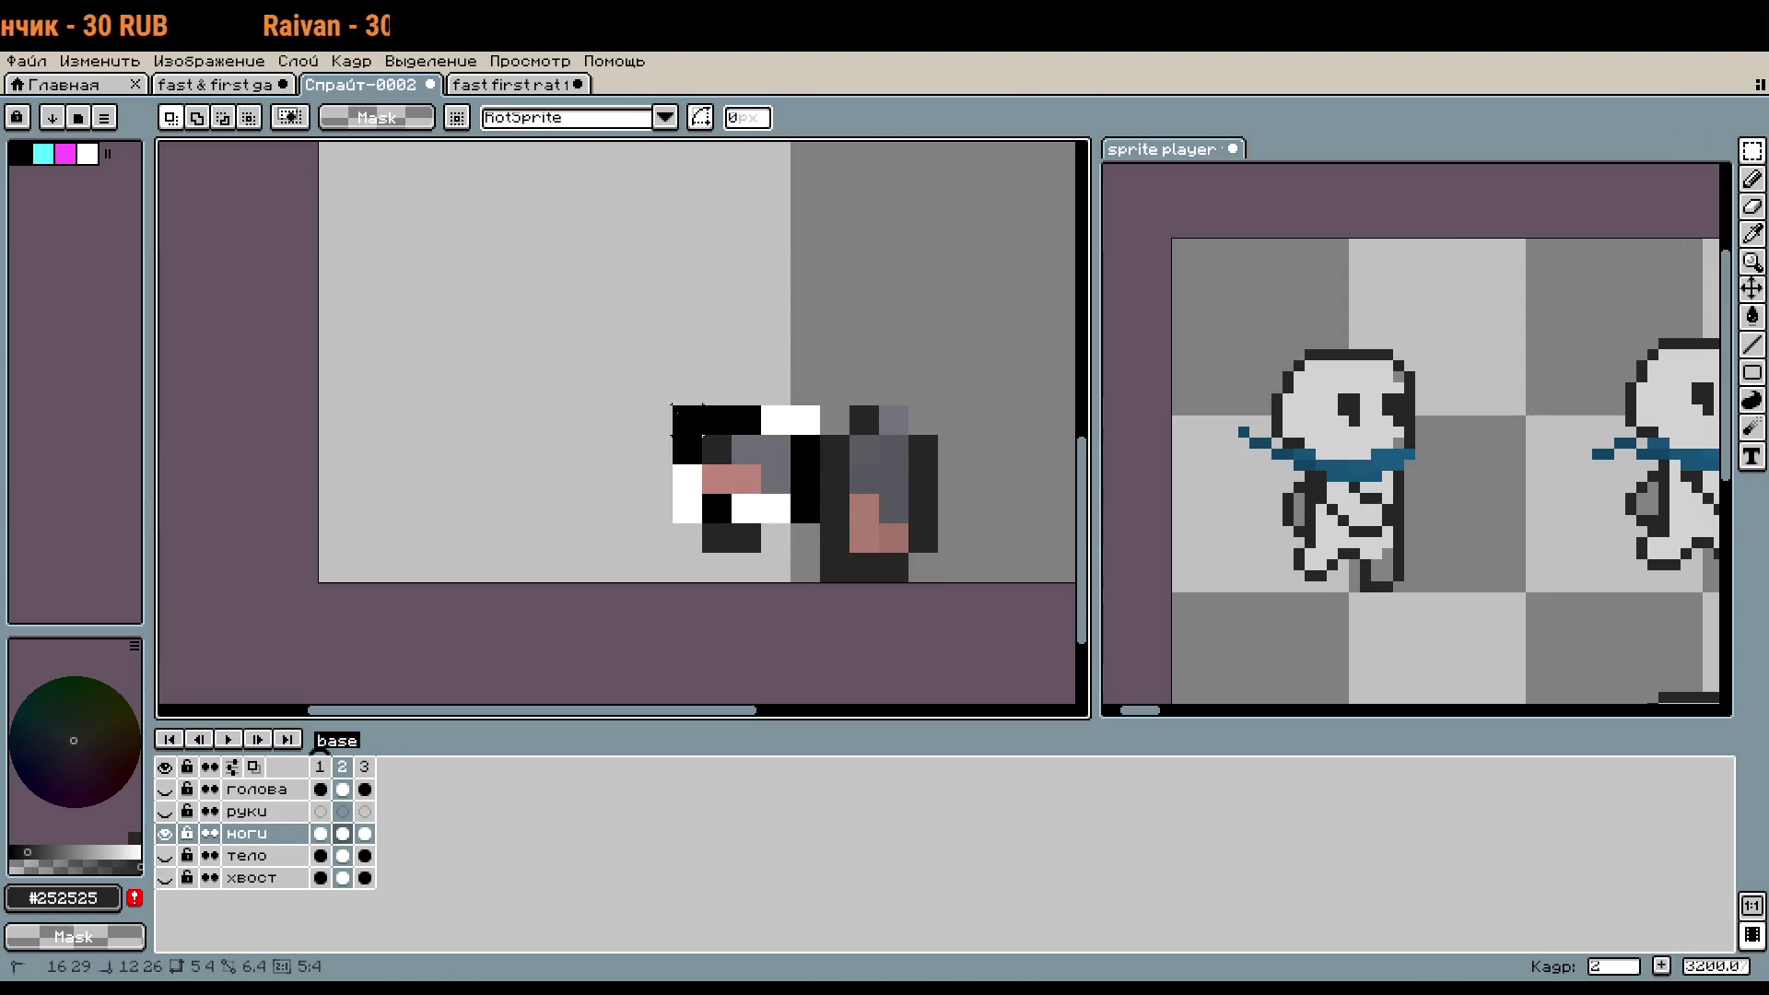
left_click_drag(764, 501, 735, 501)
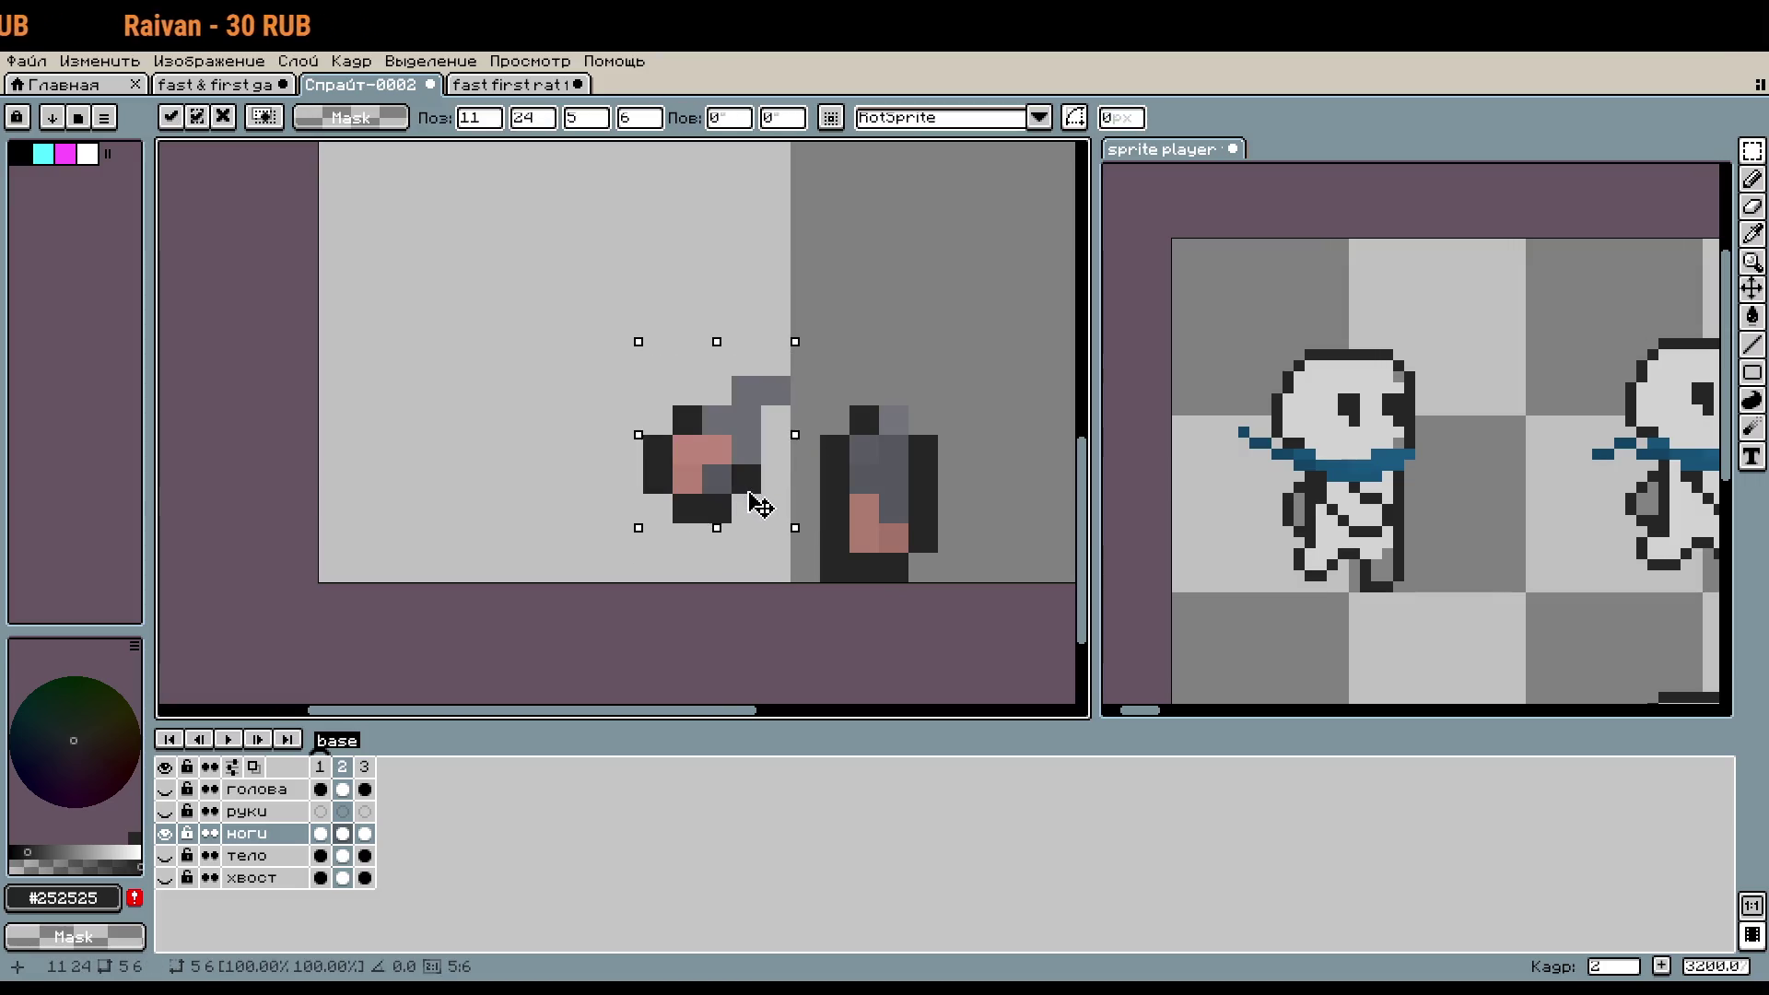
key("Return")
- Show the тело layer behind the legs, hiding руки and checking with тело toggled
left_click(164, 810)
left_click(164, 856)
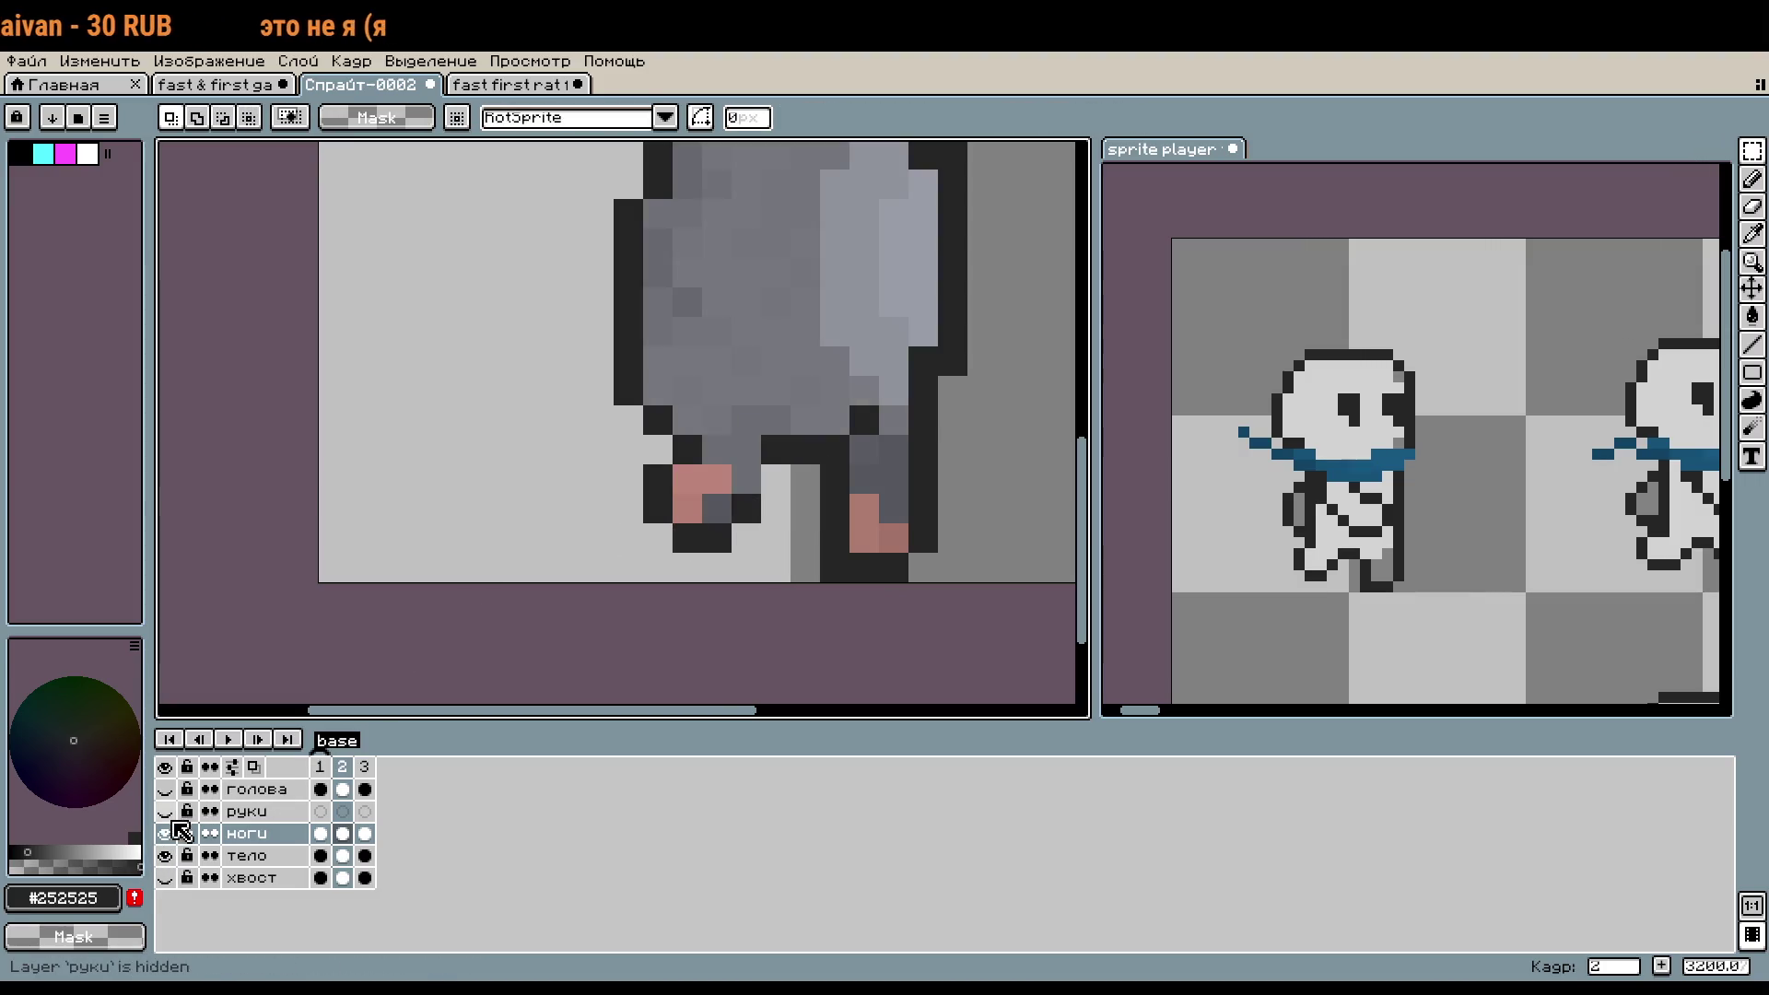
scroll(889, 505, "down", 1)
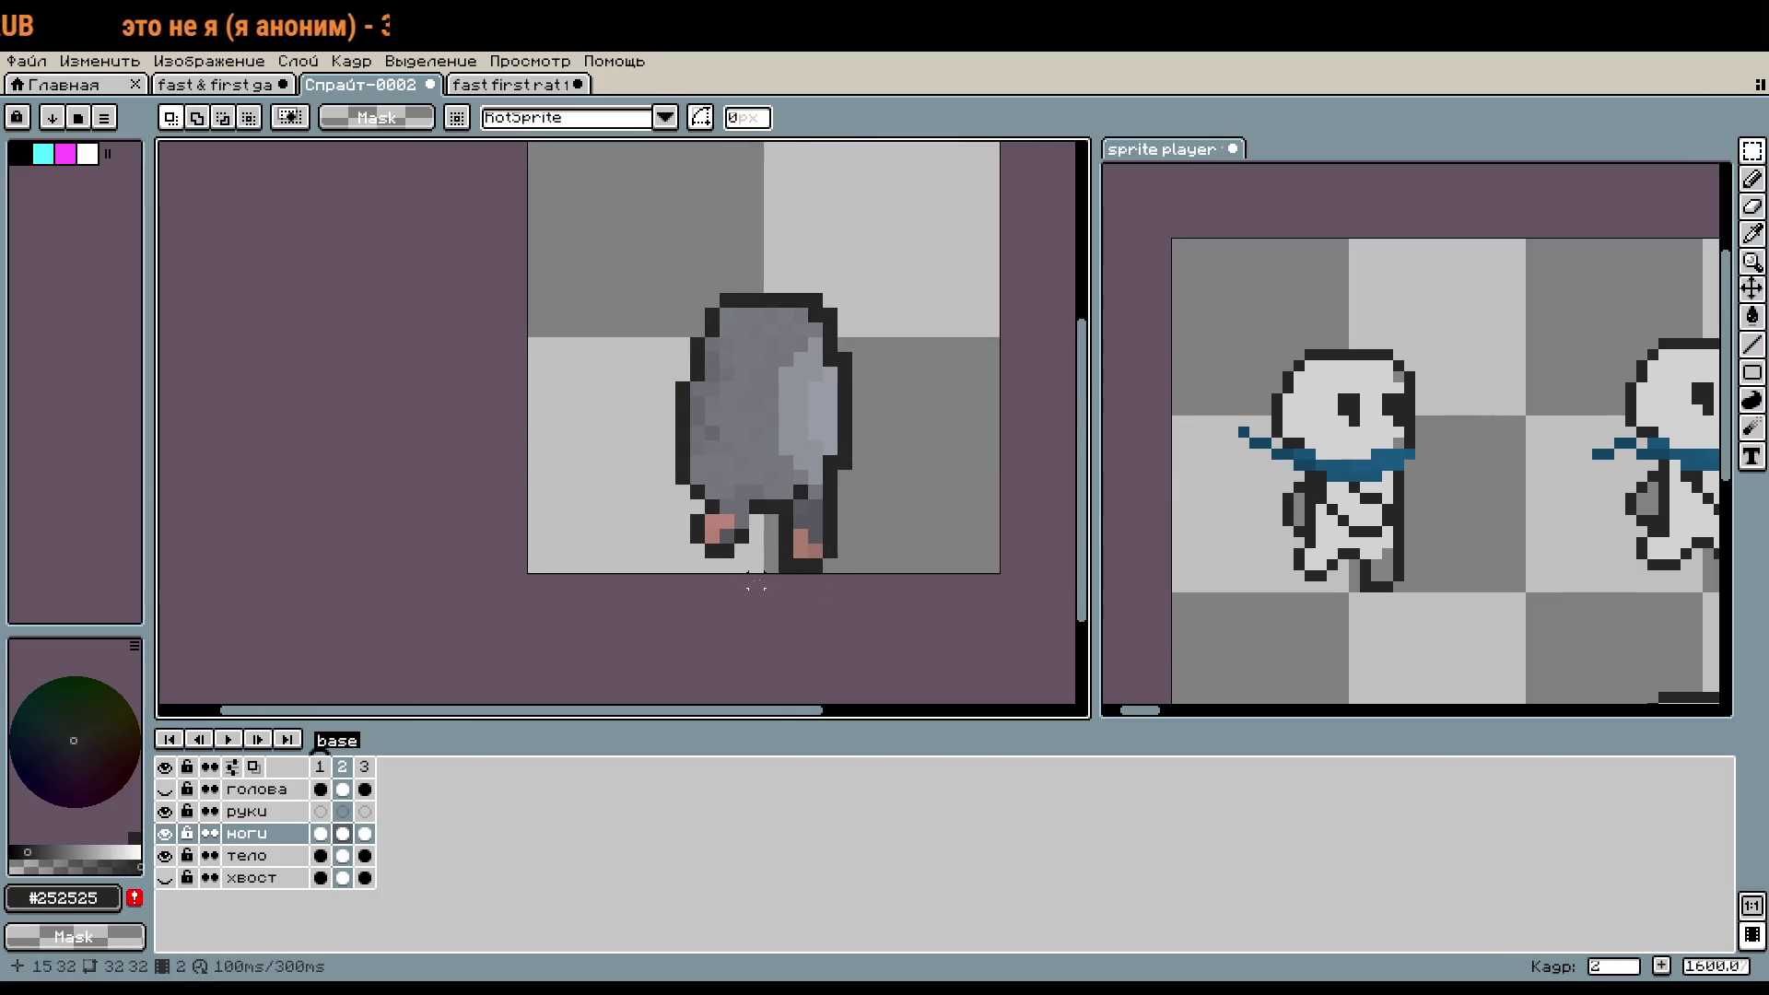
scroll(653, 563, "up", 3)
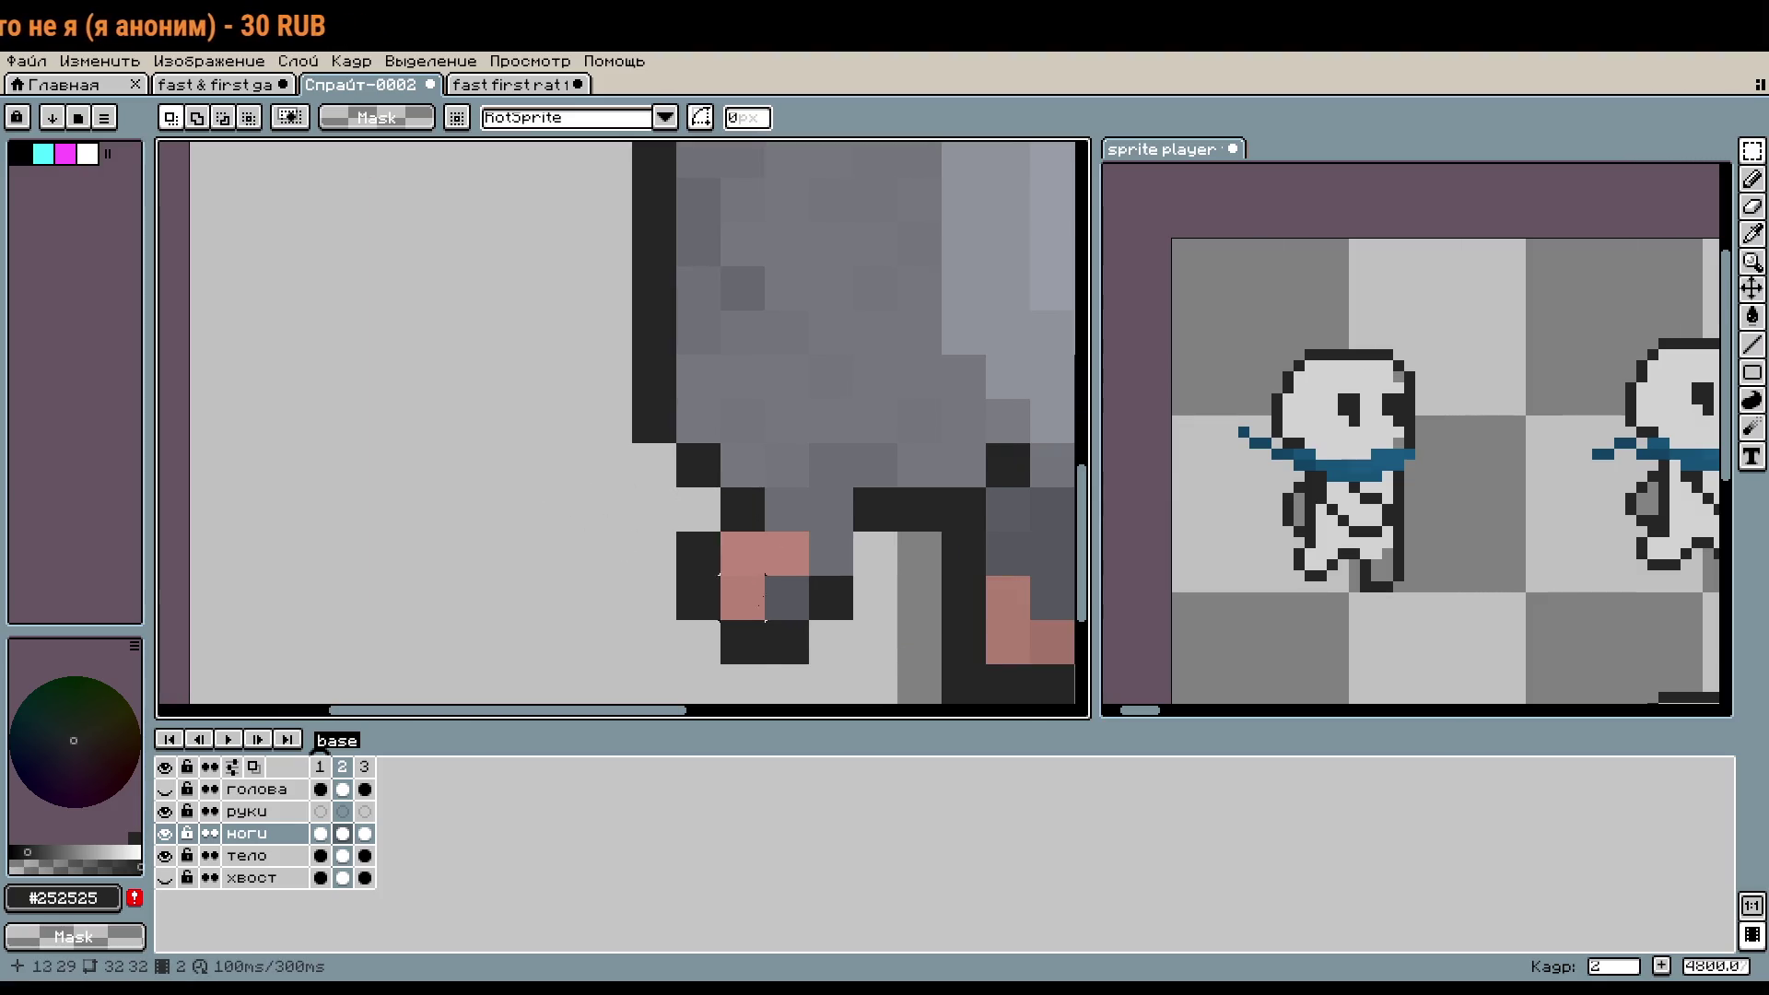
scroll(763, 597, "down", 1)
scroll(764, 597, "up", 2)
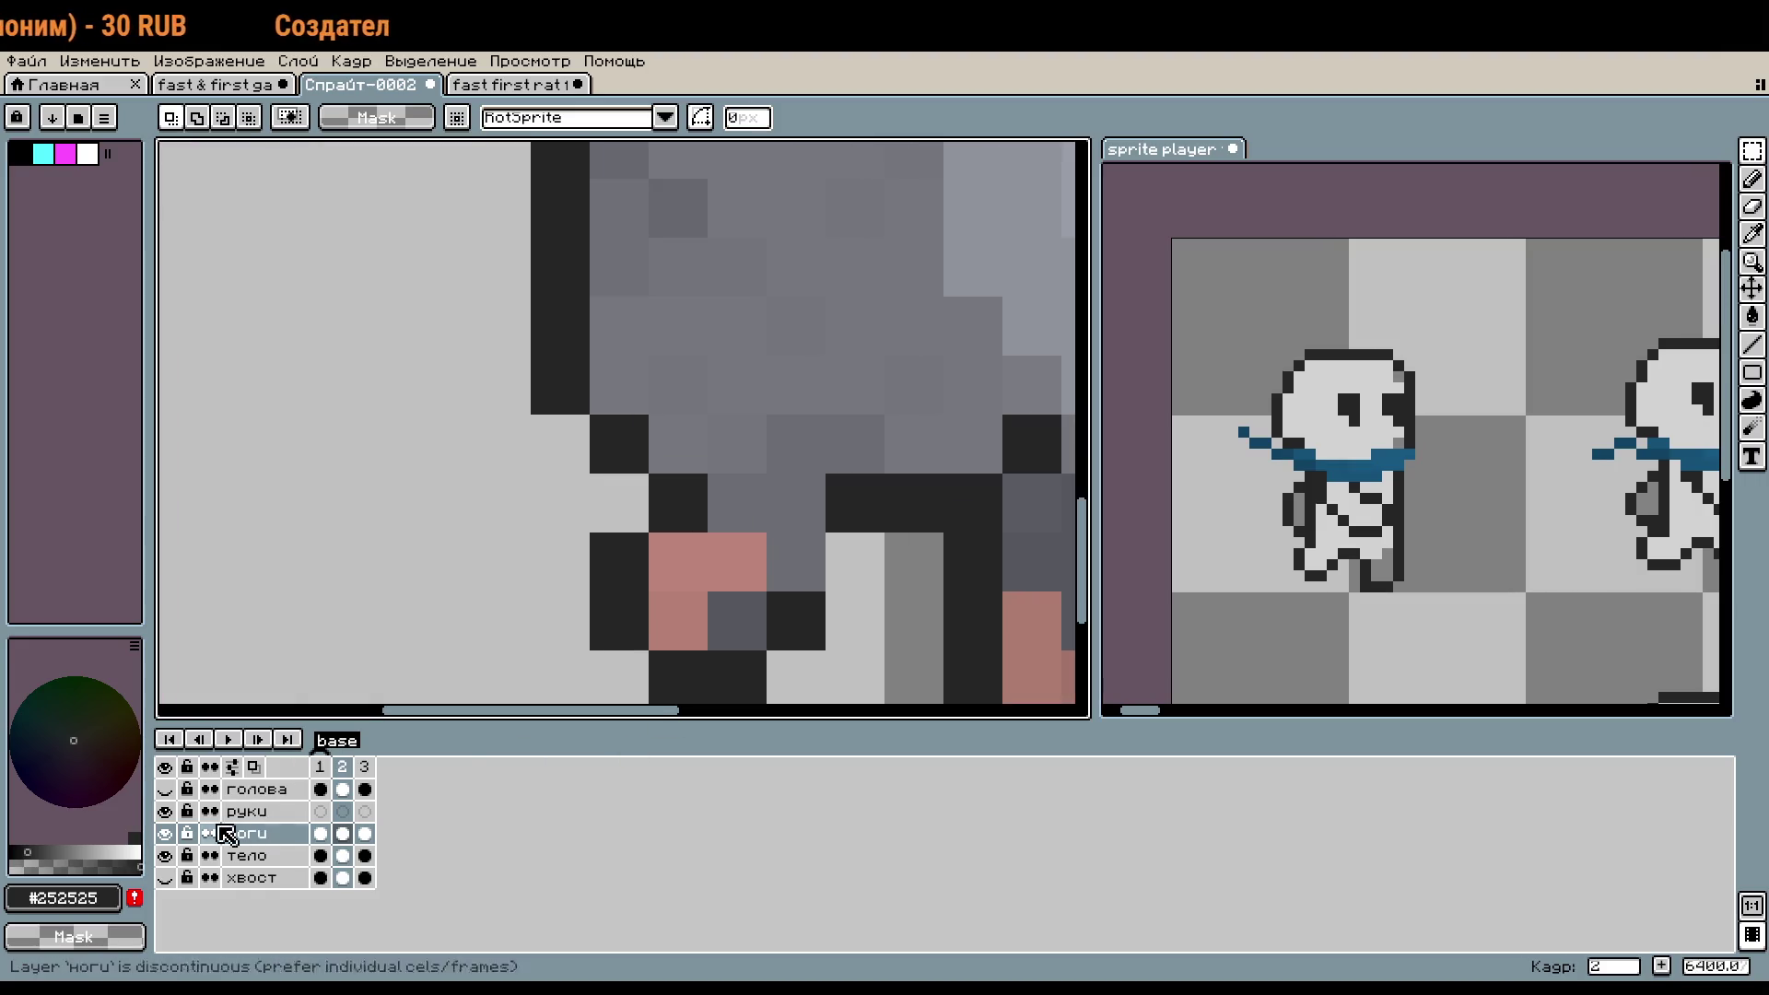
left_click(165, 855)
left_click(165, 856)
- Sample a colour from the mouse's body with the eyedropper
key("i")
left_click(276, 855)
key("b")
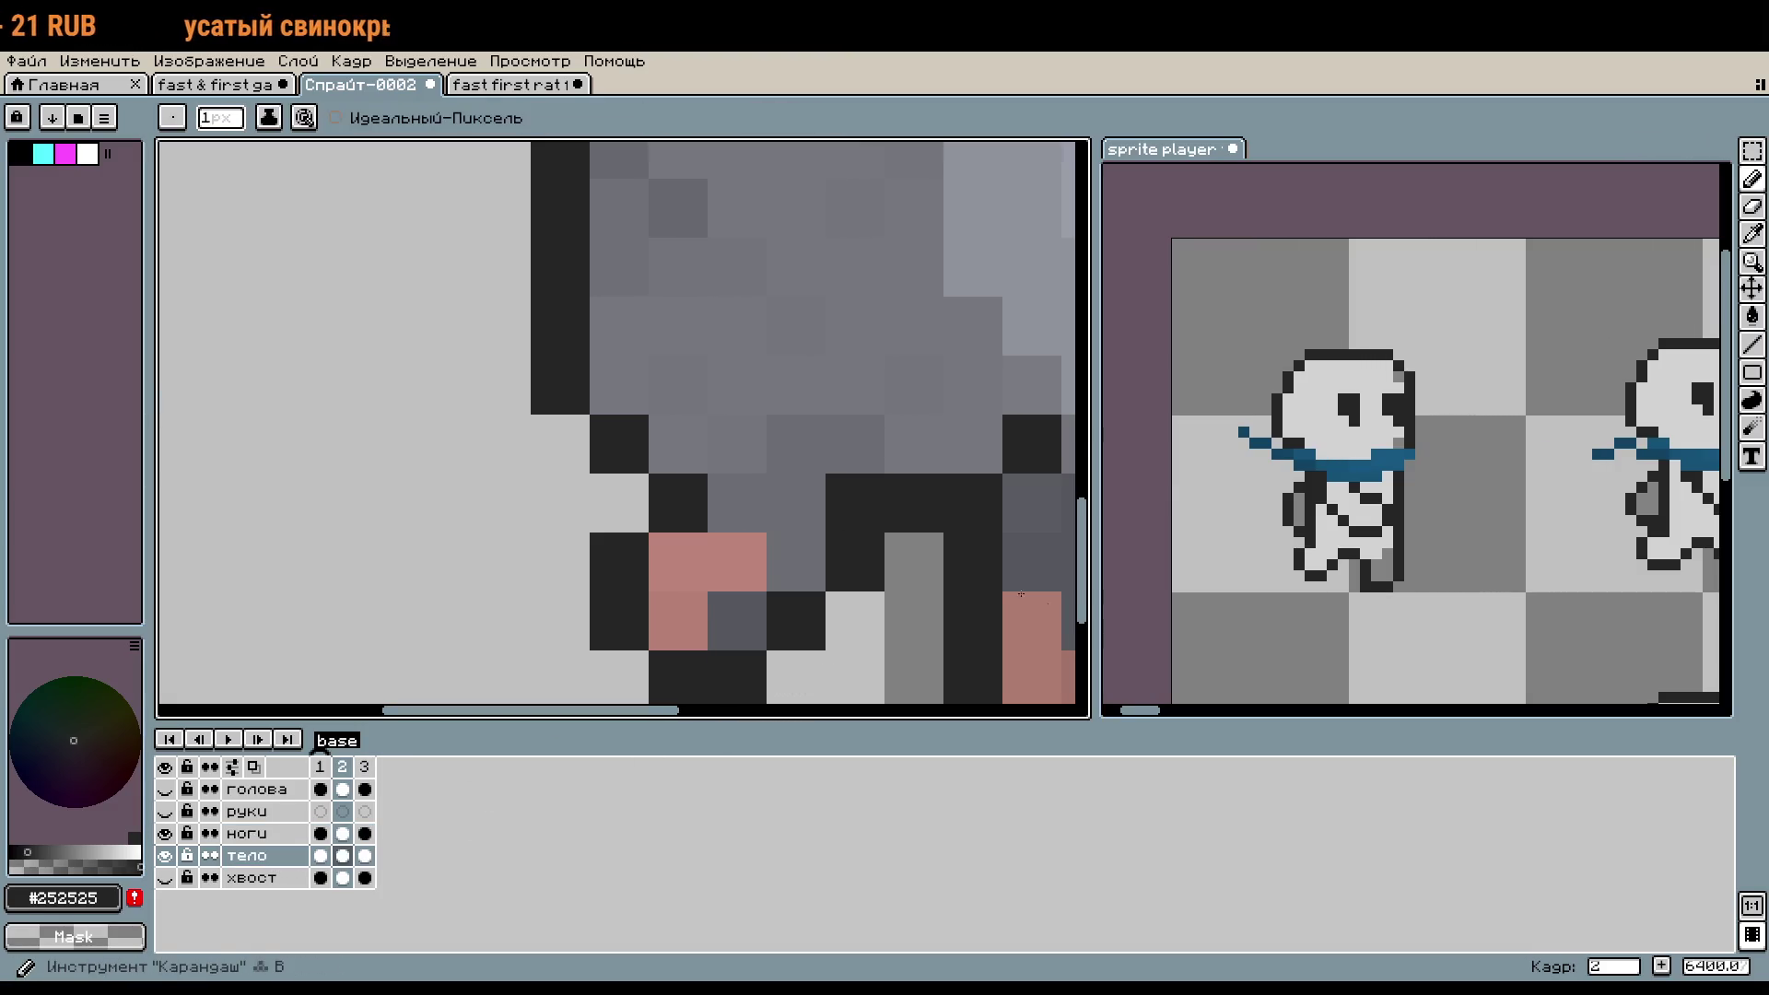
scroll(893, 684, "down", 3)
scroll(893, 684, "down", 2)
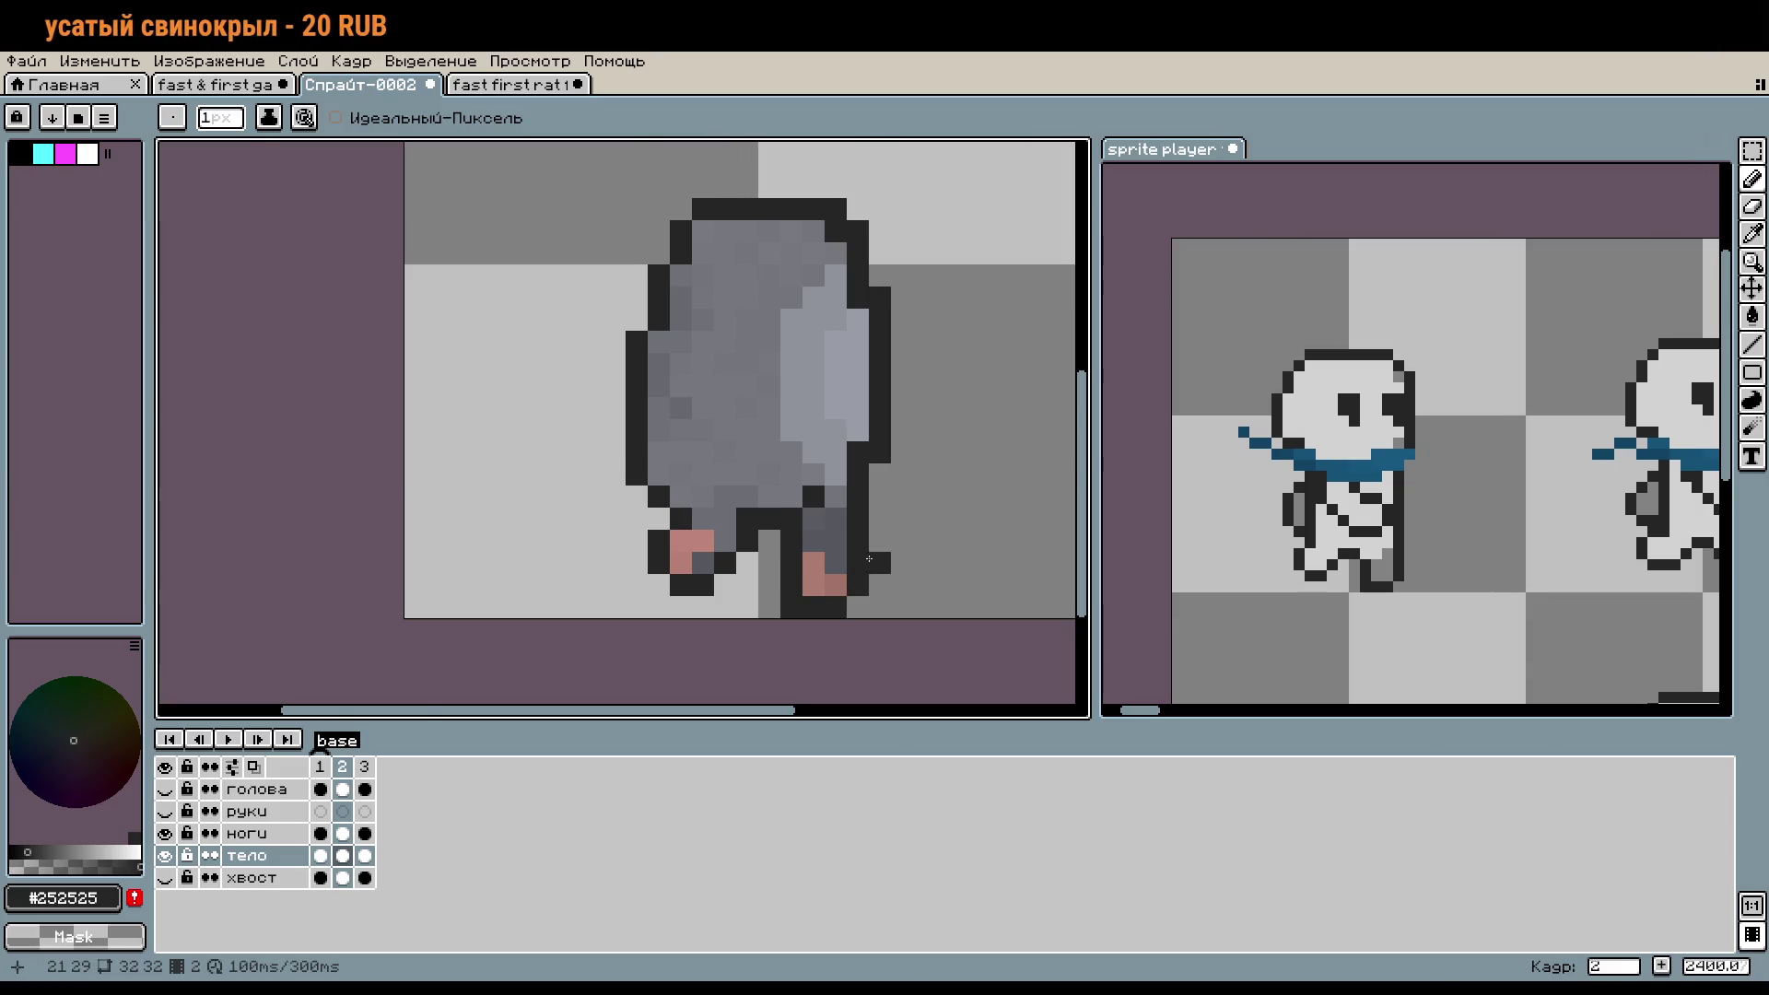
scroll(869, 559, "up", 2)
- Toggle the ноги and тело layers to compare, then display frame 3
left_click(165, 833)
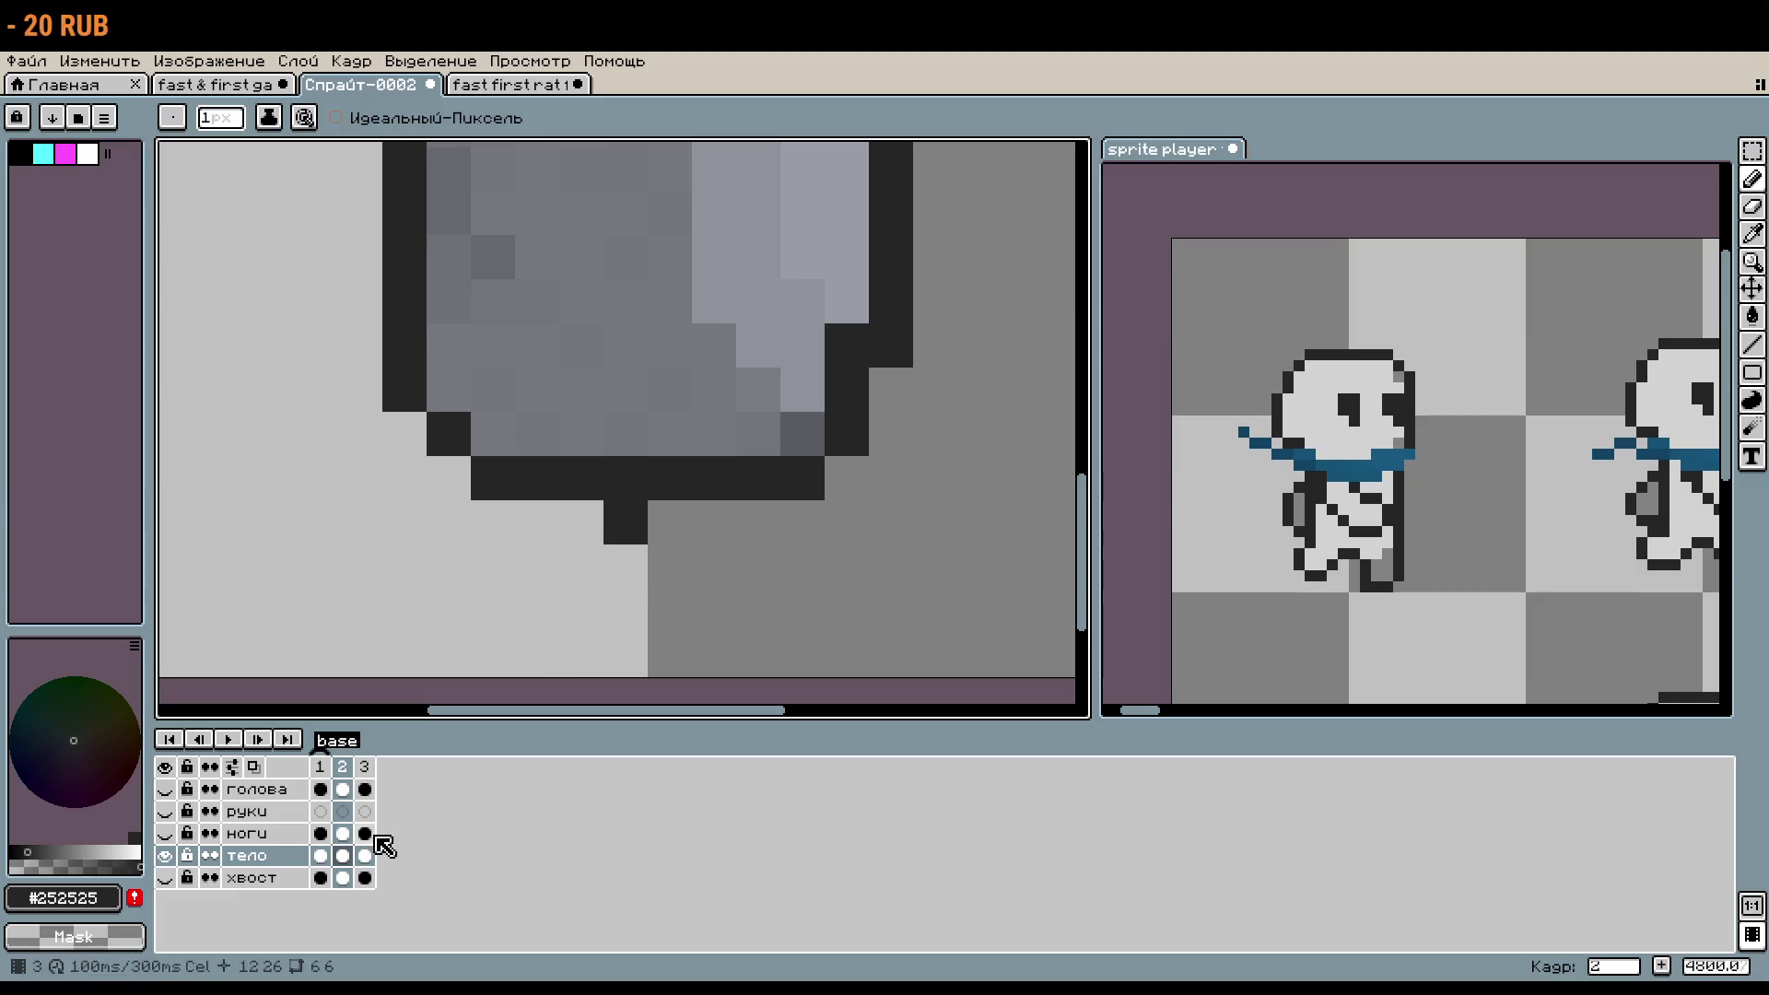
left_click(244, 833)
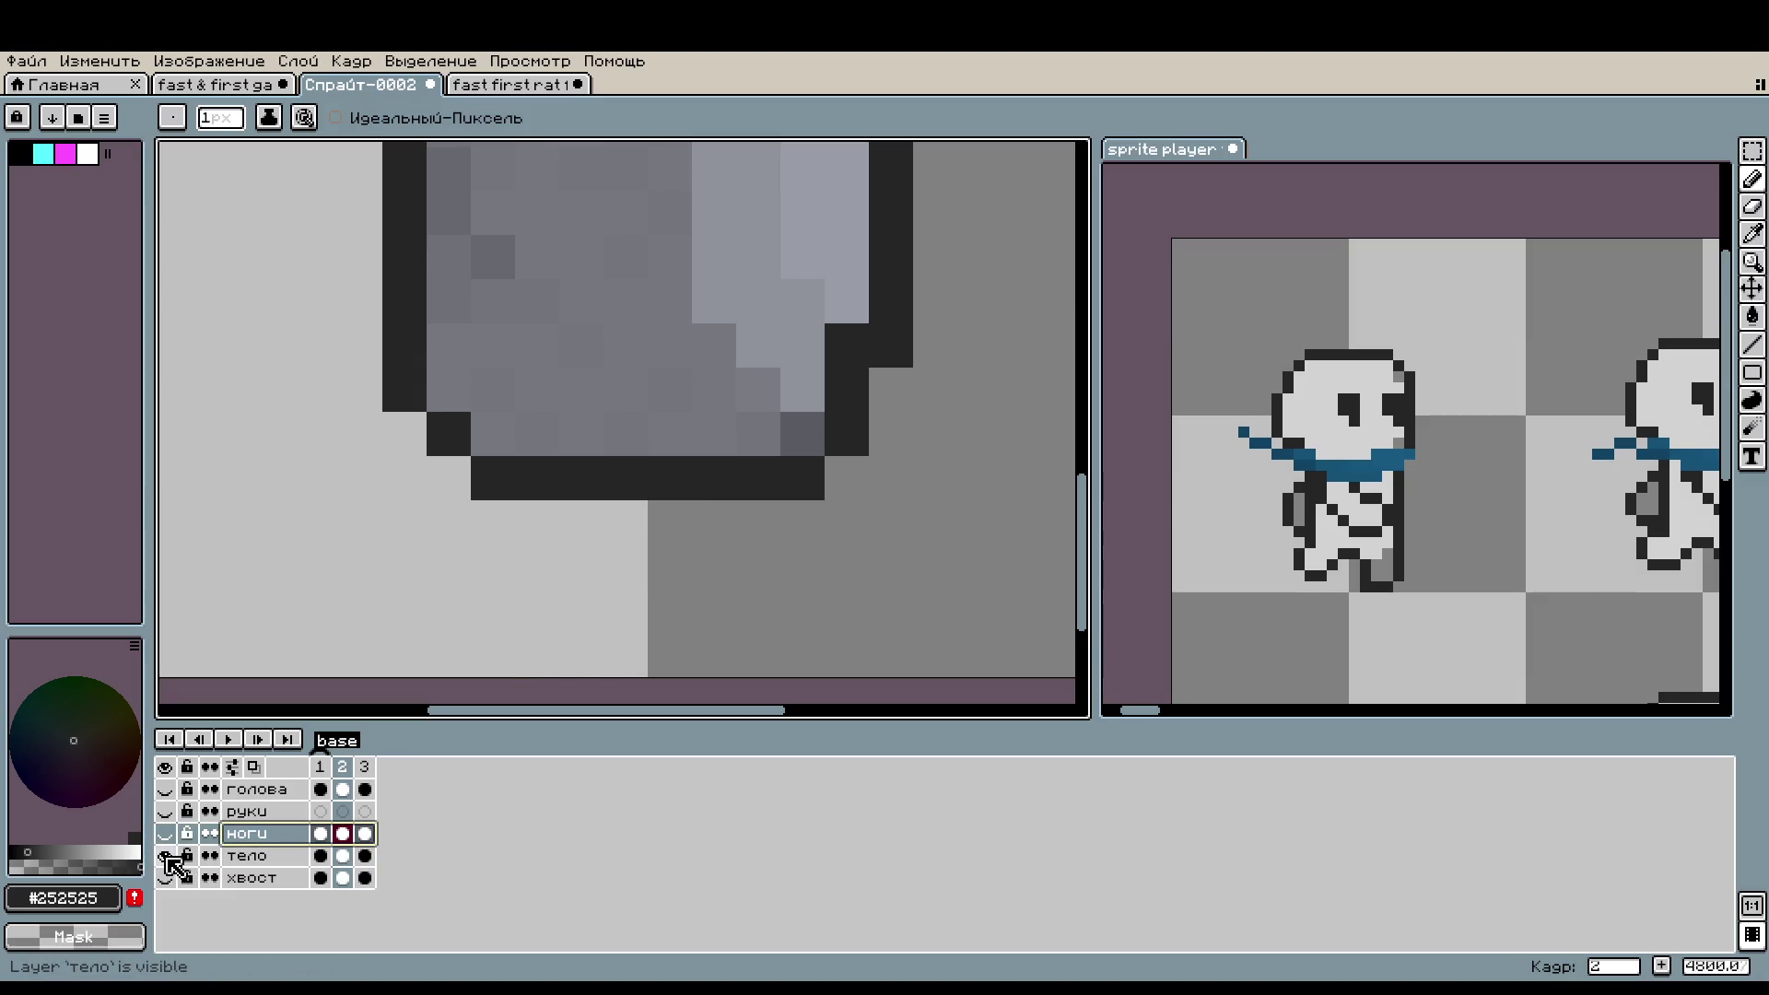
left_click(167, 855)
left_click(165, 834)
left_click(166, 856)
left_click(166, 856)
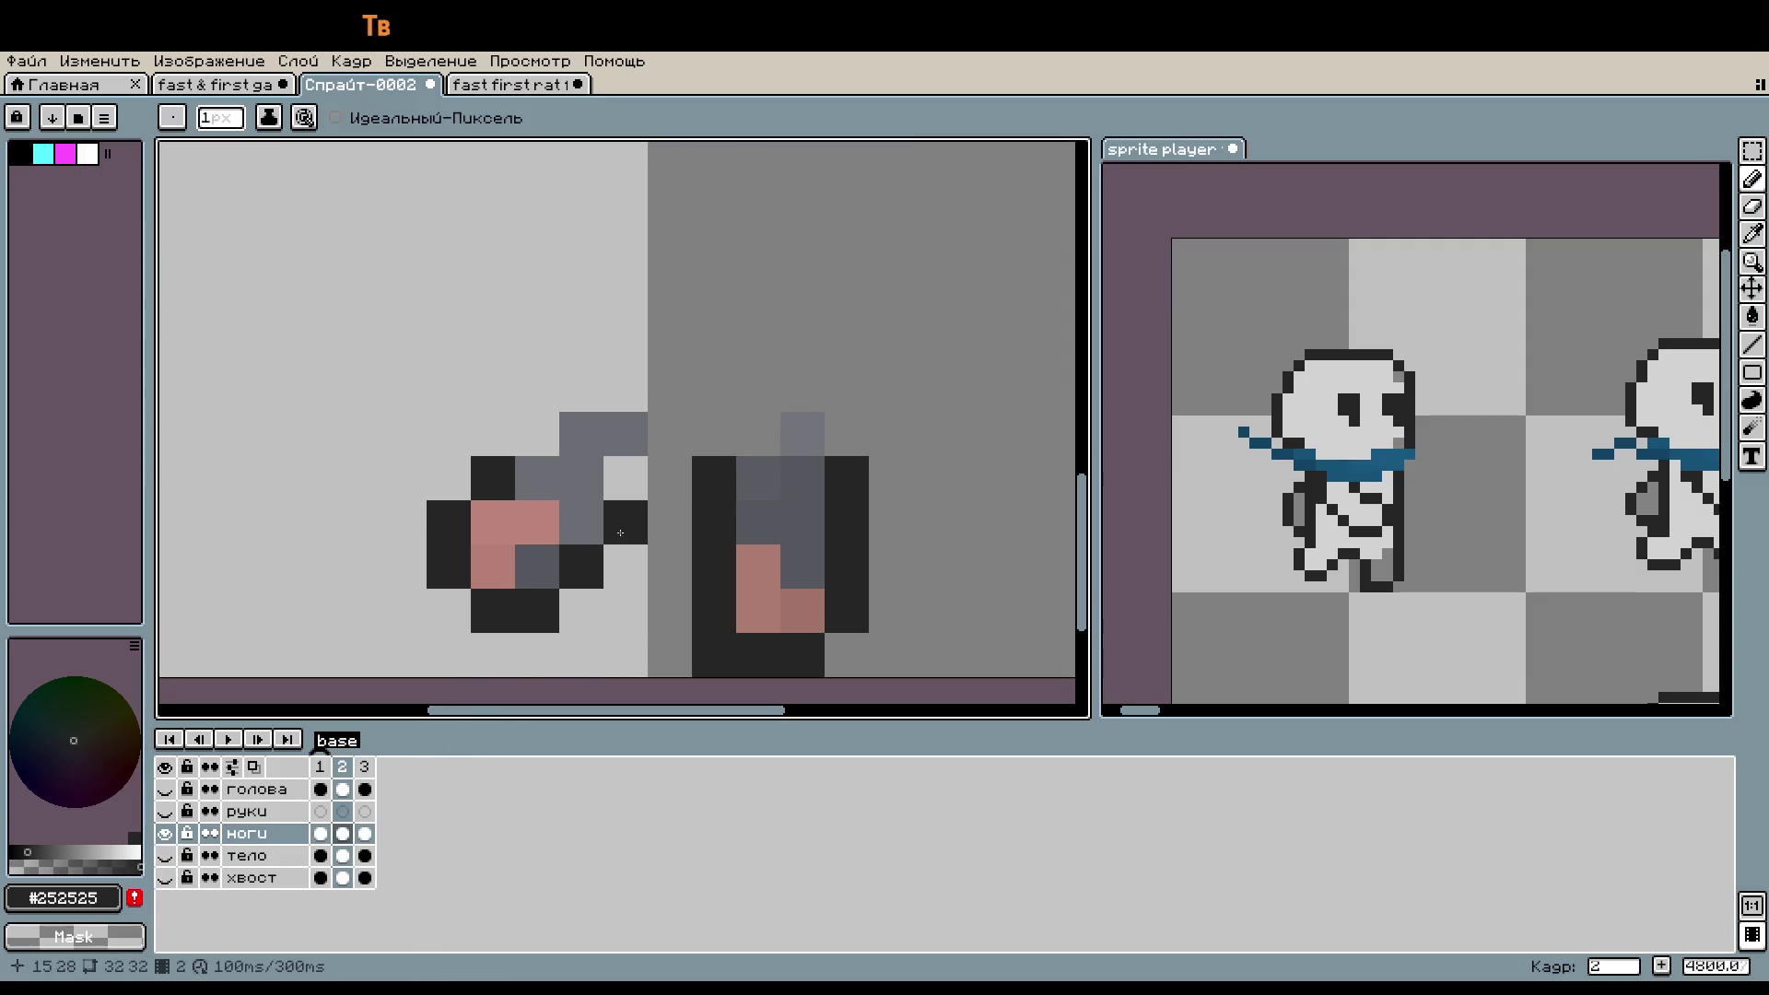
left_click(165, 856)
scroll(706, 626, "down", 2)
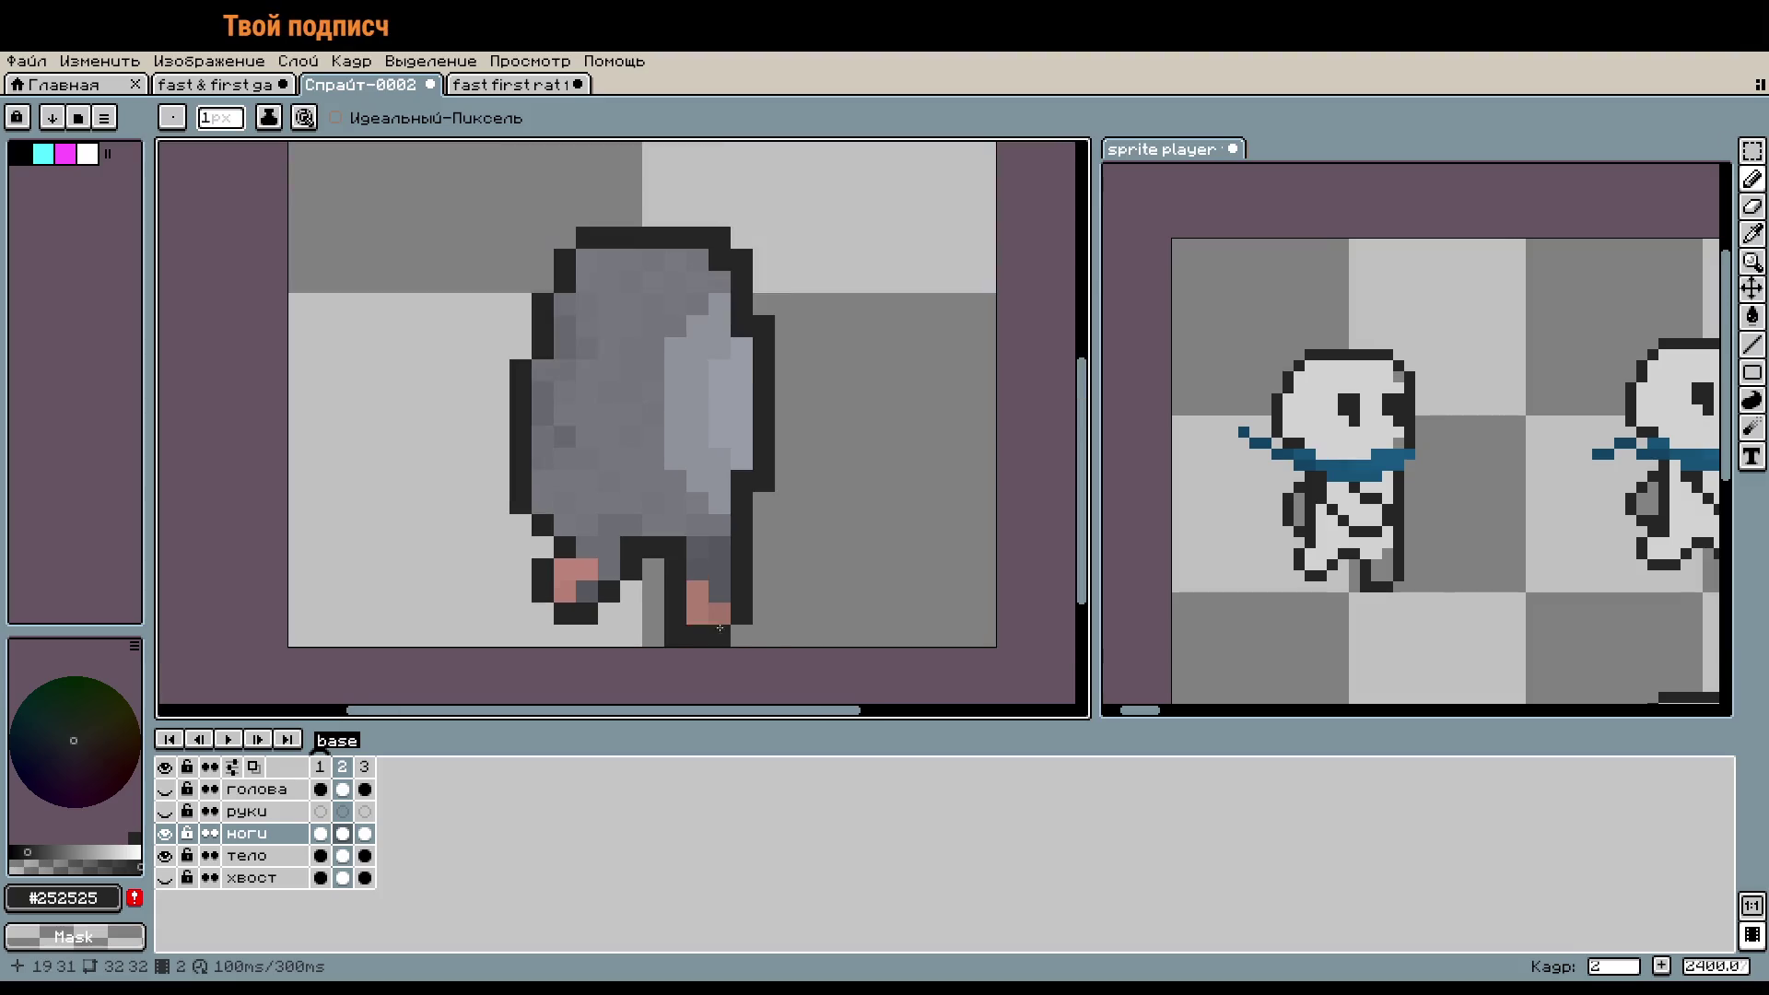
scroll(706, 627, "down", 1)
scroll(709, 585, "down", 1)
scroll(750, 560, "left", 1)
scroll(727, 537, "up", 3)
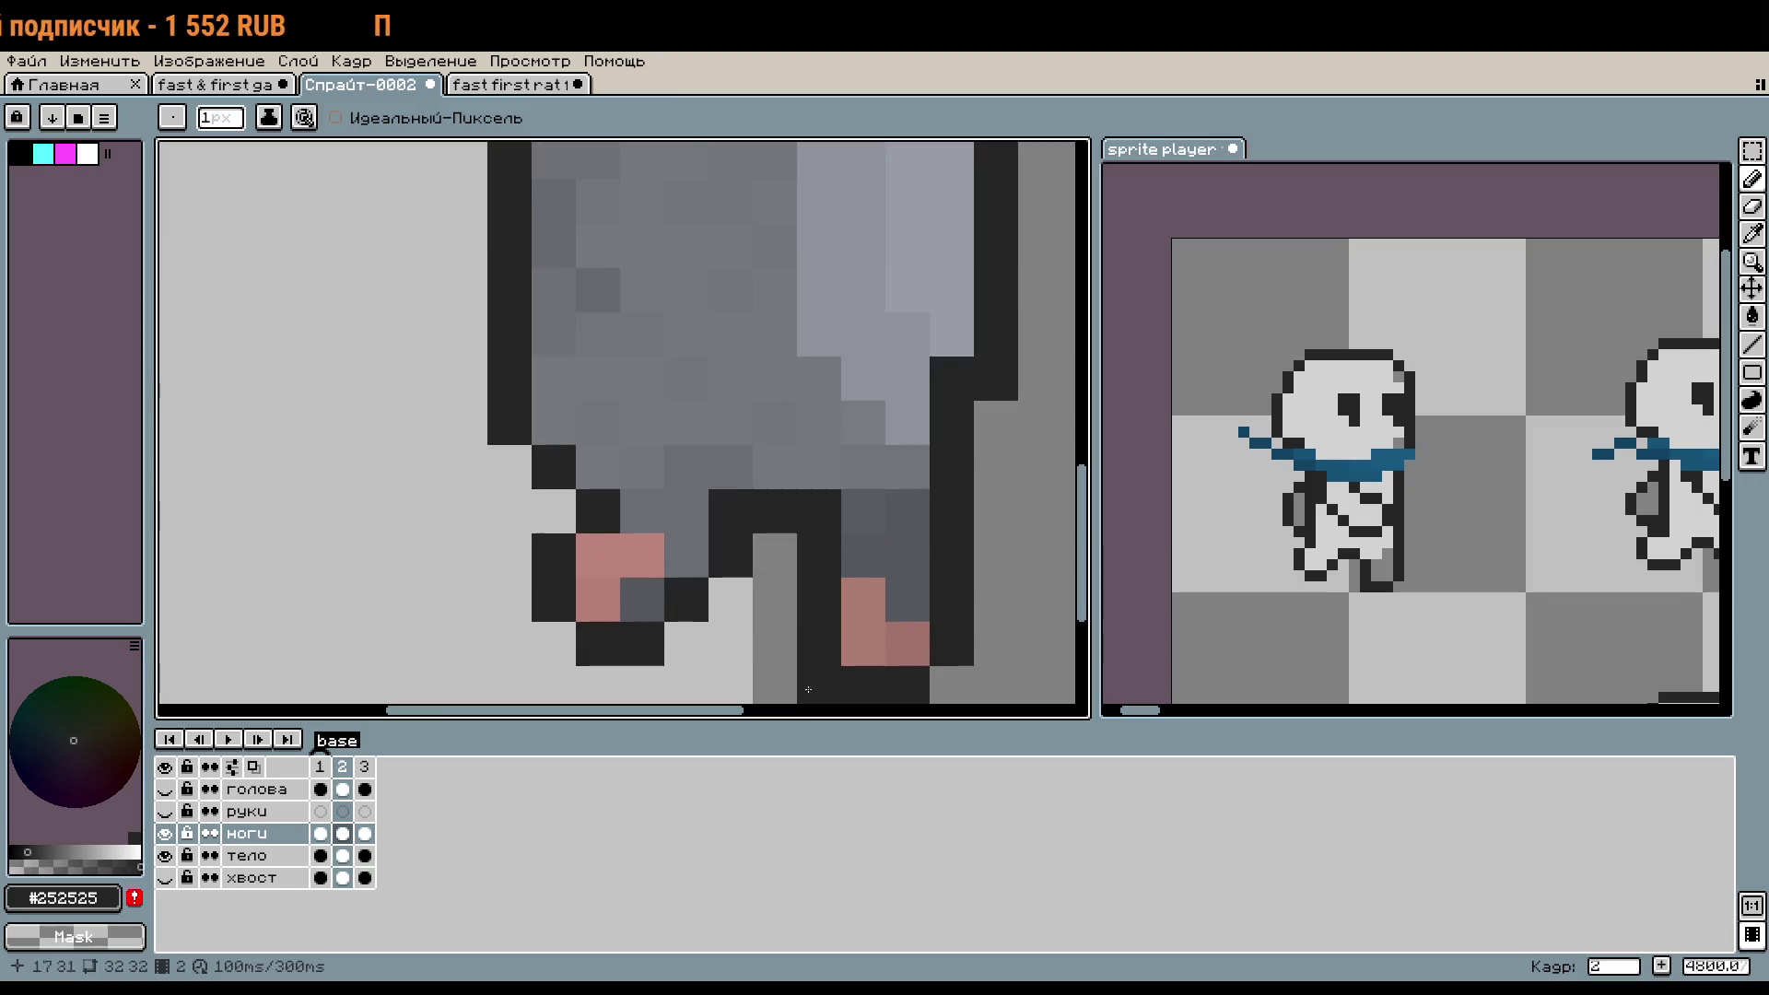
scroll(885, 560, "down", 3)
left_click(367, 766)
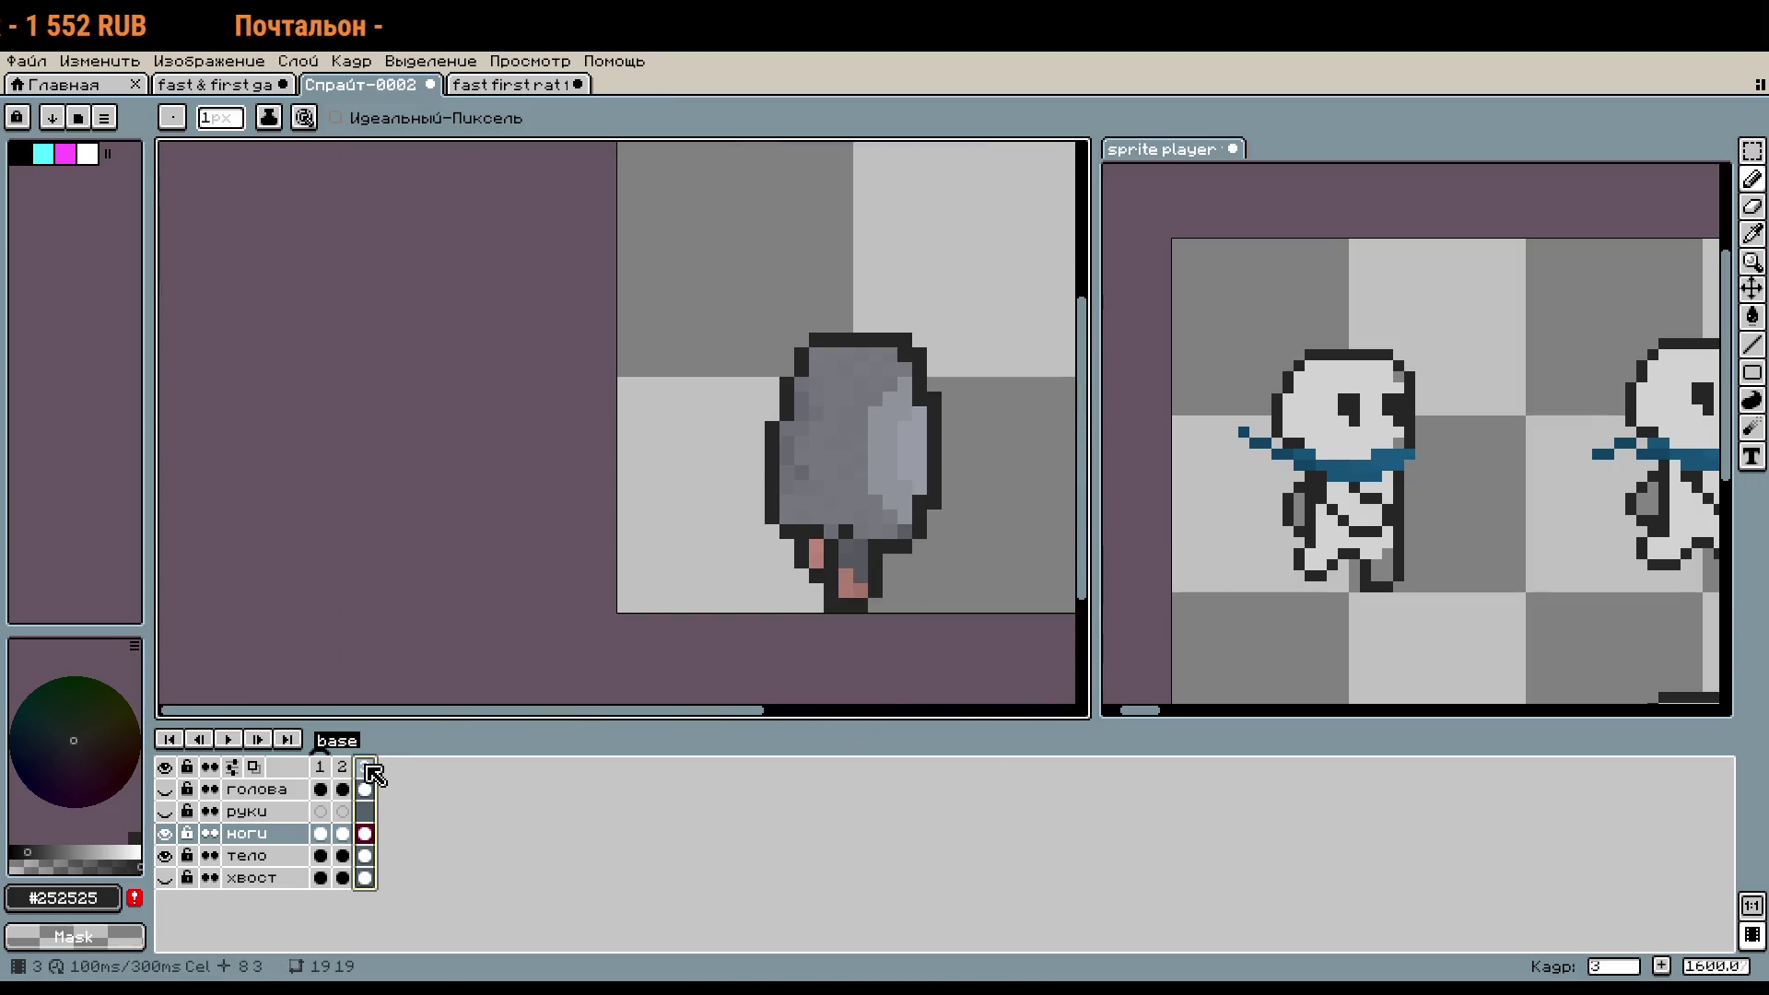
- Recolour one dark leg pixel pink, then toggle the тело and ноги layers to check it
scroll(864, 485, "up", 3)
scroll(653, 563, "up", 2)
left_click(653, 563)
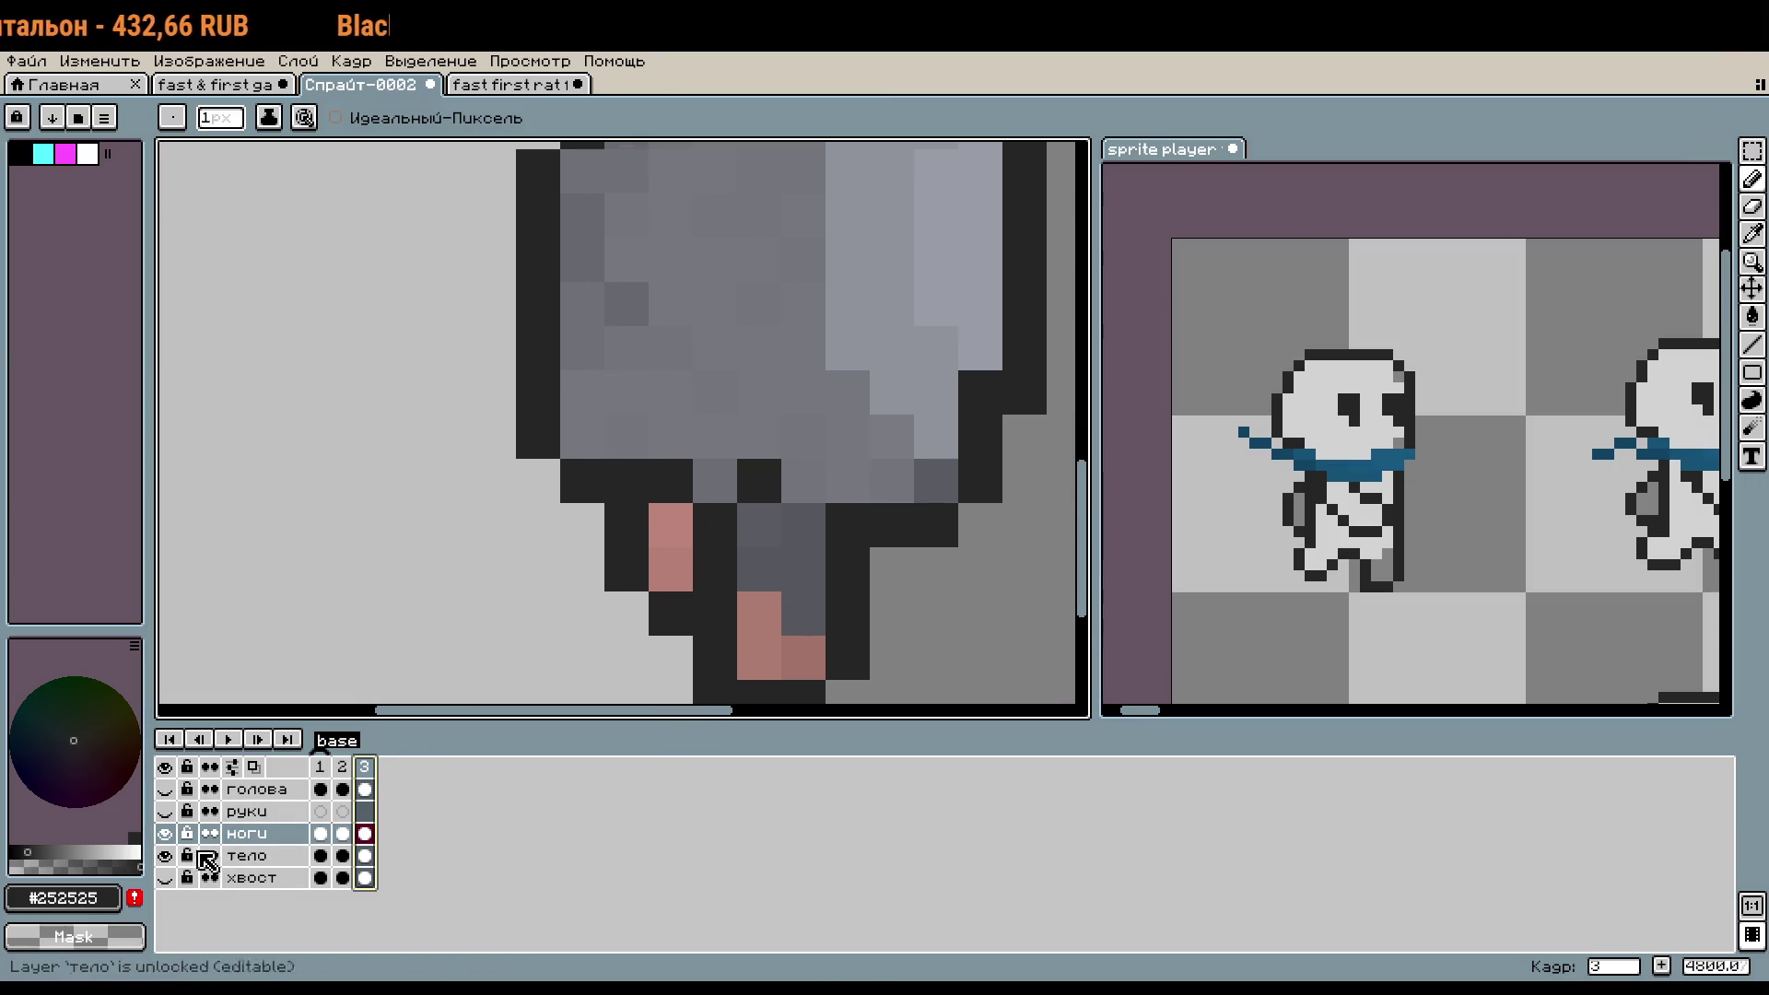
left_click(165, 856)
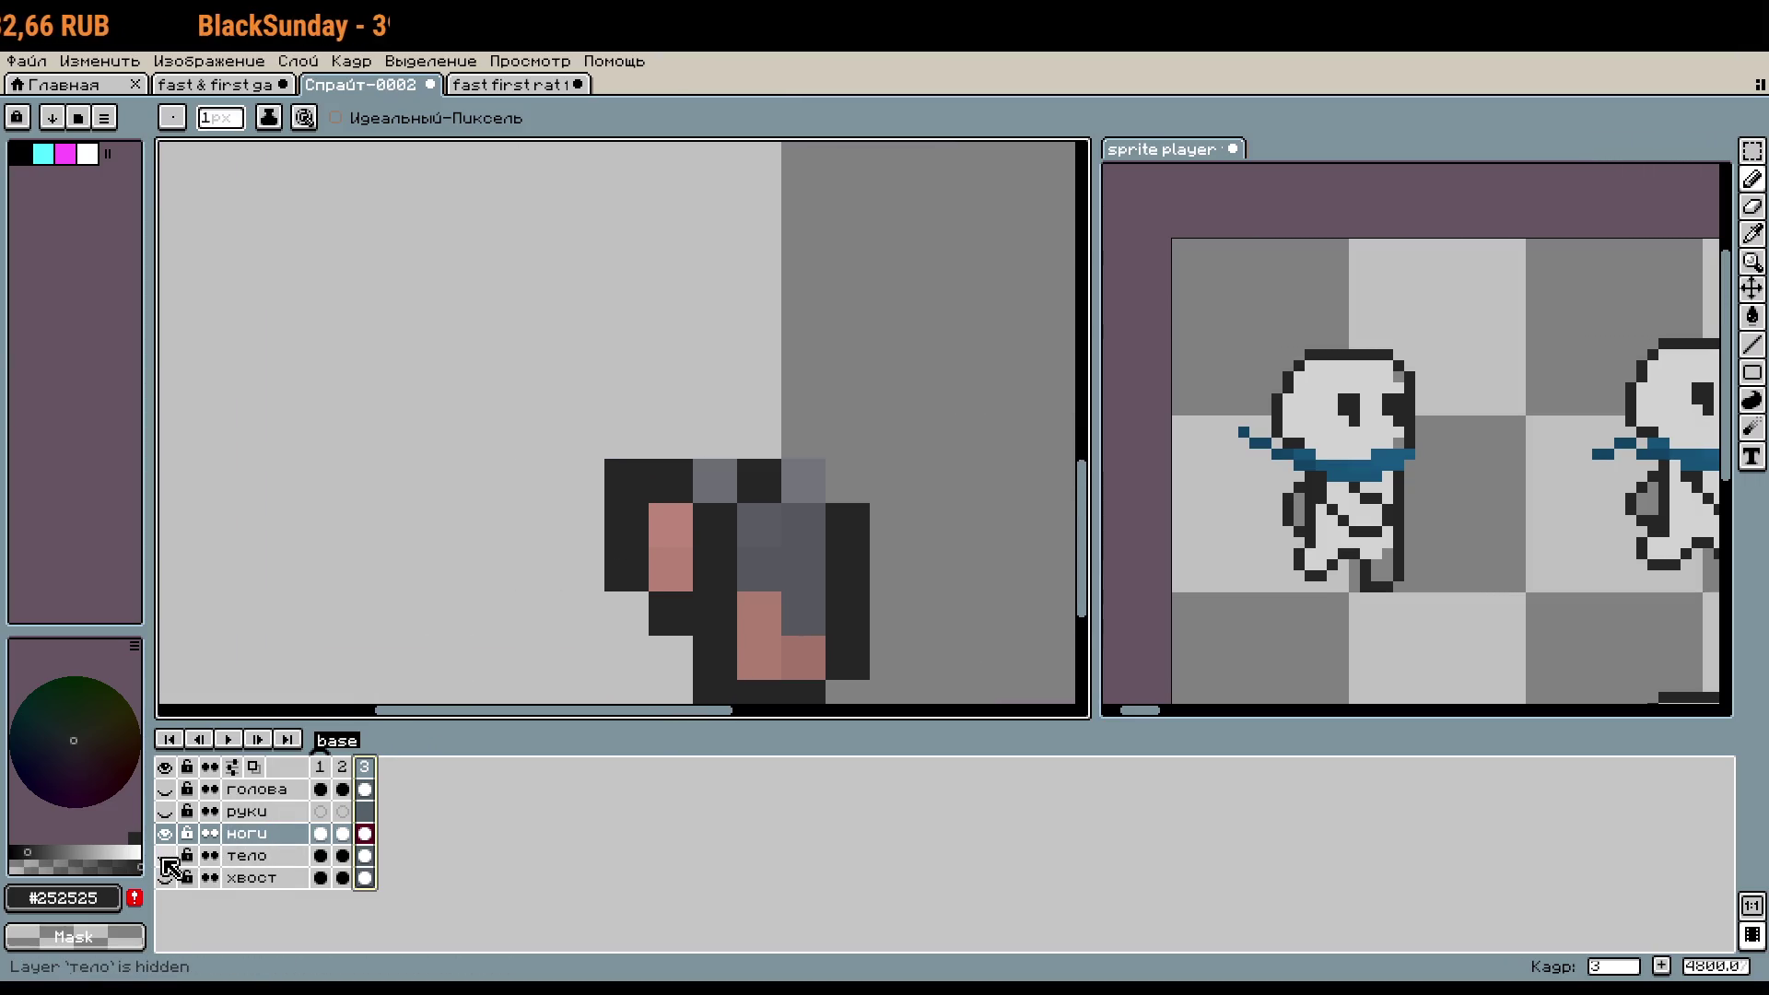
left_click(165, 834)
left_click(165, 833)
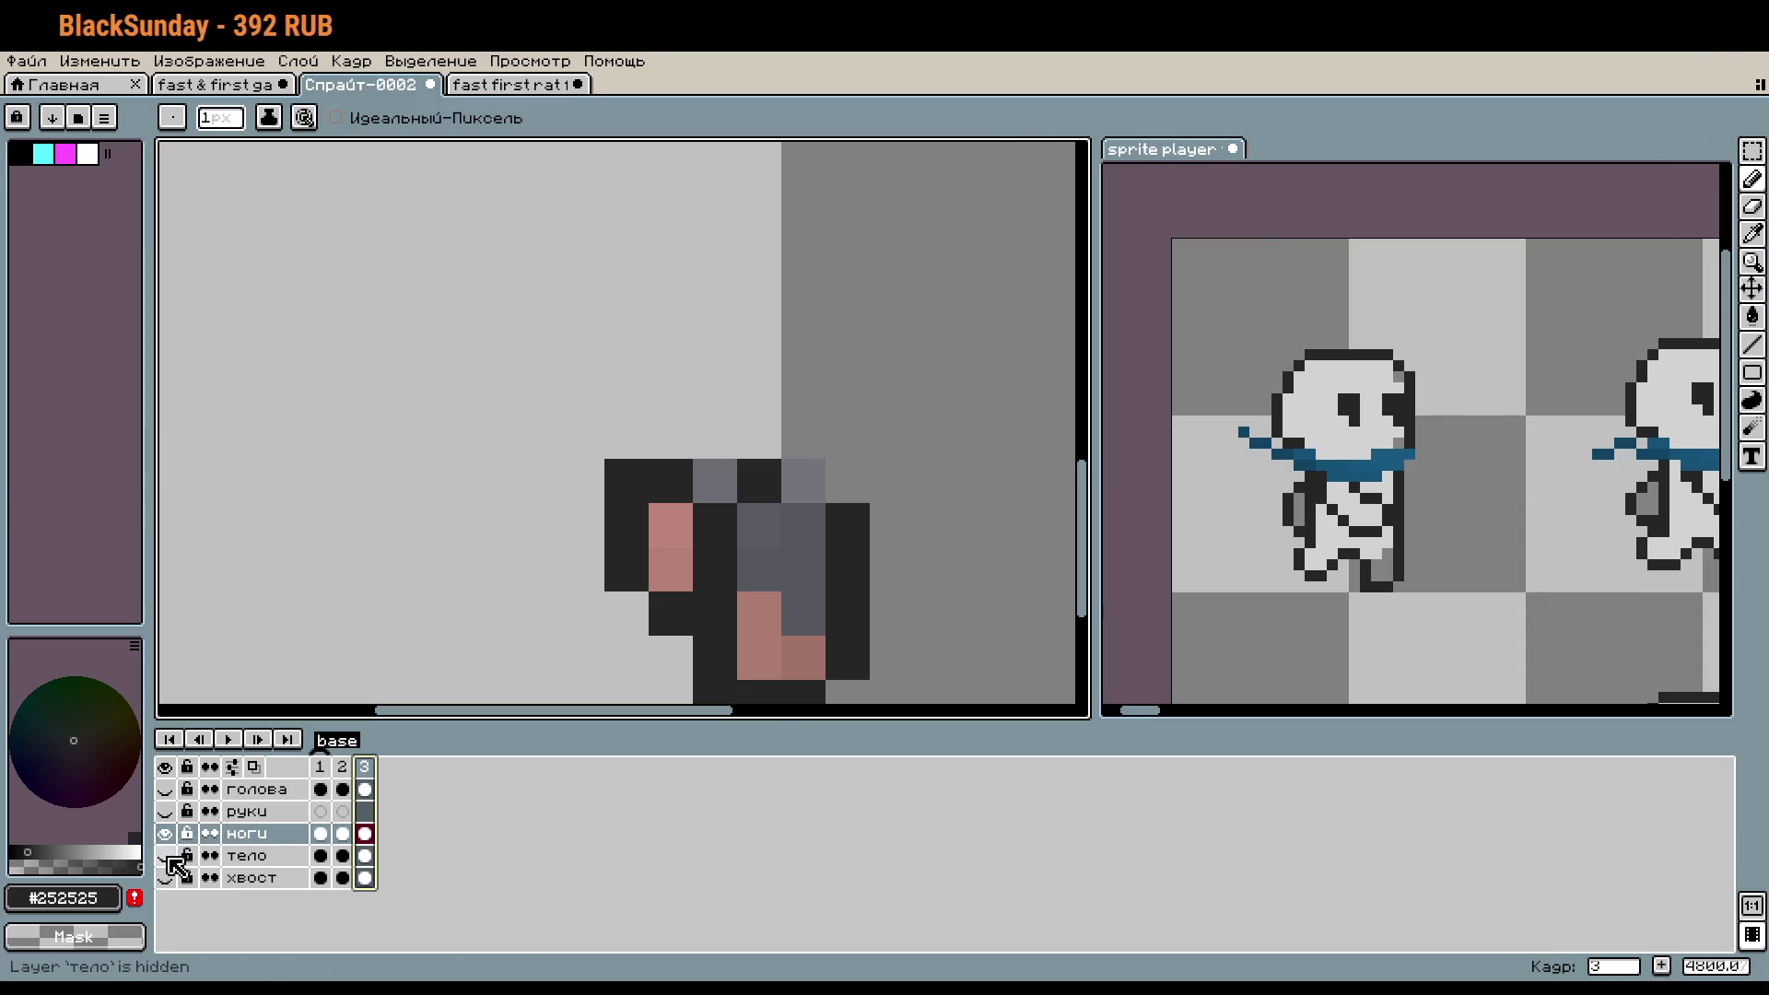
left_click(165, 857)
- Marquee-select the lower half of the sprite and shift the legs one pixel right
scroll(866, 583, "down", 1)
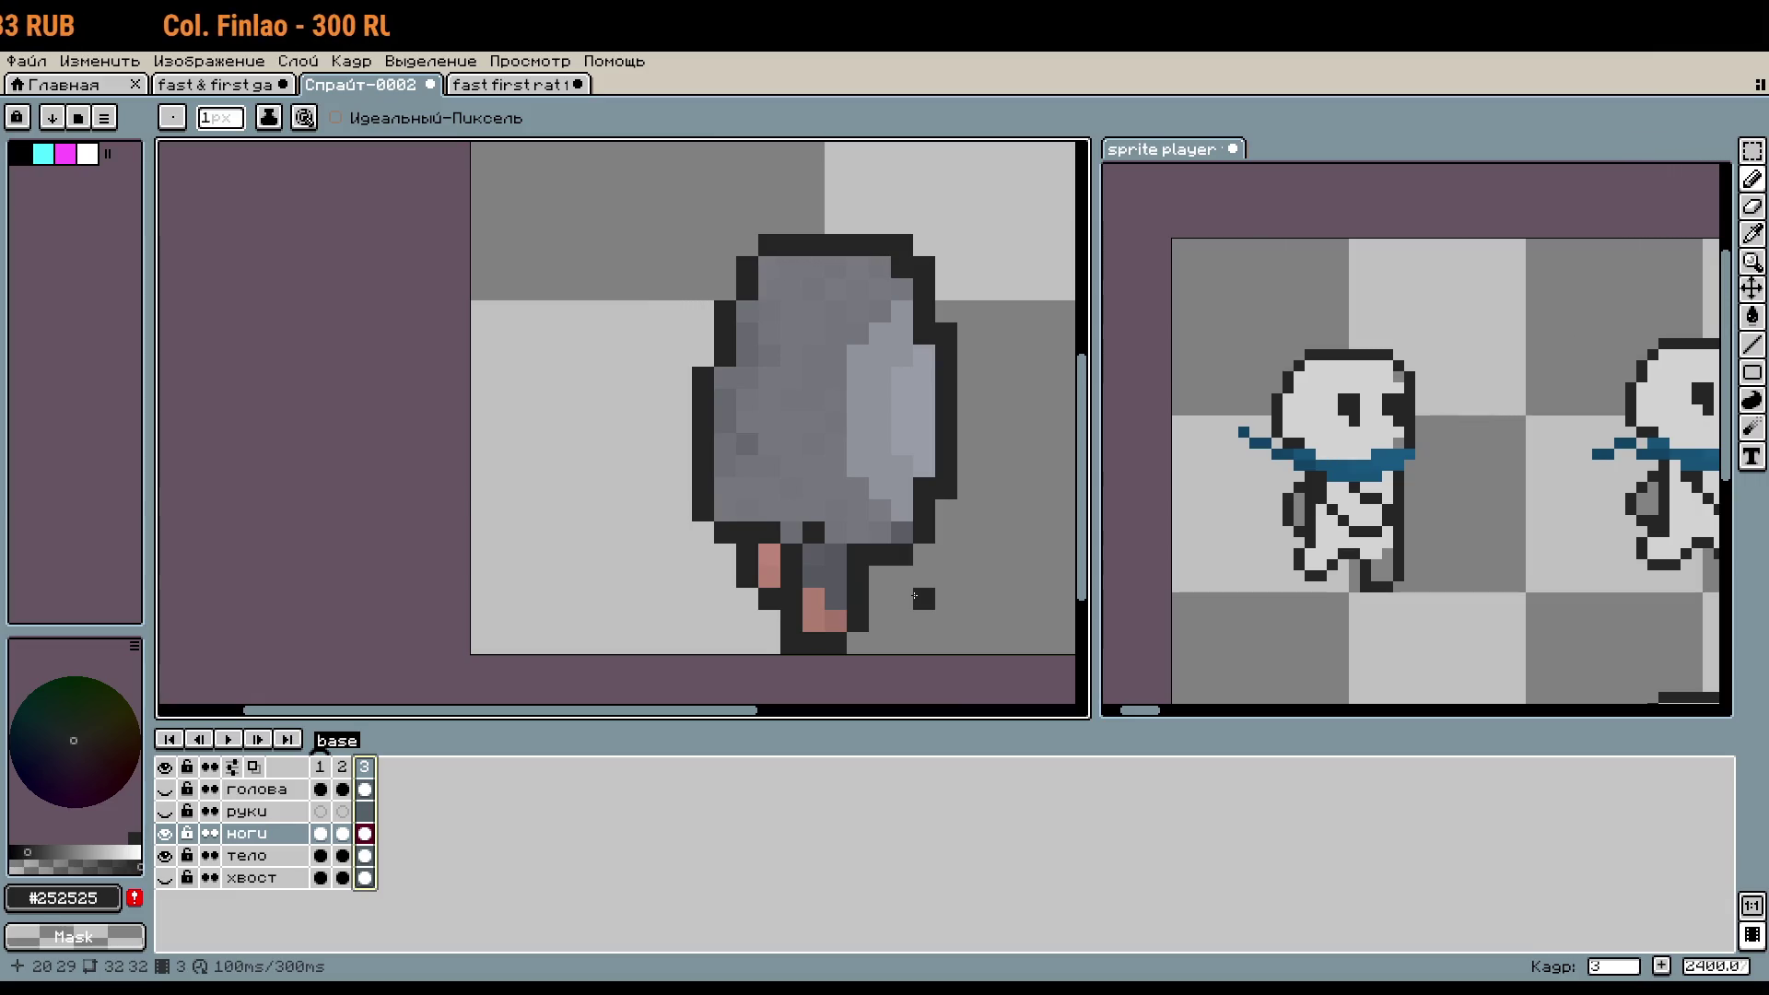
scroll(875, 632, "up", 1)
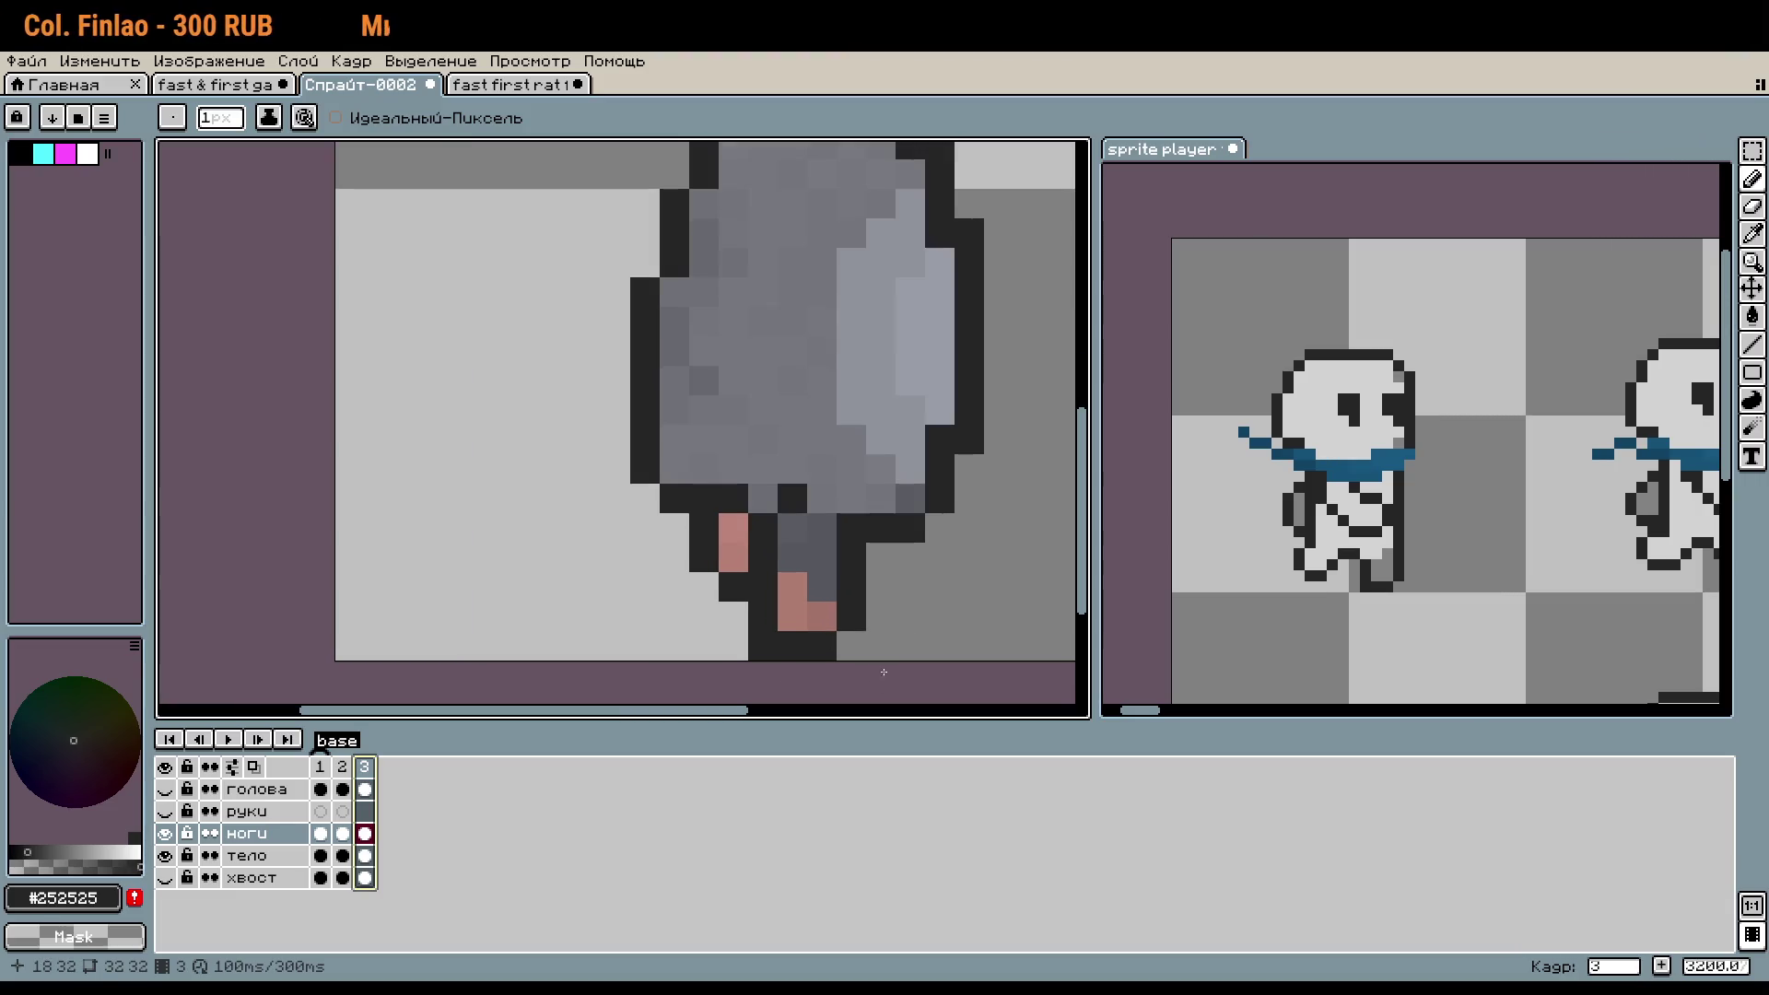
key("m")
left_click_drag(537, 420, 989, 664)
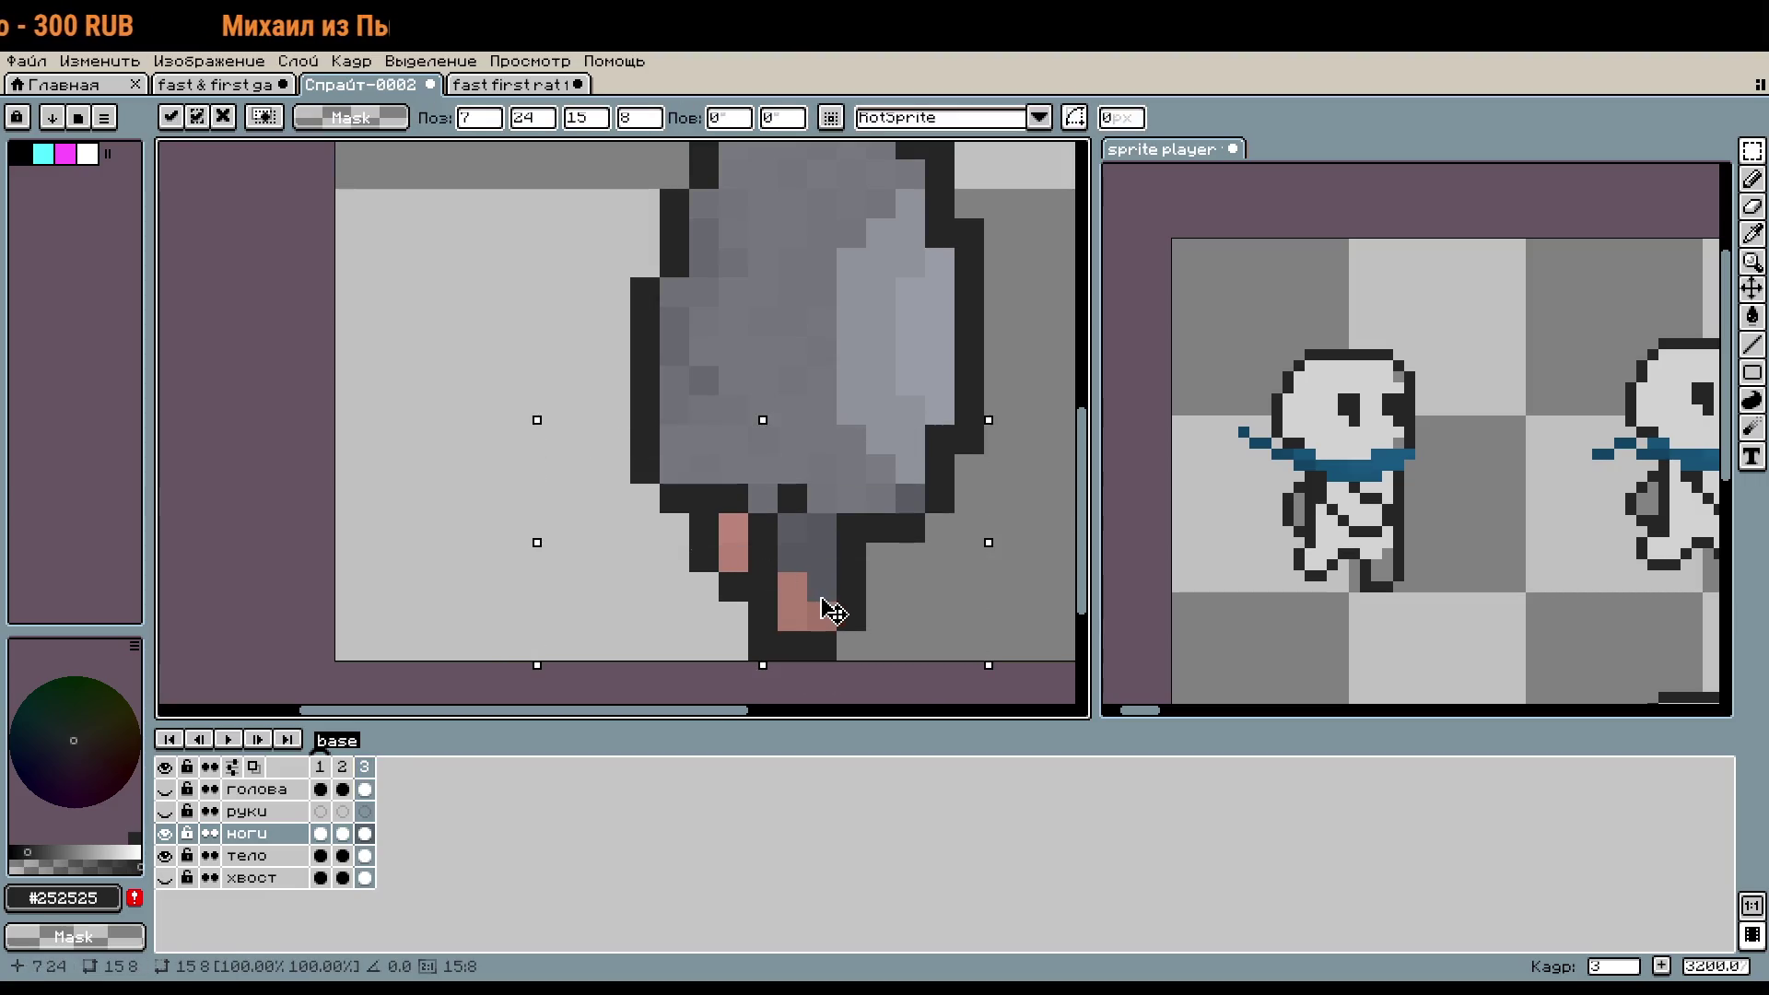
left_click_drag(829, 610, 850, 612)
left_click(513, 584)
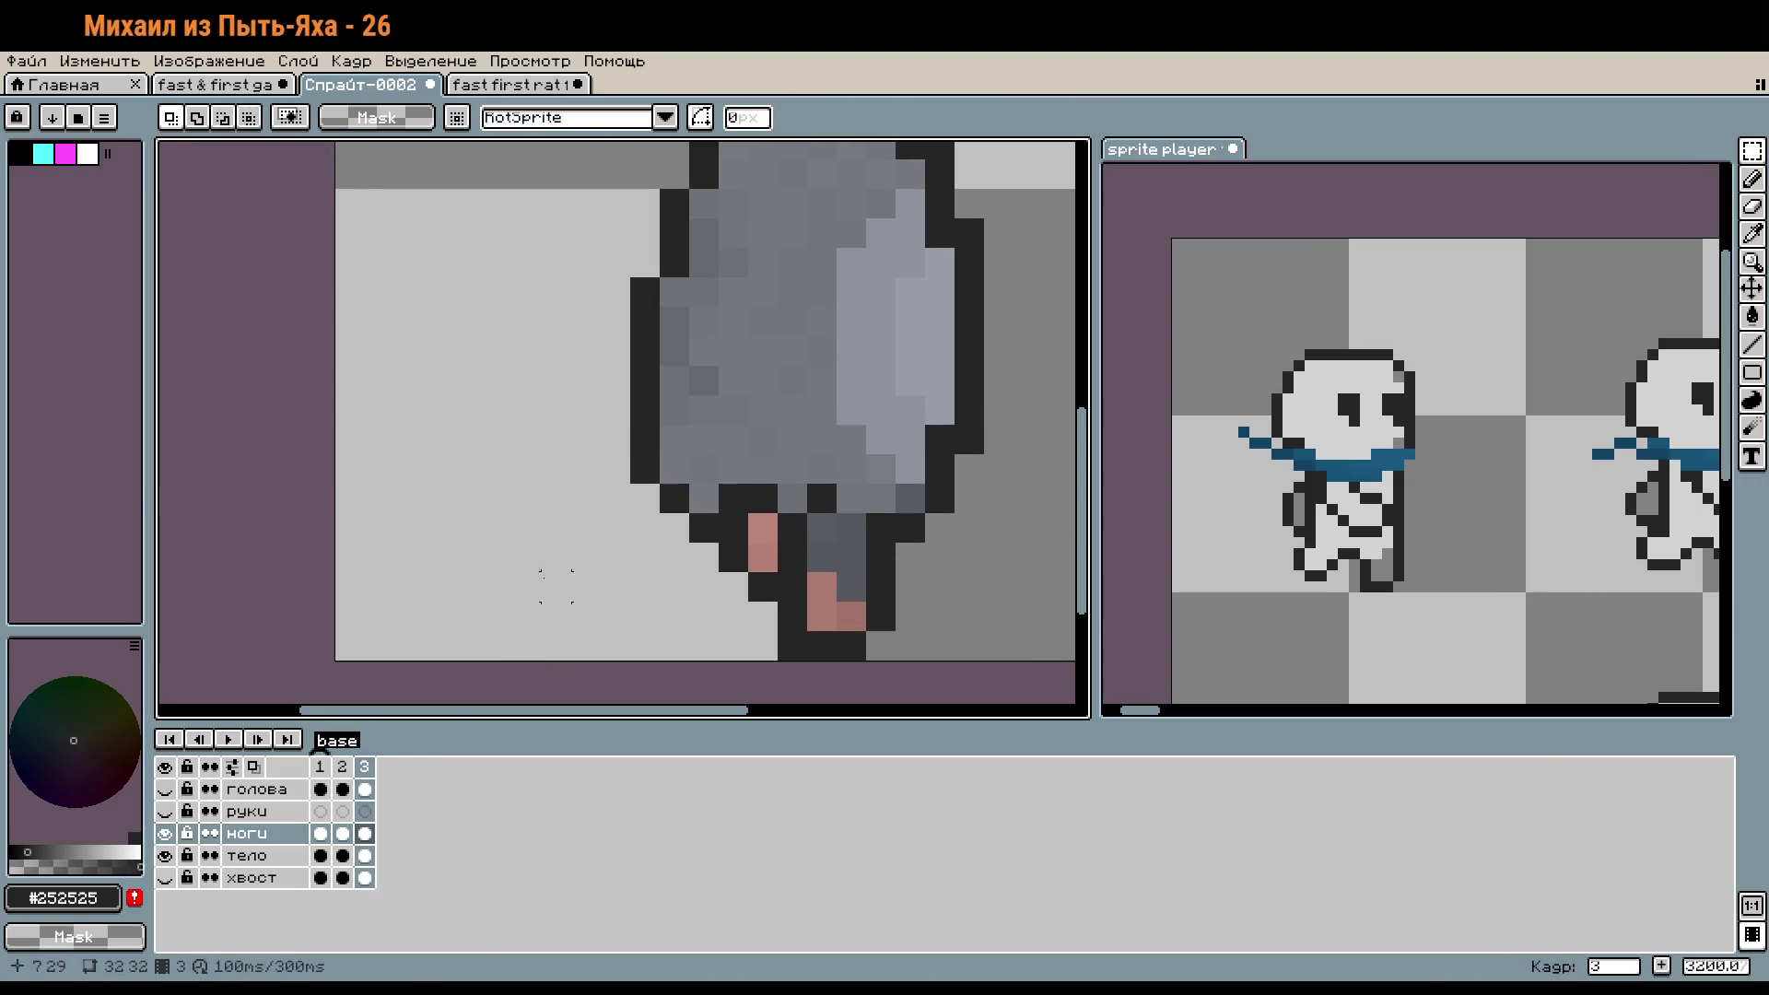
- Flip back and forth between frames 2 and 3 to compare the leg poses
scroll(857, 660, "down", 1)
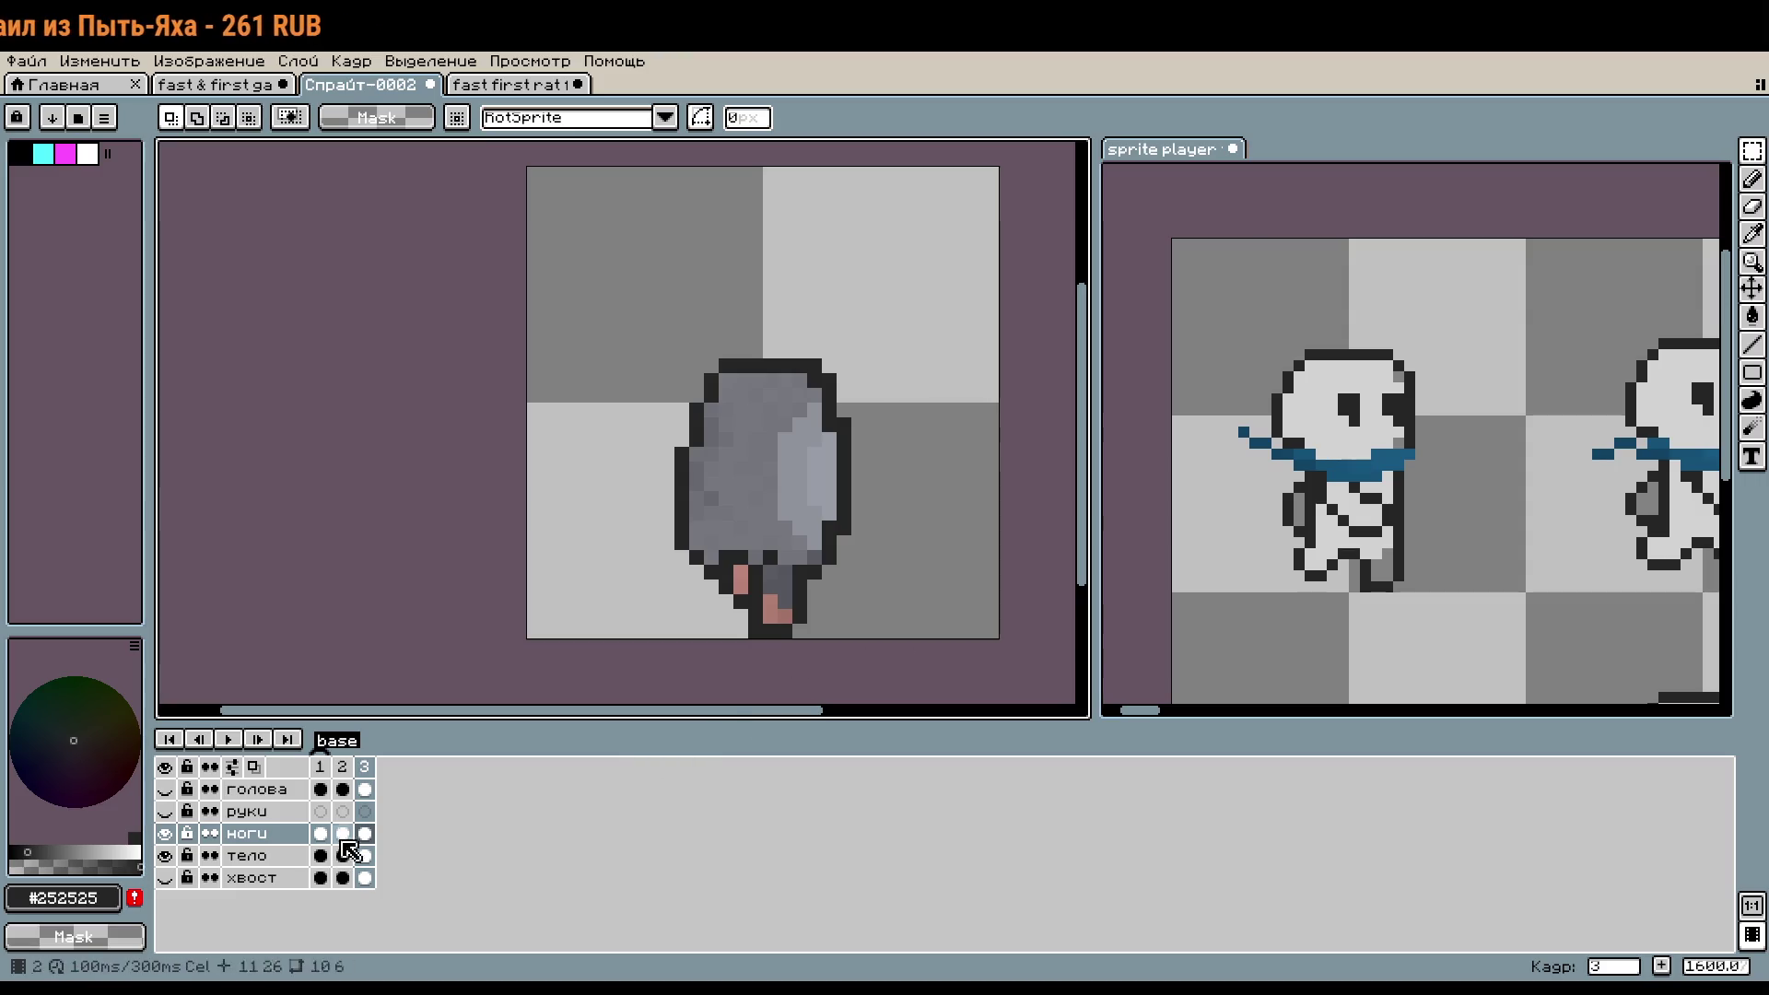
left_click(364, 768)
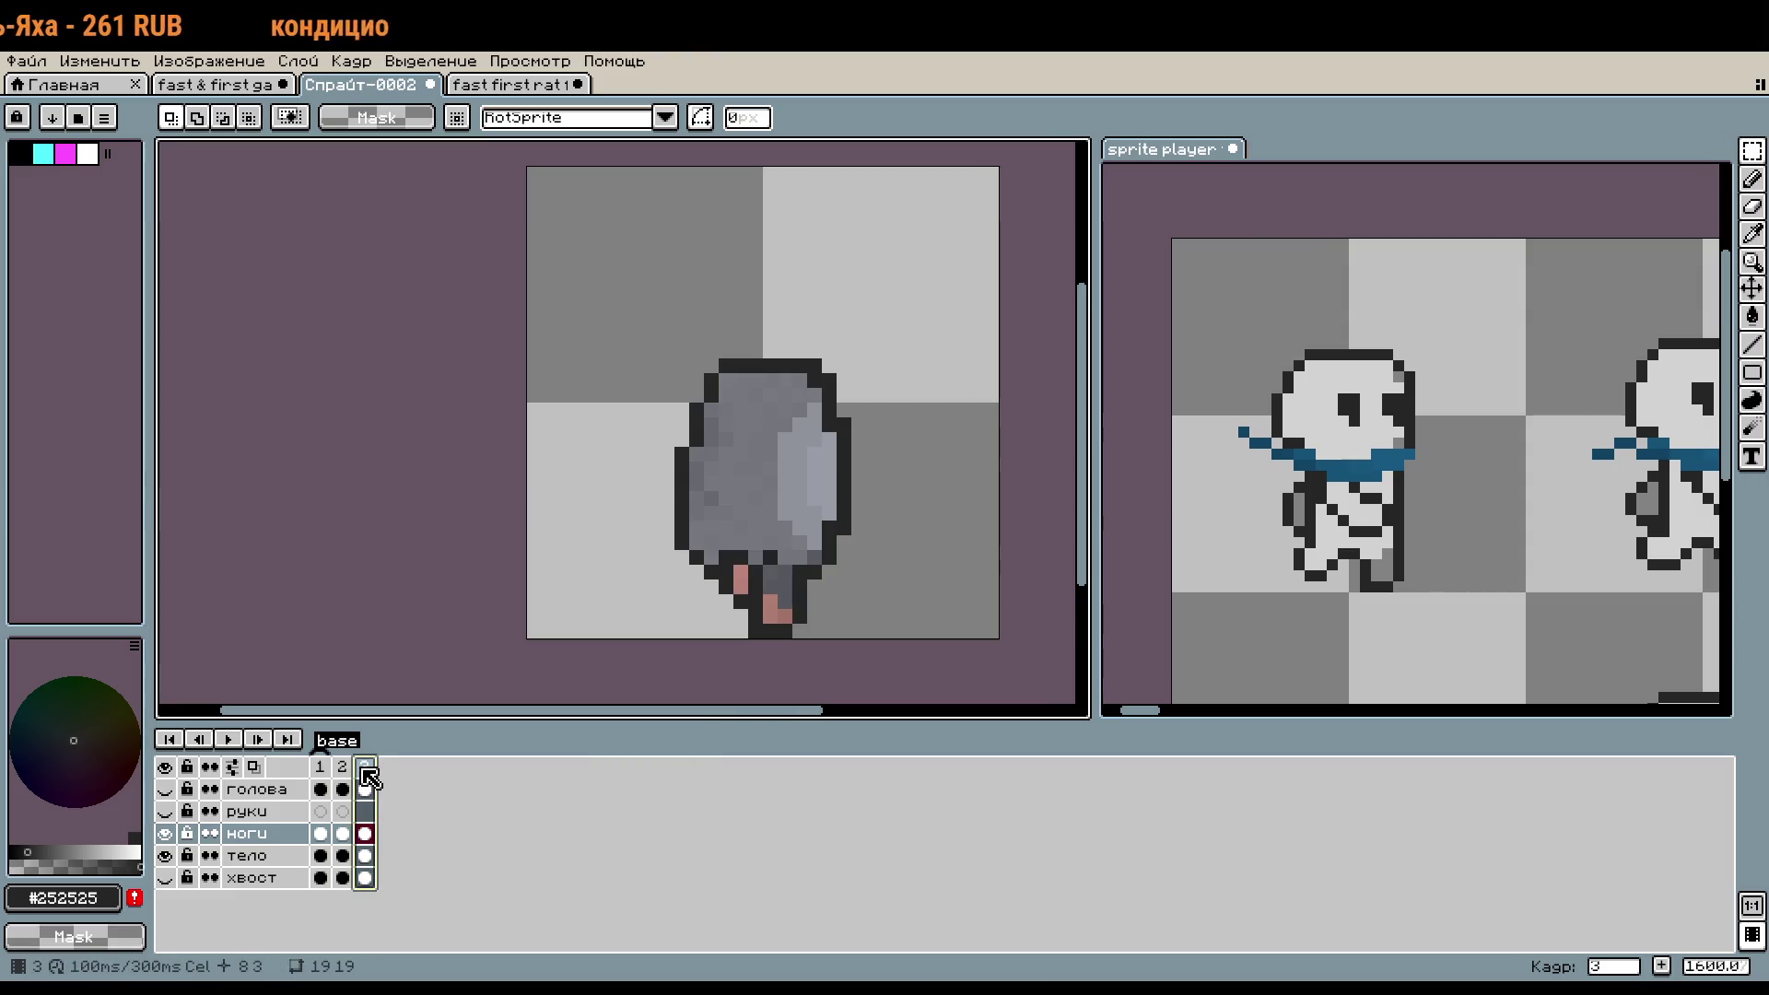
left_click(342, 768)
left_click(361, 770)
key("Left")
key("Left")
key("Right")
key("Right")
key("Left")
key("Right")
key("Left")
key("Right")
key("Left")
key("Right")
key("Left")
key("Right")
key("Left")
key("Right")
key("Left")
key("Right")
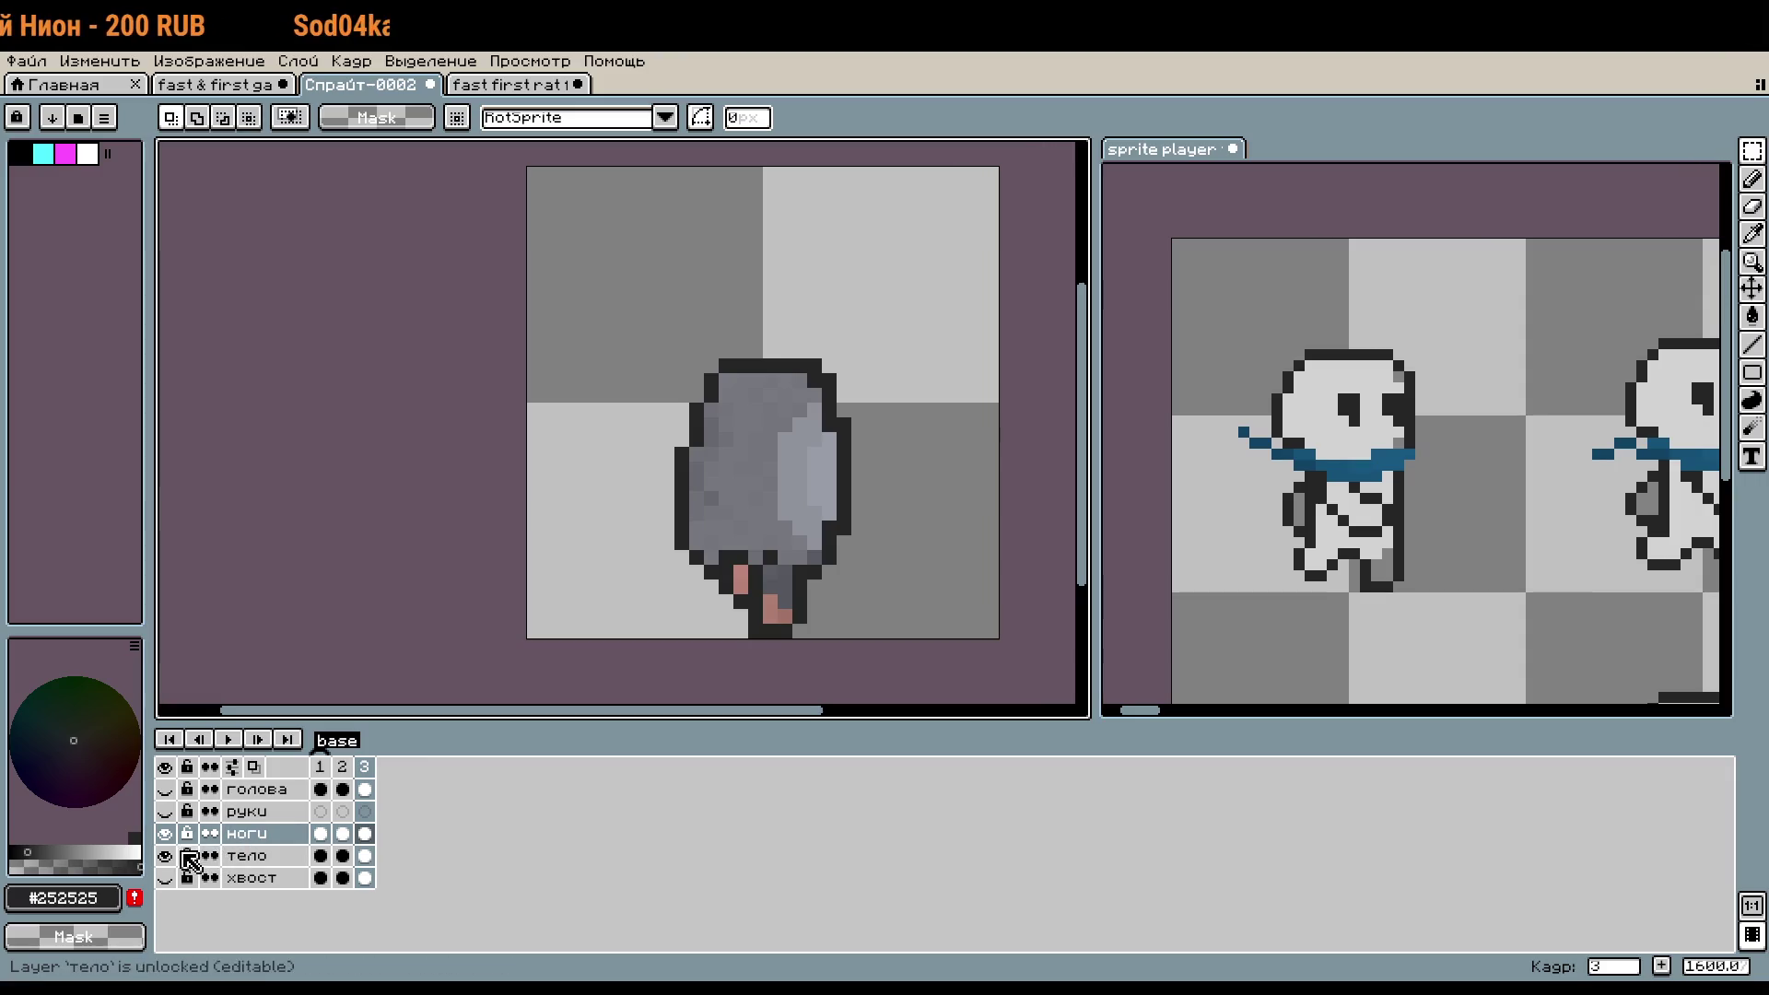
- Hide the тело layer and add a new fourth frame after frame 2
left_click(165, 855)
left_click(342, 766)
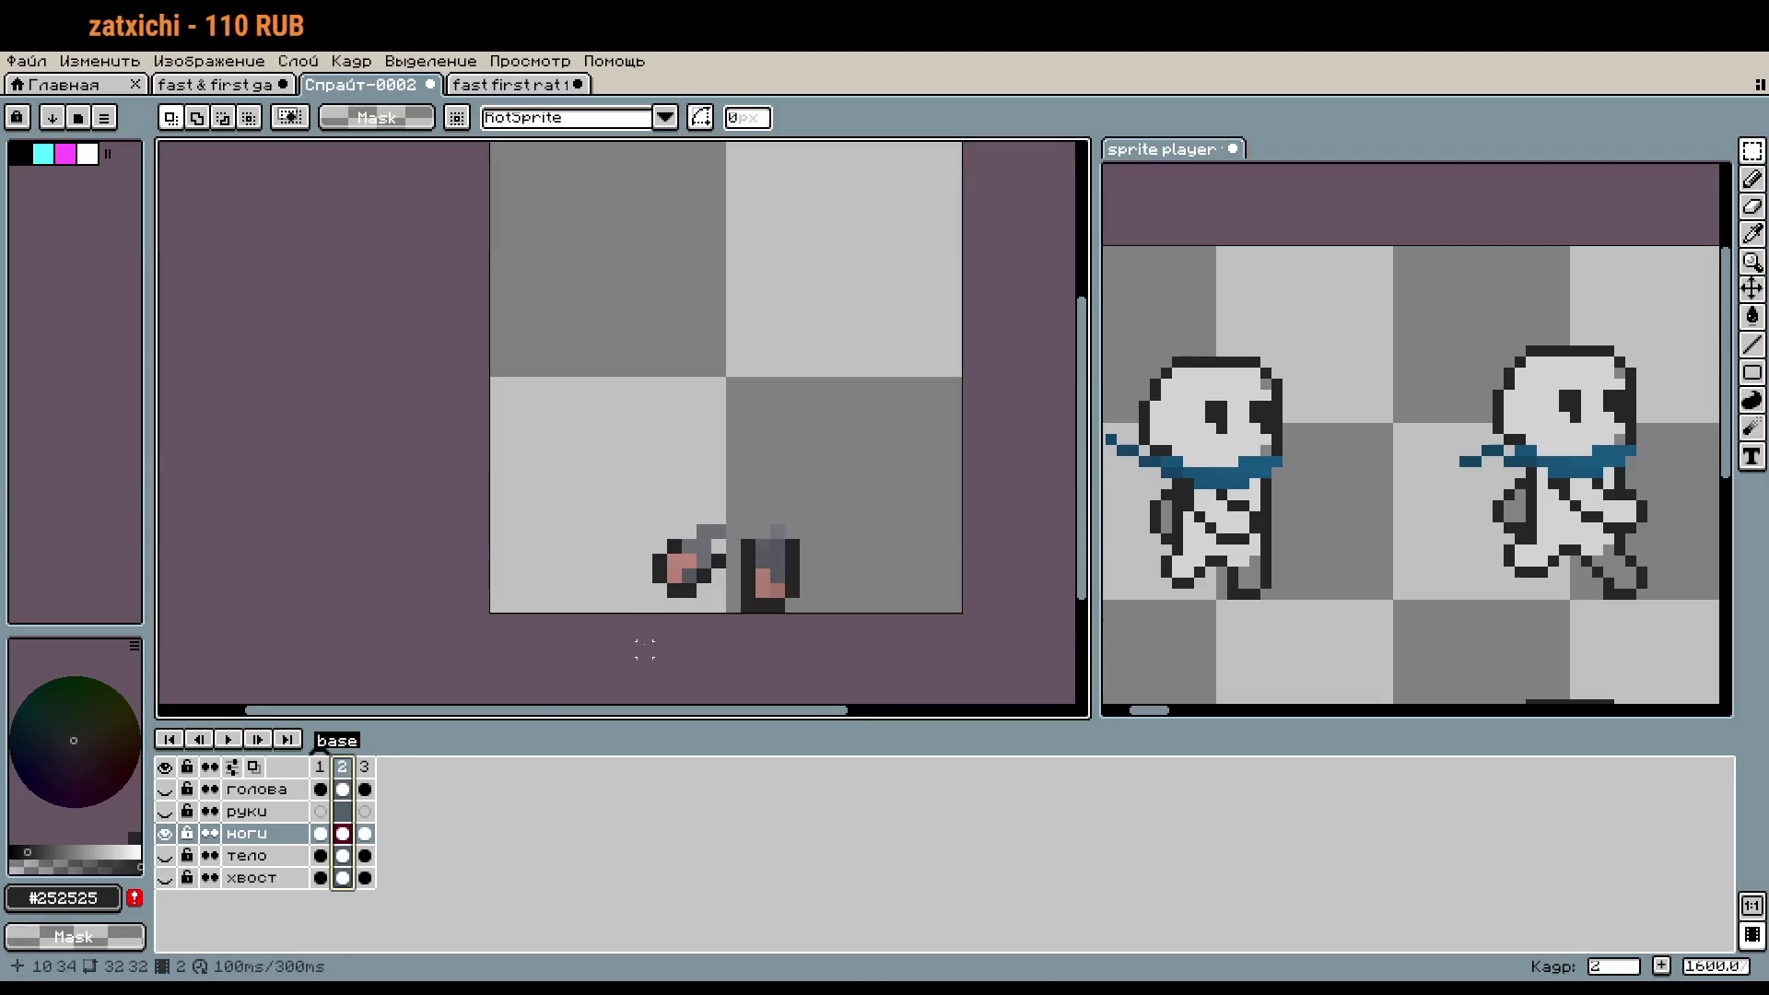
right_click(356, 764)
left_click(447, 829)
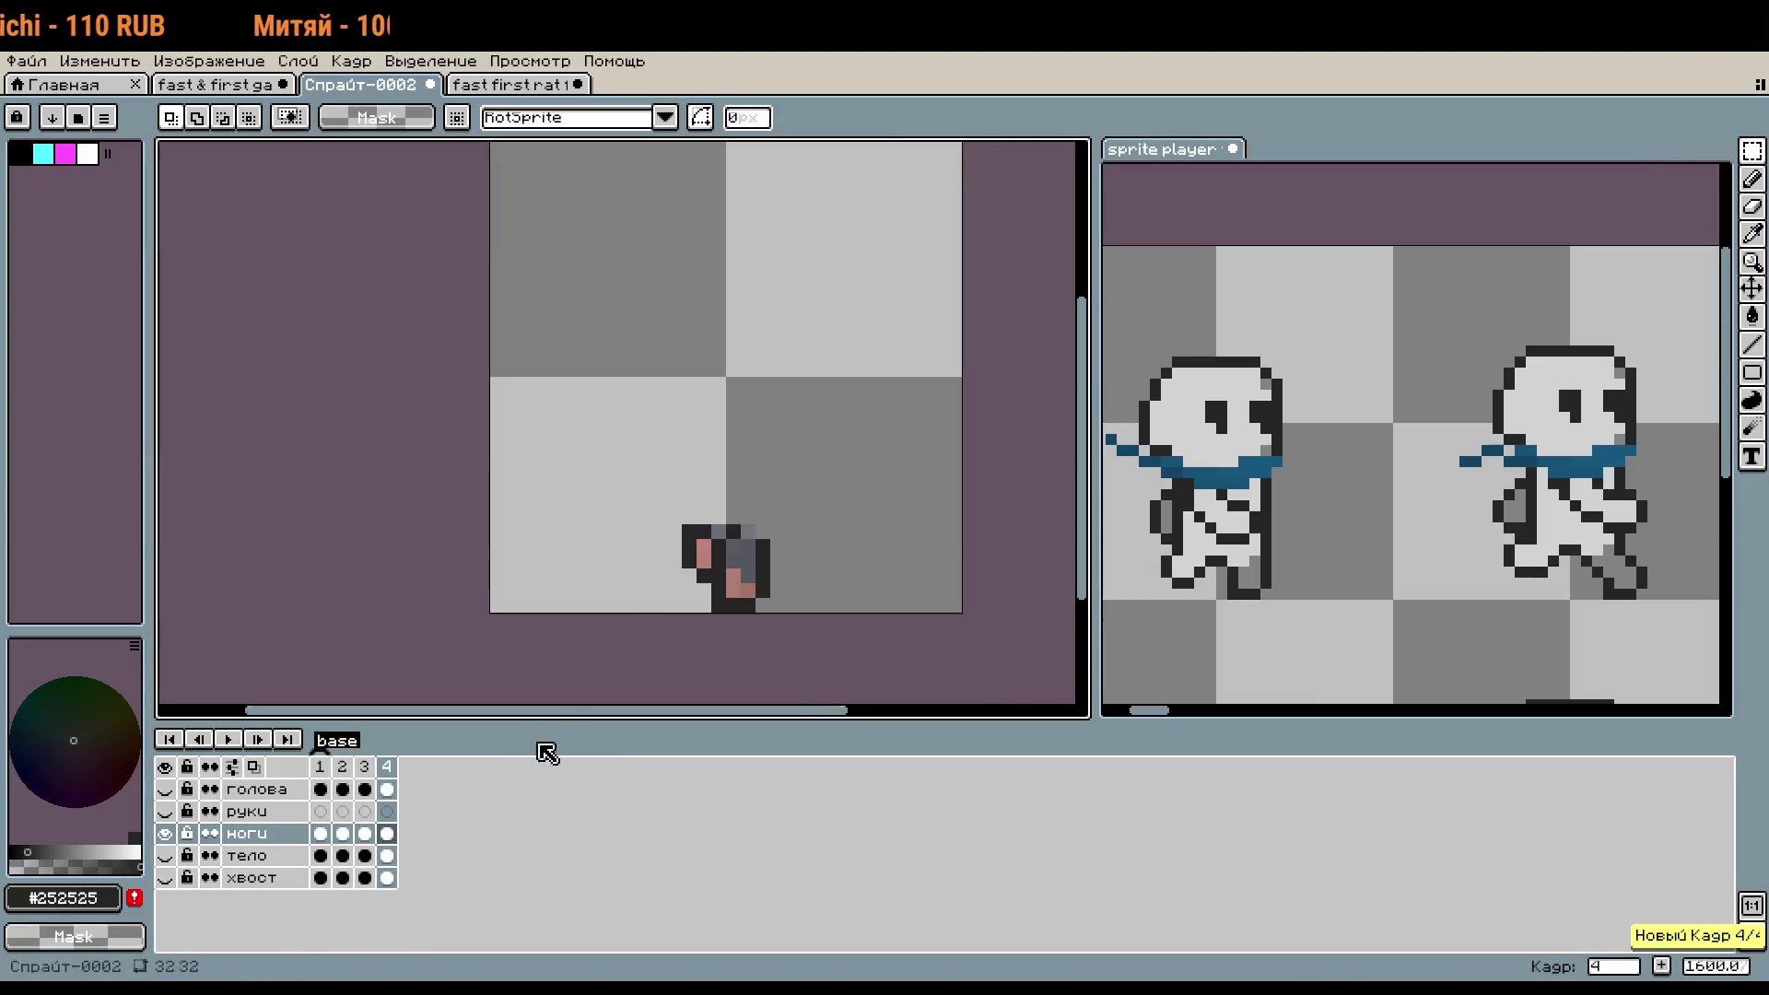
- Replace frame 4's old legs with a pasted copy of frame 2's legs
scroll(779, 581, "up", 3)
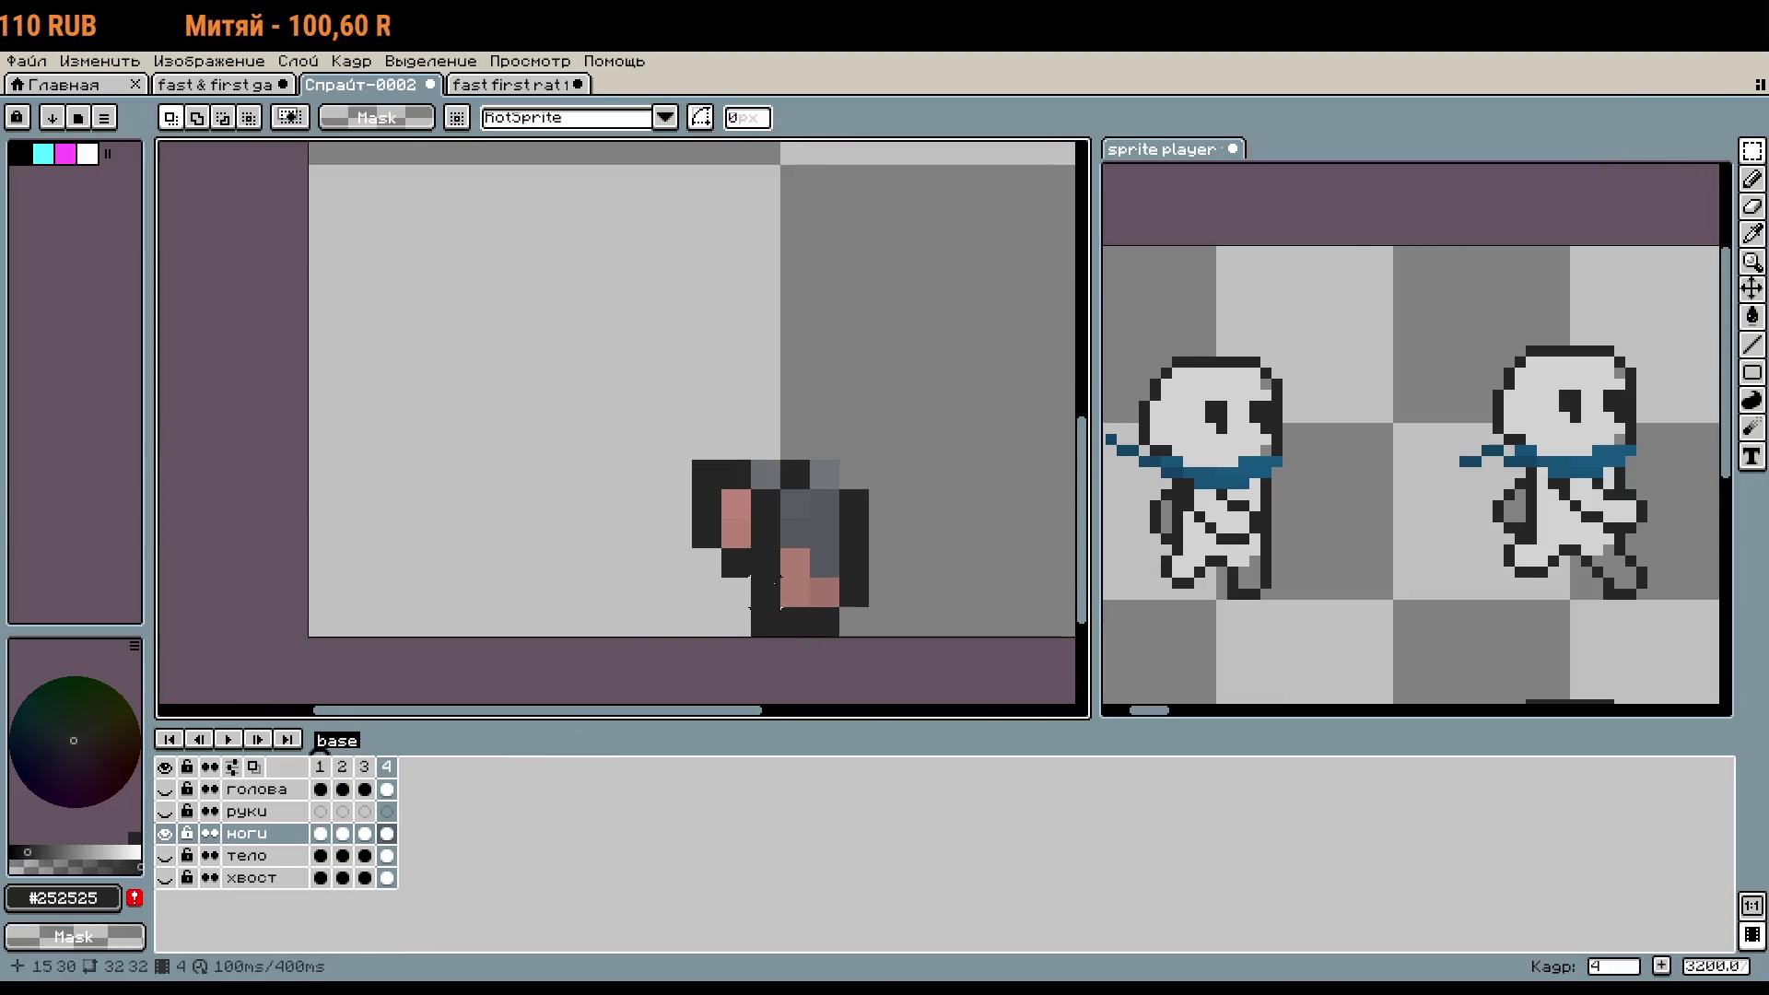
left_click(365, 779)
left_click(344, 778)
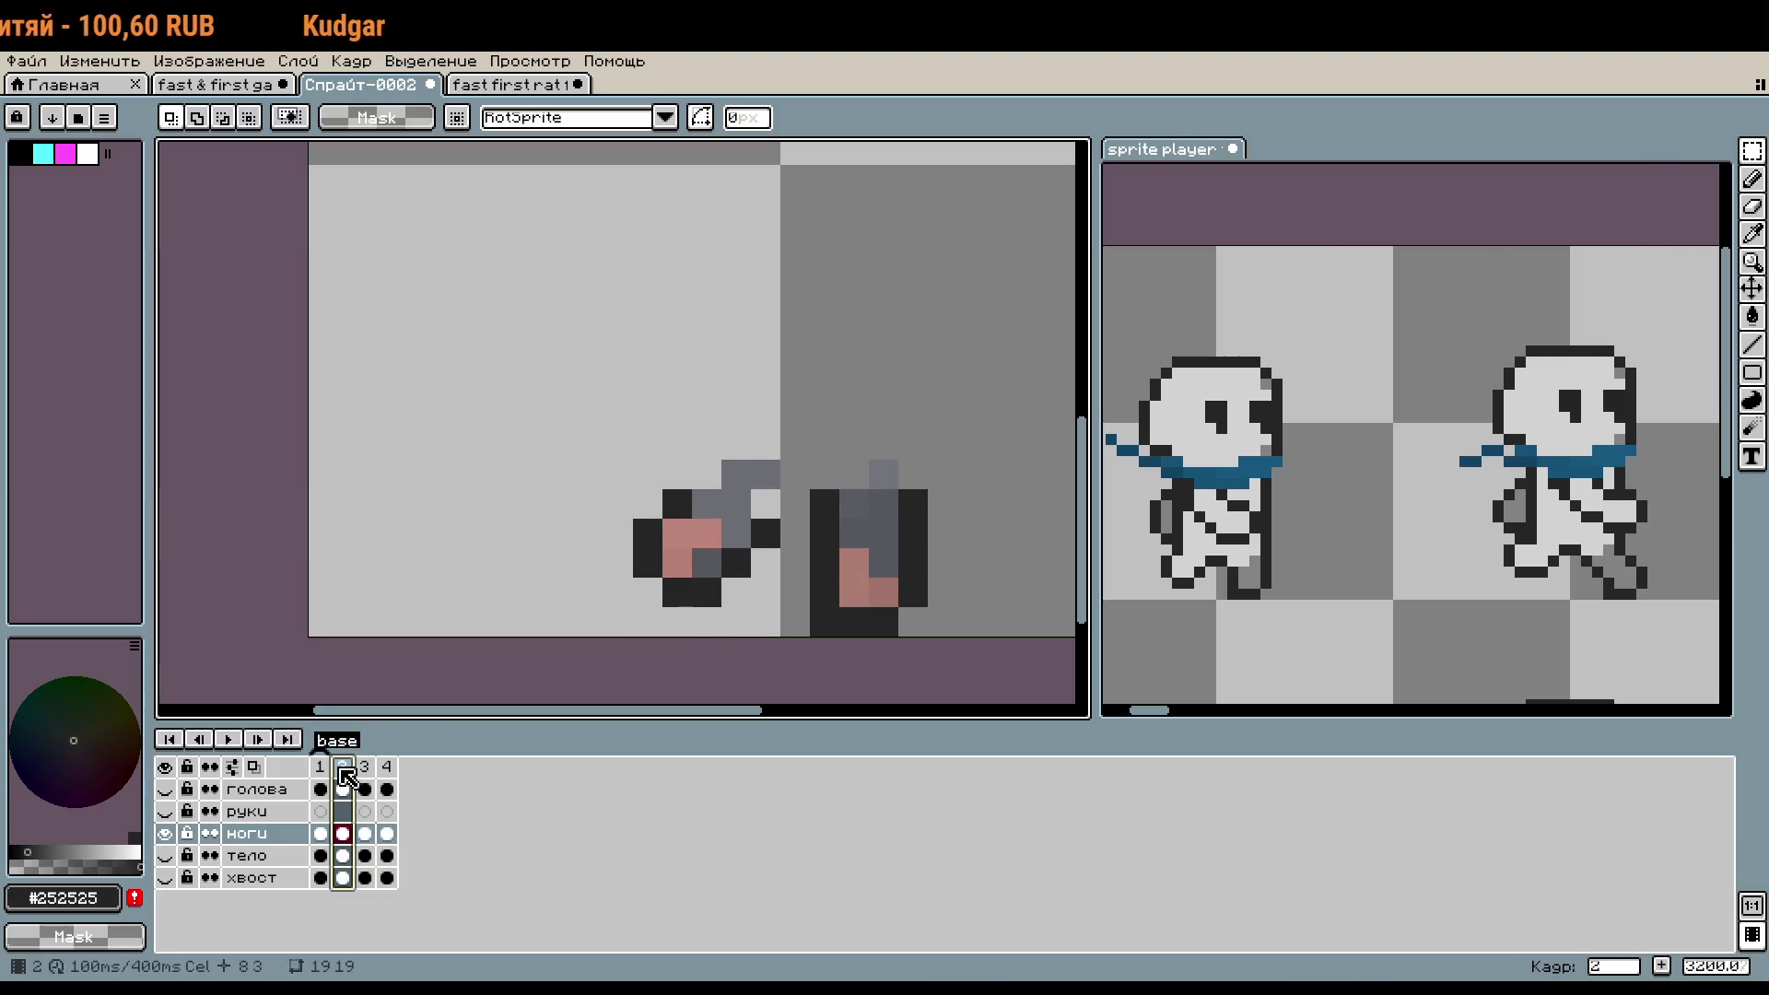
left_click_drag(617, 442, 912, 594)
key("period")
key("period")
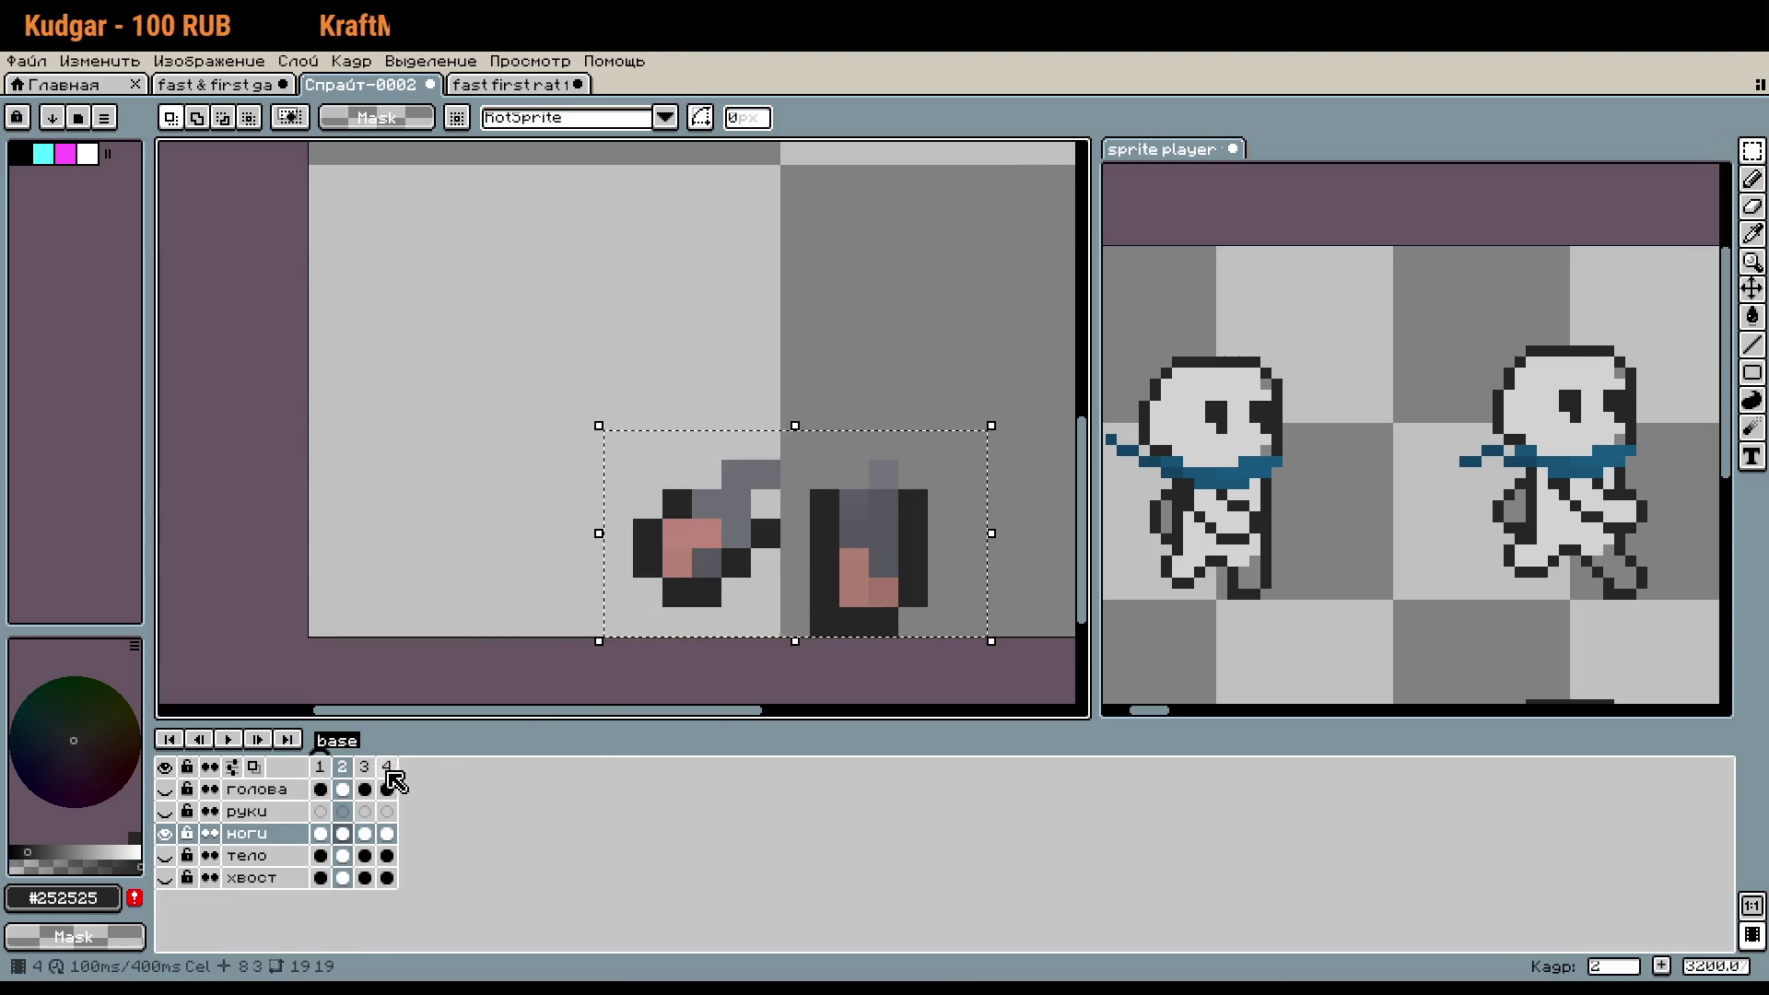
left_click_drag(632, 427, 907, 626)
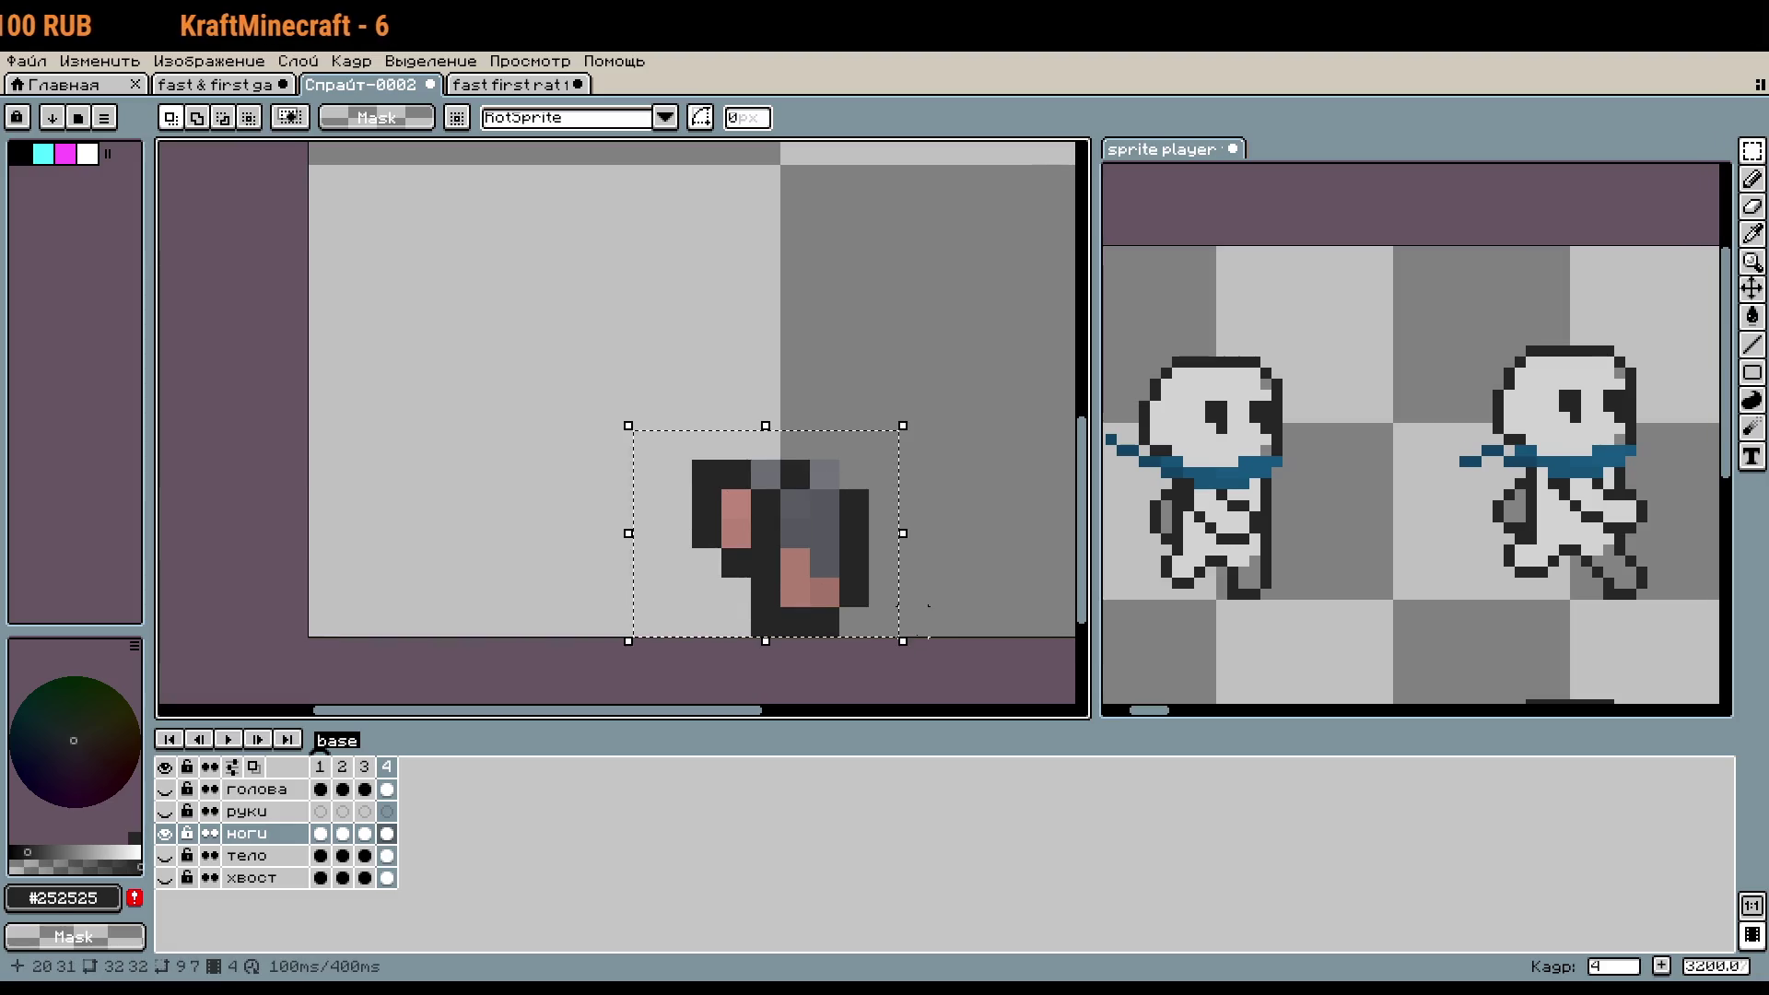
key("ctrl+x")
key("ctrl+v")
key("Return")
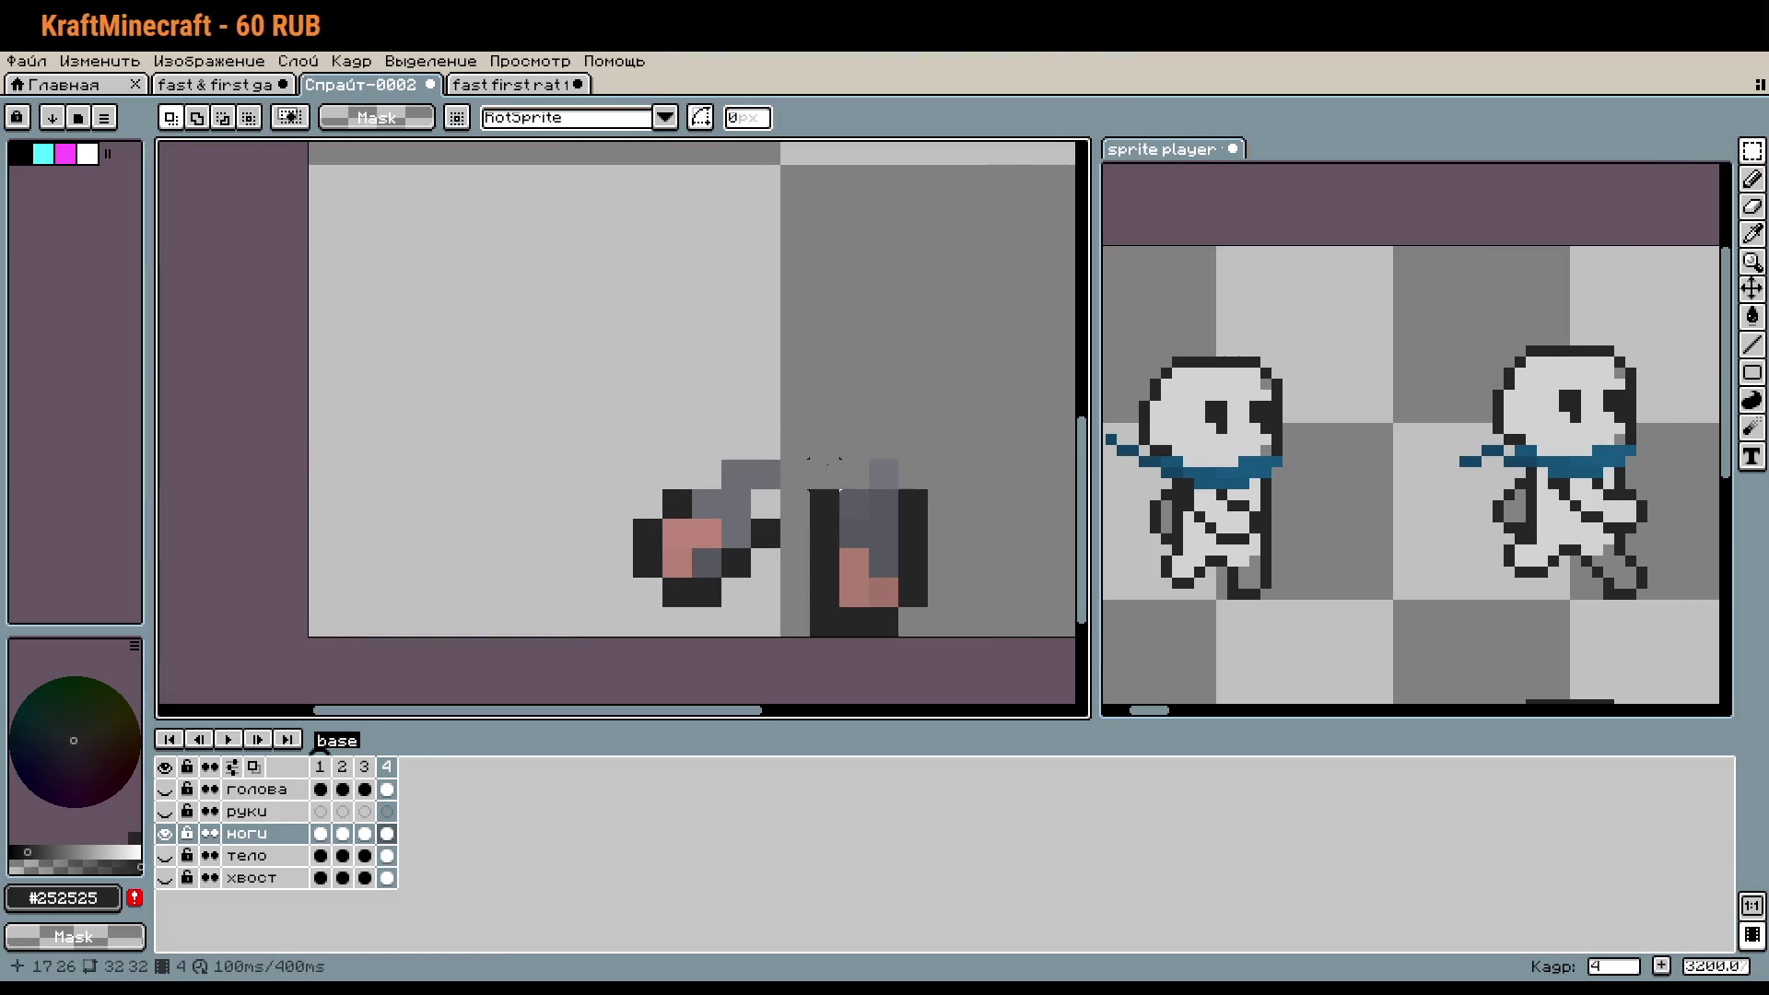
- Move the upright leg to the left and rotate the bent leg 90°
left_click_drag(848, 564, 530, 564)
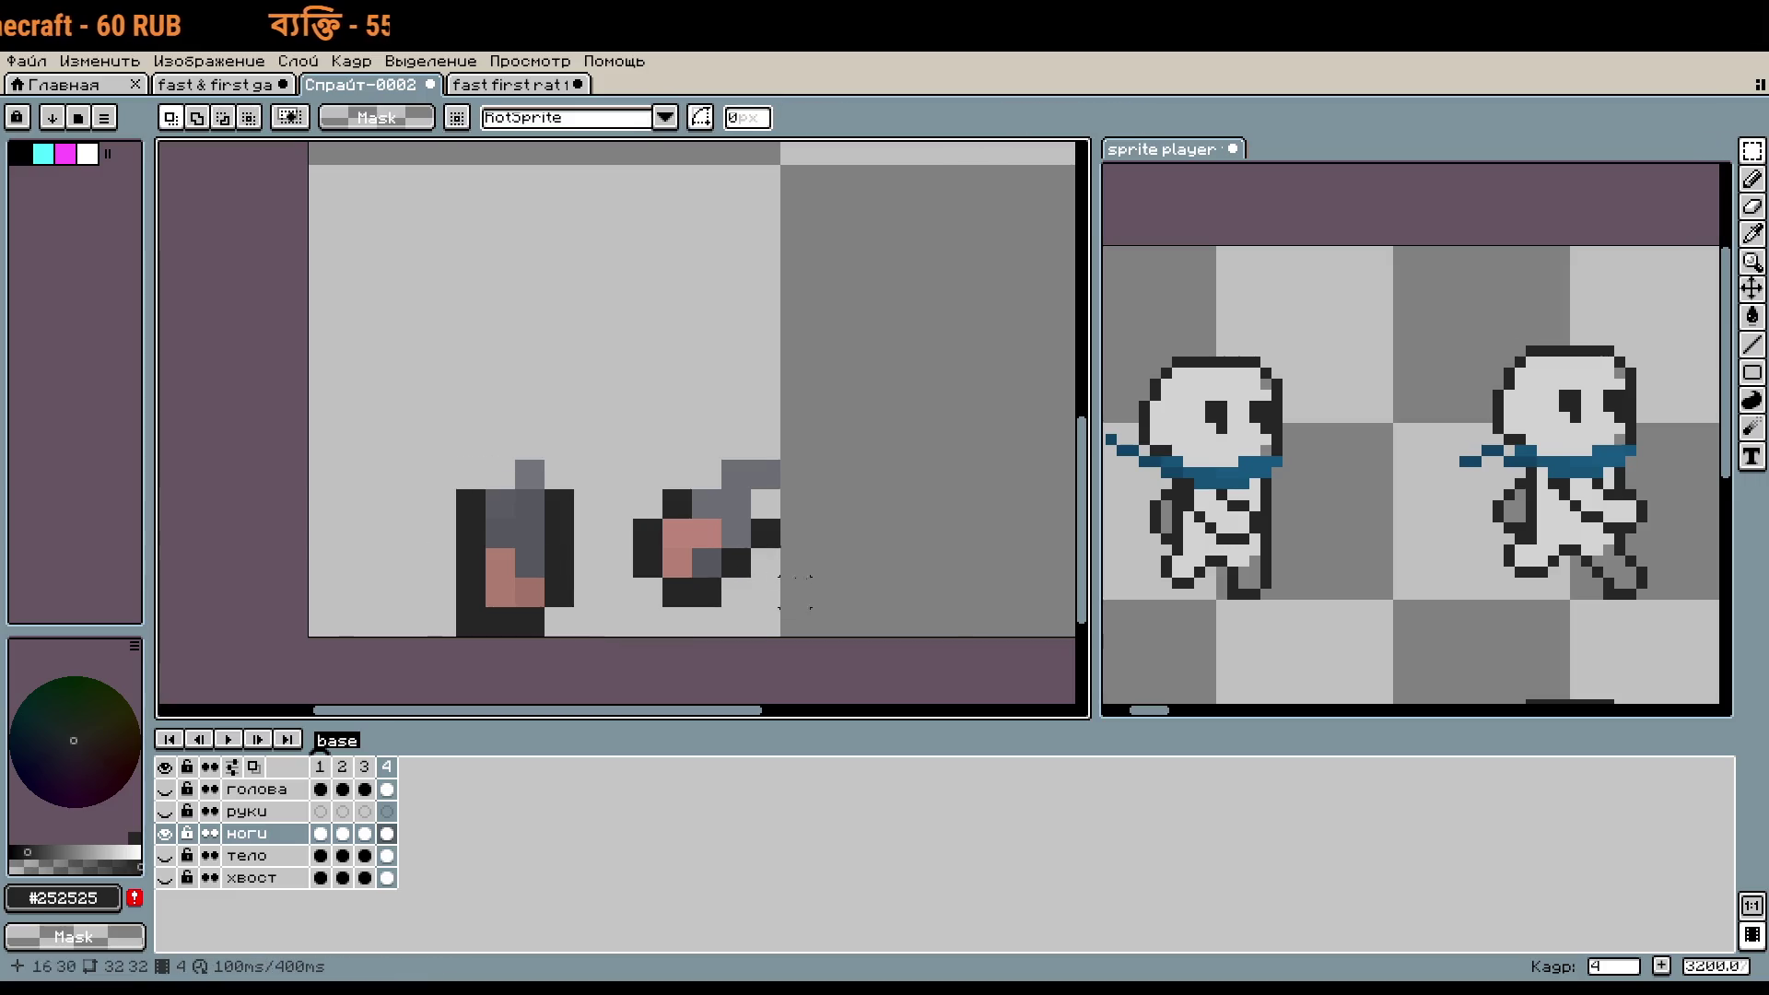
left_click_drag(648, 473, 864, 601)
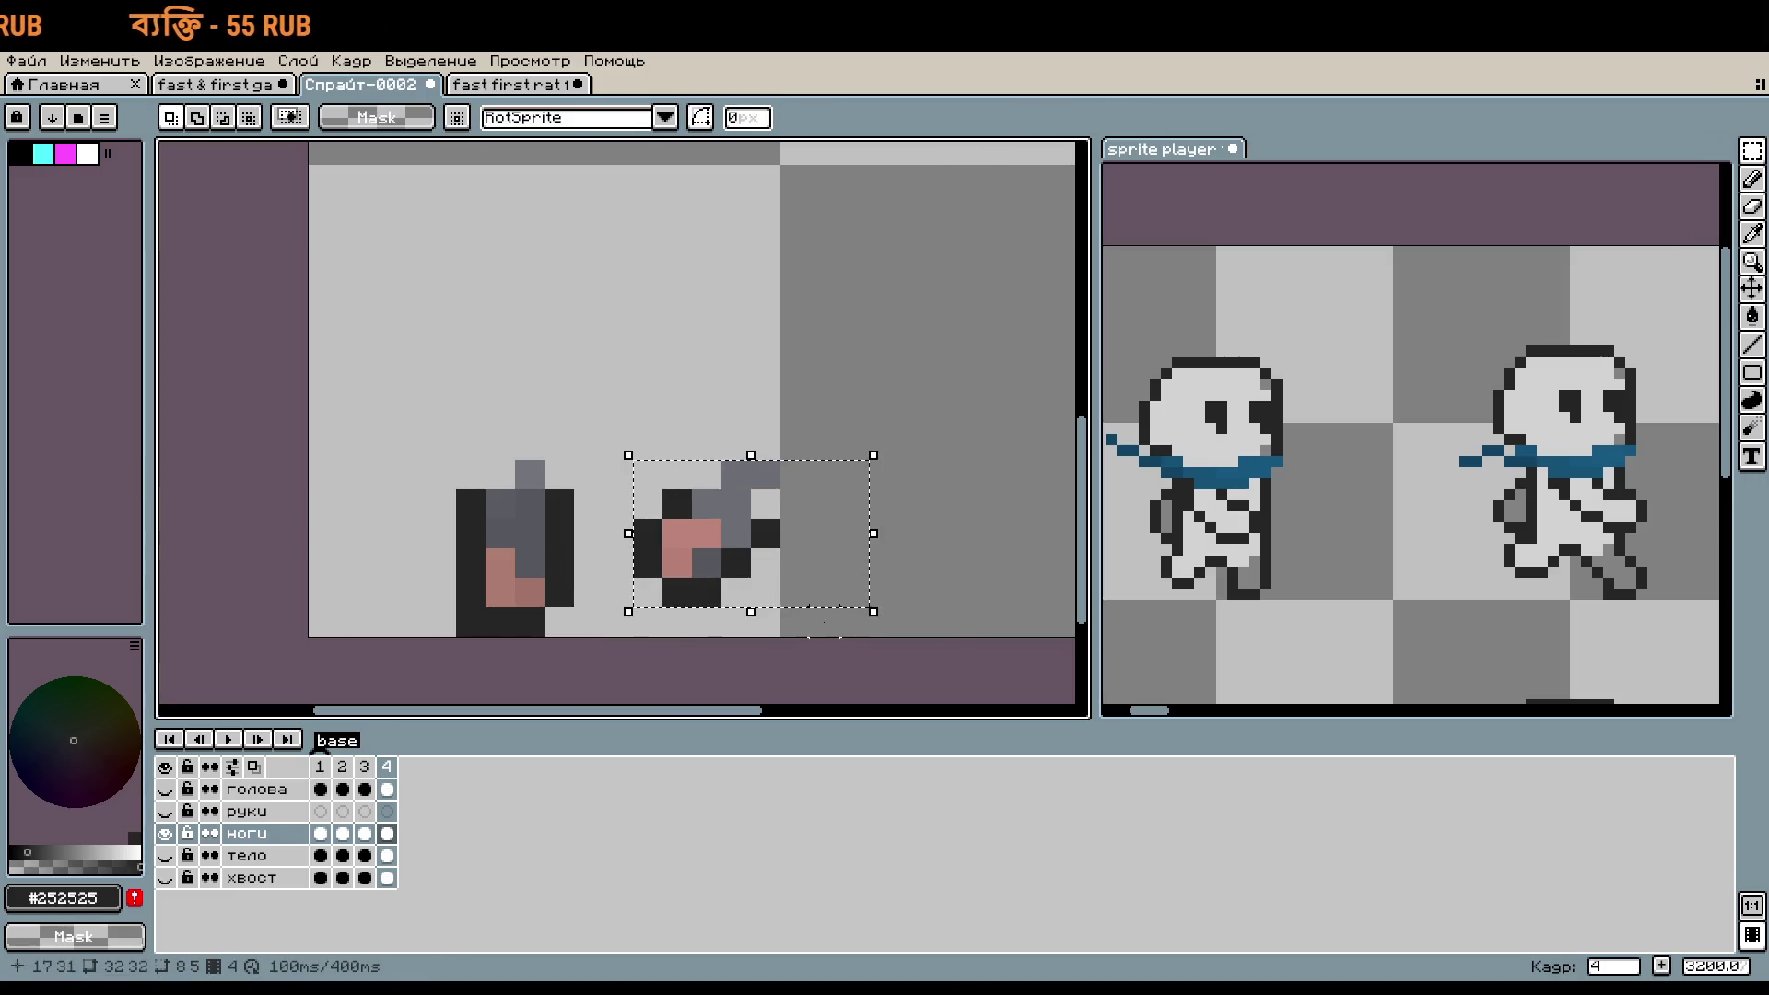
left_click(756, 521)
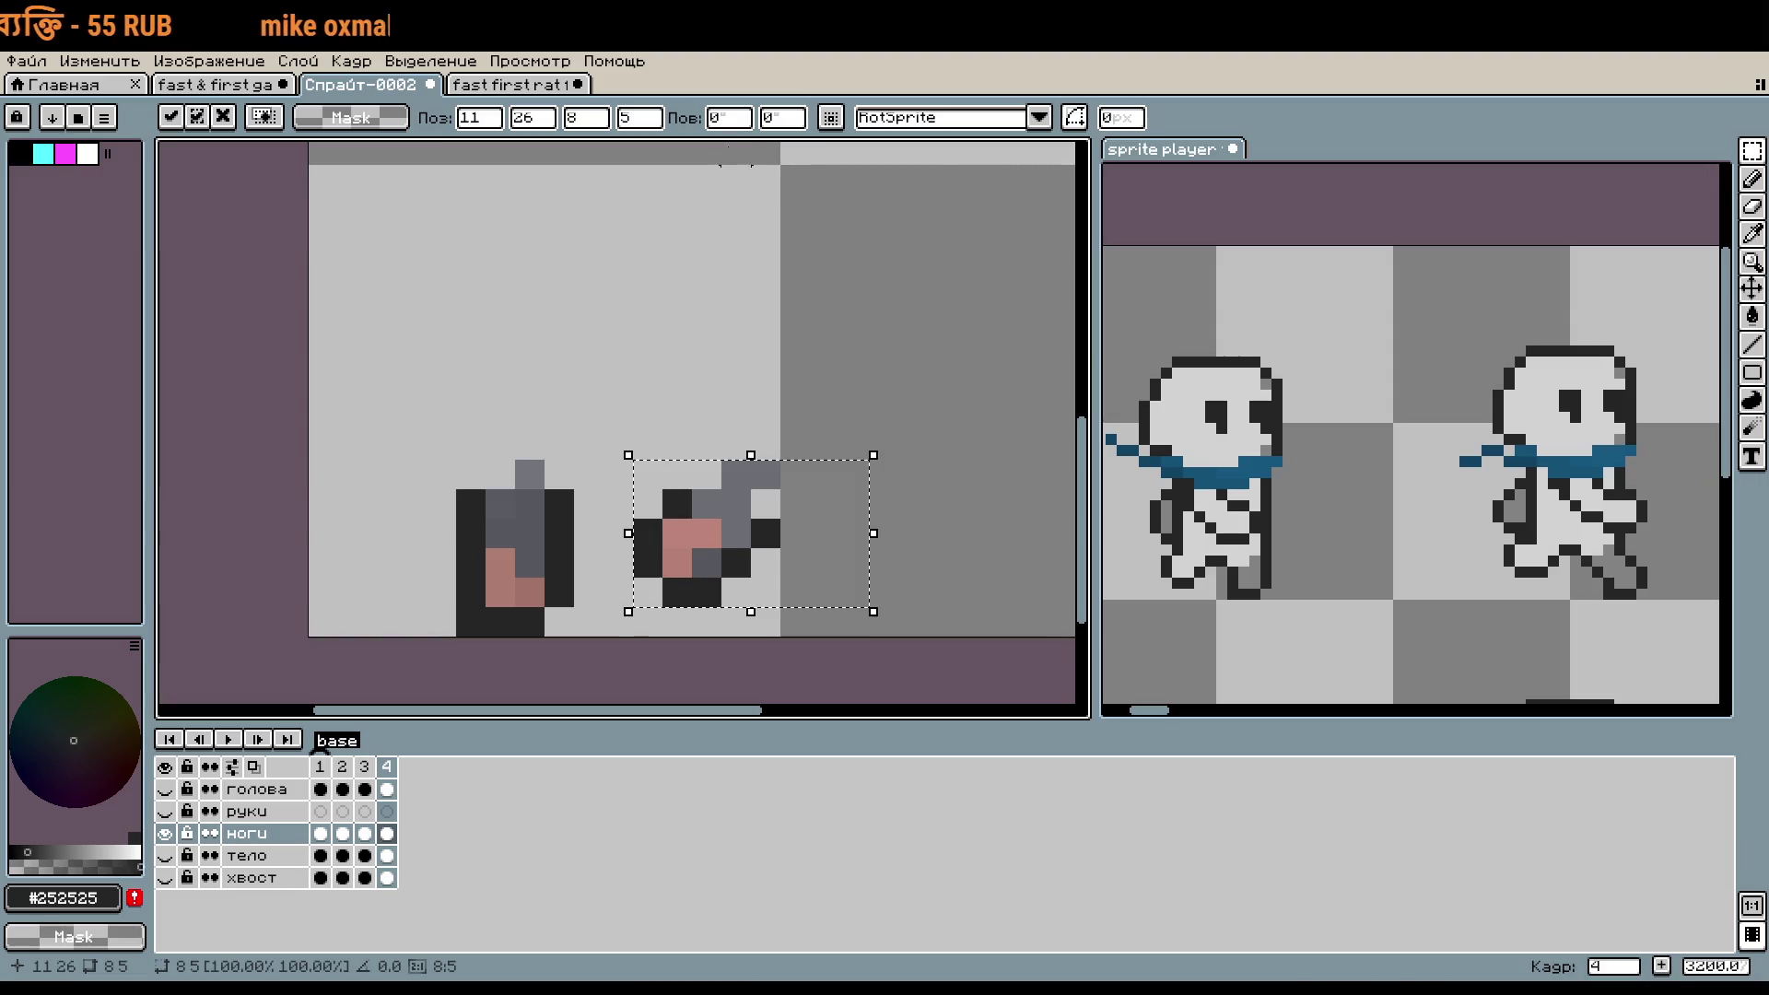
left_click(746, 117)
type("90")
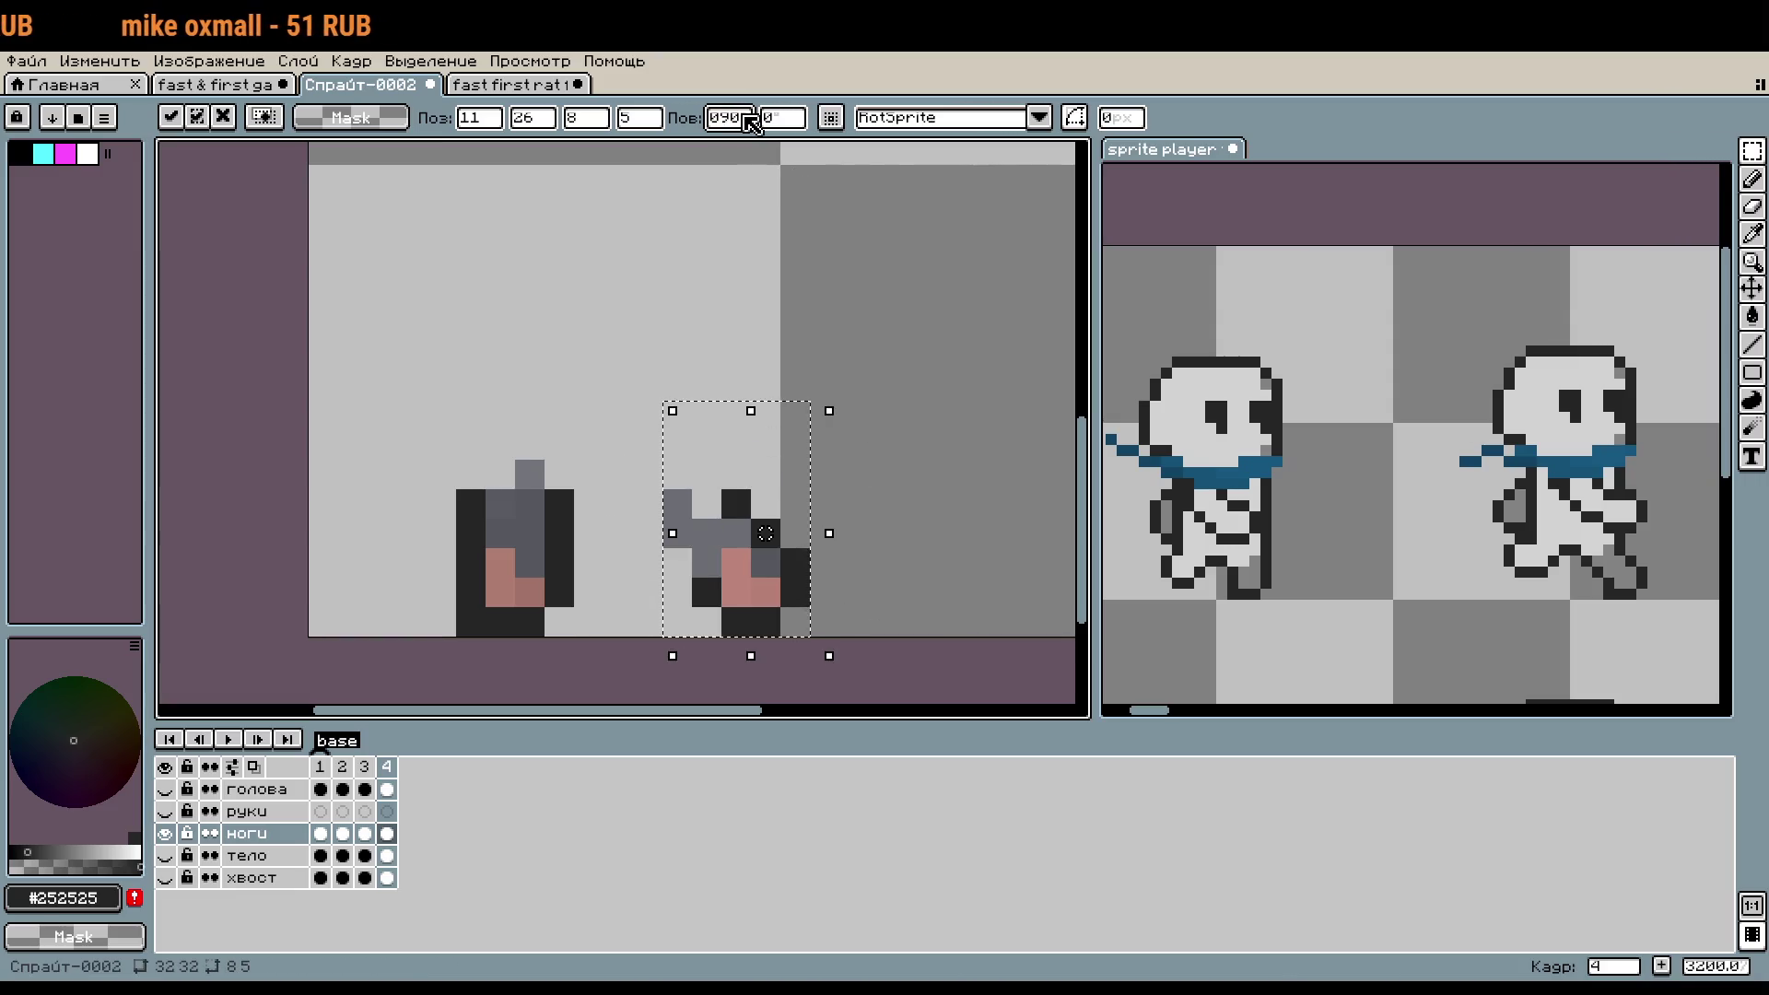
key("Return")
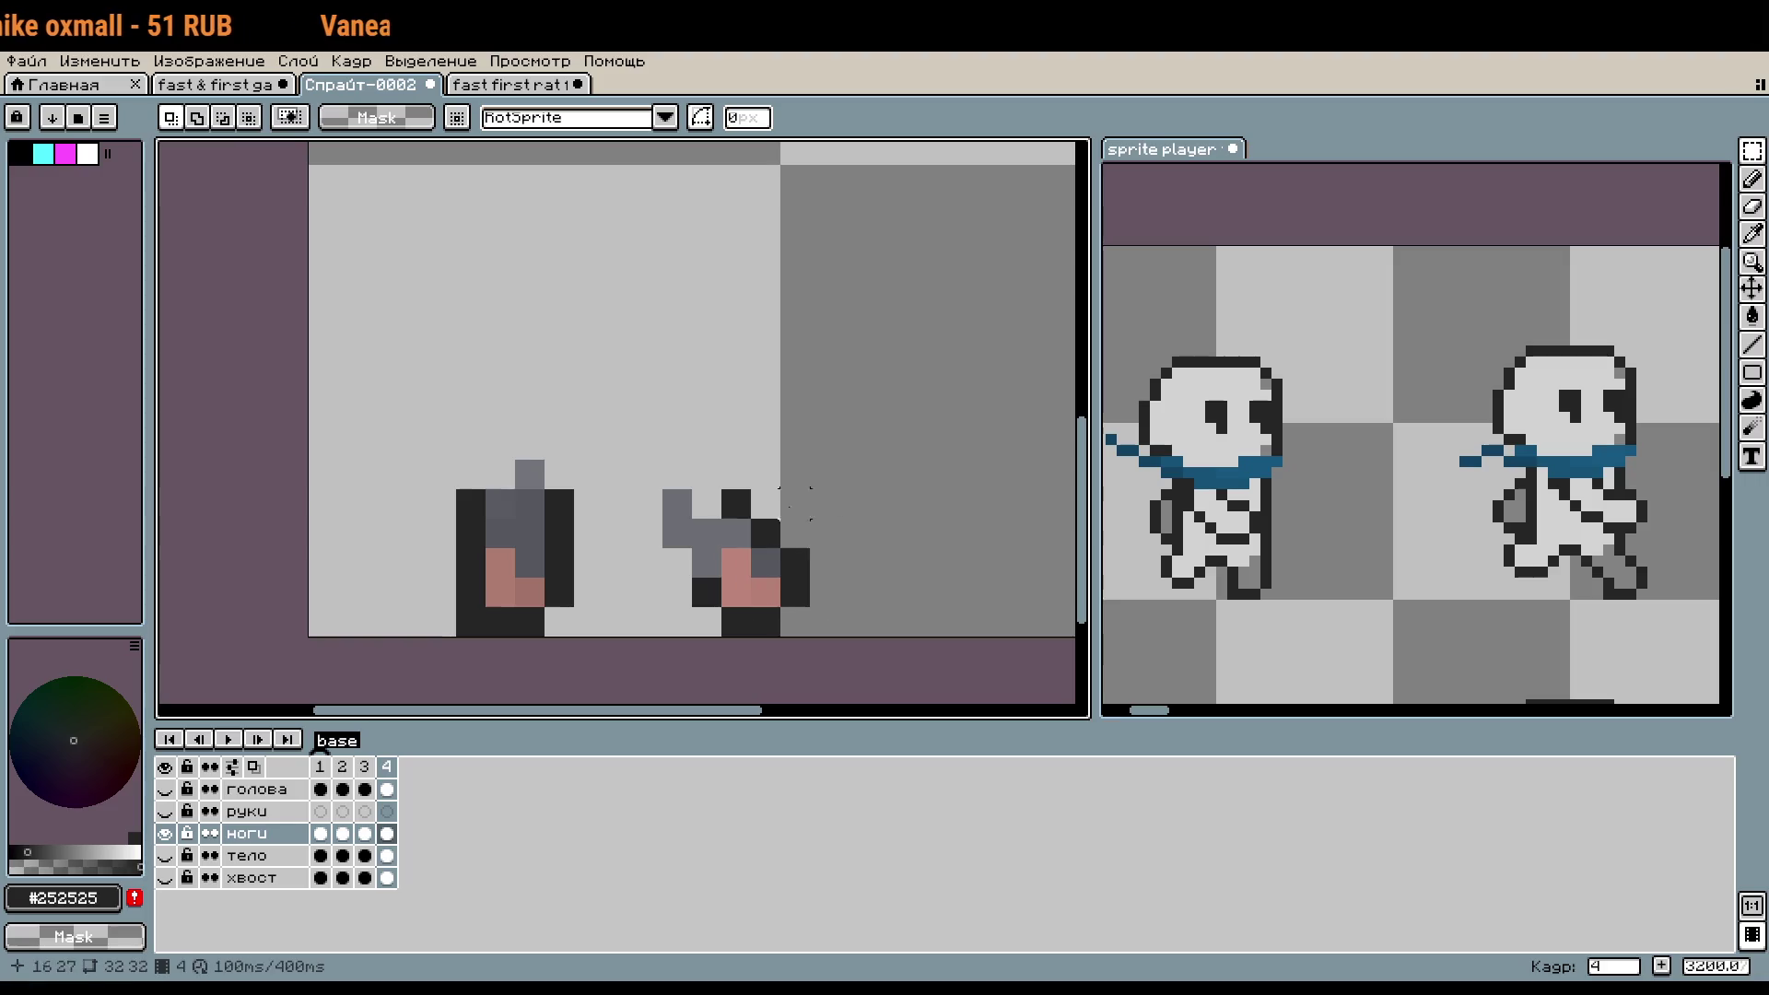
- Shift both legs right, nudge the upright leg, raise the bent leg one pixel, and show тело again
left_click_drag(363, 367, 756, 642)
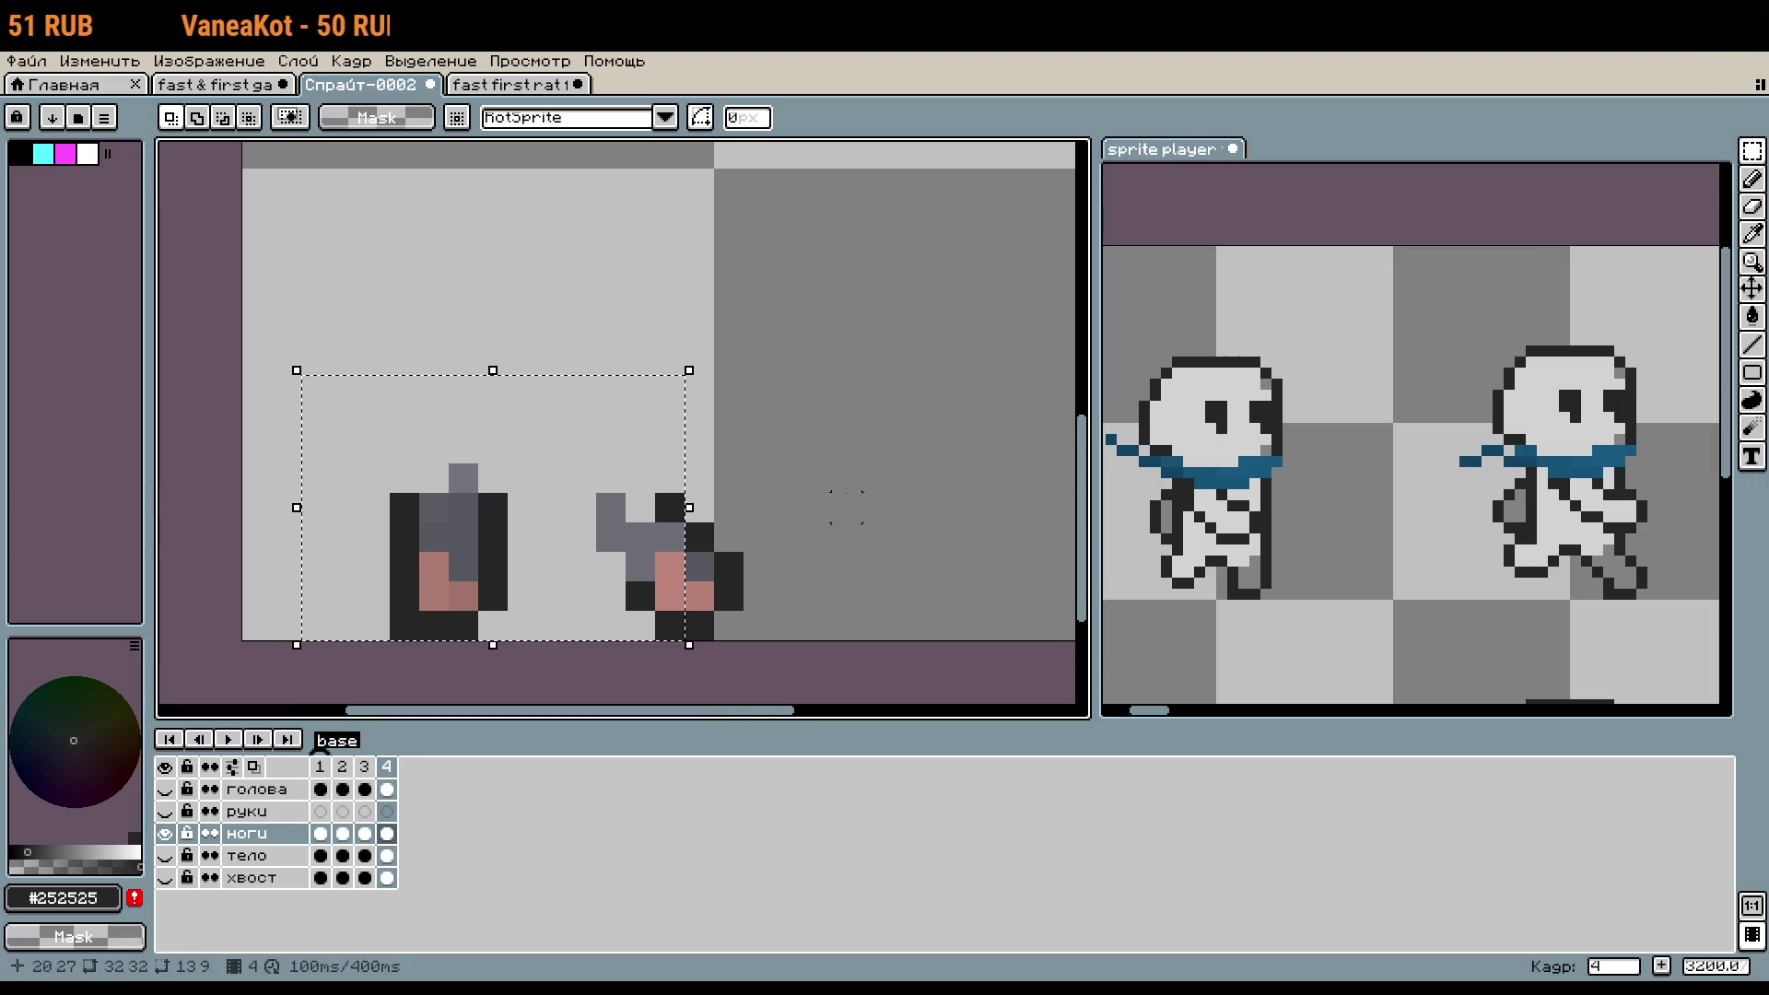
left_click_drag(639, 592, 741, 567)
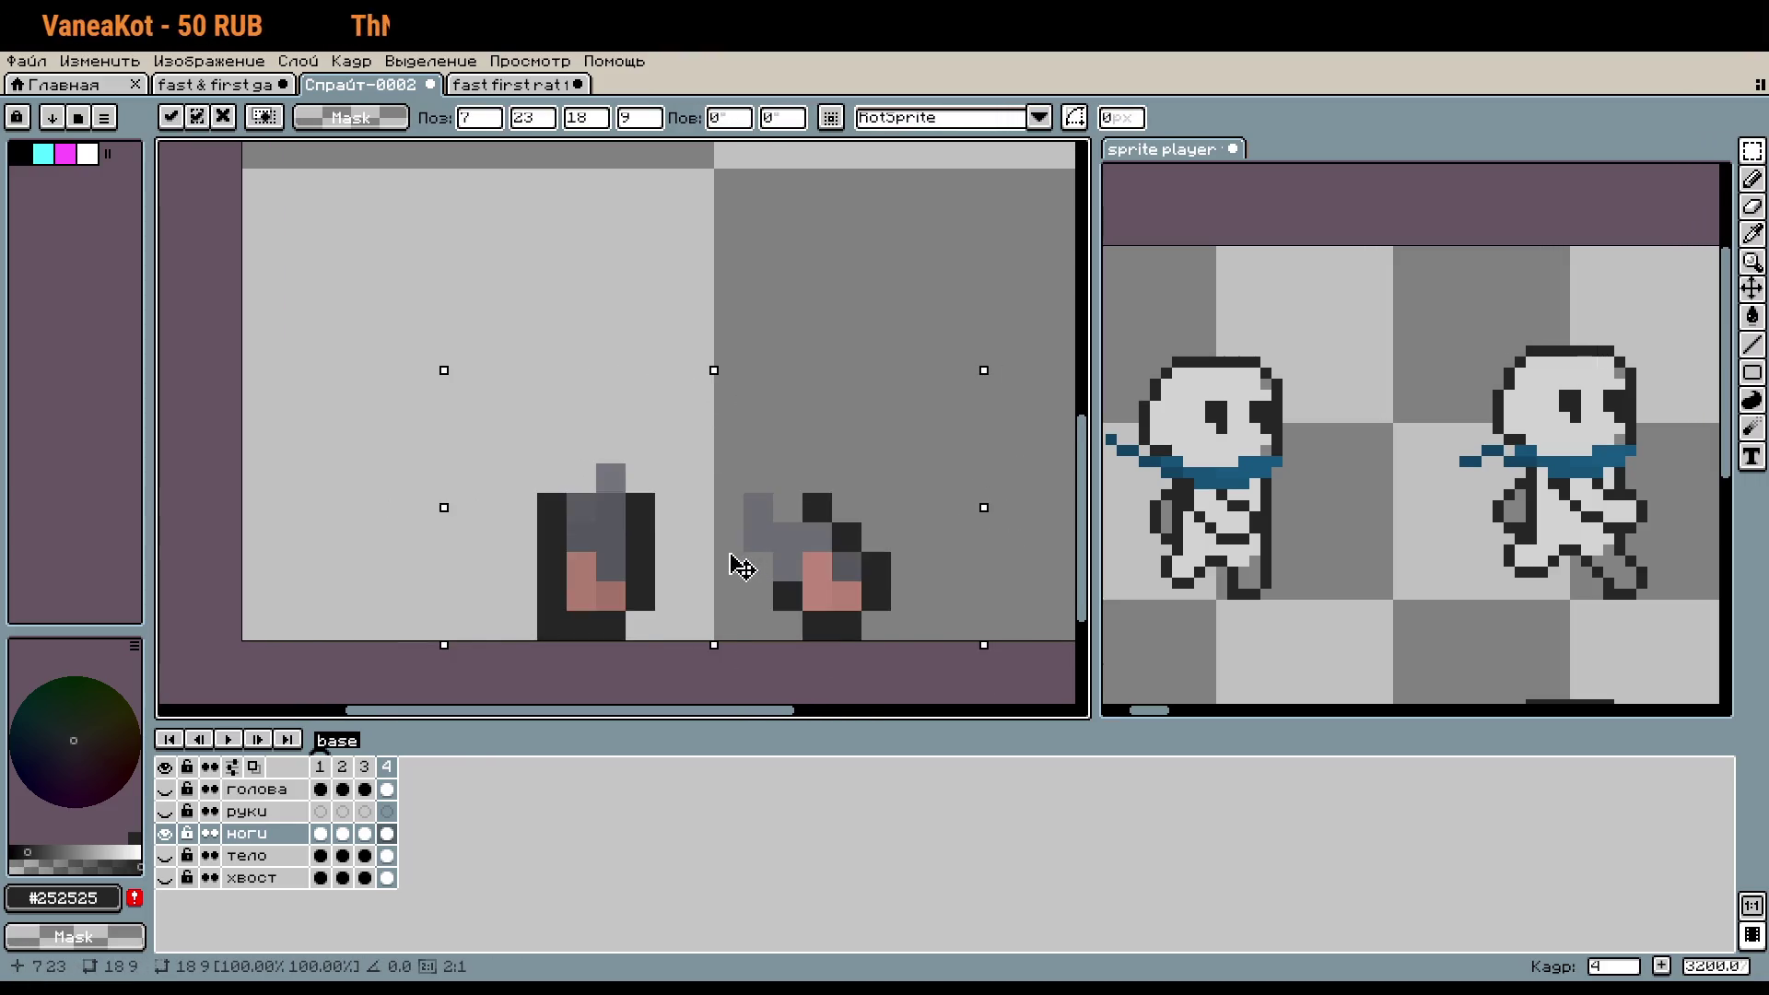
key("Return")
left_click(342, 766)
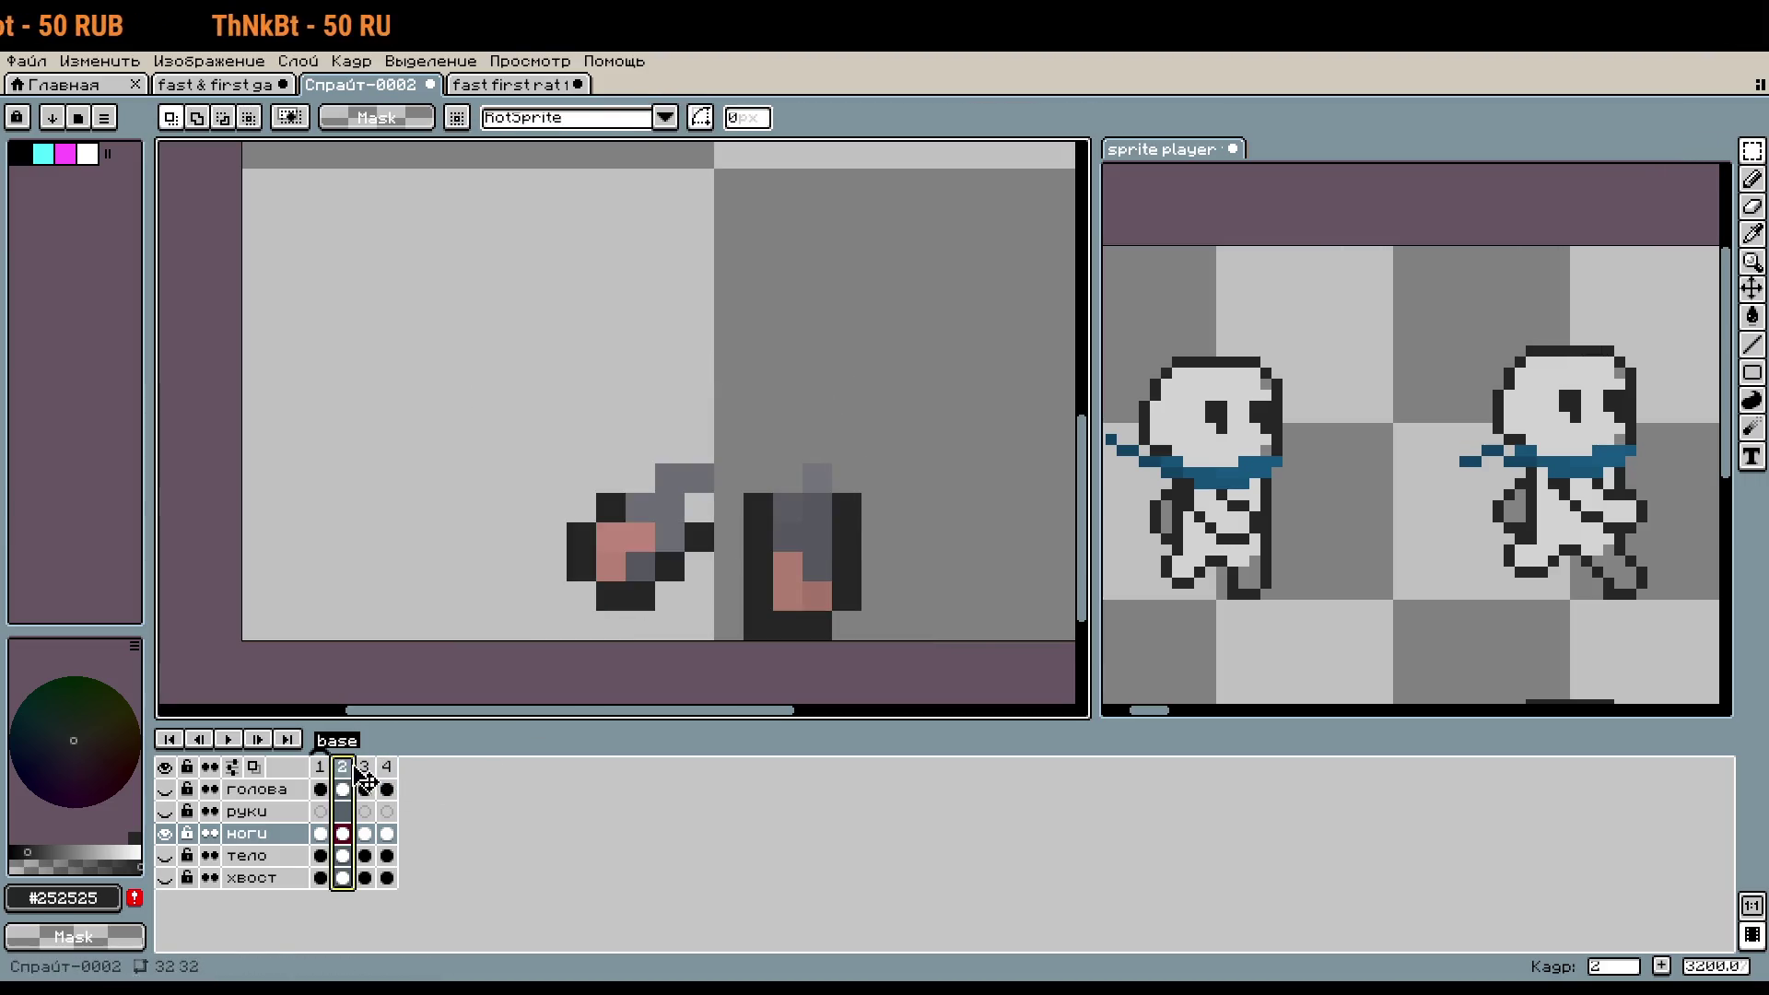
left_click(386, 767)
mouse_move(473, 400)
left_mouse_down()
mouse_move(689, 644)
mouse_move(645, 616)
left_mouse_up()
key("Return")
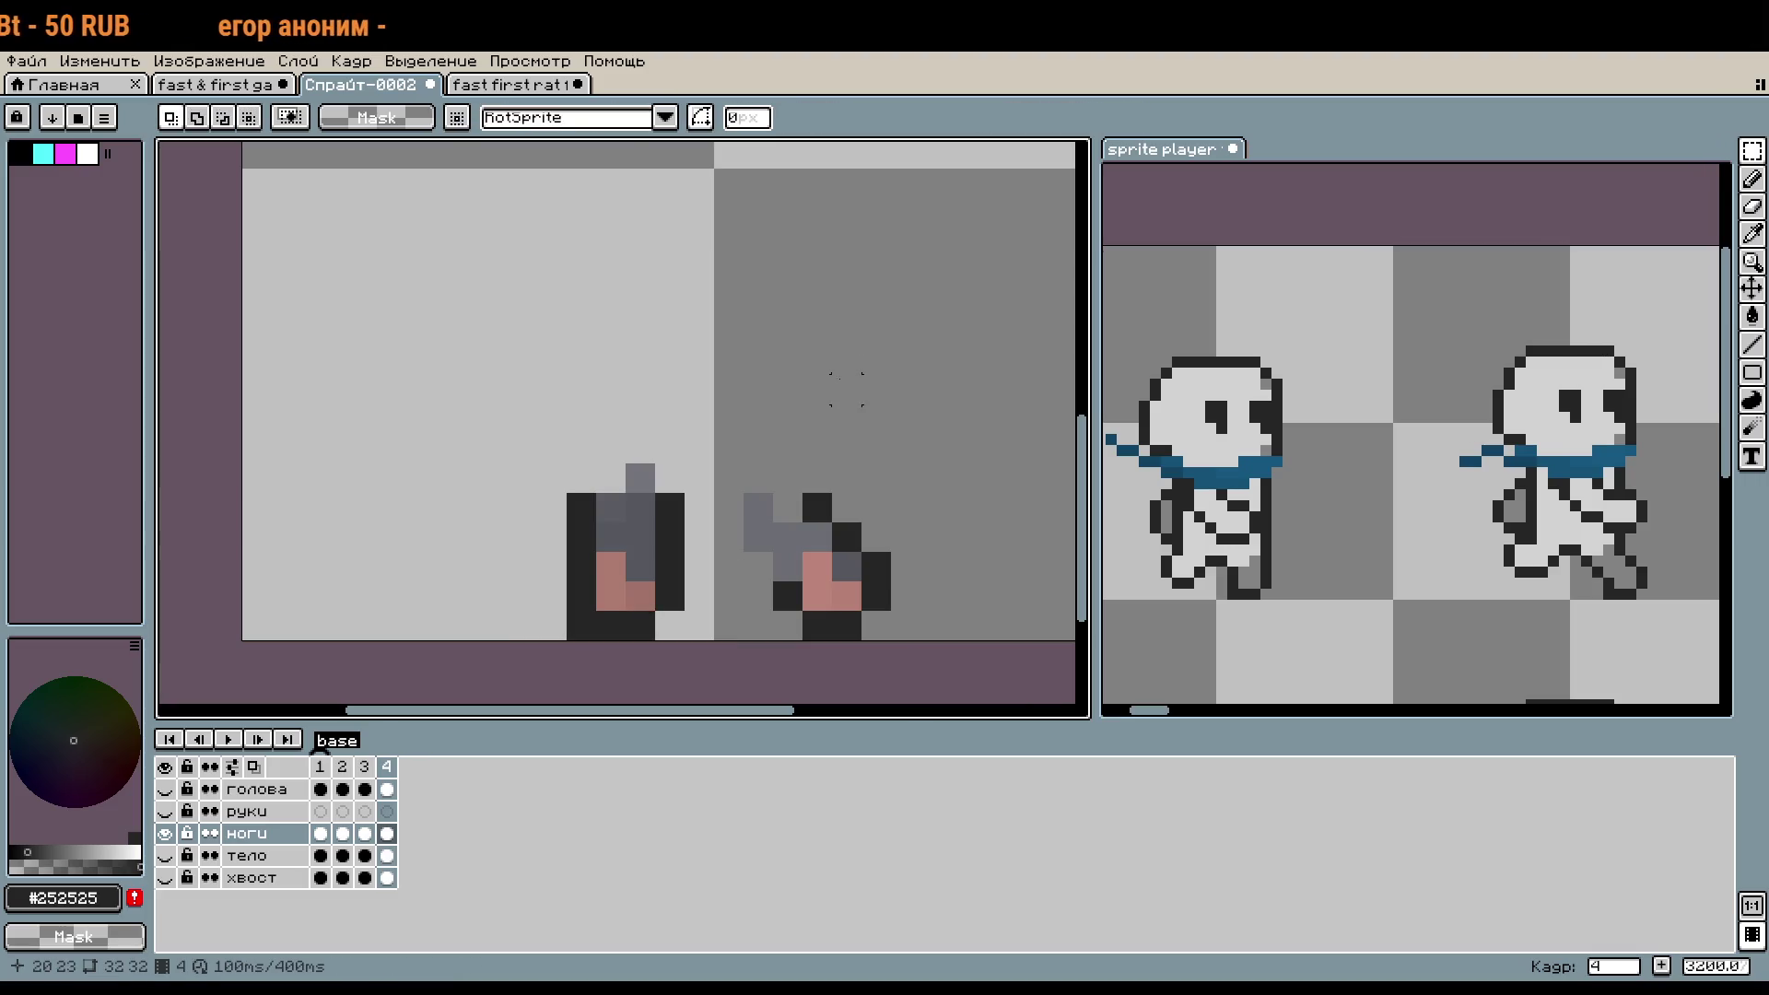
left_click_drag(581, 625, 500, 630)
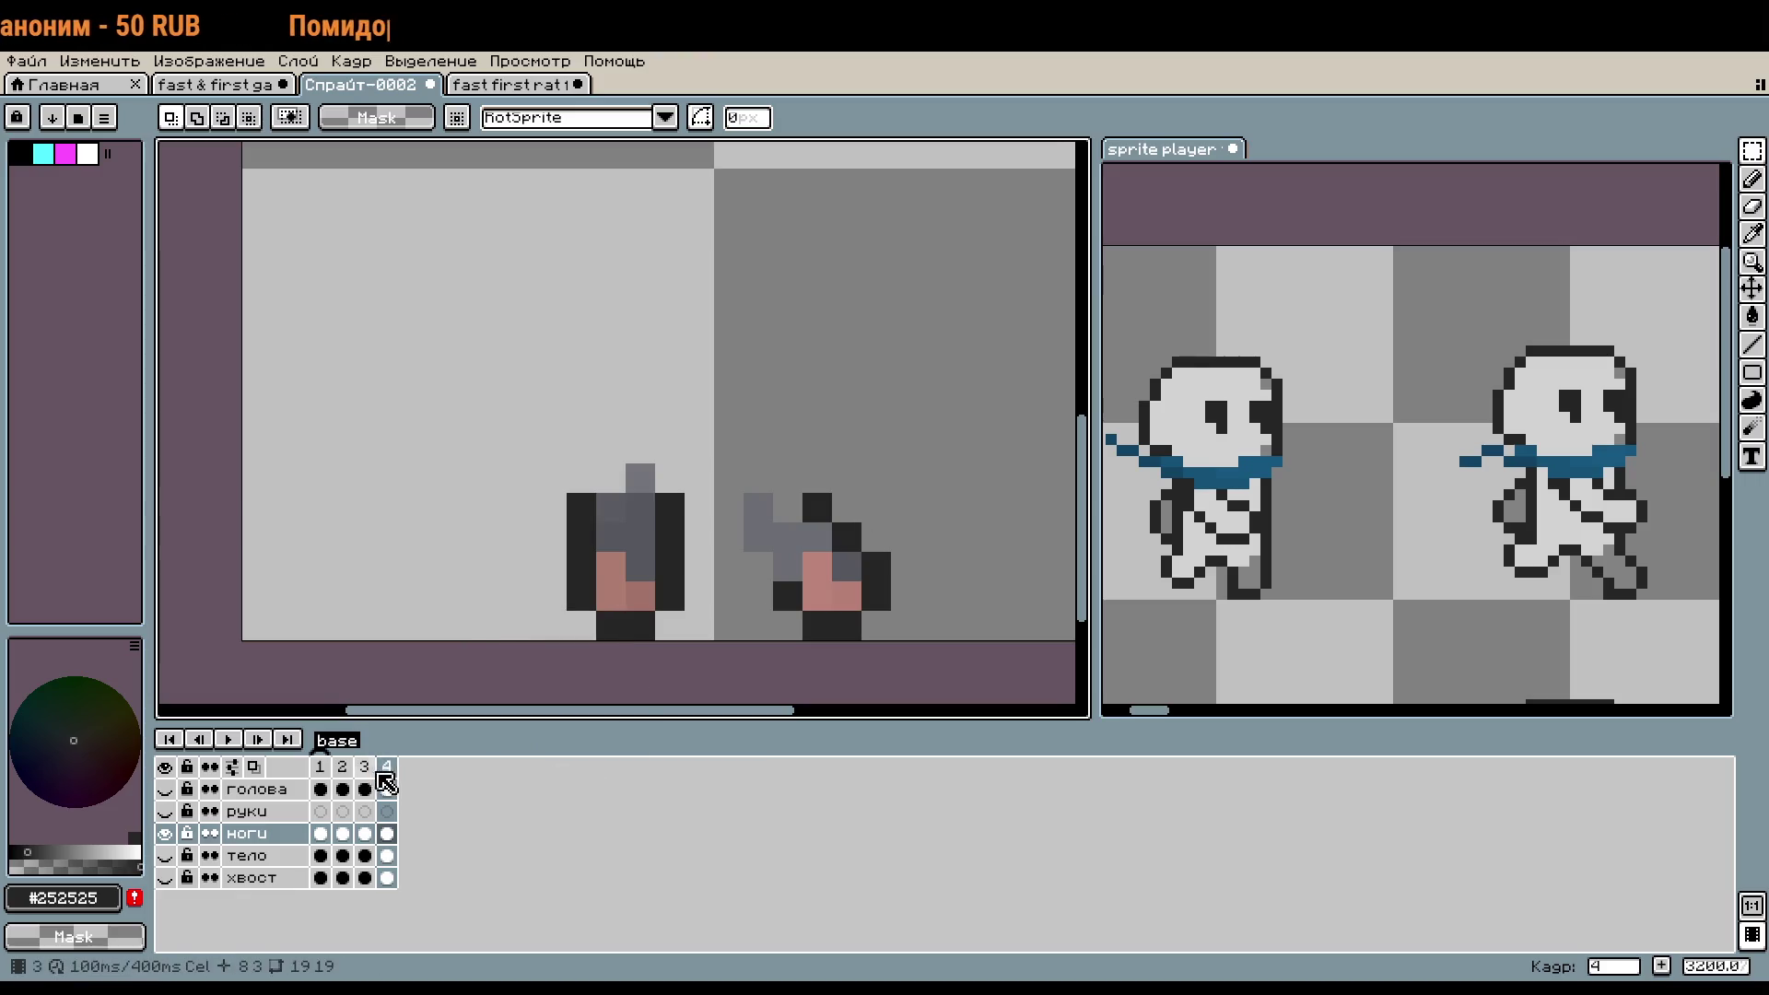
mouse_move(728, 508)
left_mouse_down()
mouse_move(907, 626)
mouse_move(849, 563)
left_mouse_up()
left_click(165, 856)
- Commit the raised leg pixels and compare frame 4 against frame 2
key("Return")
scroll(751, 536, "down", 1)
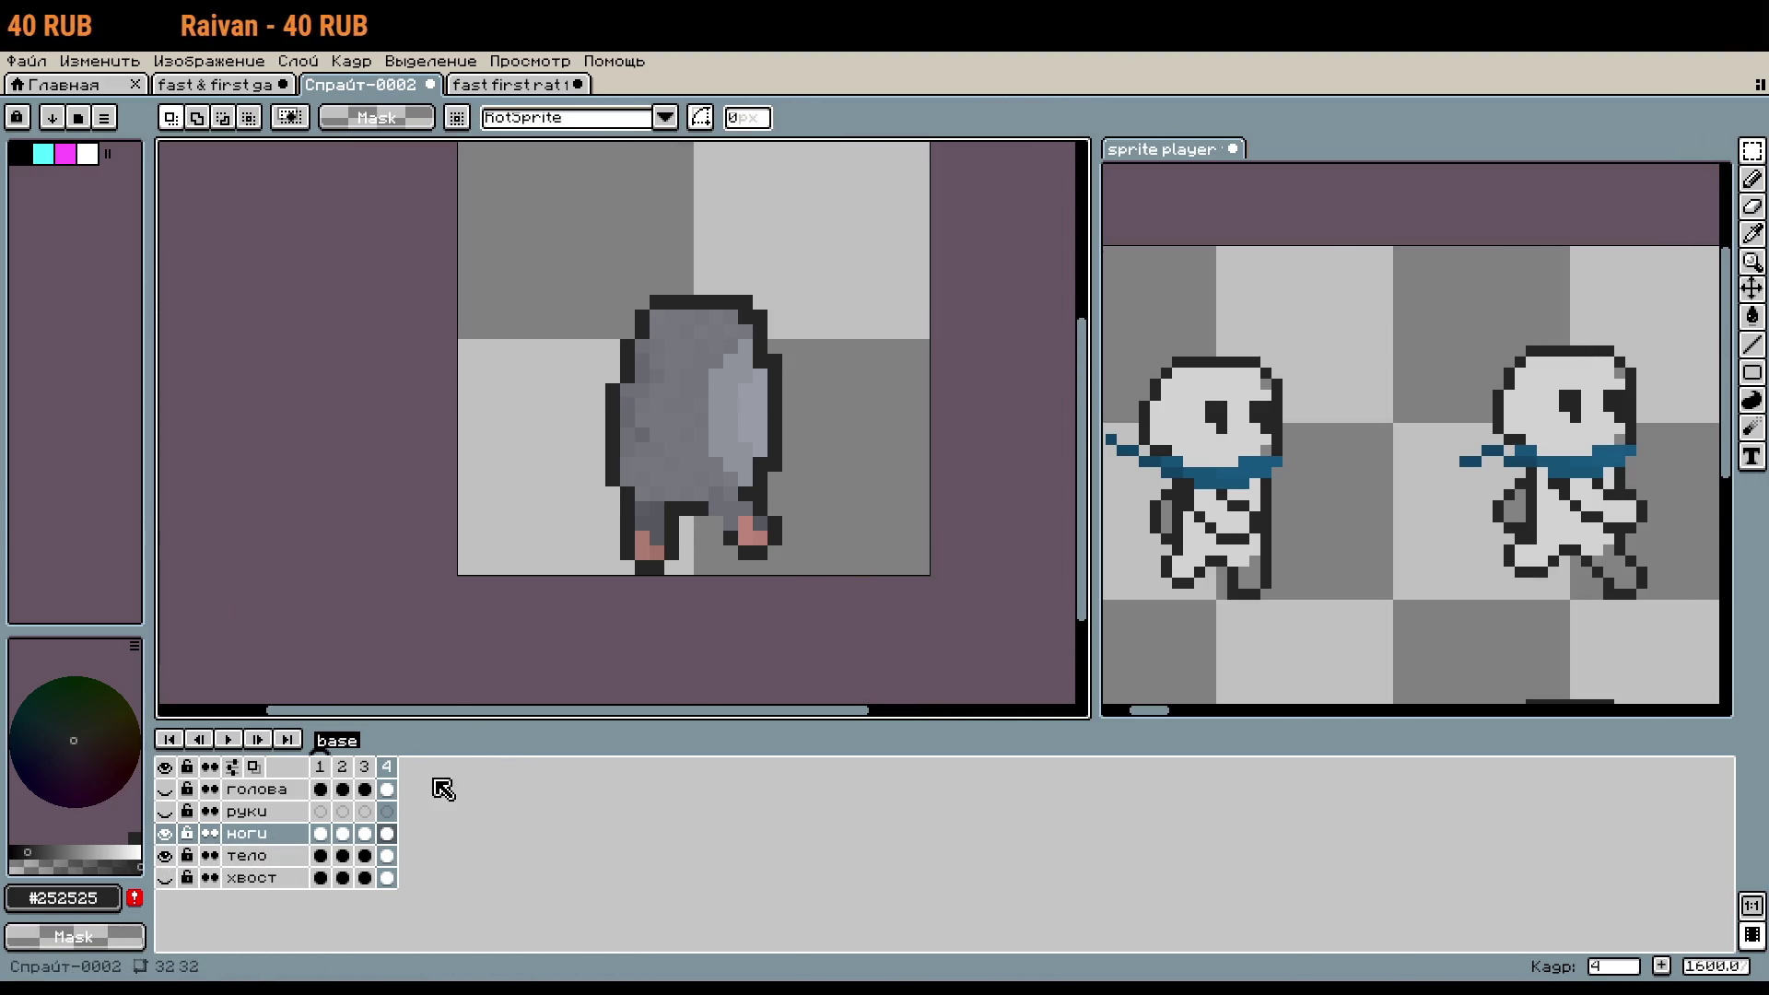
left_click(364, 774)
left_click(343, 774)
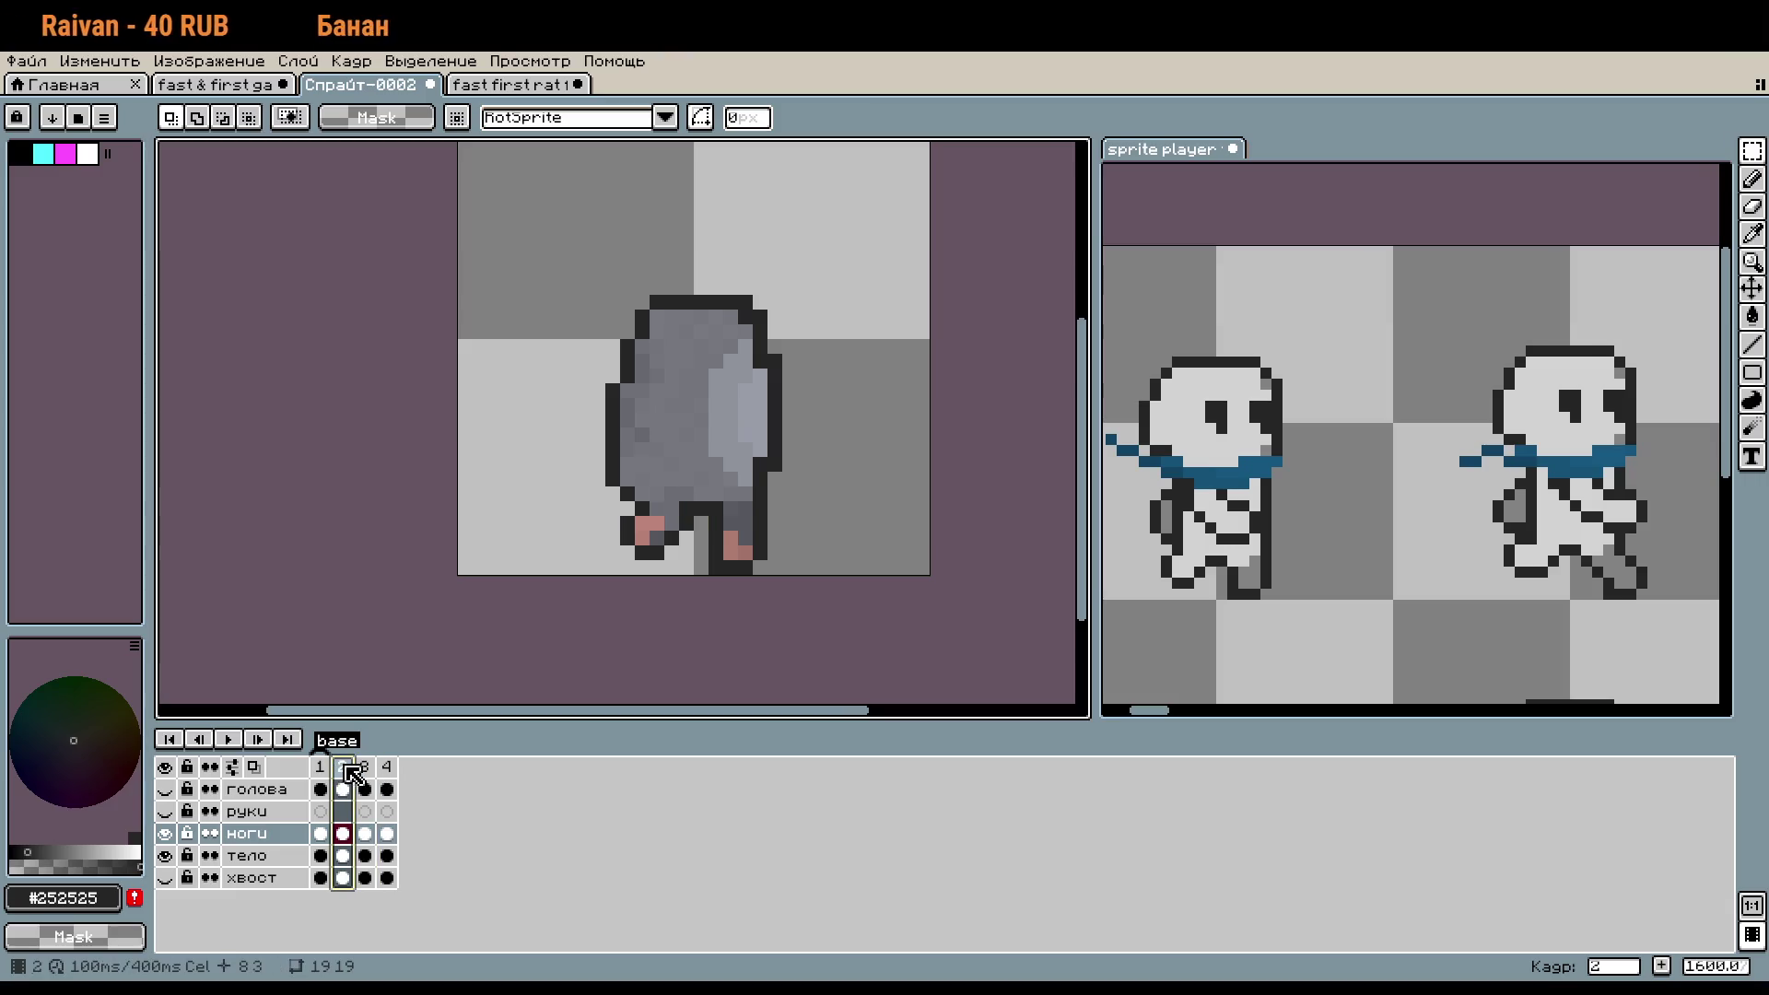
left_click(368, 769)
left_click(387, 770)
- Select frame 4's legs and shift them one pixel right
scroll(592, 528, "up", 1)
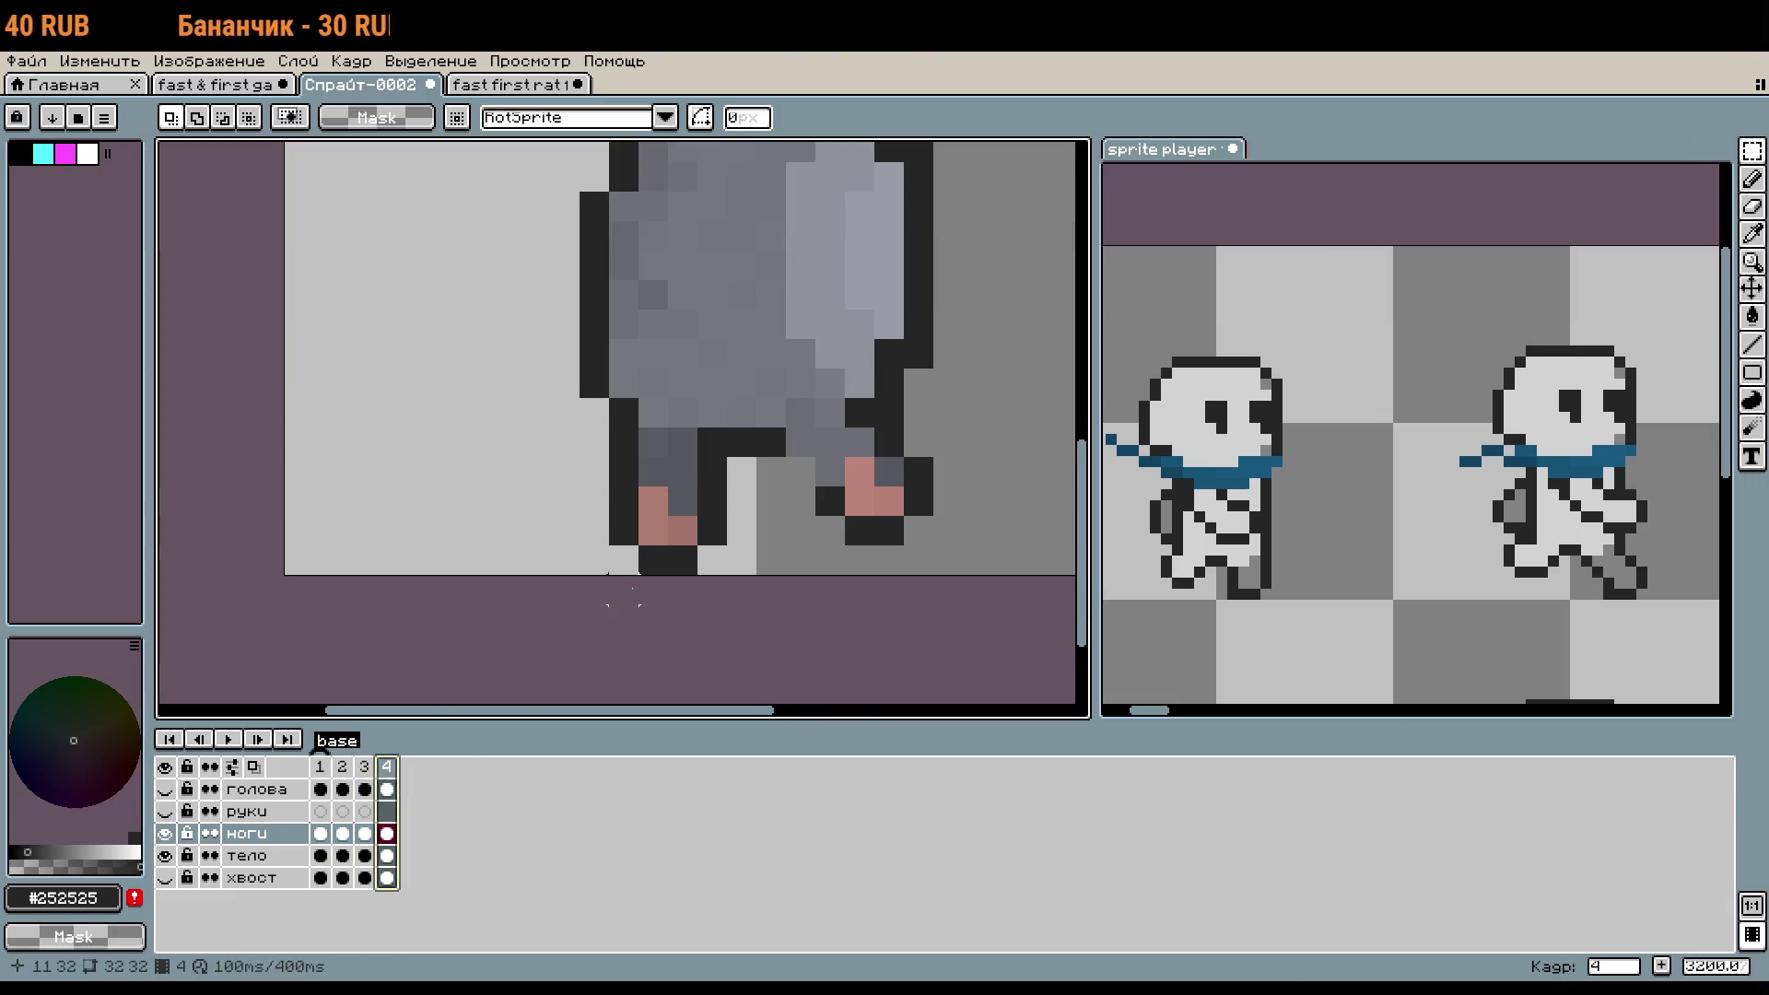
left_click_drag(578, 415, 783, 571)
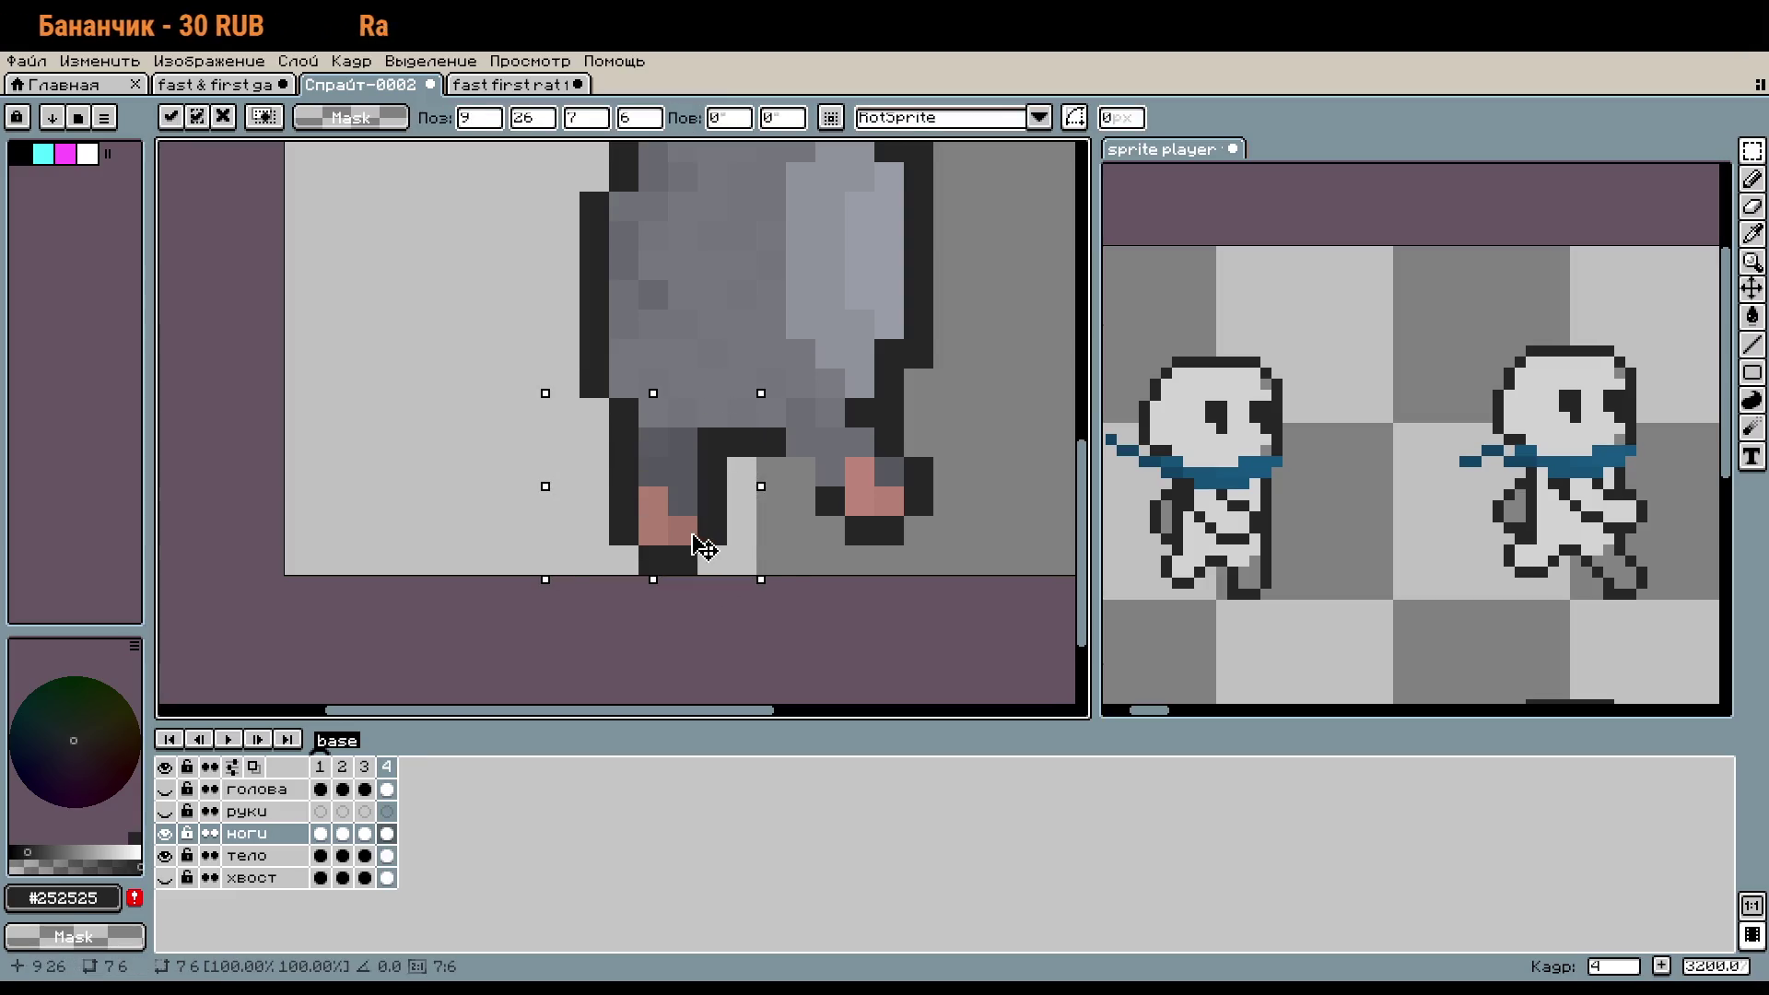
left_click_drag(686, 545, 716, 546)
key("Return")
scroll(675, 547, "down", 1)
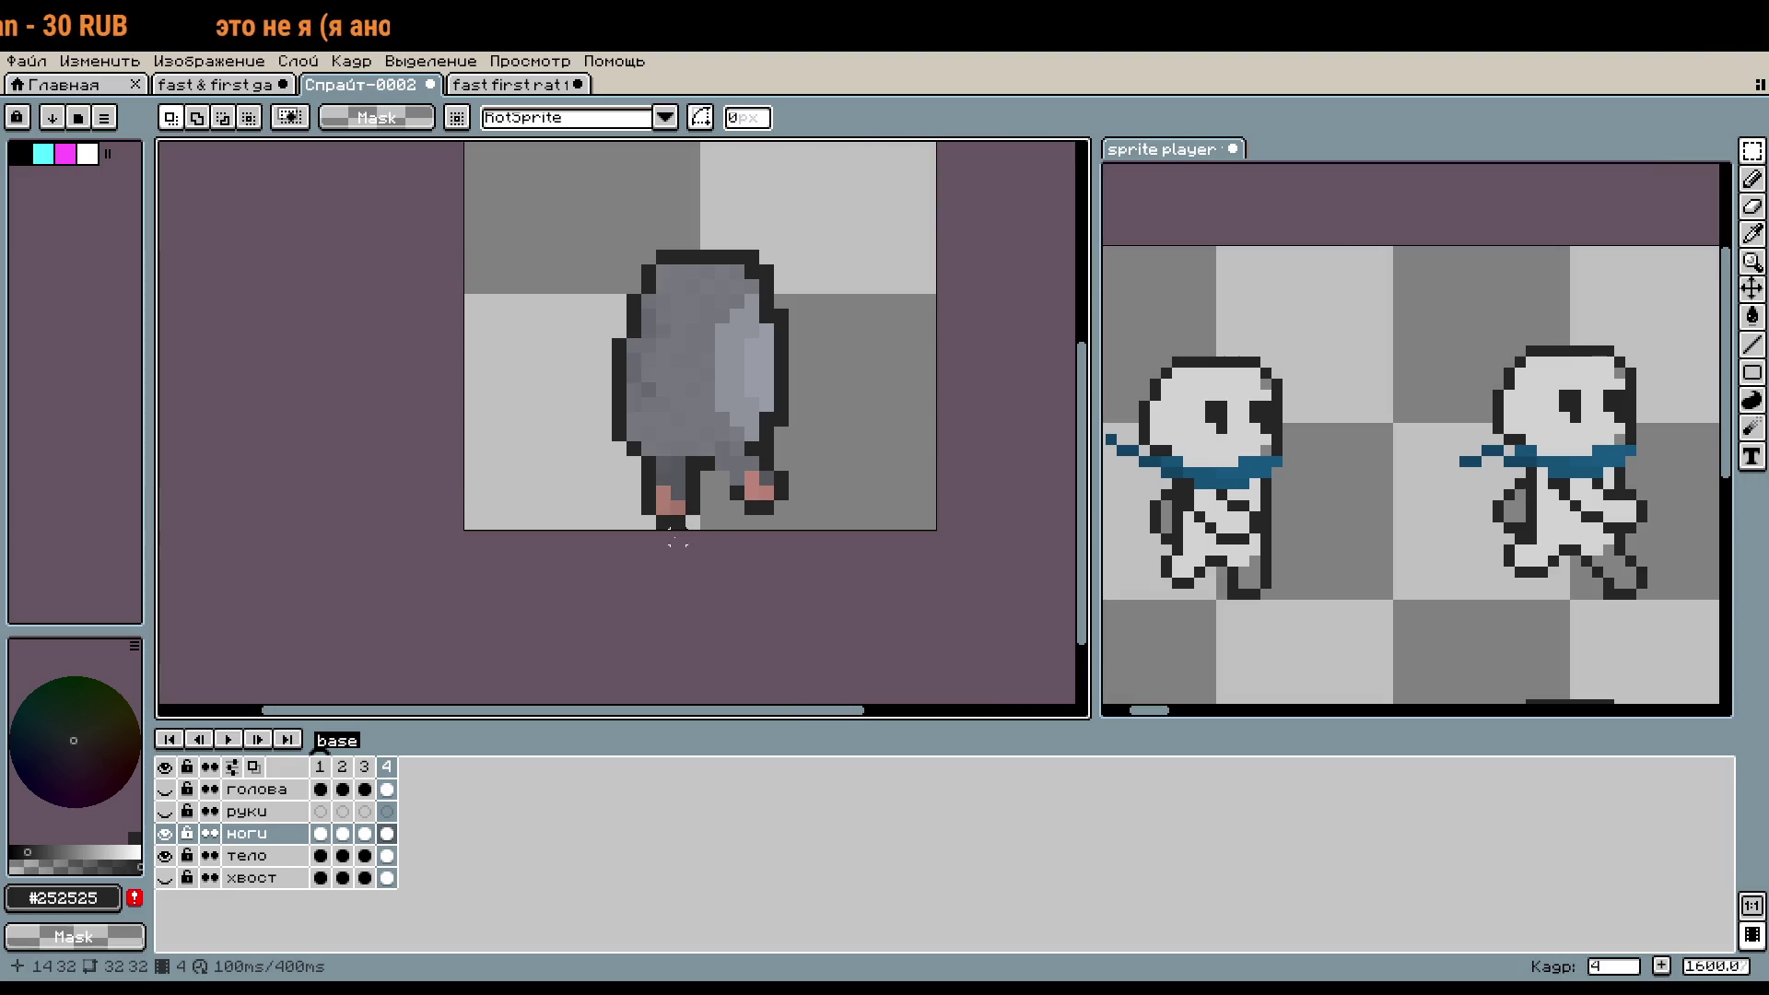
scroll(677, 541, "up", 2)
key("b")
- Hide and reshow the тело layer to inspect frame 4's legs
scroll(673, 553, "down", 2)
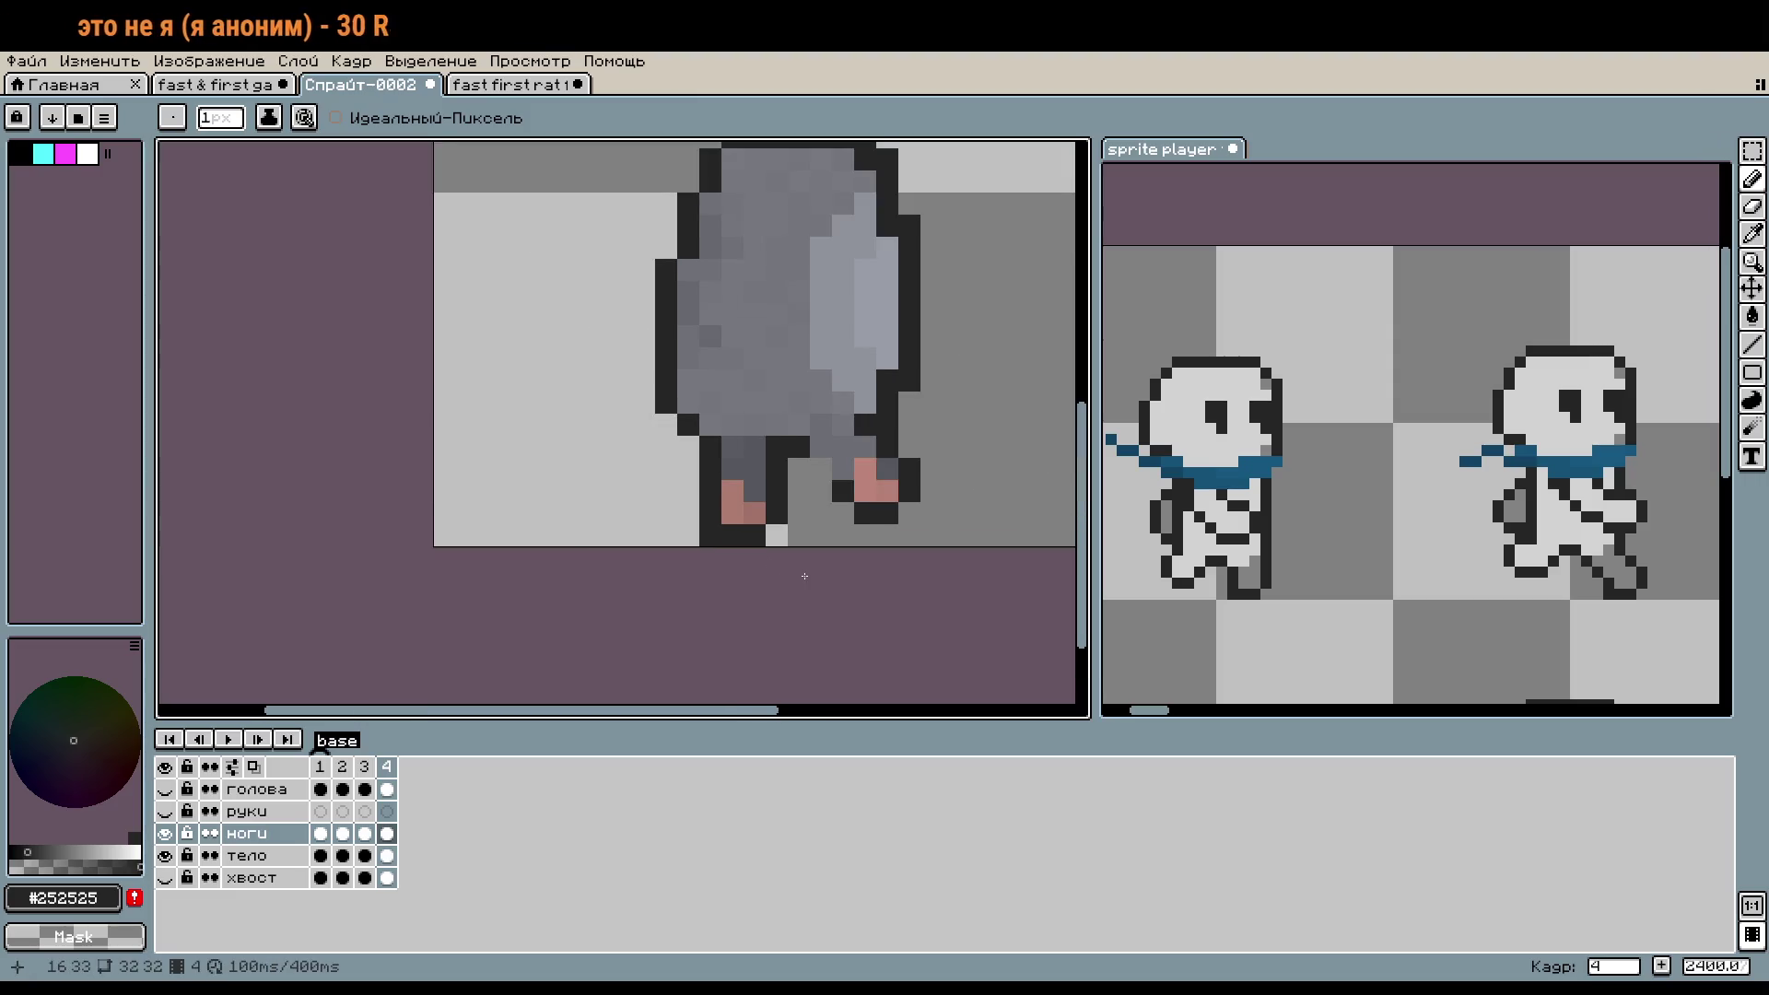
scroll(698, 592, "down", 1)
scroll(746, 534, "up", 1)
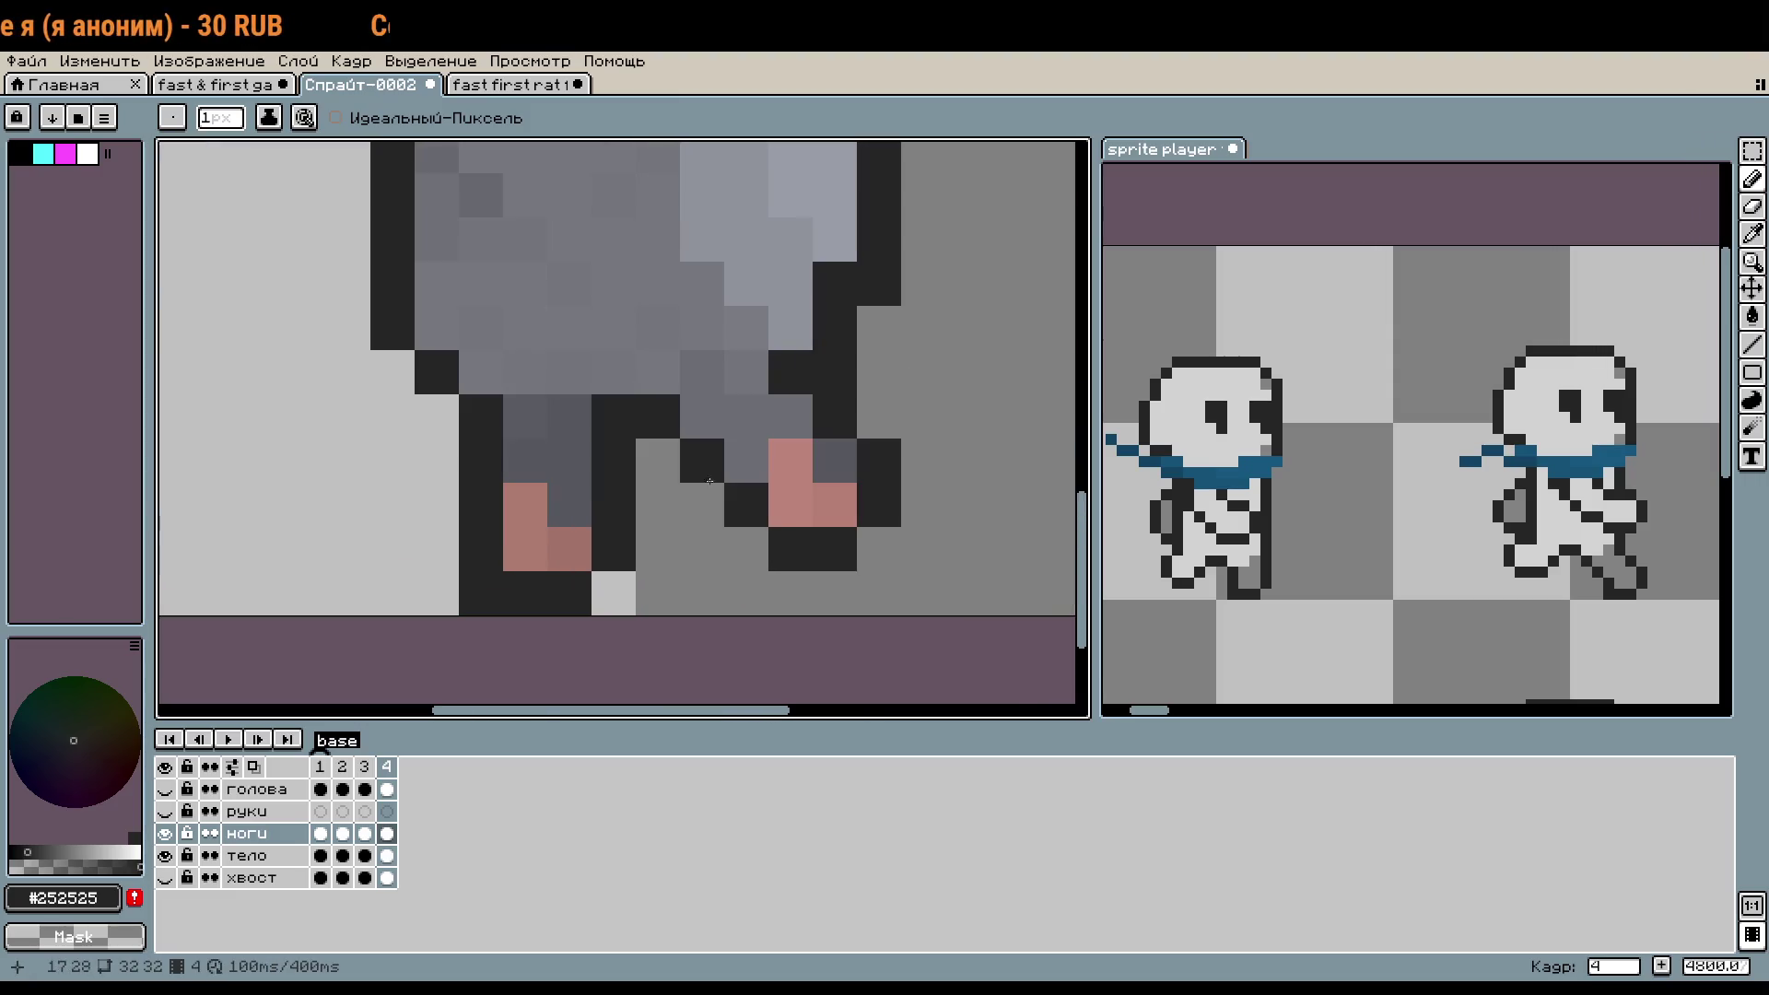
left_click(165, 855)
left_click(166, 857)
- Try repainting a dark foot pixel grey, undo it, and recheck the legs with тело hidden
scroll(783, 599, "down", 2)
scroll(829, 645, "down", 1)
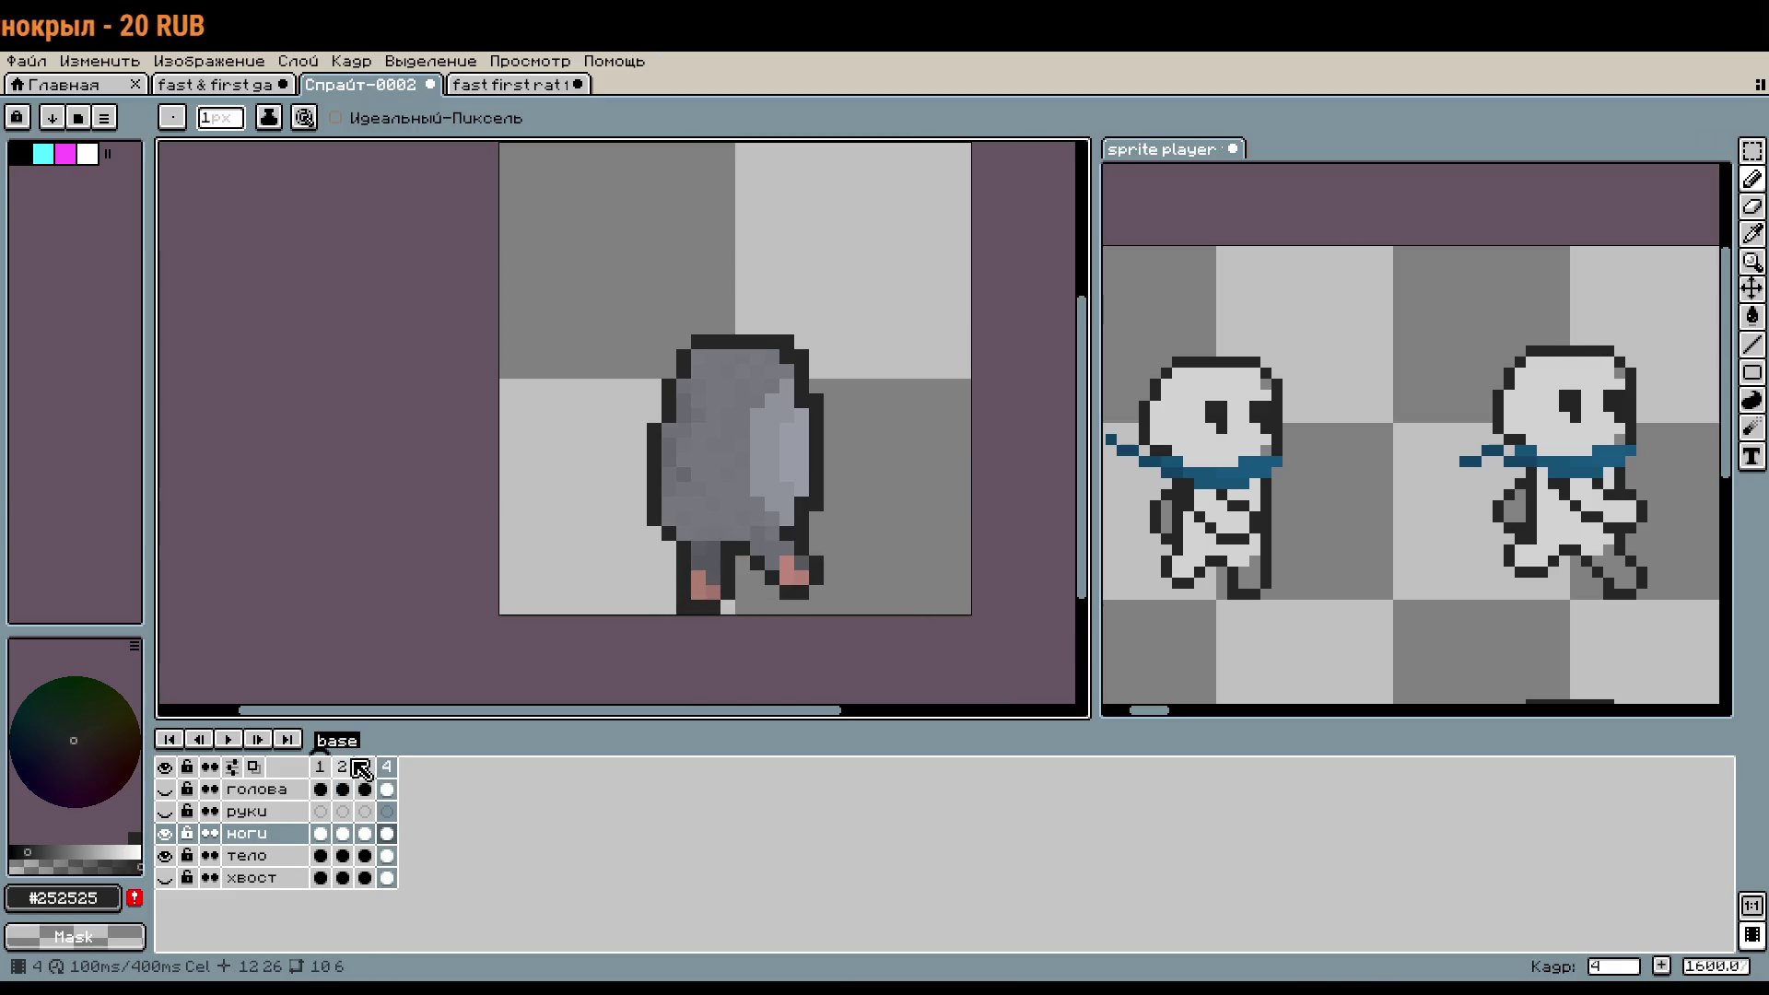
scroll(719, 597, "up", 2)
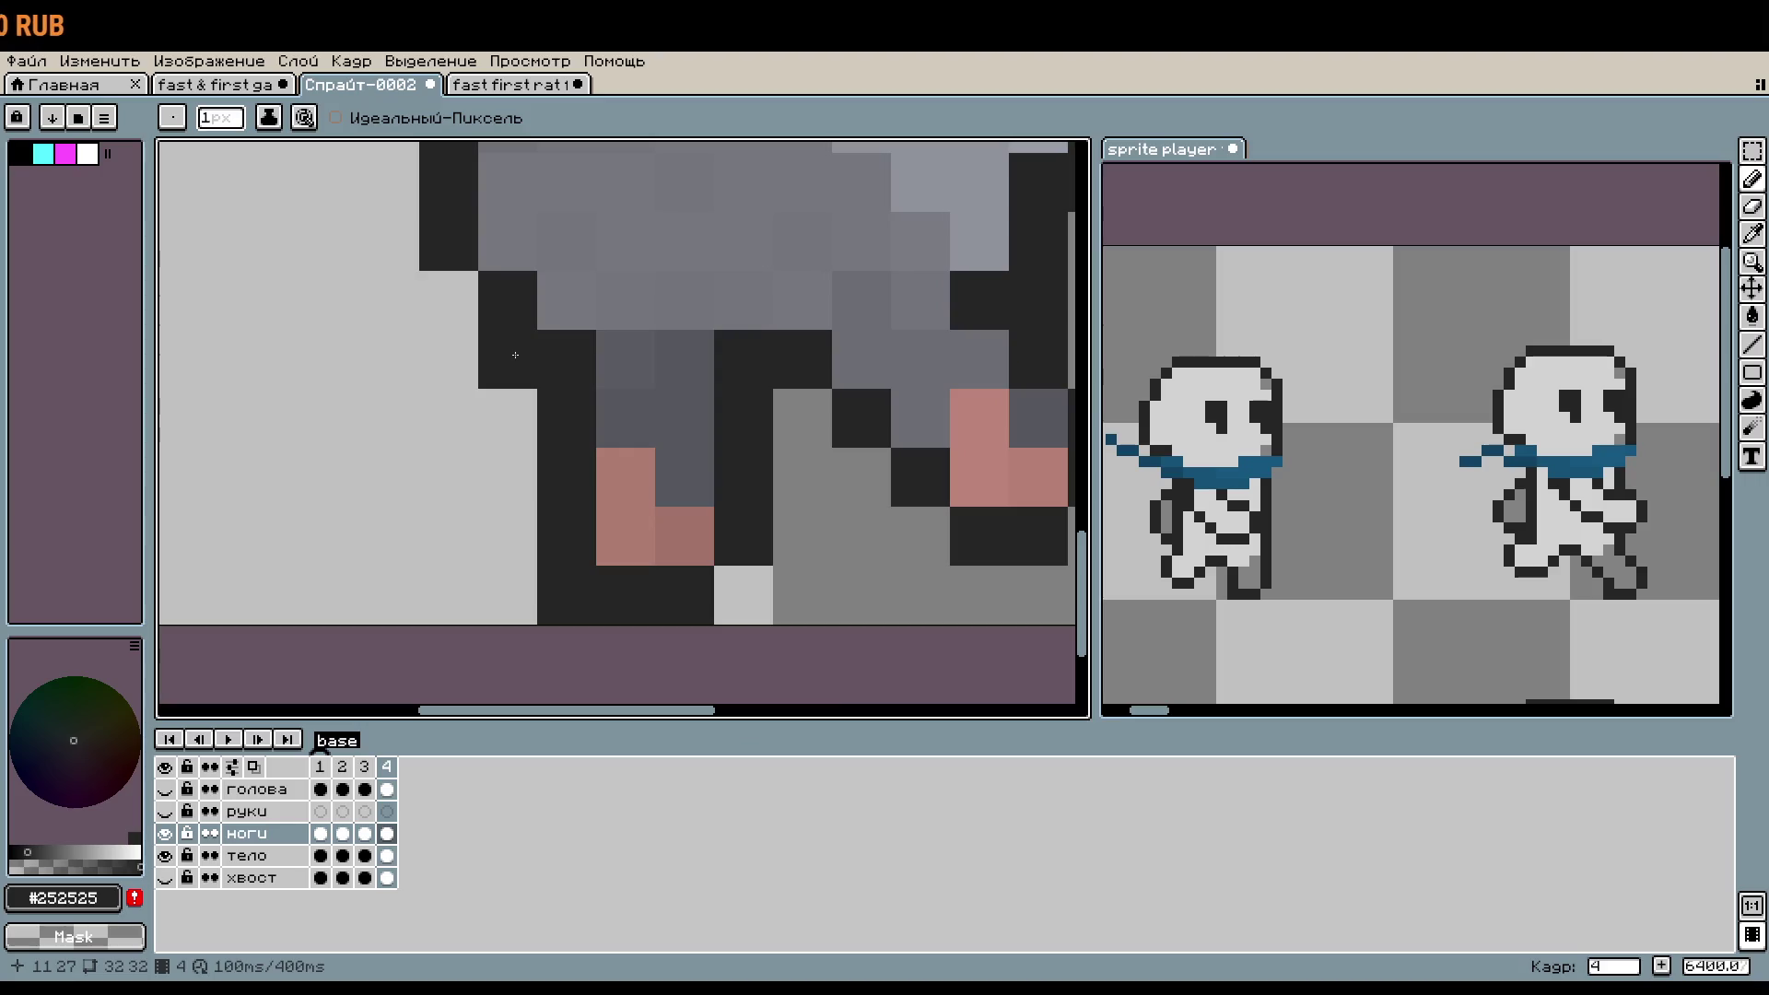
left_click(643, 347, "alt")
left_click(677, 552)
key("ctrl+z")
left_click(164, 856)
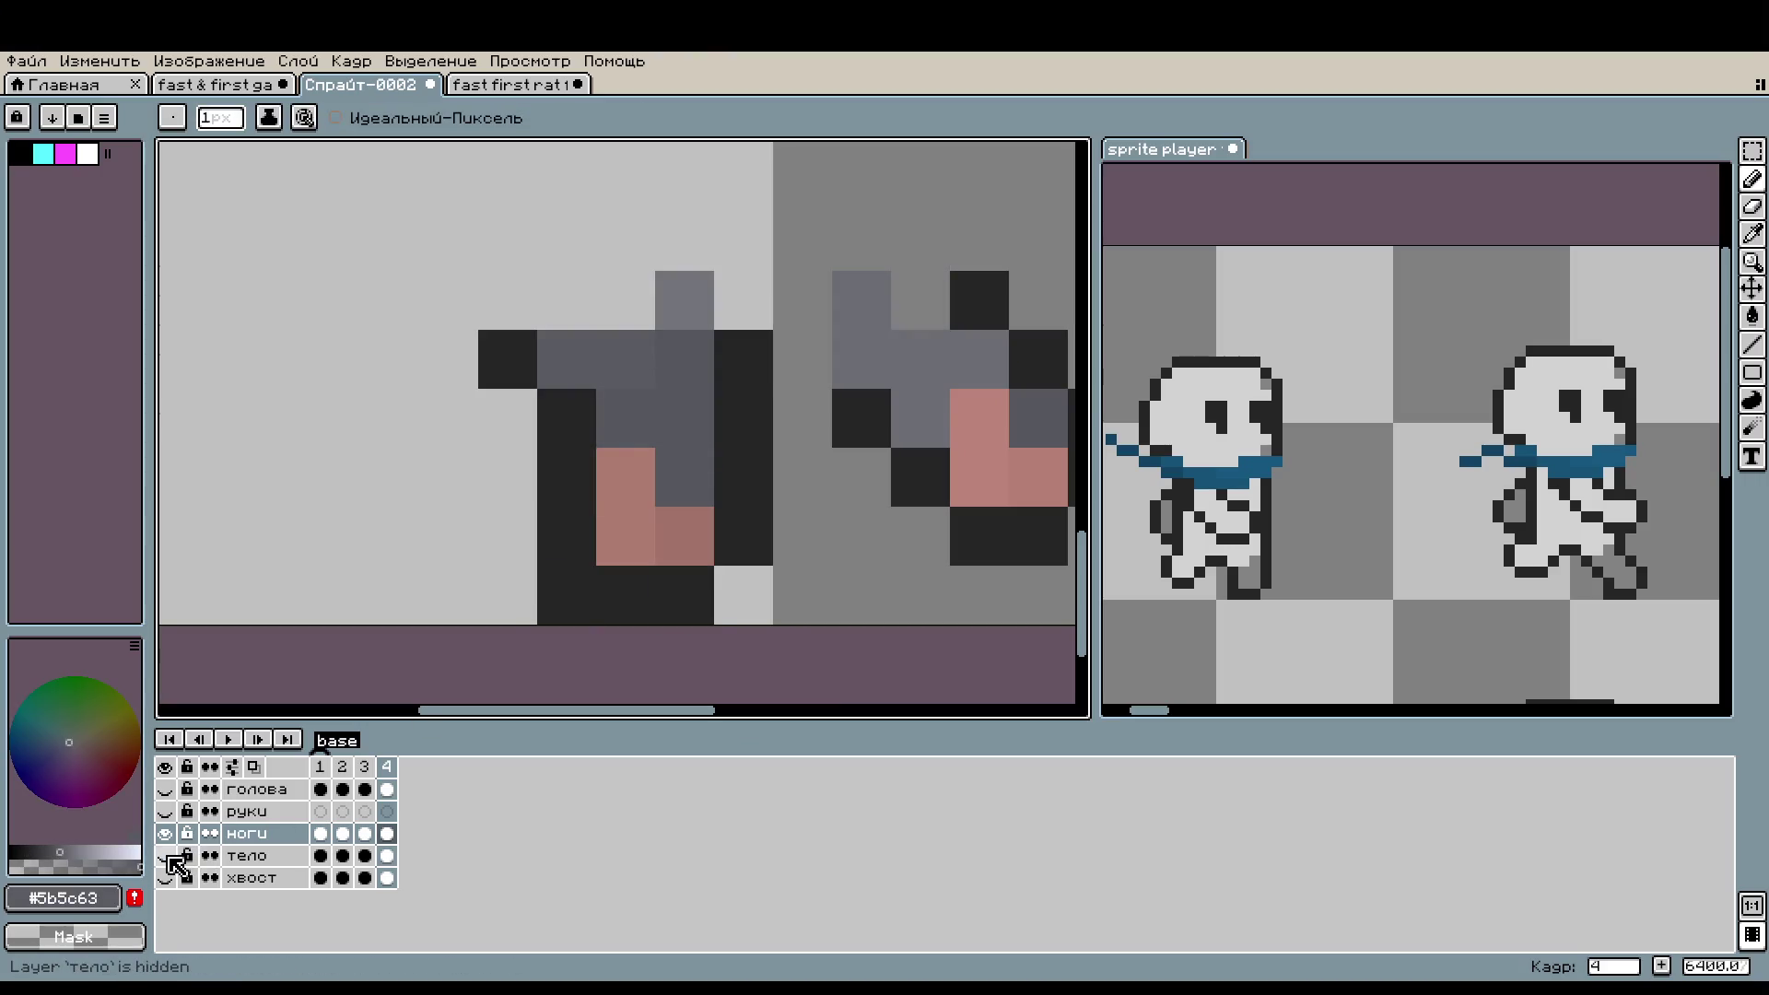
left_click(164, 856)
scroll(574, 616, "down", 1)
scroll(574, 616, "down", 1)
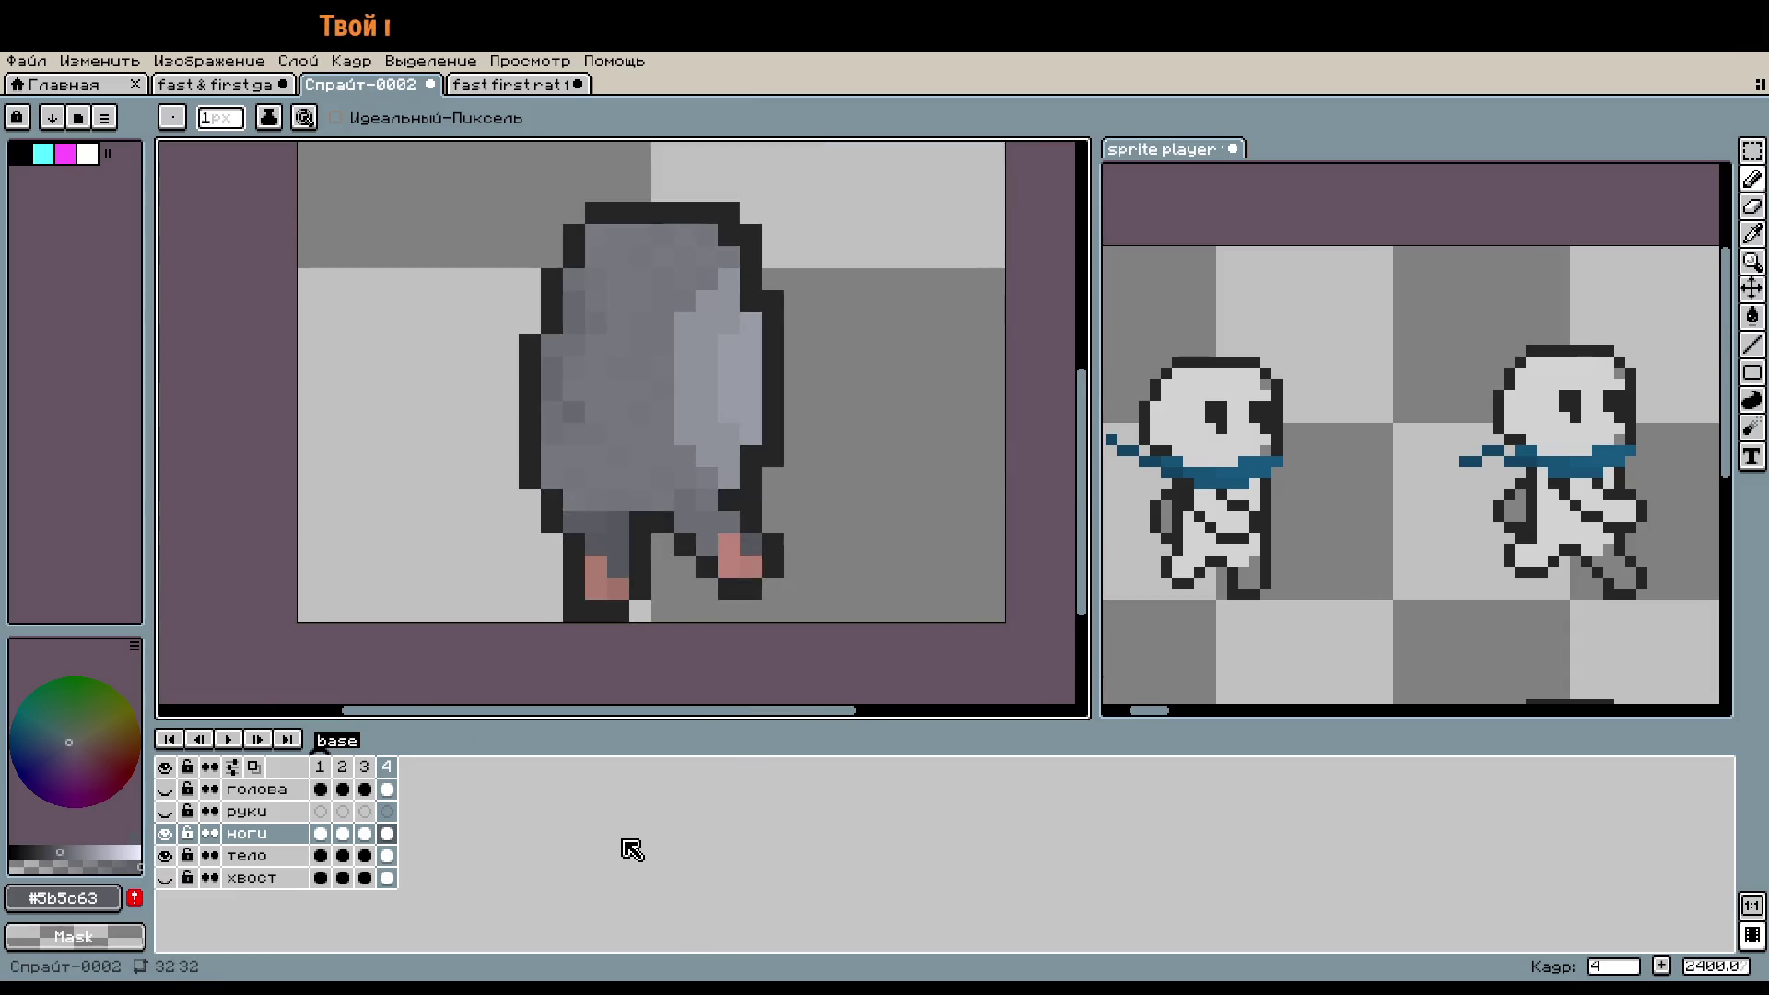
- Play the walk cycle and flip between frames 2 and 4 to compare strides
key("Return")
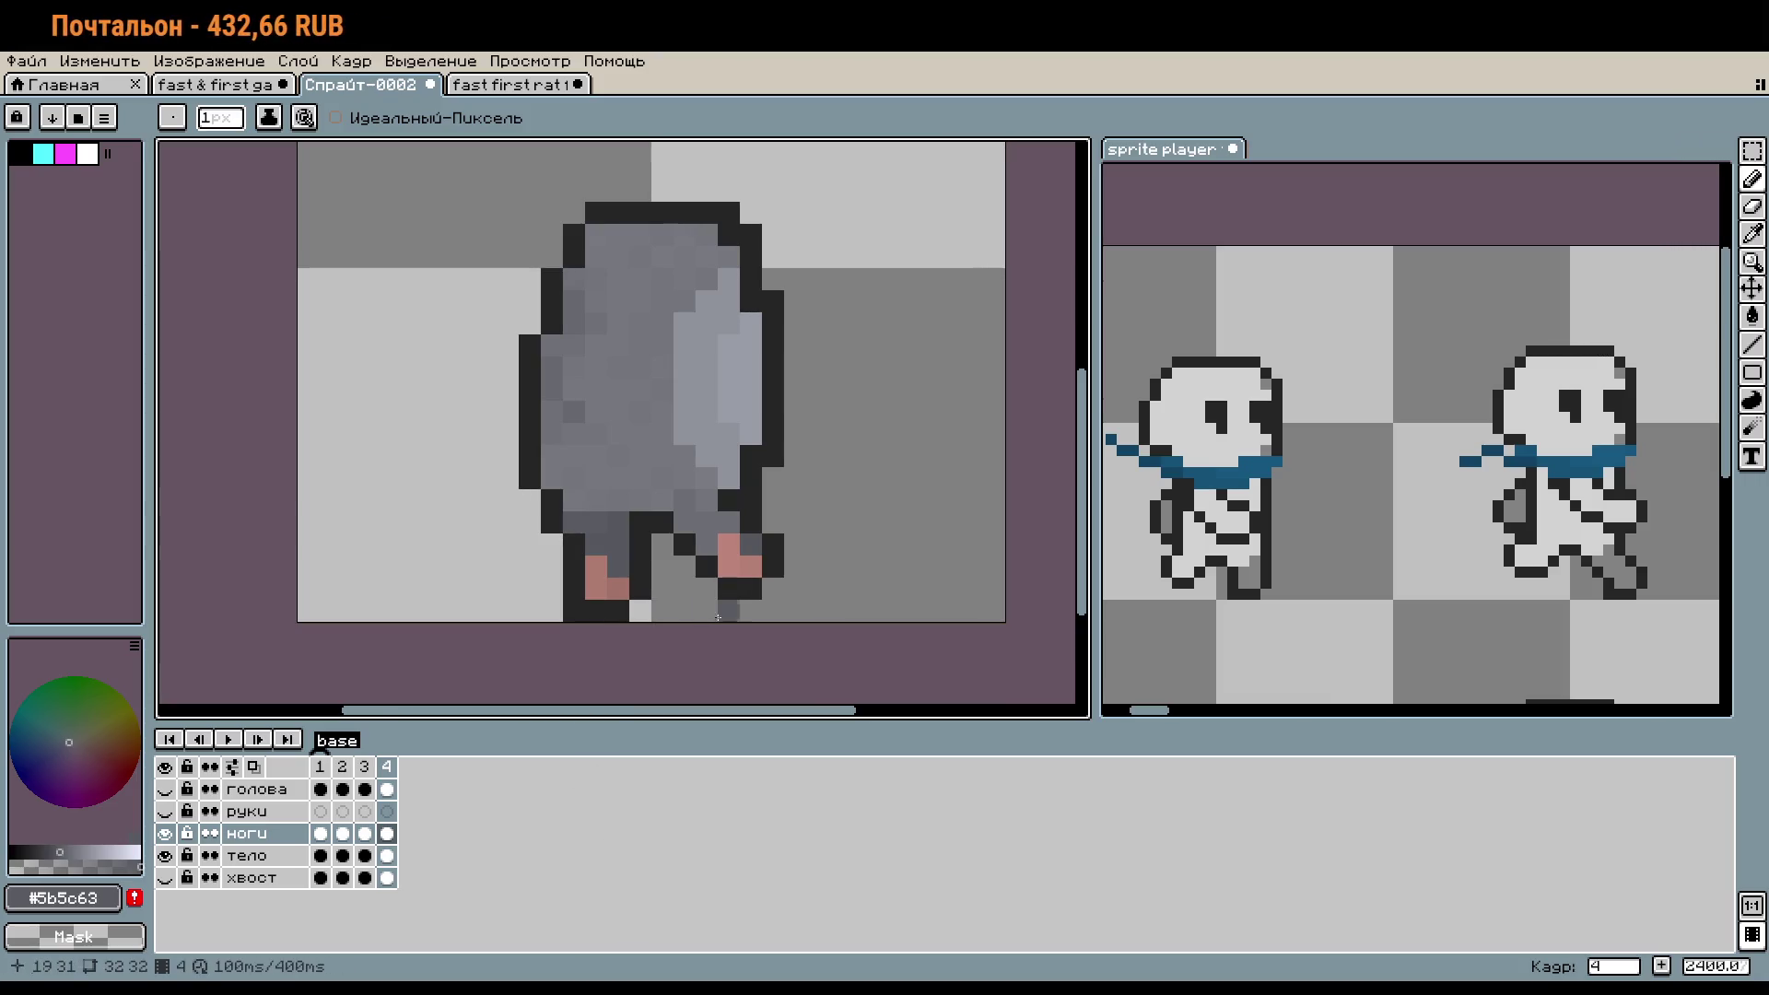
key("Left")
key("Left")
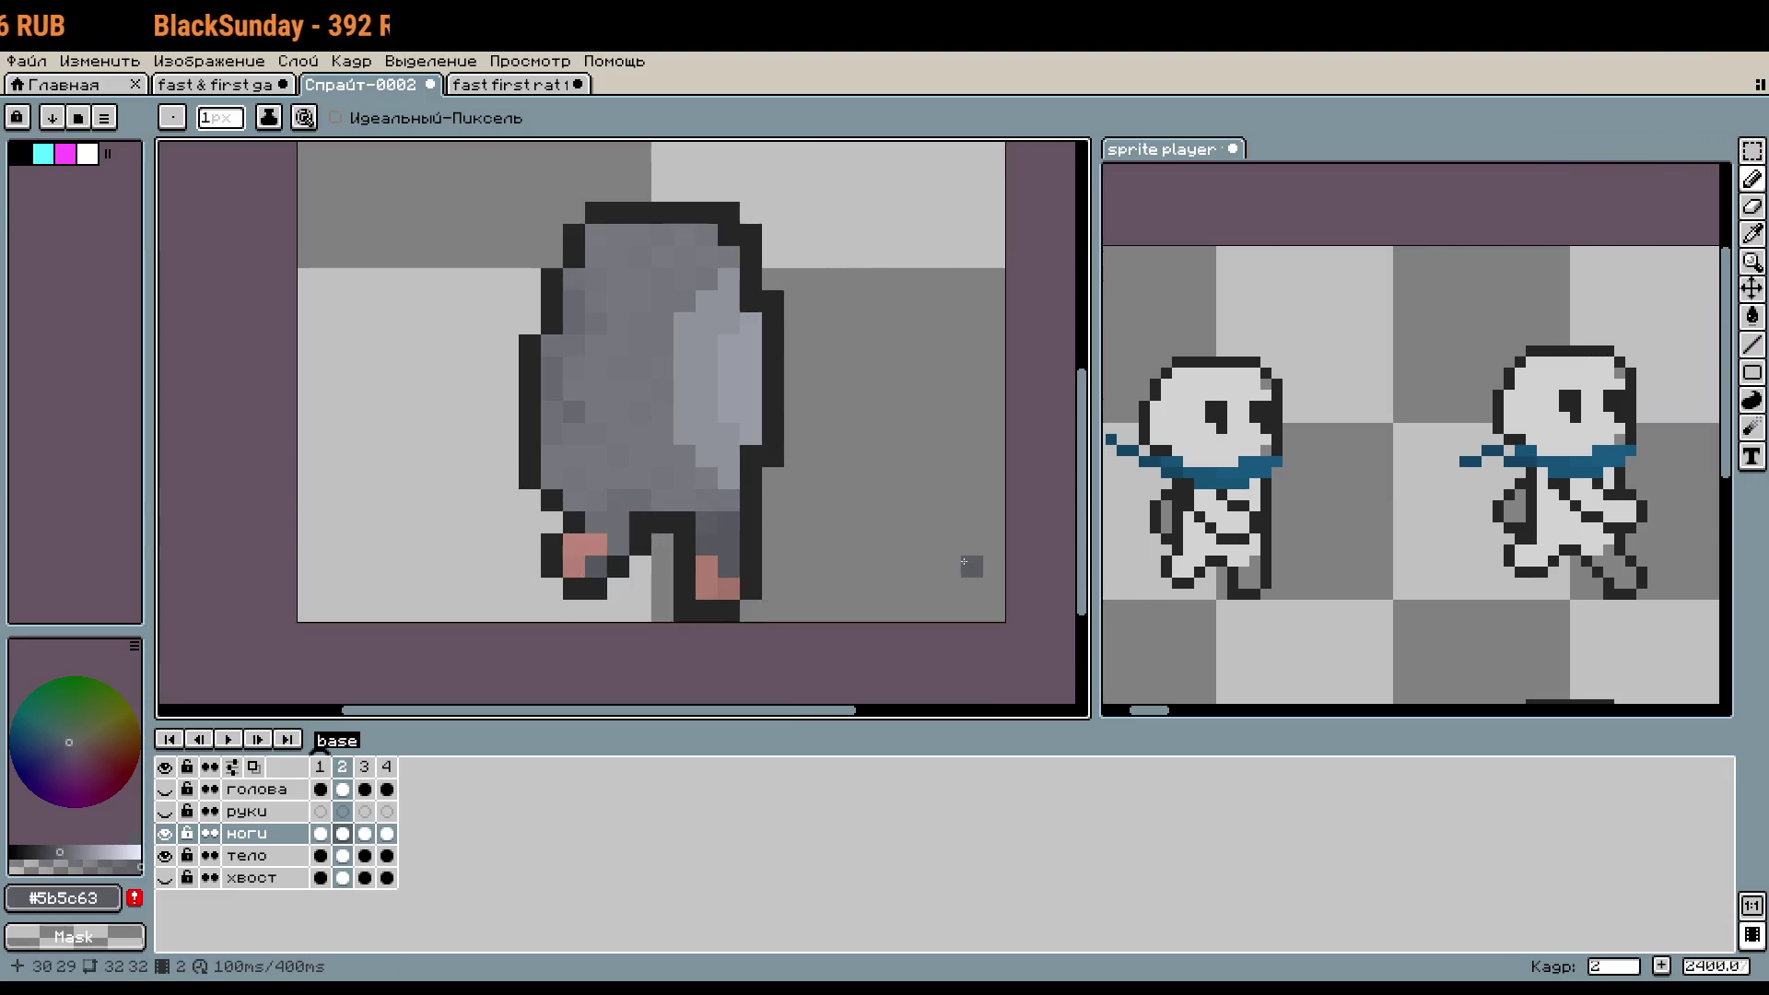
key("Right")
key("Right")
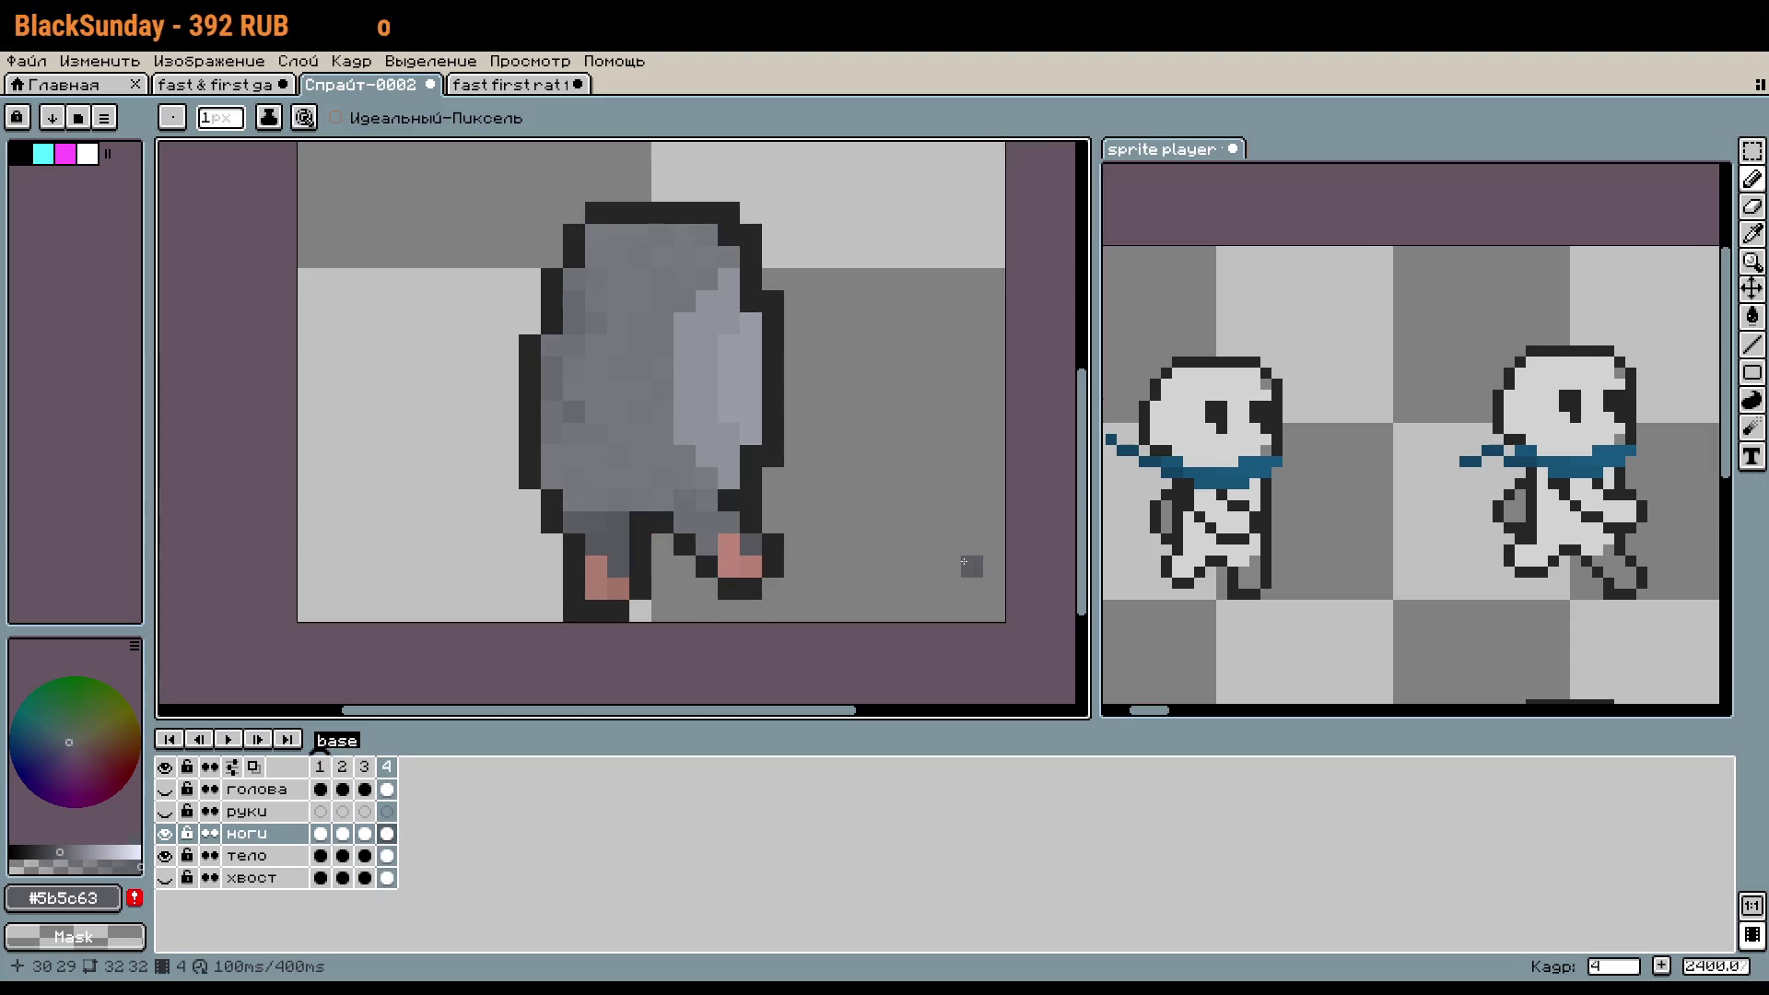
key("Left")
key("Left")
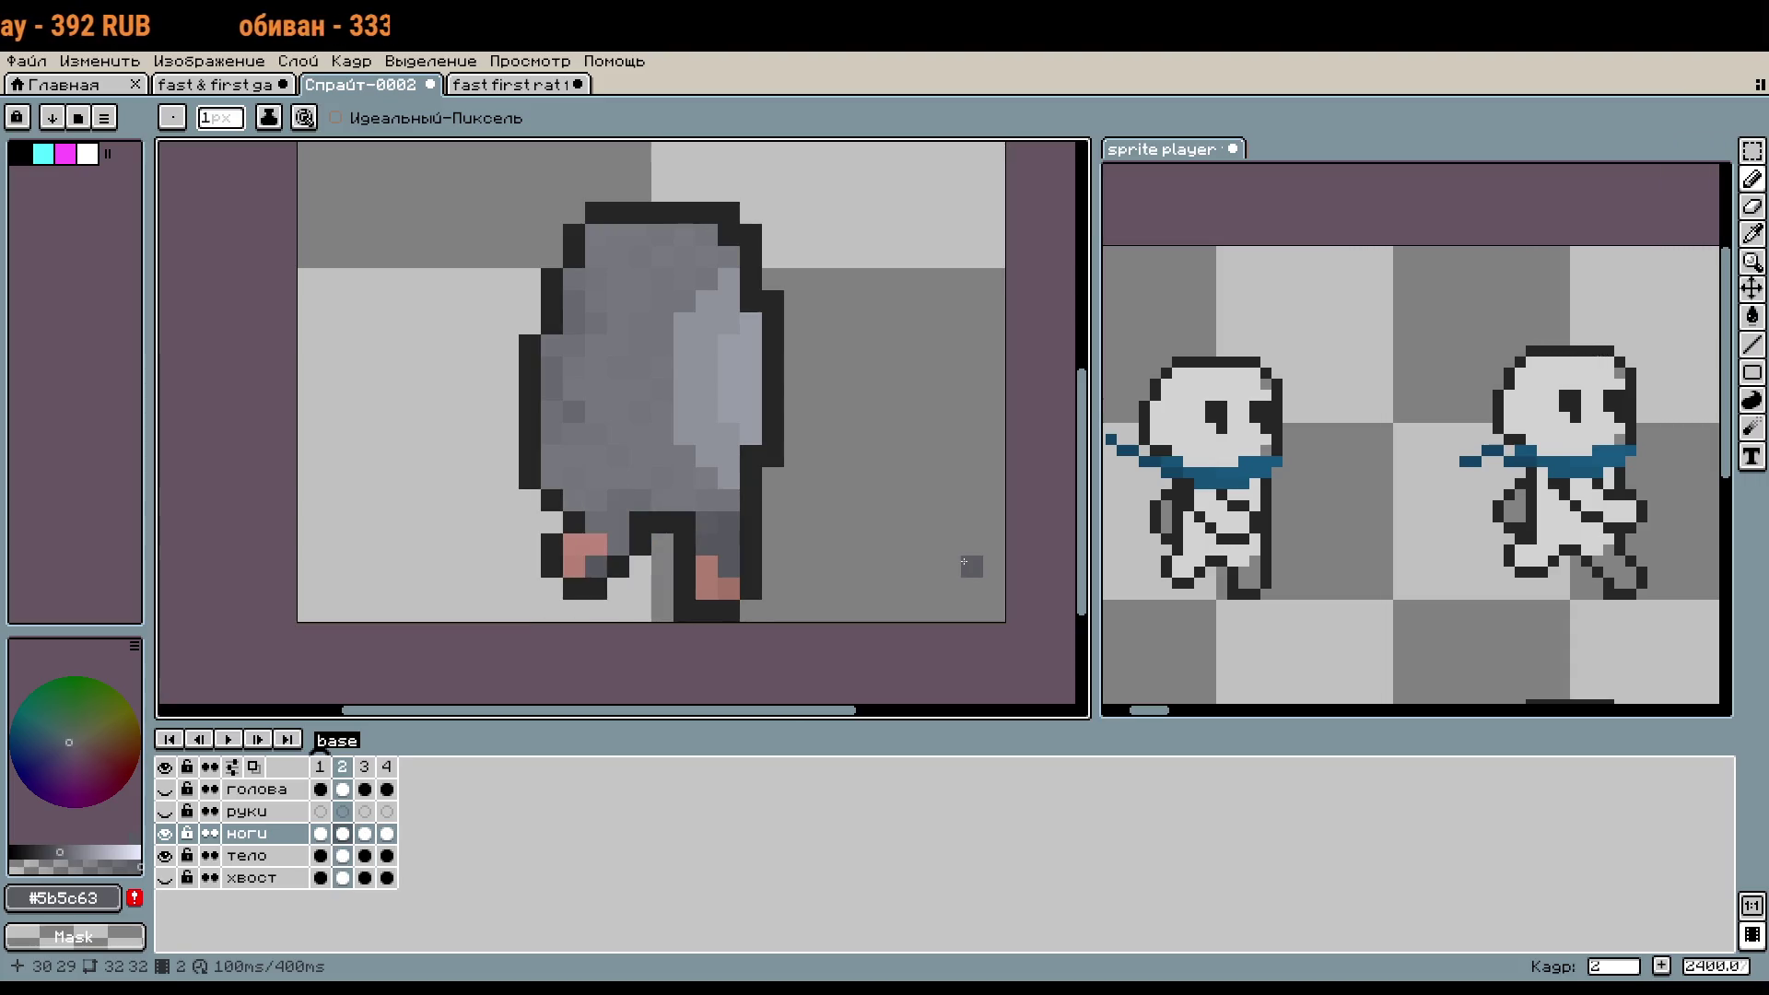
key("Right")
key("Left")
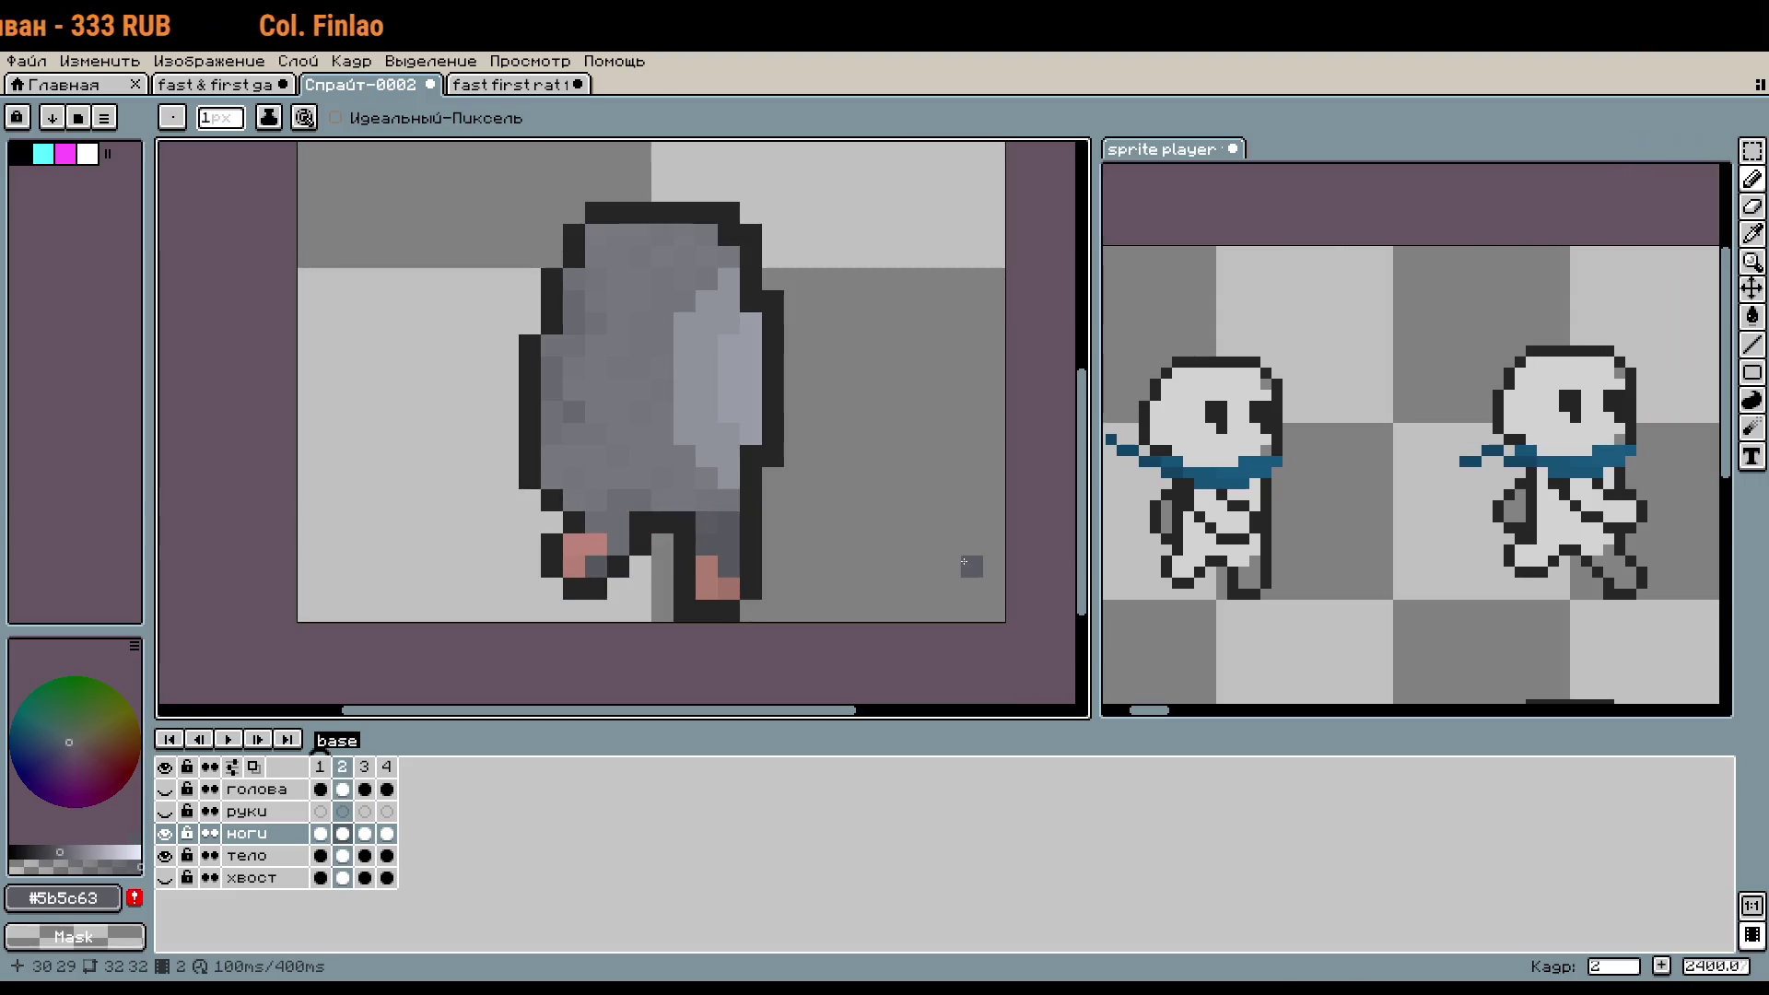
scroll(648, 547, "up", 5)
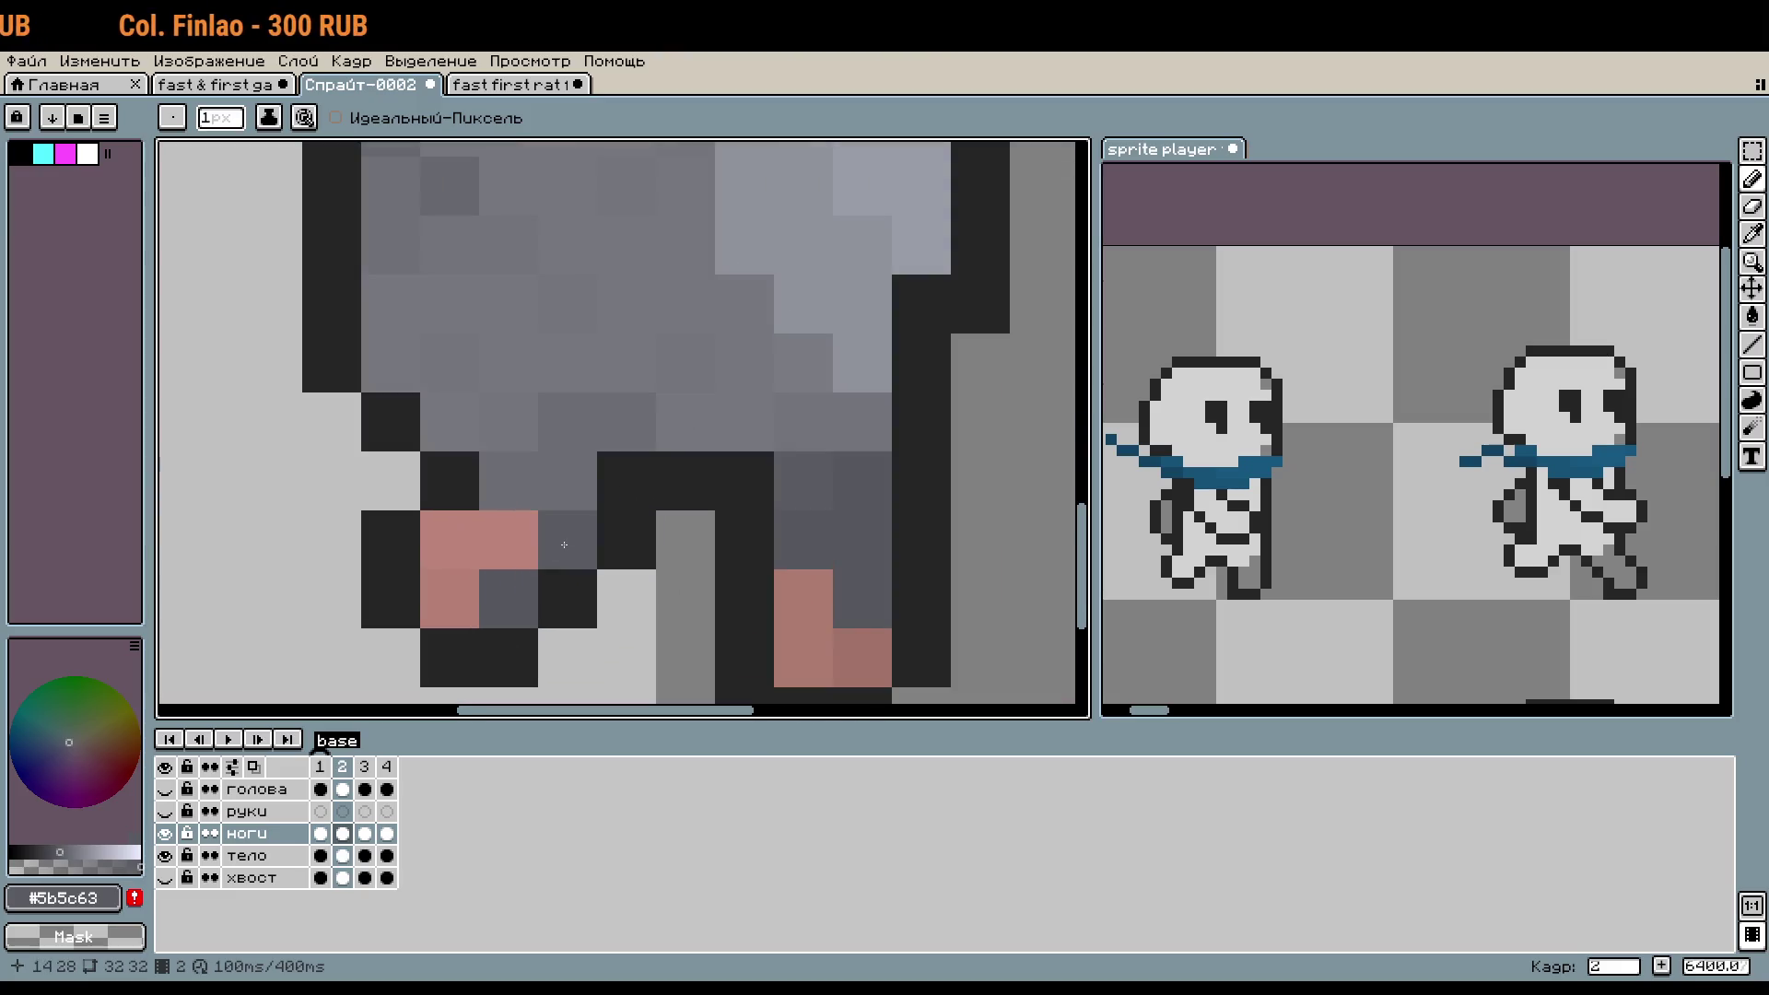
- Shade two leg pixels dark grey and add a mid-grey pixel beside the right leg
left_click(565, 554, "alt")
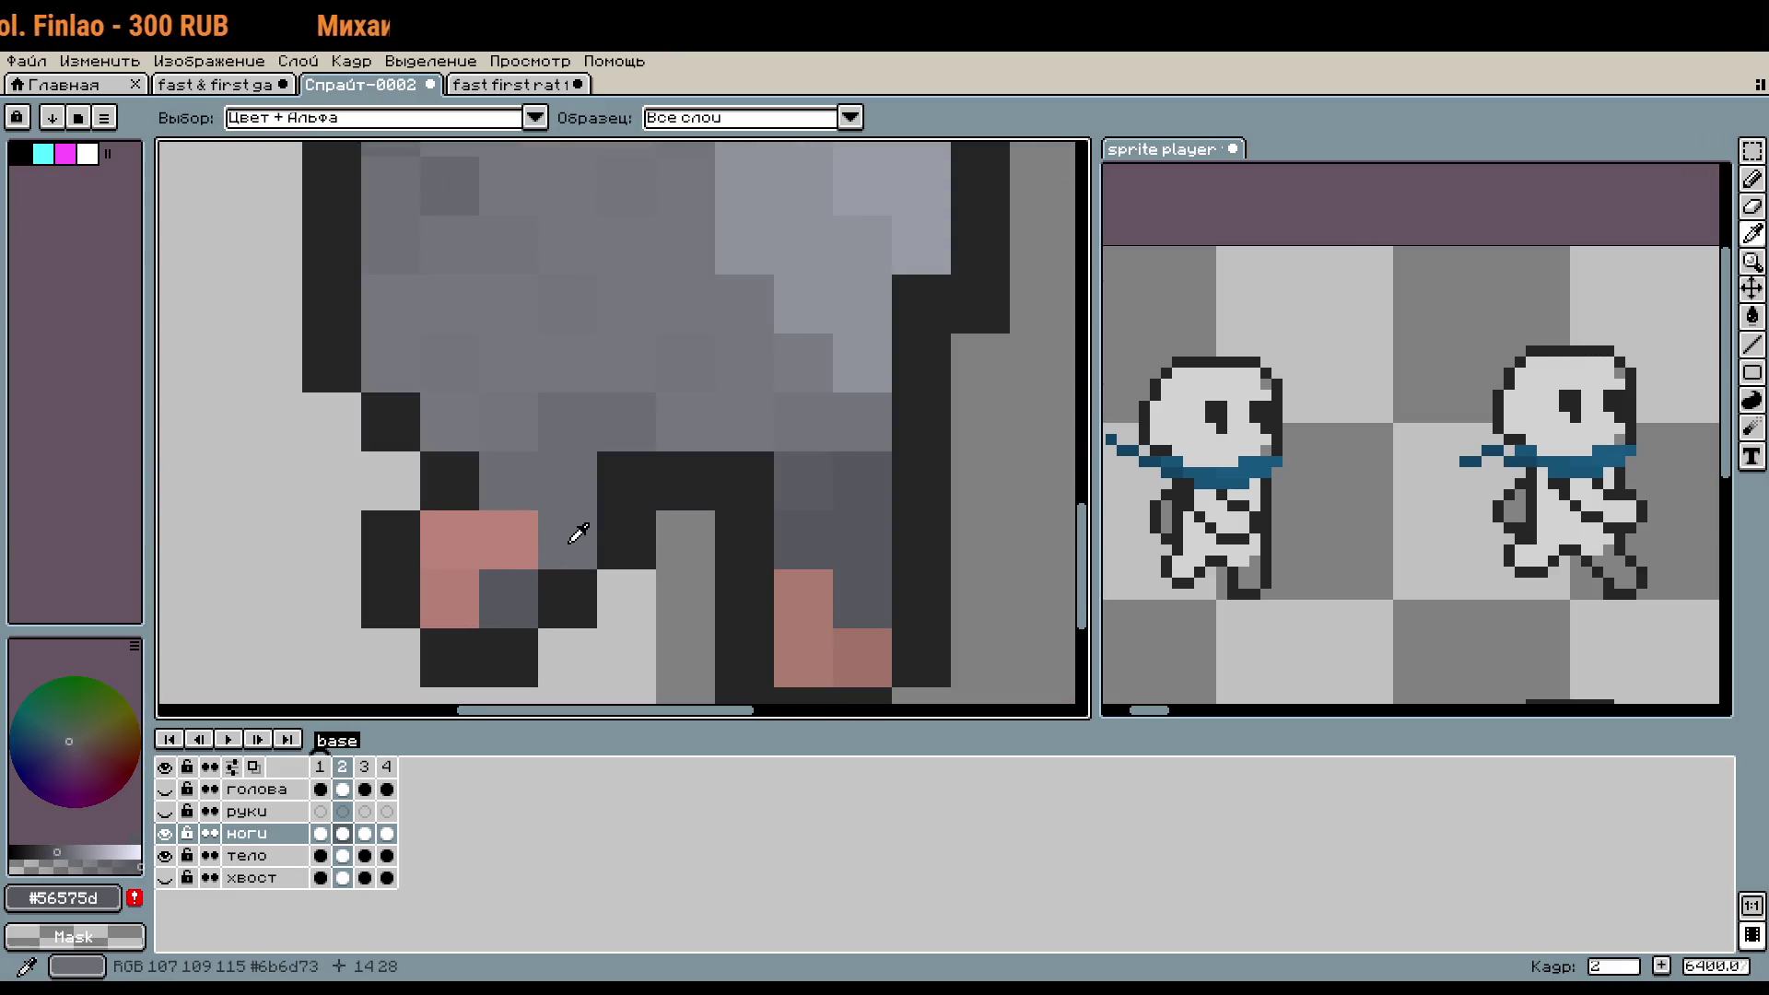
left_click(509, 481)
left_click(547, 489)
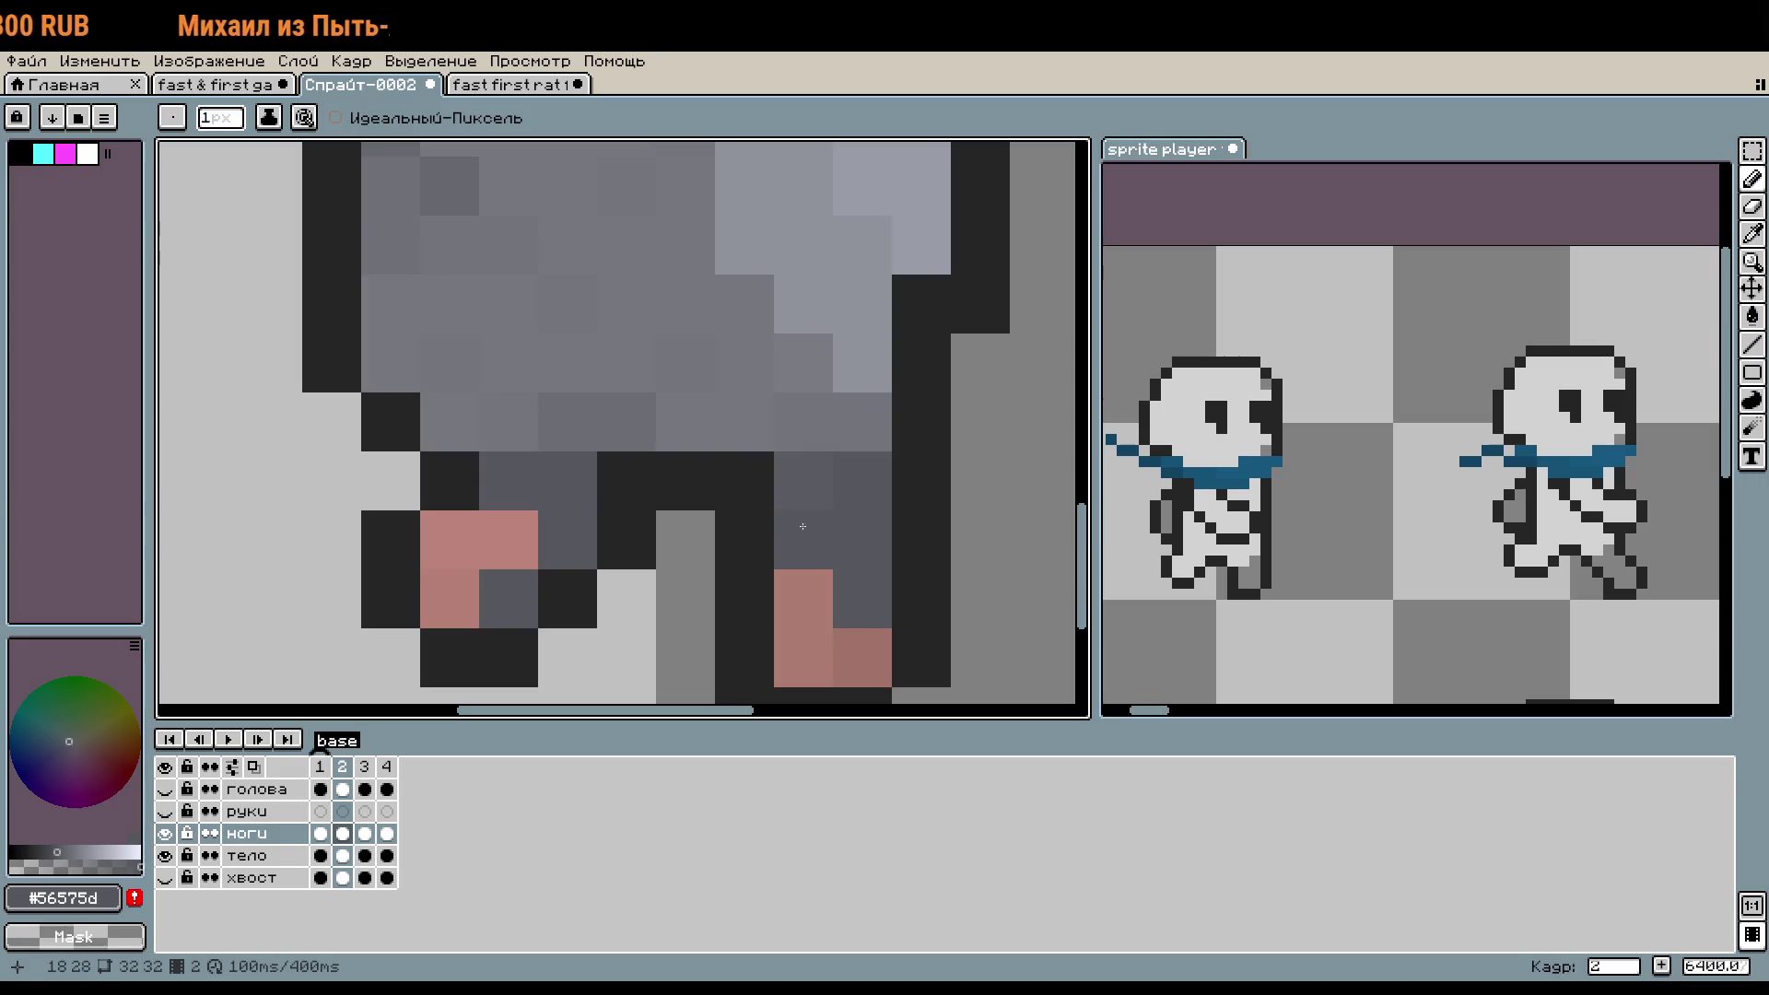
left_click(829, 491, "alt")
left_click(967, 592)
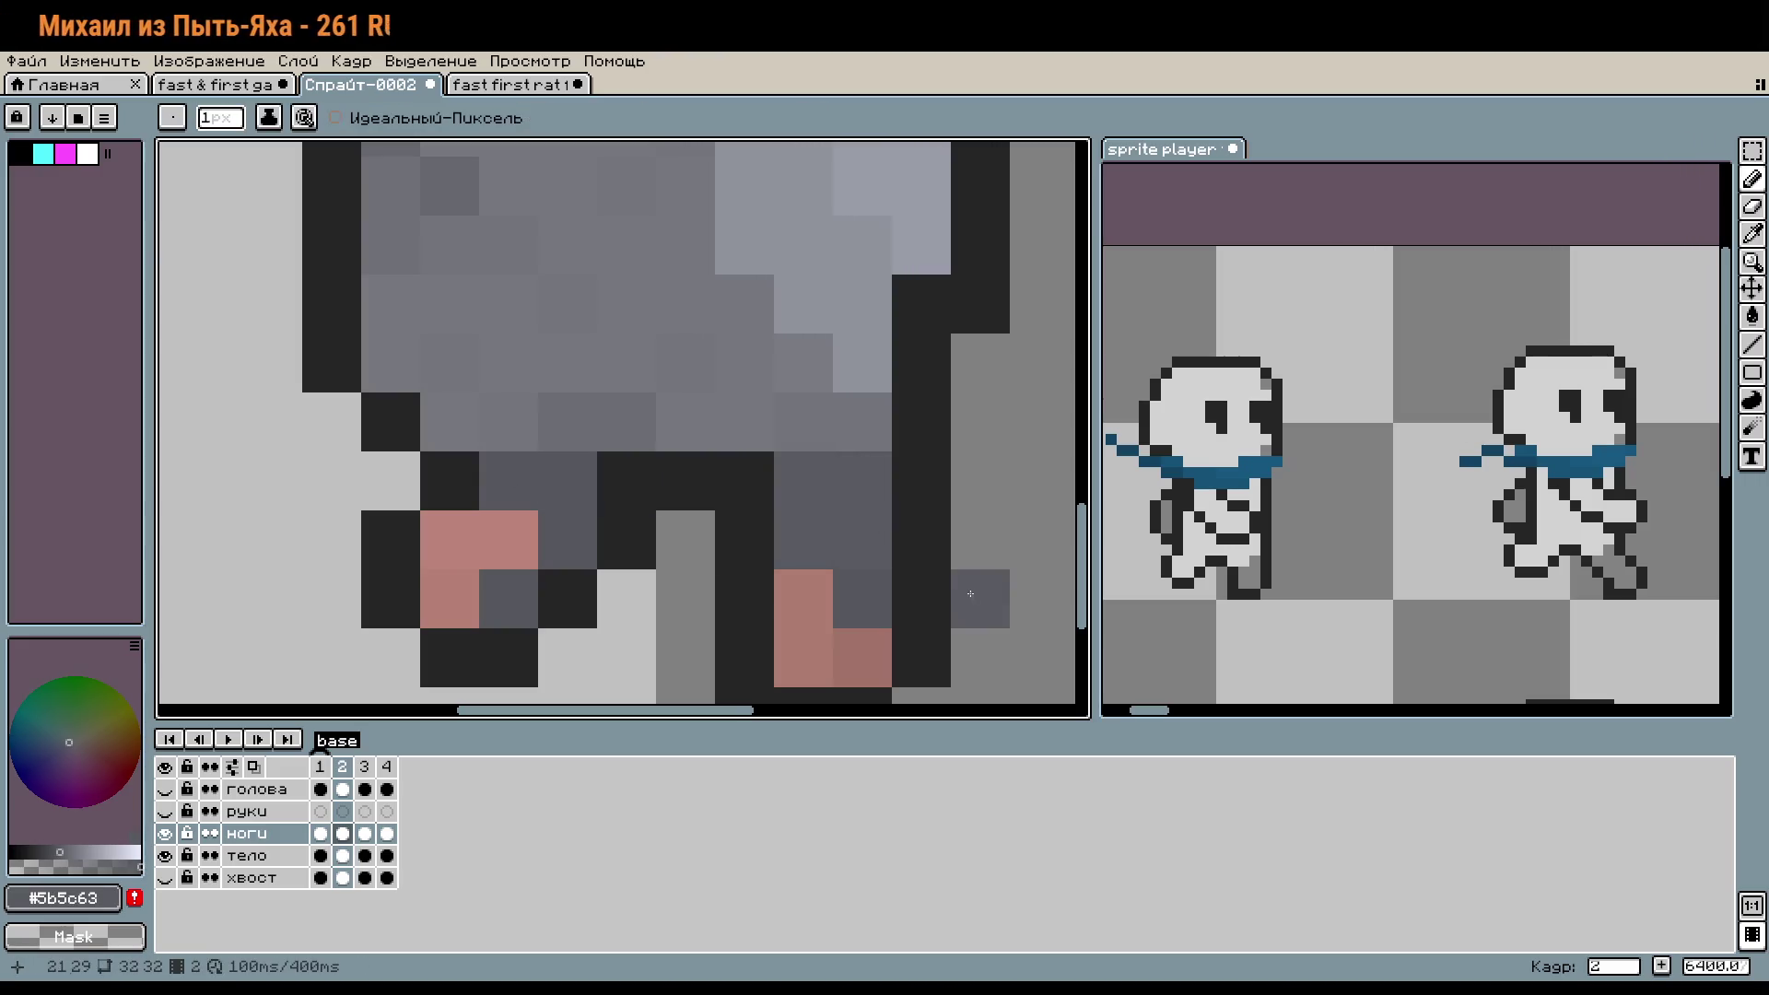
left_click(883, 483, "alt")
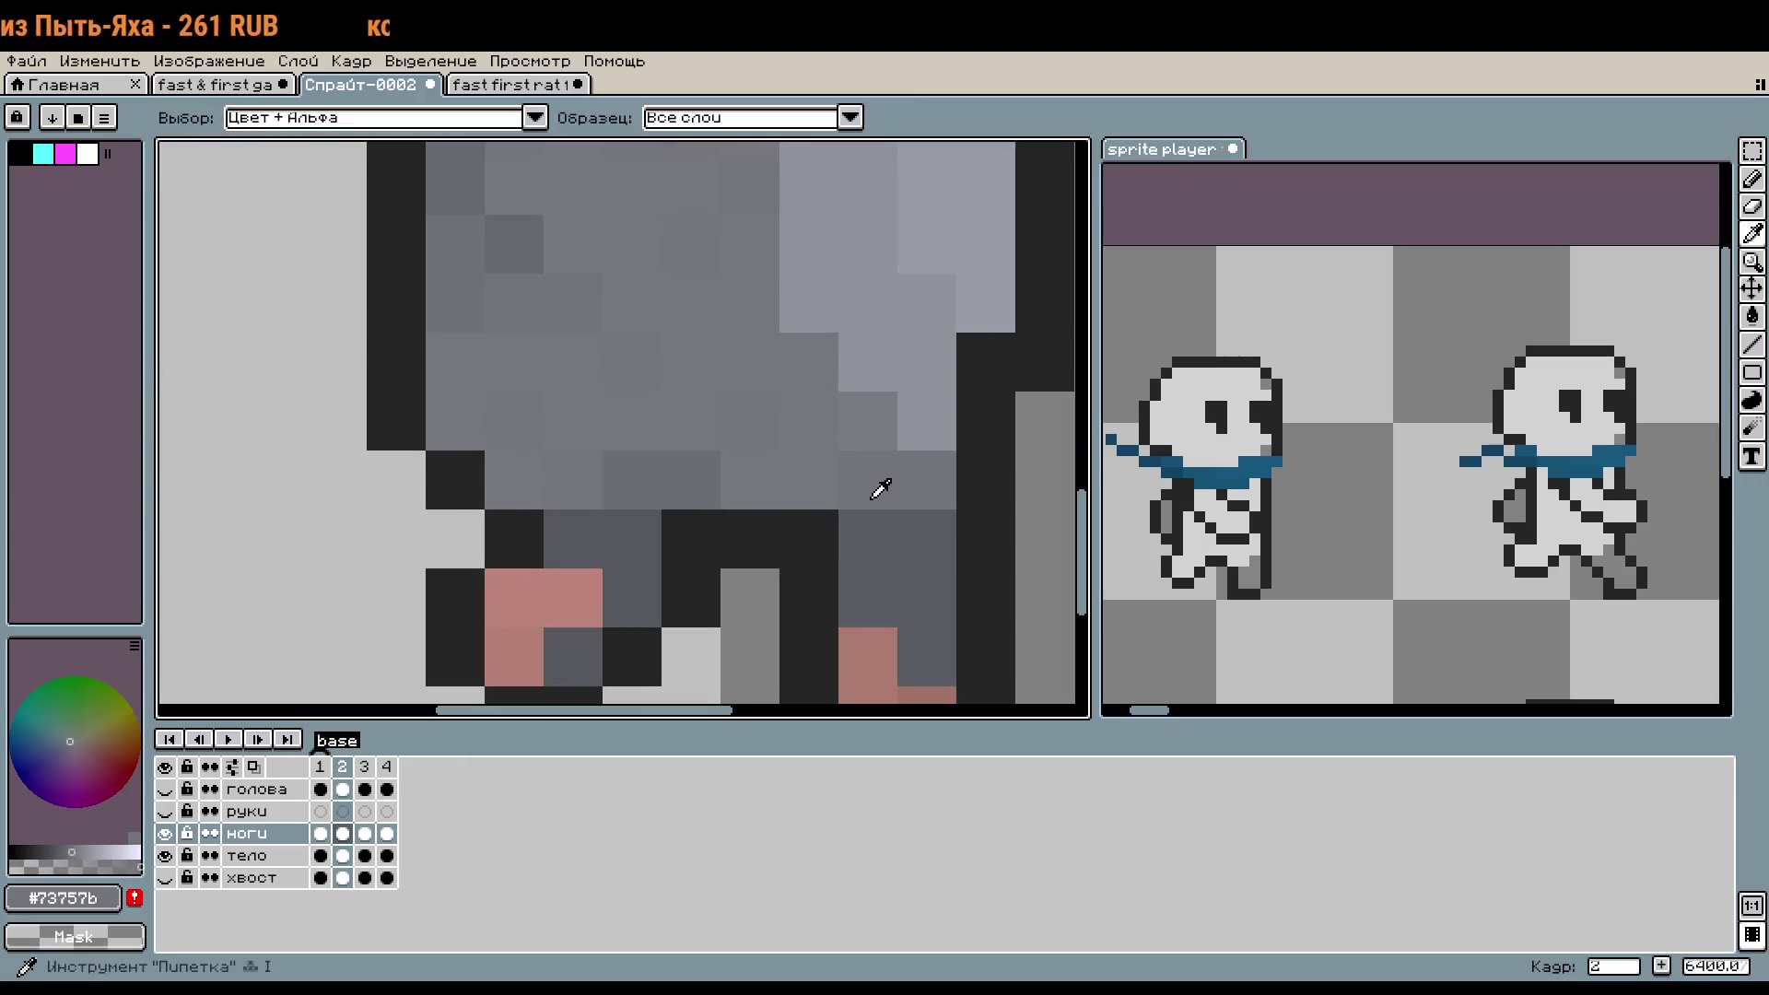
scroll(882, 481, "down", 4)
scroll(882, 481, "down", 2)
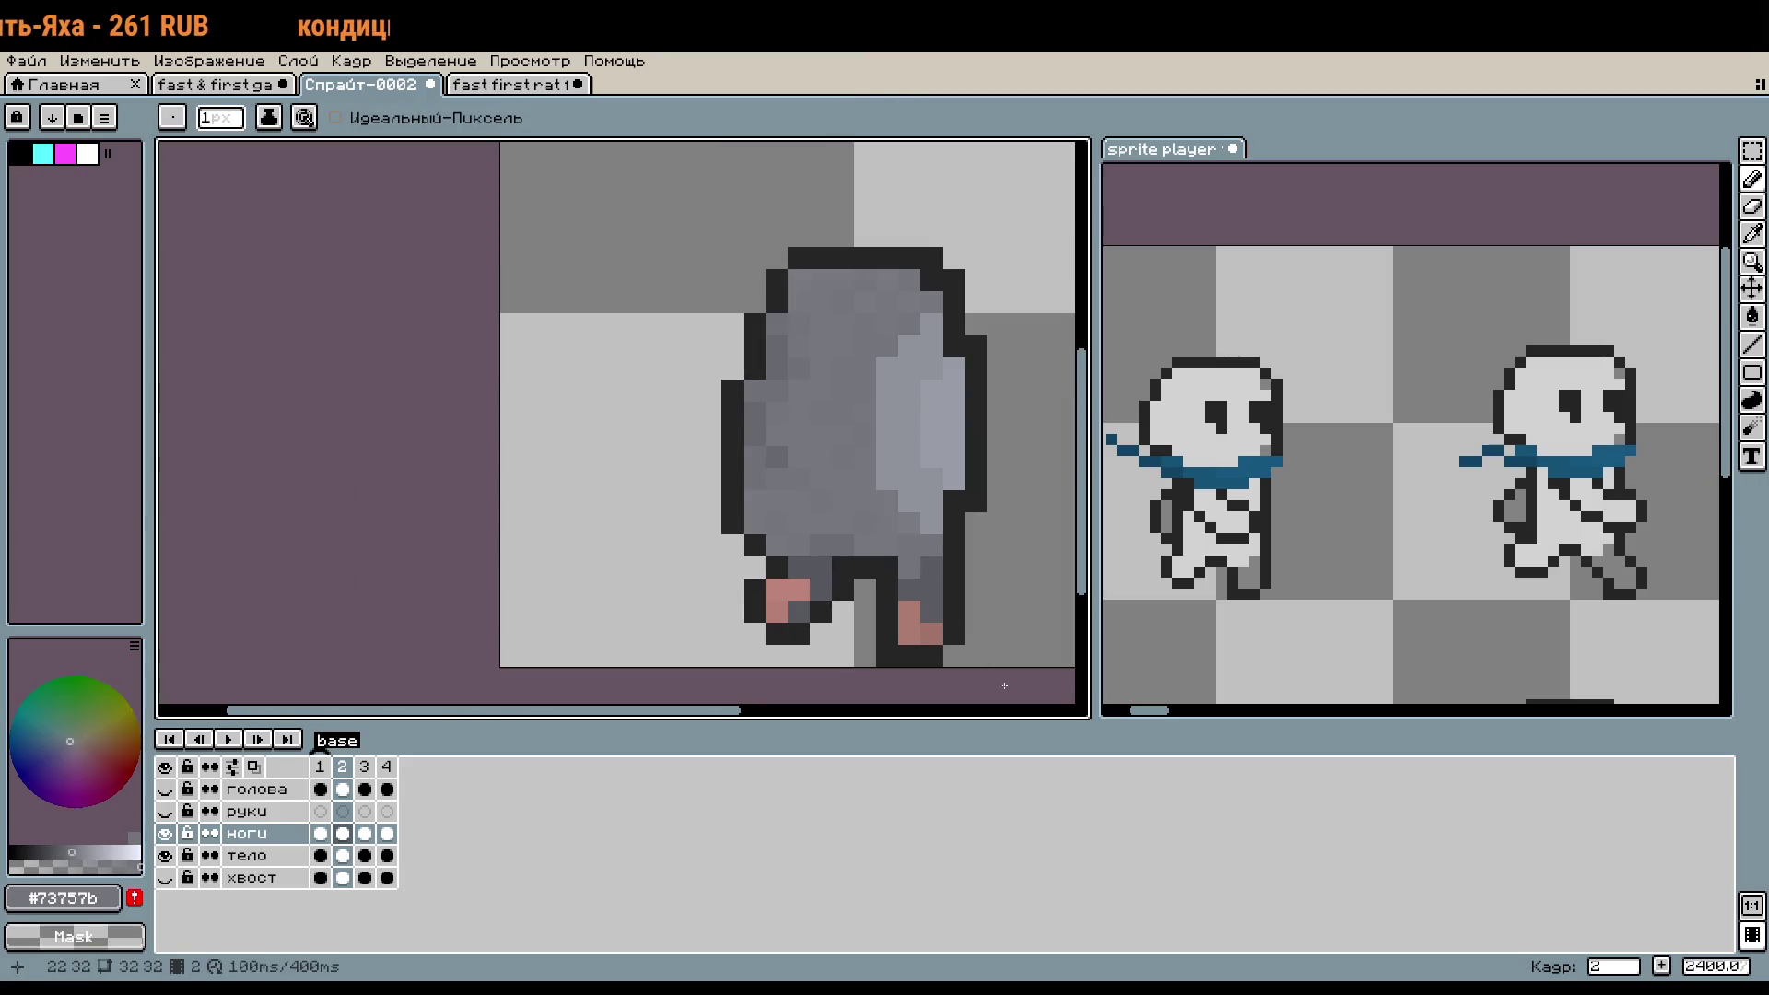
- Undo the last painted pixel and flip through frames 2, 3 and 4 to compare the legs
left_click(367, 770)
scroll(883, 557, "up", 6)
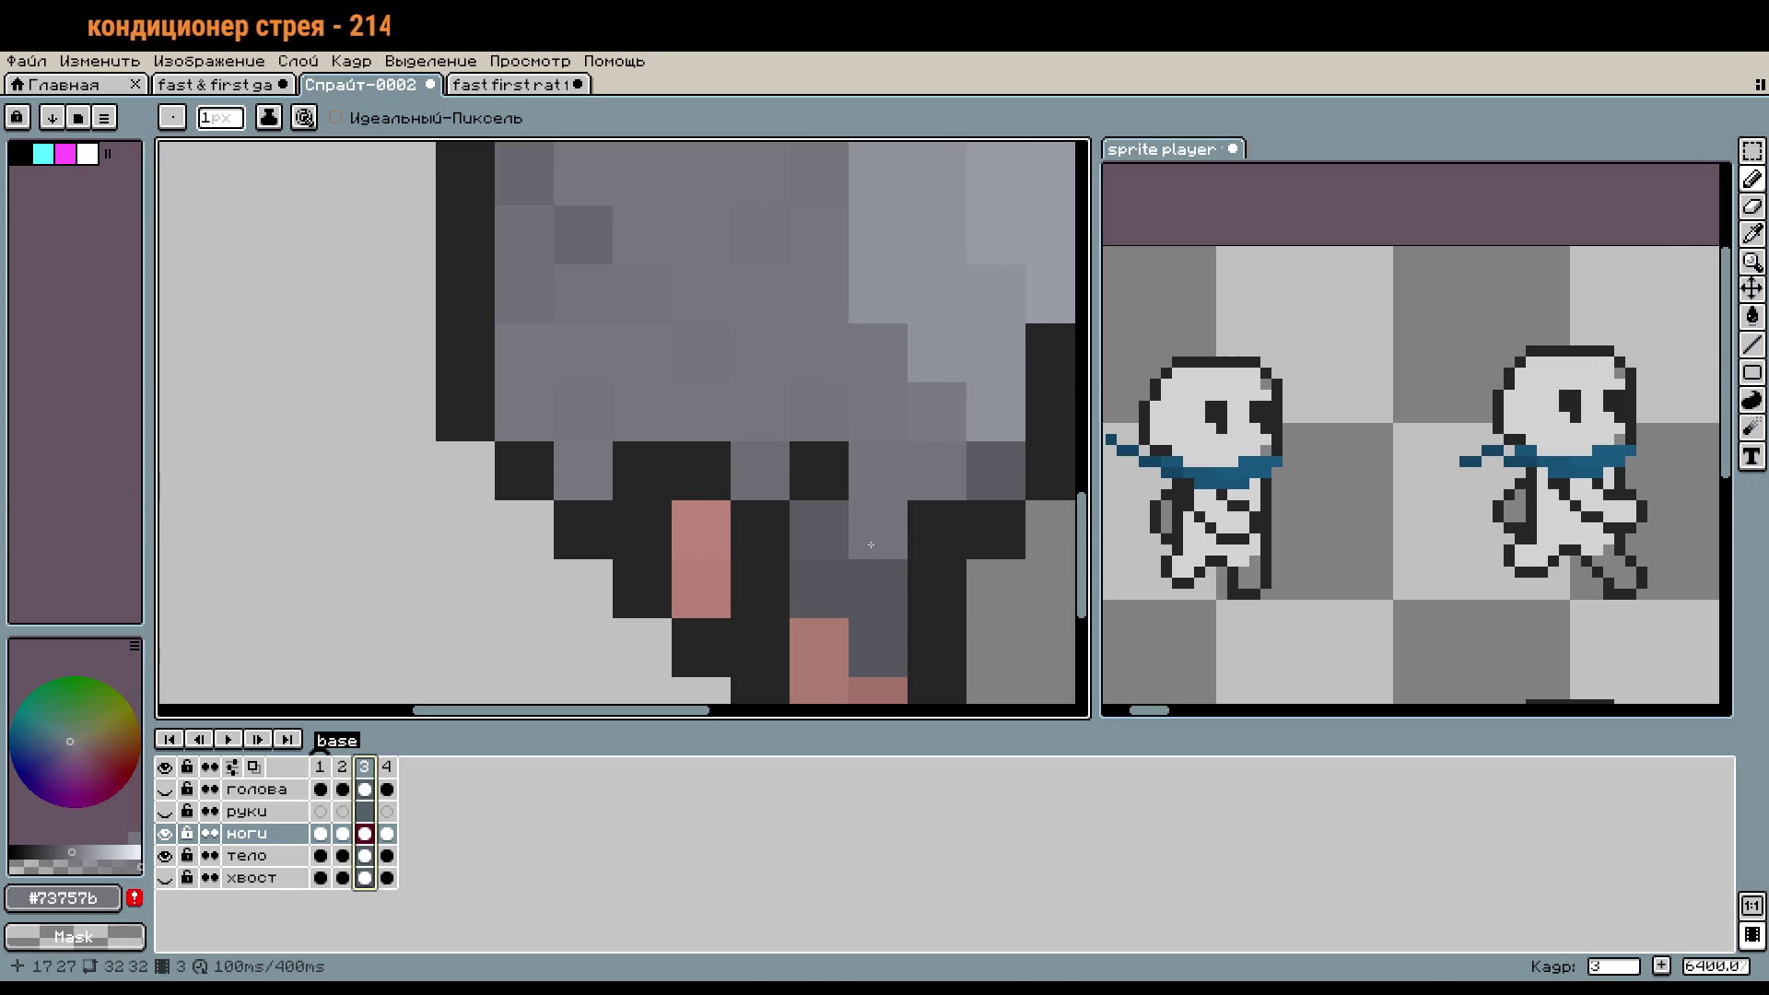
key("ctrl+z")
left_click(839, 530, "alt")
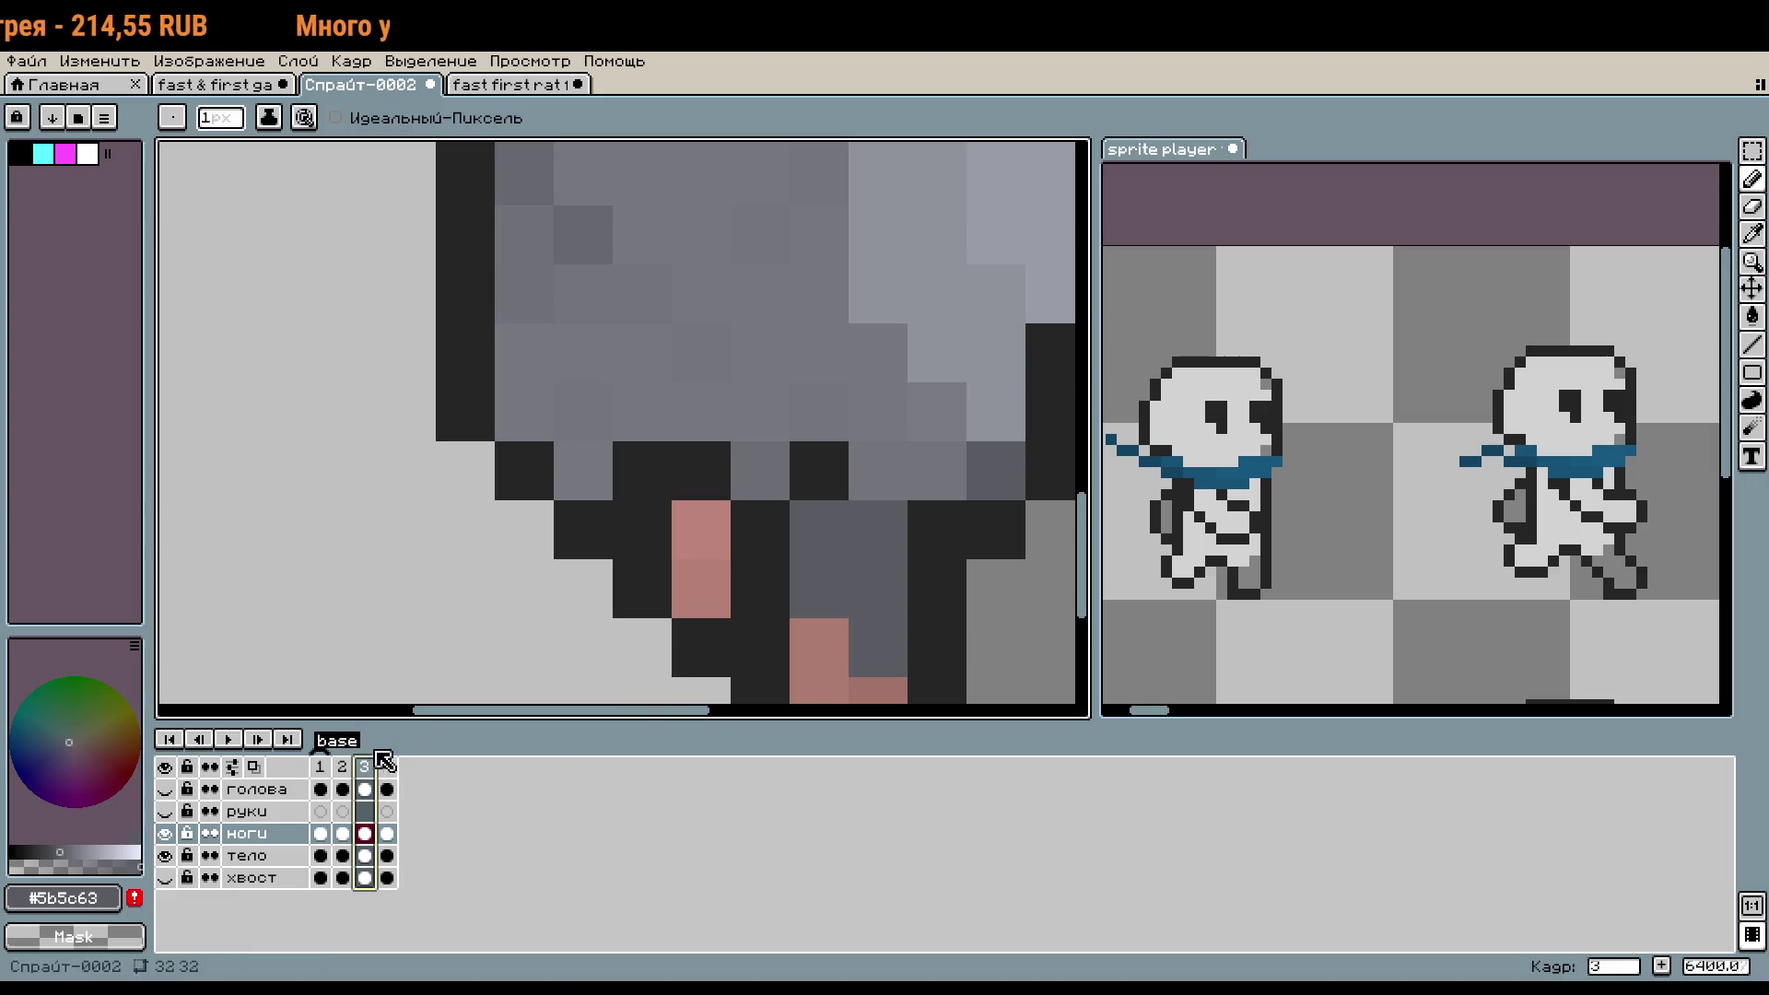
left_click(342, 767)
left_click(947, 521, "alt")
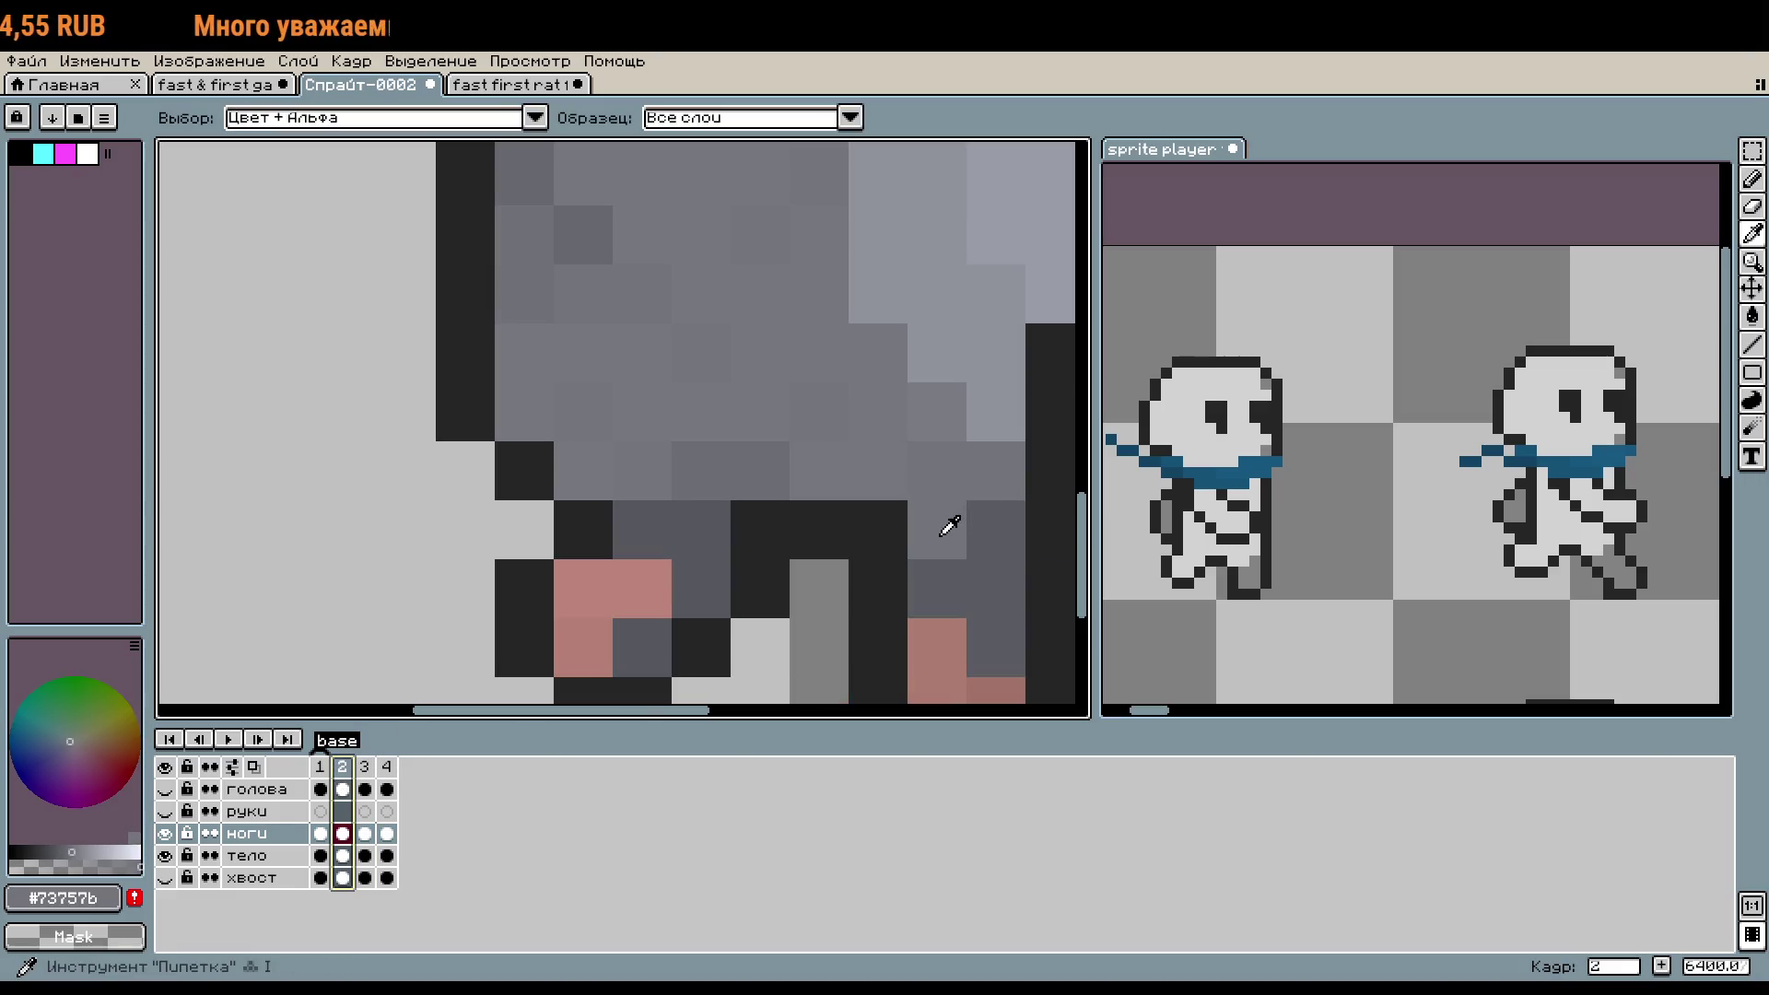
left_click(366, 766)
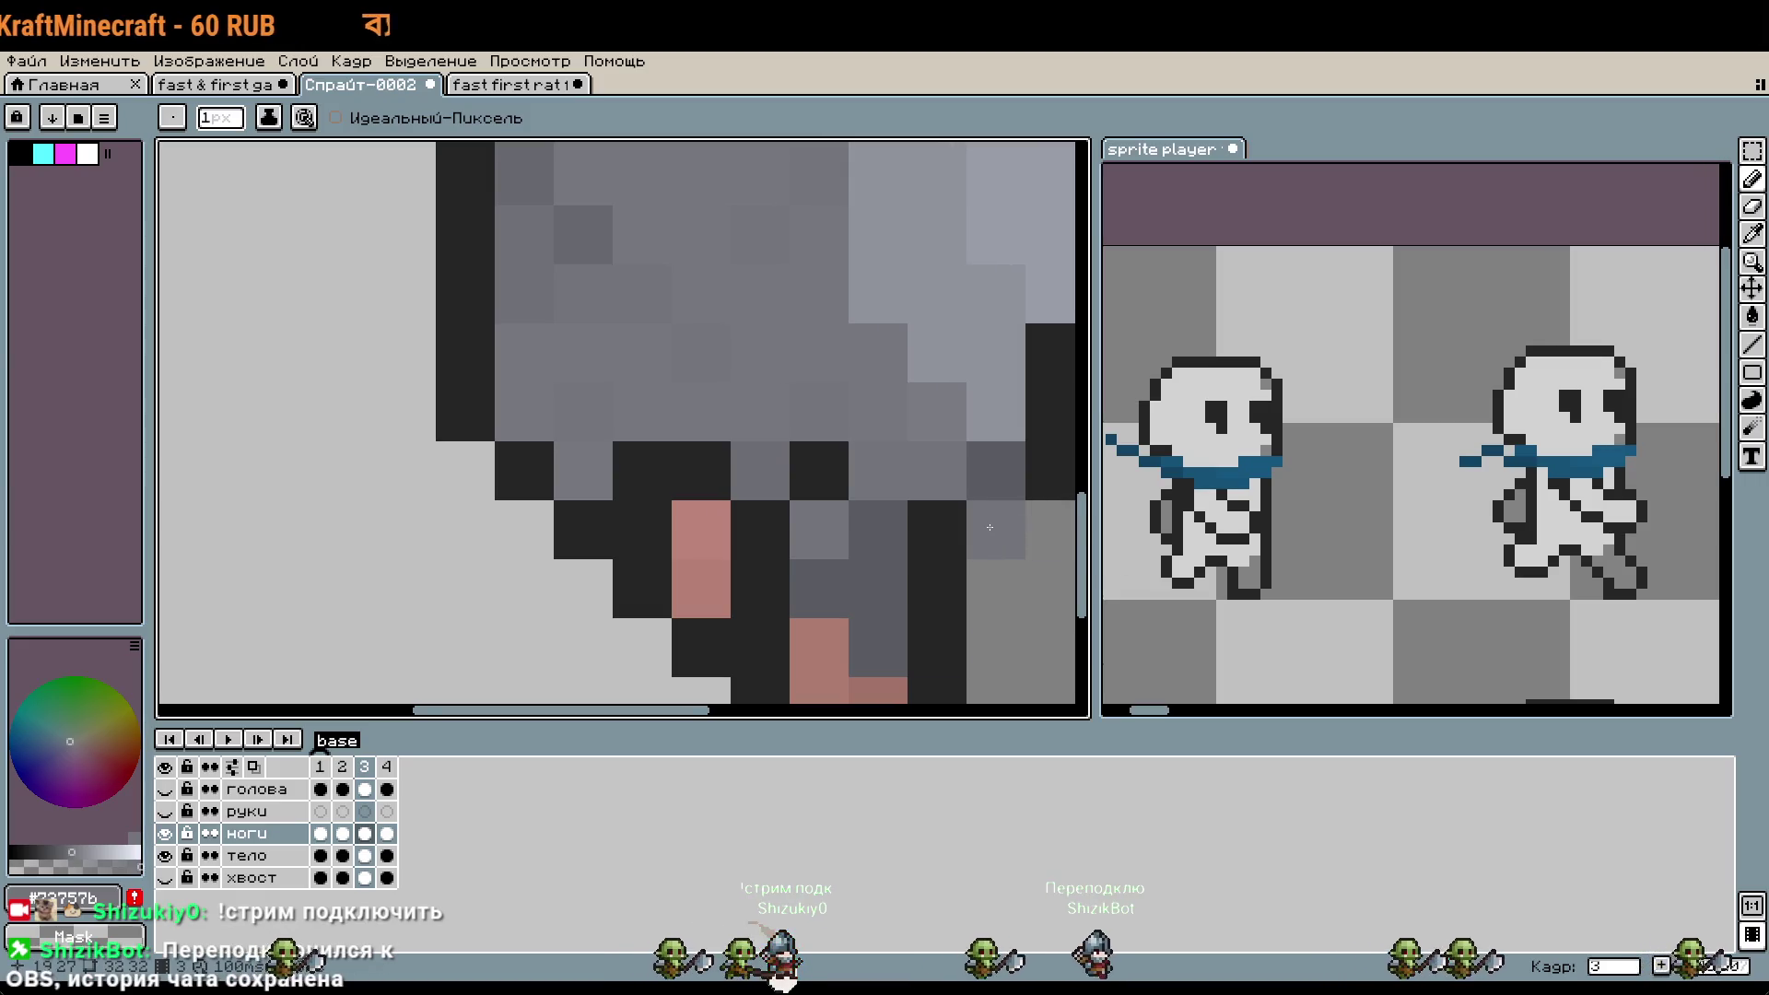
scroll(942, 536, "down", 3)
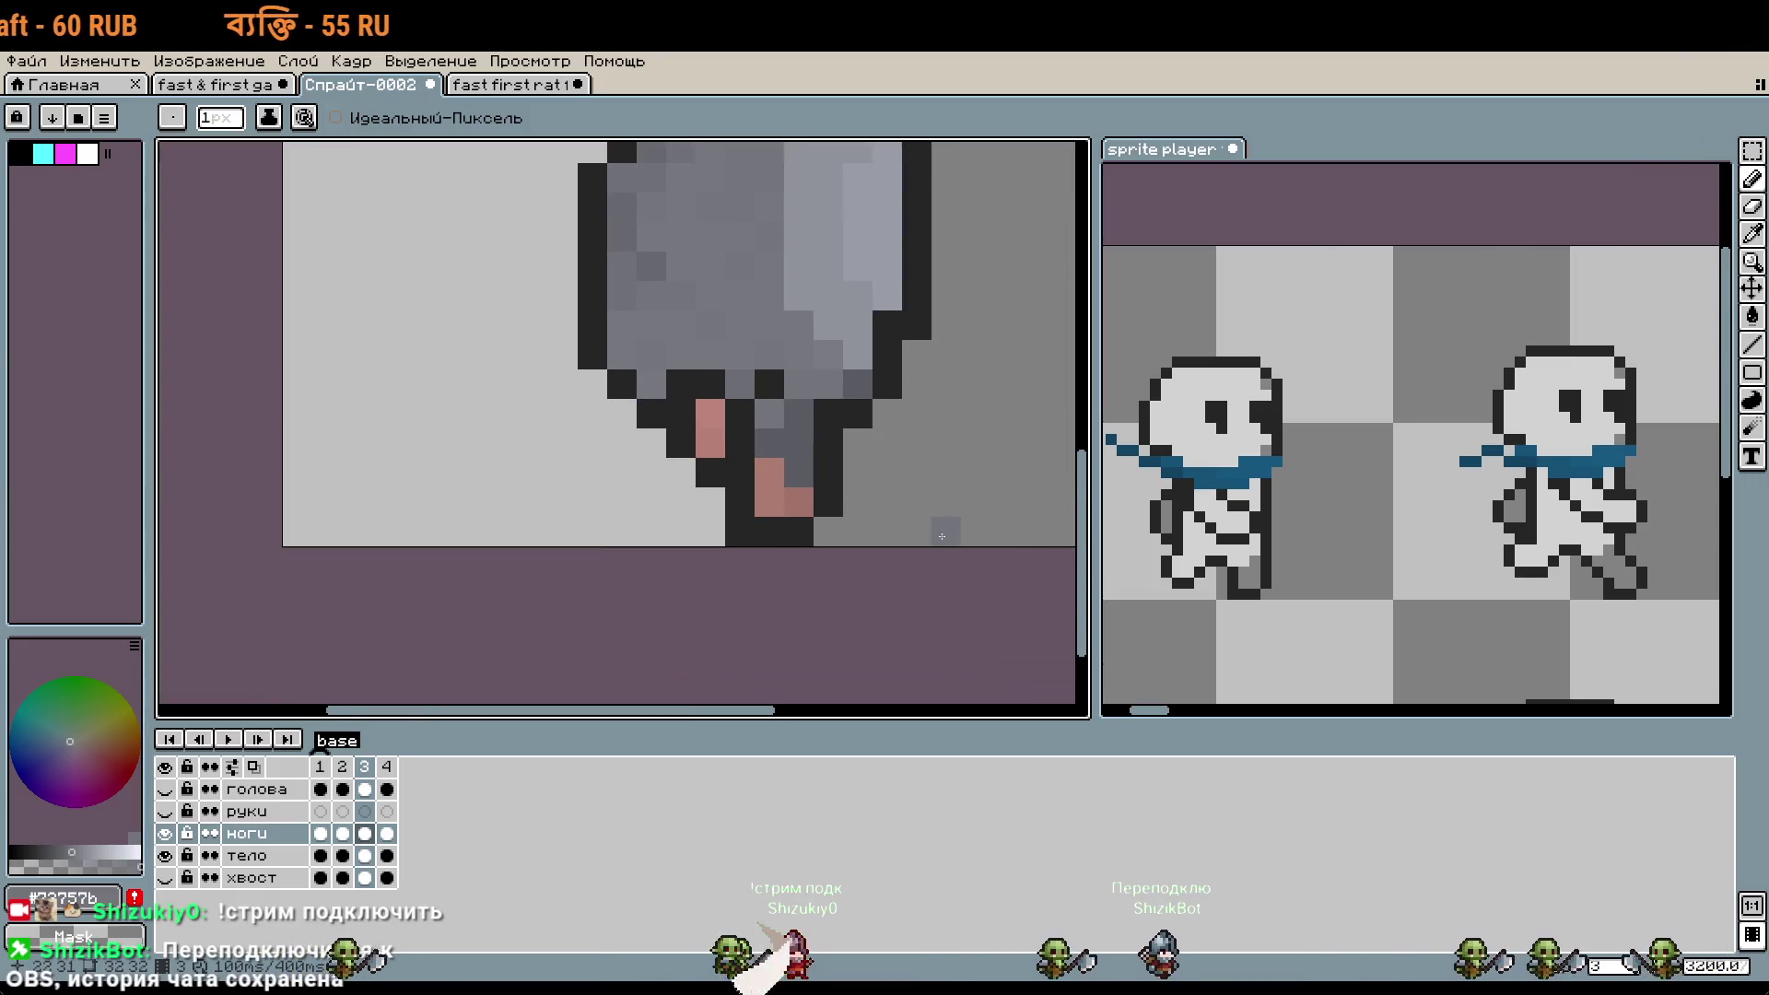
left_click(341, 767)
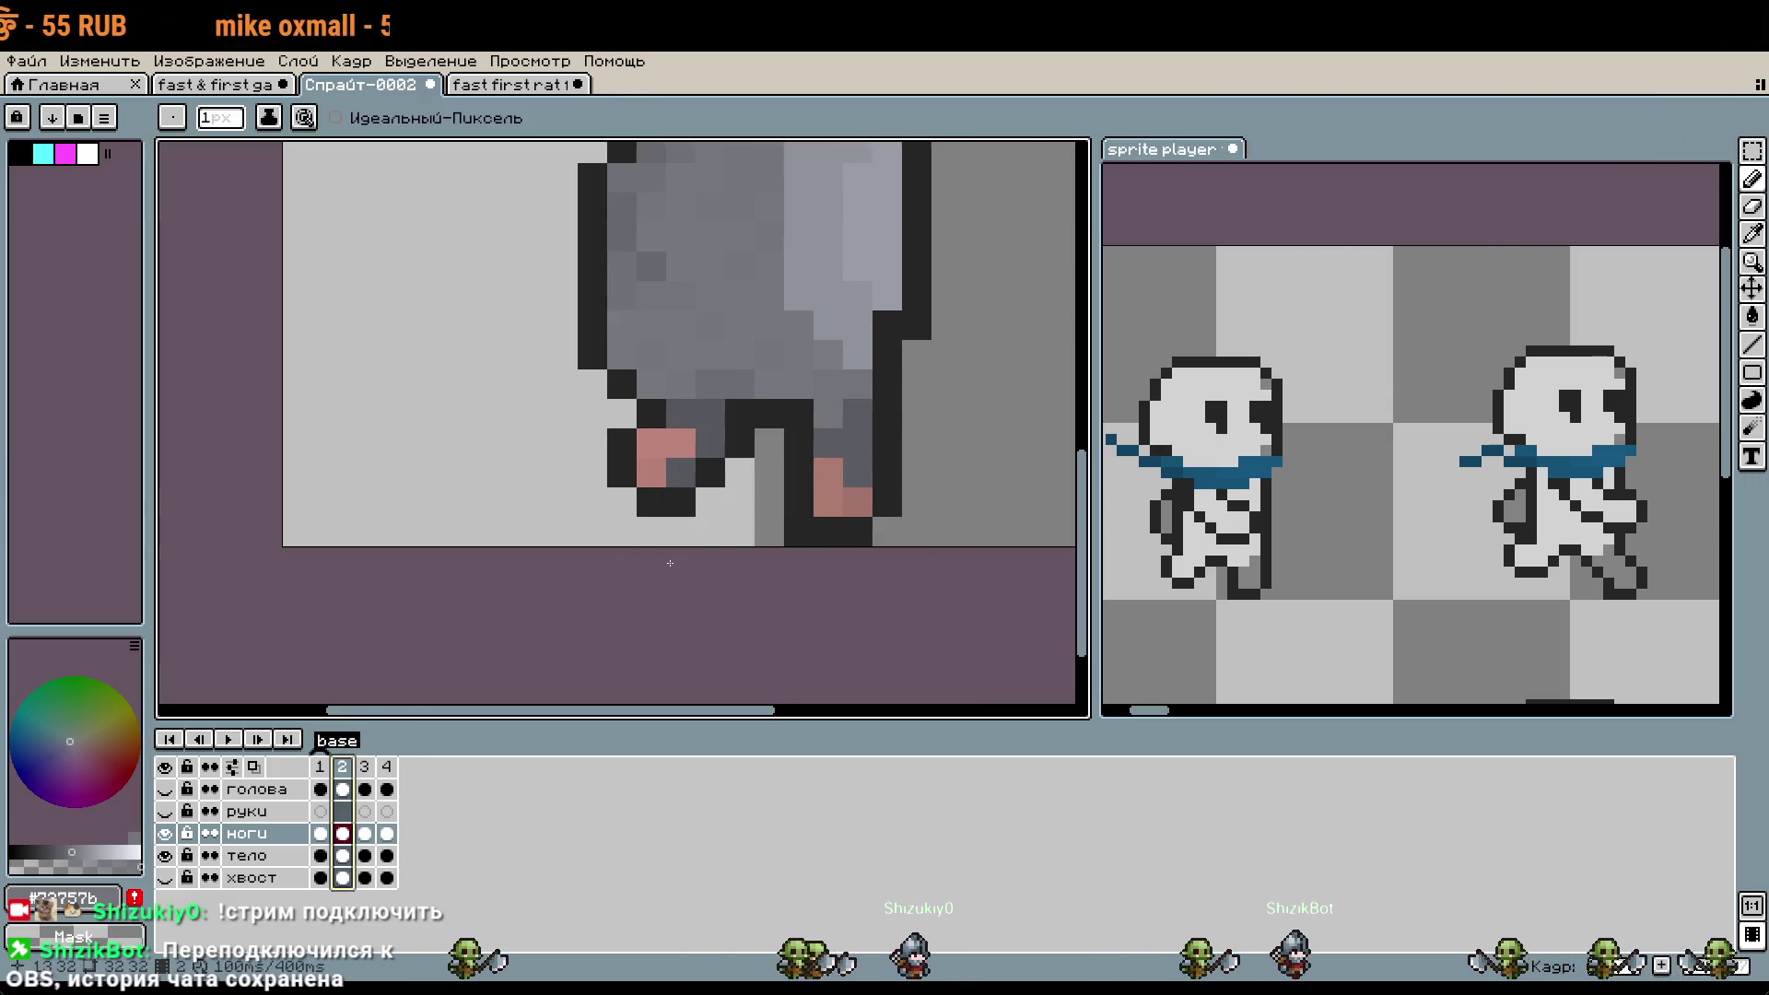
key("Right")
key("Right")
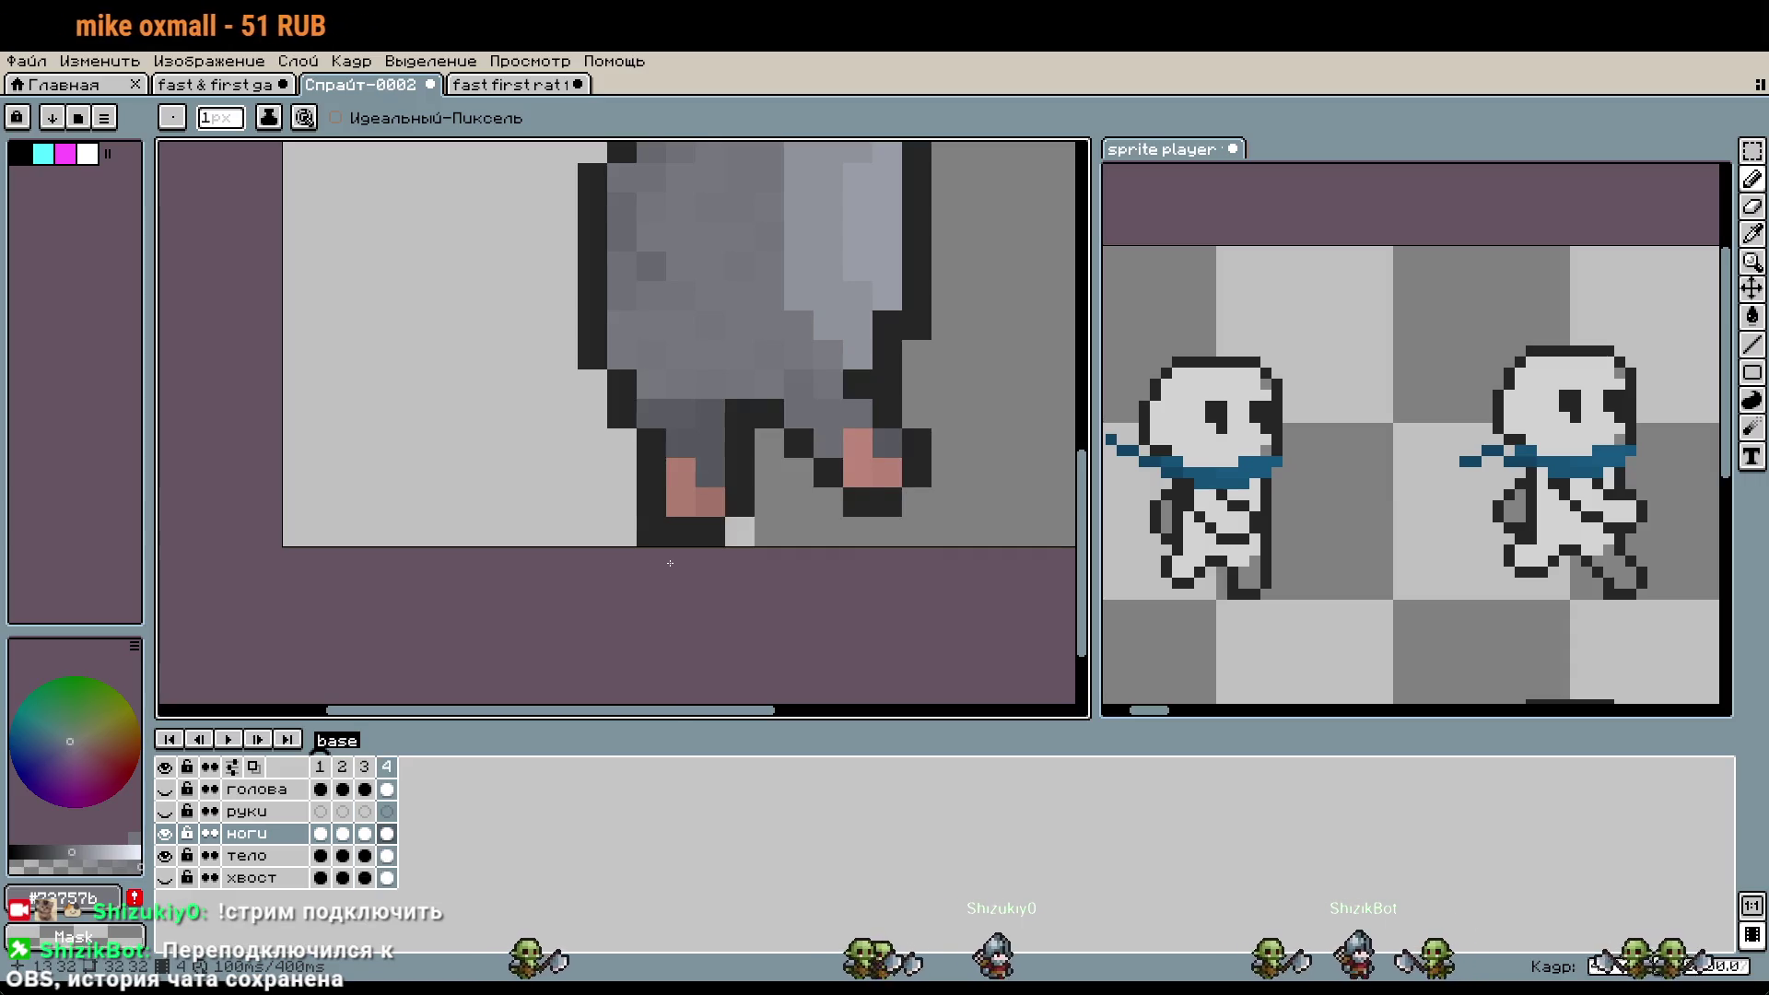
scroll(1033, 437, "down", 1)
left_click_drag(1032, 437, 939, 564)
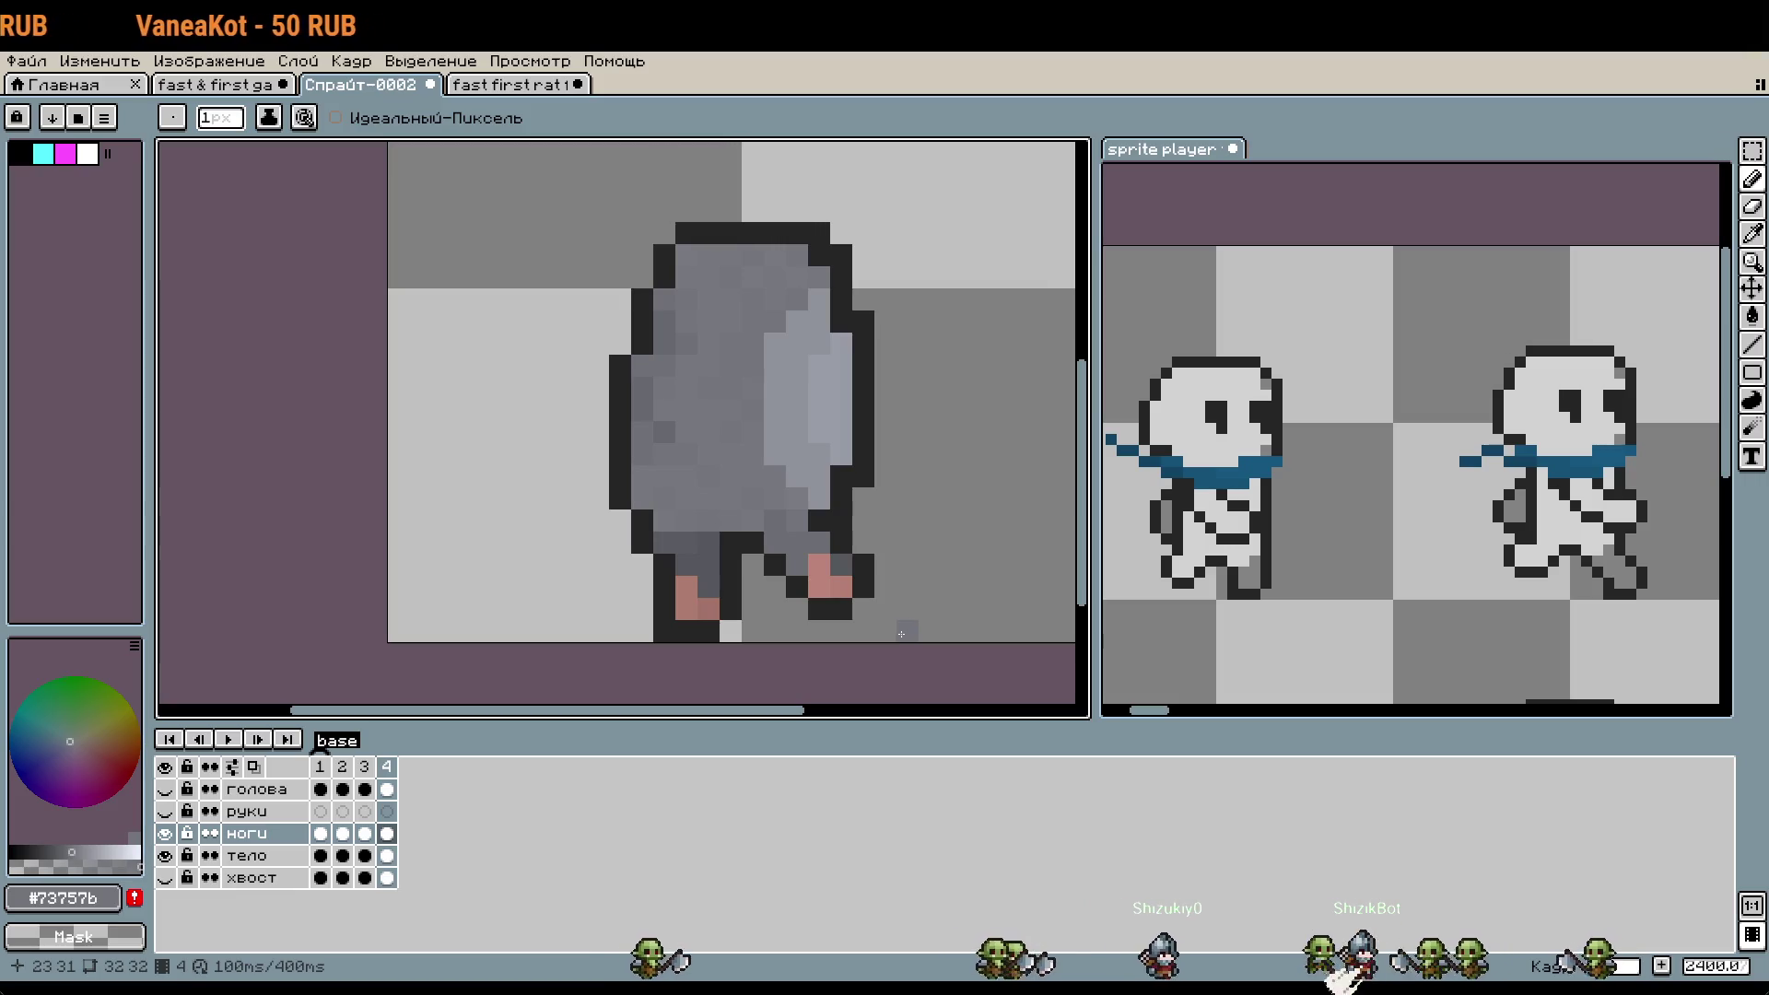
- Add a fifth frame after frame 4 and hide the тело layer
right_click(386, 769)
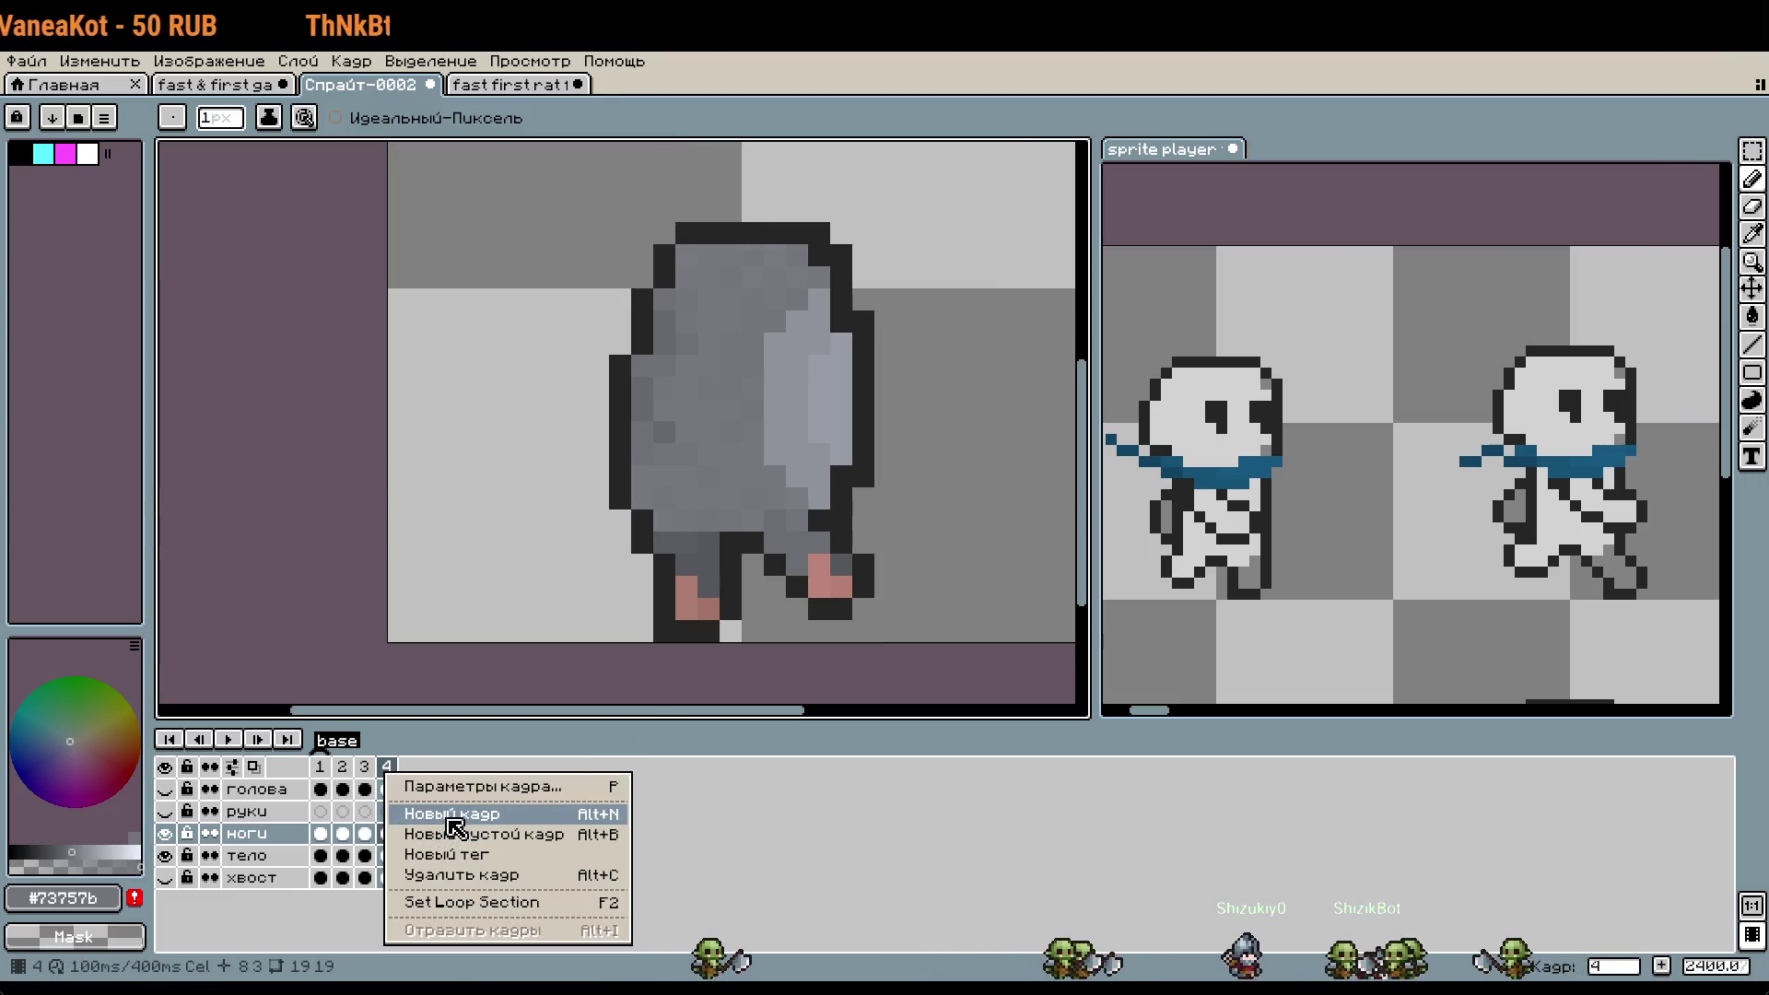
left_click(451, 837)
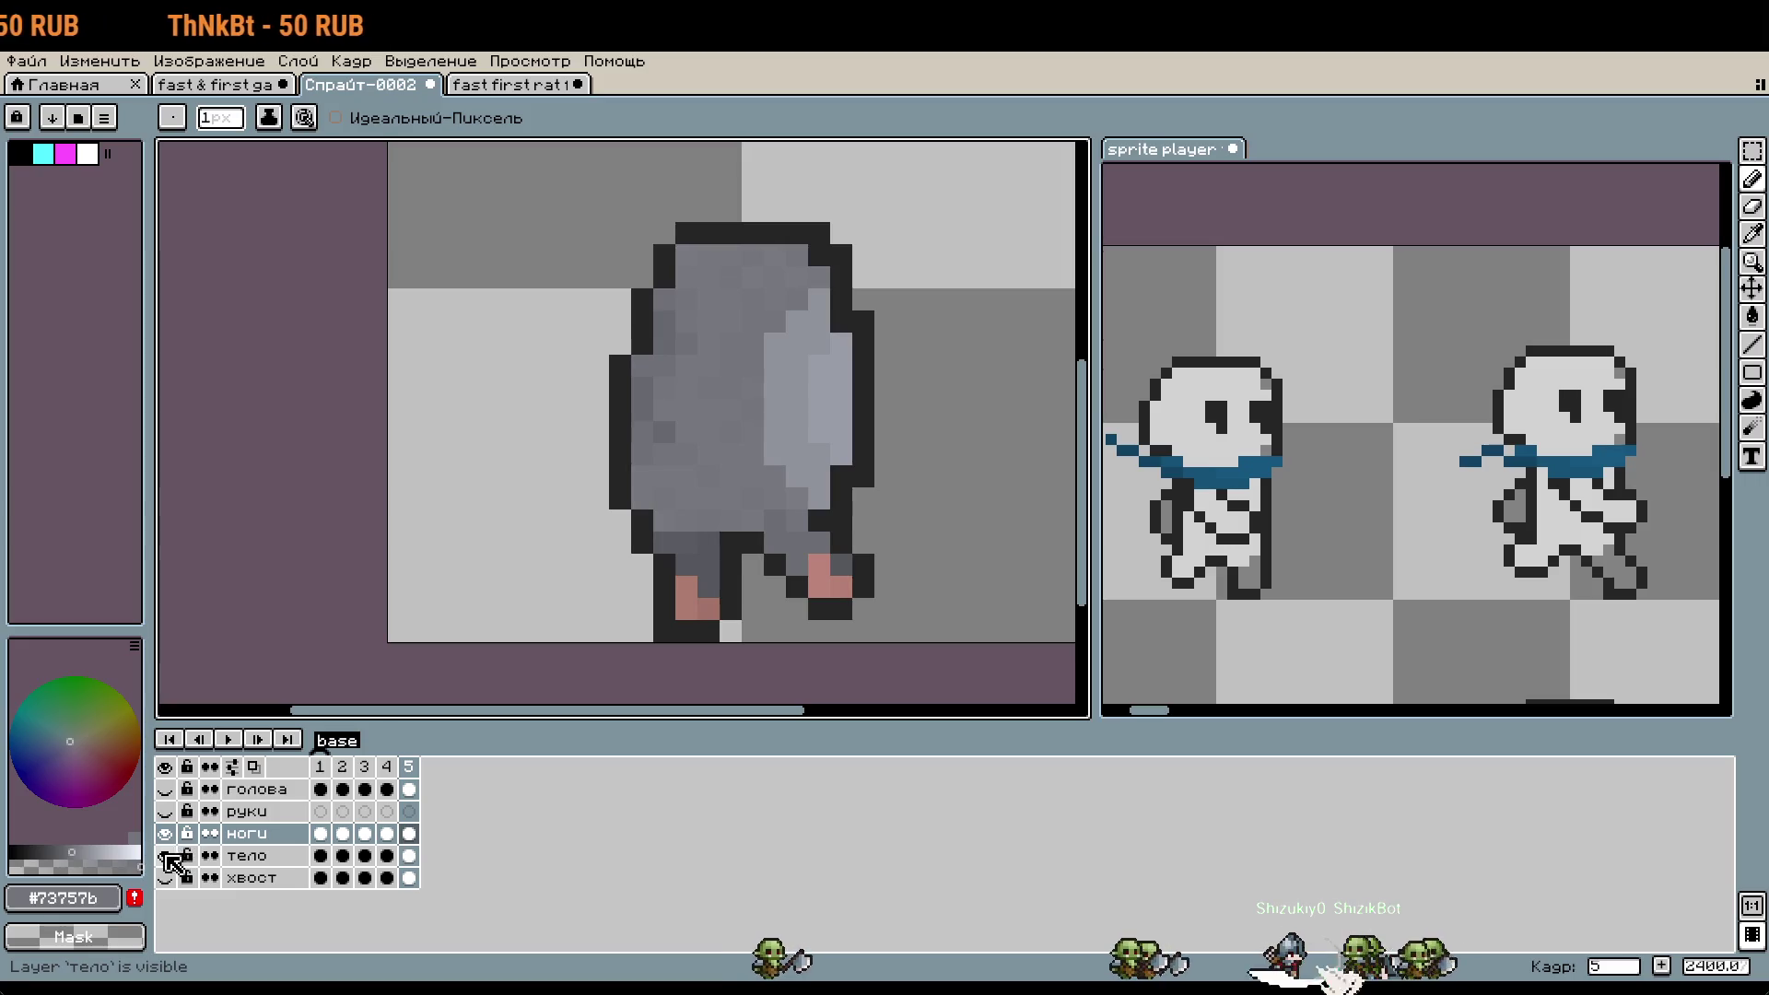
left_click(164, 856)
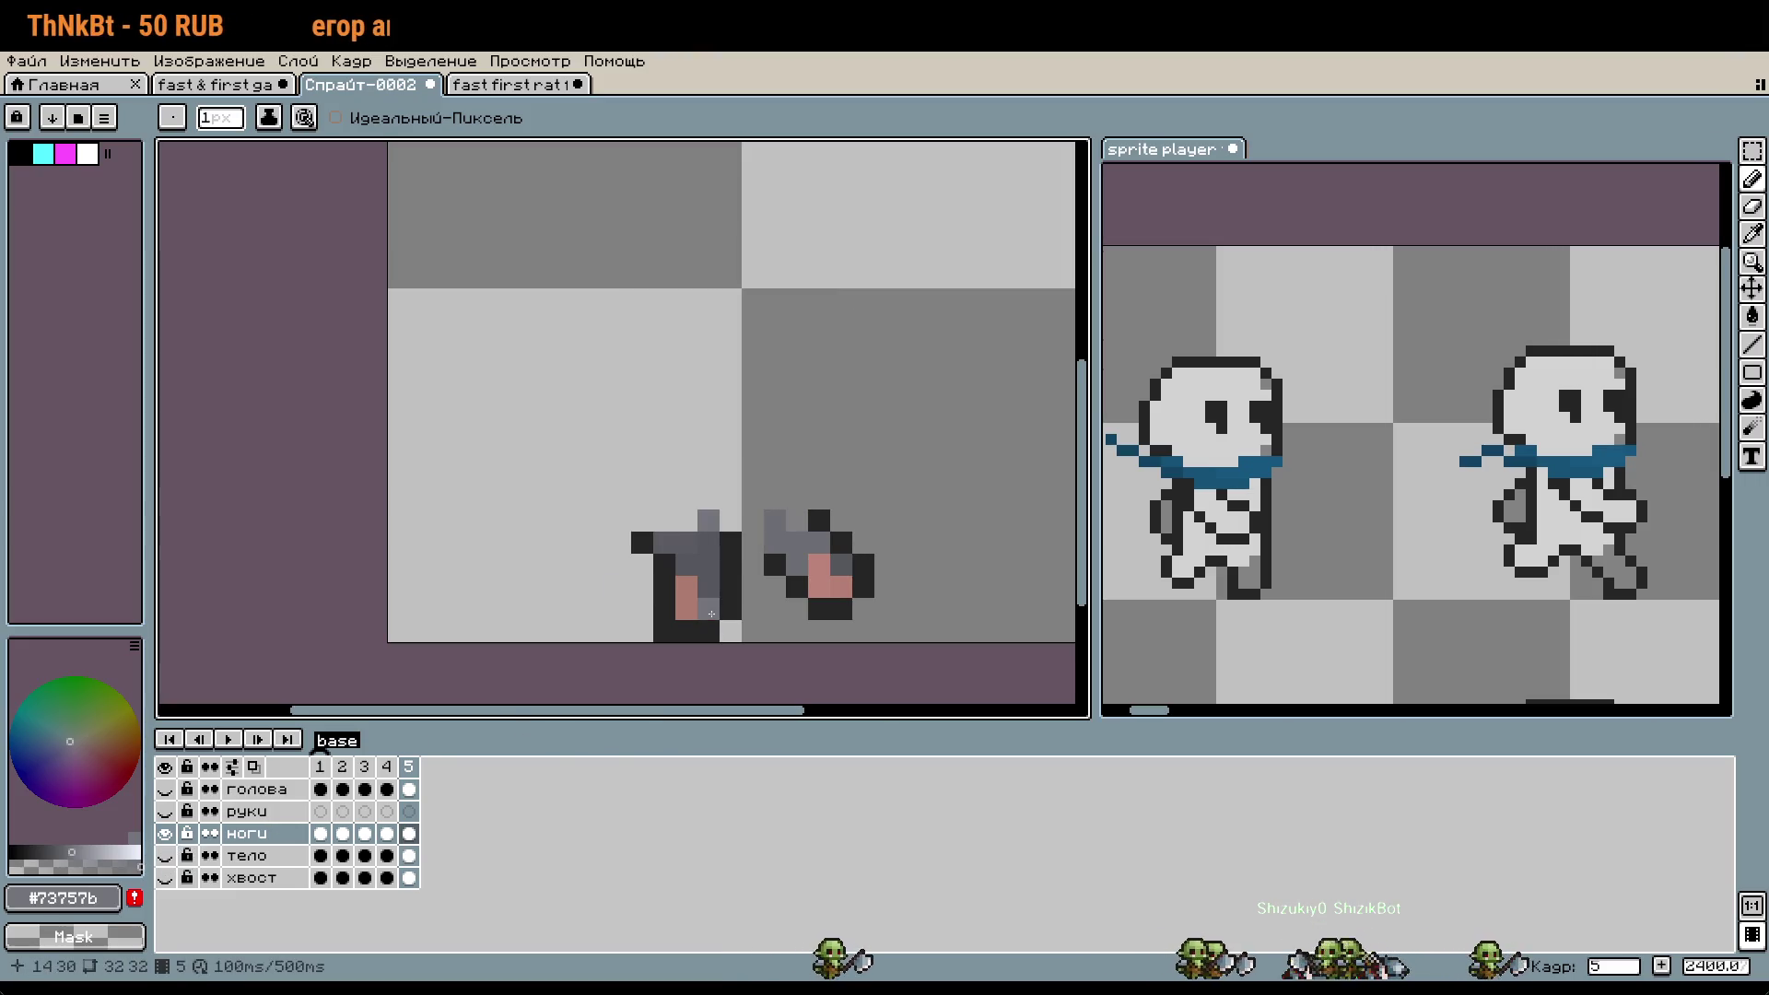
scroll(775, 627, "up", 1)
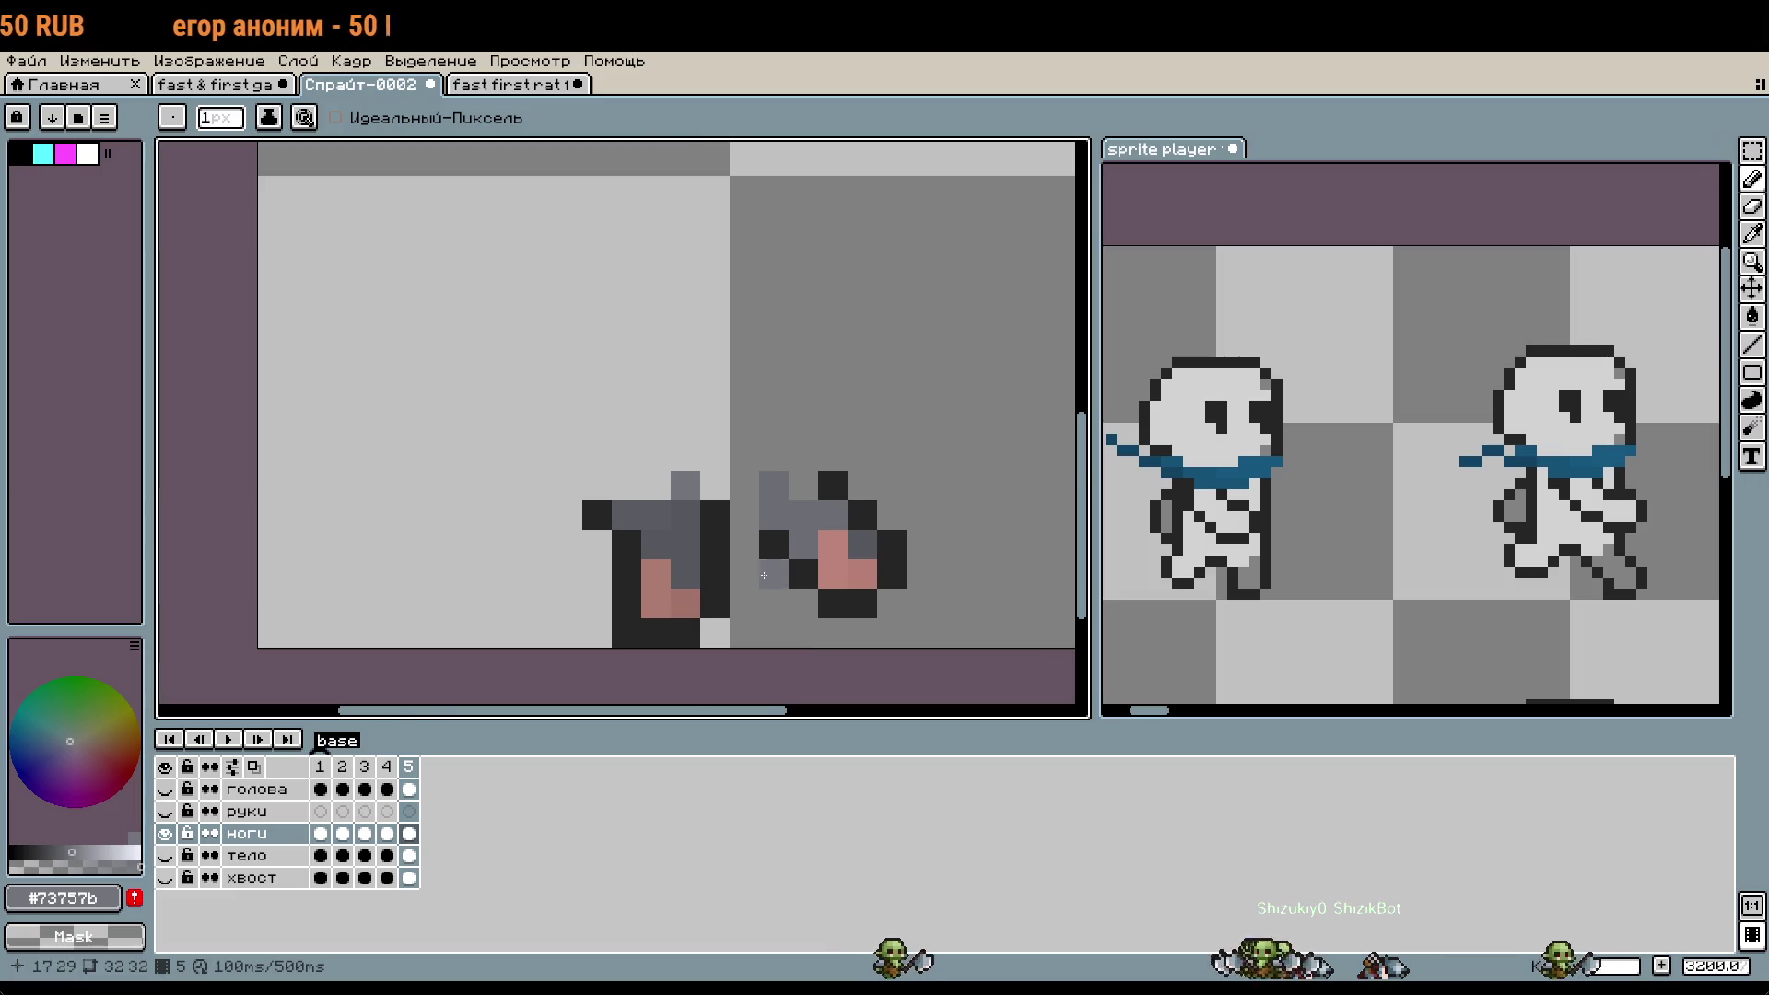
scroll(764, 577, "up", 1)
- Compare leg poses across frames 2–4, then try a dark grey stroke in frame 2 and undo it
left_click(387, 766)
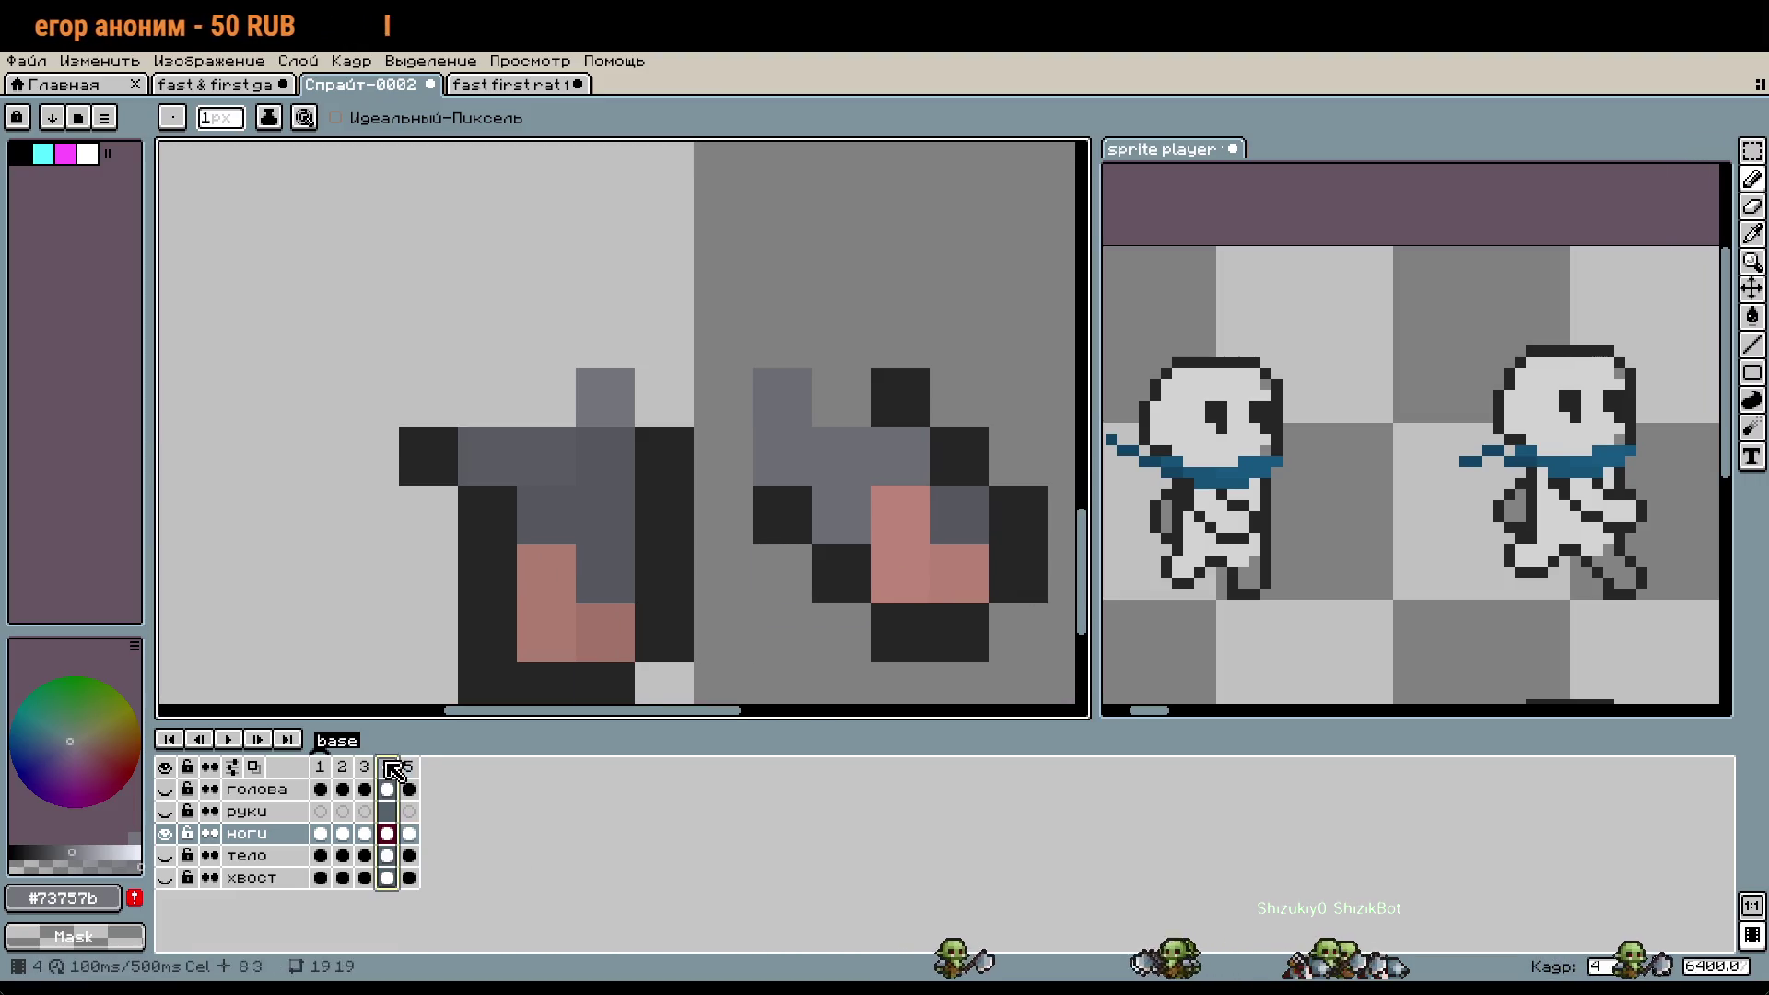
left_click(367, 767)
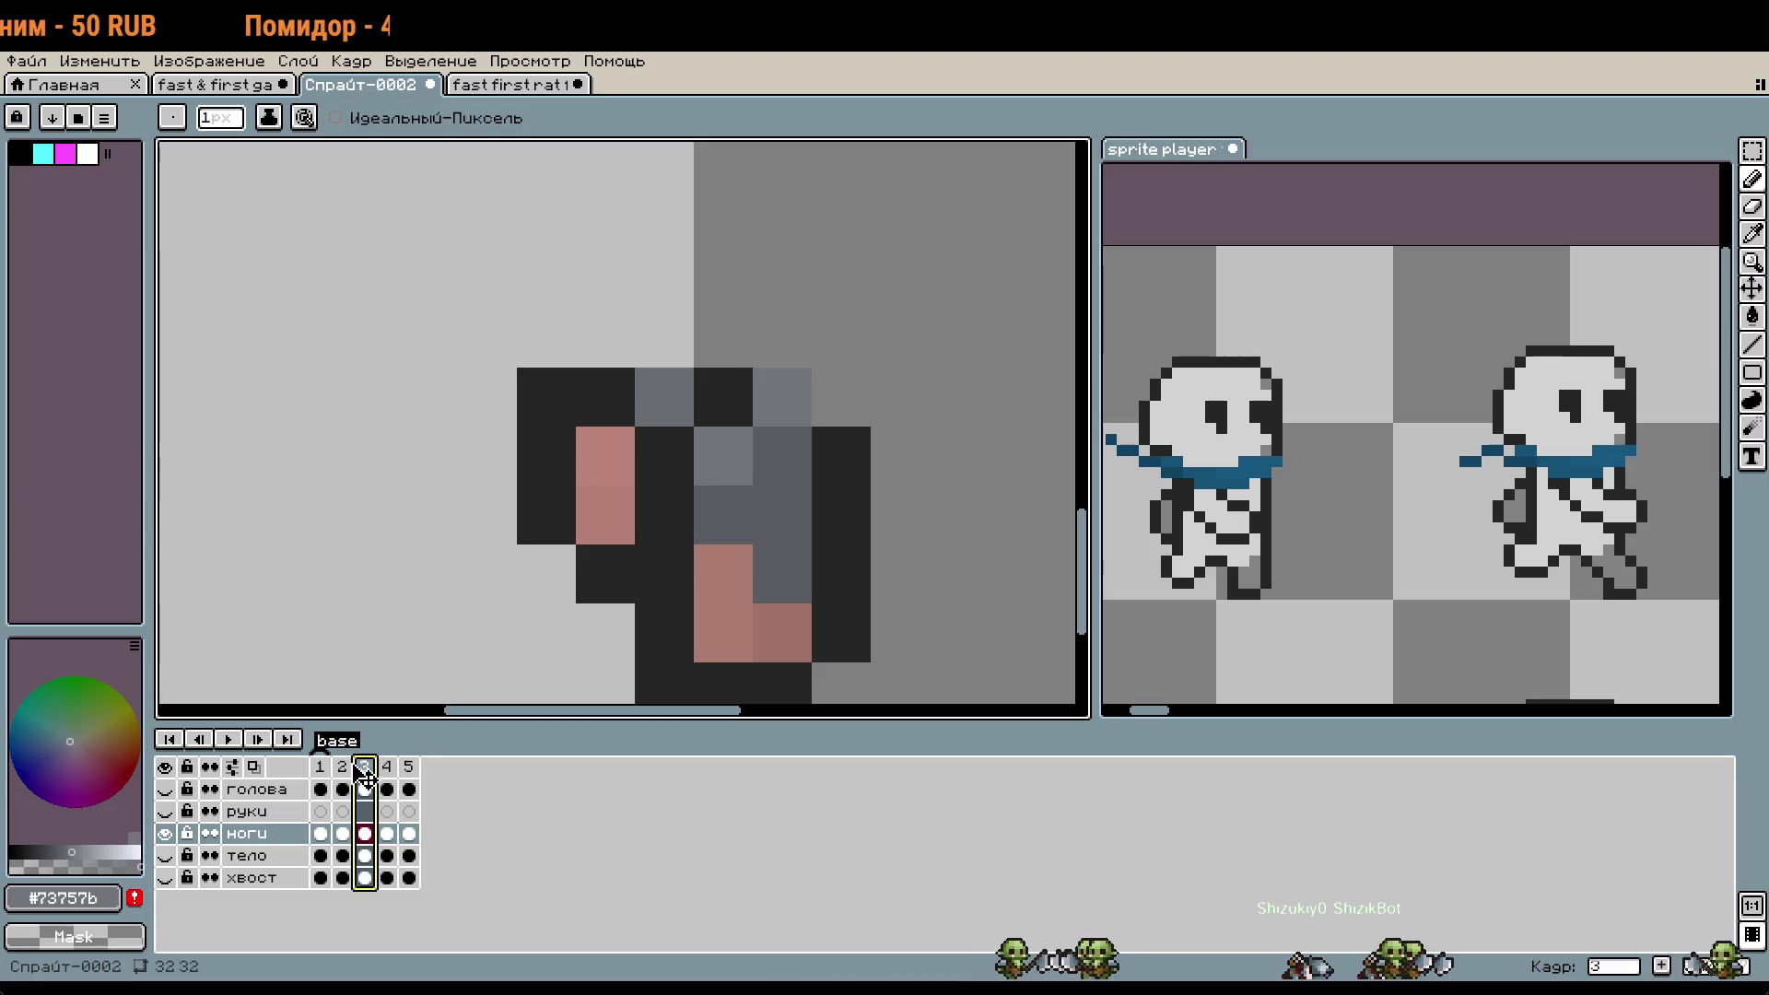
left_click(343, 772)
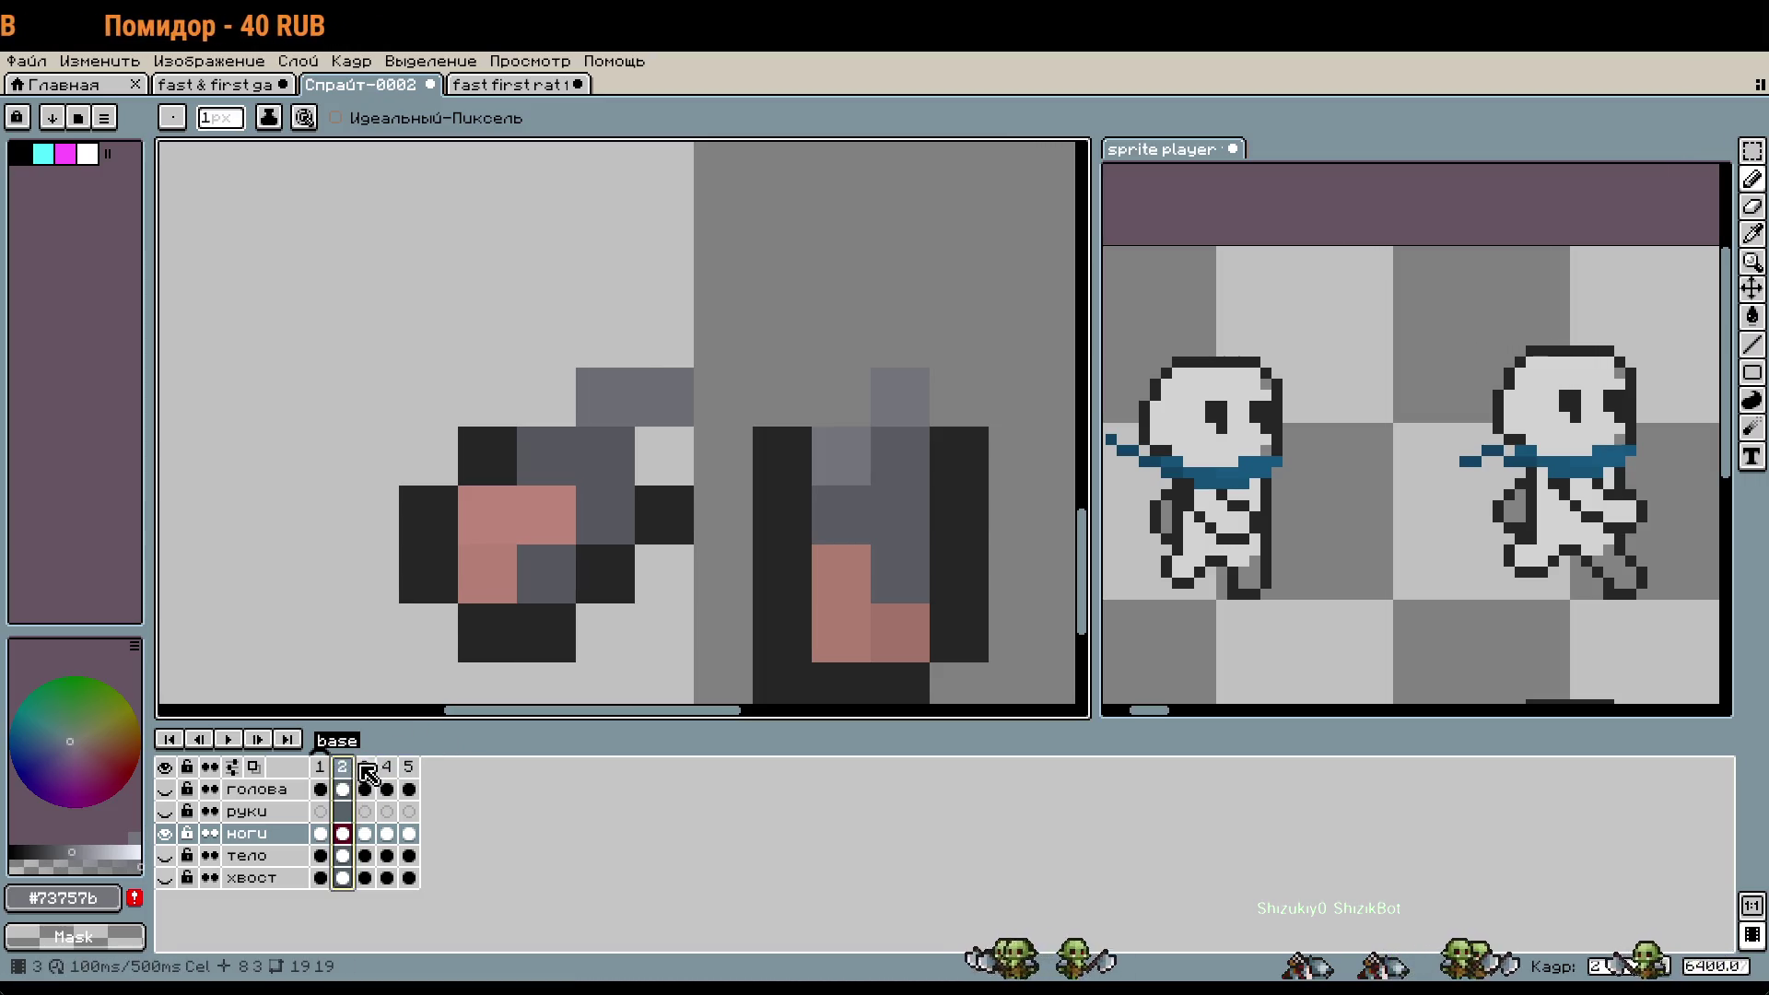
left_click(378, 770)
left_click(341, 771)
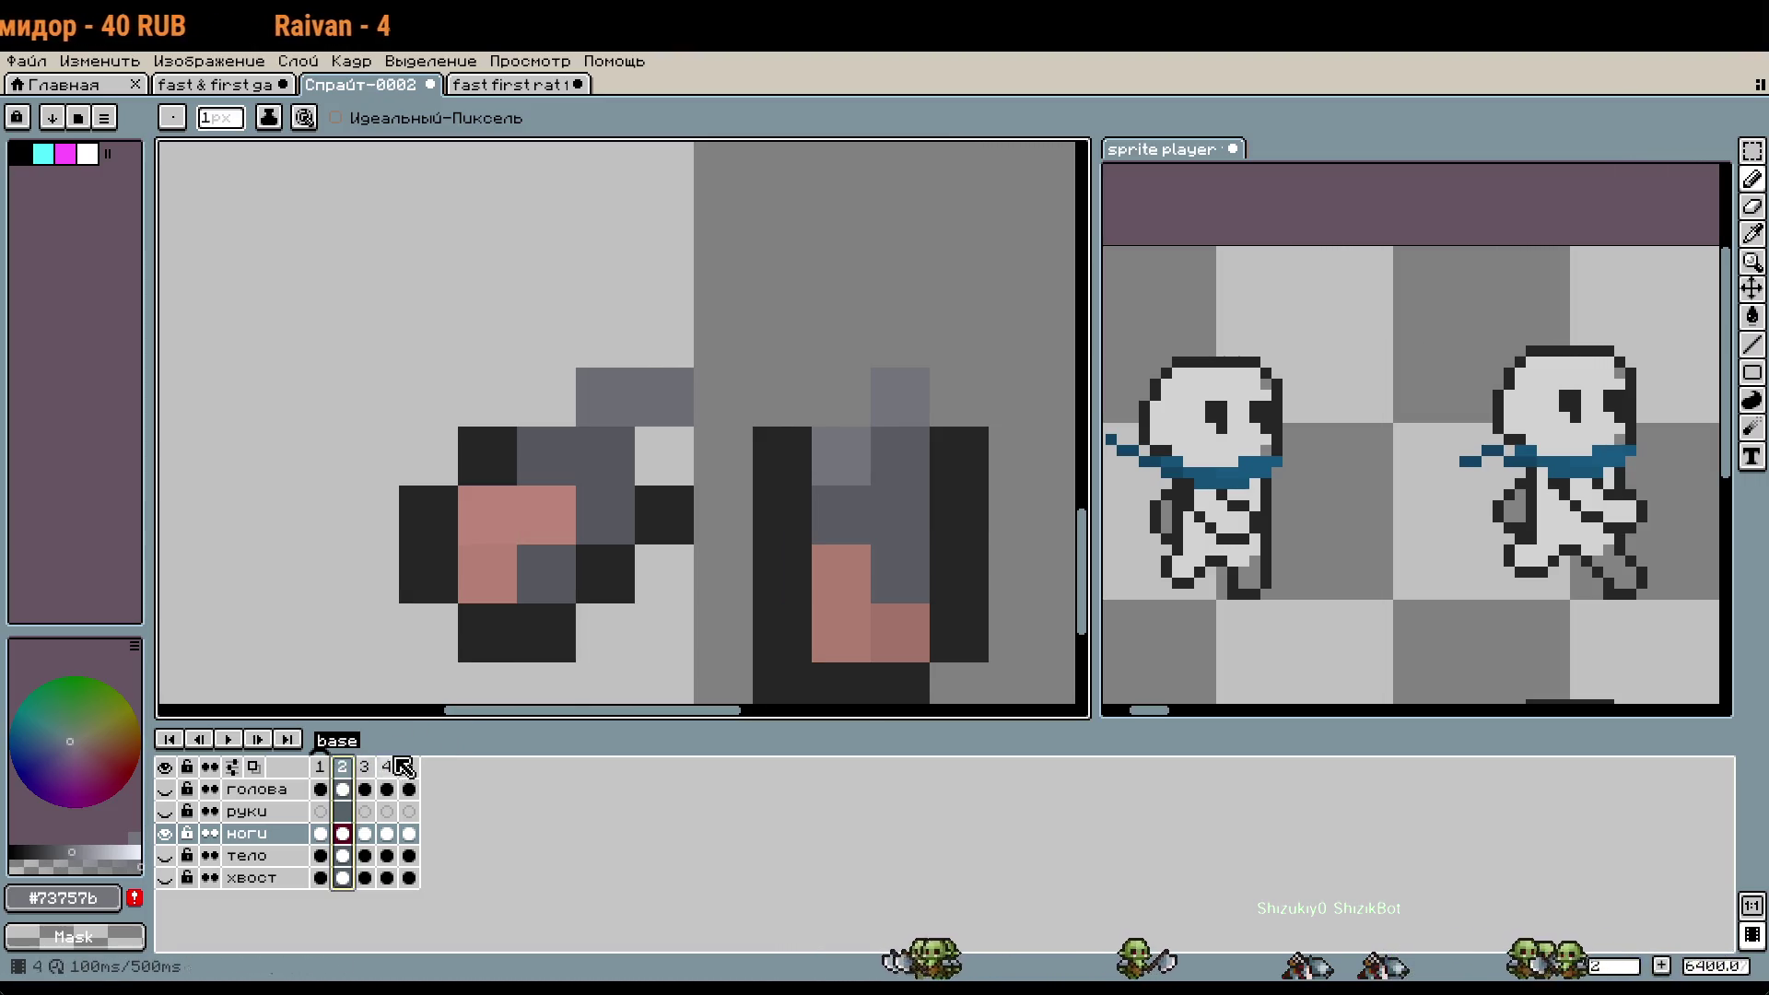
key("i")
left_click(605, 500)
key("b")
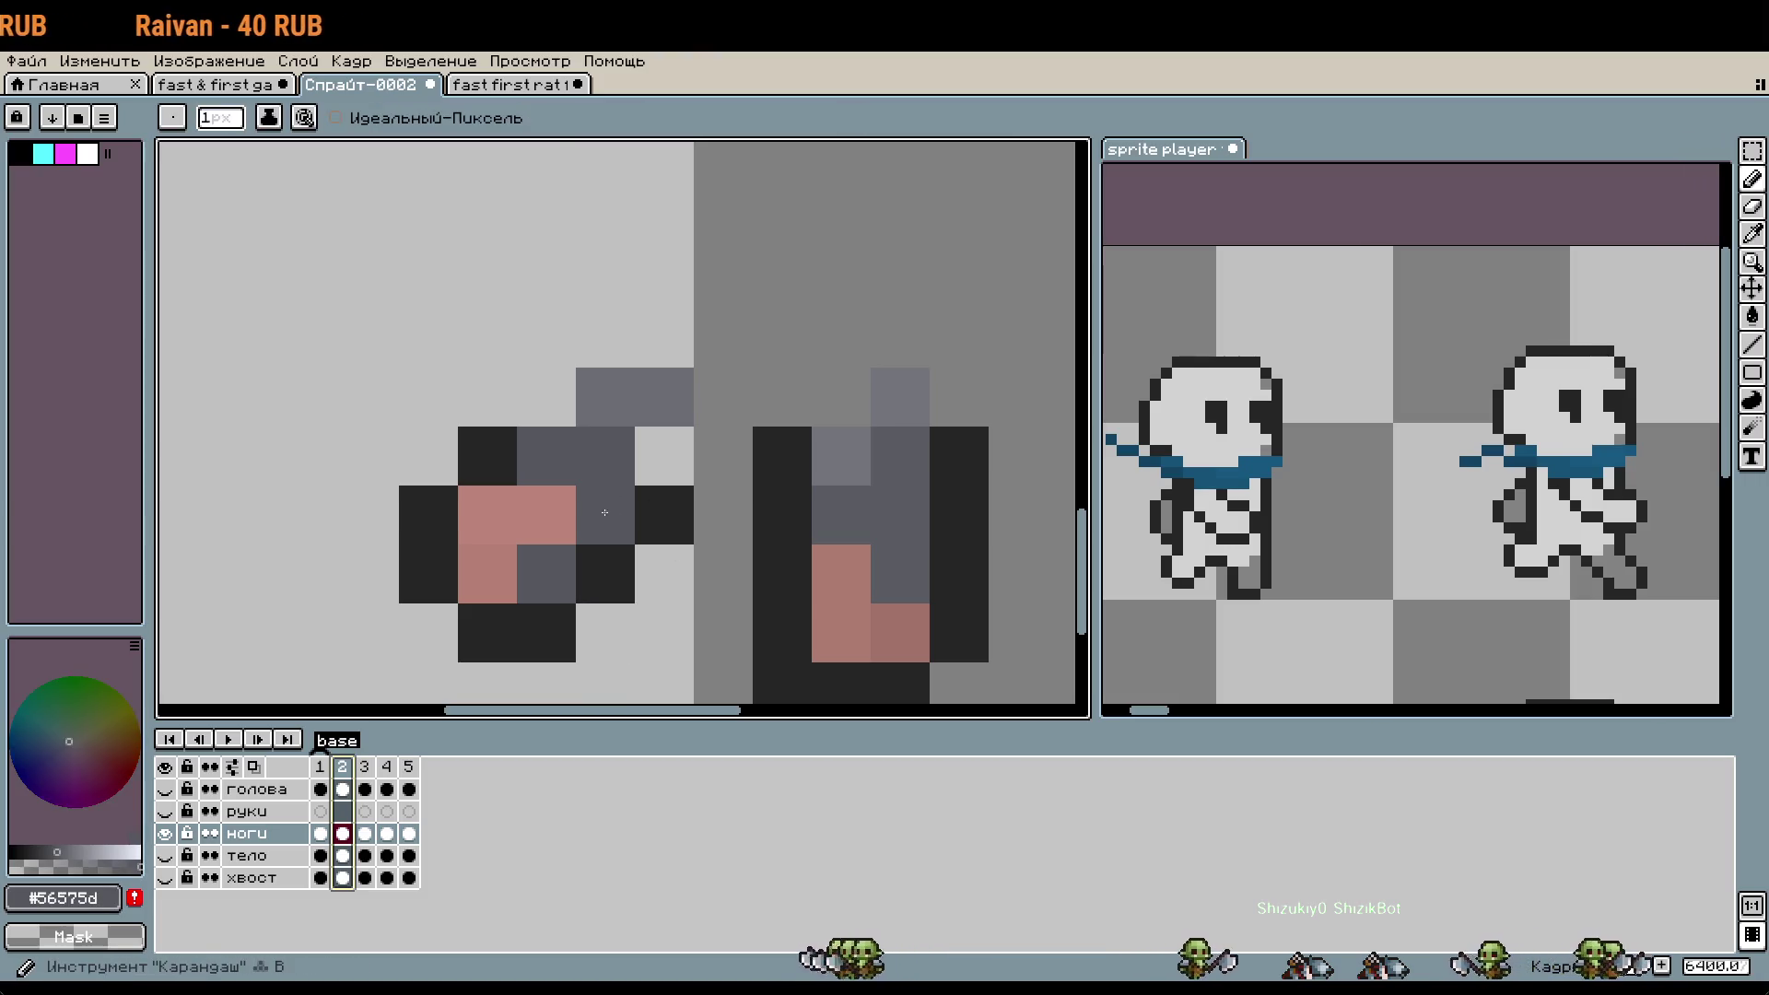
left_click_drag(663, 514, 708, 508)
key("ctrl+z")
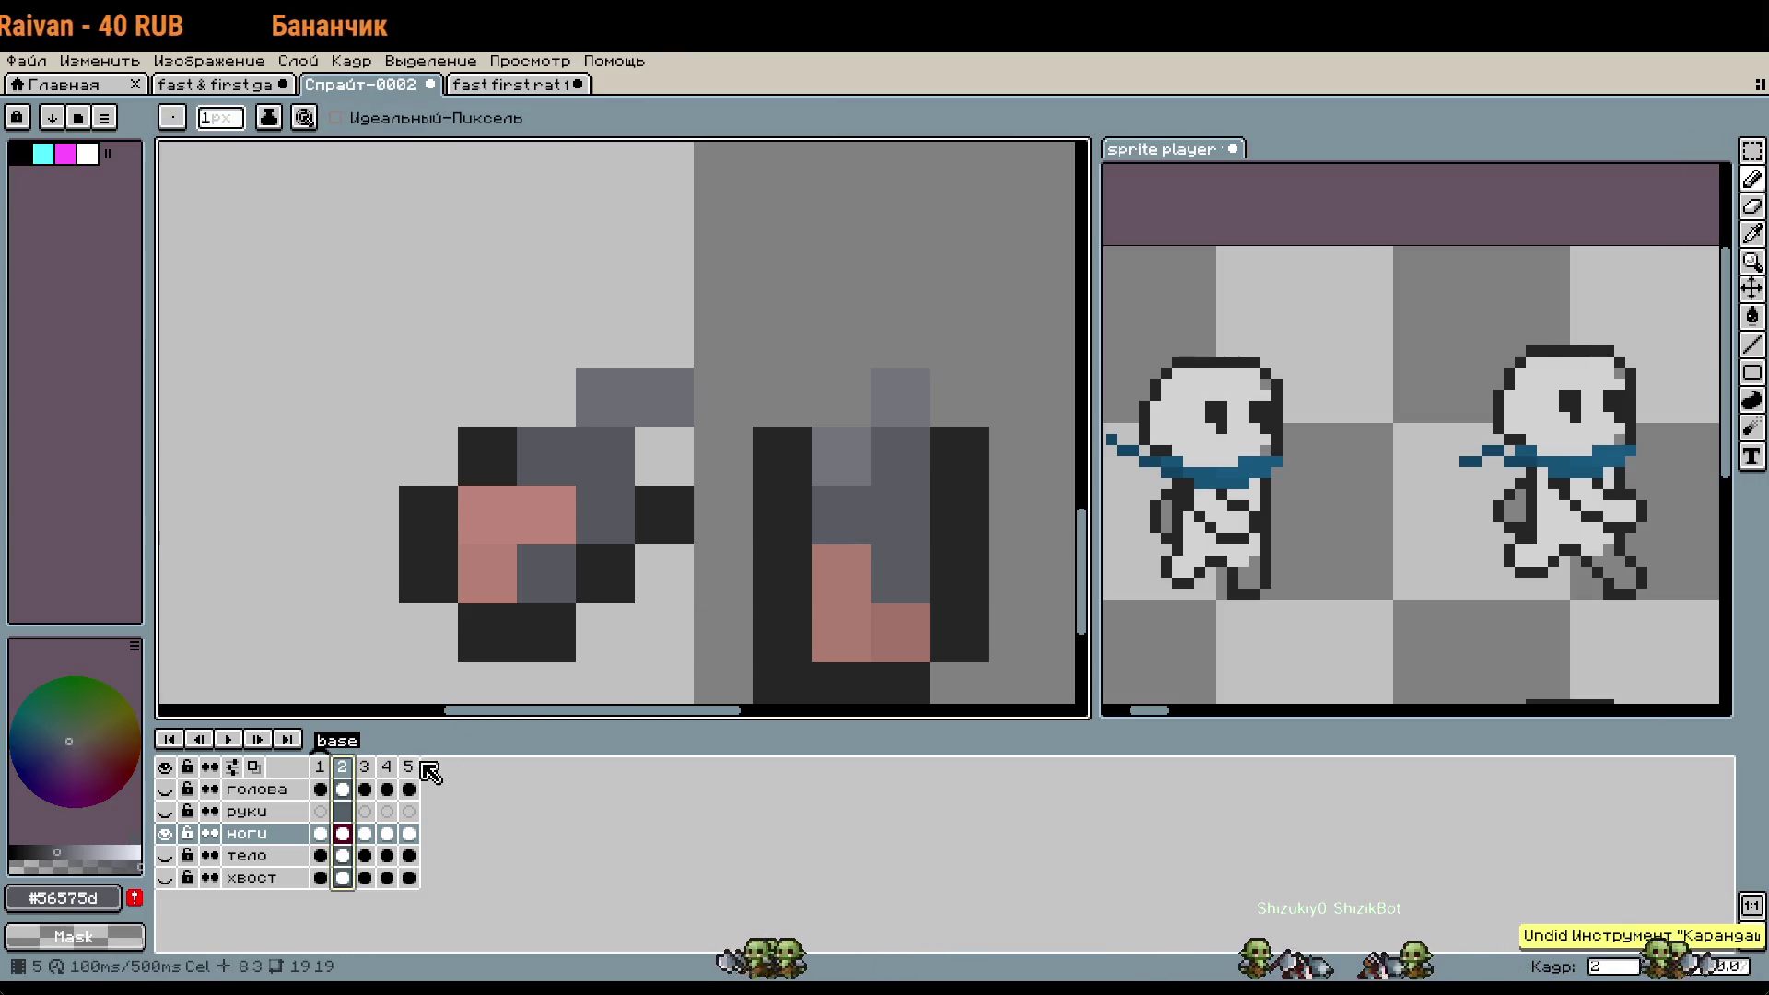
- In frame 4, darken a leg pixel, repaint two pixels lighter grey, and draw a grey stroke joining the legs
key("Right")
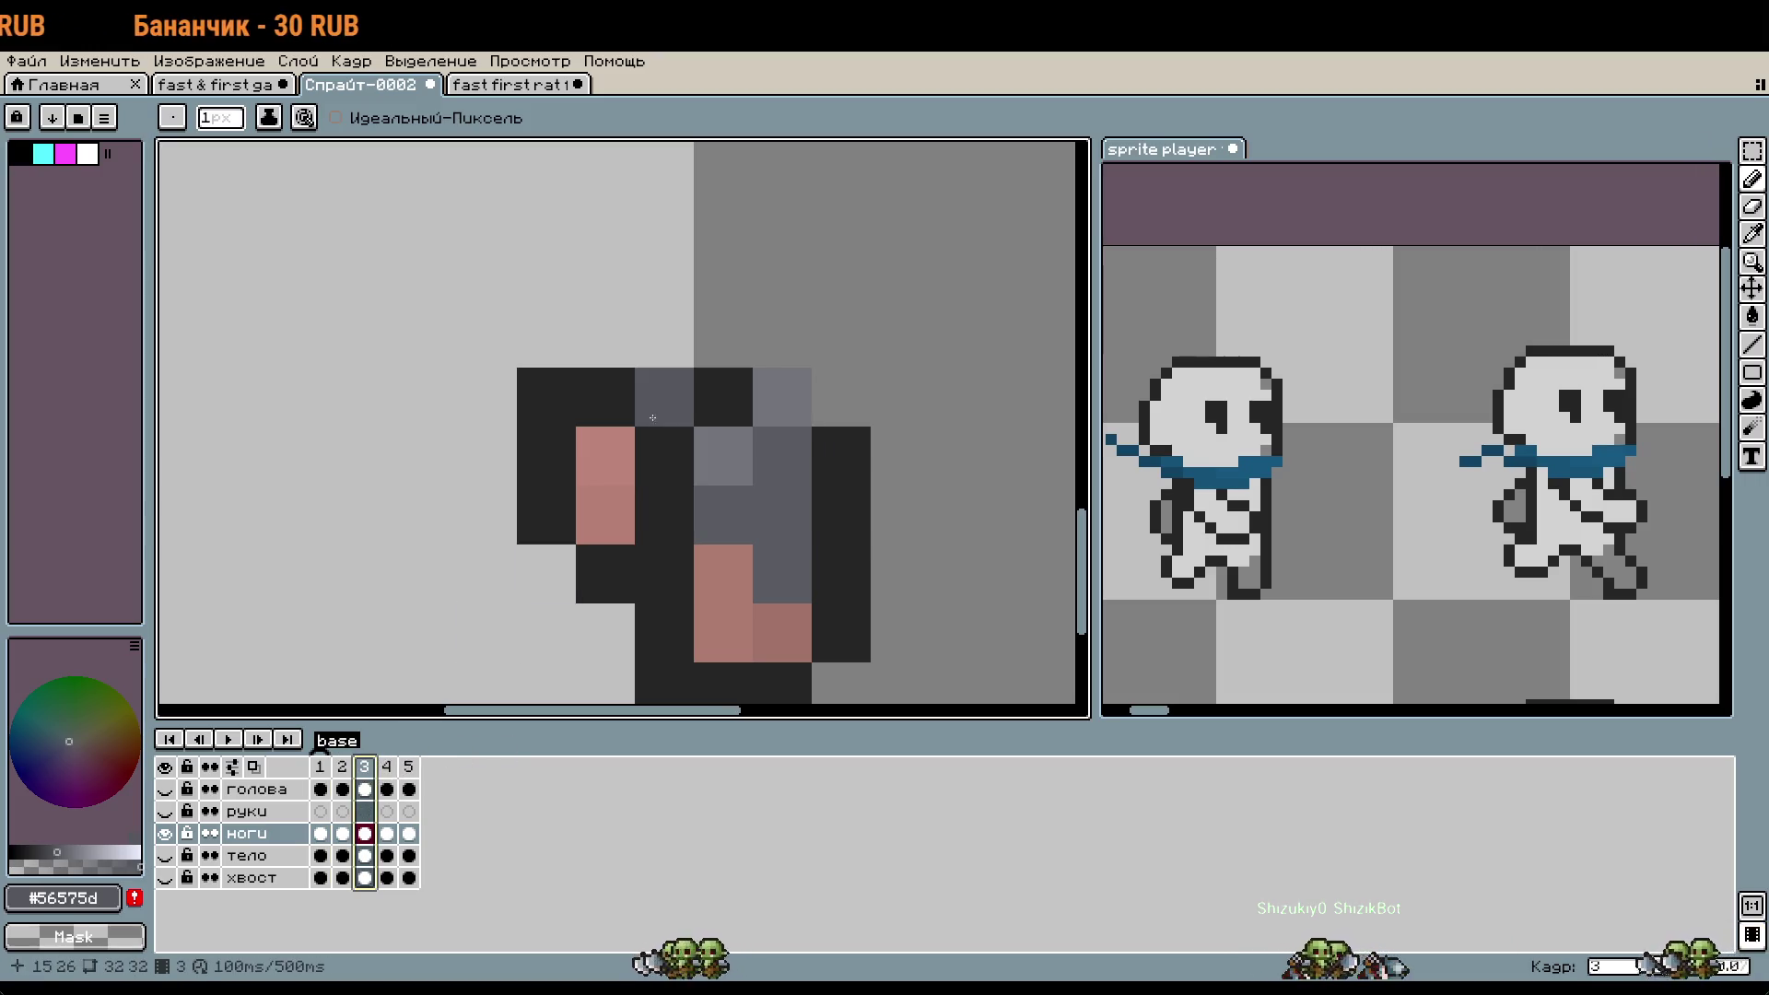
key("Right")
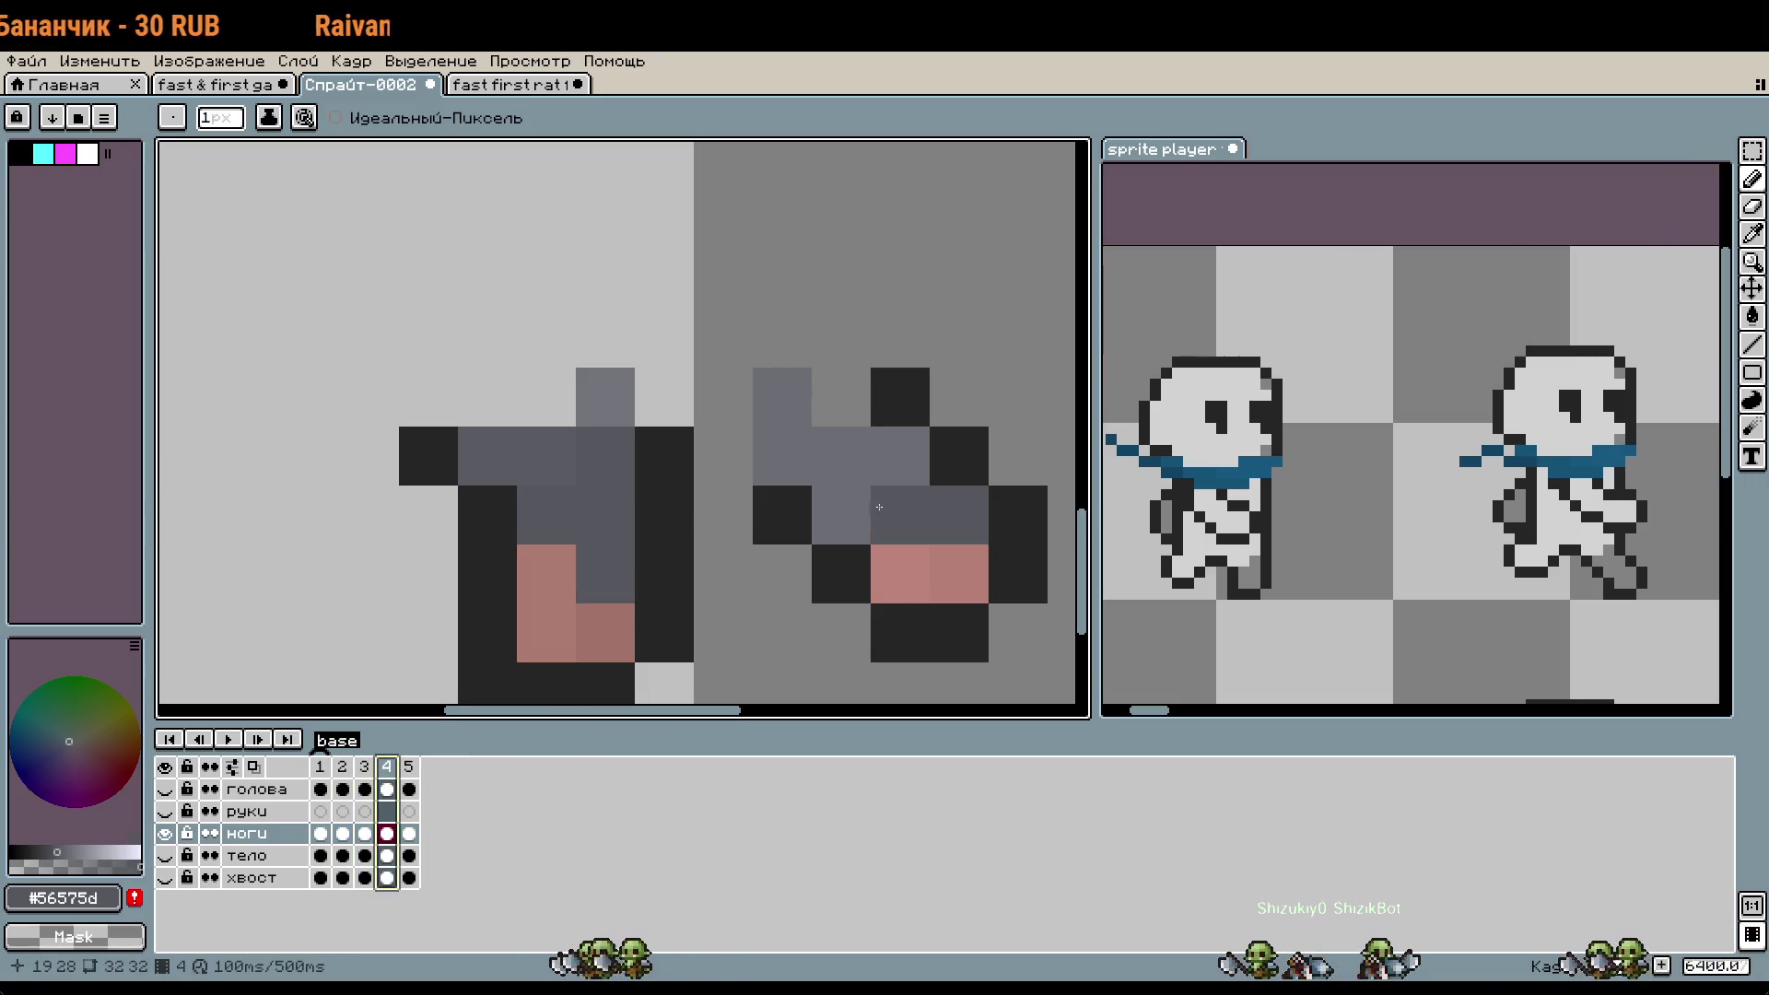
left_click(782, 456)
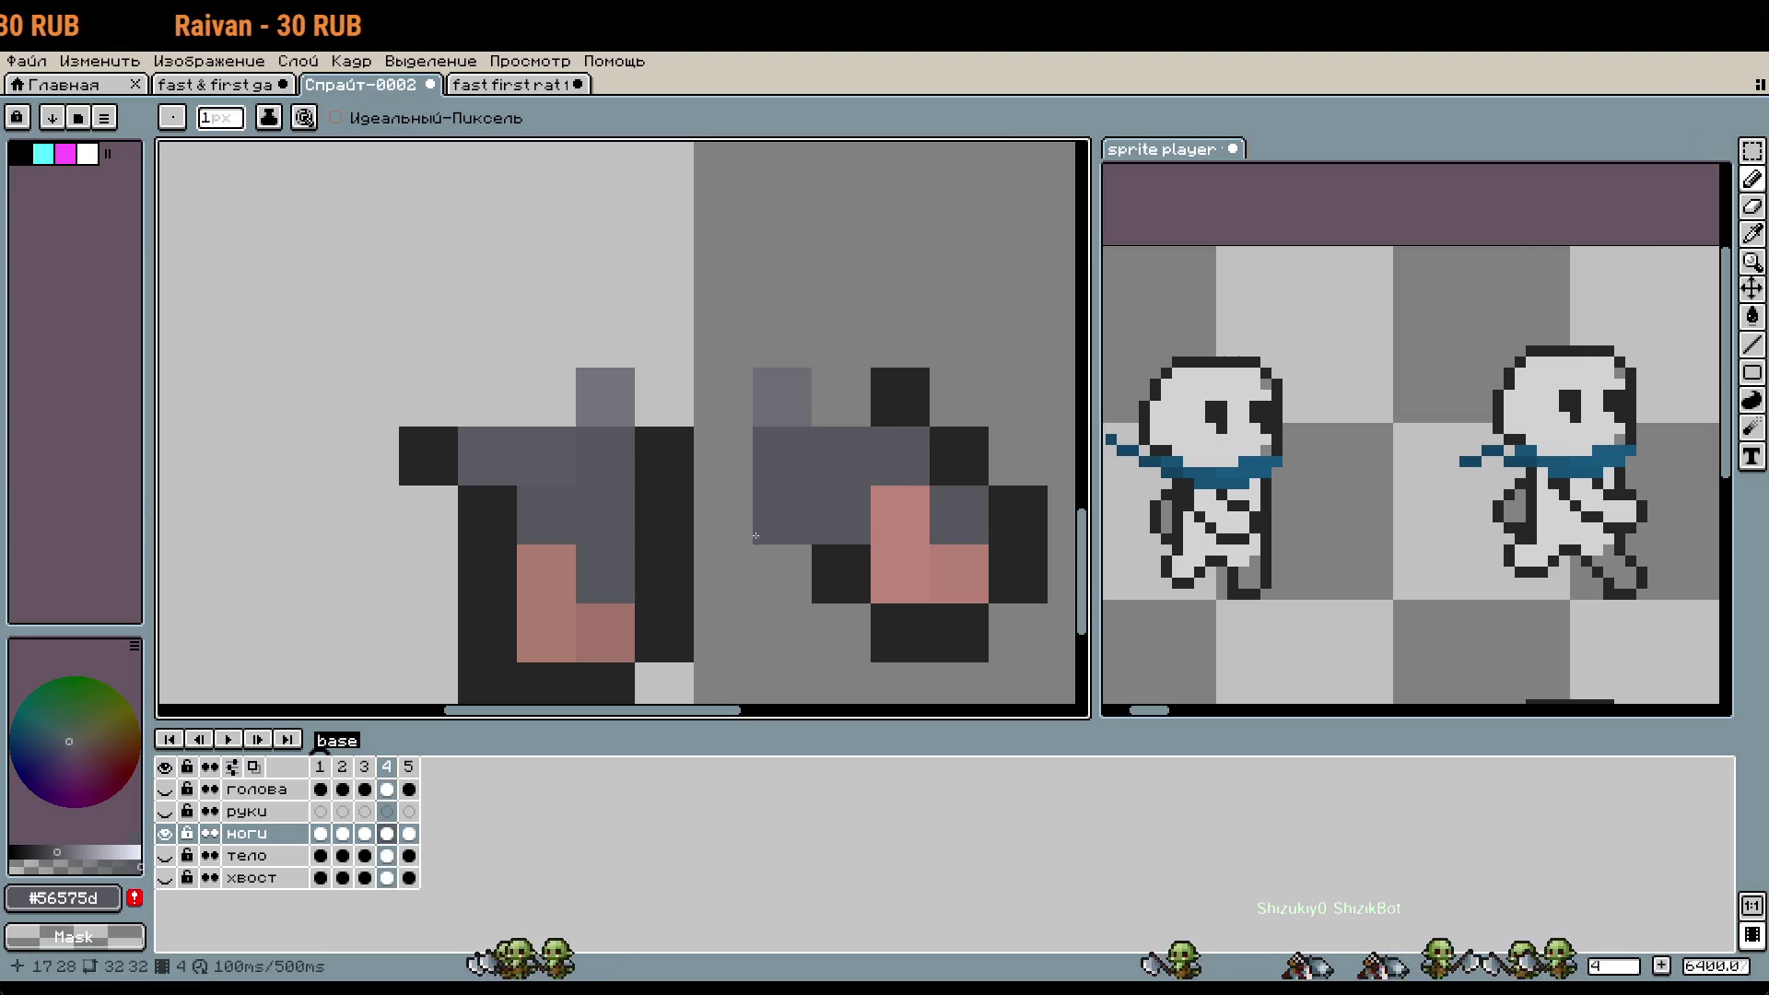
left_click(582, 505, "alt")
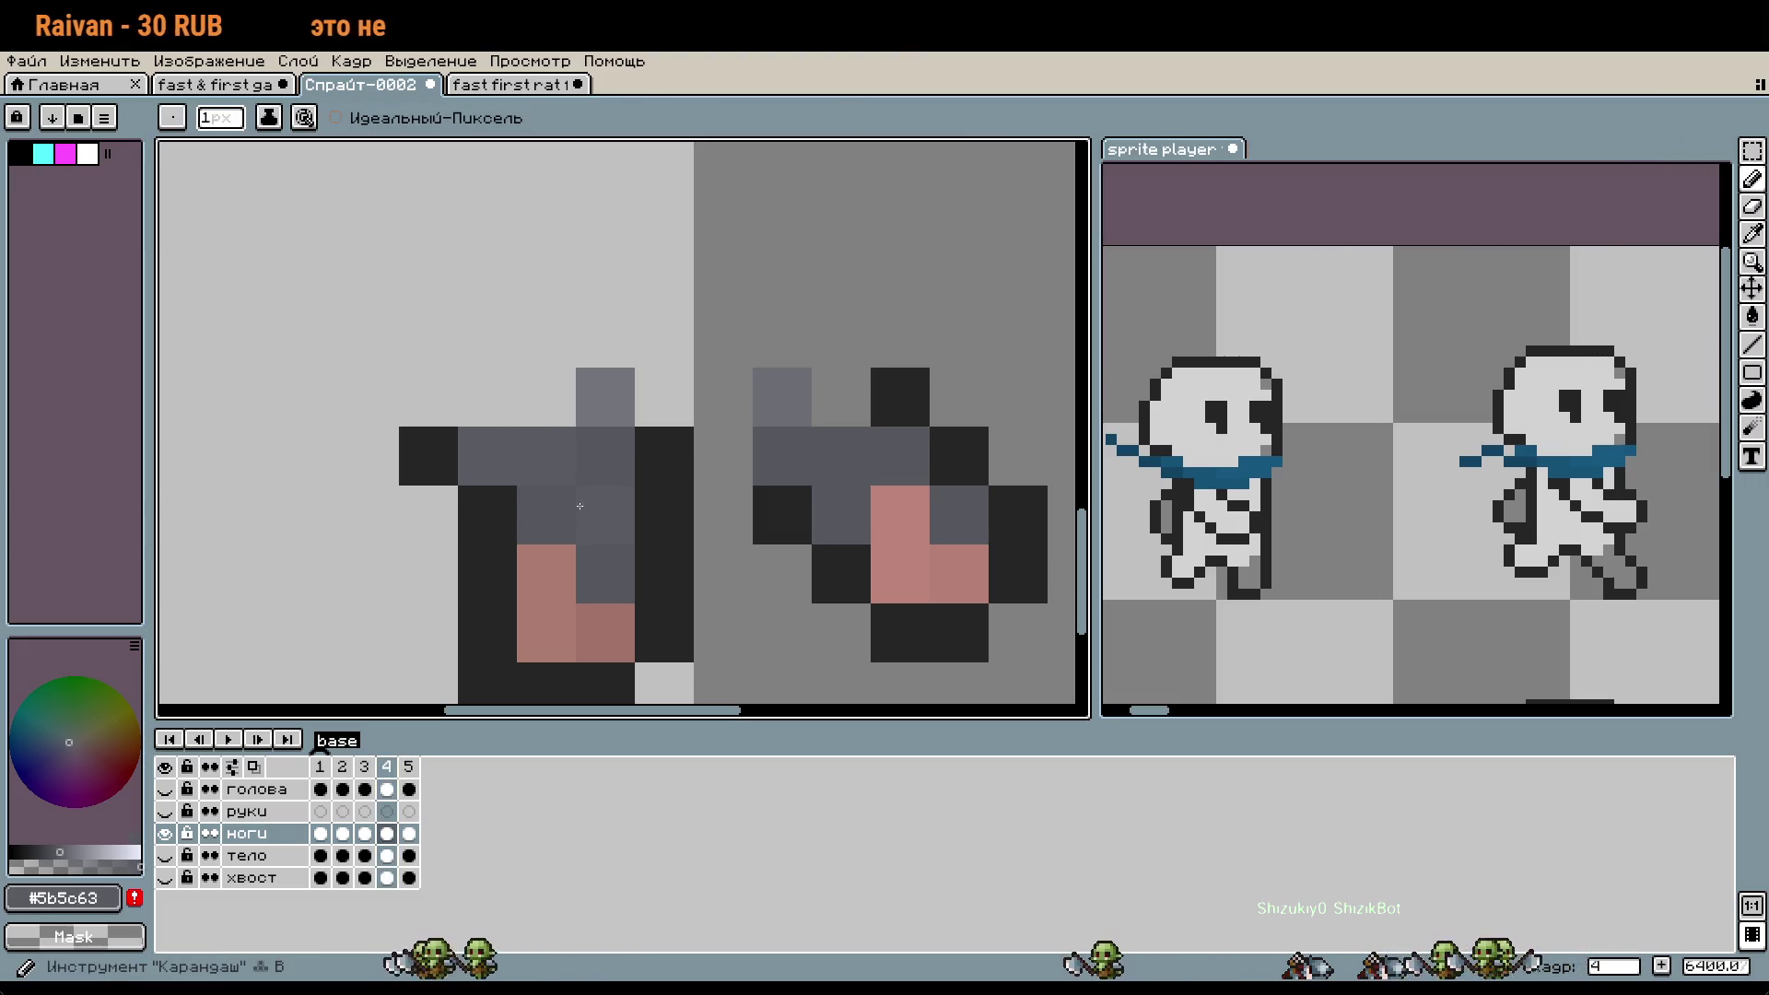
left_click(599, 394, "alt")
left_click_drag(546, 455, 487, 456)
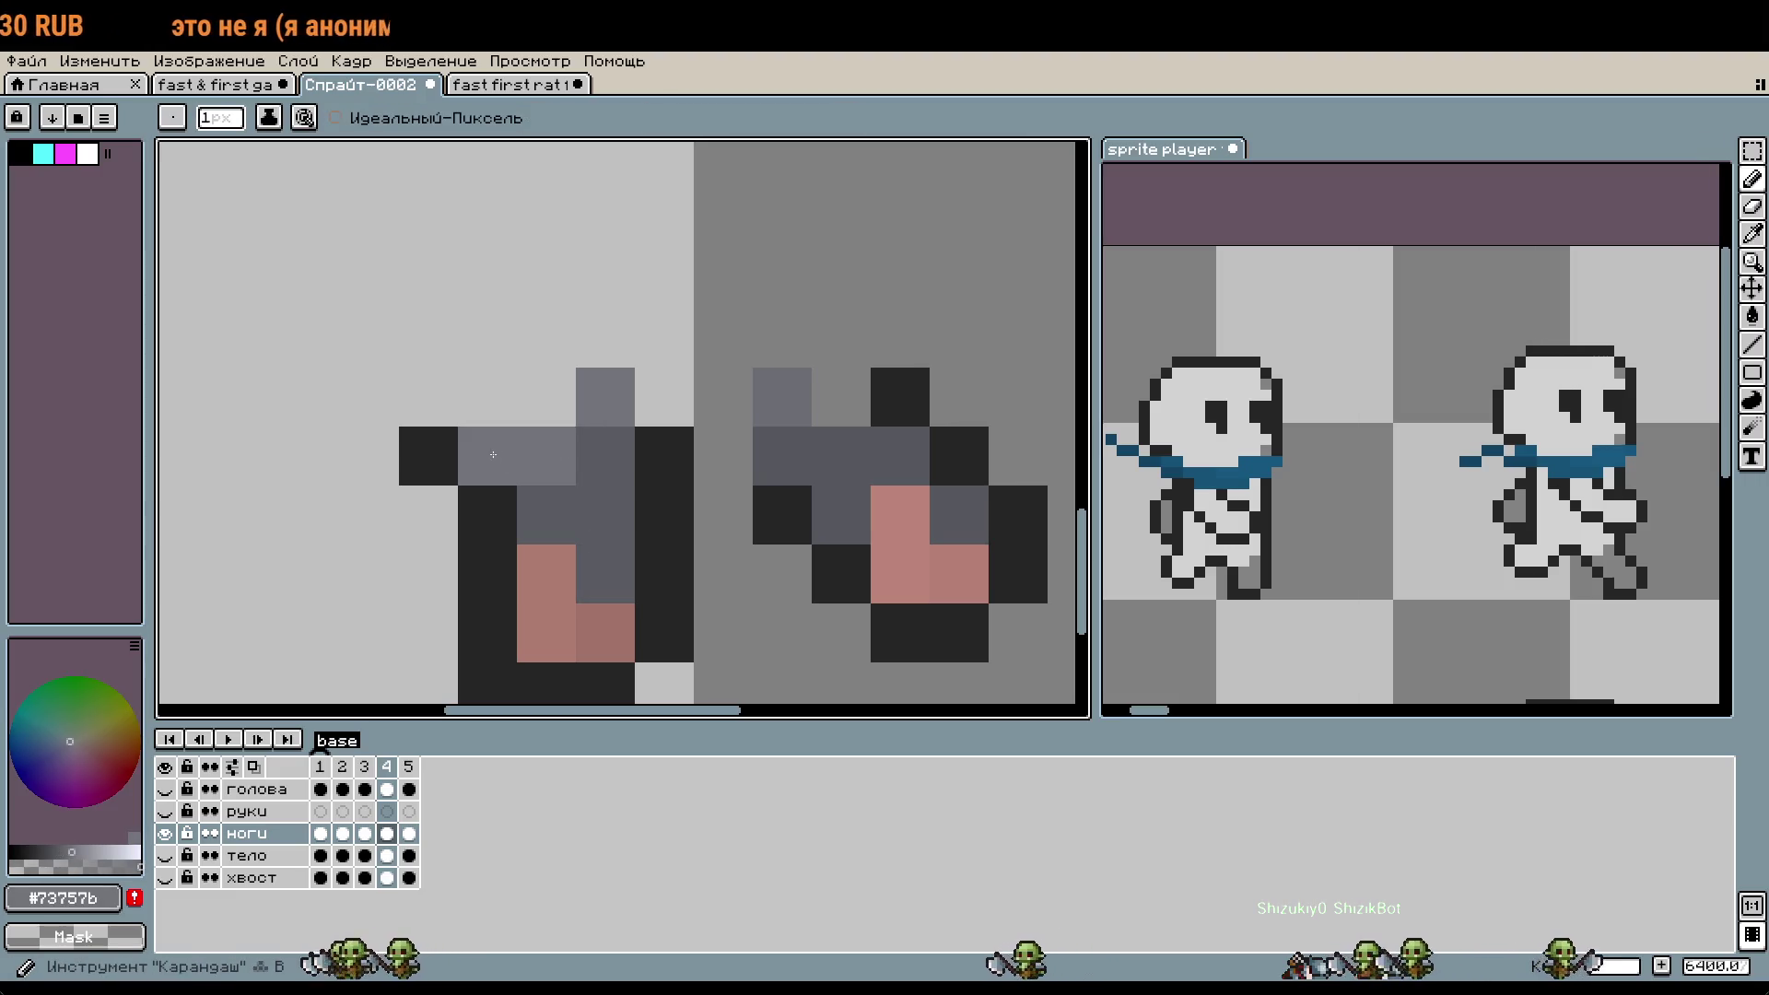
scroll(804, 549, "down", 2)
left_click(847, 531, "alt")
left_click_drag(844, 531, 770, 531)
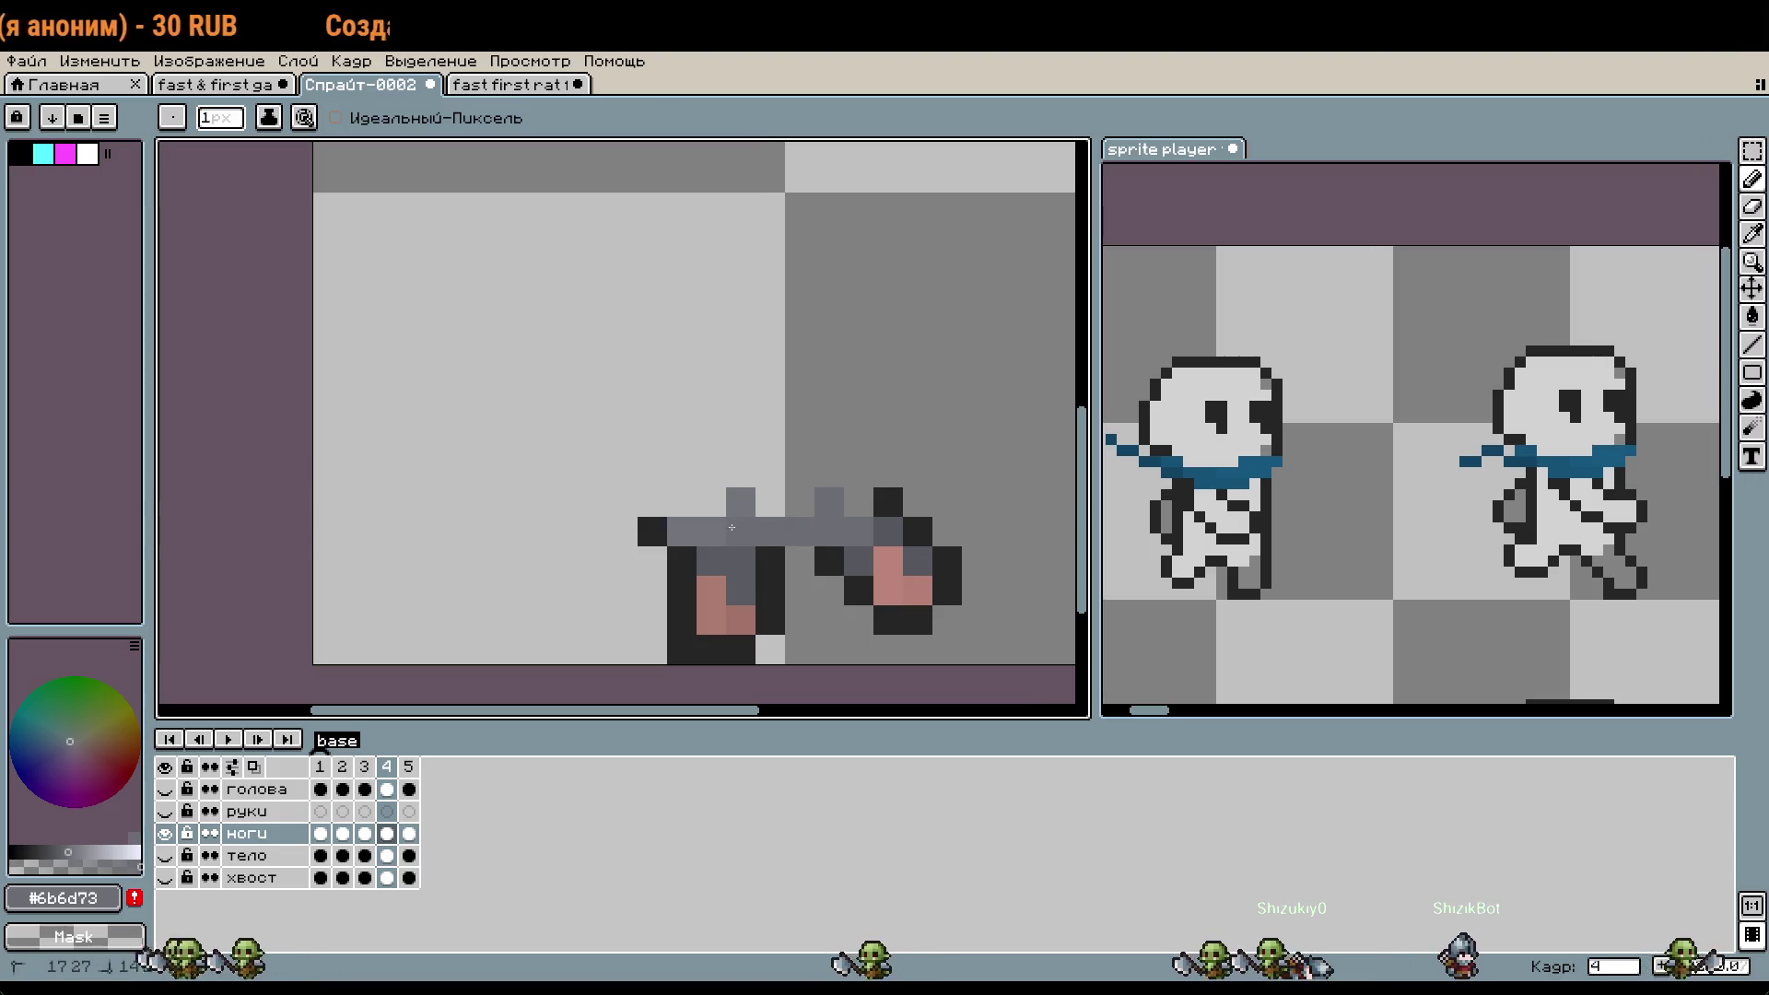
- Undo the stray grey stroke between the legs and show the тело layer again
key("v")
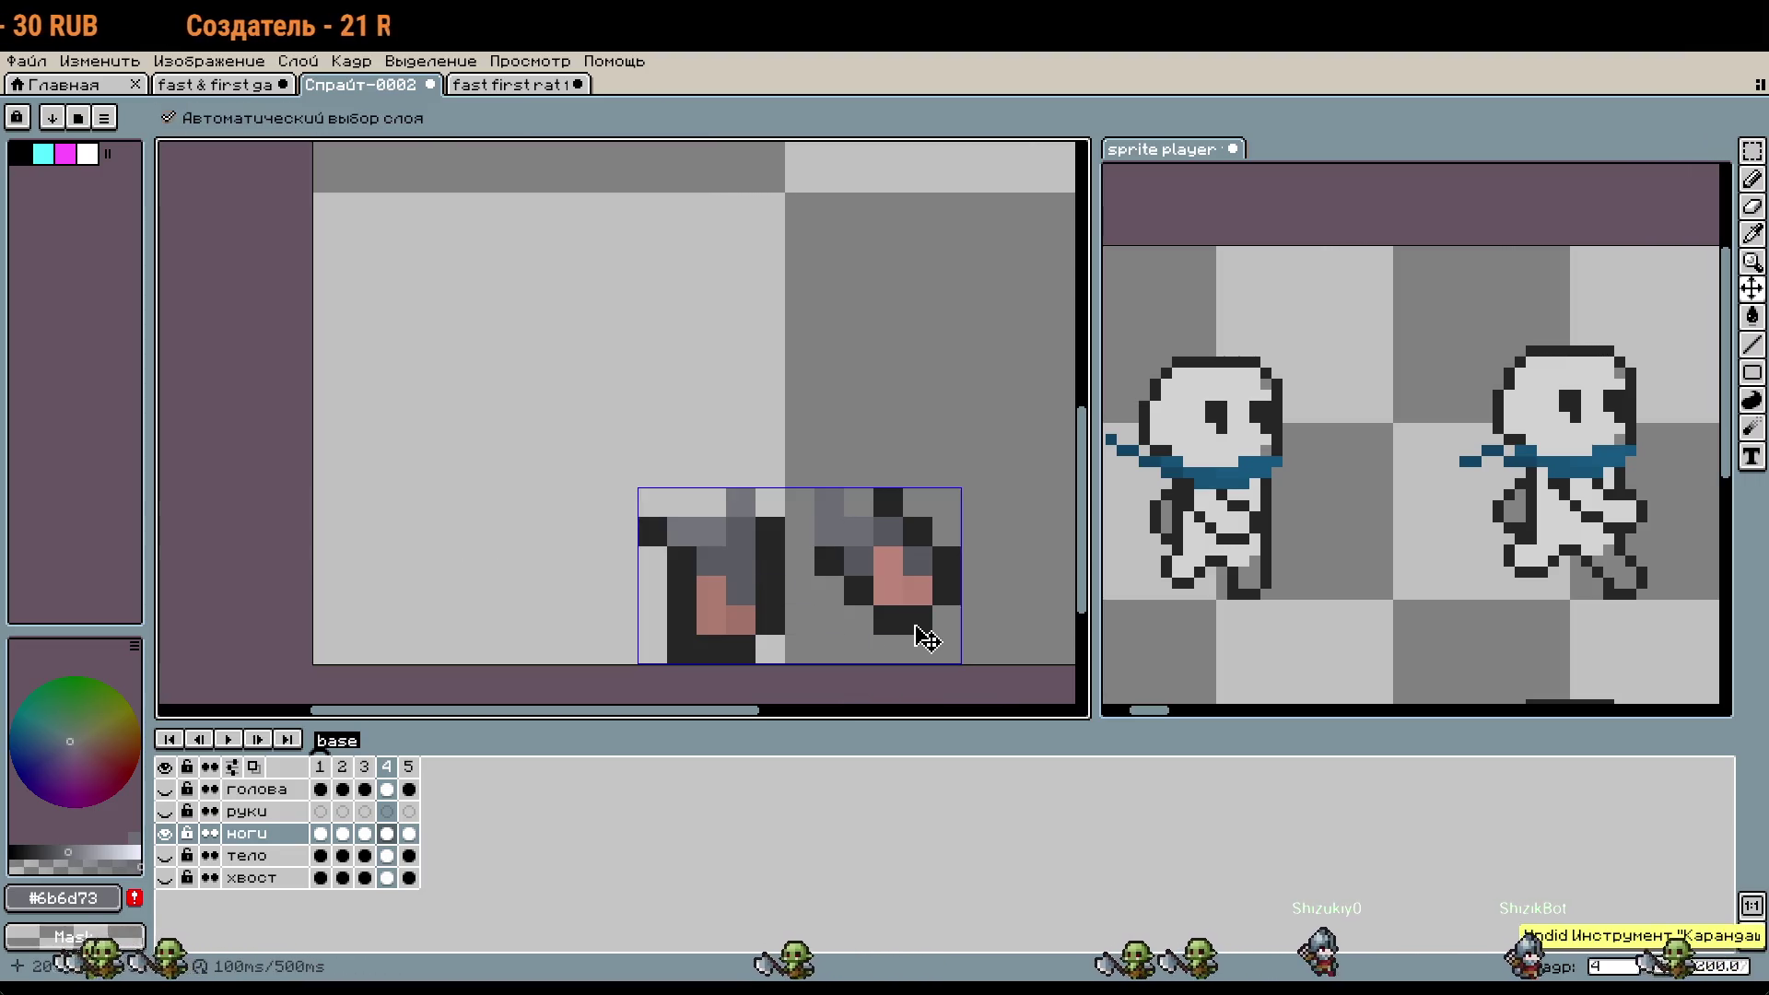
key("ctrl+z")
key("b")
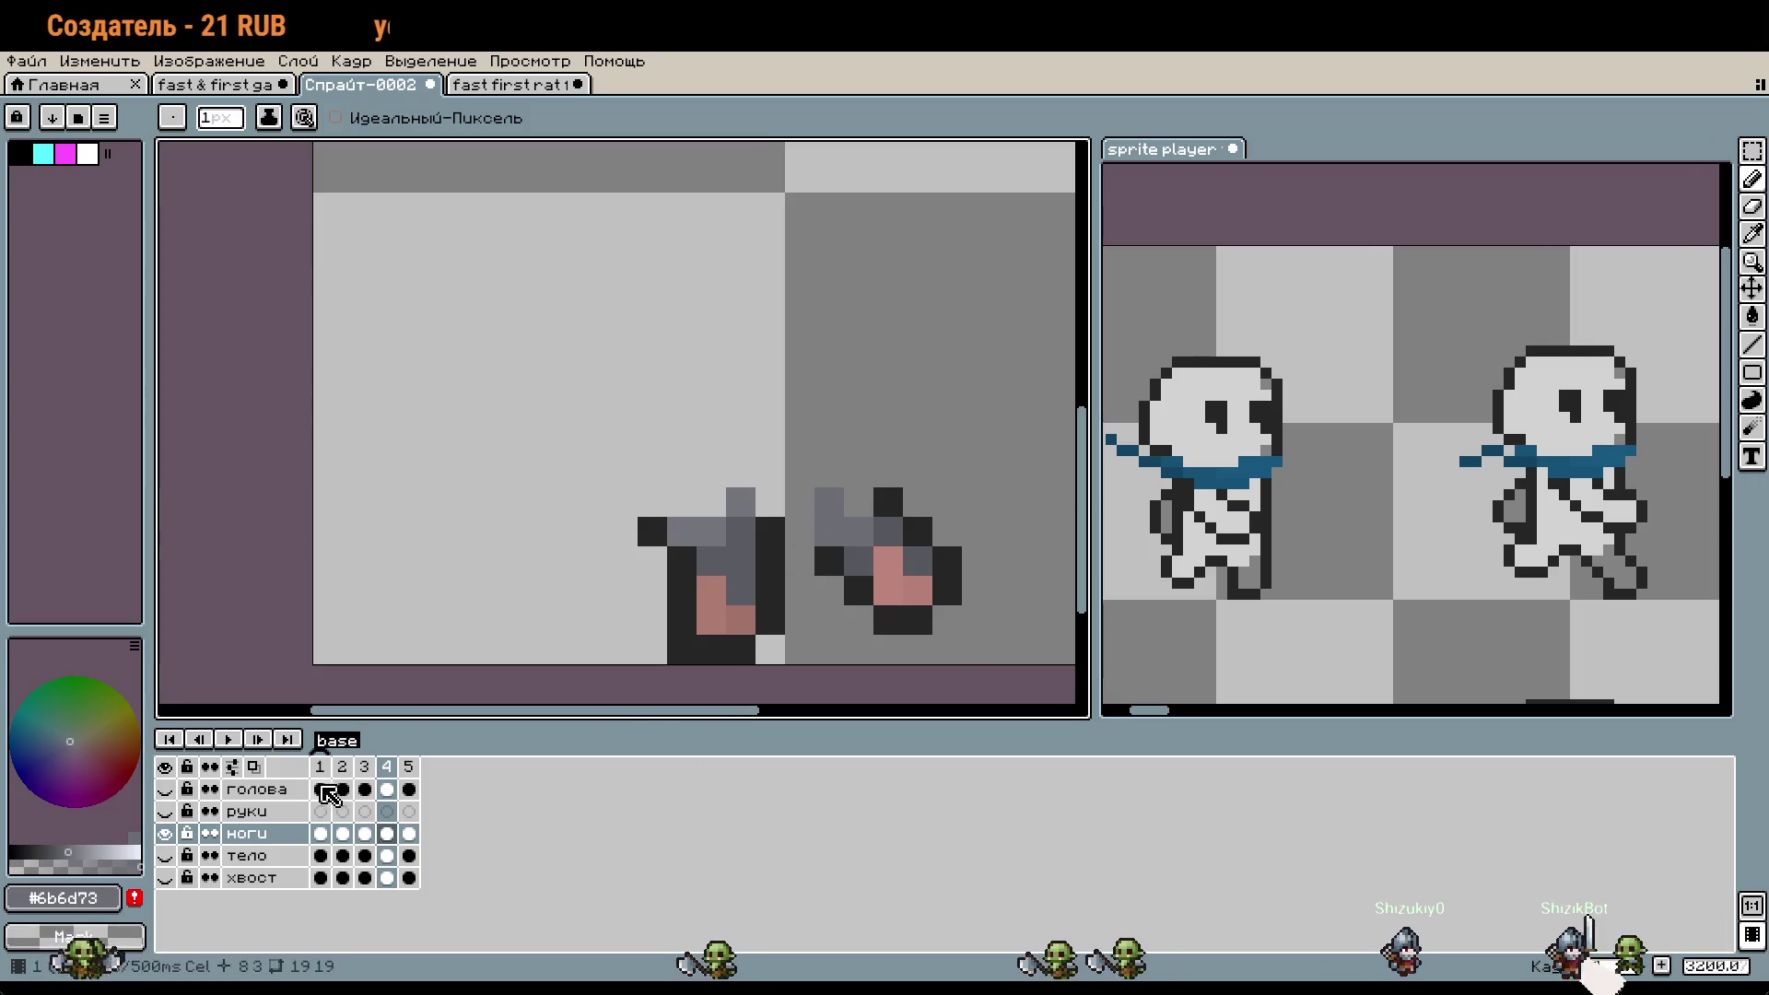
left_click(165, 855)
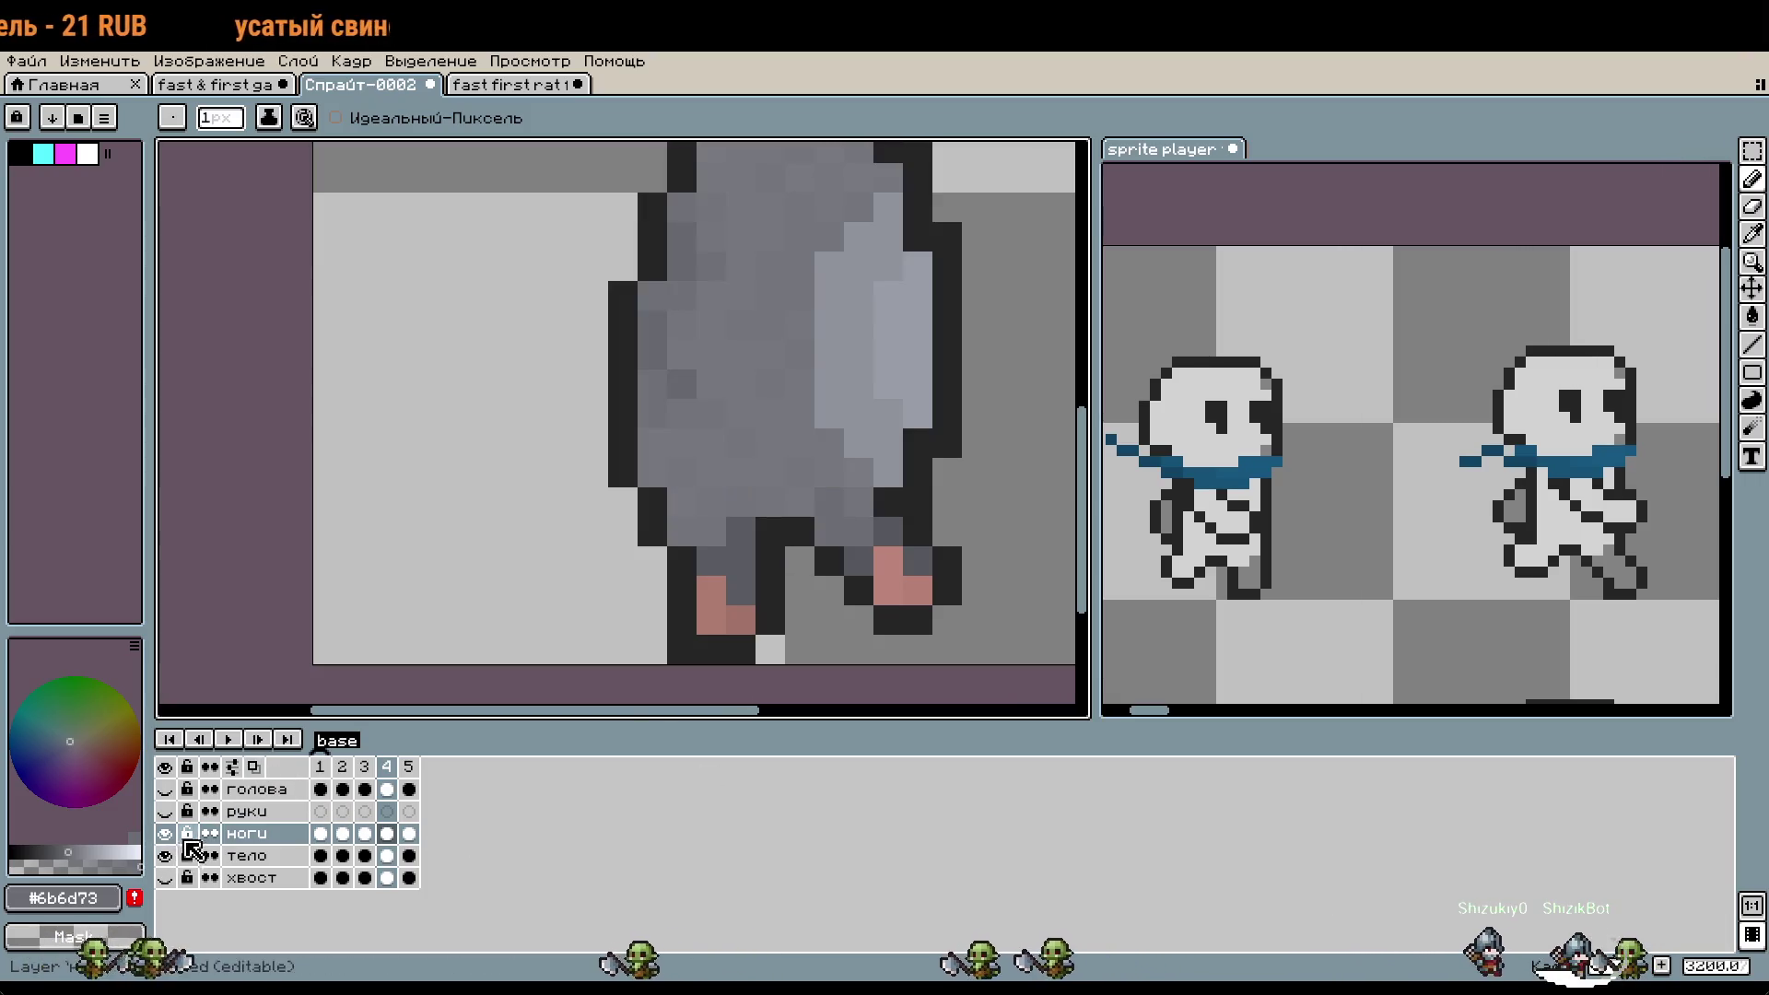
- Tag frames 2–5 with a new tag named 'walk'
left_click(342, 767)
left_click_drag(343, 769, 408, 768)
right_click(411, 770)
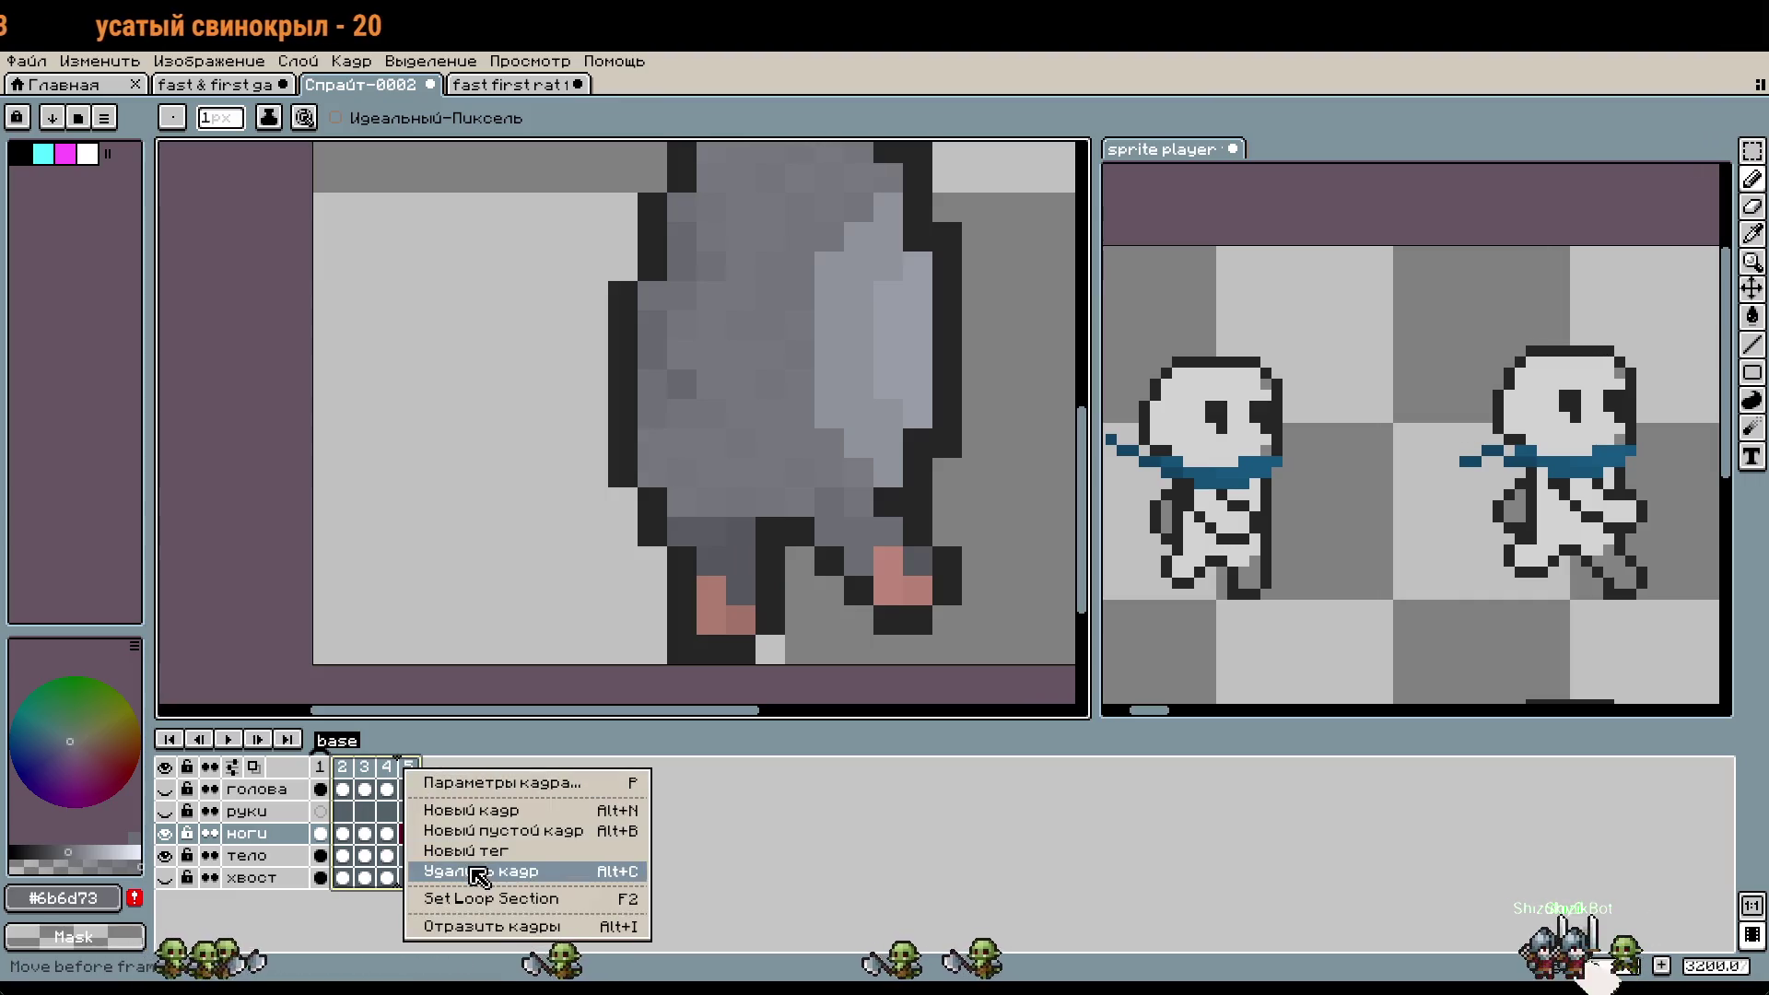
left_click(497, 859)
type("walk")
key("Return")
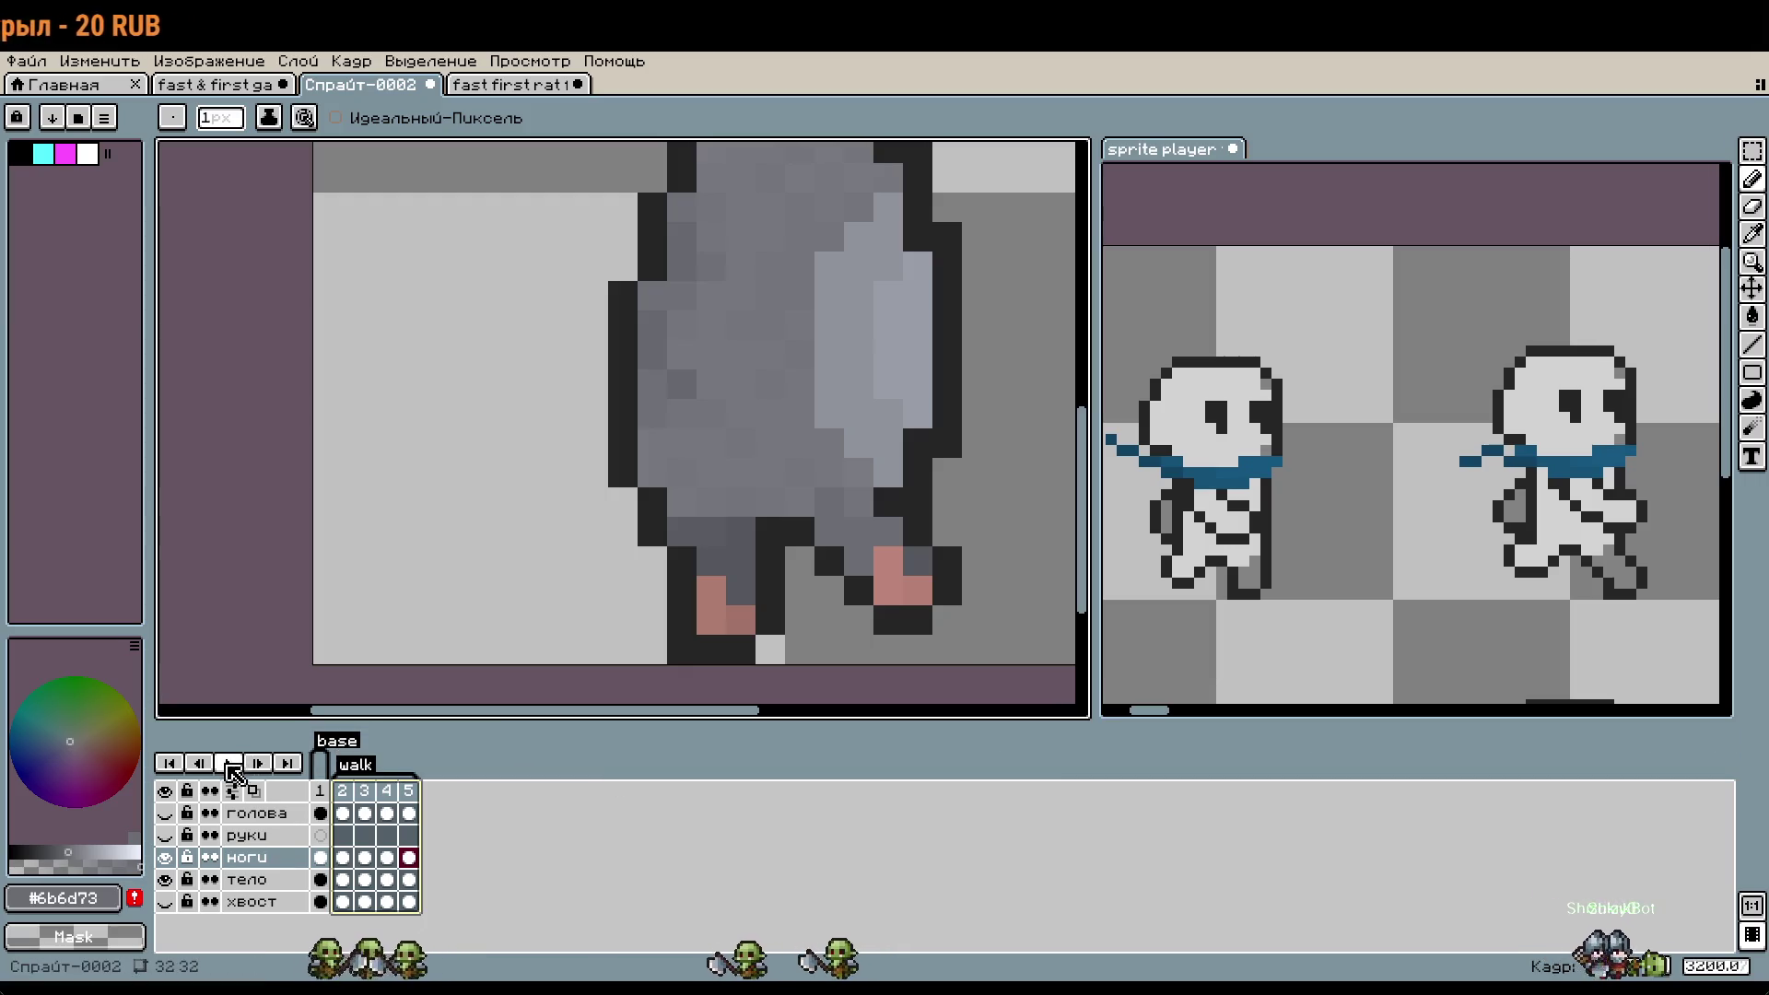
- Play the walk, set frames 2–5 to 250 ms, then select frame 5 and hide тело
left_click(230, 764)
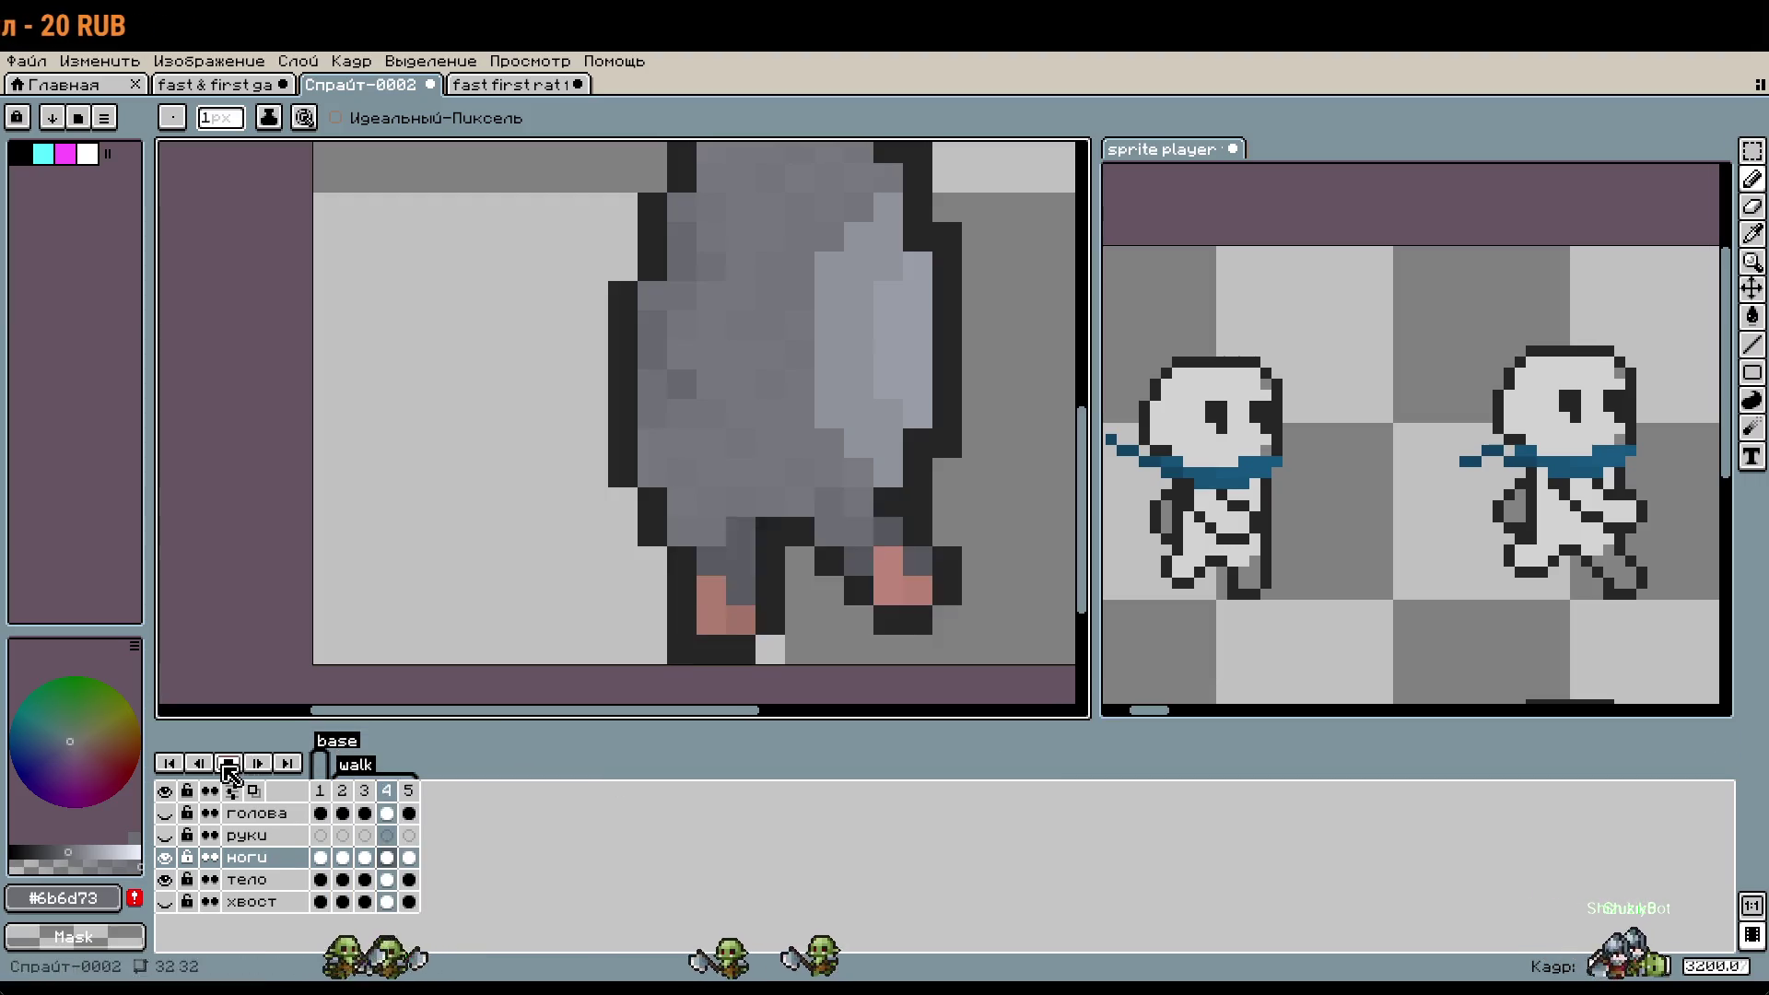
left_click_drag(350, 792, 406, 792)
right_click(405, 792)
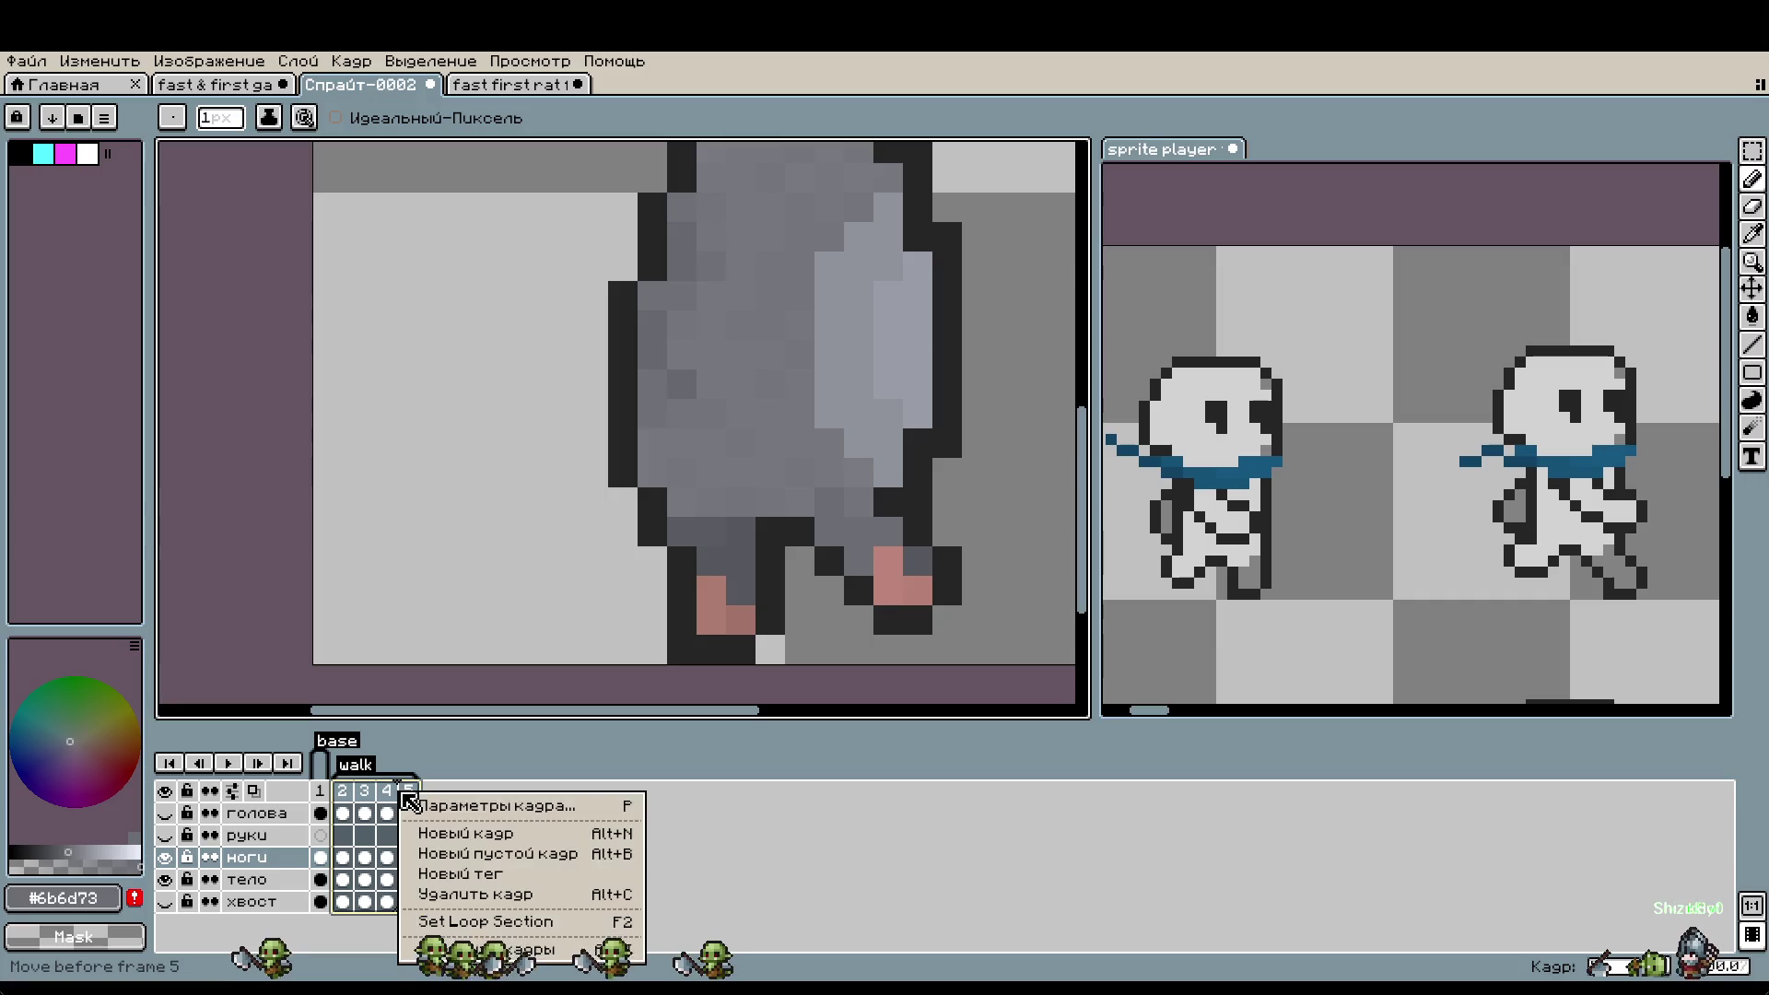
left_click(571, 806)
type("80")
key("Return")
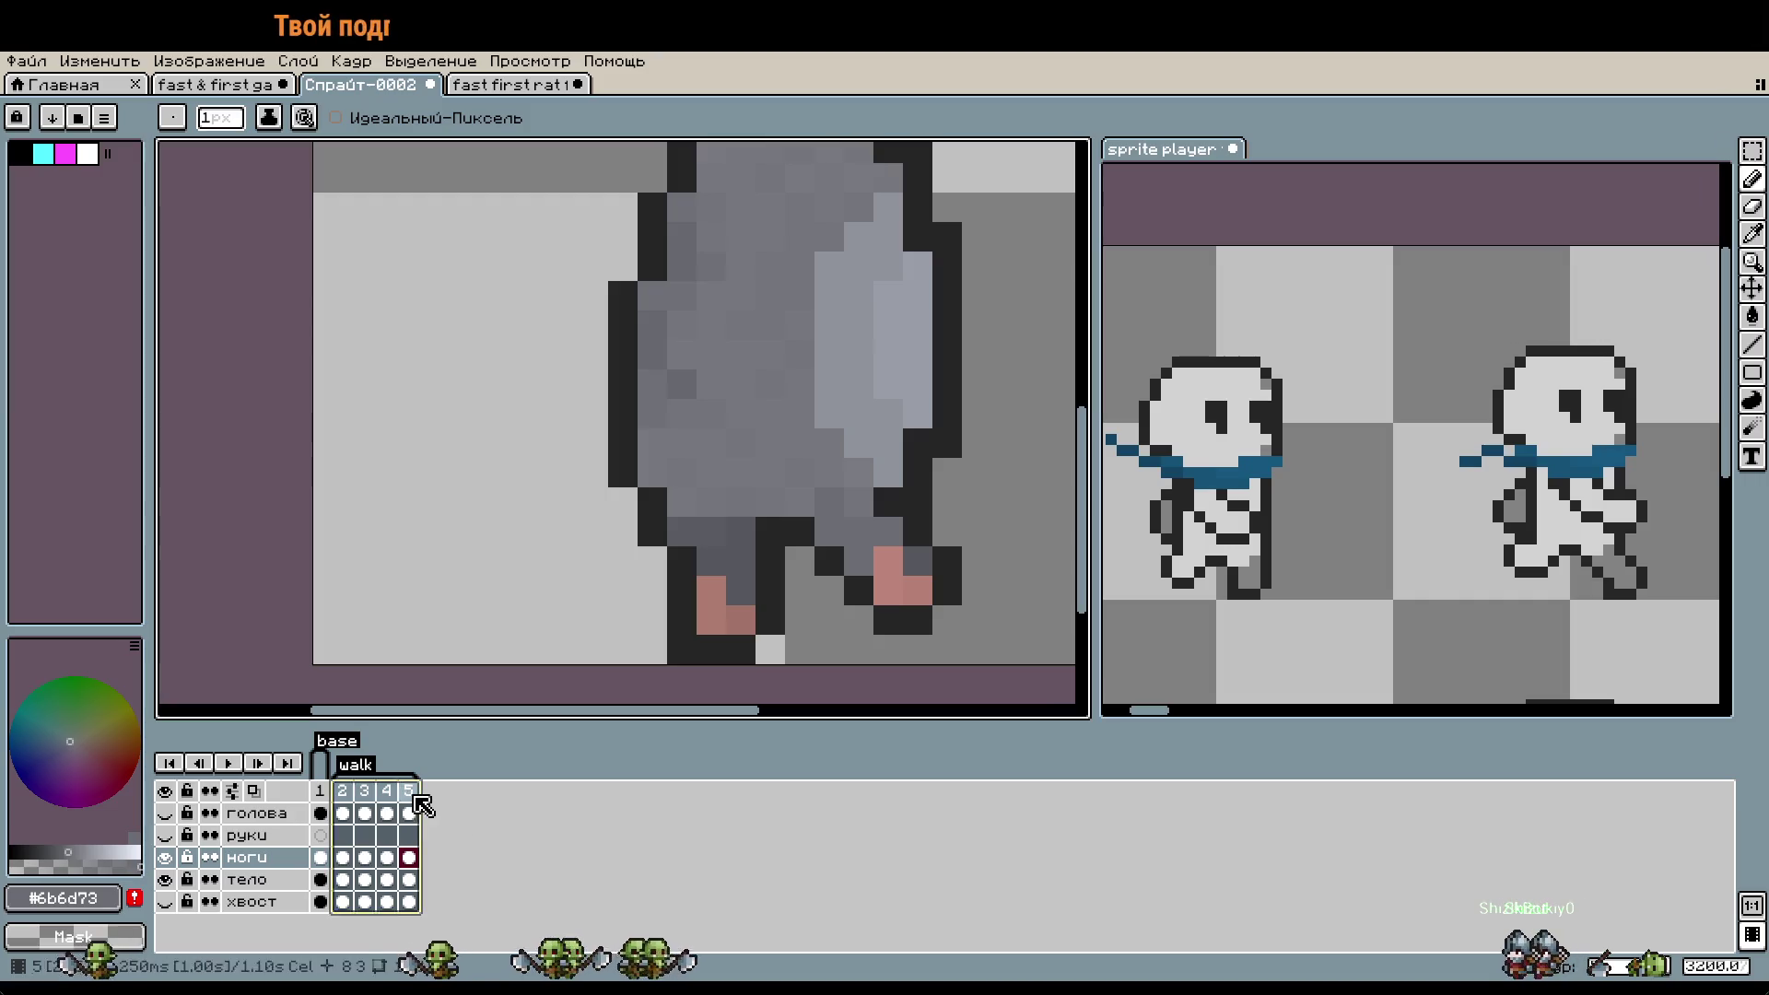
left_click(408, 792)
left_click(170, 884)
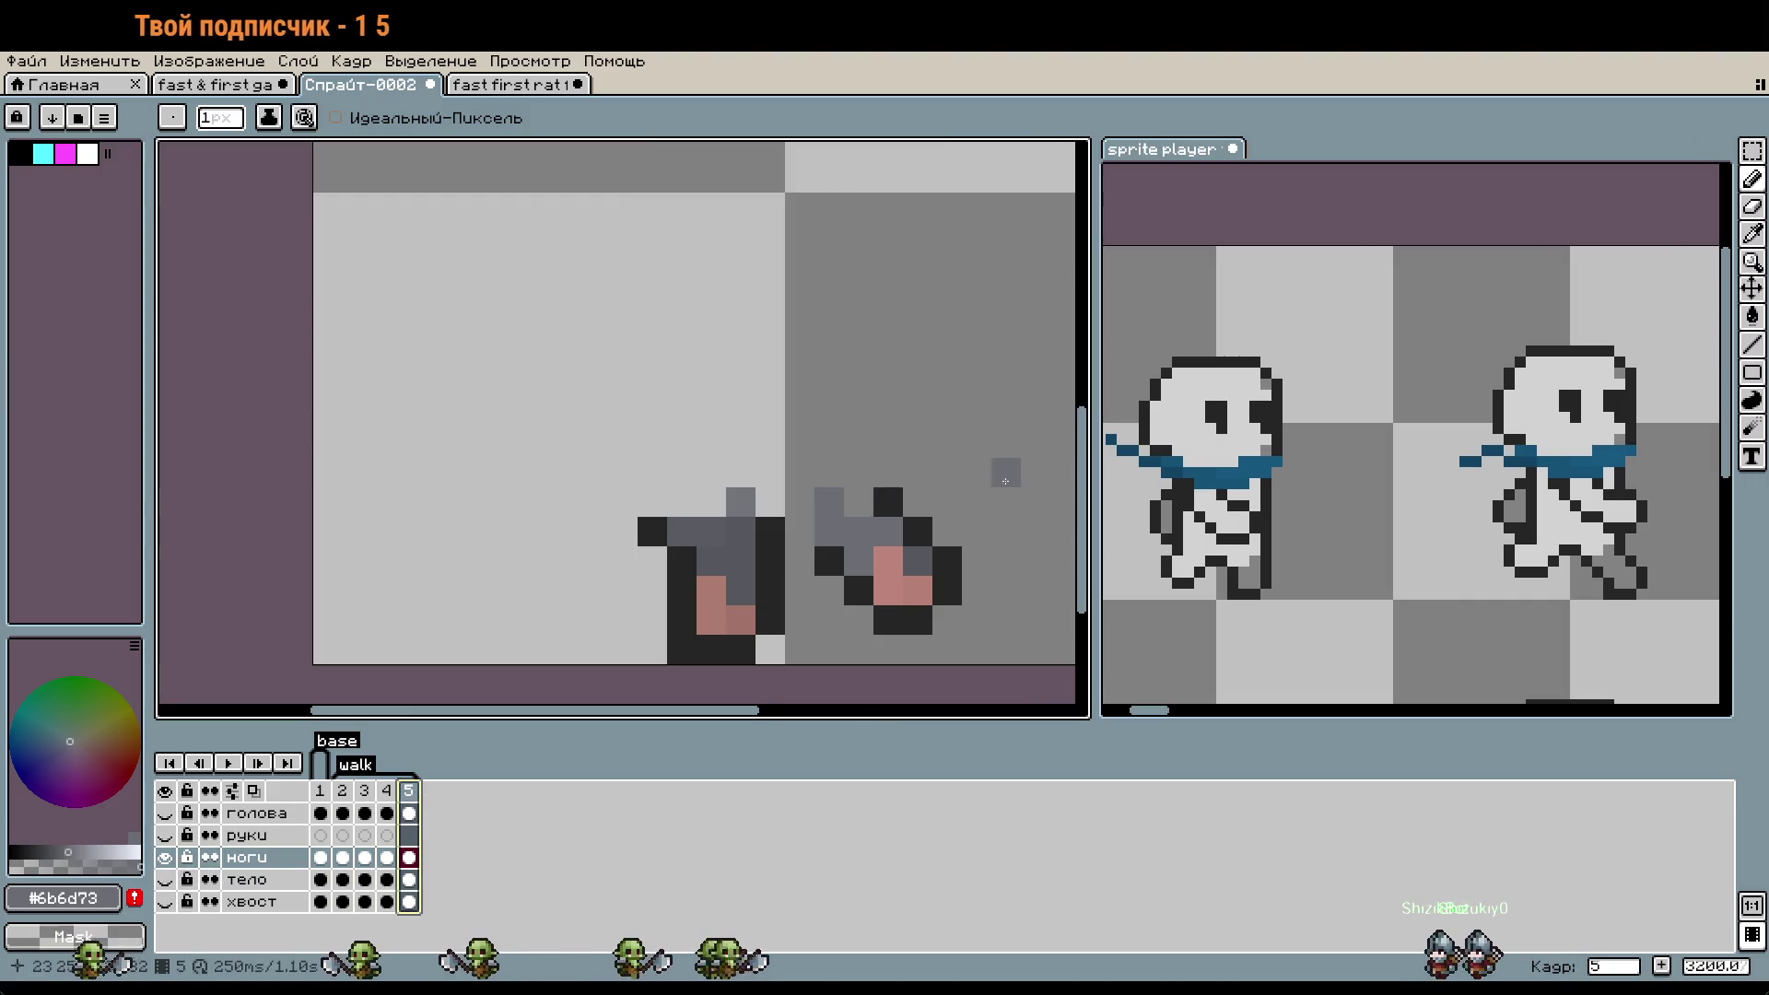
- Compare the feet across frames 3–5 and sample the legs' dark grey
scroll(939, 544, "up", 1)
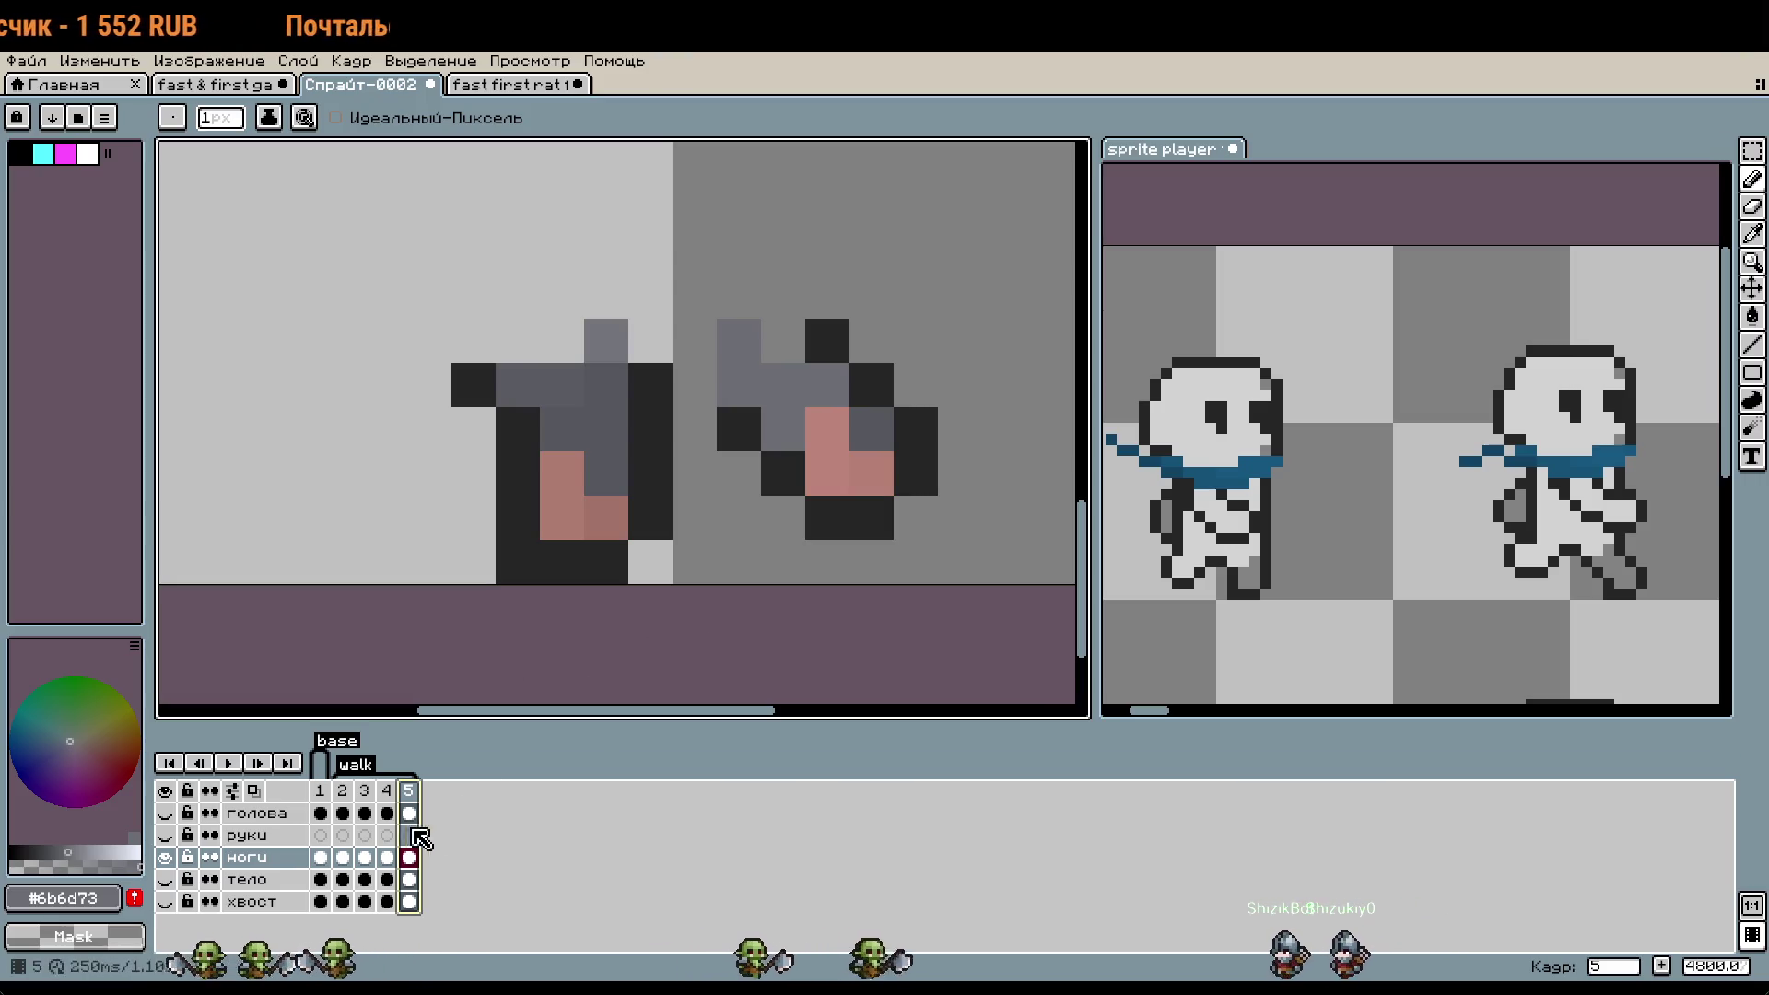
left_click(364, 792)
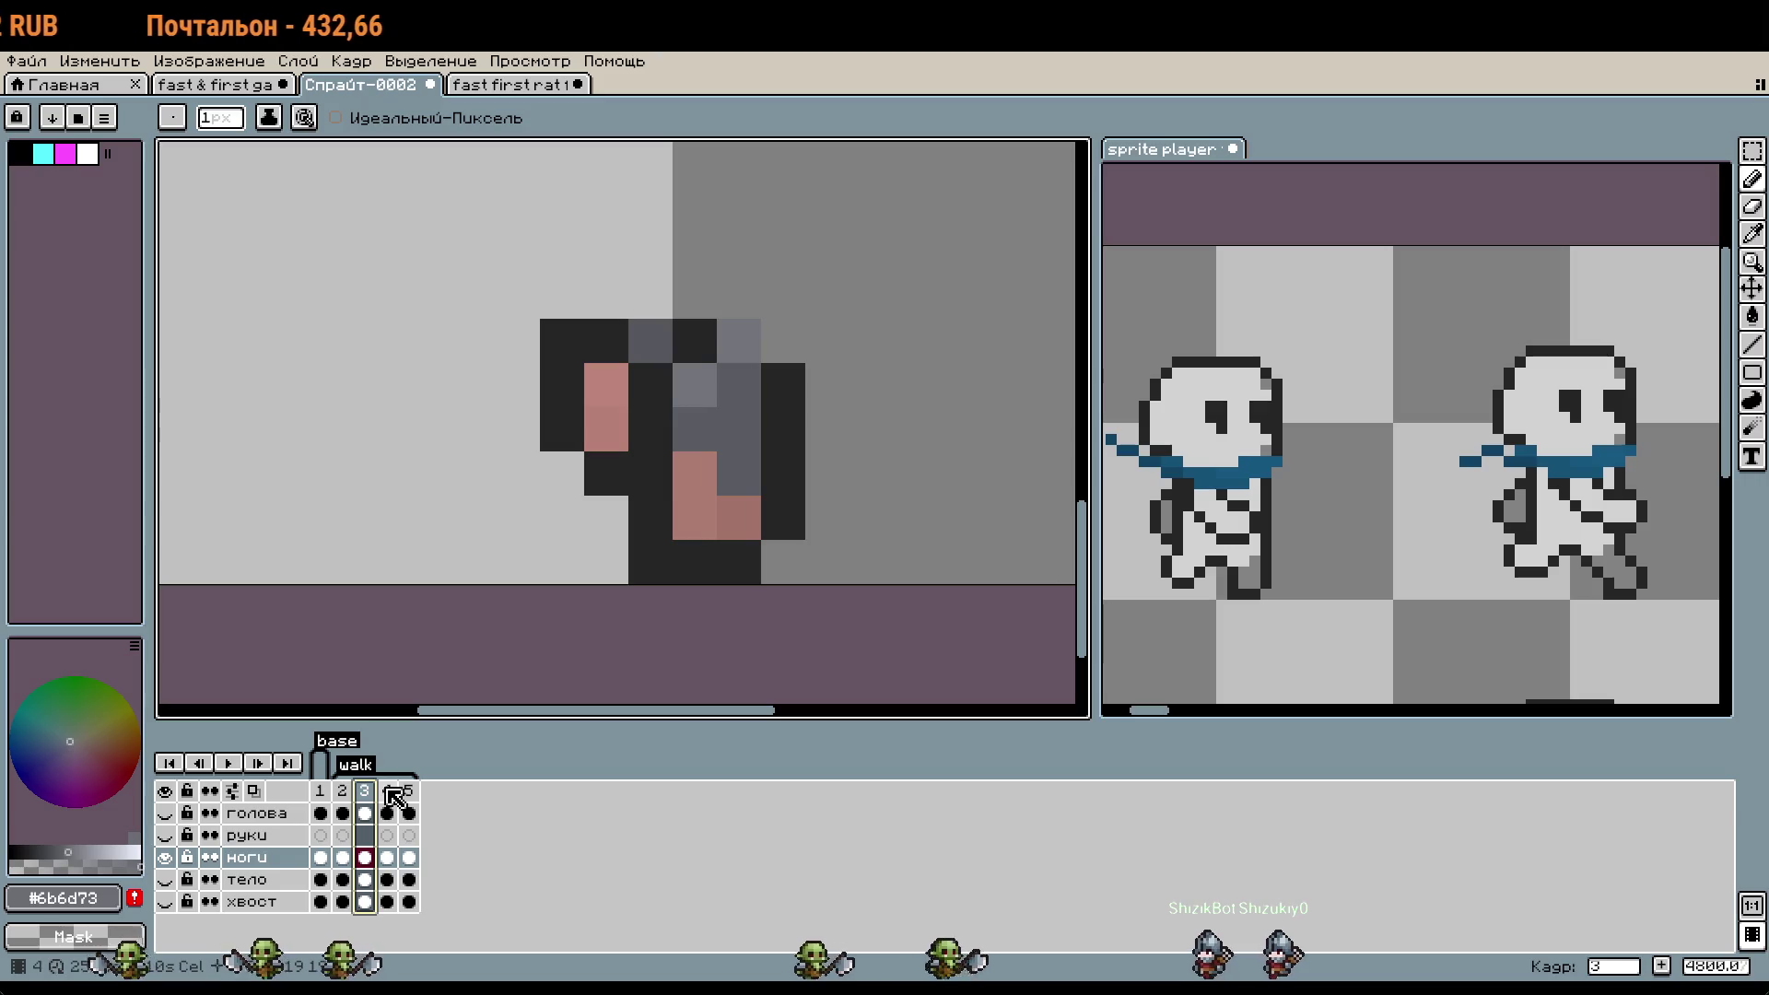
left_click(393, 790)
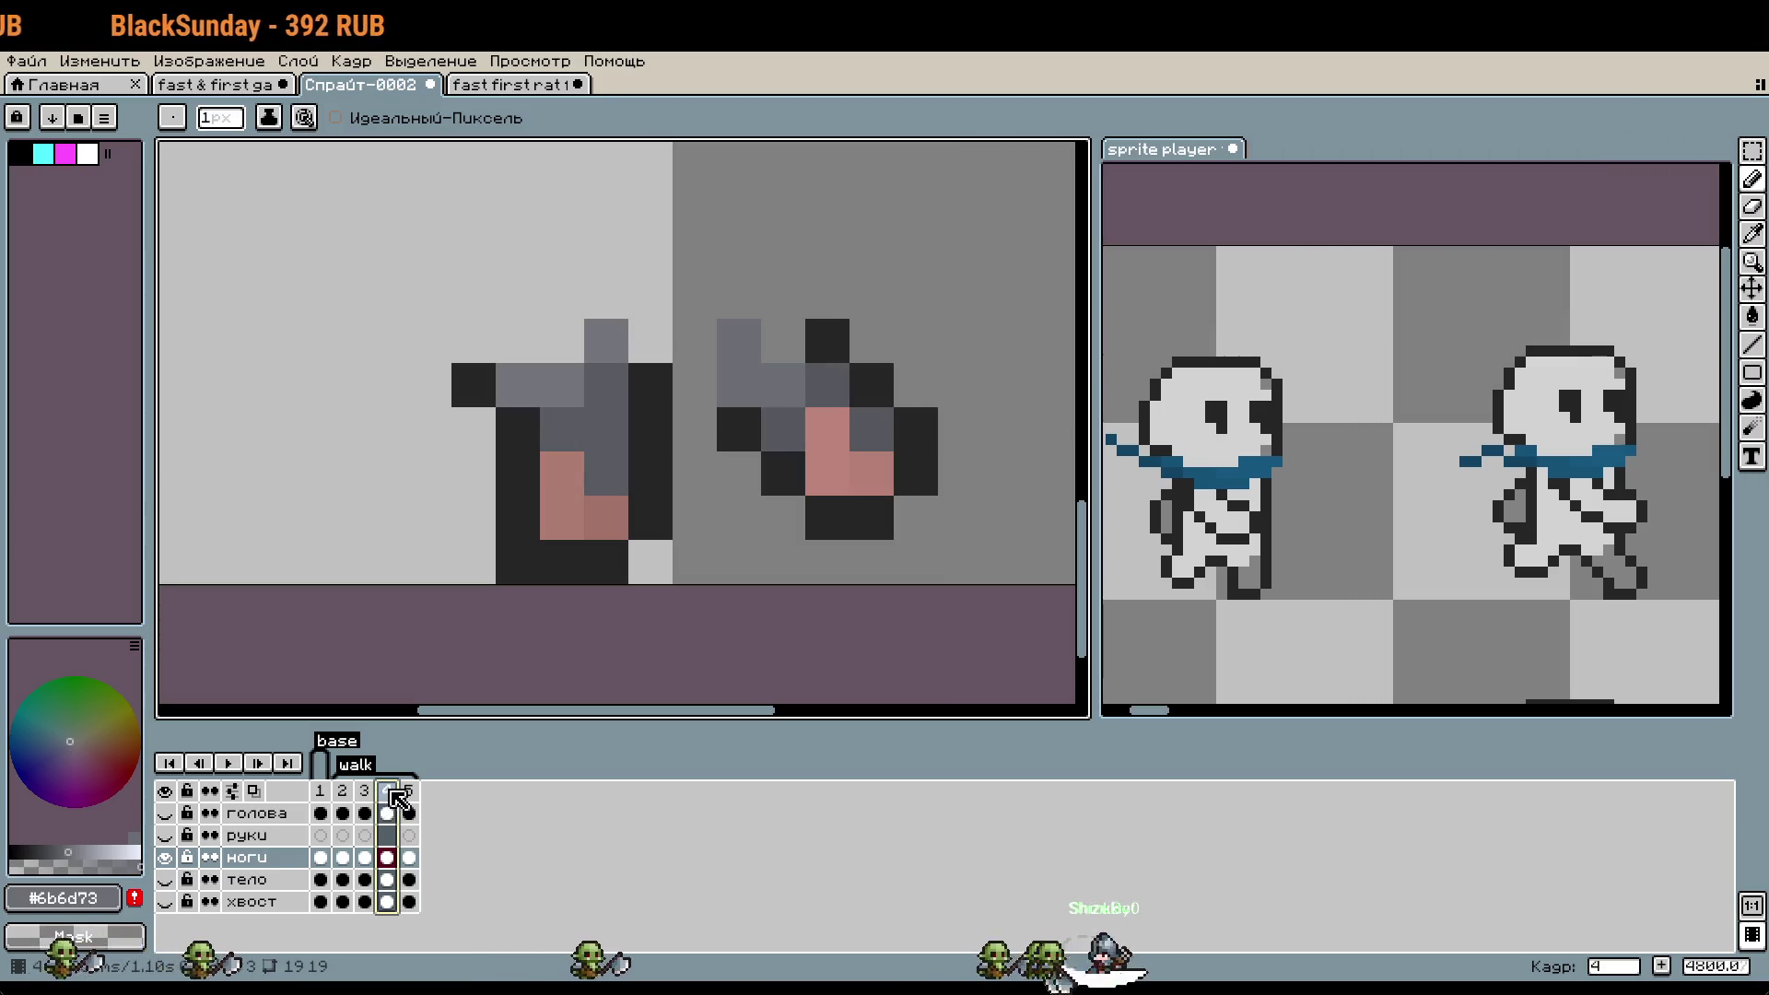
left_click(409, 792)
left_click(600, 551)
key("ctrl+z")
scroll(617, 460, "up", 1)
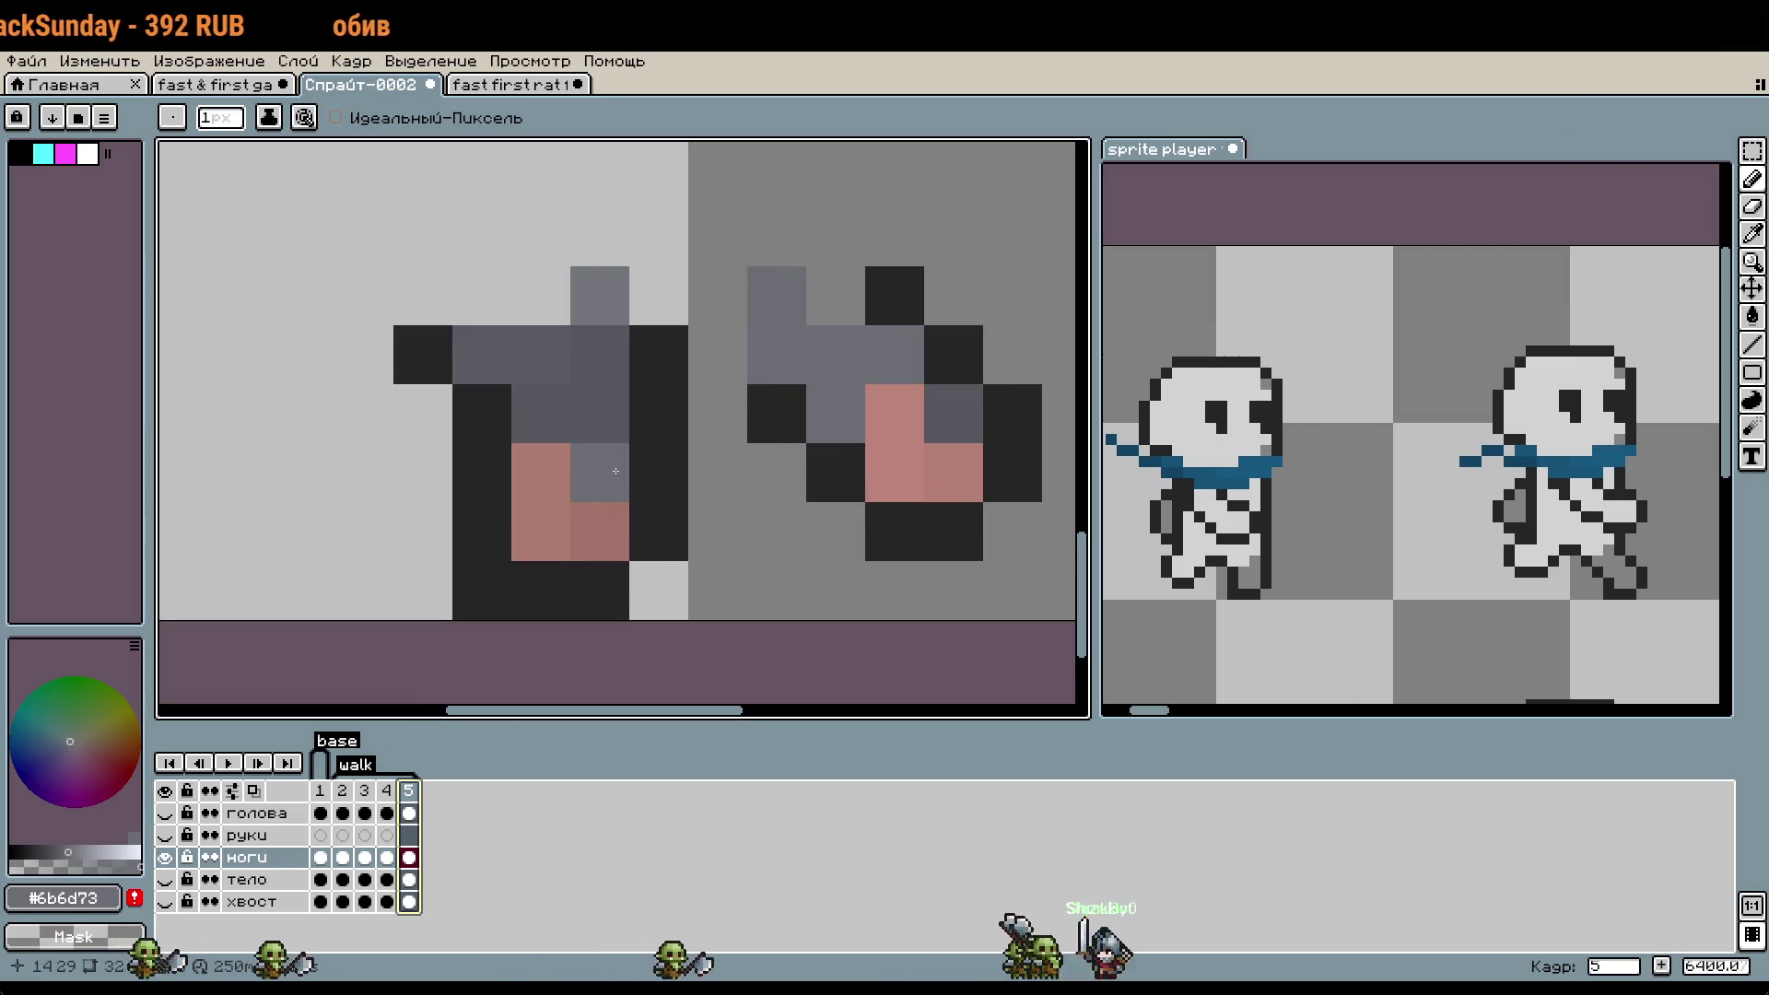
left_click(608, 433, "alt")
- On frame 4, repaint a pink foot pixel and several left-leg pixels dark grey
left_click(385, 812)
left_click(589, 549)
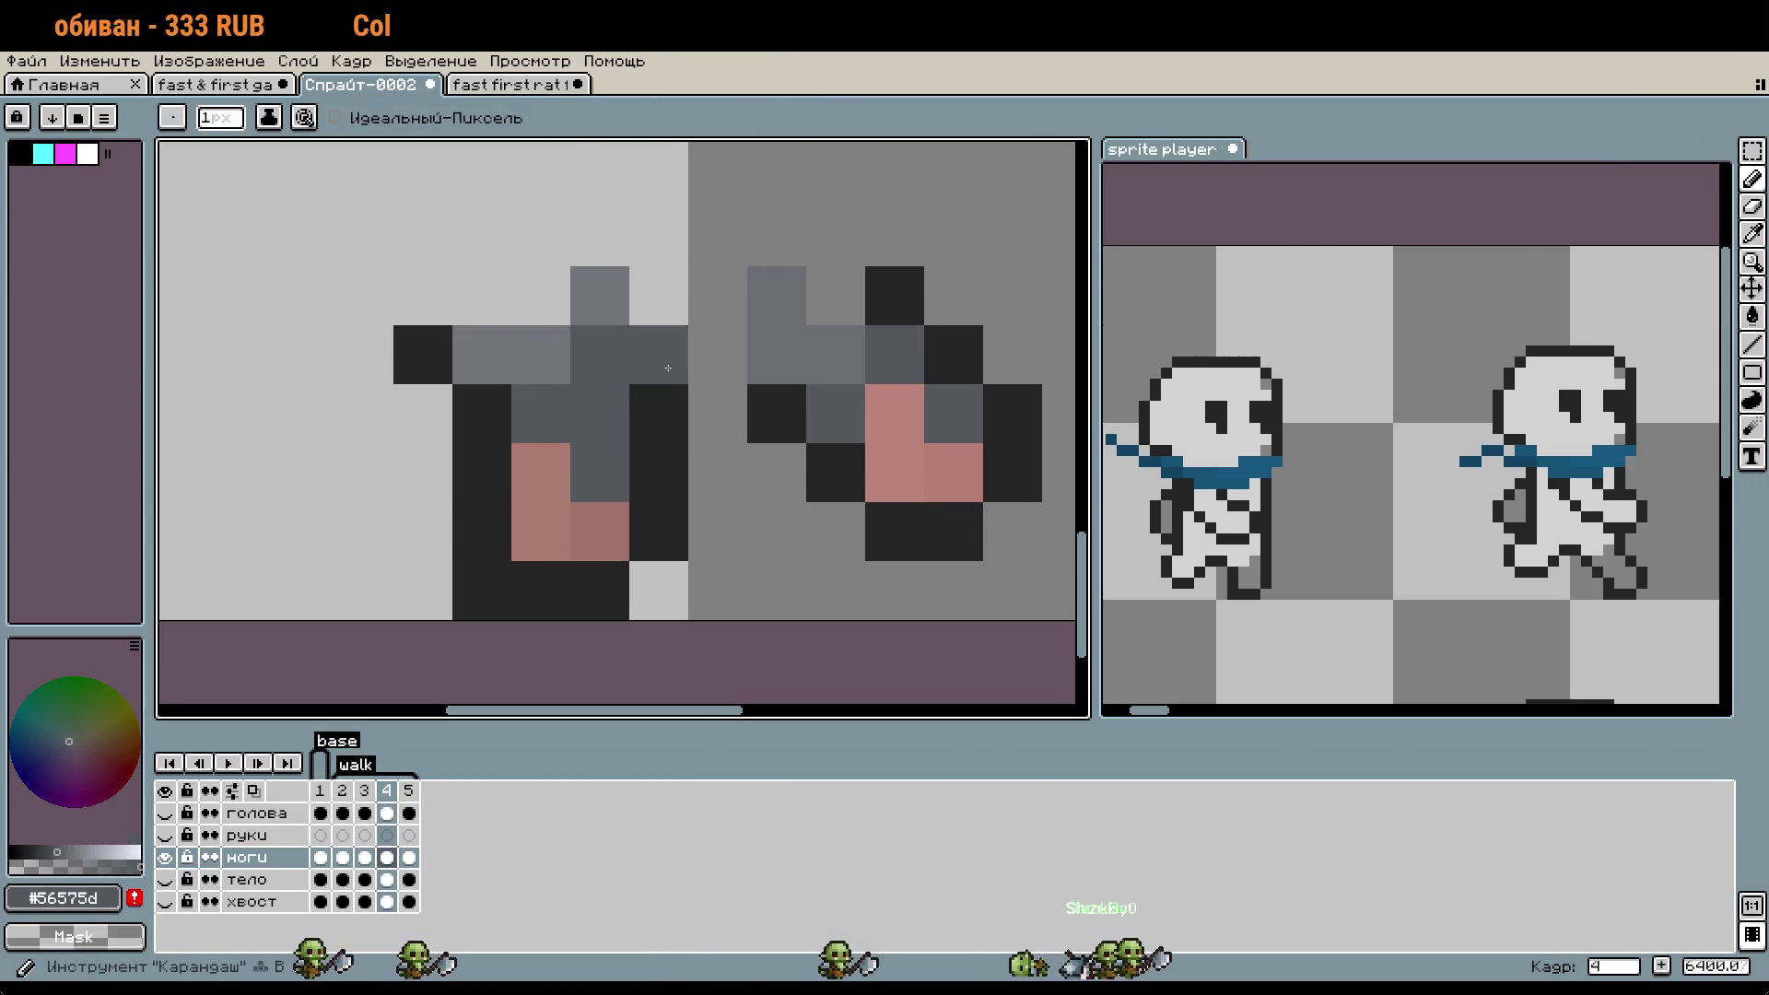
left_click(541, 355)
left_click(482, 355)
left_click(599, 296)
left_click(595, 591)
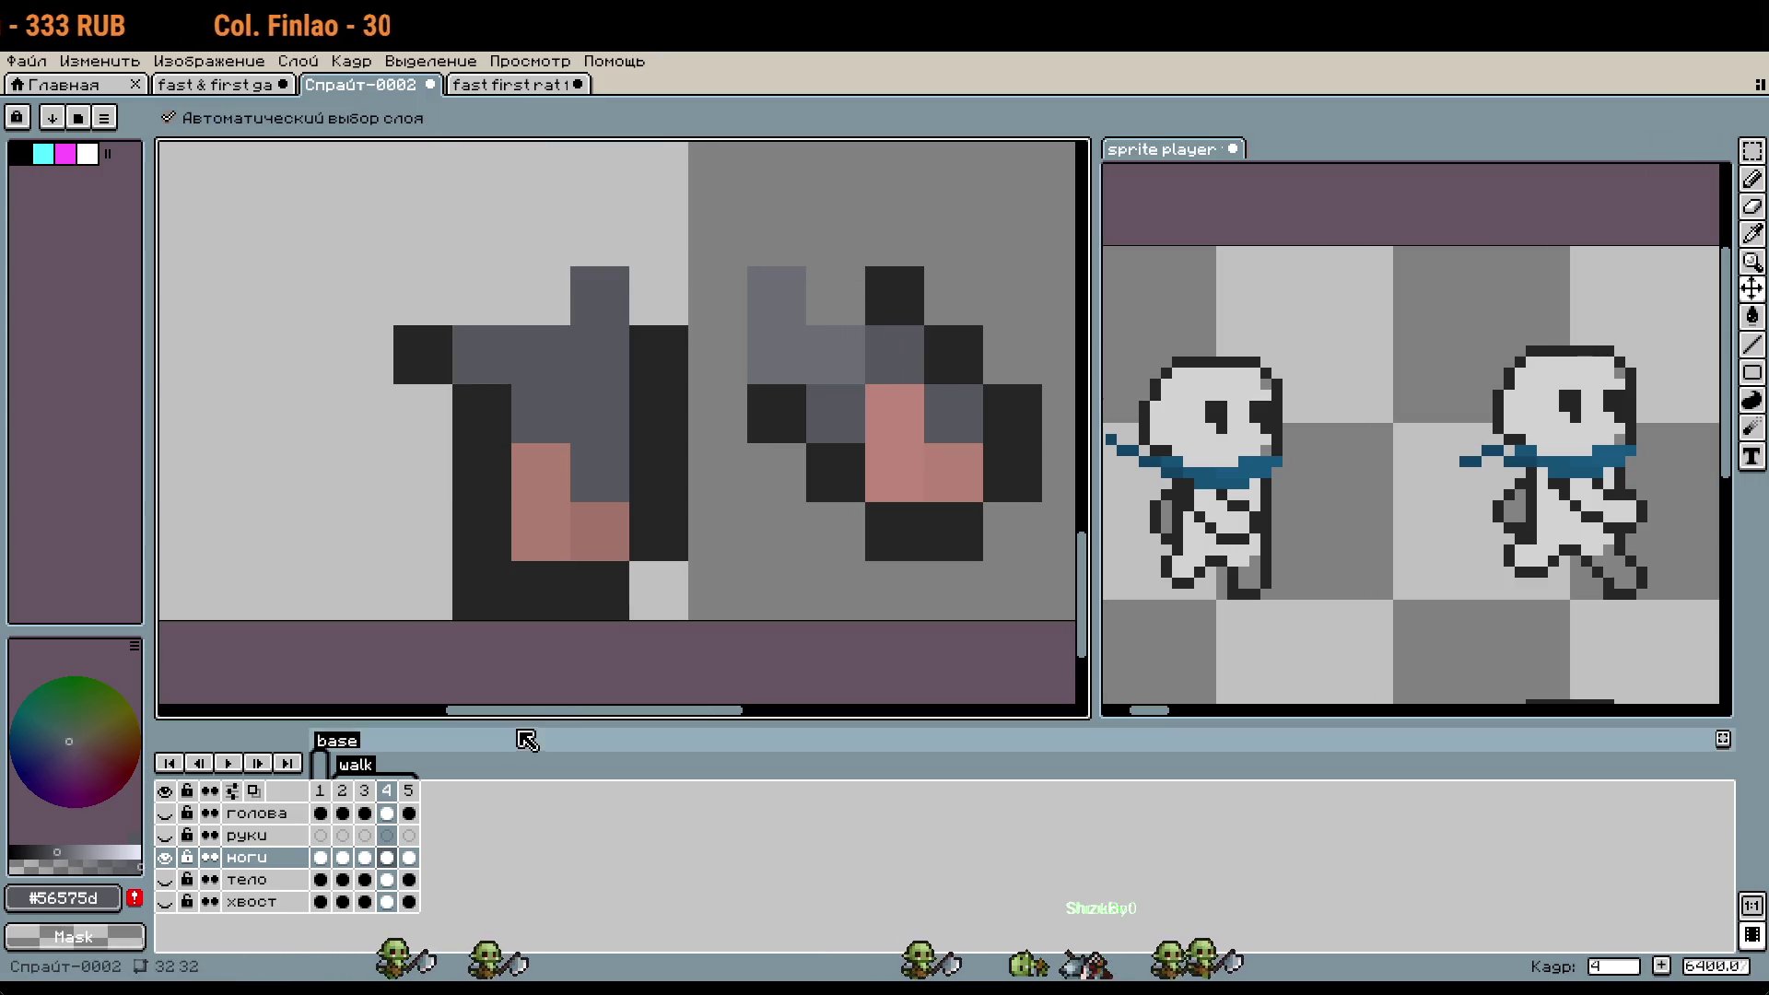
- On frame 5, sample the lighter grey and lighten the top leg pixel
left_click(408, 790)
left_click(482, 354, "alt")
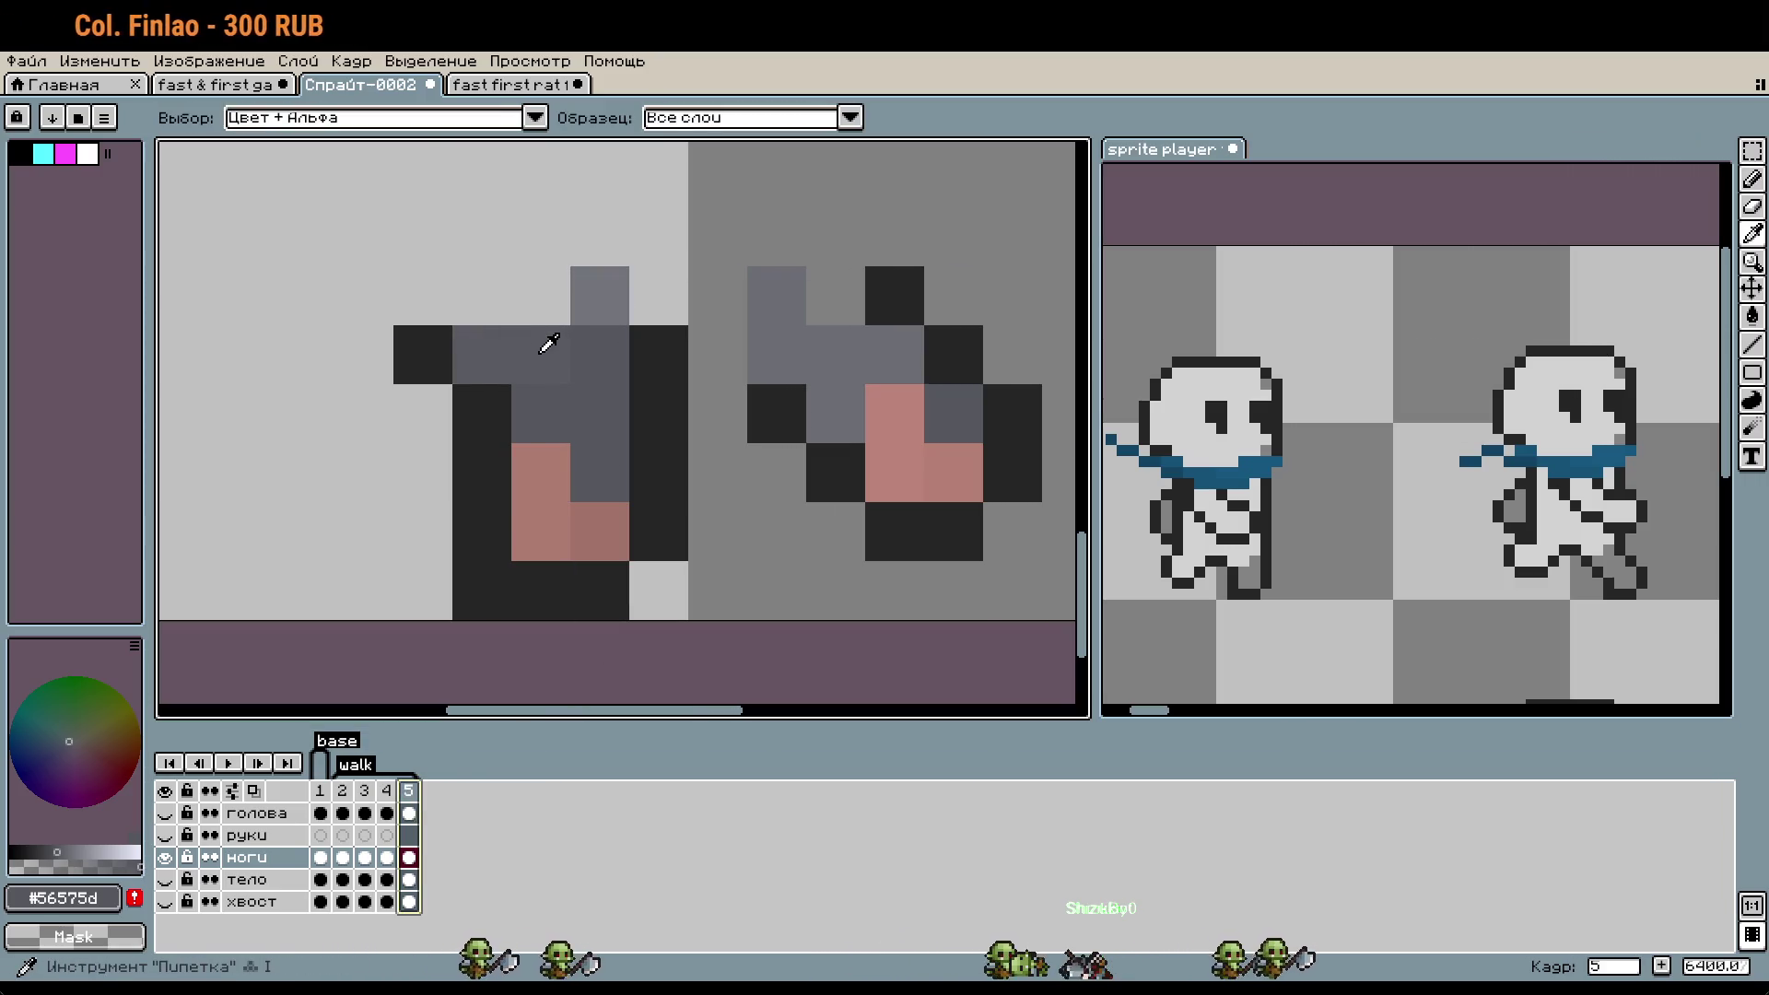
left_click(541, 355)
left_click(385, 801)
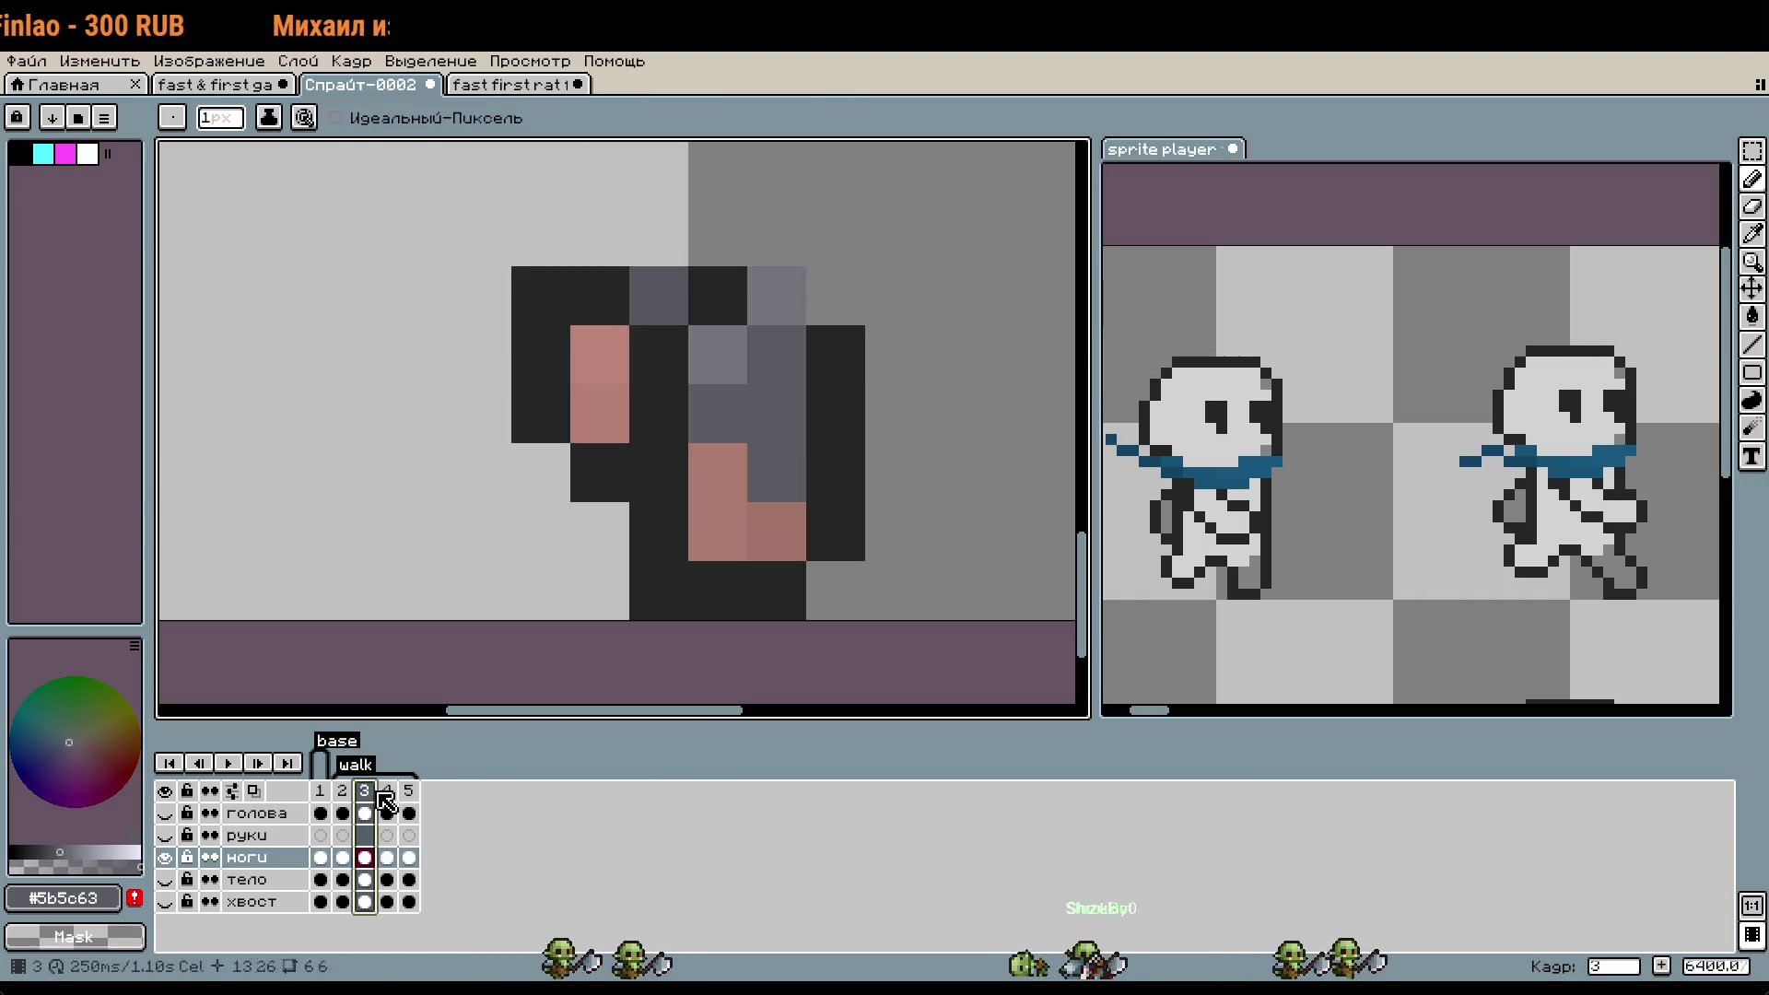
left_click(408, 790)
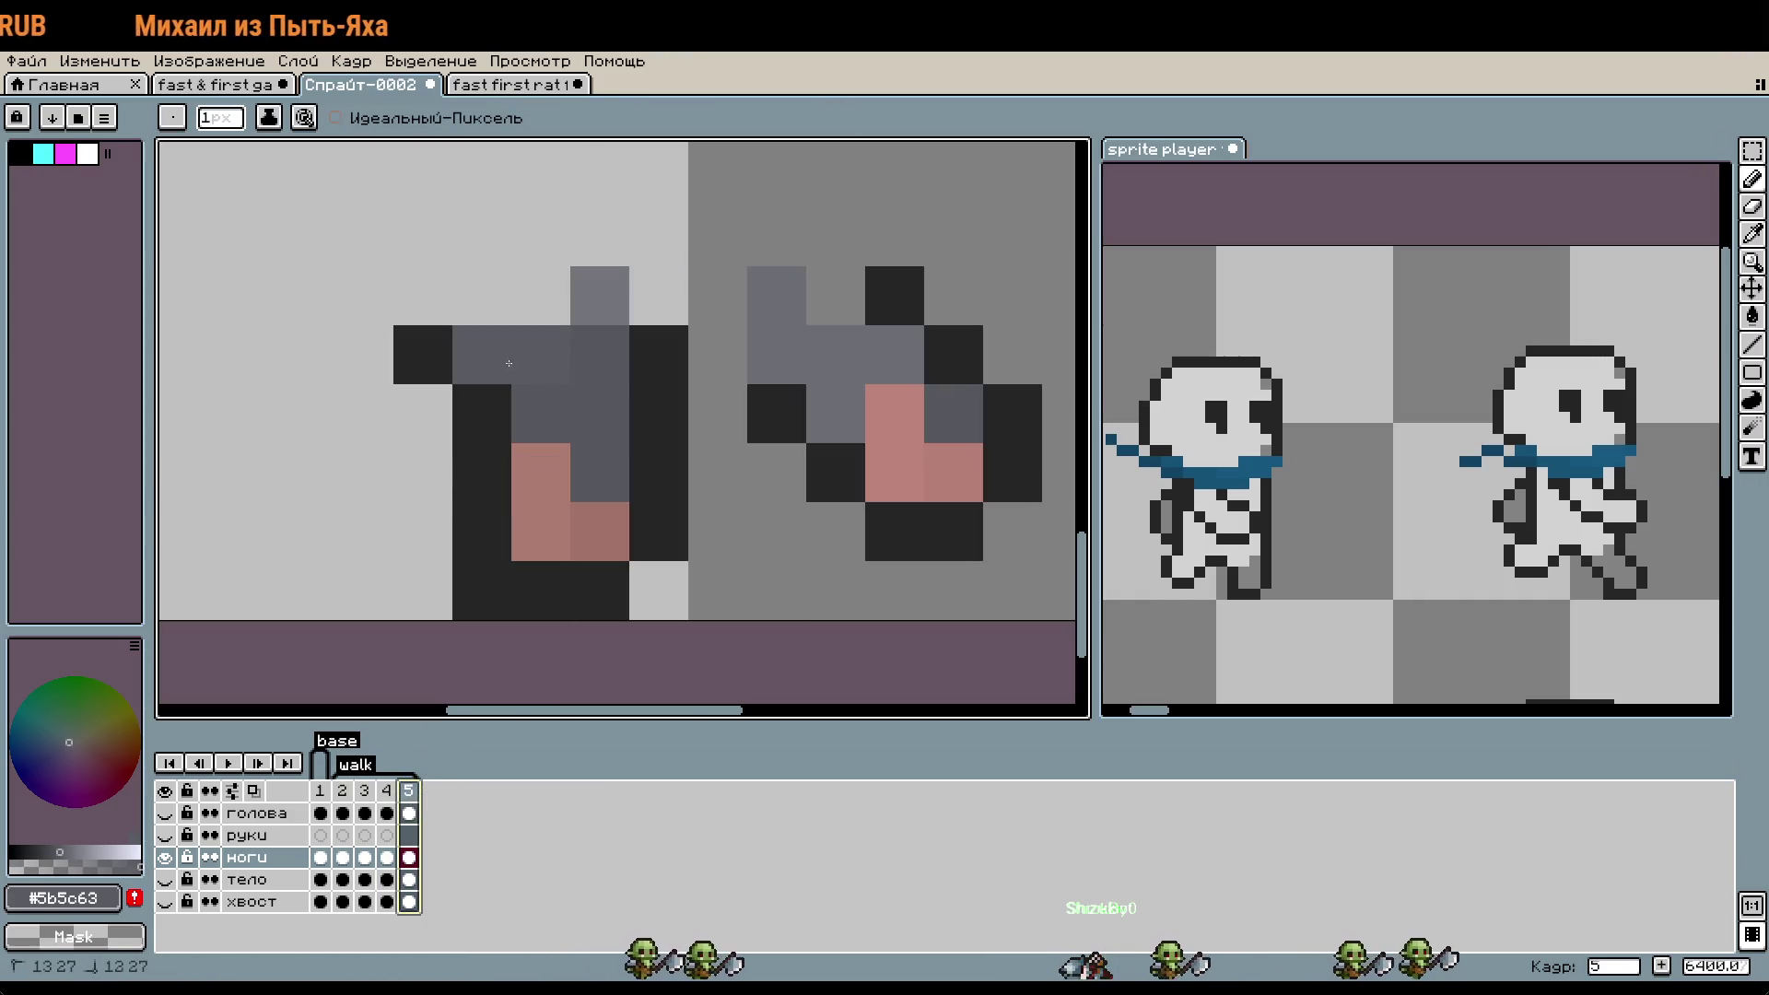
left_click(598, 295)
left_click(386, 790)
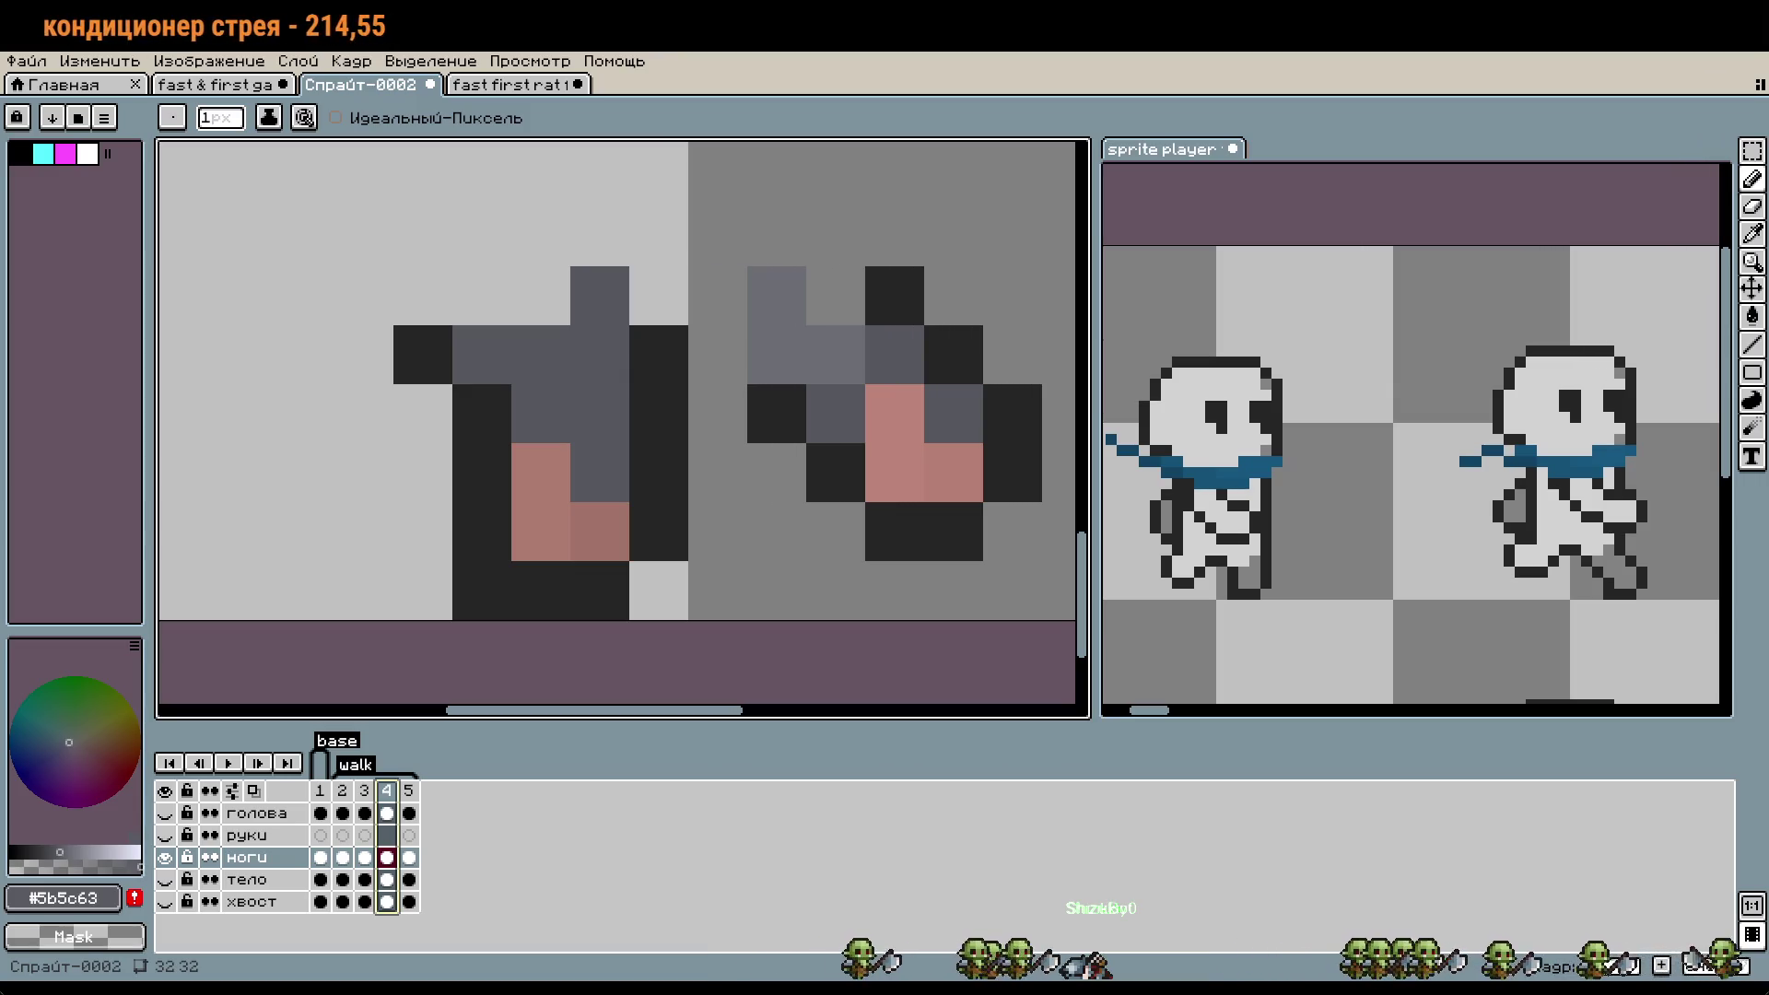
- On frame 4, repaint a near-black leg pixel grey and sample grey #6b6d73
left_click_drag(701, 495, 742, 525)
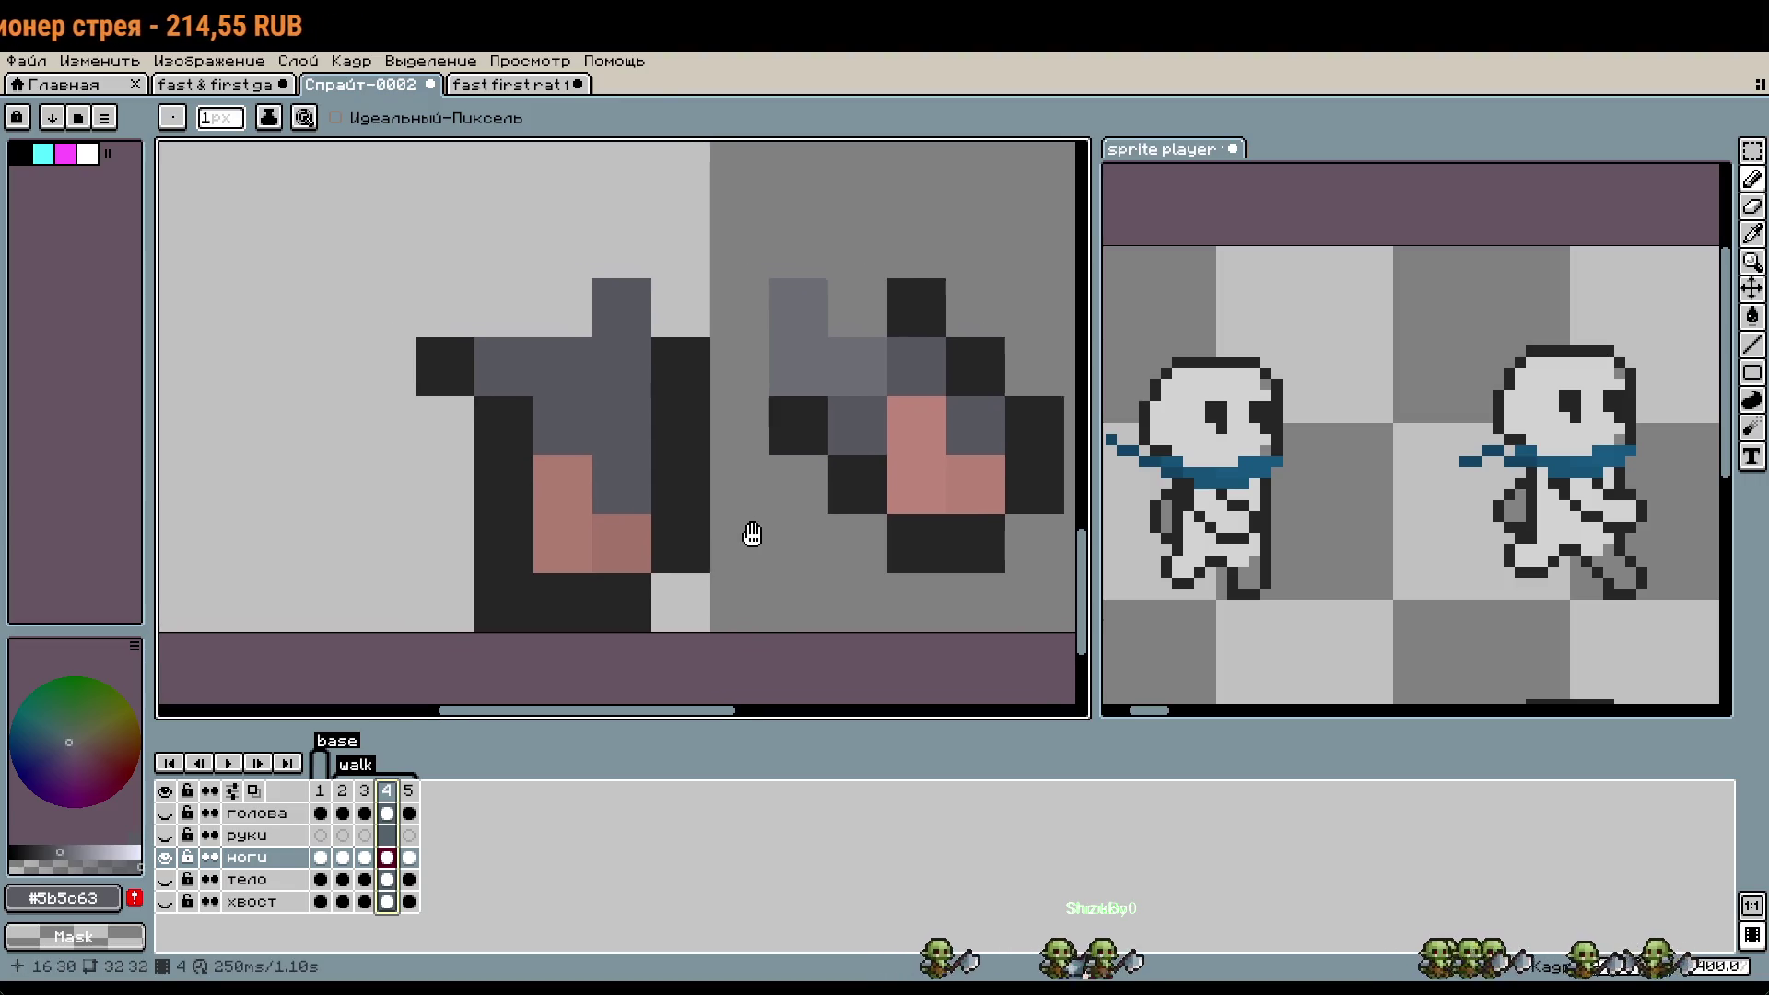
left_click(530, 384)
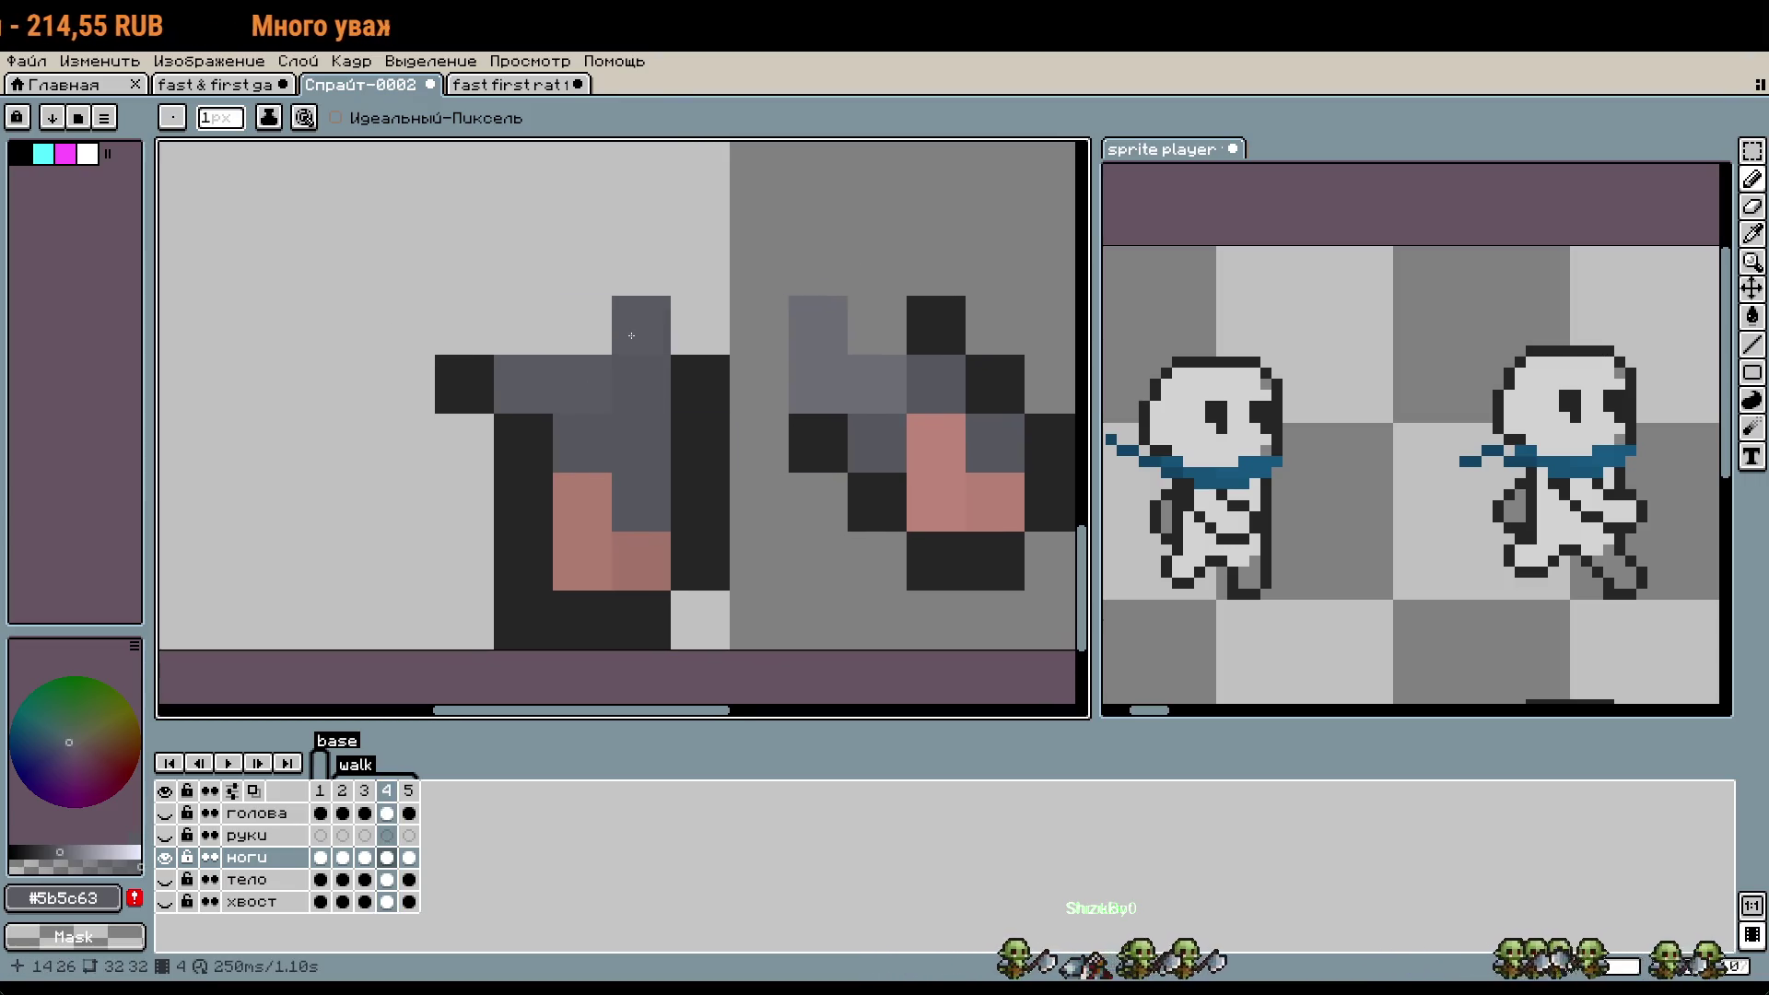
left_click(541, 641)
left_click(411, 854)
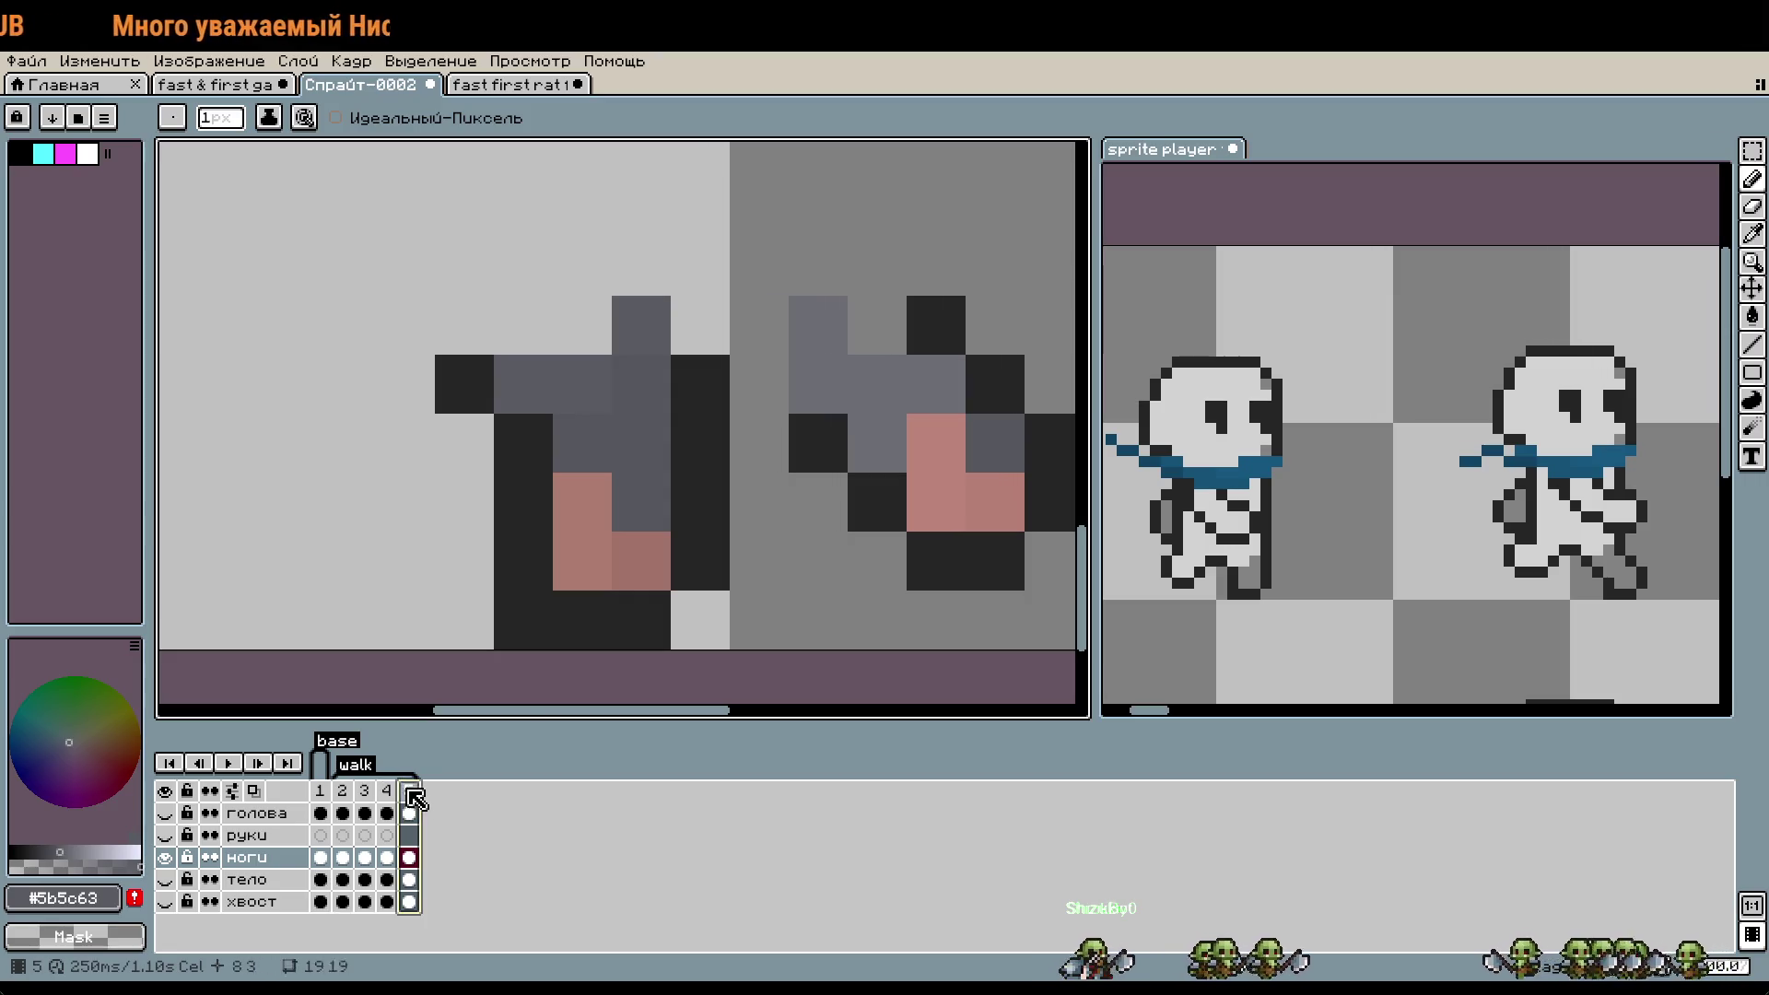
key("i")
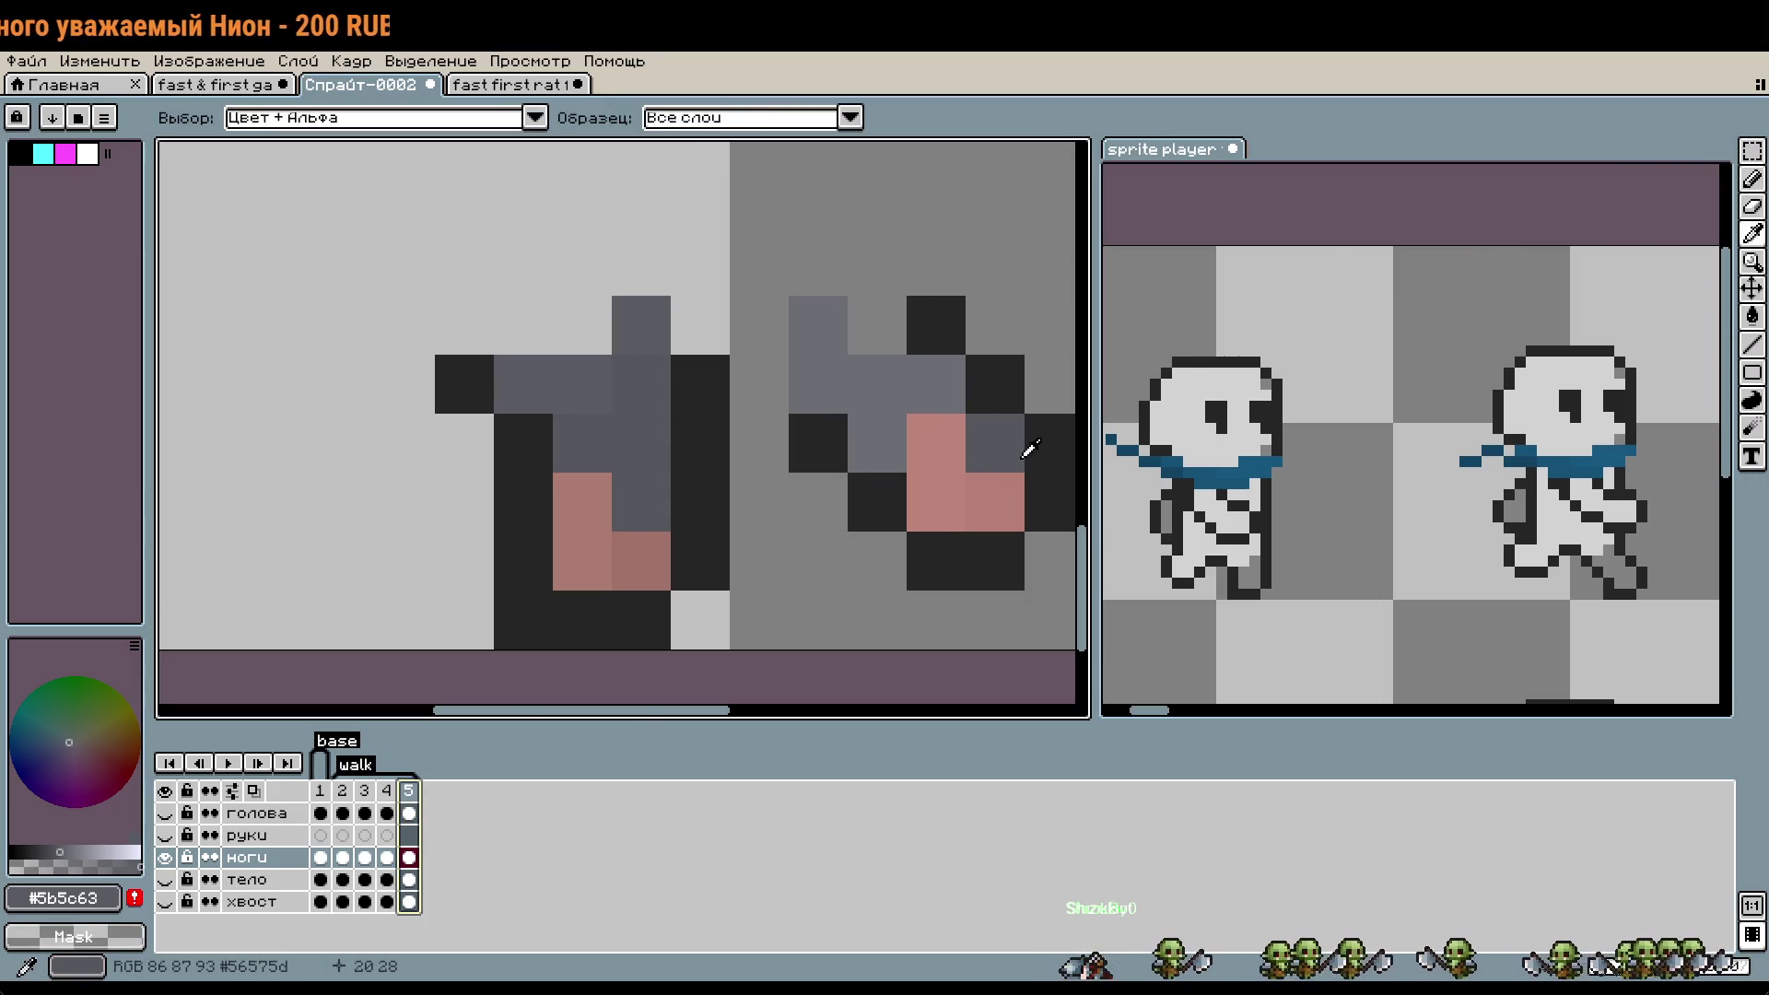
left_click(388, 791)
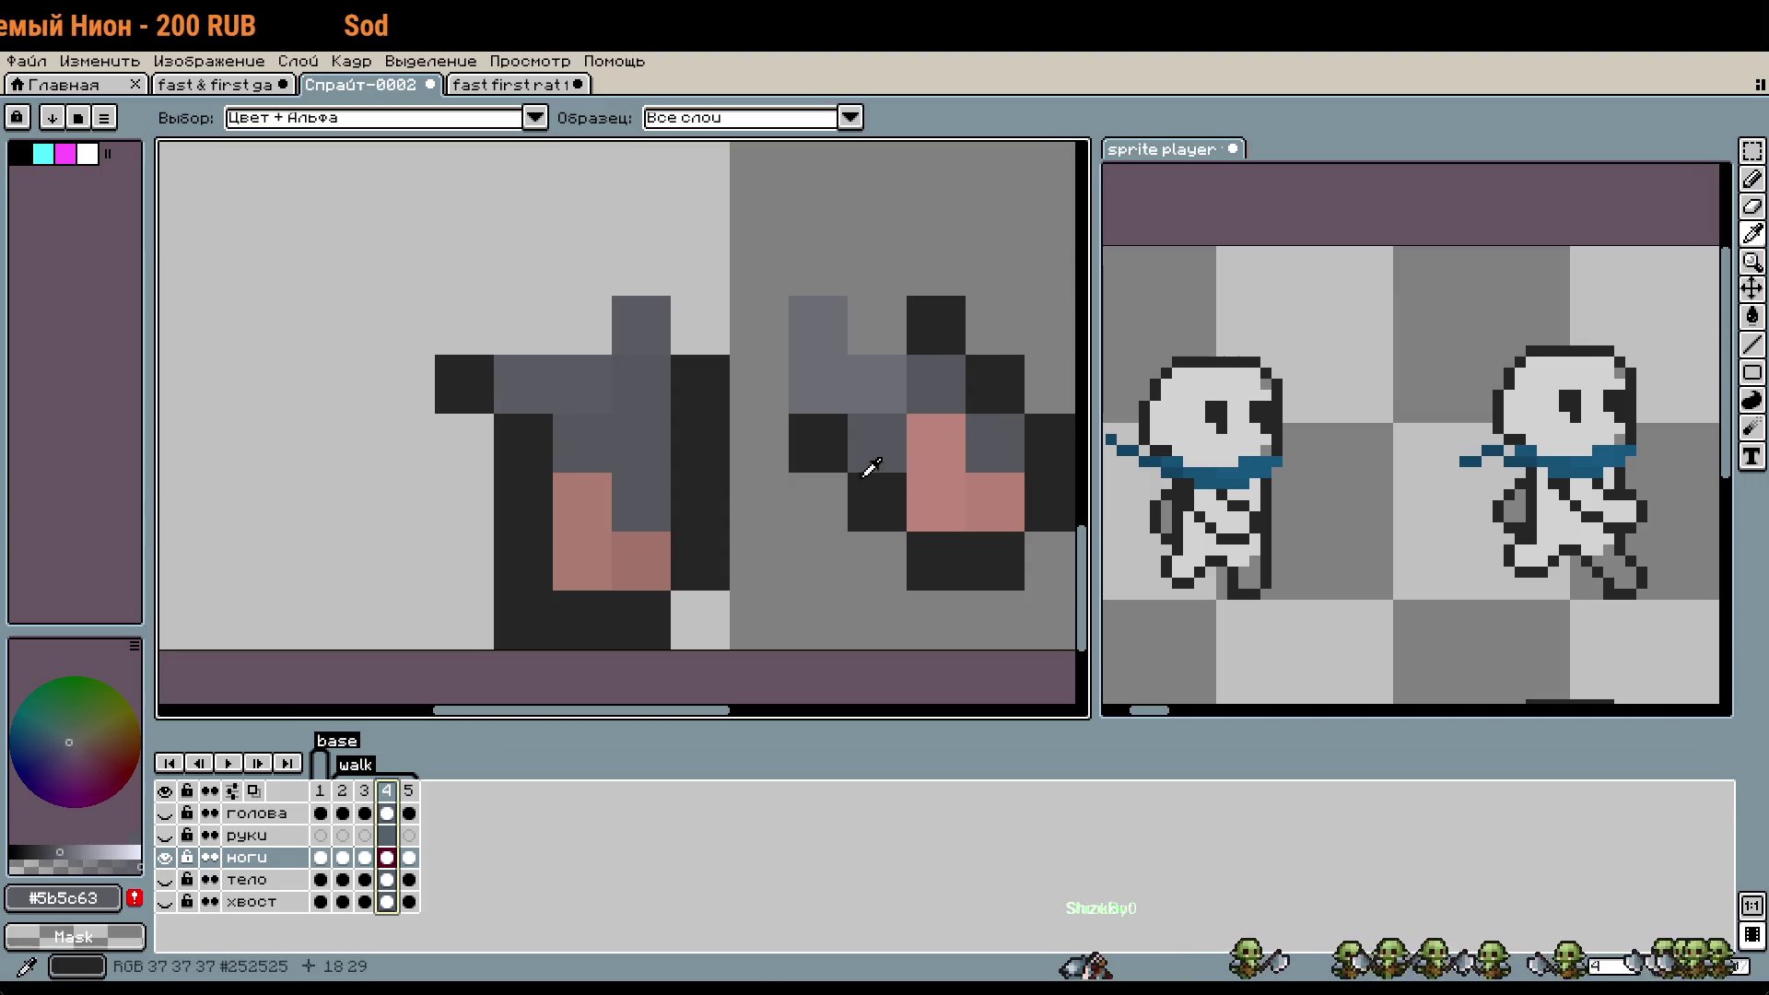
left_click(409, 792)
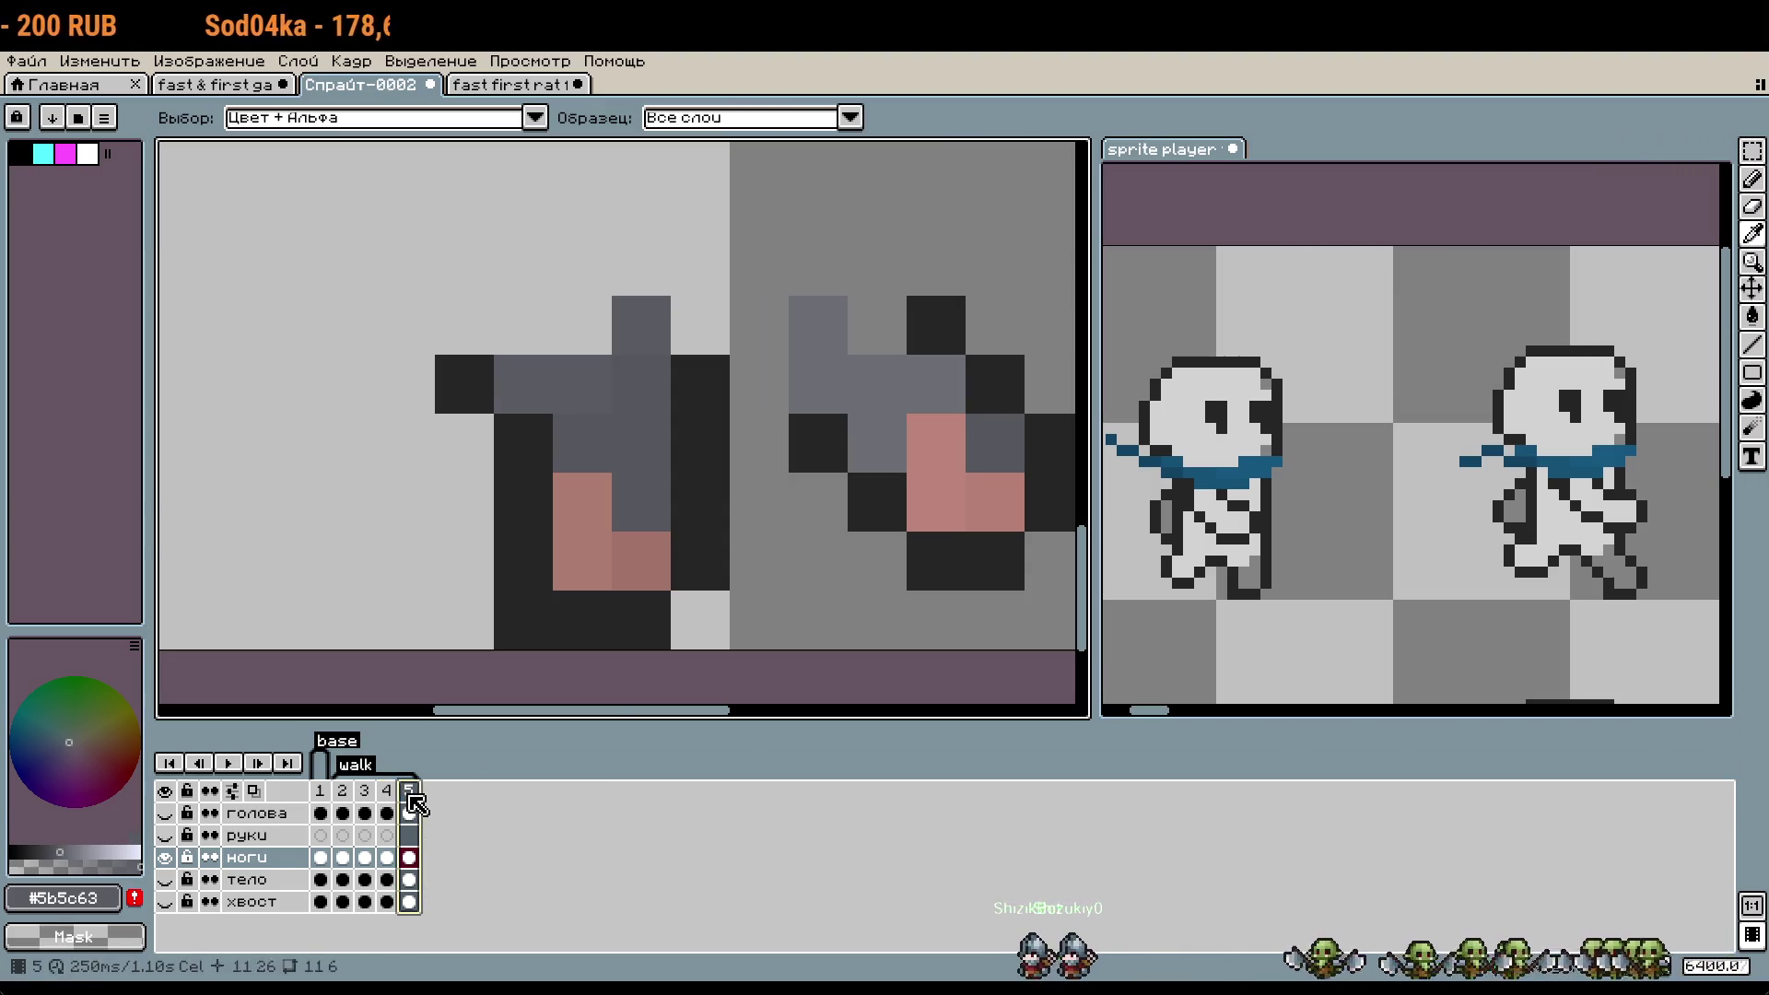
left_click(910, 469)
left_click(387, 791)
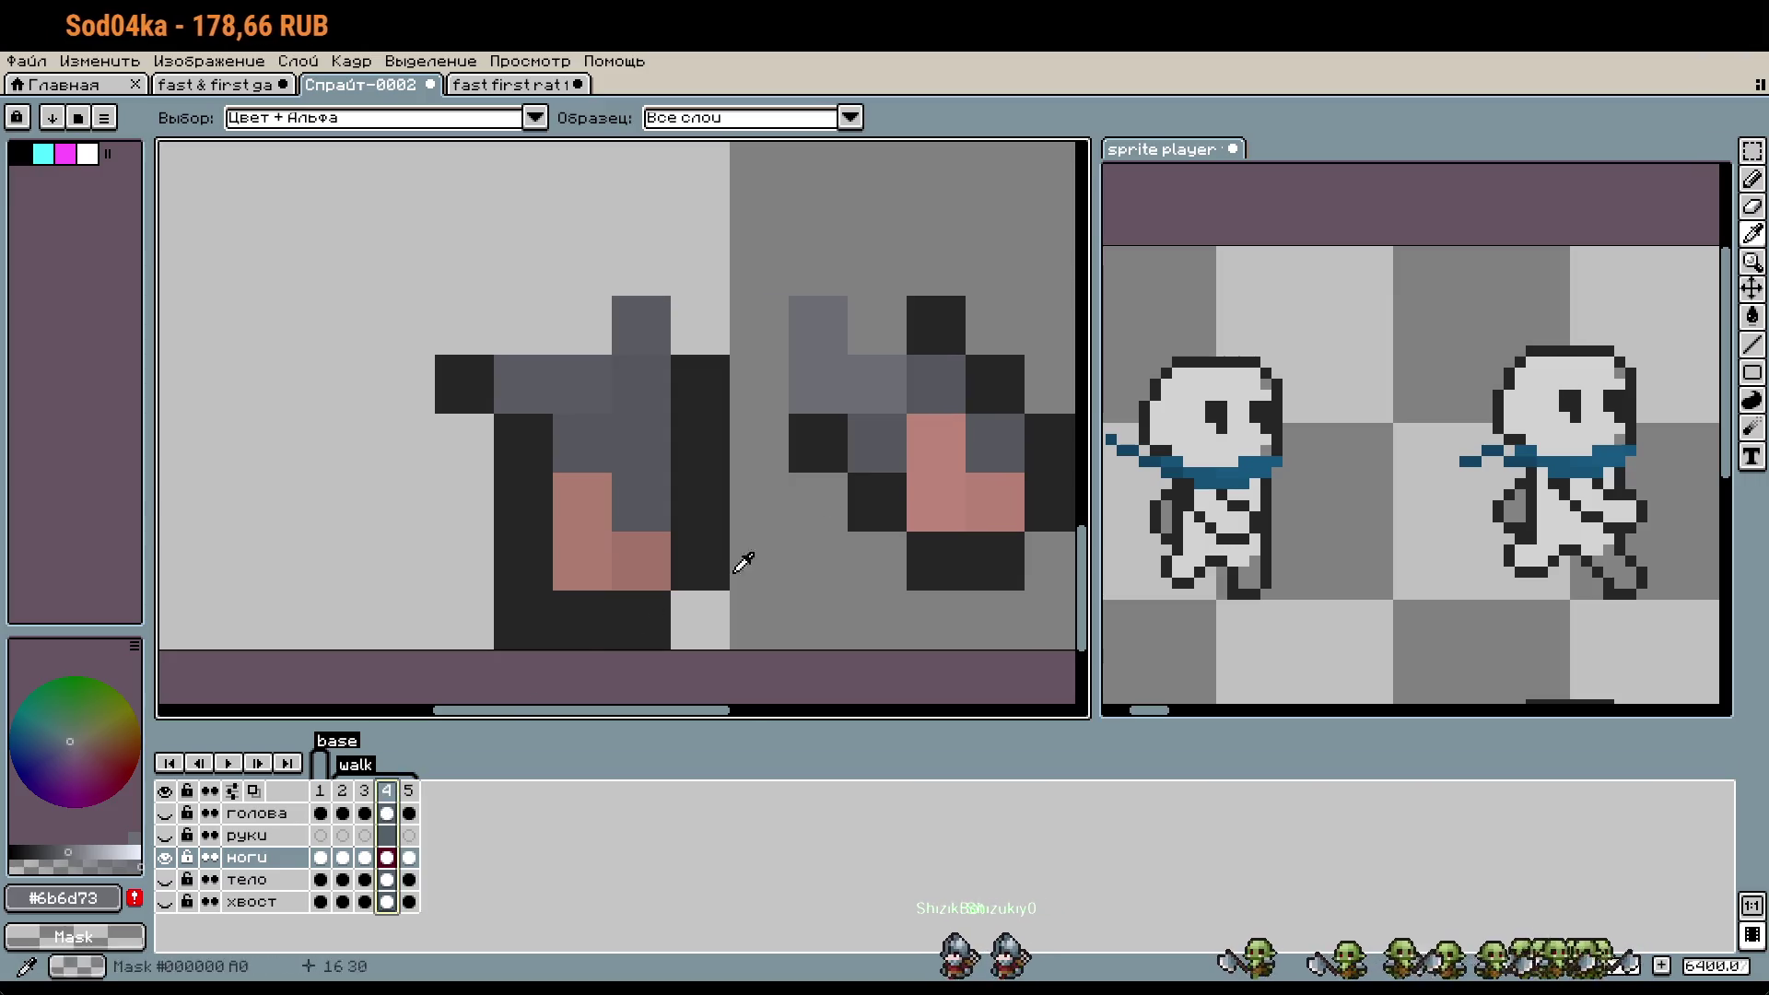
- Repaint two frame 4 leg pixels in the lighter grey #6b6d73
key("b")
left_click(889, 434)
left_click(936, 383)
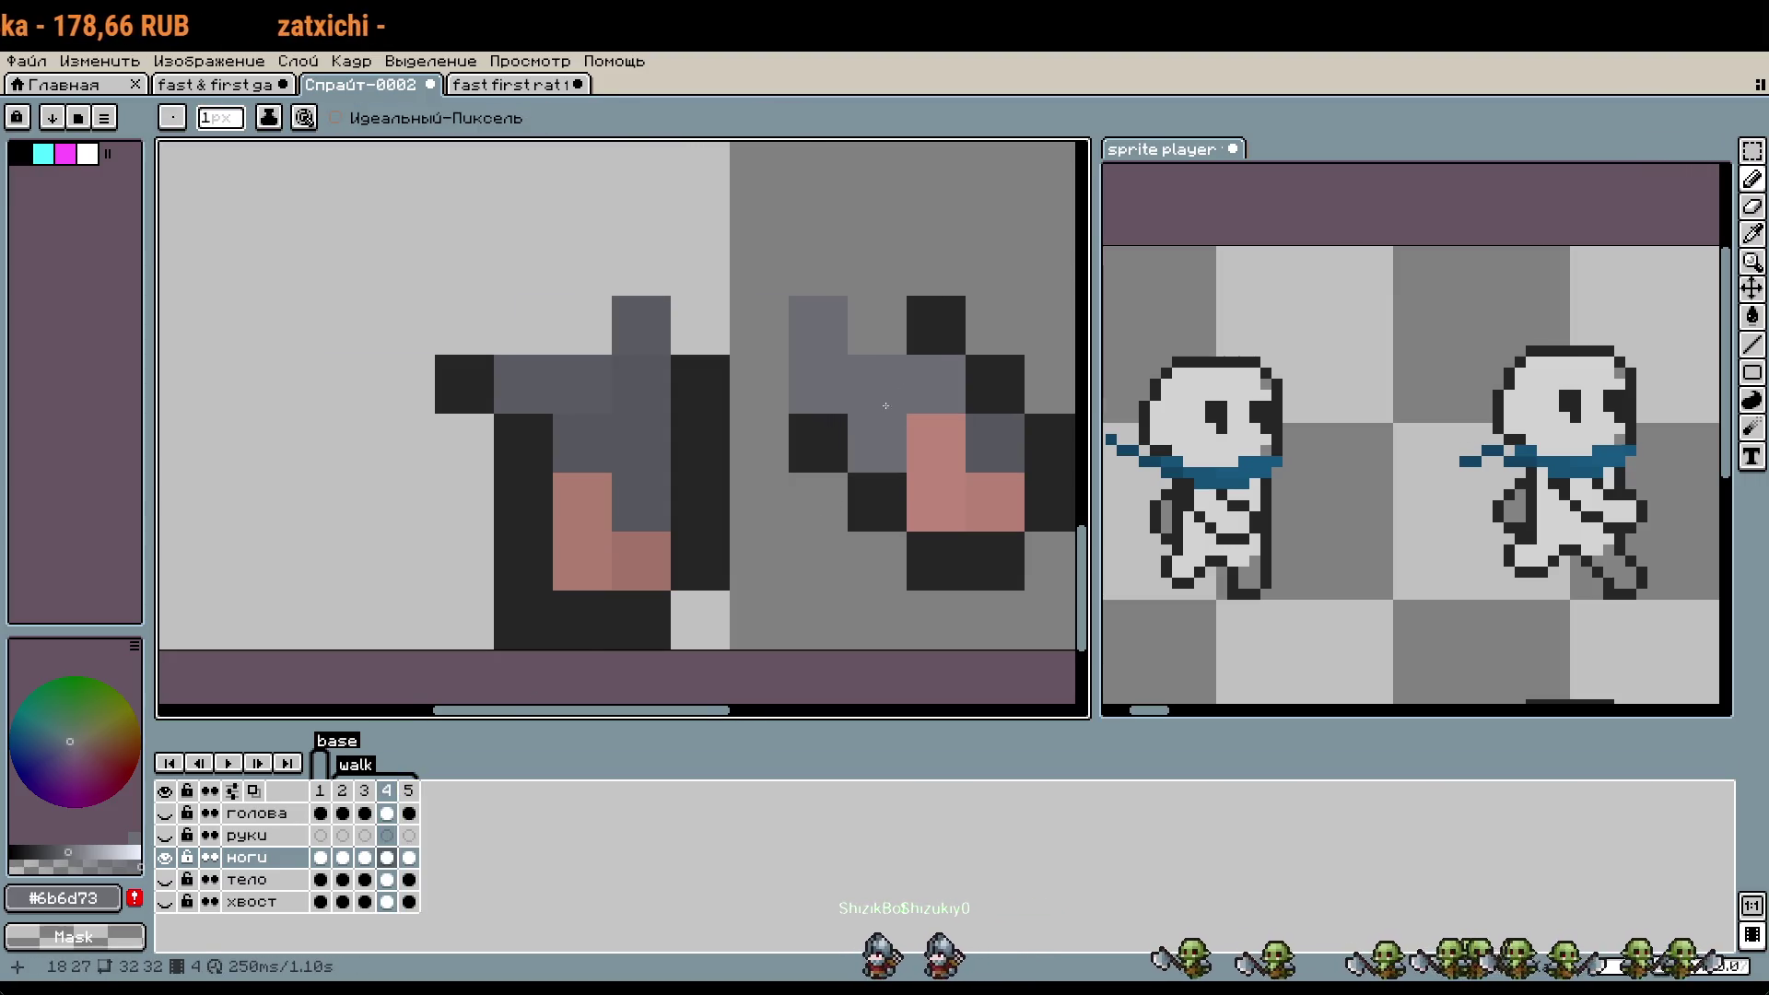
scroll(889, 395, "down", 2)
scroll(892, 415, "up", 2)
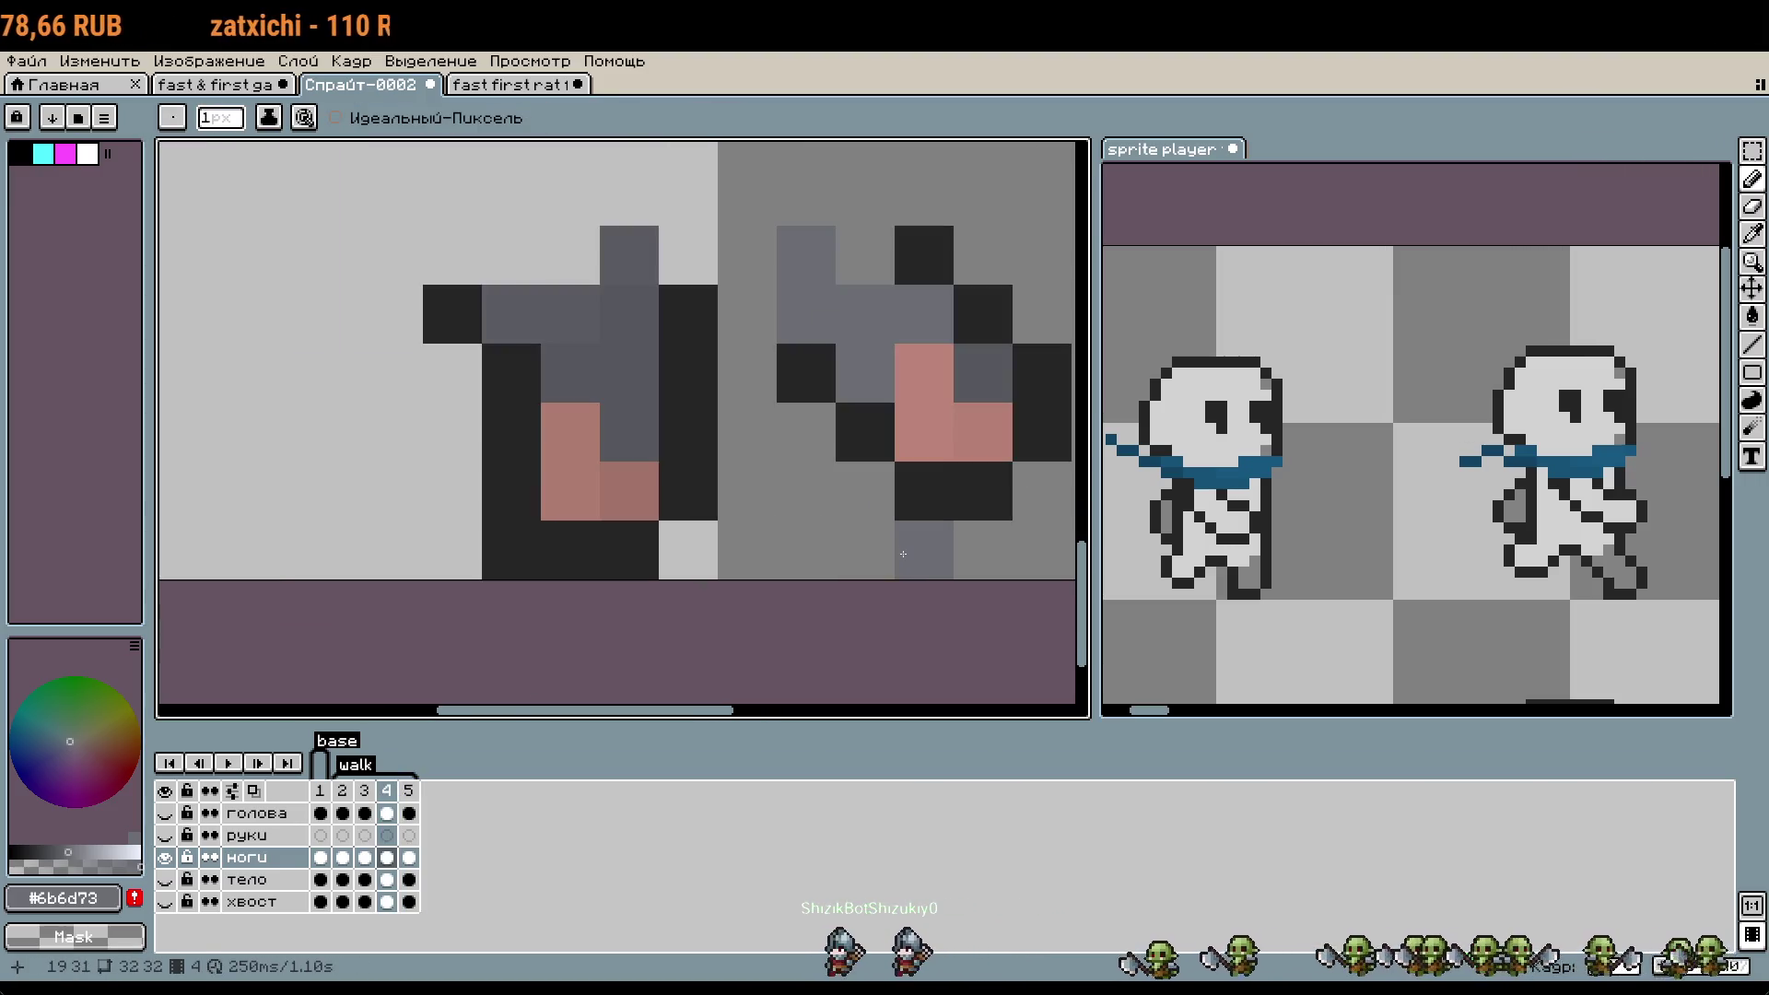
left_click(409, 791)
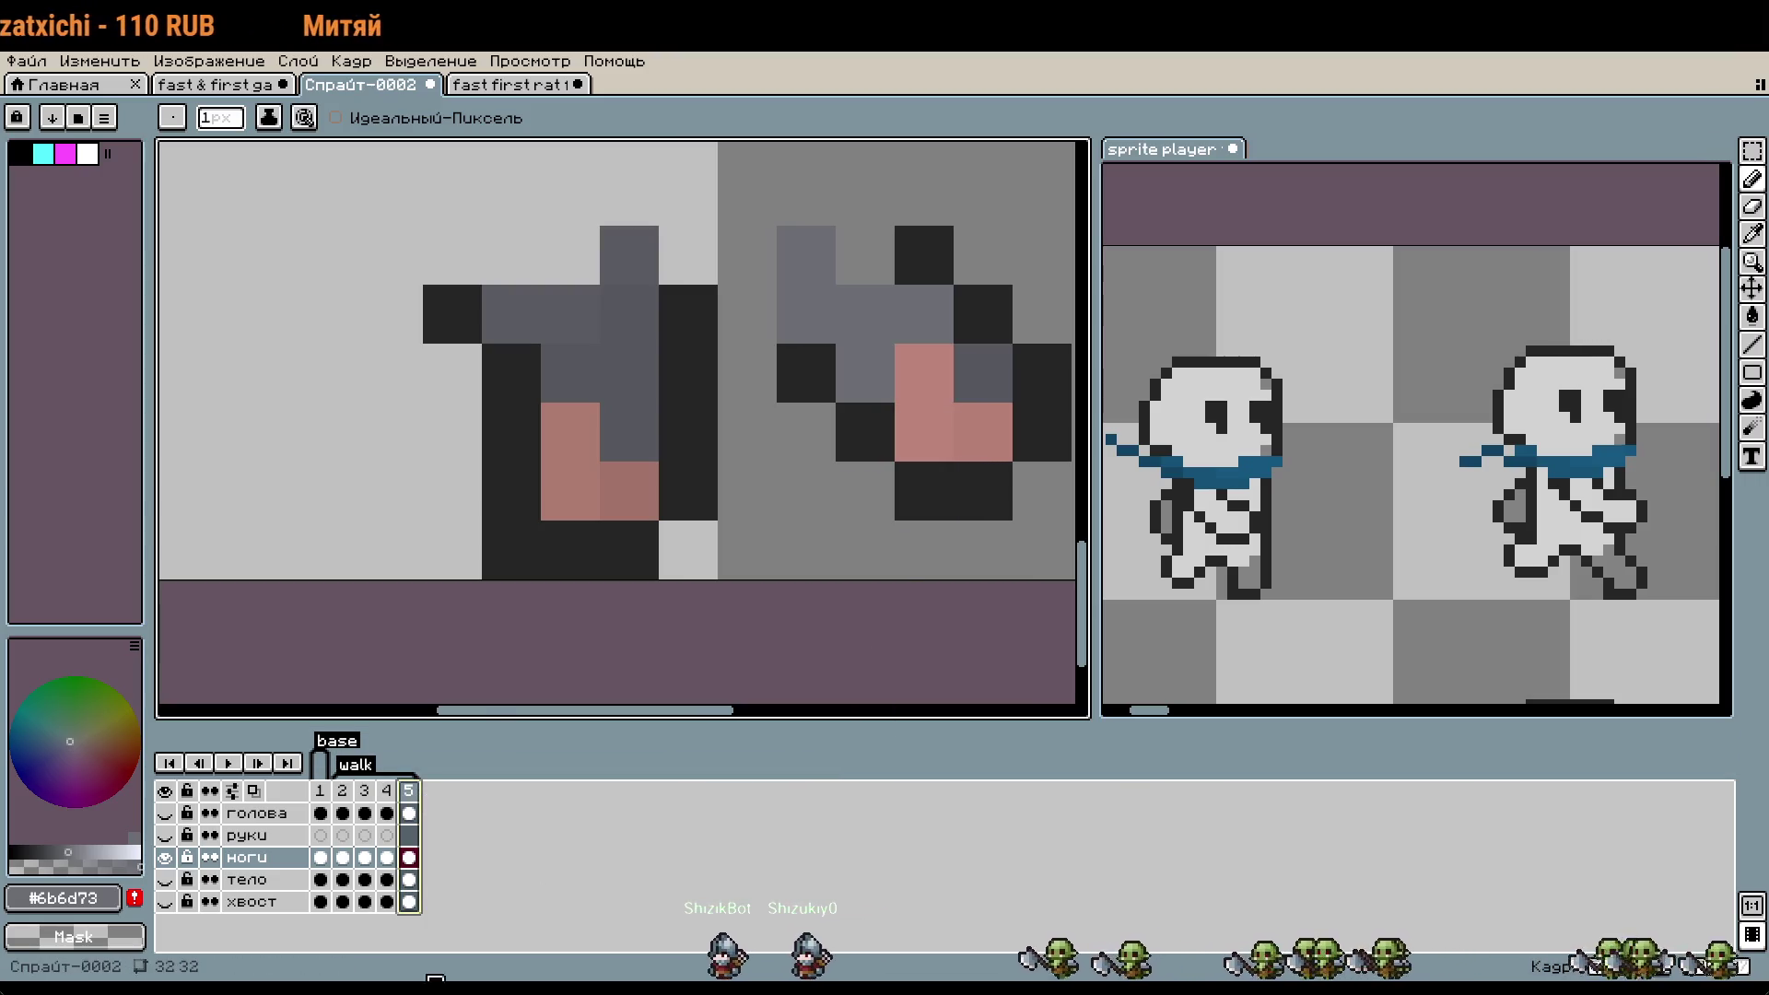
scroll(659, 660, "down", 1)
- On frame 5, shift the right and left leg pieces into new positions
key("m")
left_click_drag(671, 394, 979, 703)
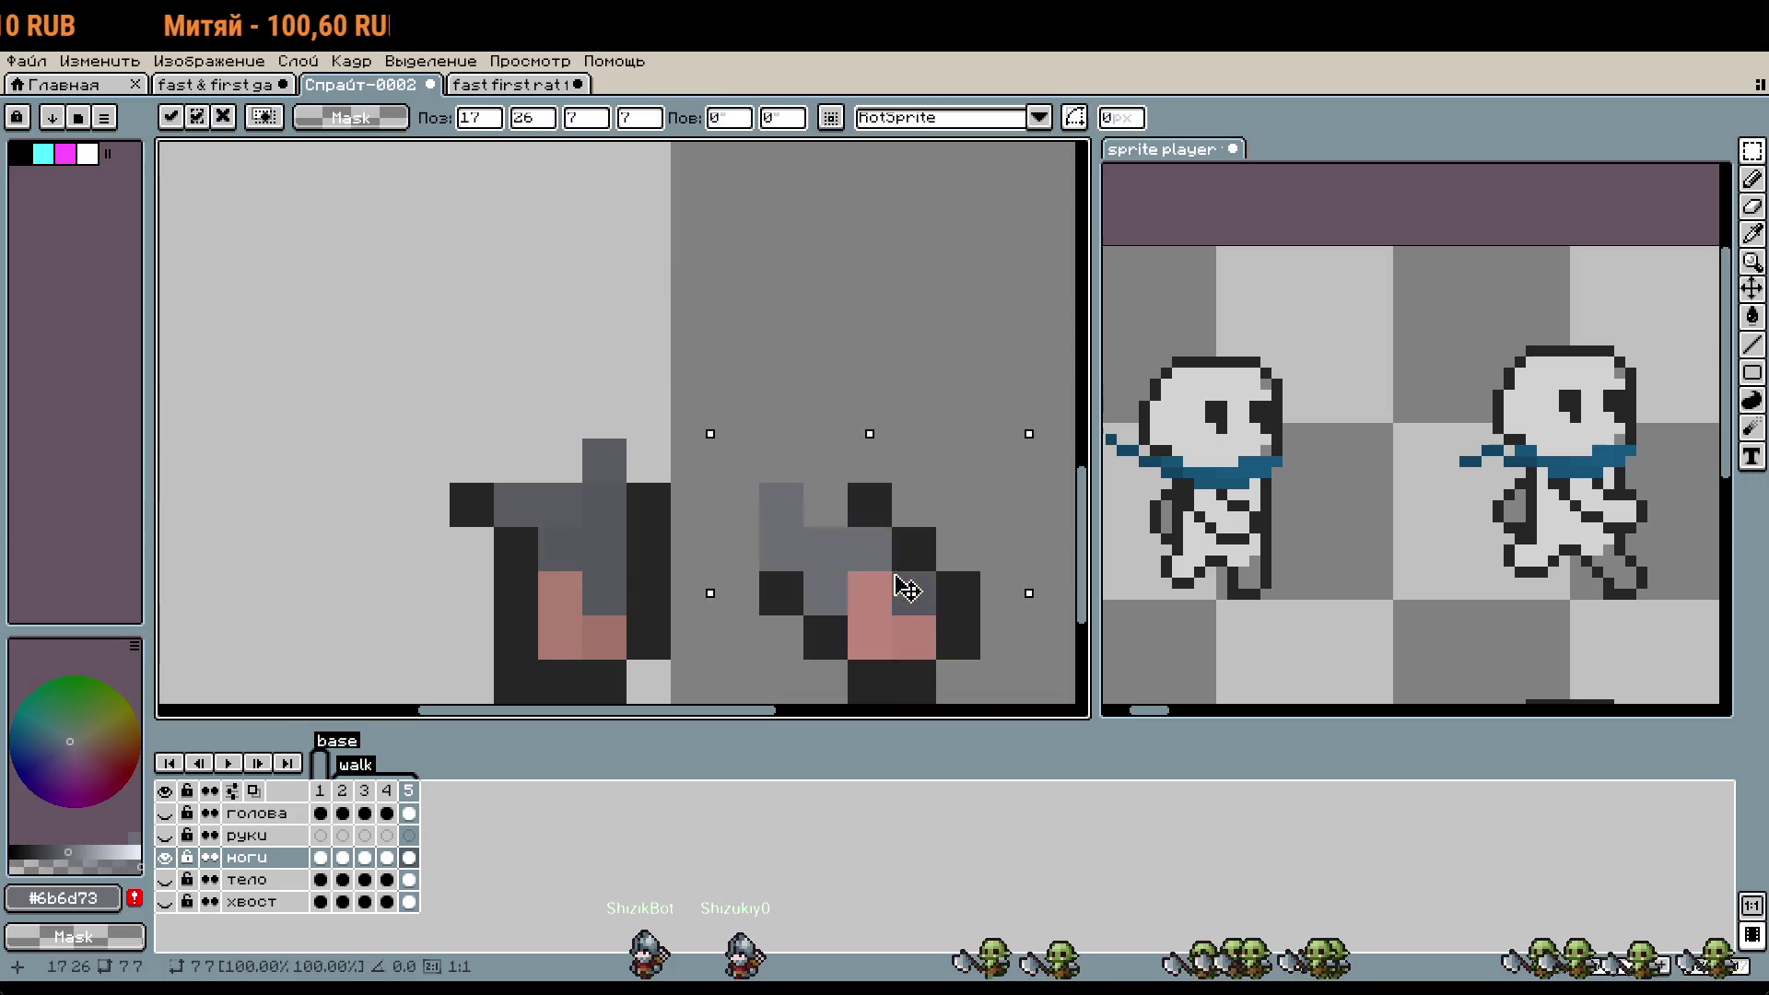
key("Right")
key("Right")
key("Right")
left_click_drag(361, 439, 630, 614)
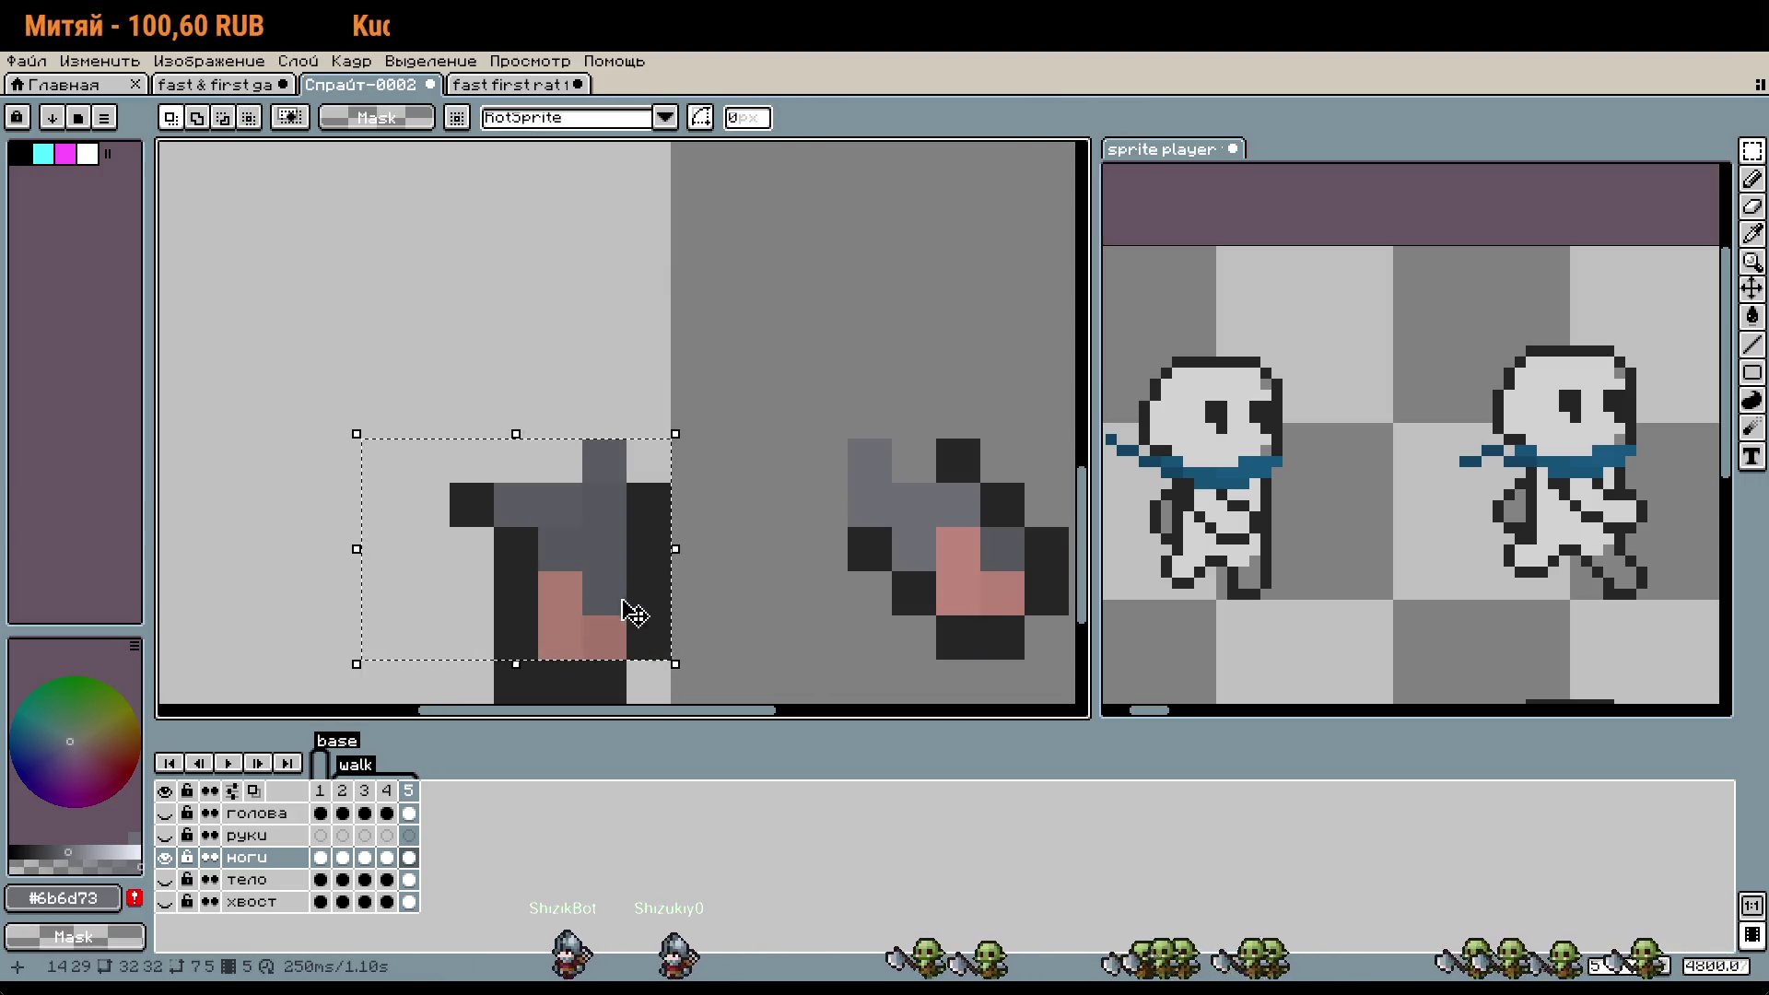
left_click_drag(371, 274, 735, 592)
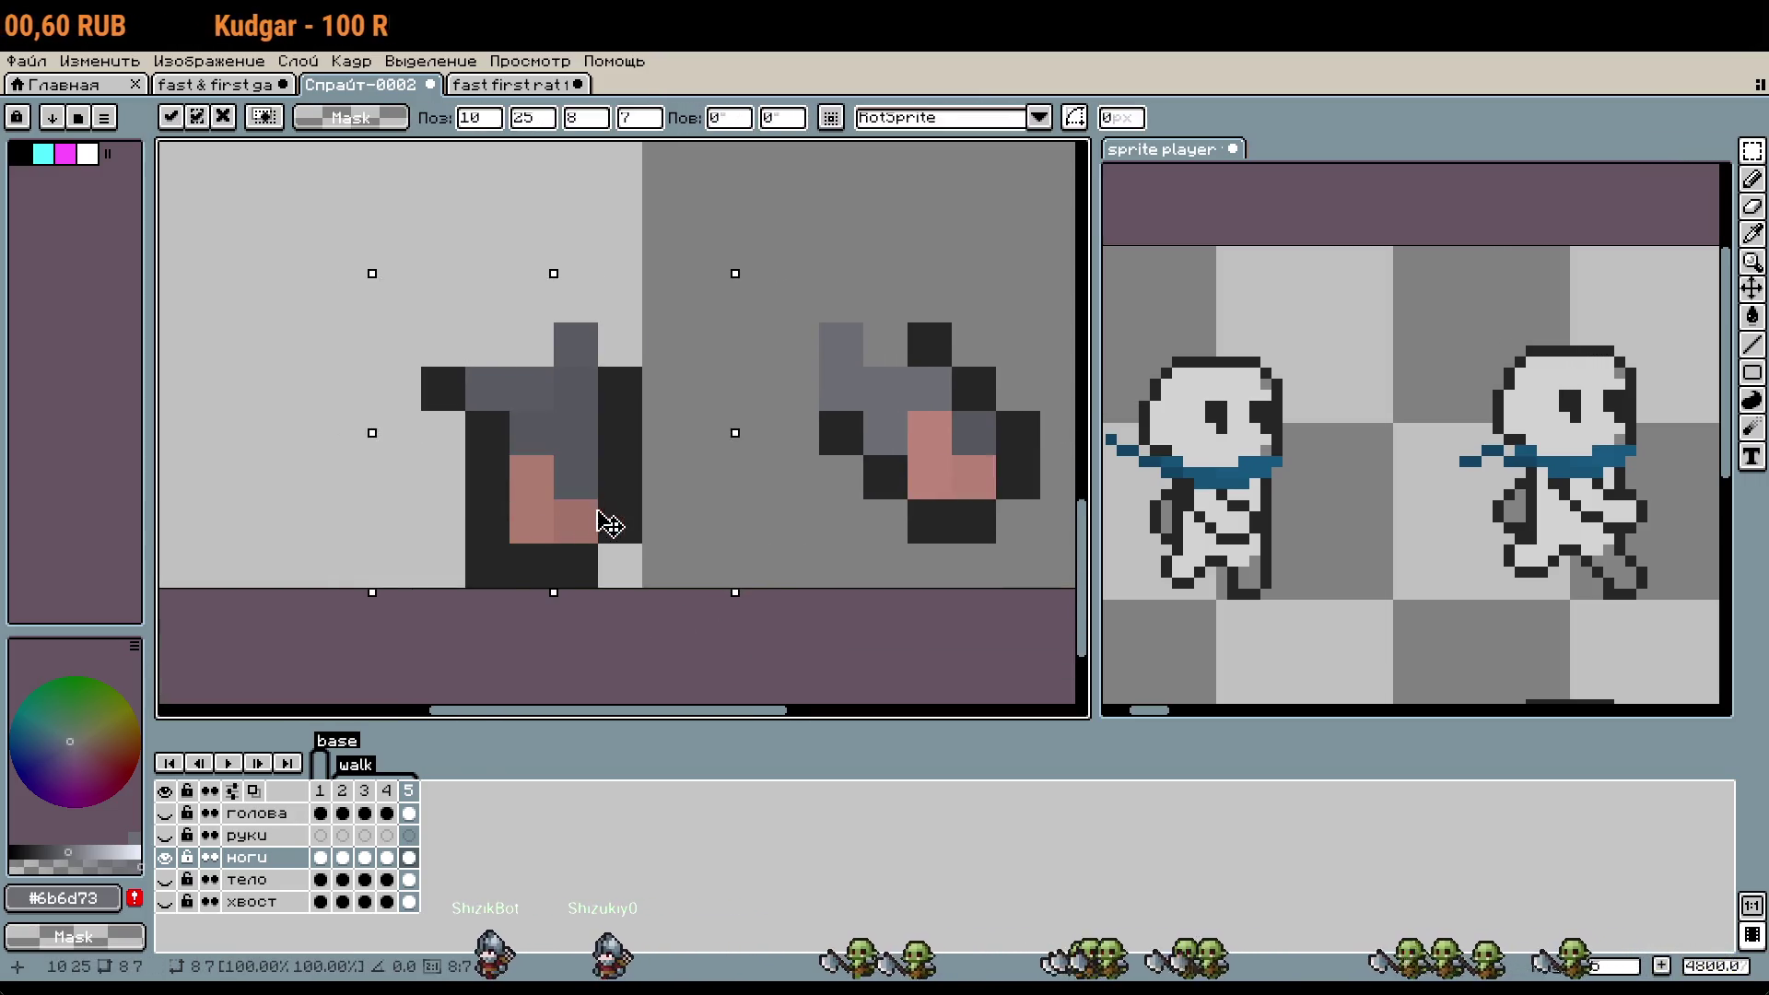
left_click_drag(598, 522, 663, 518)
mouse_move(774, 273)
left_mouse_down()
mouse_move(1045, 548)
mouse_move(840, 463)
mouse_move(786, 472)
left_mouse_up()
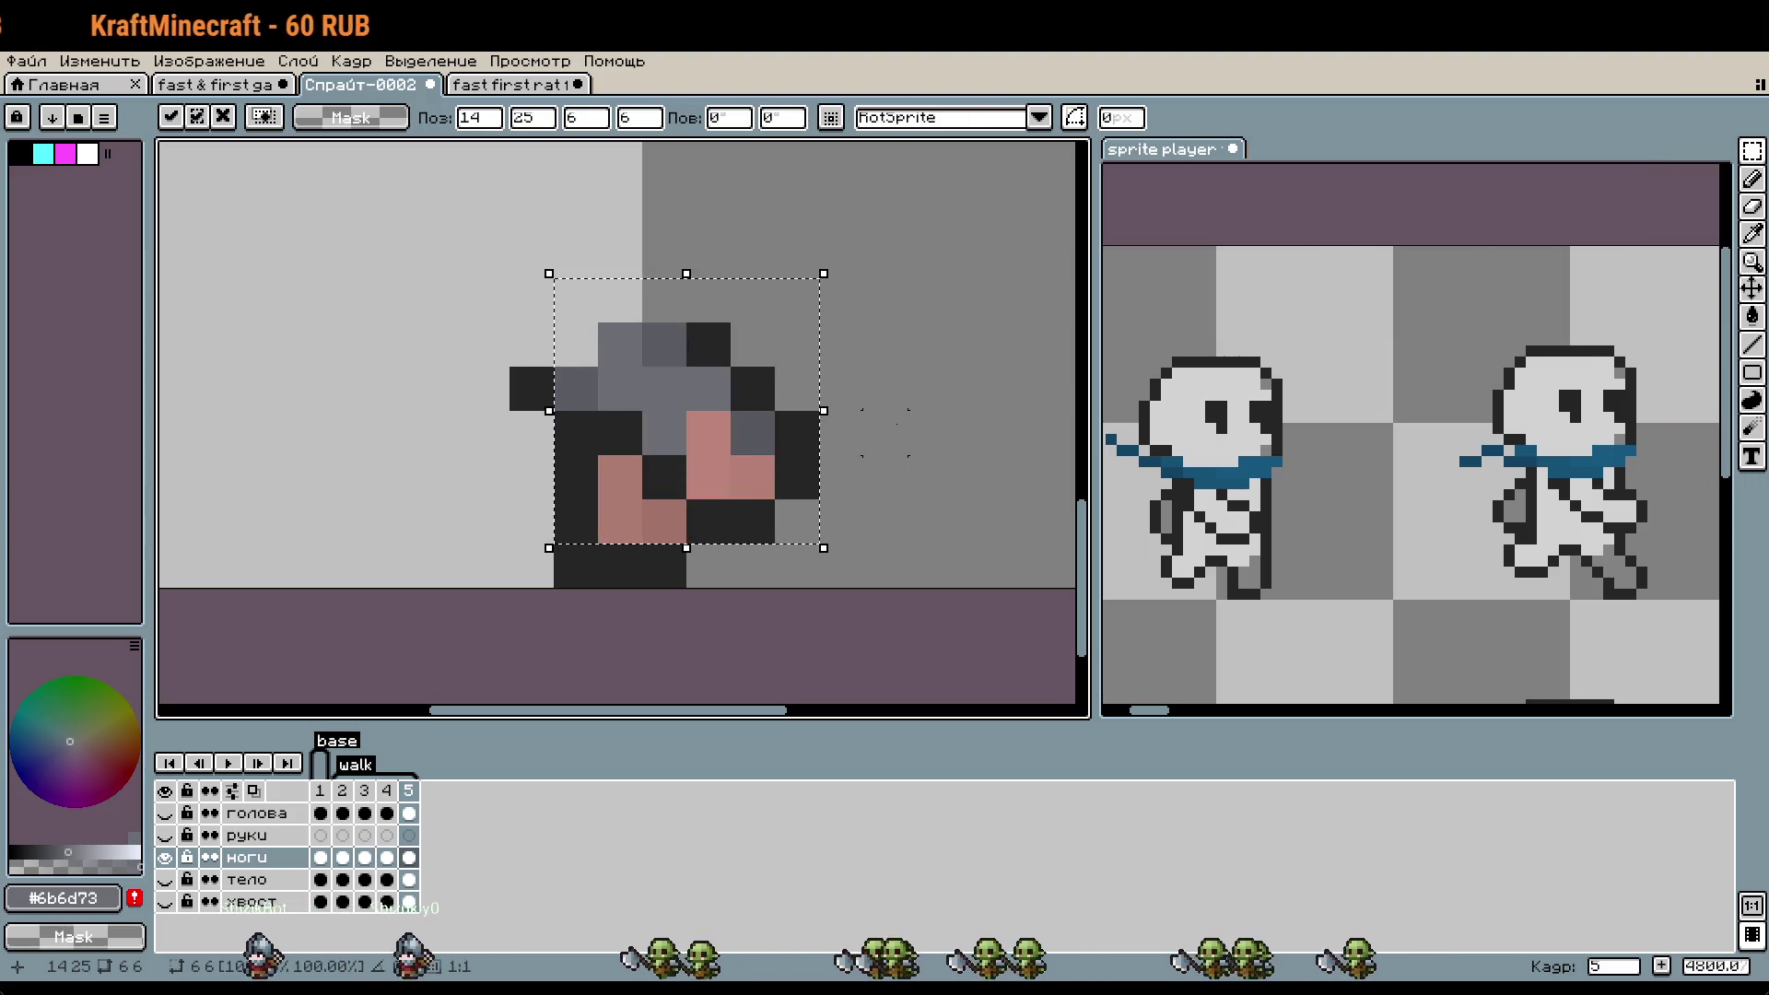
left_click_drag(659, 451, 924, 458)
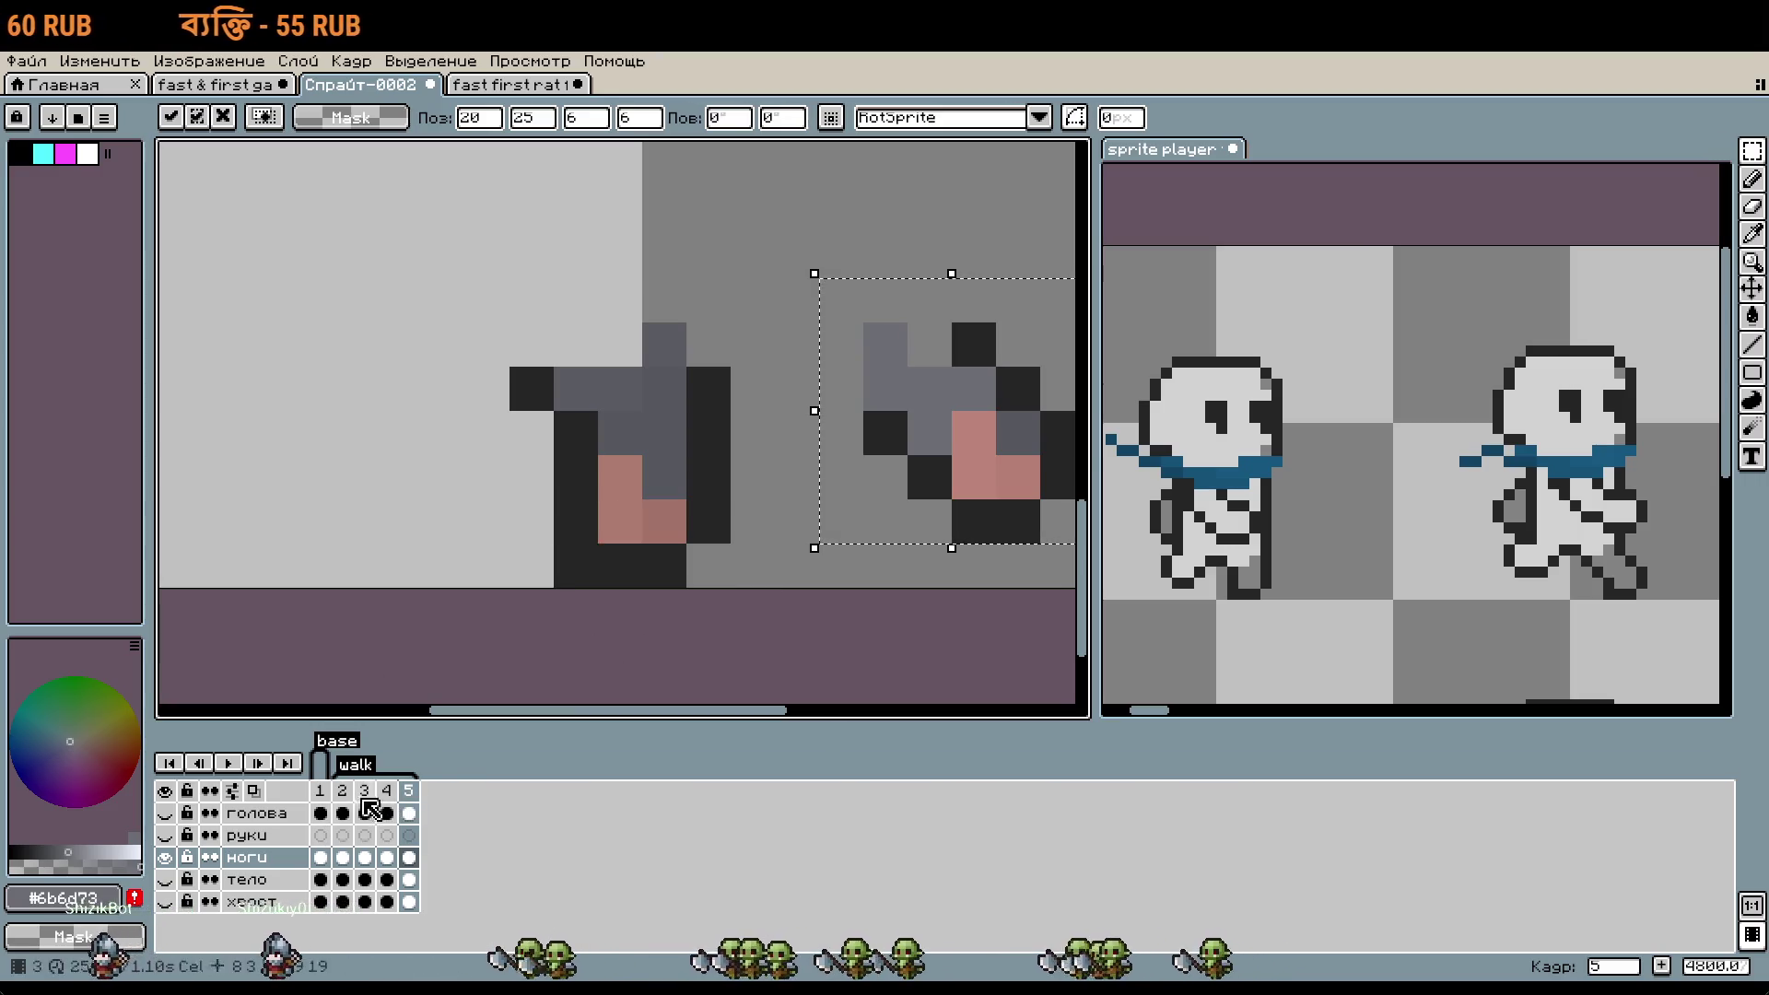
key("Left")
key("Left")
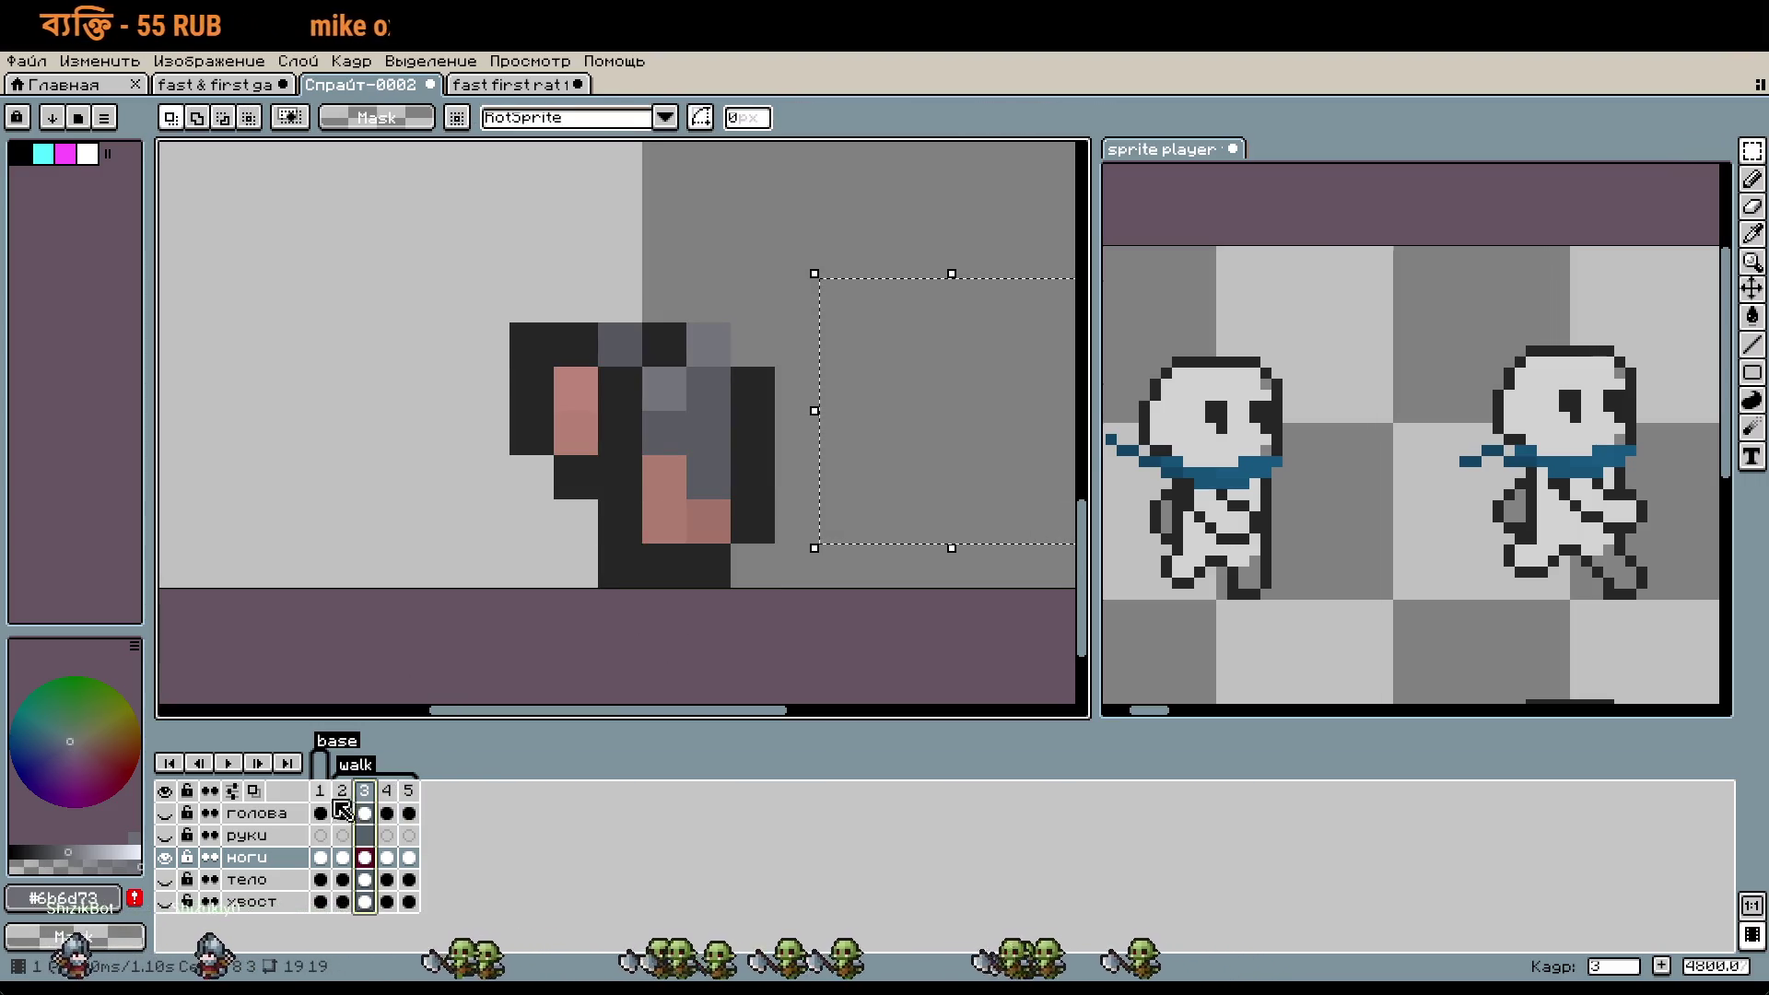
- Paste the legs piece copied from frame 3 into frame 5, raised one pixel
key("Left")
left_click(364, 794)
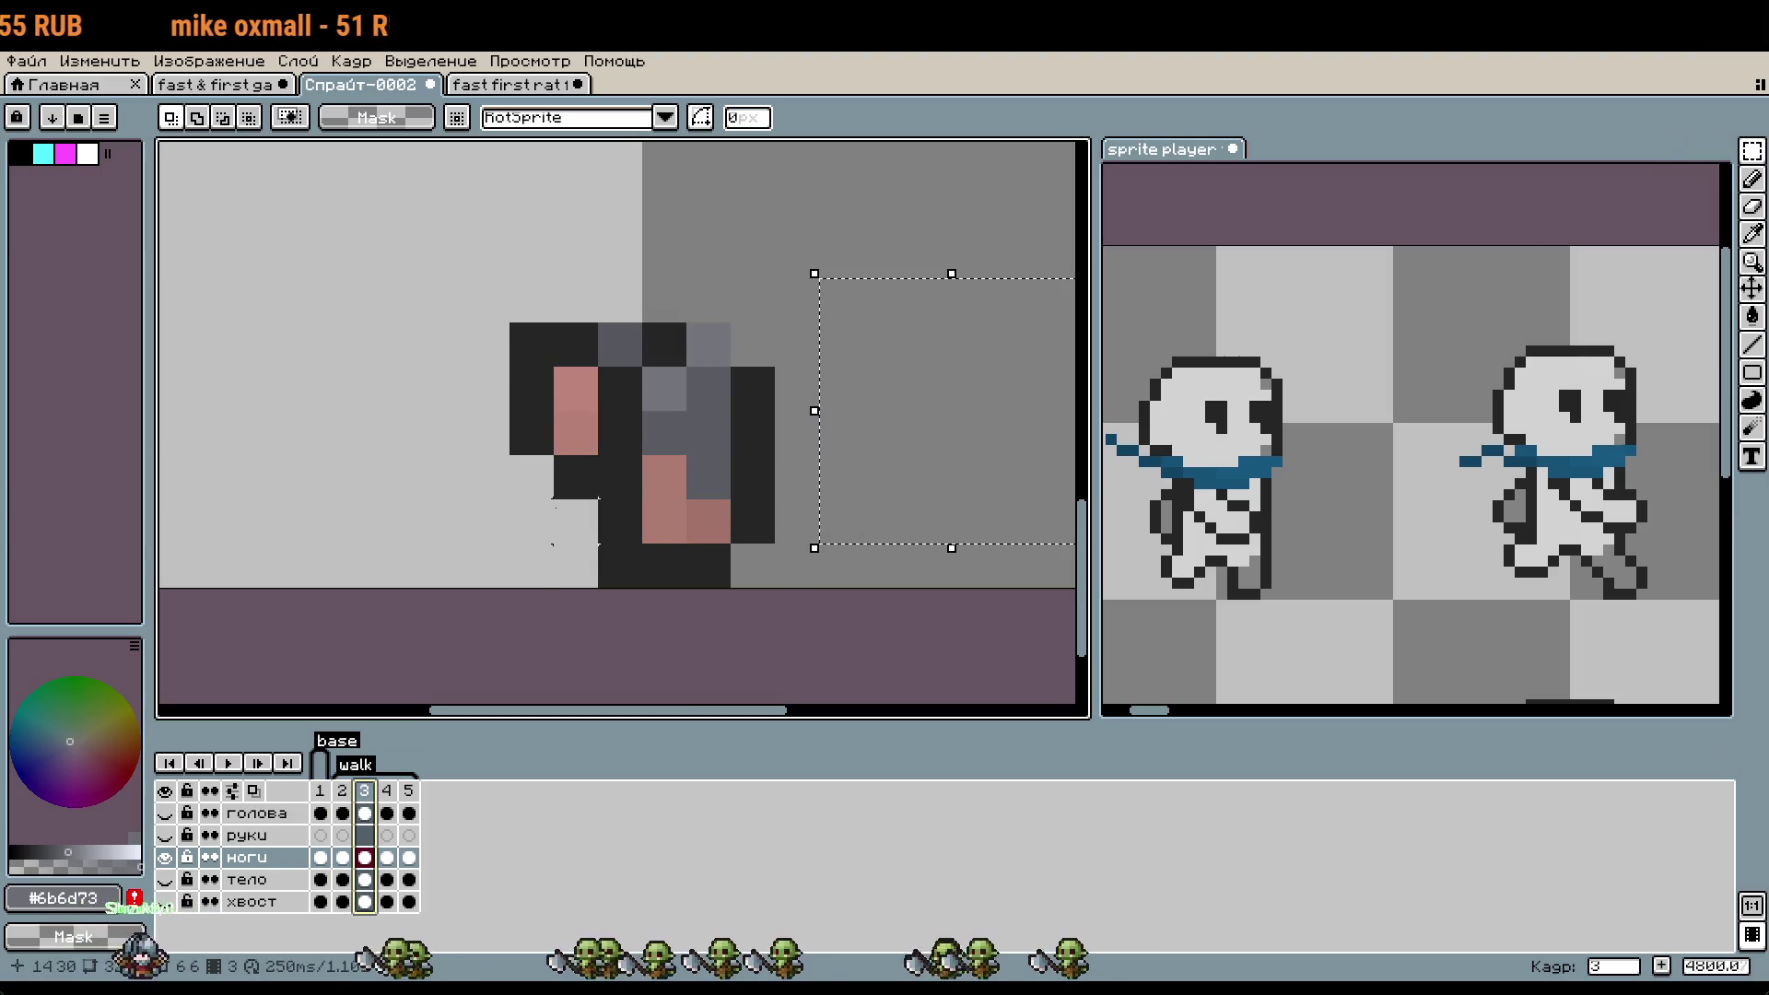
left_click(408, 792)
key("ctrl+v")
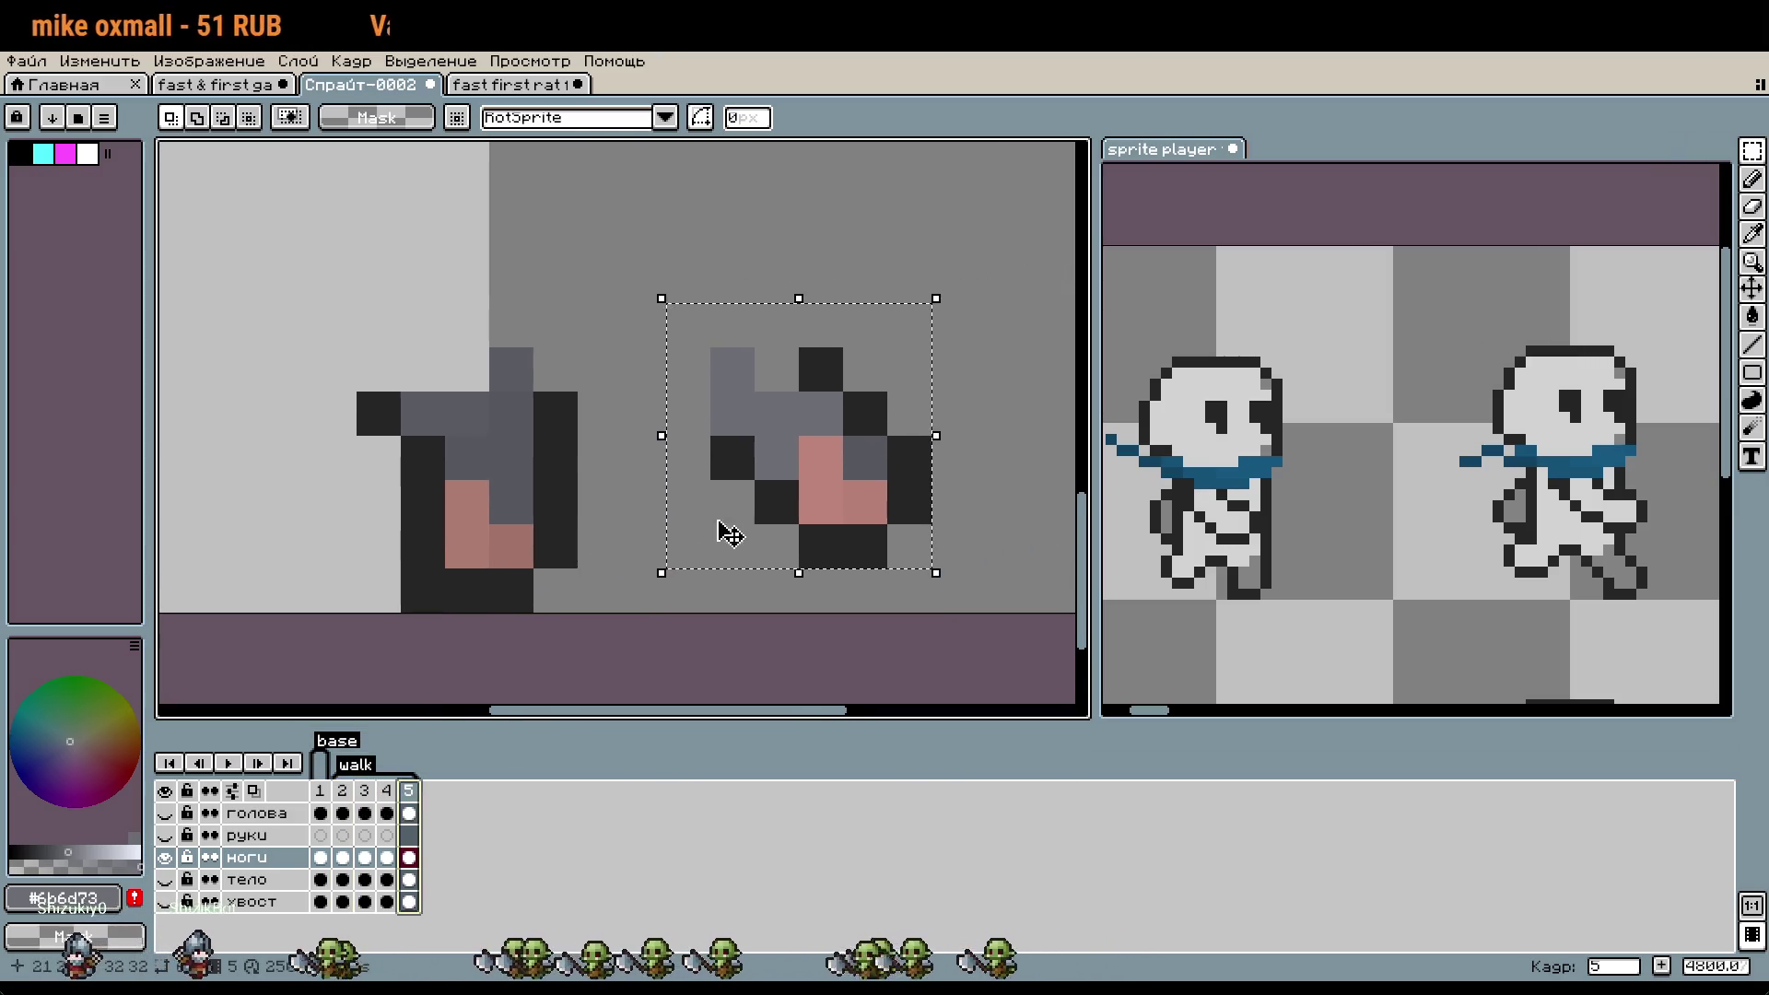
key("Up")
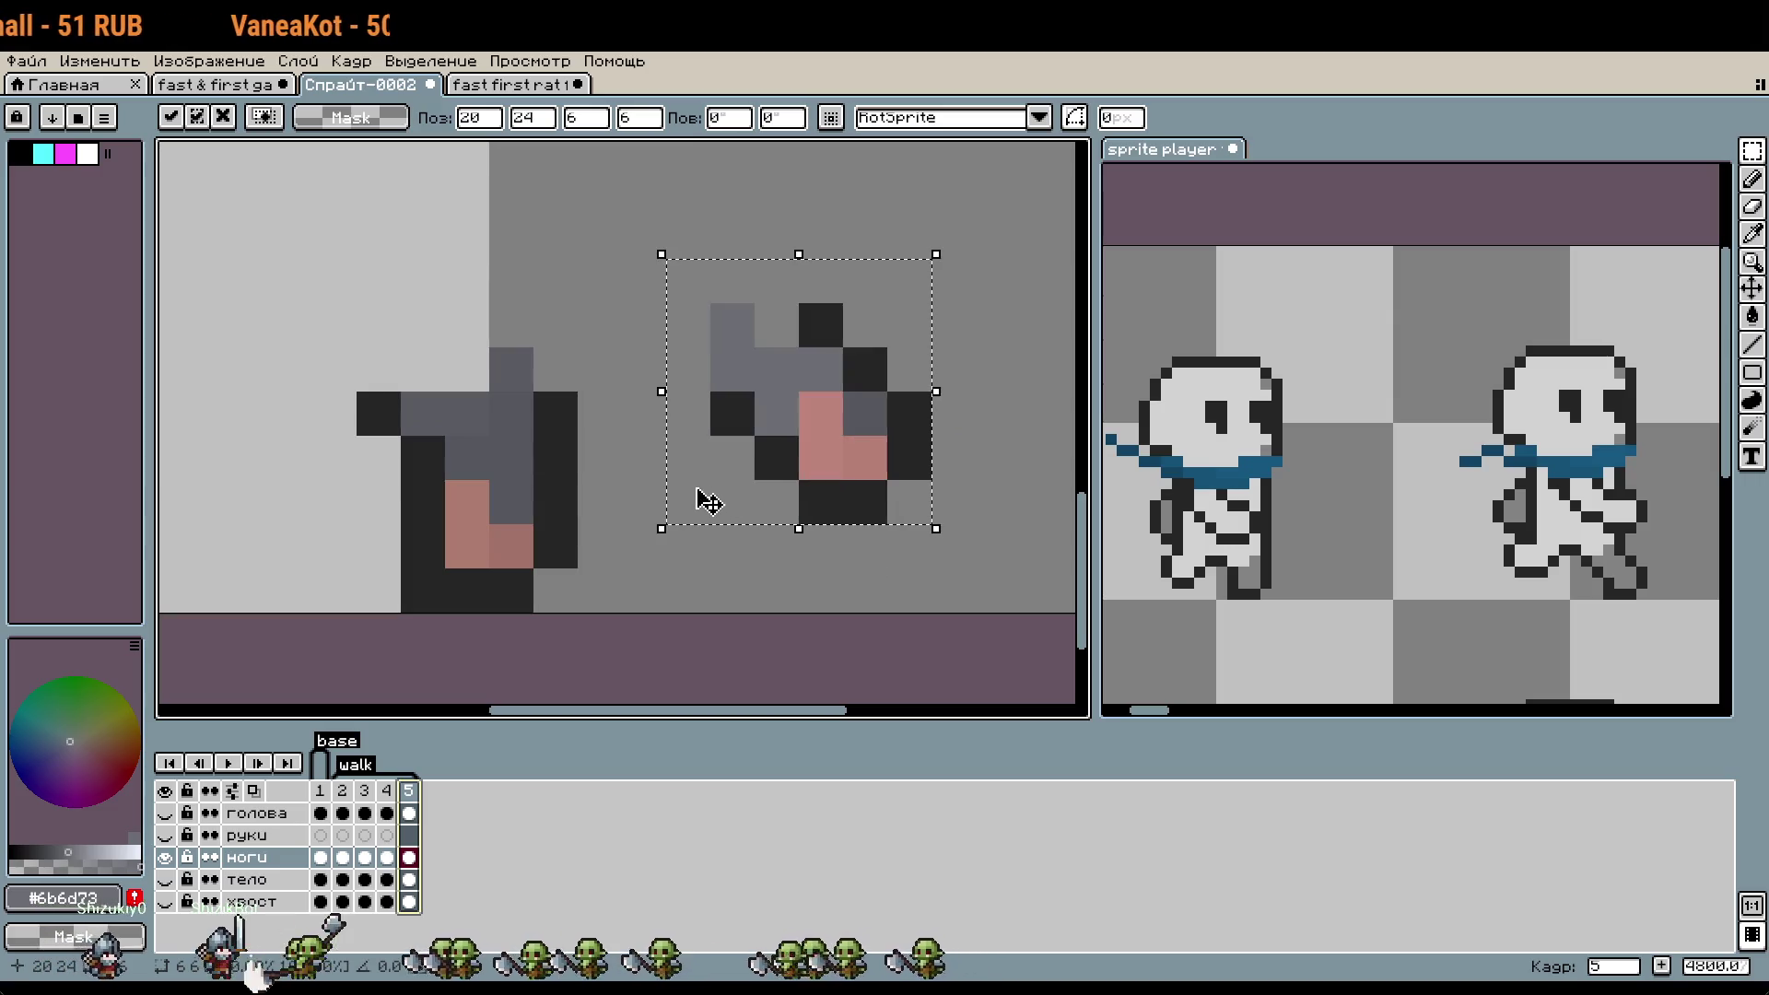
key("ctrl+d")
scroll(704, 447, "up", 1)
left_click_drag(810, 465, 800, 472)
- Touch up the pasted foot with dark outline pixels and grey #6b6d73 pixels
key("b")
left_click(811, 347, "alt")
left_click(776, 432)
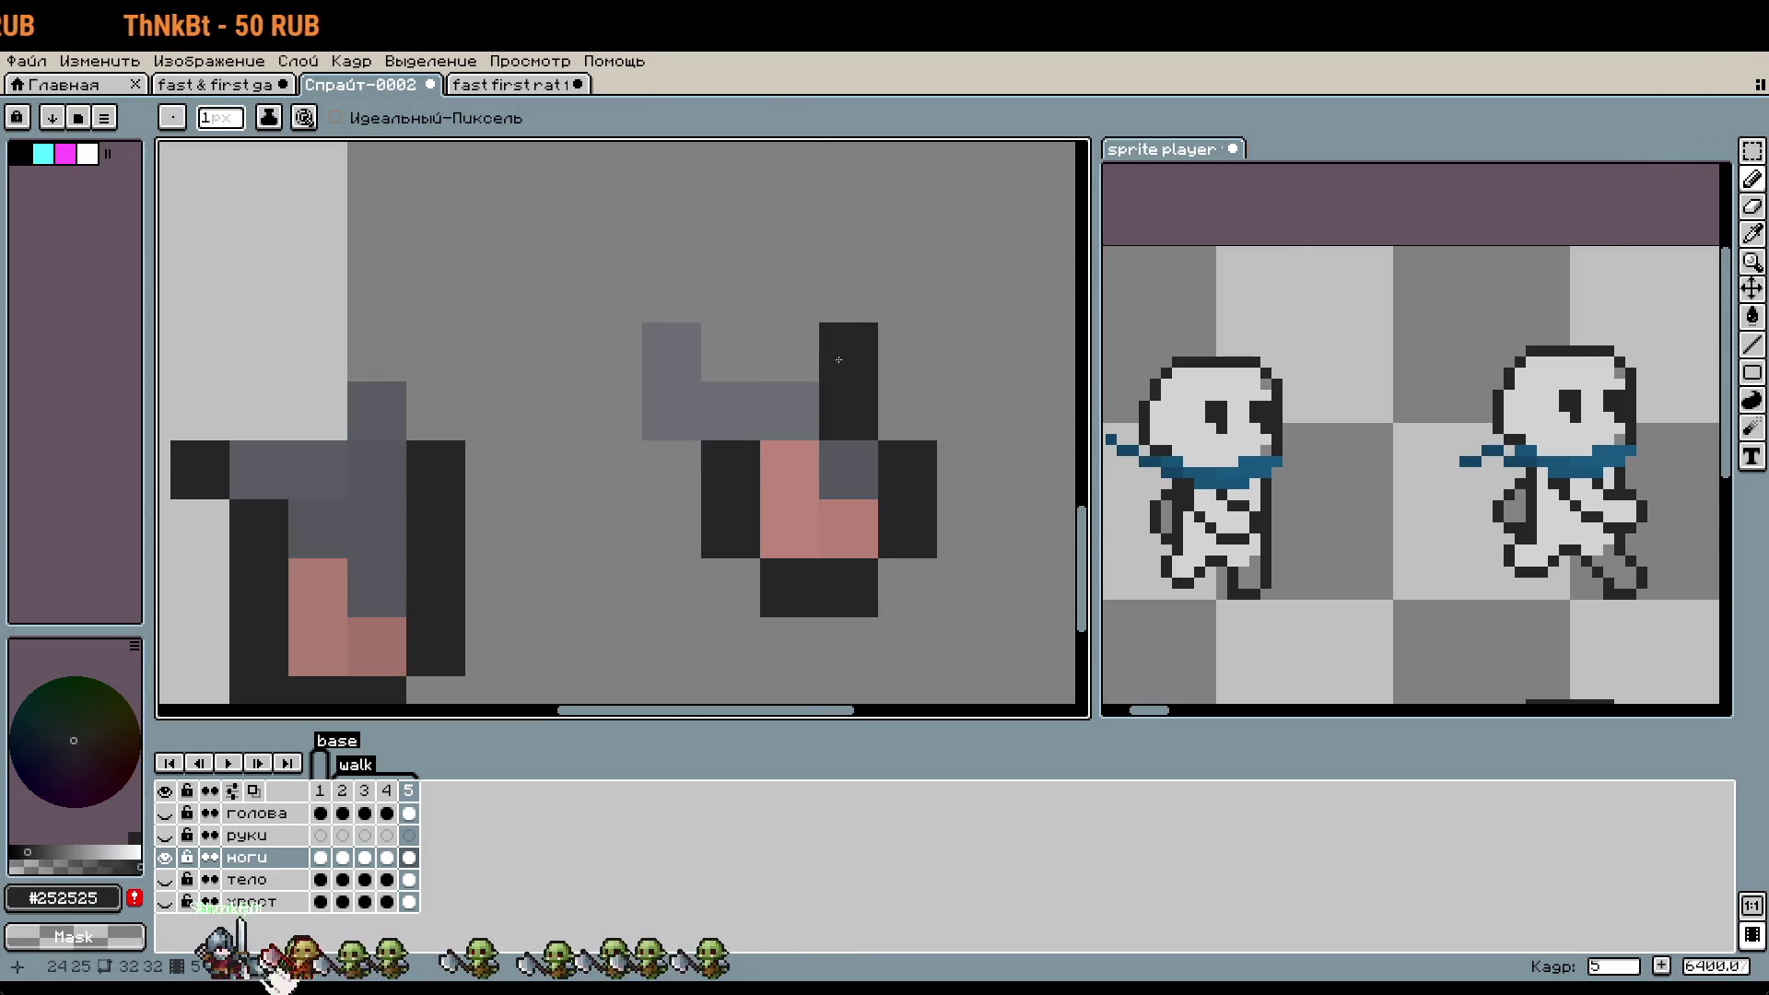
left_click(718, 387, "alt")
left_click(733, 359)
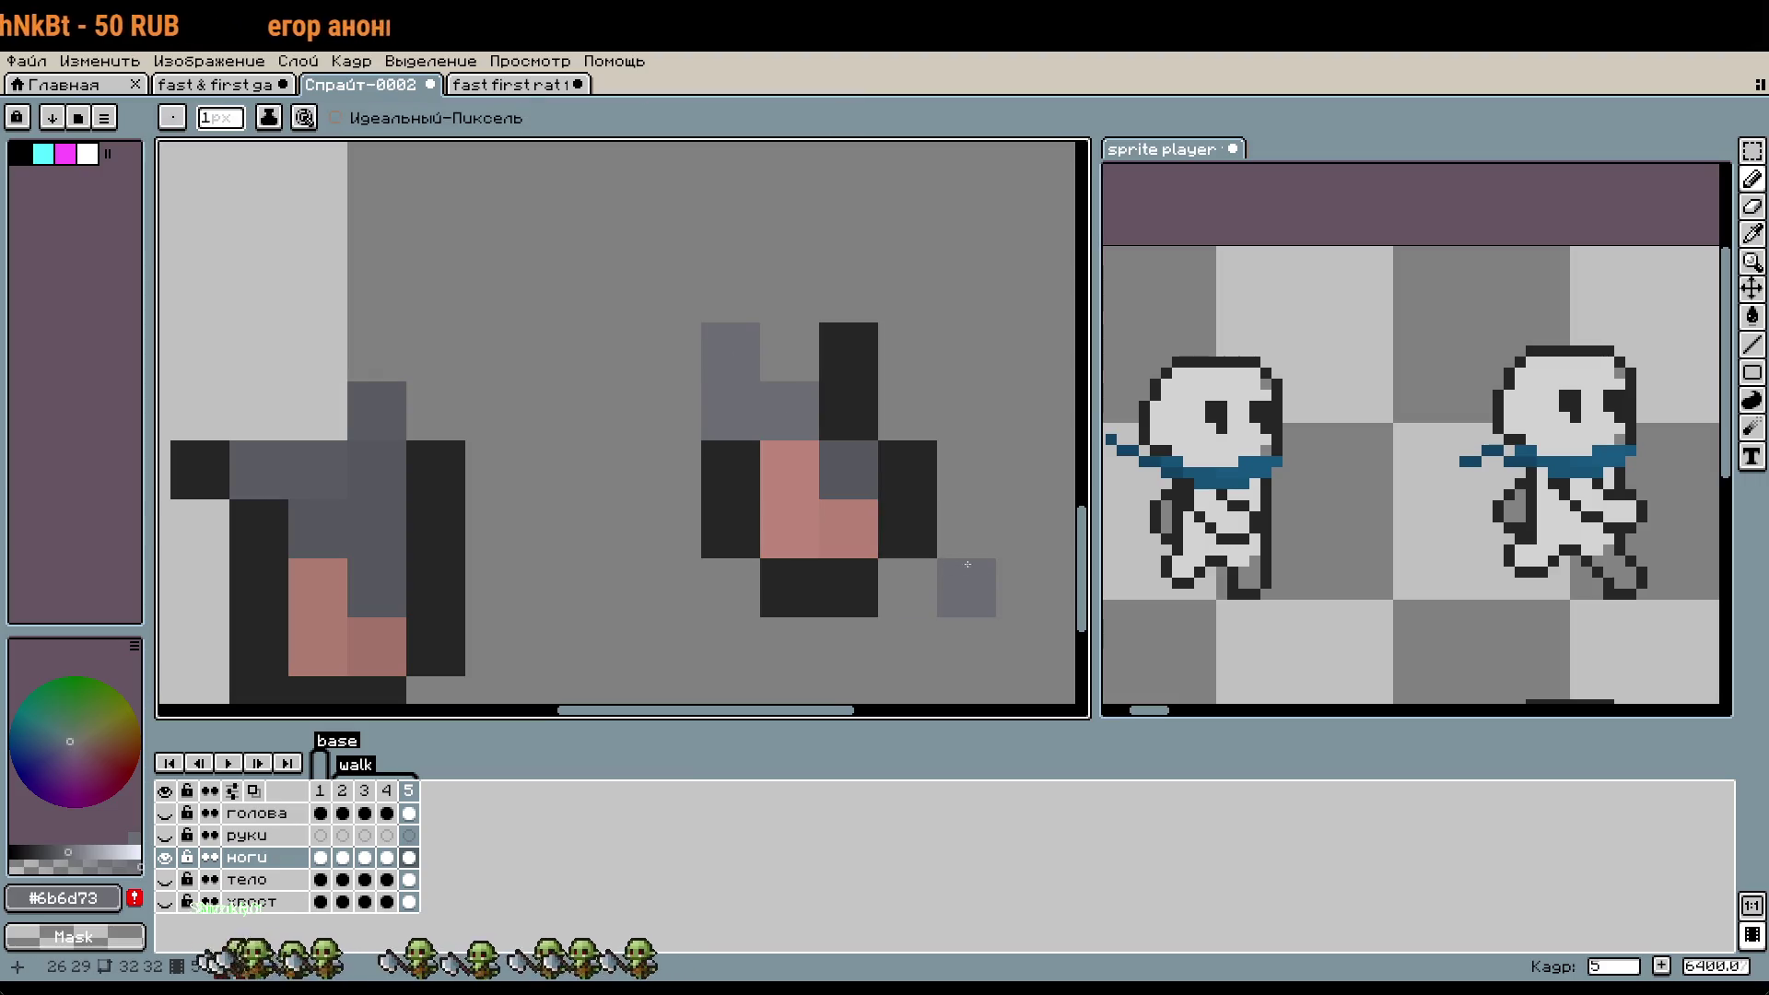
left_click(926, 473, "alt")
left_click(885, 406)
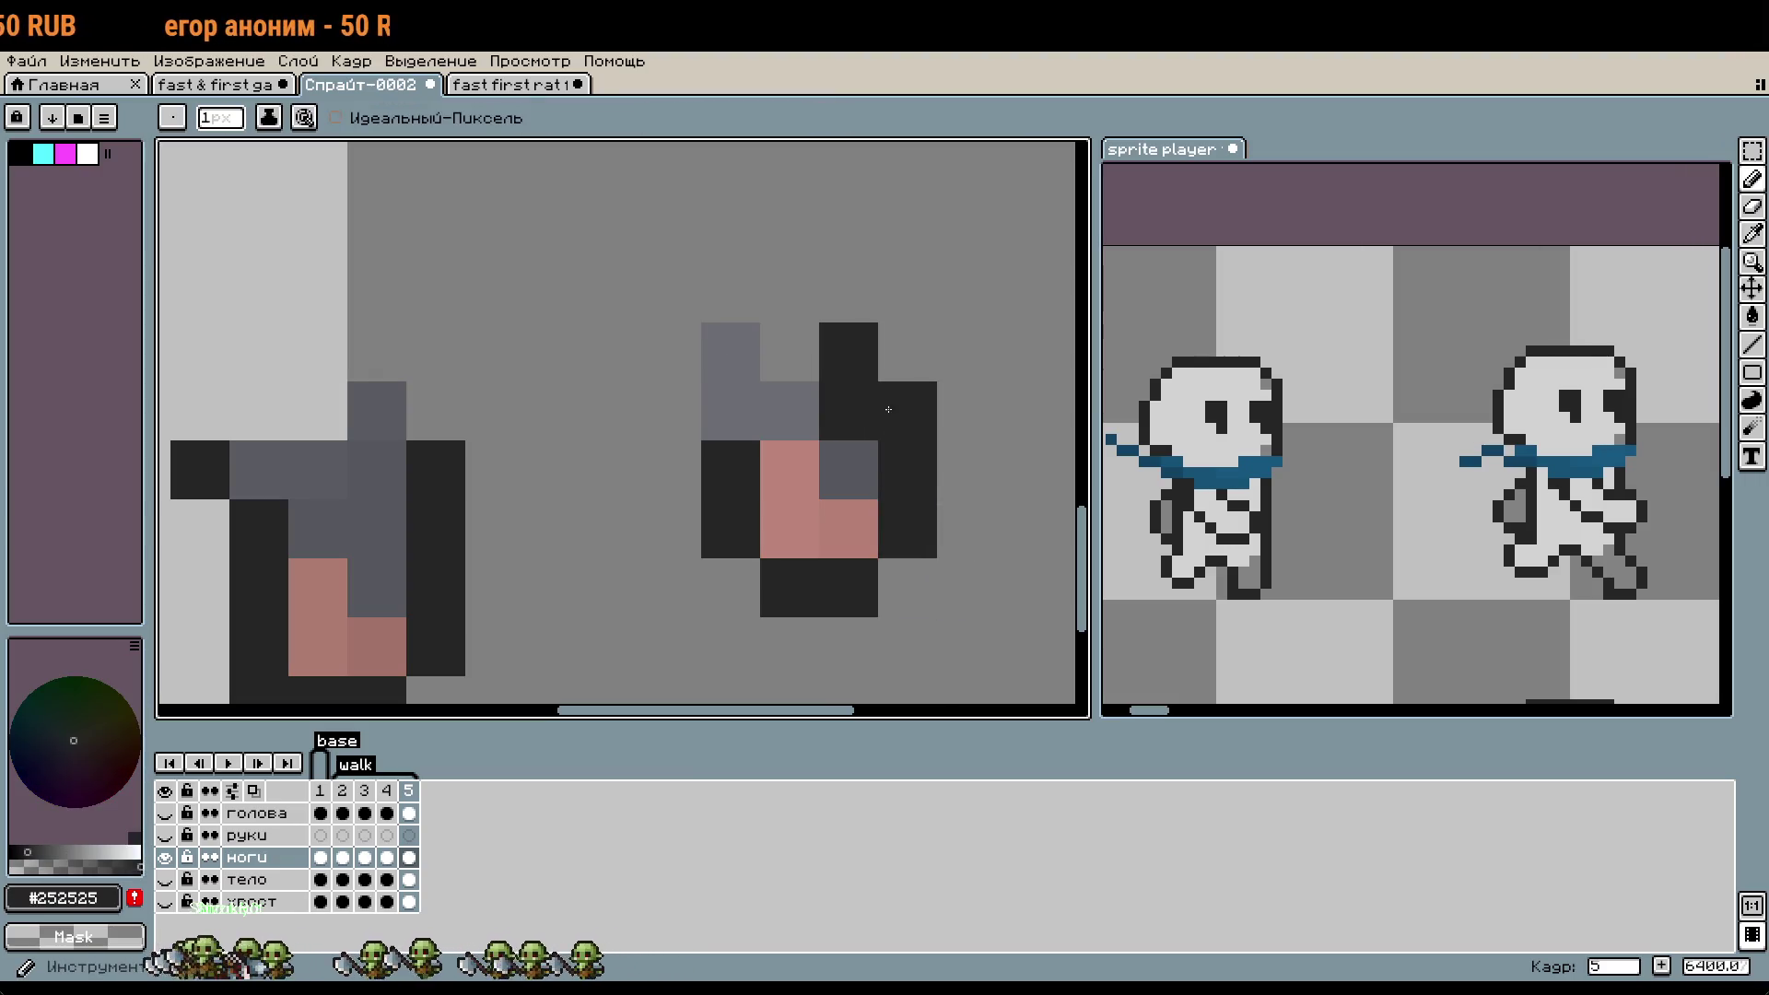
left_click(801, 406, "alt")
left_click(837, 431)
scroll(935, 483, "down", 1)
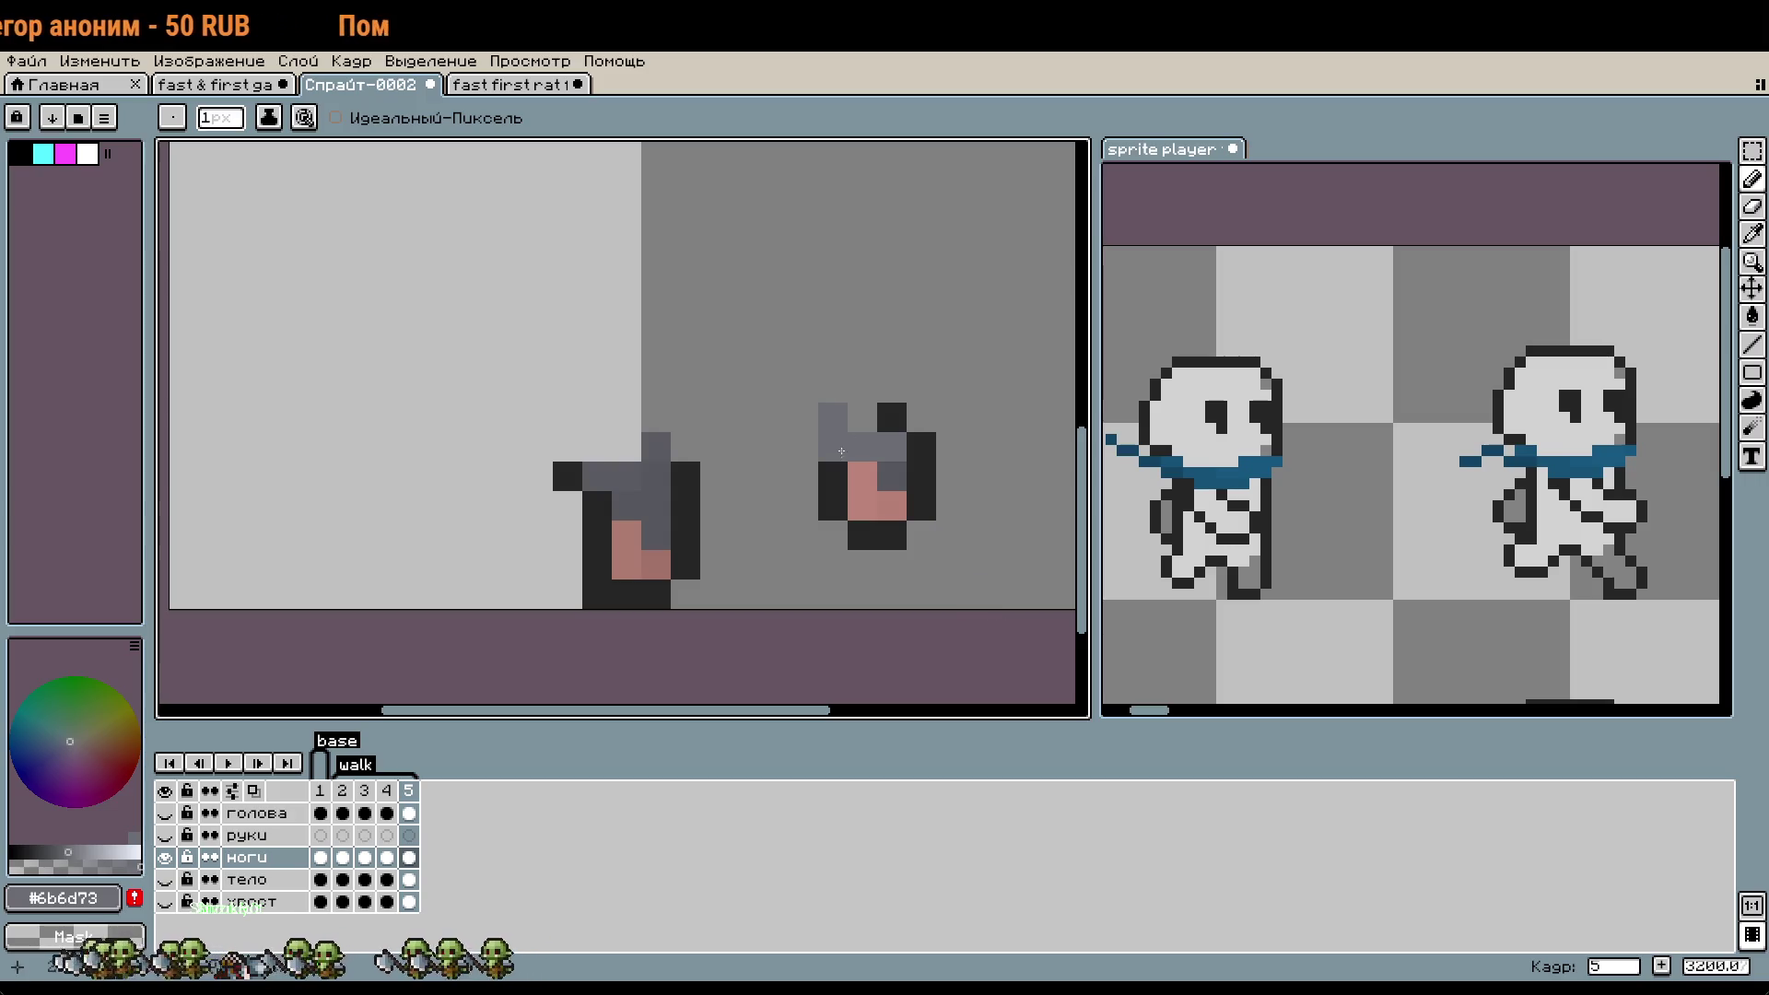
- Select frame 5's right leg piece and move it left over the other leg
key("m")
mouse_move(755, 339)
left_mouse_down()
mouse_move(940, 552)
mouse_move(711, 497)
left_mouse_up()
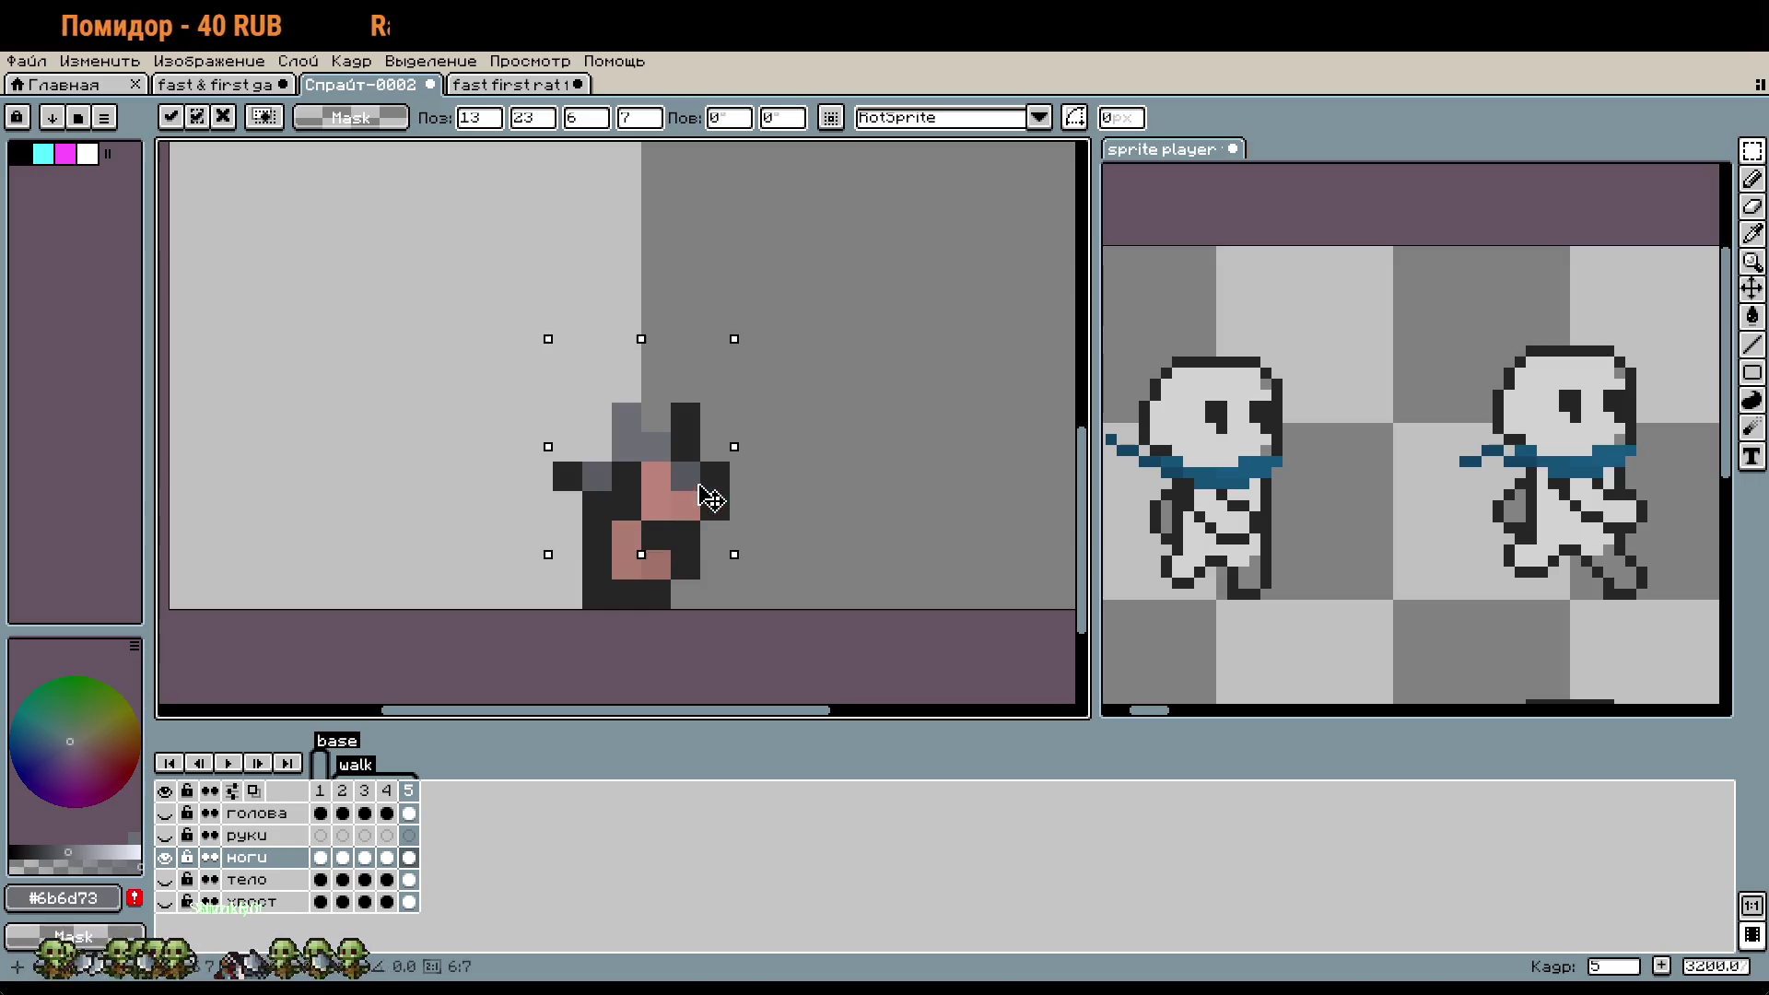
left_click_drag(683, 511, 800, 511)
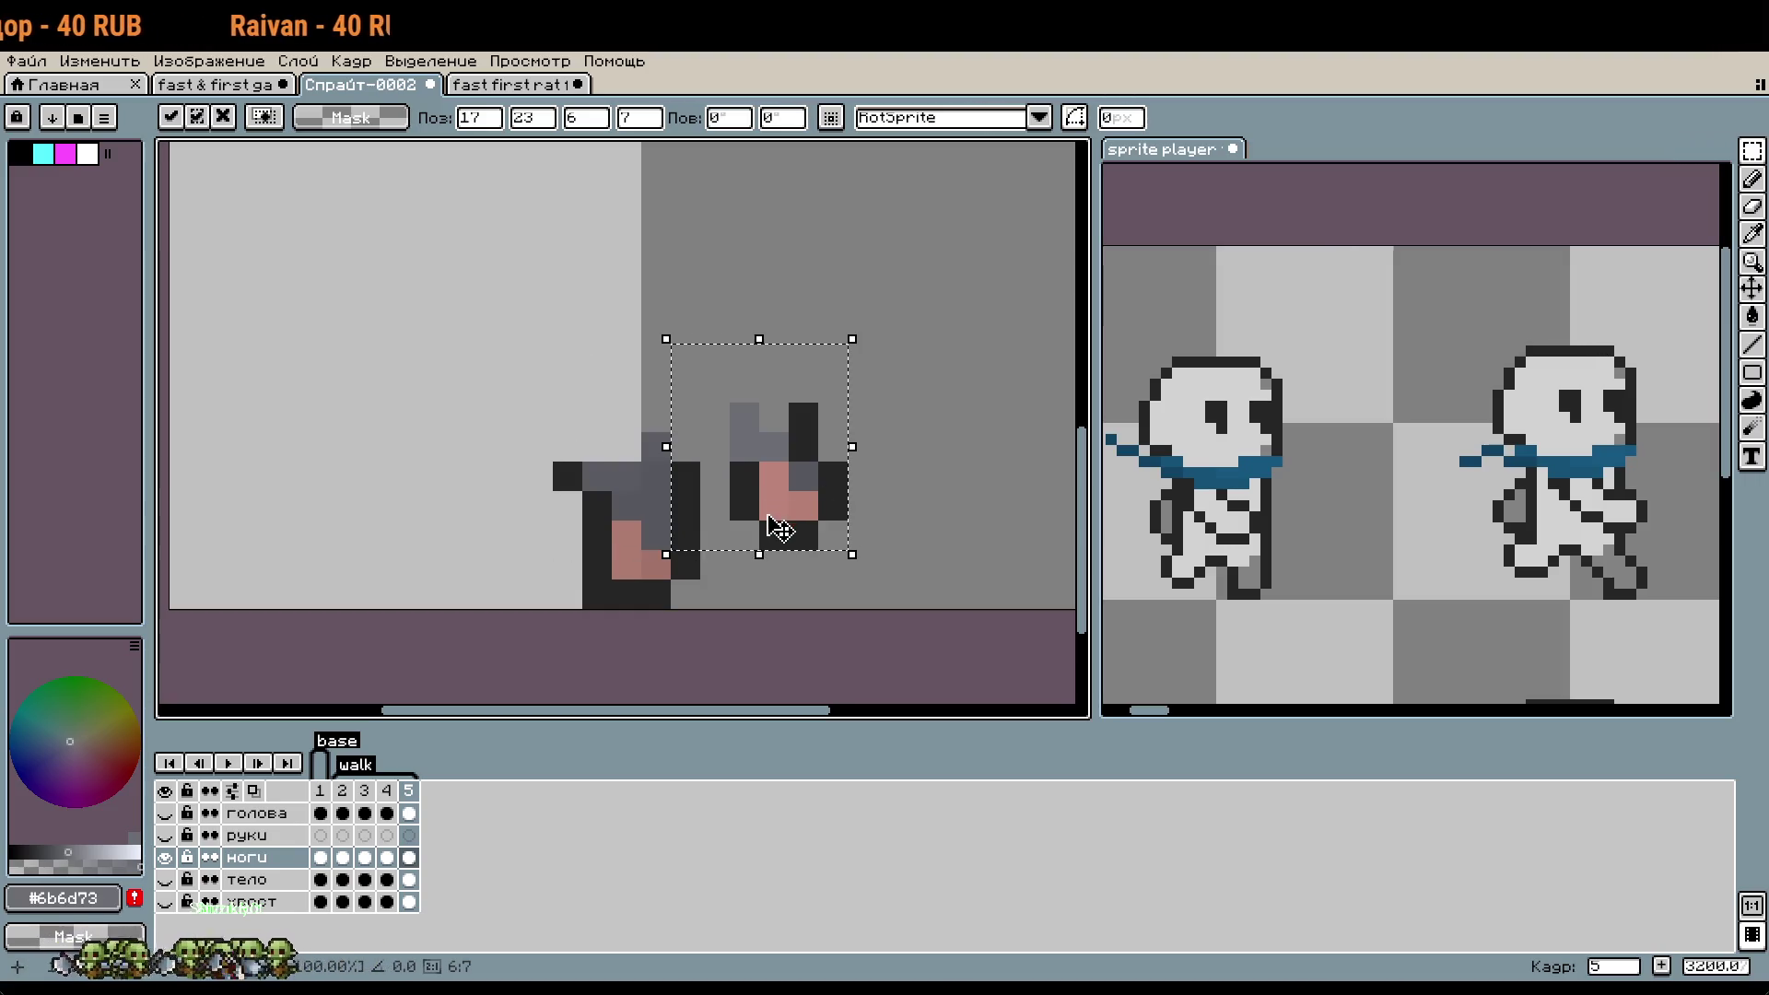
key("comma")
left_click(409, 798)
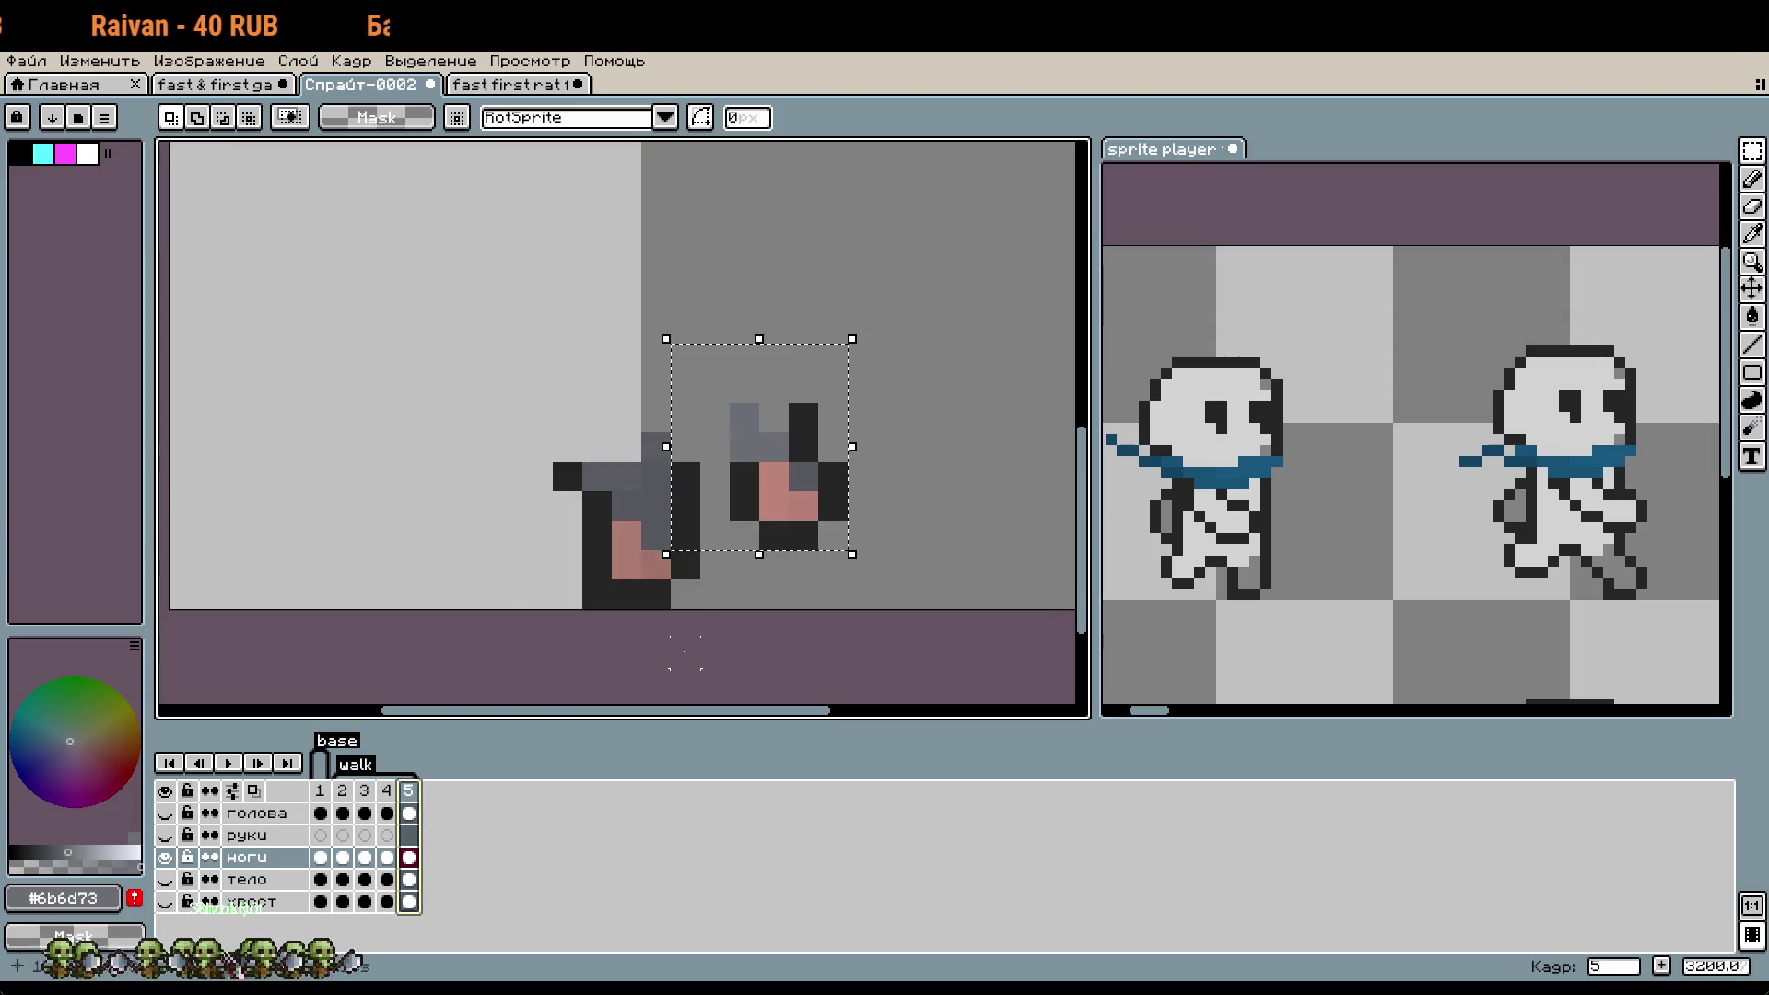
left_click_drag(808, 502, 750, 513)
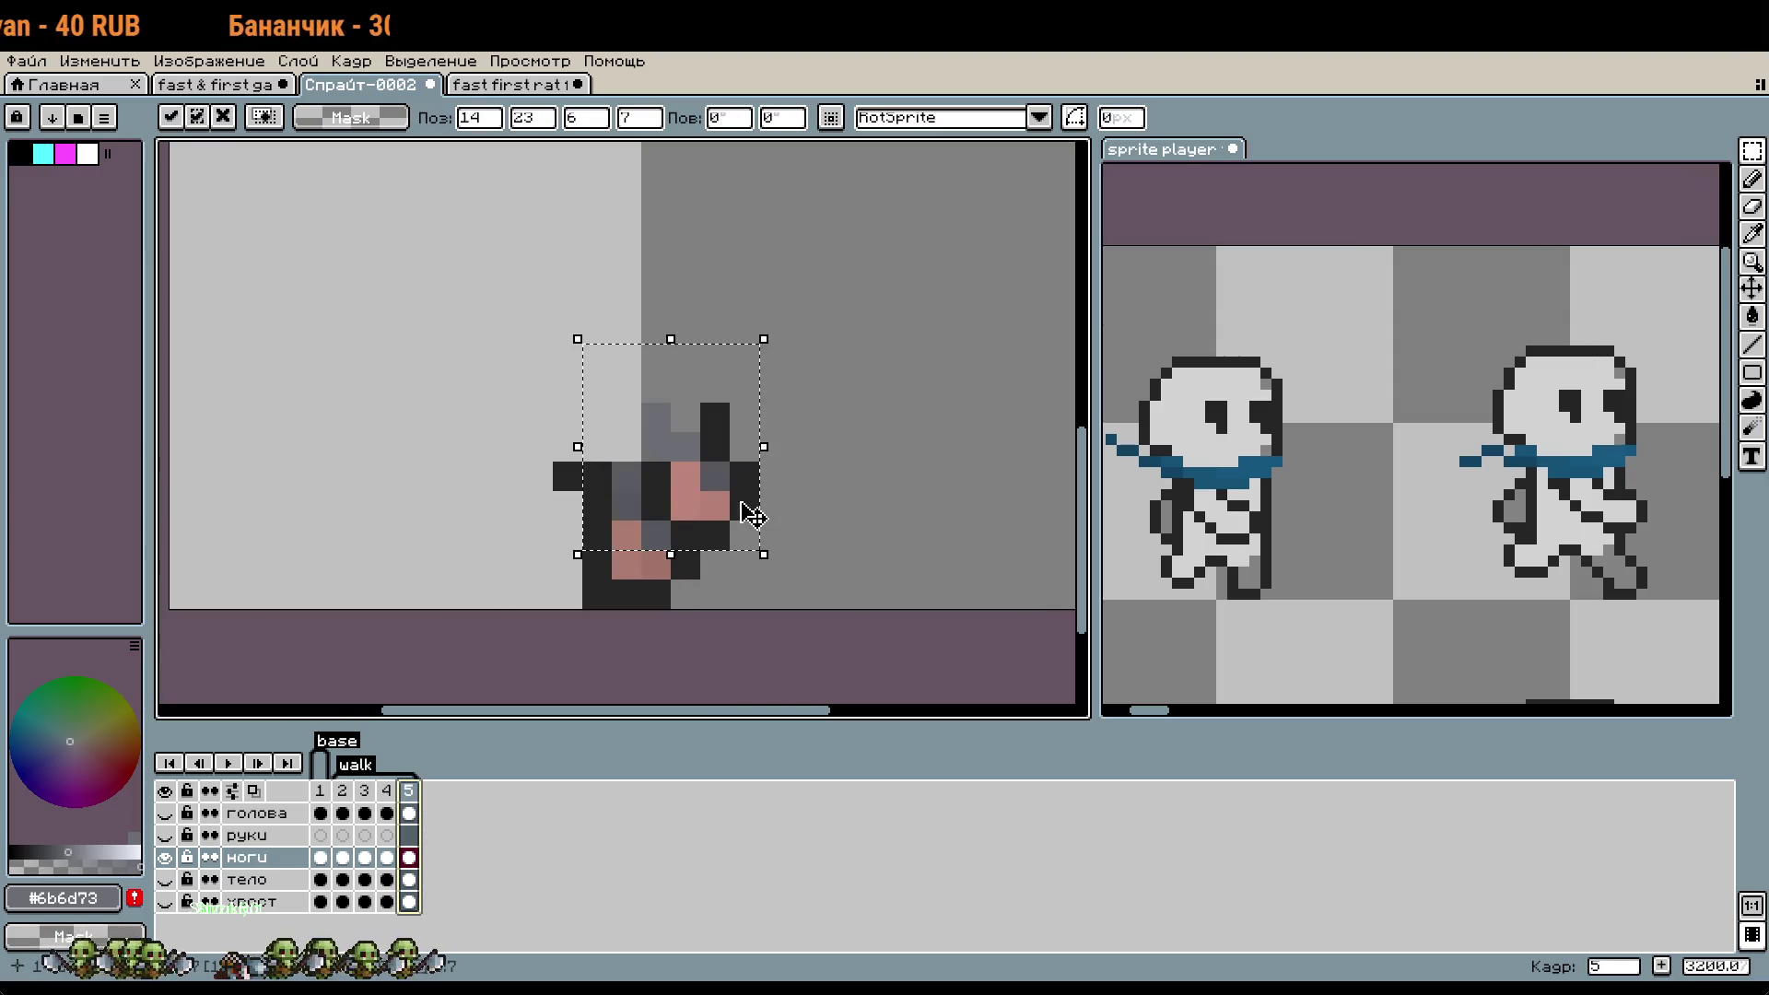
key("Escape")
left_click_drag(799, 494, 703, 490)
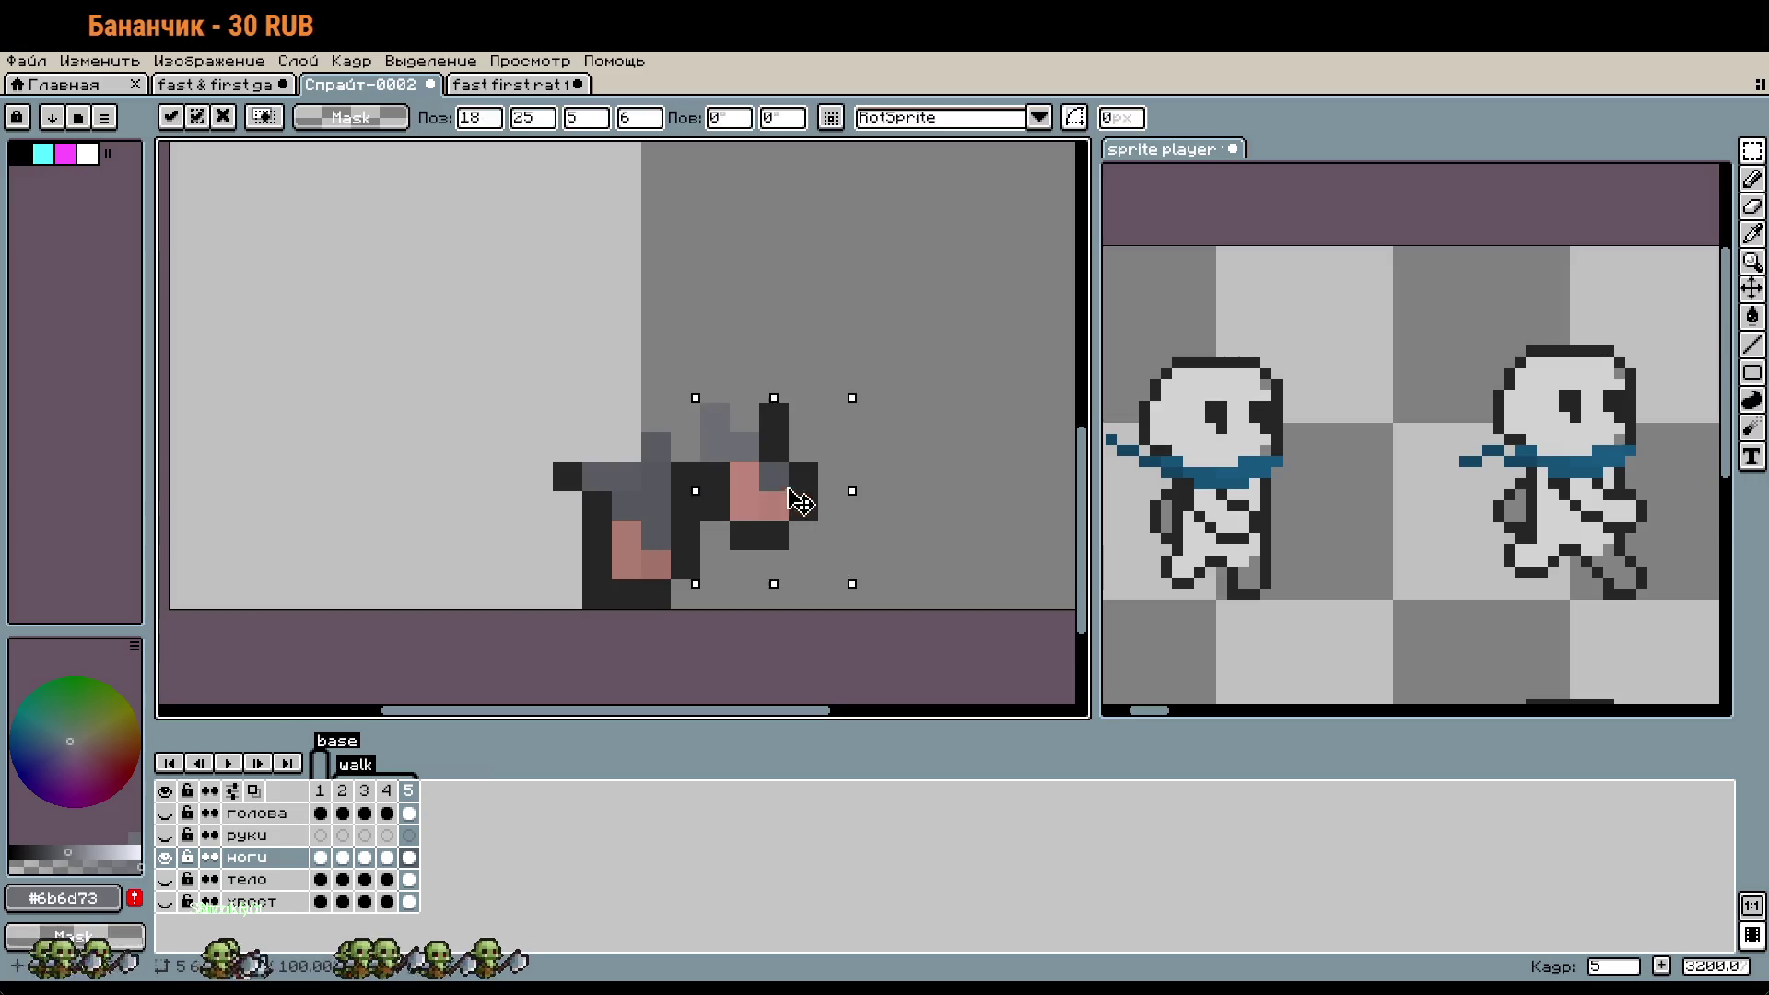
left_click(803, 564)
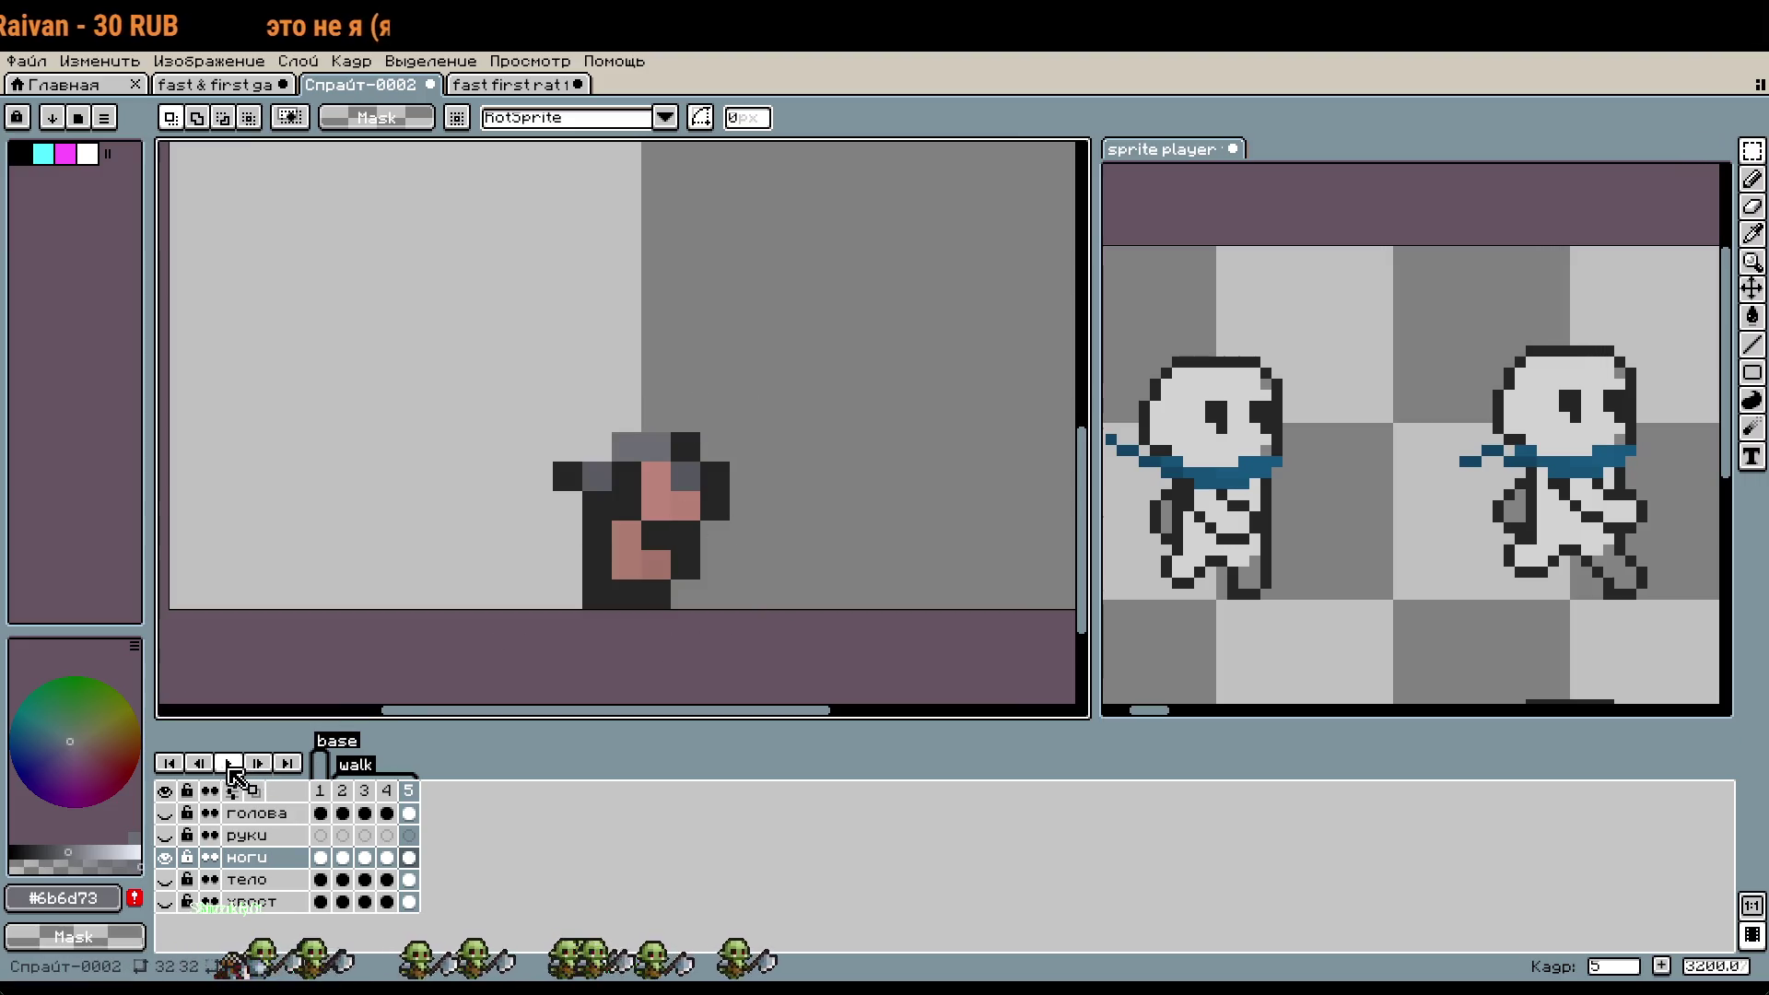
- Play the walk cycle and turn on the тело, голова and руки layers
left_click(229, 764)
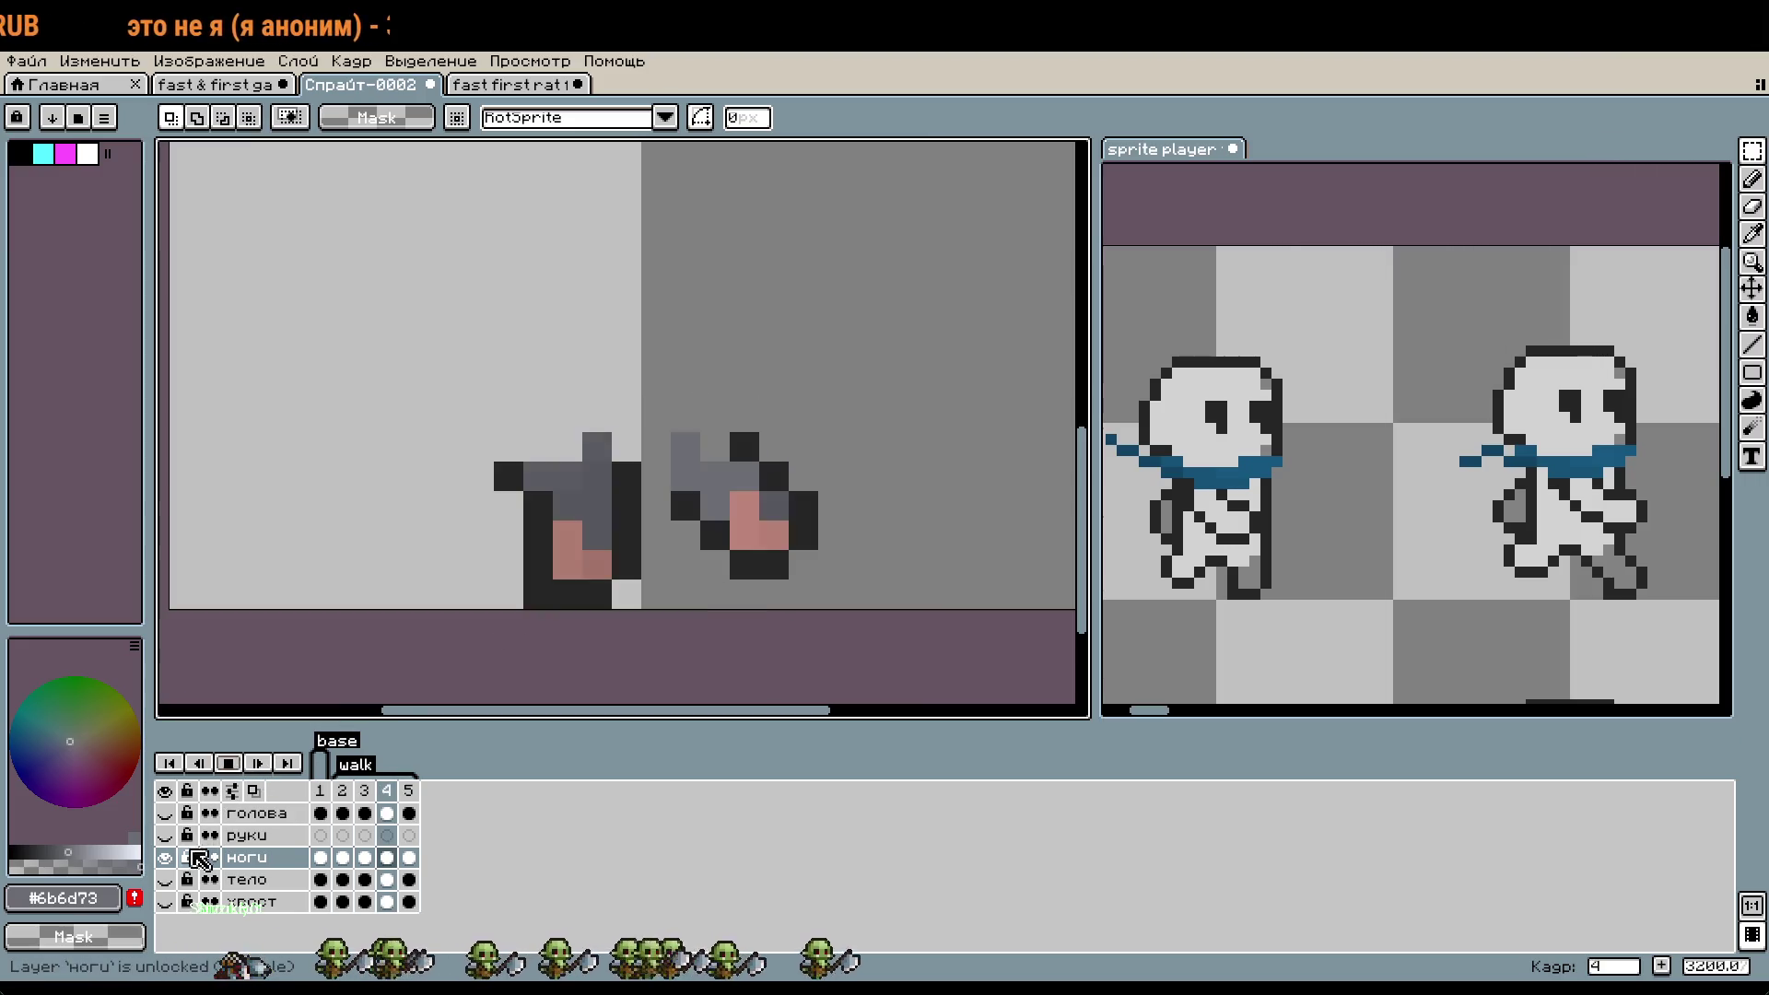
left_click(165, 880)
scroll(853, 483, "down", 3)
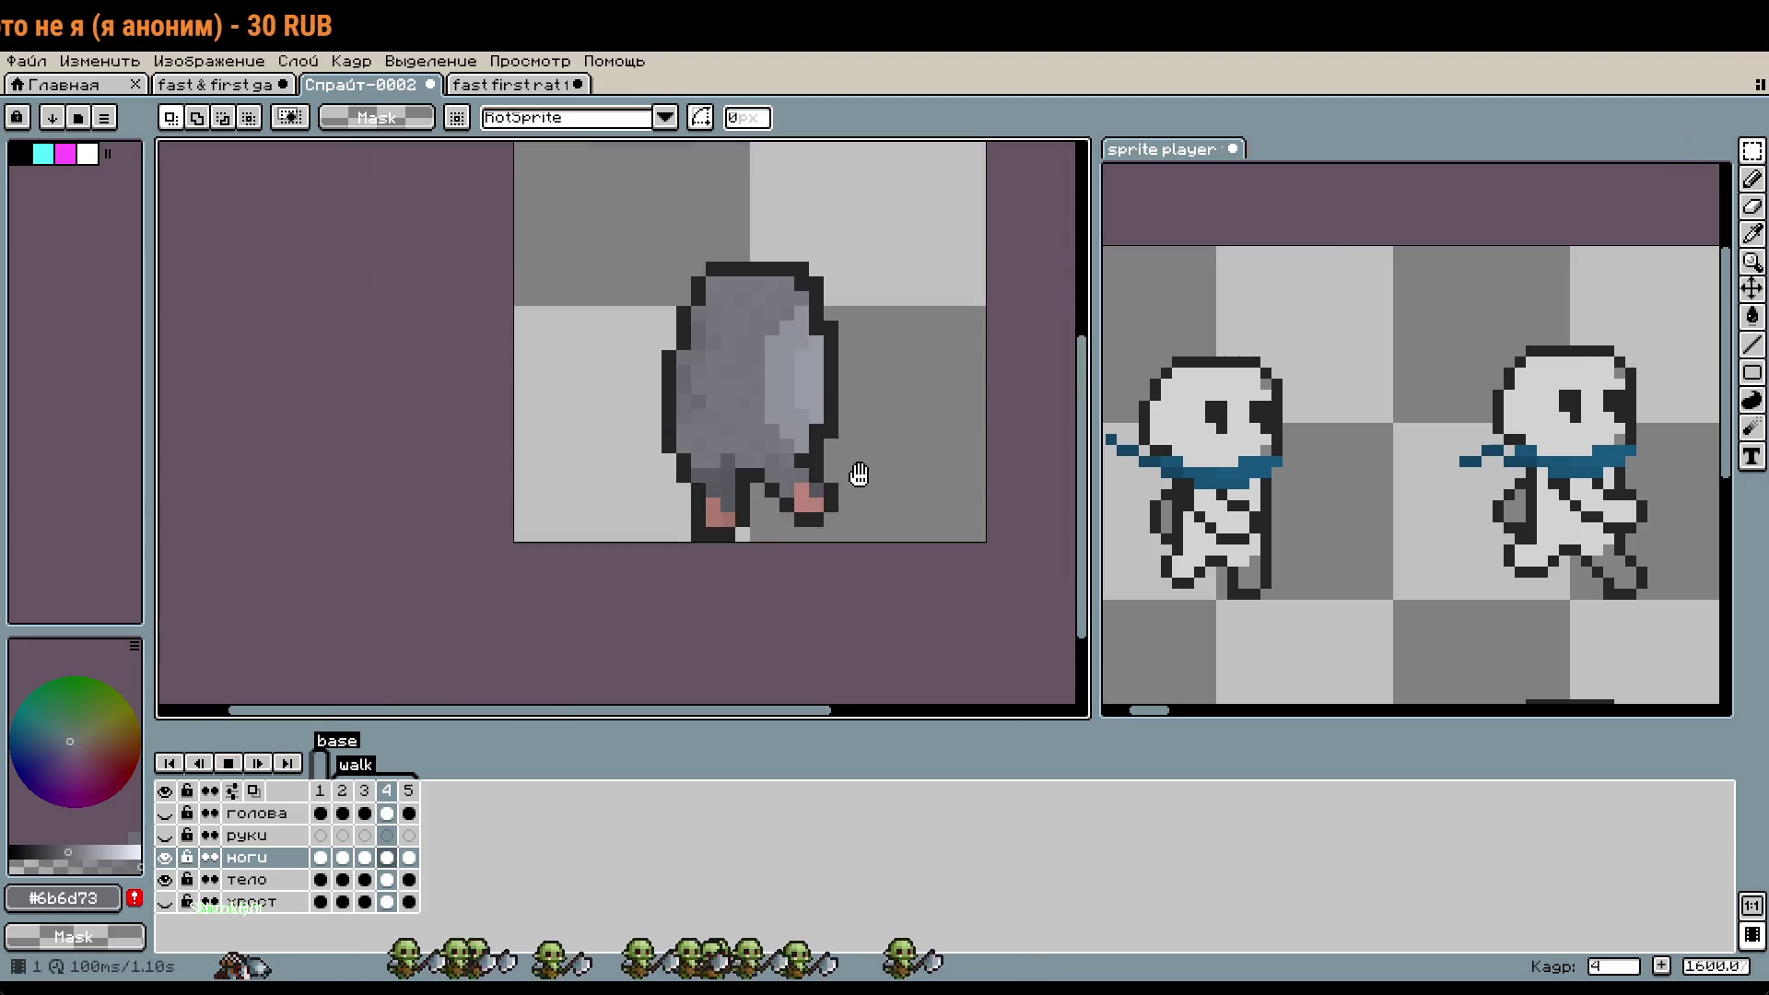
scroll(857, 474, "down", 1)
left_click(165, 813)
left_click(168, 836)
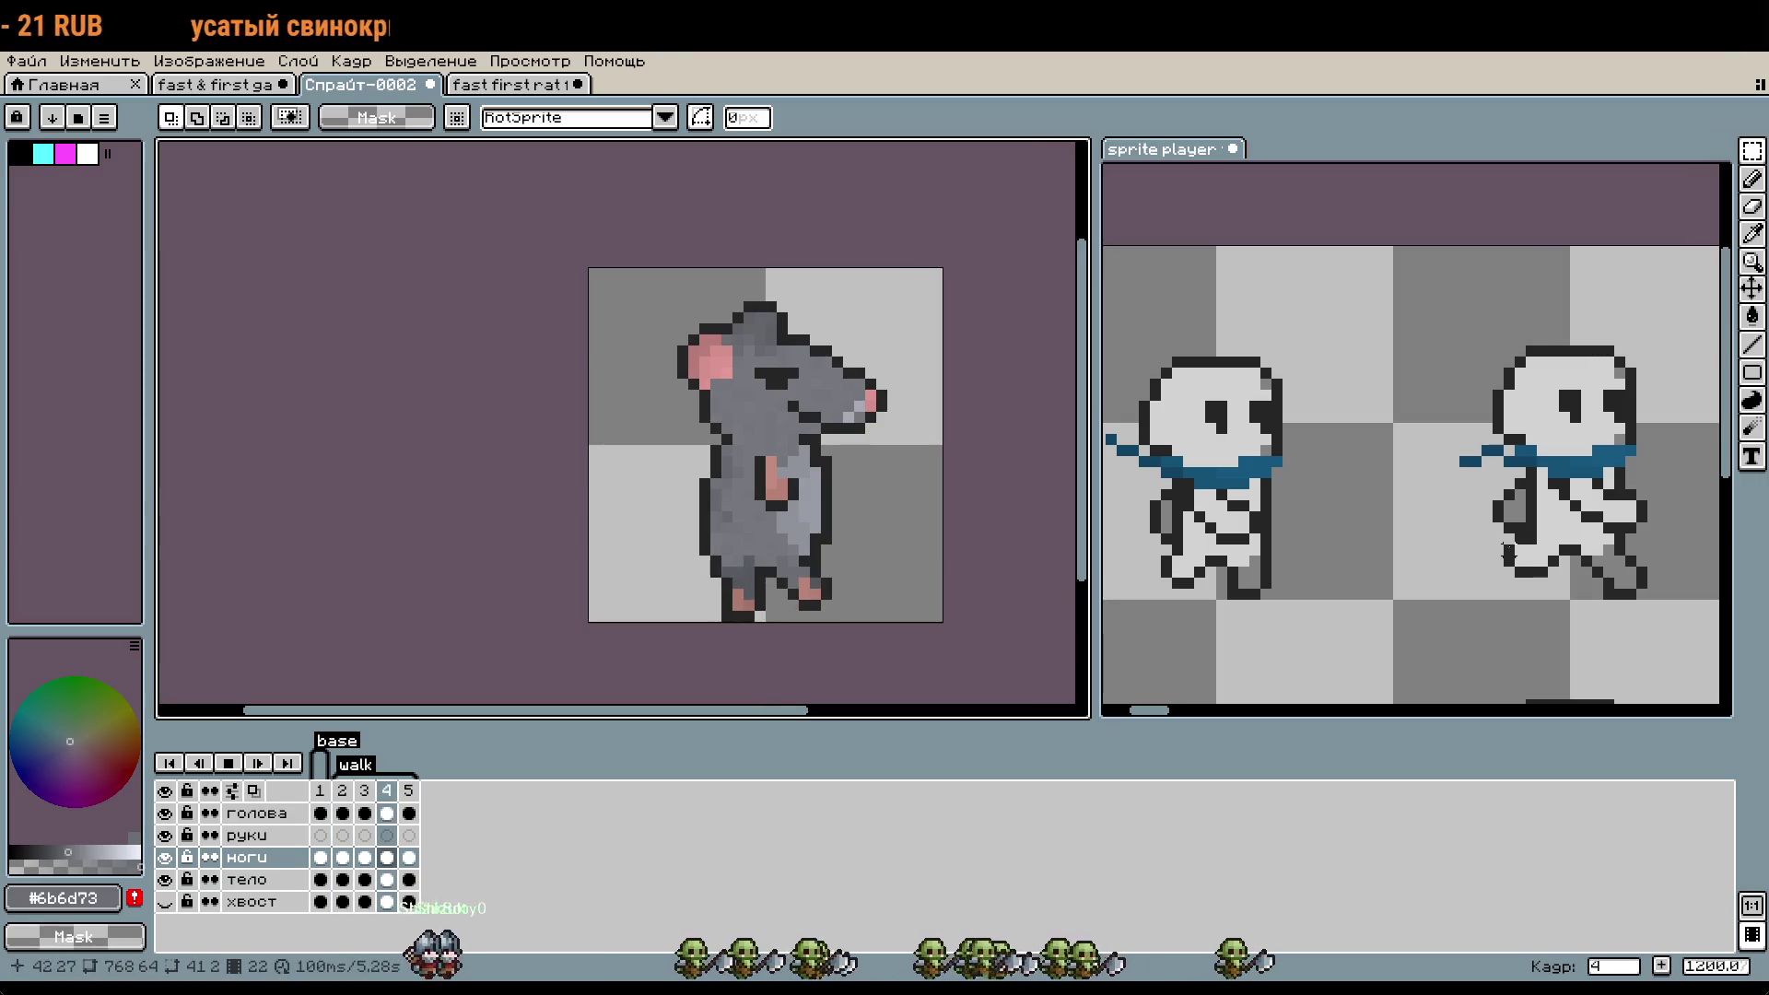
scroll(1586, 539, "down", 1)
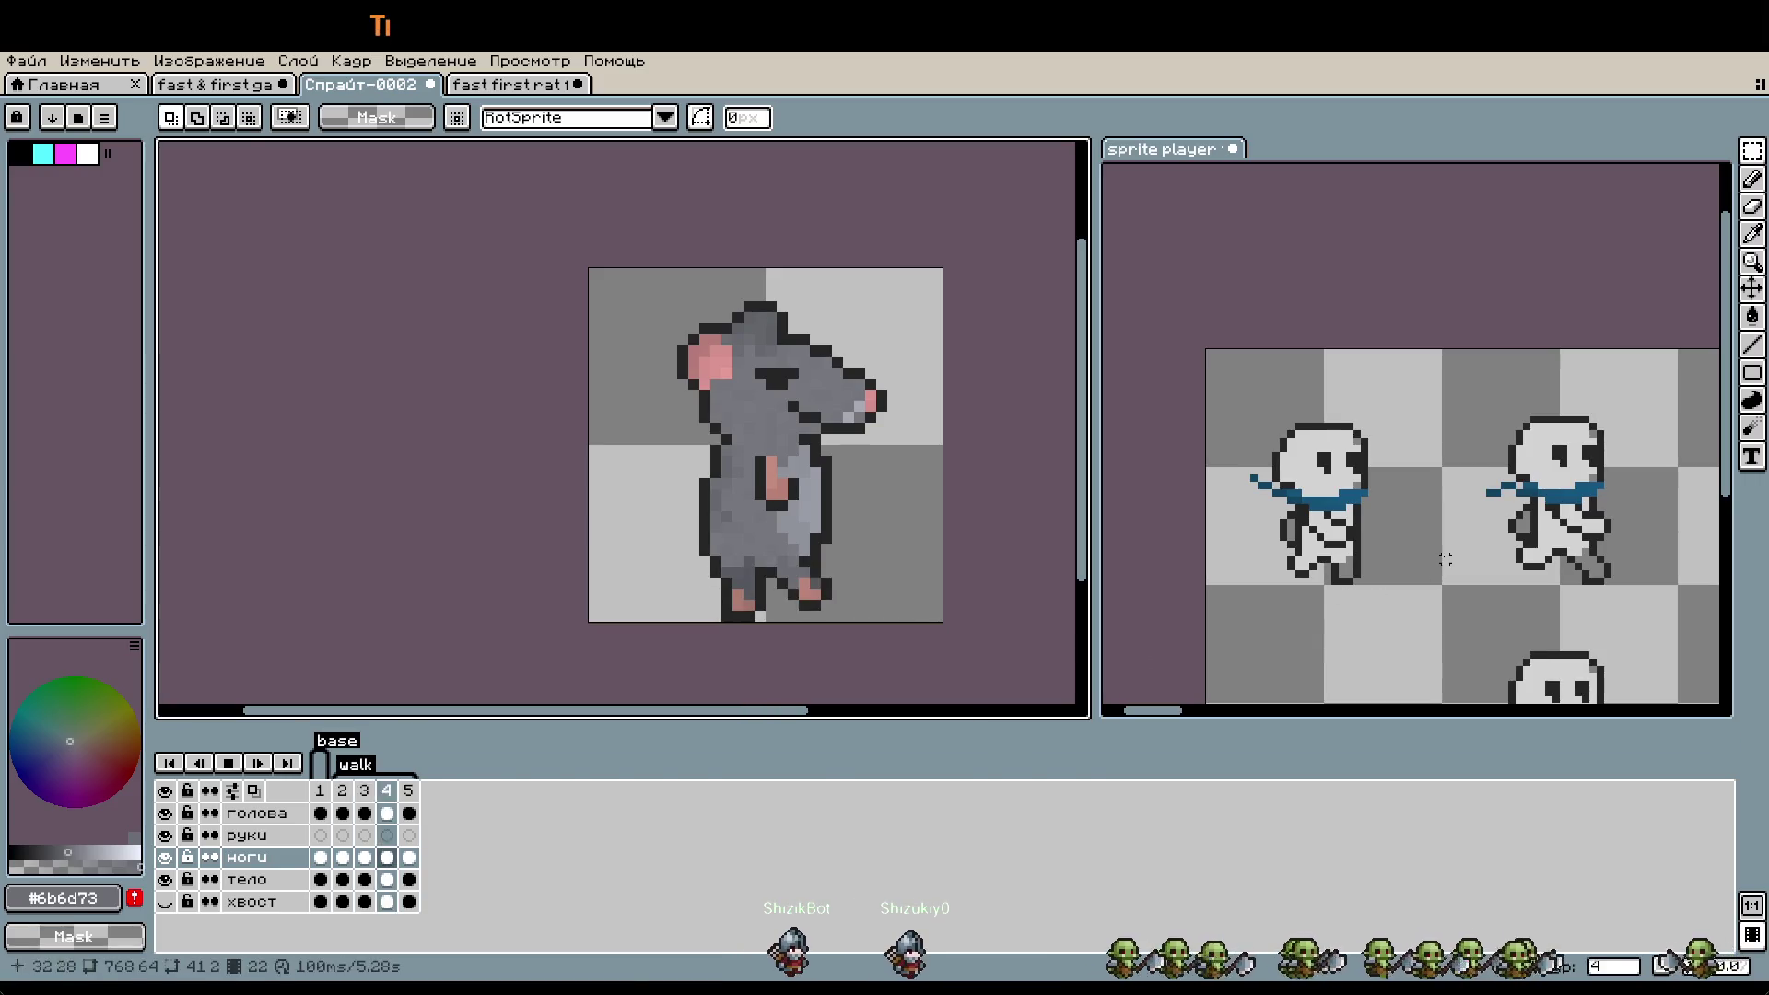
left_click(1398, 525)
left_click(763, 768)
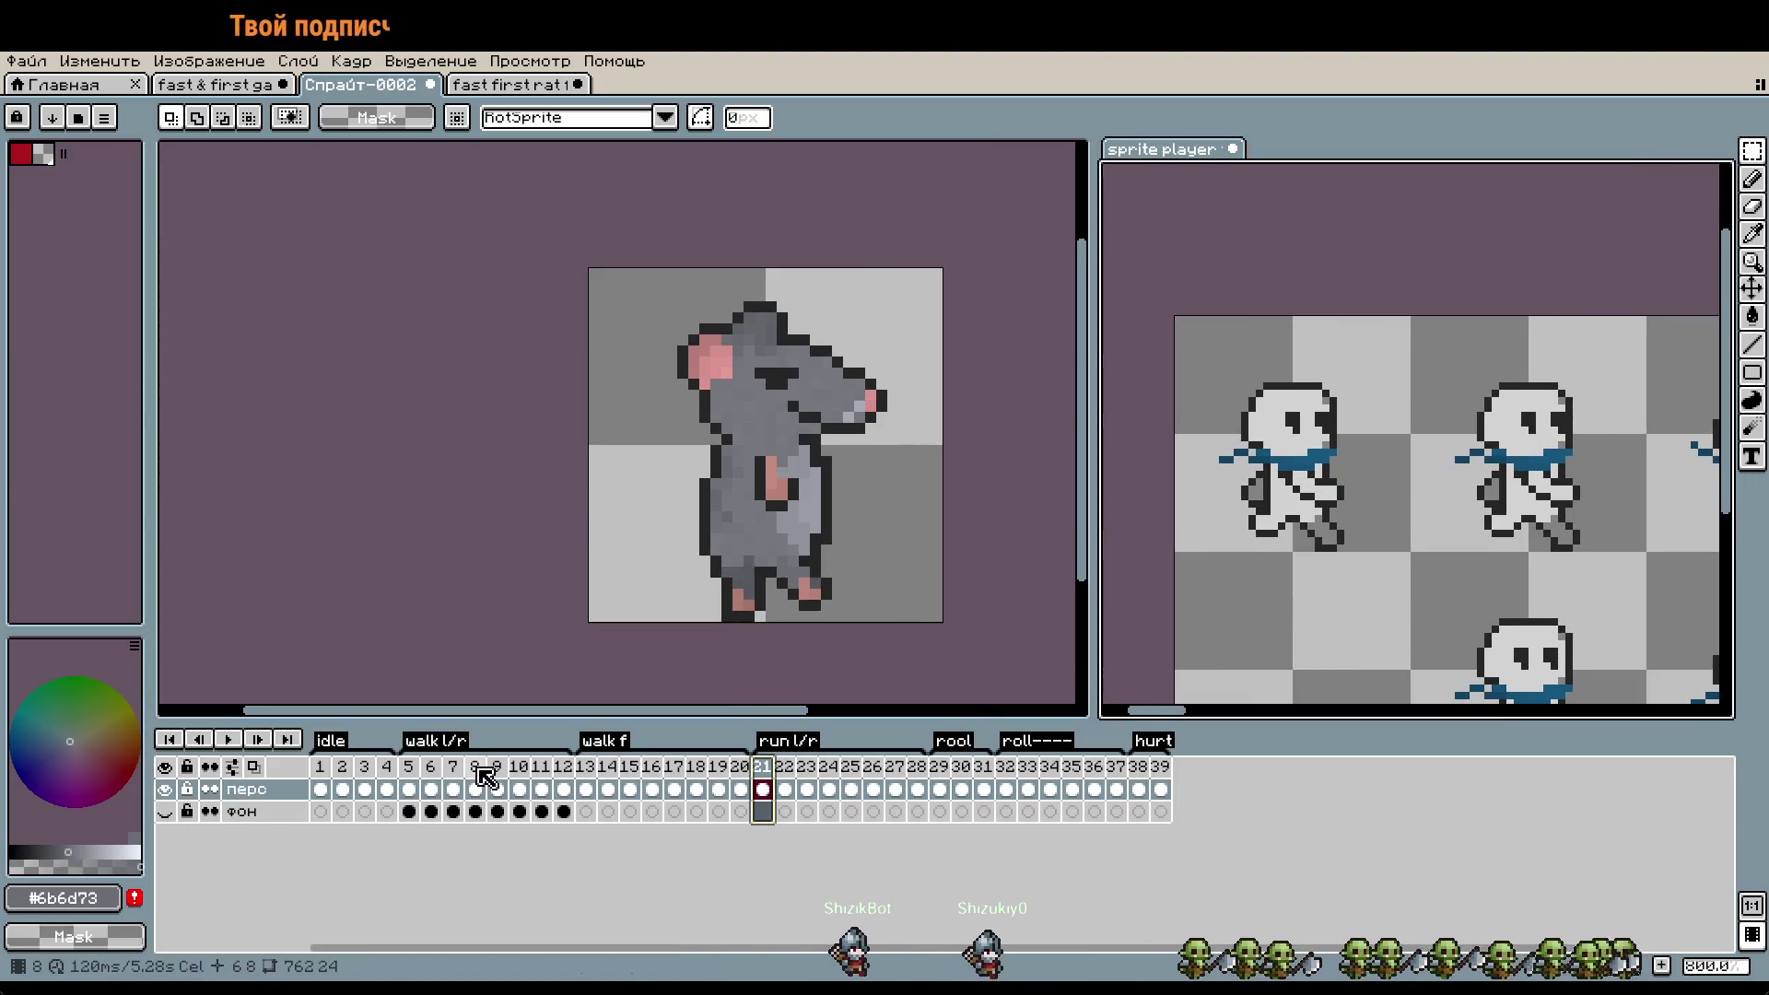
left_click(416, 768)
left_click(230, 740)
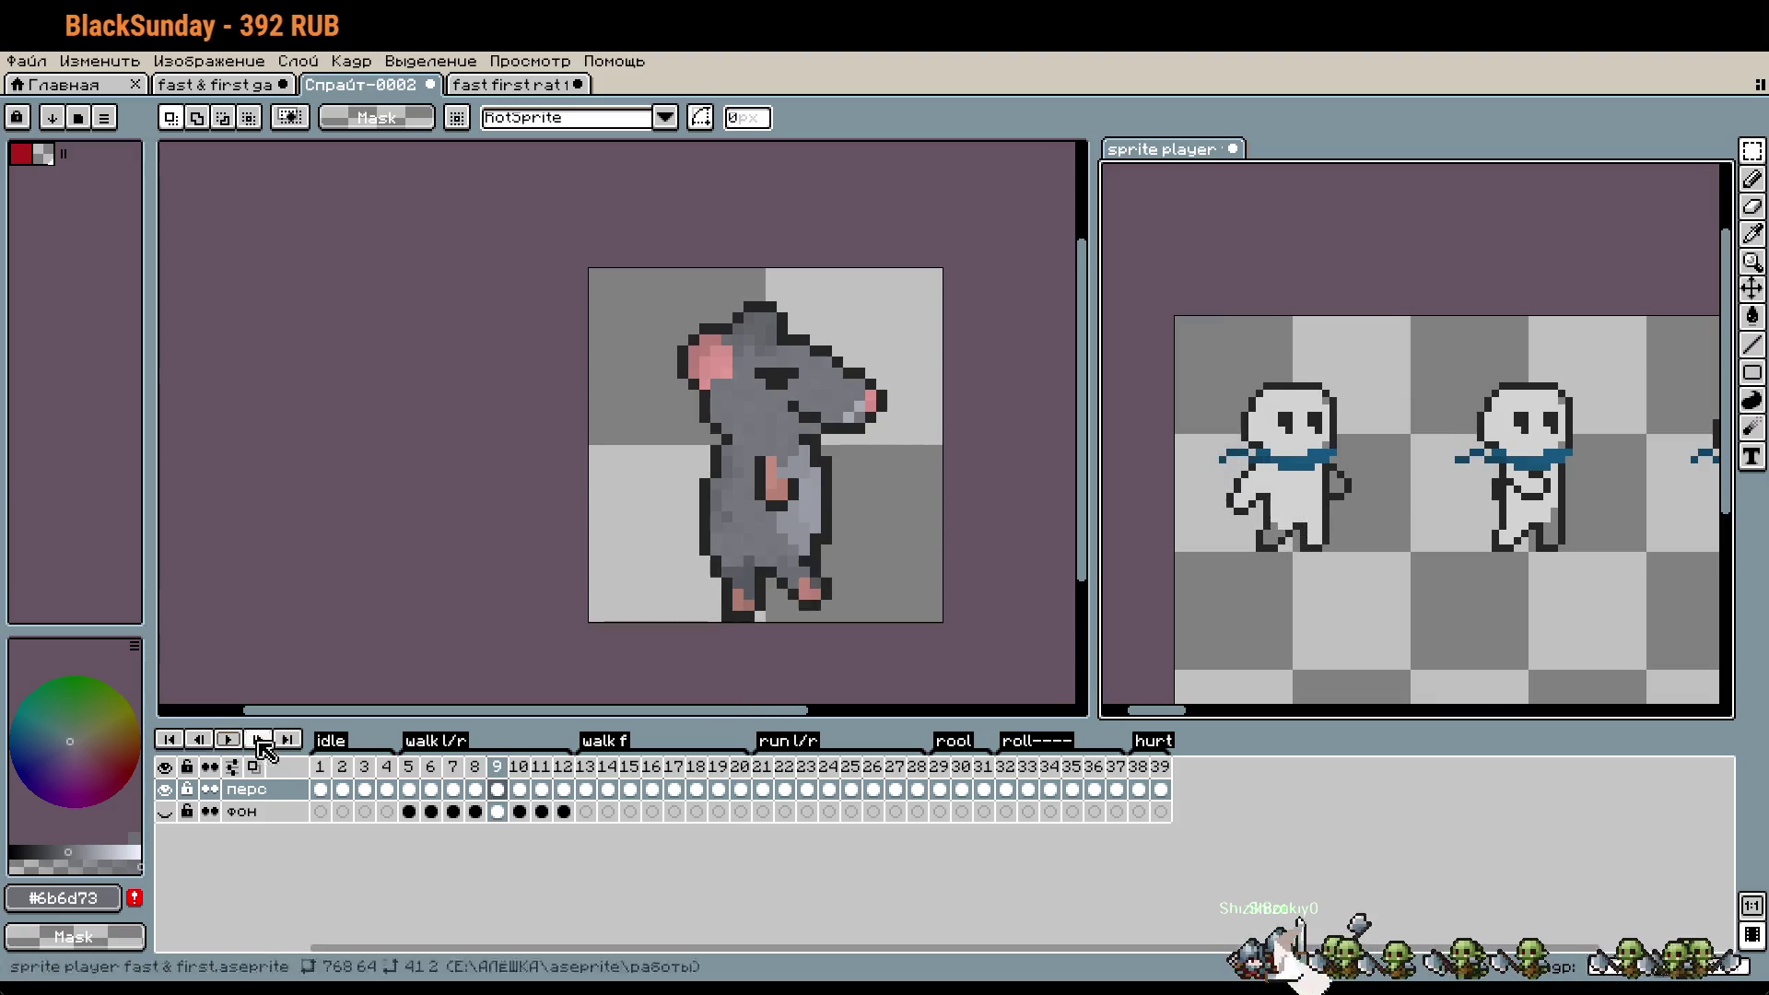
left_click(408, 789)
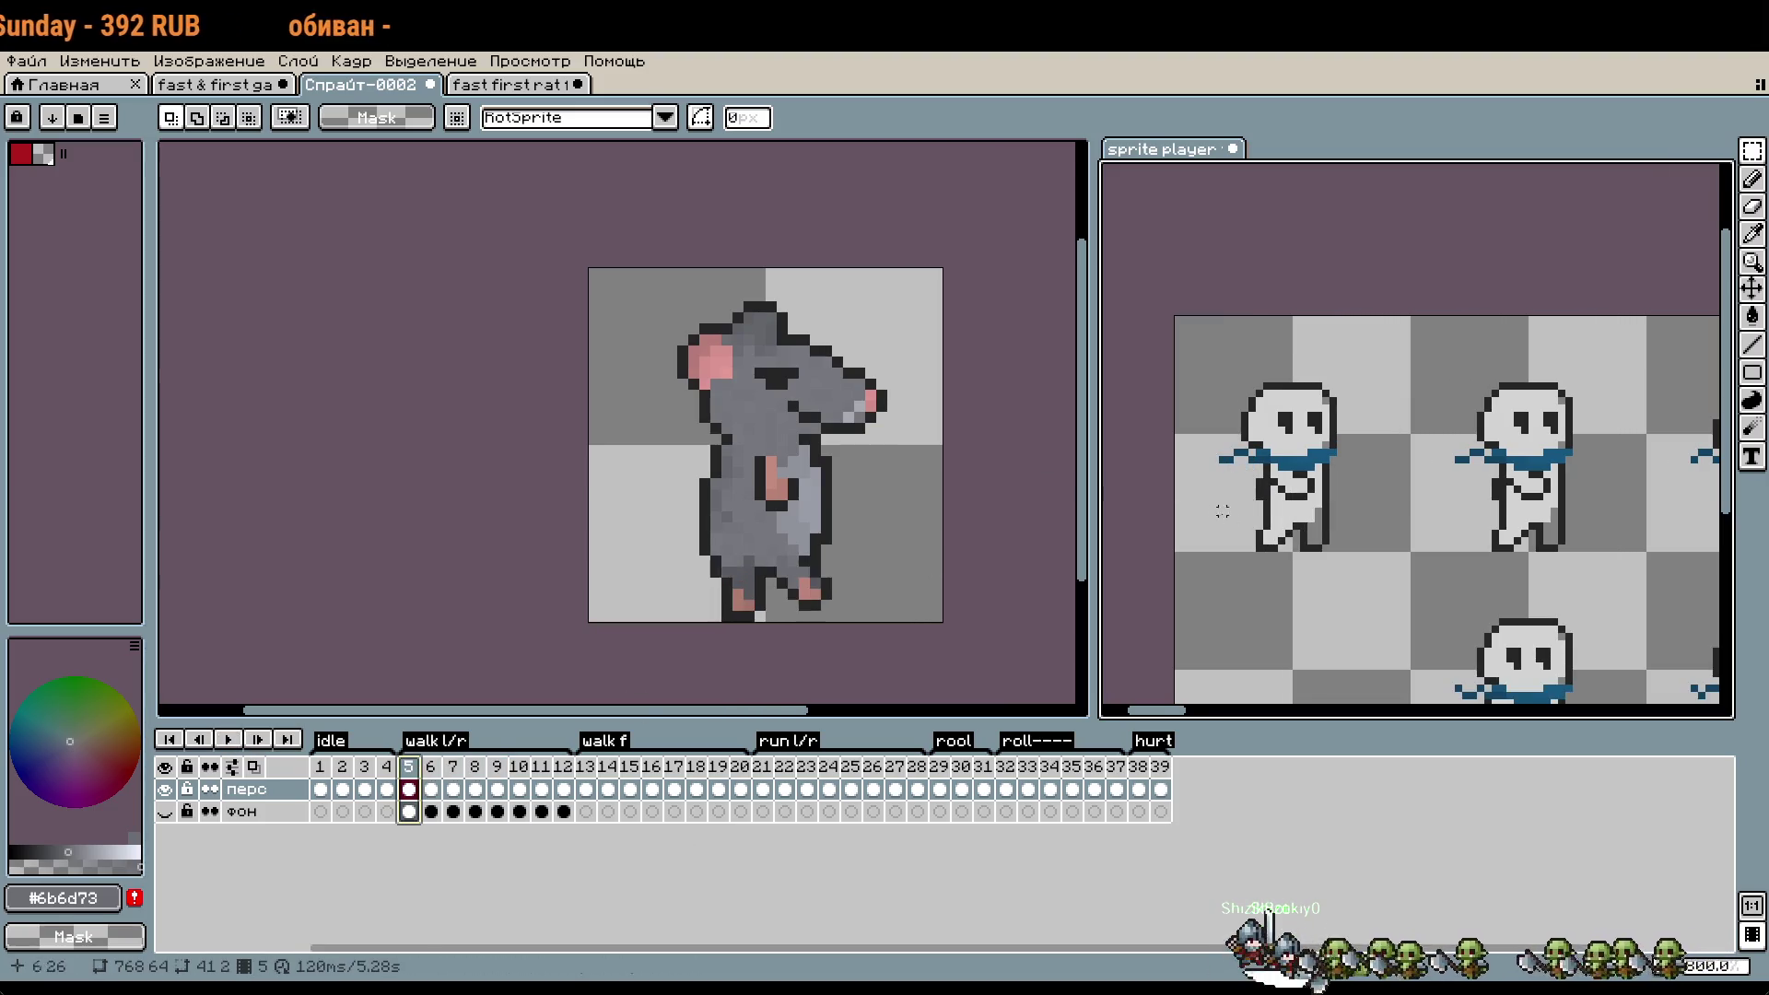
scroll(1308, 514, "up", 2)
scroll(1341, 489, "down", 3)
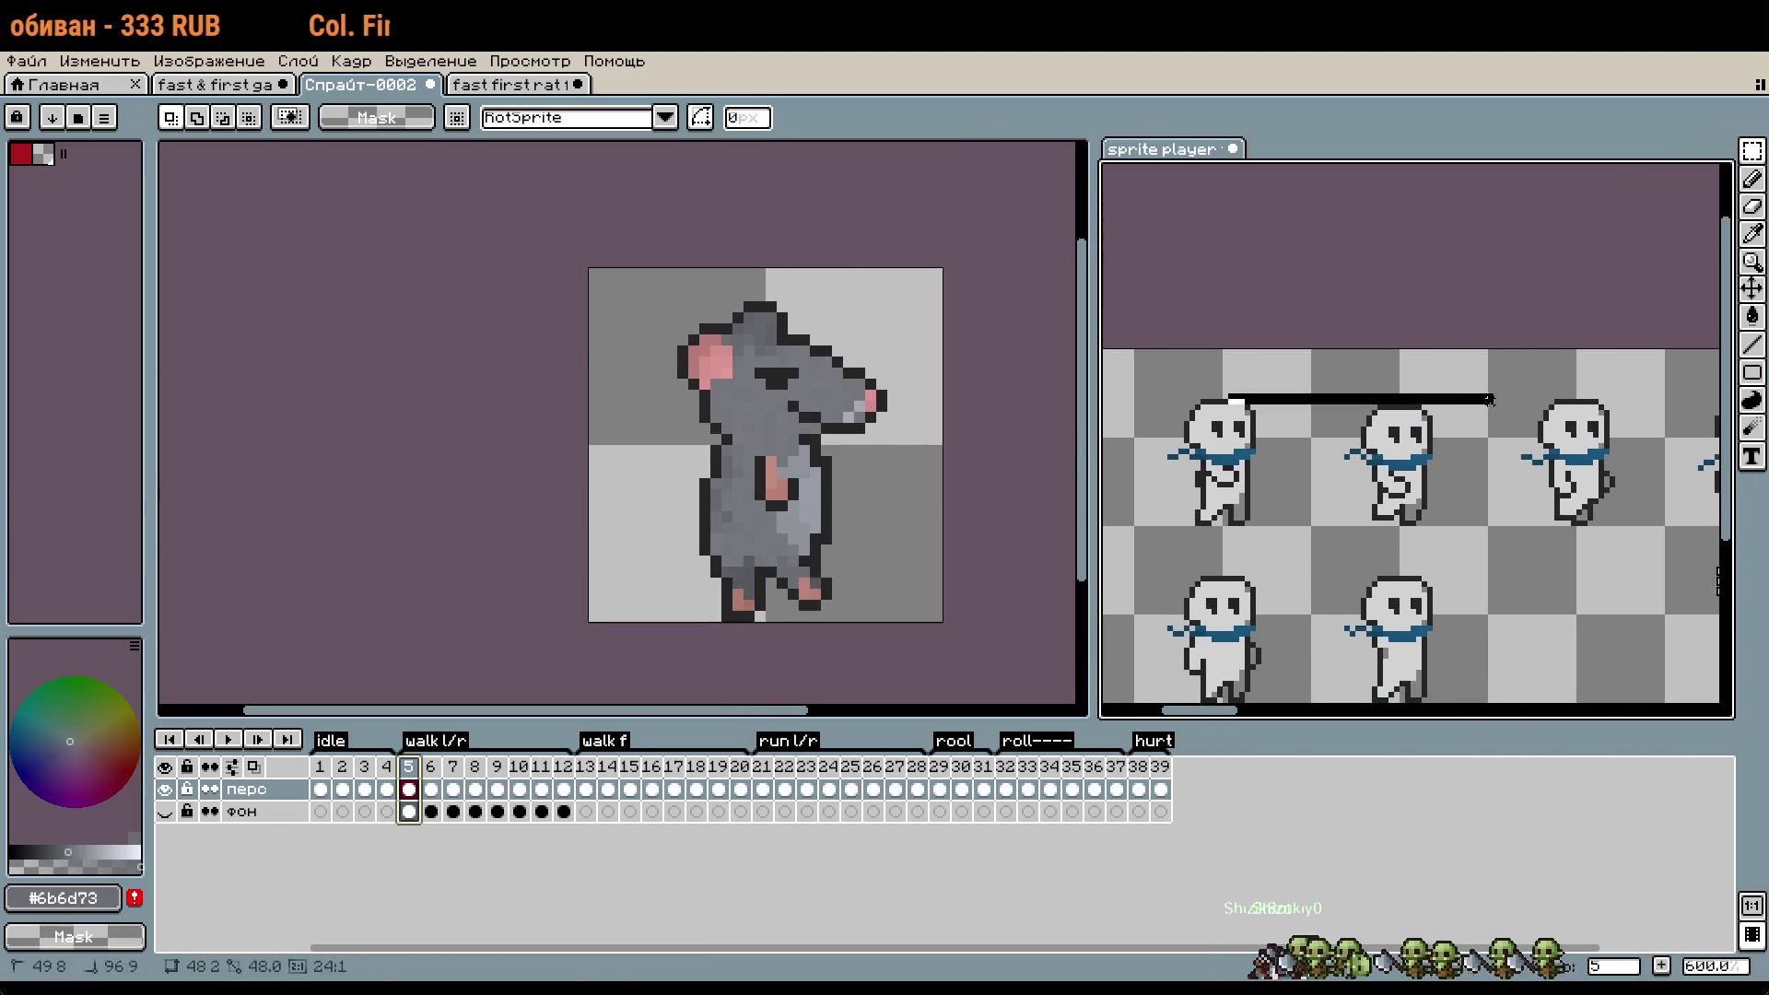
left_click_drag(1351, 544, 1643, 519)
left_click_drag(1559, 422, 1458, 432)
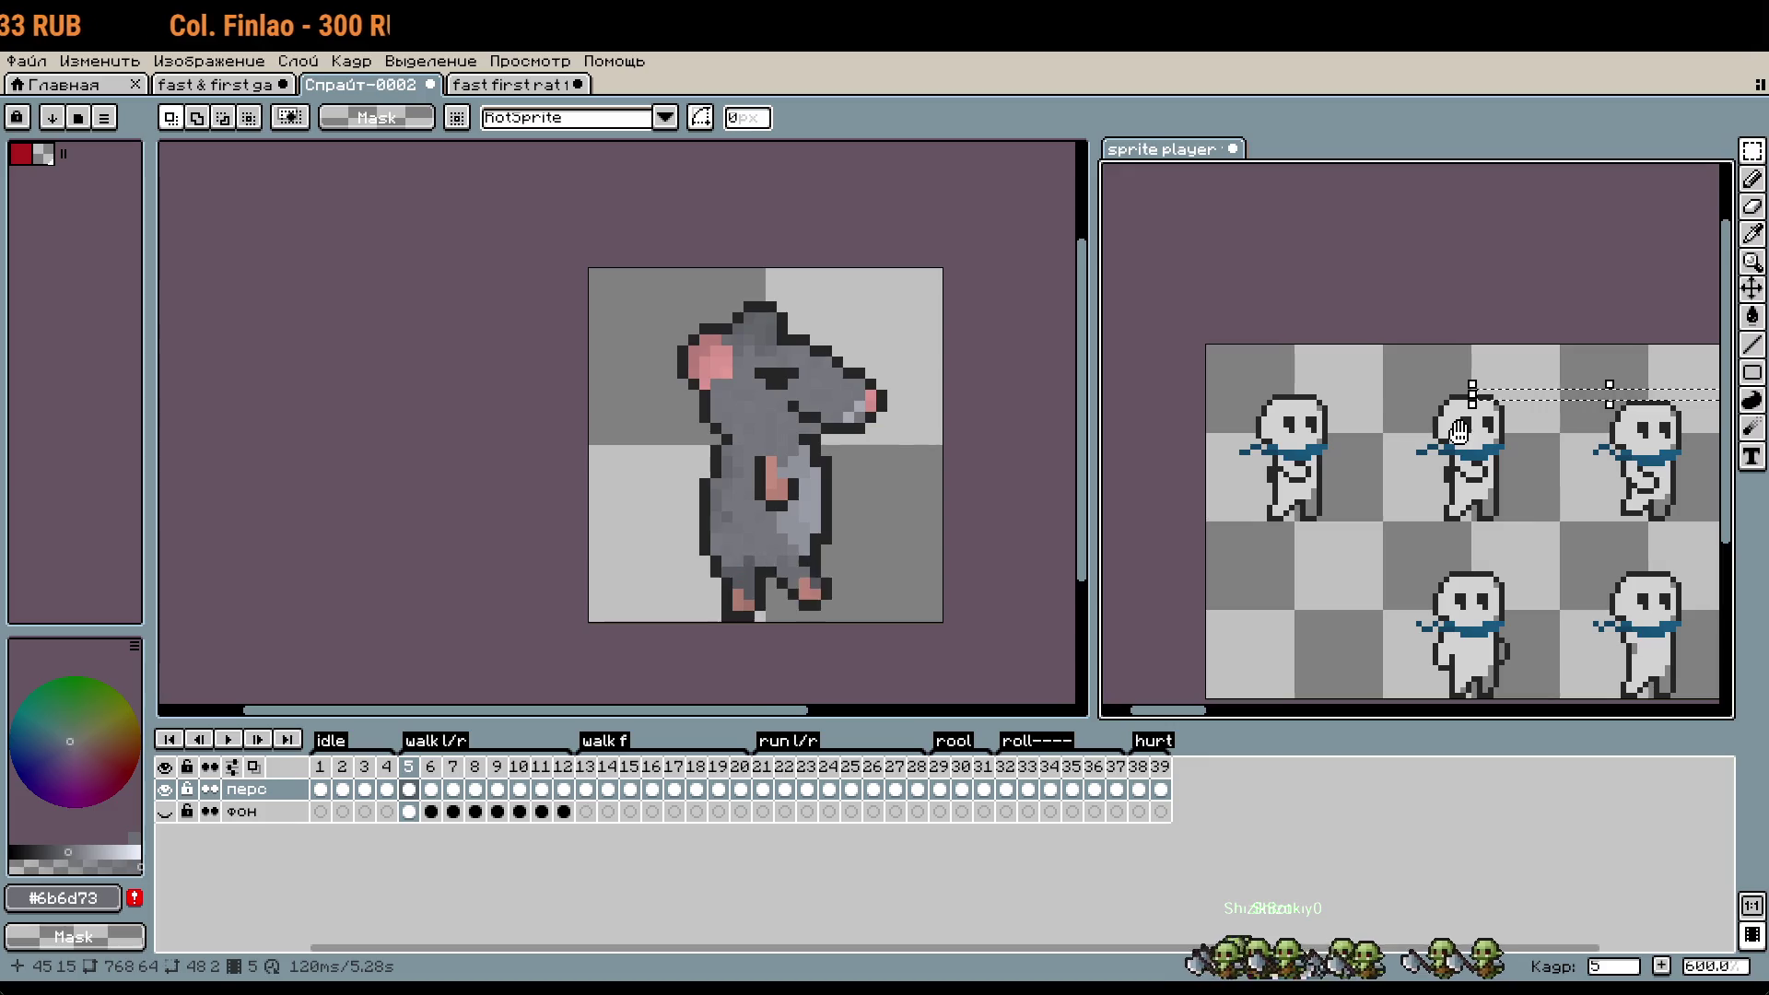
scroll(1577, 436, "up", 3)
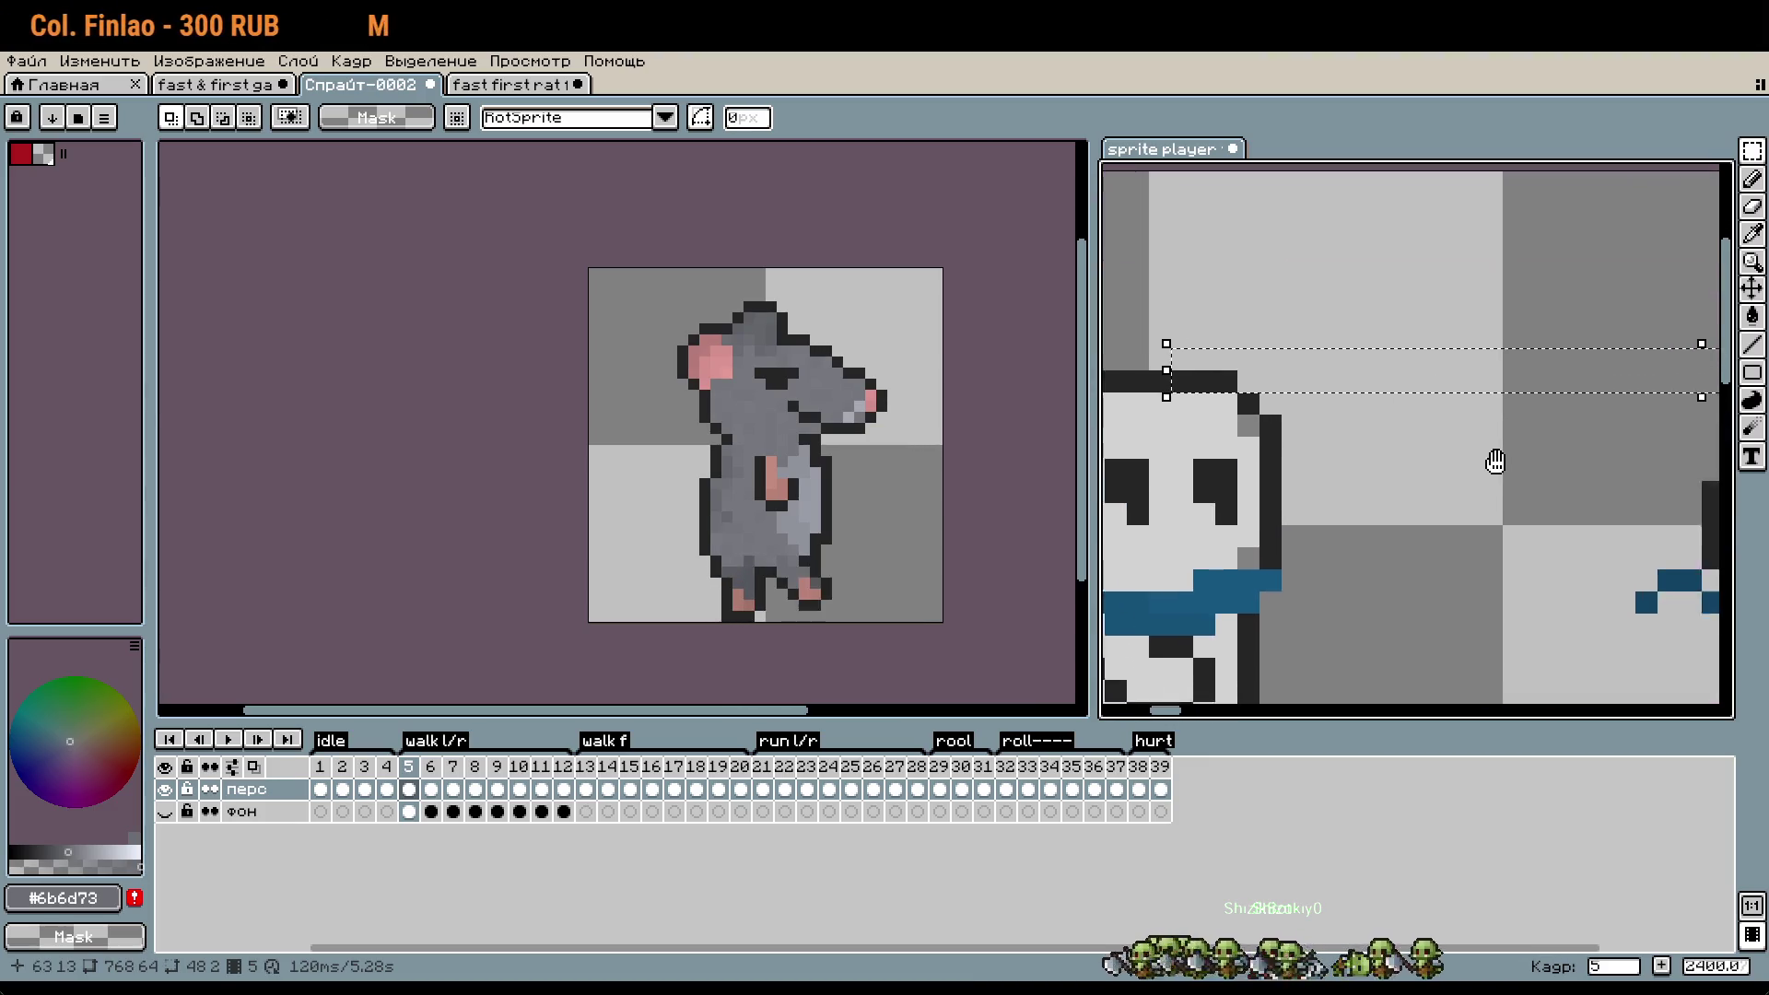
scroll(1387, 468, "down", 2)
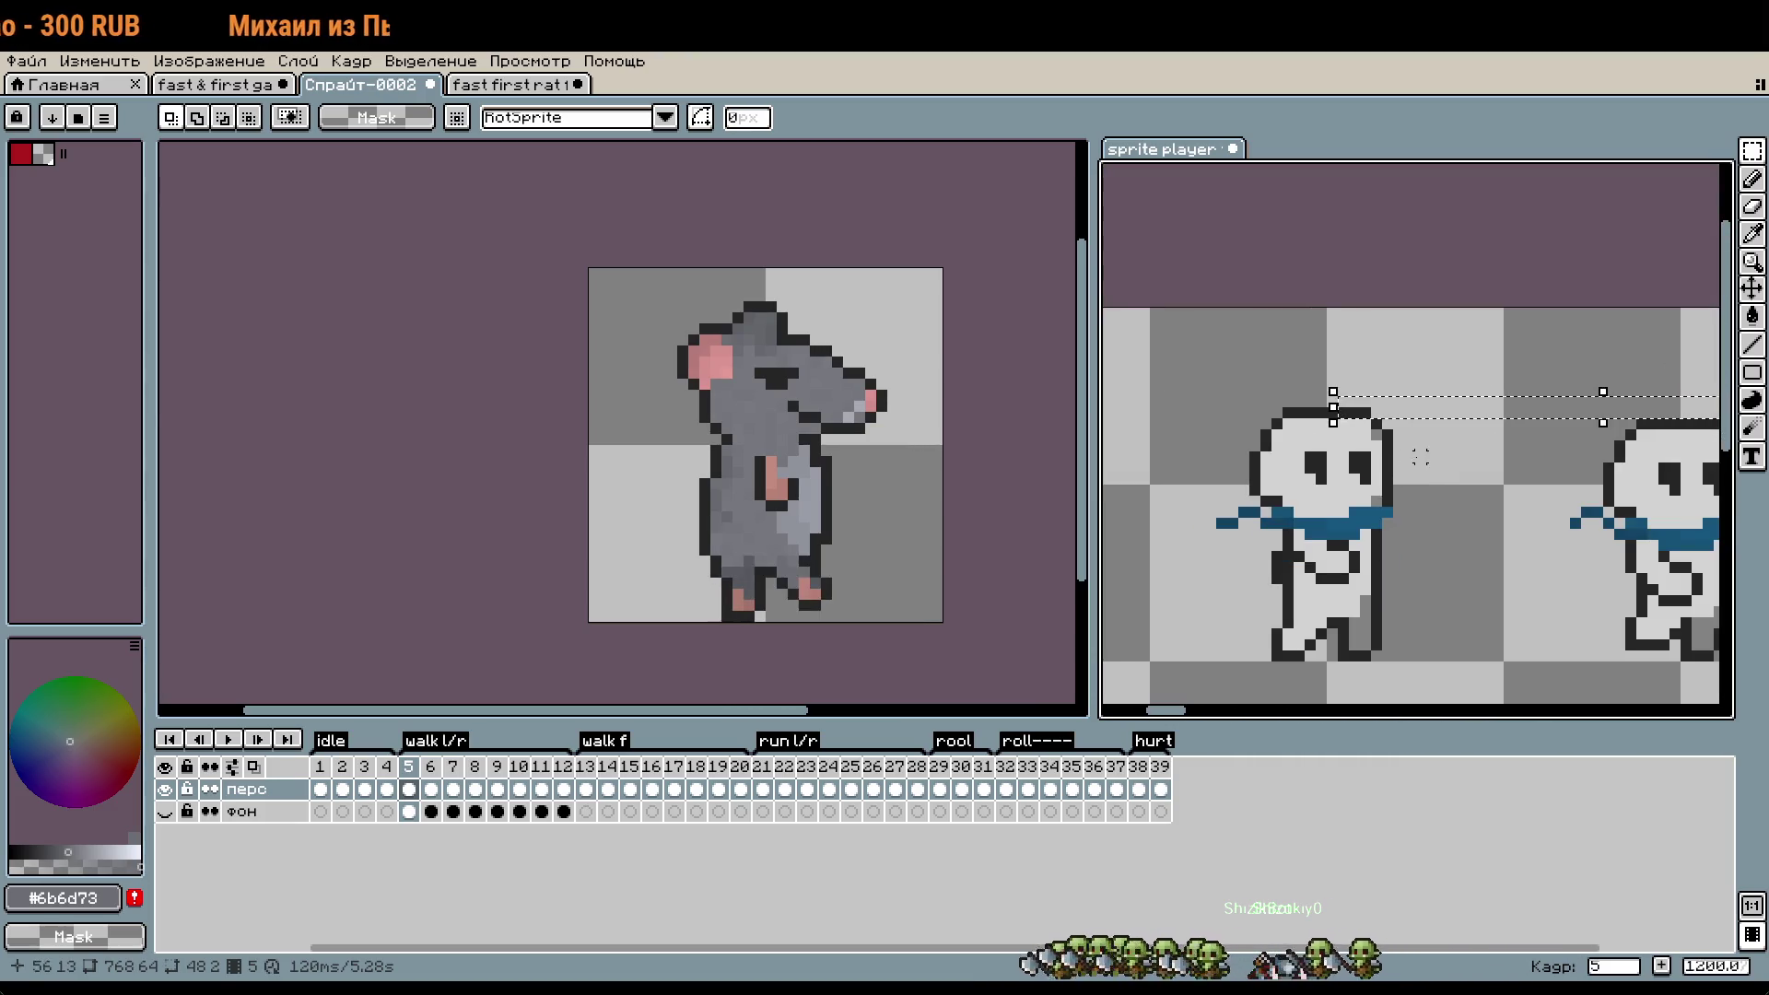
scroll(1474, 471, "down", 1)
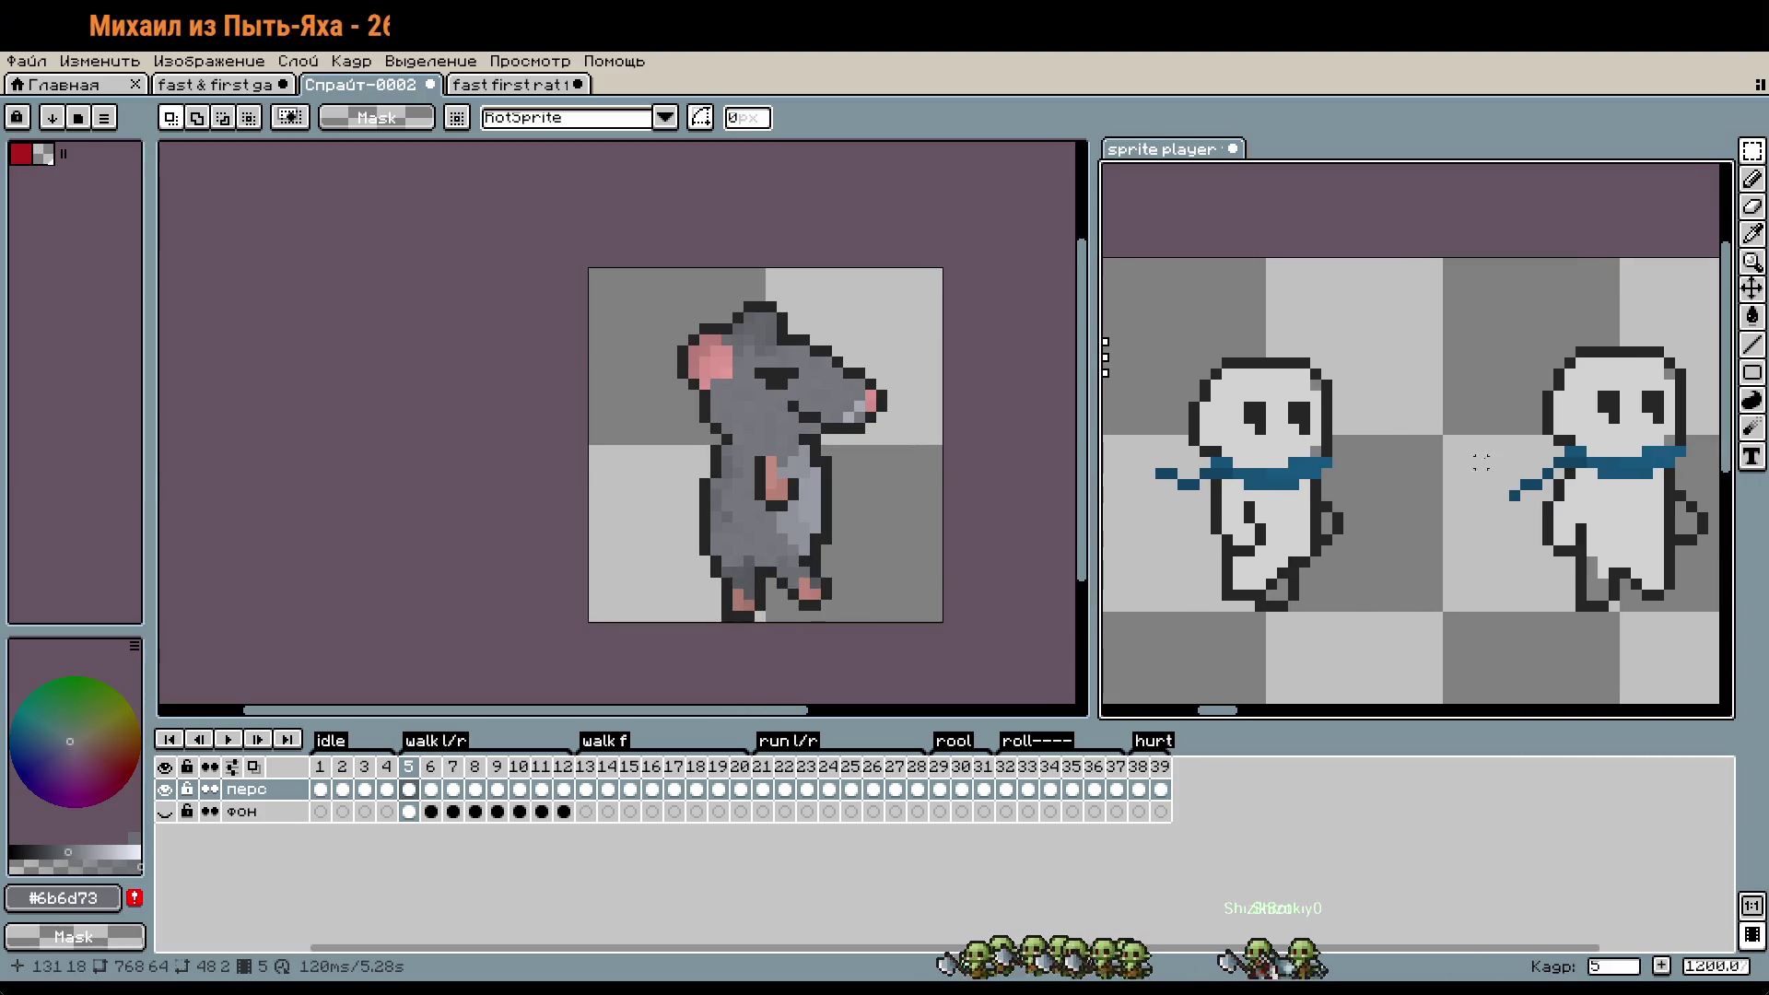
scroll(1379, 445, "down", 2)
scroll(1295, 459, "up", 2)
left_click_drag(1228, 415, 1182, 427)
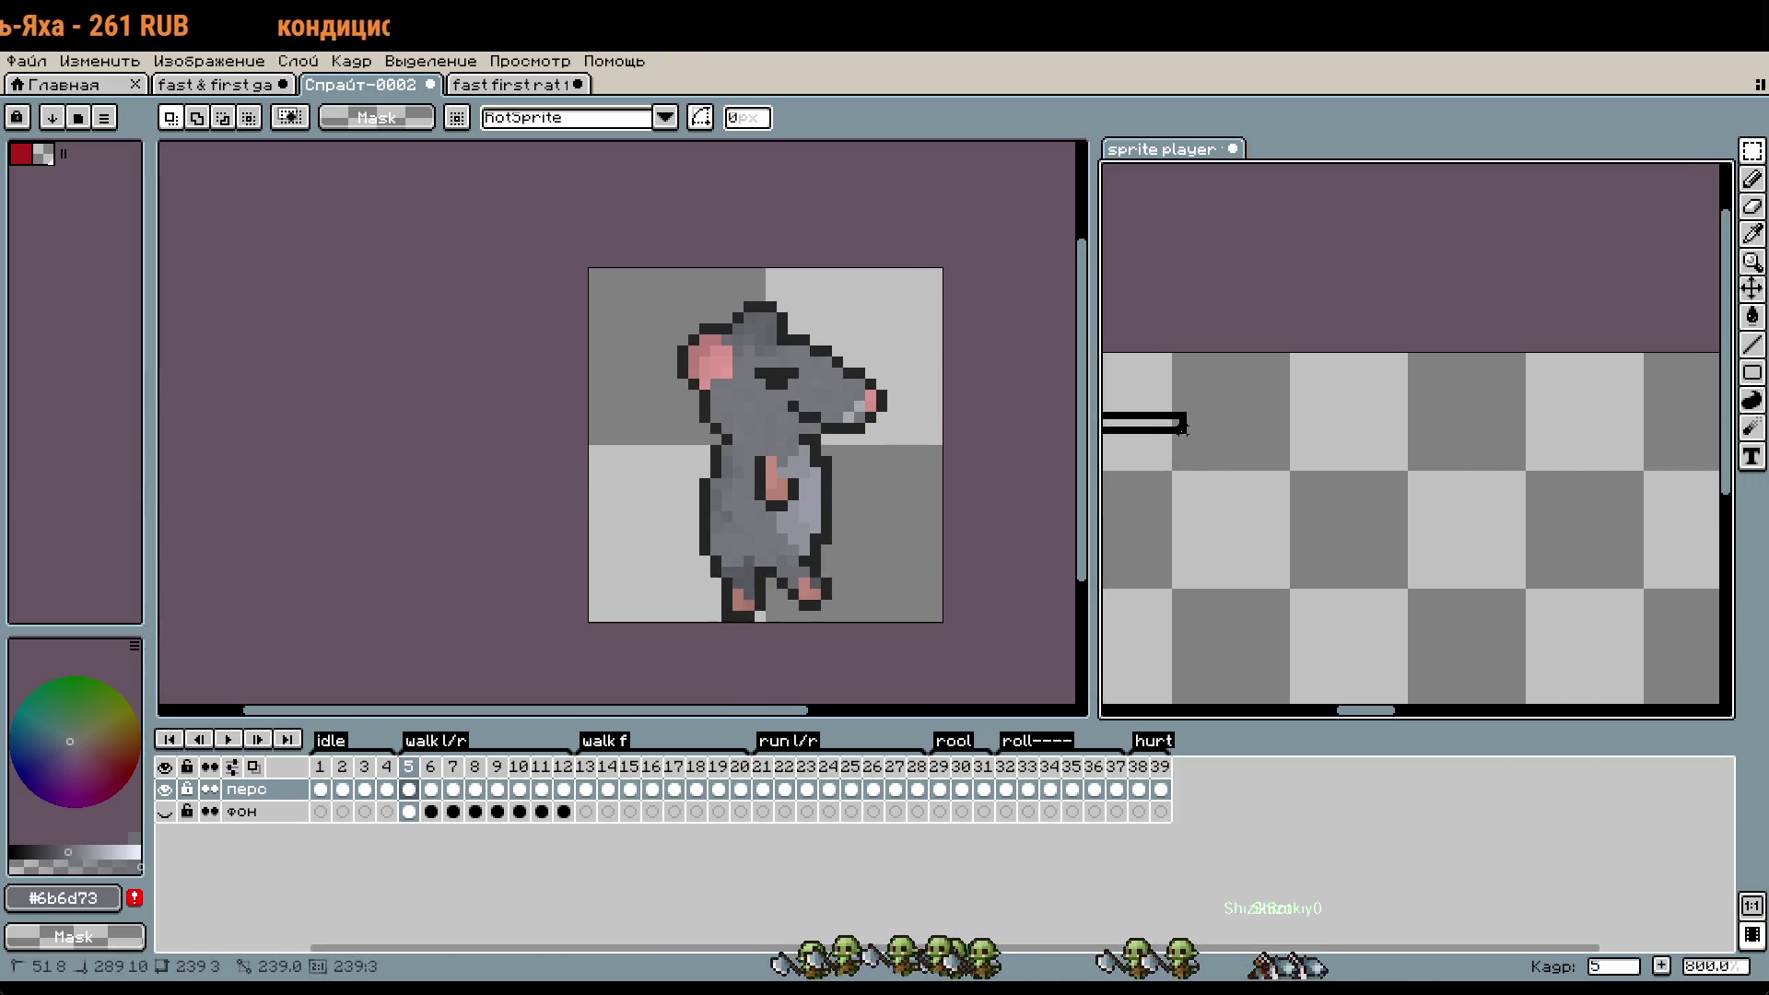
mouse_move(1093, 461)
left_mouse_down()
mouse_move(1471, 463)
mouse_move(1090, 461)
left_mouse_up()
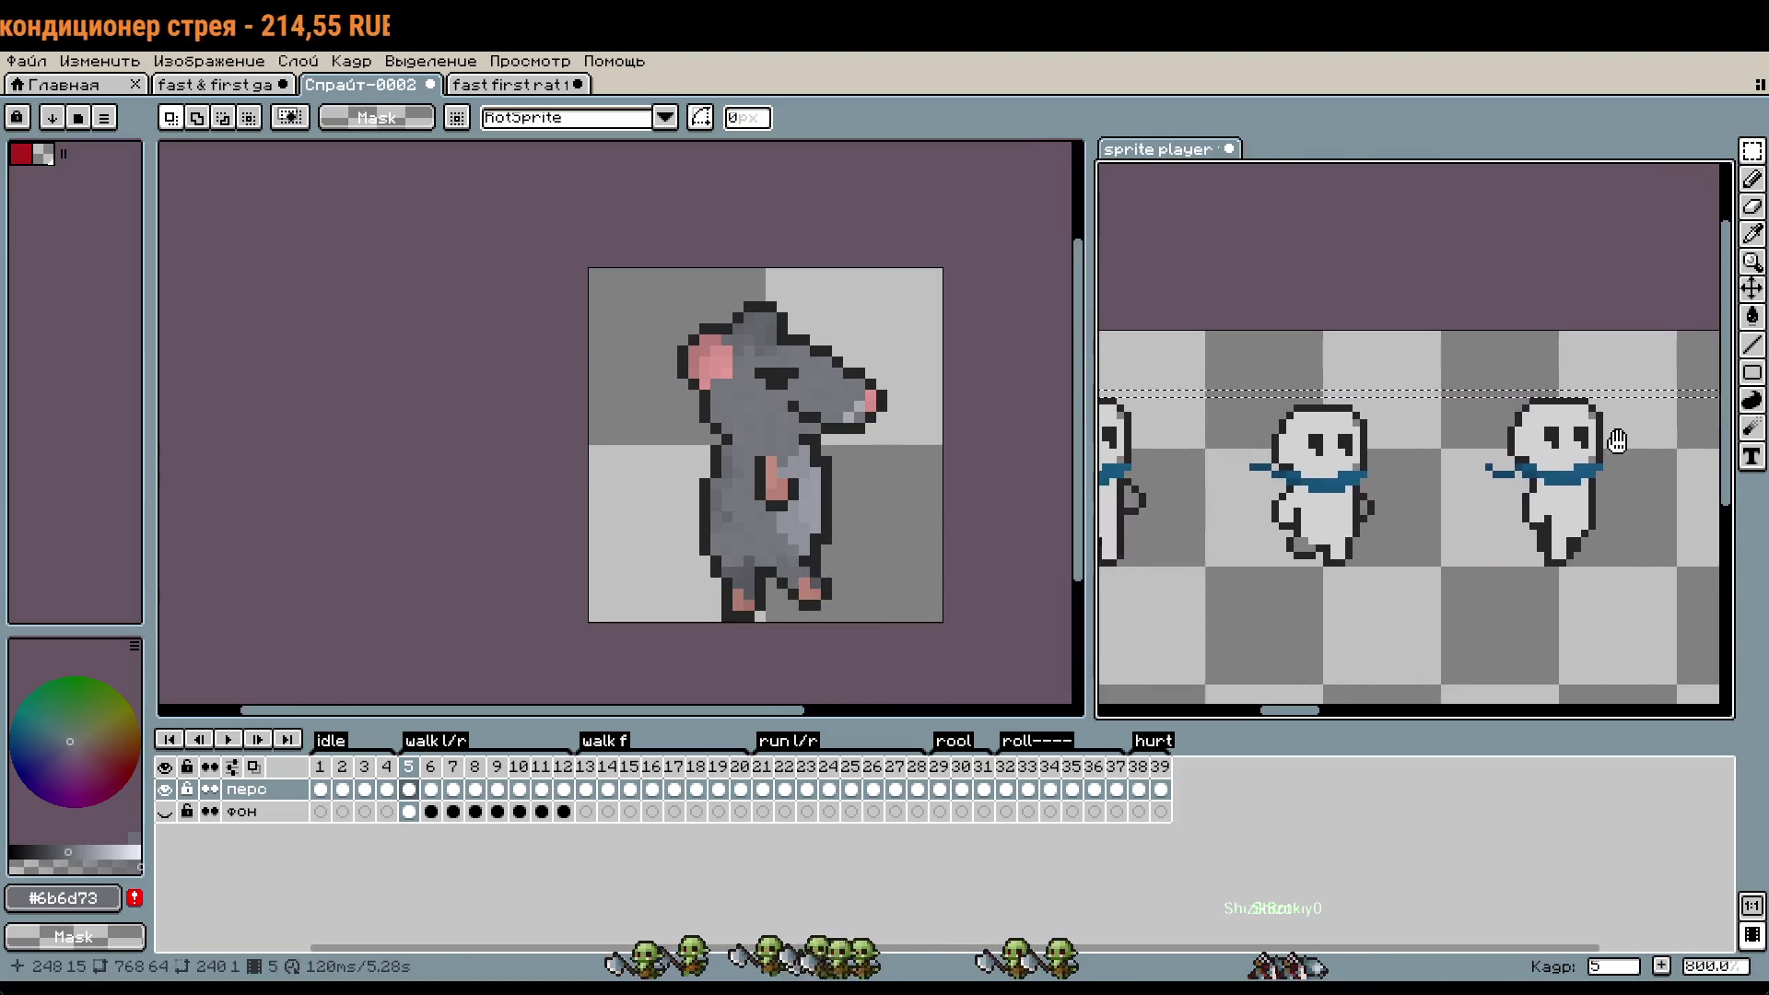
mouse_move(1532, 494)
left_mouse_down()
mouse_move(1098, 485)
mouse_move(1716, 514)
mouse_move(1332, 496)
left_mouse_up()
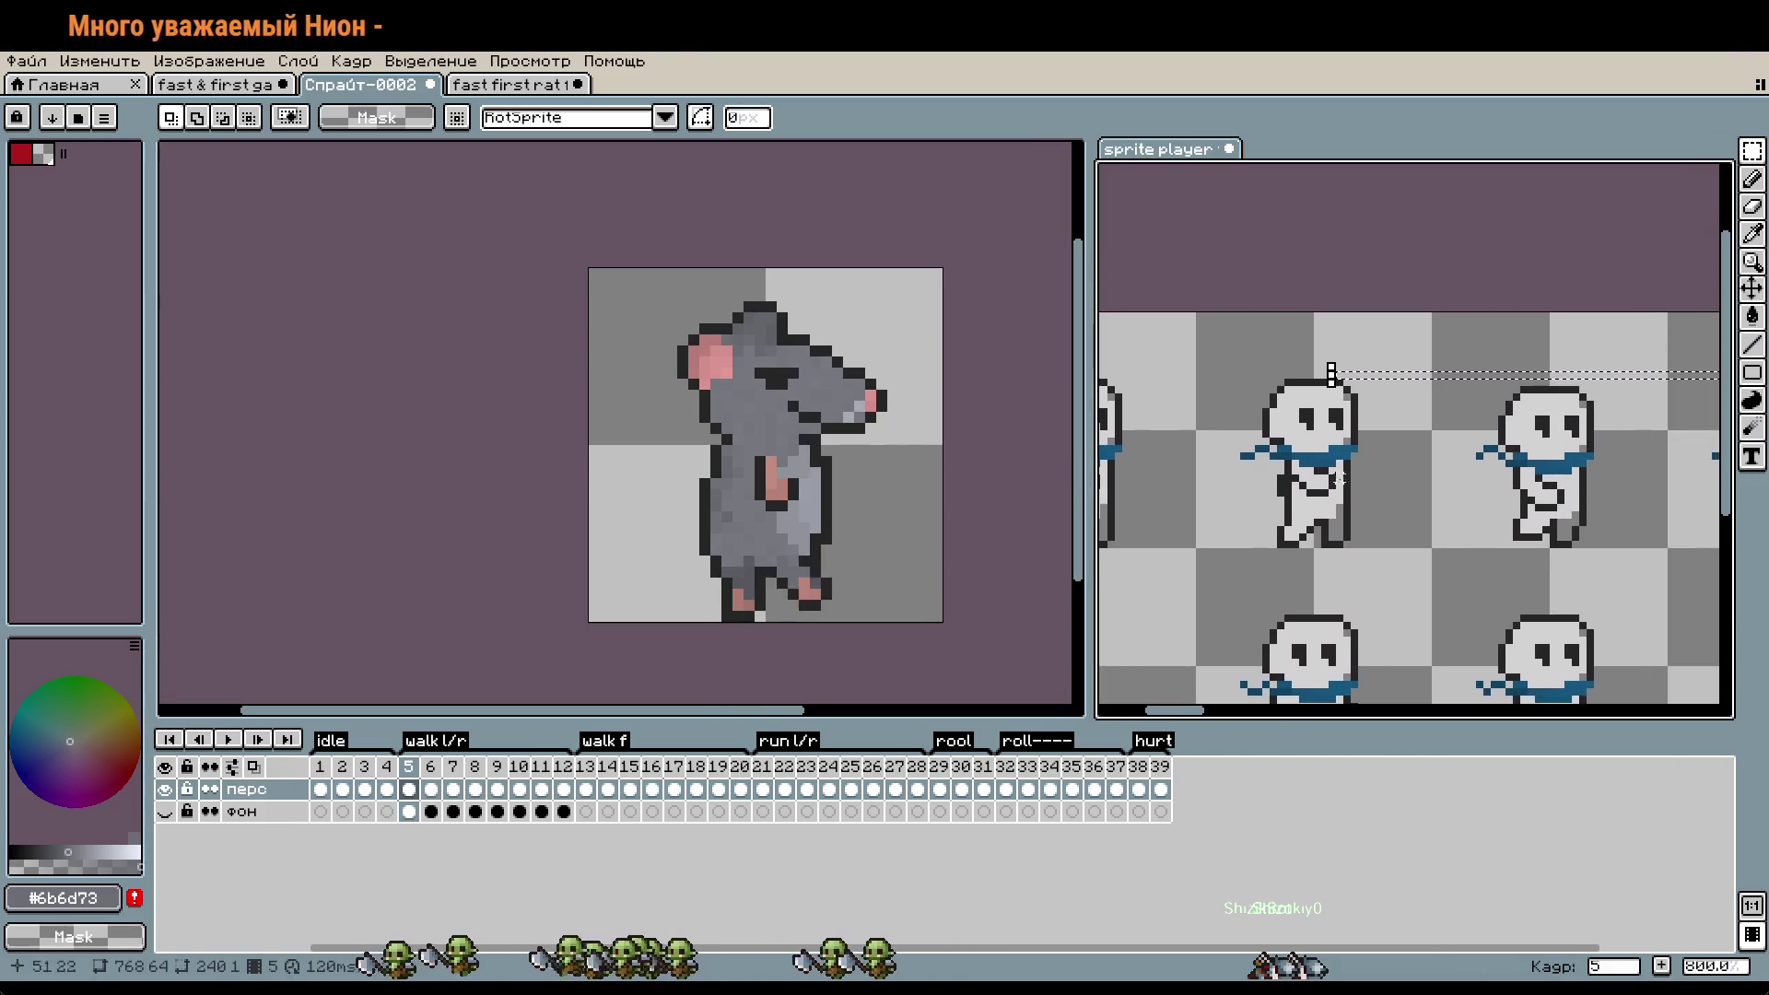
scroll(1337, 506, "up", 1)
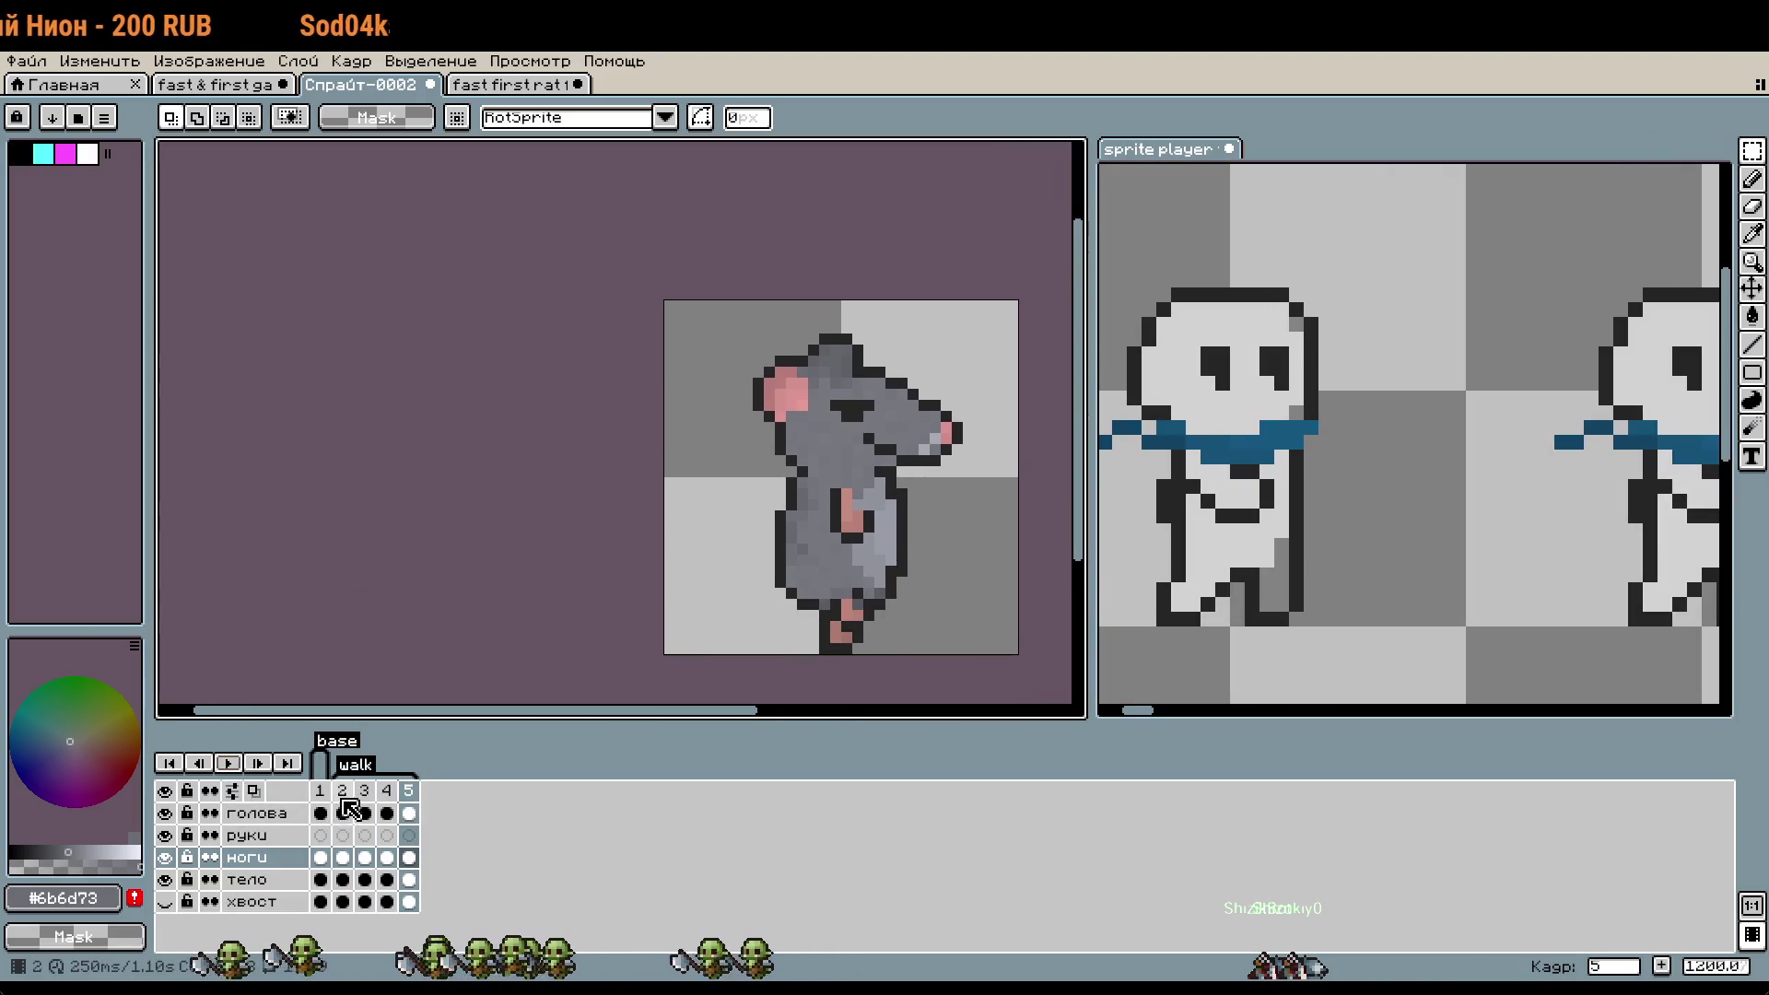
- On frame 2, hide the голова and тело layers so only the ноги legs show
left_click(349, 811)
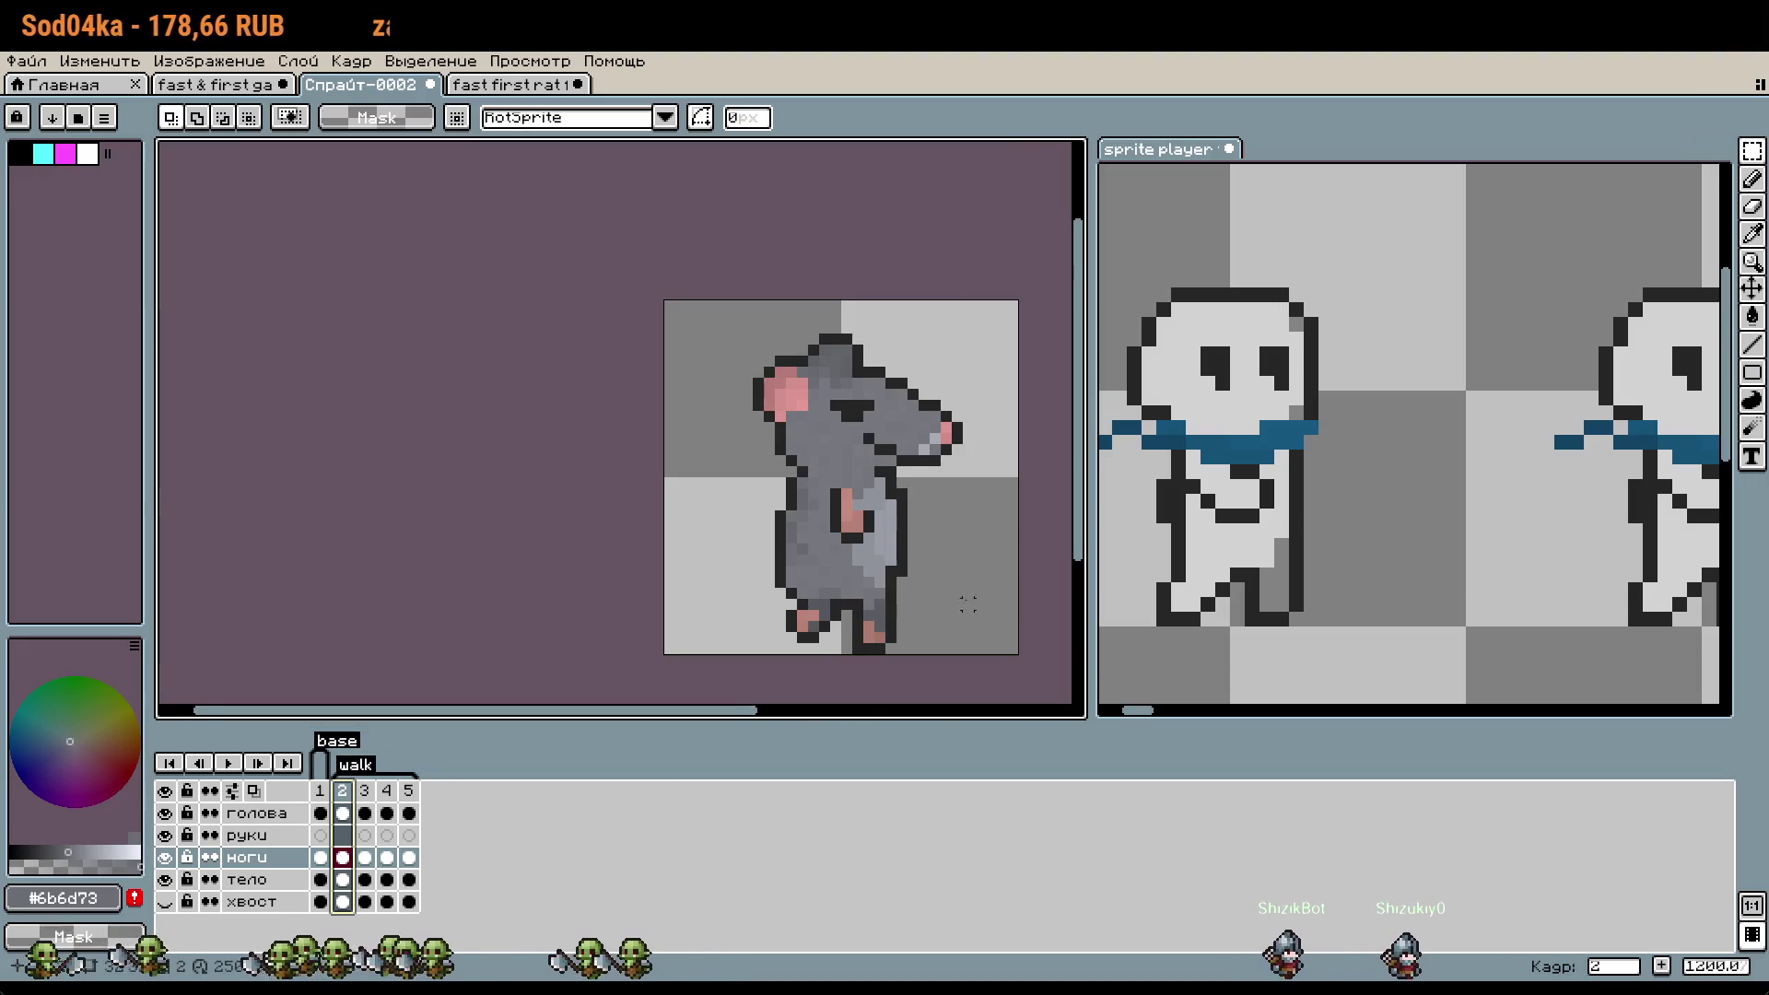
scroll(736, 544, "up", 4)
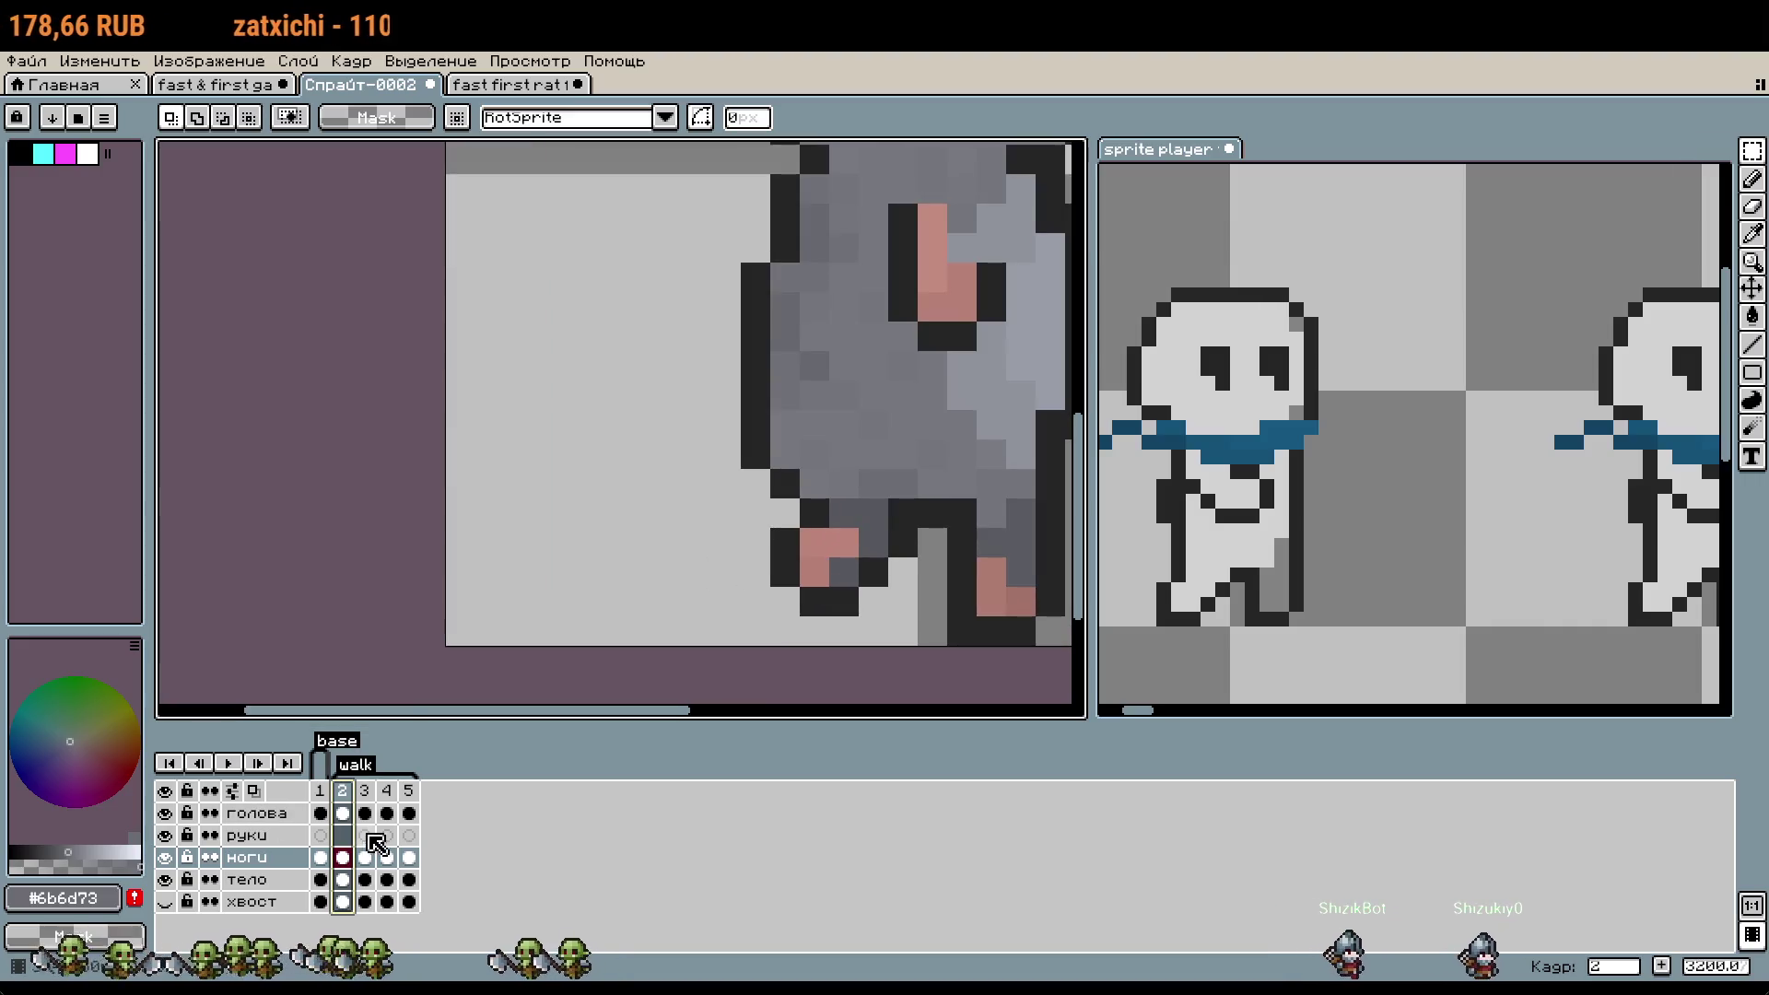
left_click_drag(725, 512, 603, 551)
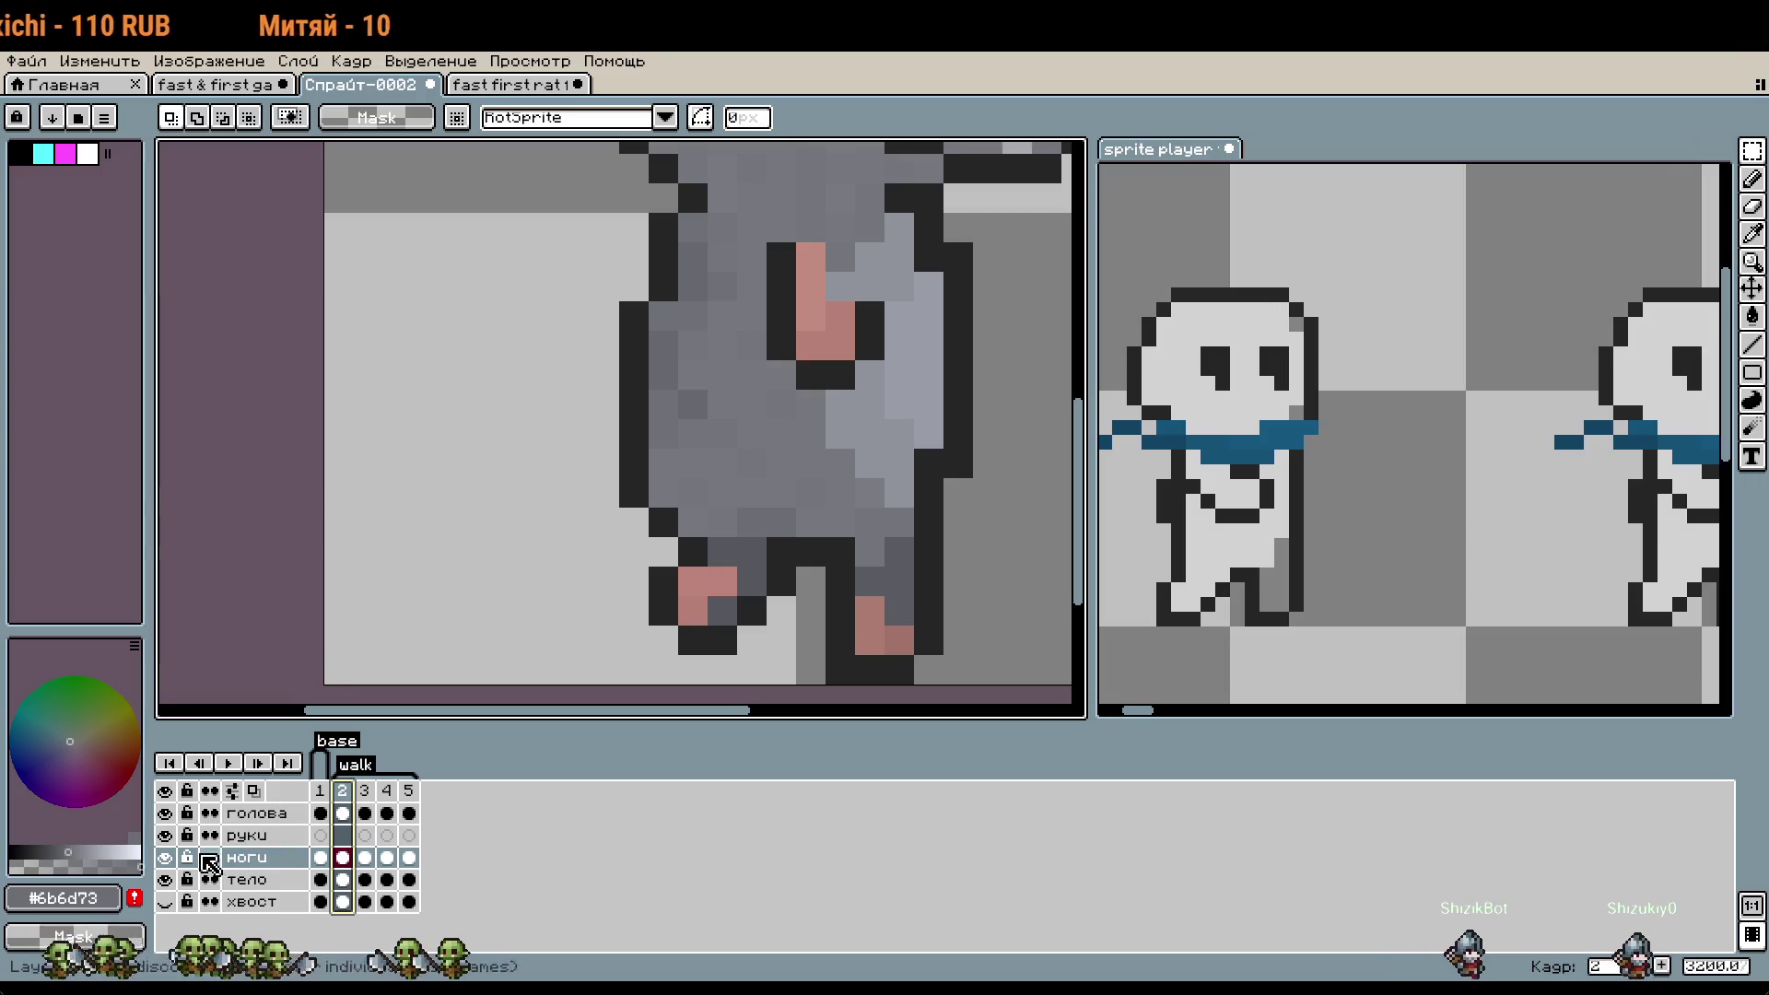
left_click(165, 857)
left_click(166, 813)
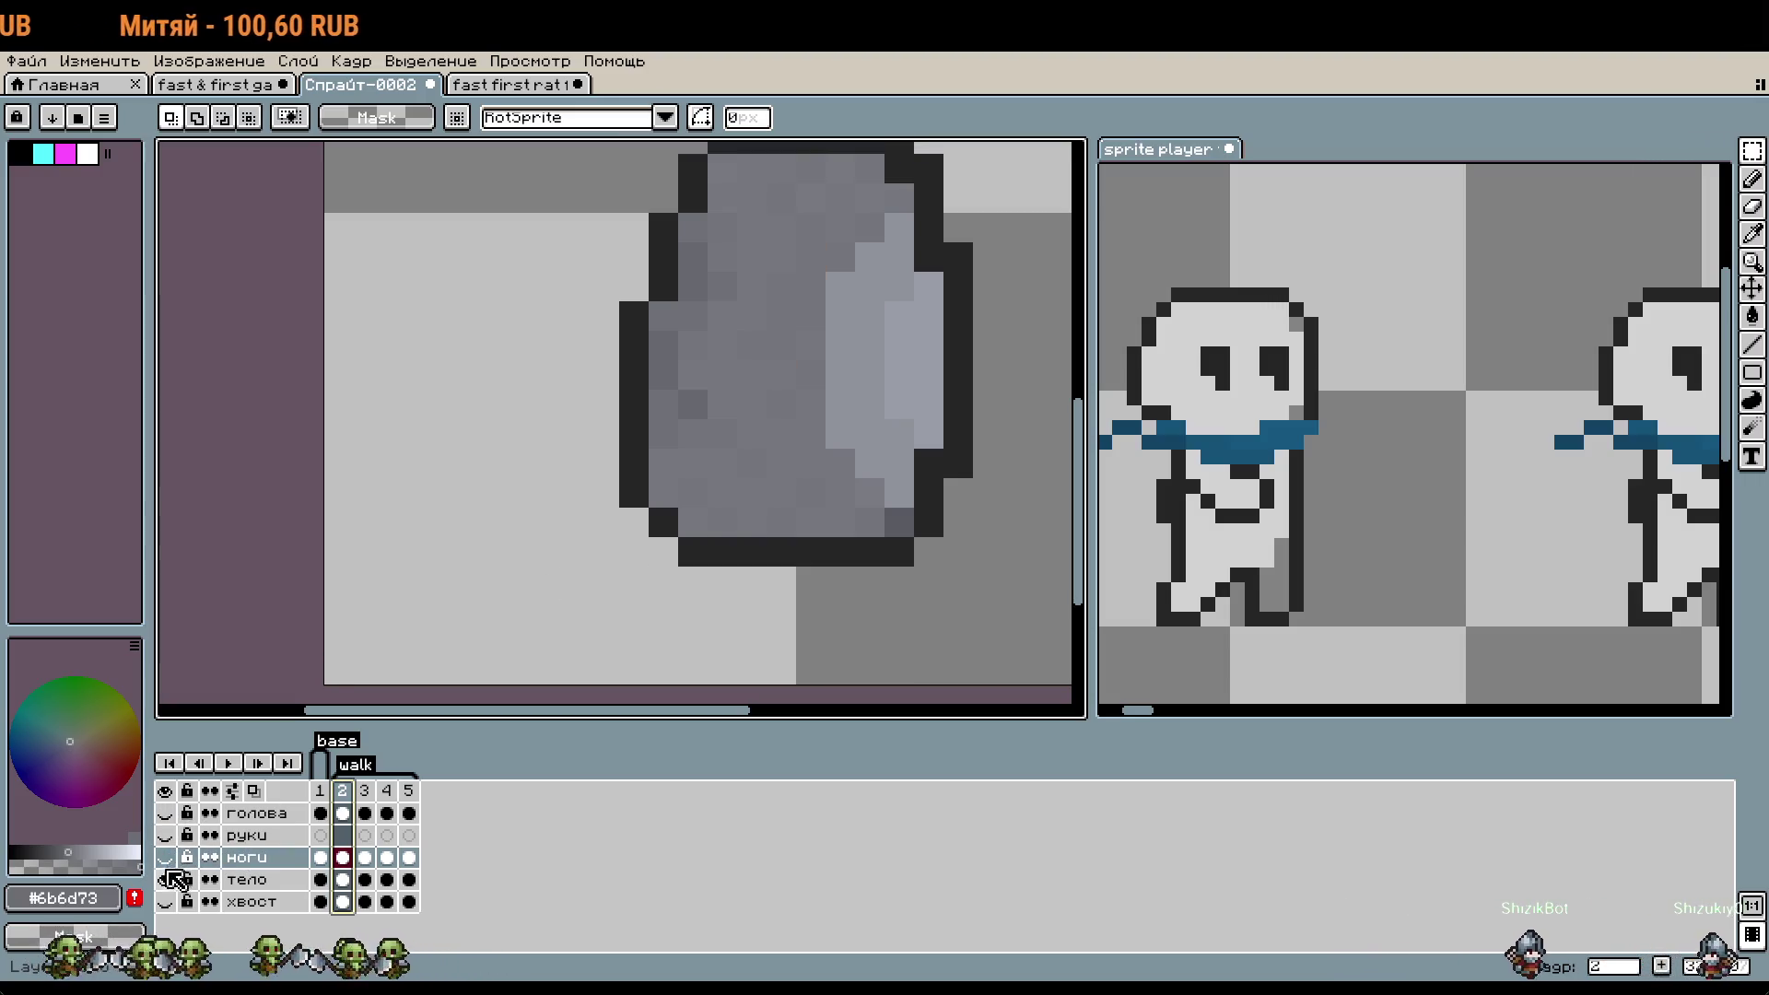
left_click(166, 879)
left_click(165, 856)
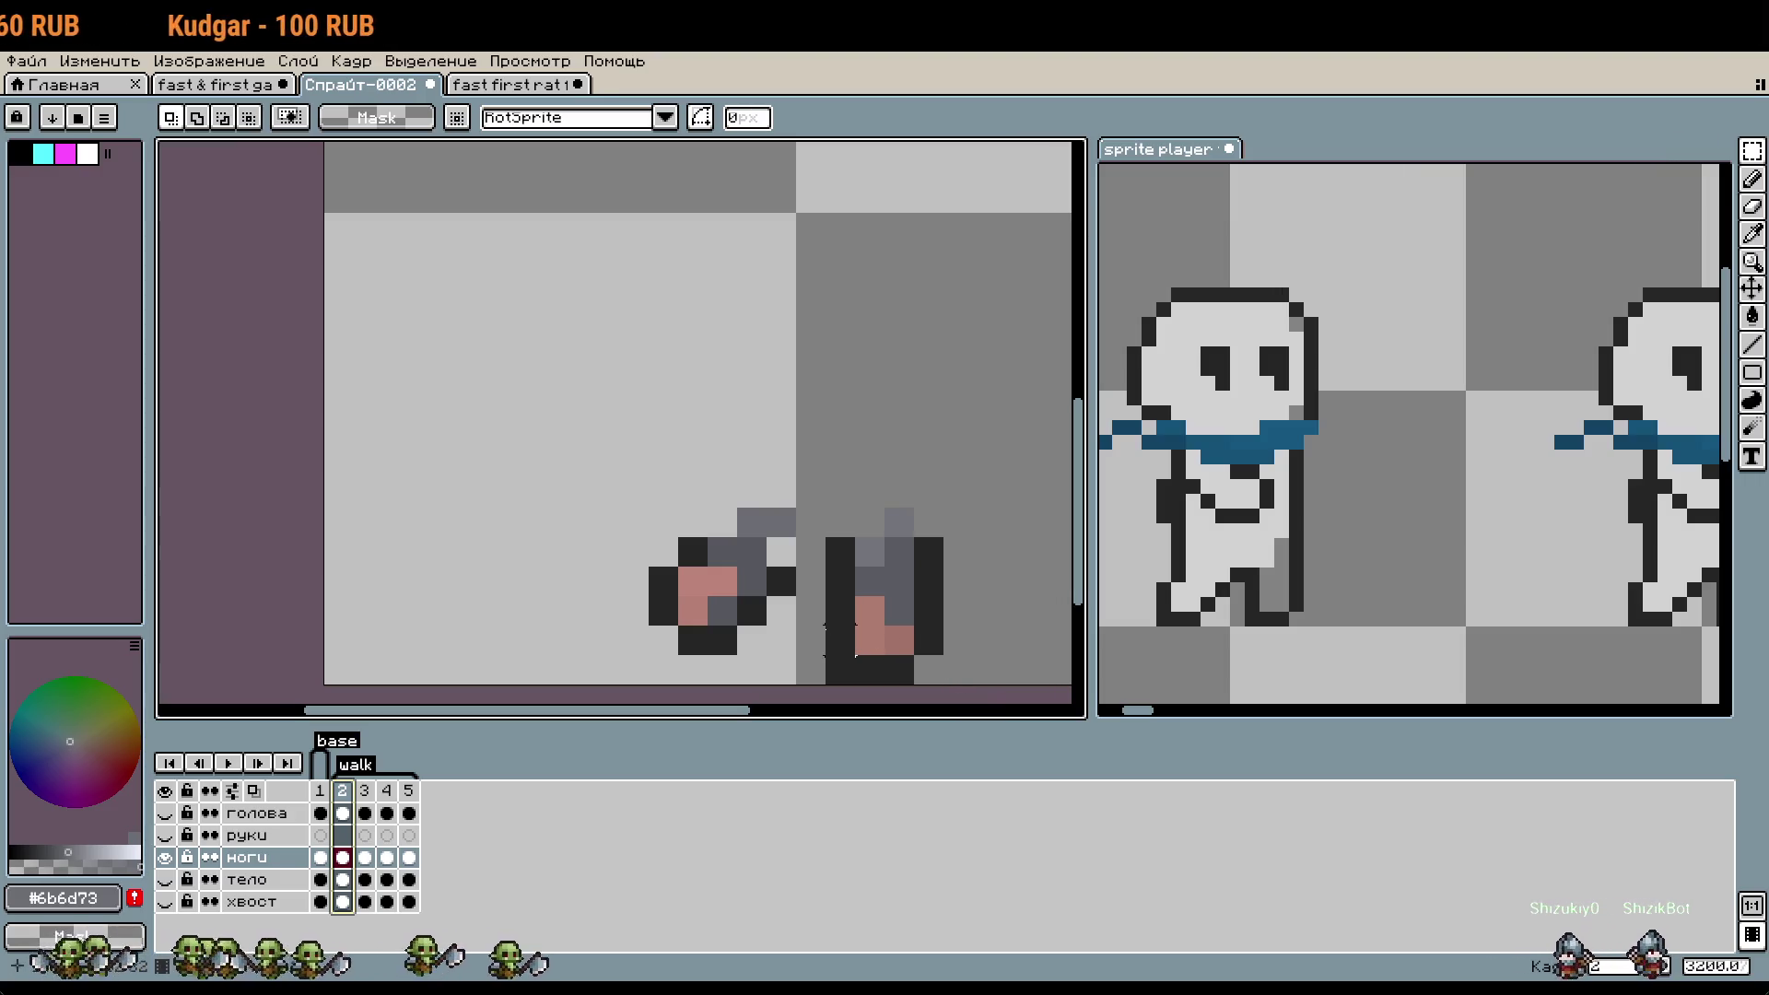
- Select frame 2's left leg and nudge it into place pixel by pixel
left_click_drag(617, 505, 829, 660)
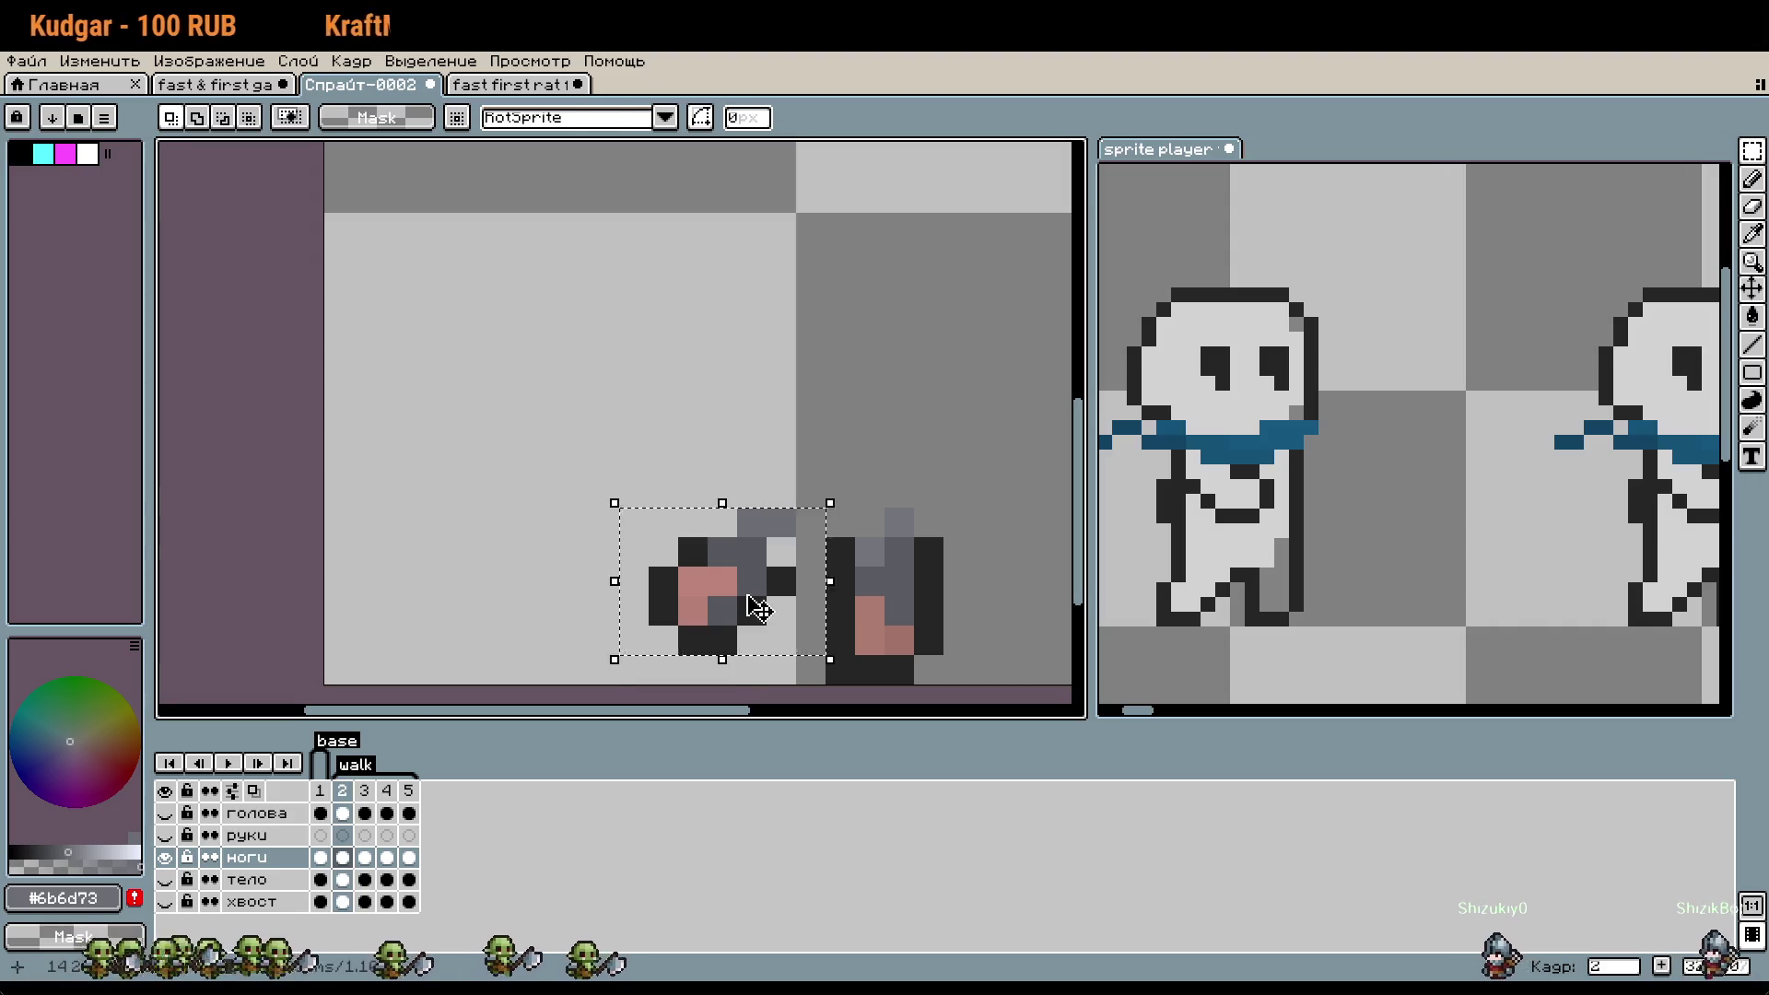
left_click_drag(750, 599, 742, 626)
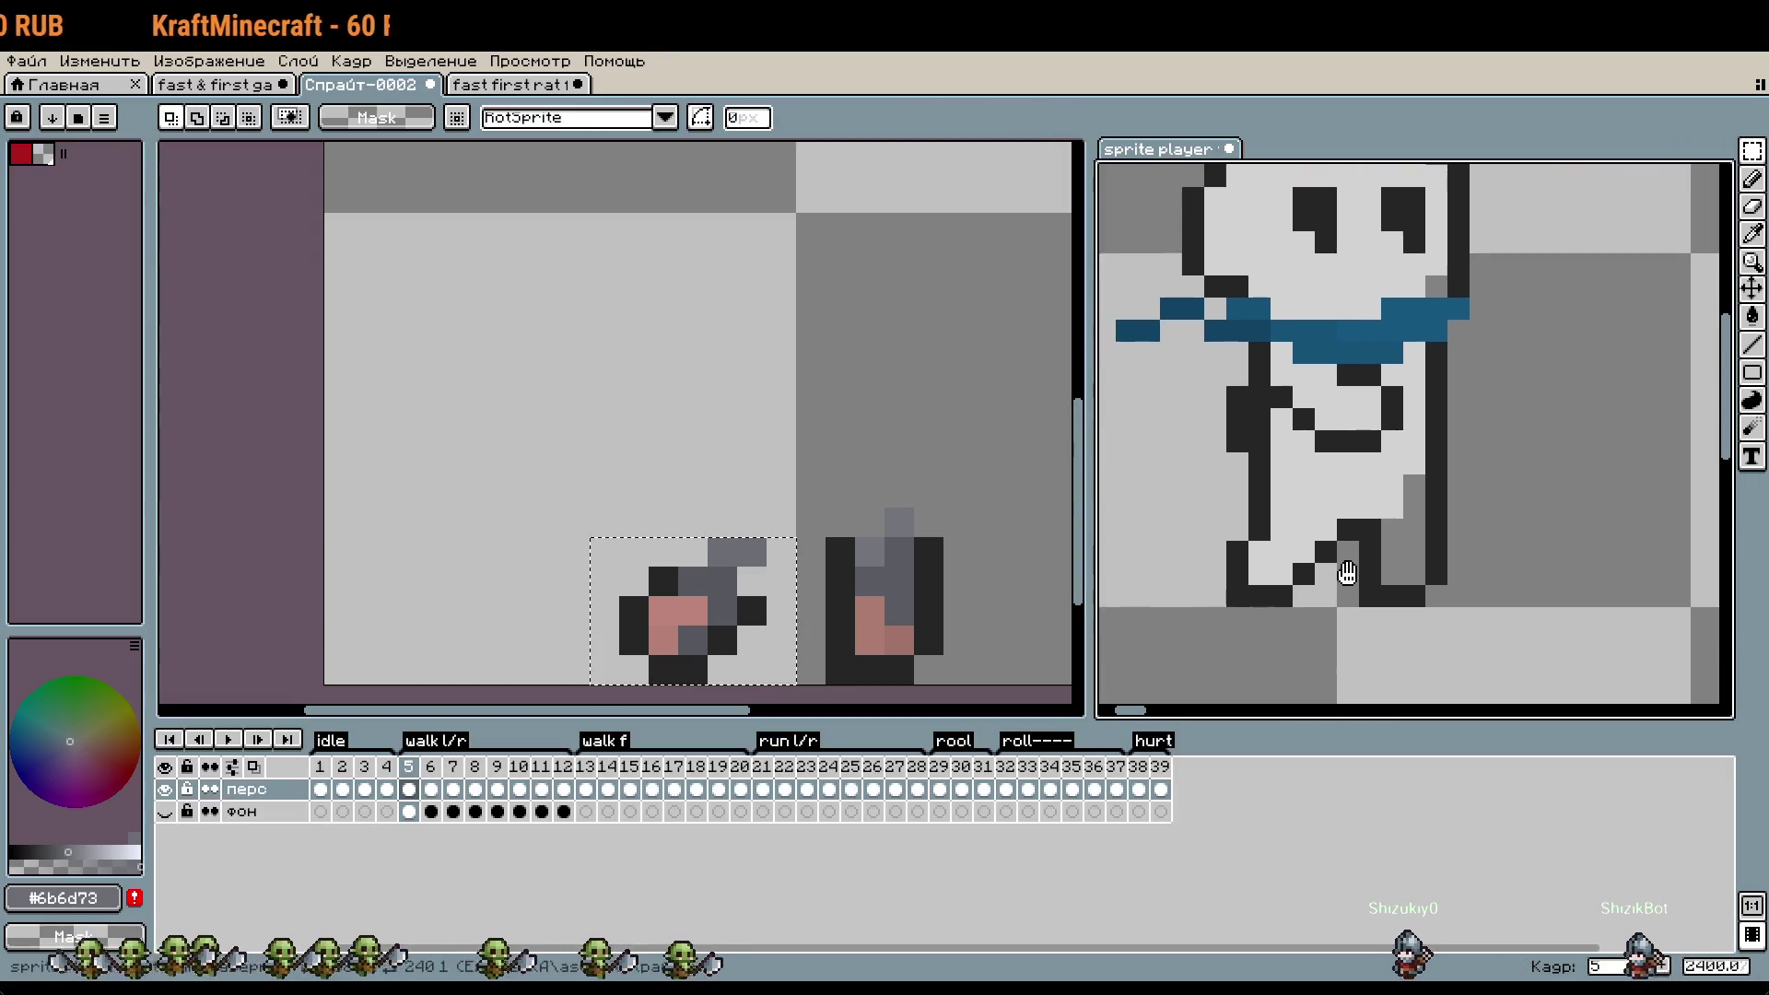
scroll(1401, 585, "up", 3)
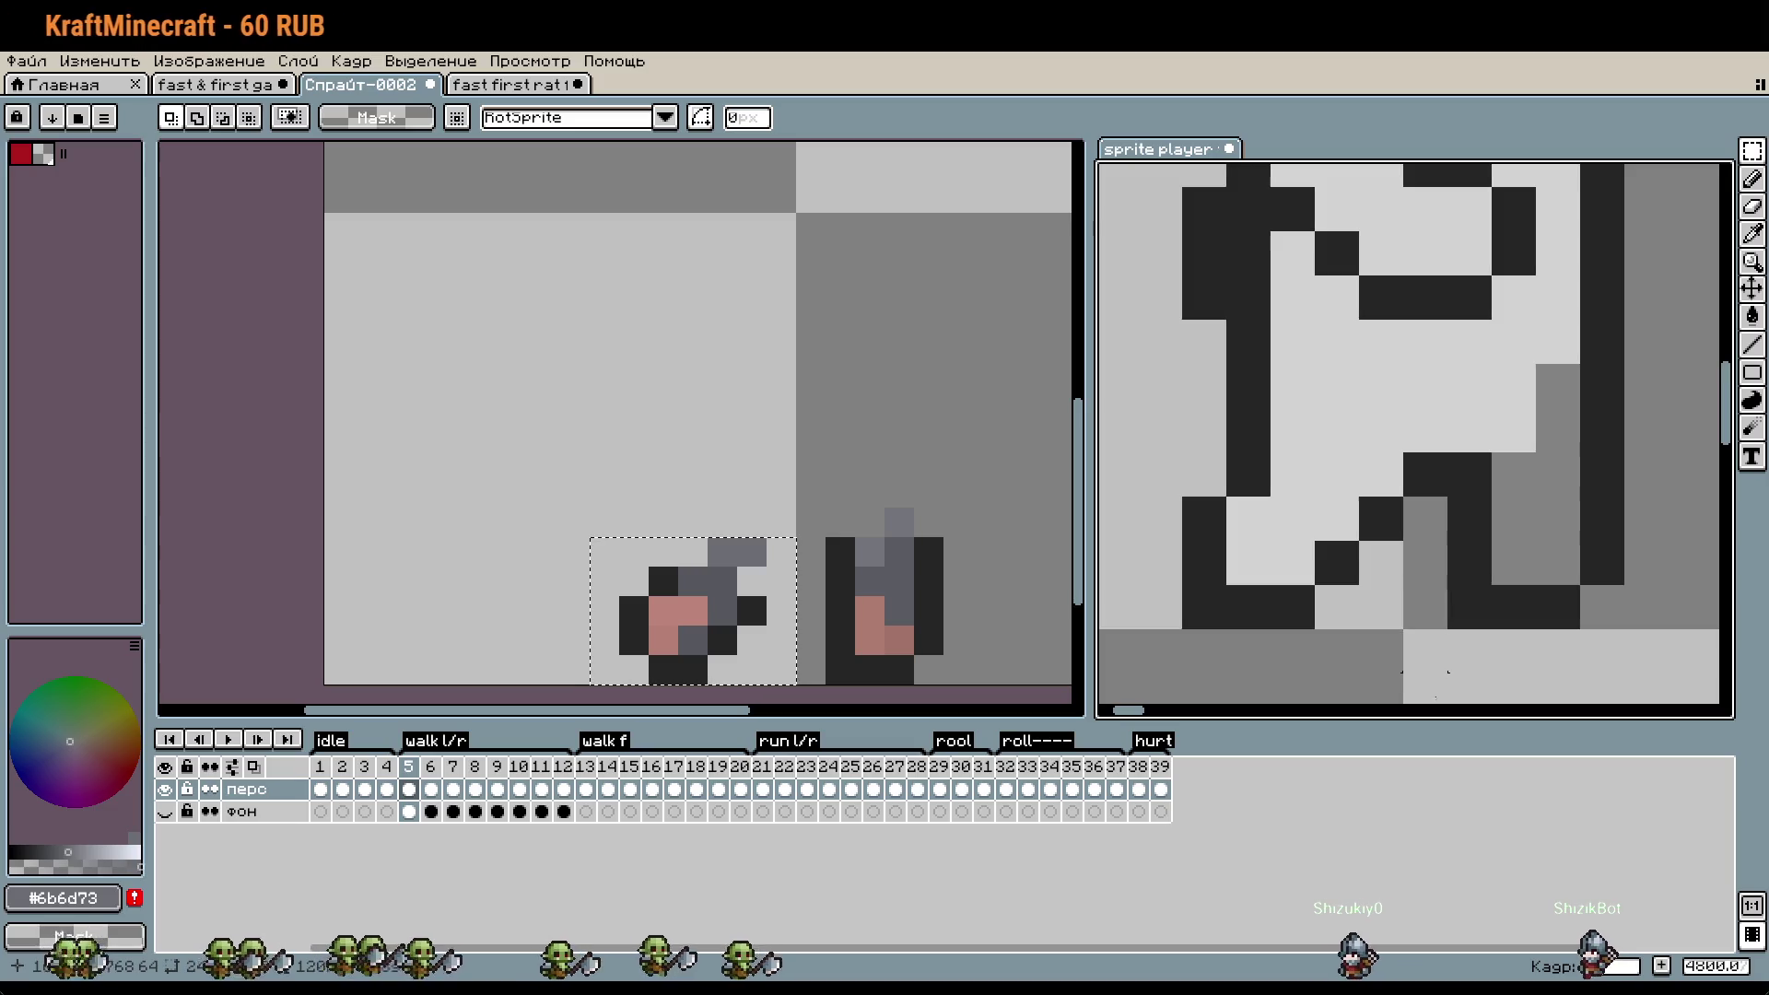
key("ctrl+t")
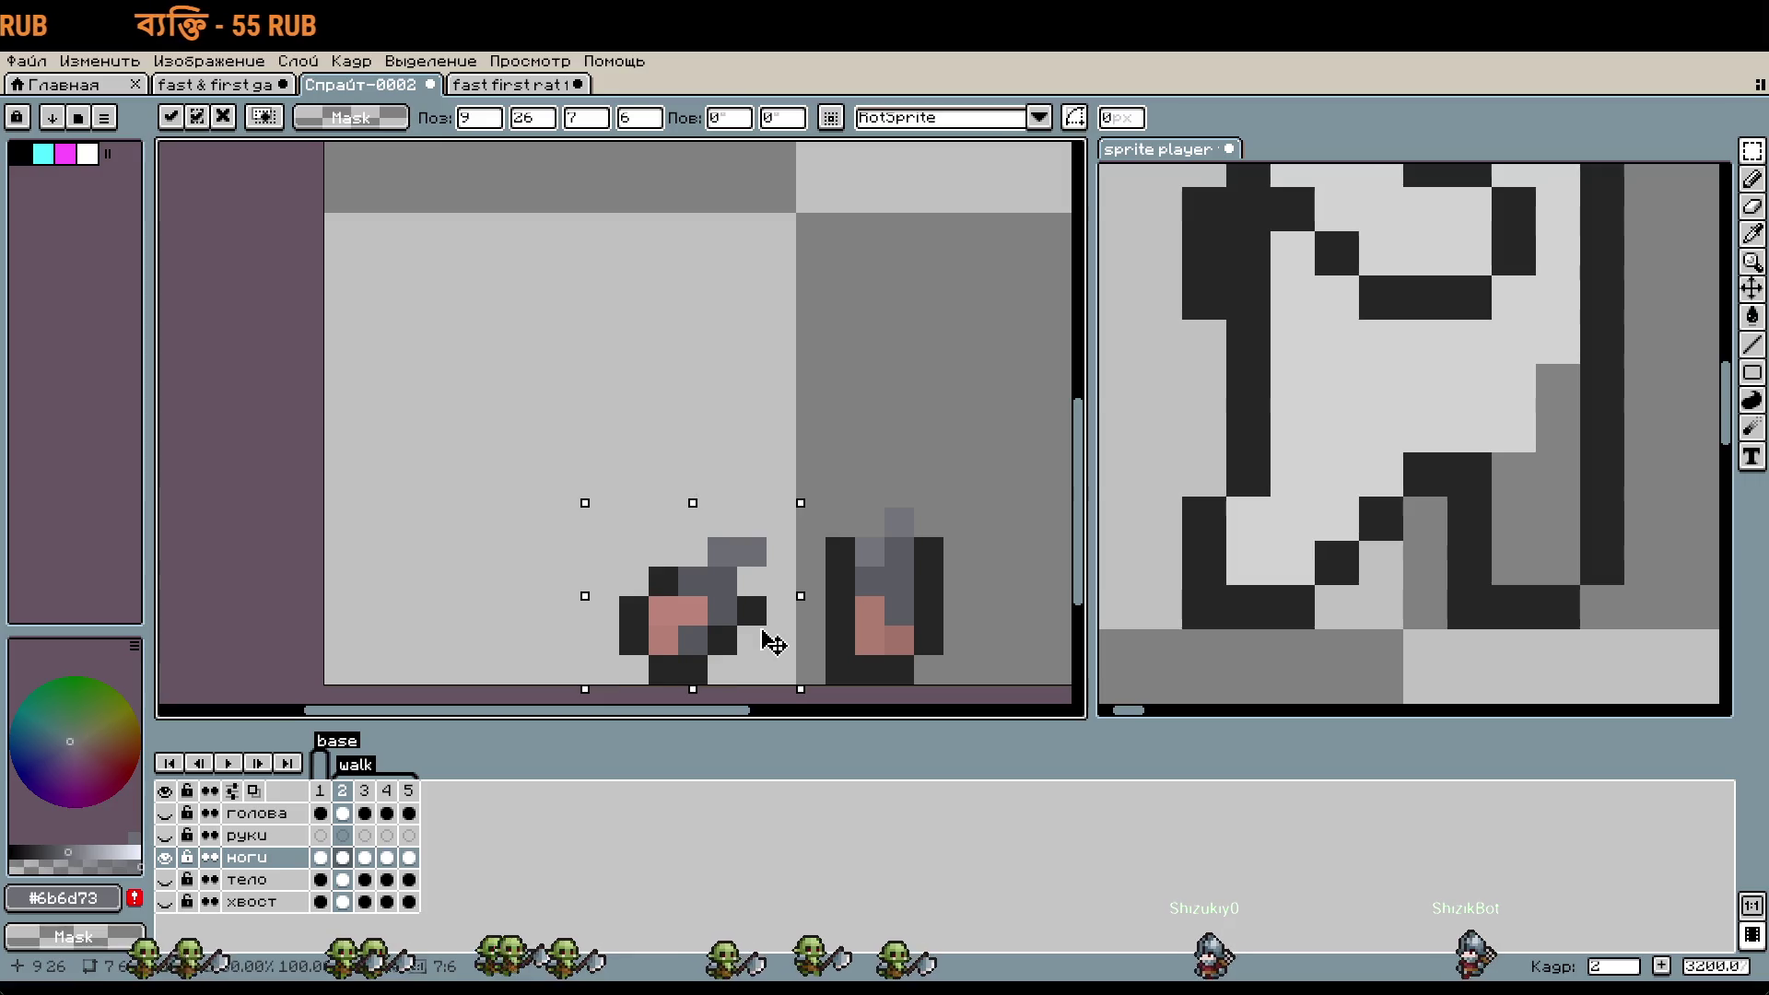
left_click_drag(760, 643, 790, 643)
key("Return")
scroll(909, 634, "down", 1)
left_click_drag(909, 634, 901, 616)
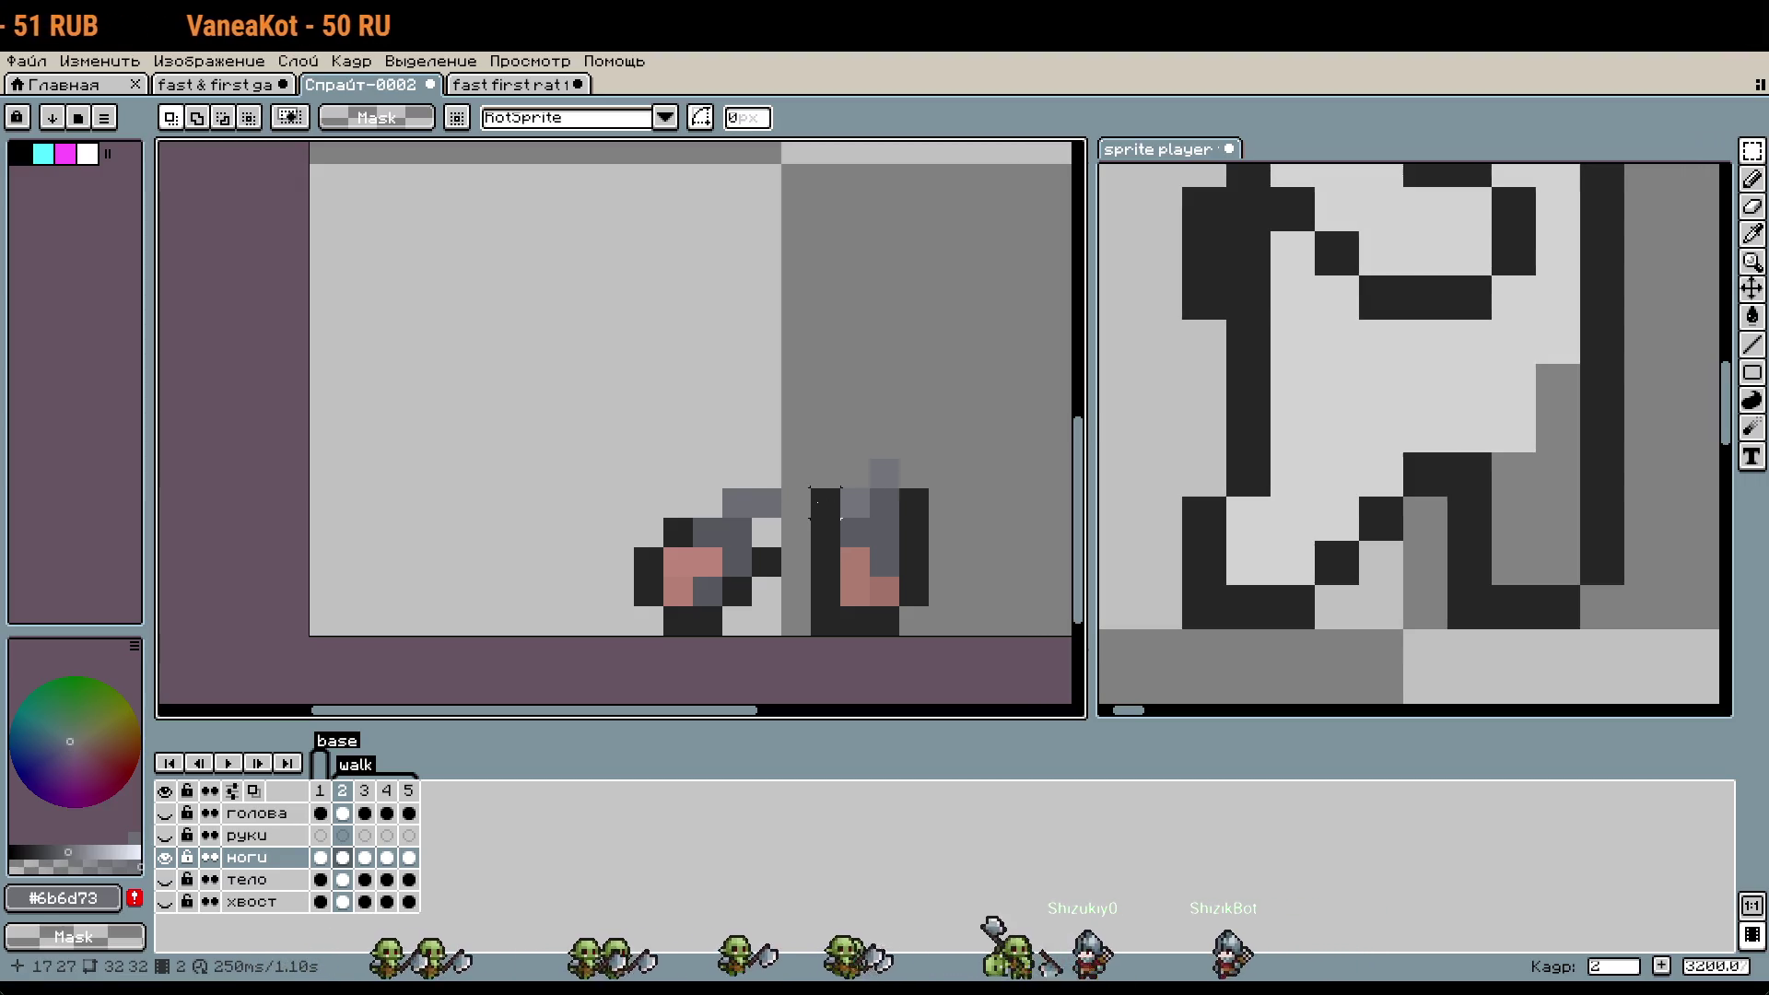
- Try darkening a leg outline pixel, compare against the body, then undo it
key("b")
left_click(795, 532)
left_click(810, 530, "alt")
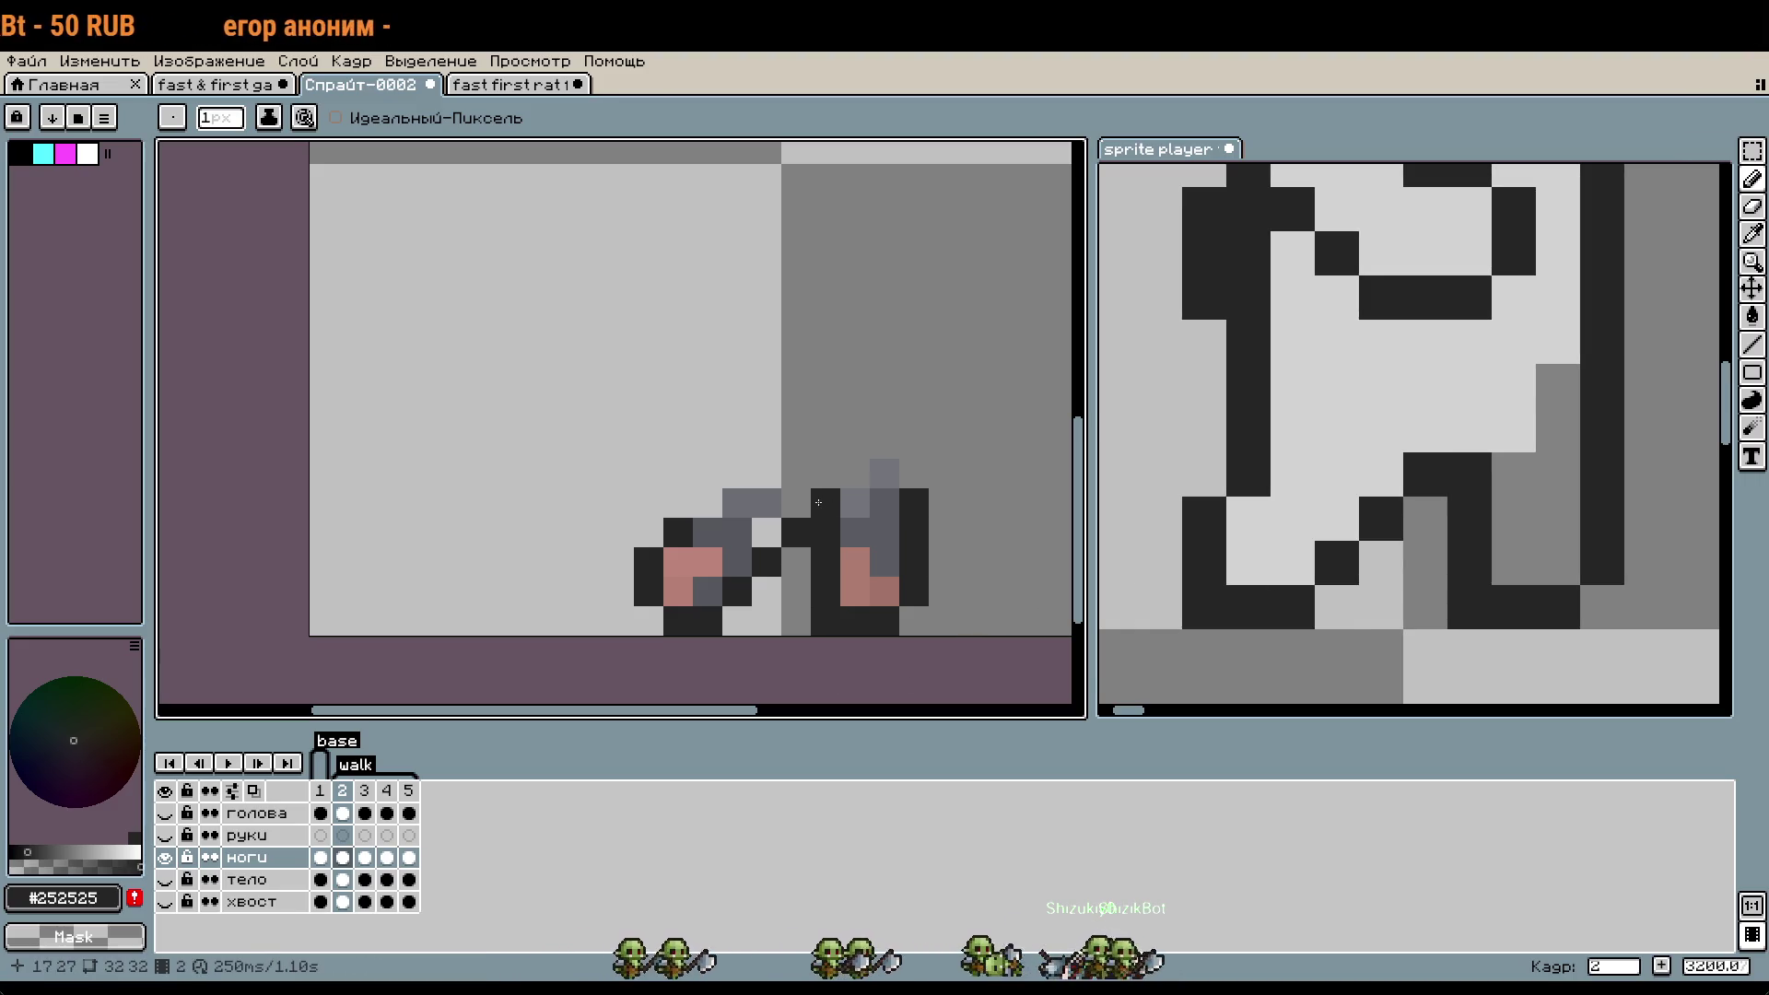
scroll(924, 507, "down", 1)
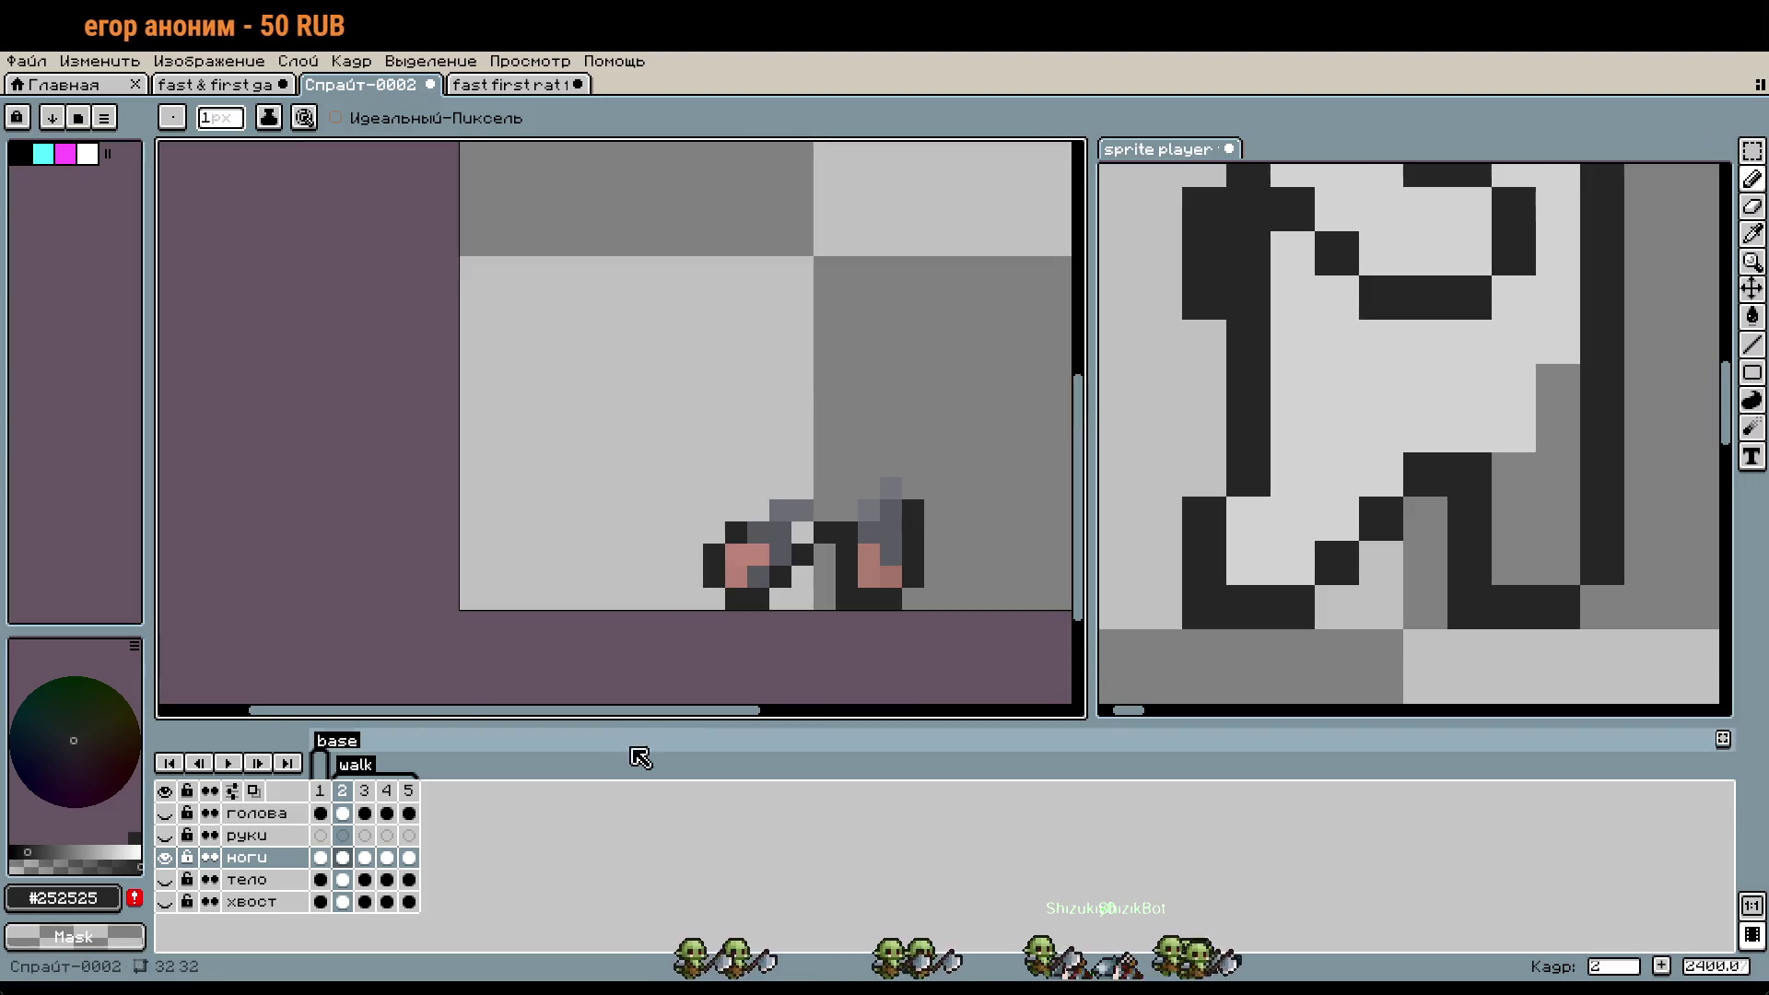
left_click(165, 880)
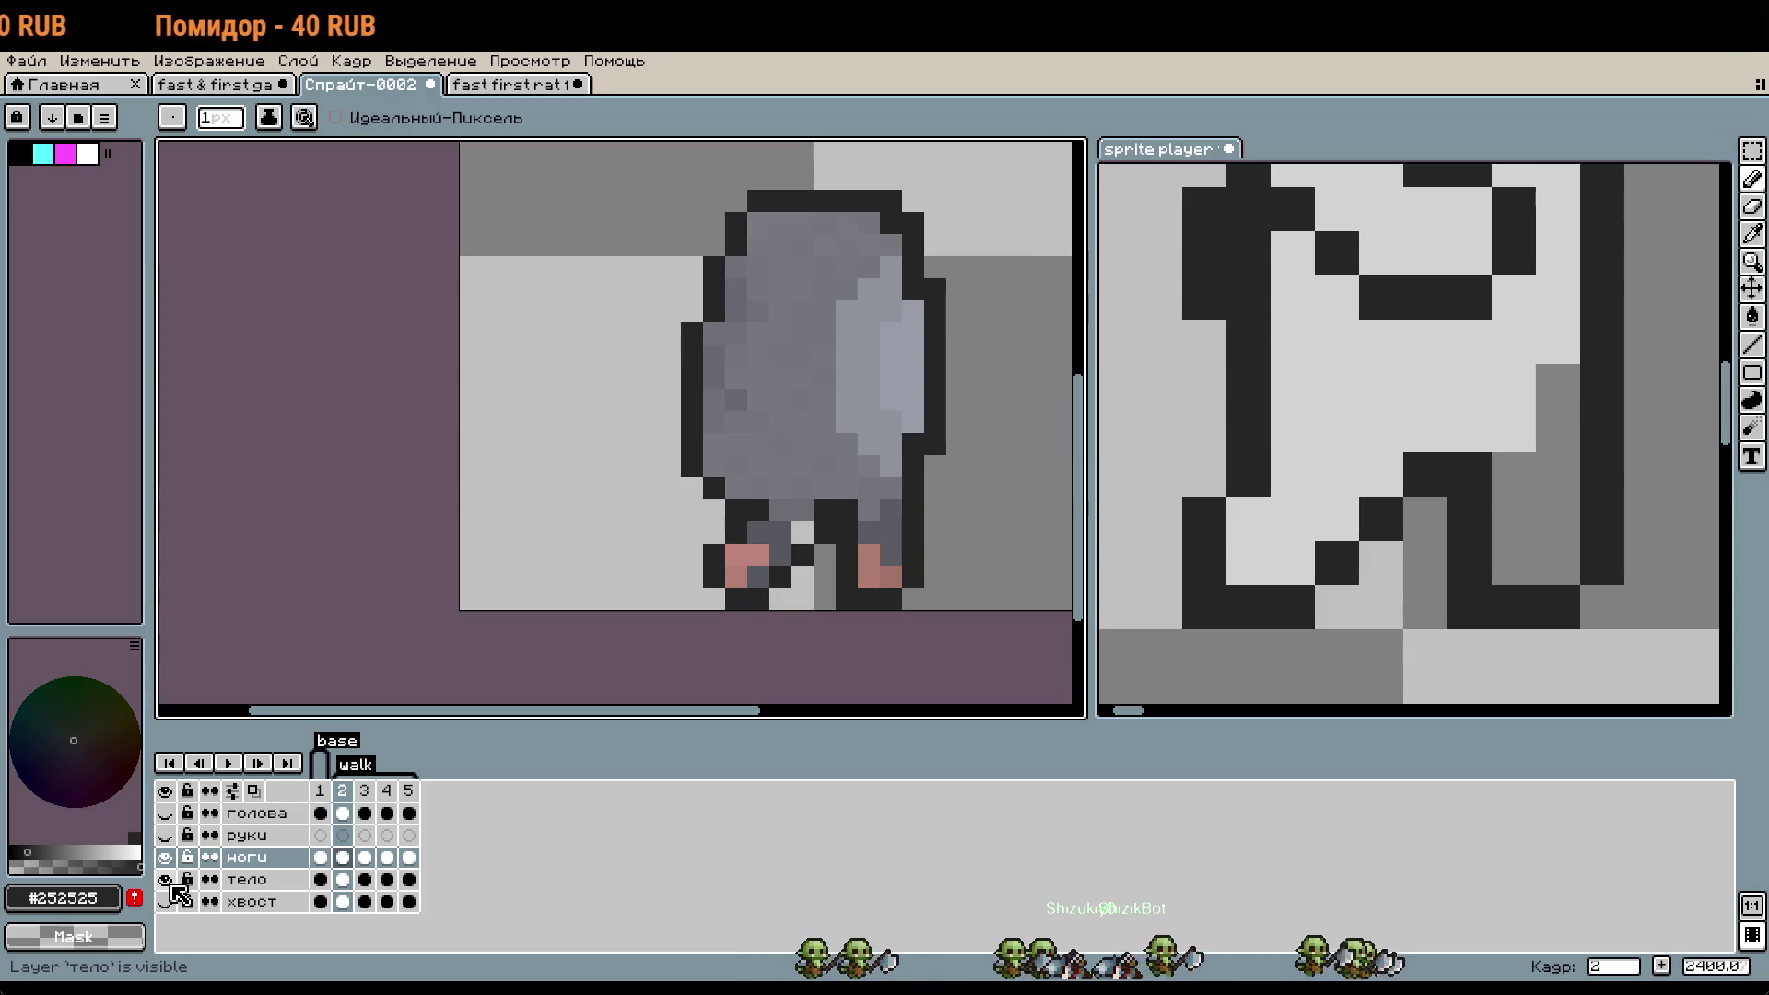
left_click(167, 881)
key("ctrl+z")
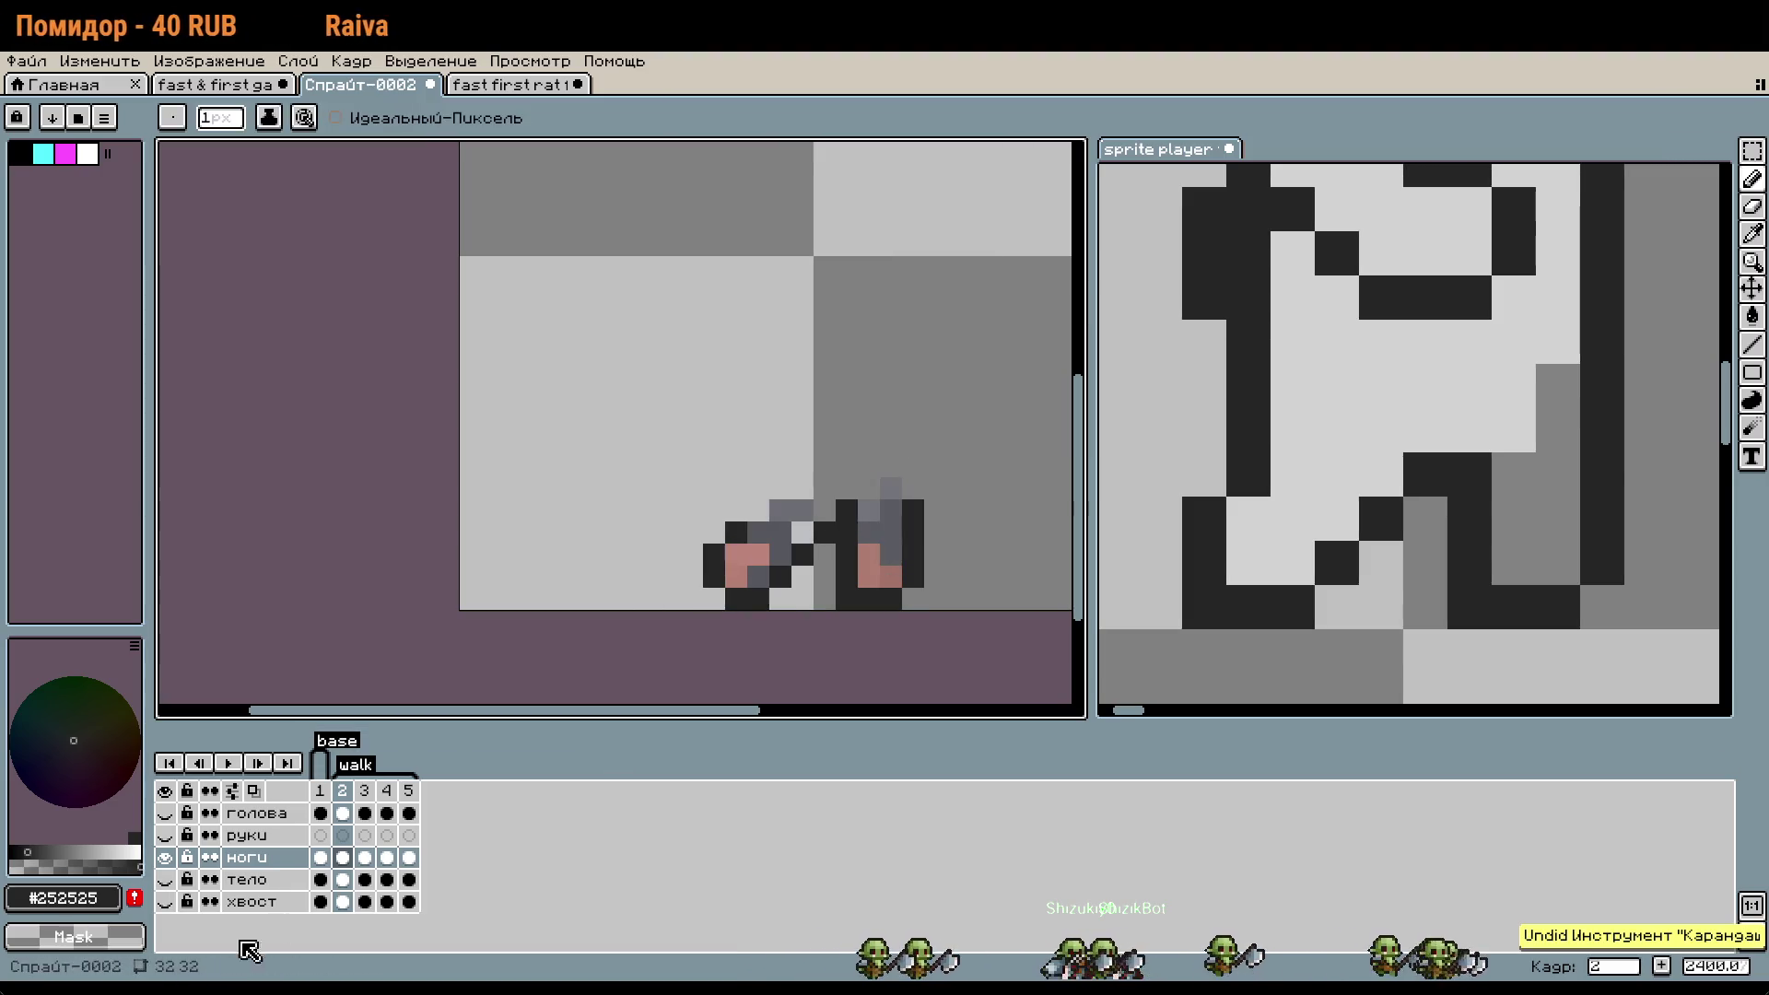
- Compare the body and legs layers, sample the leg's grey, and open the reference sprite
left_click(165, 881)
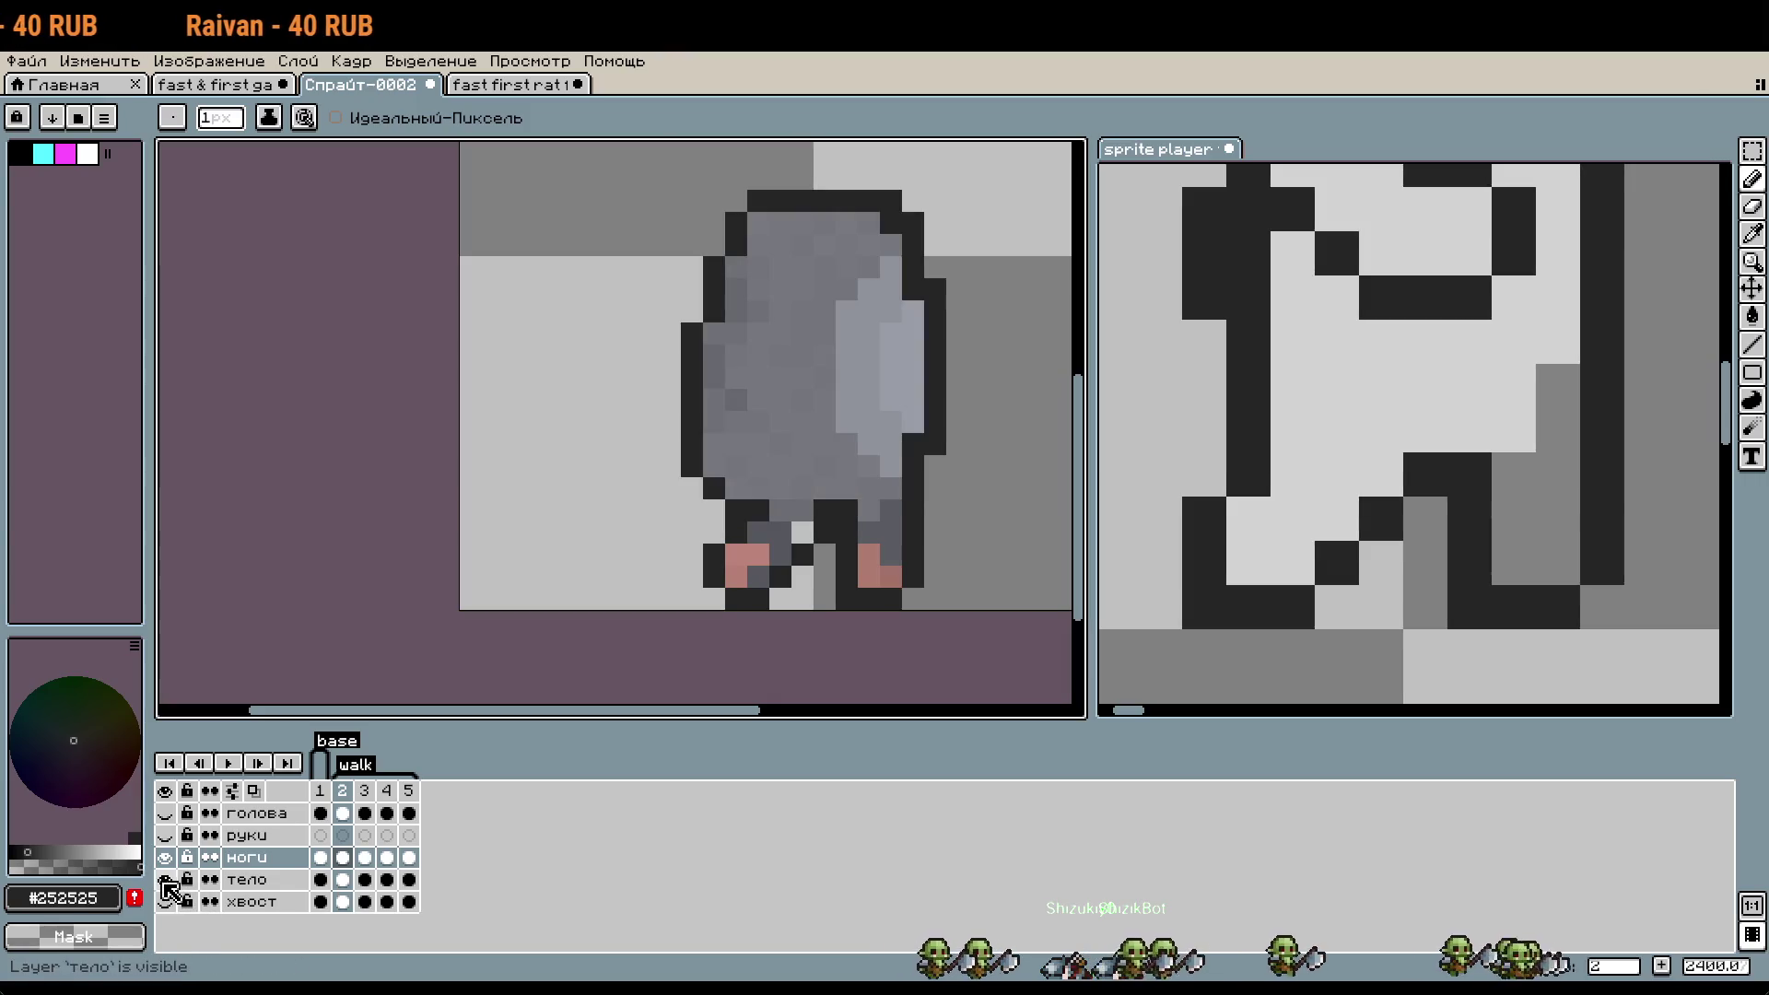
left_click(166, 859)
left_click(165, 858)
left_click(165, 881)
left_click(165, 880)
left_click(165, 881)
scroll(829, 515, "up", 2)
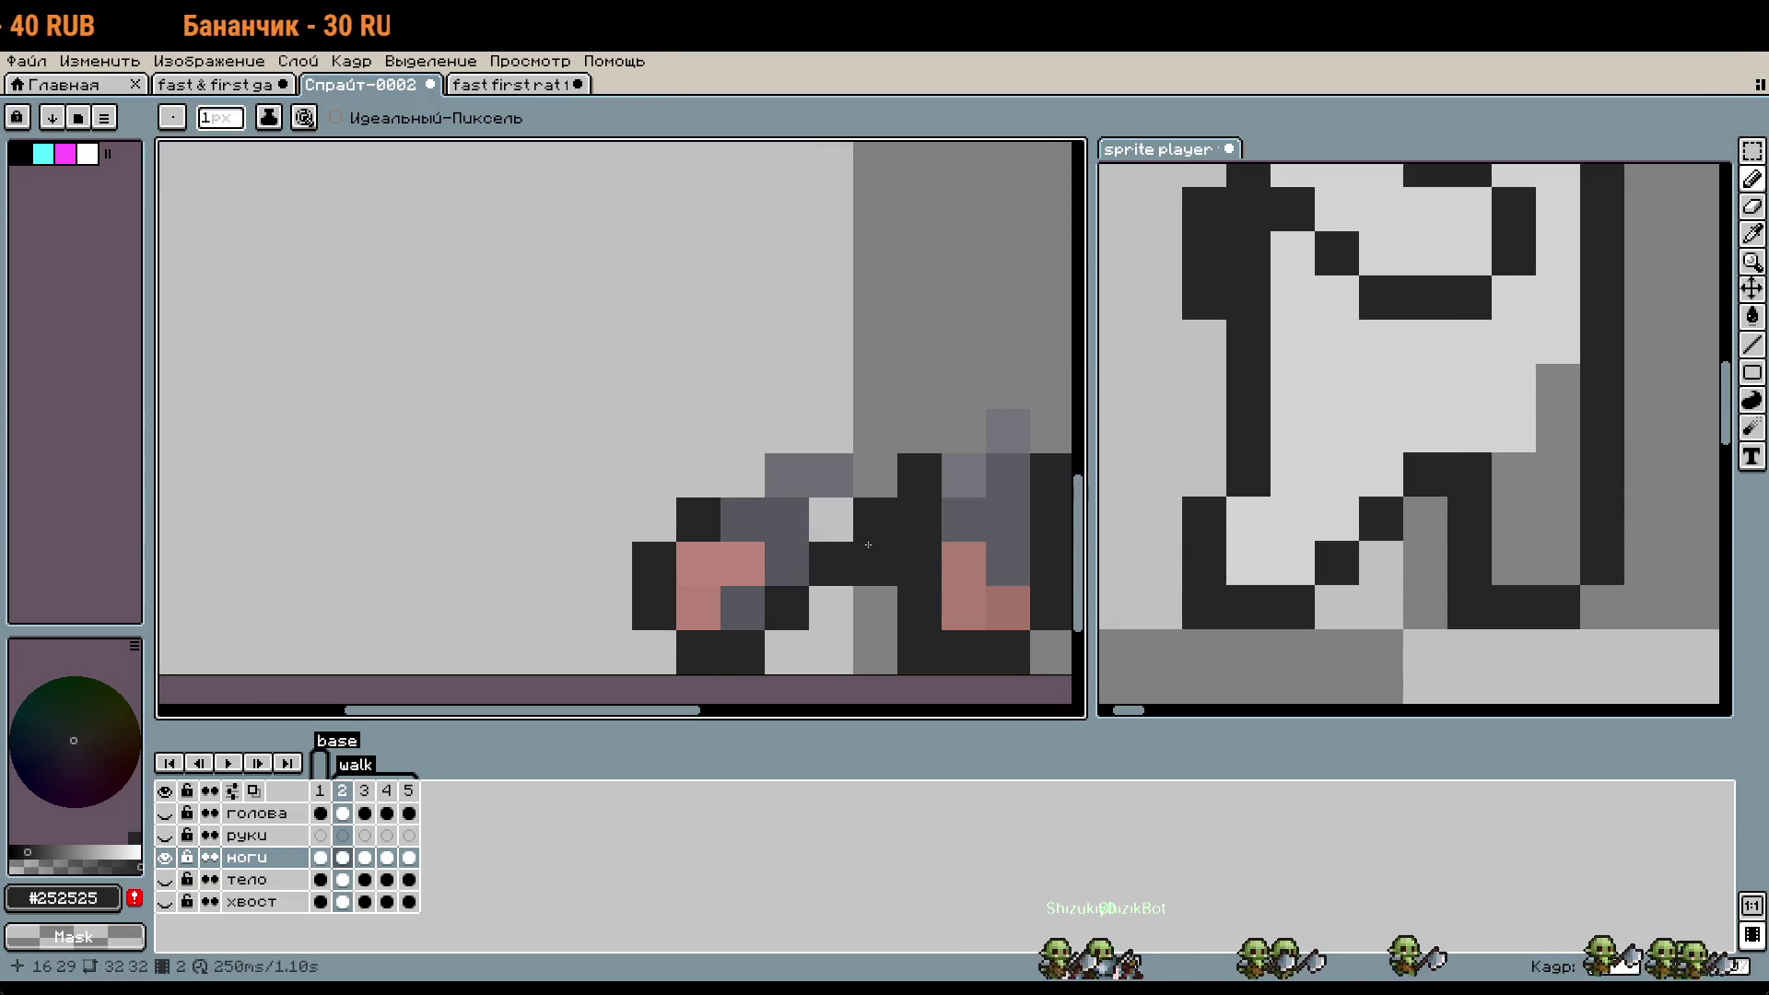
key("i")
left_click(713, 503)
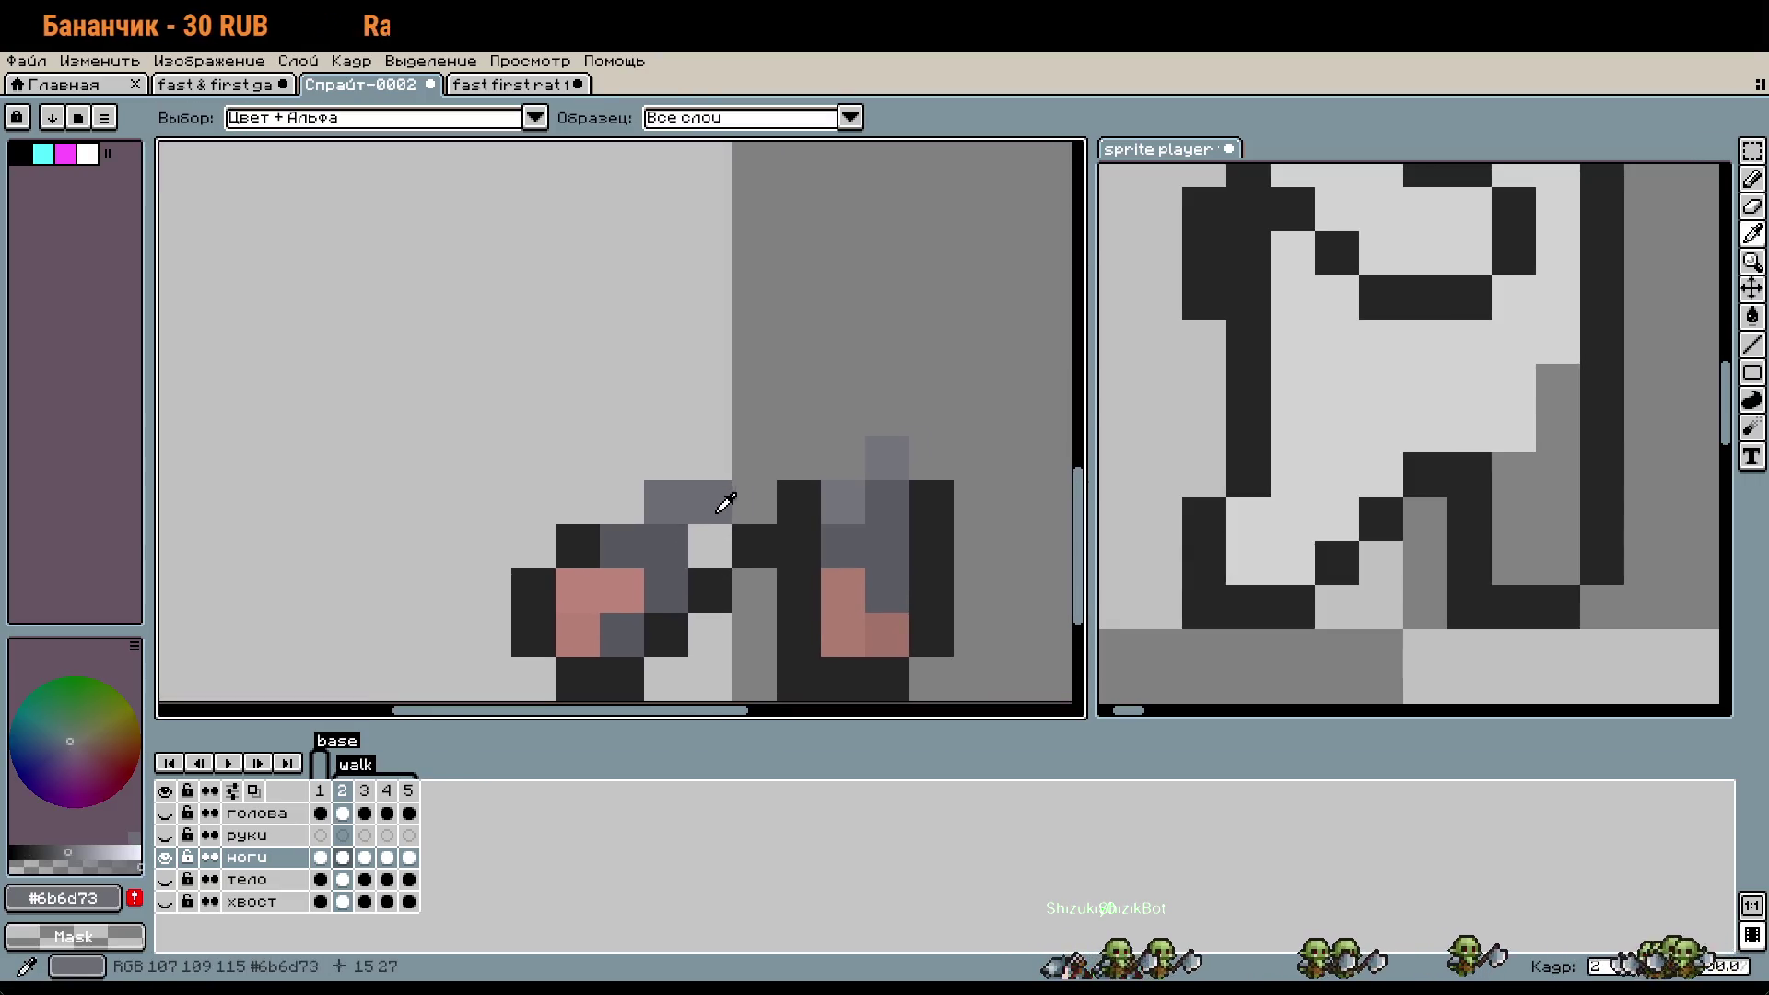
scroll(1322, 453, "down", 1)
left_click(1301, 631)
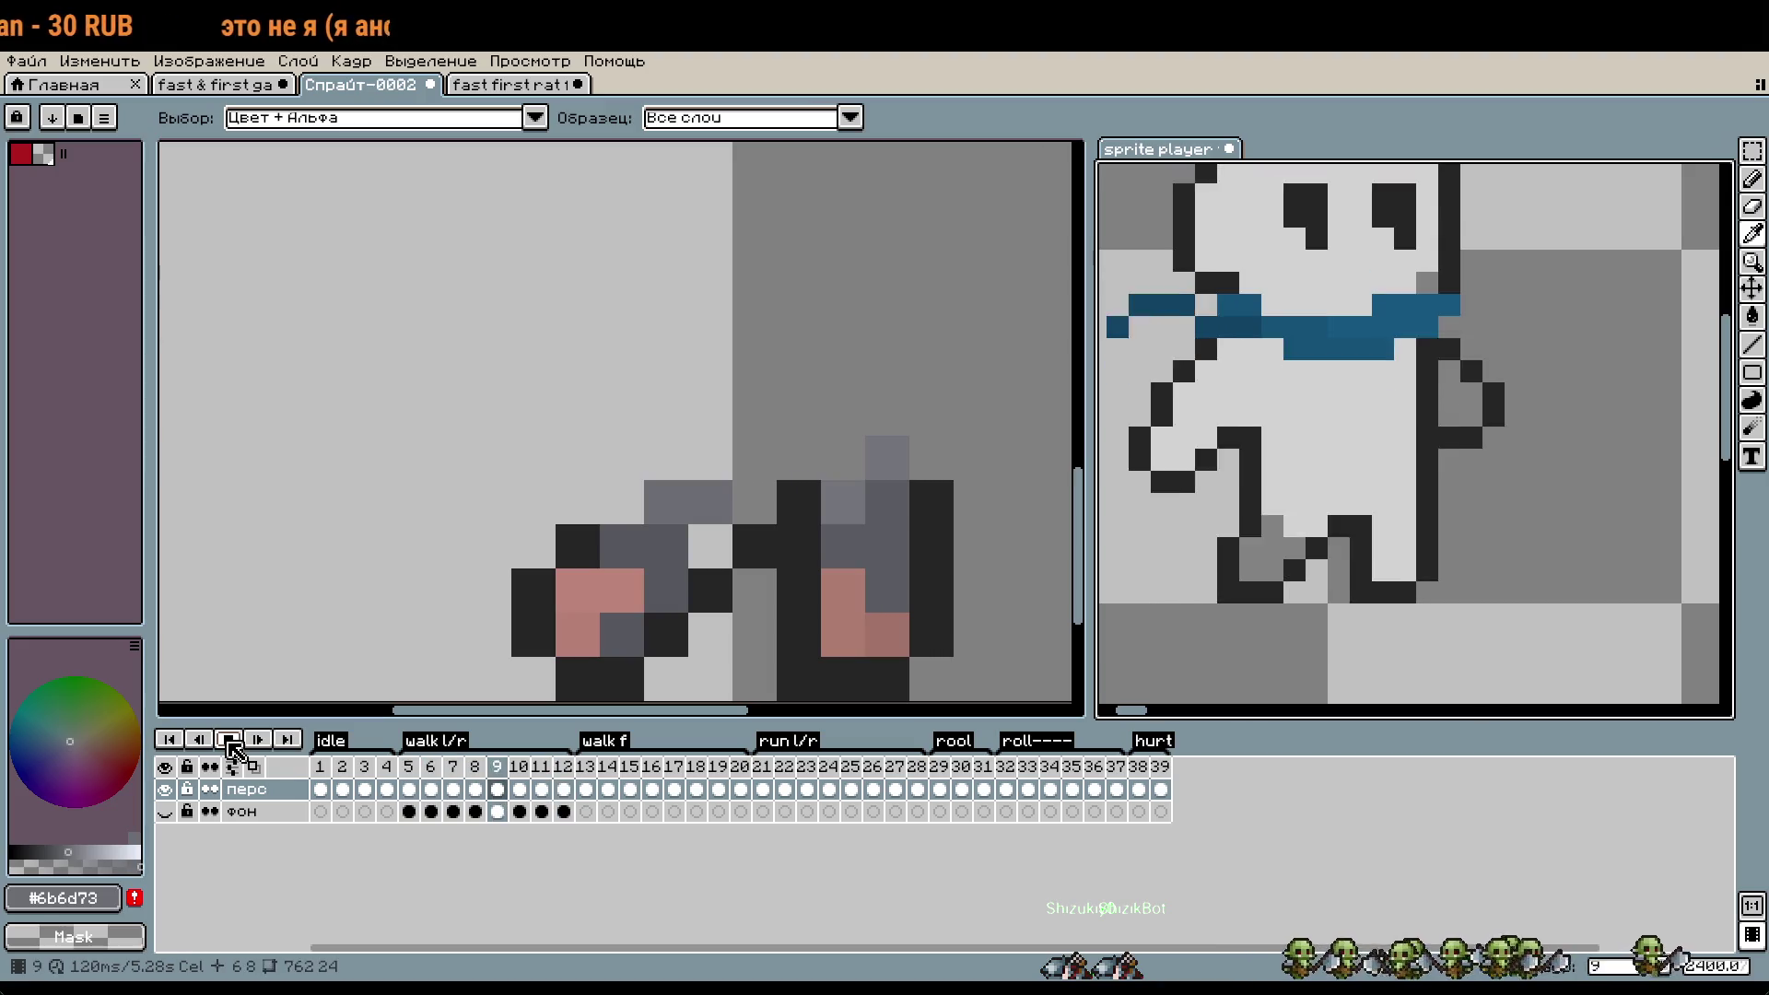
- Pause the ghost reference animation on one pose and return to the legs sprite
left_click(230, 740)
left_click(408, 789)
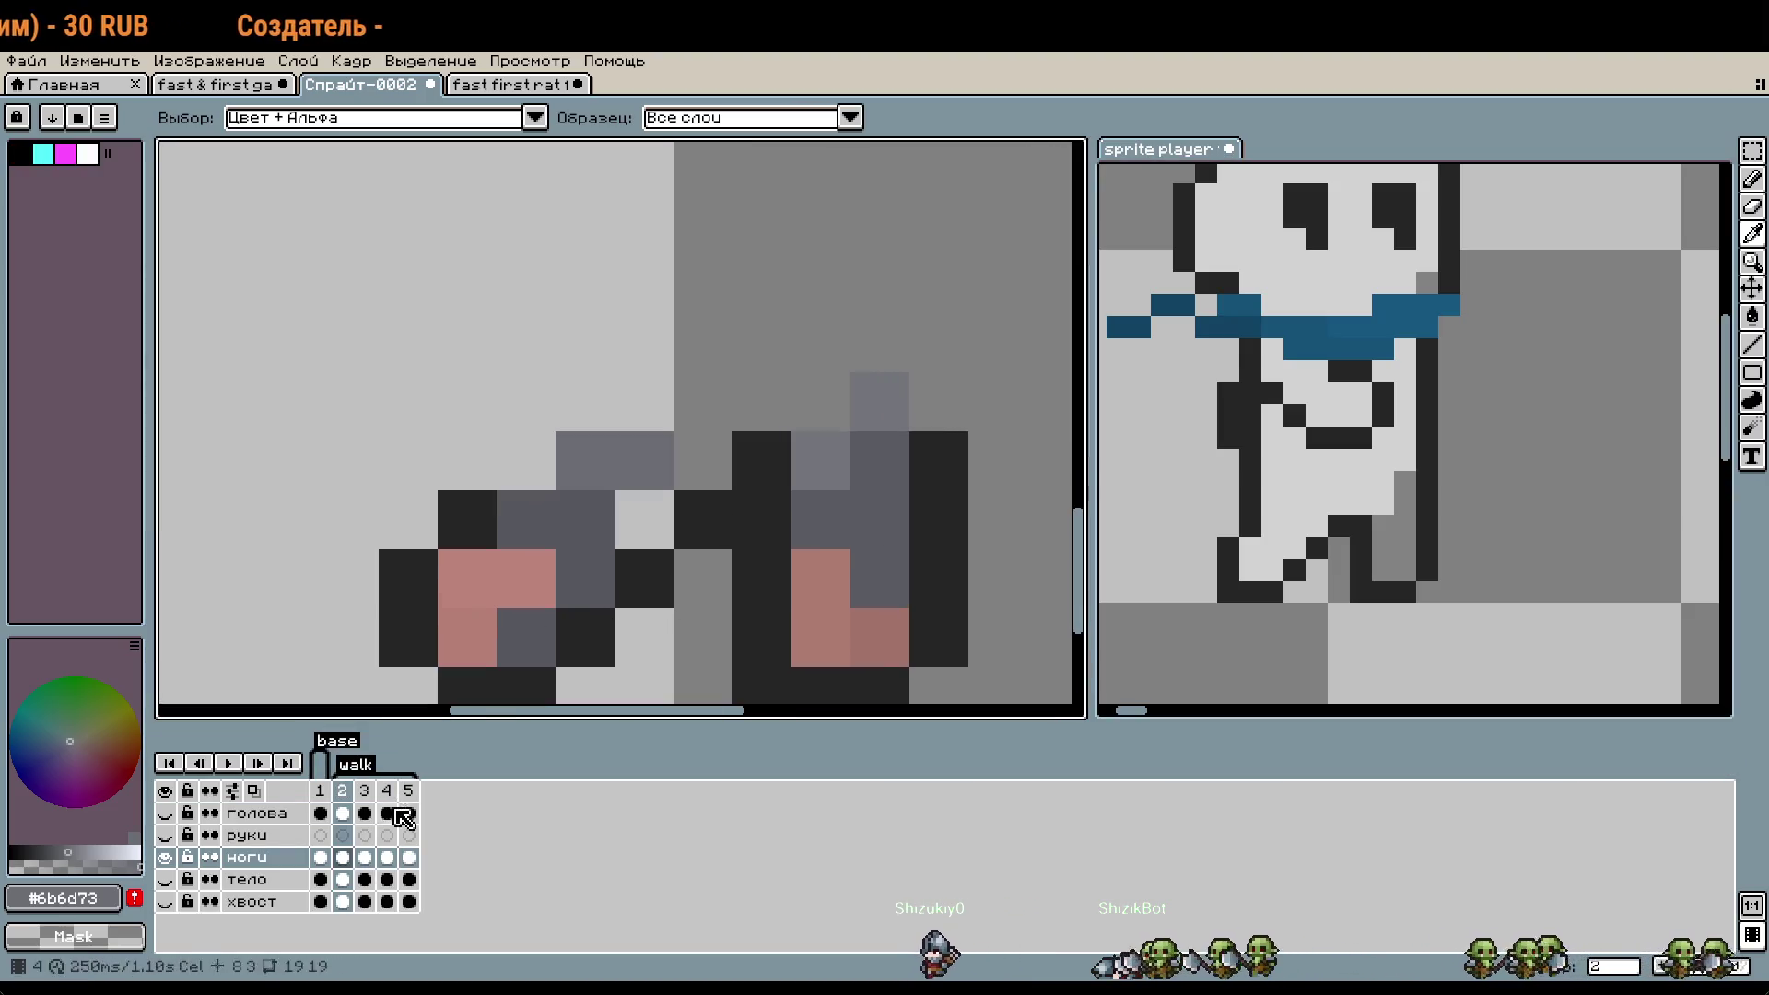
scroll(558, 540, "down", 1)
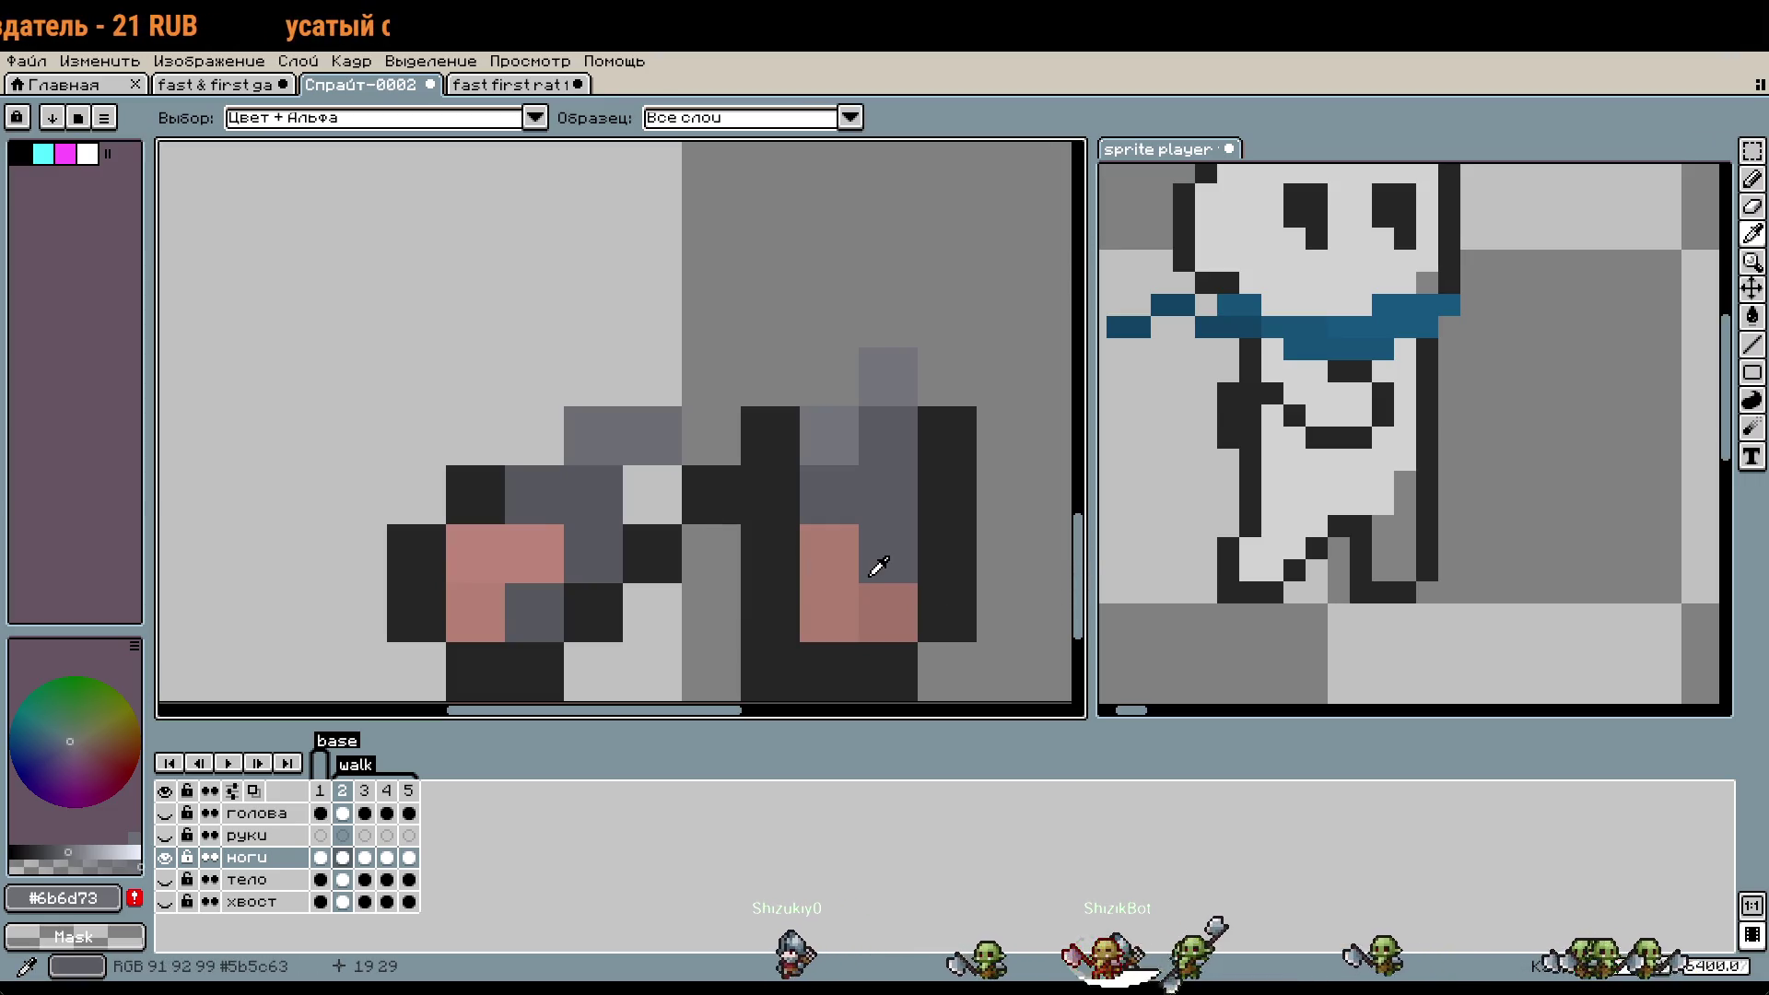
- Sample greys from the legs in frames 2 and 3, then paint a grey pixel joining frame 2's leg tops
left_click(610, 492)
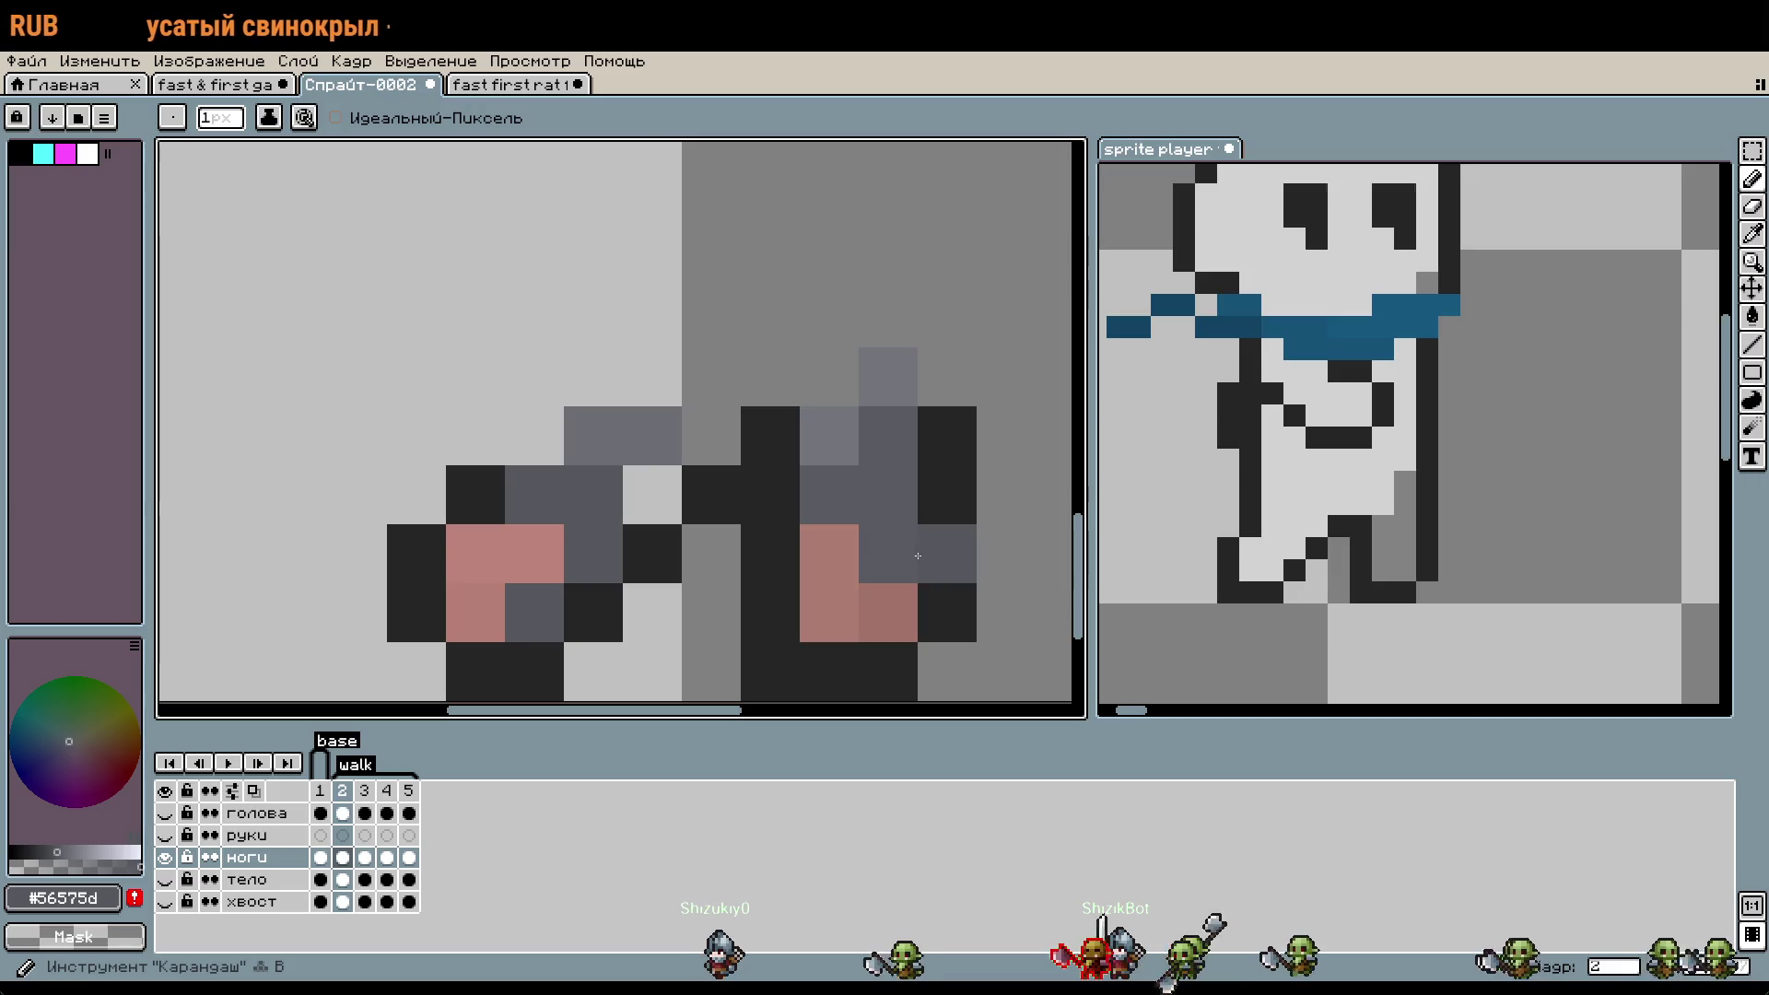
left_click(664, 441)
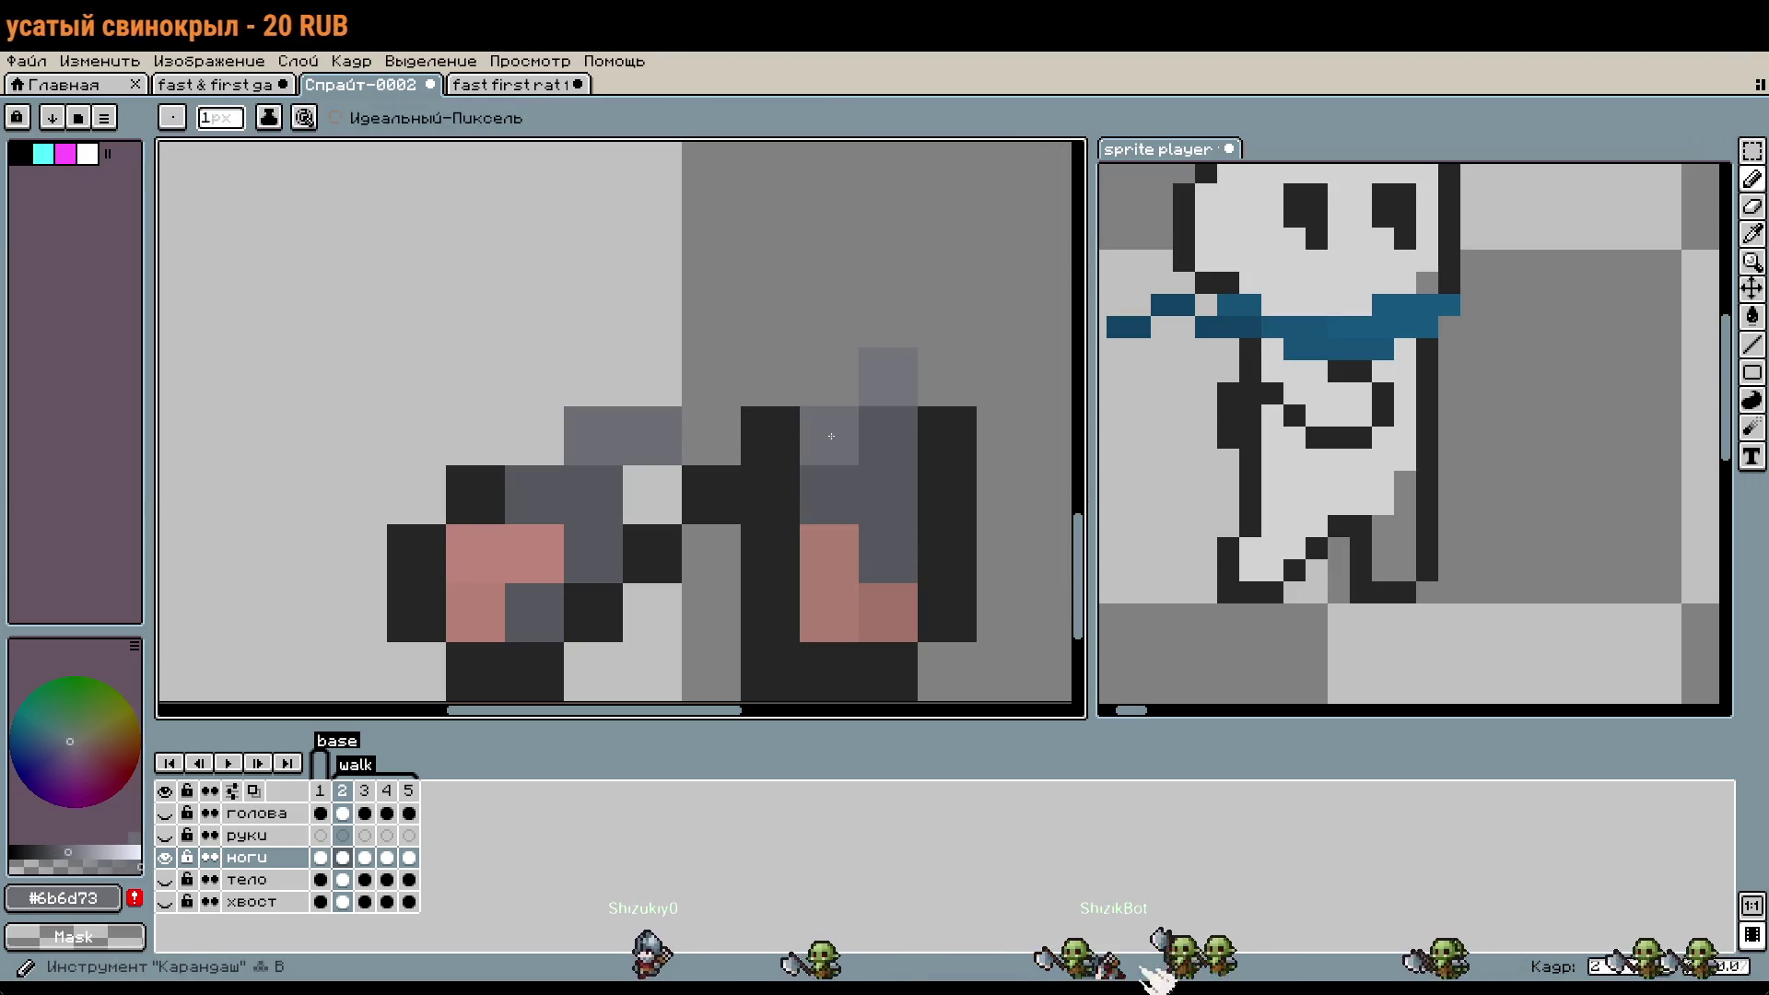
key("Right")
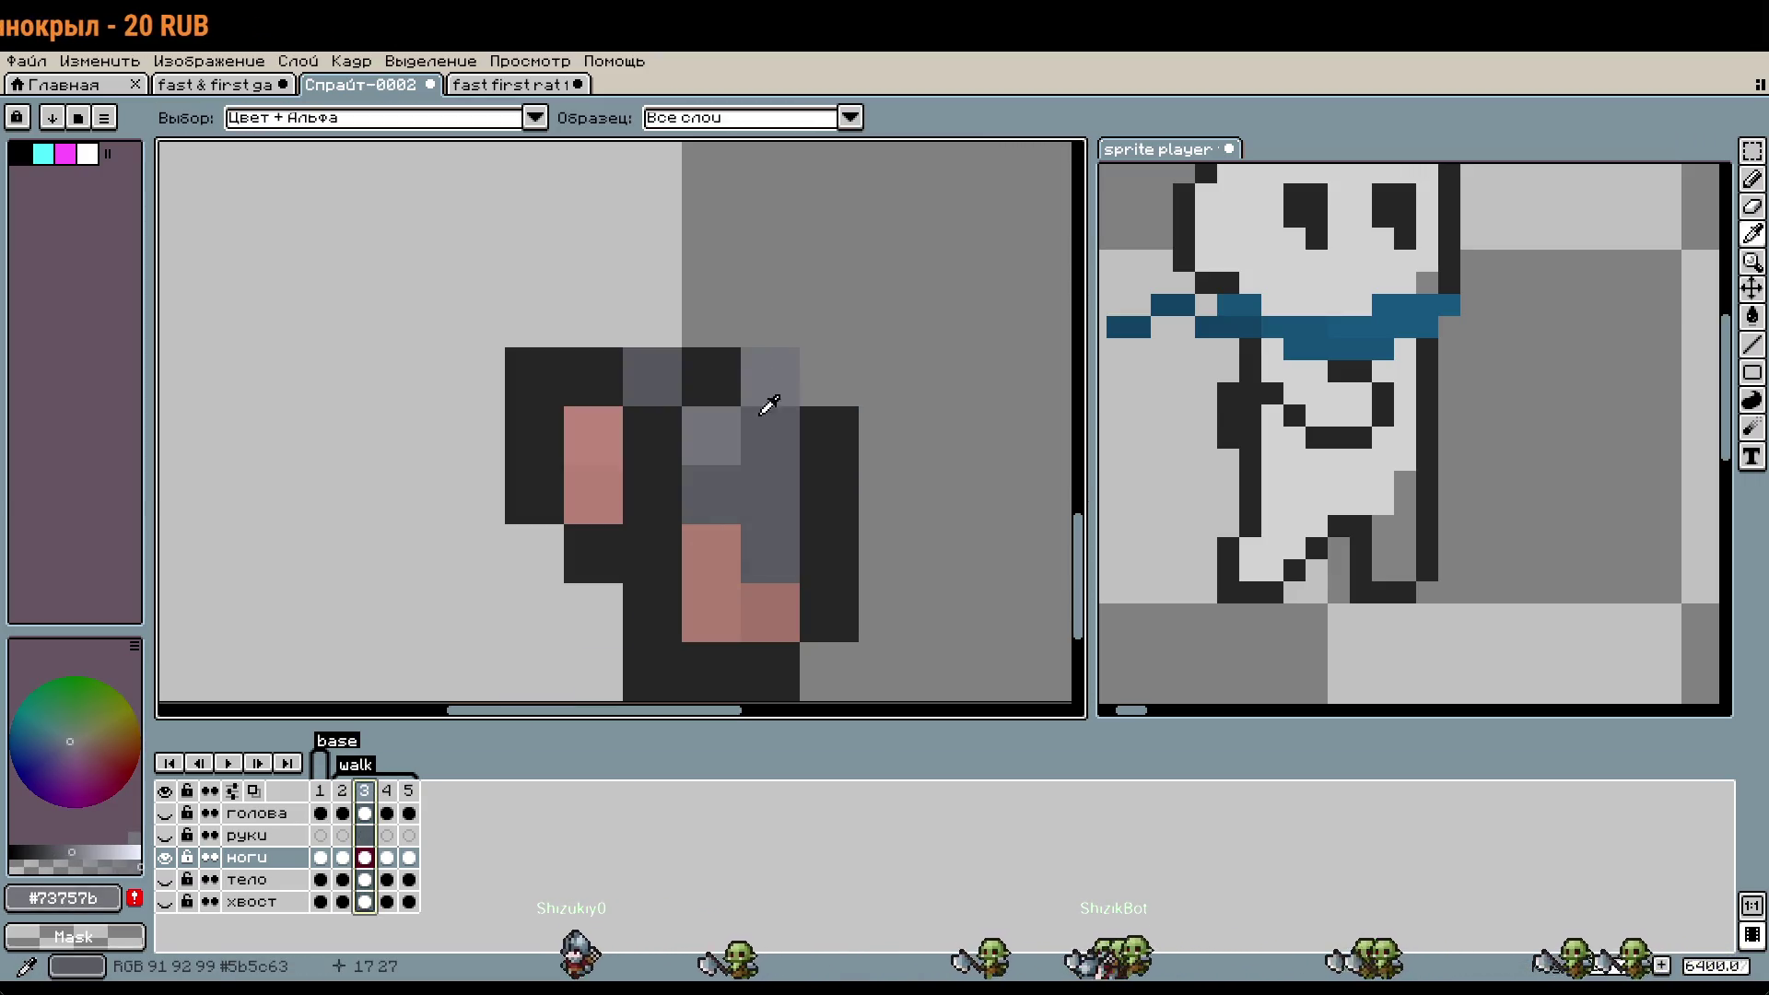
left_click(760, 443)
key("b")
key("Left")
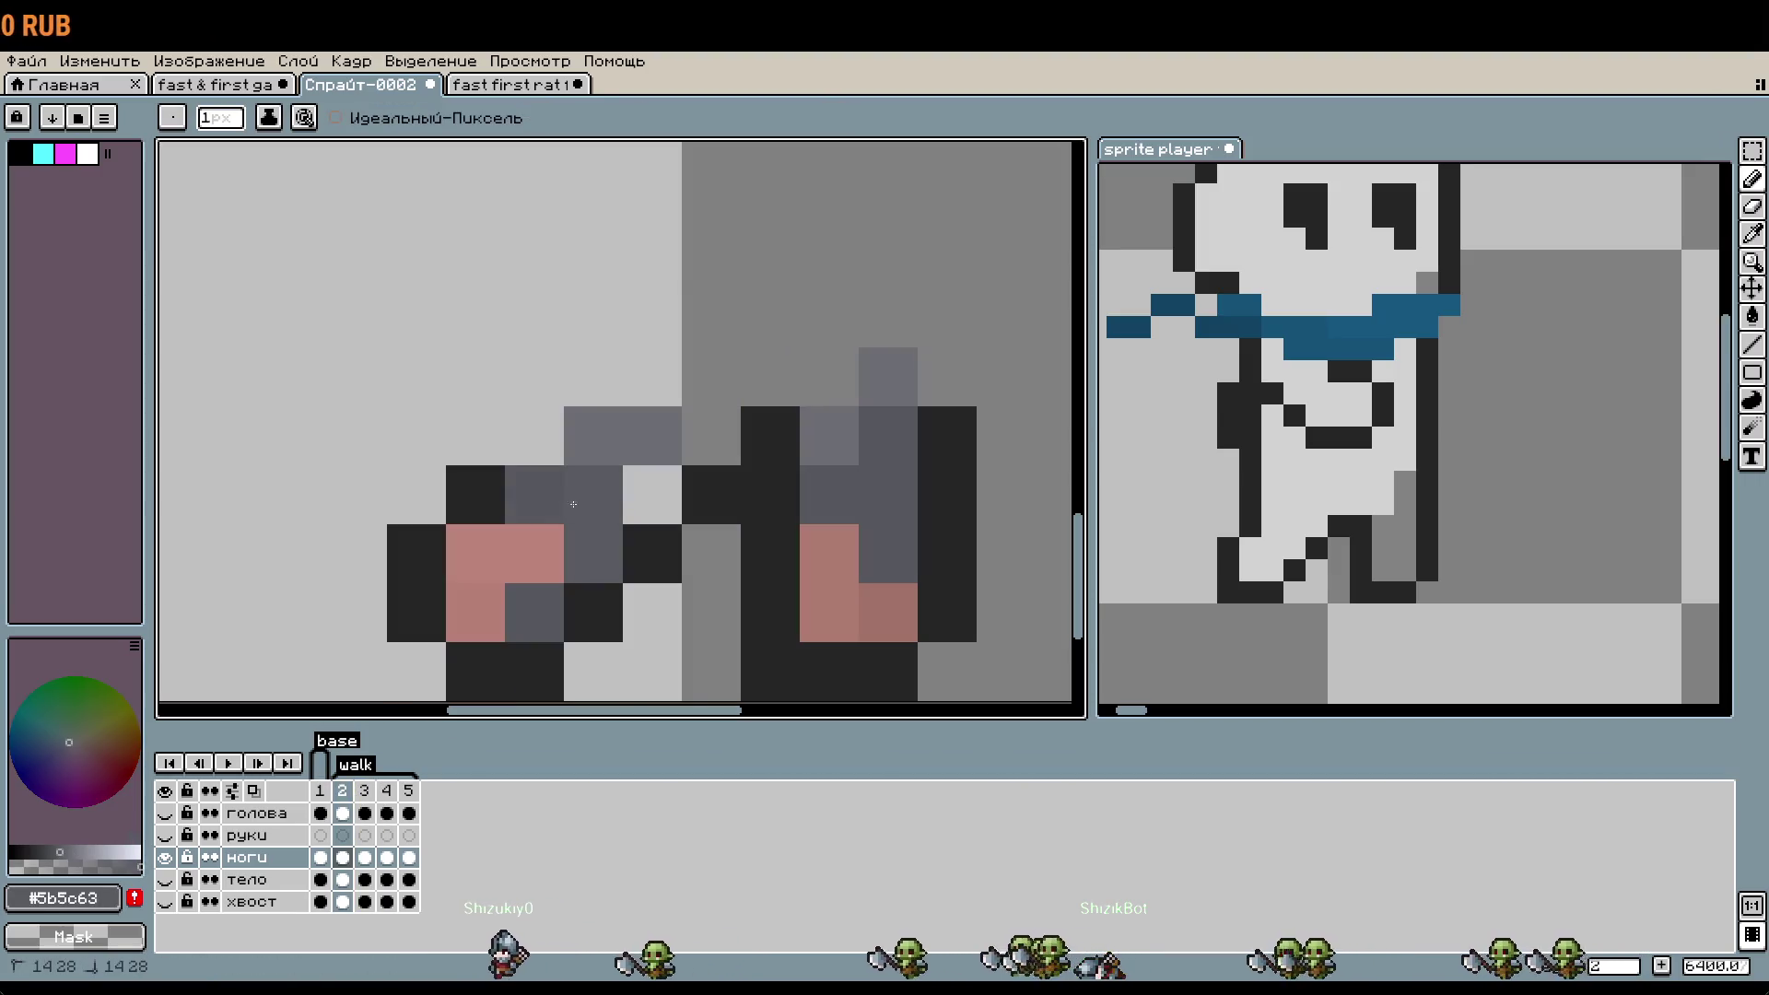
key("i")
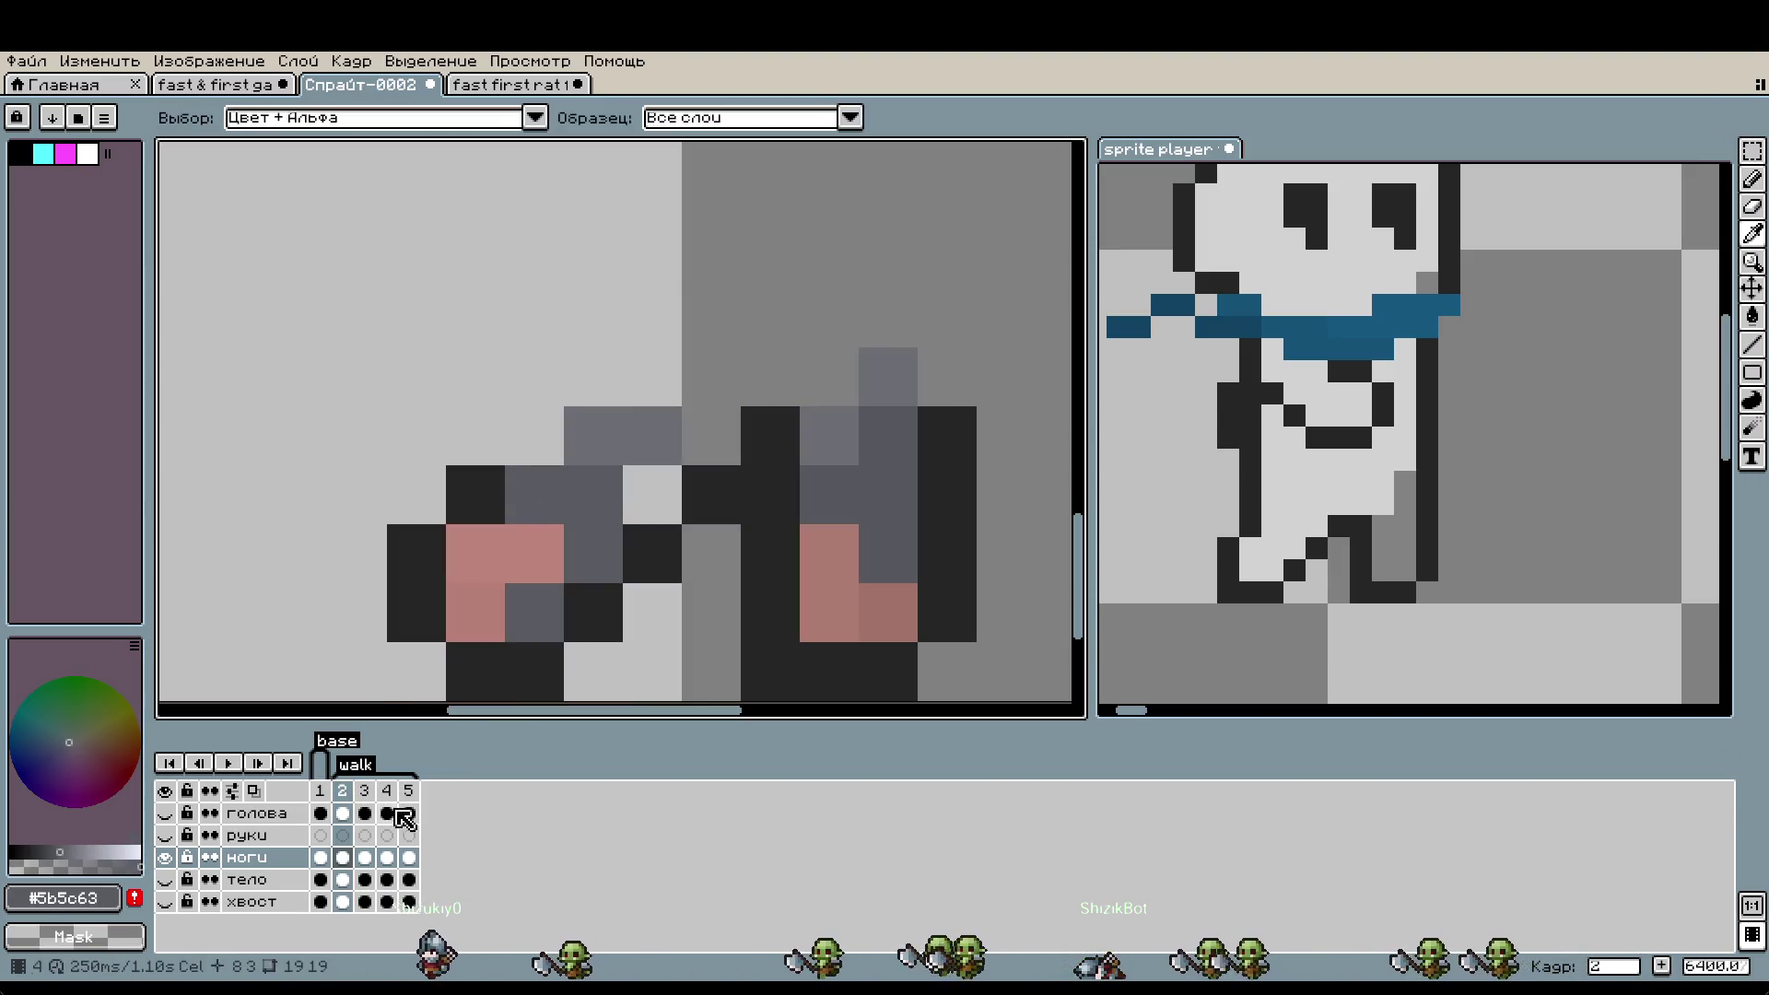
key("Right")
left_click(778, 363)
key("Left")
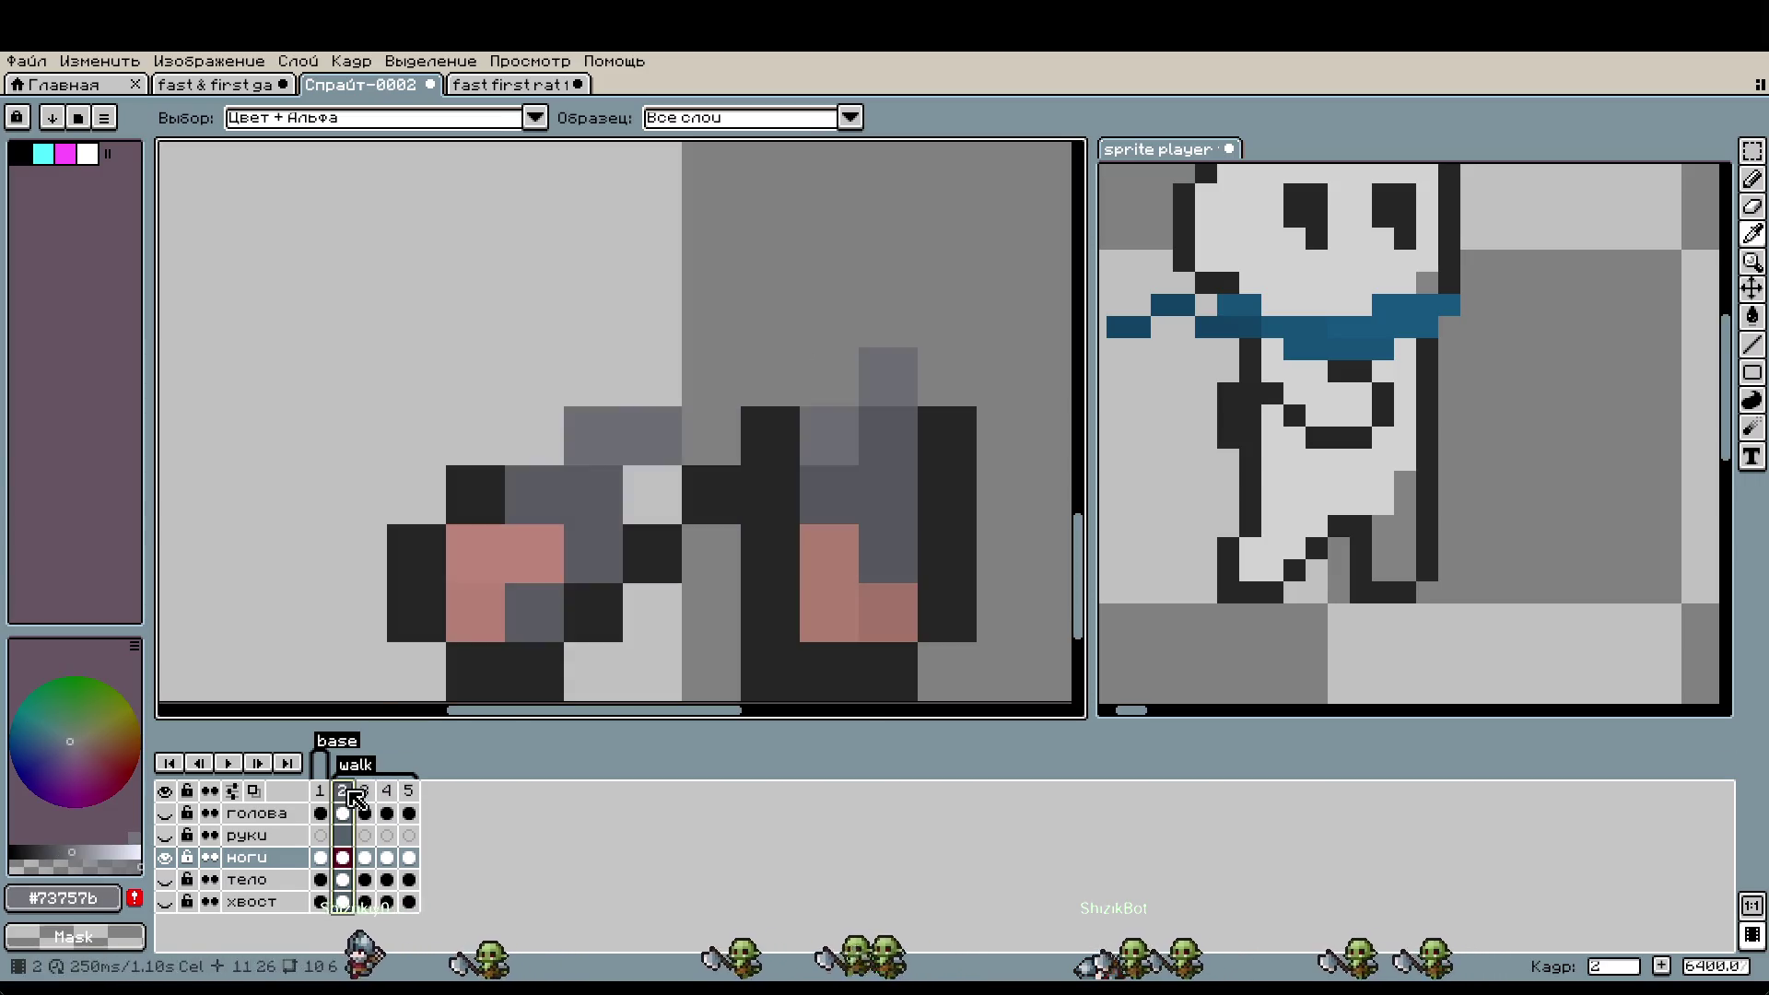
key("b")
left_click(711, 435)
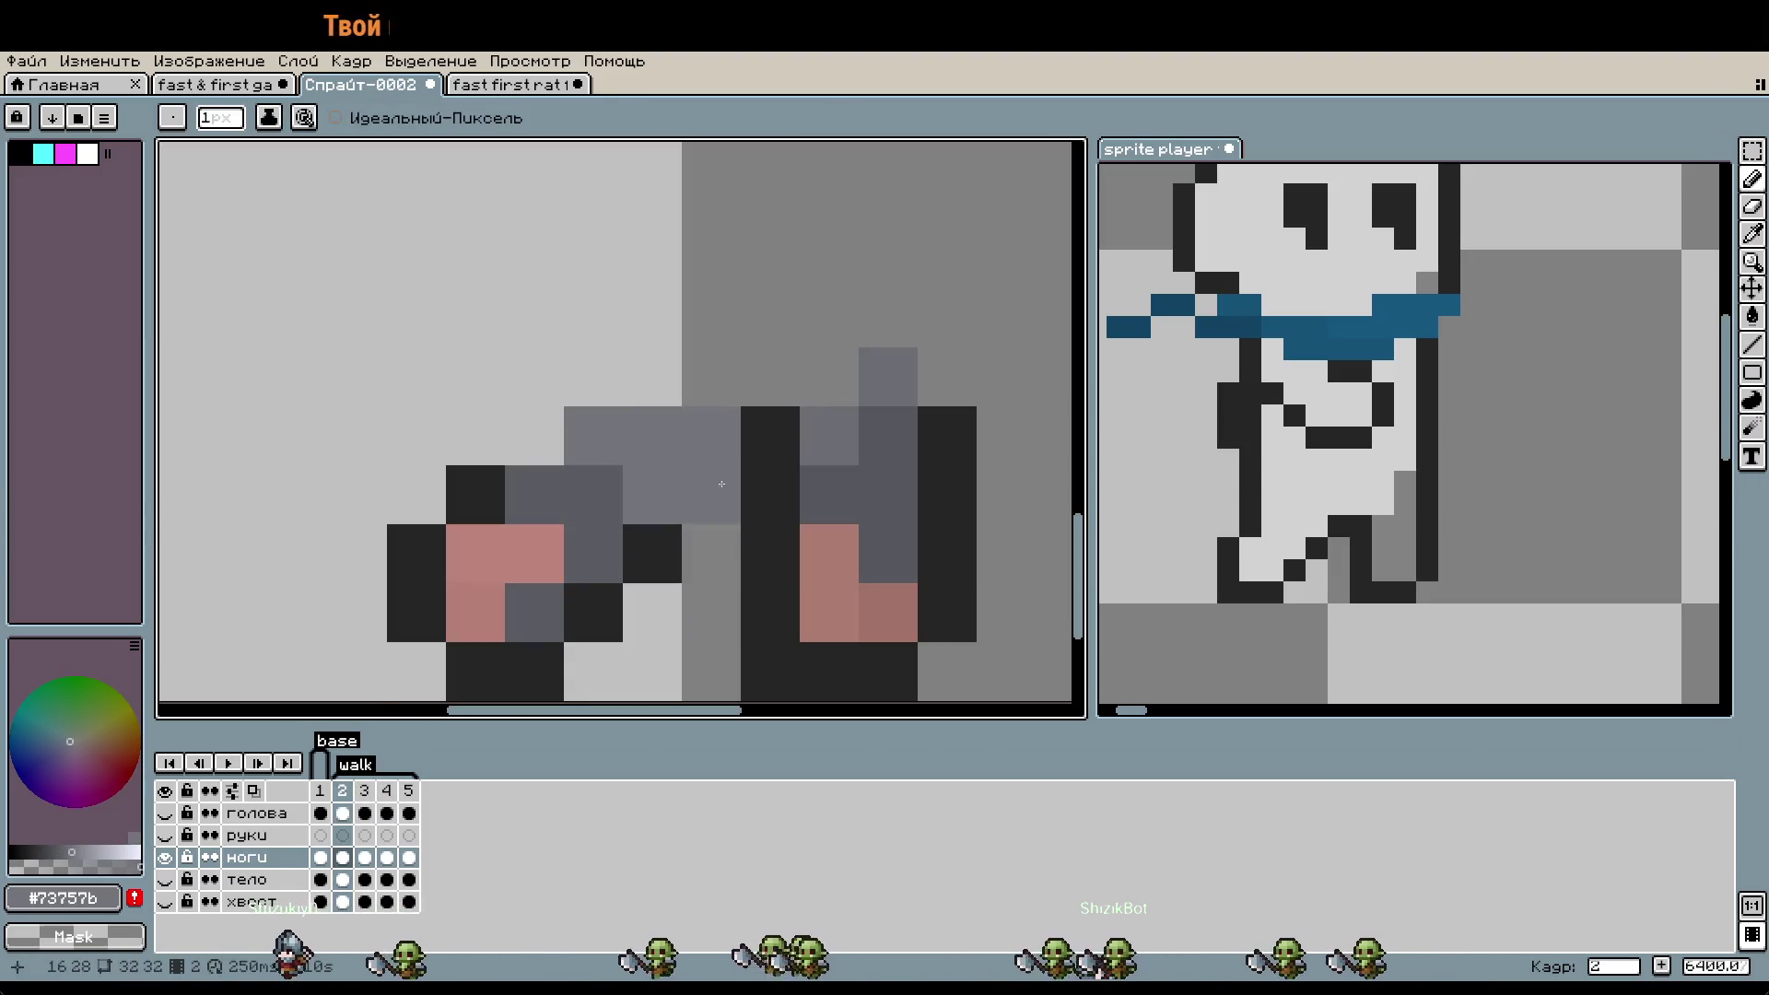
- Toggle the тело body layer on and off to compare, leaving it hidden
left_click(166, 879)
scroll(799, 641, "down", 1)
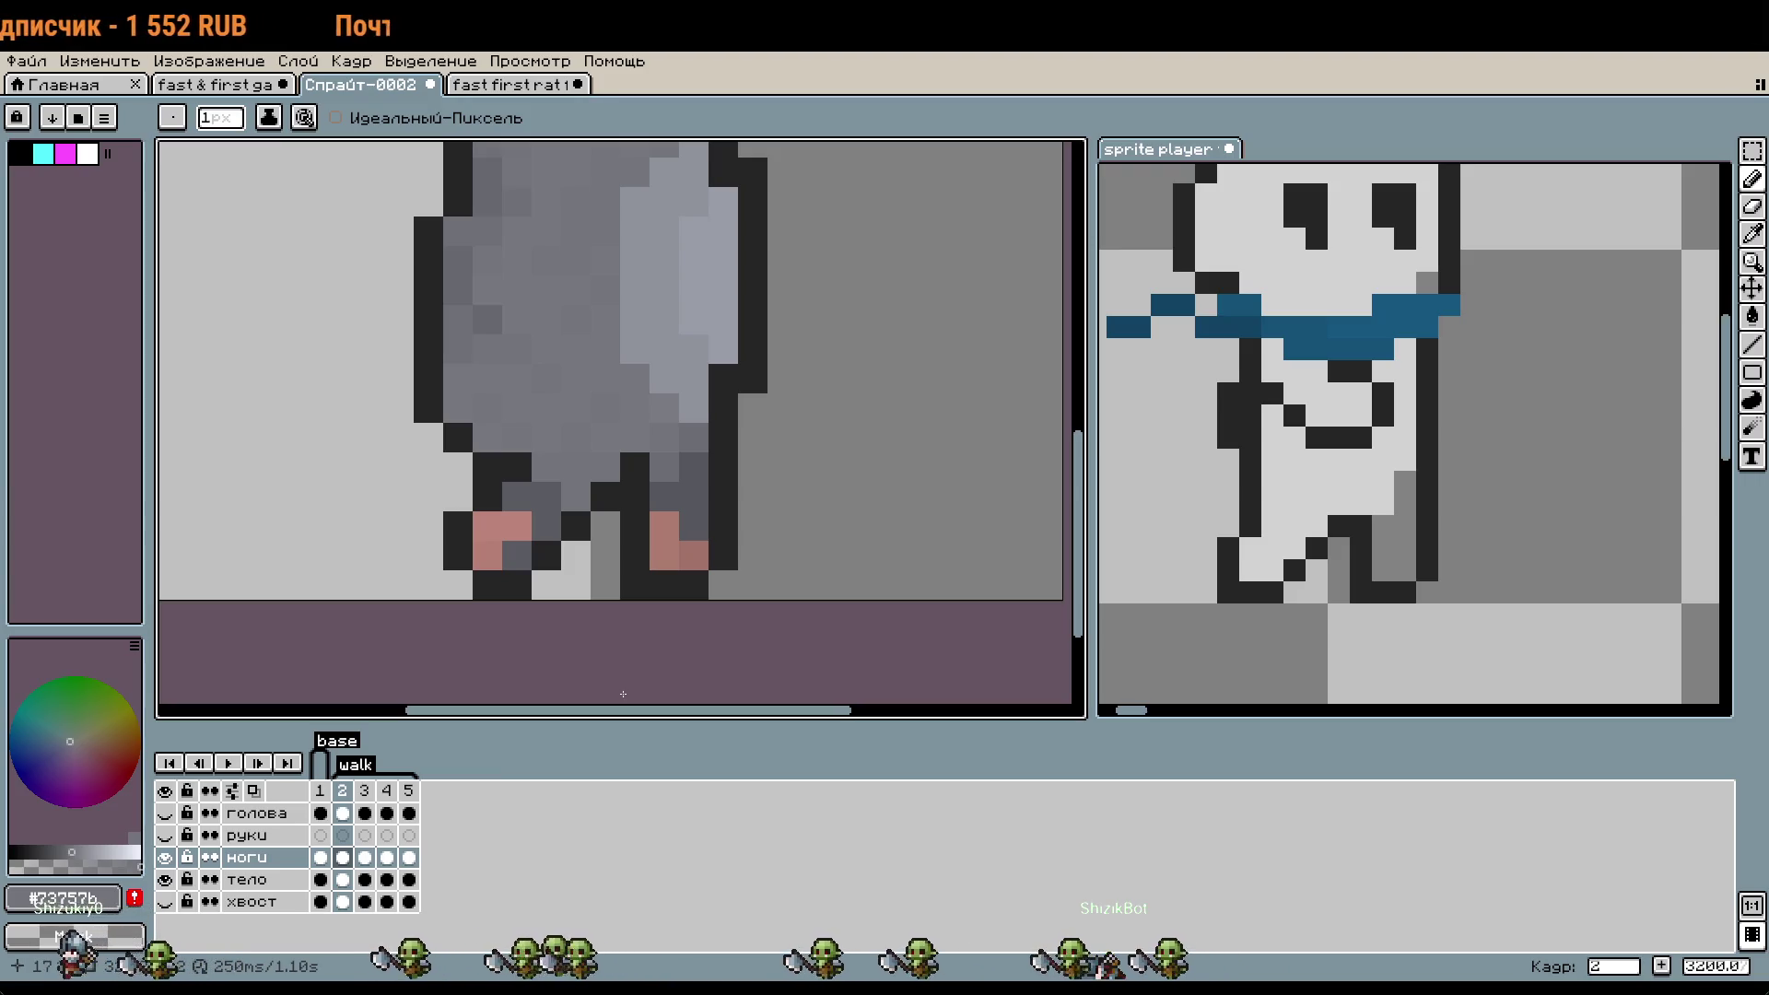
scroll(539, 490, "up", 1)
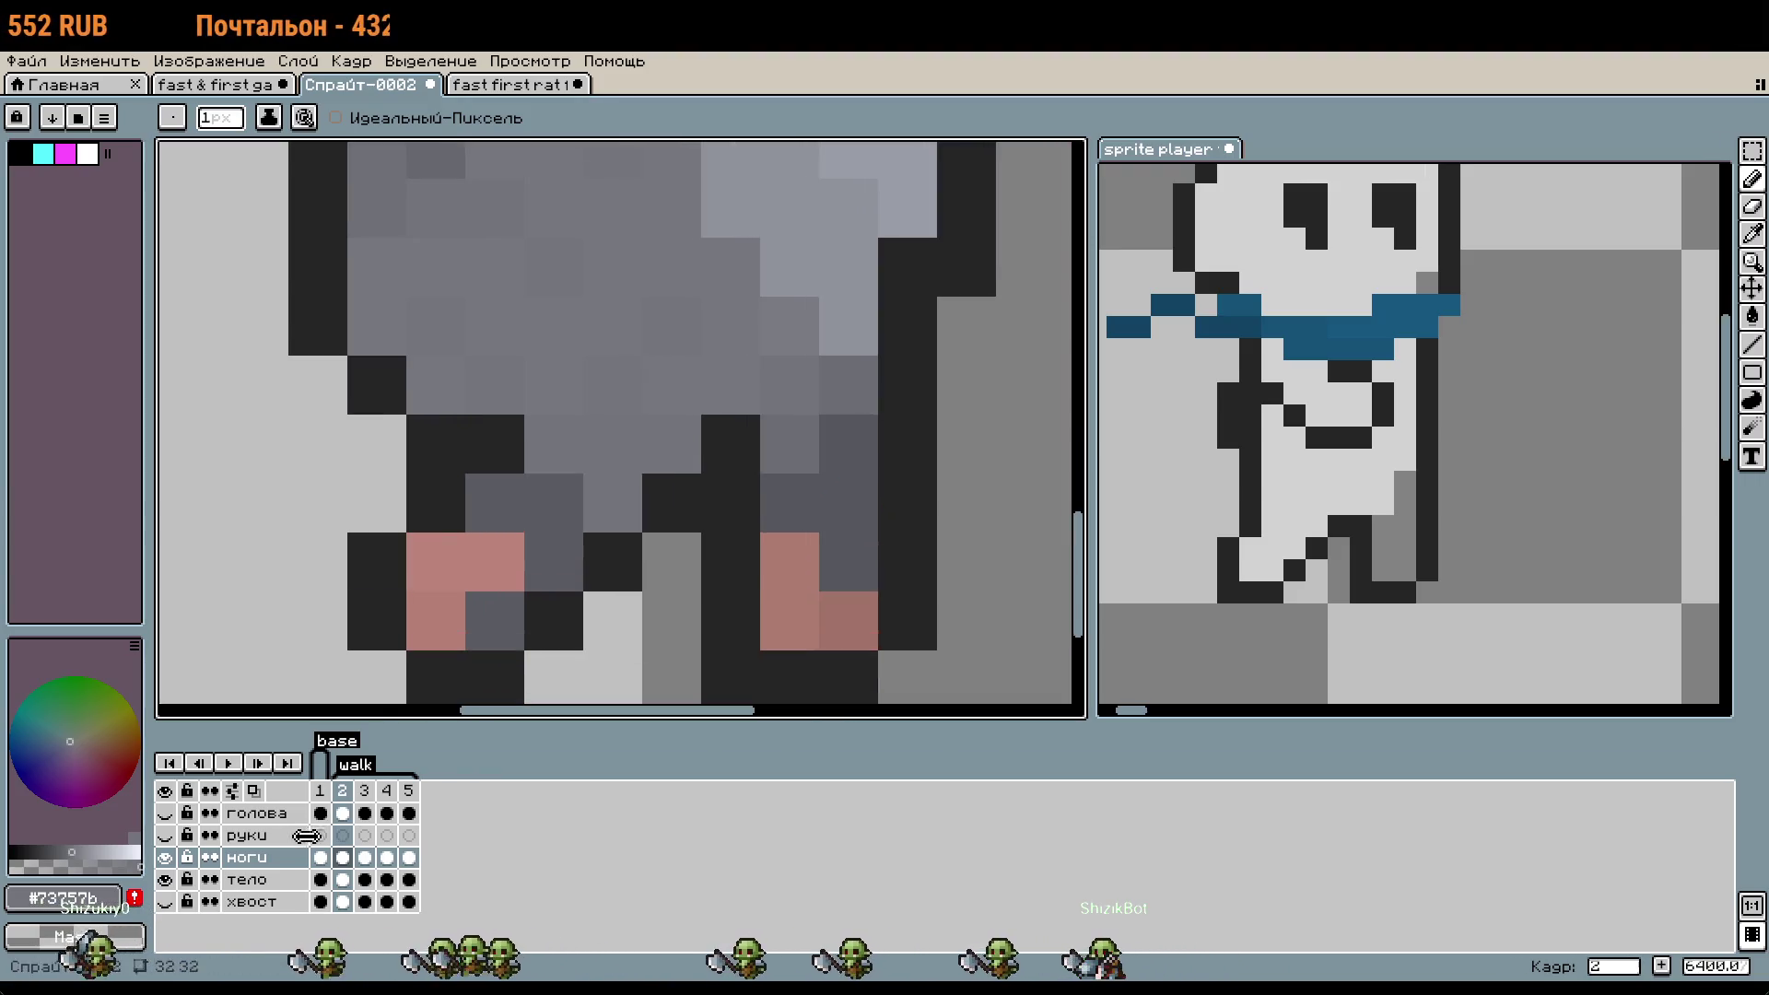
left_click(166, 881)
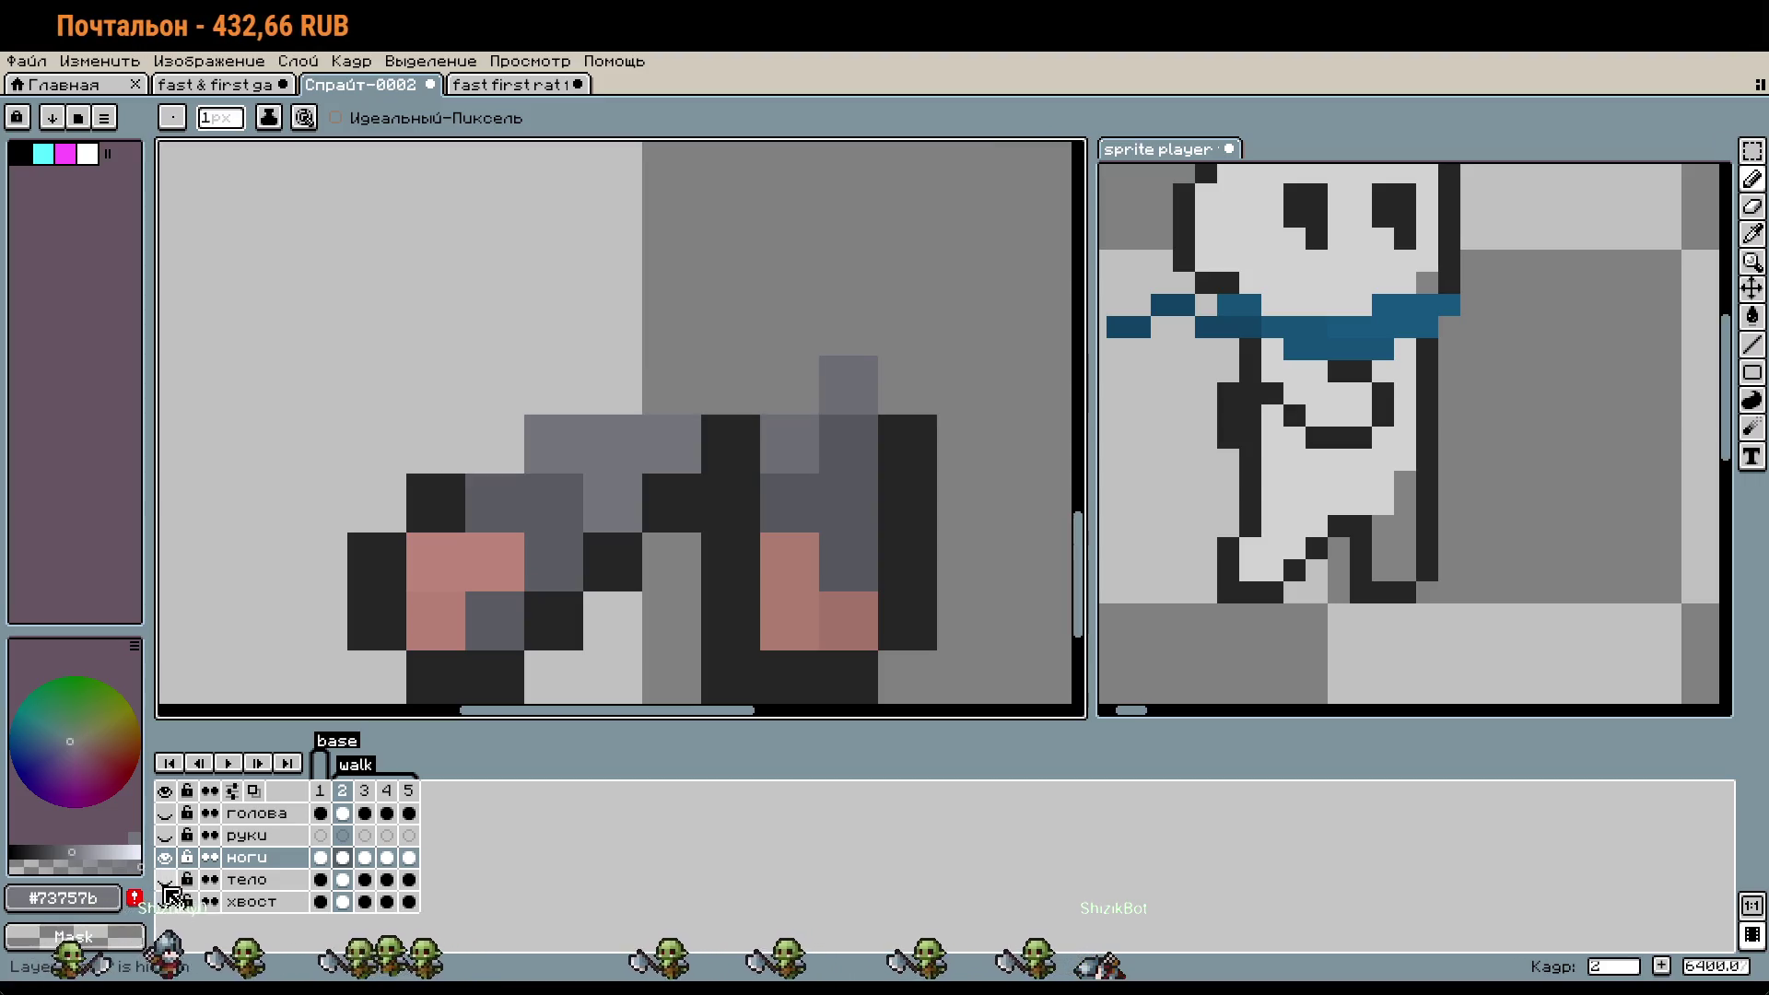
scroll(700, 515, "down", 1)
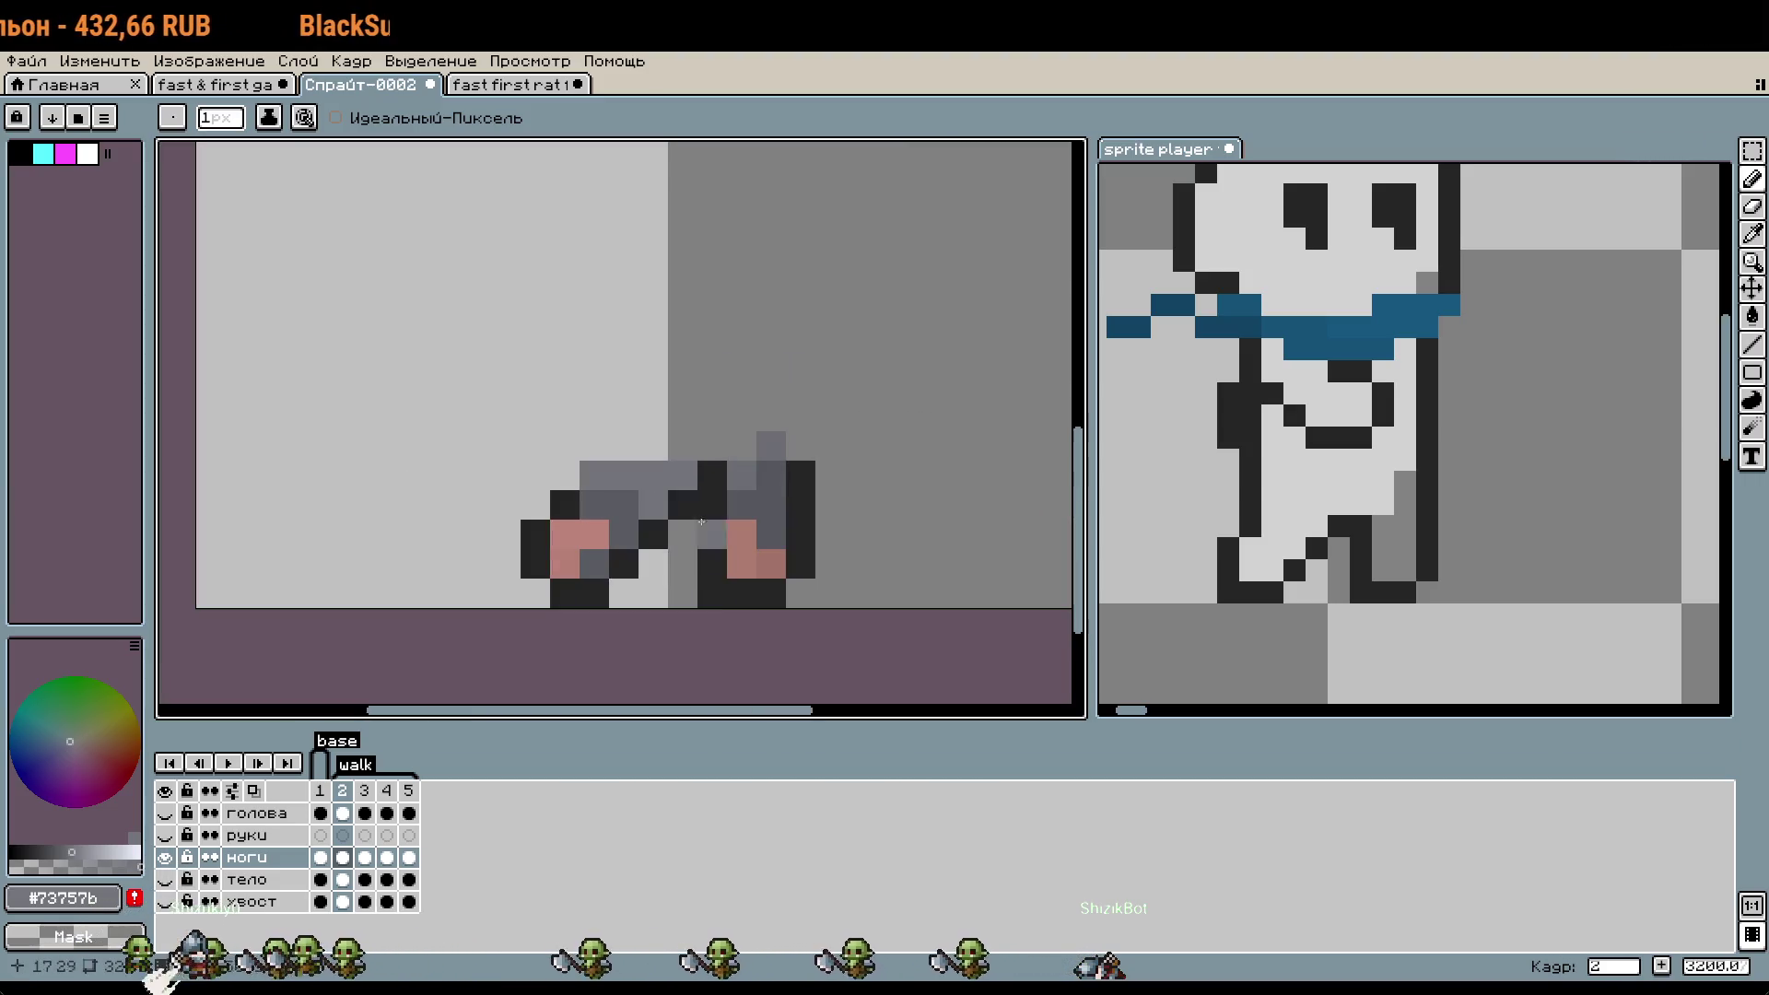
left_click(165, 880)
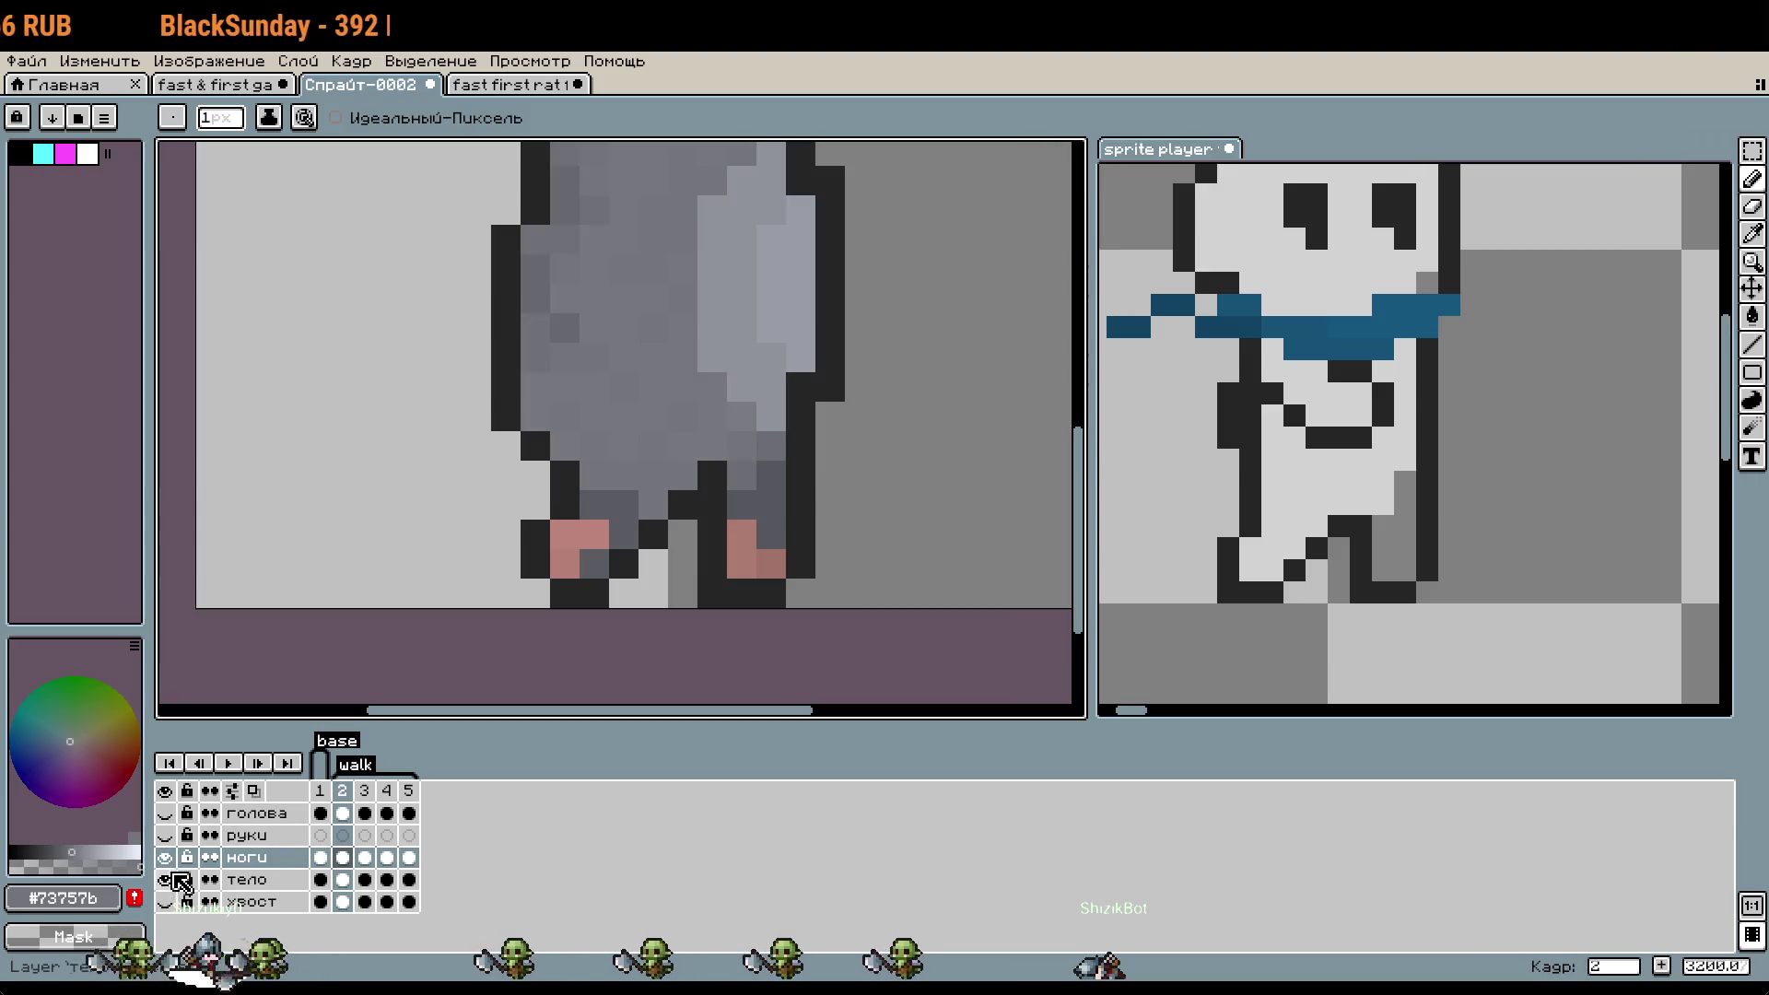
scroll(824, 539, "down", 1)
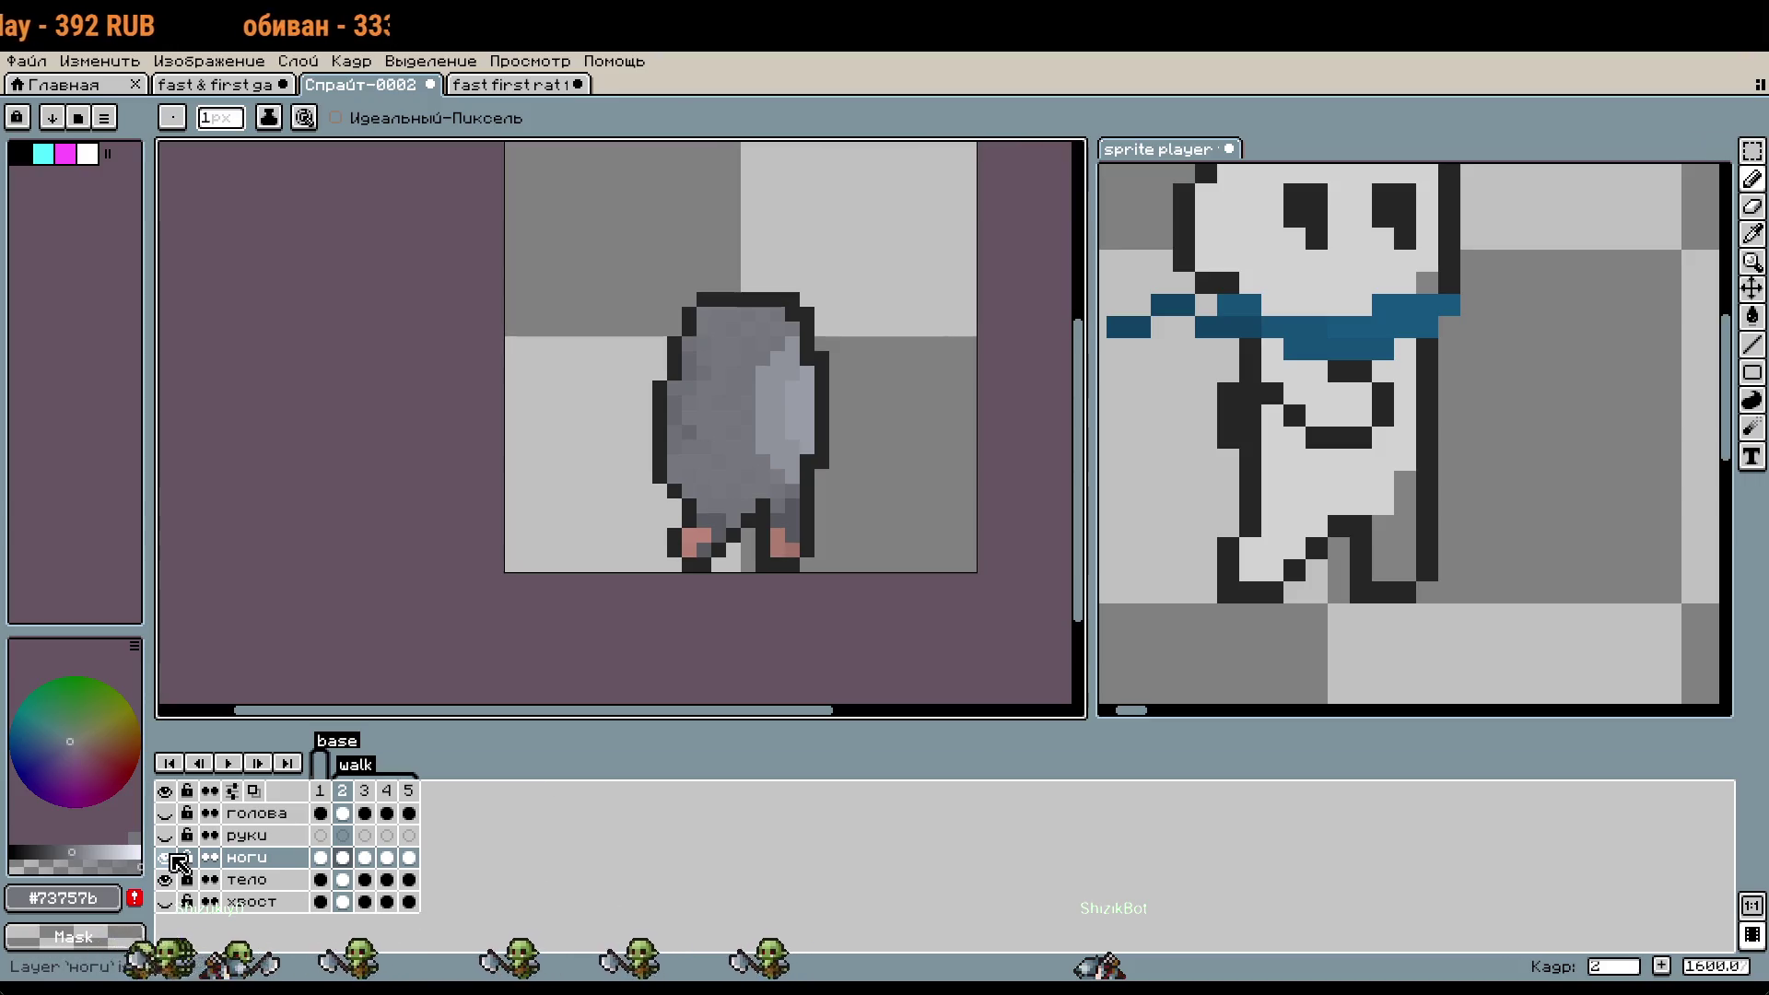
left_click(166, 880)
scroll(665, 580, "up", 2)
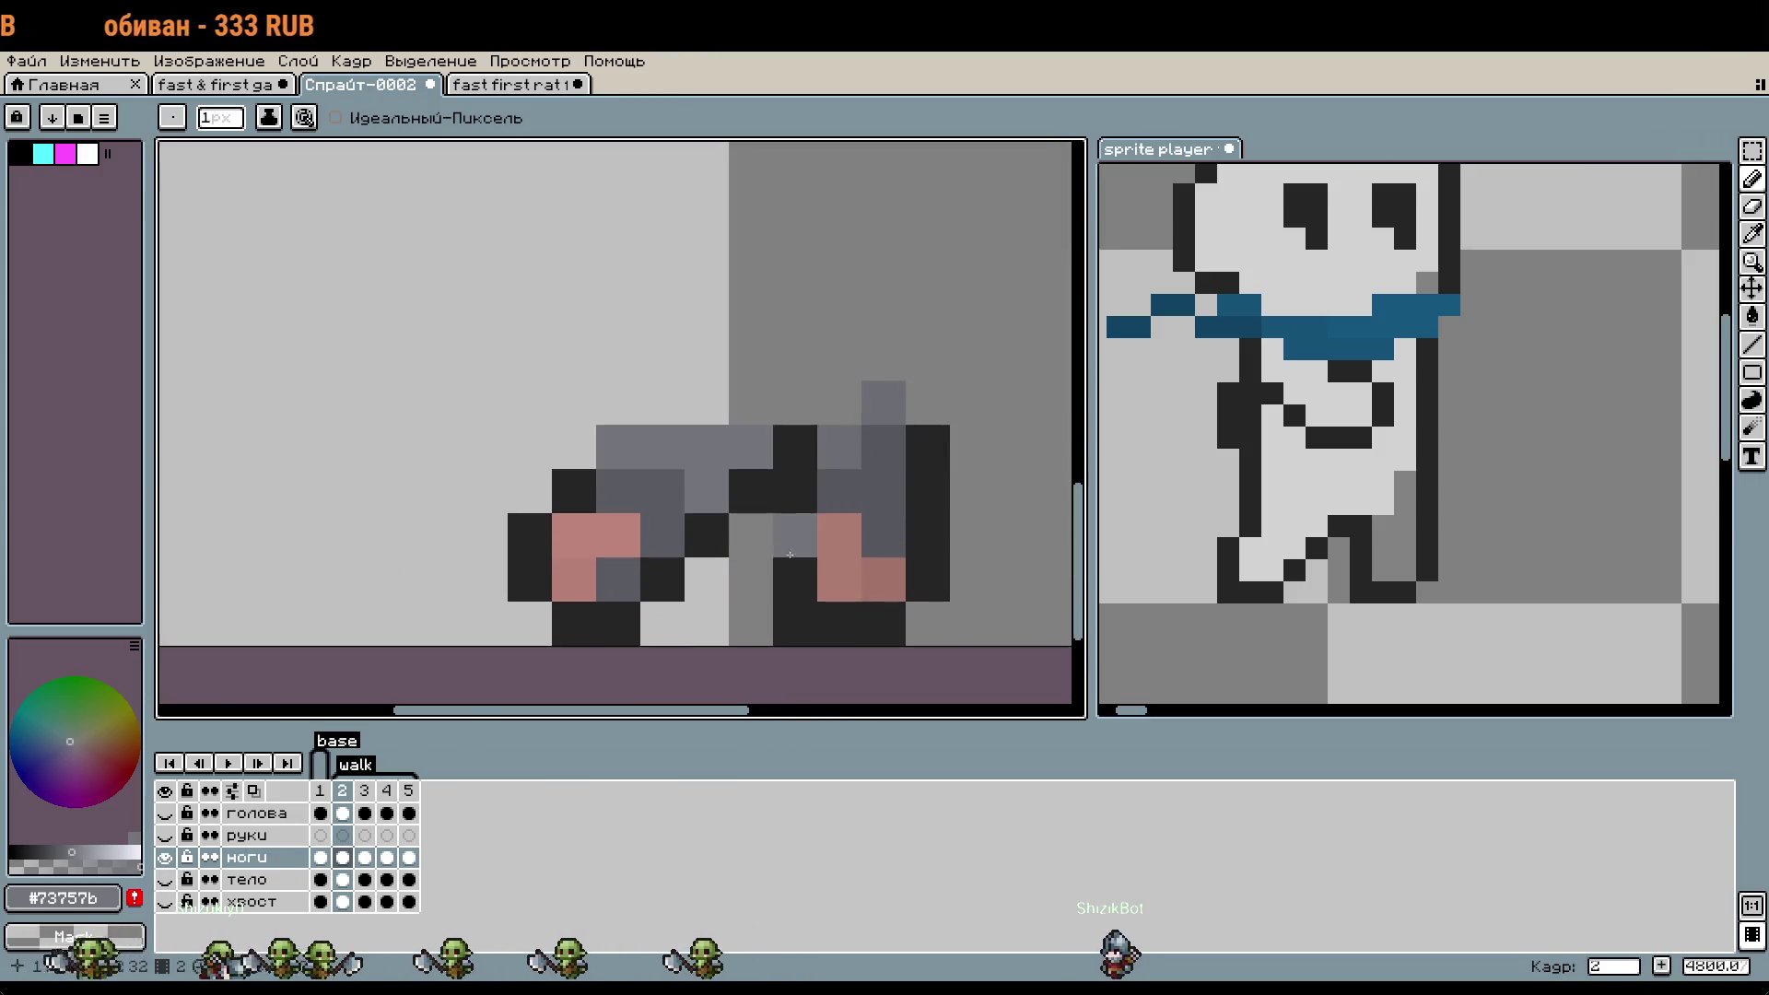
scroll(836, 574, "up", 1)
- Recolour the black pixel near the right foot's bottom with dark grey #56575d
key("i")
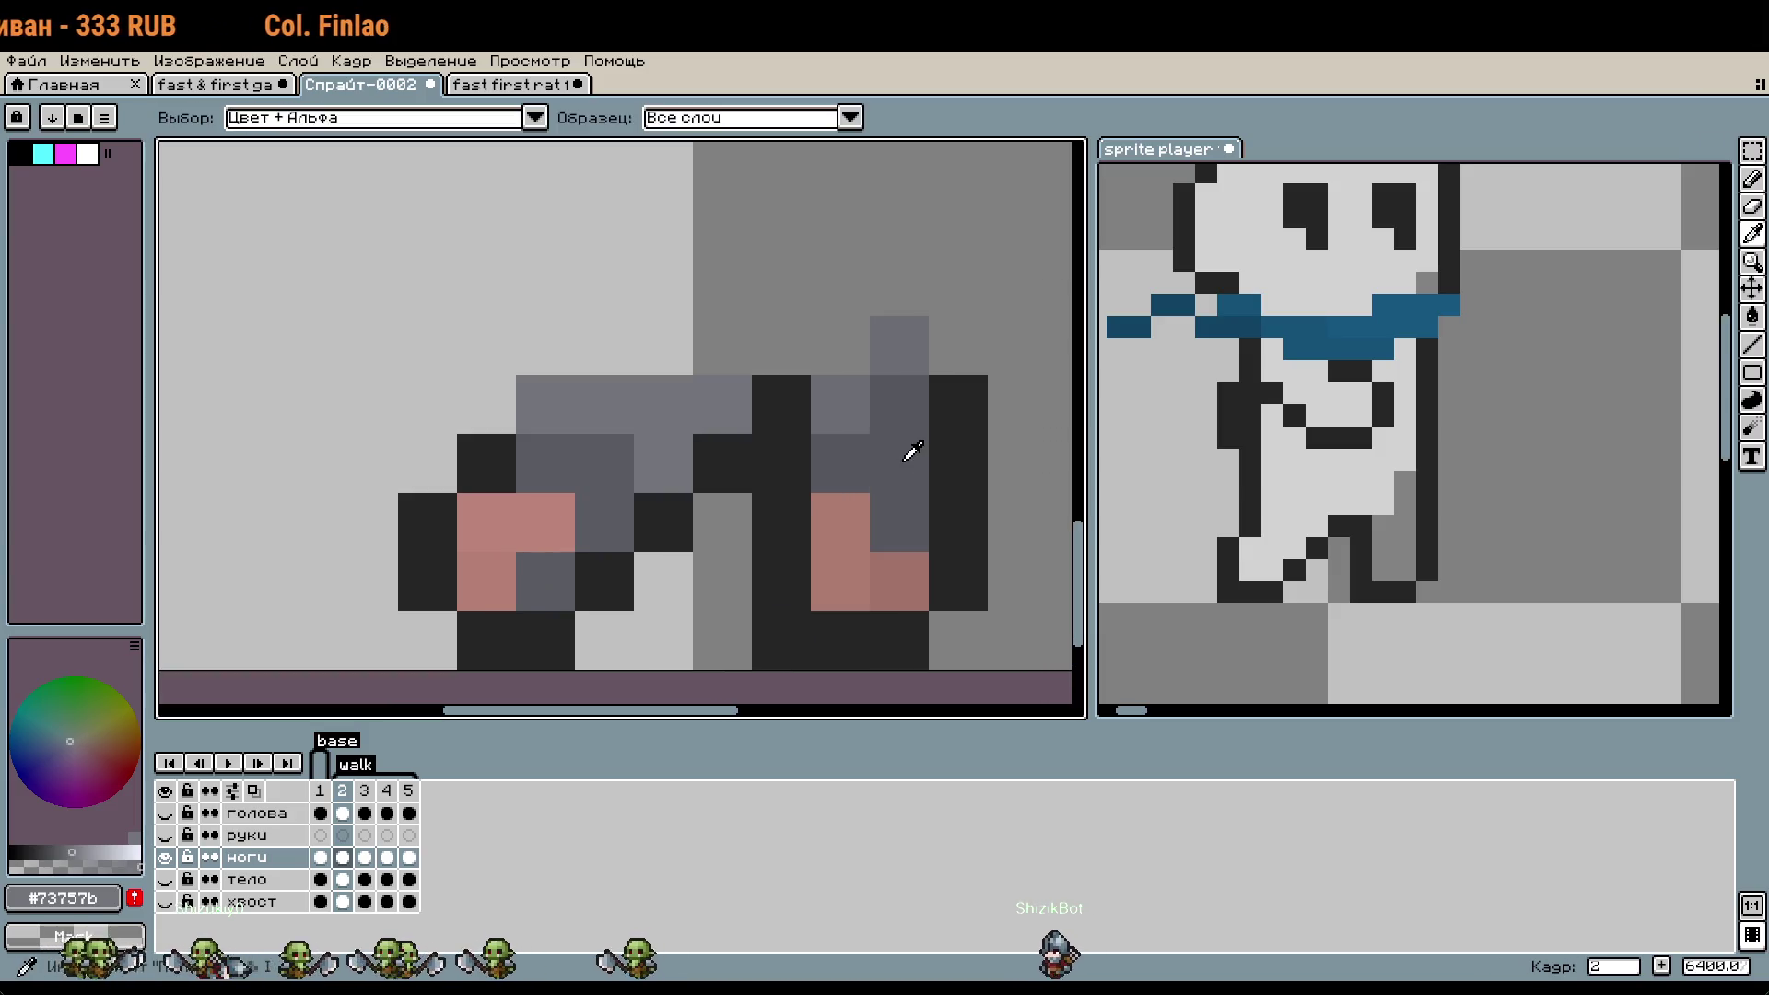
left_click(908, 444)
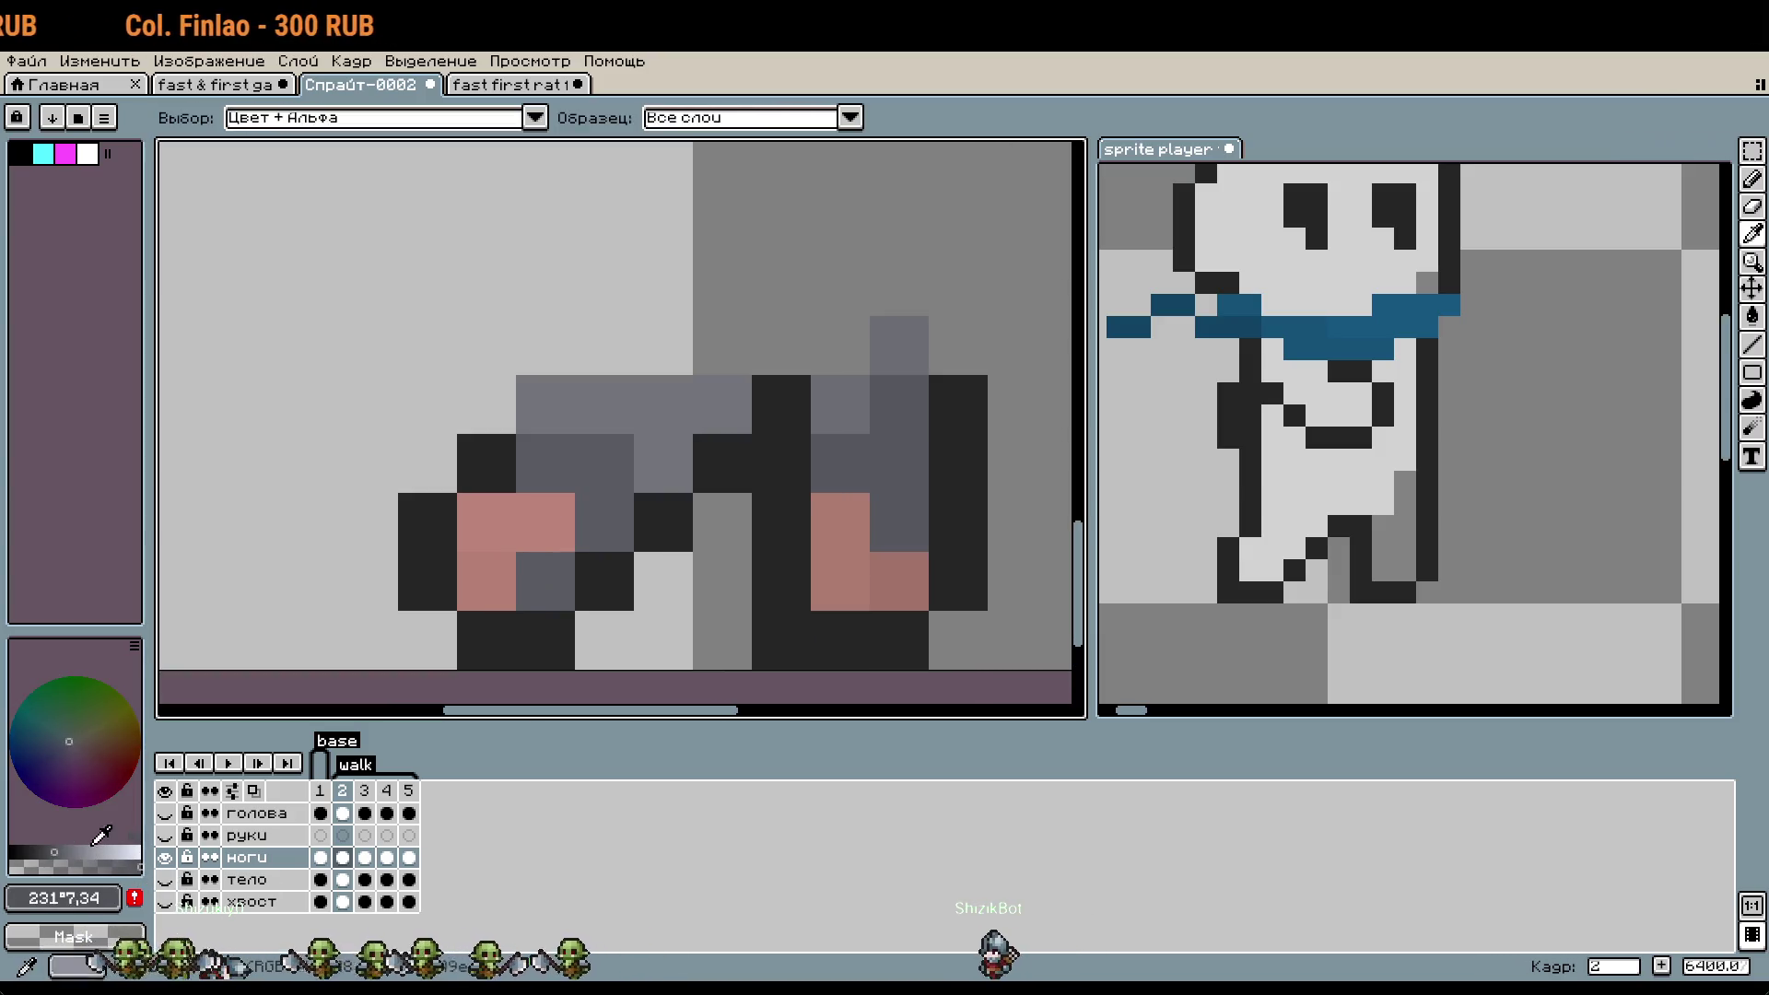
key("b")
left_click(861, 654)
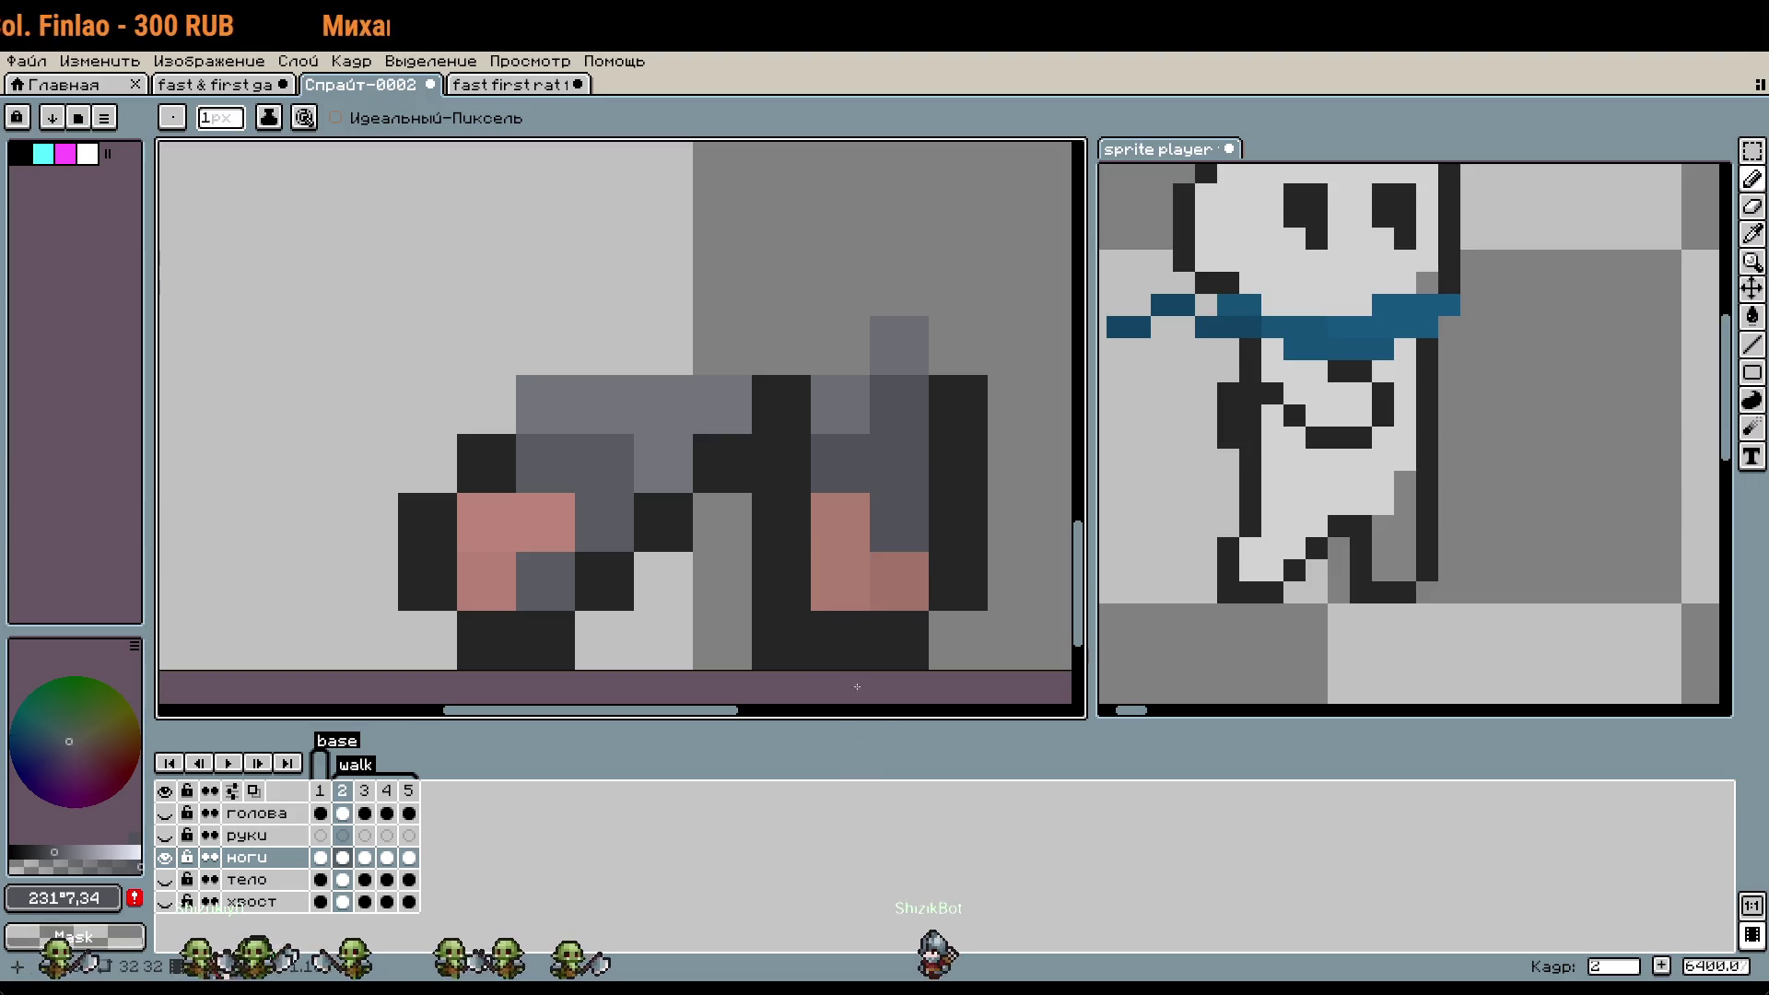
left_click(848, 394, "alt")
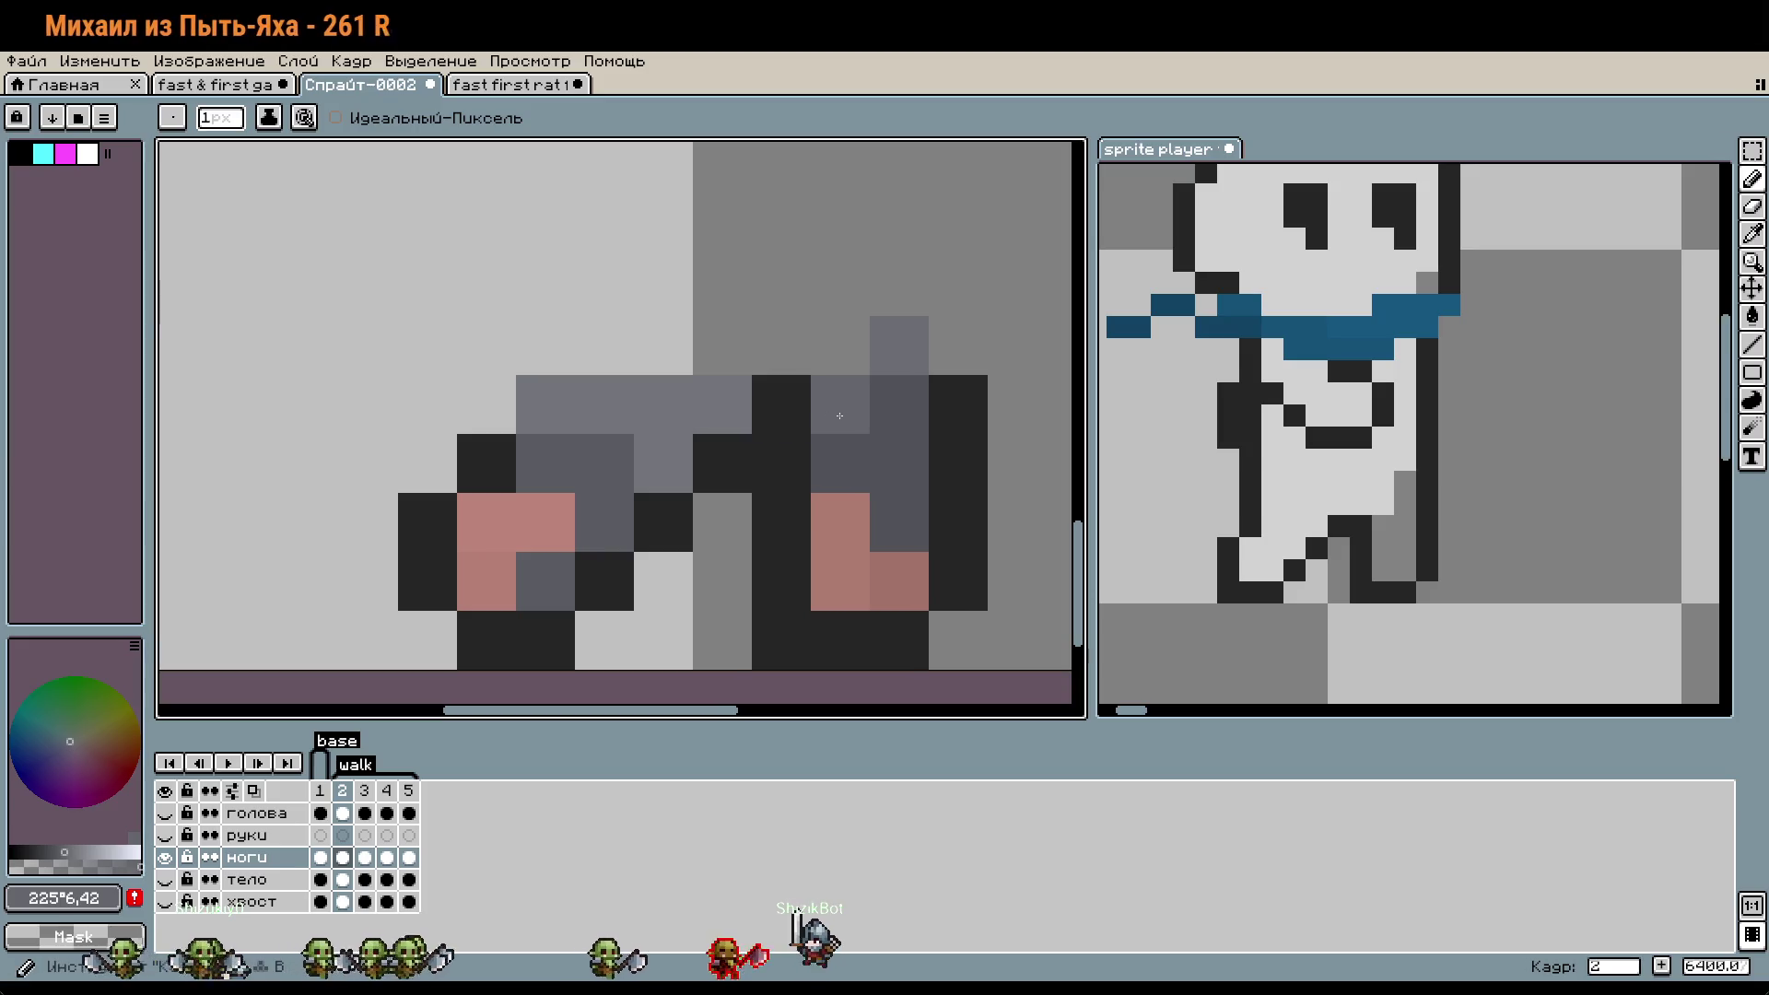
scroll(976, 551, "down", 5)
left_click_drag(961, 541, 912, 551)
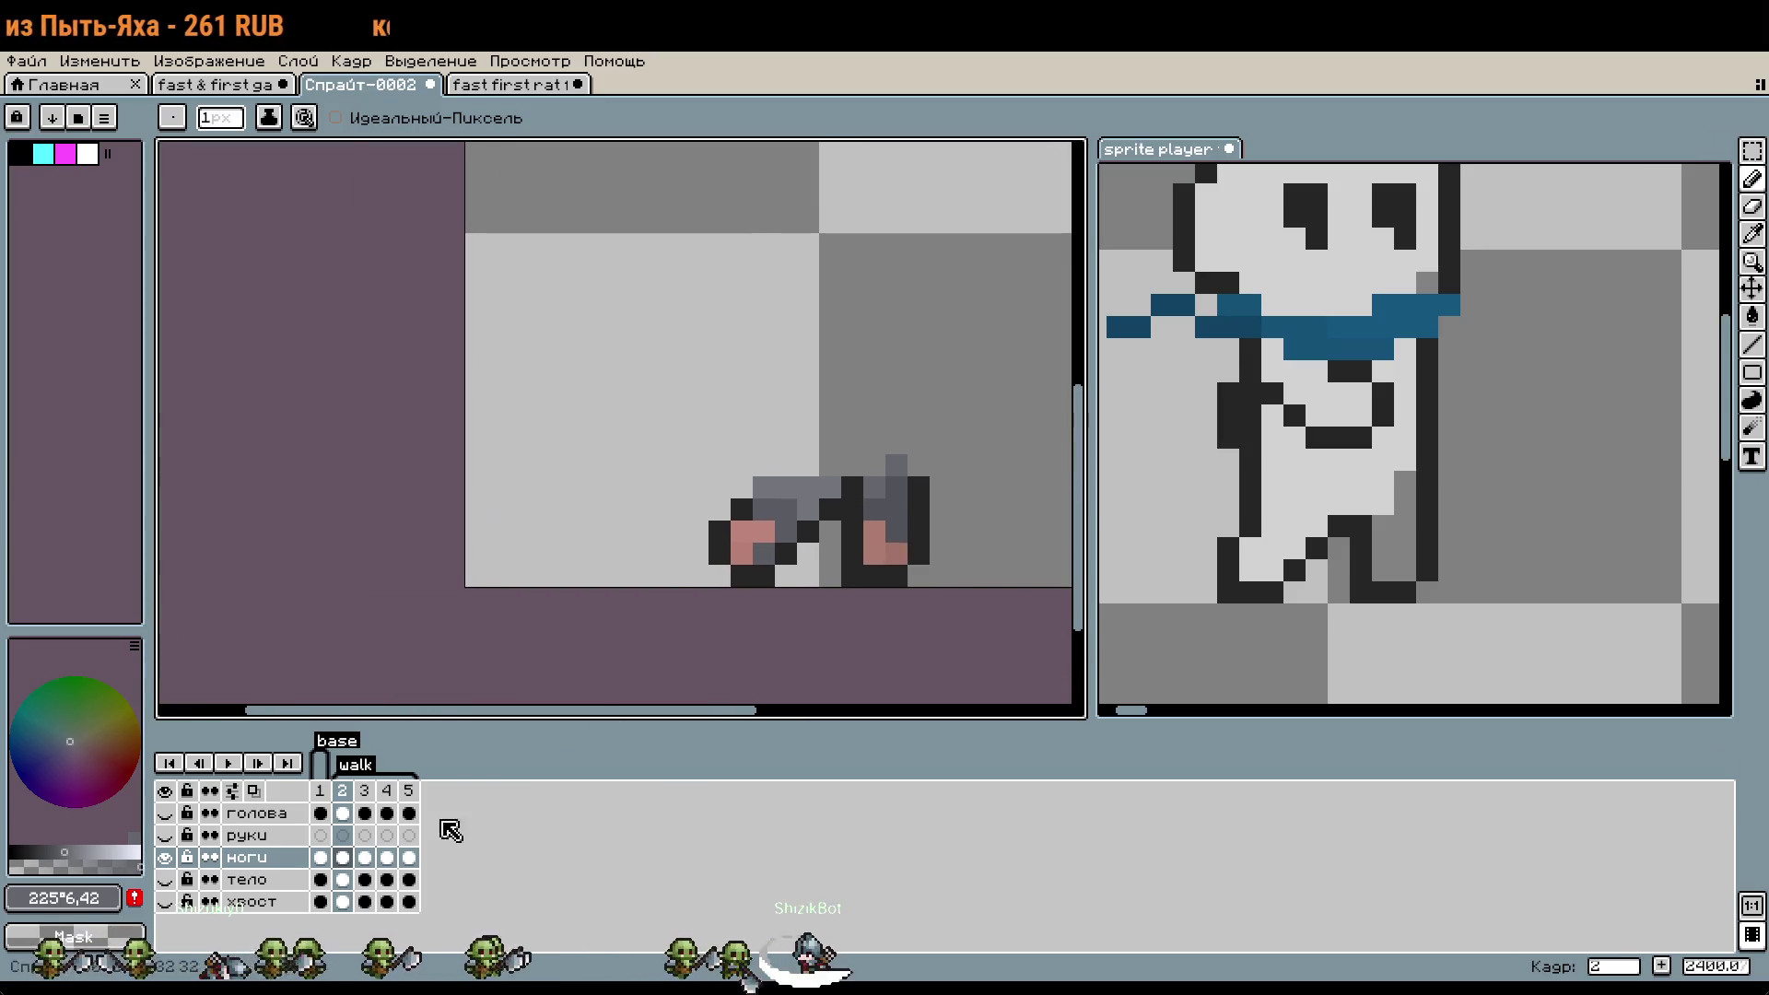
- Delete the extra frames 3 to 5, undoing an accidental deletion of frame 2
left_click_drag(360, 794, 407, 792)
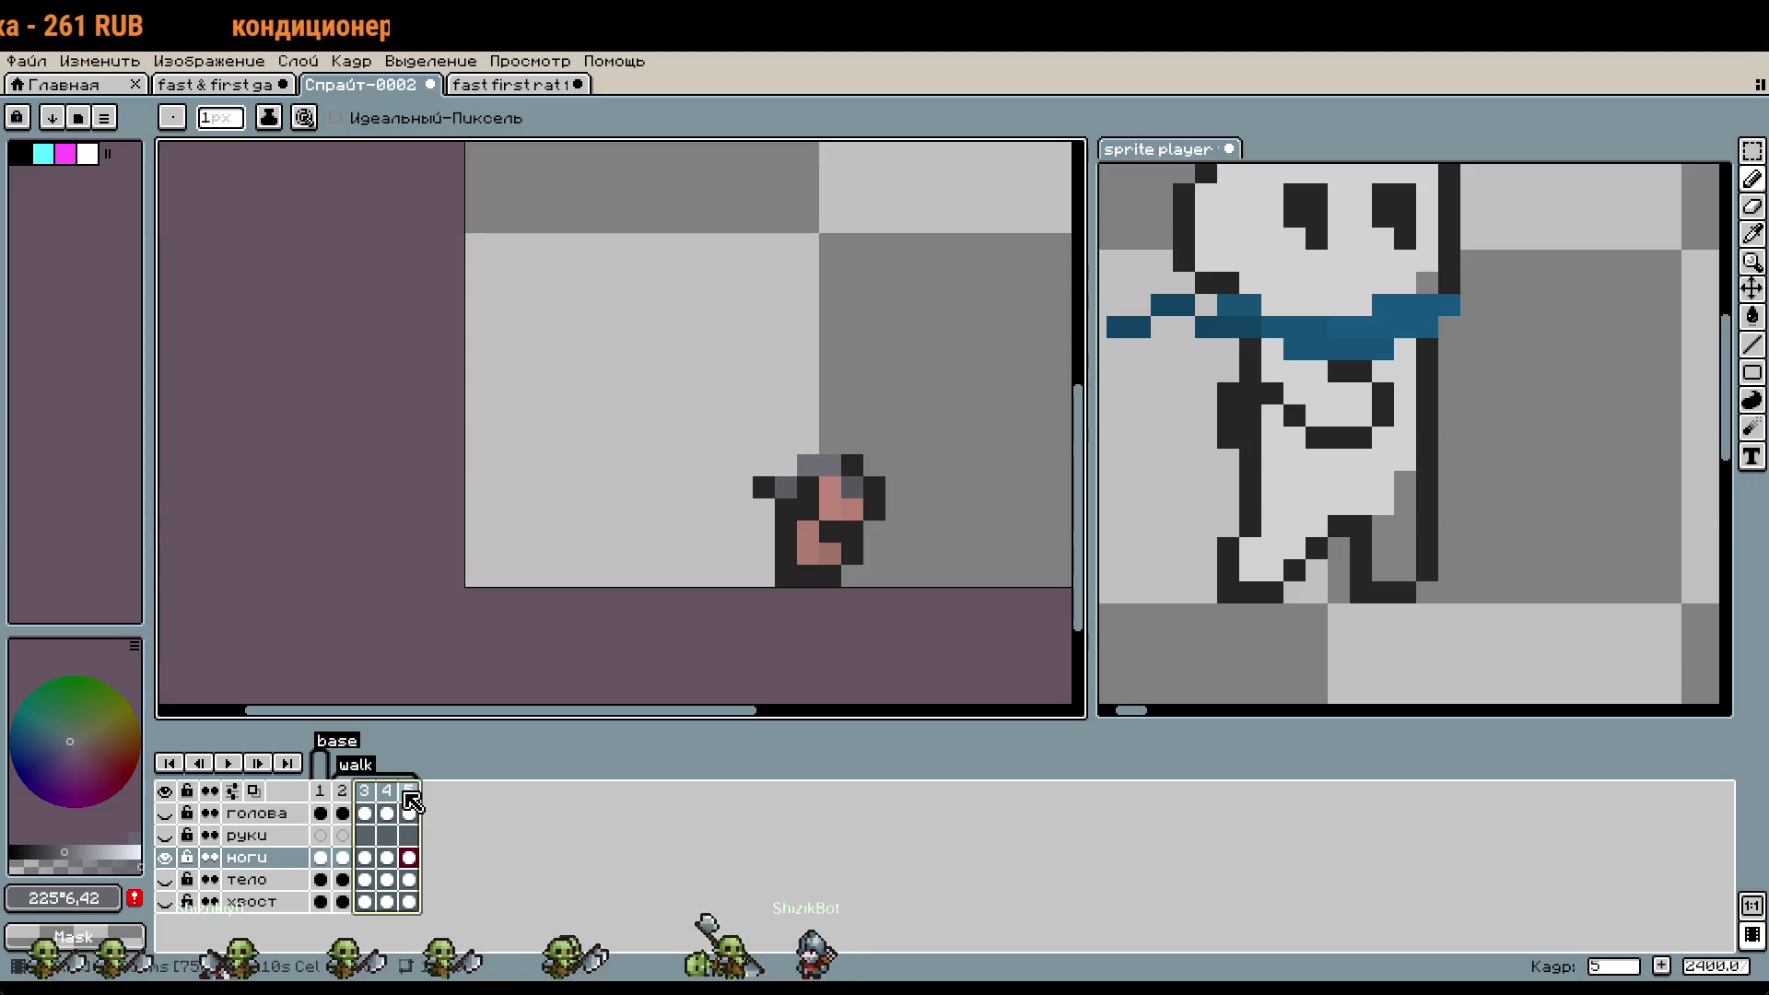
right_click(412, 801)
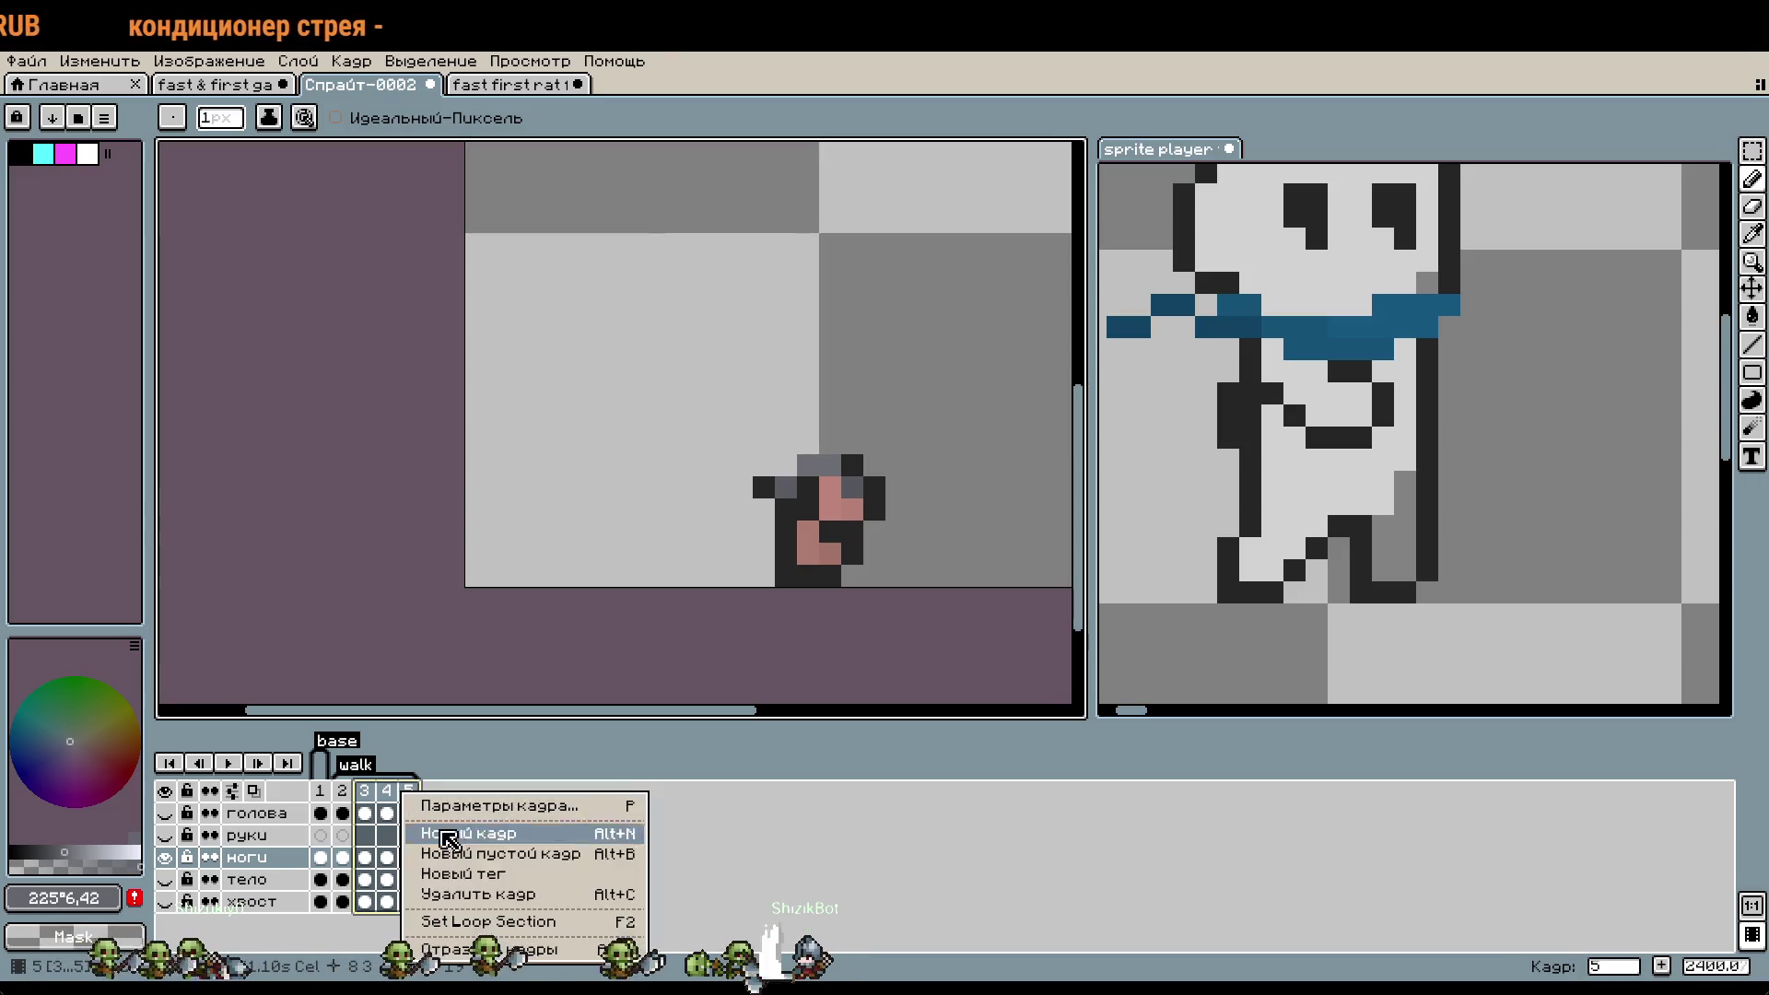
left_click(458, 897)
right_click(351, 794)
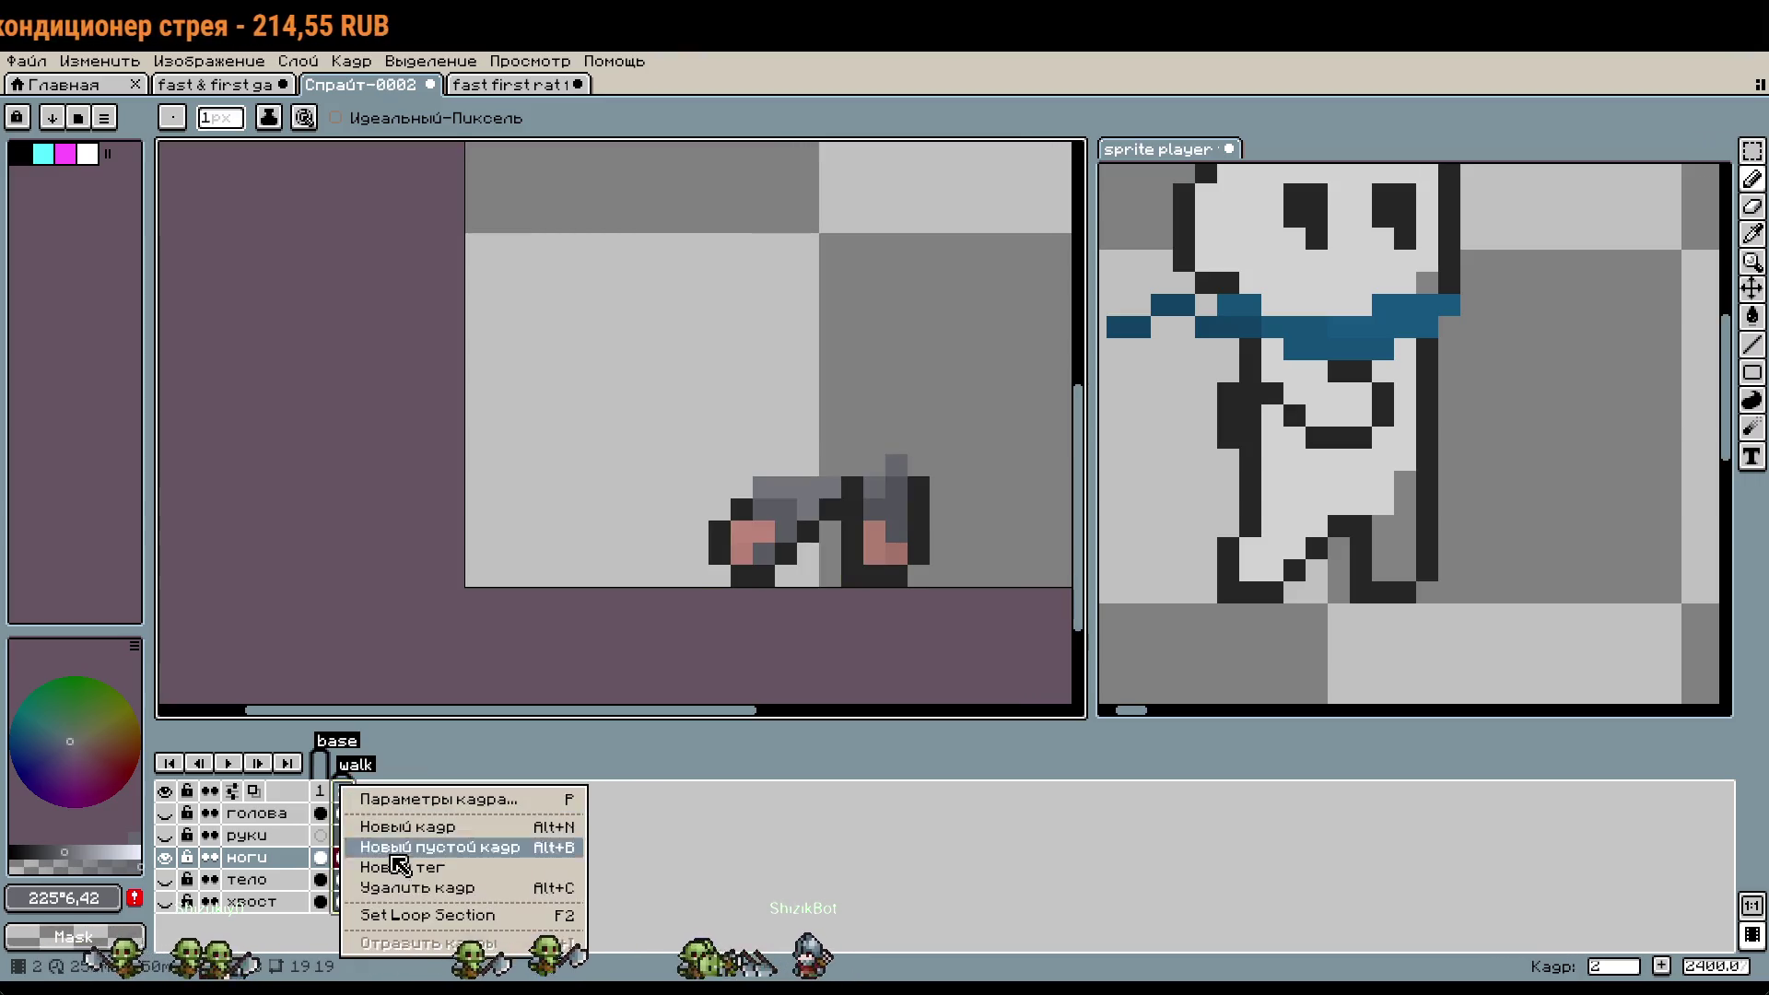
left_click(426, 892)
key("ctrl+z")
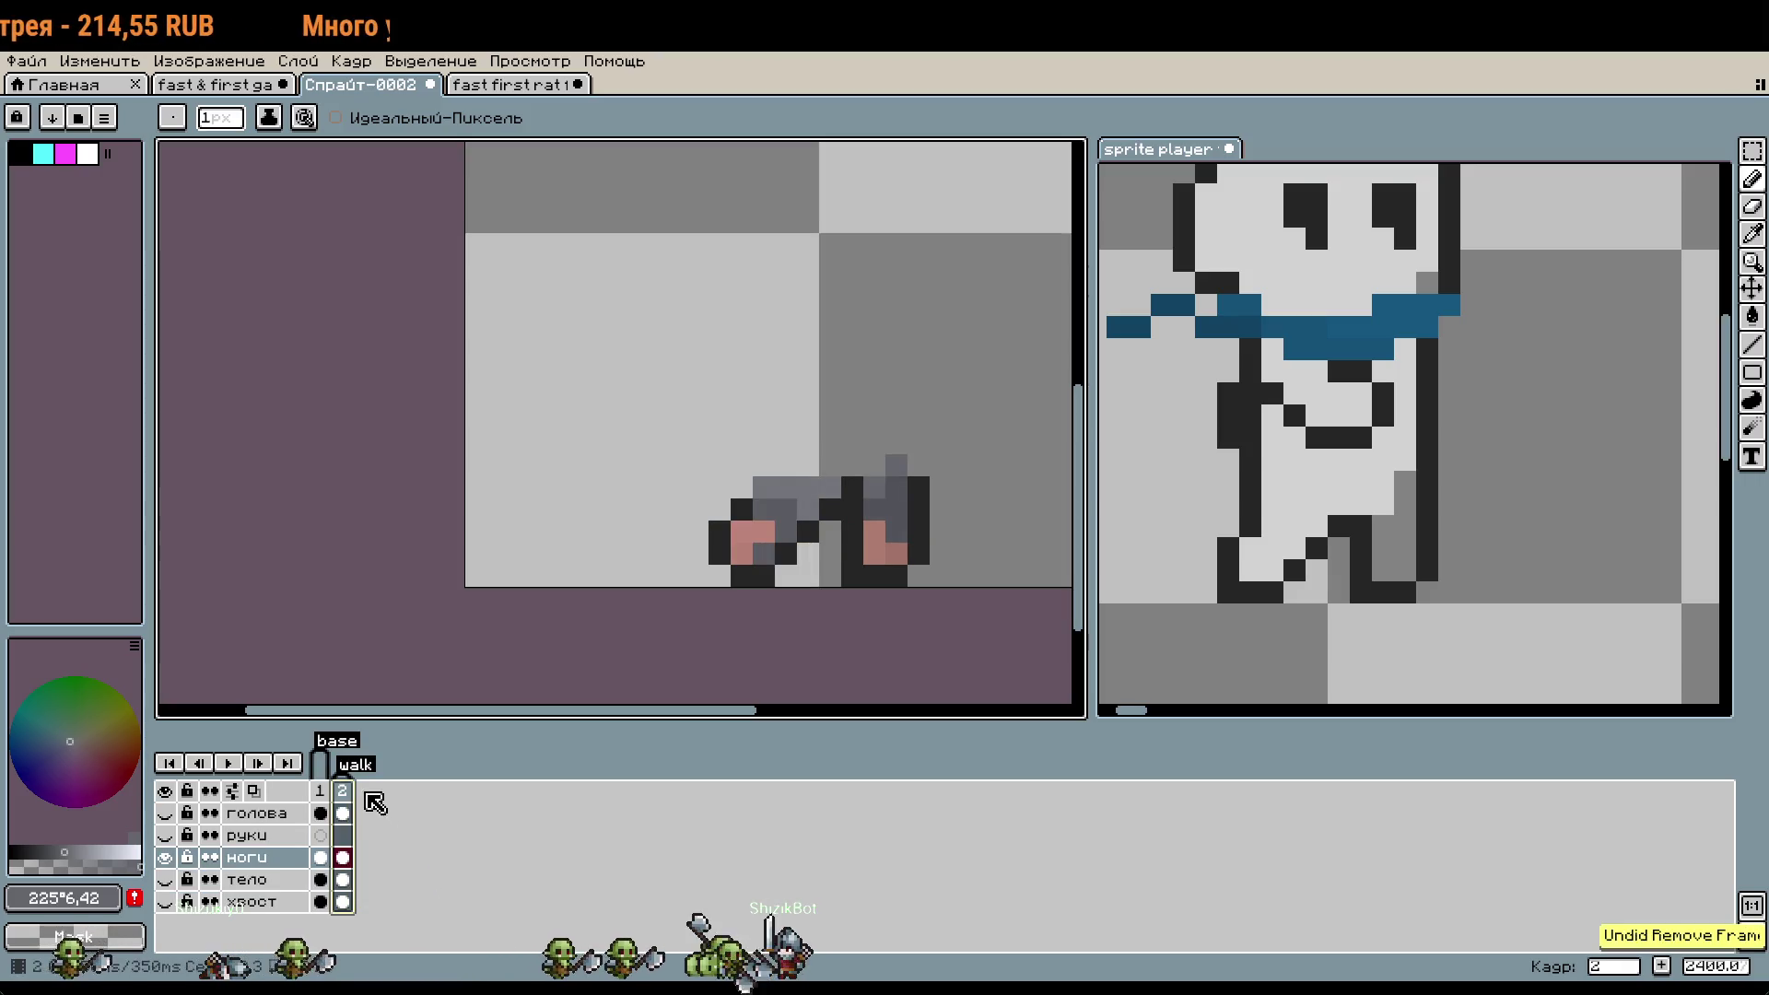
- Add a fresh third frame and step the ghost reference to frame 6
right_click(368, 800)
left_click(406, 833)
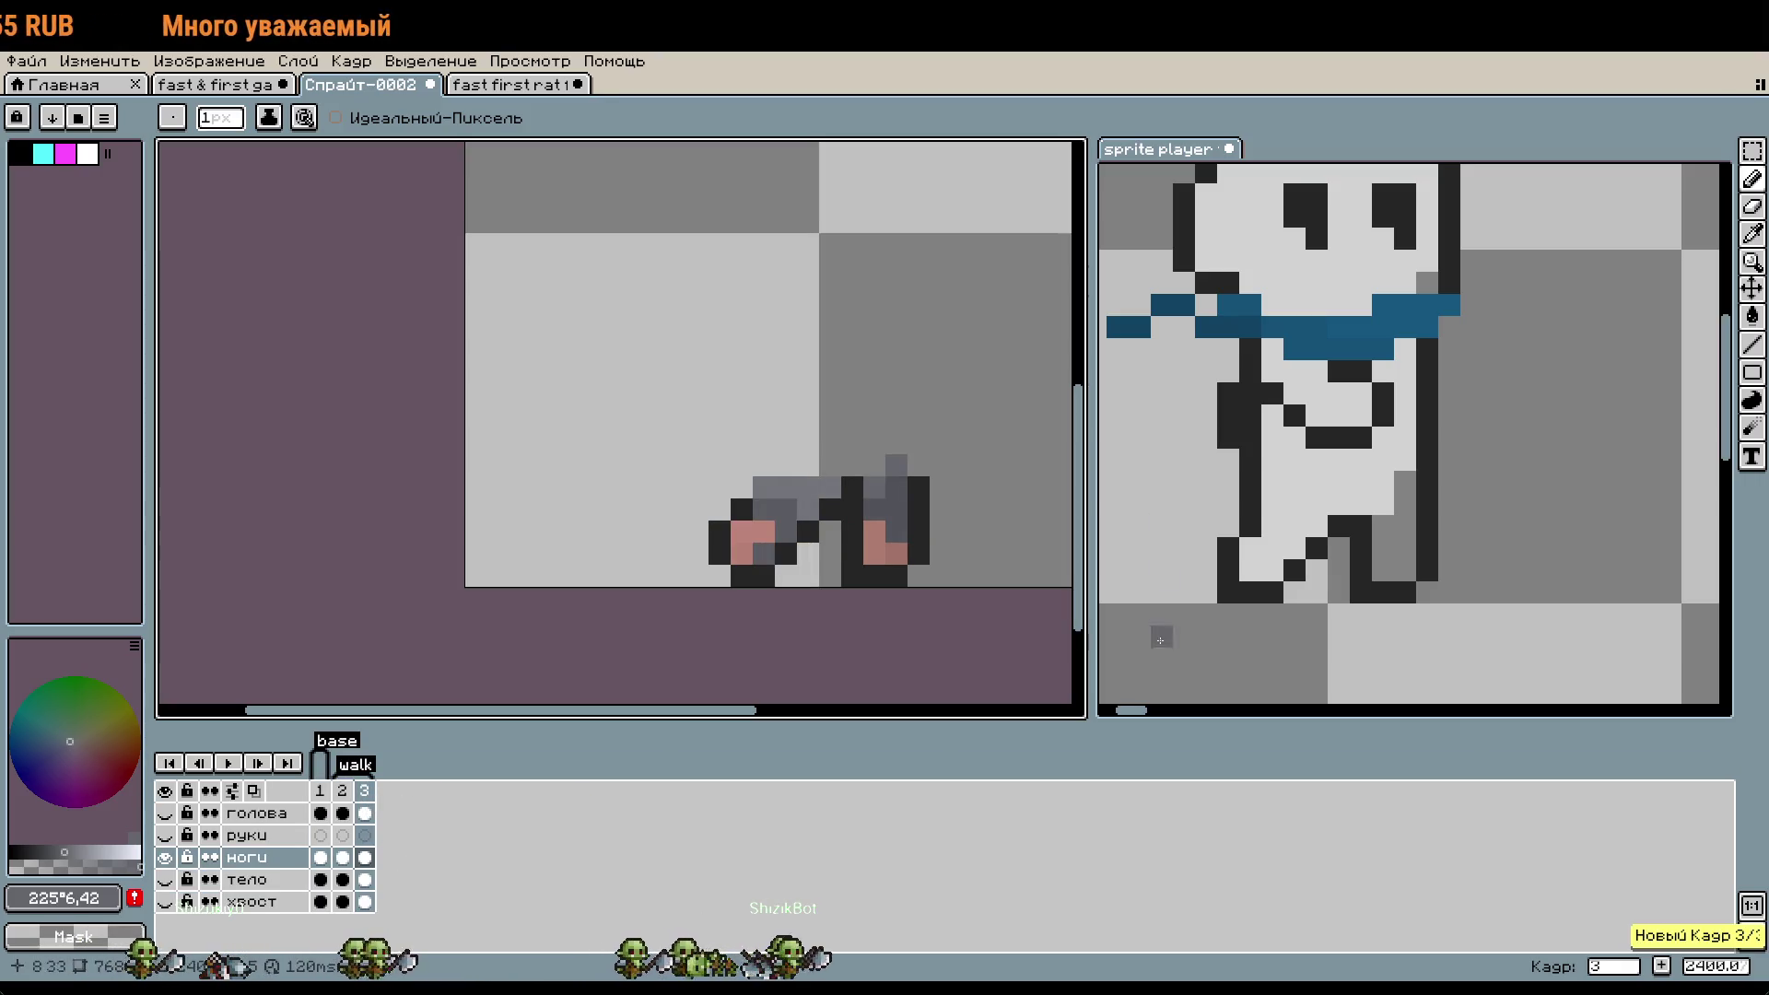
left_click(1376, 637)
key("Right")
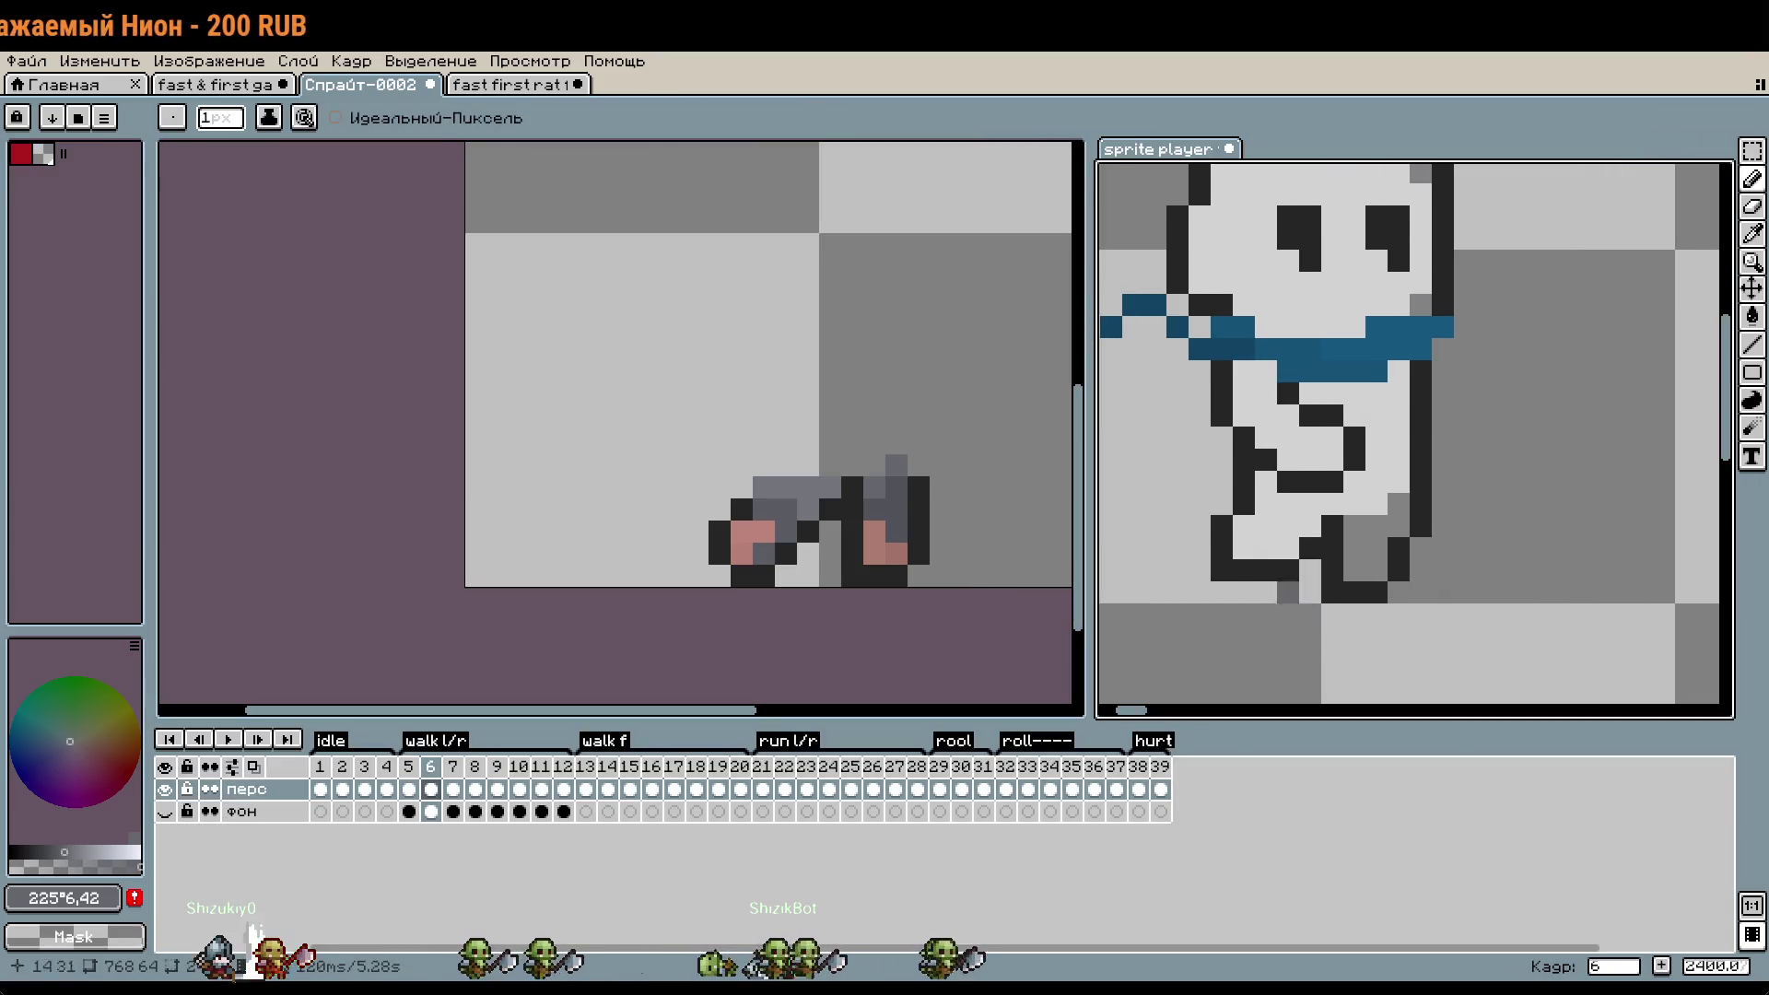
- Raise the left leg on frame 3 by one pixel
left_click(801, 599)
scroll(801, 599, "up", 1)
scroll(802, 604, "up", 1)
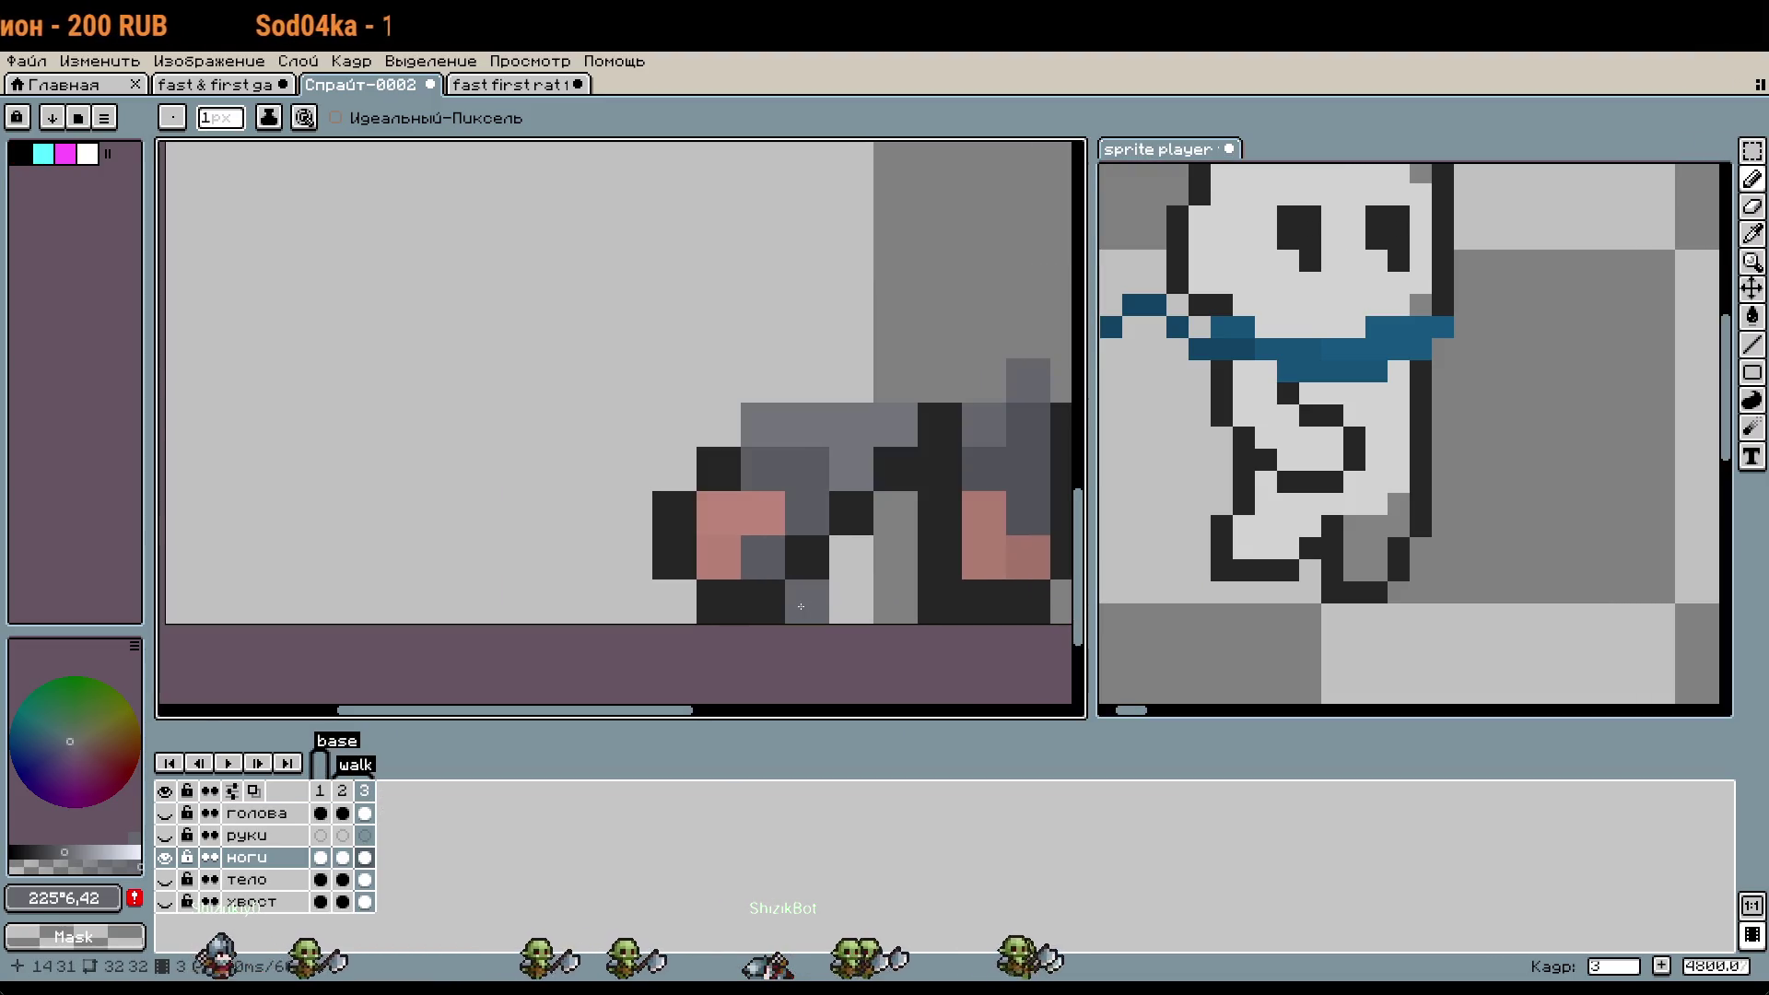
key("m")
left_click_drag(785, 623, 654, 448)
mouse_move(728, 571)
left_mouse_down()
mouse_move(737, 539)
mouse_move(781, 564)
left_mouse_up()
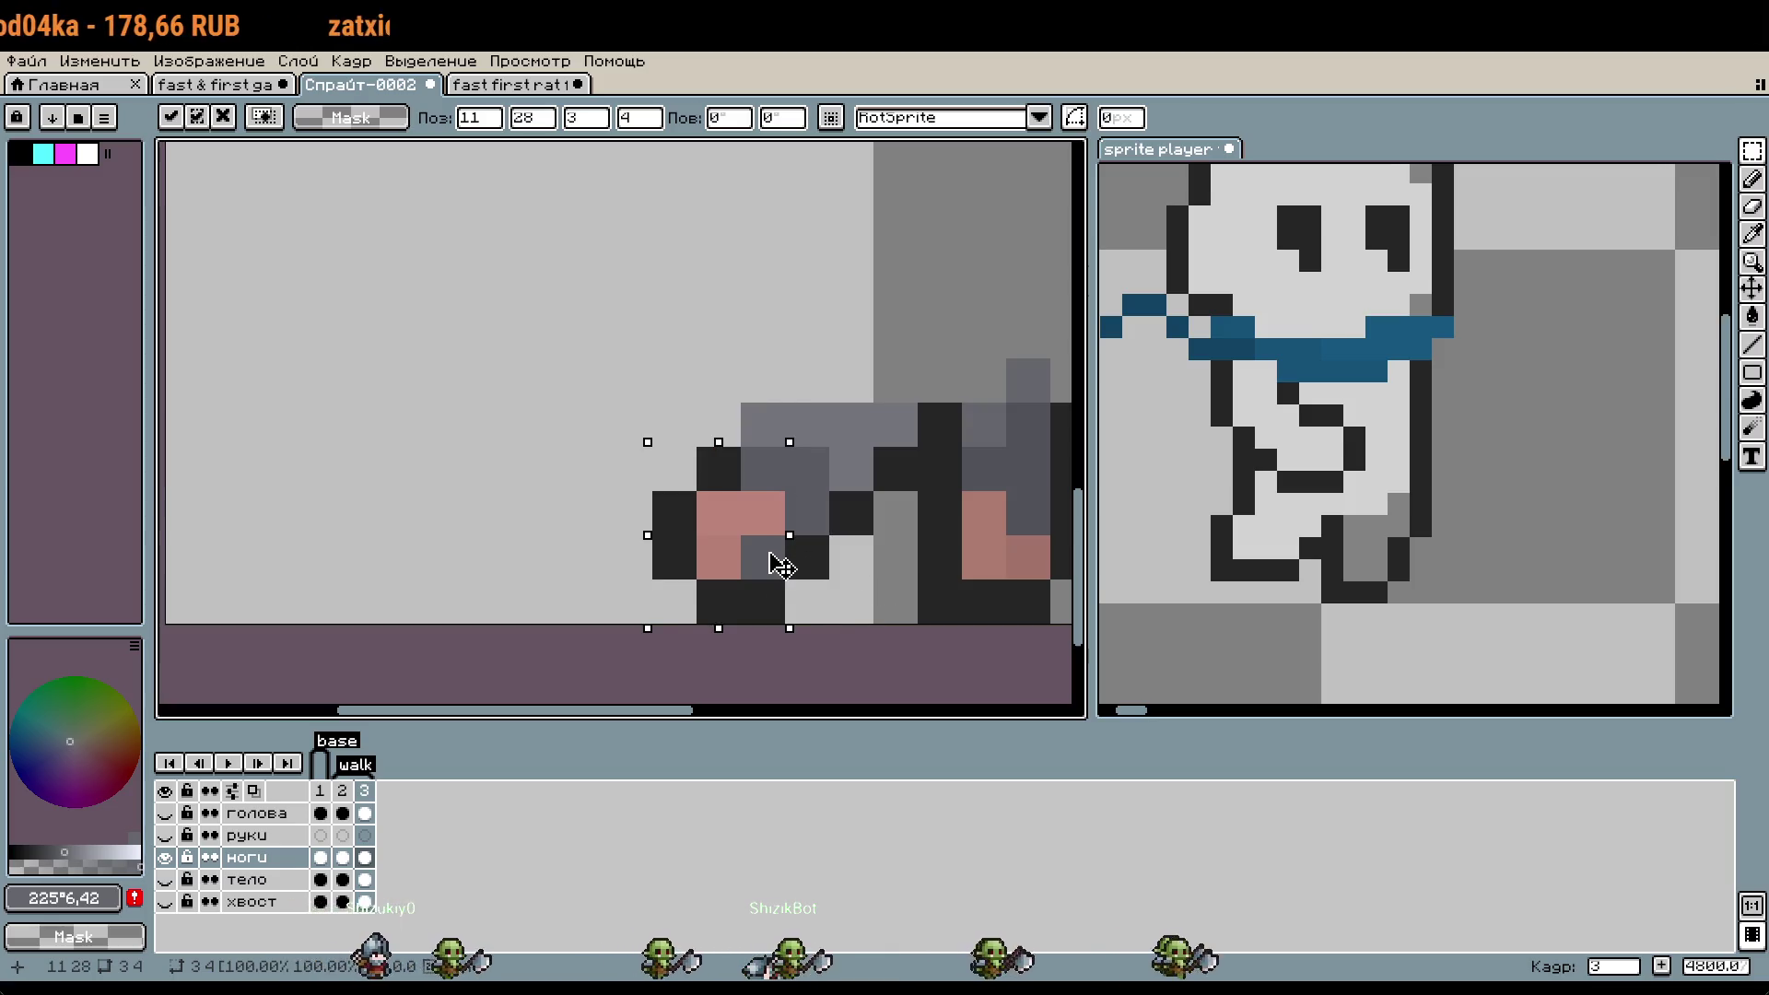
key("Return")
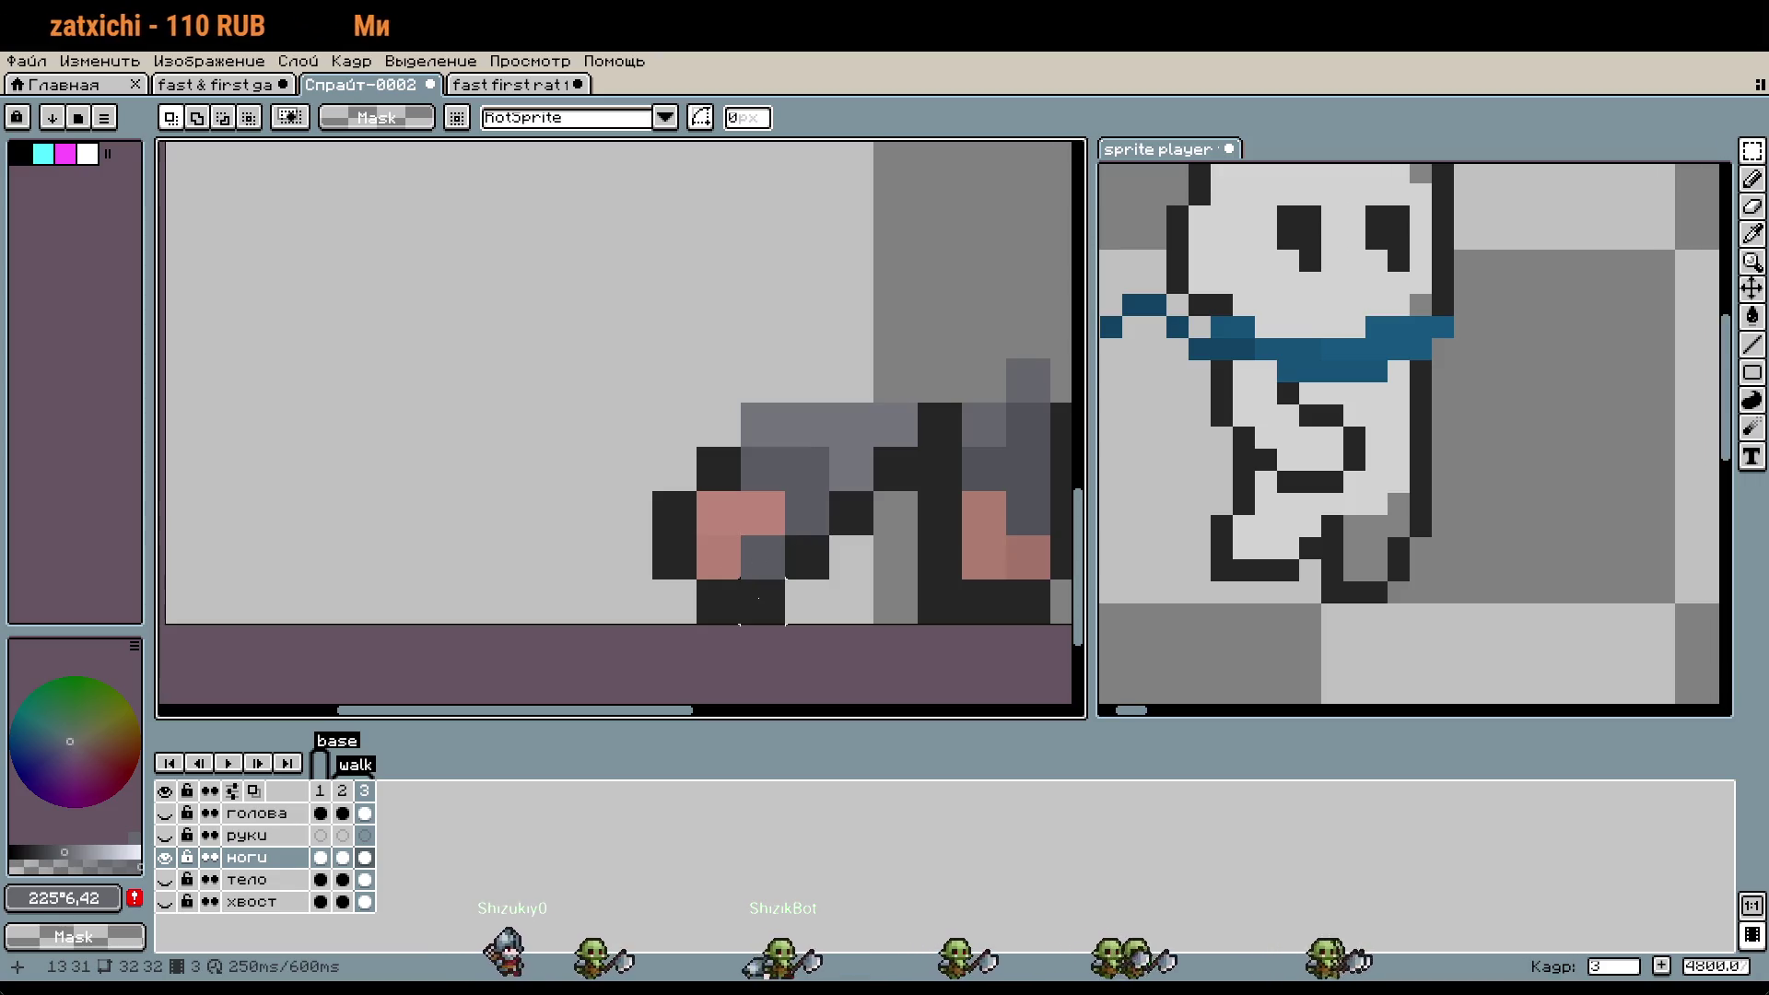
left_click_drag(758, 601, 655, 405)
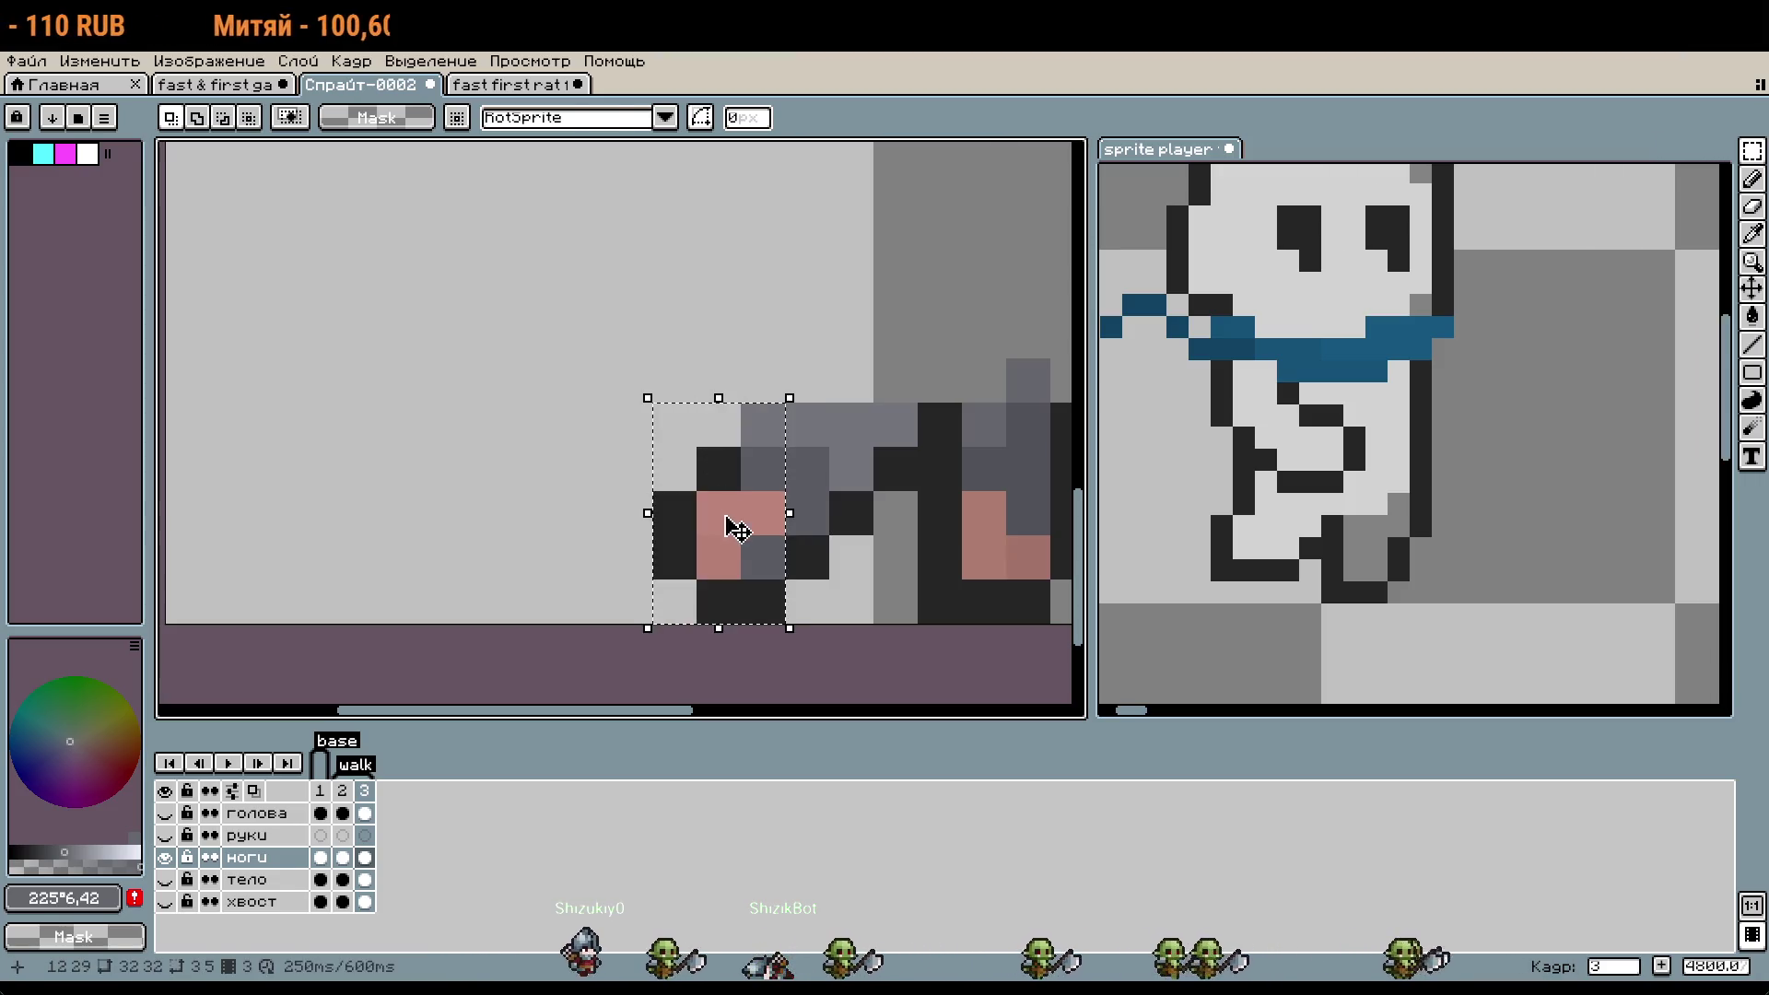
left_click_drag(737, 525, 730, 482)
- Try grey pixels above the left and right legs, then undo them
key("Return")
key("b")
left_click(763, 335)
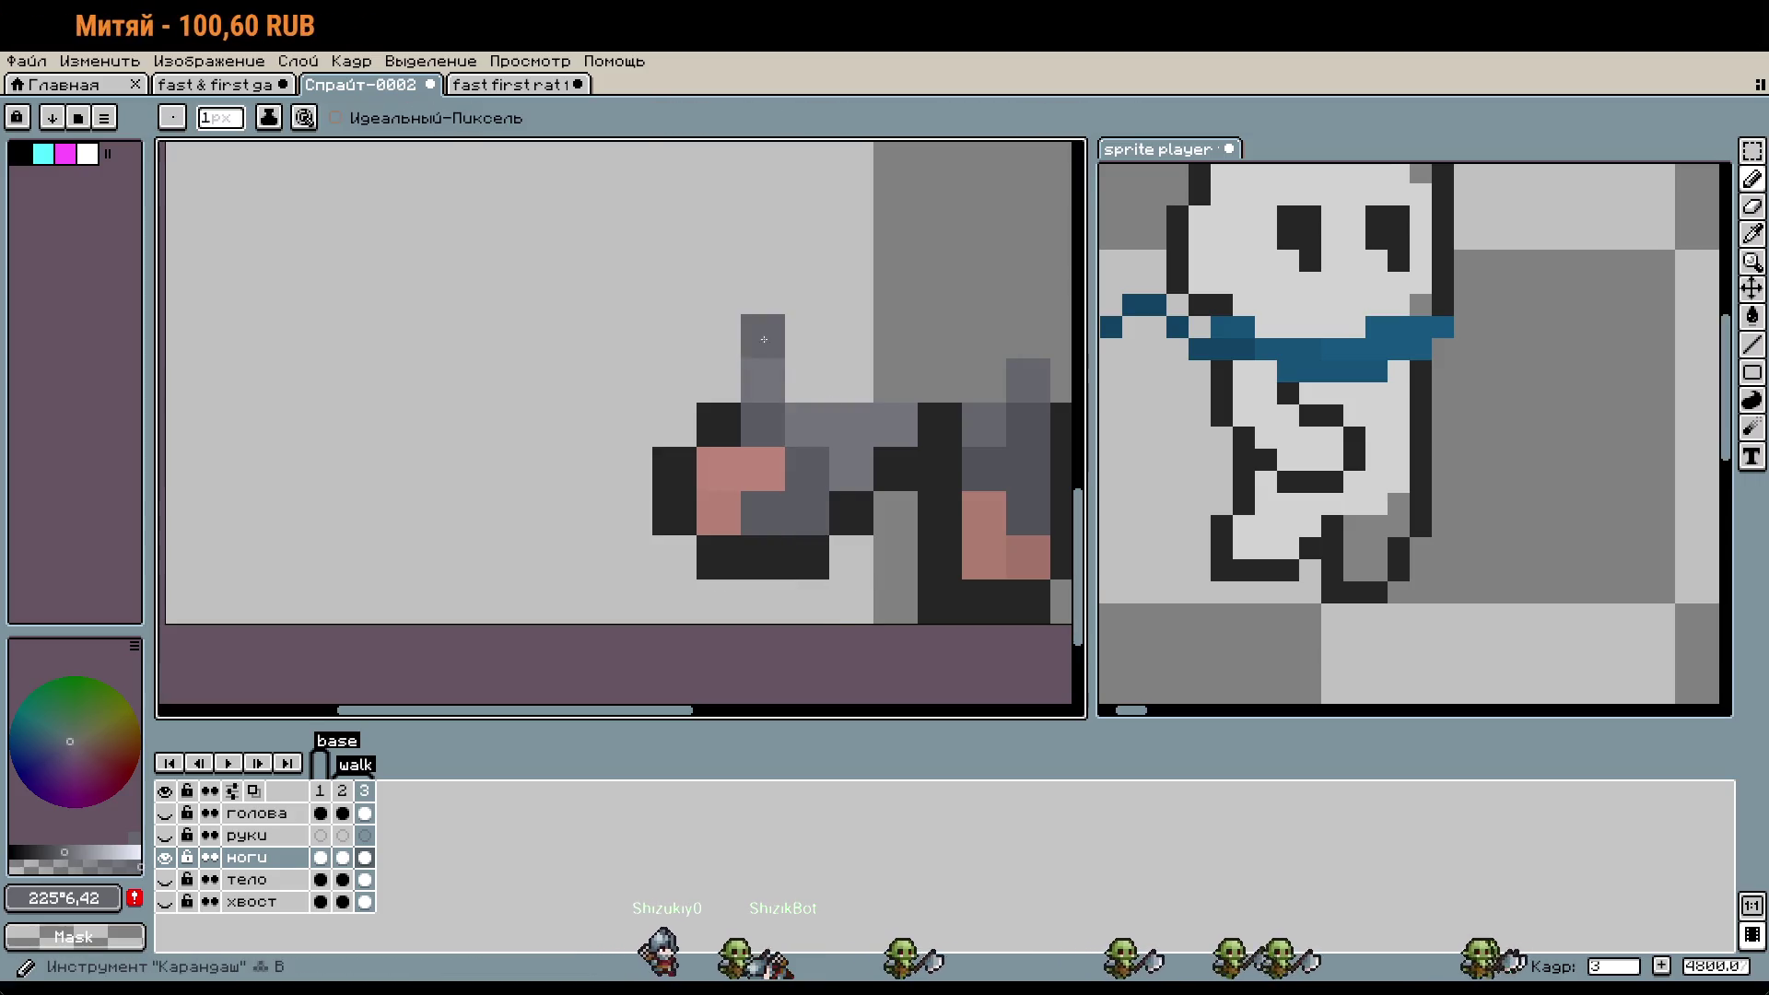
key("ctrl+z")
scroll(793, 359, "right", 2)
left_click(926, 349)
key("ctrl+z")
- After checking the ghost reference, shift the right leg one pixel left
left_click(1414, 614)
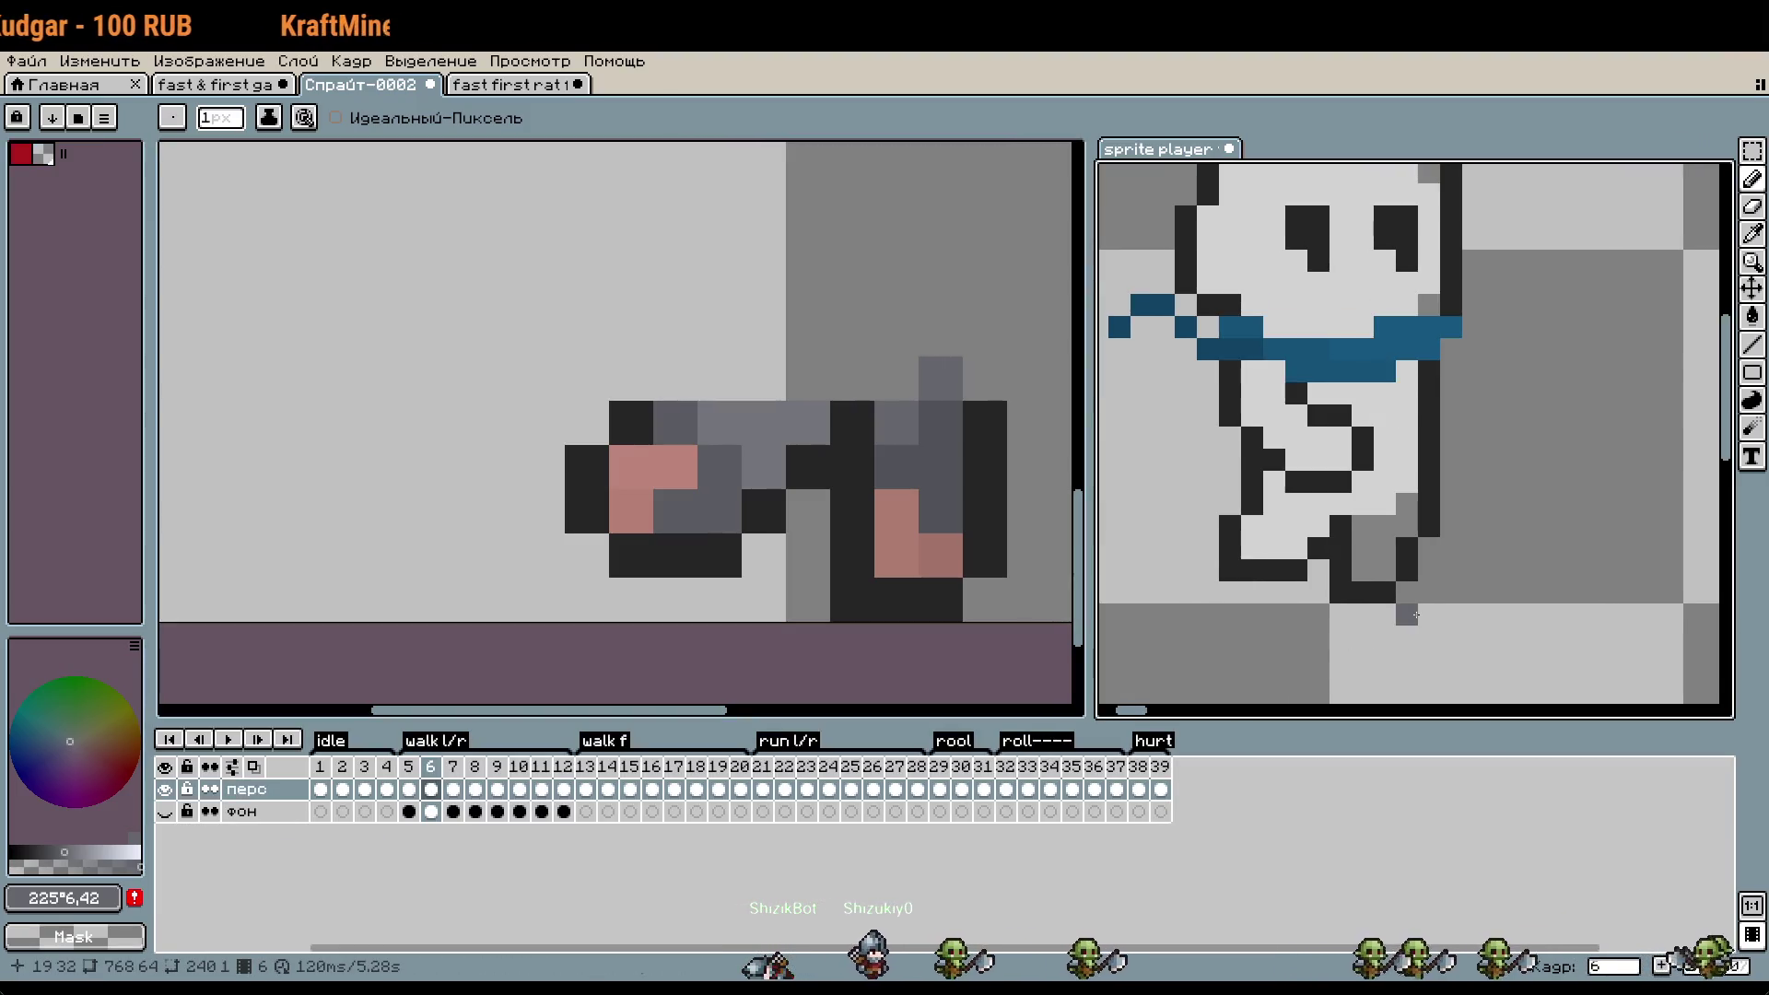
left_click(958, 548)
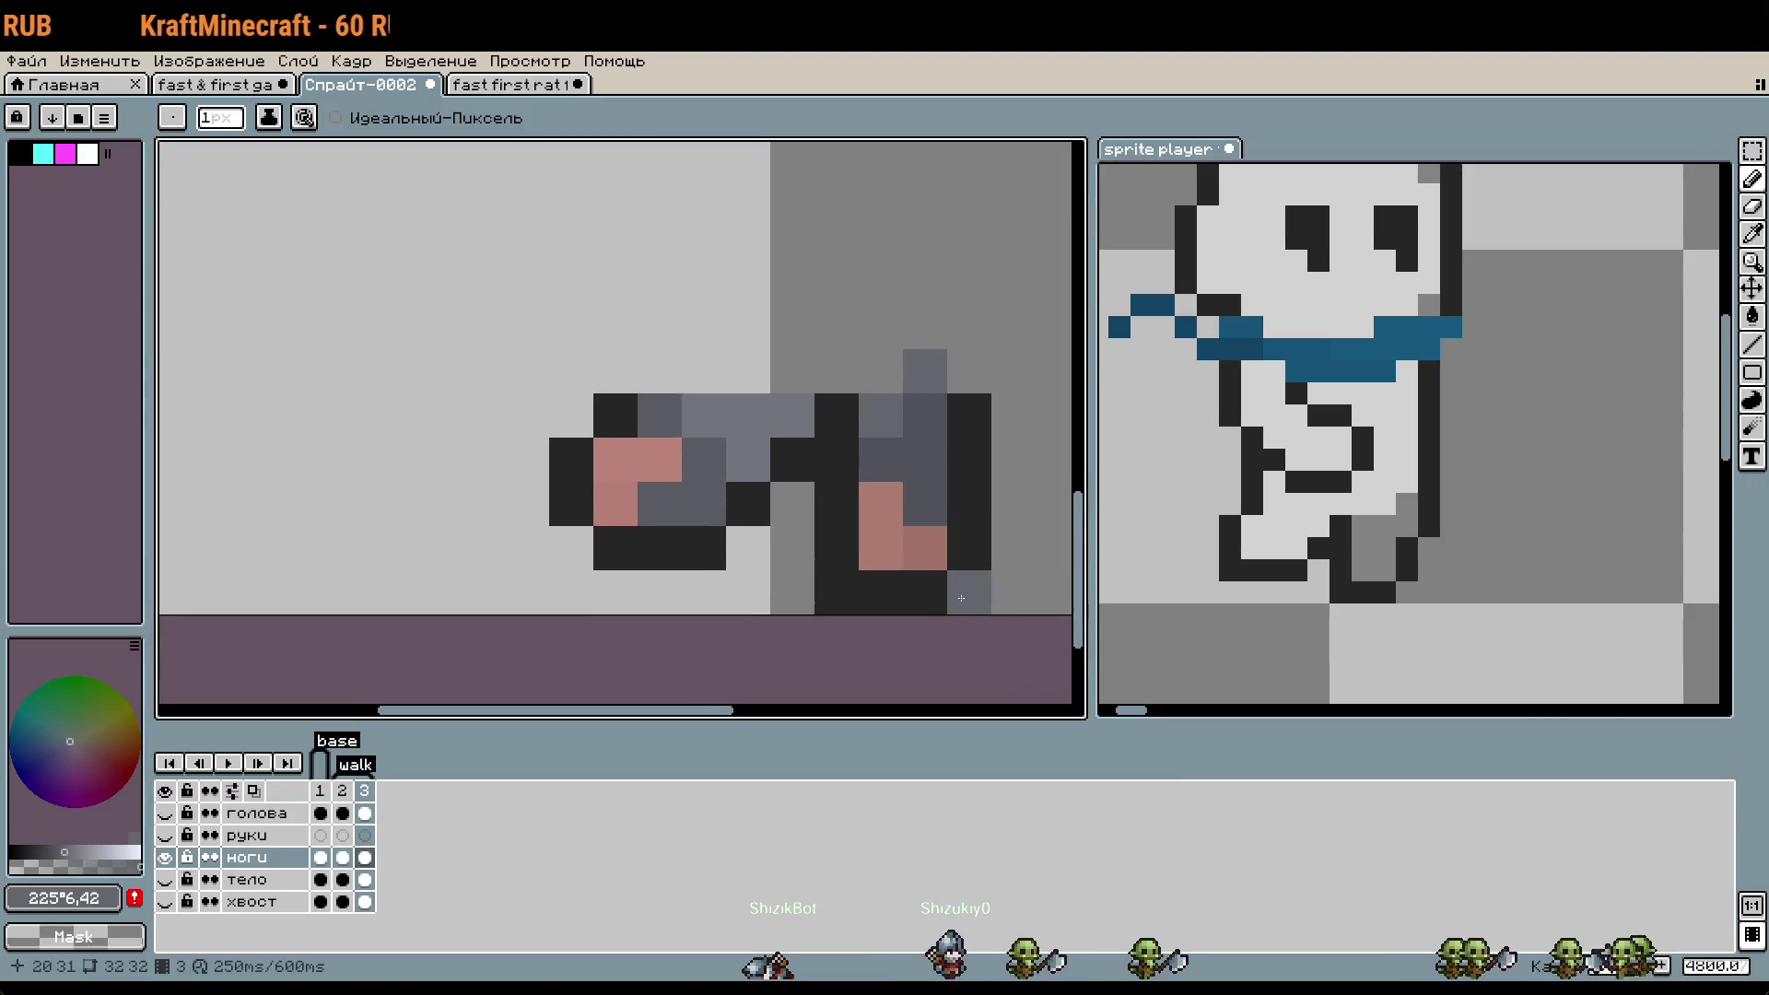
key("m")
left_click_drag(968, 598, 815, 481)
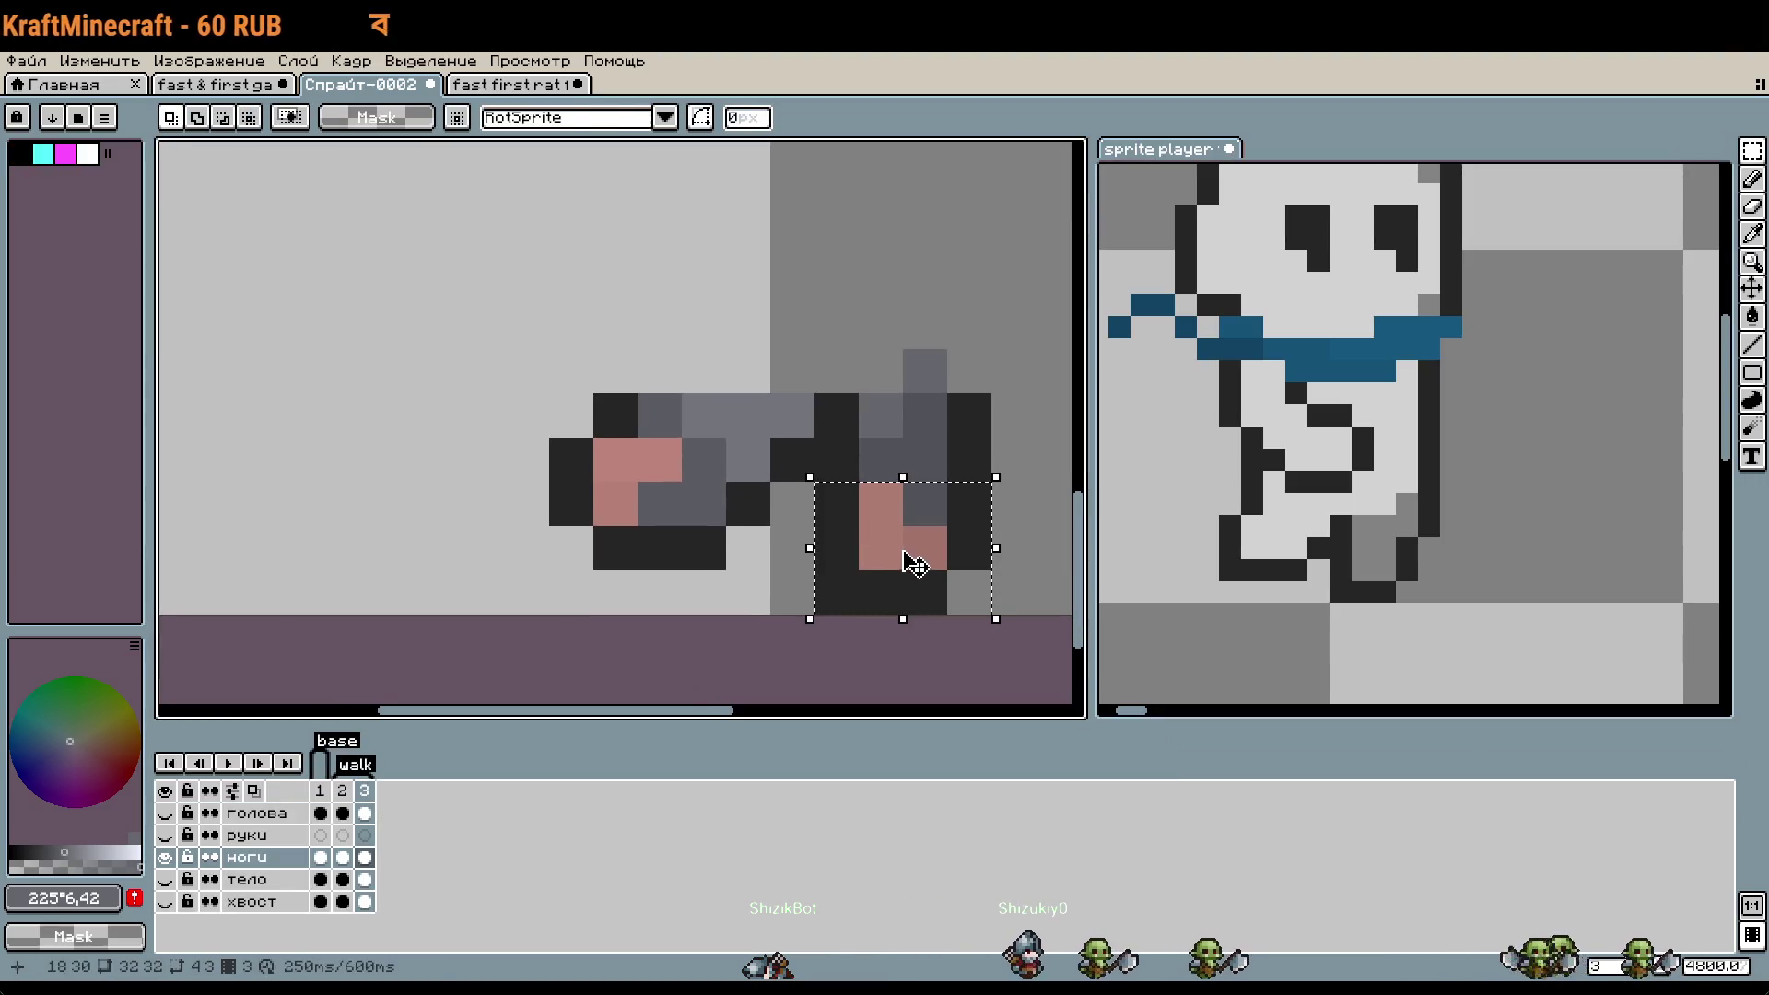
left_click(898, 566)
left_click_drag(898, 566, 863, 567)
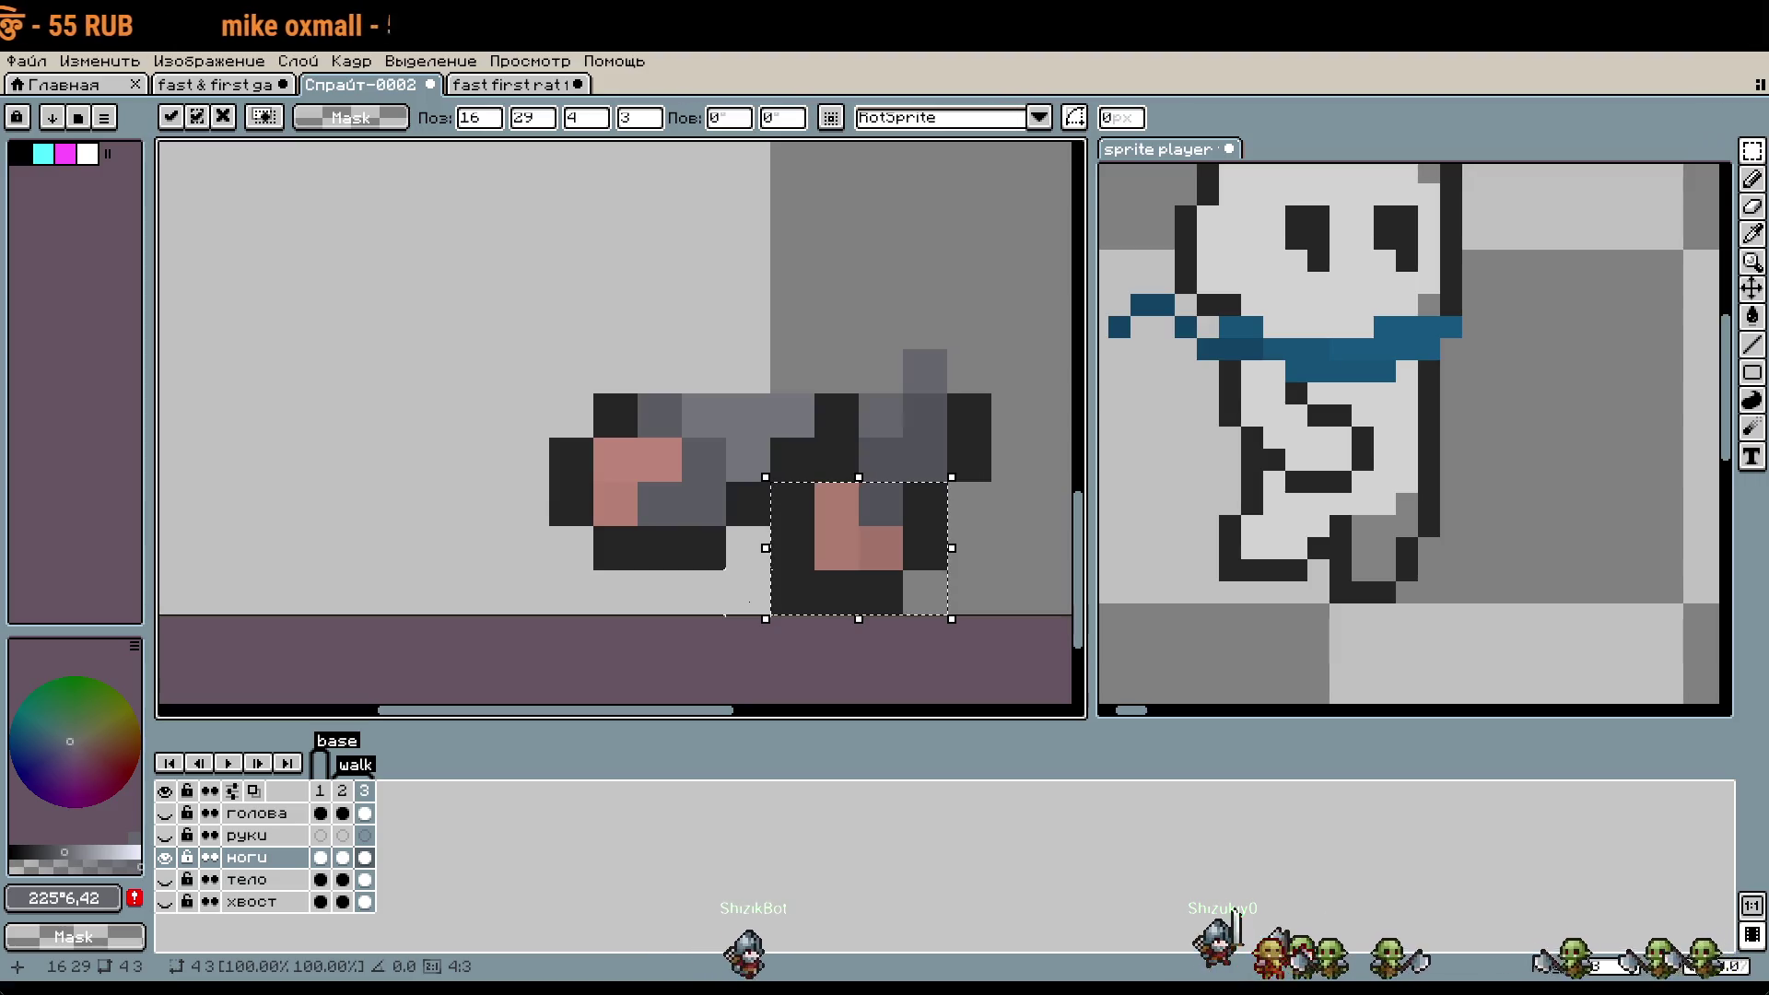
left_click(753, 557)
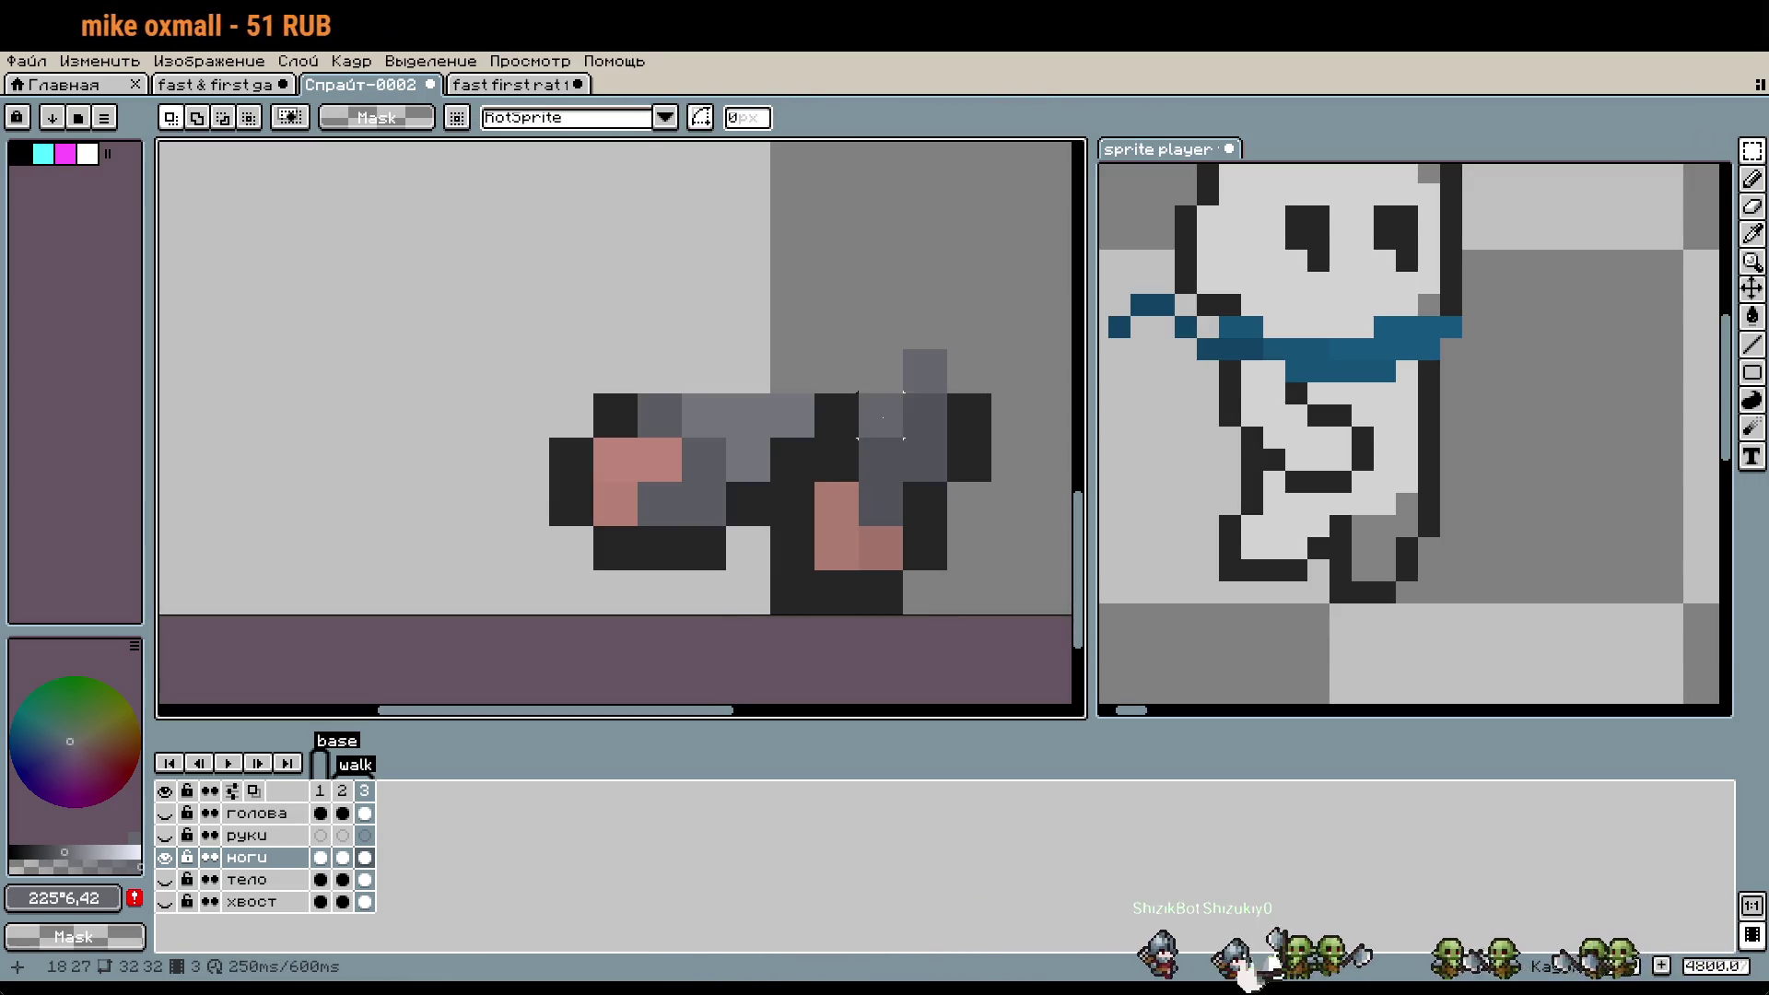
- Touch up the dark outline pixels under the legs and play the leg animation
key("b")
left_click_drag(882, 416, 851, 428)
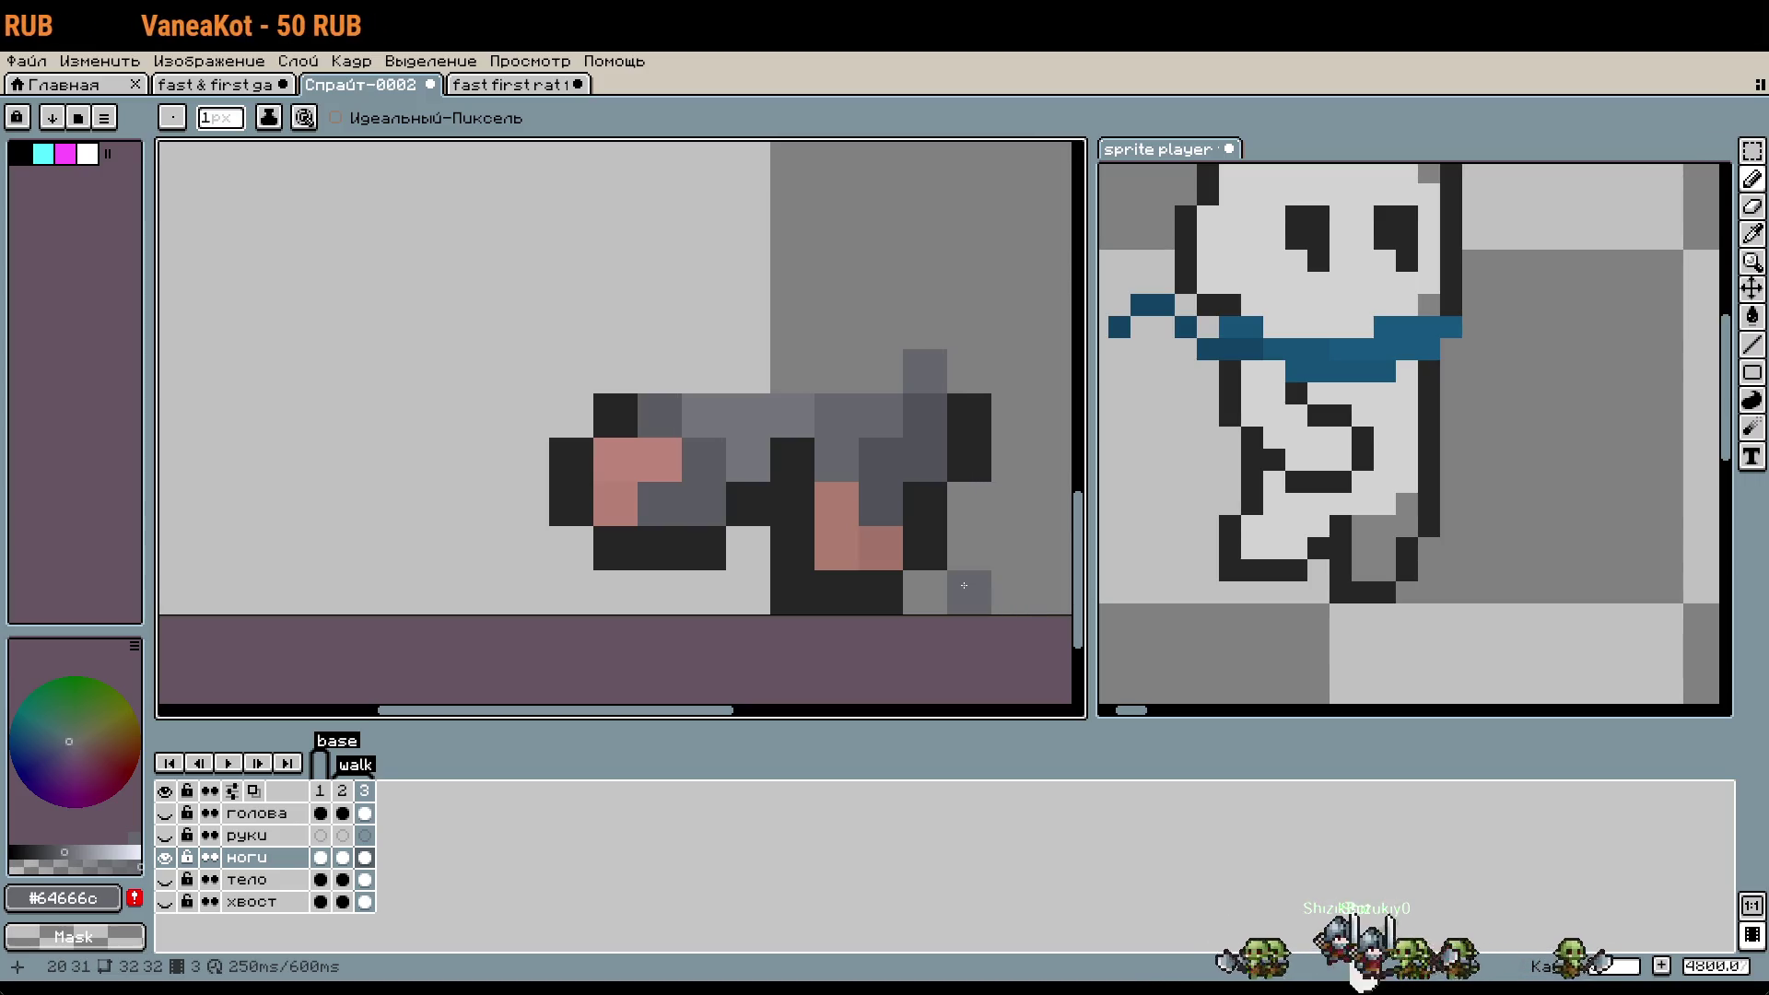
key("ctrl+z")
key("i")
left_click(658, 533)
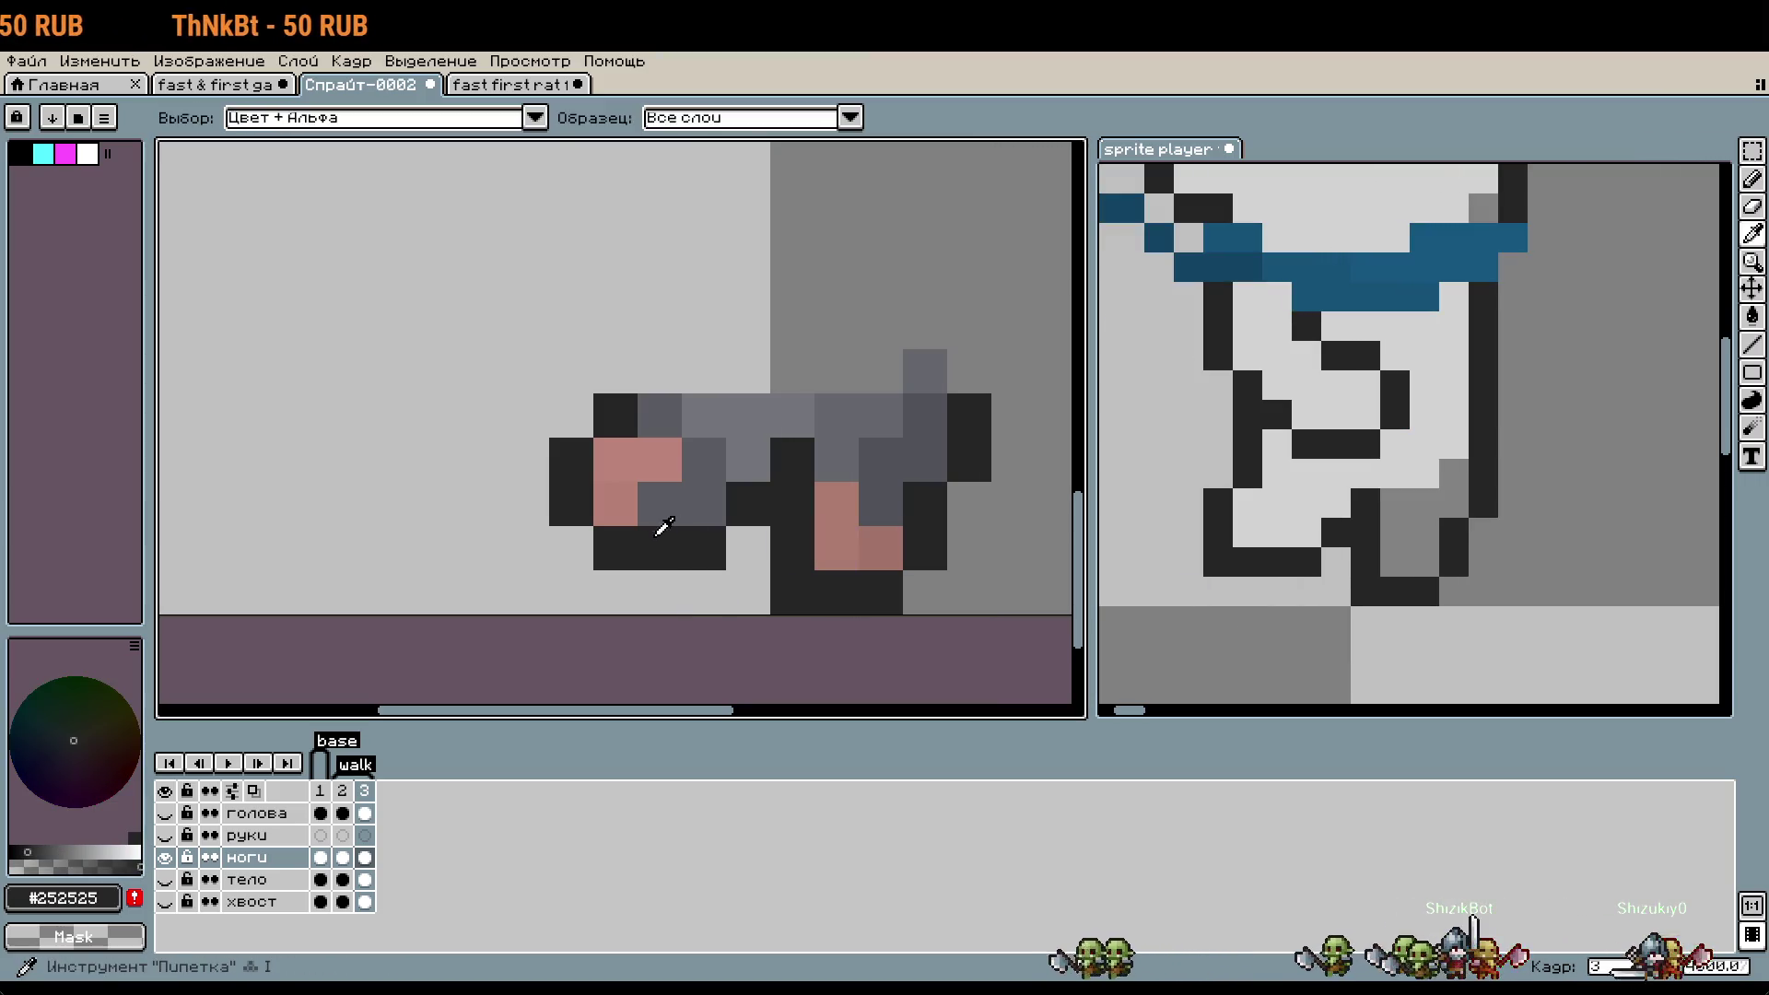
key("b")
left_click(572, 547)
scroll(737, 502, "down", 2)
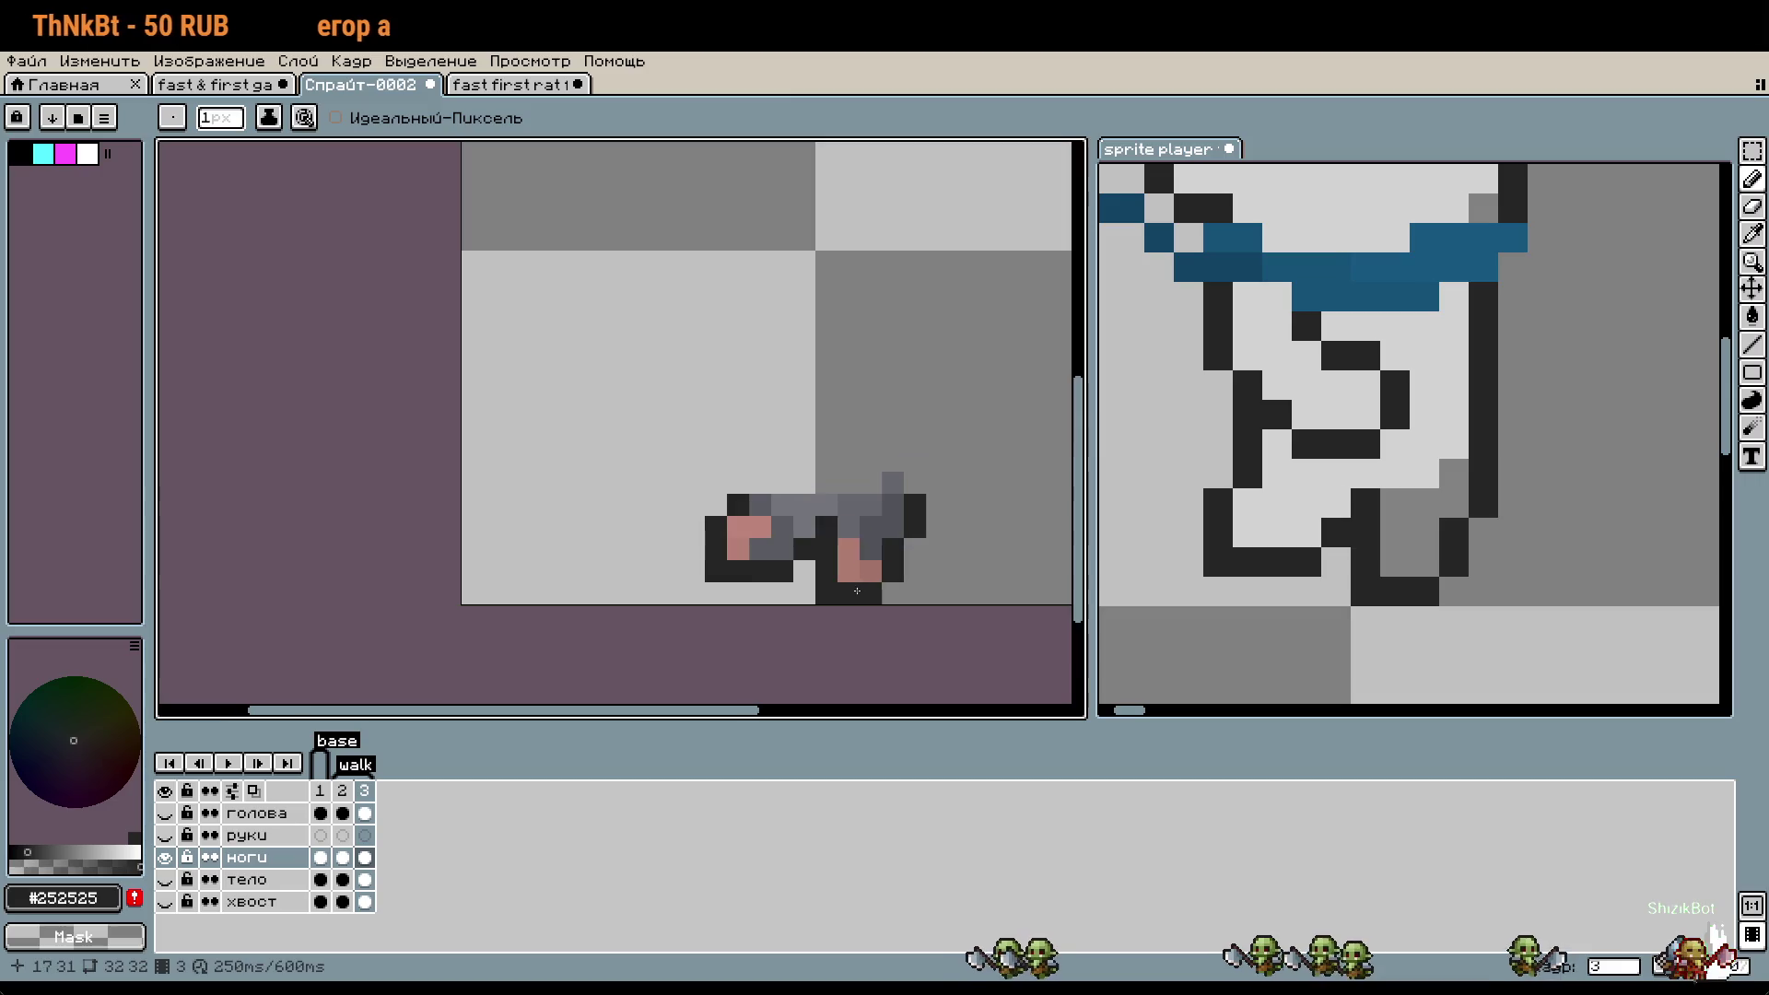
key("Return")
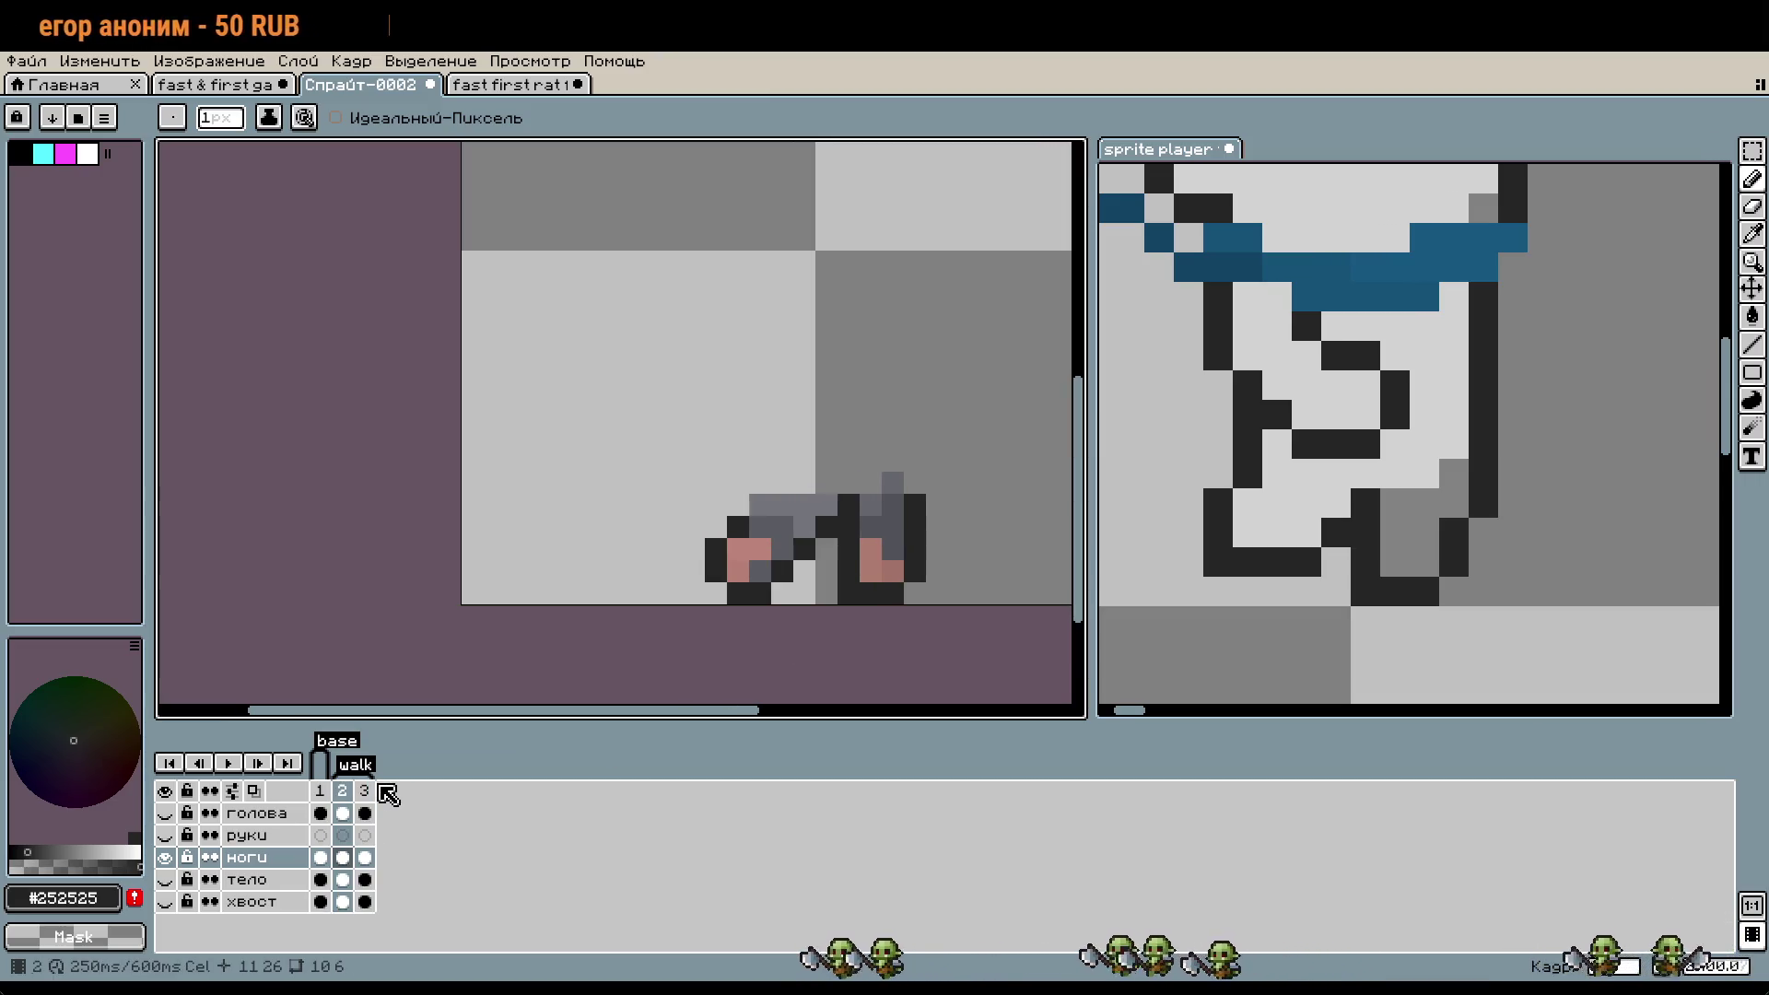
left_click(1330, 630)
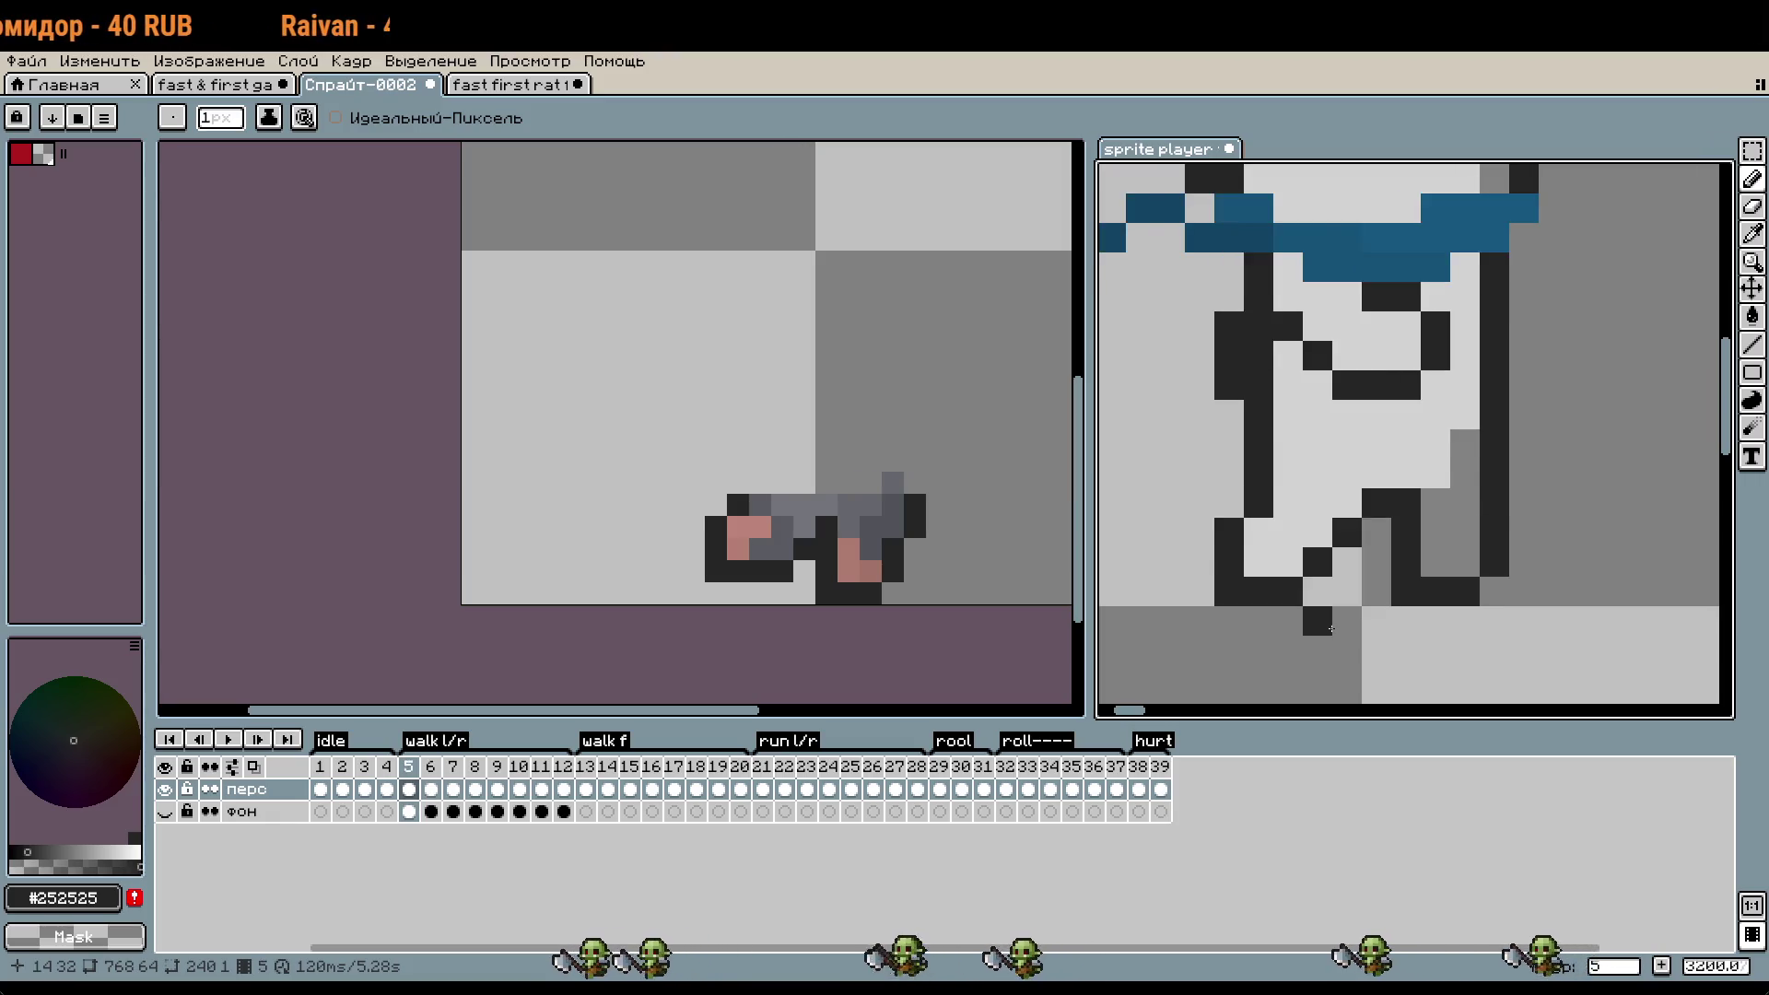
- Flip between the mouse's frames 2 and 3 to compare the leg poses
key("w")
key("b")
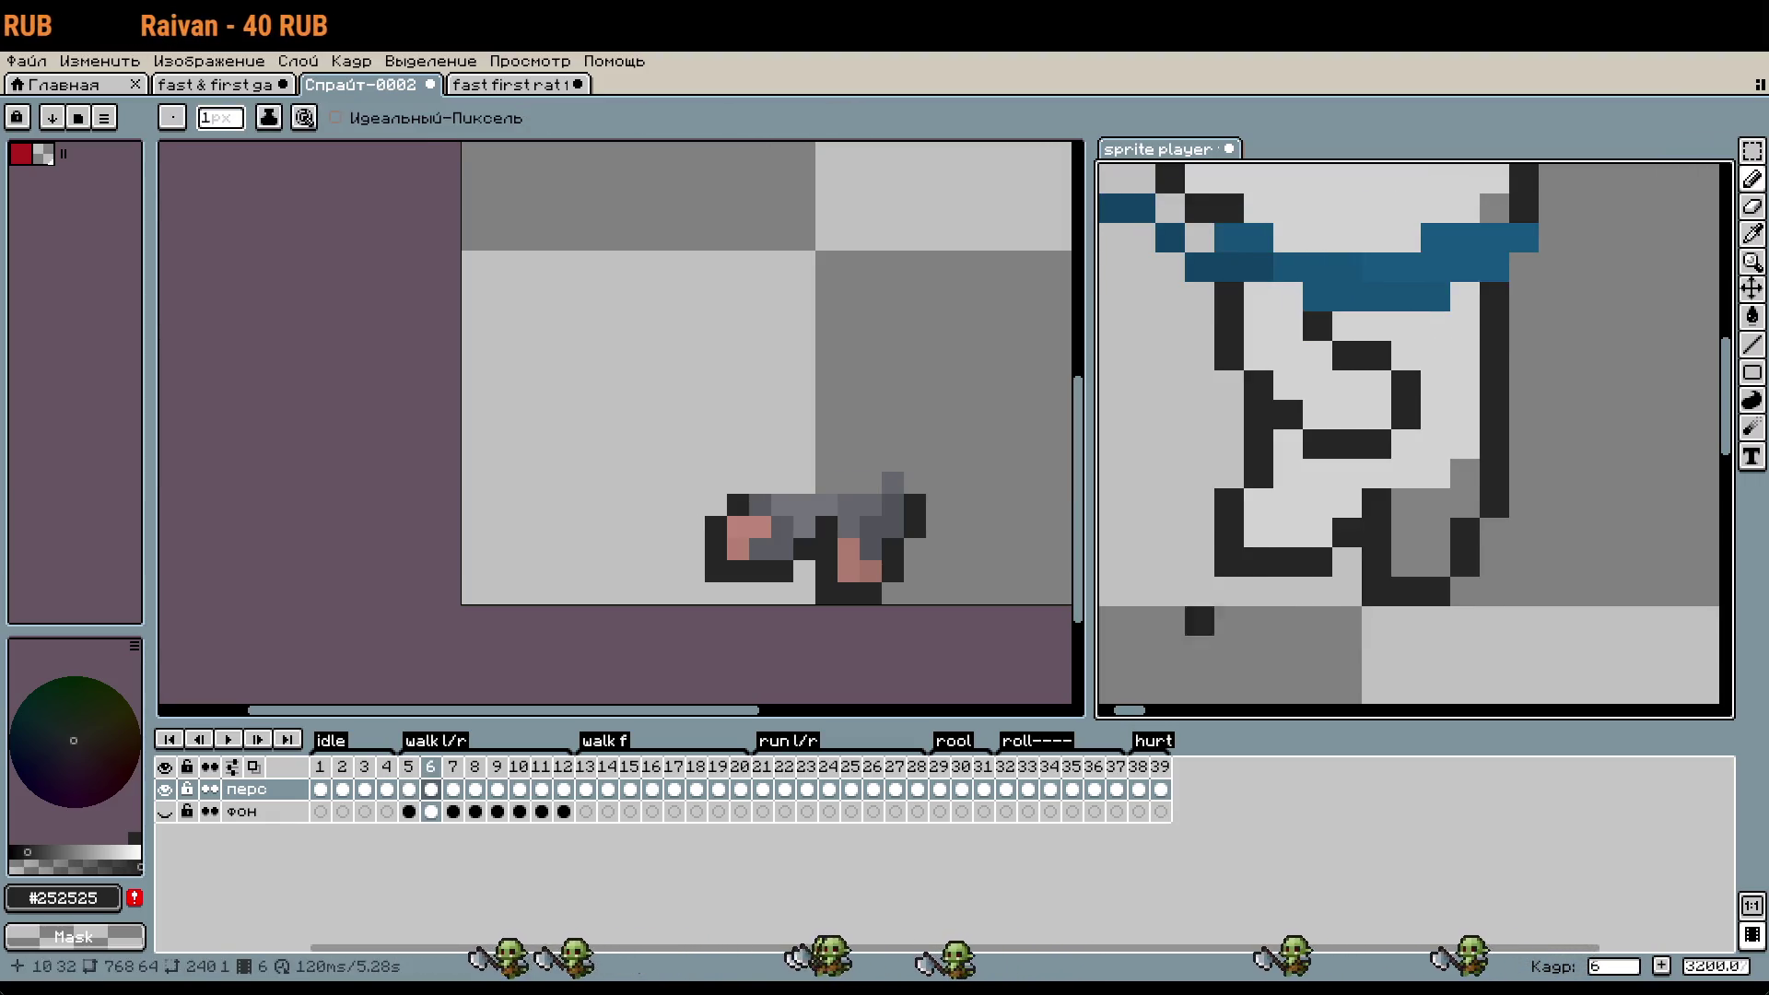
left_click(907, 578)
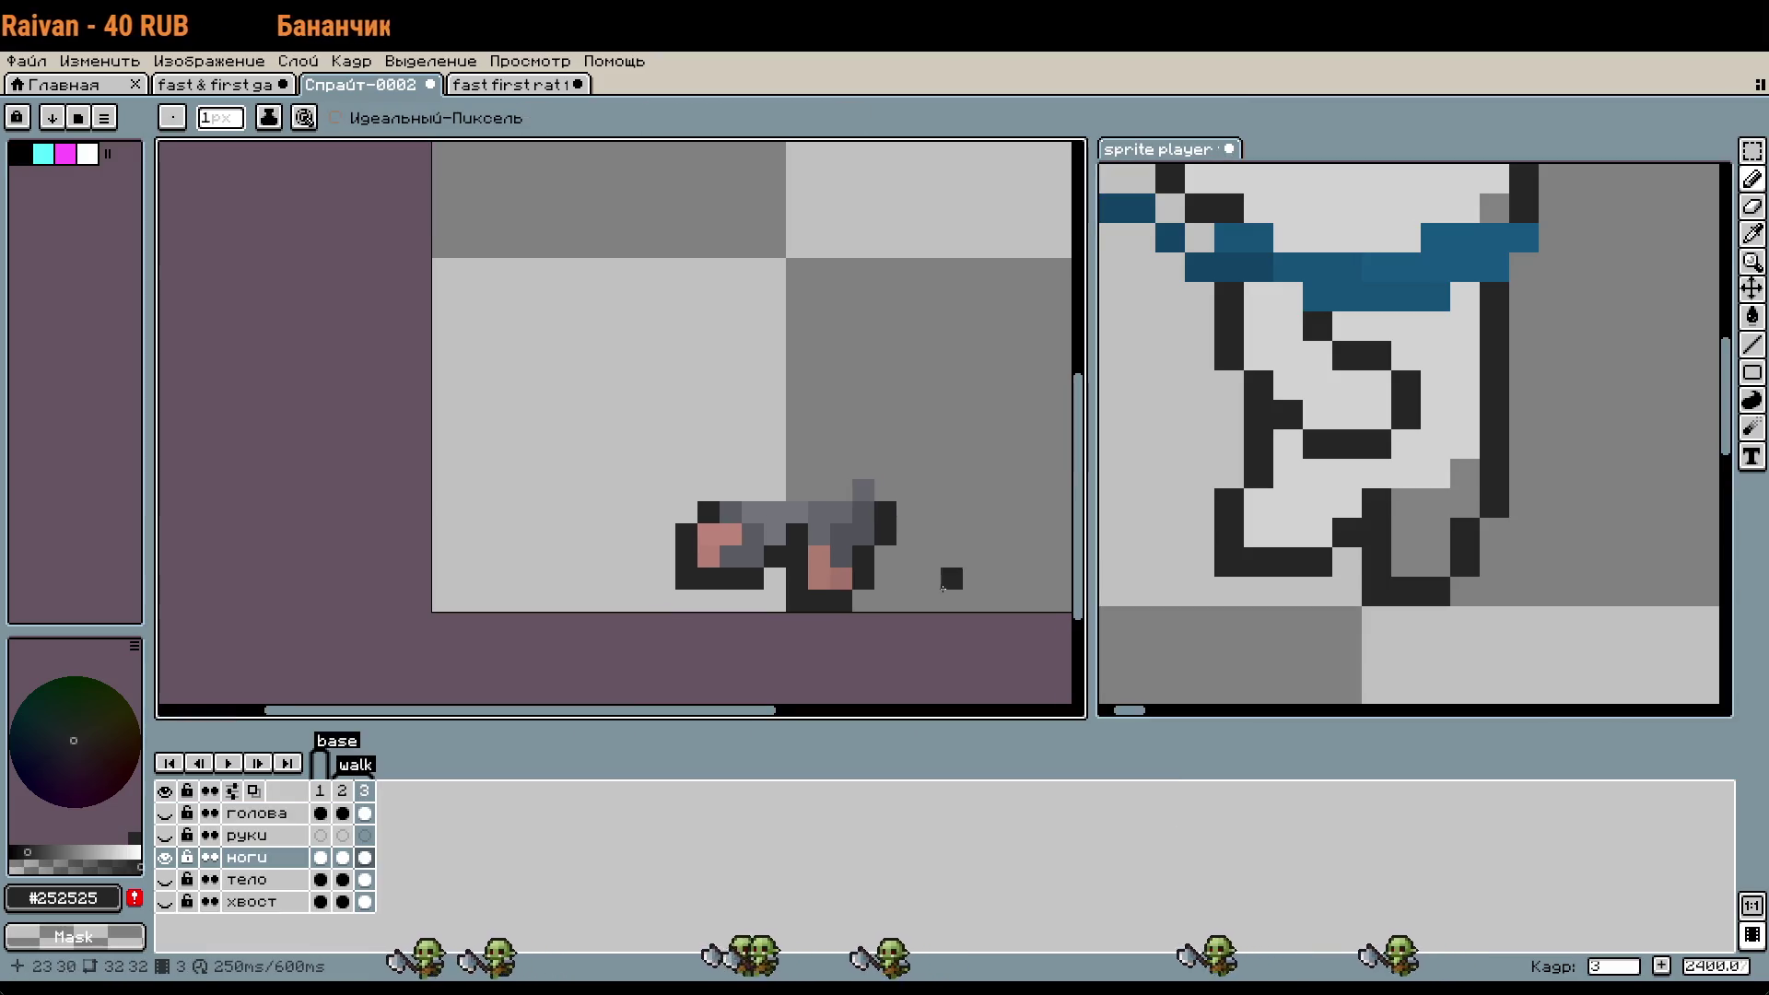
scroll(948, 616, "right", 1)
key("Left")
key("Right")
key("Left")
key("Right")
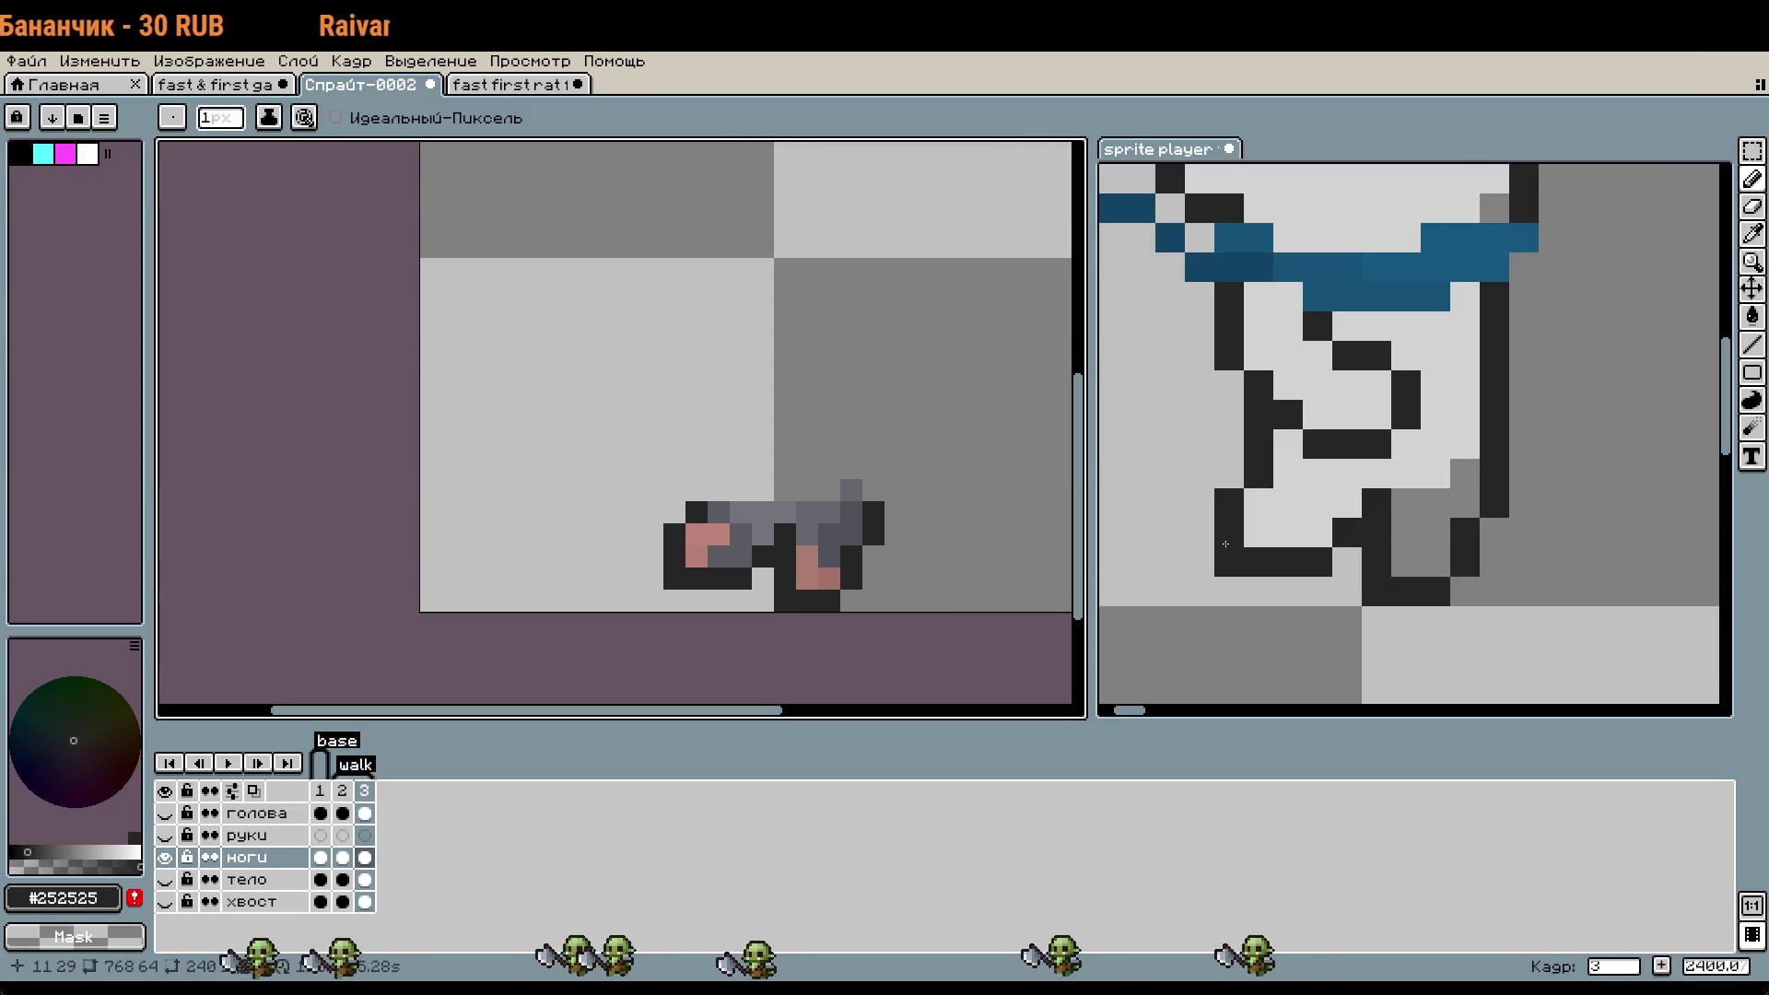
- Compare with the ghost's frames 6 and 7, then add a fourth frame after frame 3
left_click(1361, 620)
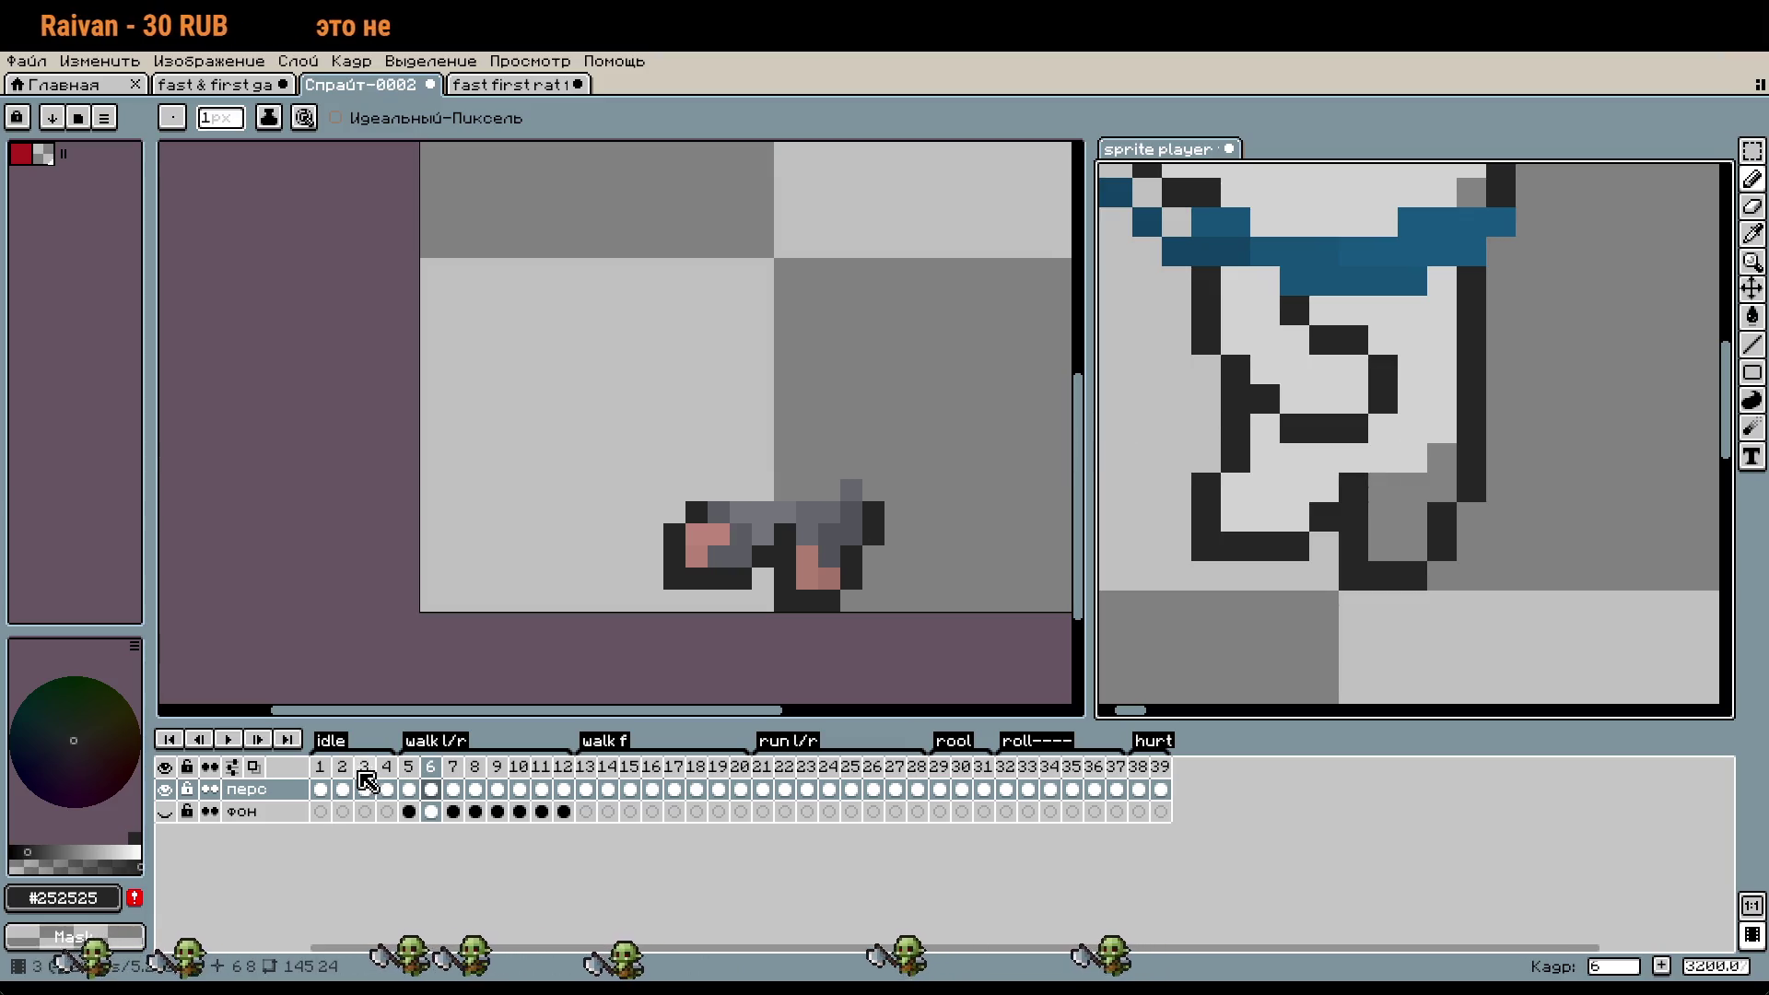
left_click(398, 617)
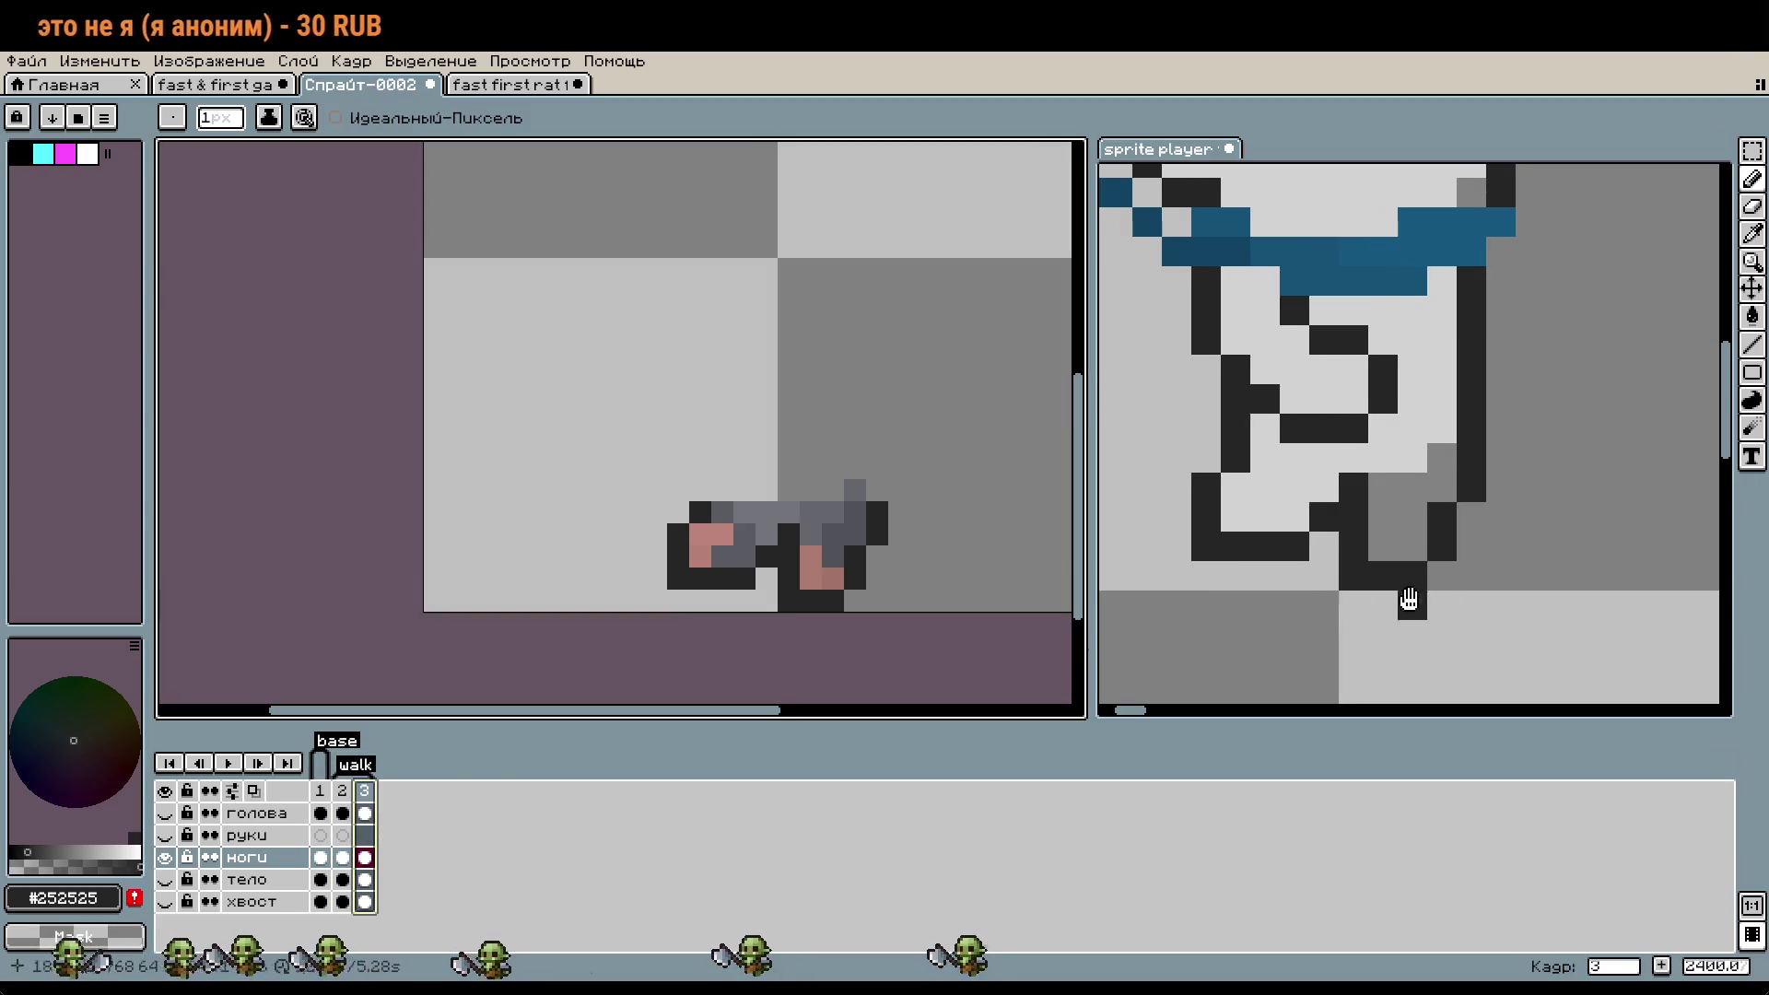
left_click(1412, 600)
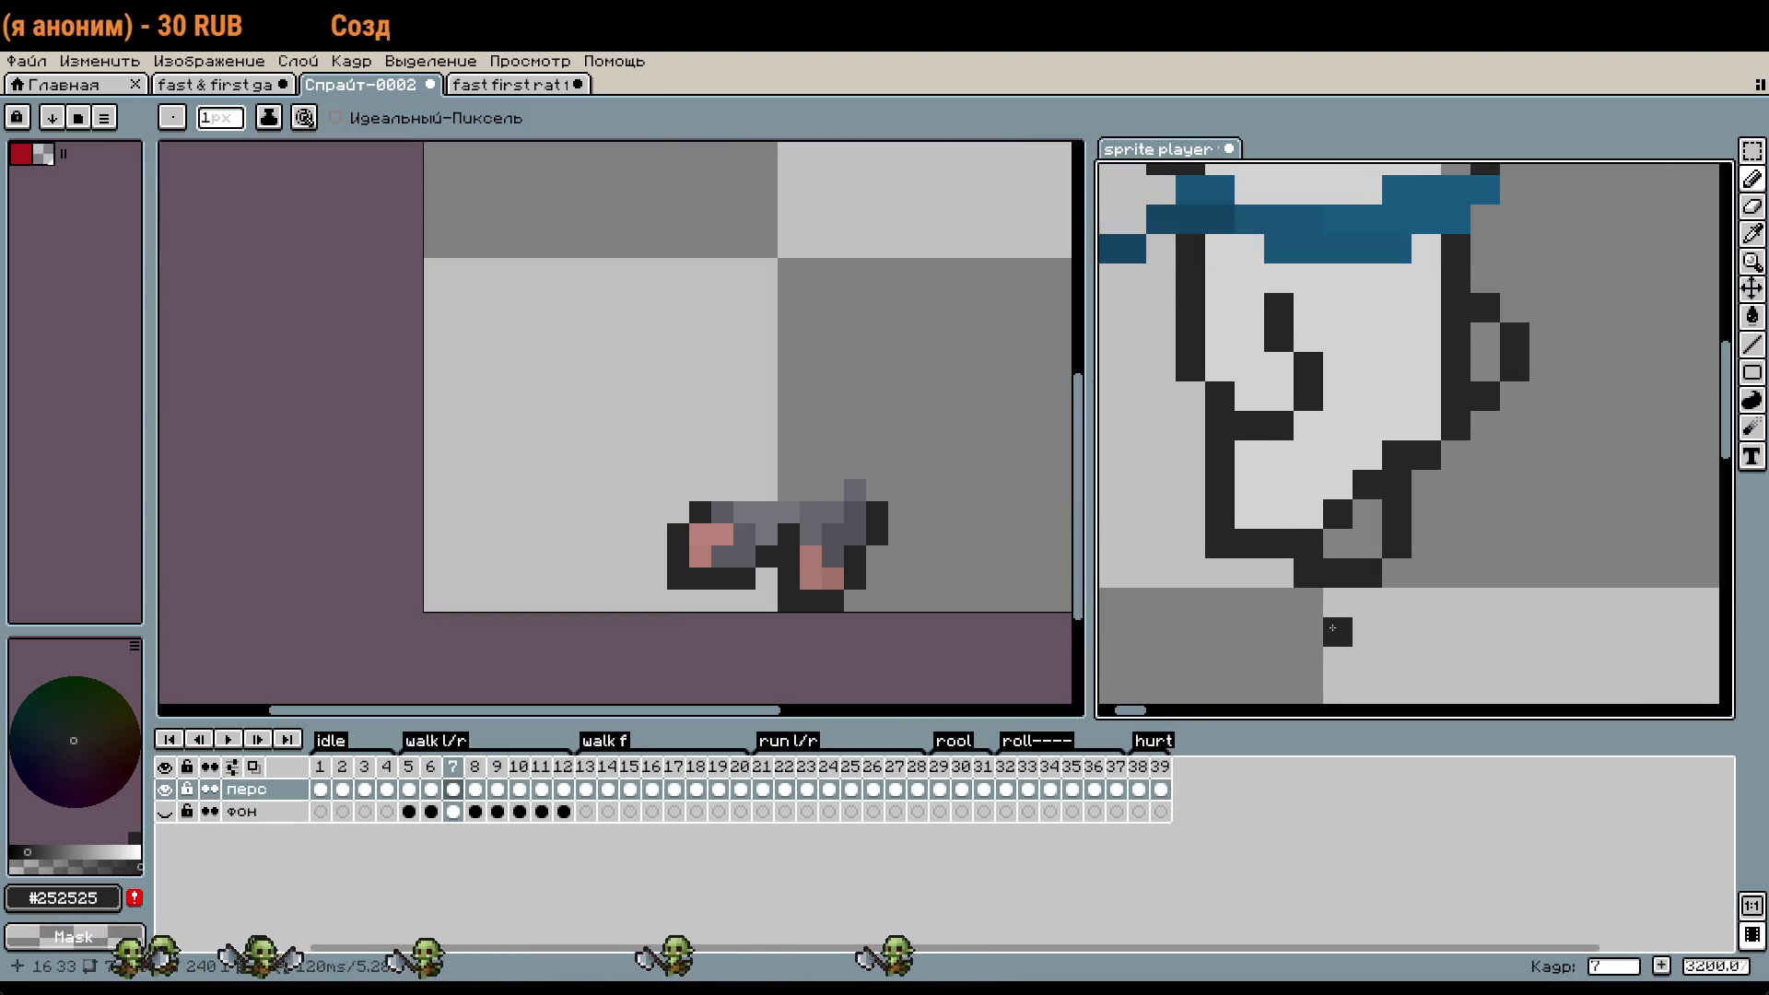
left_click(435, 684)
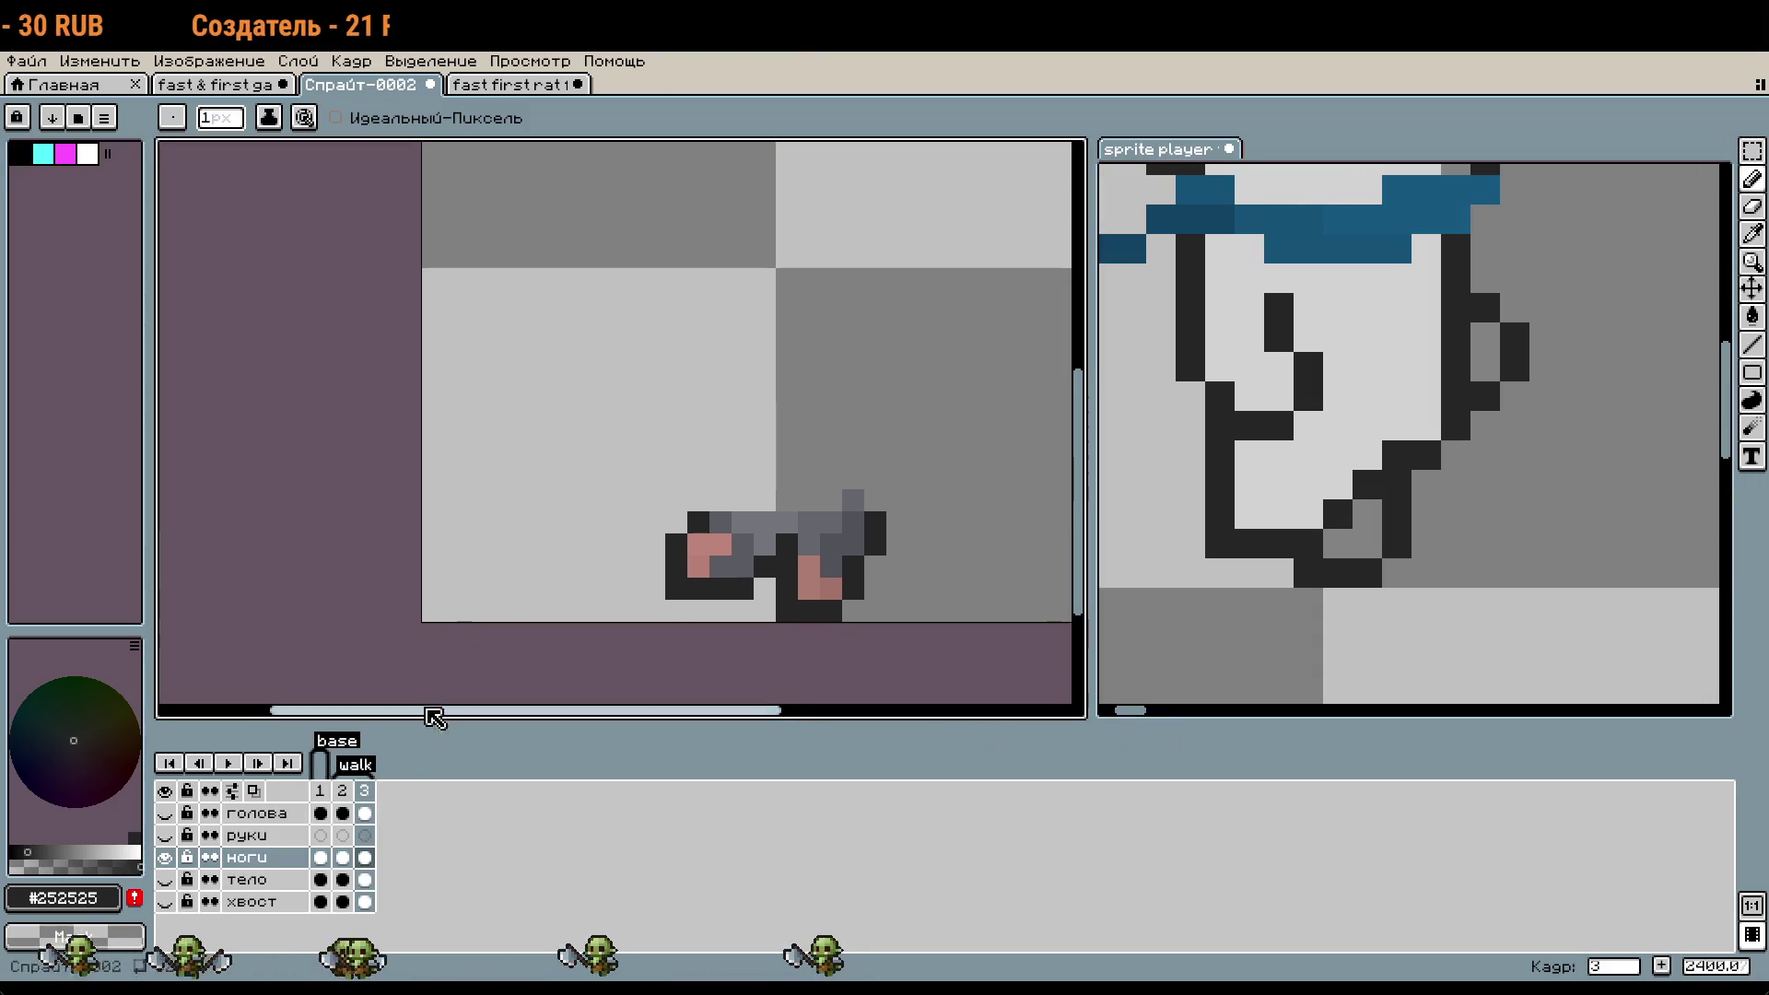
right_click(357, 799)
left_click(481, 836)
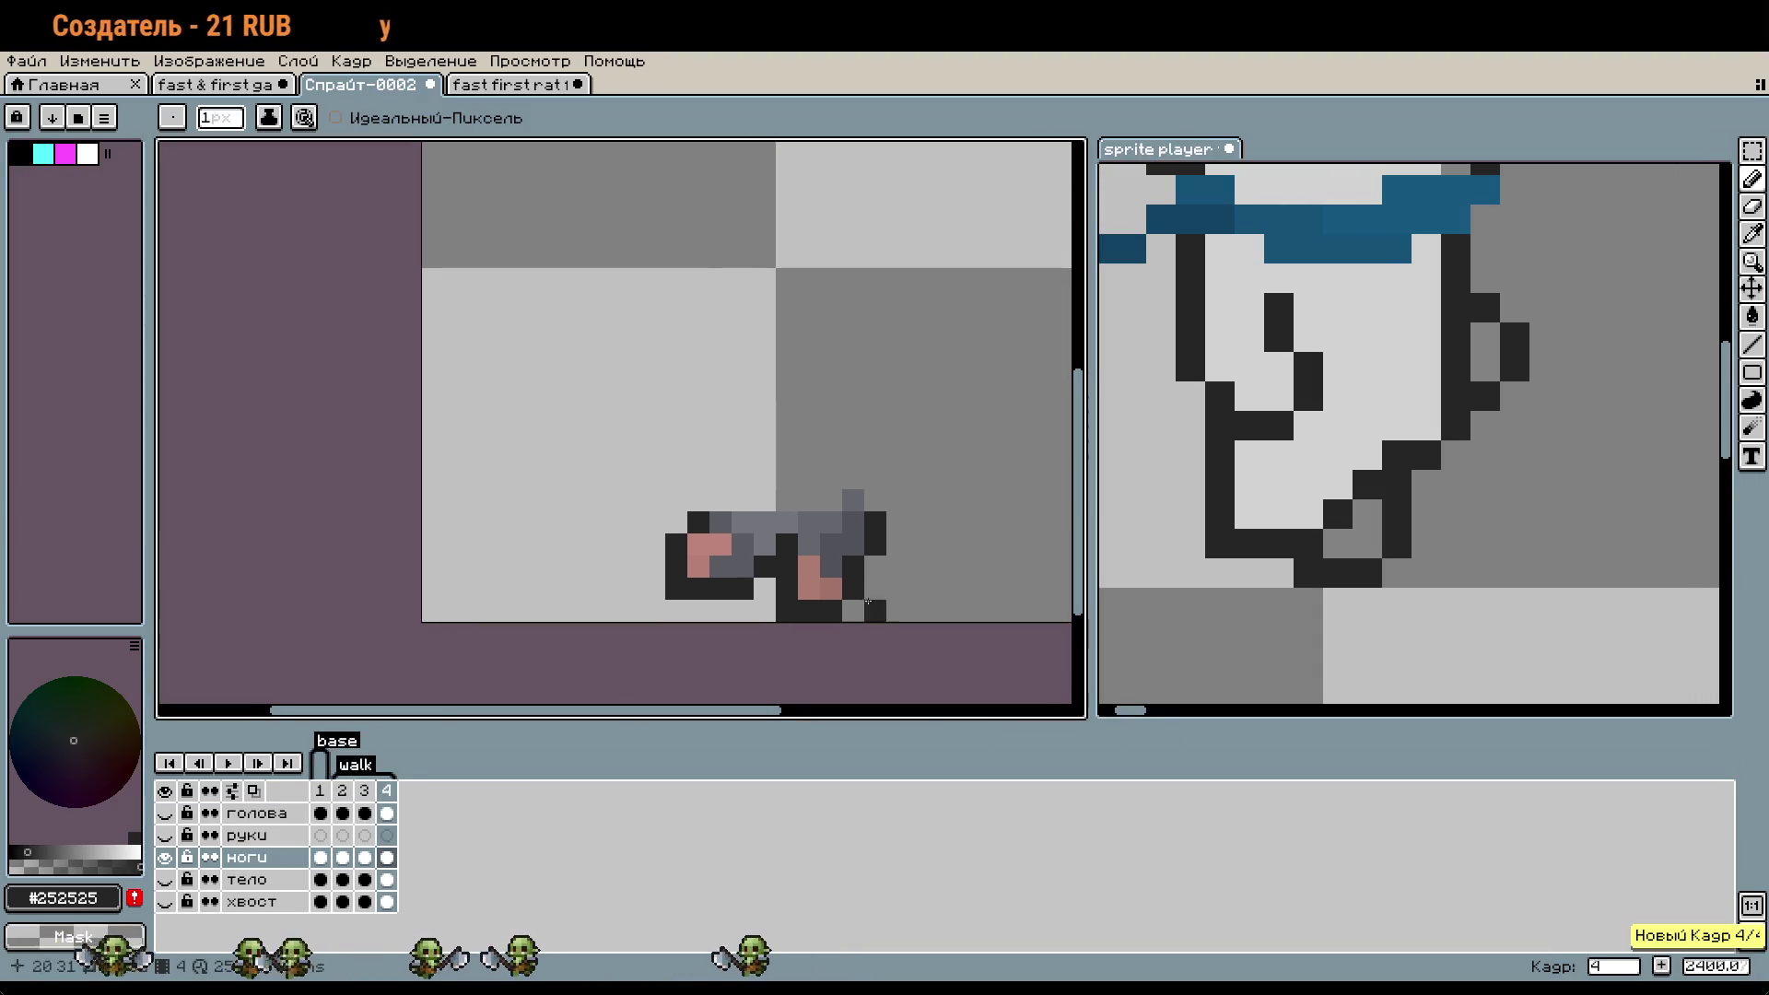
- Select both legs and nudge them one pixel left
scroll(923, 562, "up", 5)
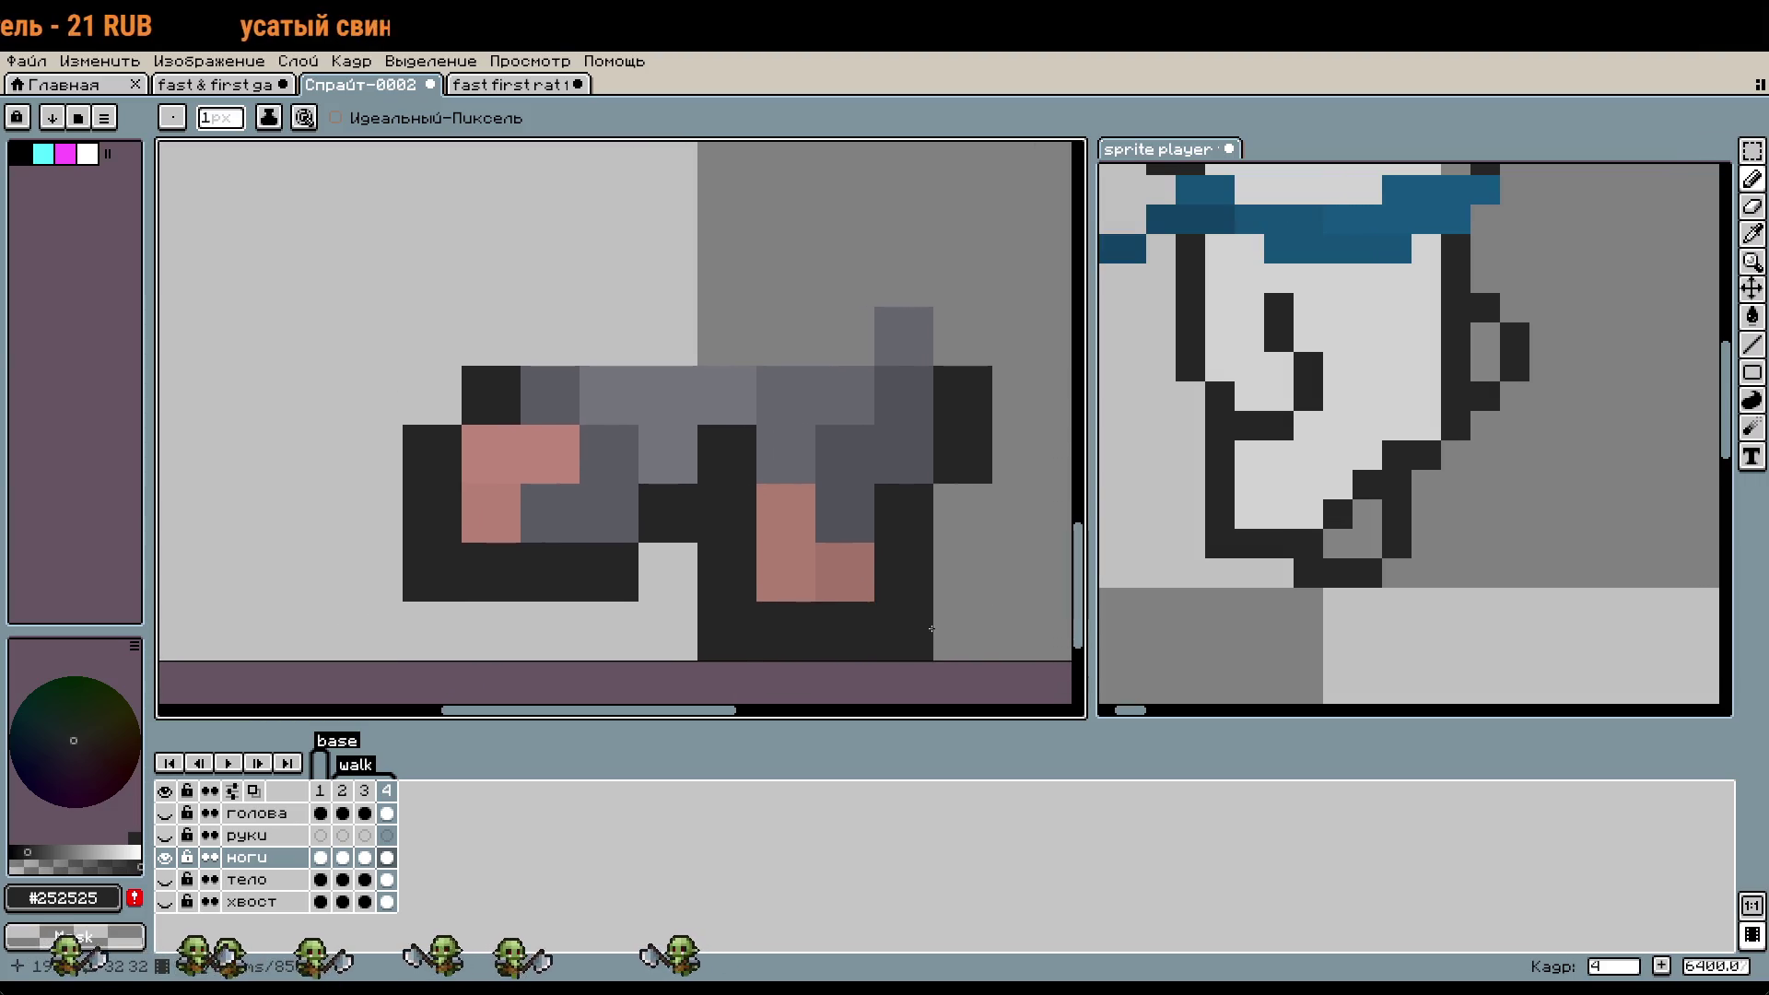
scroll(914, 641, "down", 2)
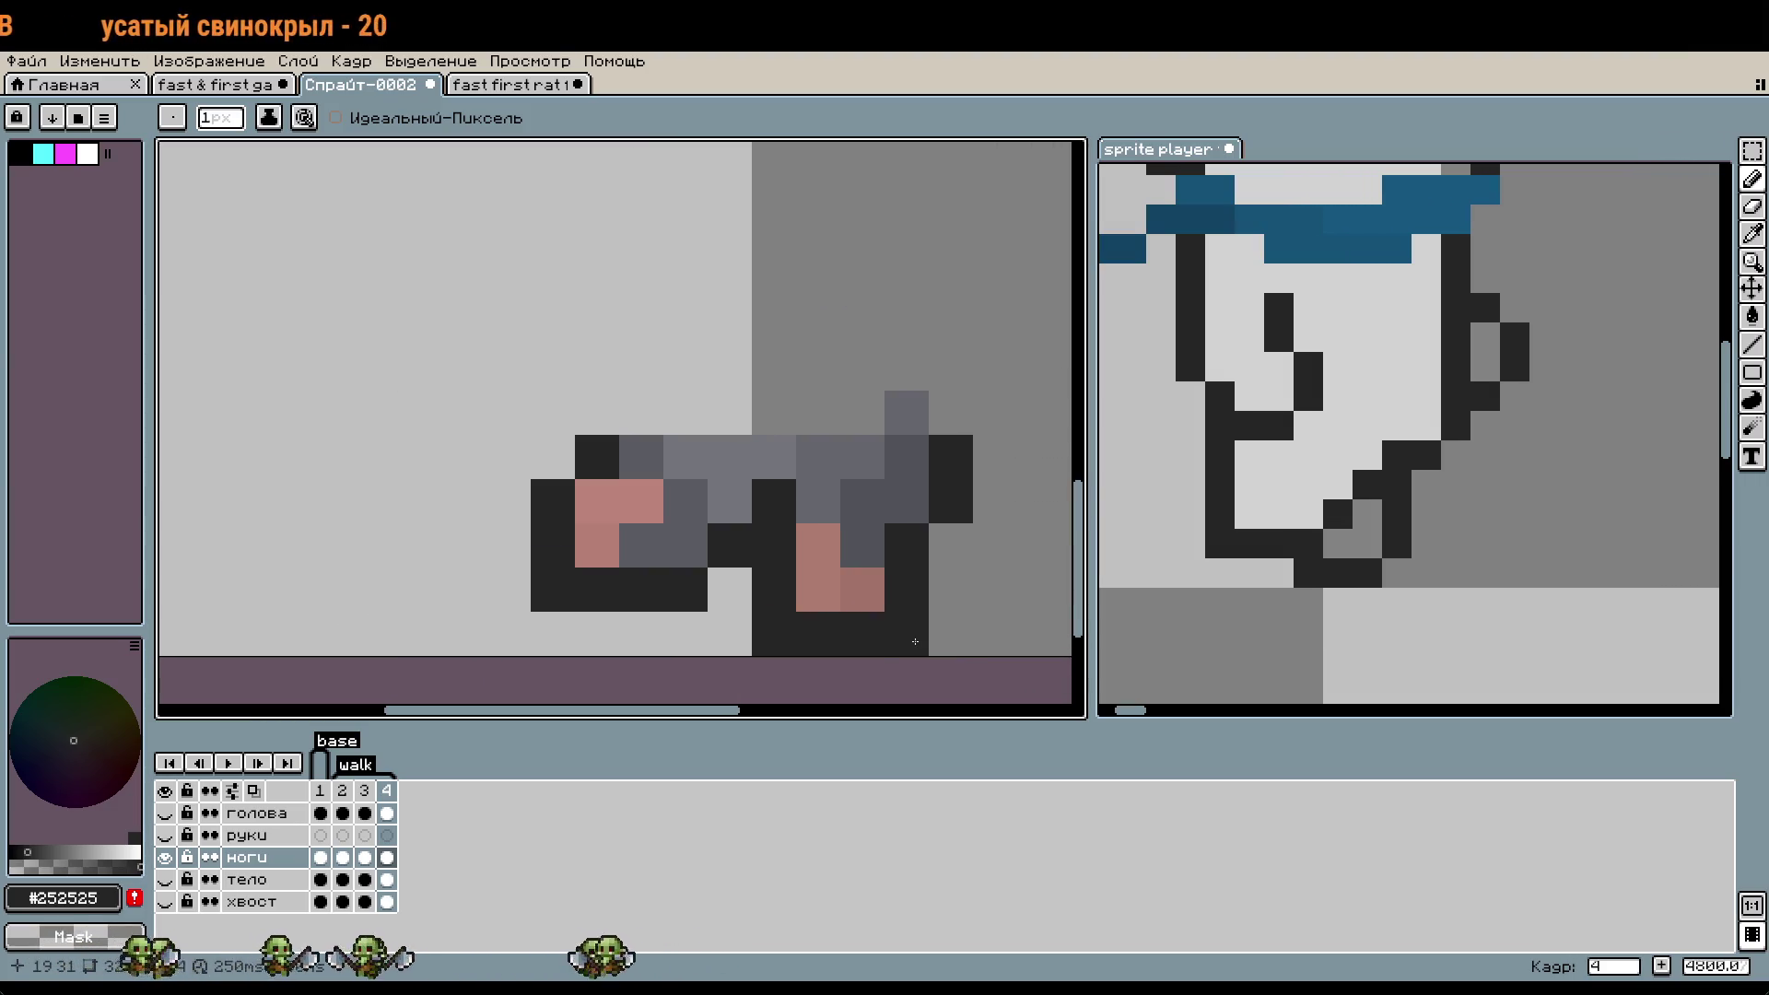
key("m")
left_click_drag(1013, 652, 577, 392)
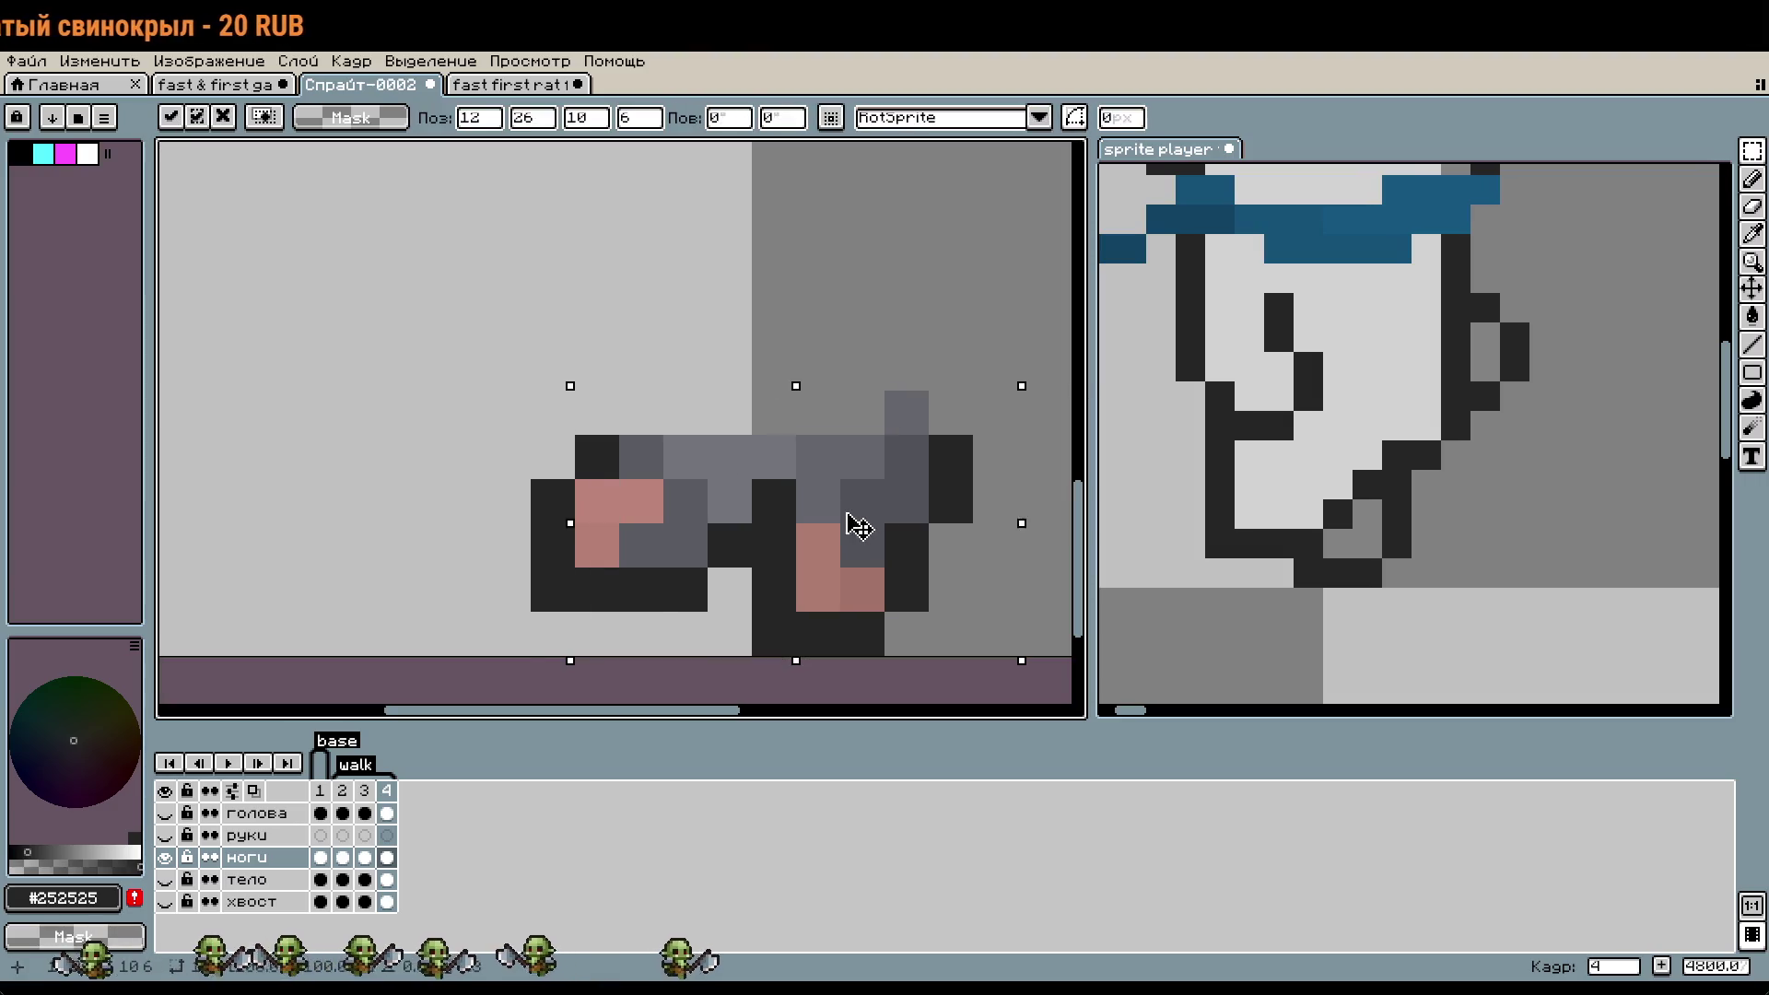
key("Left")
key("Escape")
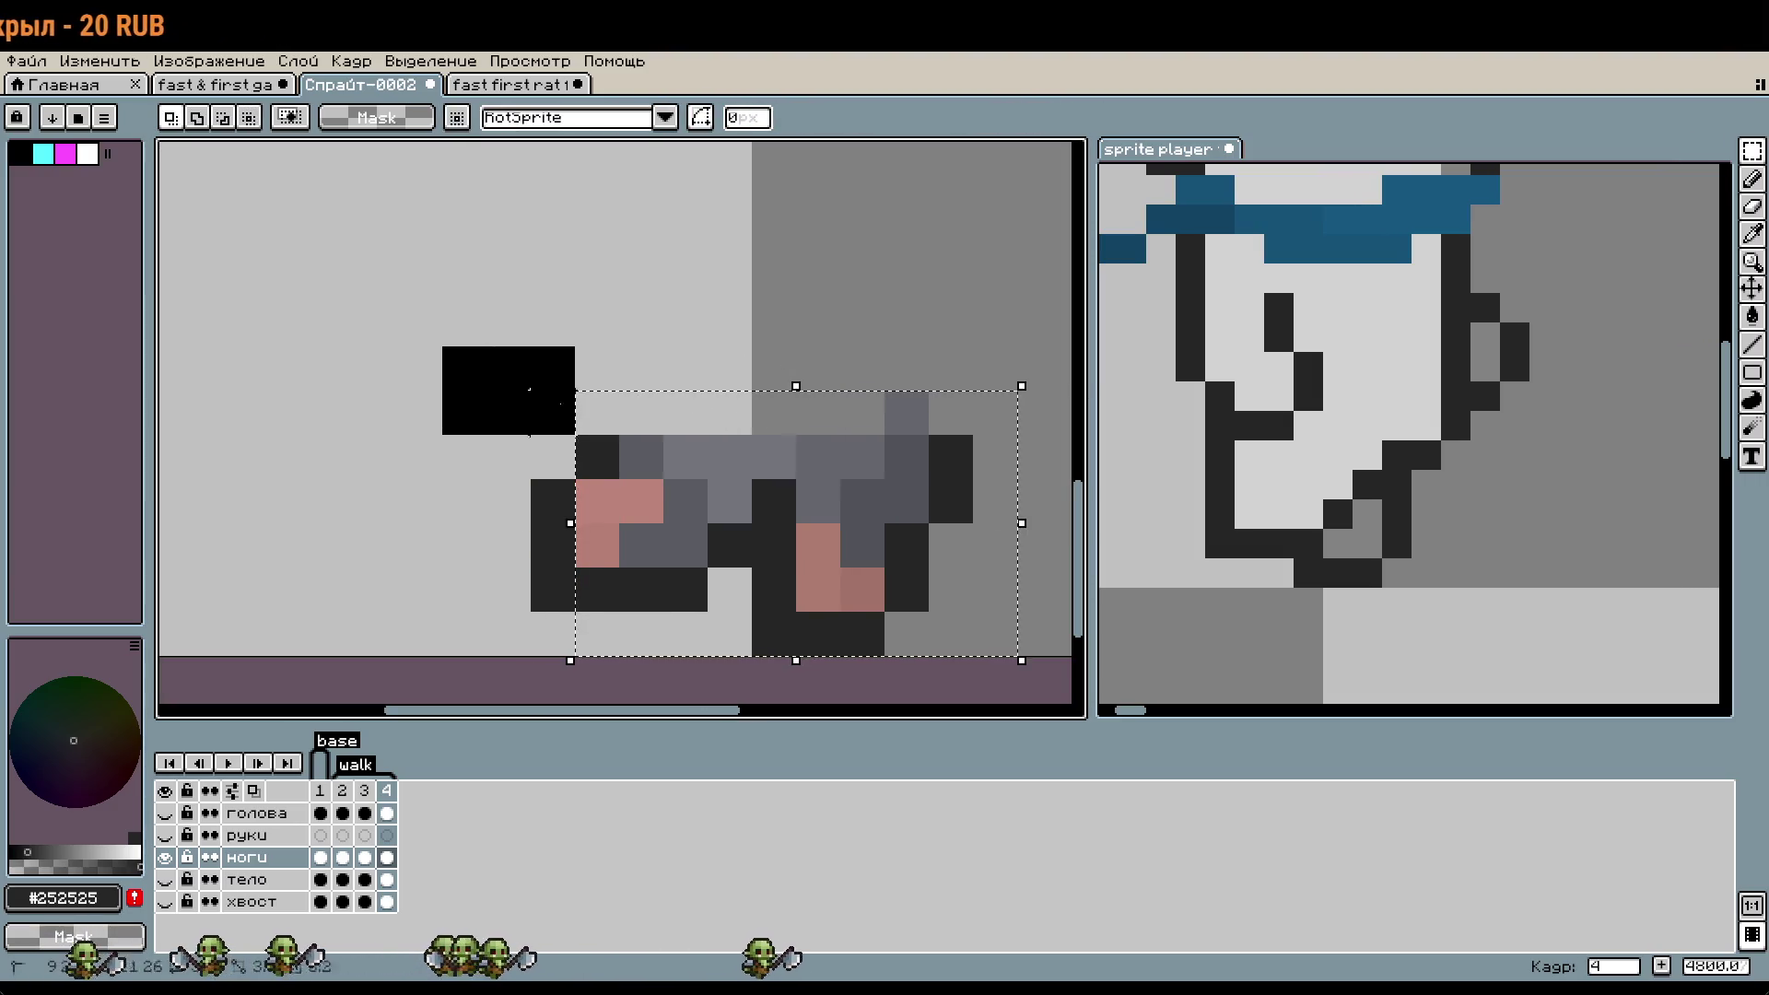
key("Left")
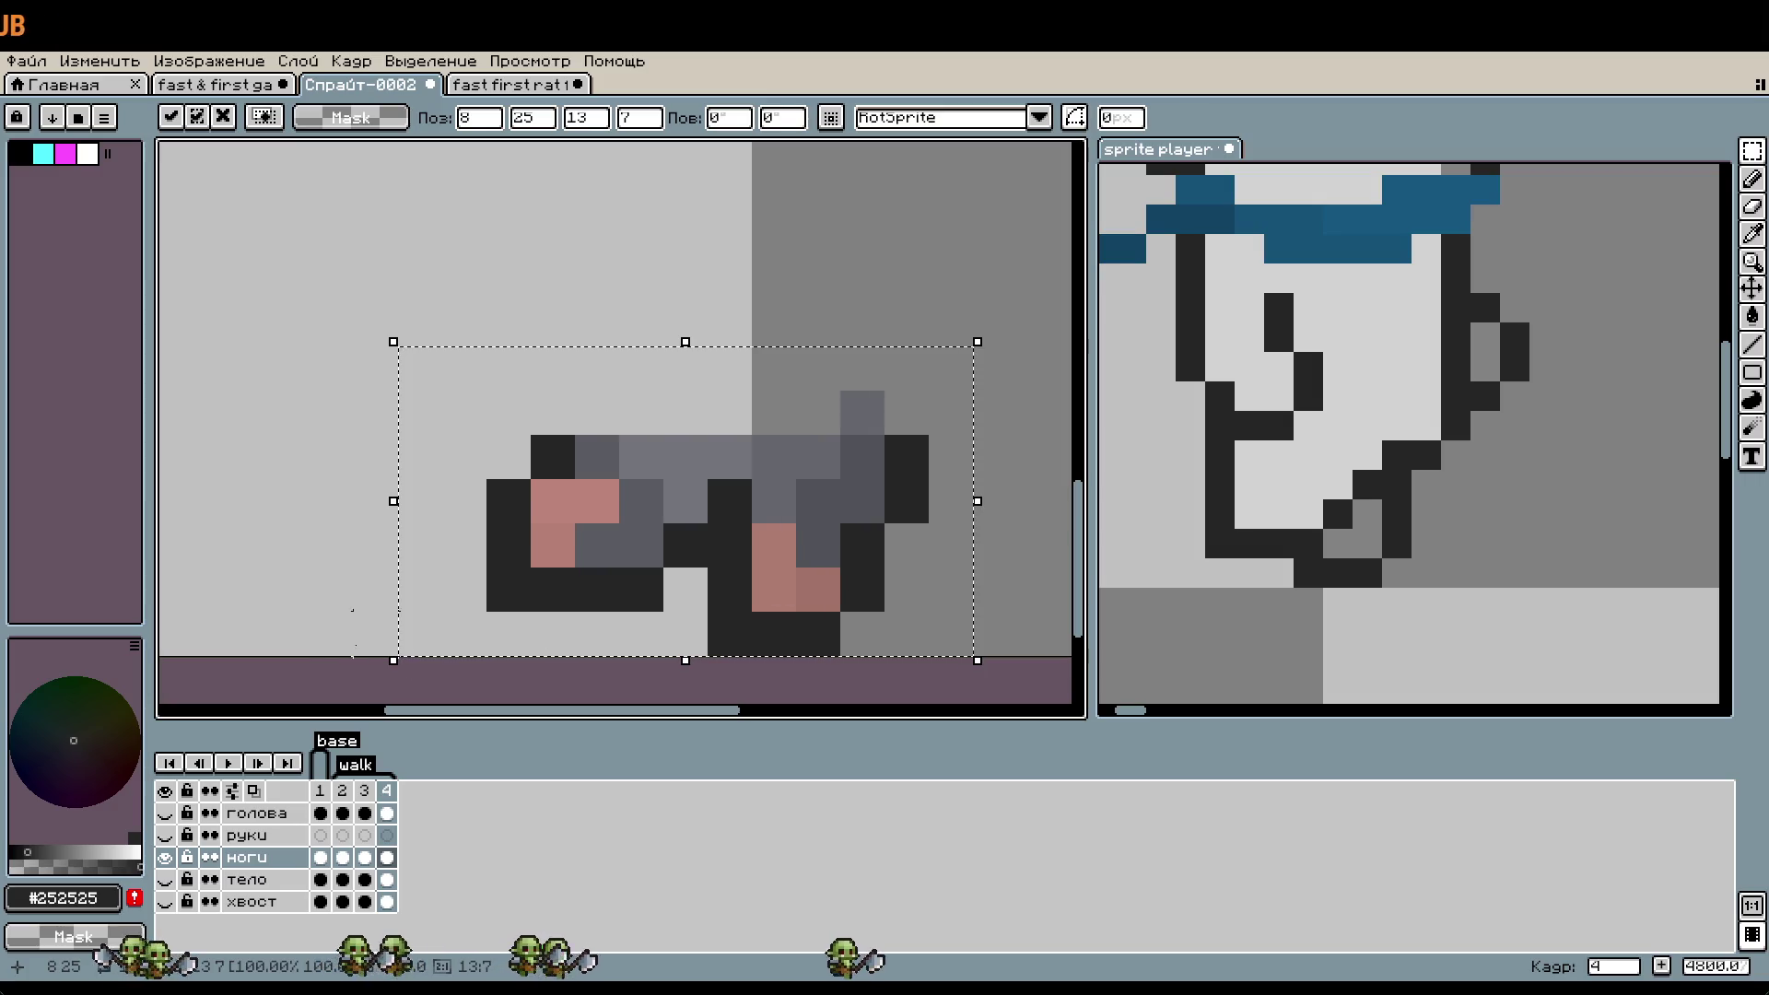
- Move frame 4 before frame 3 and shift frame 4's left leg two pixels right
left_click_drag(386, 791, 364, 790)
left_click(345, 794)
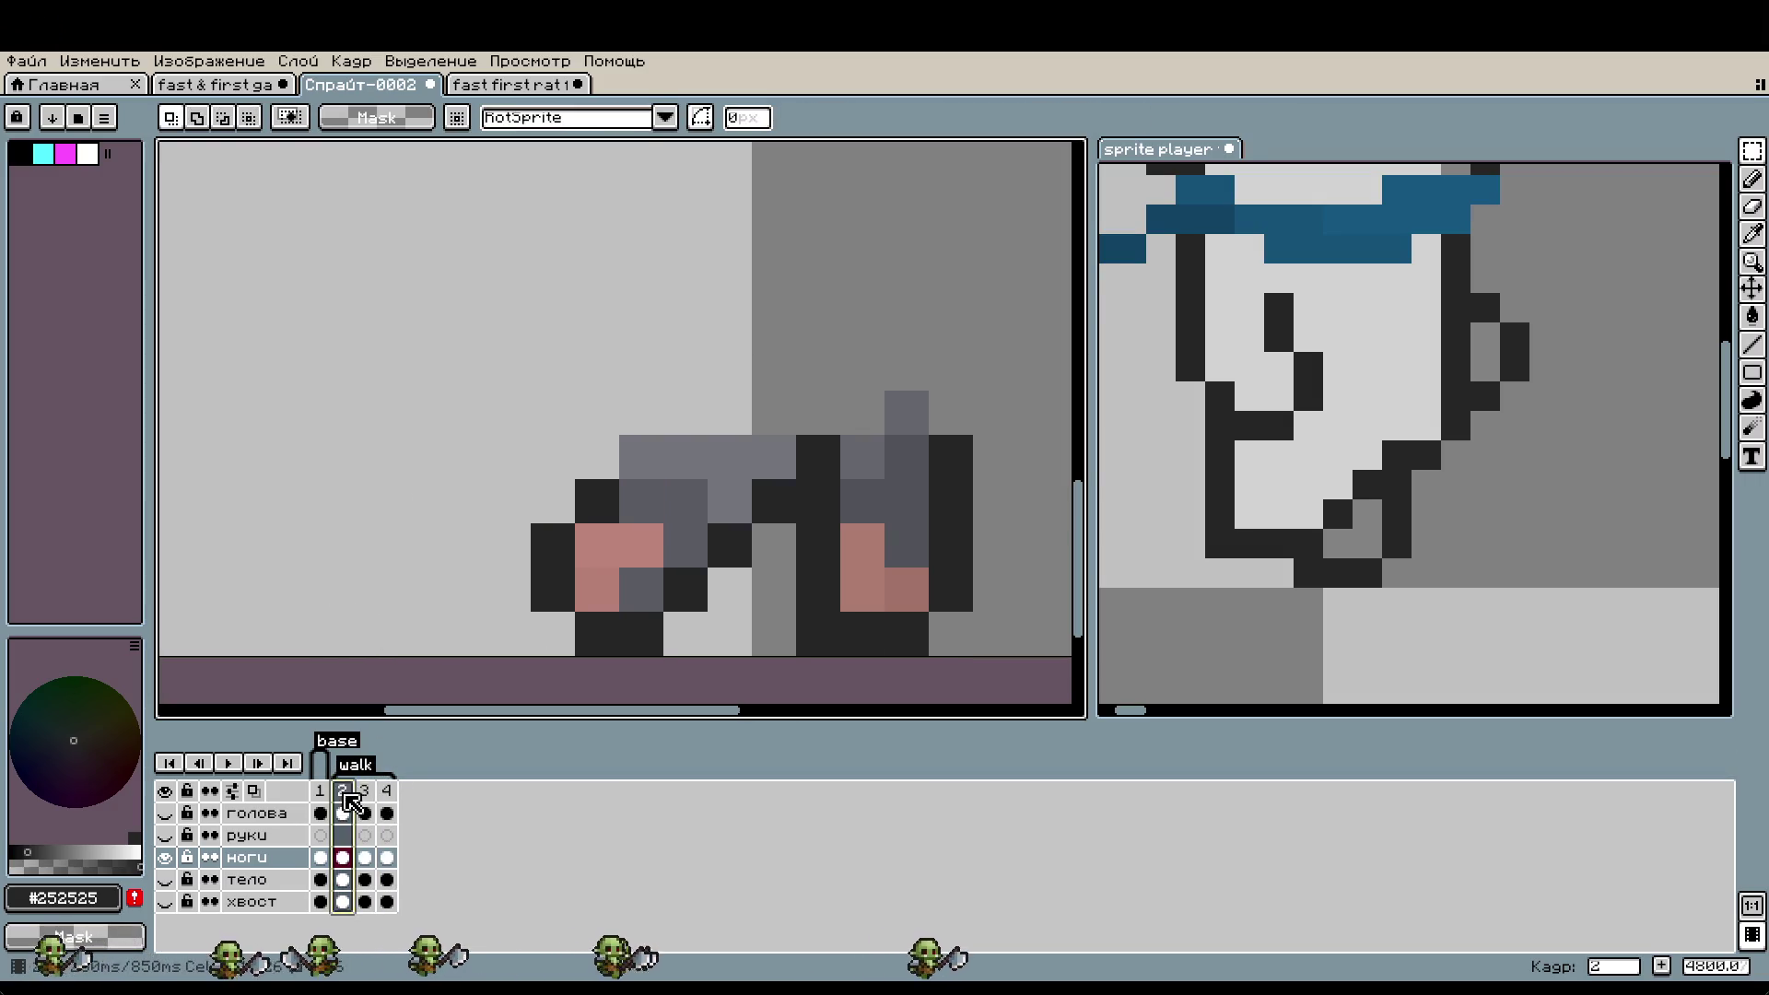
left_click(387, 792)
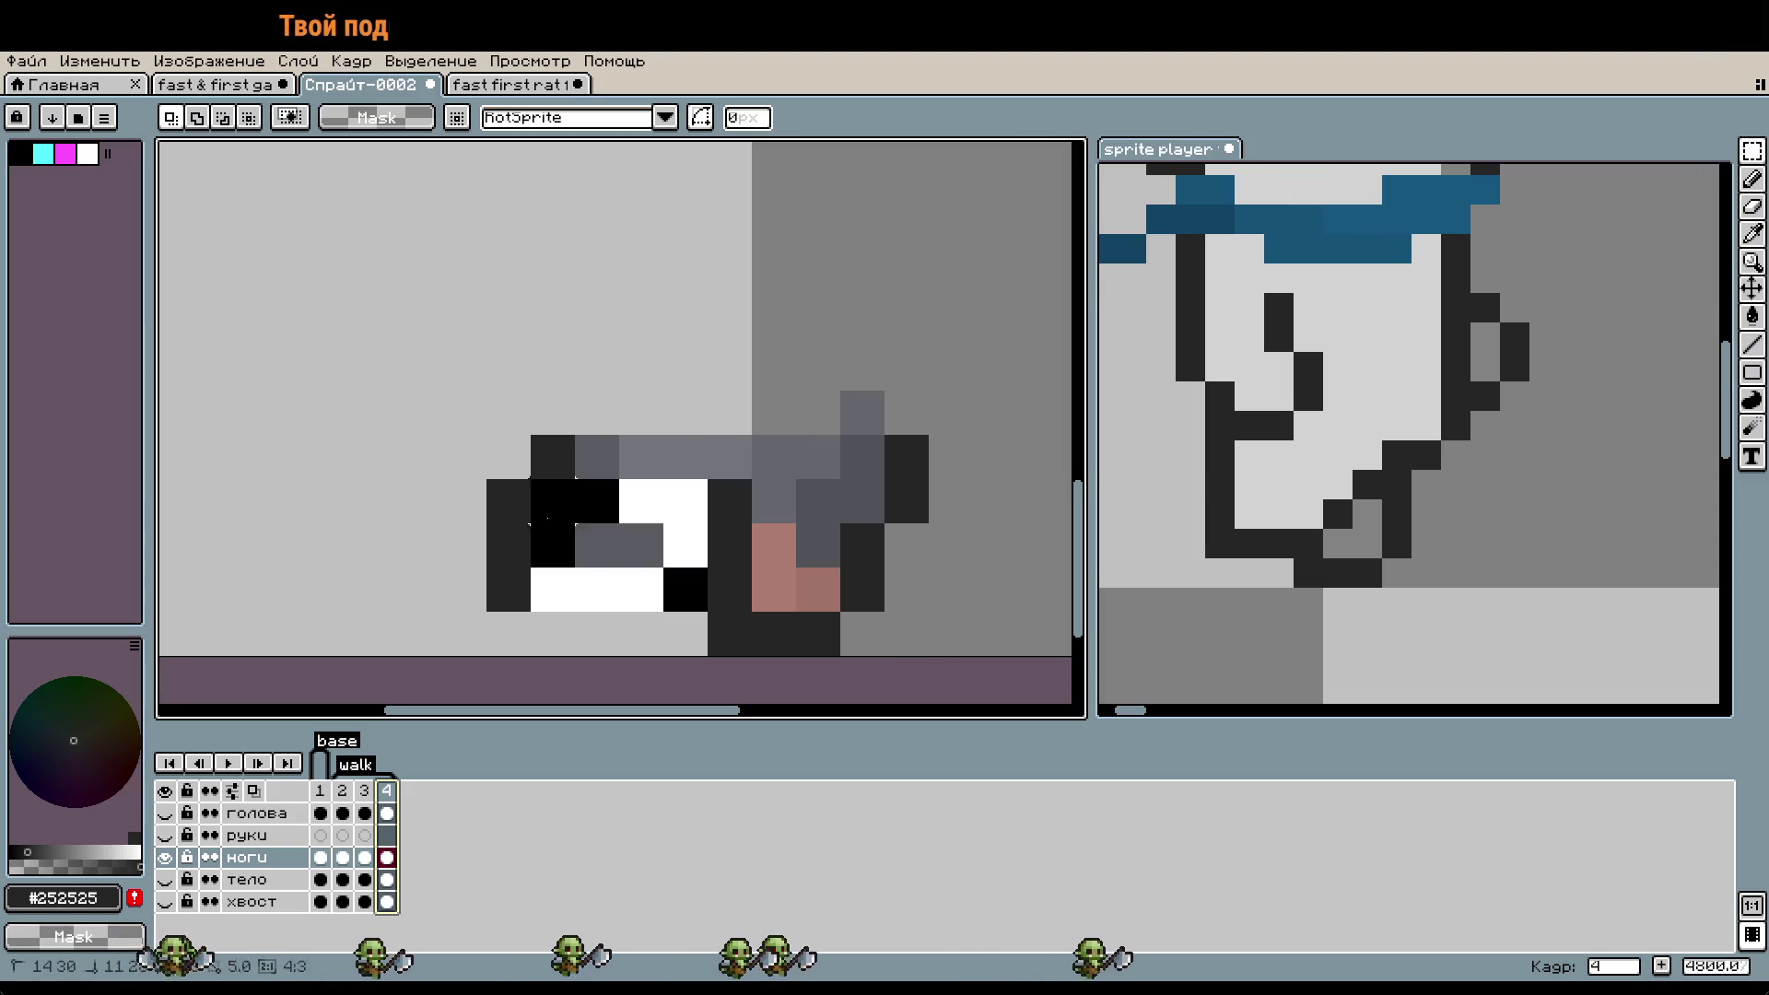
left_click_drag(709, 614, 396, 433)
left_click_drag(611, 541, 655, 538)
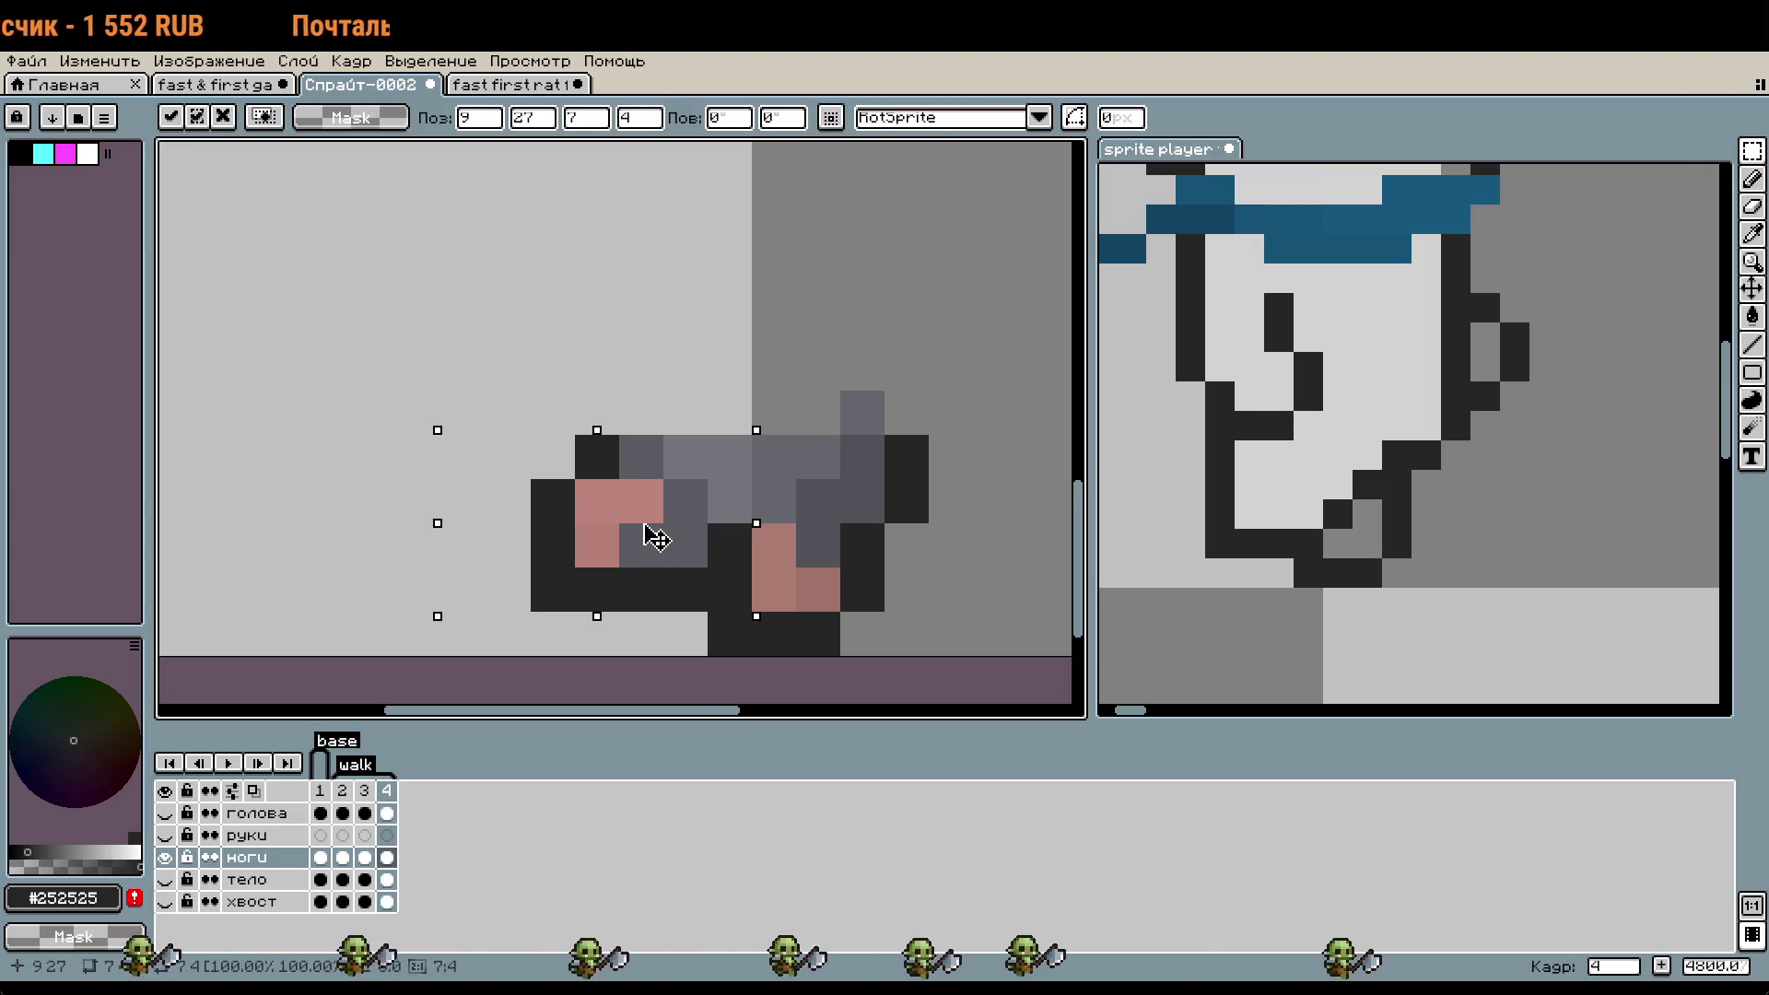
key("Up")
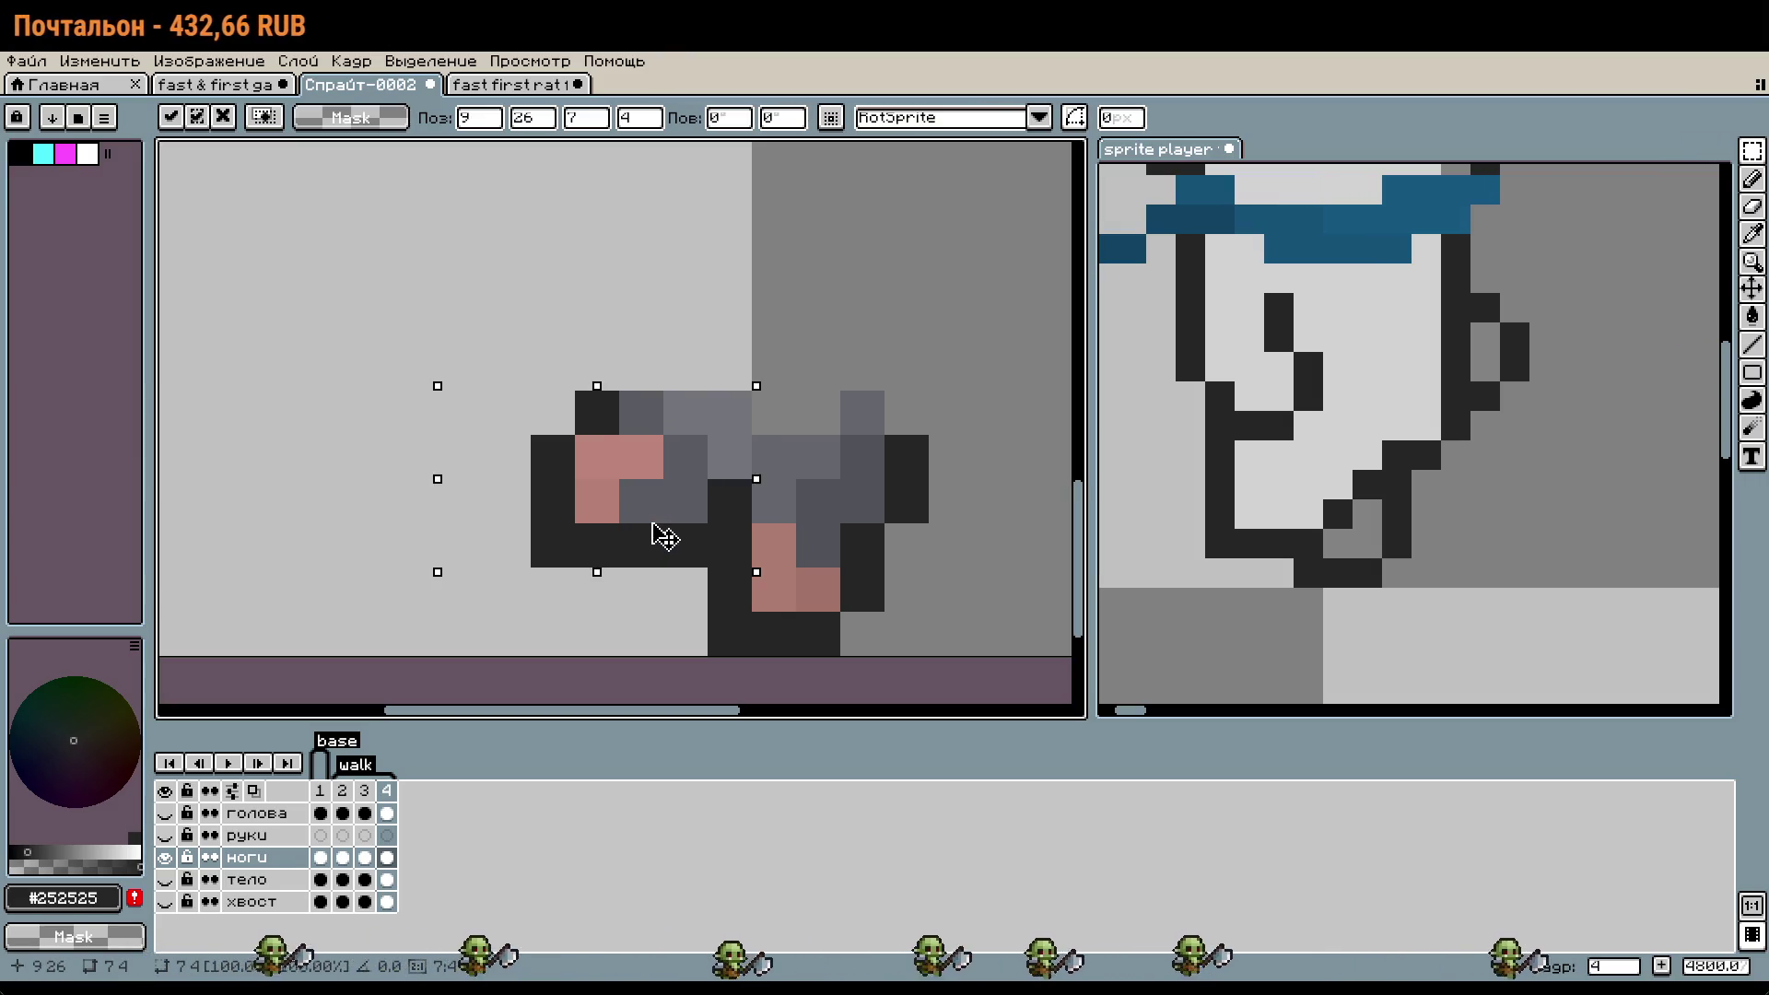
left_click_drag(657, 536, 709, 532)
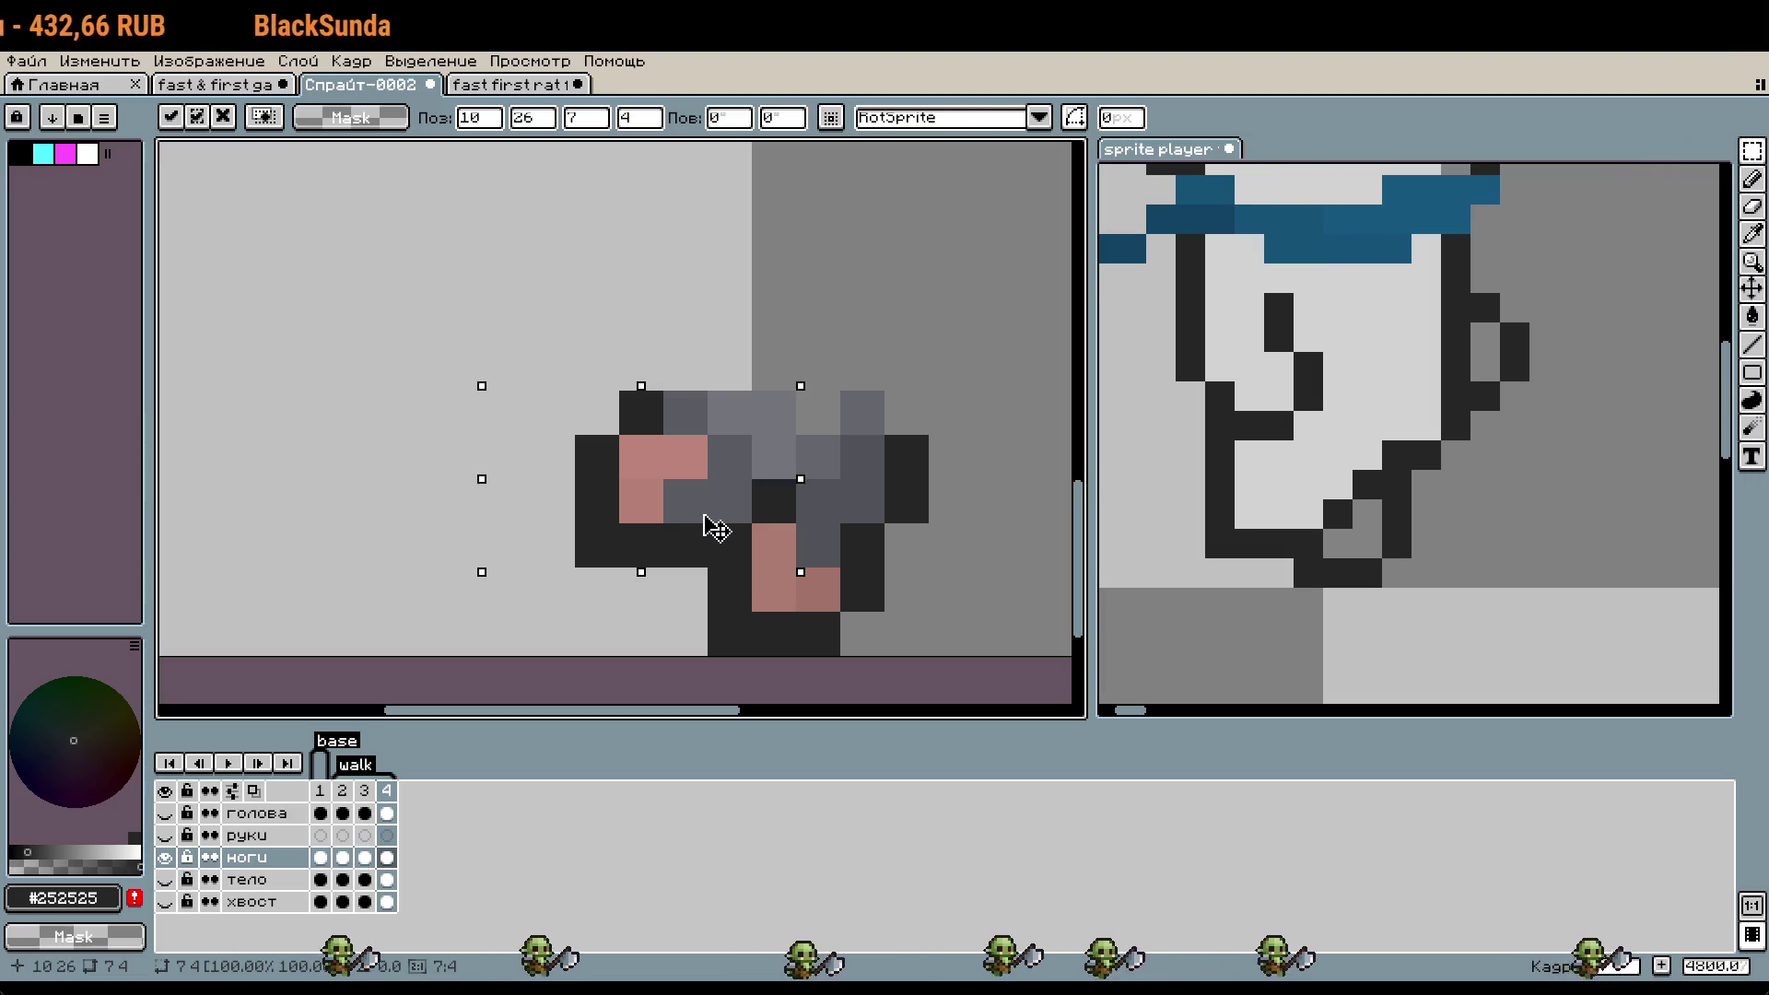
key("Down")
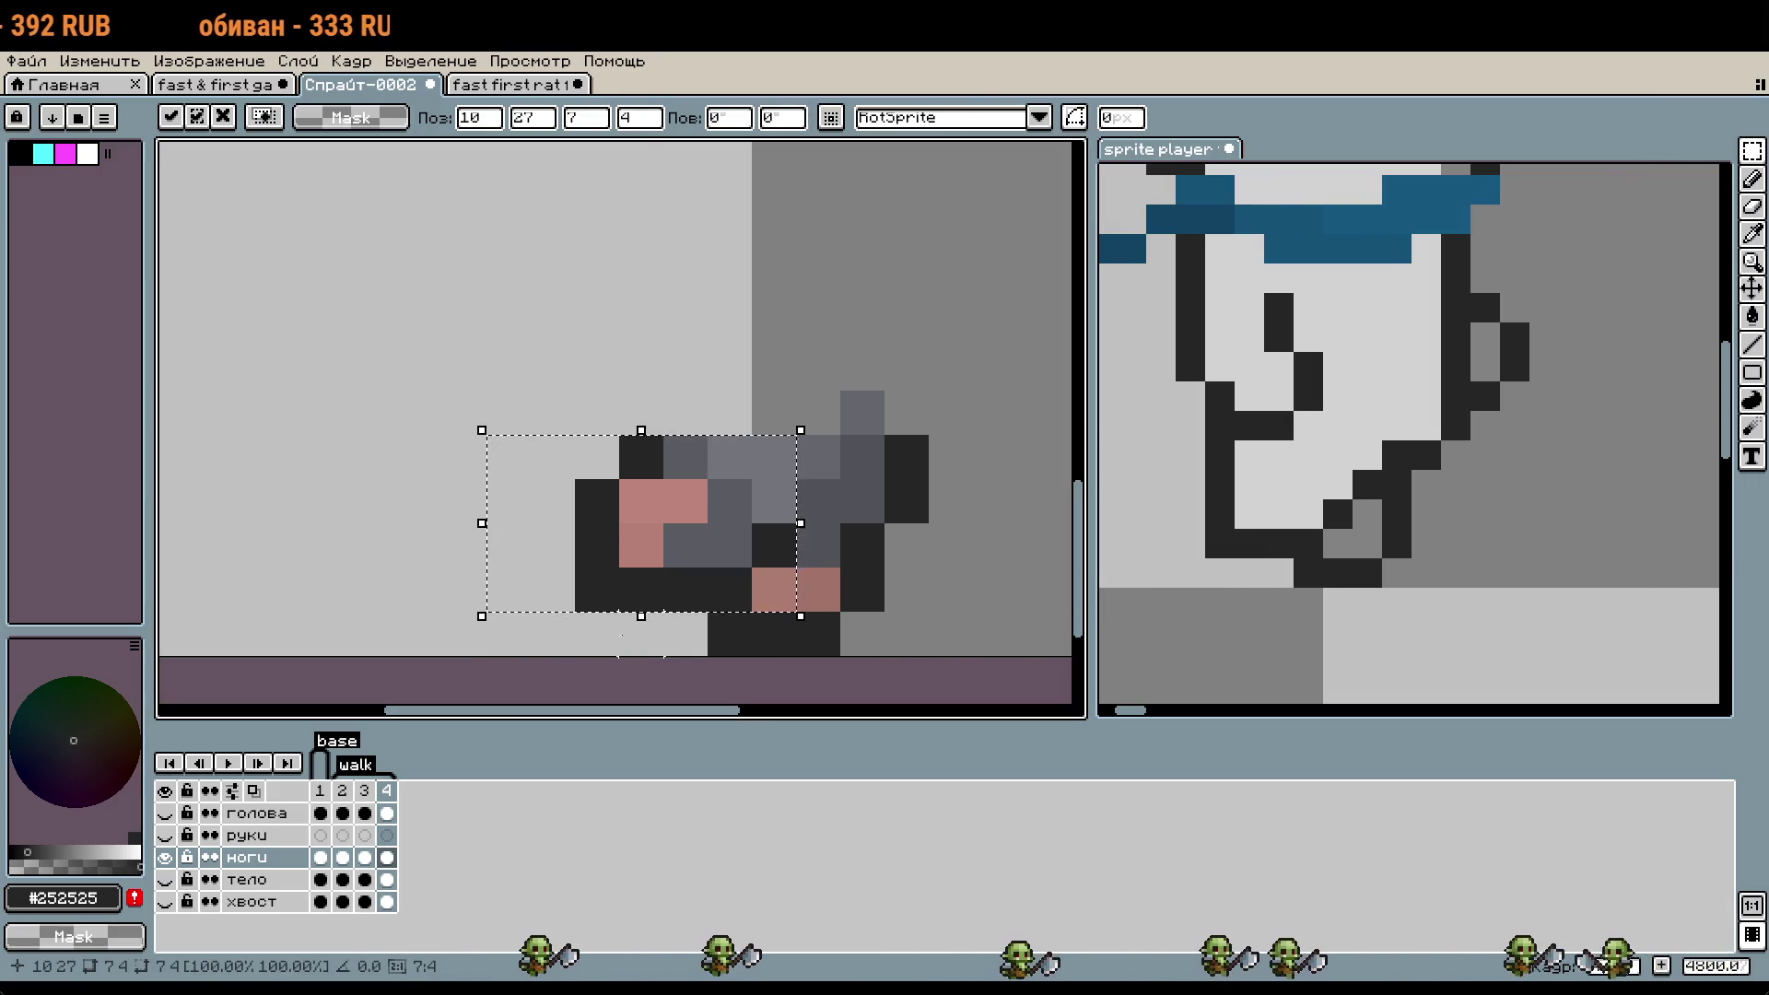
left_click(684, 633)
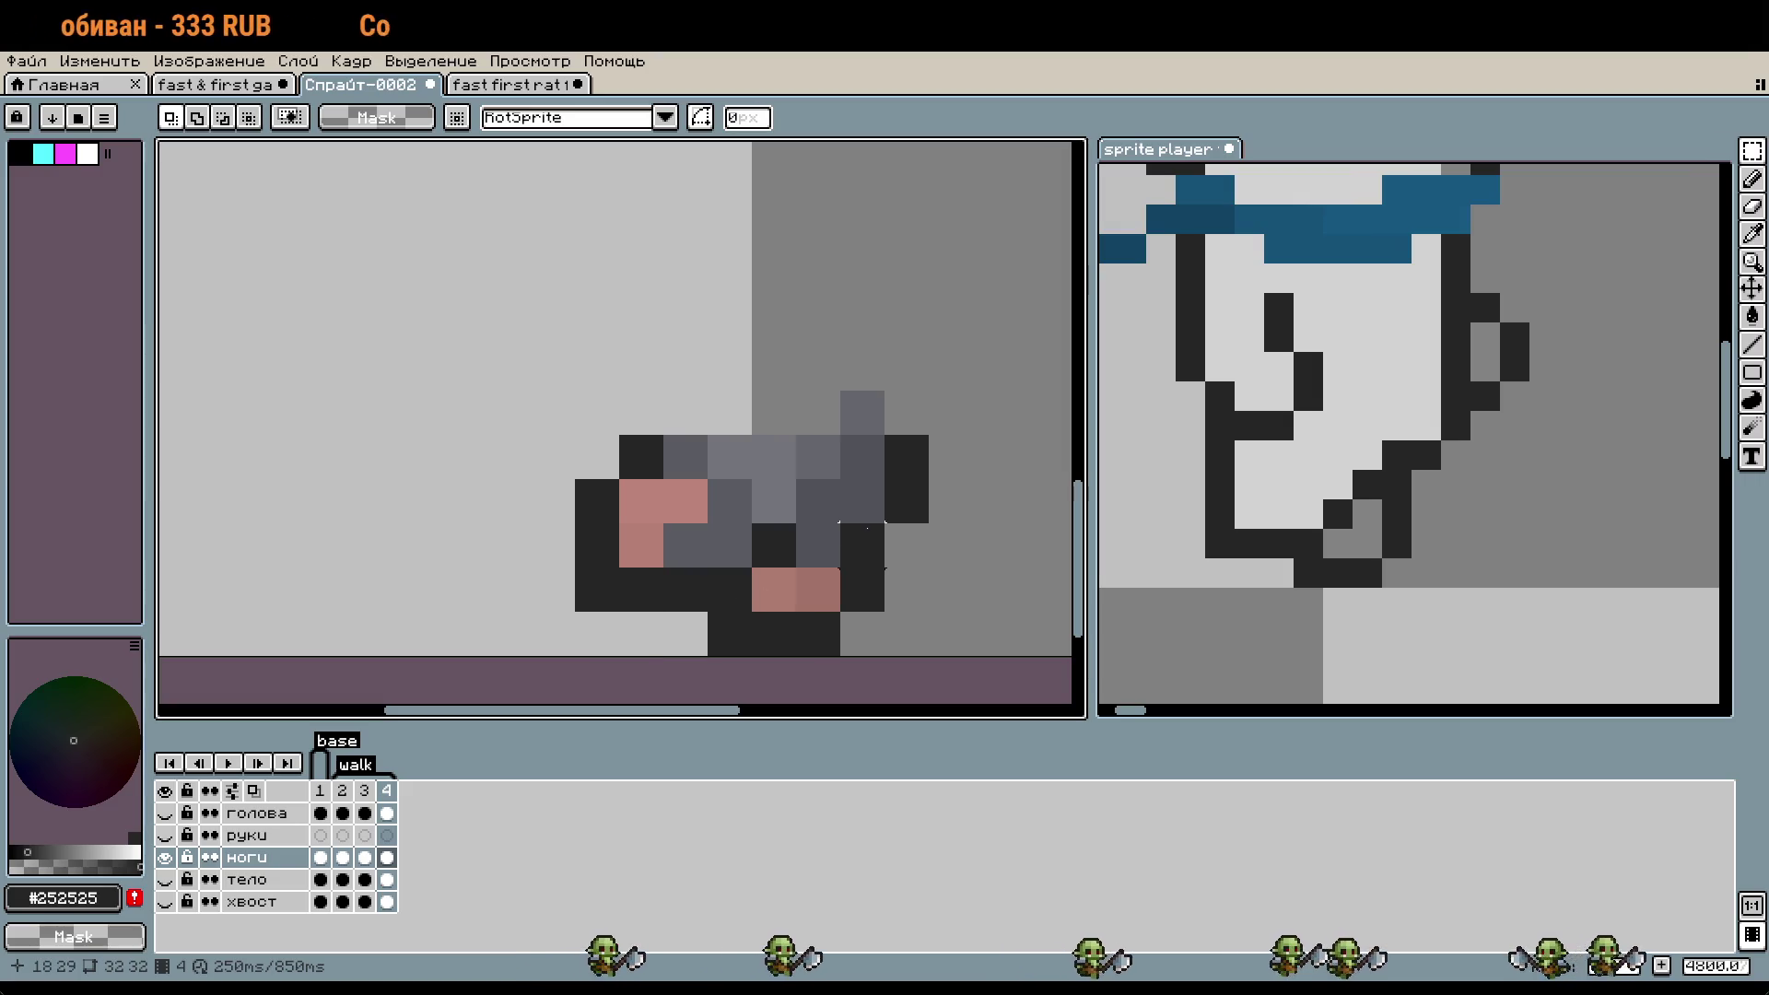
- Step the ghost reference a frame, then paint a dark outline pixel below the legs
left_click_drag(950, 544, 884, 565)
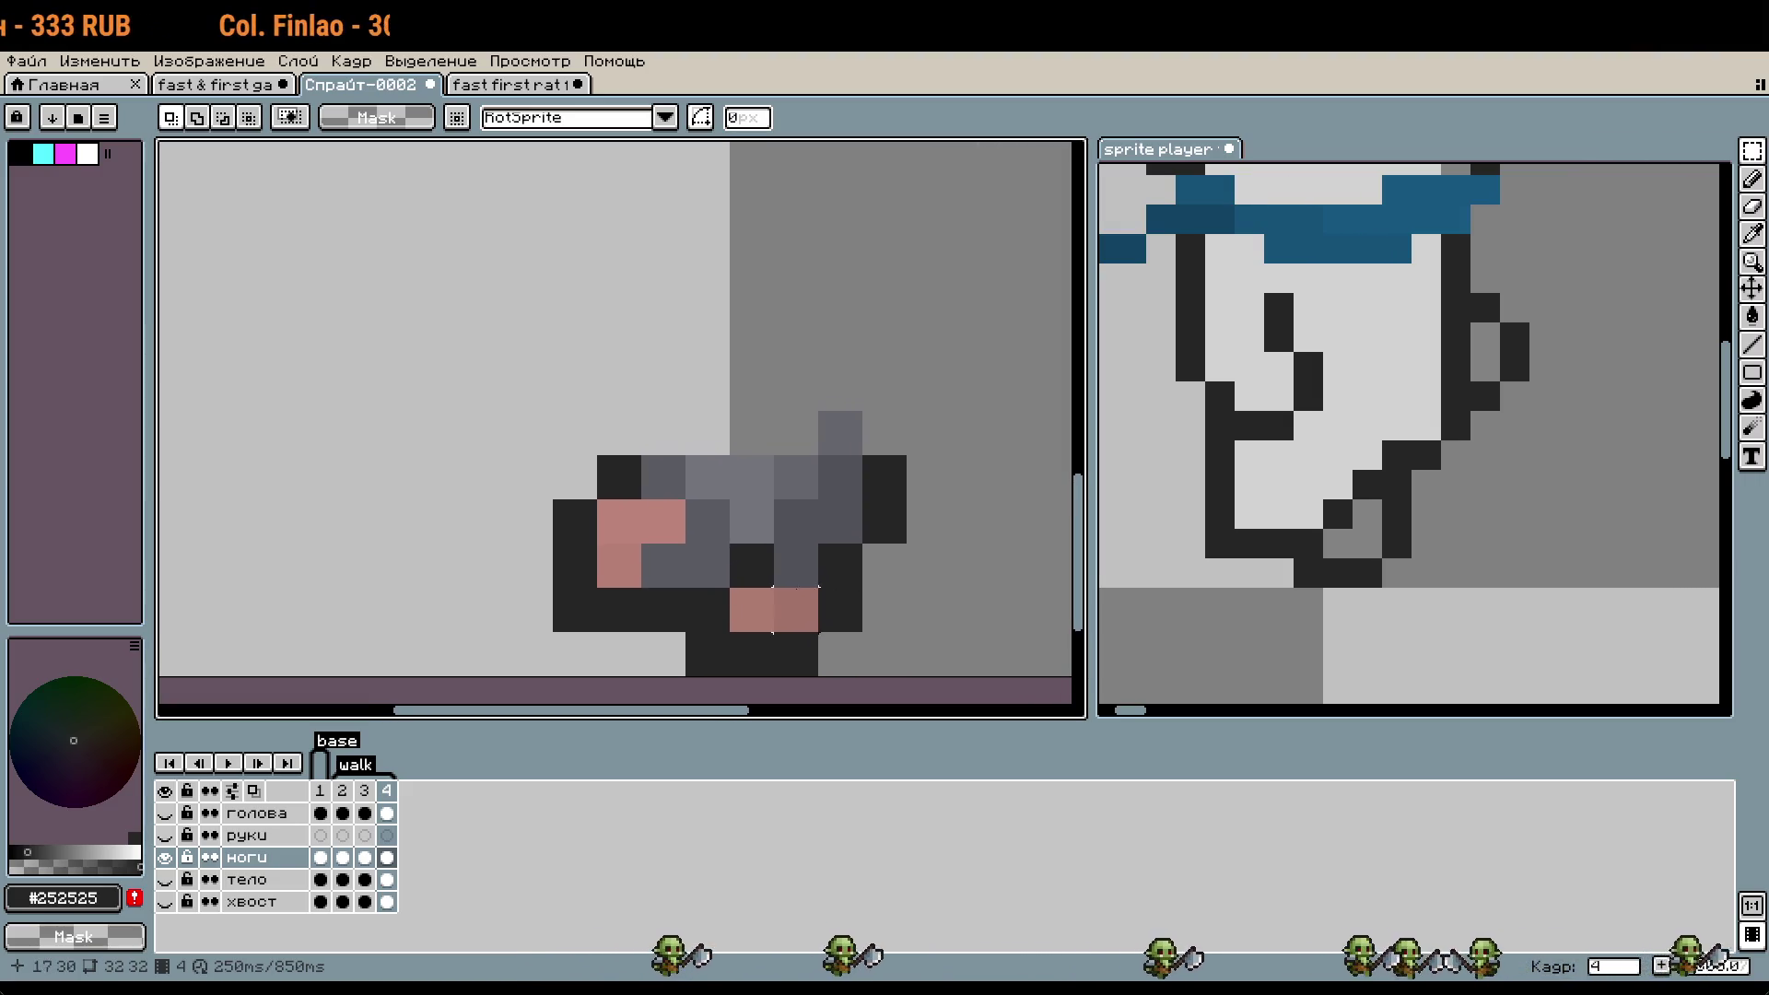
key("i")
left_click(1370, 516)
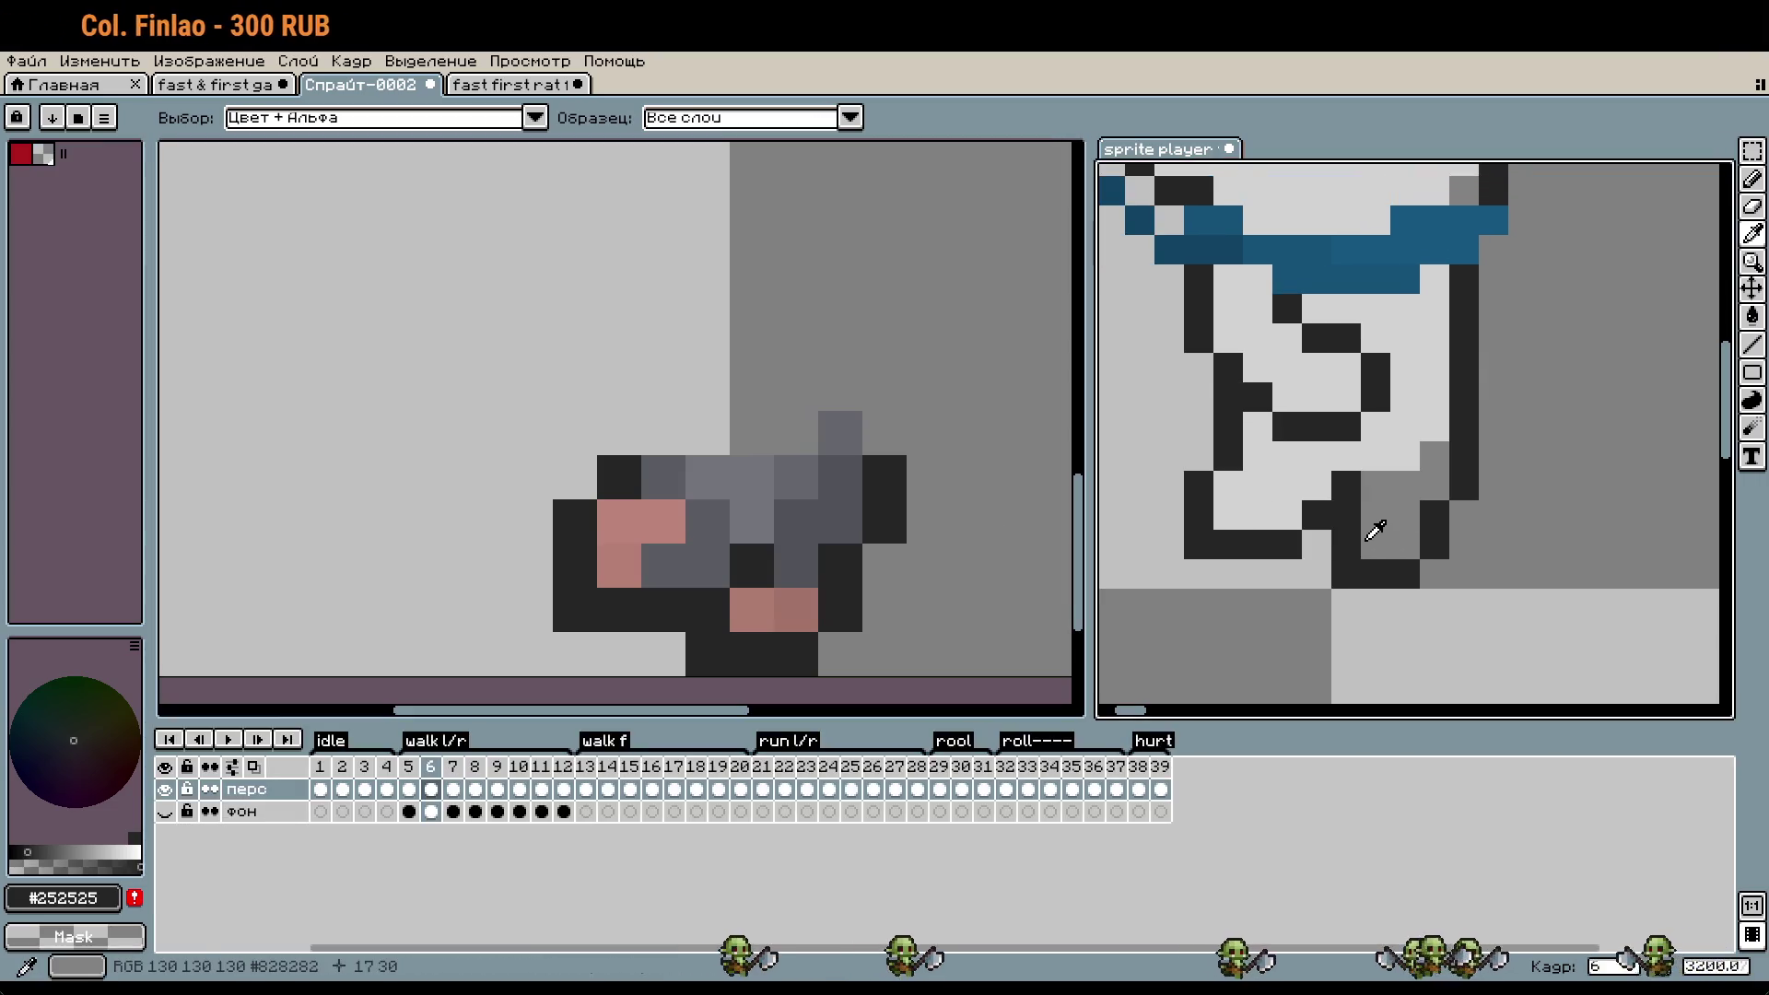
key("Right")
left_click(767, 549)
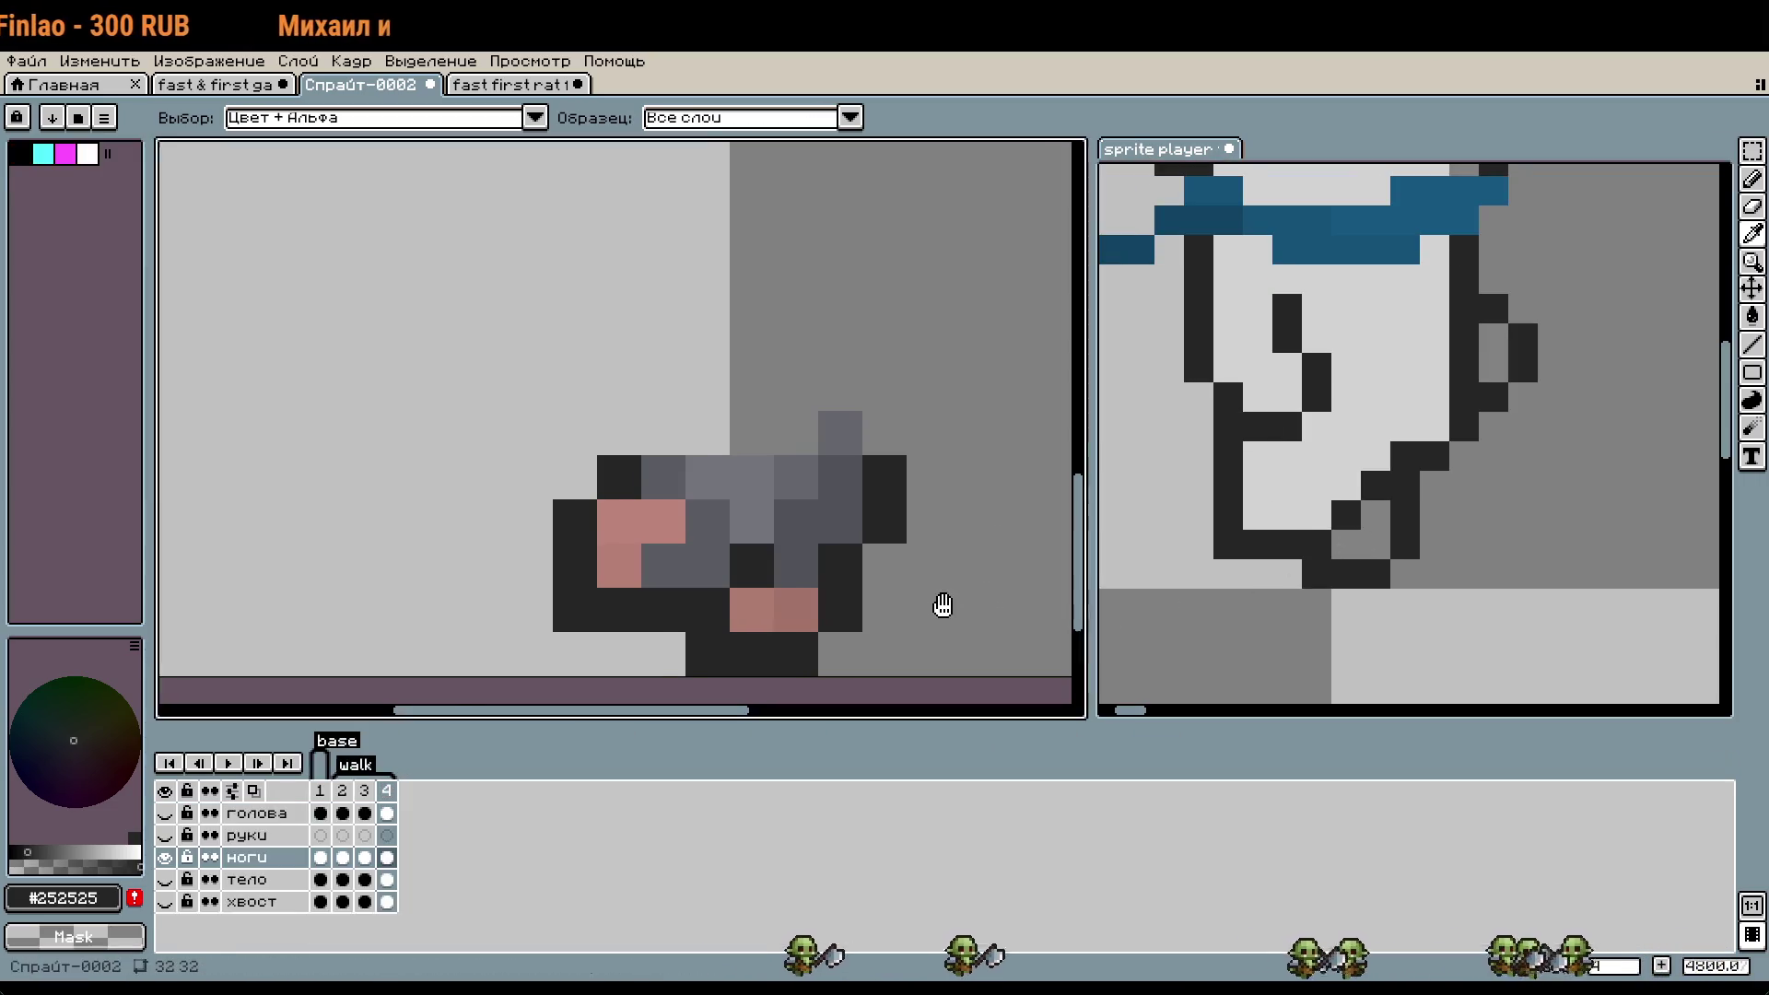
key("b")
left_click(781, 521)
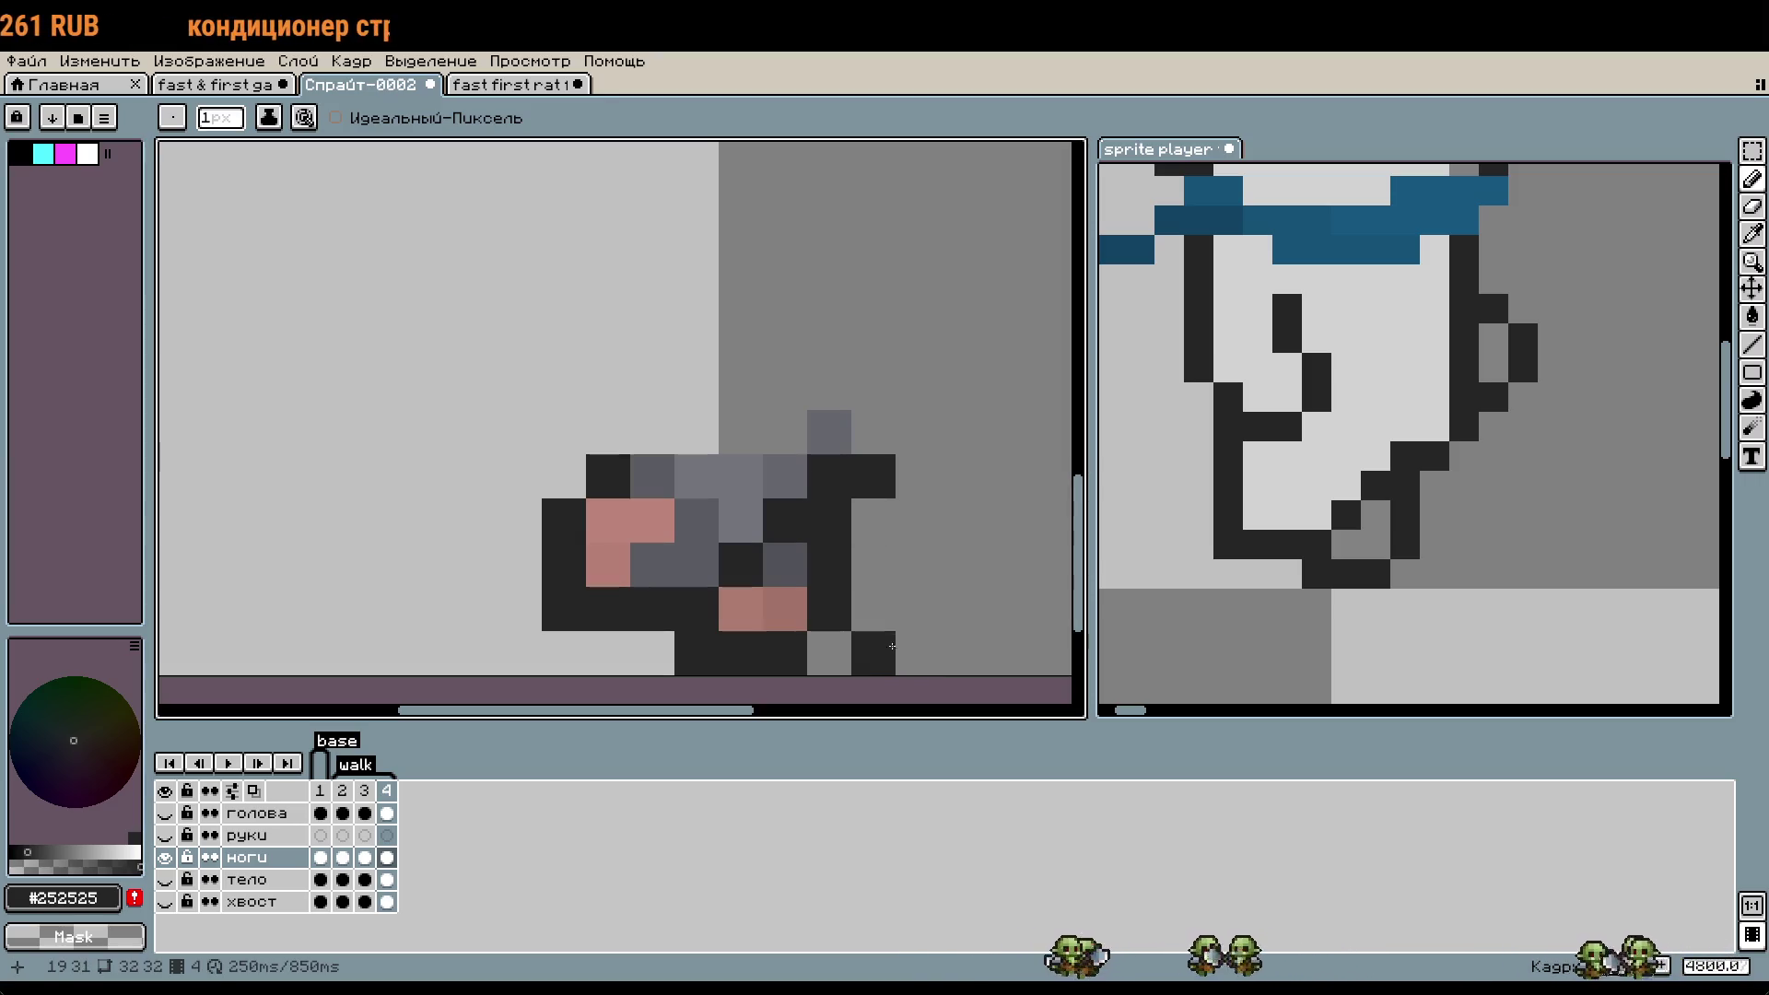
- Pick the mid-grey fur colour from the legs and show the тело layer again
left_click_drag(877, 615, 942, 644)
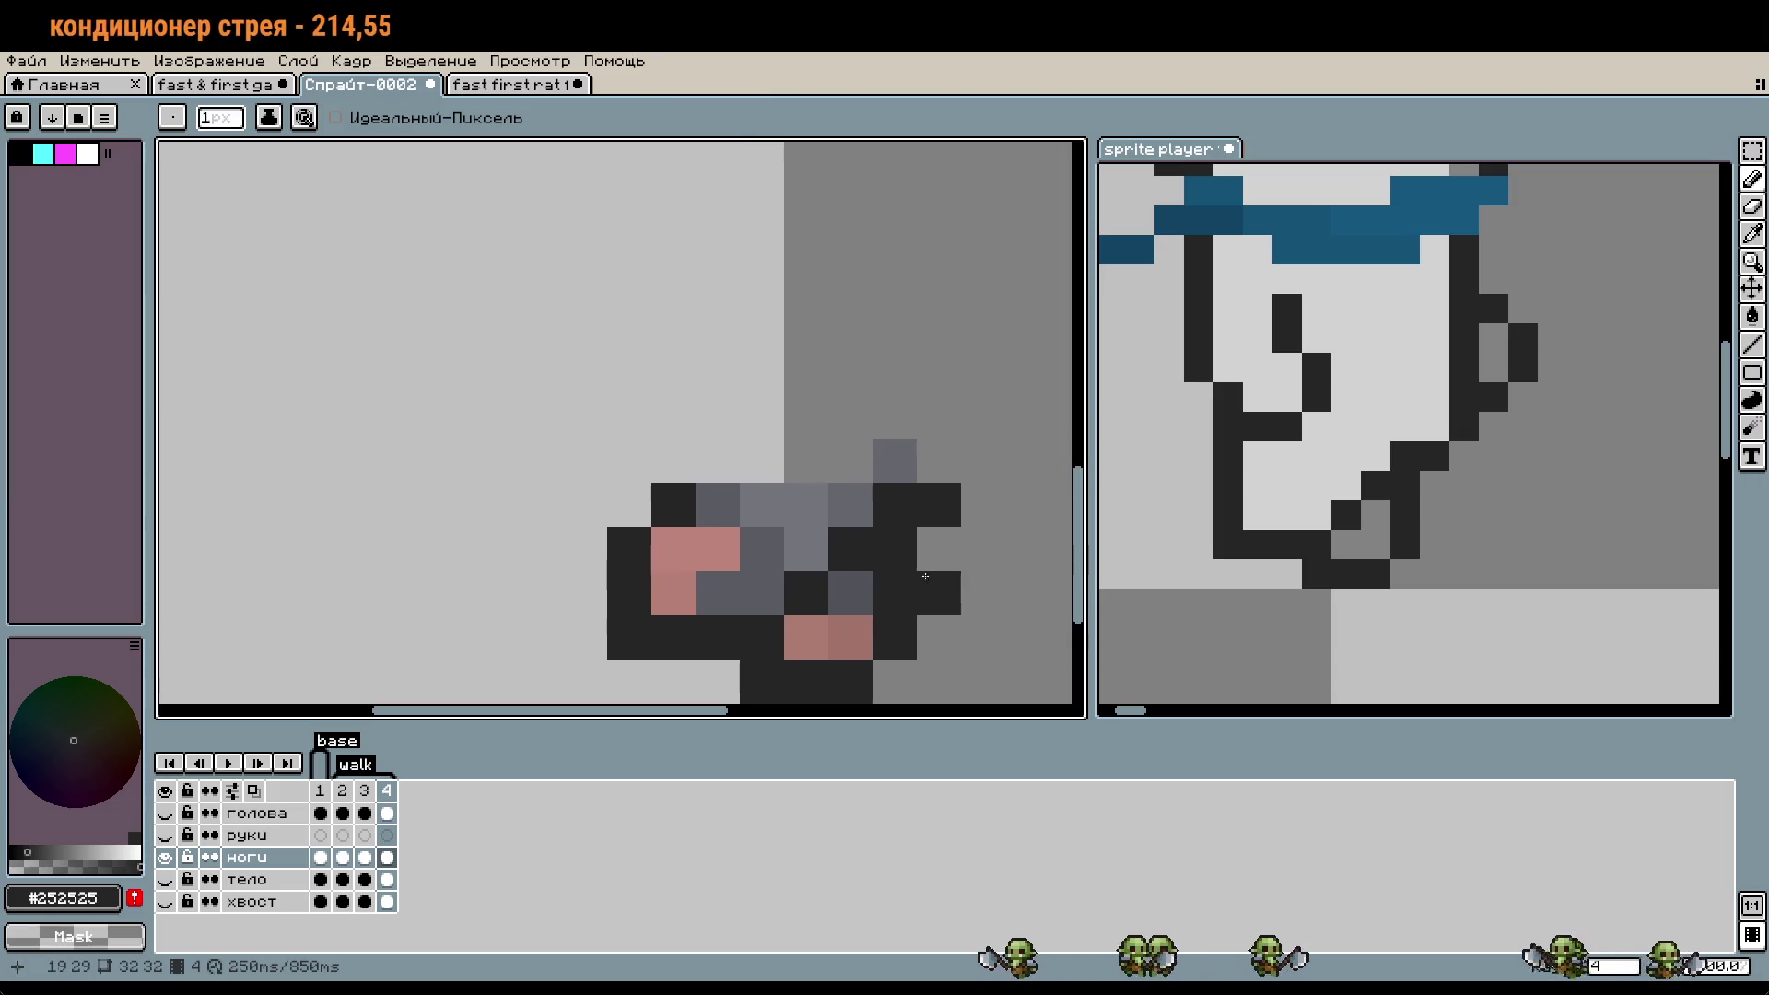
key("i")
left_click(829, 488)
key("b")
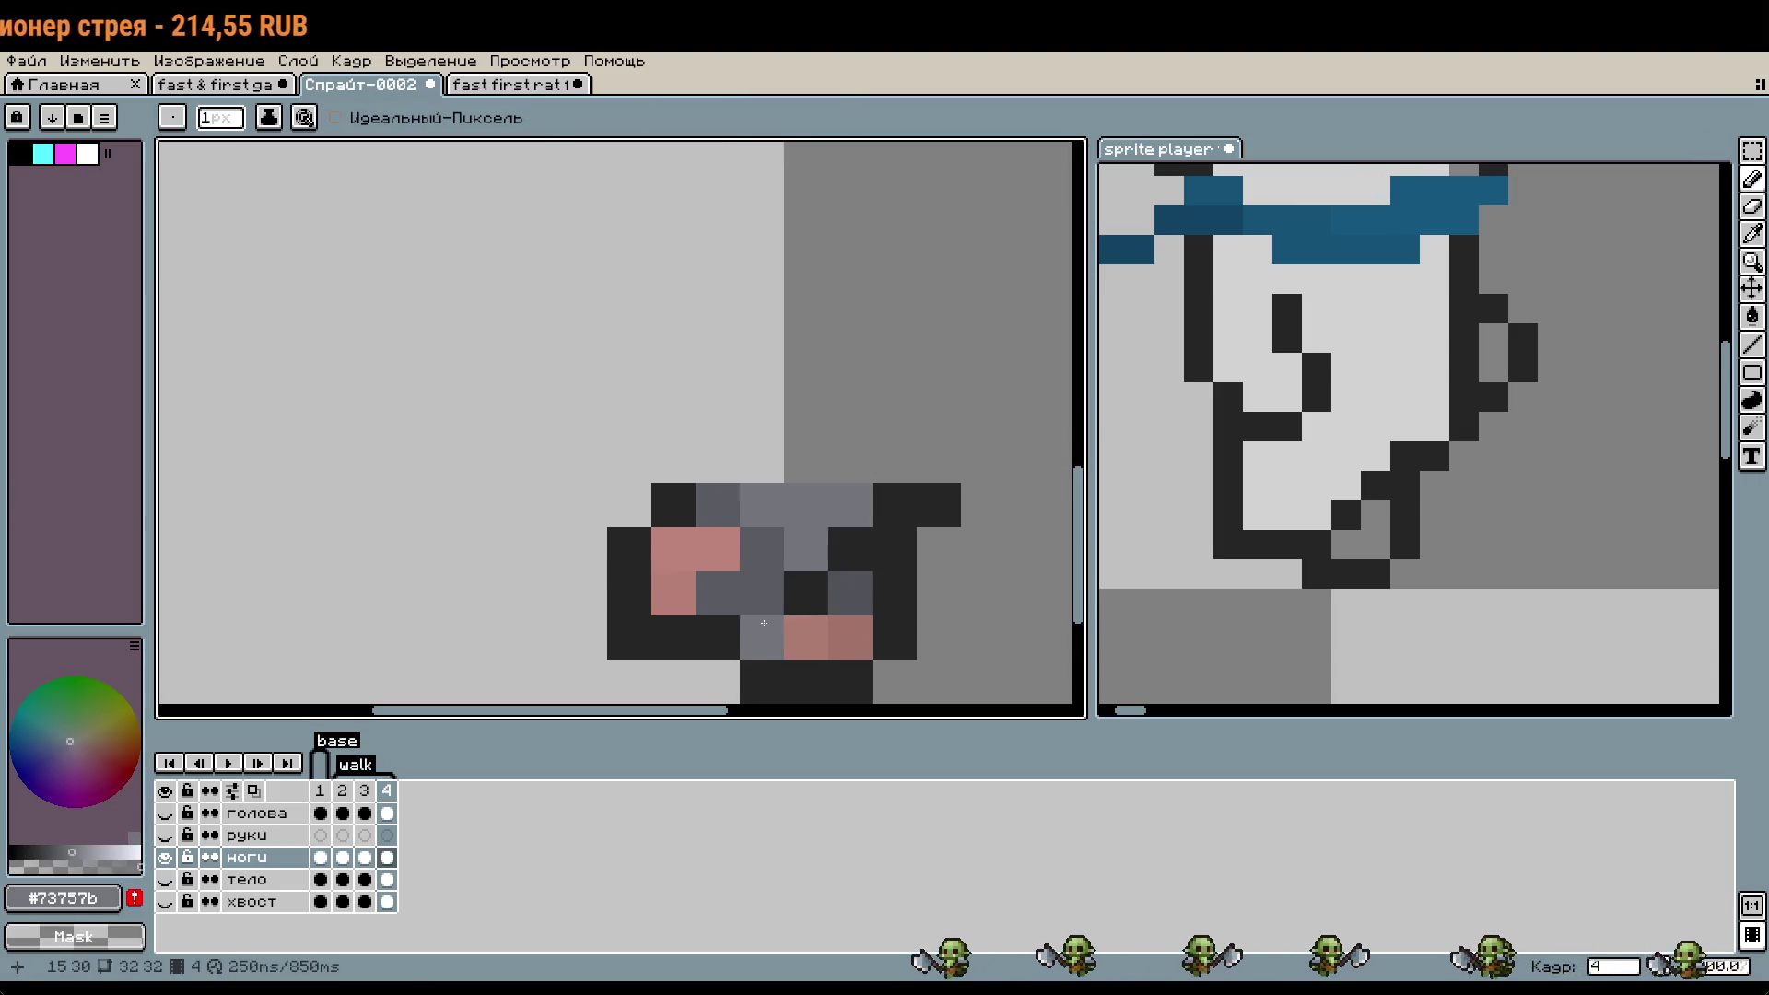
scroll(654, 653, "down", 2)
left_click(165, 880)
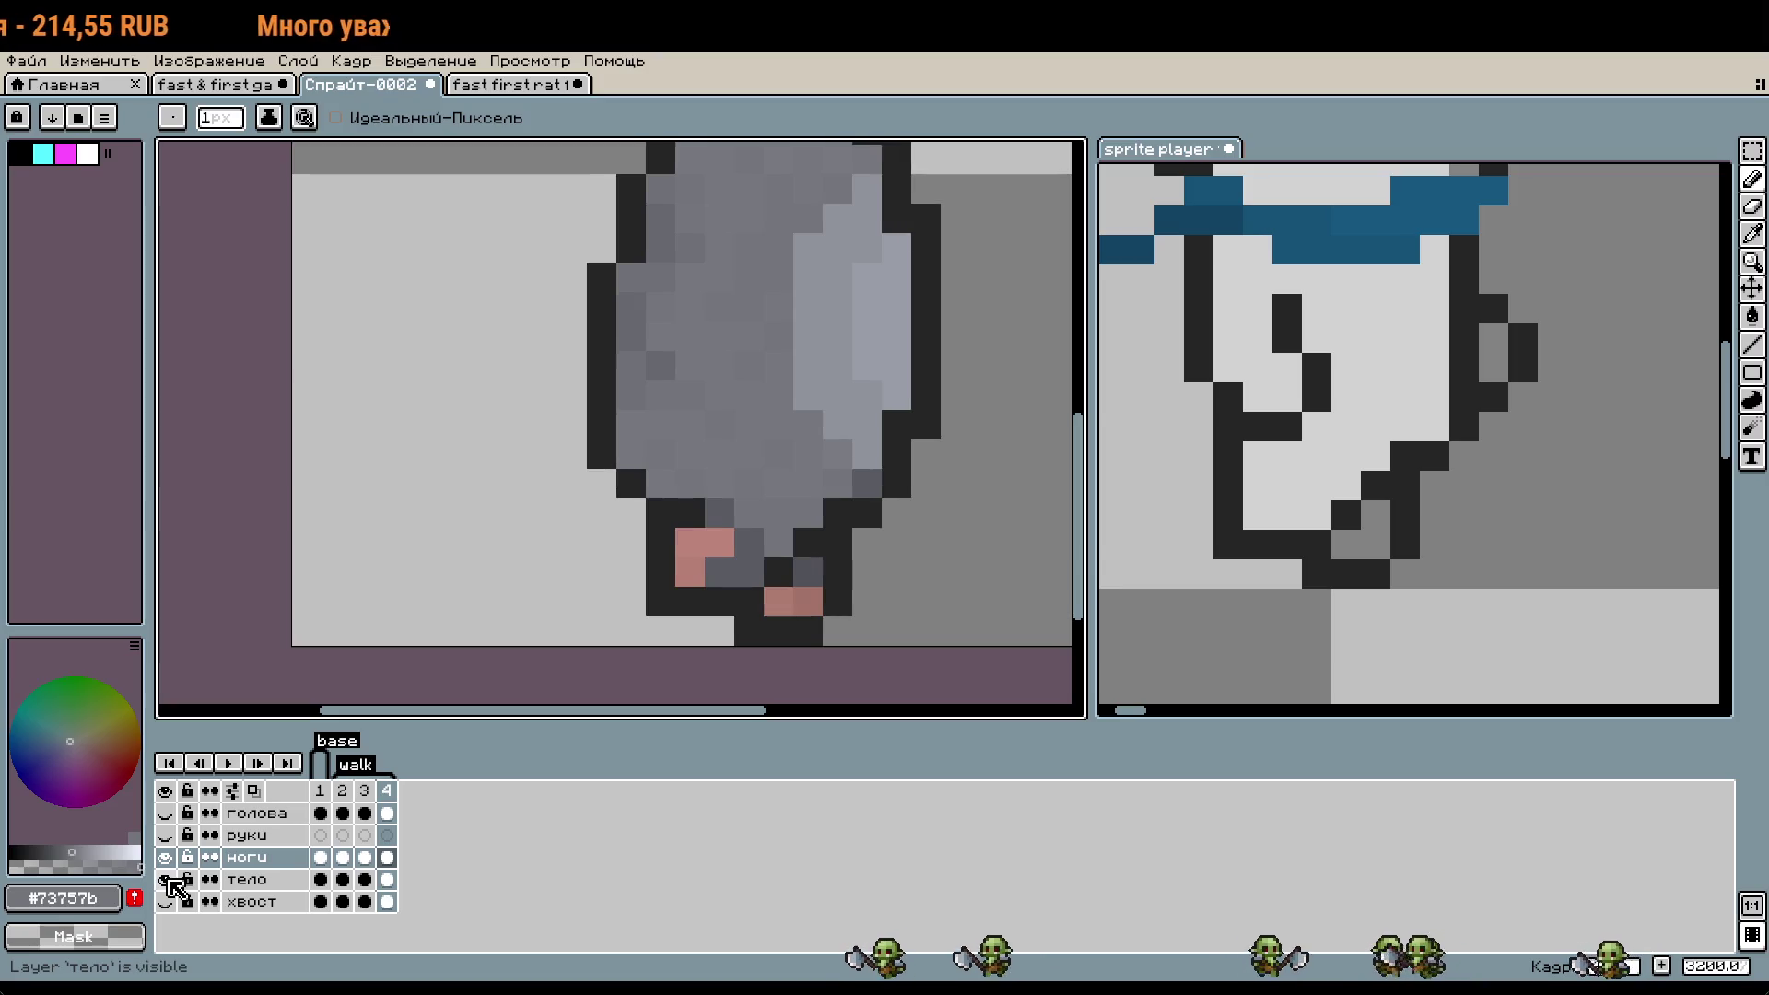
- Play and stop the walk, hide тело on frame 4, and activate the ghost reference at frame 7
left_click(227, 763)
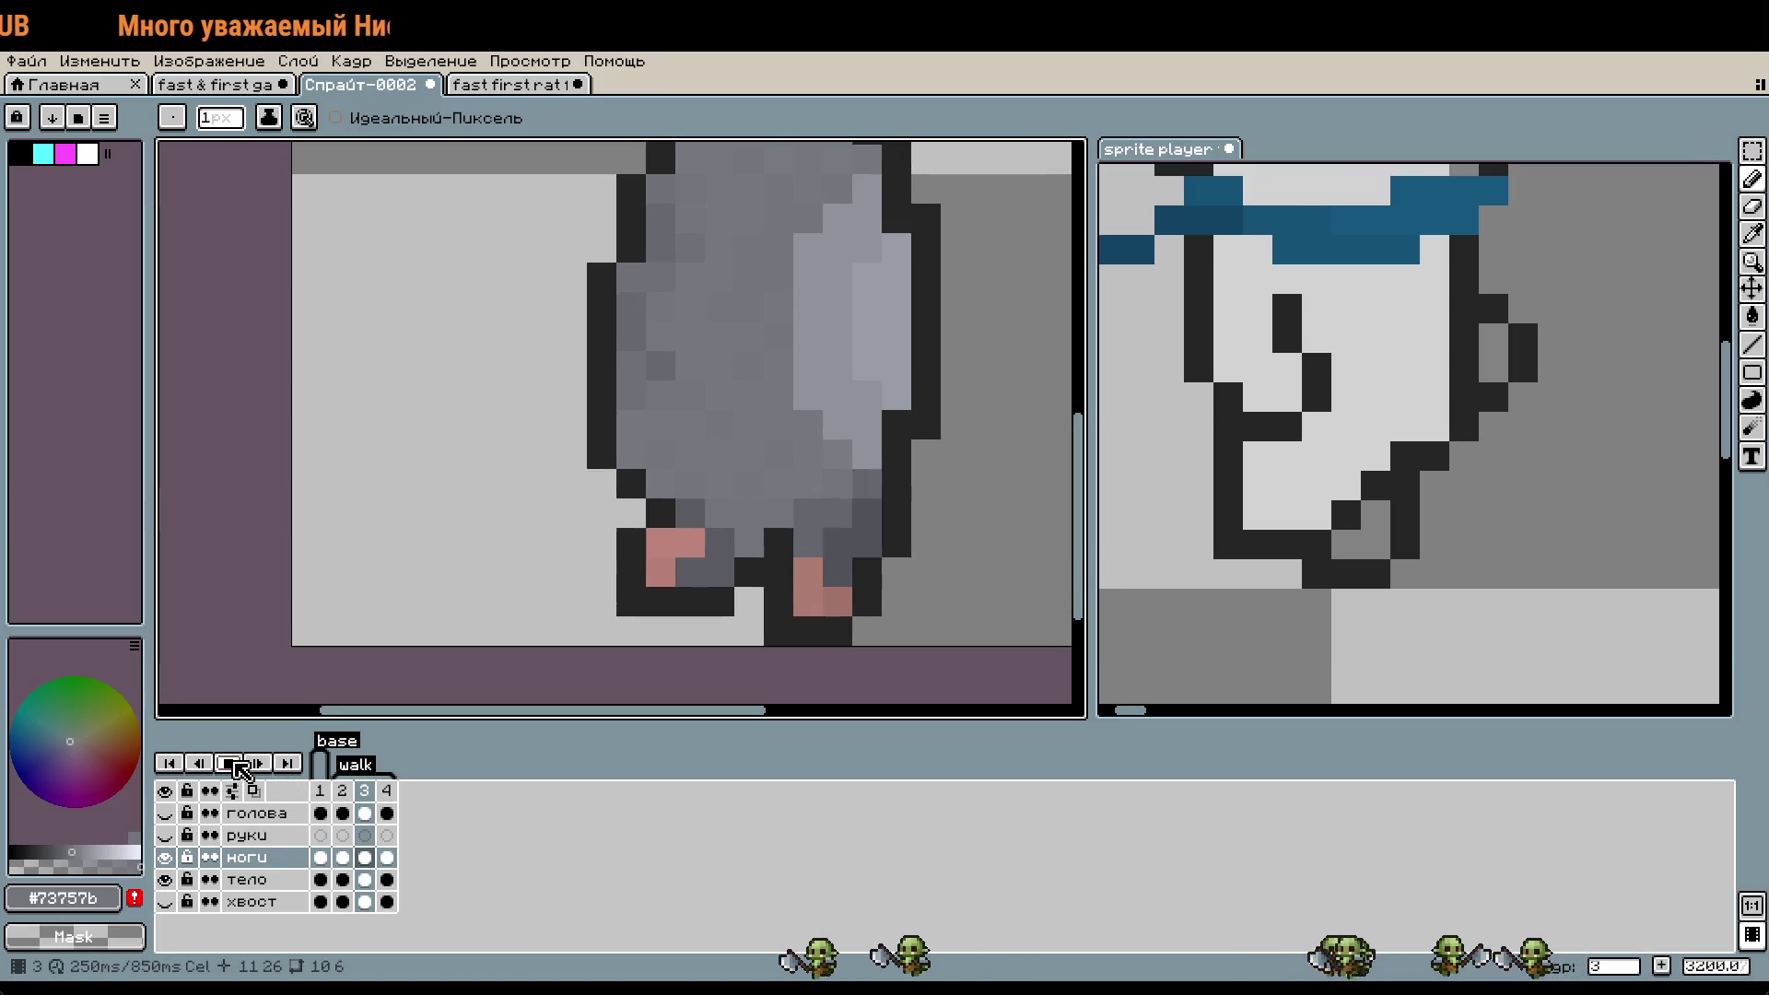
left_click(235, 763)
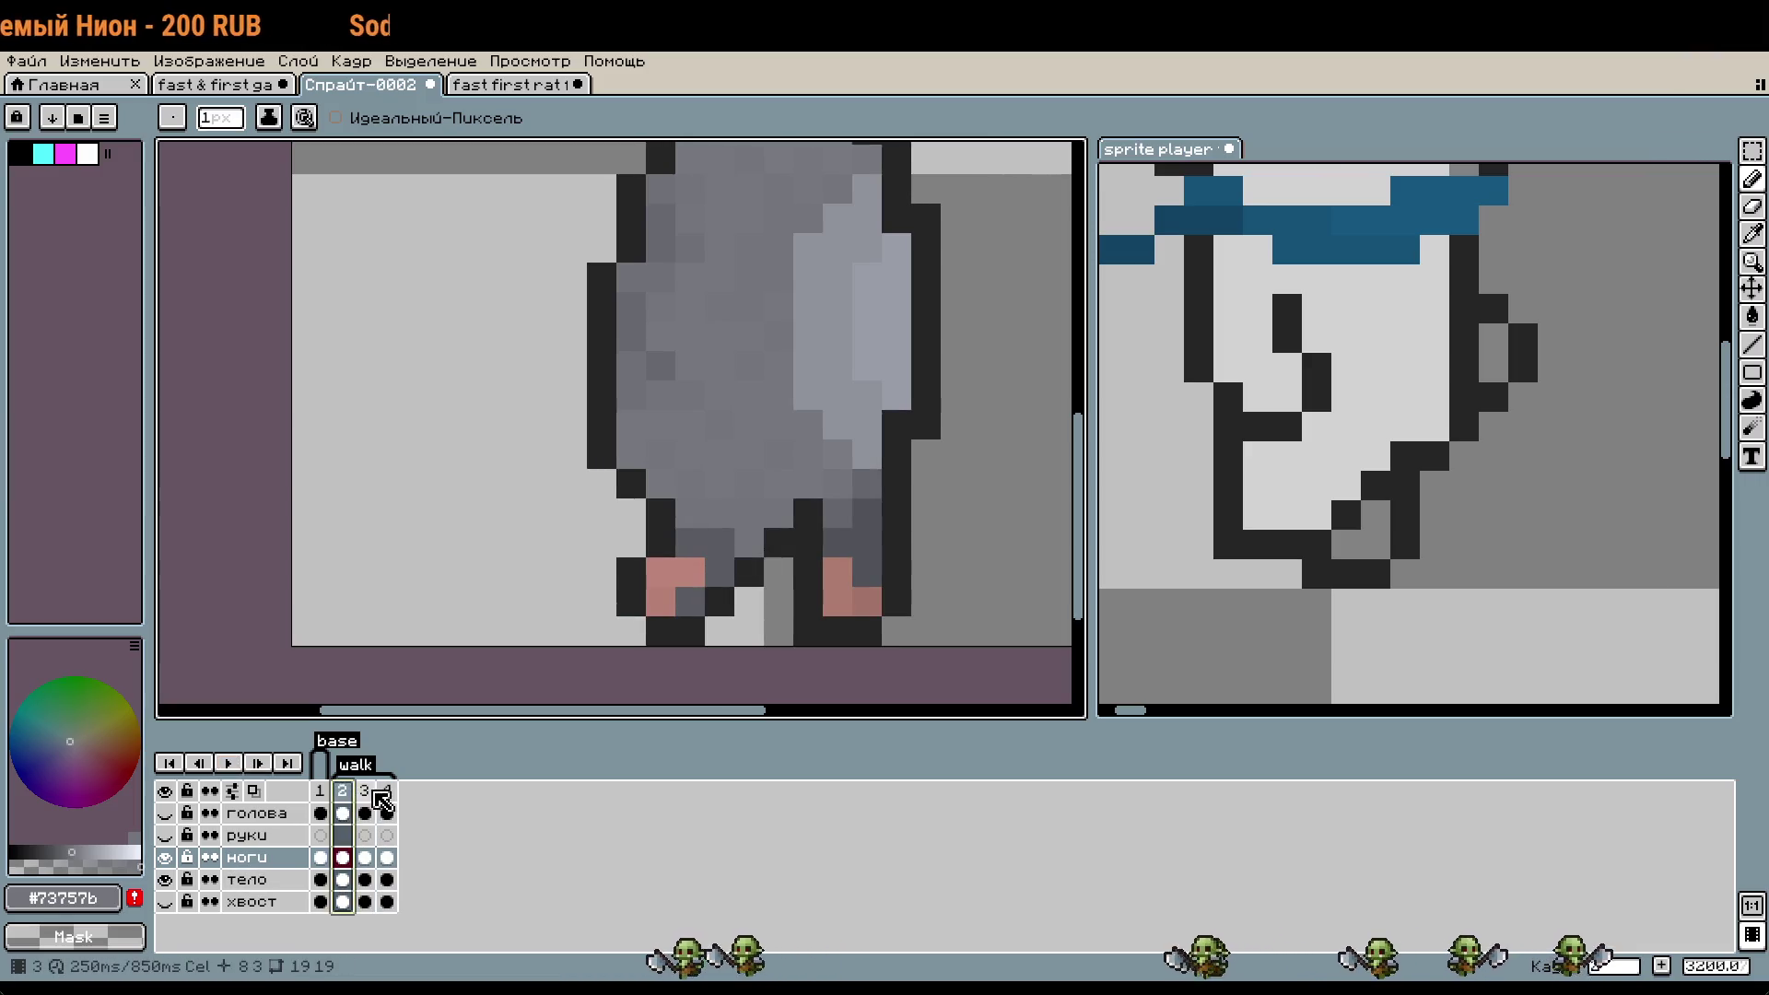
left_click(386, 791)
left_click(164, 879)
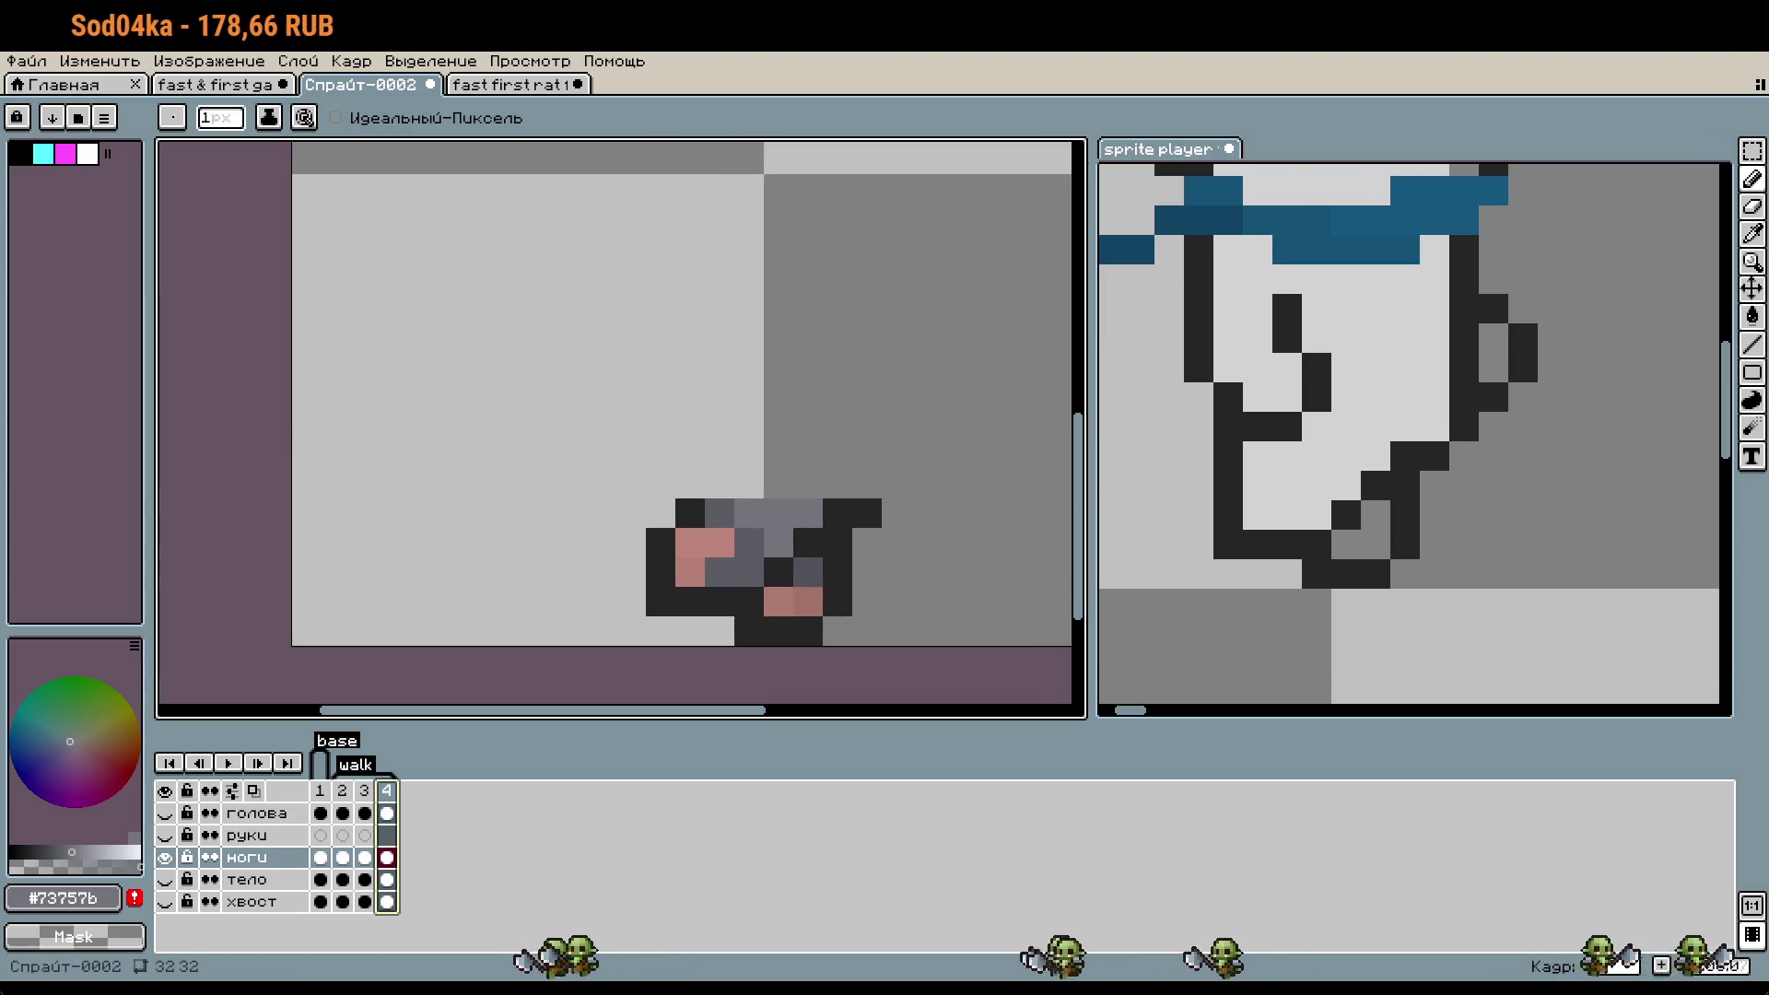
left_click(1426, 553)
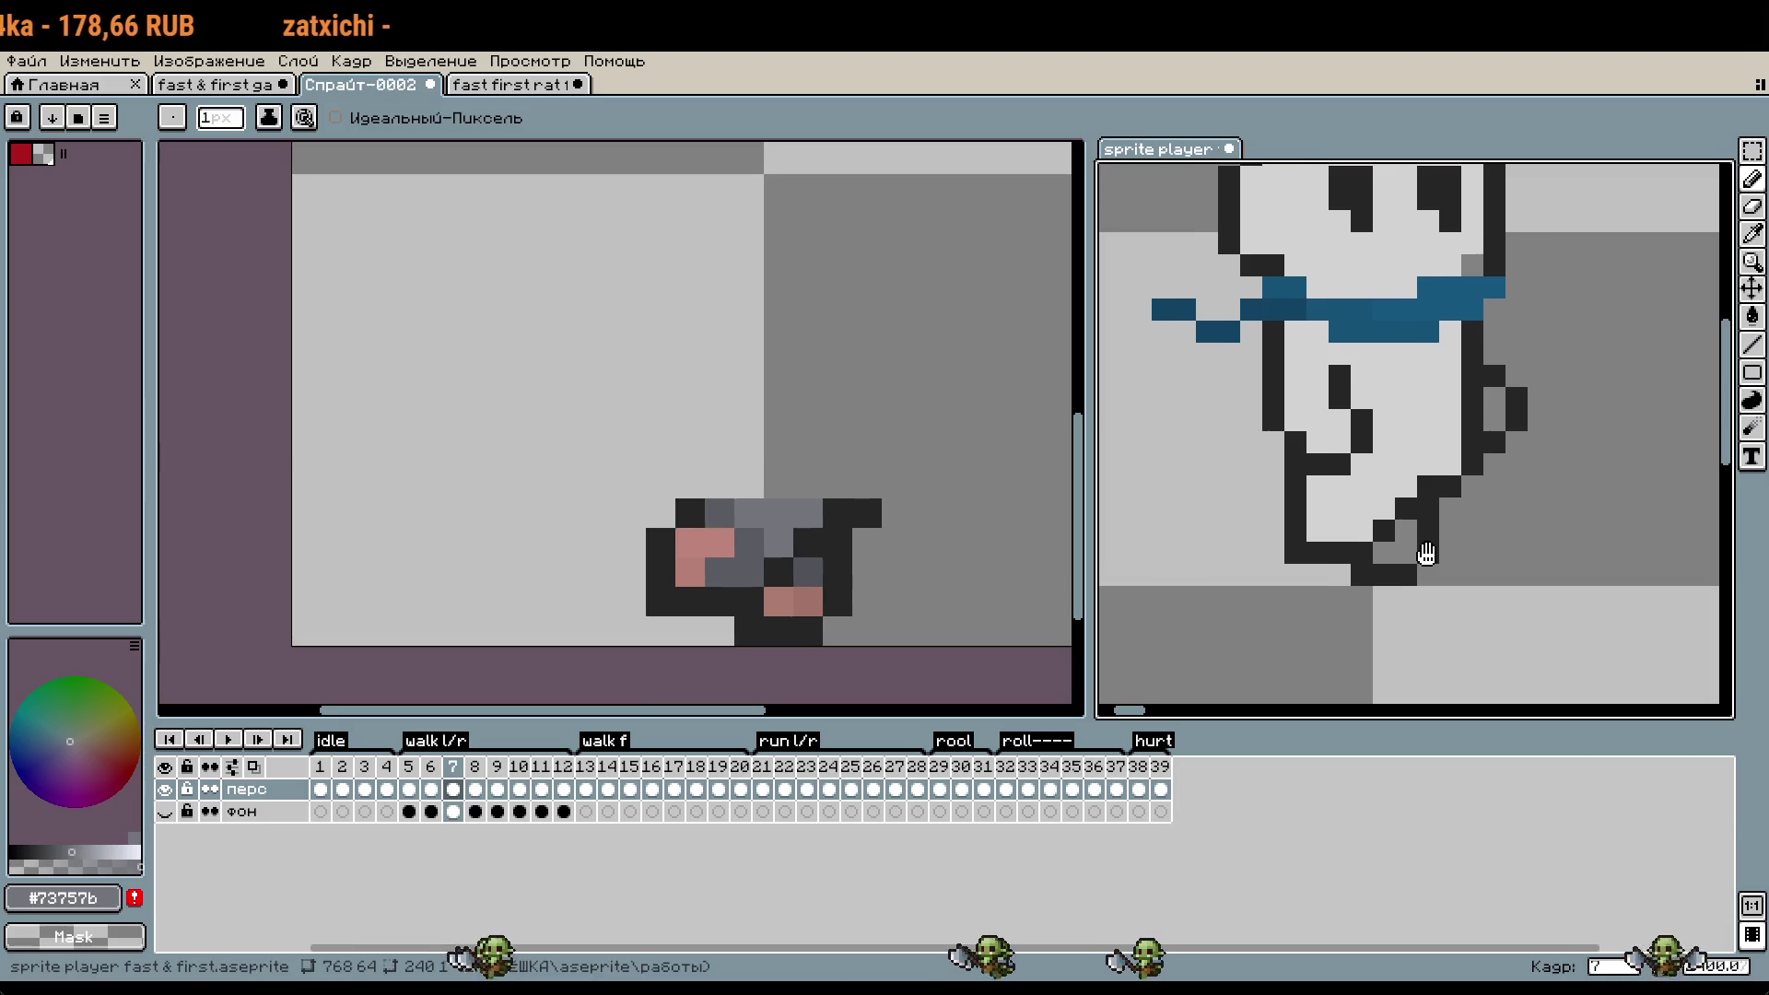
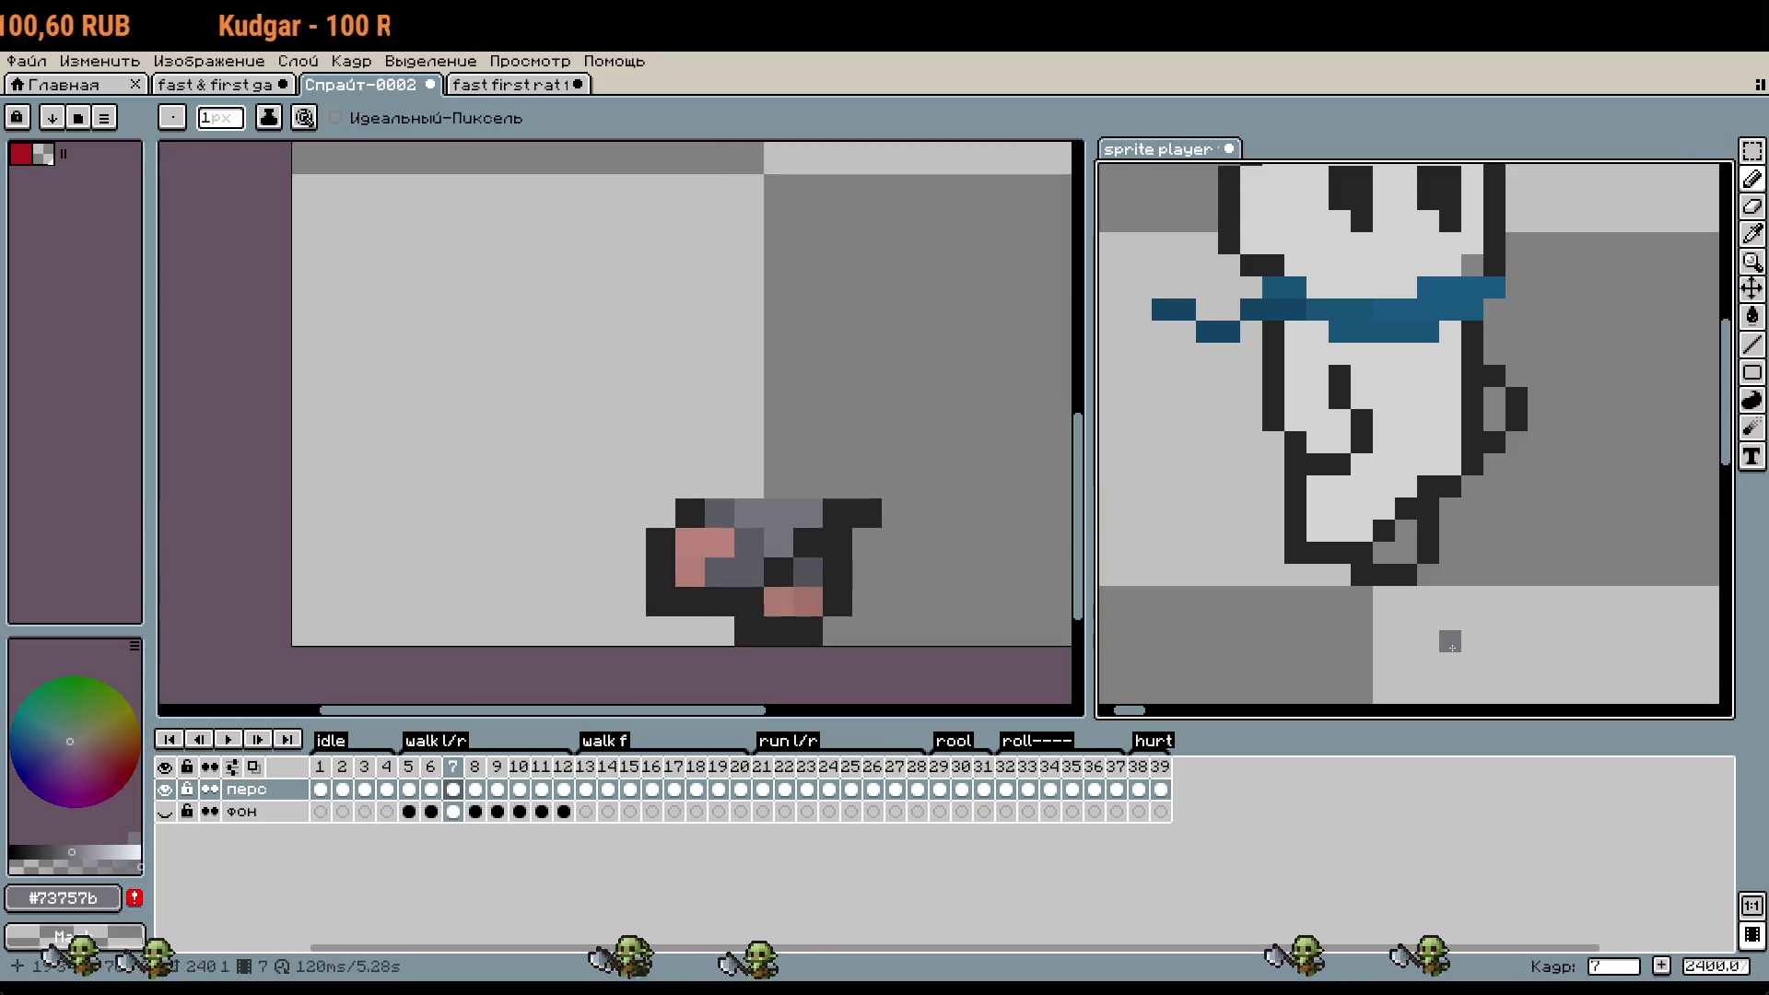
- Advance the reference animation to frame 8 and add a new frame 5 after frame 4
key("Right")
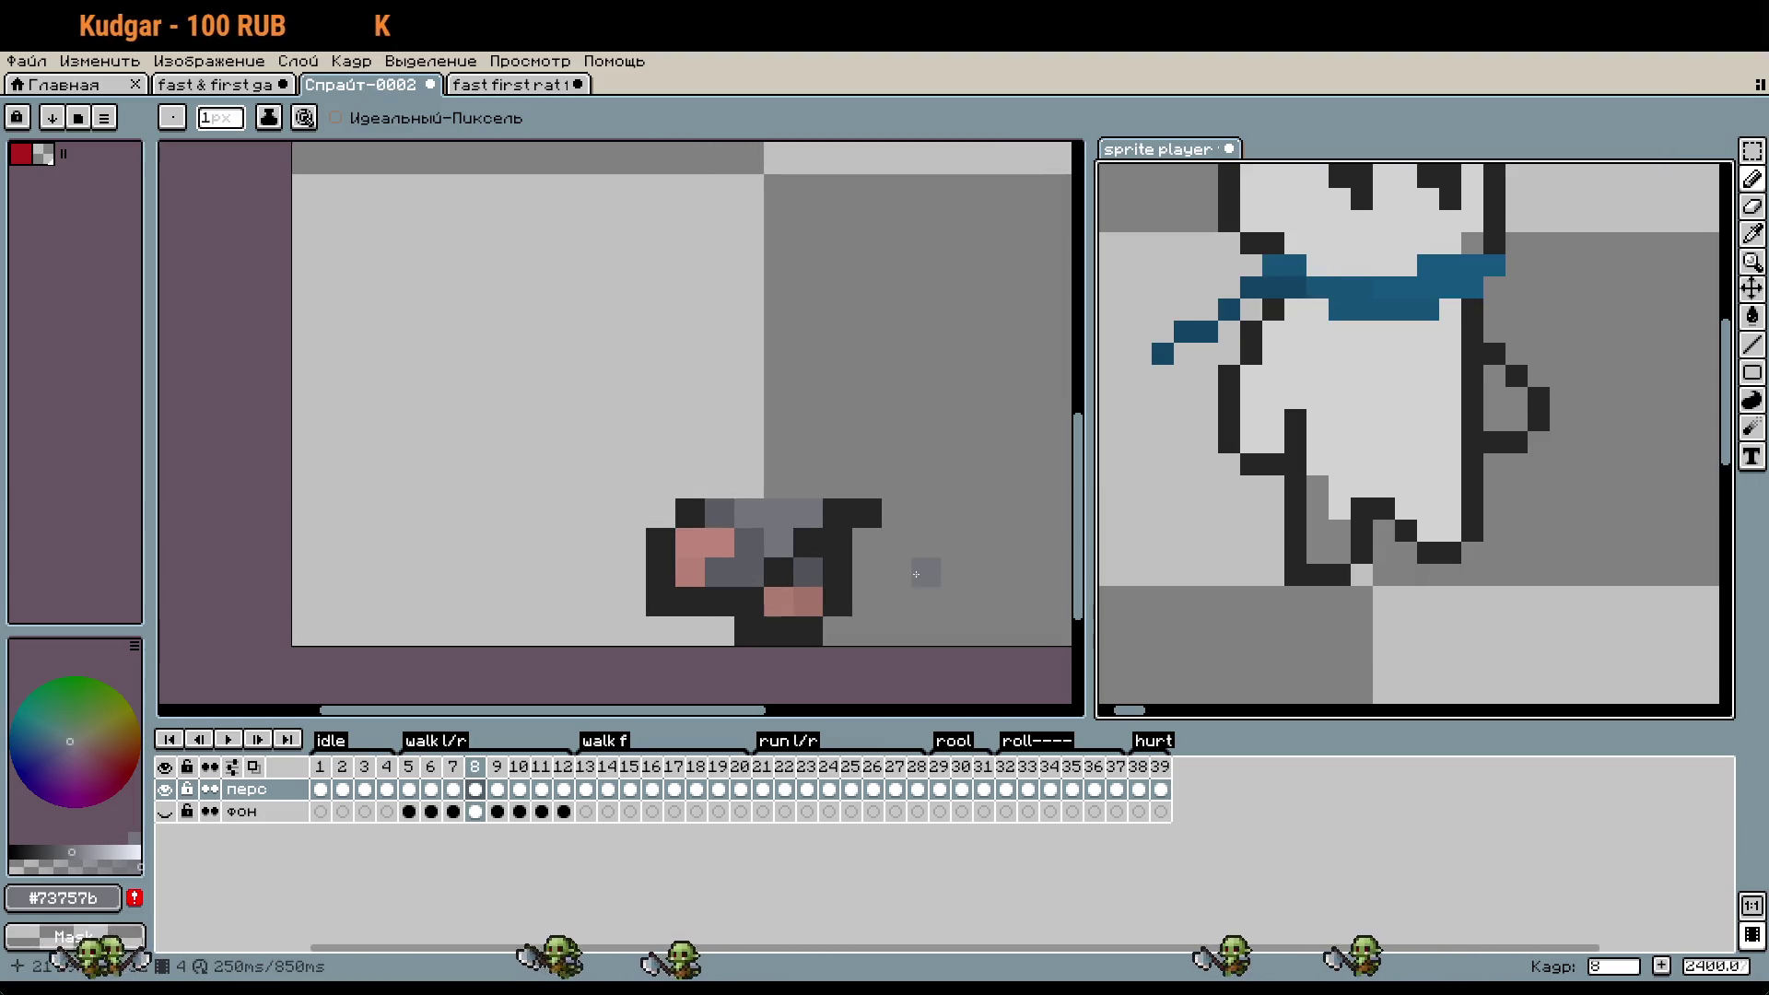
right_click(386, 791)
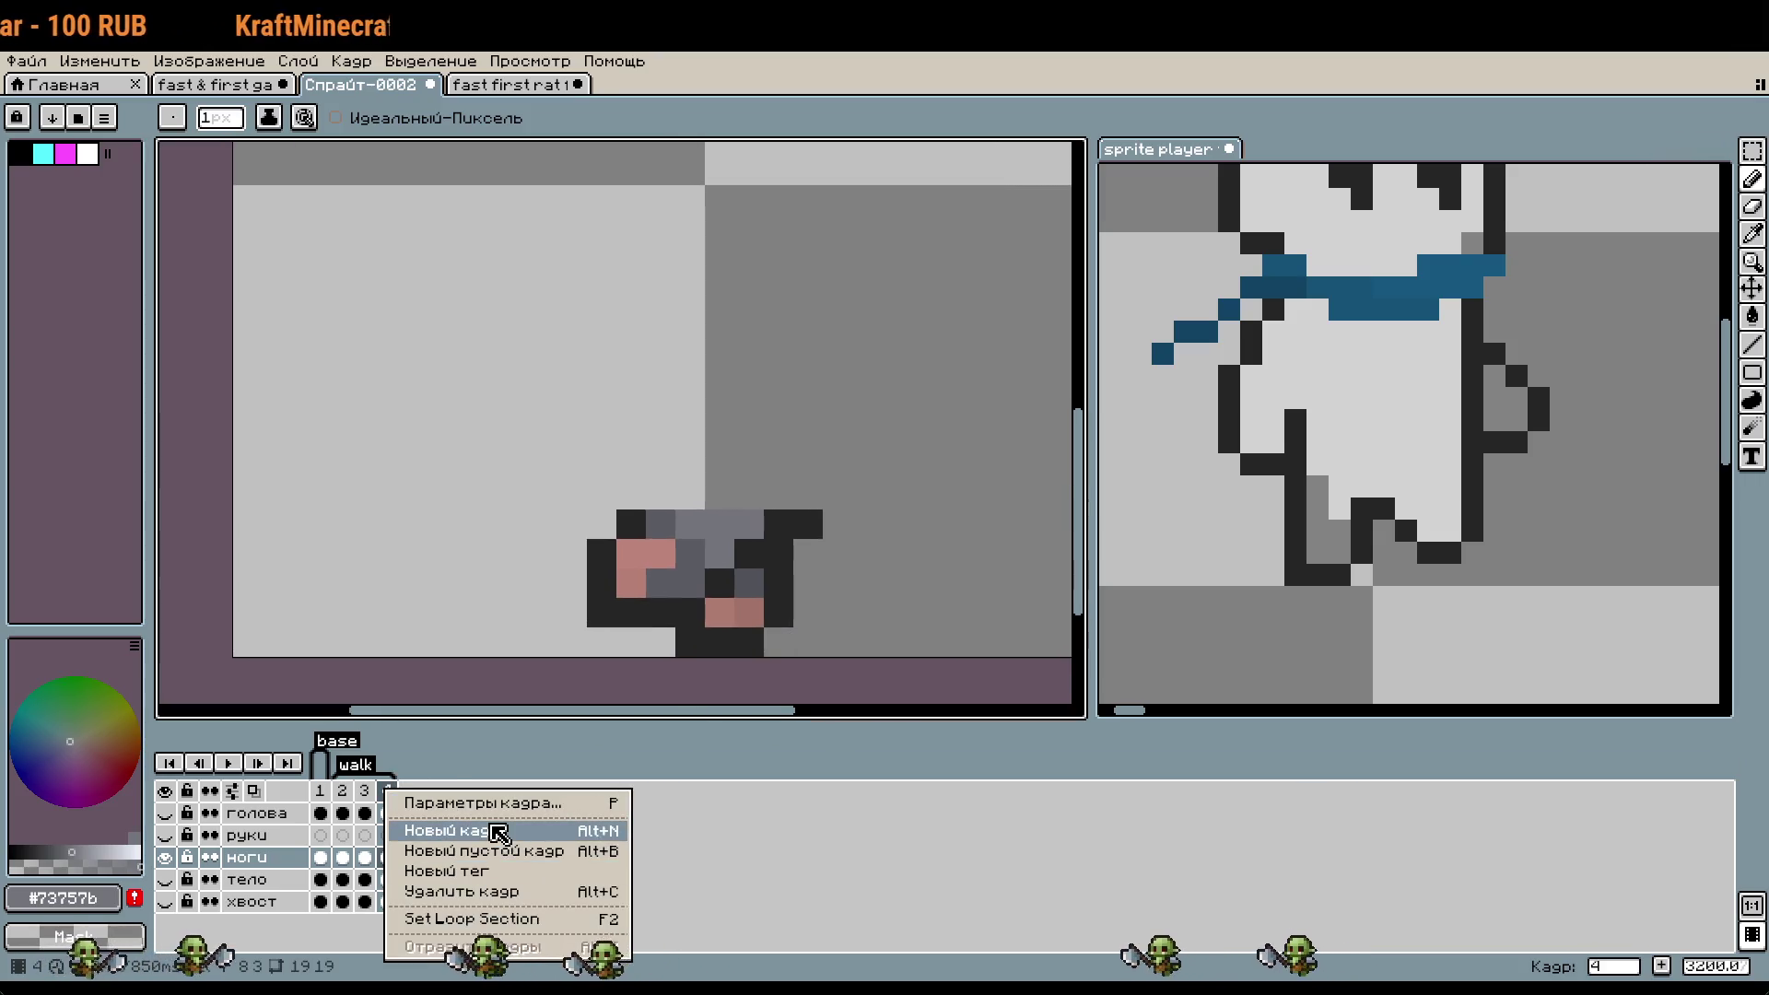
left_click(498, 833)
- Copy the legs from walk frame 2 with a rectangular selection
left_click(343, 794)
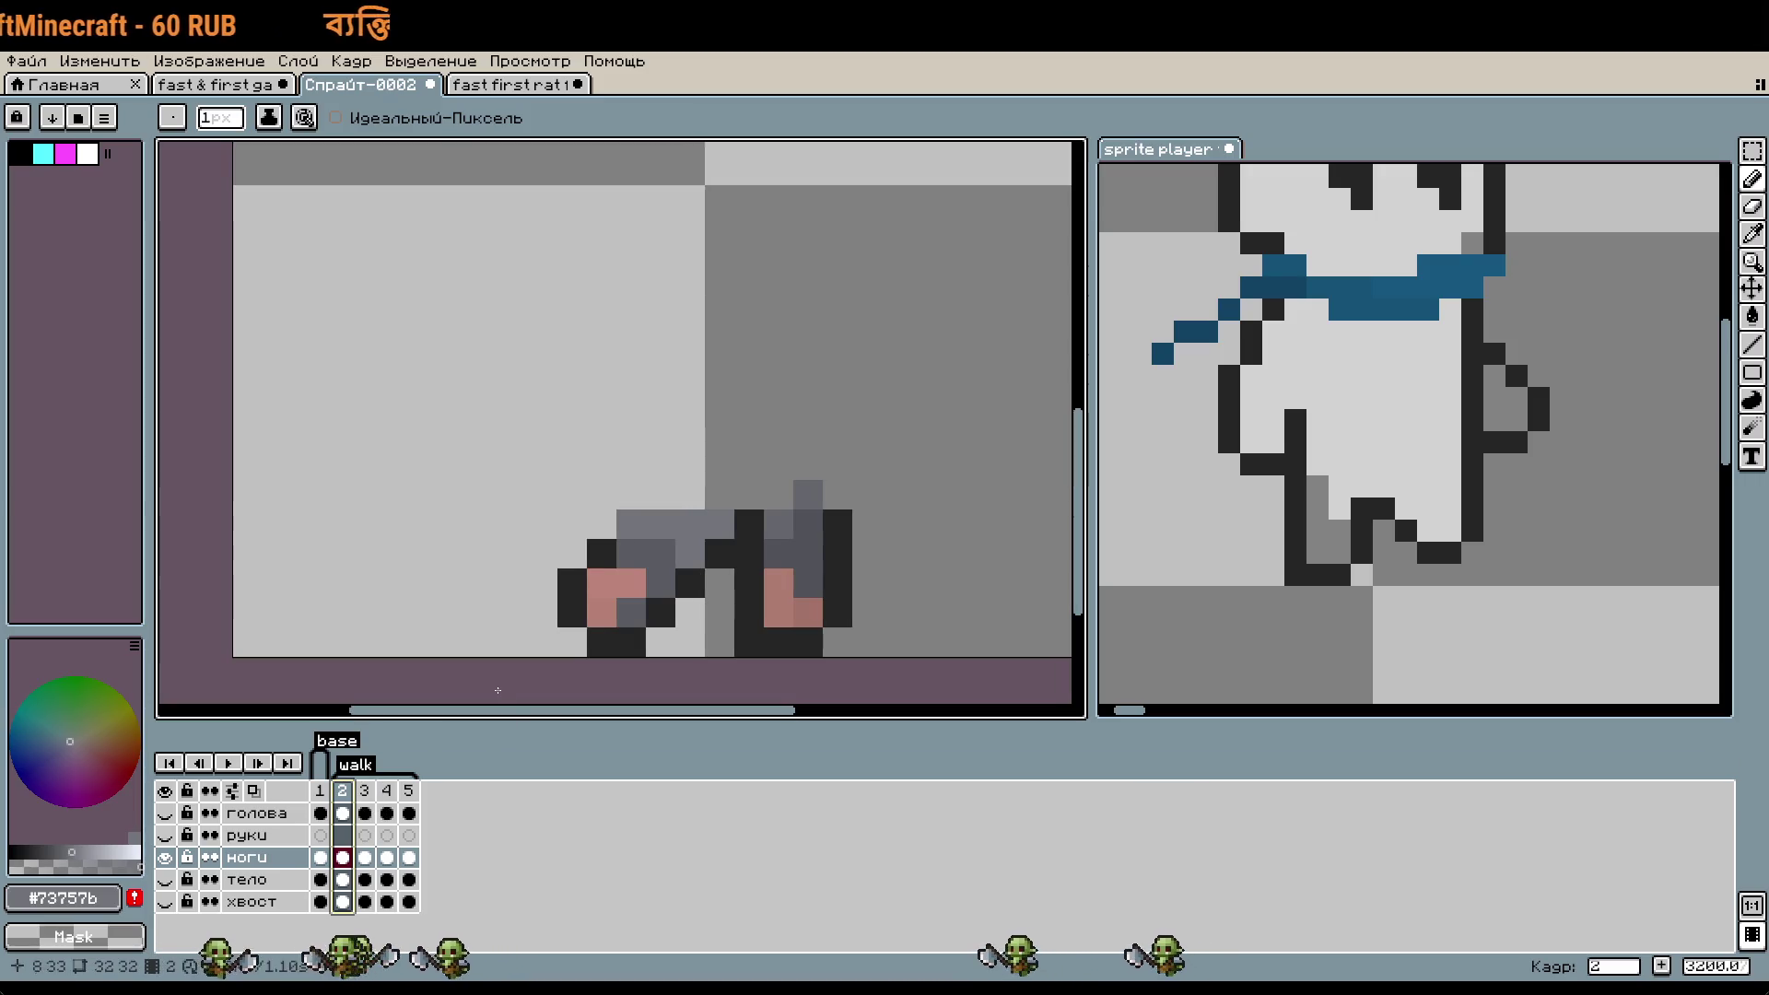
key("m")
left_click_drag(498, 420, 968, 660)
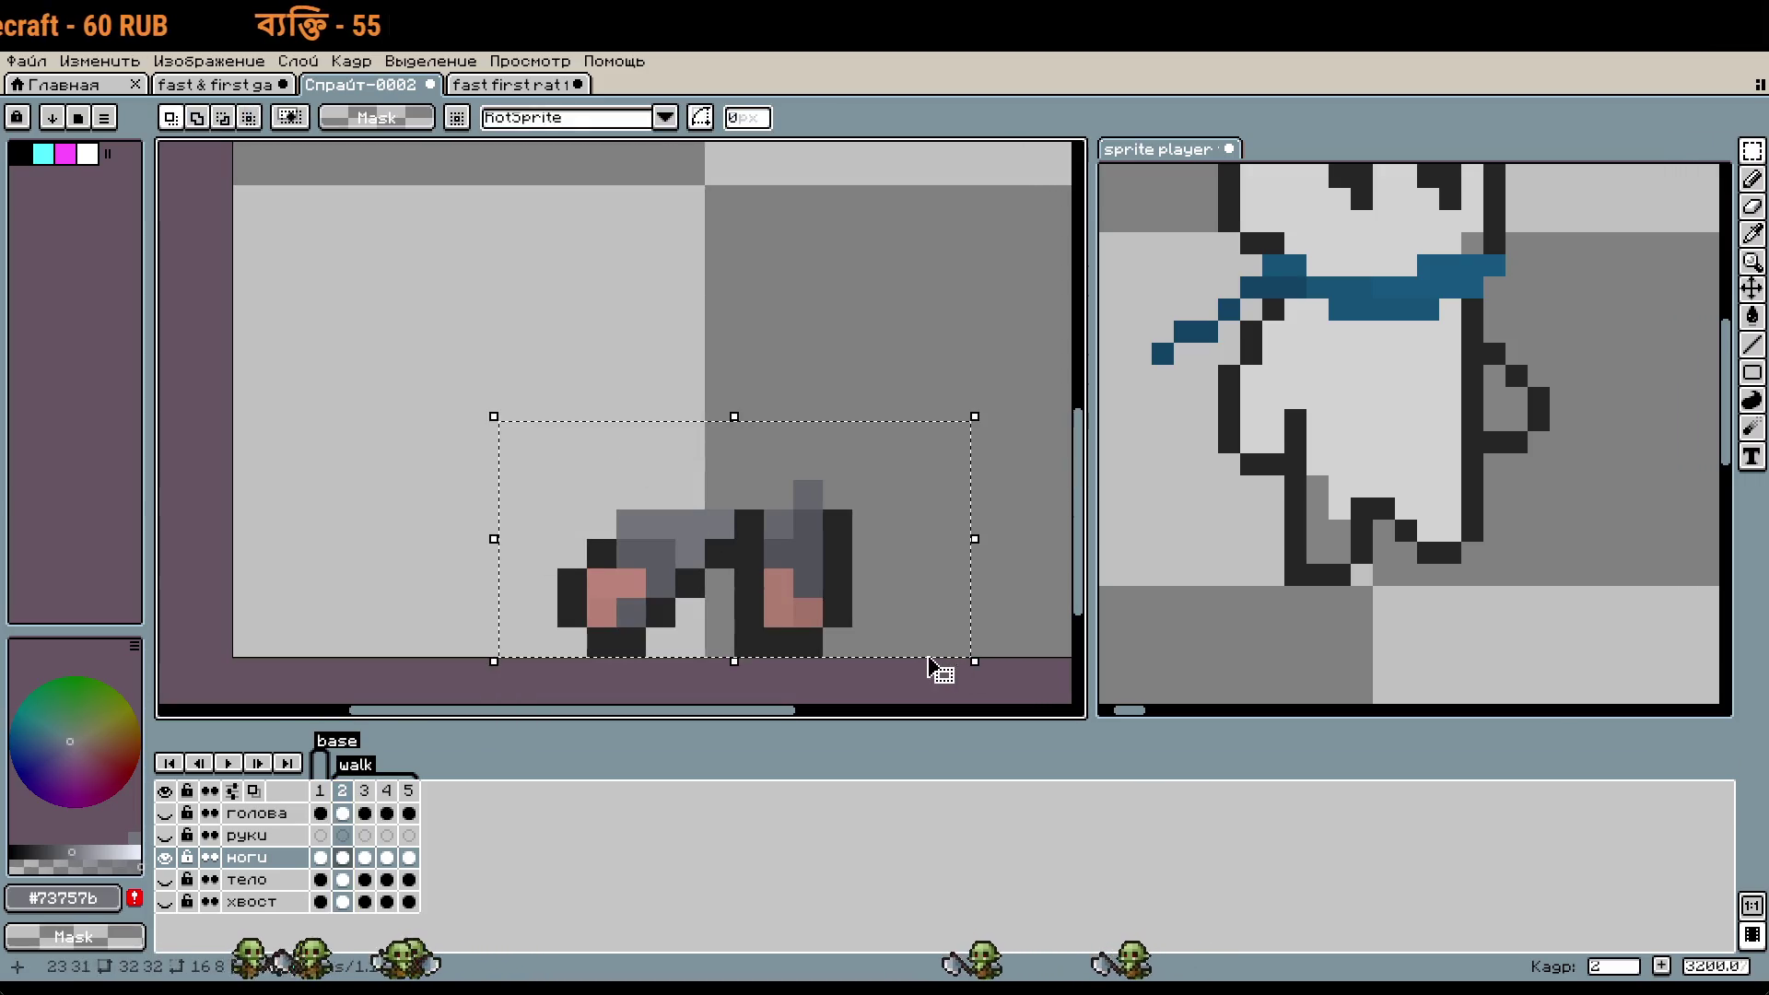
key("ctrl+d")
- Compare walk frames 3 and 4 by flipping back and forth between them
left_click(392, 802)
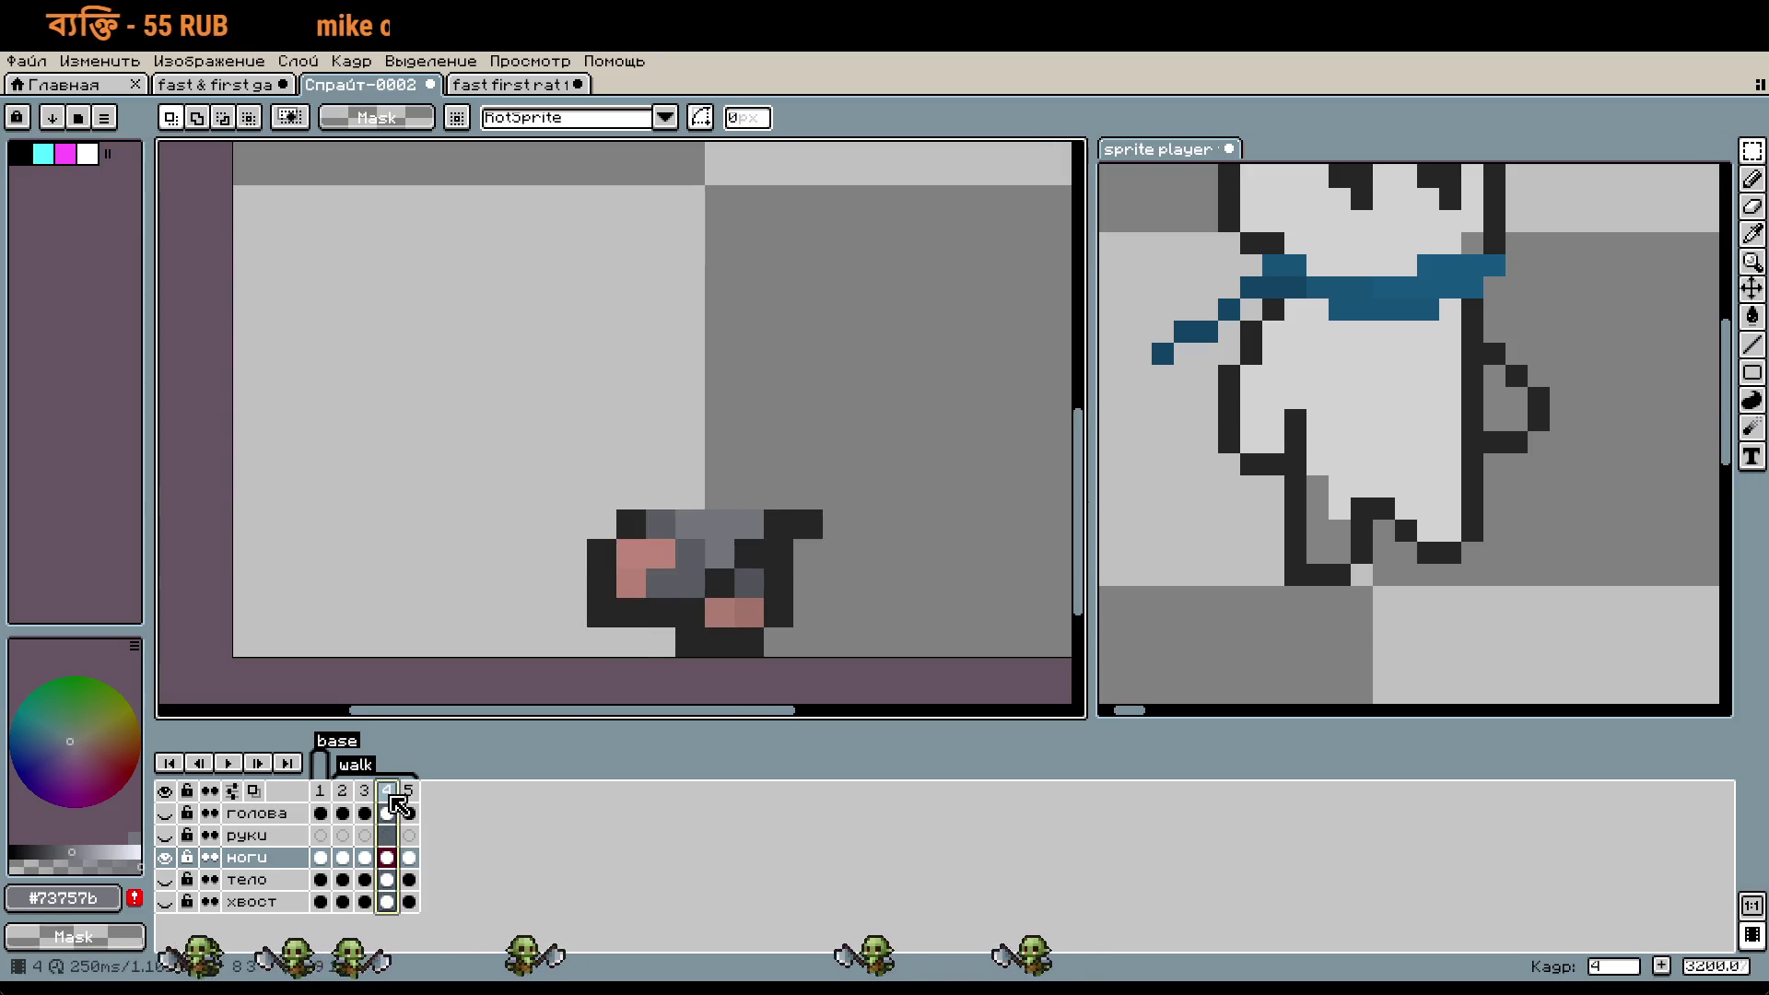
key("Left")
key("Right")
key("Left")
key("Right")
key("Left")
key("Right")
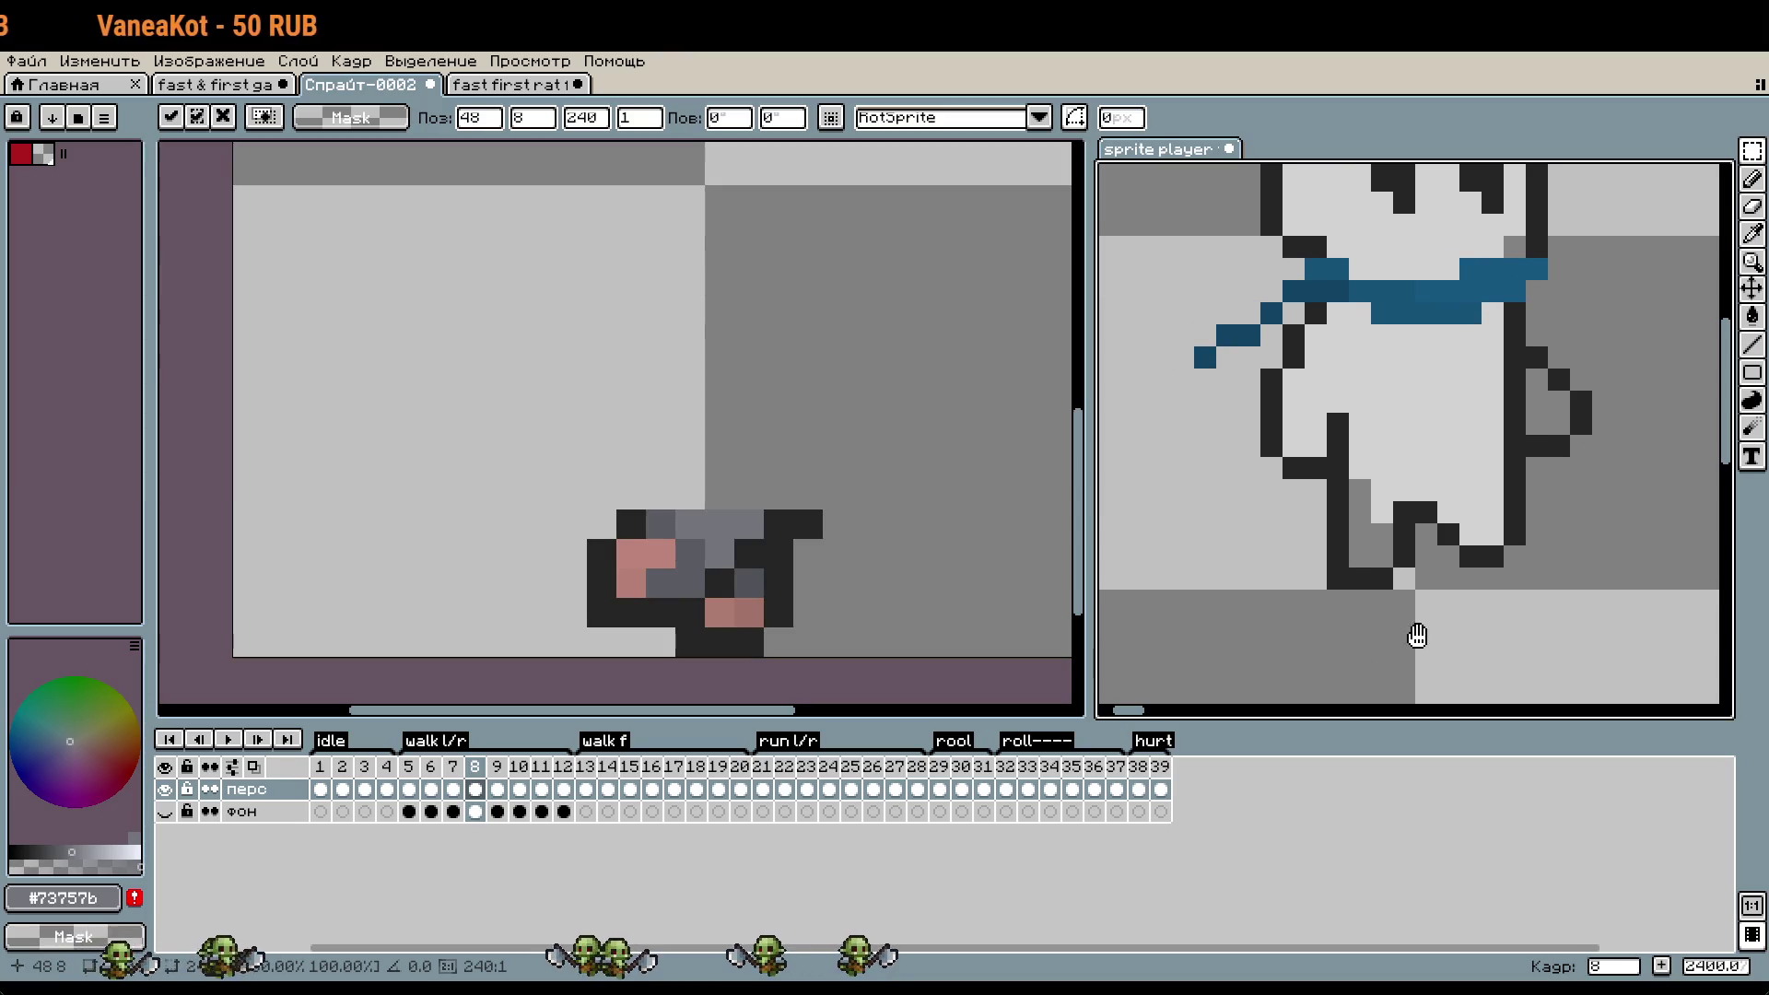
- Compare the reference character's walk frames 6, 7 and 8, panning its preview slightly left
left_click(455, 767)
left_click_drag(1382, 531, 1367, 530)
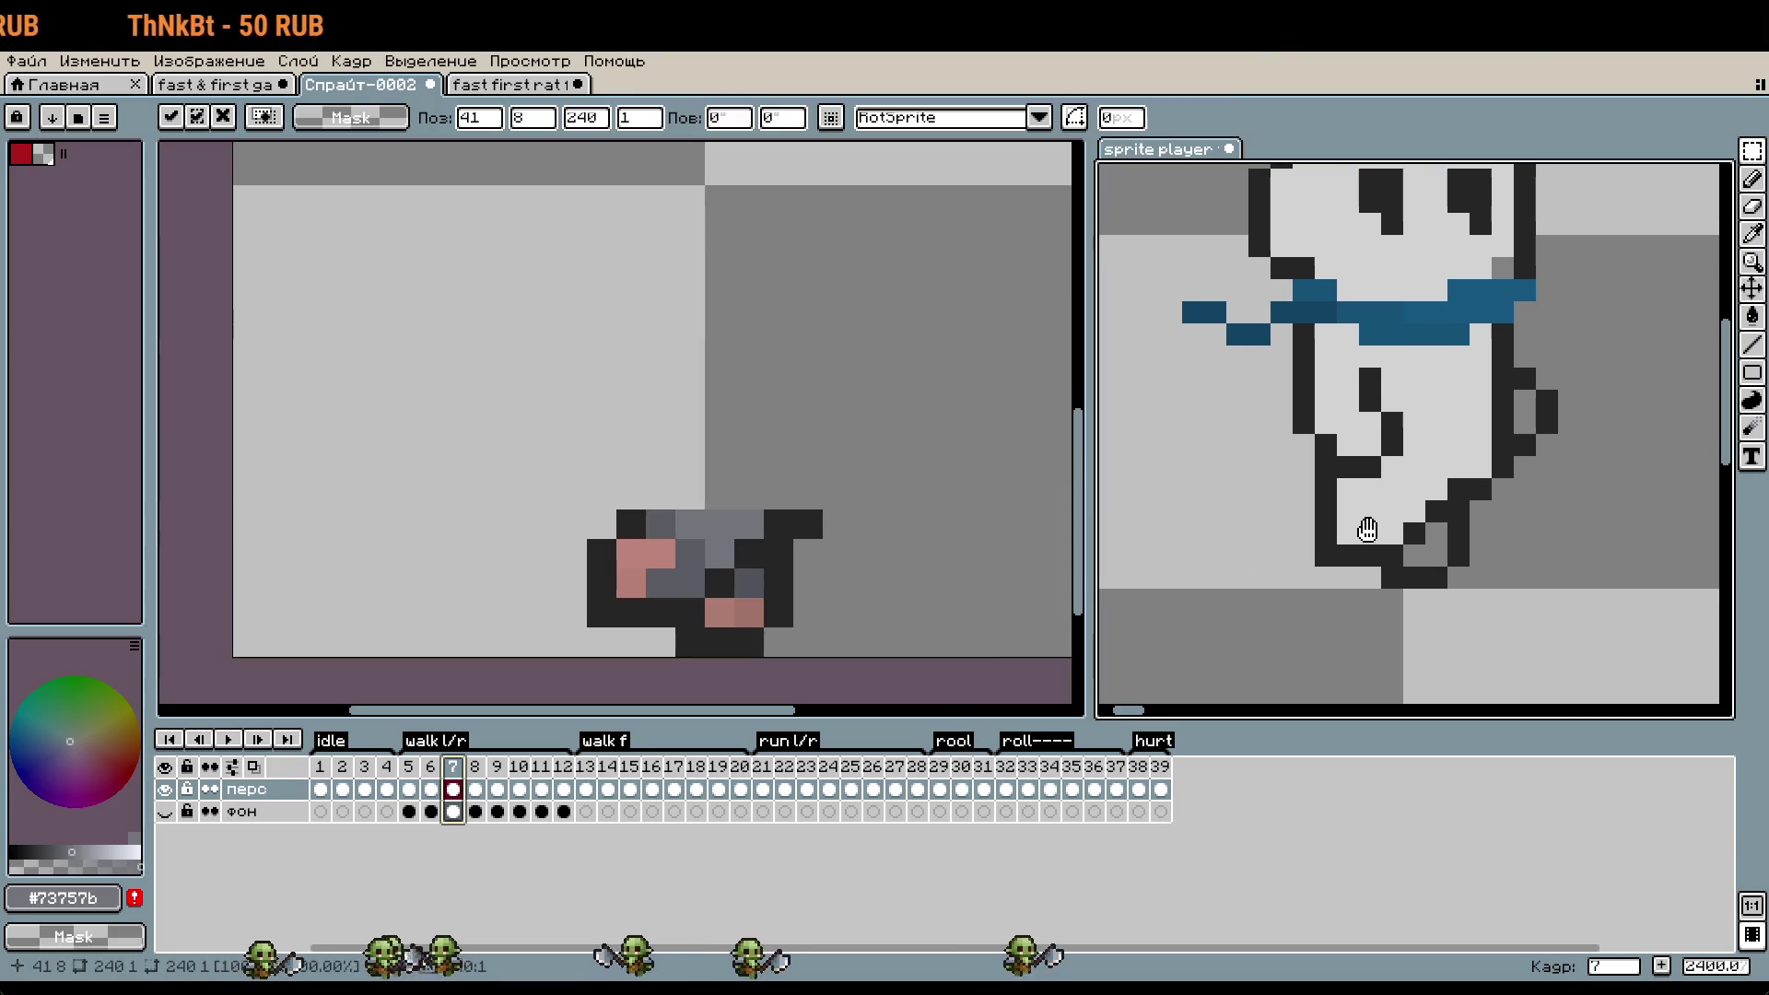
key("Return")
key("Left")
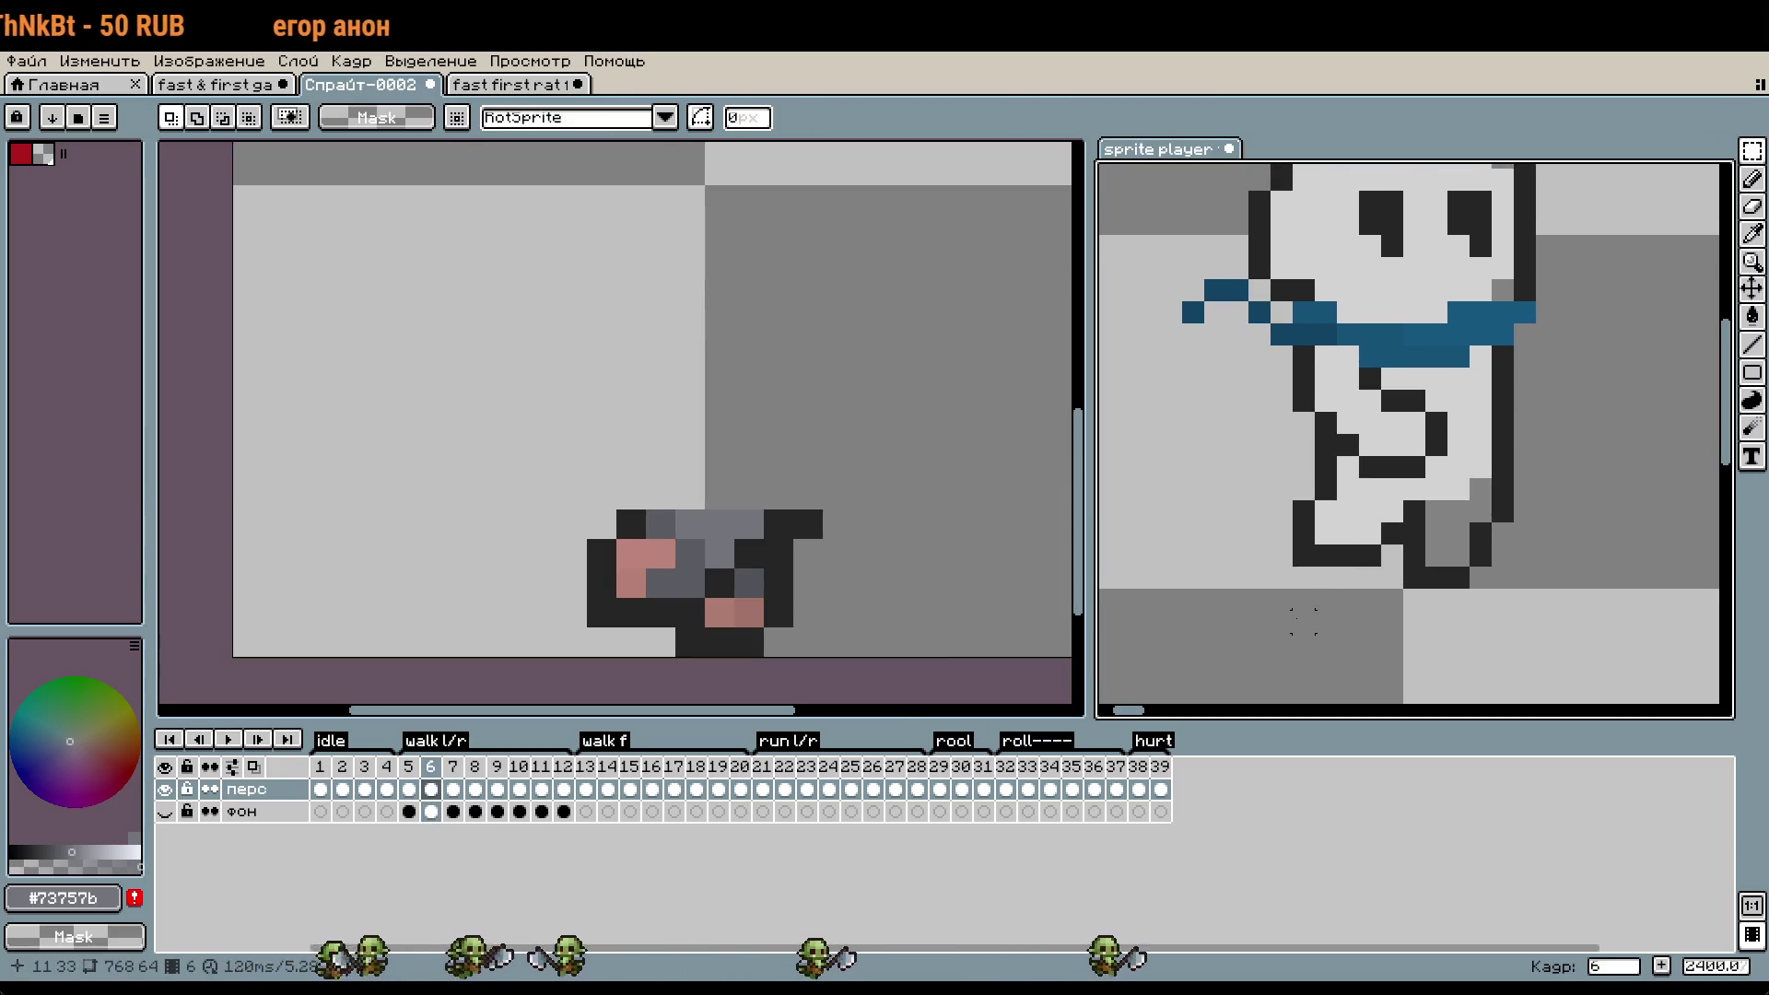
key("Right")
key("Left")
key("Right")
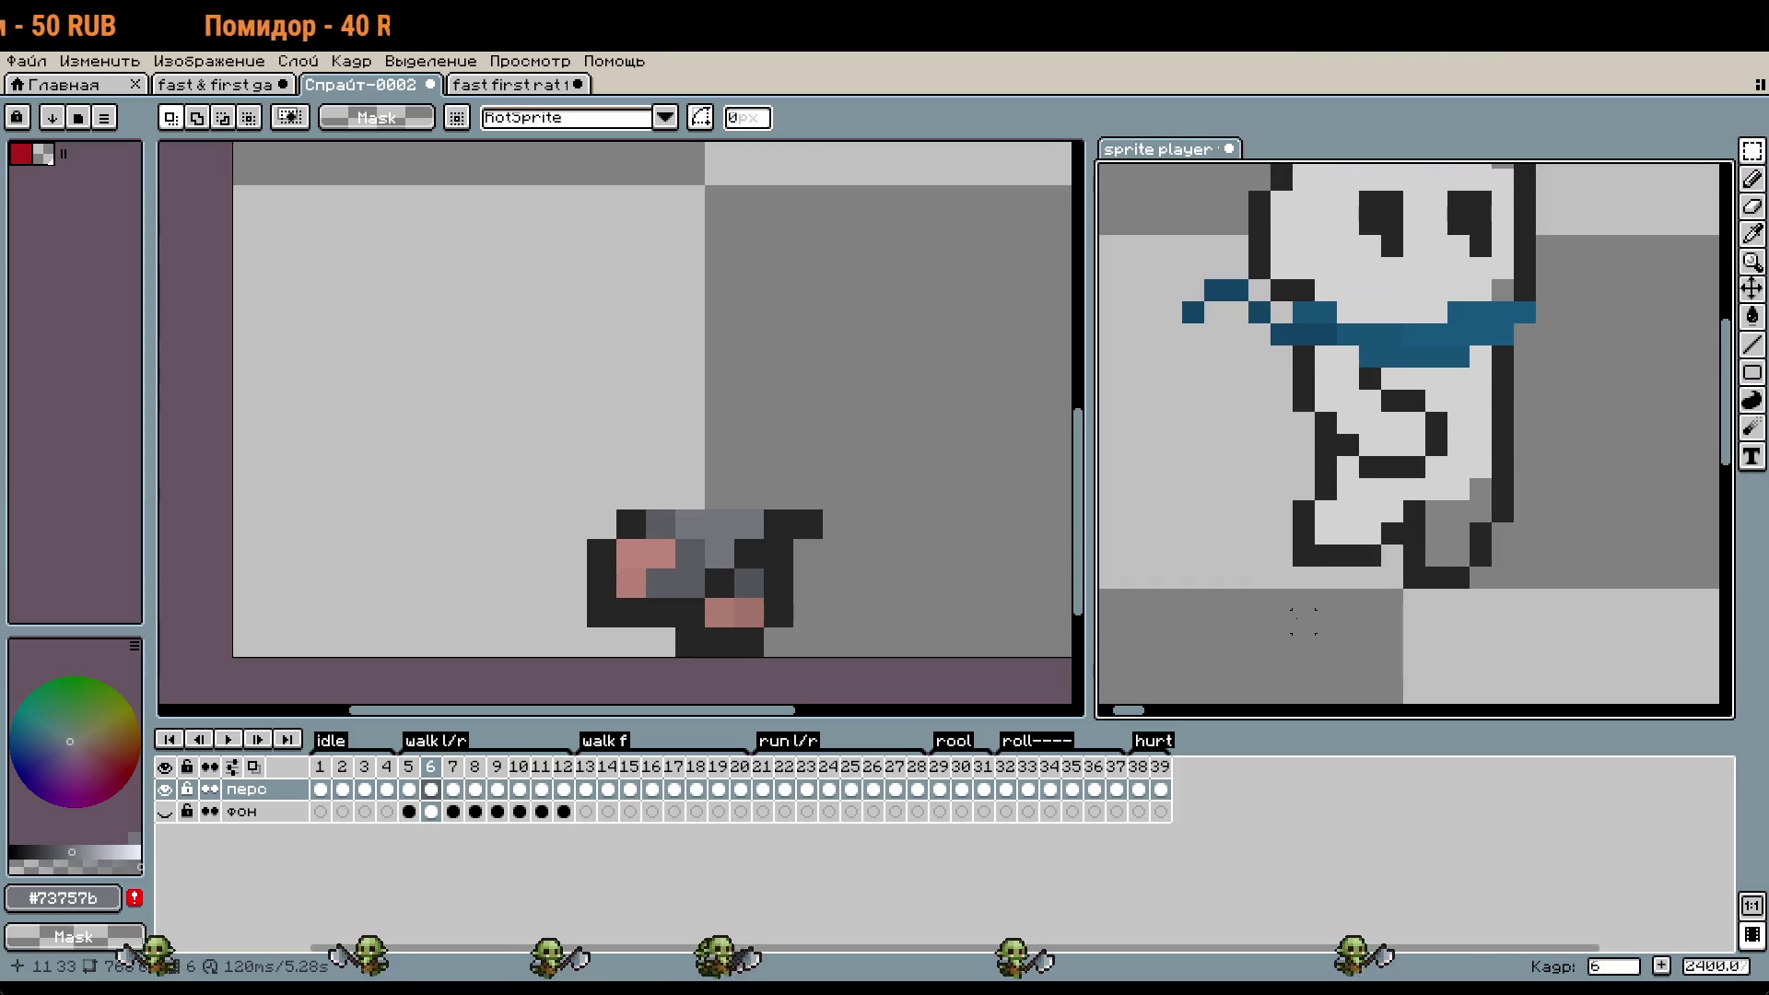
key("Right")
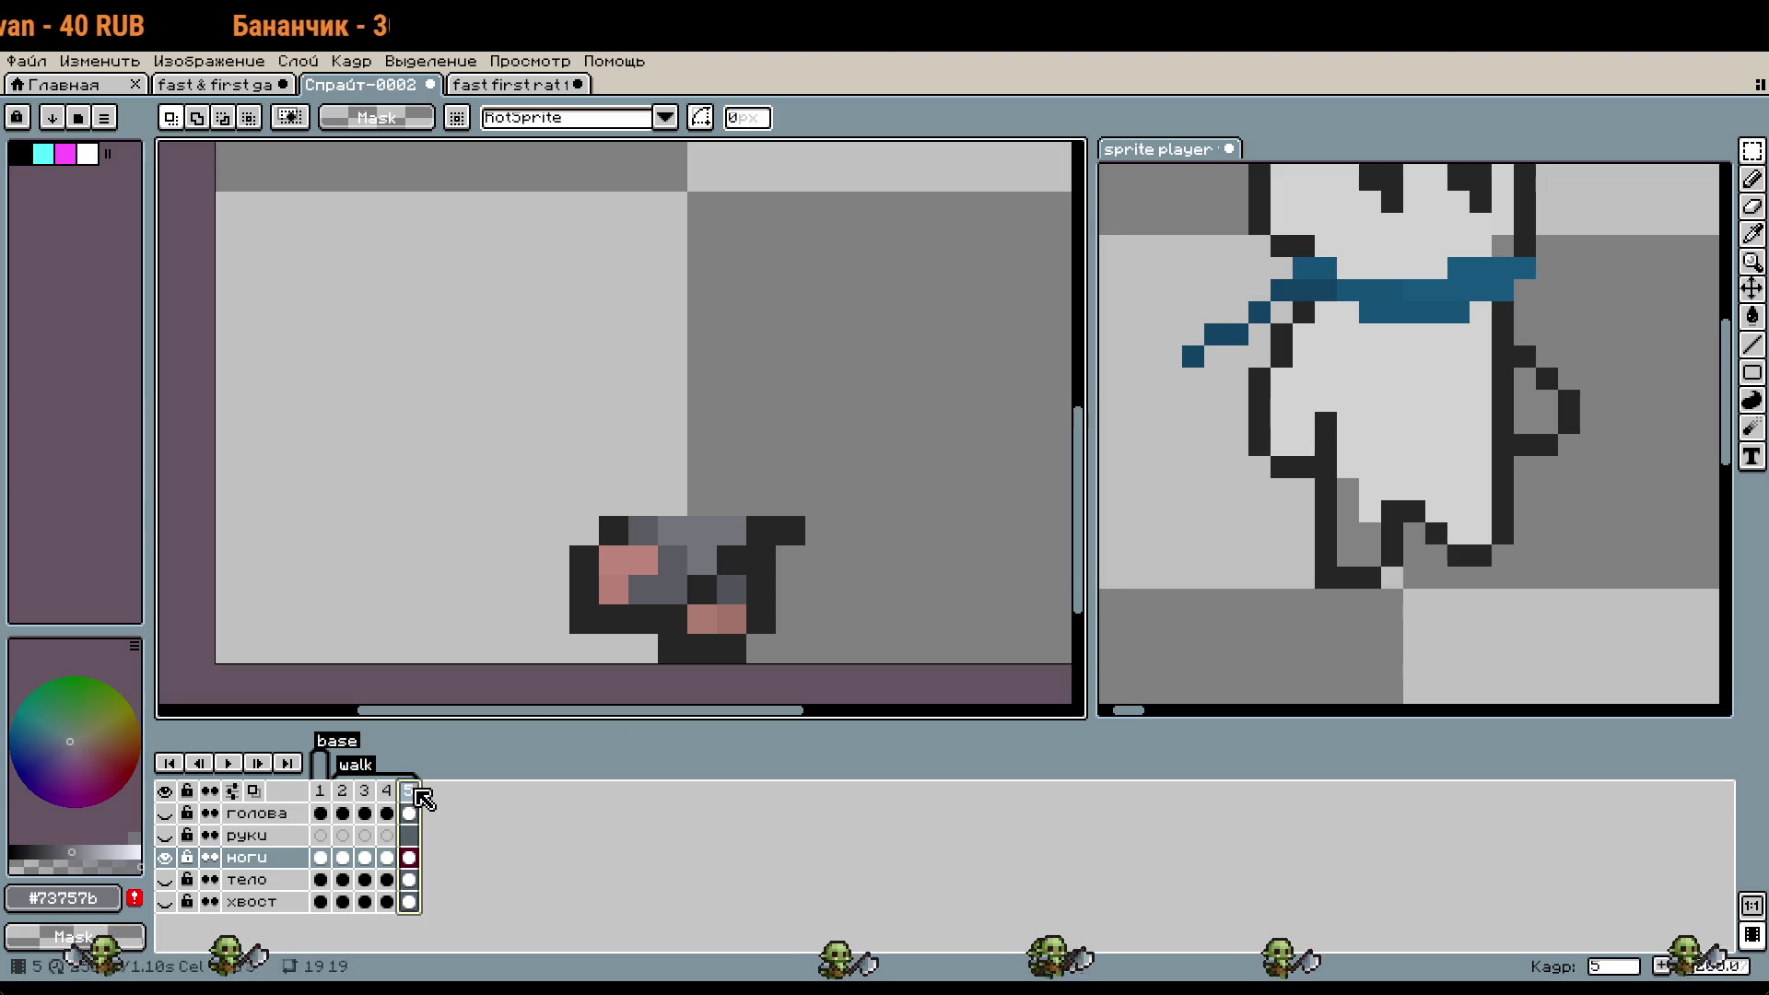
- Paste the copied frame 2 legs into frame 5 and place them above the original legs
left_click_drag(565, 482, 839, 667)
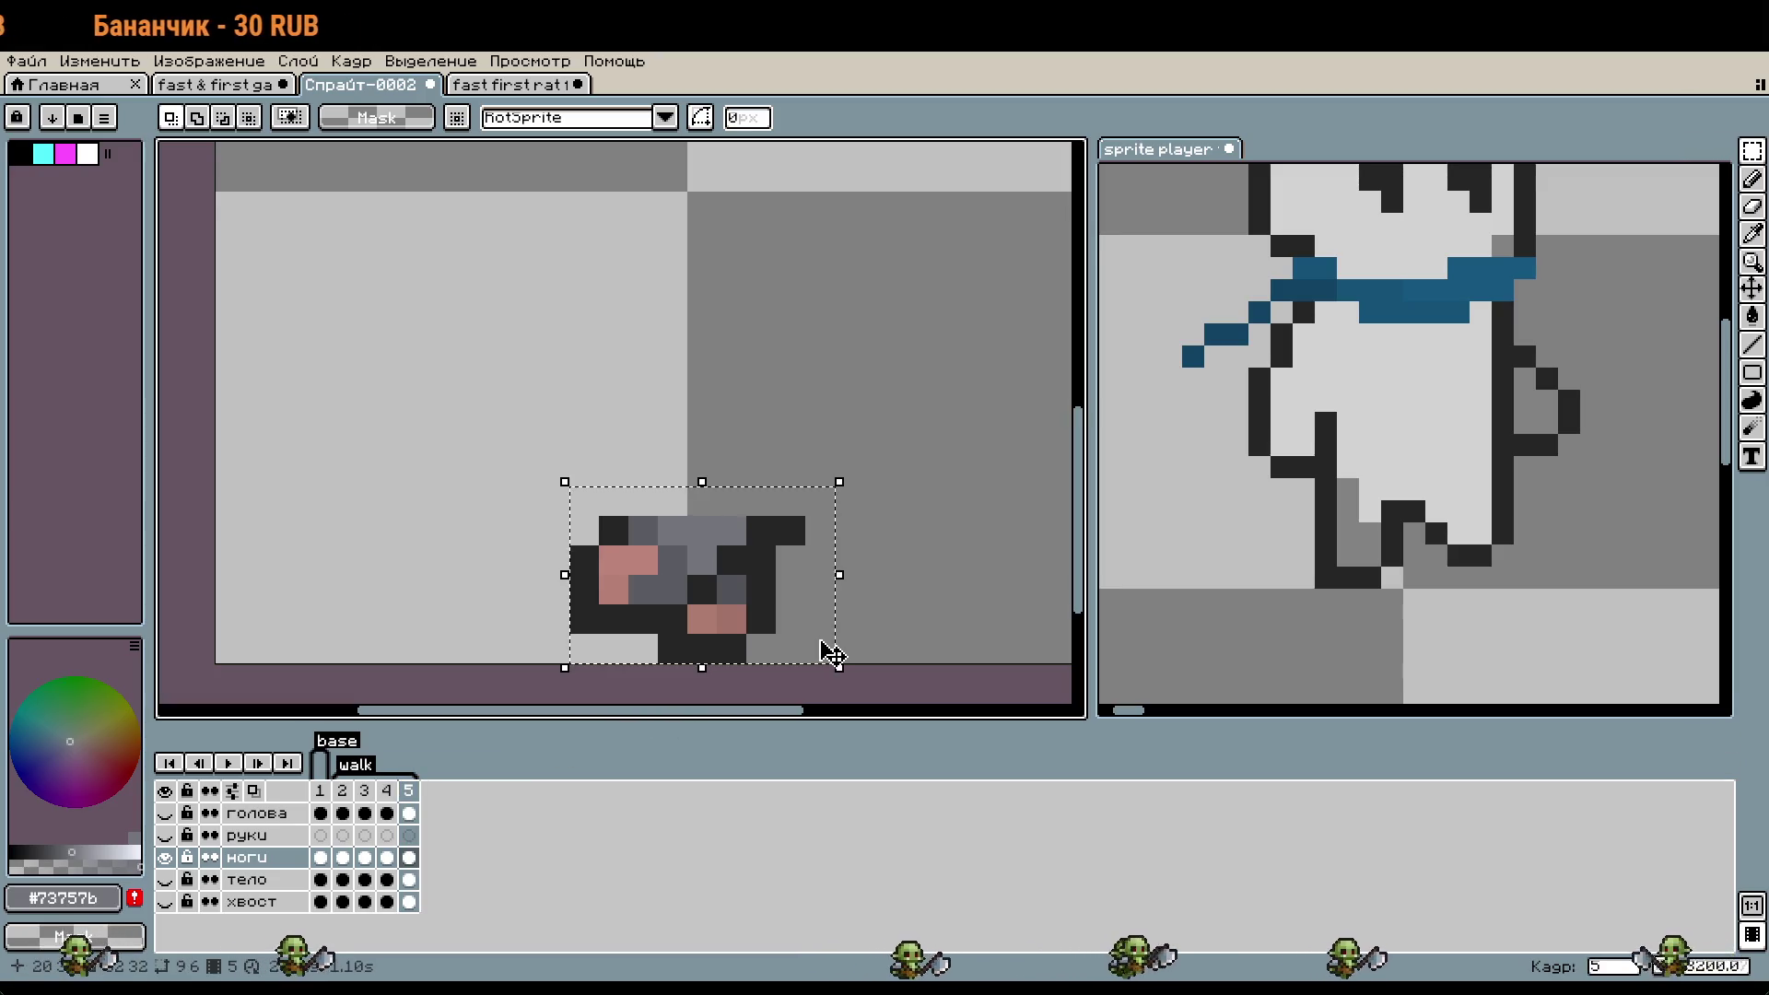
key("ctrl+v")
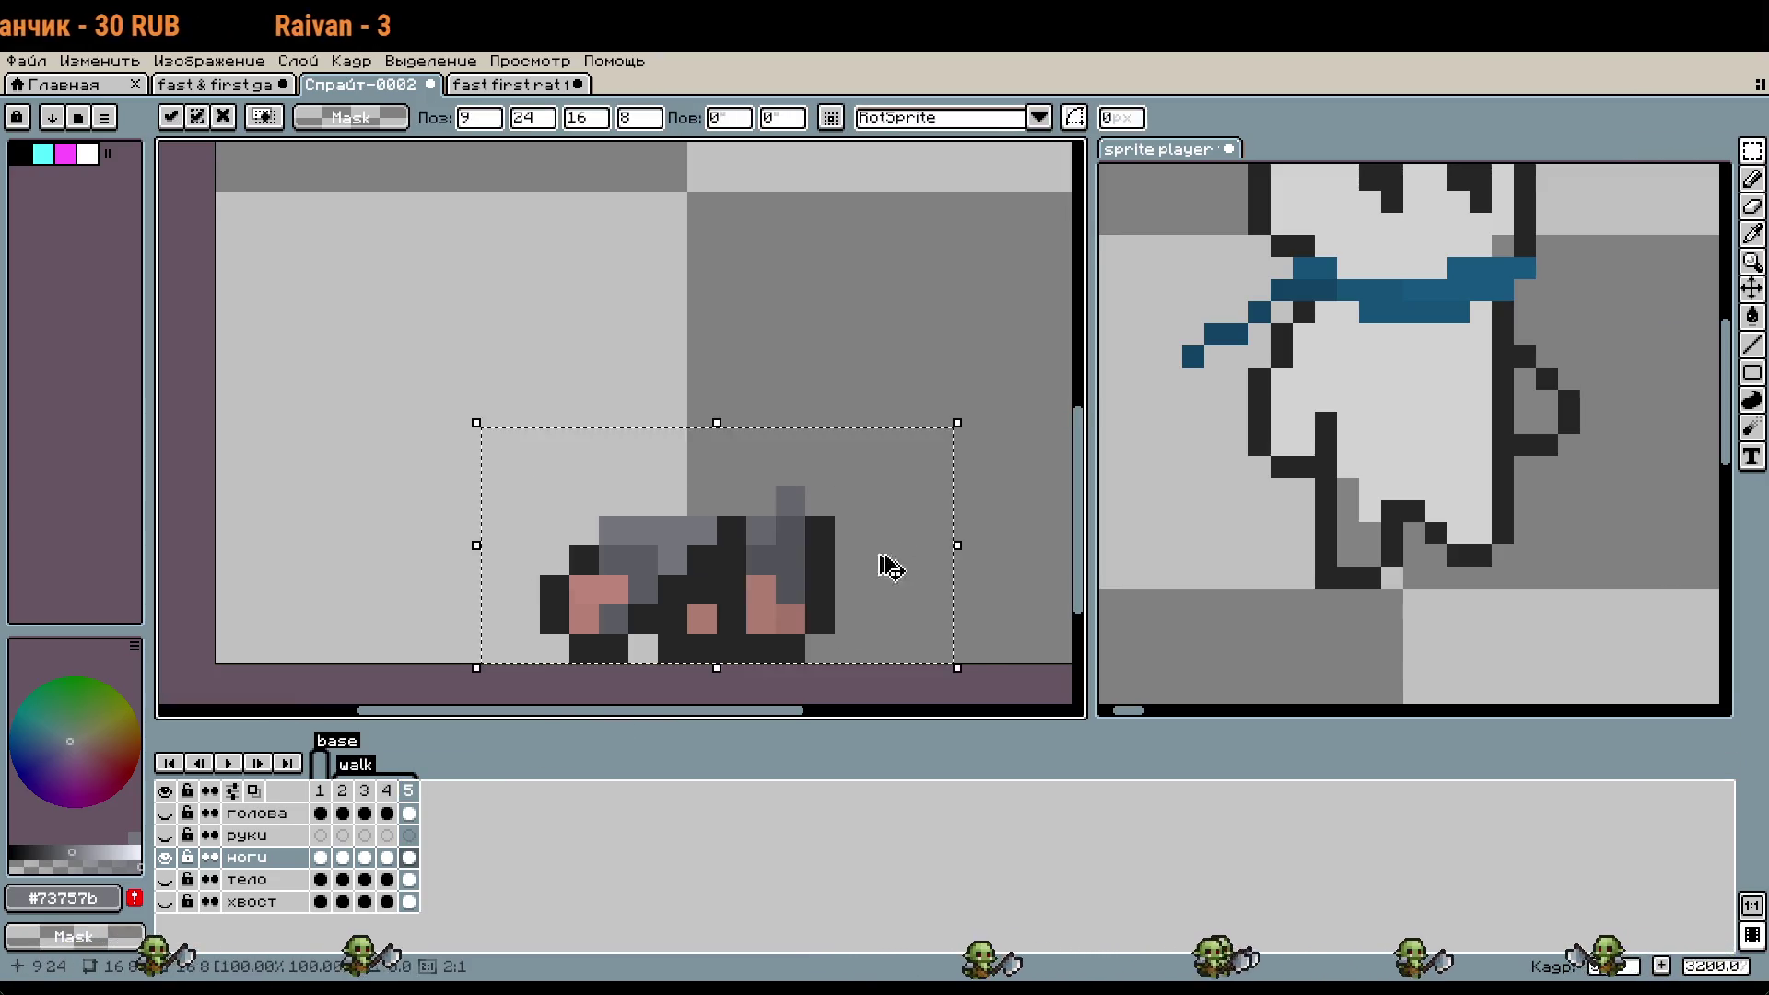
left_click_drag(900, 560, 845, 377)
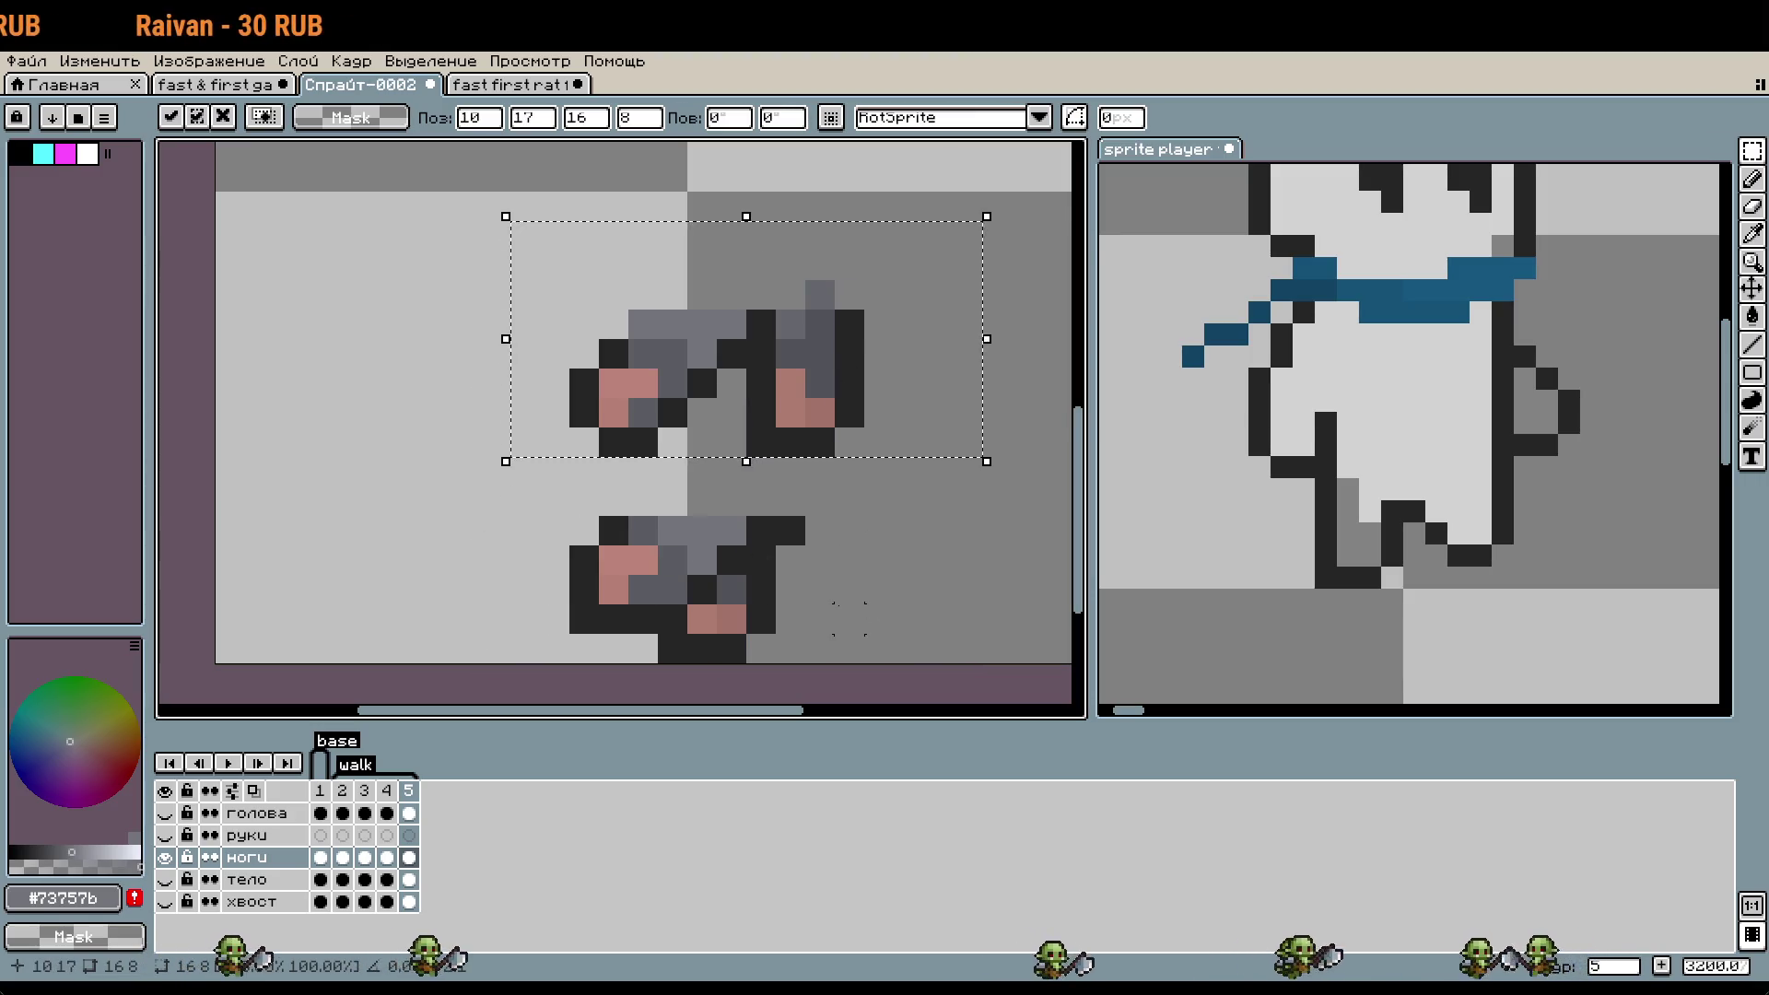
left_click(731, 500)
- Shift frame 5's original legs left and move the right foot down and left
left_click_drag(569, 483, 838, 665)
key("ctrl+x")
key("ctrl+v")
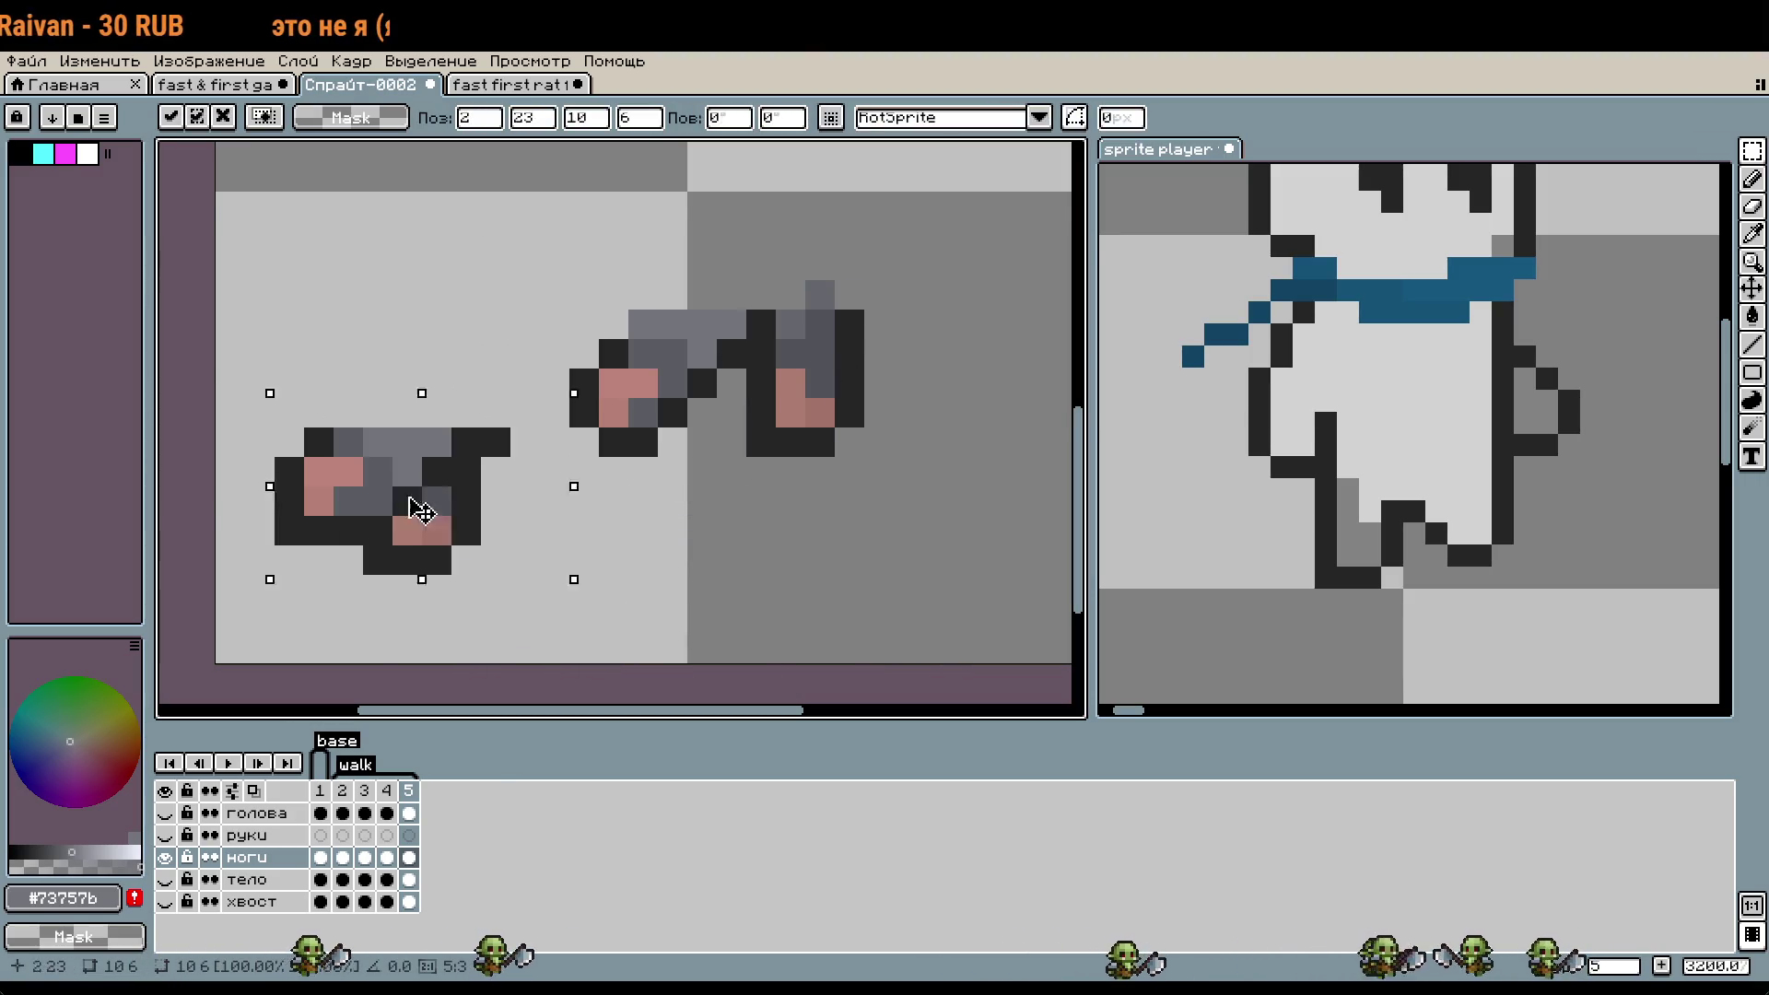
left_click(642, 529)
left_click_drag(743, 461, 898, 245)
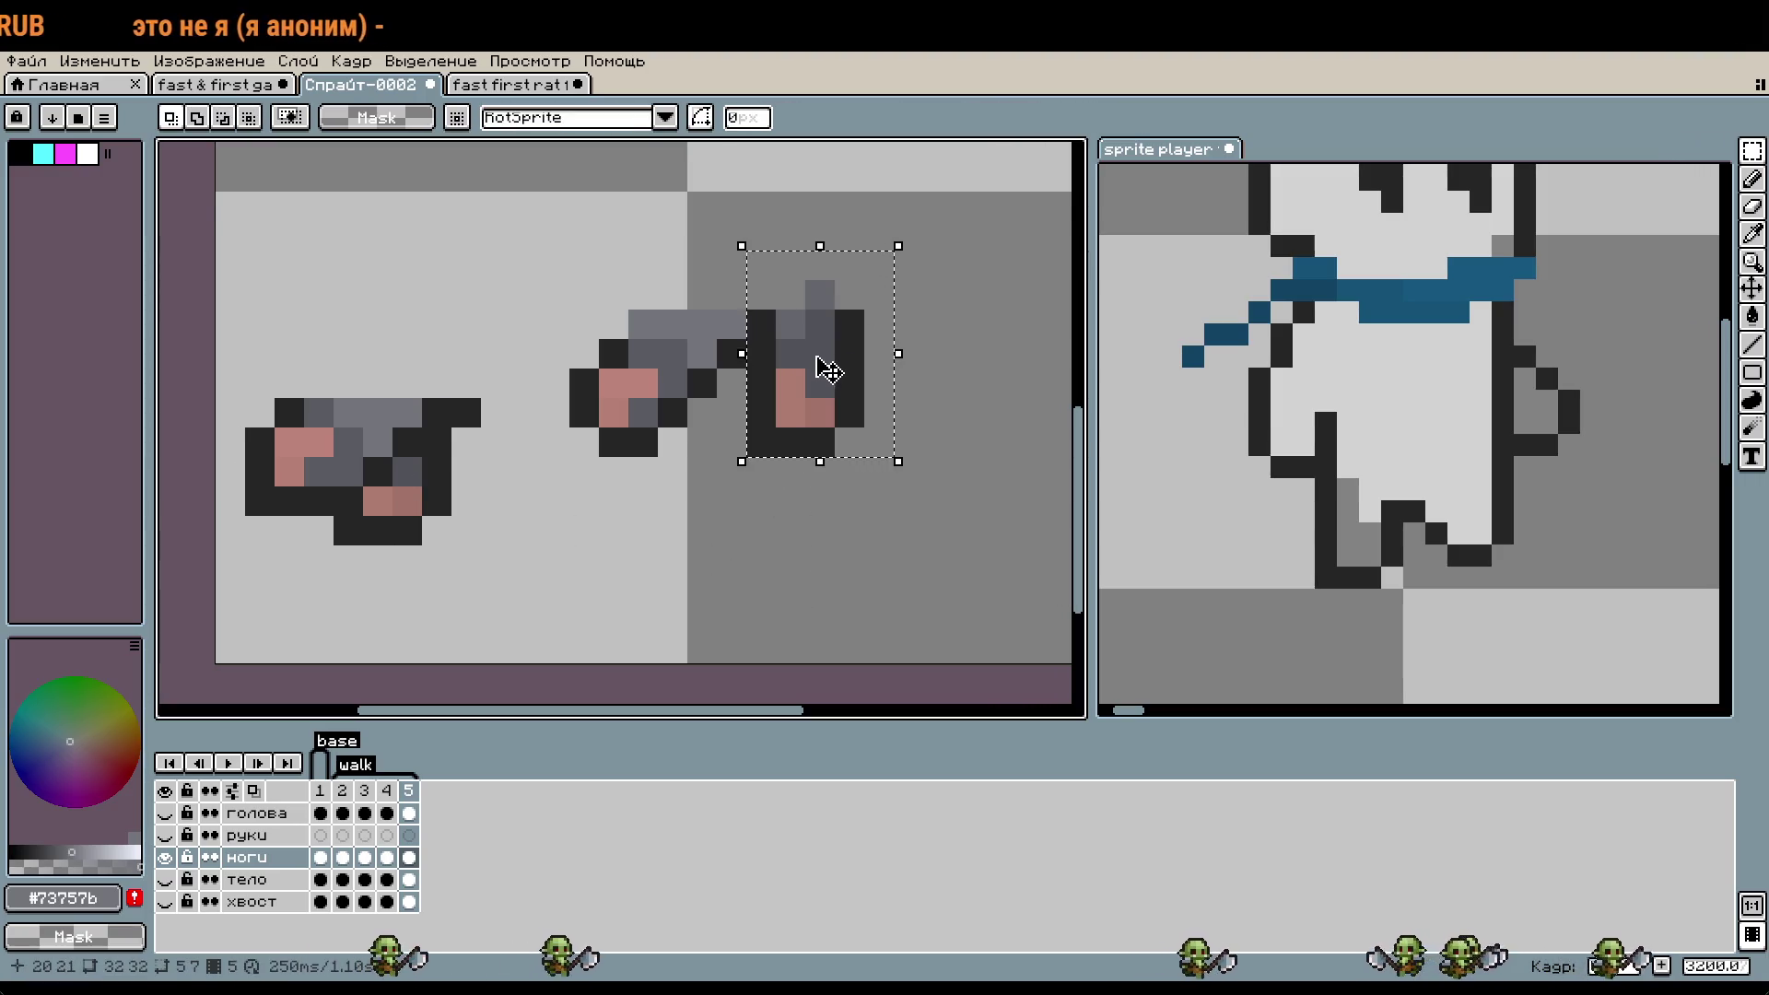
left_click_drag(817, 368, 652, 587)
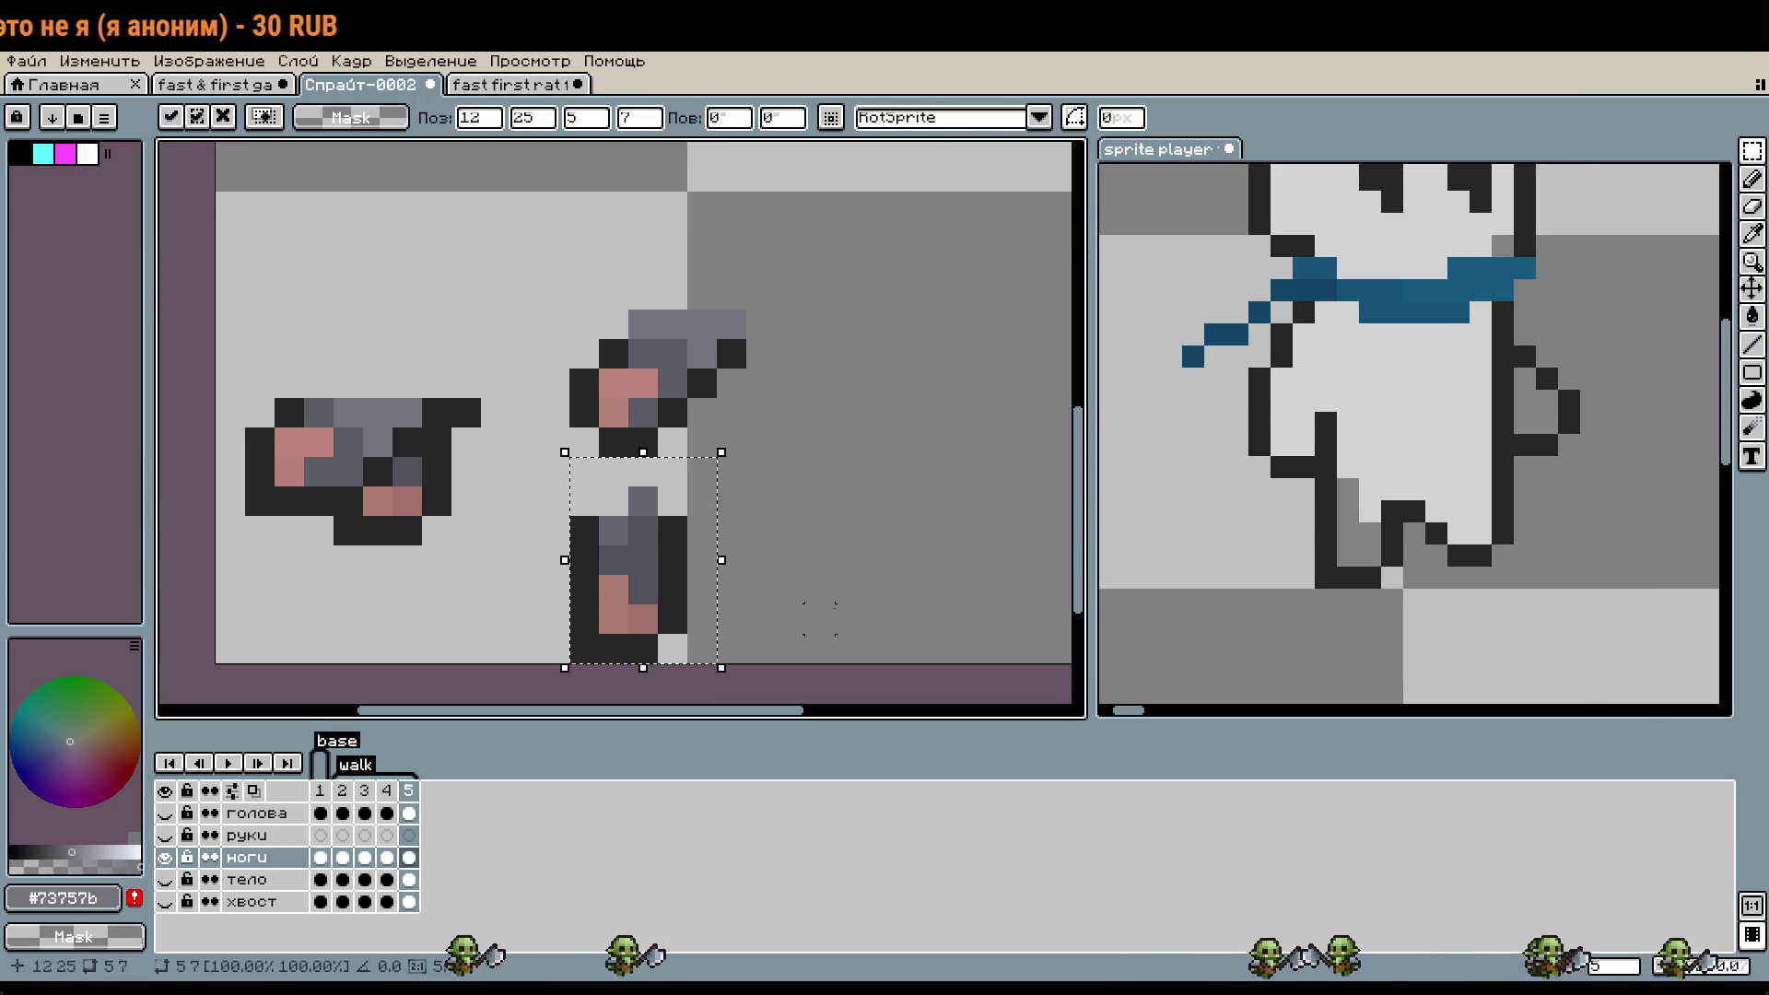
left_click(877, 618)
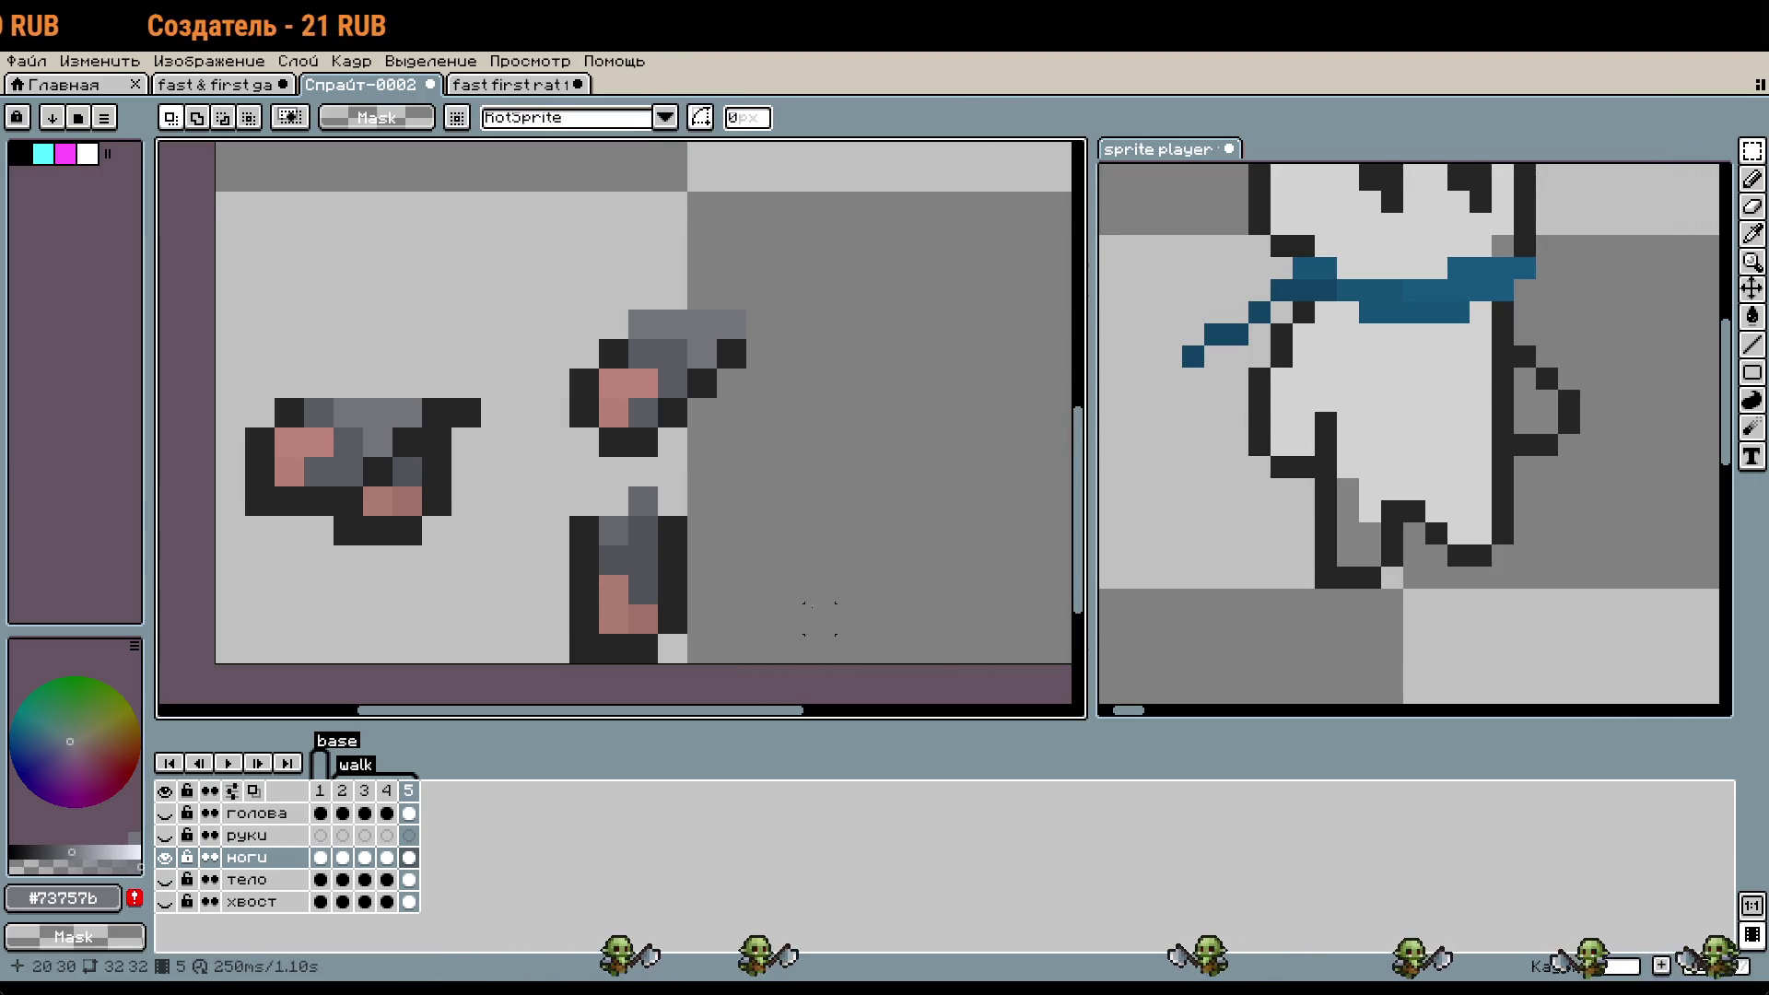
- Draw dark outline pixels beside the lowered foot and along its right edge
key("b")
left_click(675, 564, "alt")
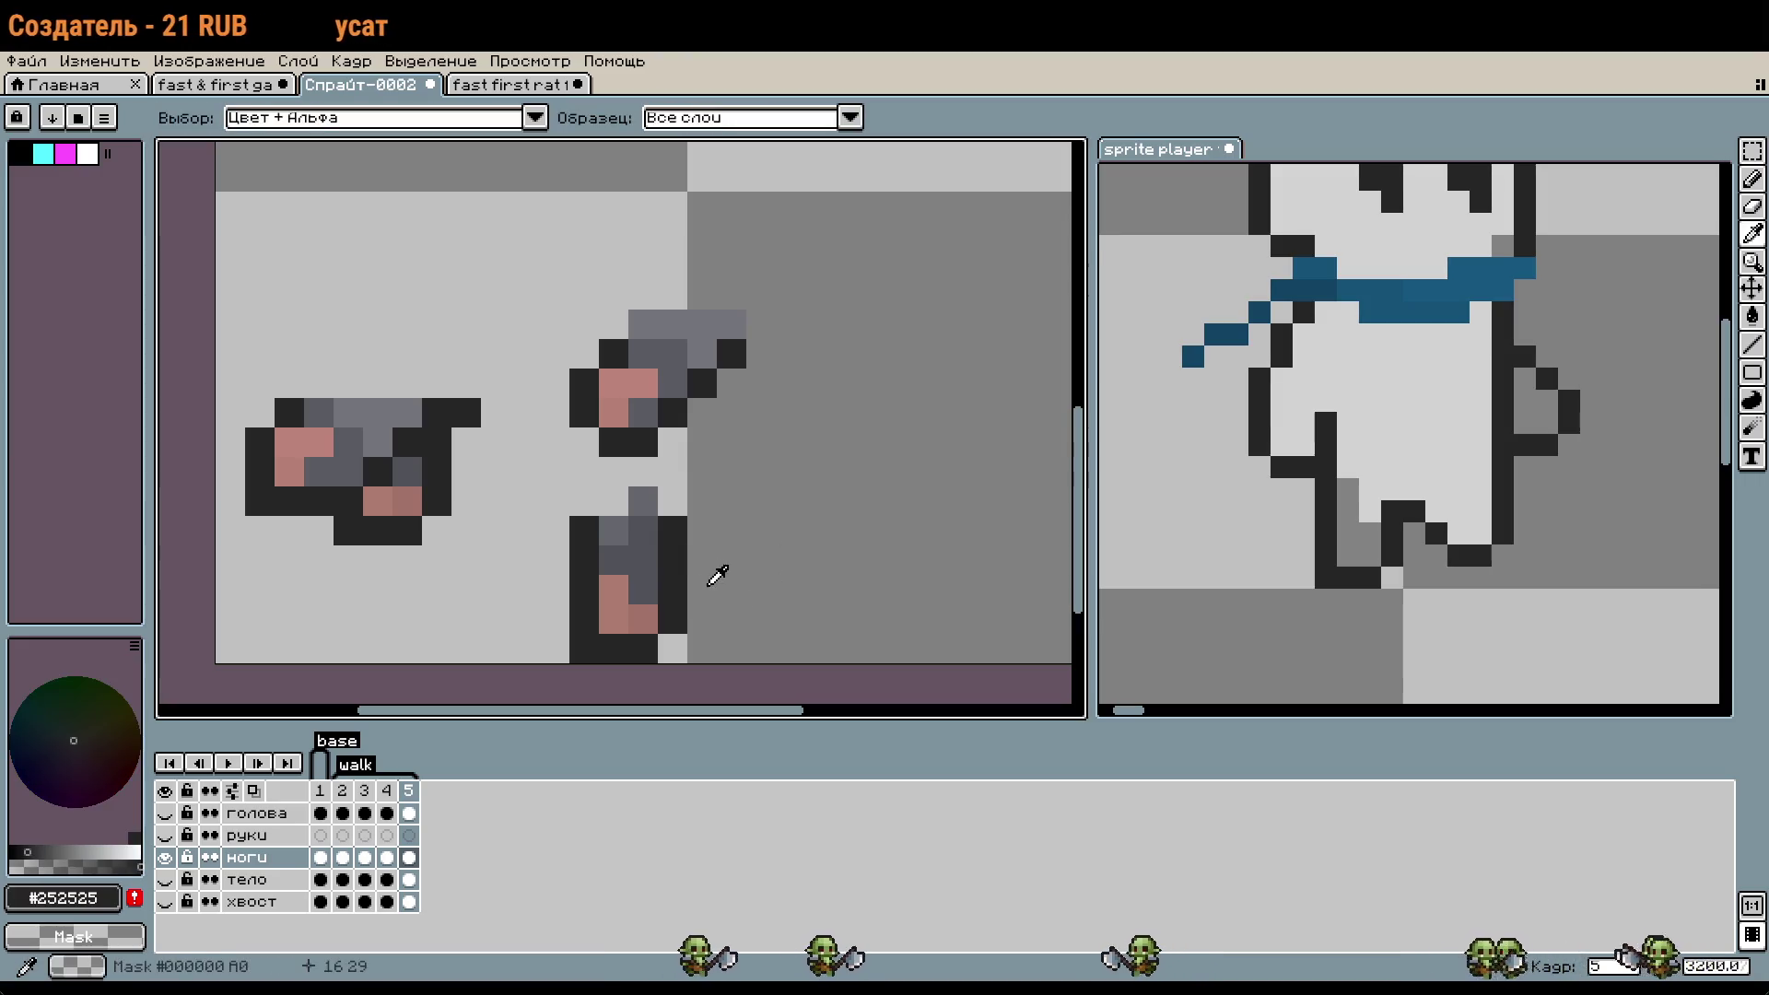
left_click(732, 619)
key("ctrl+z")
left_click(698, 567)
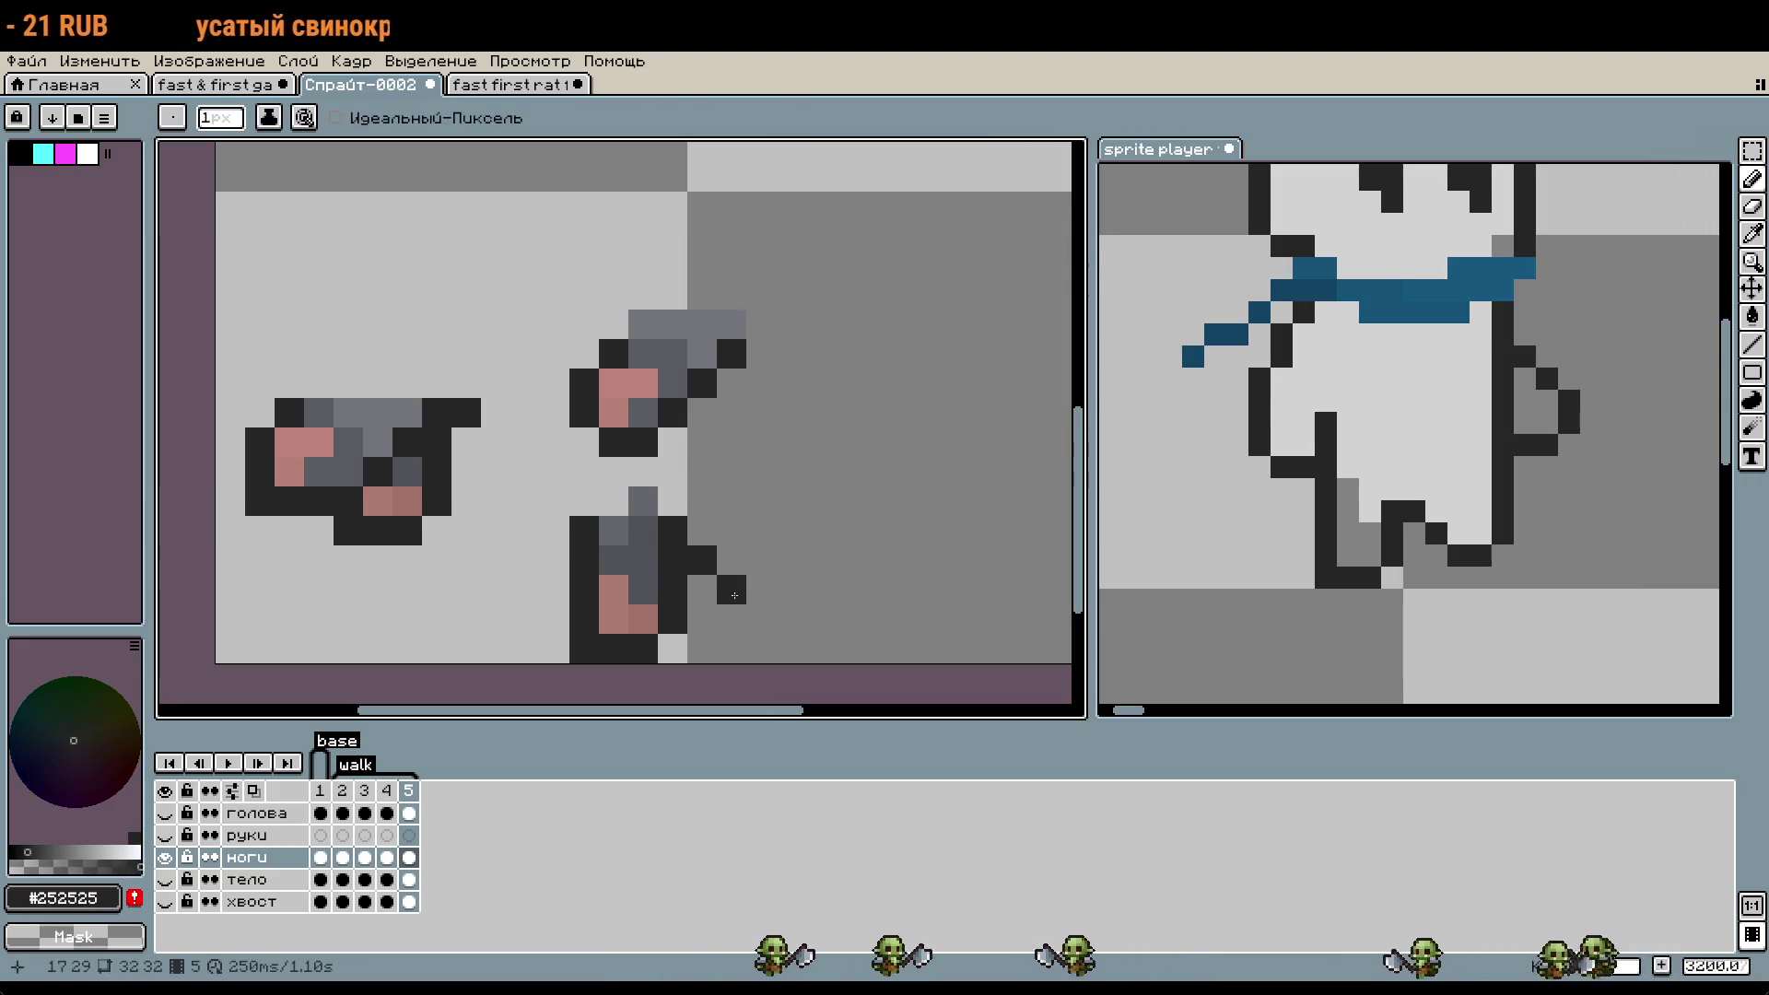
left_click_drag(820, 590, 830, 519)
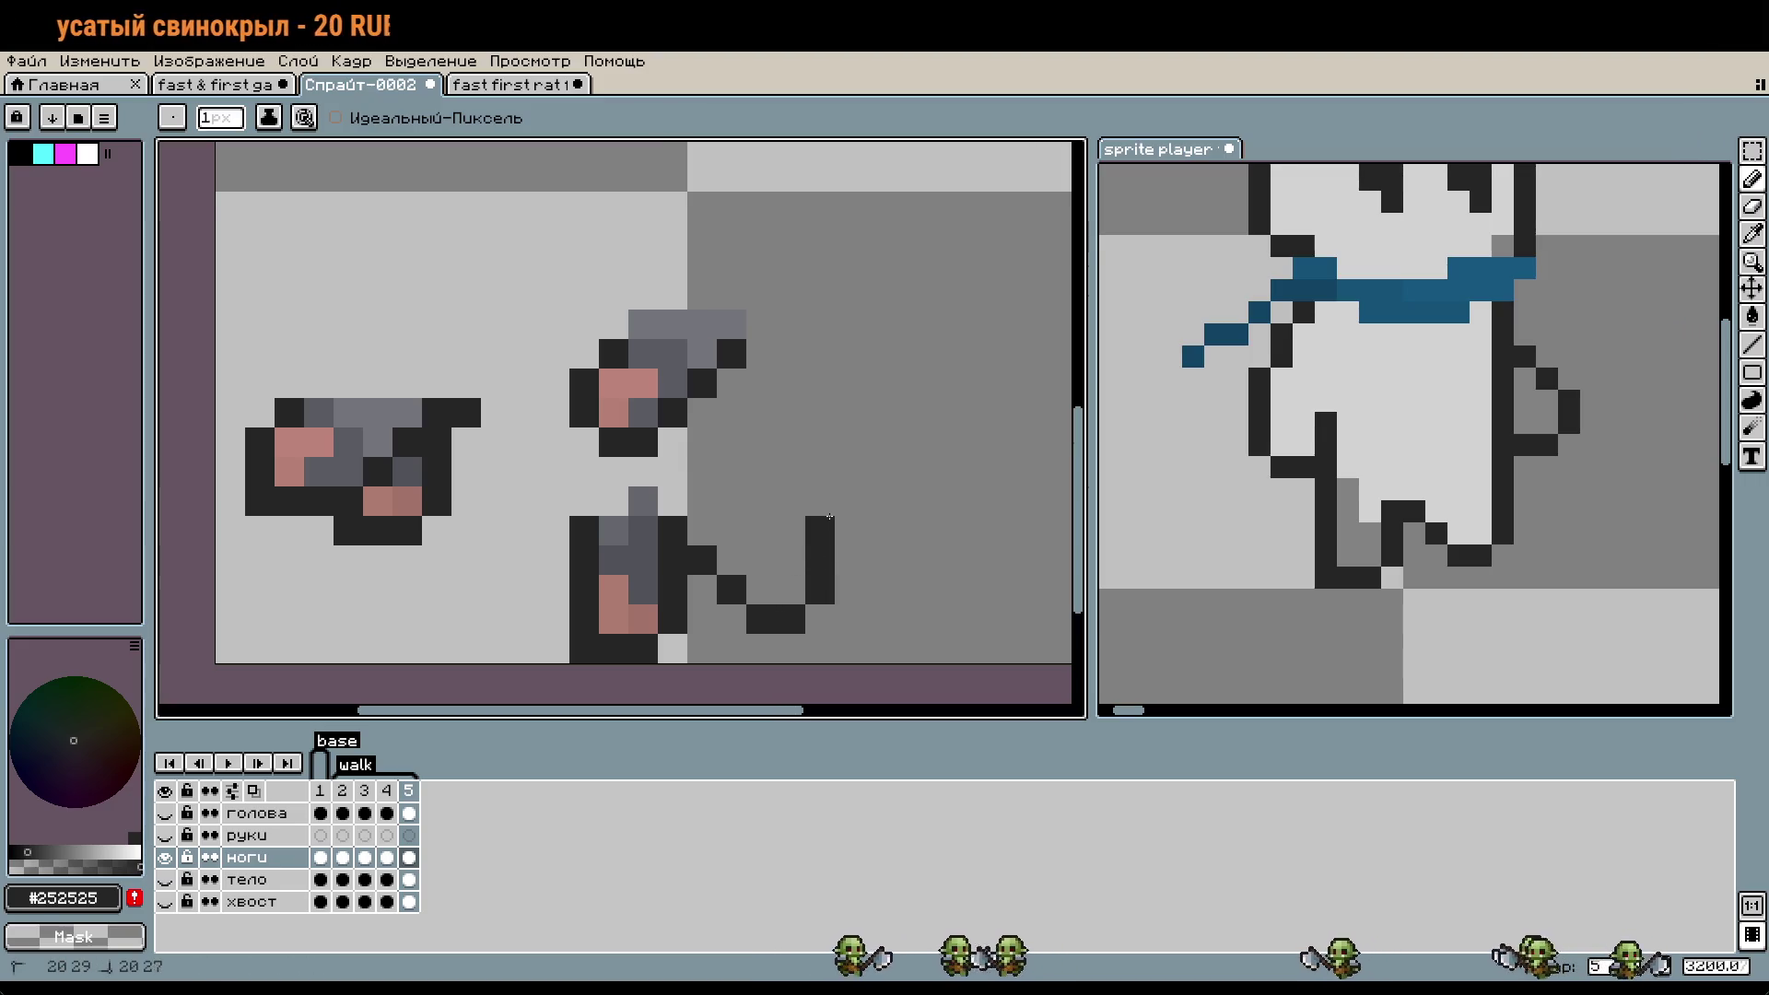
- Paint pink toe pixels inside the new foot using pink tones picked from the sprite
left_click(642, 373, "alt")
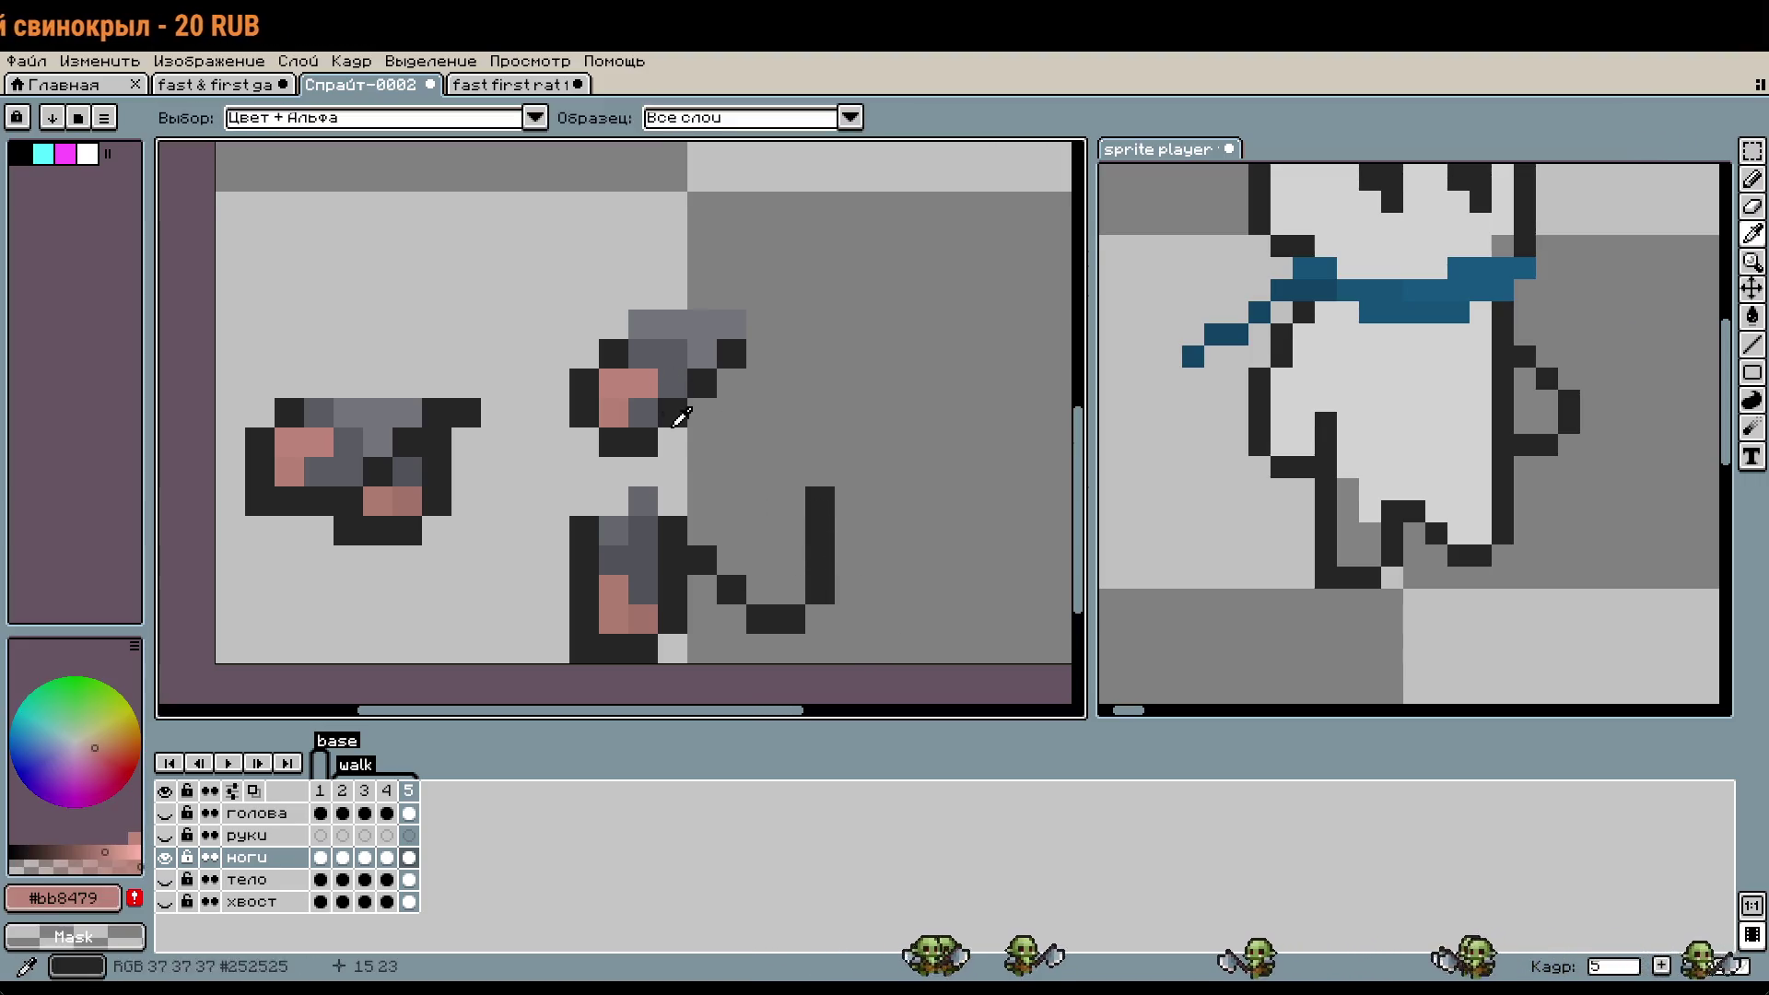
scroll(642, 369, "up", 1)
scroll(773, 533, "down", 1)
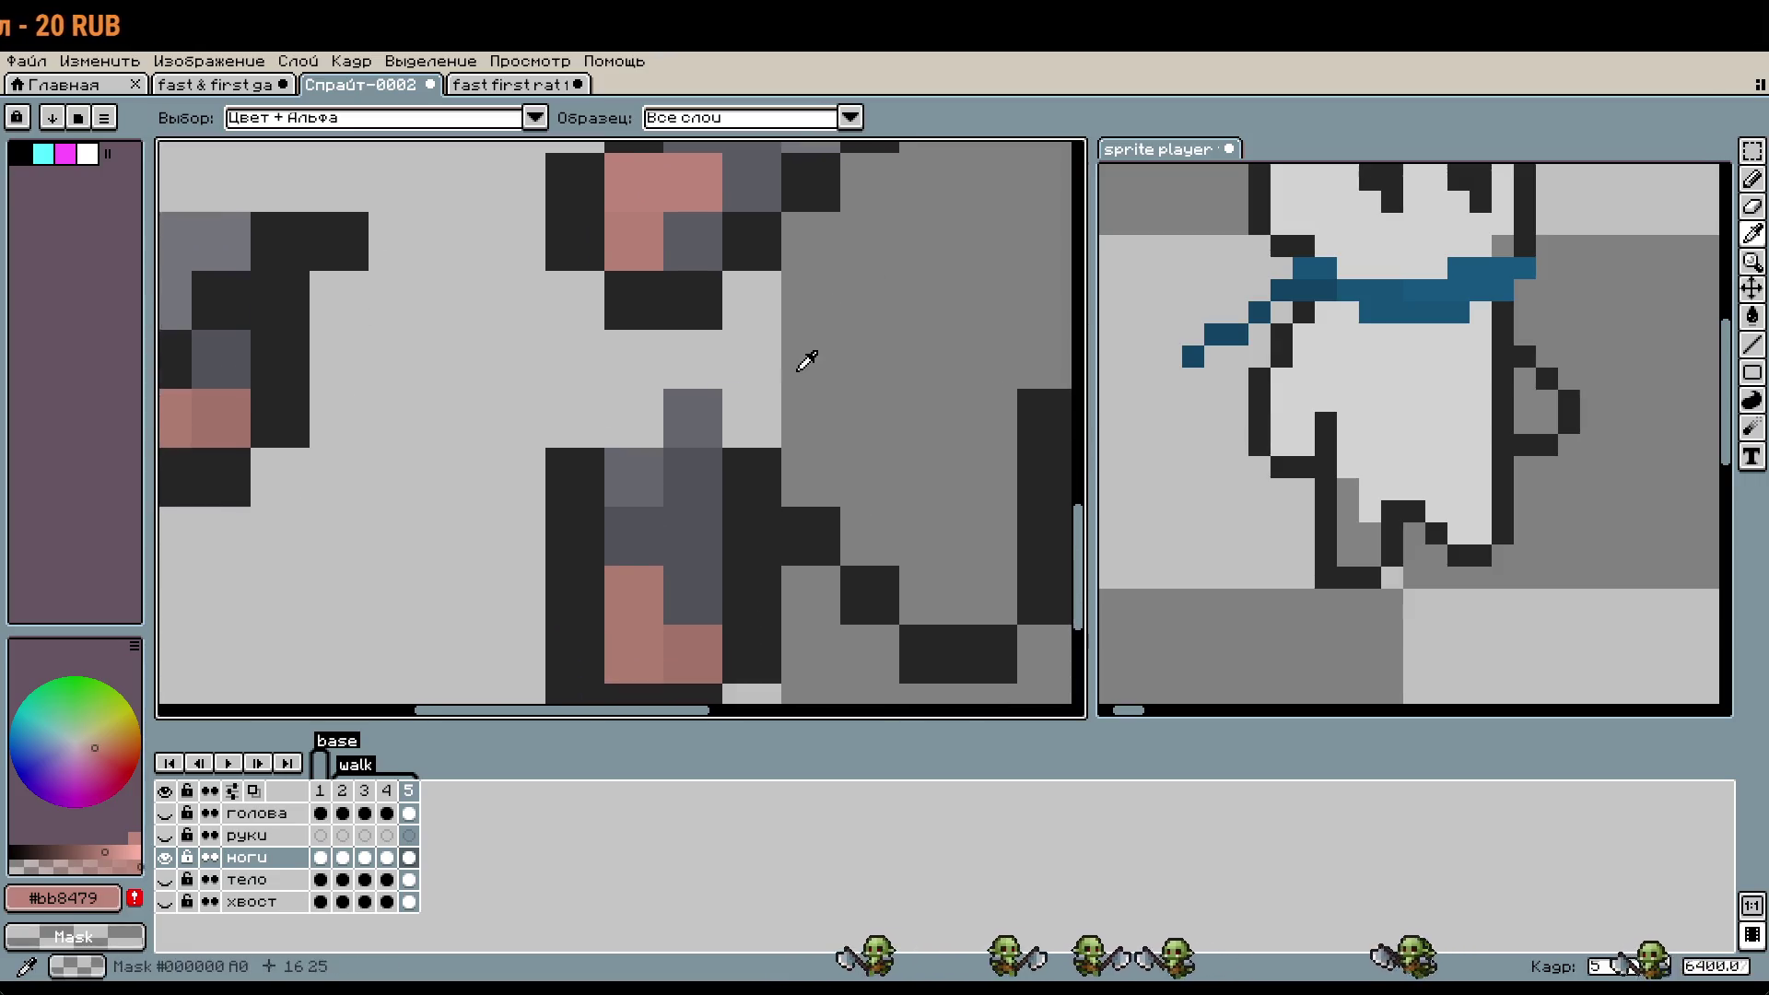
scroll(809, 356, "down", 1)
mouse_move(722, 482)
left_mouse_down()
mouse_move(871, 500)
mouse_move(710, 502)
left_mouse_up()
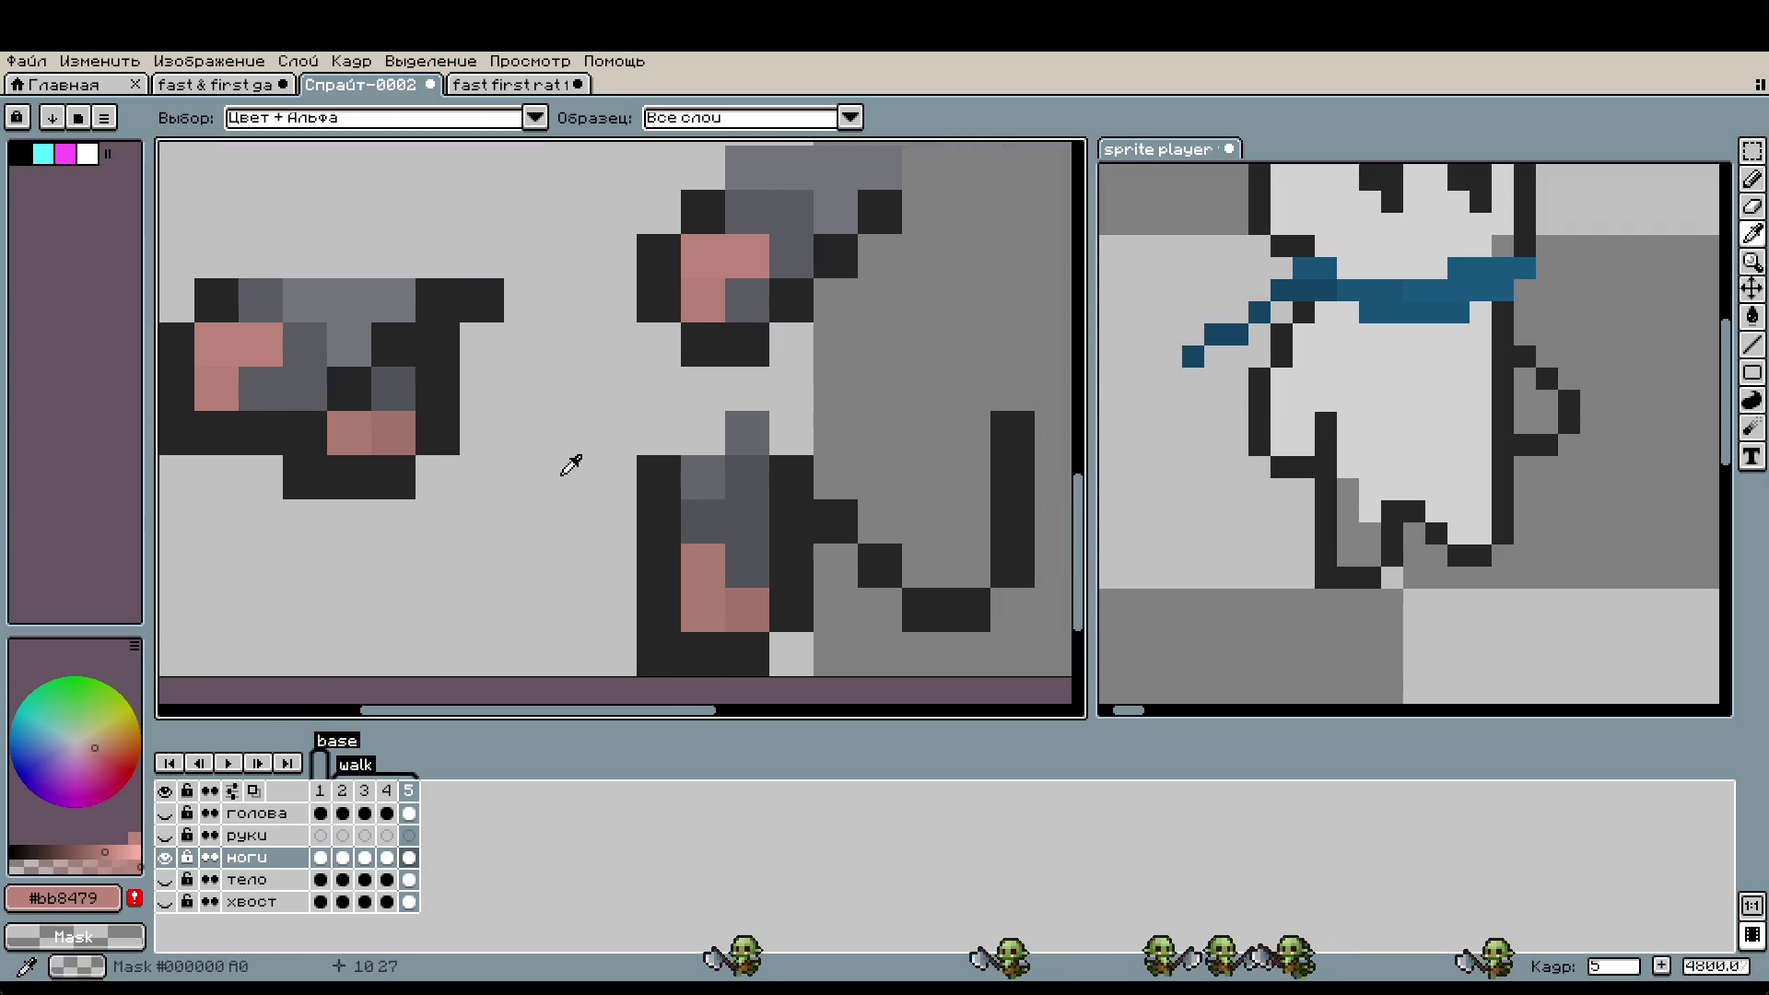
left_click(233, 351, "alt")
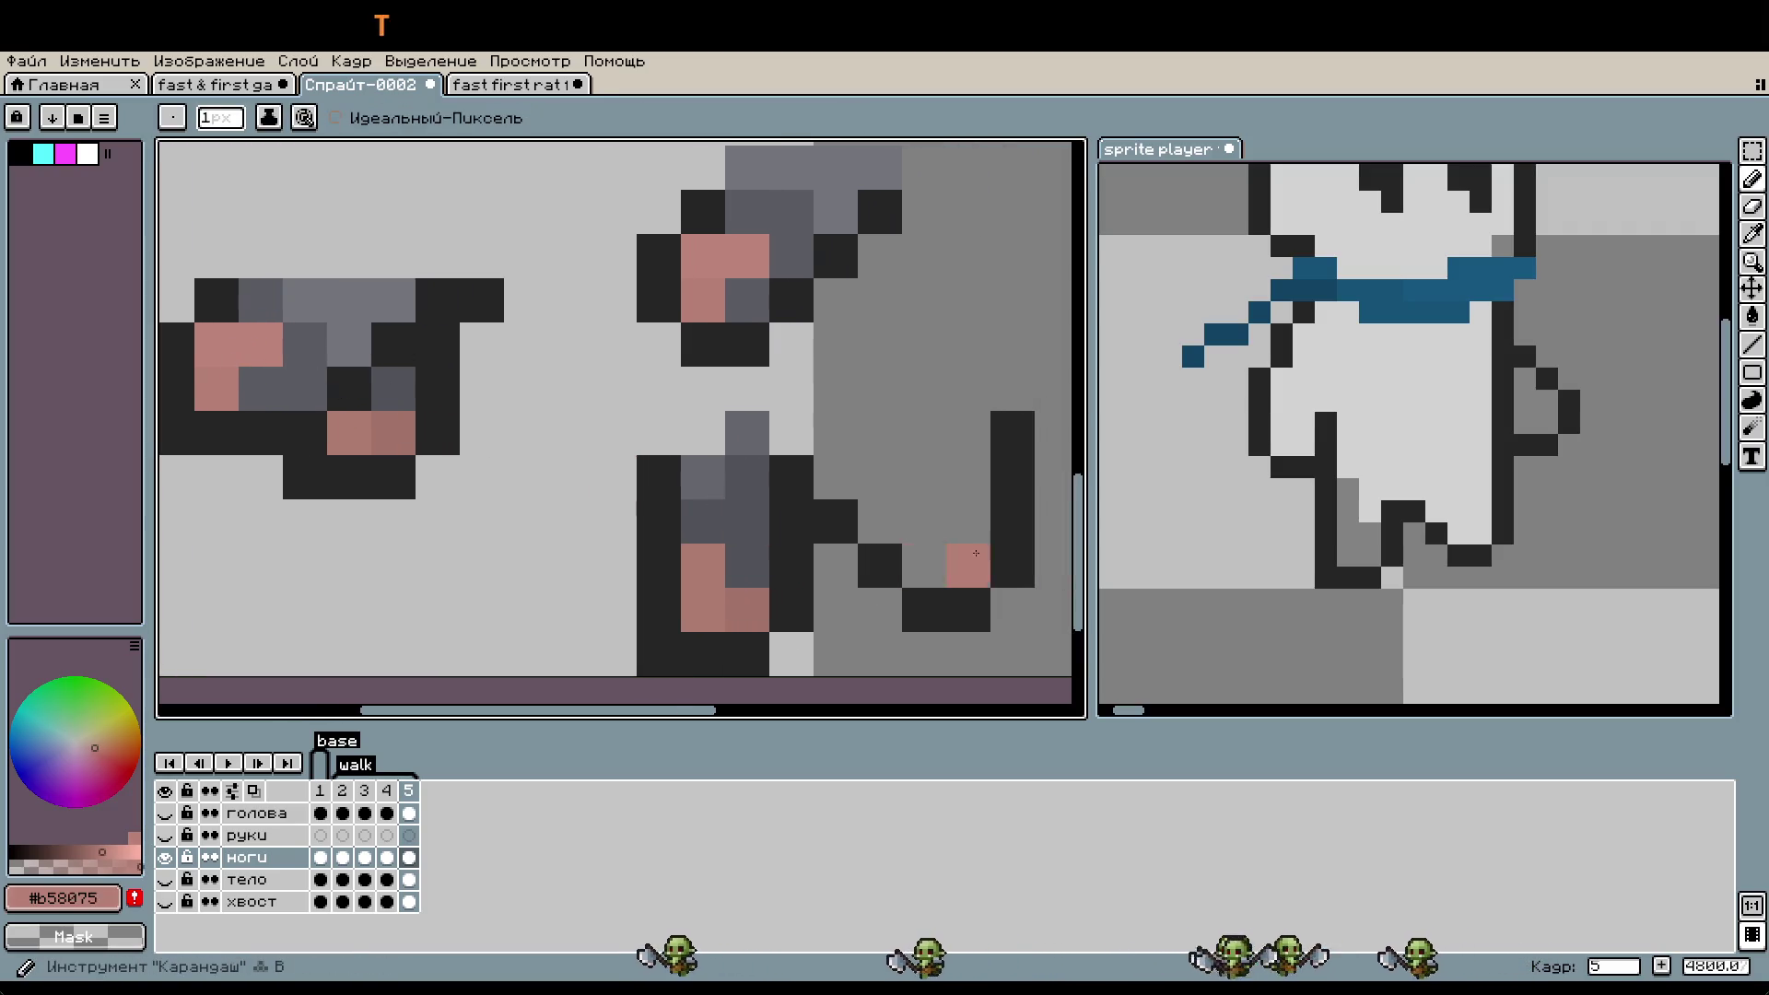
left_click(950, 557)
left_click(243, 333, "alt")
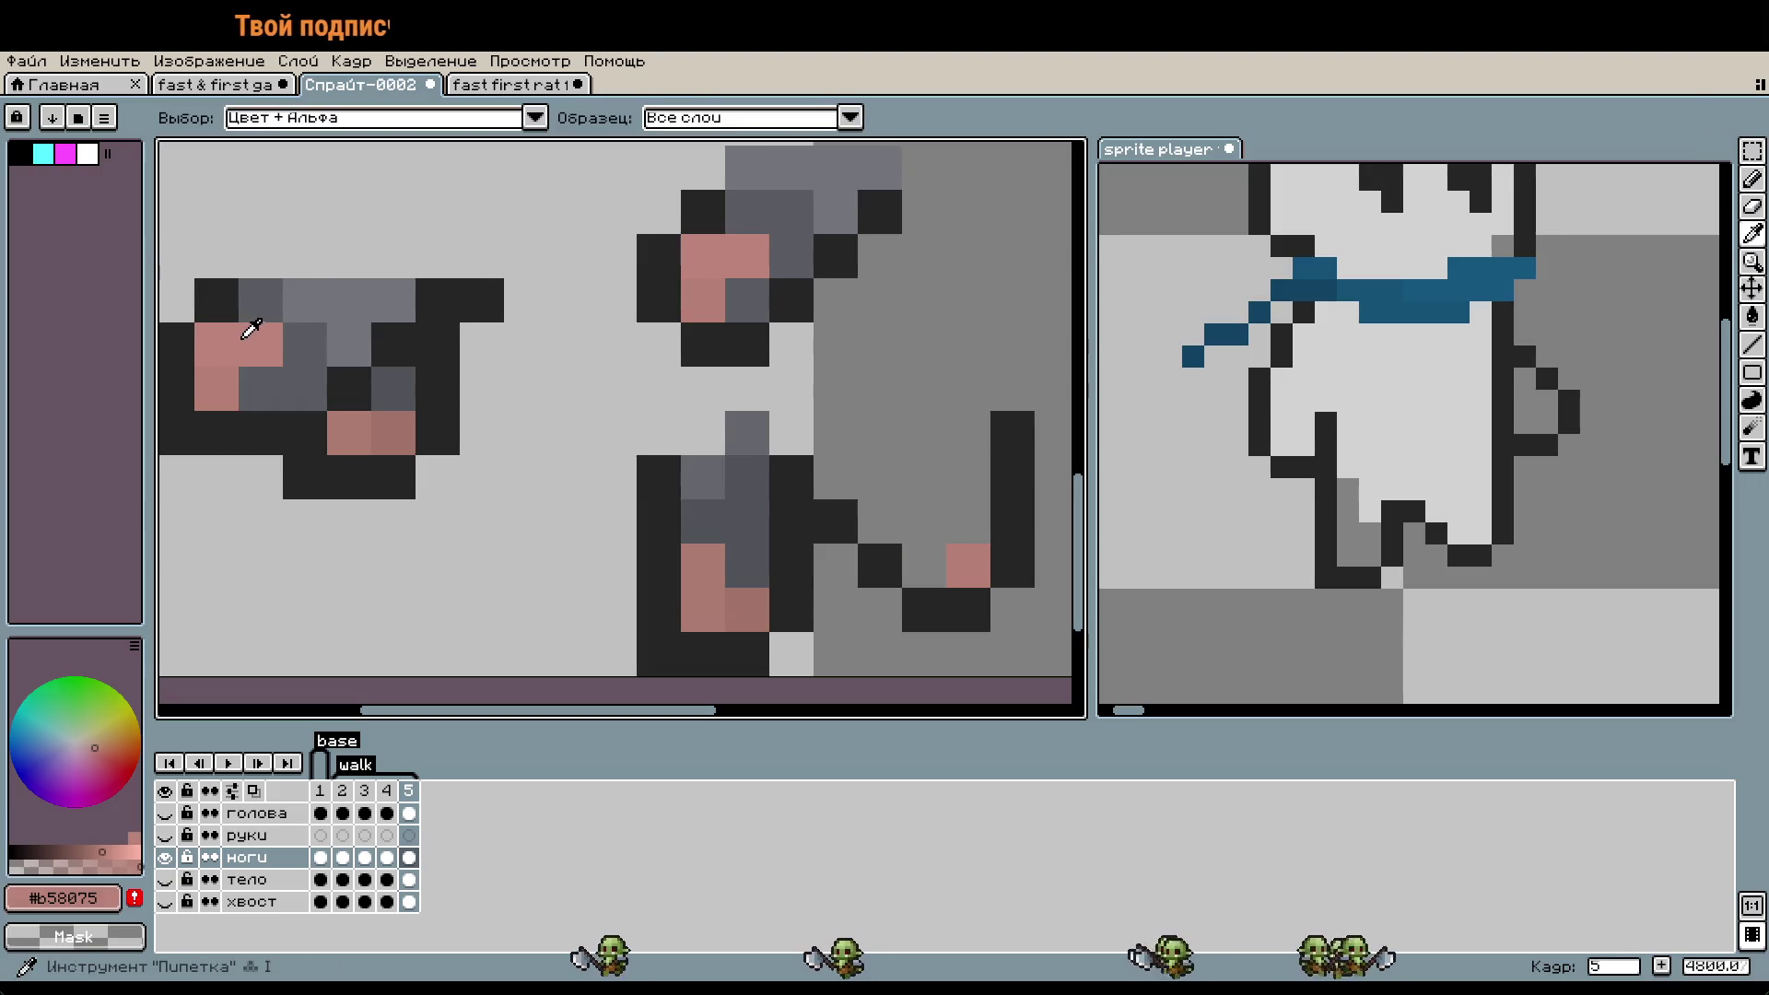
left_click(917, 555)
left_click(921, 520)
left_click(951, 650)
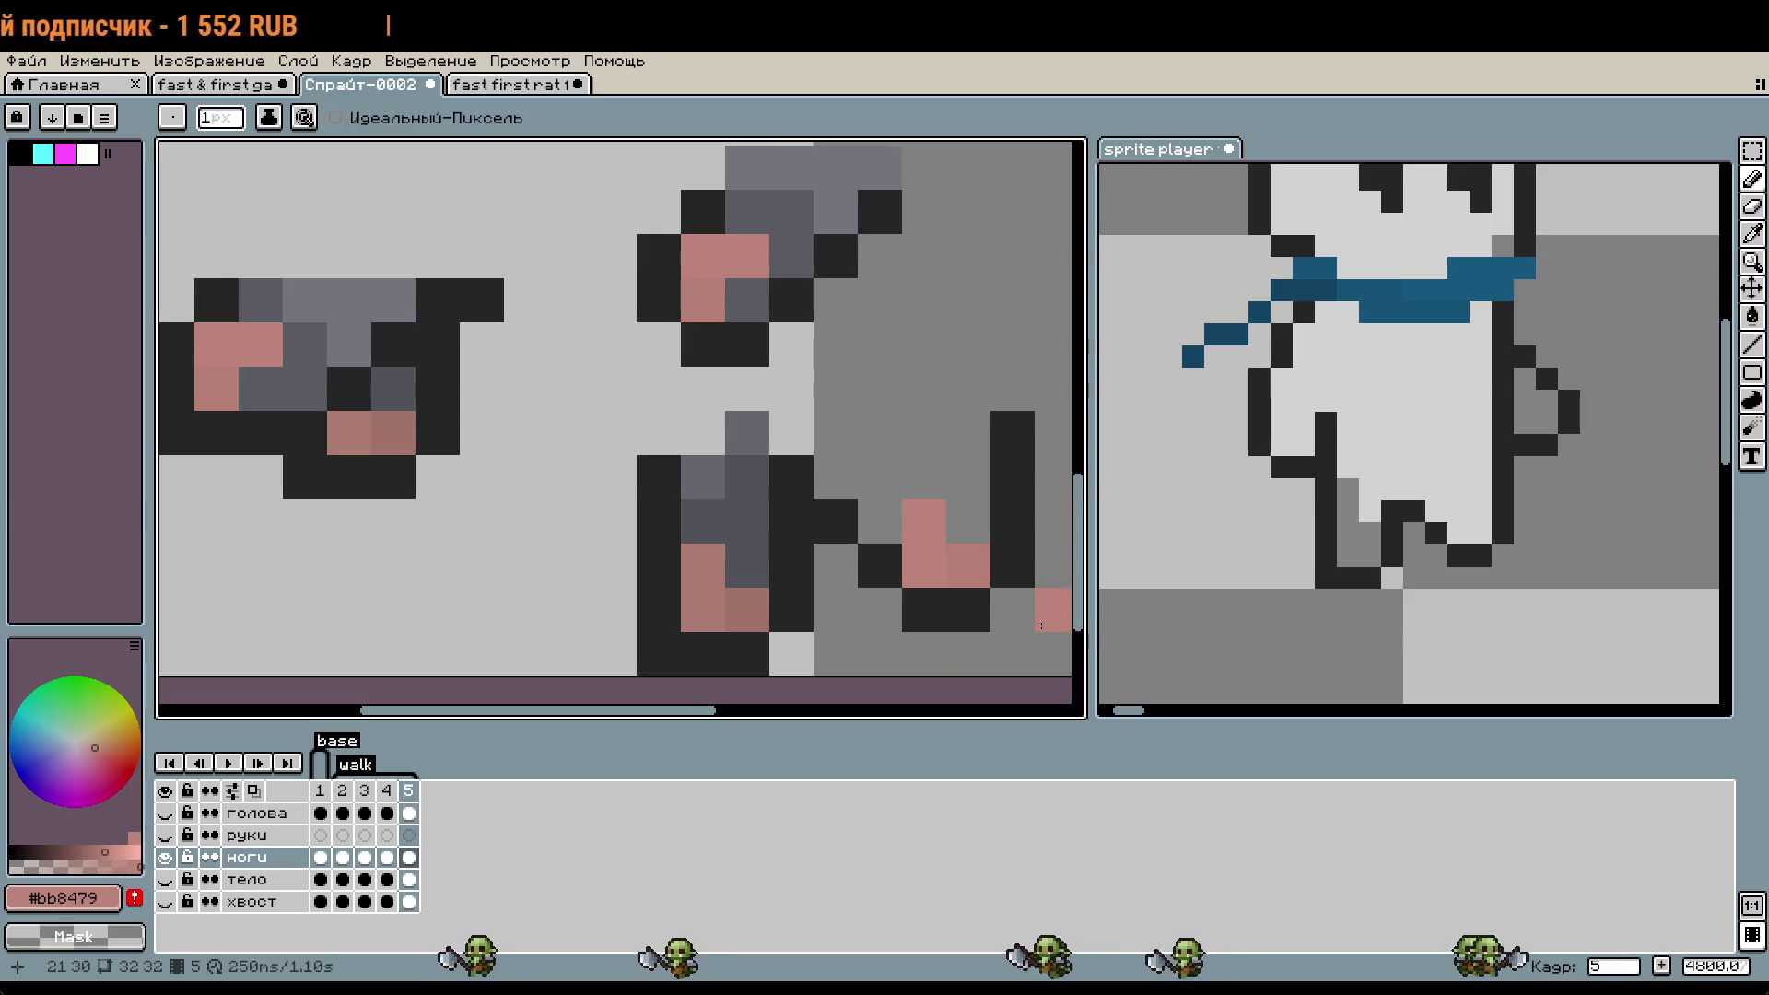
- Shade around the pink toes in dark gray and add a light gray pixel on the leg
key("alt")
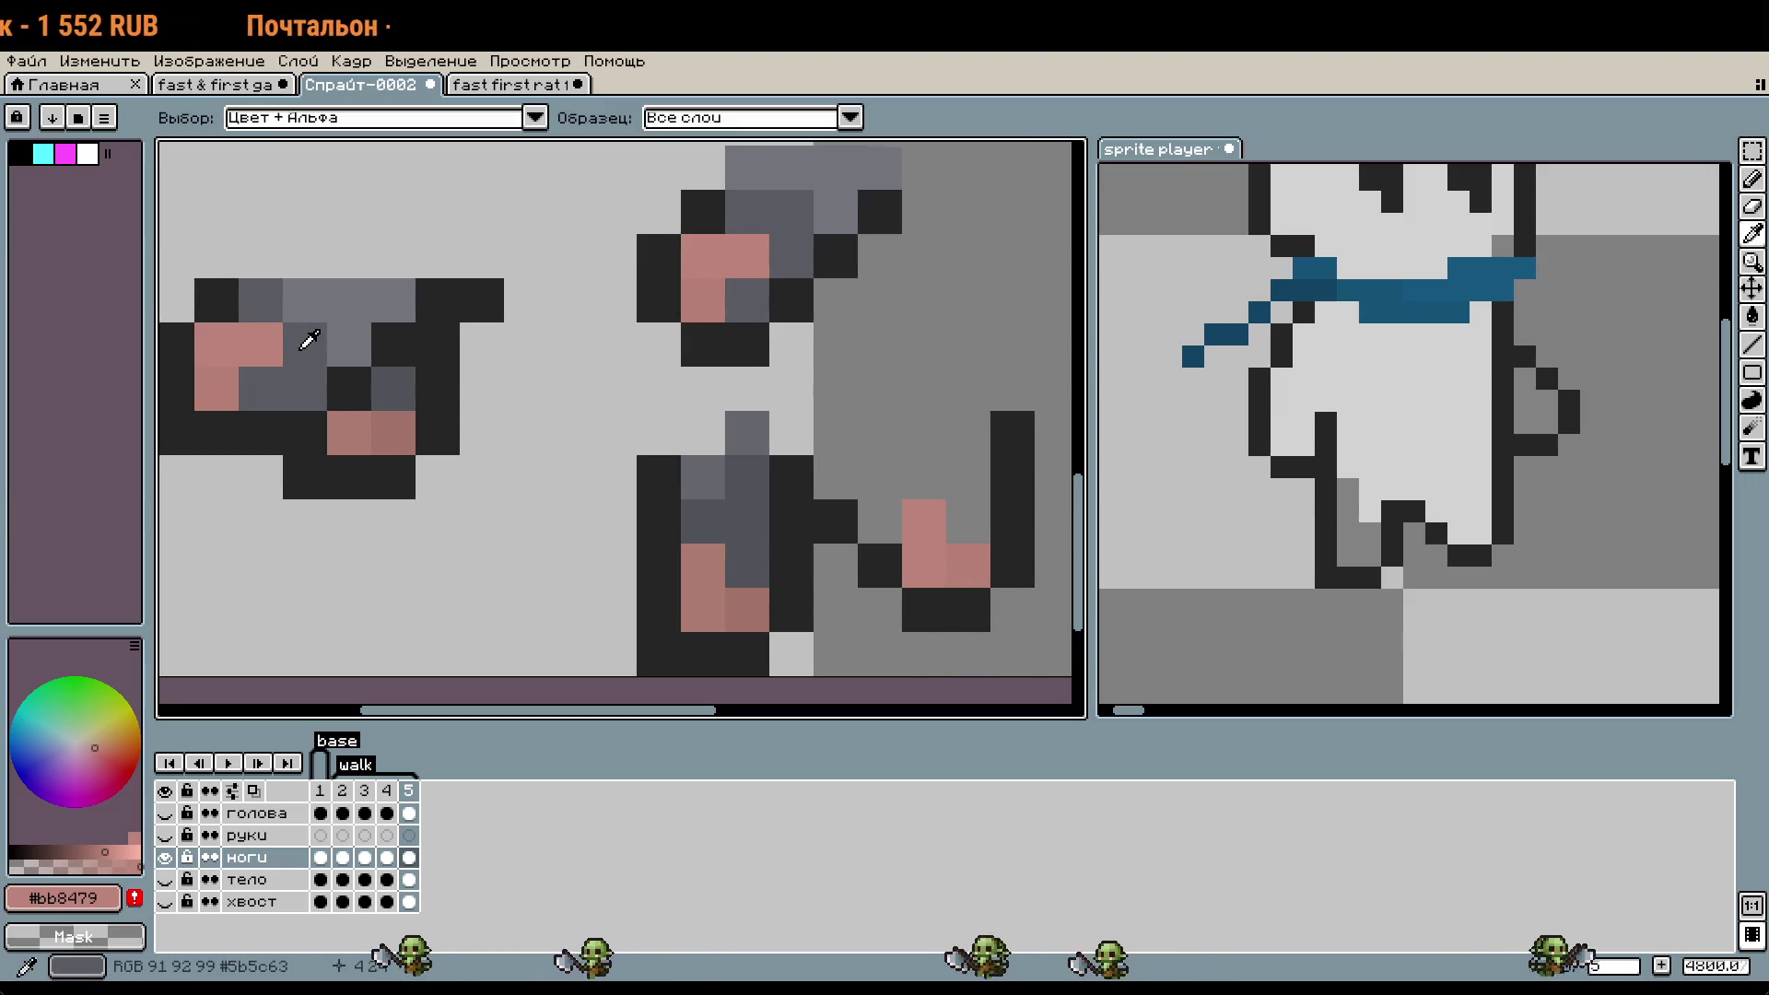
left_click(316, 344, "alt")
left_click(900, 505)
mouse_move(967, 521)
left_mouse_down()
mouse_move(923, 477)
mouse_move(839, 468)
left_mouse_up()
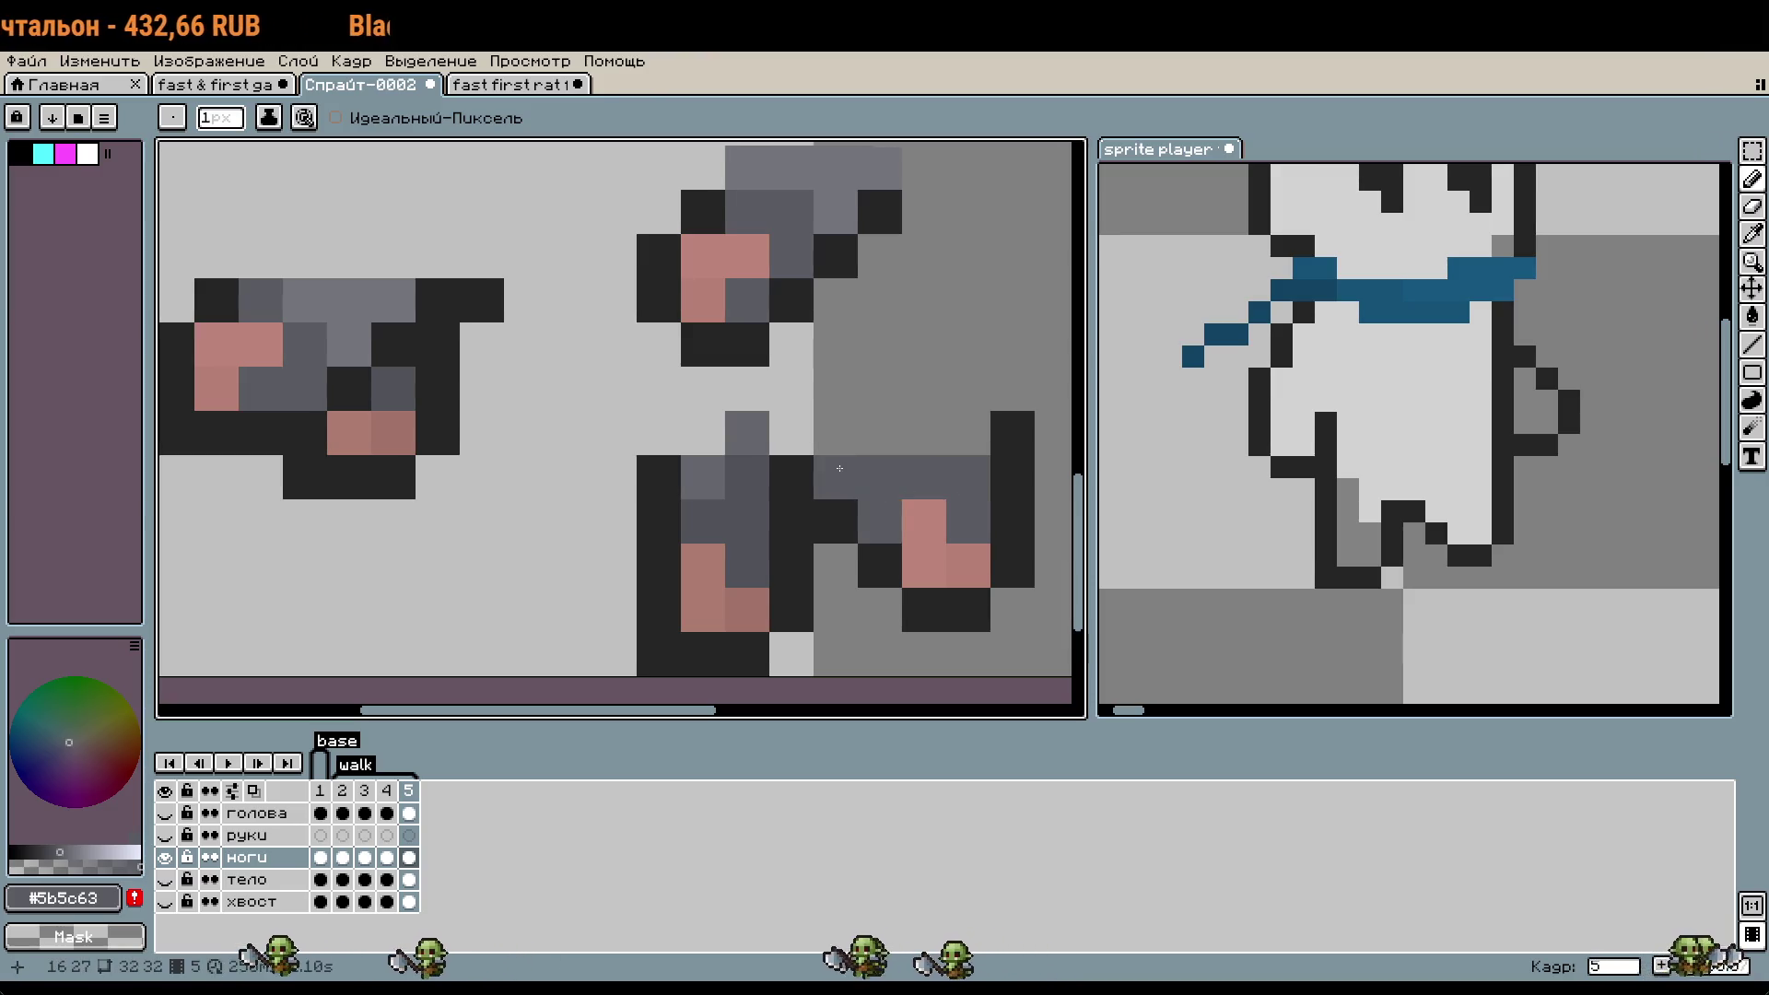
left_click(811, 205, "alt")
left_click(953, 435)
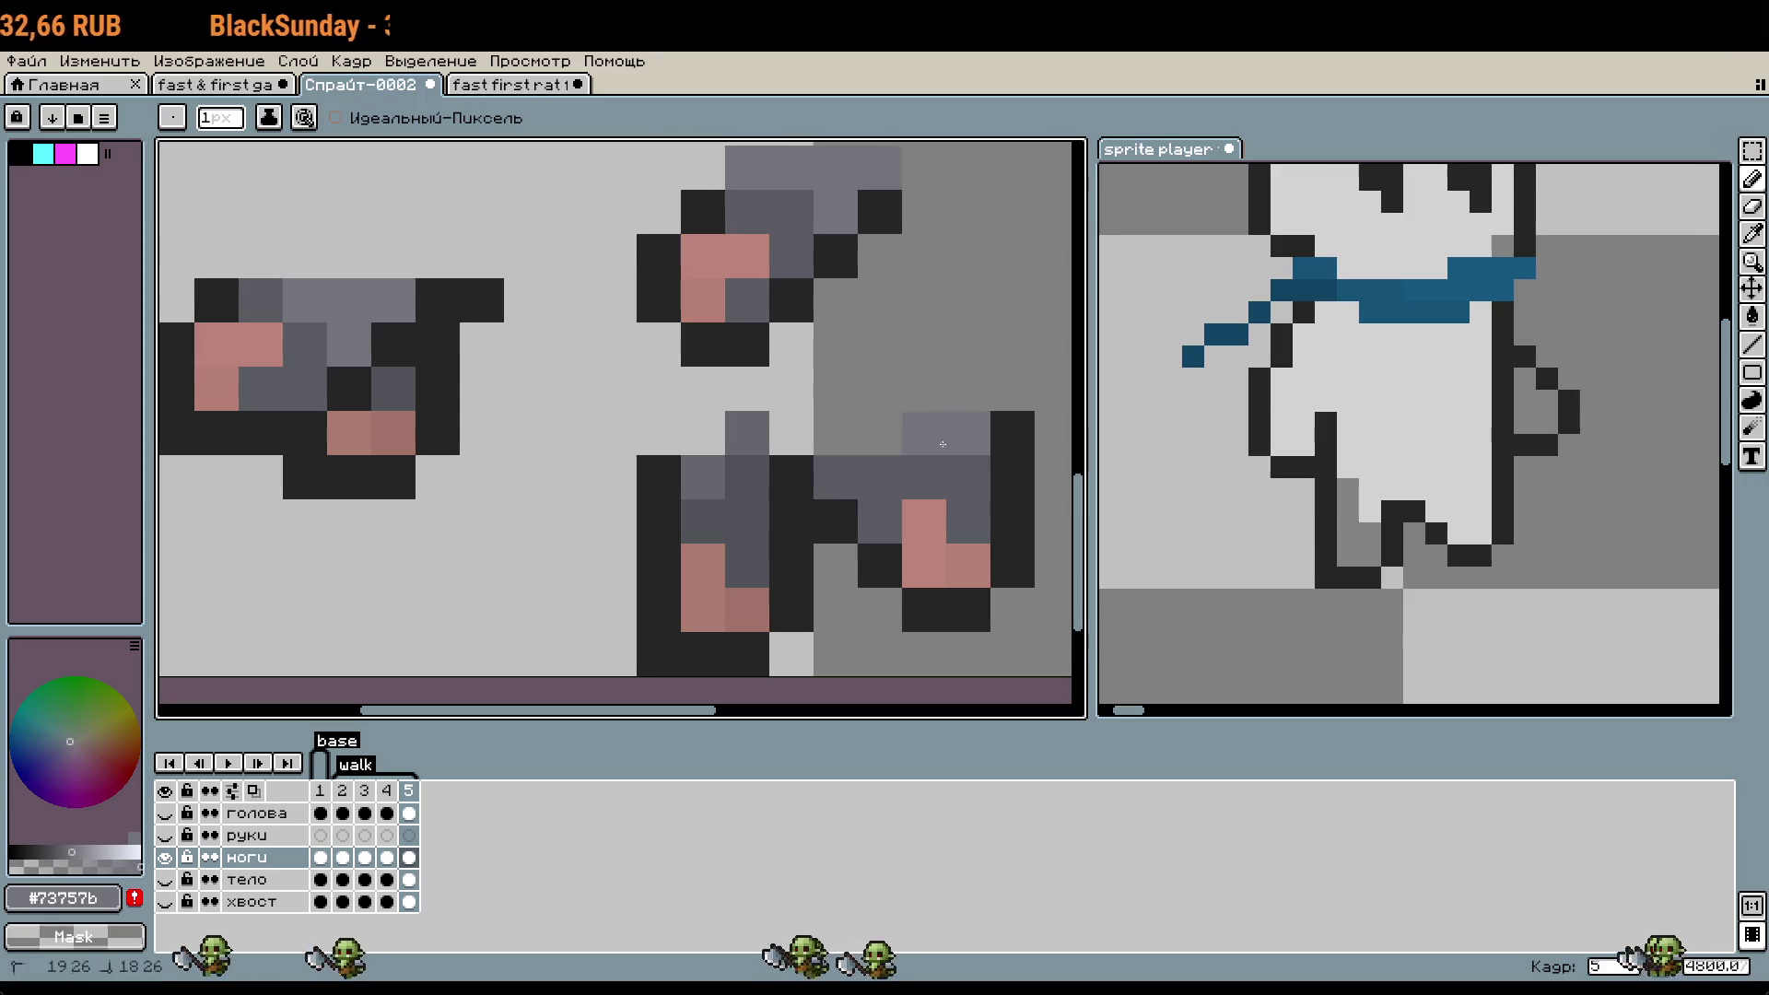
key("alt")
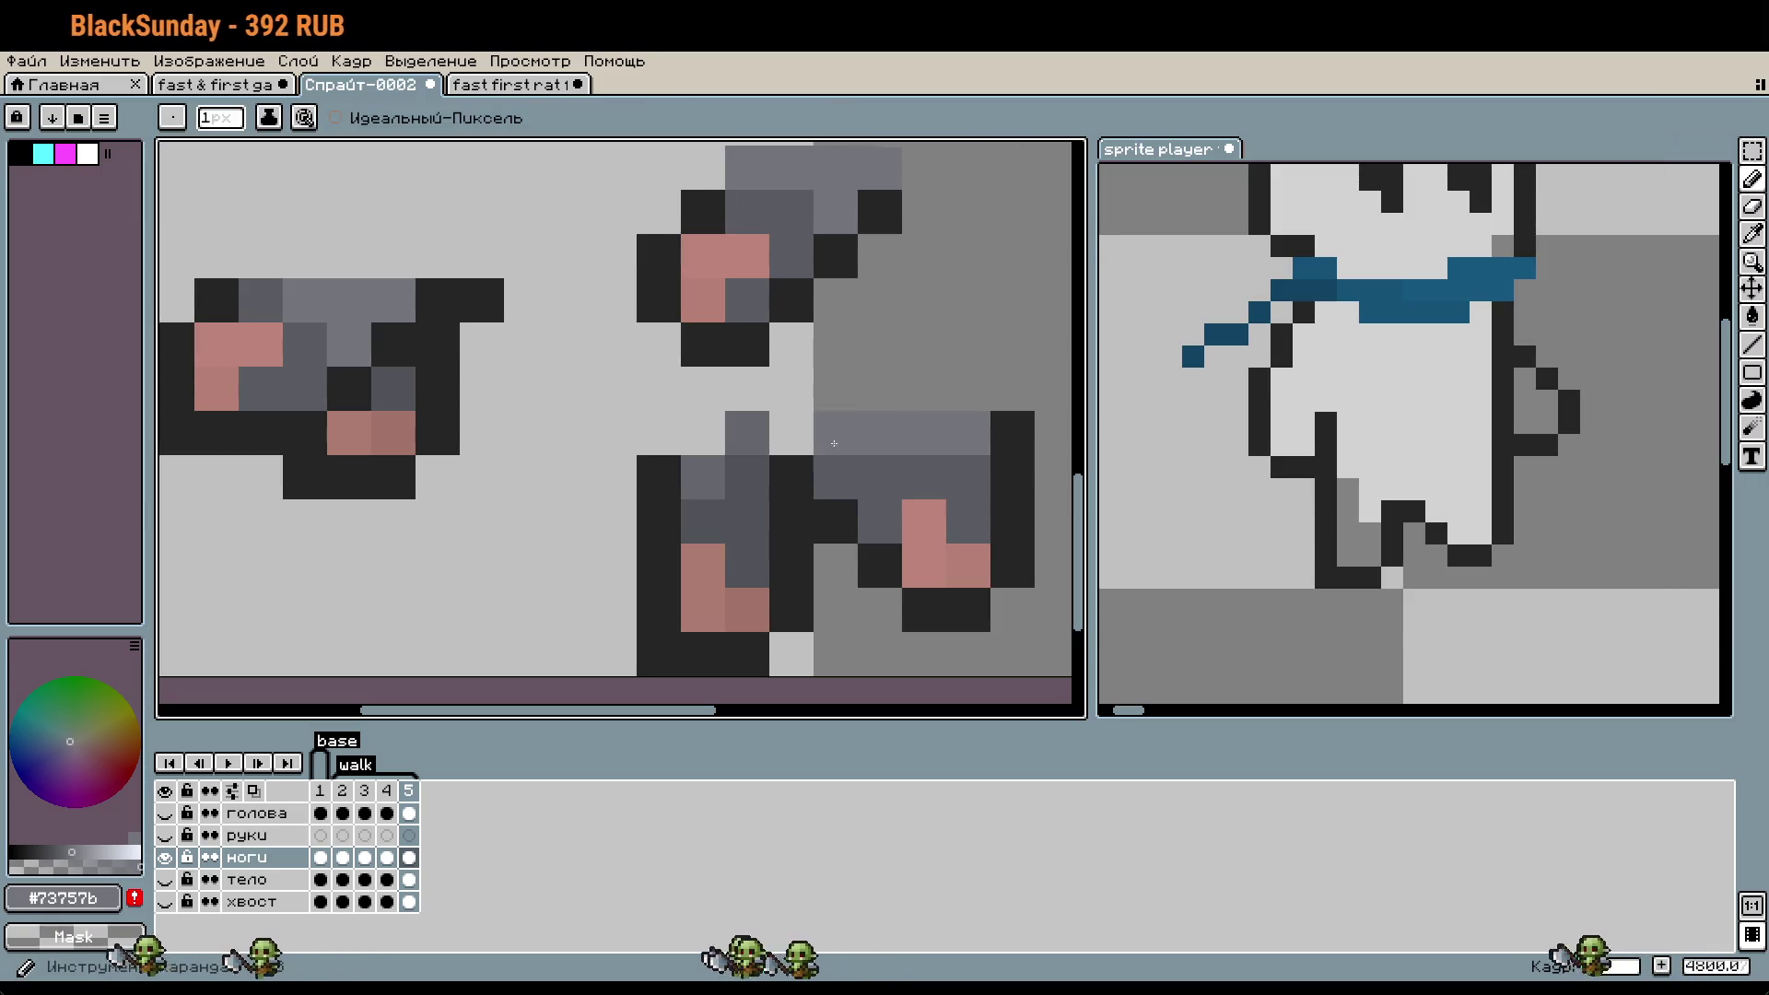
scroll(918, 495, "down", 1)
scroll(965, 580, "up", 1)
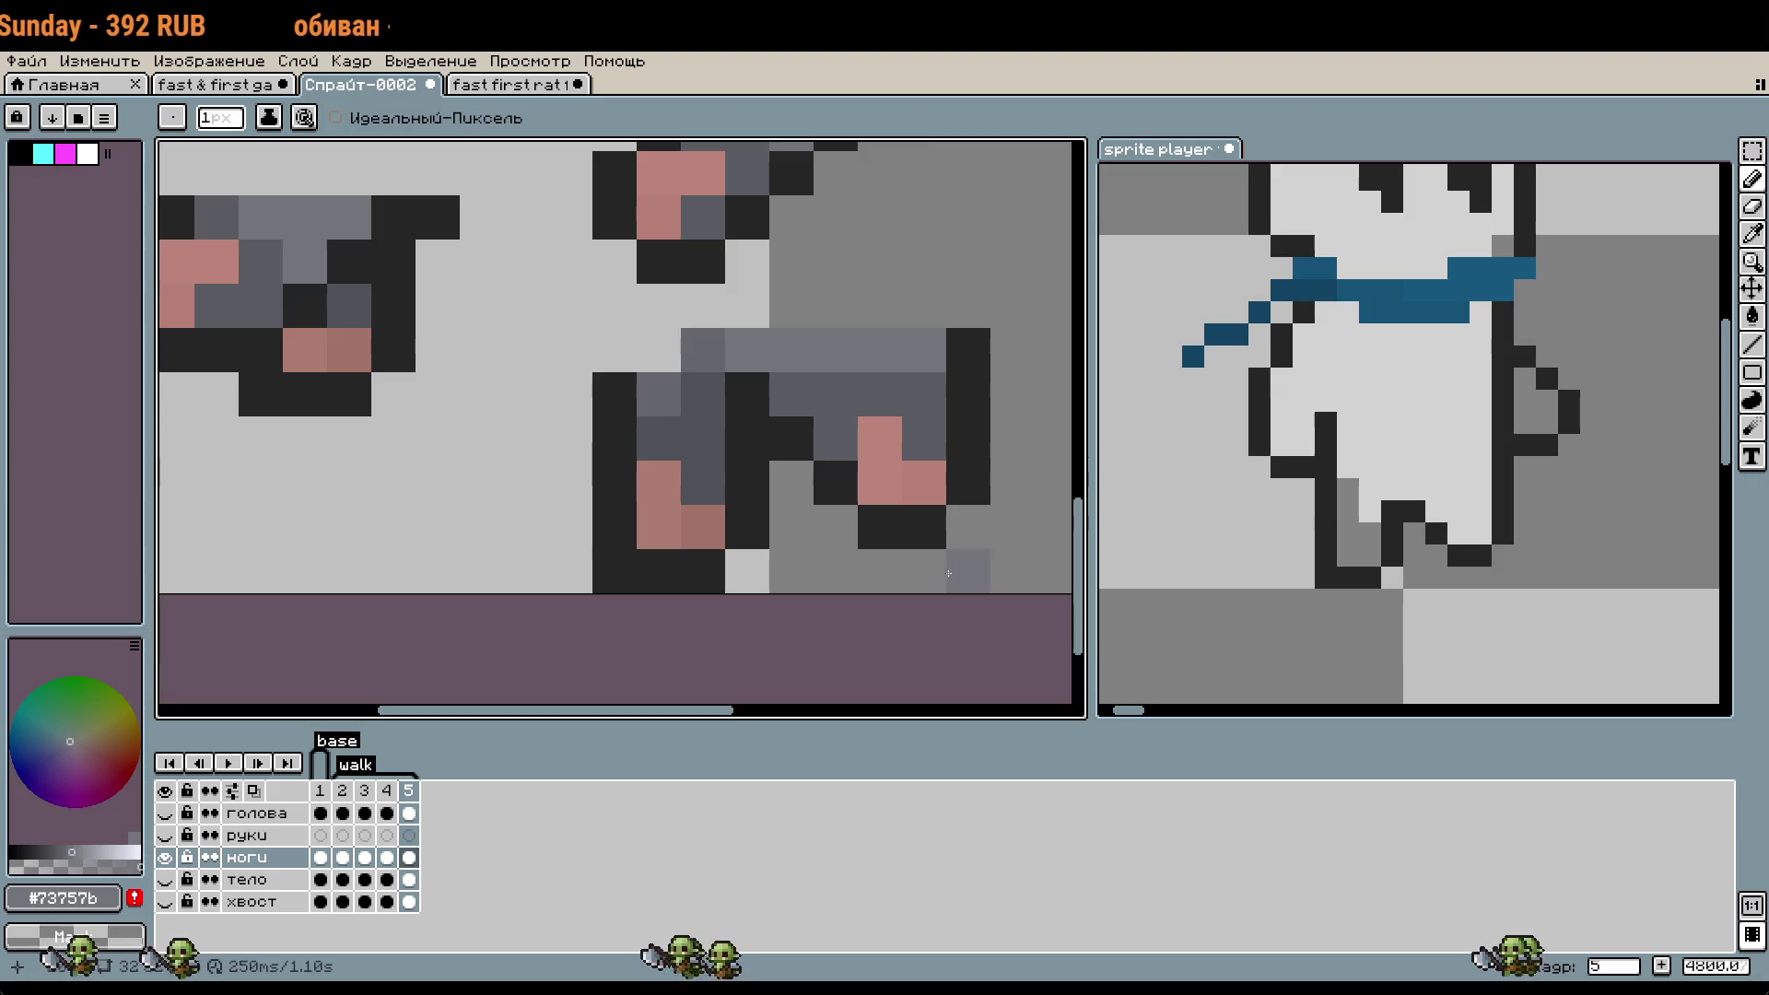
left_click_drag(941, 573, 974, 613)
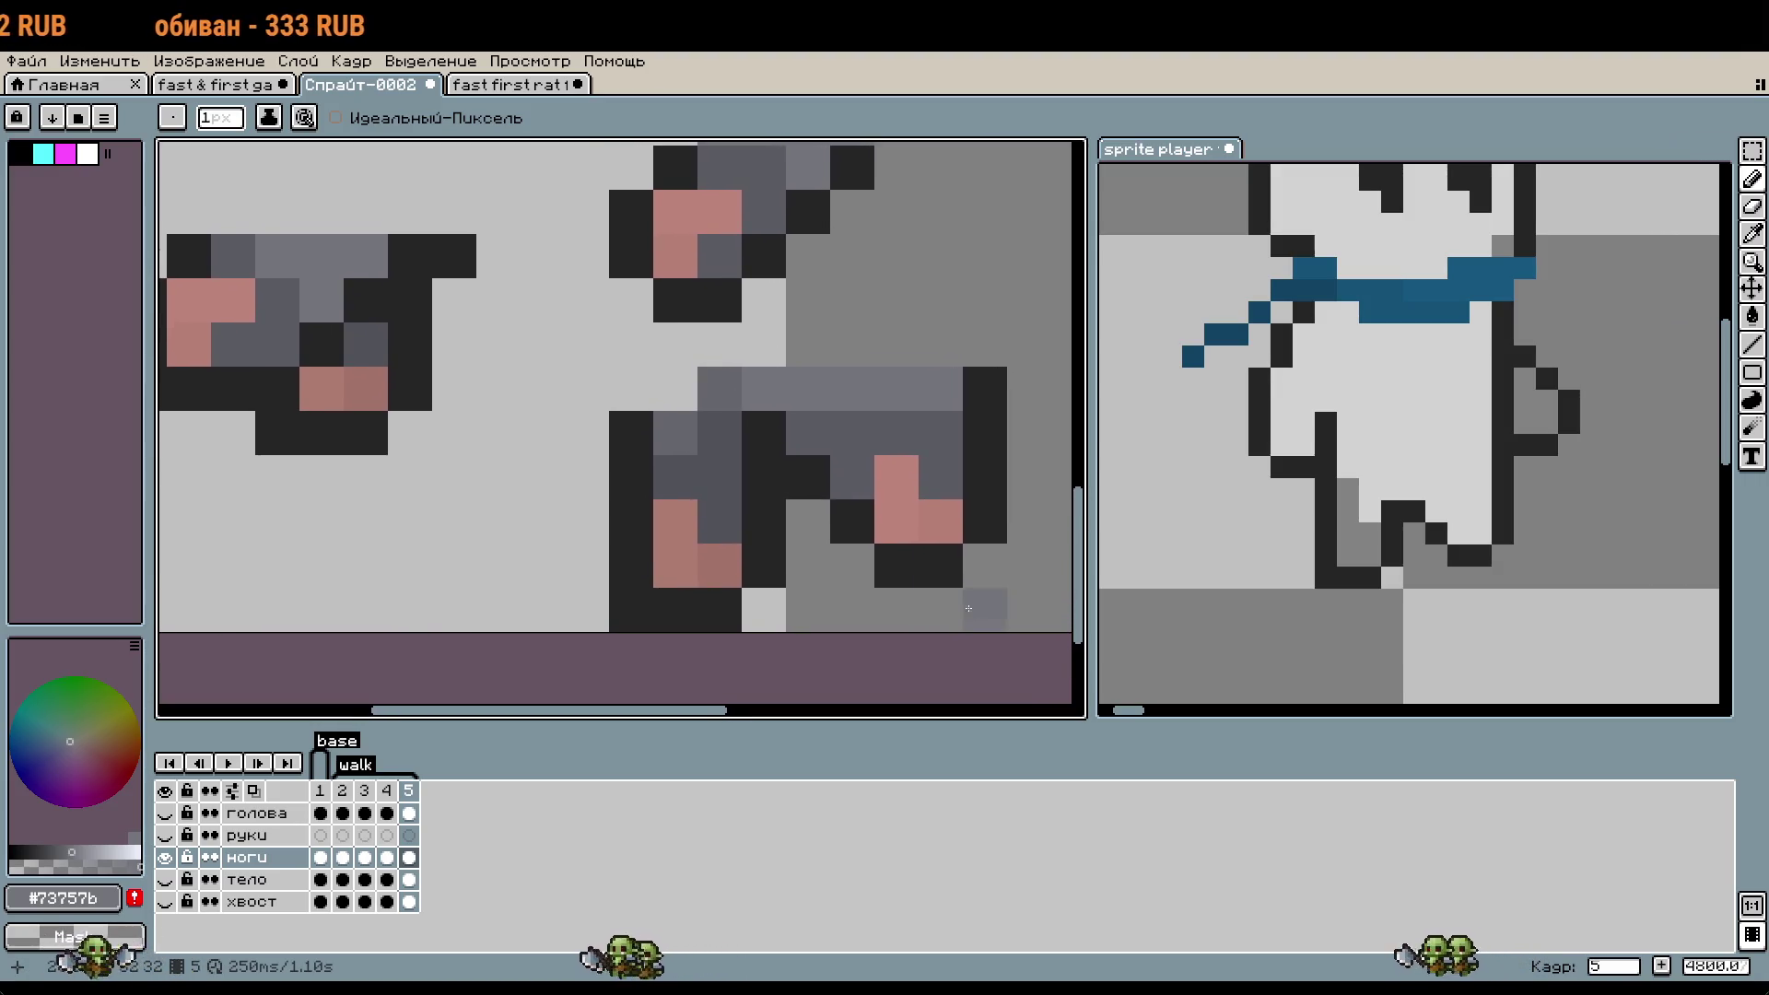
scroll(1000, 613, "down", 2)
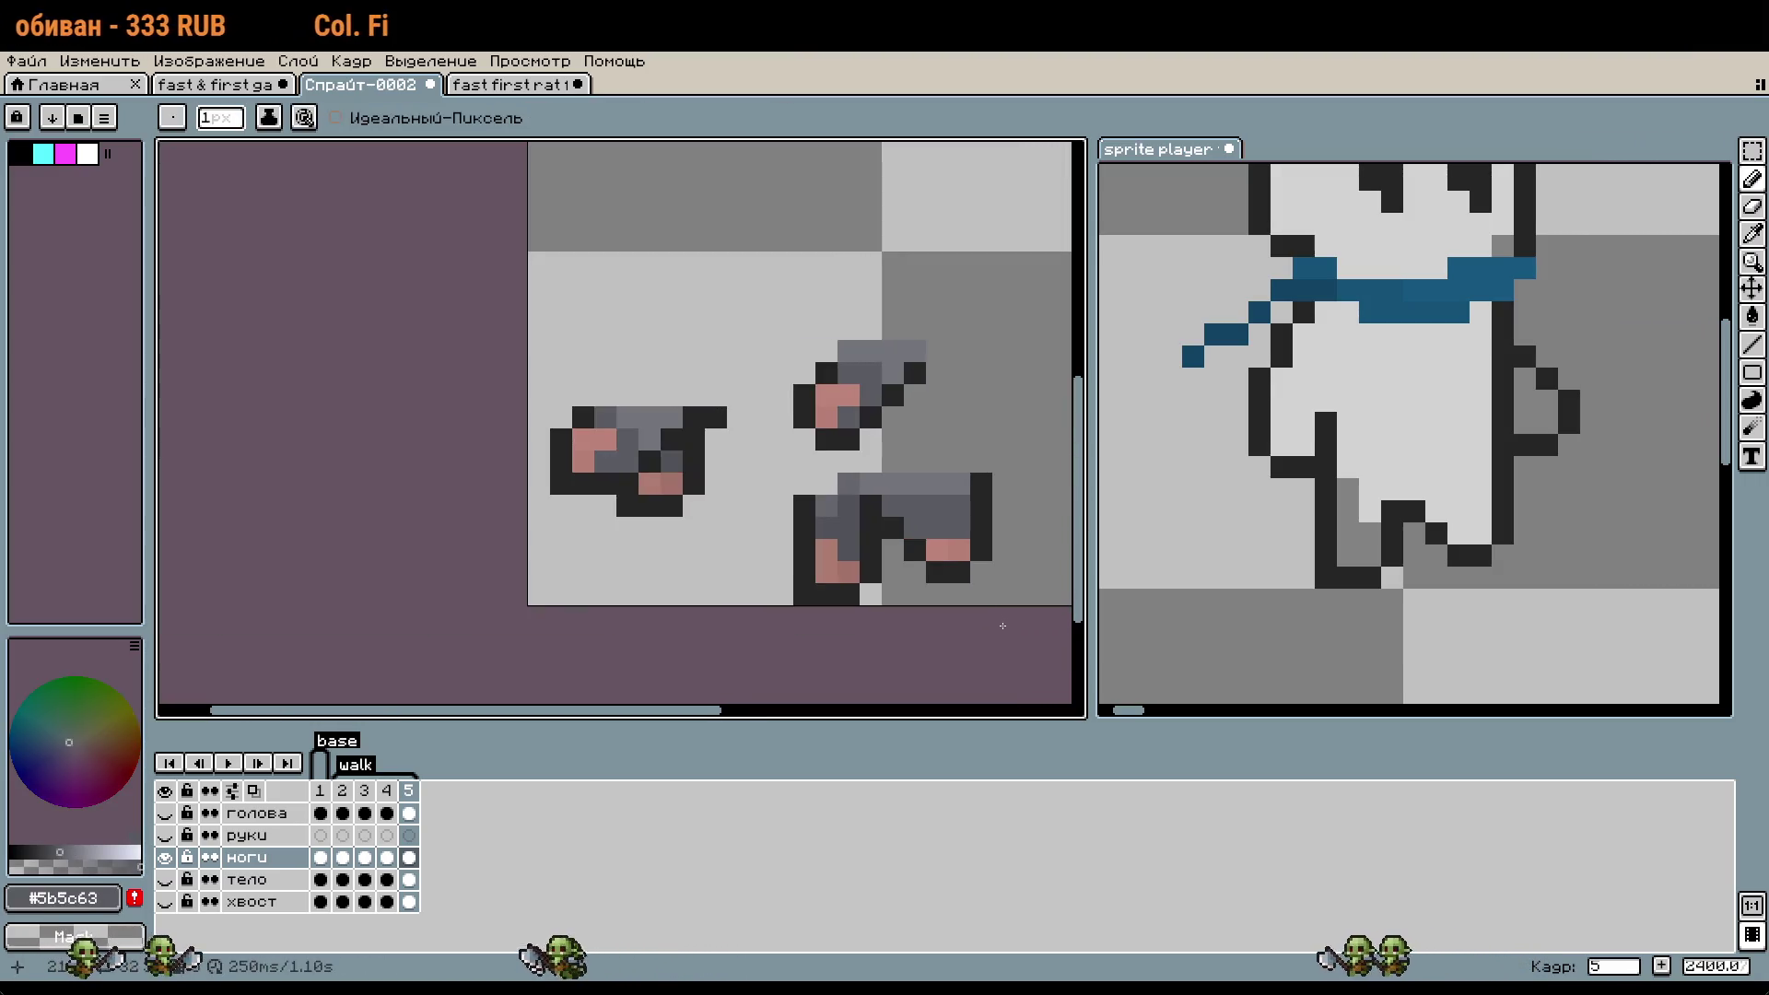
- Widen the pink foot, turning a dark toe pixel pink and extending it at the leg's edge
left_click(960, 551, "alt")
scroll(964, 590, "up", 1)
scroll(964, 594, "up", 2)
left_click(964, 597)
left_click(1001, 561)
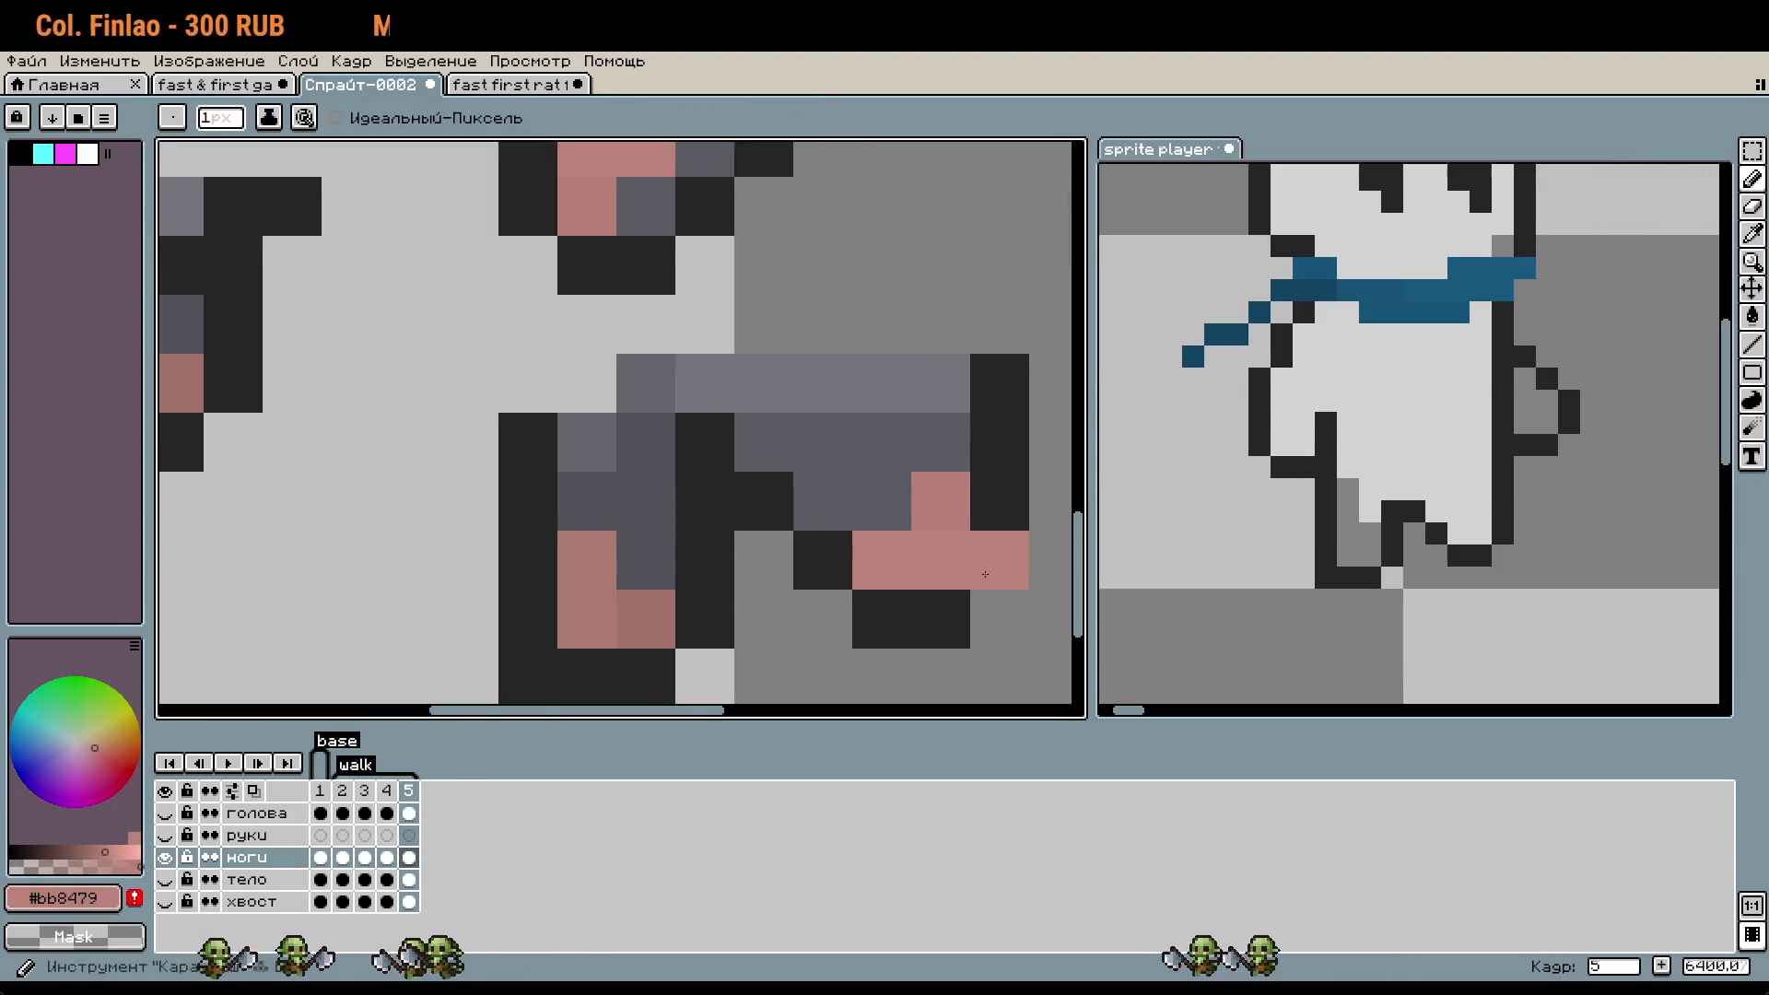
scroll(1000, 660, "down", 3)
left_click(964, 518)
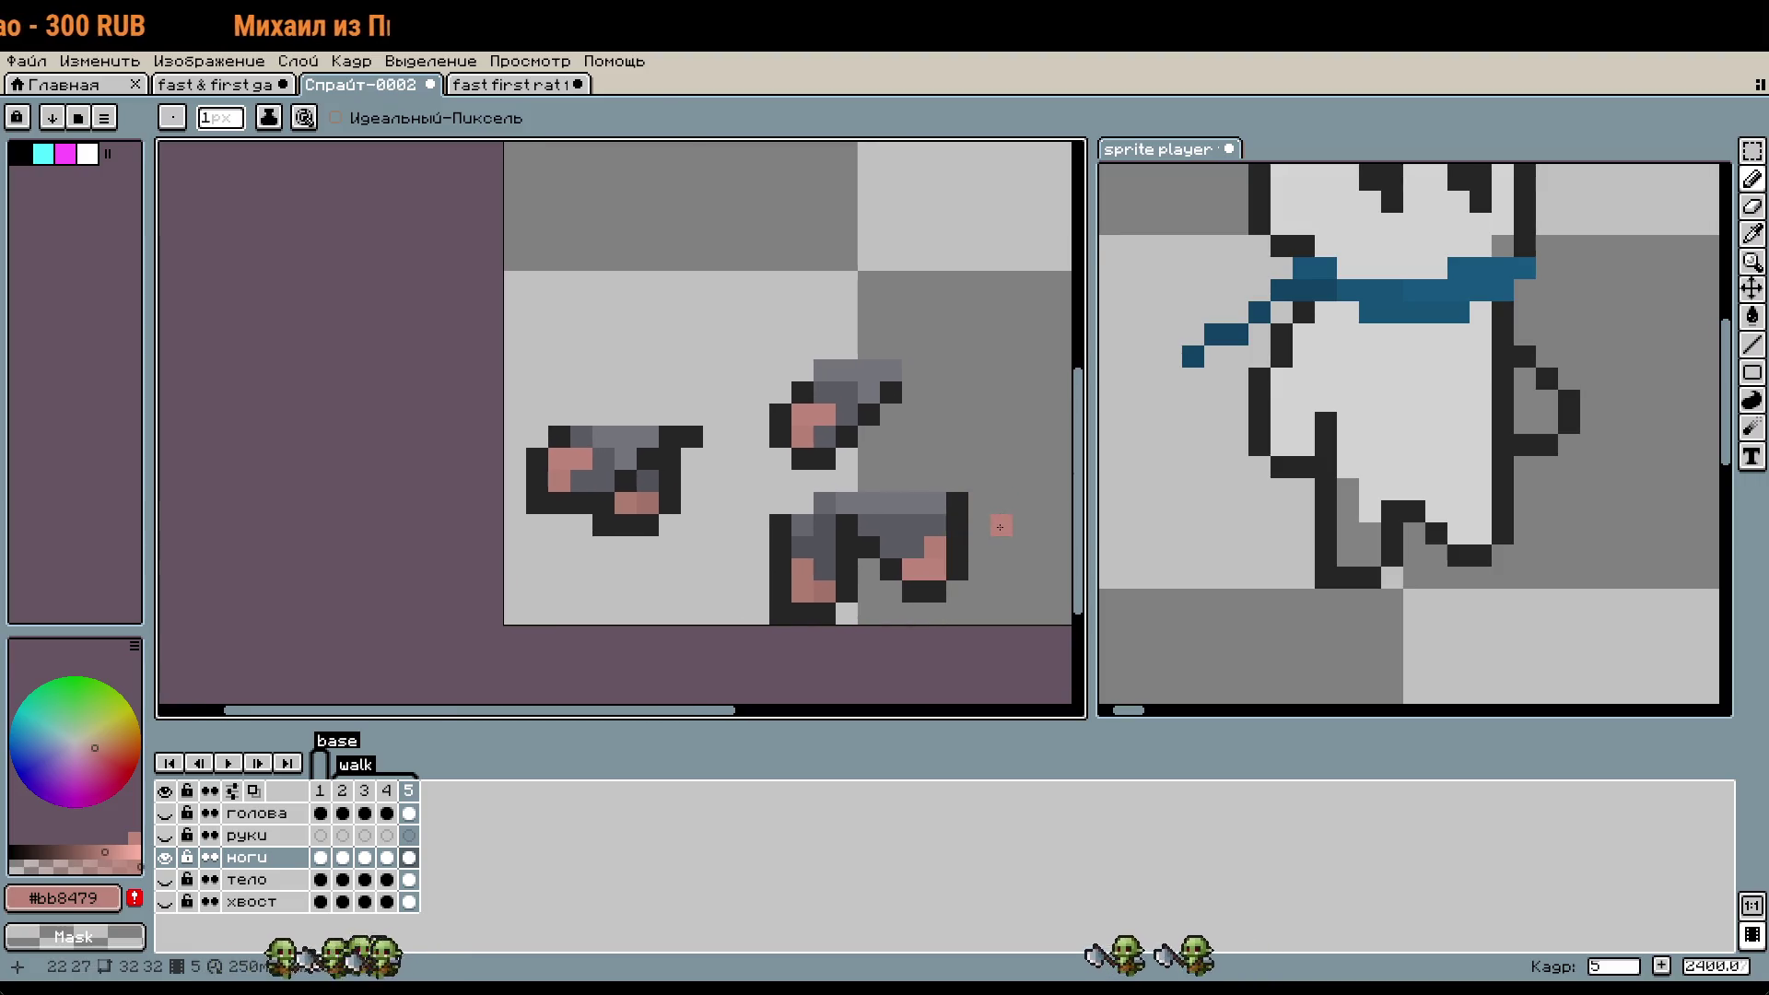
scroll(843, 505, "up", 1)
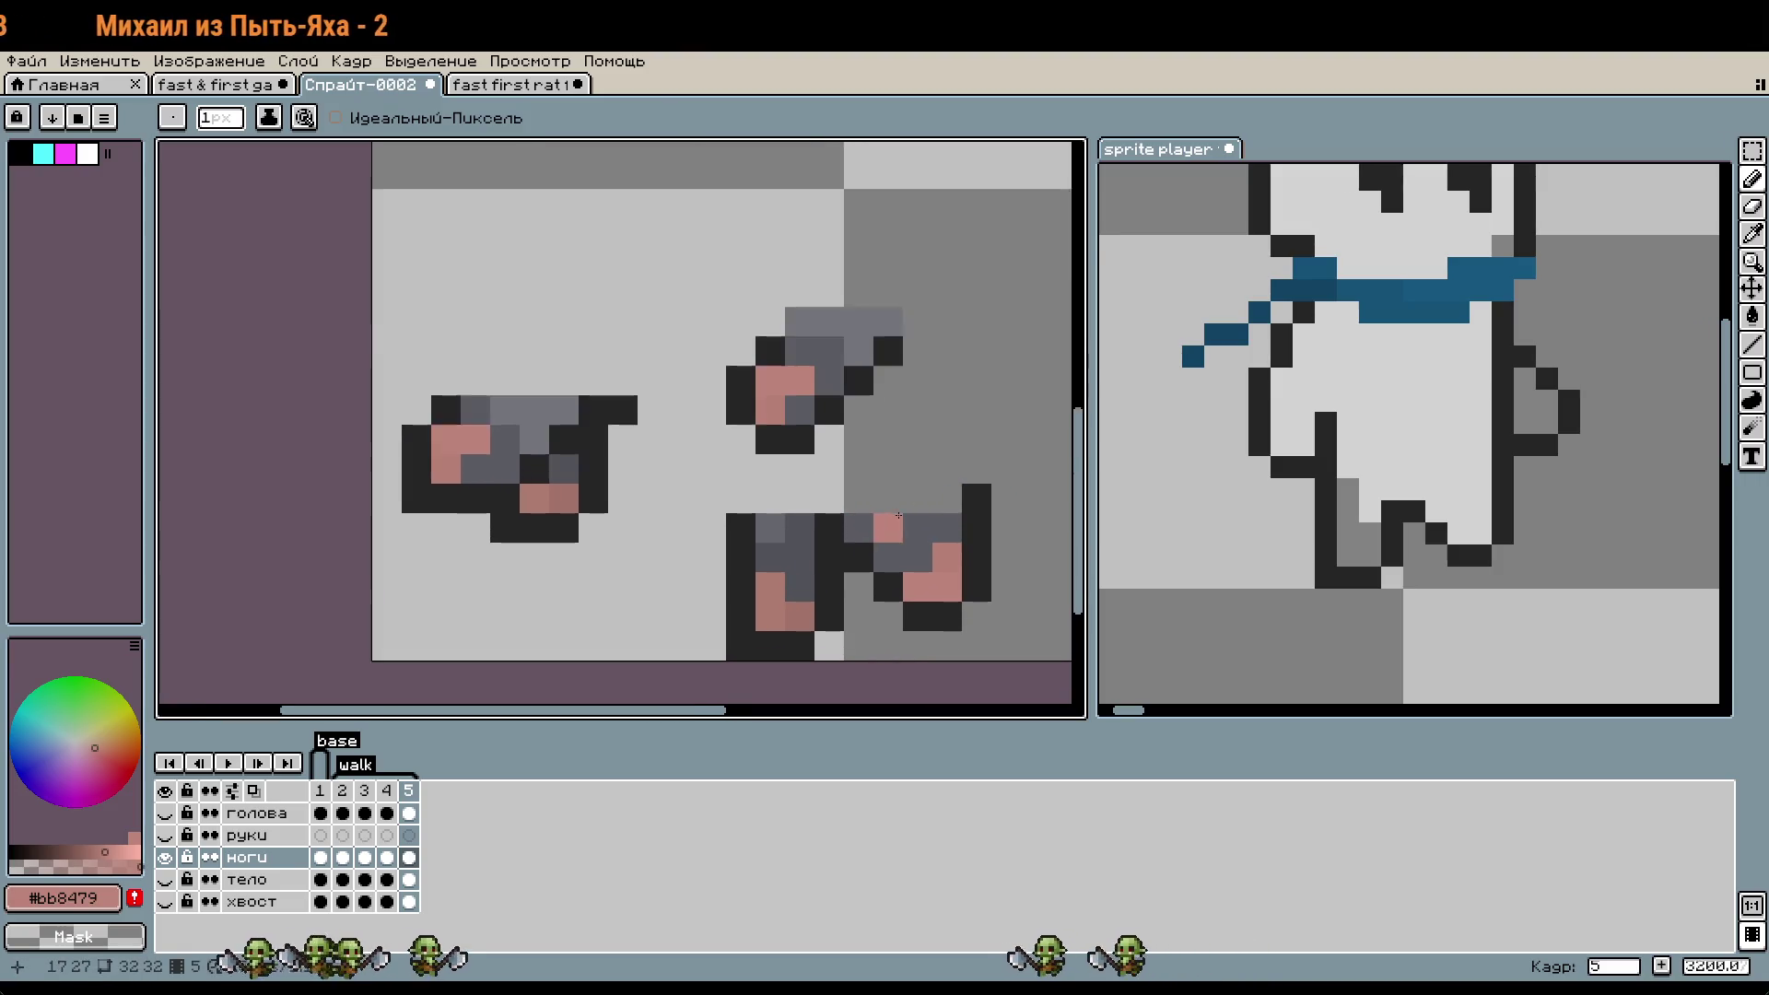
scroll(861, 520, "up", 1)
- Sample the leg gray #73757b and shift the reference sprite's view left
left_click(871, 529, "alt")
scroll(870, 528, "down", 1)
scroll(921, 515, "up", 1)
scroll(965, 498, "down", 1)
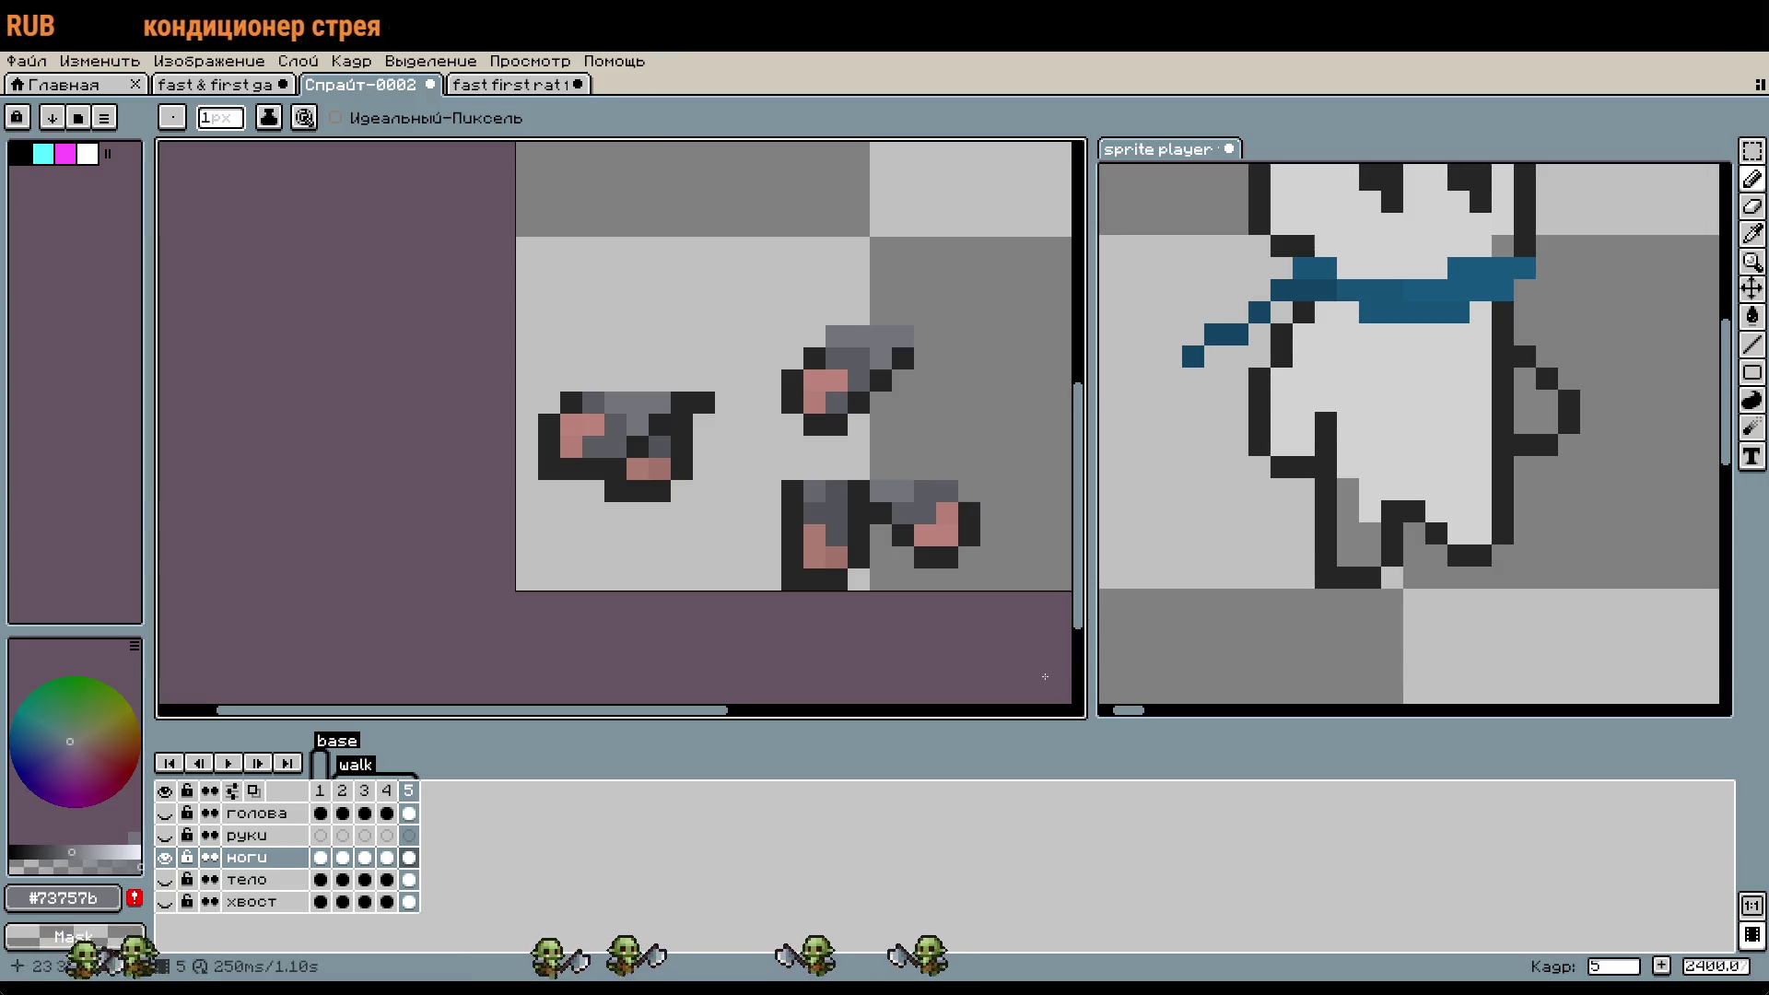
left_click_drag(1624, 546, 1572, 546)
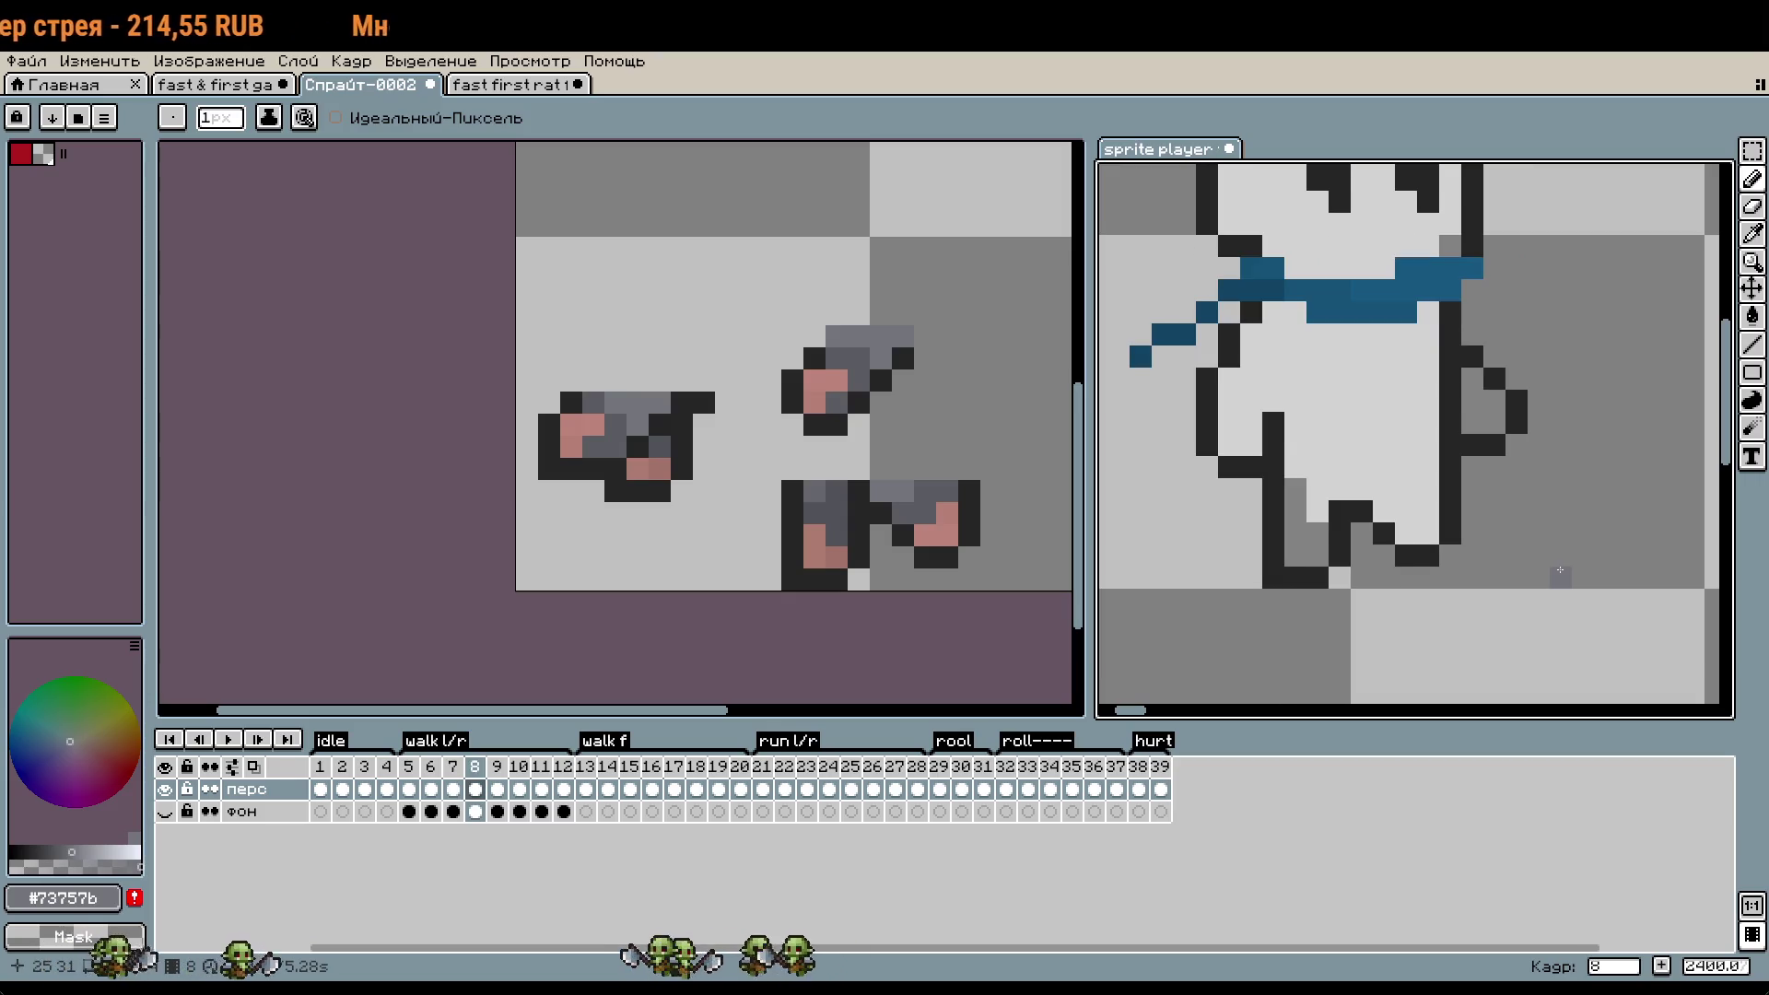
left_click(887, 552)
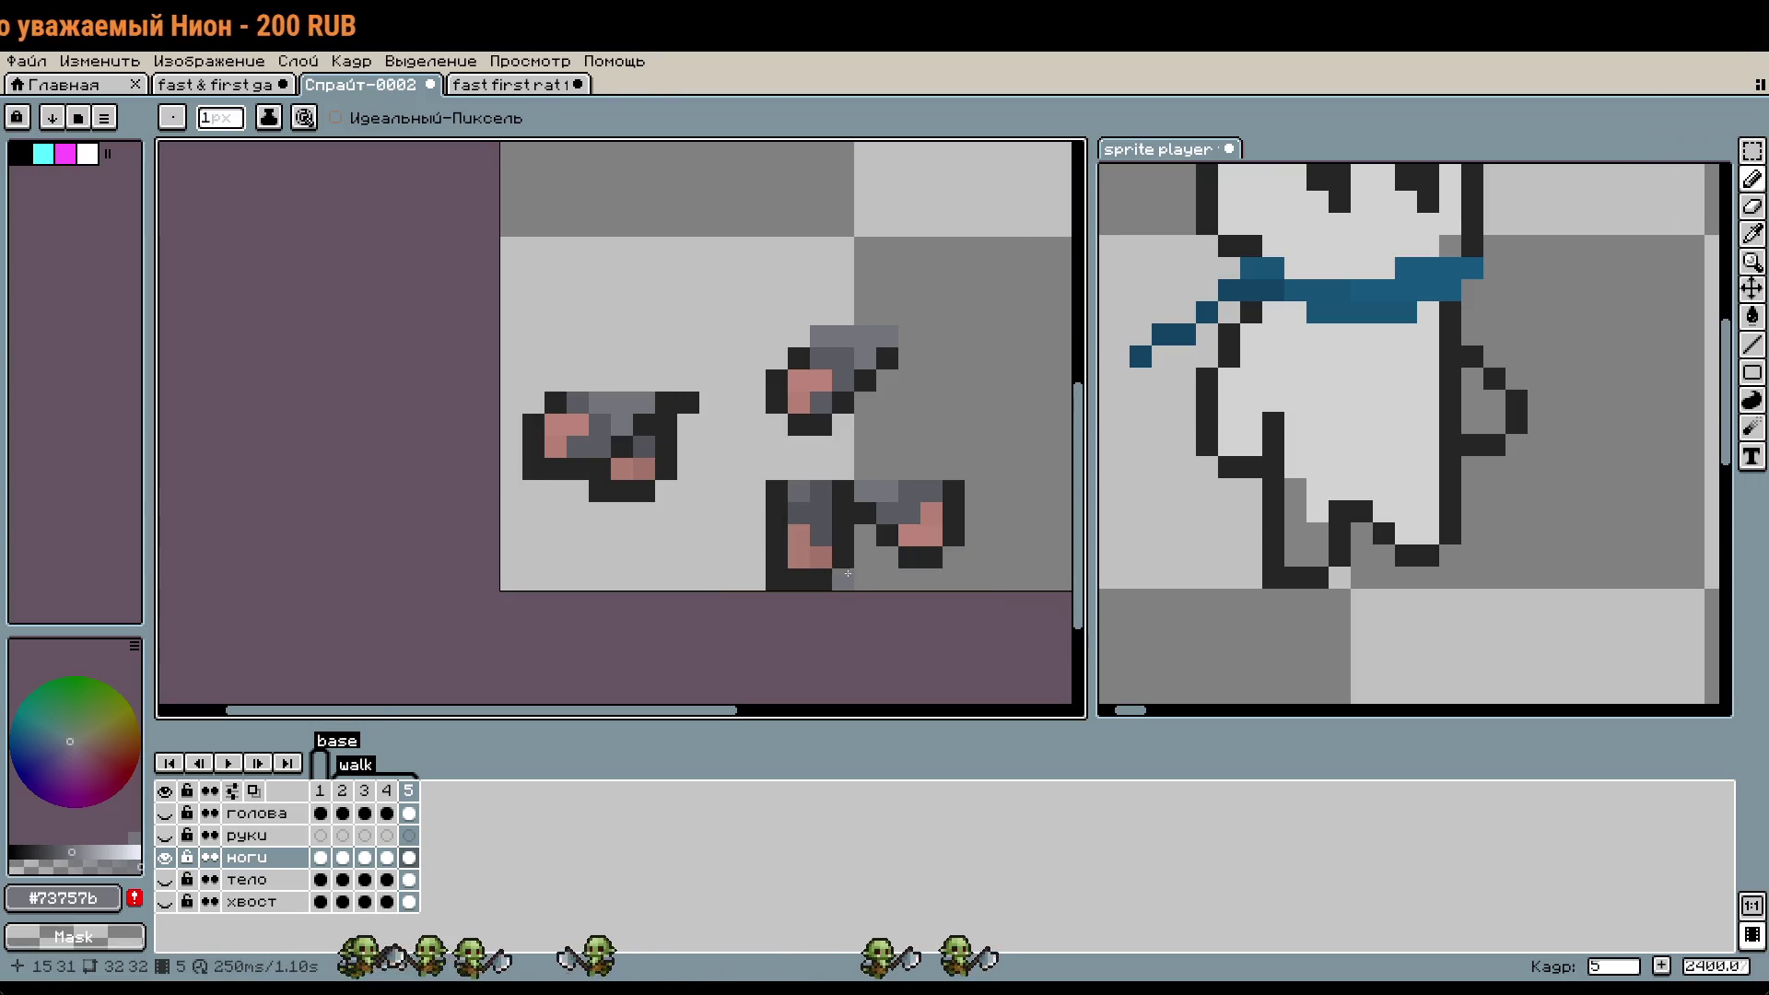
scroll(852, 577, "up", 2)
scroll(922, 592, "up", 3)
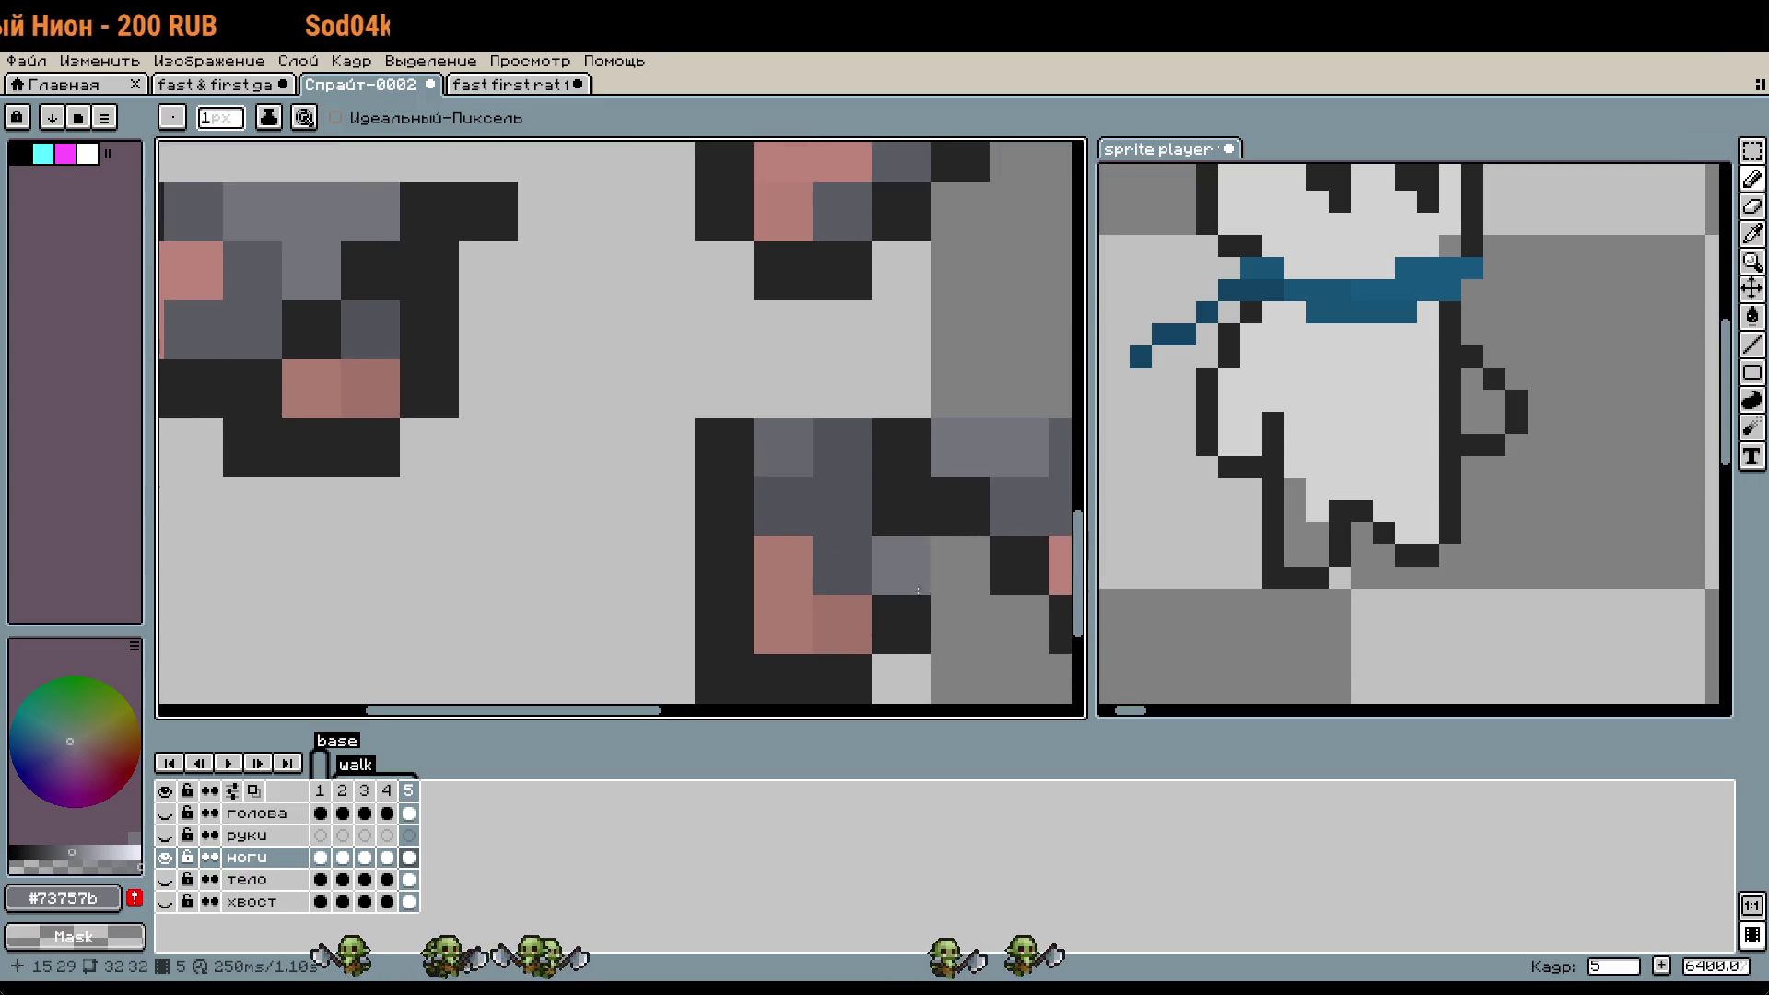
- Darken a pixel beside the toe with gray #515258, undoing a misplaced outline pixel
key("i")
left_click(819, 510)
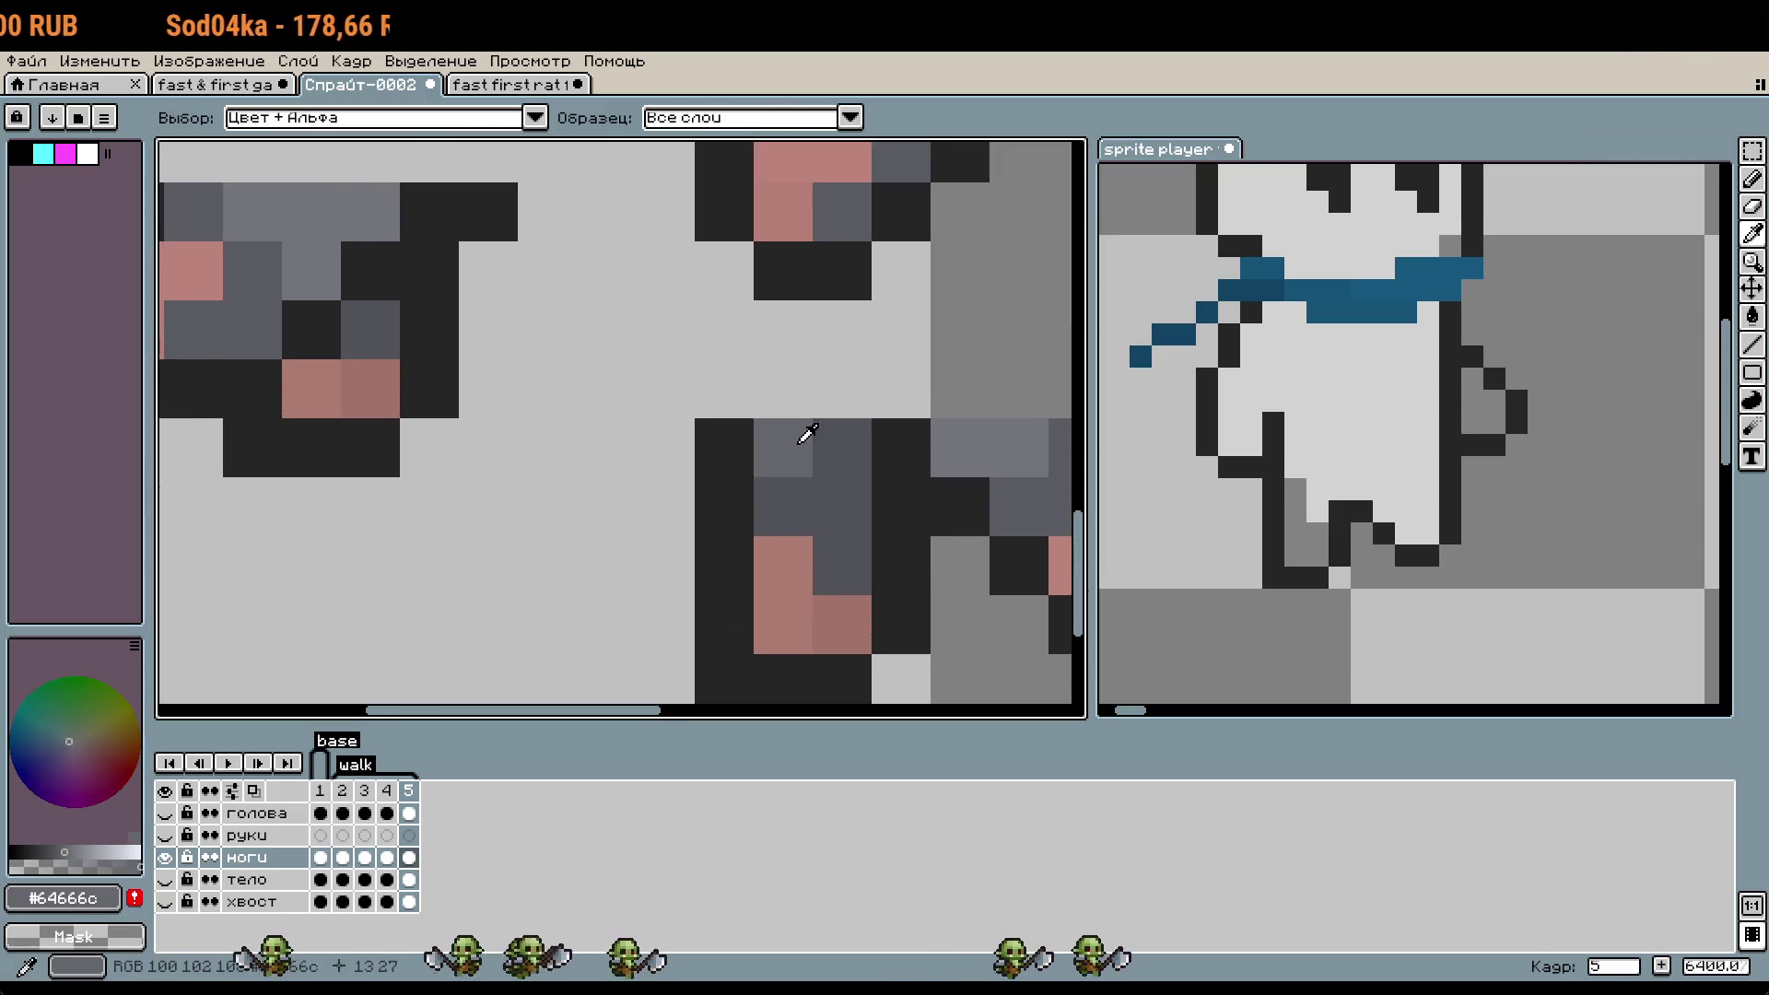
key("b")
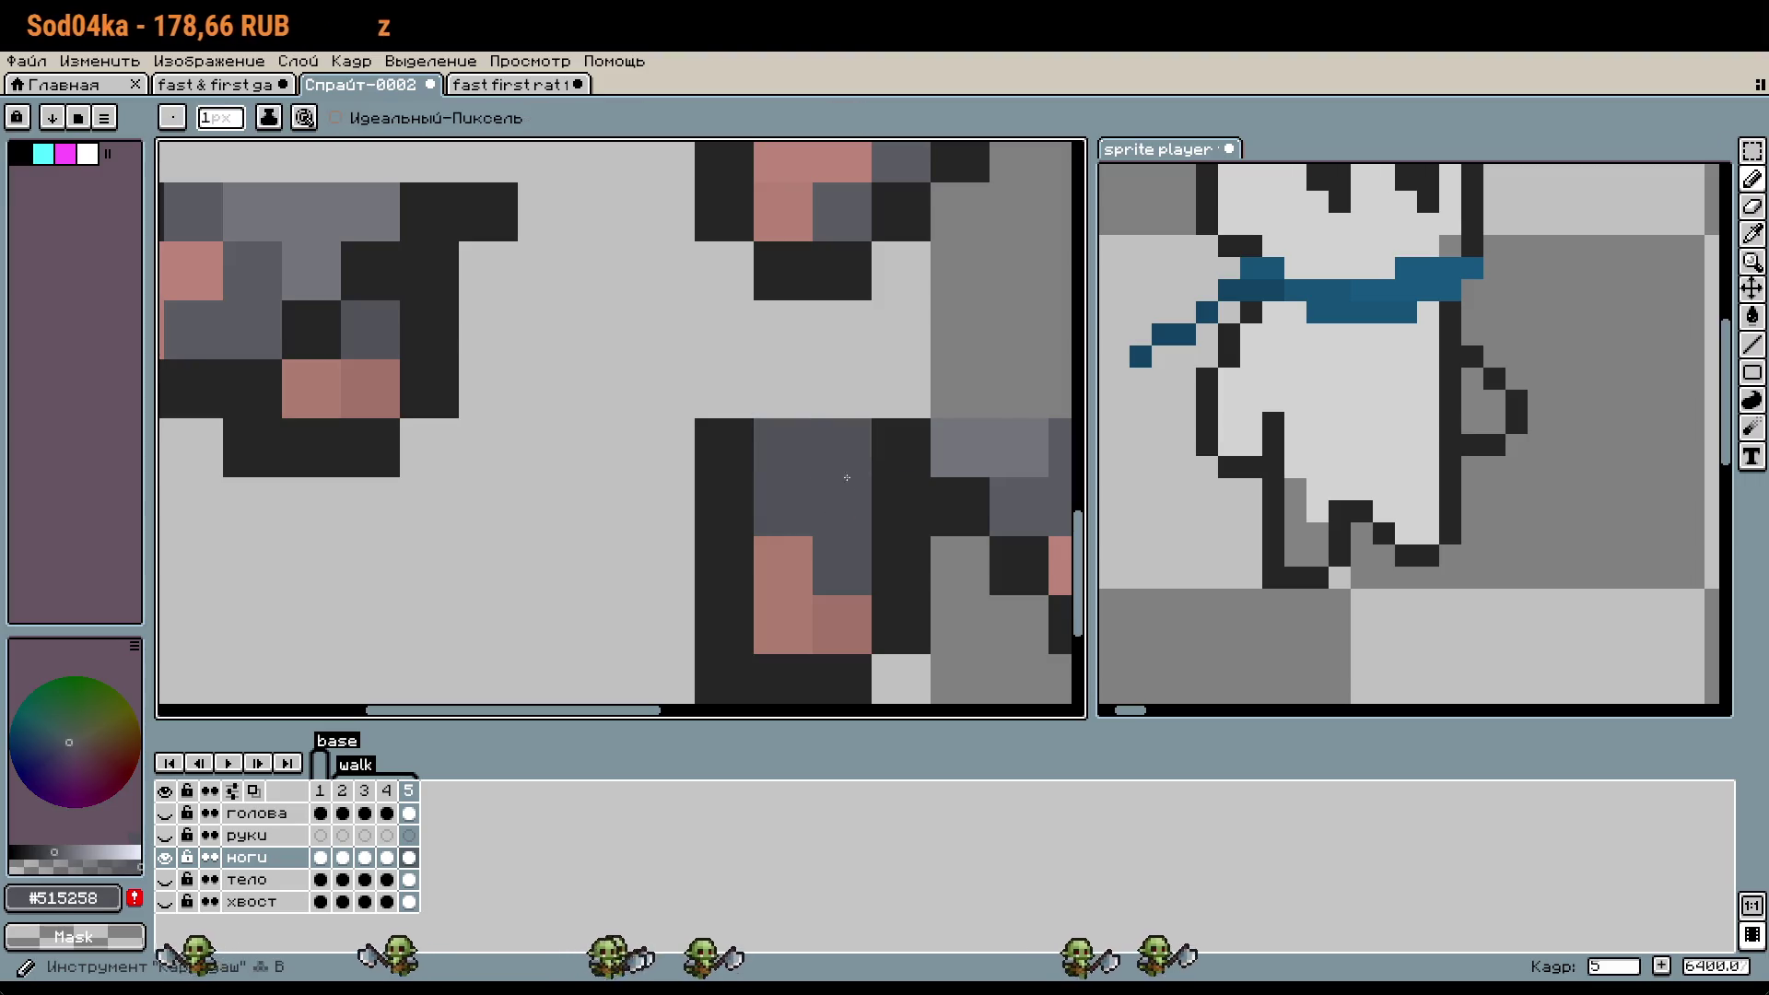
scroll(901, 494, "right", 3)
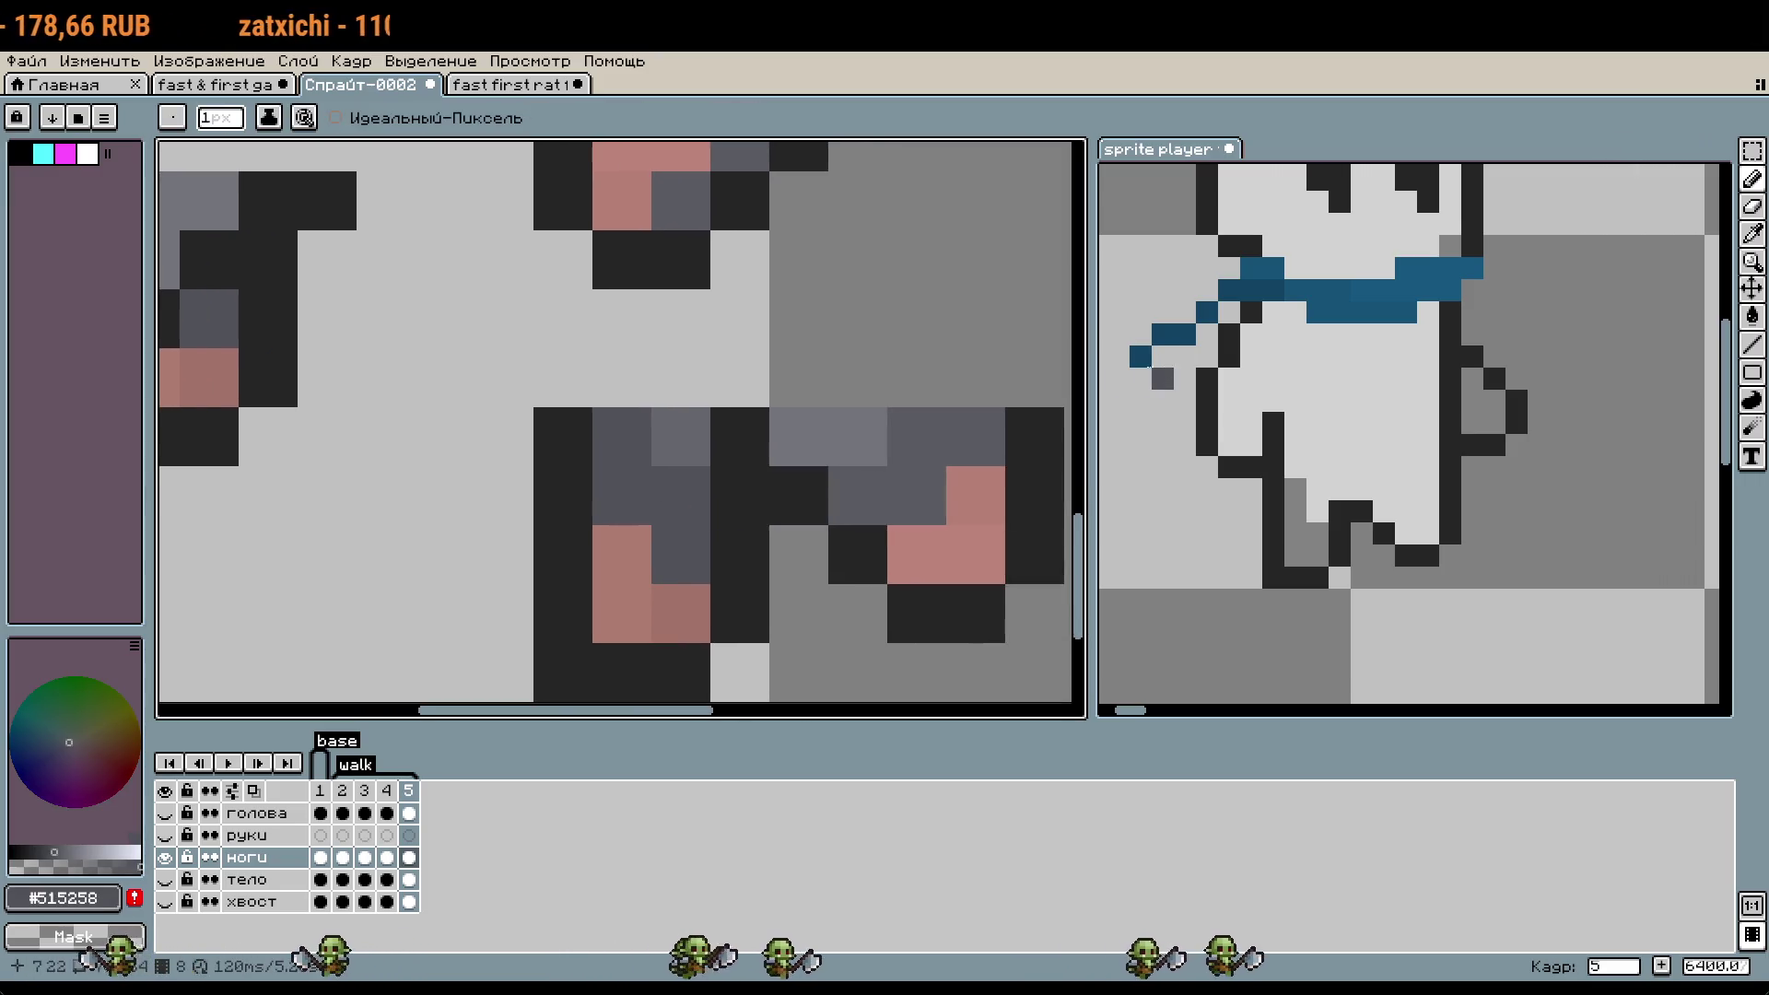
left_click(1028, 439)
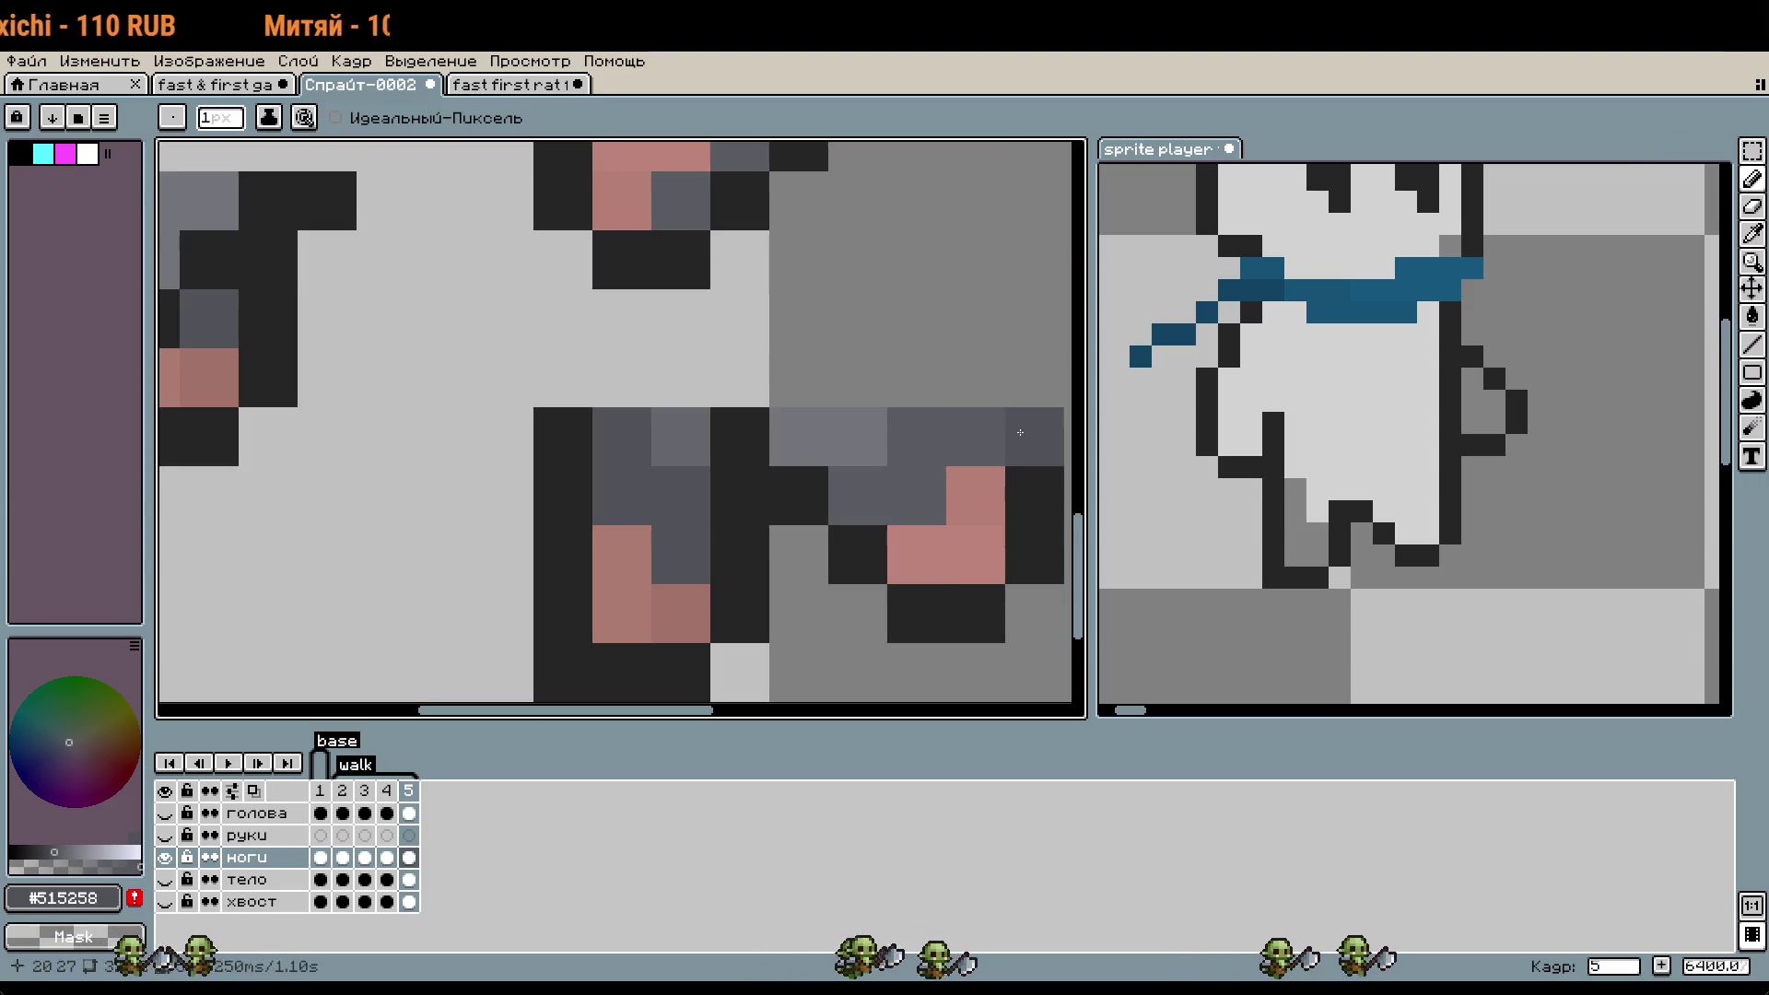
key("ctrl+z")
left_click(1044, 652)
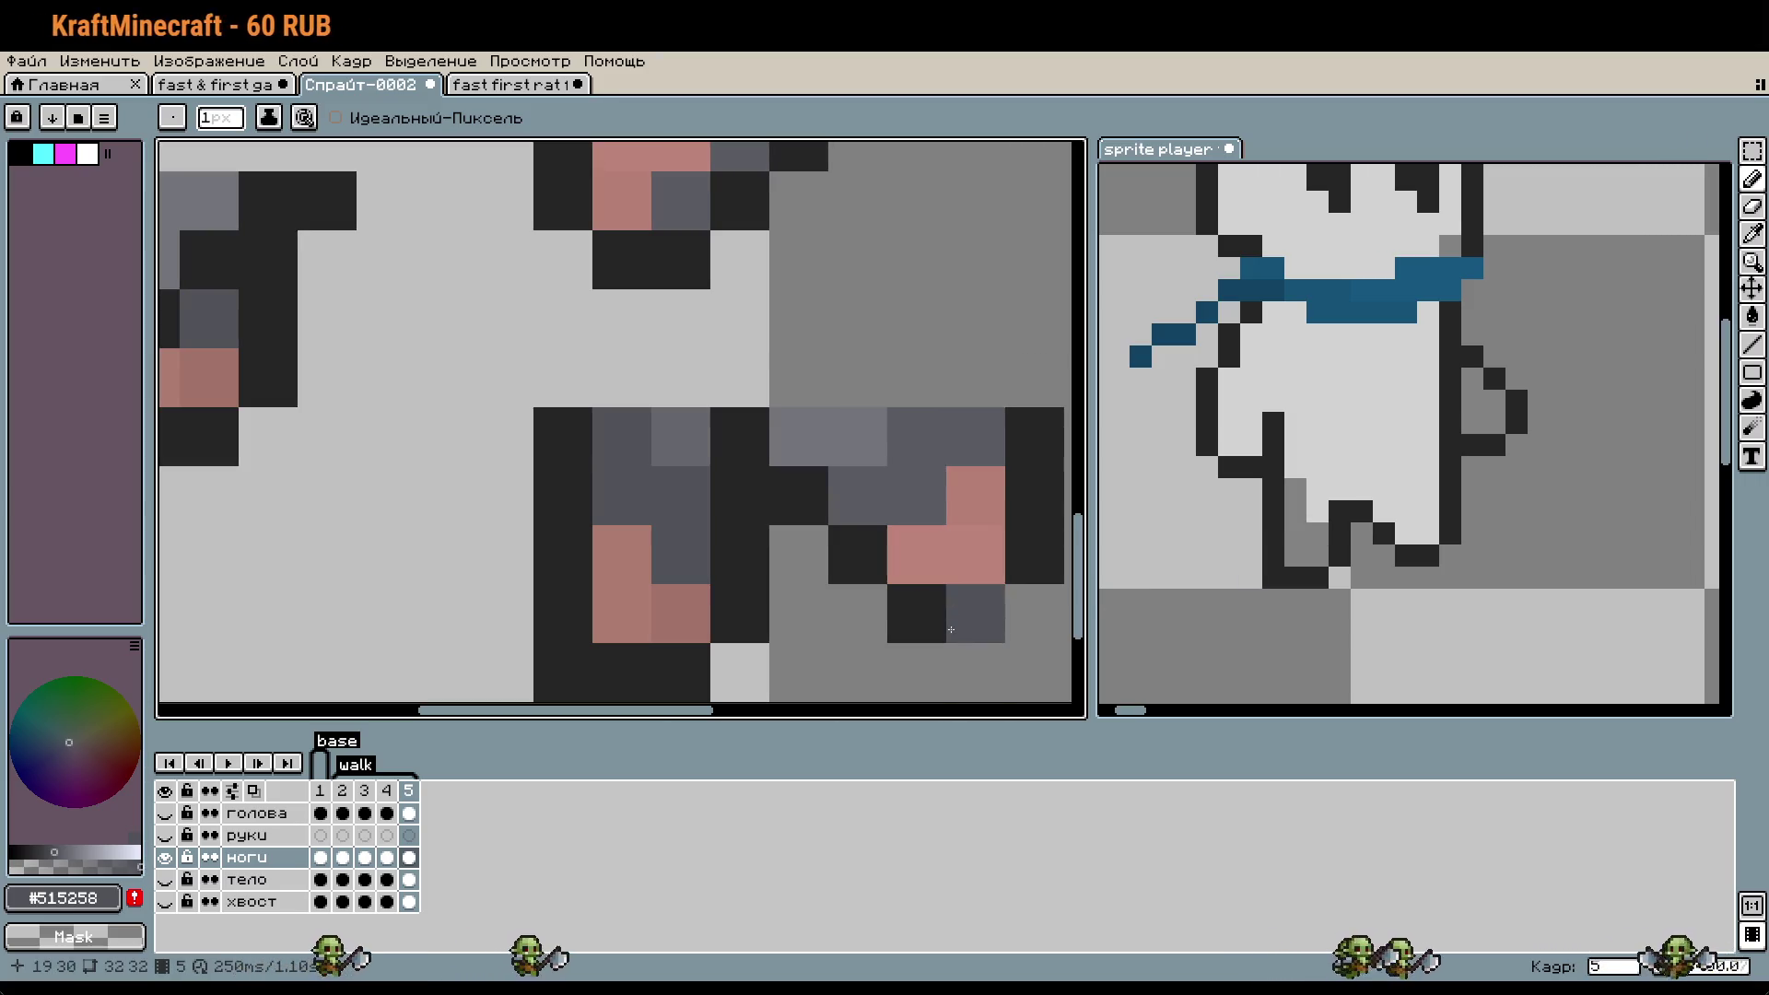
scroll(959, 517, "down", 1)
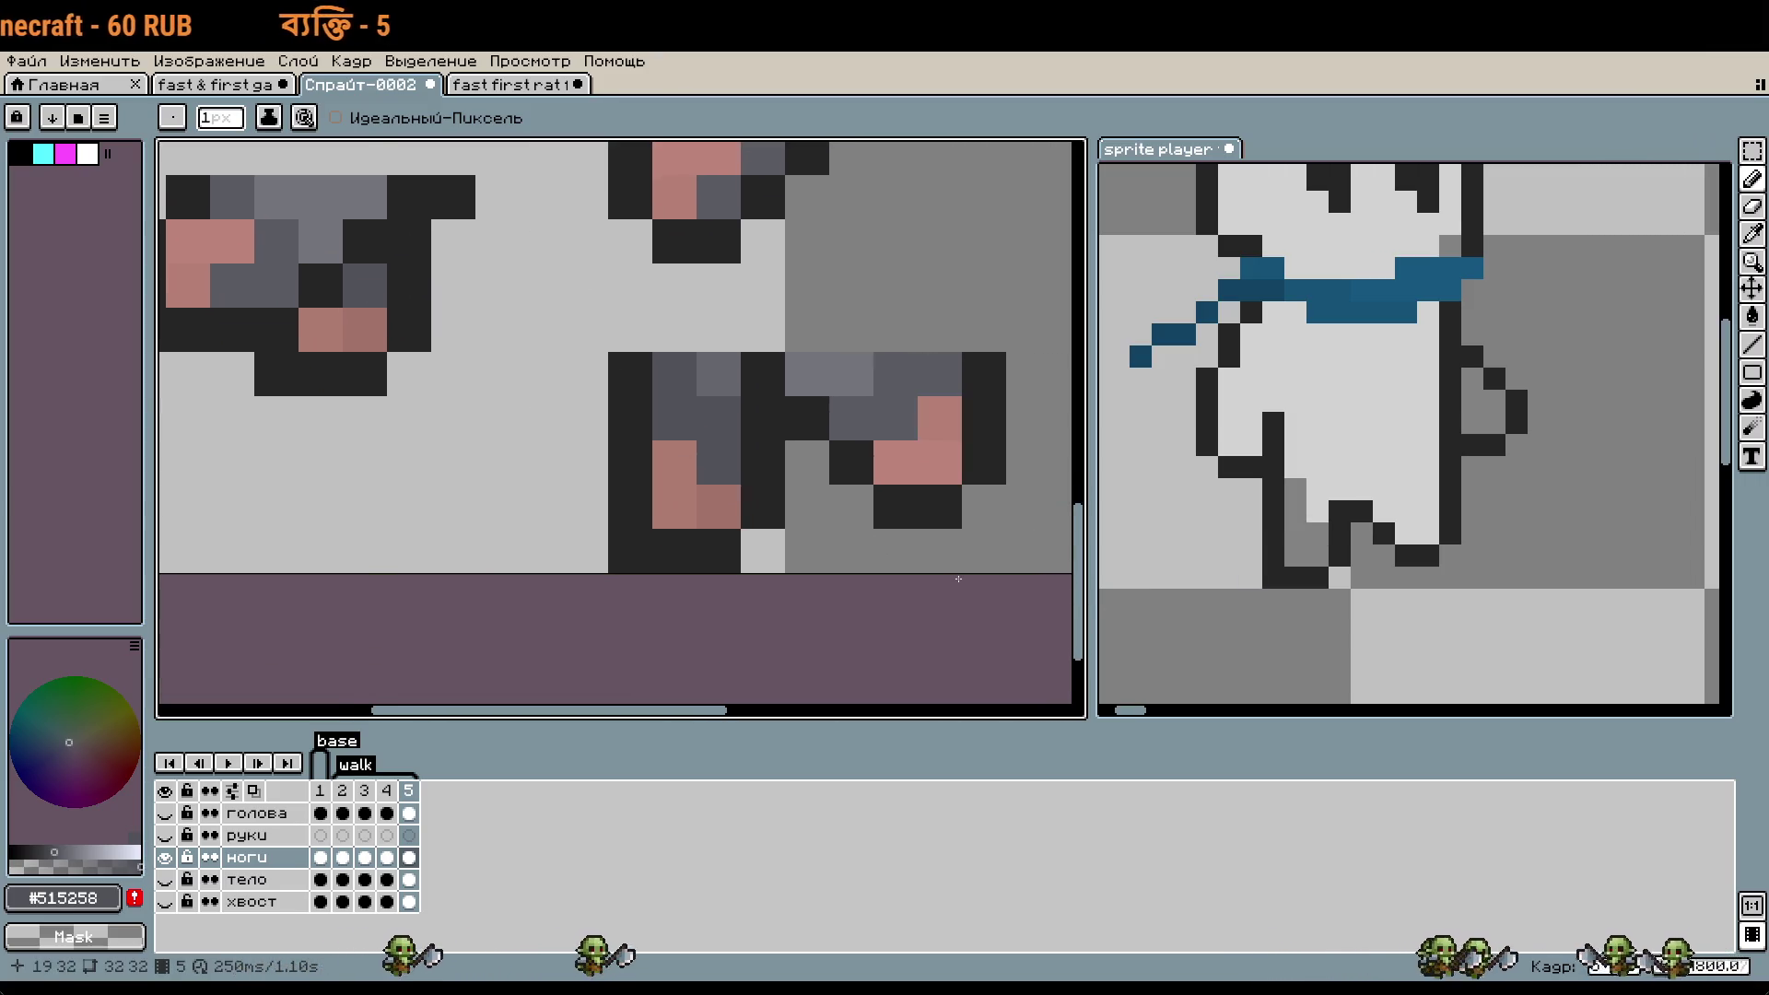
scroll(958, 579, "down", 1)
scroll(976, 552, "up", 2)
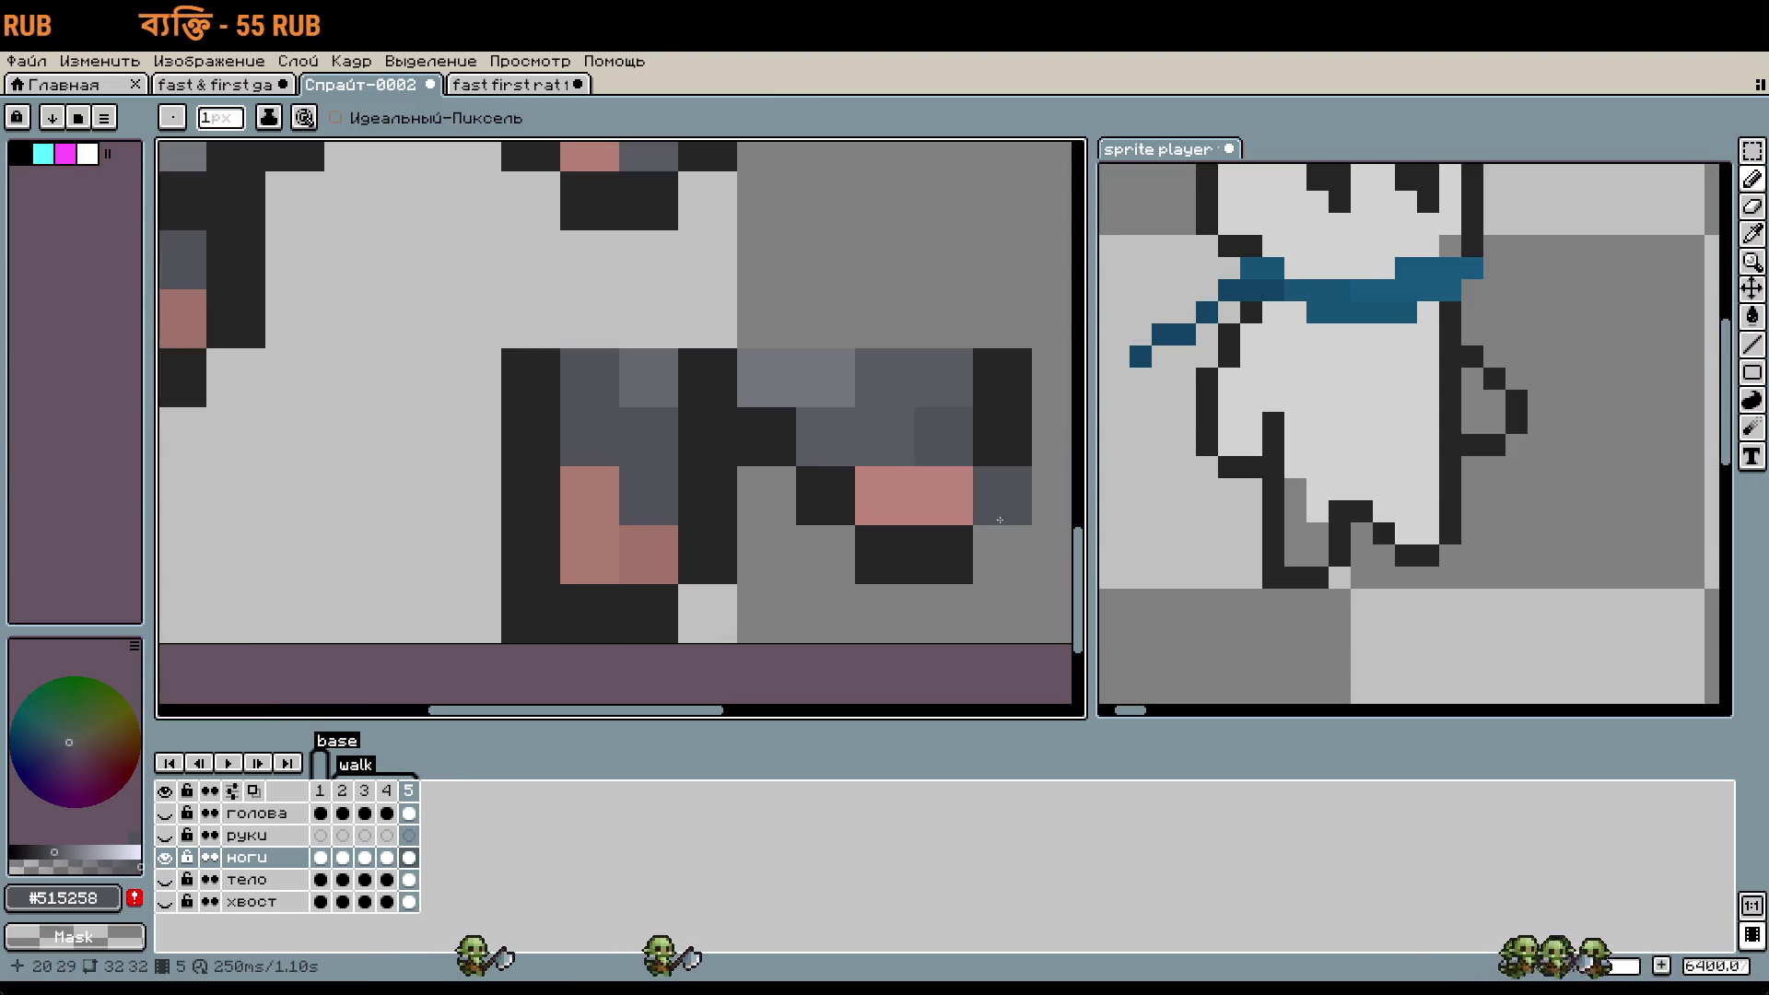
- Sample gray #5b5c63 and pink #b58075, moving the view to another leg piece
left_click(940, 427, "alt")
left_click_drag(674, 443, 534, 419)
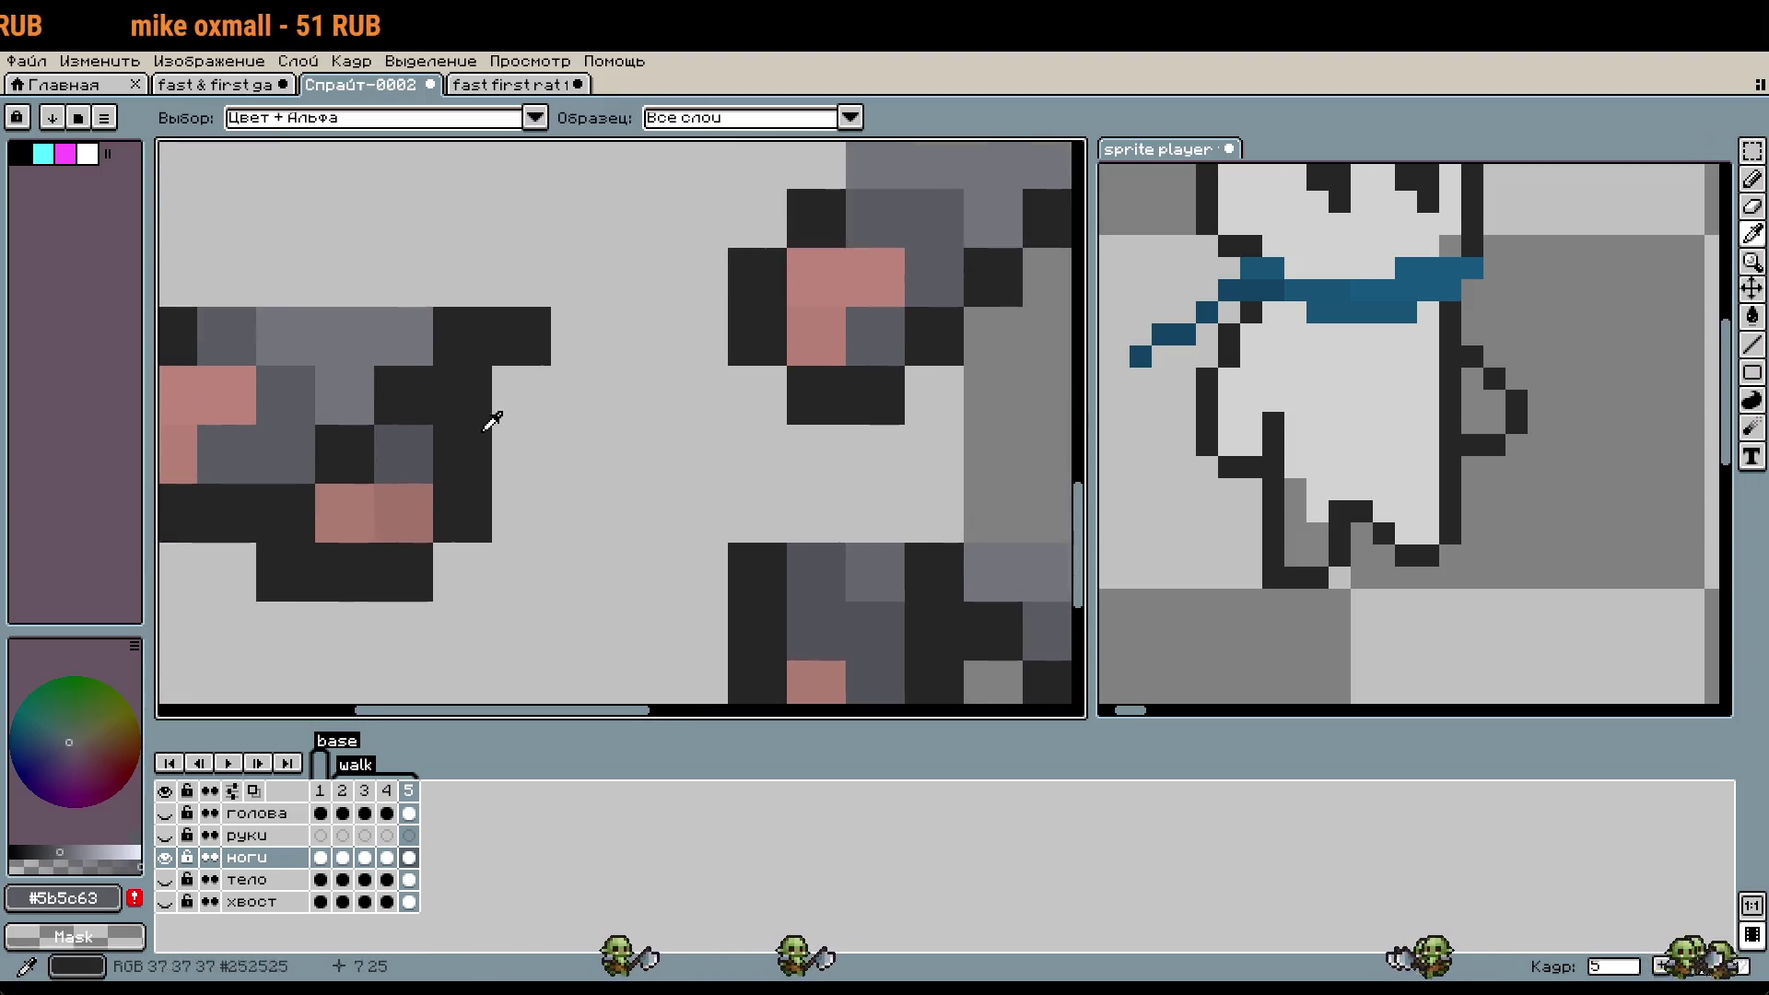
left_click(189, 446, "alt")
scroll(938, 597, "down", 1)
scroll(938, 597, "down", 1)
scroll(938, 597, "down", 1)
scroll(938, 597, "down", 1)
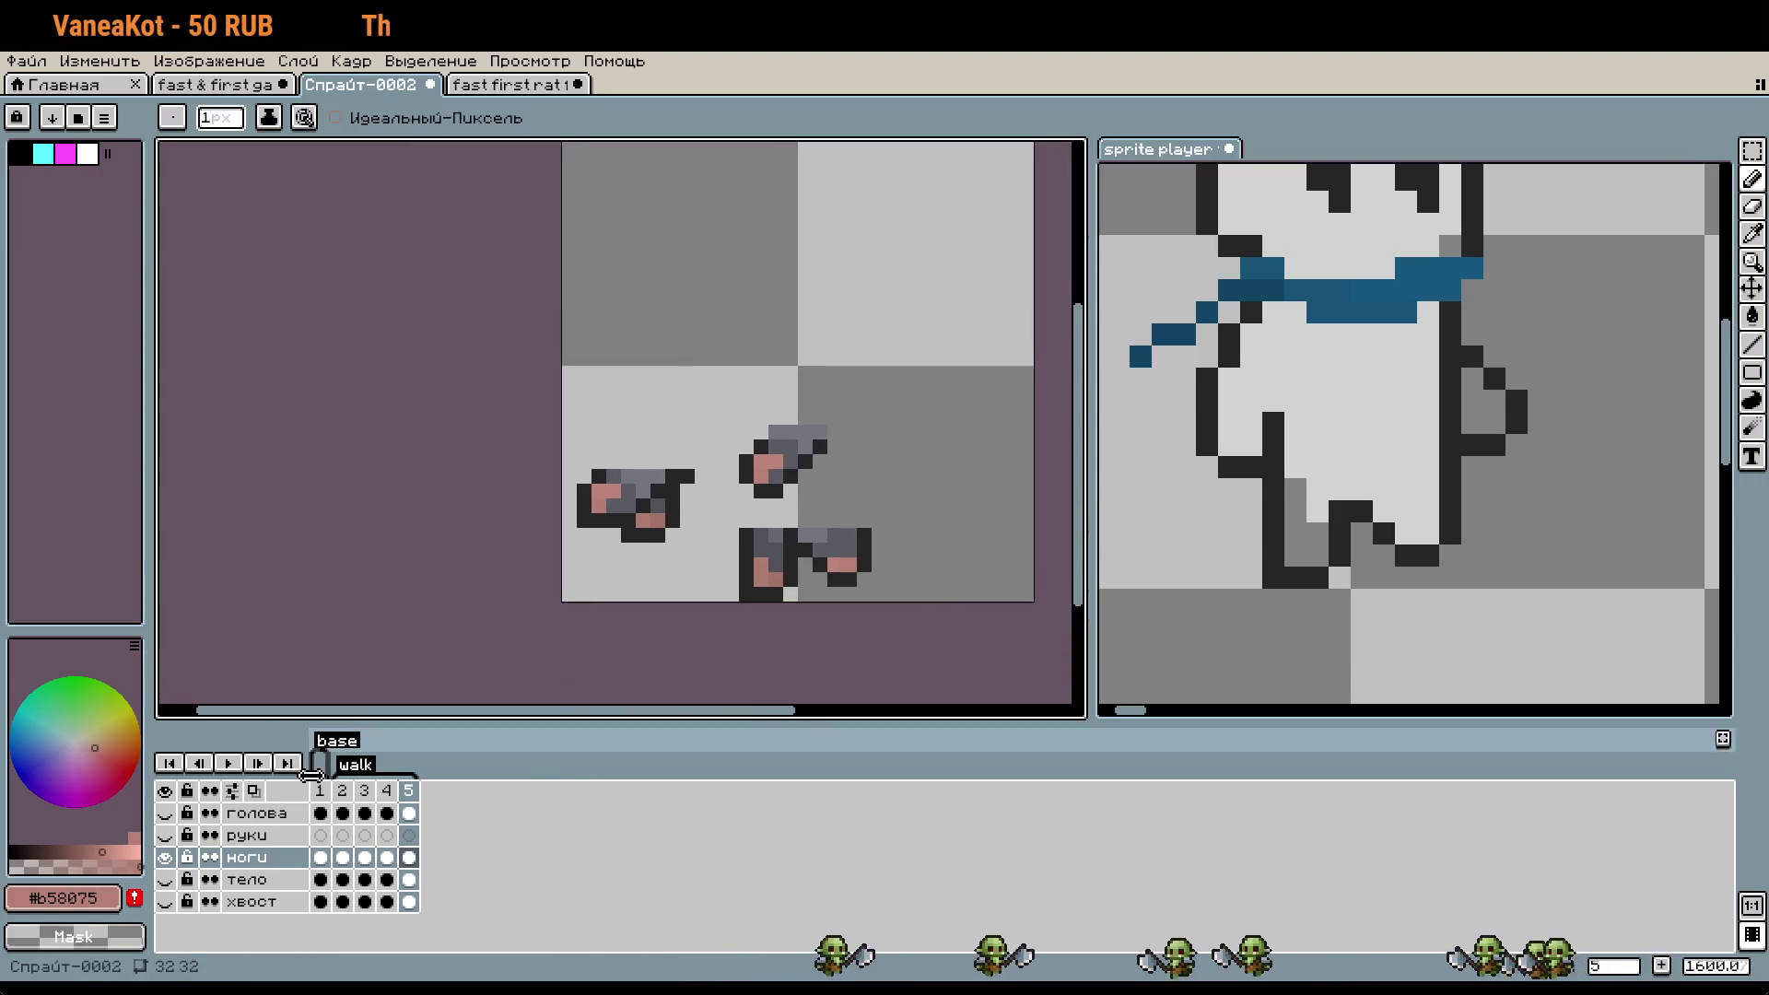
- Delete the left and upper-right extra leg pieces from frame 5, previewing the walk before and after
left_click(228, 763)
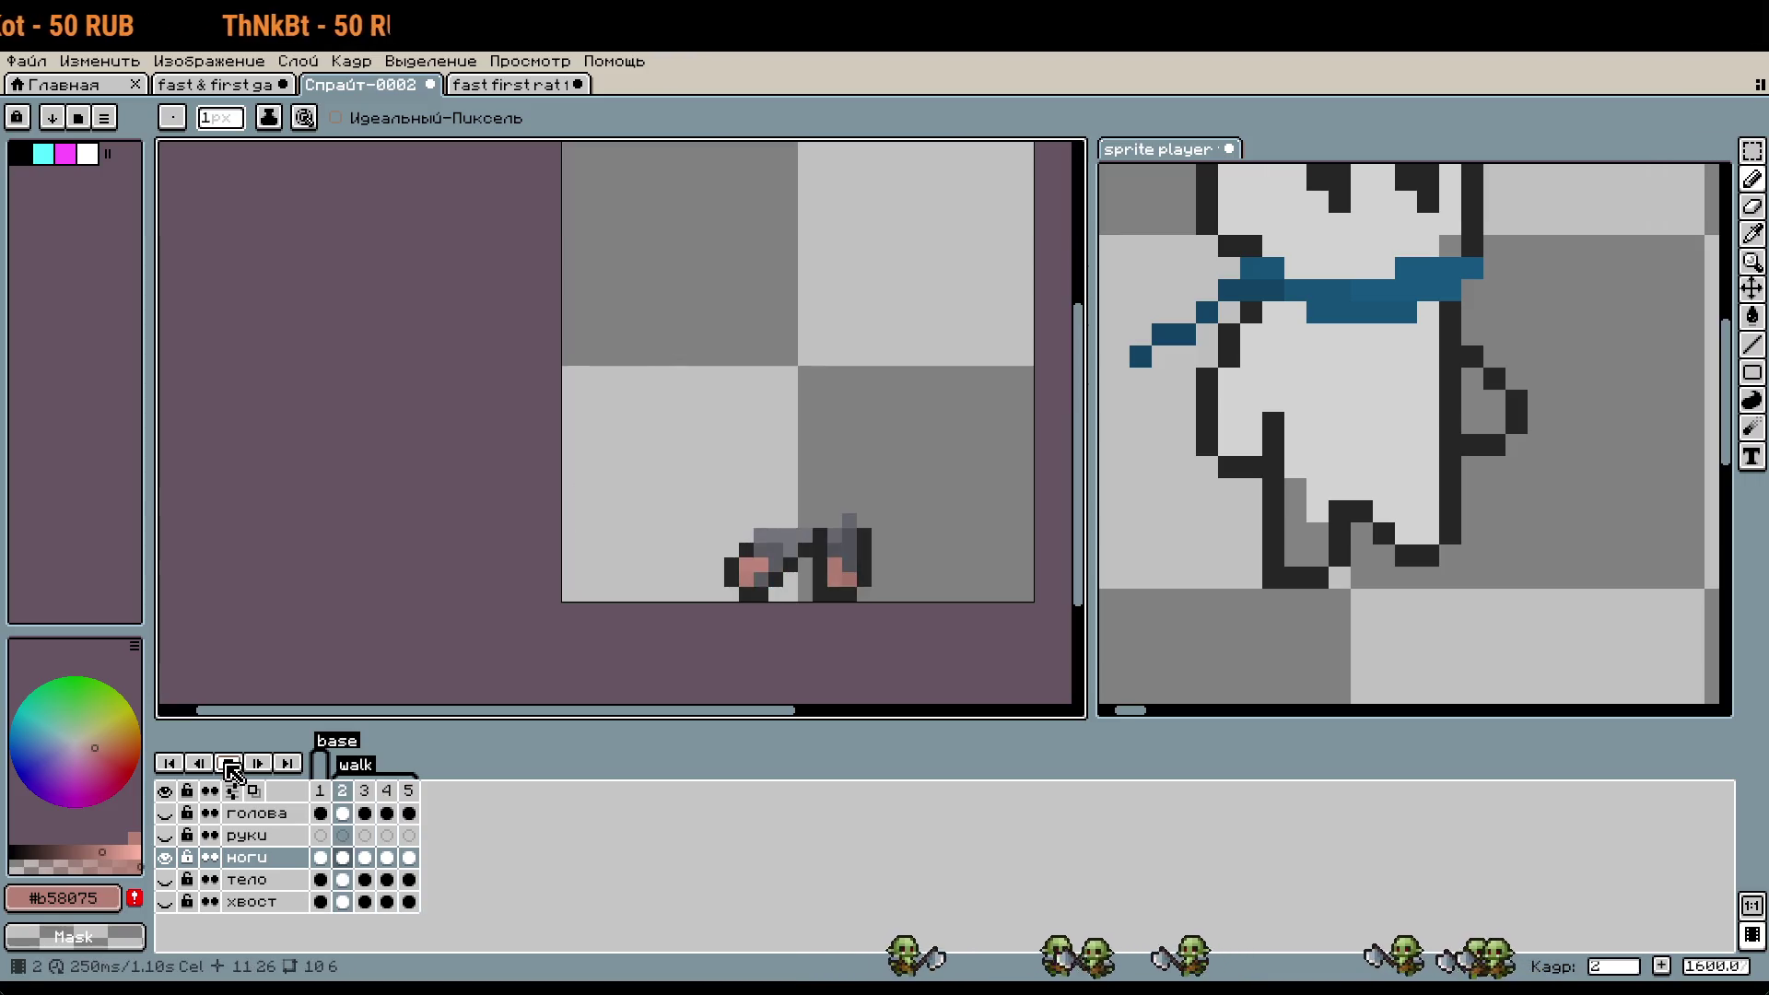
left_click(230, 764)
left_click(408, 794)
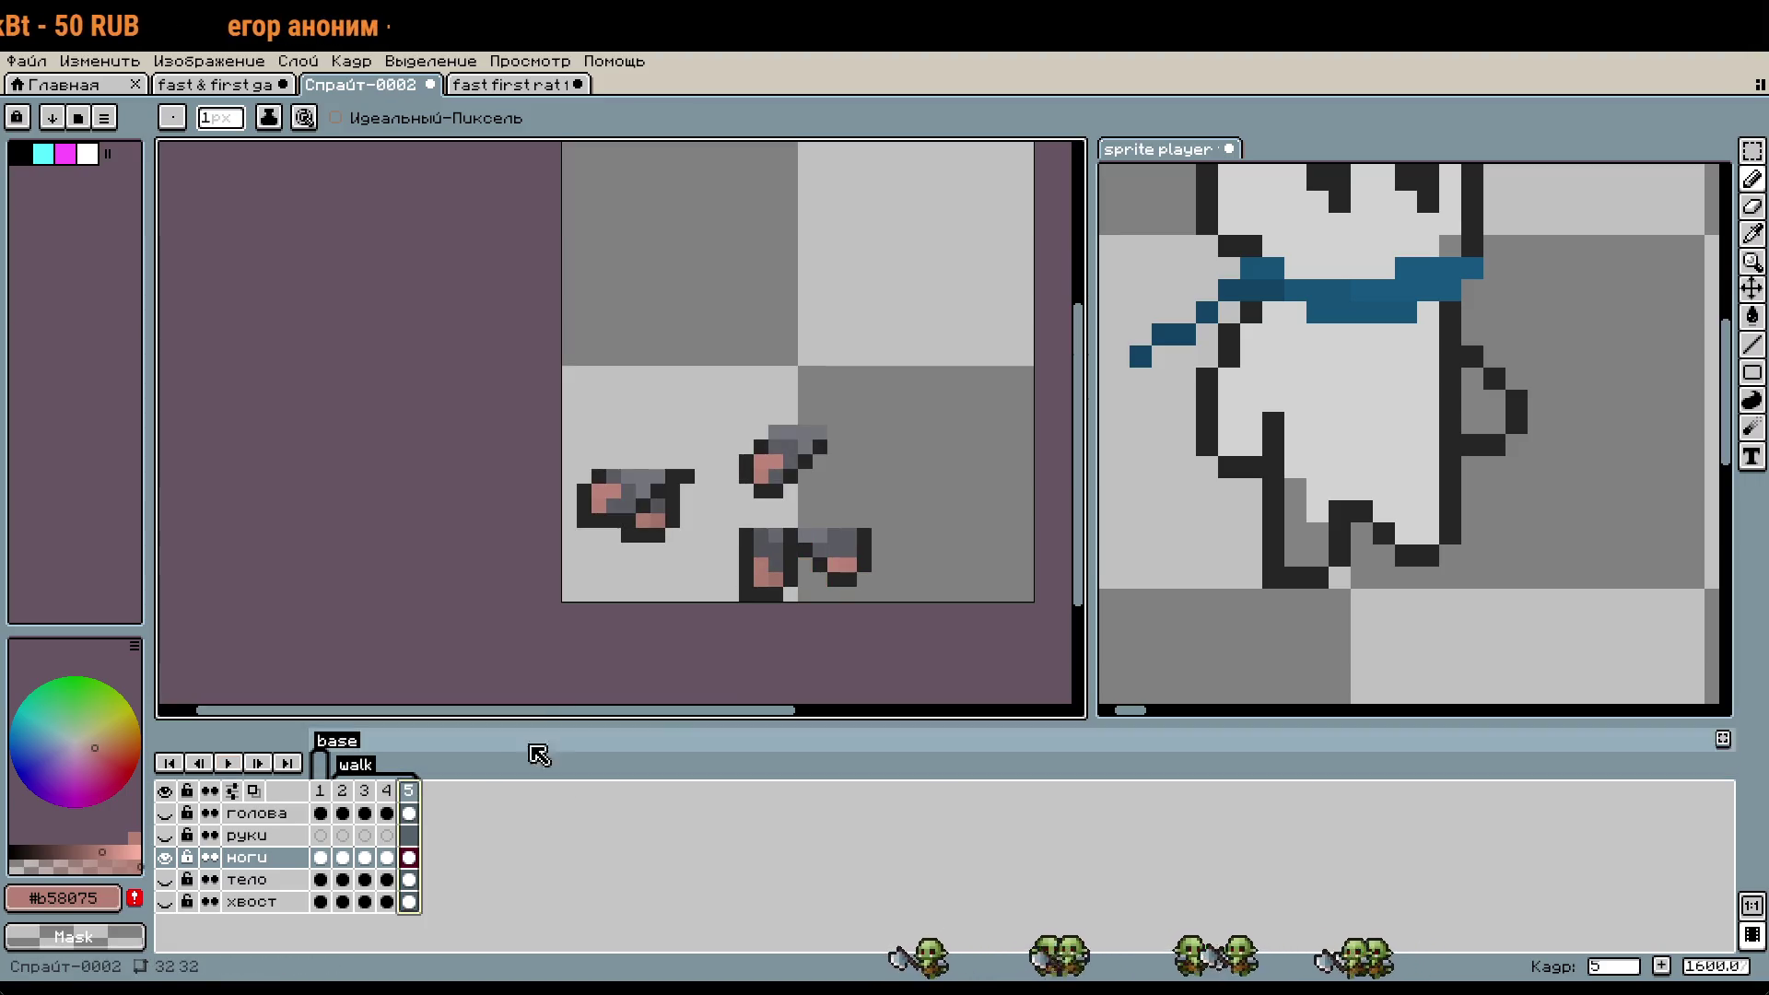
key("m")
left_click_drag(691, 555, 578, 461)
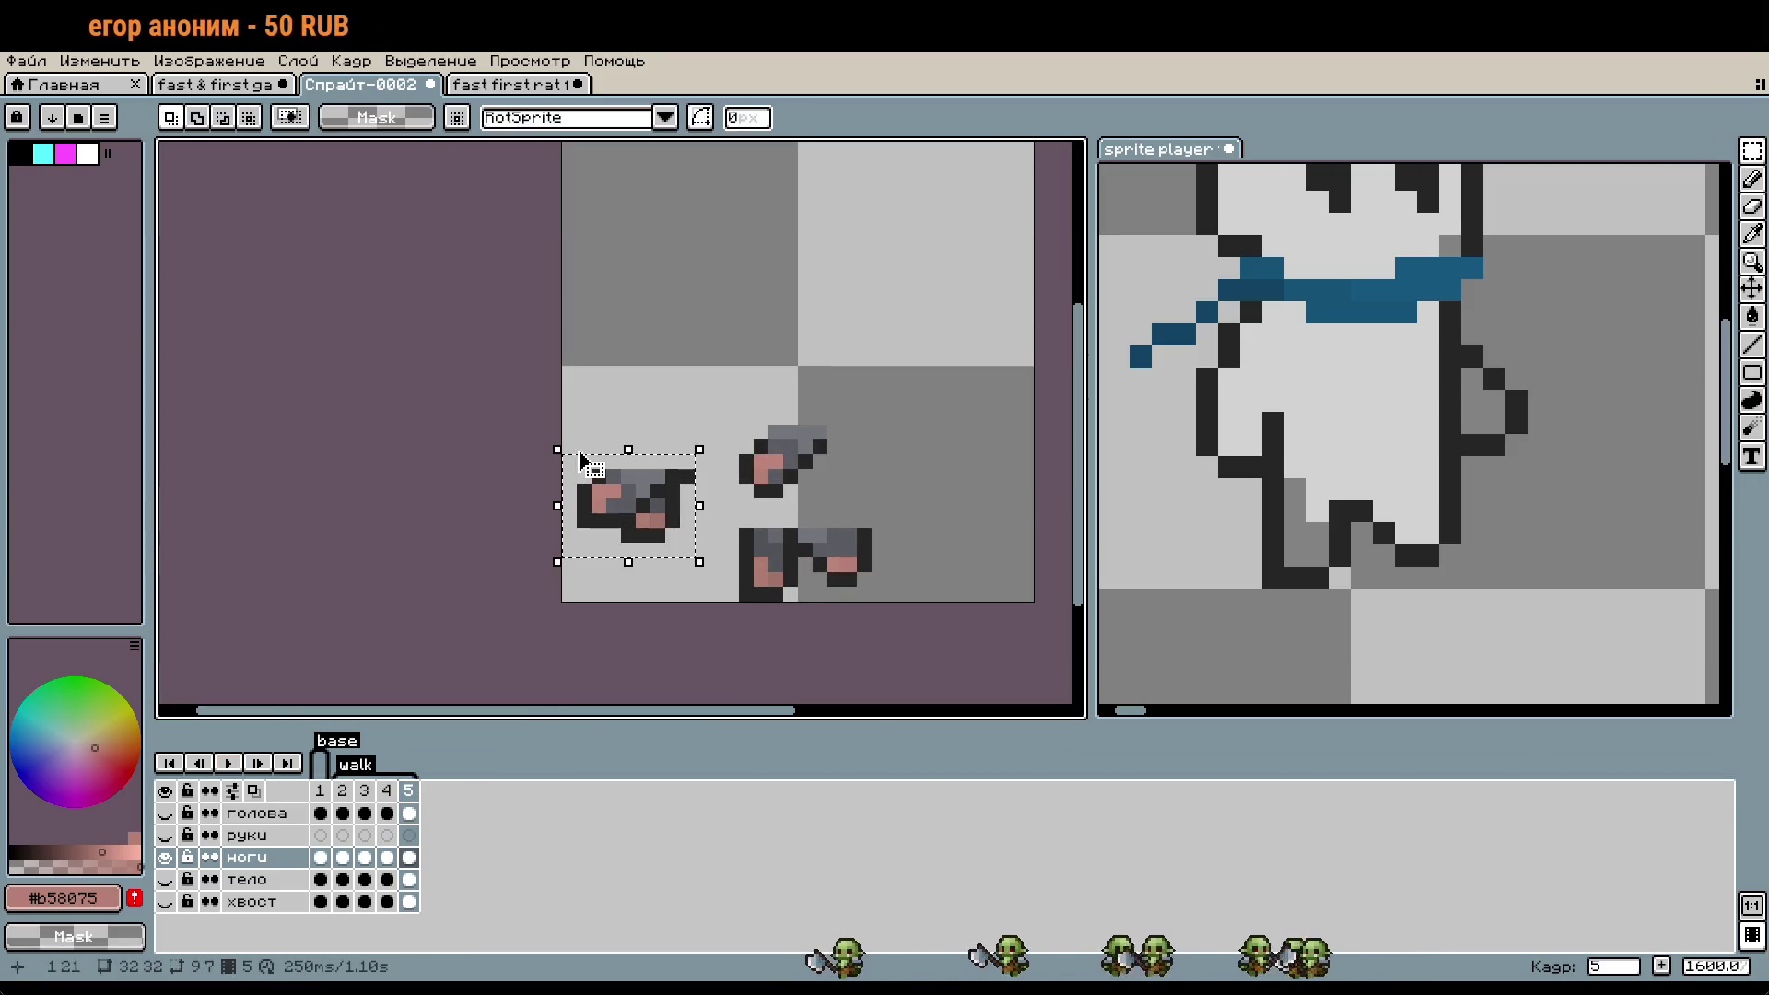
key("Delete")
left_click_drag(726, 396, 935, 507)
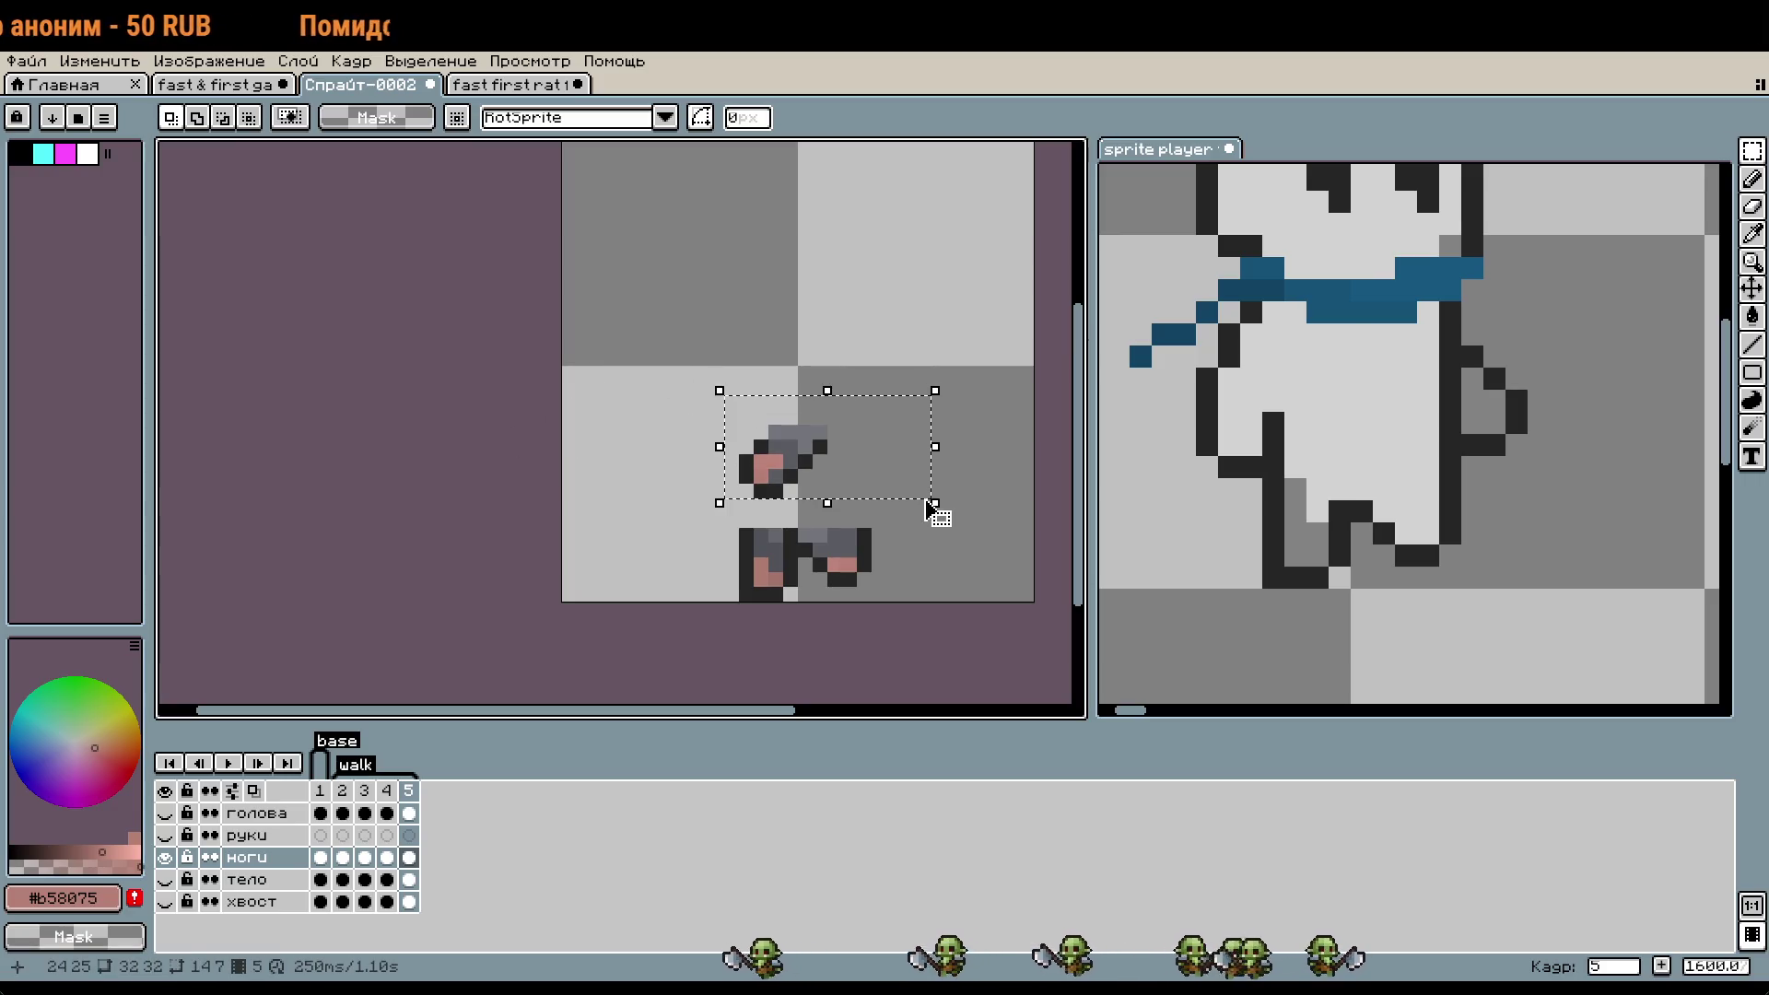
key("Delete")
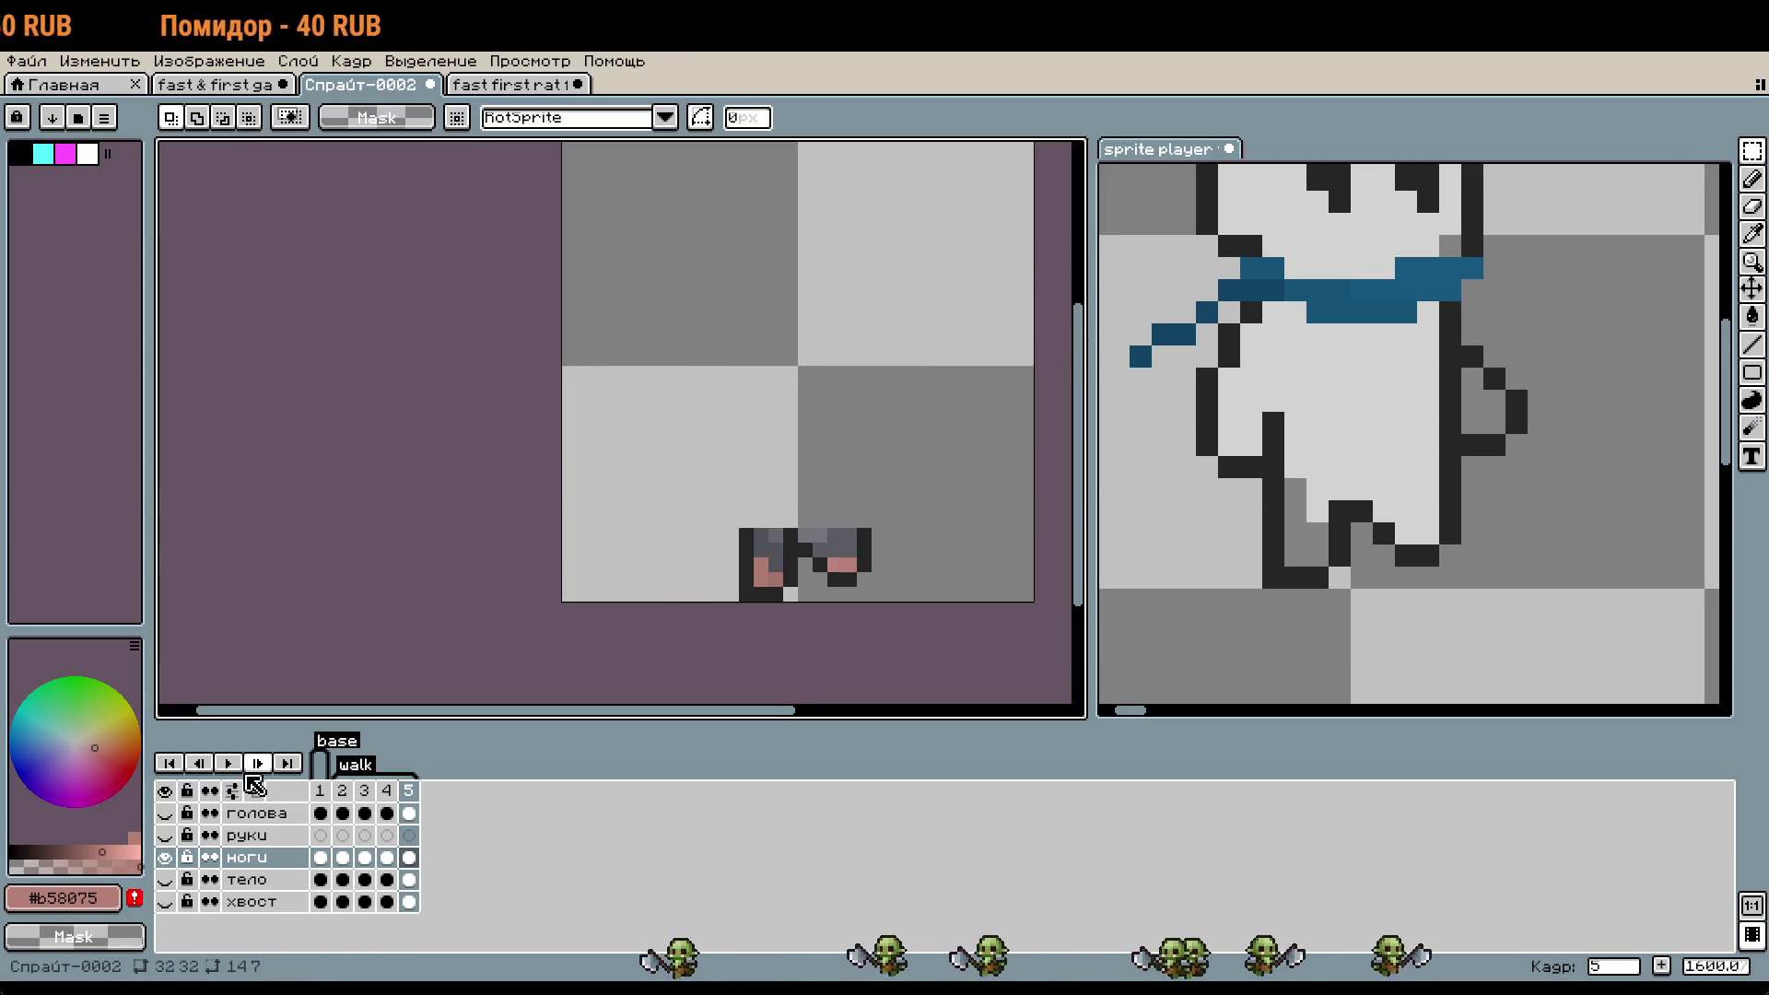
left_click(229, 764)
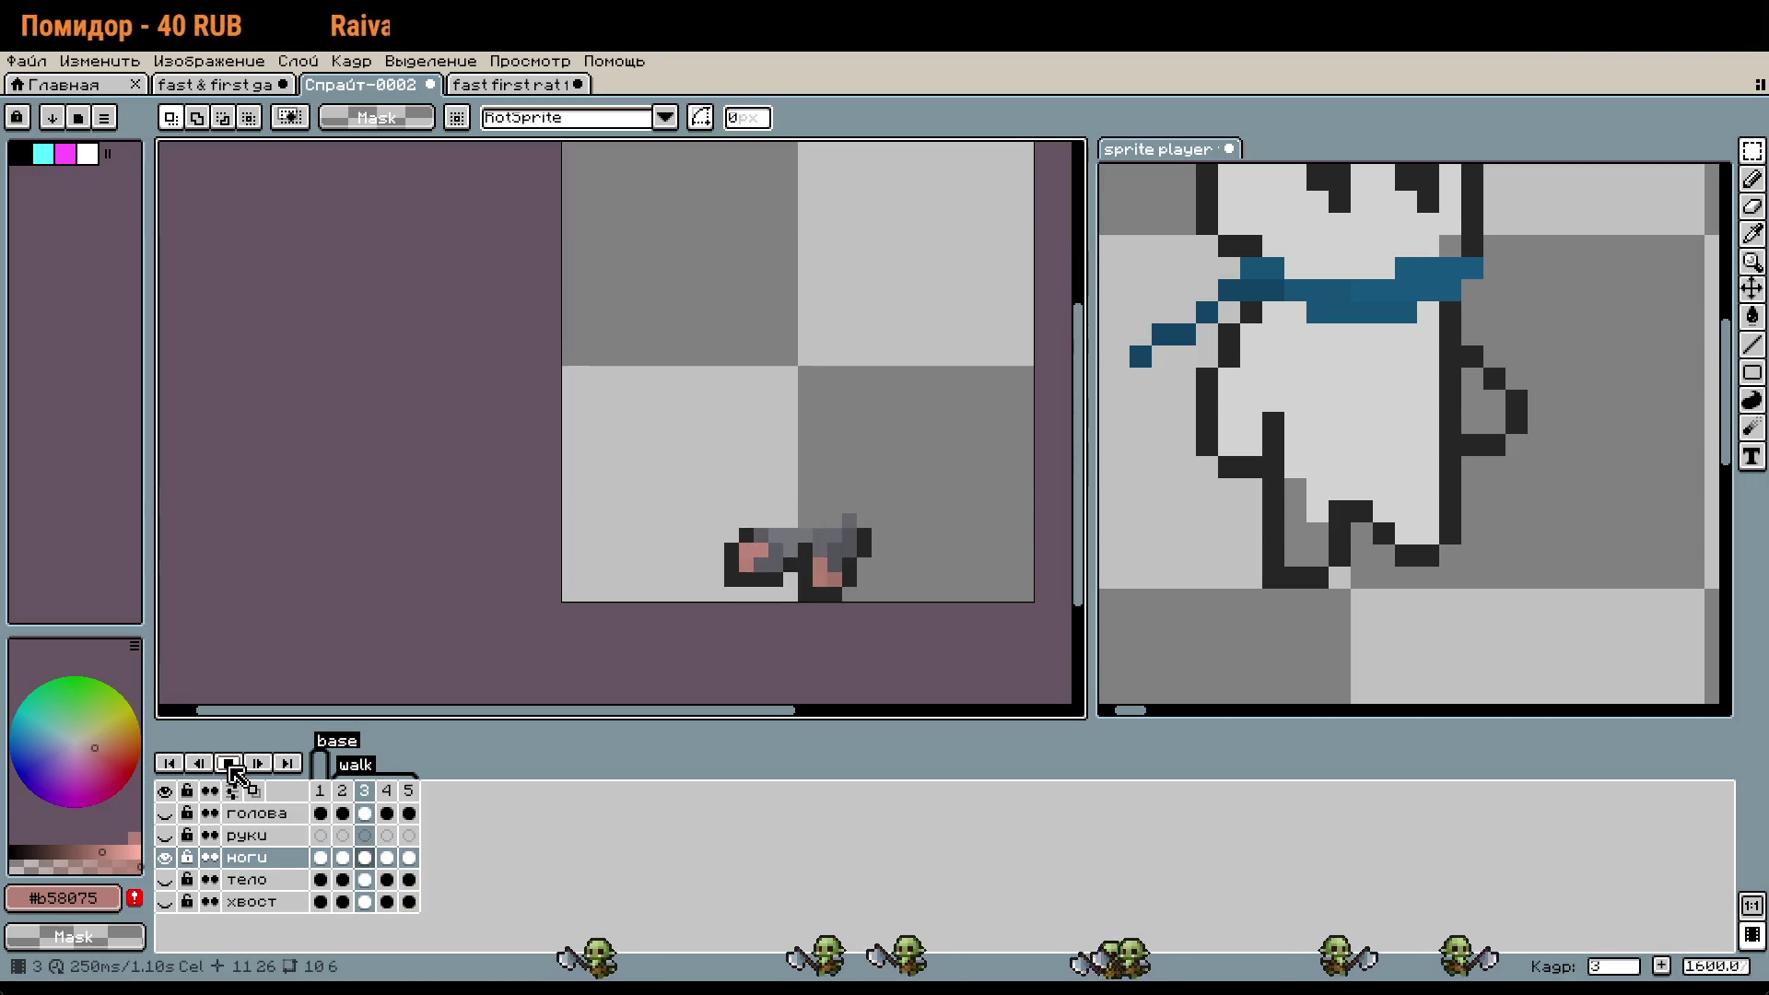
key("Return")
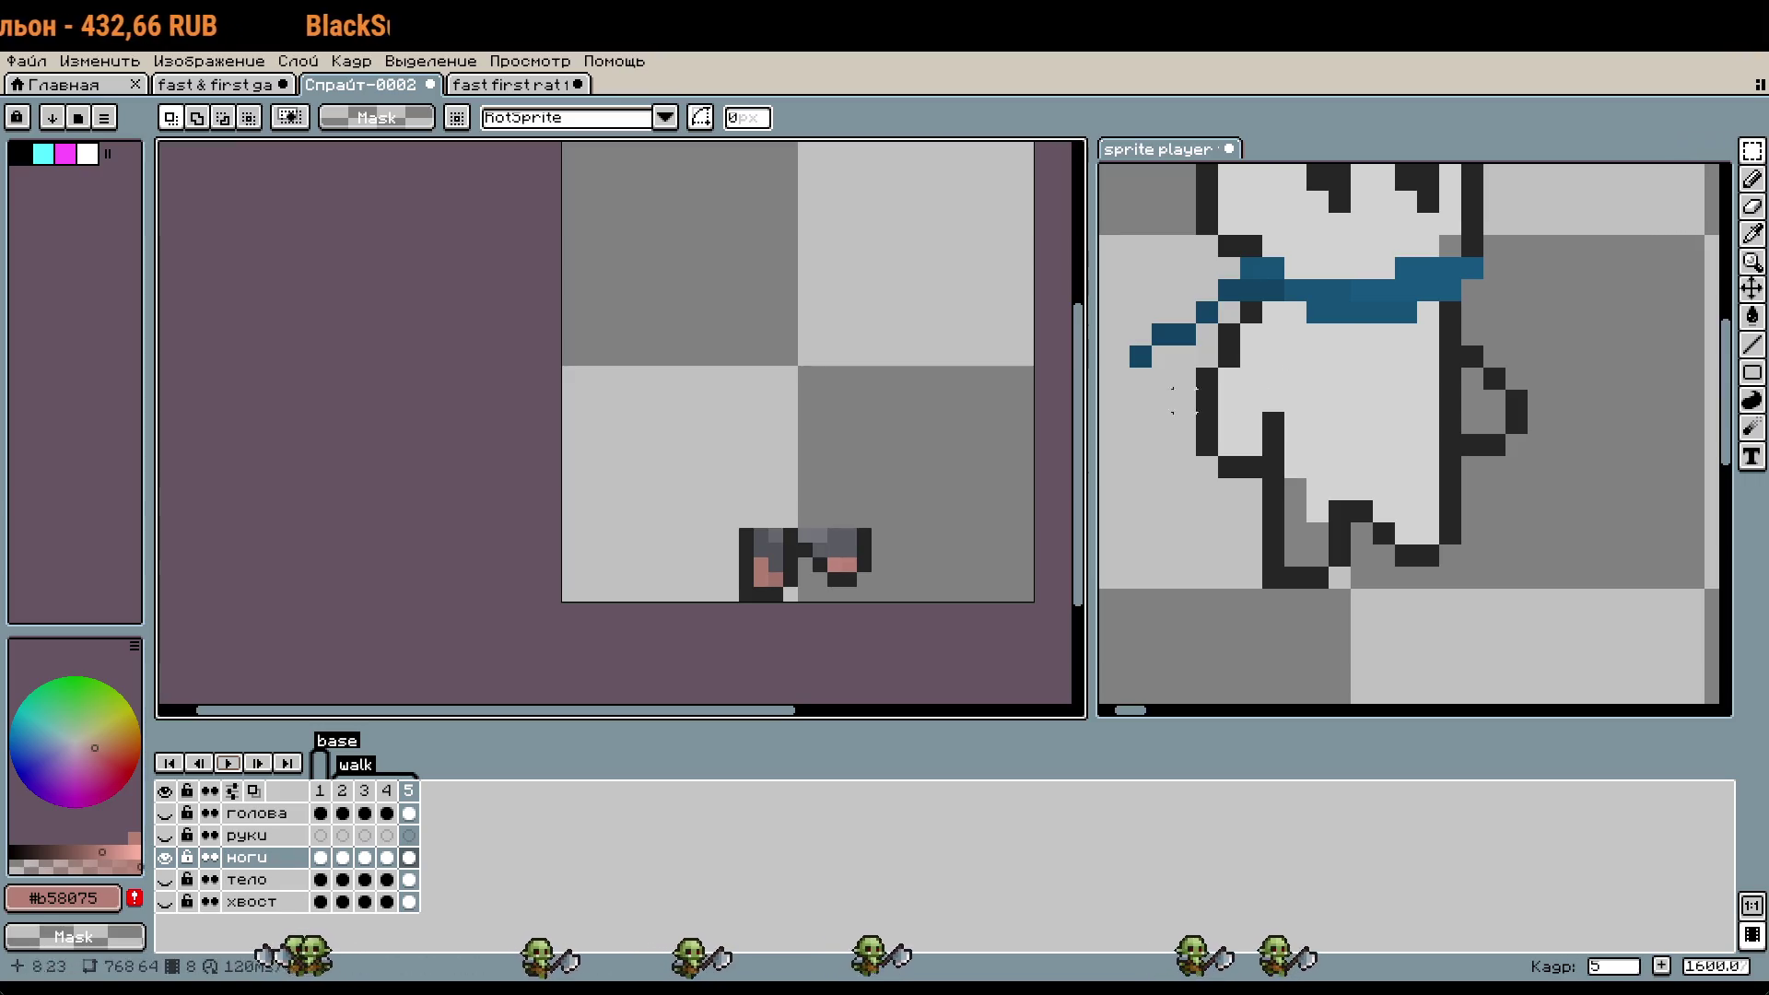
left_click_drag(900, 475, 854, 472)
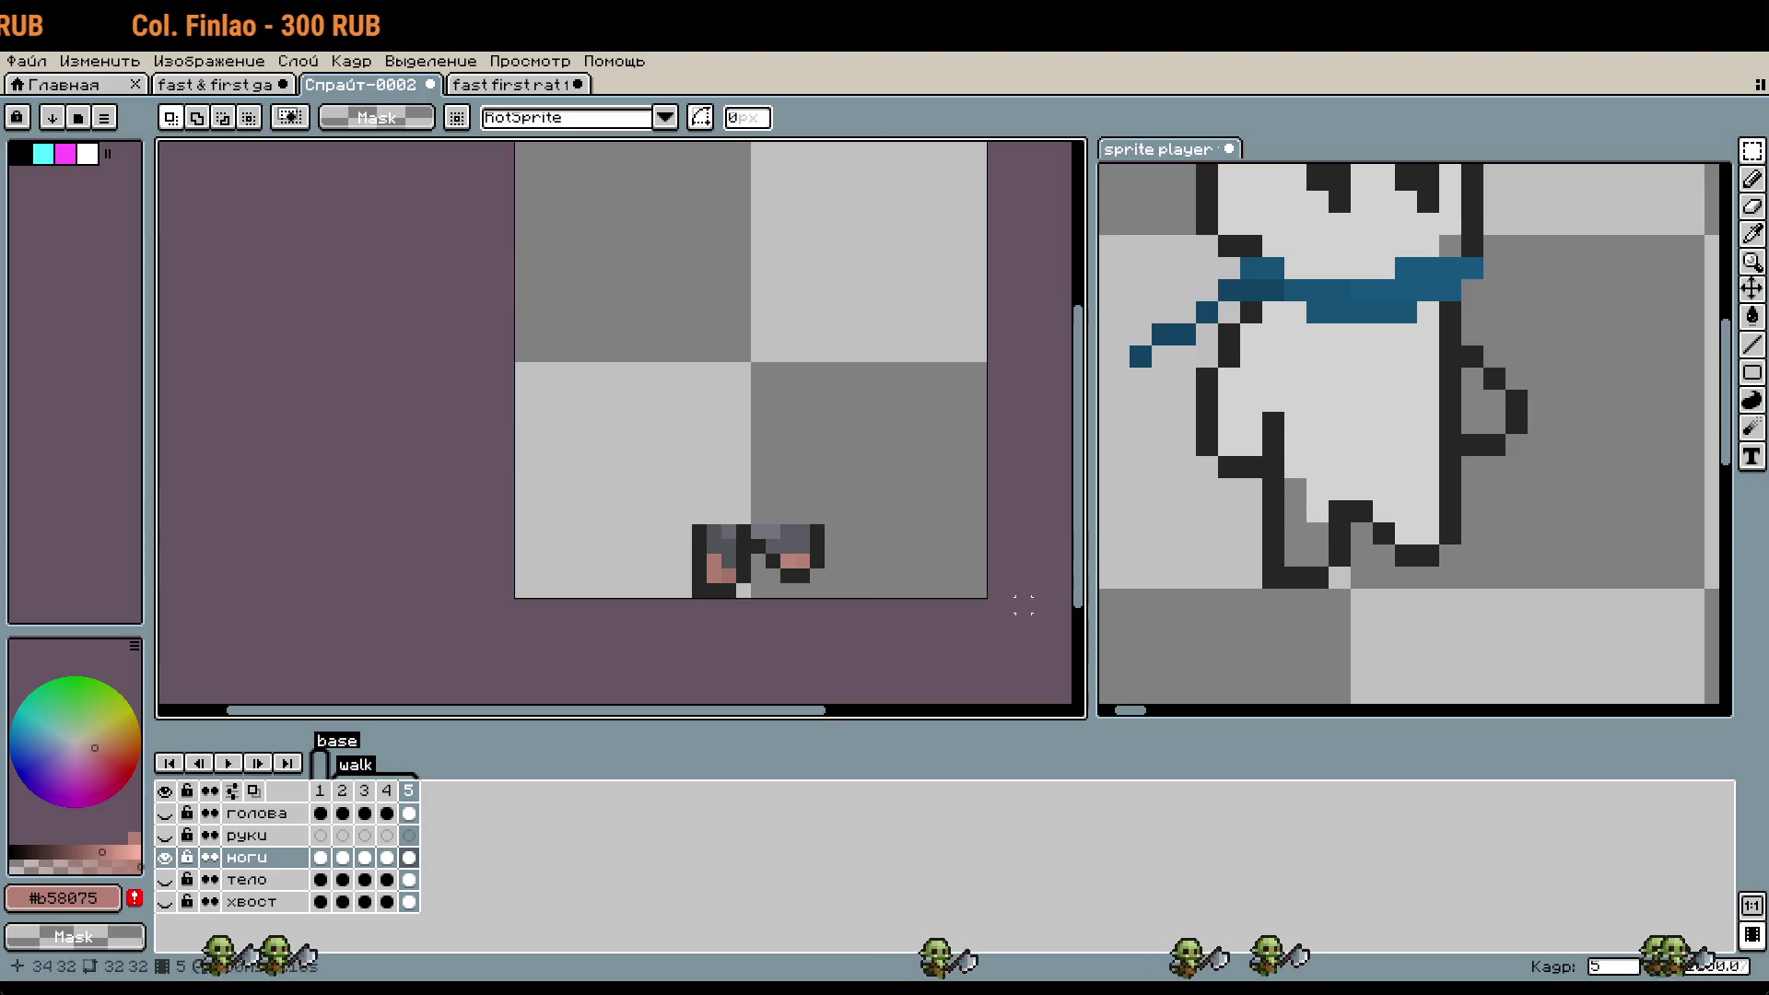
left_click(1432, 543)
key("Return")
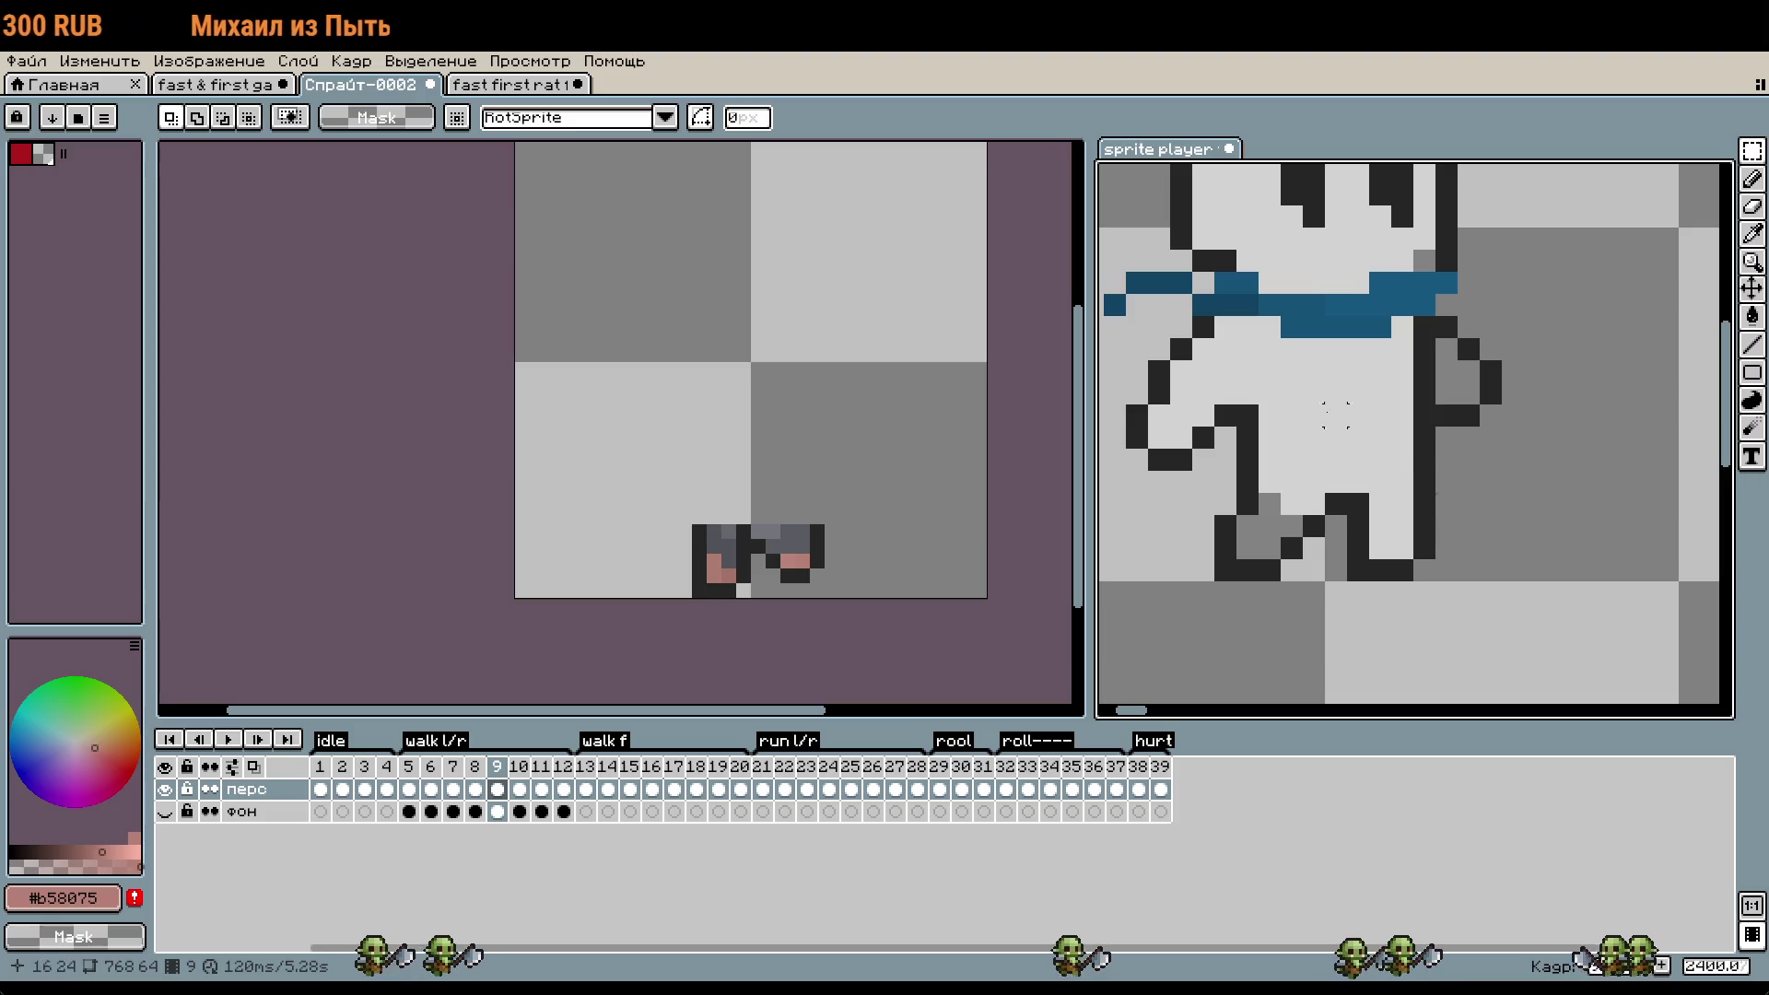
left_click(857, 554)
scroll(858, 554, "up", 1)
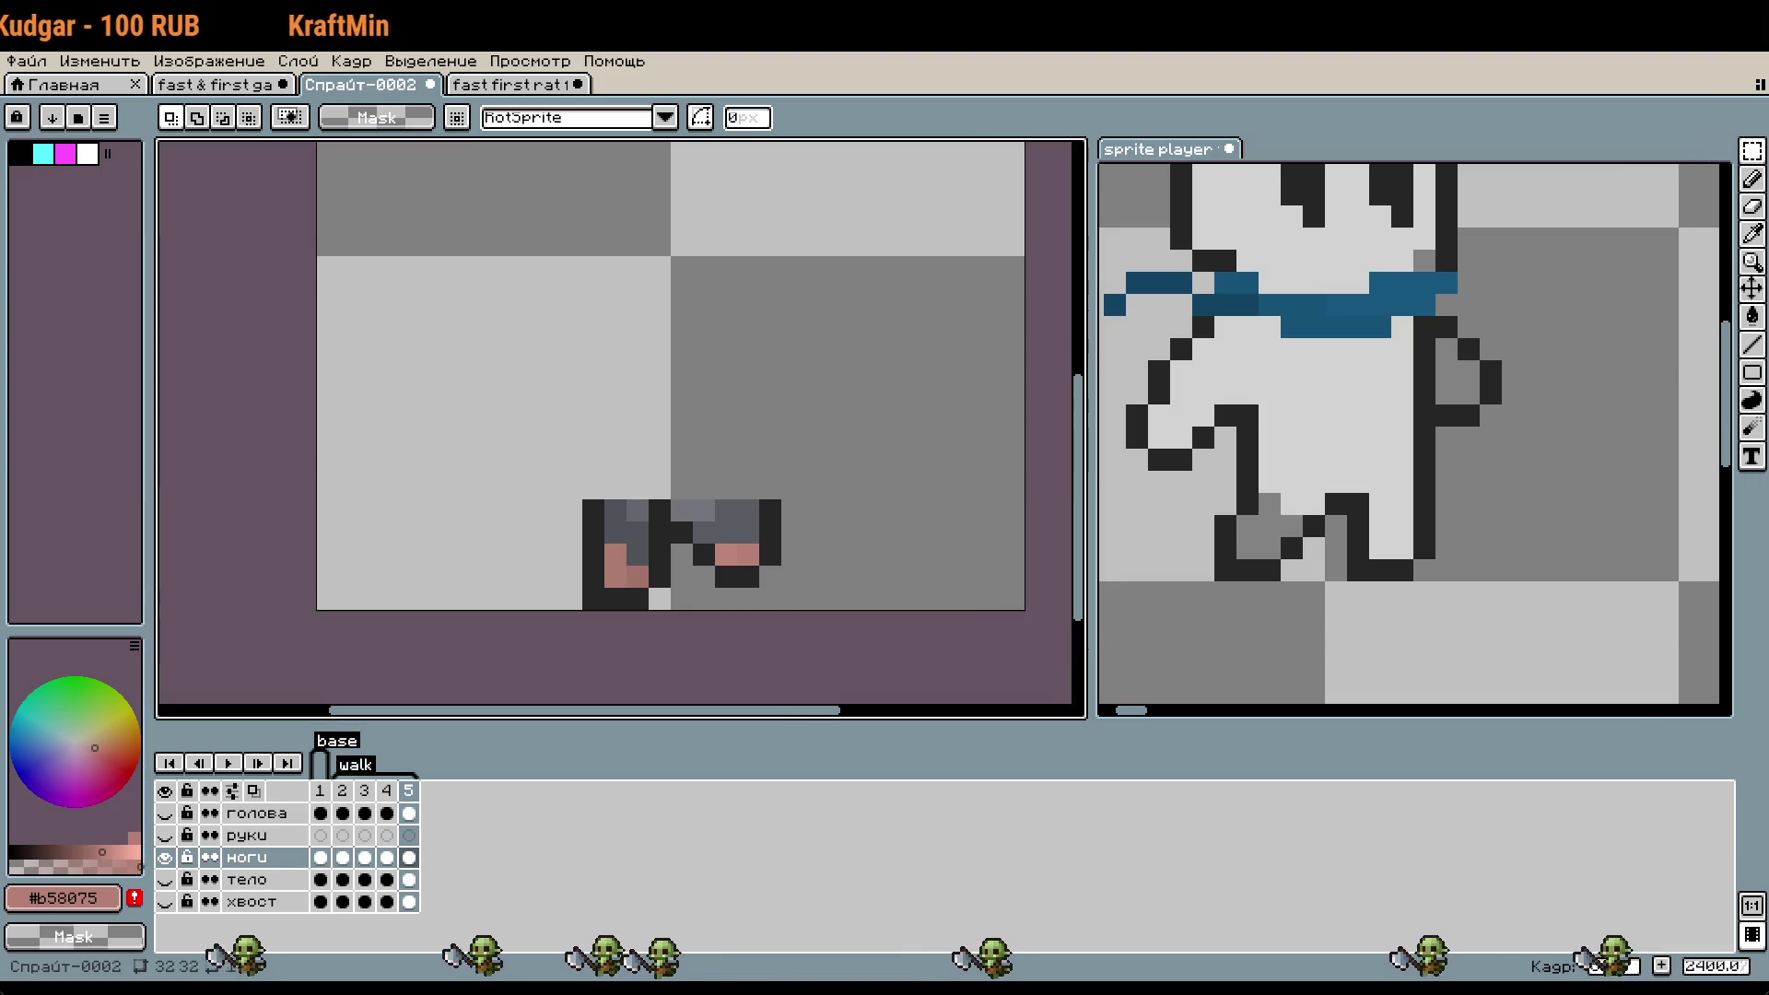
left_click_drag(848, 327, 830, 340)
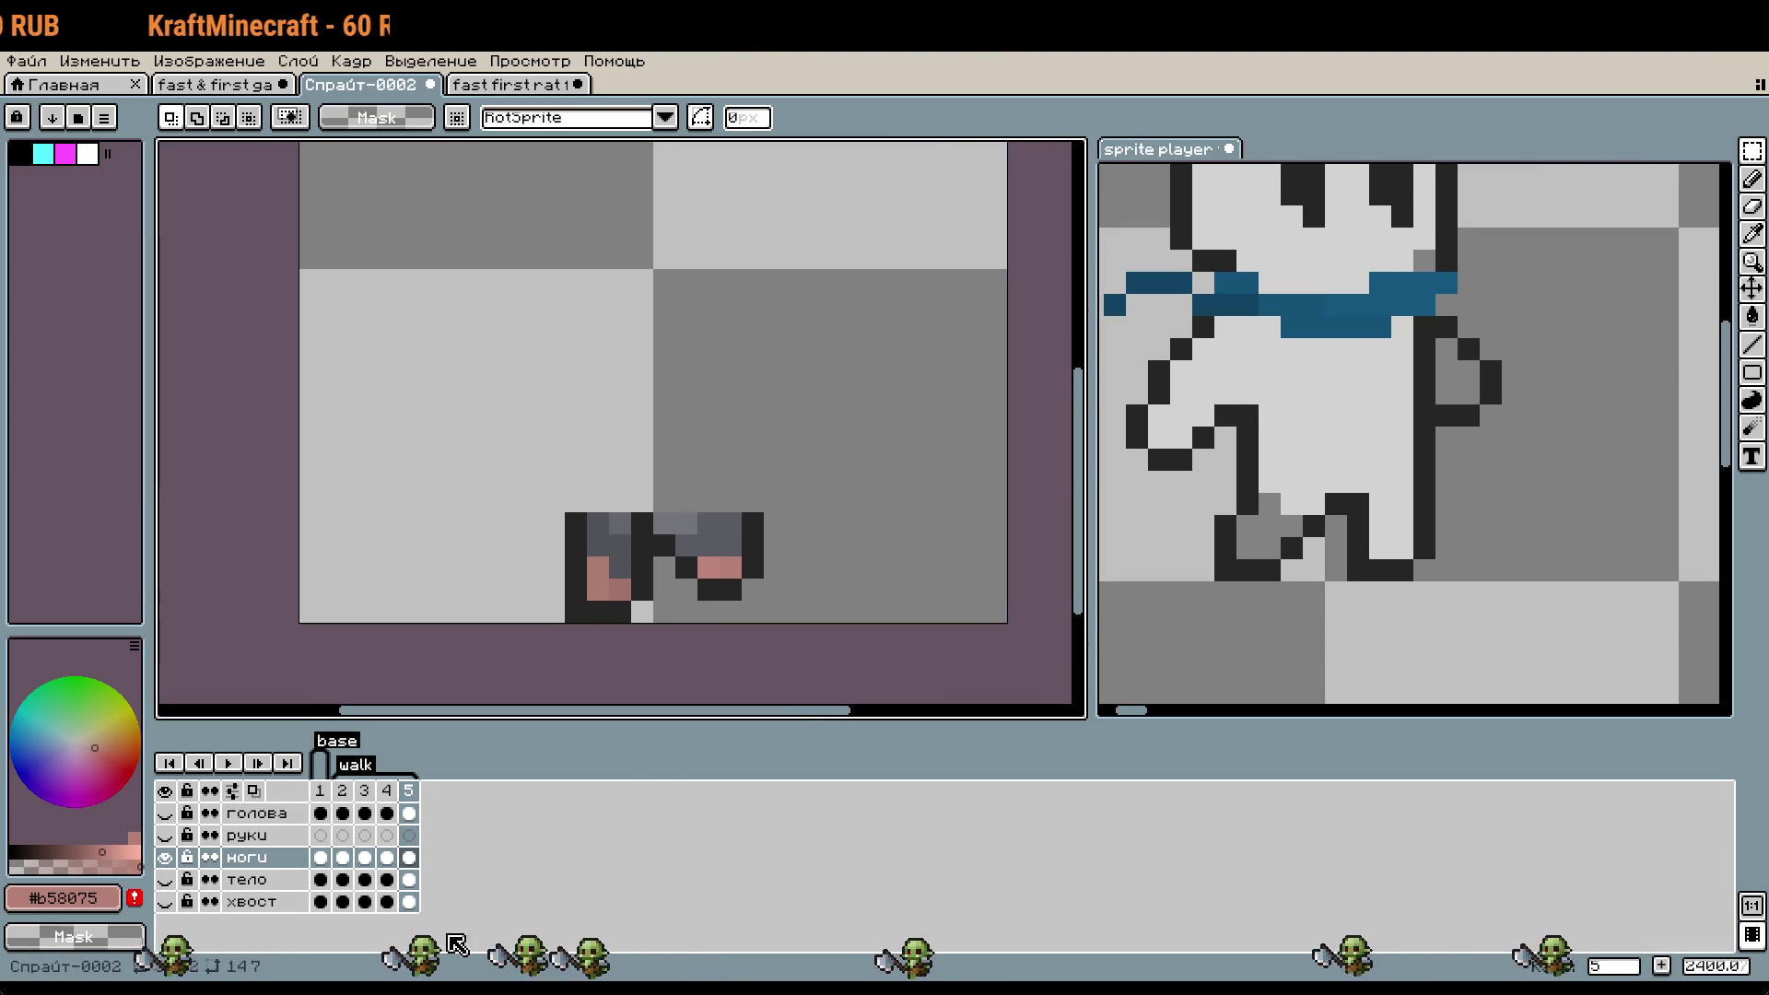
left_click(411, 794)
- Add frame 6 after frame 5, then reposition the legs: the right leg down and left, the left leg two pixels left
right_click(411, 794)
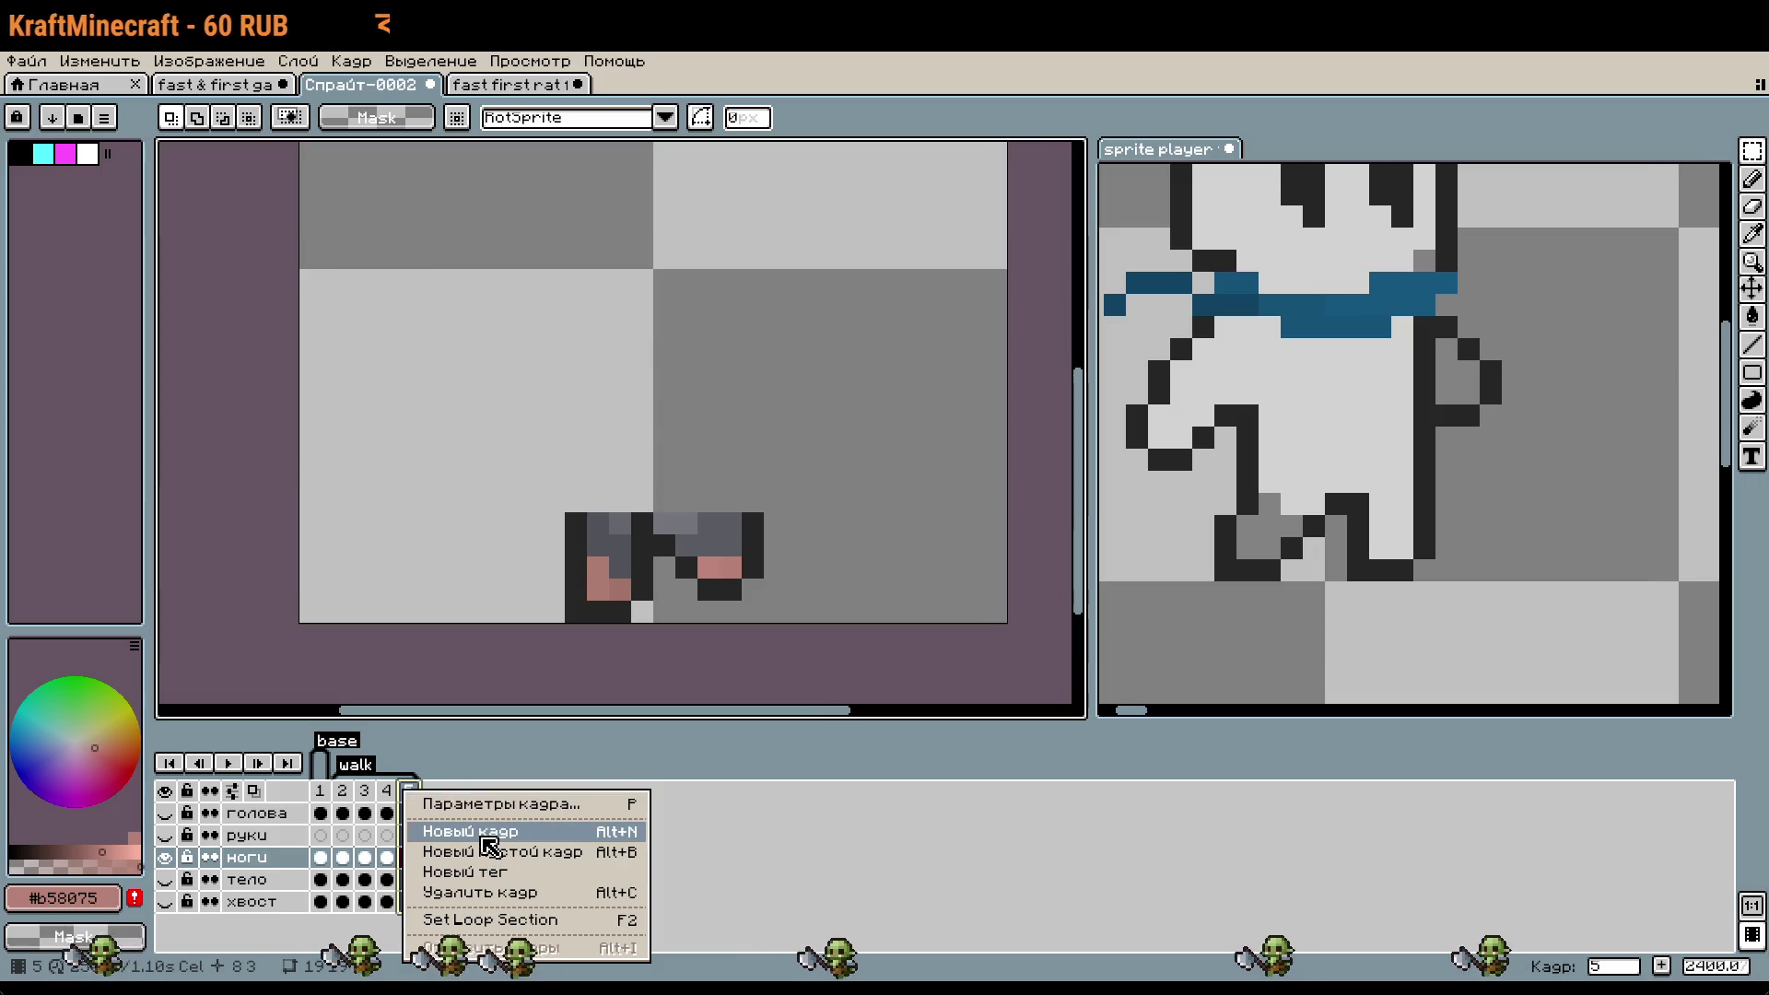
left_click(495, 834)
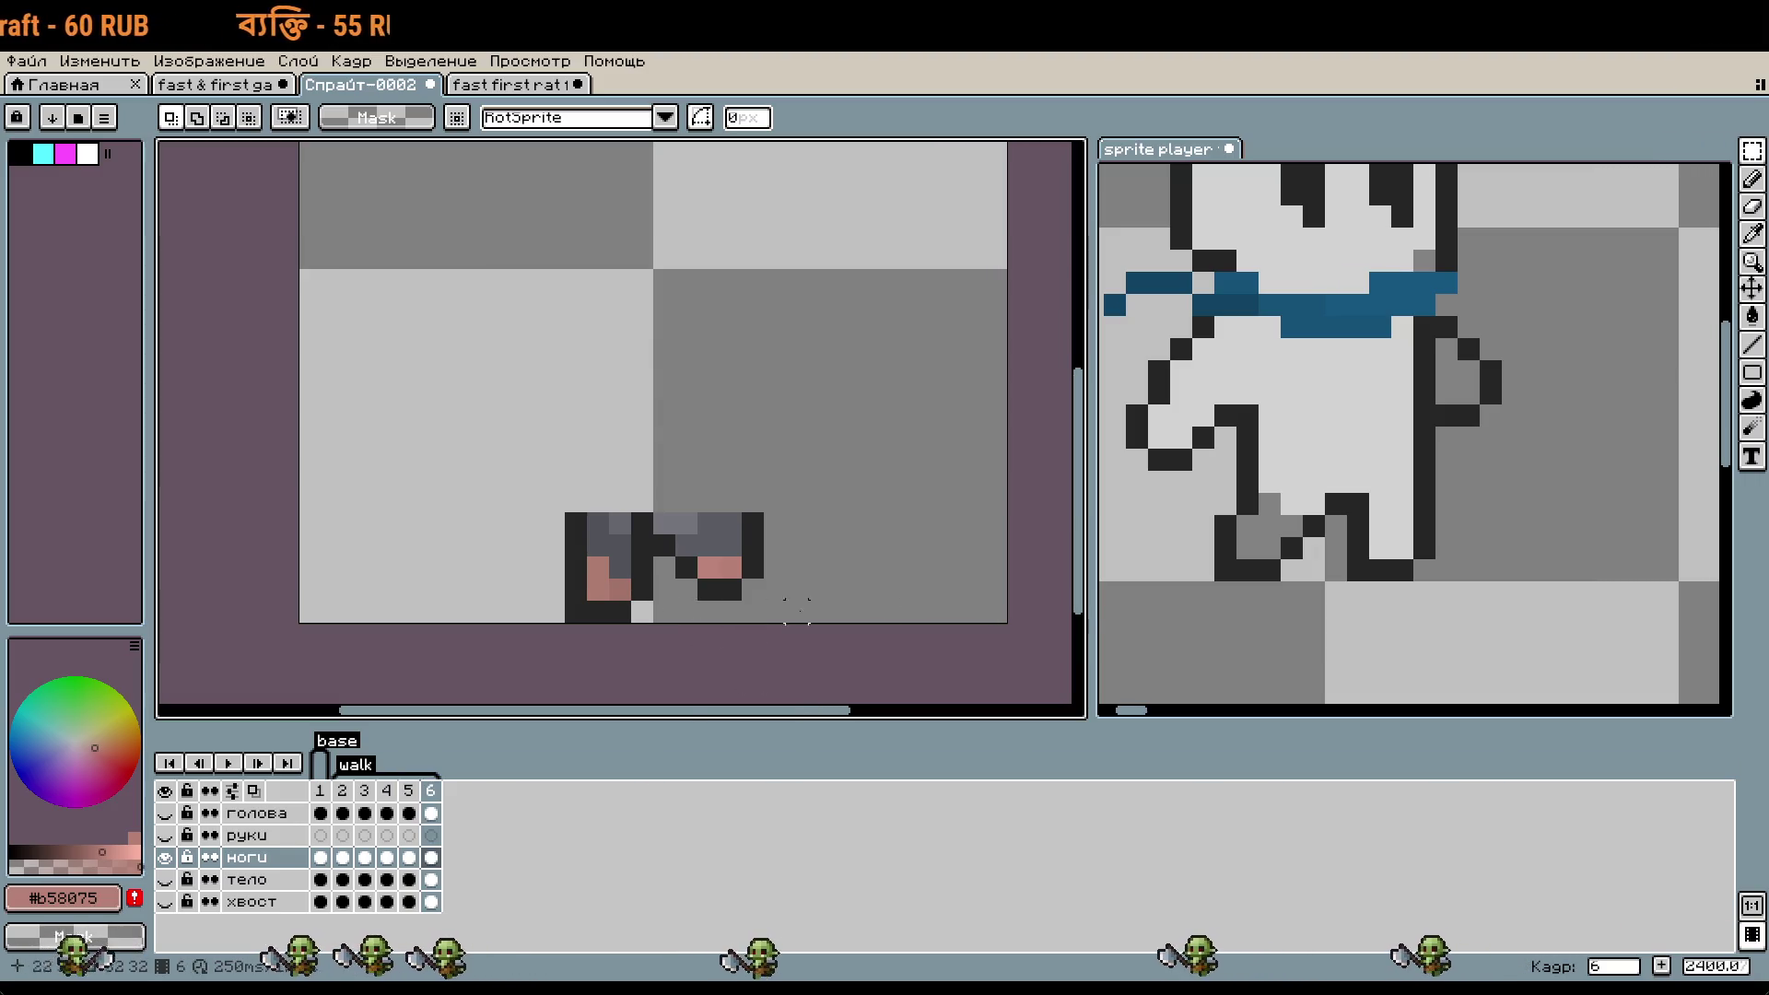
scroll(765, 624, "up", 3)
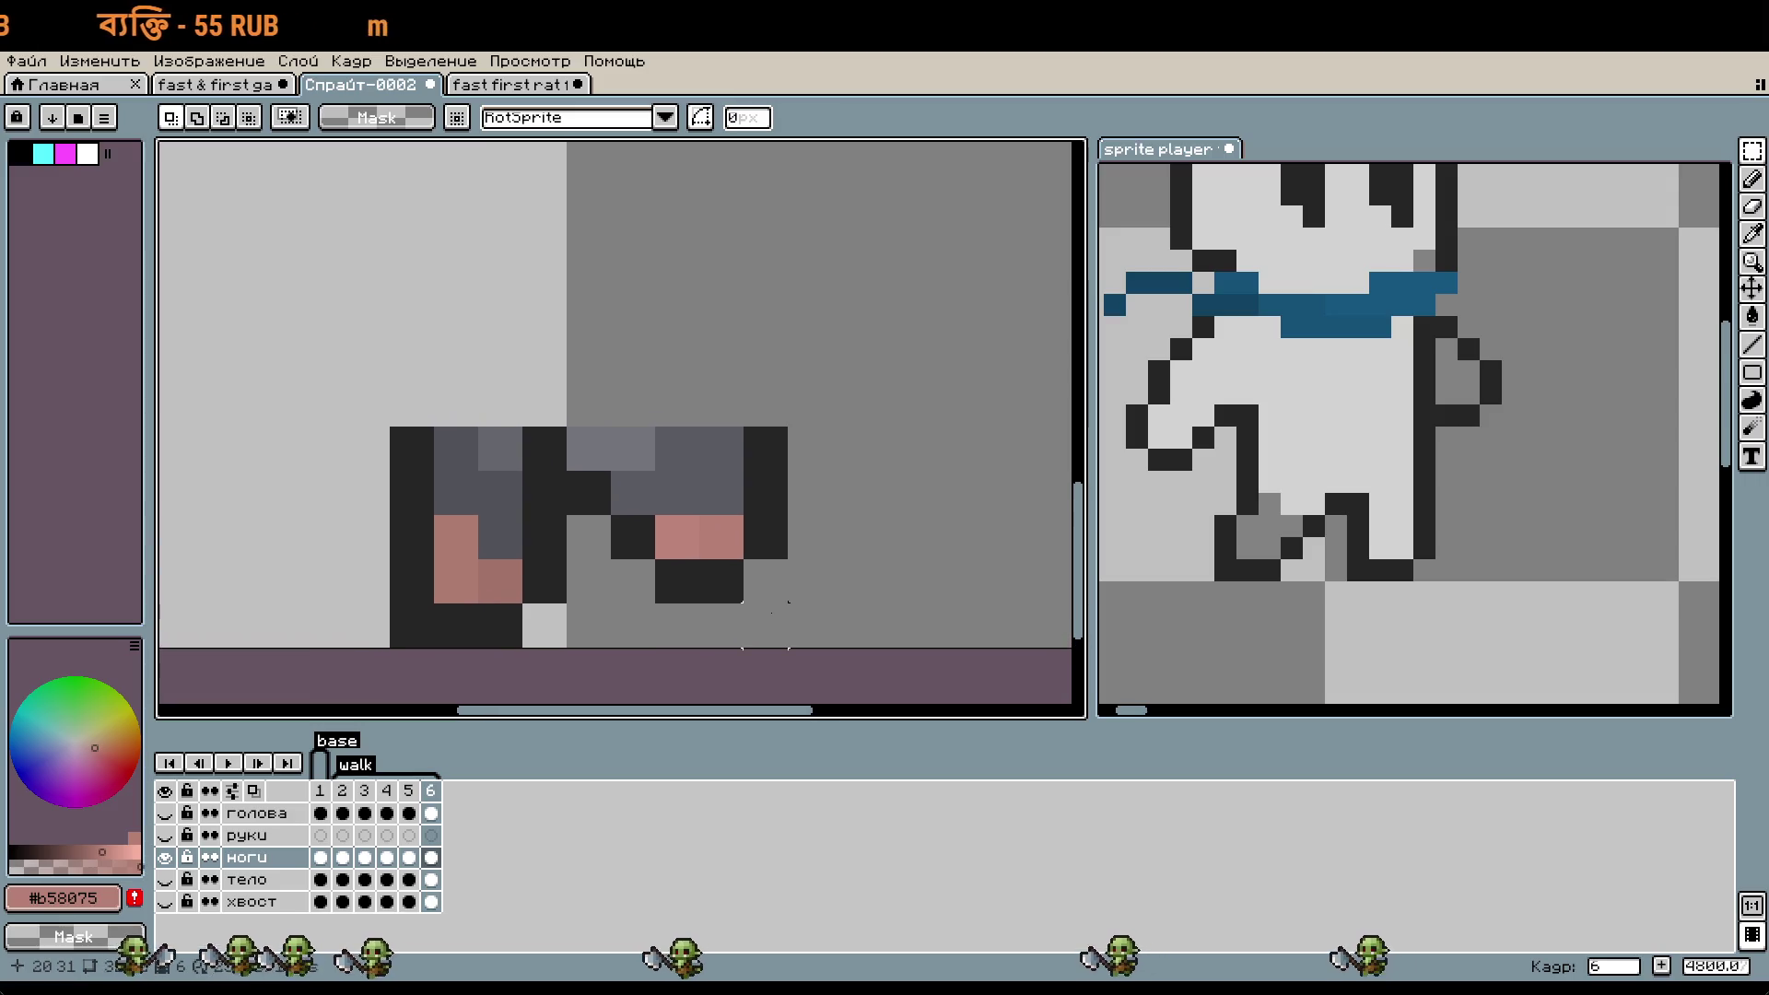
key("i")
key("m")
left_click_drag(787, 603, 611, 426)
left_click_drag(691, 505, 707, 553)
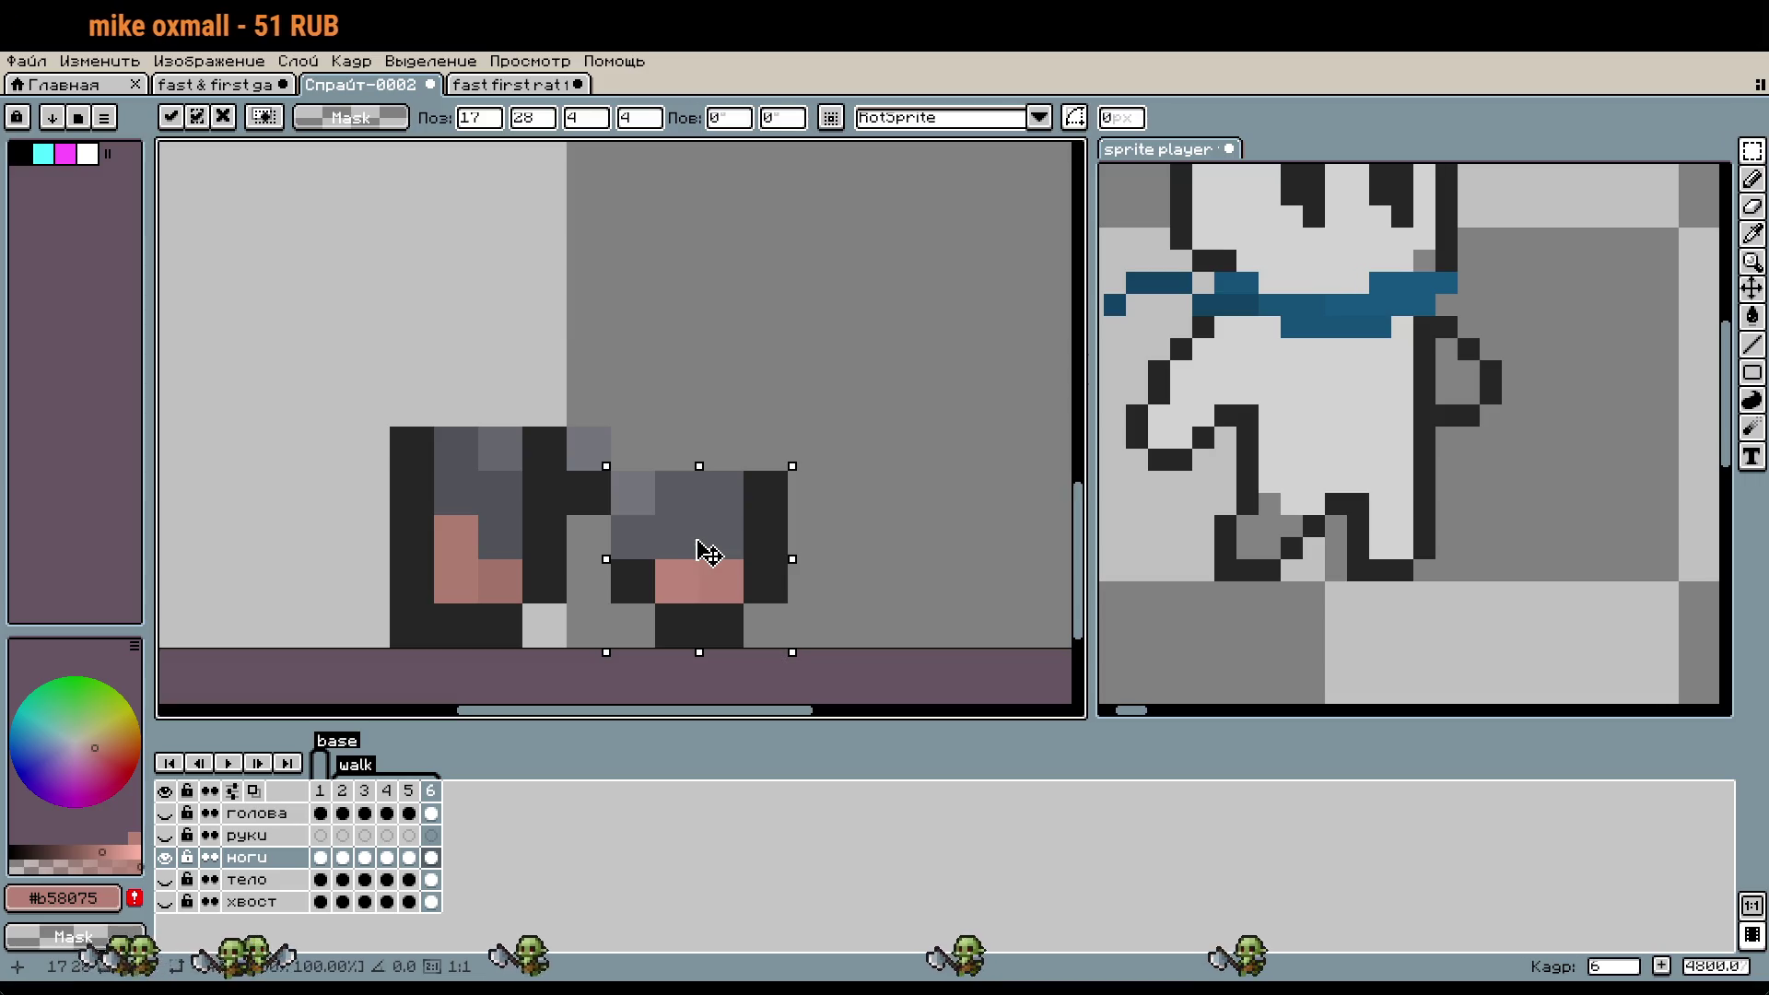
left_click(543, 539)
left_click_drag(347, 336, 611, 649)
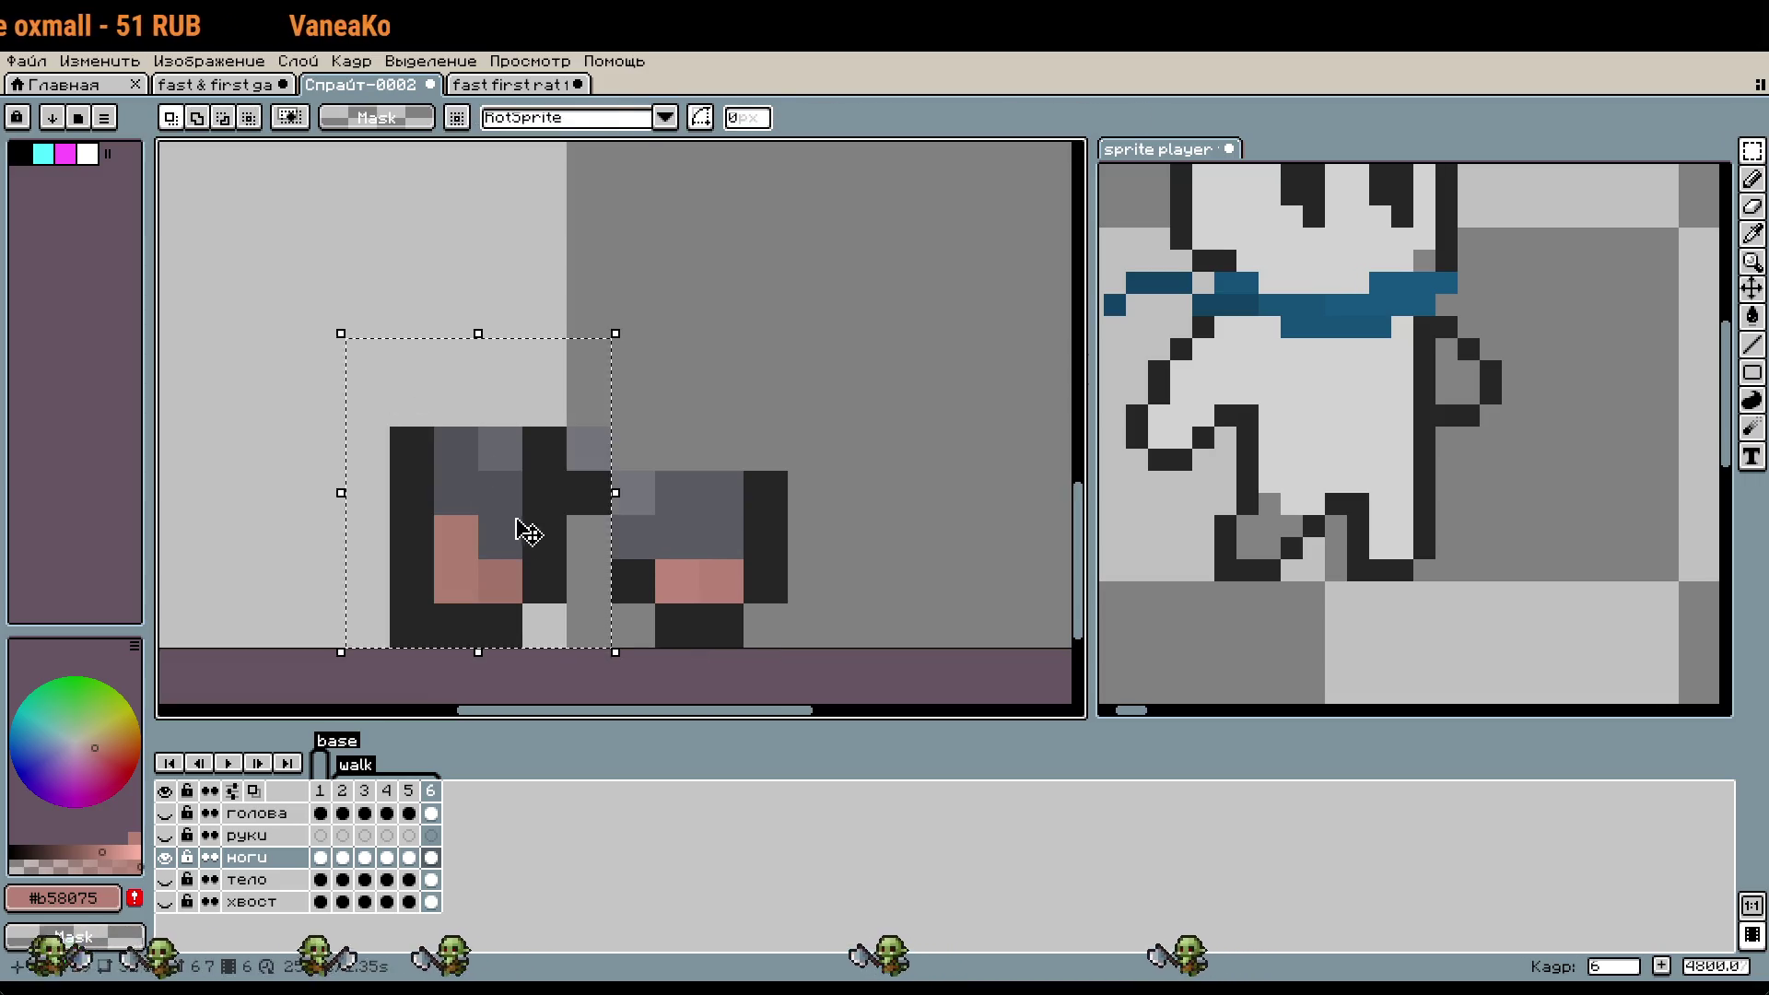
left_click_drag(552, 543, 465, 544)
left_click_drag(611, 471, 829, 648)
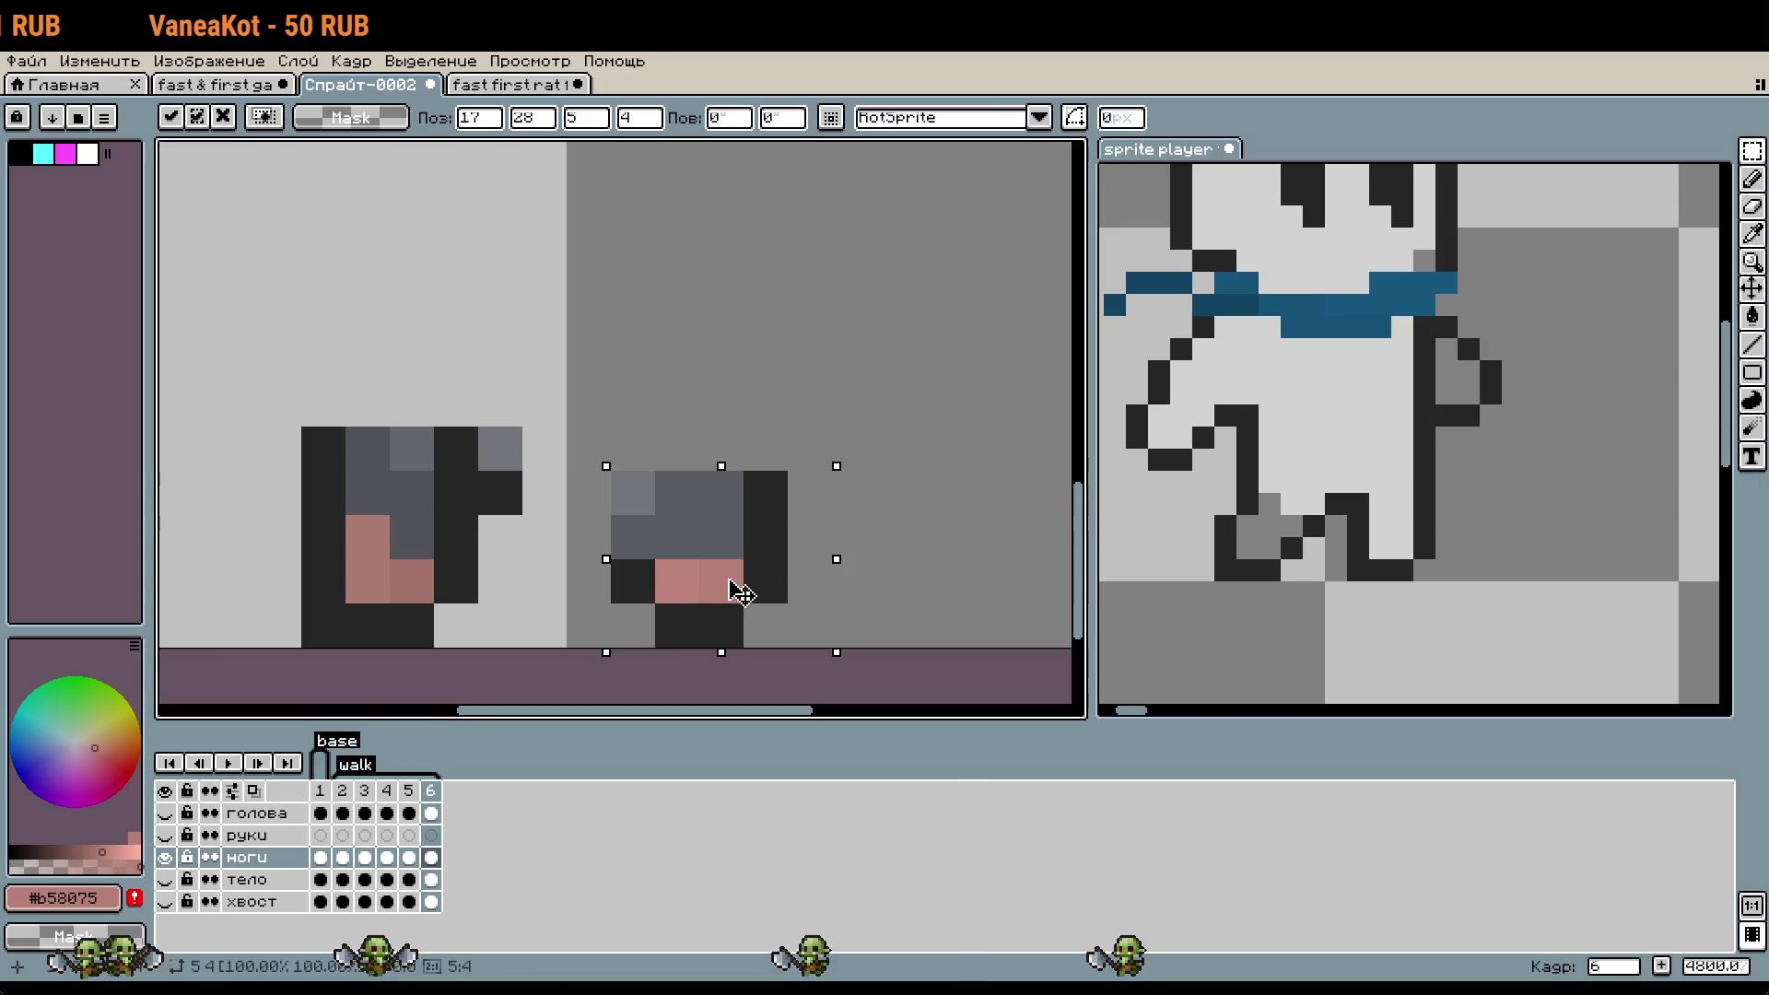
left_click_drag(749, 592, 705, 590)
- Shade the right leg with light grey #73757b and leg grey #5b5c63 pixels
scroll(734, 605, "left", 1)
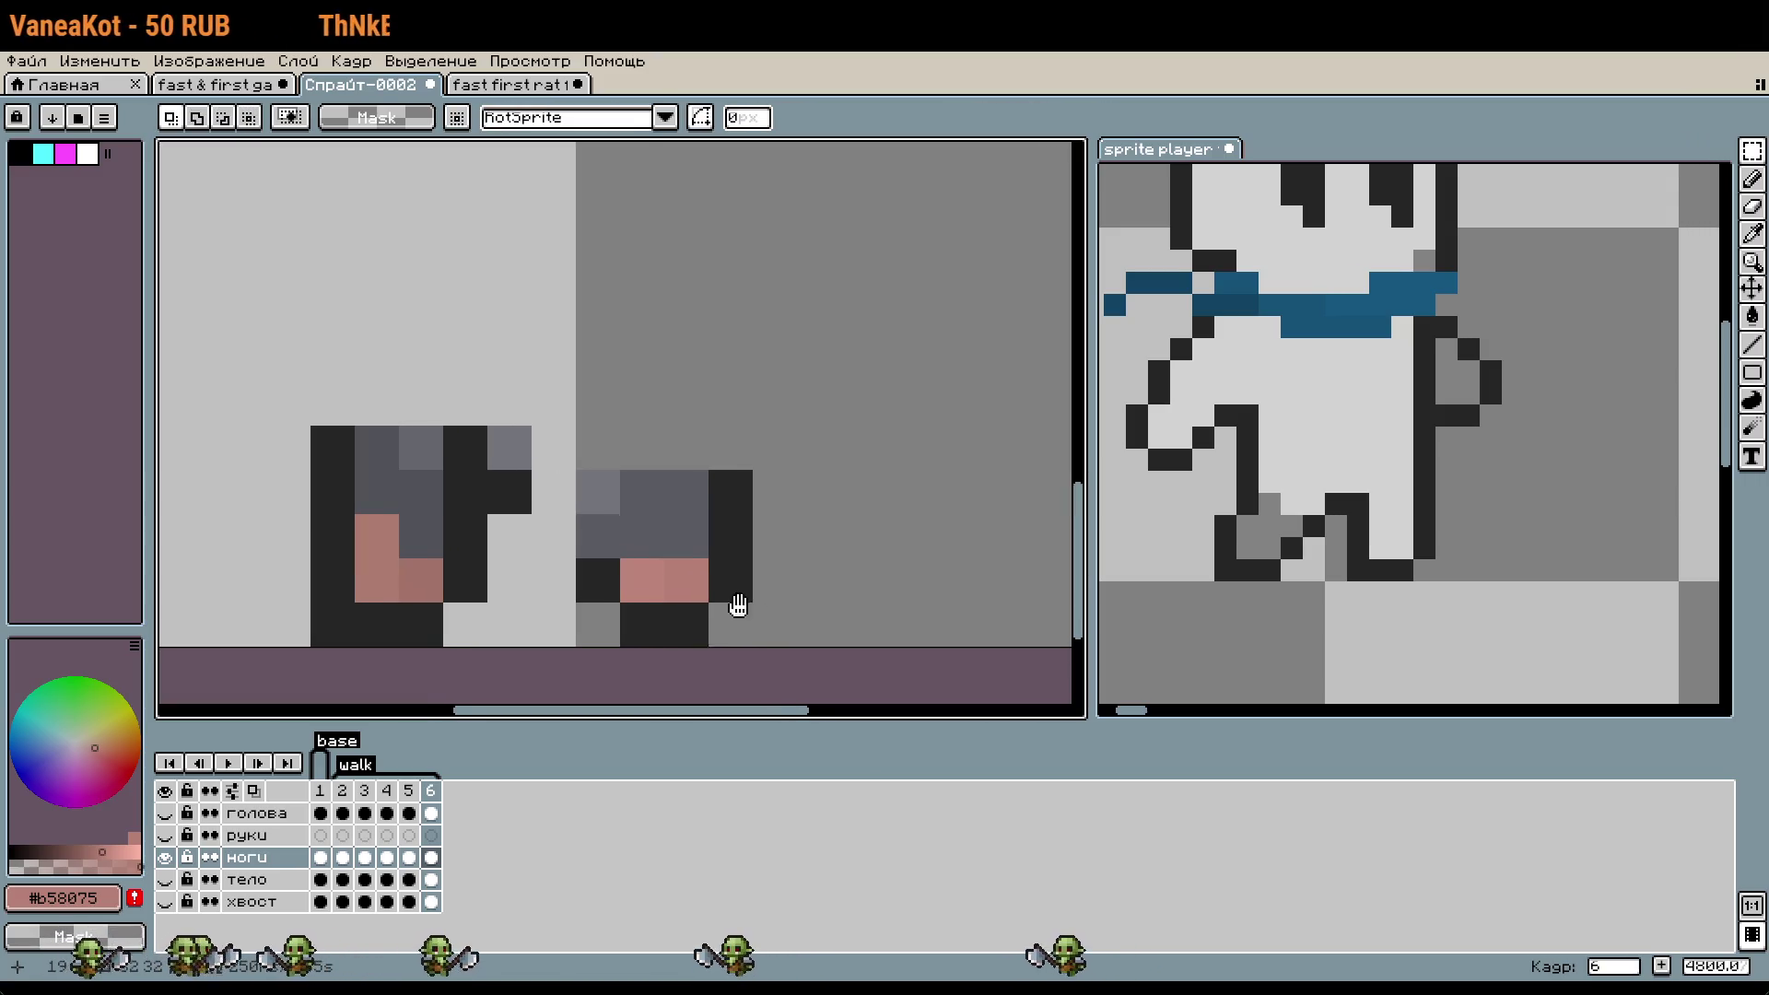
key("i")
left_click(721, 614)
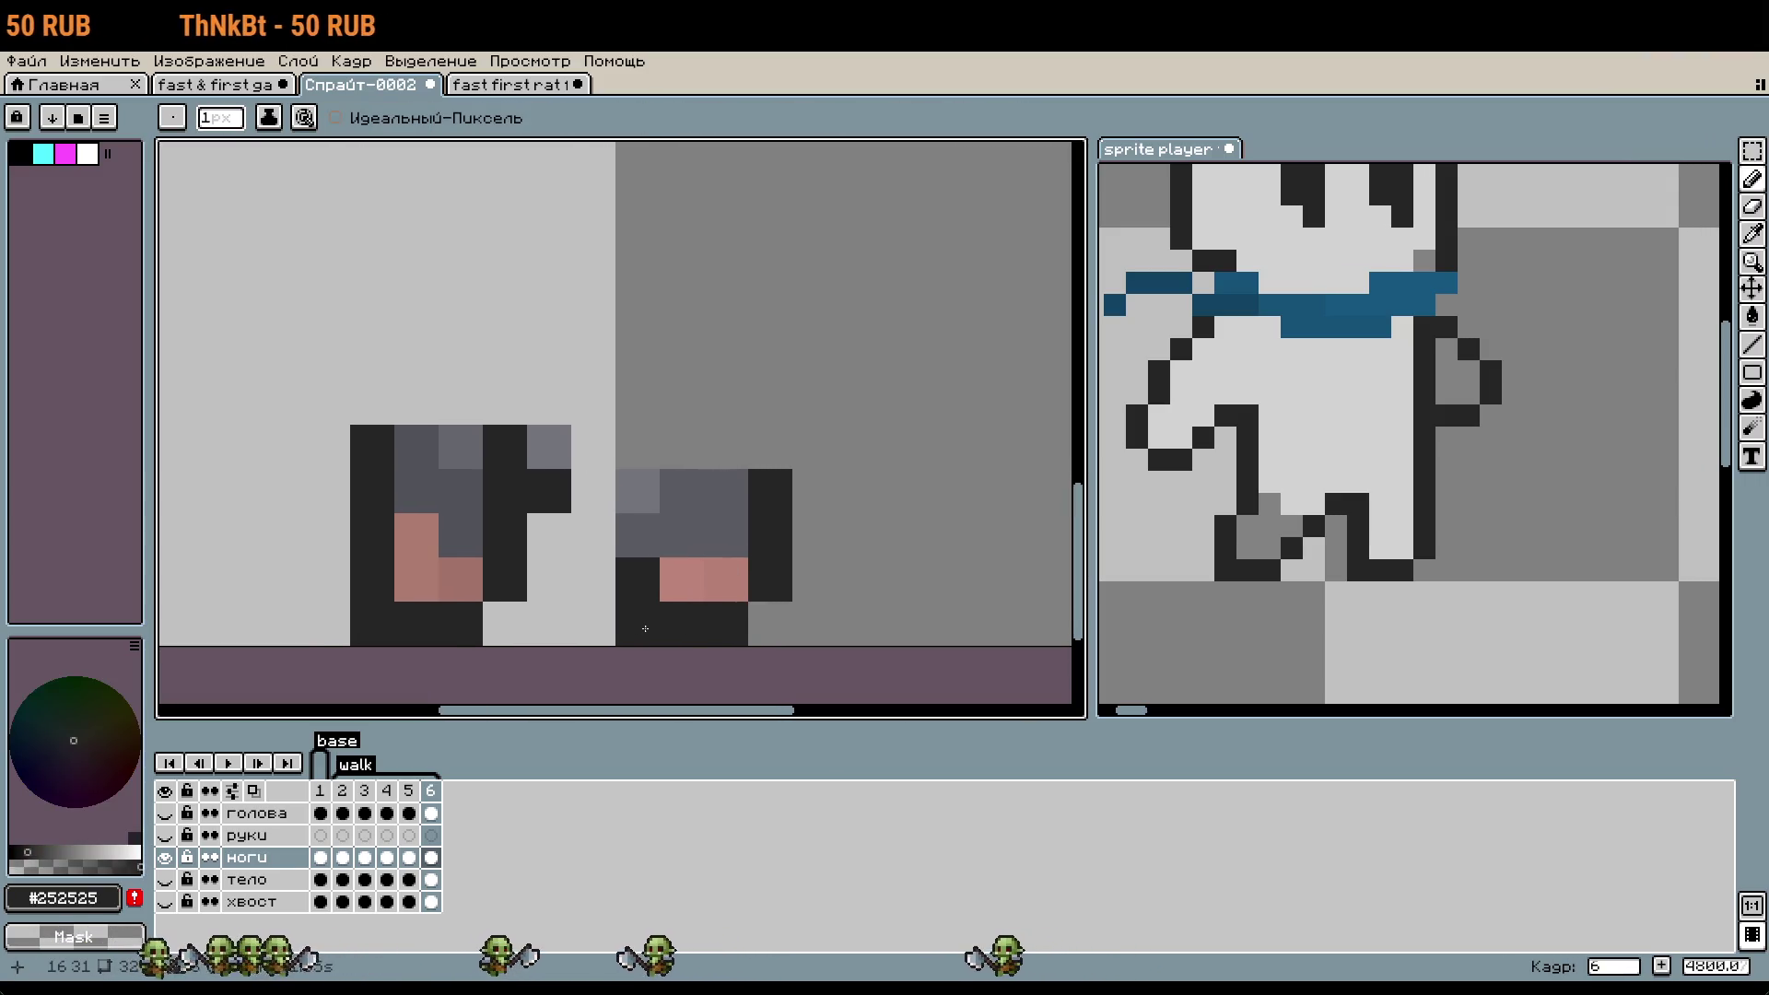
left_click(652, 493, "alt")
left_click(663, 498)
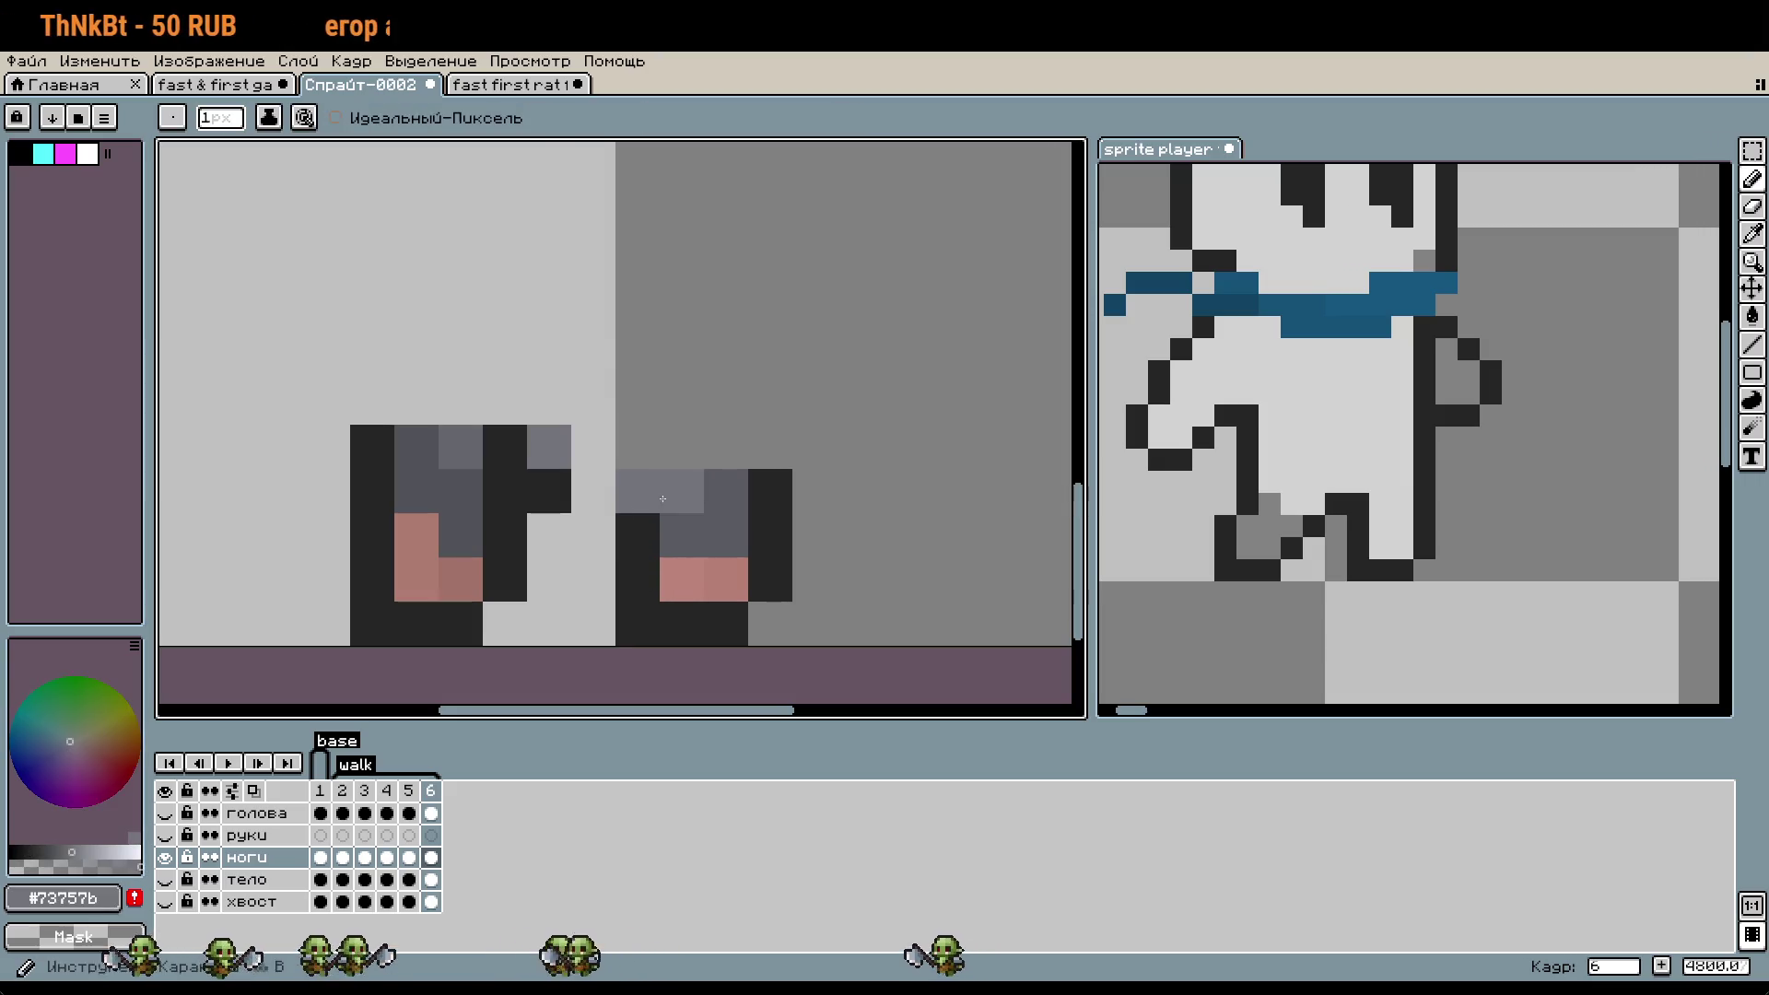
key("alt")
left_click(723, 497)
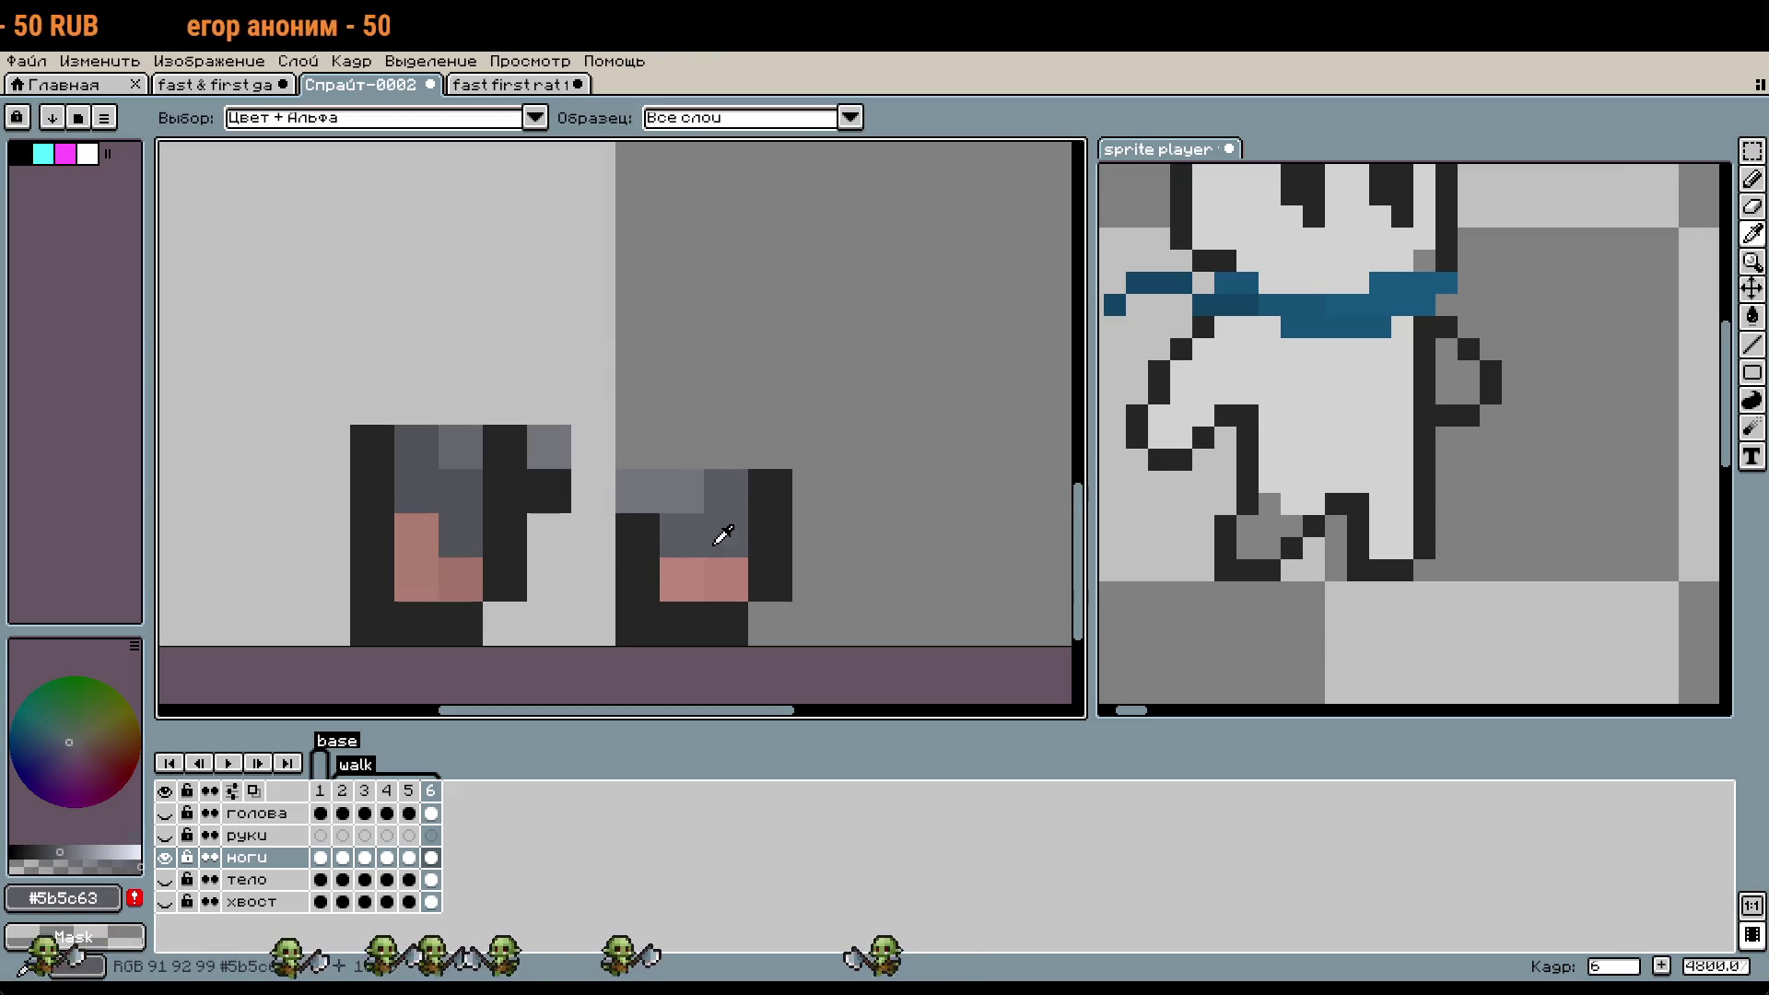
left_click(682, 492, "alt")
left_click(725, 492)
left_click(709, 525, "alt")
left_click(684, 503)
- Blacken the right leg's left edge, add a pink #bb8479 pixel, and touch up its grey shading
left_click(635, 589, "alt")
left_click_drag(636, 488, 635, 534)
left_click(702, 580, "alt")
left_click(691, 540)
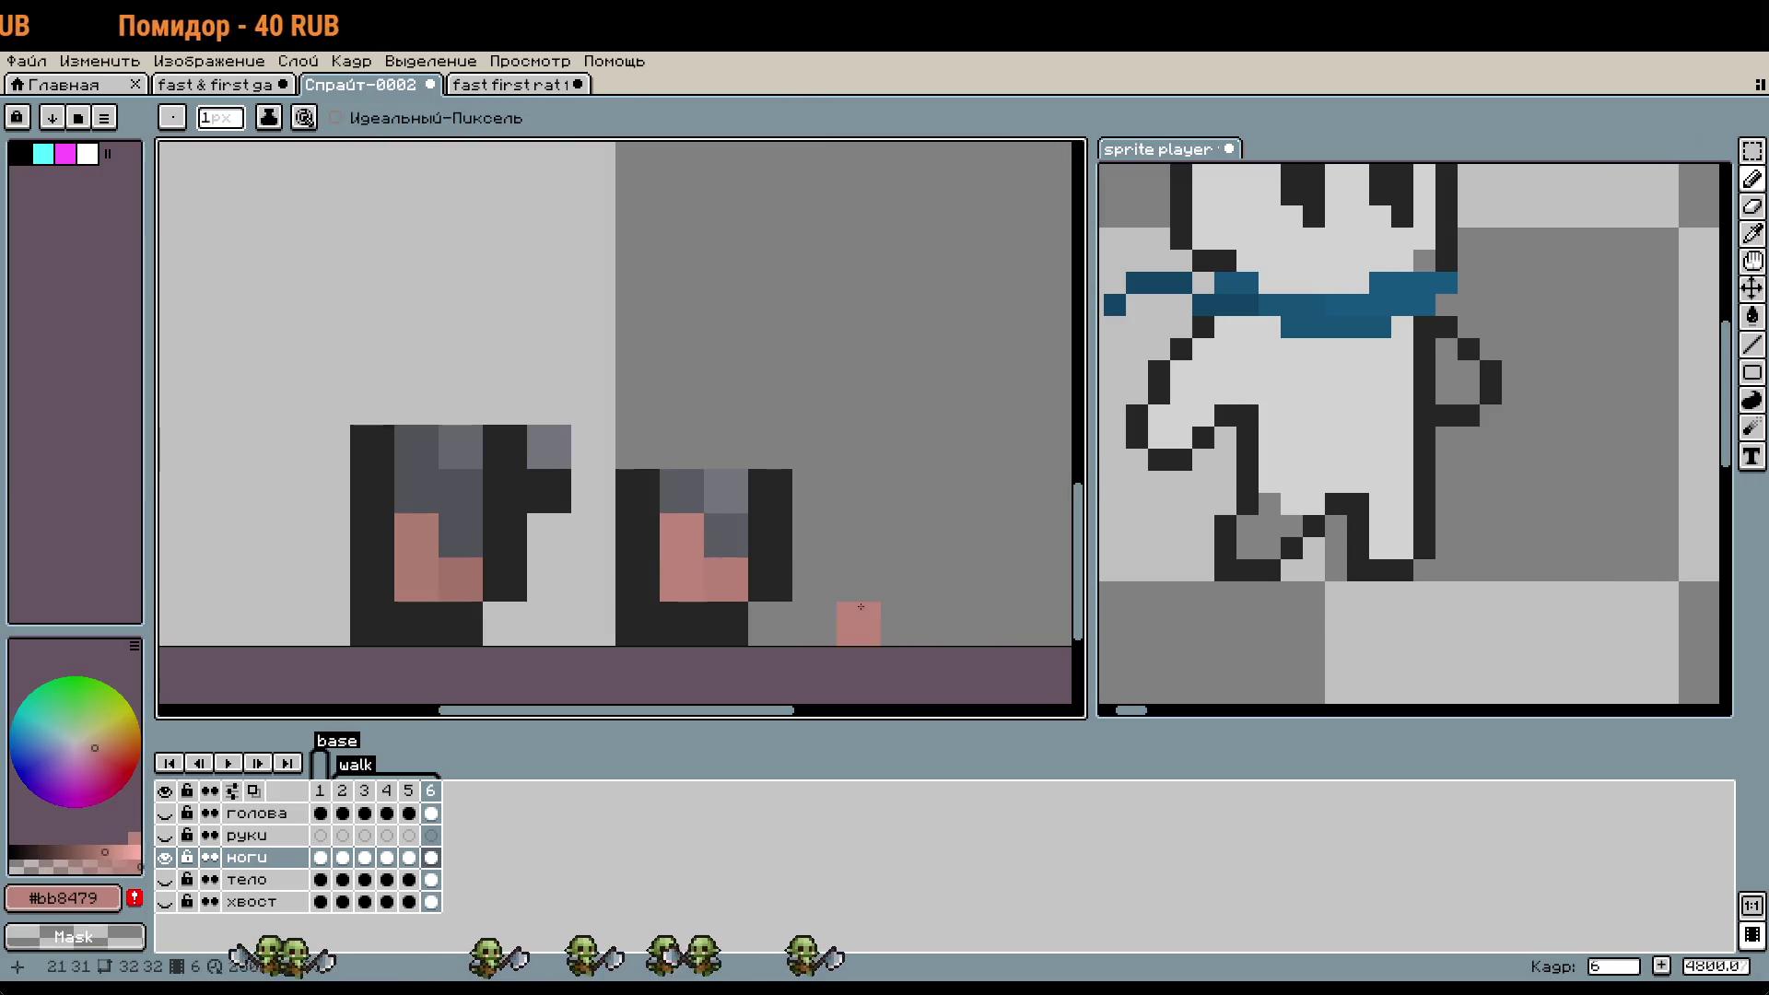
scroll(860, 606, "up", 1)
left_click(801, 556, "alt")
left_click(707, 518)
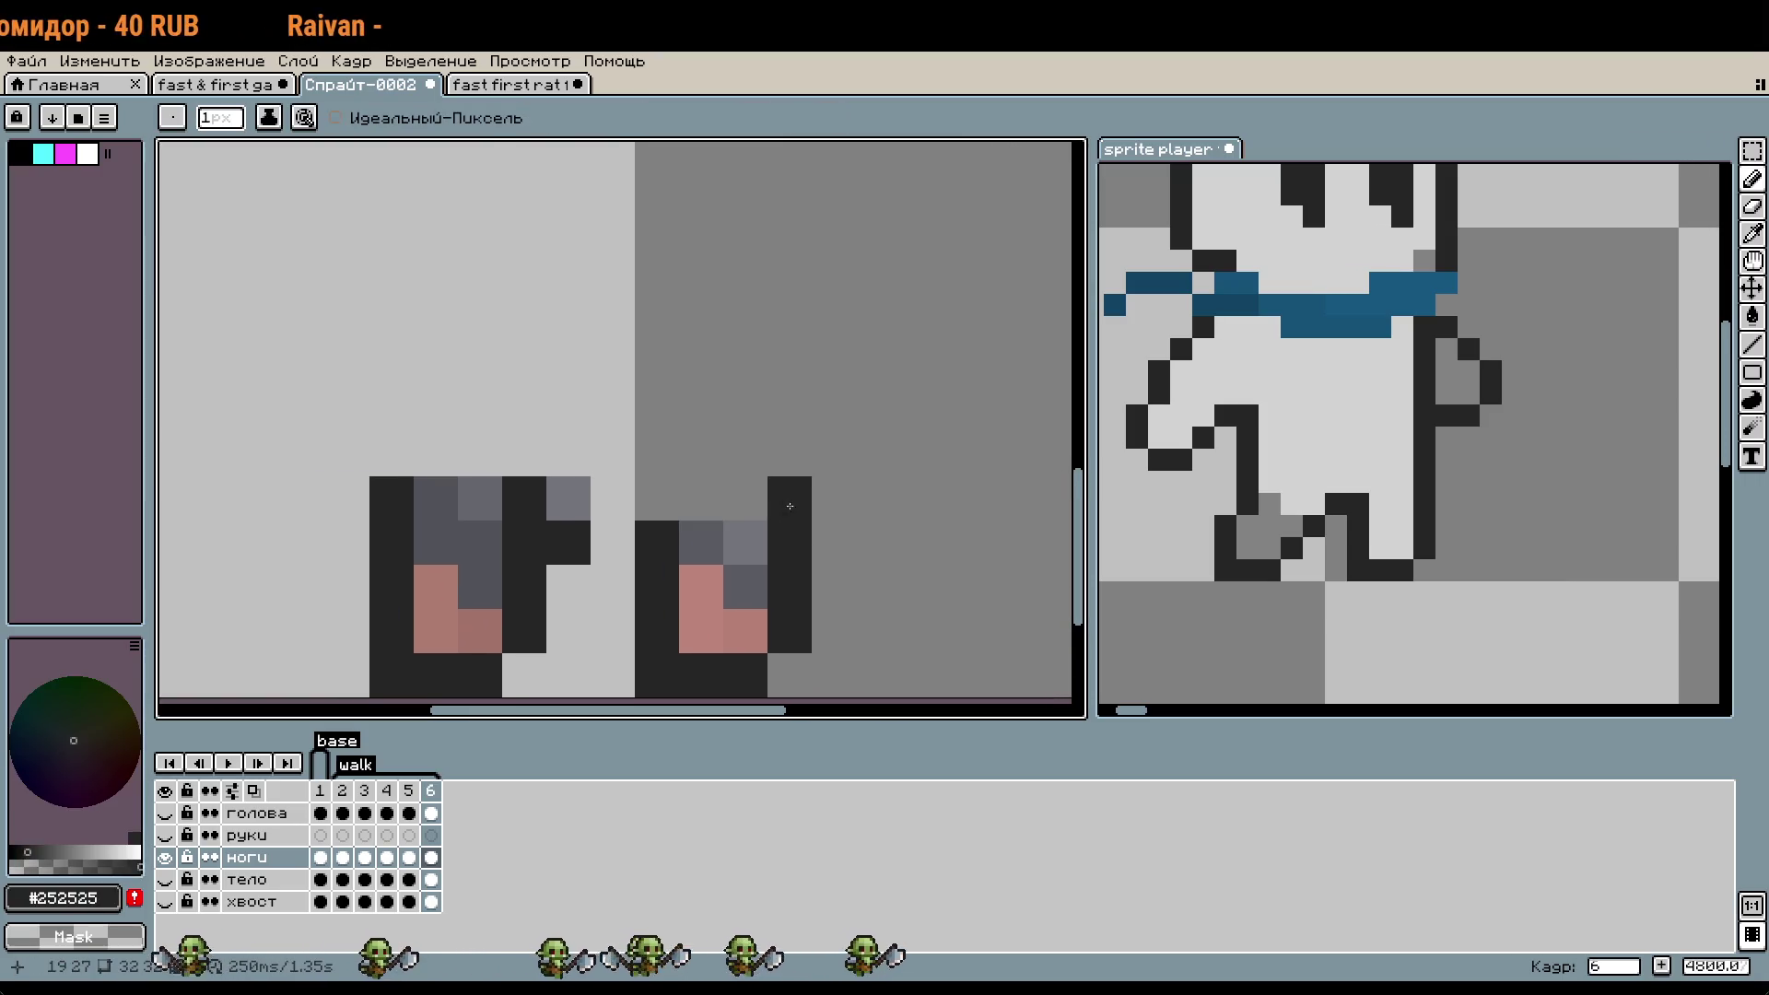
key("alt")
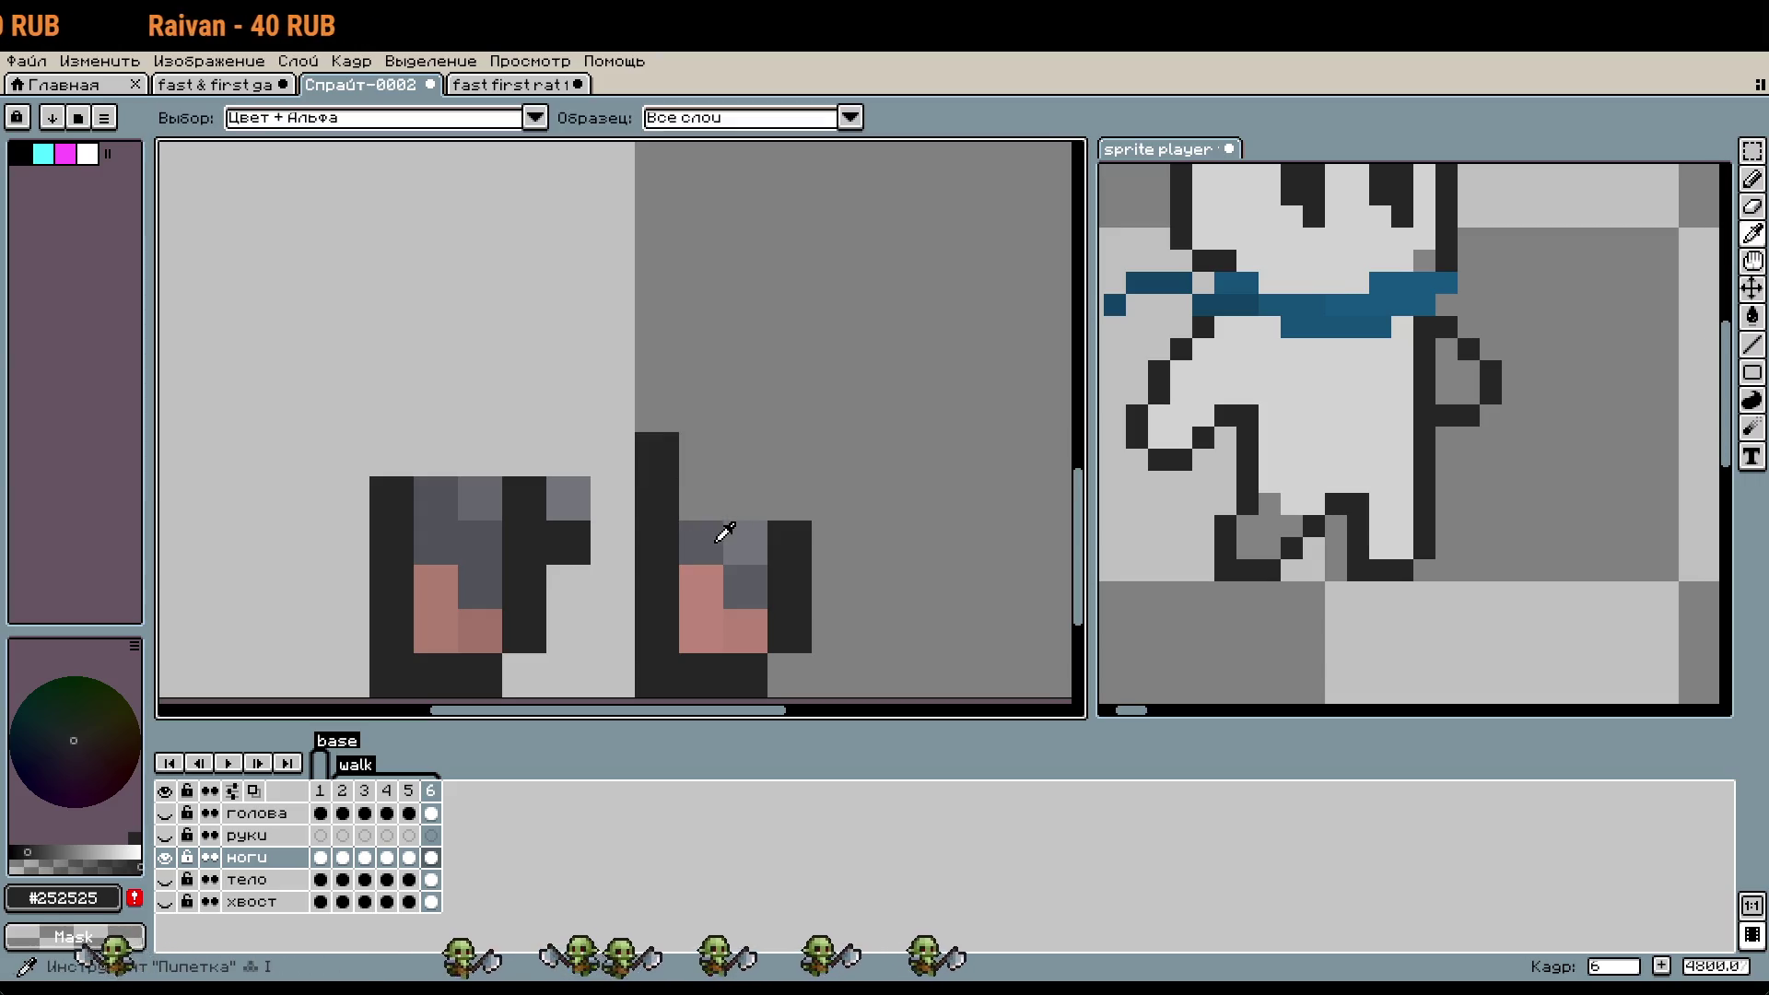
left_click(719, 538, "alt")
left_click(714, 510)
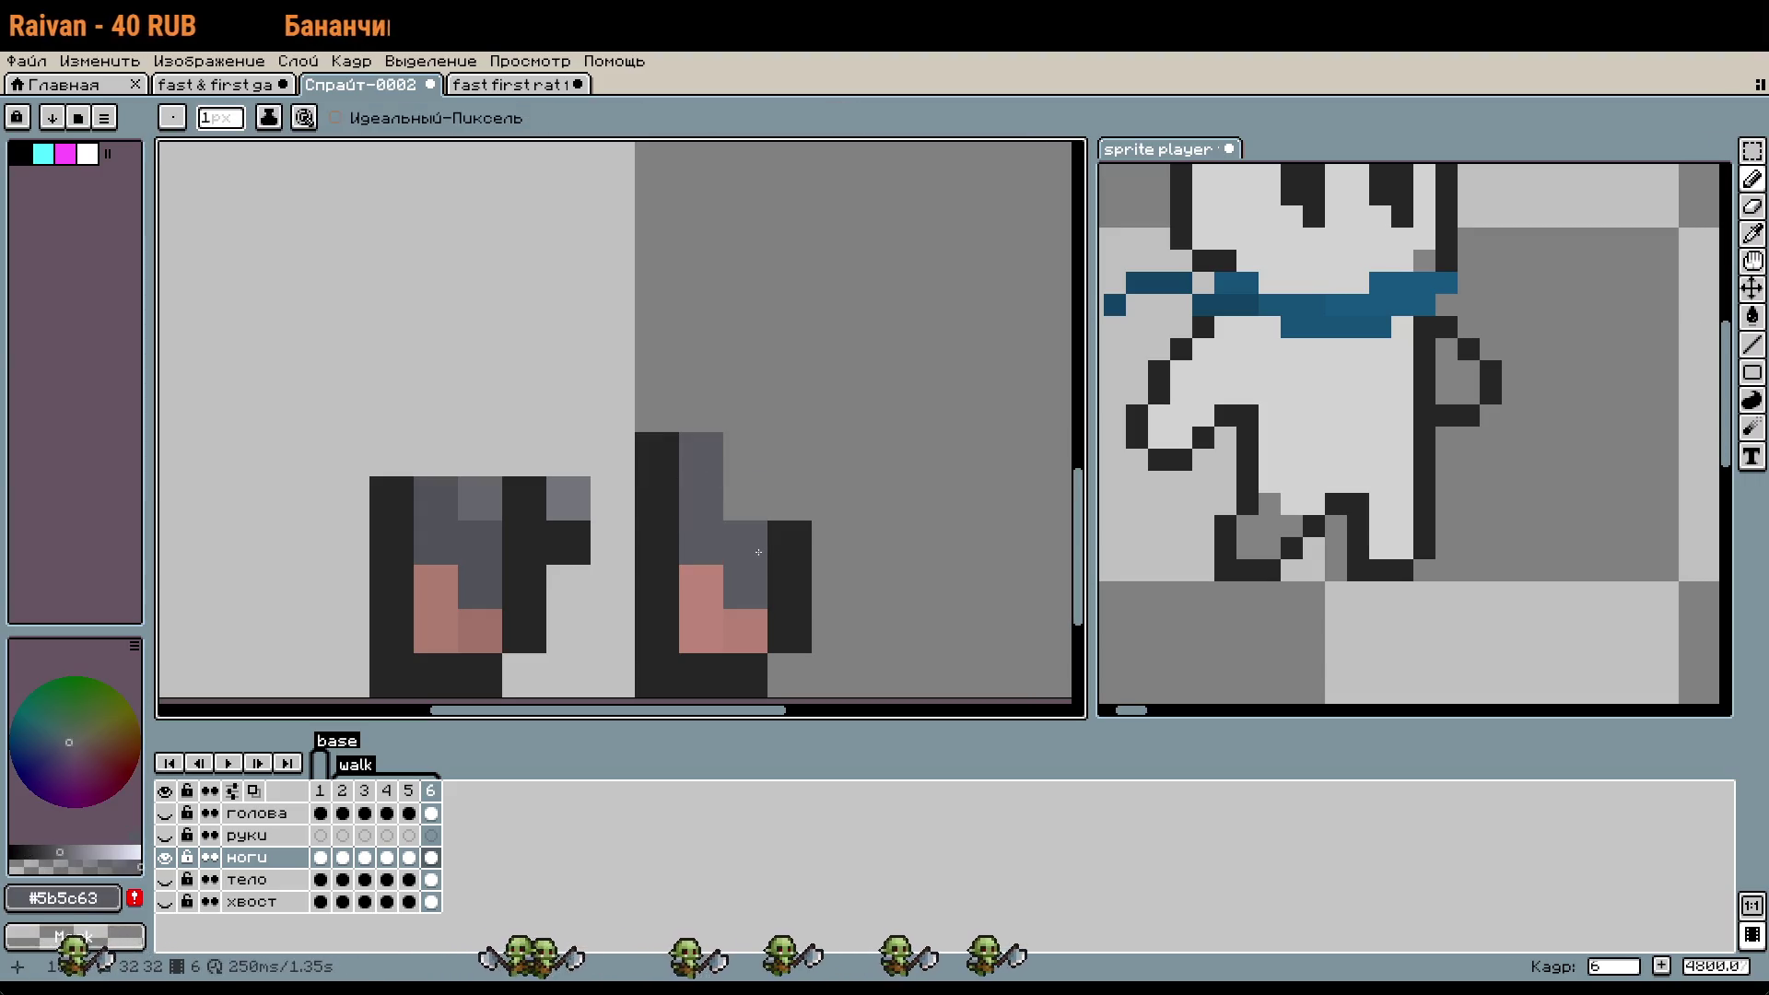
left_click(762, 544, "alt")
left_click(746, 498)
left_click(722, 525, "alt")
left_click(875, 663)
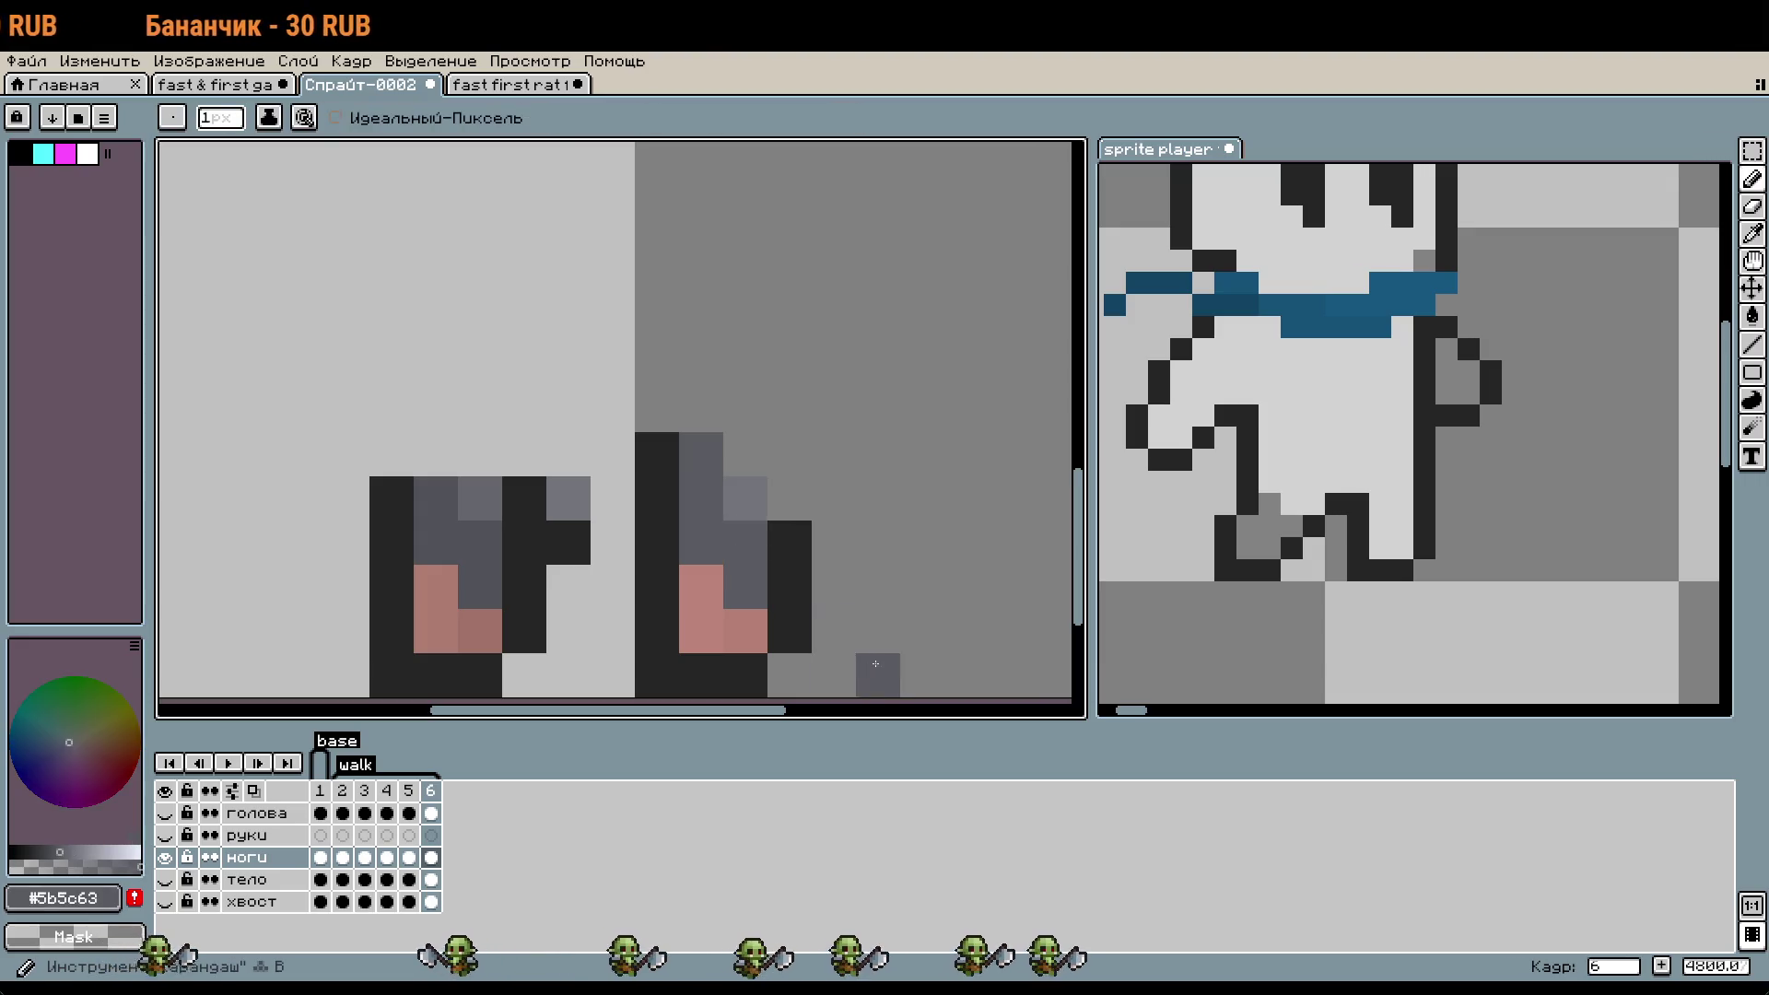
- Fill the gap between the legs with black #252525 pixels and erase the stray ones
scroll(884, 626, "left", 2)
scroll(900, 581, "down", 1)
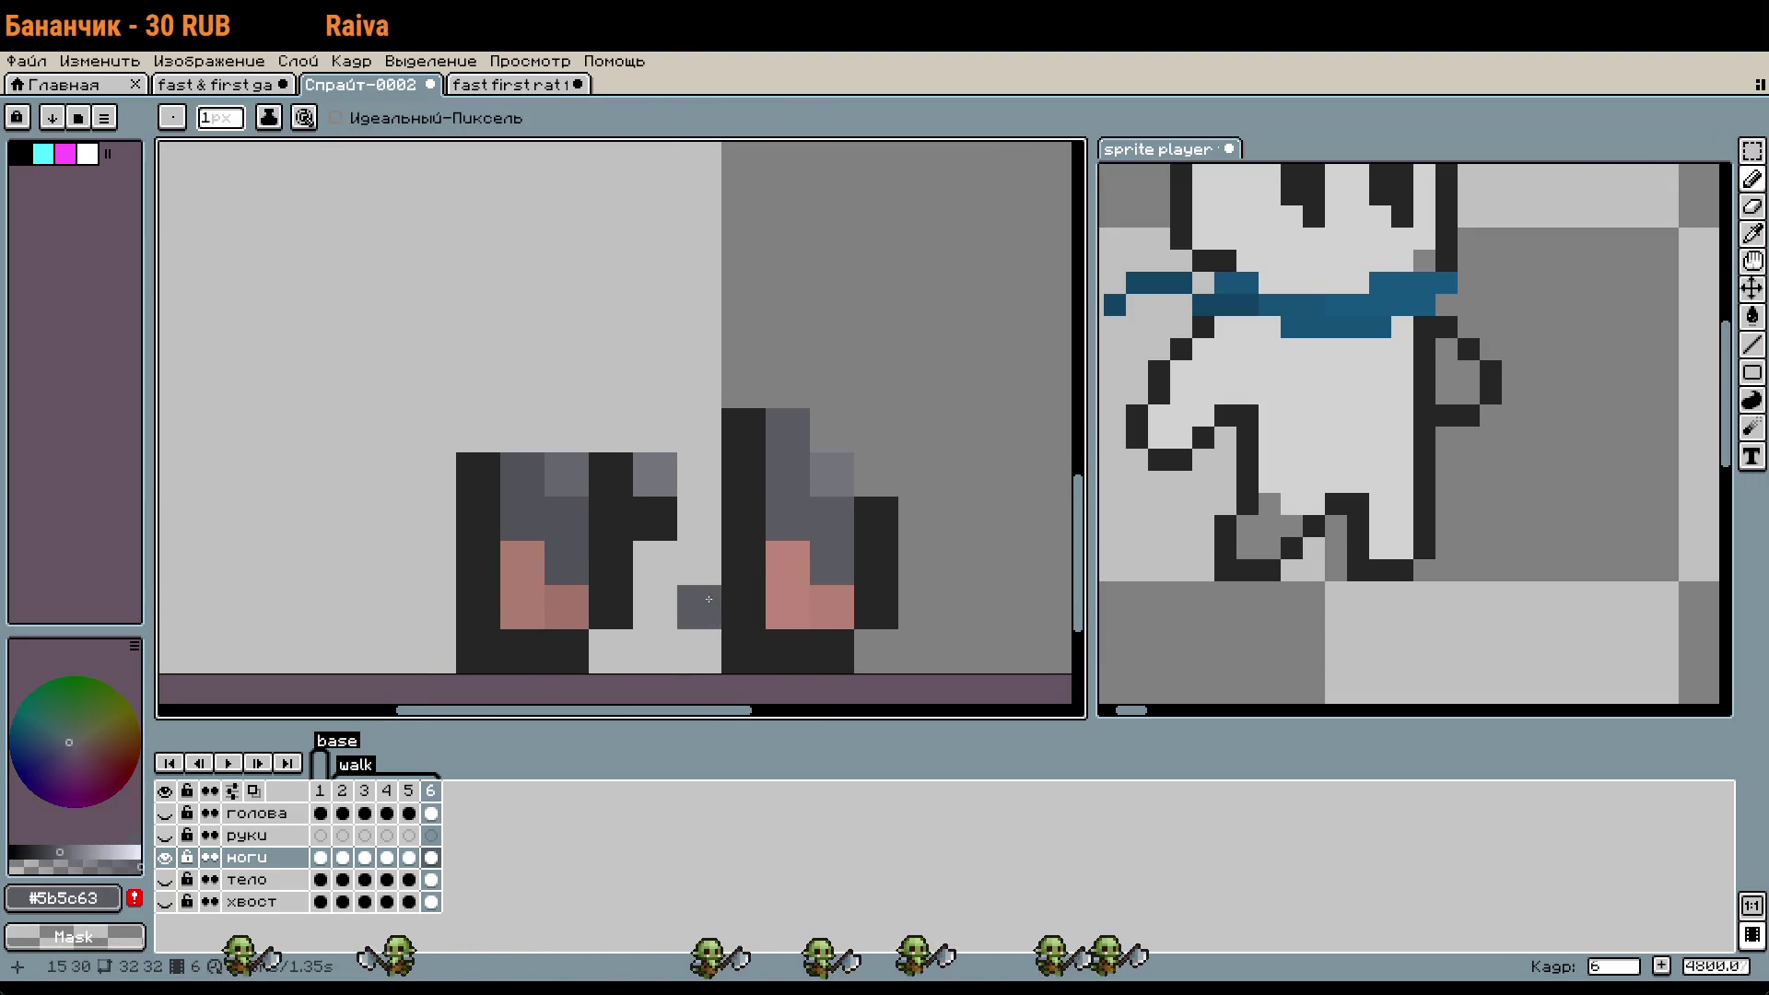
left_click(671, 507, "alt")
left_click(699, 518)
left_click(669, 547)
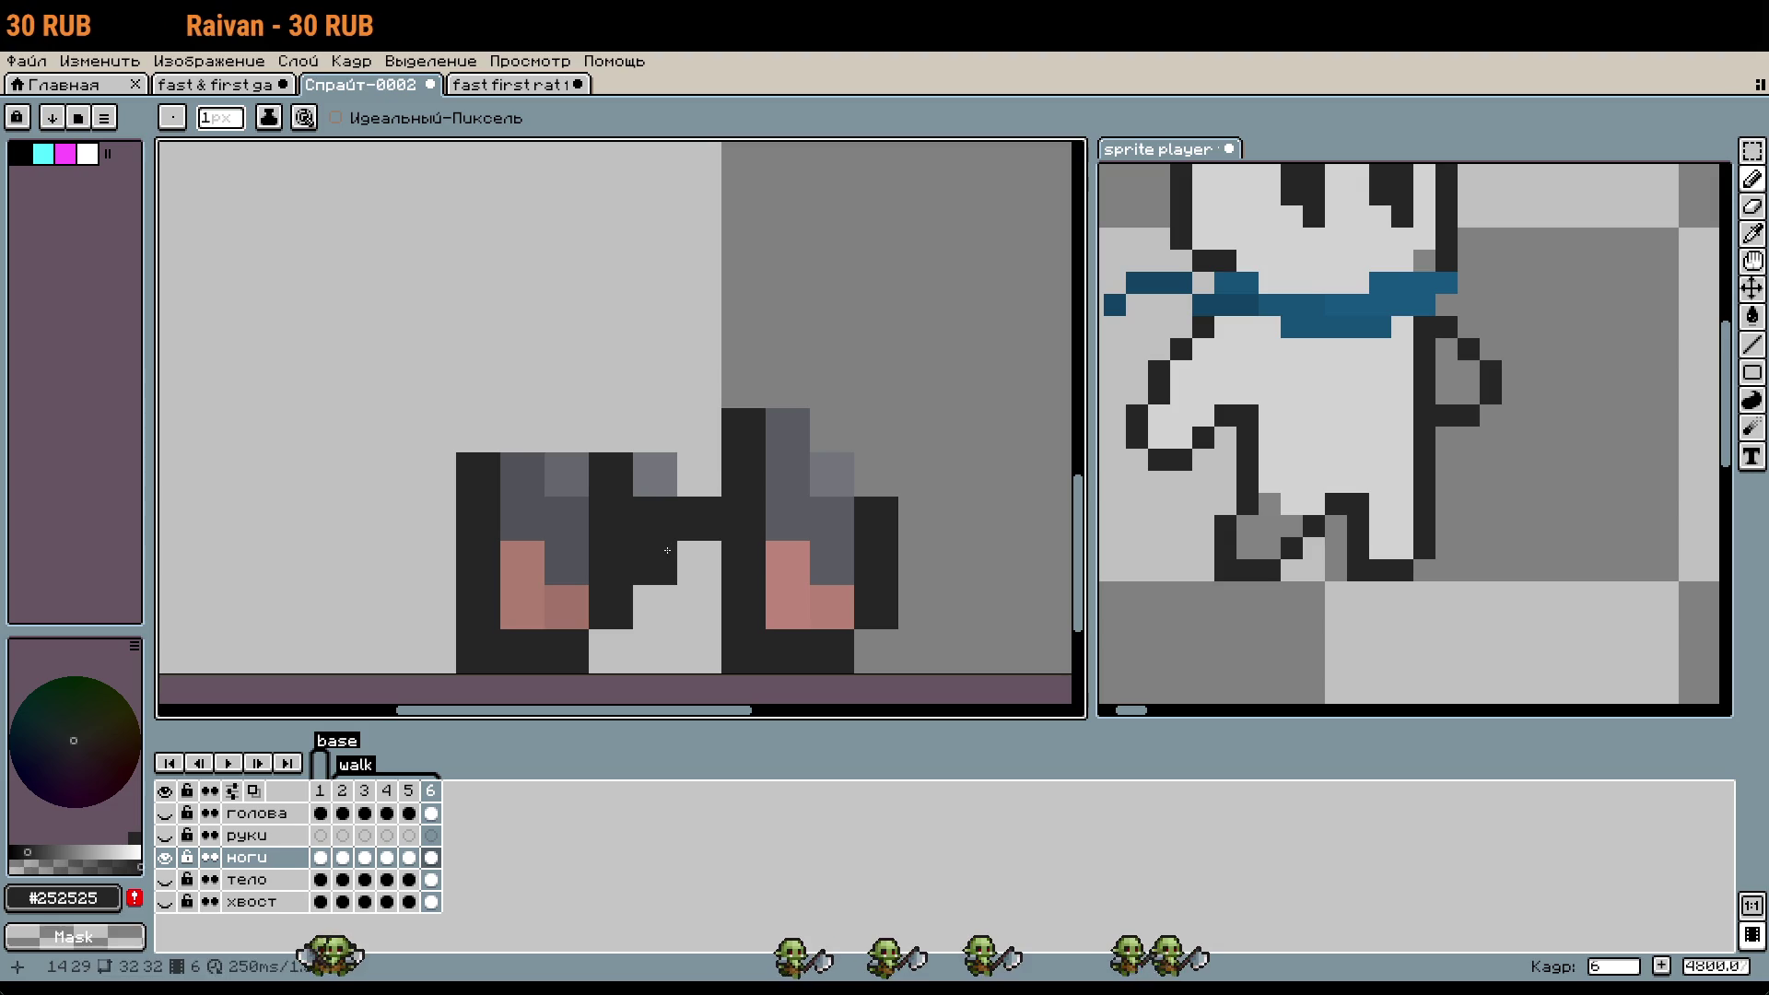
left_click(695, 620)
right_click(611, 563)
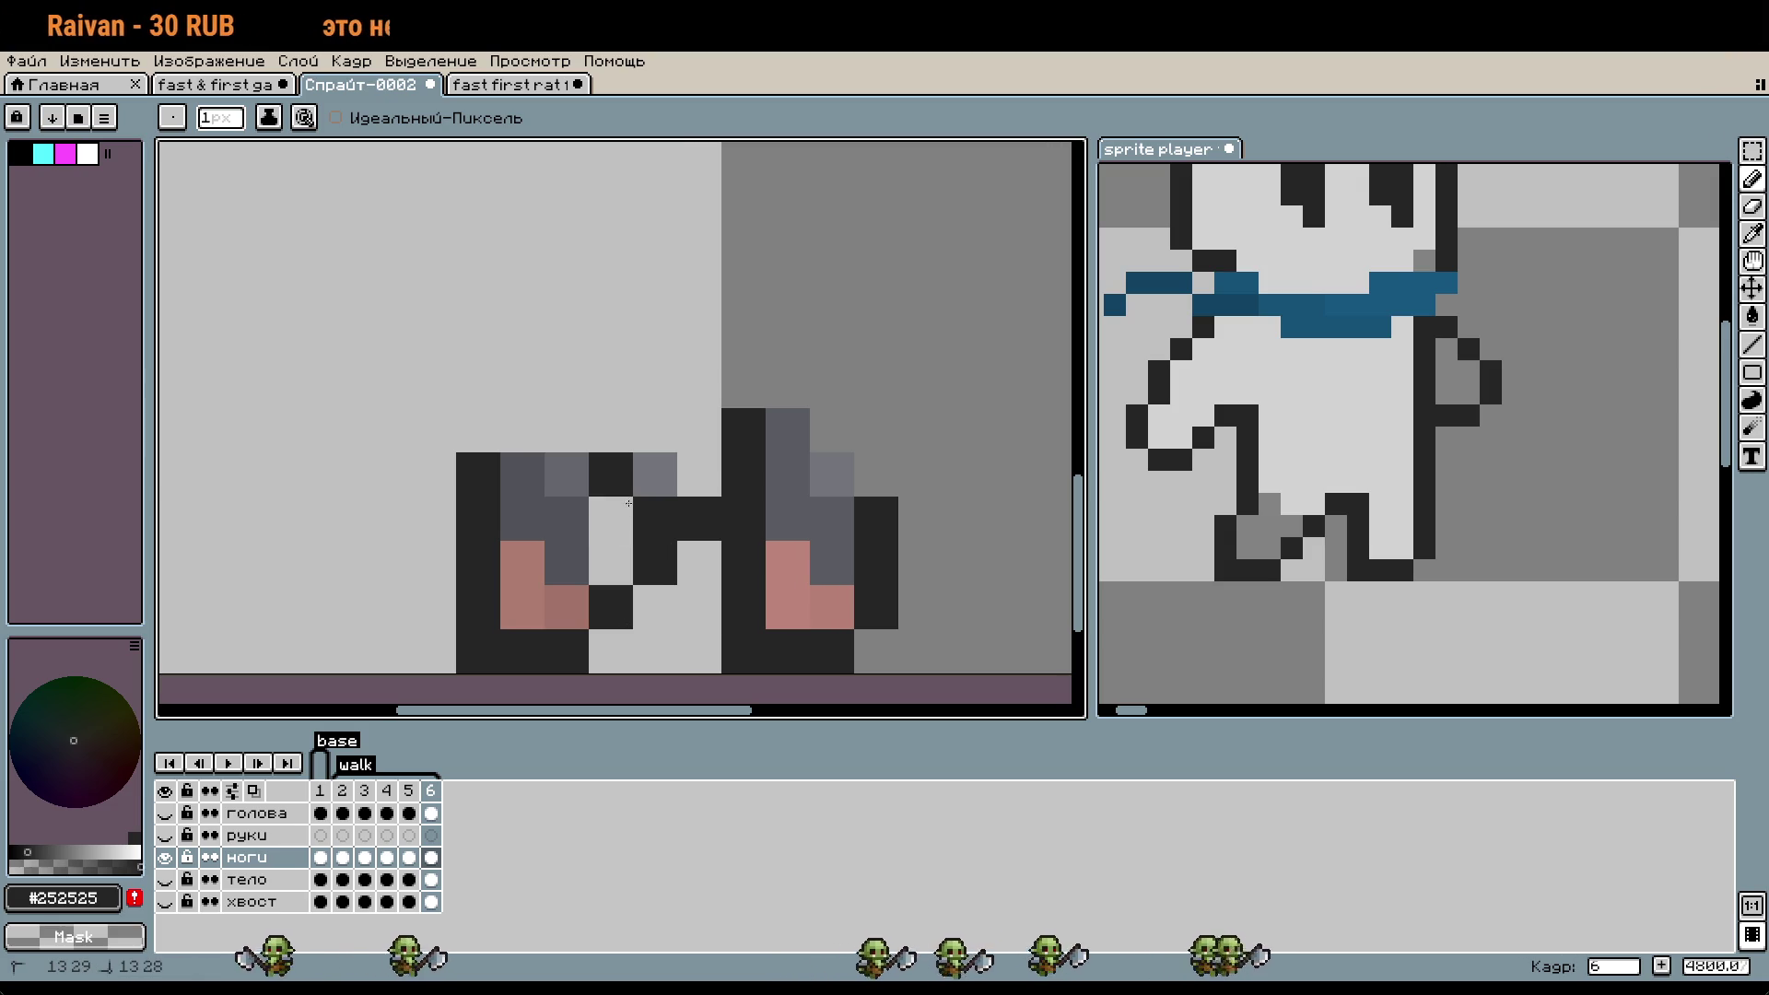
right_click(611, 474)
right_click(655, 518)
right_click(699, 607)
left_click(780, 563)
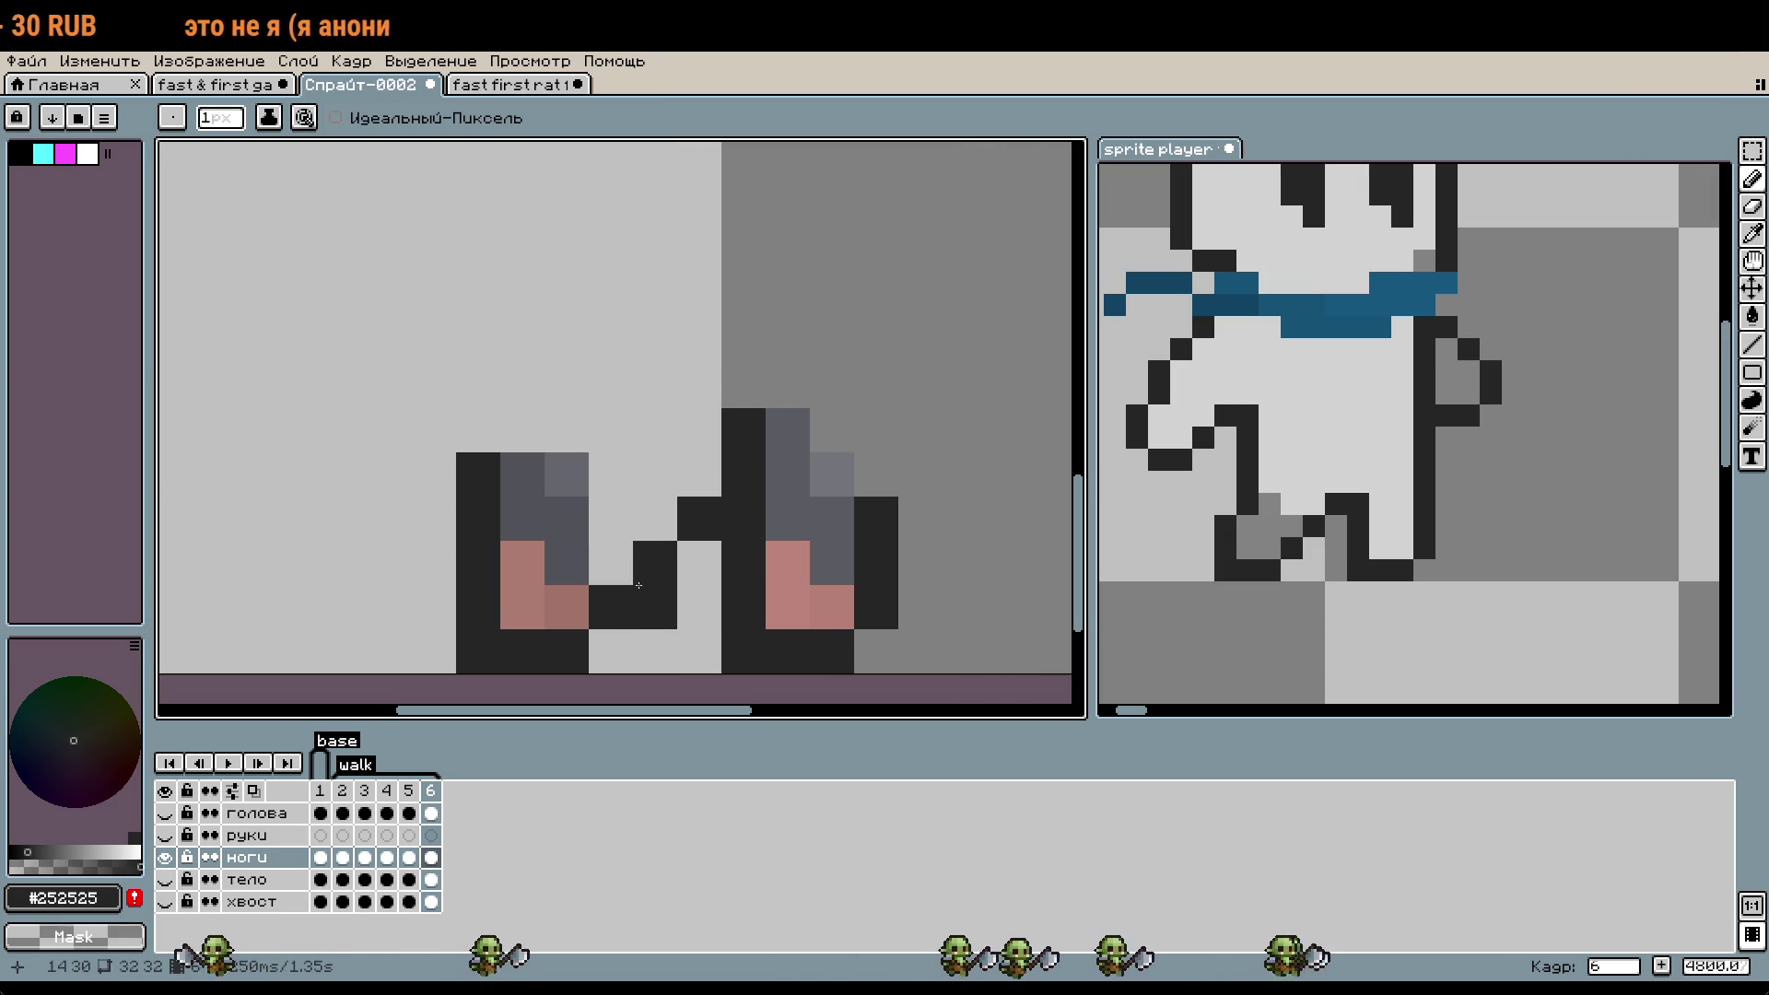
key("ctrl+z")
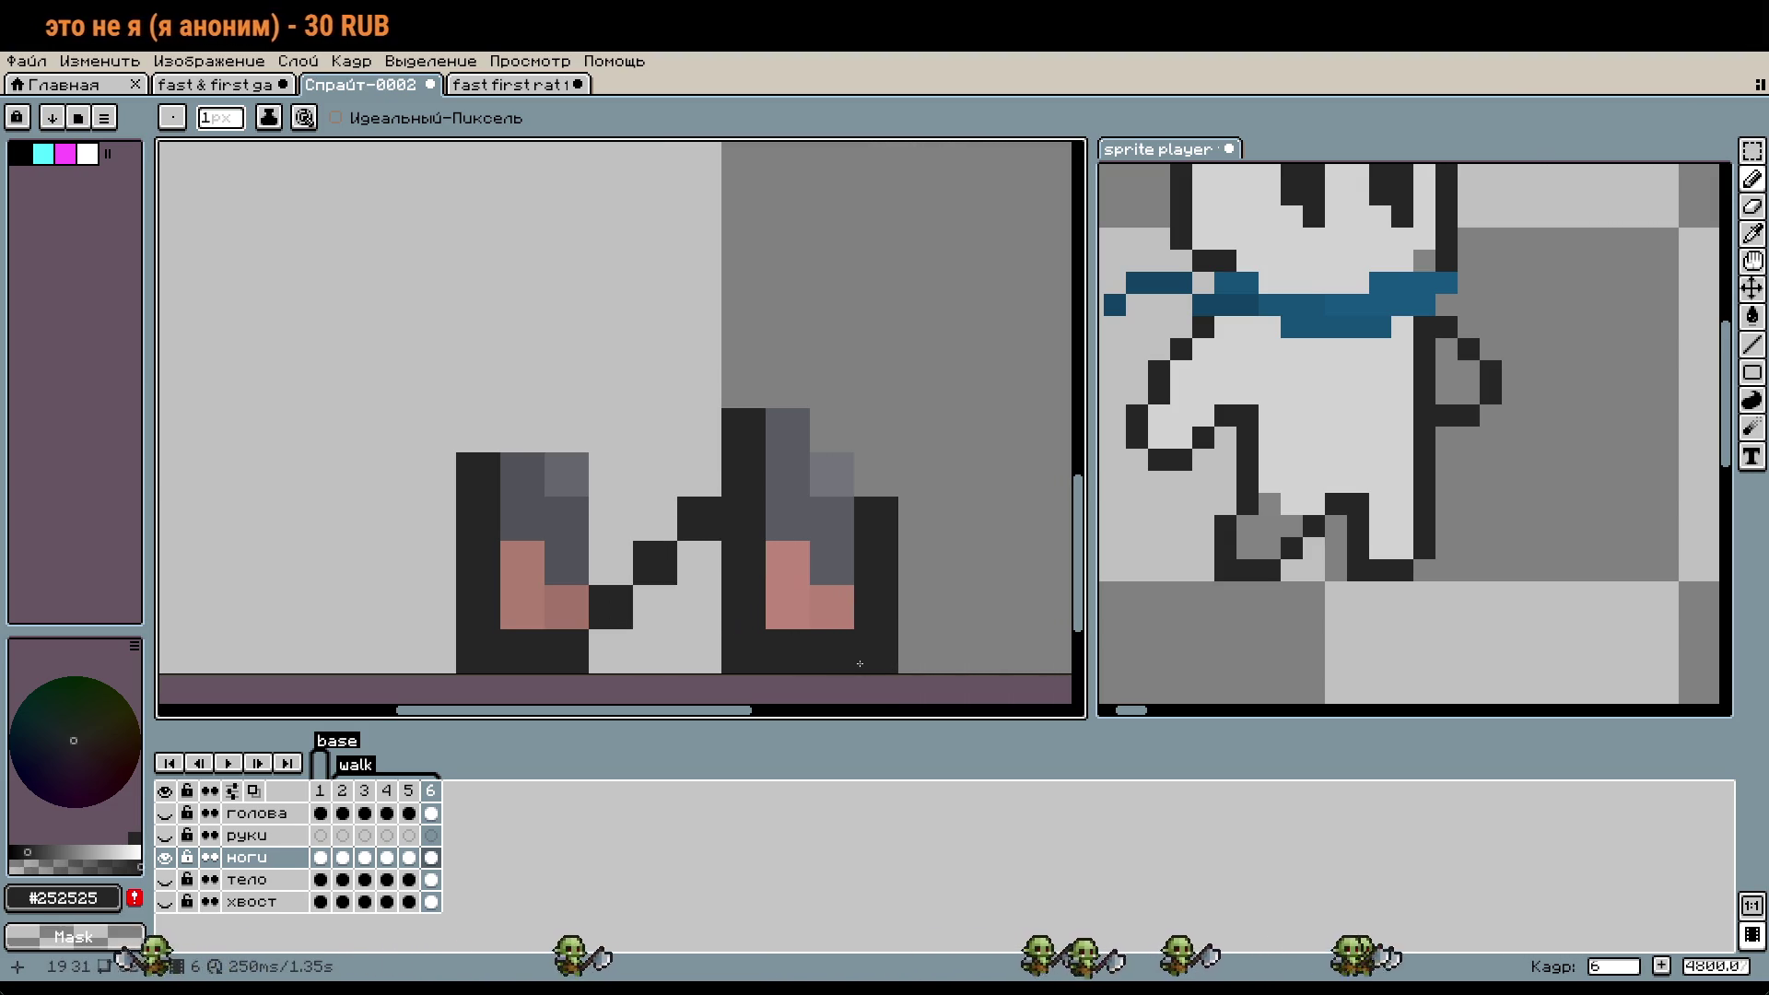
- Fix the left leg's top row and paint grey #515258 pixels on the left leg and the right leg's bottom
right_click(478, 474)
left_click(522, 475)
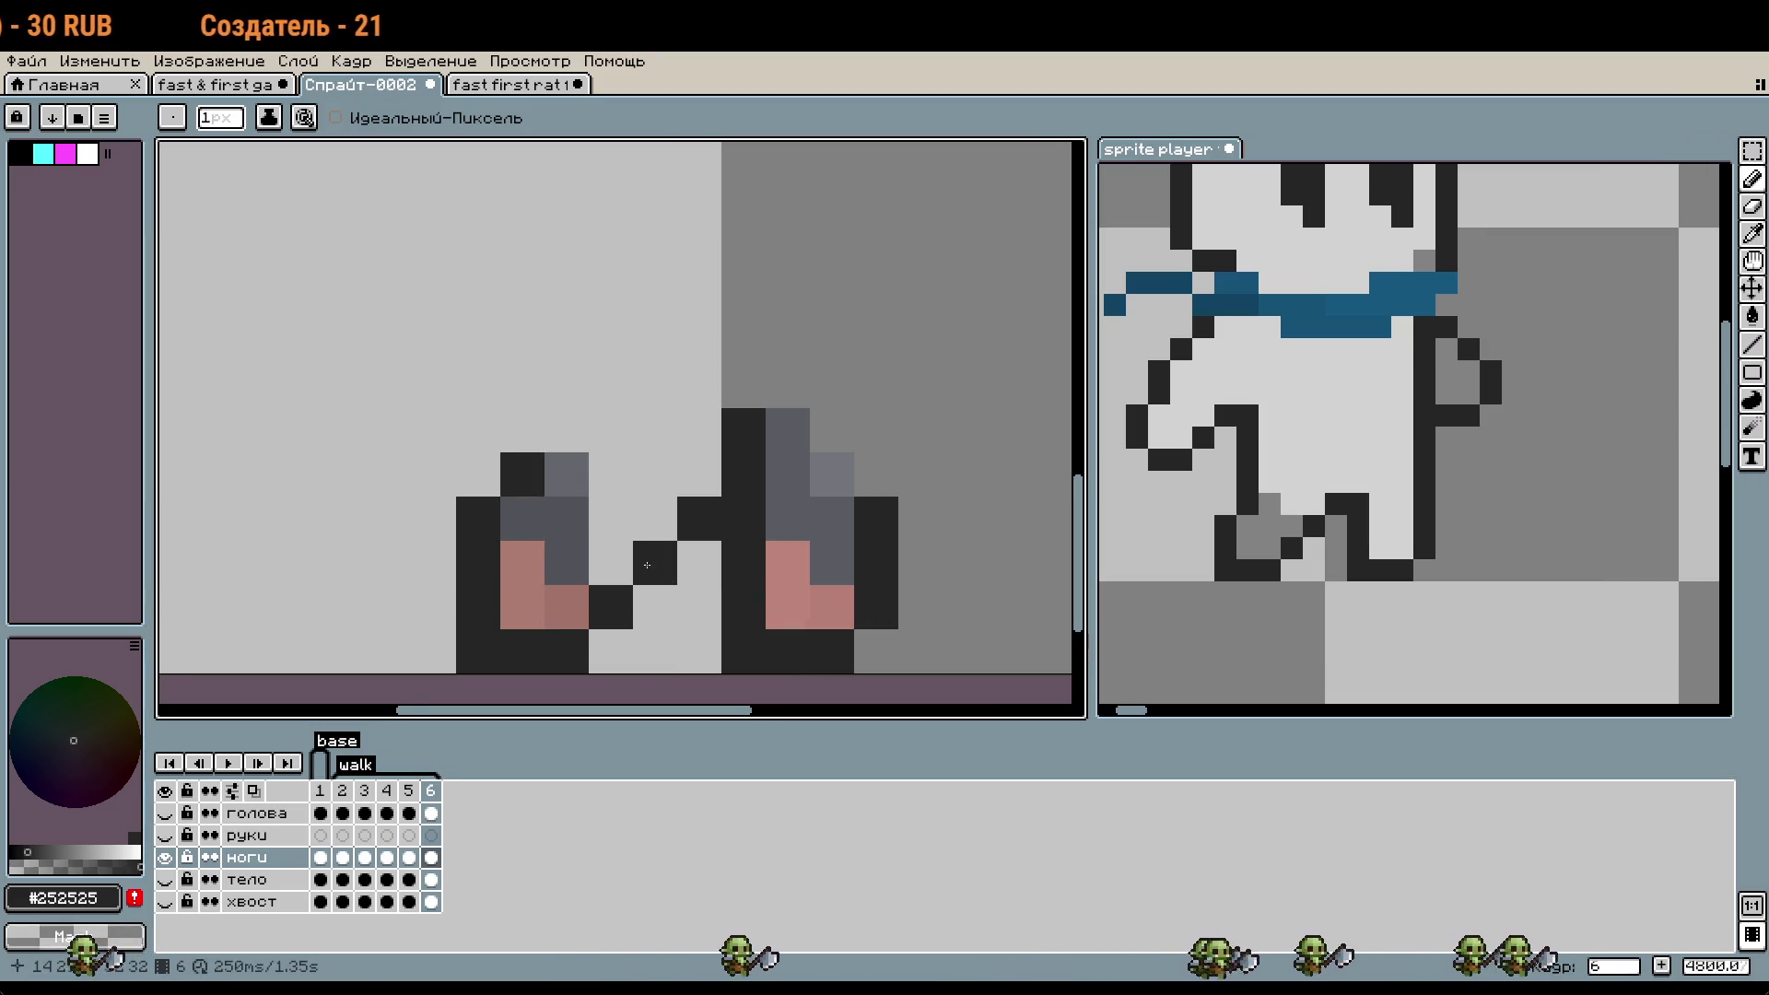
key("i")
key("b")
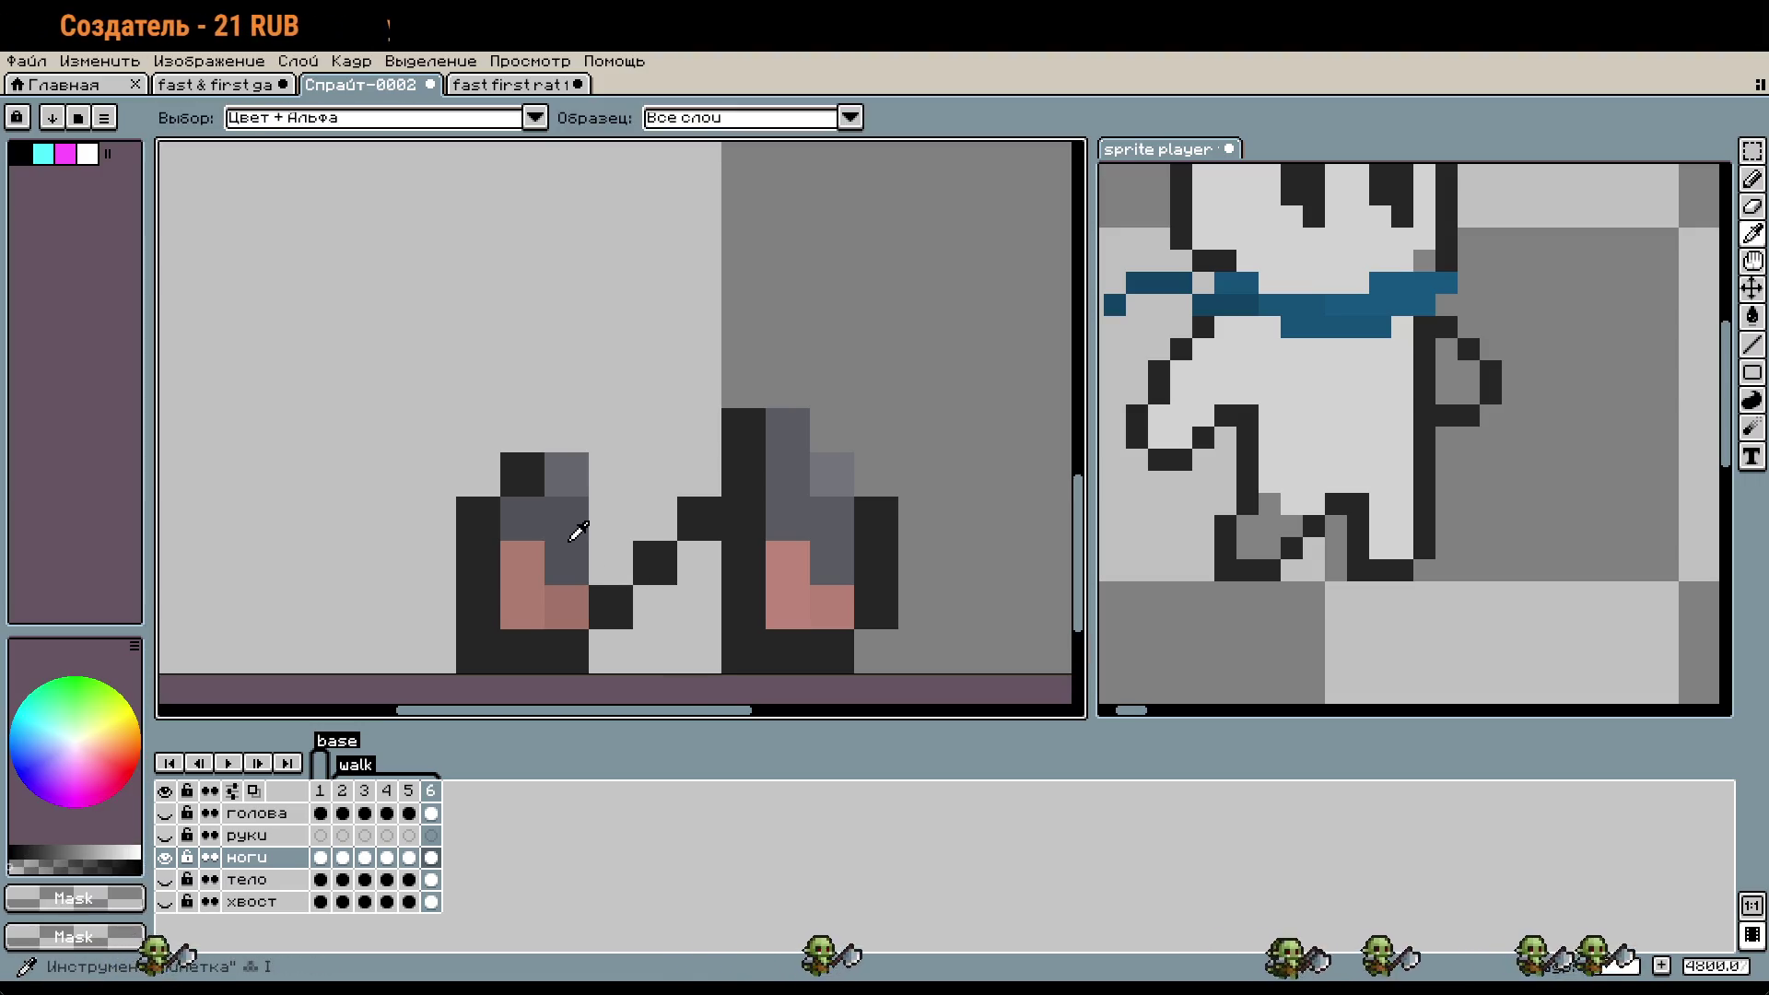
left_click(577, 525, "alt")
left_click_drag(610, 562, 605, 532)
left_click(736, 649)
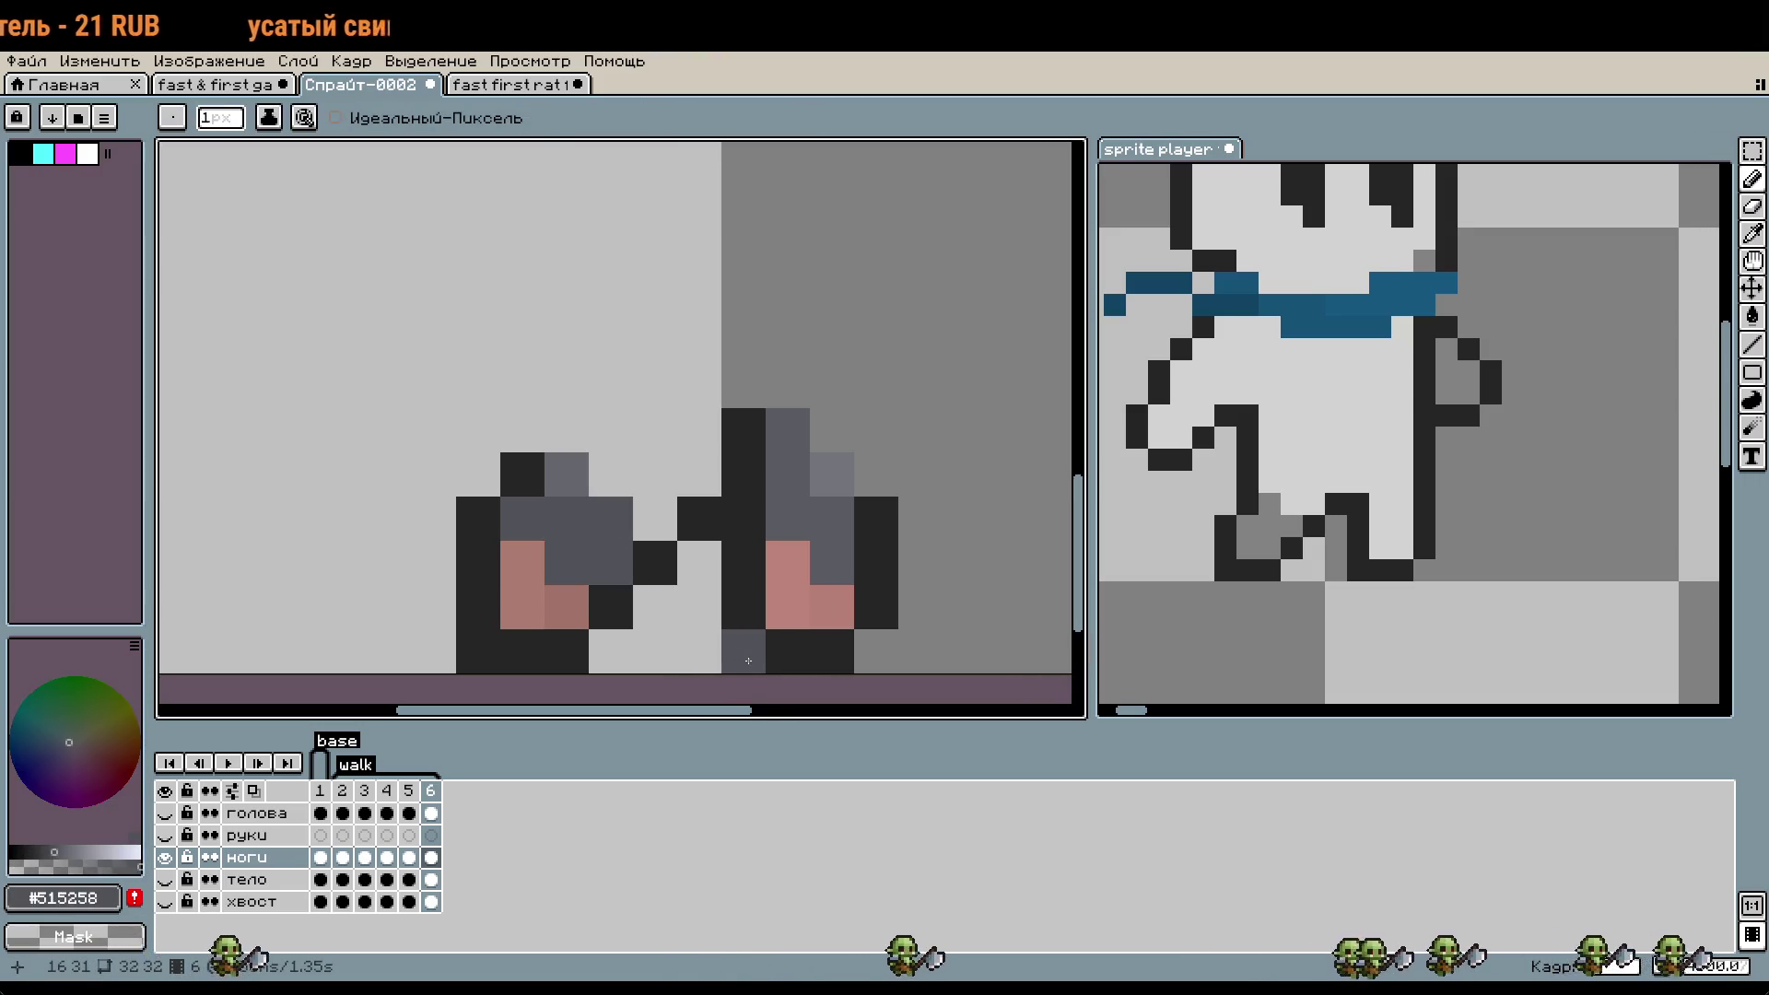
- Move both legs one pixel to the right
key("m")
left_click_drag(373, 368, 847, 661)
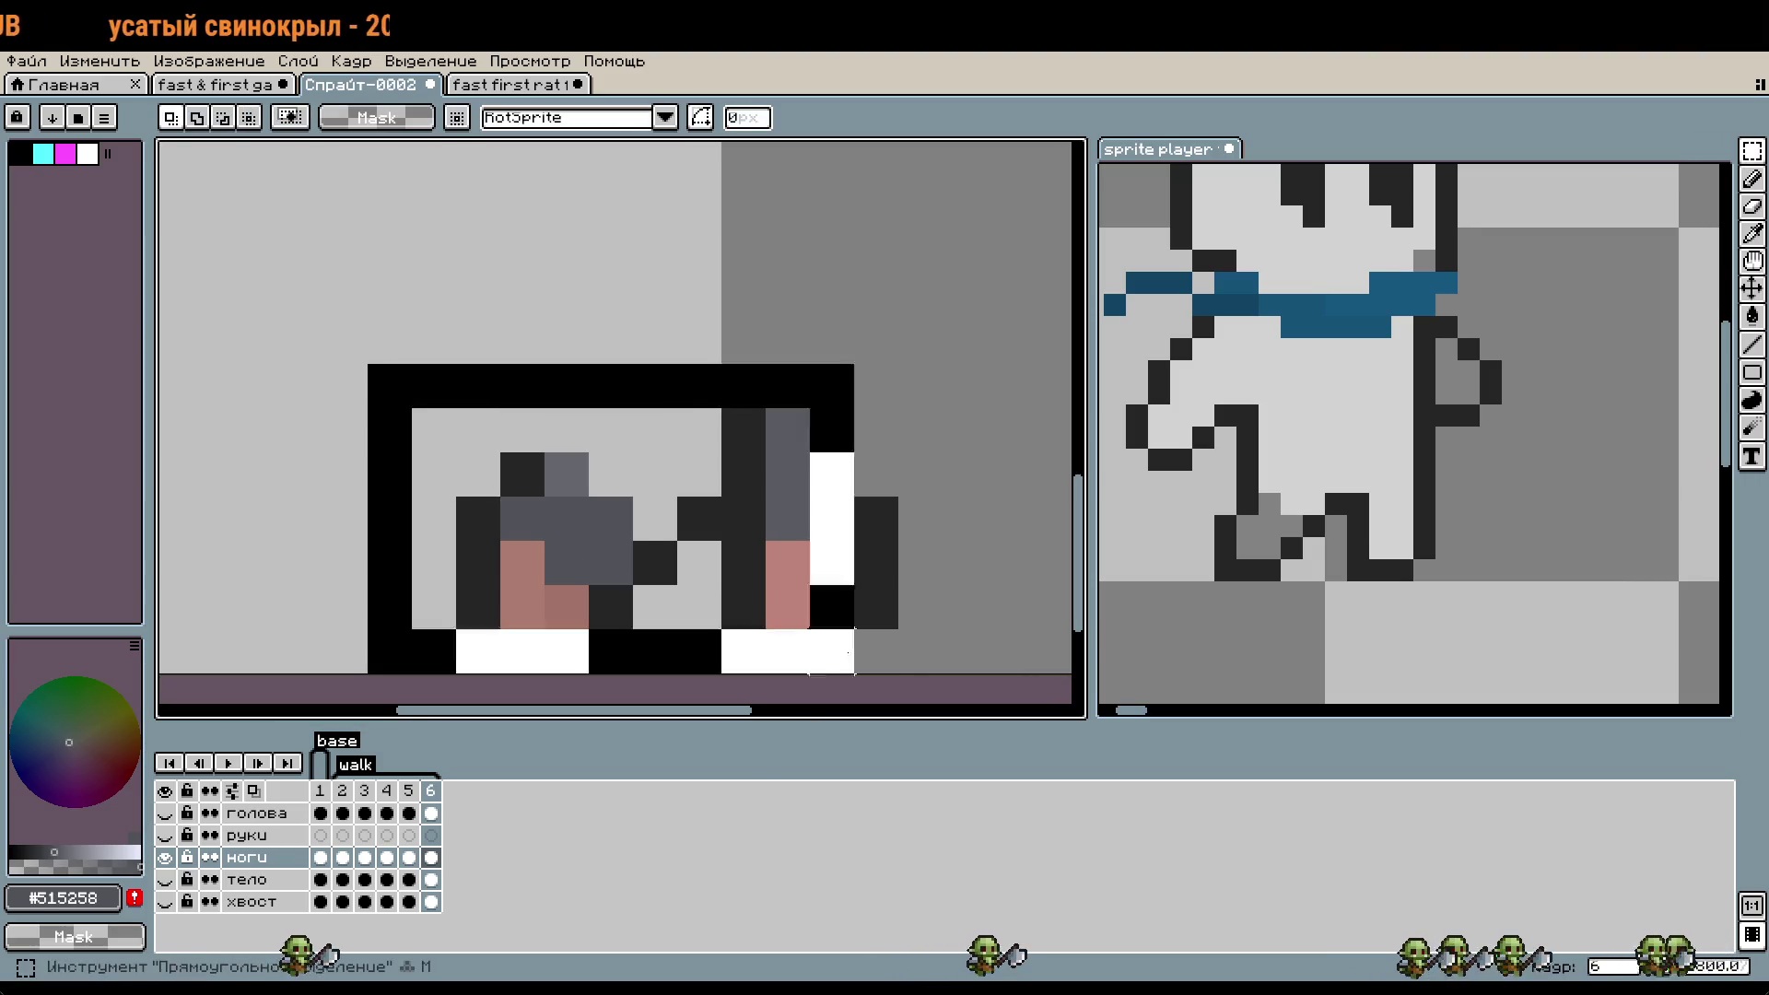
left_click_drag(770, 611, 789, 600)
key("ctrl+d")
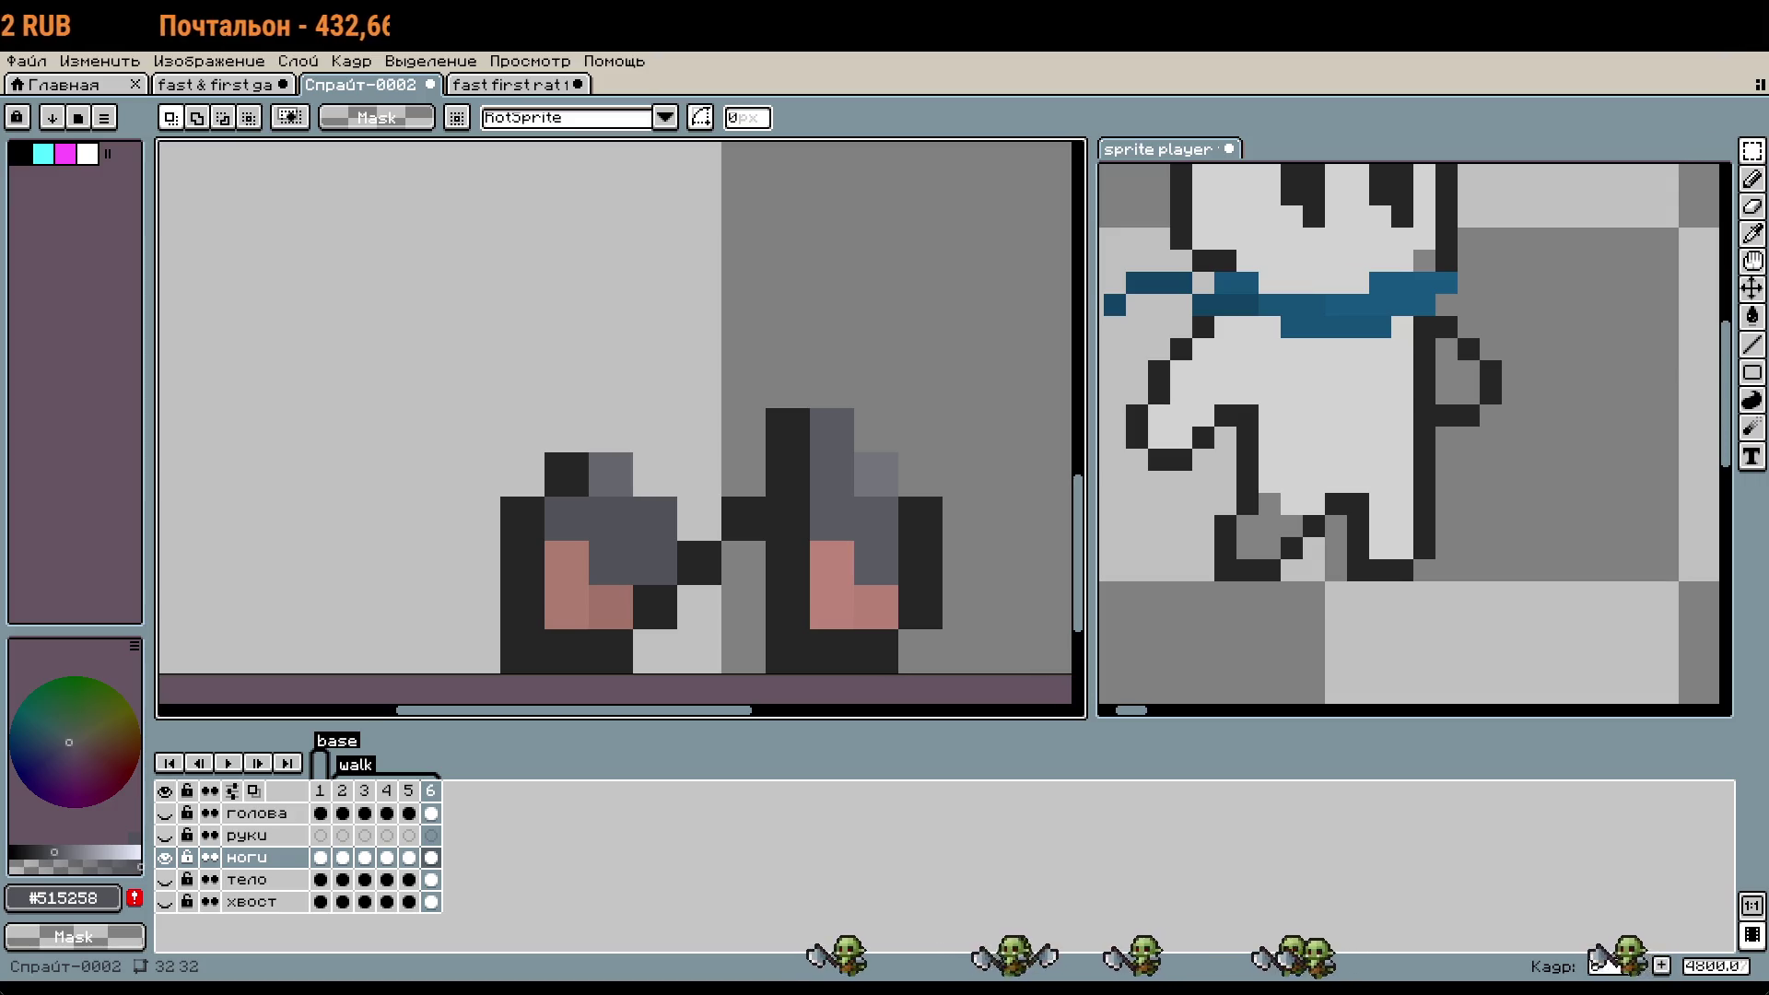
- Add grey #64666c pixels around the legs and a dark #252525 pixel atop the left leg
left_click_drag(632, 528, 642, 502)
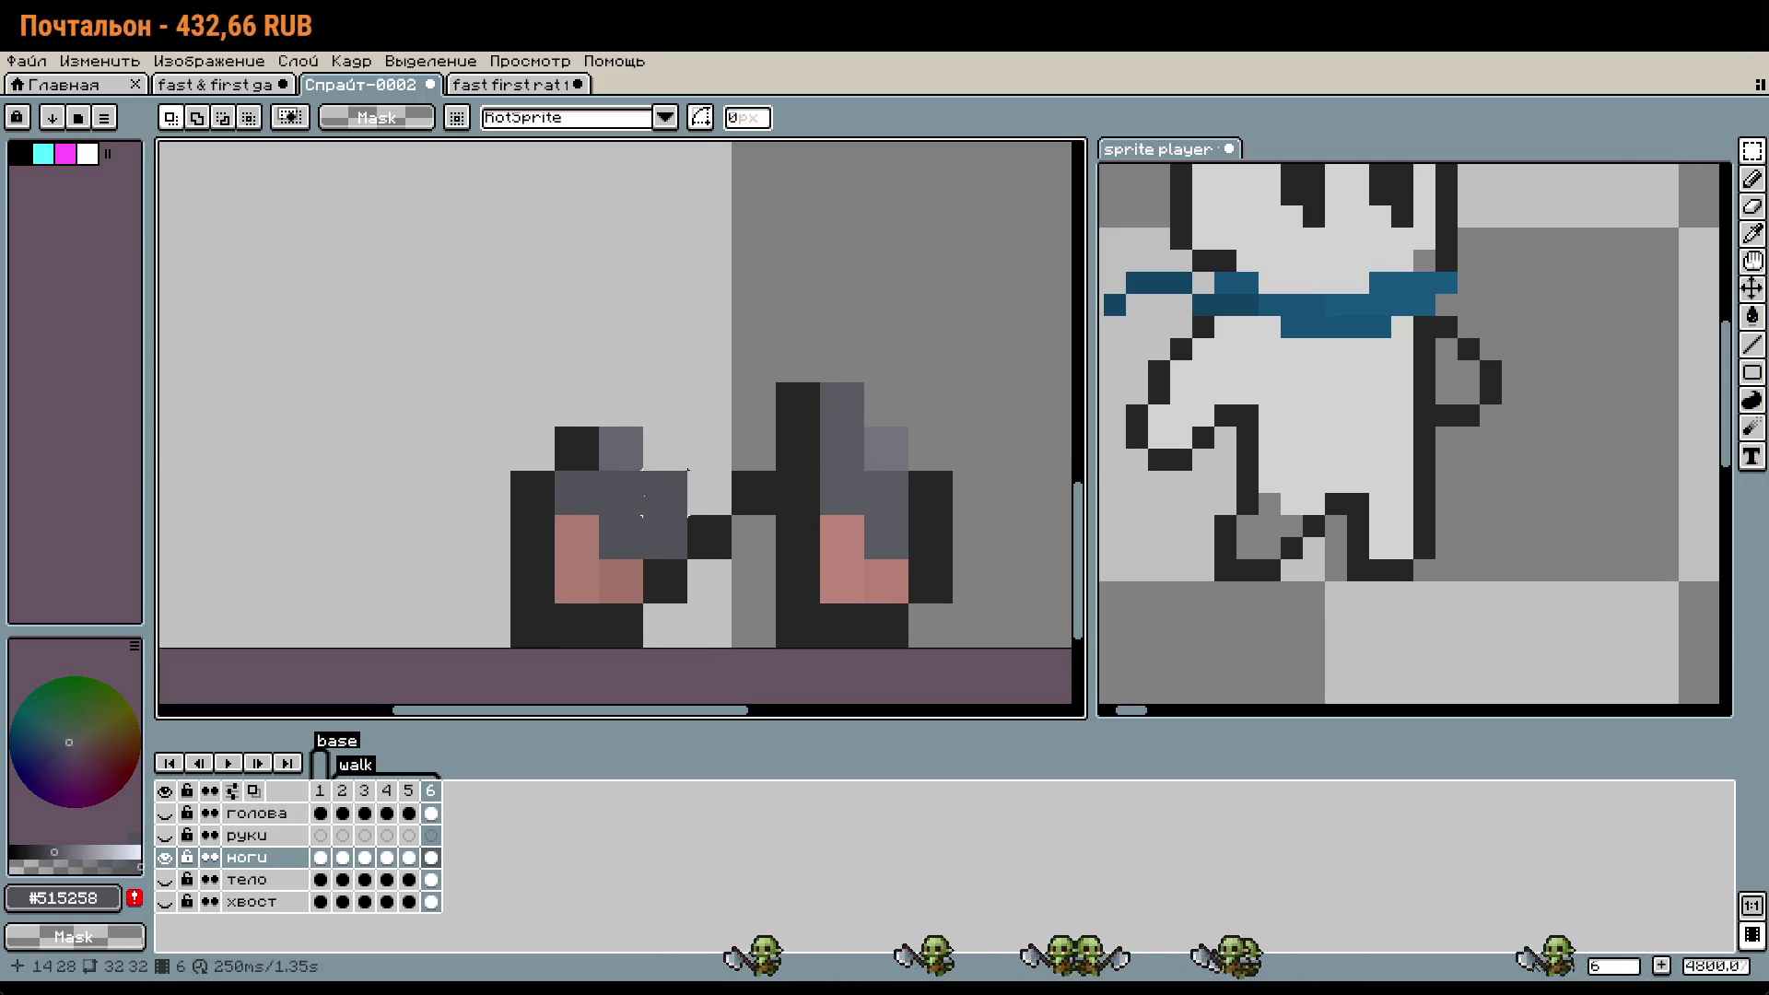
key("b")
left_click(636, 438, "alt")
left_click(654, 447)
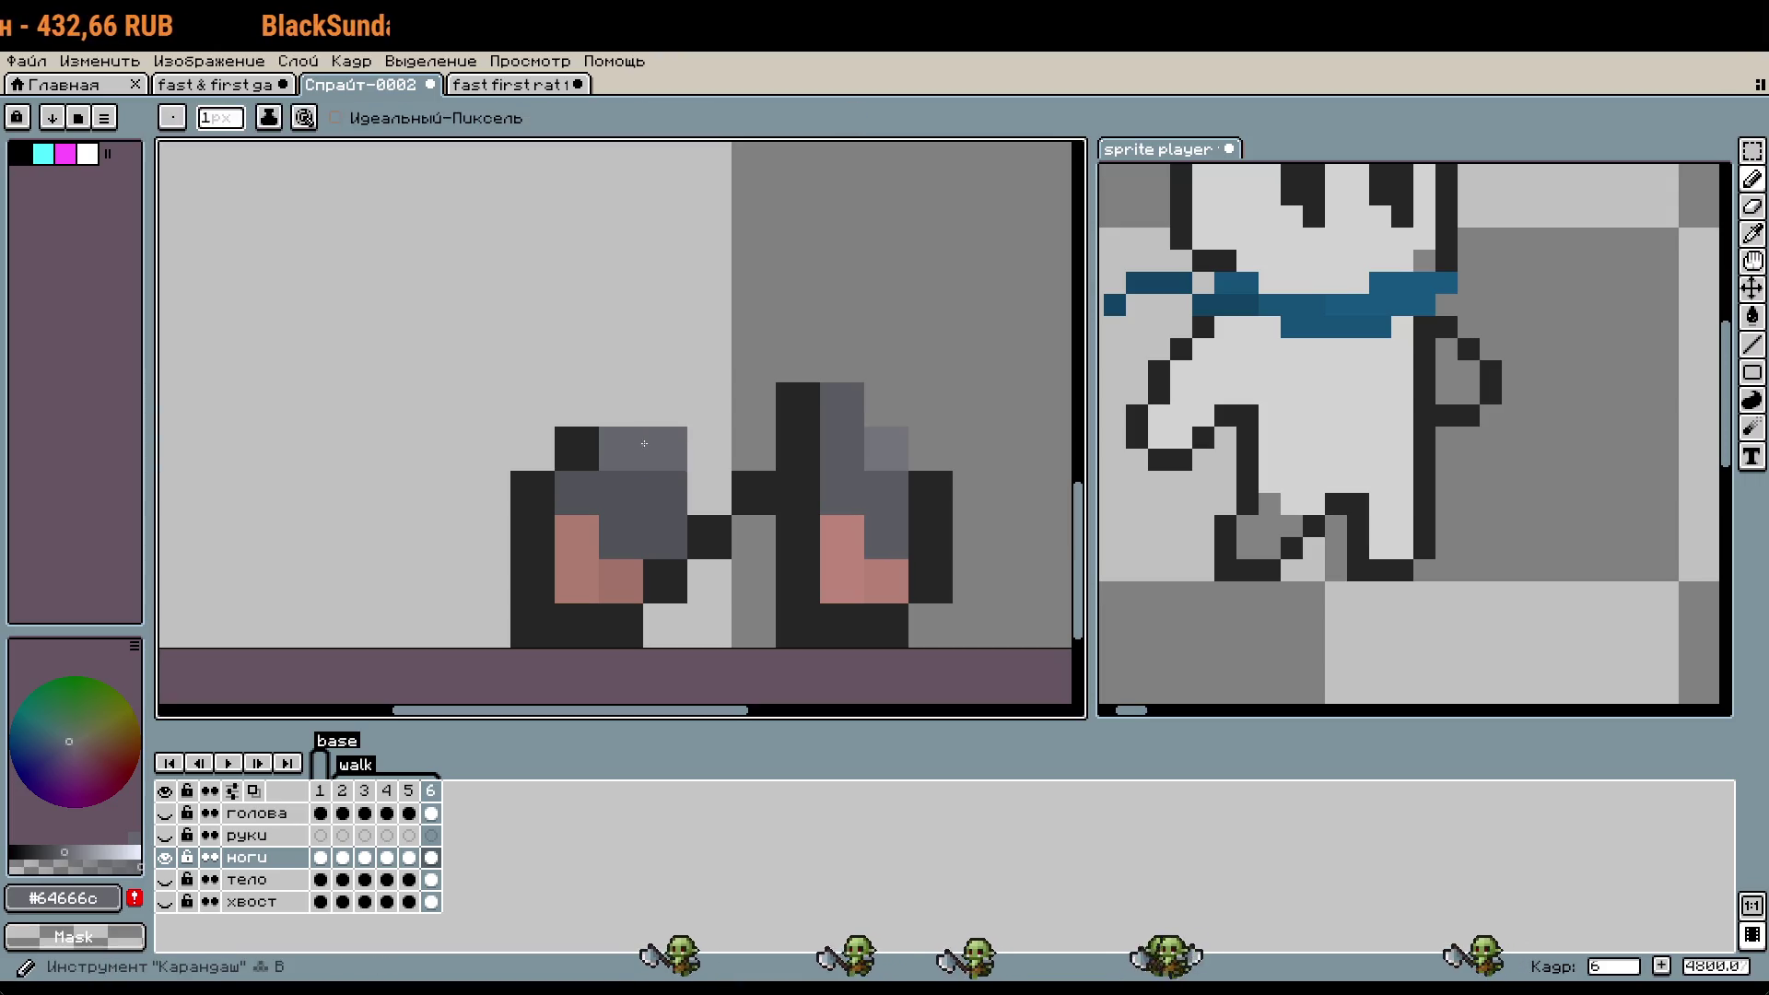
left_click(708, 490)
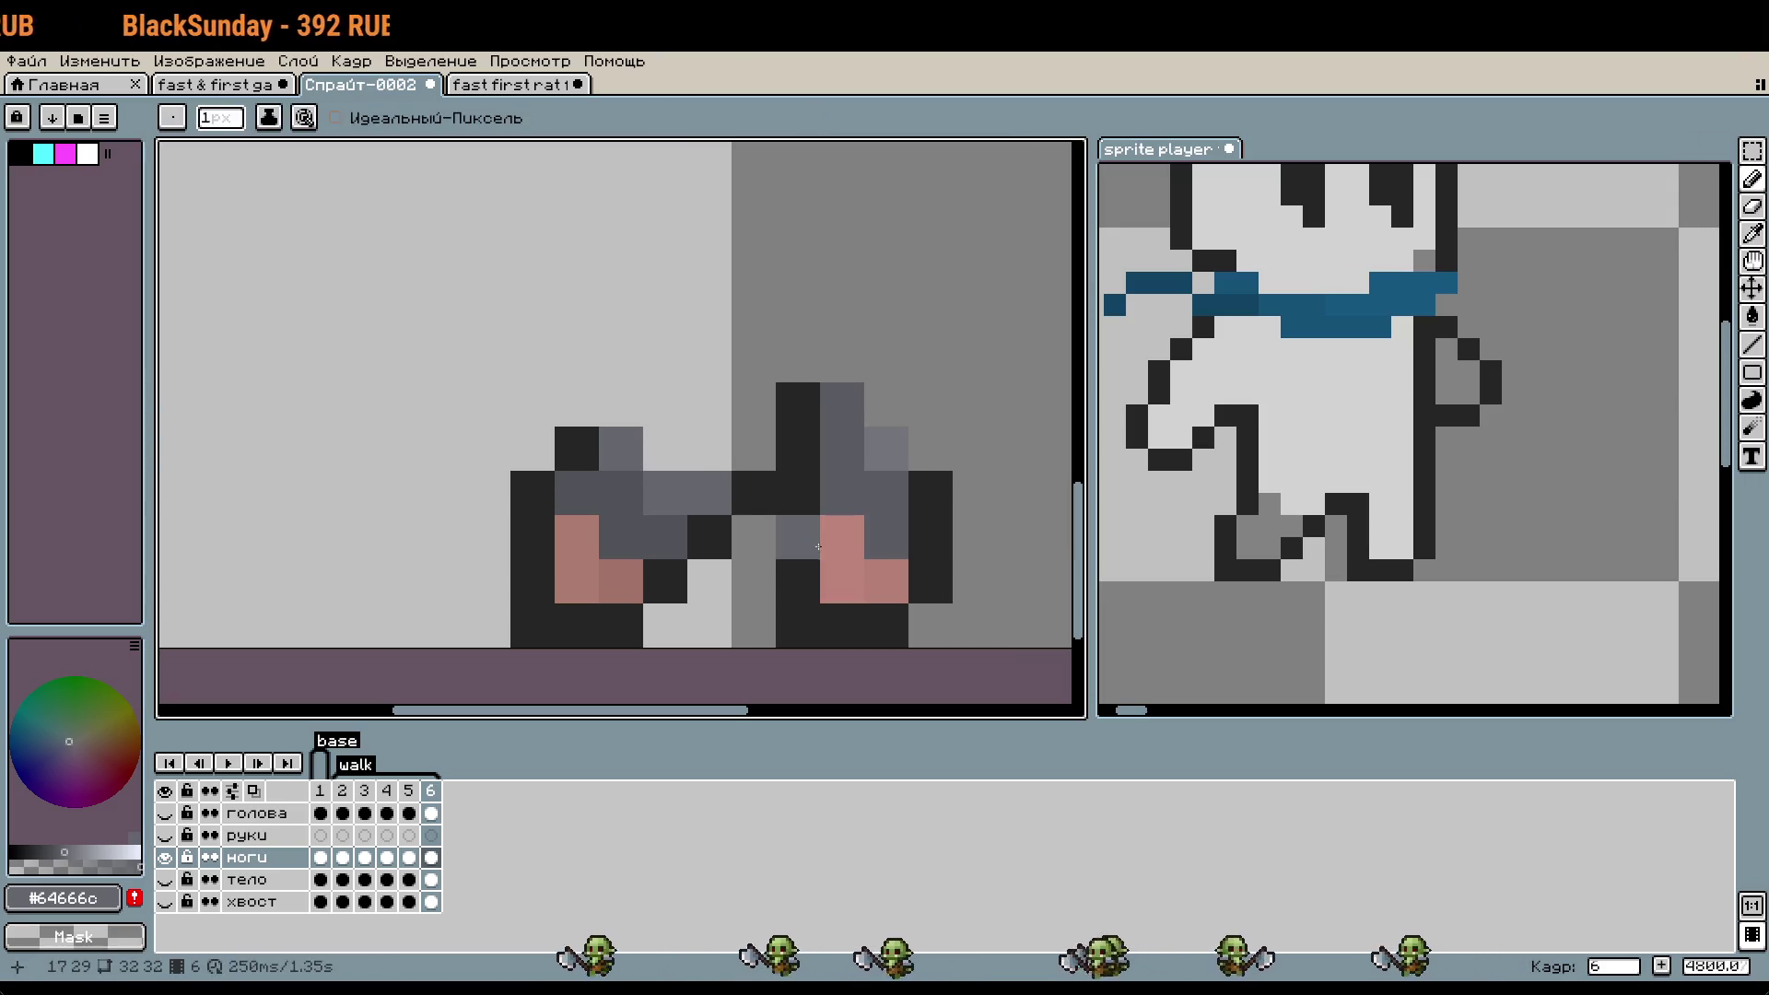
key("ctrl+z")
left_click(949, 615)
scroll(899, 661, "down", 3)
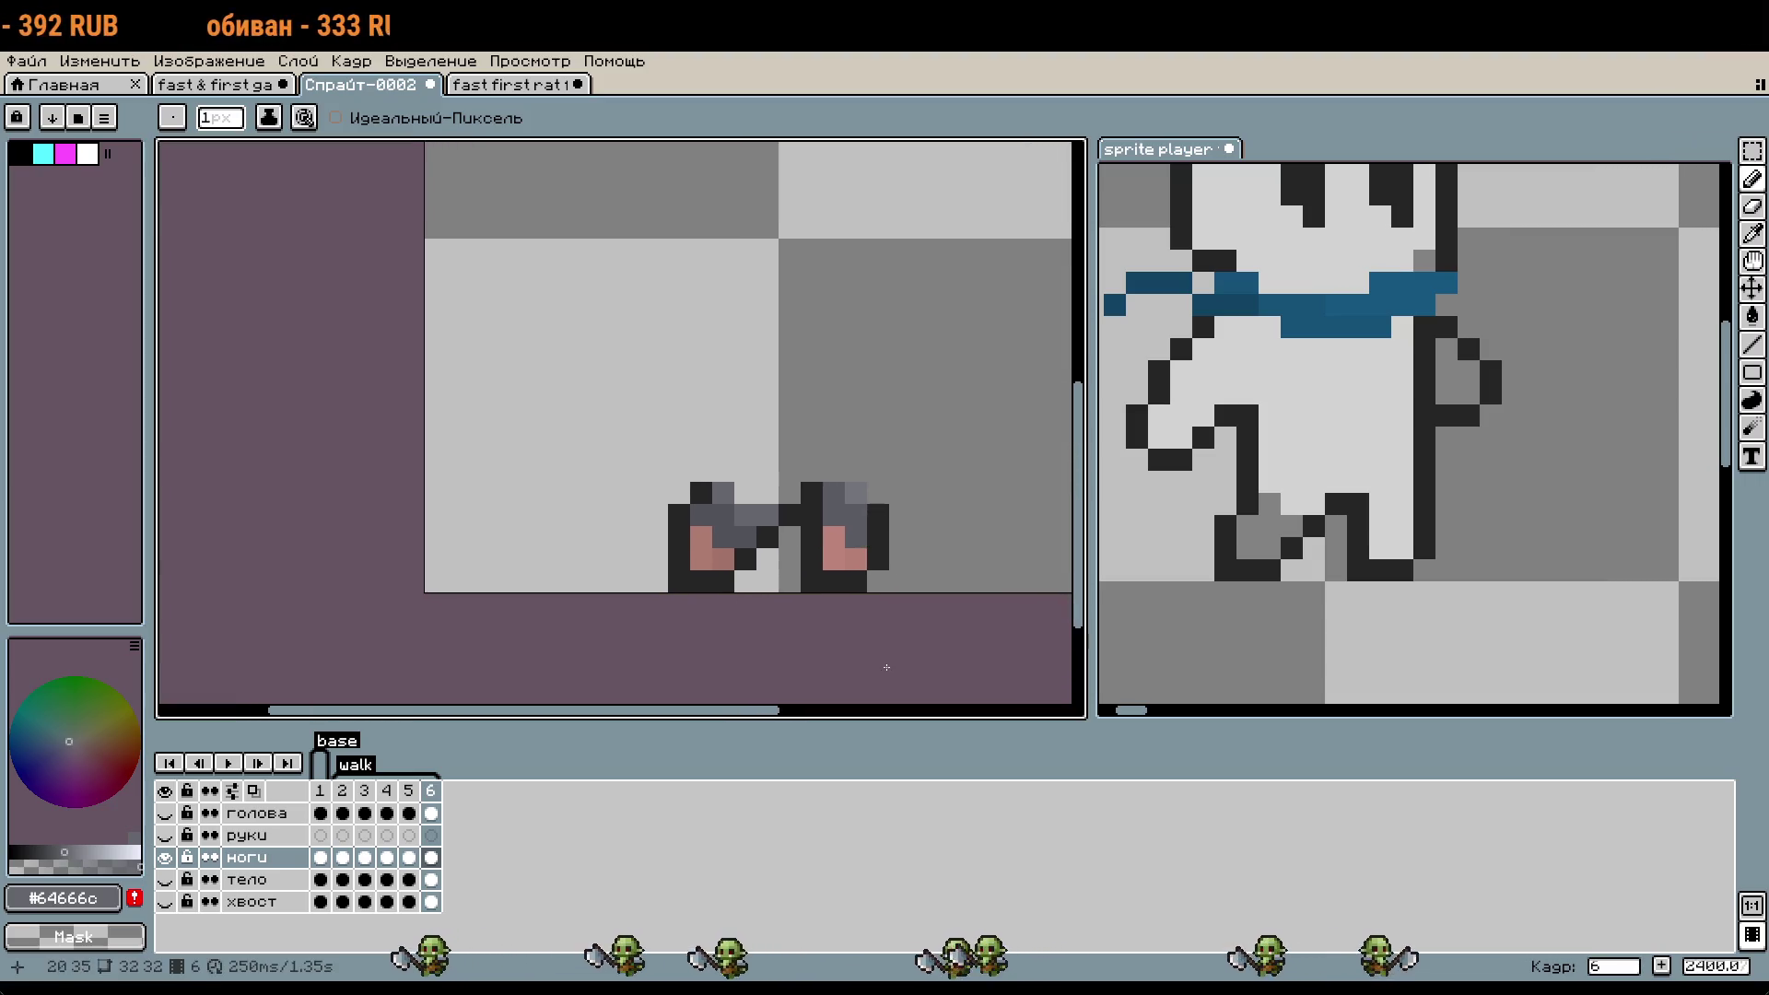
left_click(700, 493, "alt")
left_click(700, 470)
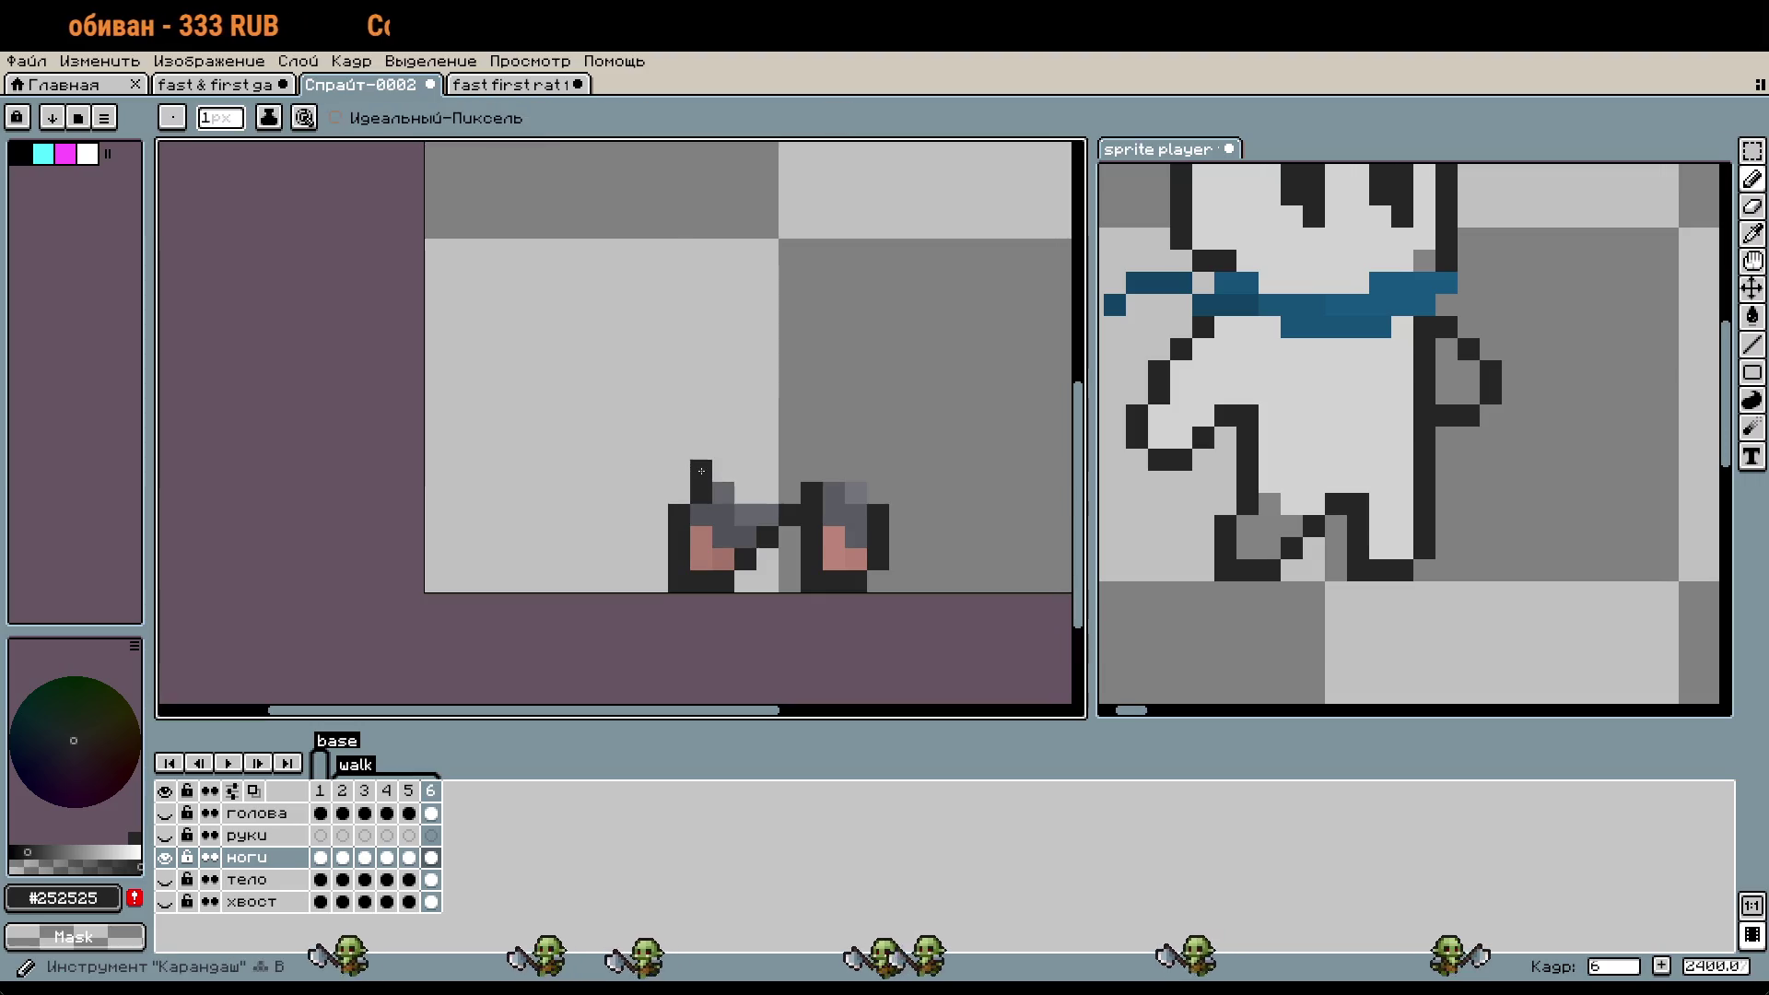
- With the тело layer hidden, paint grey #64666c pixels across the top of the legs
left_click(165, 879)
left_click(165, 880)
left_click(165, 879)
left_click(165, 880)
scroll(645, 443, "up", 5)
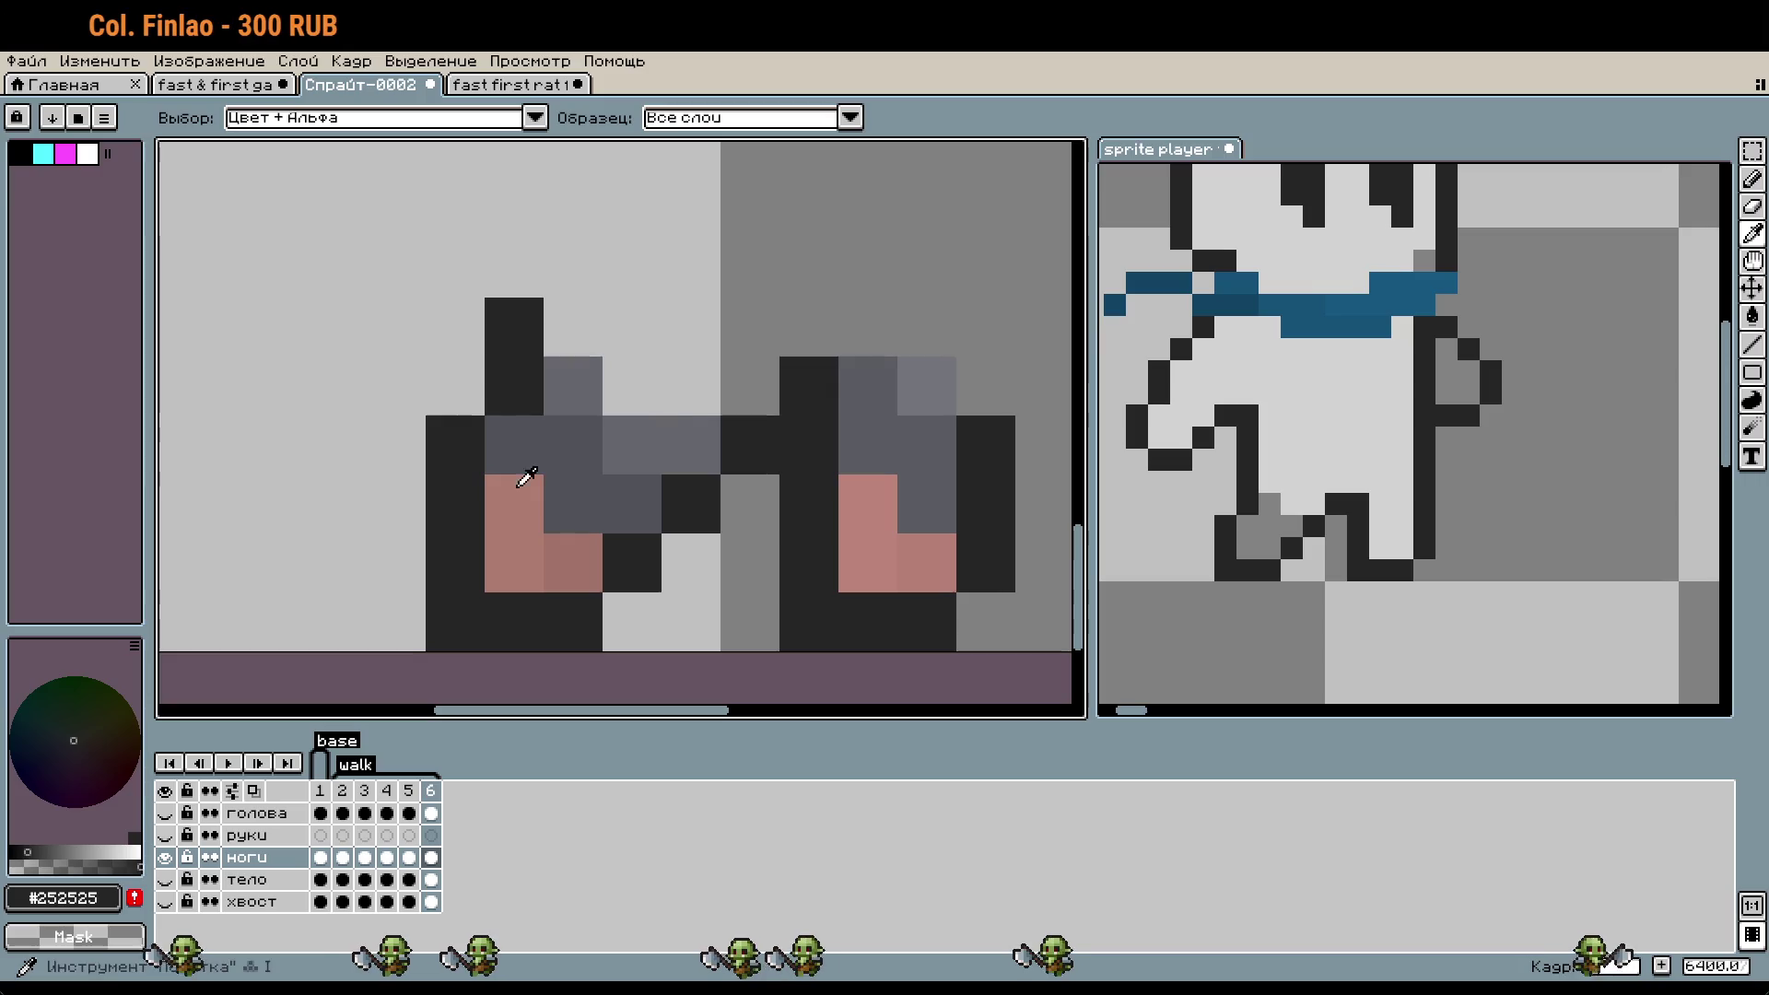
left_click(660, 426, "alt")
left_click_drag(661, 427, 750, 387)
left_click(573, 327)
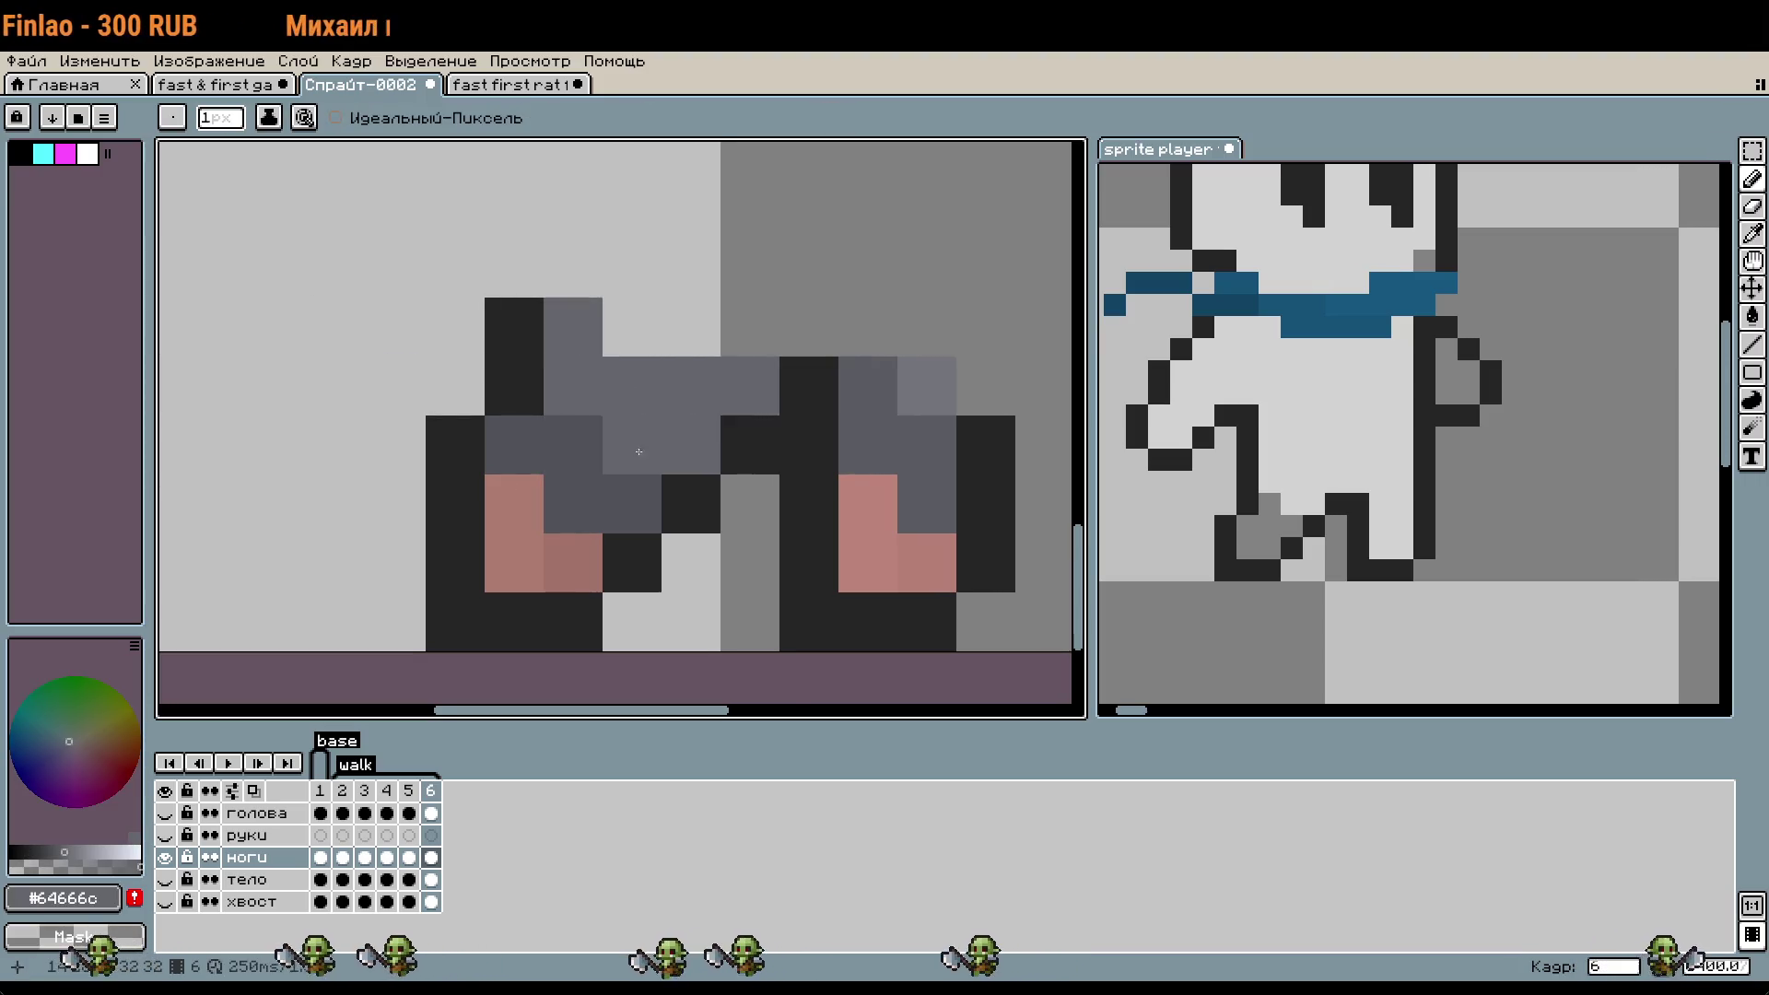
- Toggle the тело and ноги layers to compare the legs with and without the body
scroll(490, 542, "down", 1)
left_click(172, 882)
left_click(171, 883)
left_click(172, 883)
left_click(172, 882)
left_click(694, 485, "alt")
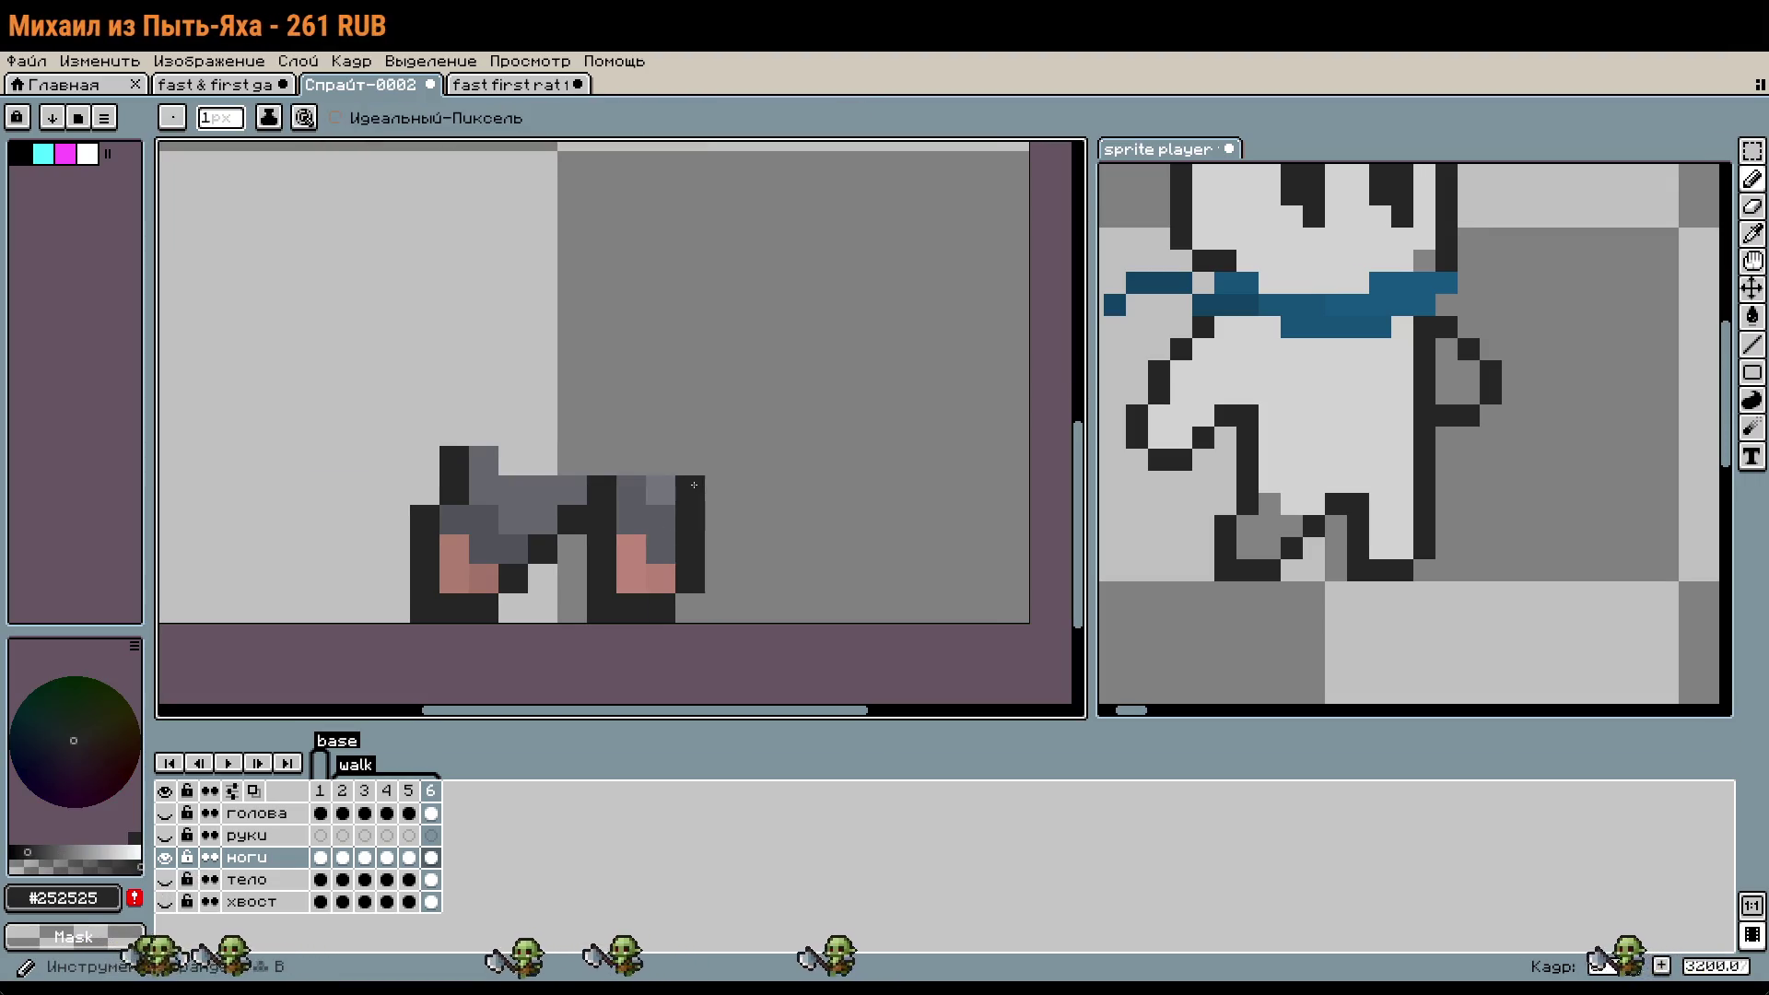
left_click(166, 857)
left_click(167, 857)
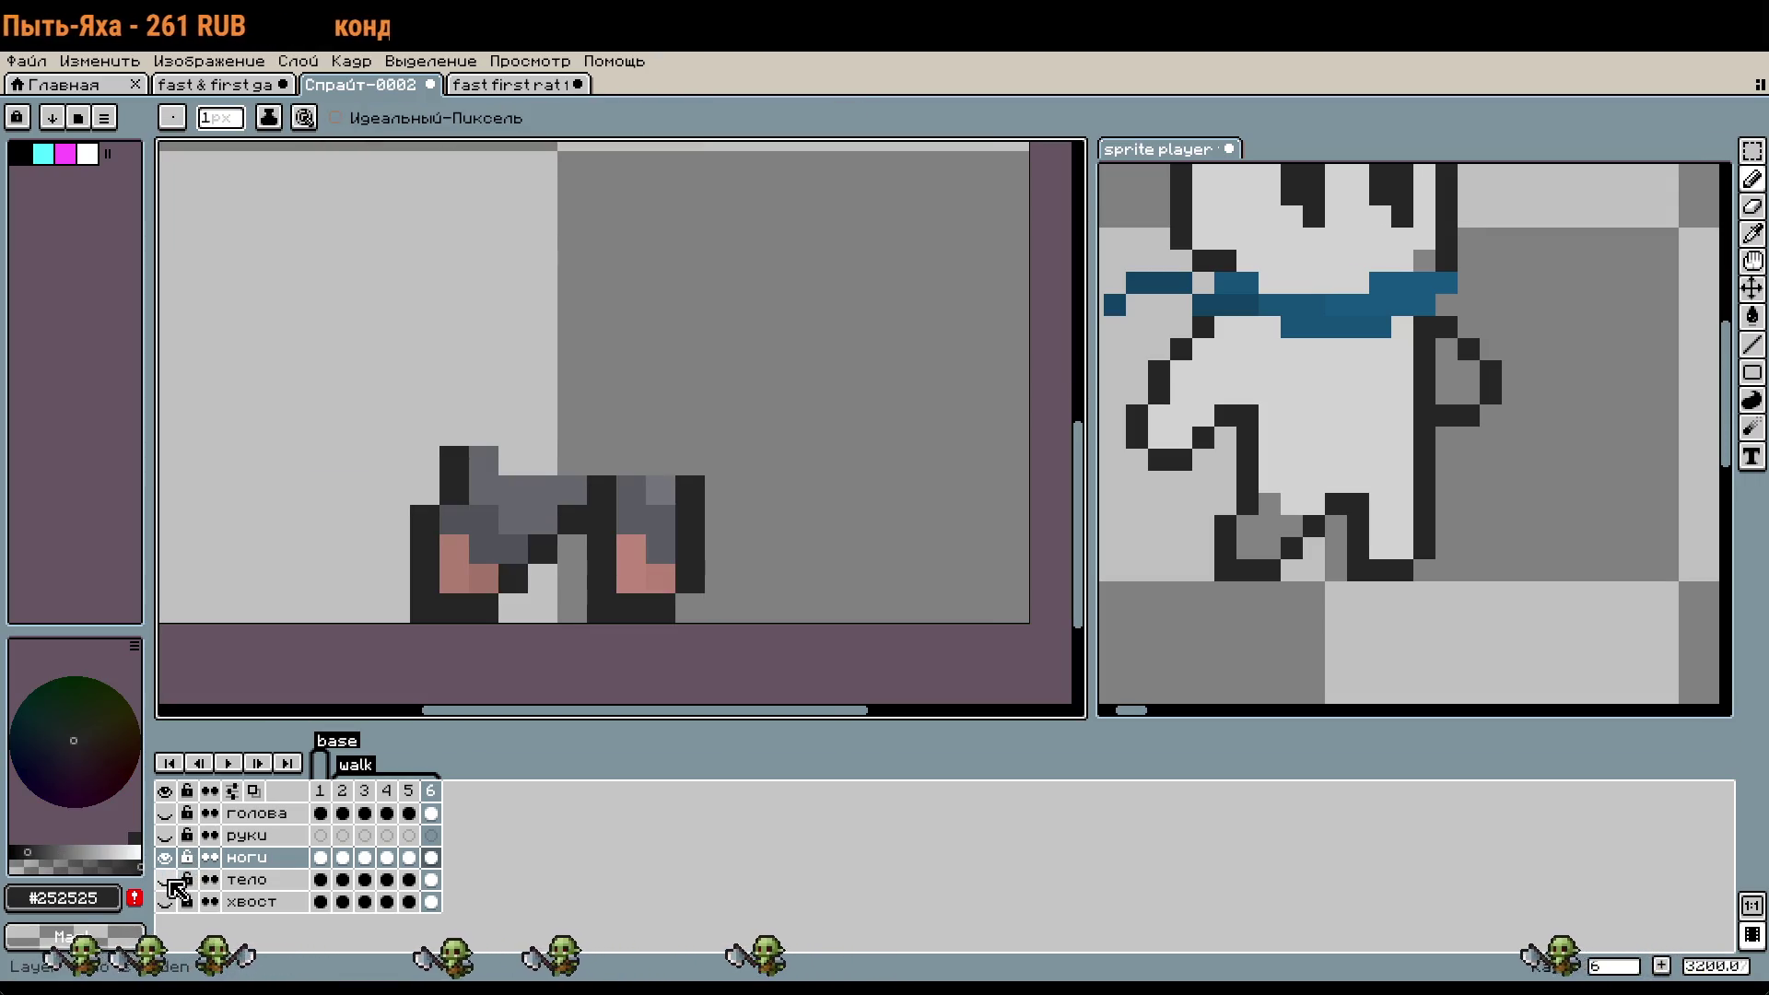
- Play the walk animation, then return to frame 6 zoomed in on the legs
left_click(171, 883)
scroll(845, 551, "down", 2)
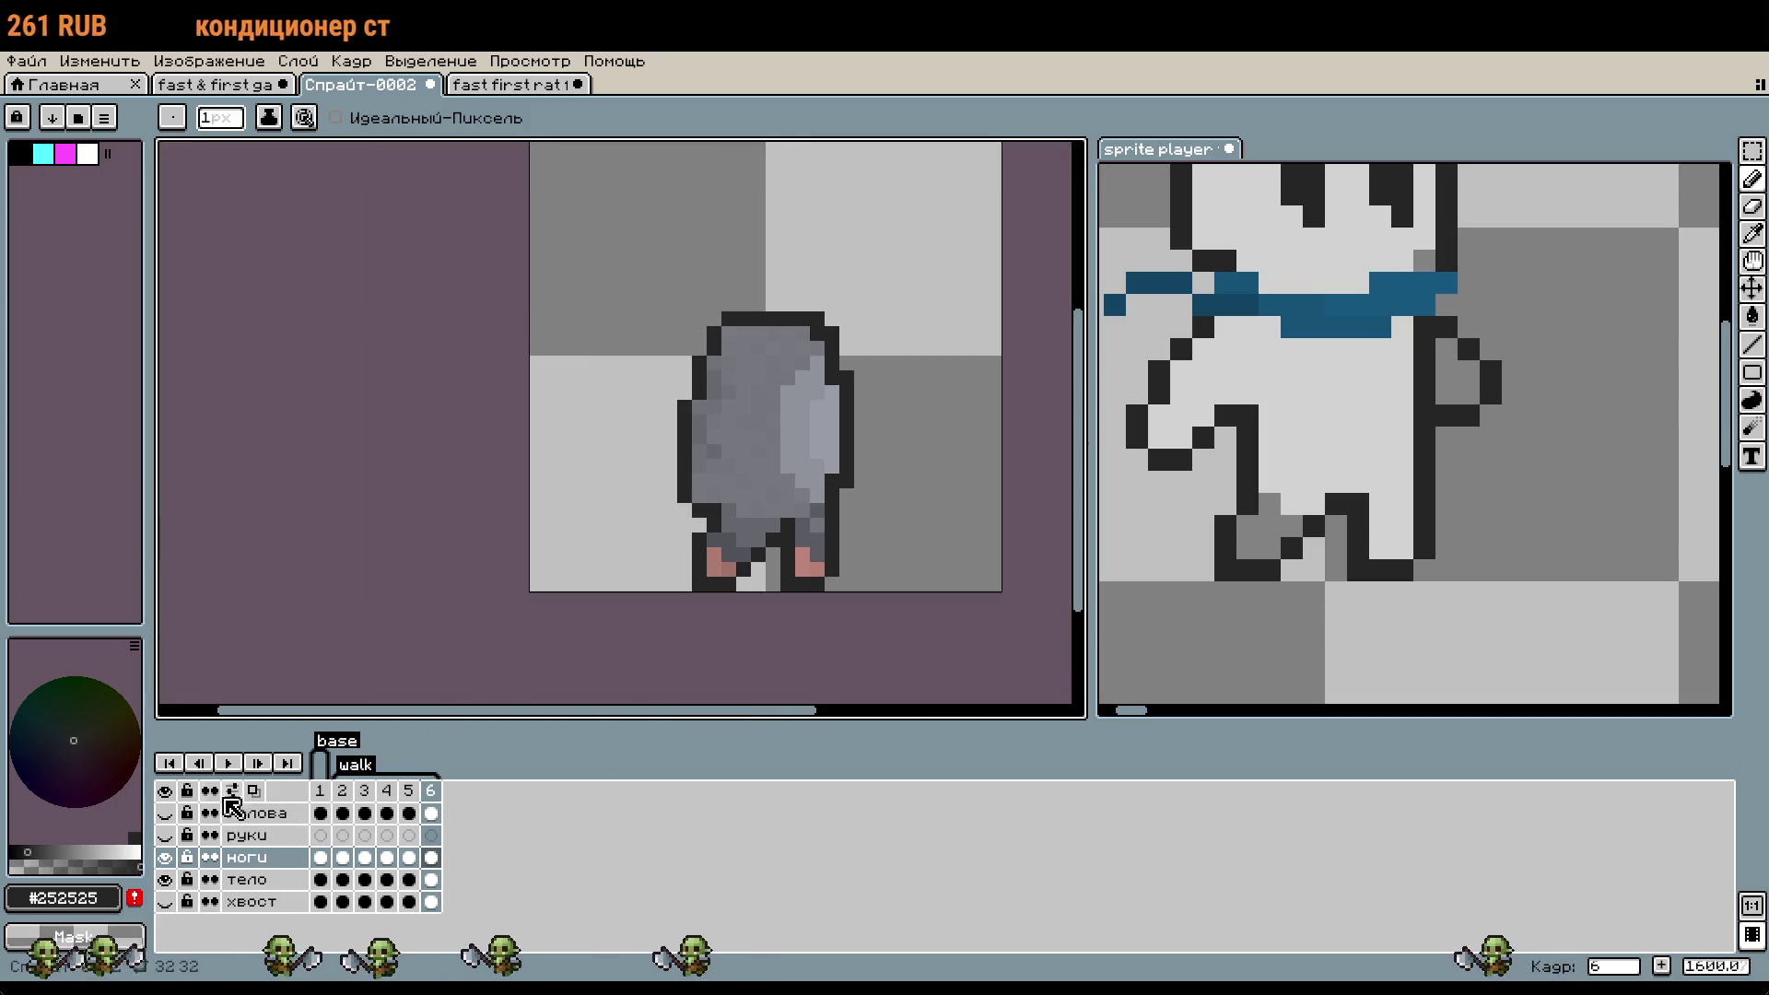
left_click(226, 763)
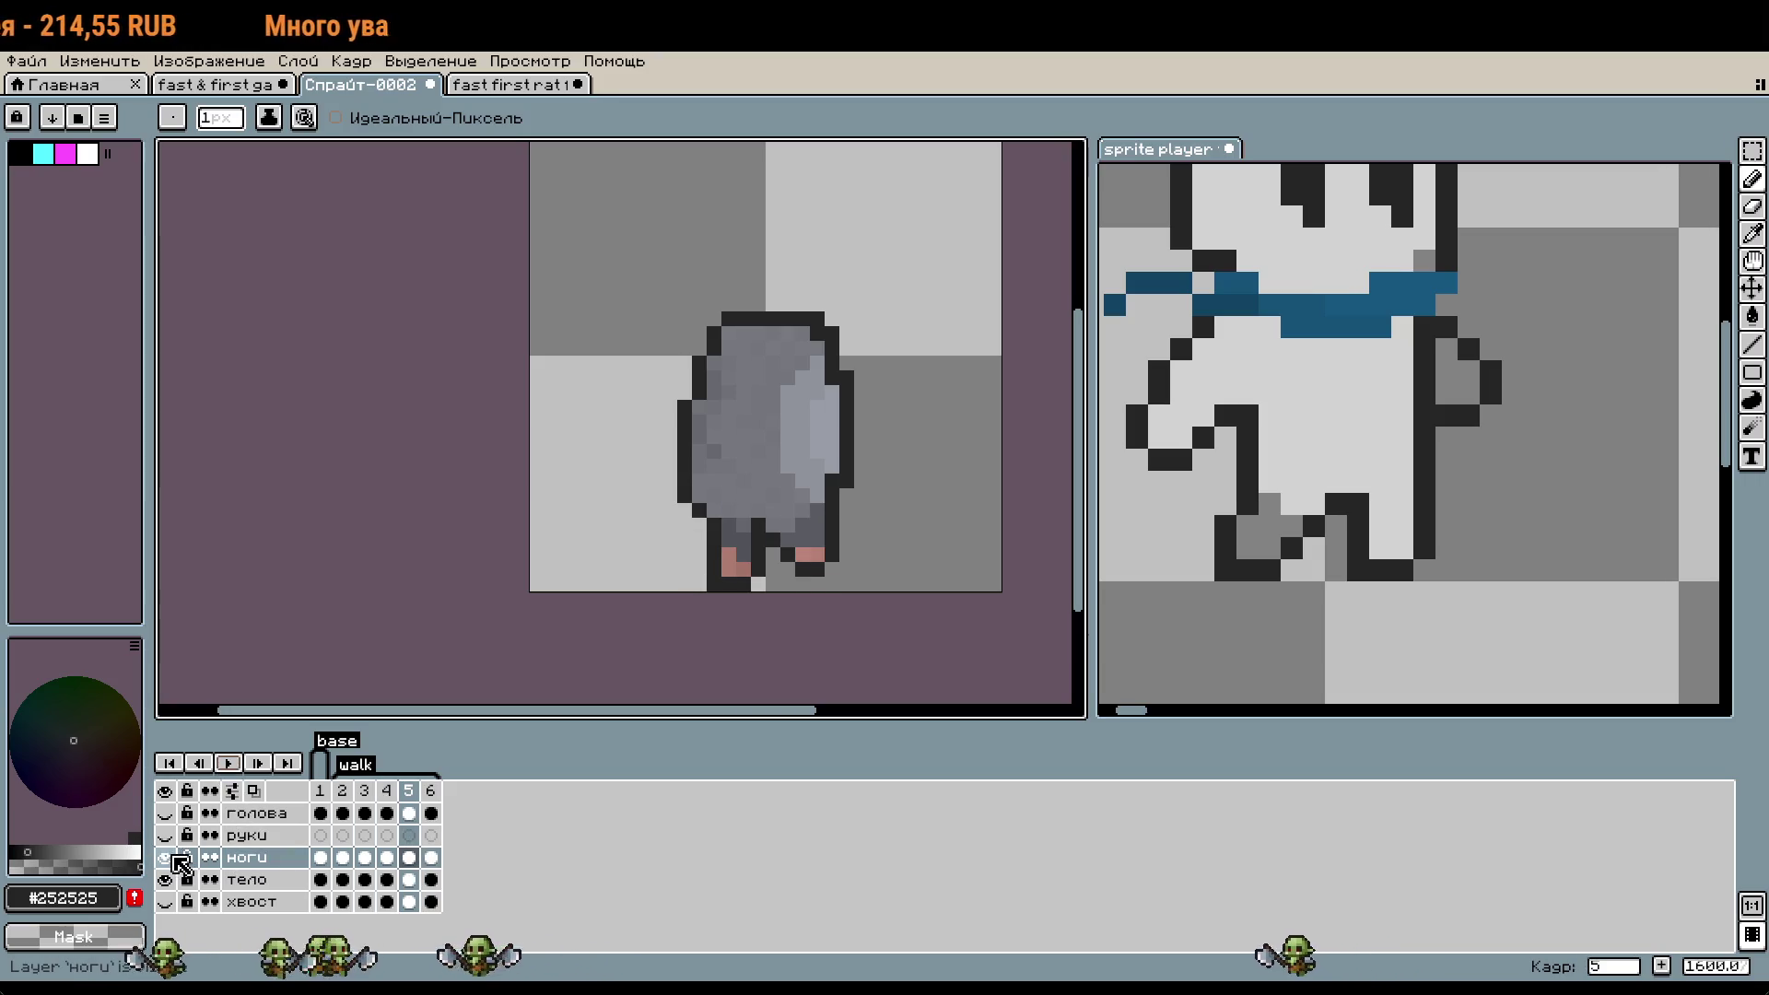
left_click(166, 879)
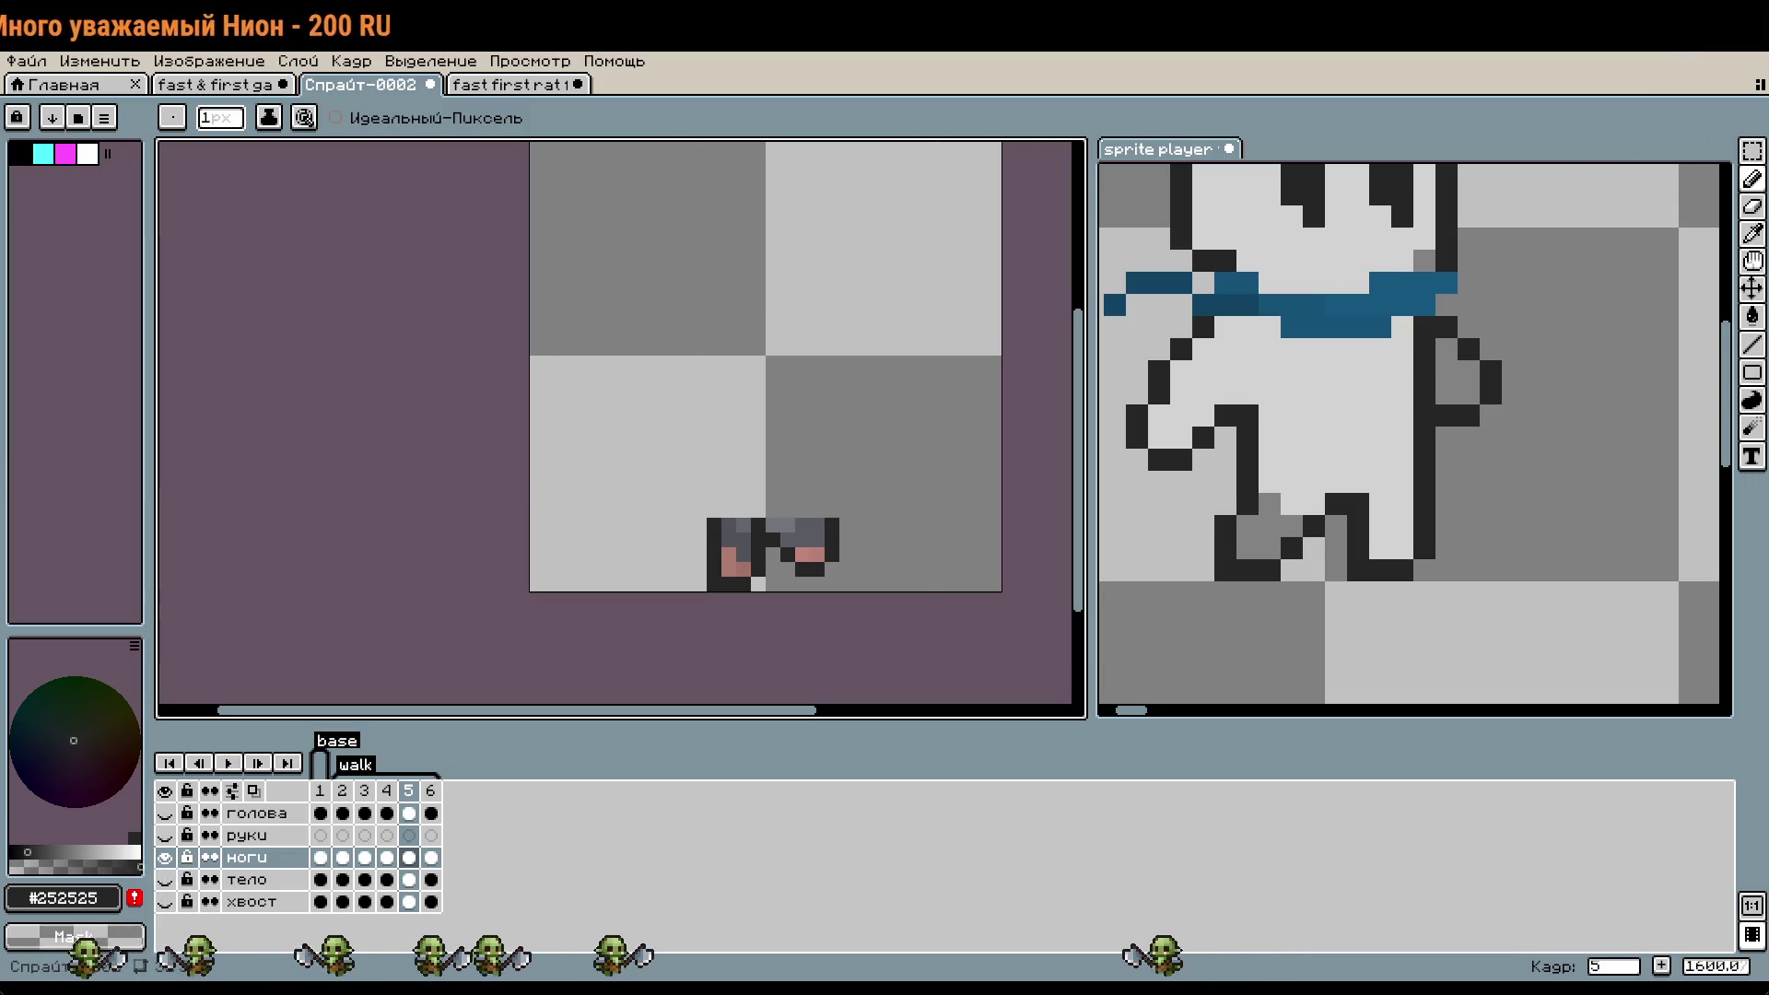
left_click_drag(941, 593, 938, 592)
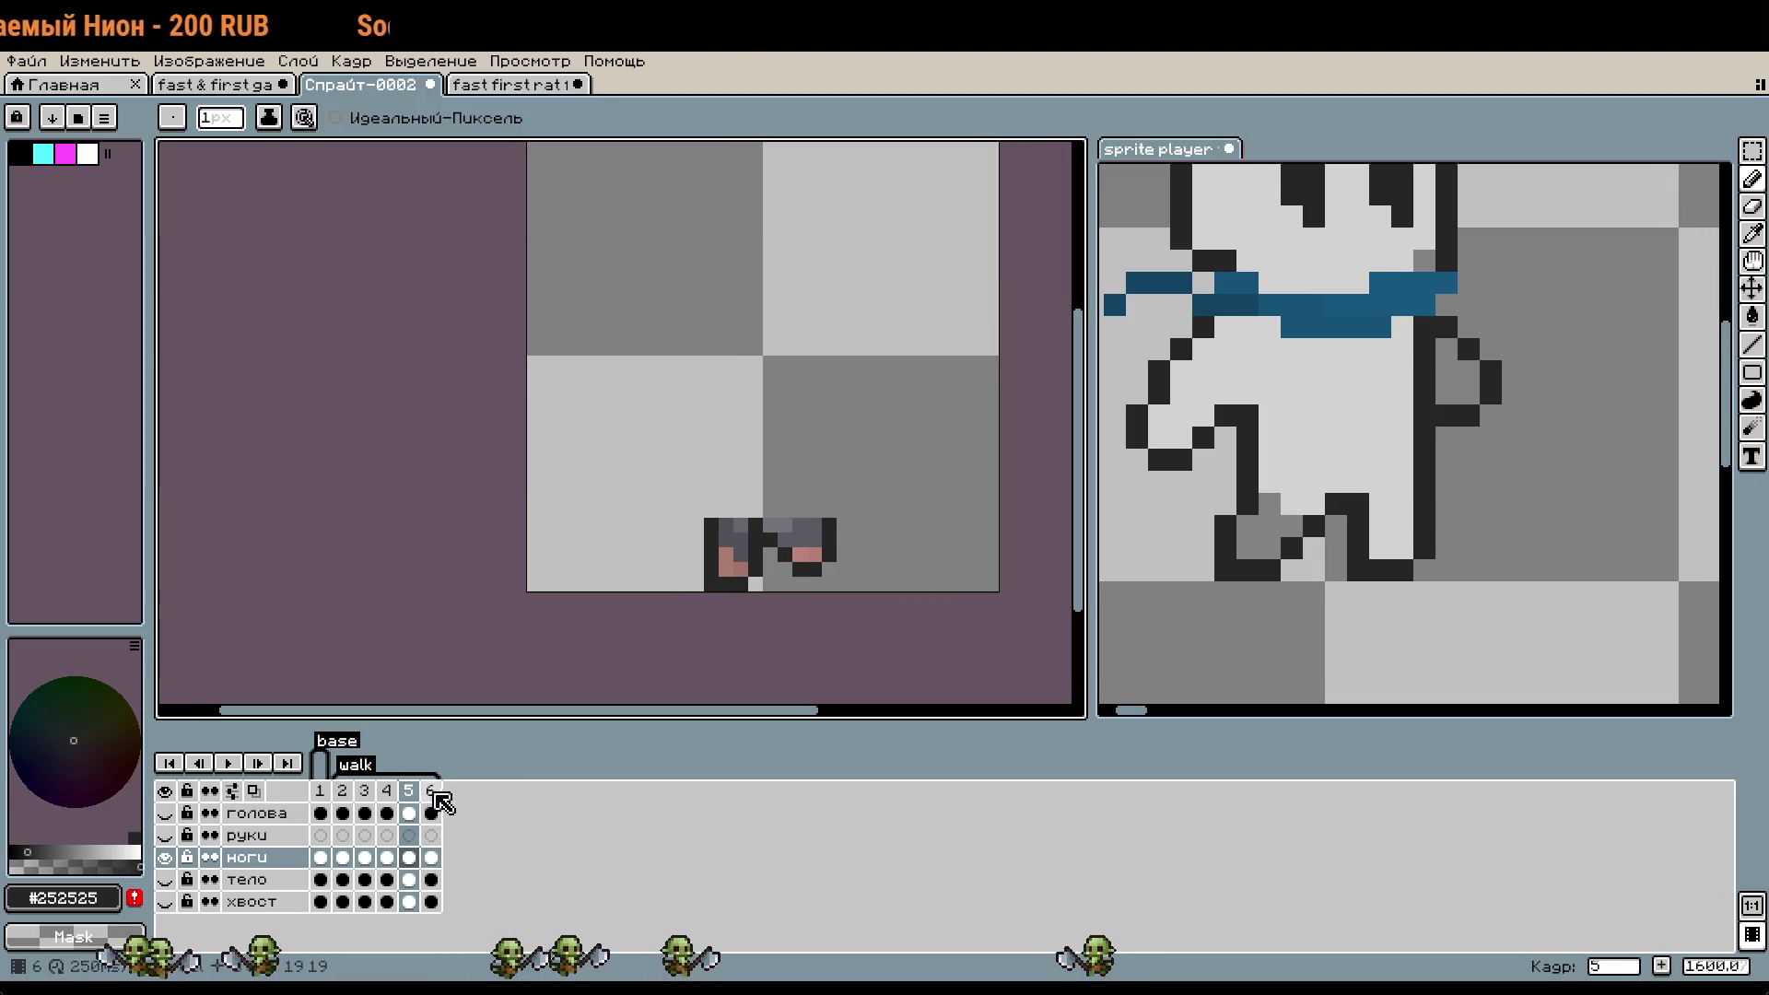
left_click(414, 792)
left_click(437, 791)
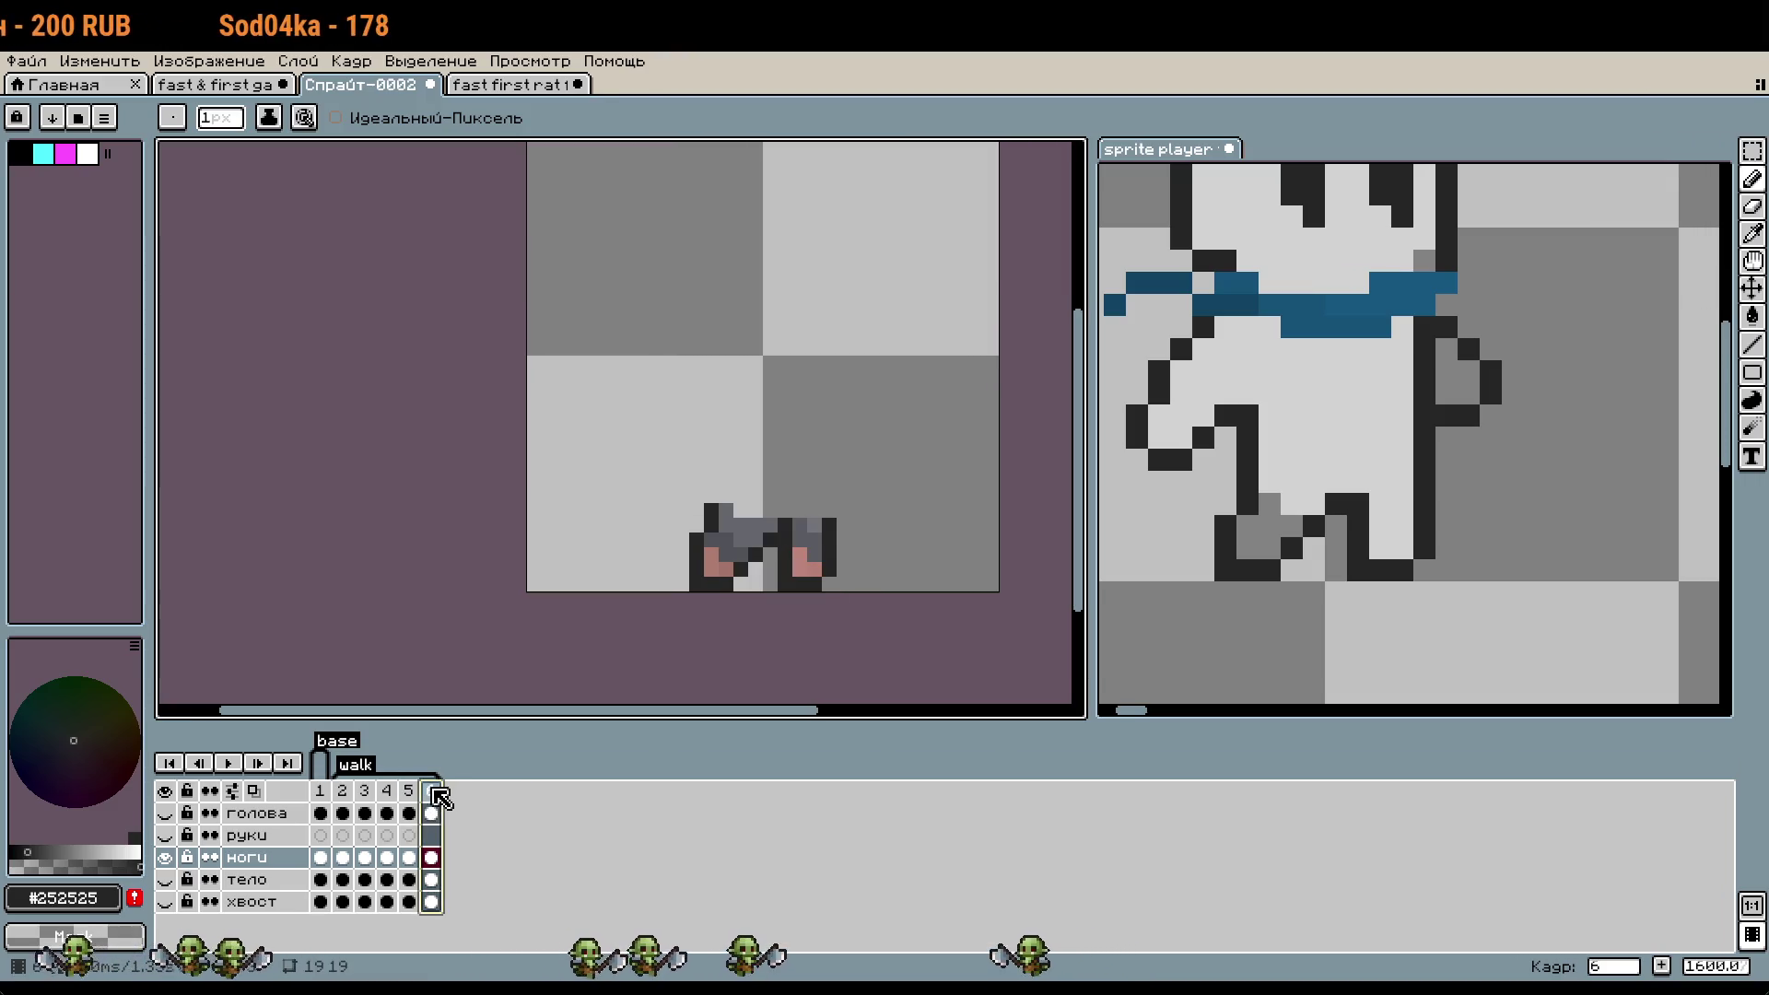
scroll(884, 562, "up", 2)
left_click_drag(796, 638, 870, 576)
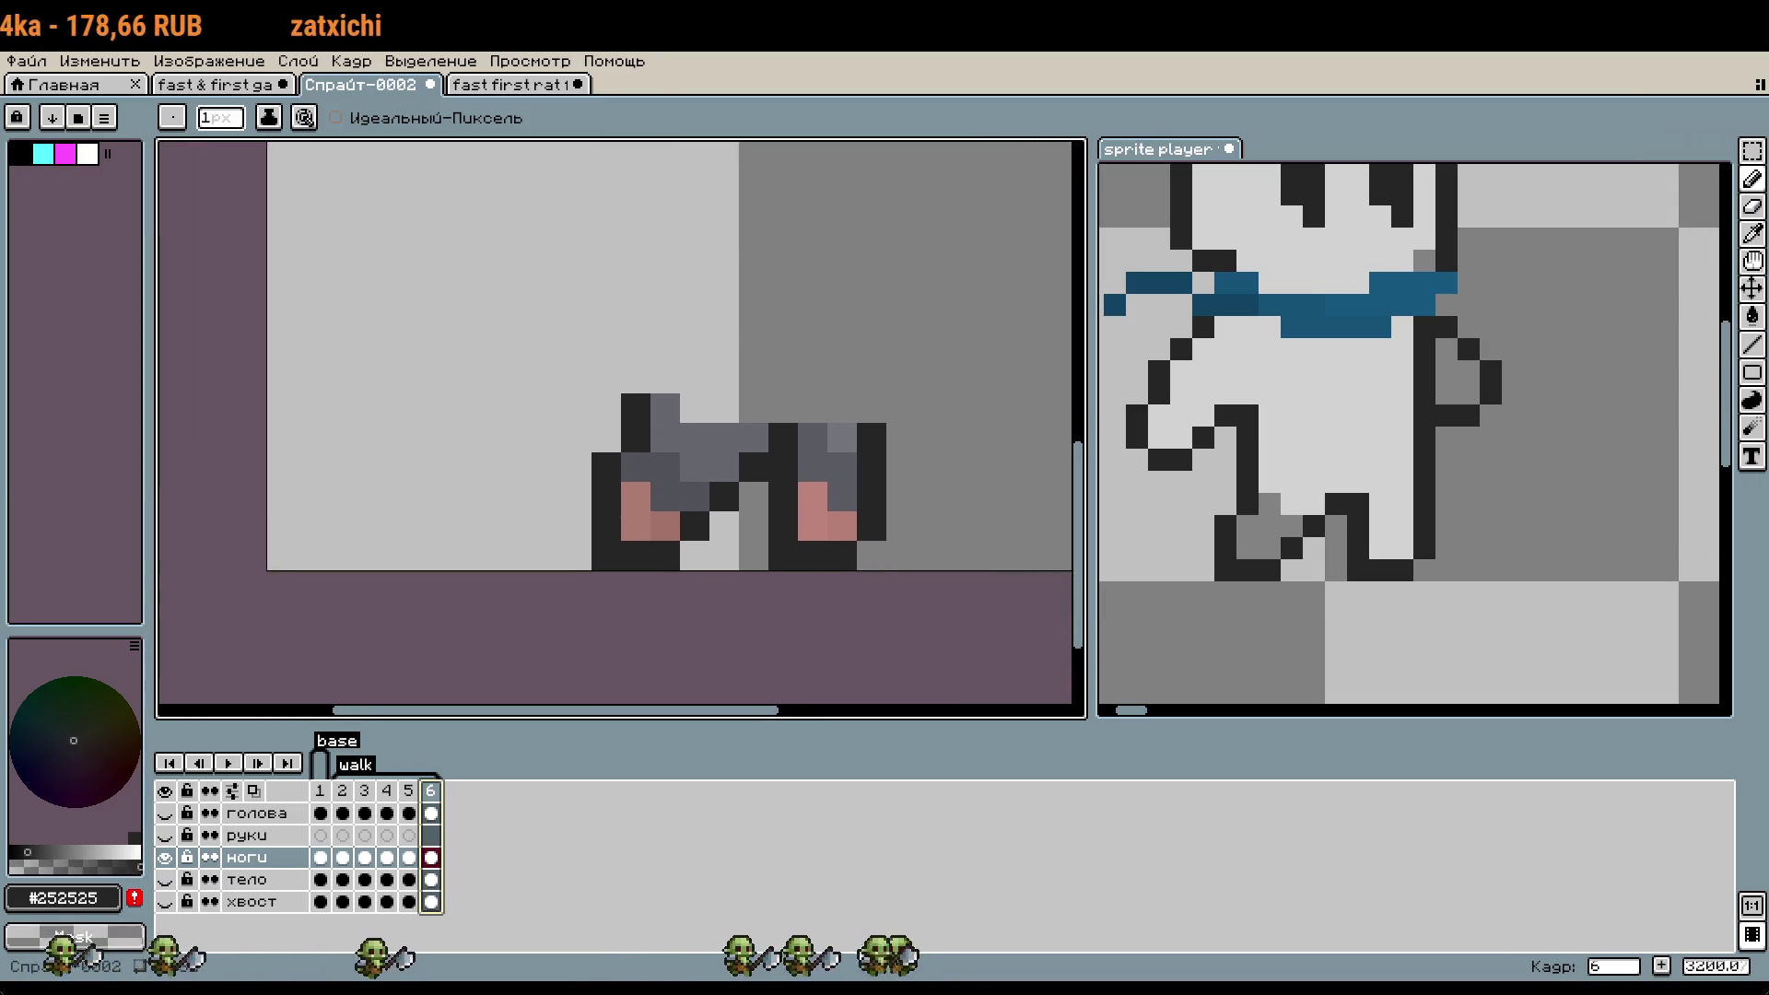
- Switch to the sprite player reference file and step to its walk frame 10
left_click_drag(1425, 624, 1460, 624)
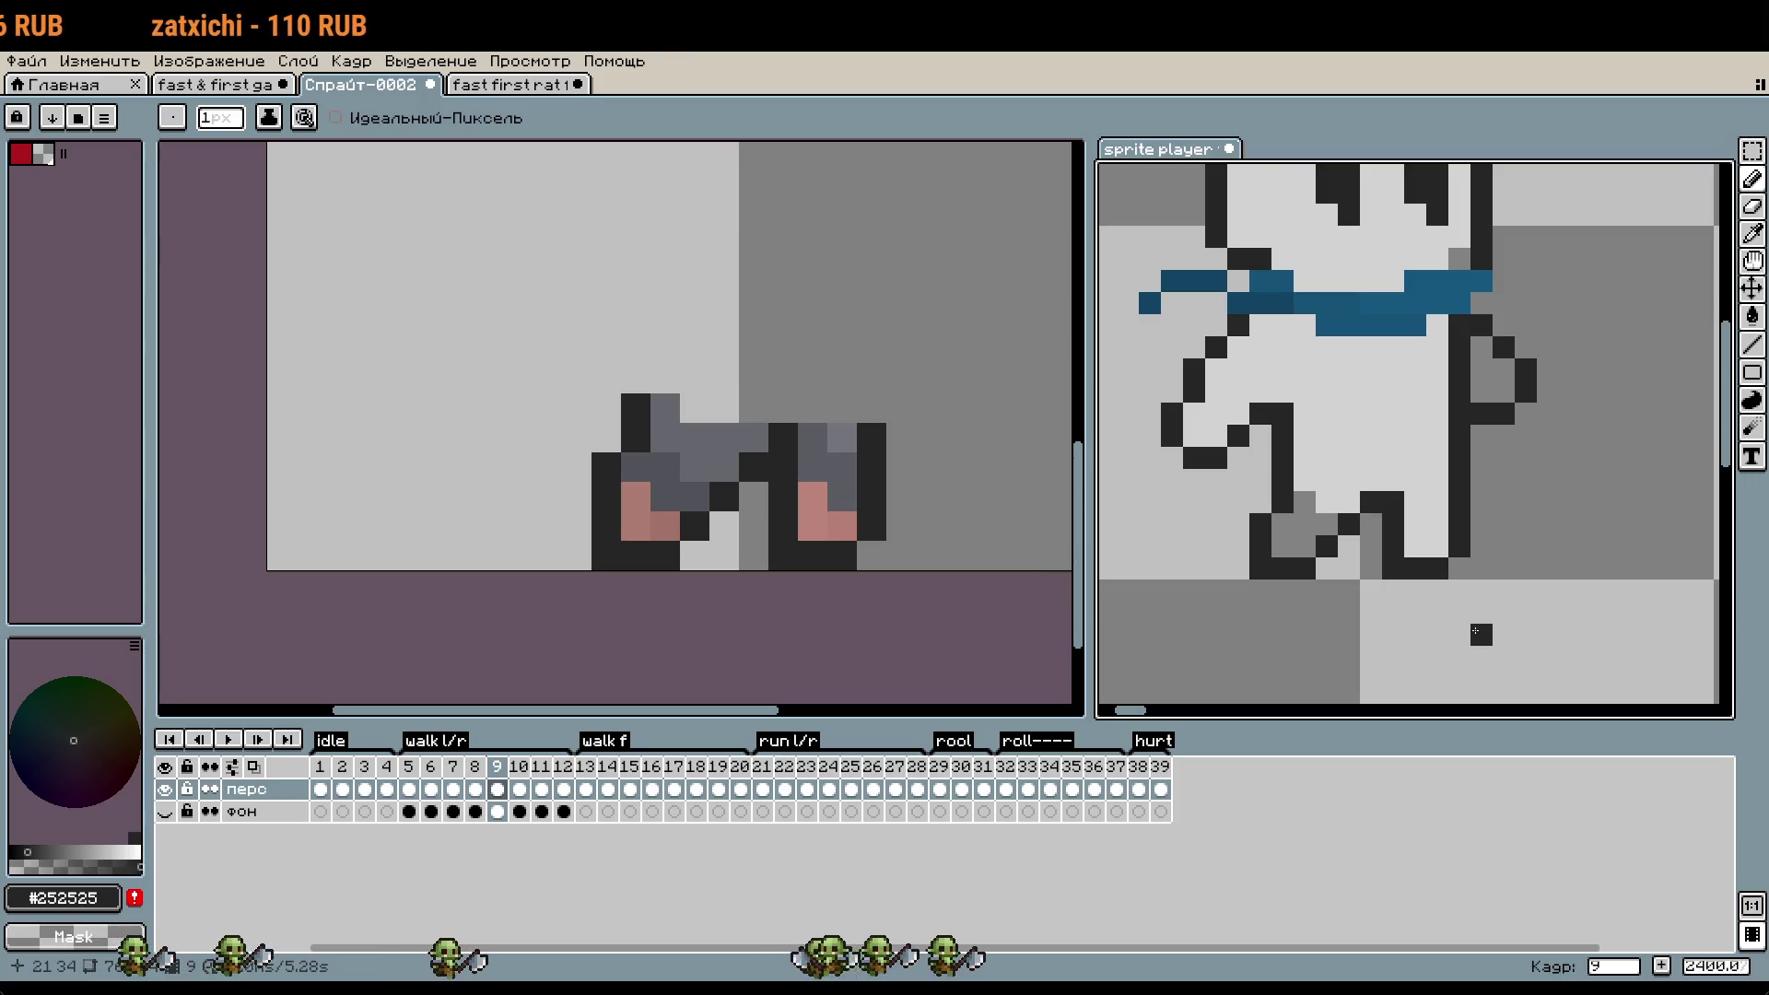
key("Right")
key("Left")
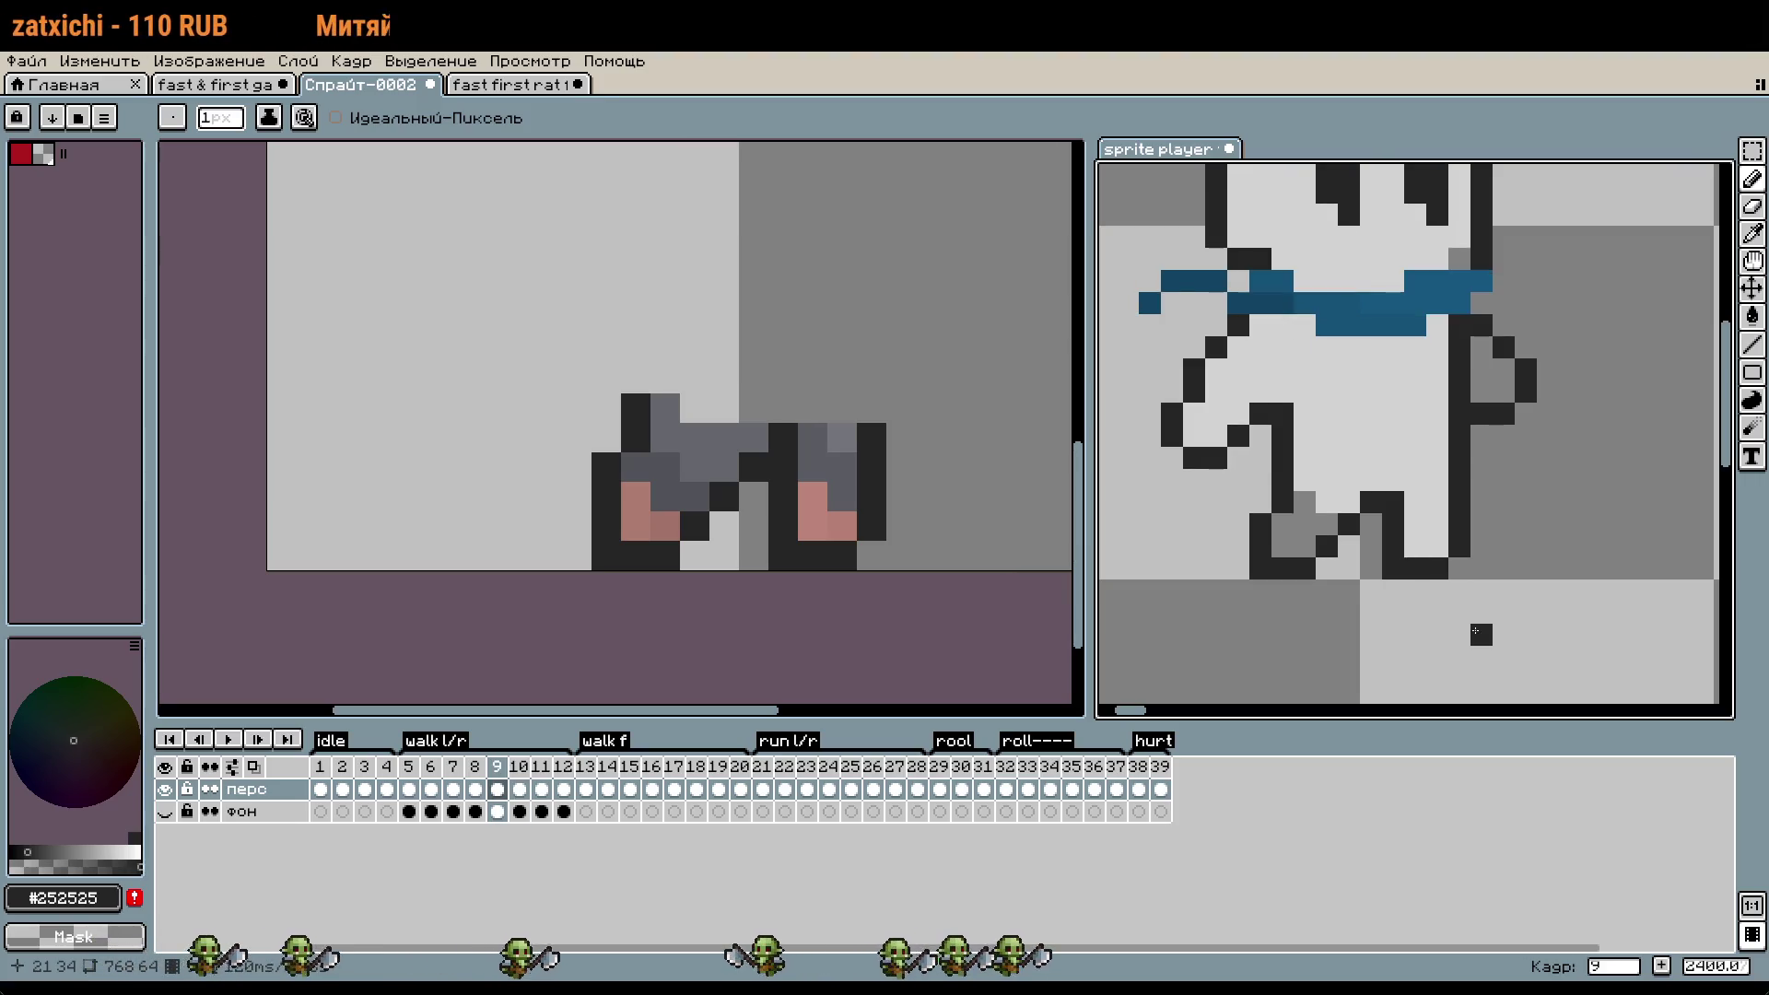
key("Right")
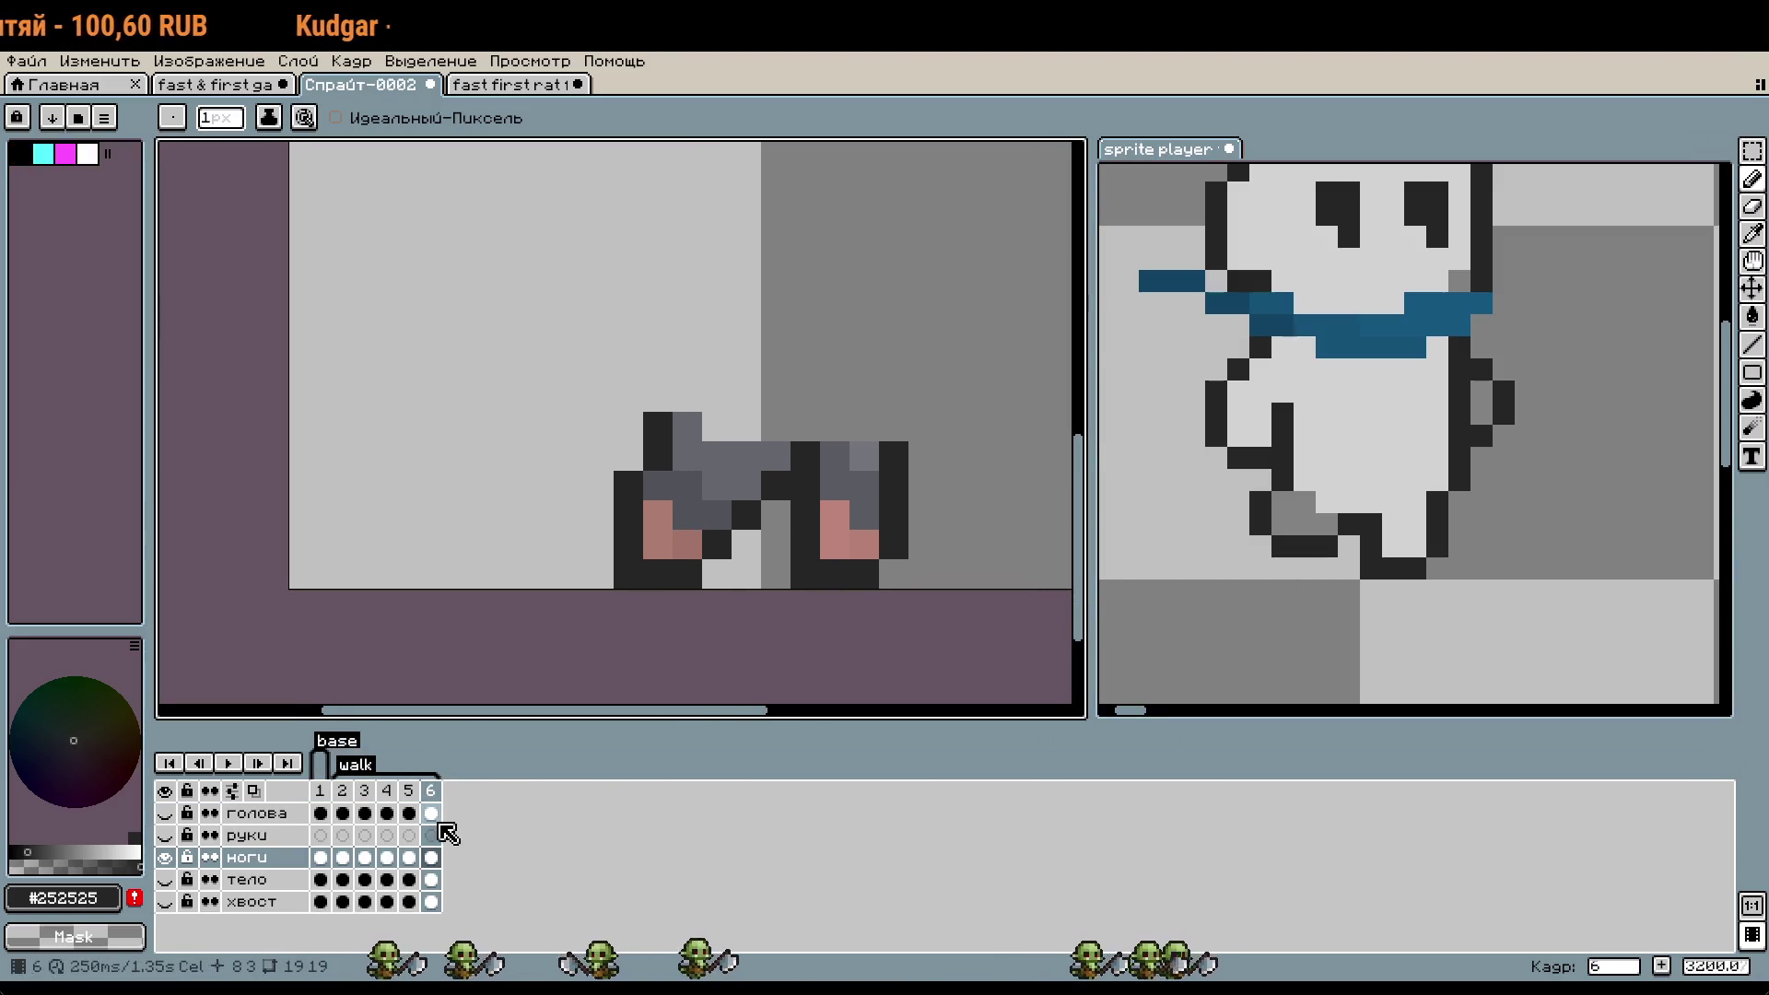
- Add frame 7 after frame 6, paste the legs, lift the left leg and nudge the right leg left
right_click(431, 791)
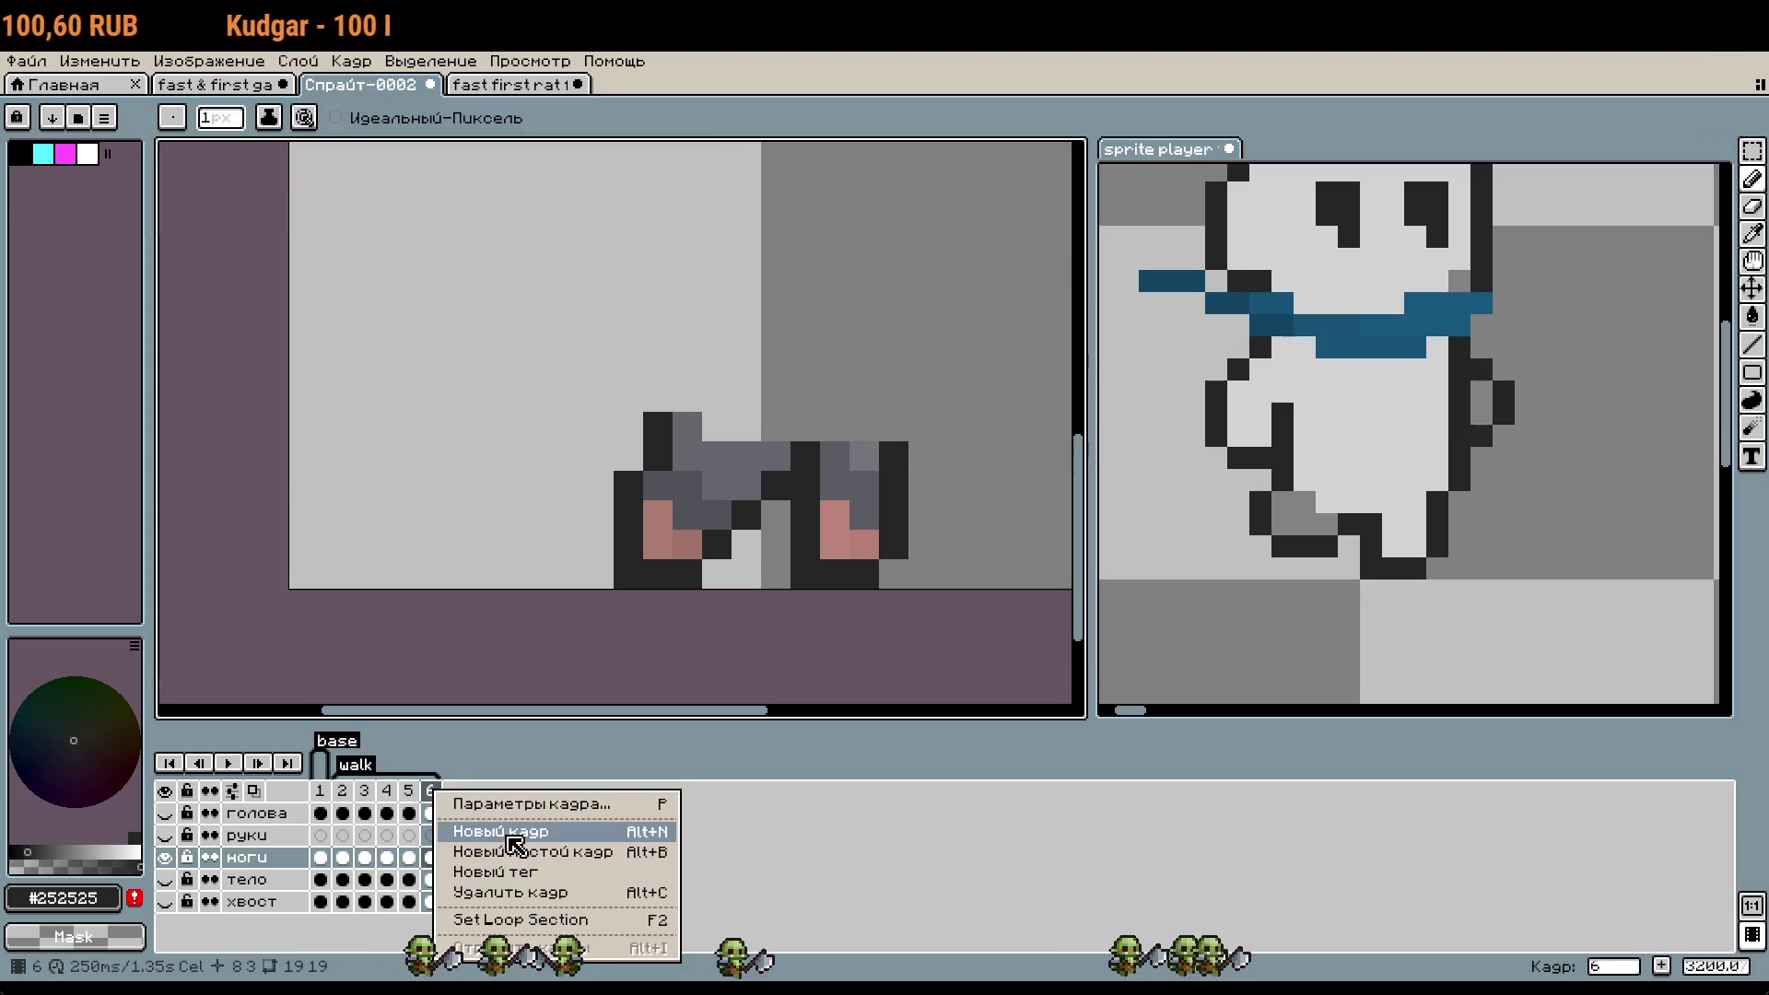
left_click(509, 838)
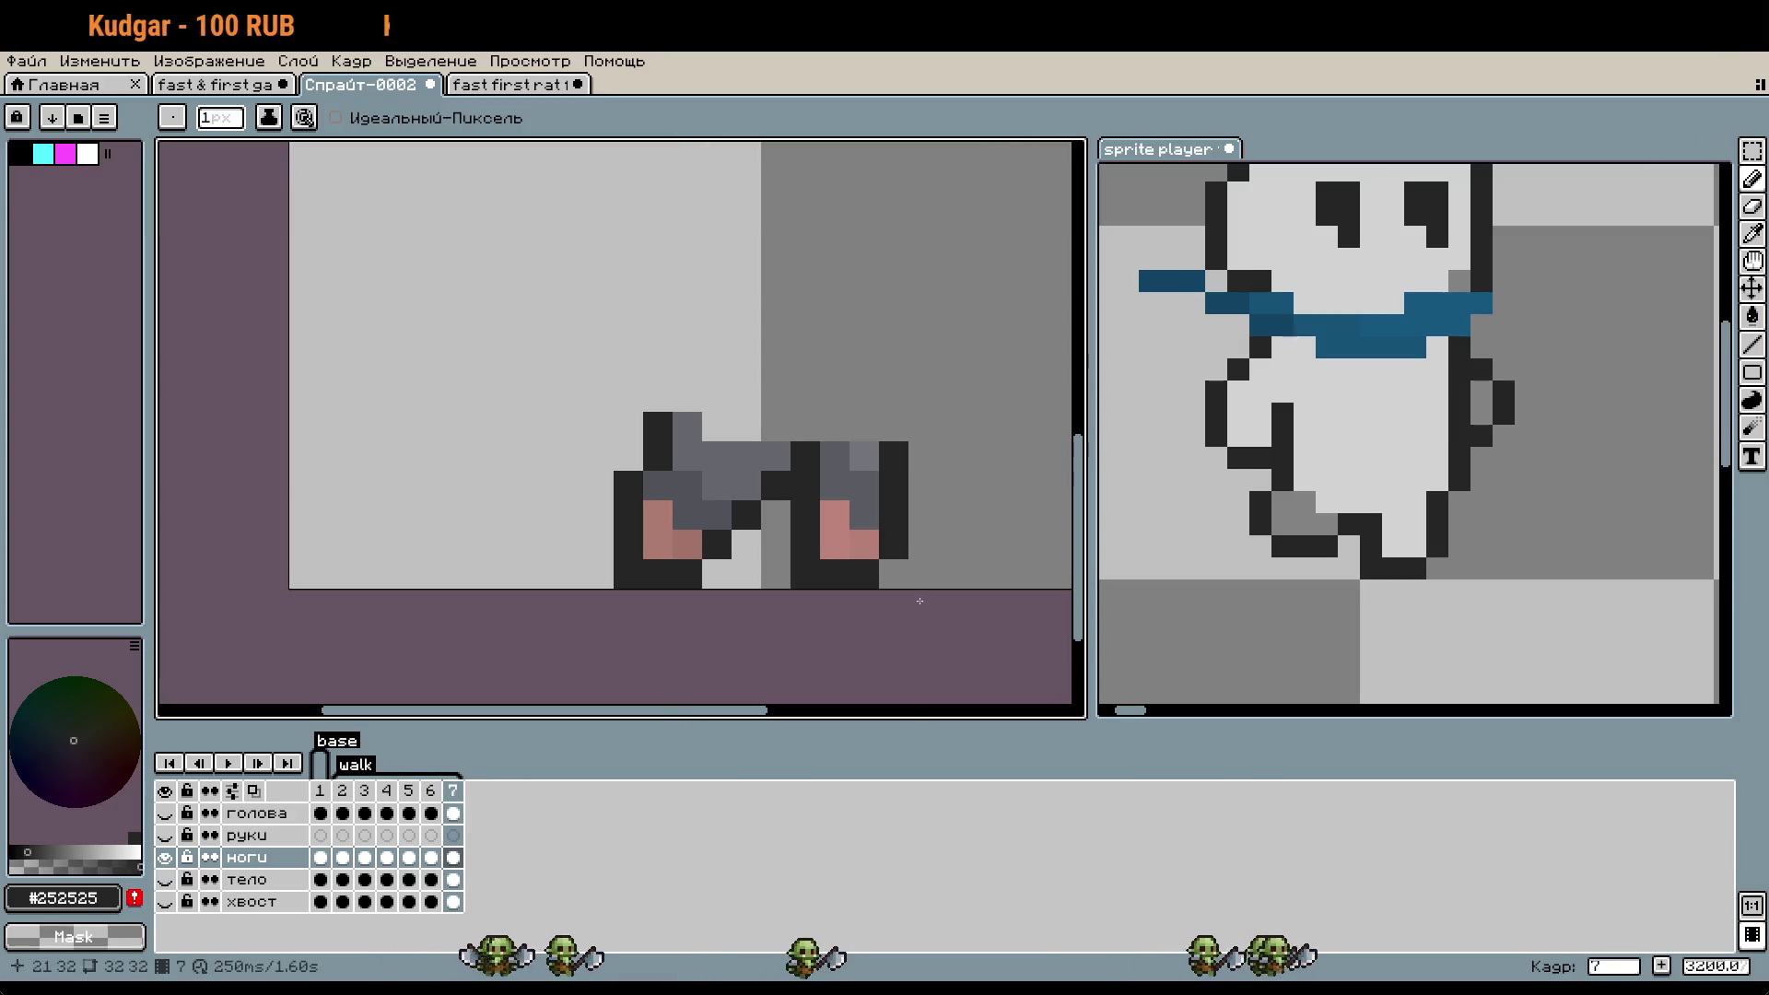
key("ctrl+v")
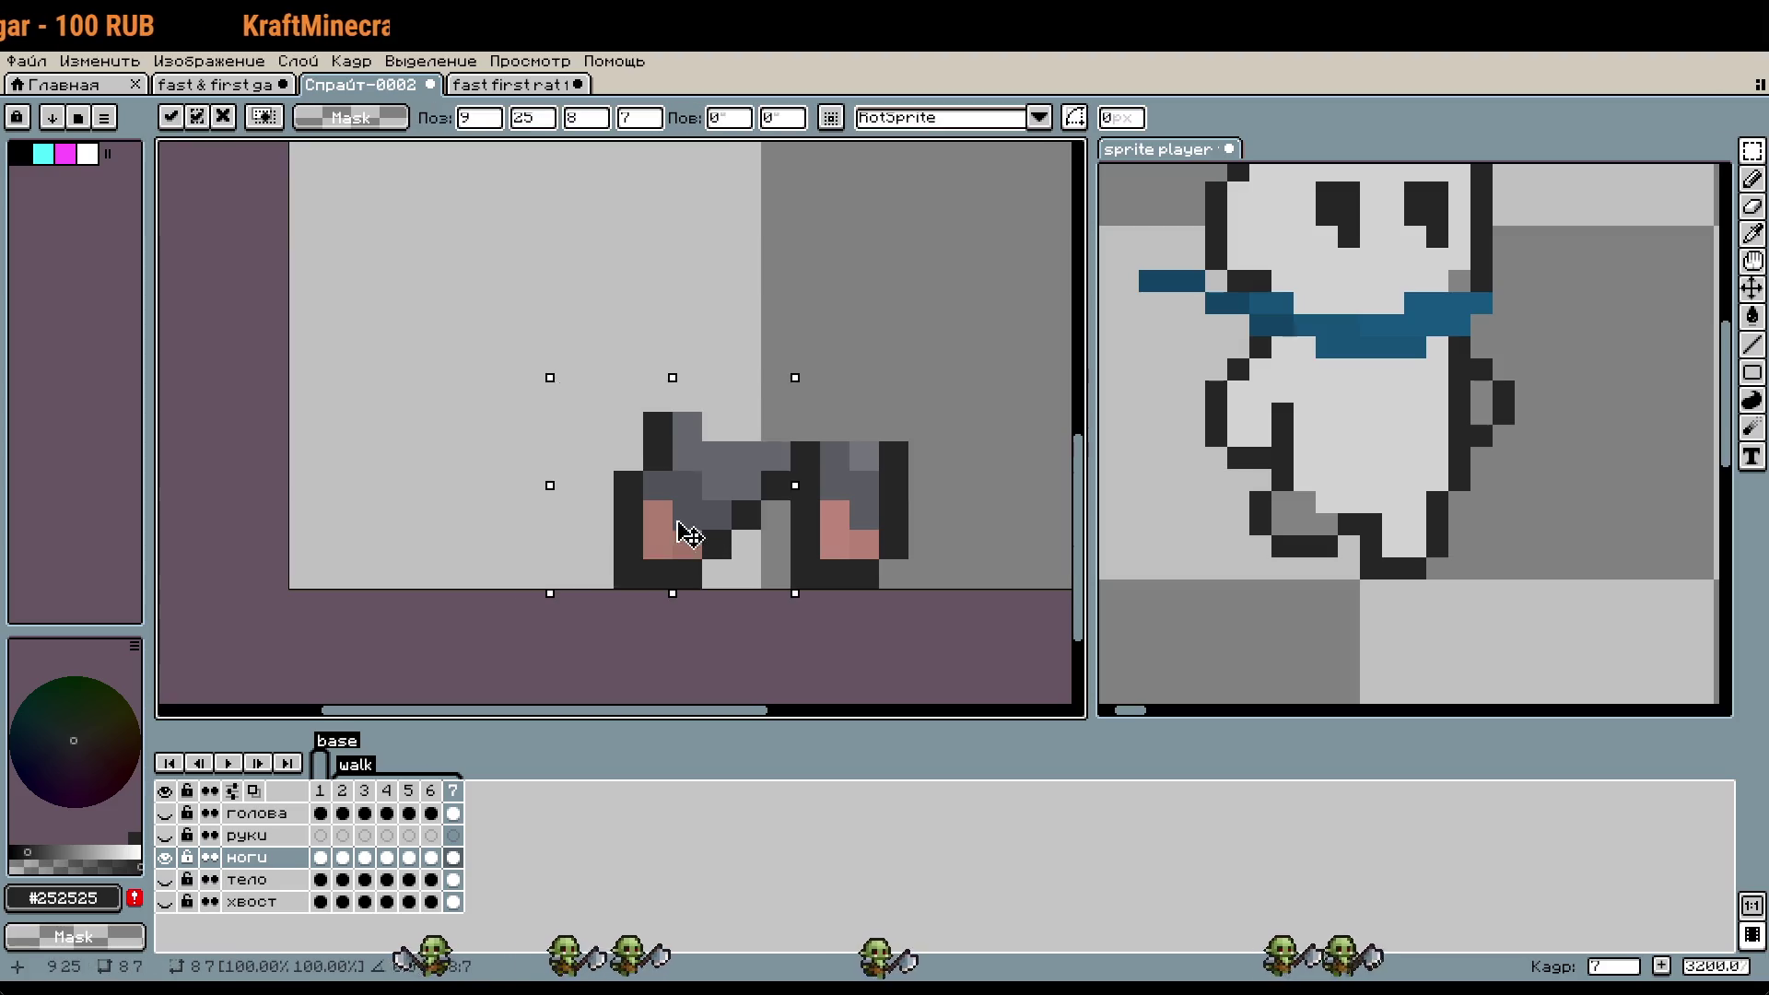
left_click_drag(686, 535, 627, 504)
key("Return")
left_click_drag(790, 440, 909, 590)
key("Left")
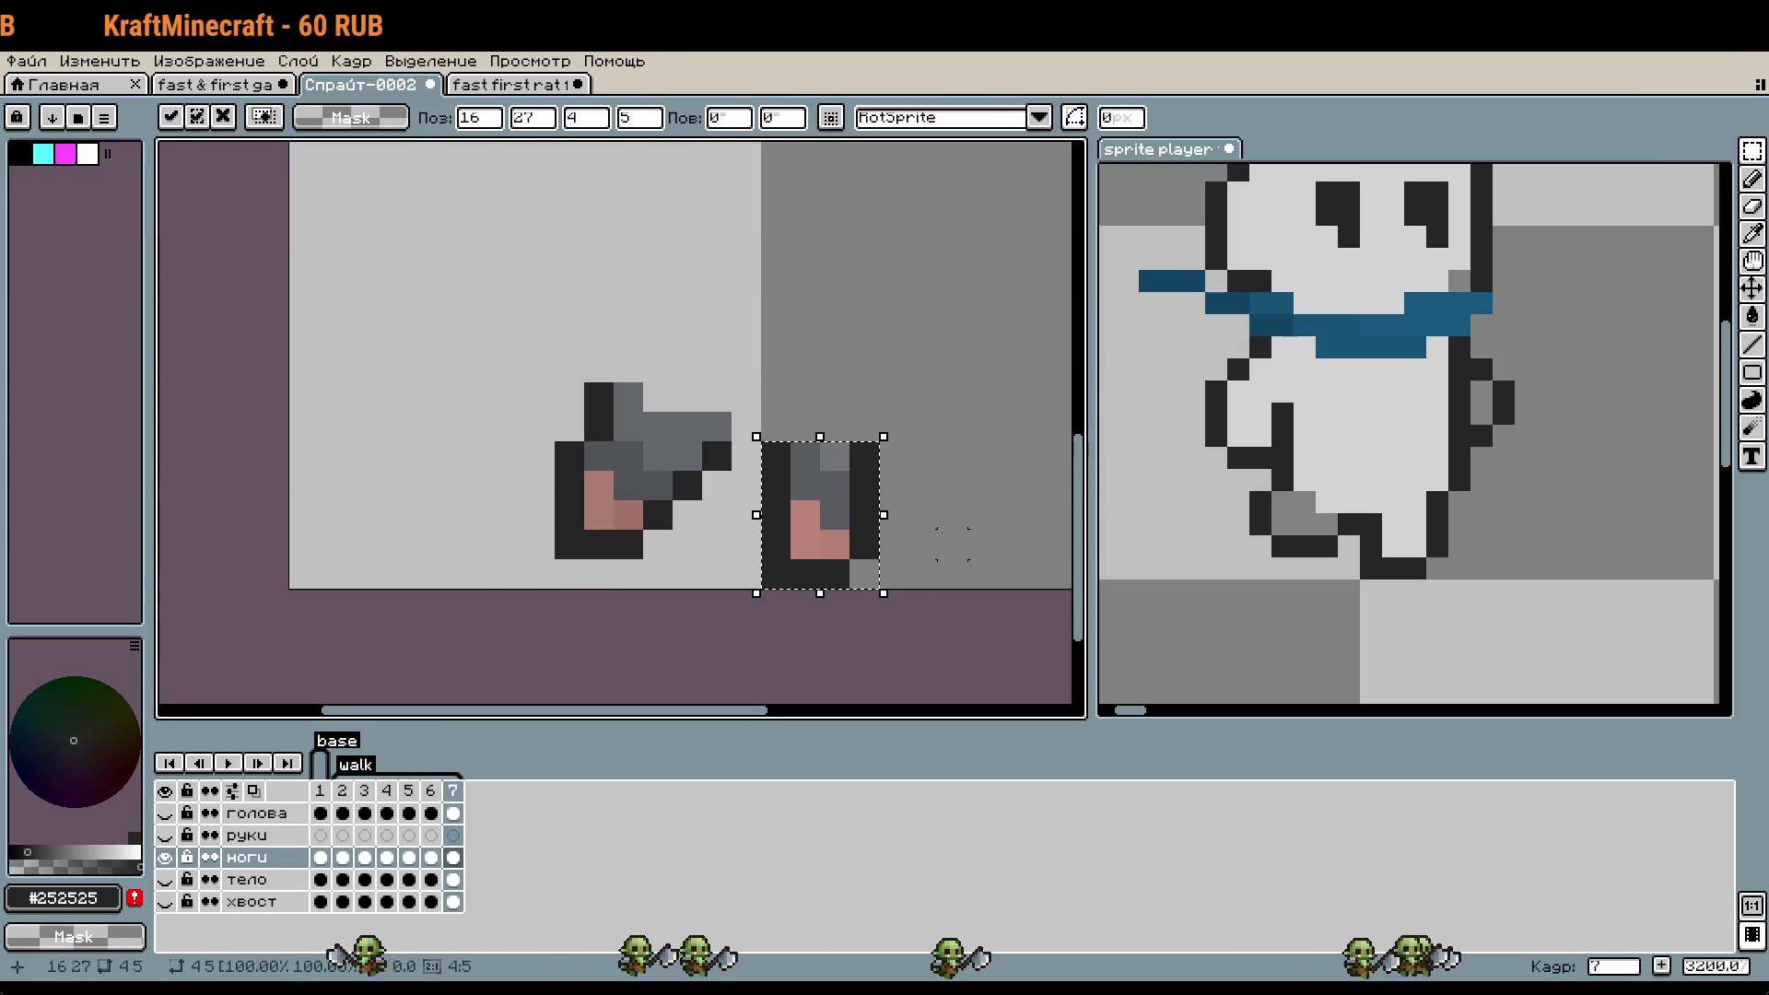
left_click(951, 544)
- Clear the right leg's dark pixel column, paint dark bridge pixels and erase the left leg's upper part
scroll(952, 544, "up", 1)
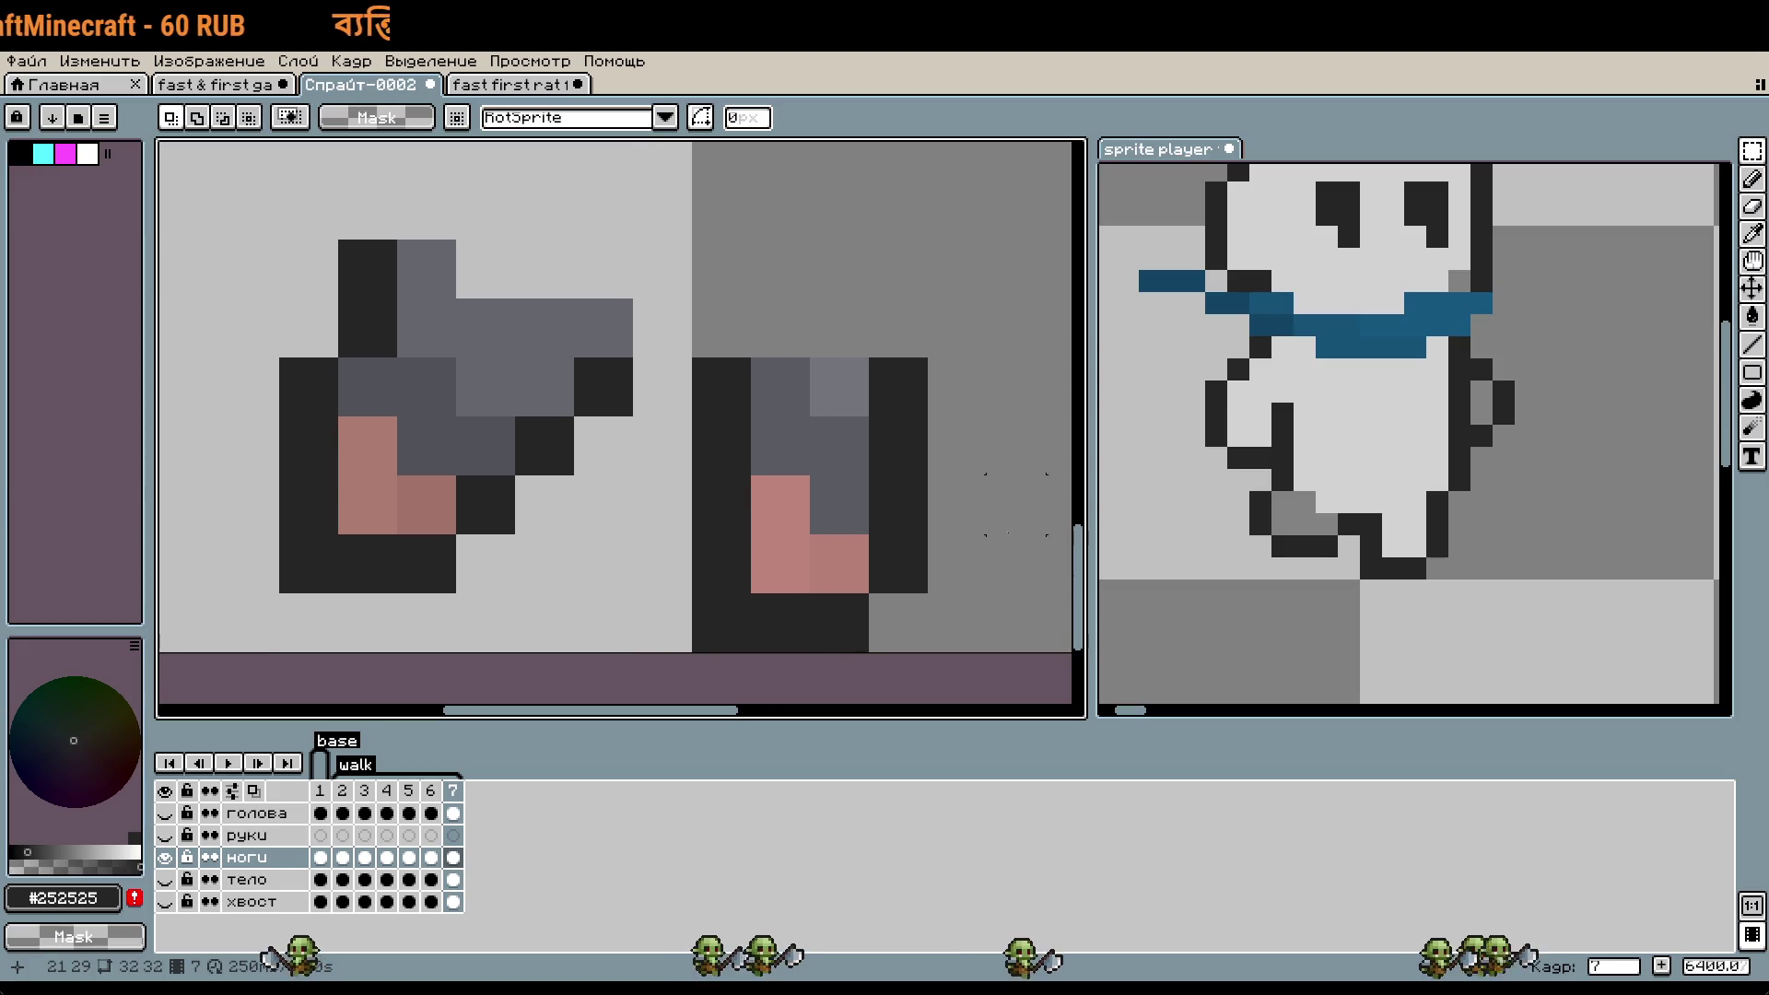
left_click_drag(696, 362, 748, 471)
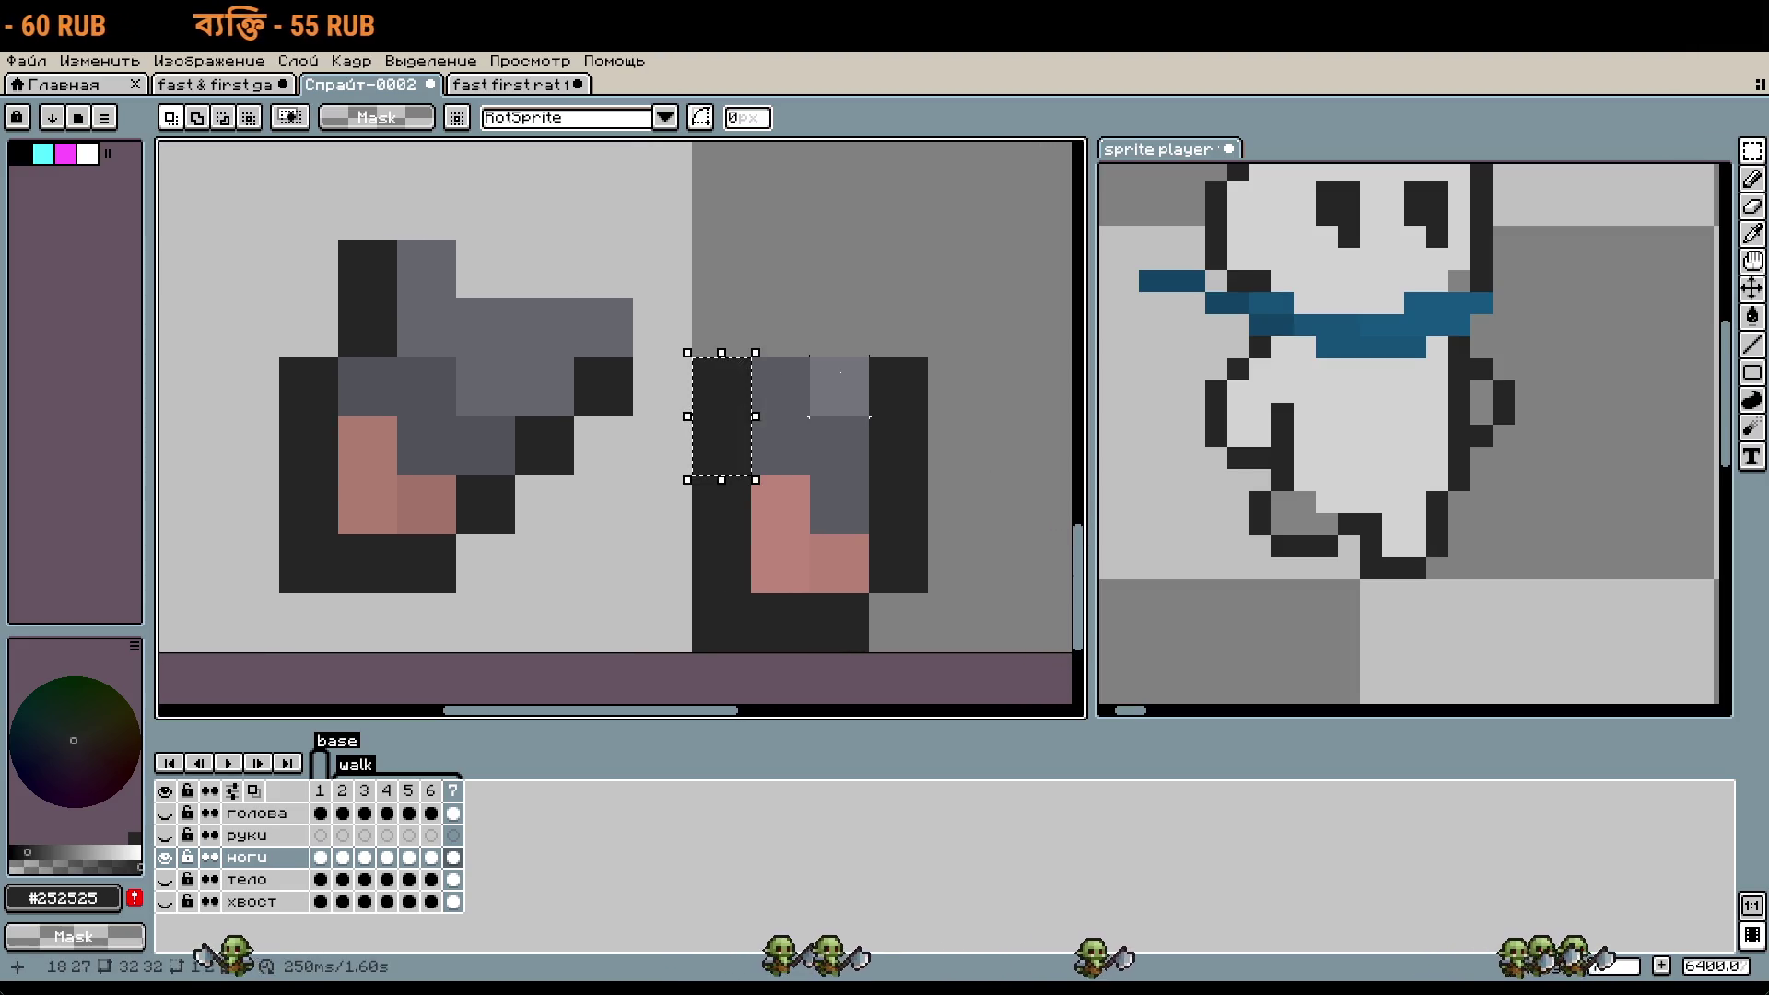
key("Delete")
key("i")
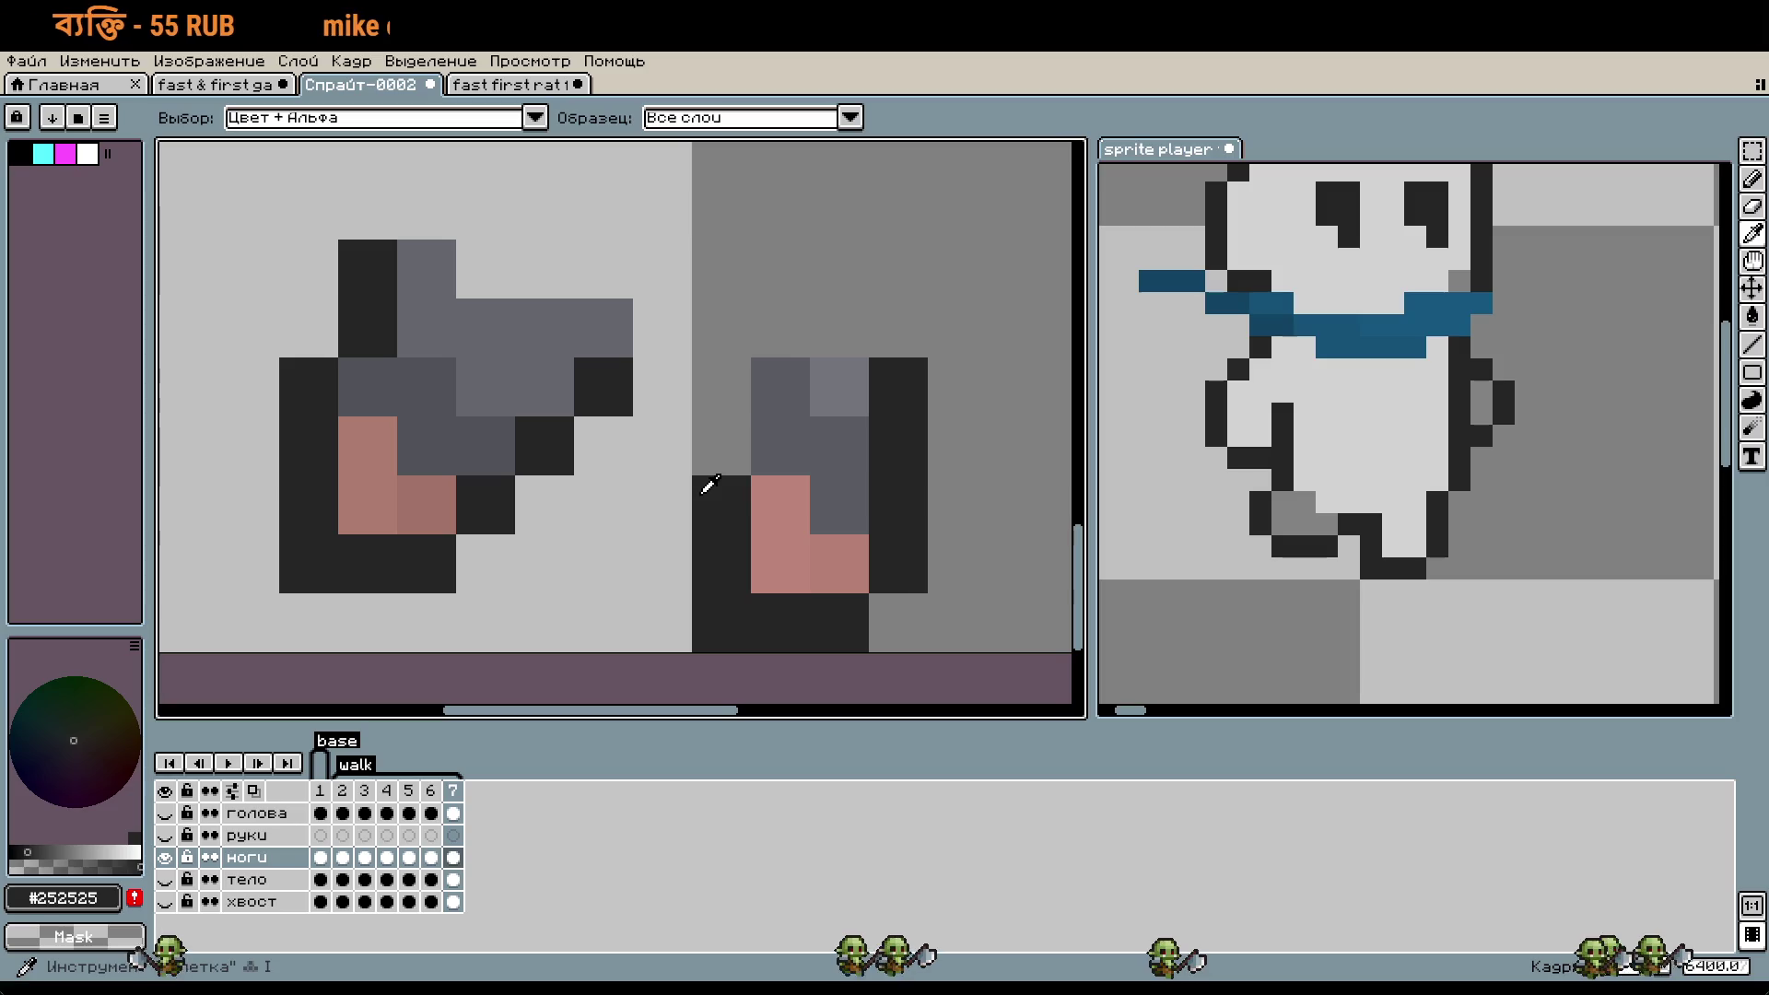
key("b")
left_click(686, 494)
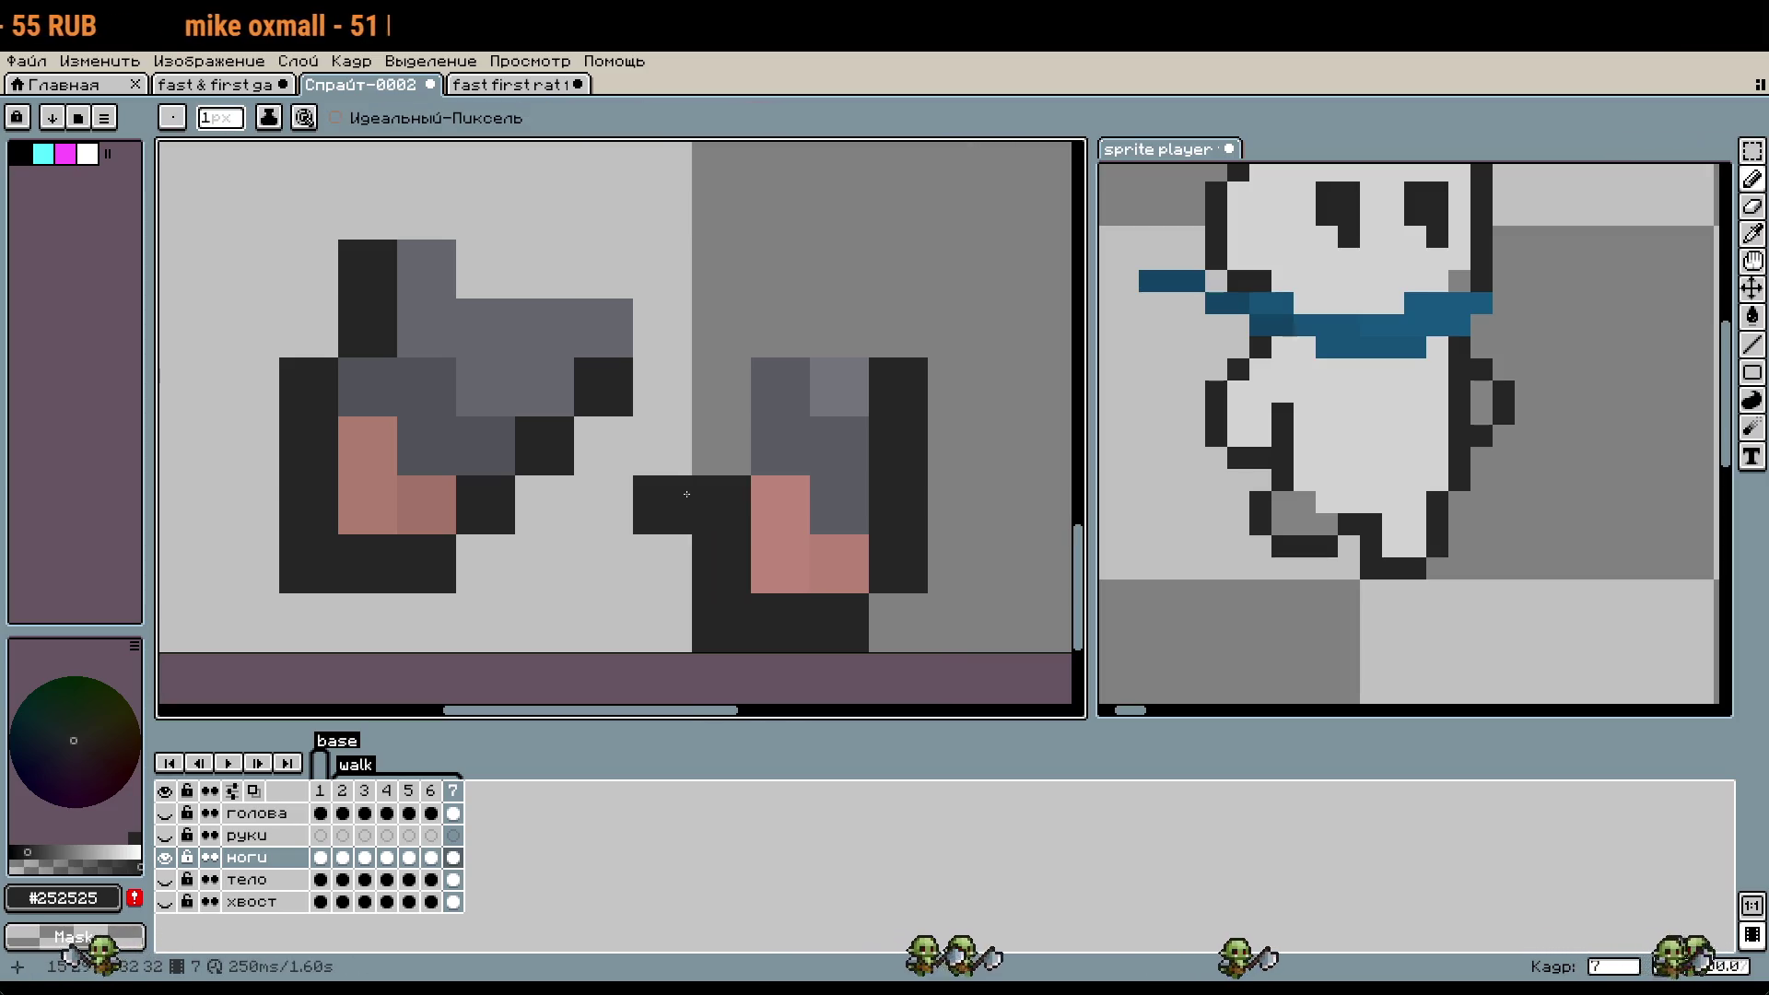
left_click(593, 536)
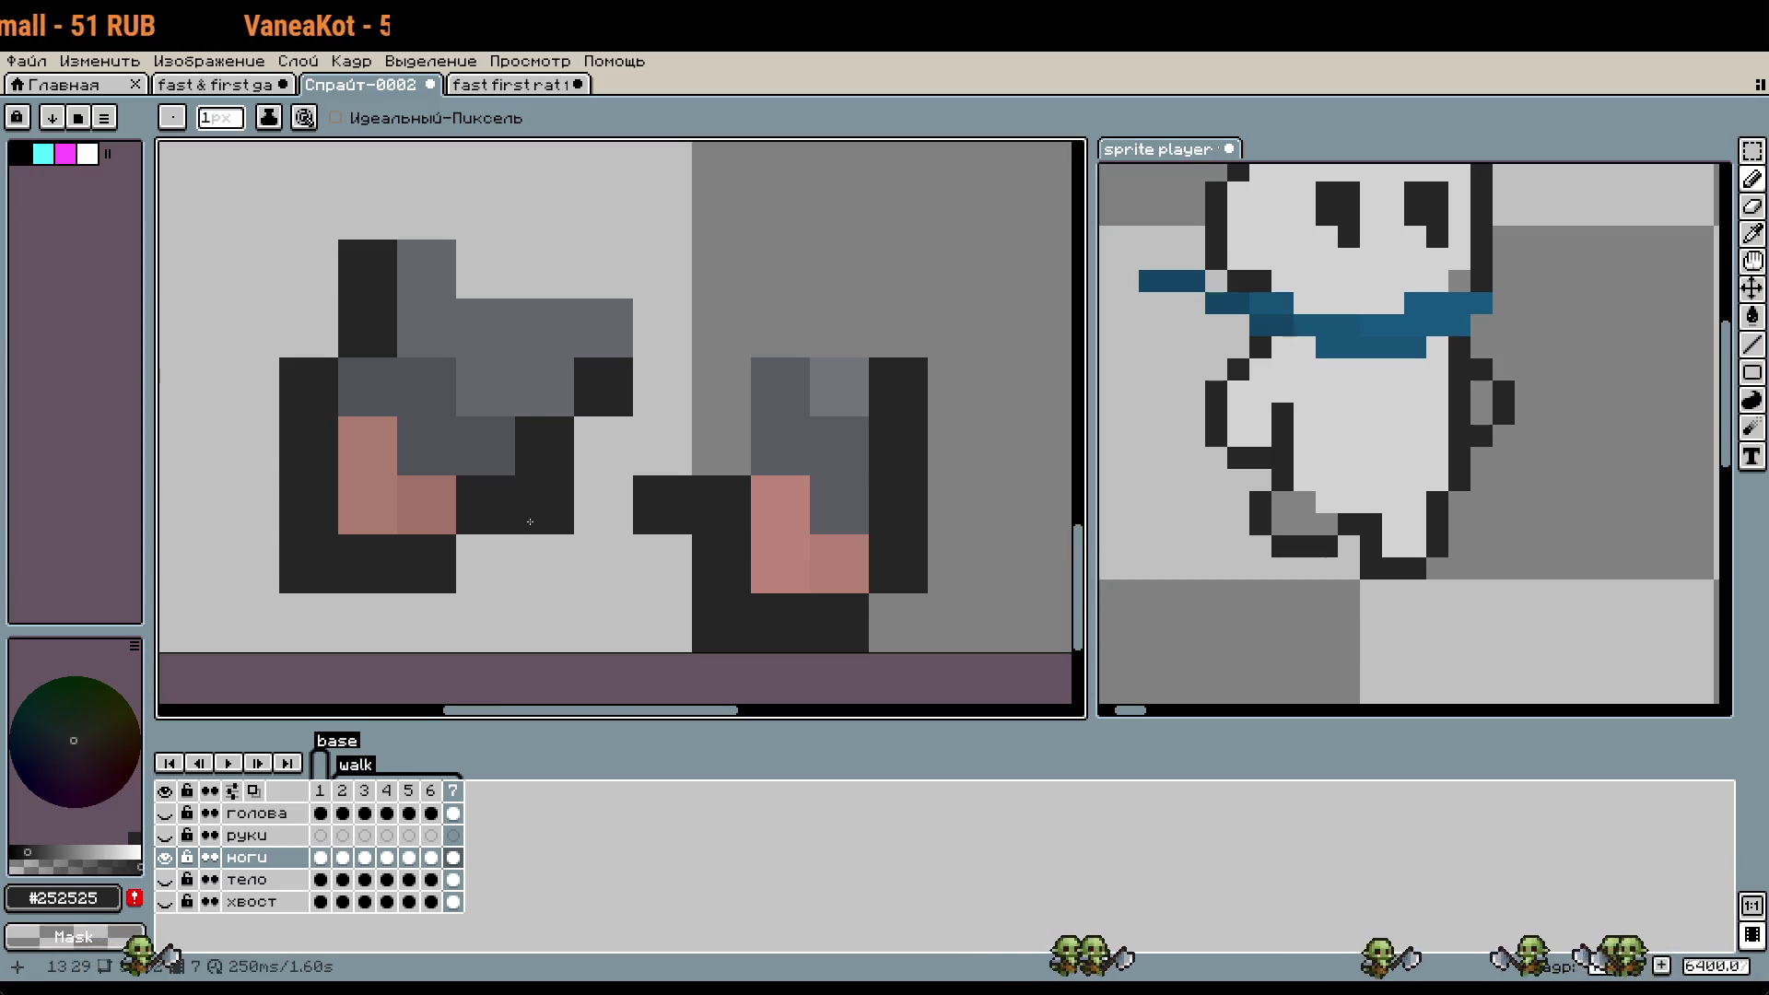
mouse_move(492, 512)
left_mouse_down()
mouse_move(544, 446)
mouse_move(603, 445)
mouse_move(543, 387)
mouse_move(390, 307)
mouse_move(603, 328)
left_mouse_up()
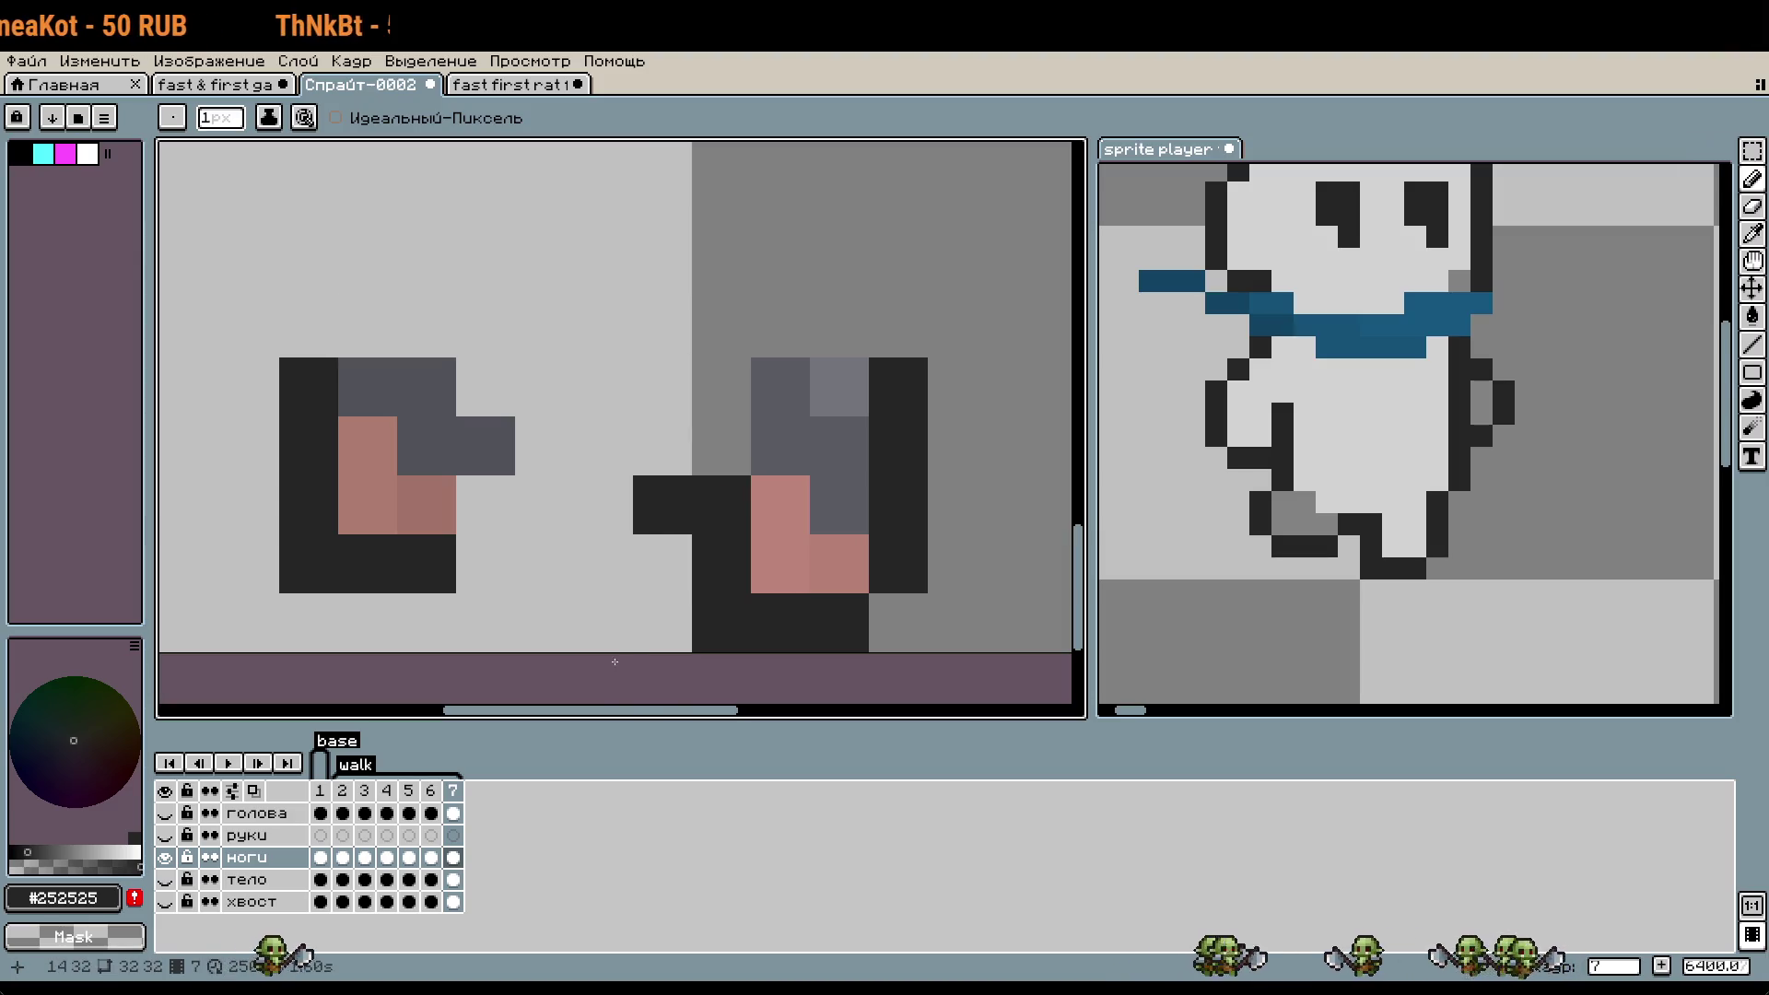
left_click(603, 563)
- Select the left leg's grey area by colour and move it right toward the bridge
key("w")
left_click(371, 380)
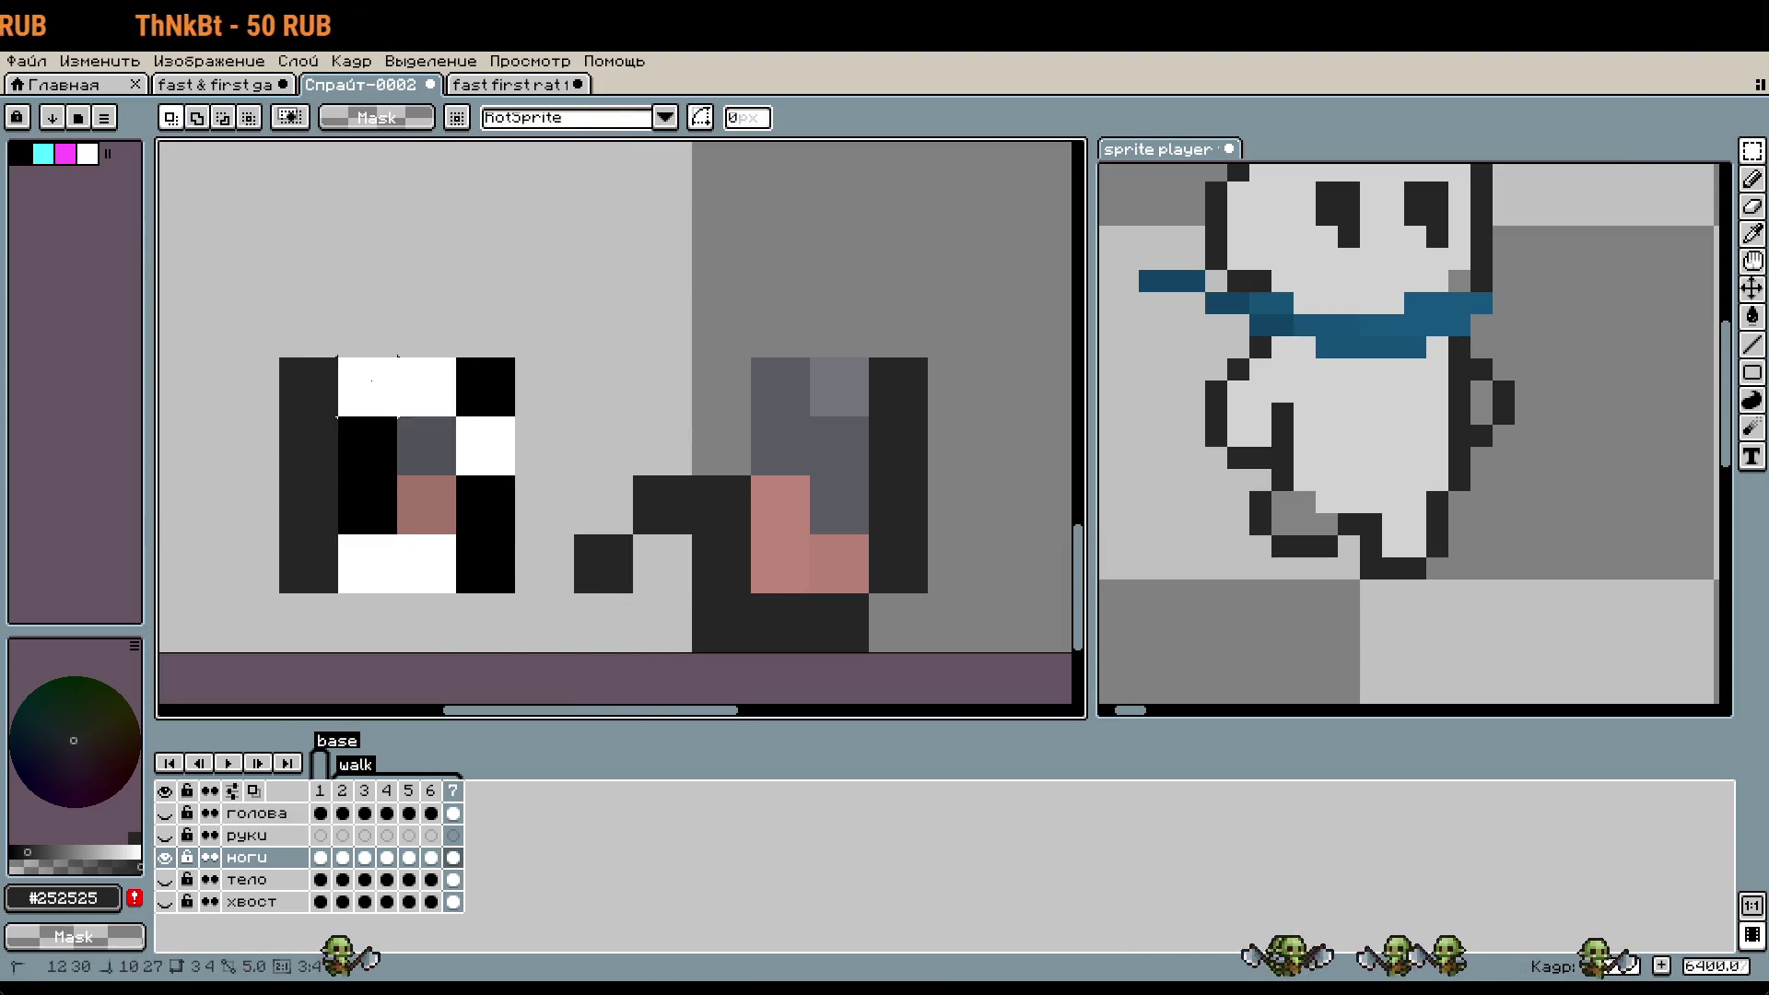
key("ctrl+t")
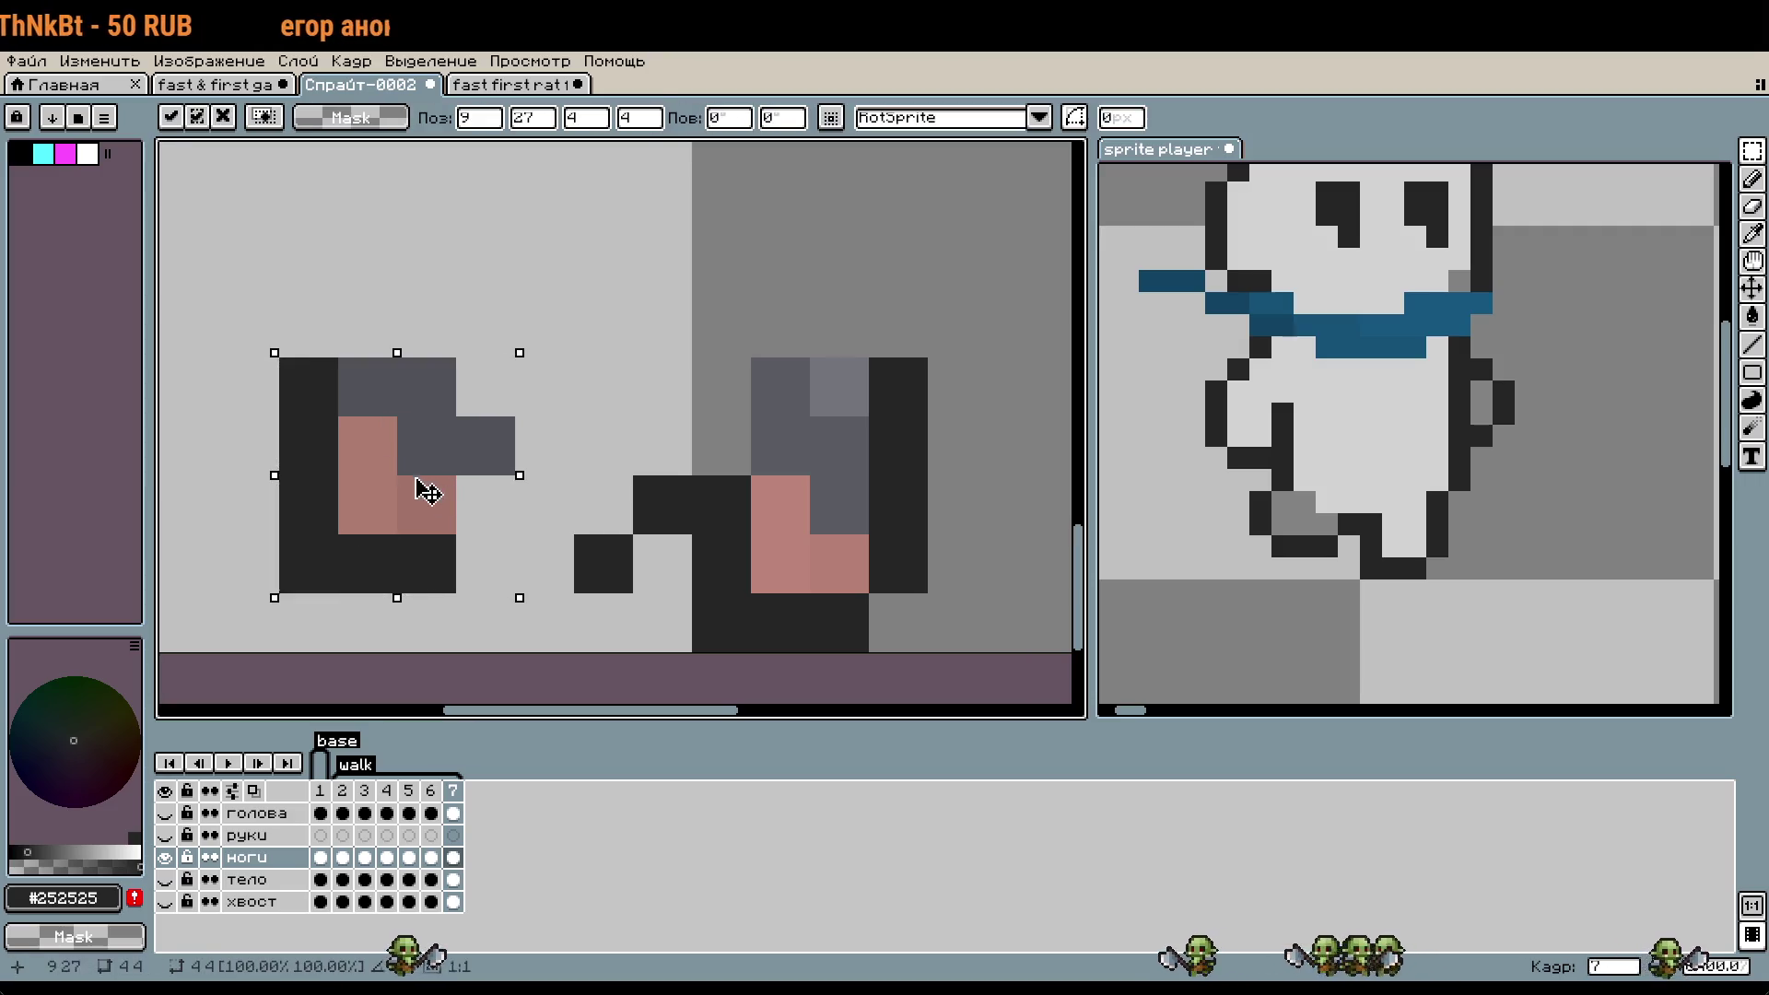
left_click_drag(427, 494, 545, 494)
left_click(956, 562)
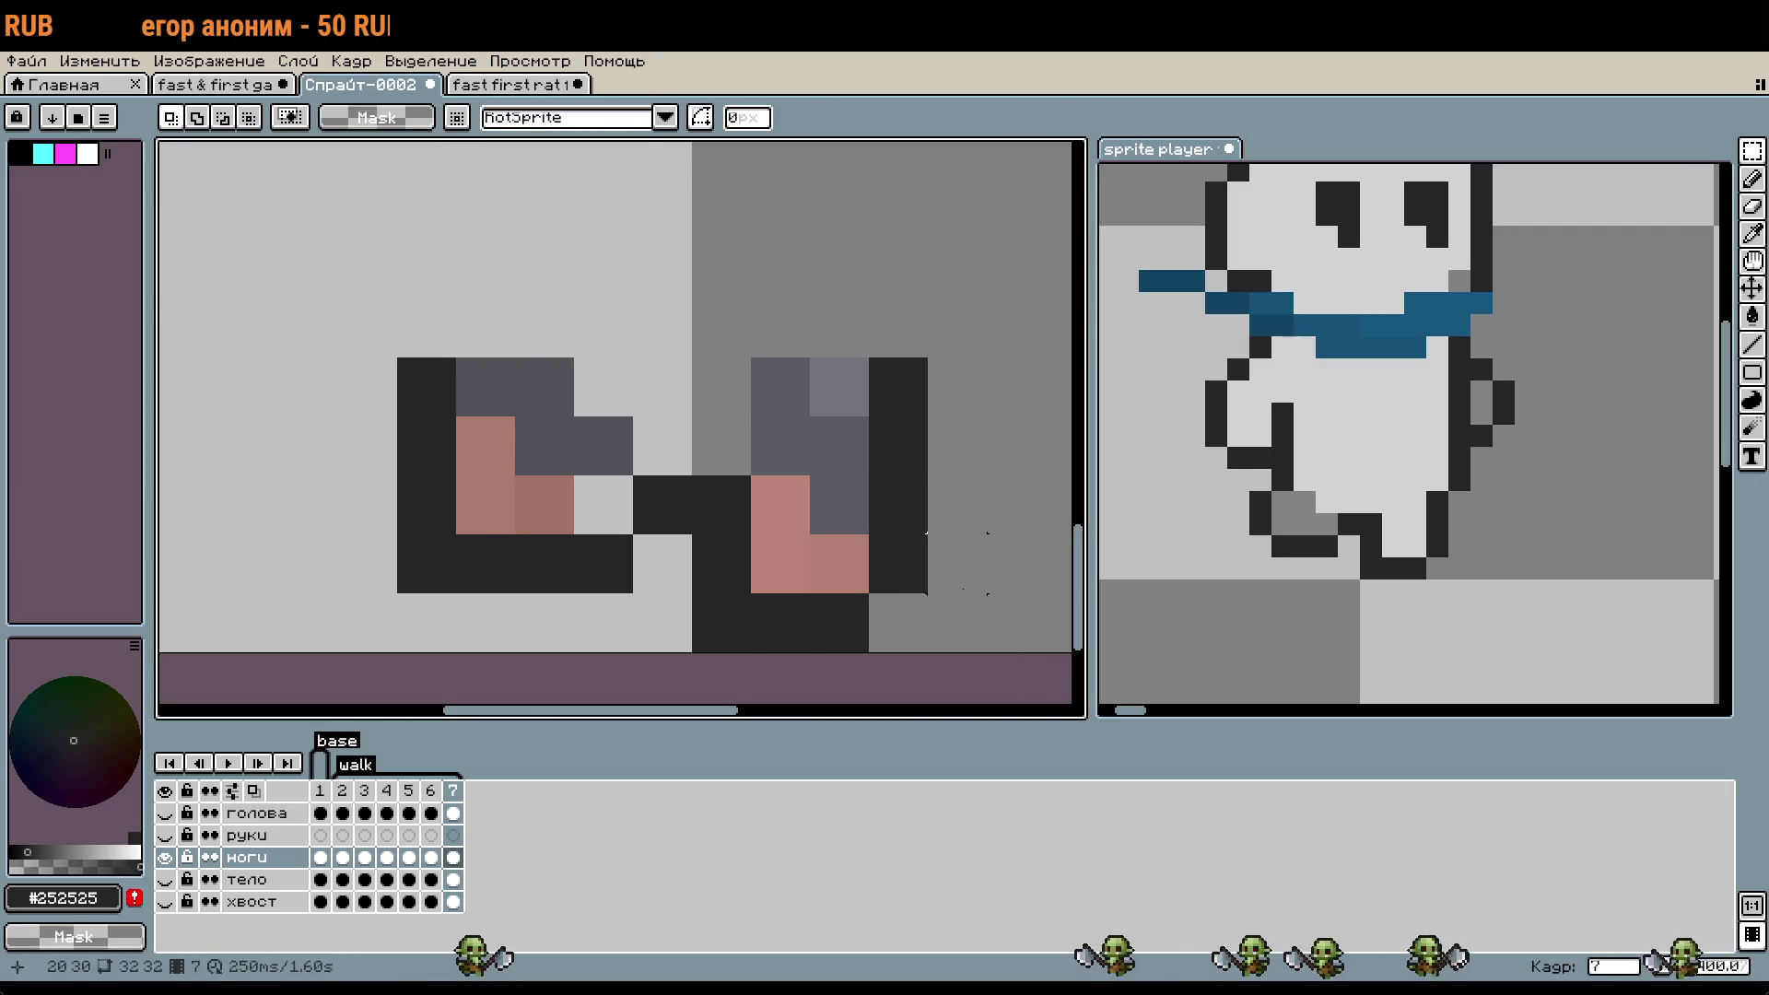
- Erase the stray dark pixel, fill a gap pixel with mid grey, and compare against frame 6
key("e")
left_click(427, 563)
key("i")
left_click(617, 447)
key("b")
left_click(603, 505)
key("i")
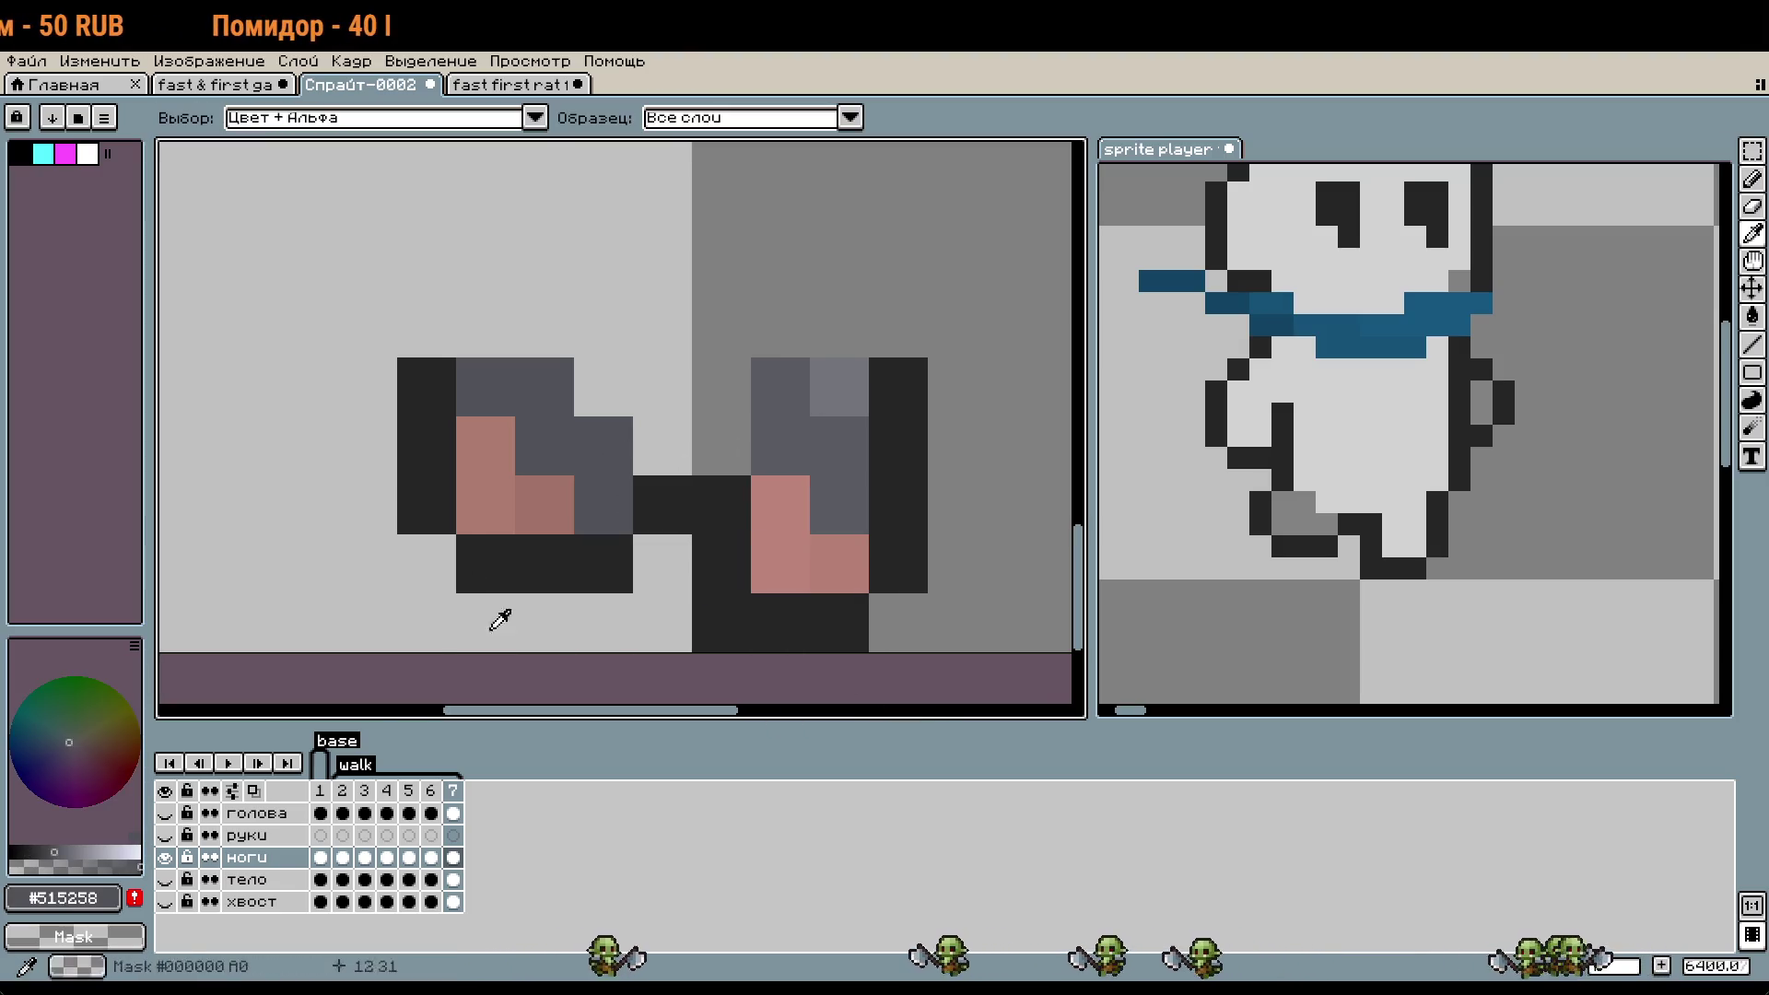
left_click(431, 807)
left_click(564, 462)
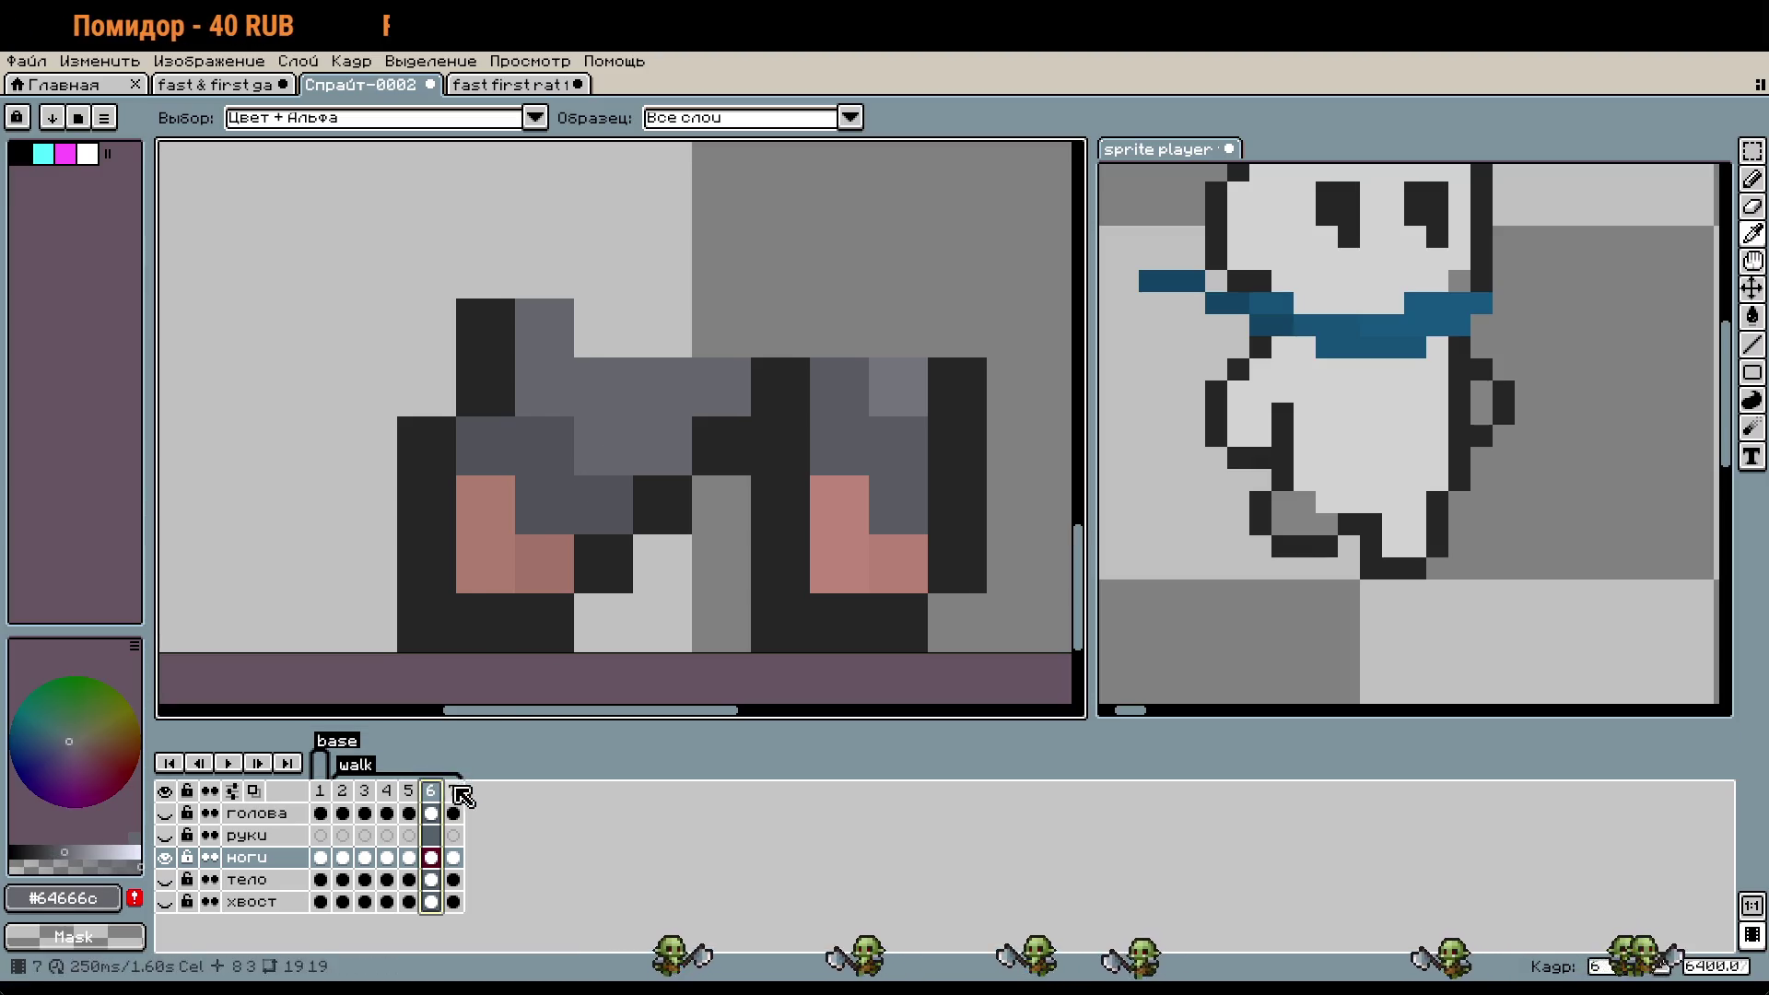
- Paint lighter grey #64666c pixels on and between the legs, checking them against the body layer
left_click(453, 790)
key("b")
left_click(640, 454)
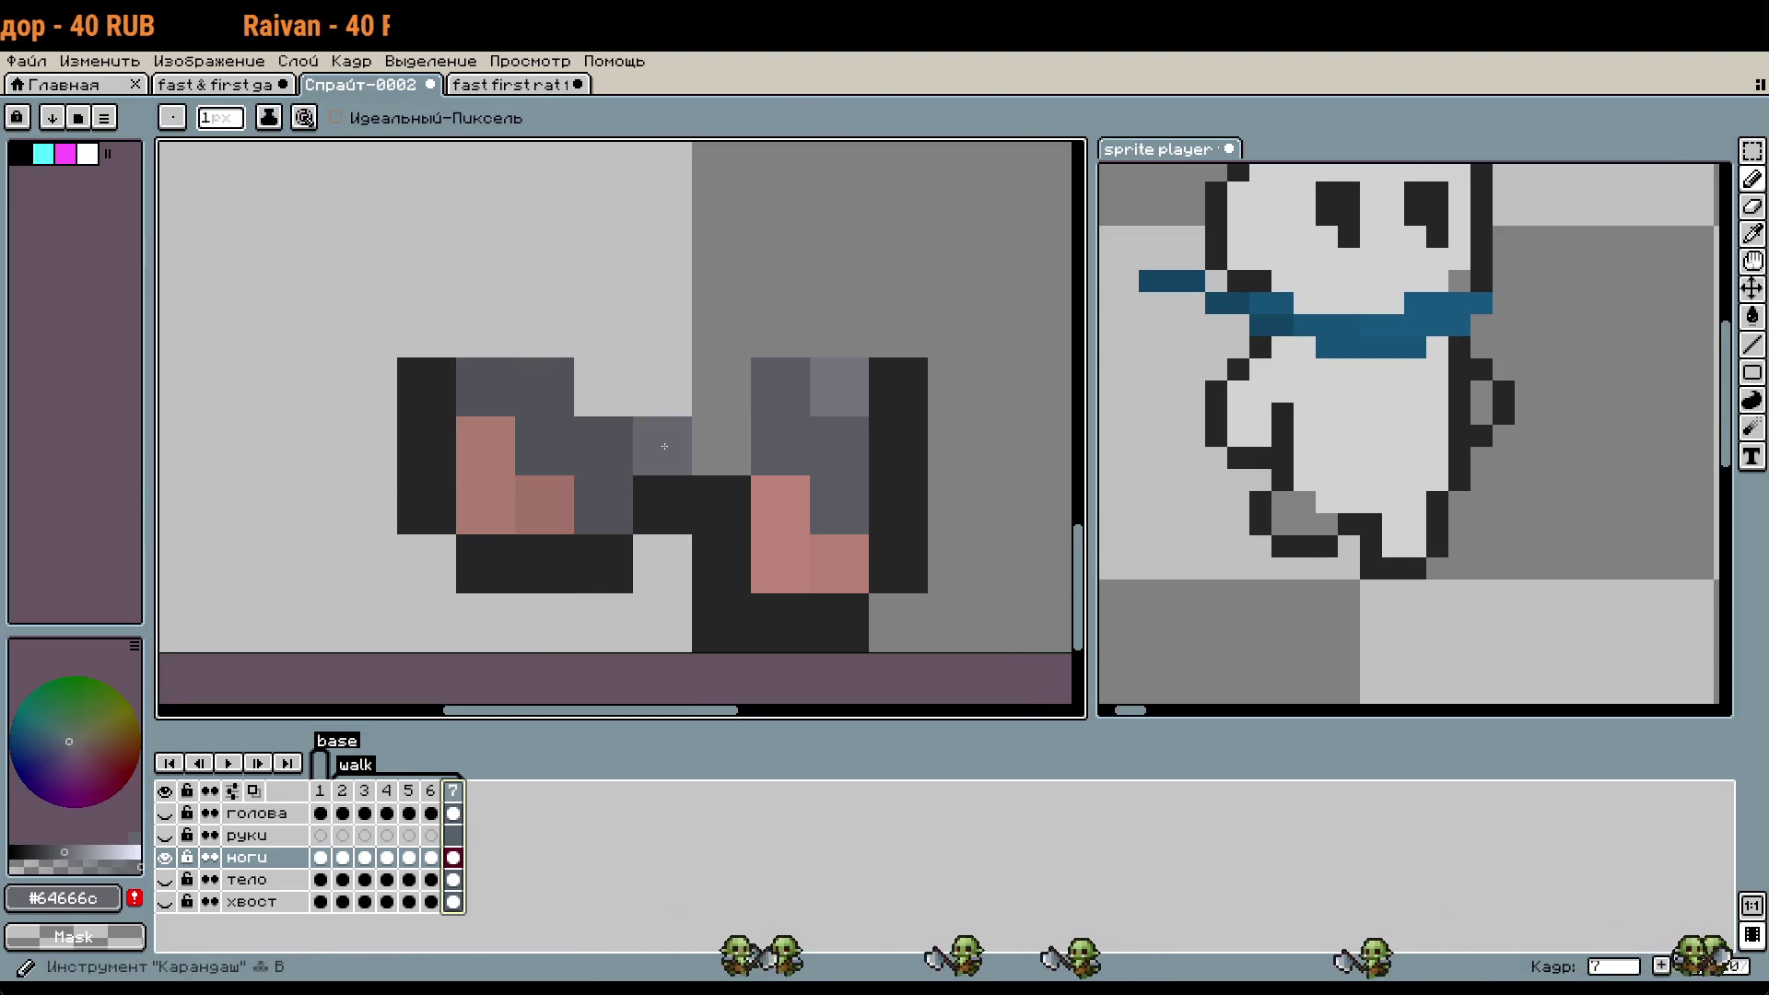
left_click(619, 395)
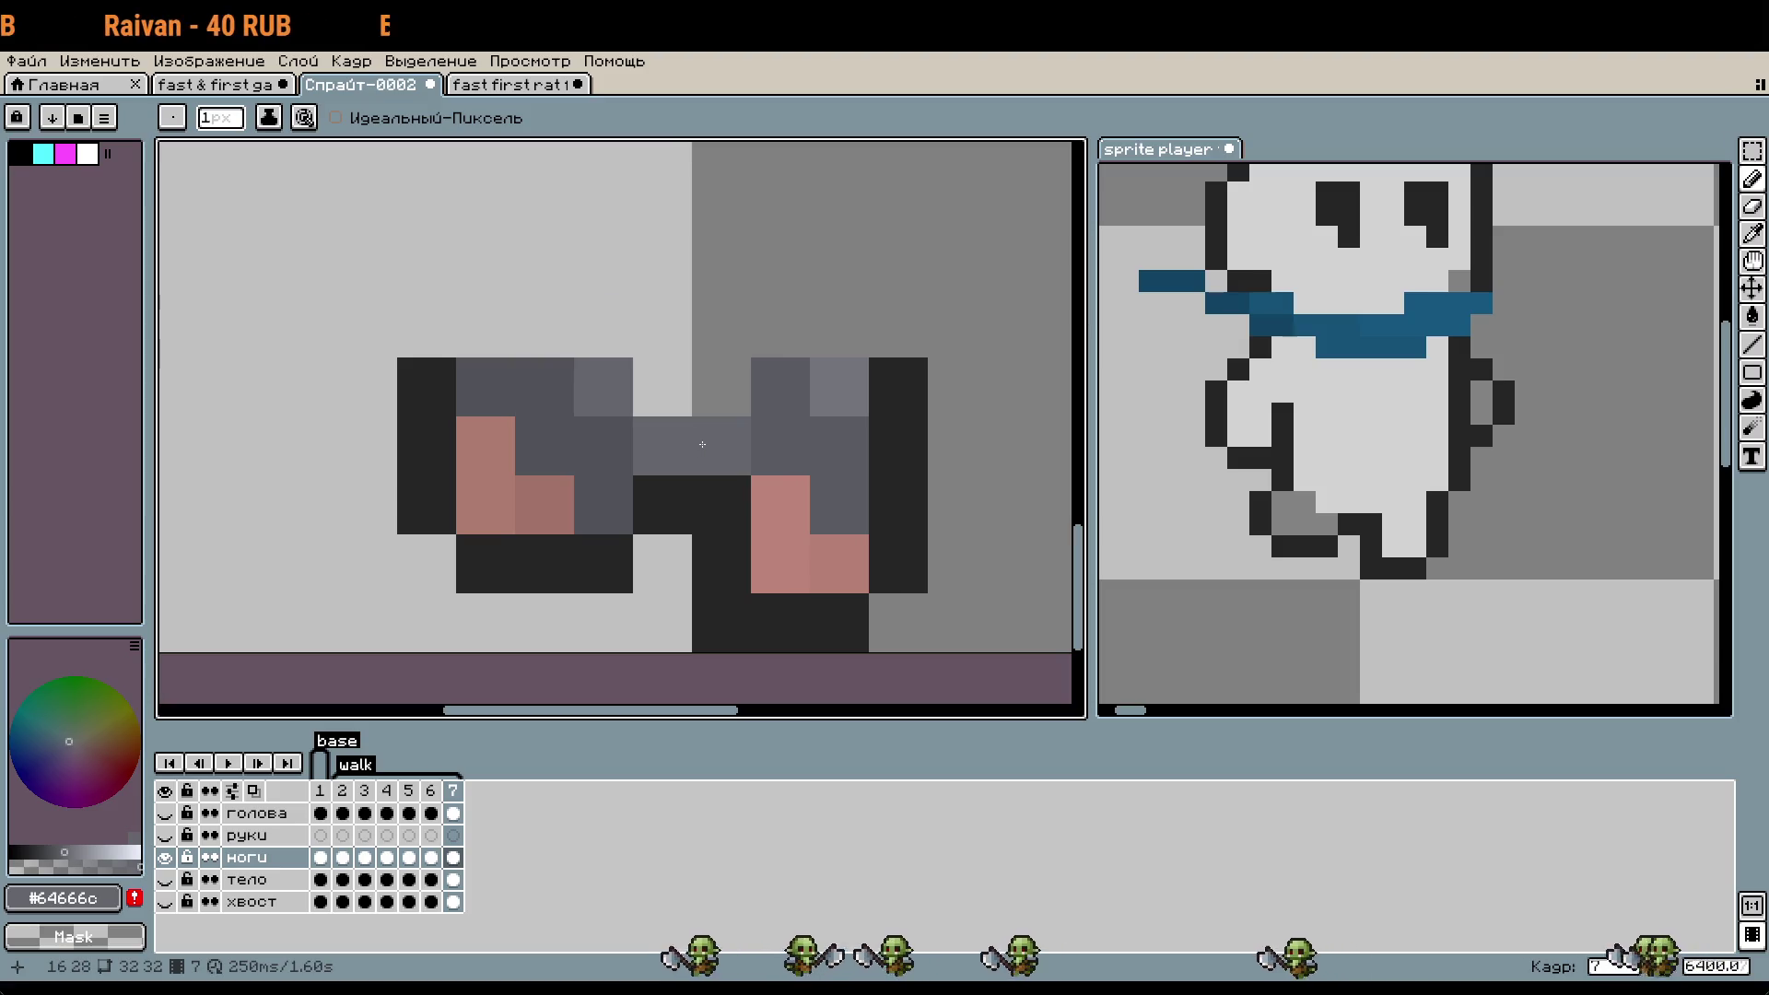
left_click_drag(690, 444, 662, 387)
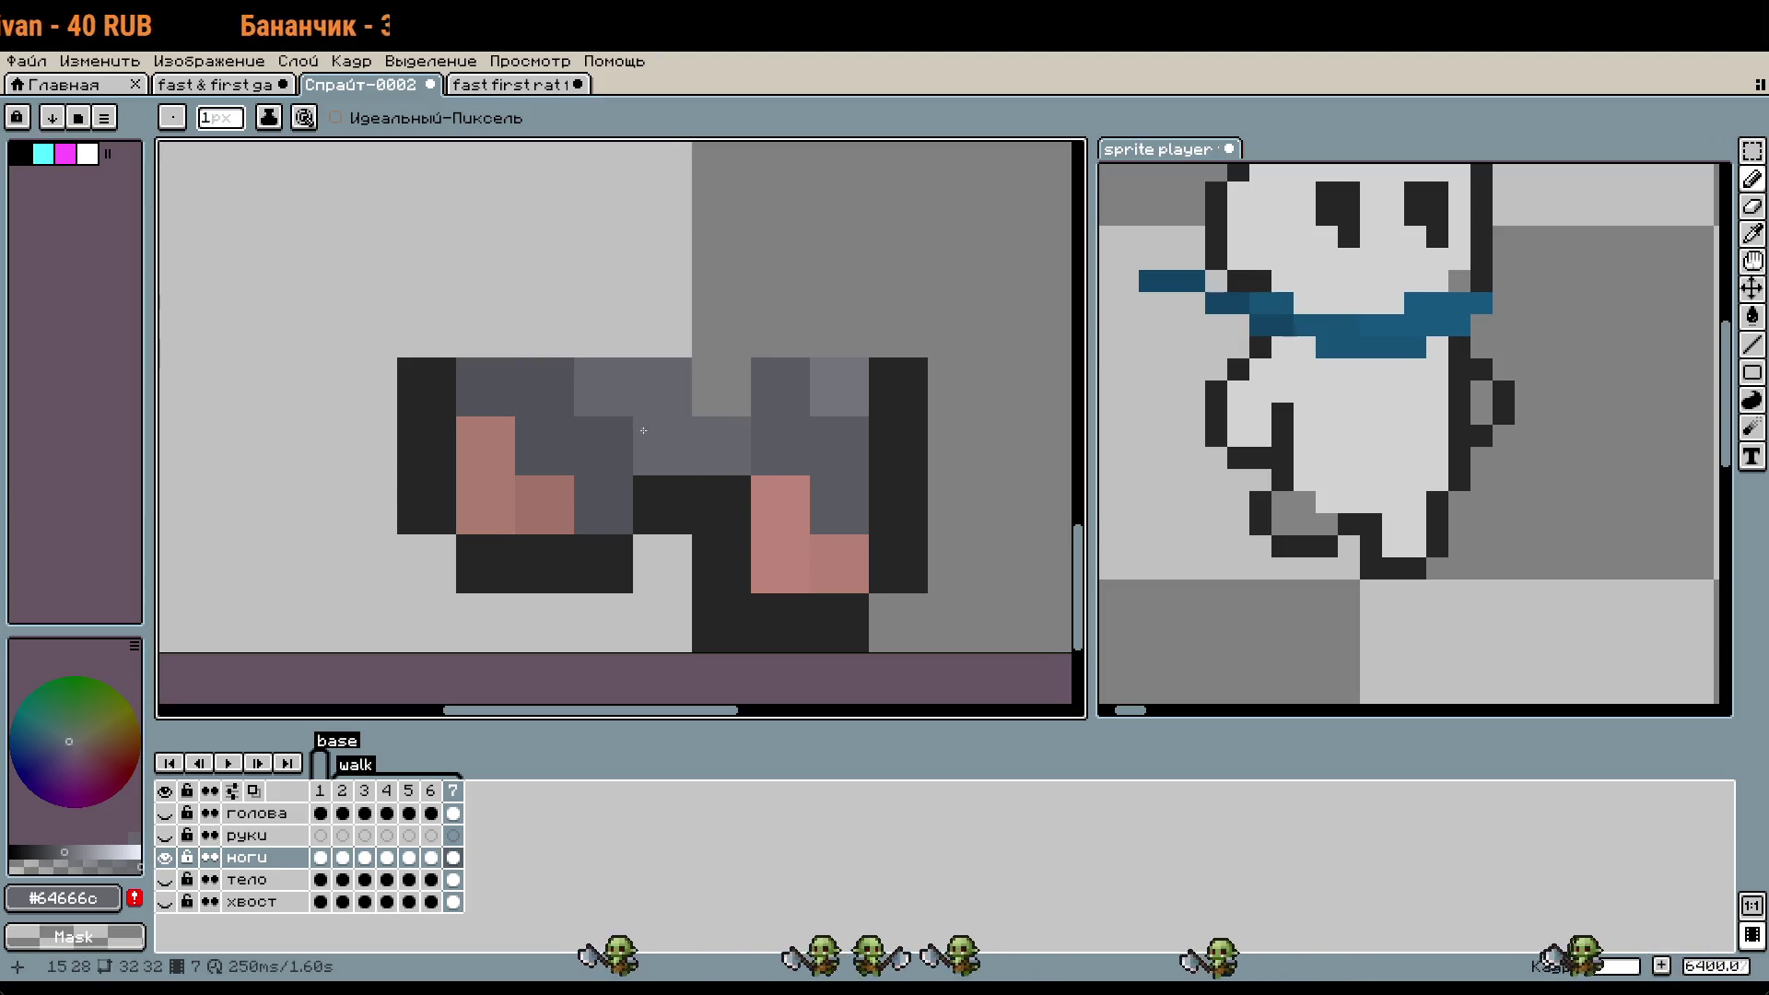
left_click(166, 880)
left_click(167, 880)
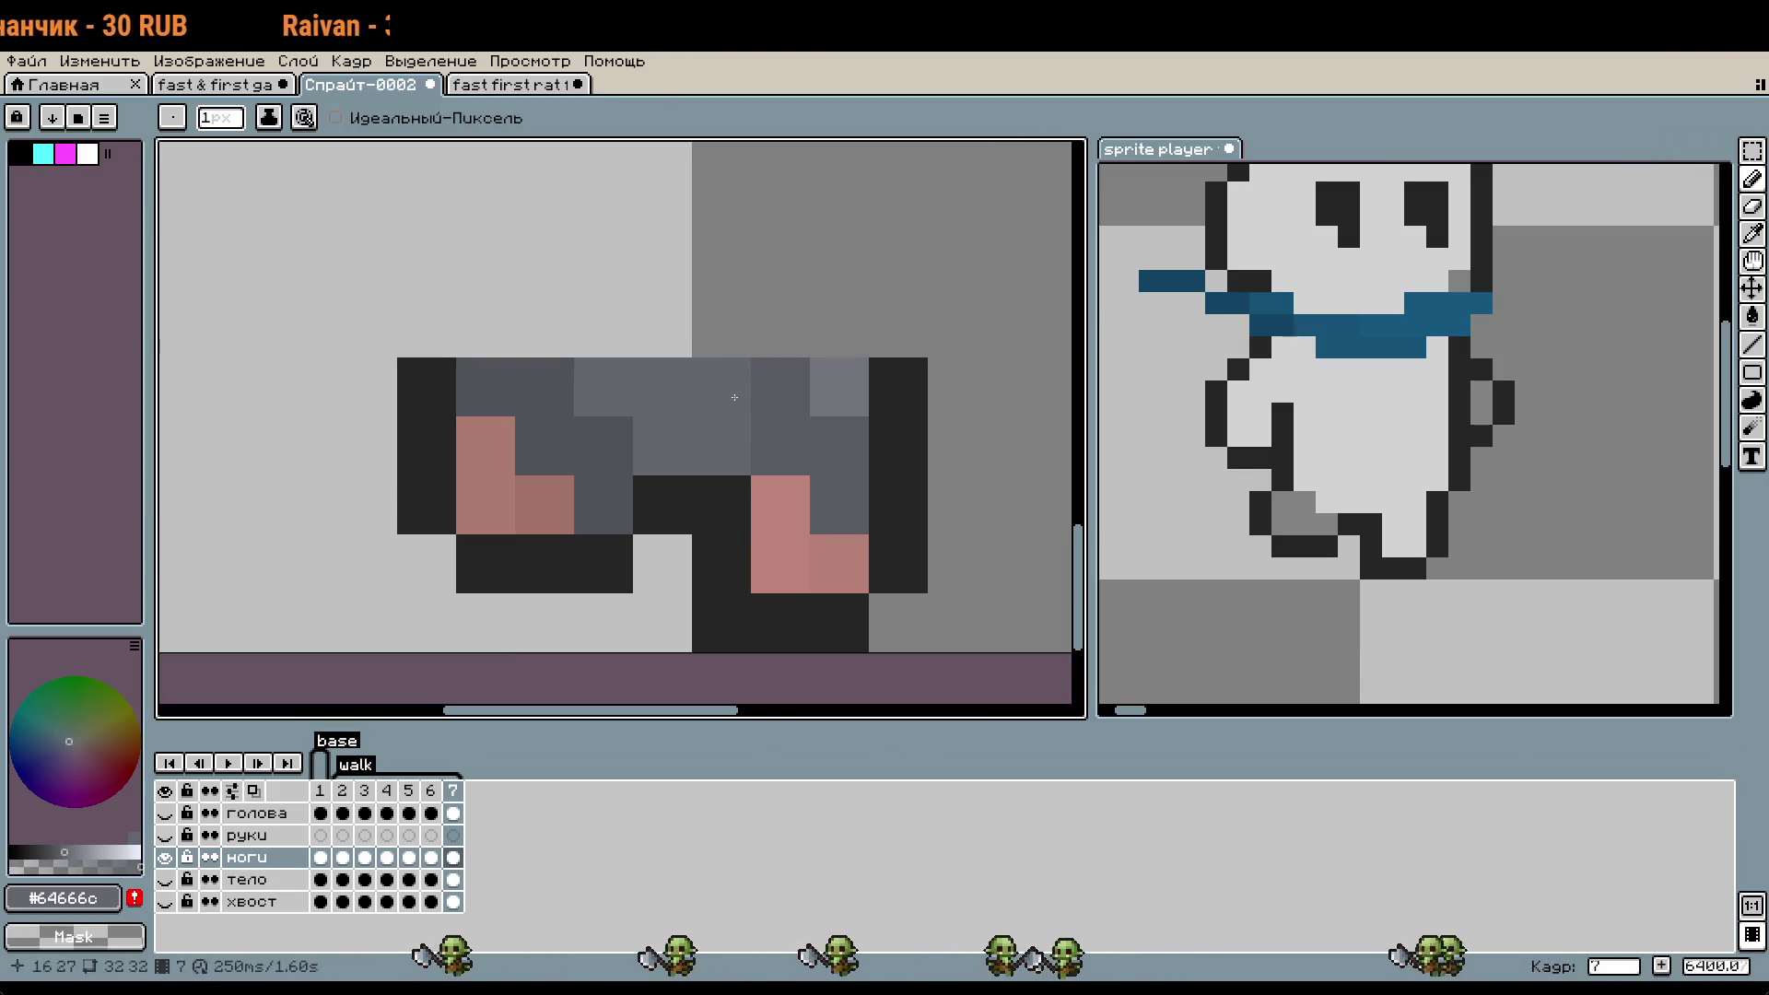
scroll(693, 586, "down", 1)
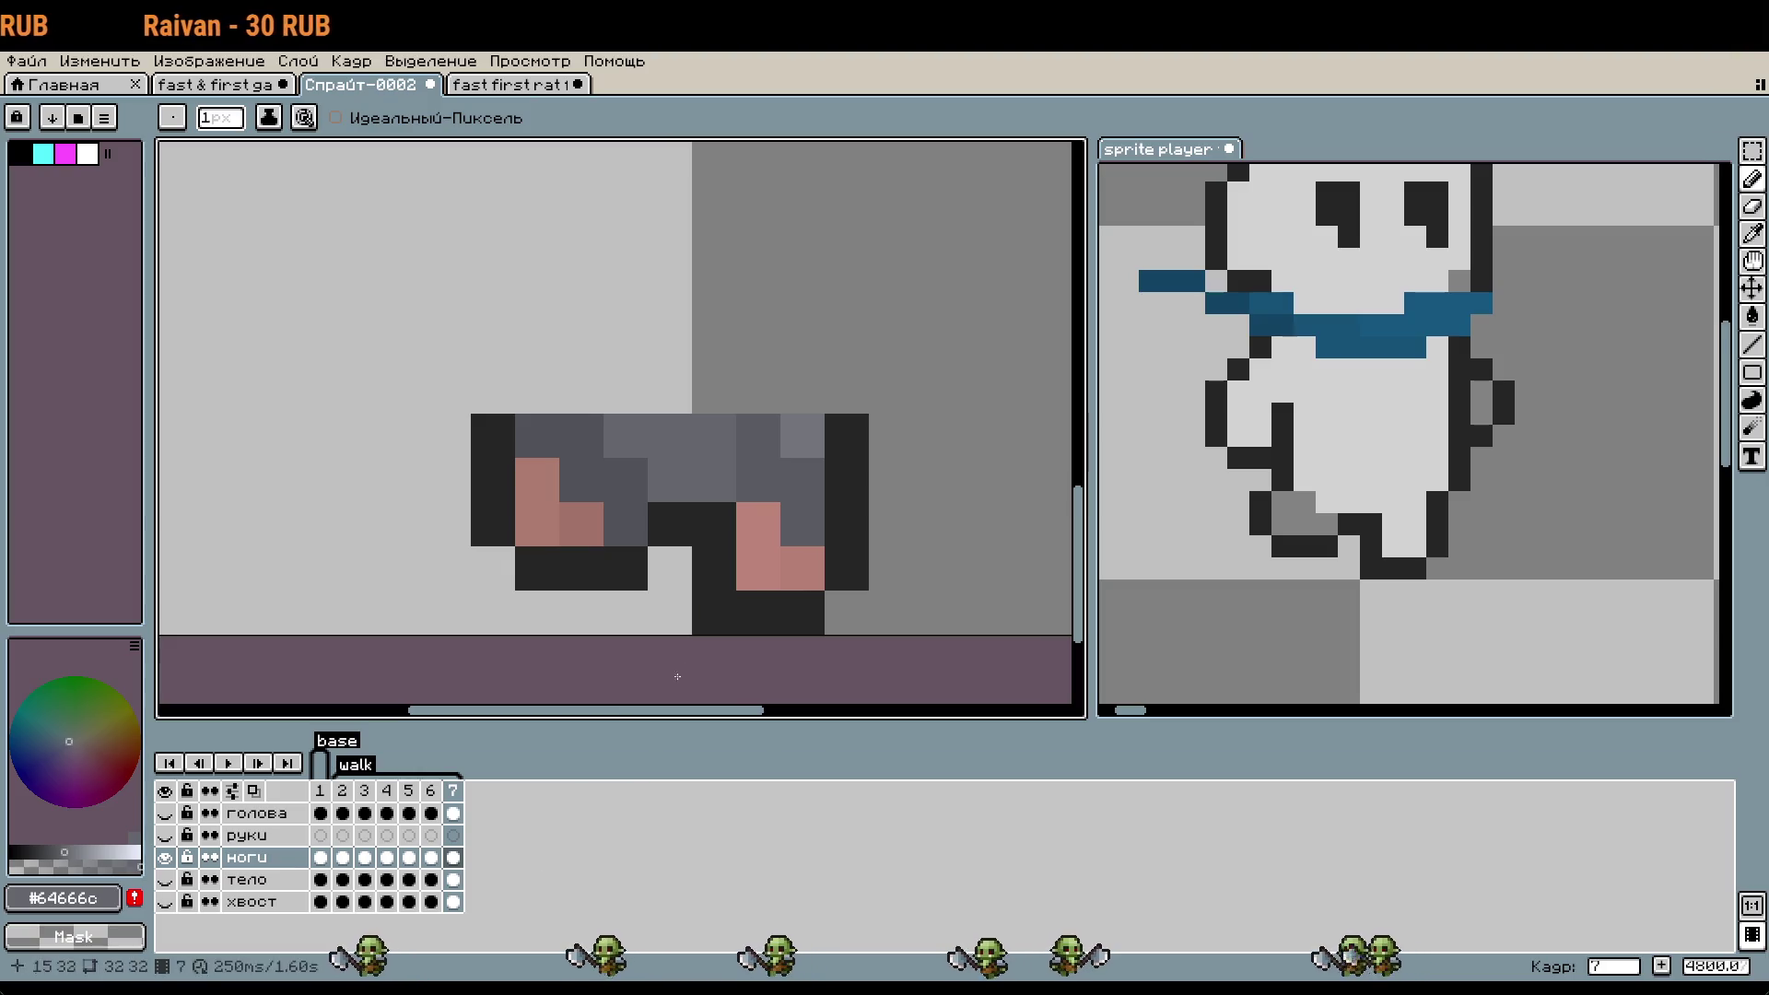
- Repaint a leg pixel in darker grey #5b5c63, toggling the тело layer to compare
left_click(758, 479, "alt")
left_click(714, 479)
left_click(165, 879)
left_click(166, 880)
left_click(166, 880)
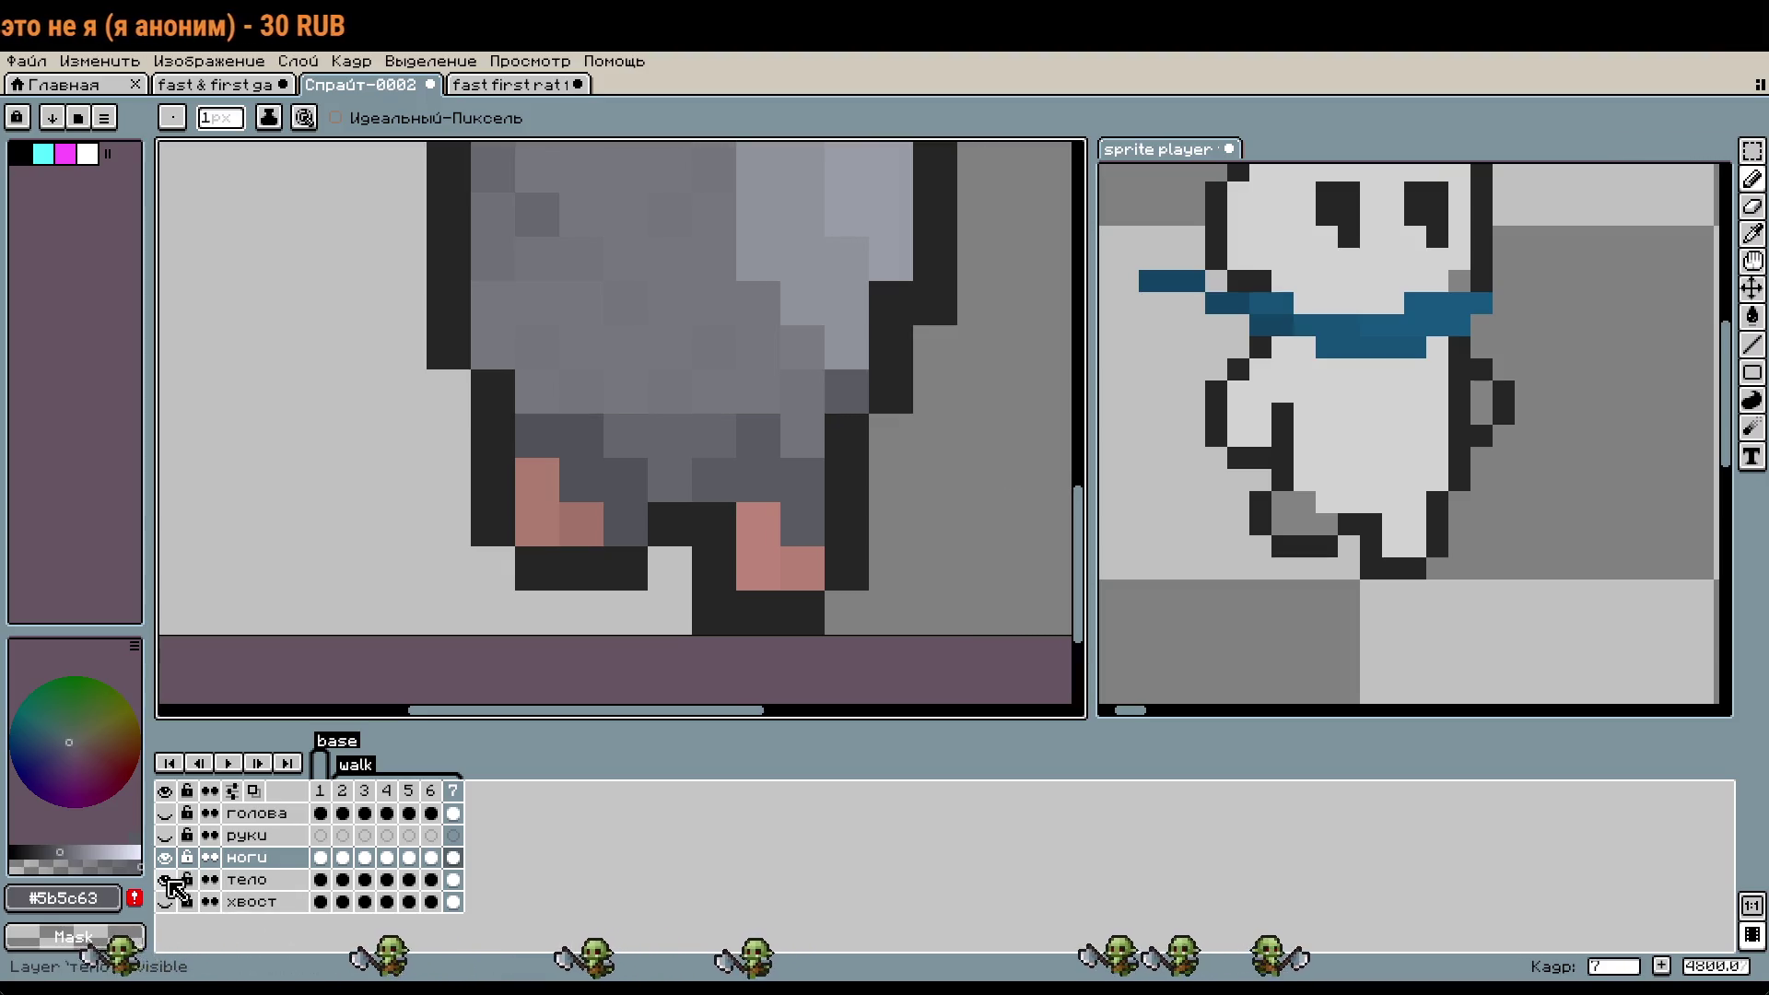
key("i")
left_click(645, 424)
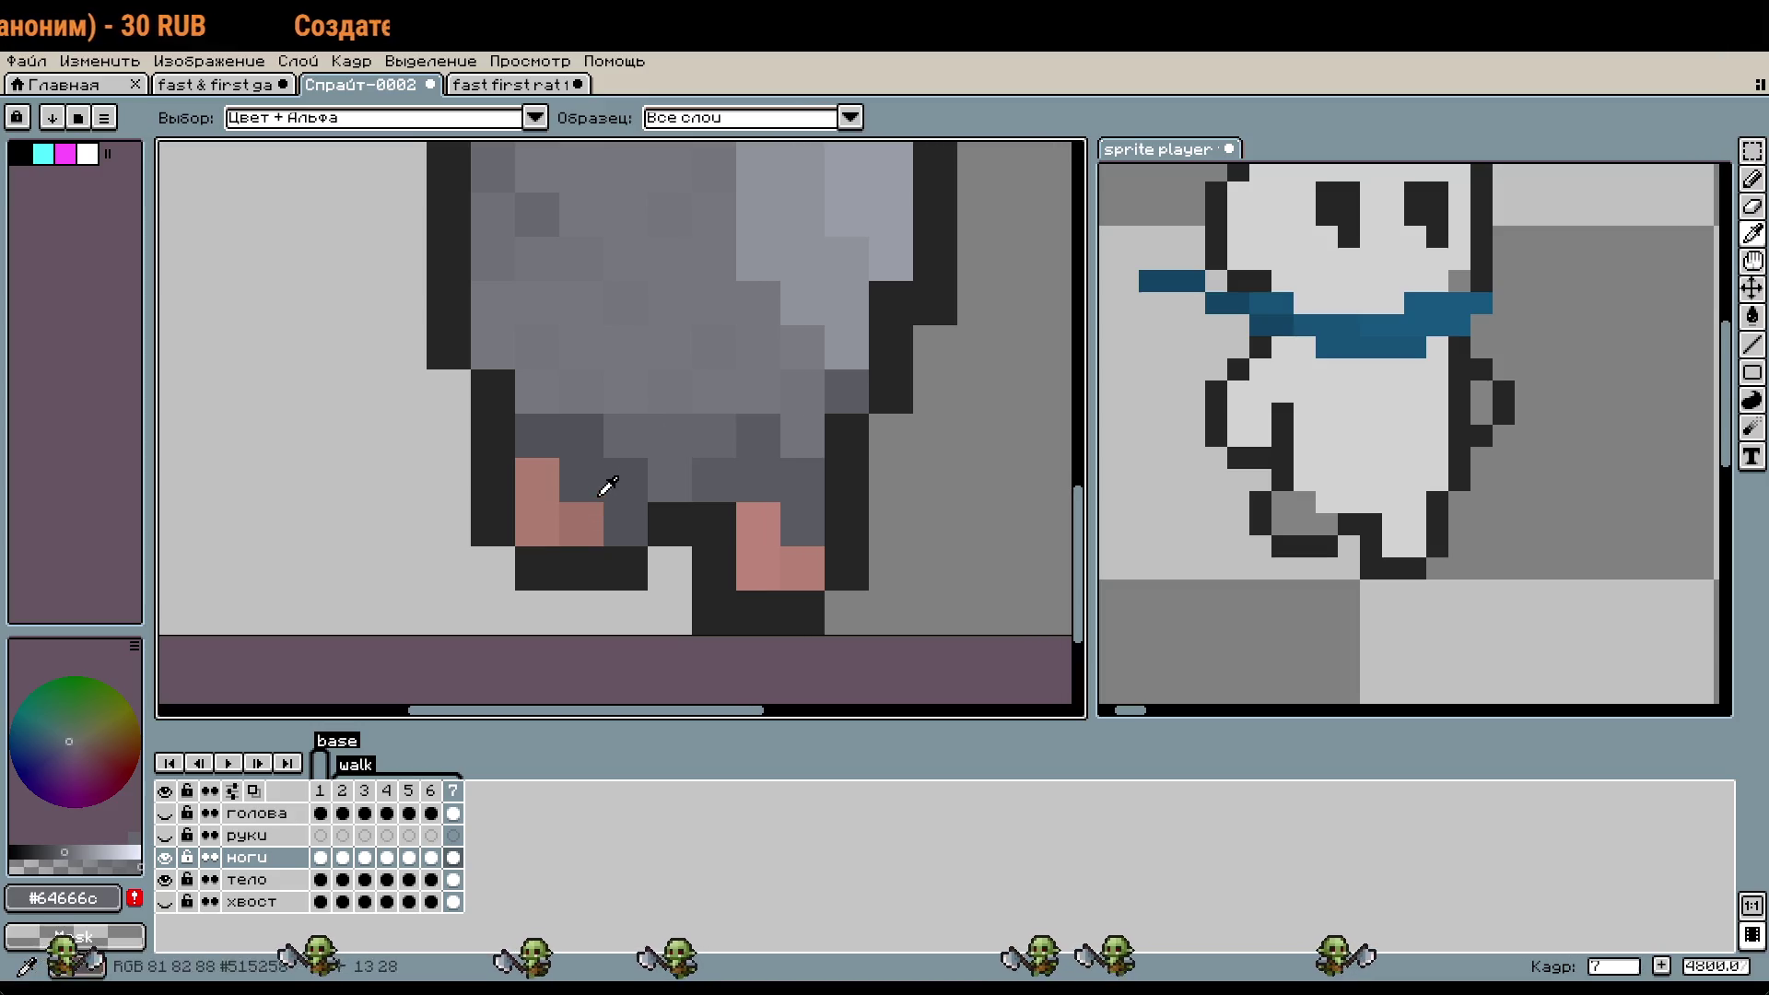
key("b")
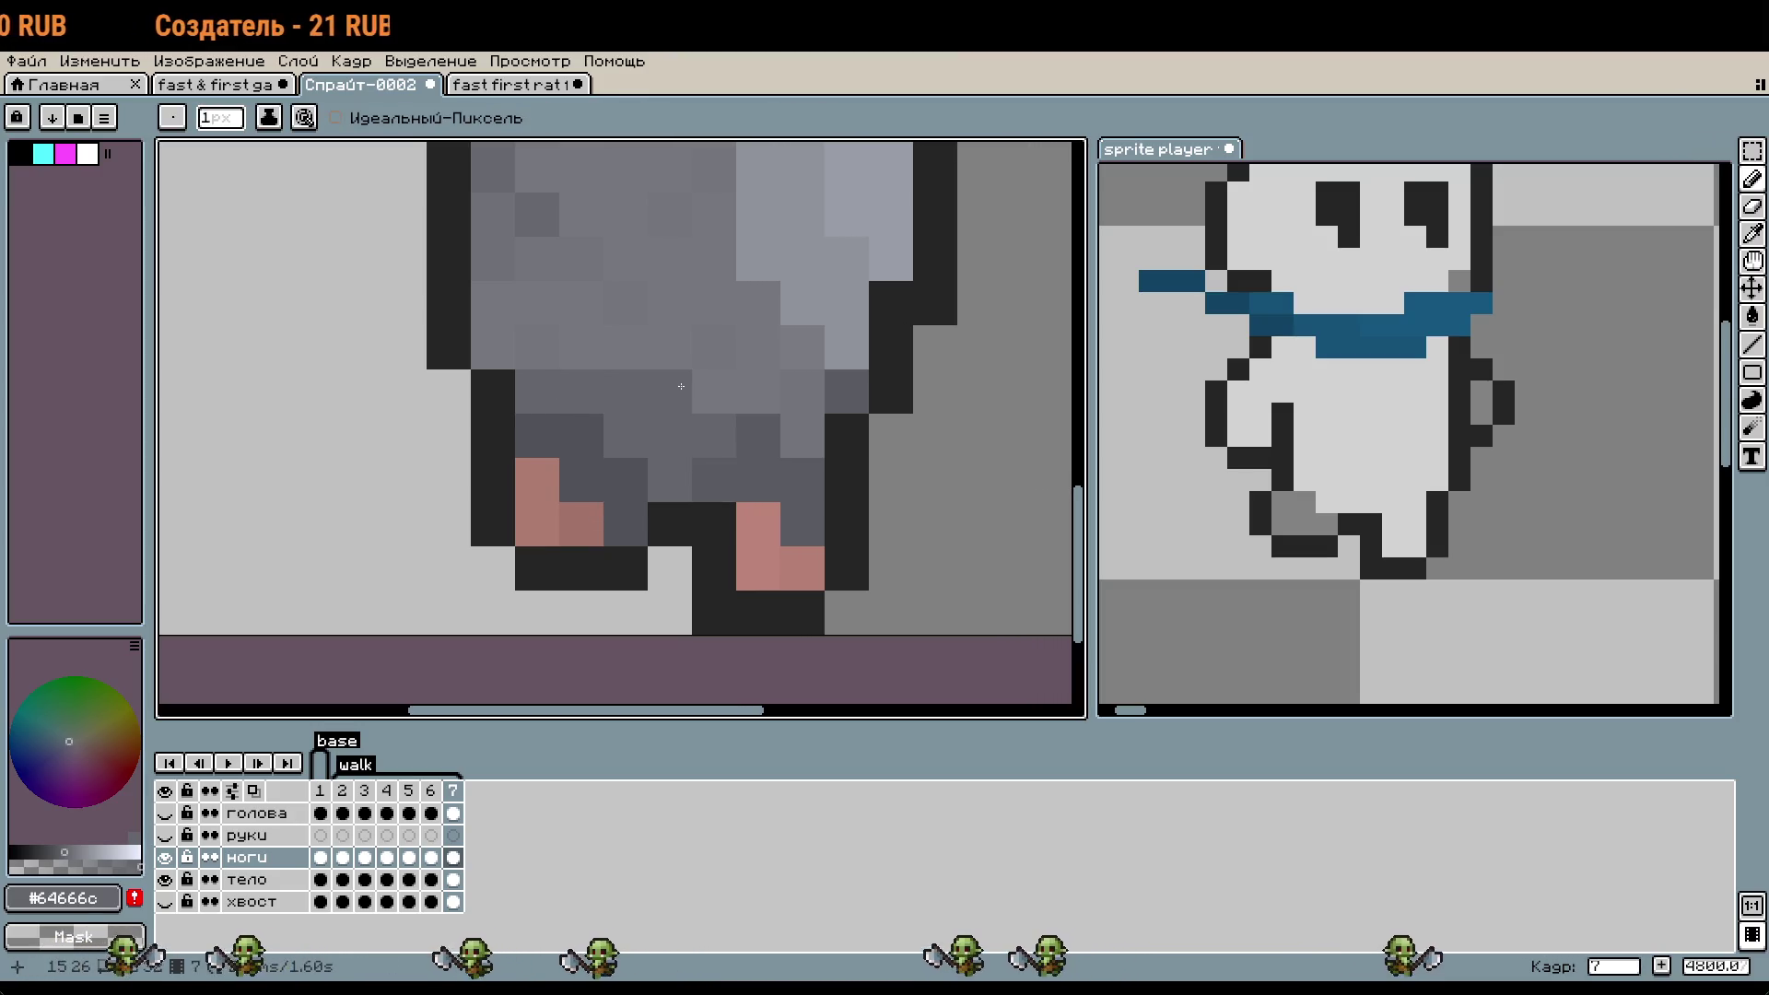
scroll(681, 386, "up", 2)
- Darken the drawing colour slightly and paint a grey leg pixel near-black
left_click(74, 851)
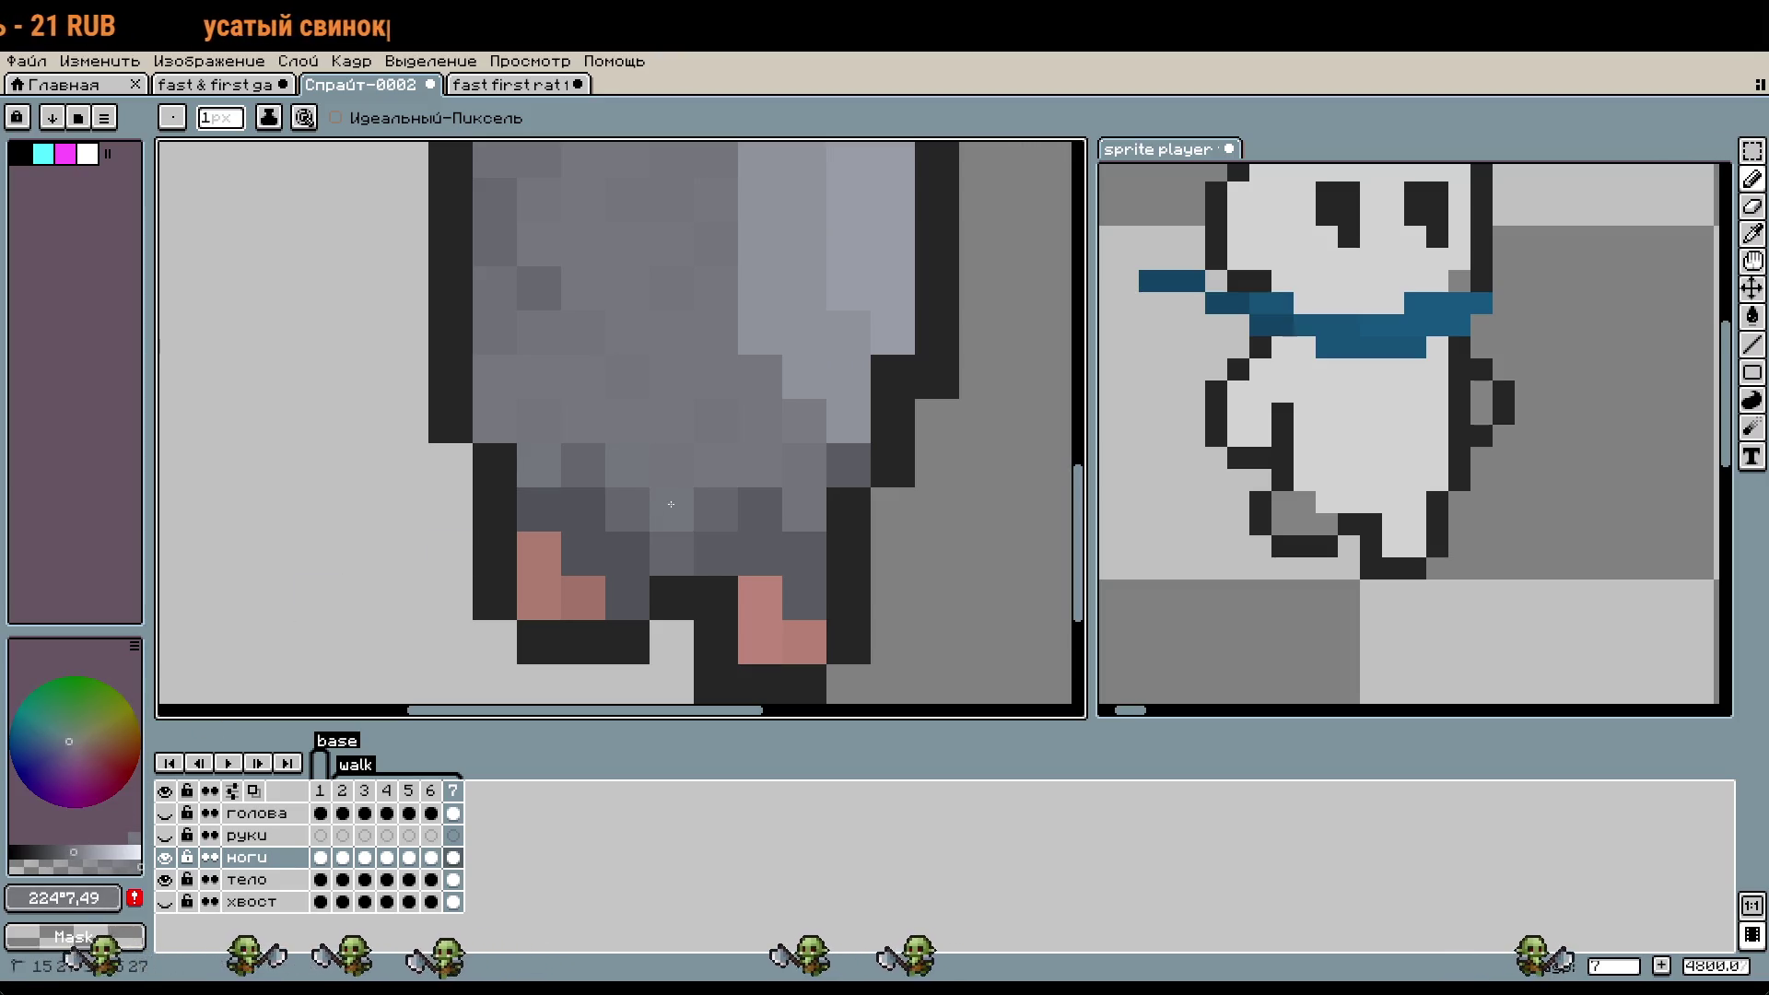
key("ctrl+z")
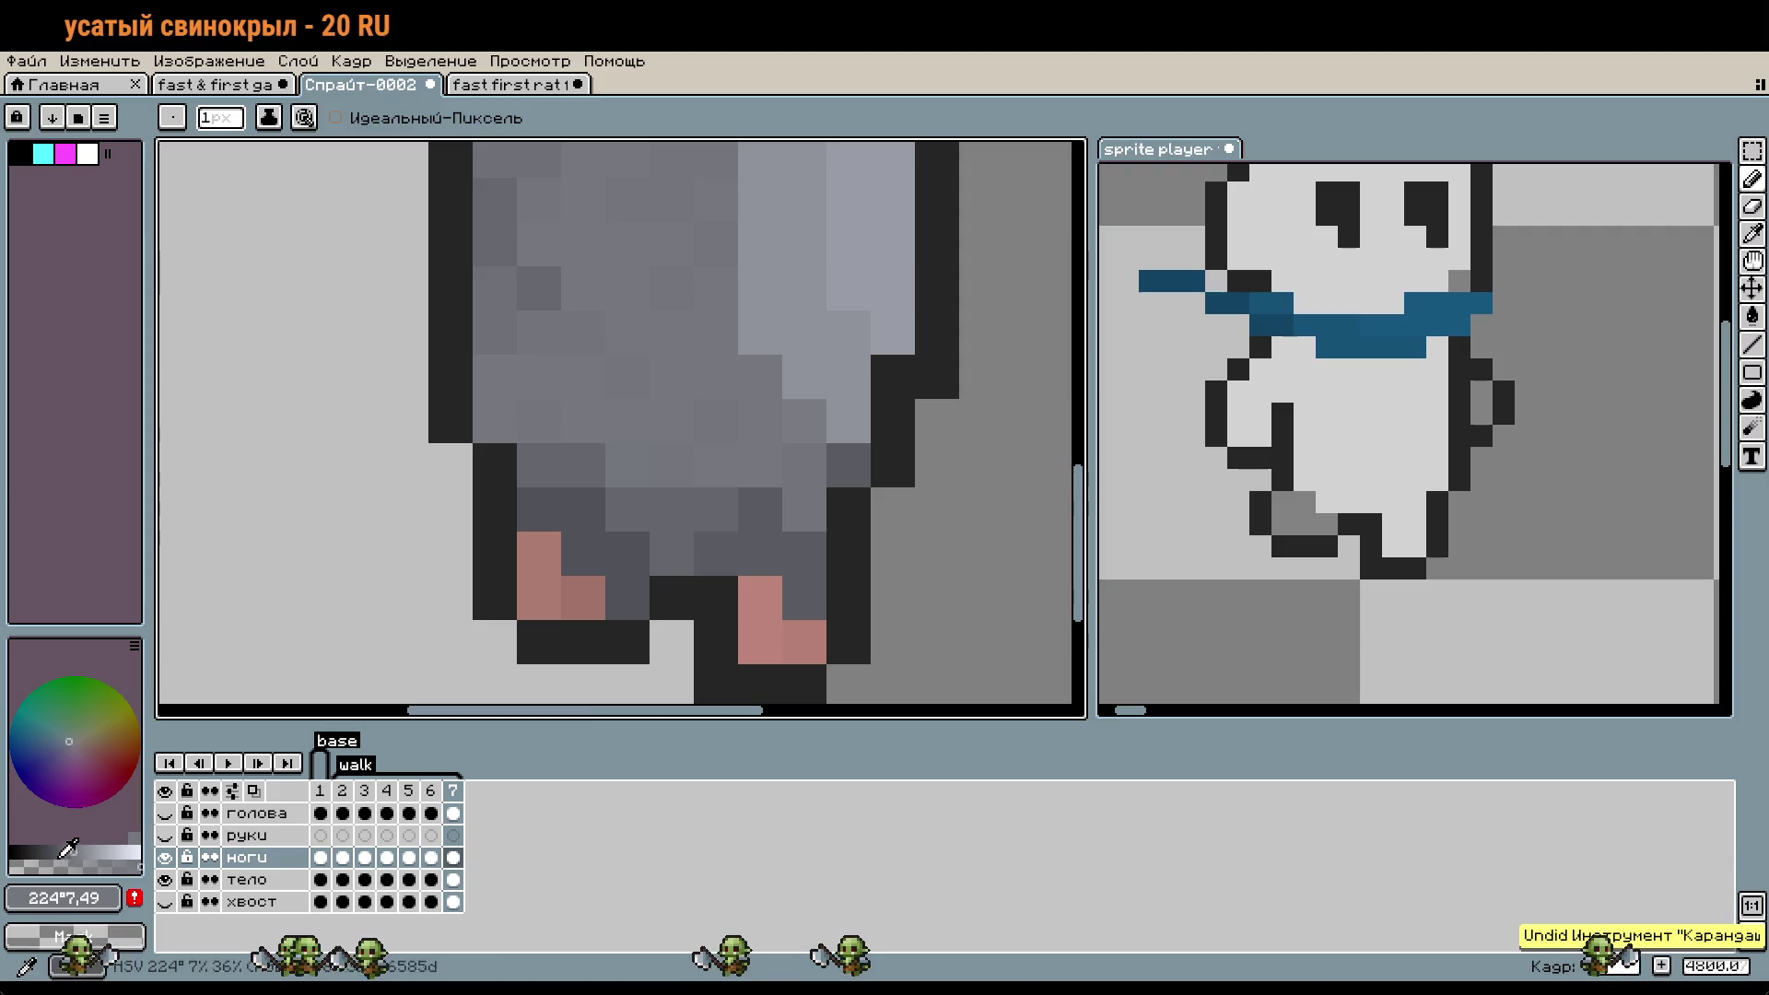
left_click(76, 850)
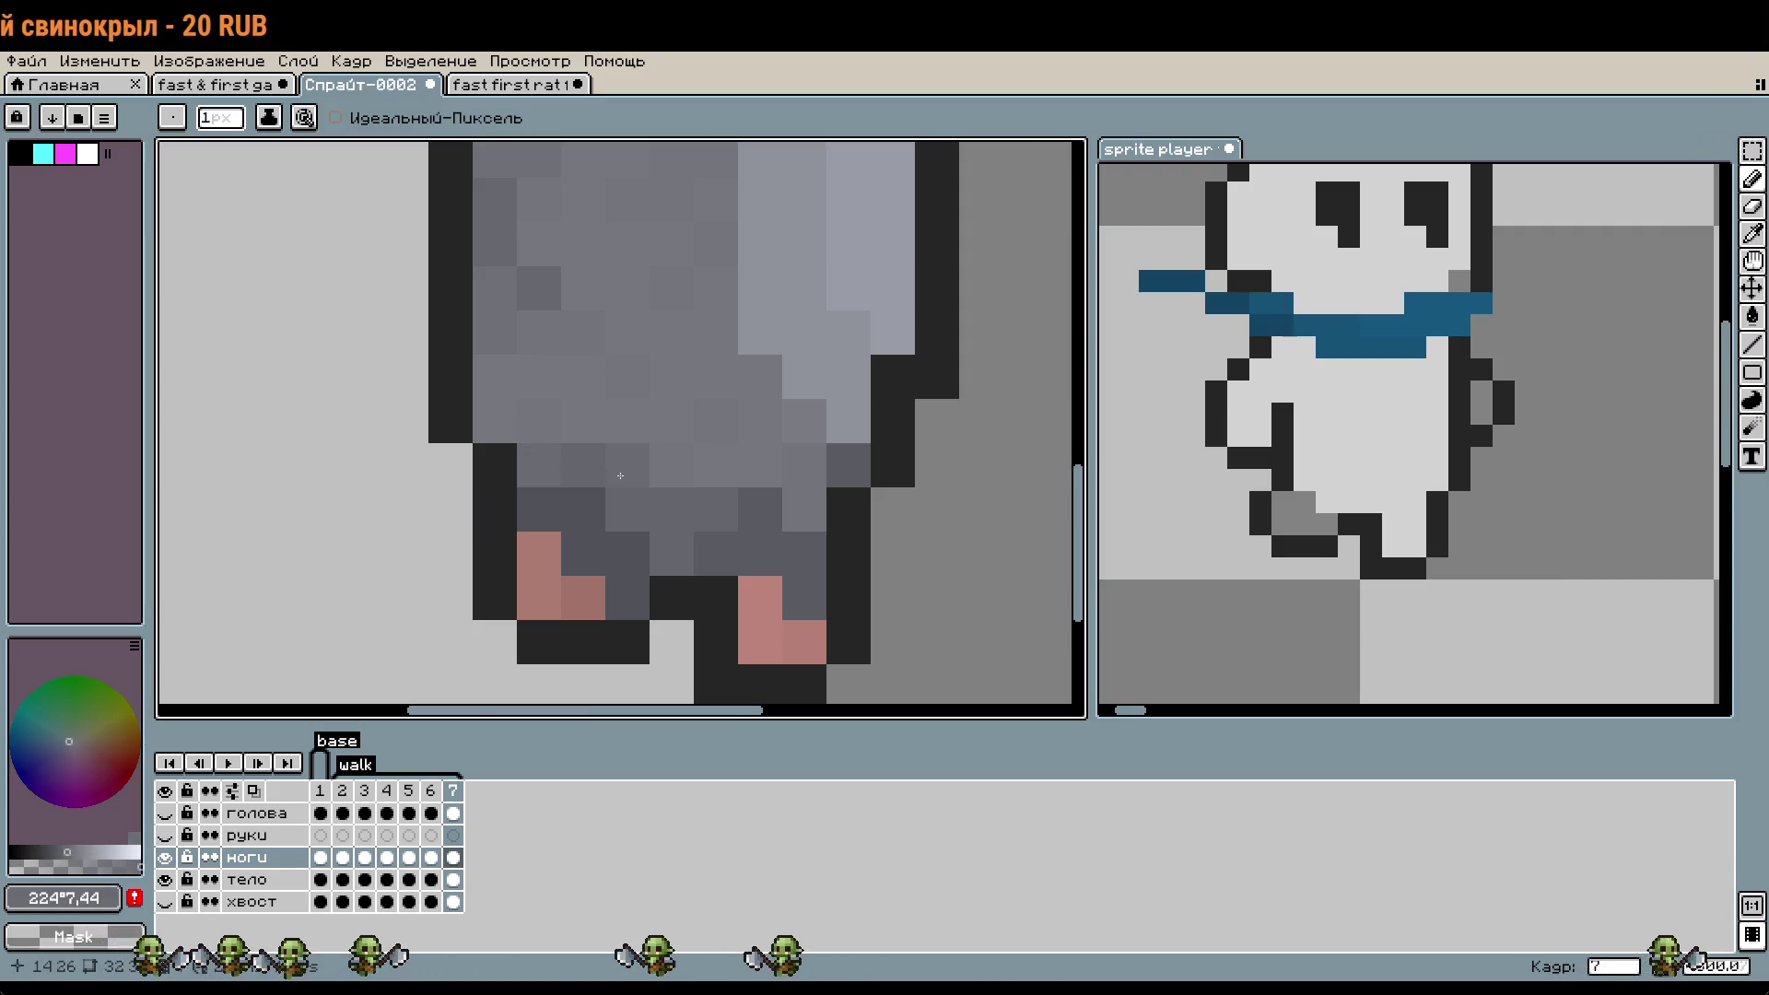
left_click(713, 576)
scroll(825, 629, "down", 1)
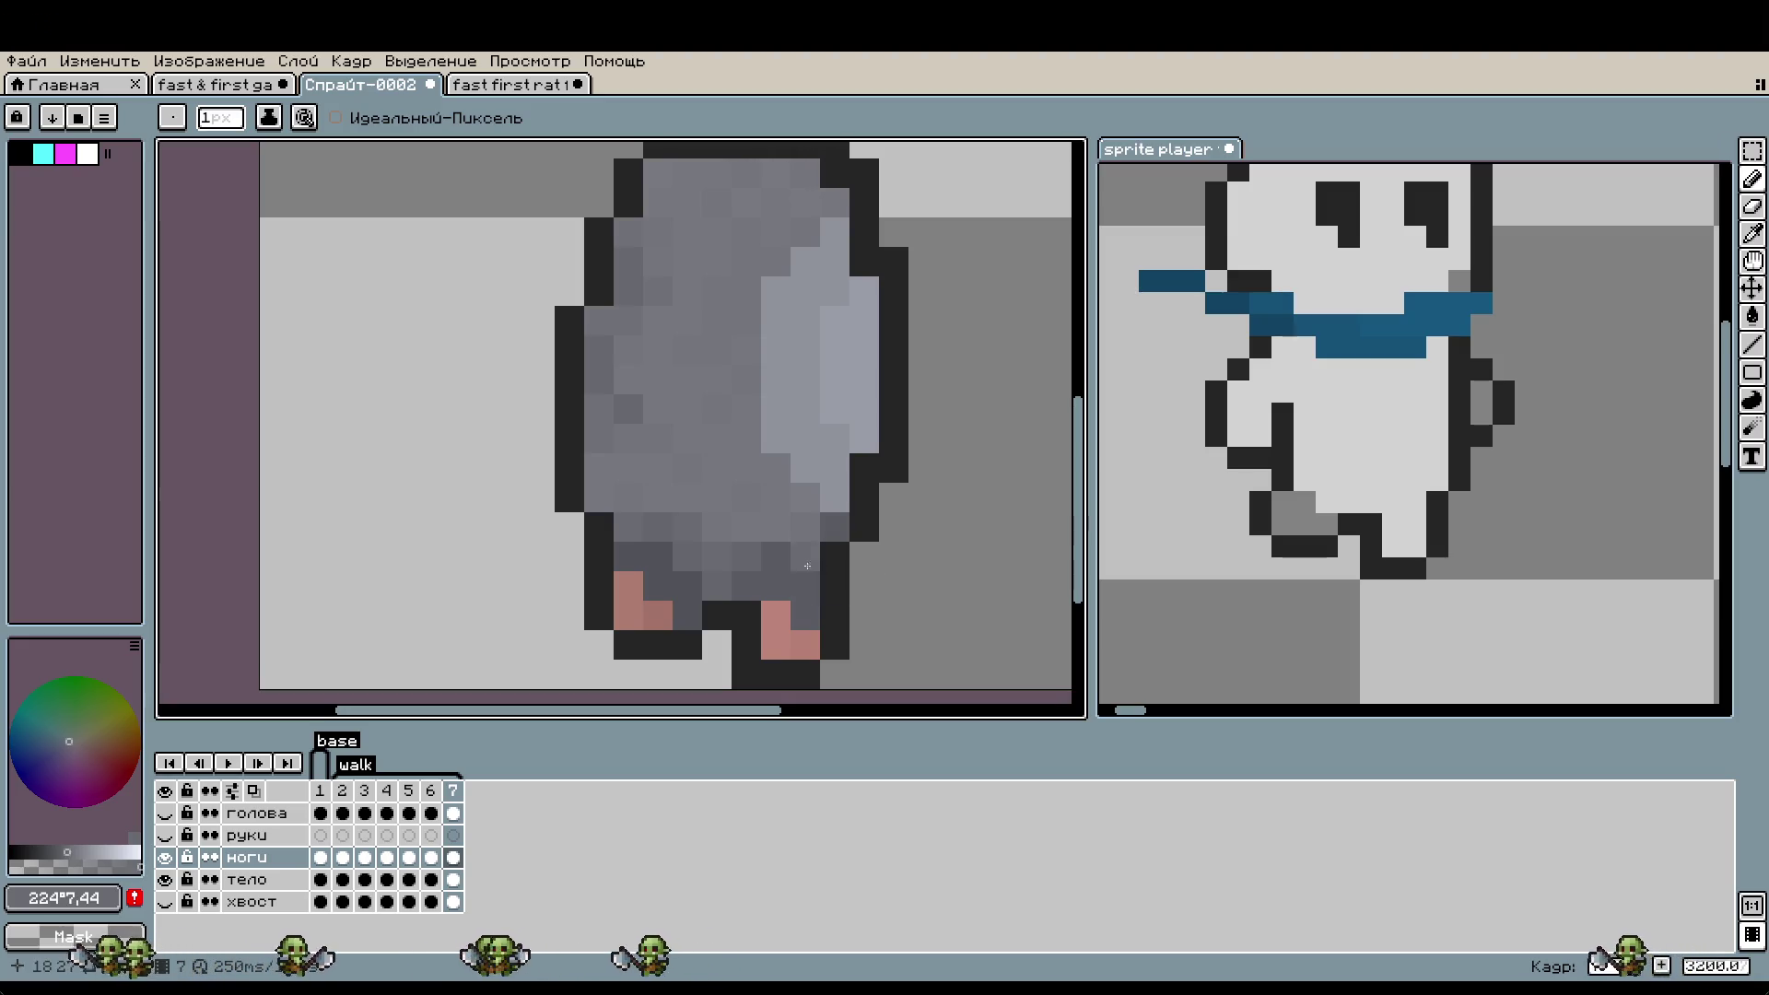
scroll(700, 566, "up", 1)
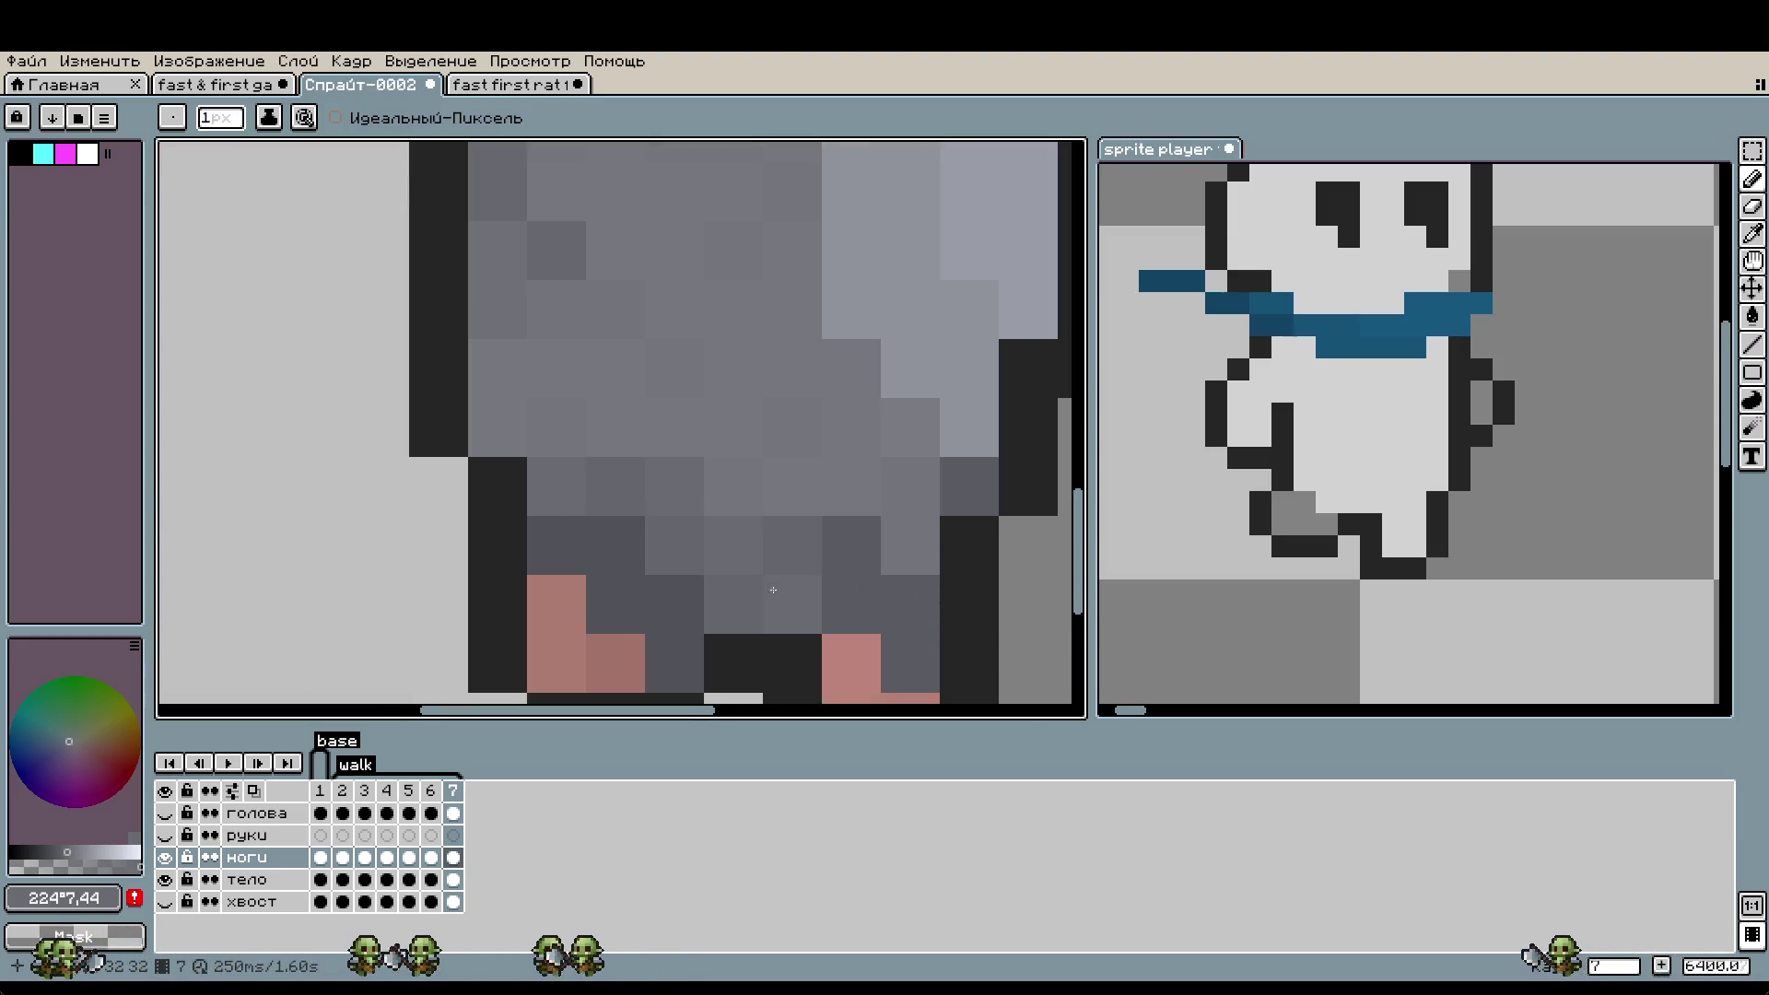
scroll(700, 565, "up", 1)
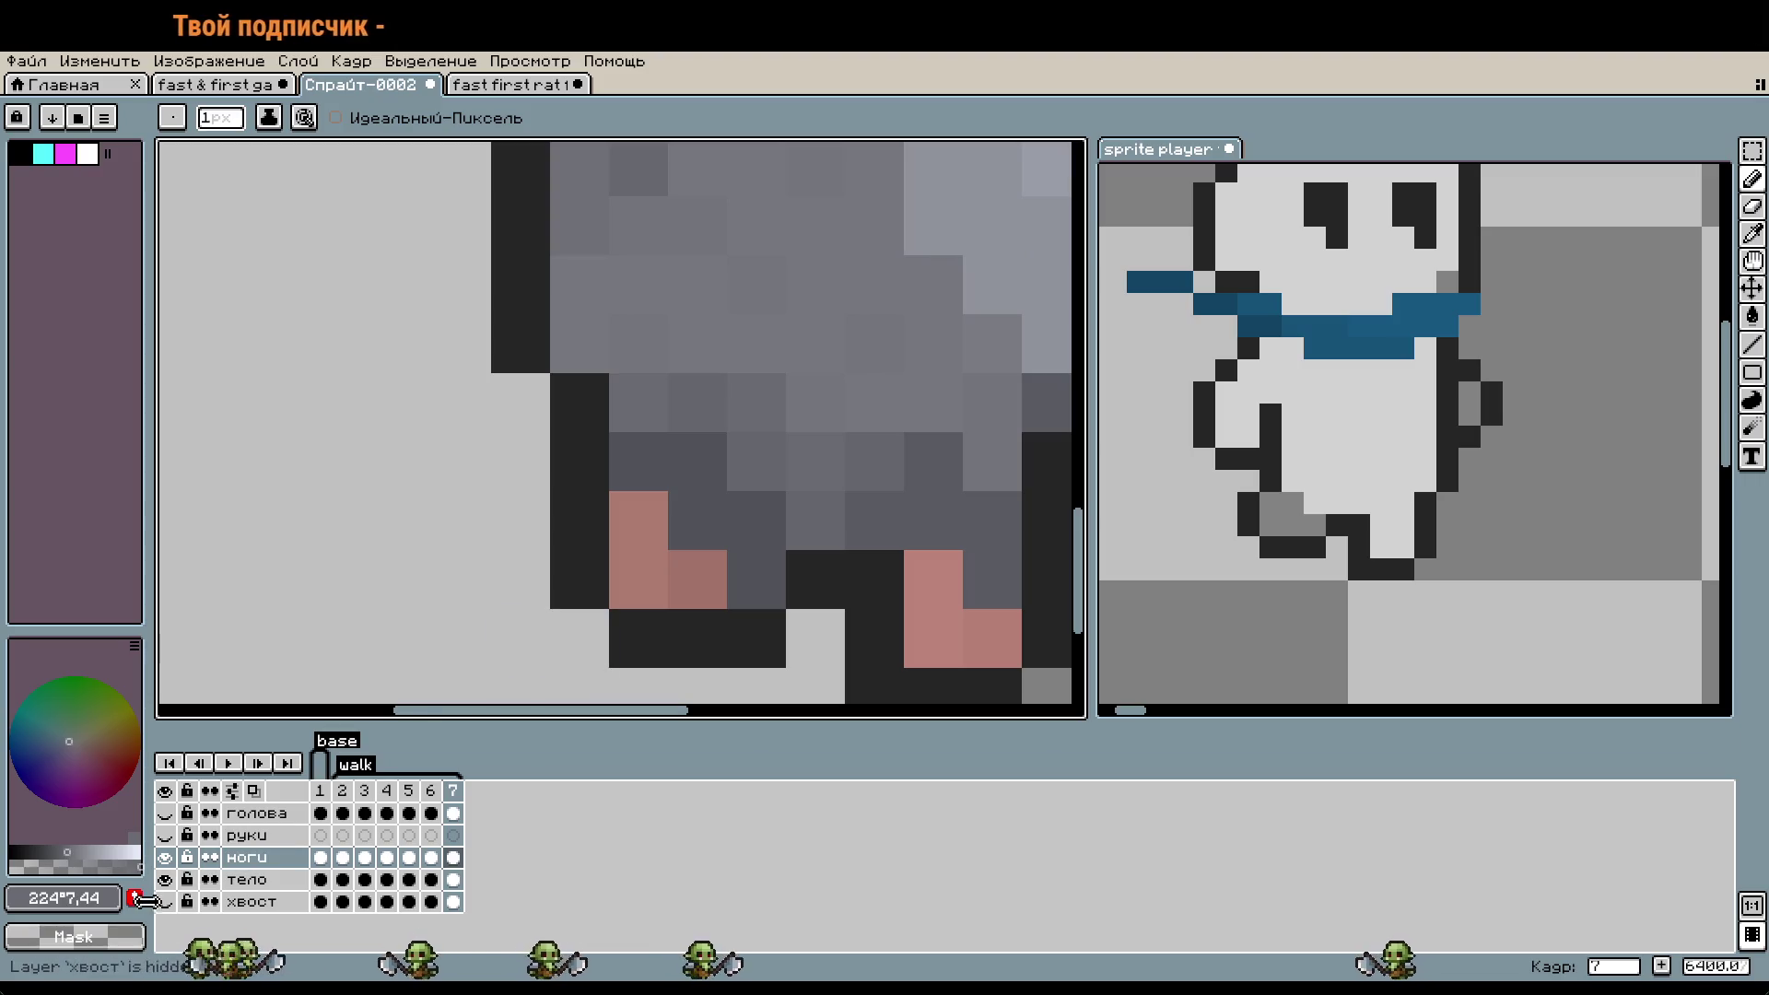
left_click(165, 879)
scroll(454, 493, "right", 3)
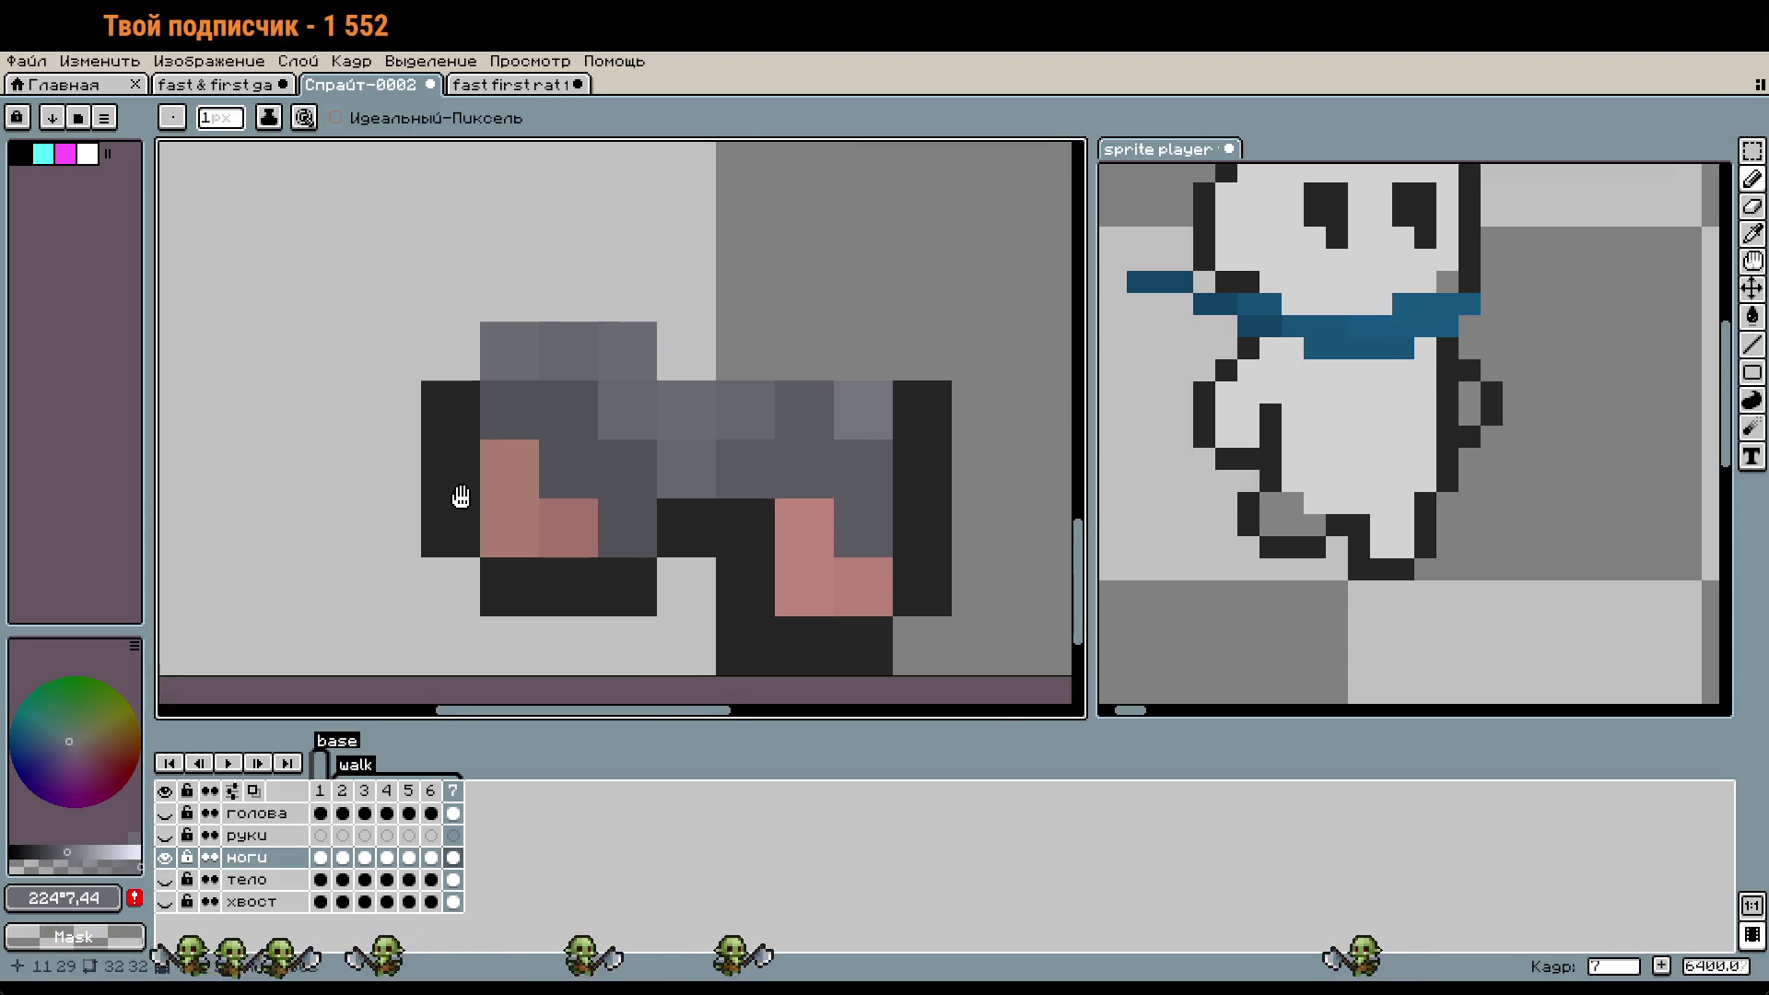
scroll(454, 493, "down", 1)
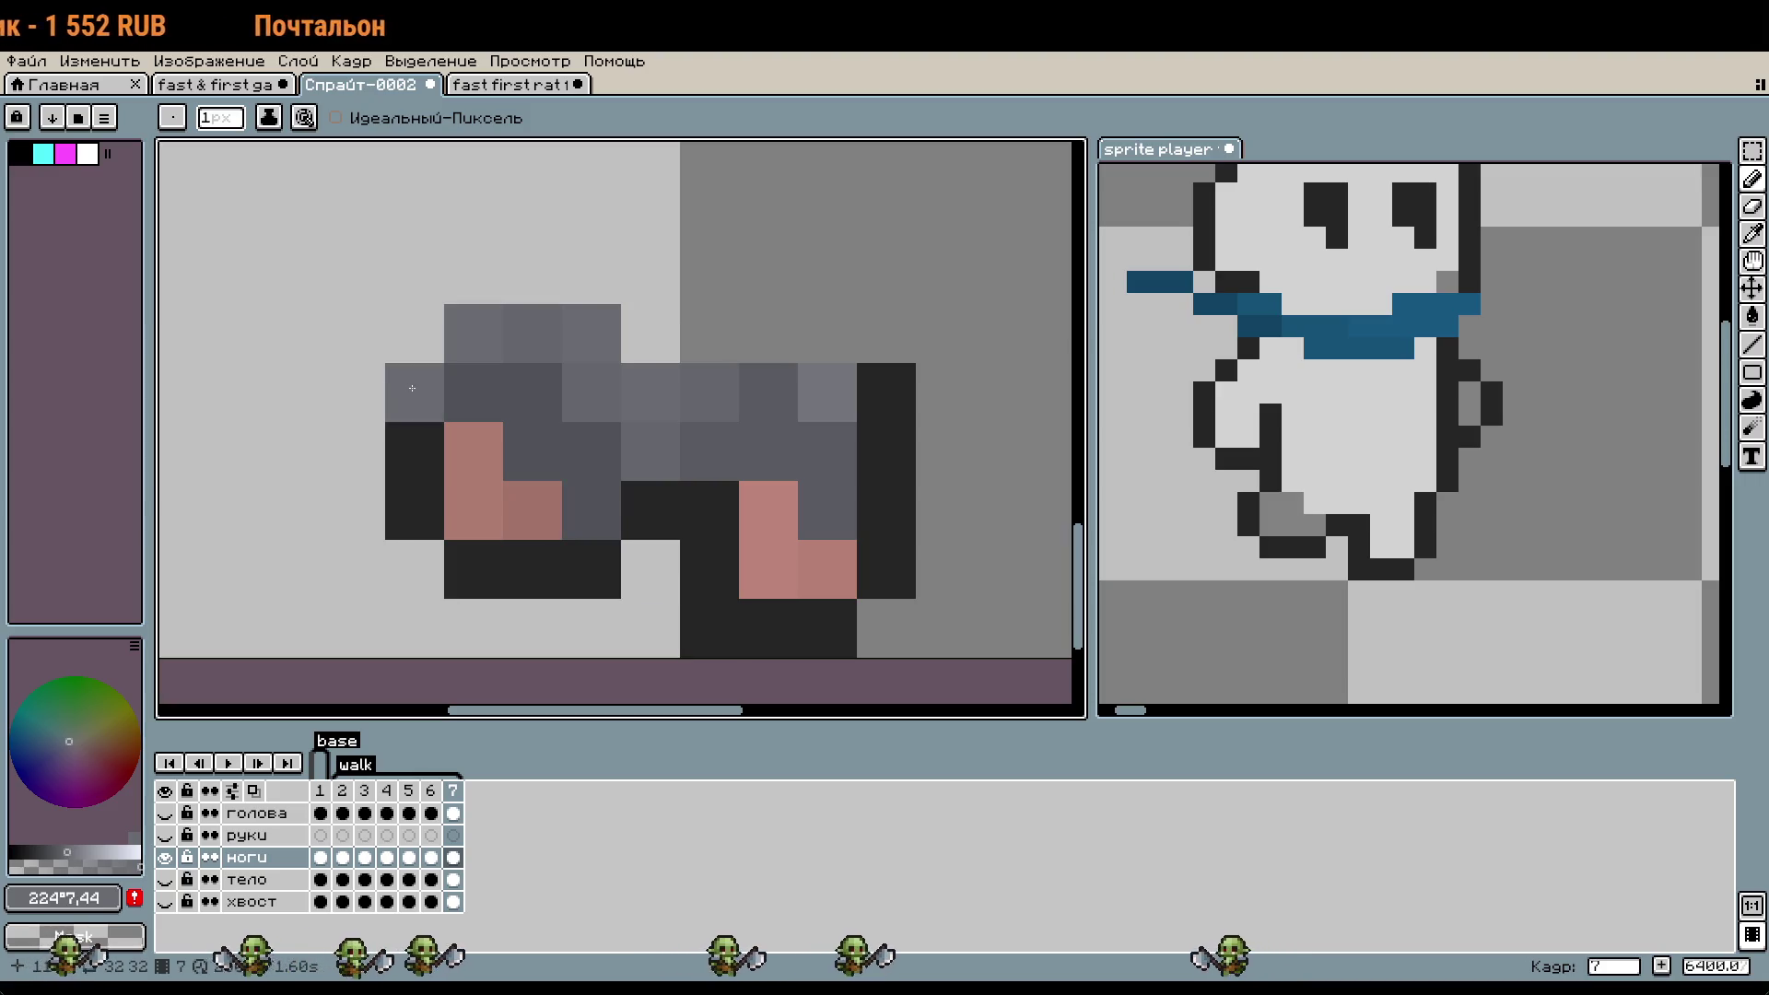
- Turn a grey leg pixel near-black and erase the stray black pixel below the legs
left_click(438, 436, "alt")
left_click(465, 391)
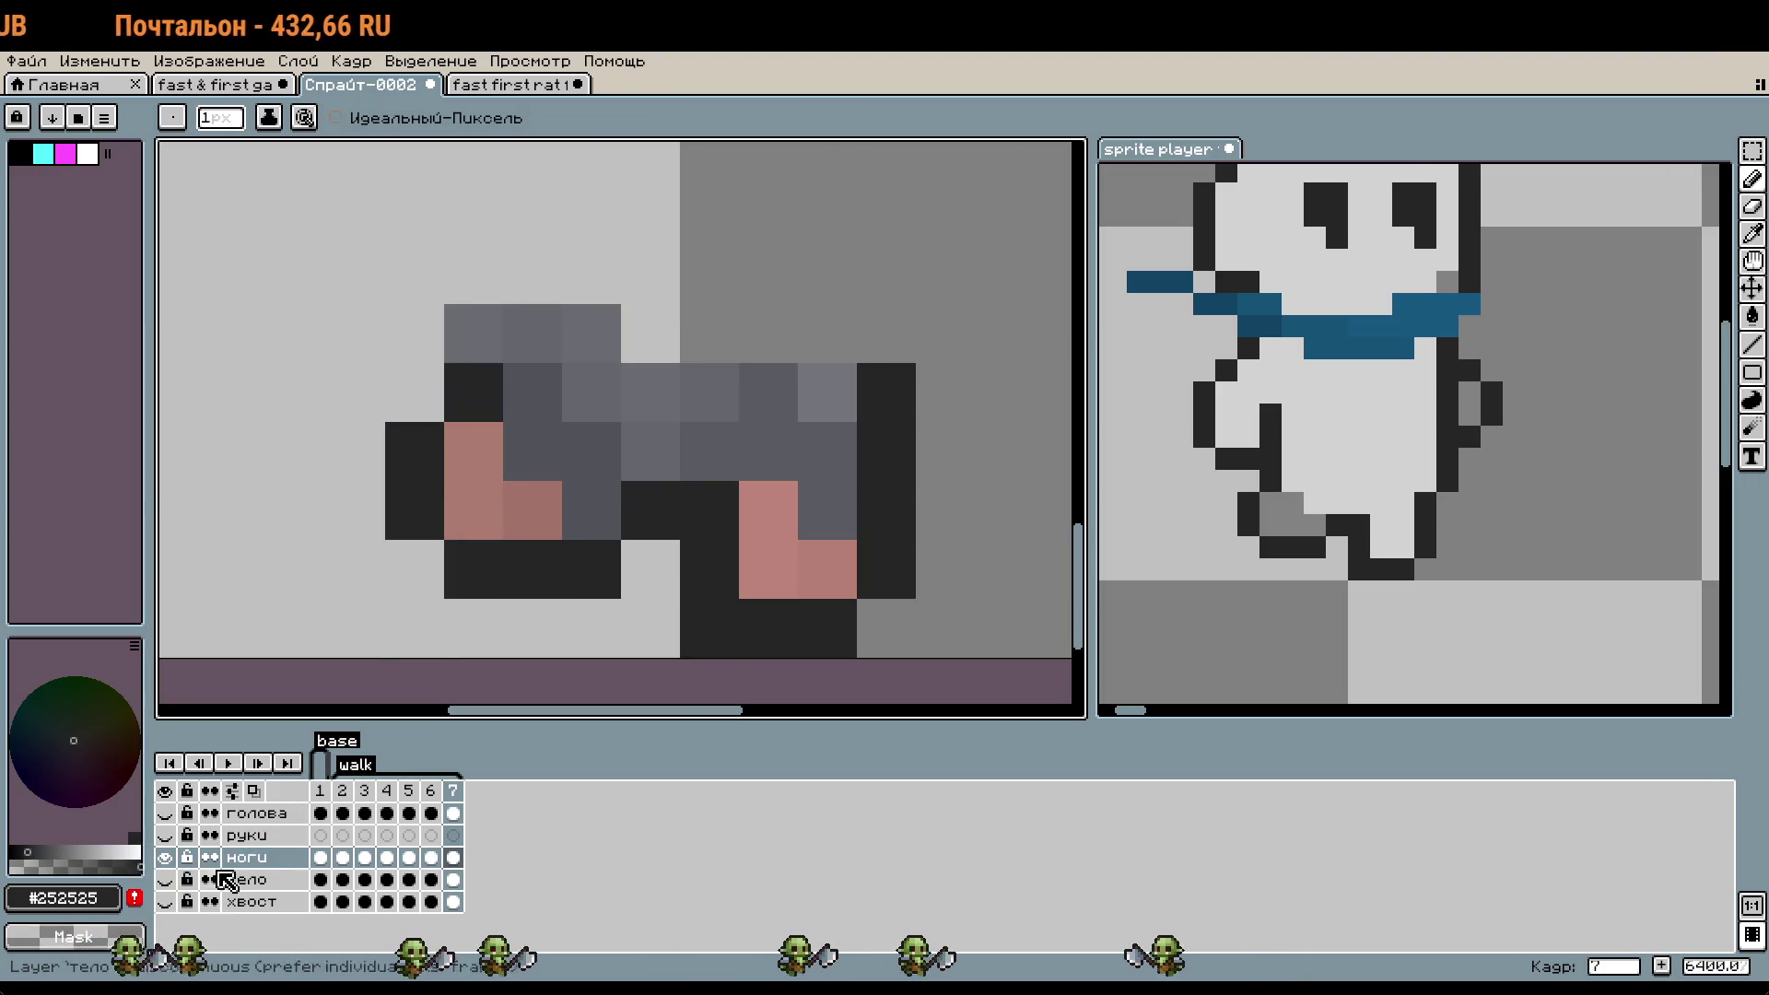
left_click(166, 880)
left_click(166, 880)
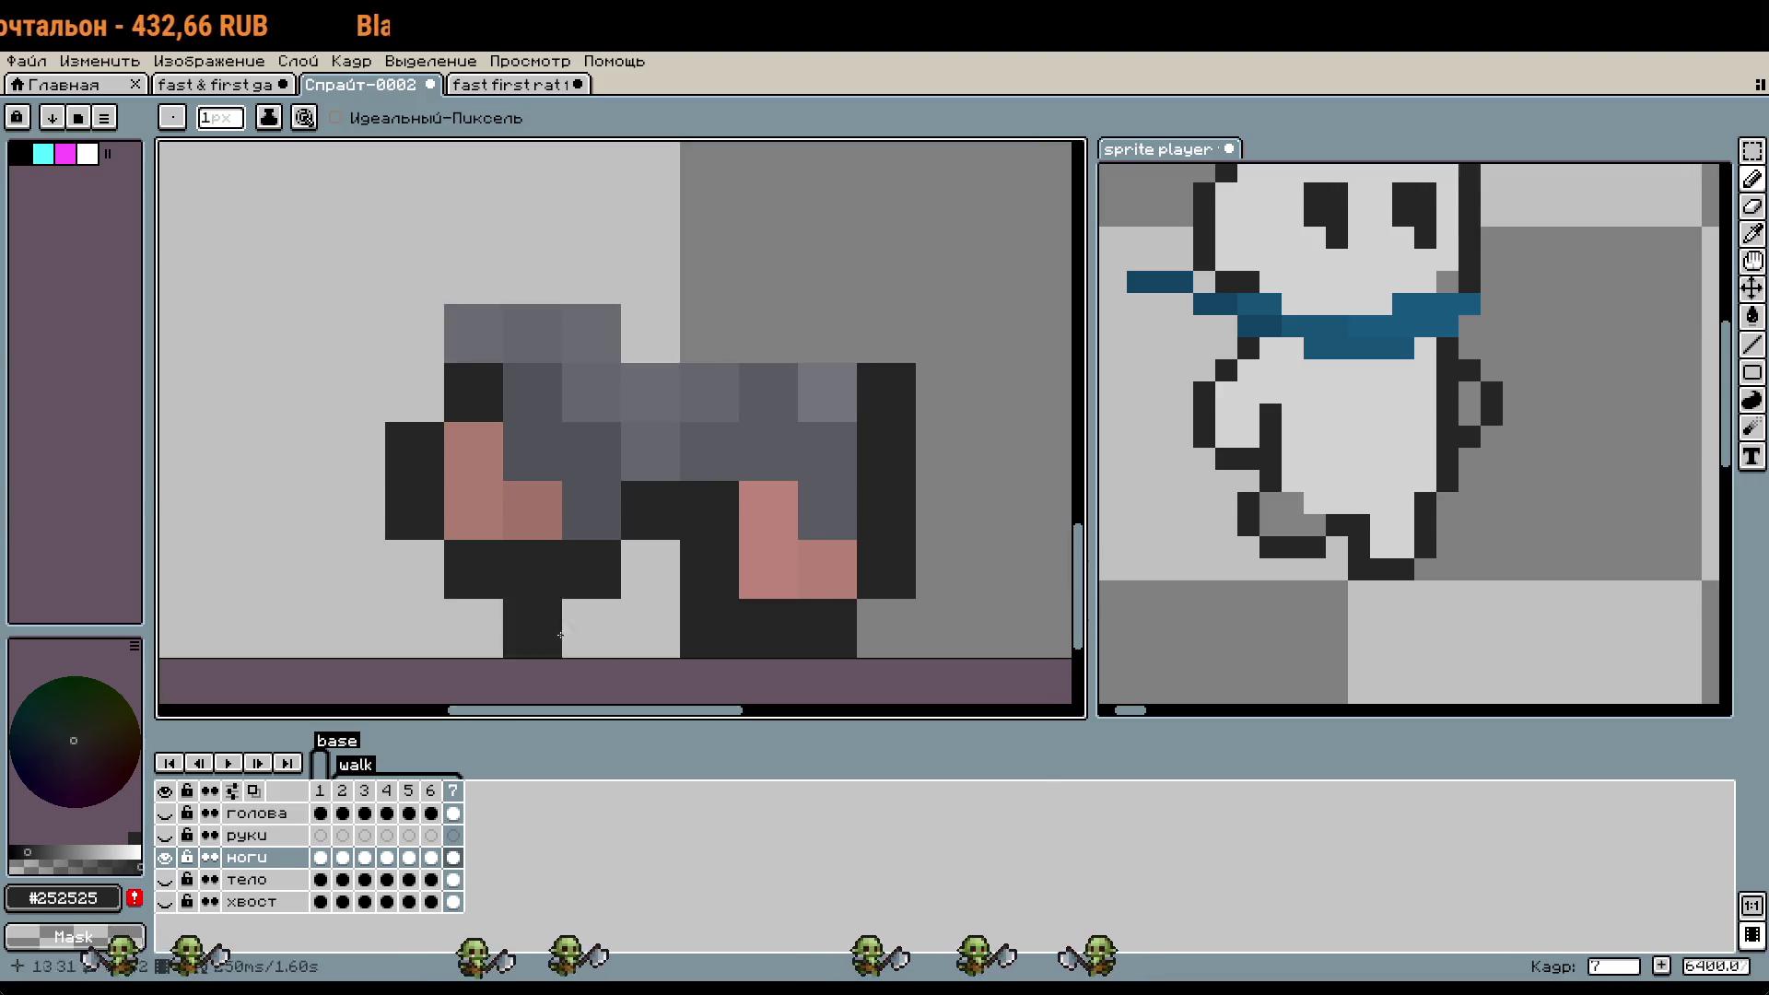
right_click(486, 339)
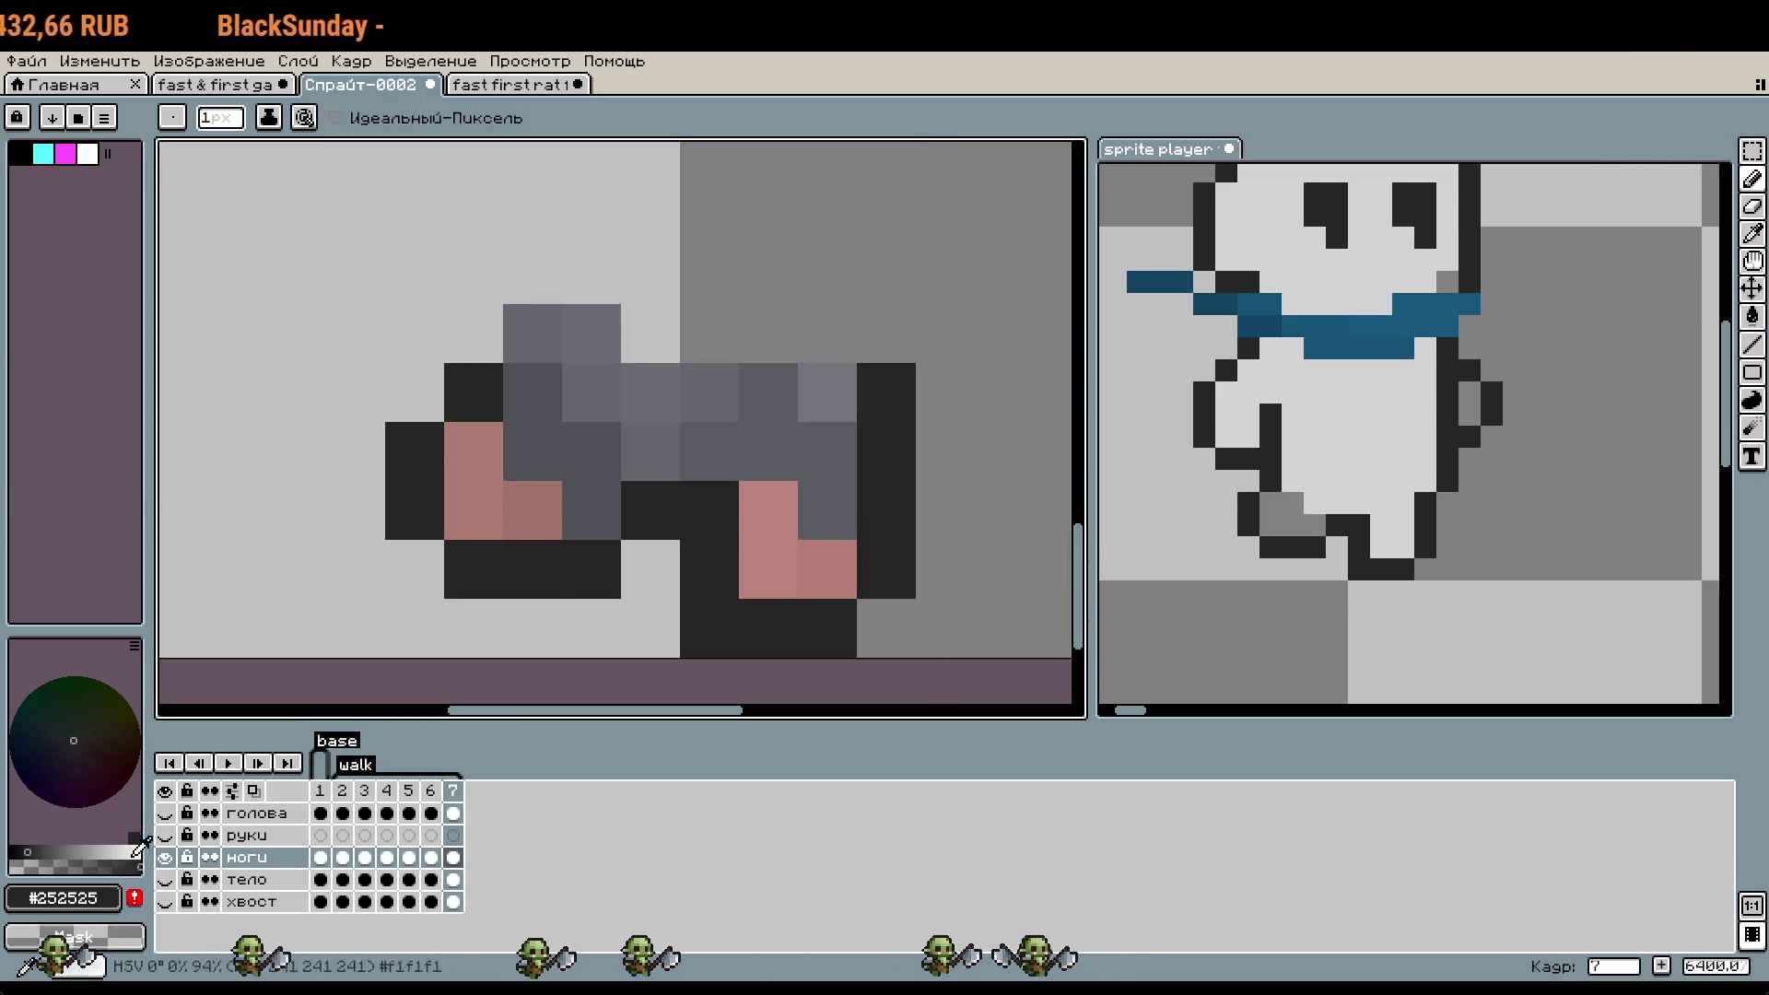
left_click(167, 881)
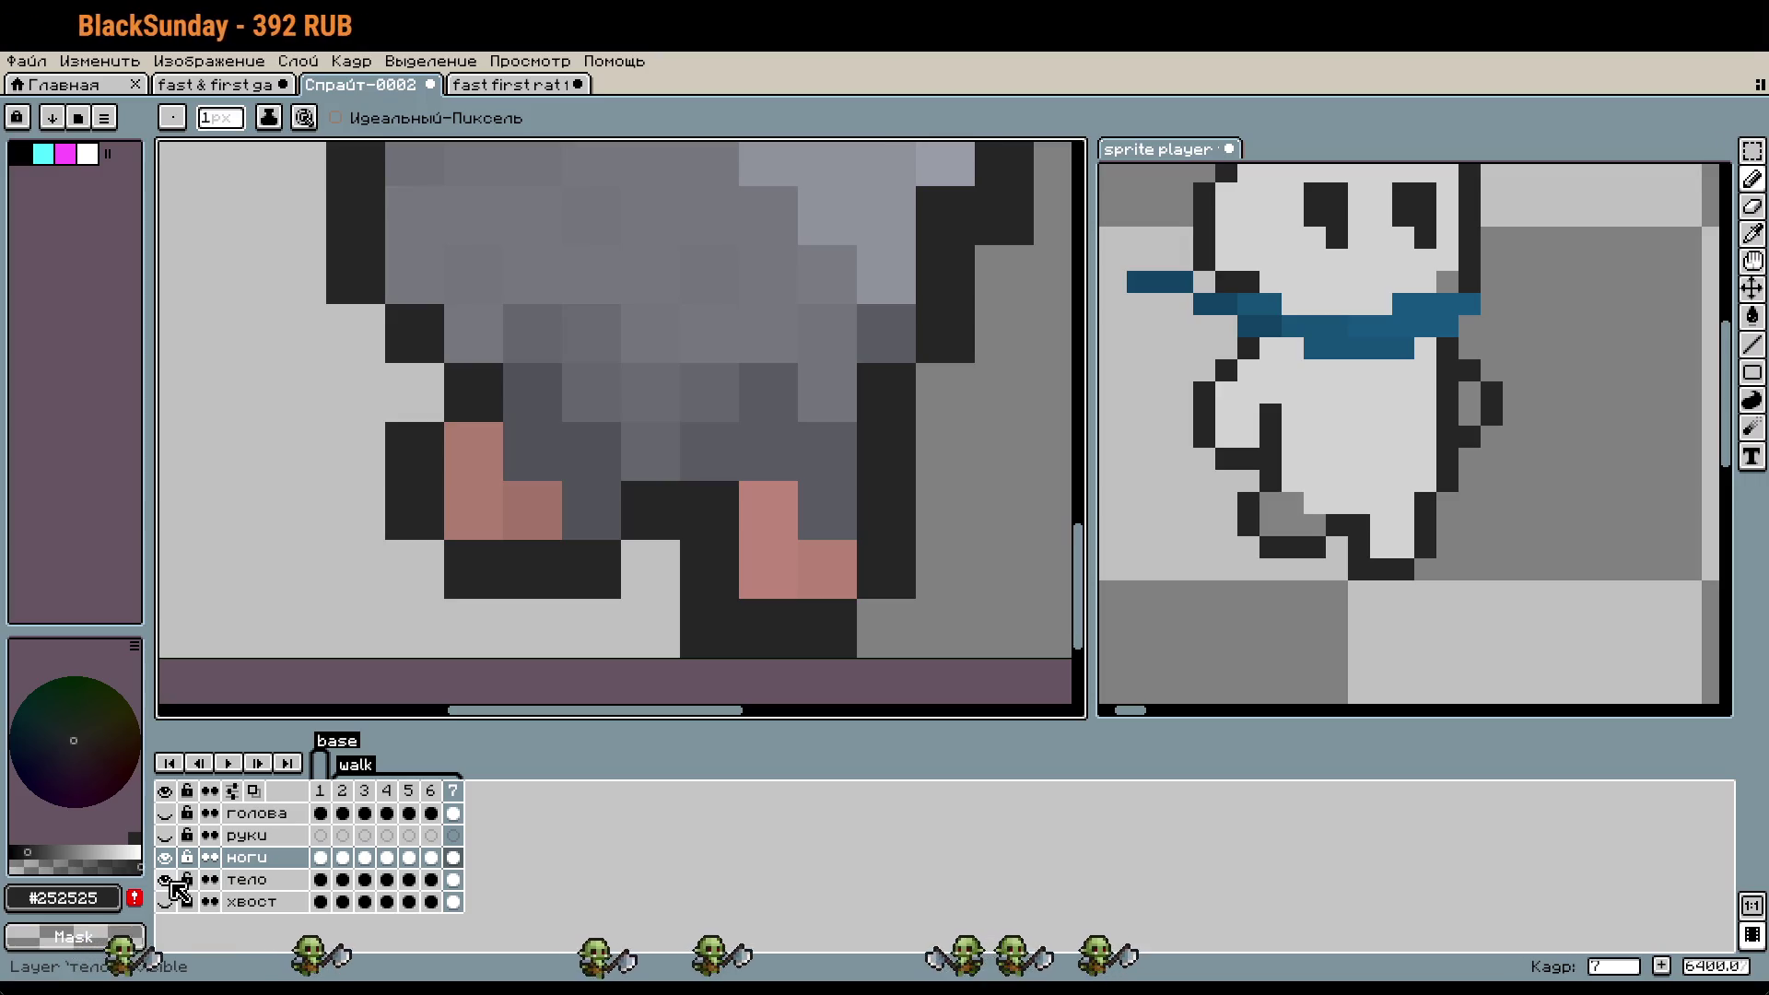
left_click(166, 879)
scroll(769, 391, "down", 2)
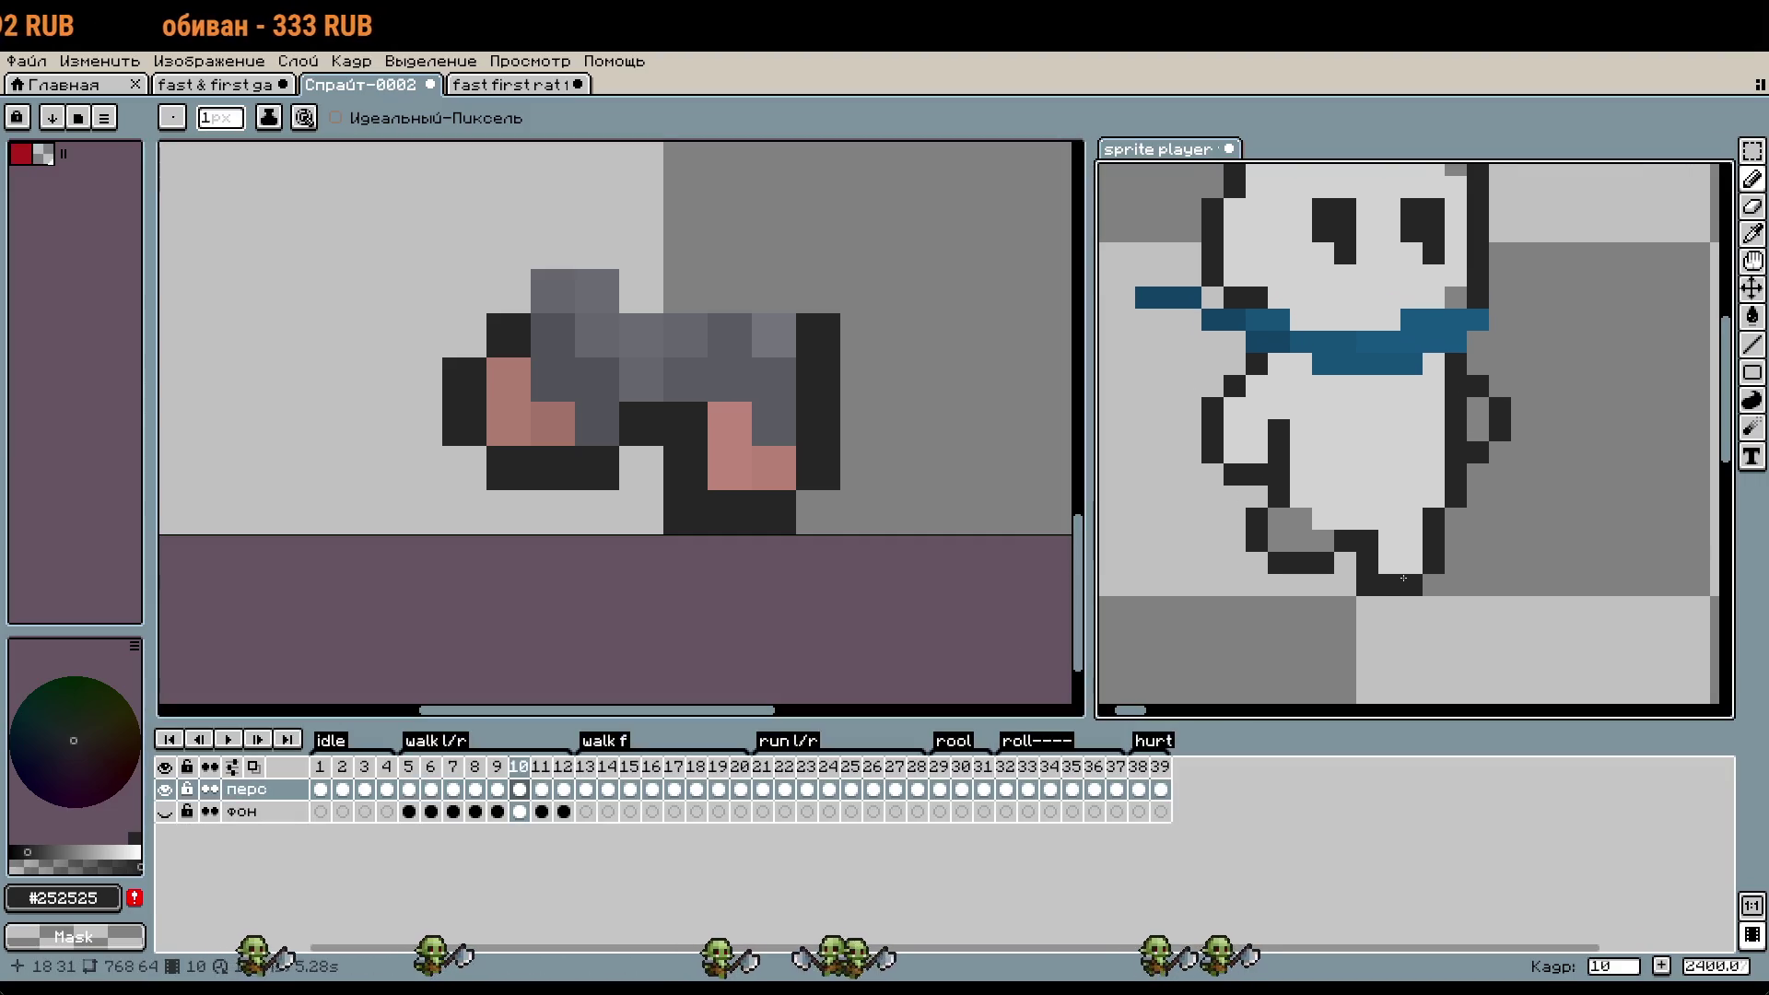
key("Right")
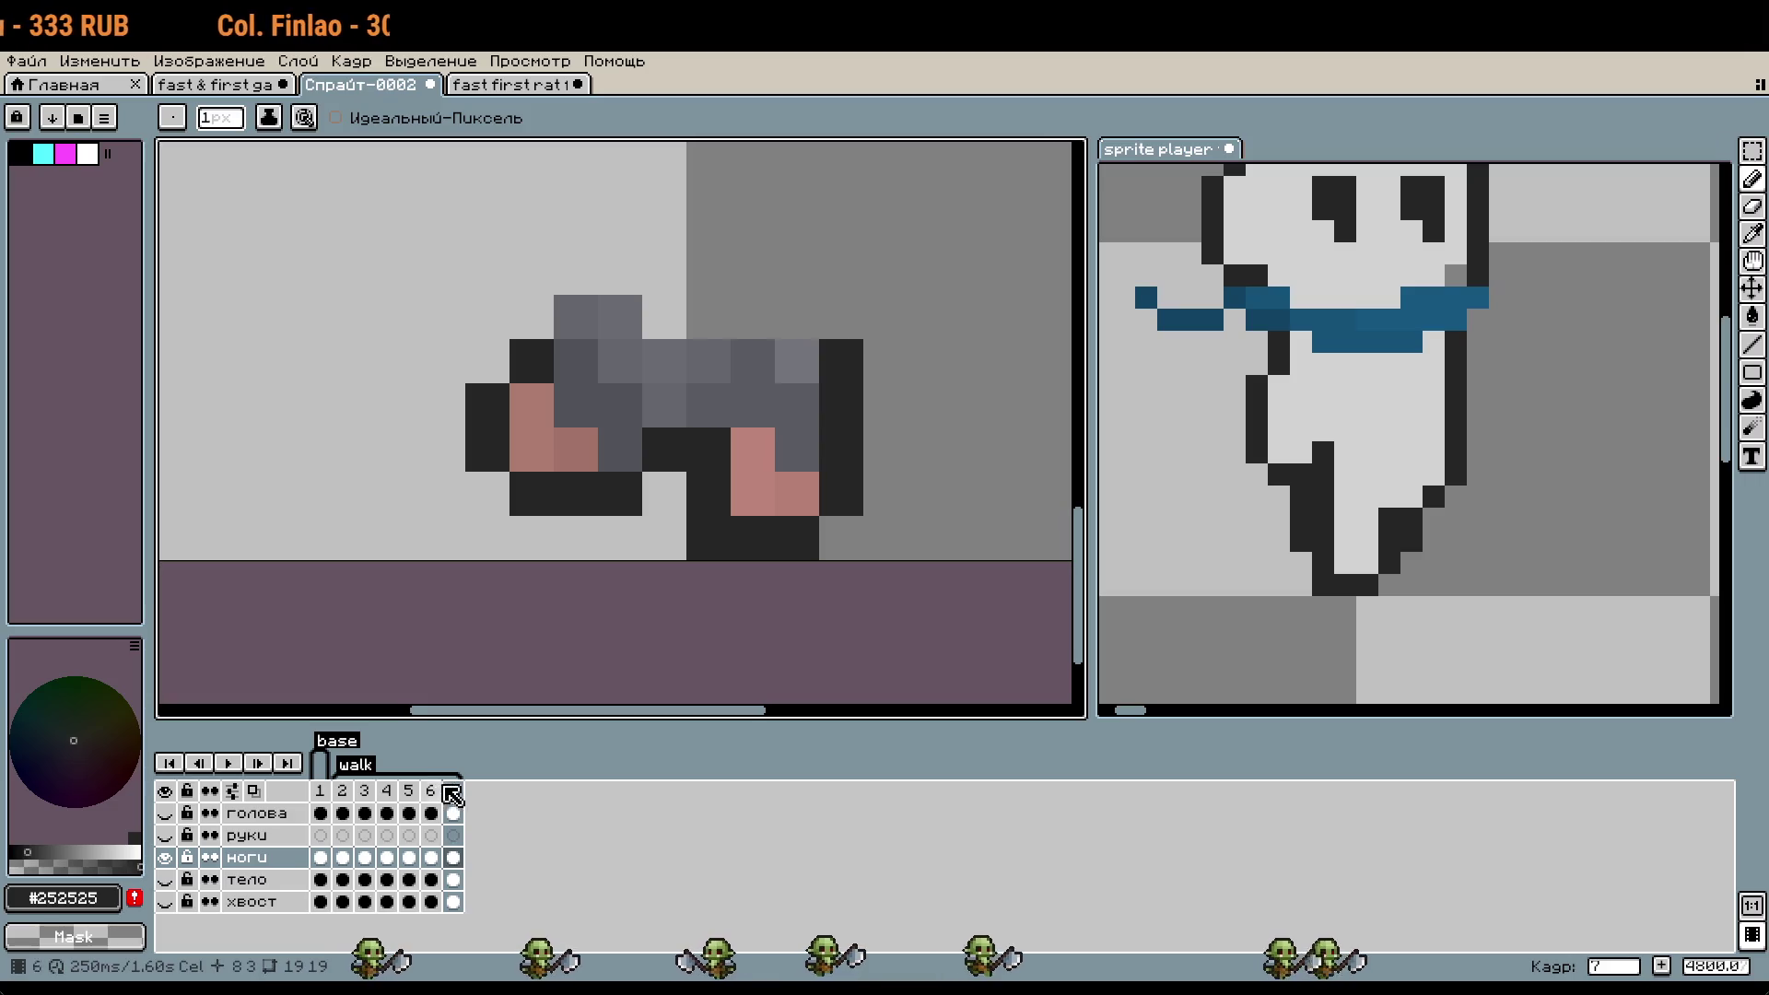
right_click(452, 794)
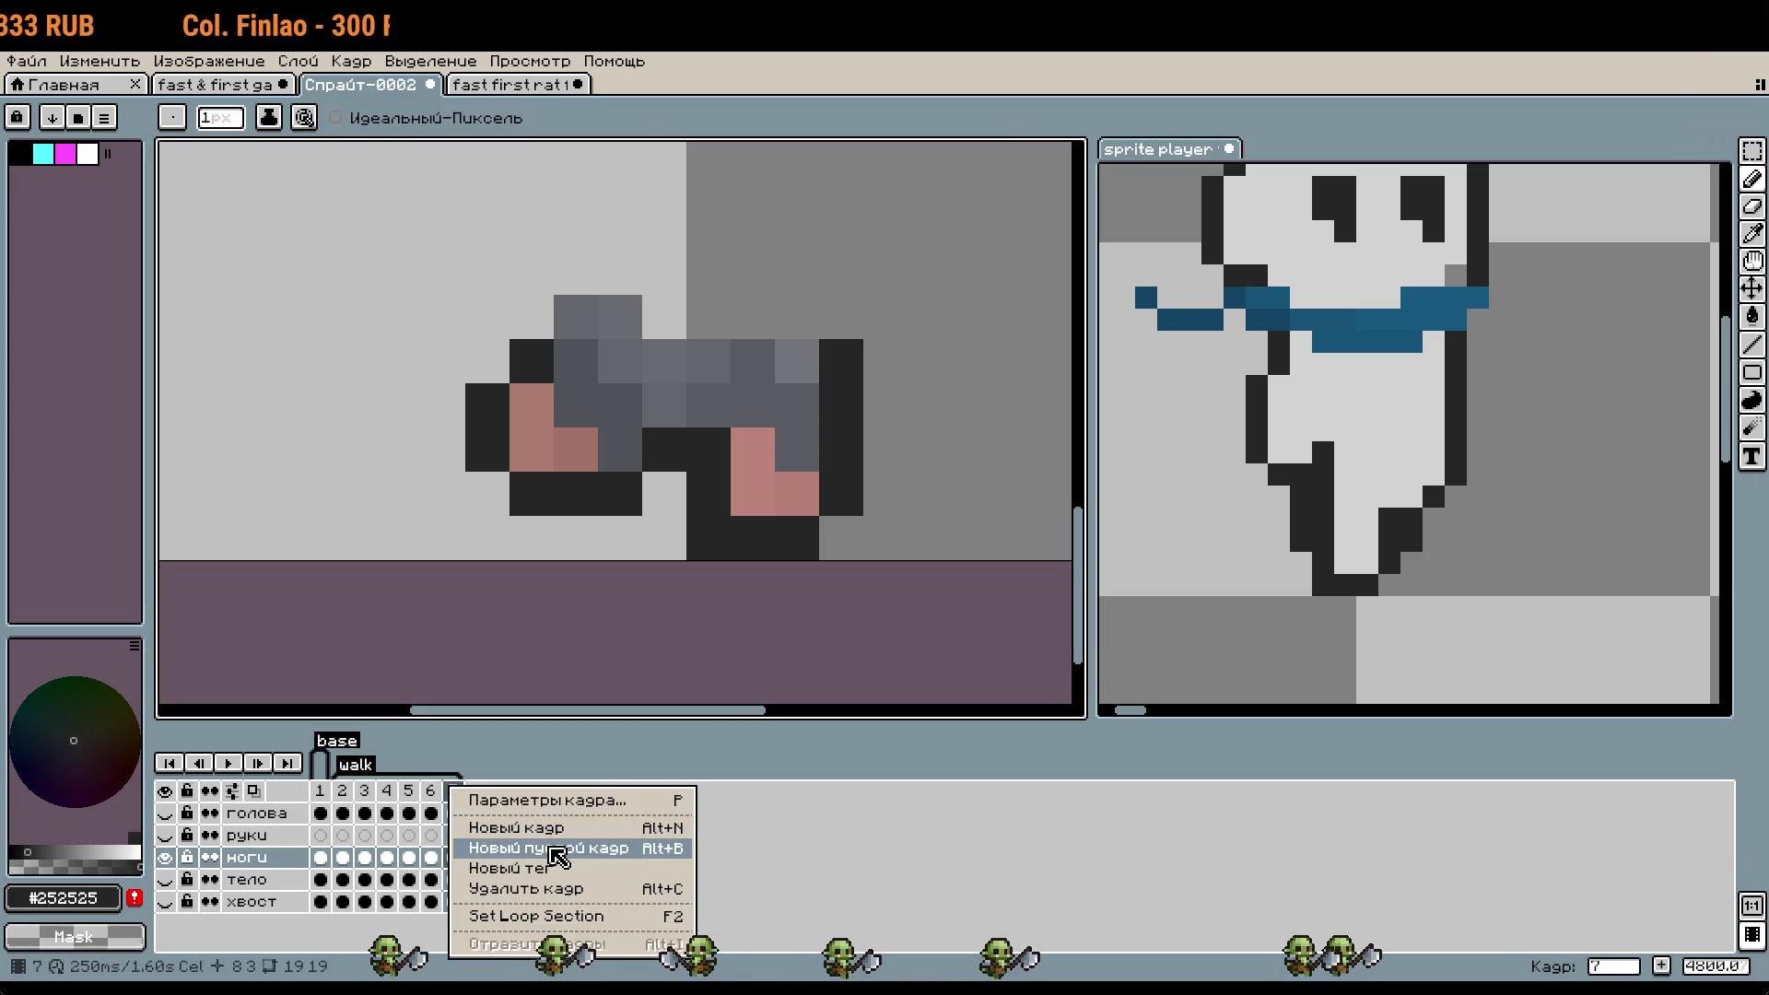
- Add frame 8, shift the left leg three pixels and the right leg two pixels left, then add a dark outline pixel
left_click(559, 838)
left_click_drag(696, 520, 421, 289)
left_click_drag(596, 402, 458, 403)
left_click_drag(686, 339, 866, 518)
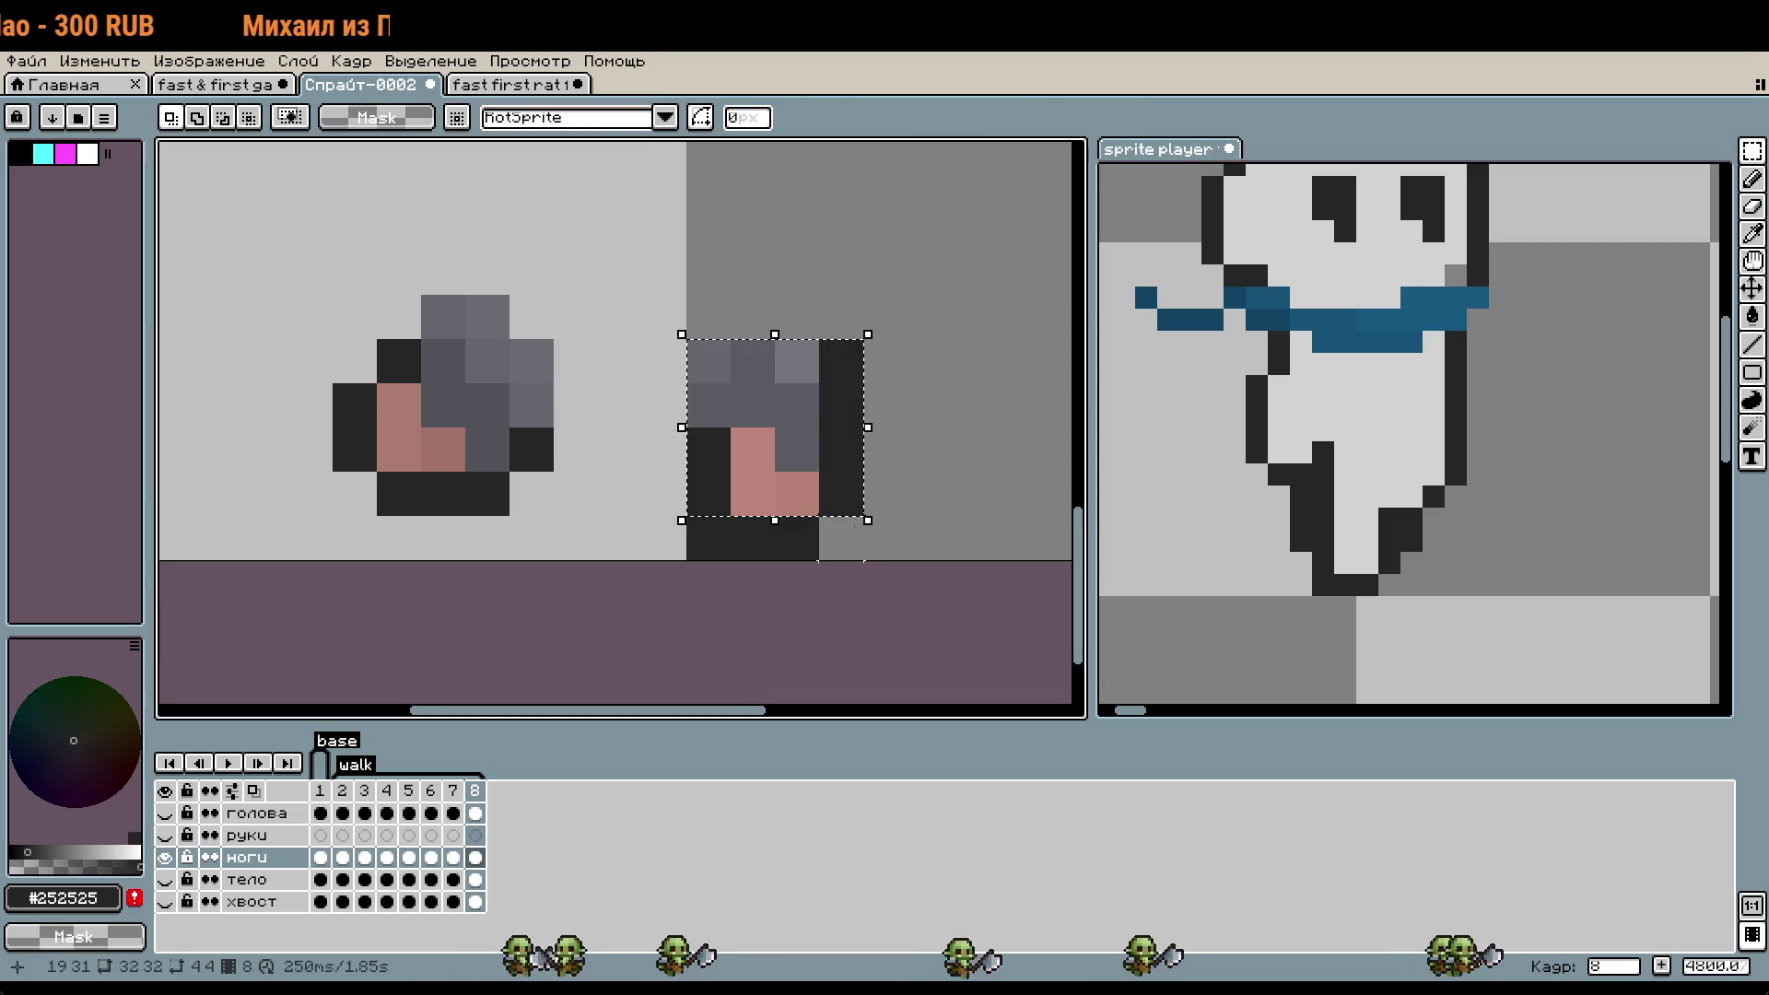
left_click_drag(686, 295, 863, 560)
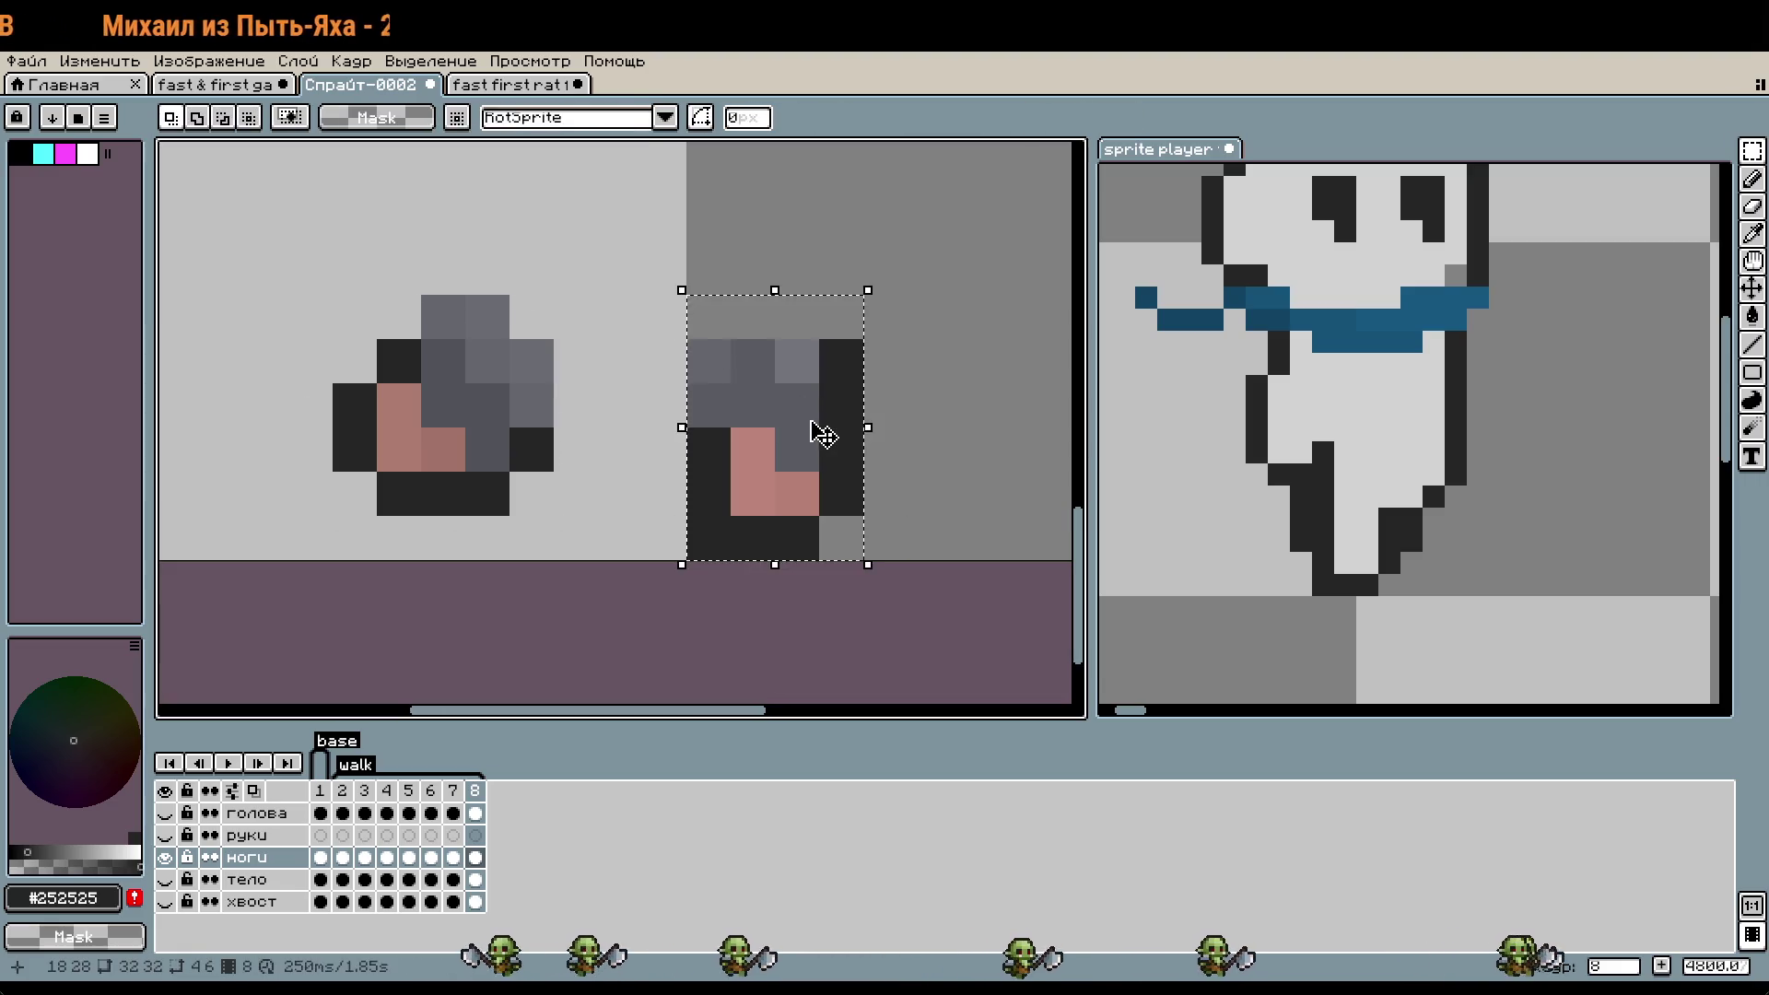
key("Left")
key("Left")
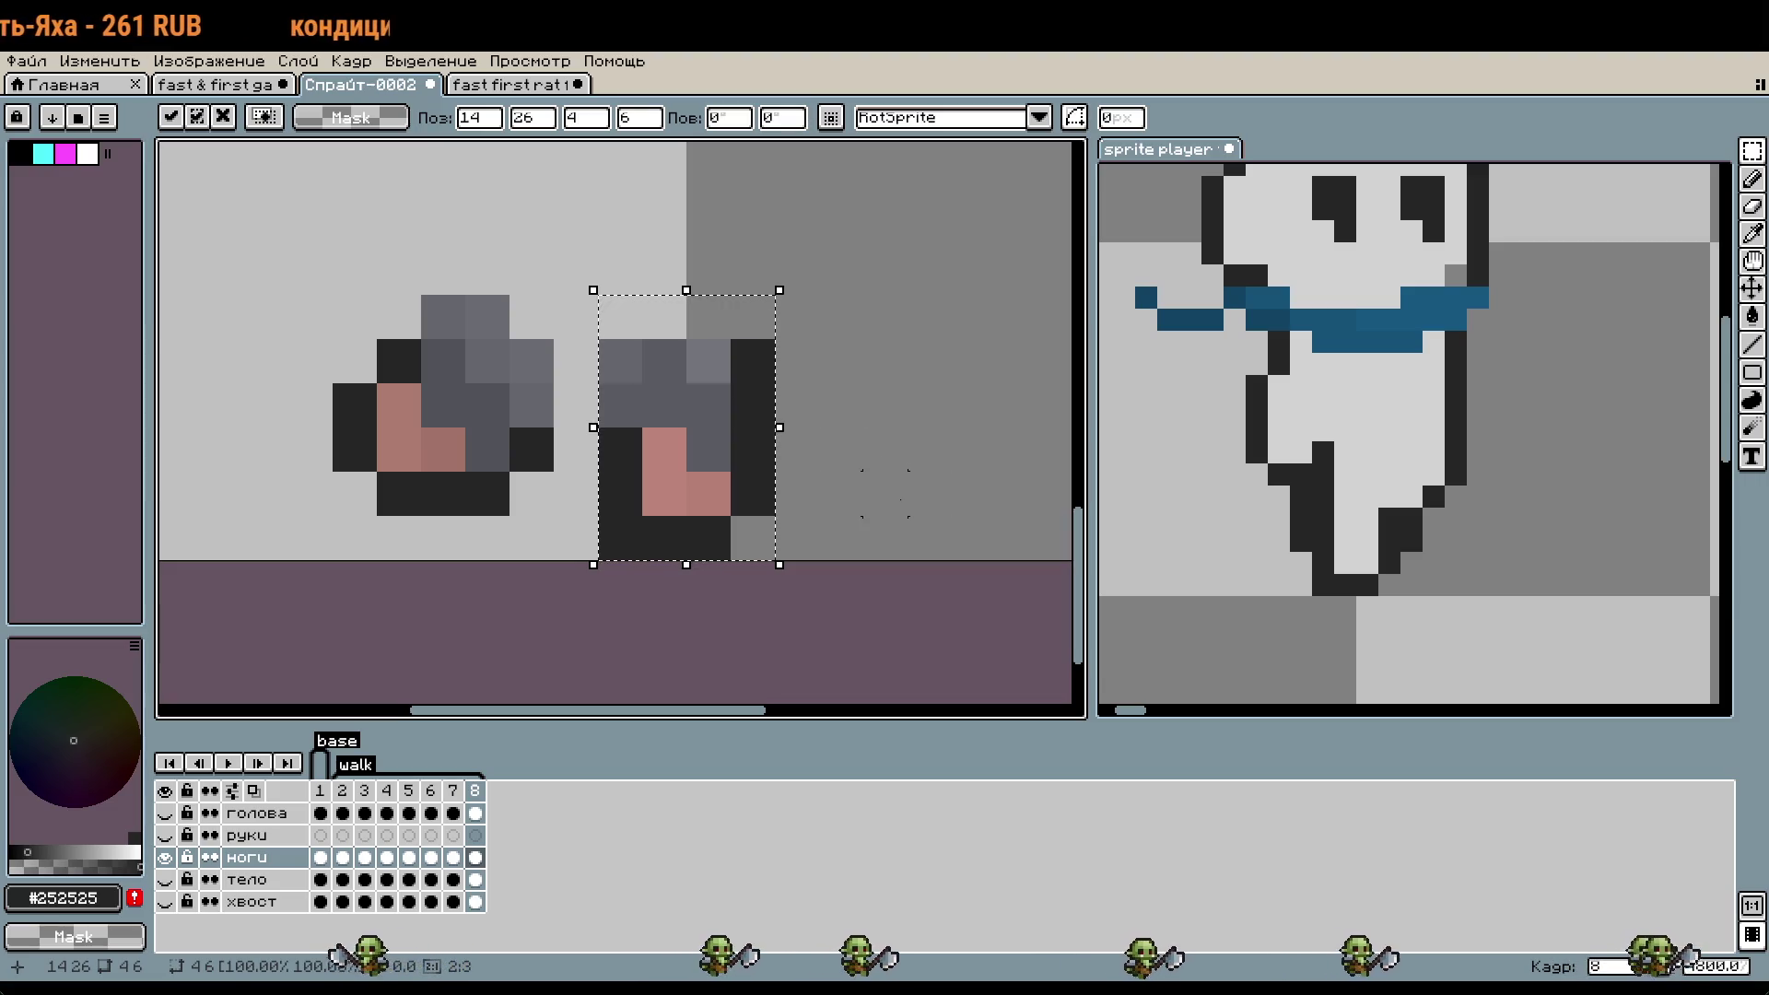
key("Return")
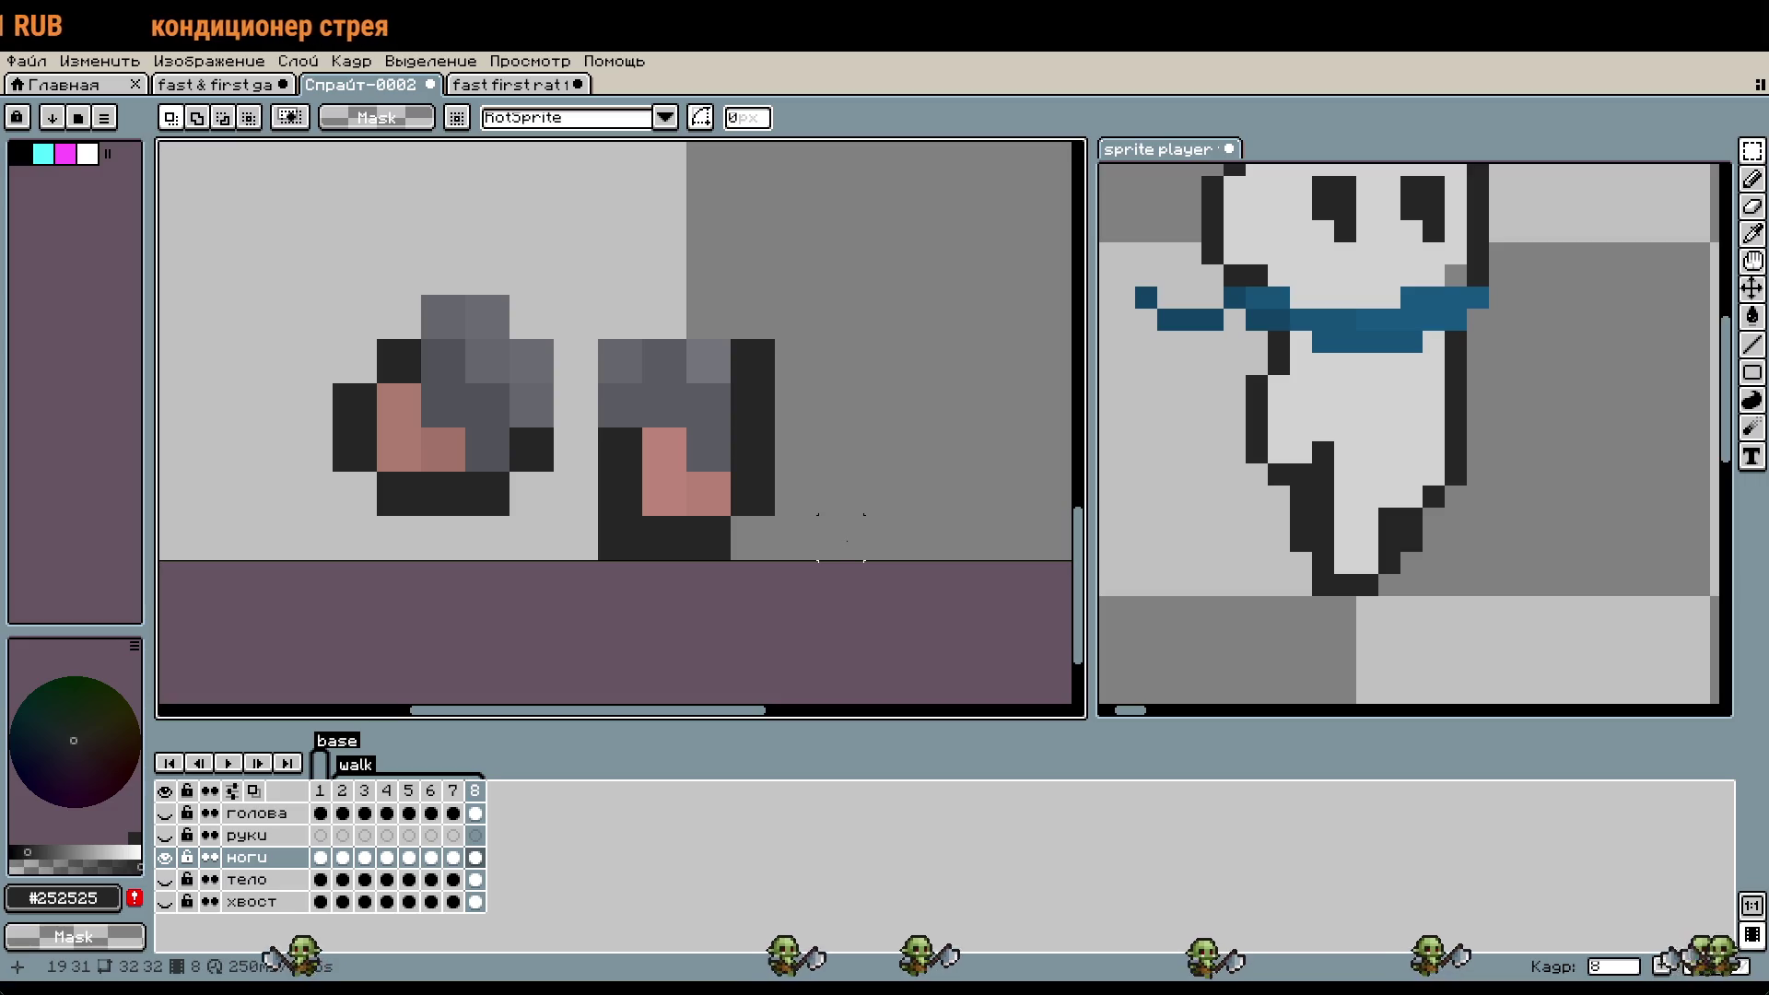
key("b")
left_click(782, 423)
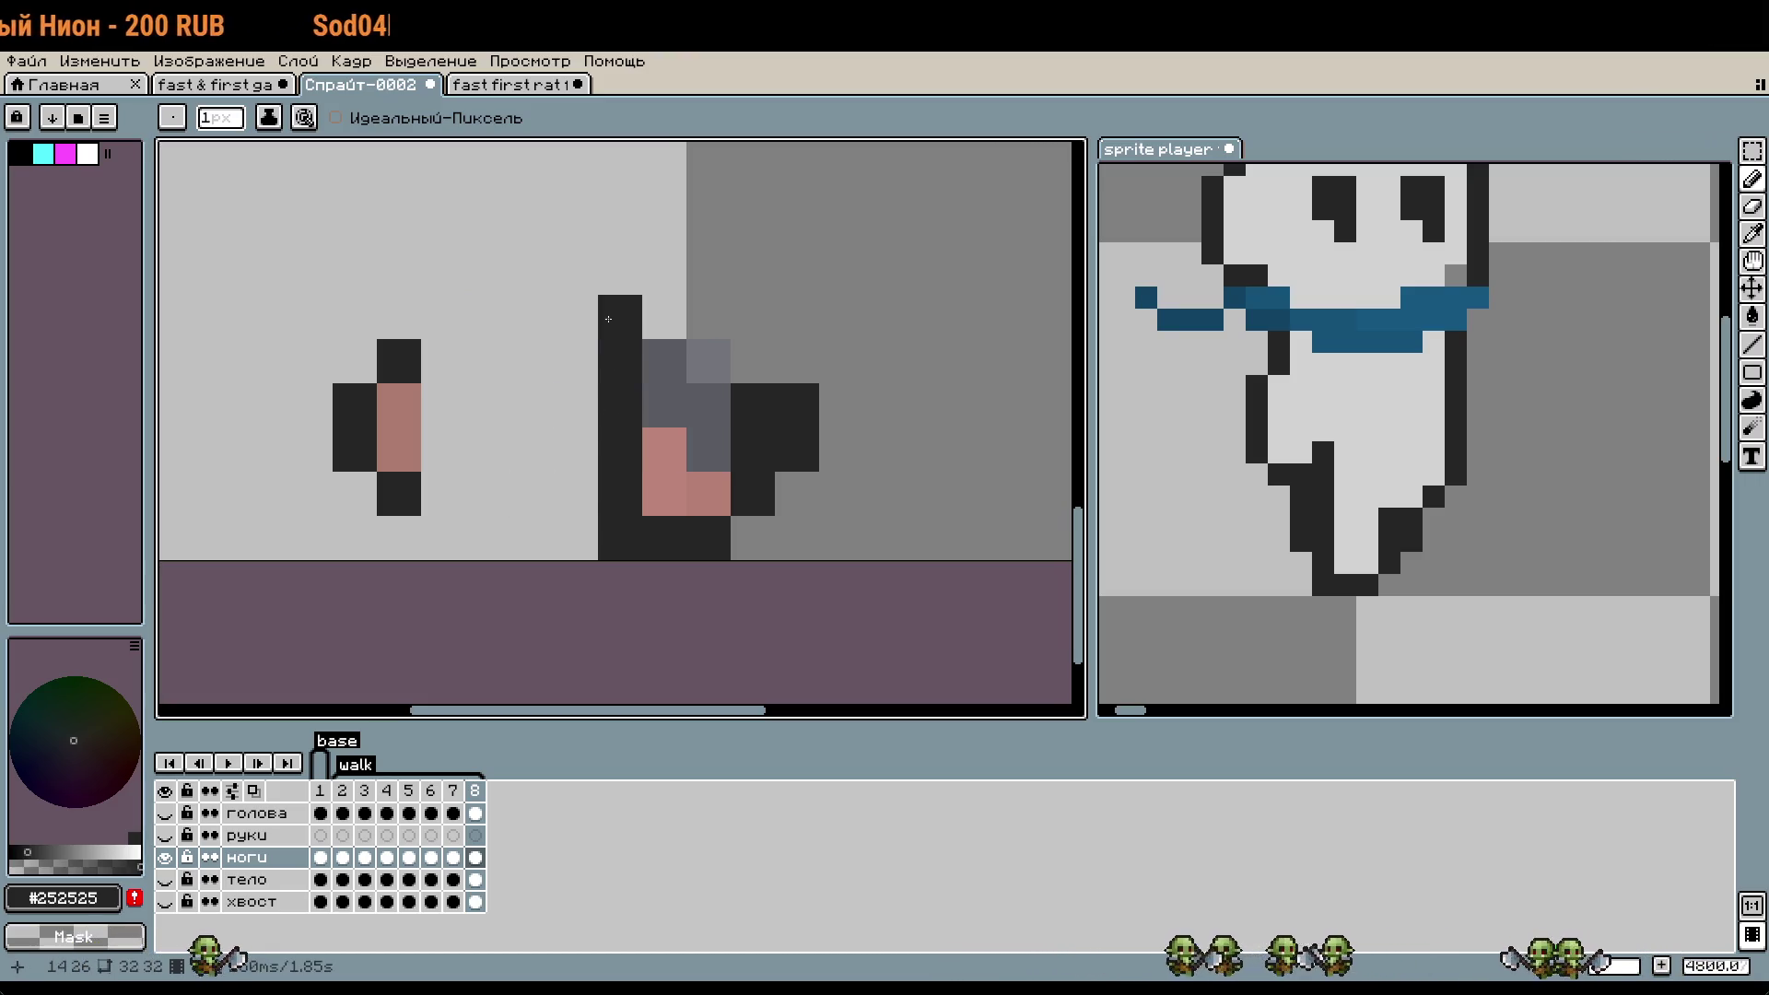
- Move frame 8's left leg piece right and up, then show the тело body layer
left_click_drag(288, 295, 465, 515)
left_click_drag(411, 446, 572, 442)
key("Return")
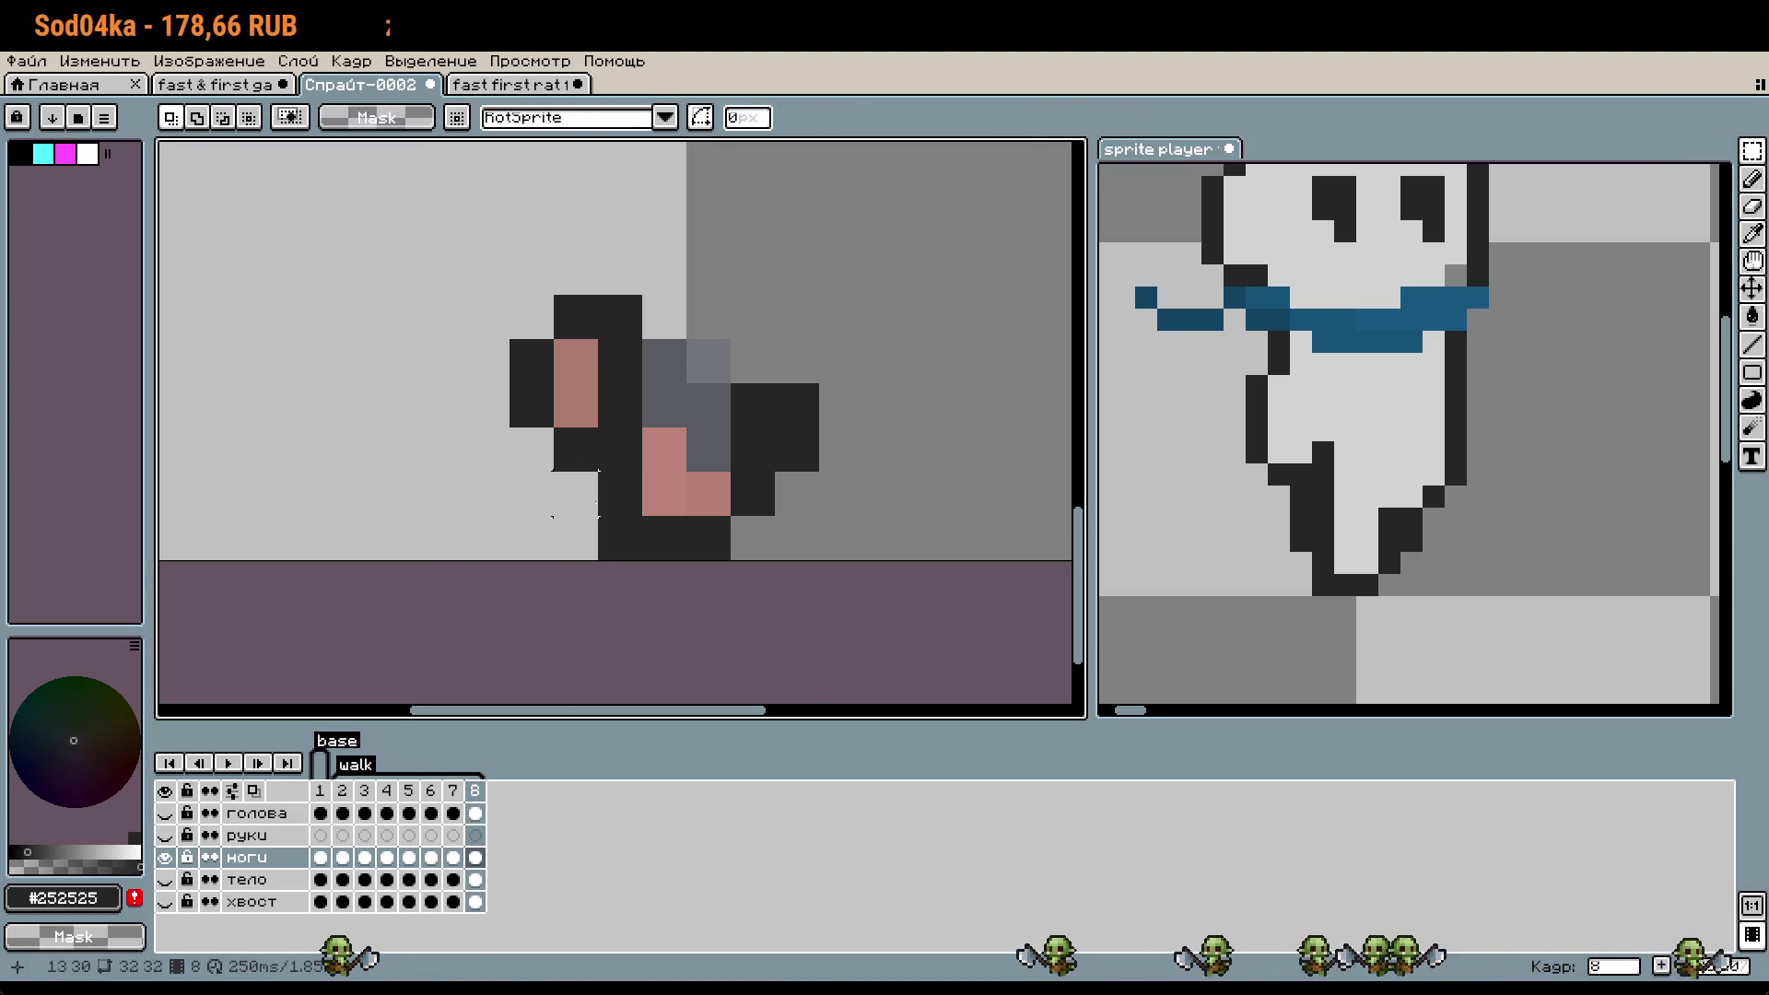
scroll(578, 645, "down", 1)
left_click(472, 793)
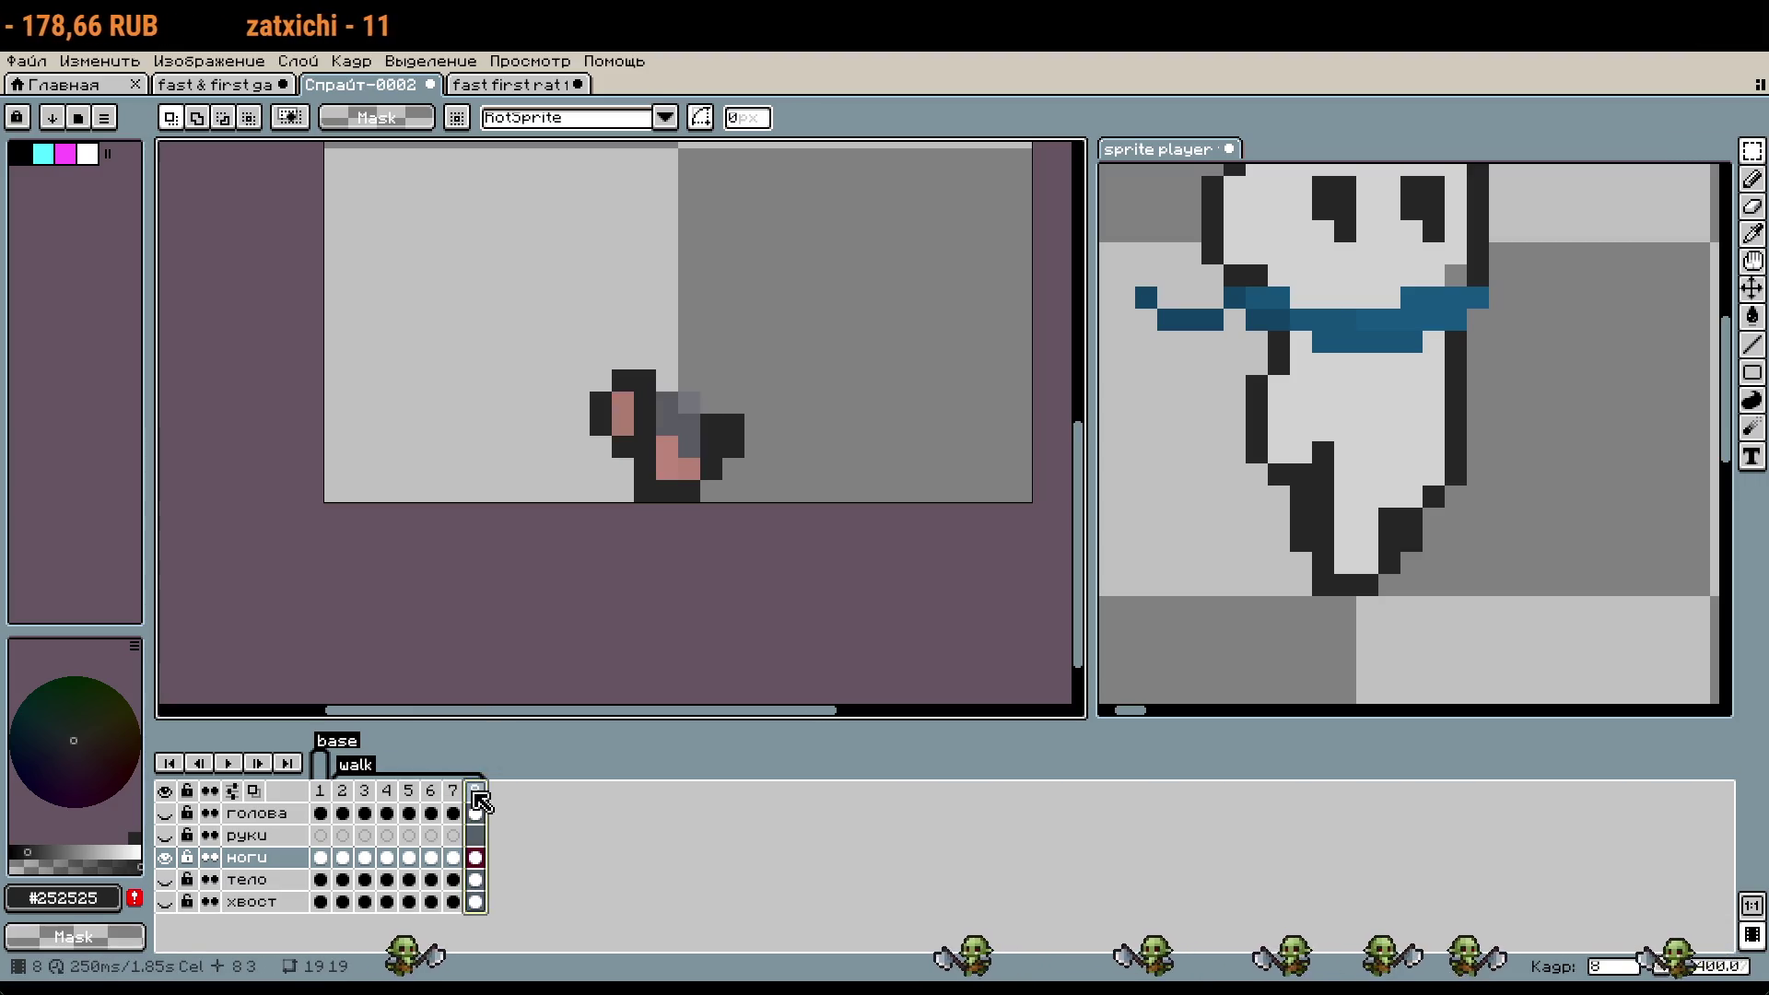
left_click(165, 881)
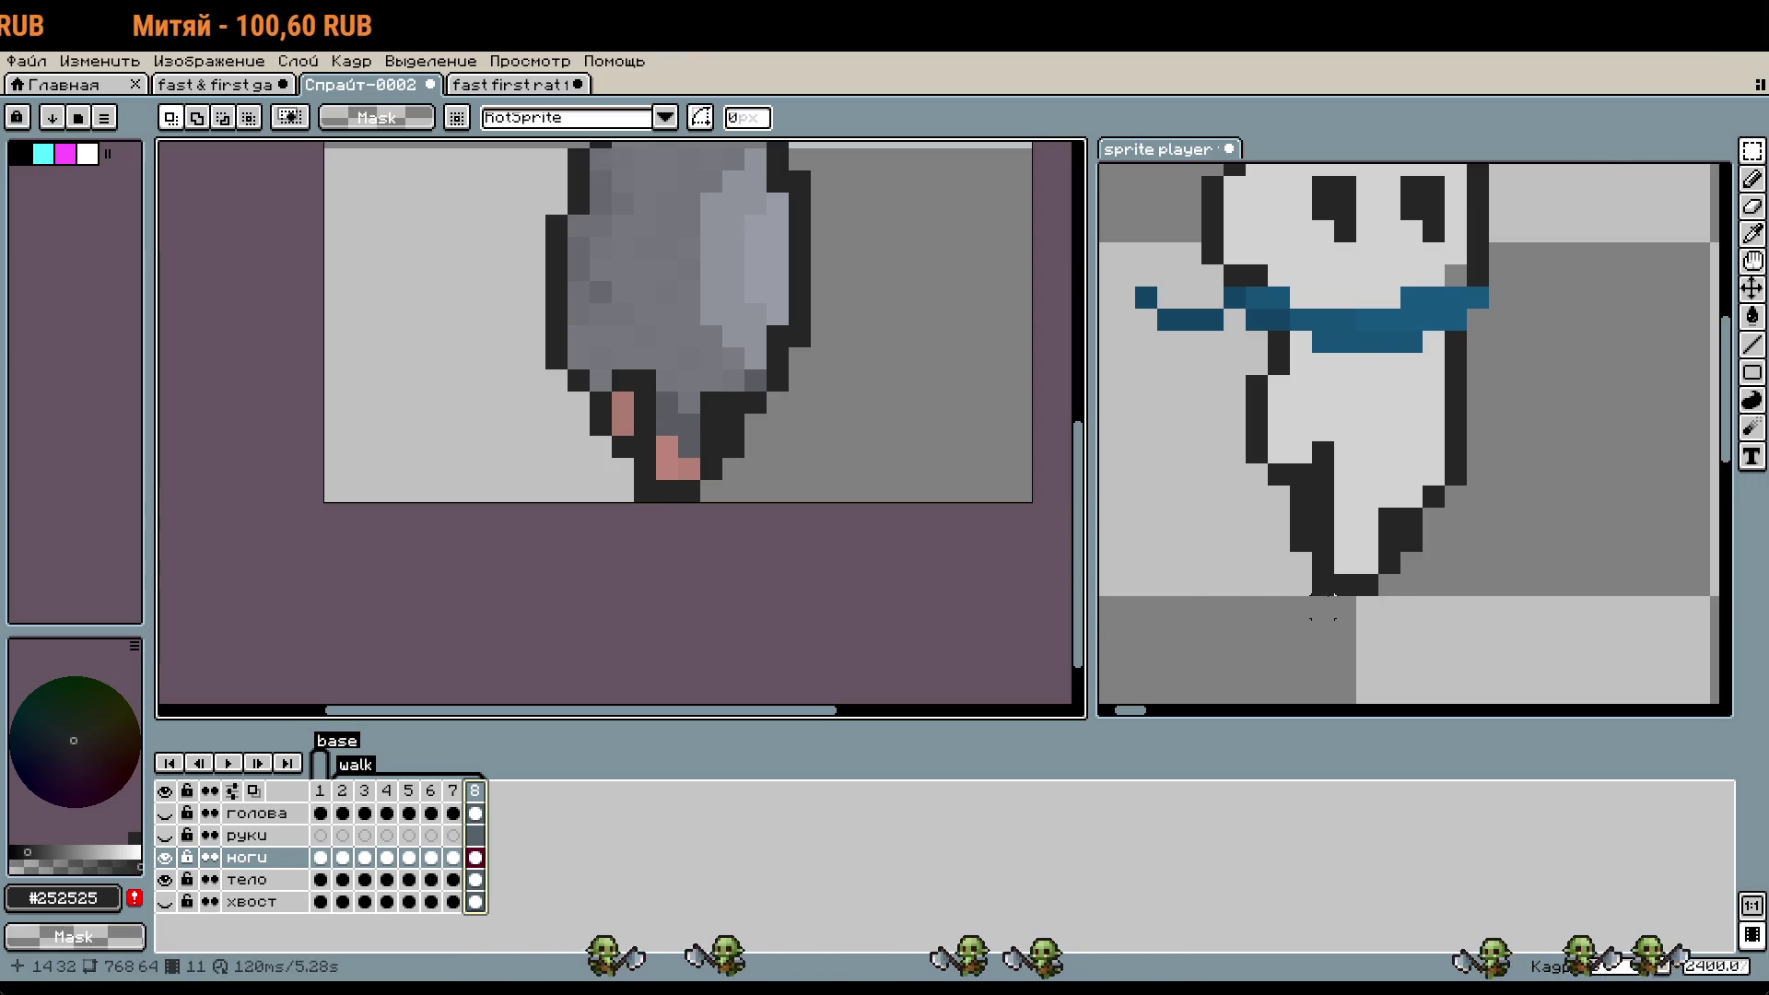
- Erase stray pixels from the left leg and darken its pink pixels
scroll(1444, 545, "down", 1)
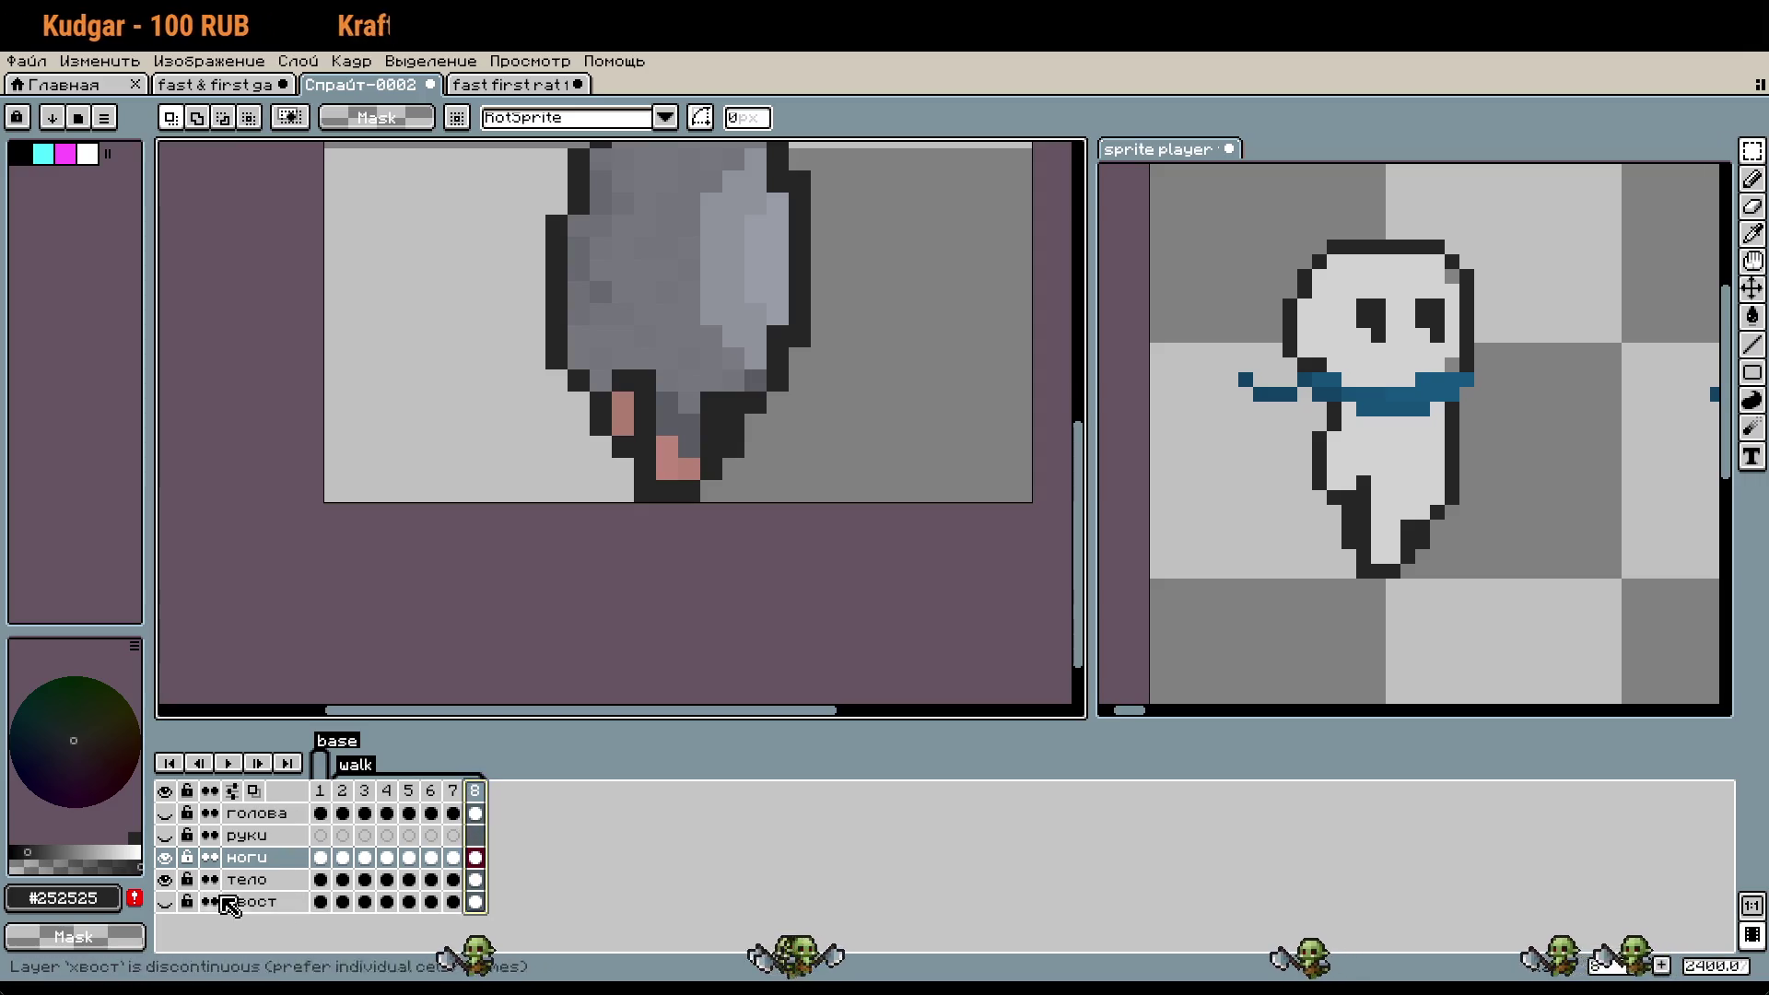
scroll(645, 386, "up", 1)
scroll(645, 387, "up", 1)
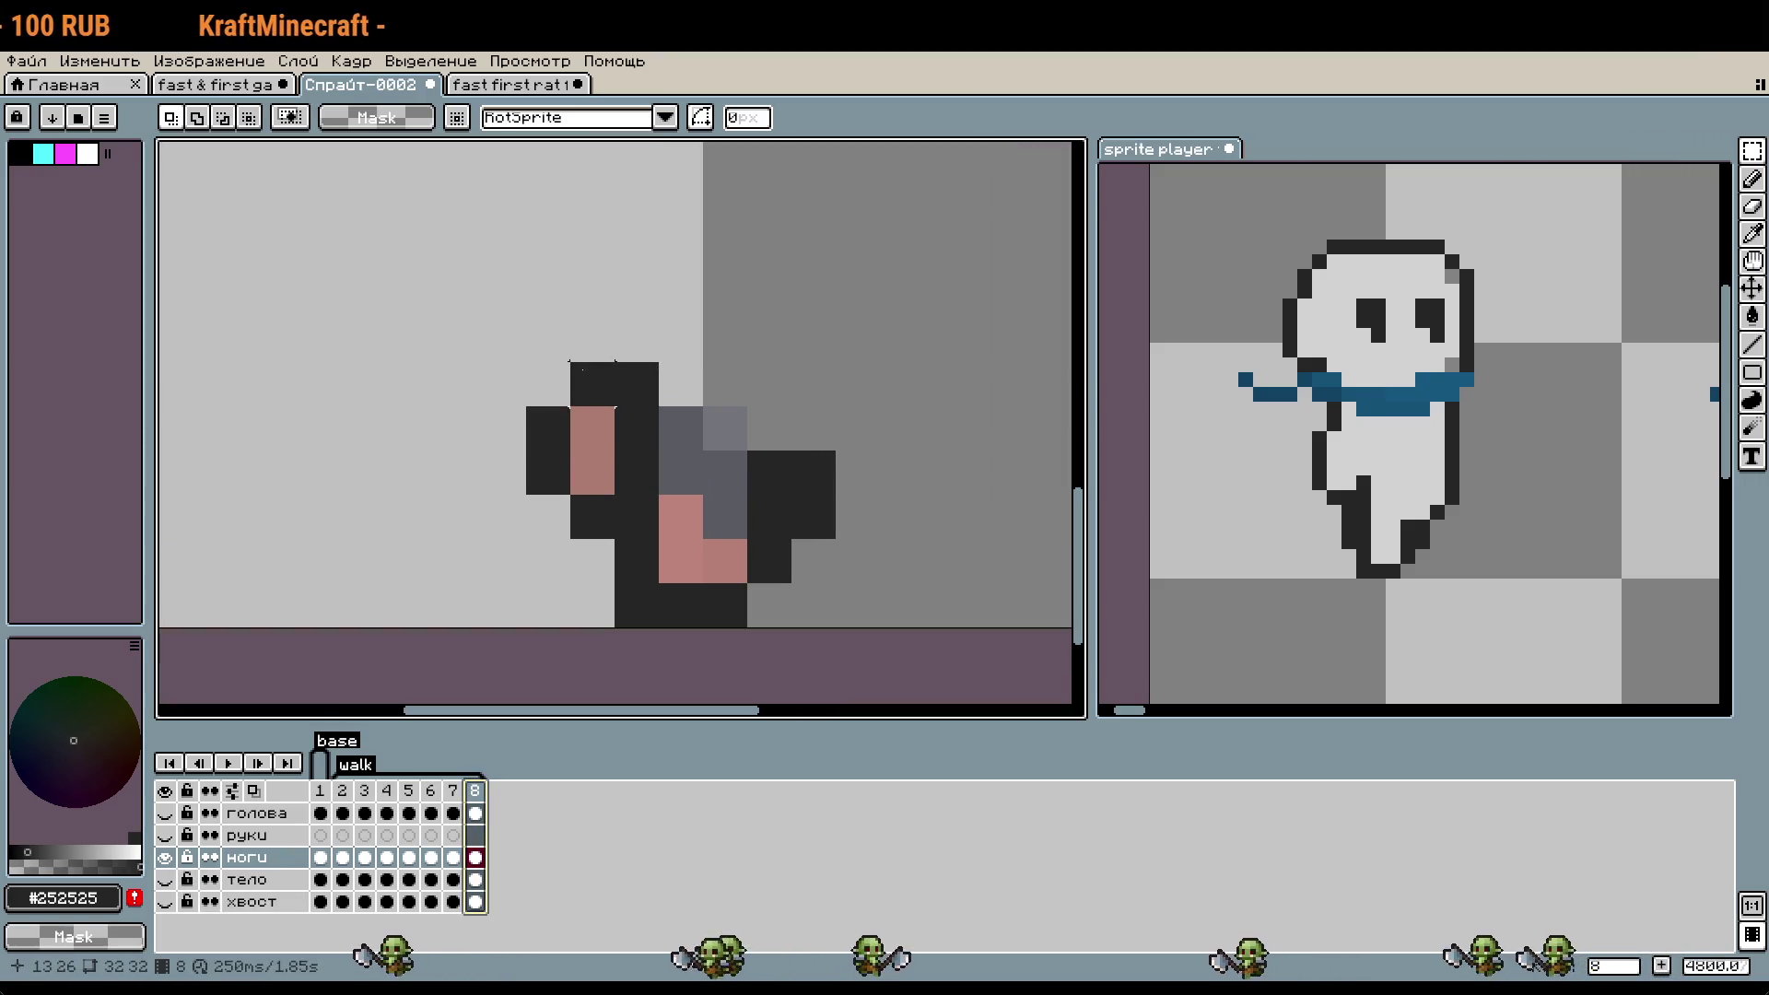
key("e")
left_click_drag(592, 384, 554, 473)
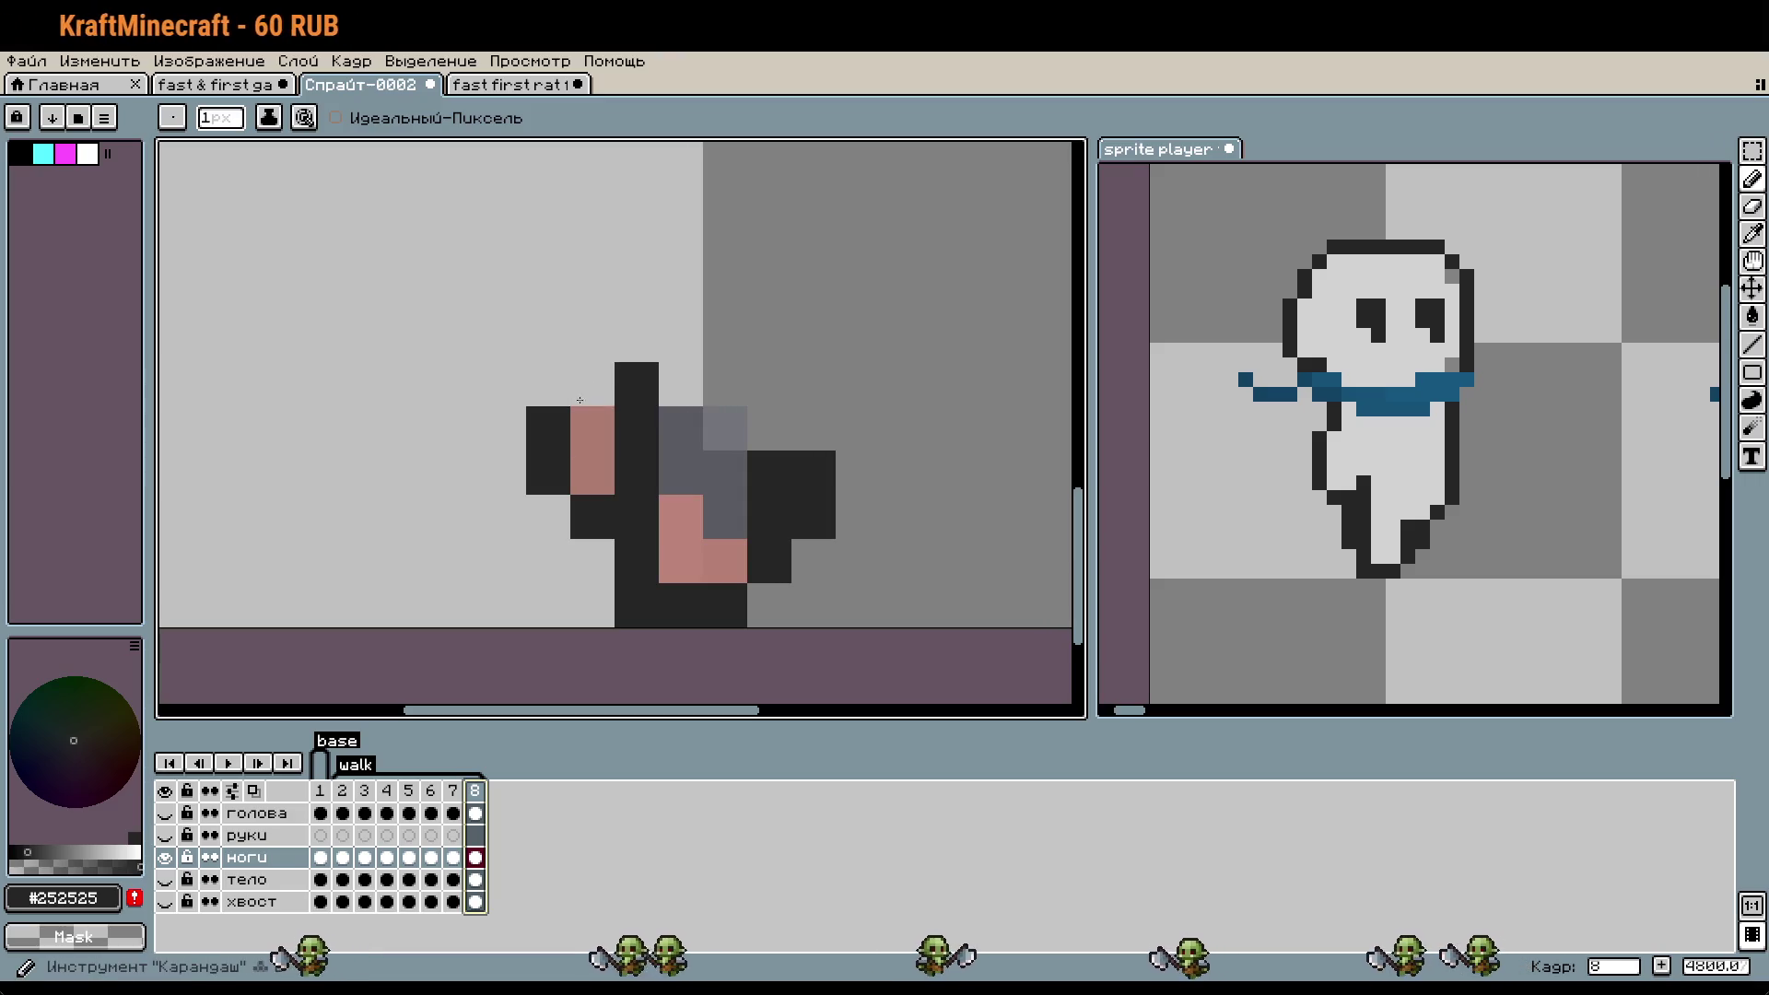
left_click(580, 465)
left_click(592, 428)
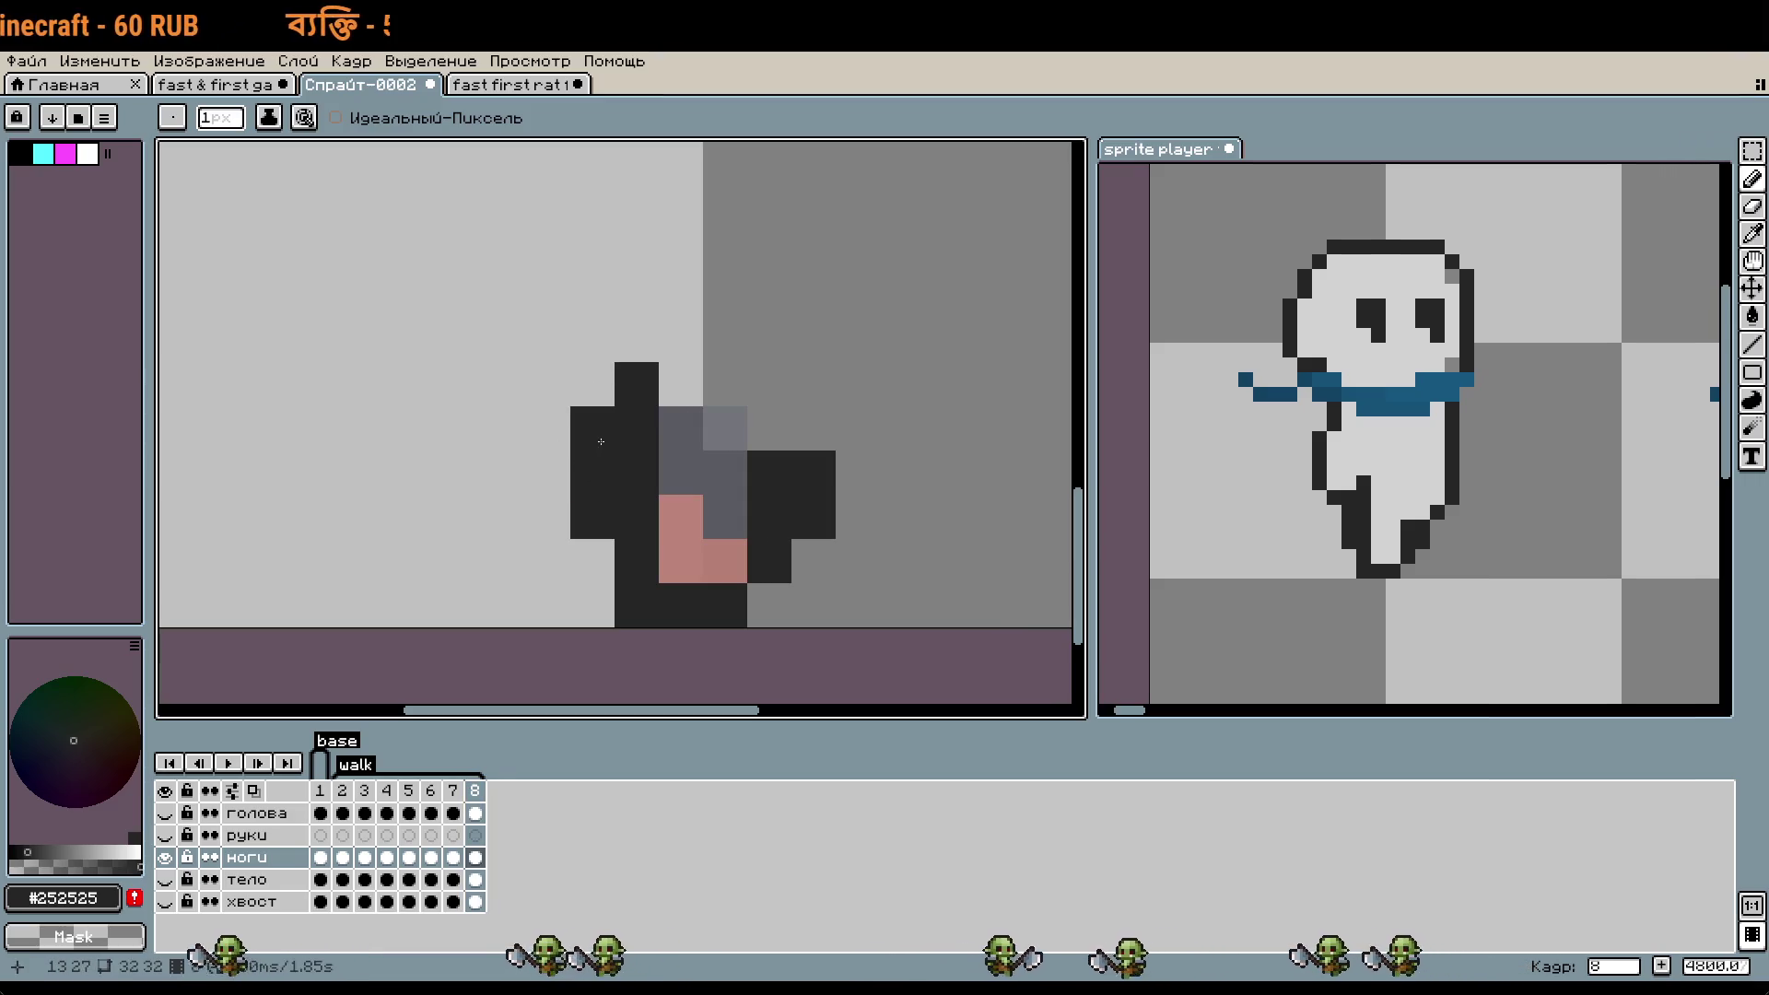
- Correct a dark outline pixel on the leg, then focus the reference character animation
left_click(898, 523)
scroll(922, 518, "down", 1)
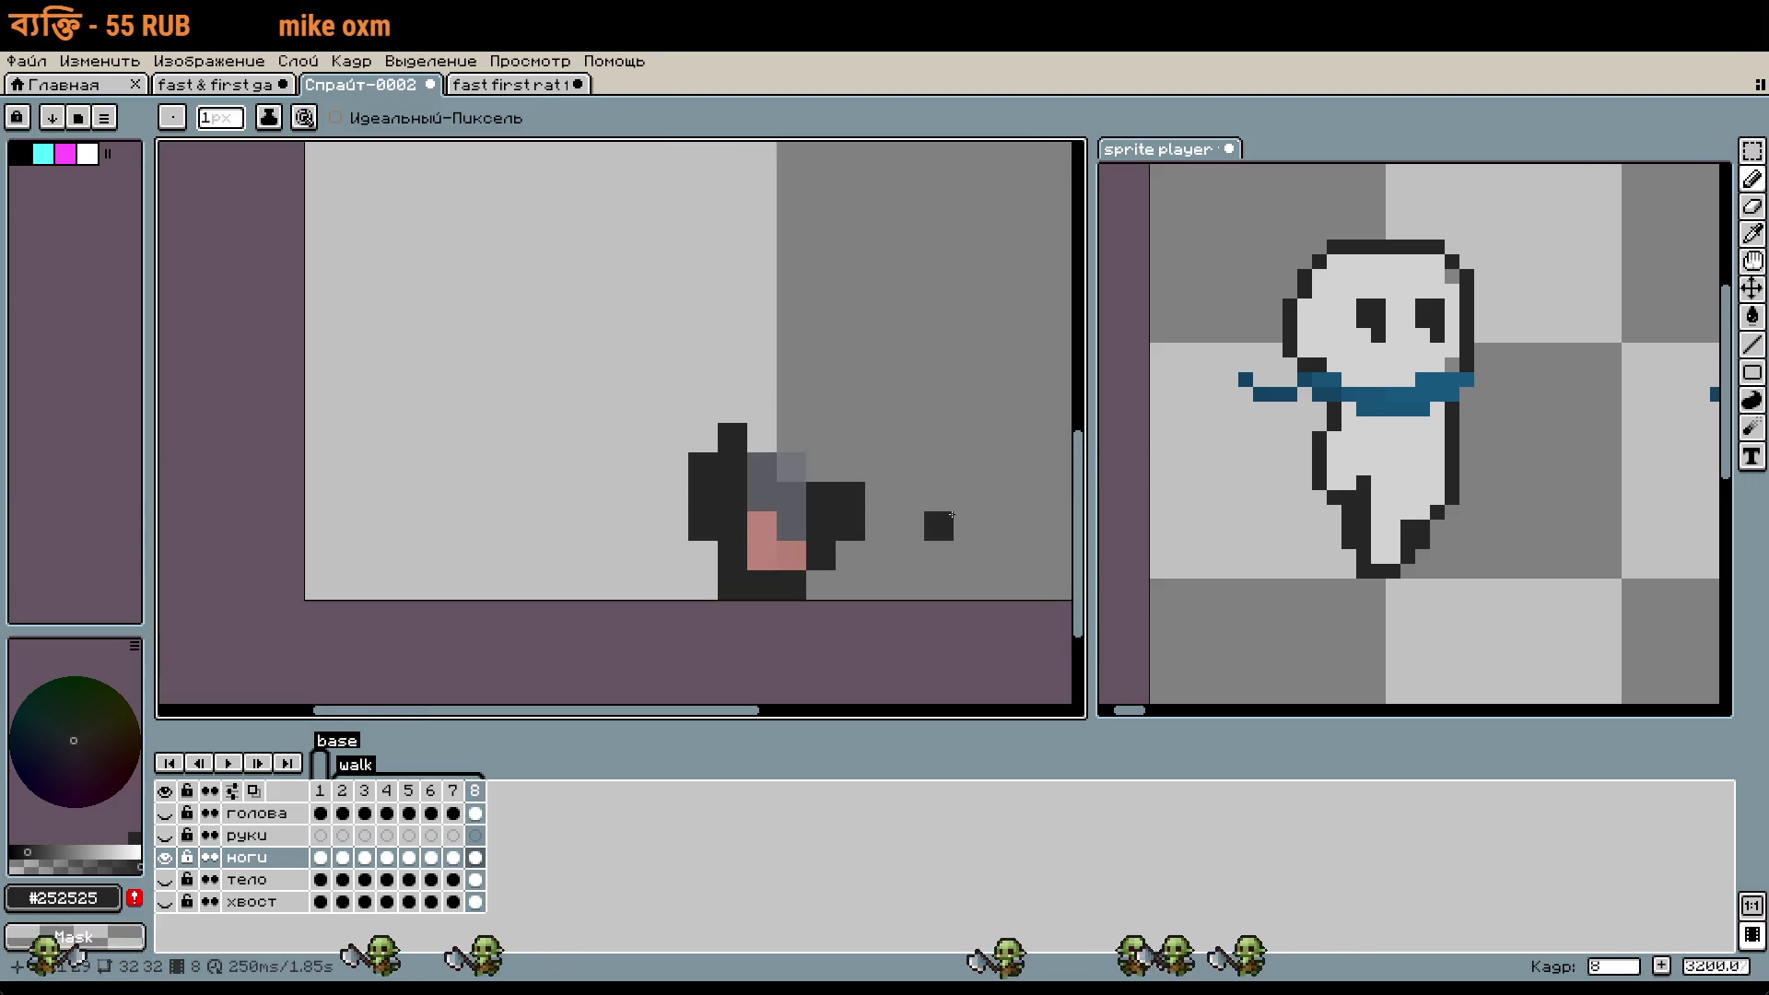
key("ctrl+z")
left_click(919, 534)
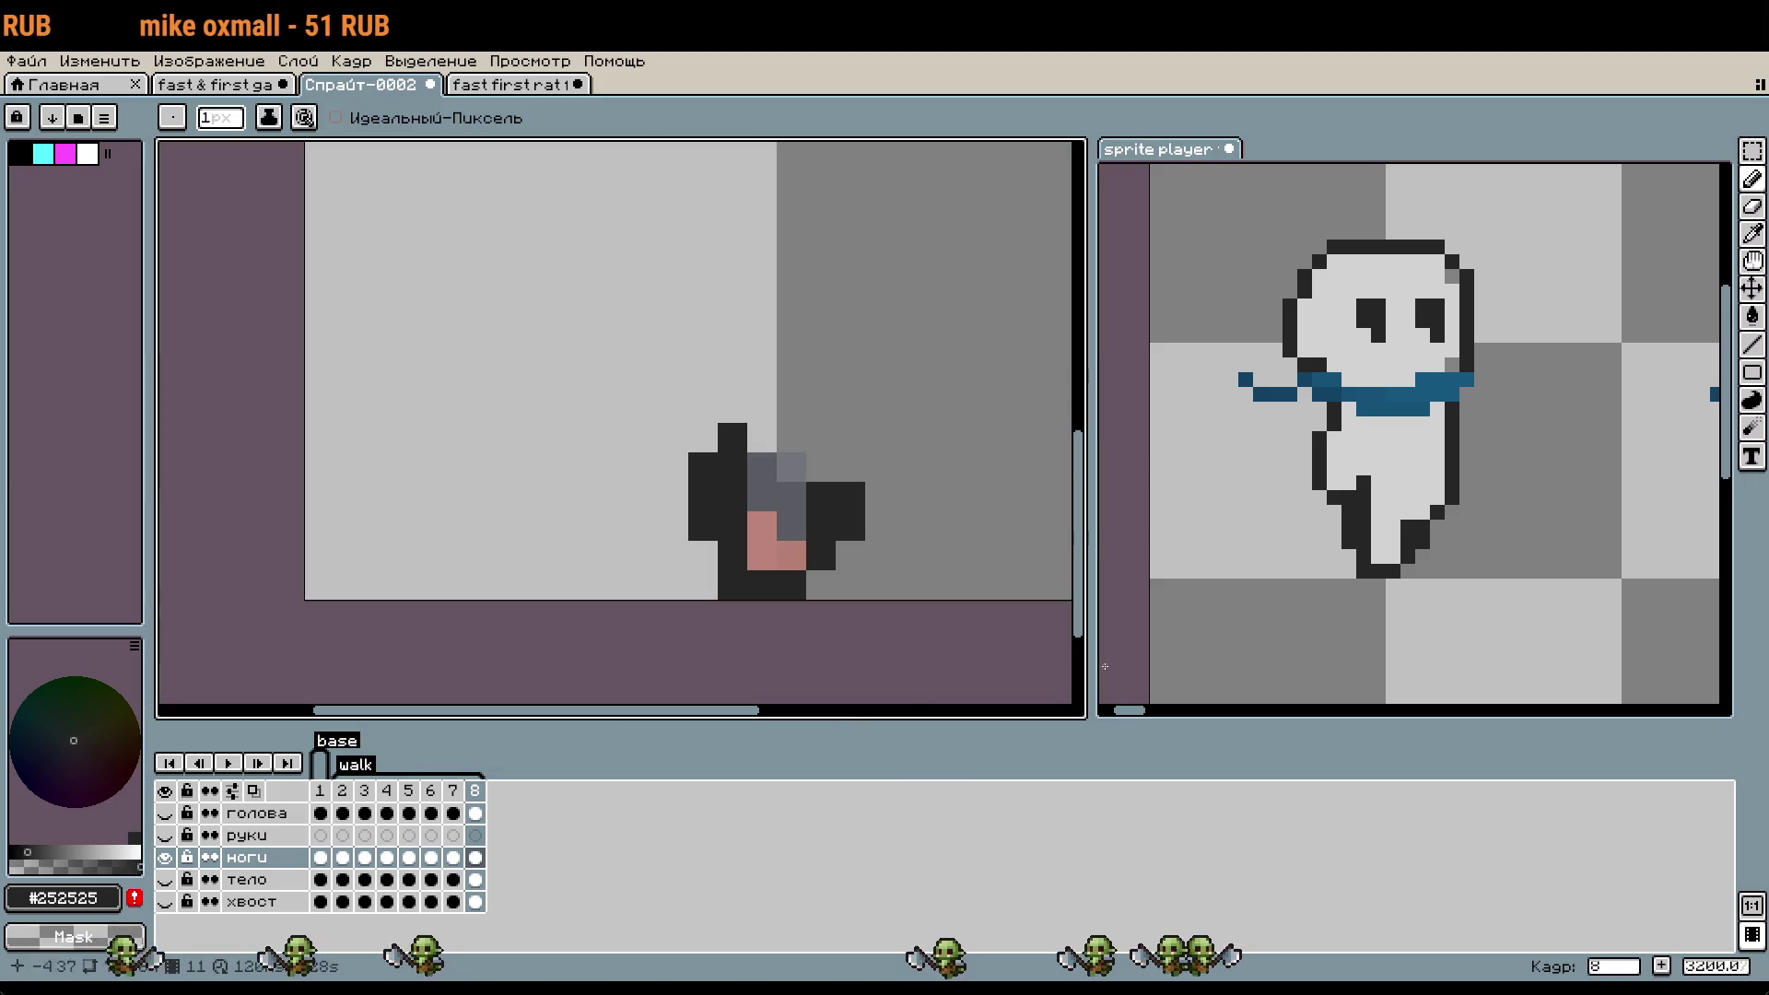
left_click(1422, 601)
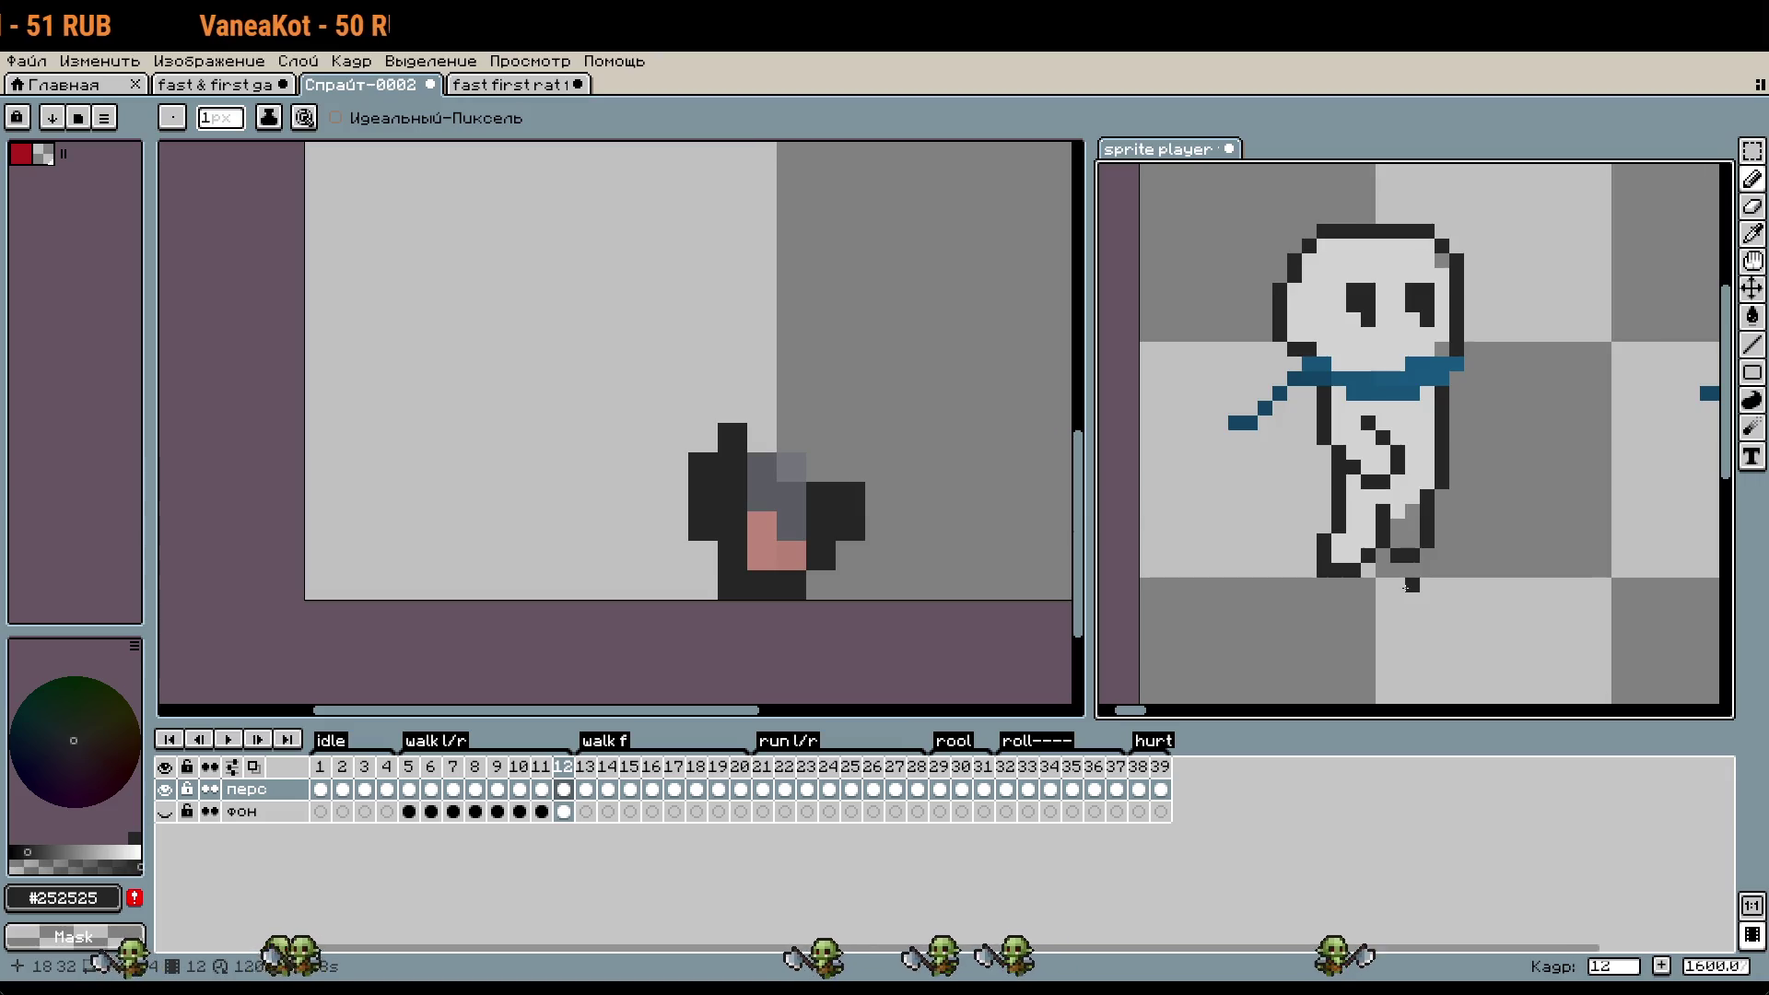
- Play and stop the reference walk, then compare its frames 5, 11 and 12
left_click(238, 741)
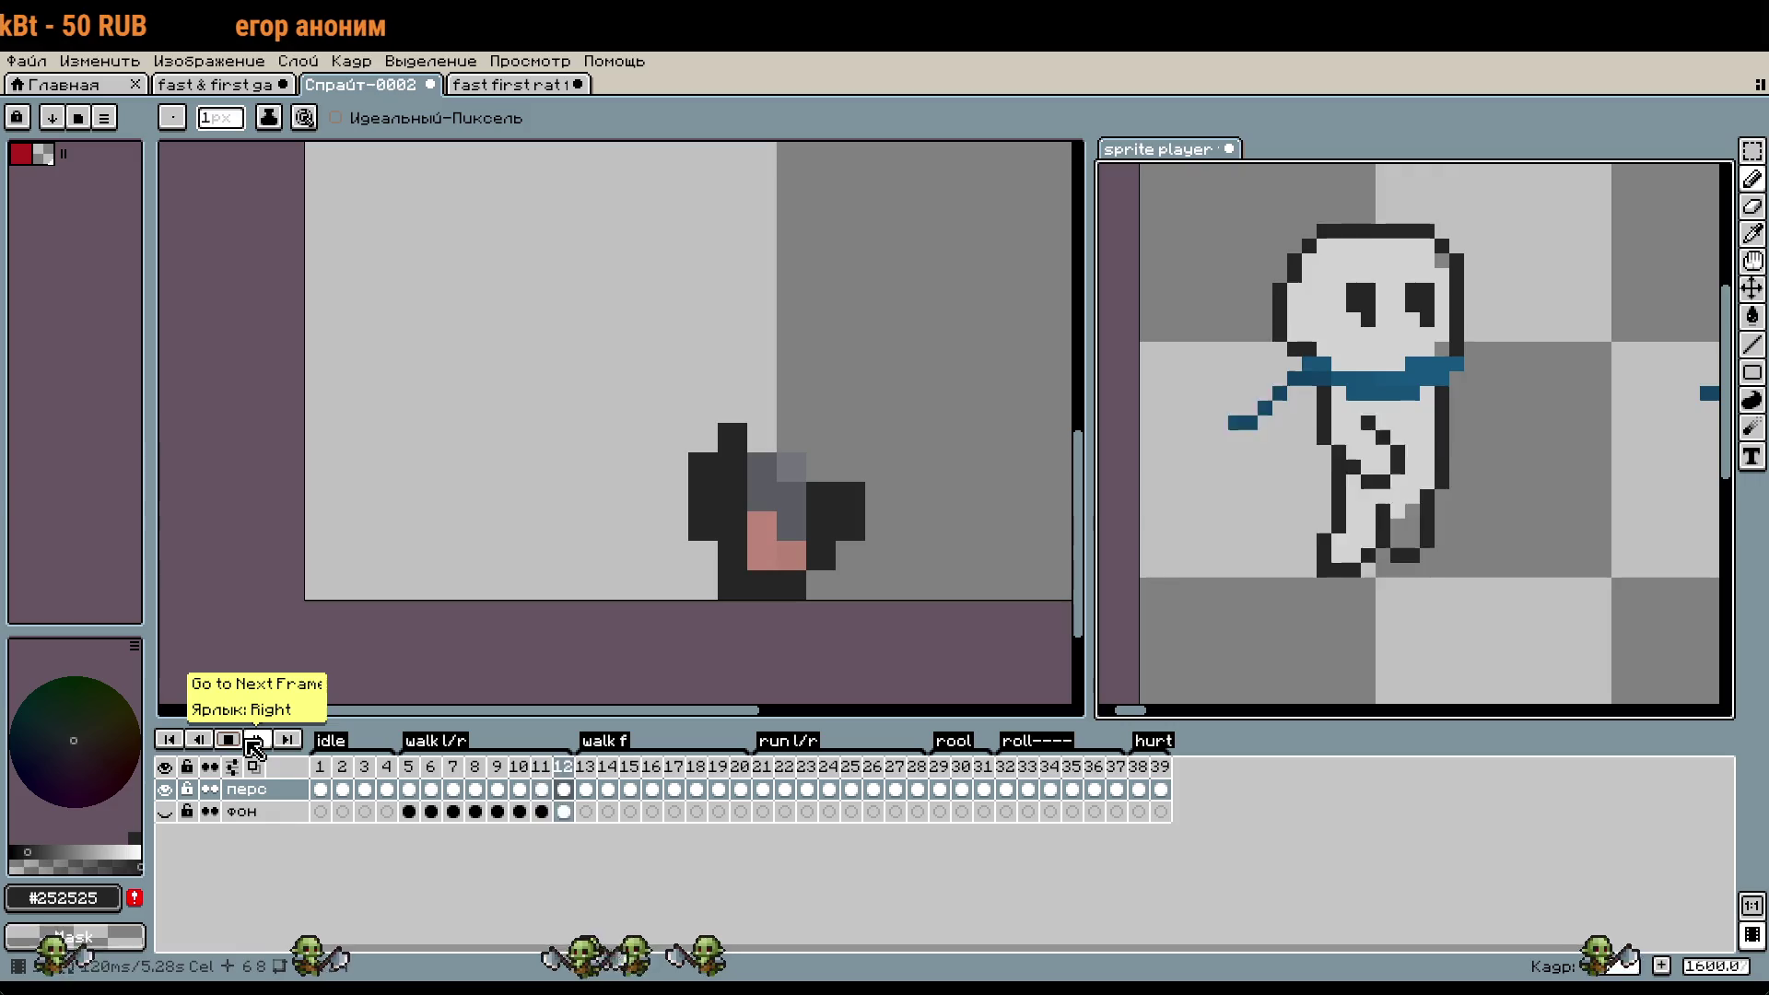
left_click(255, 742)
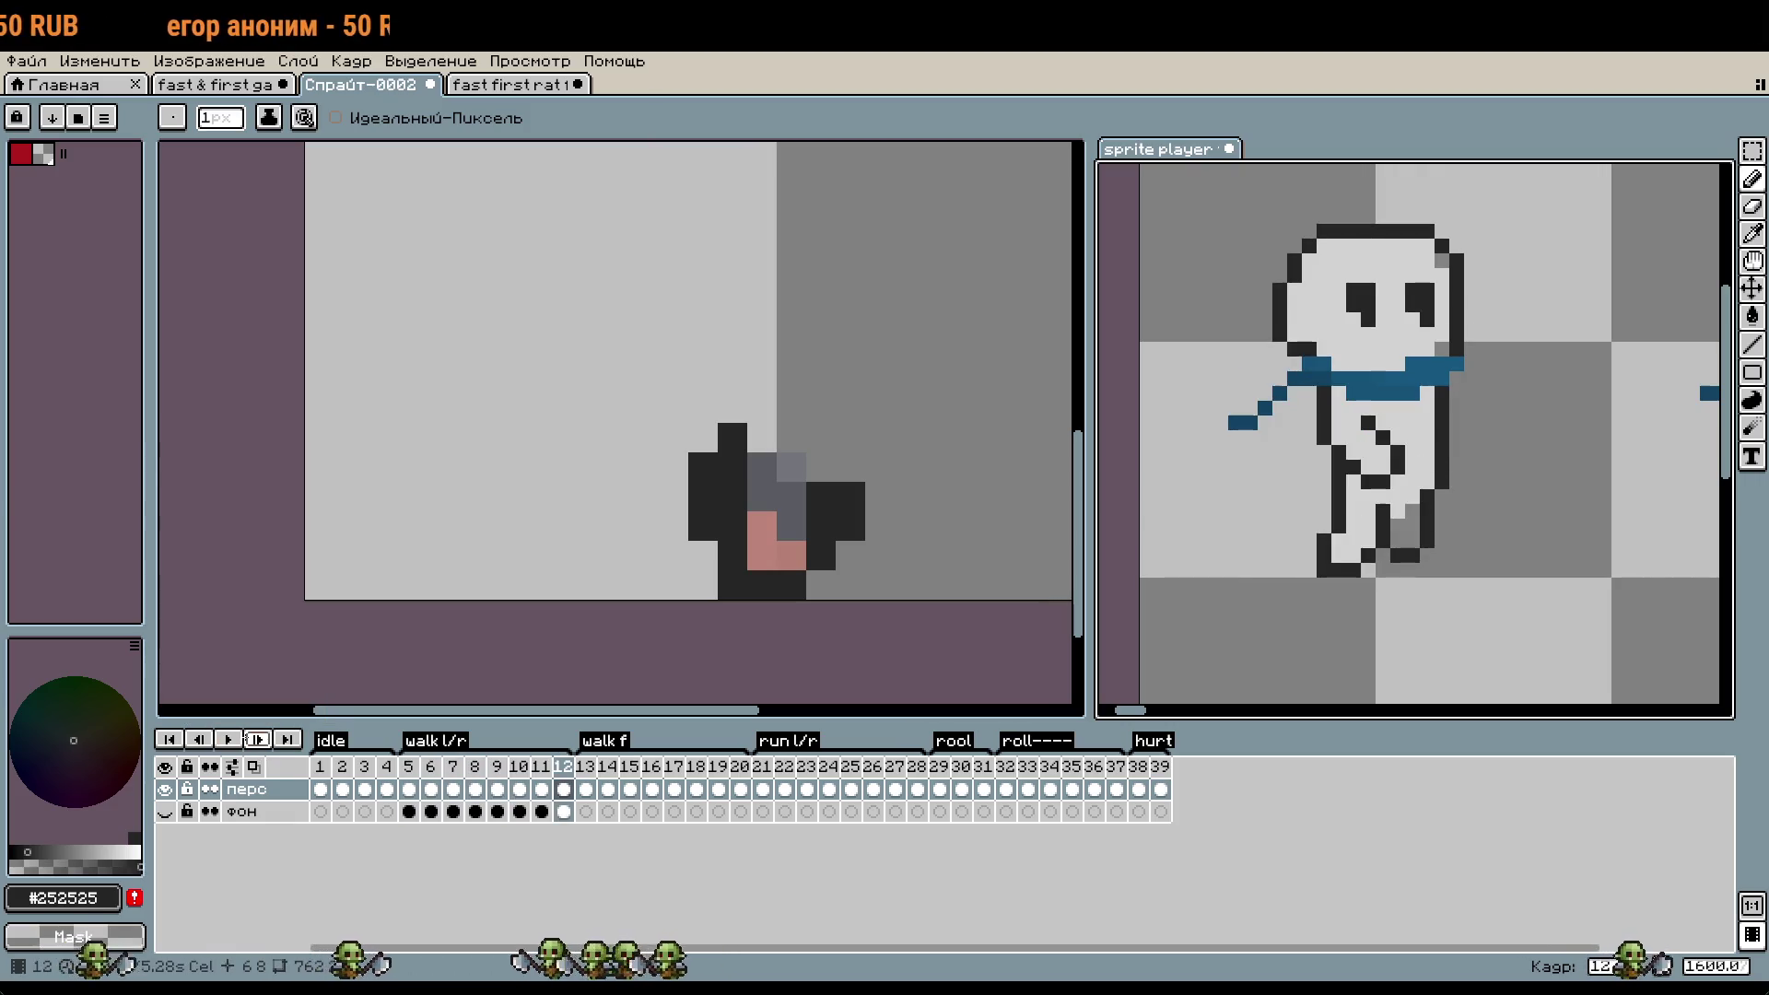
left_click(417, 768)
left_click(565, 769)
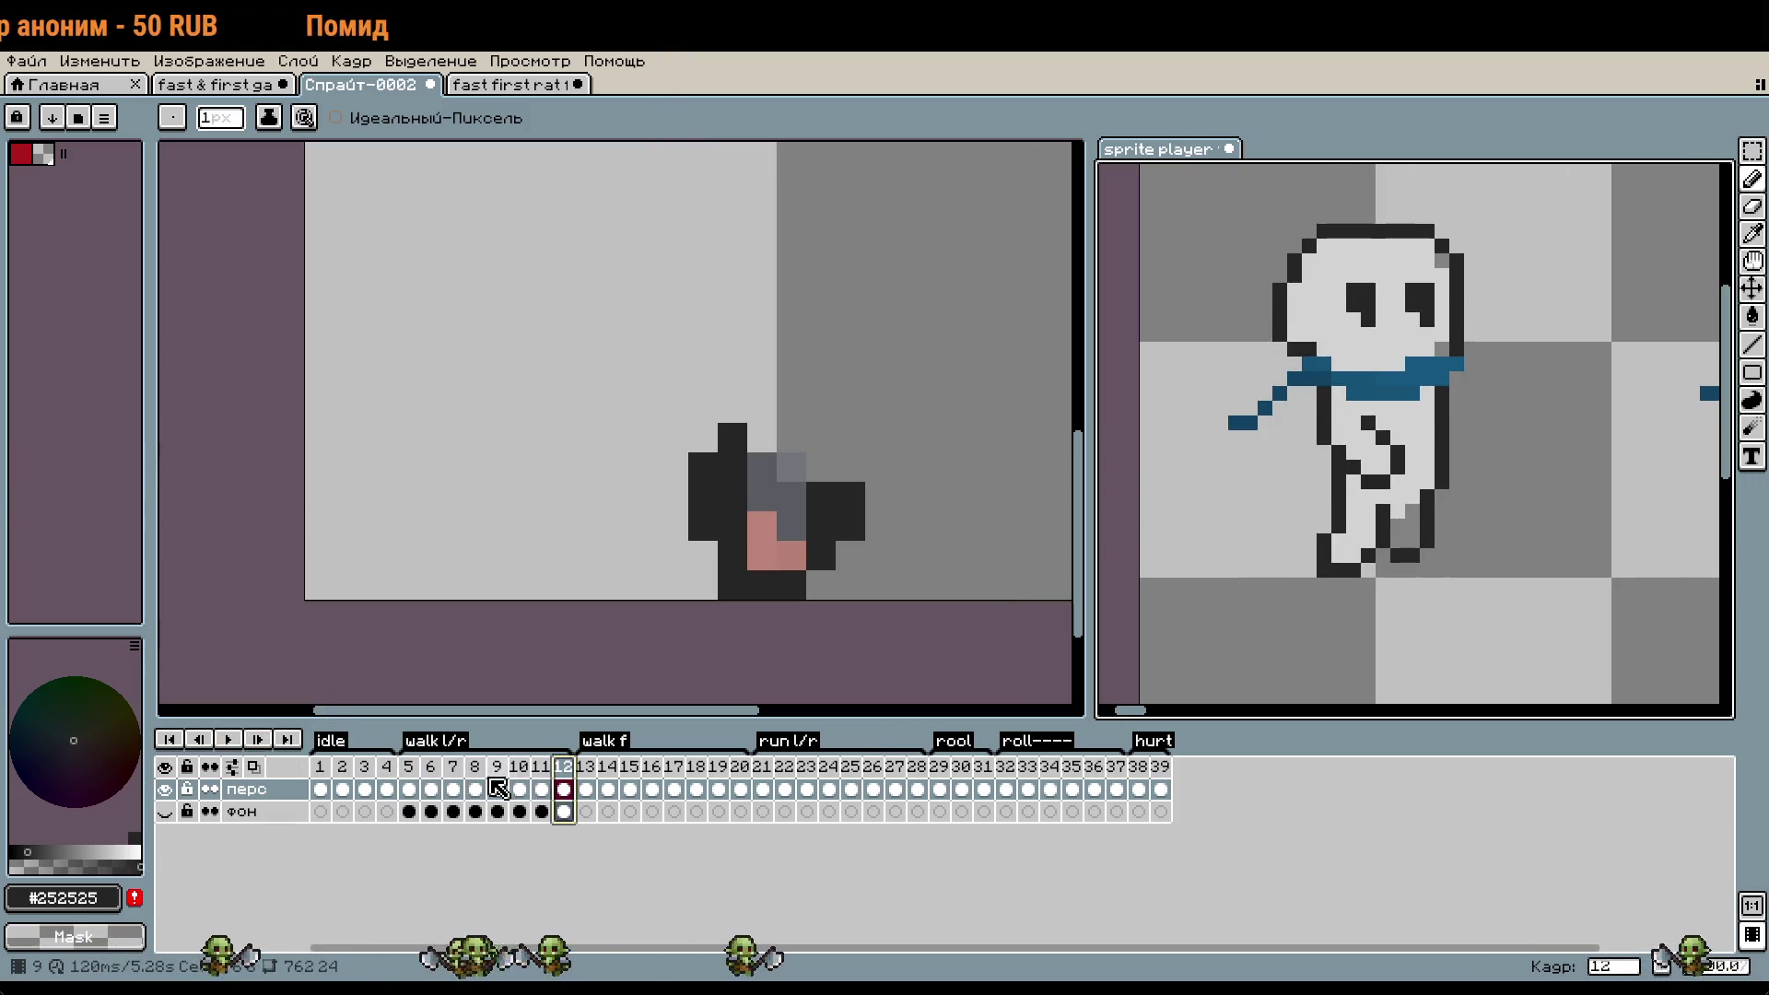
left_click(541, 789)
left_click(563, 779)
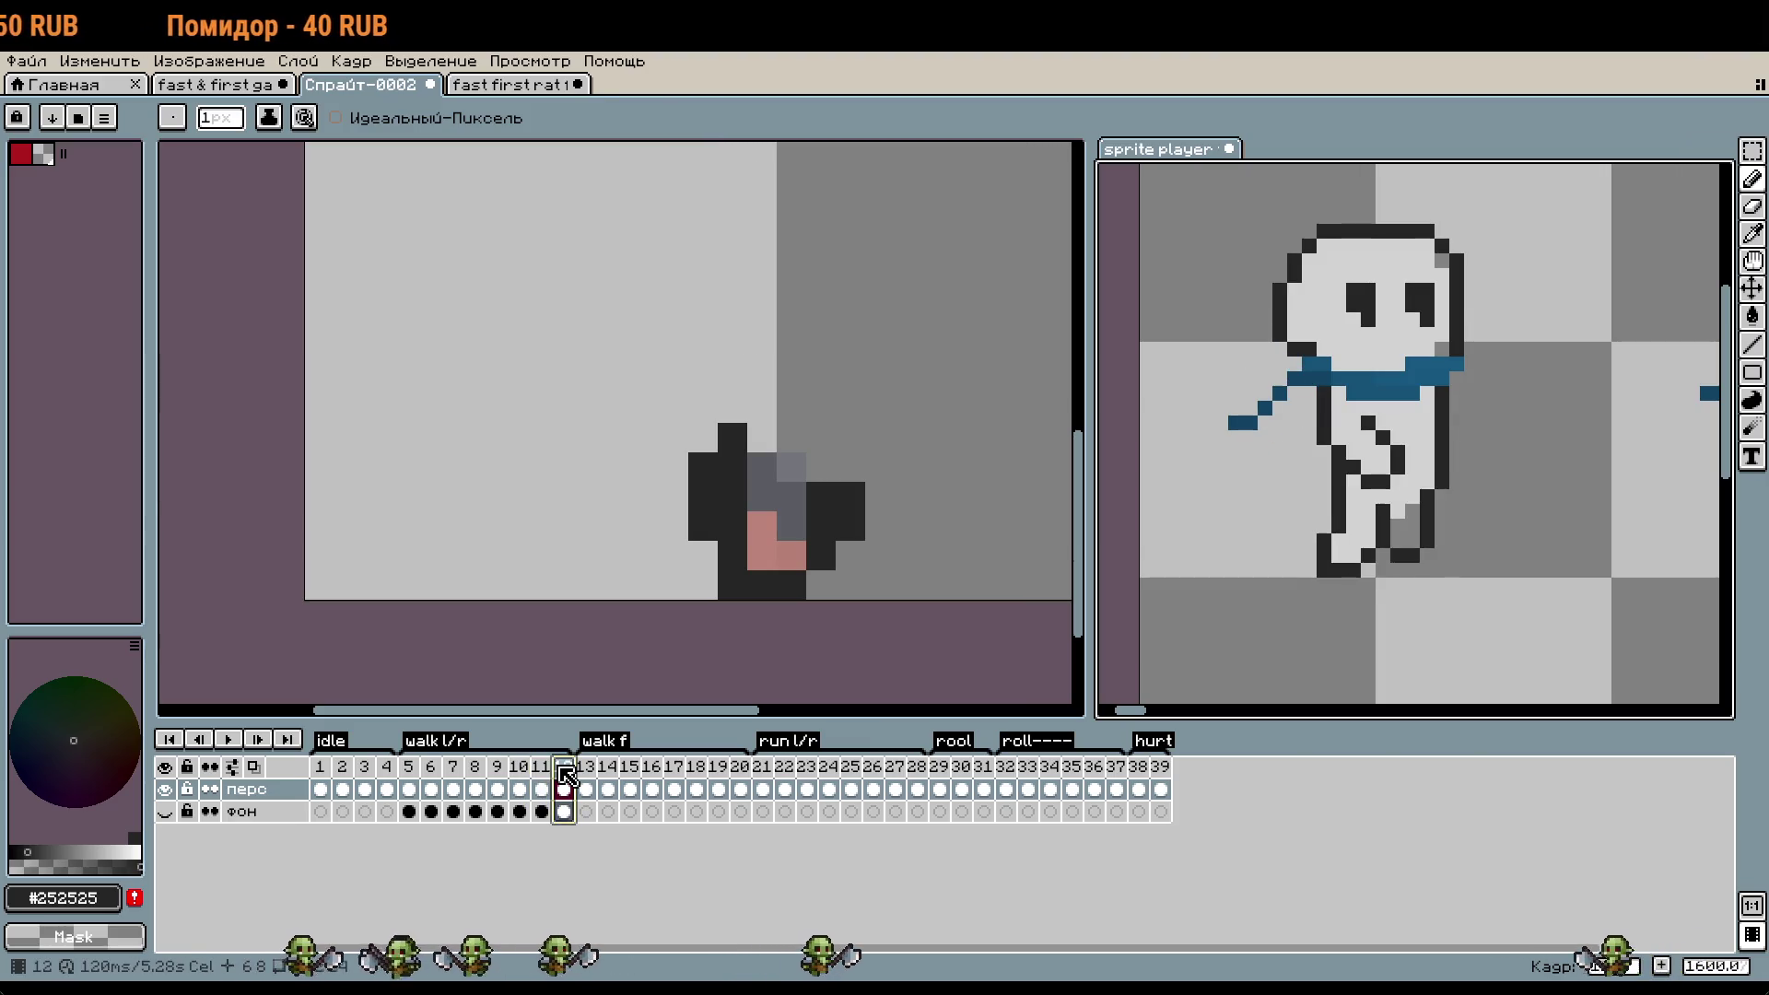
- Recheck reference frame 5 against frame 12, then add rat frame 9 after frame 8
left_click(409, 776)
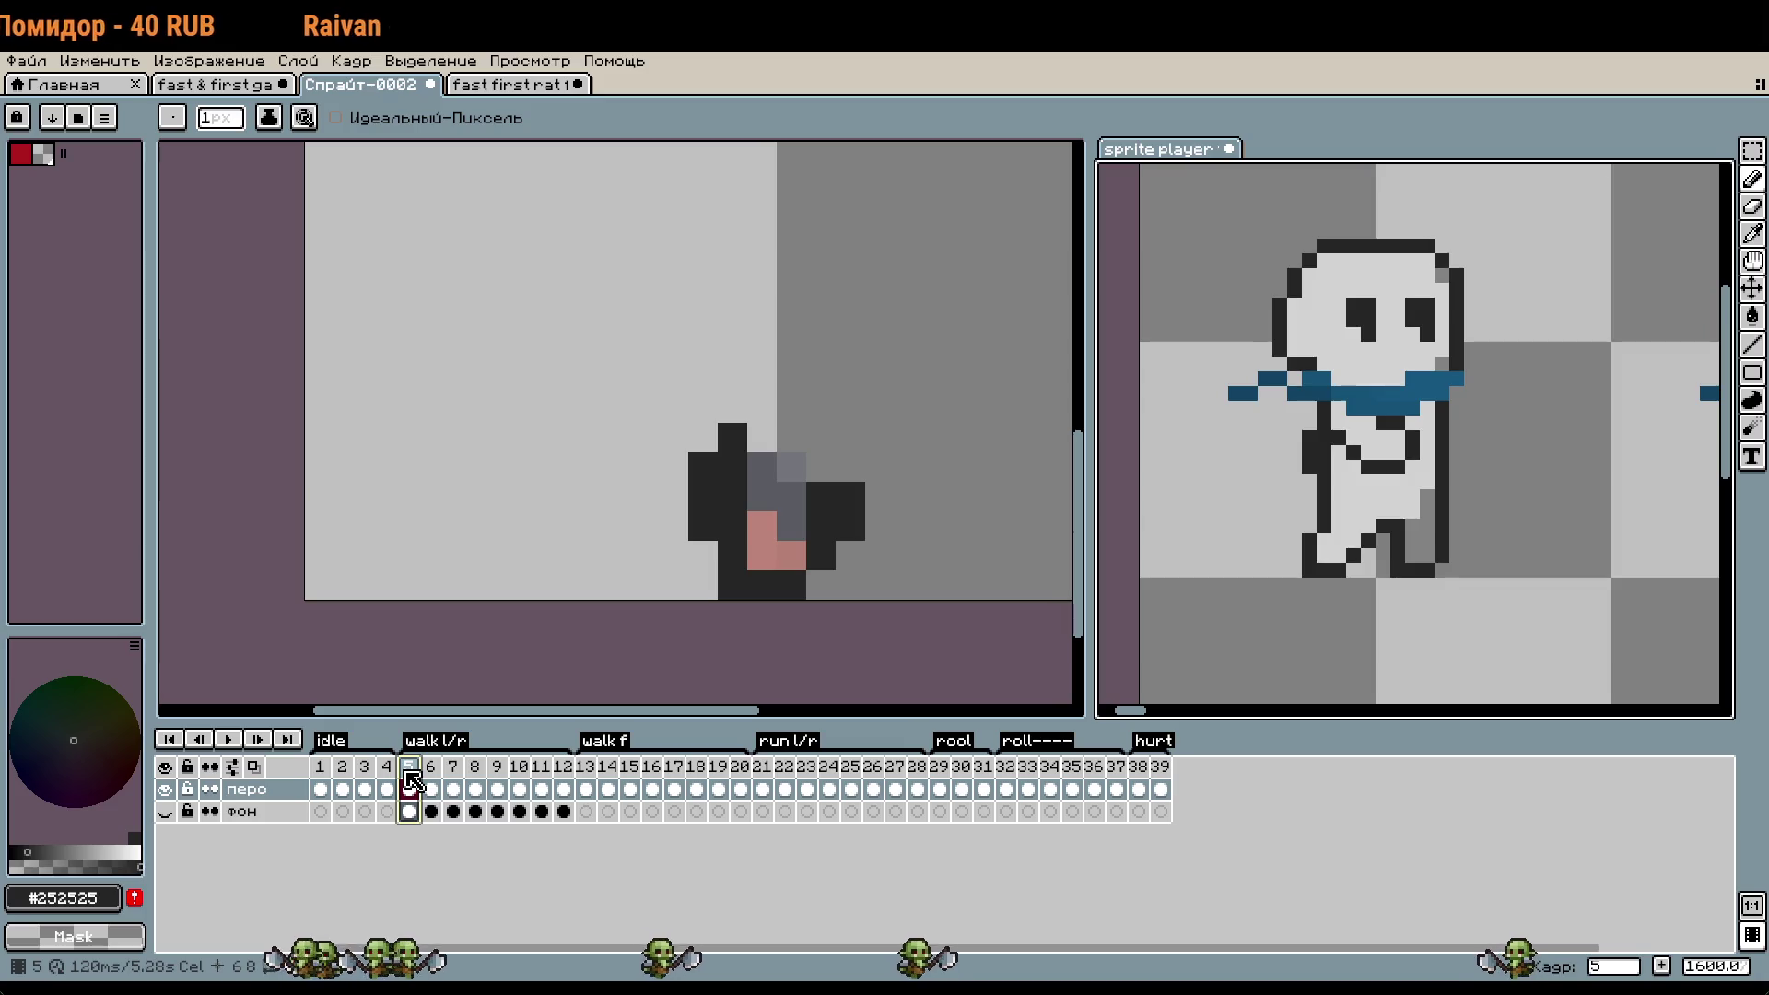
left_click(567, 783)
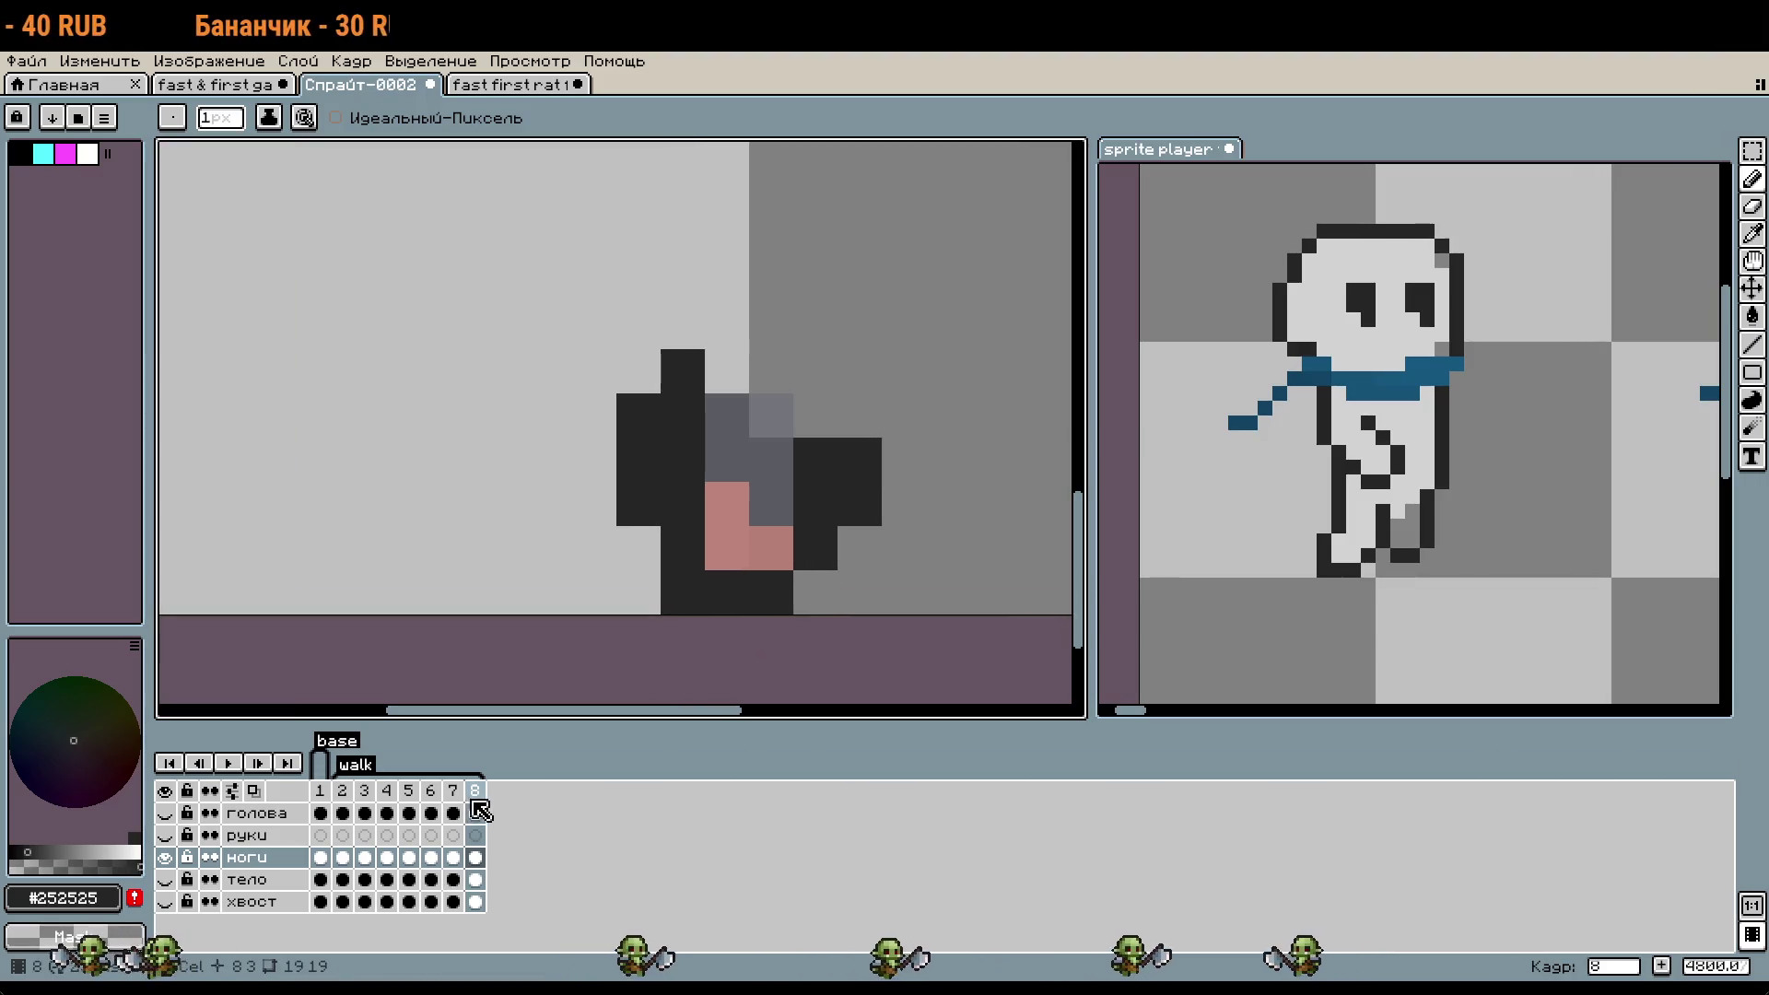
right_click(480, 811)
left_click(527, 834)
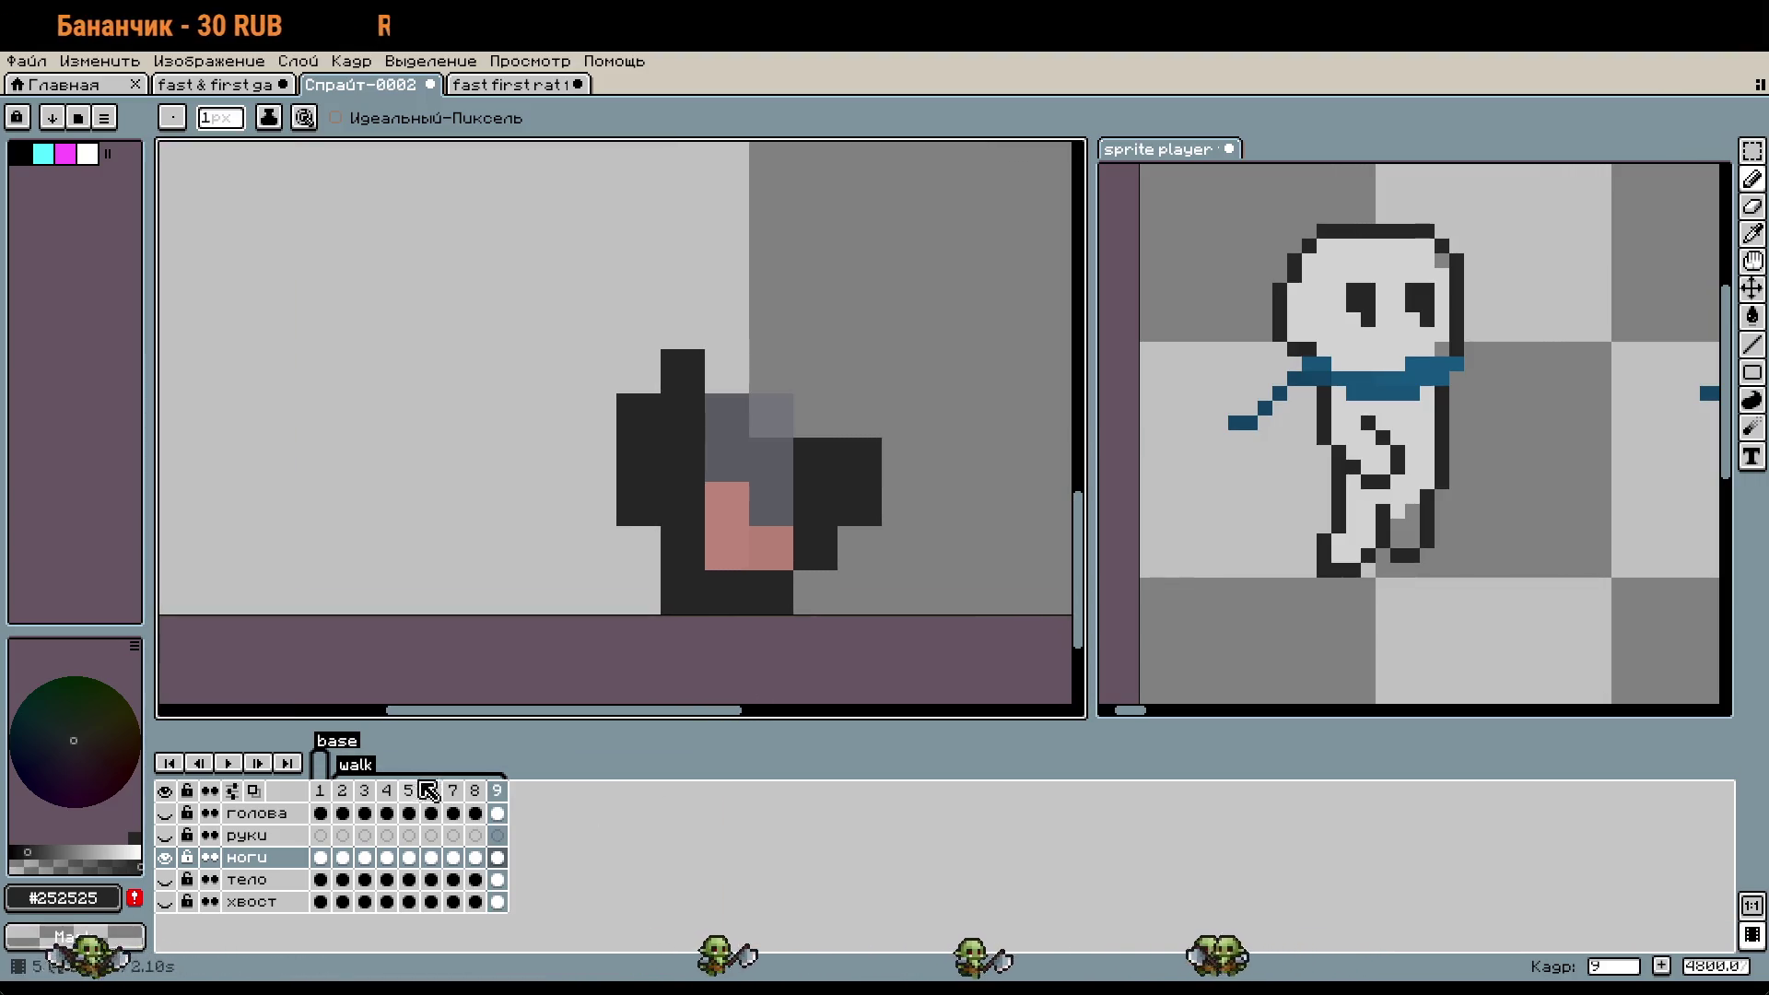
- Copy frame 2's stride legs into frame 9, moved up and left
left_click(458, 792)
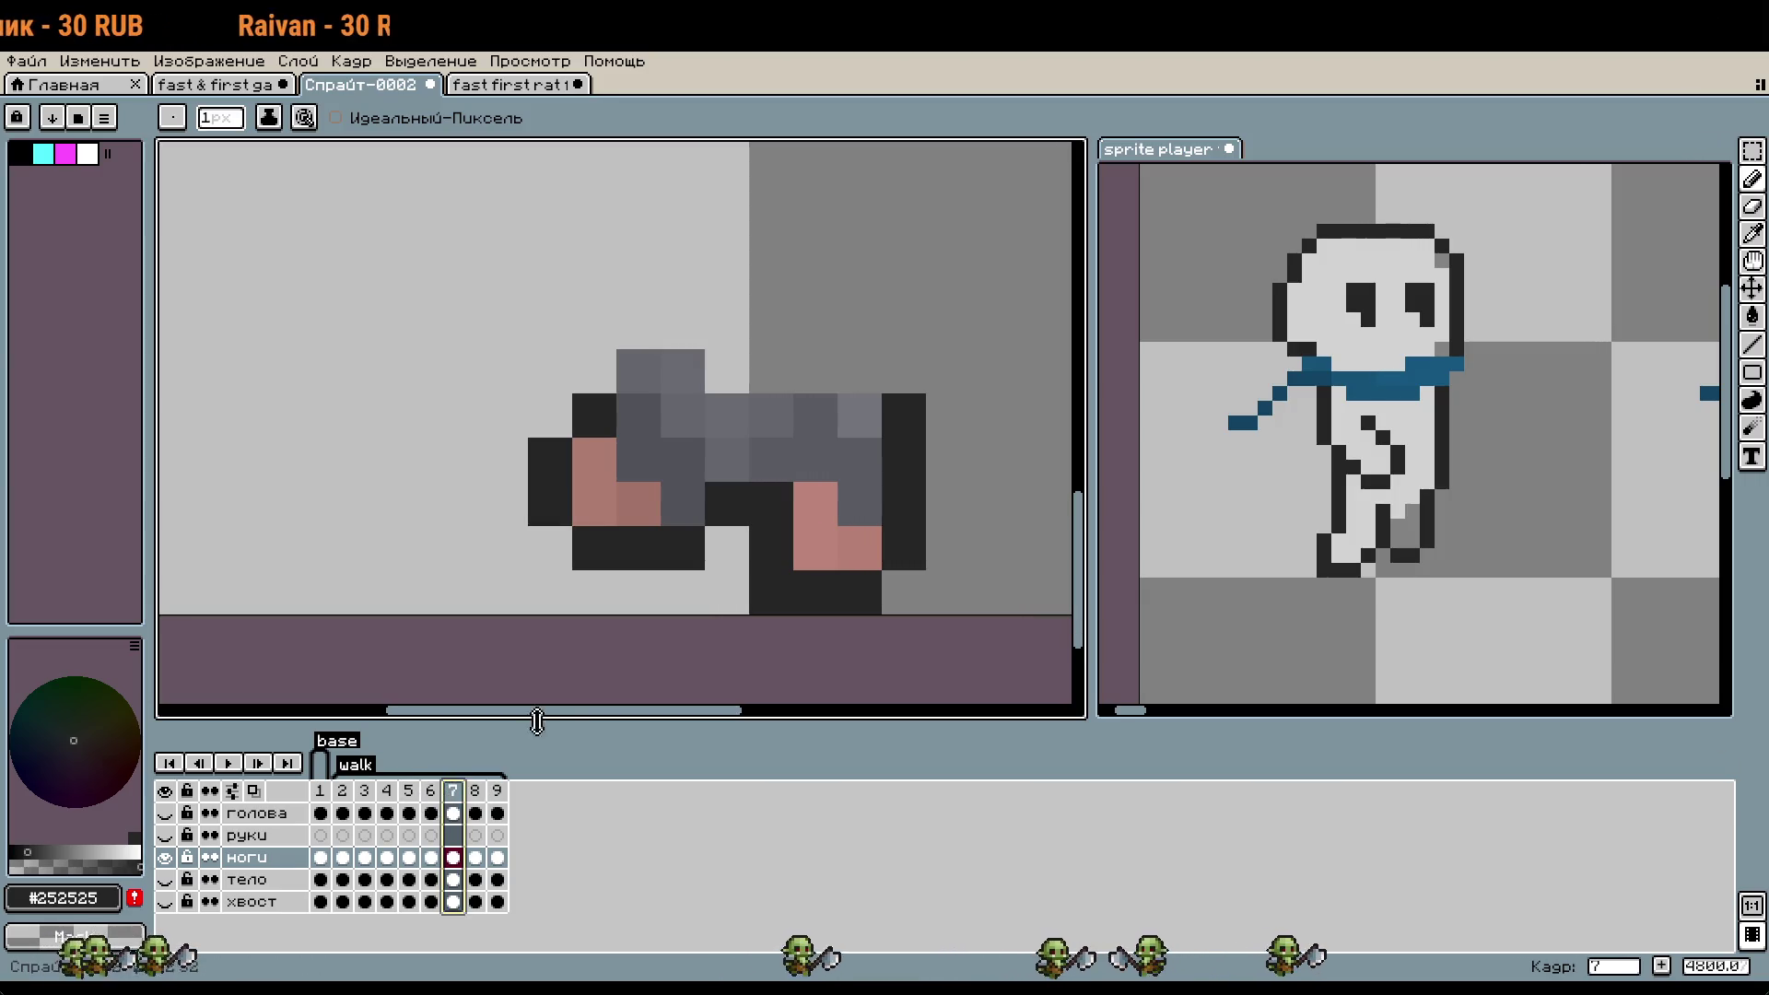
key("m")
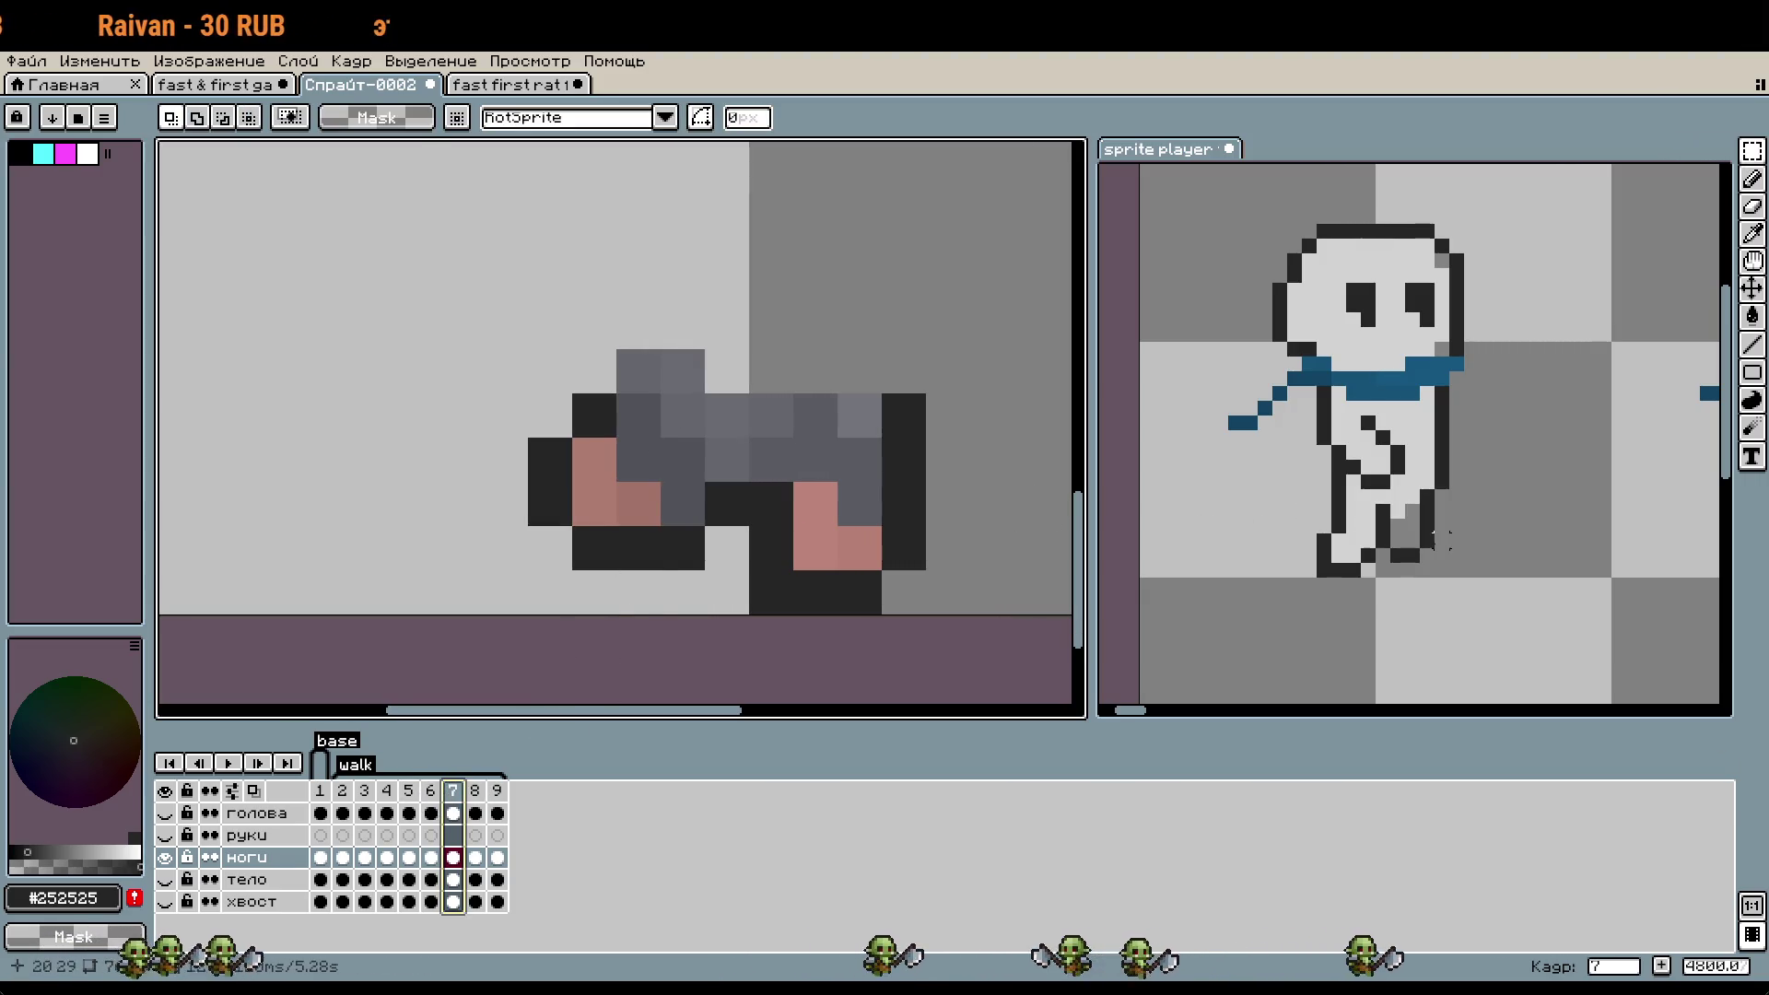
left_click(355, 797)
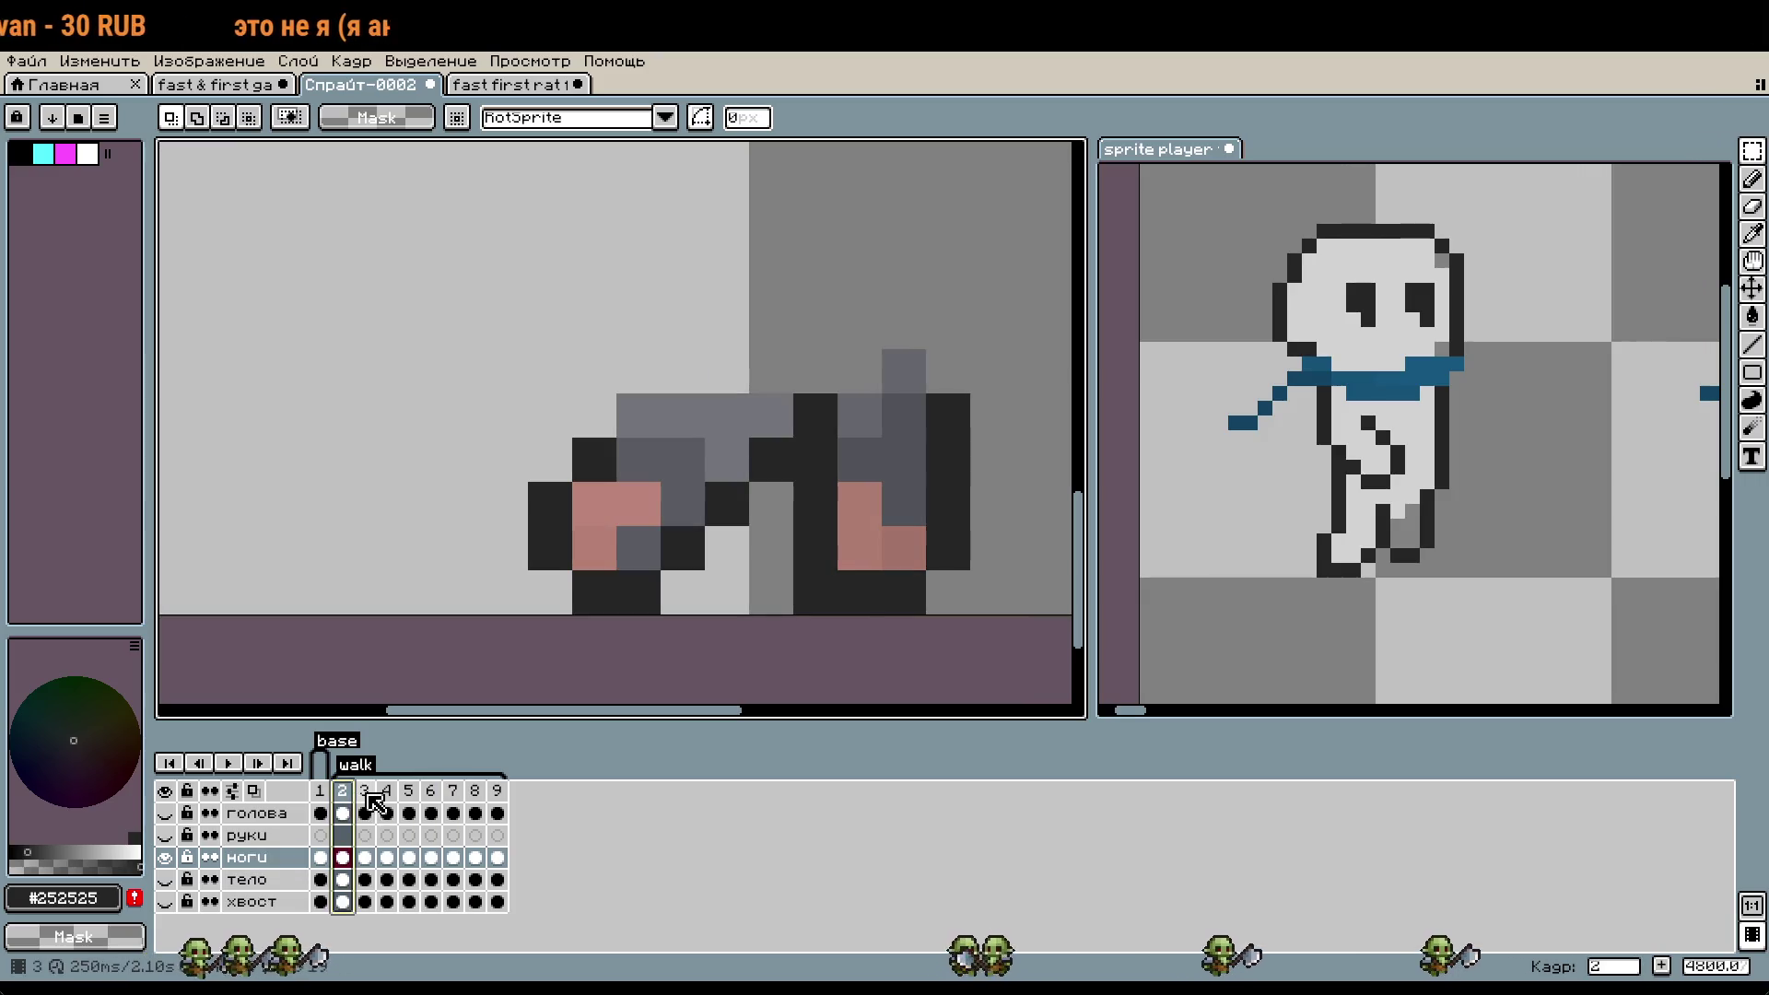
left_click_drag(484, 304, 1017, 617)
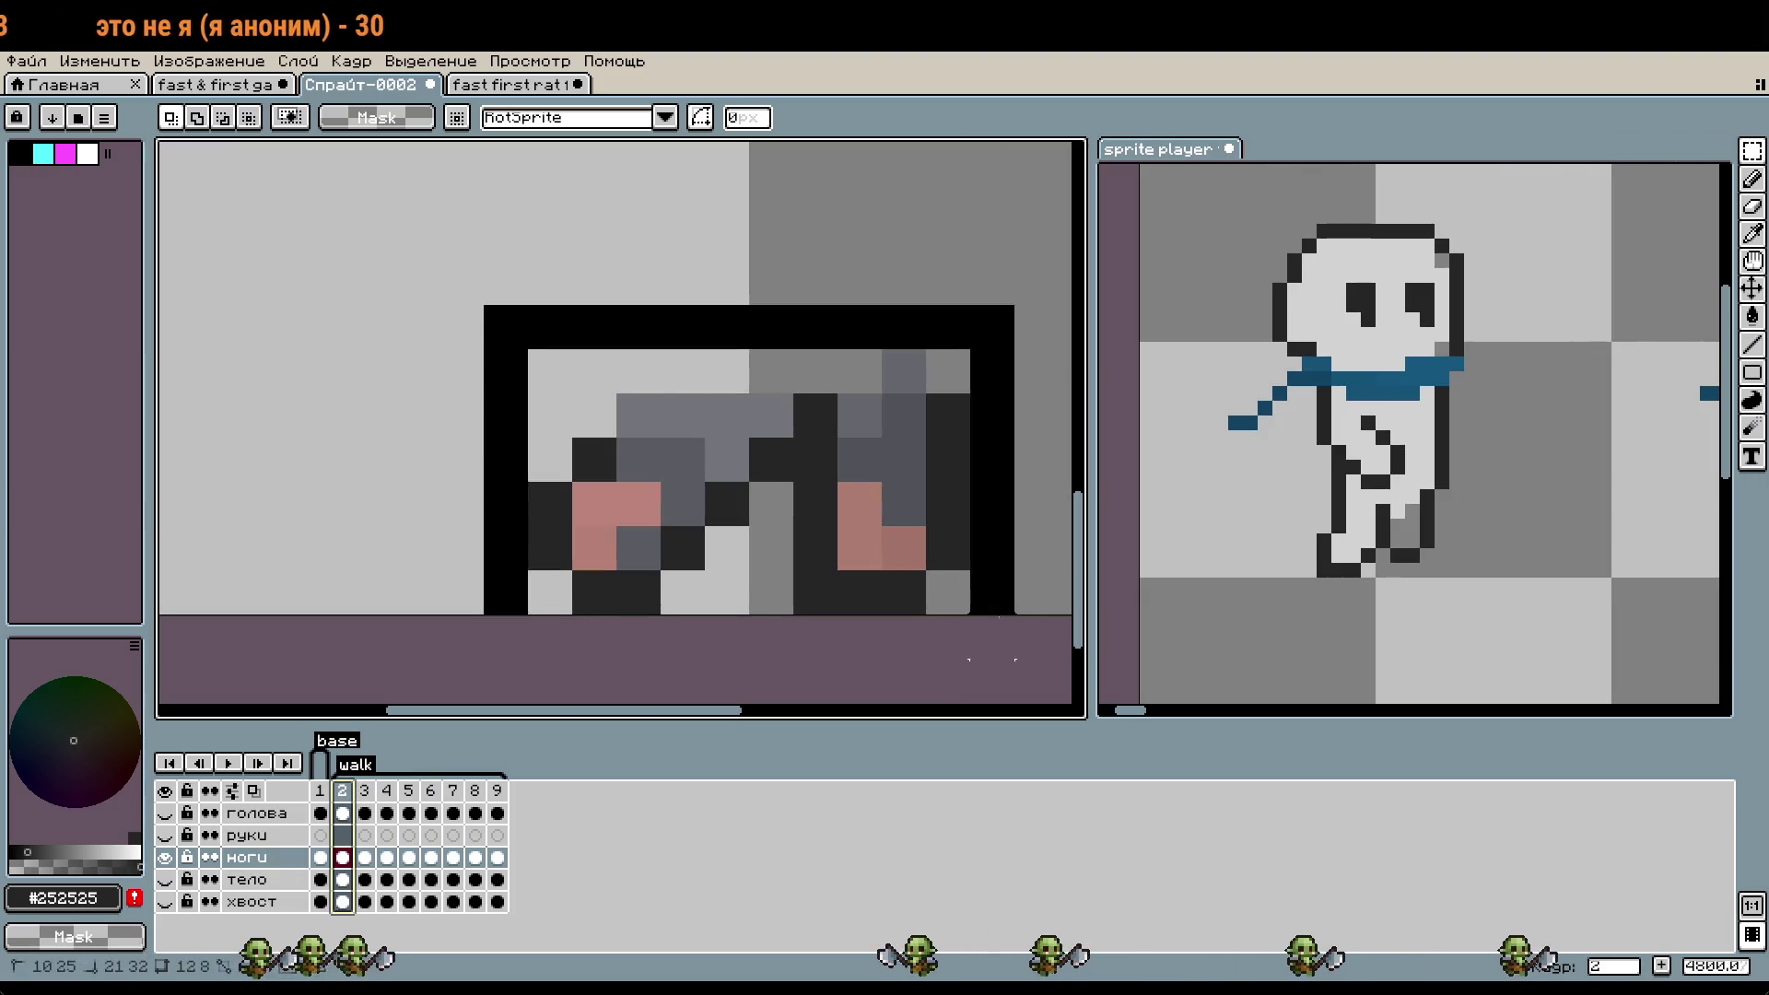
left_click(497, 843)
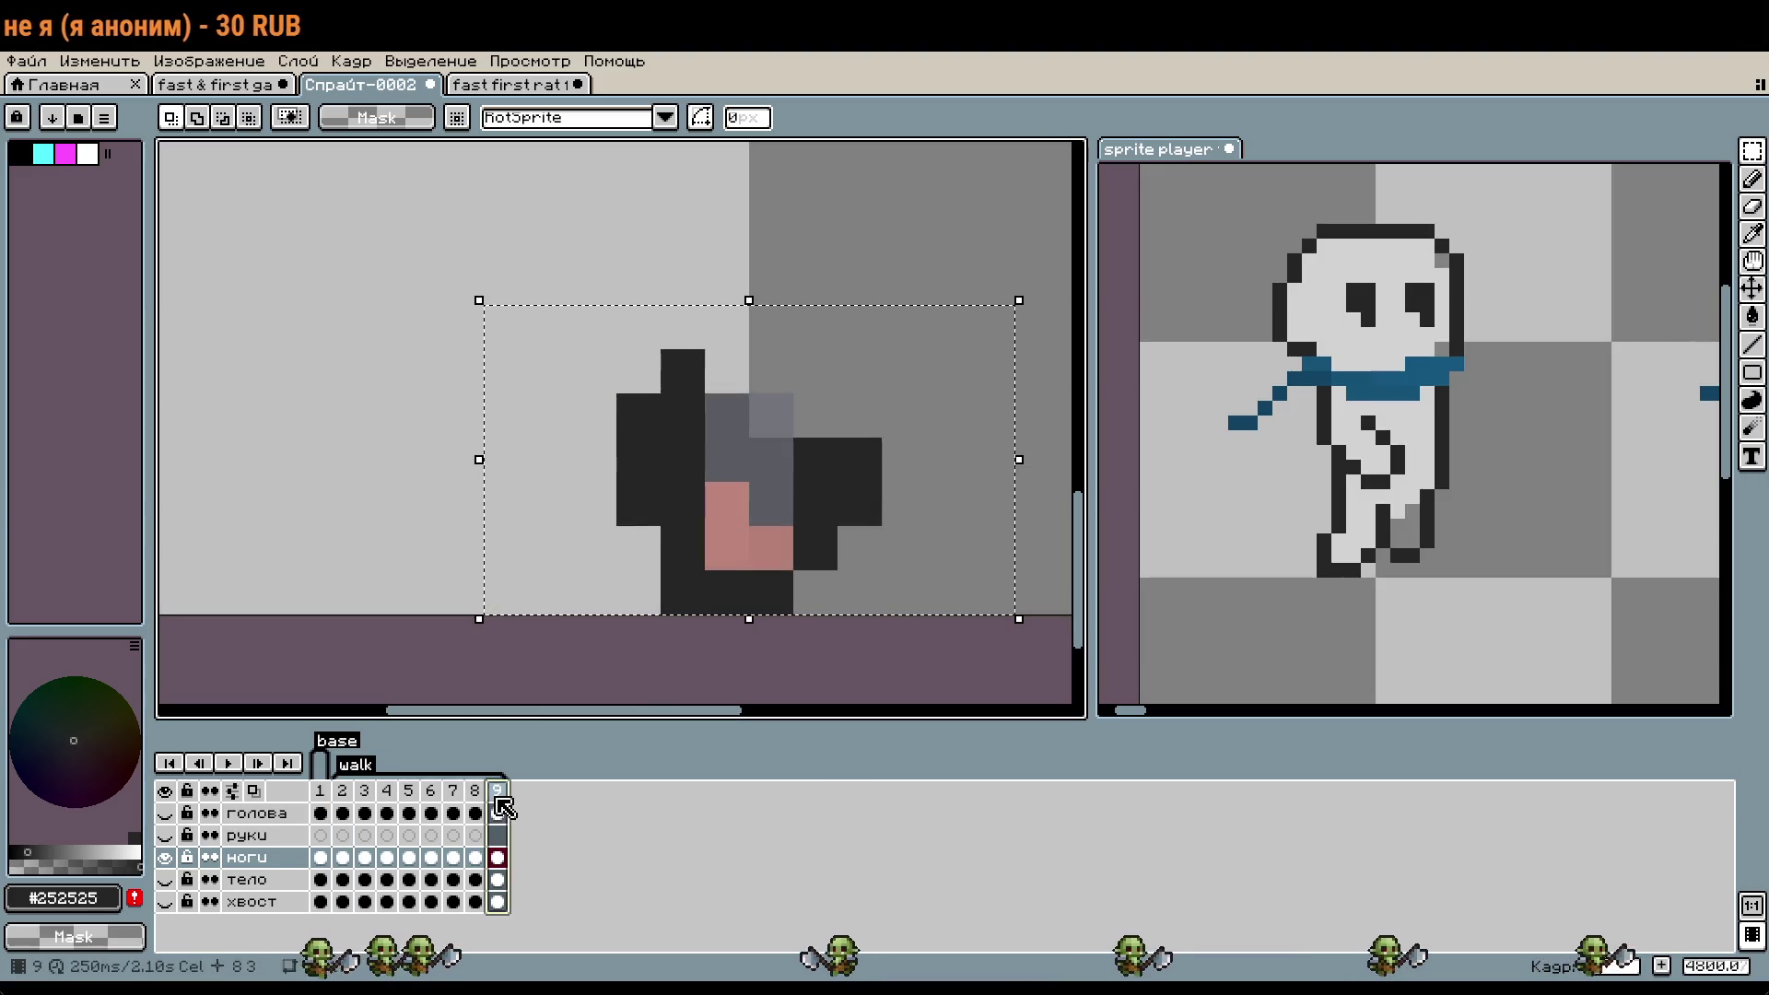
left_click(852, 562)
left_click_drag(852, 562, 613, 304)
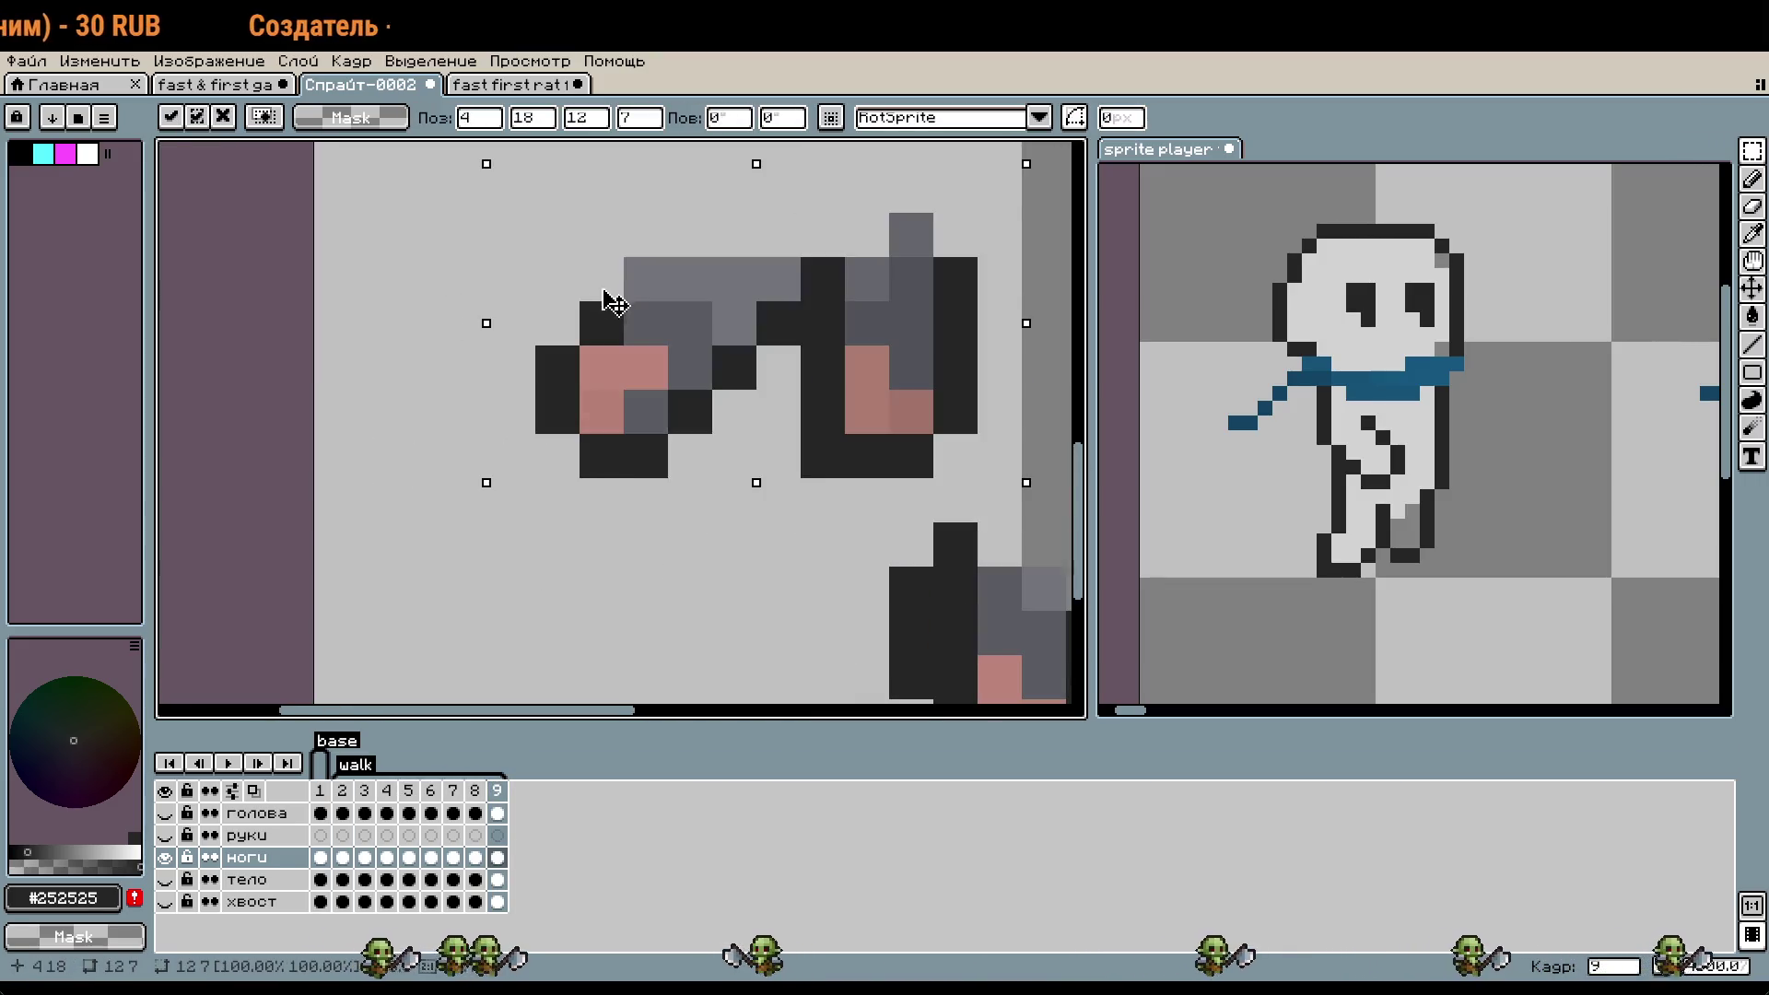
key("Return")
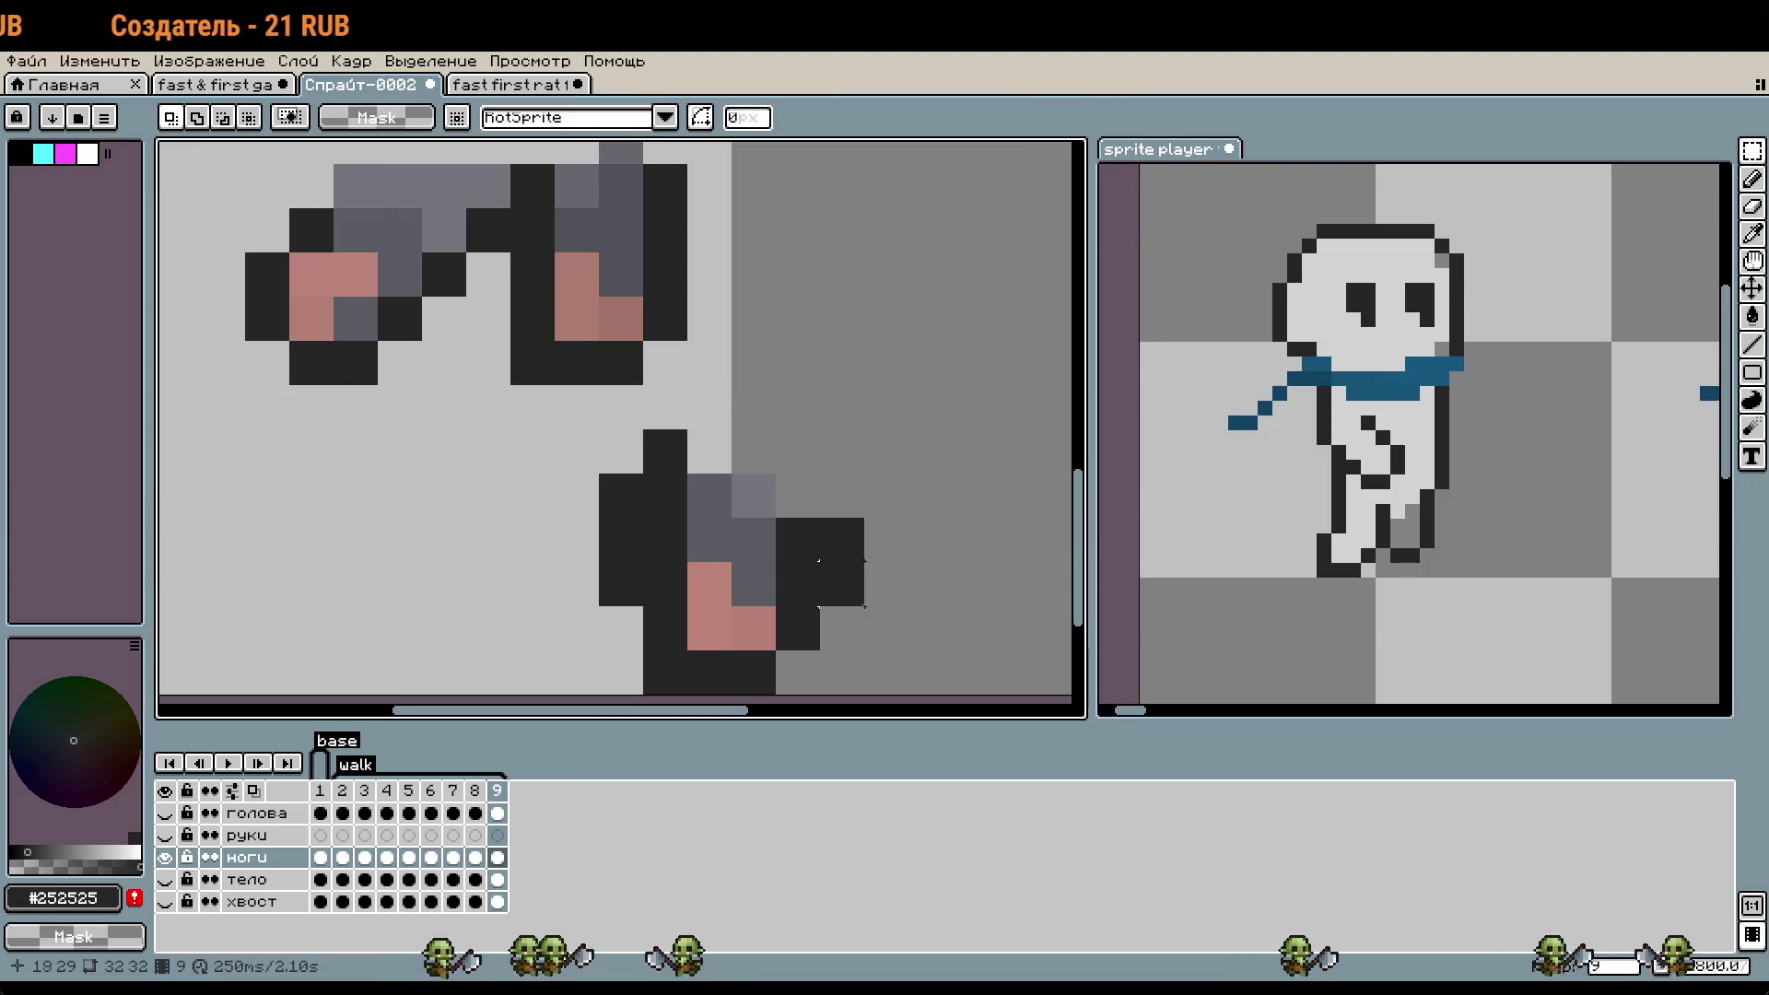
key("ctrl+d")
- Shift the standing leg piece 7 pixels left and move the right leg piece right and down
left_click_drag(579, 406, 893, 675)
left_click_drag(742, 599, 467, 599)
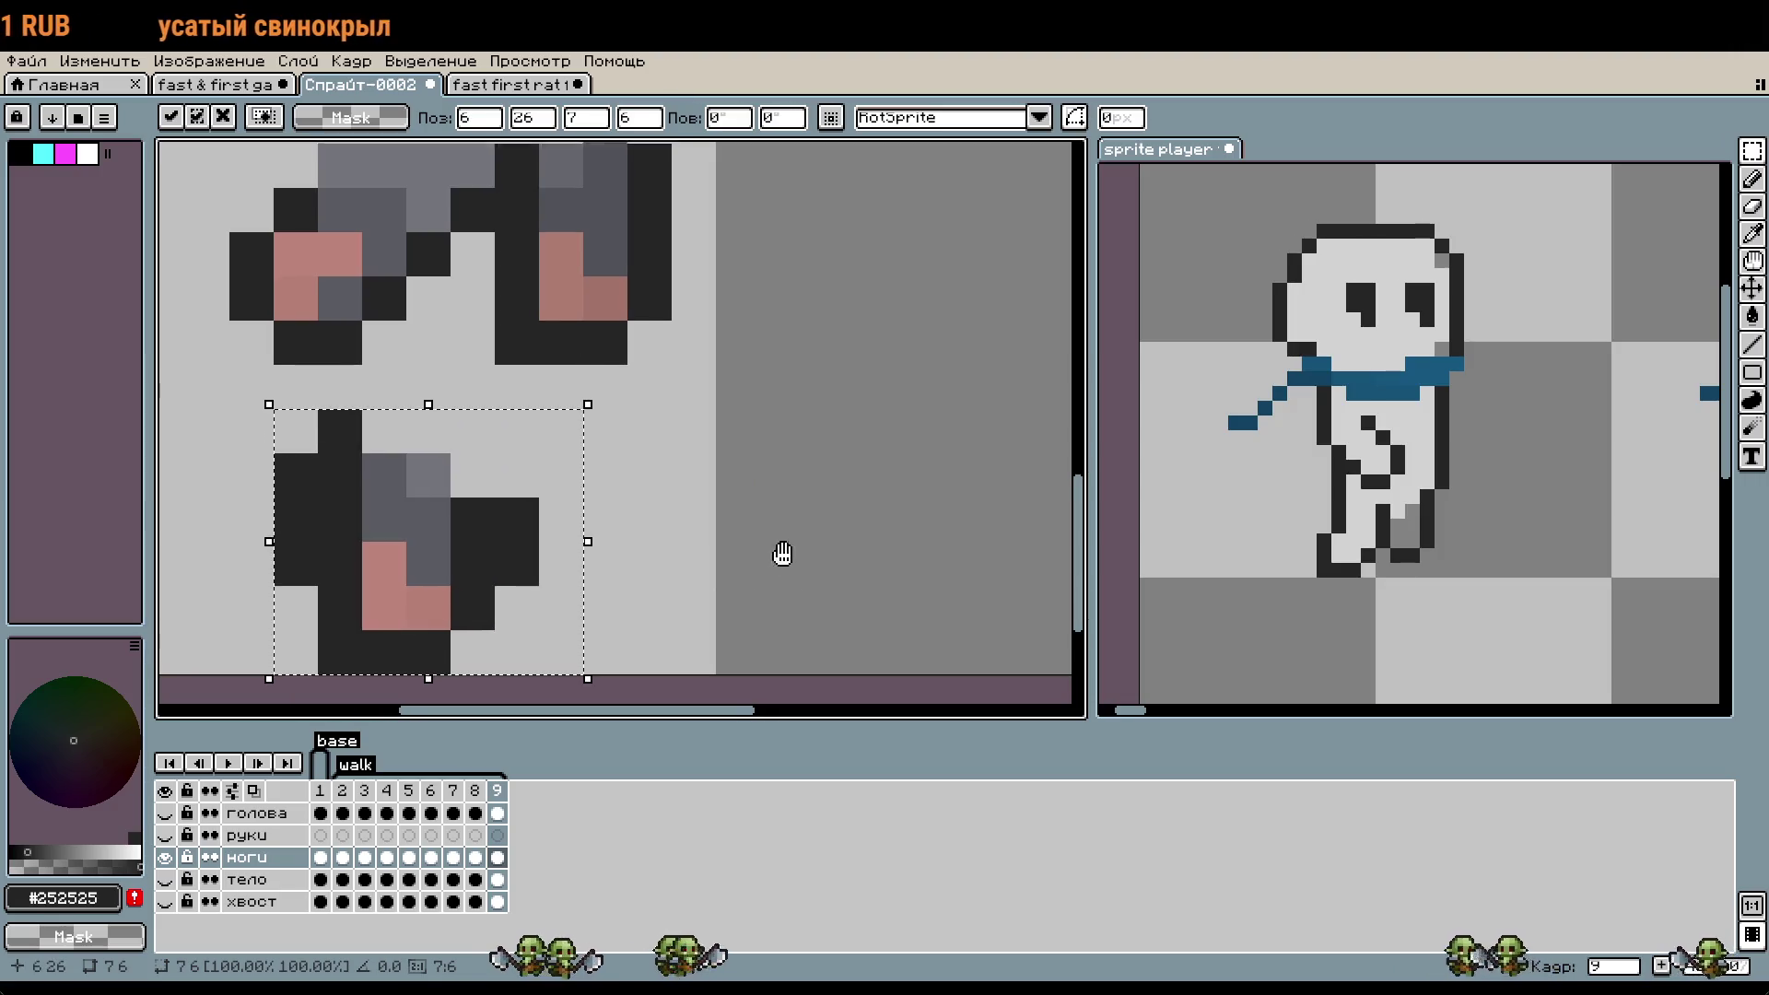
scroll(782, 554, "down", 1)
left_click(611, 443)
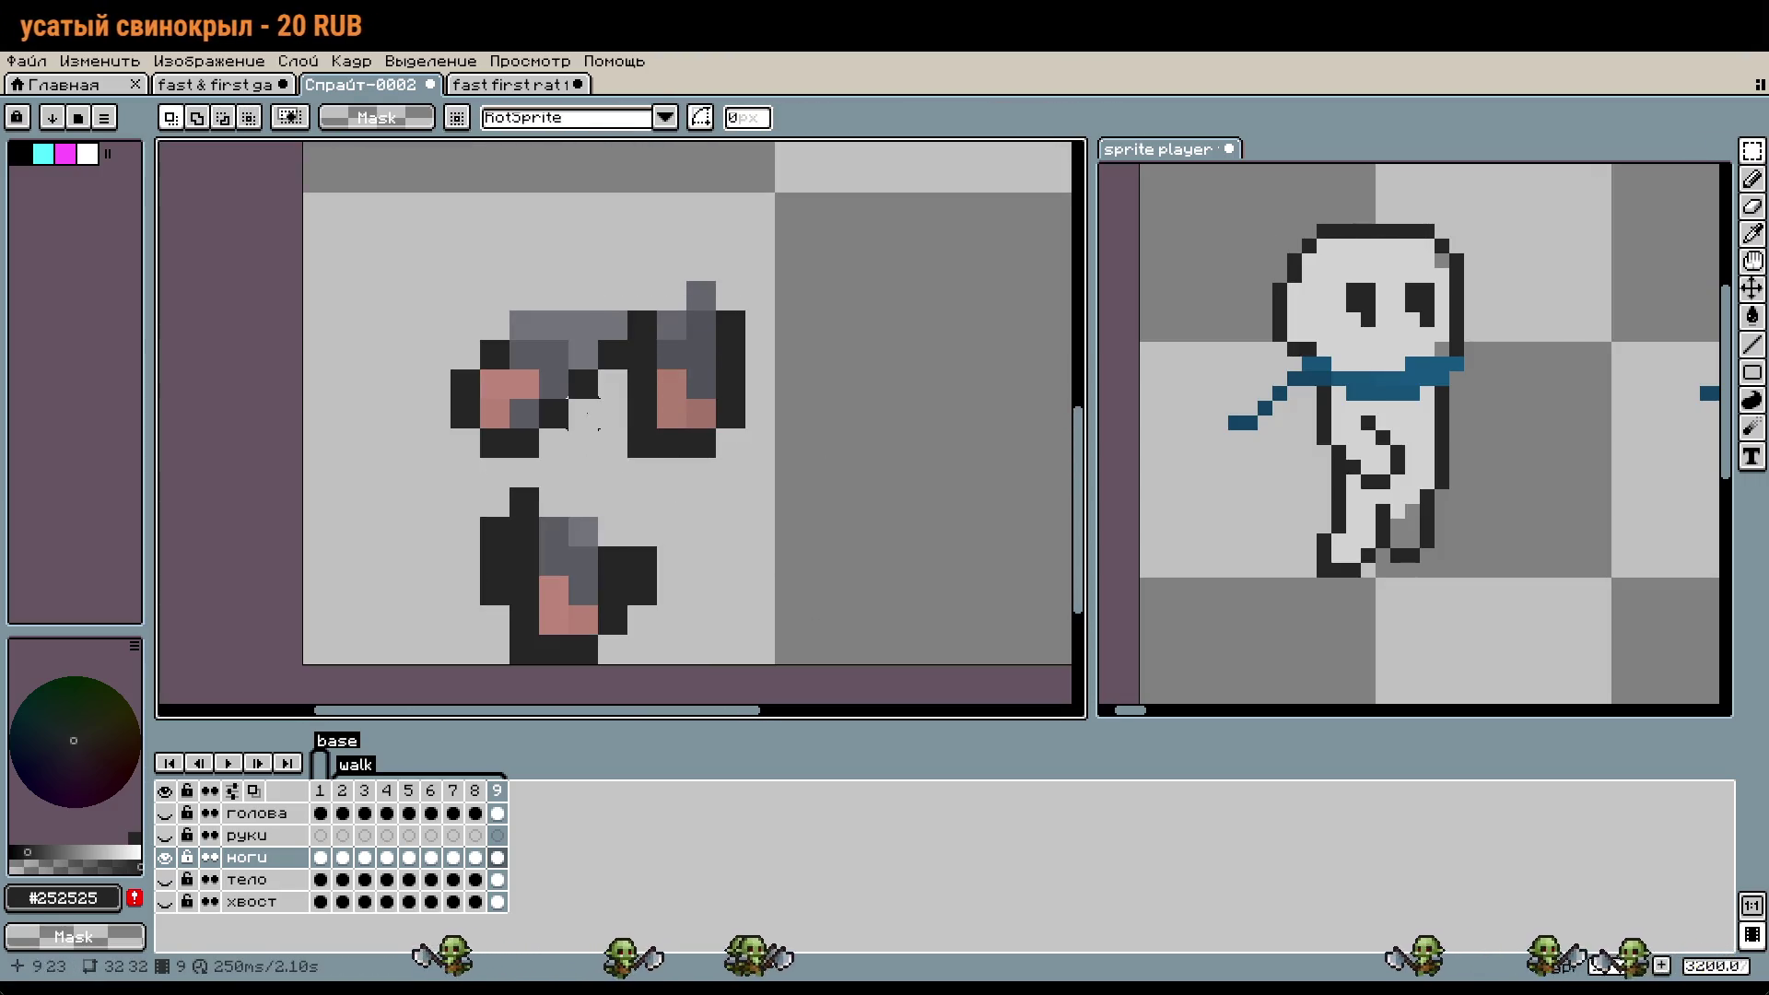
left_click_drag(643, 449, 774, 226)
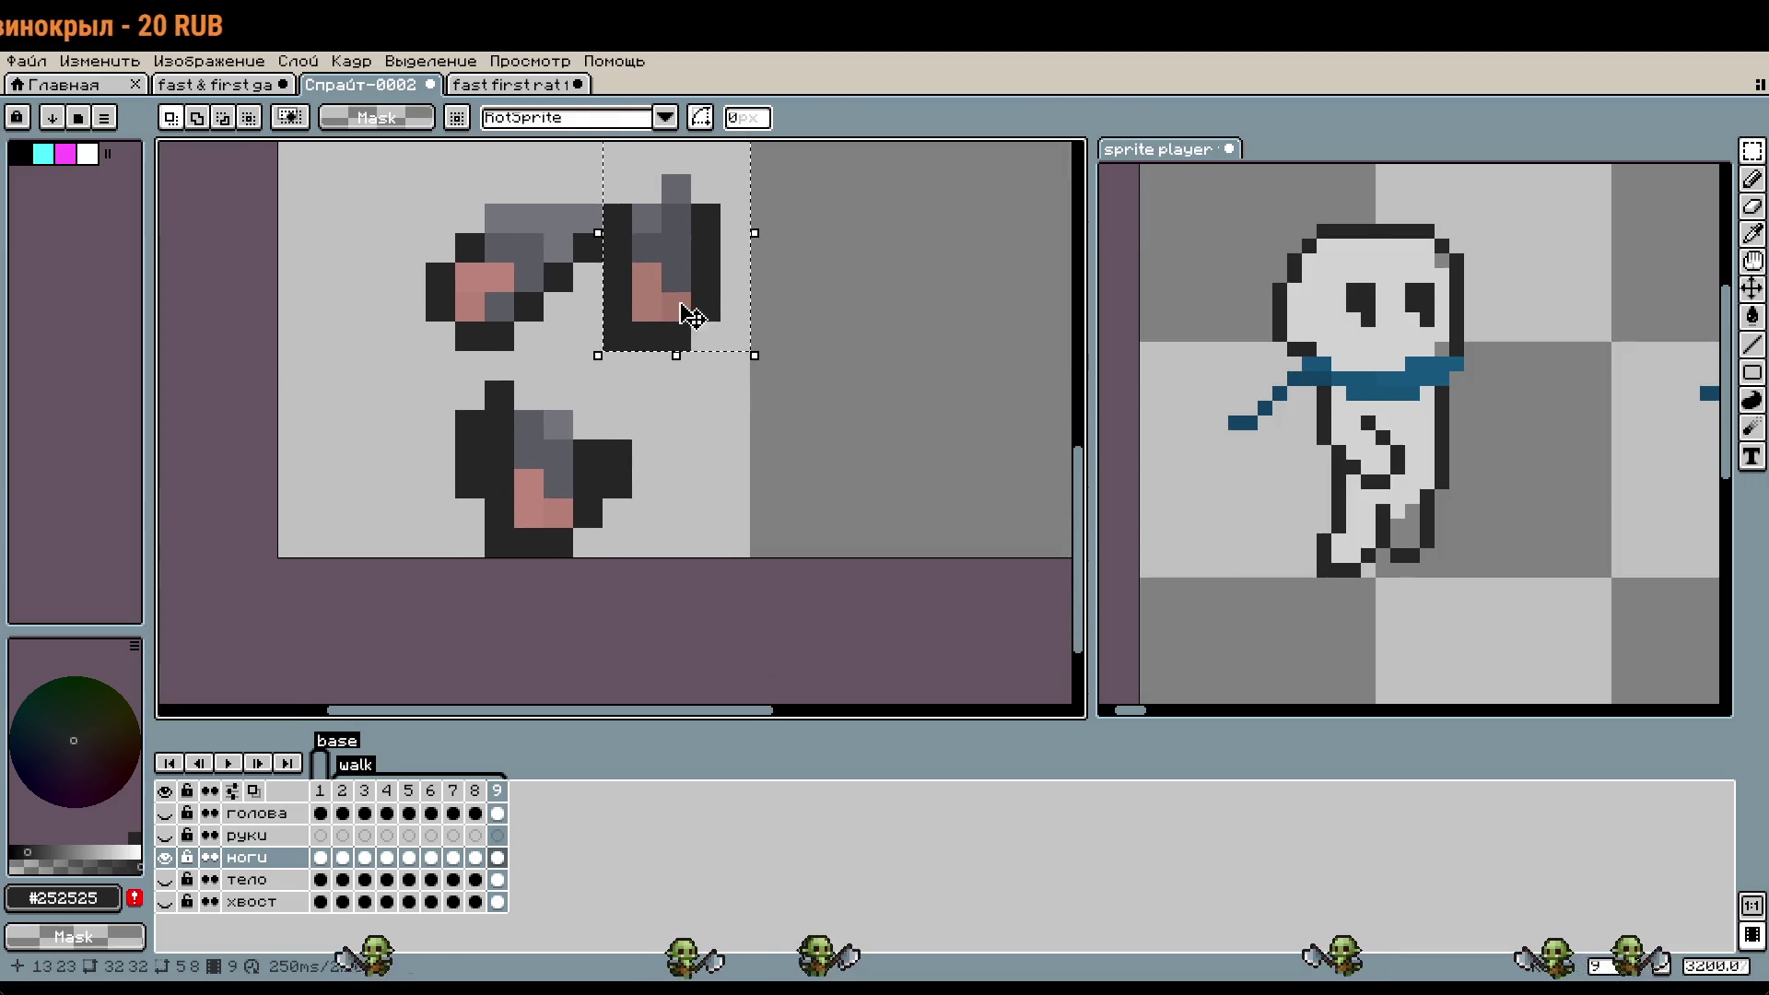
left_click_drag(711, 308, 837, 465)
scroll(798, 502, "up", 1)
- Delete a stray 1×2 dark pixel spot and lower the 5×7 right leg piece one pixel
left_click_drag(728, 453, 753, 532)
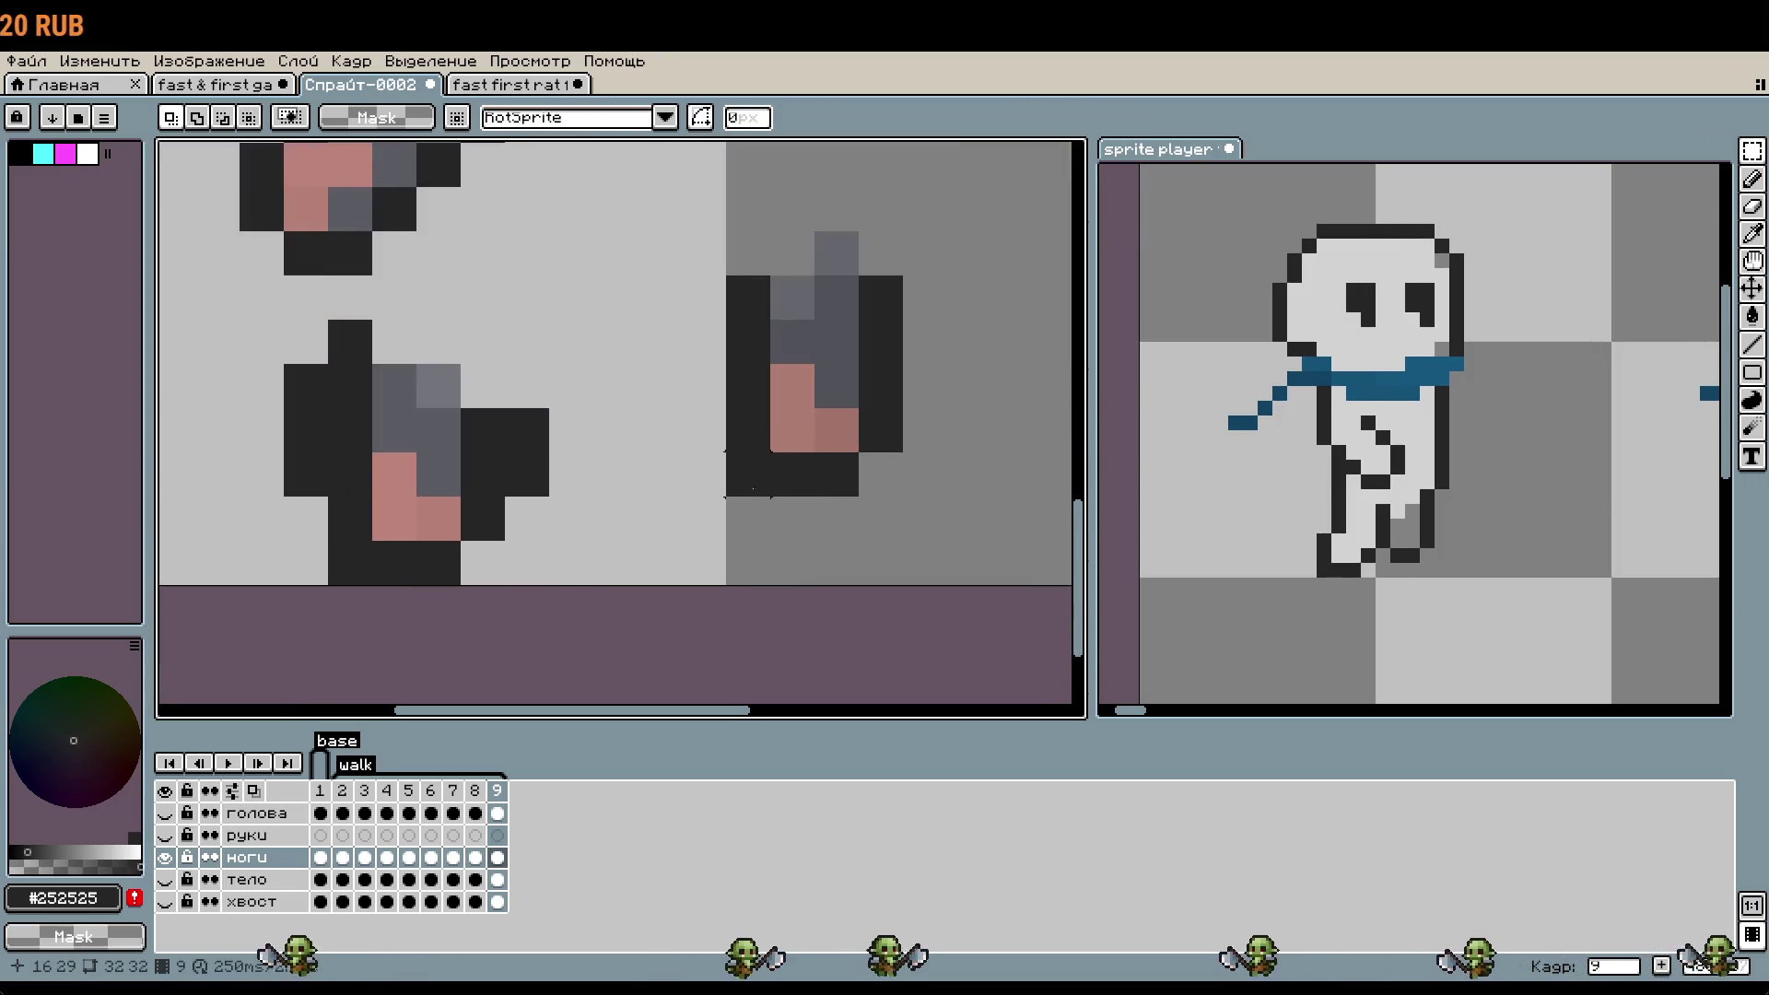
key("Delete")
left_click_drag(748, 253, 925, 517)
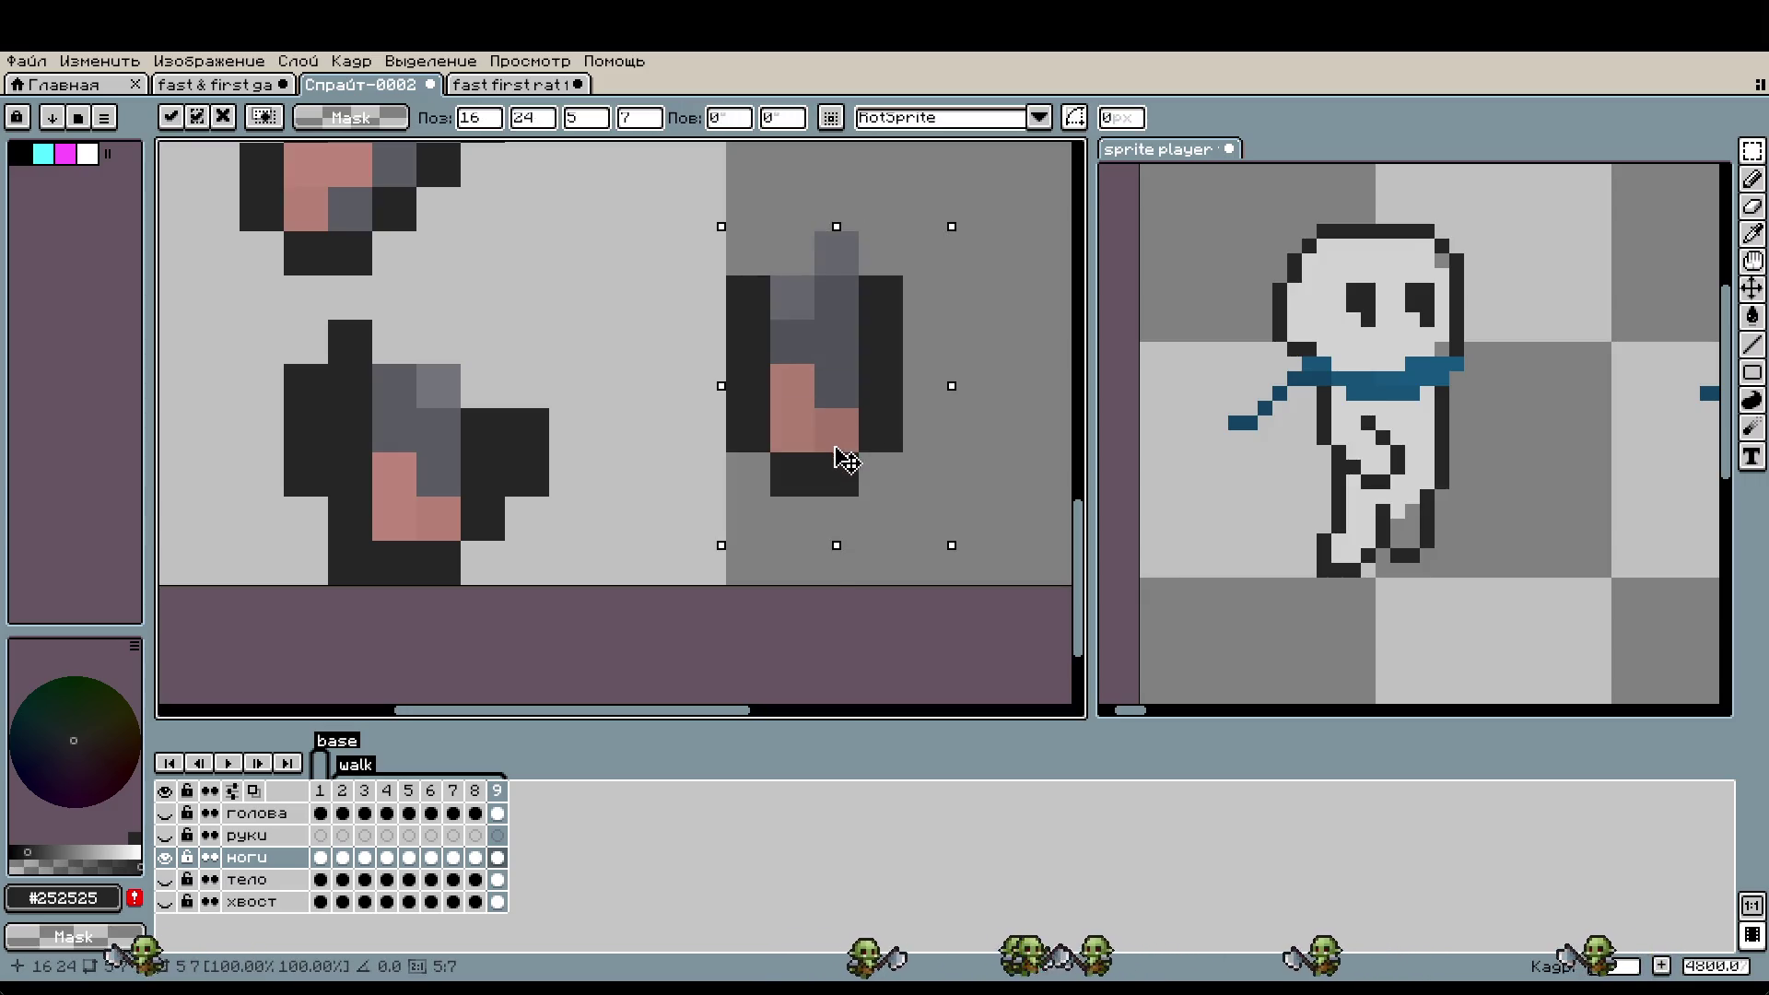
left_click_drag(845, 459, 849, 494)
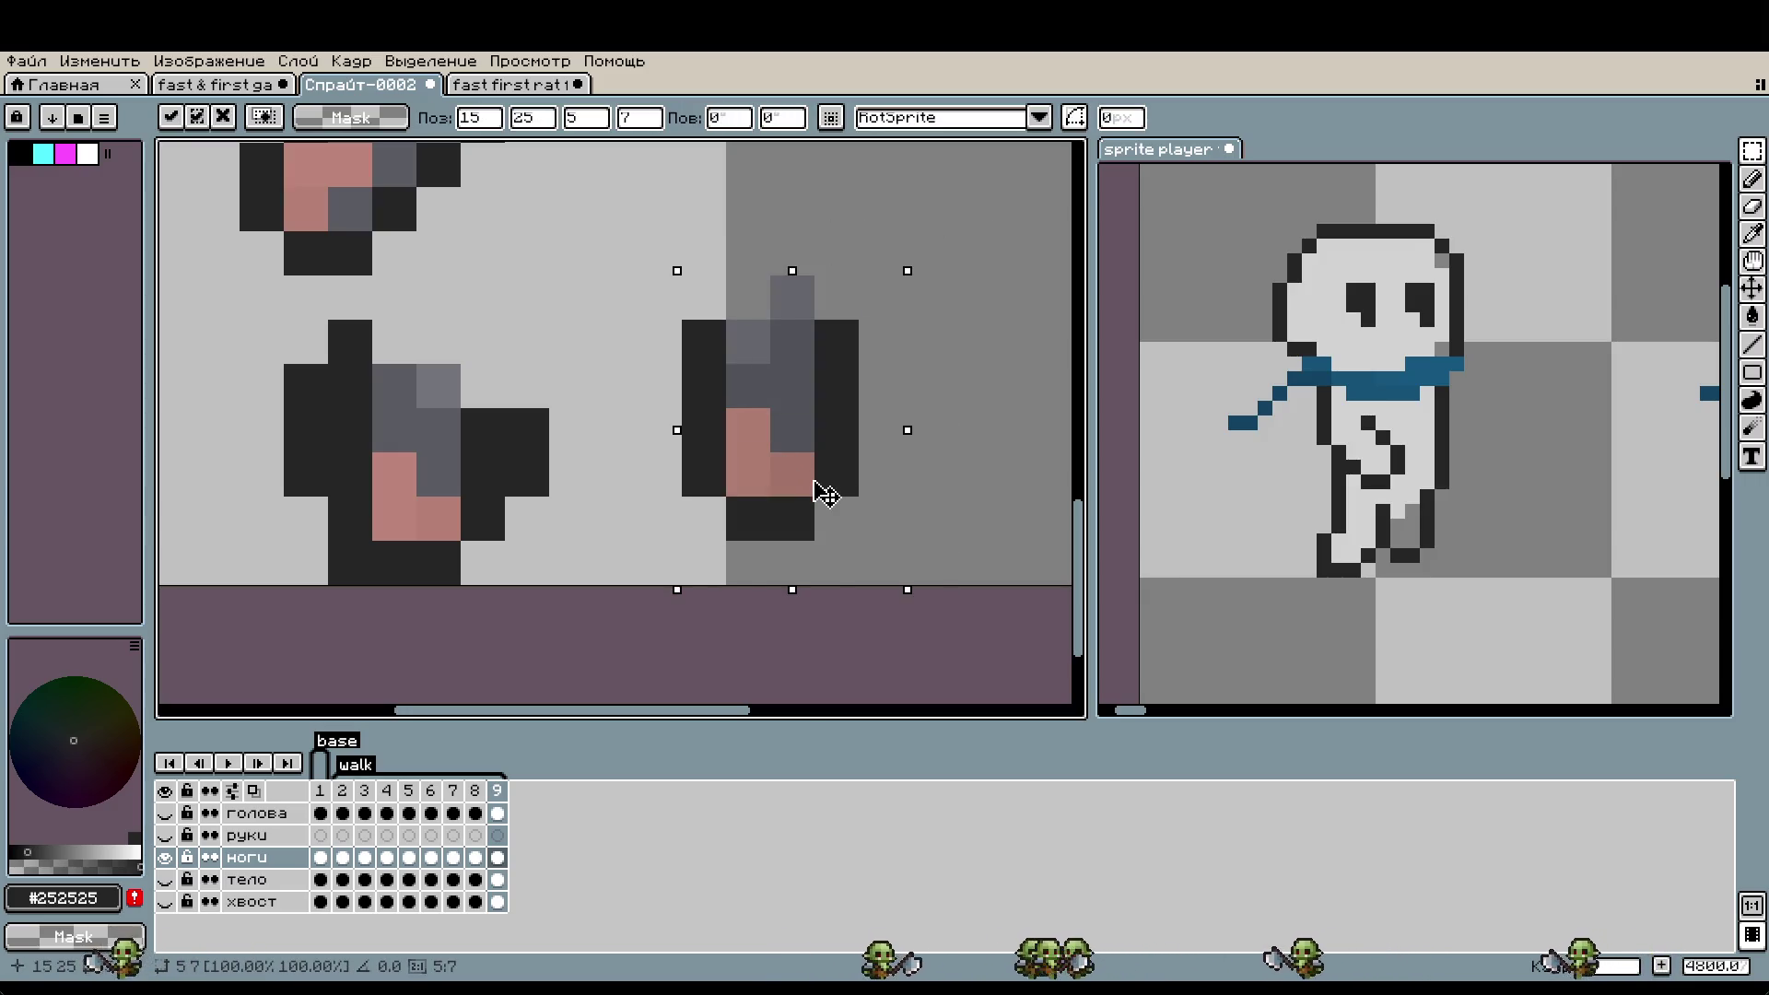
left_click(659, 474)
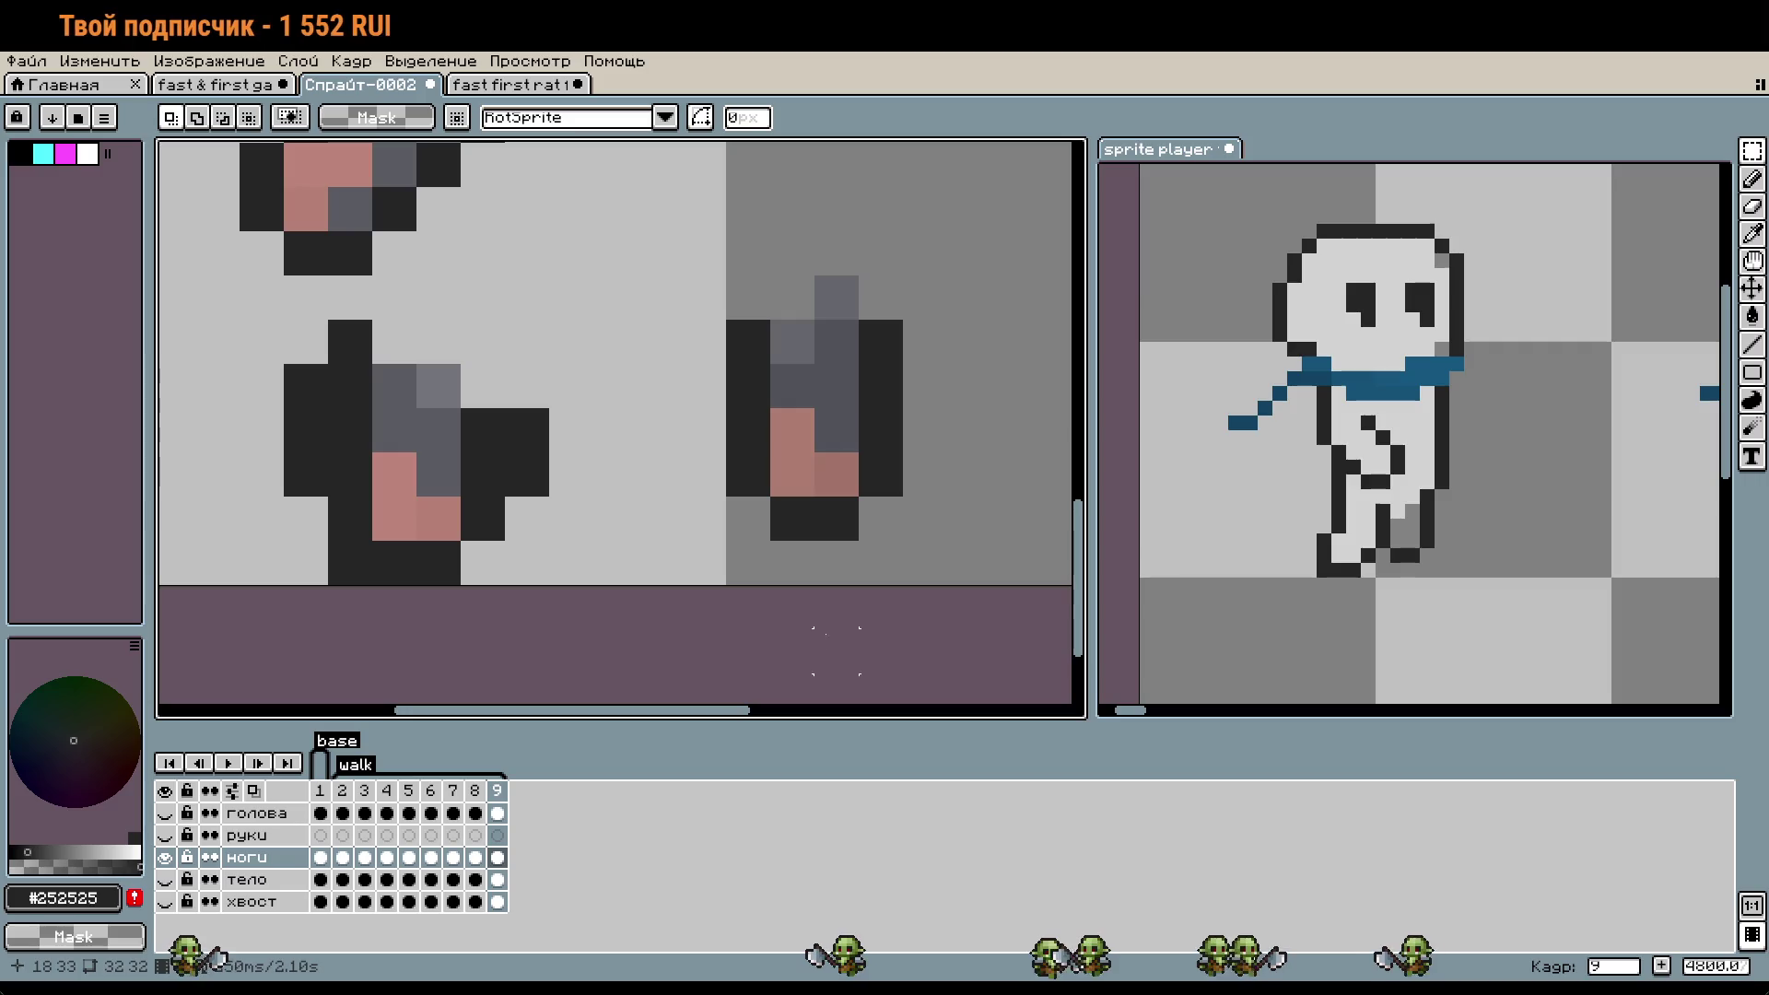
scroll(703, 561, "up", 1)
- Pencil a dark diagonal outline for the new leg and touch up its pixels
key("i")
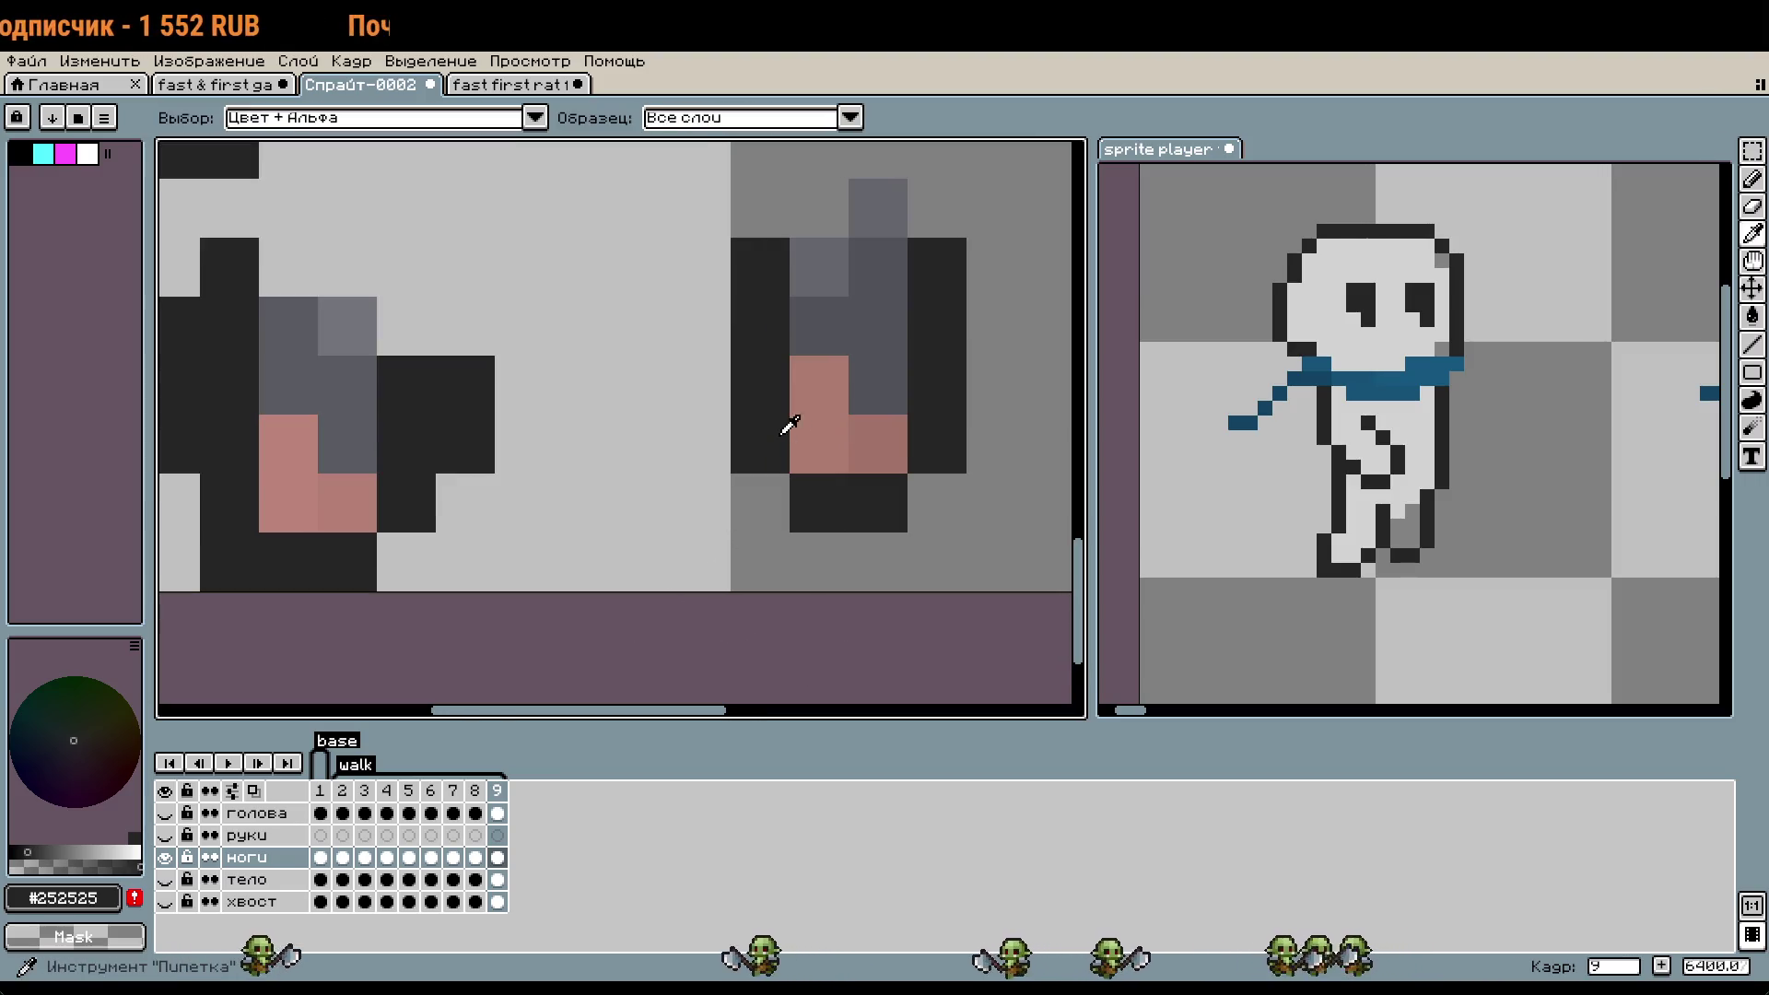
key("b")
mouse_move(700, 503)
left_mouse_down()
mouse_move(553, 577)
mouse_move(525, 433)
left_mouse_up()
right_click(465, 442)
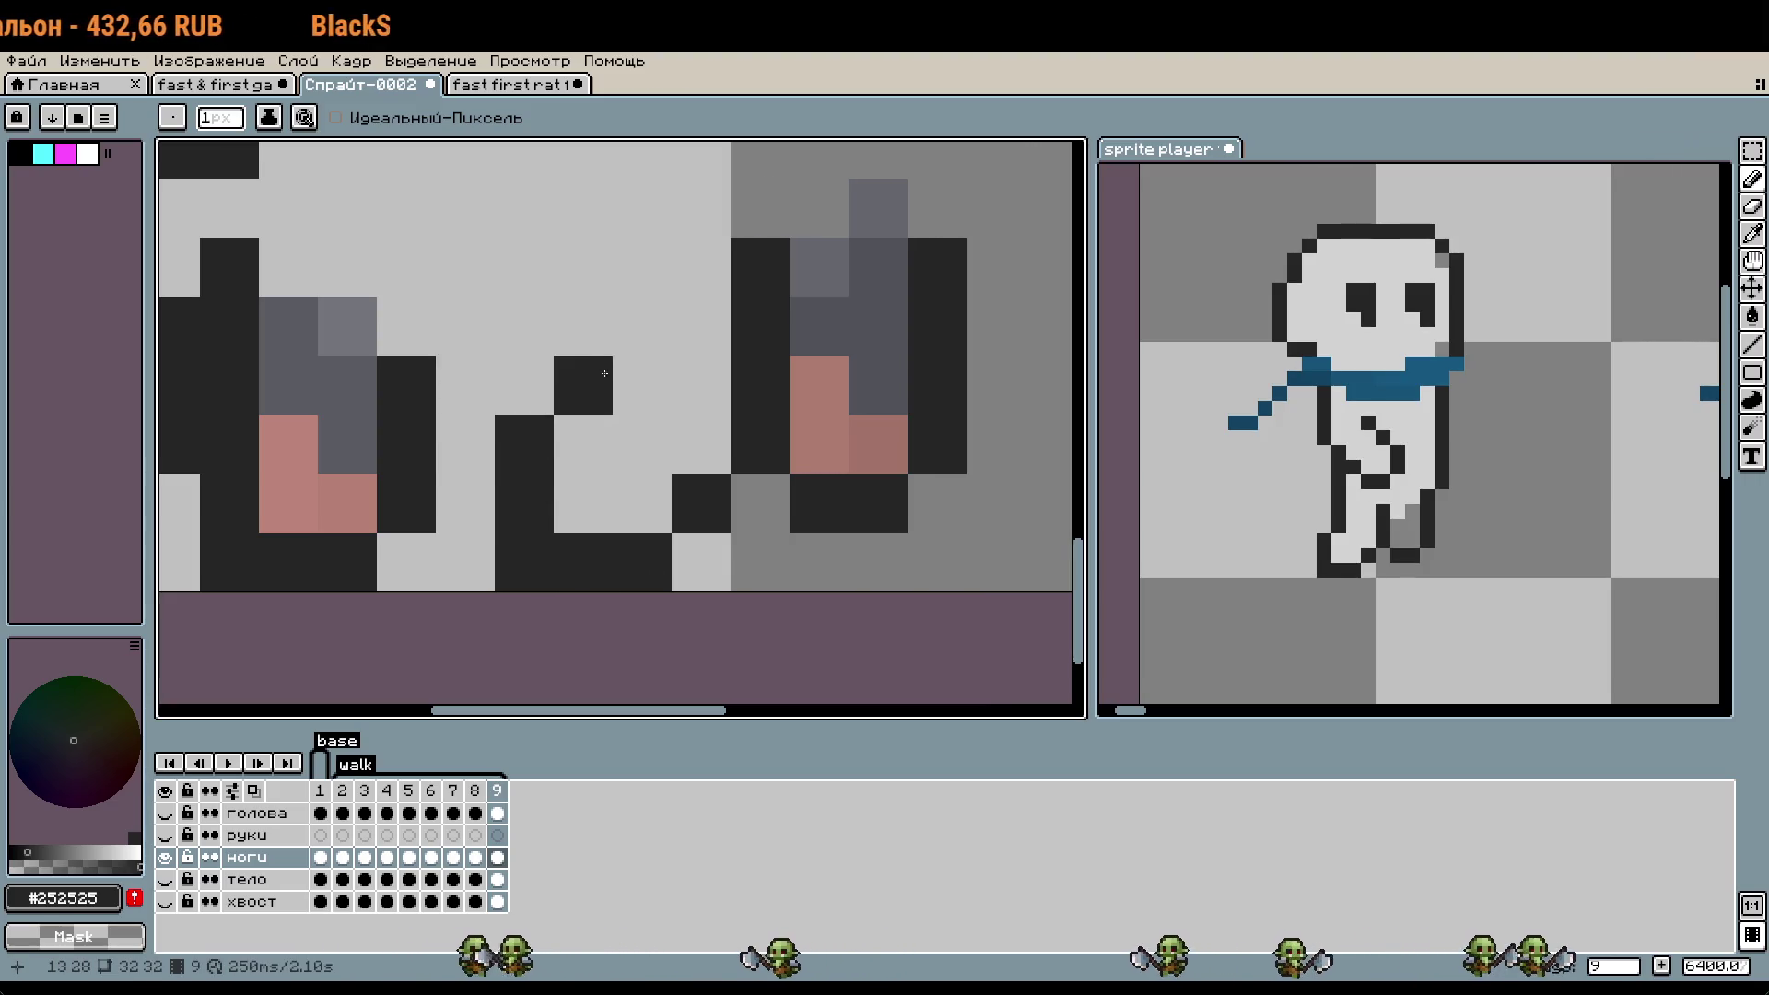
left_click_drag(601, 383, 599, 326)
left_click_drag(680, 488, 834, 500)
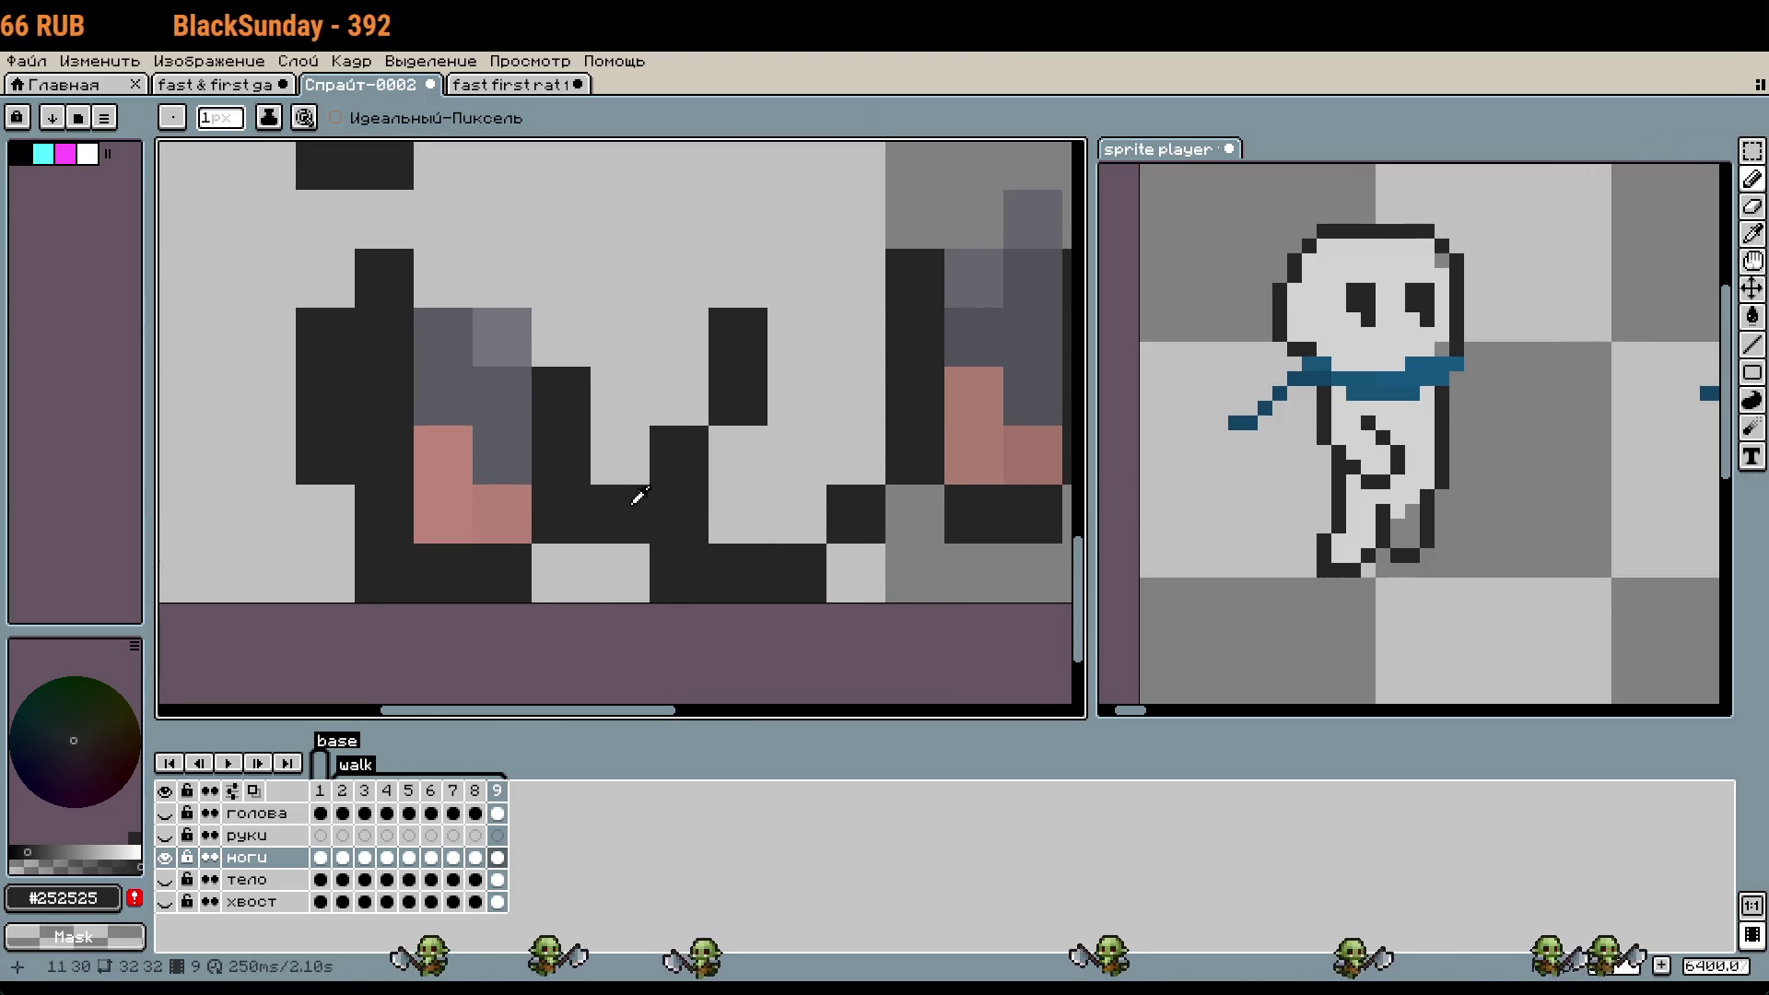
key("i")
- Move the 2×2 pink block 5 pixels right and the 2×2 grey block right onto the leg
key("m")
left_click_drag(532, 543, 415, 308)
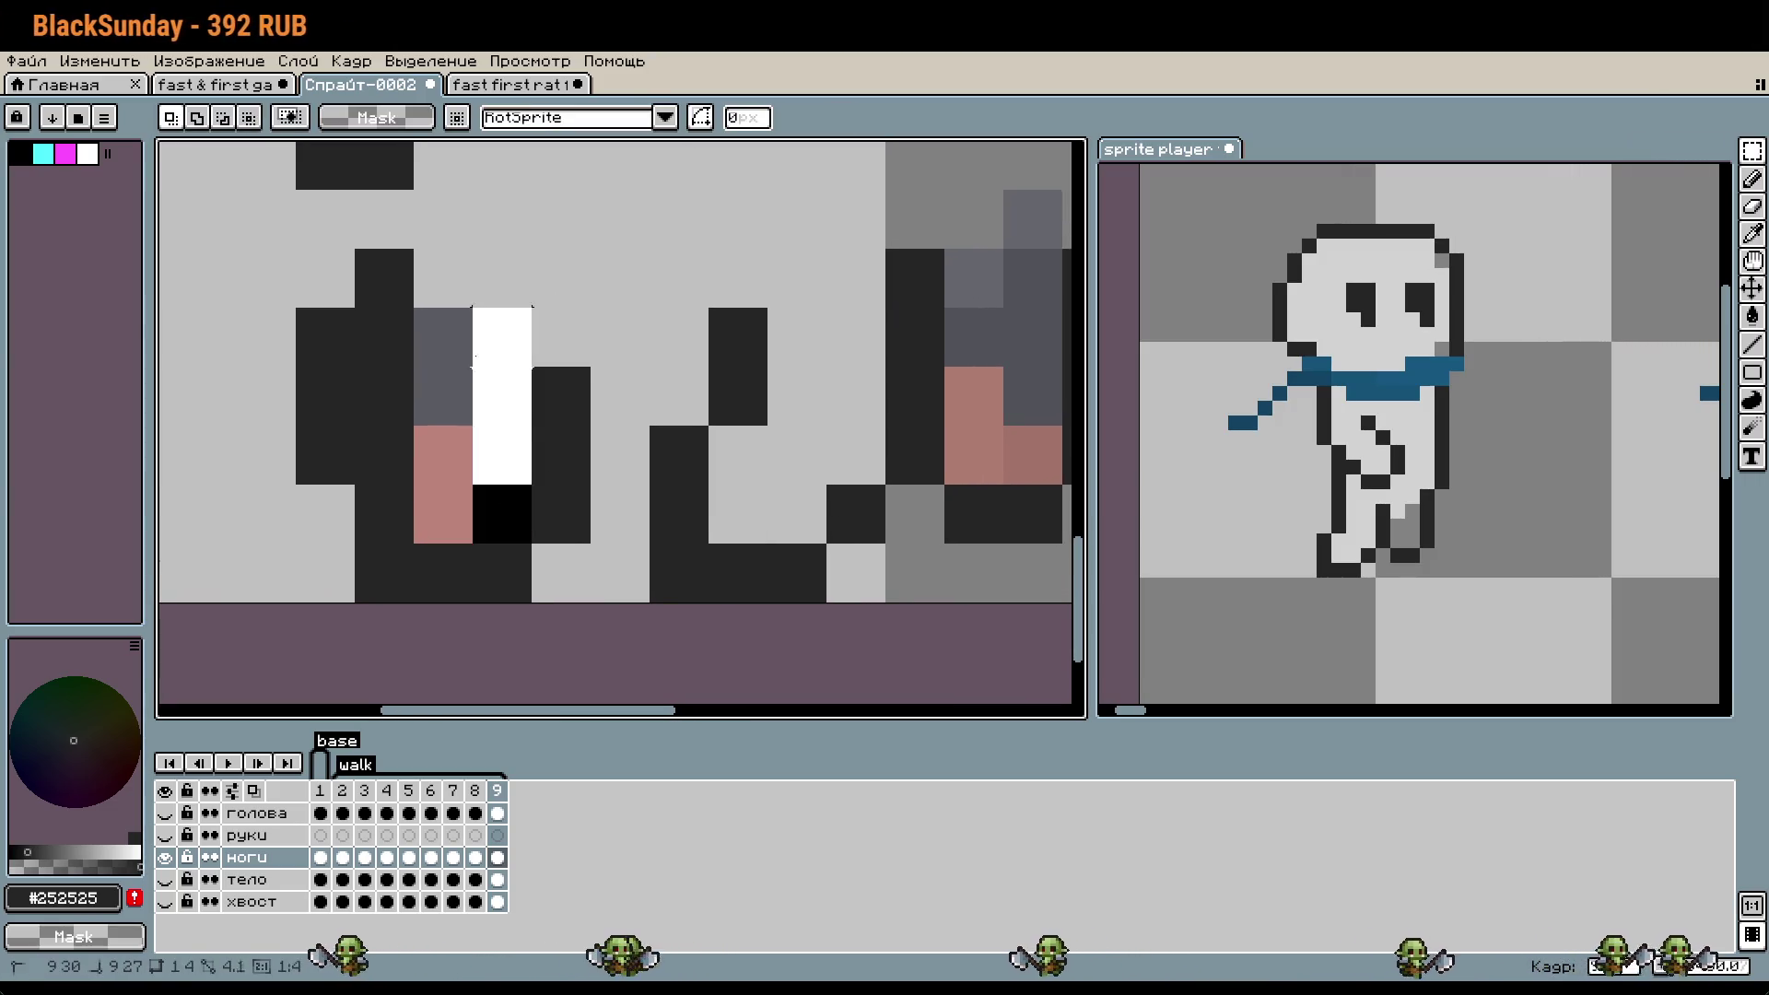
left_click_drag(589, 305, 651, 366)
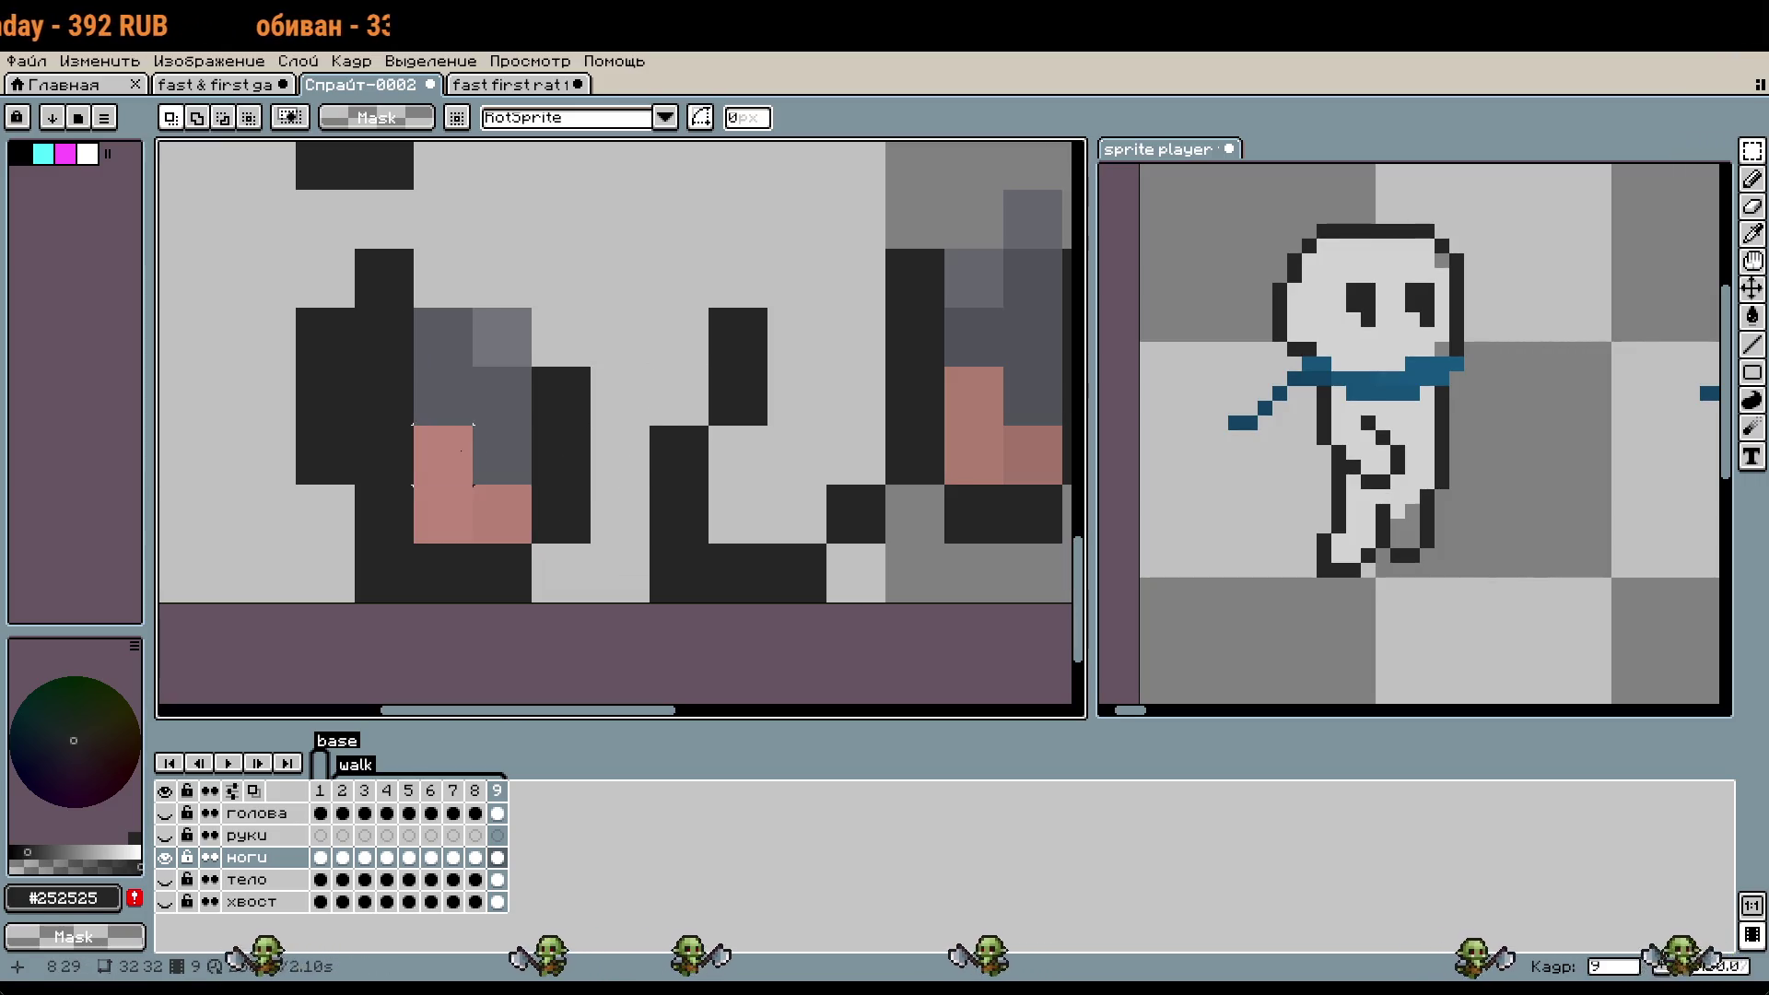
left_click_drag(454, 479, 746, 458)
left_click_drag(413, 307, 531, 425)
left_click_drag(455, 349, 809, 345)
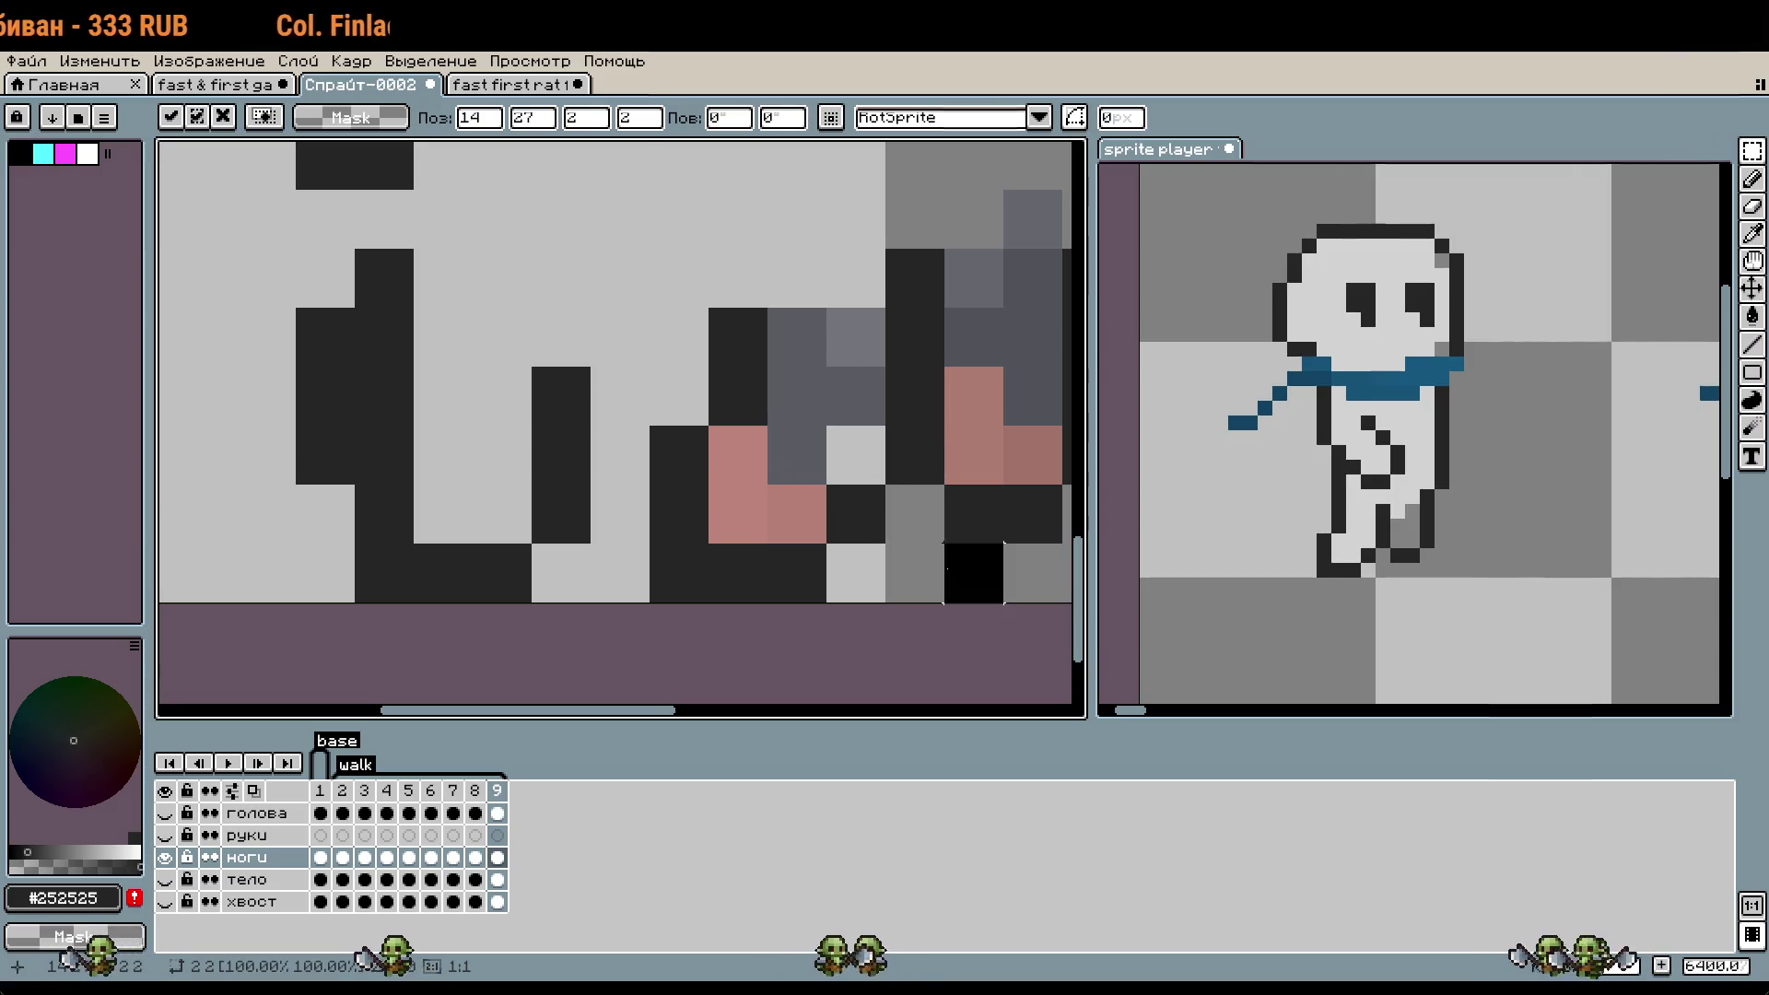
key("Return")
- Pick grey #5b5c63 and select the left leg pieces
left_click(861, 395, "alt")
key("b")
scroll(728, 498, "down", 3)
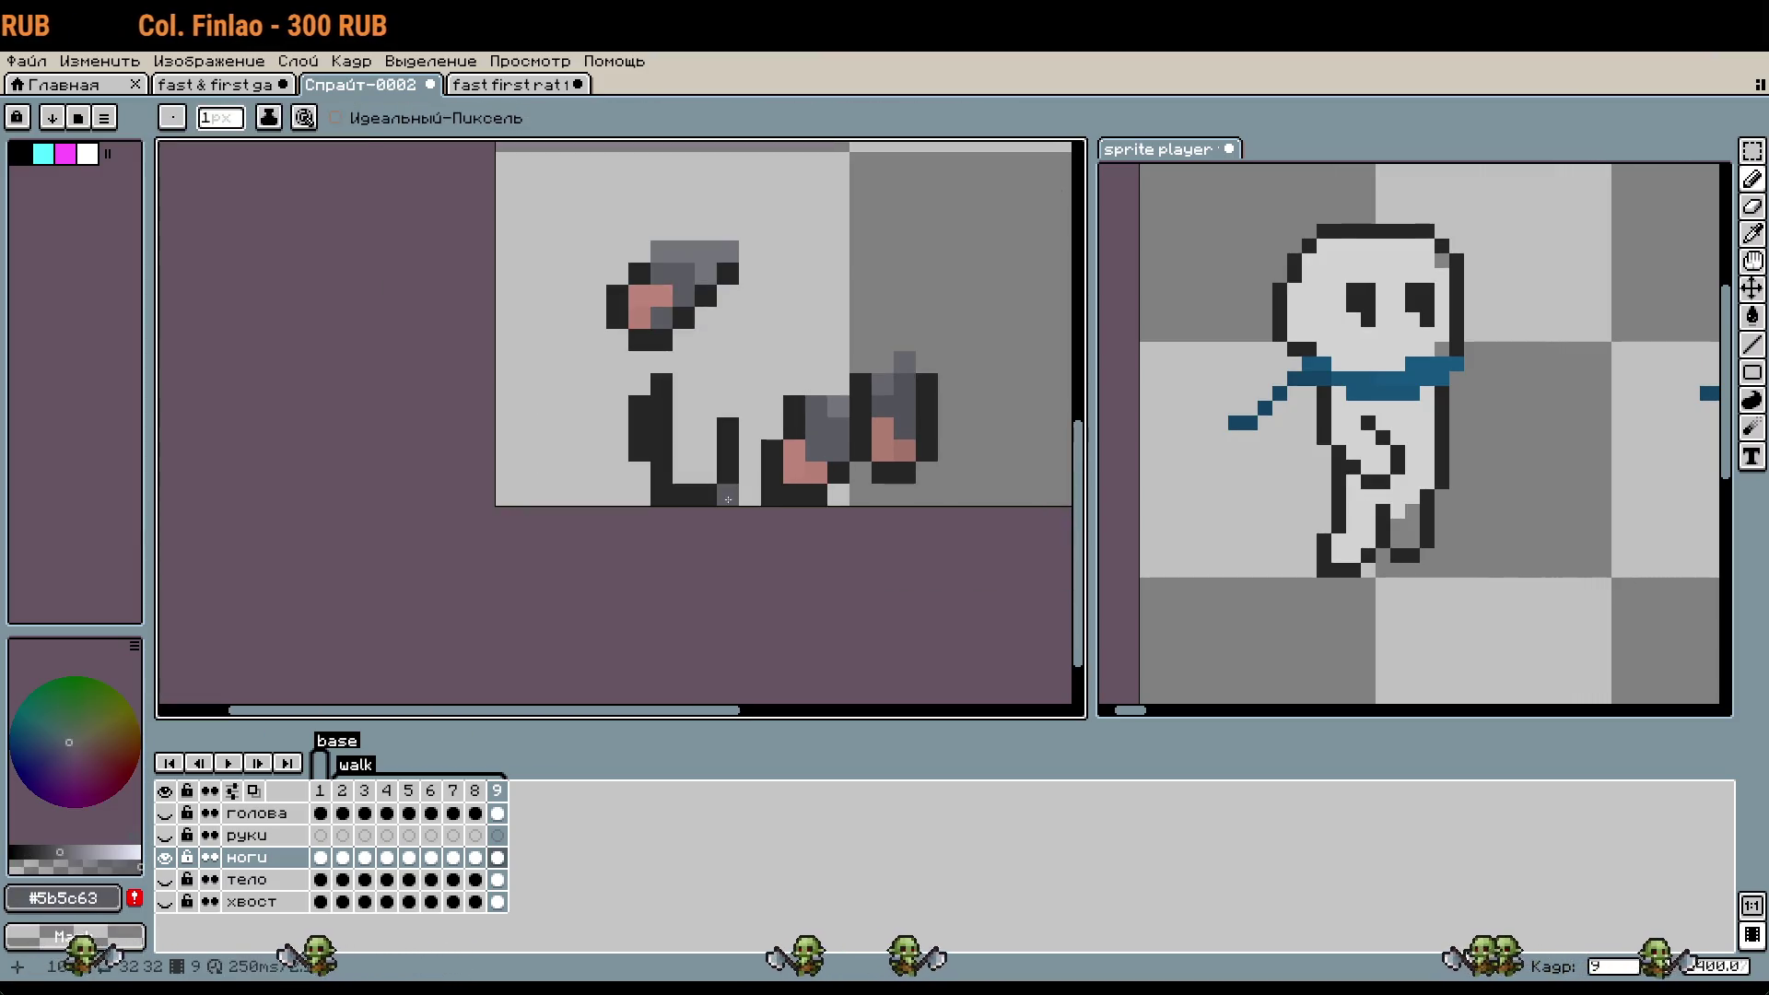
key("m")
left_click_drag(750, 498, 557, 170)
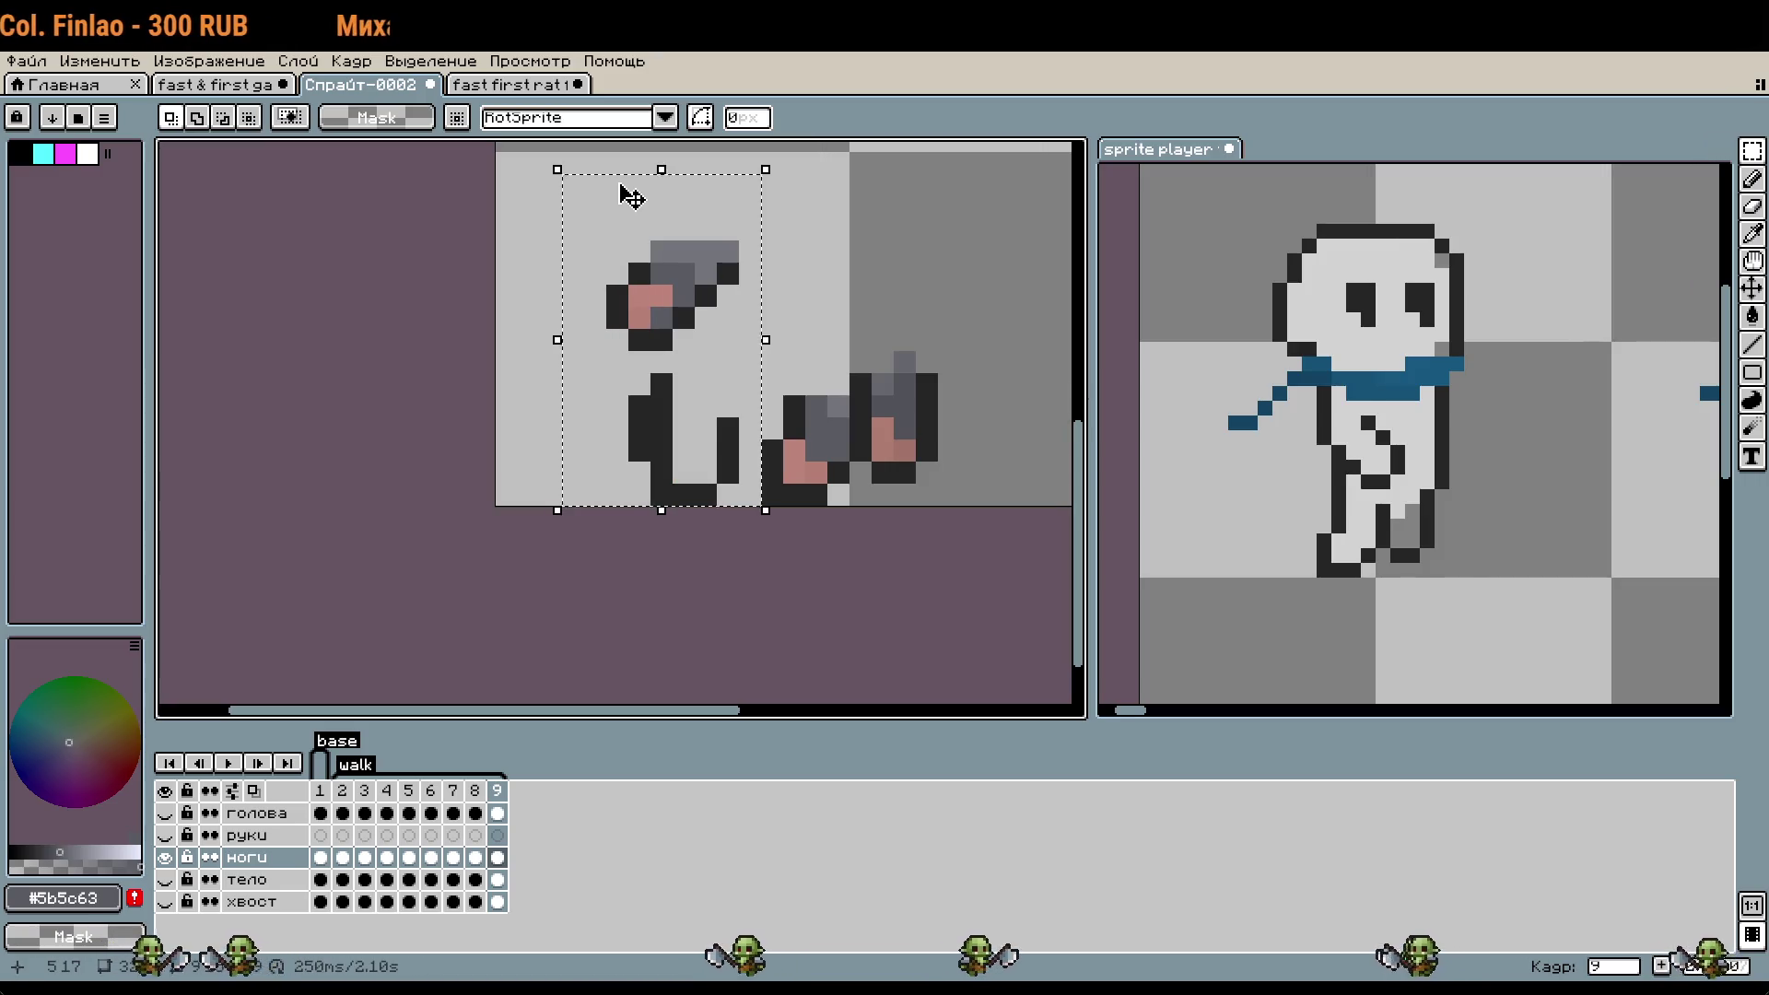
- Clear the selected left leg pixels and play the nine-frame walk, zooming out to watch
key("Delete")
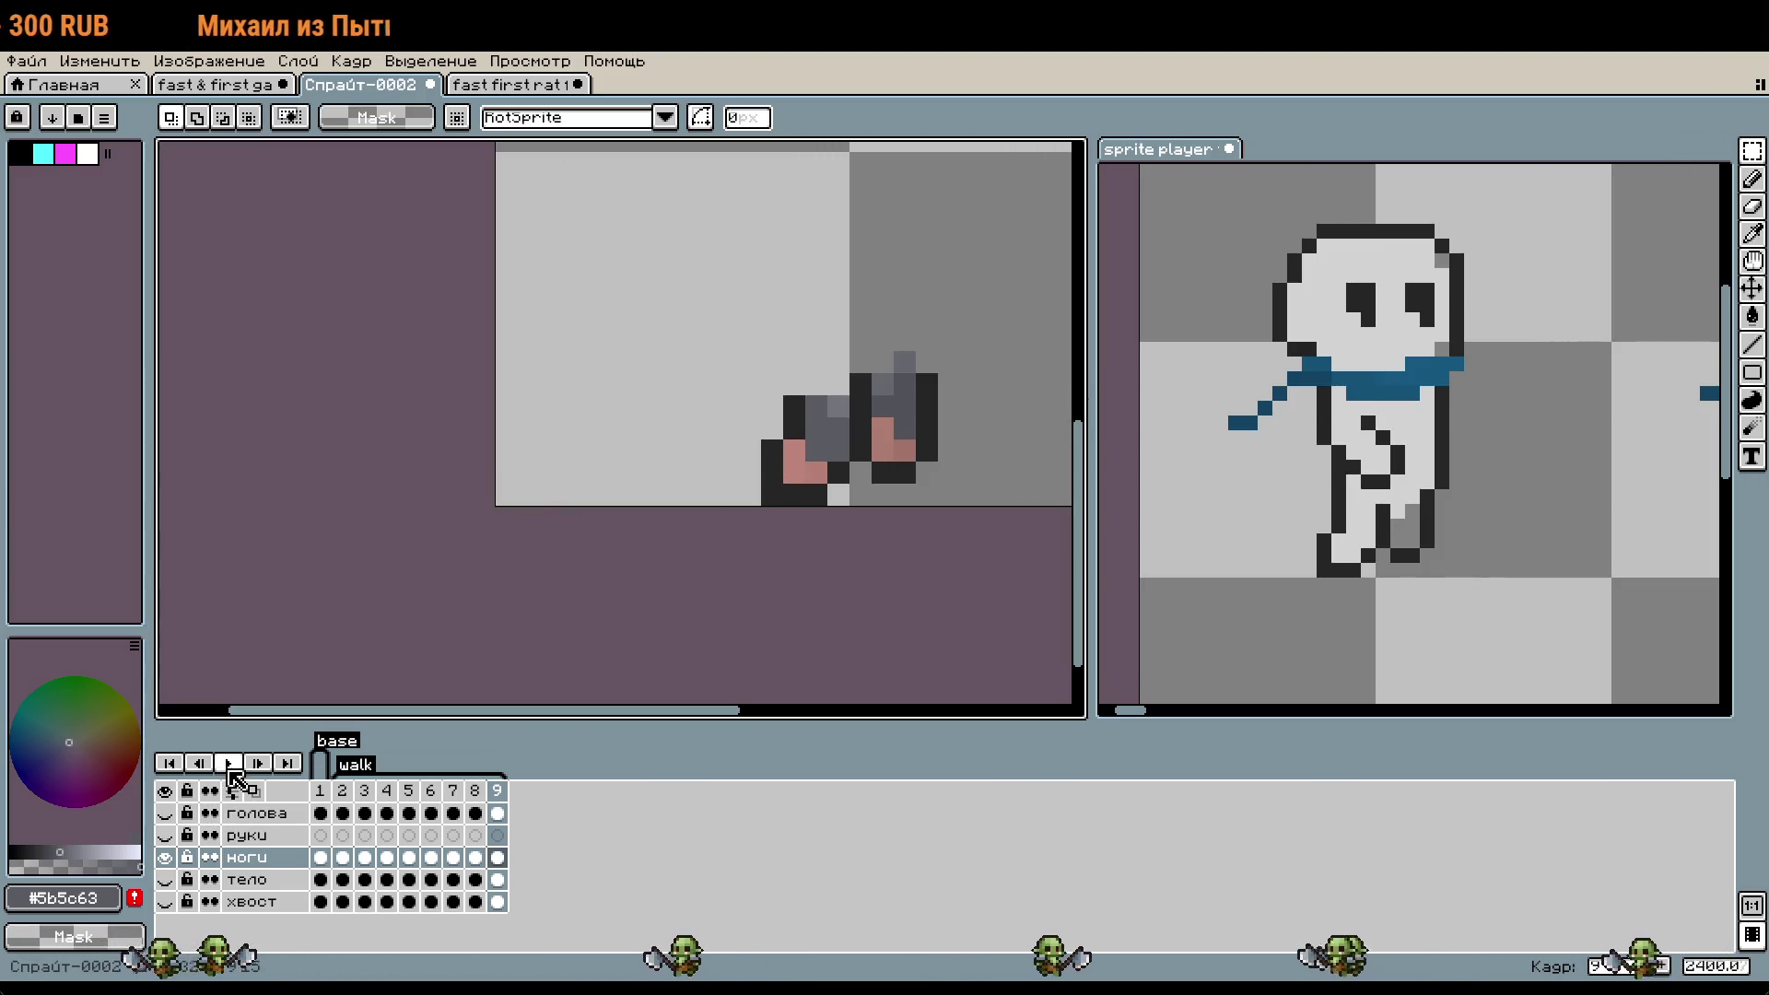
left_click(229, 763)
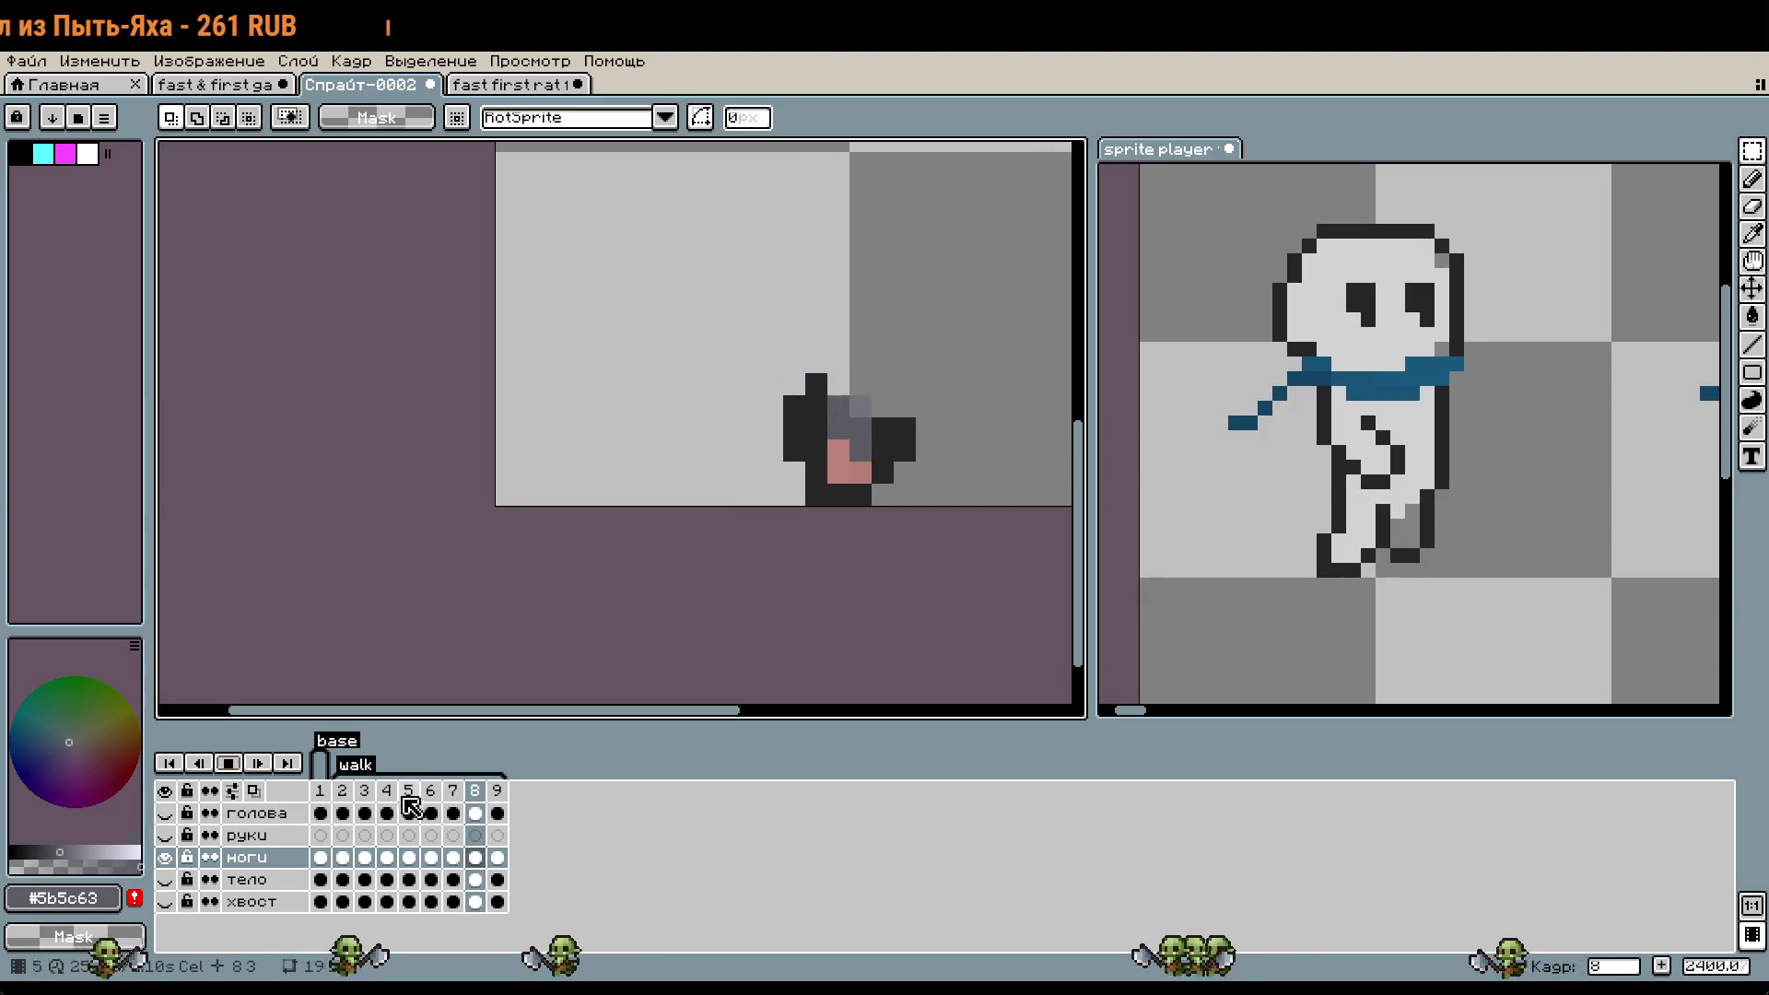
scroll(780, 670, "down", 2)
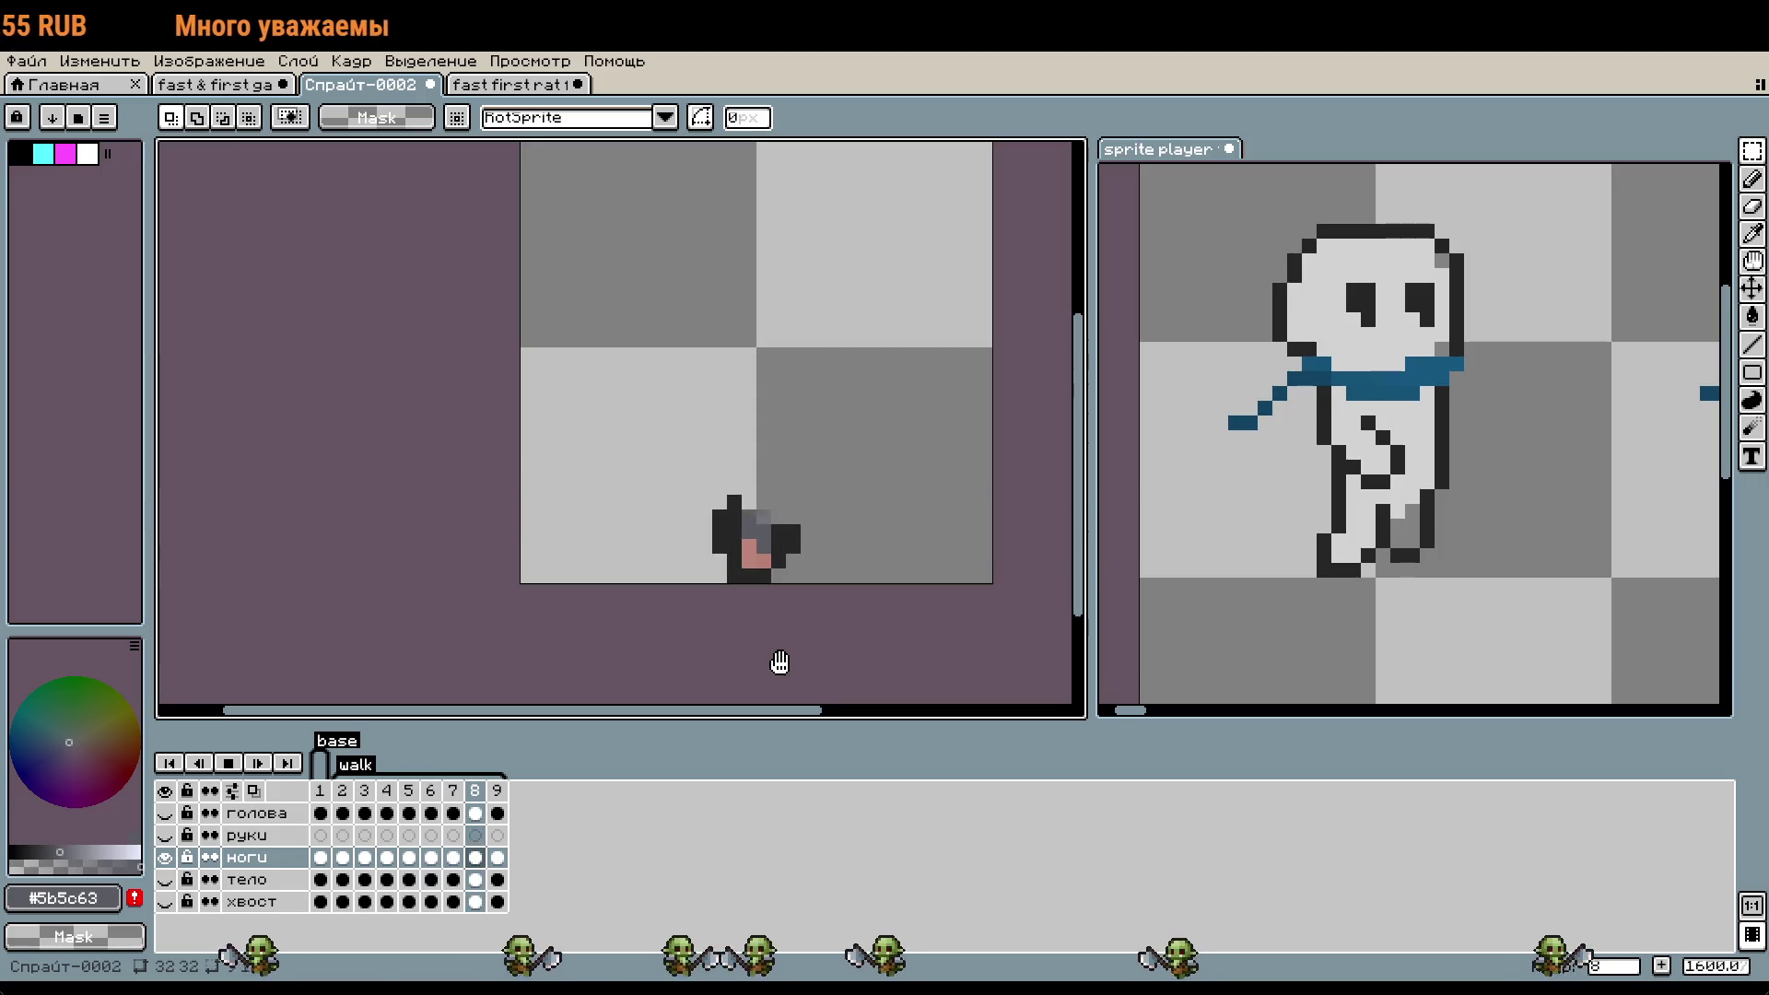
scroll(779, 663, "down", 10)
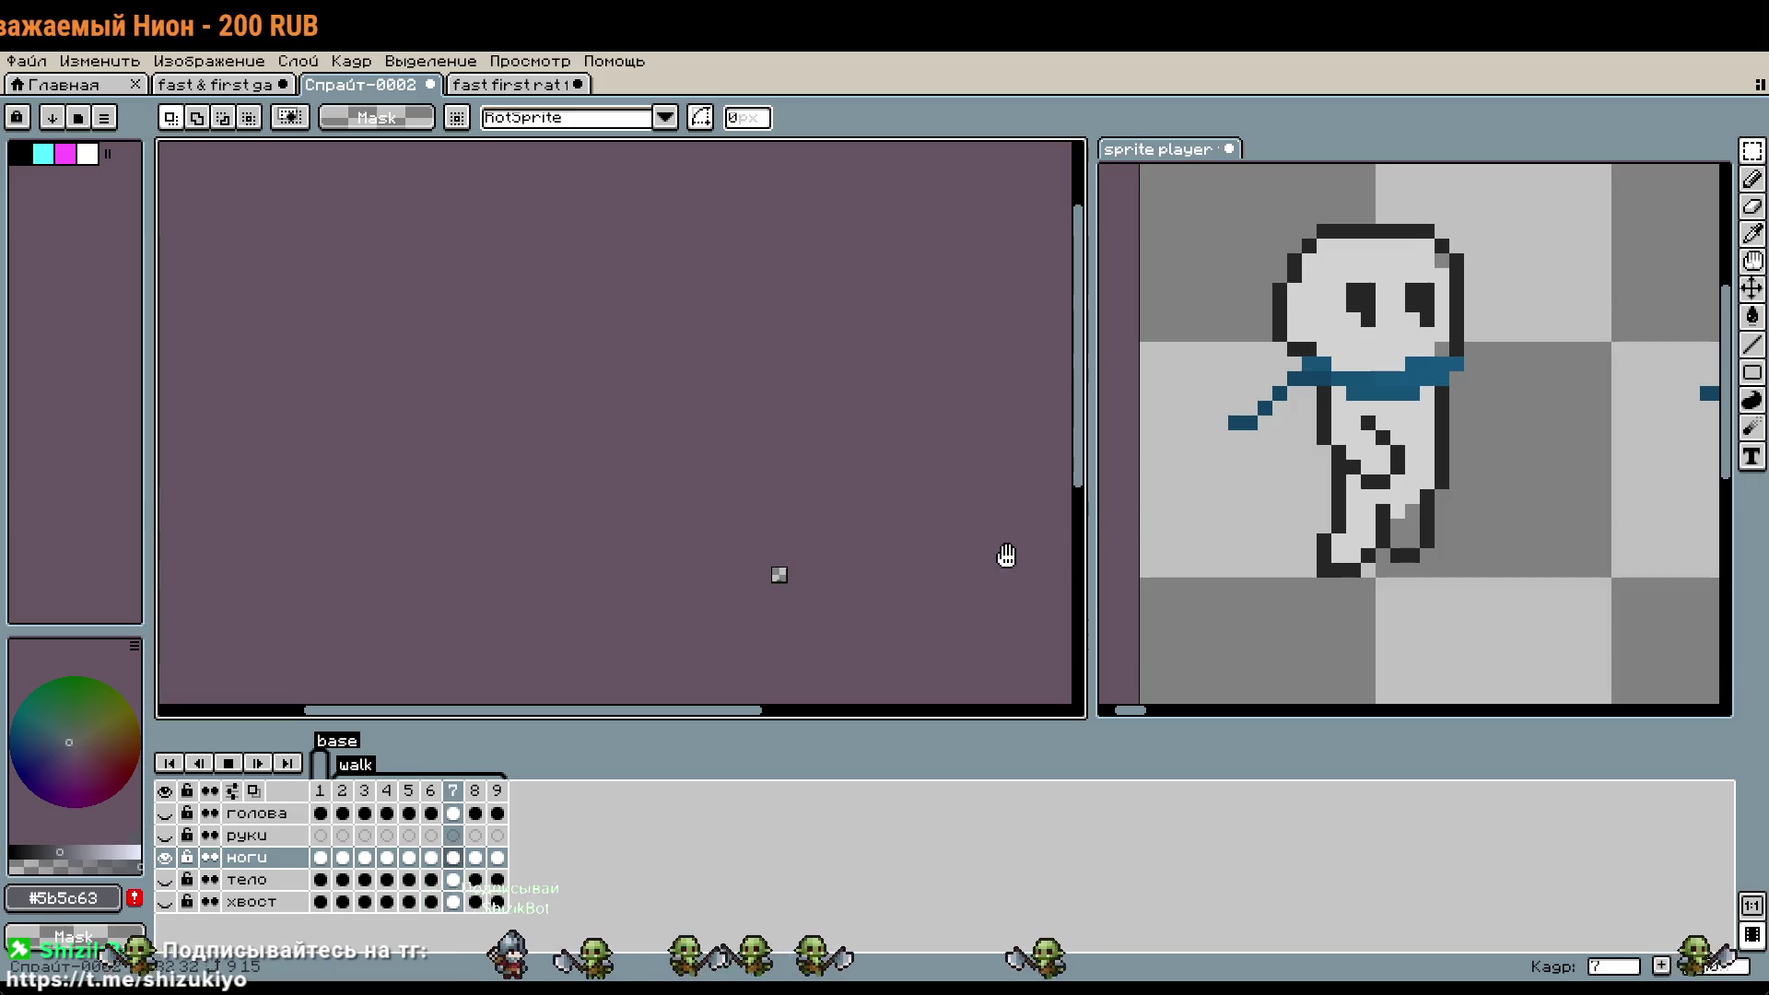
scroll(789, 592, "up", 7)
scroll(900, 593, "up", 1)
- Bring the rat sprite back into view and make the тело body layer visible over the legs
mouse_move(900, 592)
left_mouse_down()
mouse_move(758, 600)
mouse_move(777, 594)
left_mouse_up()
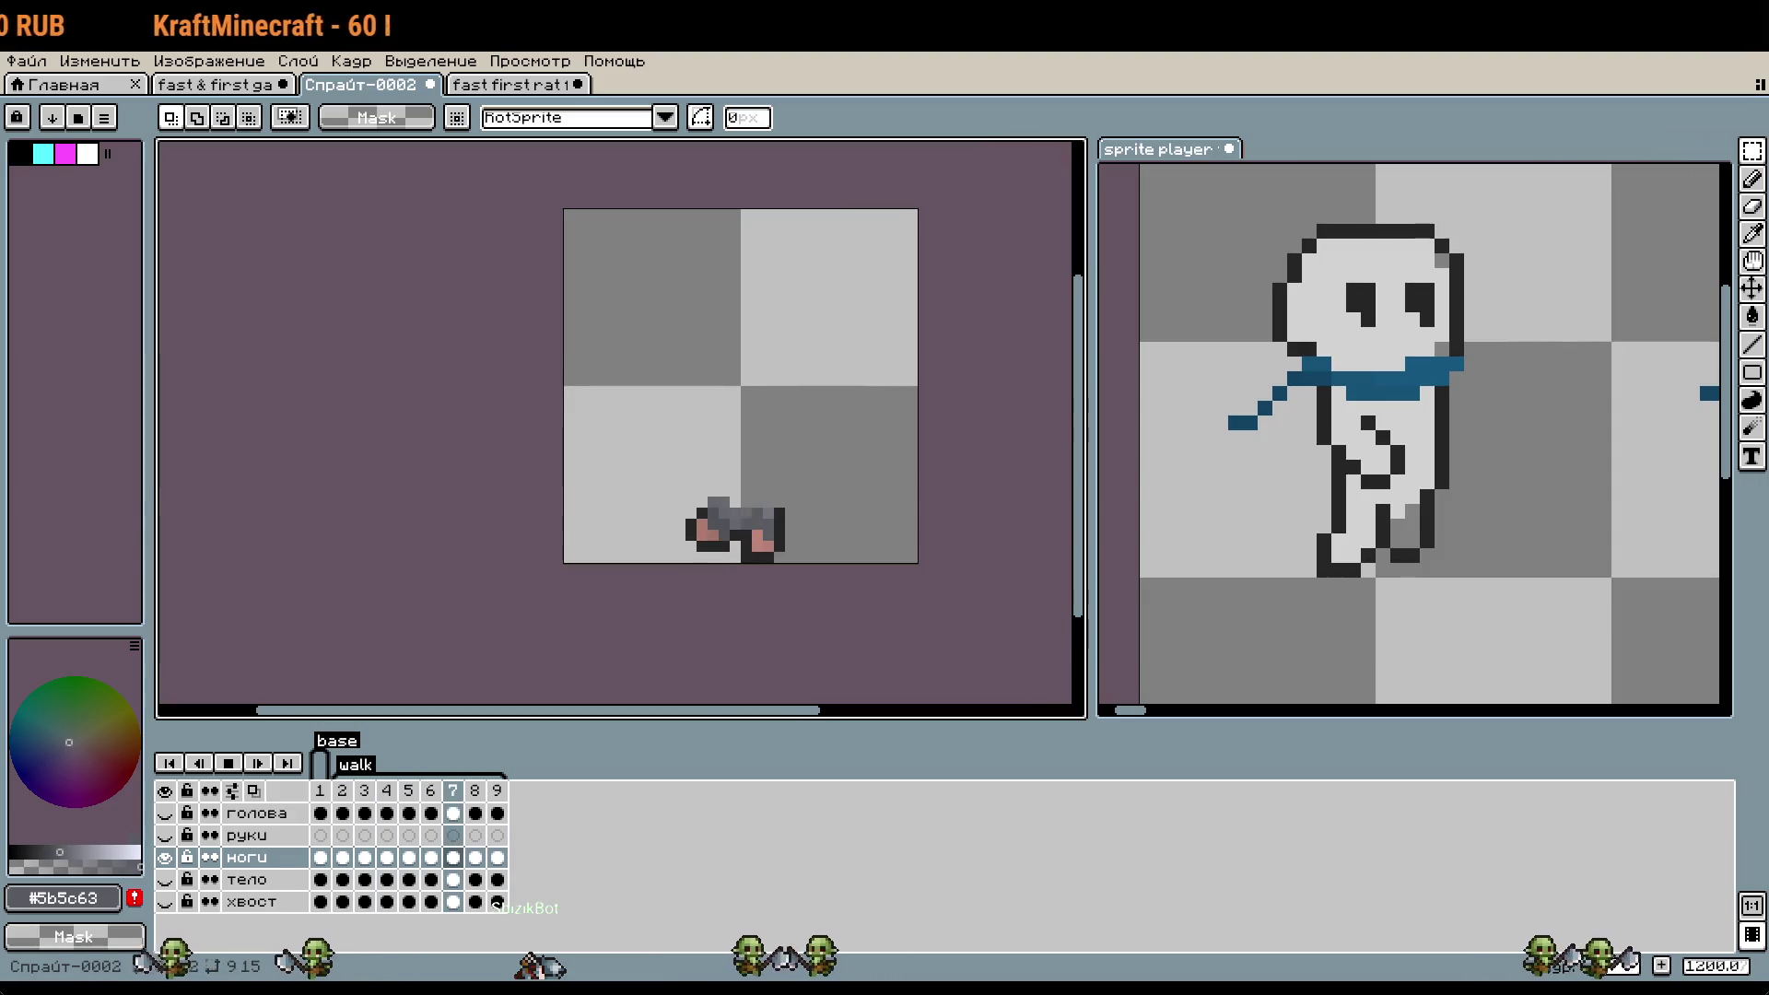
scroll(737, 552, "up", 3)
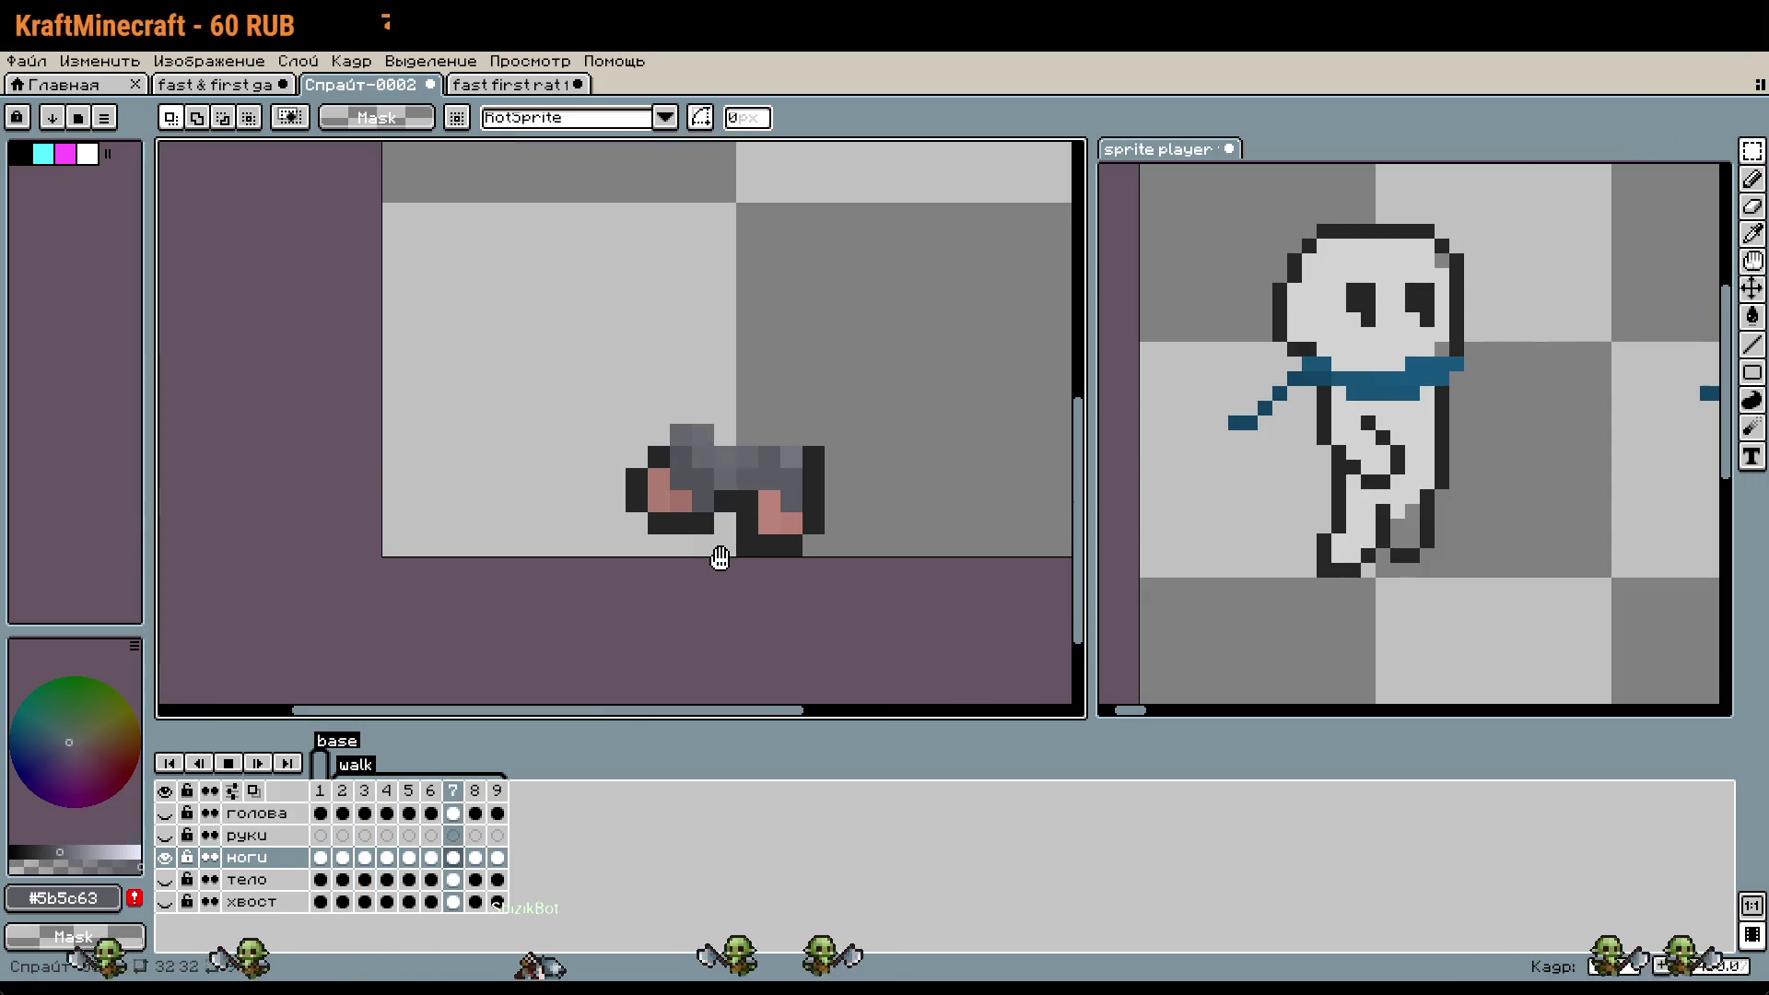
left_click(165, 879)
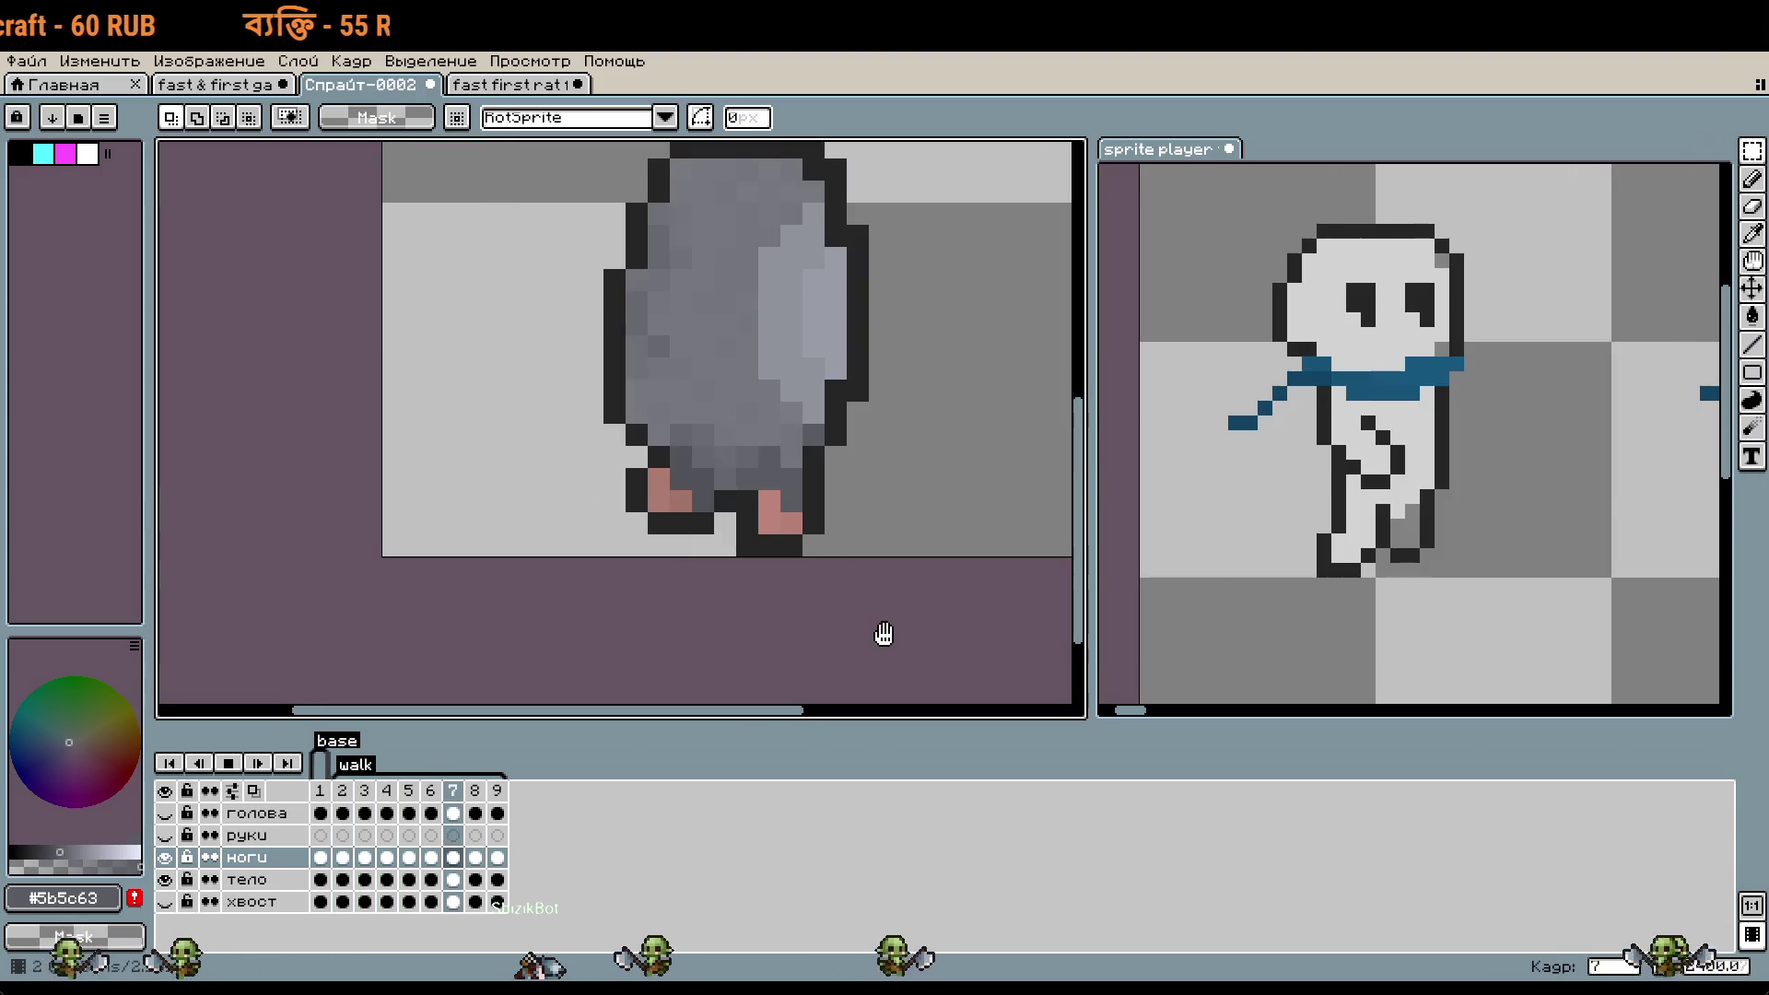
scroll(884, 634, "down", 1)
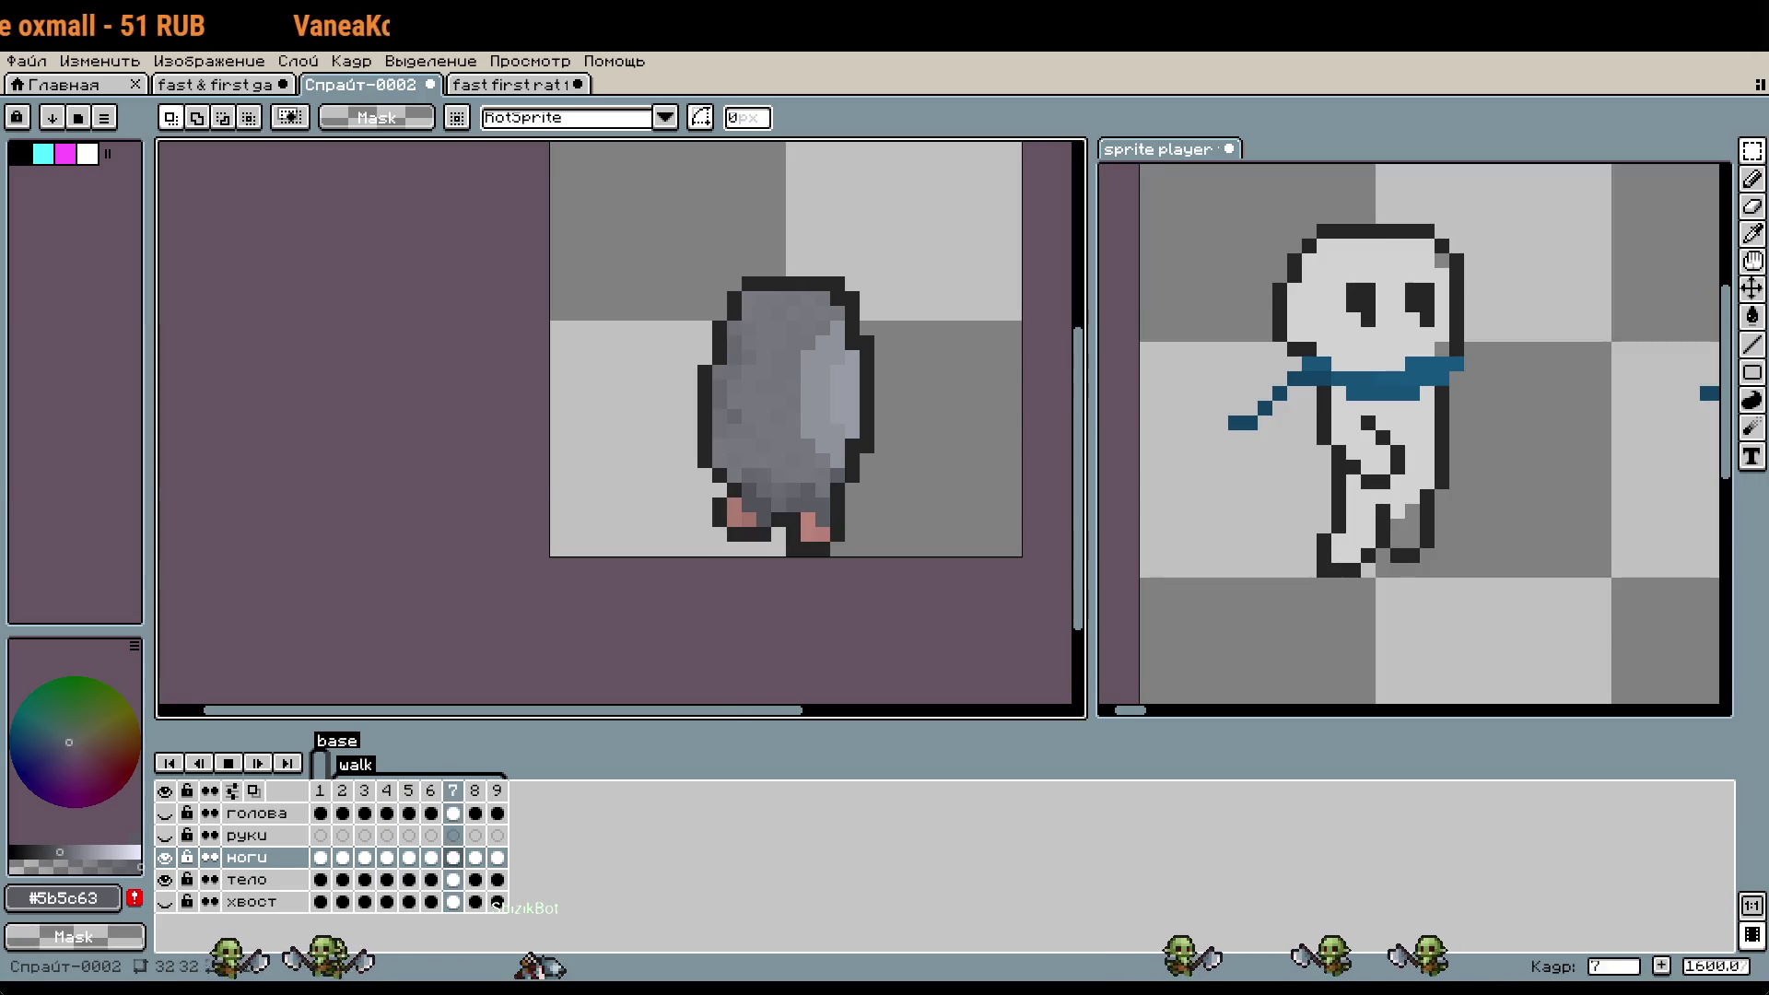
- Play the reference walk, stop on frame 5, and draw a rectangle selection over its head
left_click(1382, 644)
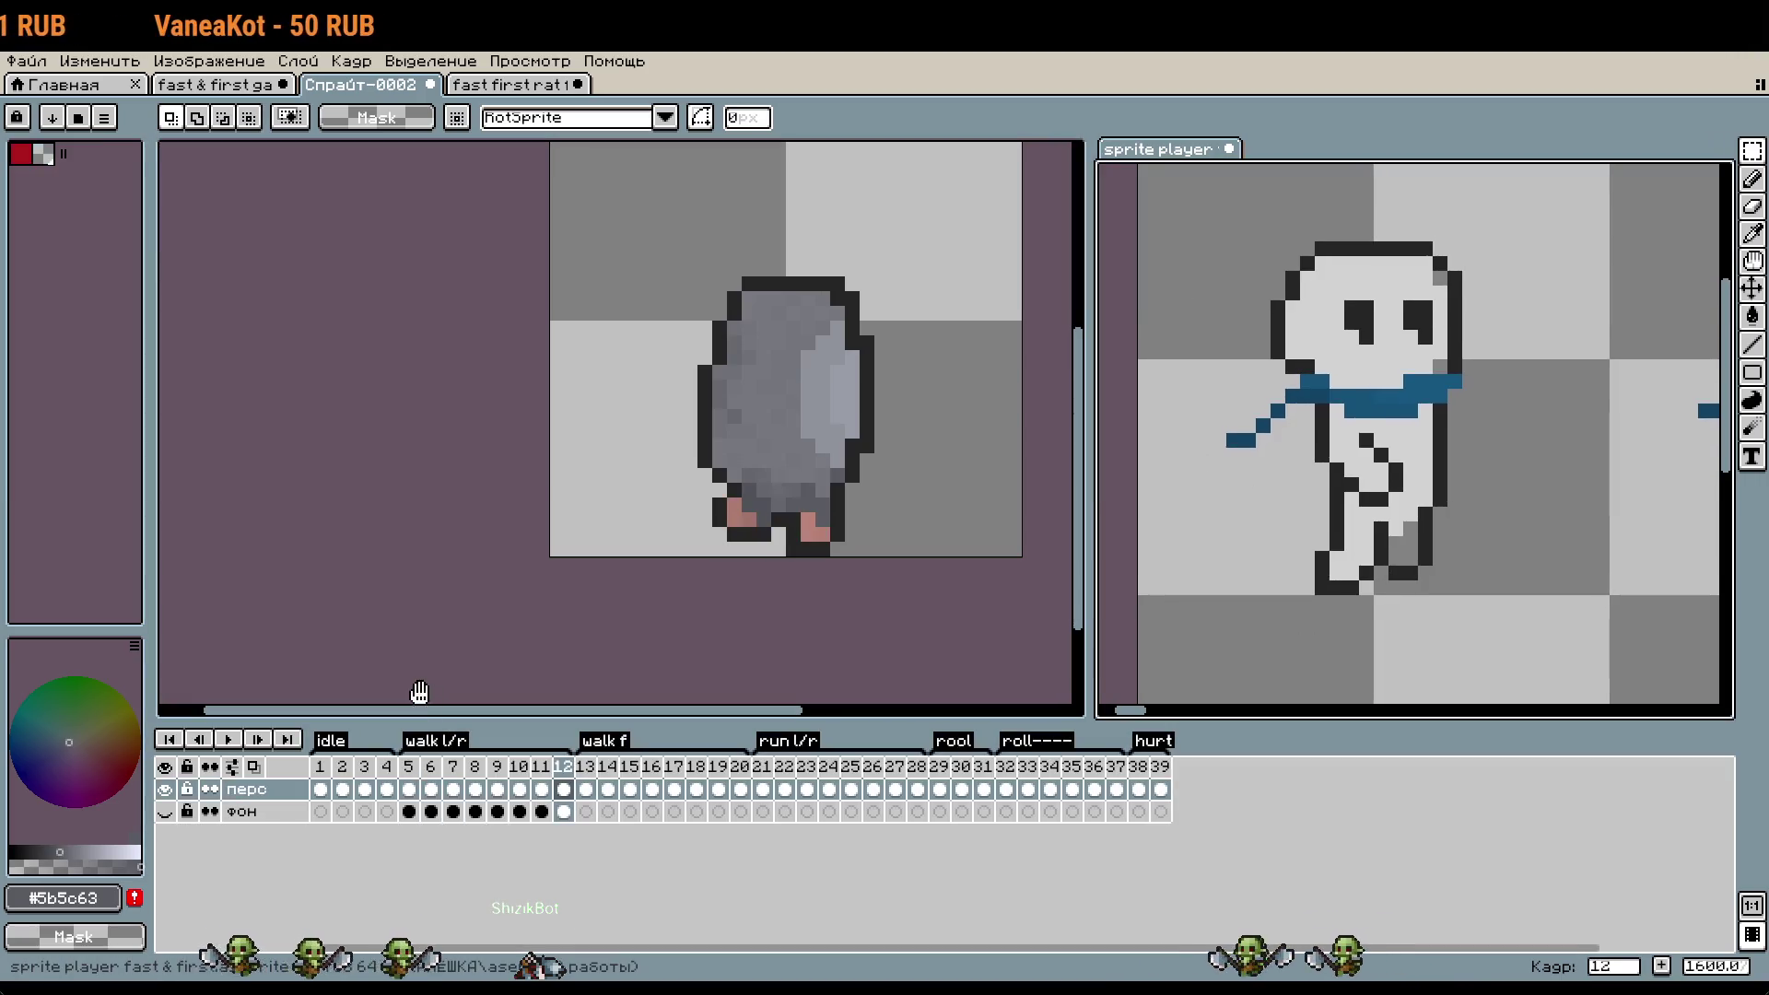
left_click(600, 632)
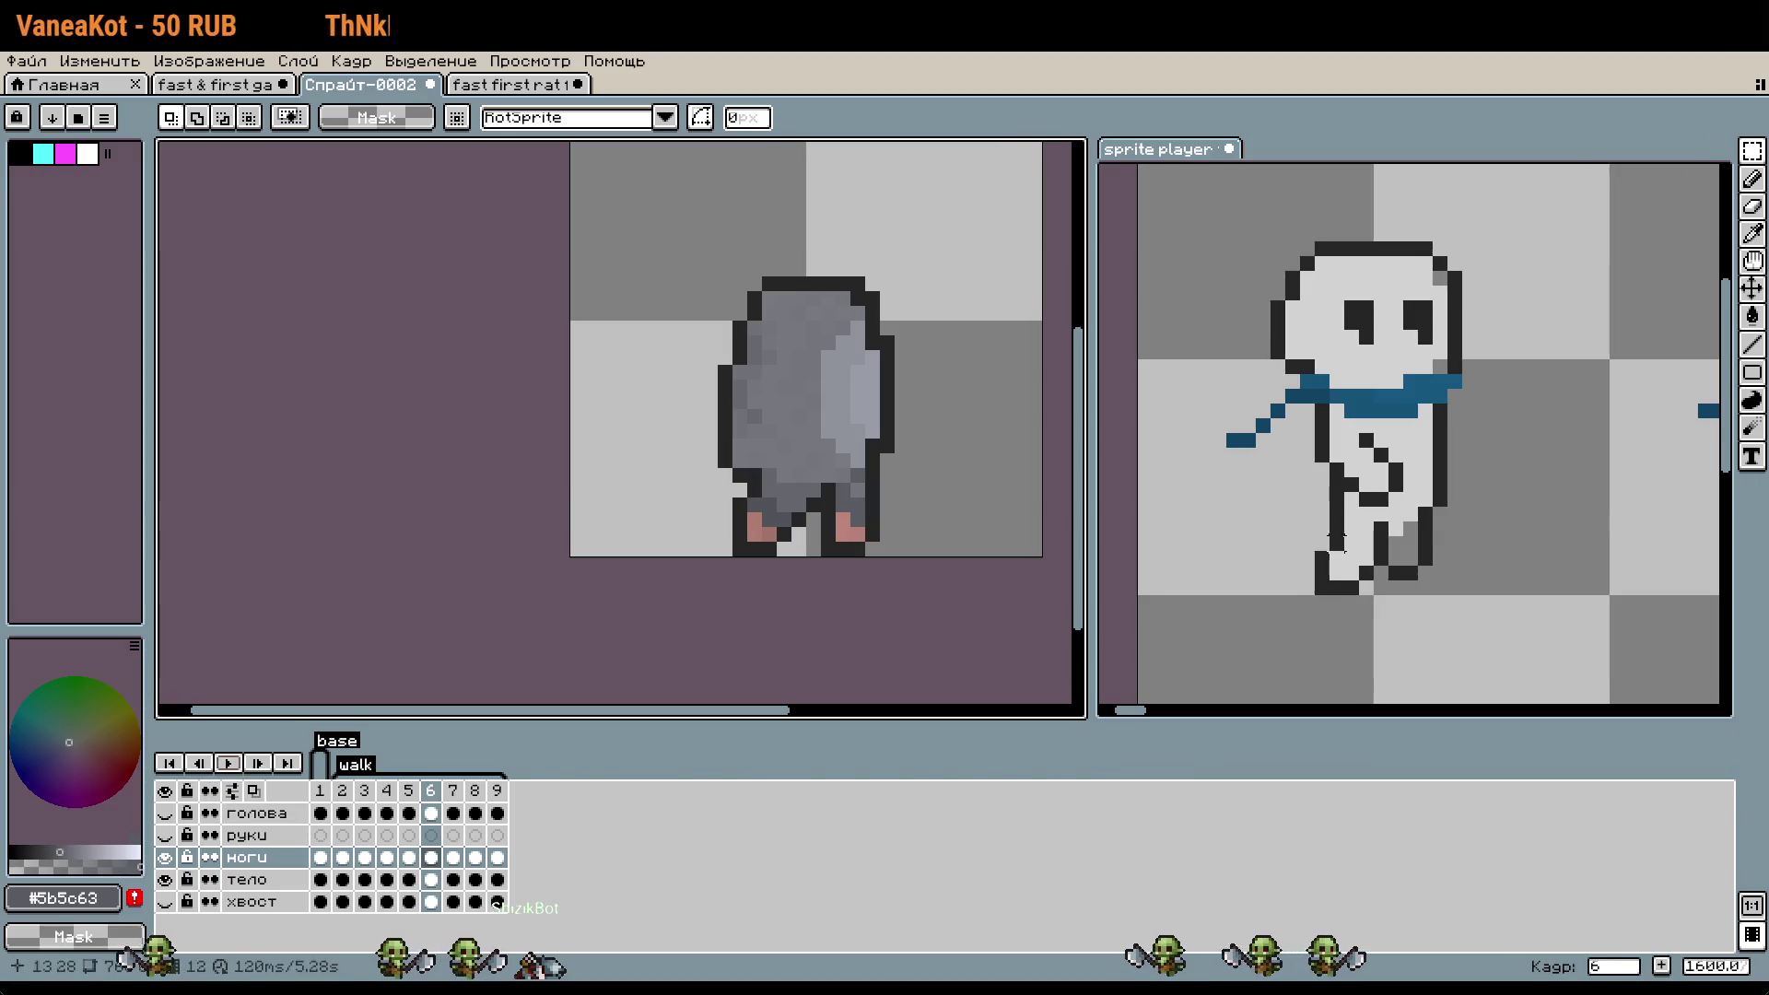
key("Return")
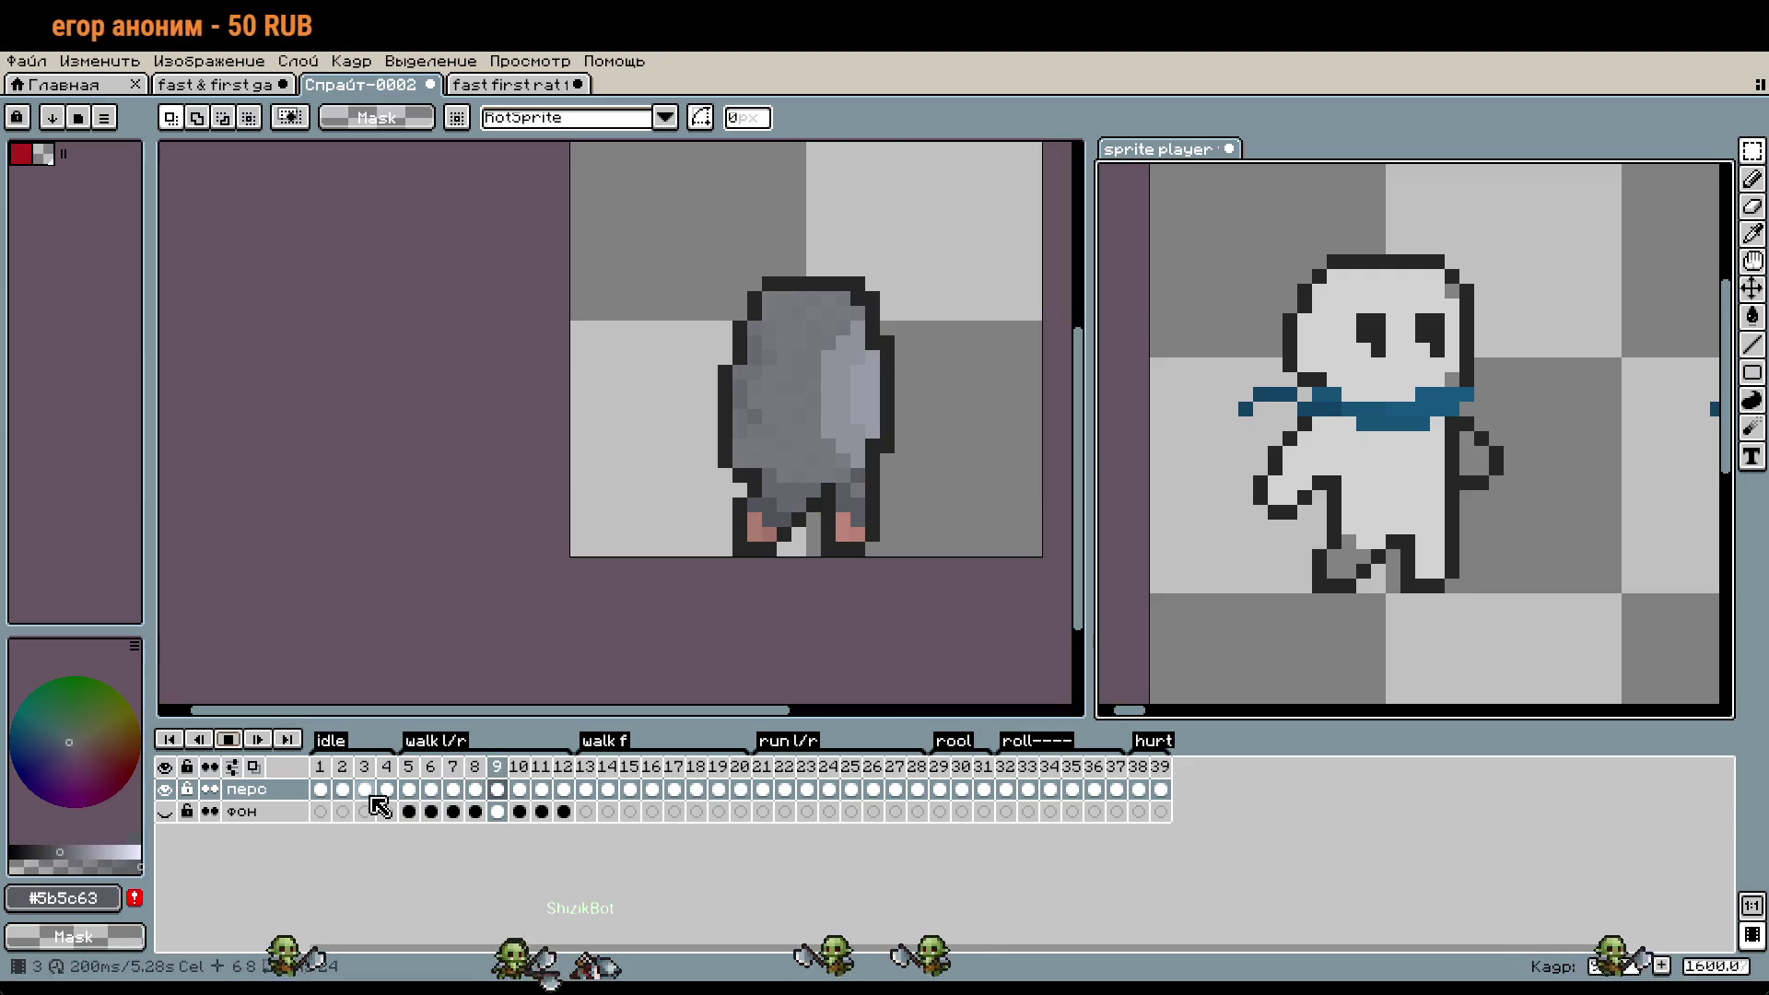
key("Return")
left_click(404, 782)
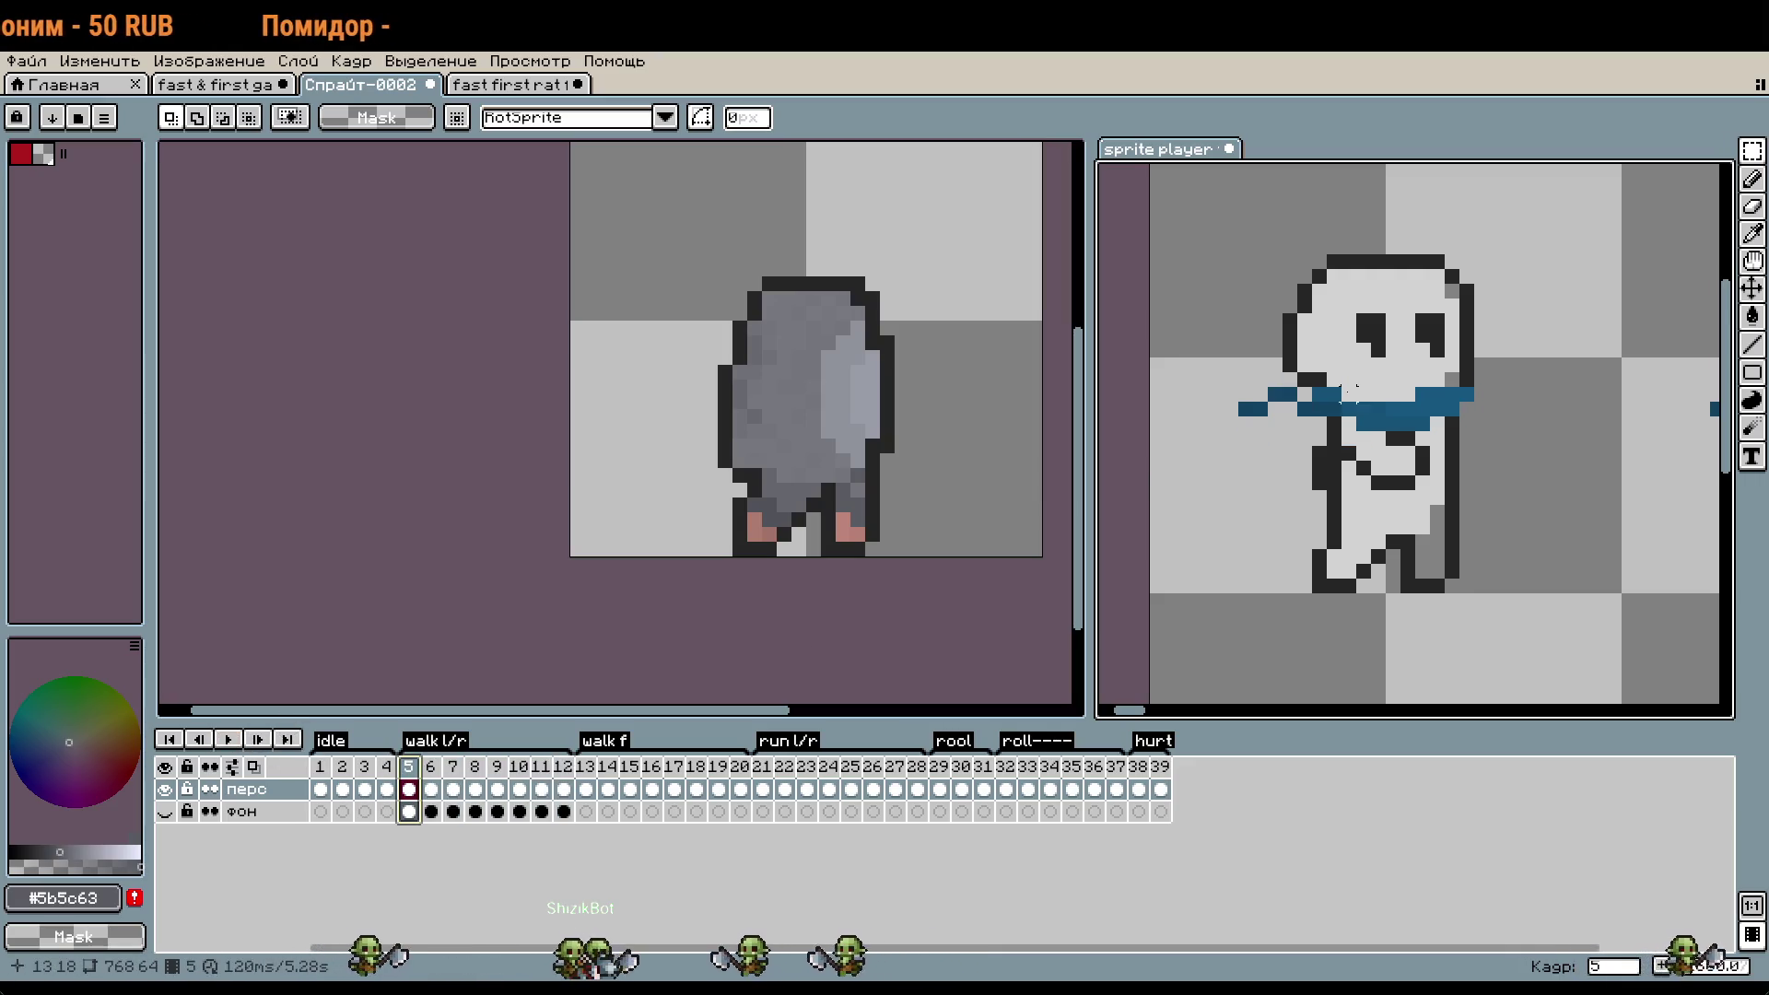
left_click_drag(1492, 257, 1522, 259)
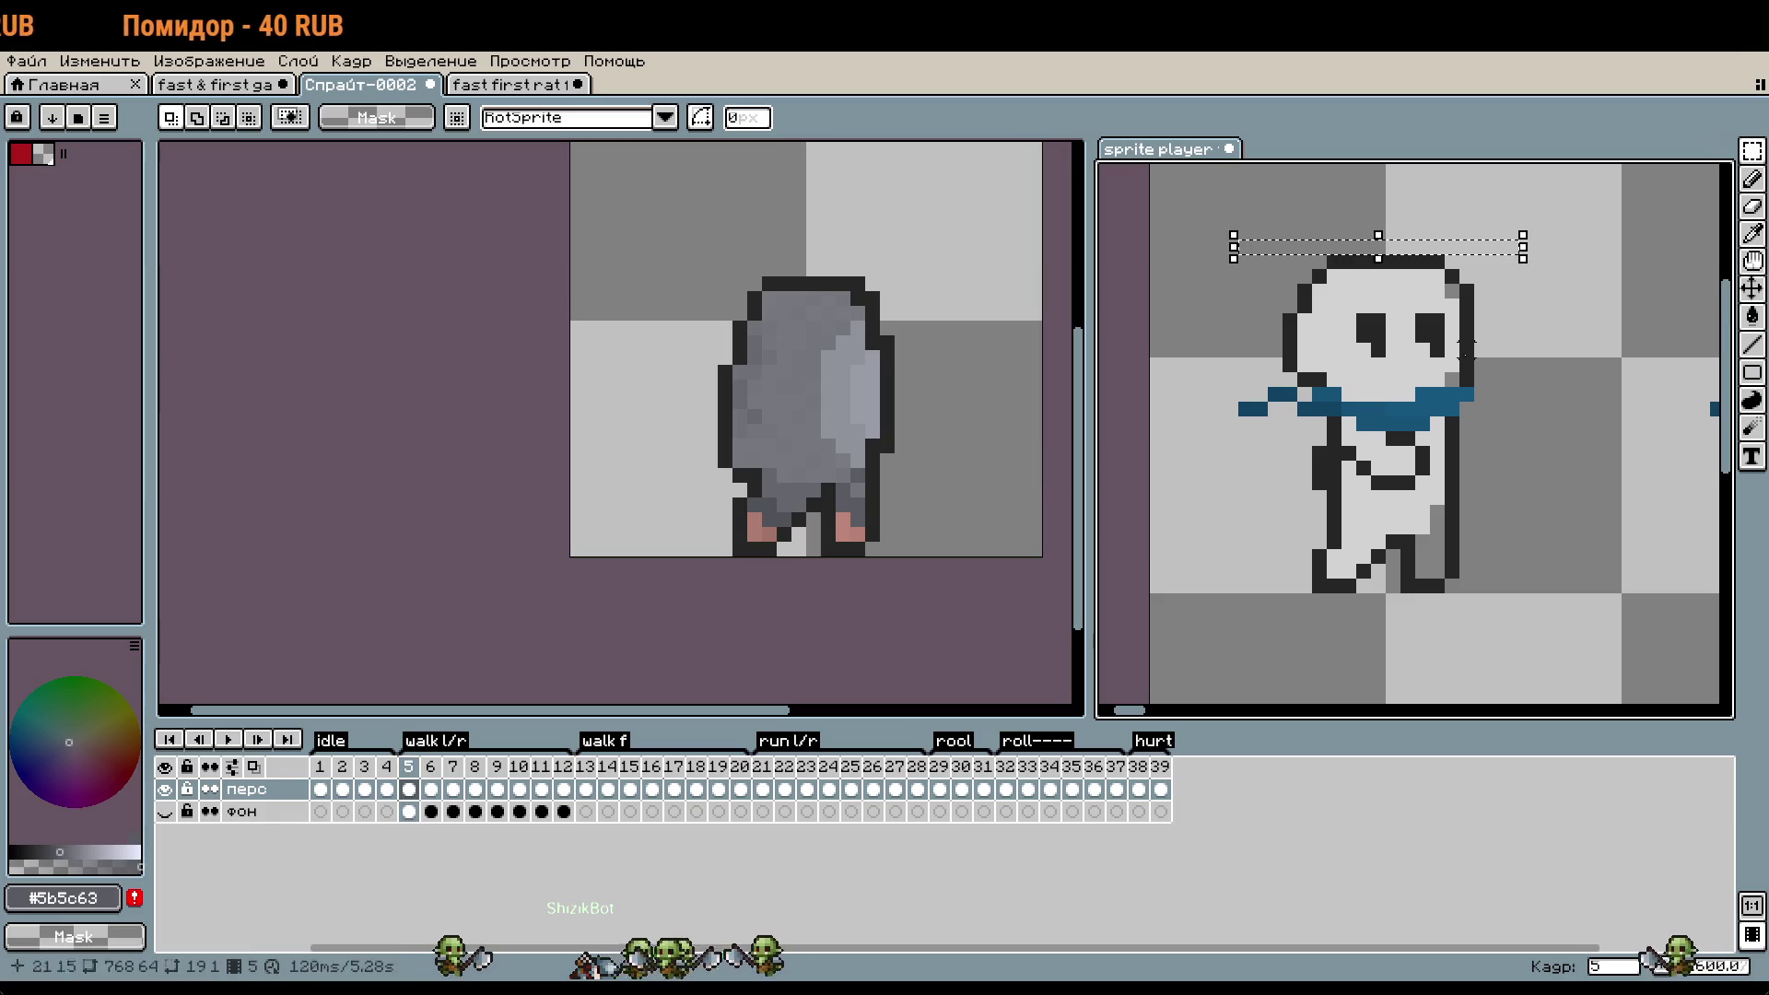
left_click(228, 740)
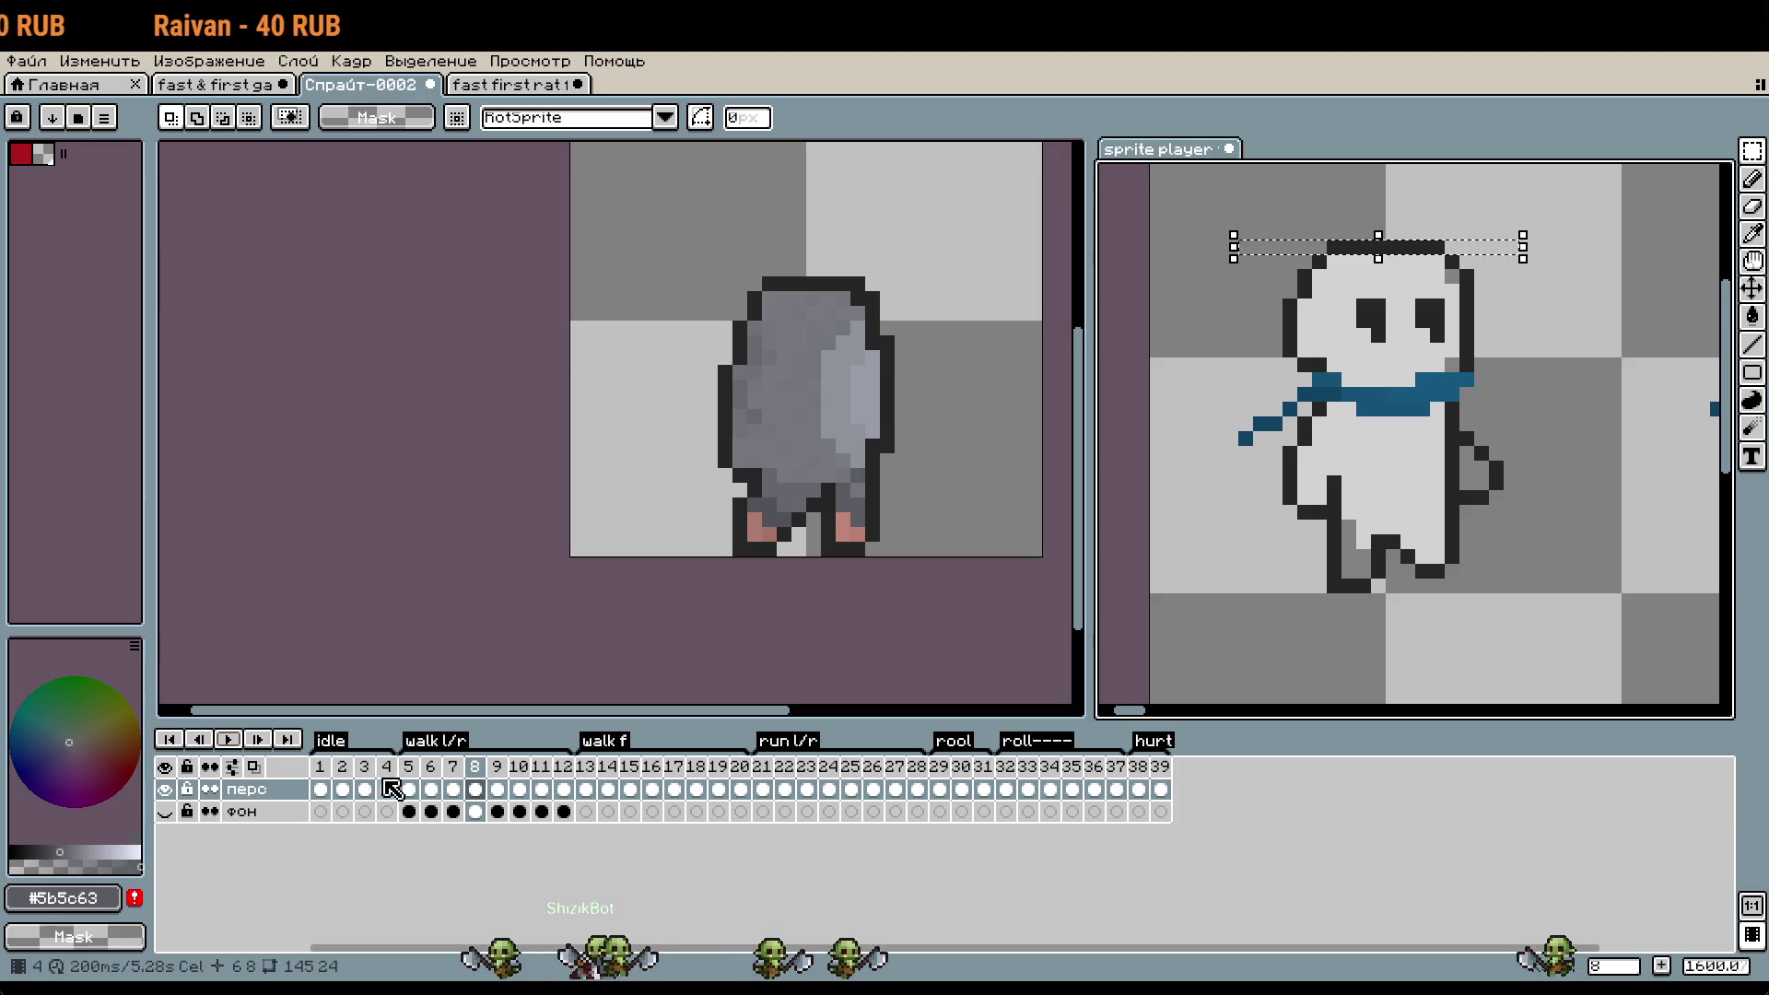
left_click(408, 765)
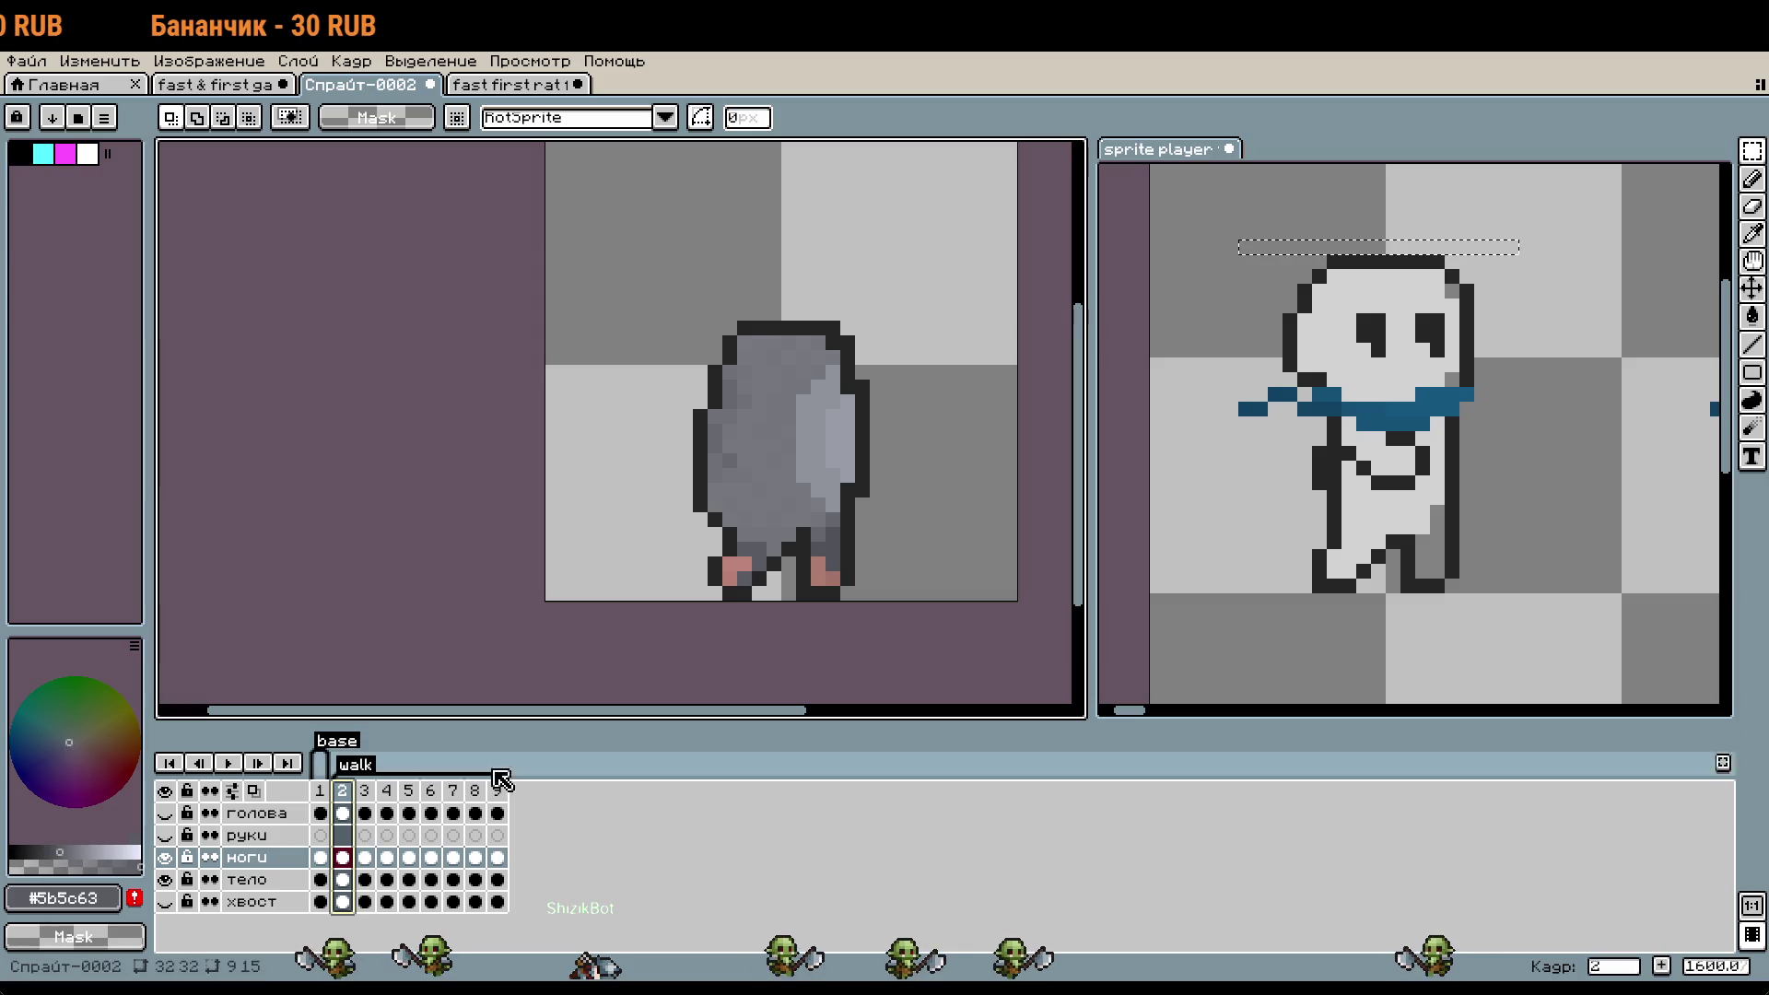
- Toggle the голова head layer to compare, then hide the тело body and ноги legs layers
left_click(164, 812)
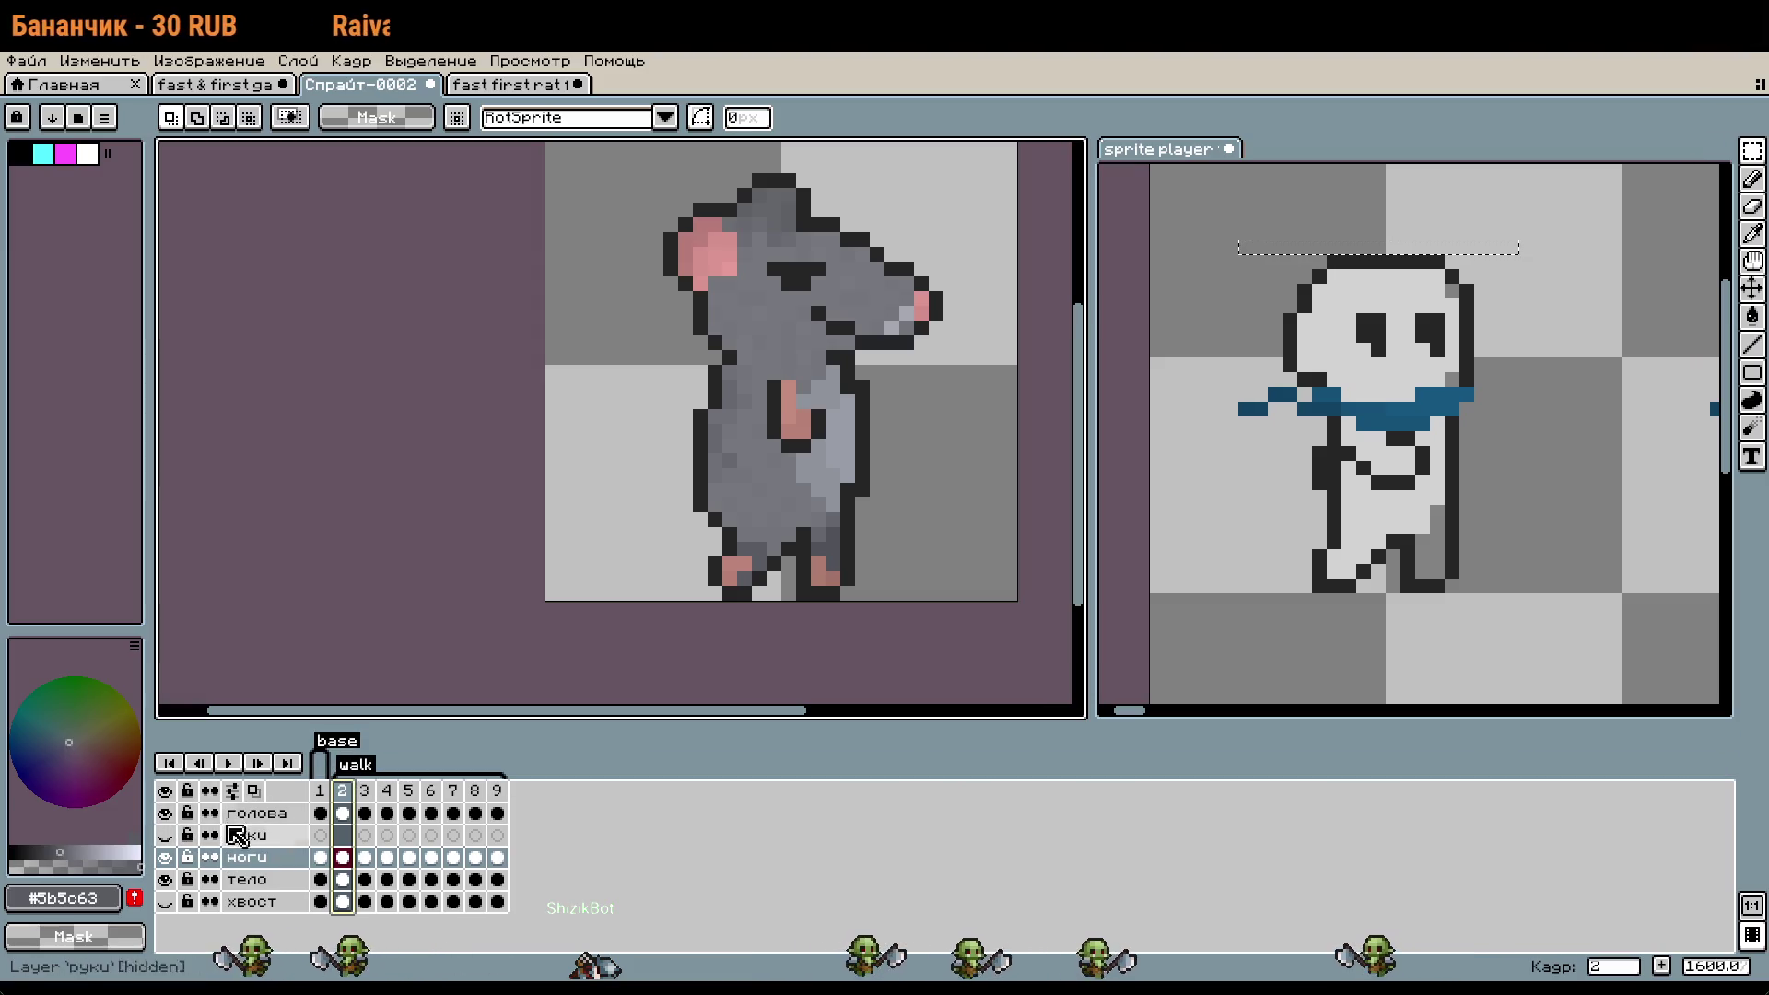
double_click(165, 813)
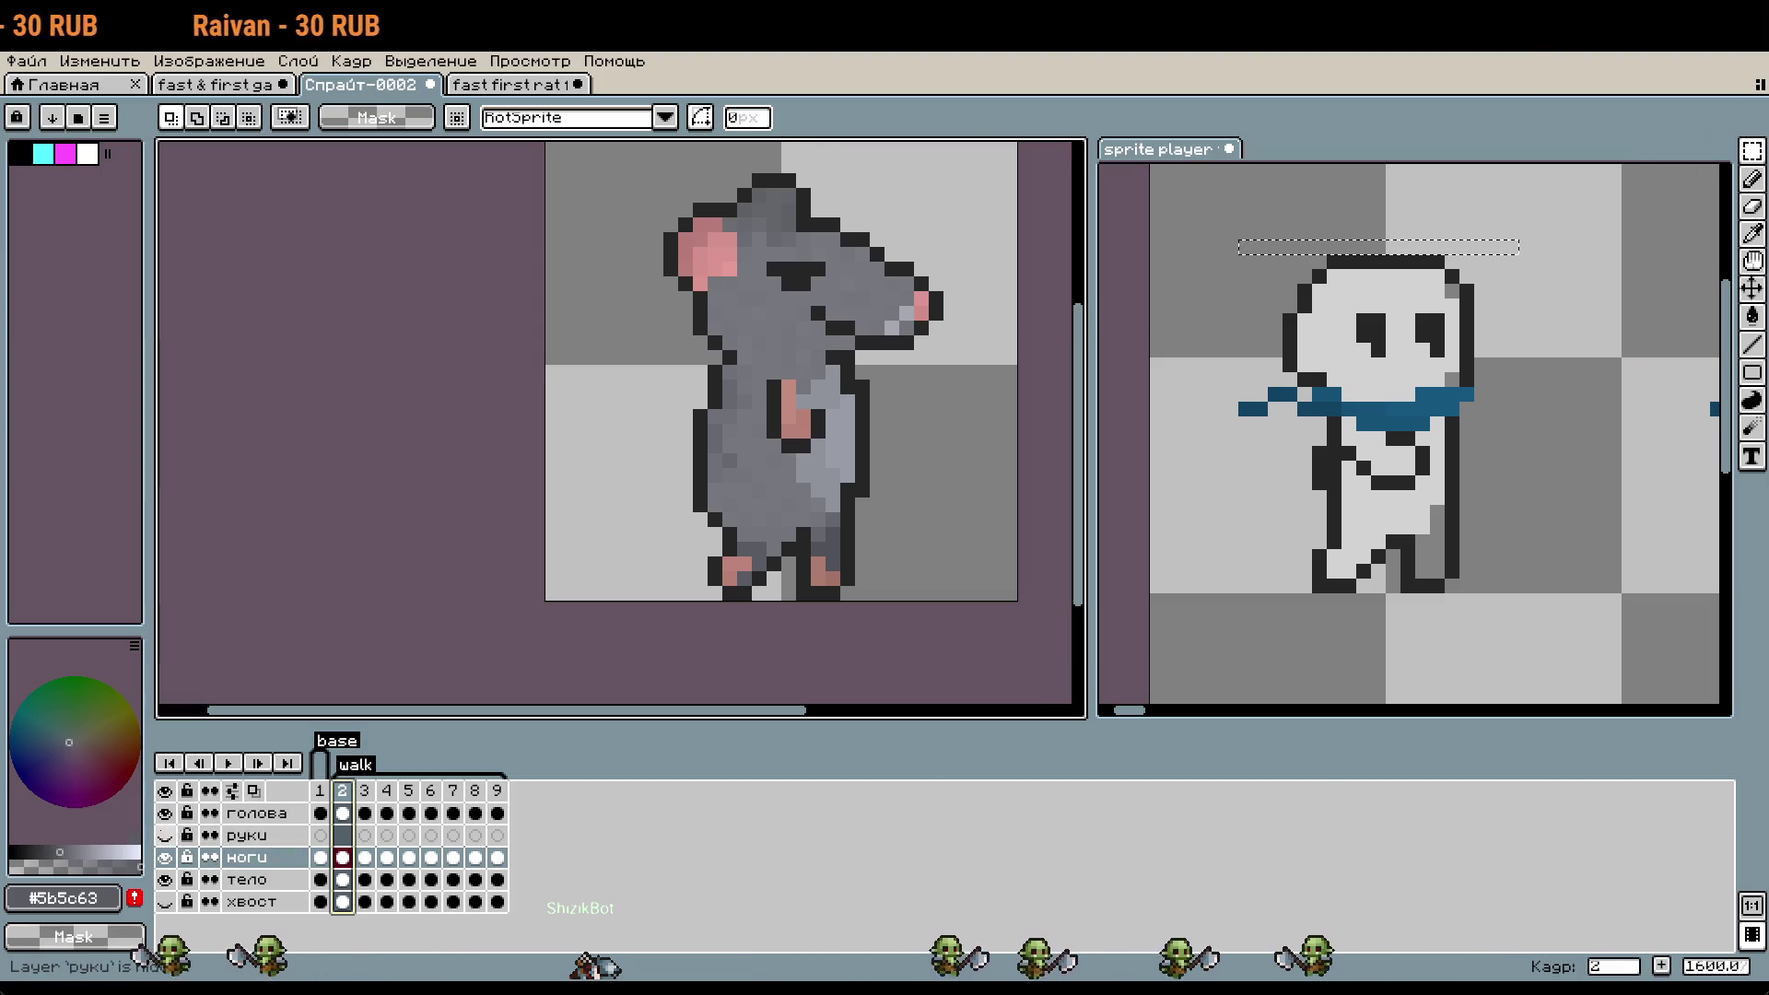
left_click(164, 812)
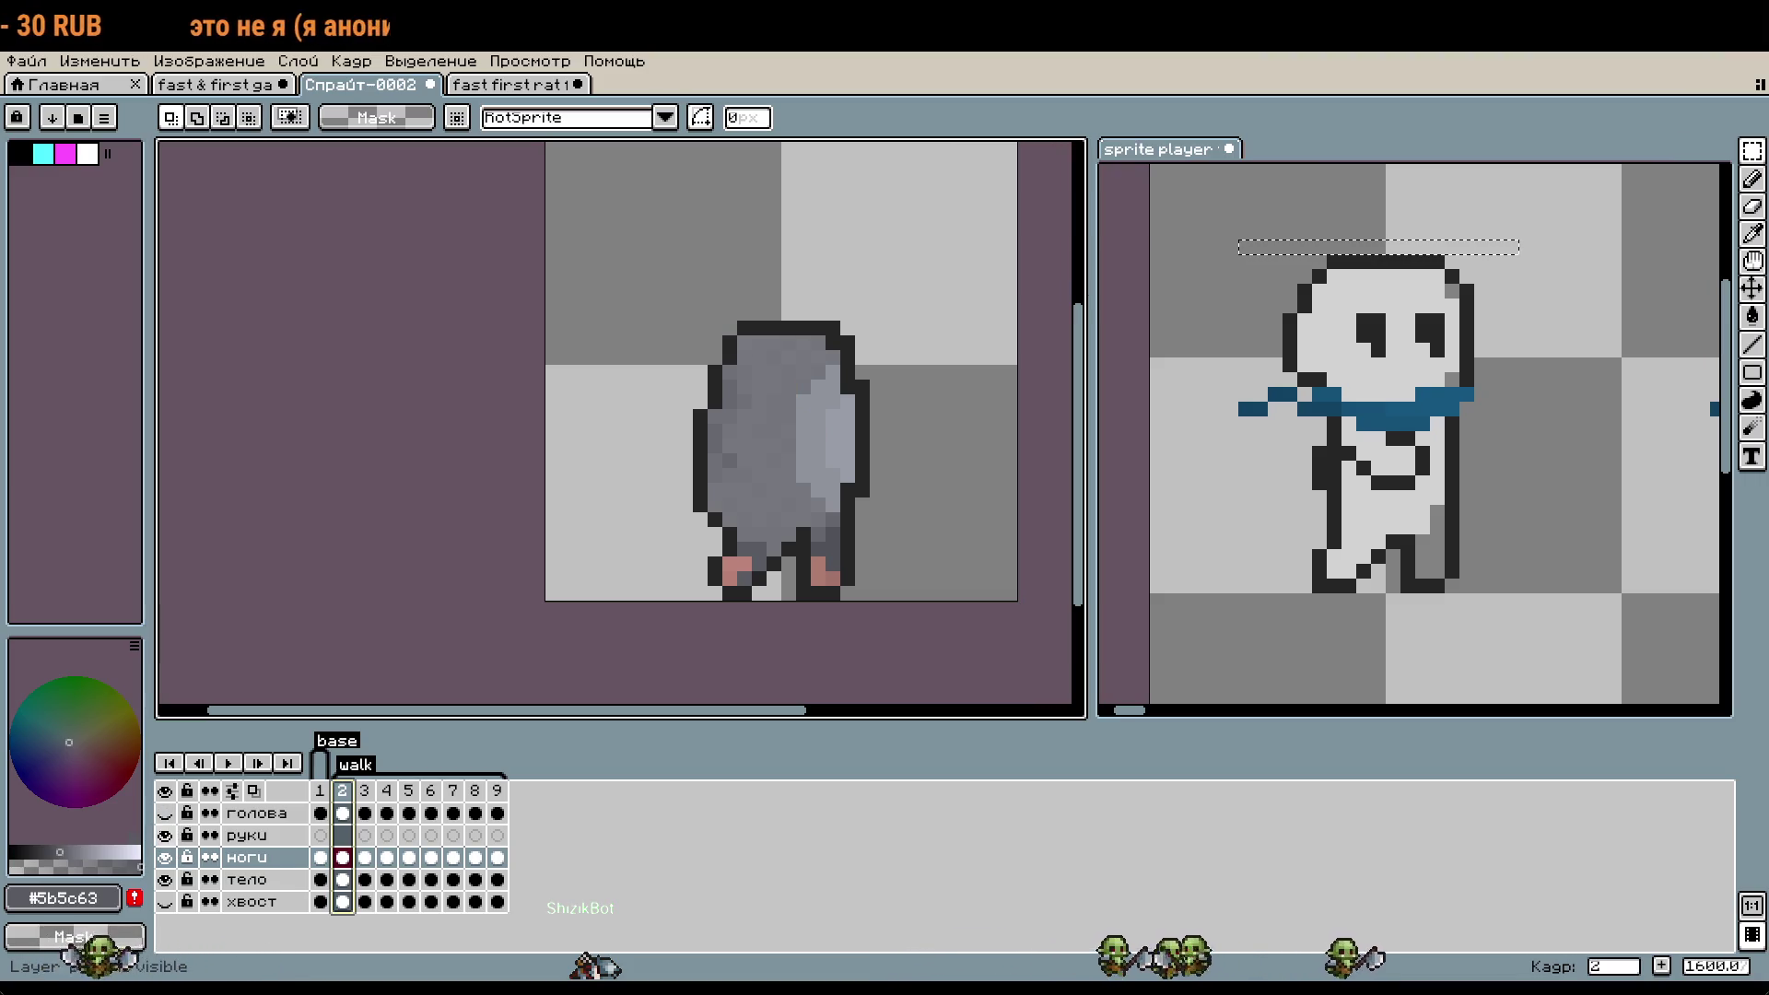
left_click(164, 814)
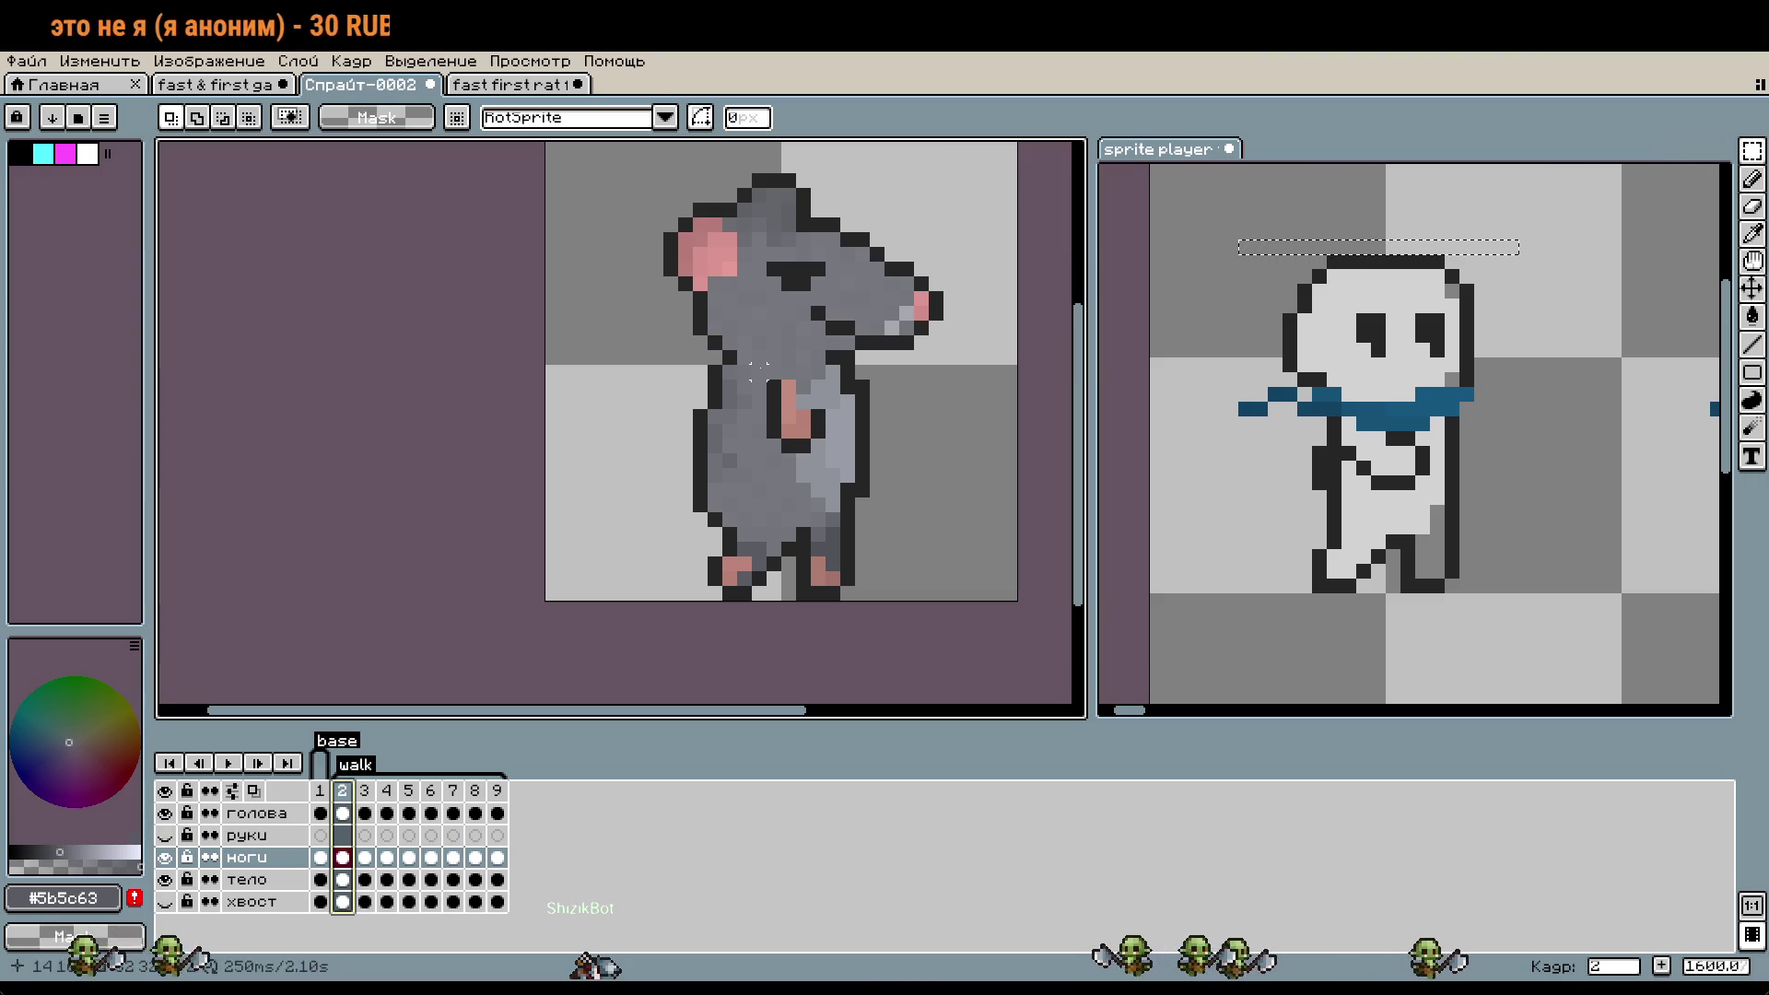
left_click(165, 880)
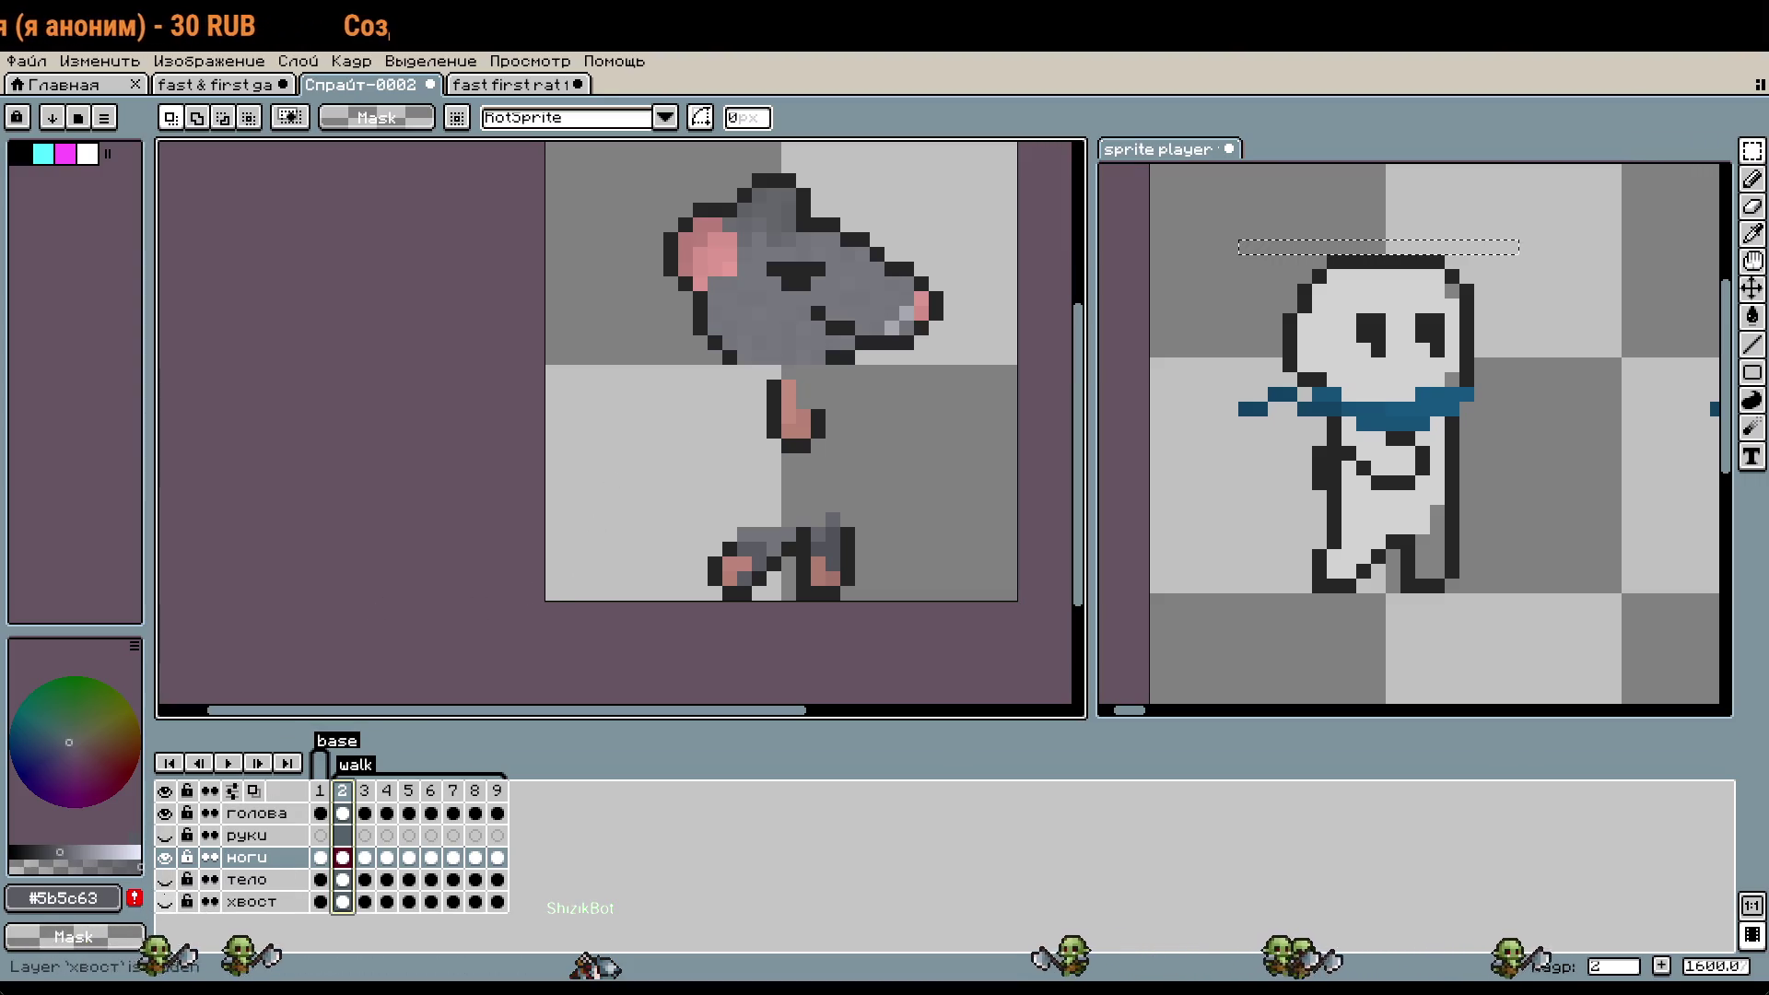
left_click(166, 857)
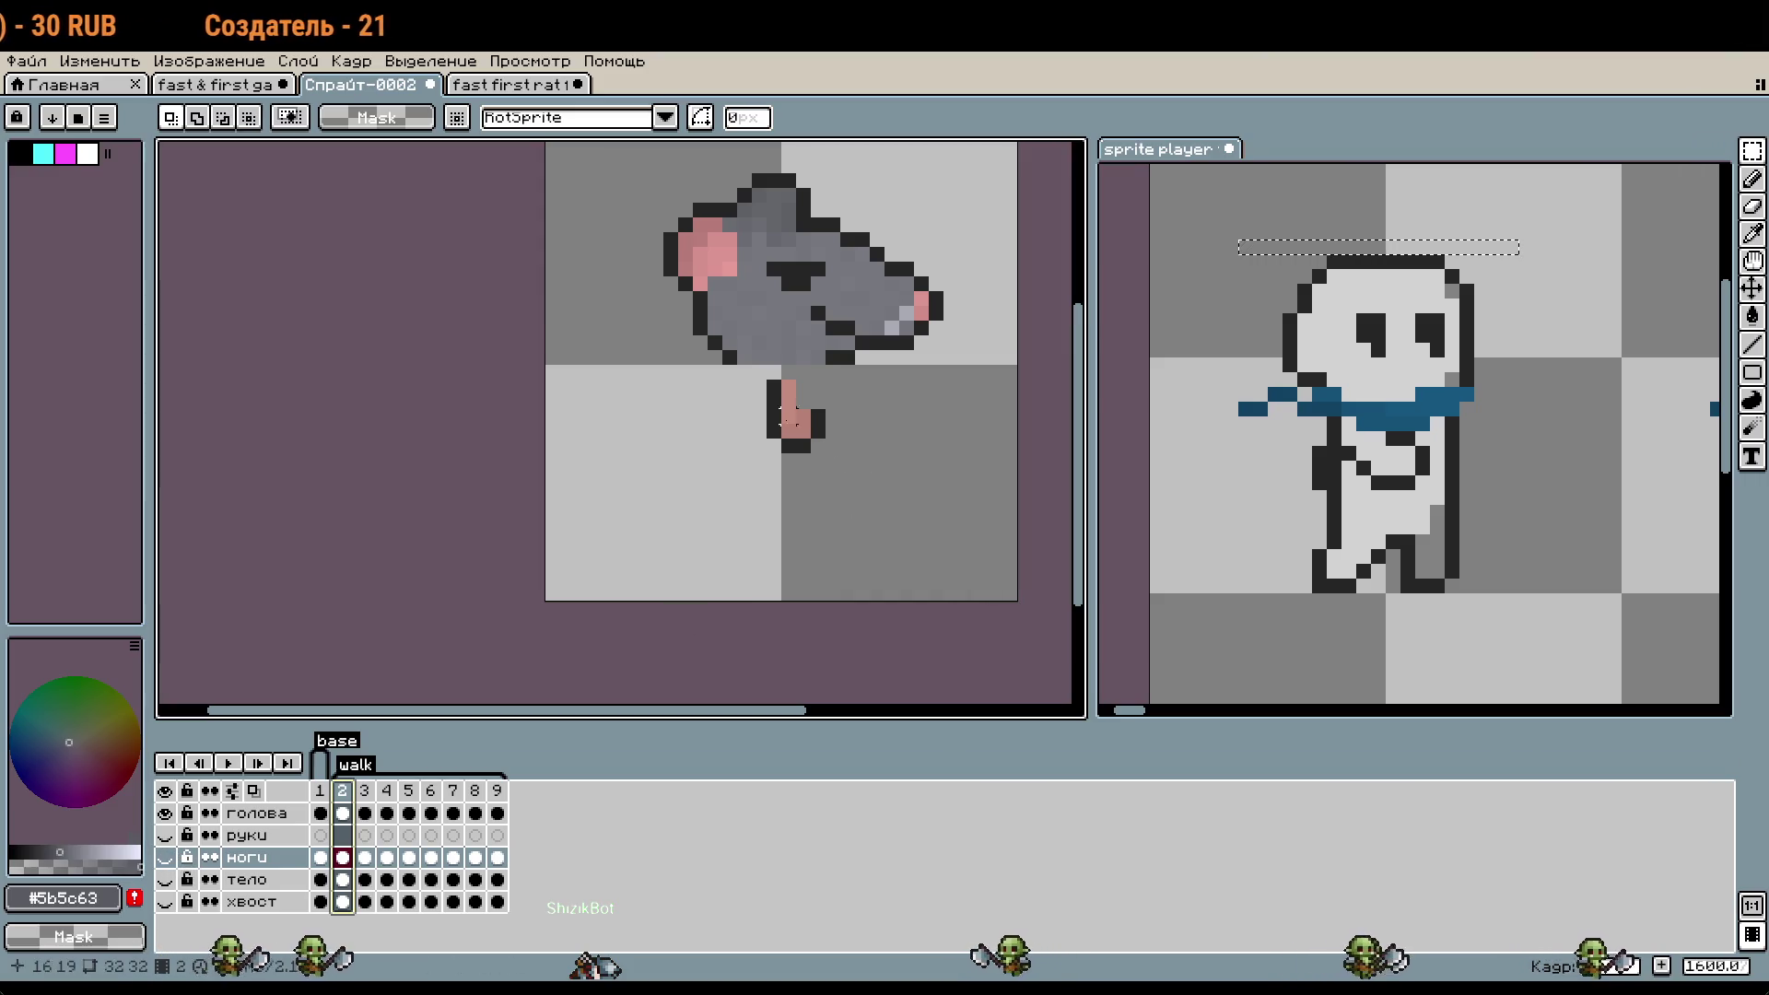
- Marquee the arm pixels below the head and show the руки arms layer, undoing the selection
left_click_drag(750, 378, 880, 502)
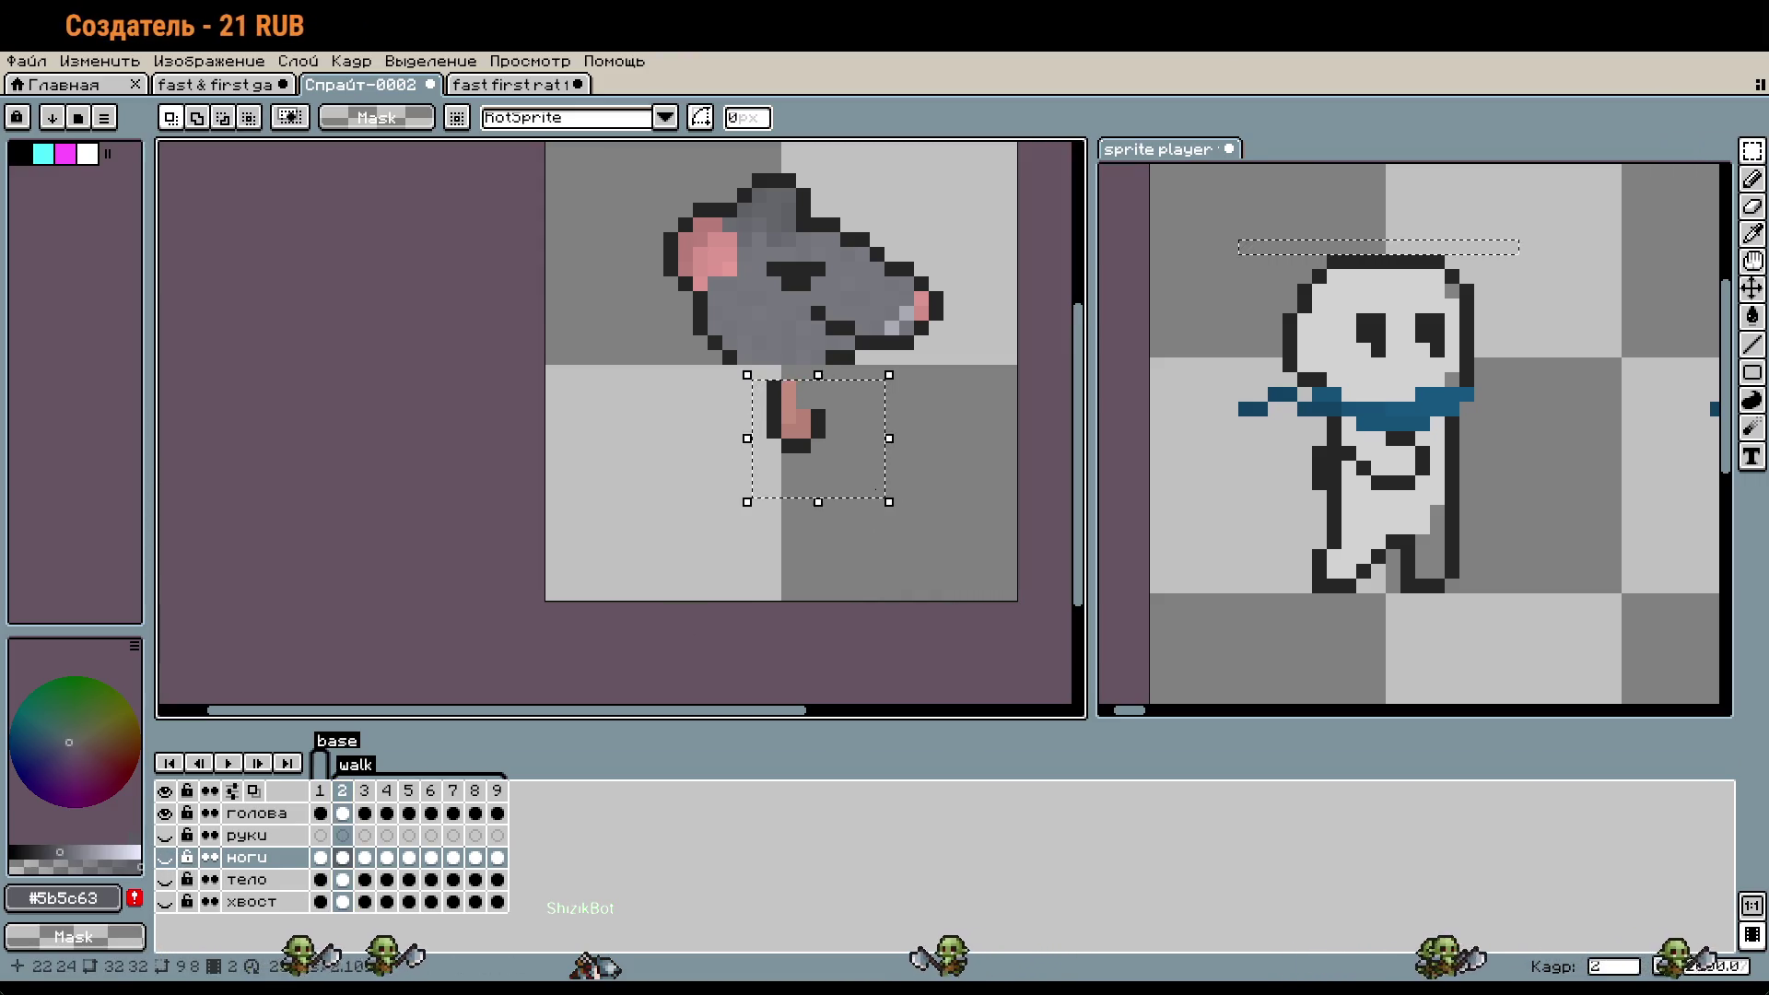
left_click(272, 836)
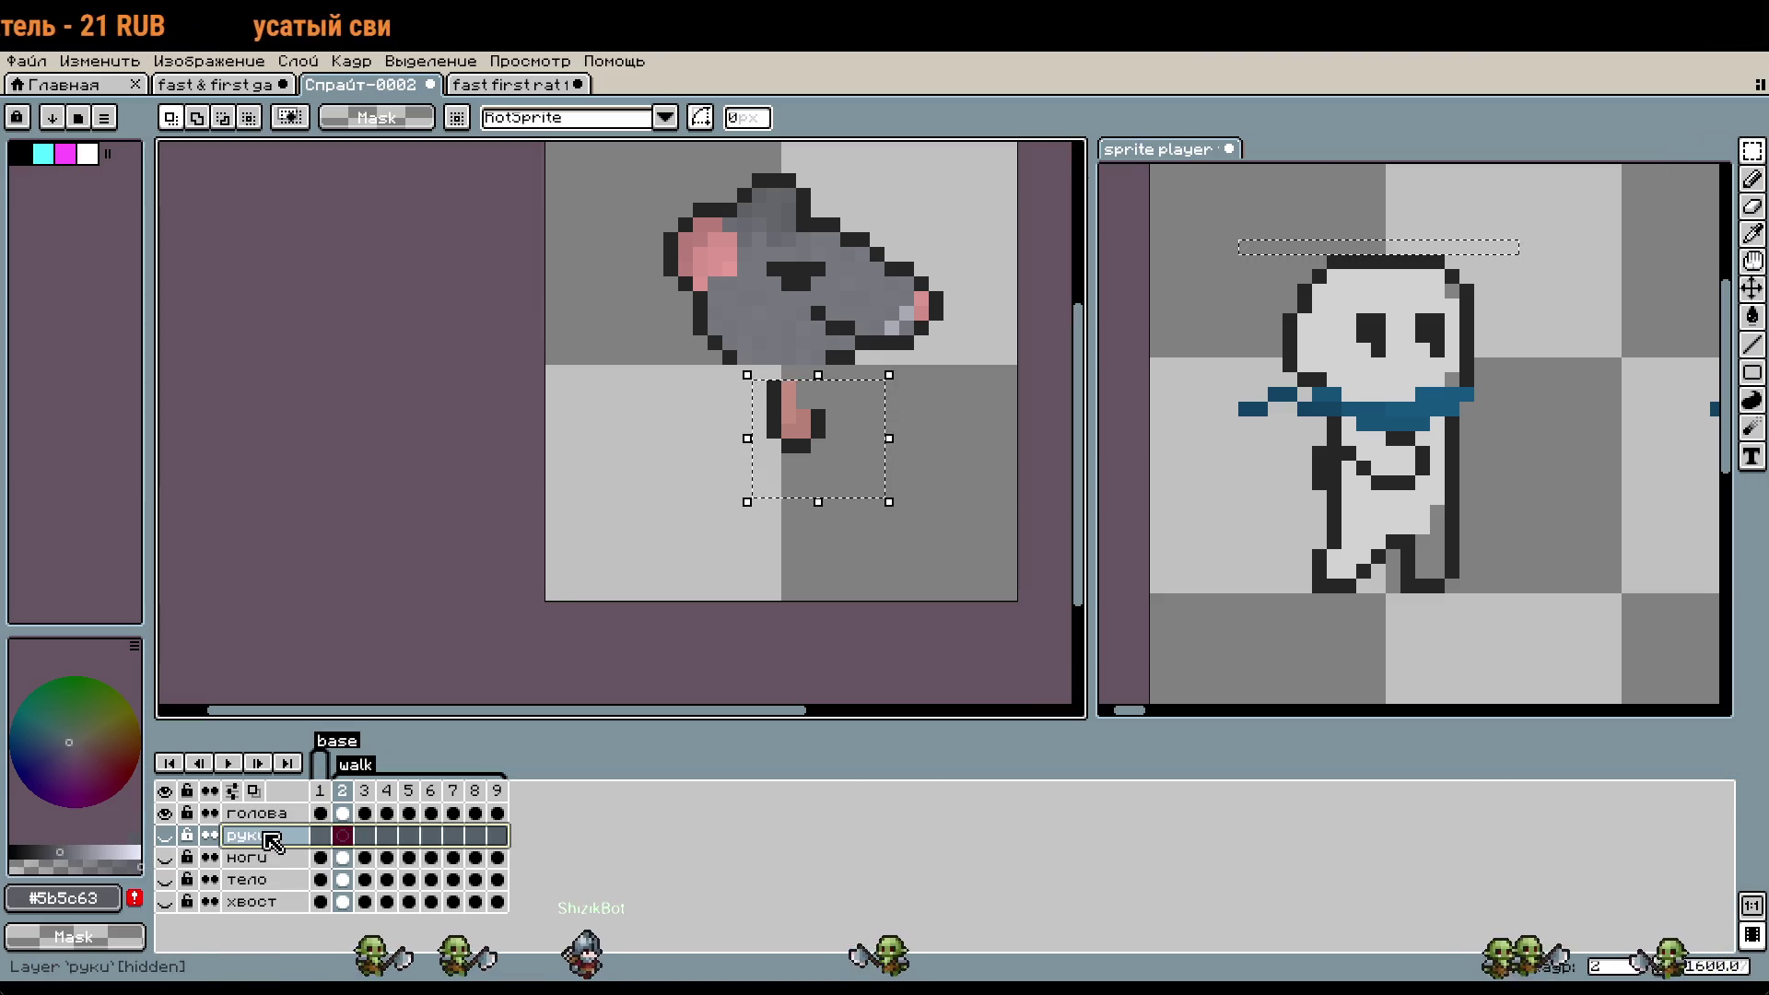
left_click(267, 812)
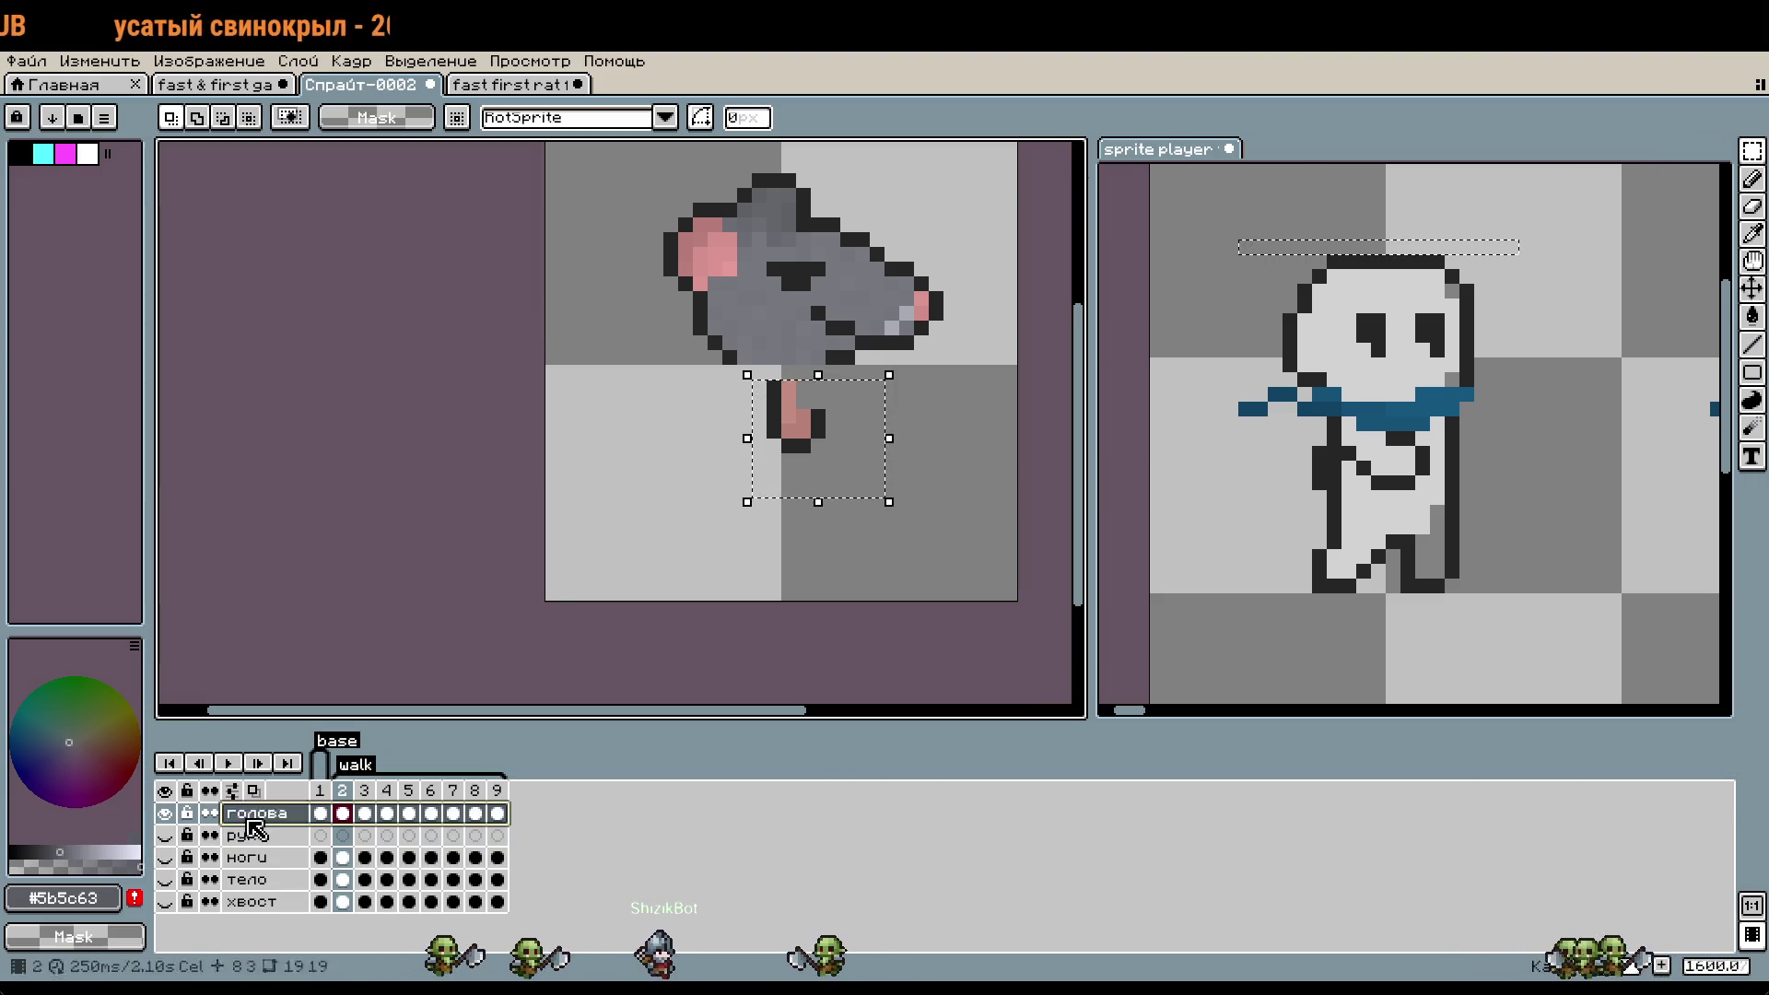
left_click(258, 835)
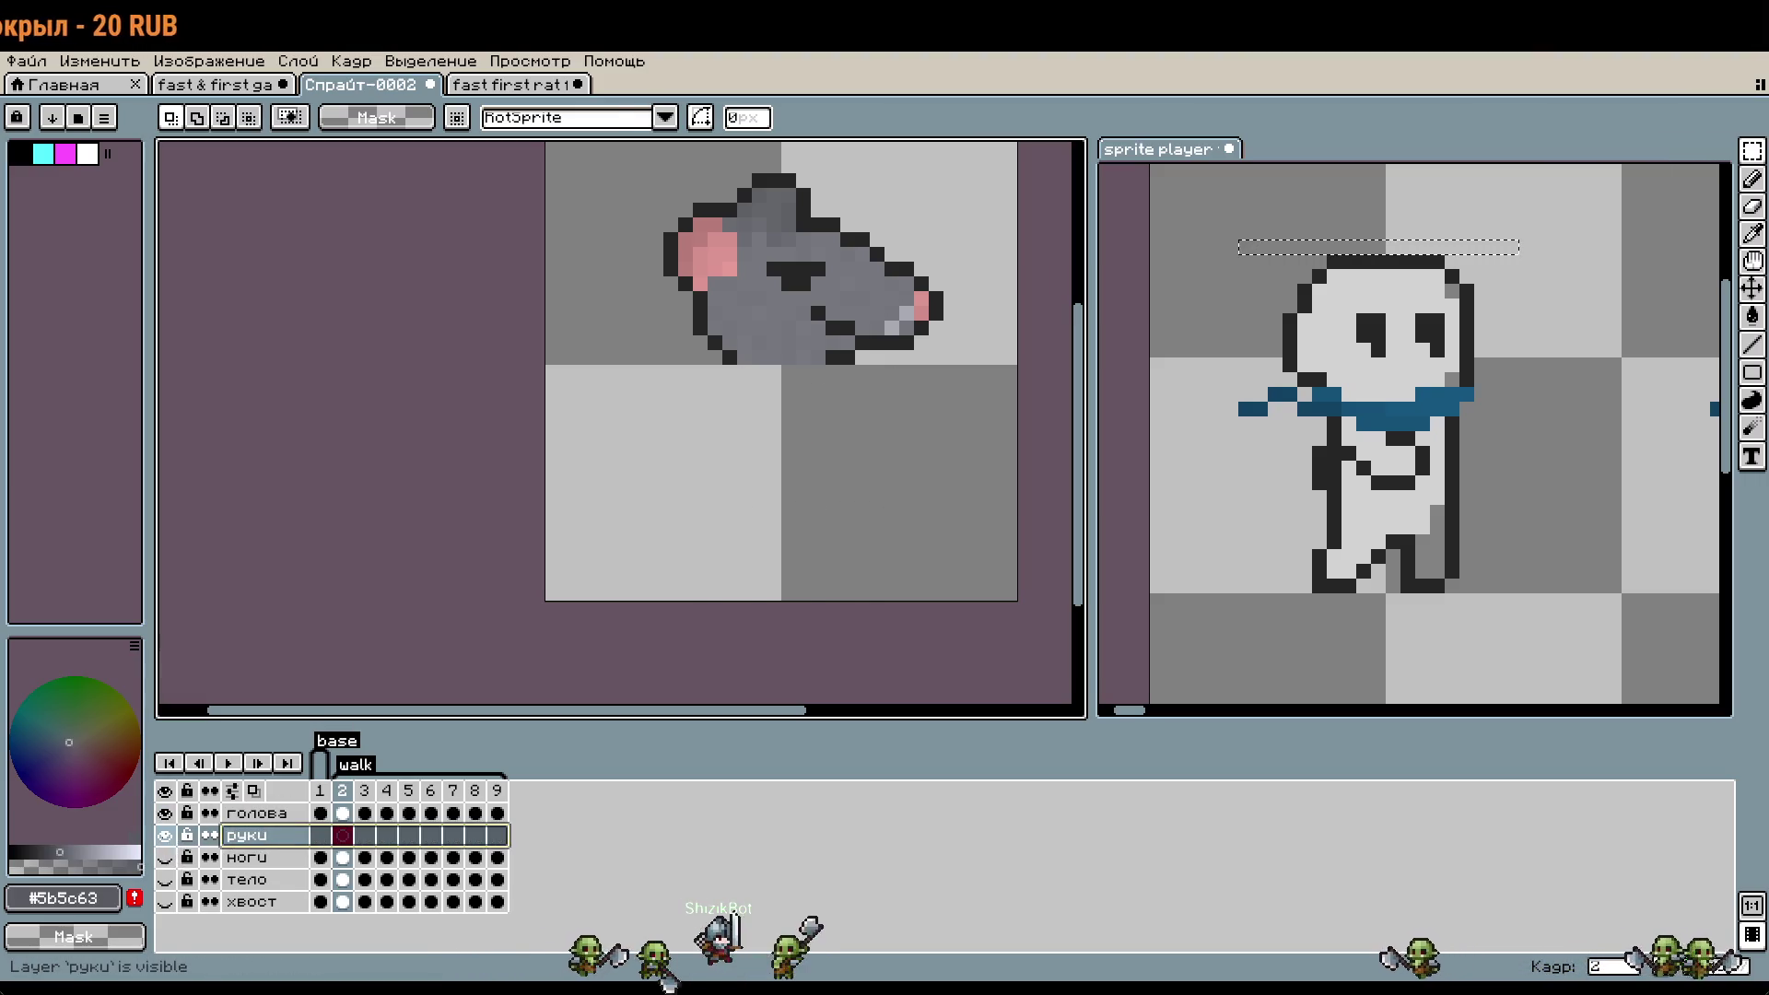
left_click(164, 834)
key("ctrl+z")
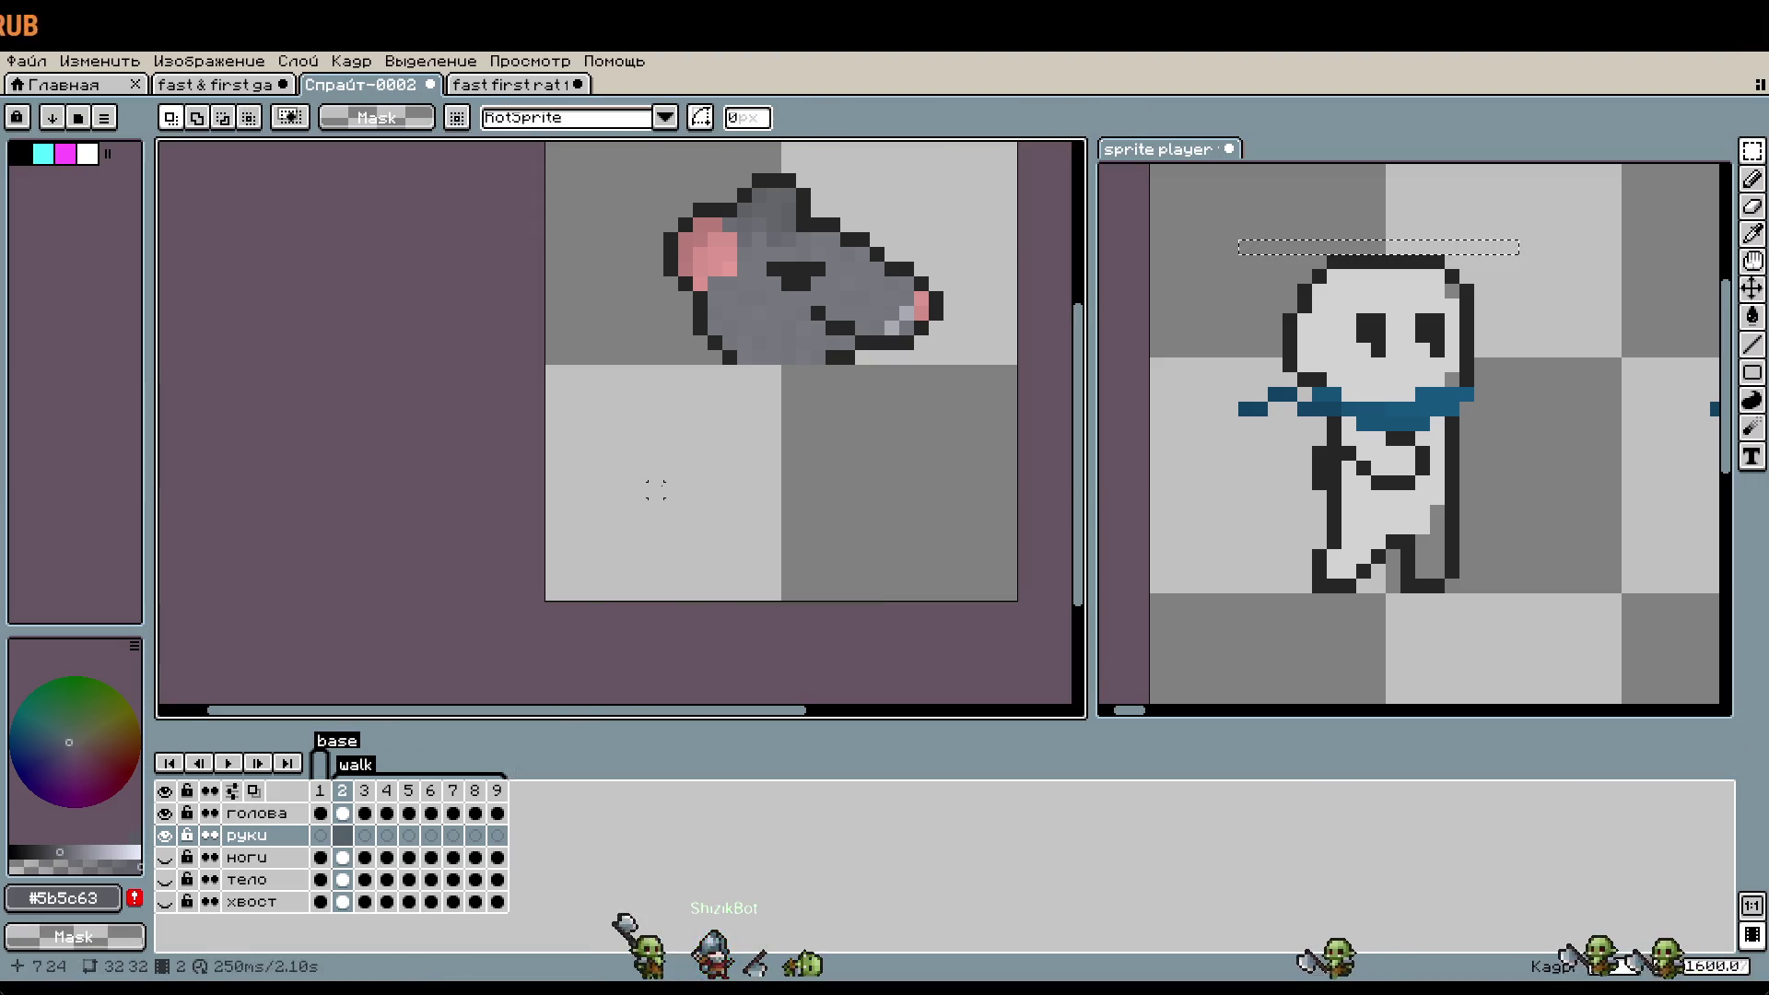
- Try pasting the arm pixels onto the голова layer, undo it, and drop the floating selection
left_click(276, 815)
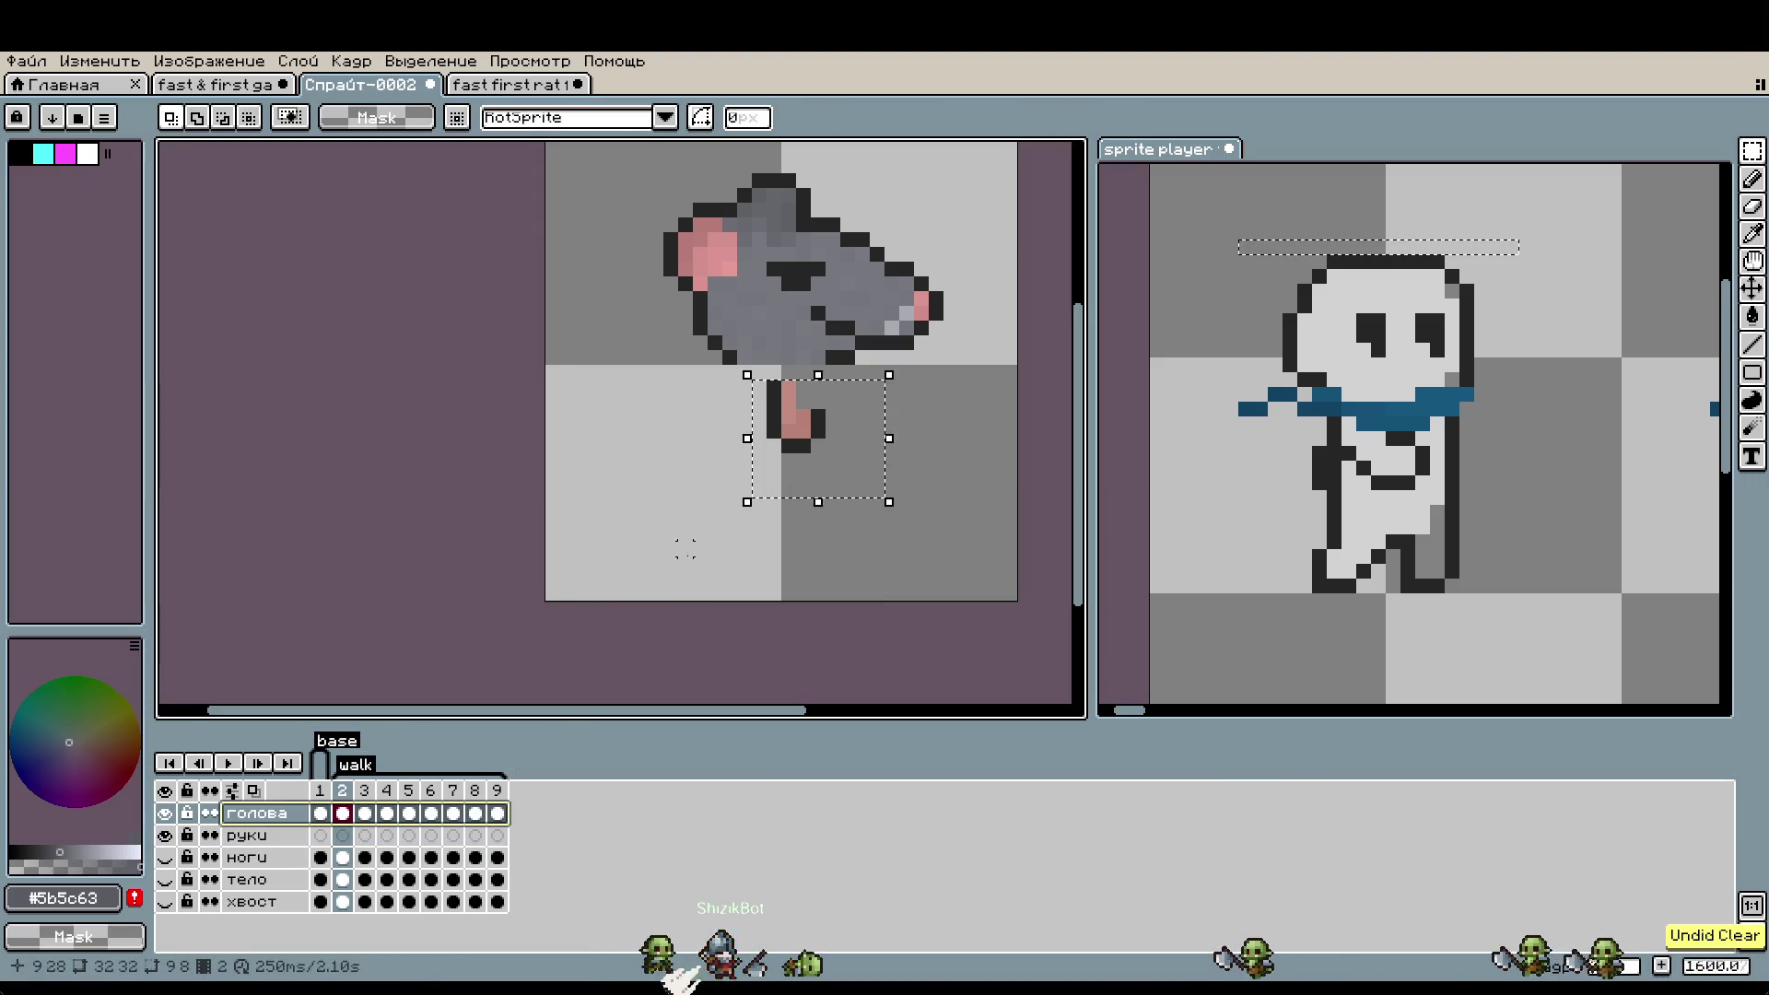
left_click(221, 840)
key("ctrl+v")
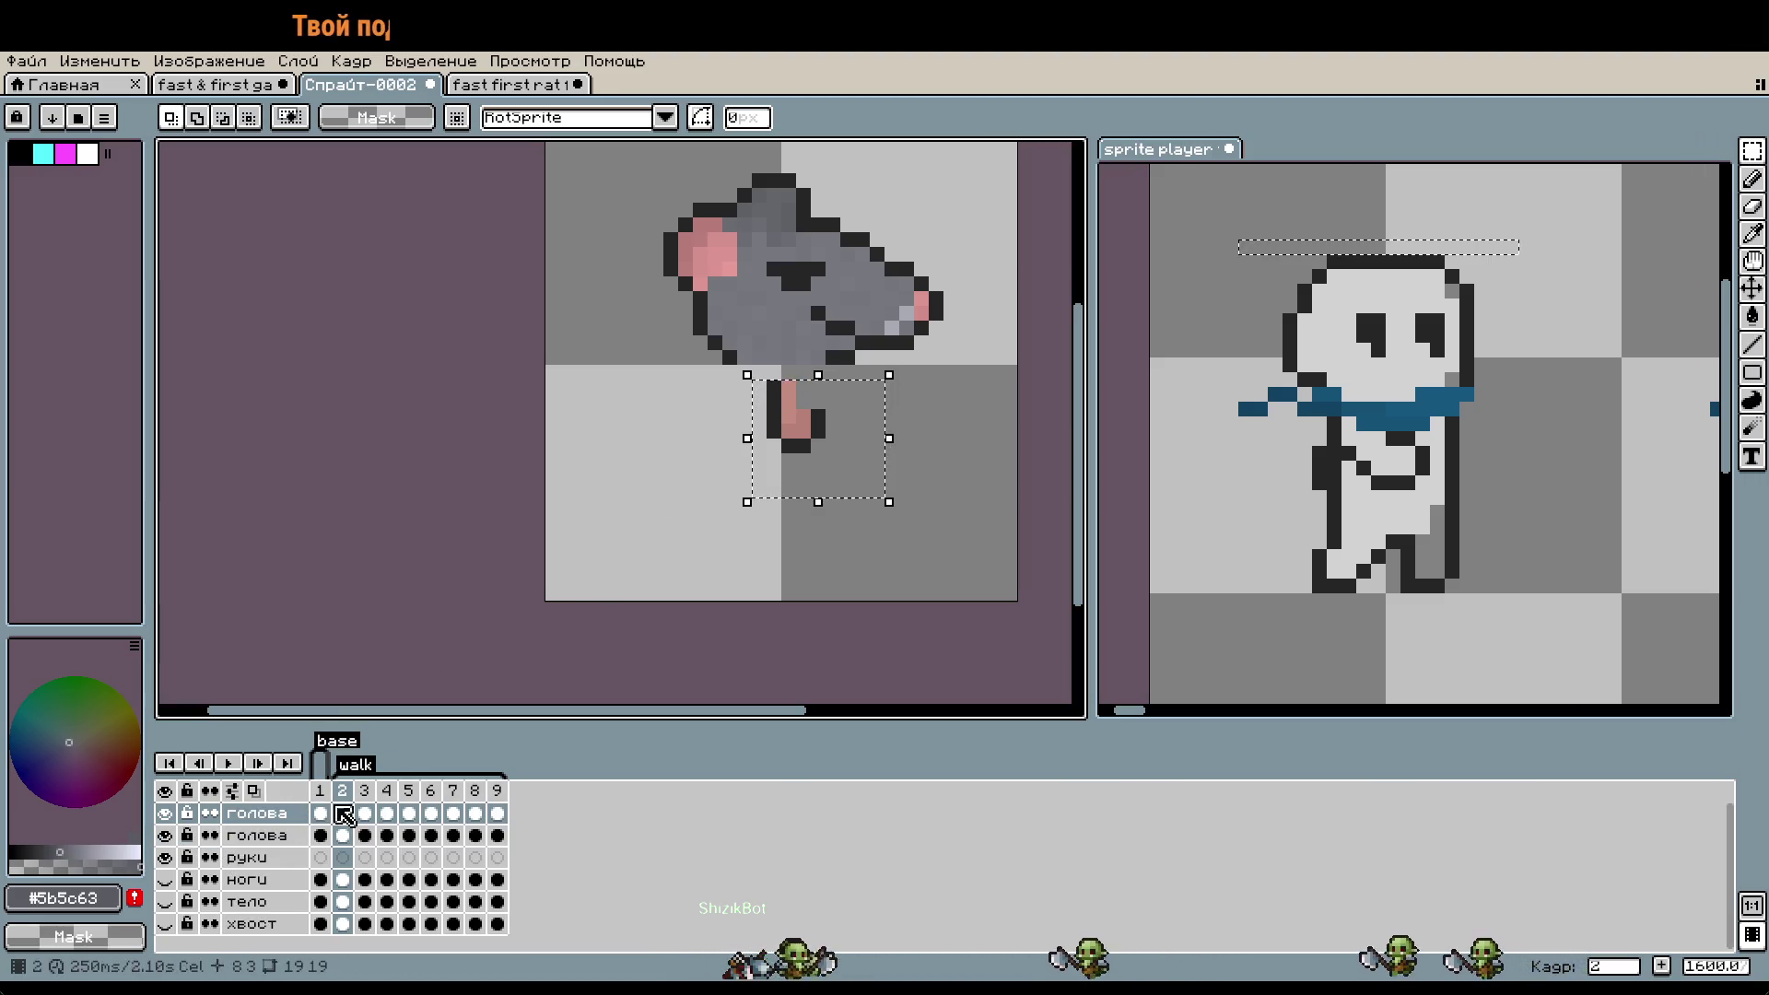
key("ctrl+z")
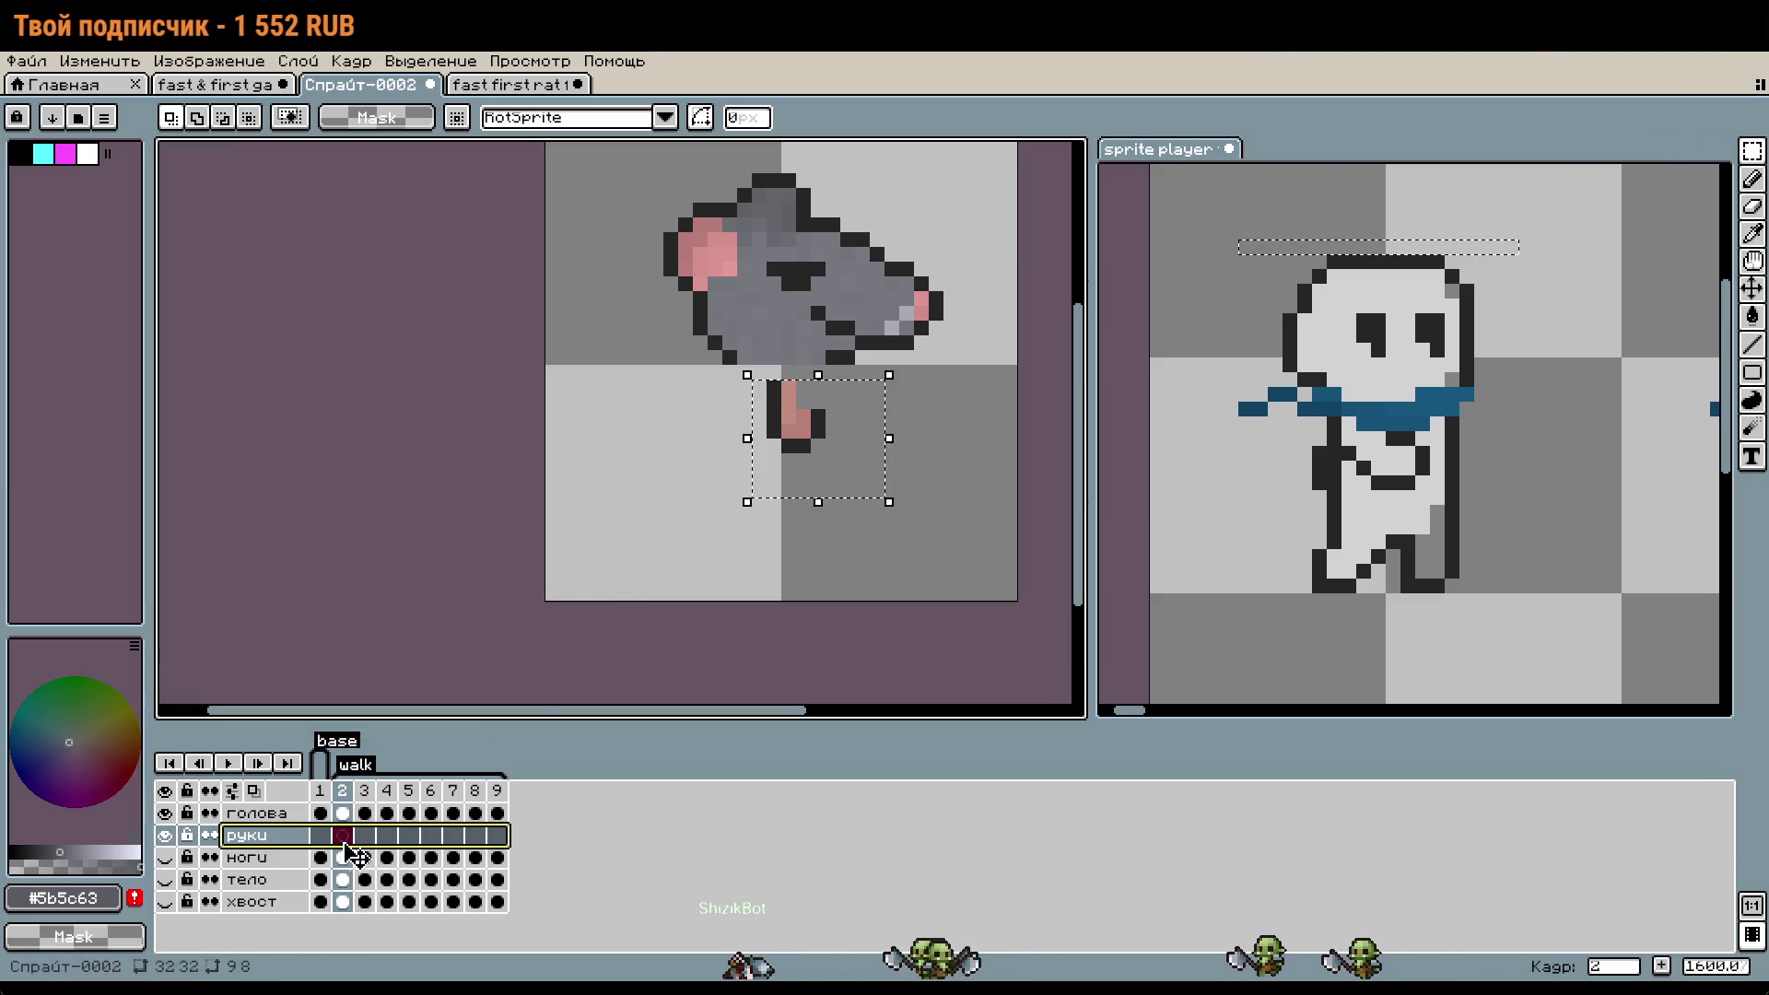
left_click(714, 504)
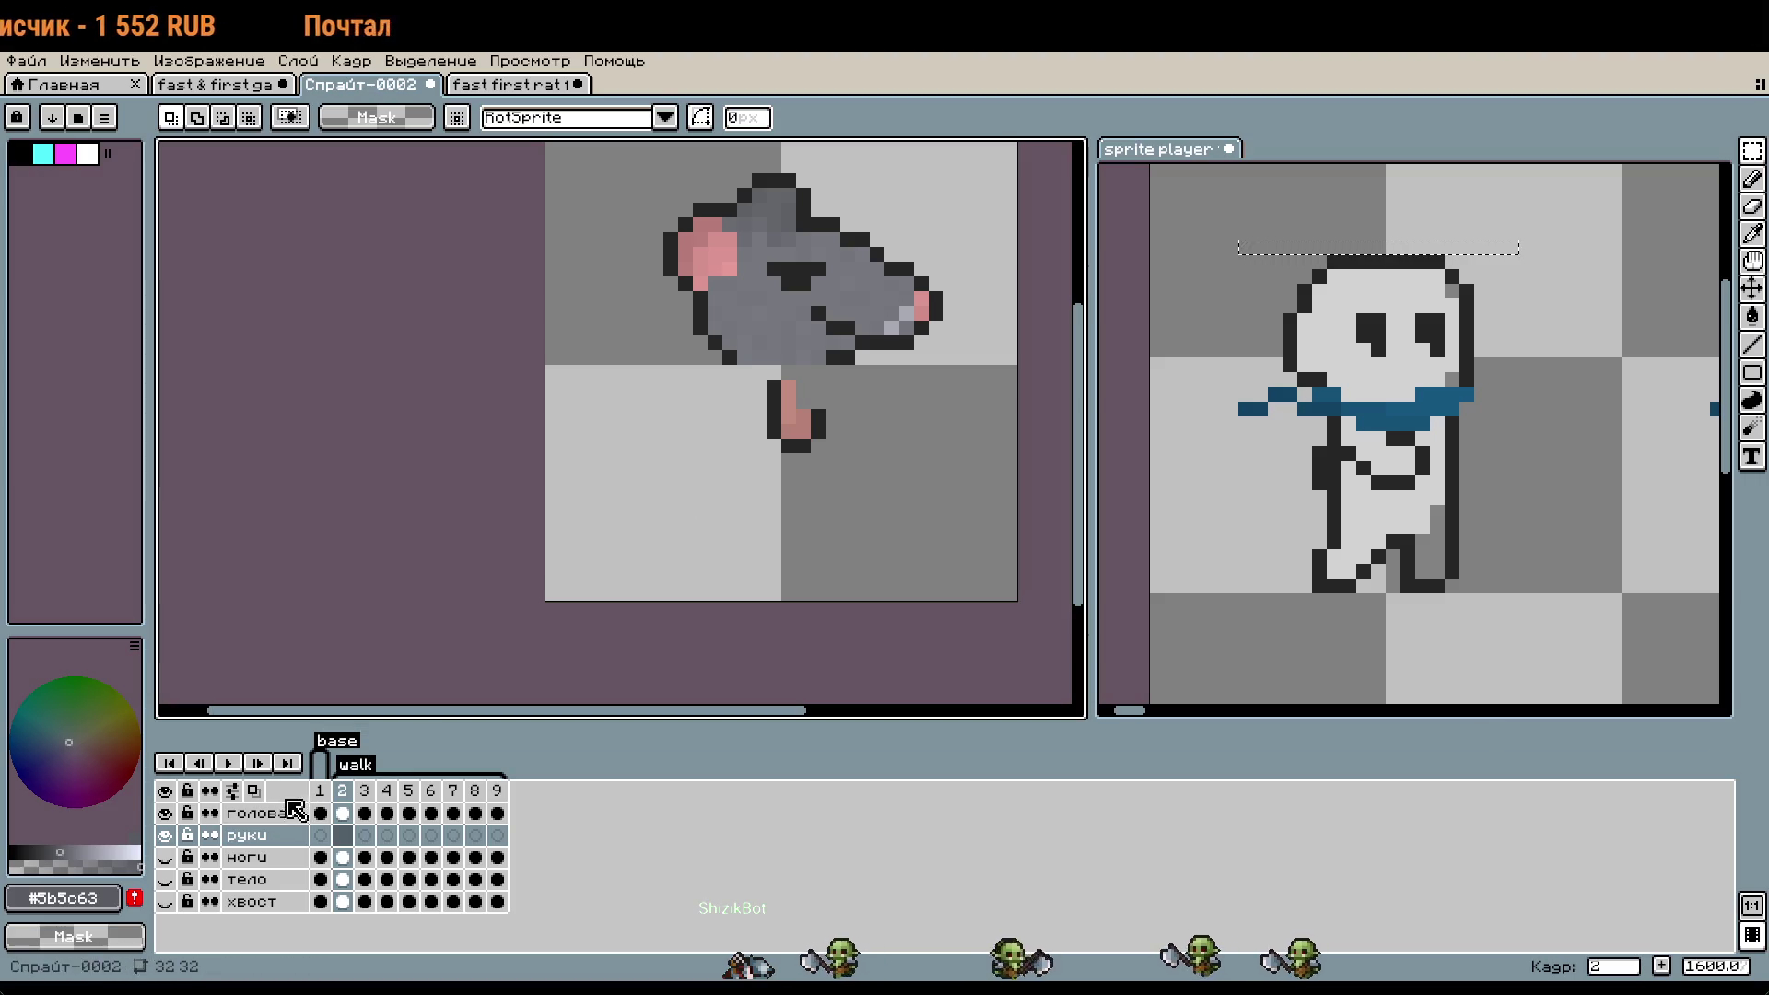
left_click(293, 810)
left_click(774, 398)
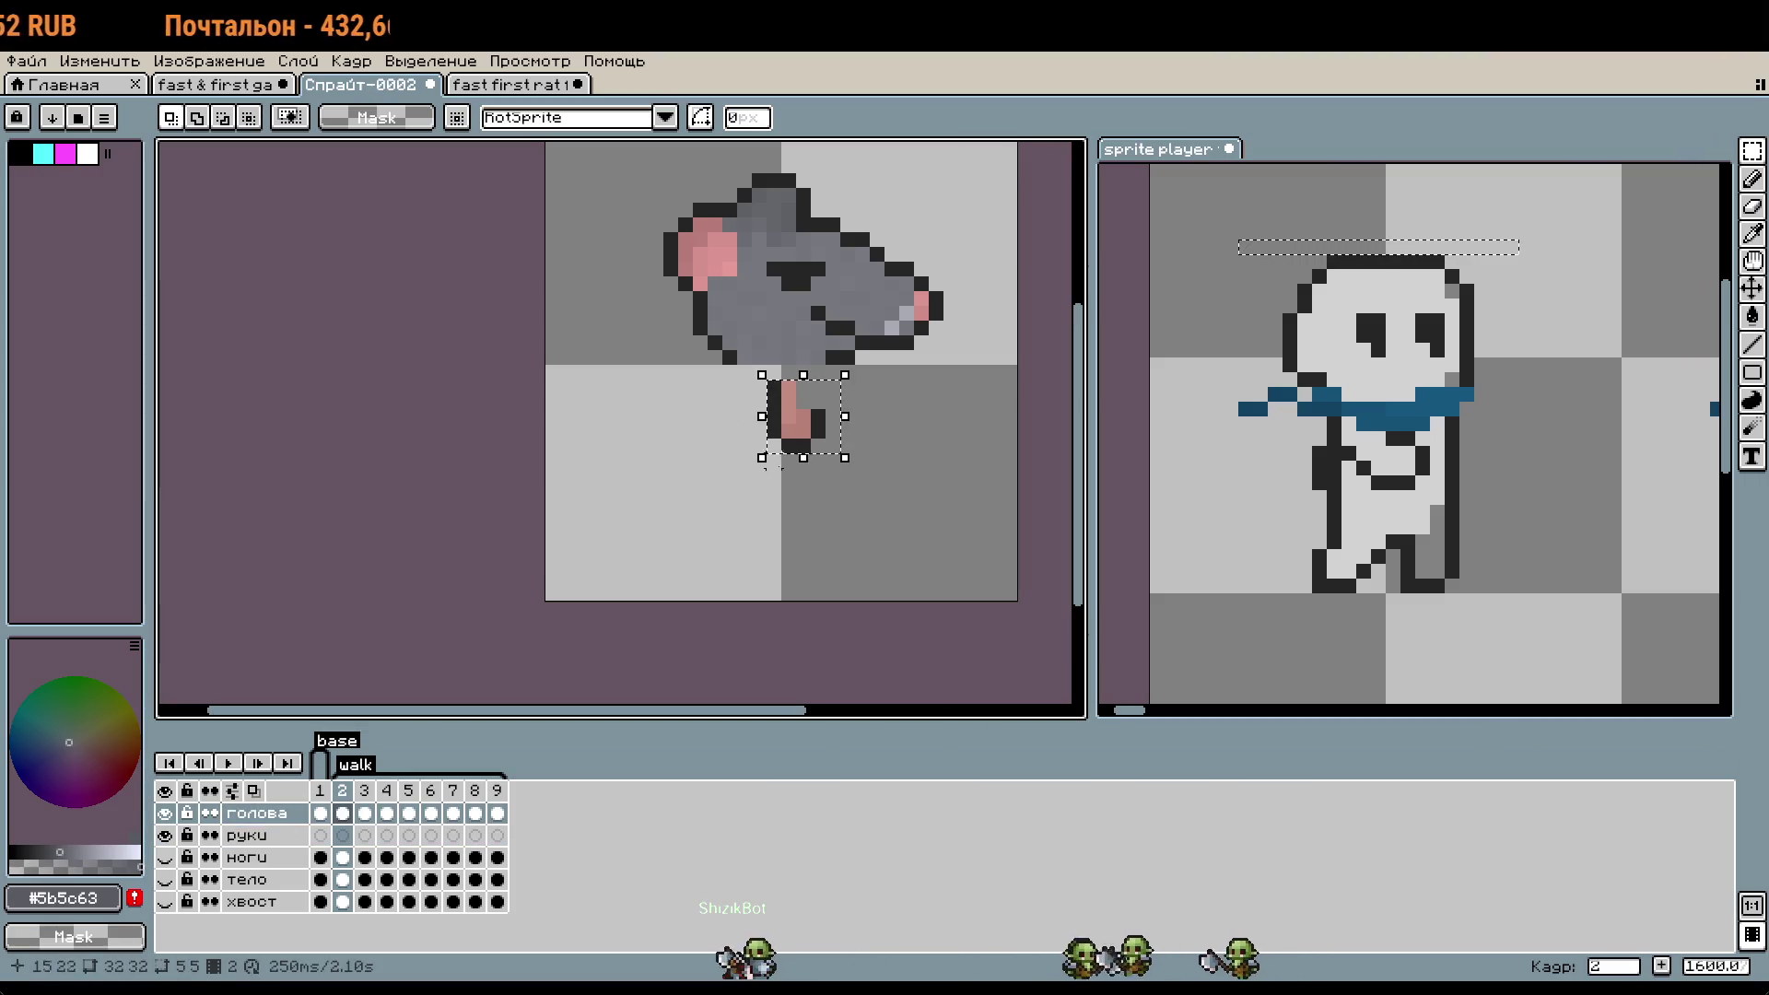
left_click(343, 834)
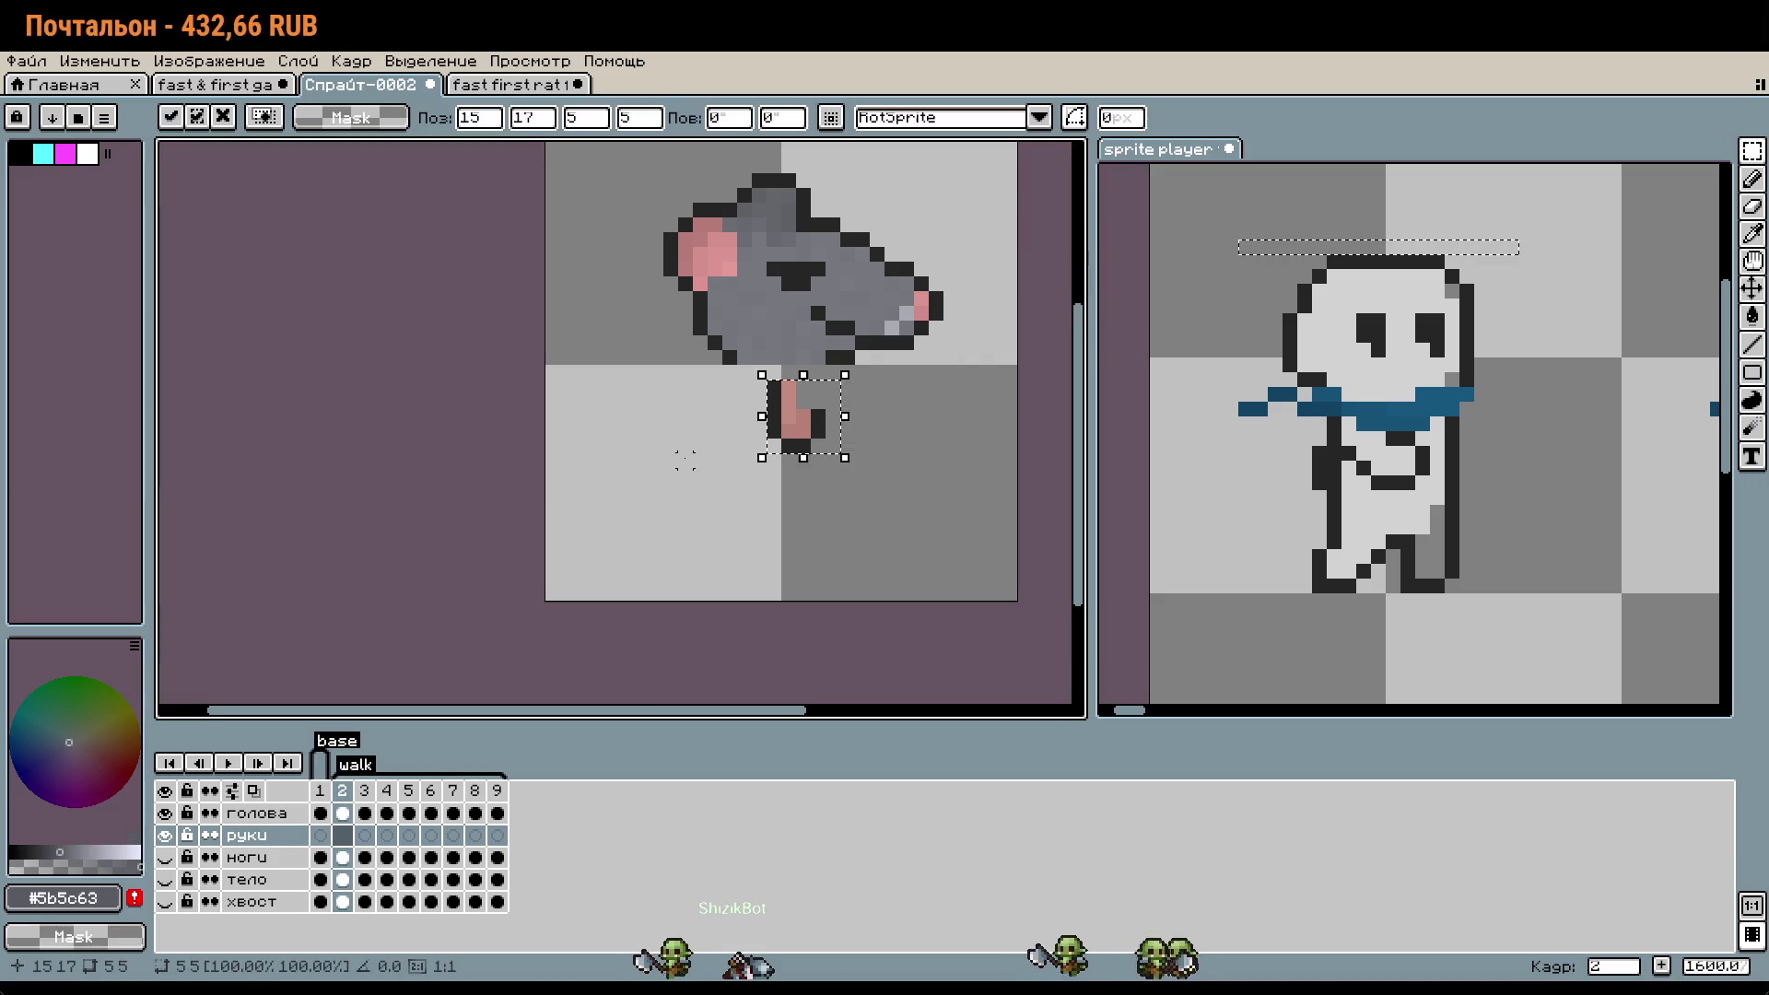
- Select the руки arms cels across walk frames 1 through 8
left_click(319, 834)
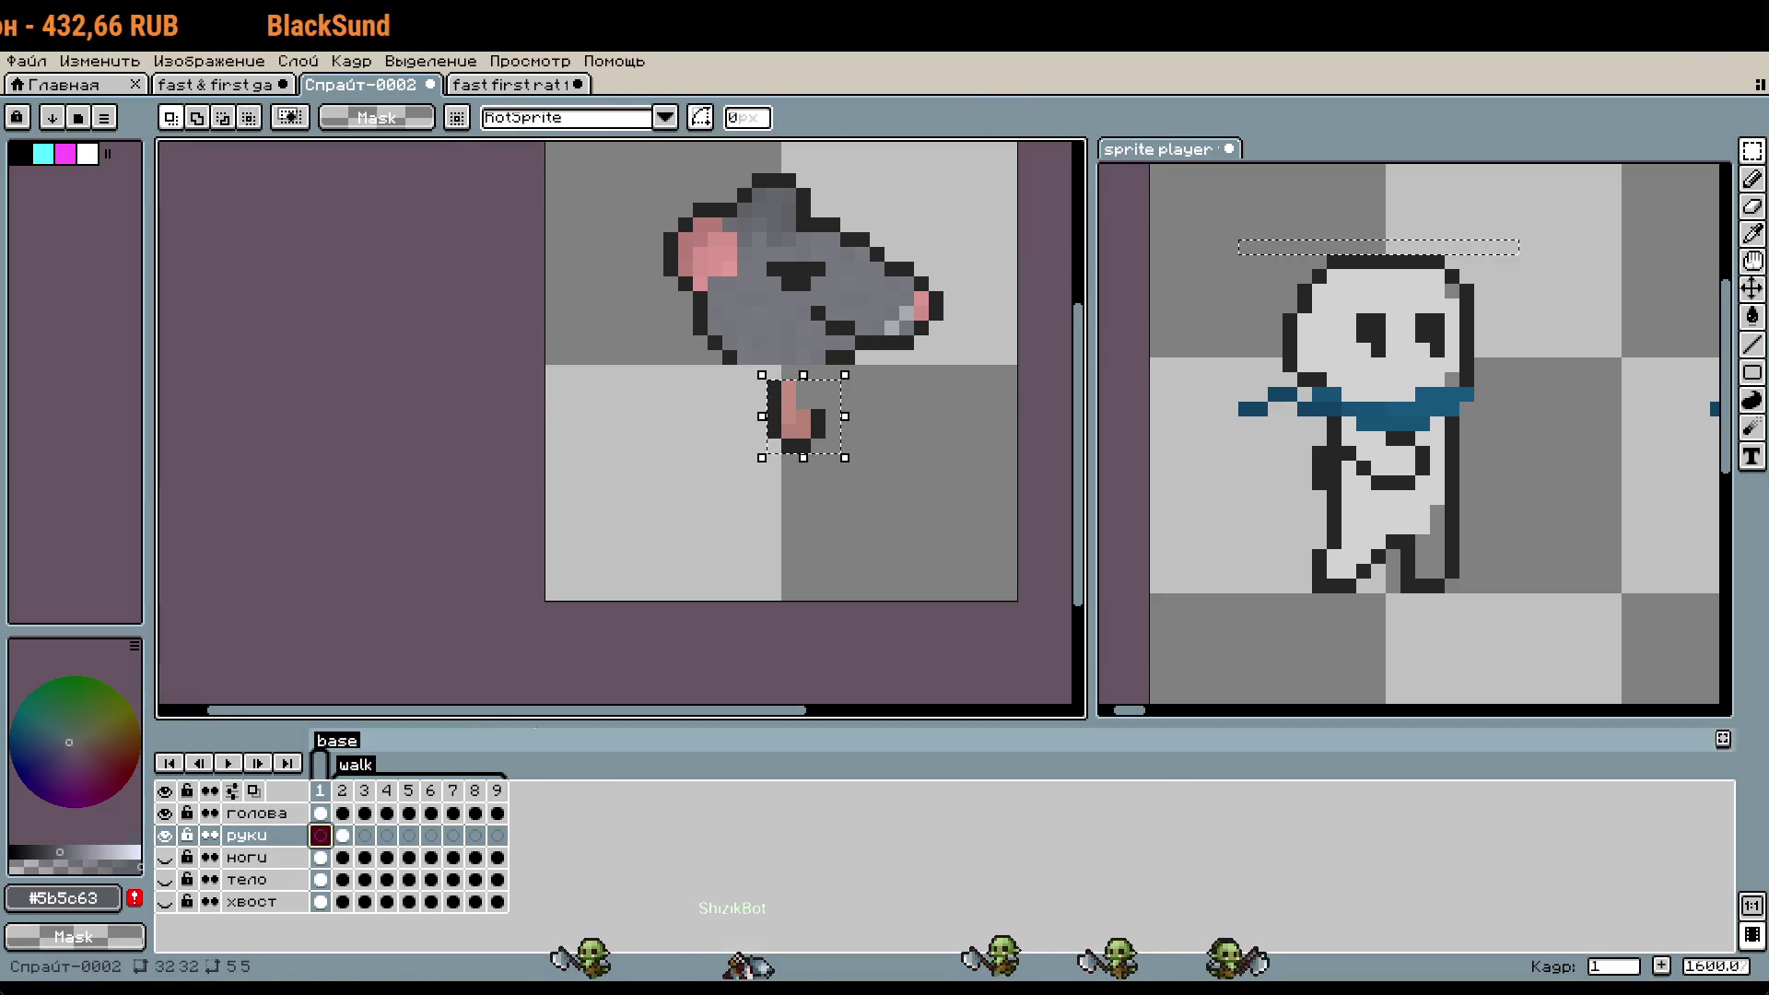
left_click(363, 834)
left_click(386, 835)
left_click(408, 835)
left_click(430, 835)
left_click(453, 834)
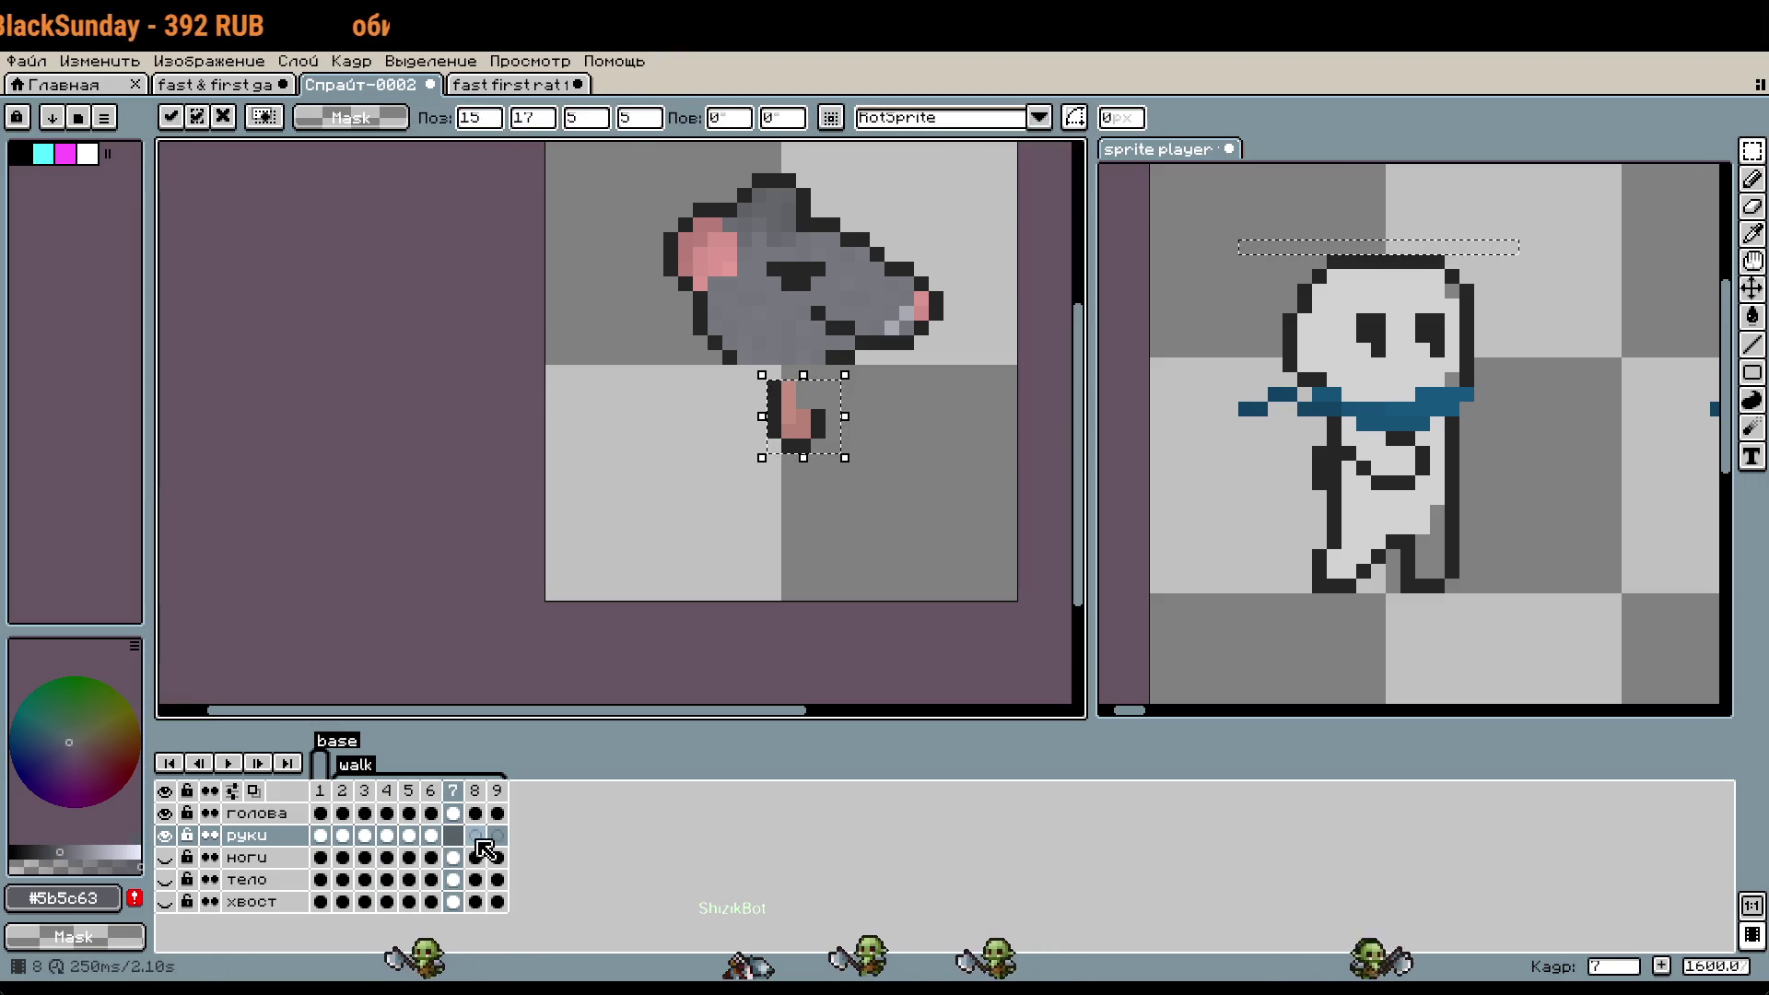
left_click(474, 835)
left_click(497, 834)
- Deselect, hide the руки arms layer, and review the head alone on frames 1 through 7
left_click(258, 813)
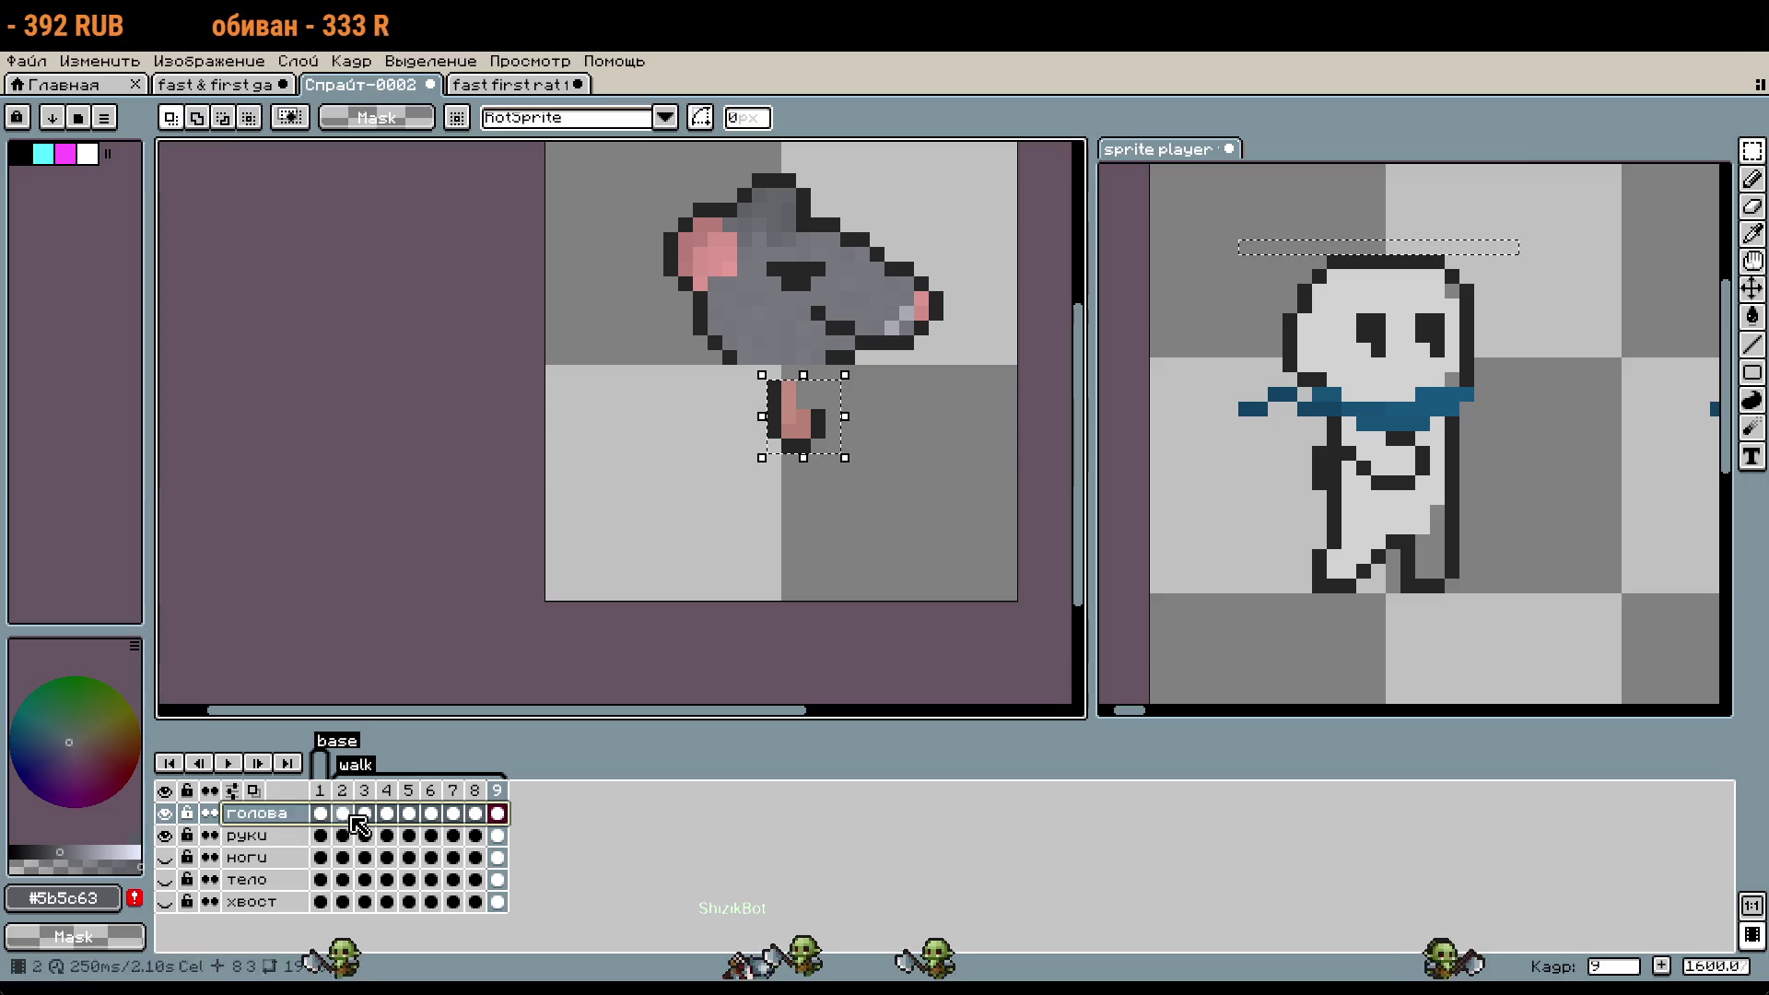
key("ctrl+d")
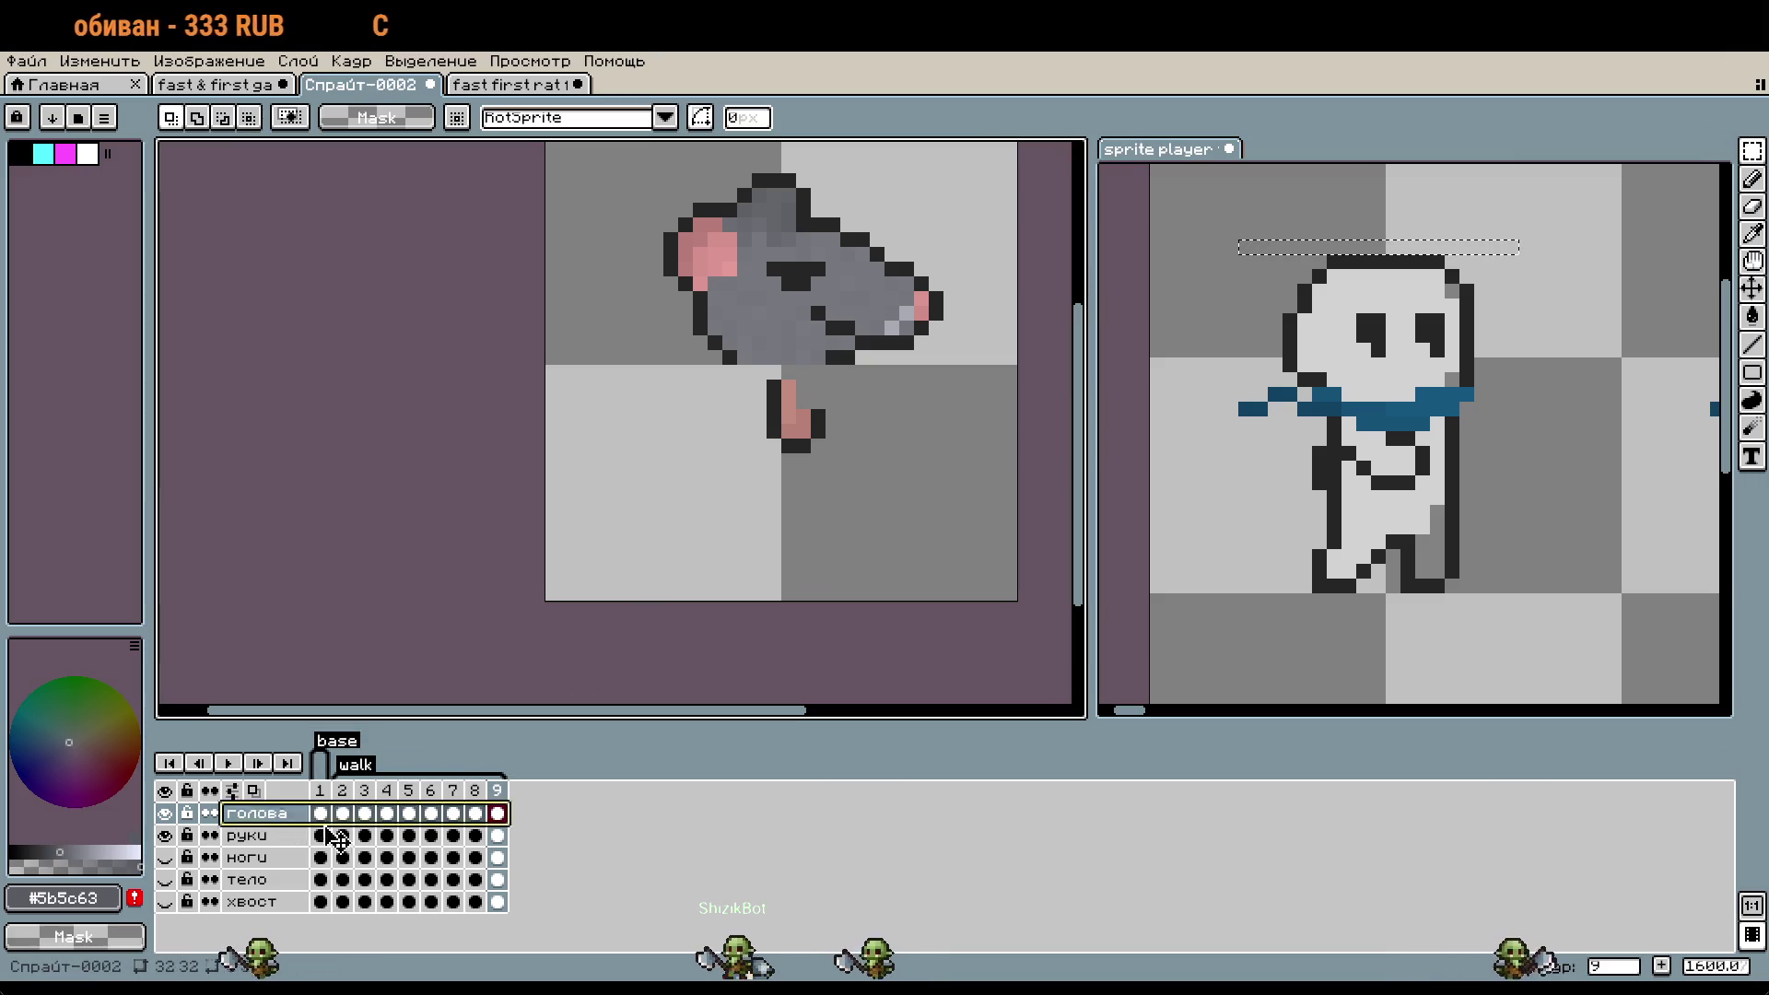
left_click(165, 835)
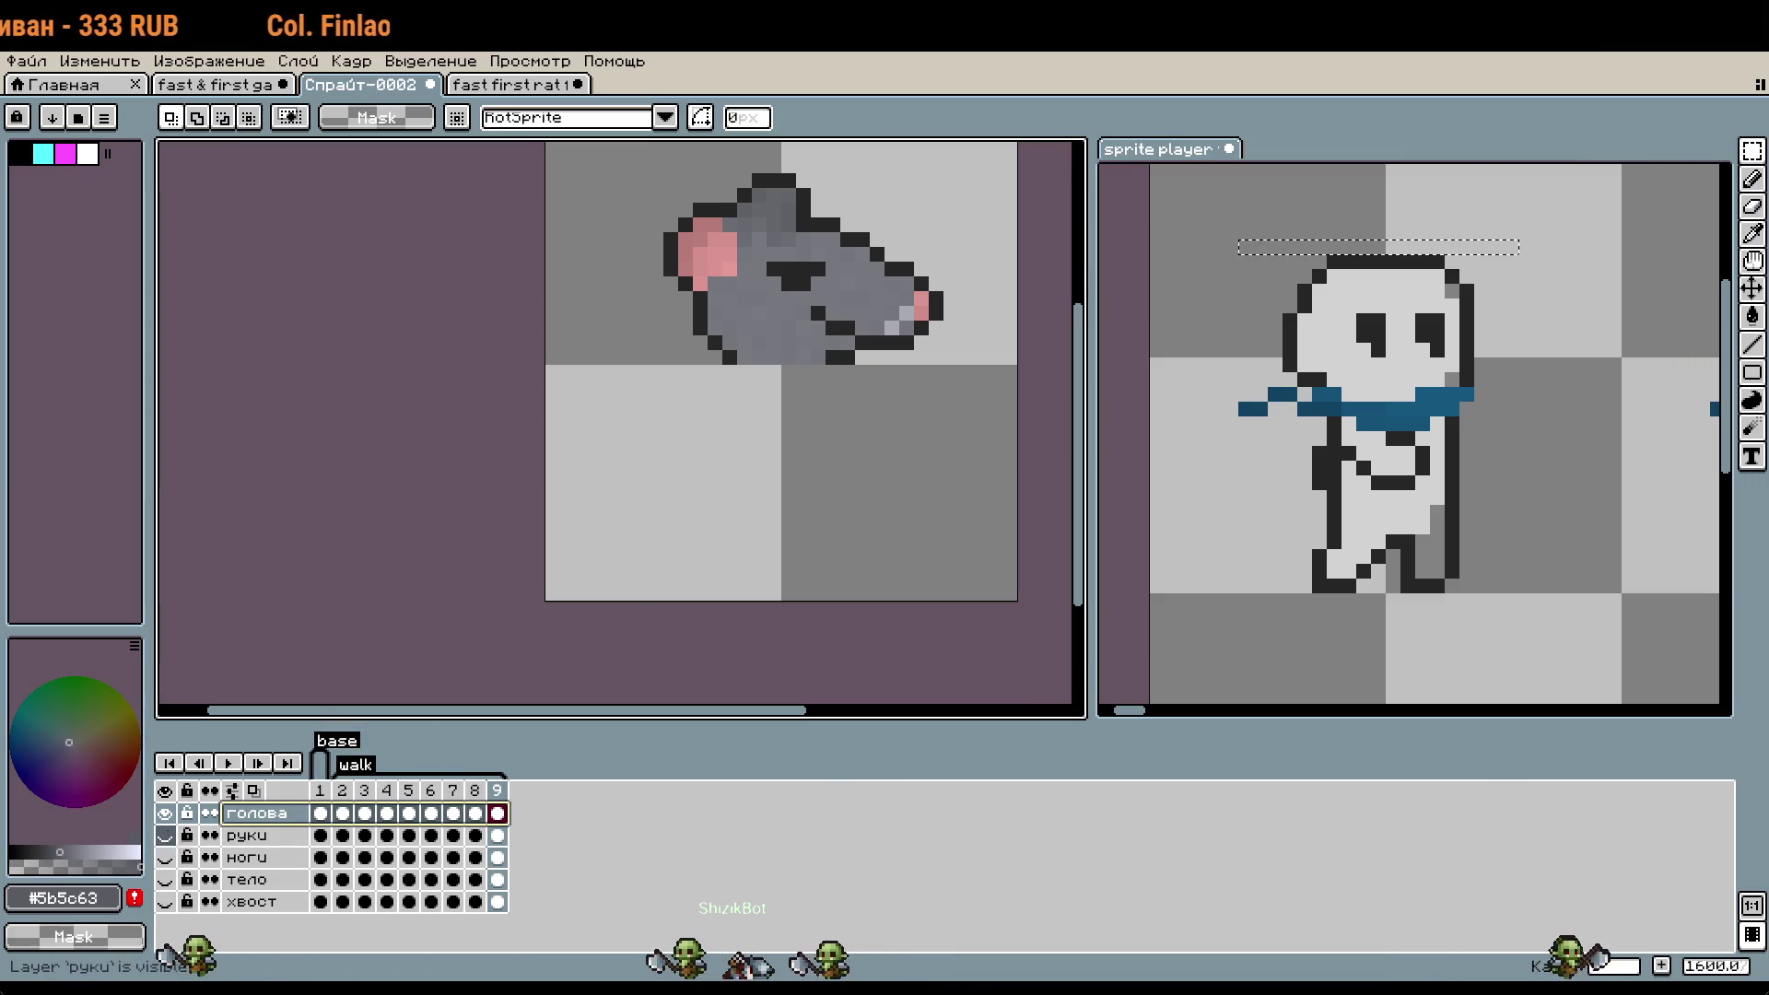
left_click(326, 814)
left_click(344, 814)
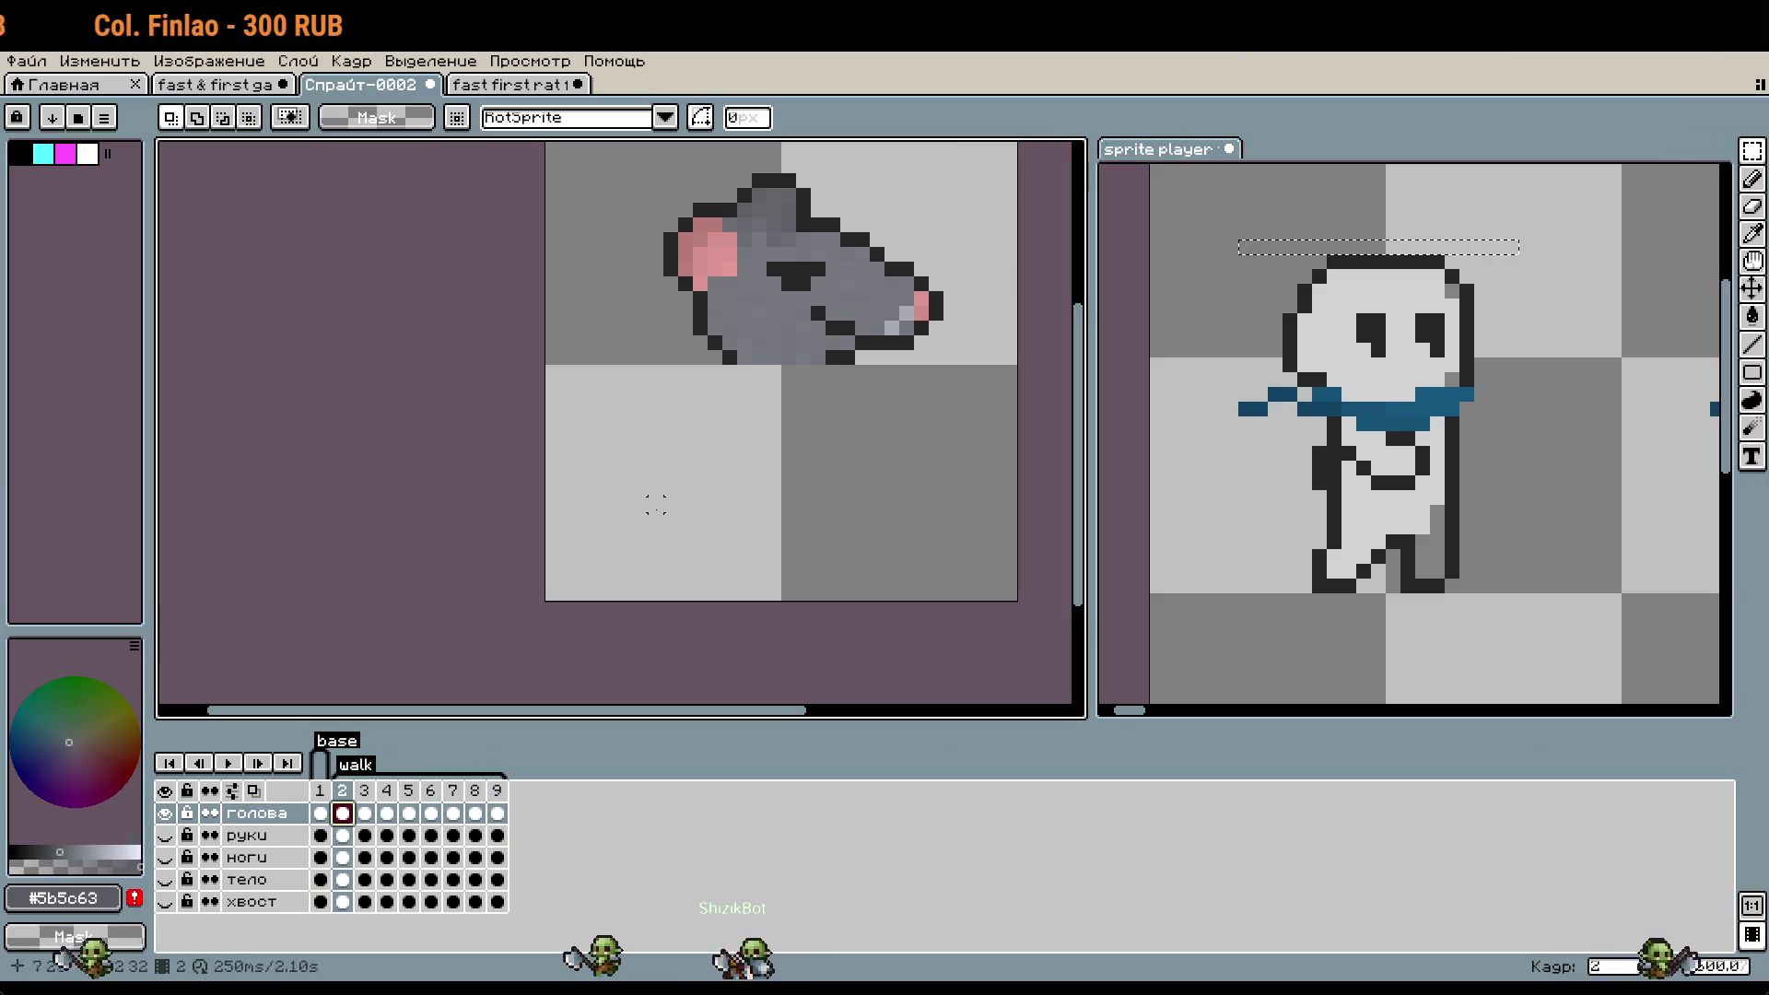
key("Right")
key("Right")
key("Right")
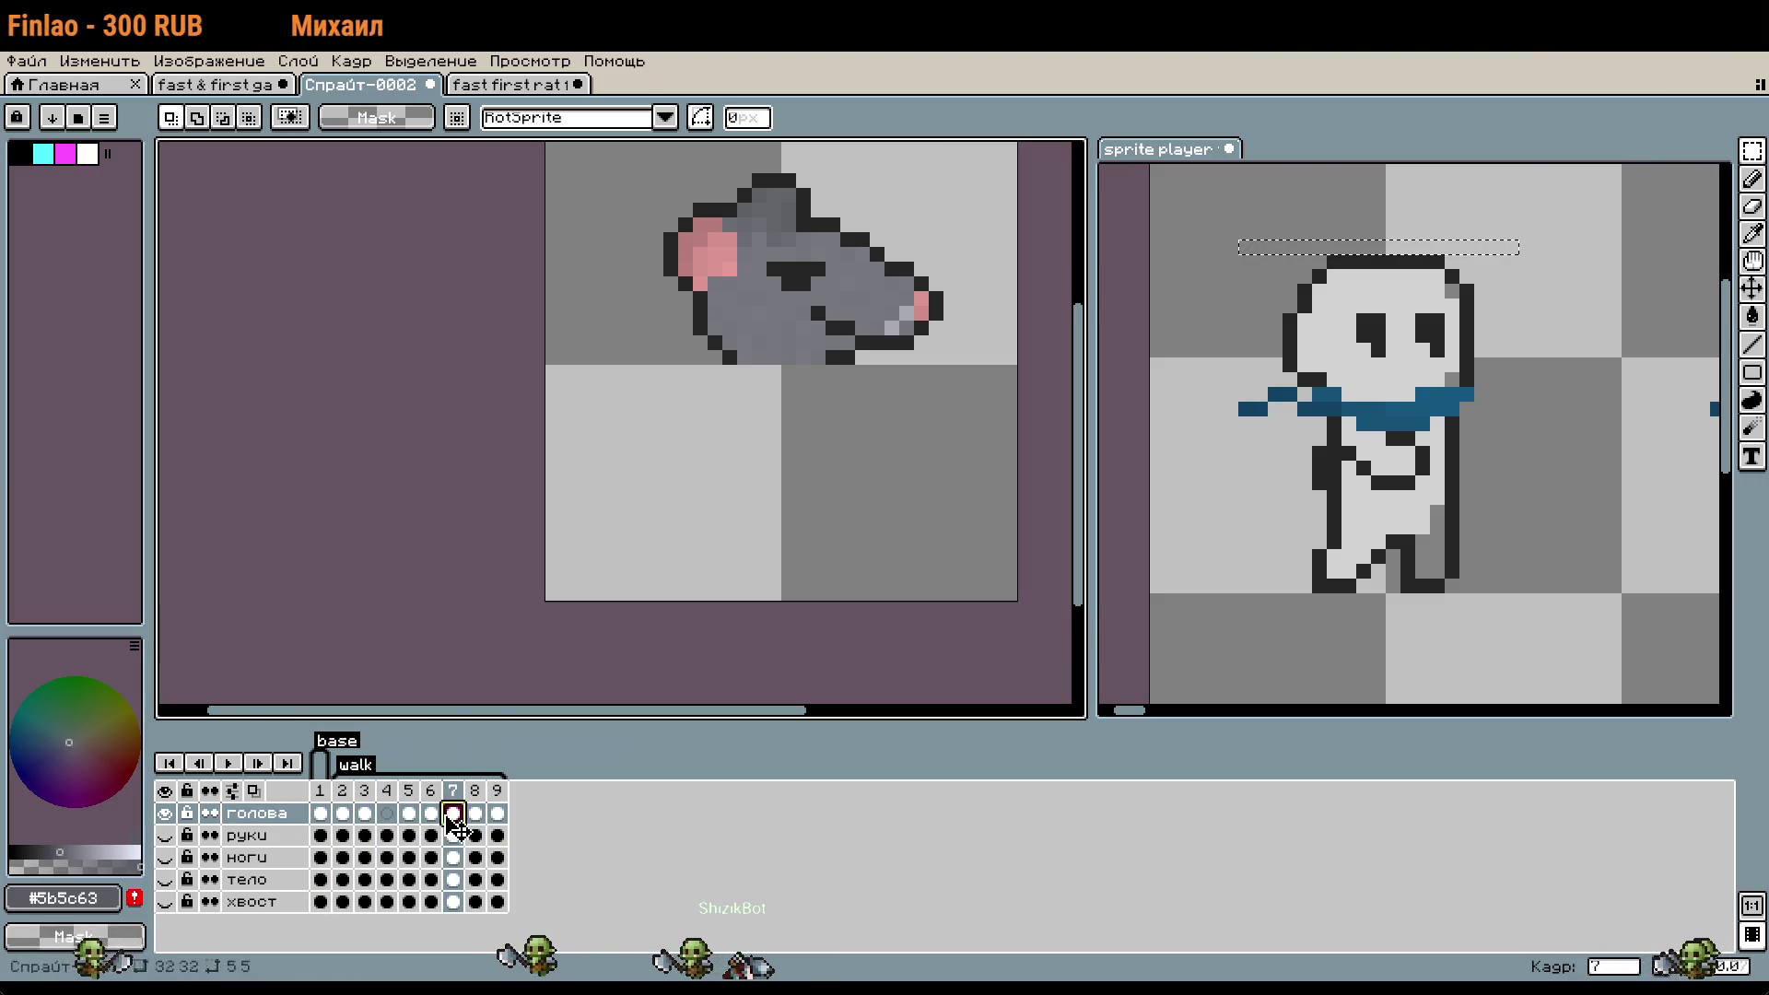
key("Right")
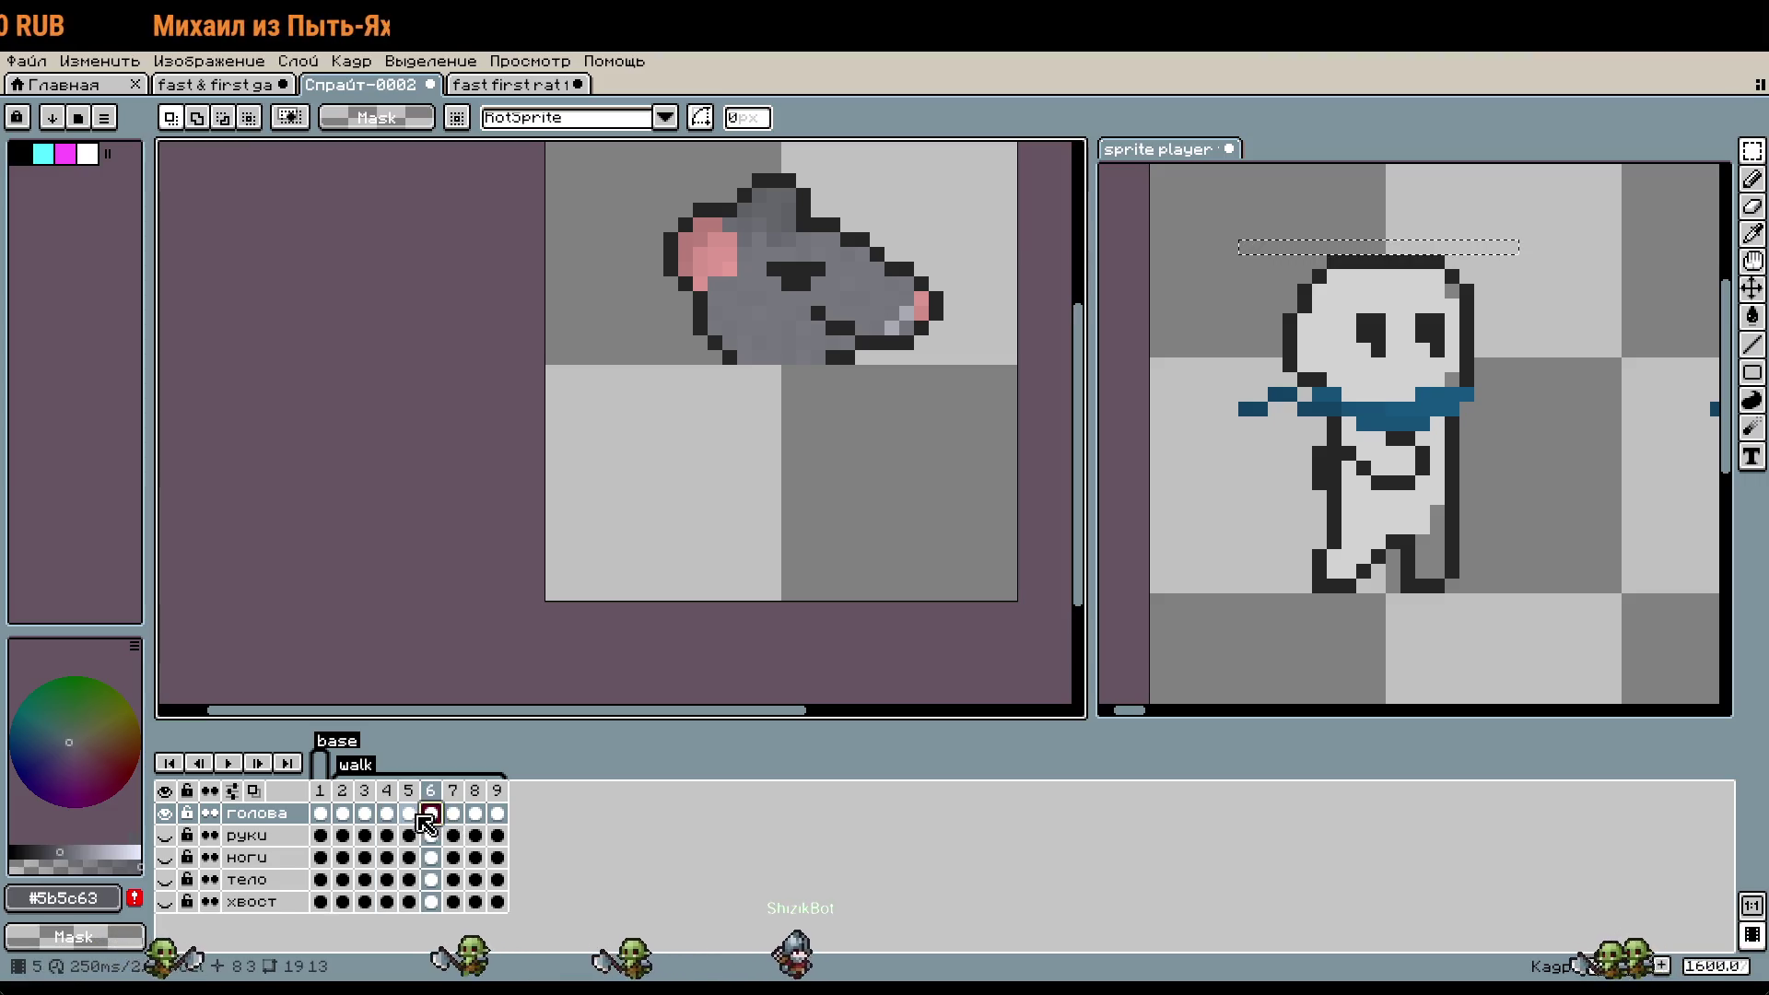
left_click(452, 815)
left_click_drag(824, 493, 814, 558)
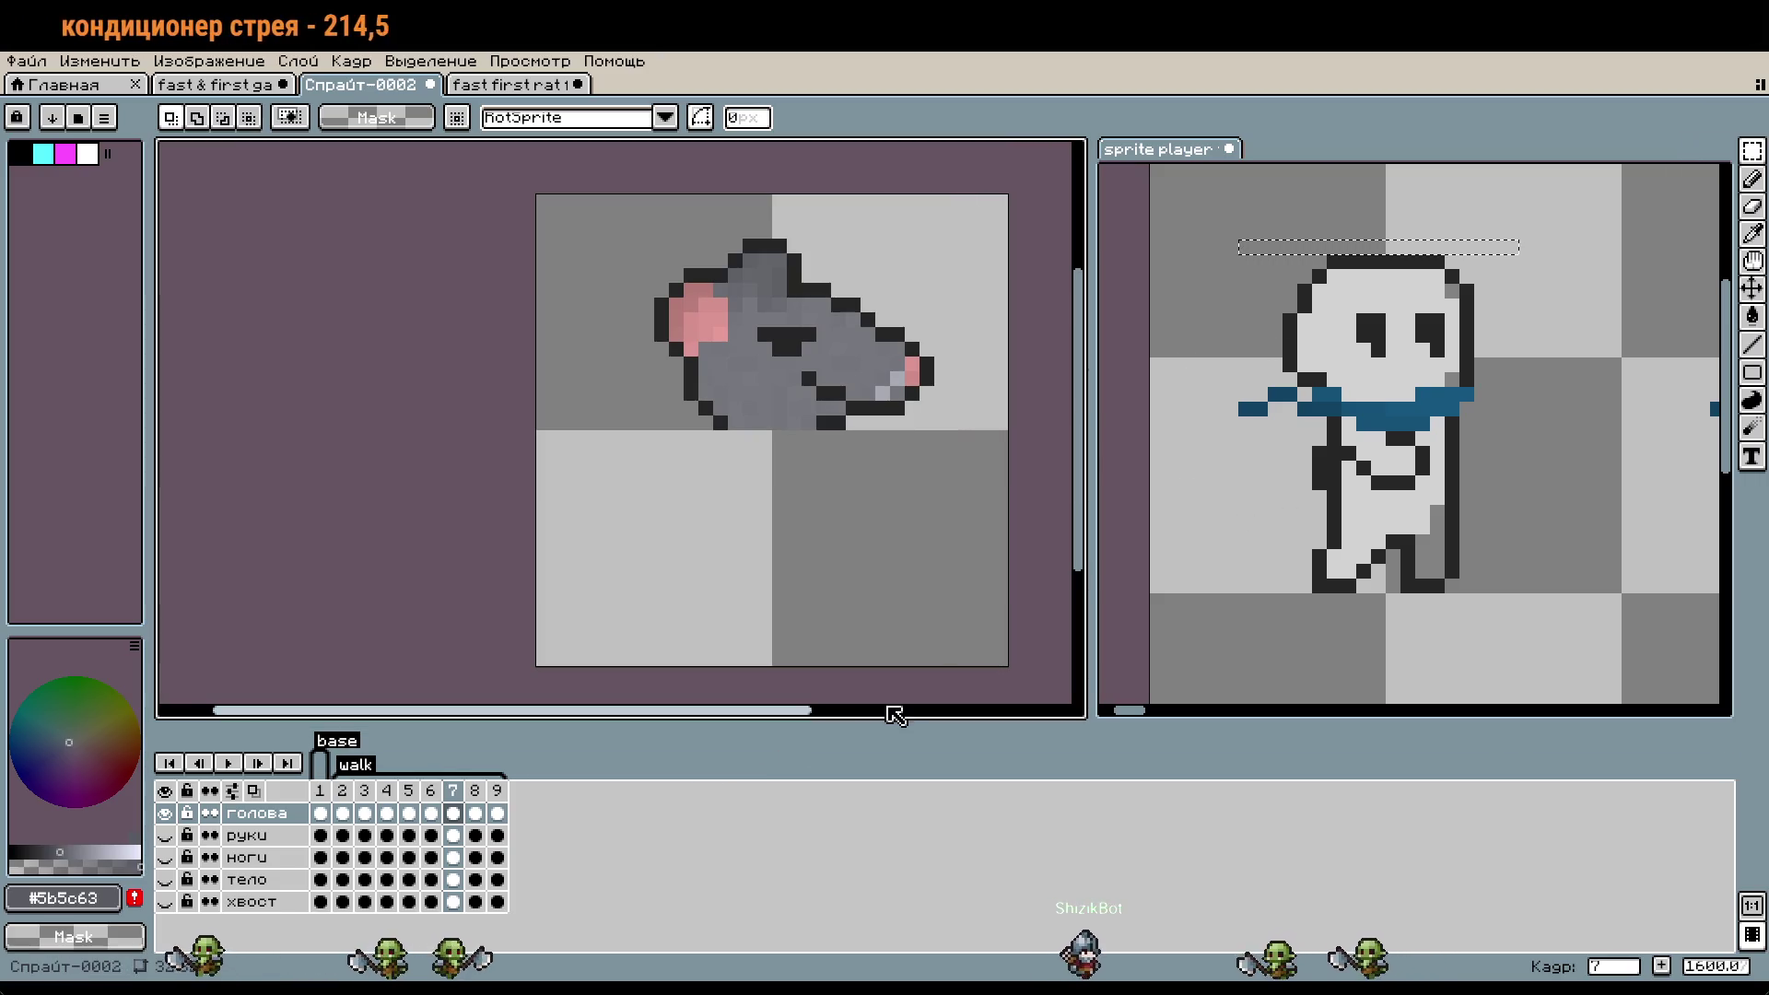
left_click(1423, 564)
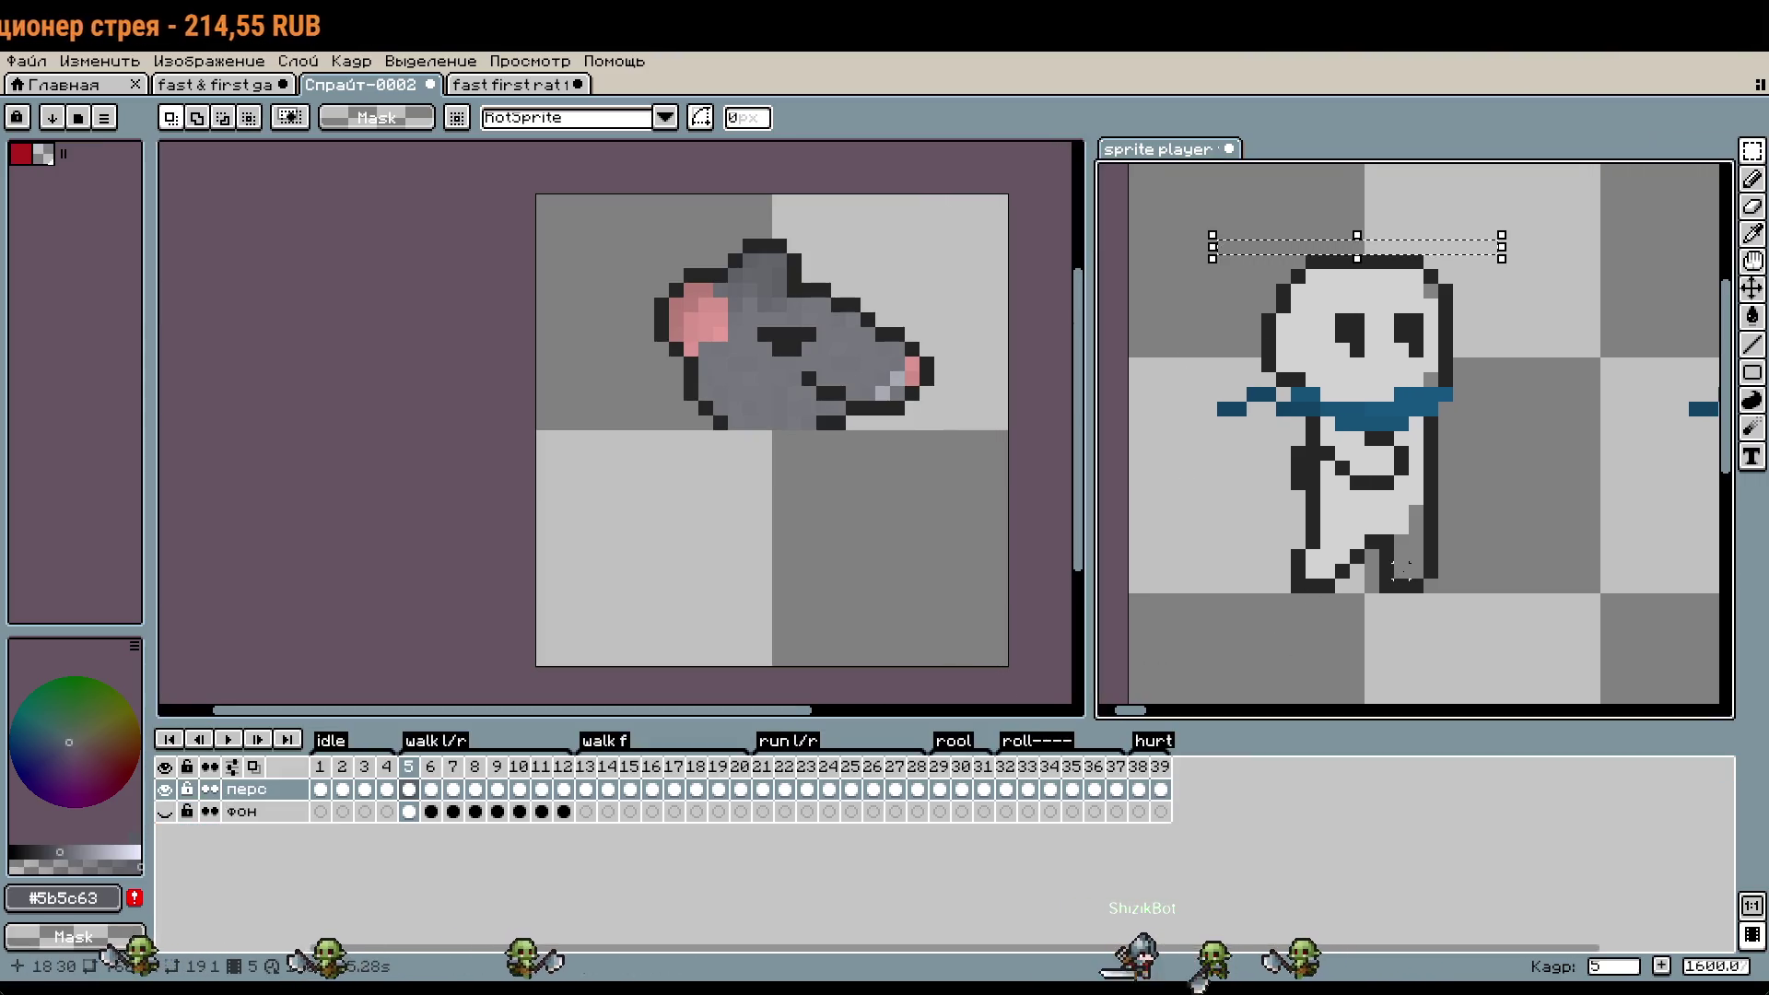
key("Right")
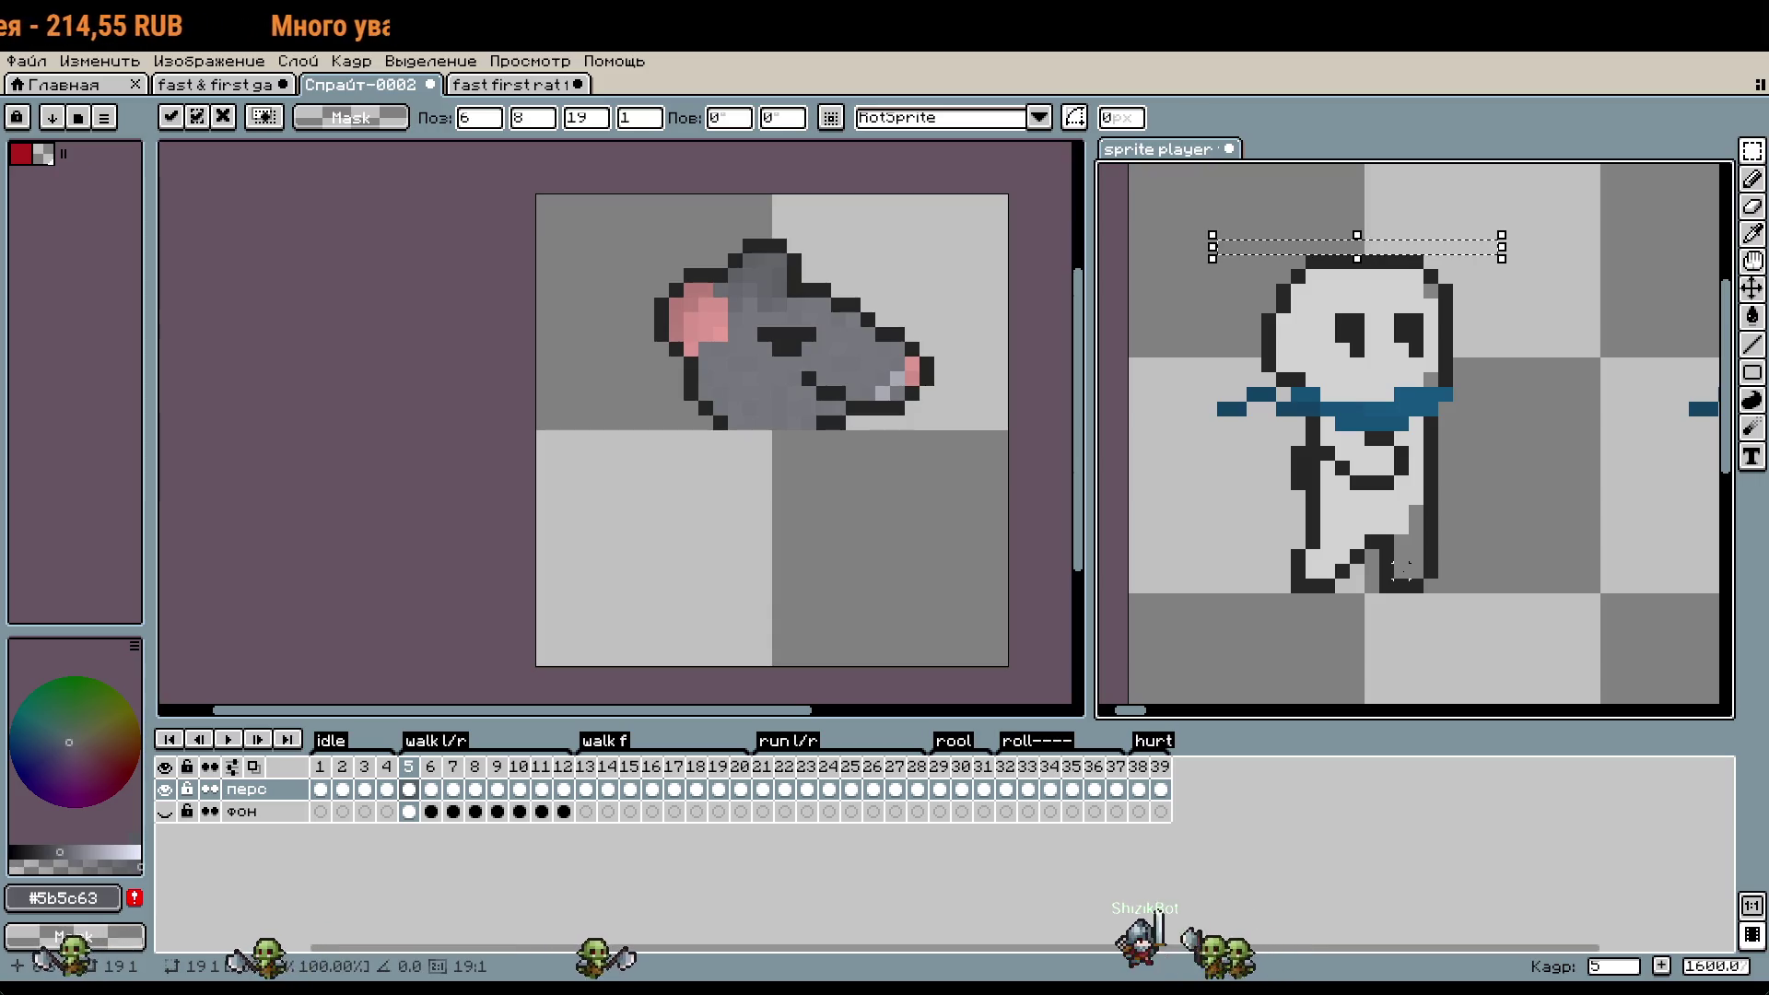
left_click(432, 770)
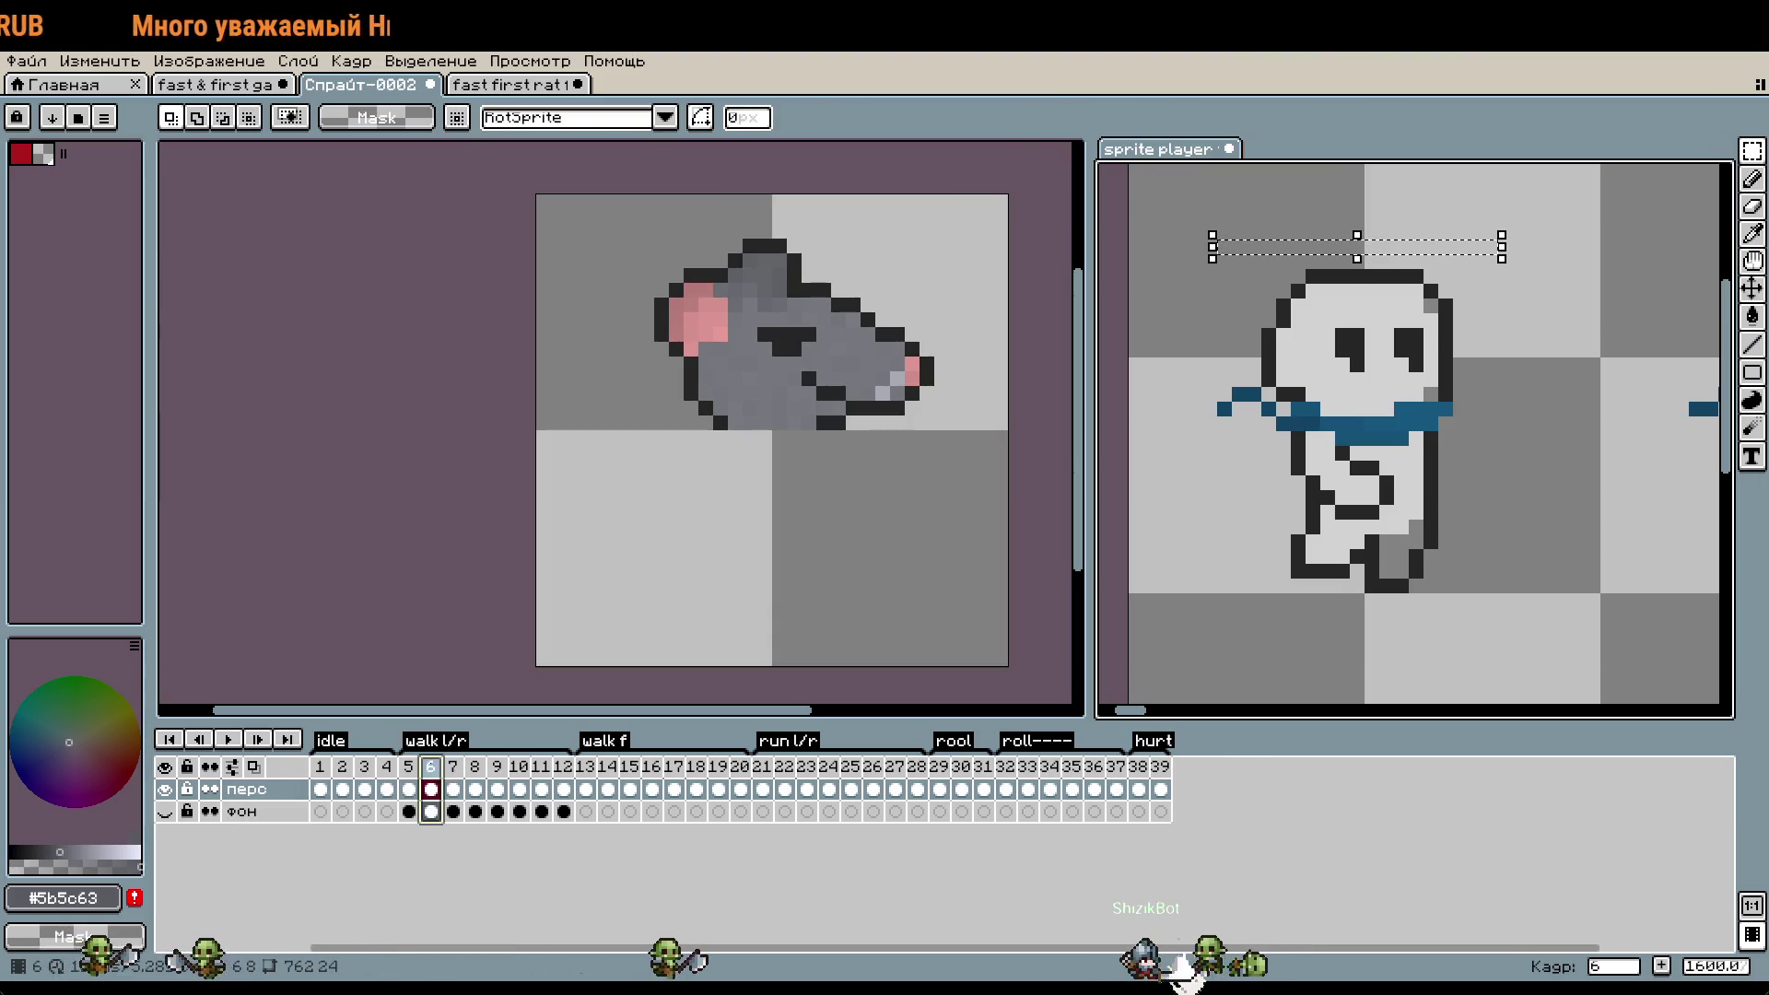
left_click(410, 770)
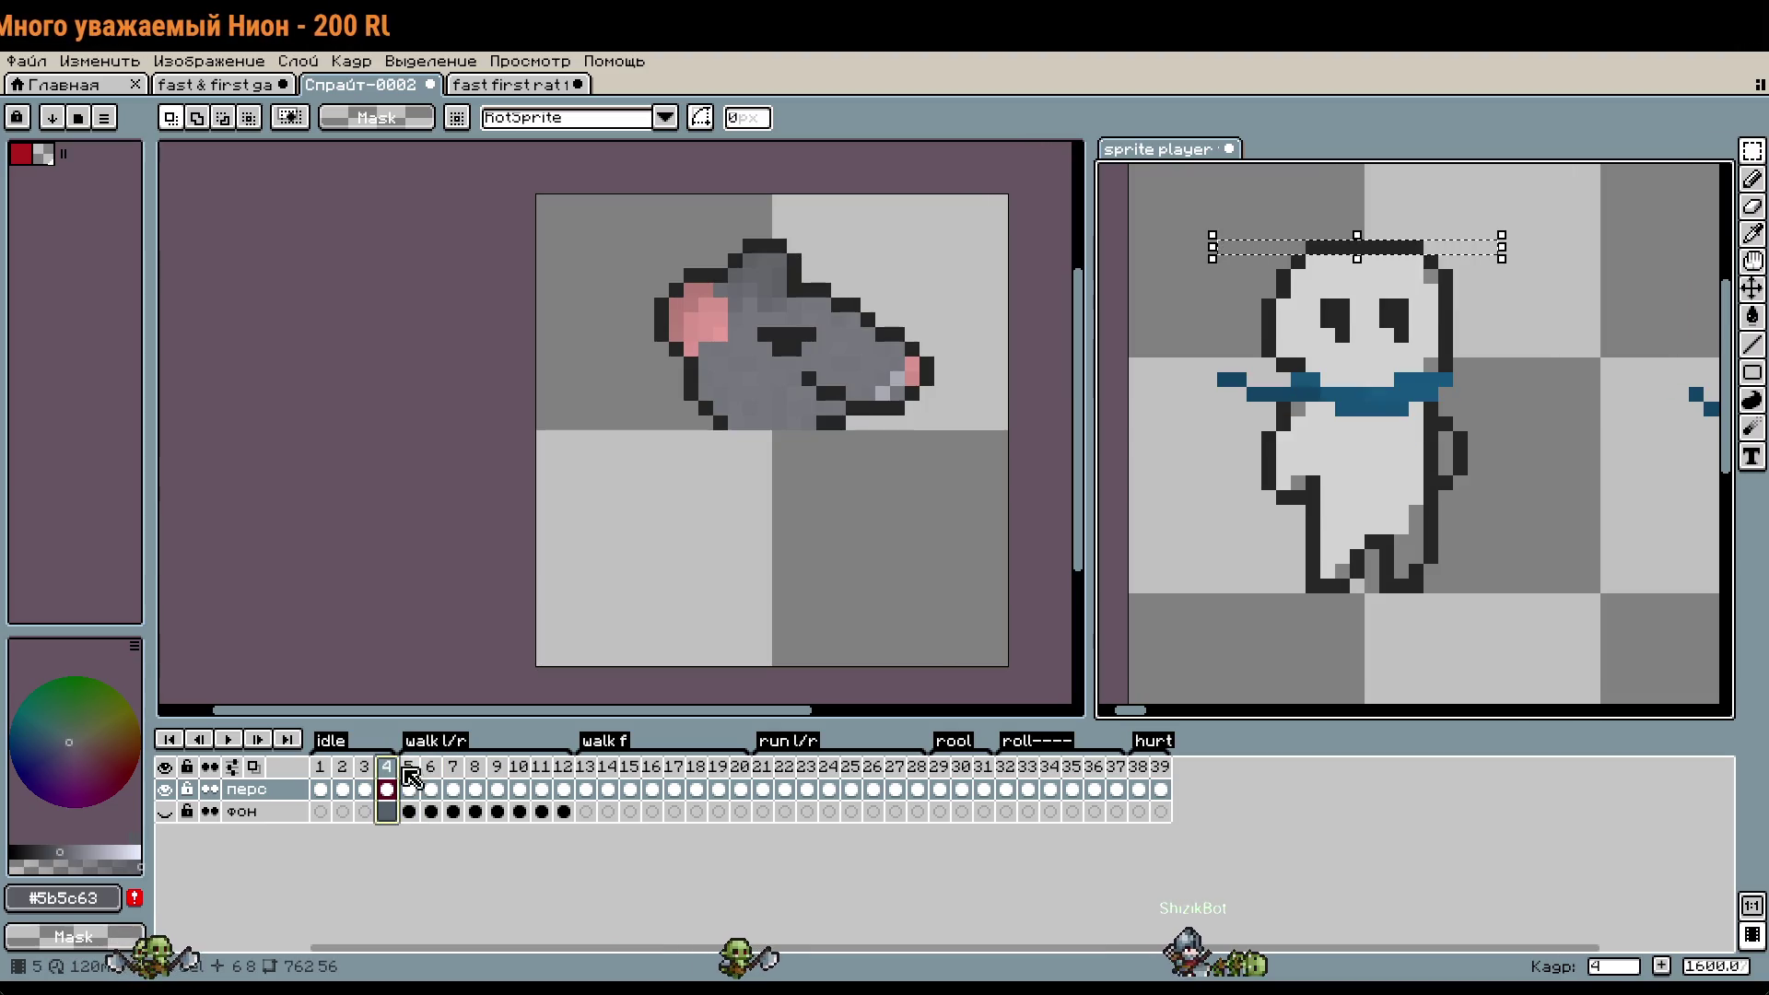
left_click(431, 776)
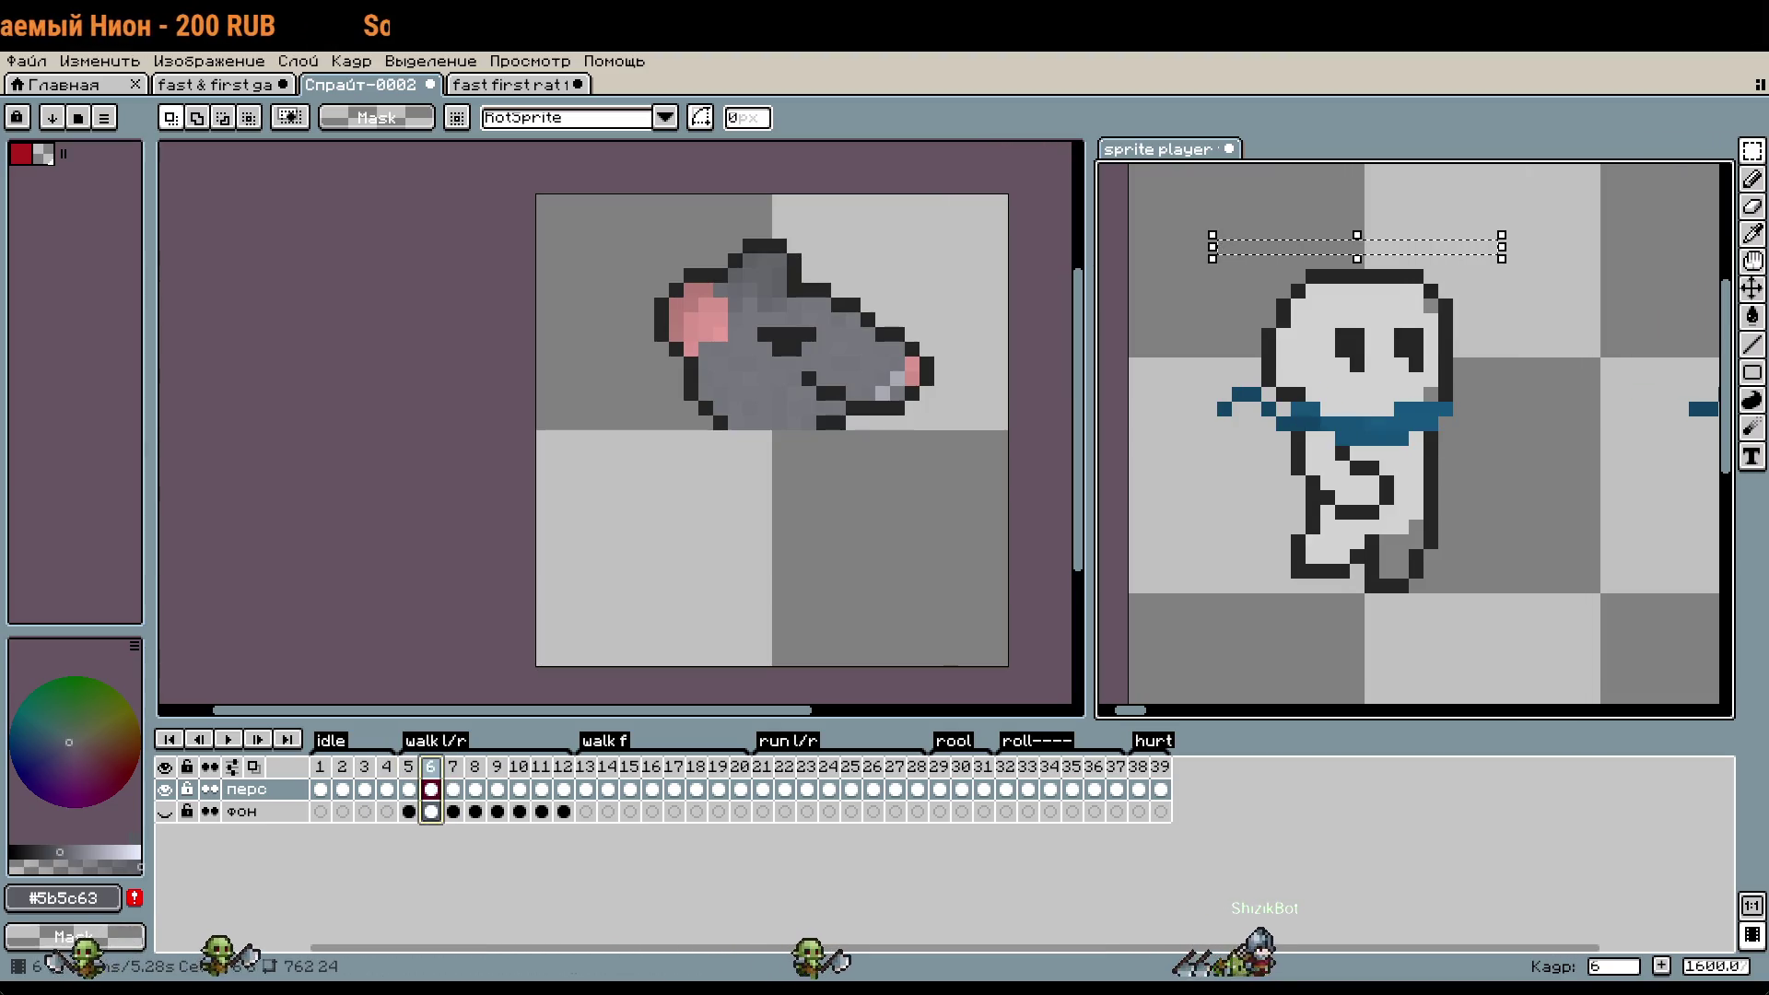
left_click(380, 643)
left_click(345, 792)
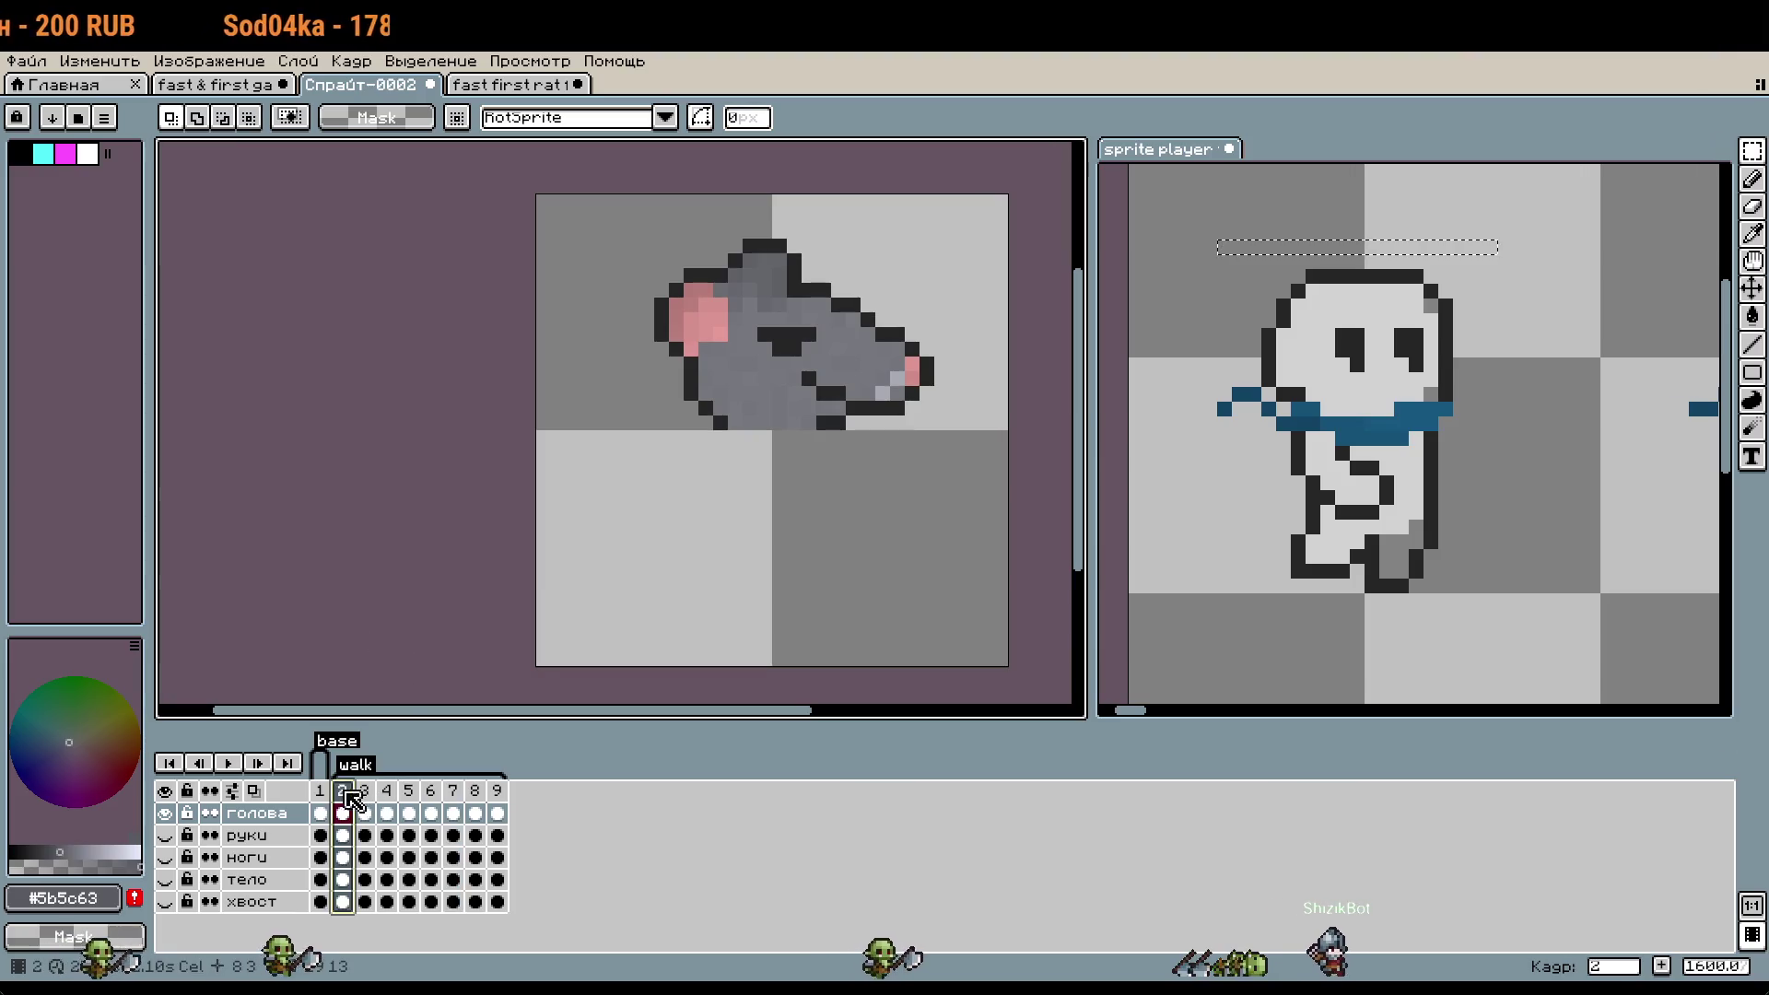
- On frame 3, show the тело layer, nudge the body down one pixel, and reveal the ноги legs
left_click(366, 798)
left_click_drag(624, 208, 951, 474)
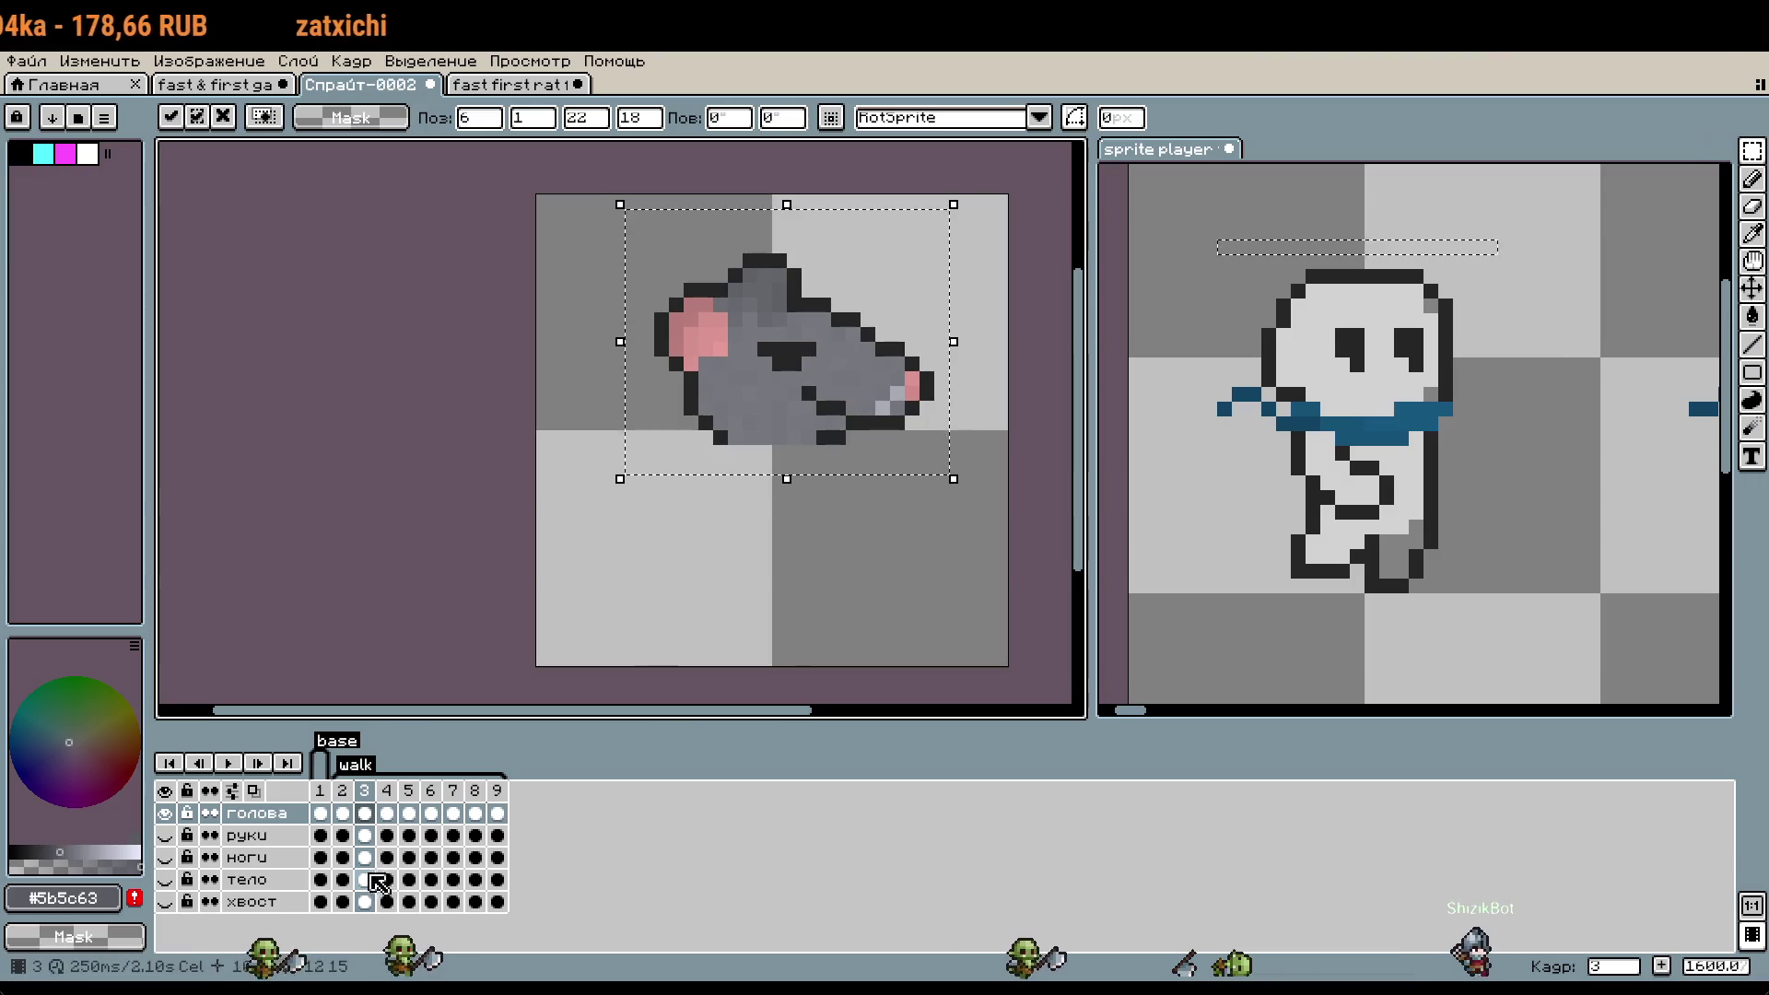
left_click(368, 879)
left_click(165, 879)
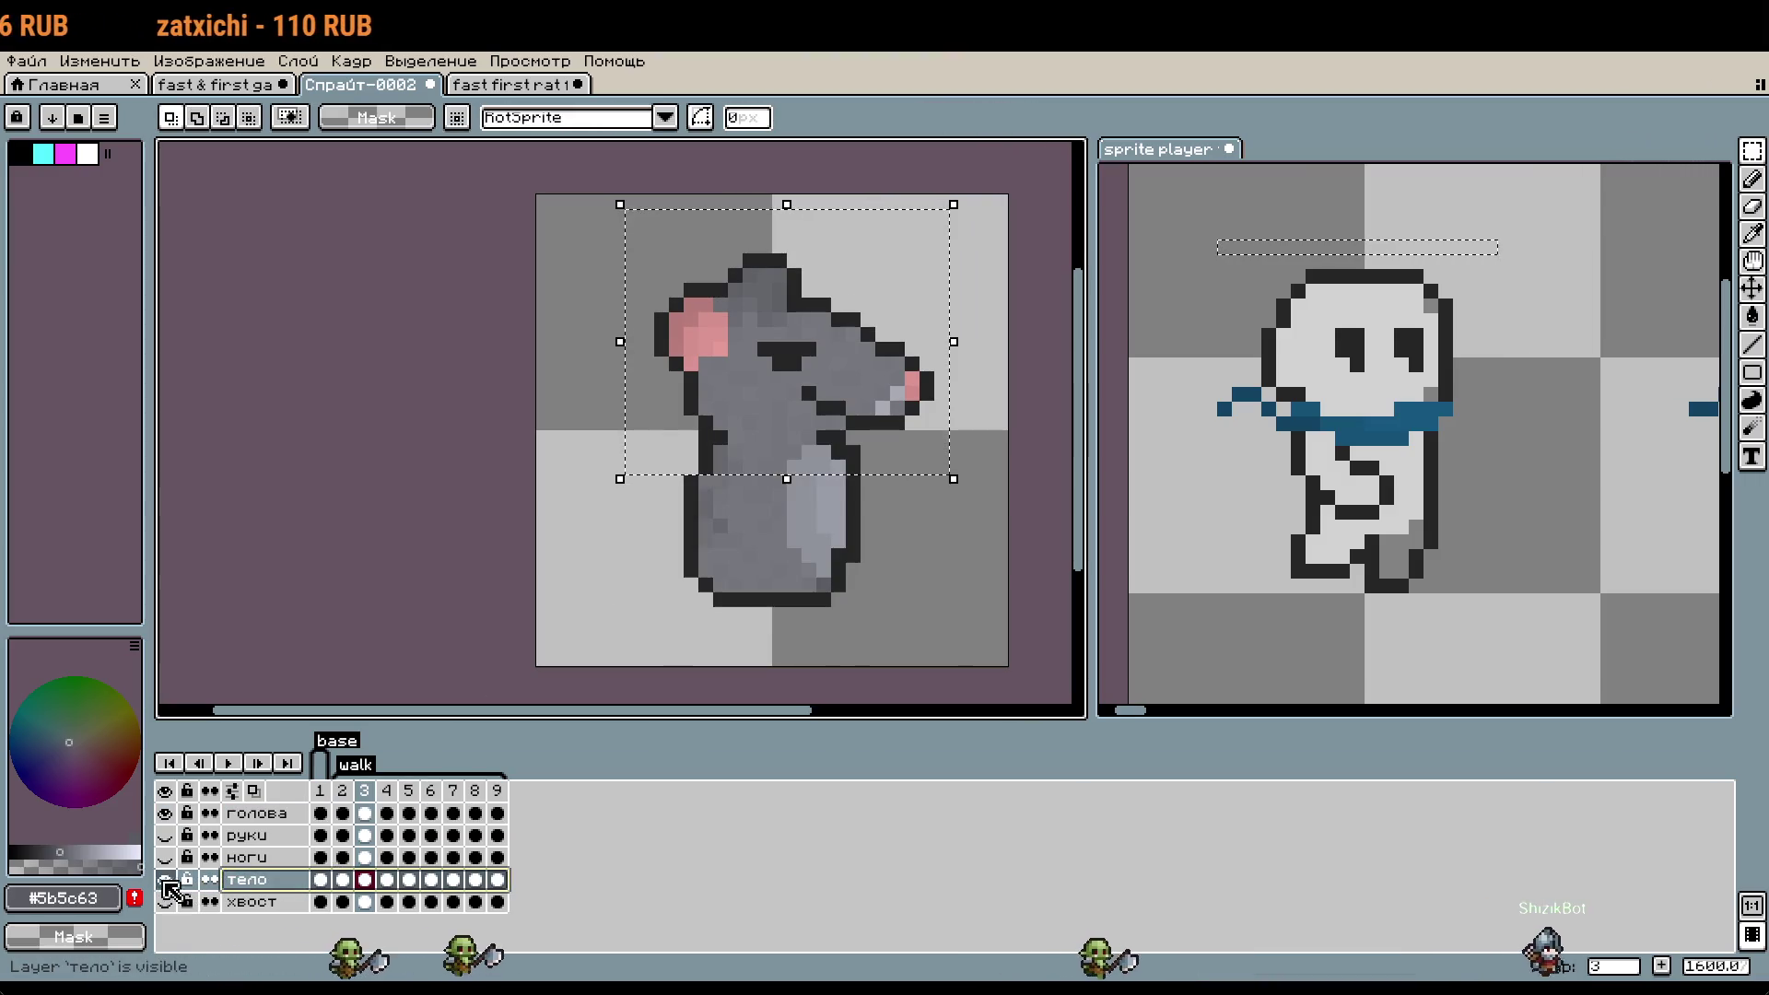
left_click_drag(592, 310, 1043, 658)
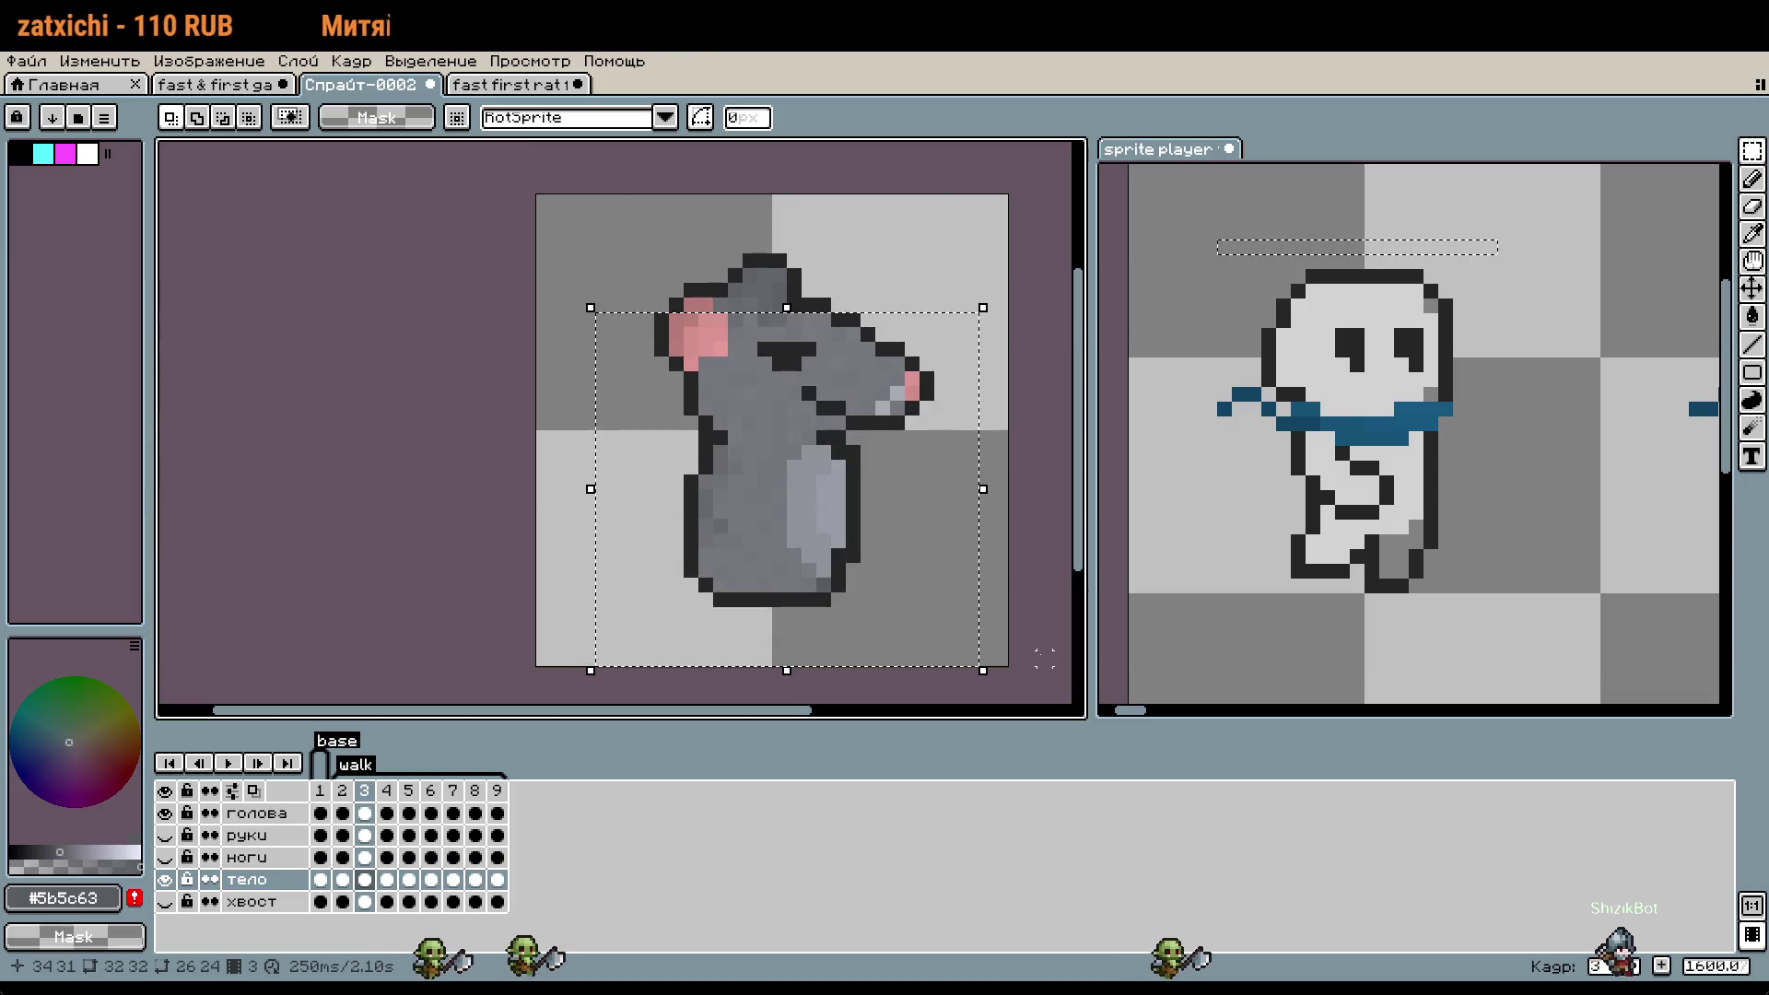
key("Down")
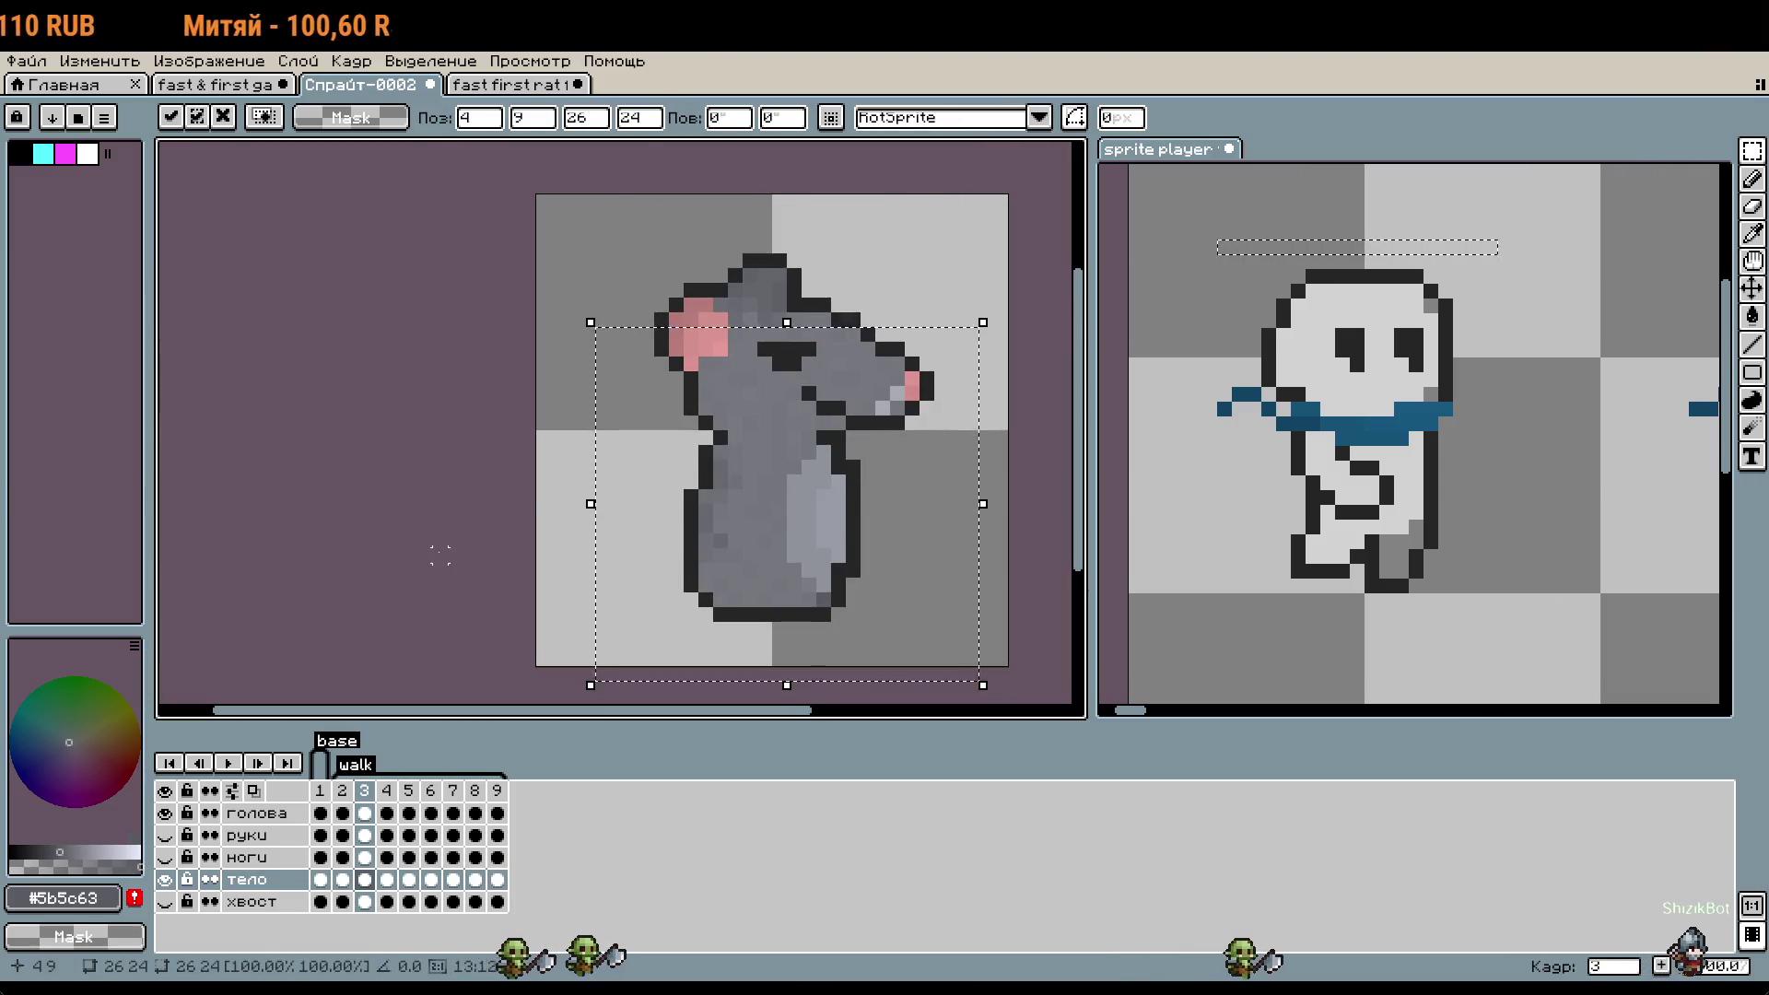
left_click(440, 553)
left_click(165, 857)
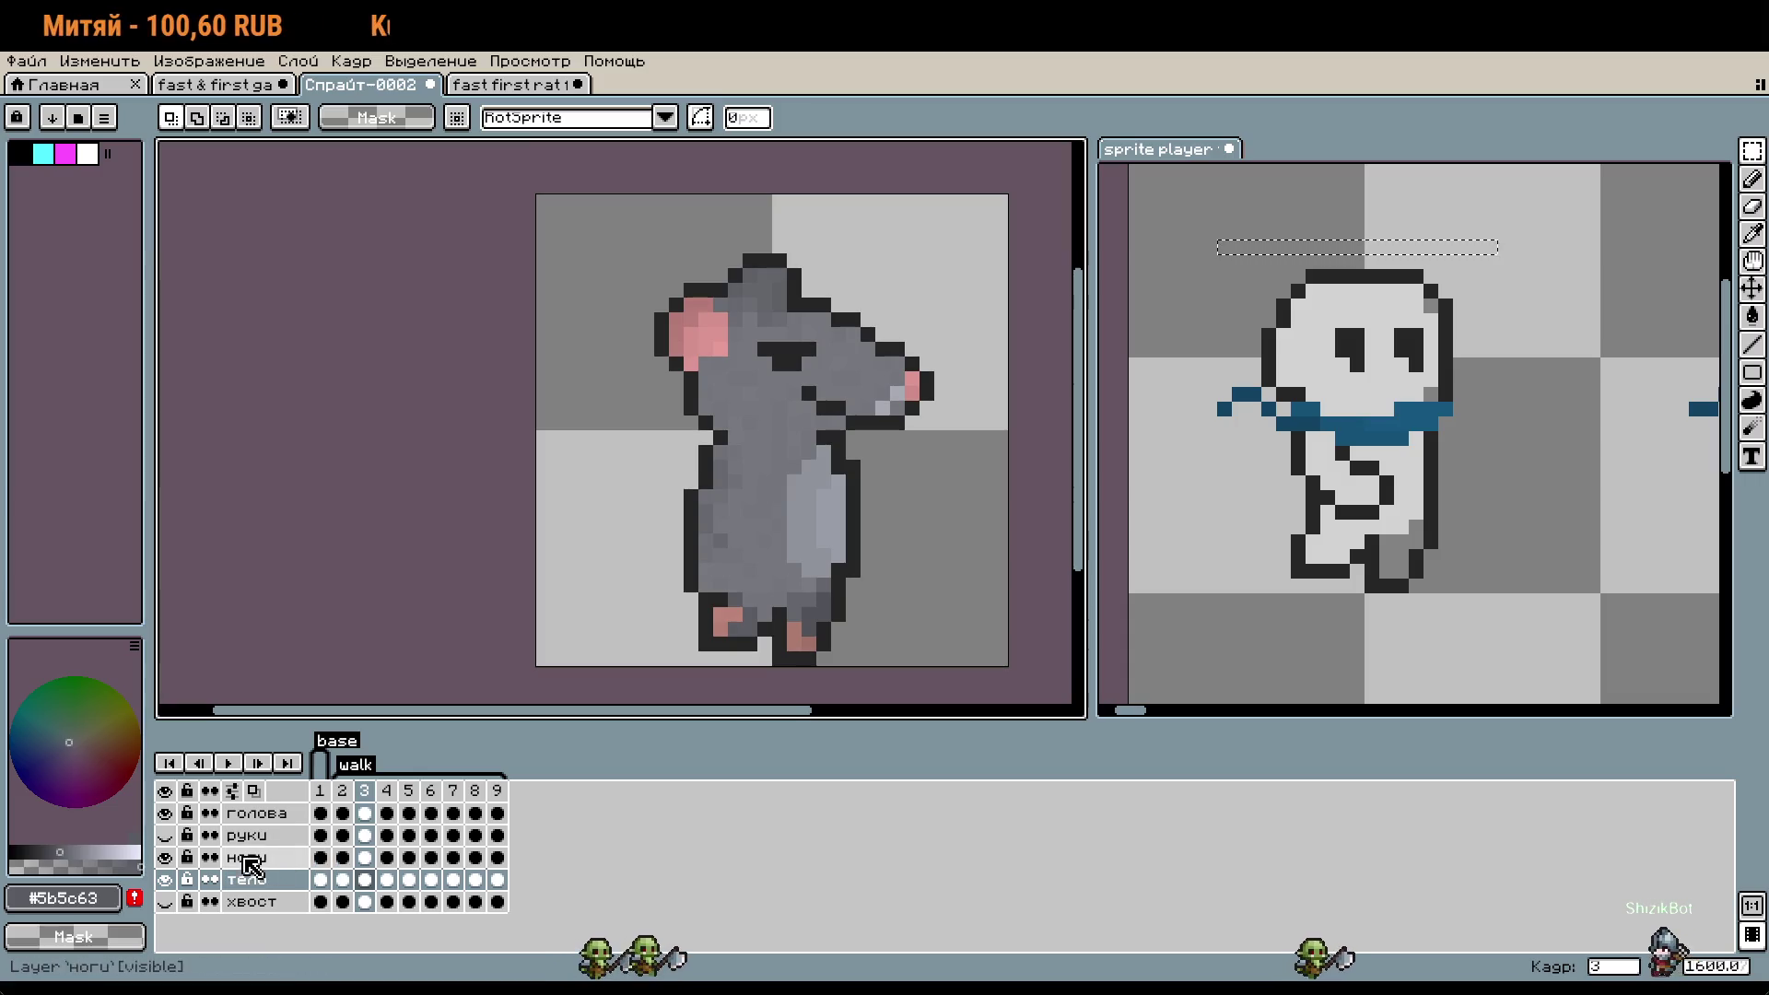
left_click(364, 879)
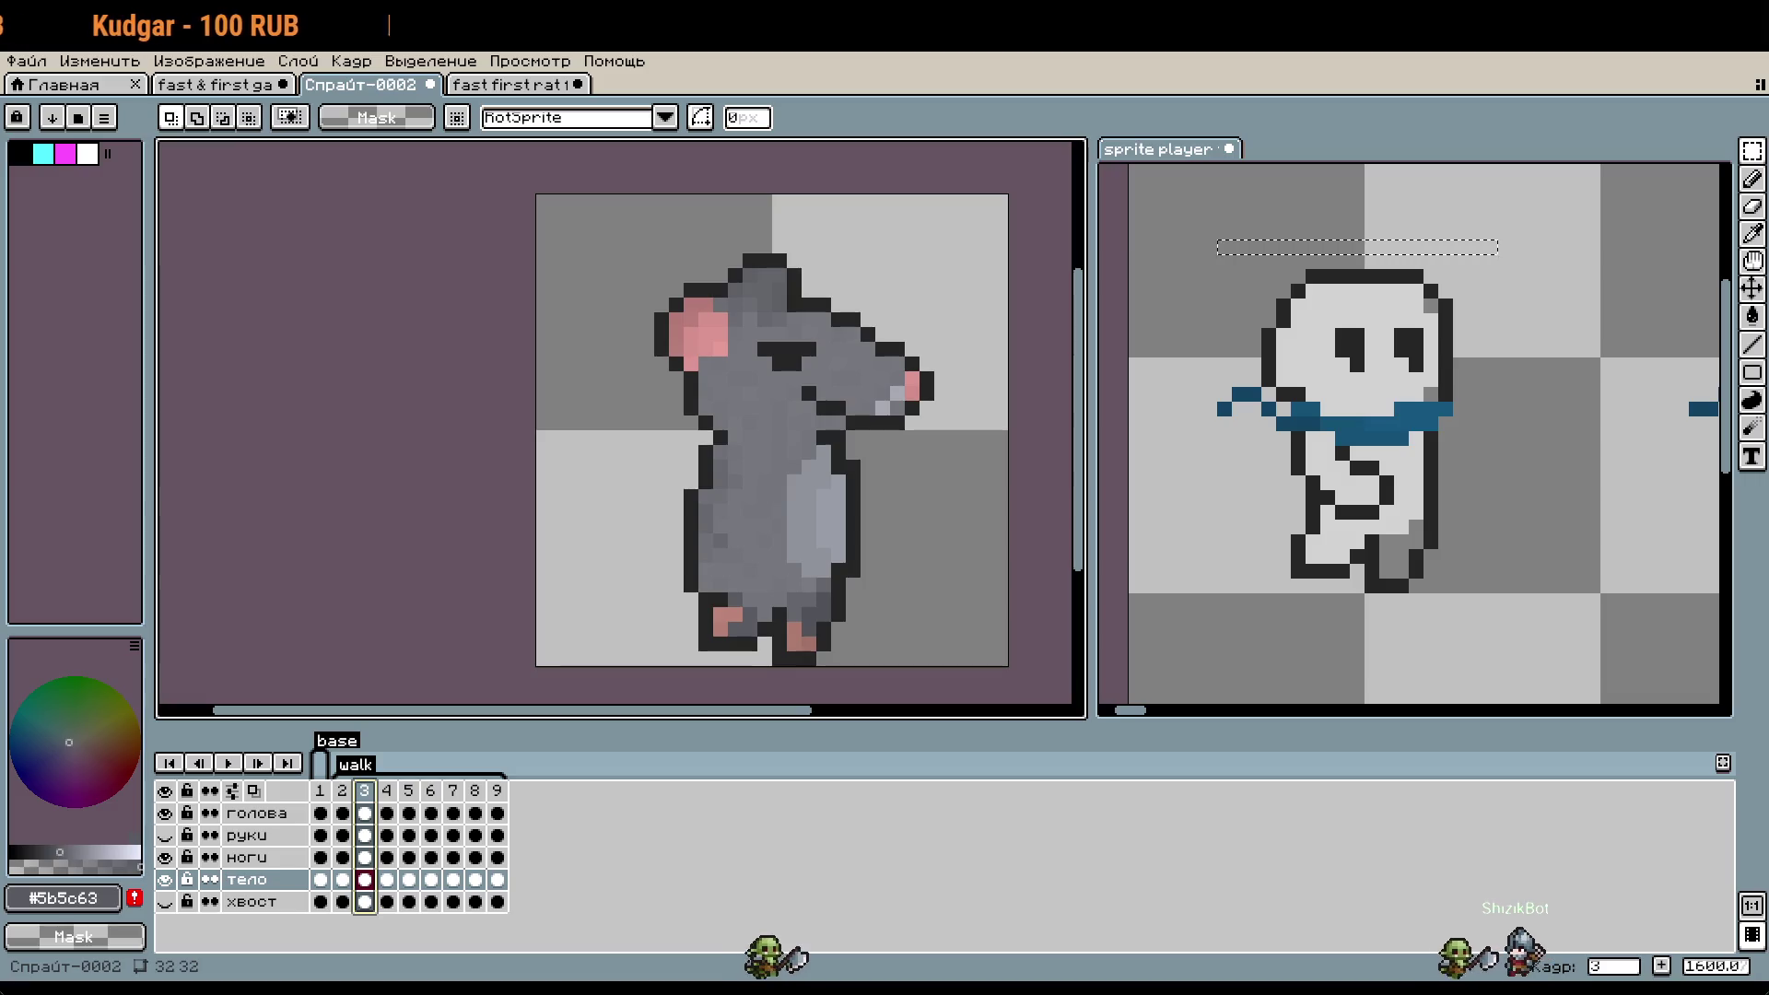
- Eyedrop the dark #252525 outline colour and pencil one pixel at the body's lower-left edge
scroll(700, 612, "up", 1)
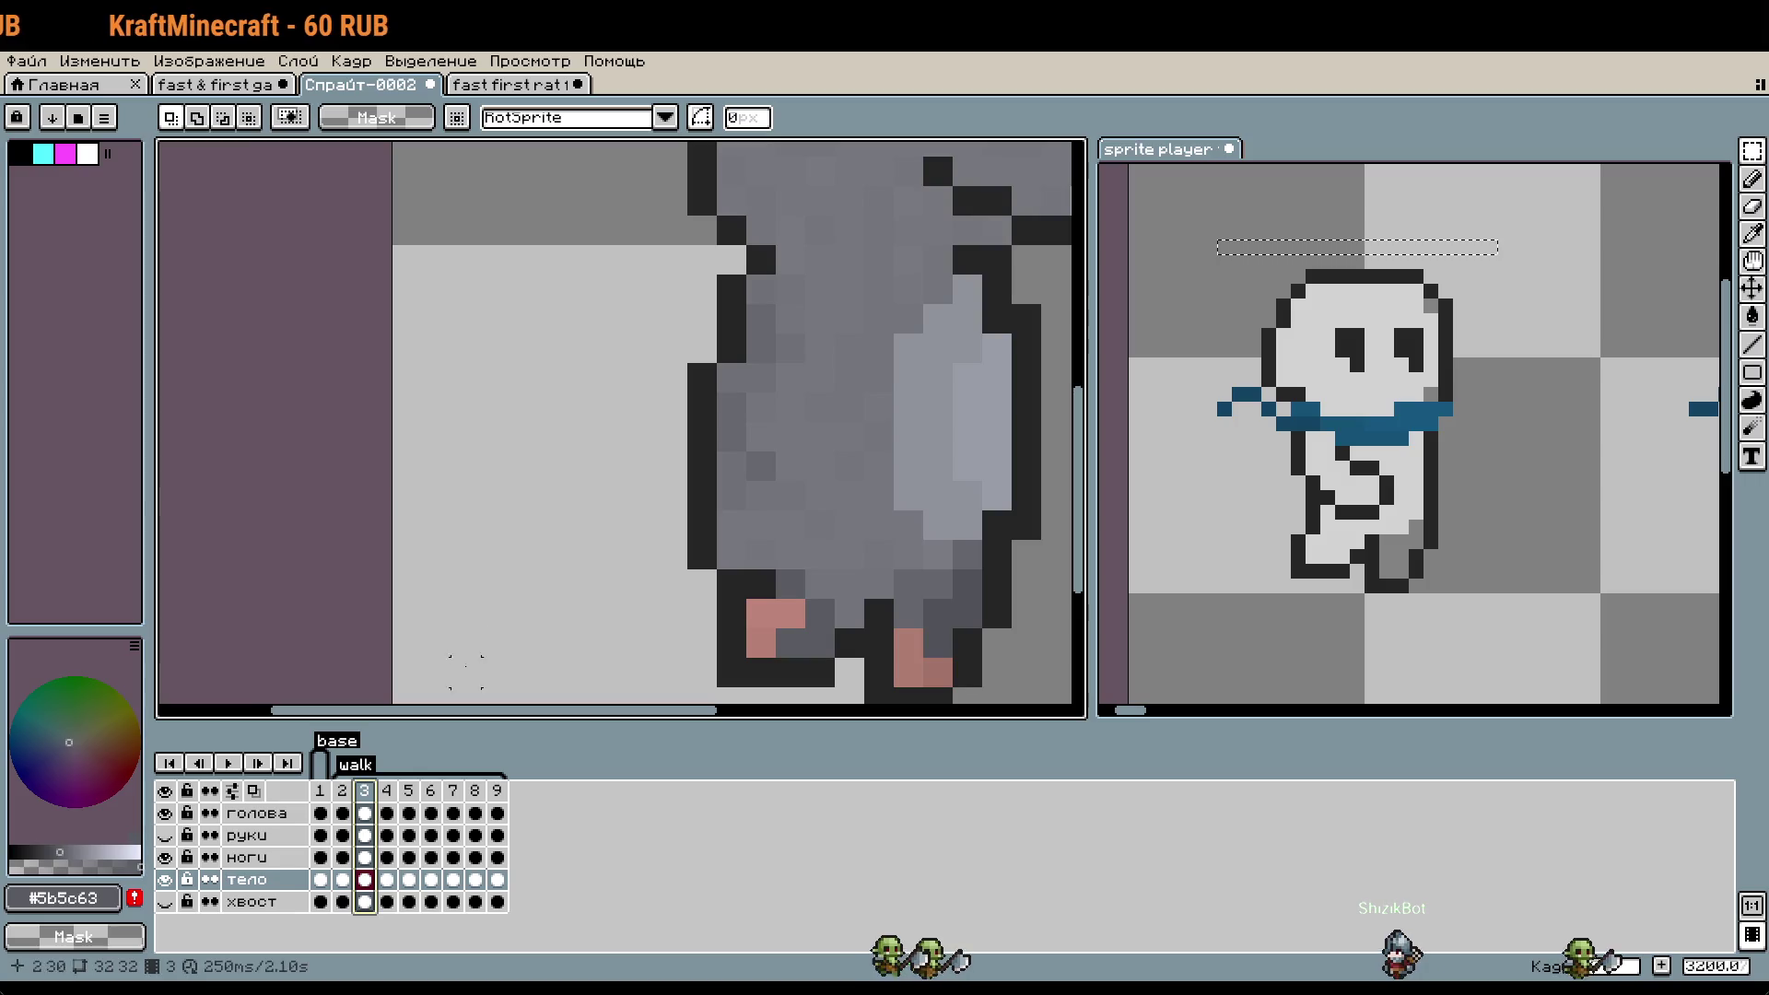
key("b")
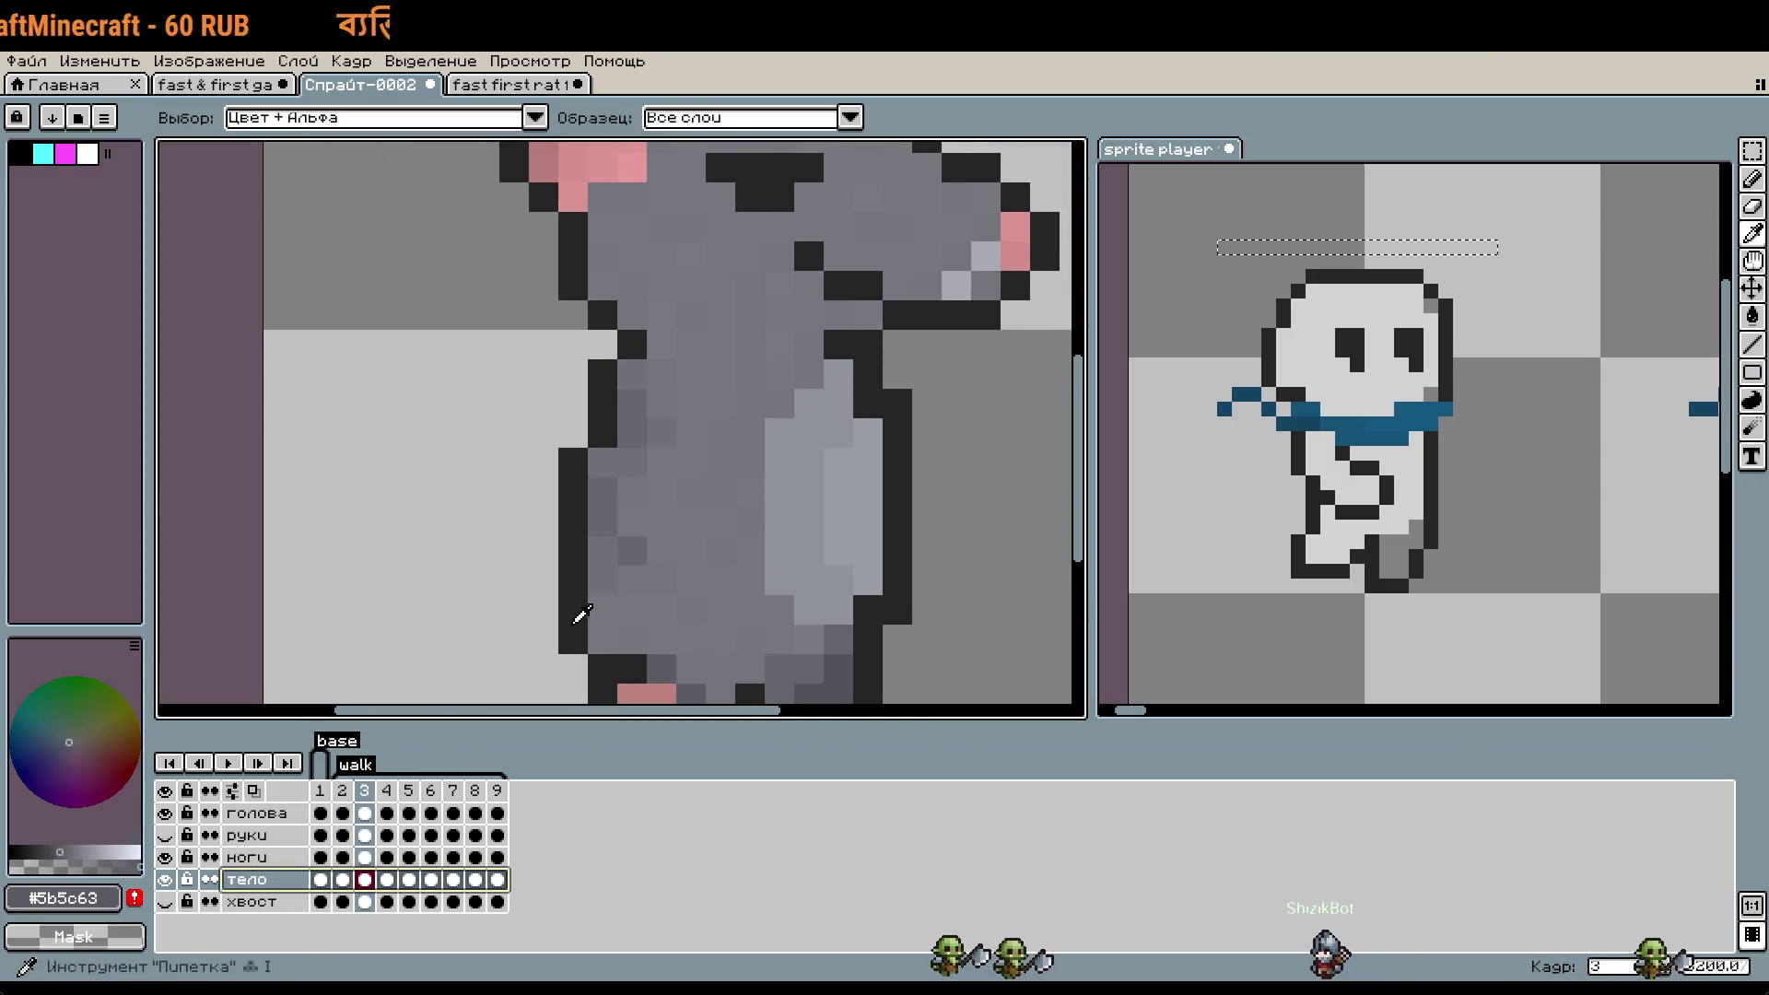
left_click(746, 666, "alt")
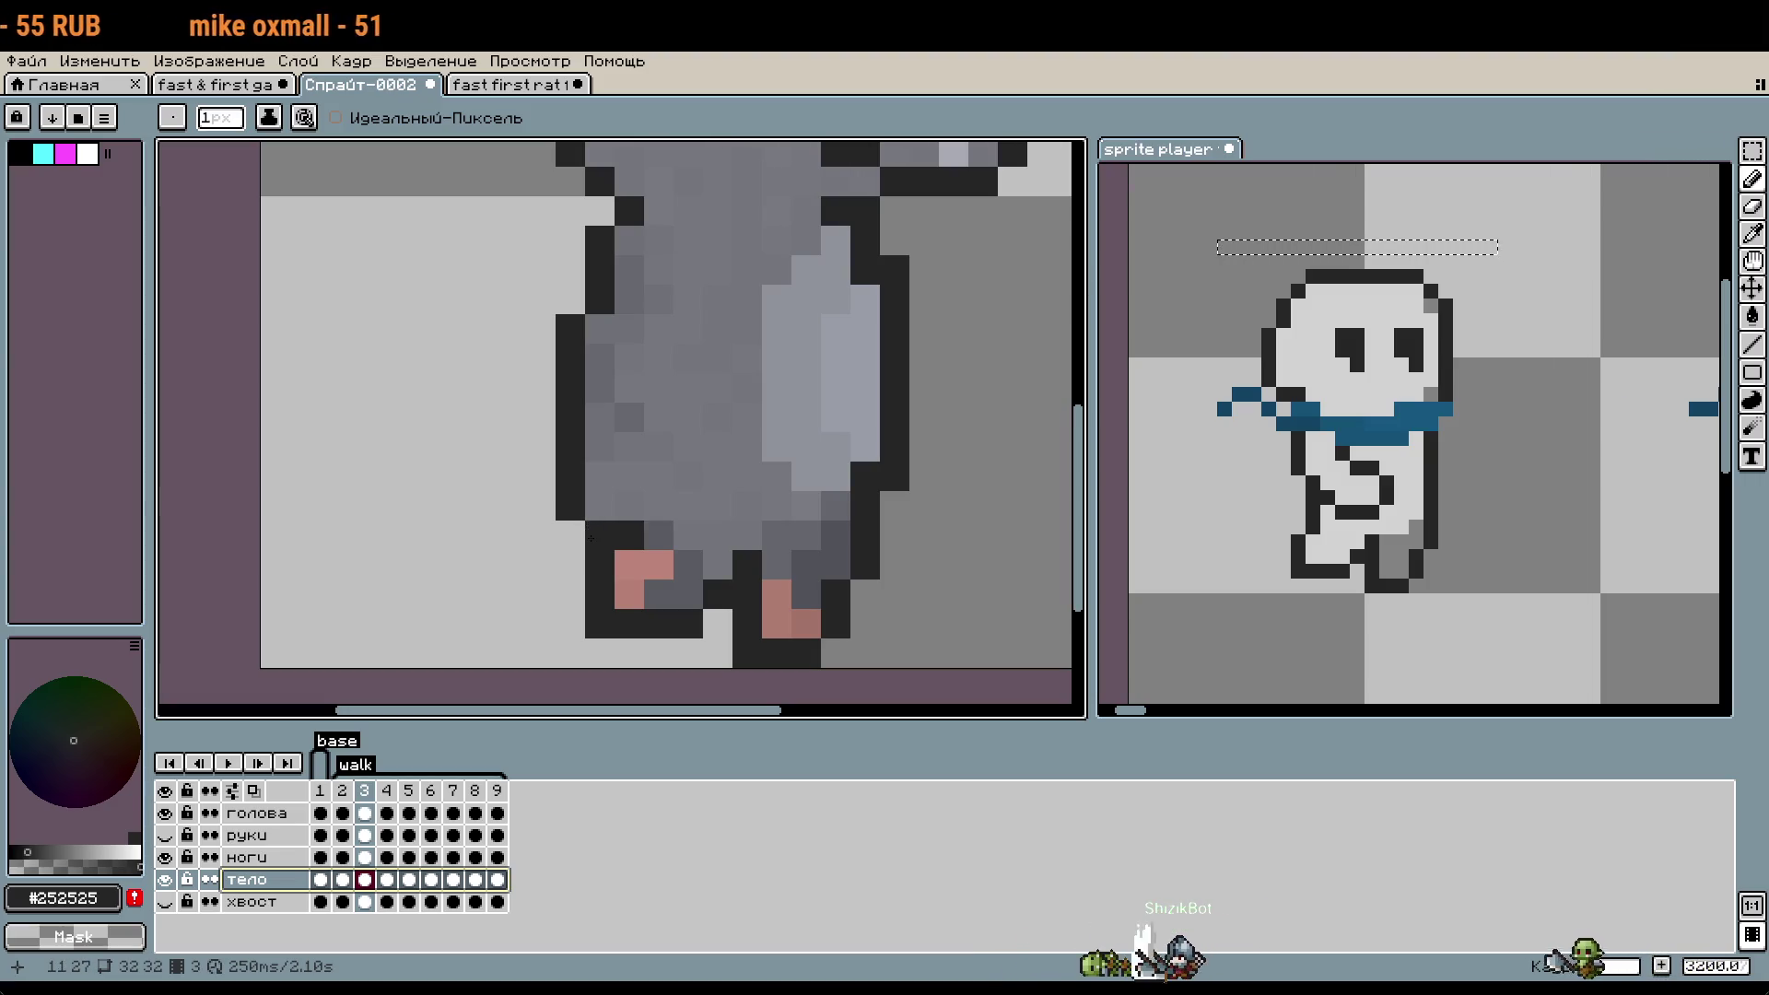
left_click(632, 405, "shift")
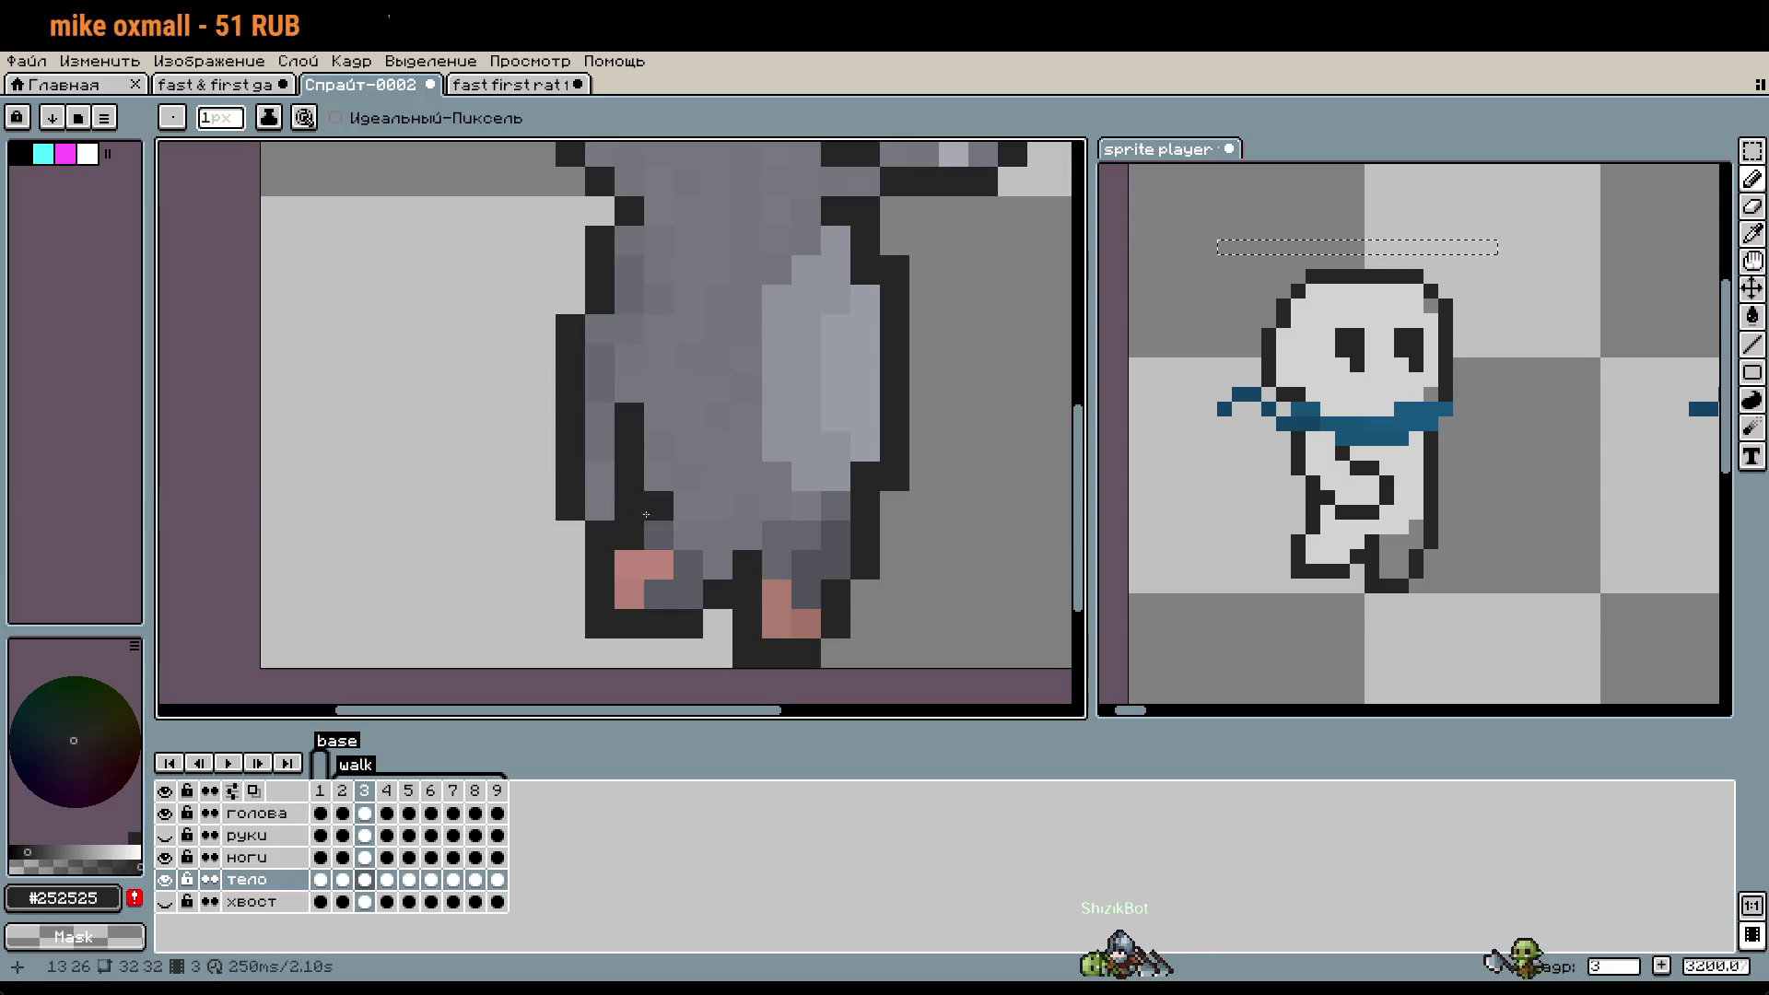
key("ctrl+z")
left_click(610, 515)
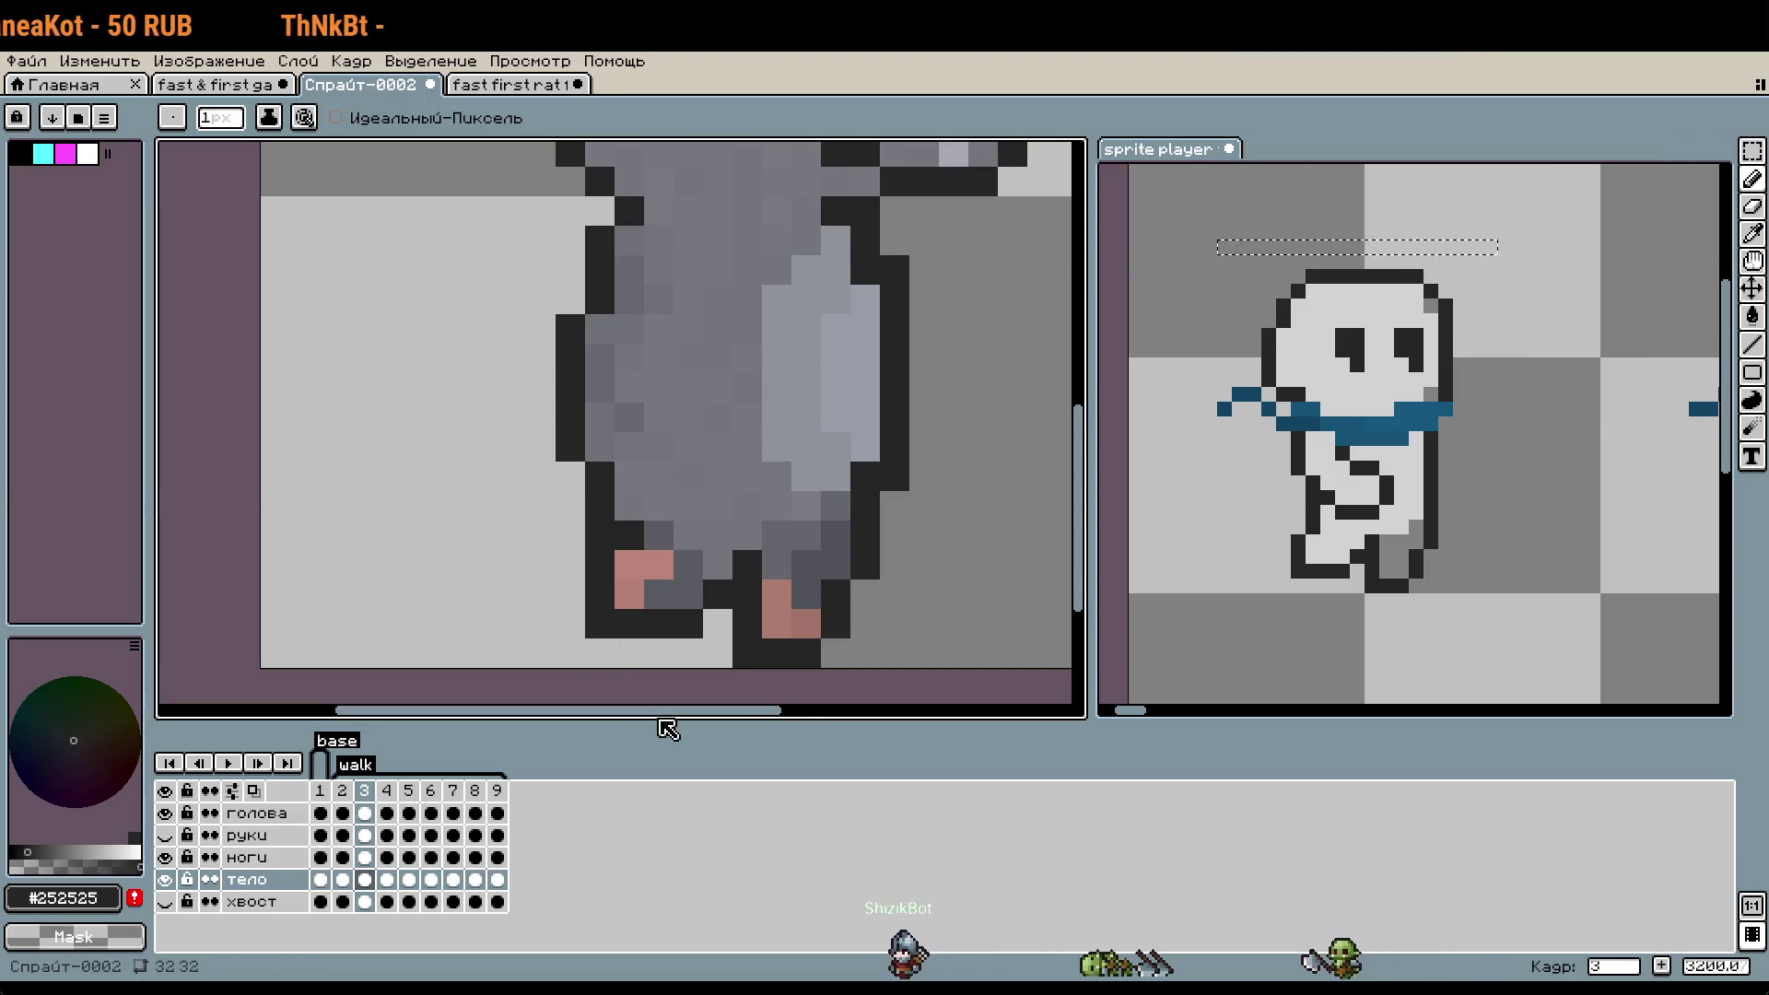
- Zoom out and back in, then toggle the тело body layer off and on to check the edit
scroll(700, 657, "down", 1)
scroll(647, 615, "up", 1)
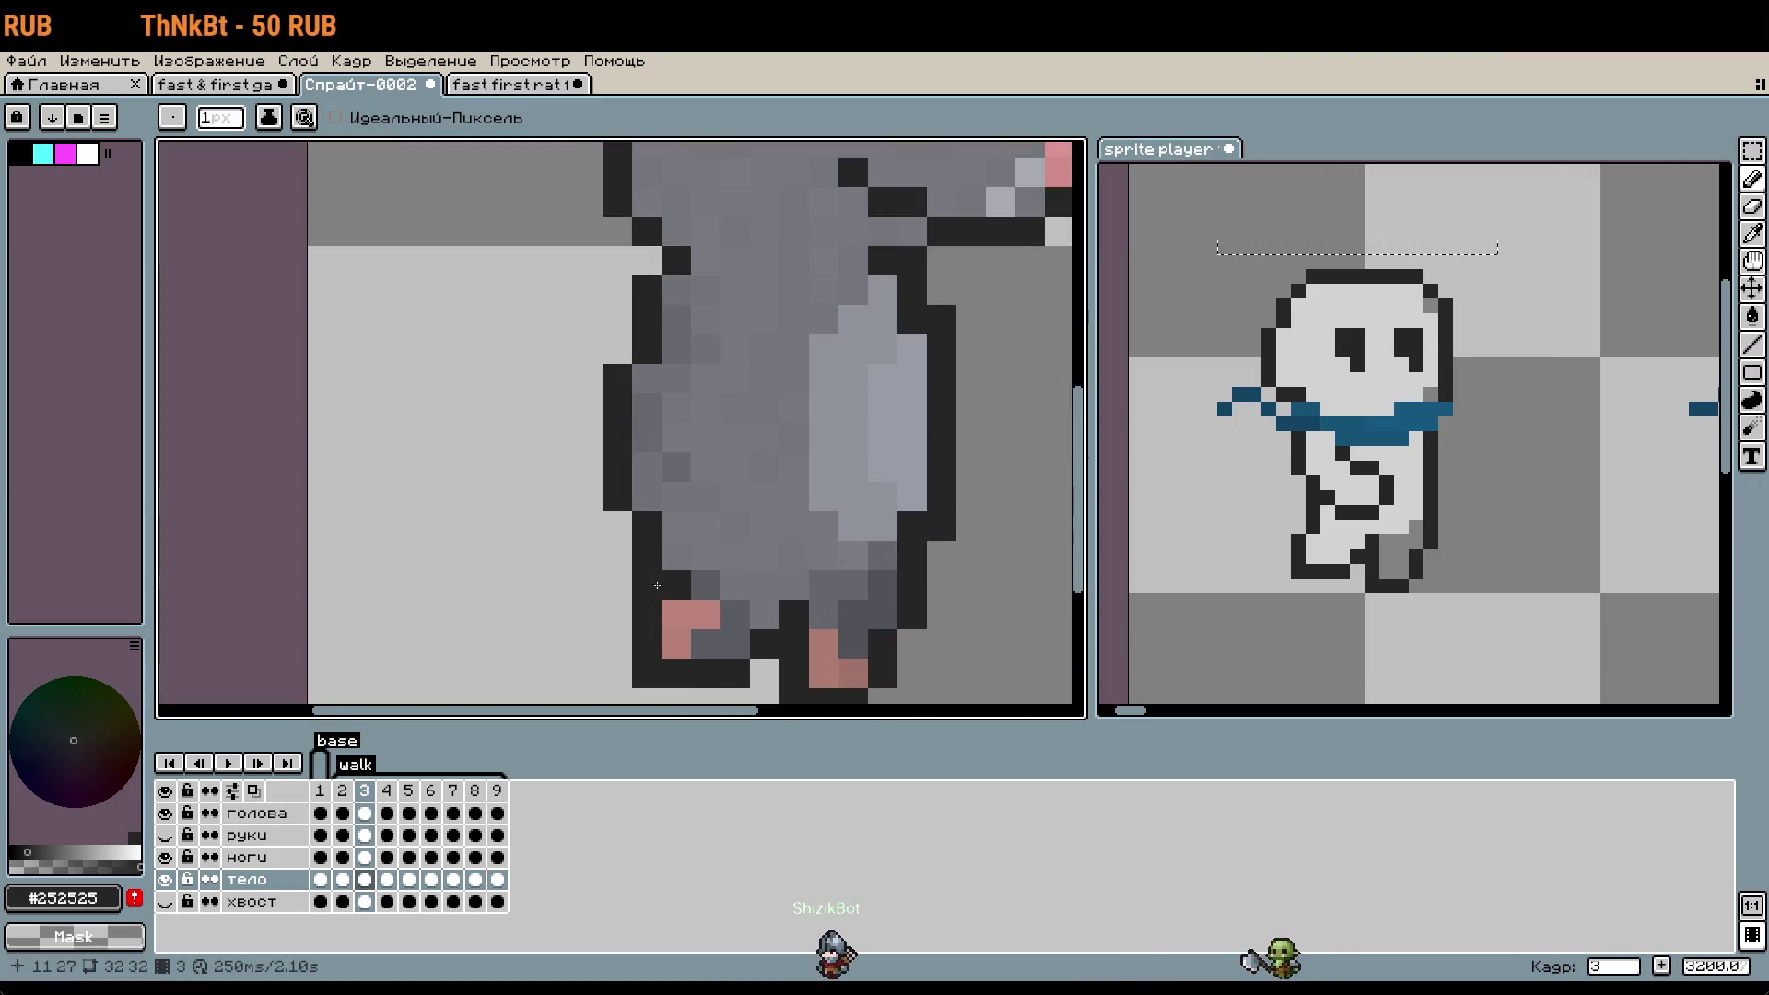
scroll(707, 568, "down", 1)
scroll(876, 590, "up", 1)
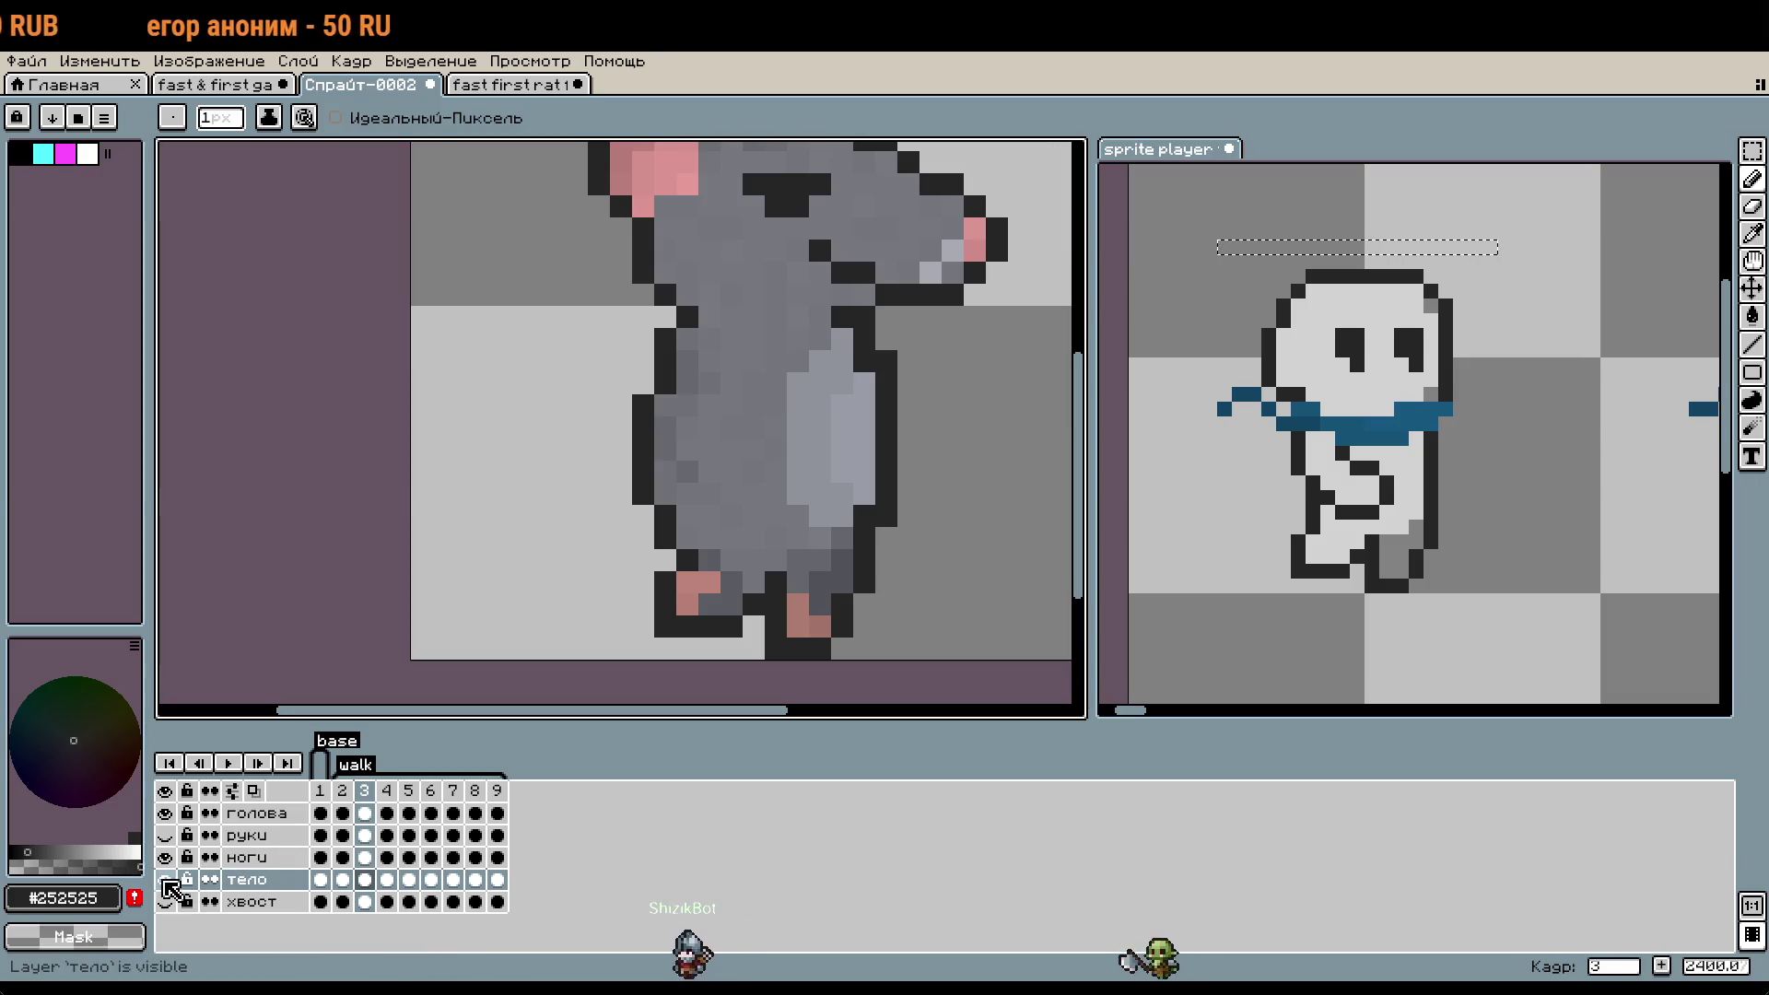
left_click(165, 880)
left_click(165, 880)
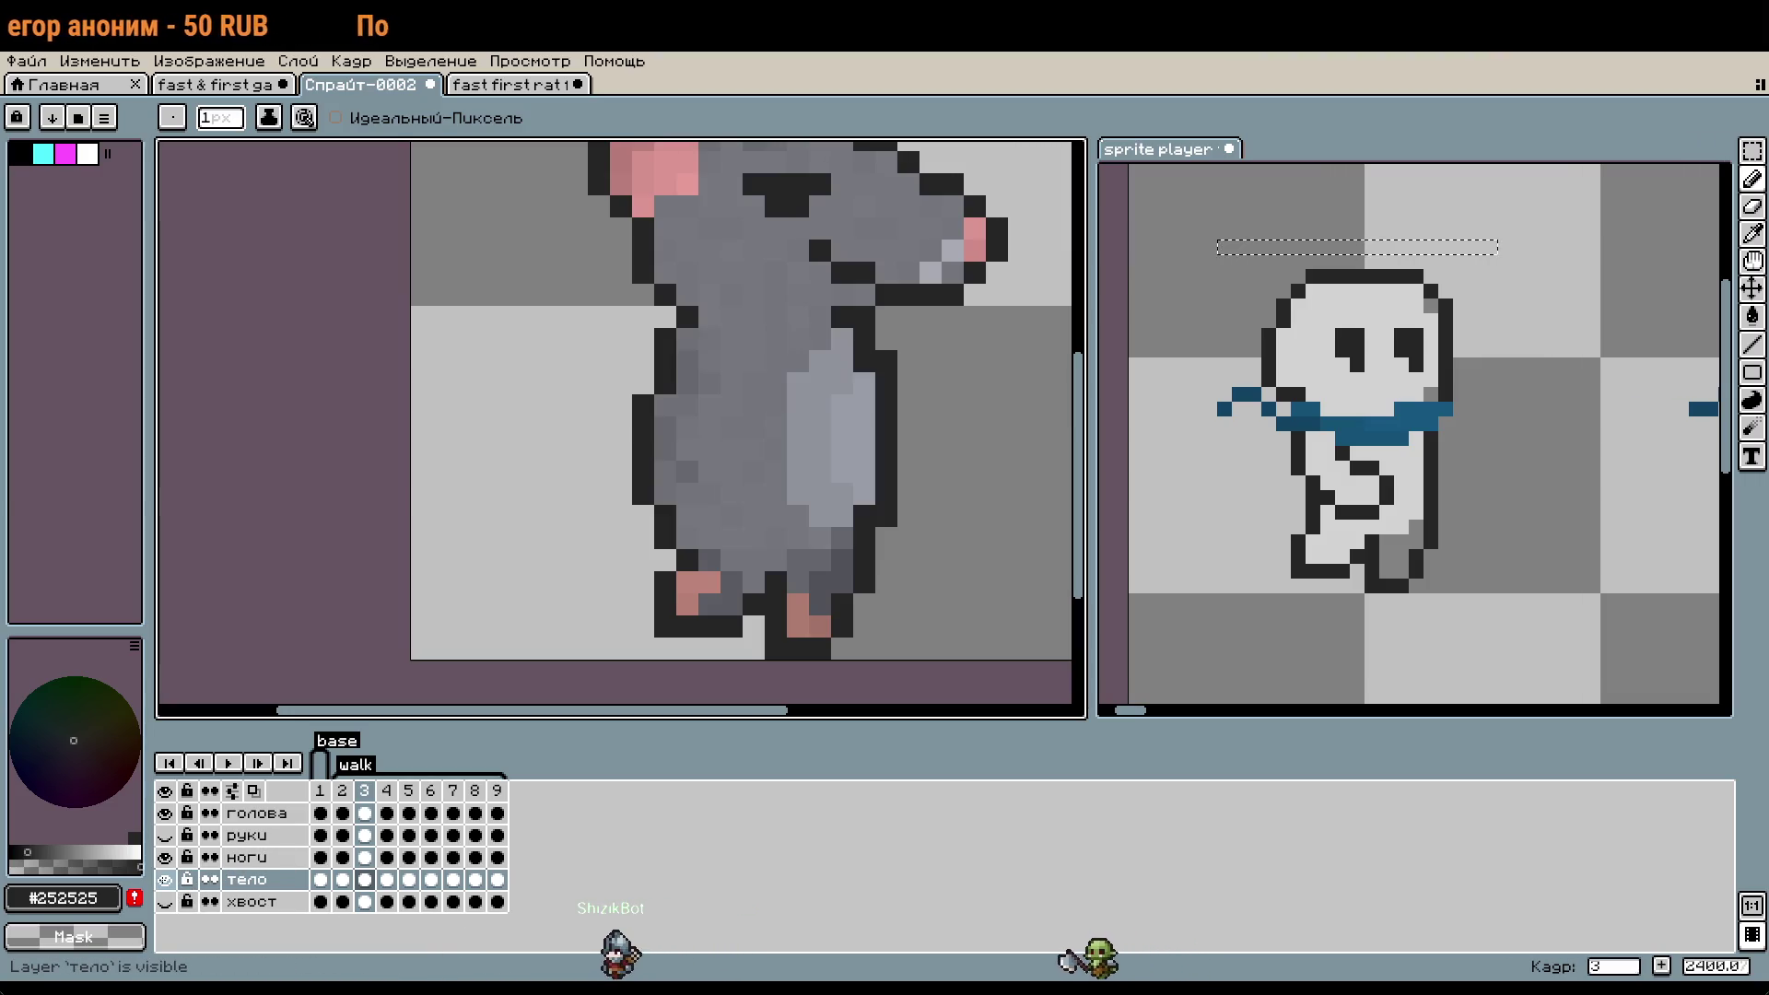
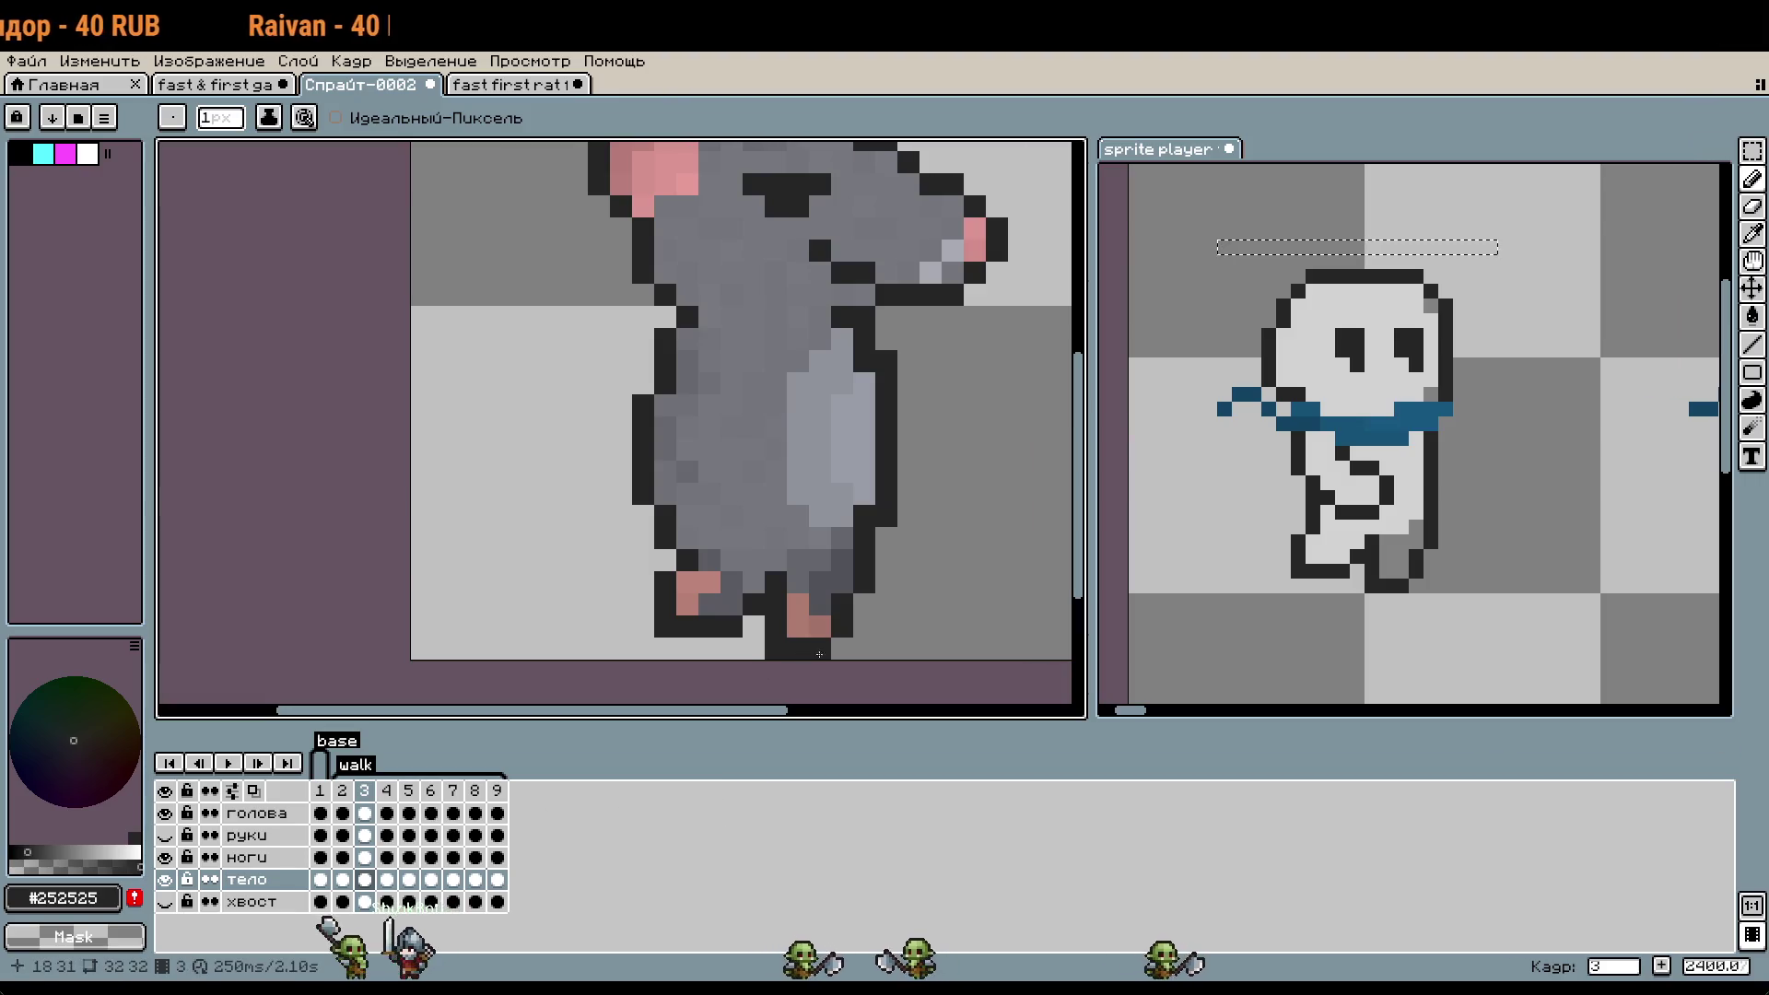
- Add a dark outline pixel beside the leg on frame 3 and compare with the reference walk's frame 7
left_click(916, 550)
scroll(917, 550, "down", 2)
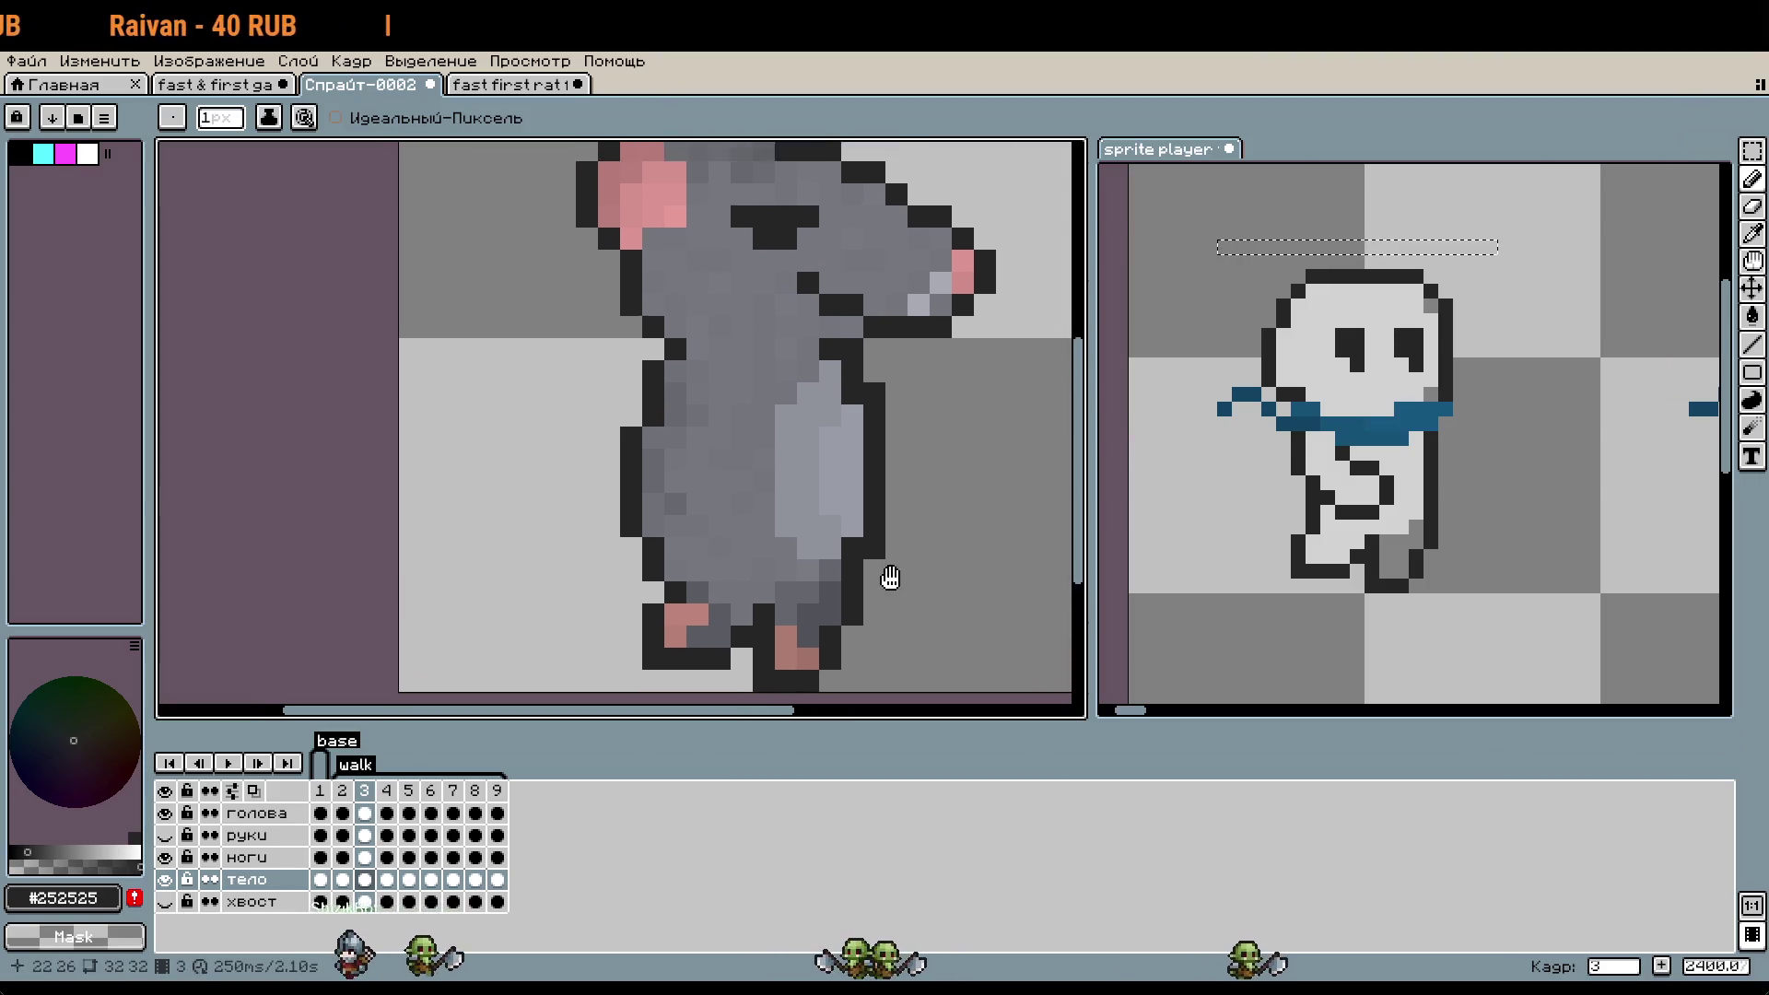
key("Right")
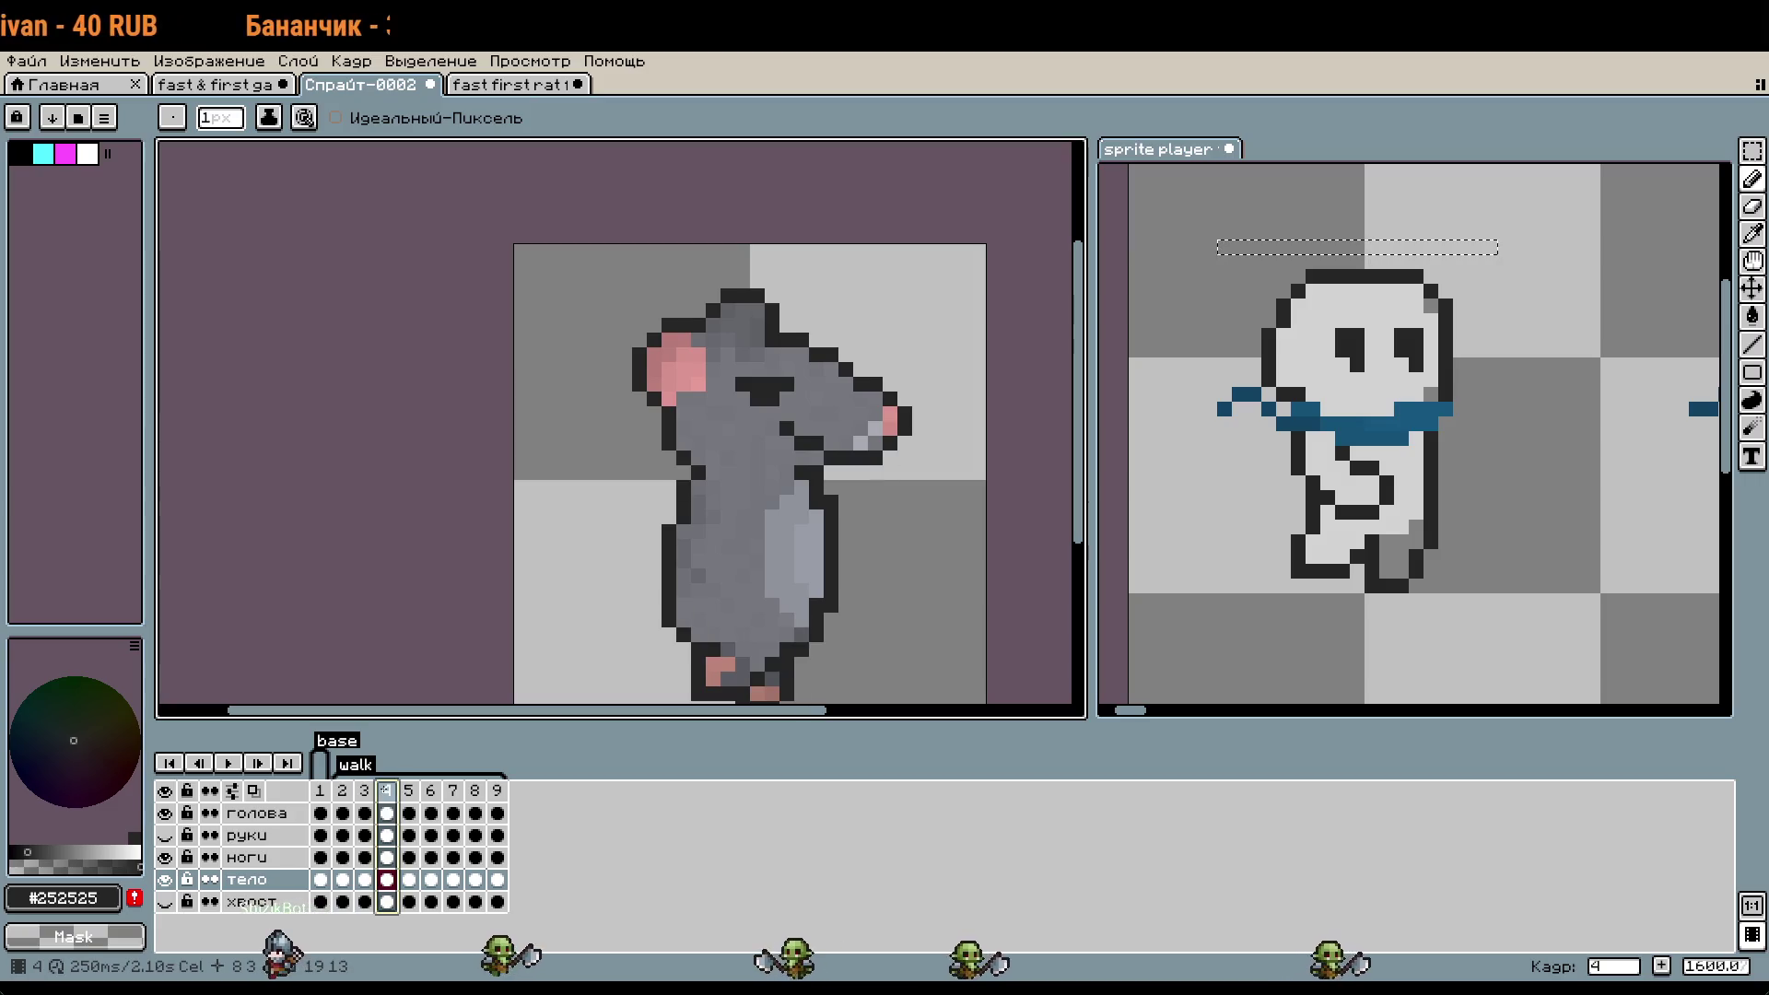
left_click(1307, 598)
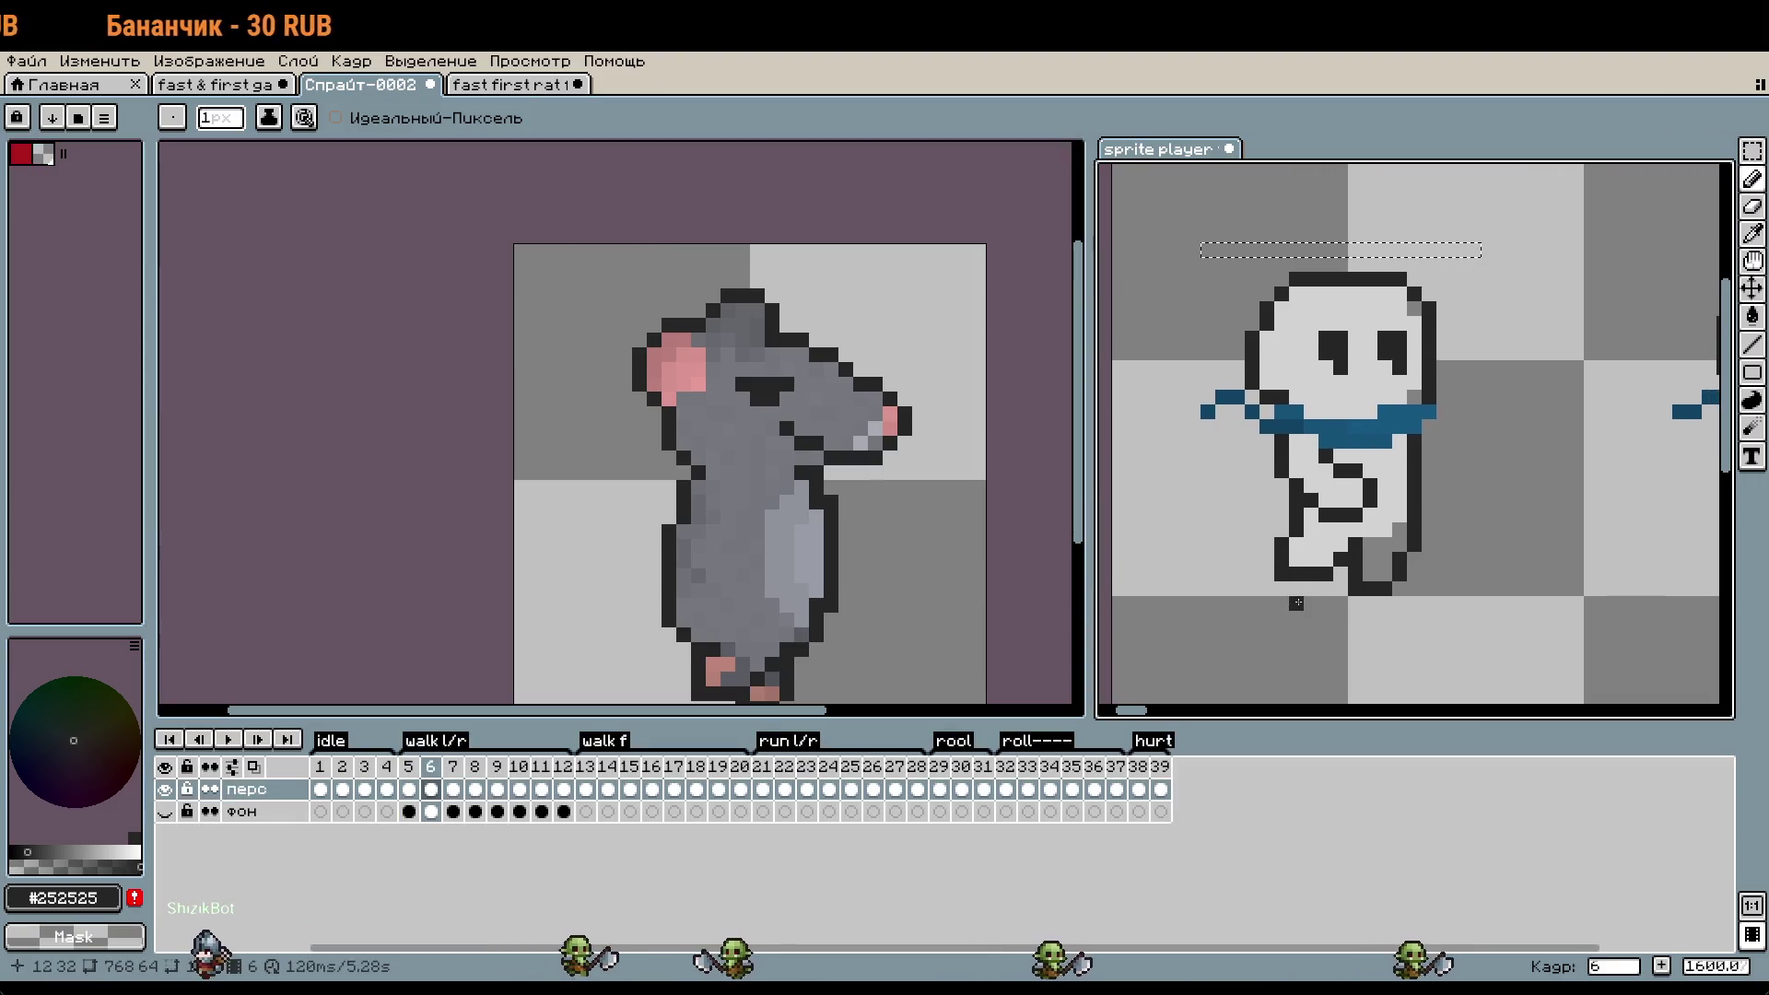
left_click(455, 768)
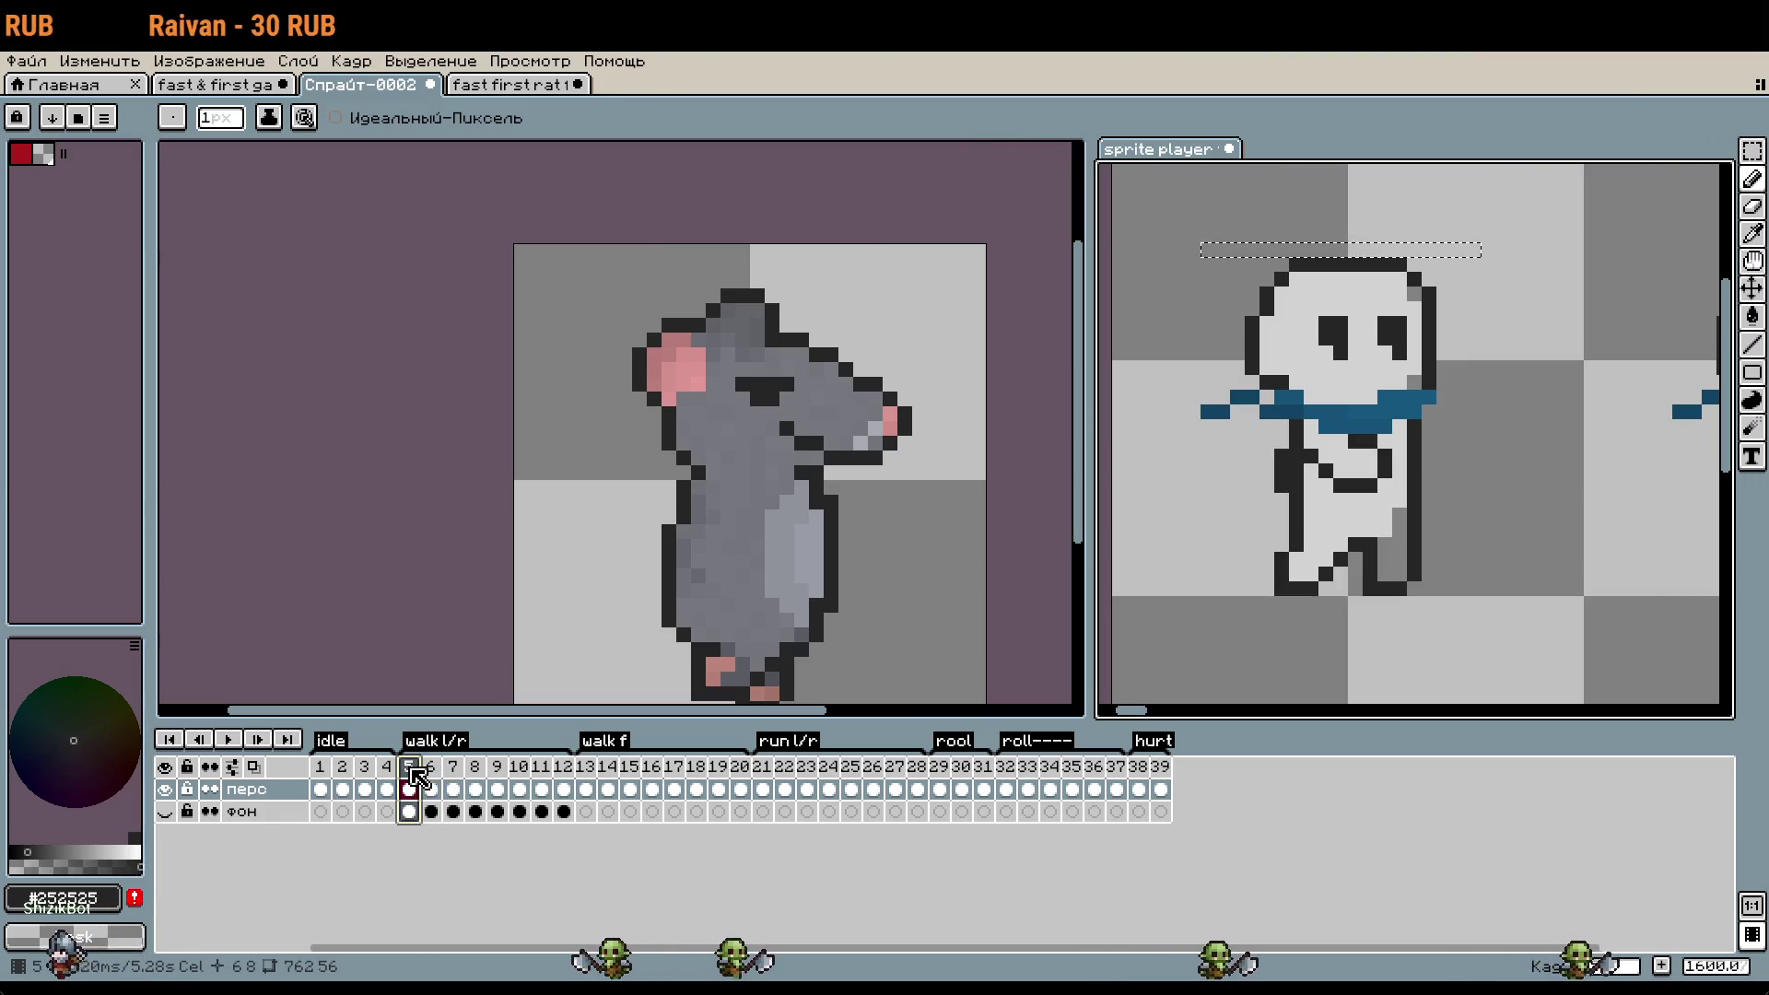
left_click(431, 587)
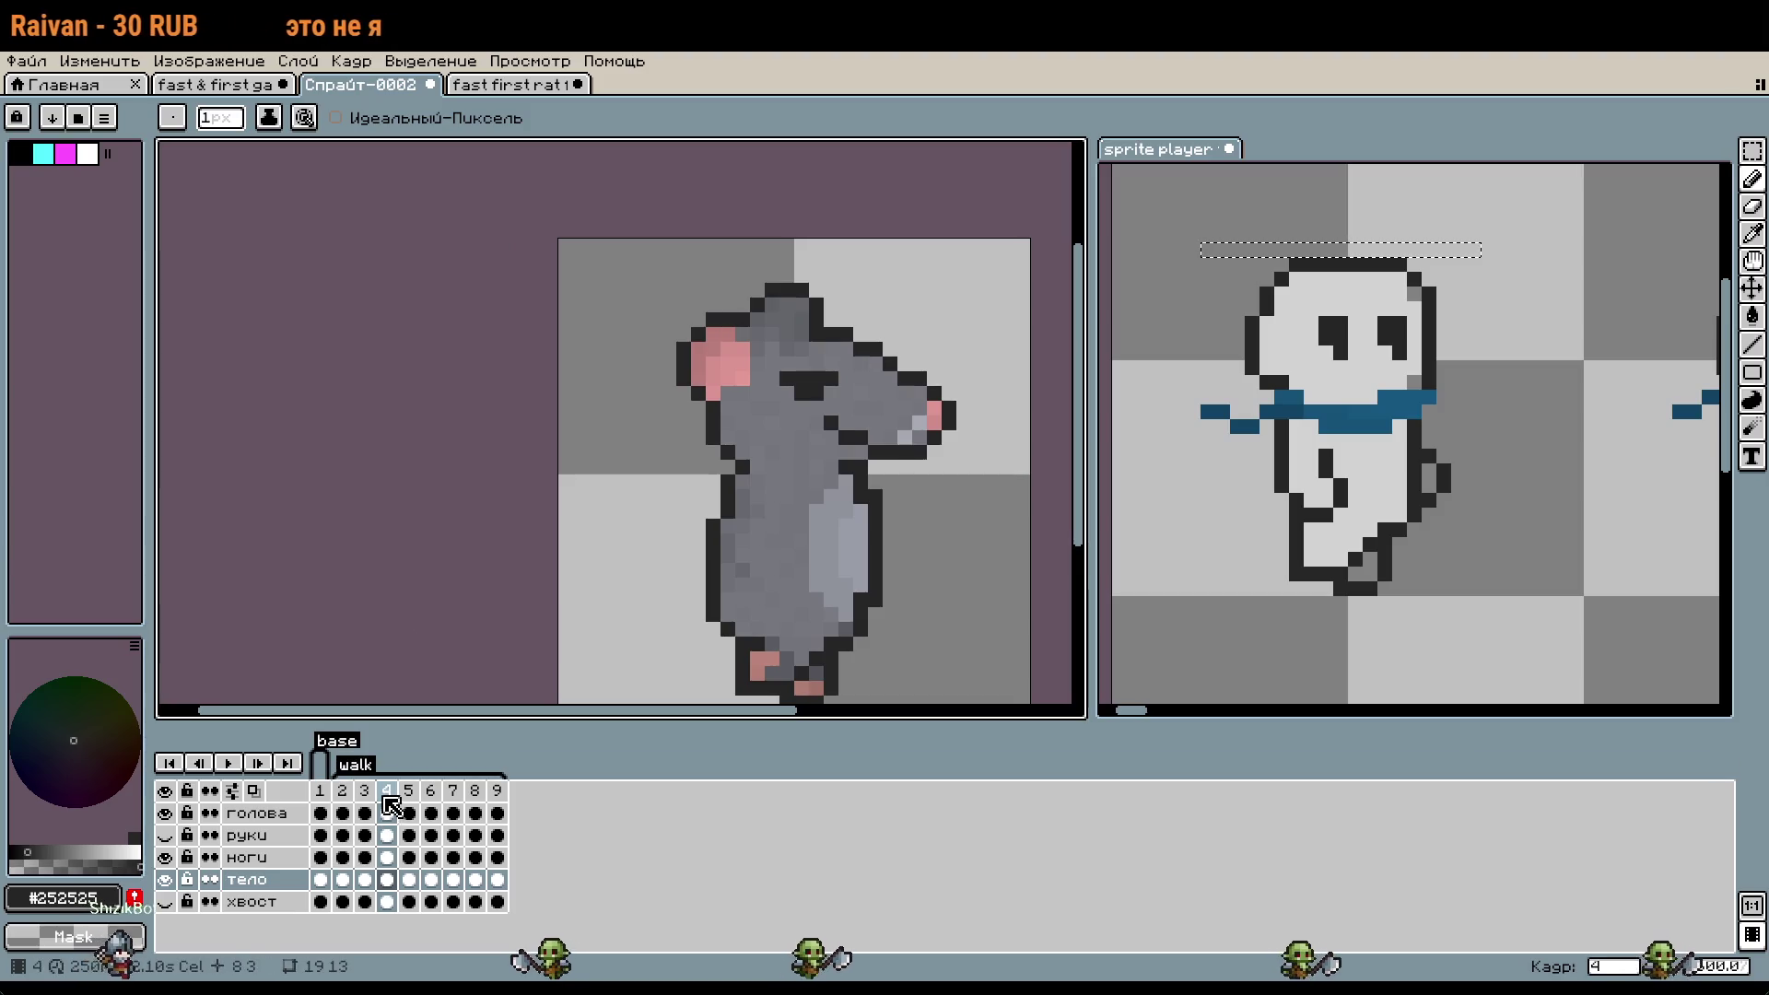
left_click_drag(432, 587, 427, 570)
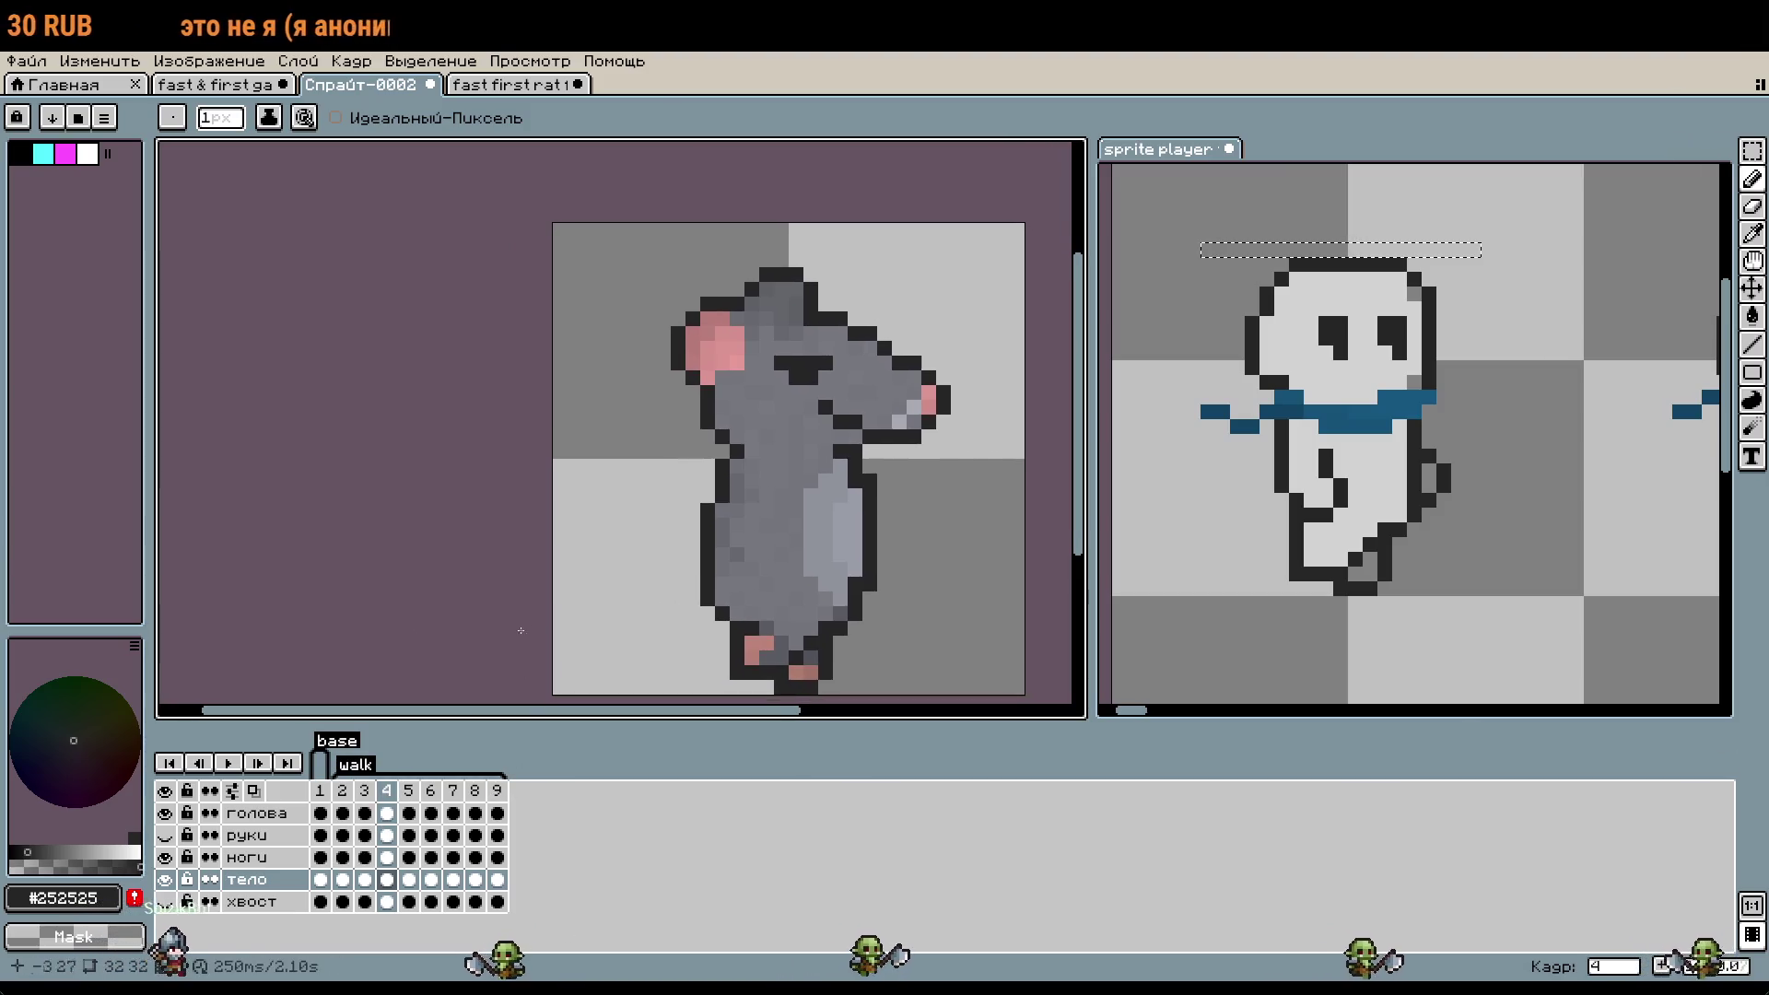
left_click(363, 790)
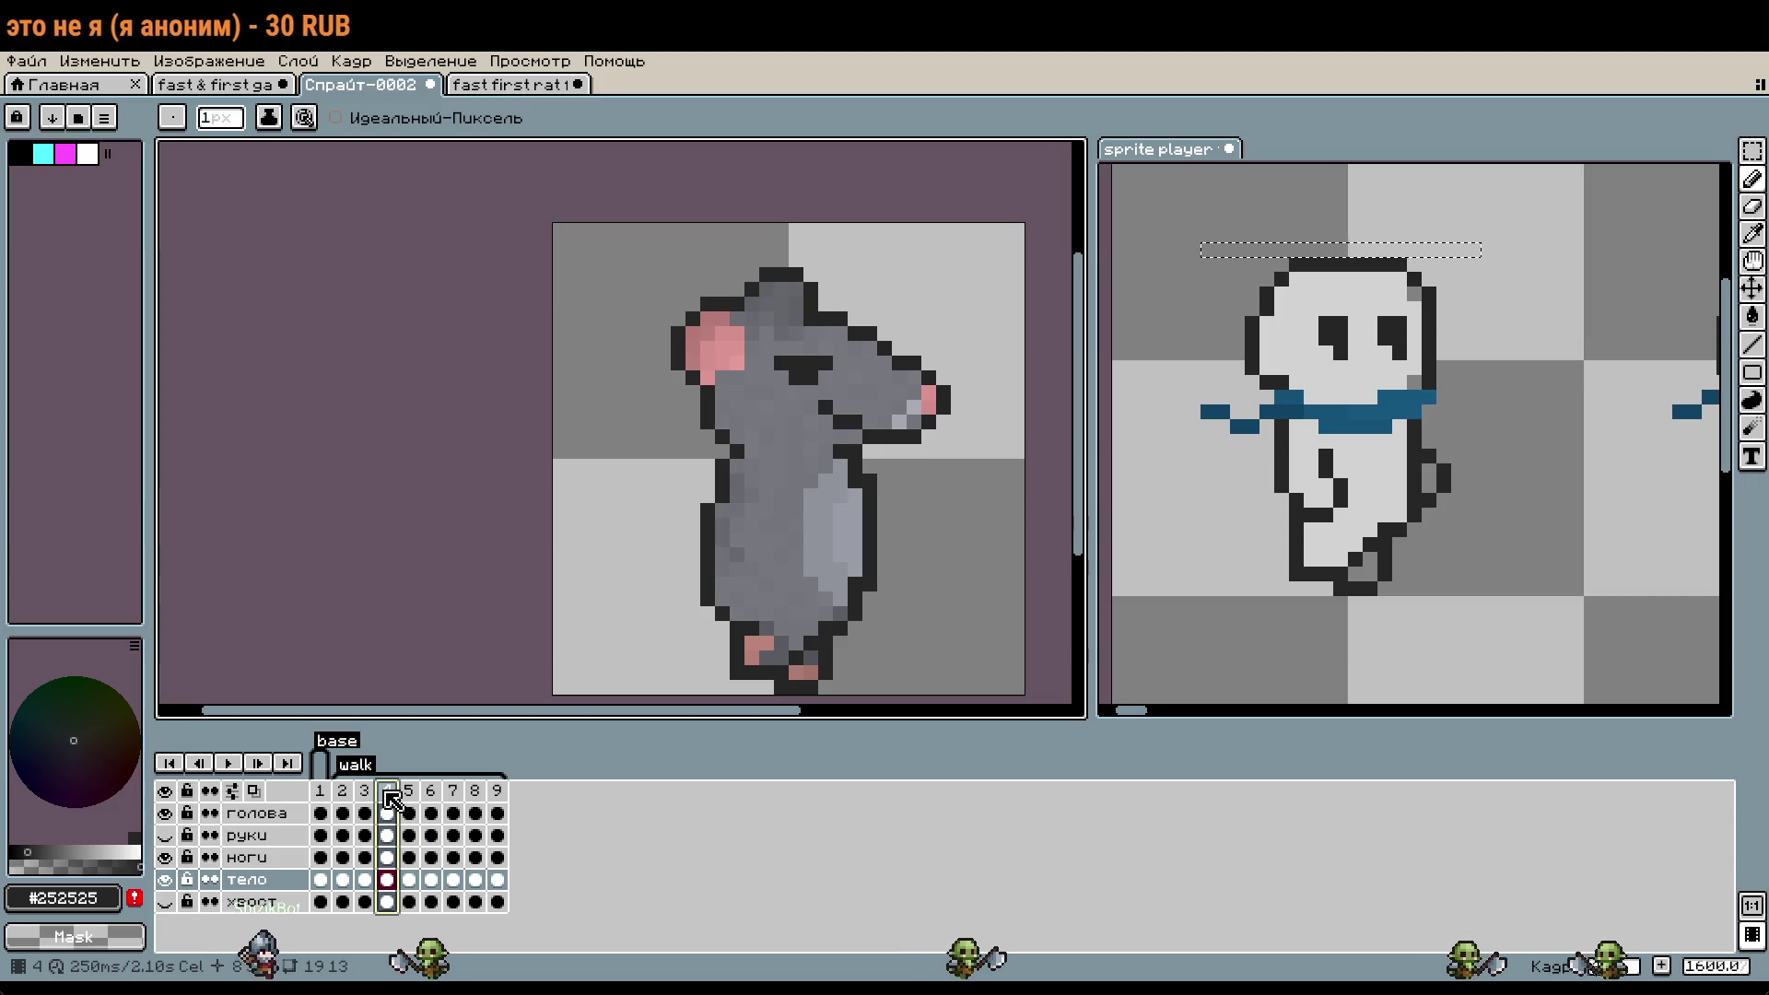
- Compare reference frames 8 and 5, then show the rat's frame 5 with the голова layer selected
left_click(1395, 527)
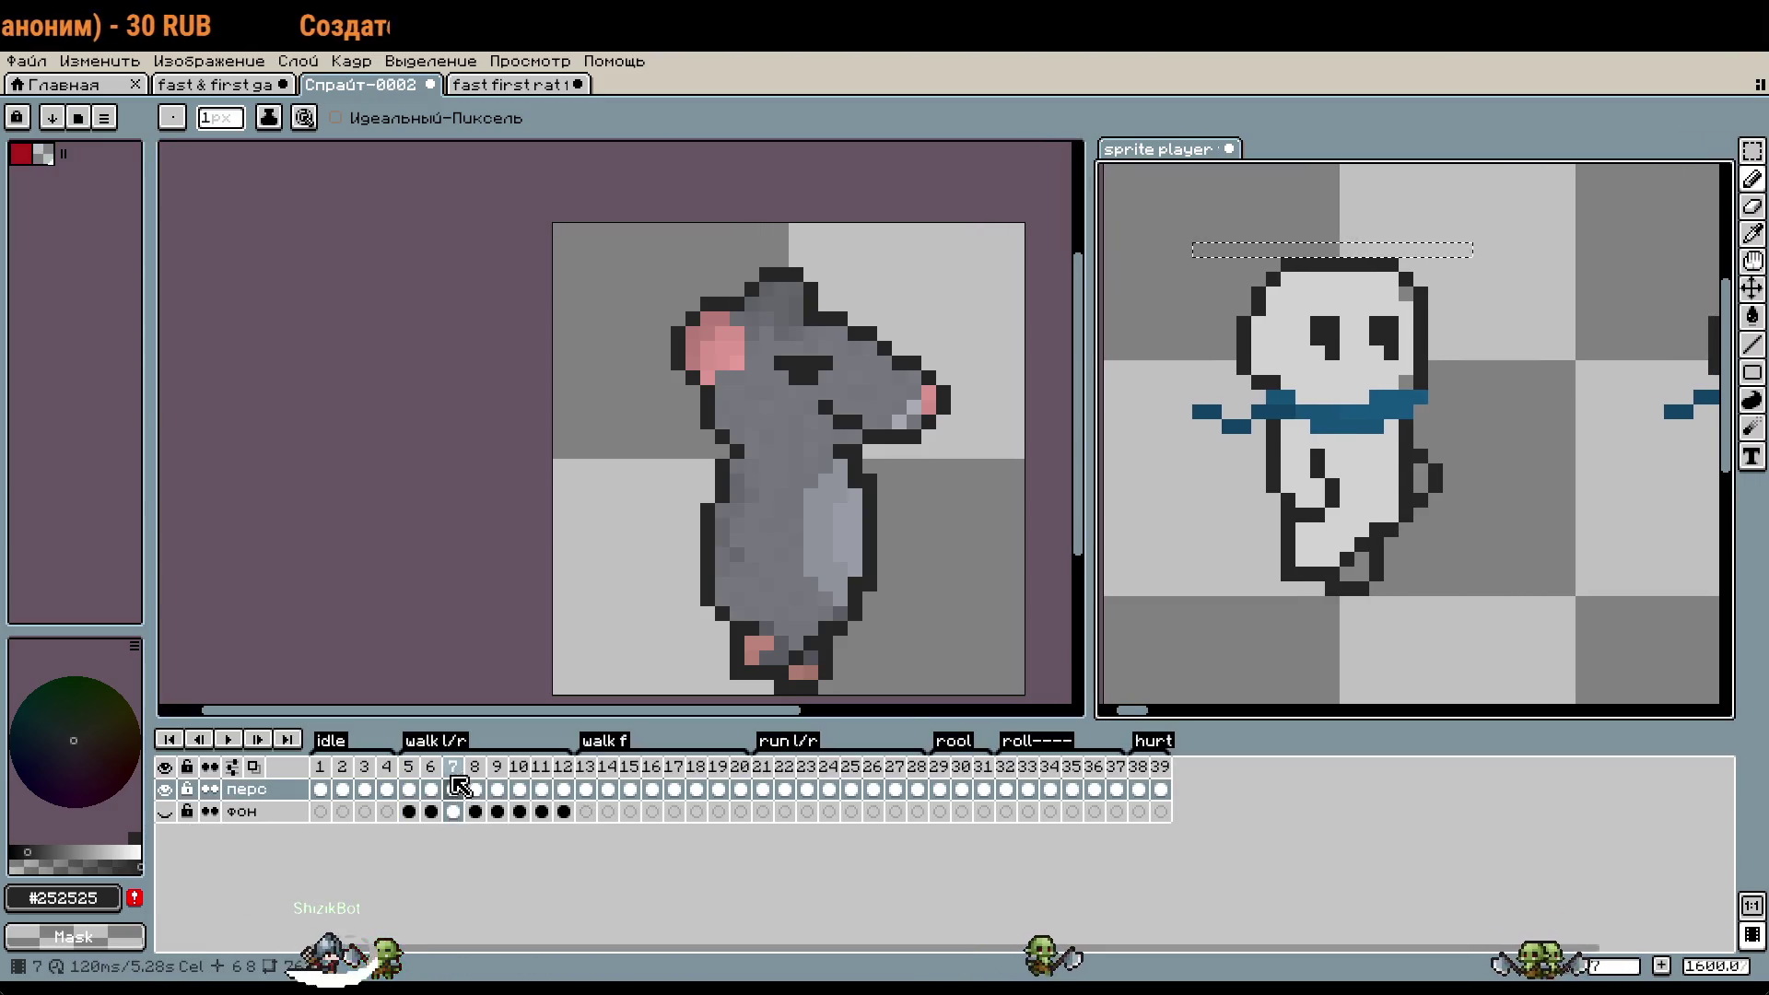
left_click(475, 766)
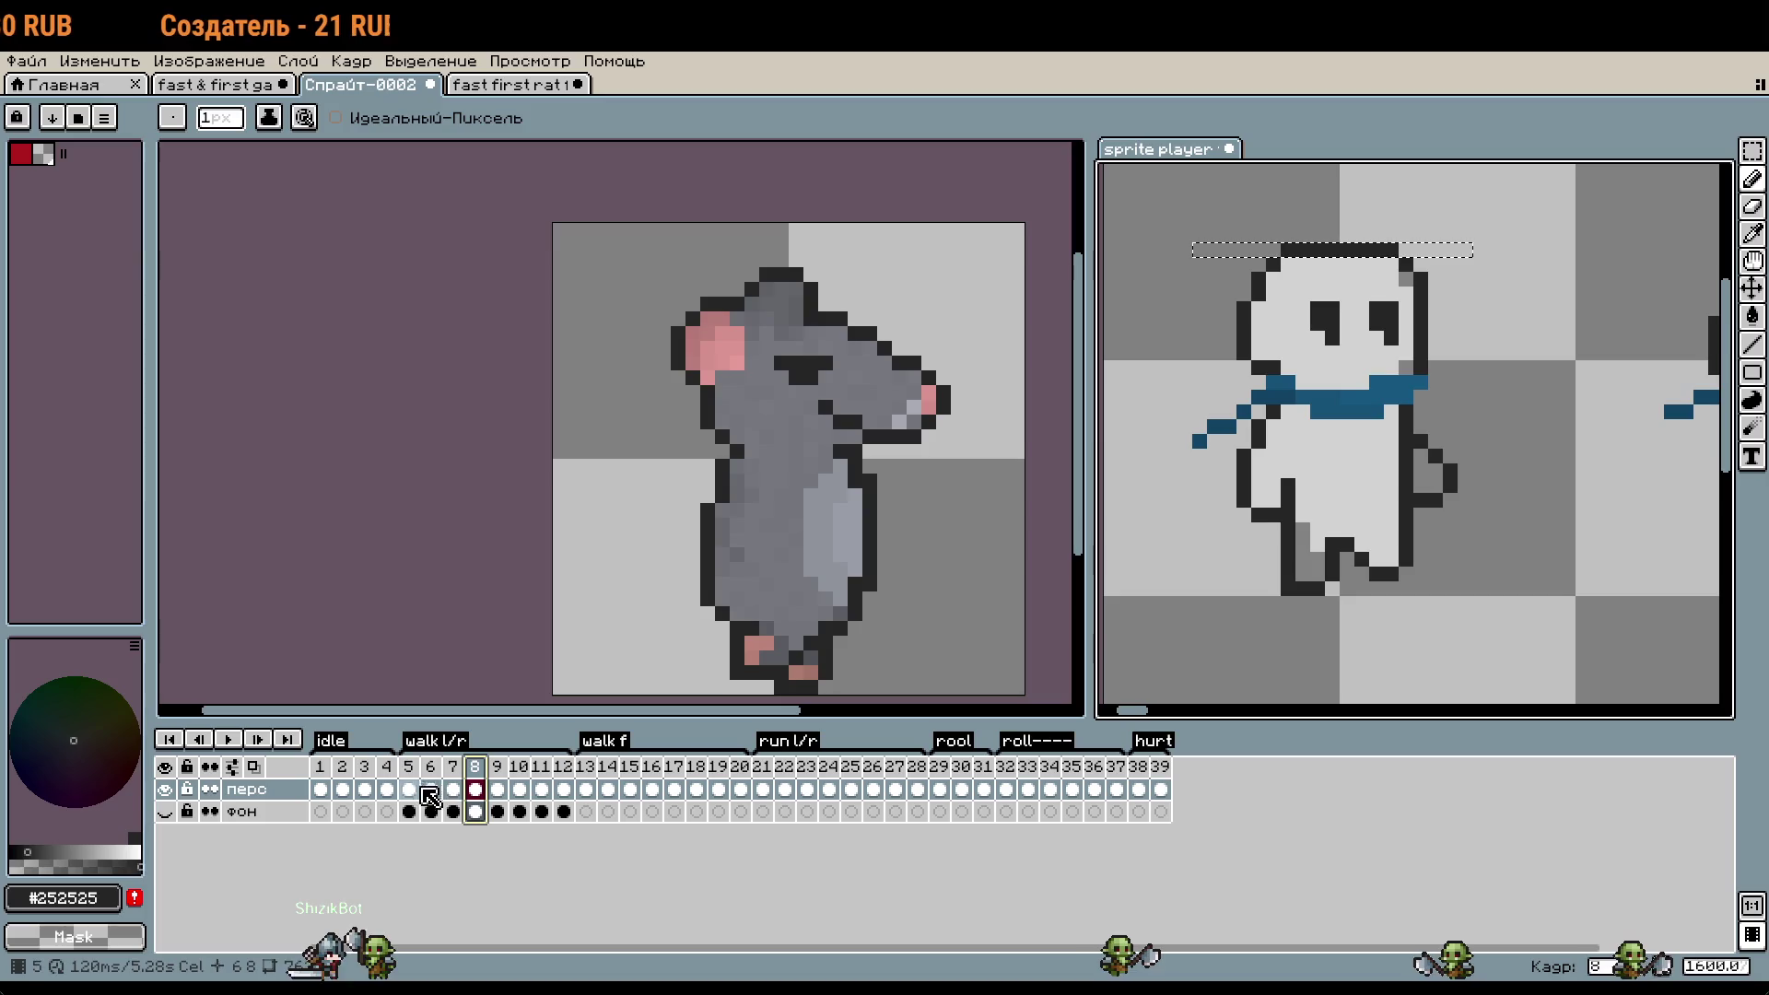
left_click(408, 770)
left_click(387, 790)
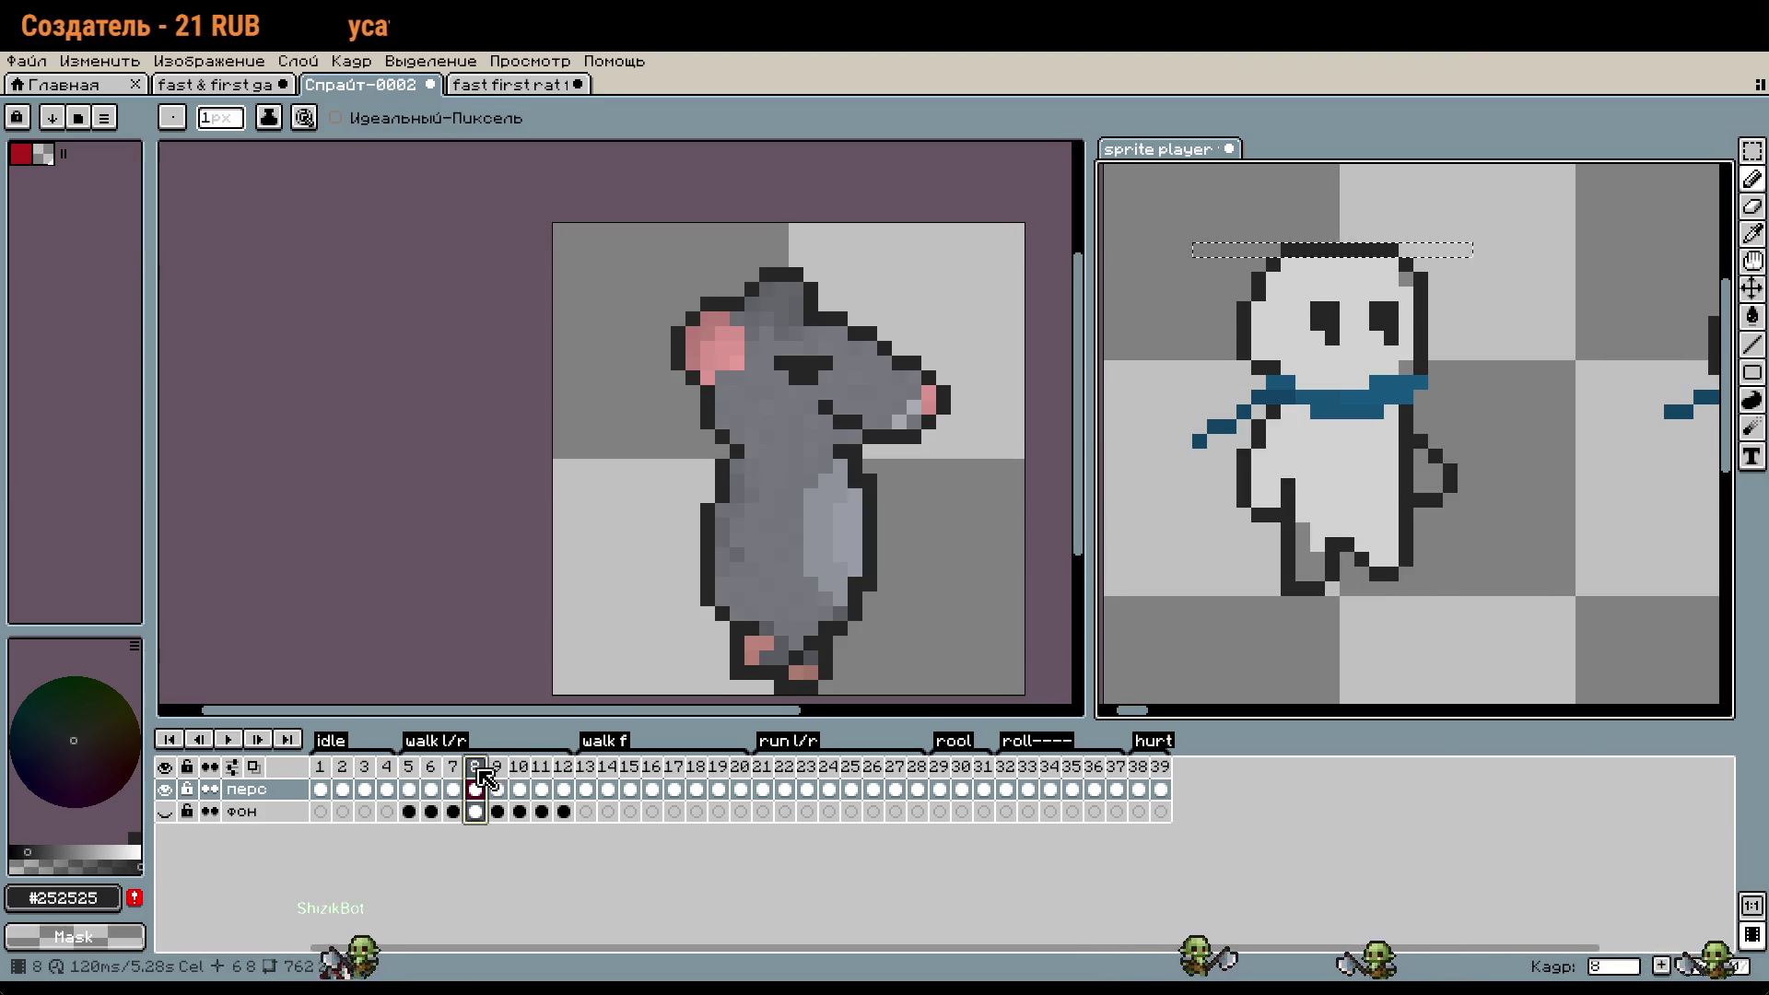
left_click(462, 600)
left_click(409, 790)
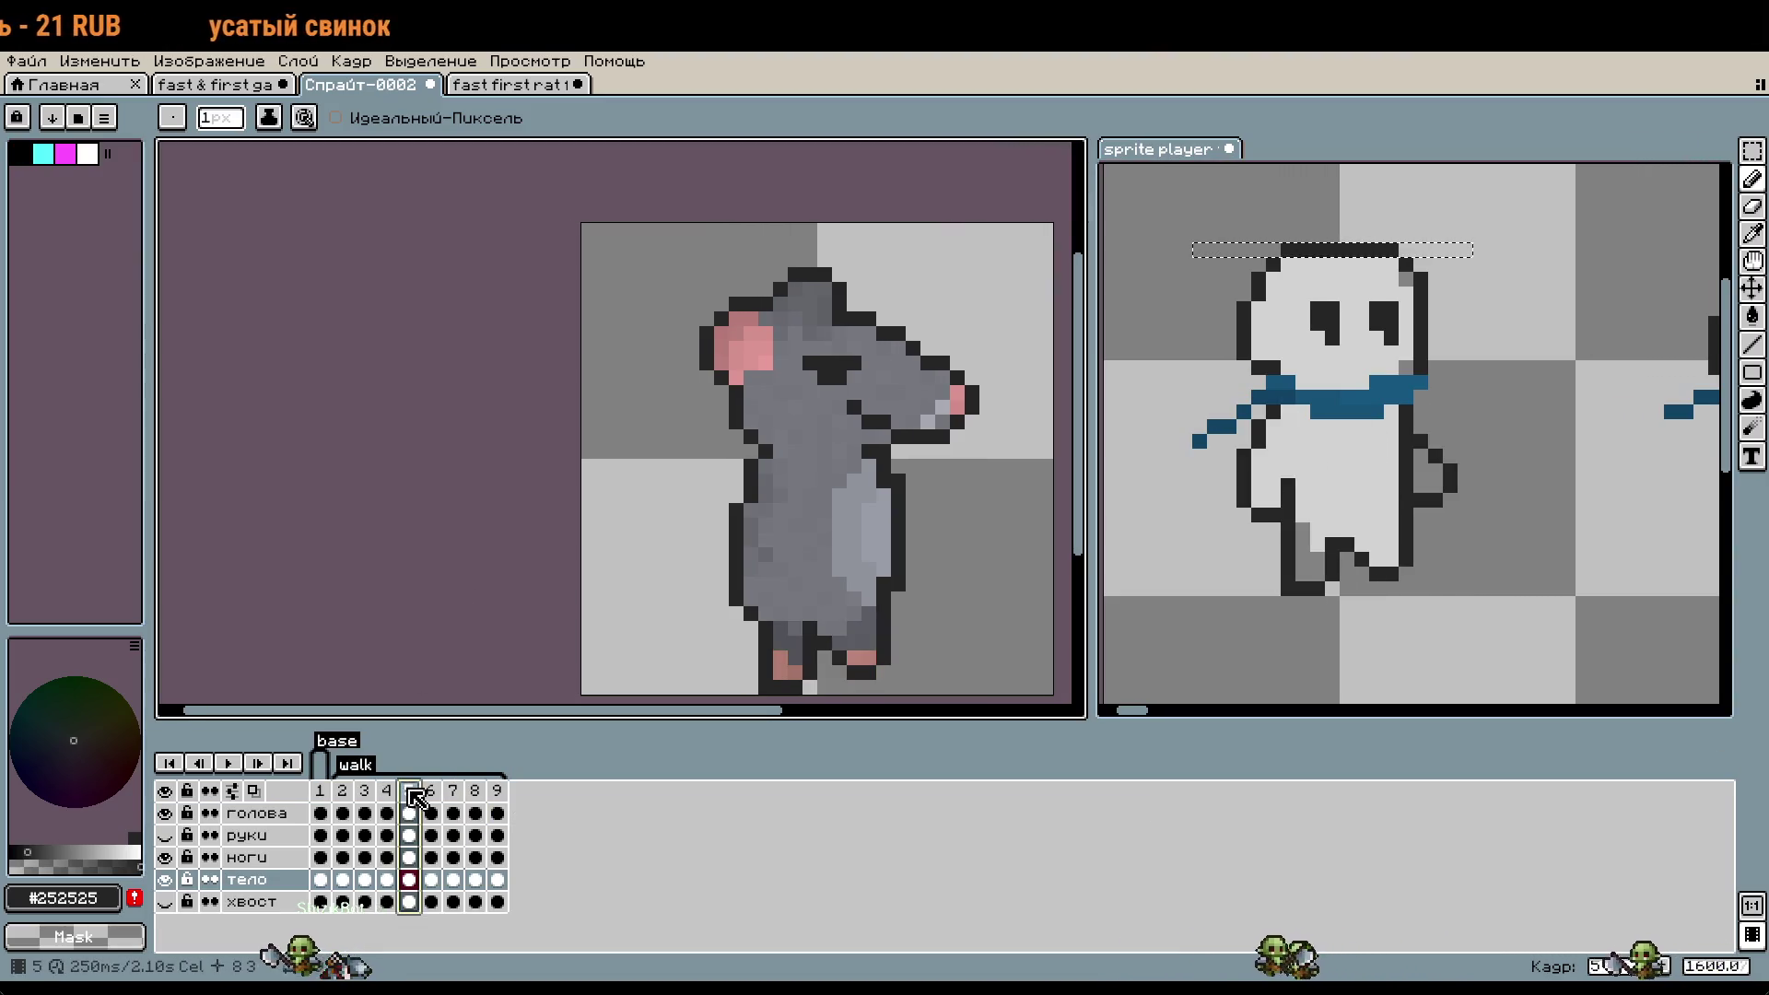
left_click(267, 814)
- Nudge the rat's head up one pixel using a rectangular selection
key("m")
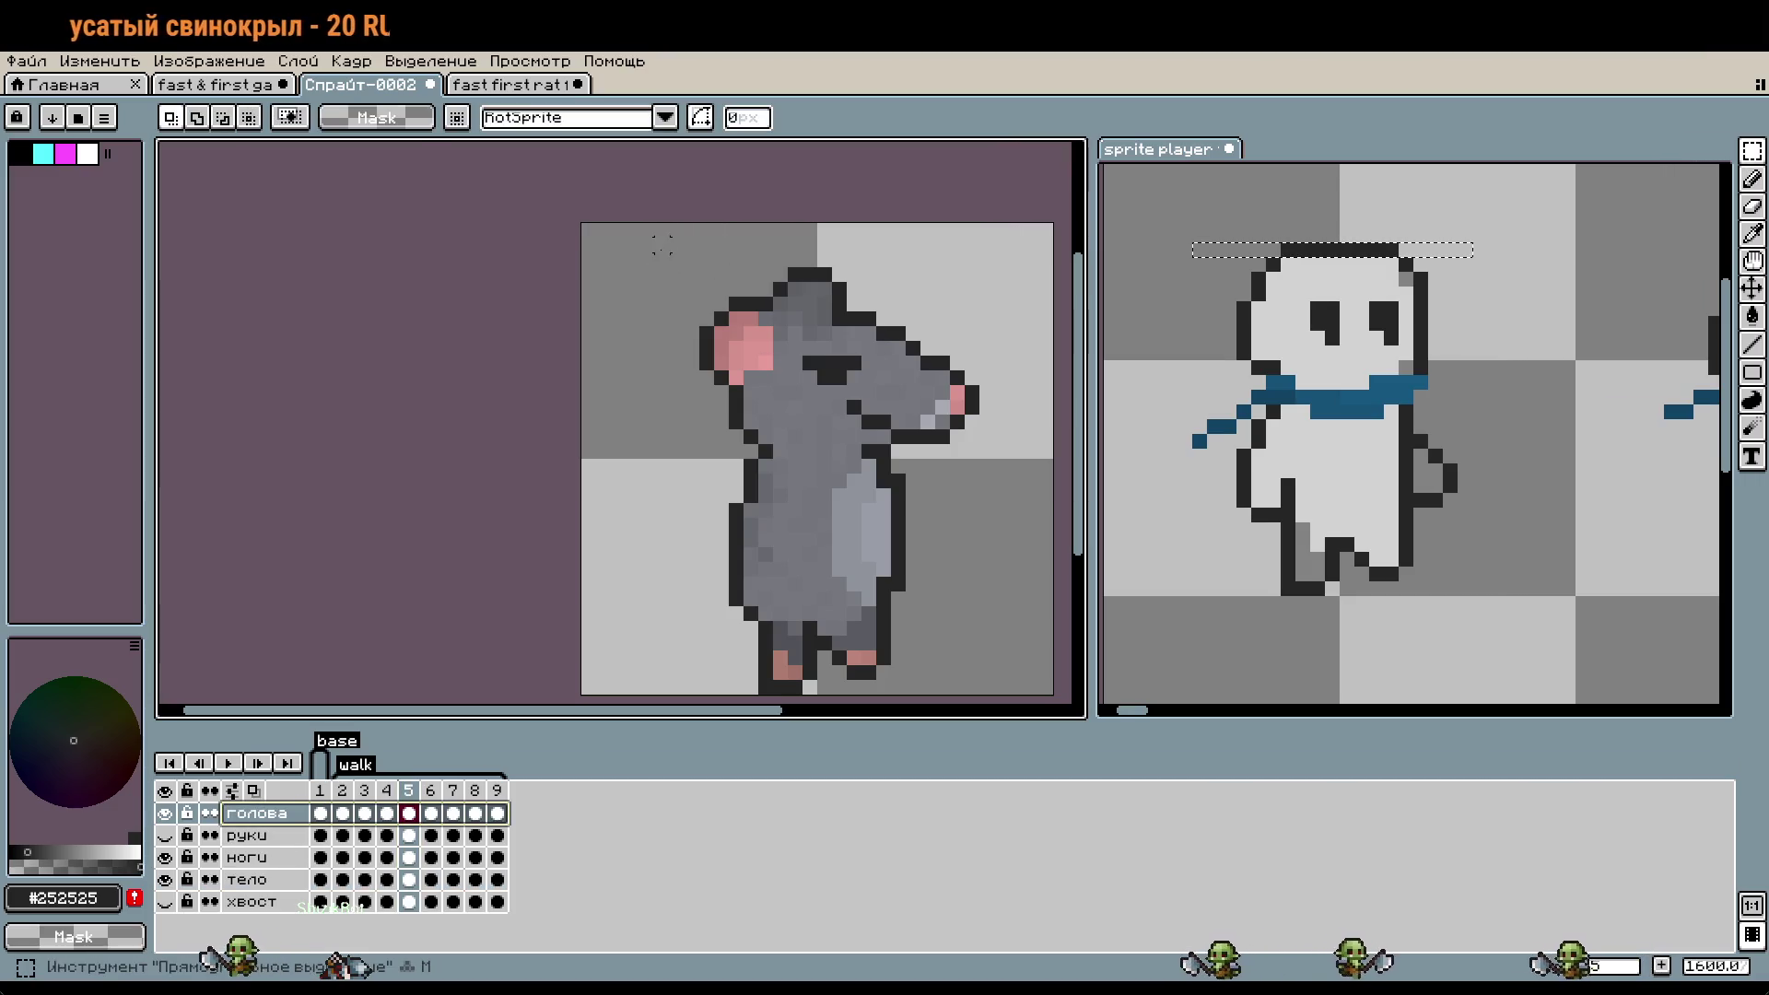
left_click_drag(576, 217, 1058, 460)
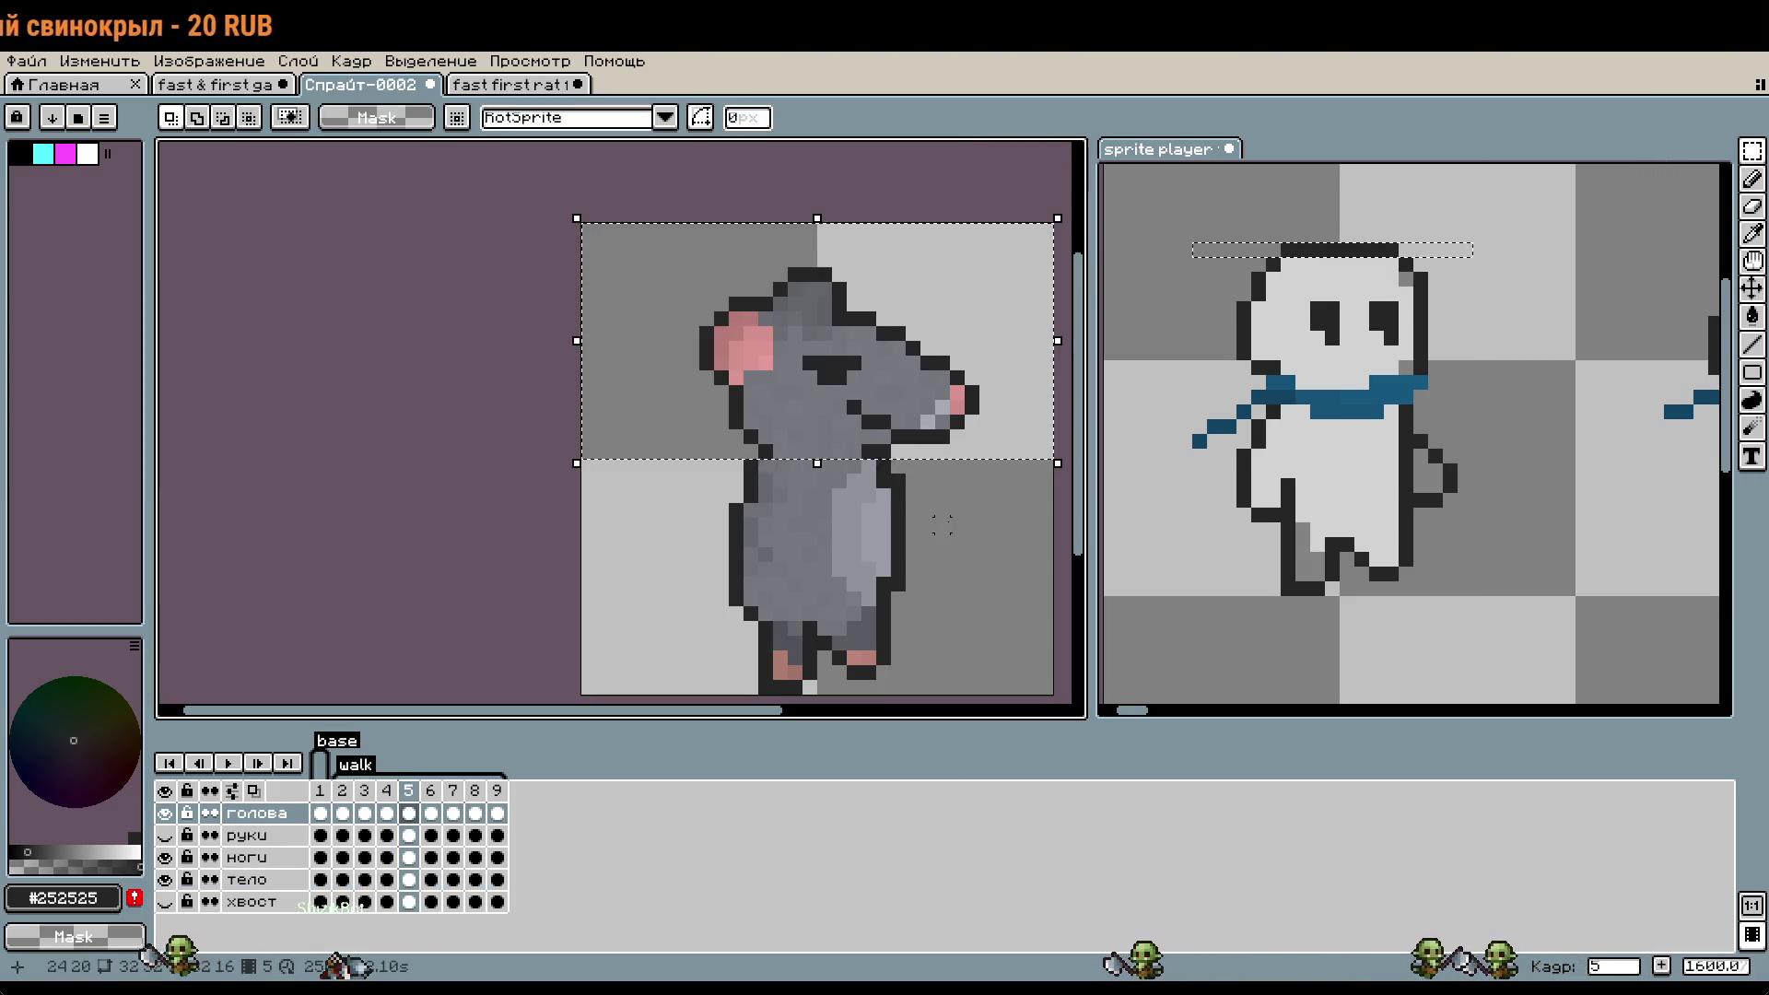
key("Up")
left_click(529, 540)
left_click_drag(655, 224, 1041, 670)
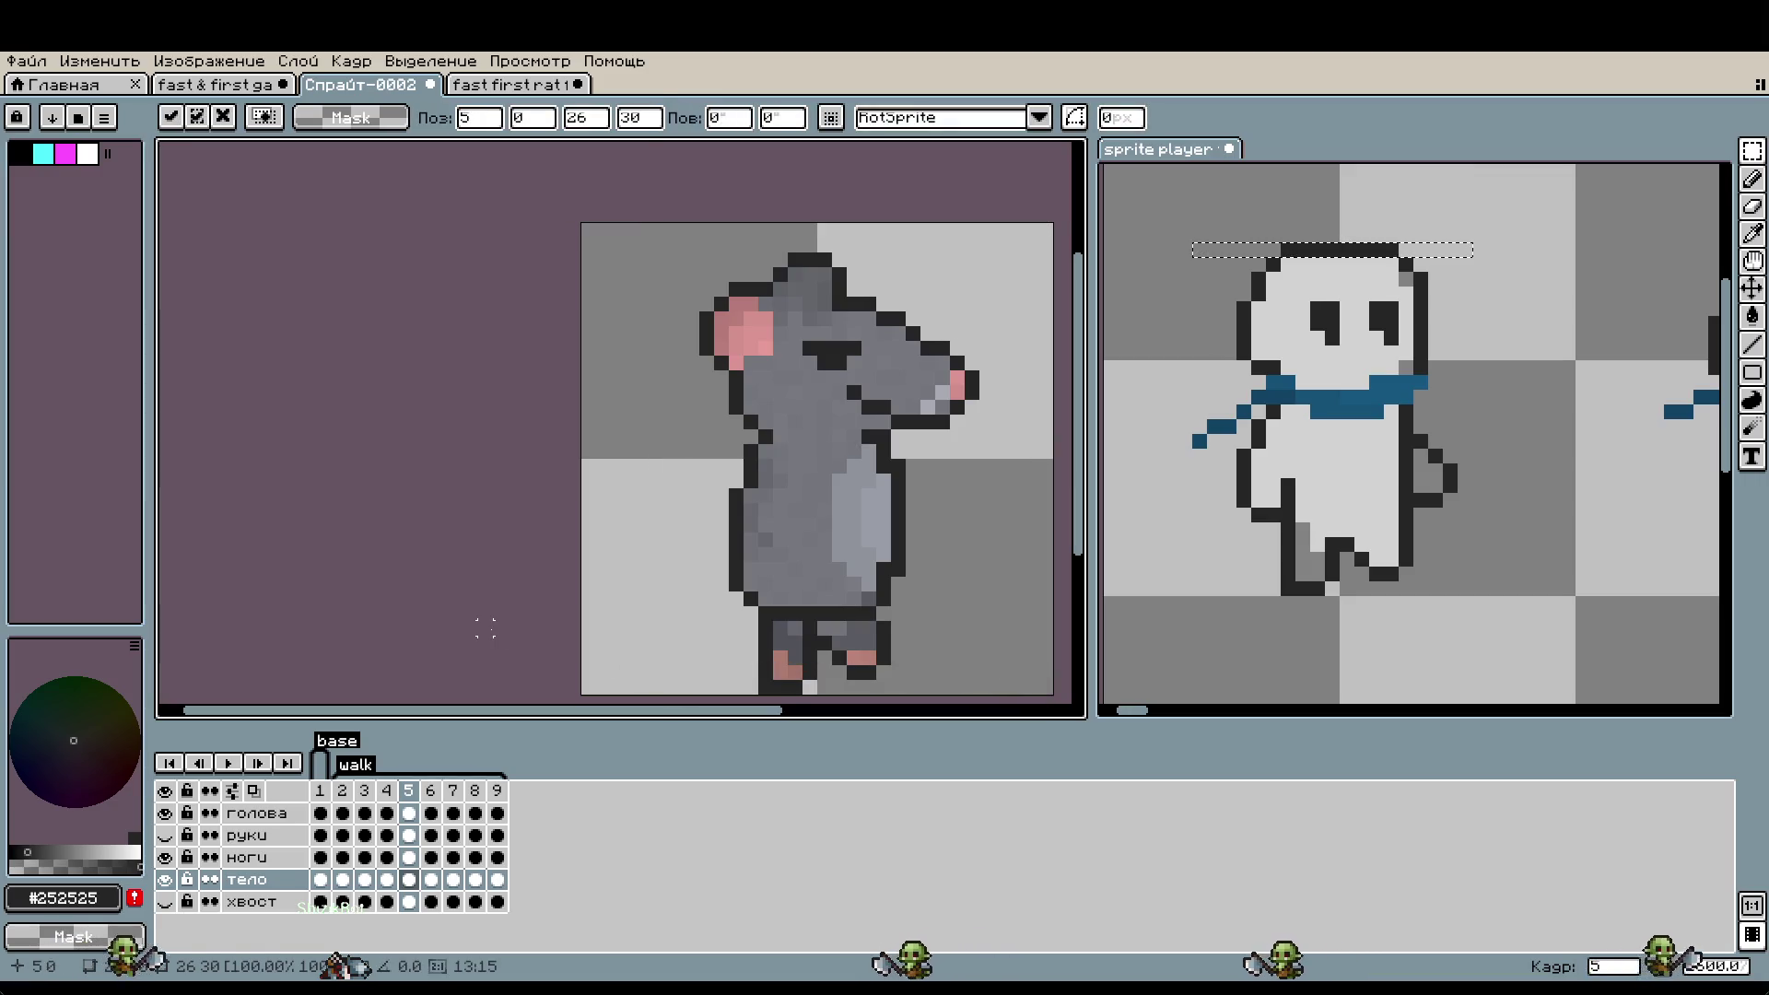
left_click(485, 629)
- Toggle the тело layer to inspect the legs, then target the ноги layer
scroll(844, 636, "up", 1)
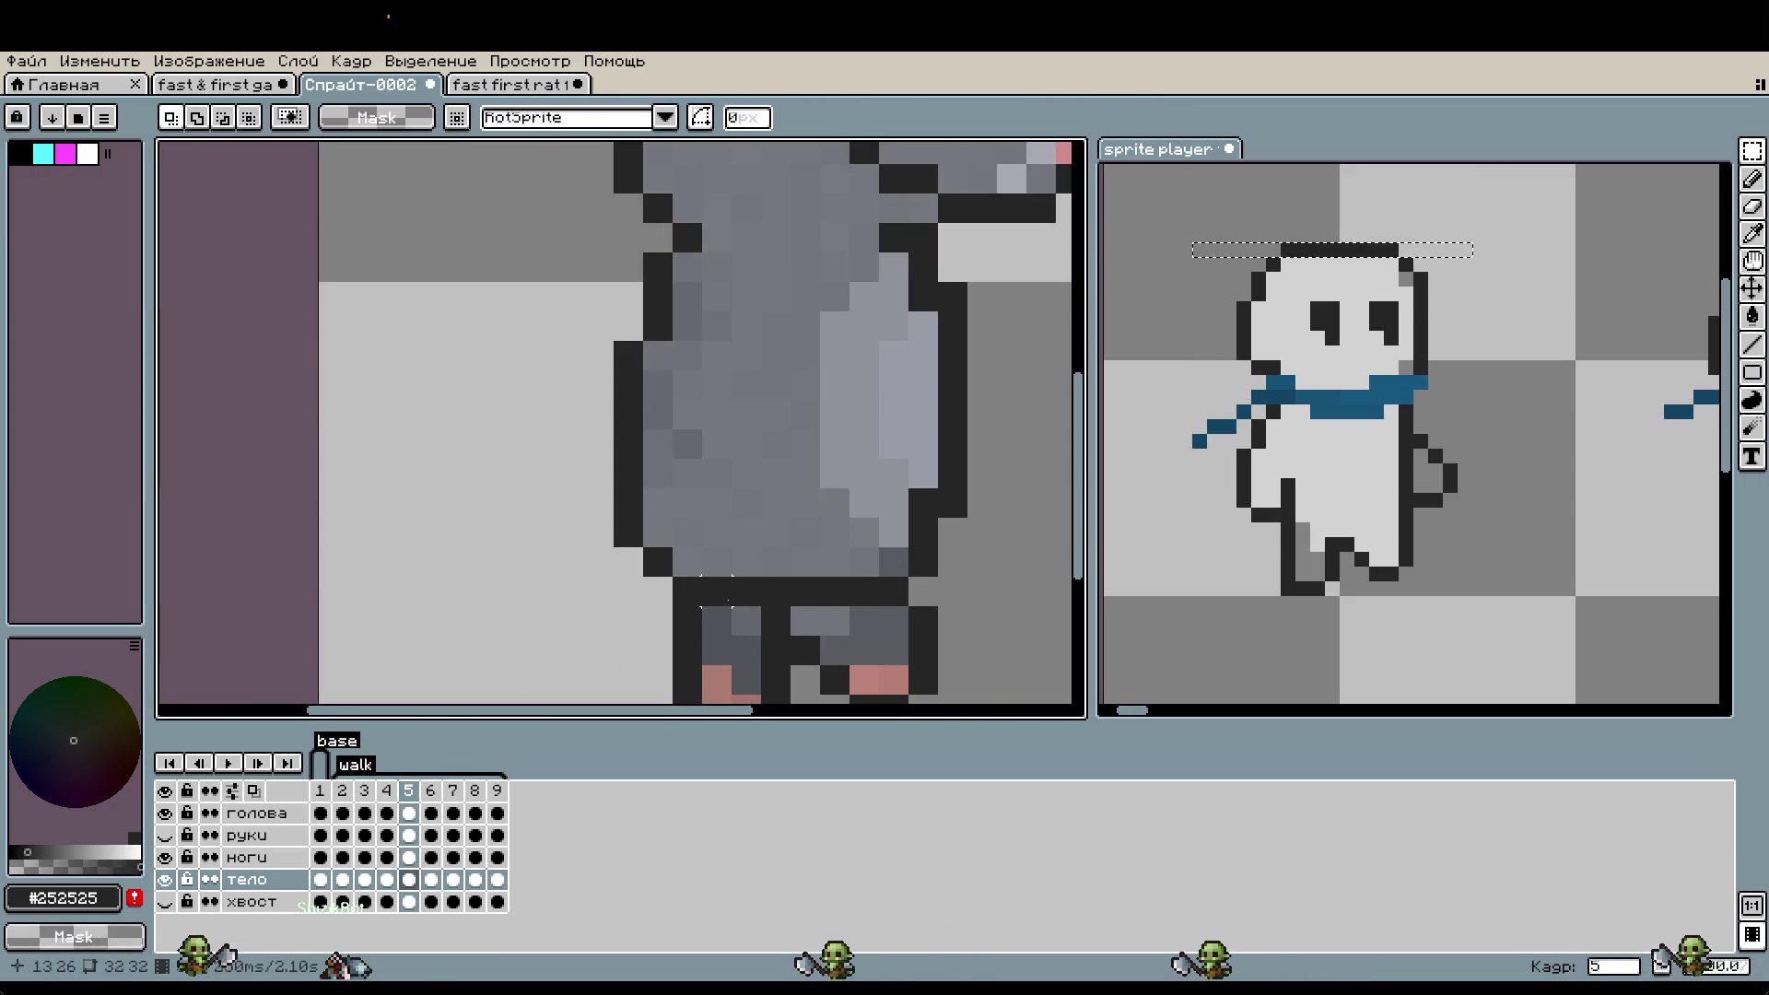
left_click(166, 879)
left_click(168, 881)
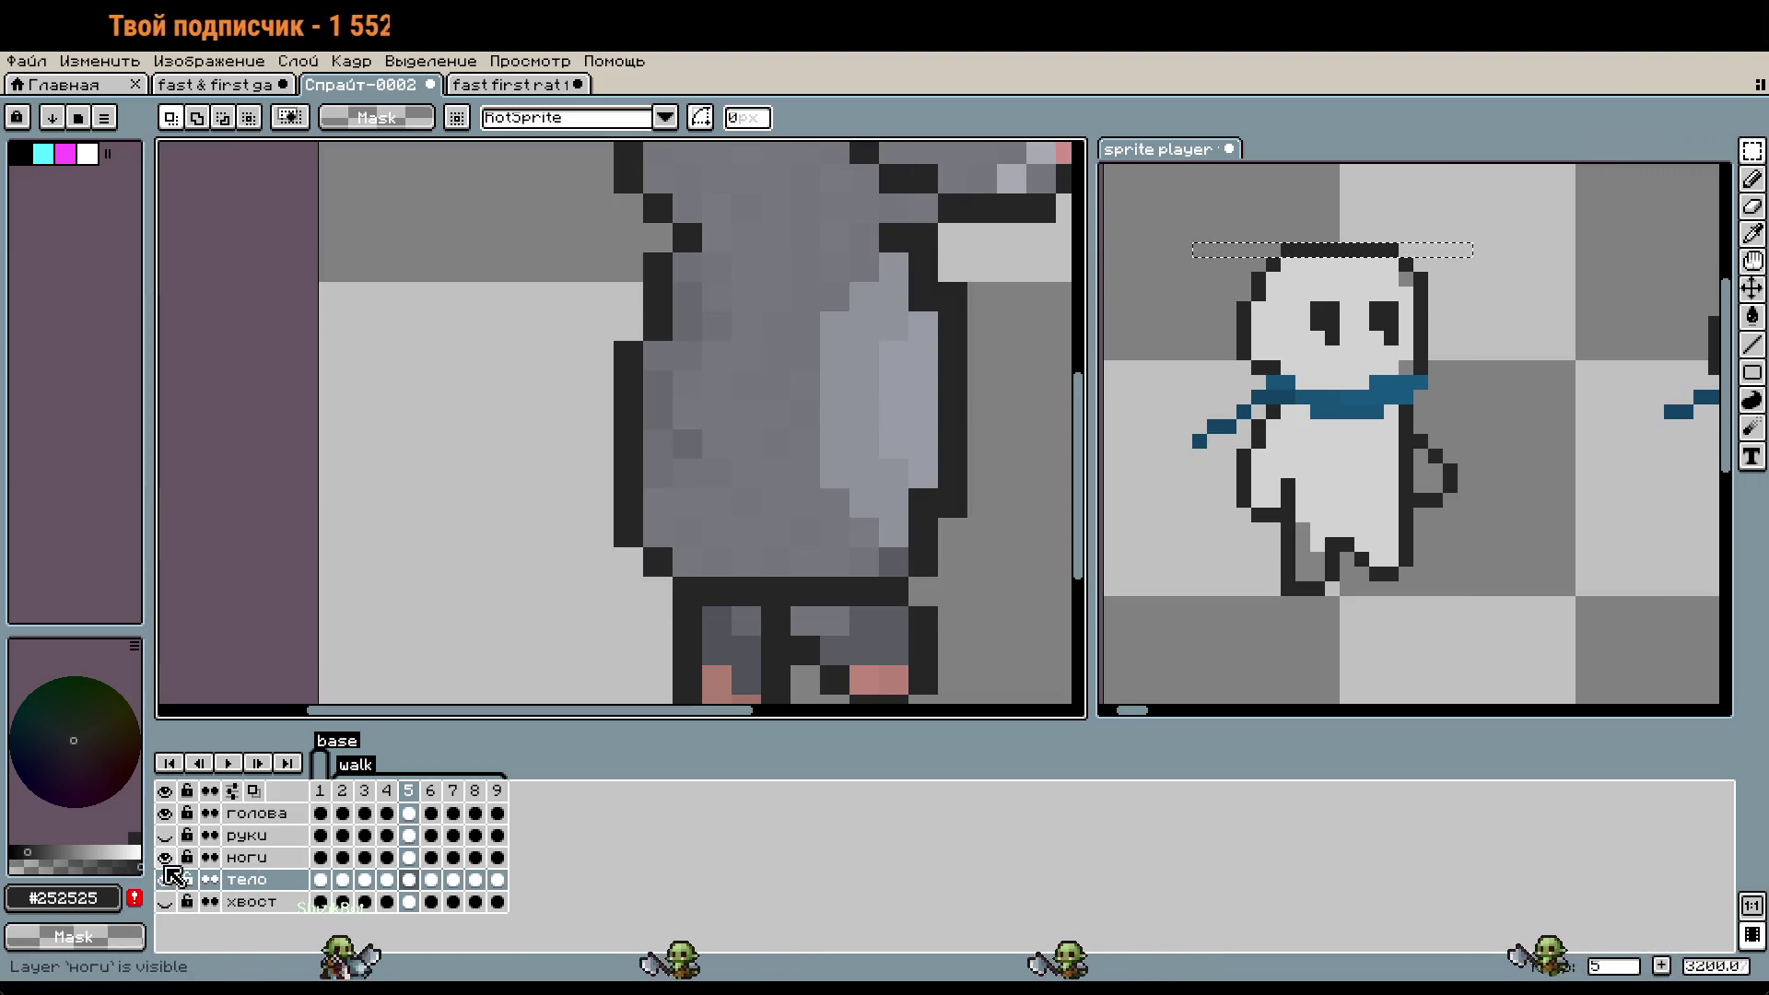
left_click(247, 857)
scroll(705, 577, "up", 1)
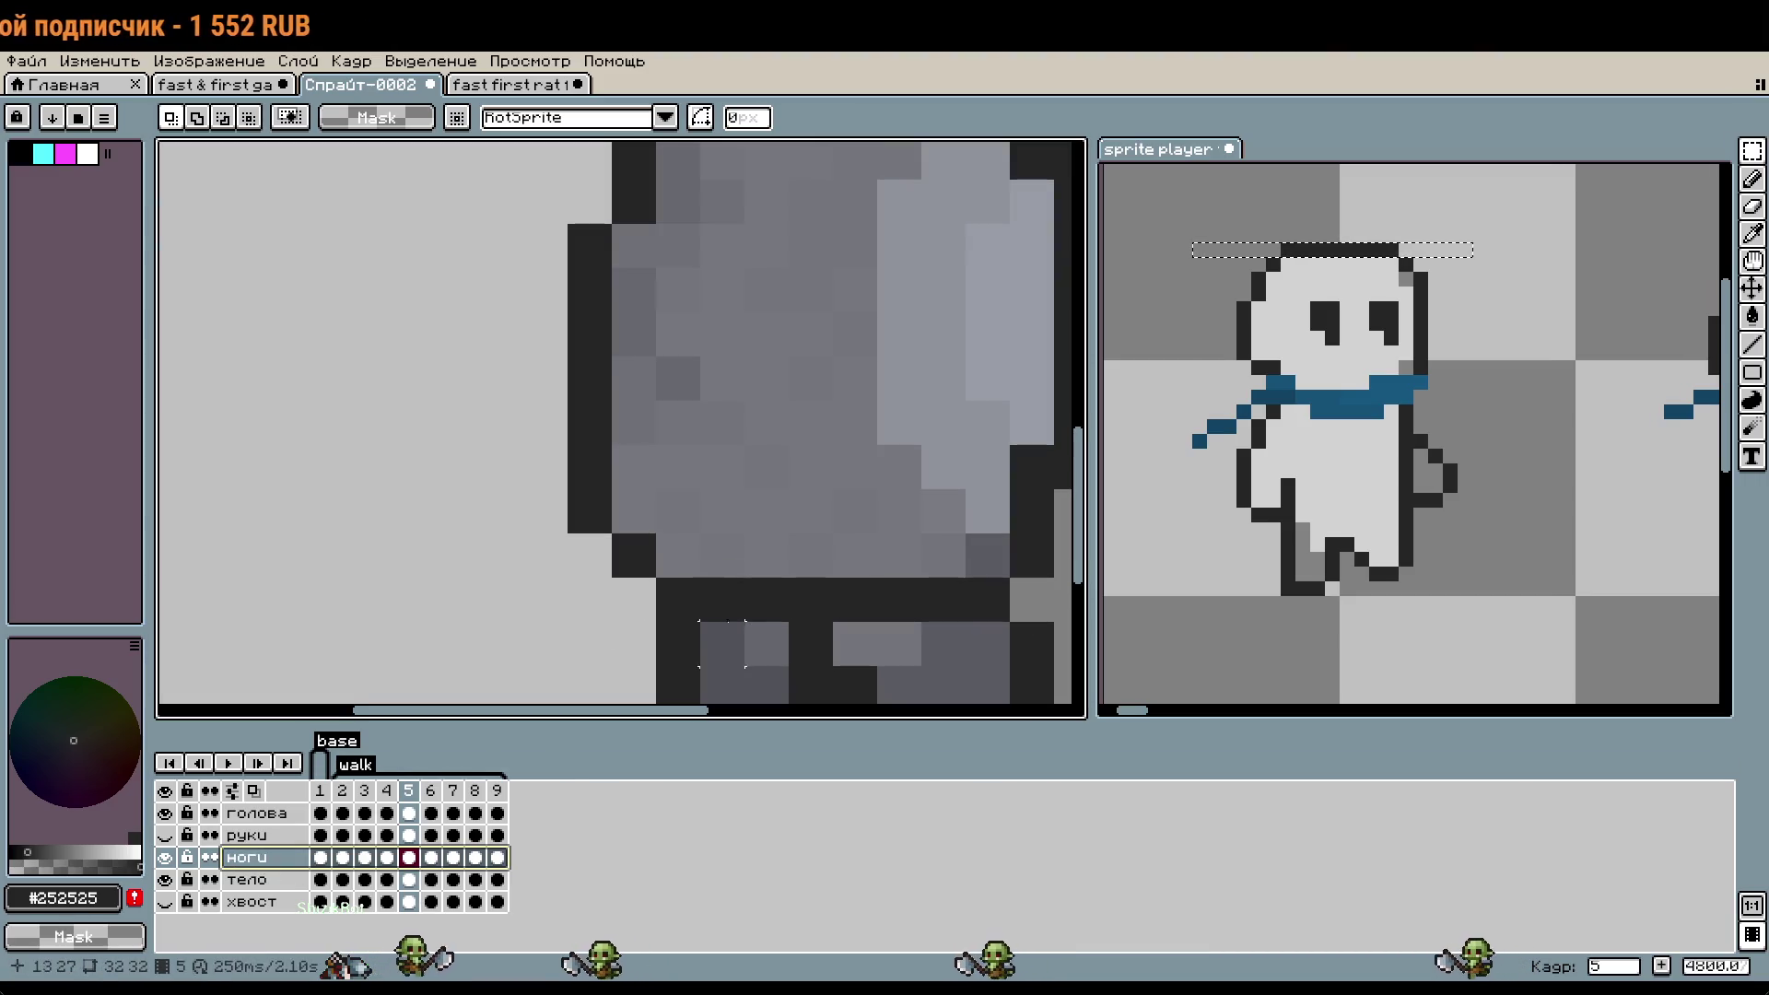
- Recolour the three dark pixels between the legs with grey #76787e
key("i")
left_click(777, 630)
key("b")
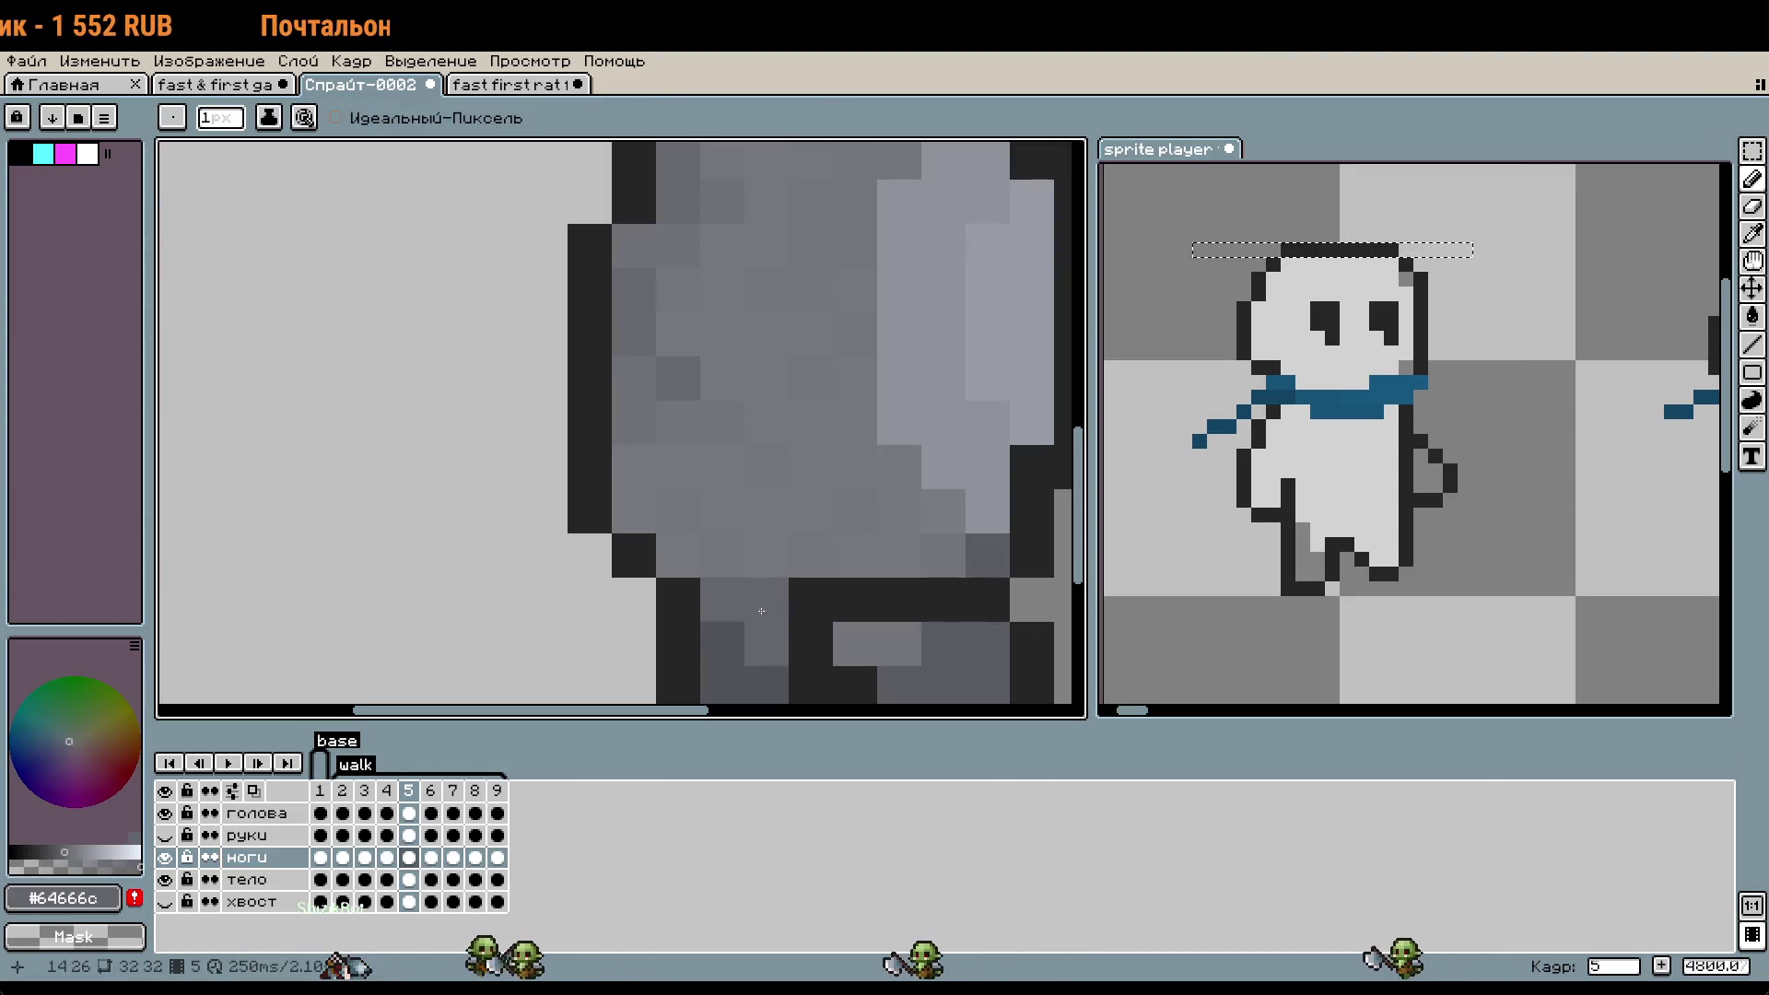
left_click_drag(841, 581, 752, 411)
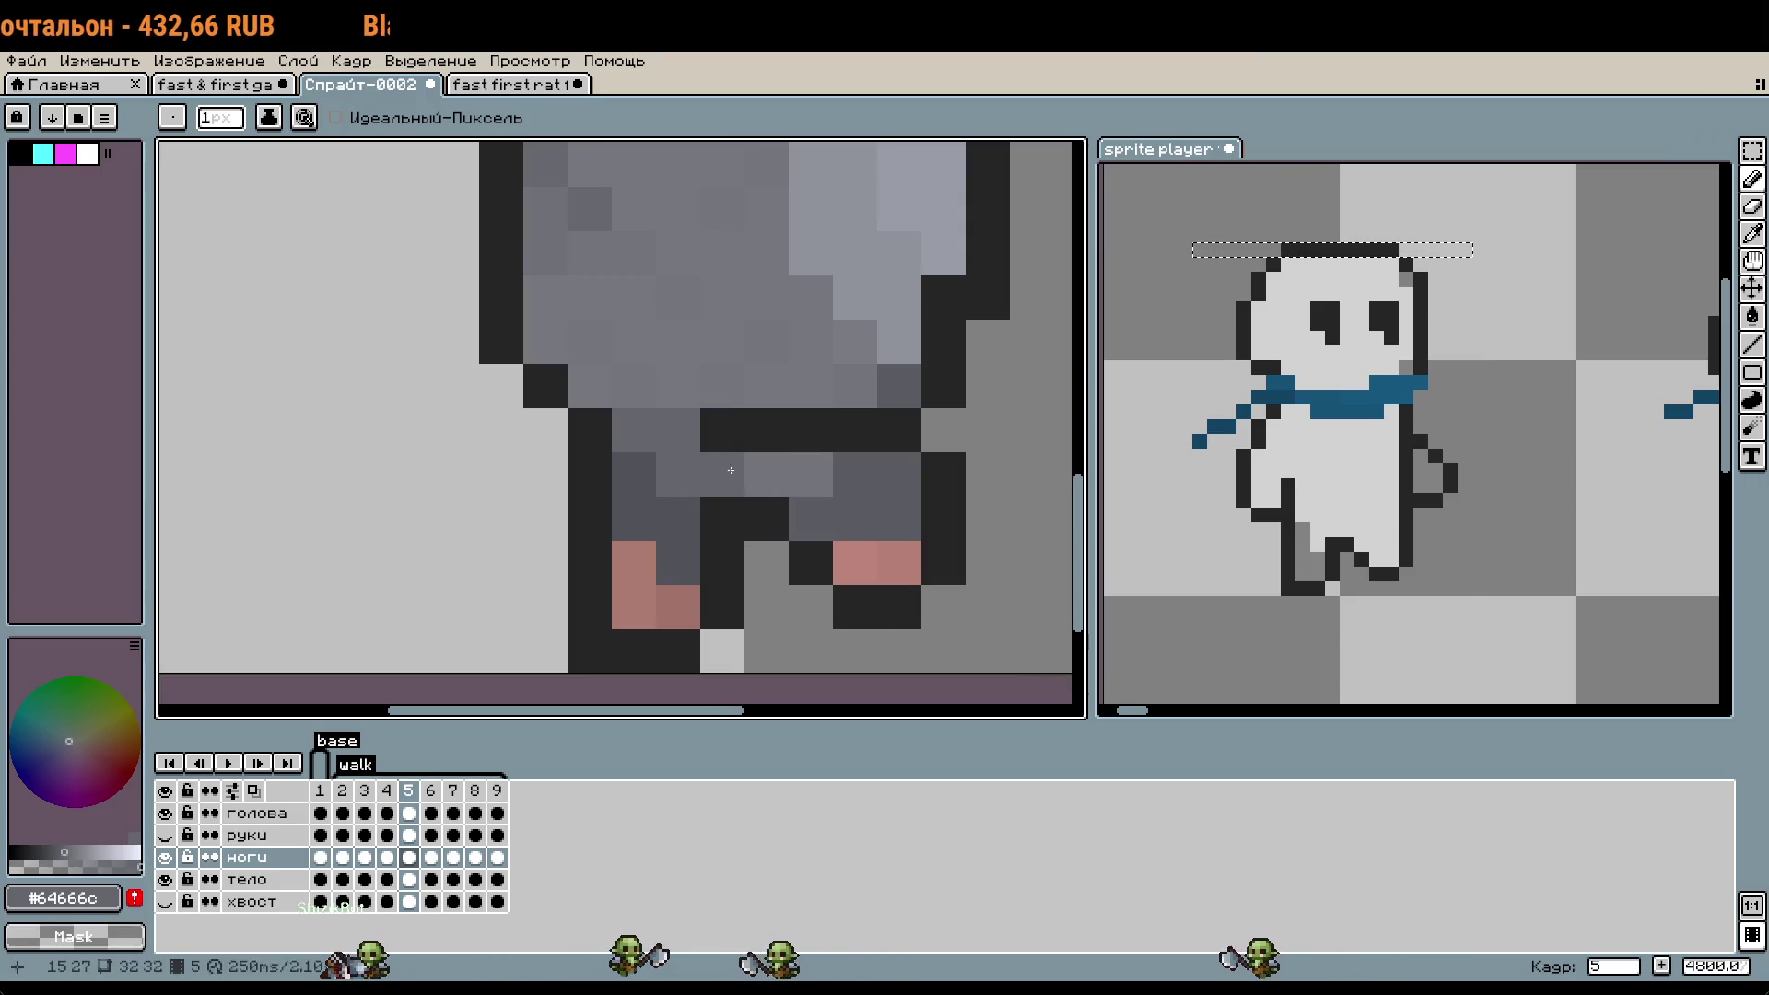
key("i")
left_click(783, 474)
key("b")
left_click_drag(765, 429, 853, 429)
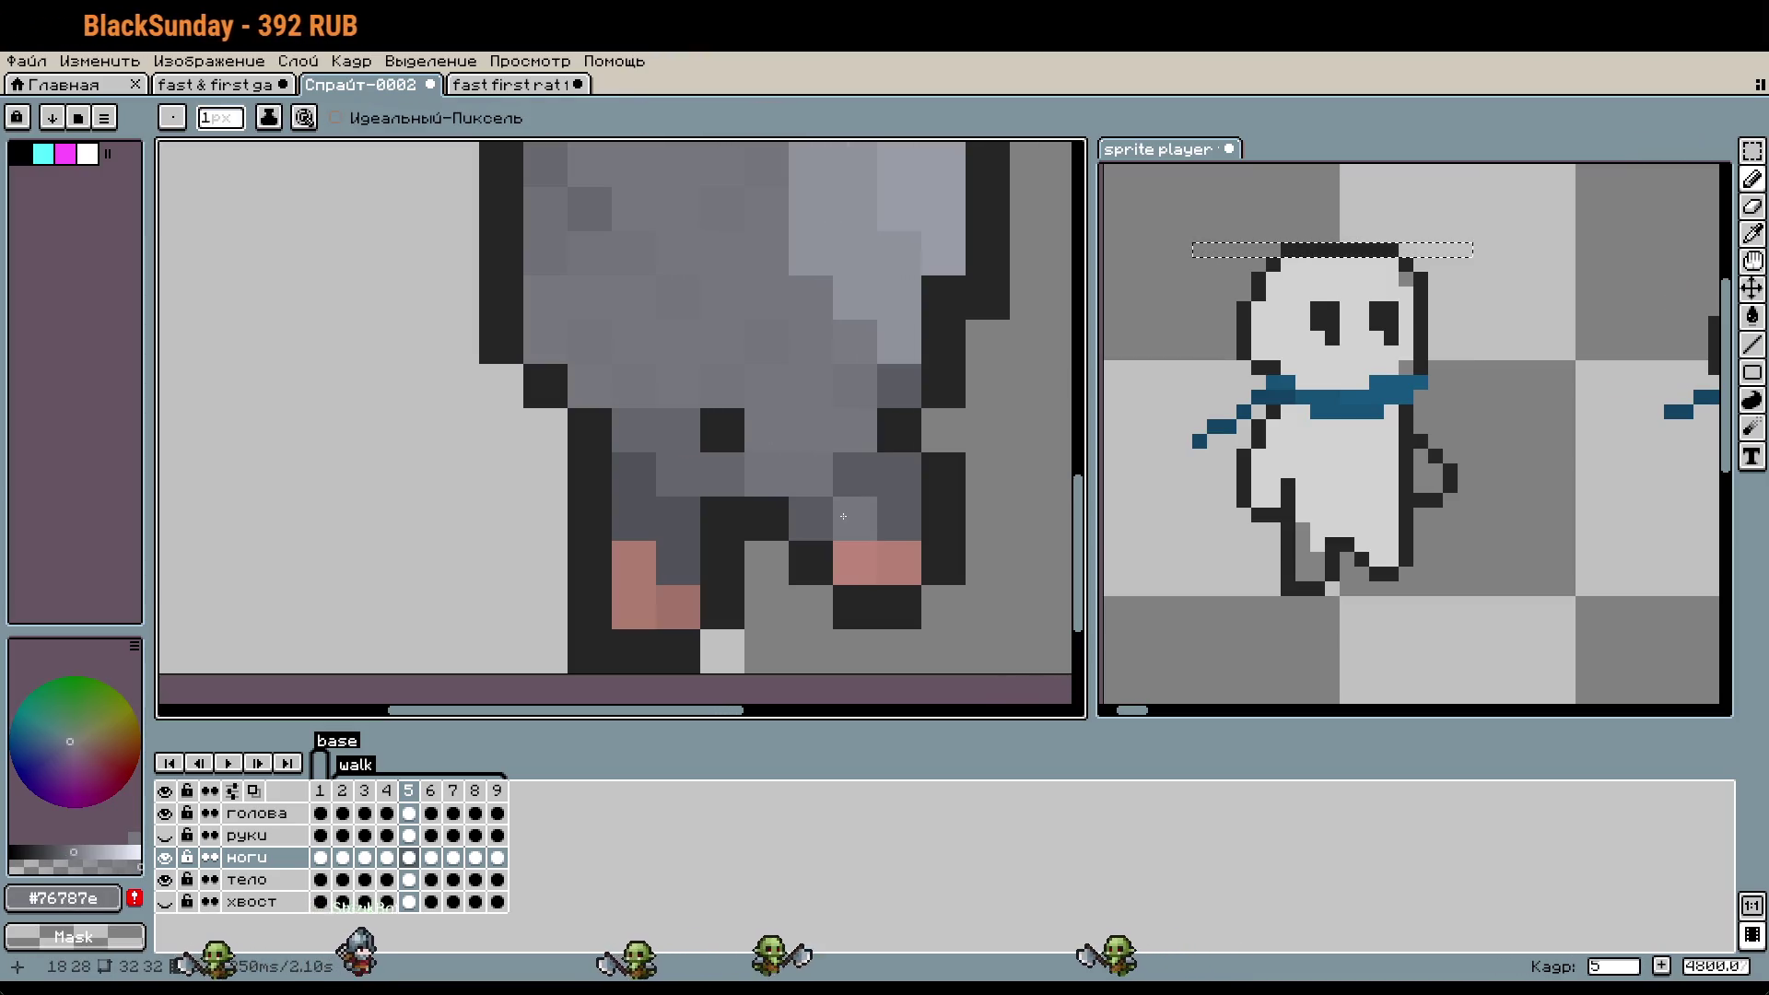
- Darken the right leg's edge with the outline colour #252525
scroll(843, 515, "down", 2)
scroll(921, 526, "up", 1)
scroll(950, 530, "up", 1)
left_click(949, 530)
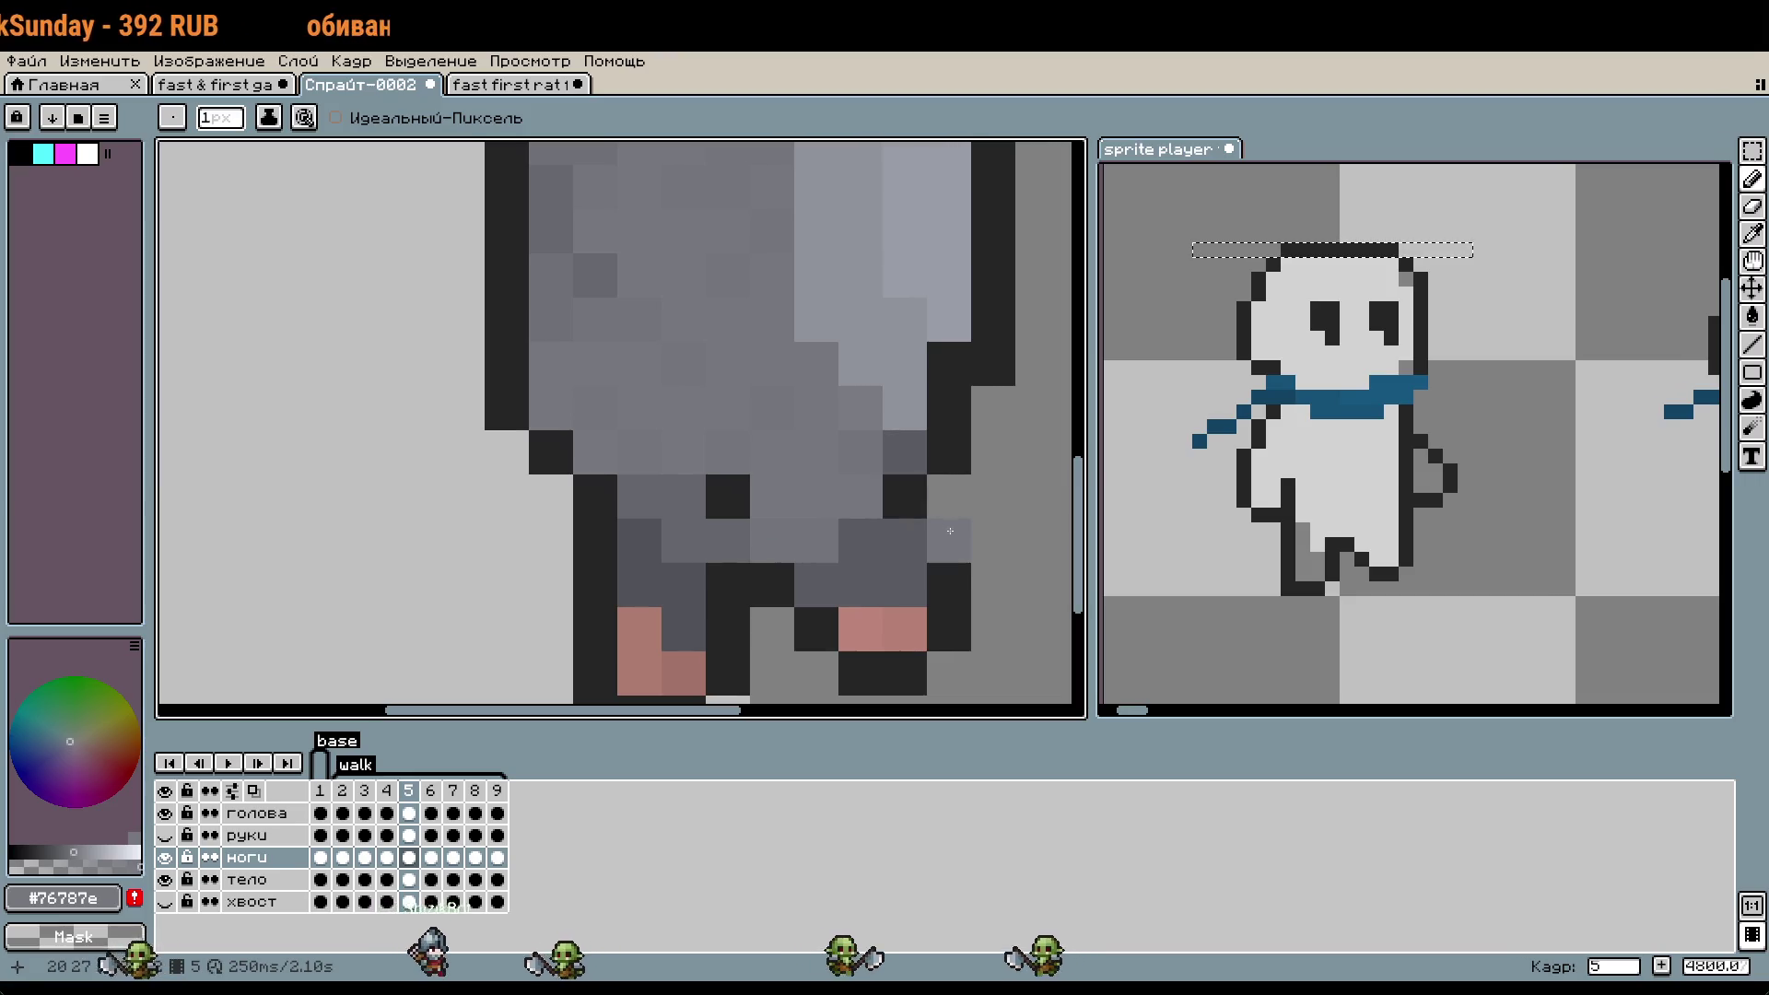
key("i")
left_click(959, 525)
key("b")
left_click_drag(948, 541, 942, 501)
- Paint stray dark pixels on both legs and the right foot grey #73757b
key("i")
left_click(907, 491)
key("b")
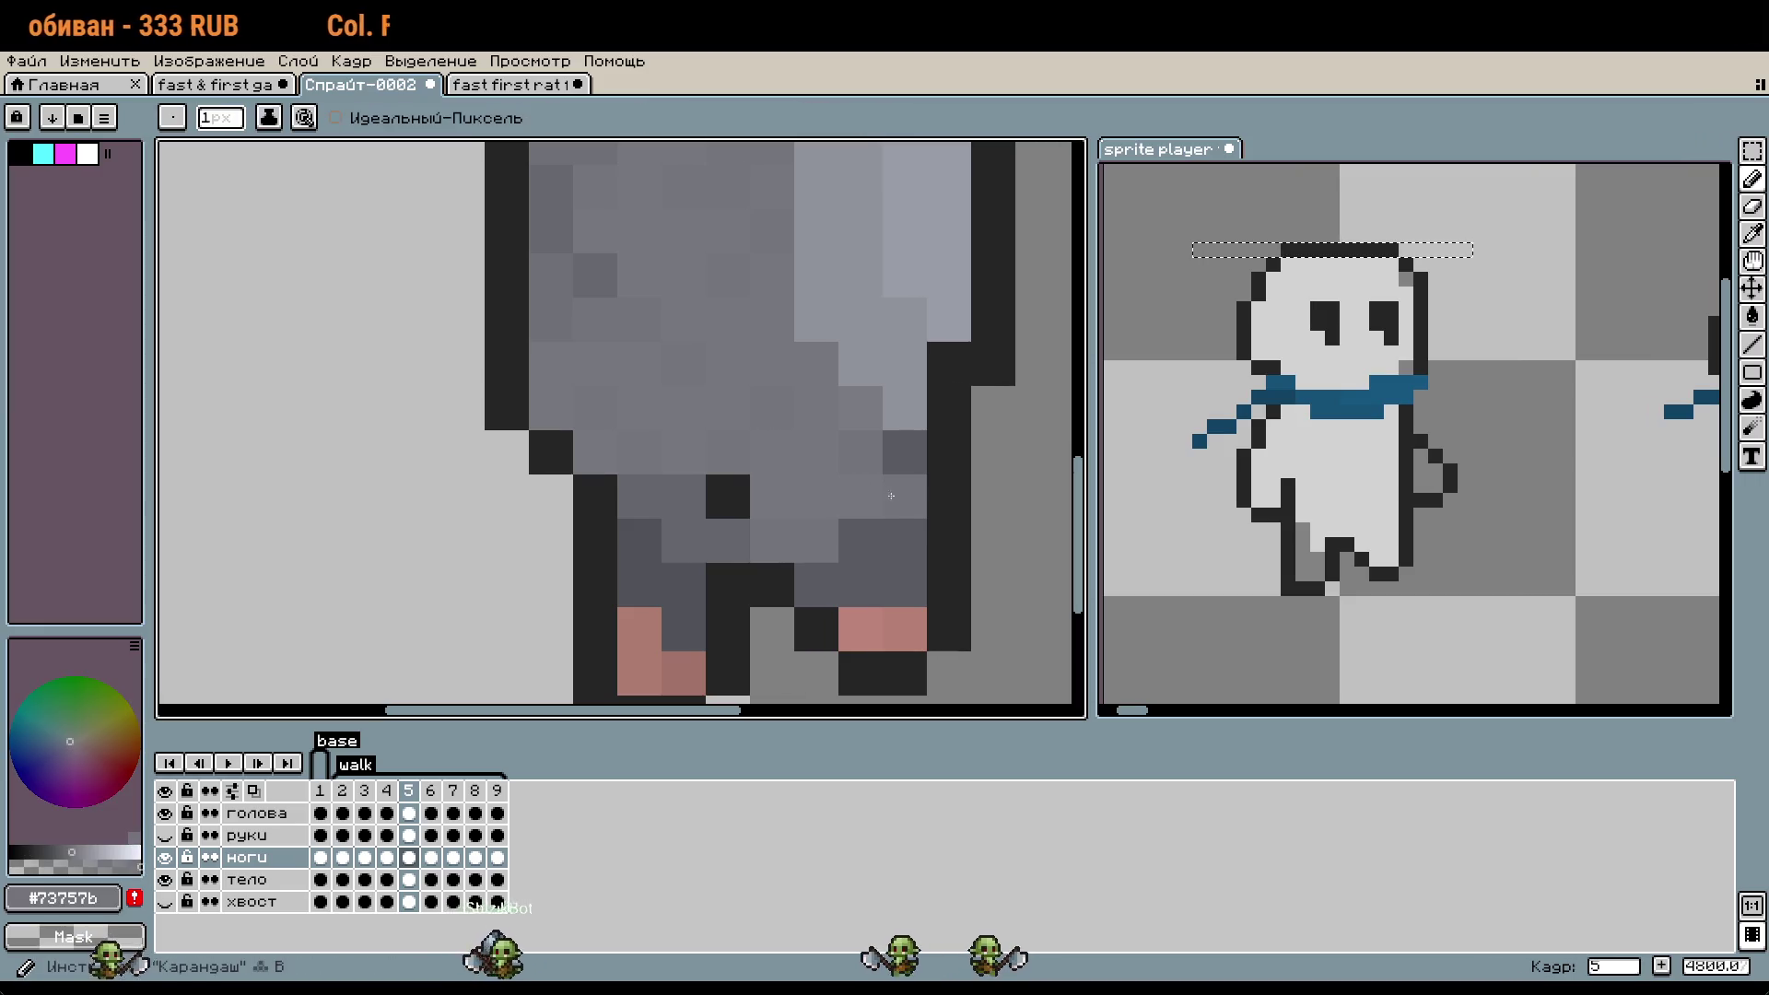
left_click(905, 453)
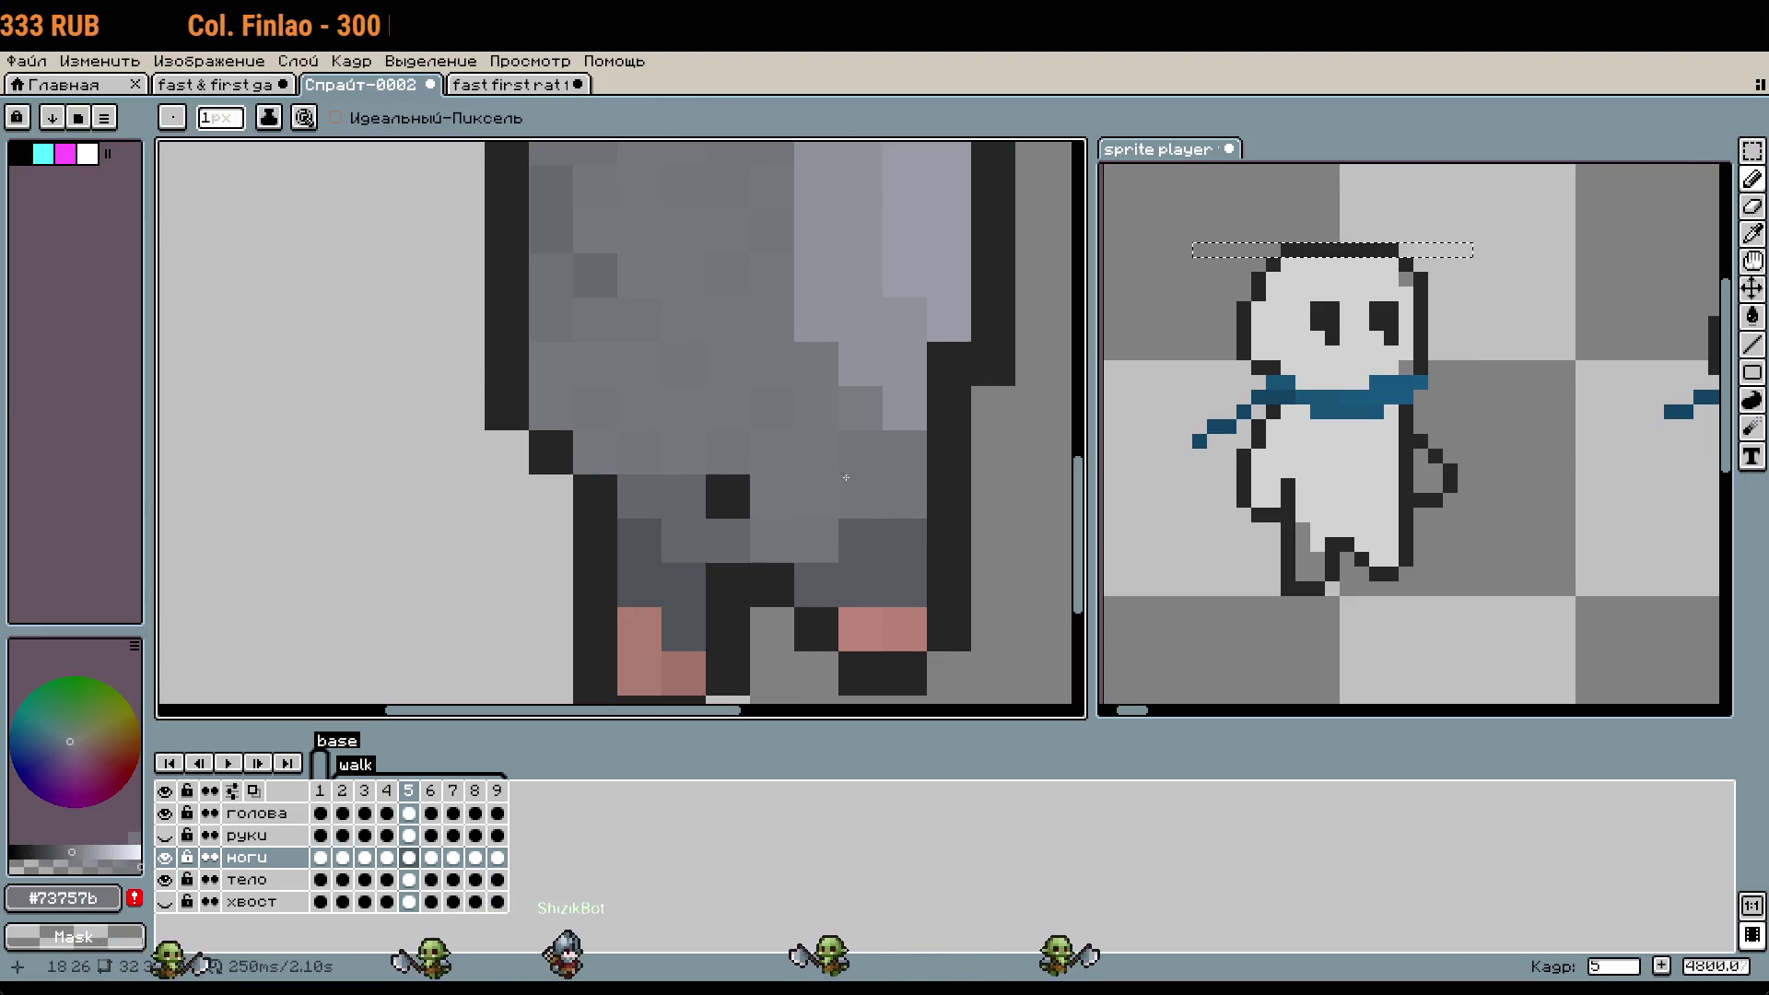
left_click(727, 498)
left_click(935, 526)
scroll(935, 526, "down", 2)
scroll(935, 526, "down", 1)
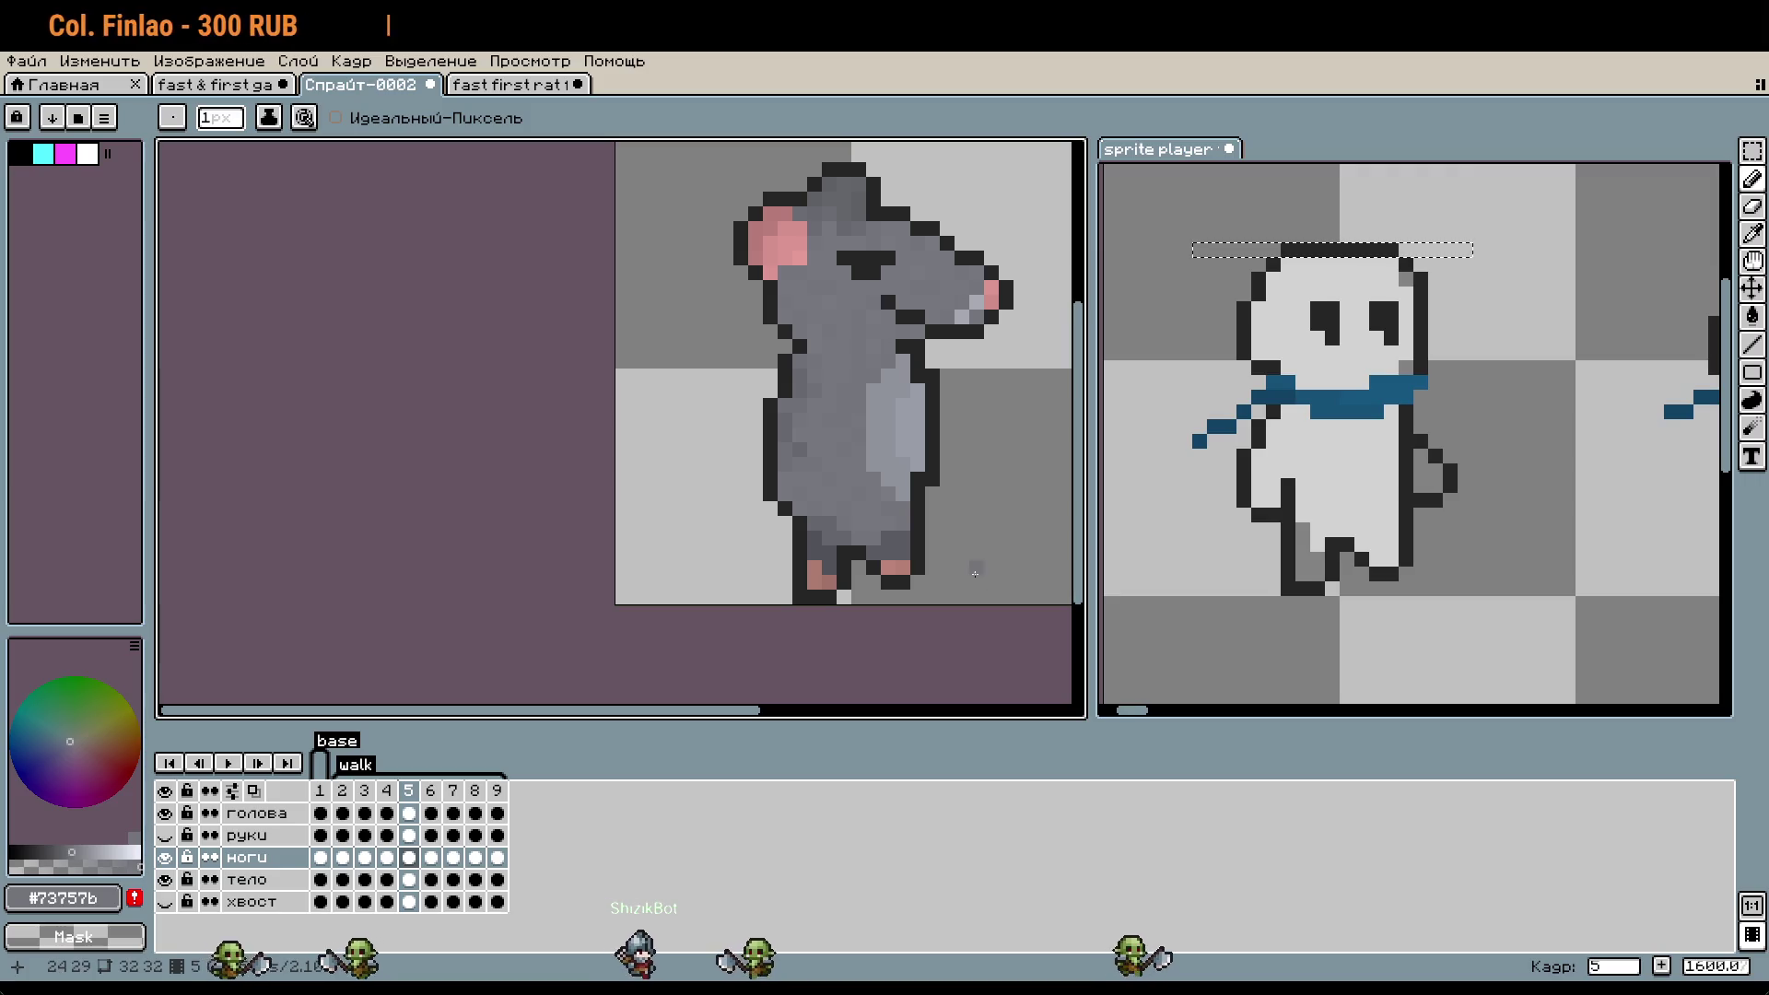
scroll(986, 597, "down", 1)
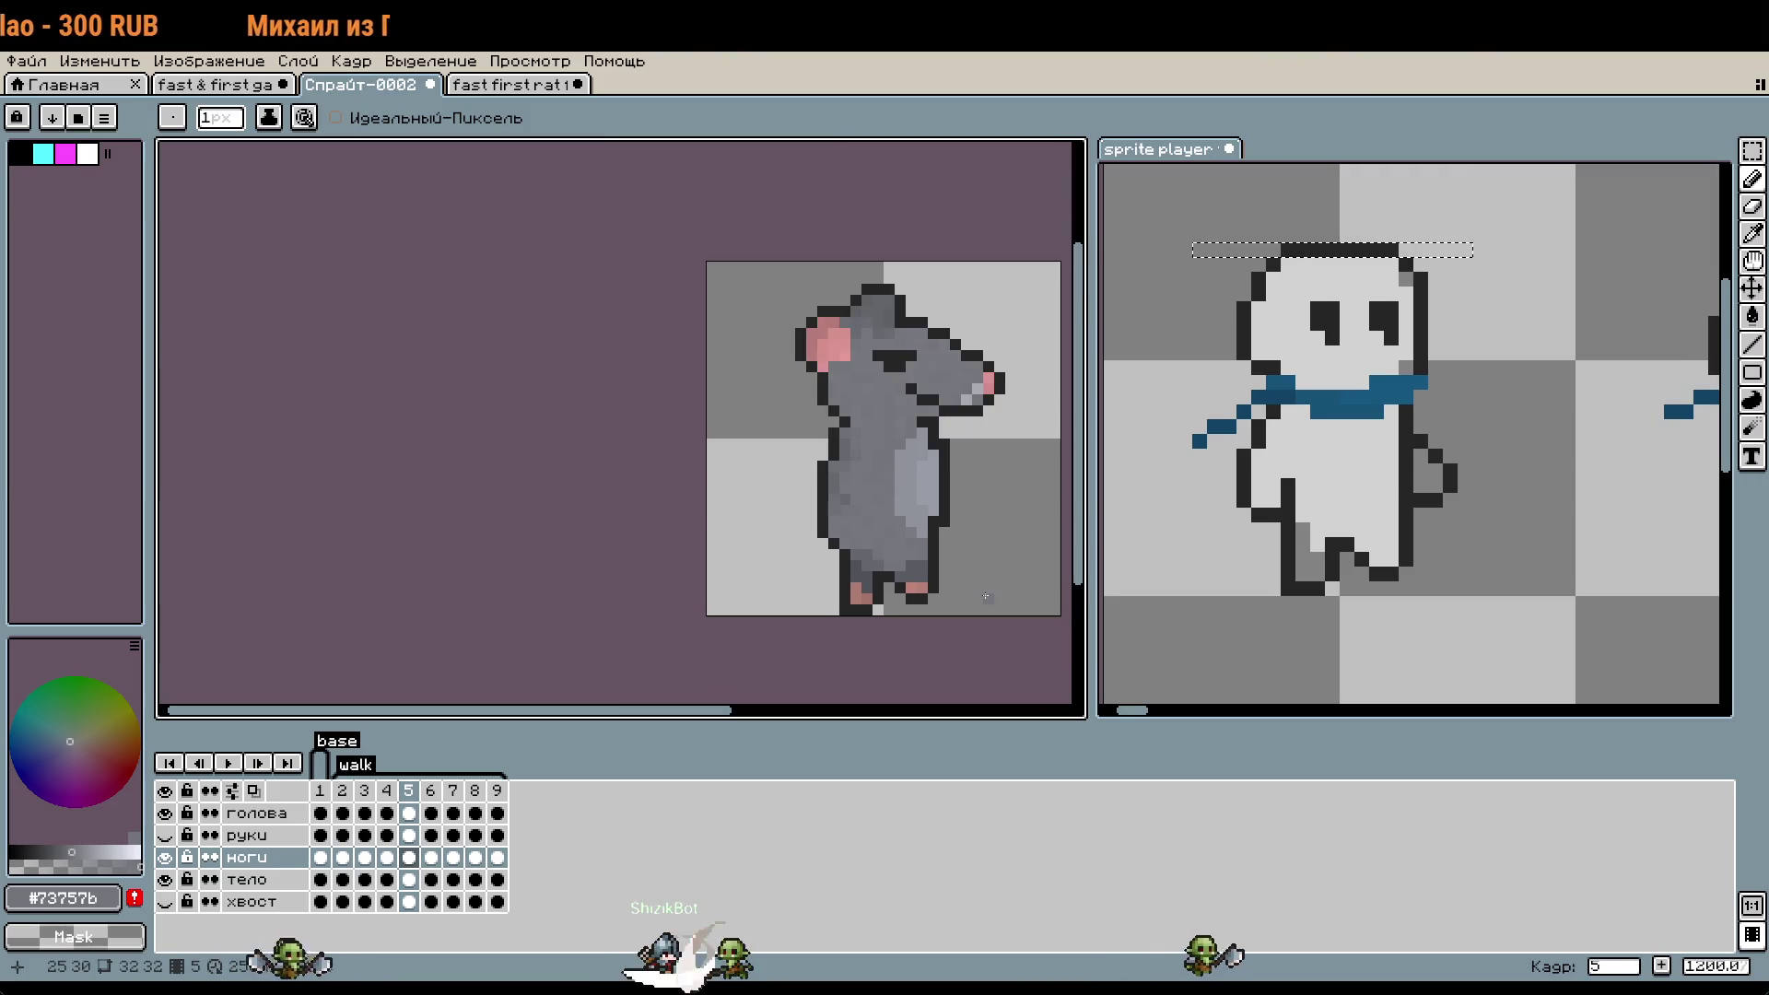
scroll(985, 597, "up", 3)
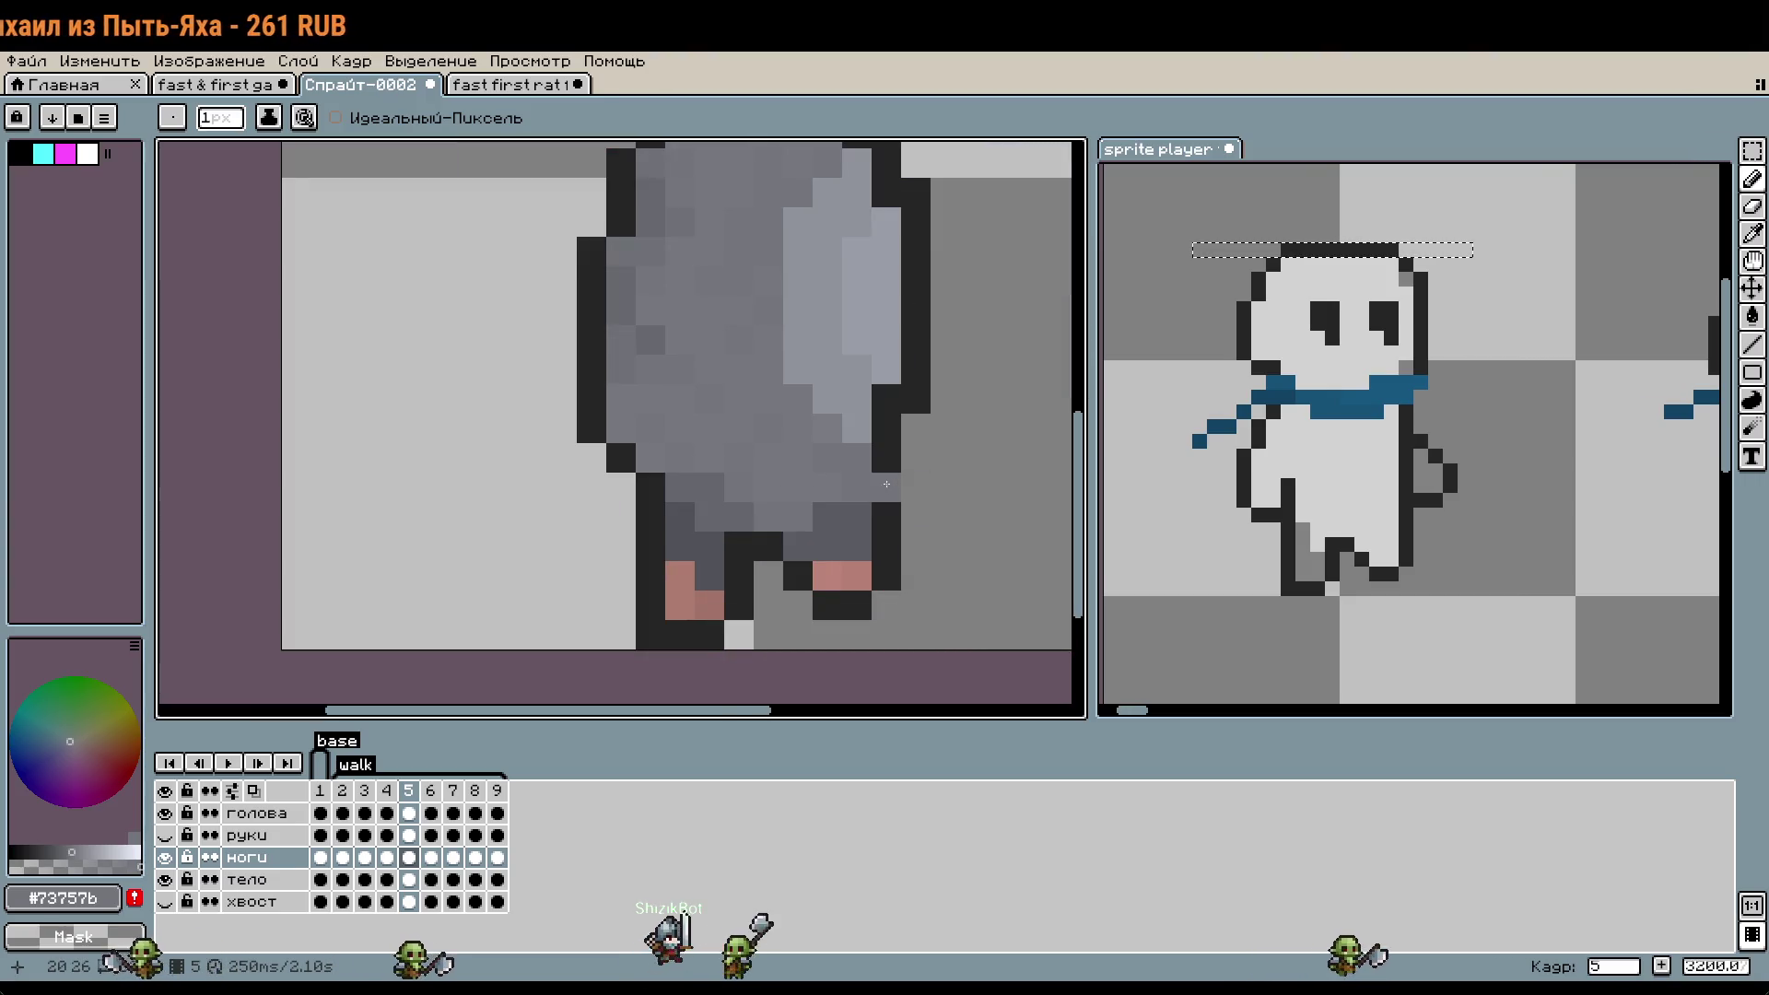
- Re-sample the outline colour #252525 and undo the last pencil stroke
key("i")
left_click(890, 478)
key("b")
scroll(963, 594, "down", 1)
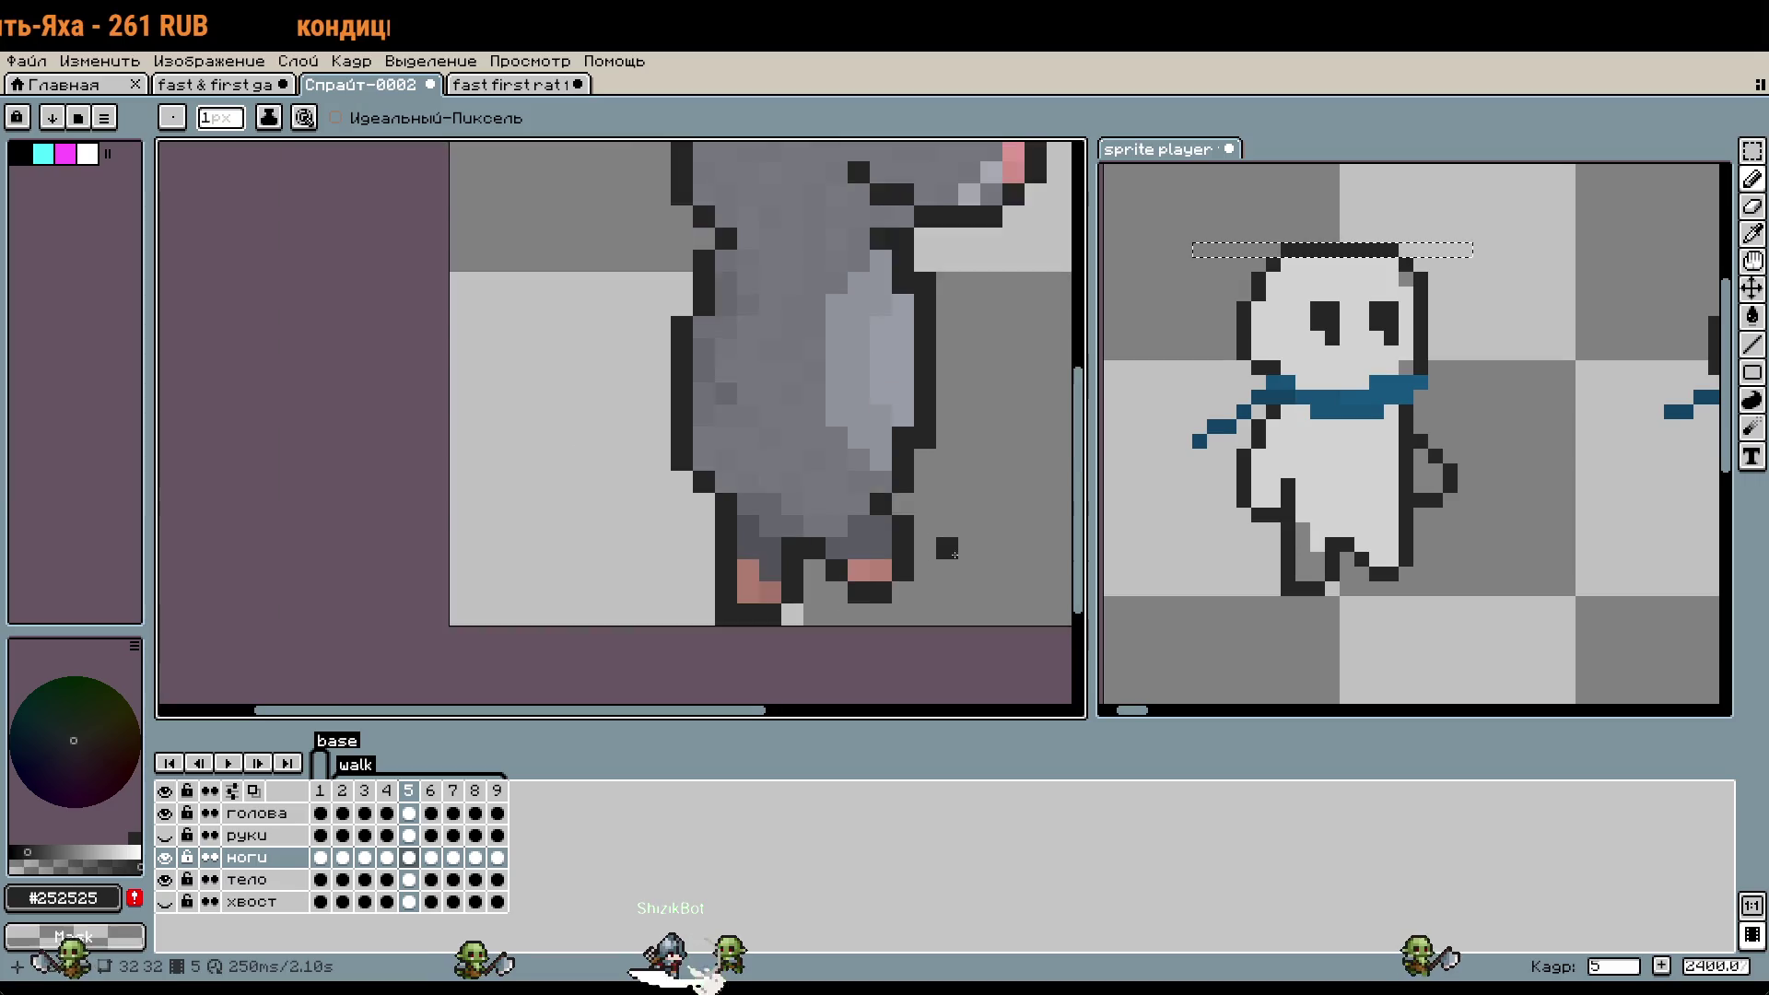
scroll(962, 594, "down", 2)
scroll(963, 594, "up", 2)
scroll(962, 594, "up", 2)
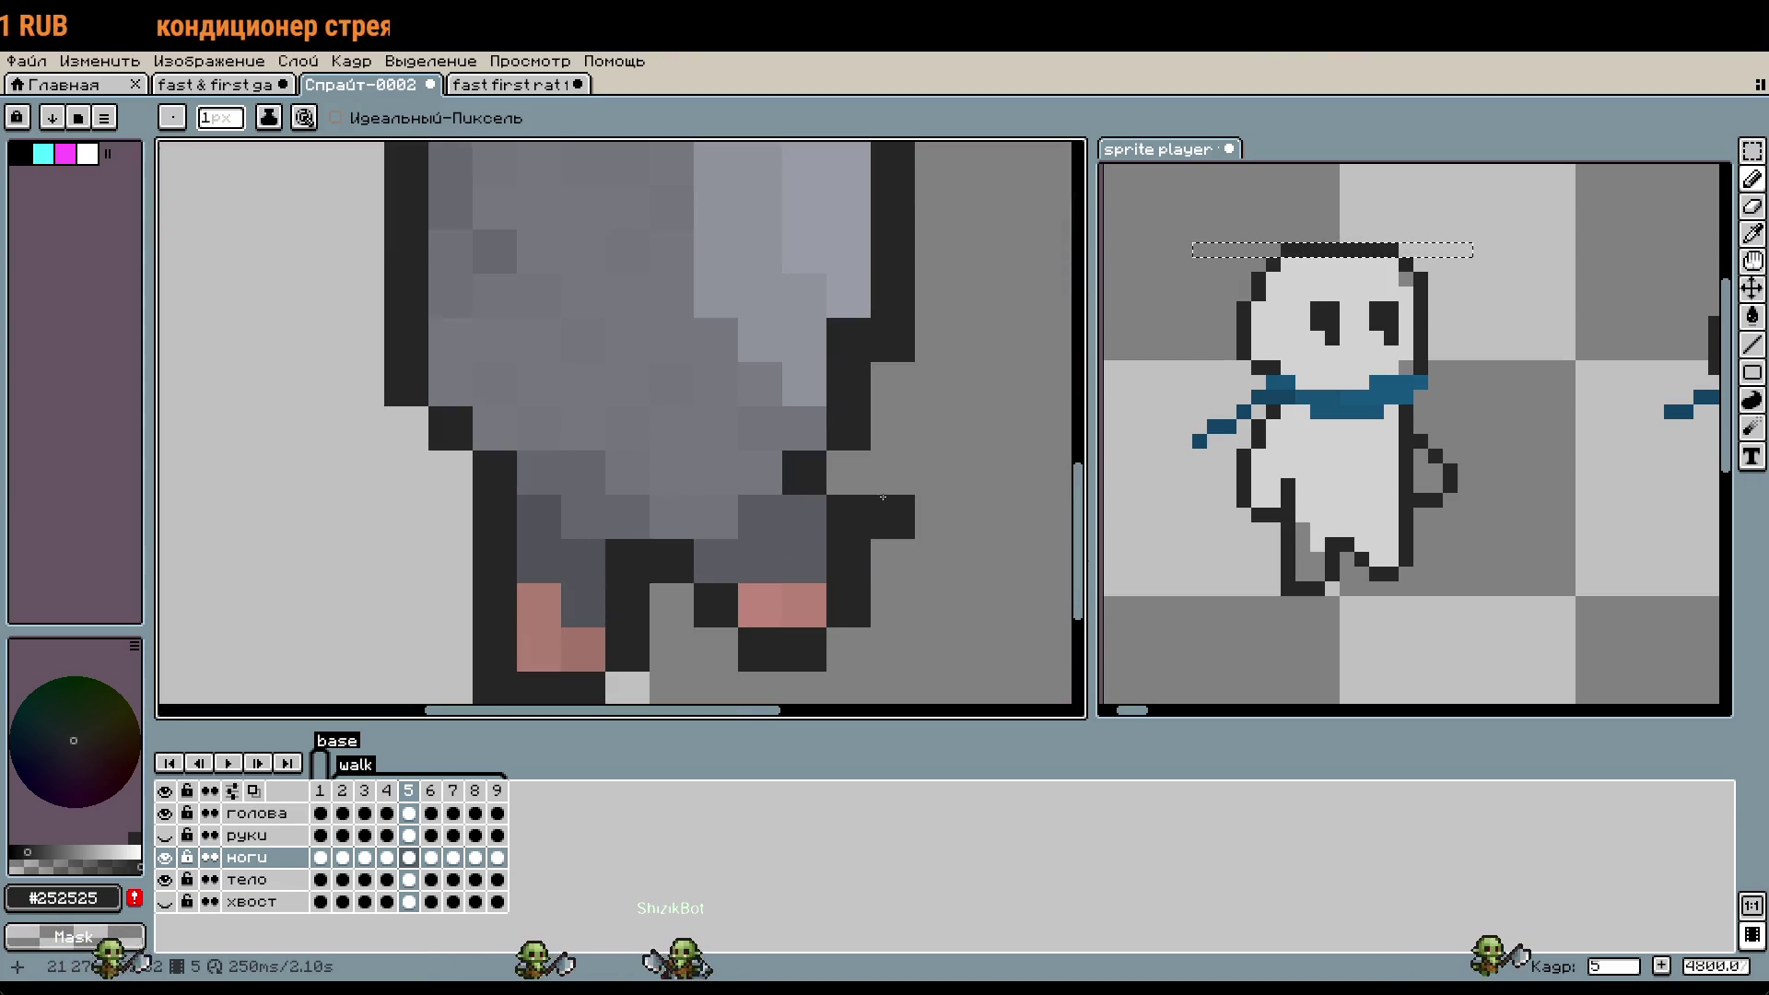
key("ctrl+z")
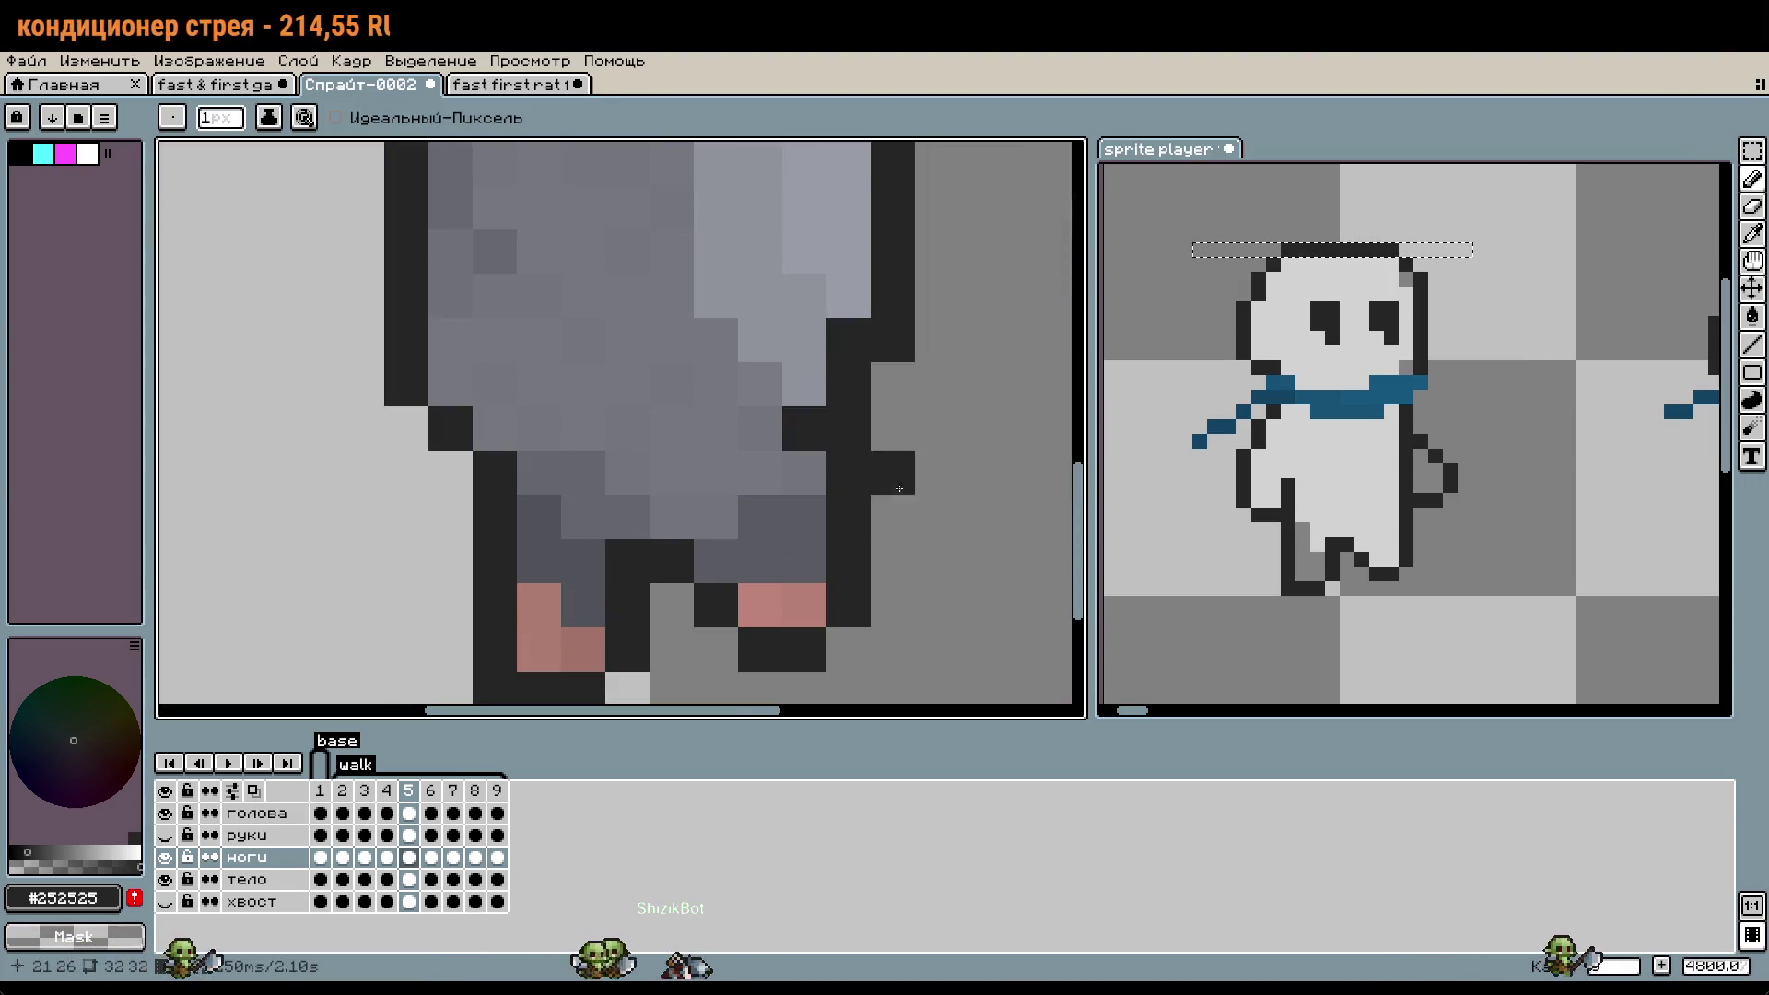
left_click(261, 883)
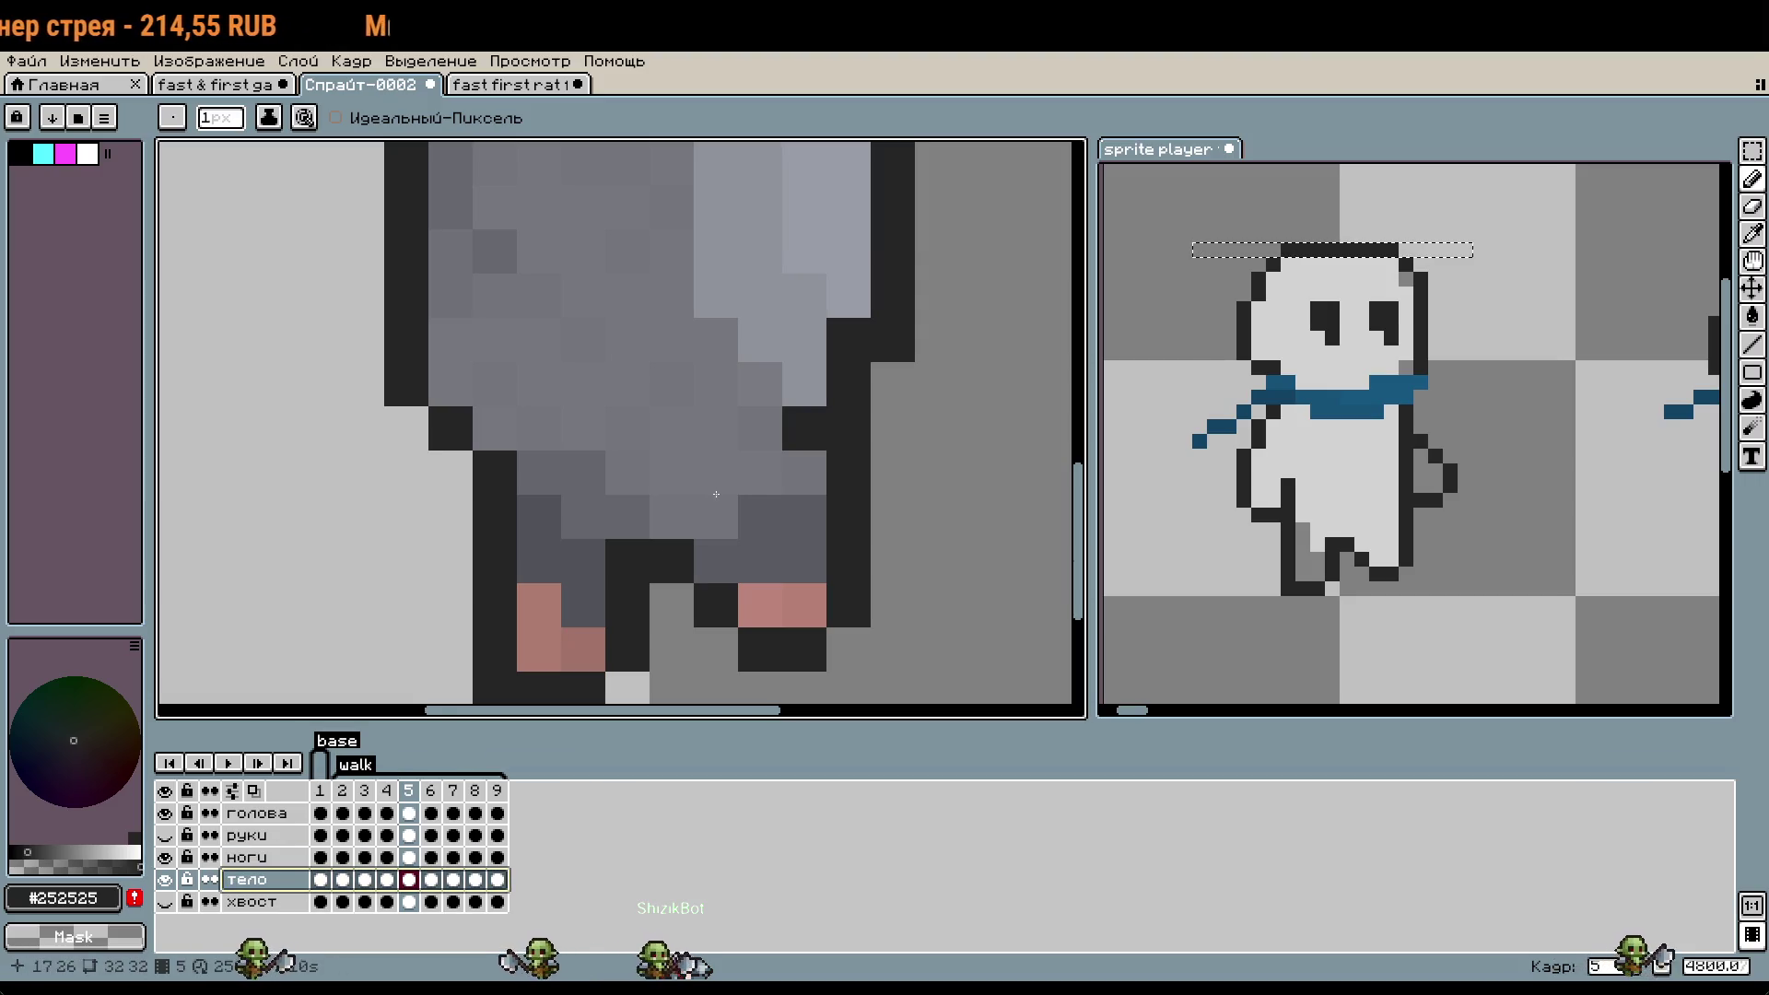
- Toggle the ноги layer on and off to compare, undo a stroke and return to ноги
scroll(850, 429, "down", 2)
scroll(964, 590, "down", 1)
scroll(965, 590, "down", 1)
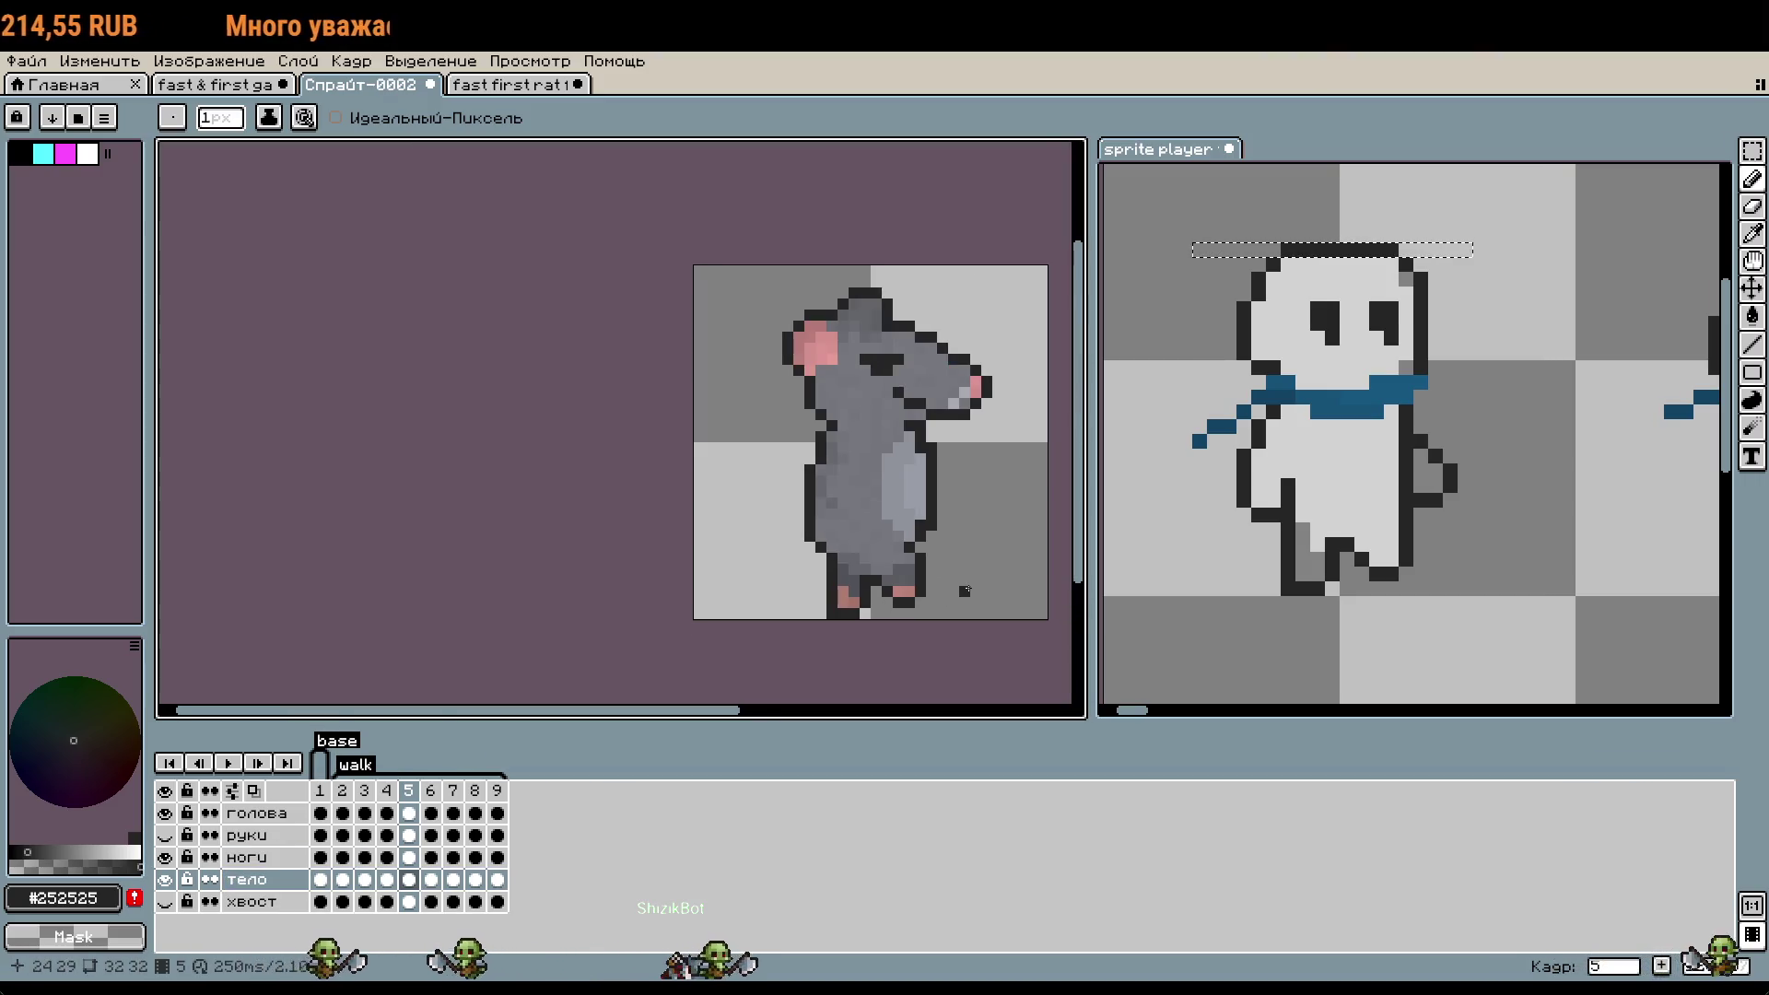
left_click(167, 858)
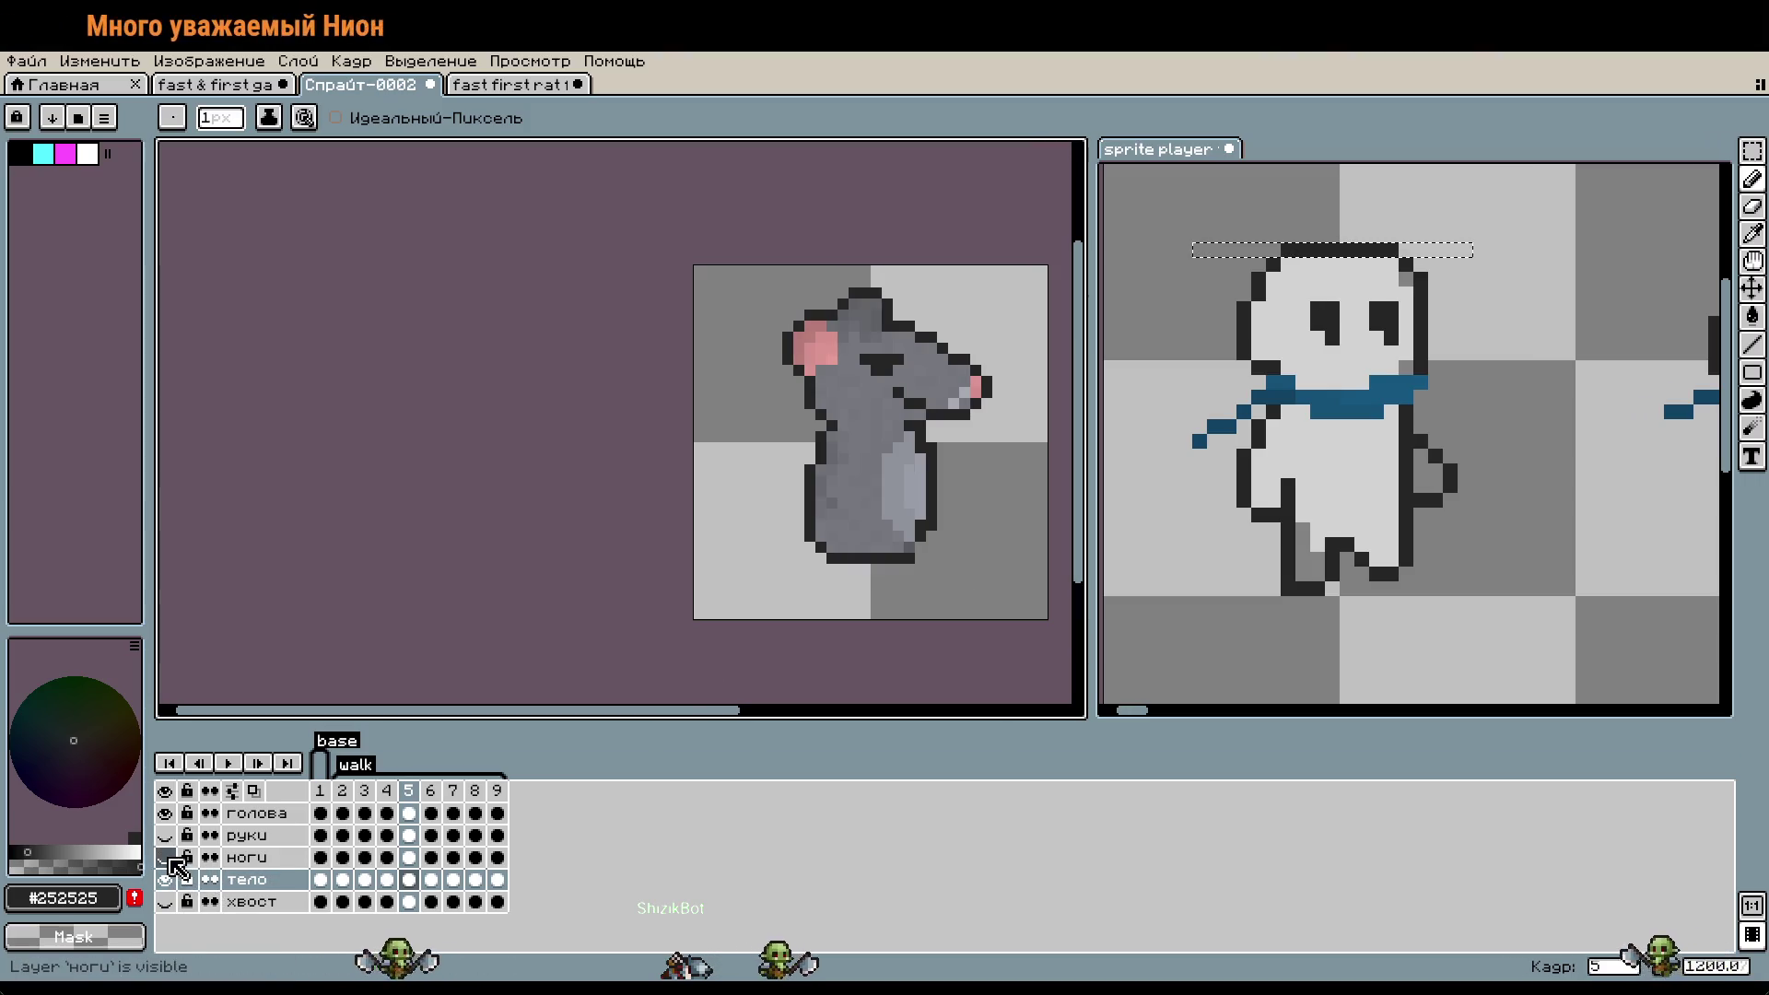
left_click(167, 858)
left_click(167, 858)
left_click(167, 857)
key("ctrl+z")
key("Up")
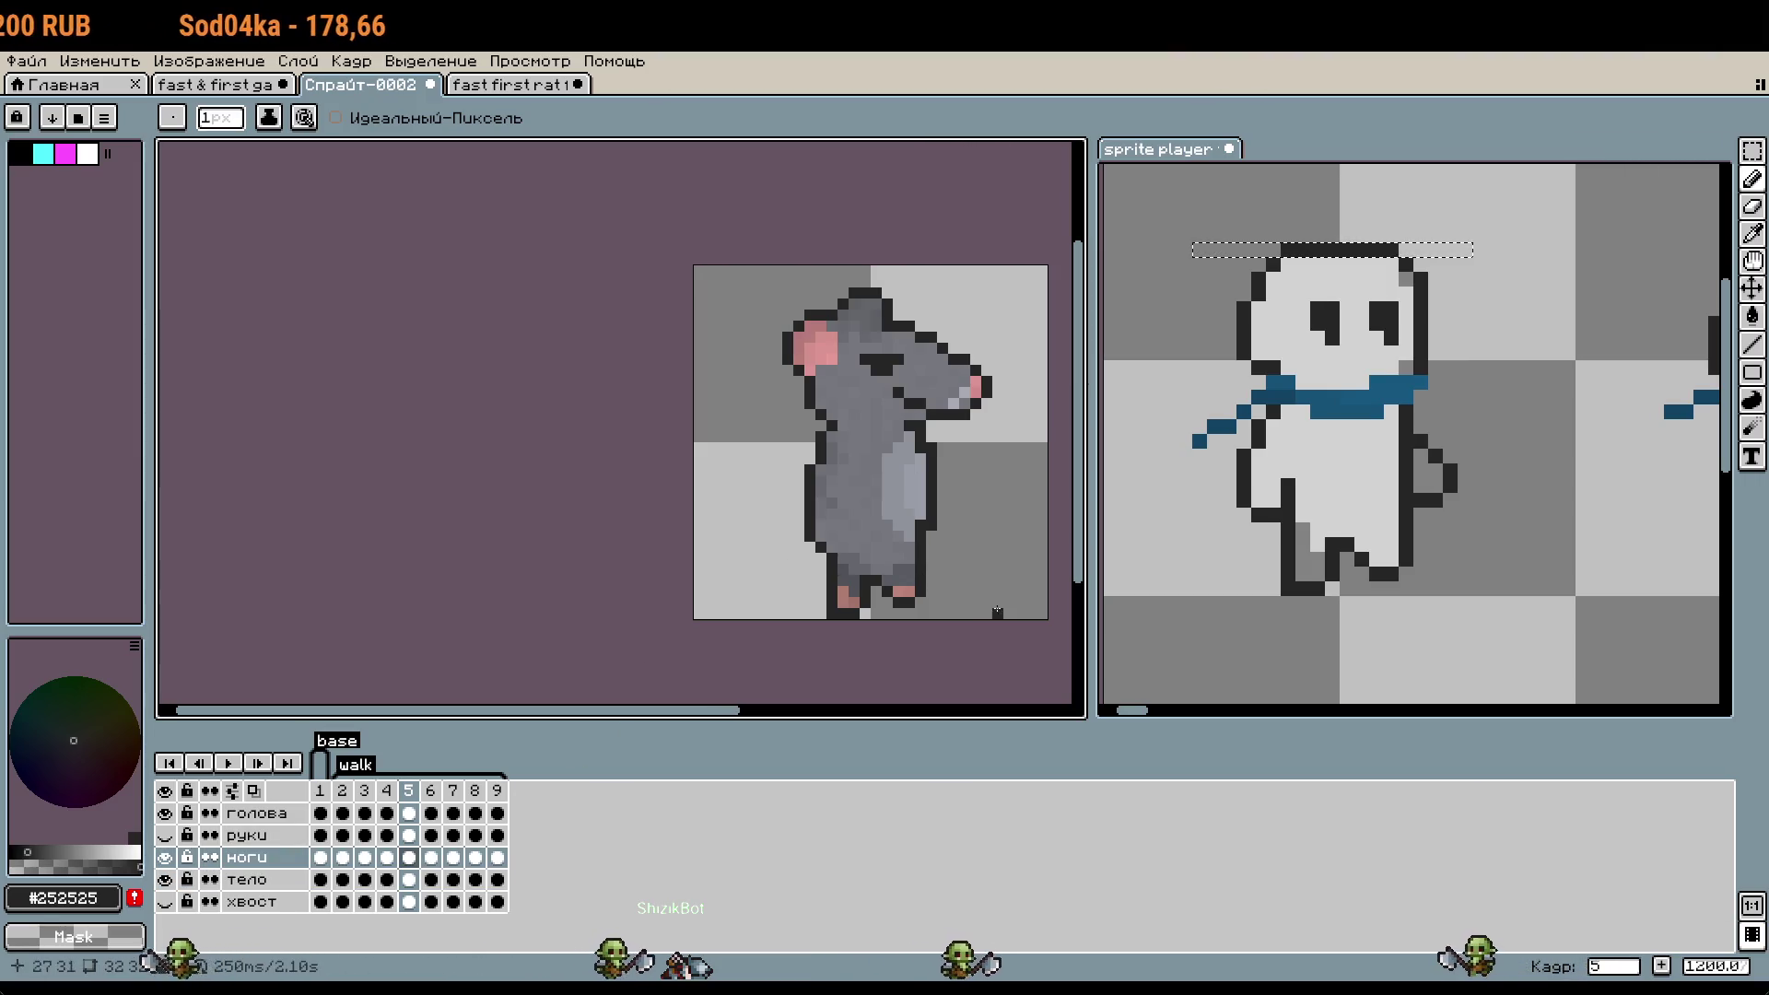
- Step through walk frames 3, 5 and 1, panning to the rat's lower body
left_click(369, 814)
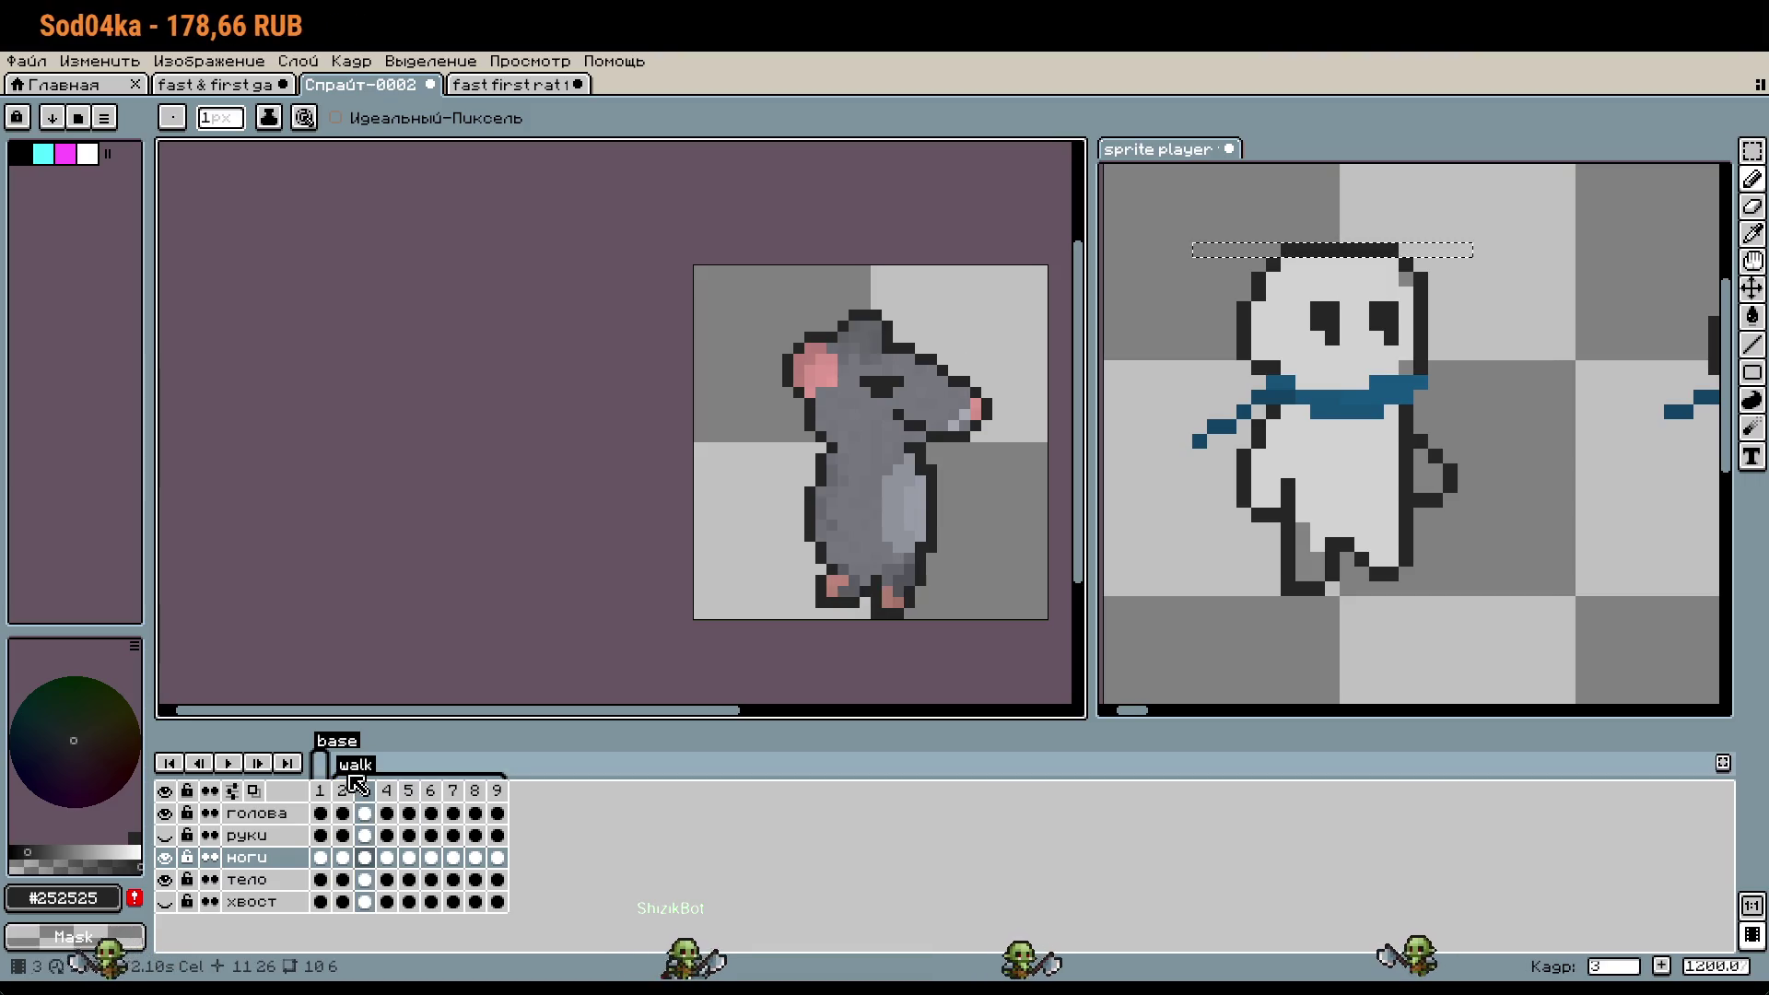
key("Right")
key("Right")
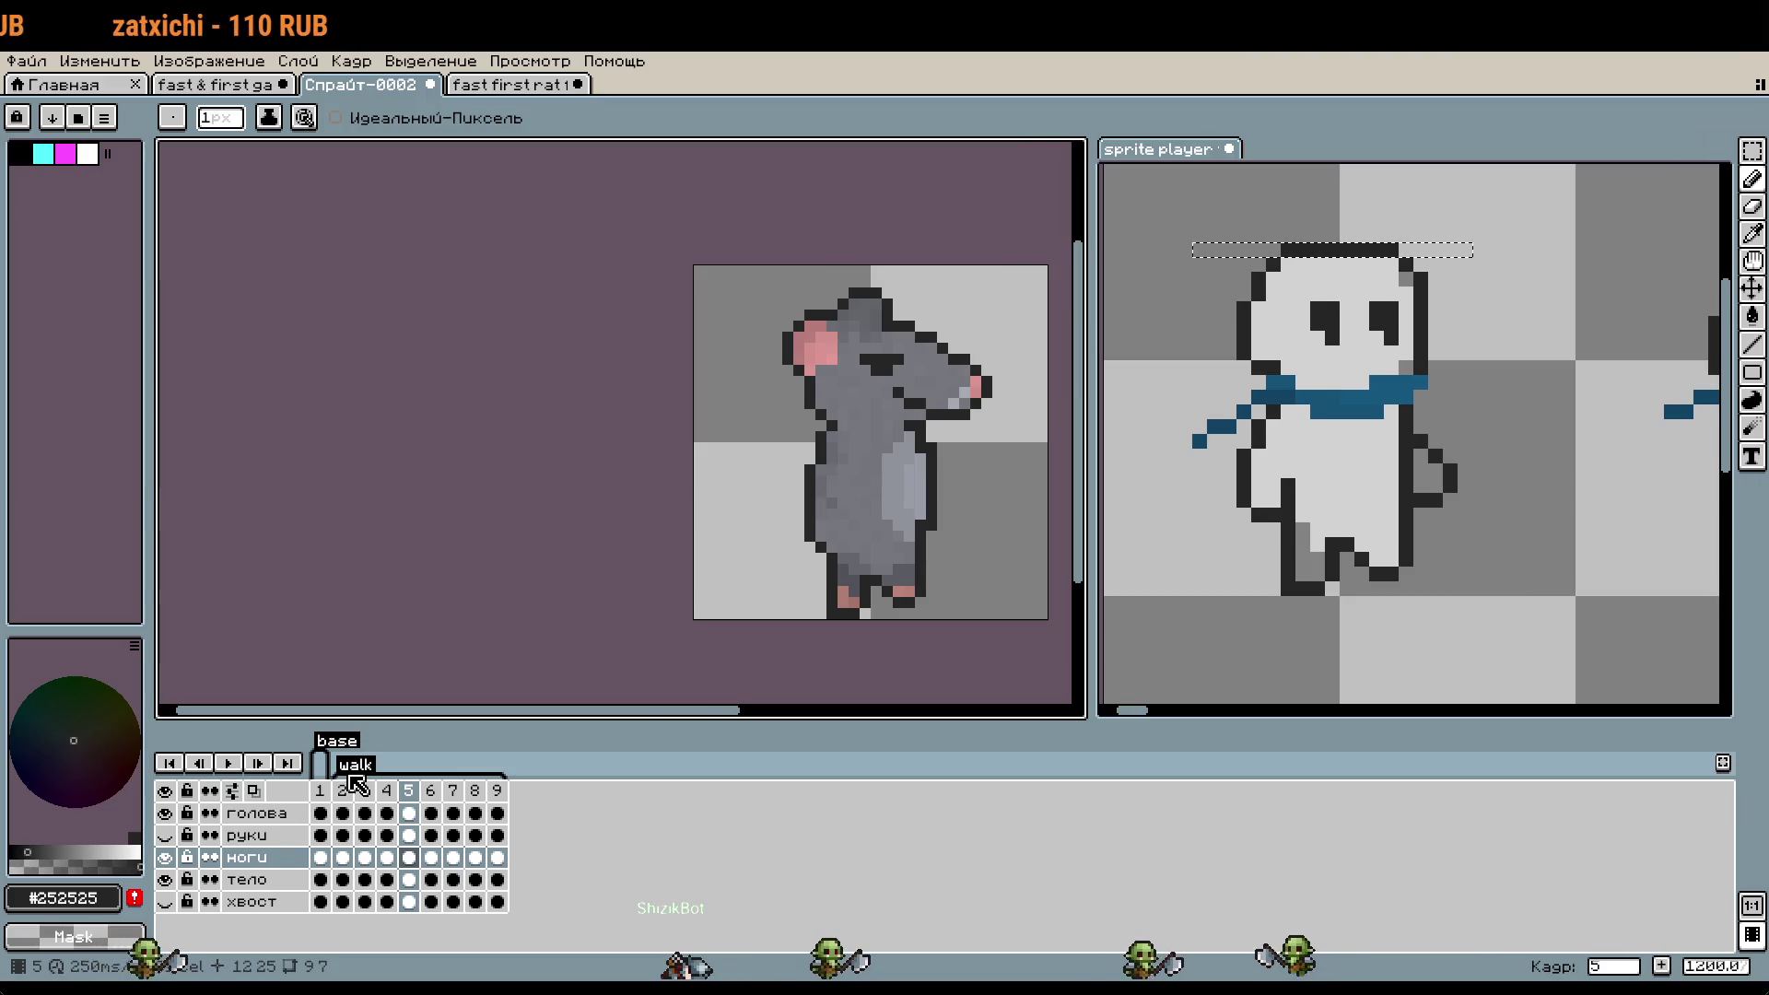
scroll(866, 590, "up", 3)
left_click_drag(896, 451, 645, 588)
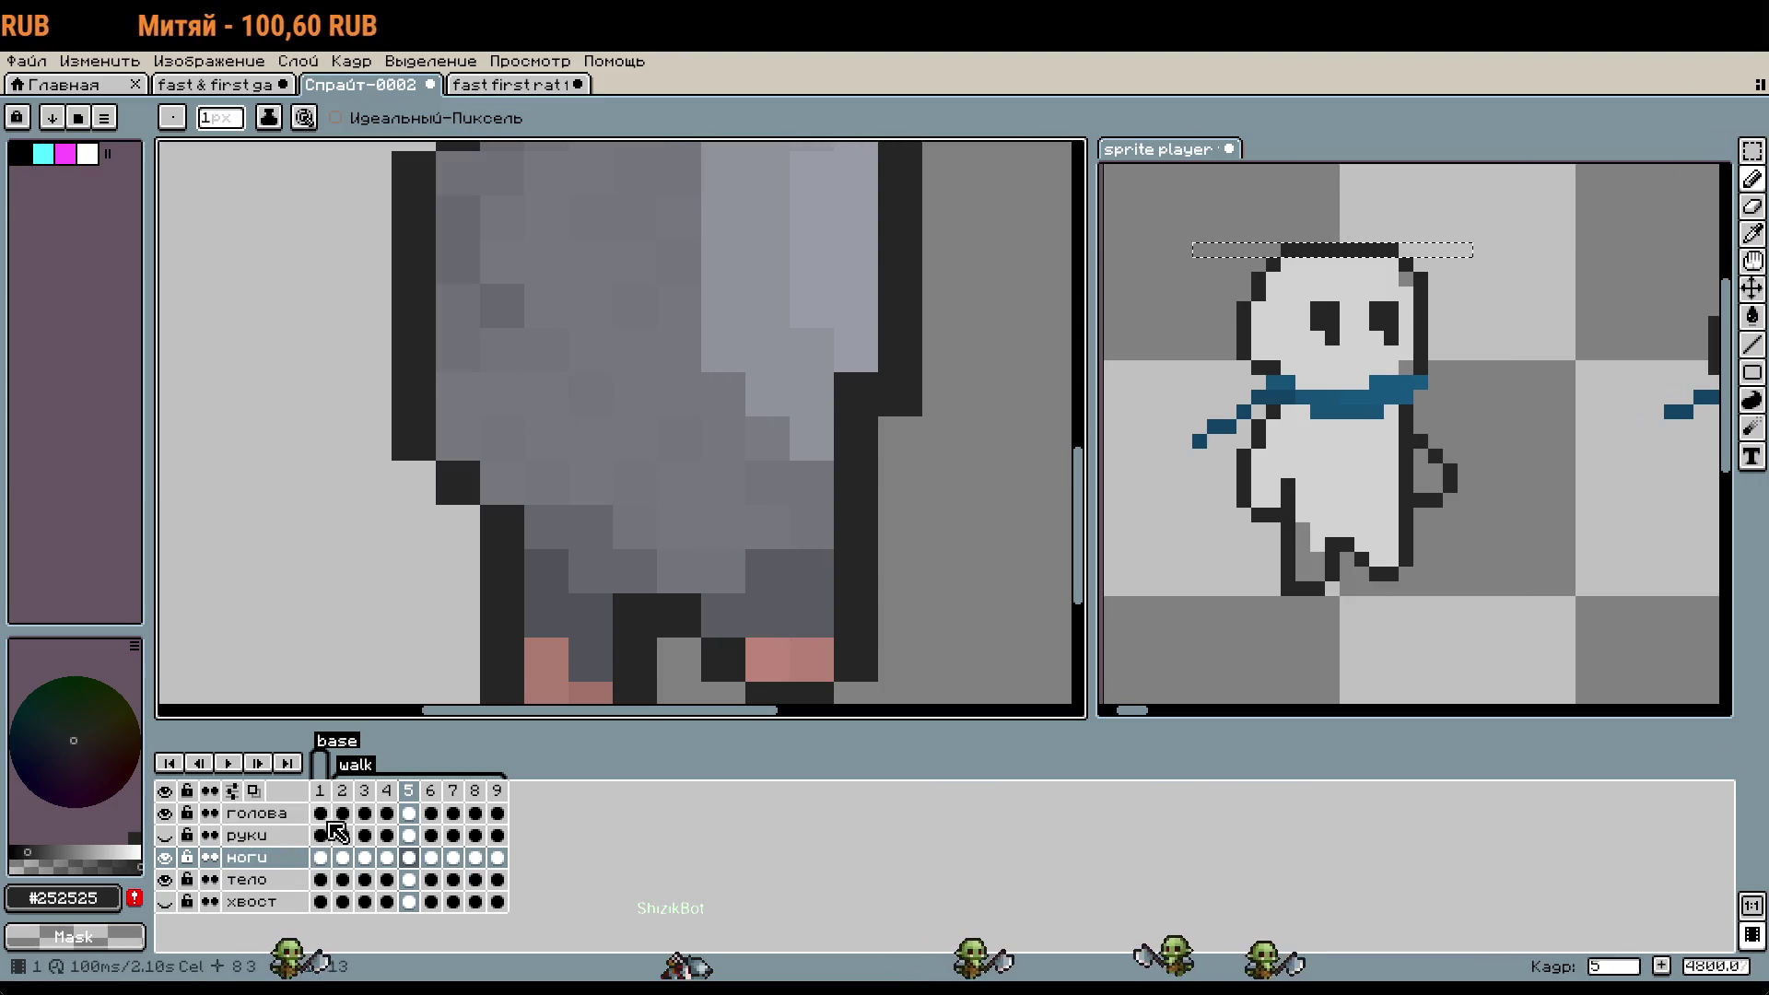
key("Left")
key("Left")
key("Left")
scroll(672, 533, "down", 5)
left_click_drag(730, 541, 781, 529)
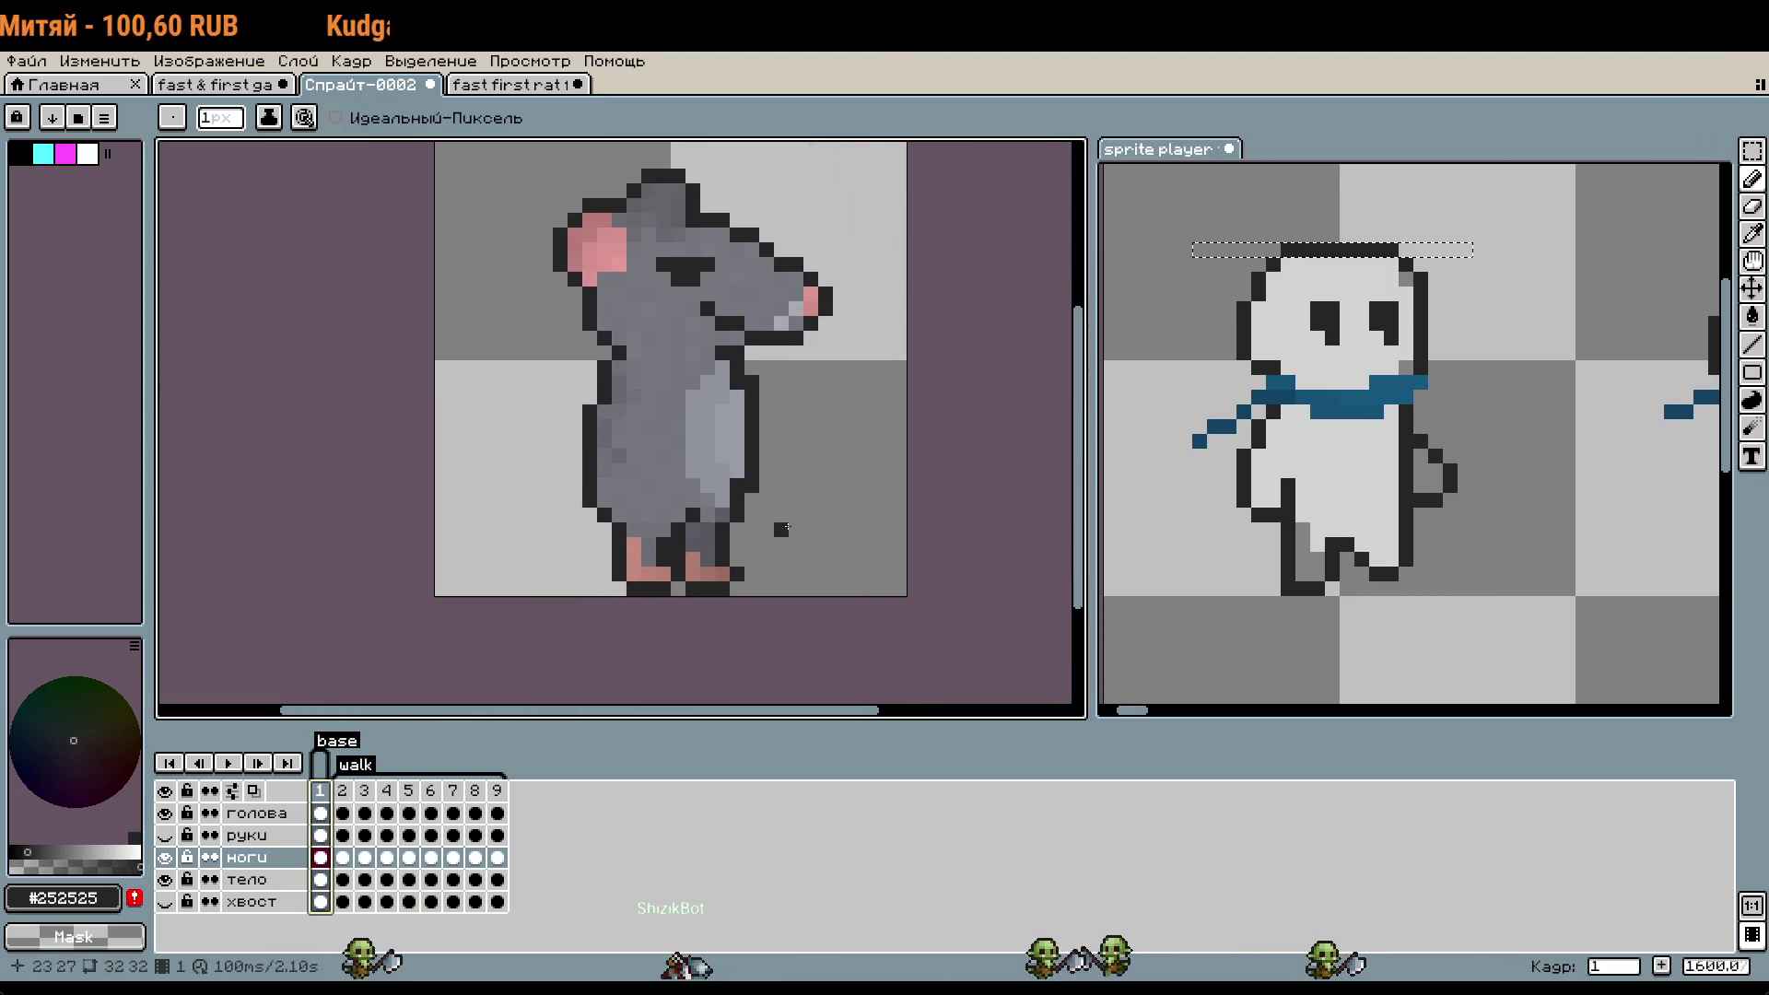
- Temporarily show the руки arm and tail layers, then hide them again
left_click(319, 835)
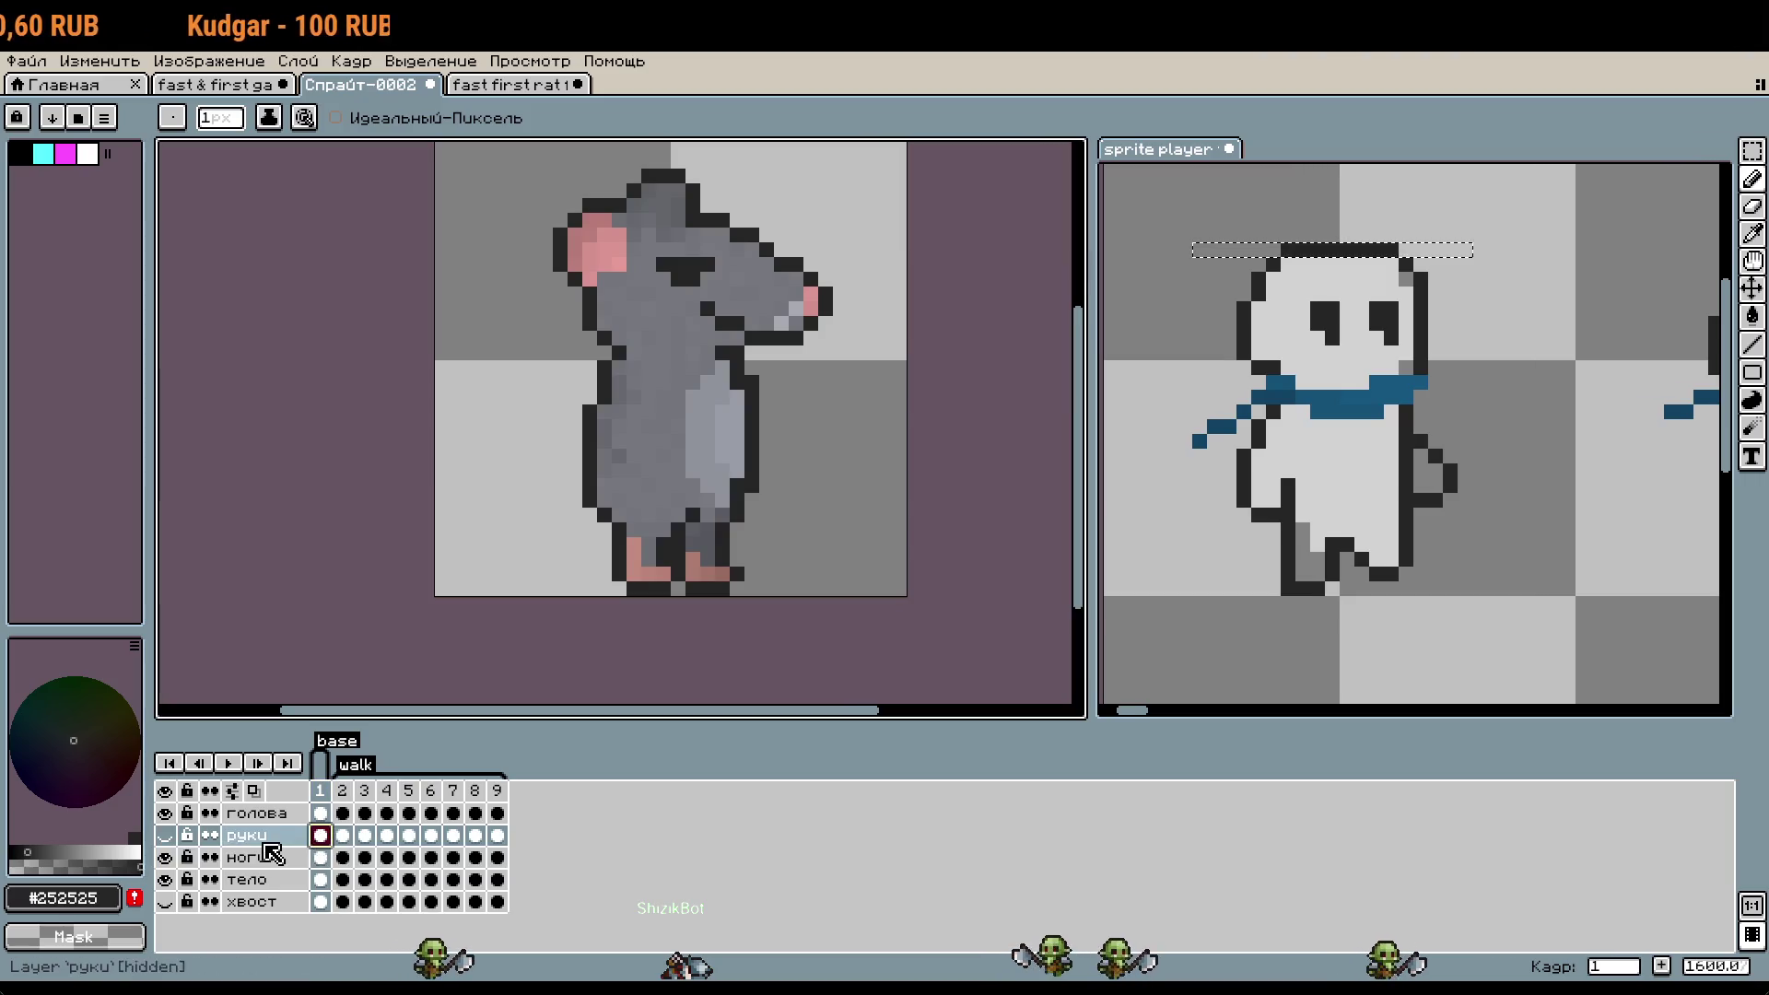
left_click(165, 835)
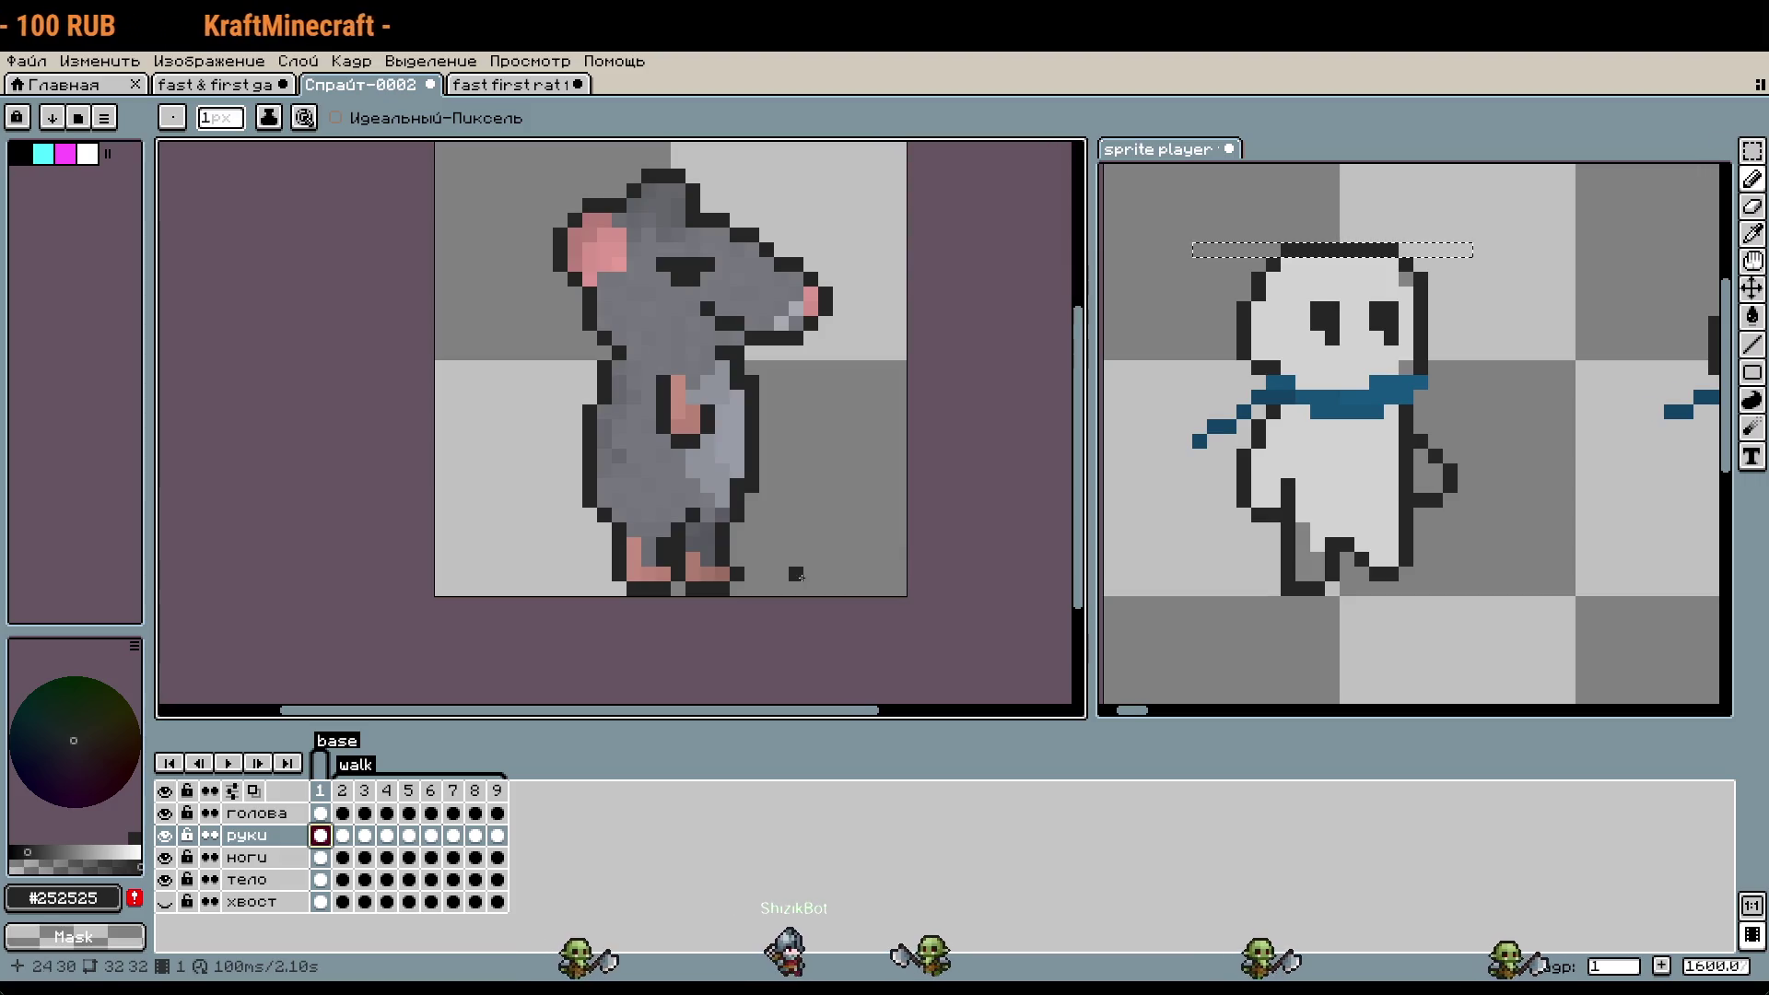
left_click(165, 902)
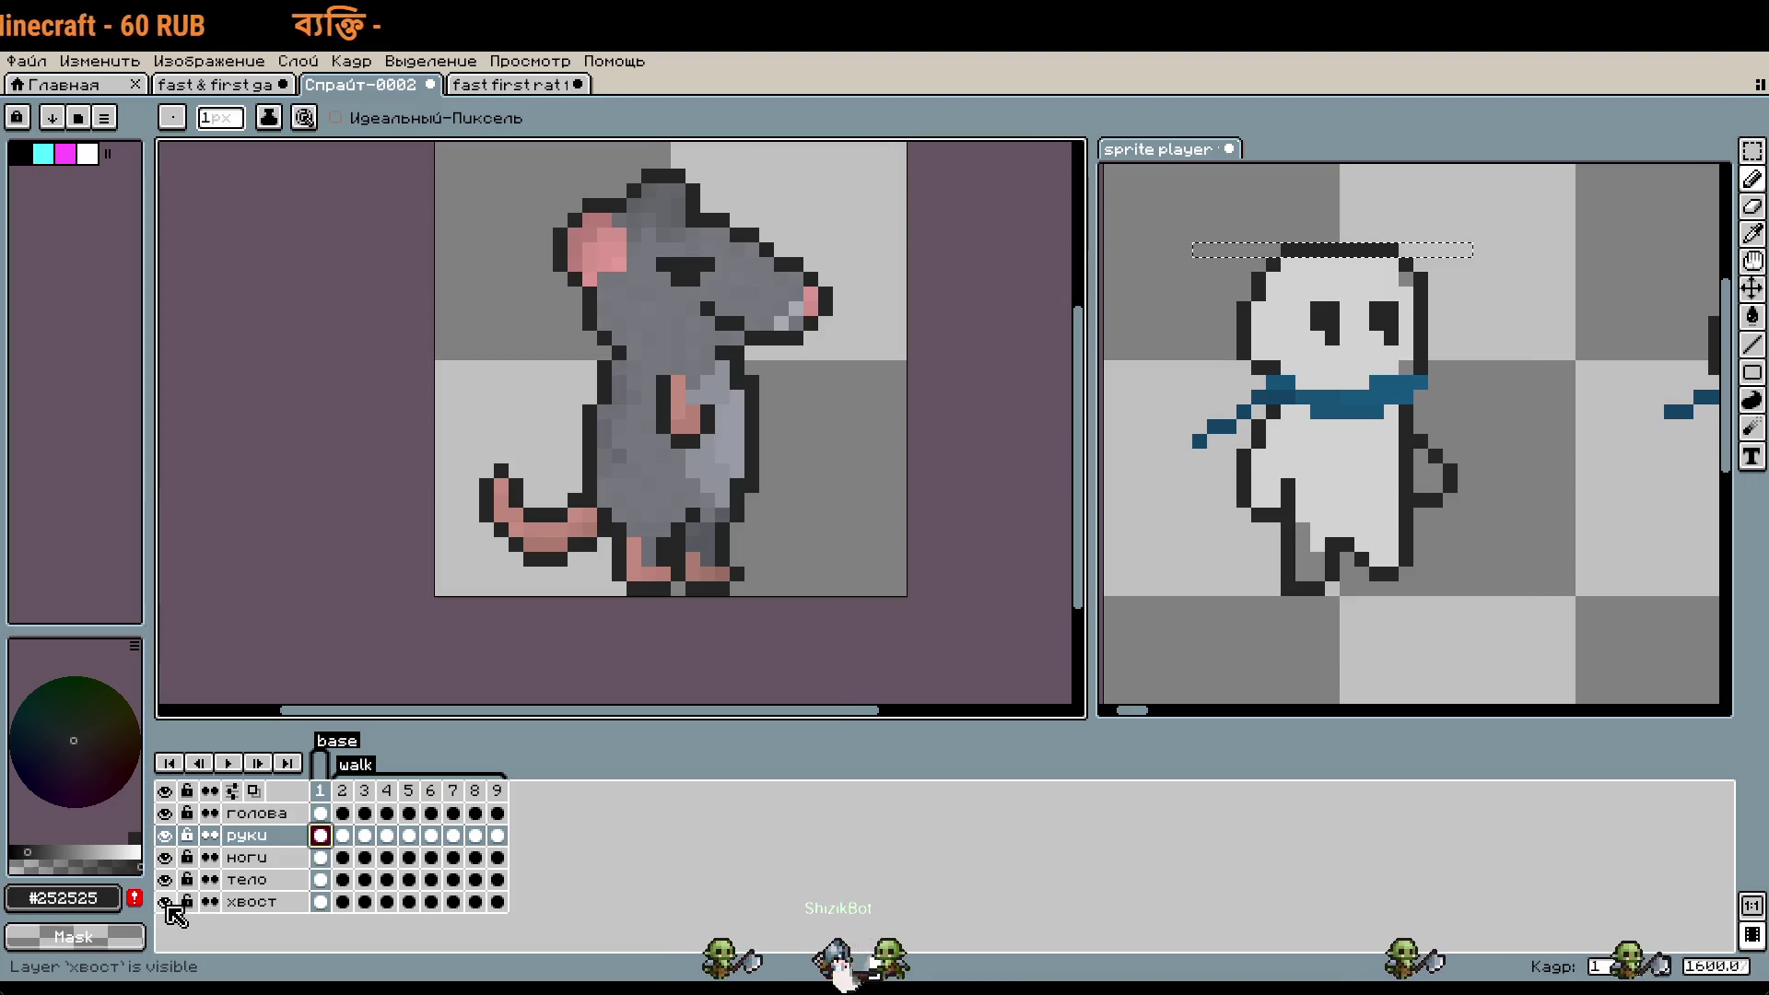
left_click(165, 901)
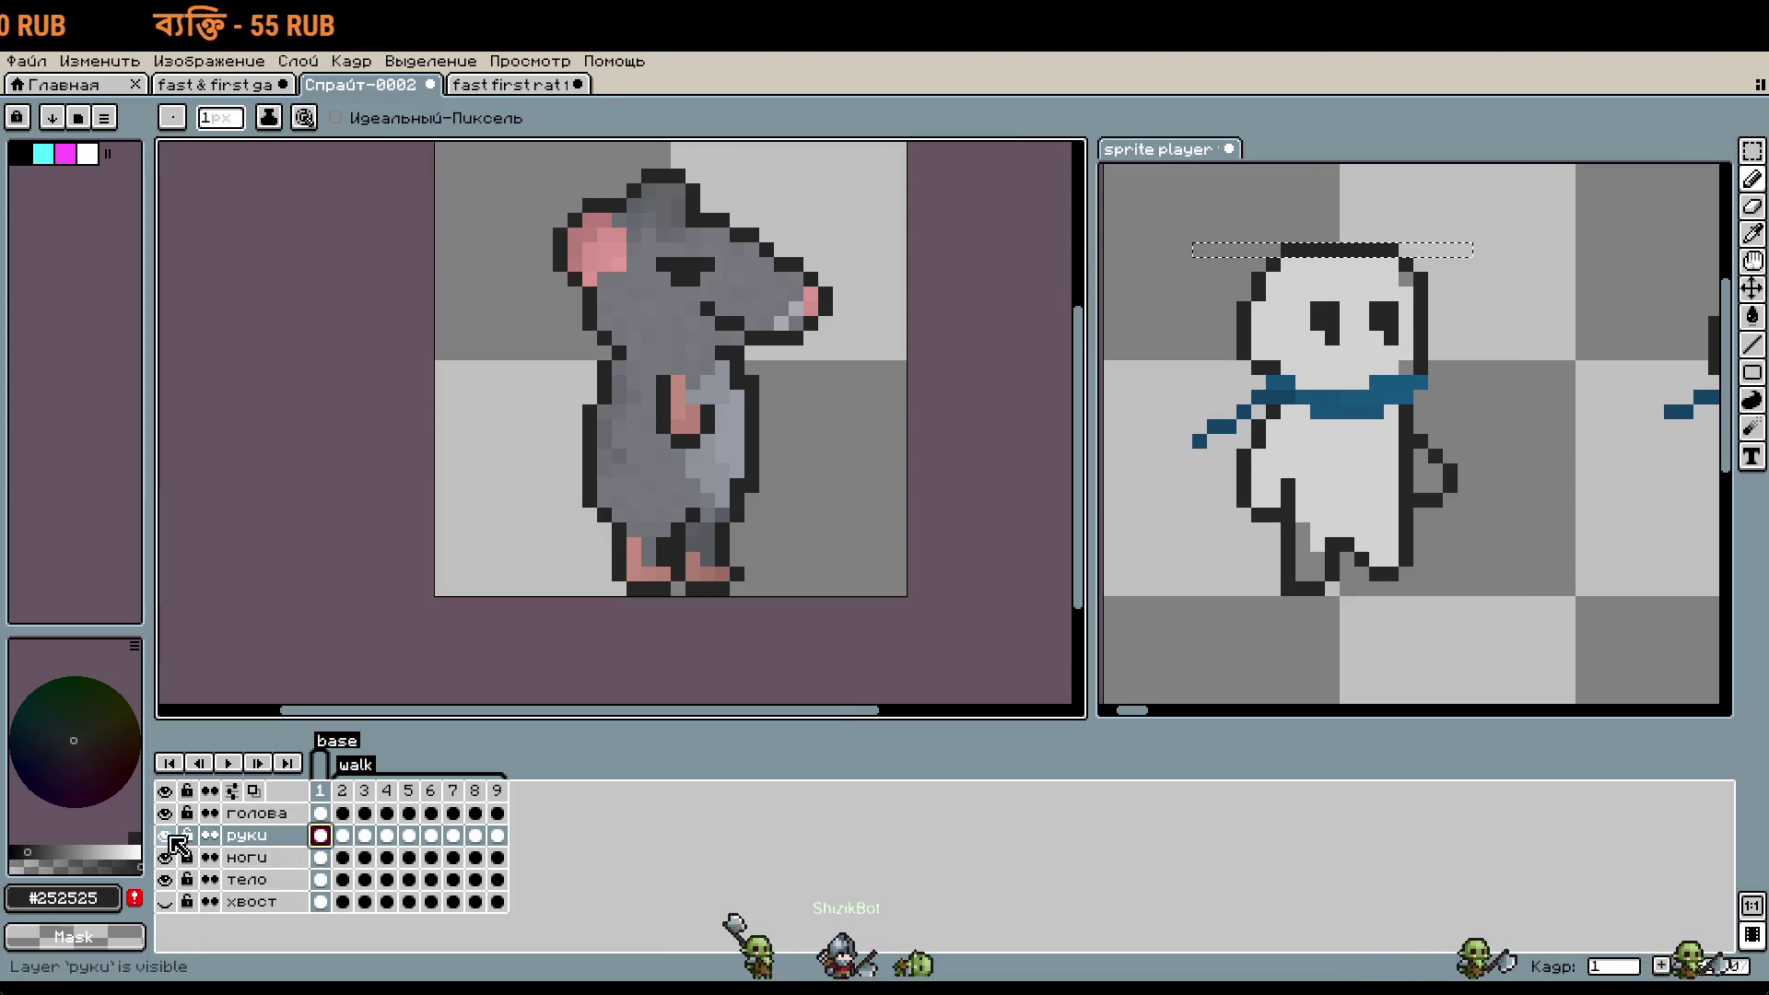
left_click(165, 834)
- Step to frame 5, check the sprite player's frame 9, then settle on frame 6 zoomed into the feet
left_click(361, 792)
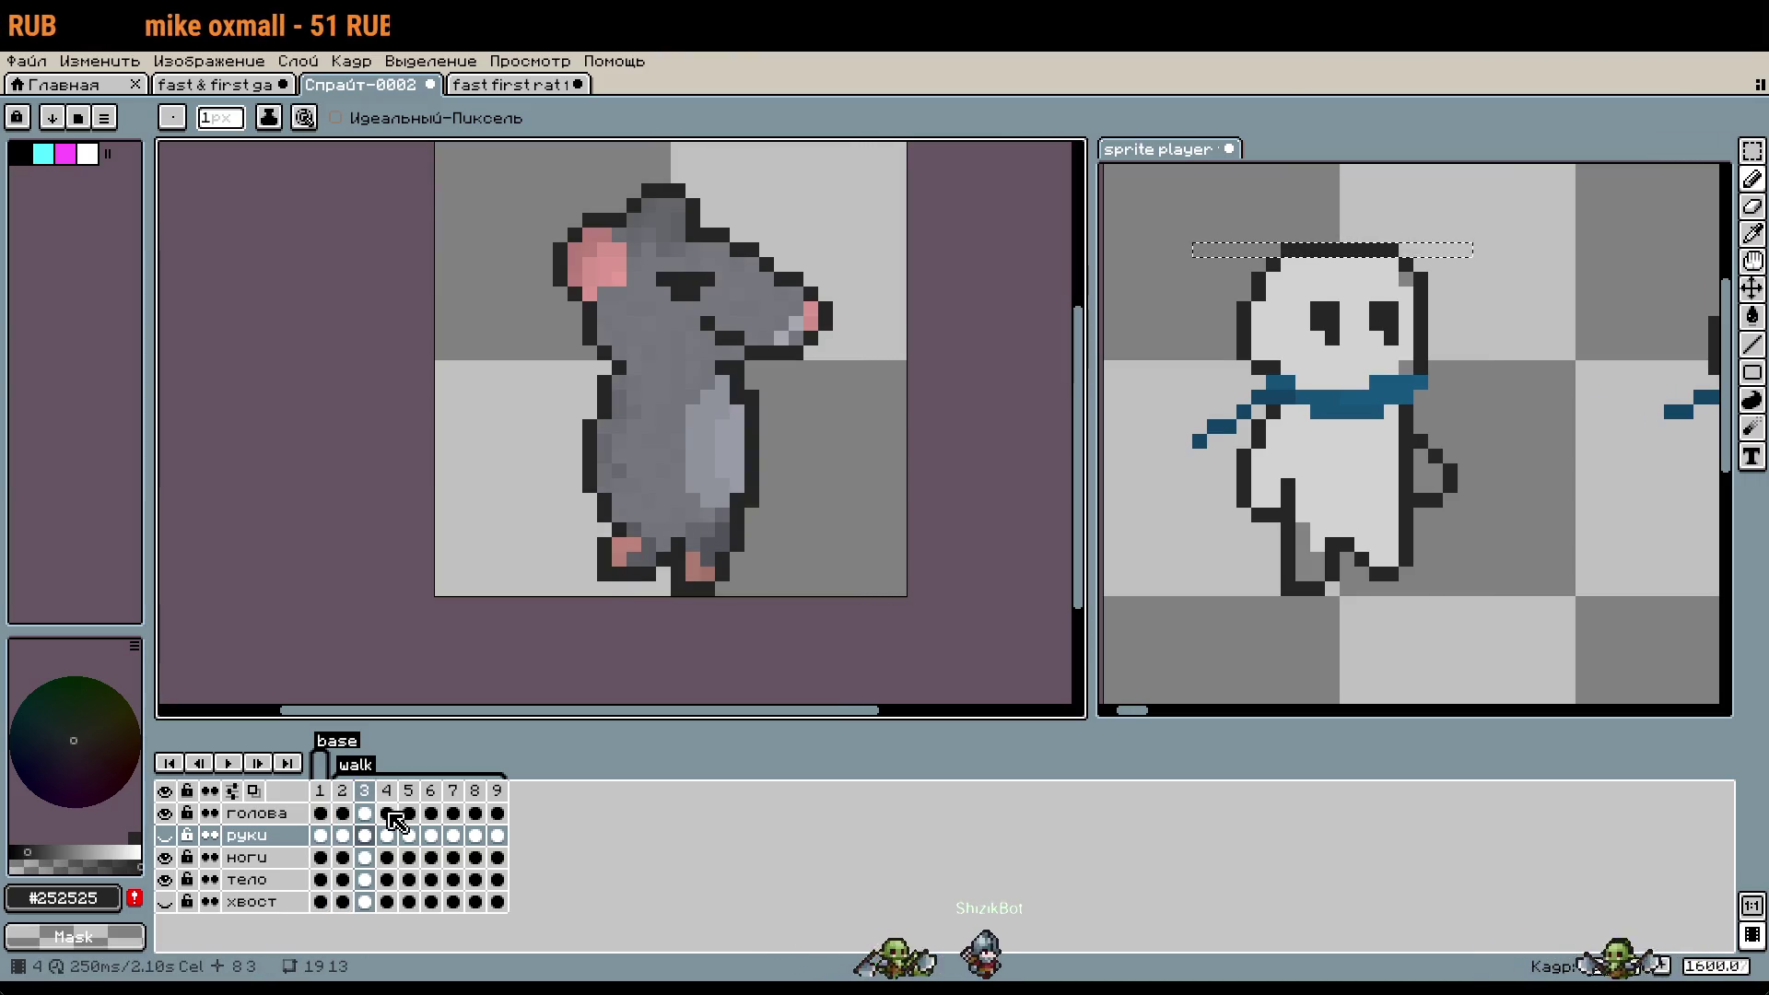
left_click(388, 814)
left_click(408, 814)
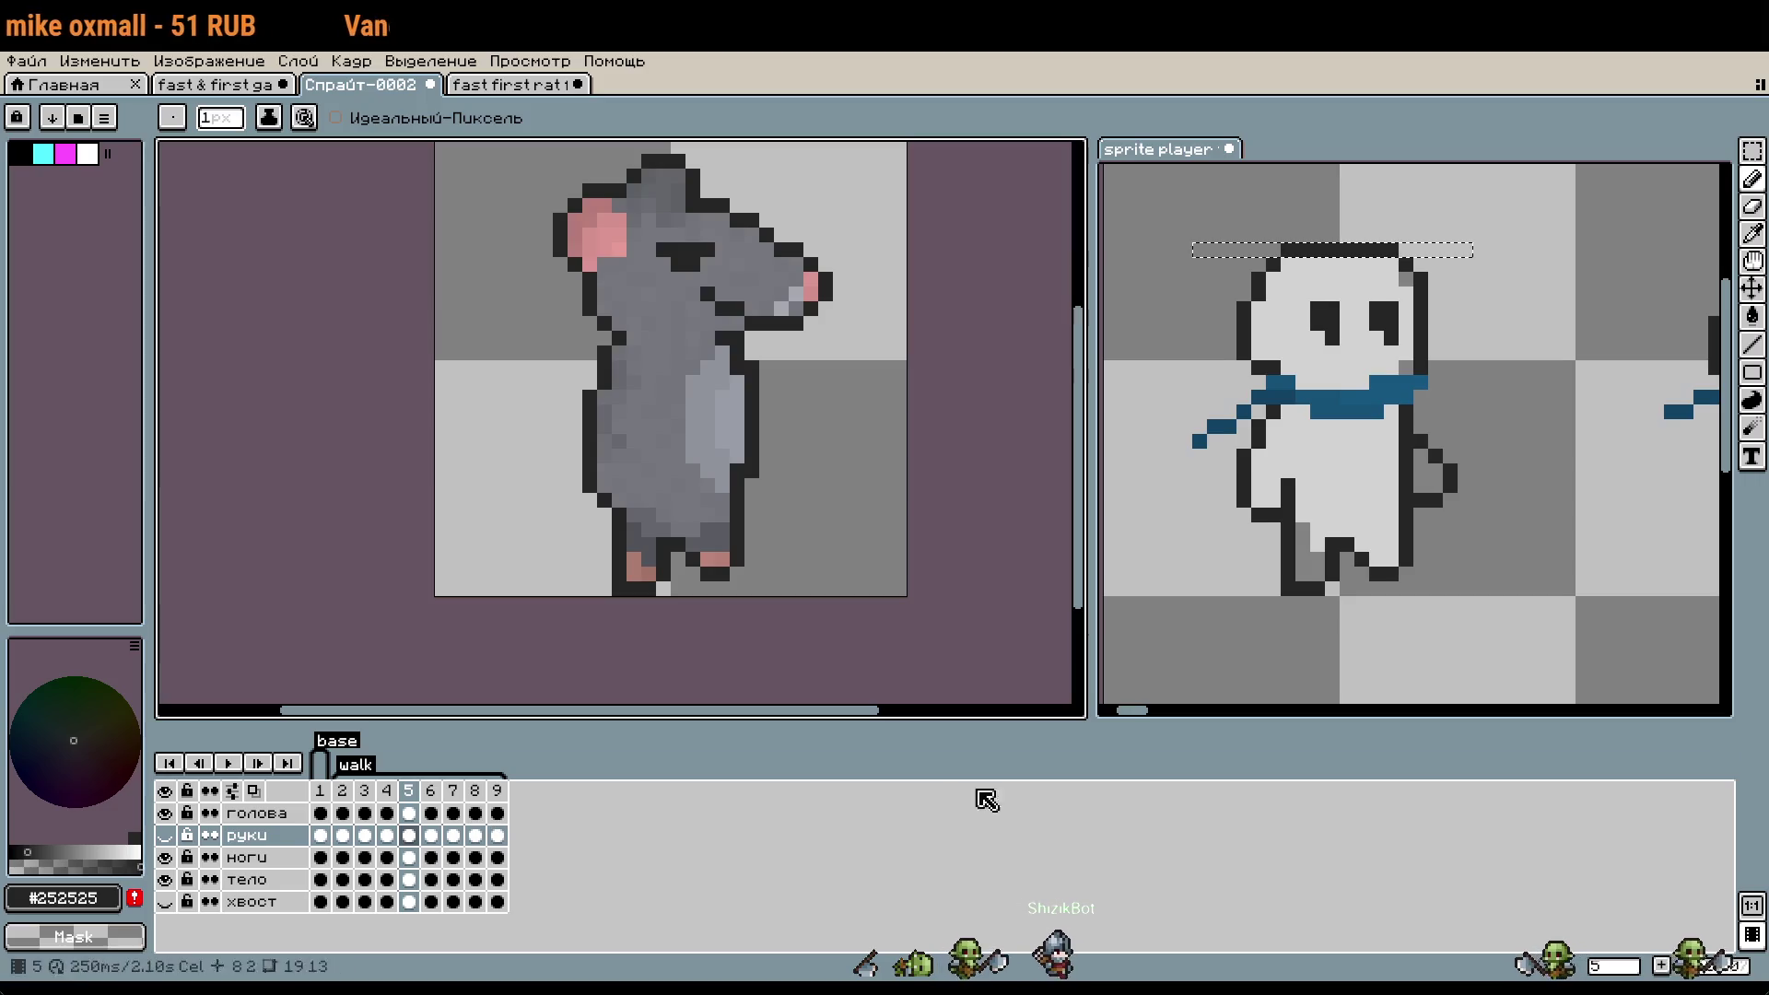
left_click(1361, 662)
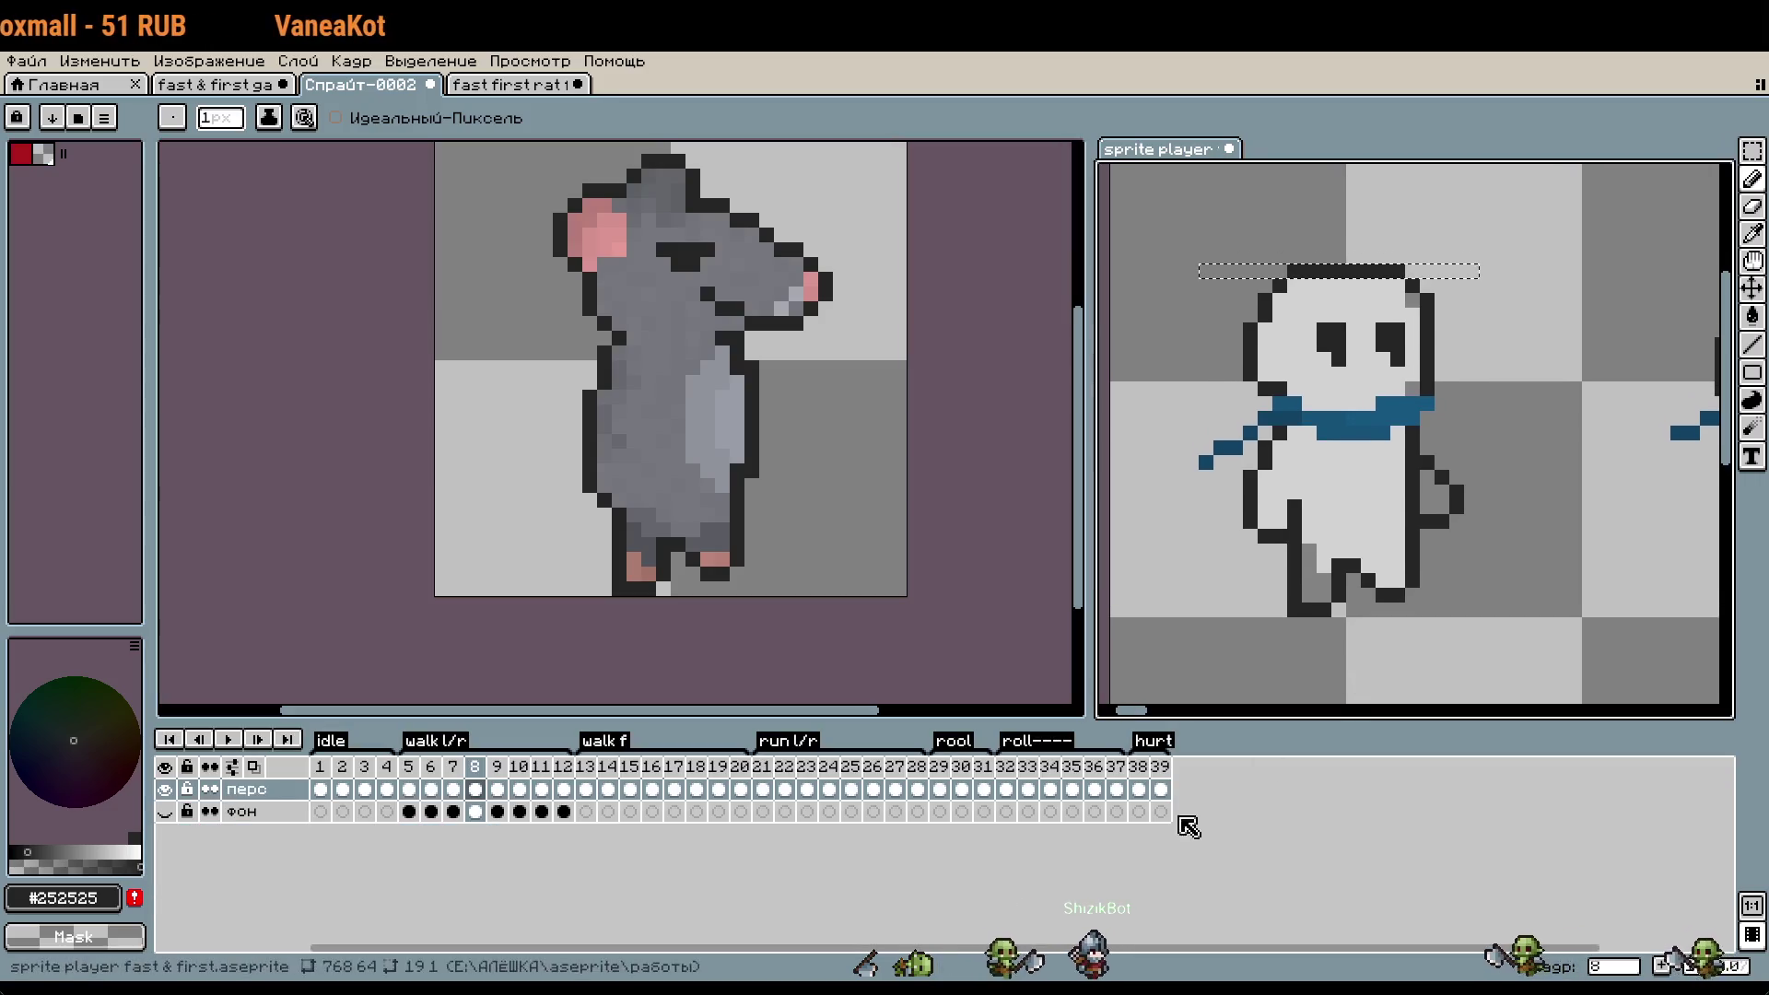
left_click(496, 768)
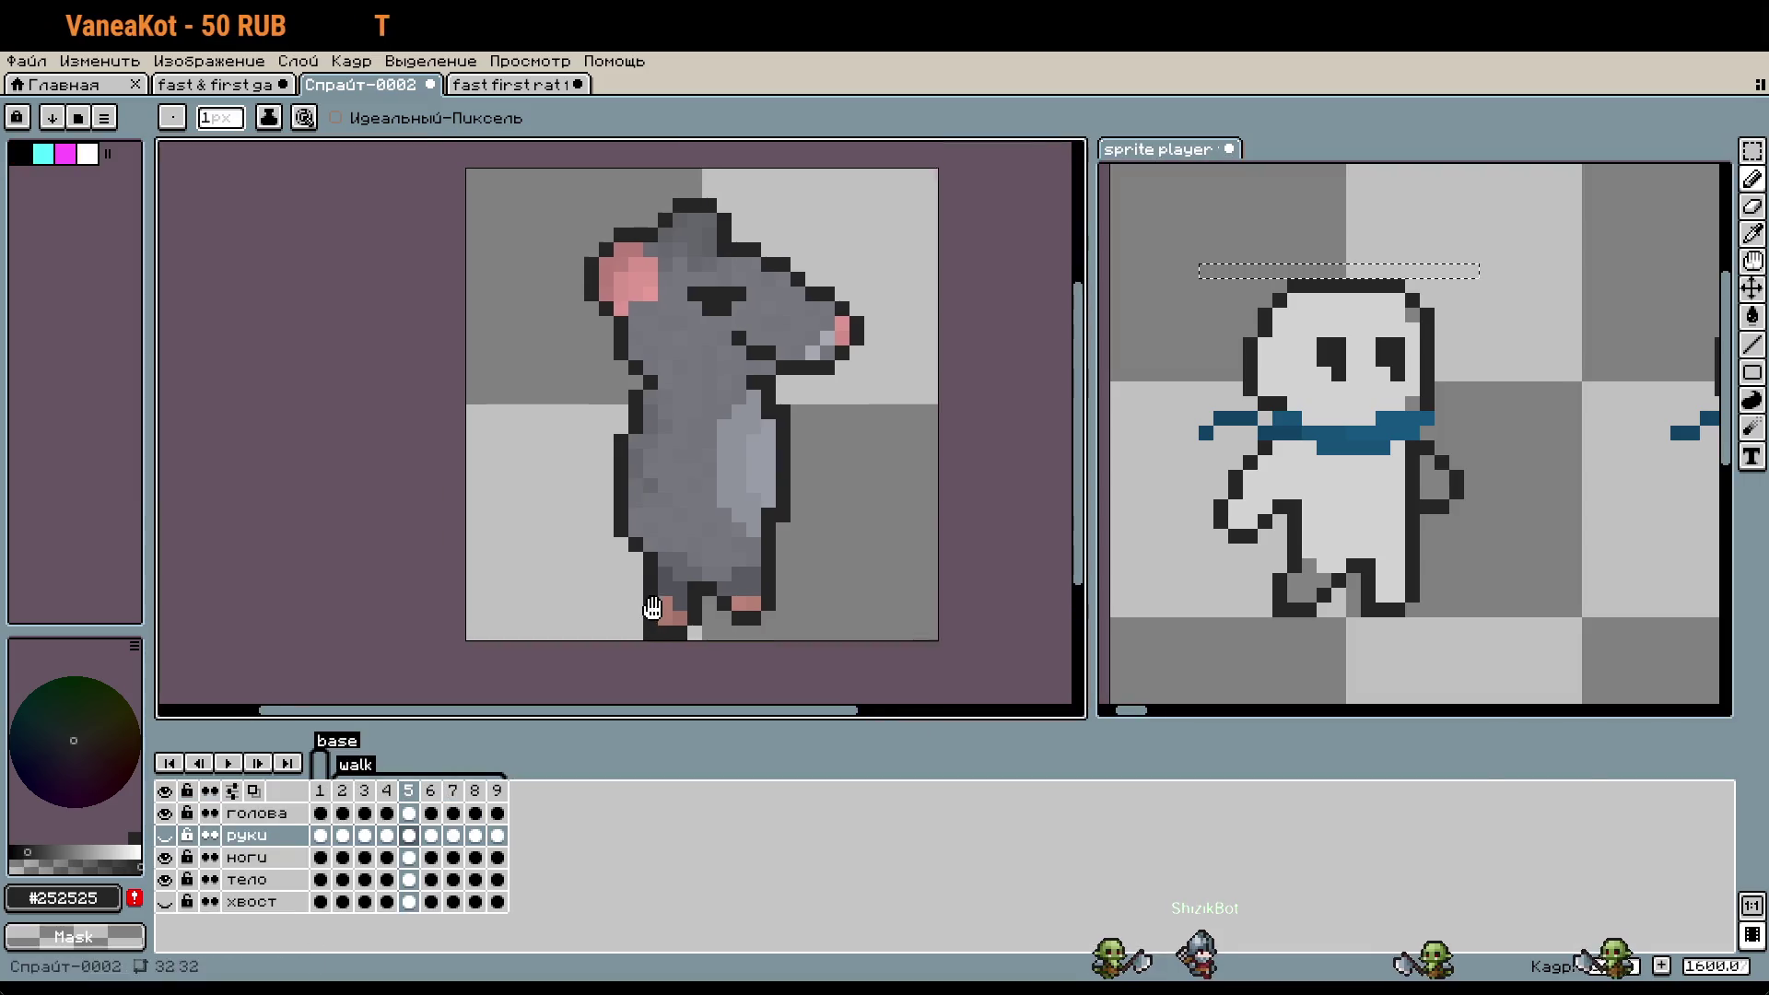
left_click(650, 608)
left_click(430, 812)
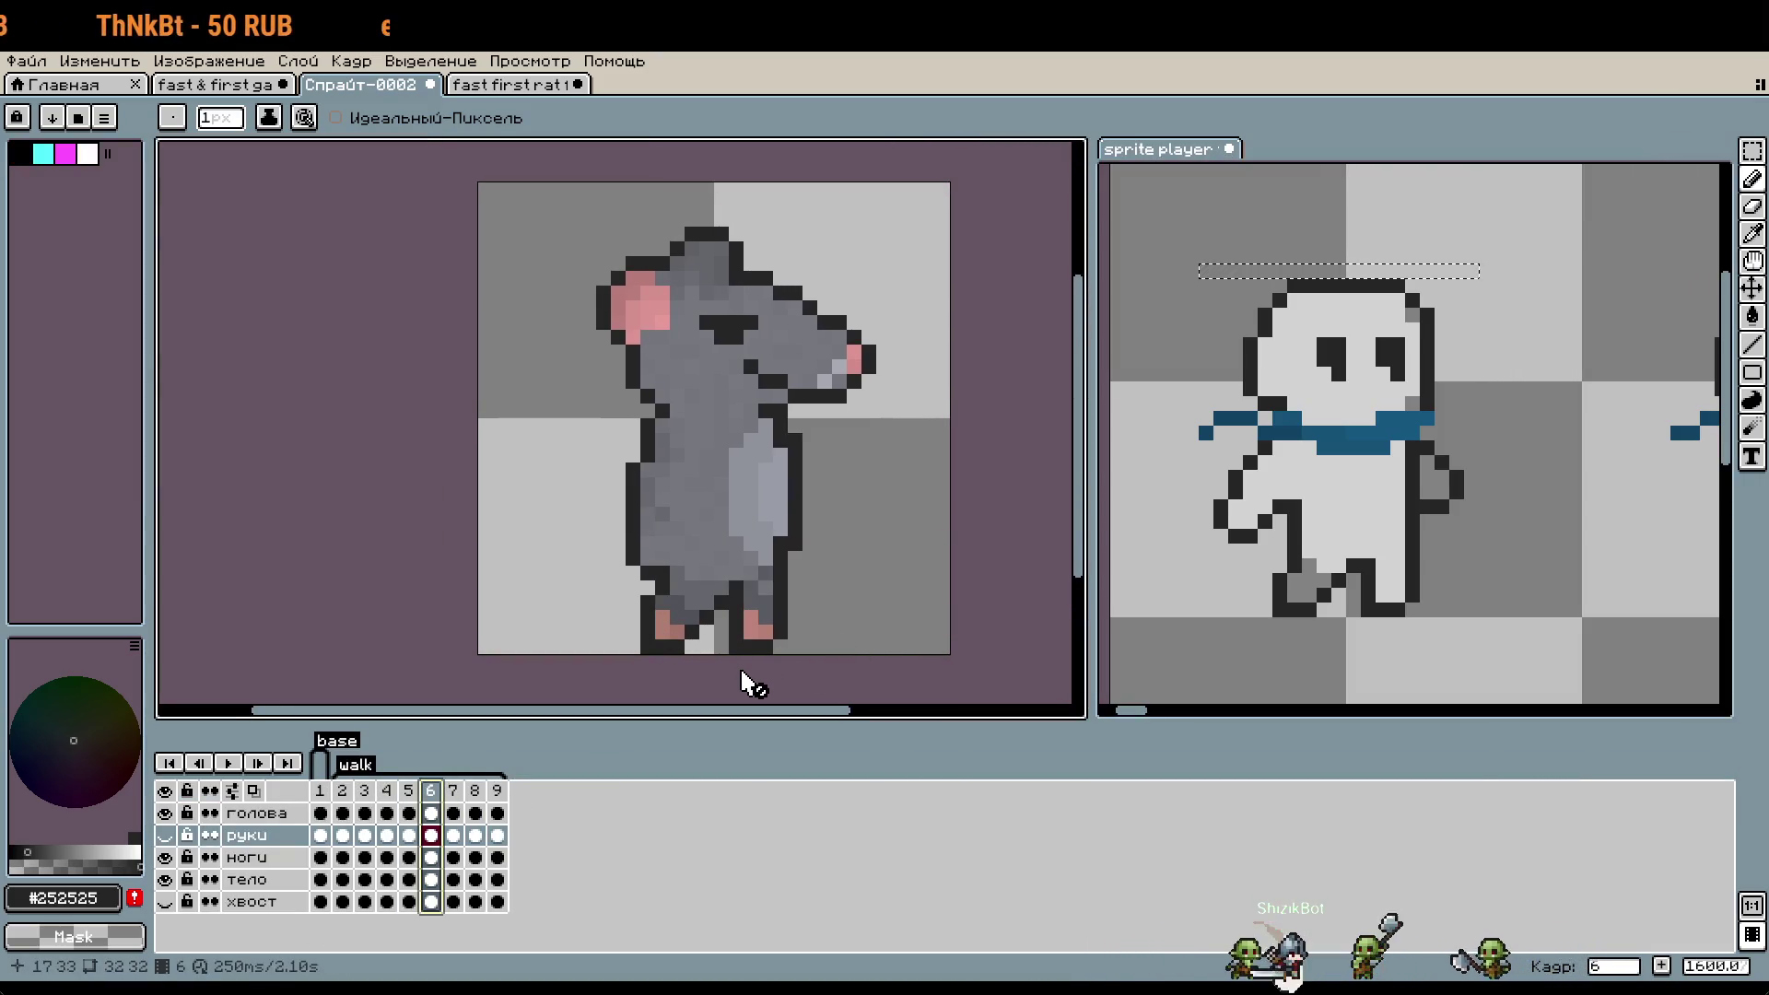
key("Left")
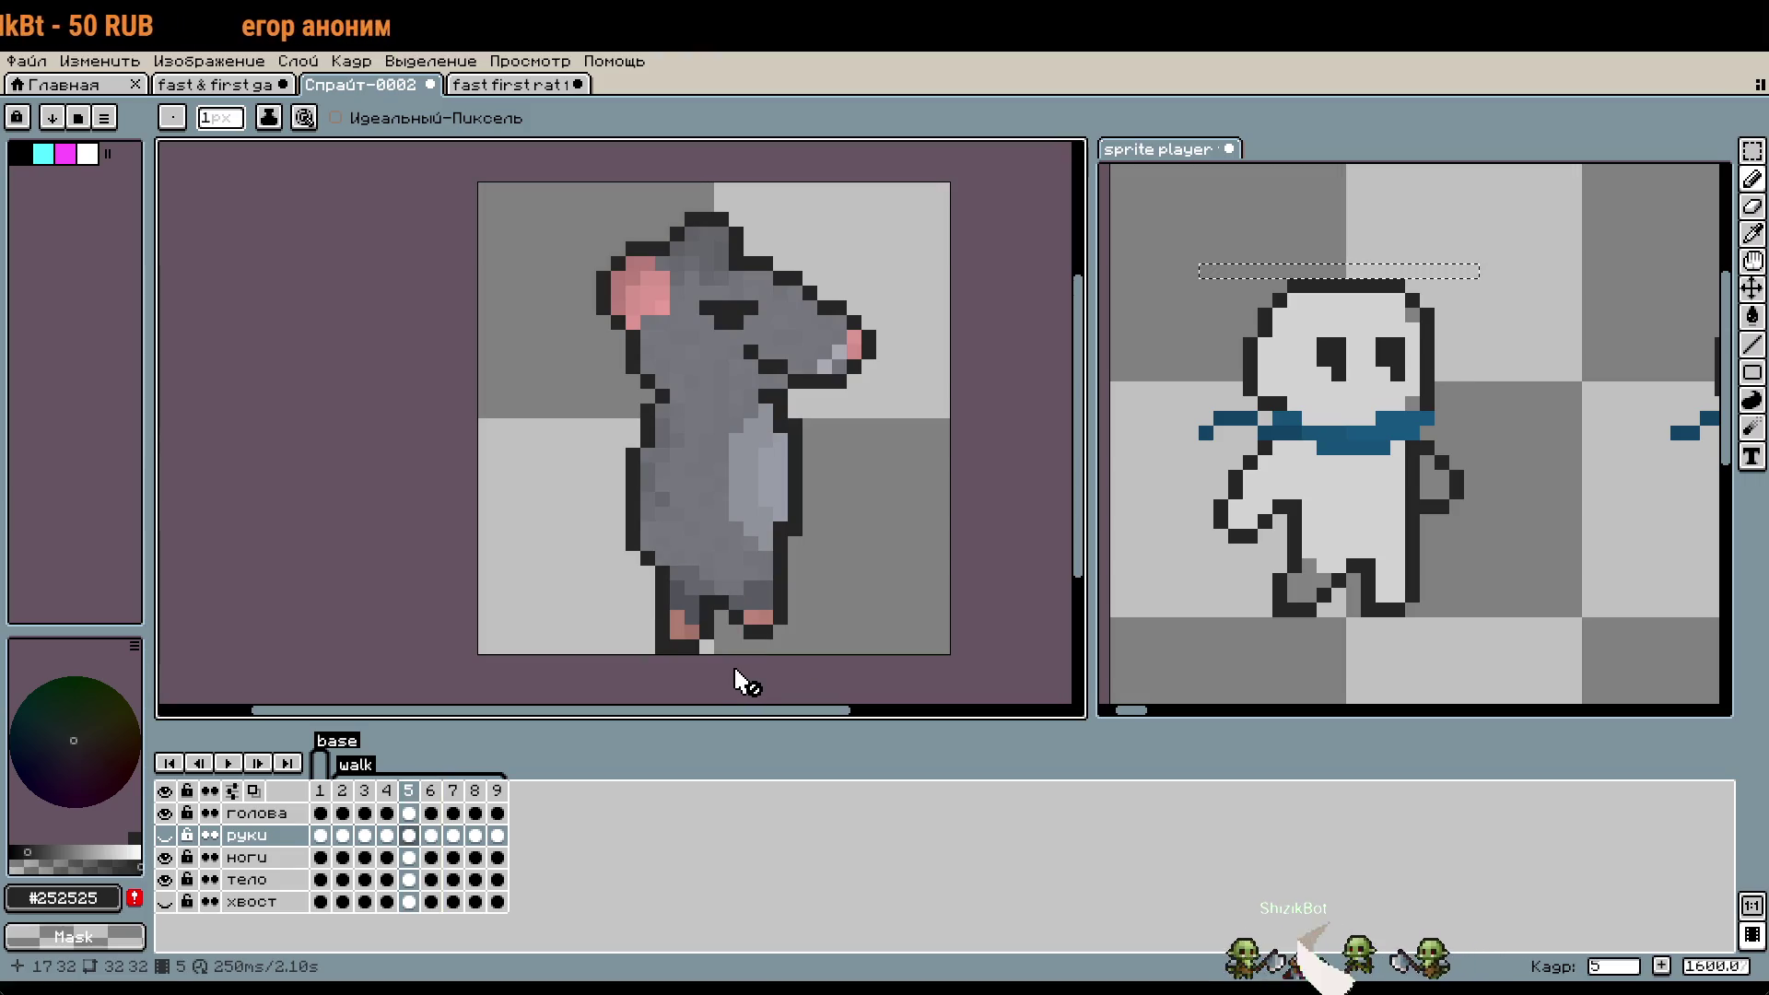
key("Right")
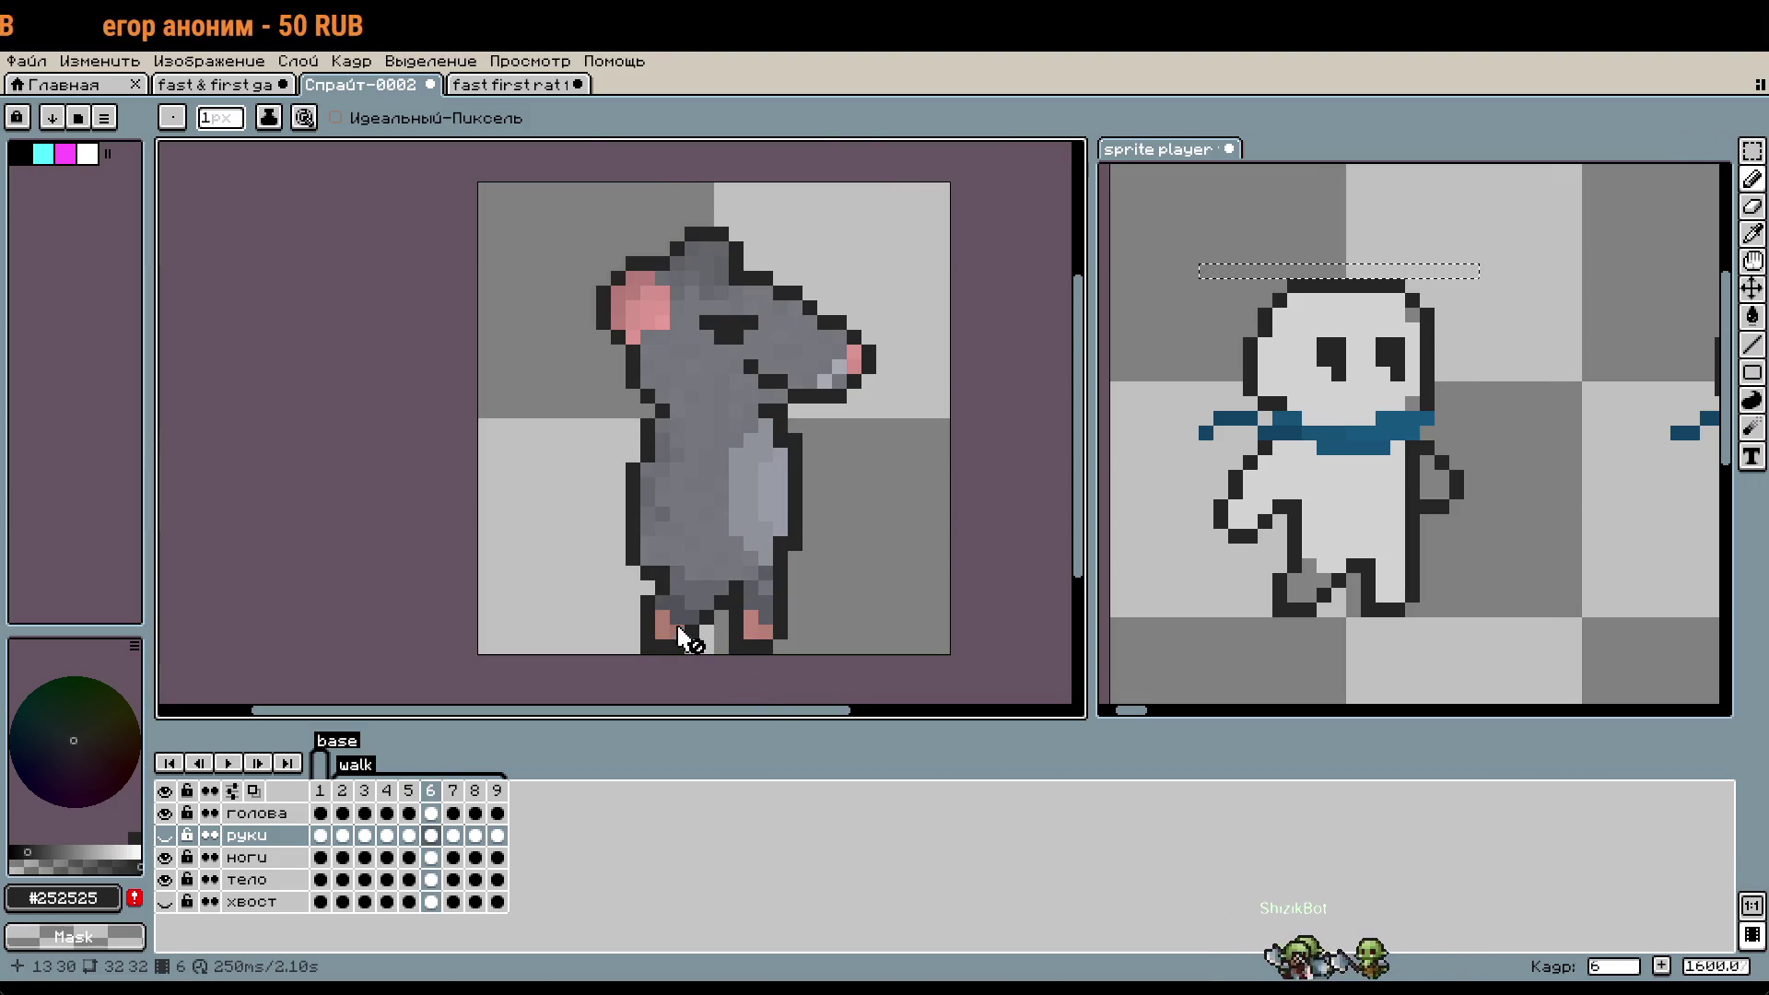
scroll(682, 638, "up", 4)
scroll(663, 600, "up", 2)
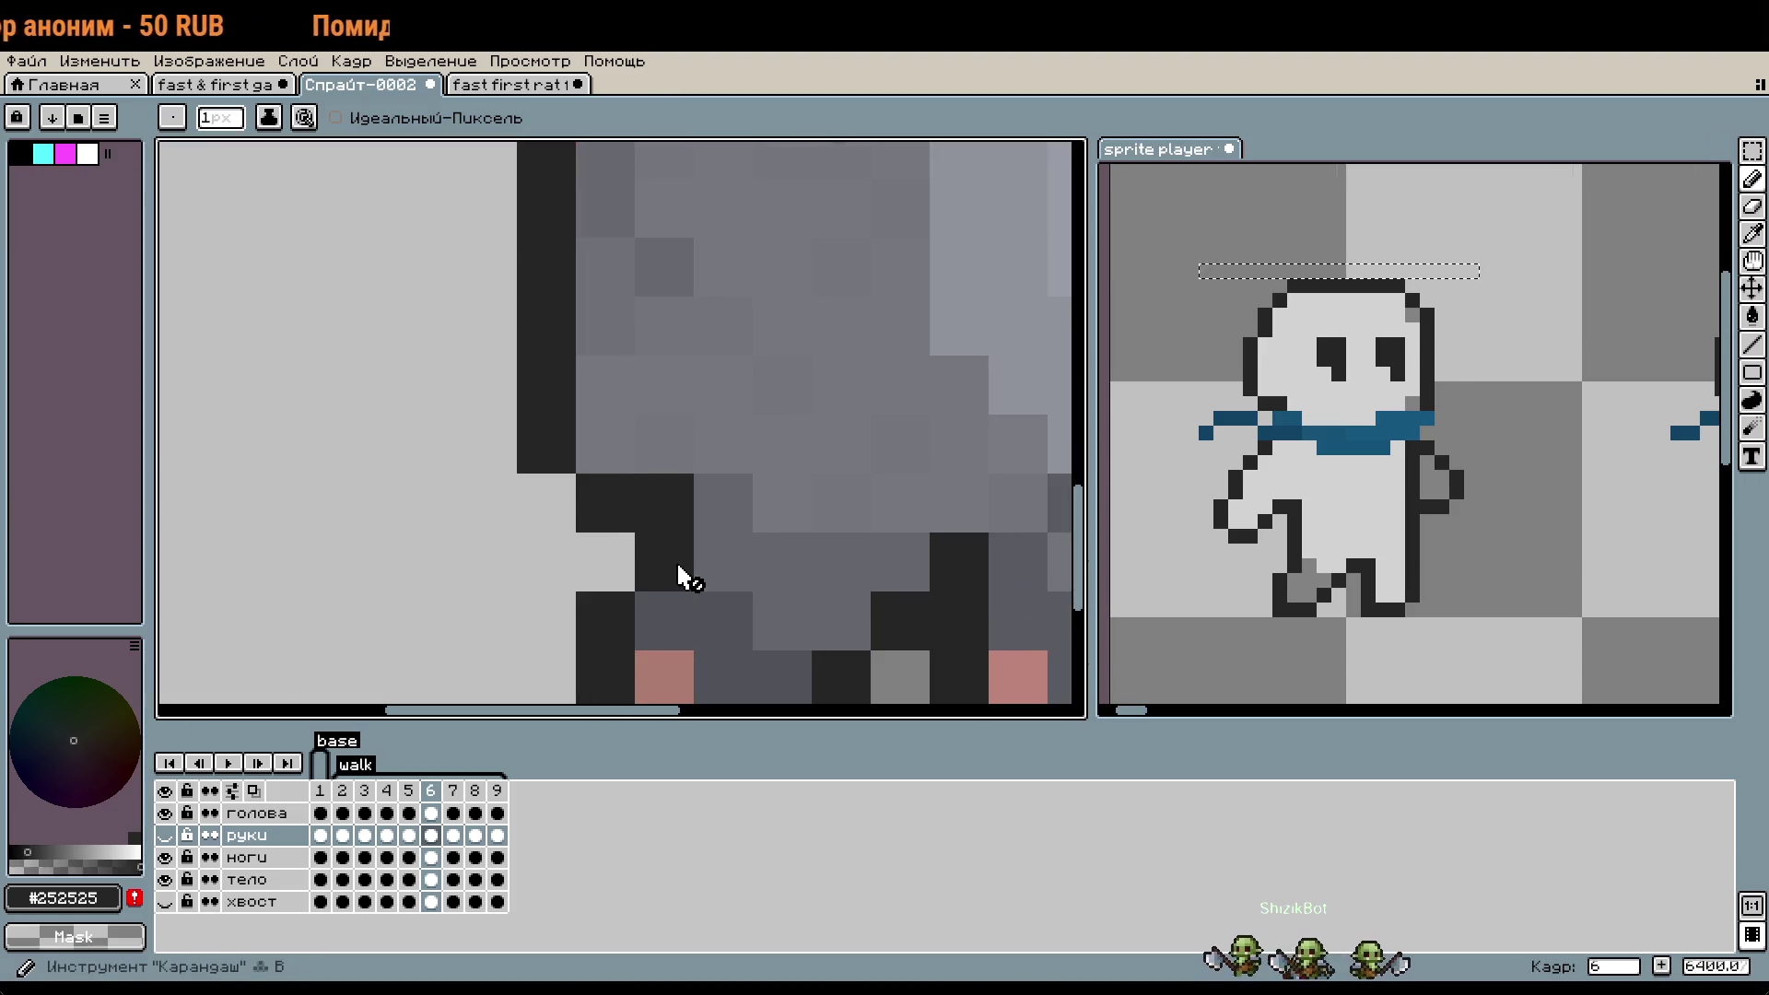
- On the ноги layer, undo a misplaced outline pixel and paint two leg pixels grey #64666c
left_click(253, 857)
left_click(560, 601)
key("ctrl+z")
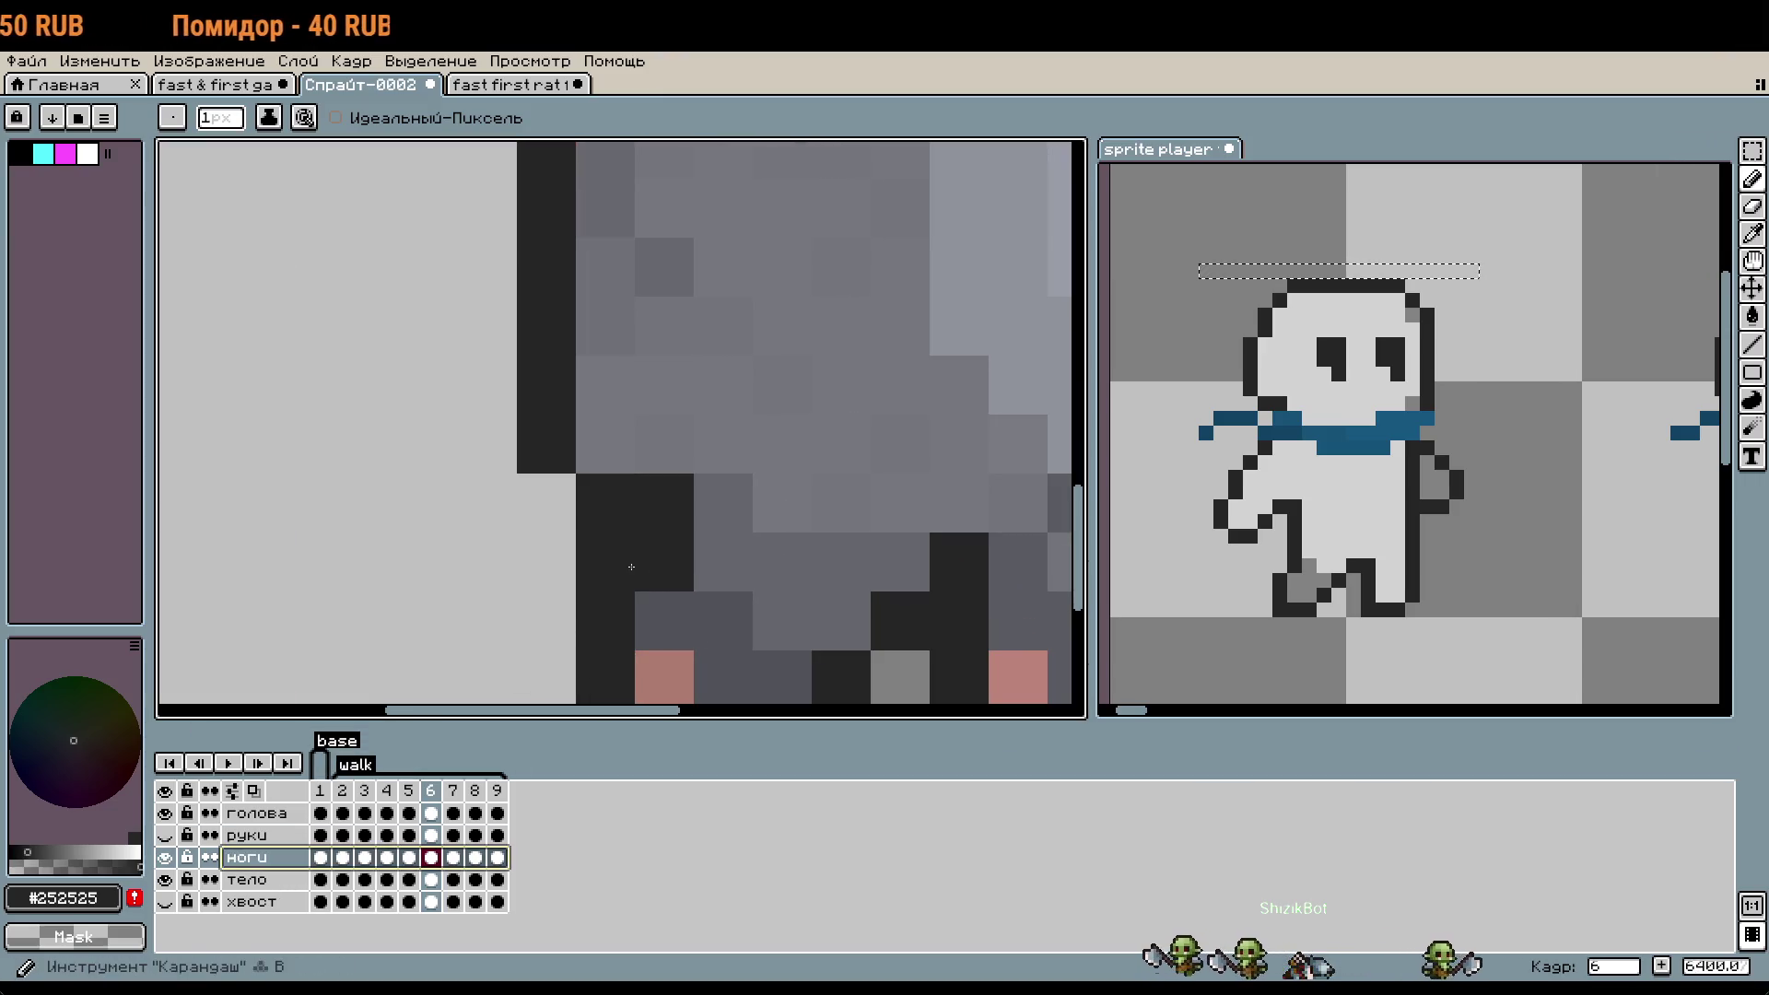
left_click(710, 553, "alt")
left_click(675, 534)
left_click(670, 516)
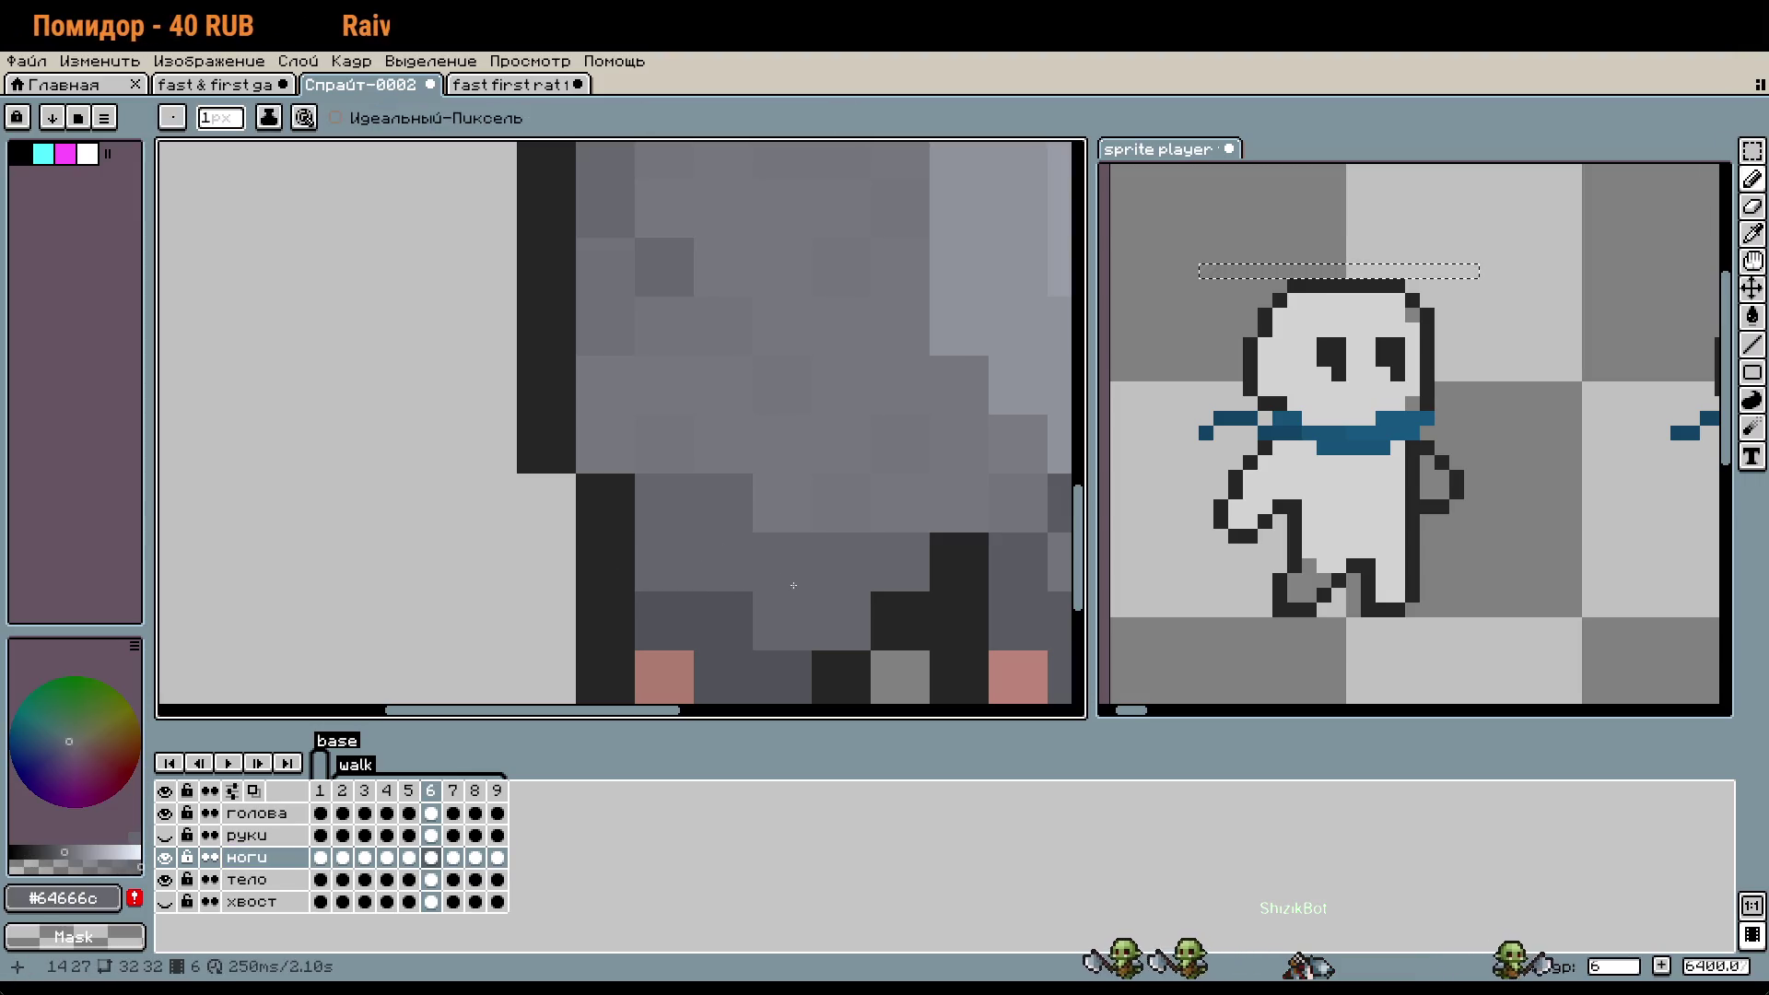
scroll(792, 587, "down", 1)
- Pick the lighter grey #76787e and zoom around to inspect the feet
left_click(778, 517, "alt")
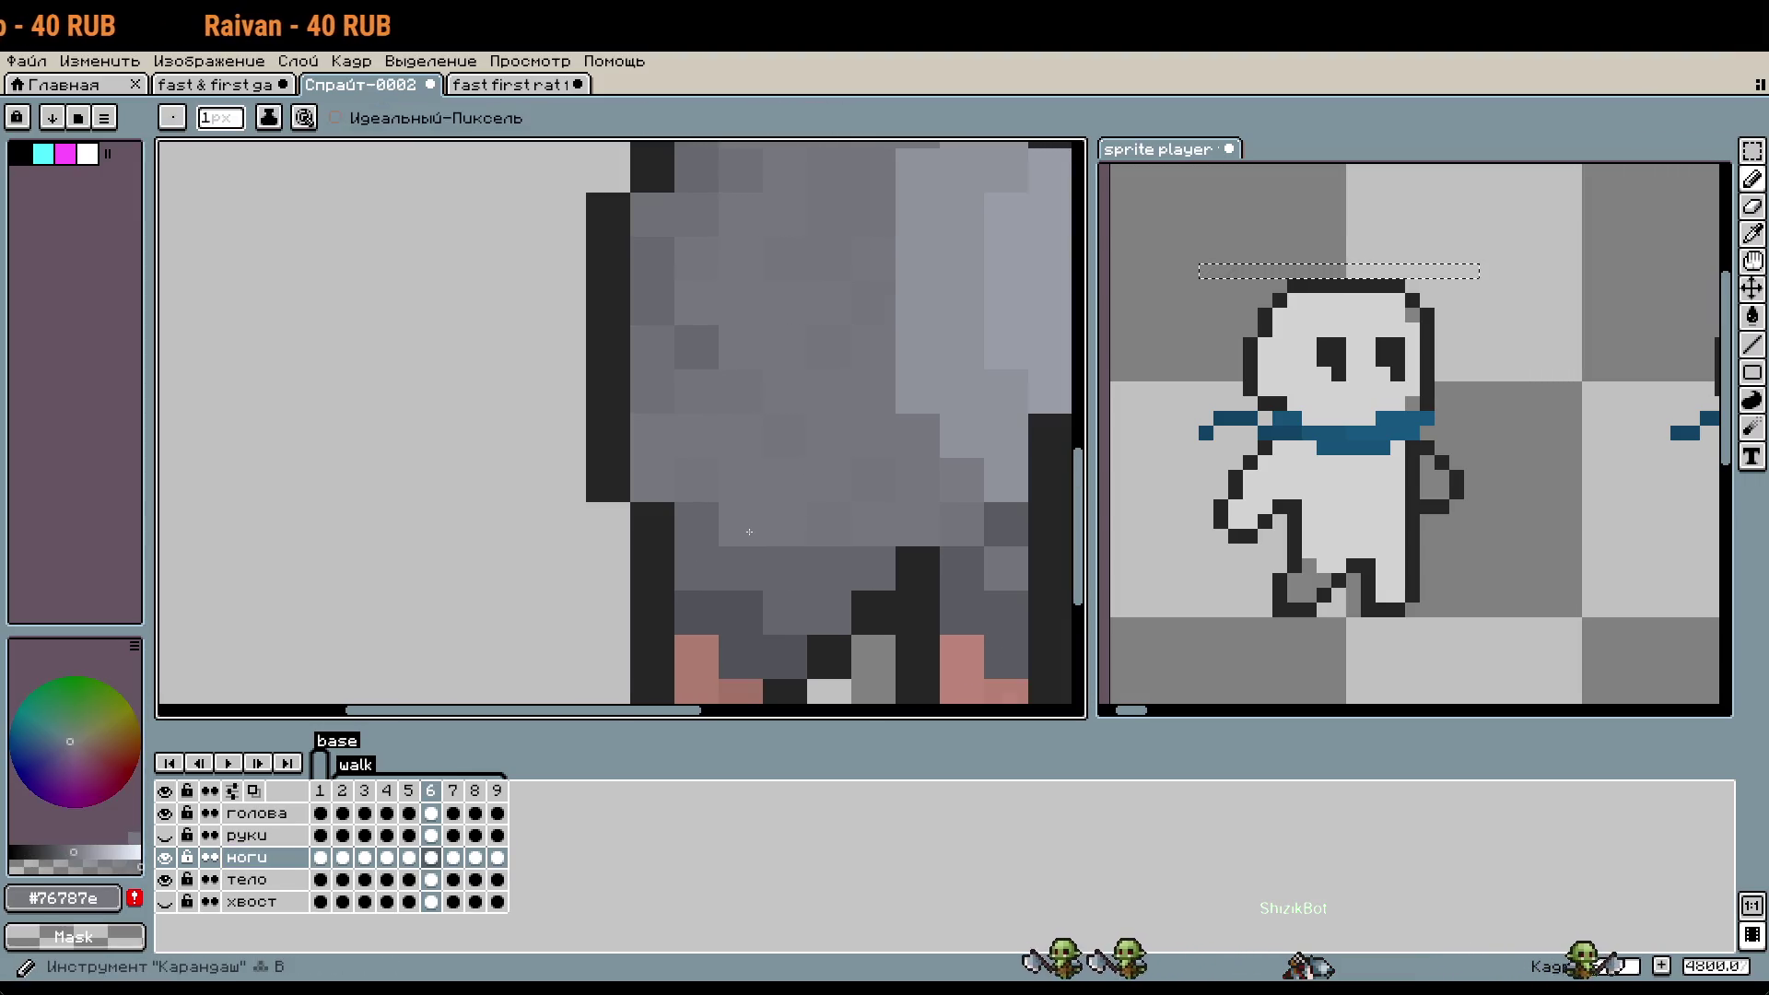
scroll(817, 612, "down", 1)
scroll(817, 612, "down", 1)
scroll(815, 571, "down", 1)
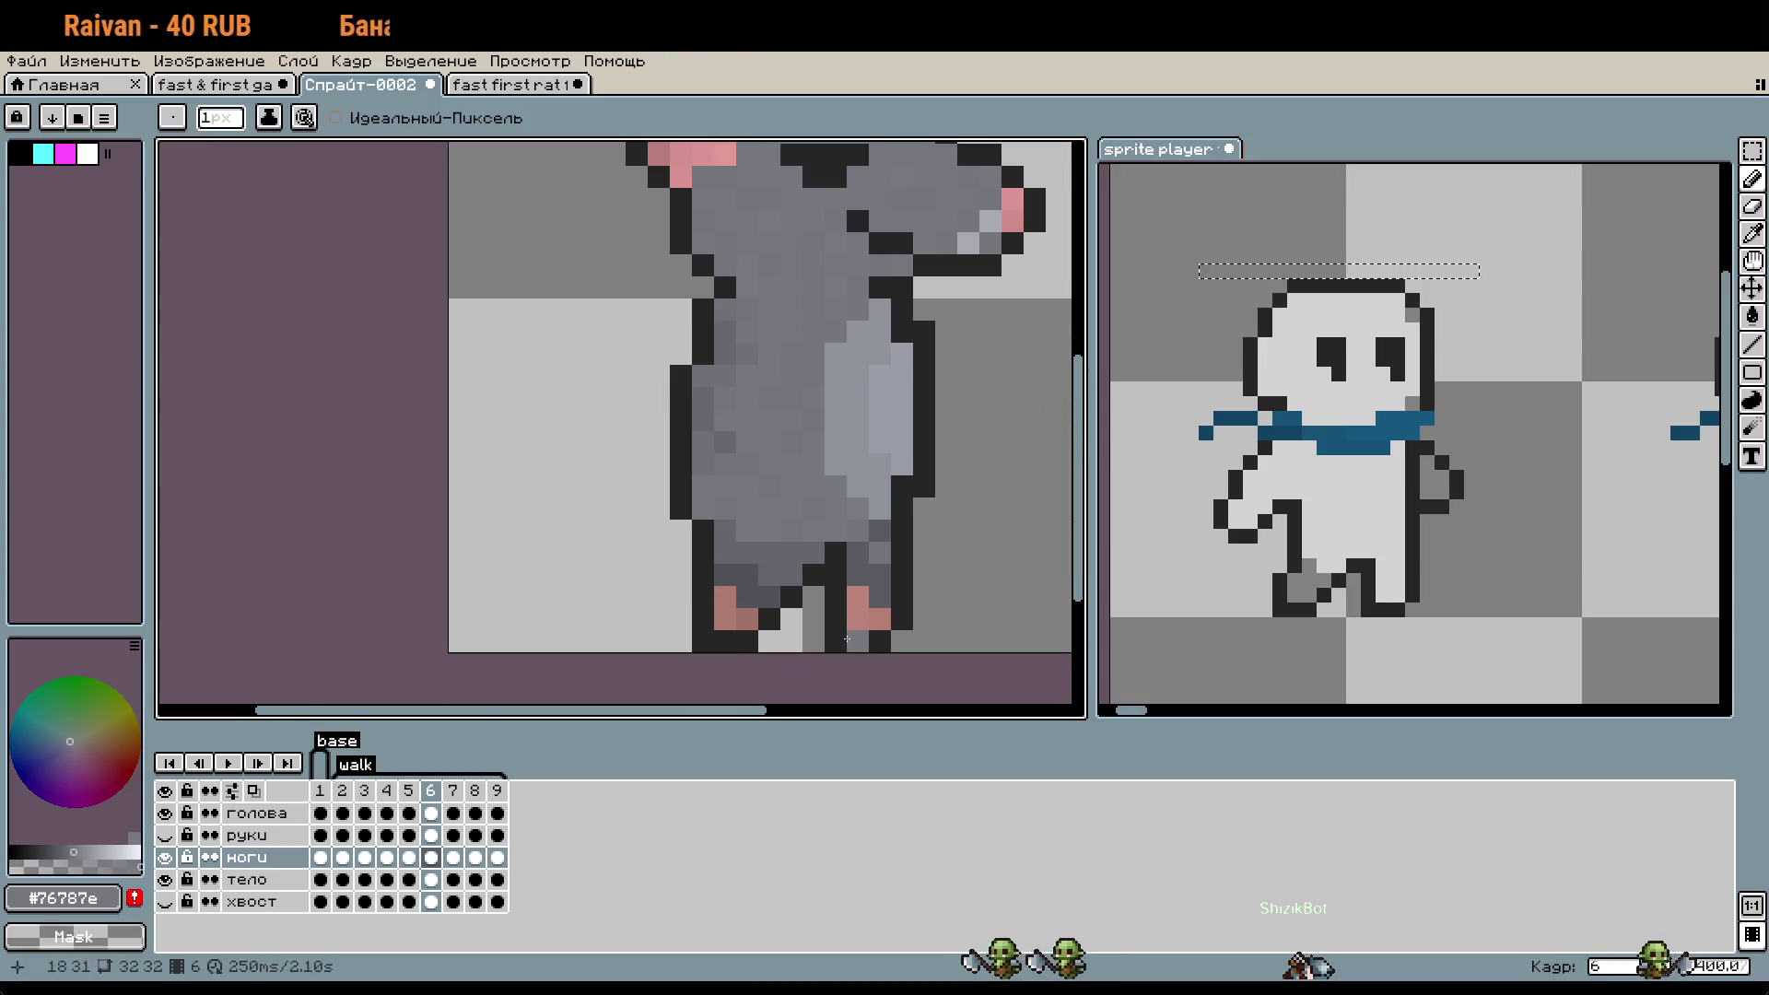
scroll(814, 516, "up", 2)
scroll(813, 488, "up", 1)
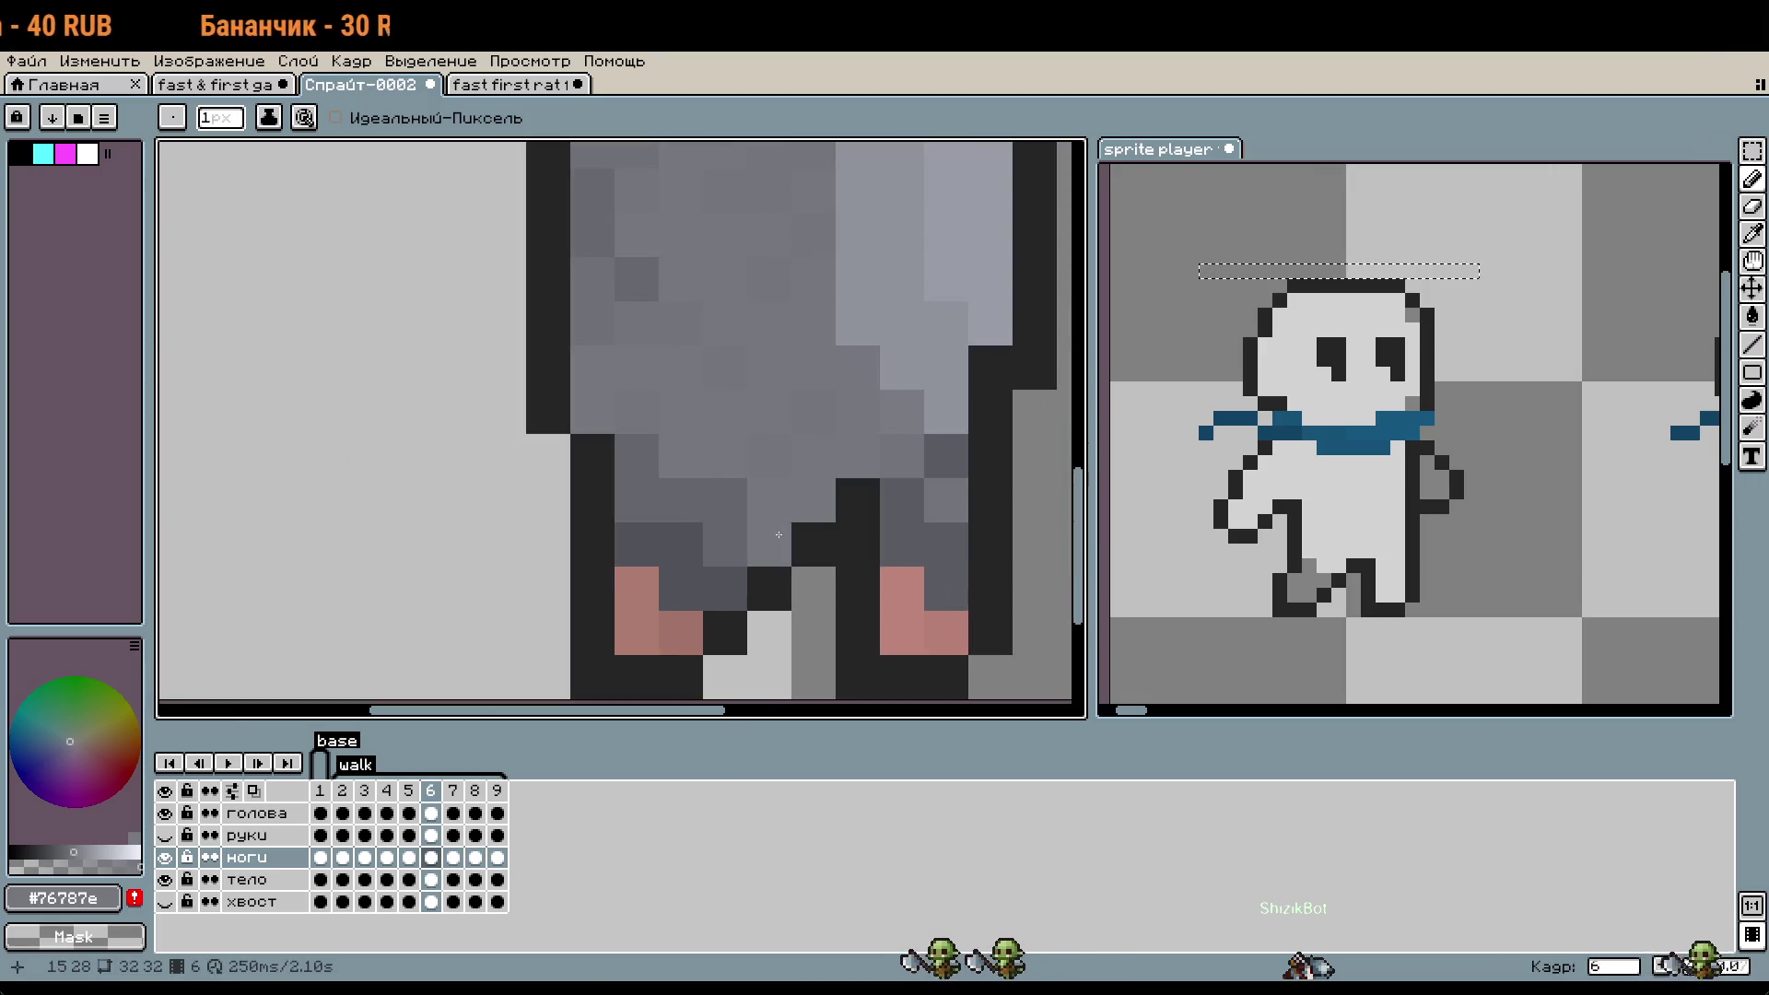
scroll(819, 566, "down", 1)
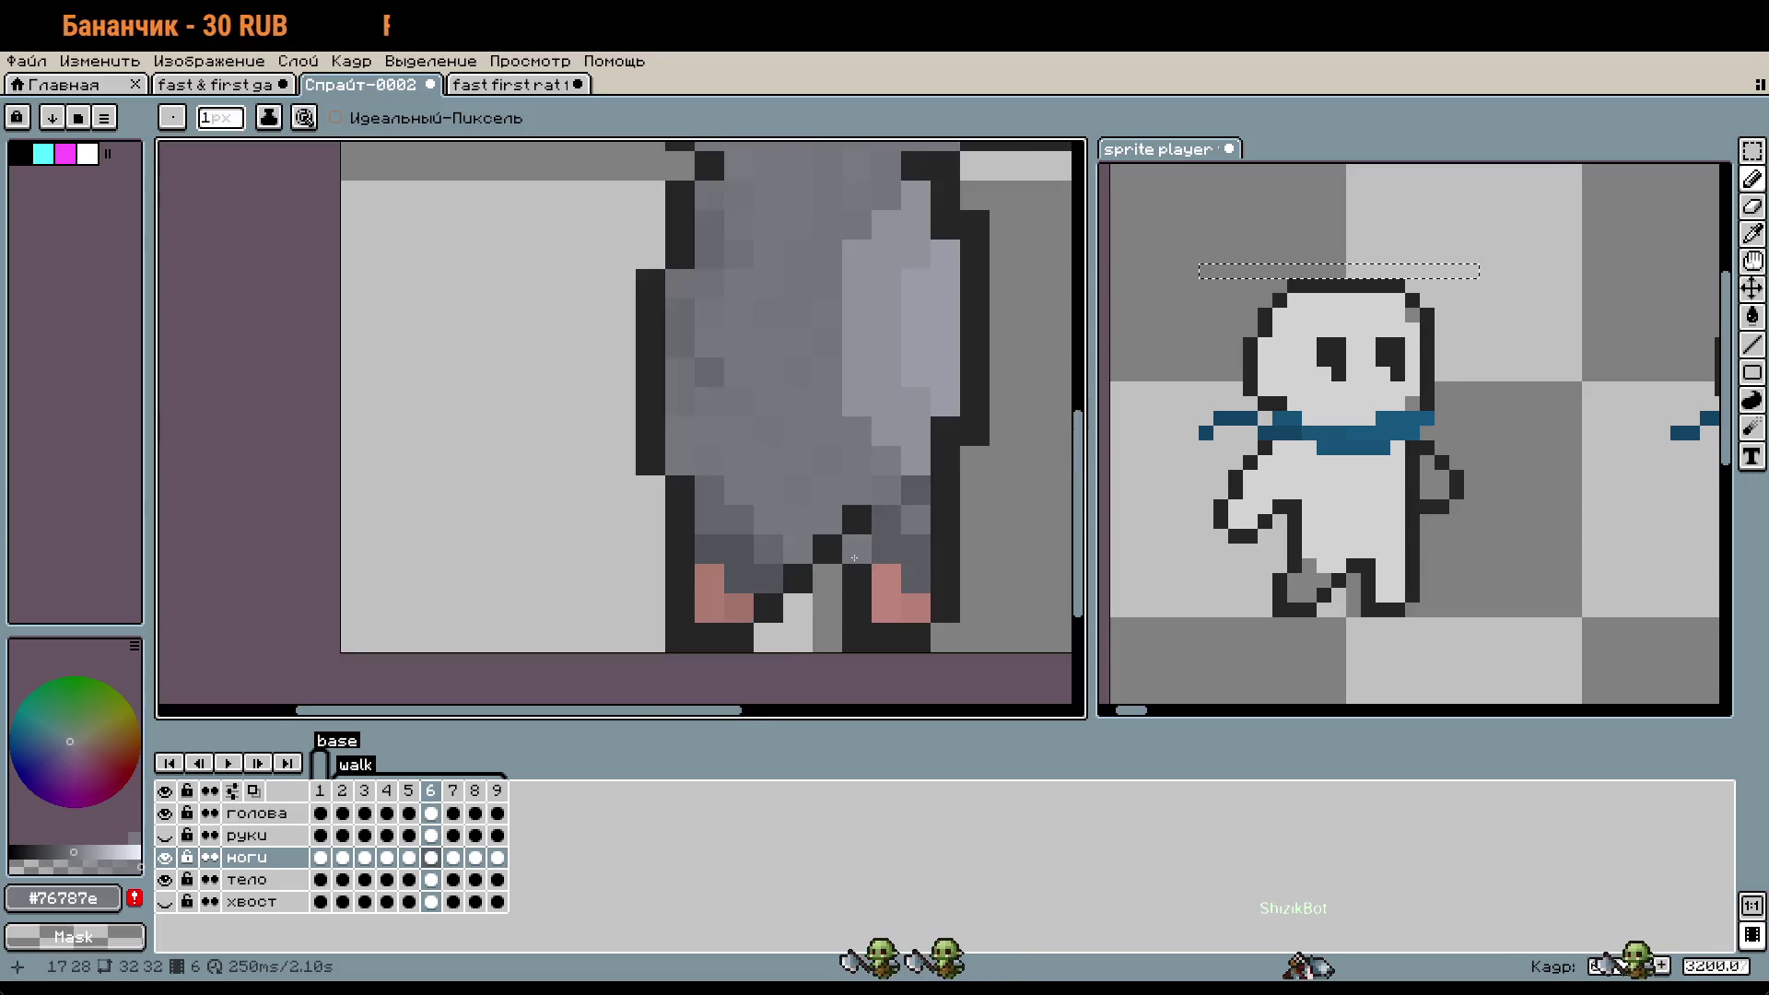
scroll(849, 567, "down", 1)
scroll(870, 629, "up", 2)
scroll(792, 423, "up", 1)
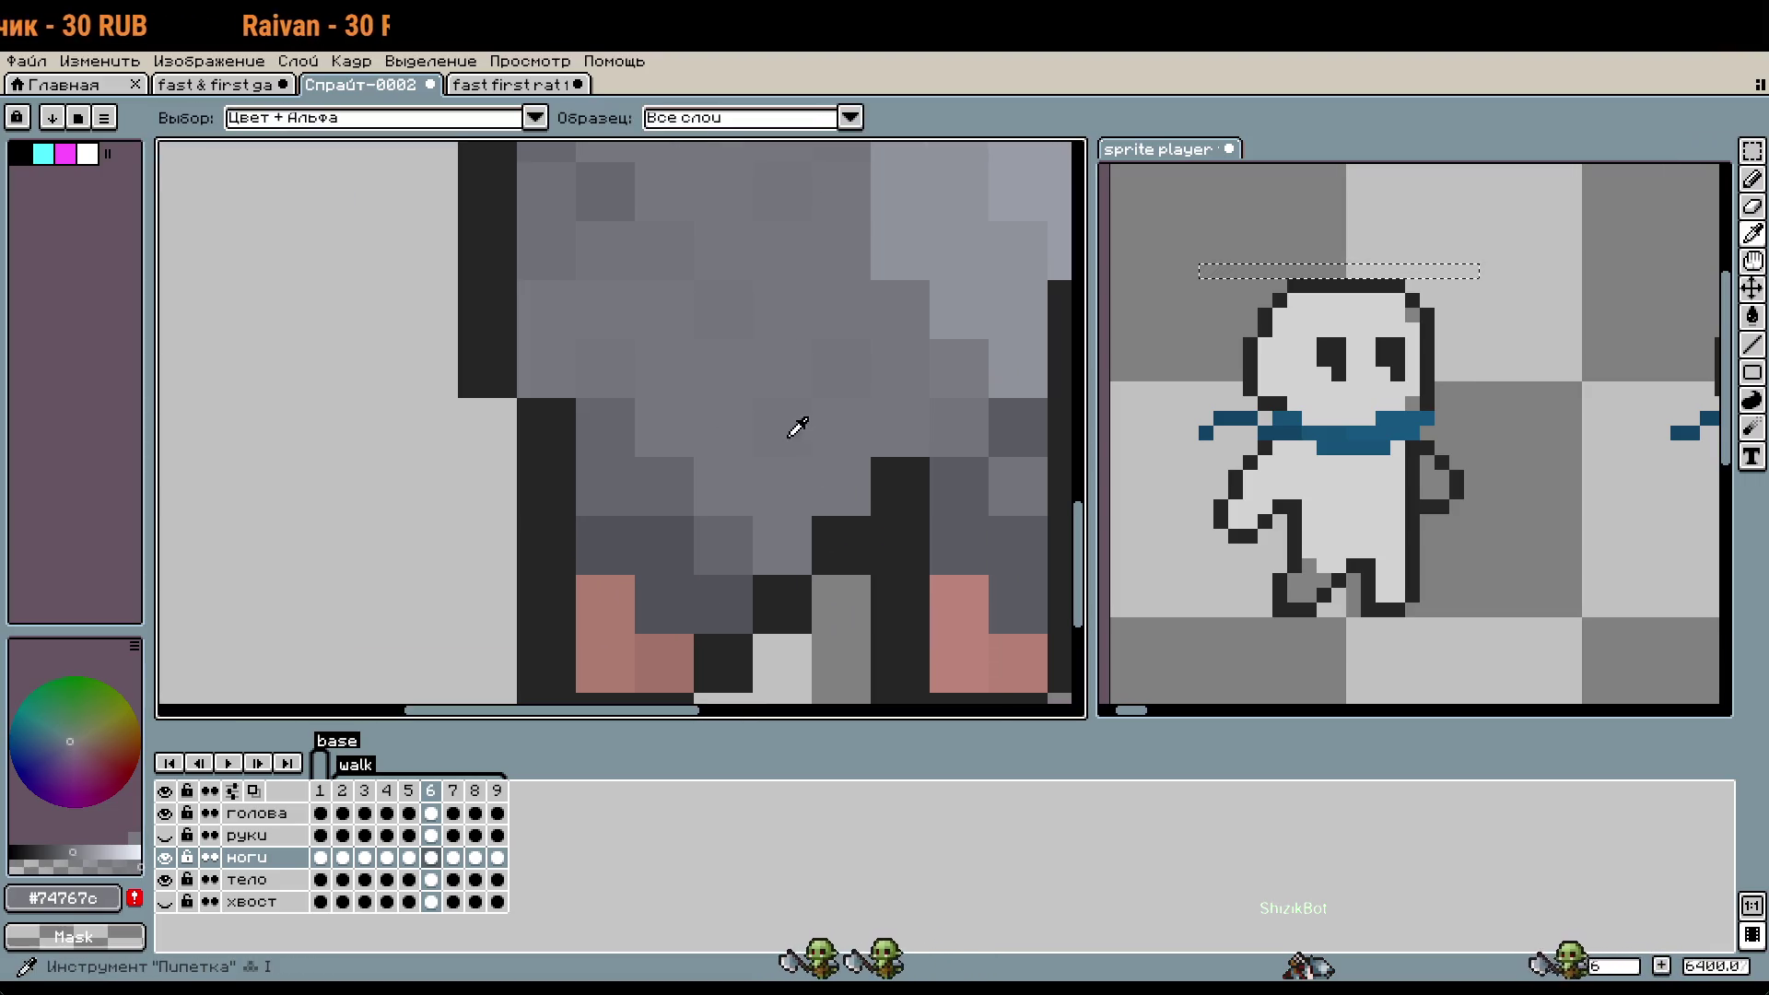
- Sample the body grey #74767c via the тело layer, return to drawing on ноги, and zoom out
key("i")
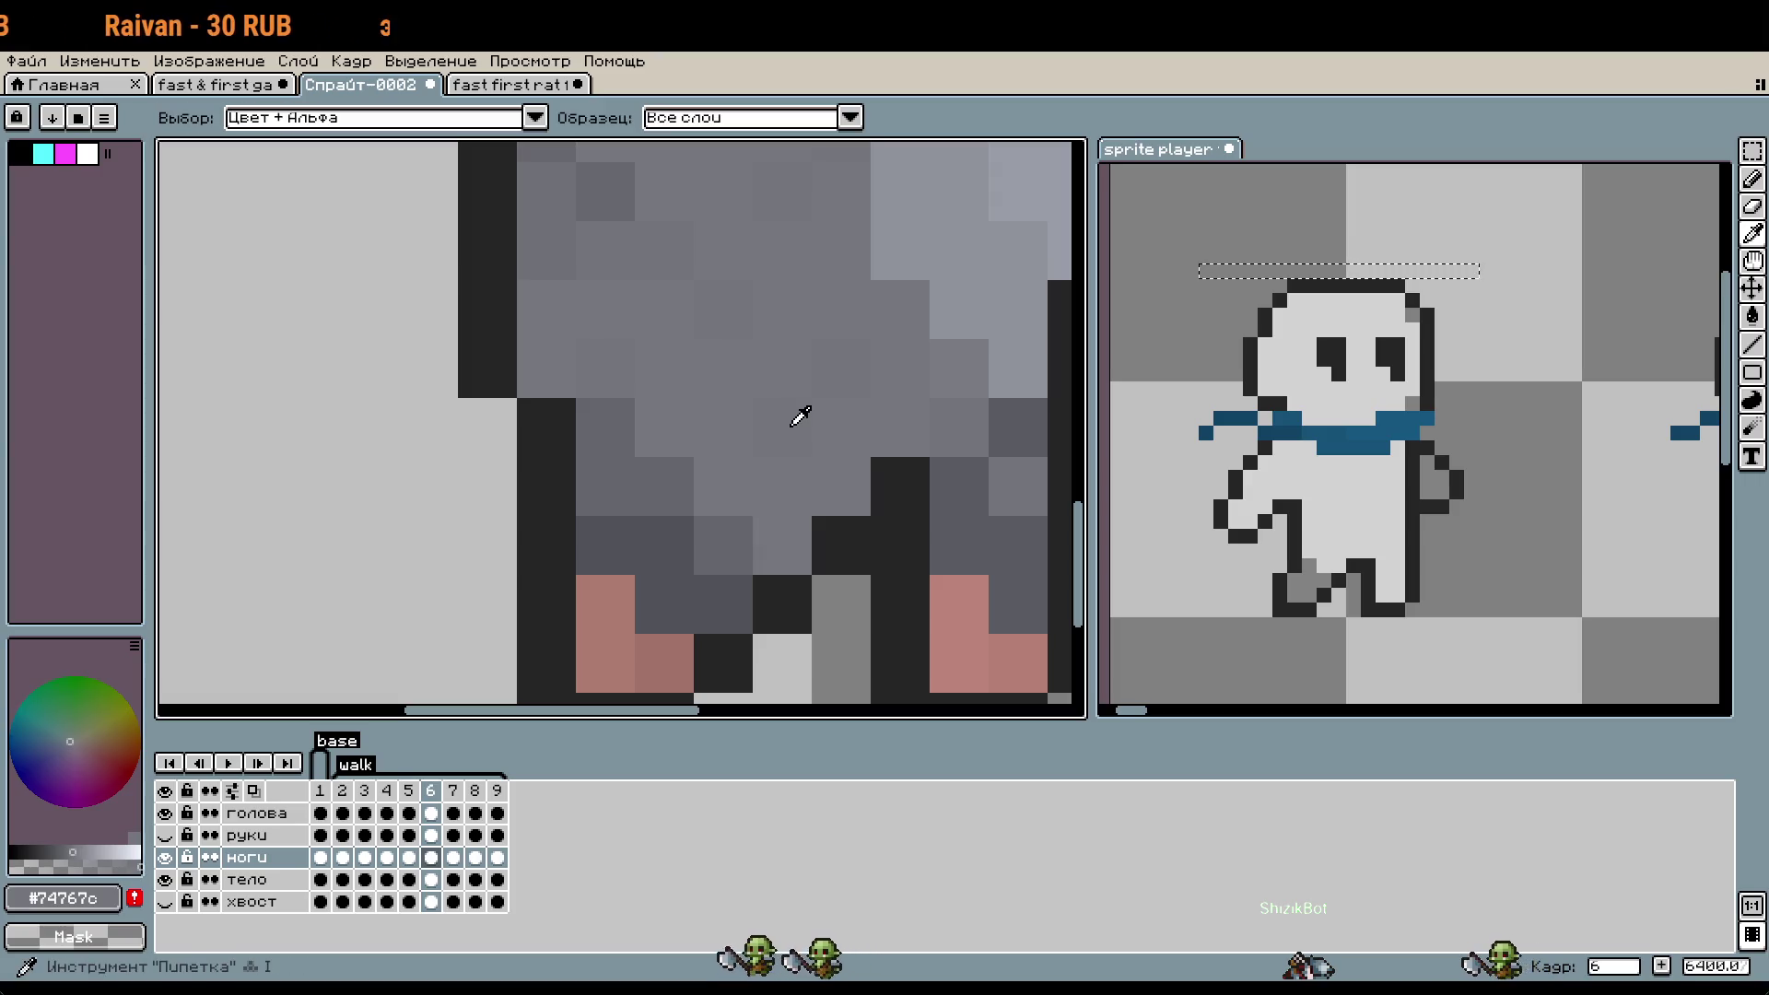
key("Down")
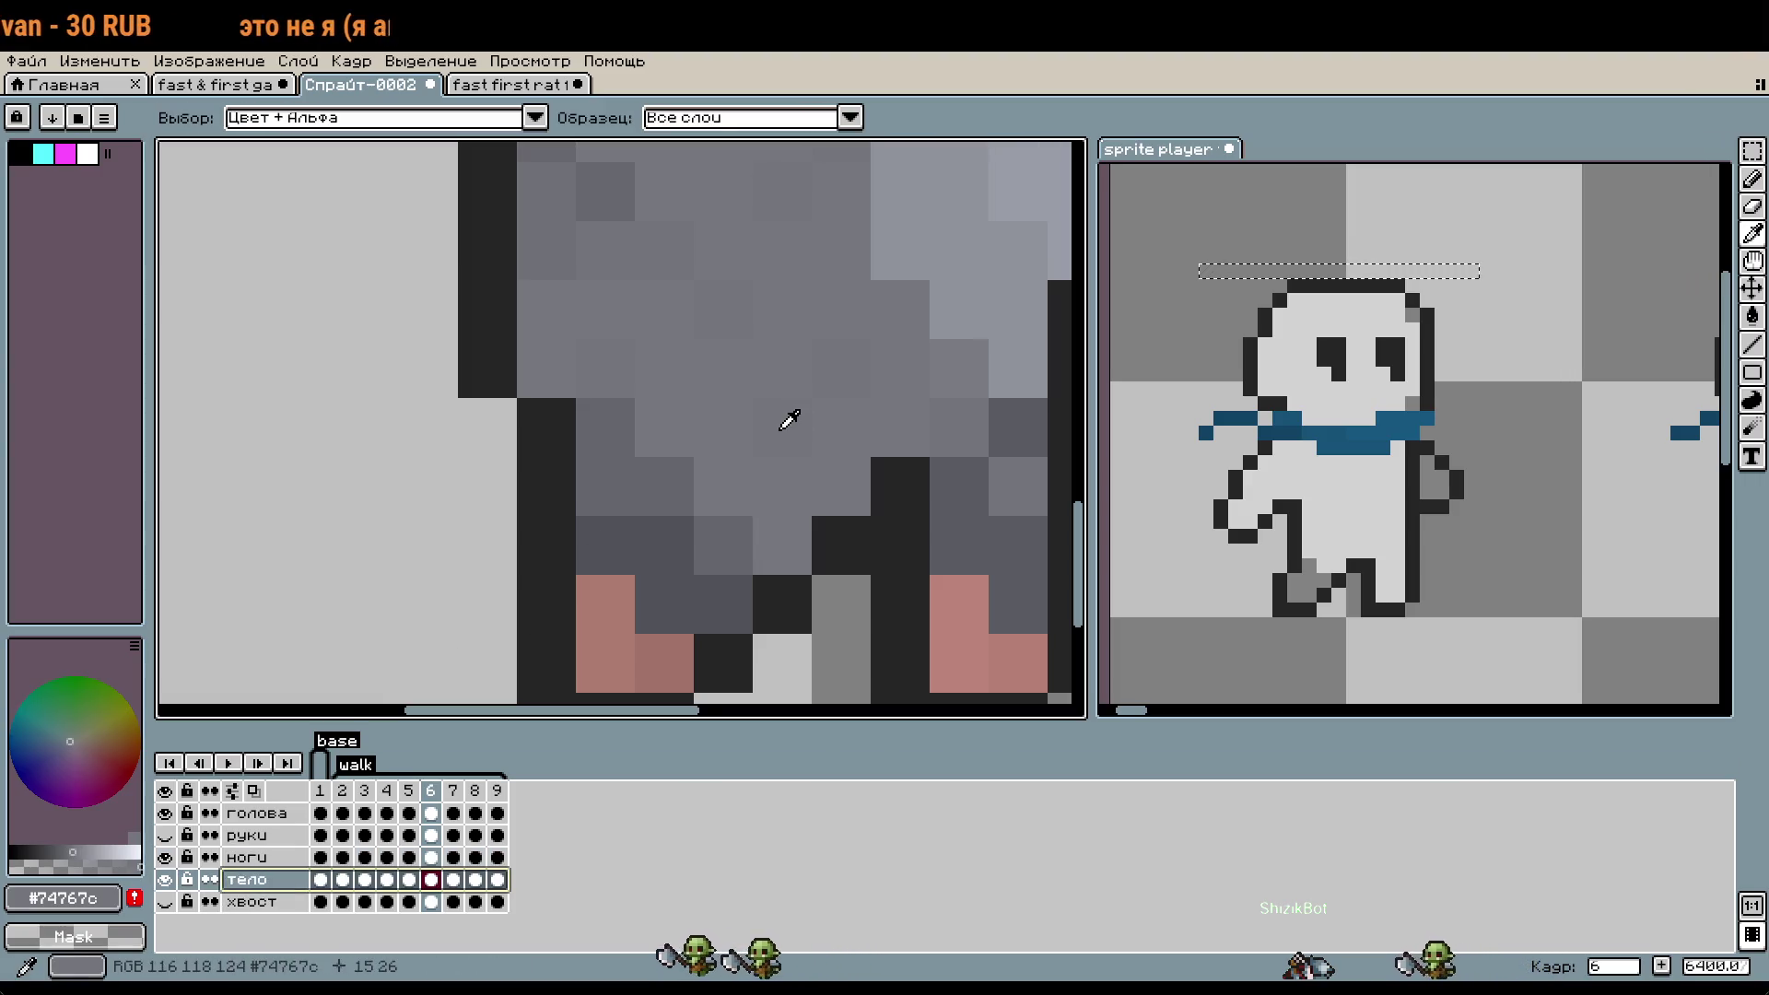
key("Up")
key("b")
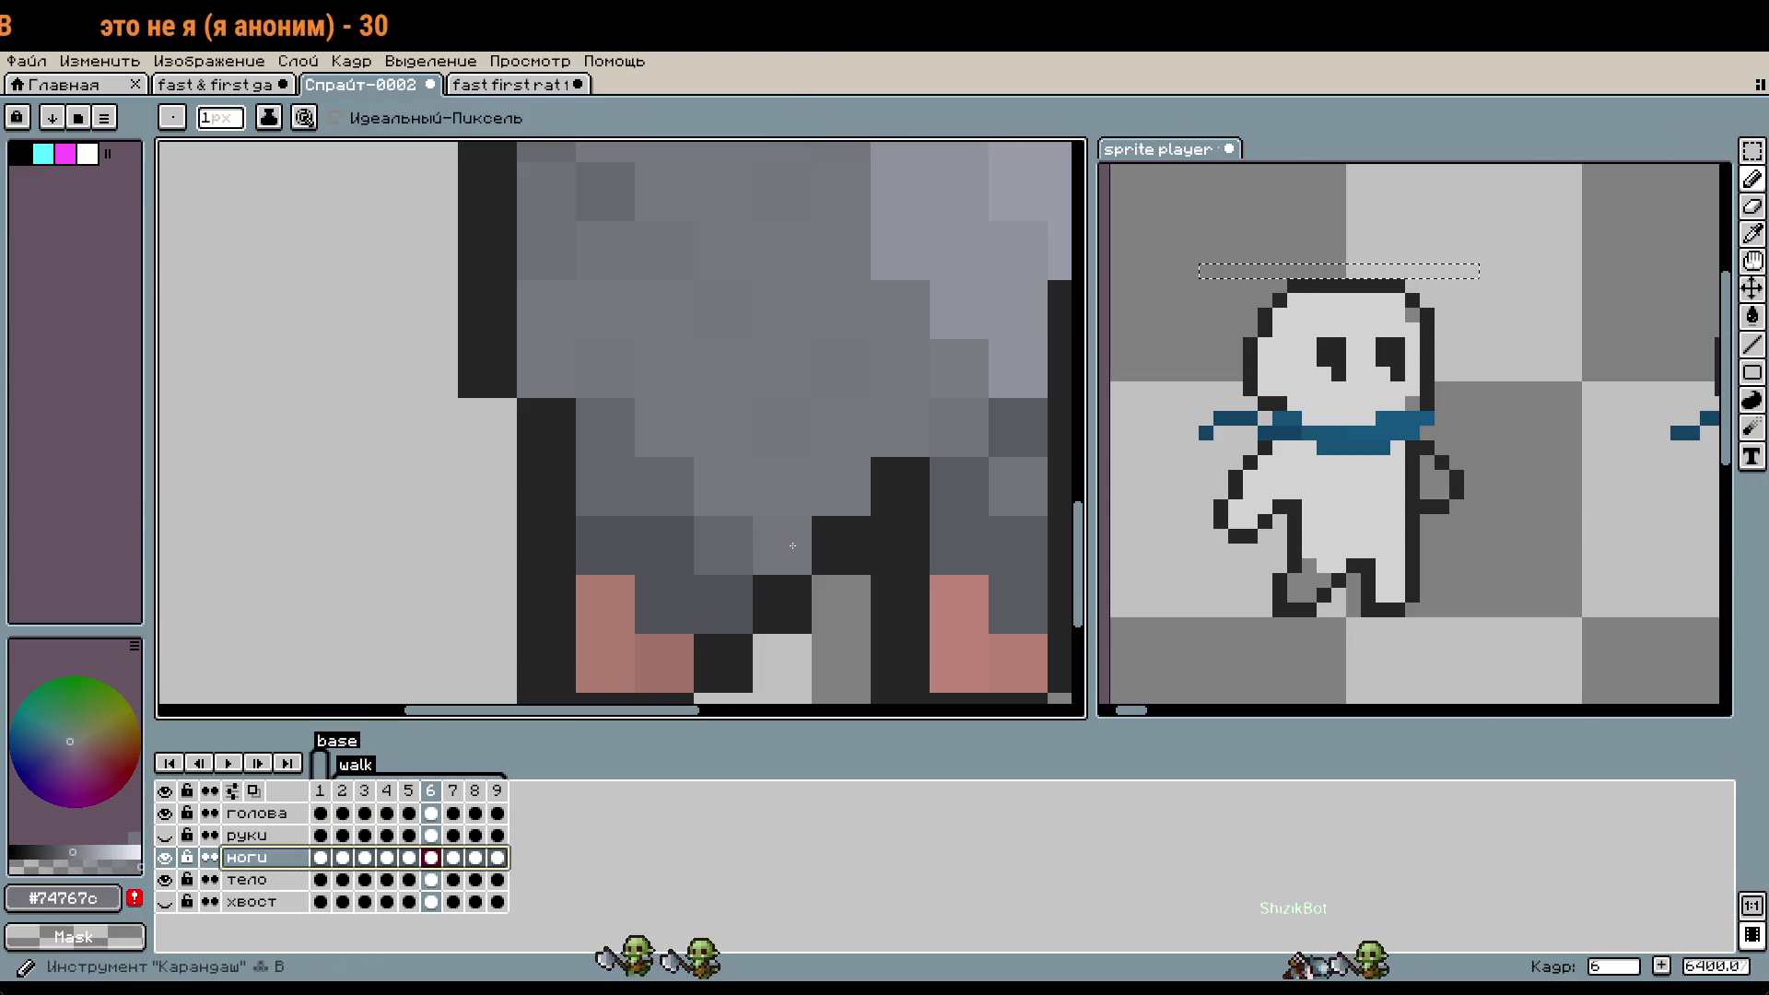
scroll(877, 618, "down", 1)
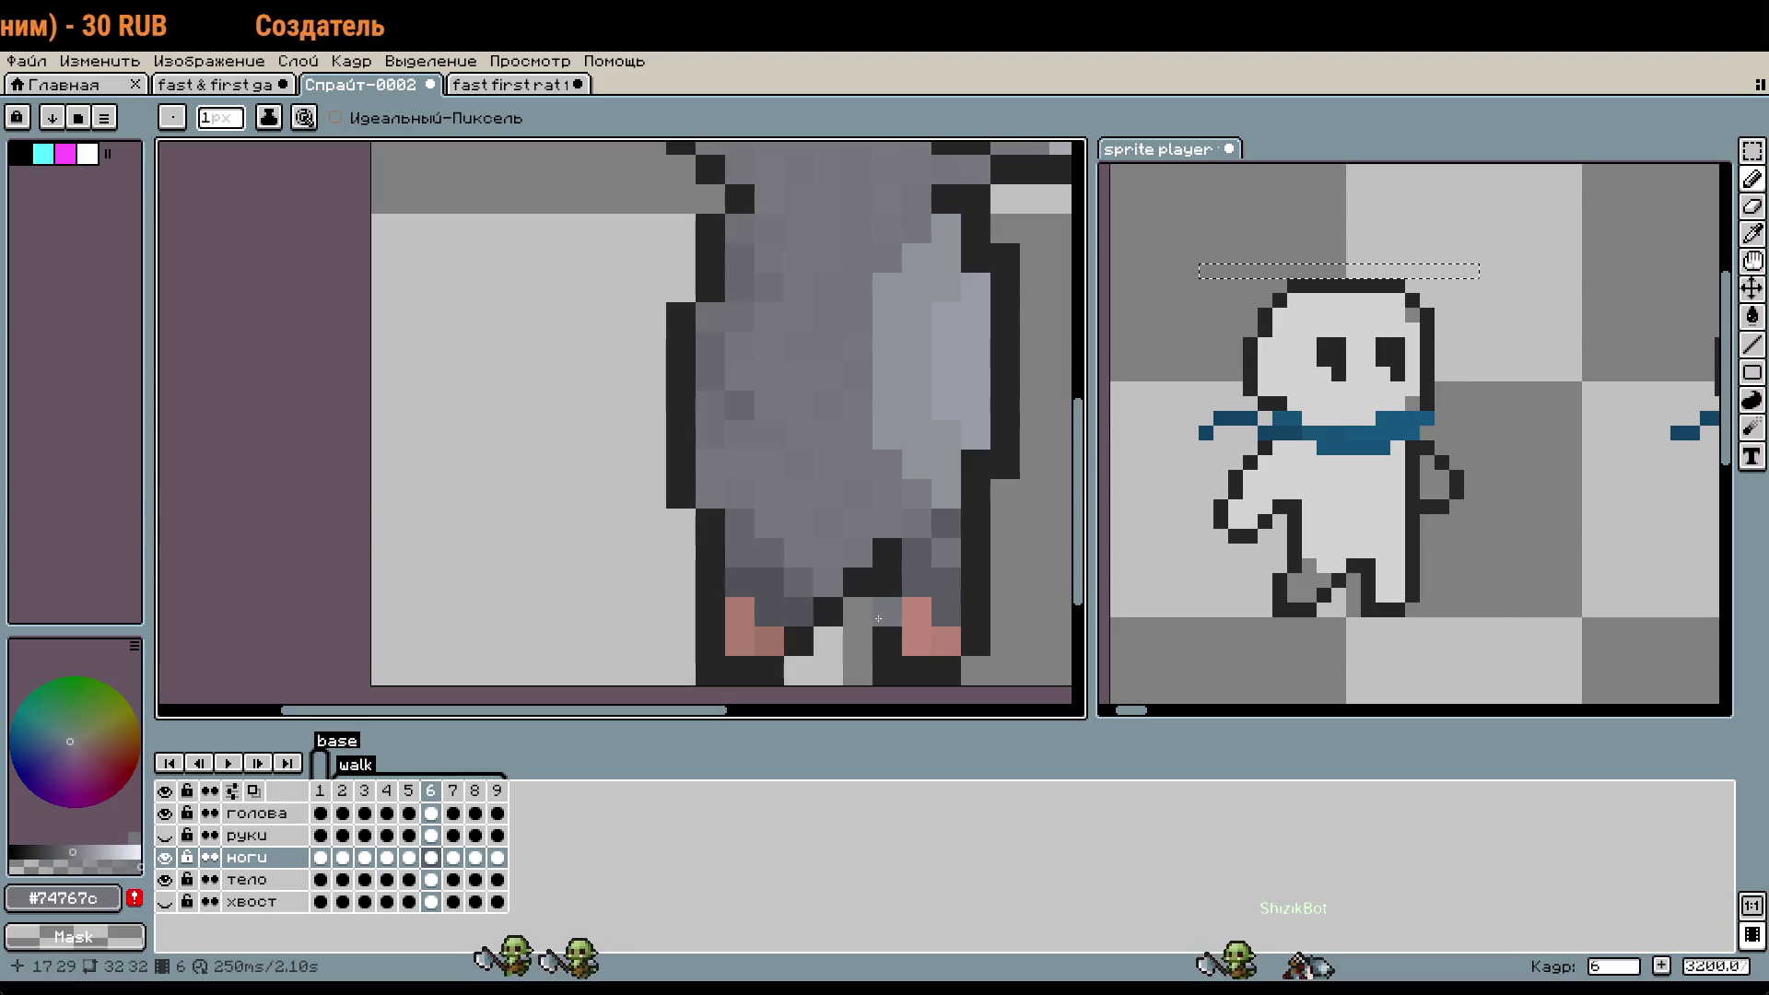
scroll(902, 616, "down", 1)
scroll(934, 638, "down", 1)
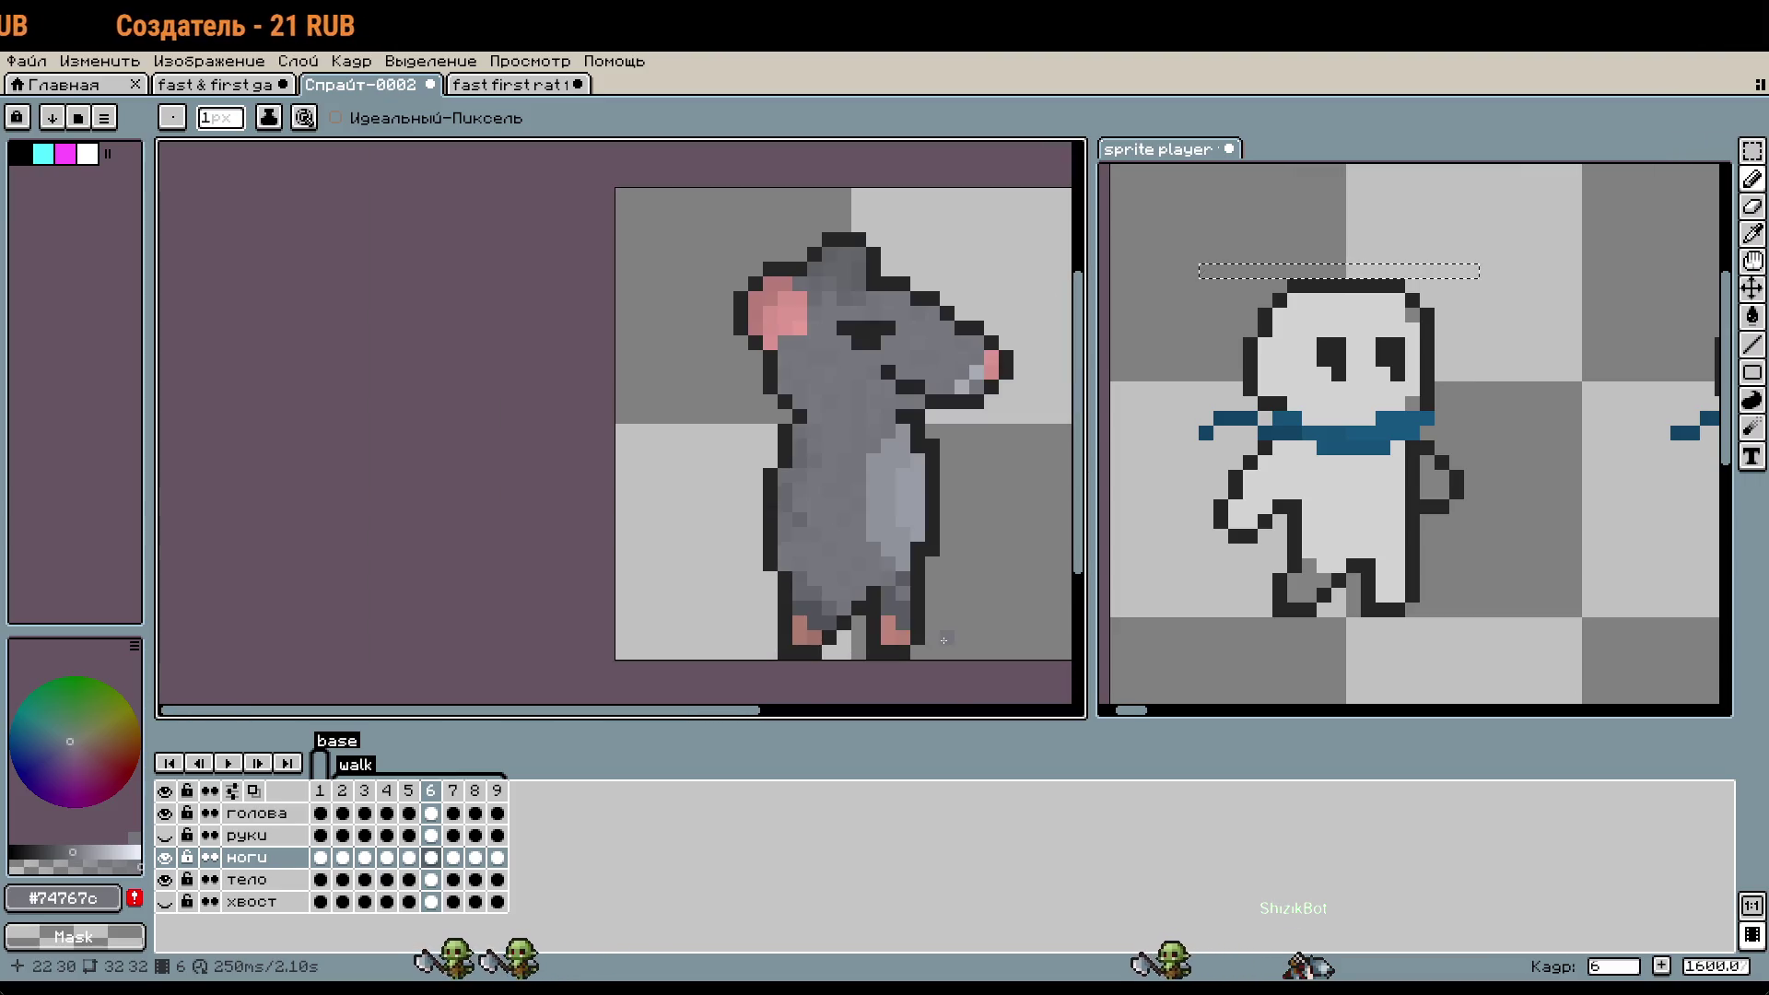
- Show the rat's walk frame 7 after a glance at the snowman, and make голова active
left_click(452, 793)
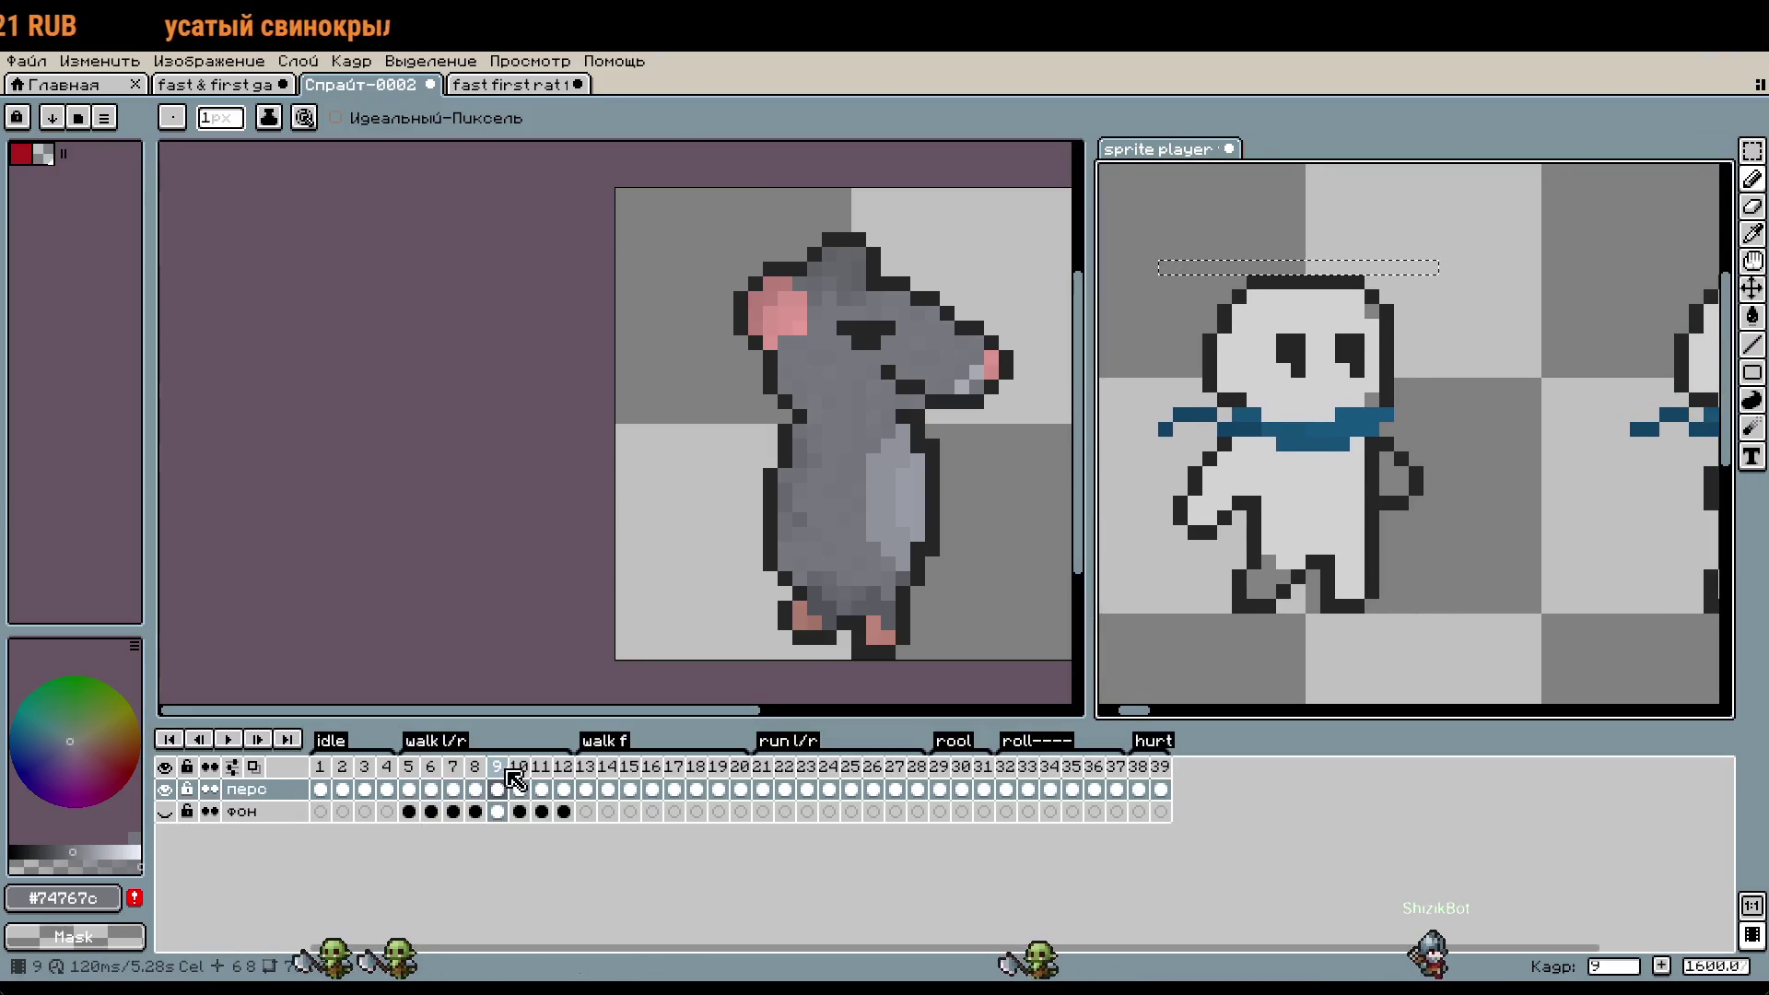
left_click(523, 774)
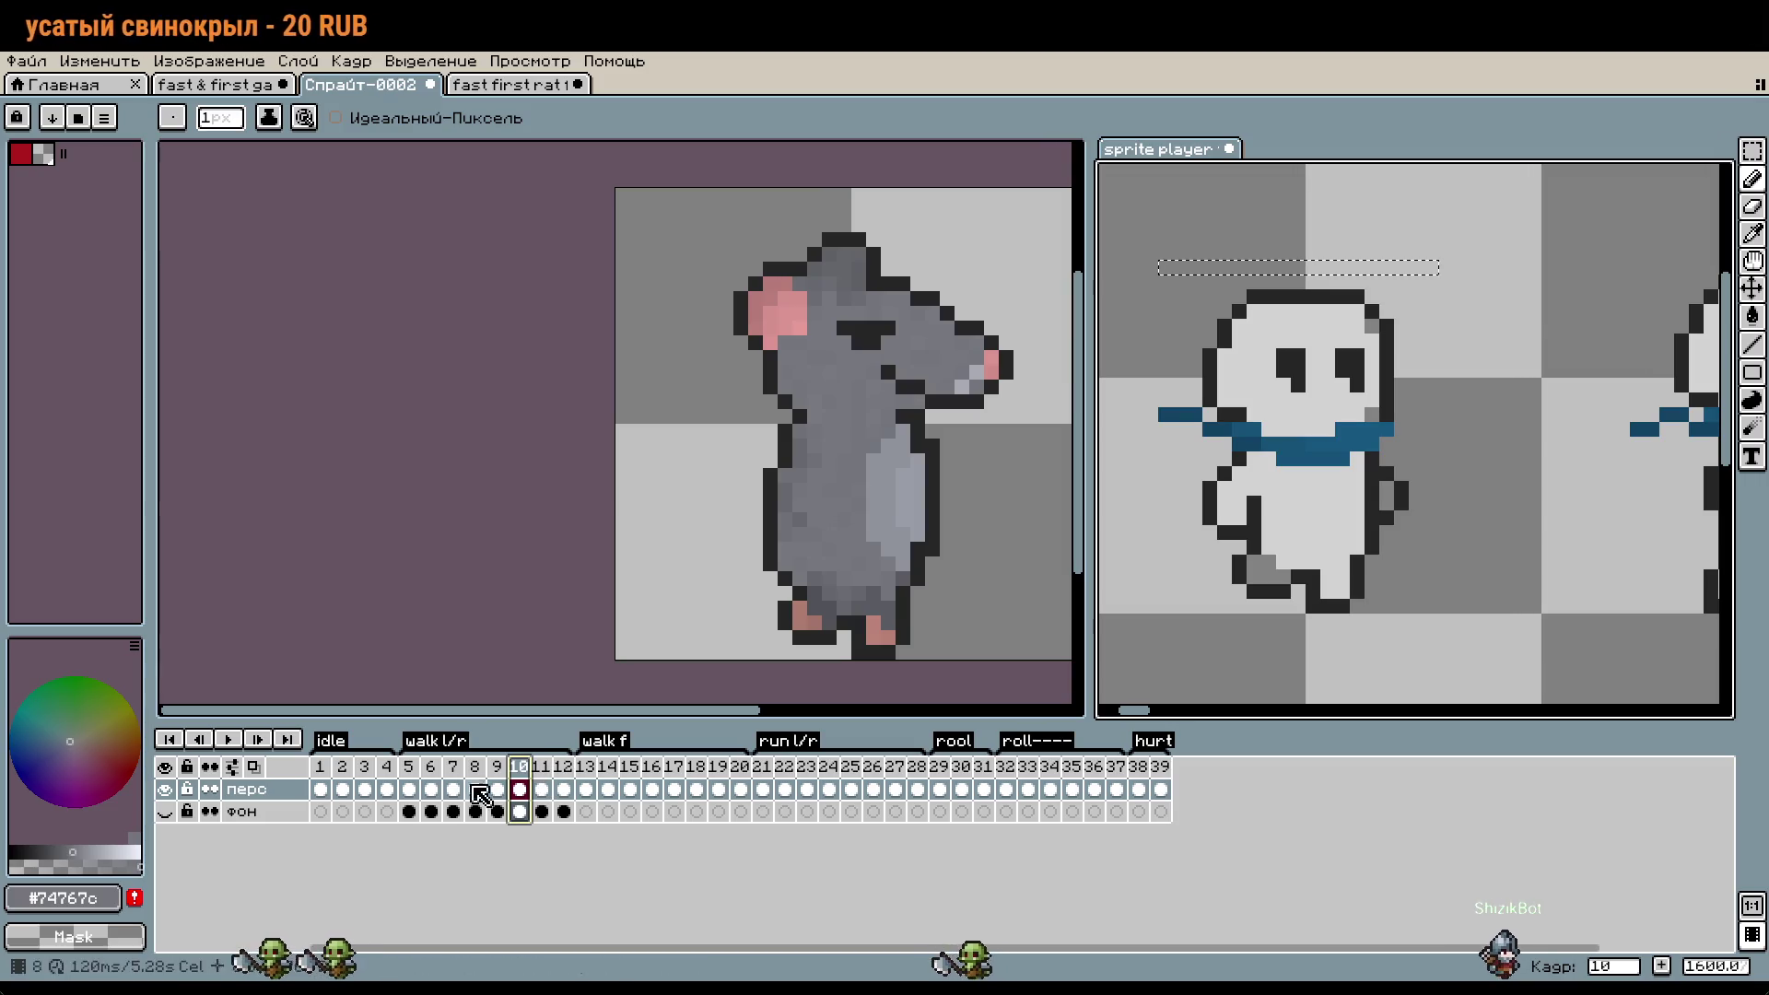
left_click(506, 629)
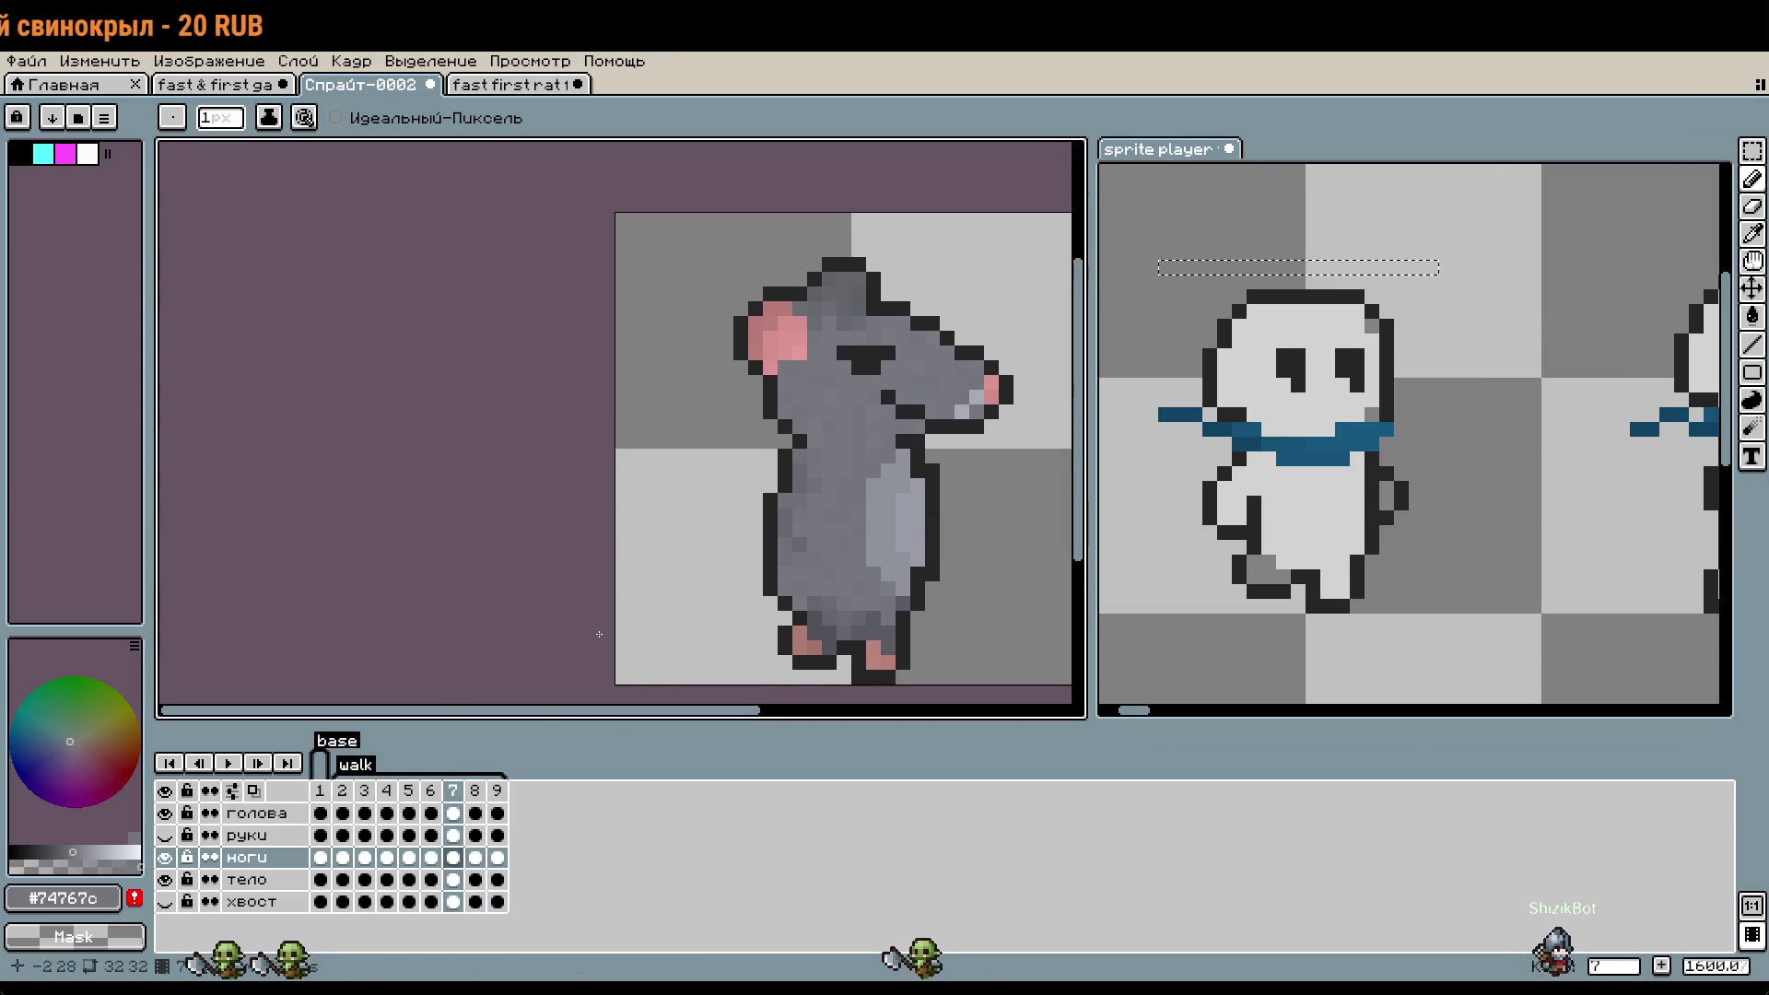
left_click(290, 810)
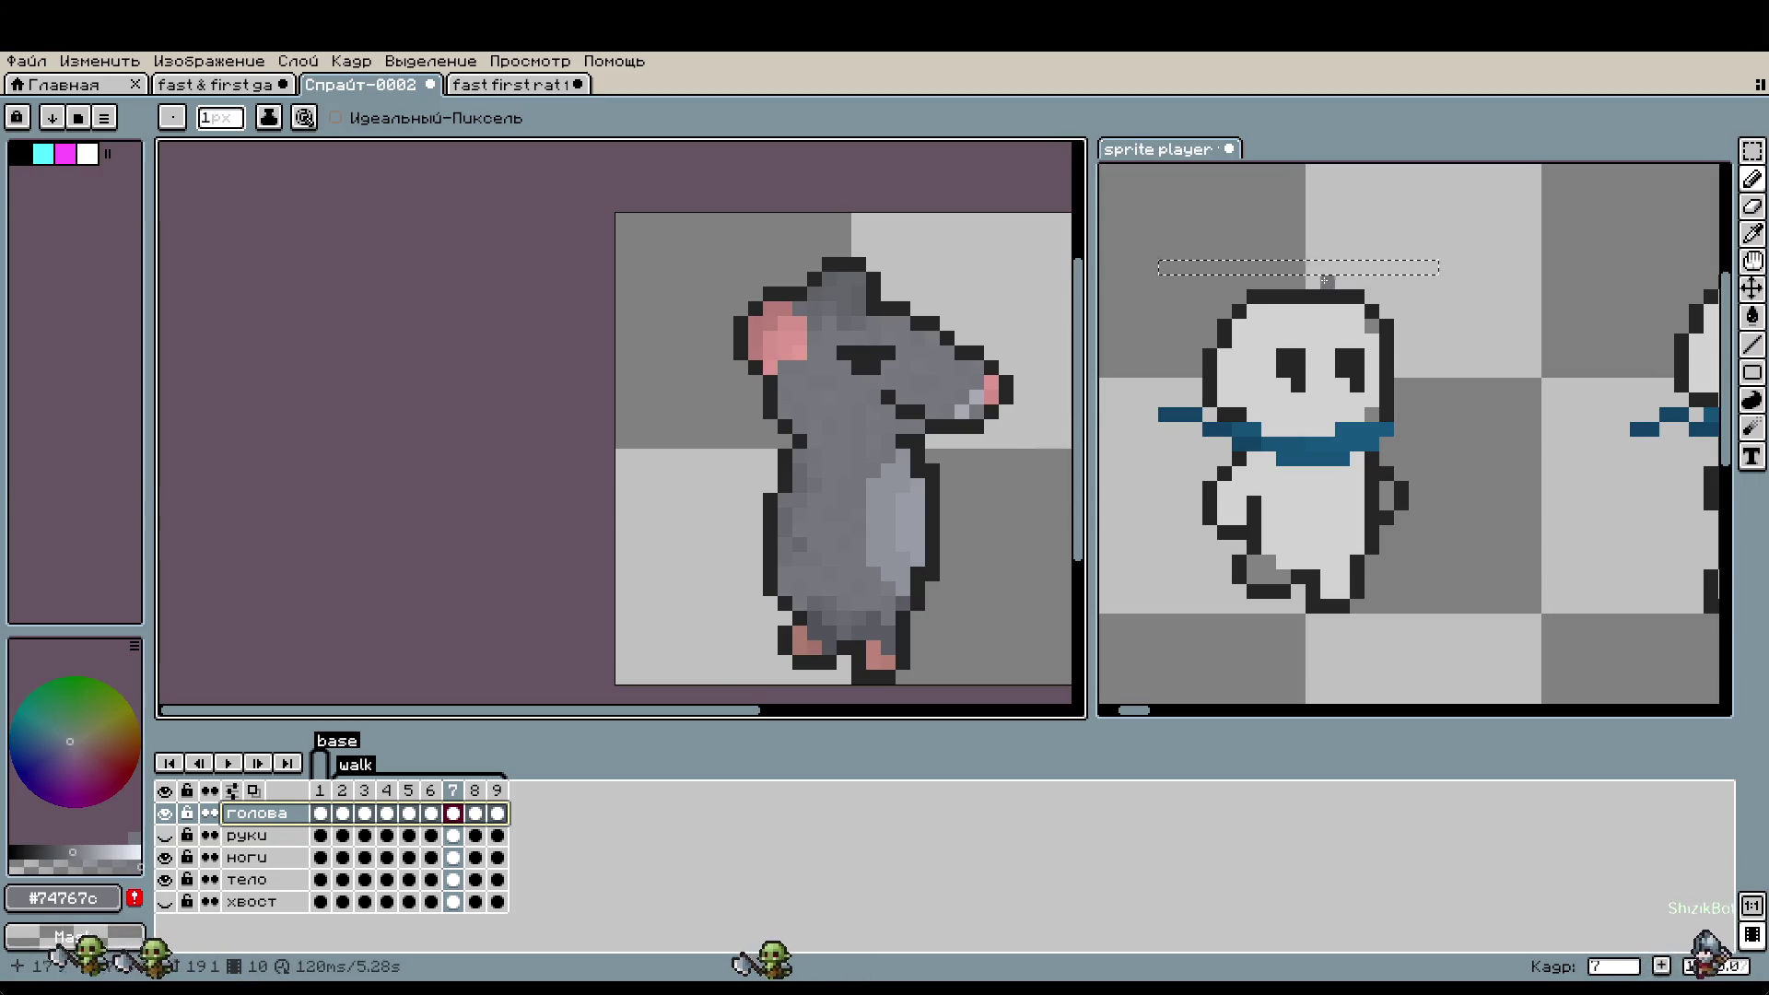
- Review the snowman's walk poses from frame 5 through frame 10
left_click(1327, 280)
left_click(412, 770)
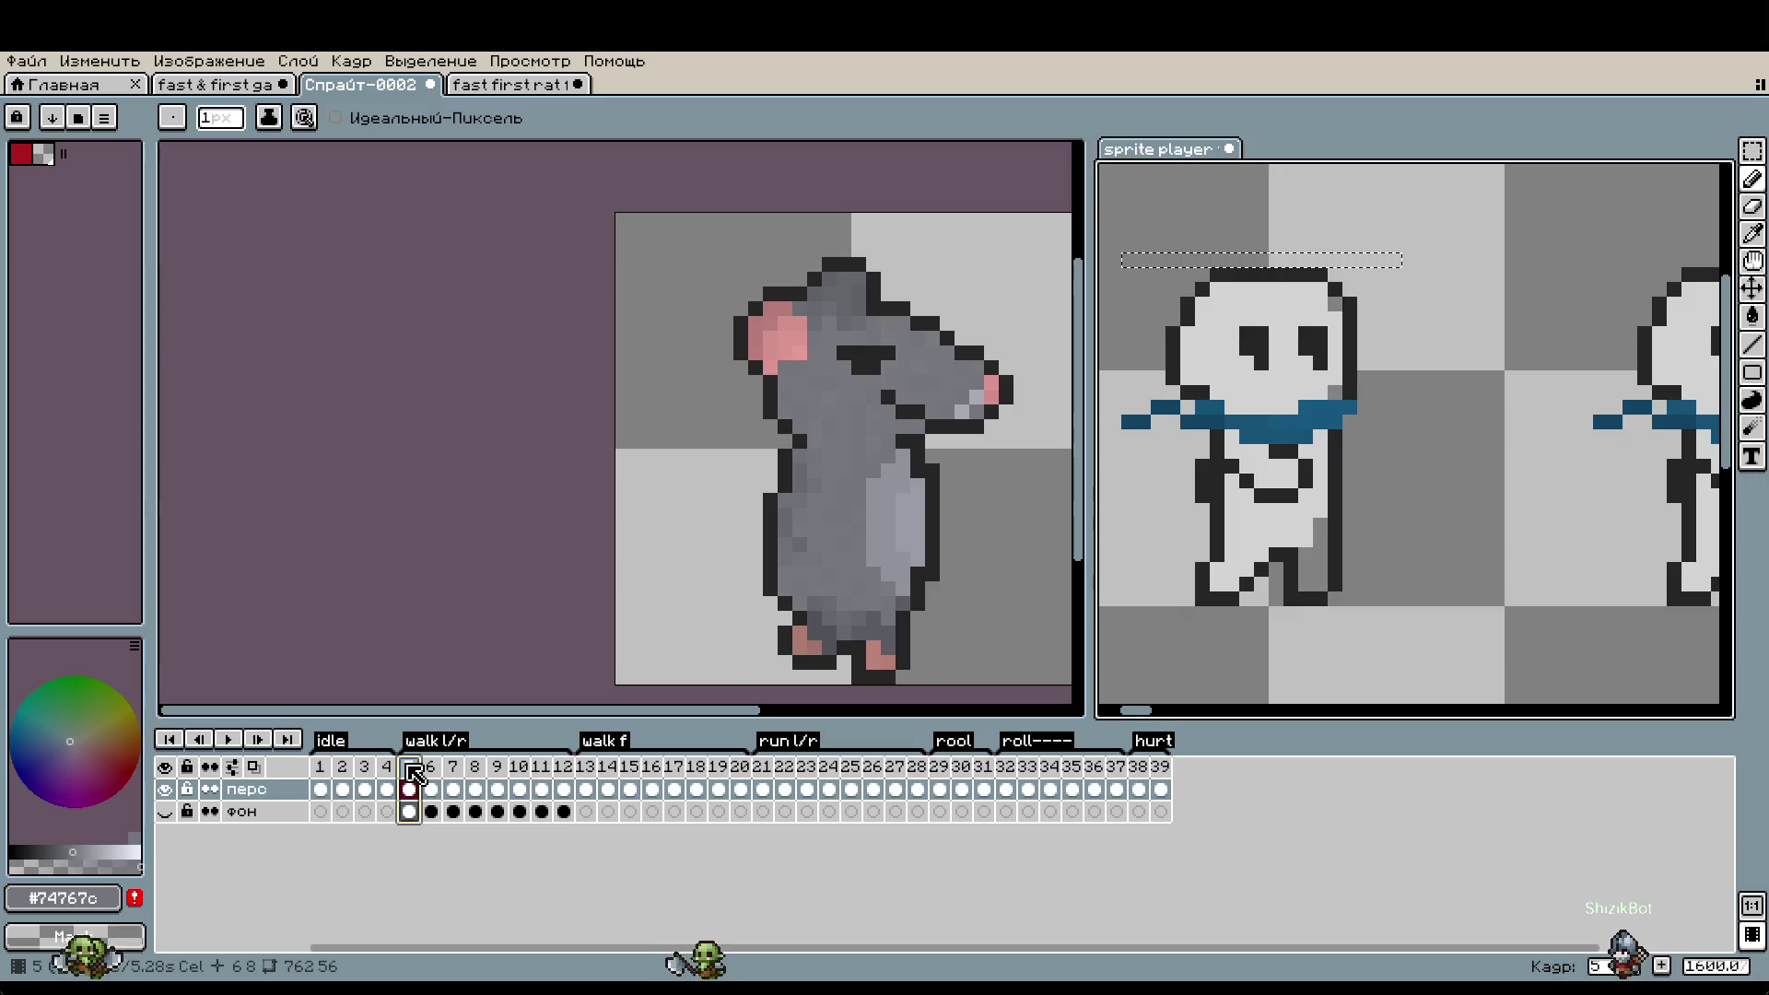
left_click(497, 772)
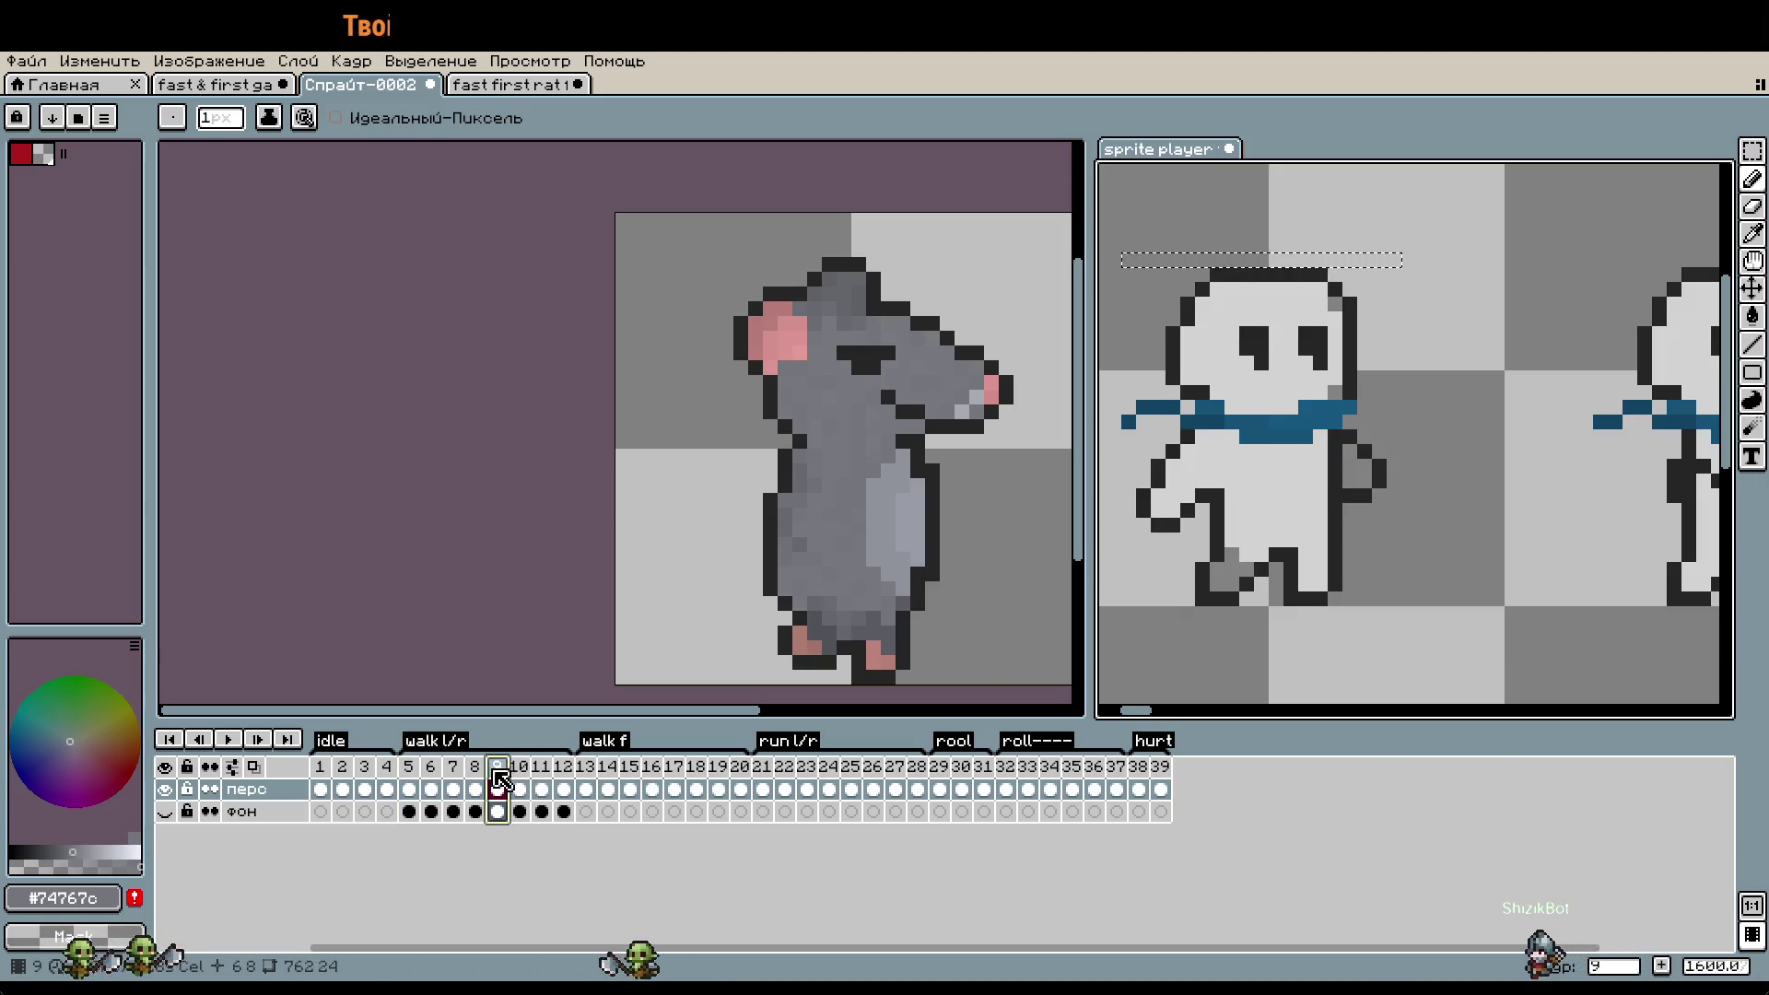
left_click(408, 780)
key("Right")
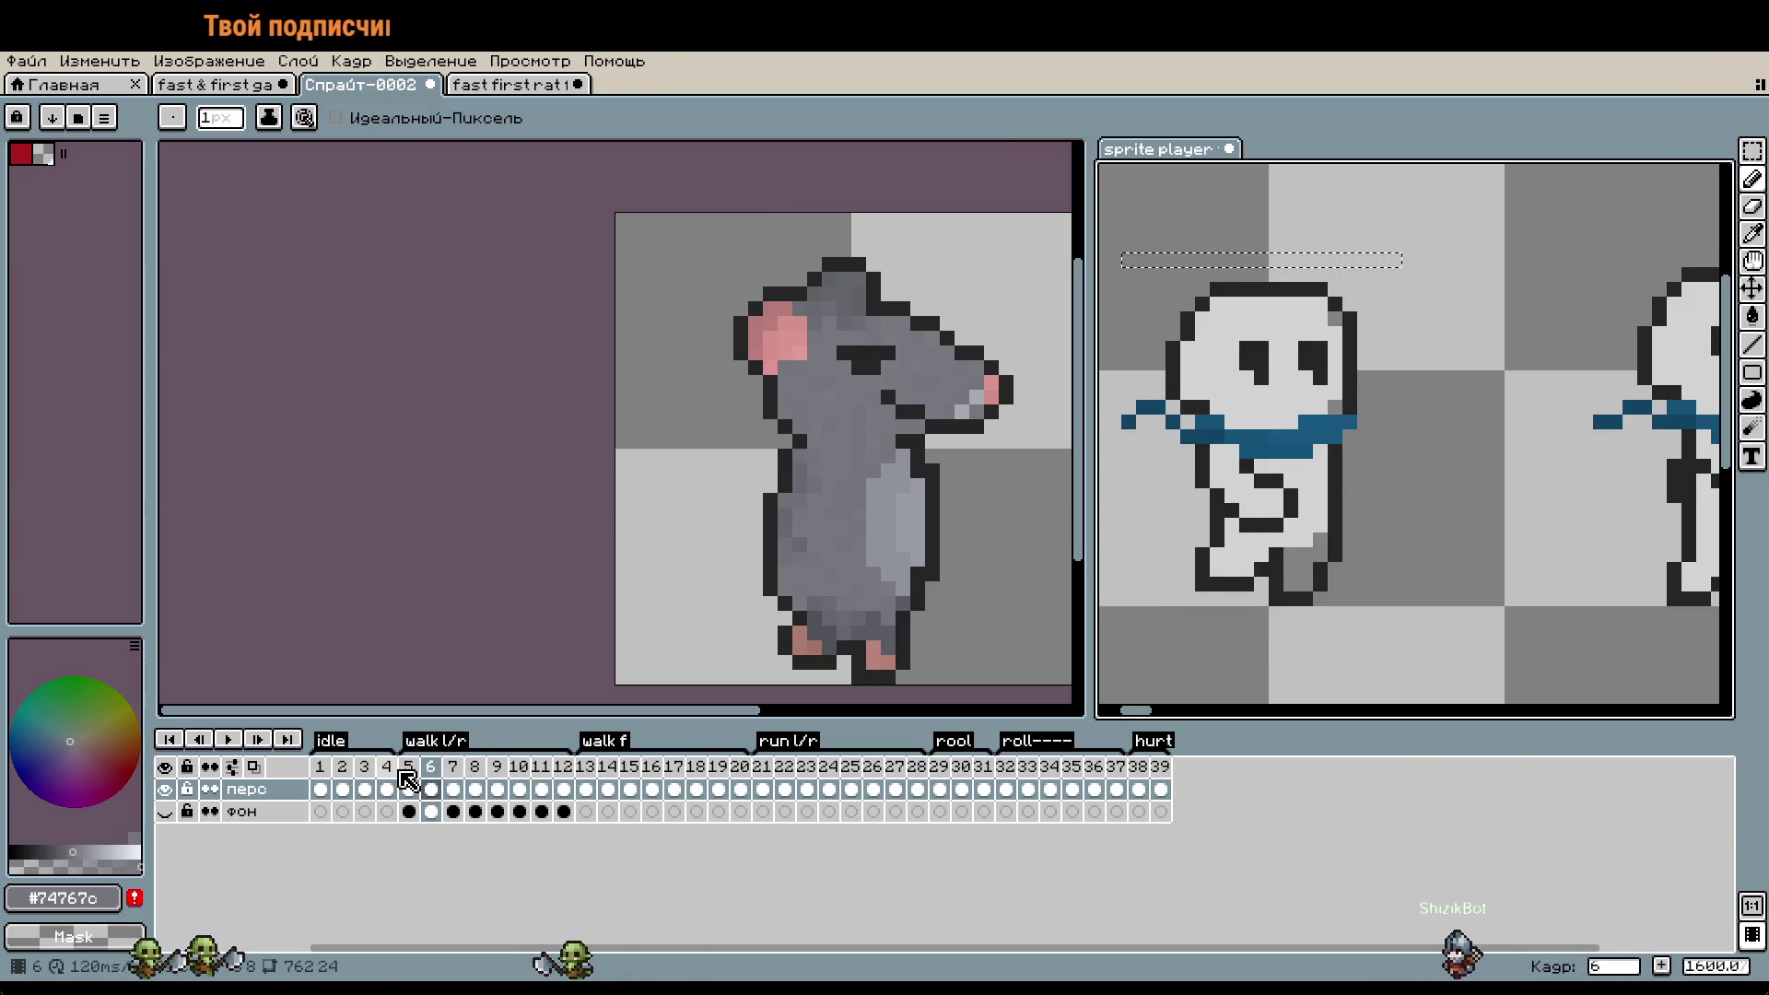
key("Right")
key("Right")
key("Right")
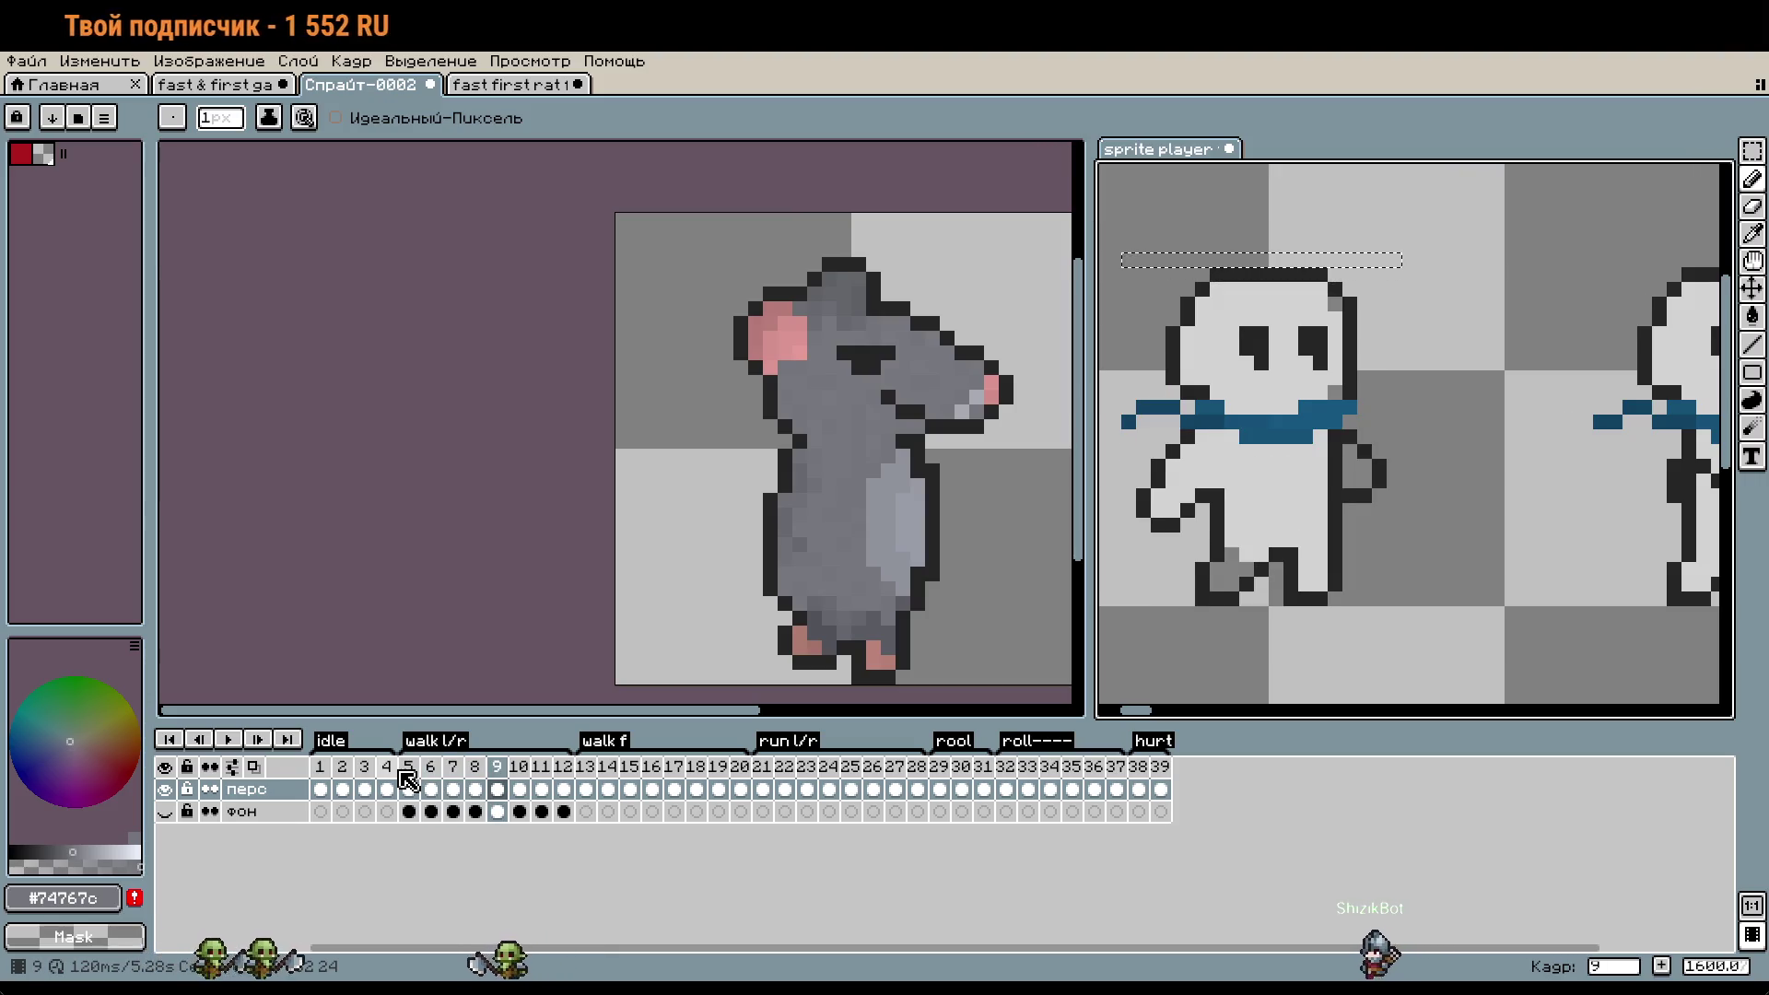
key("Right")
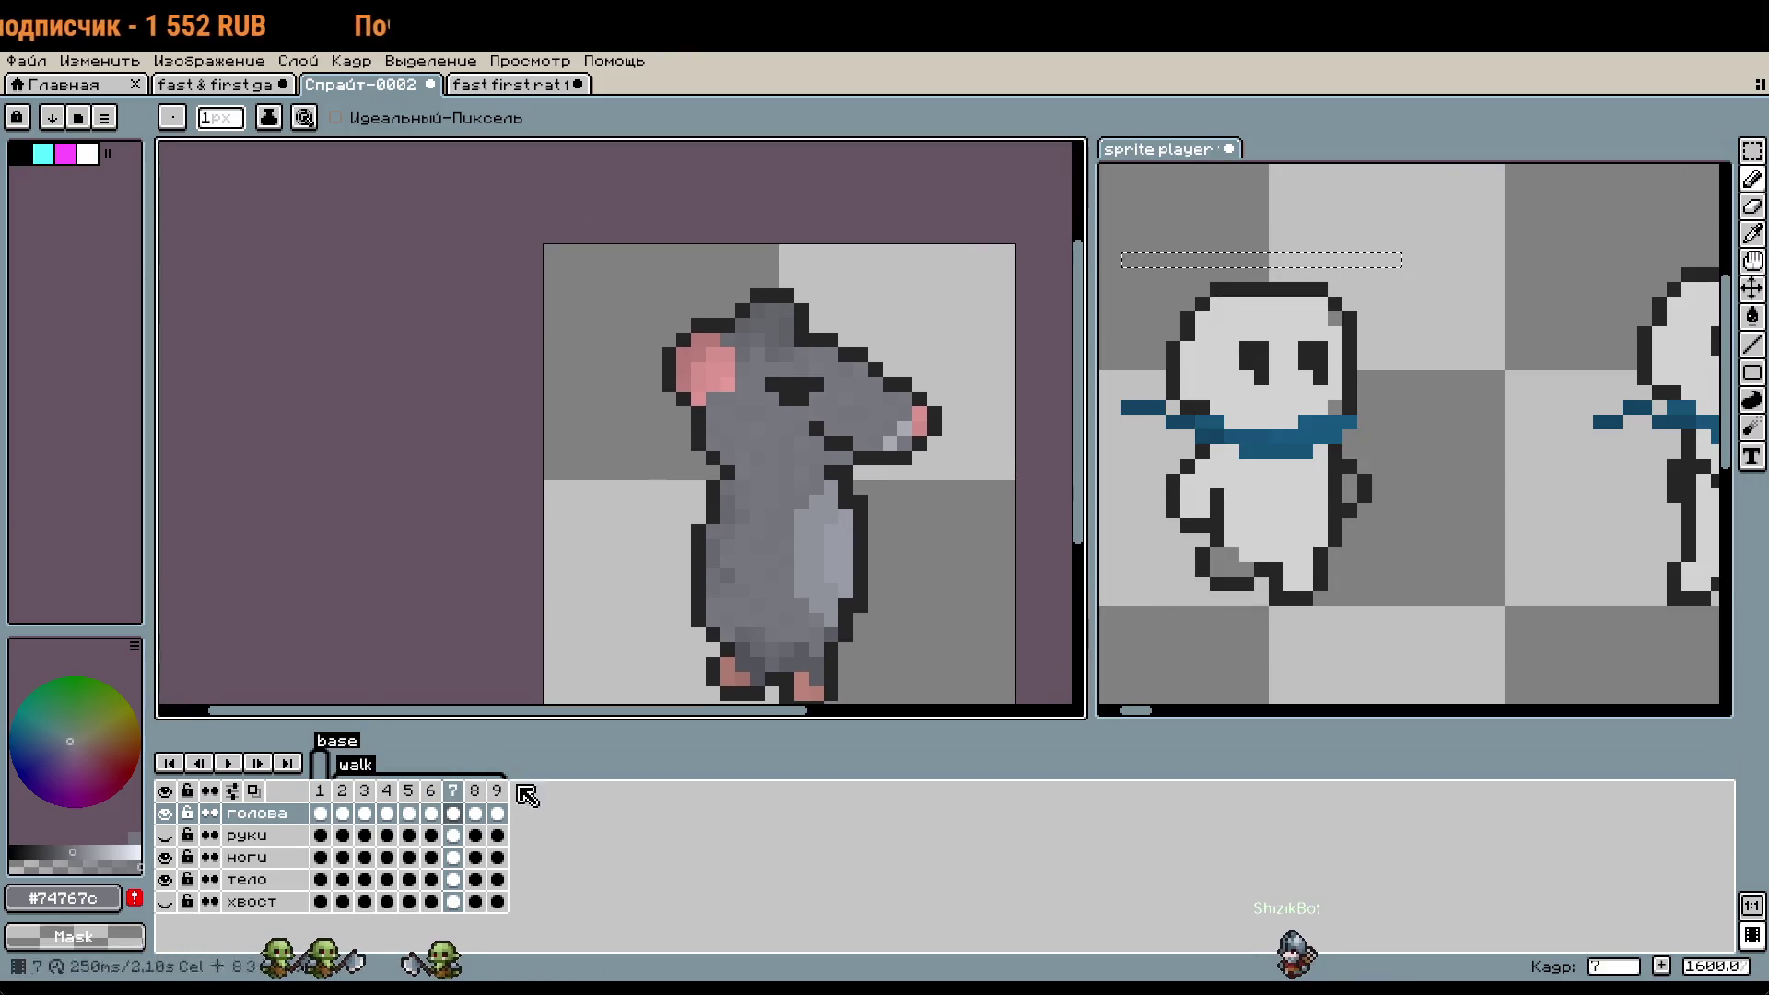
- Step the rat through frames 5–7 and put a transform box on the head cel
left_click(435, 796)
left_click(417, 798)
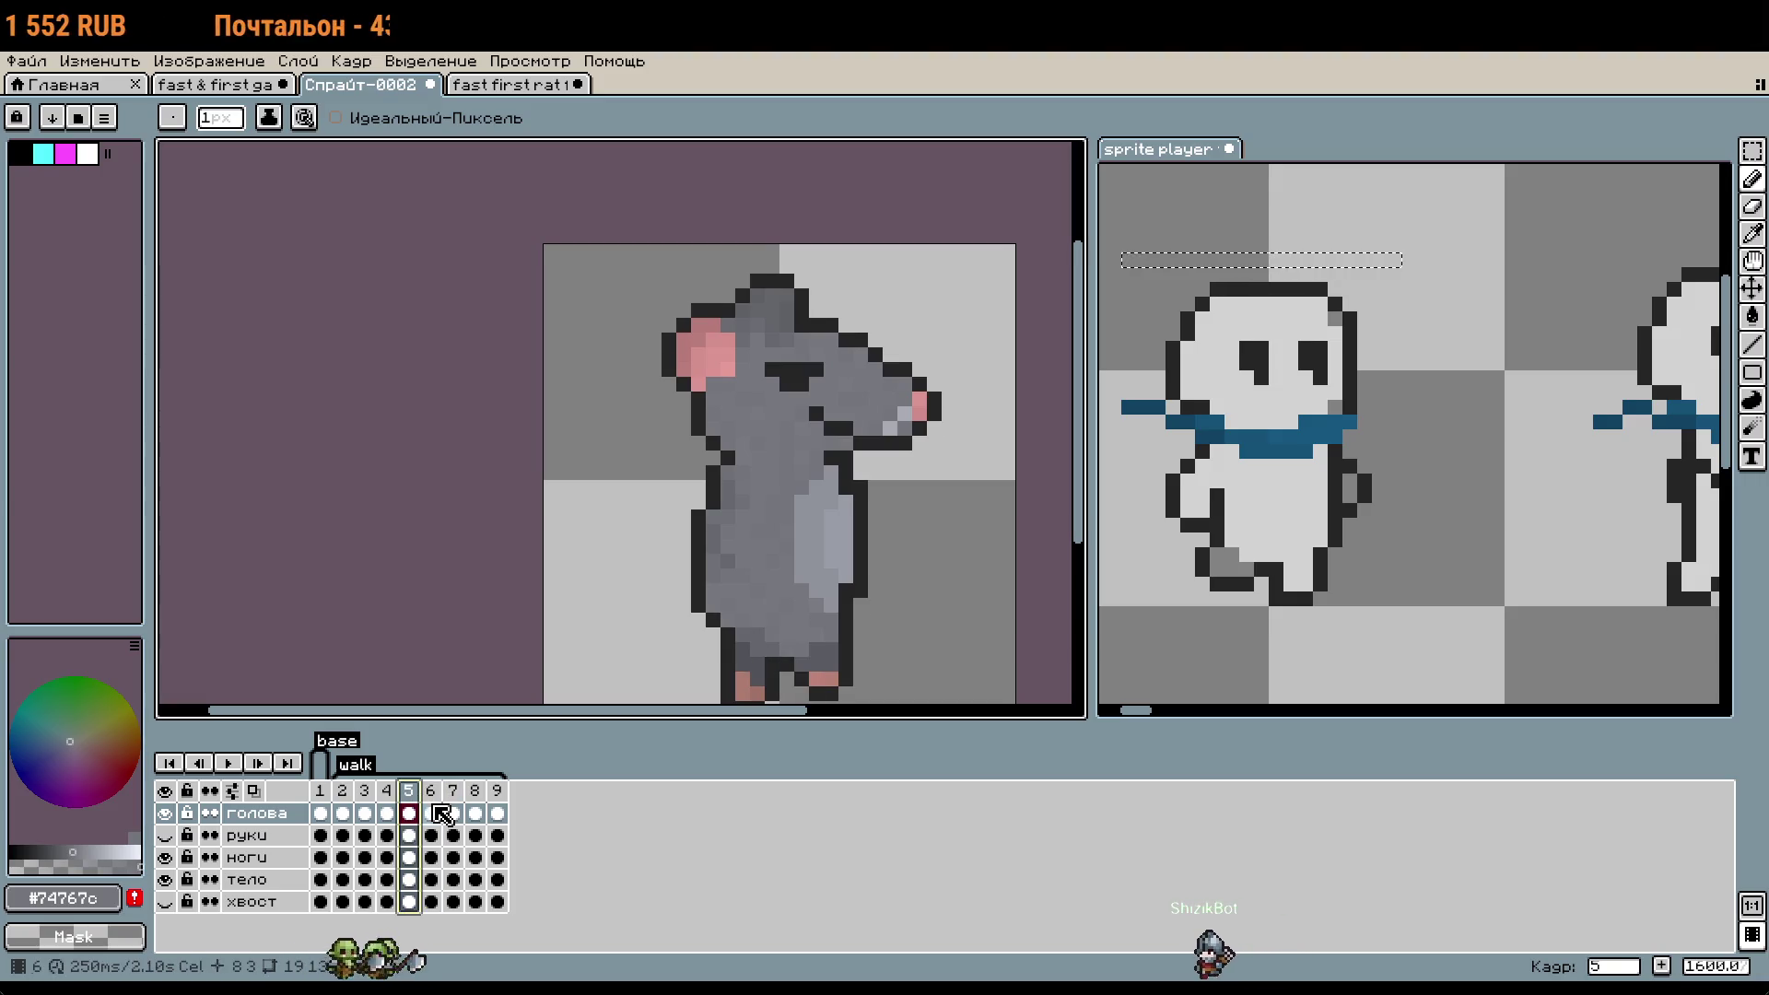
left_click(436, 809)
key("Right")
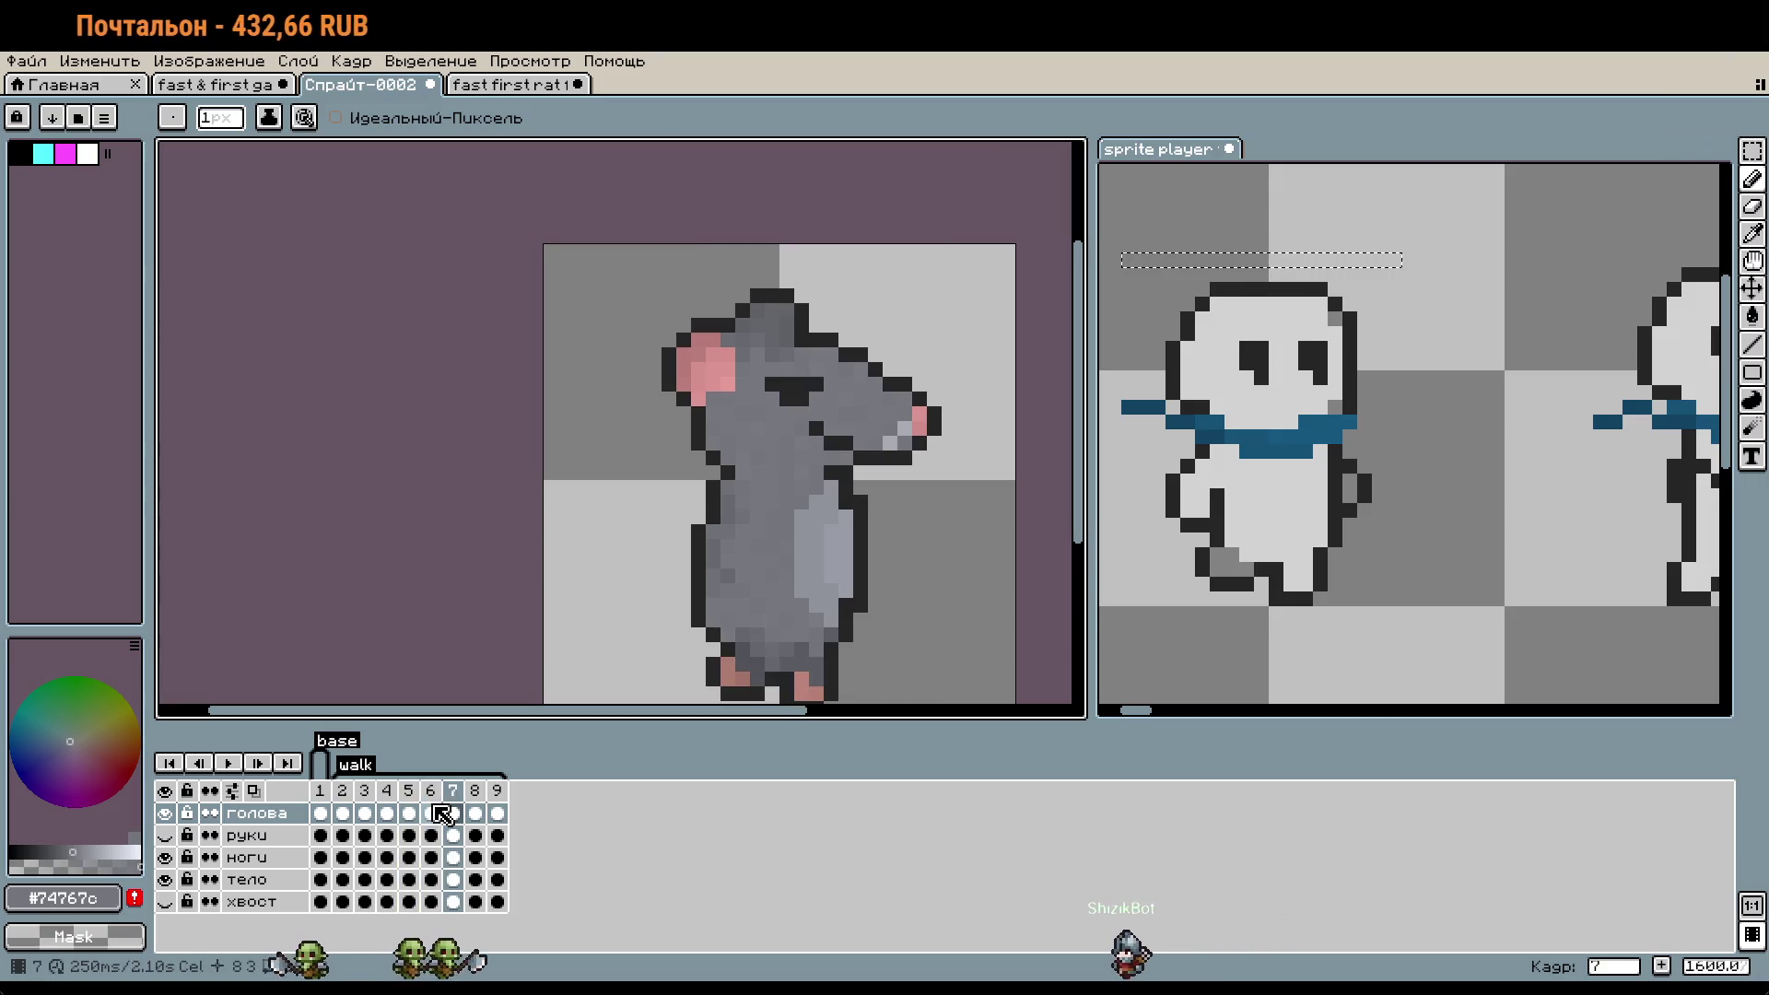
key("m")
key("ctrl+t")
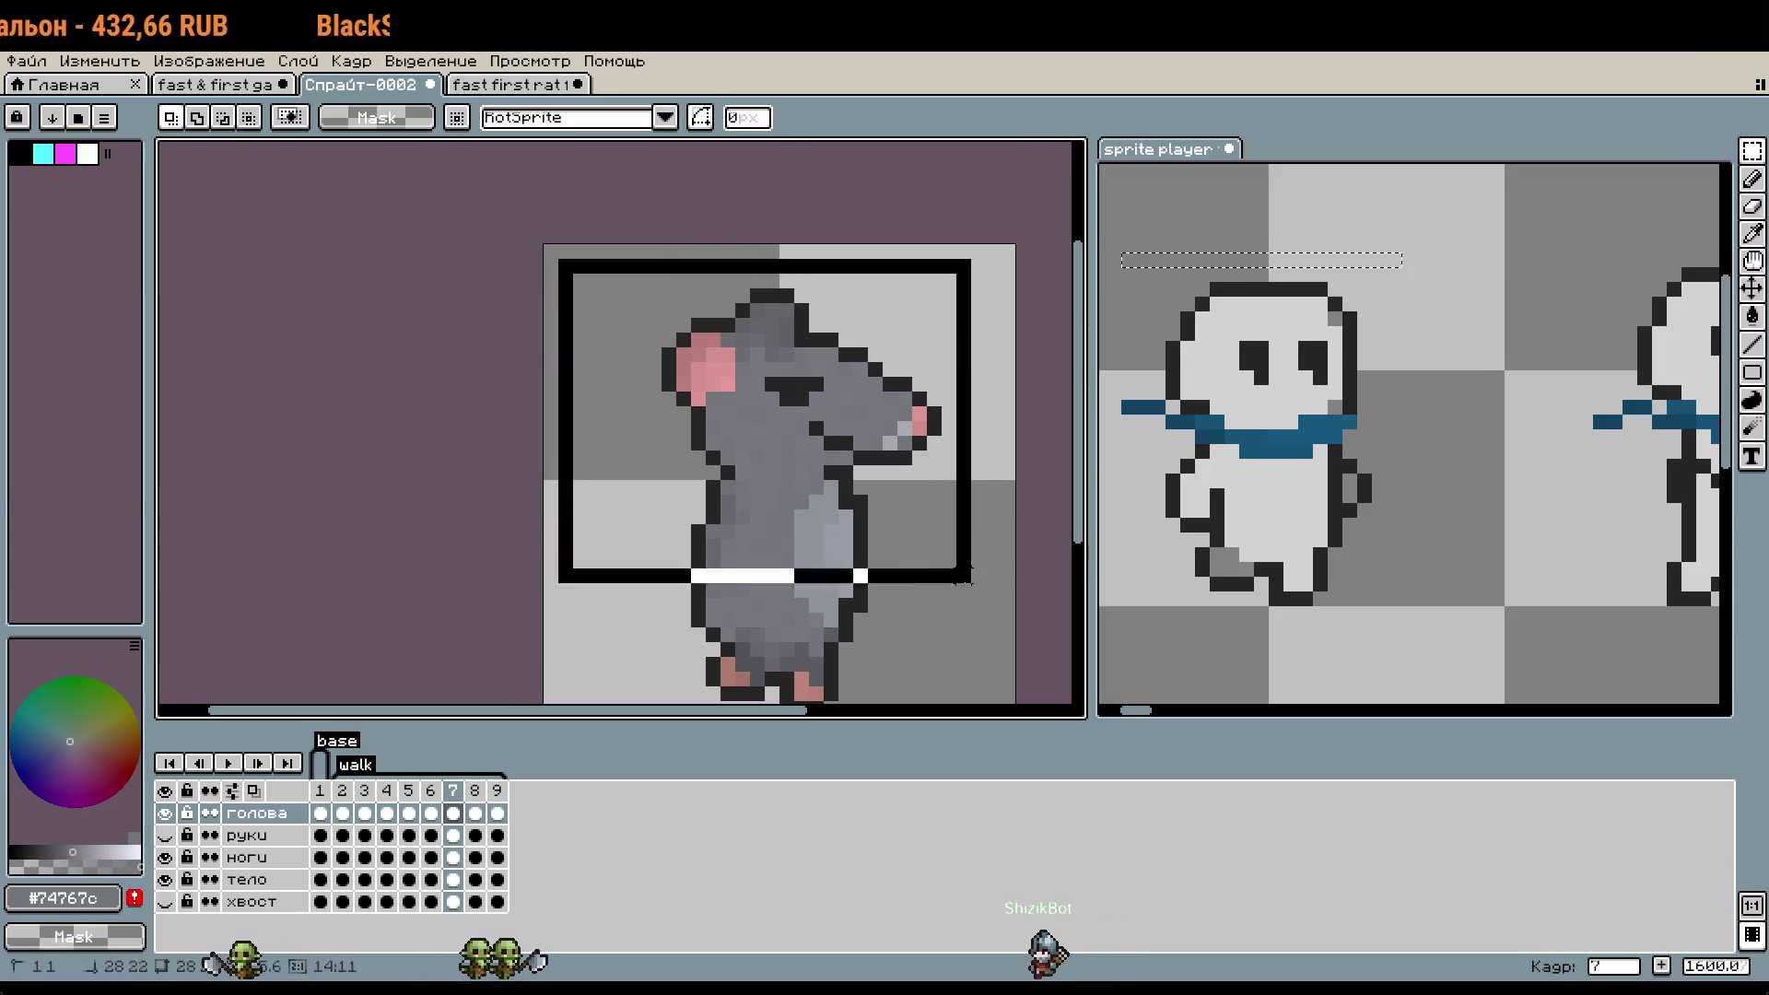
key("Return")
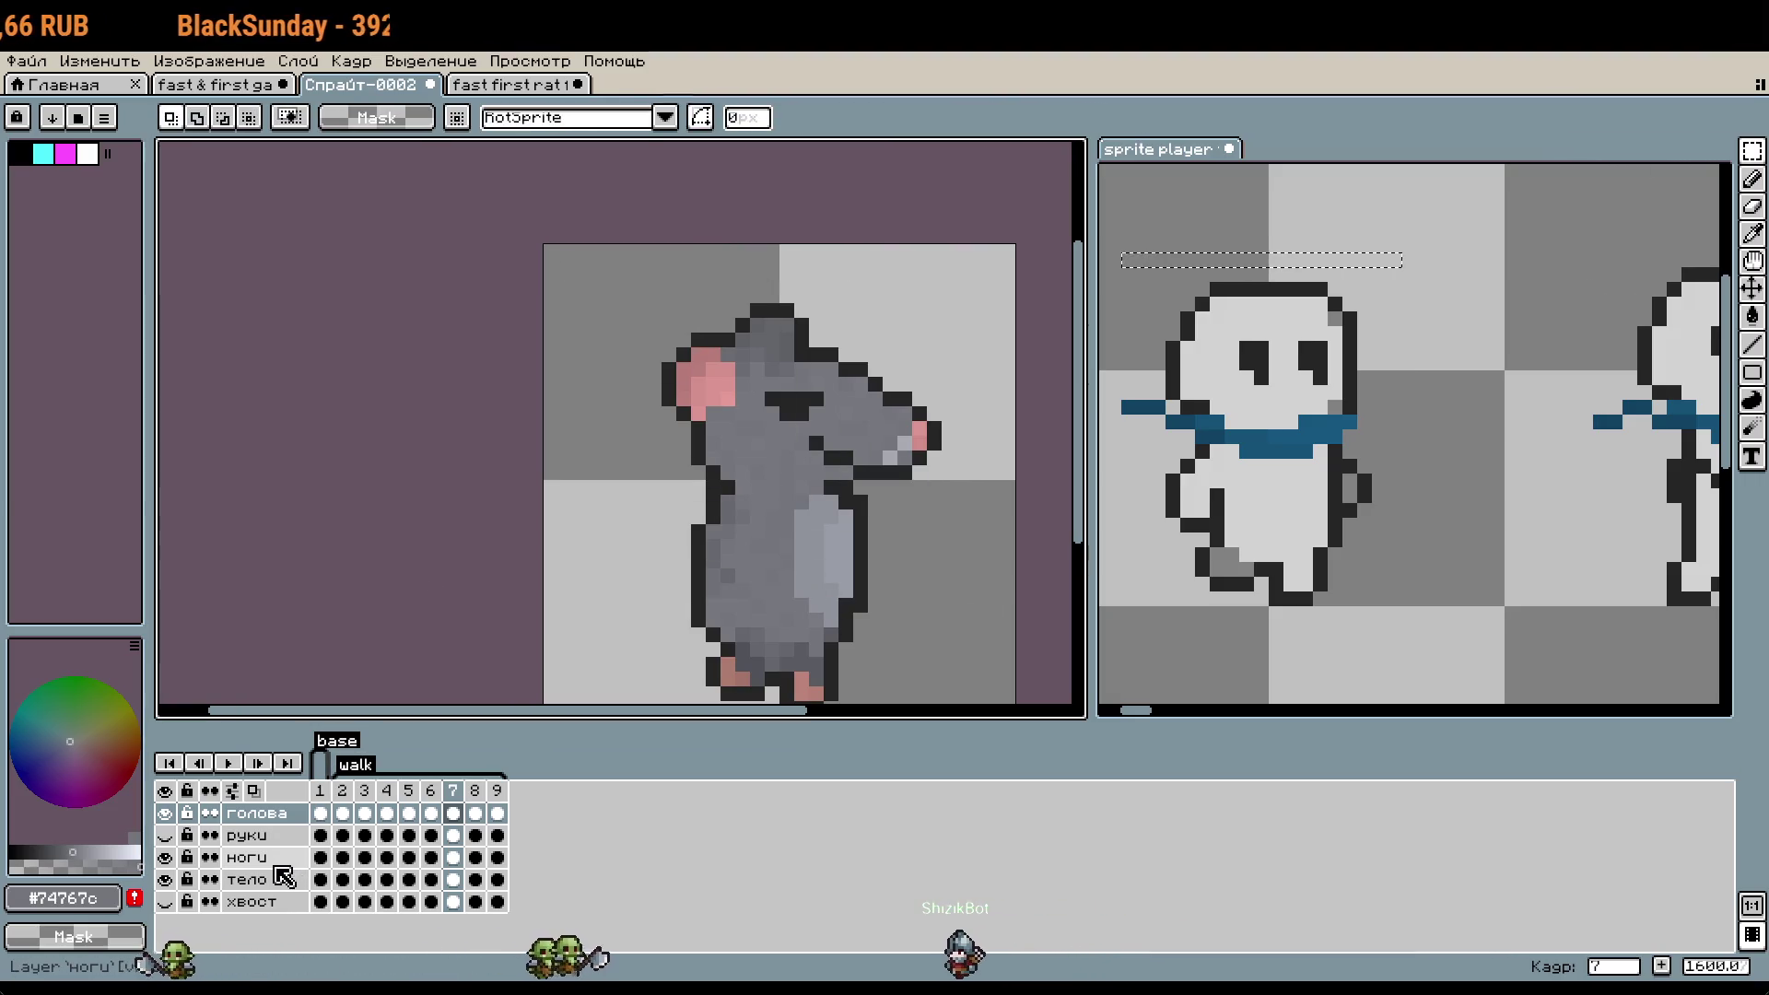
left_click(286, 882)
key("ctrl+t")
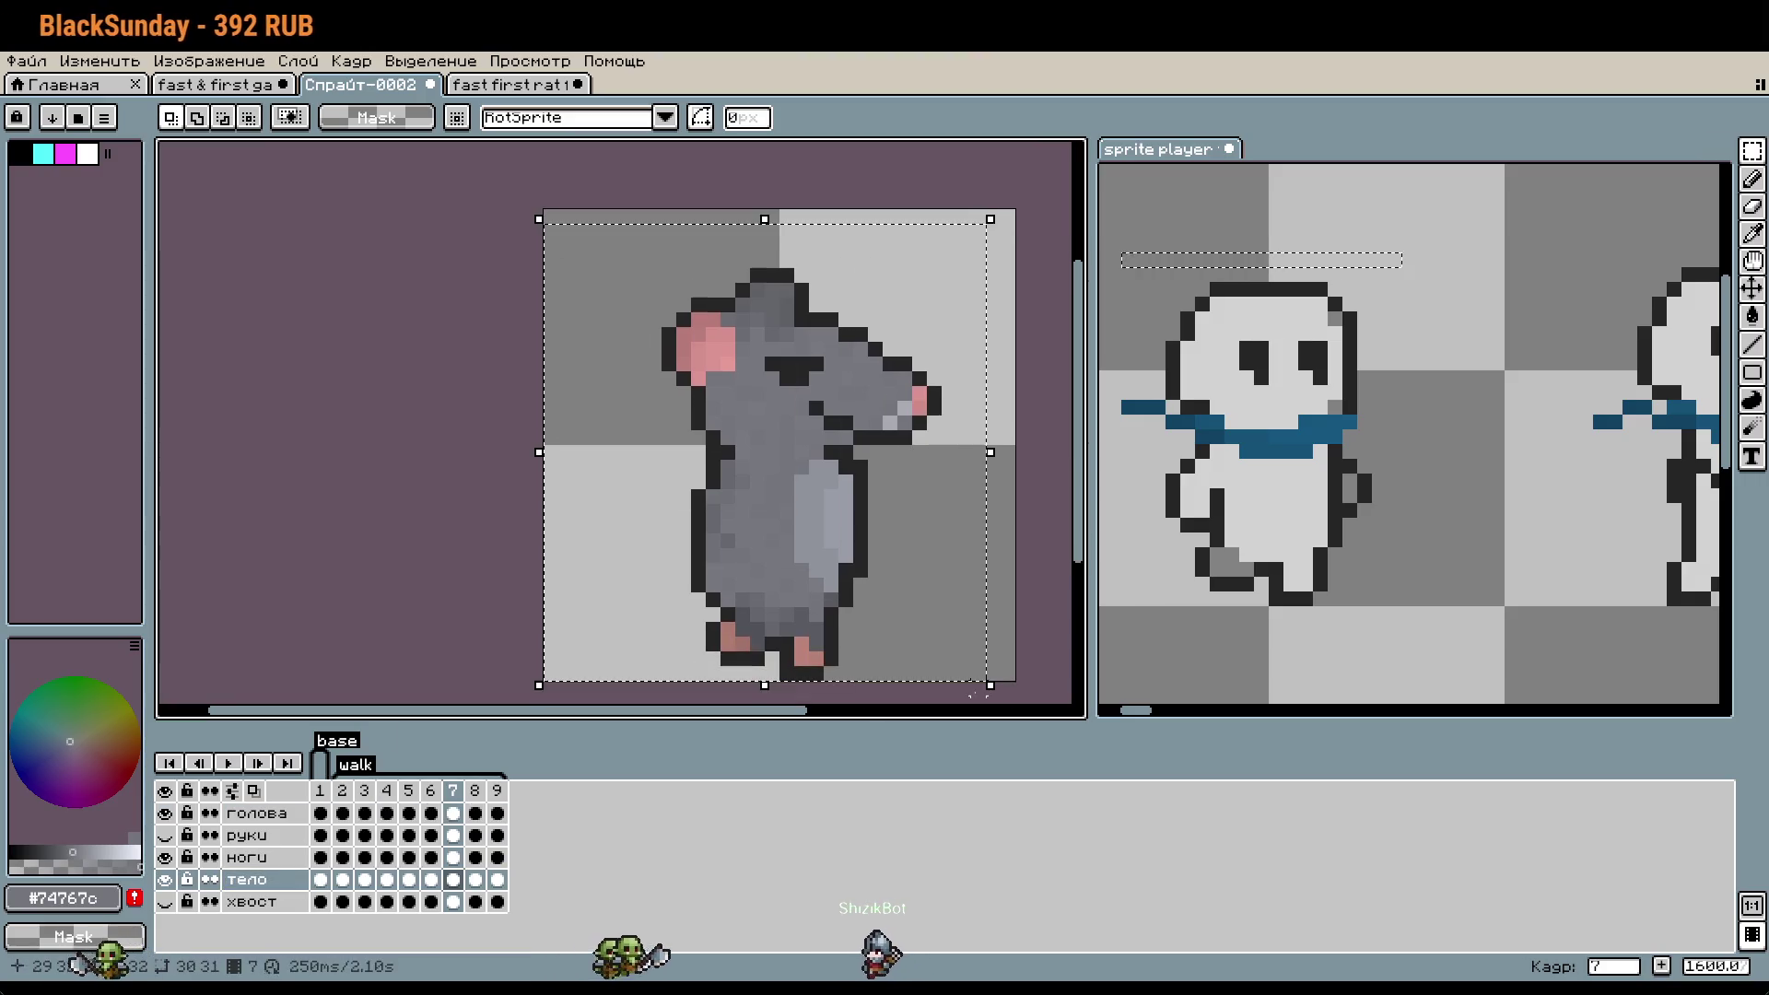
key("Return")
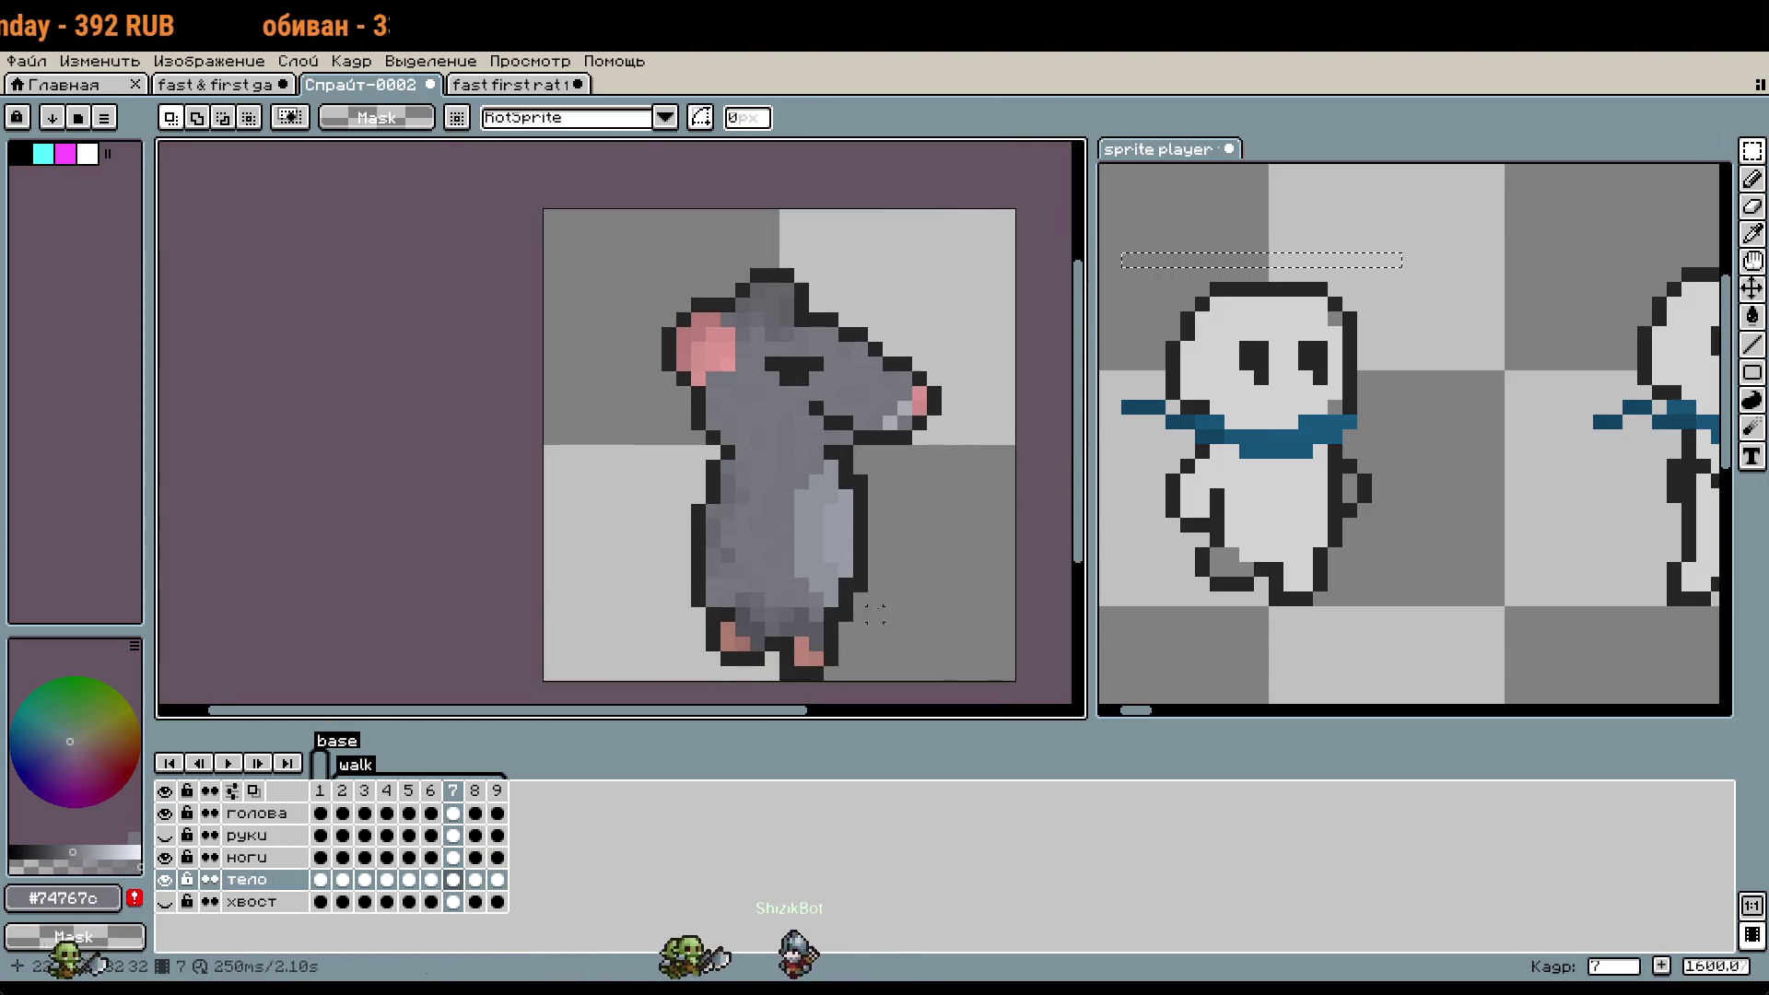
scroll(875, 615, "up", 3)
left_click(274, 861)
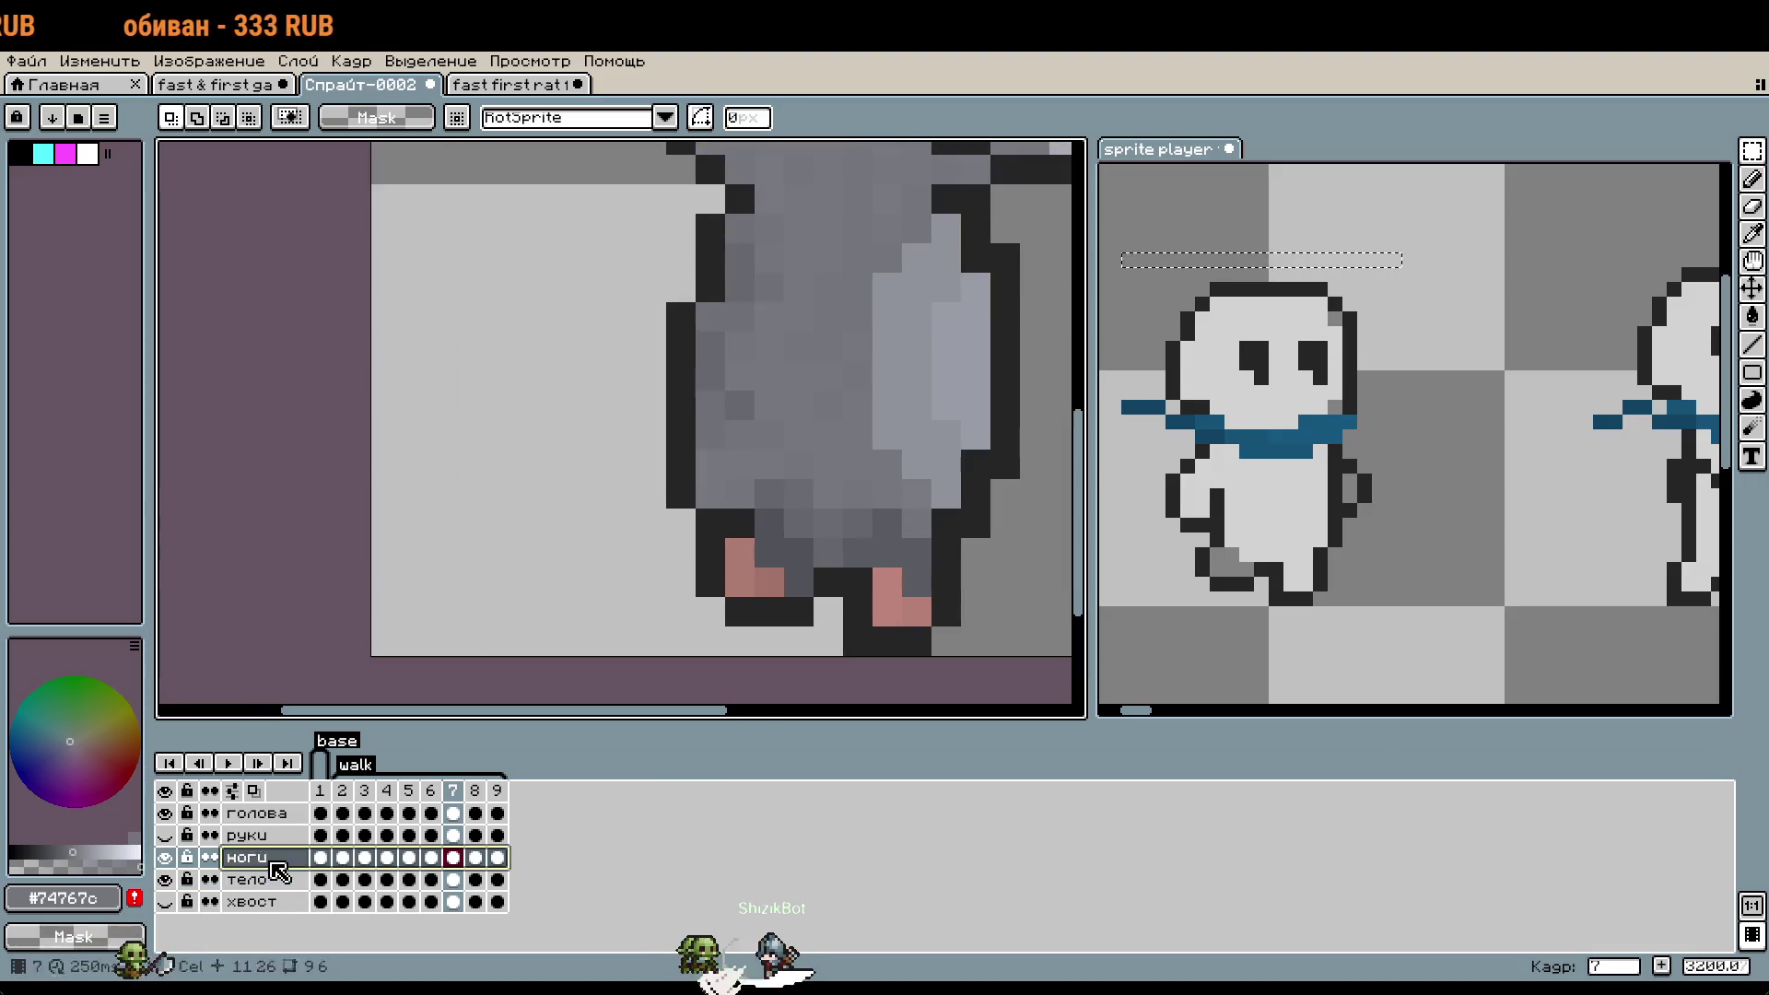
scroll(1216, 566, "up", 1)
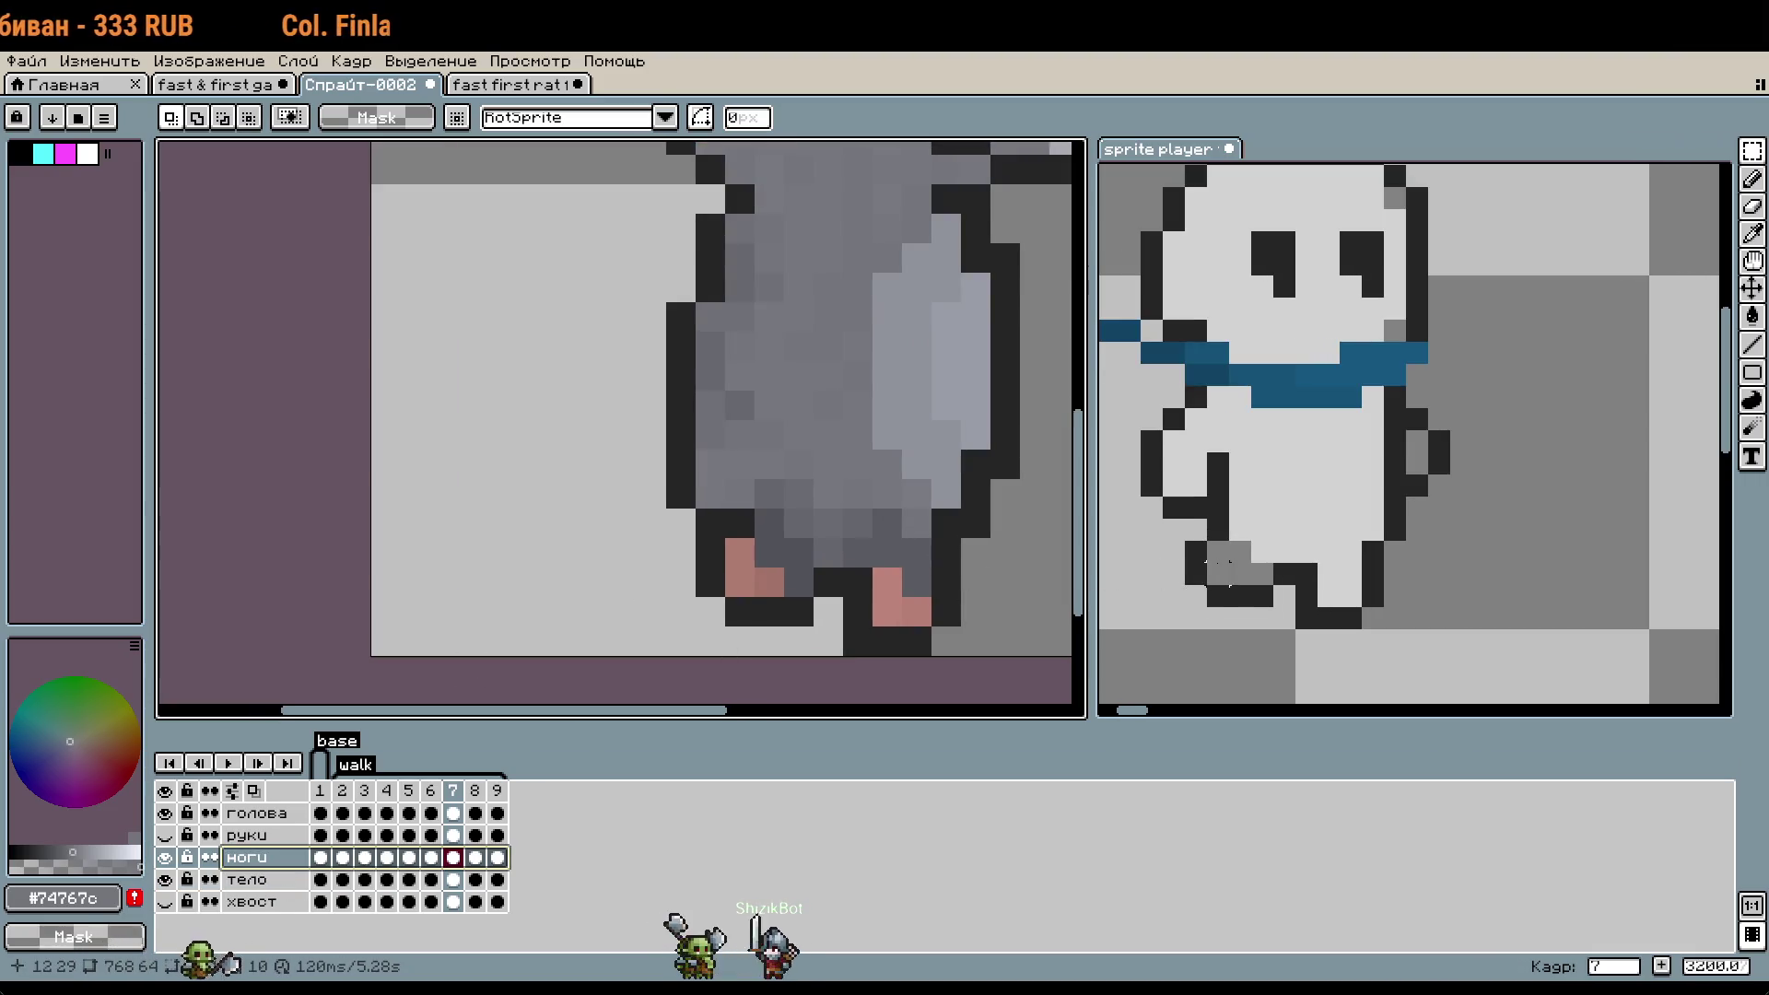
left_click_drag(811, 534, 744, 564)
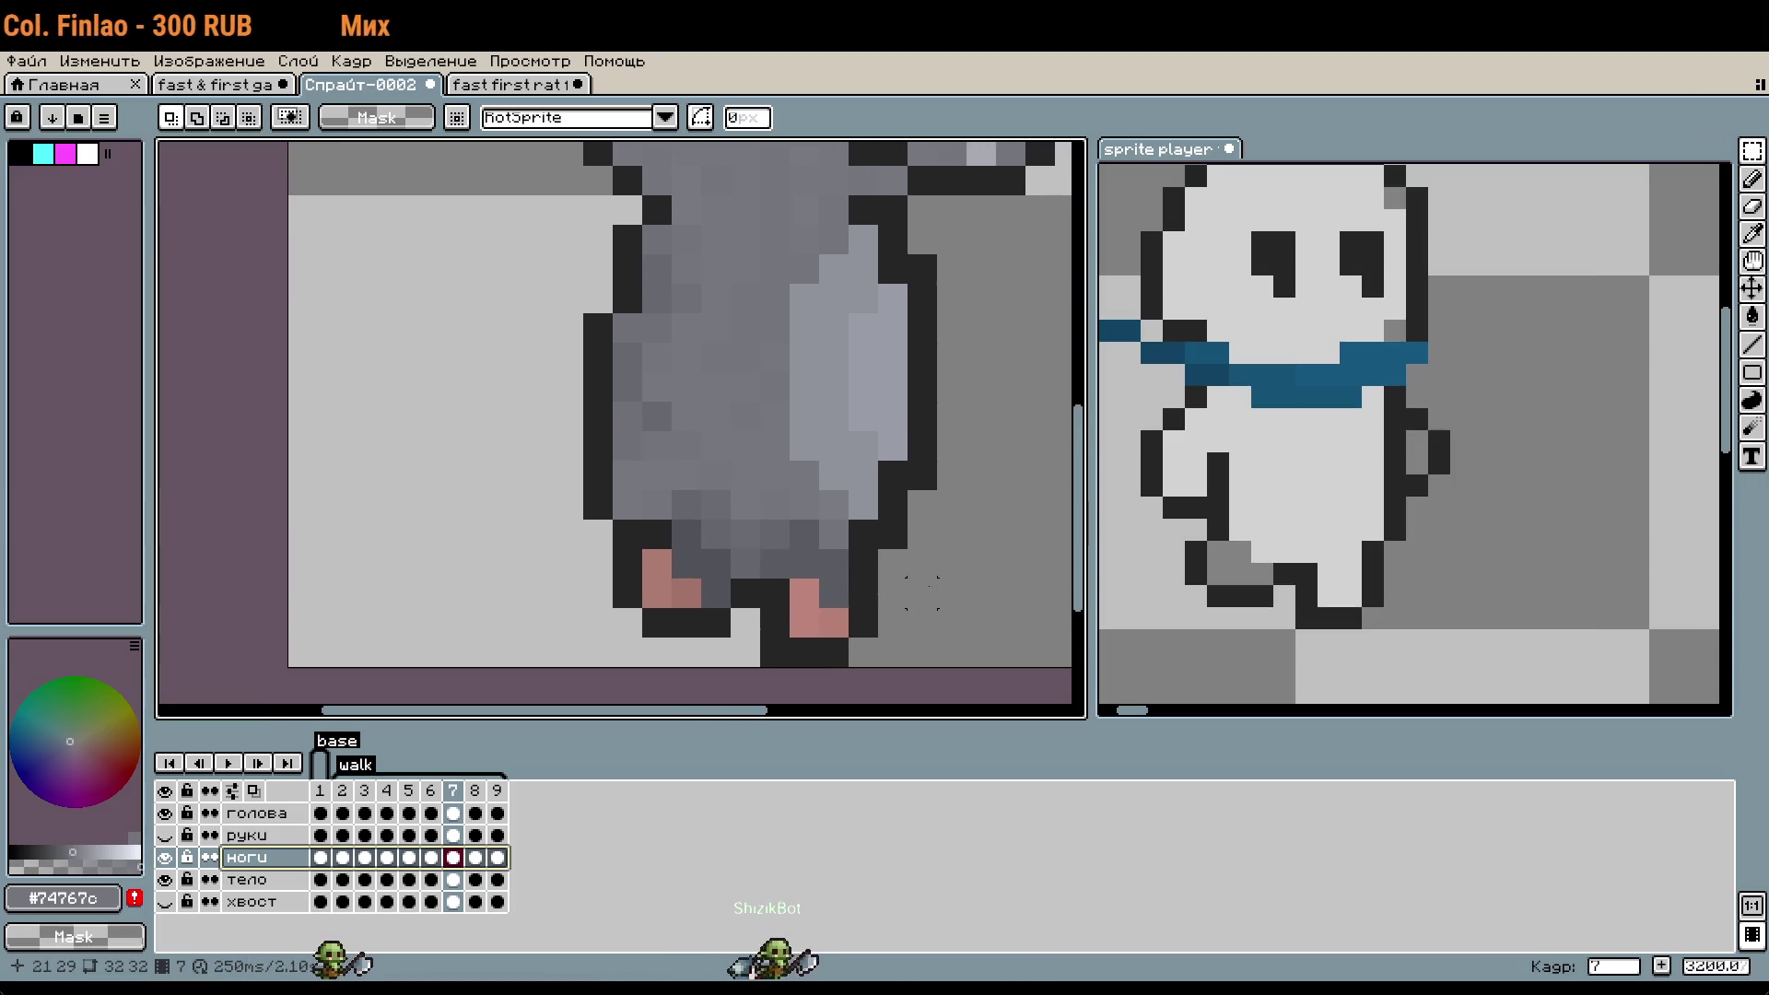
scroll(639, 534, "up", 1)
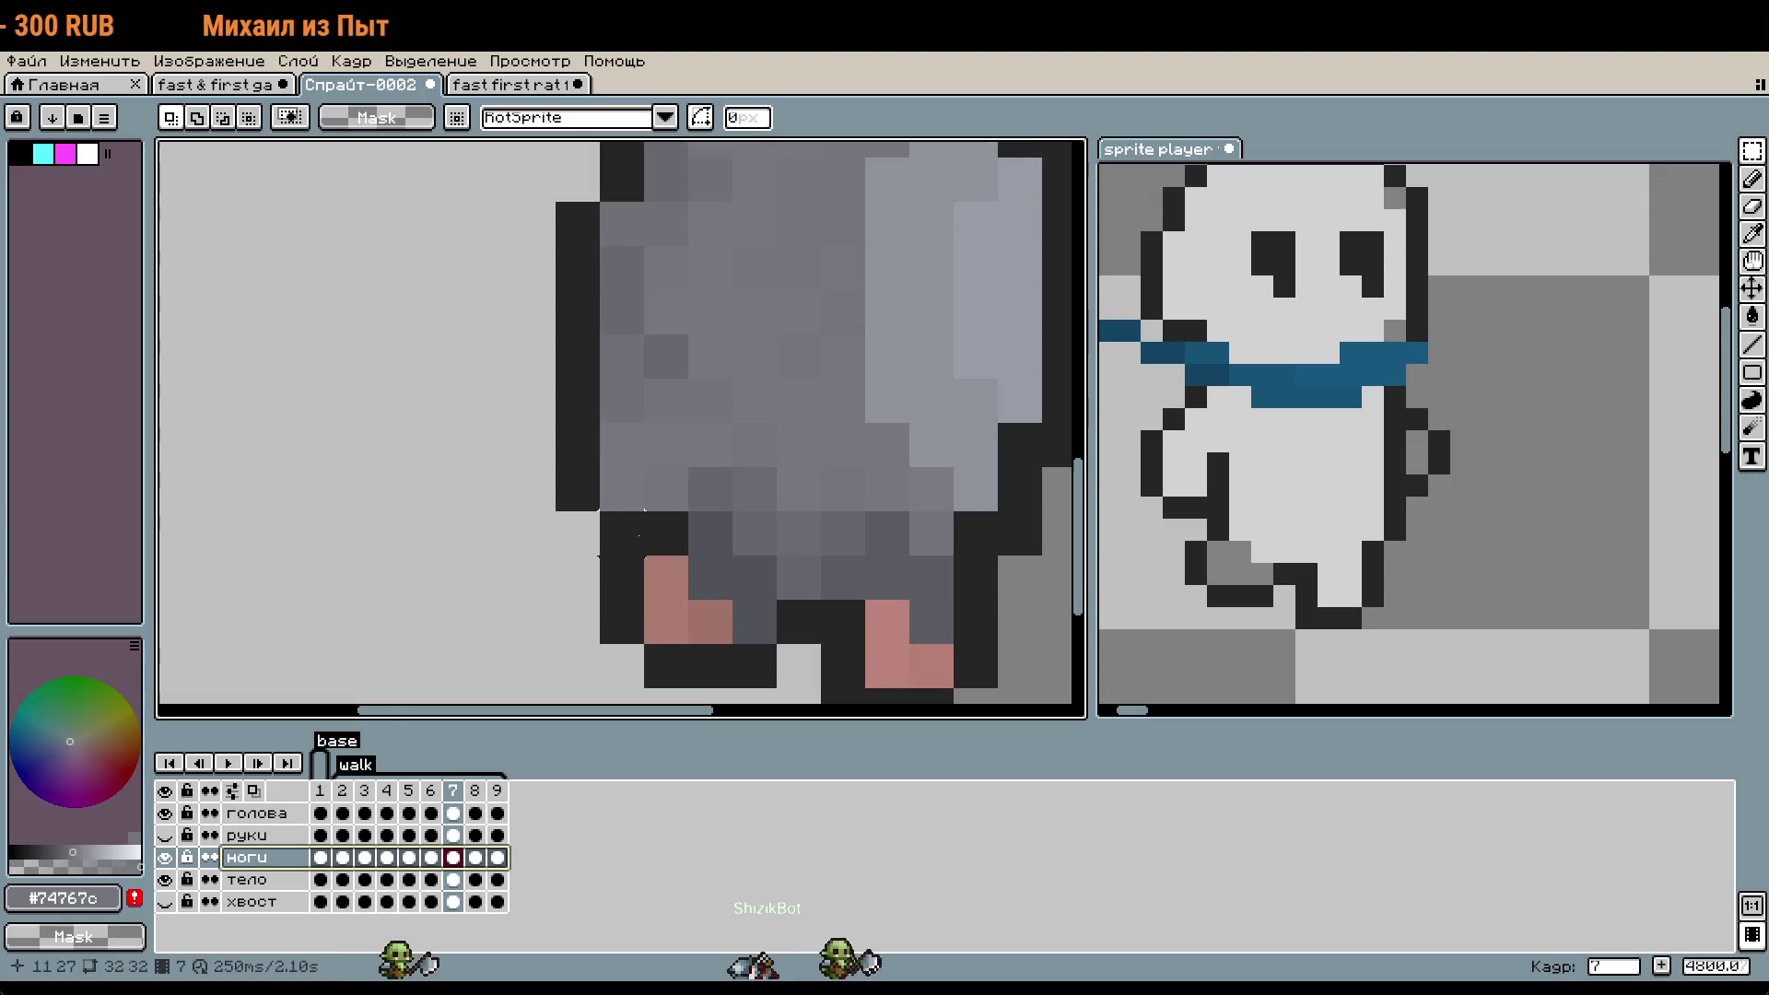
key("b")
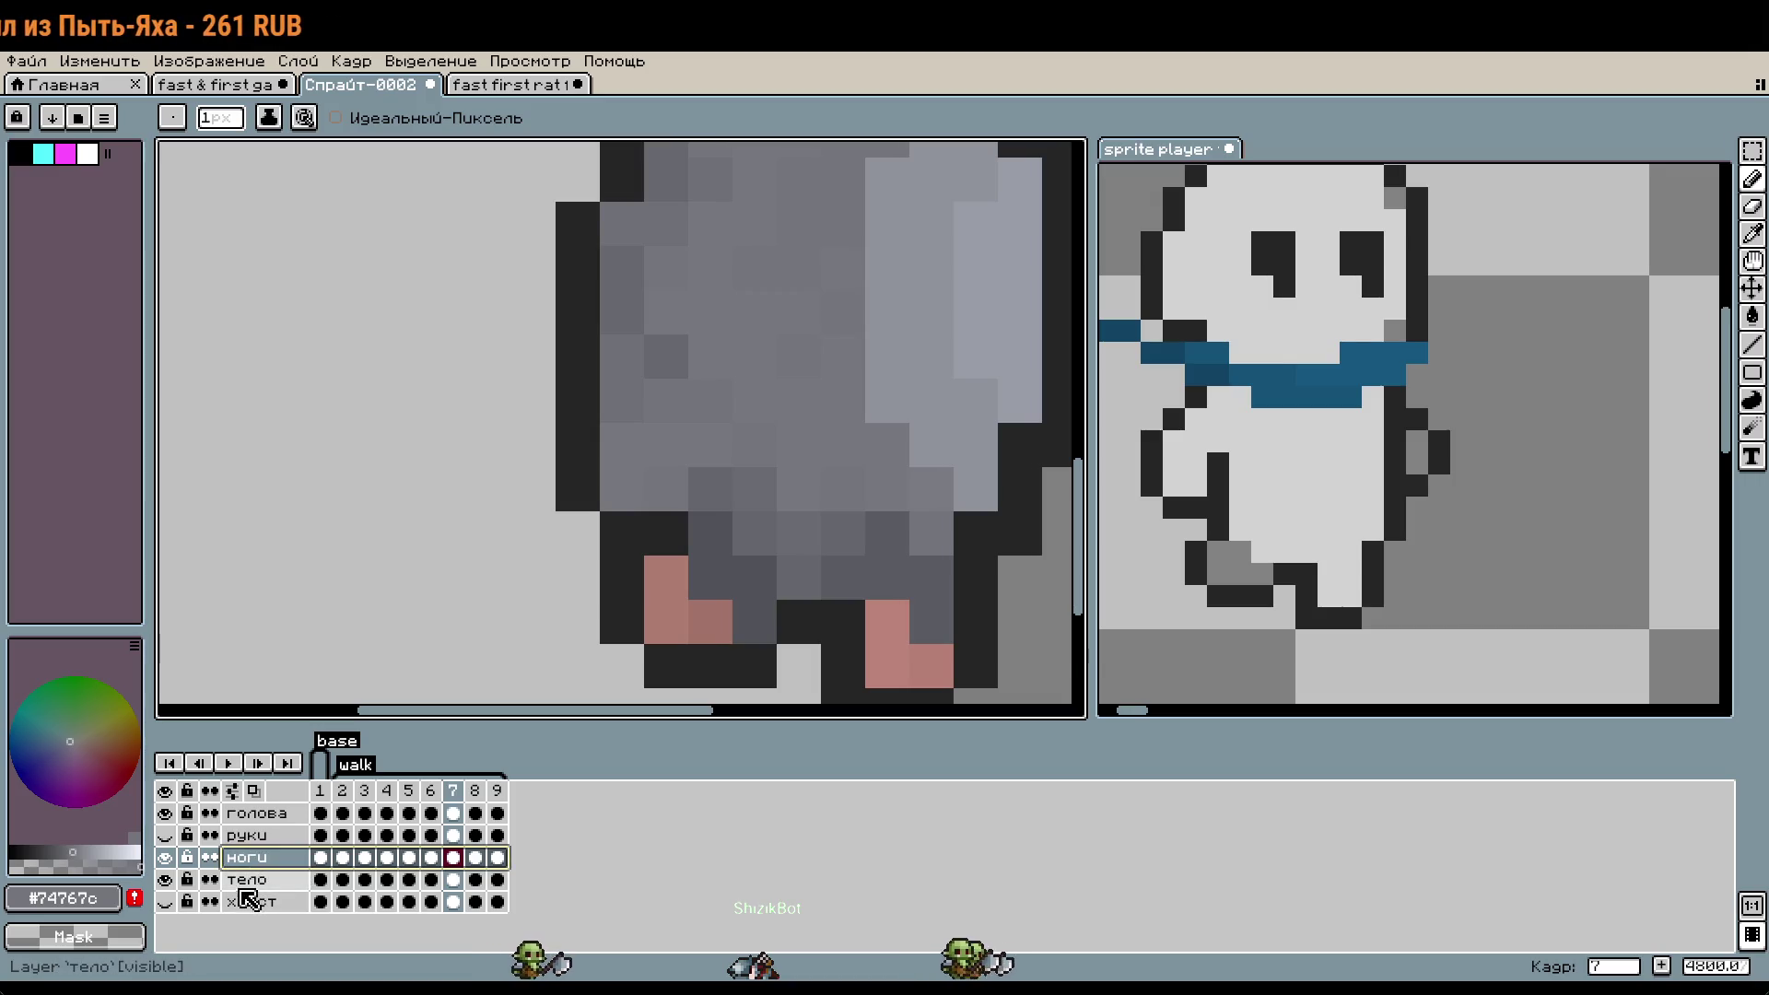
left_click(254, 882)
left_click(164, 857)
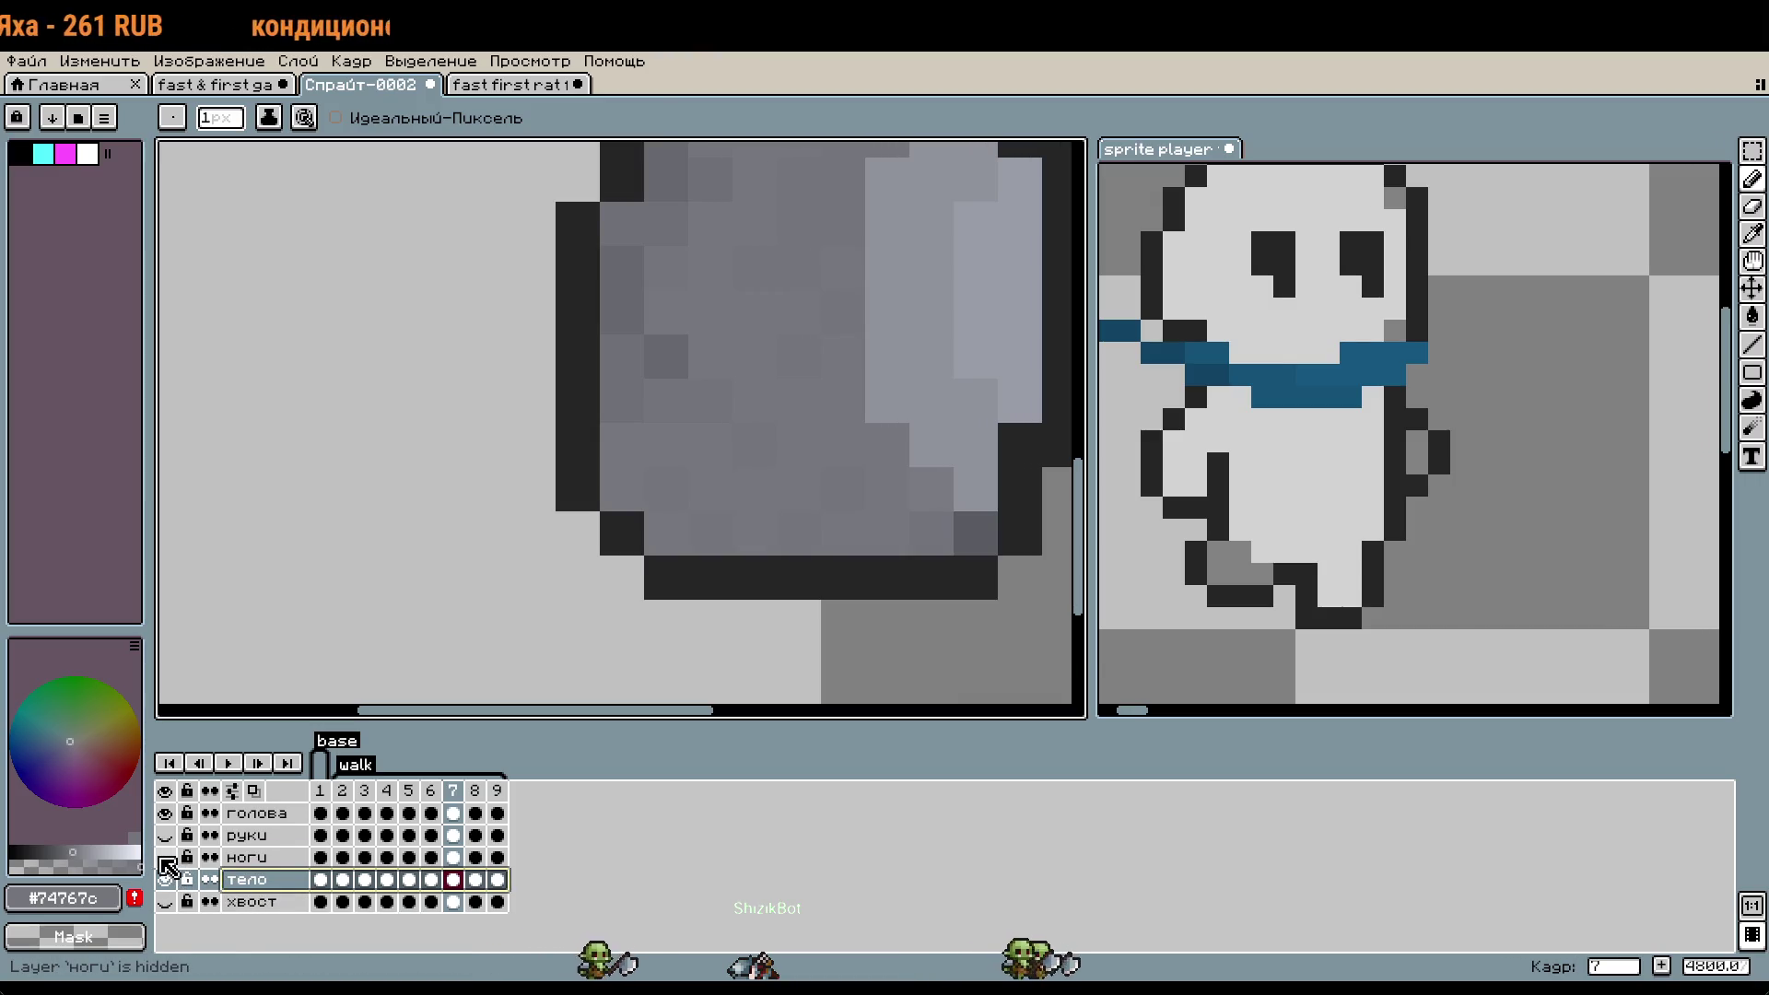
left_click(164, 860)
left_click(164, 860)
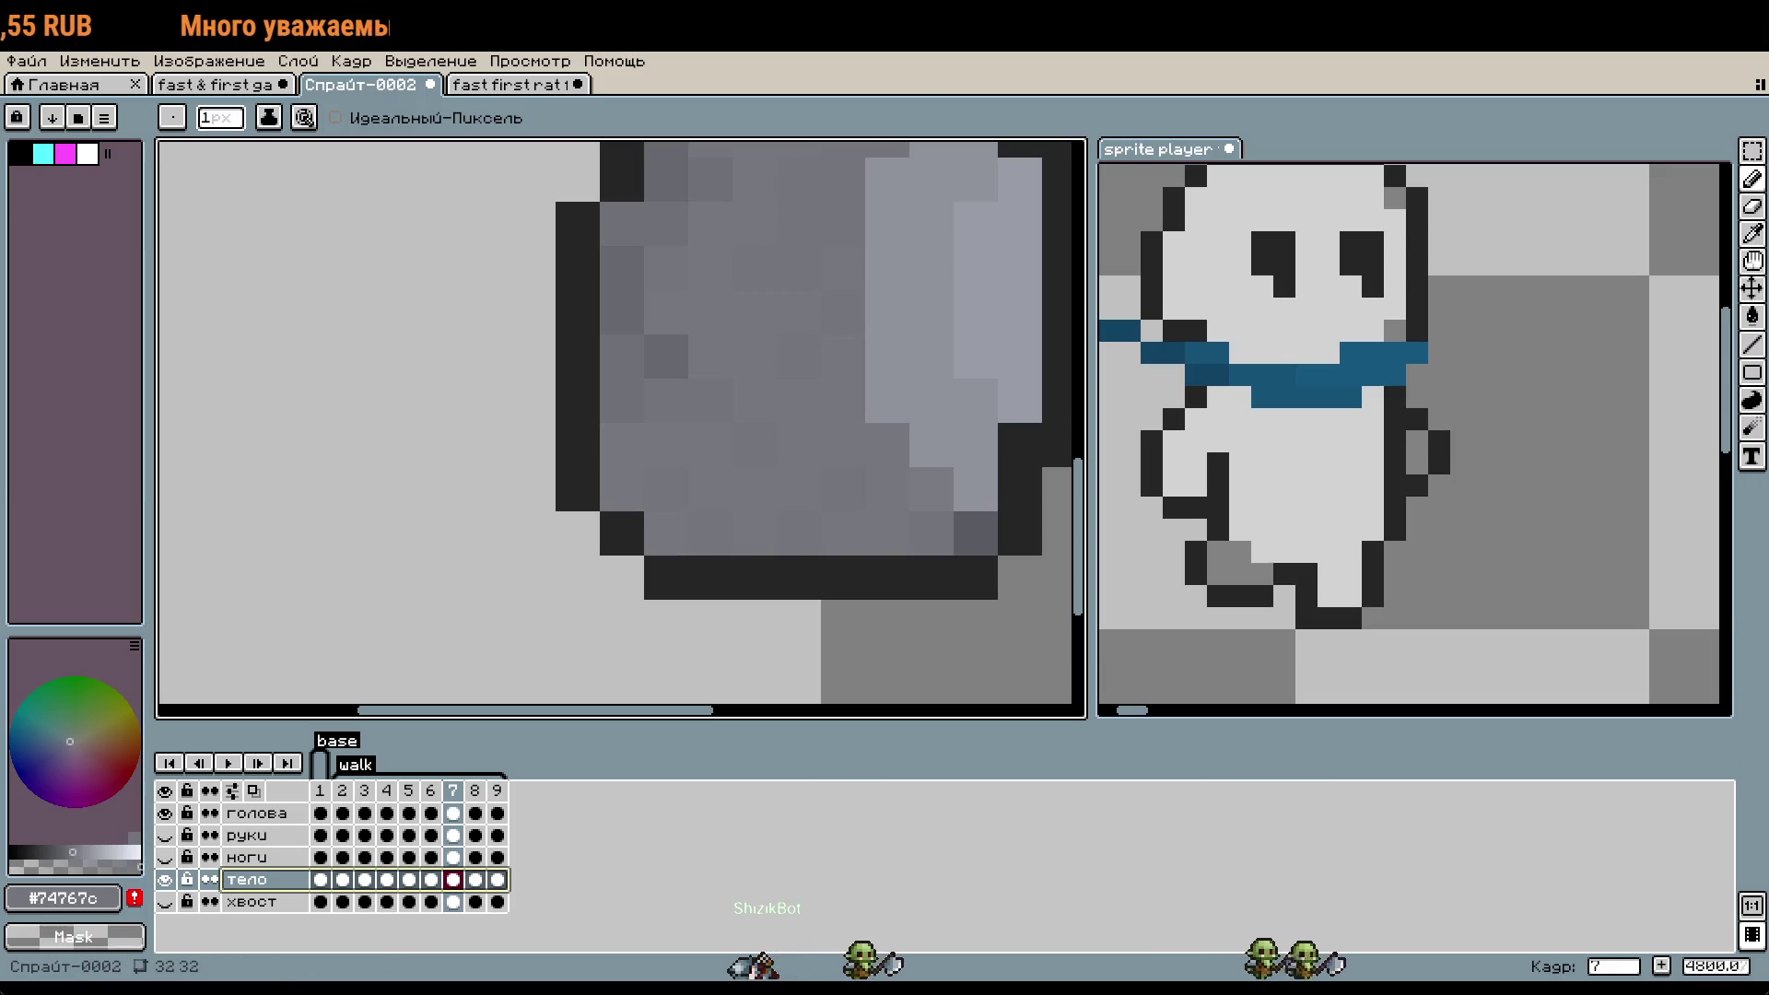
left_click(258, 857)
left_click(163, 857)
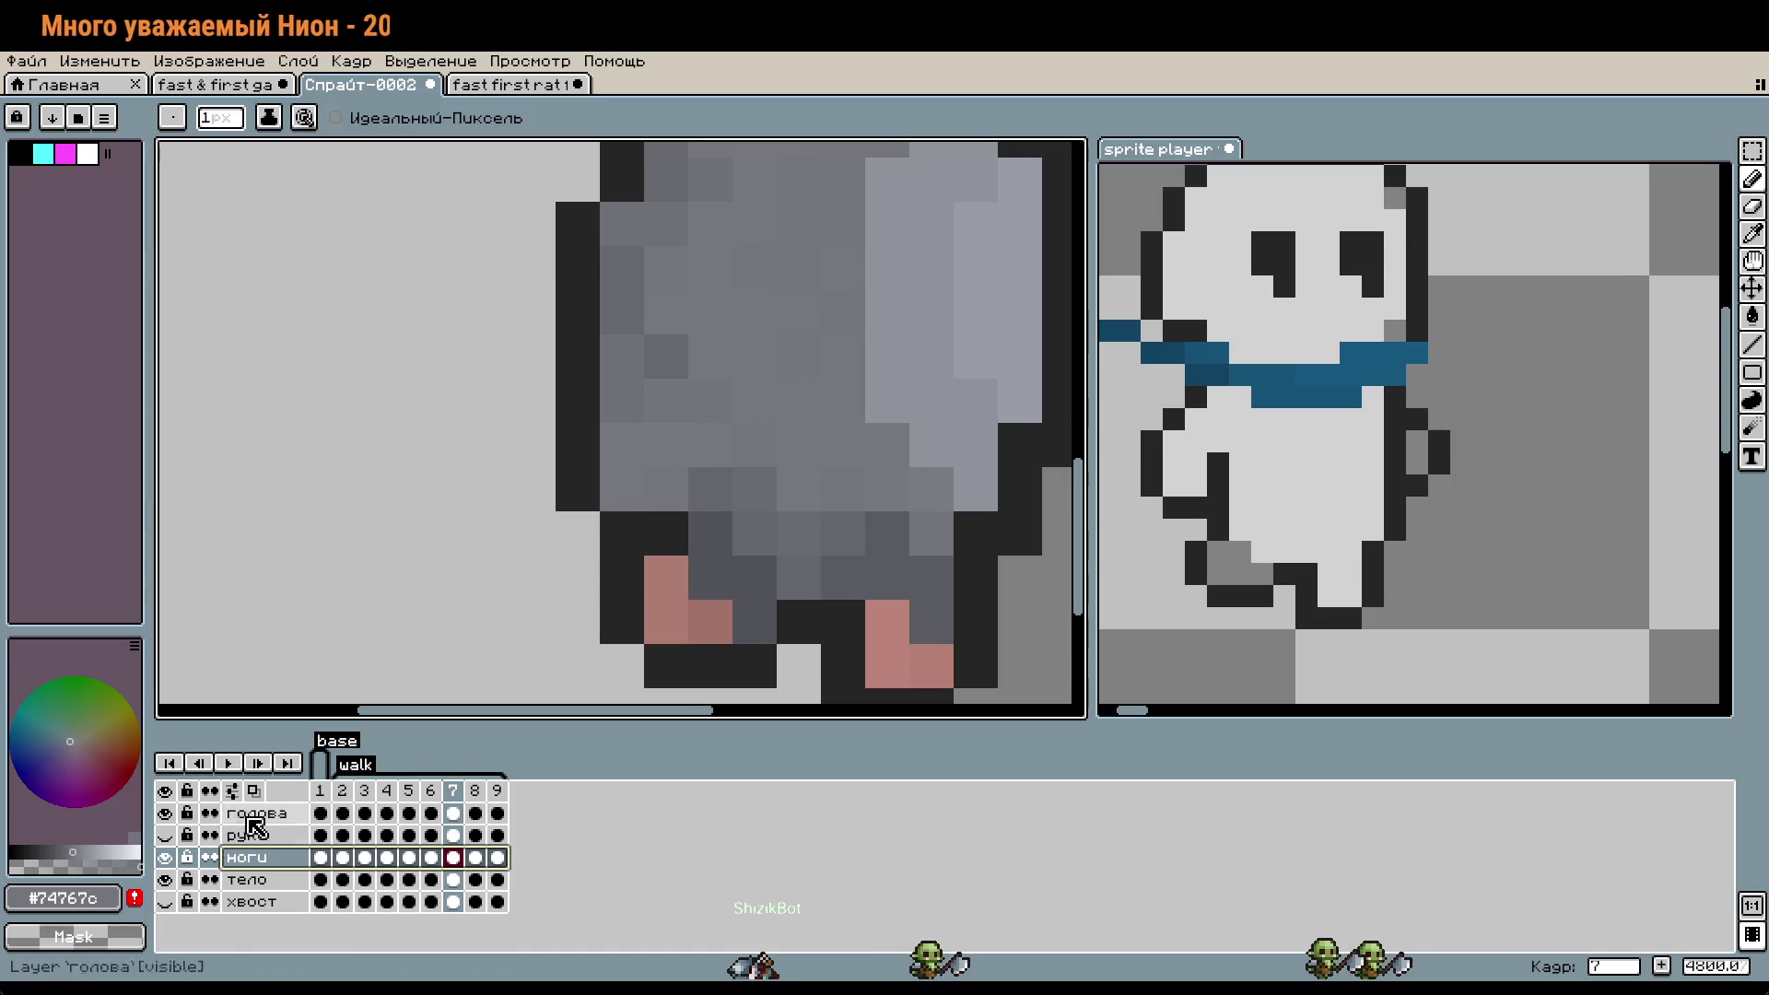
left_click(809, 482, "alt")
left_click(731, 450, "alt")
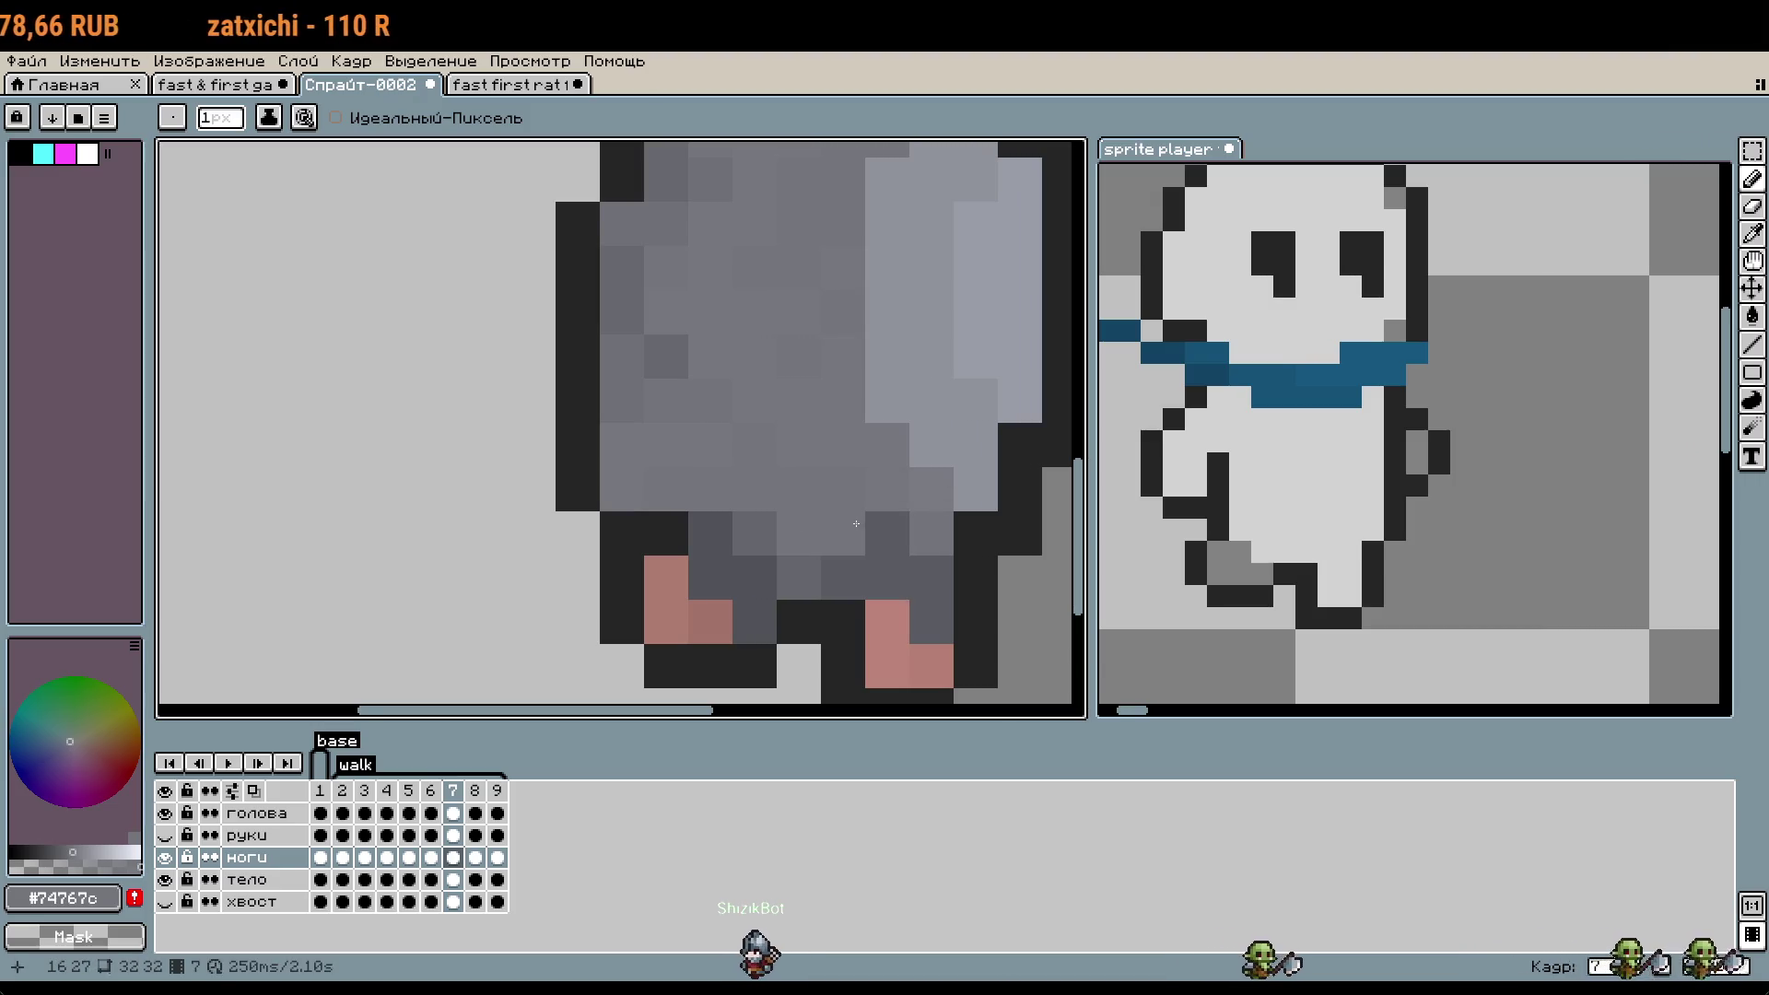
scroll(848, 348, "down", 3)
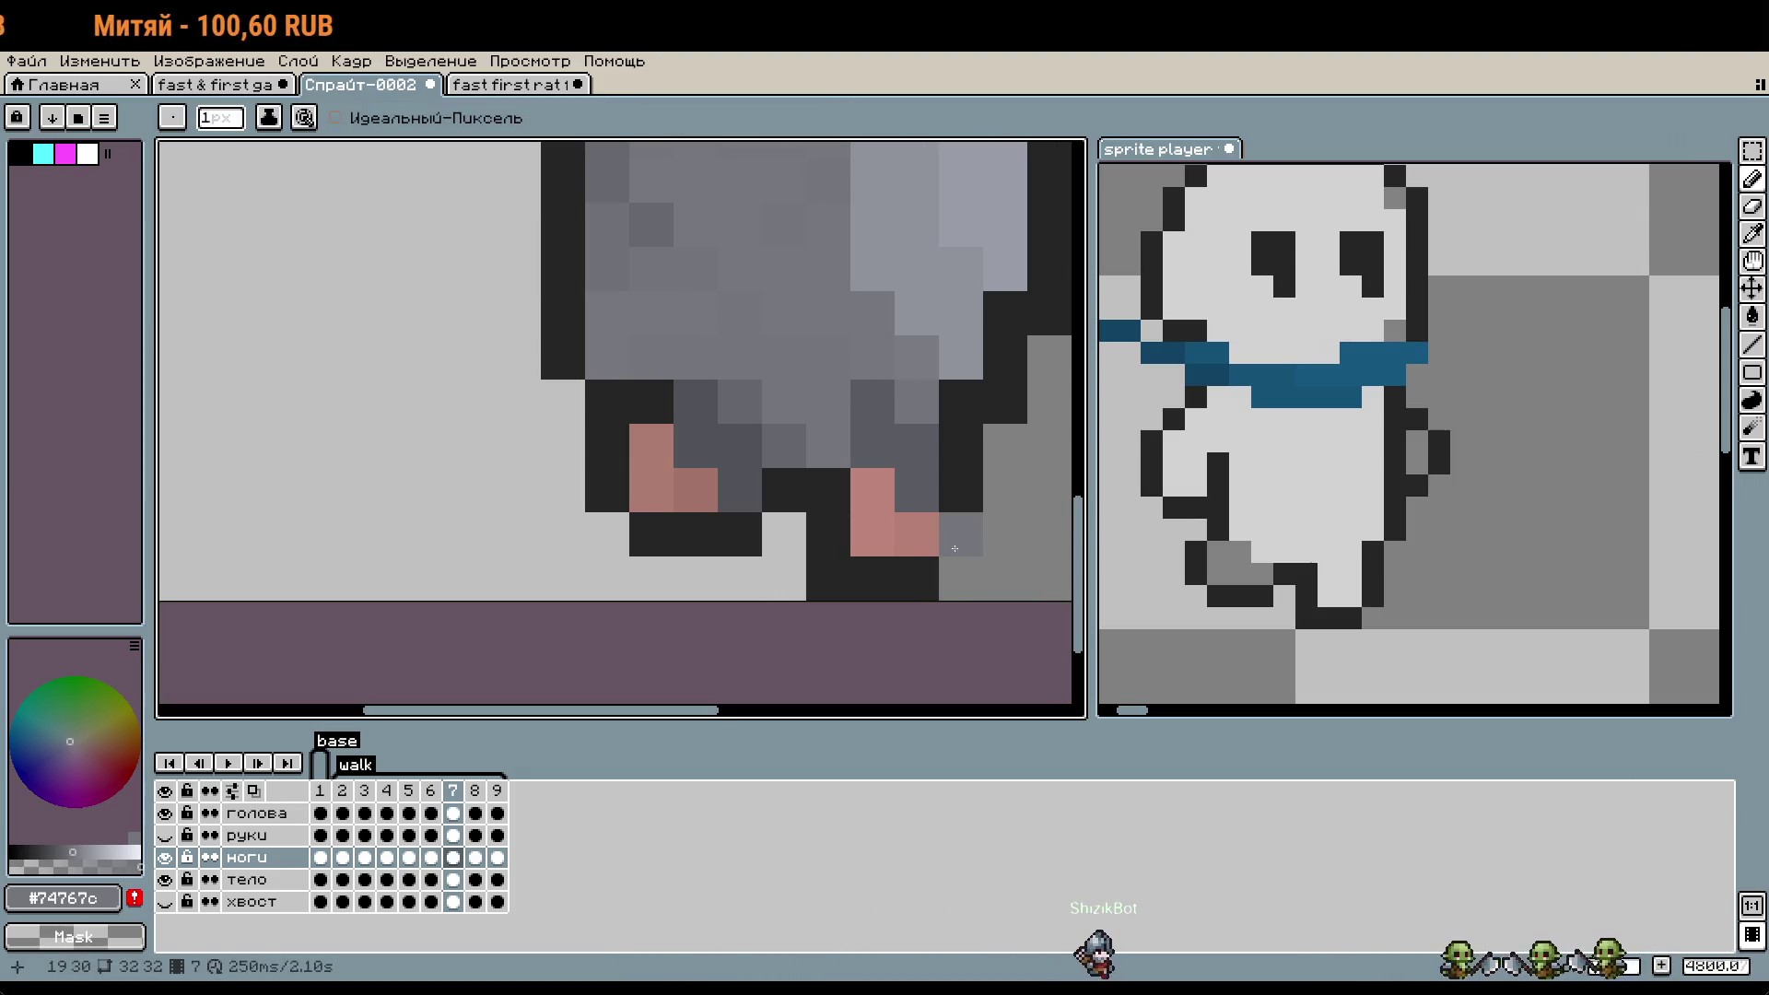
scroll(954, 548, "down", 3)
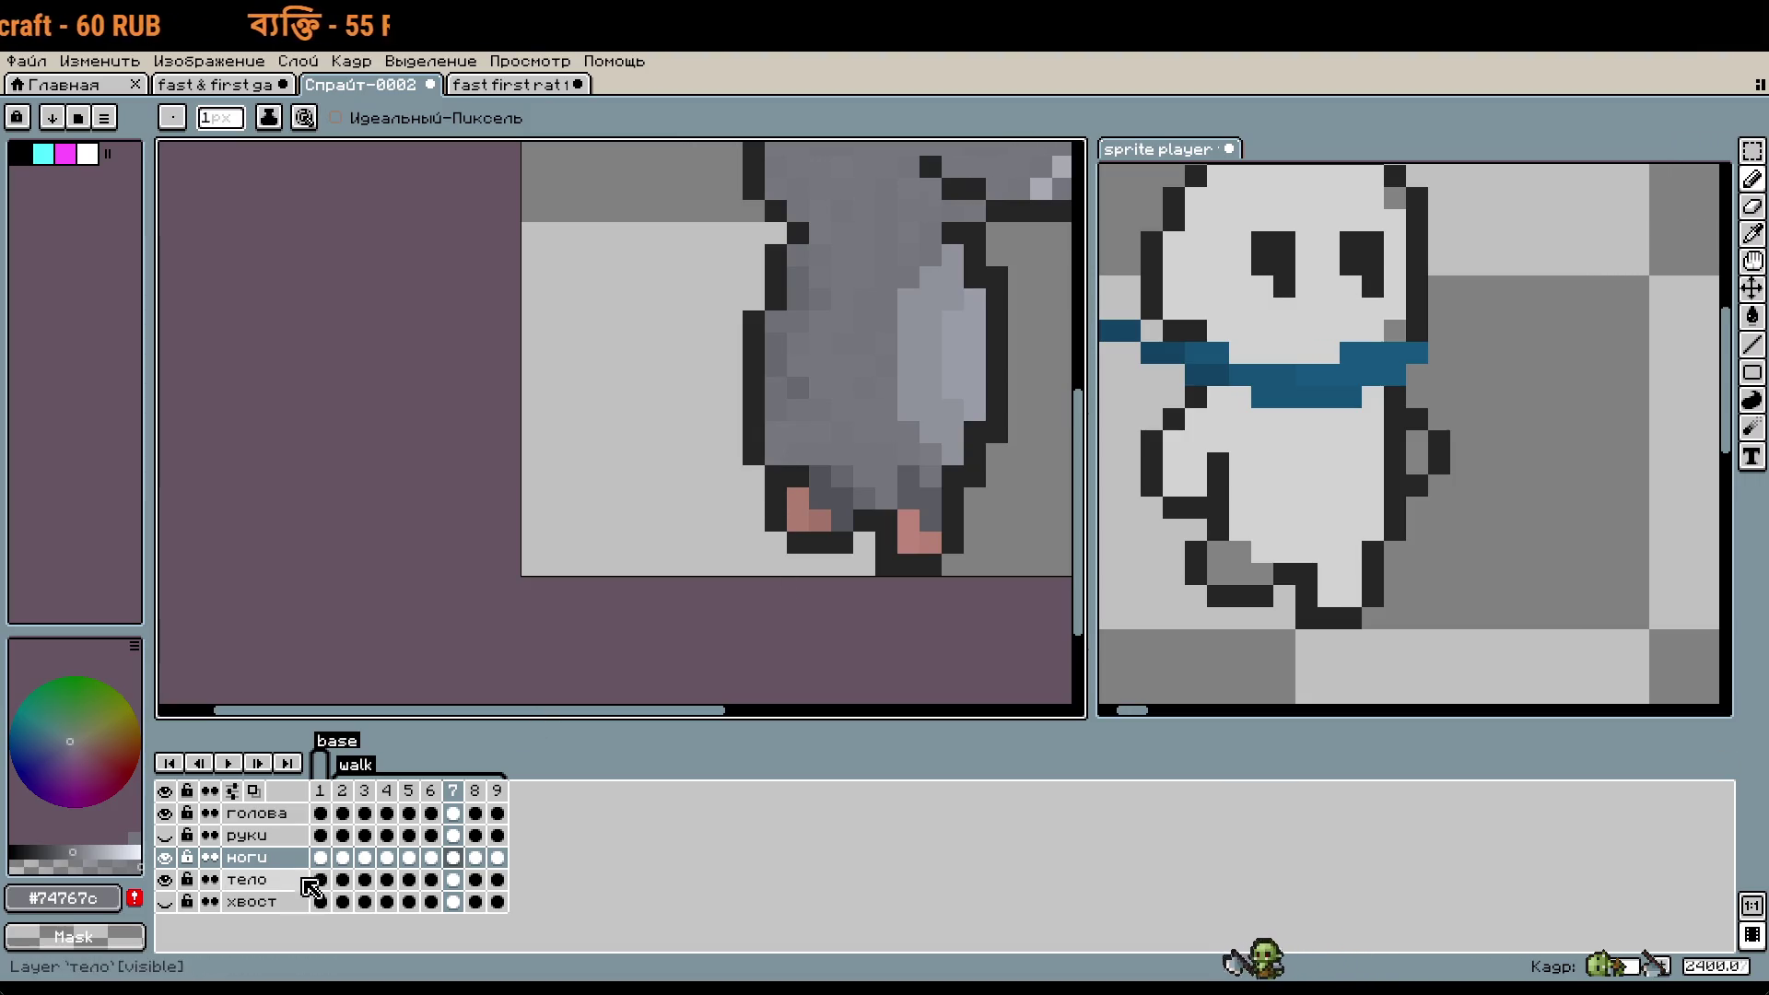
- On the тело layer, eyedrop the #252525 outline grey and return to the Pencil
left_click(305, 881)
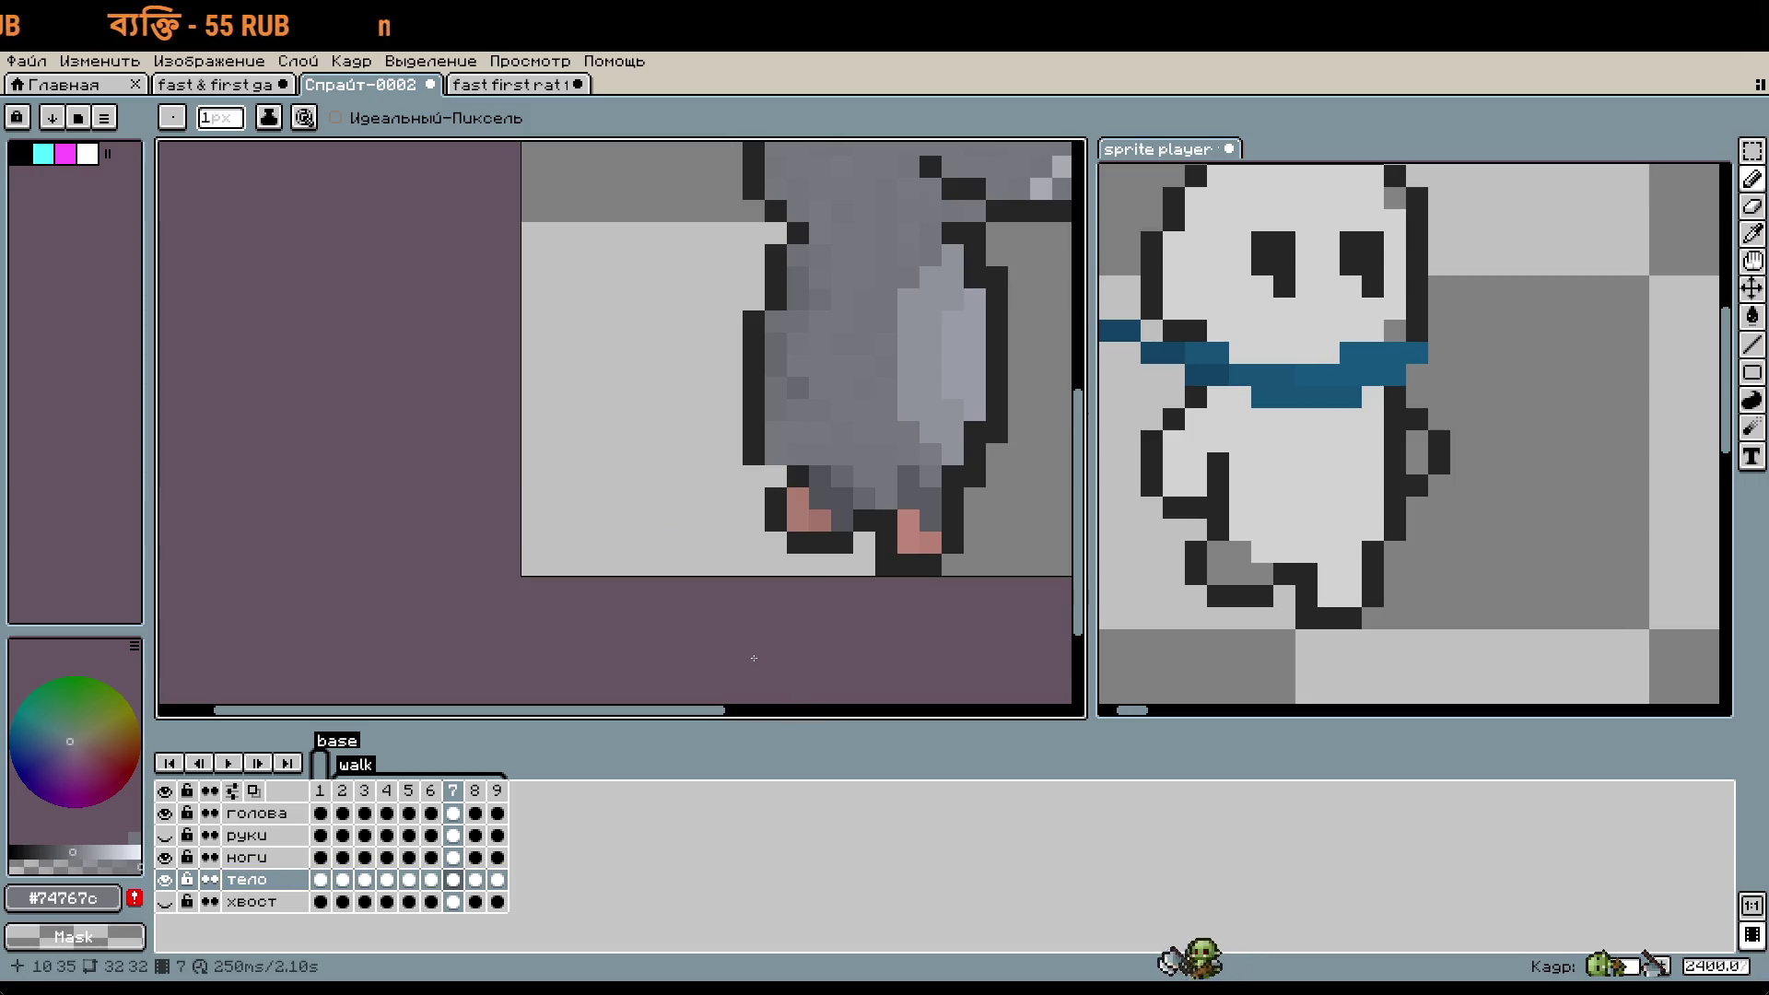
scroll(723, 579, "down", 1)
scroll(700, 626, "up", 1)
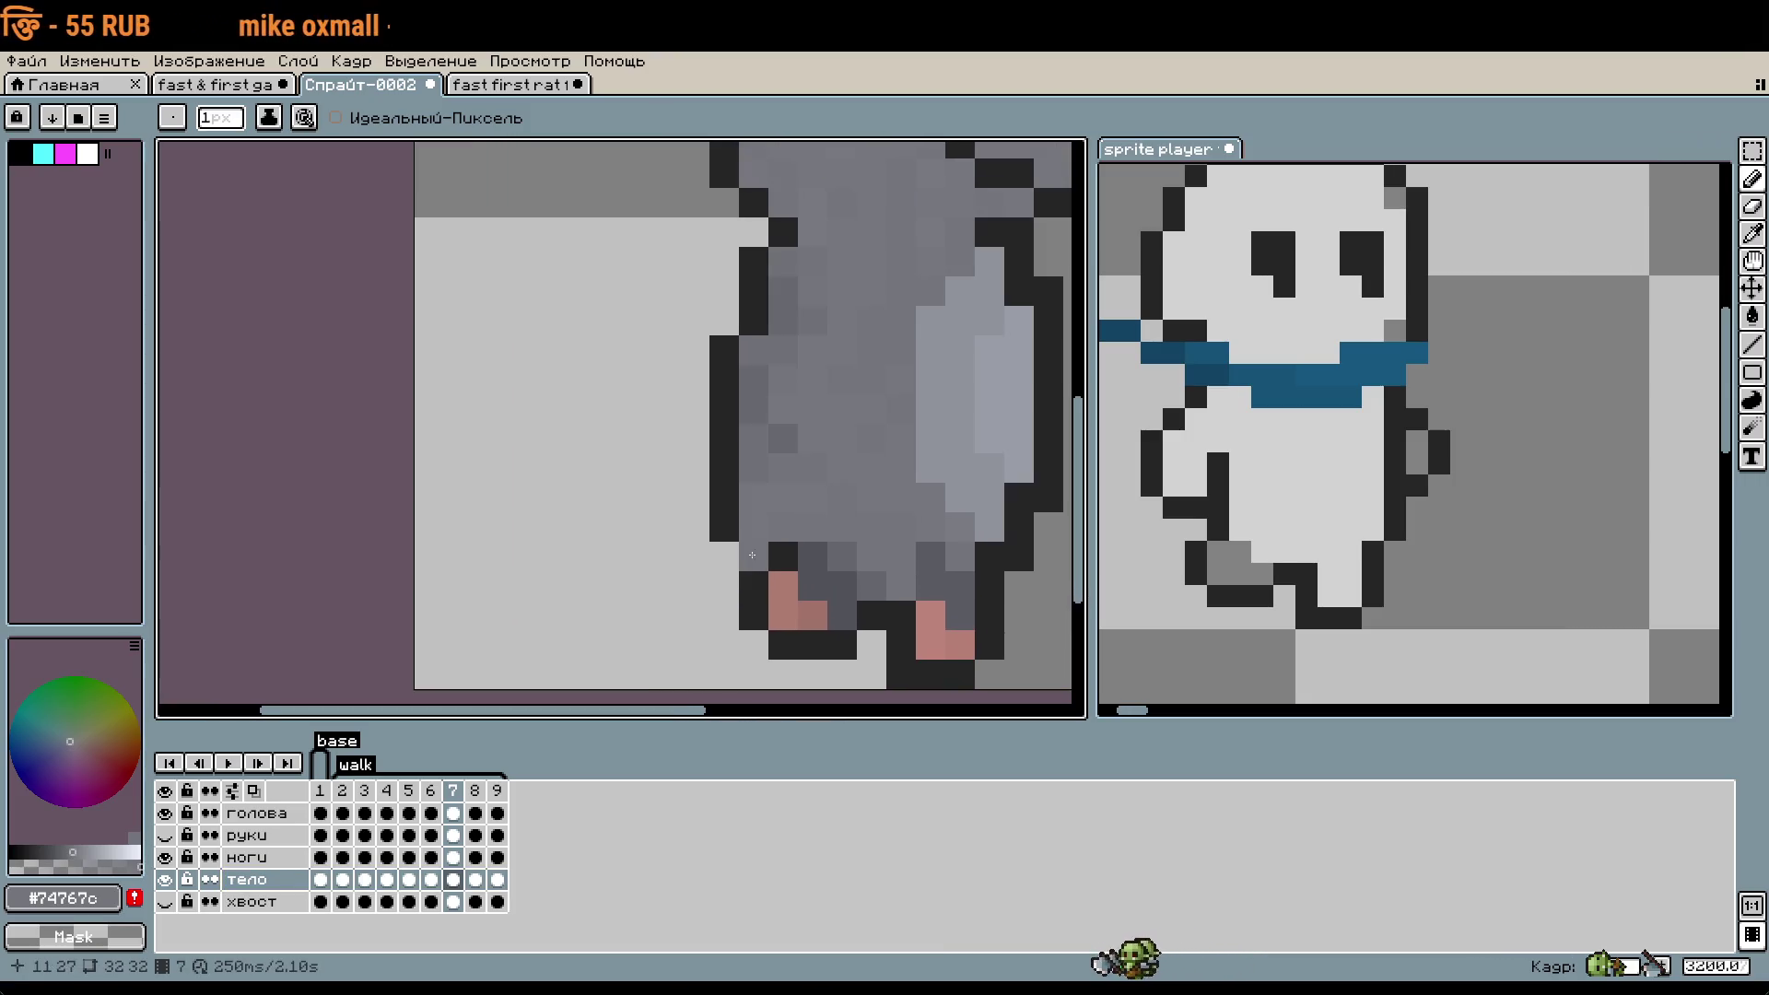
scroll(737, 562, "down", 2)
scroll(762, 550, "up", 2)
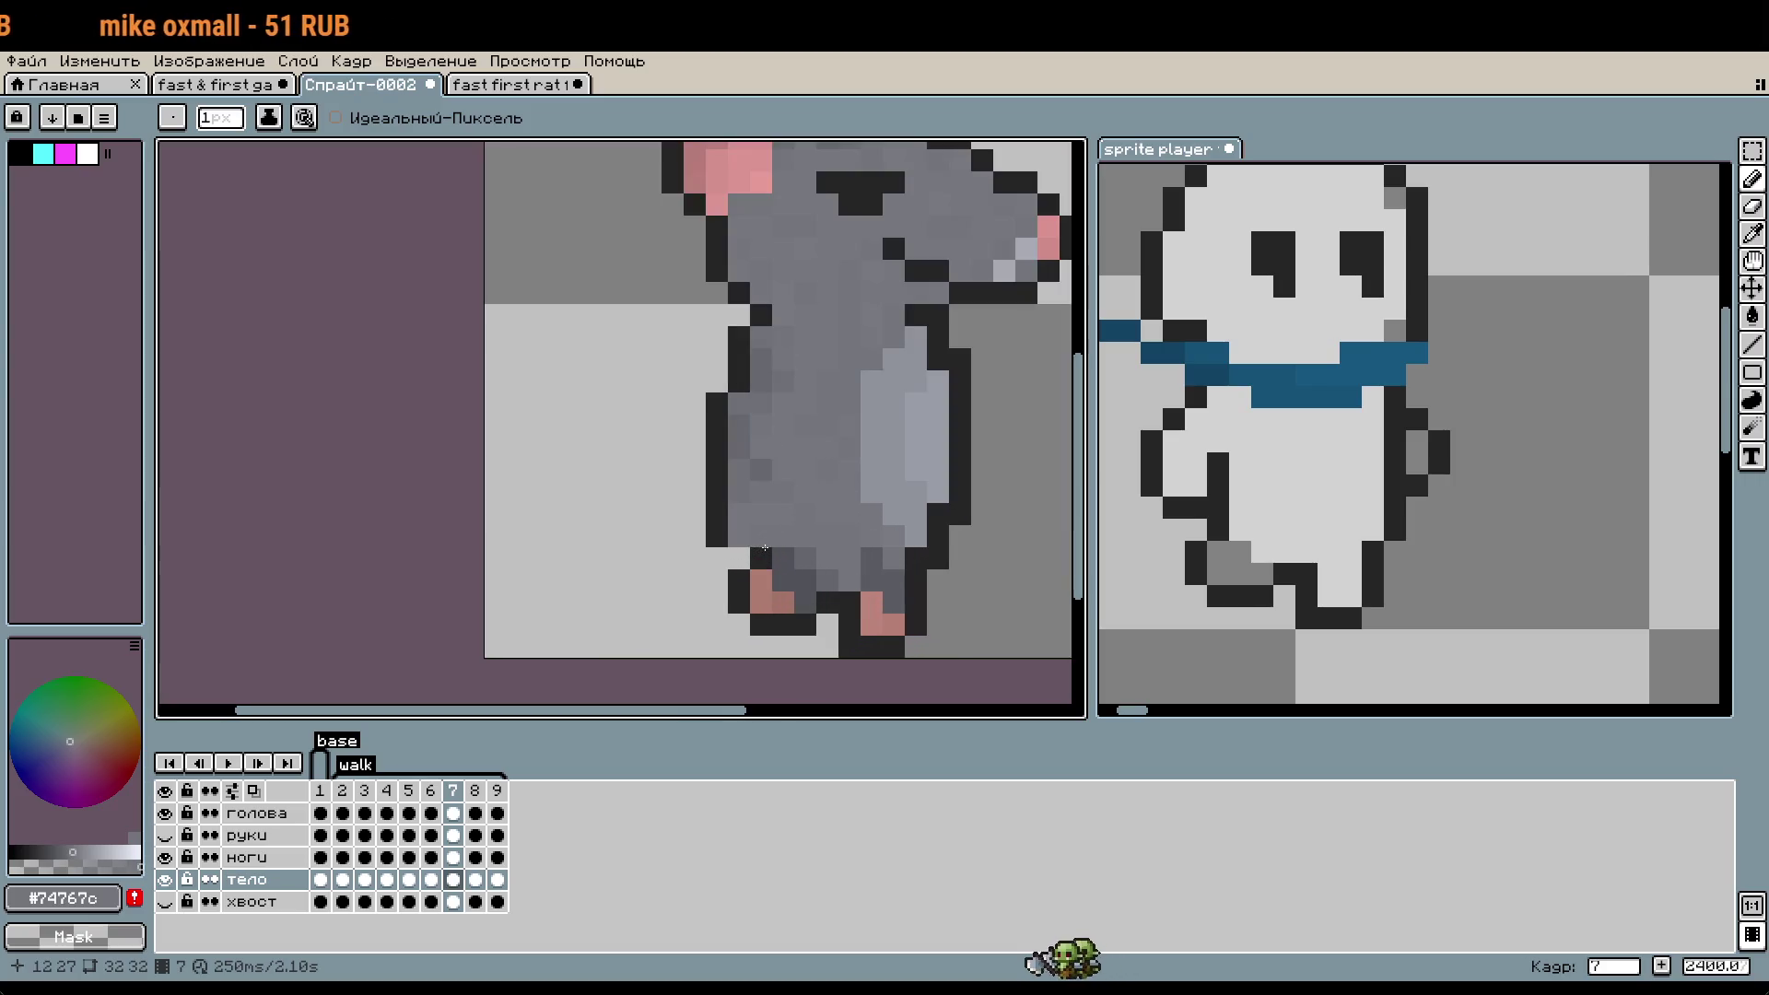
scroll(751, 544, "up", 2)
key("i")
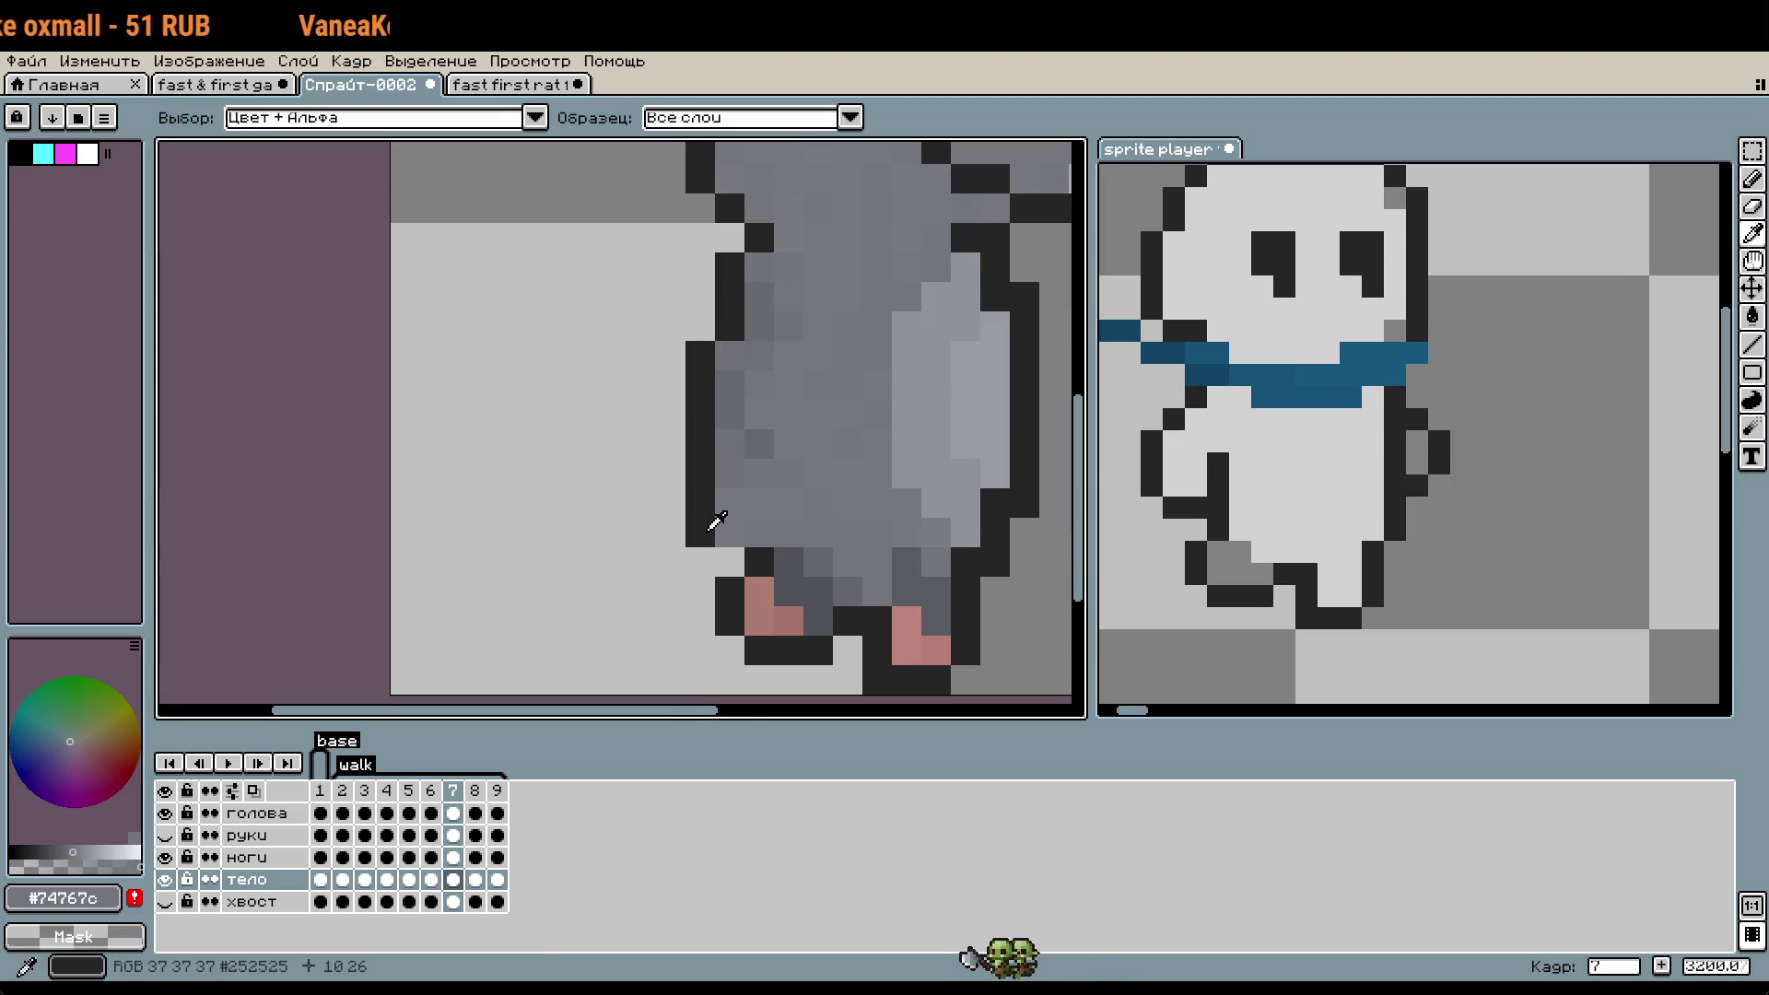
left_click(711, 527)
key("b")
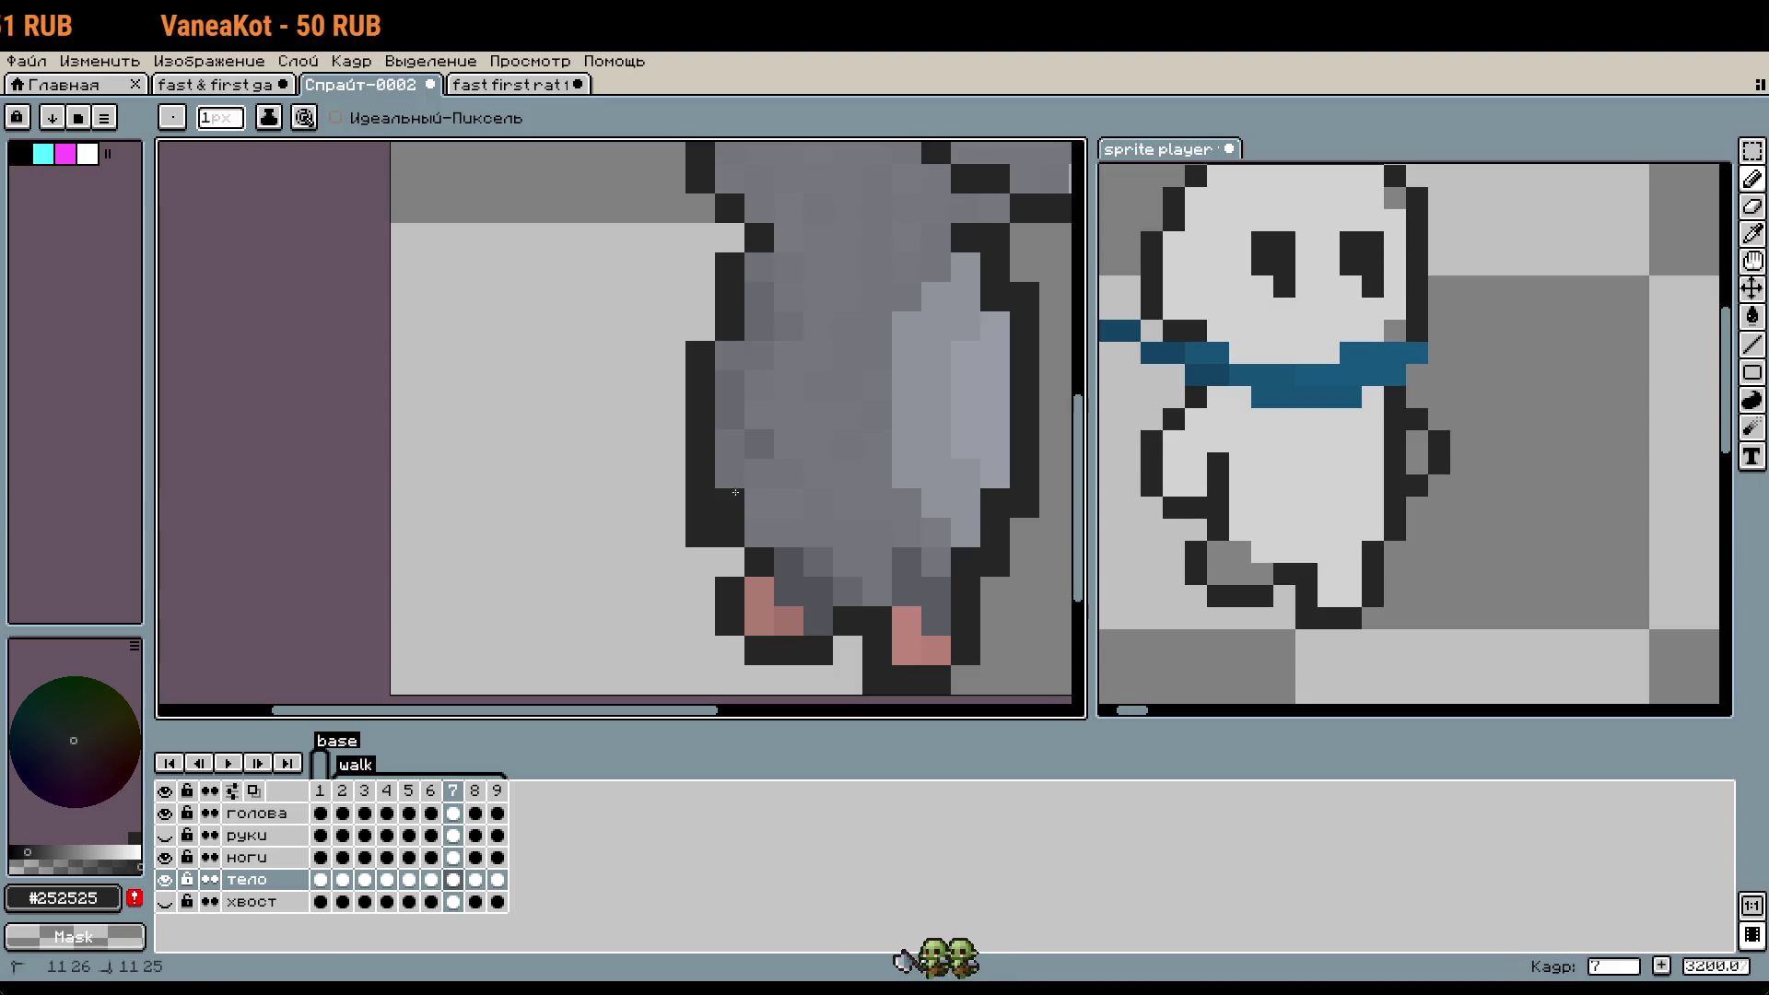
- Compare the rat's walk poses on frames 6, 7, 2 and 3
scroll(789, 576, "down", 1)
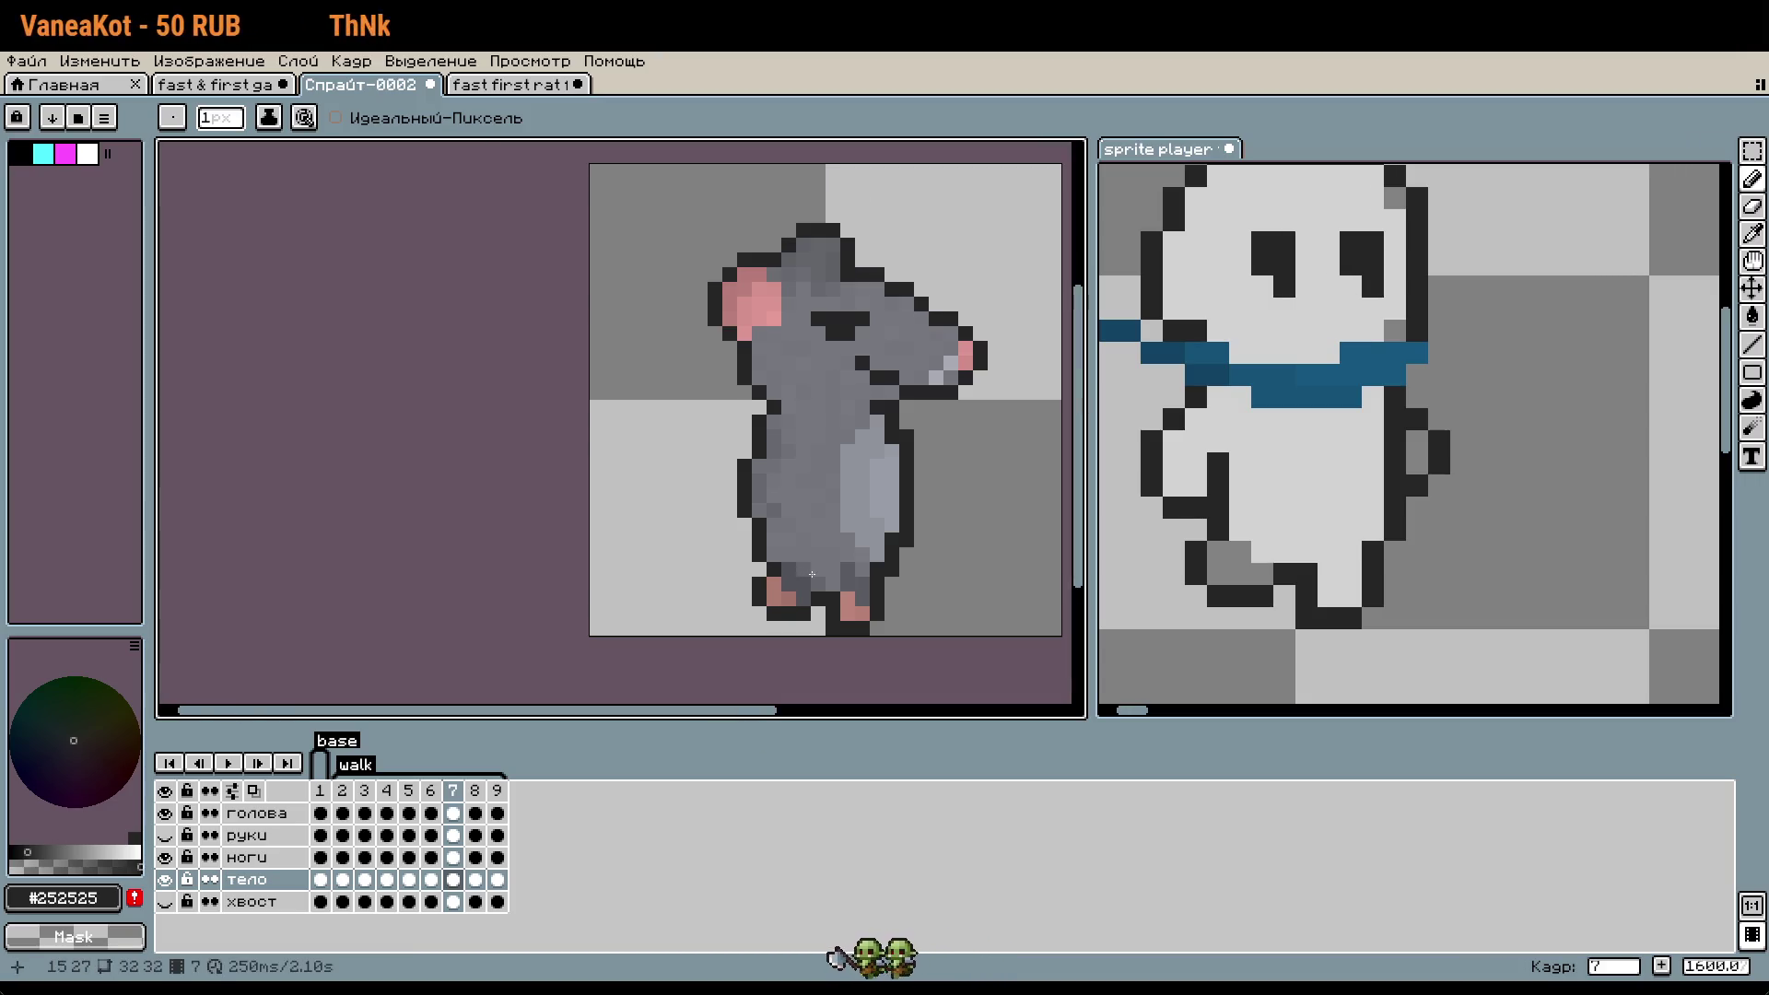
left_click(431, 790)
left_click(453, 791)
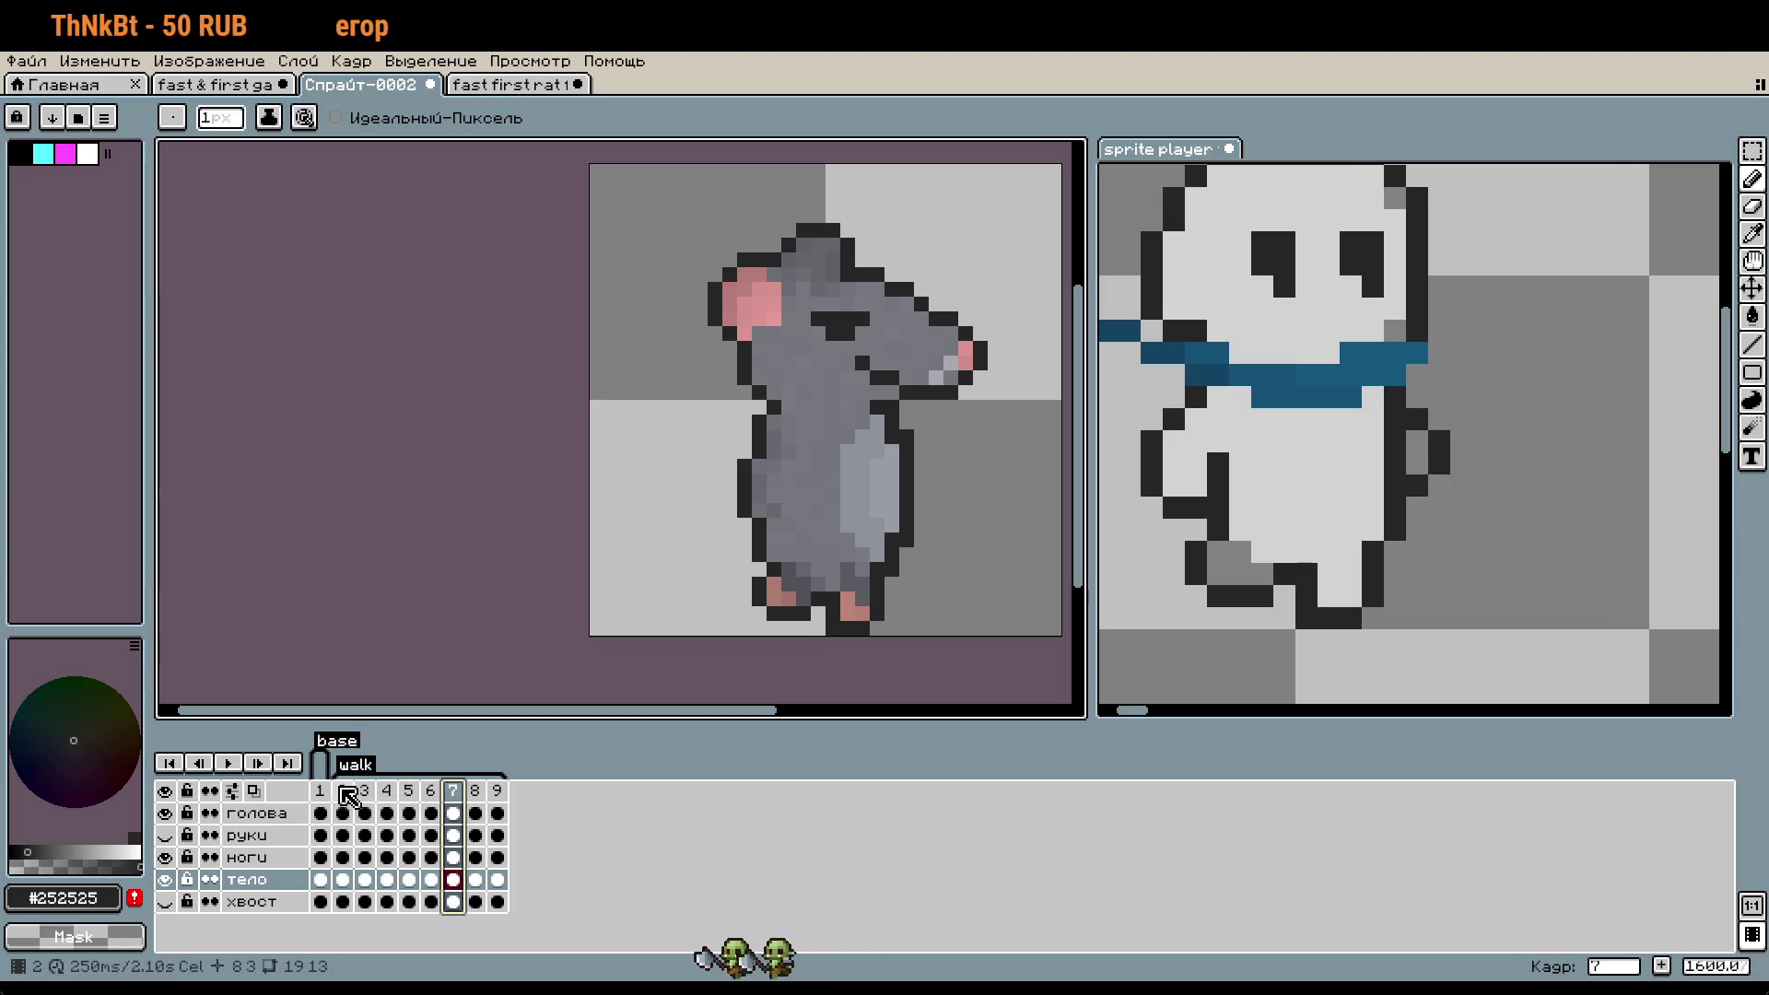
left_click(346, 792)
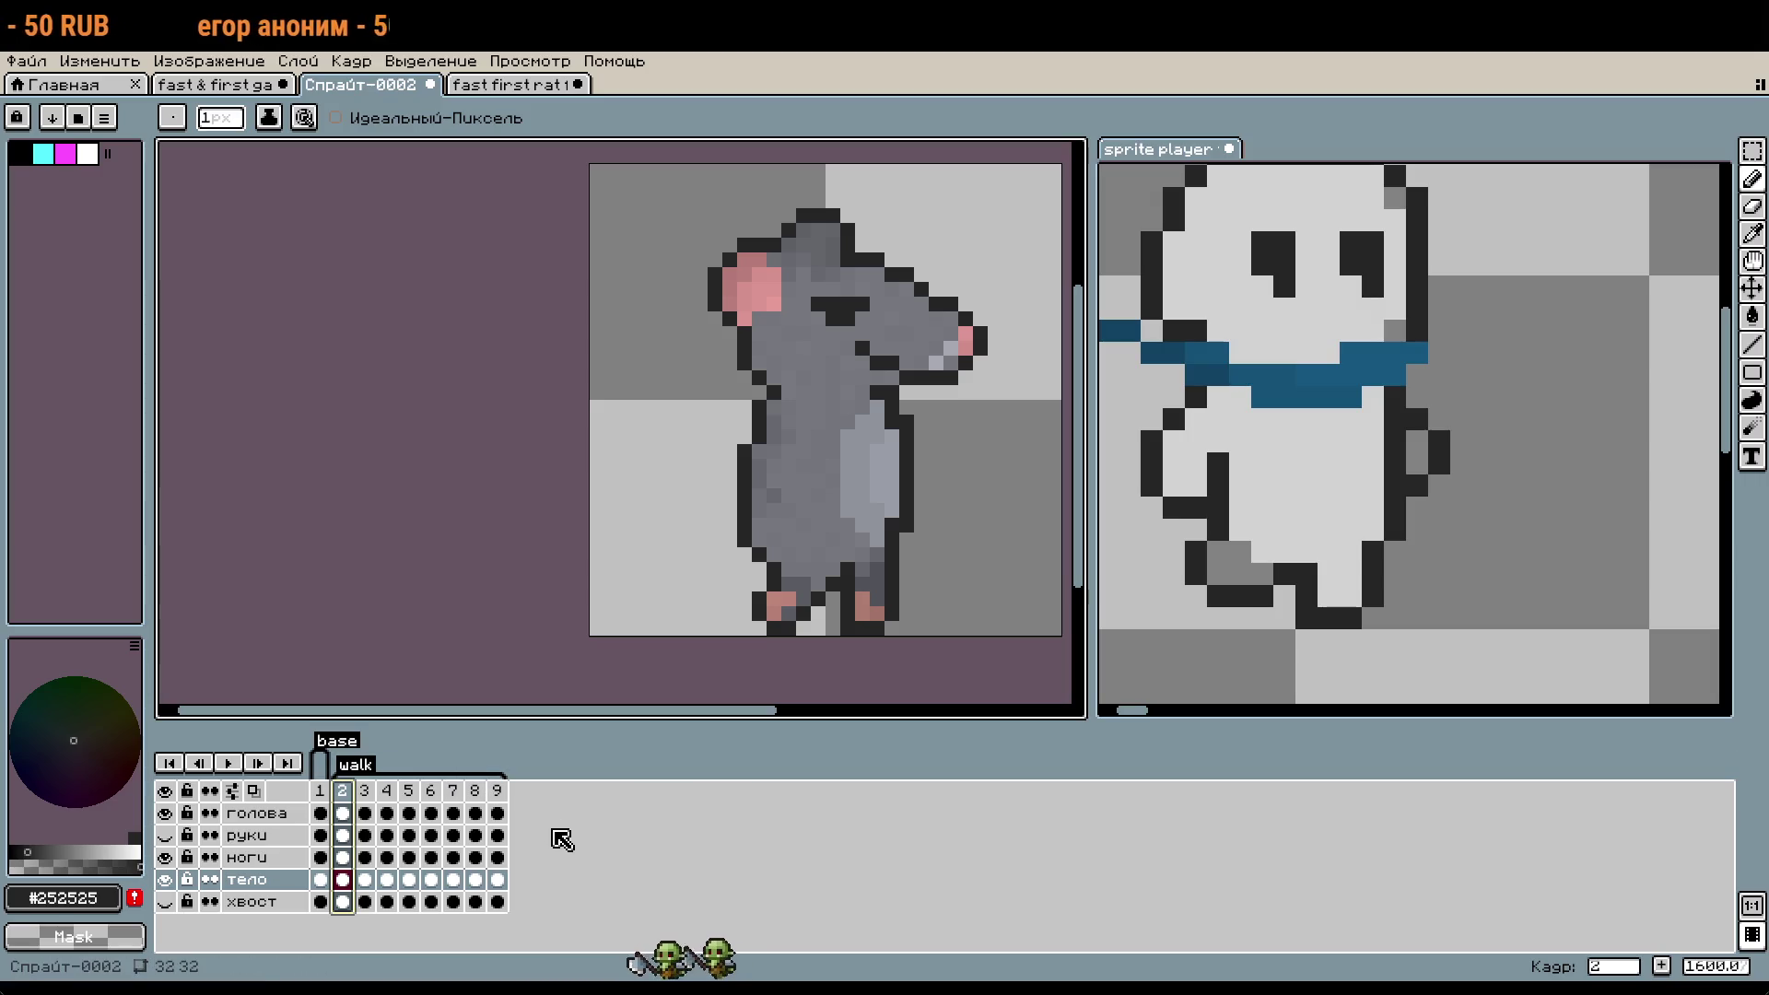
scroll(760, 539, "up", 2)
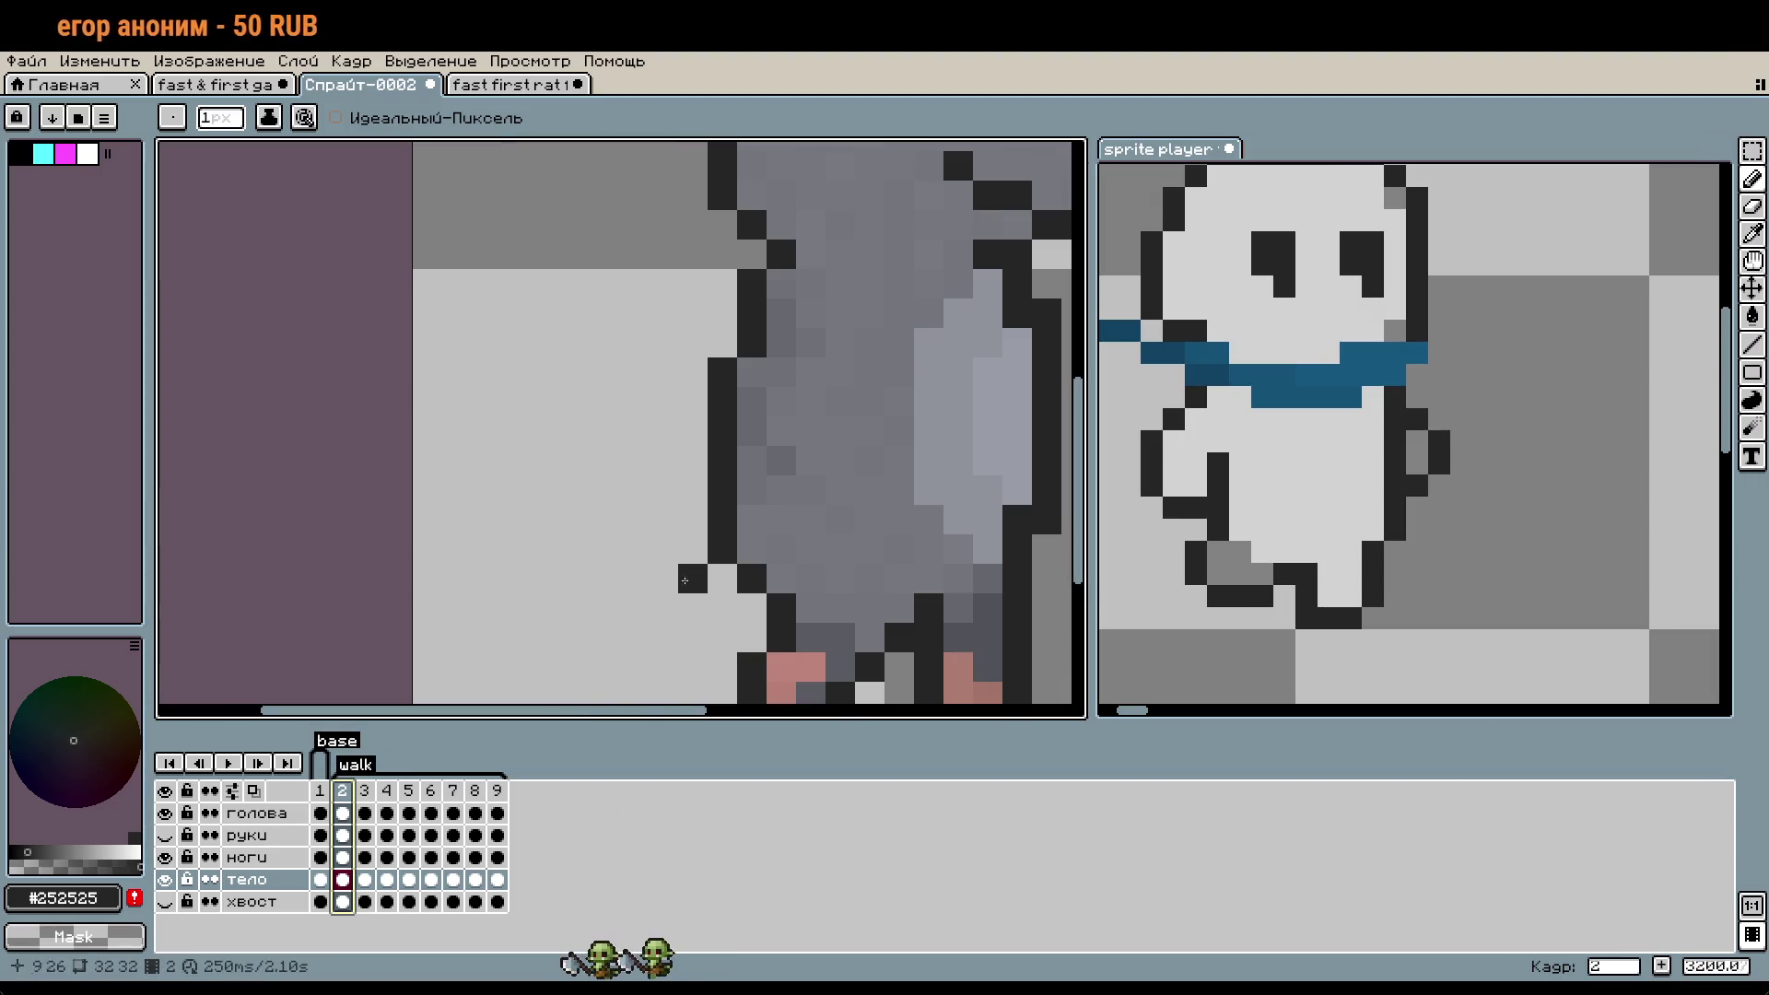
scroll(737, 553, "down", 1)
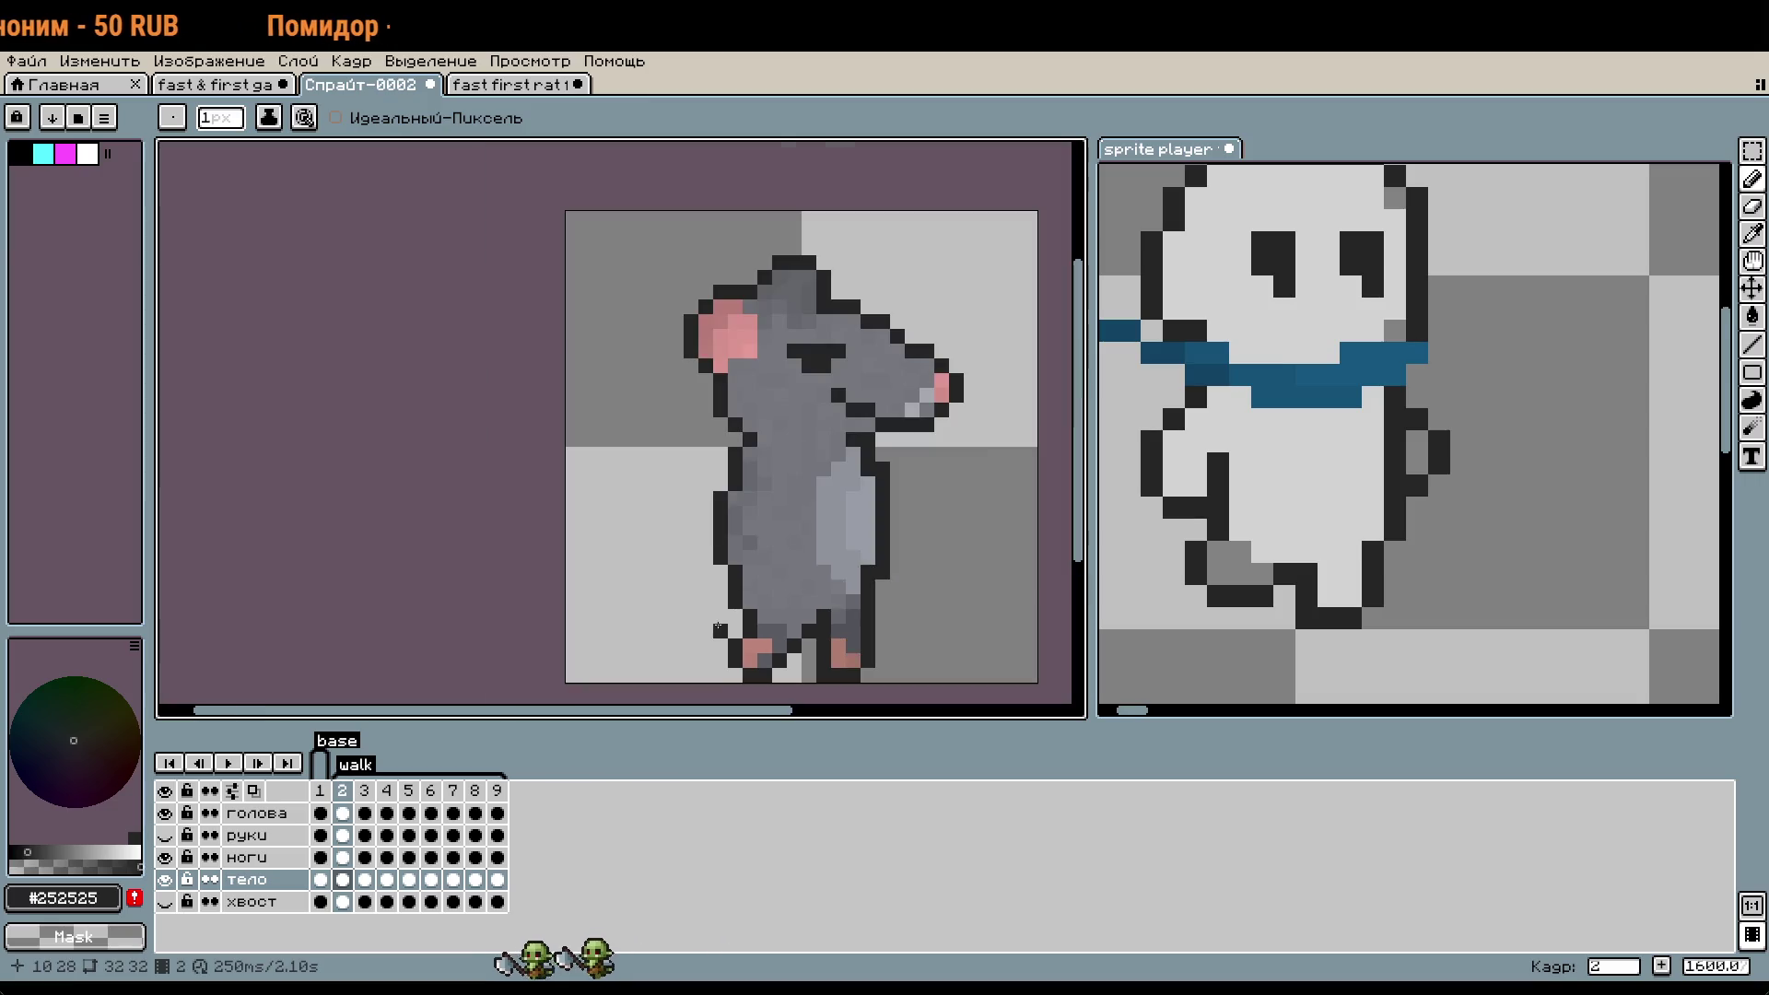
key("period")
key("comma")
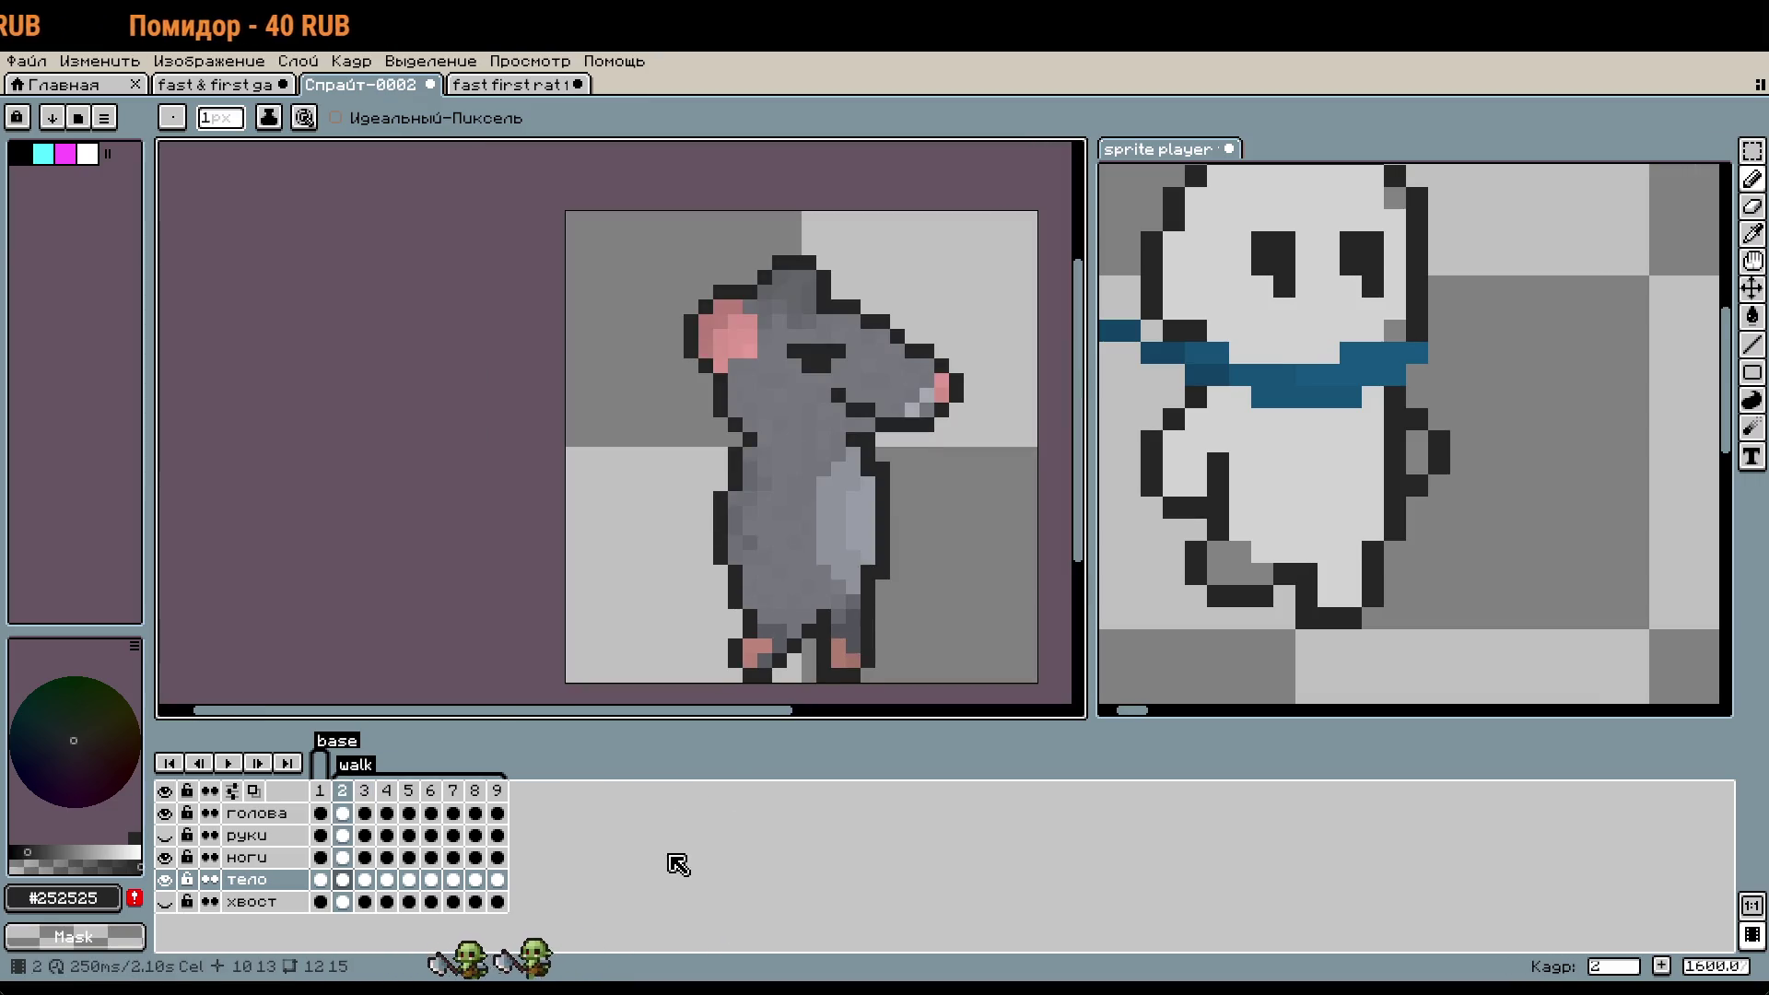
- Step the rat forward through frames 4–8, then show frame 11 of the sprite player reference
key("period")
key("period")
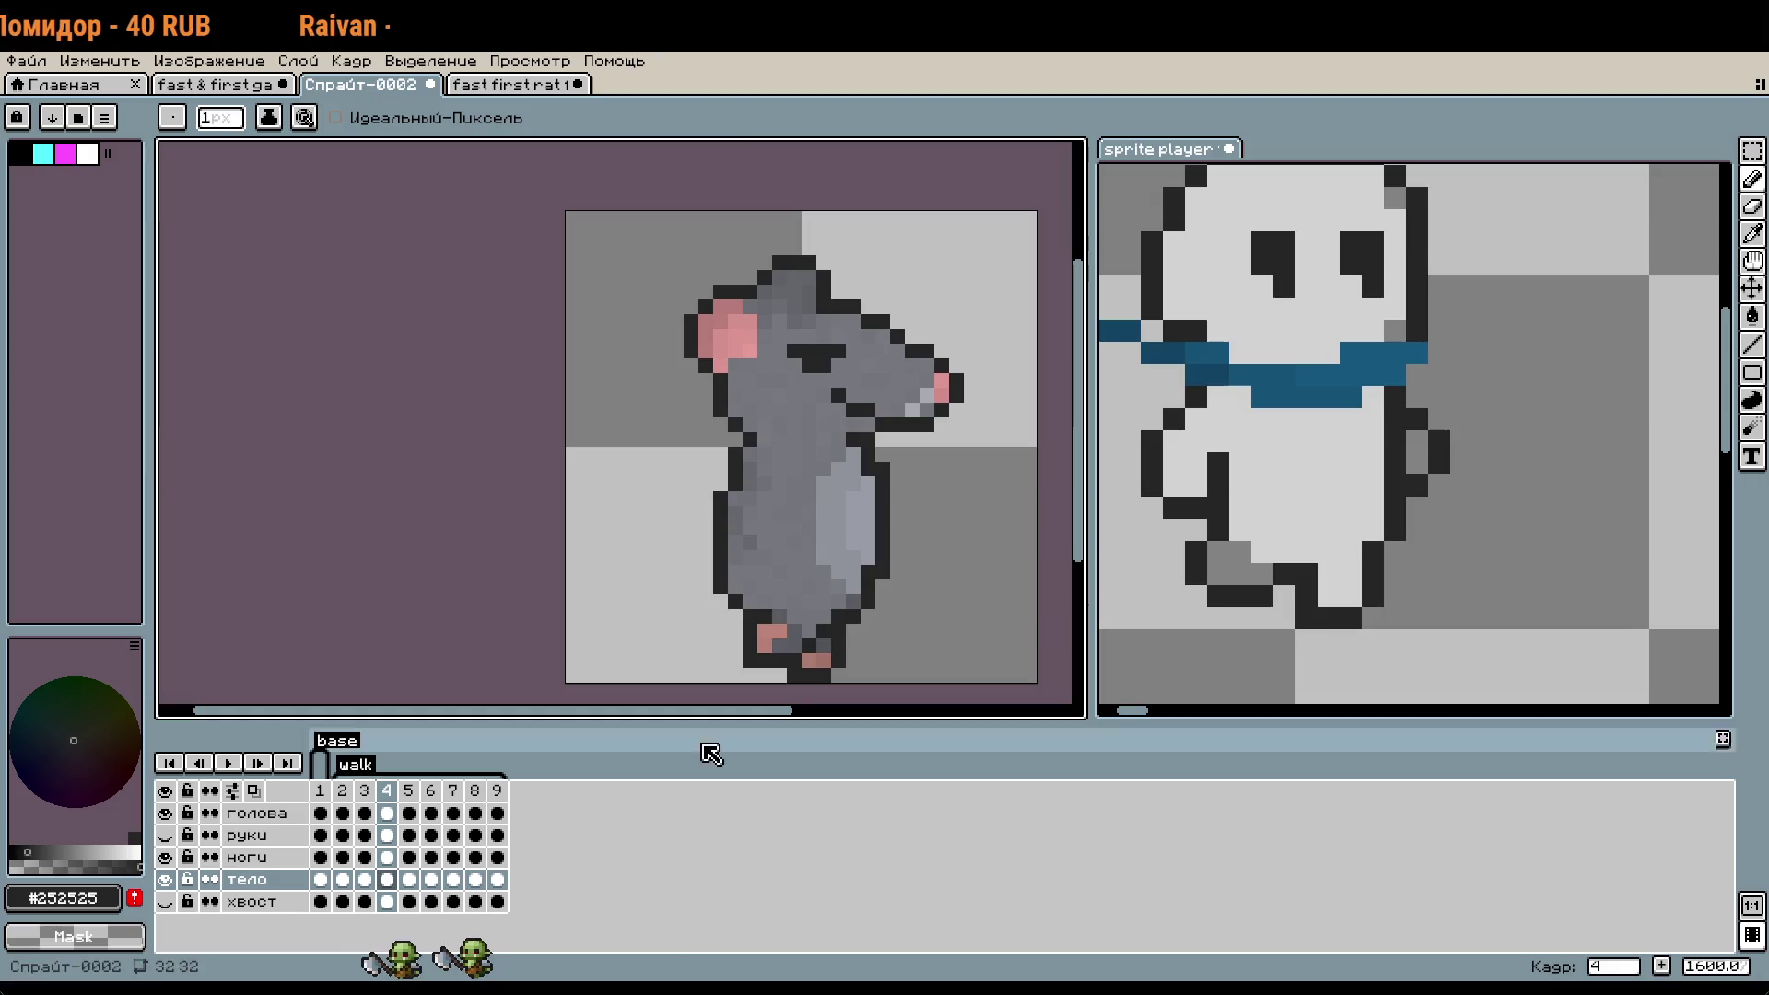
scroll(732, 590, "up", 1)
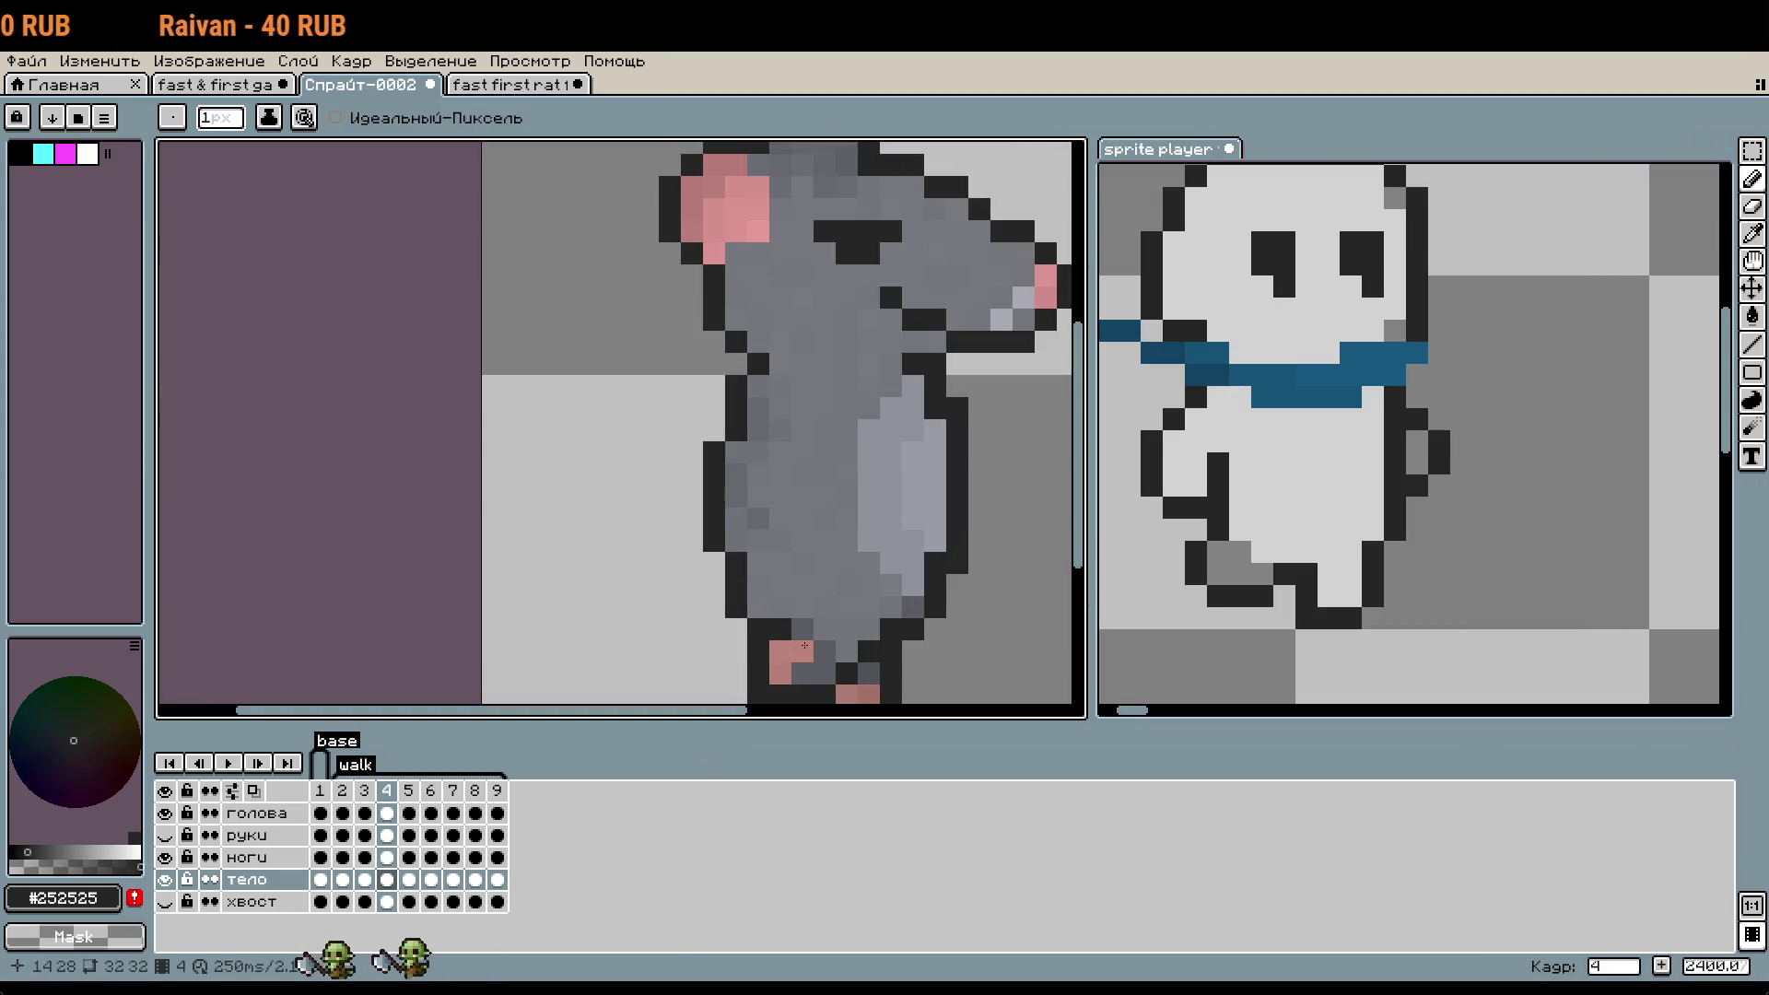
key("period")
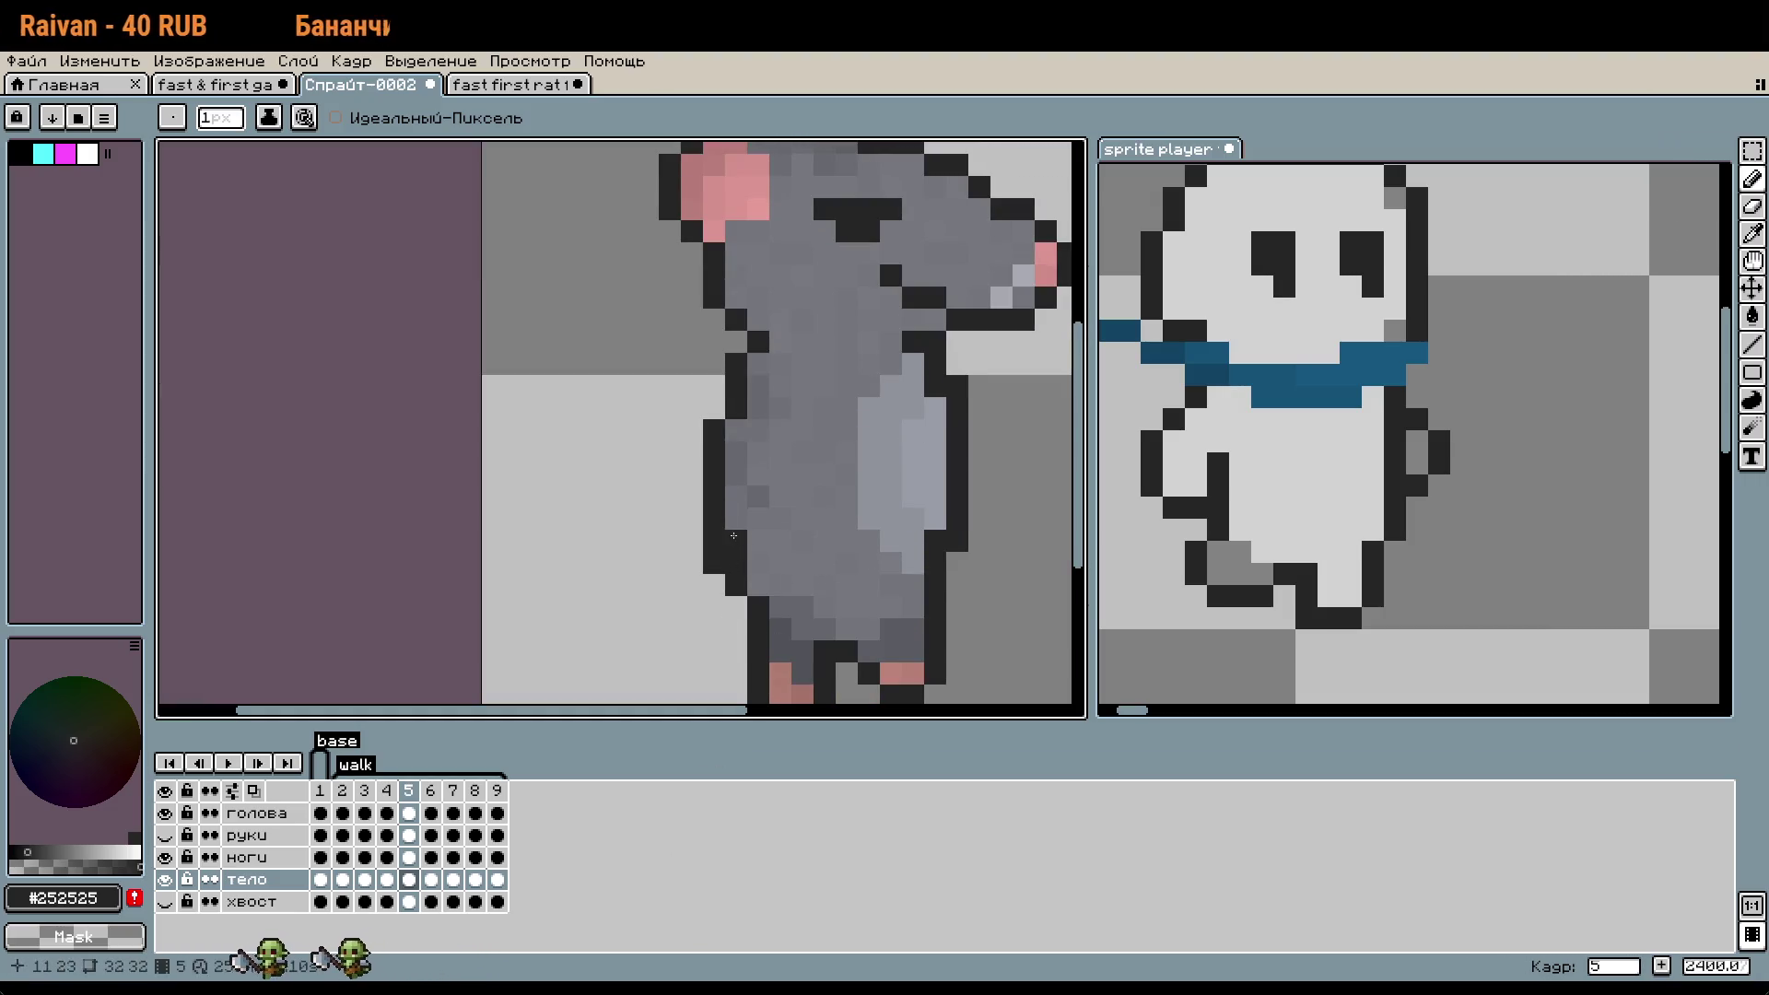
scroll(753, 593, "down", 2)
key("period")
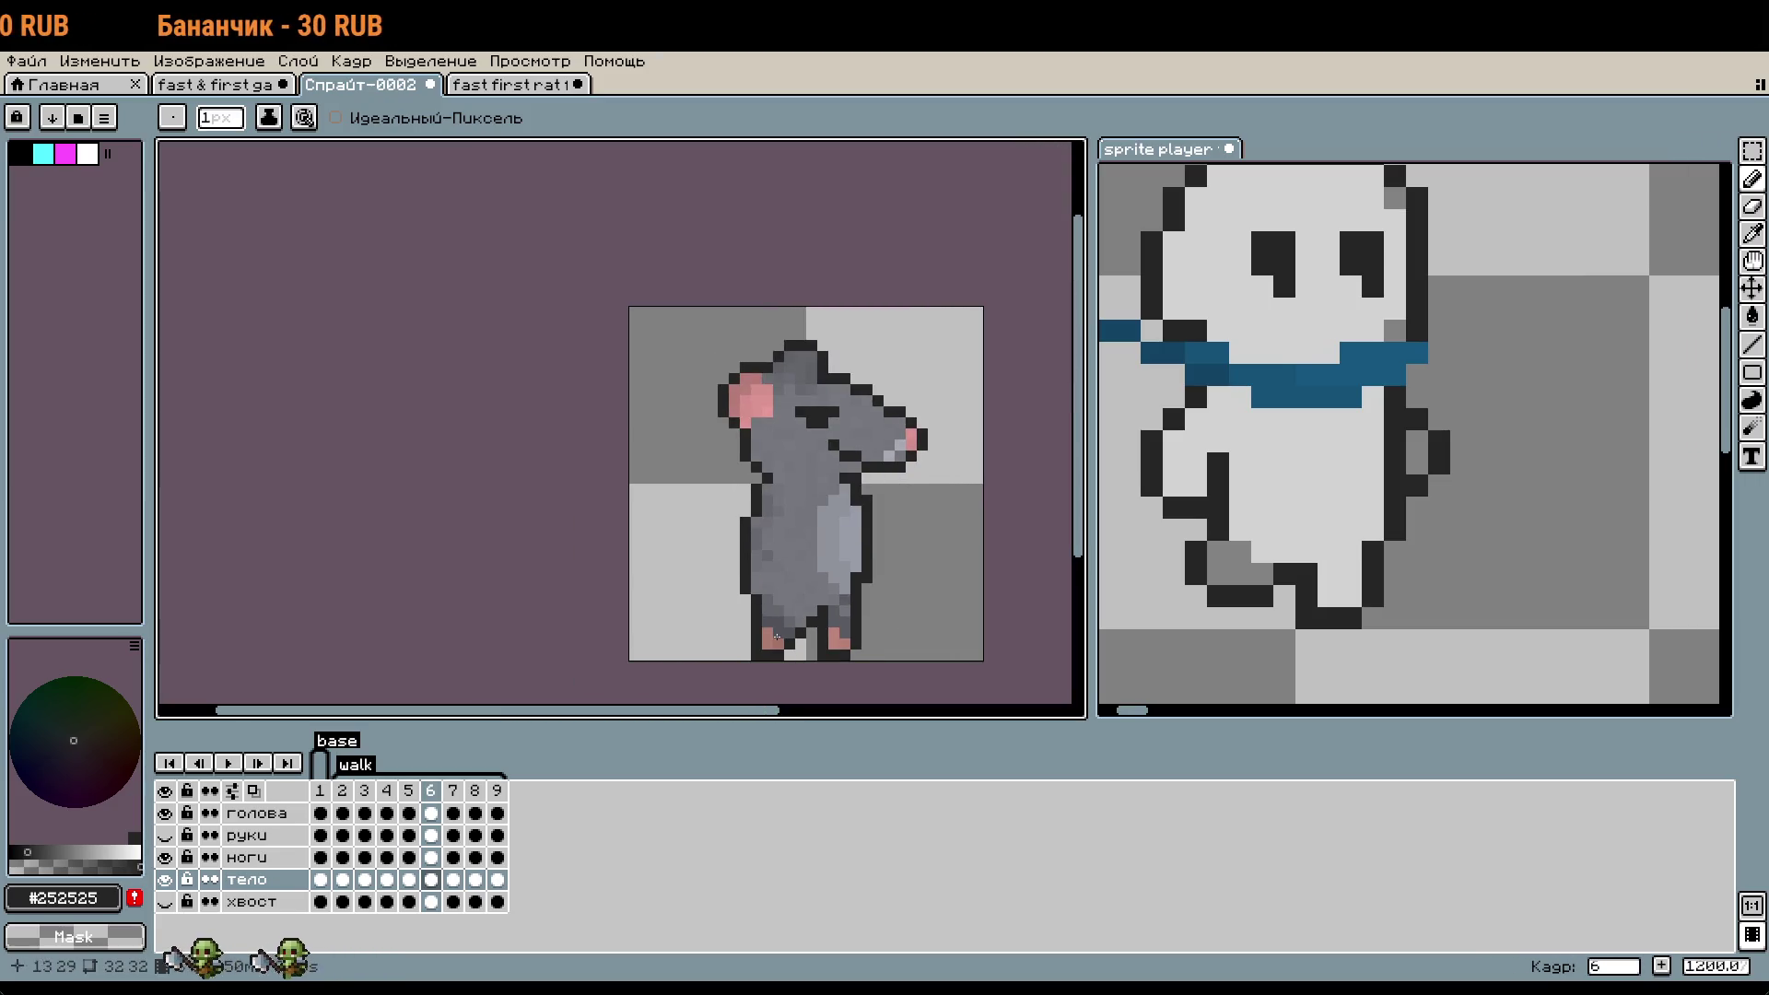
key("period")
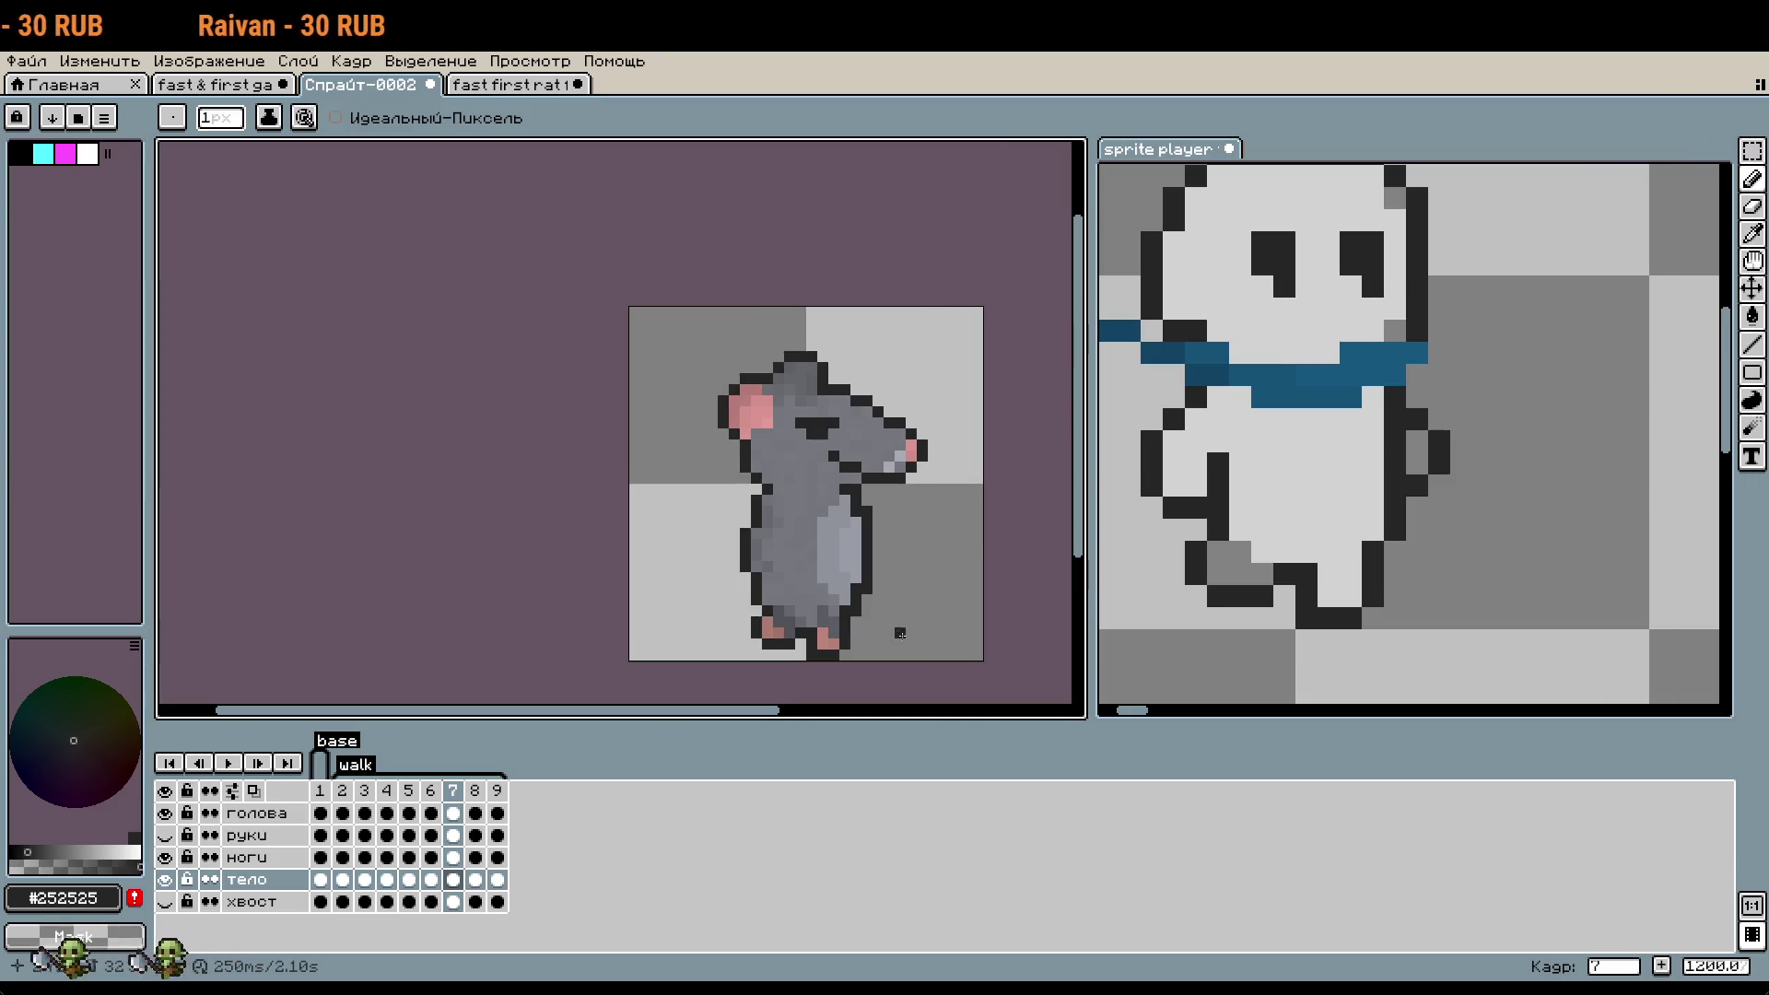
key("period")
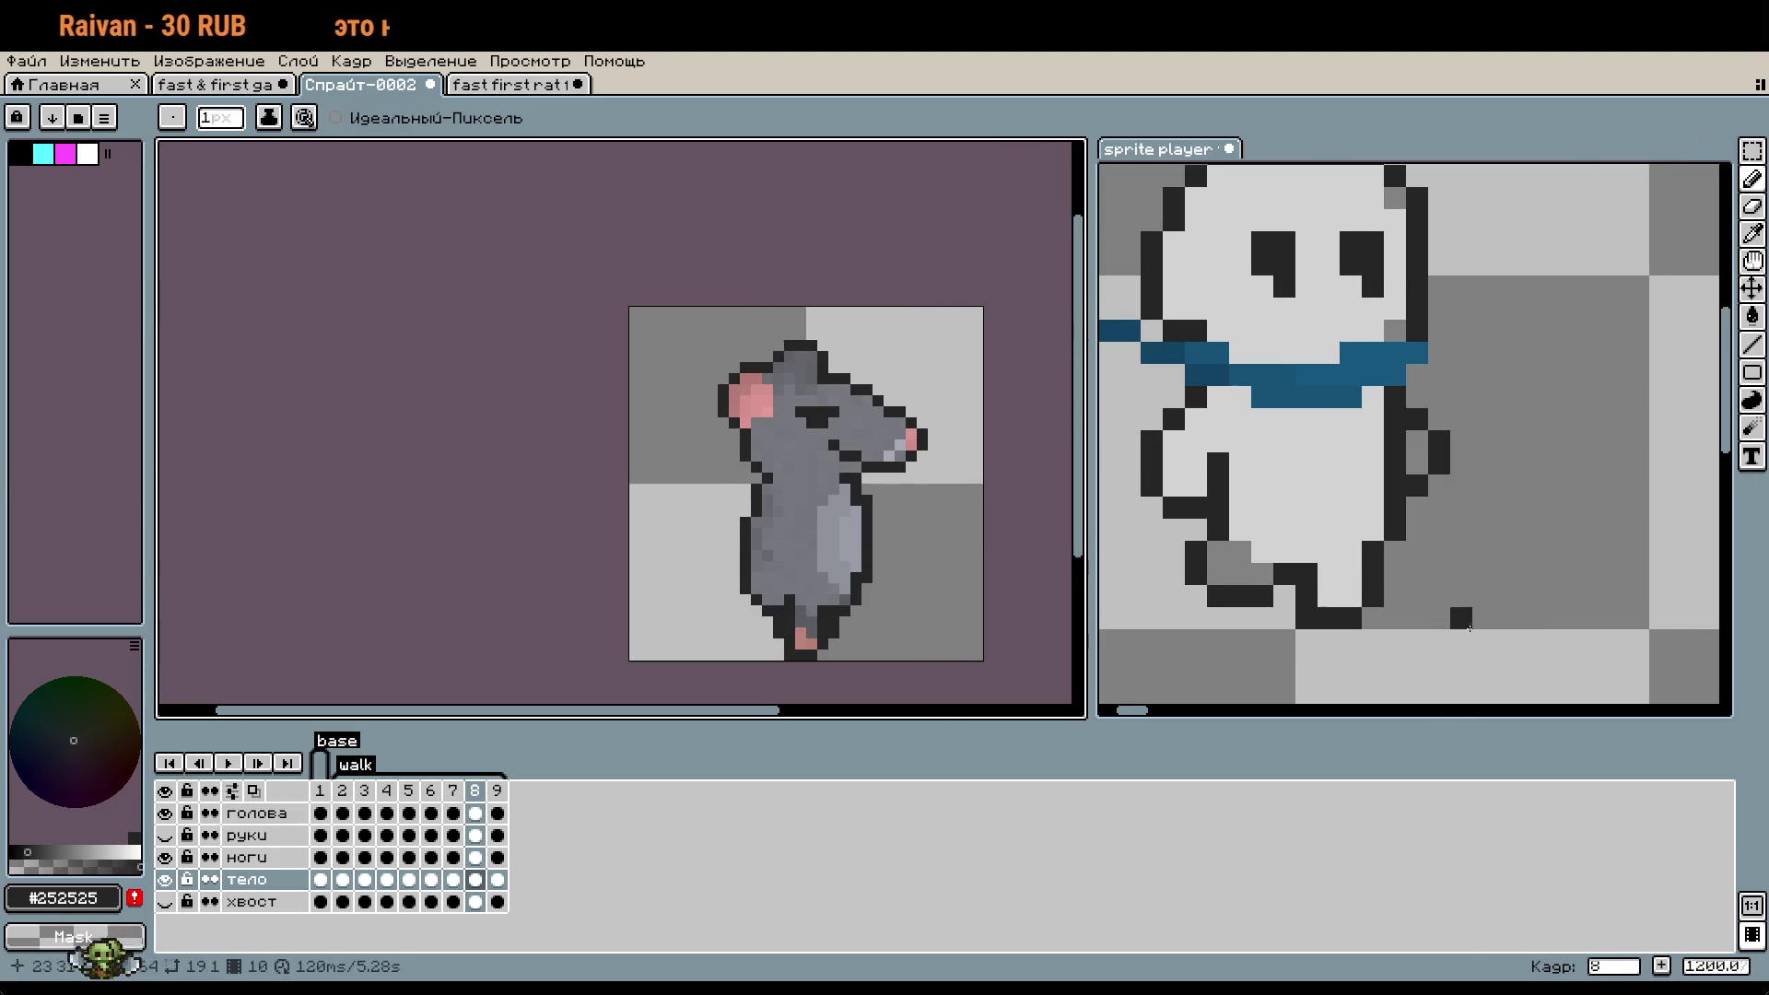
left_click(1469, 628)
left_click(543, 772)
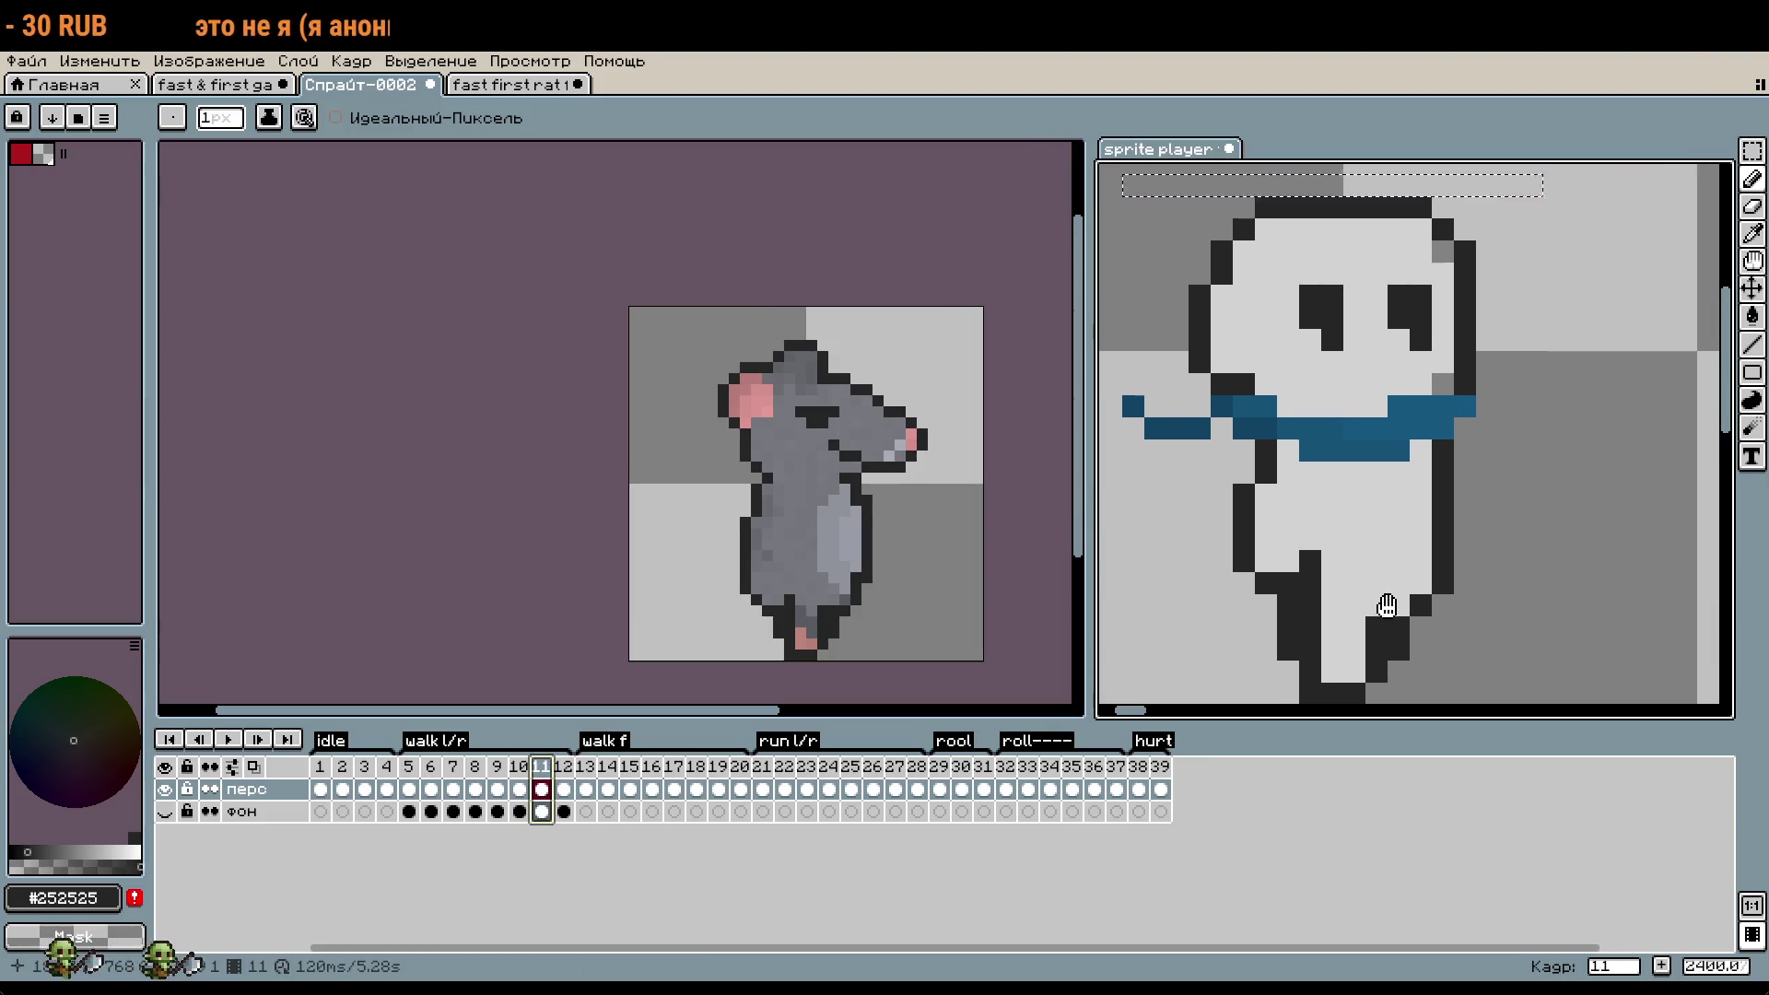
- Advance the sprite player reference to frame 12
left_click(565, 766)
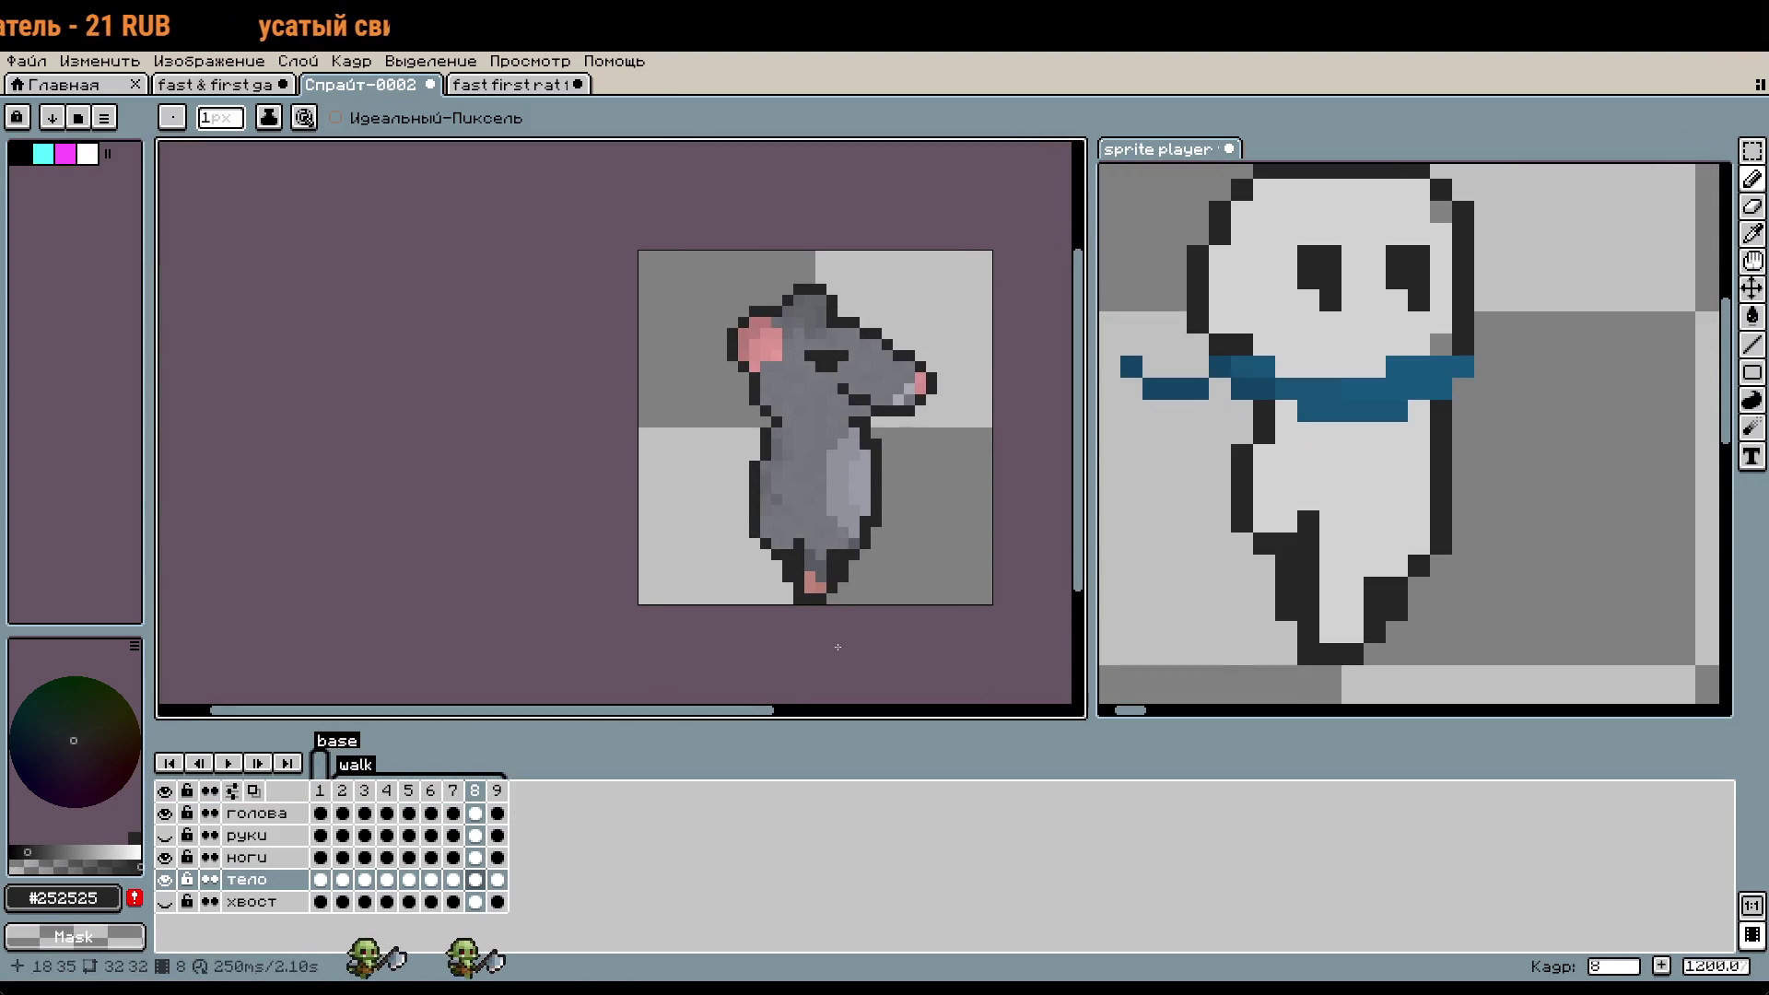
scroll(771, 546, "up", 3)
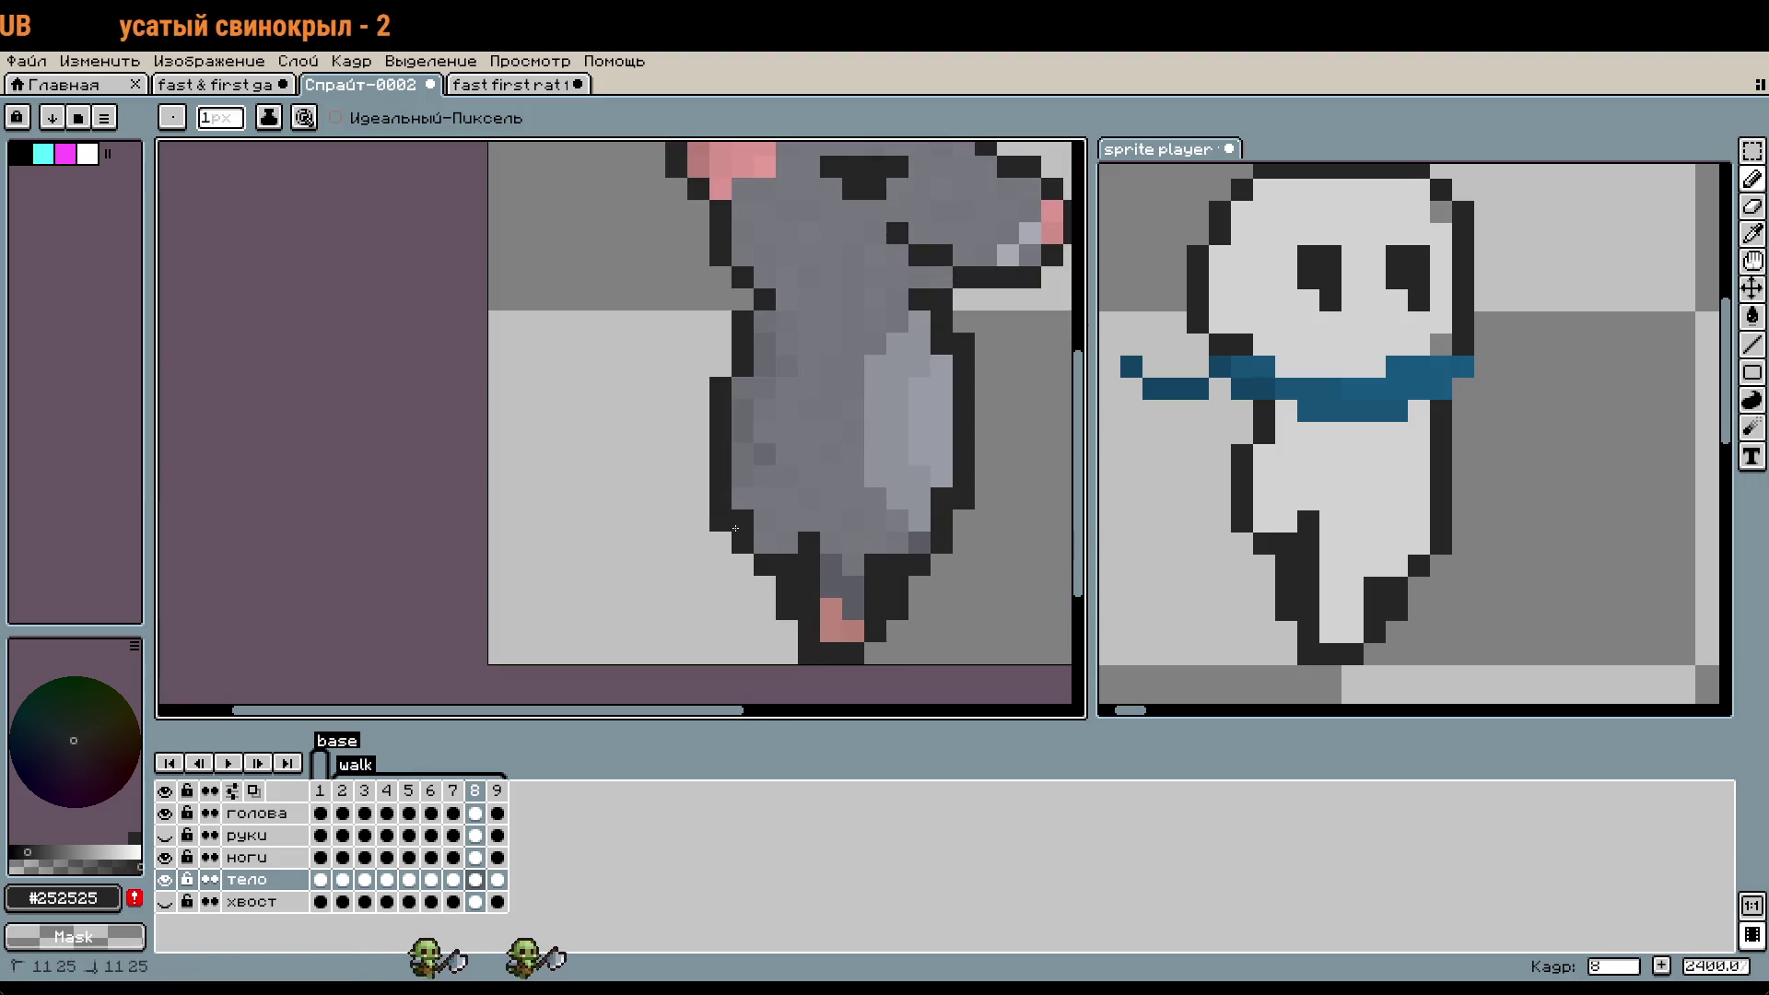
scroll(891, 687, "down", 2)
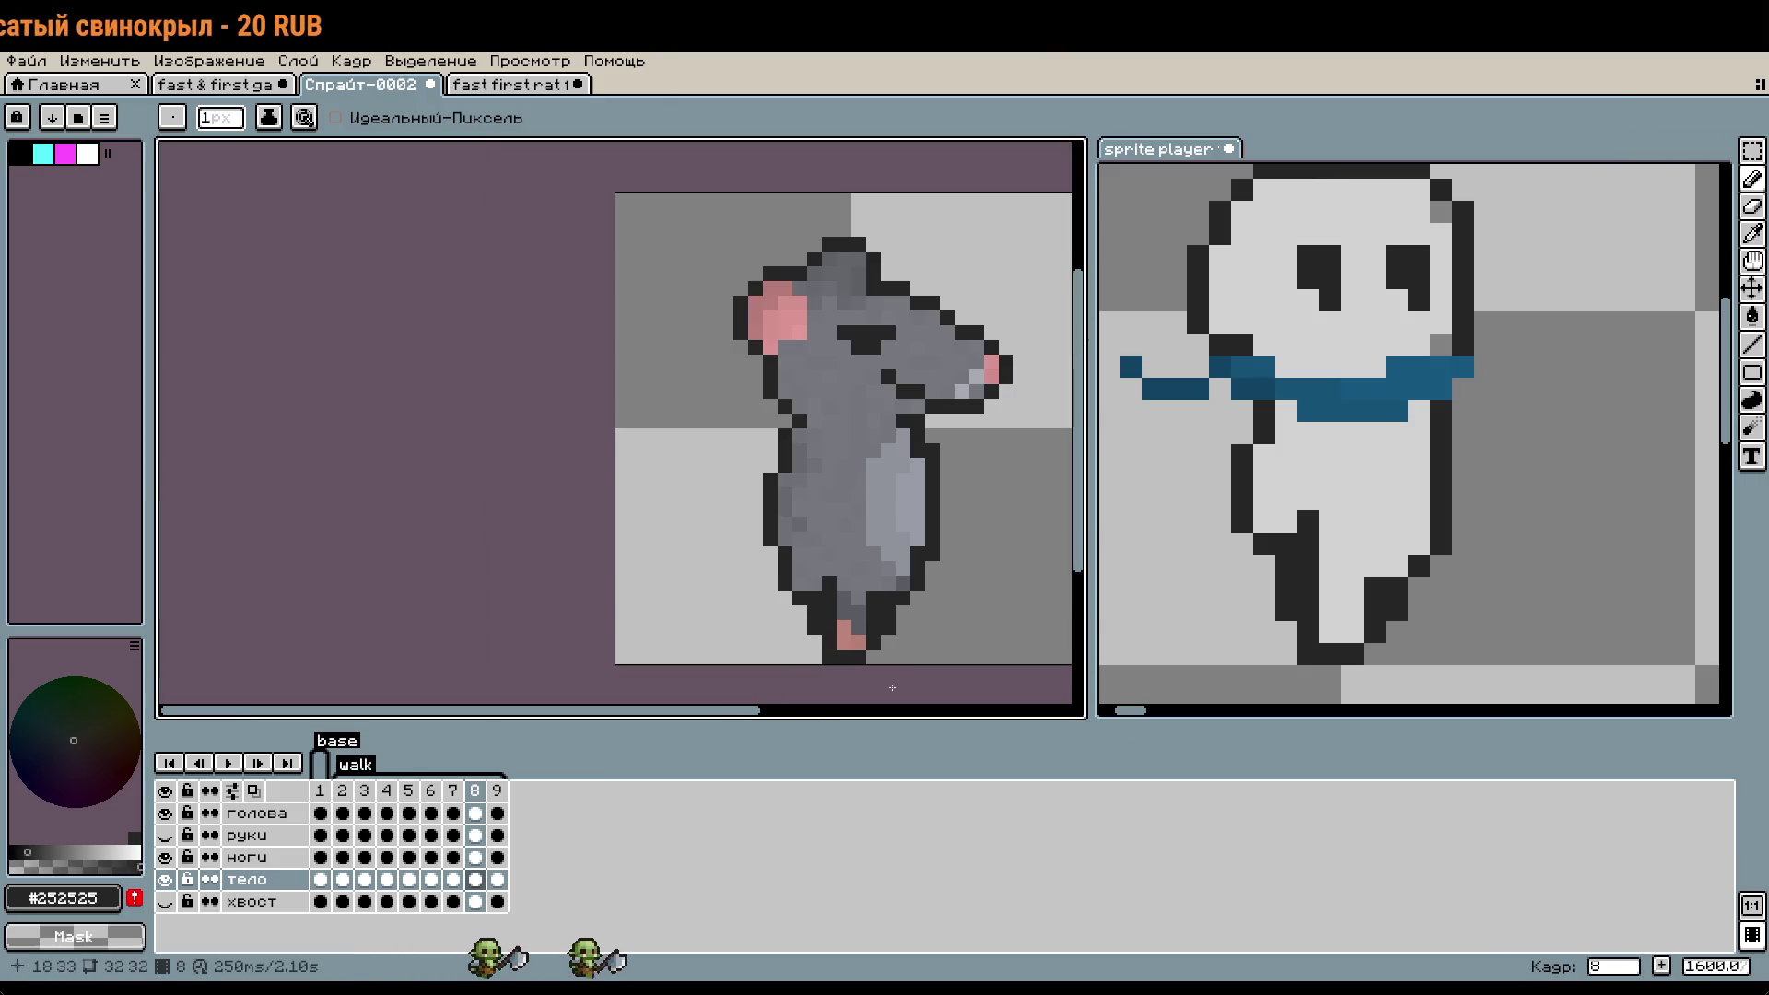
scroll(925, 617, "down", 2)
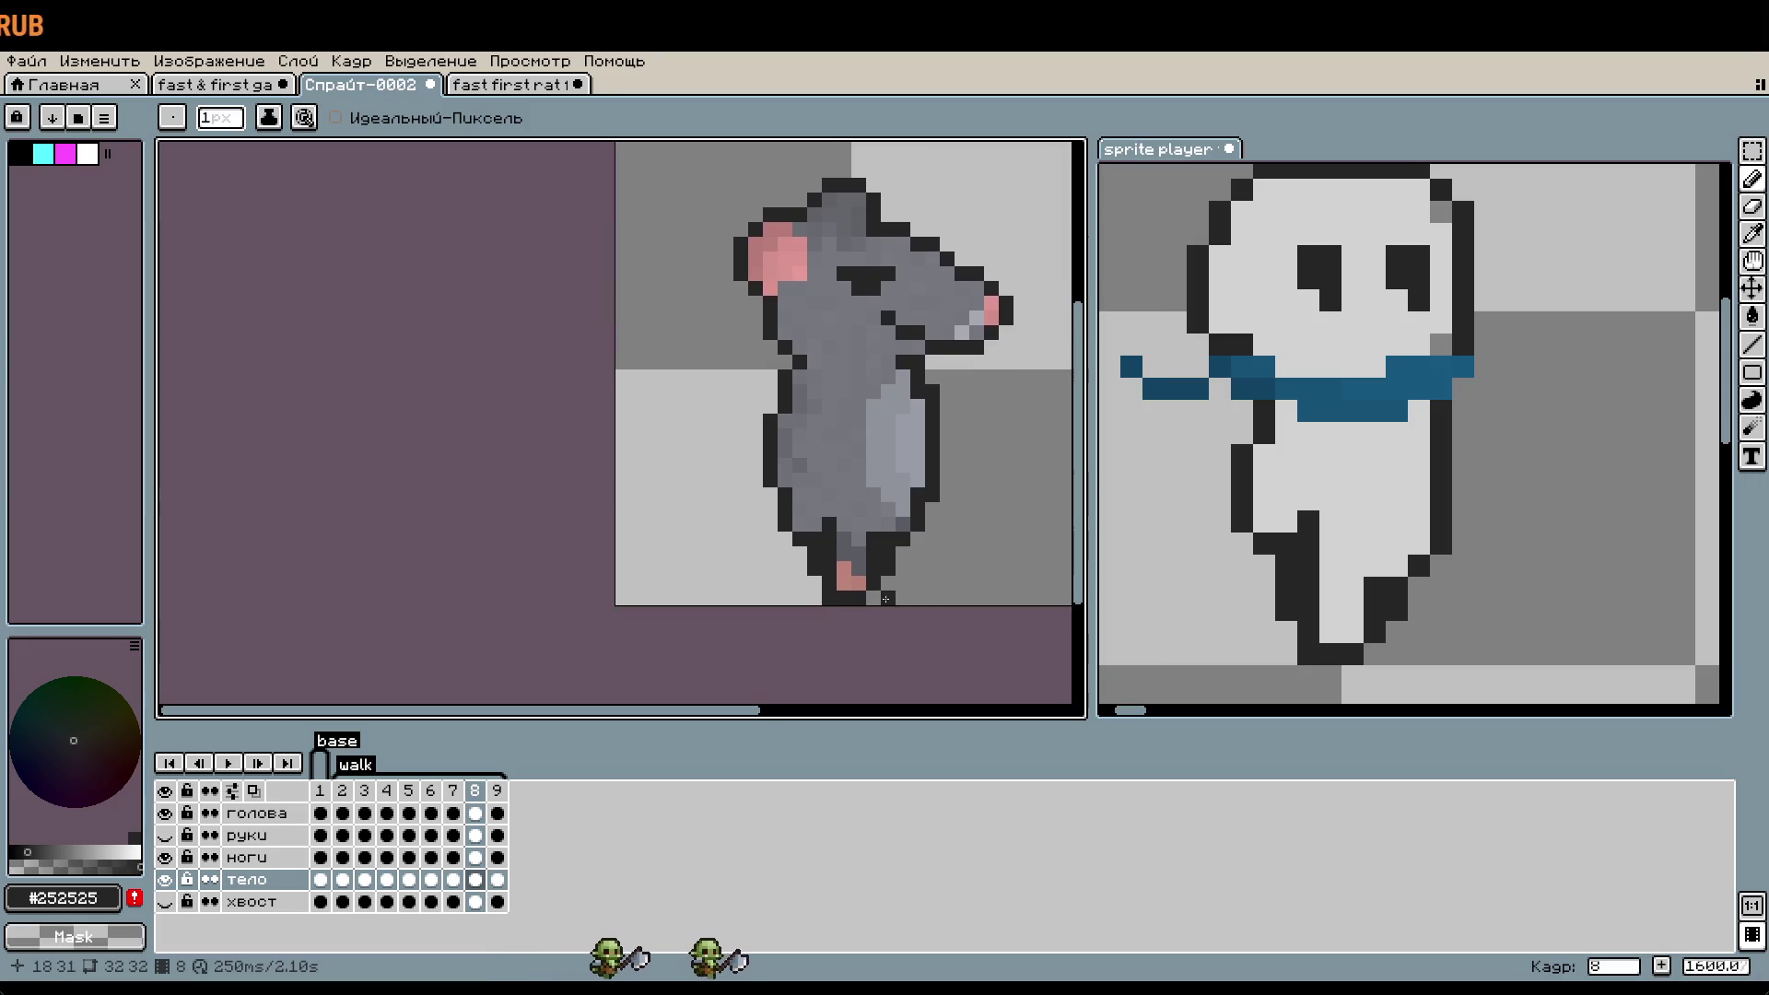
scroll(885, 599, "up", 3)
scroll(760, 533, "up", 1)
- Pencil dark pixels along the rat's leg on frame 8, undoing the last stroke
left_click(1243, 557)
scroll(773, 589, "up", 3)
left_click(790, 485)
left_click(741, 473)
left_click(741, 531)
scroll(814, 628, "down", 3)
scroll(814, 629, "down", 1)
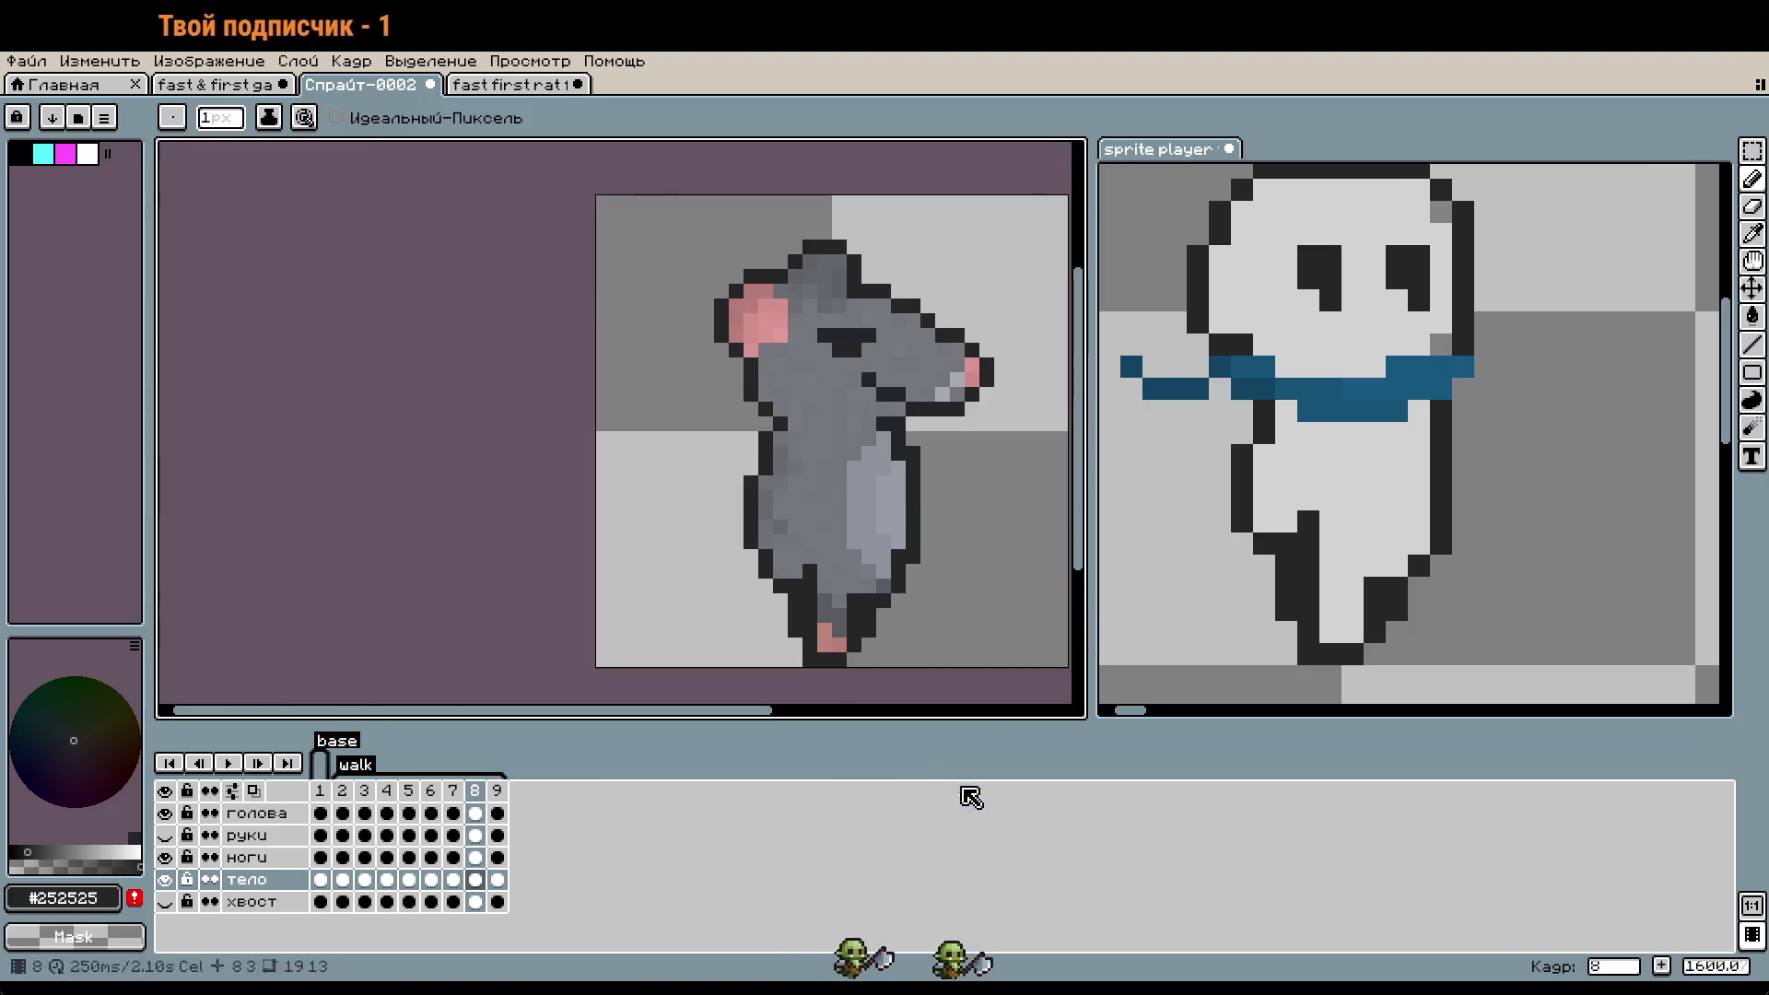
key("v")
key("ctrl+z")
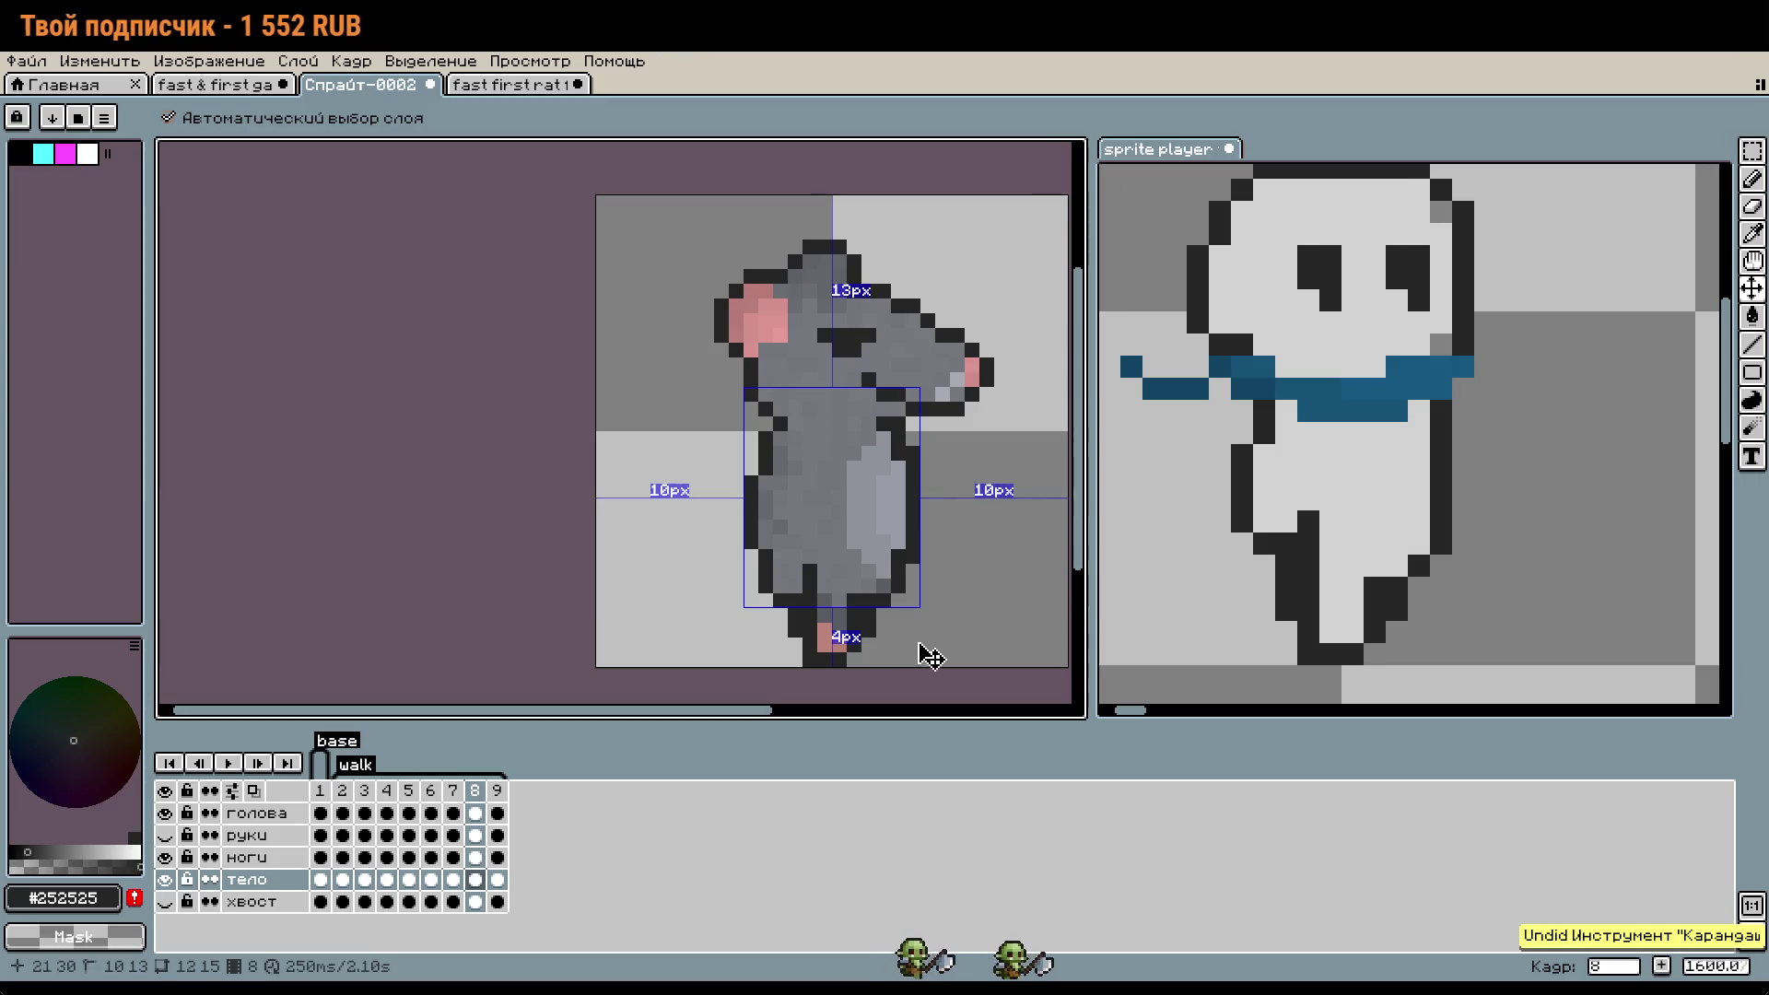
key("b")
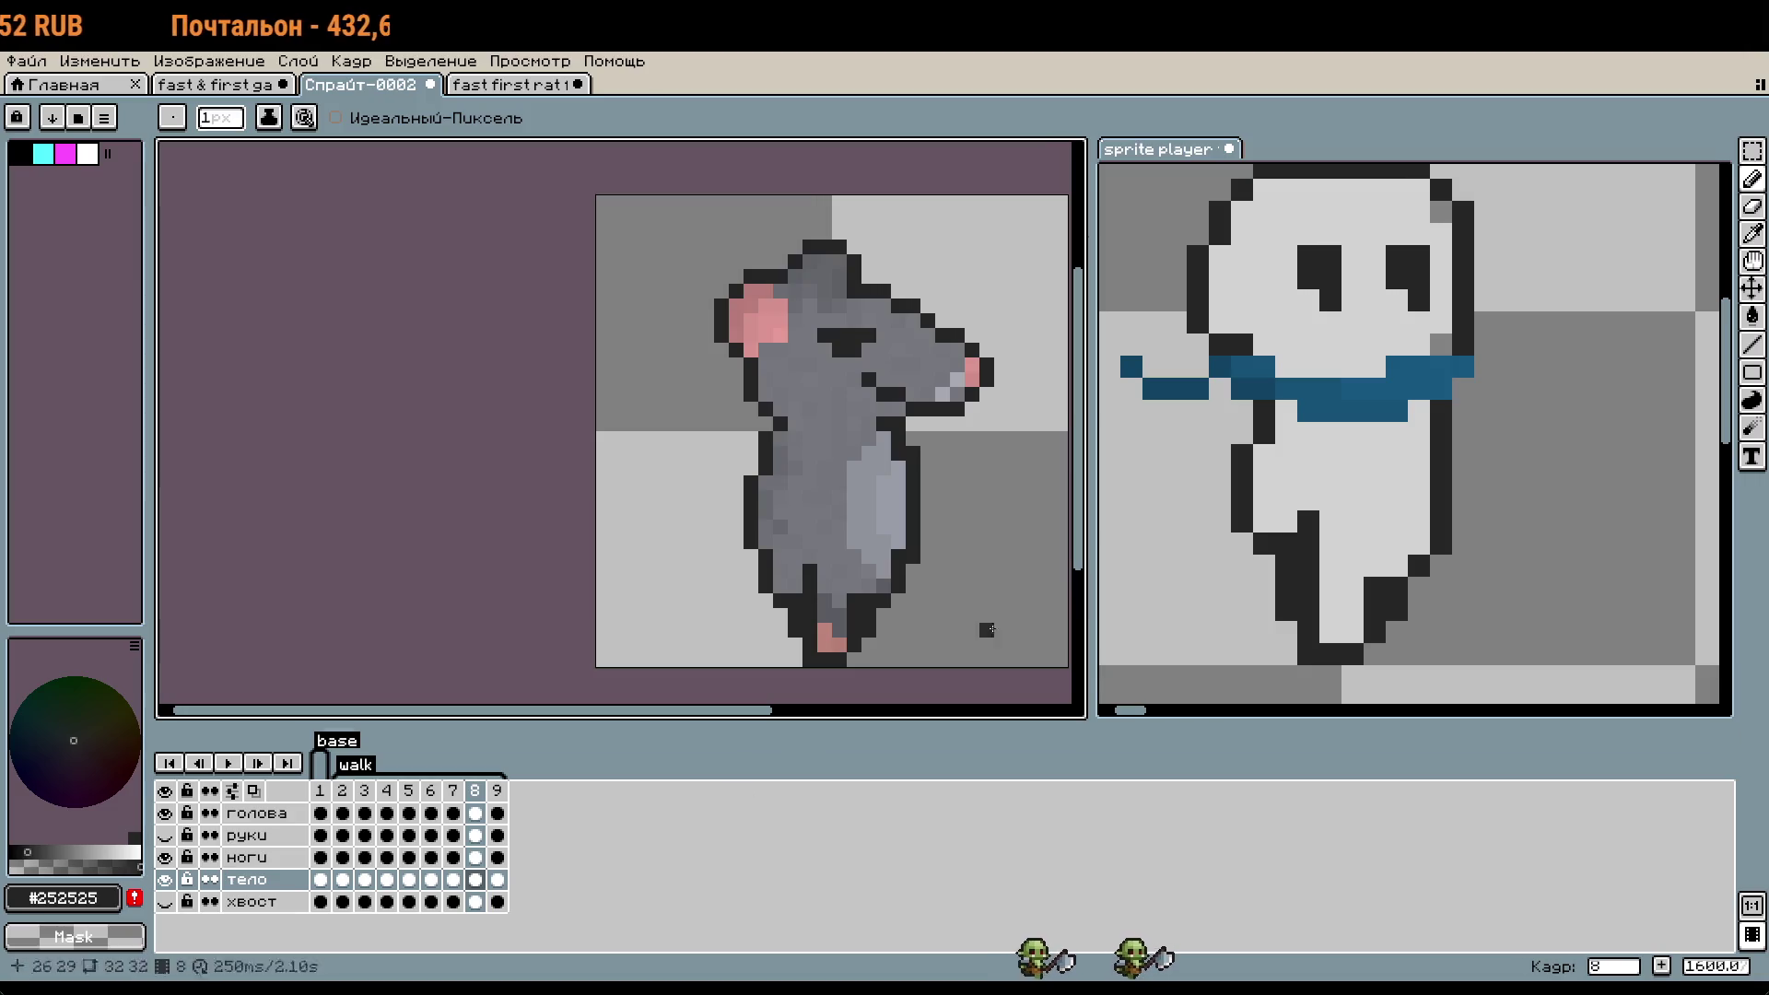
- Check the sprite player at frame 12, then go back to the rat sprite on frame 9
key("ctrl+Tab")
left_click(563, 811)
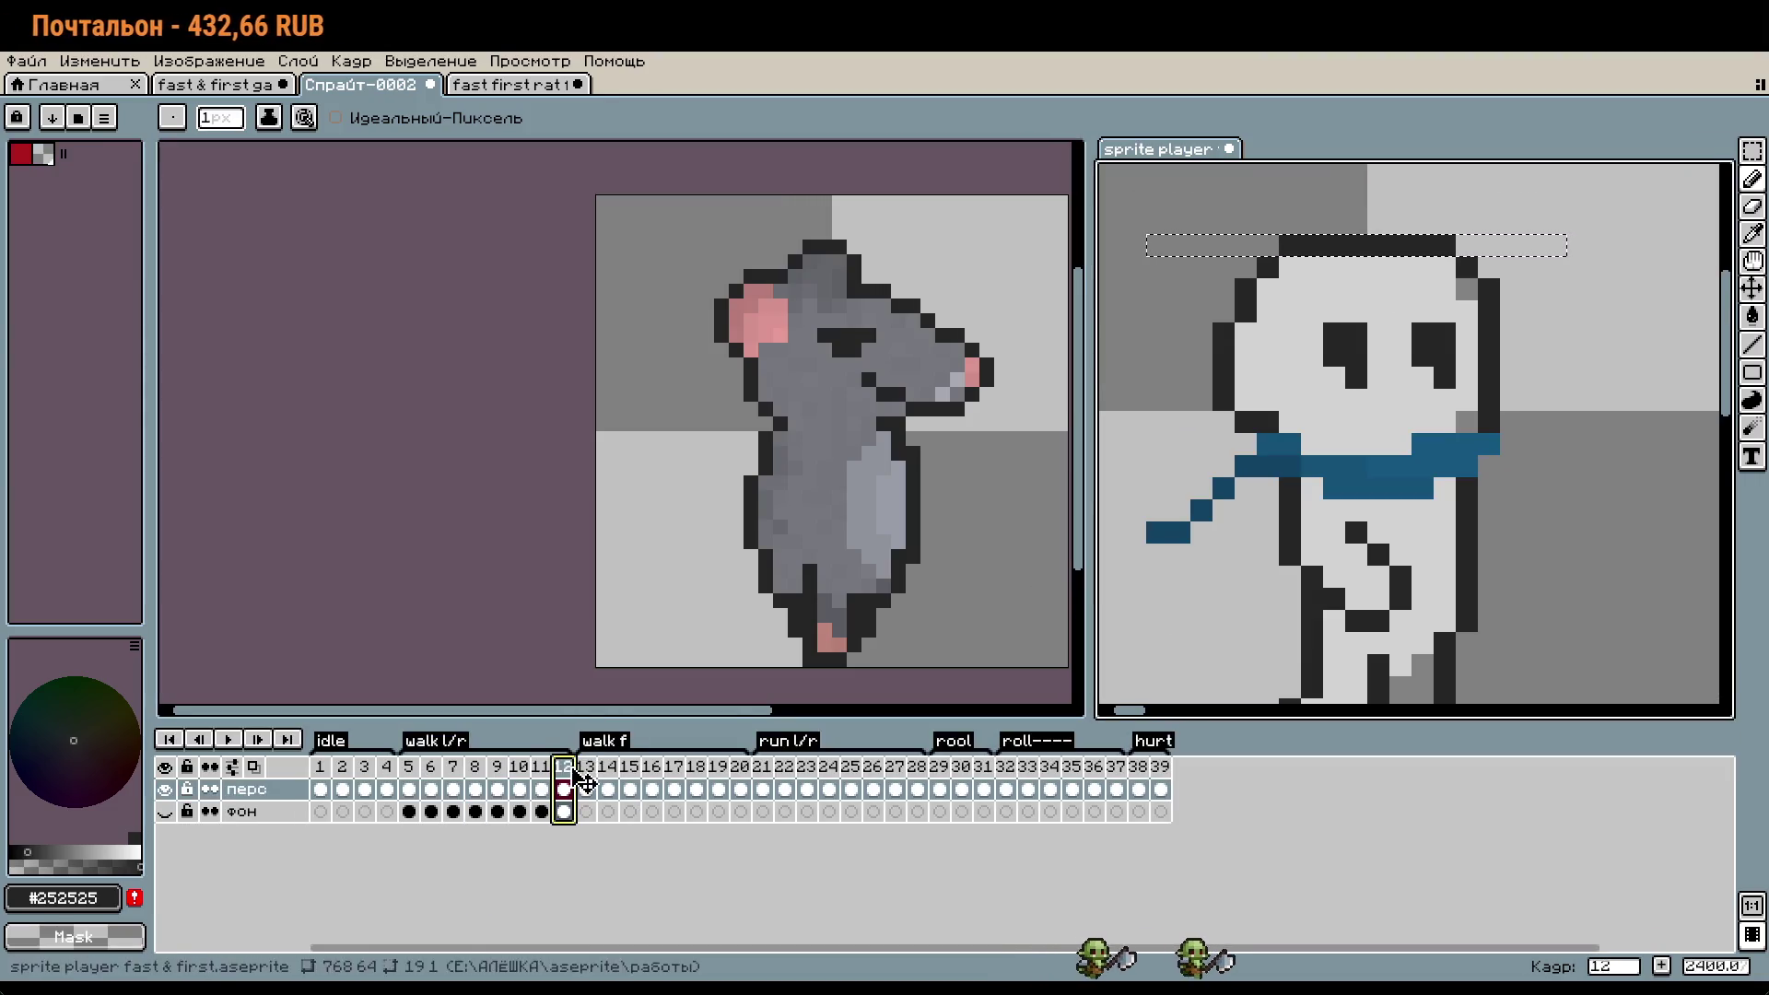
left_click(443, 594)
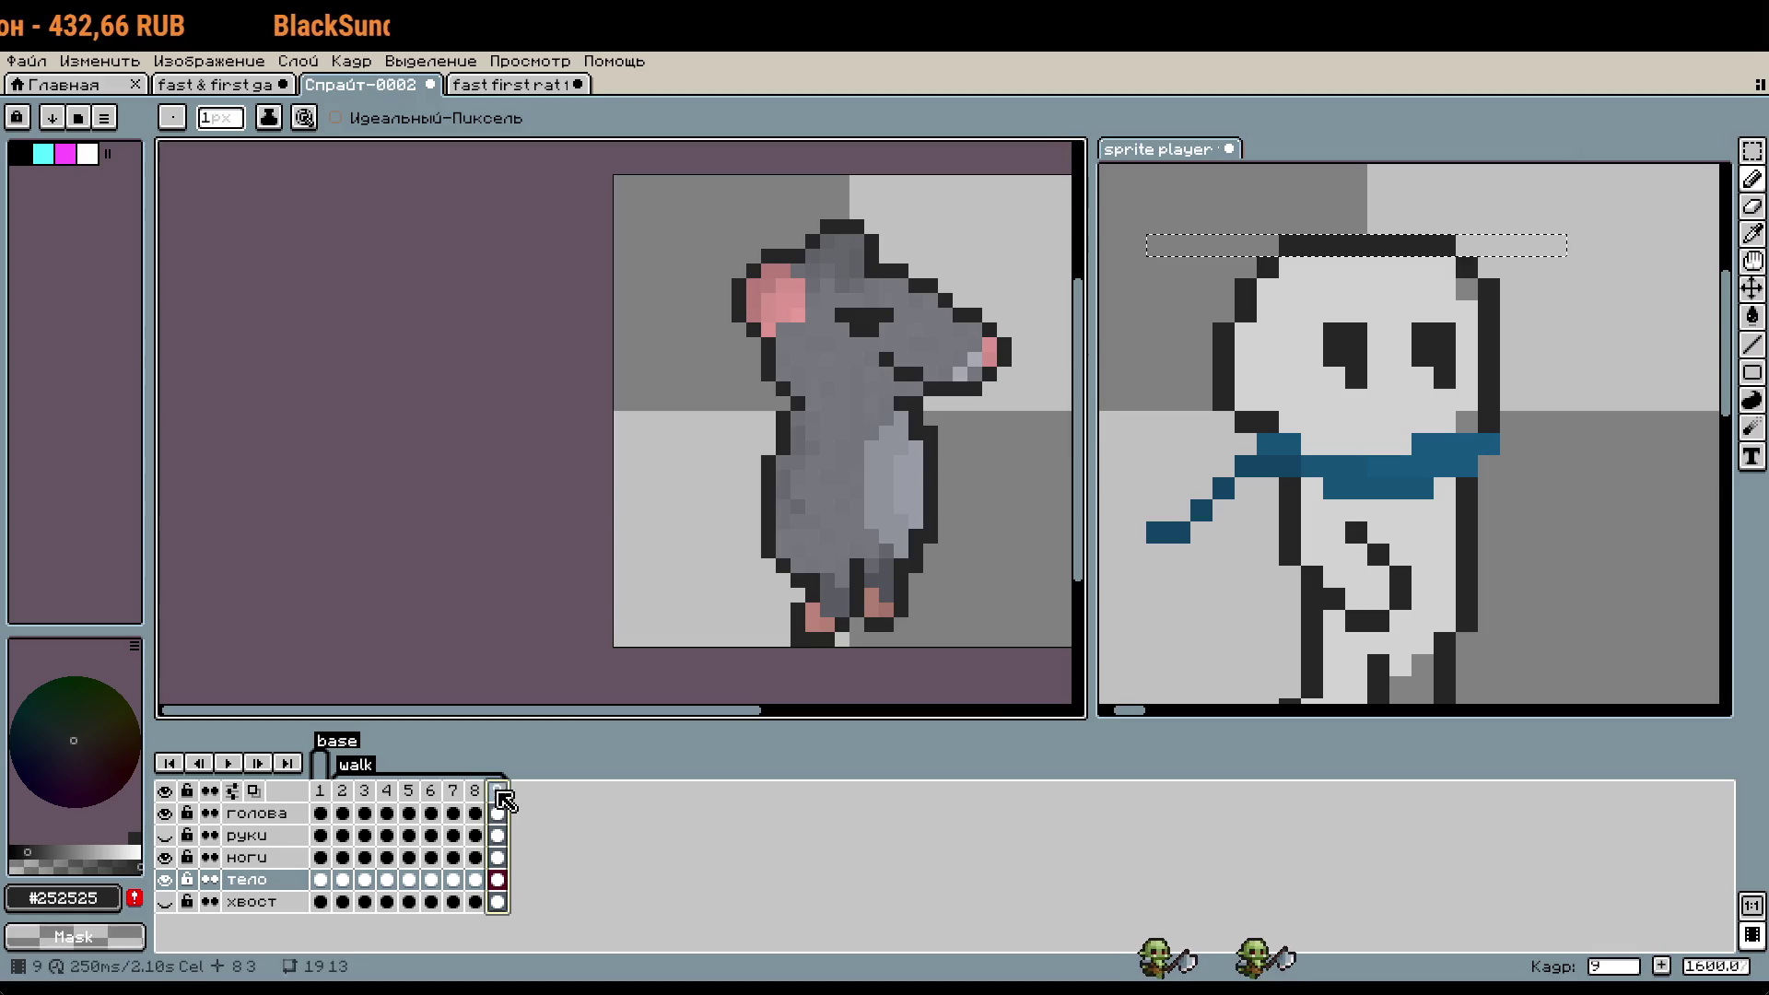
- Select the rat's head on frame 9 and nudge it up one pixel
key("m")
mouse_move(653, 200)
left_mouse_down()
mouse_move(1046, 489)
mouse_move(1031, 476)
left_mouse_up()
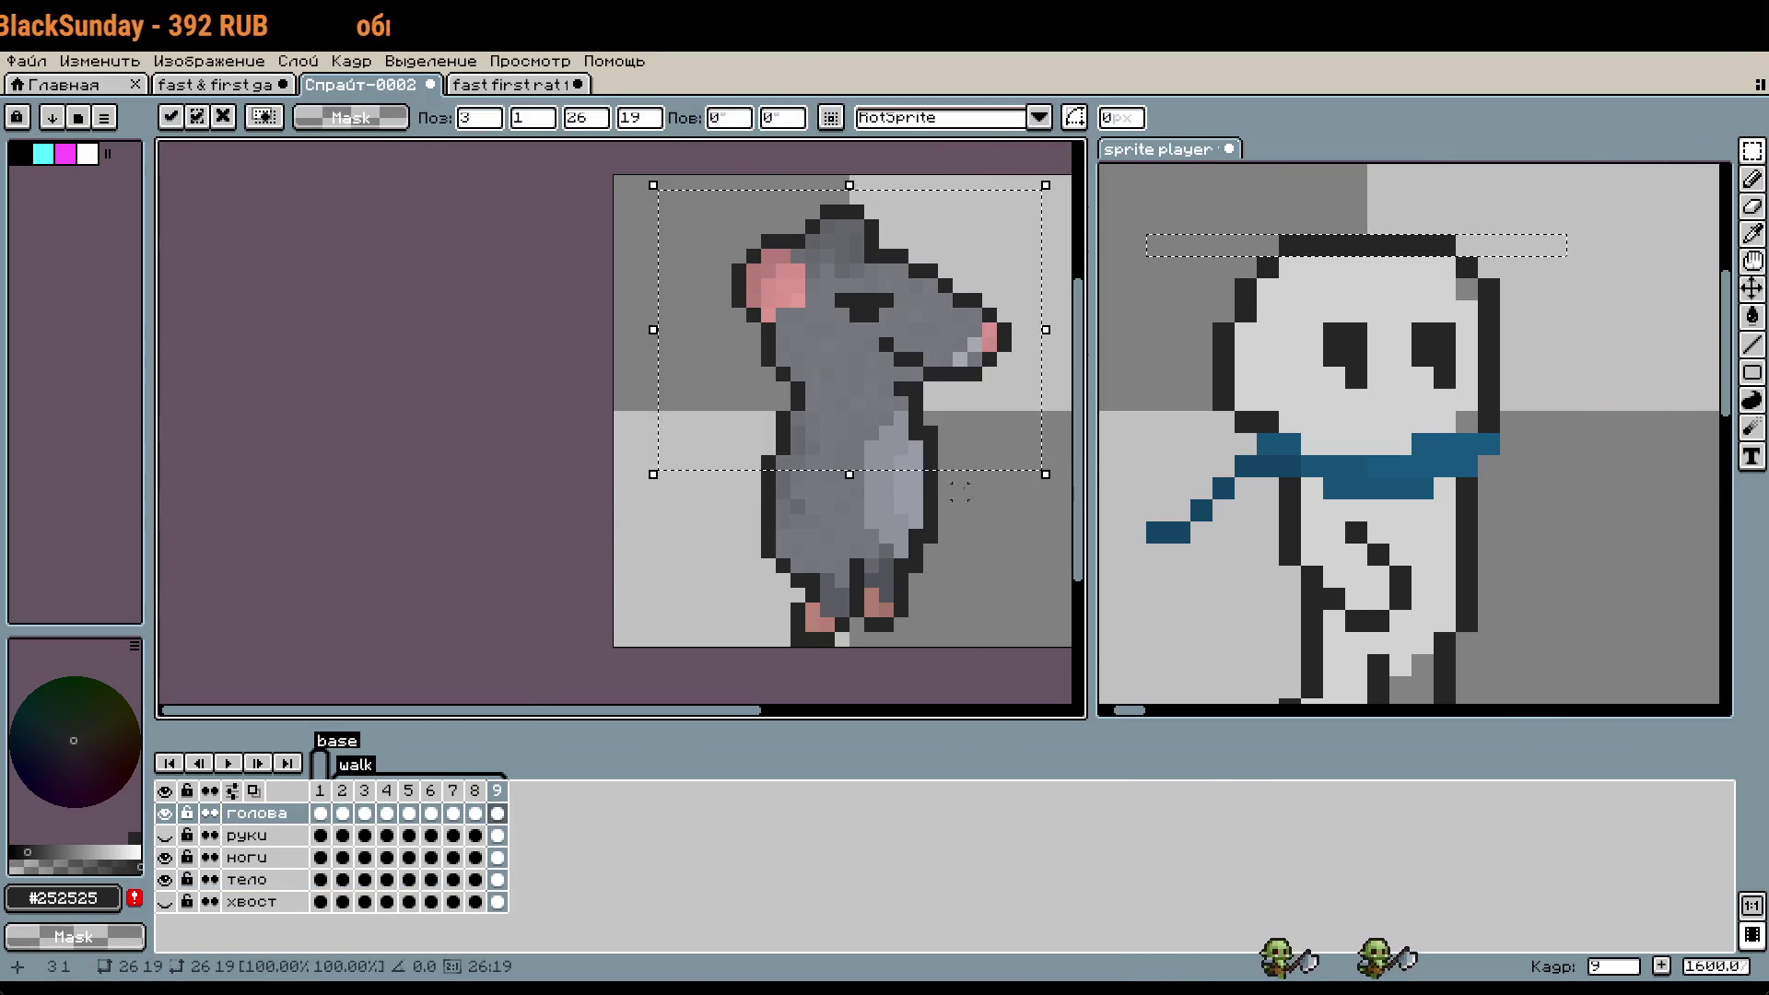
left_click(247, 878)
left_click_drag(672, 197, 1031, 592)
left_click(502, 551)
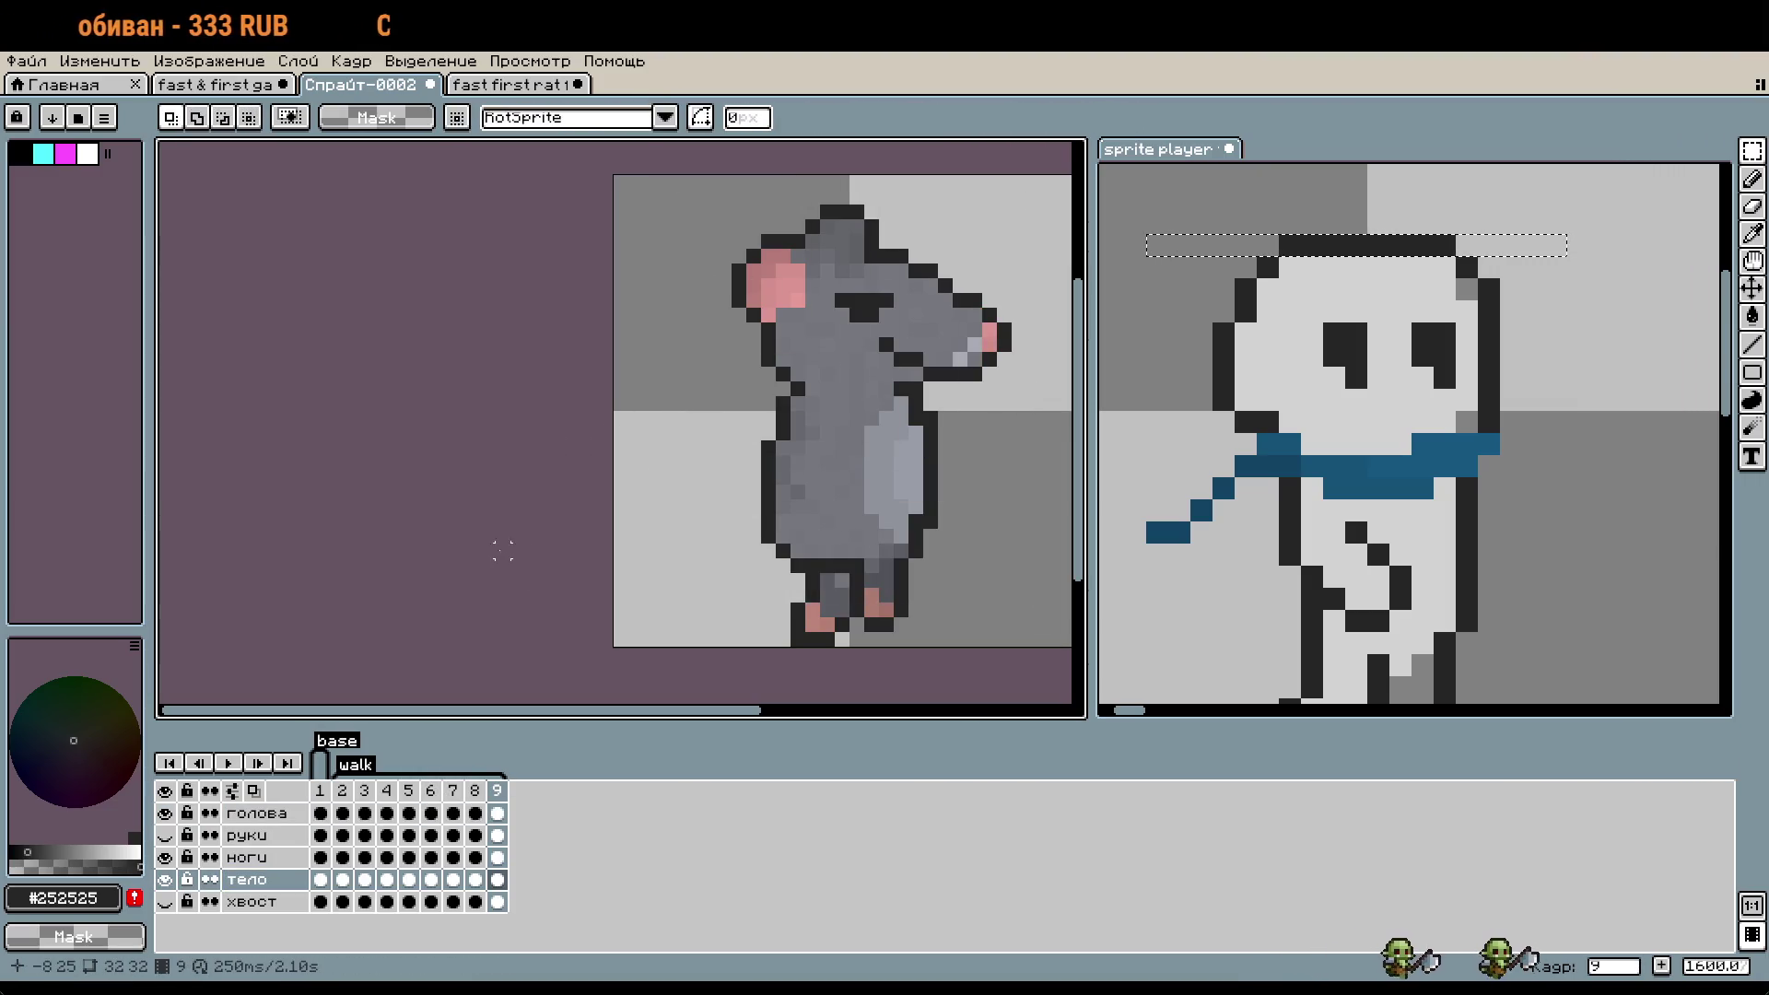
- On the legs layer, pick the mid grey #73757b and paint leg pixels grey
scroll(870, 581, "up", 1)
scroll(870, 580, "up", 1)
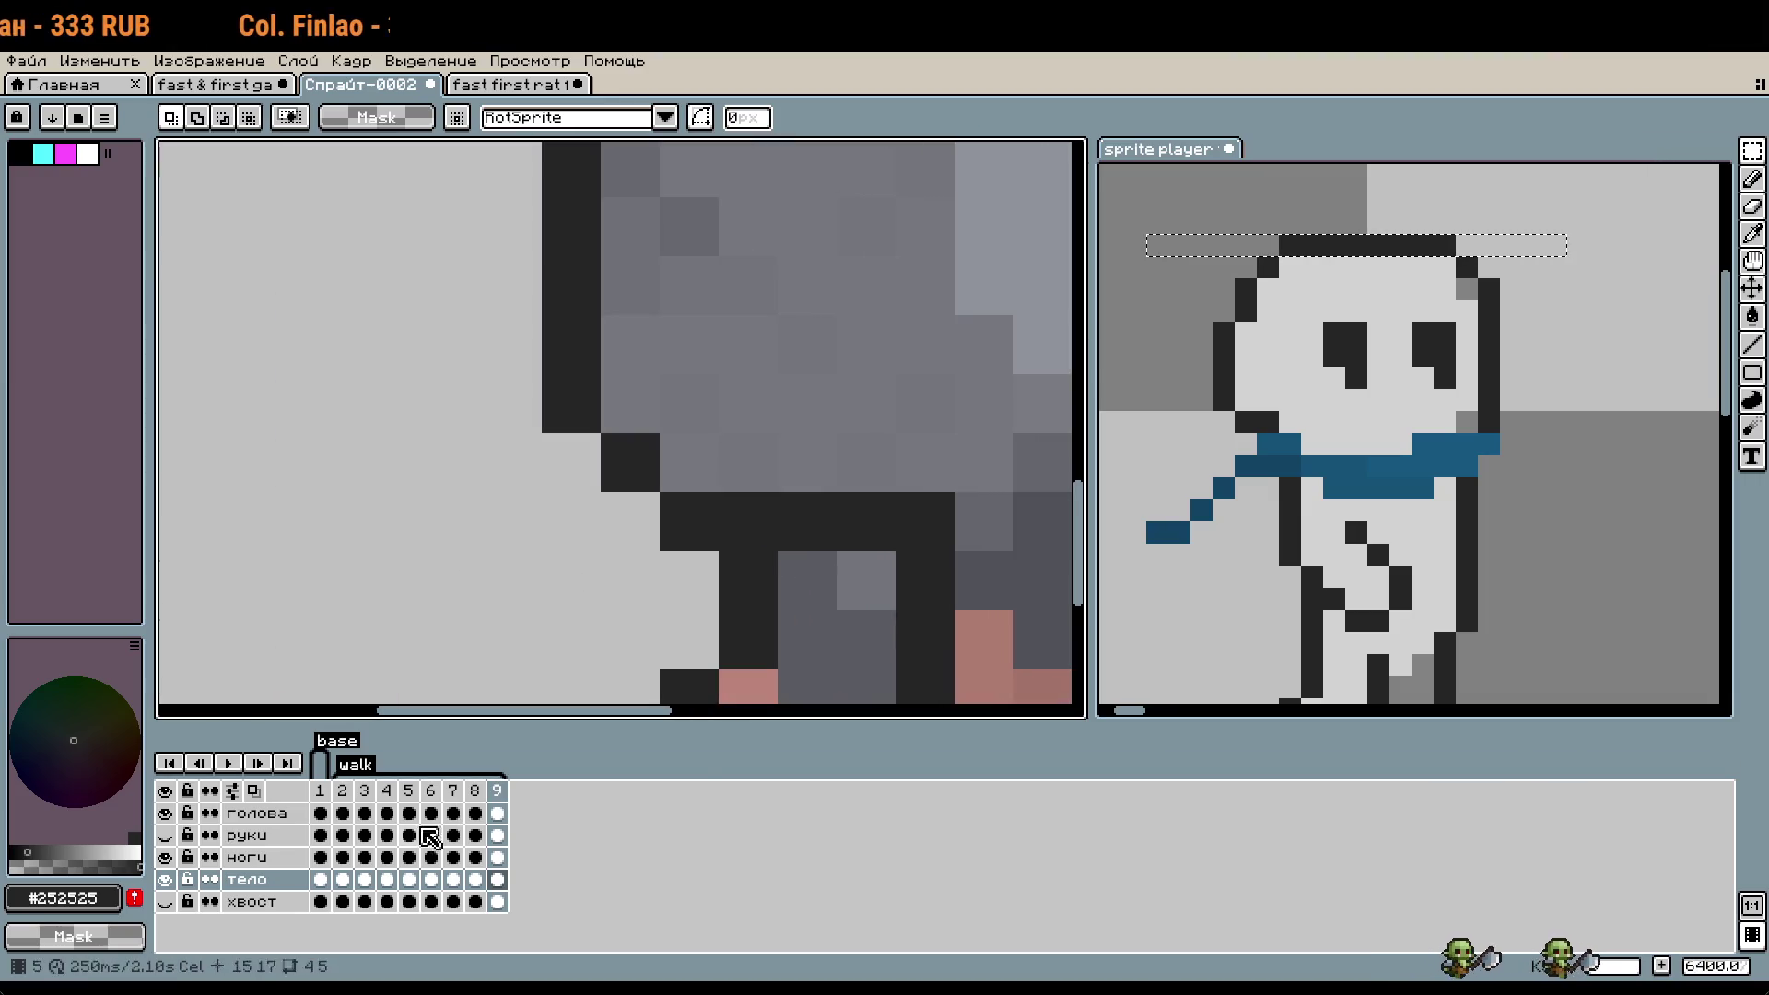
left_click(498, 857)
scroll(908, 435, "down", 1)
scroll(907, 434, "down", 3)
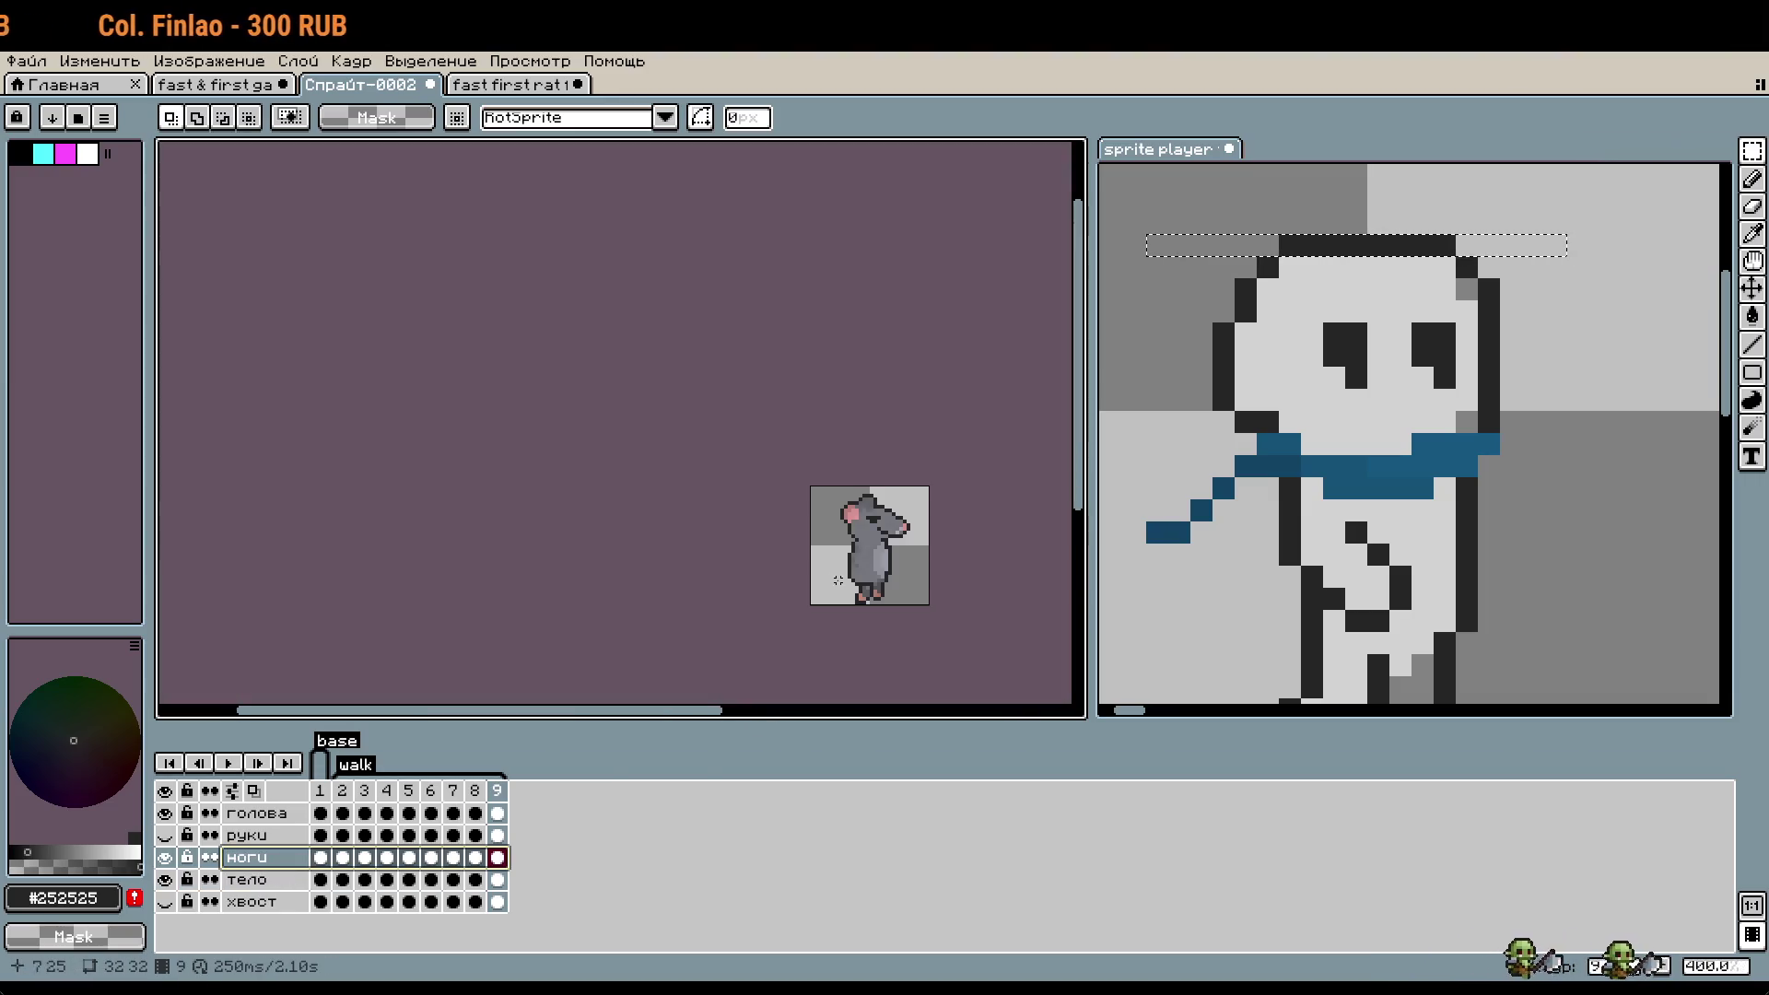
scroll(908, 434, "up", 2)
scroll(907, 435, "up", 1)
left_click_drag(907, 435, 954, 434)
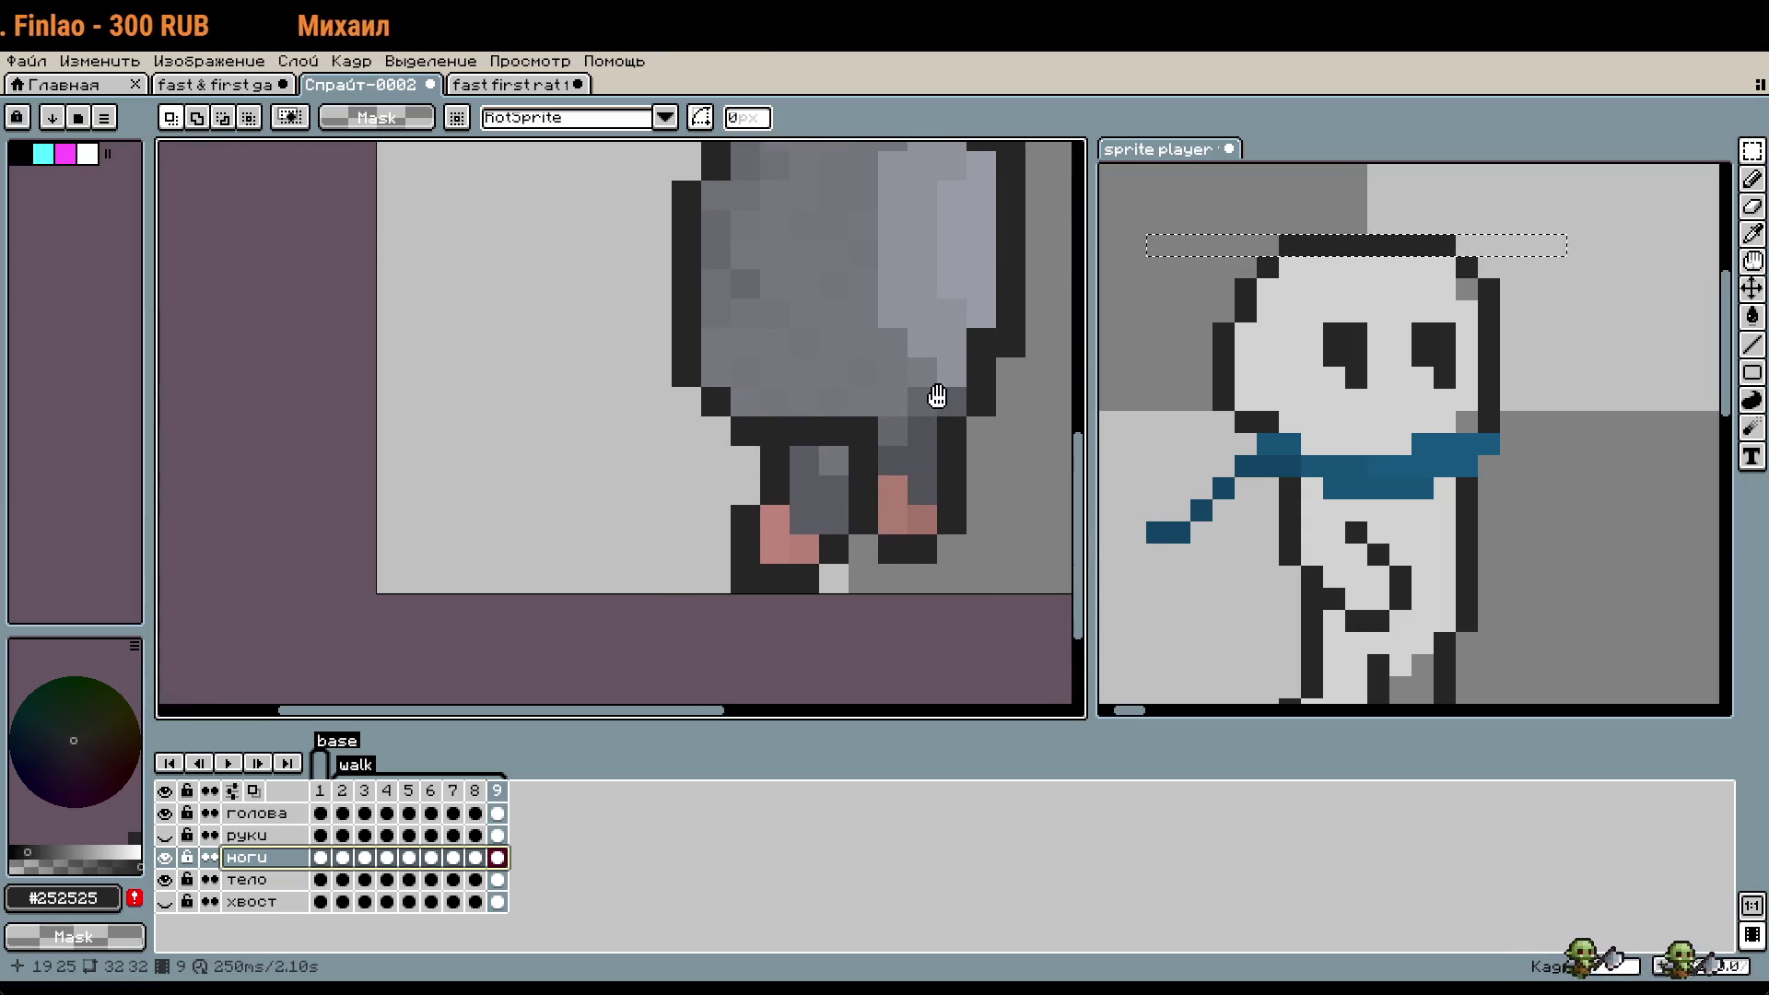
key("i")
scroll(847, 451, "up", 1)
left_click(847, 452)
key("b")
left_click_drag(820, 401, 763, 401)
left_click_drag(1377, 607, 1364, 485)
- Try #252525 outline pixel edits on the body layer's lower outline, then undo the stroke
scroll(789, 579, "down", 1)
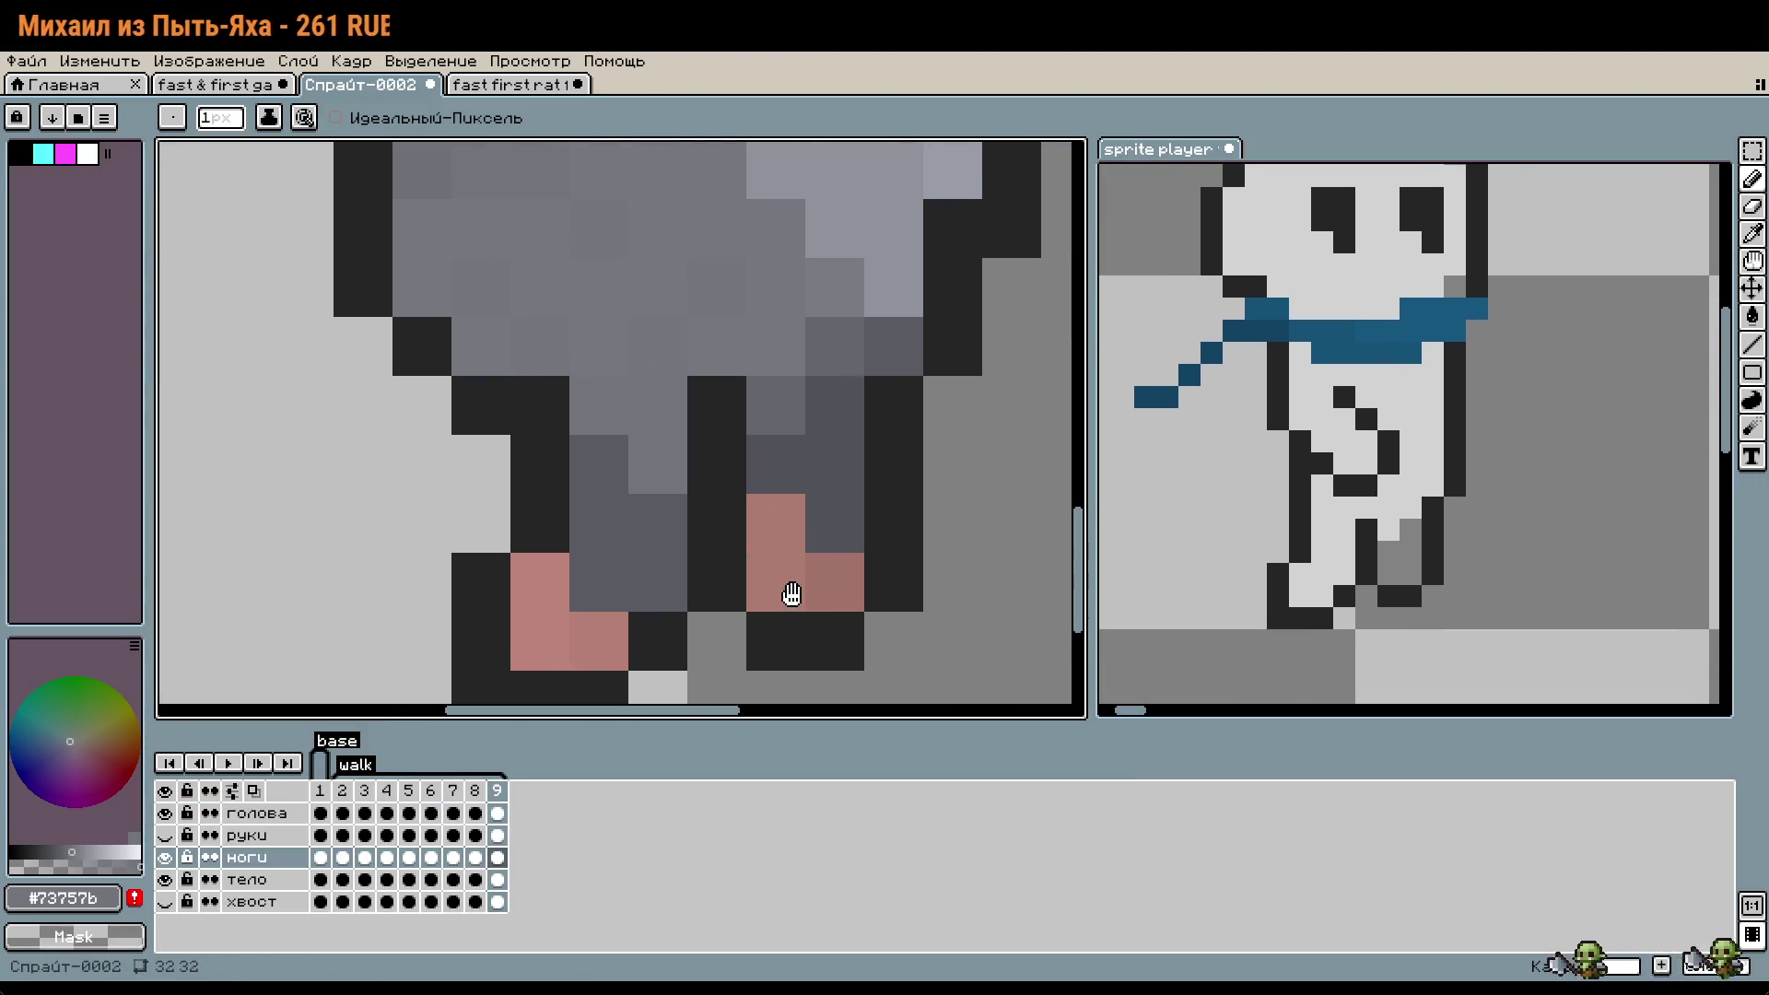
scroll(792, 590, "down", 1)
scroll(794, 596, "down", 2)
scroll(794, 596, "up", 2)
left_click(682, 556, "alt")
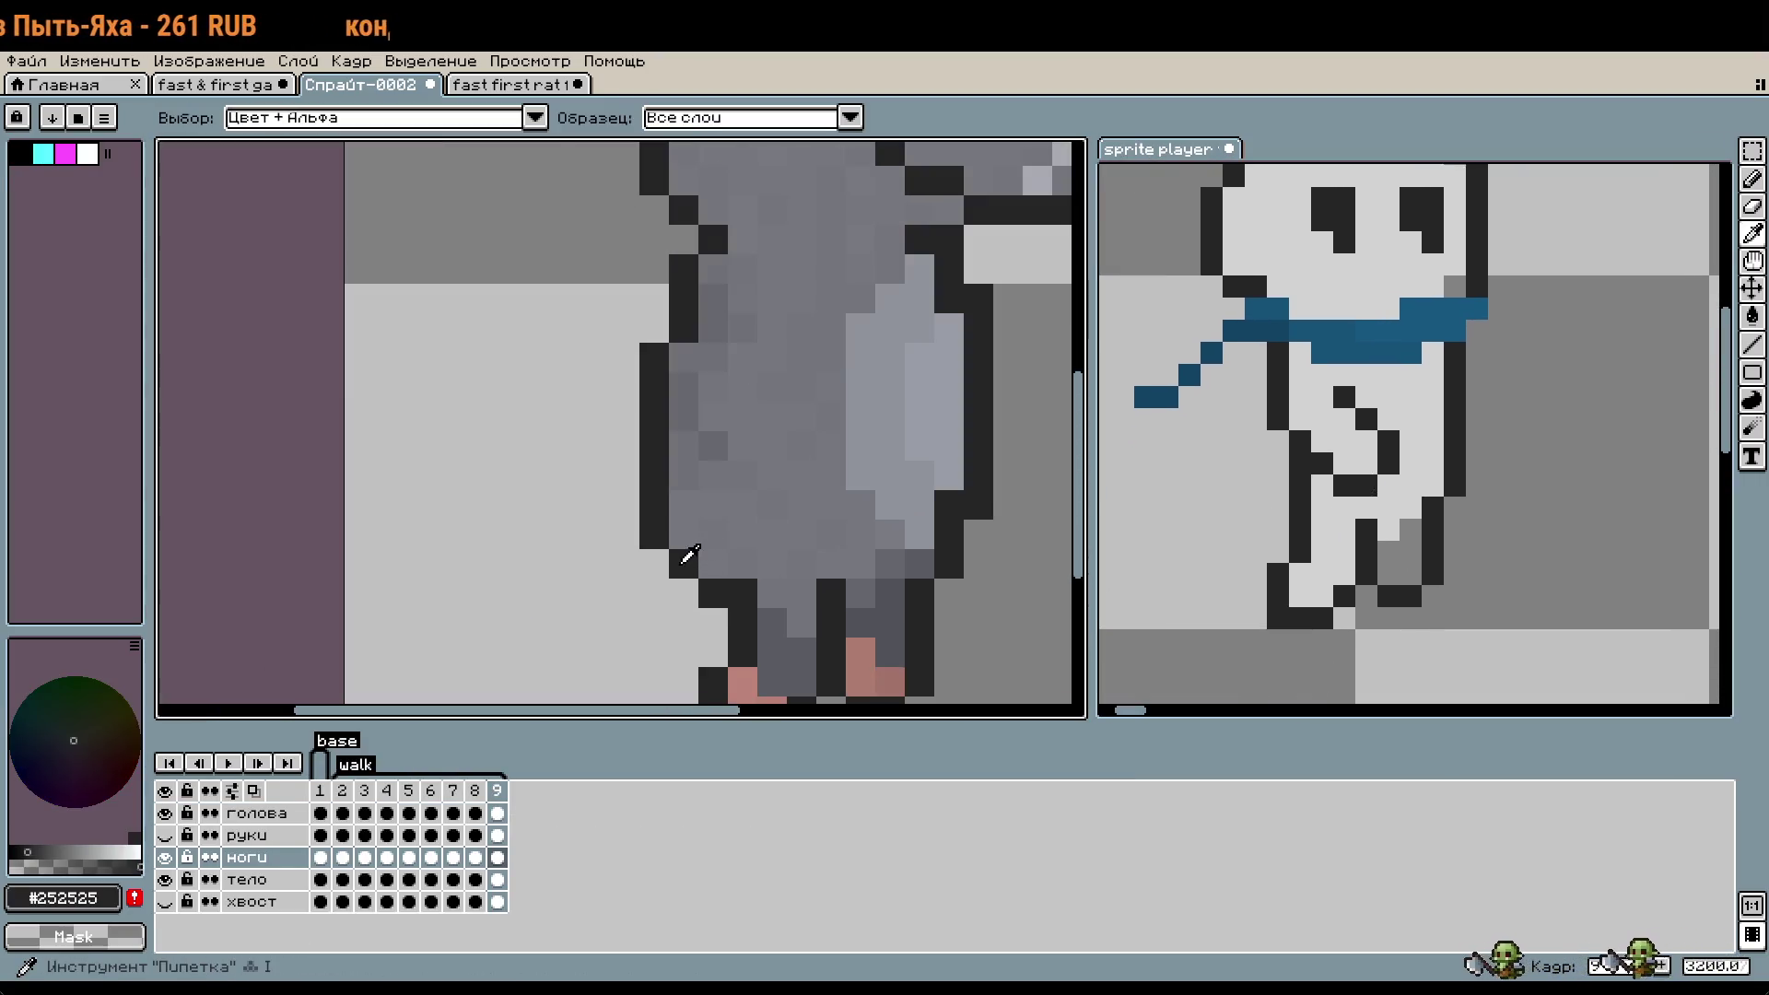
left_click(250, 880)
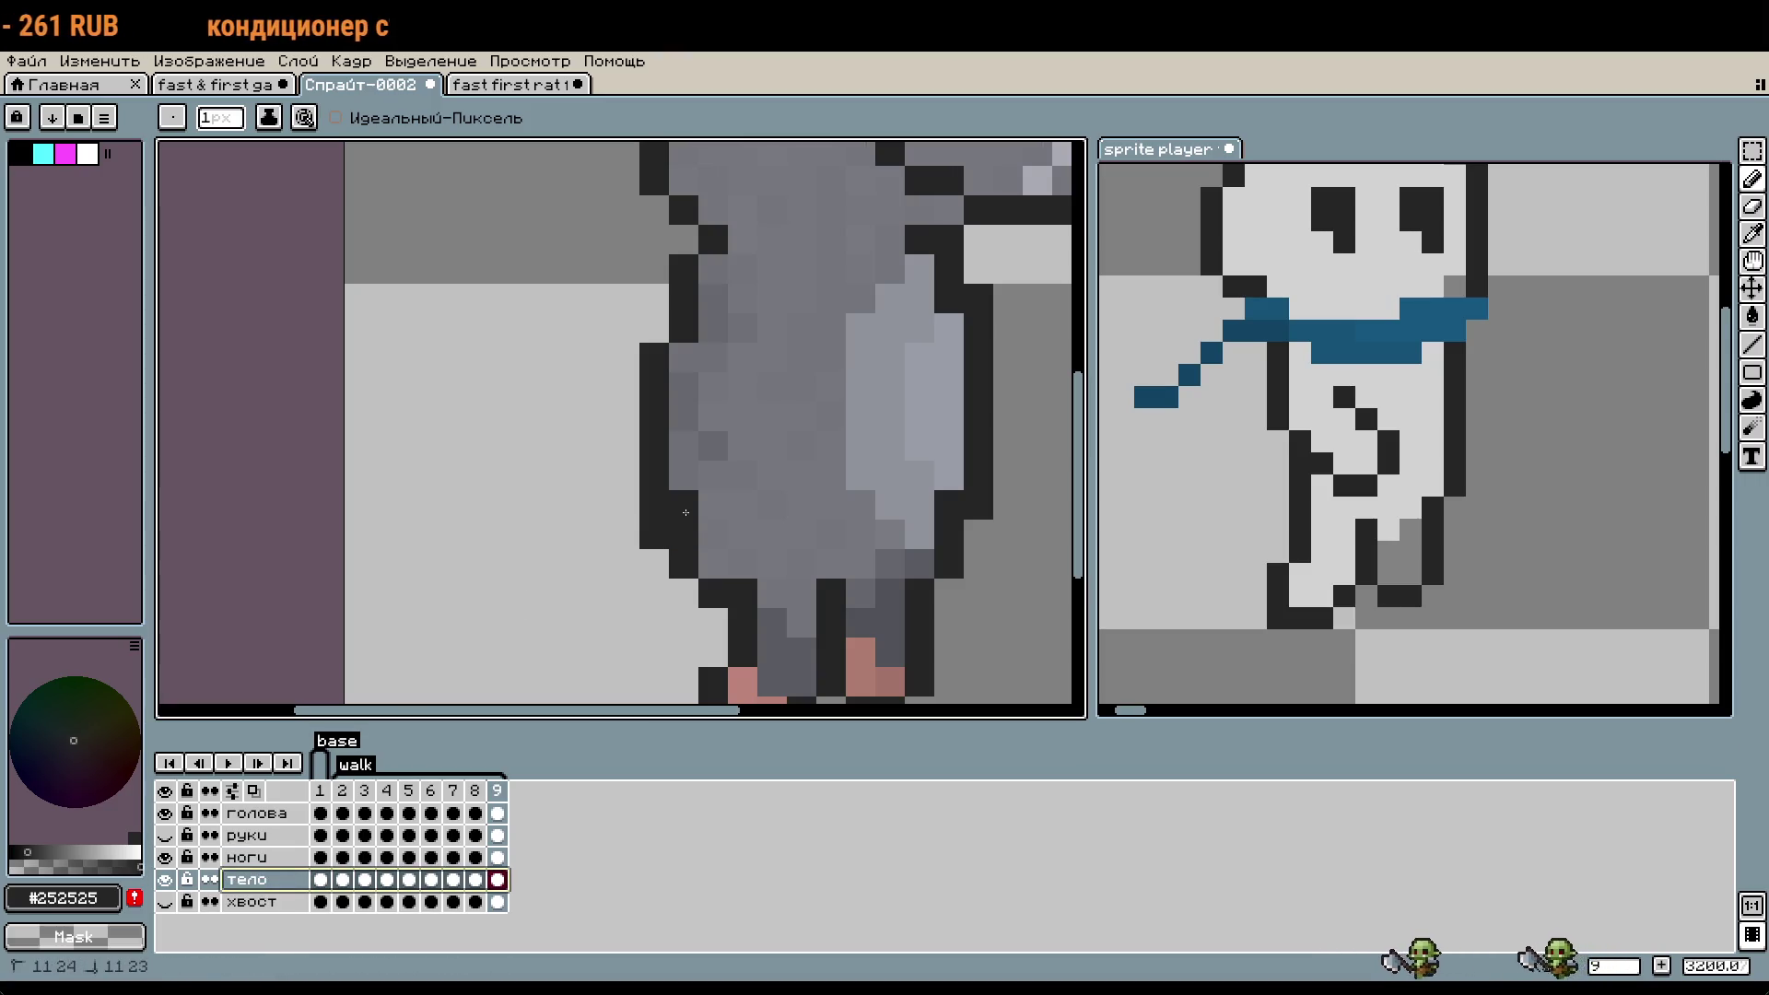
scroll(956, 489, "down", 2)
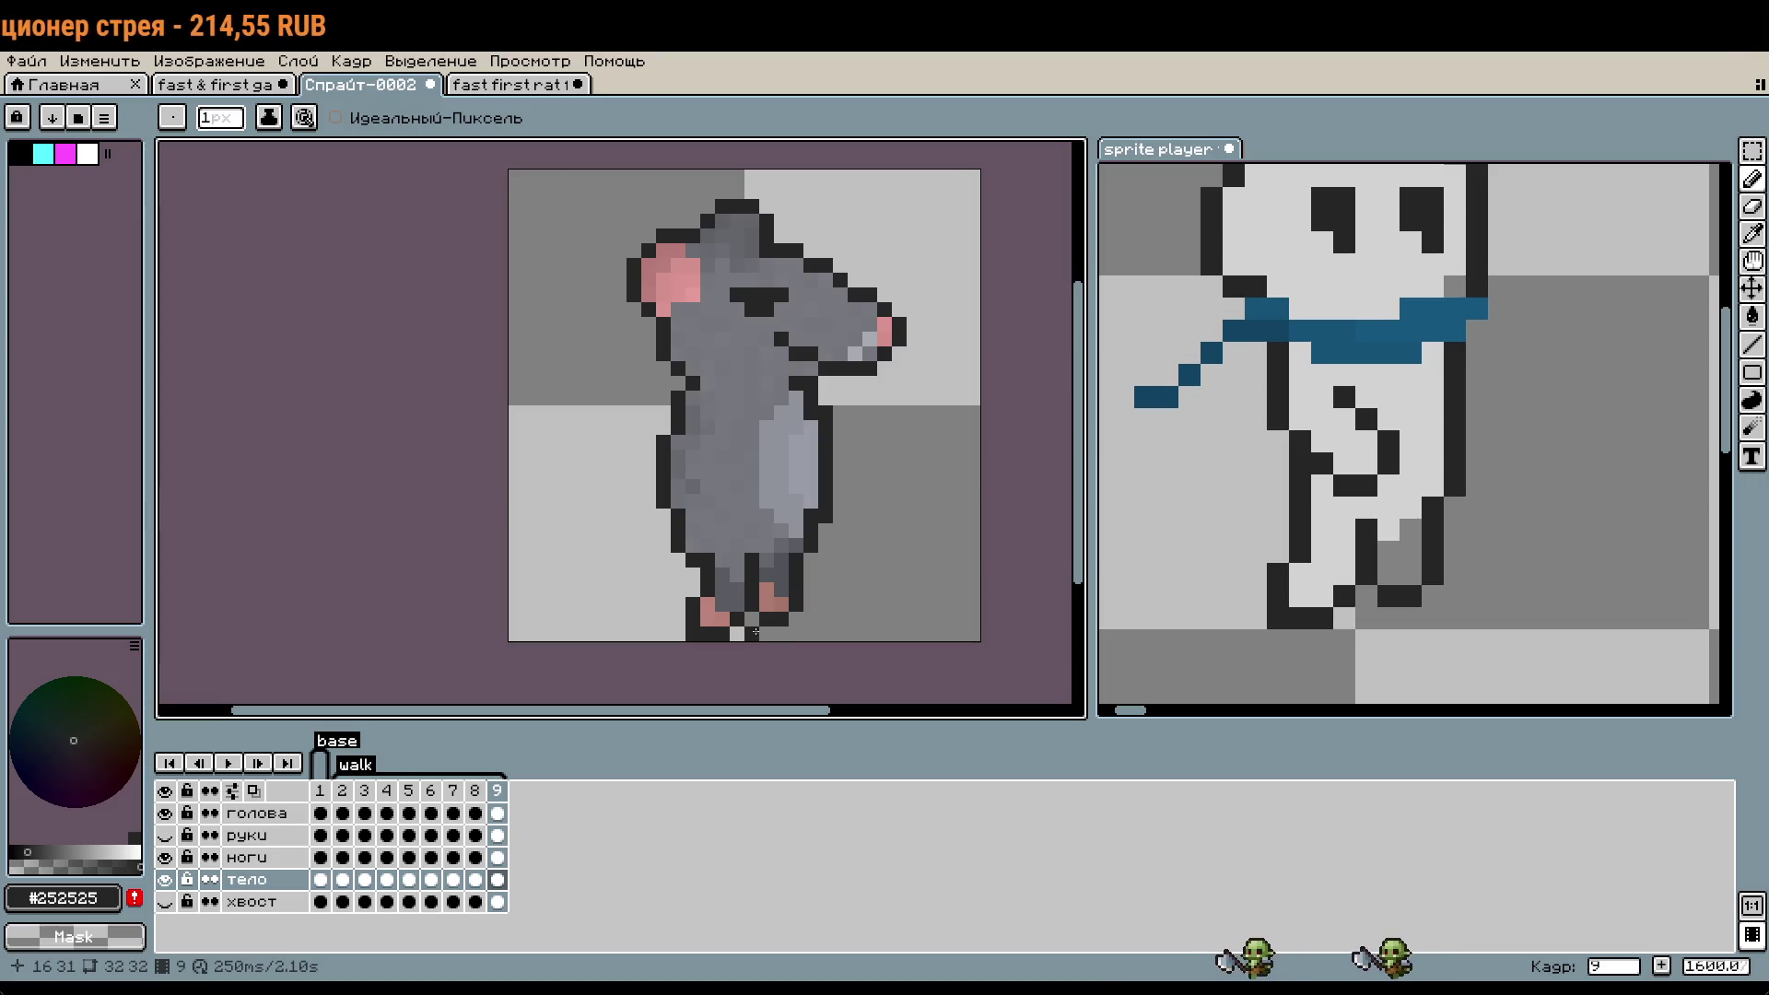
scroll(696, 556, "up", 1)
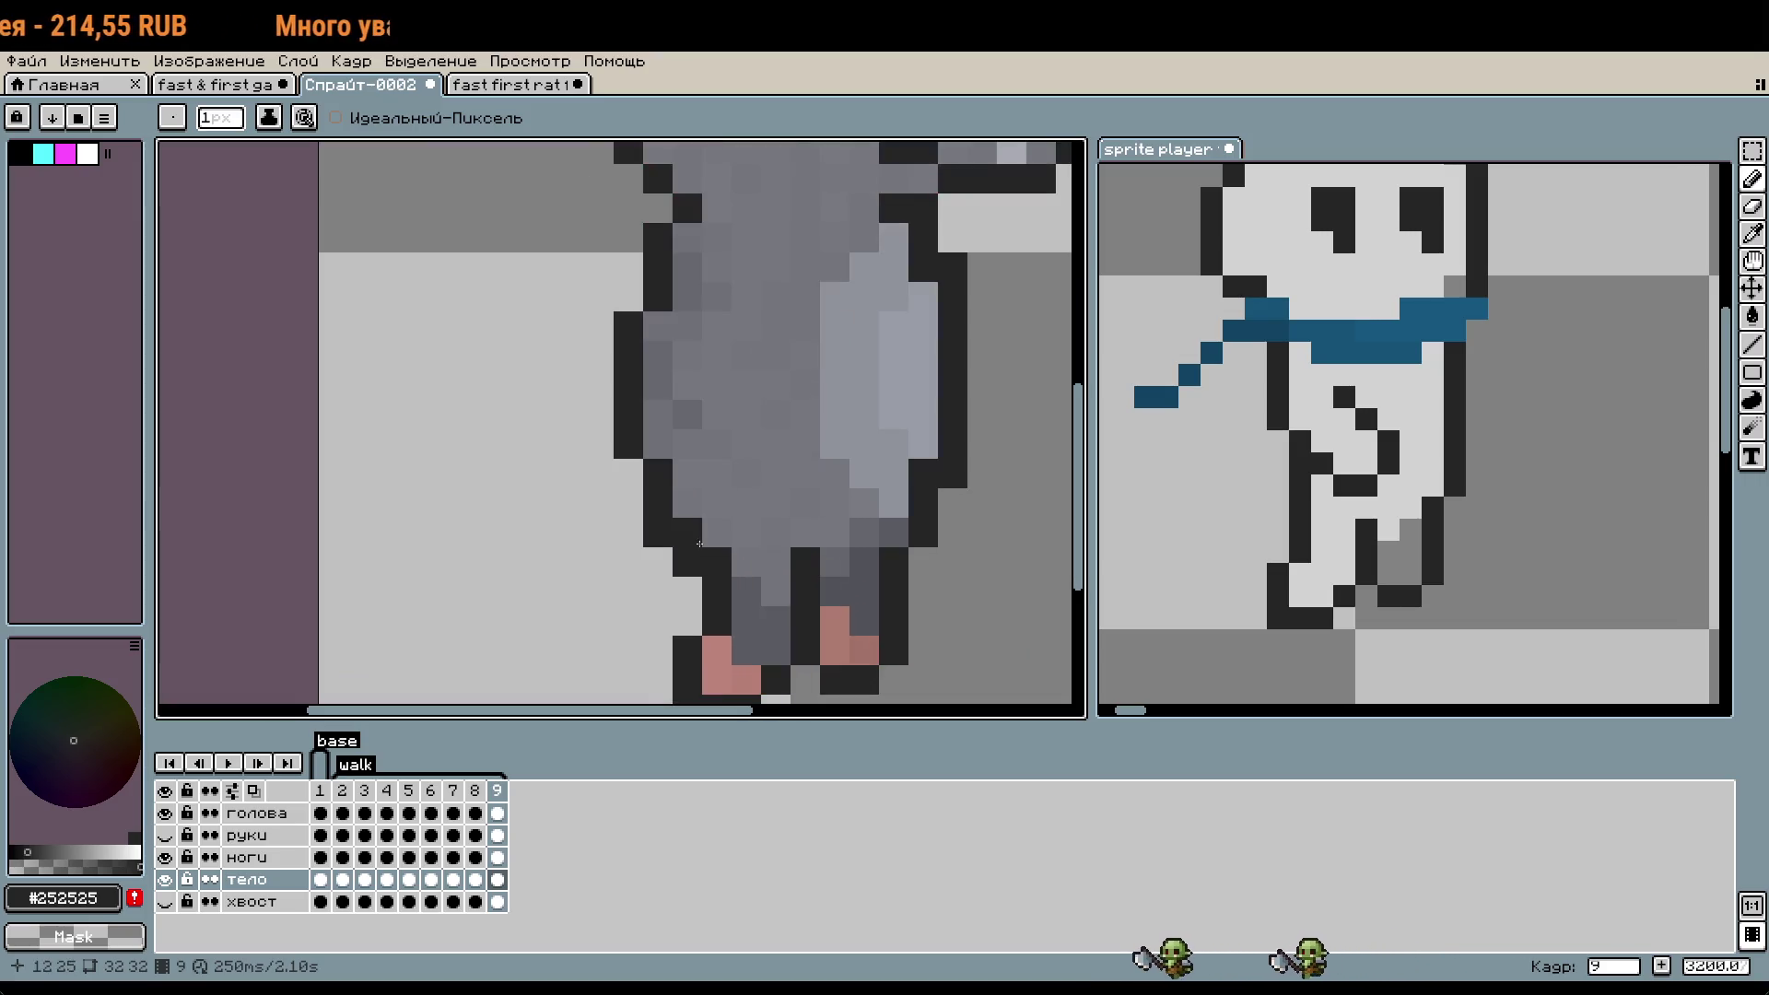
left_click(683, 558)
left_click(691, 556)
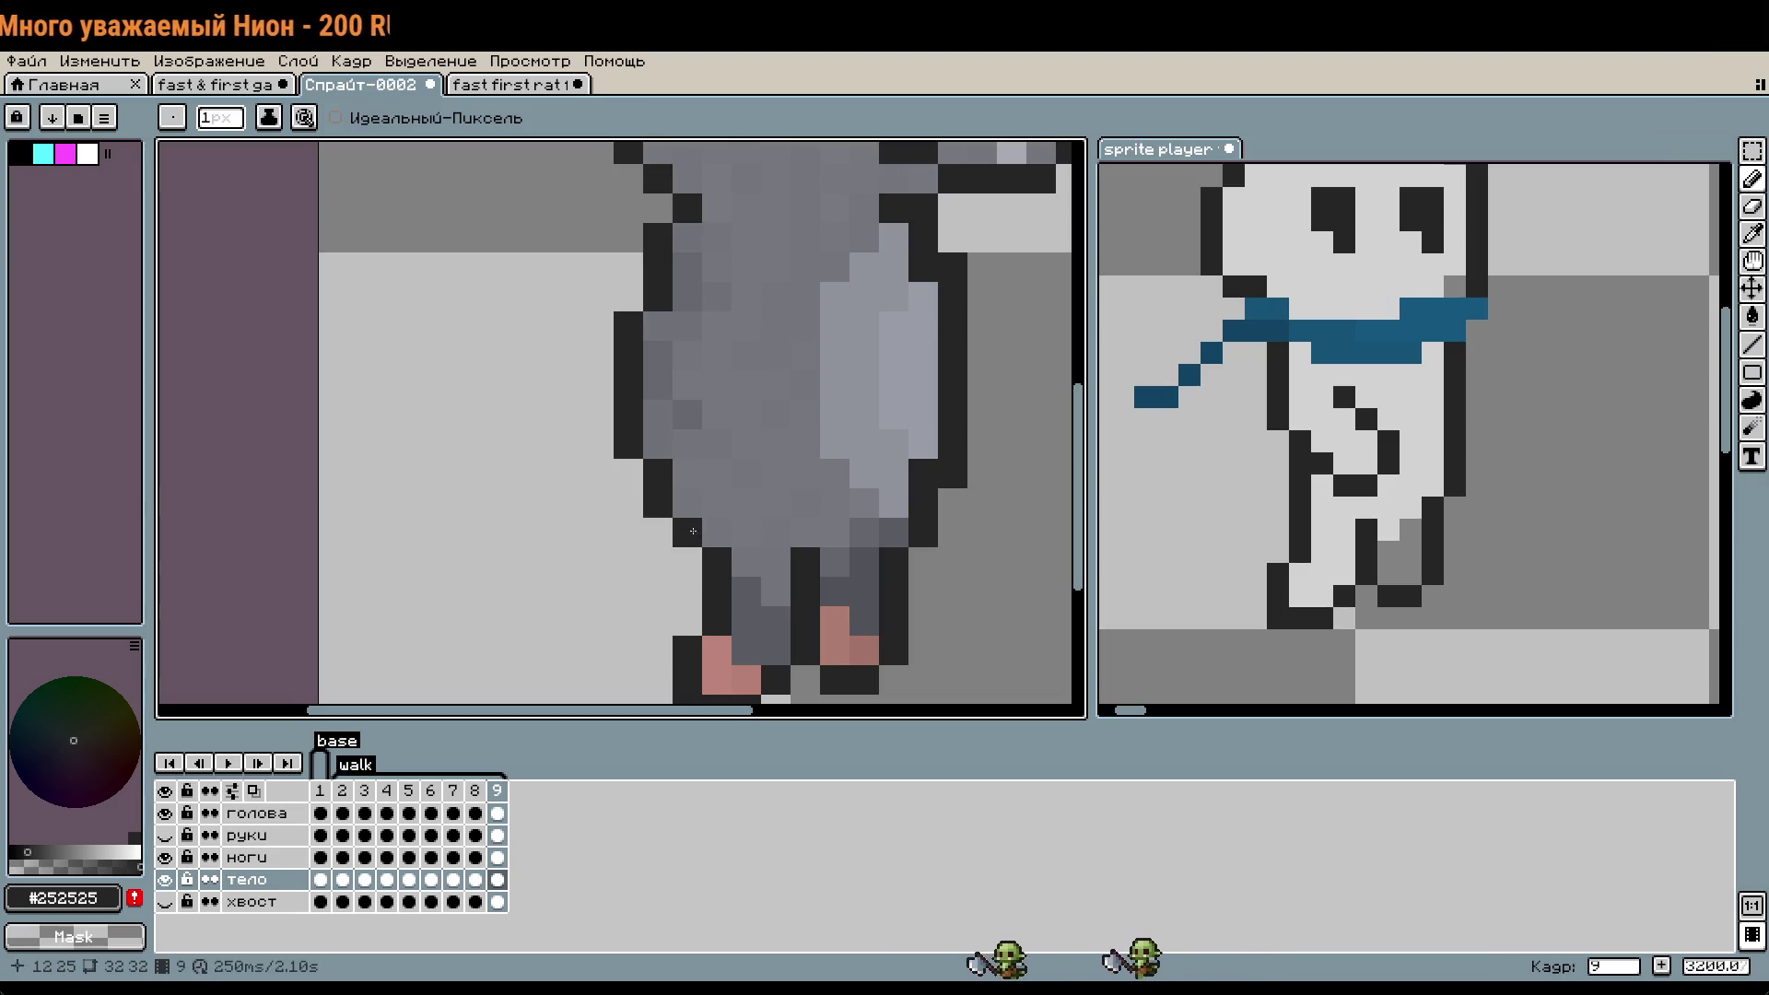
left_click_drag(692, 523, 693, 506)
scroll(666, 504, "down", 2)
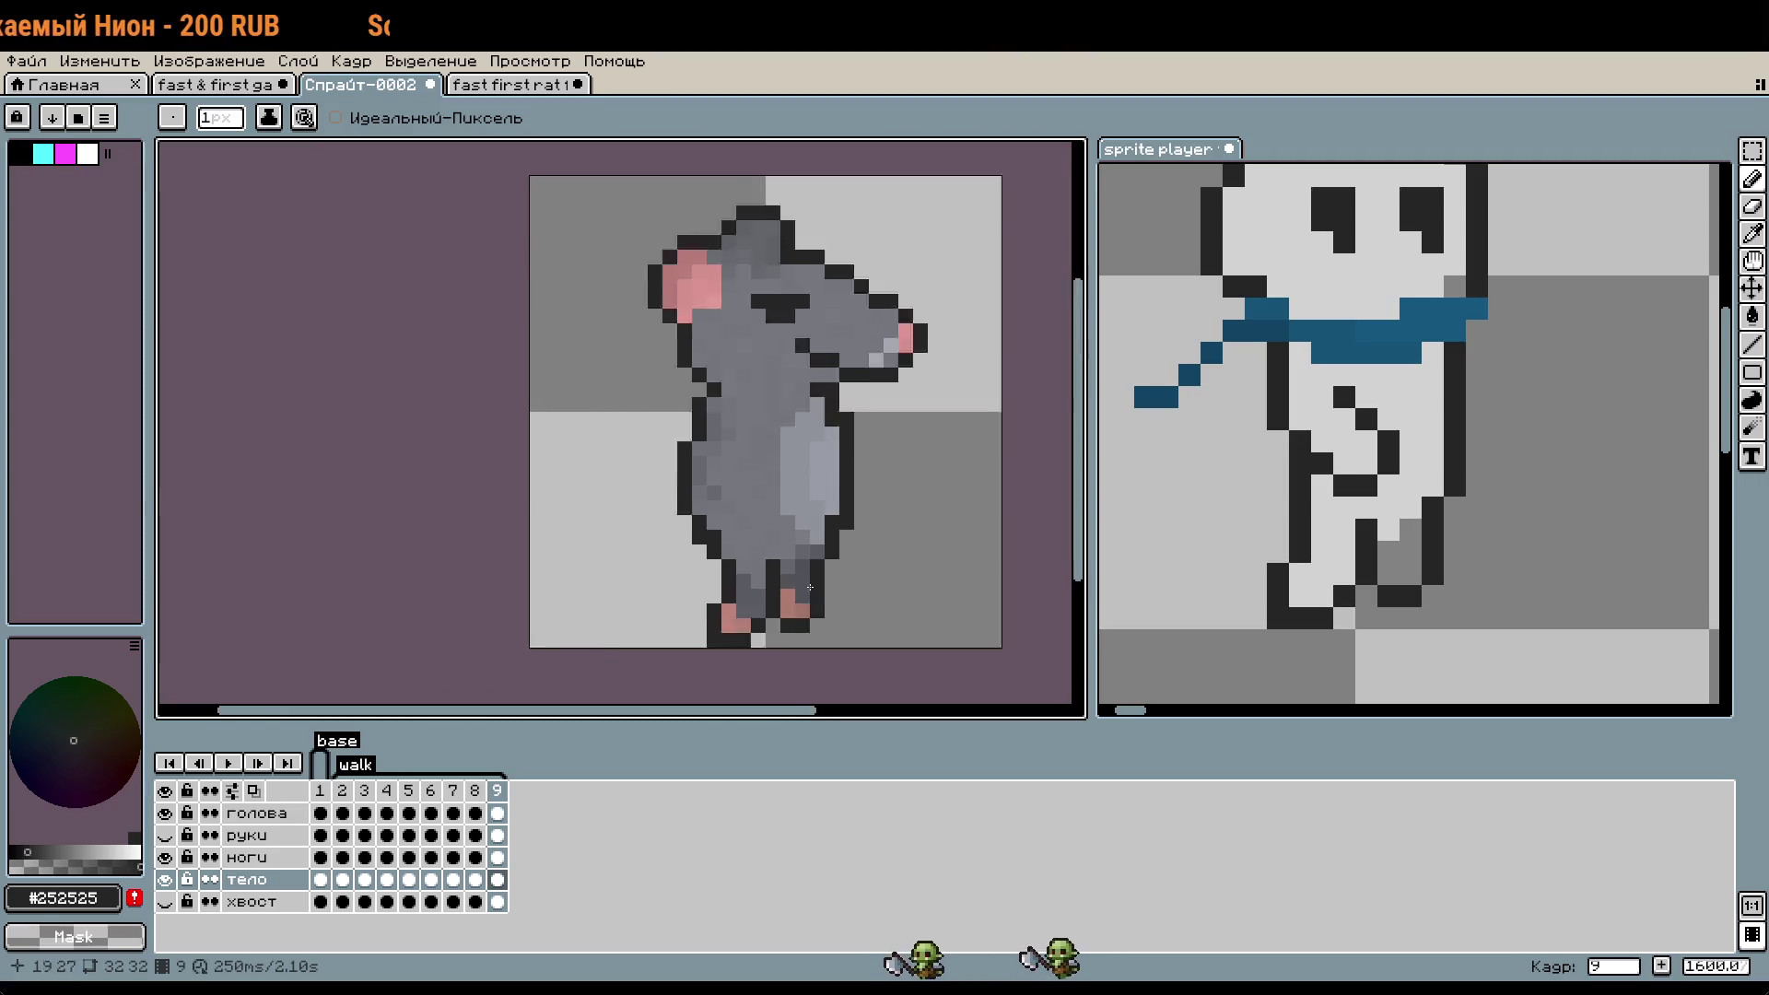
scroll(666, 504, "down", 1)
key("ctrl+z")
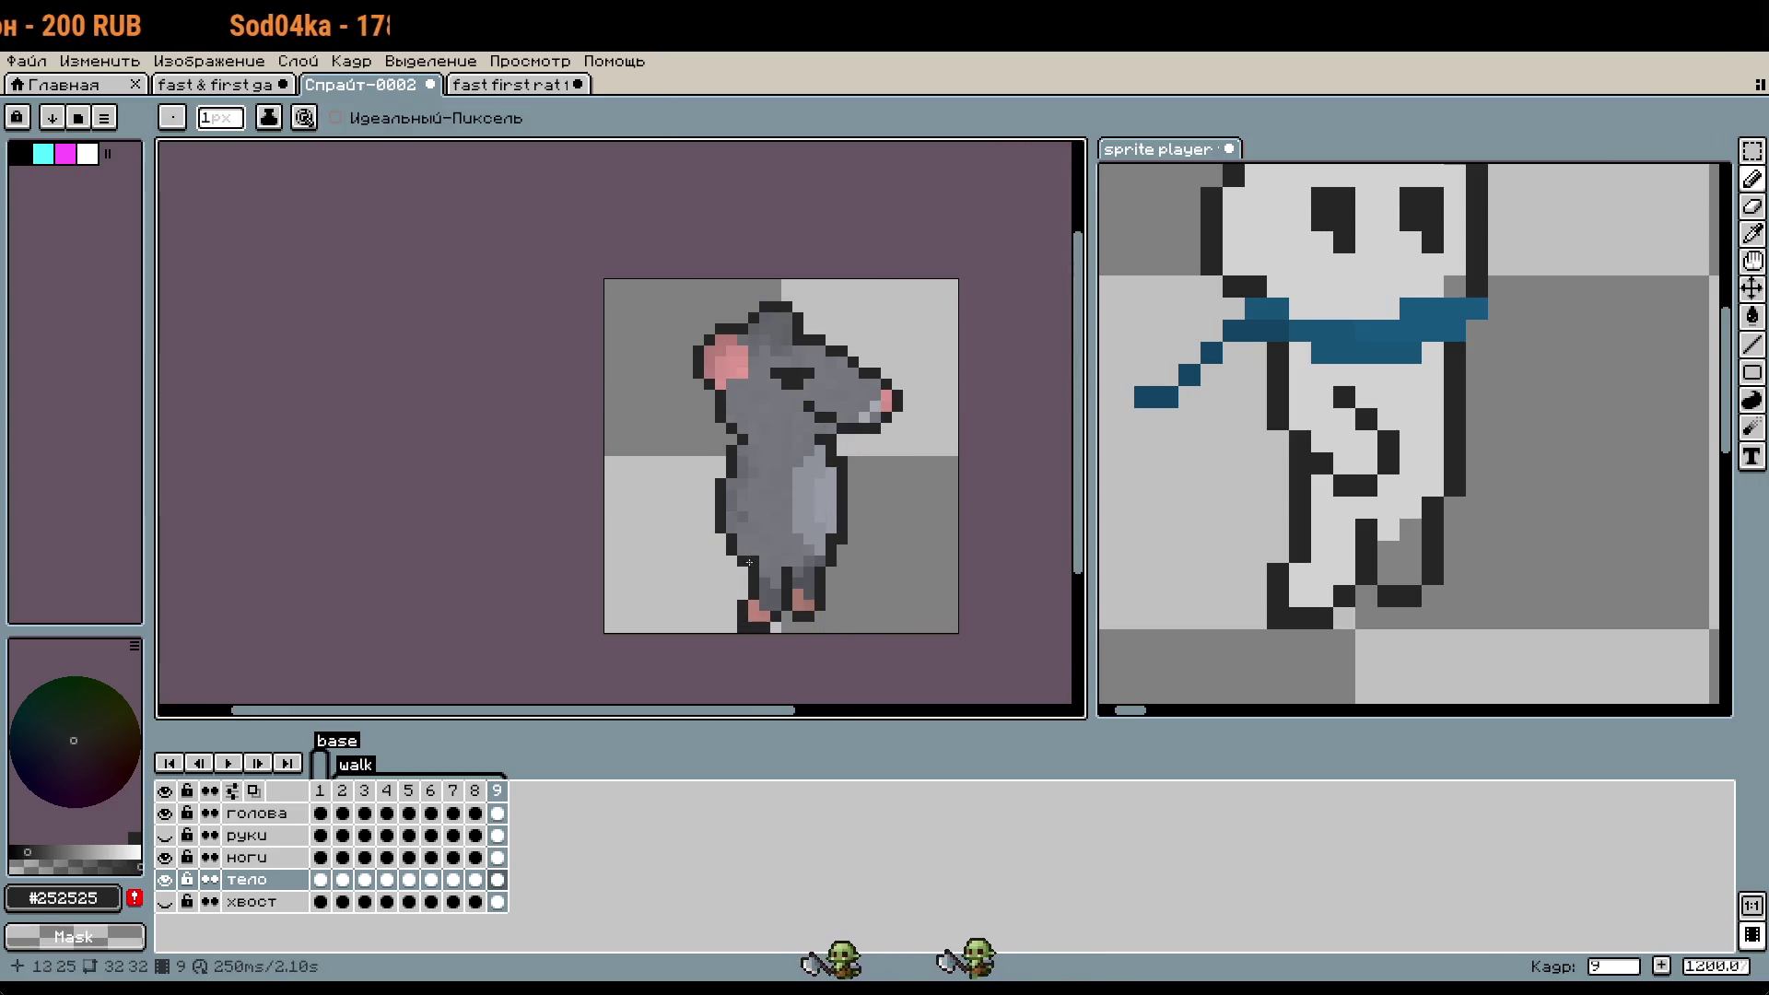
- Select frame 9, undo the previous change and play the walk cycle
left_click(502, 794)
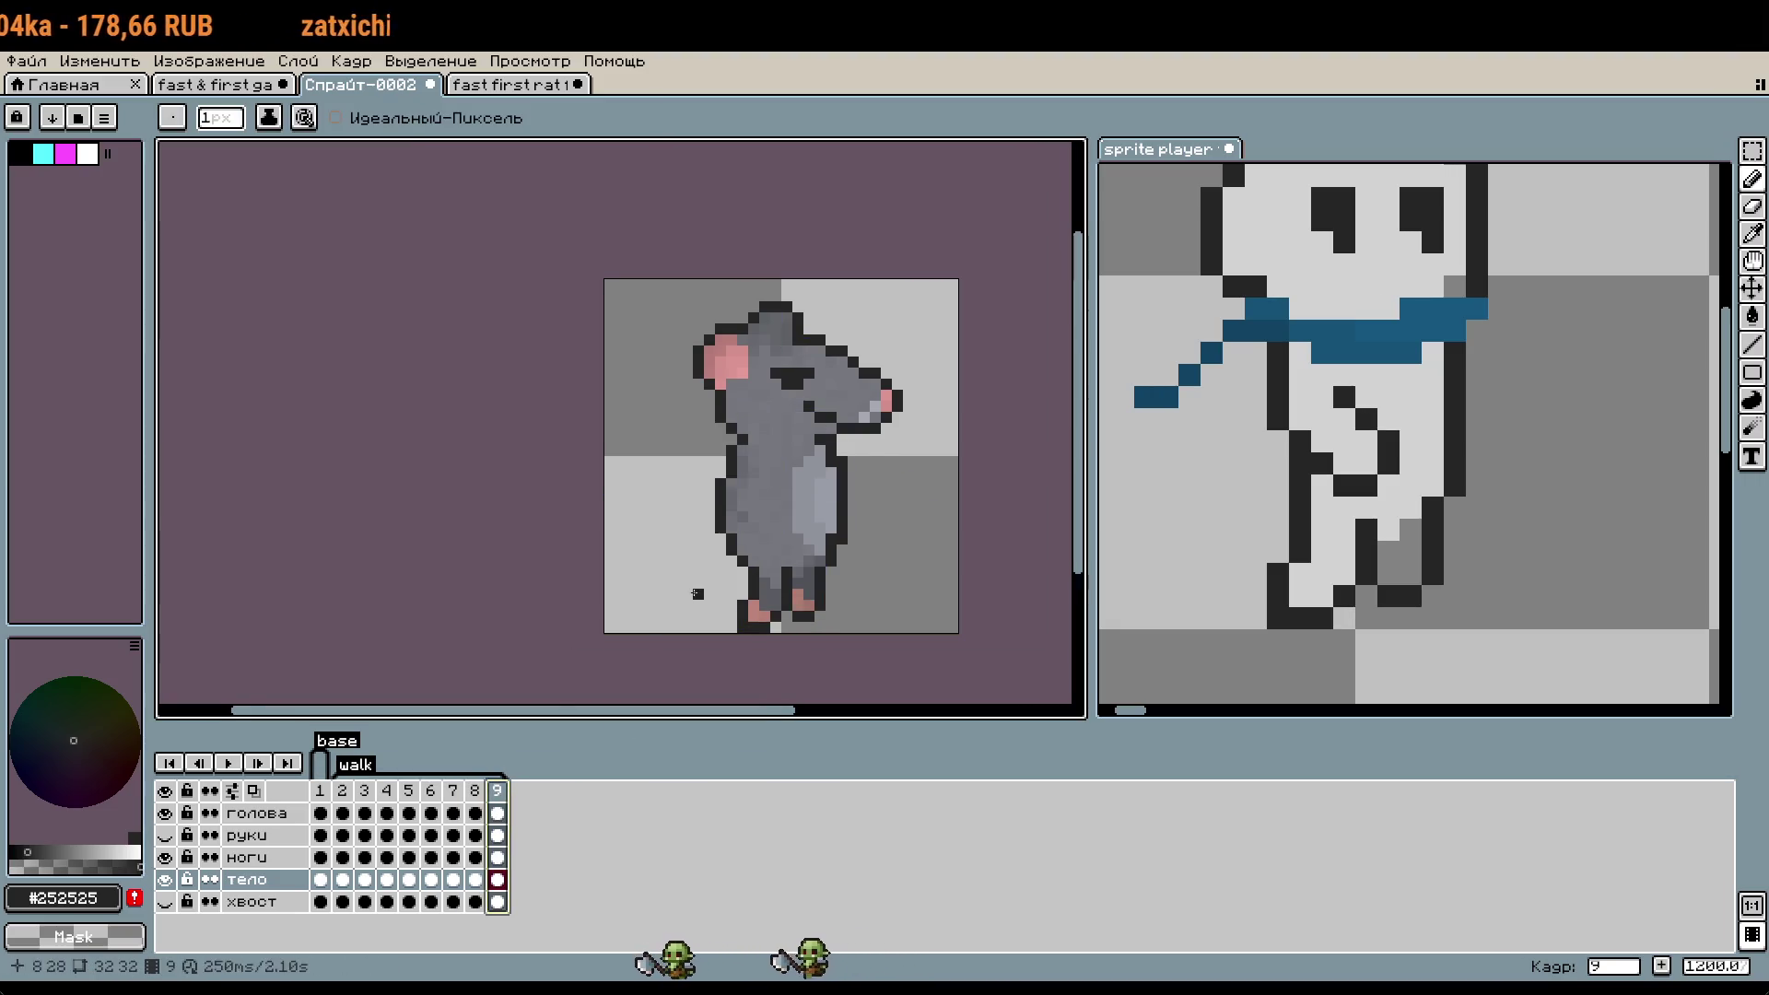
scroll(686, 578, "up", 3)
scroll(955, 624, "down", 1)
key("ctrl+z")
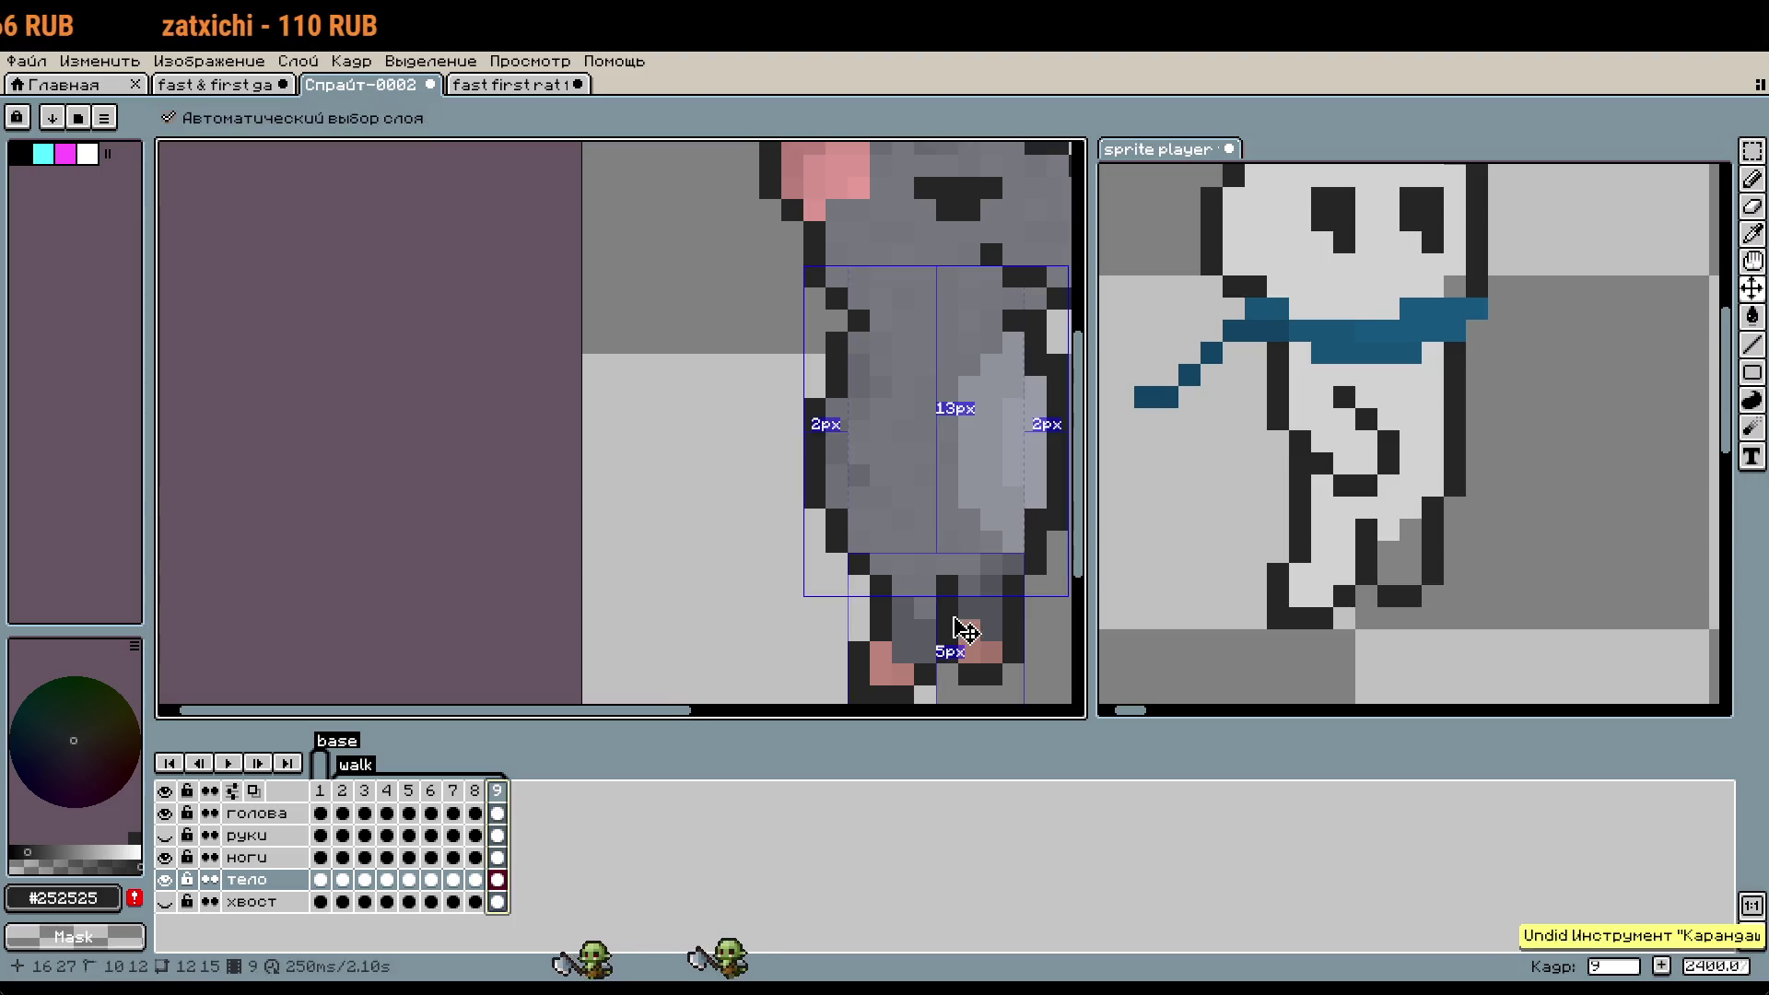
scroll(632, 545, "down", 1)
scroll(599, 581, "down", 1)
scroll(578, 527, "up", 3)
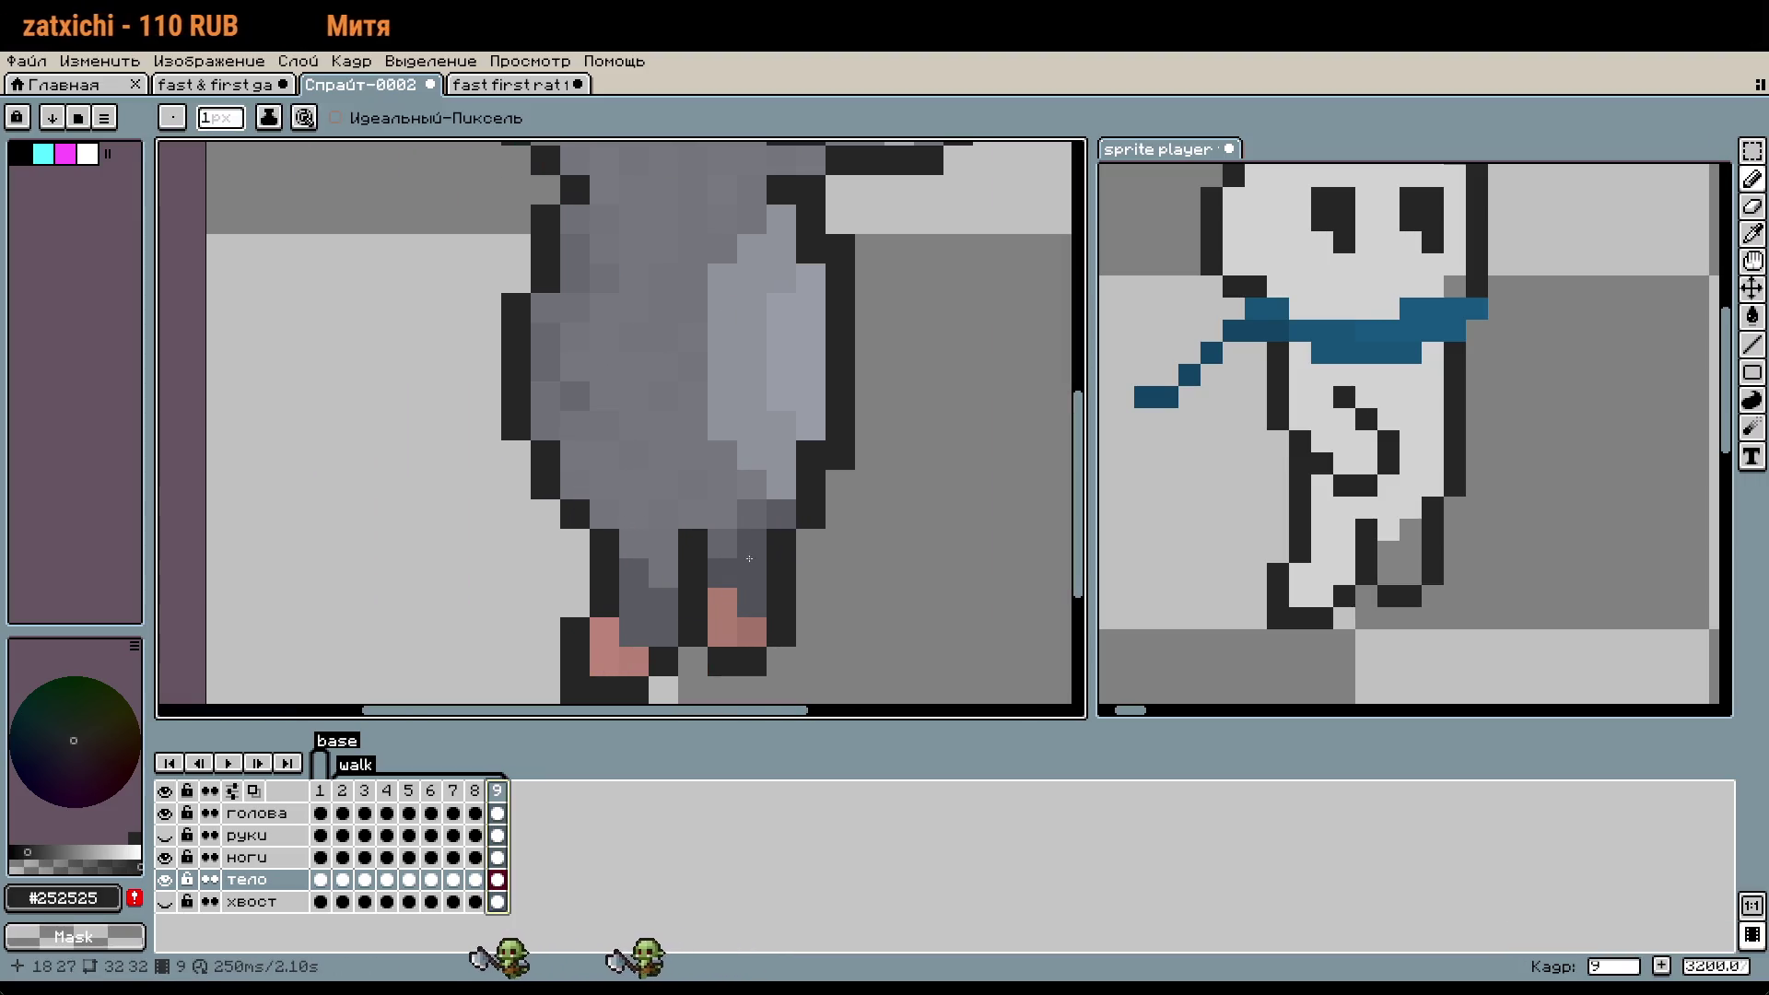
scroll(748, 558, "down", 2)
left_click(228, 763)
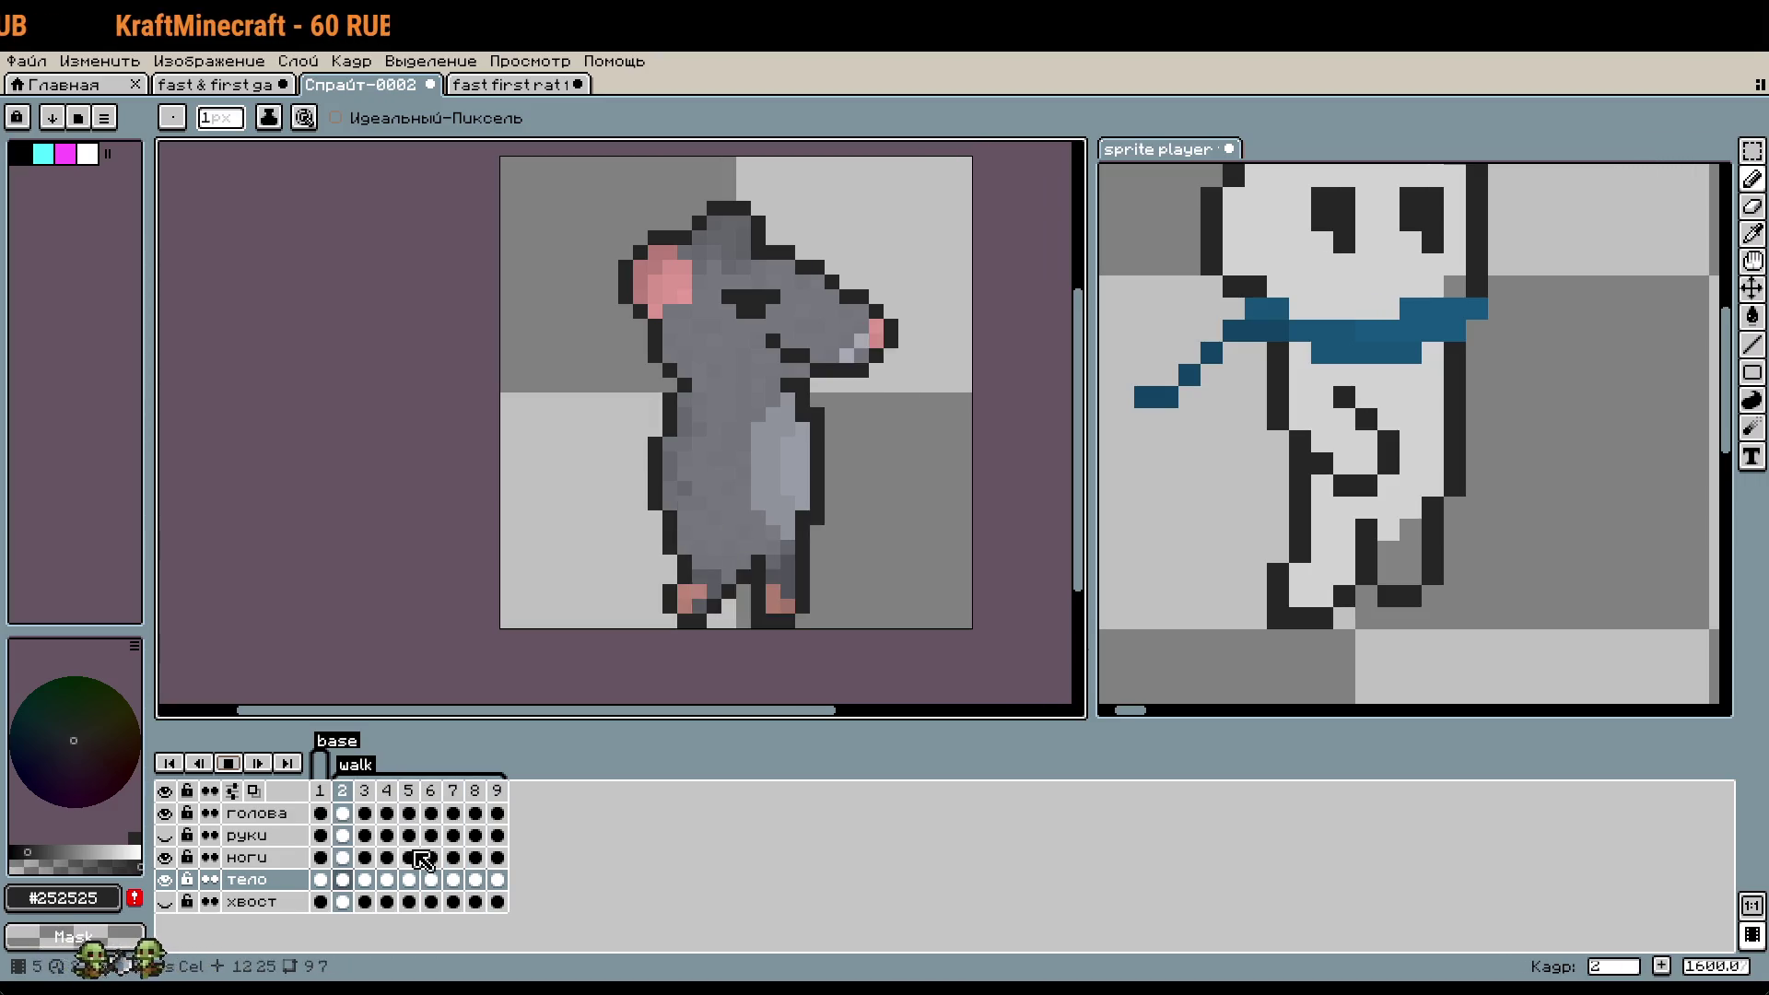
- Stop on frame 8 and repaint a dark lower-body pixel in grey #76787e
left_click(452, 790)
left_click(473, 792)
scroll(737, 530, "up", 5)
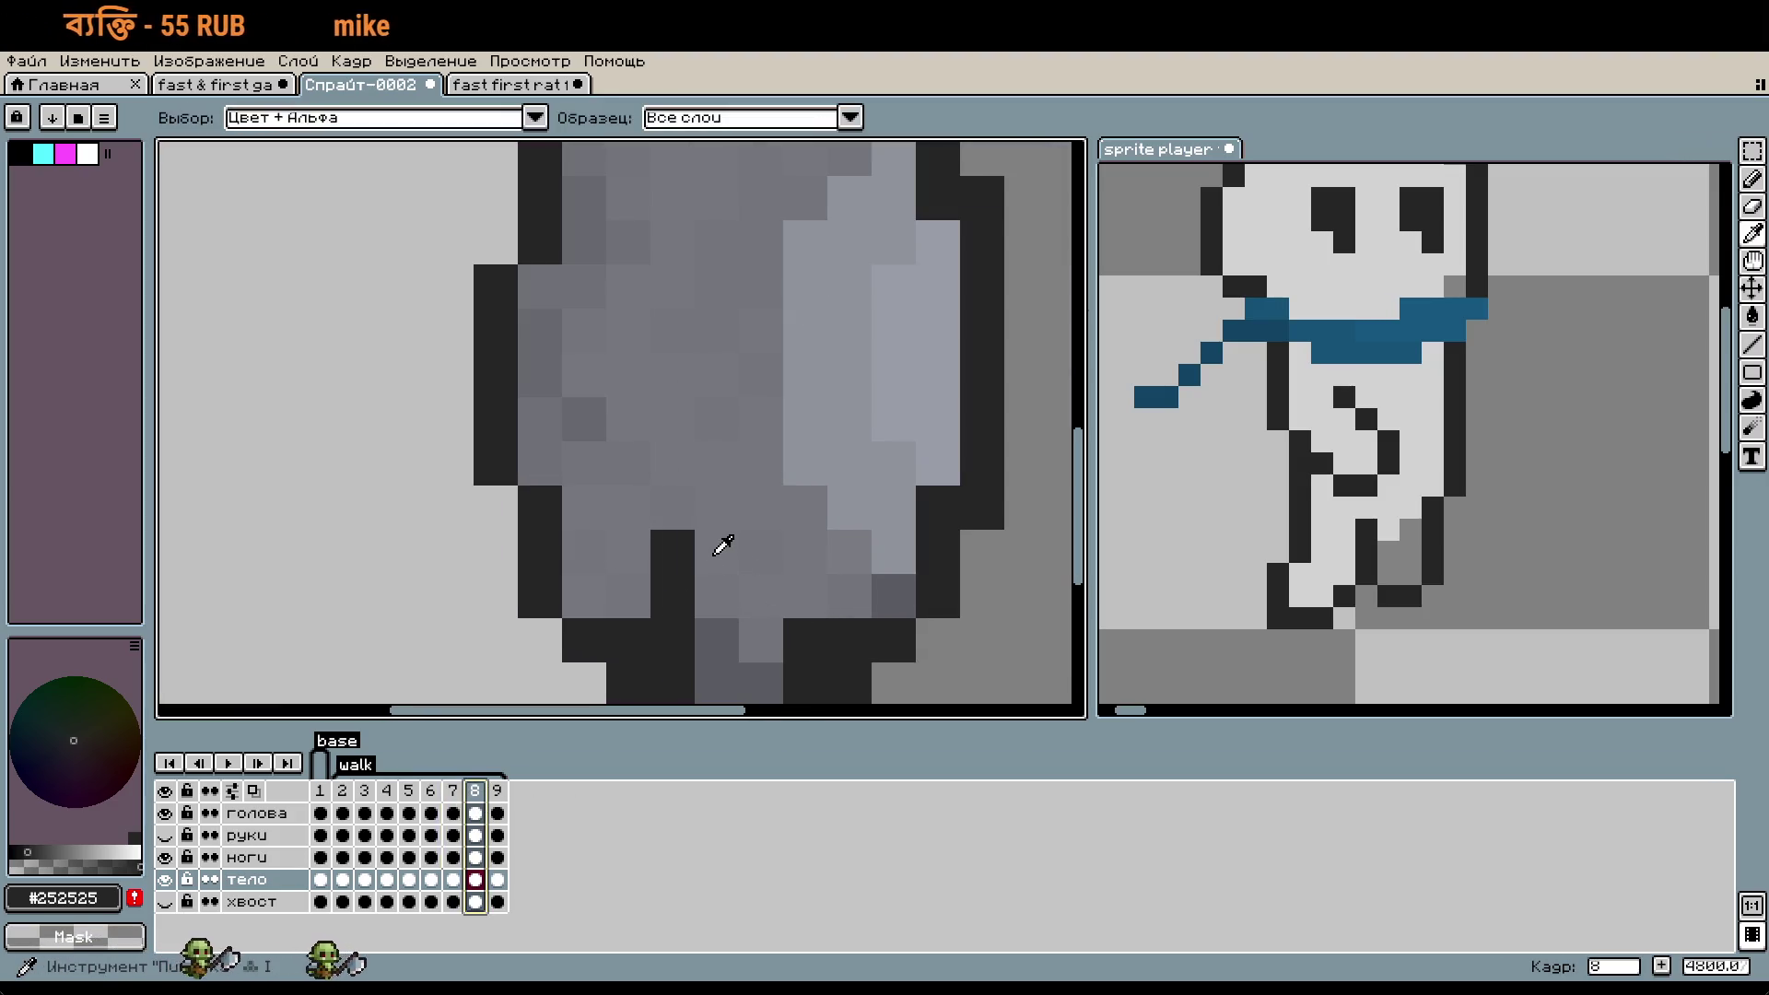
left_click(722, 541, "alt")
left_click_drag(773, 513, 788, 420)
left_click(692, 469)
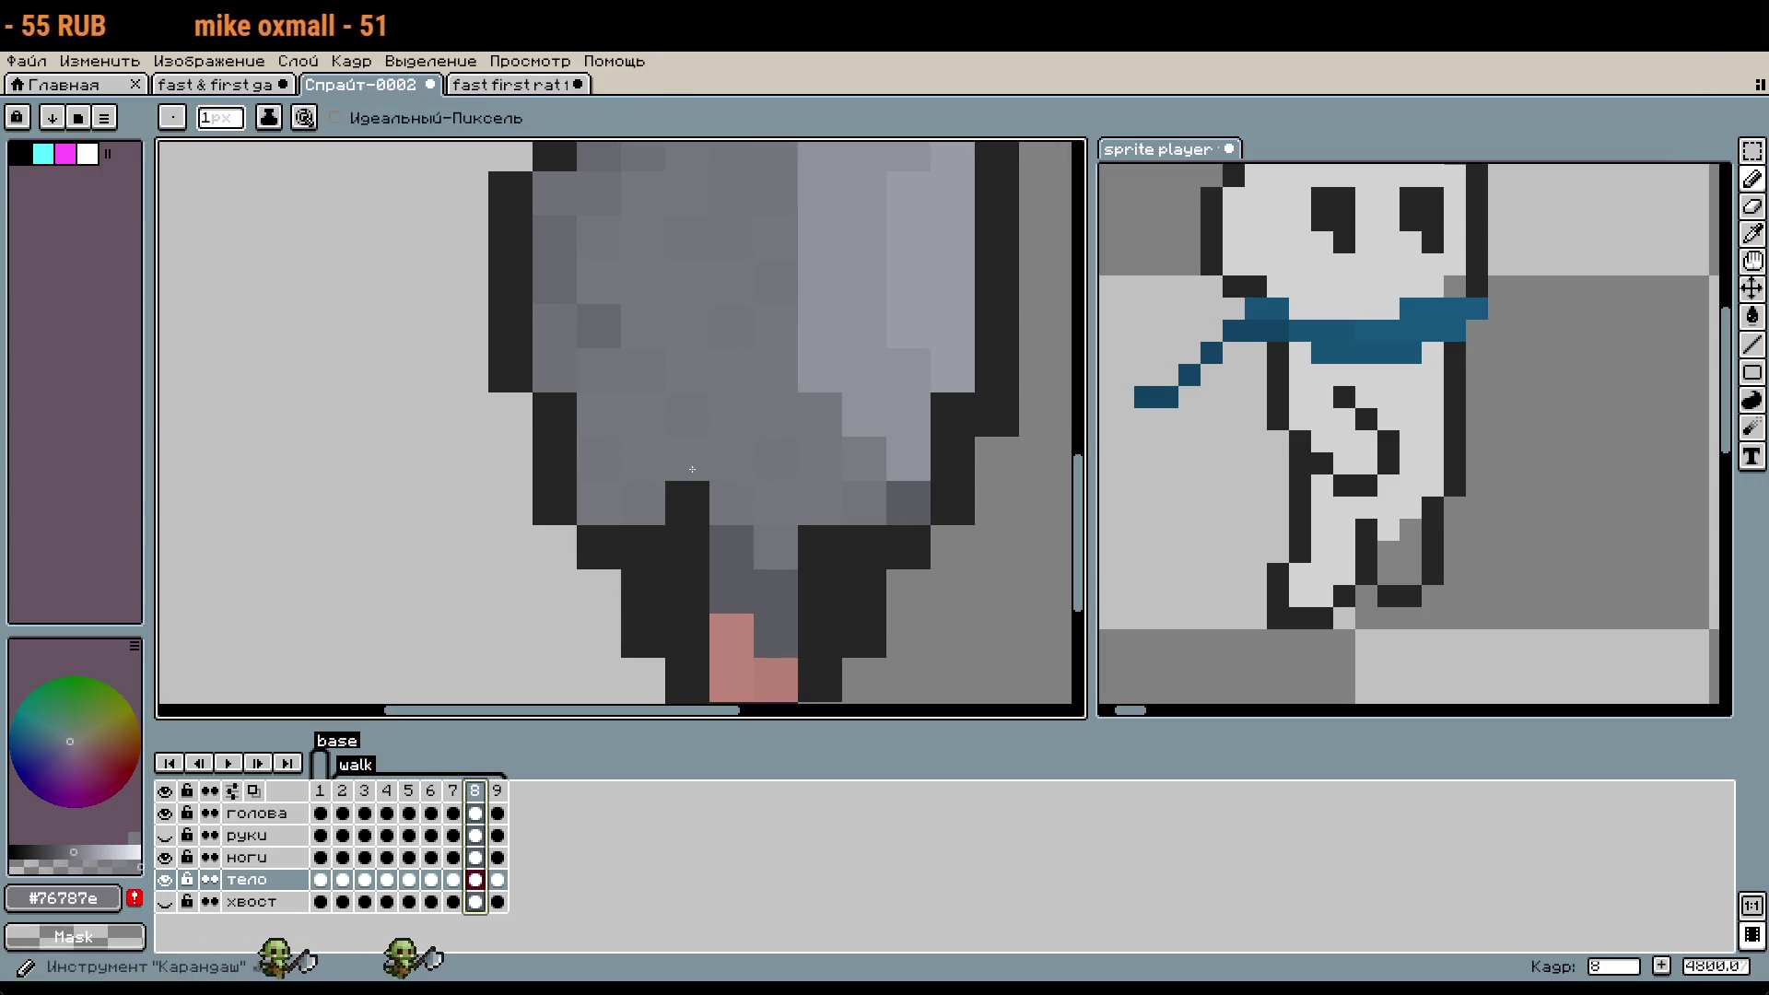
left_click(247, 857)
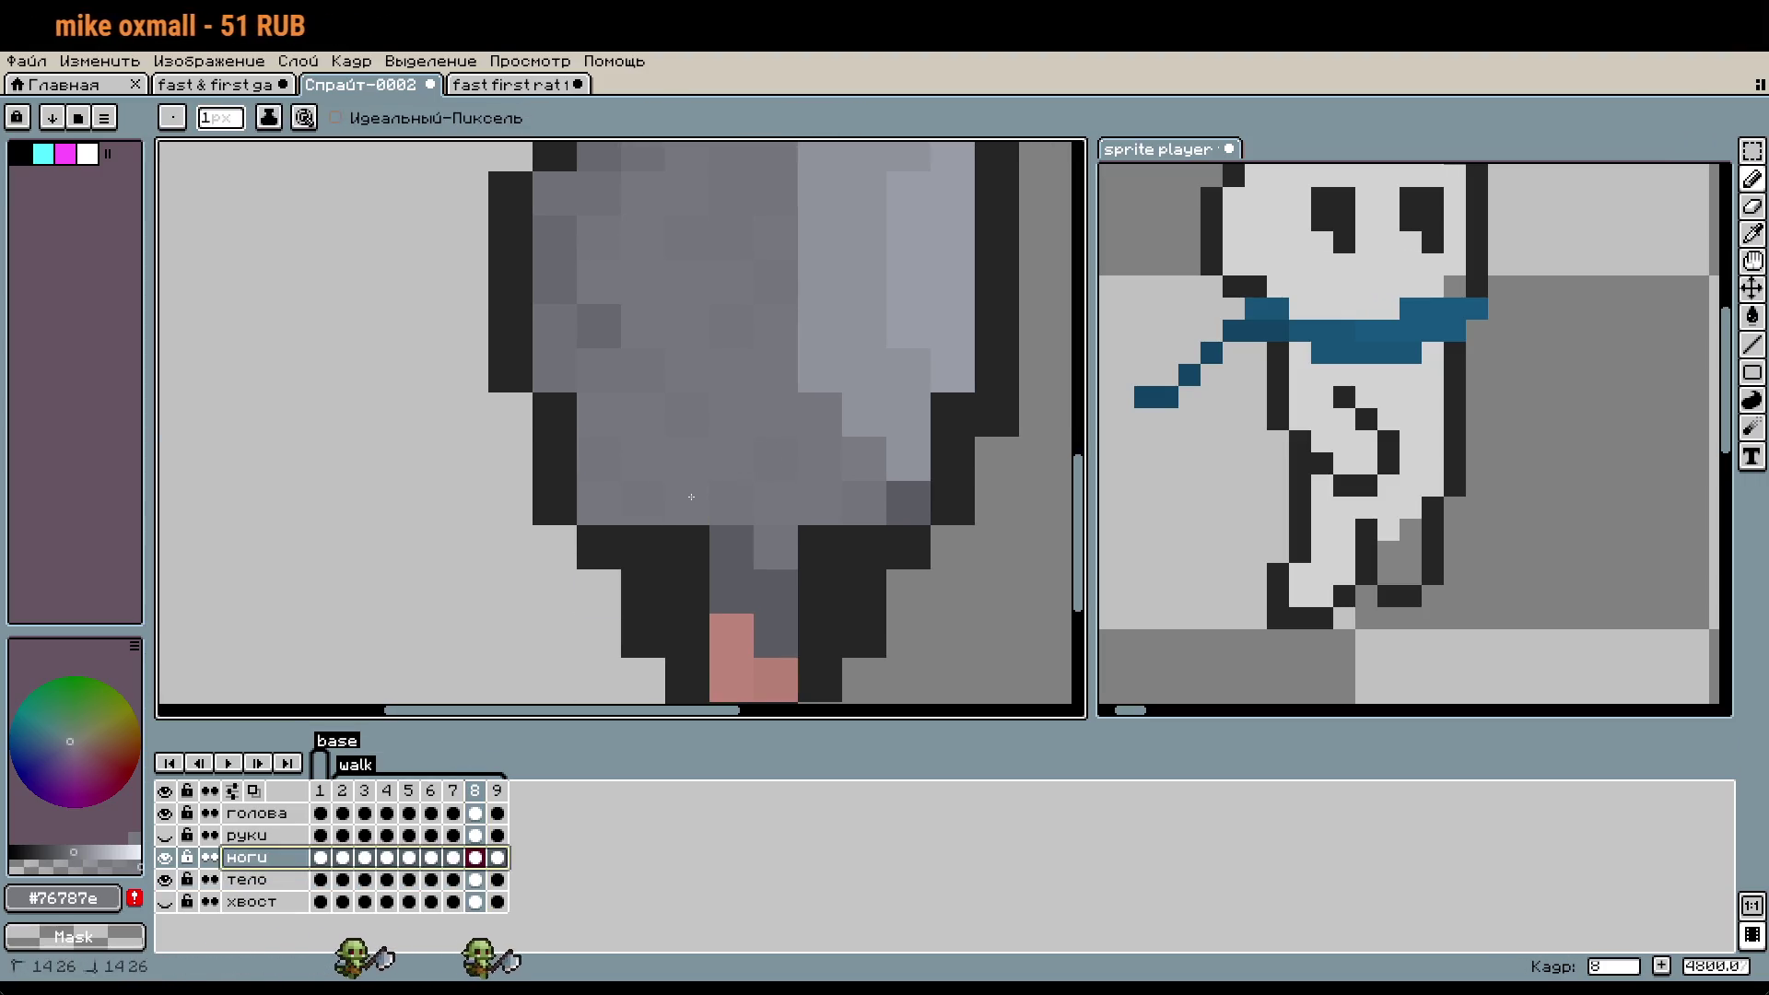
- Set the reference character back to frame 11 and play the rat's walk animation
scroll(822, 454, "down", 3)
scroll(724, 469, "up", 2)
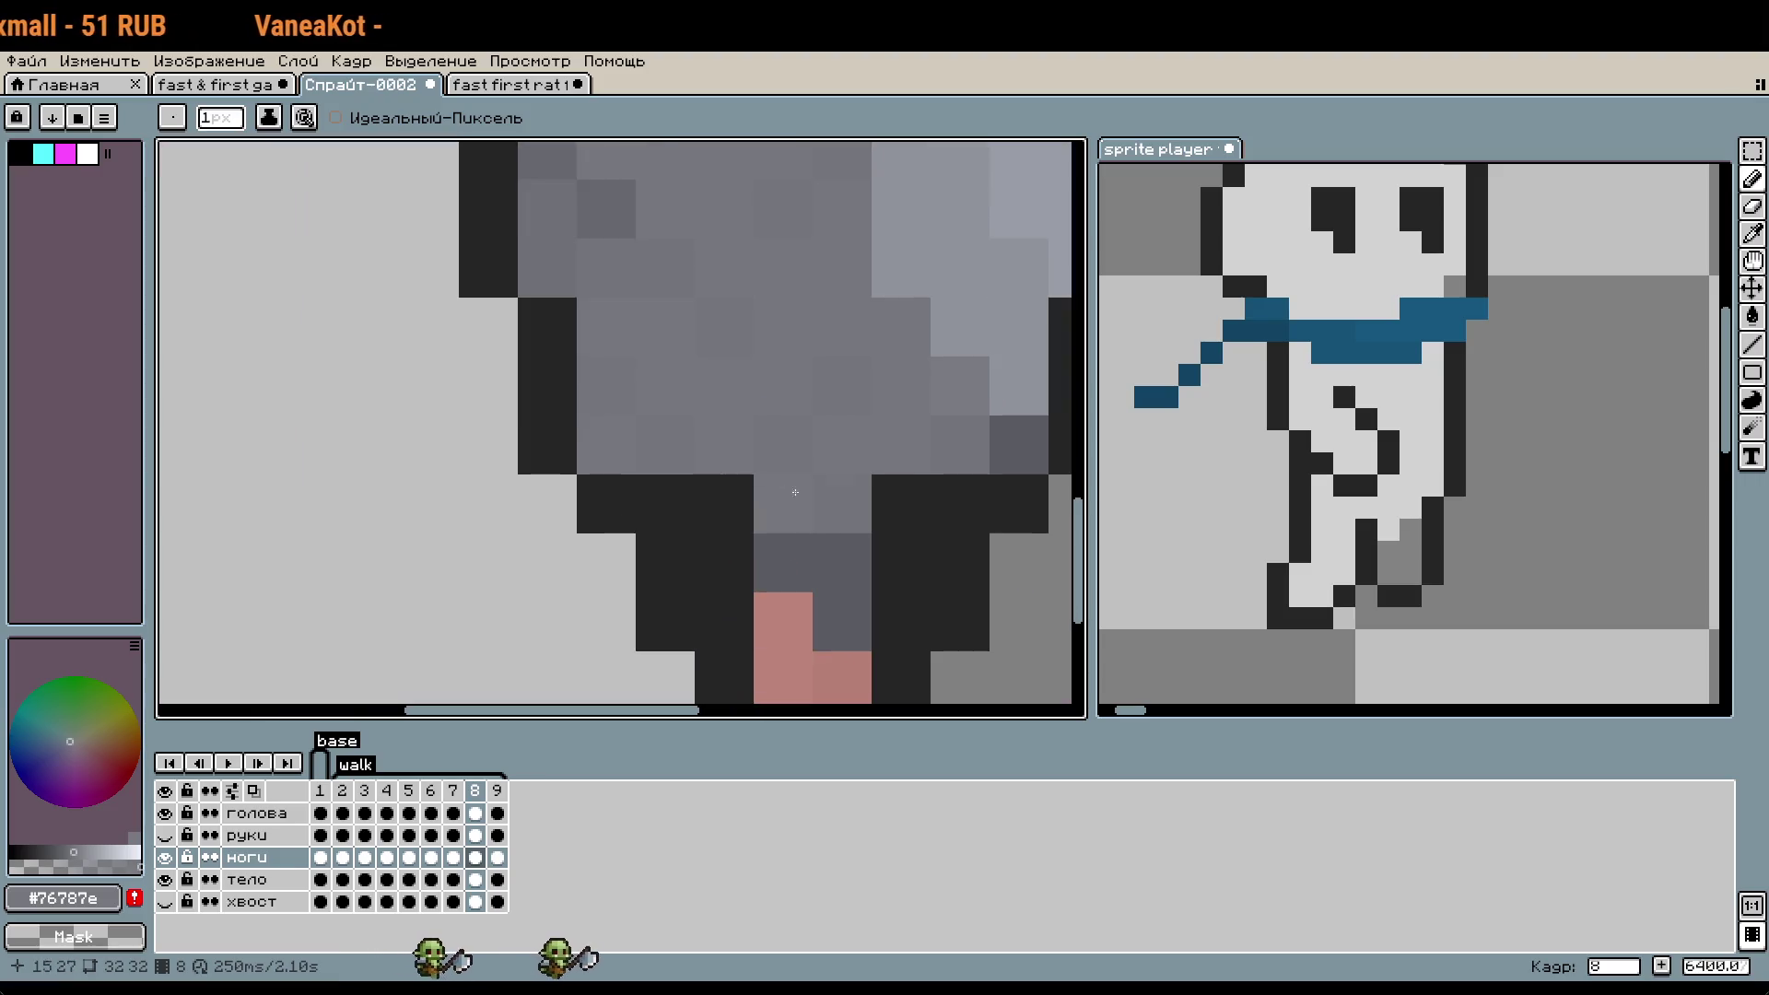
left_click(575, 790)
left_click(543, 768)
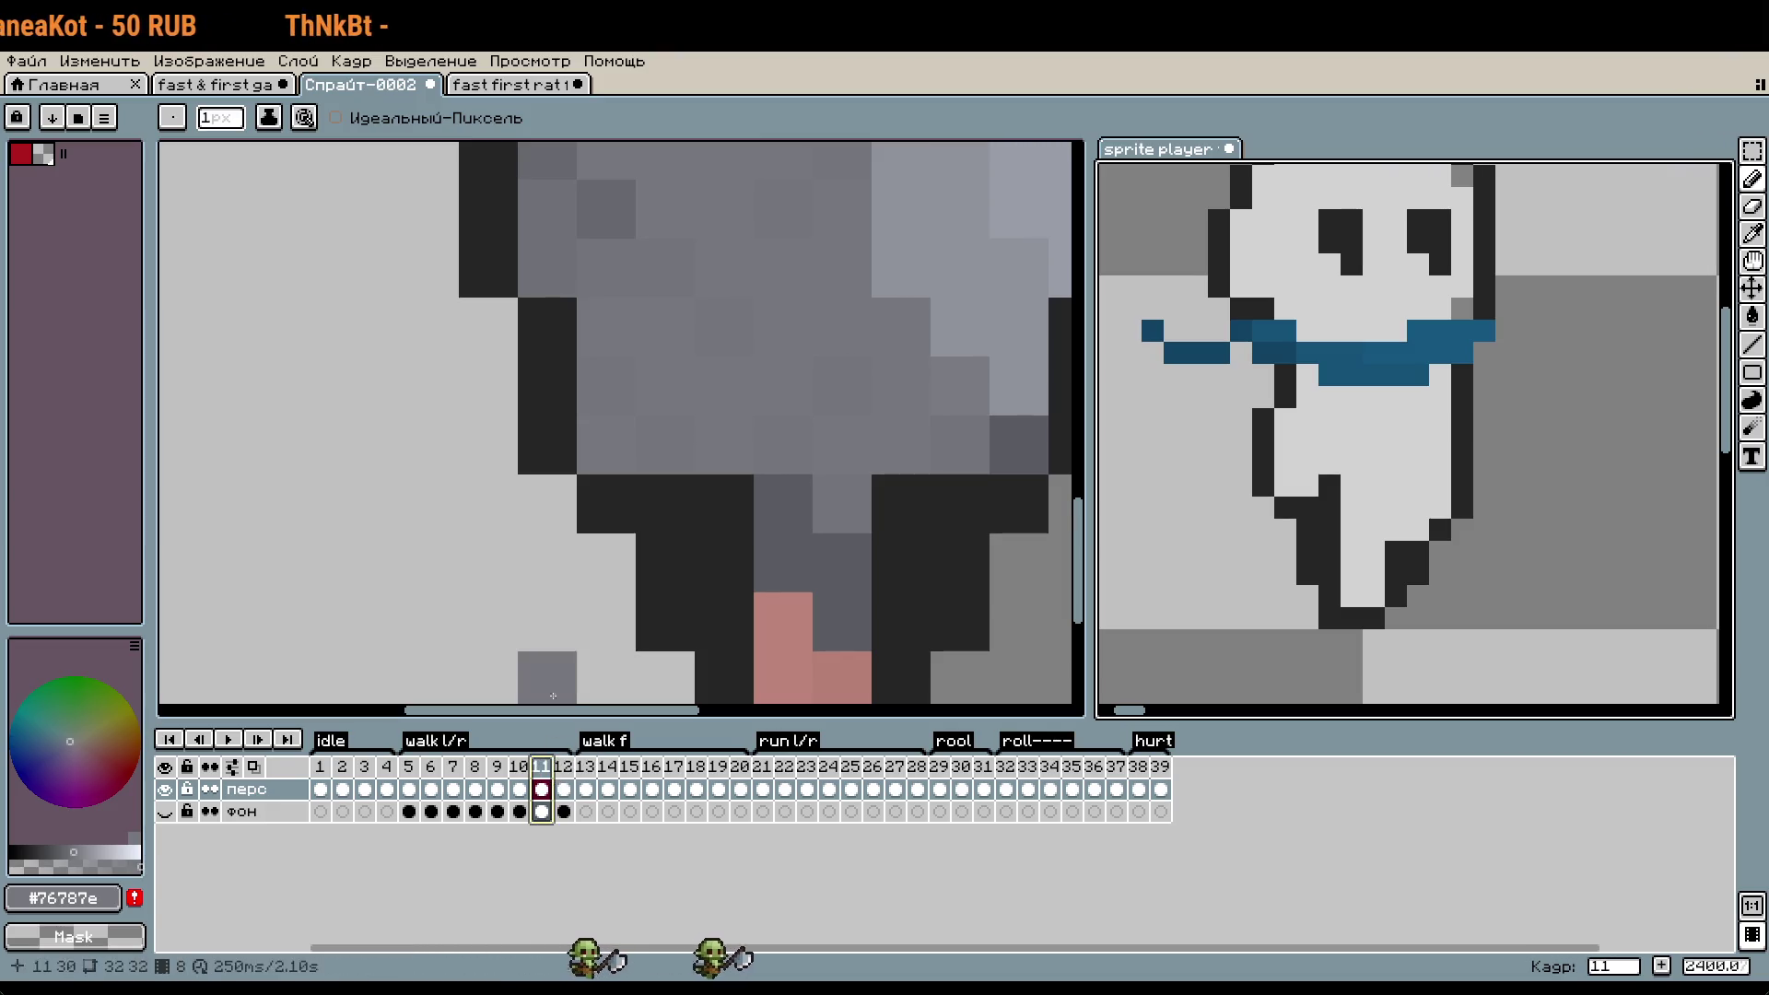
scroll(527, 564, "down", 2)
scroll(527, 564, "down", 1)
scroll(552, 544, "up", 3)
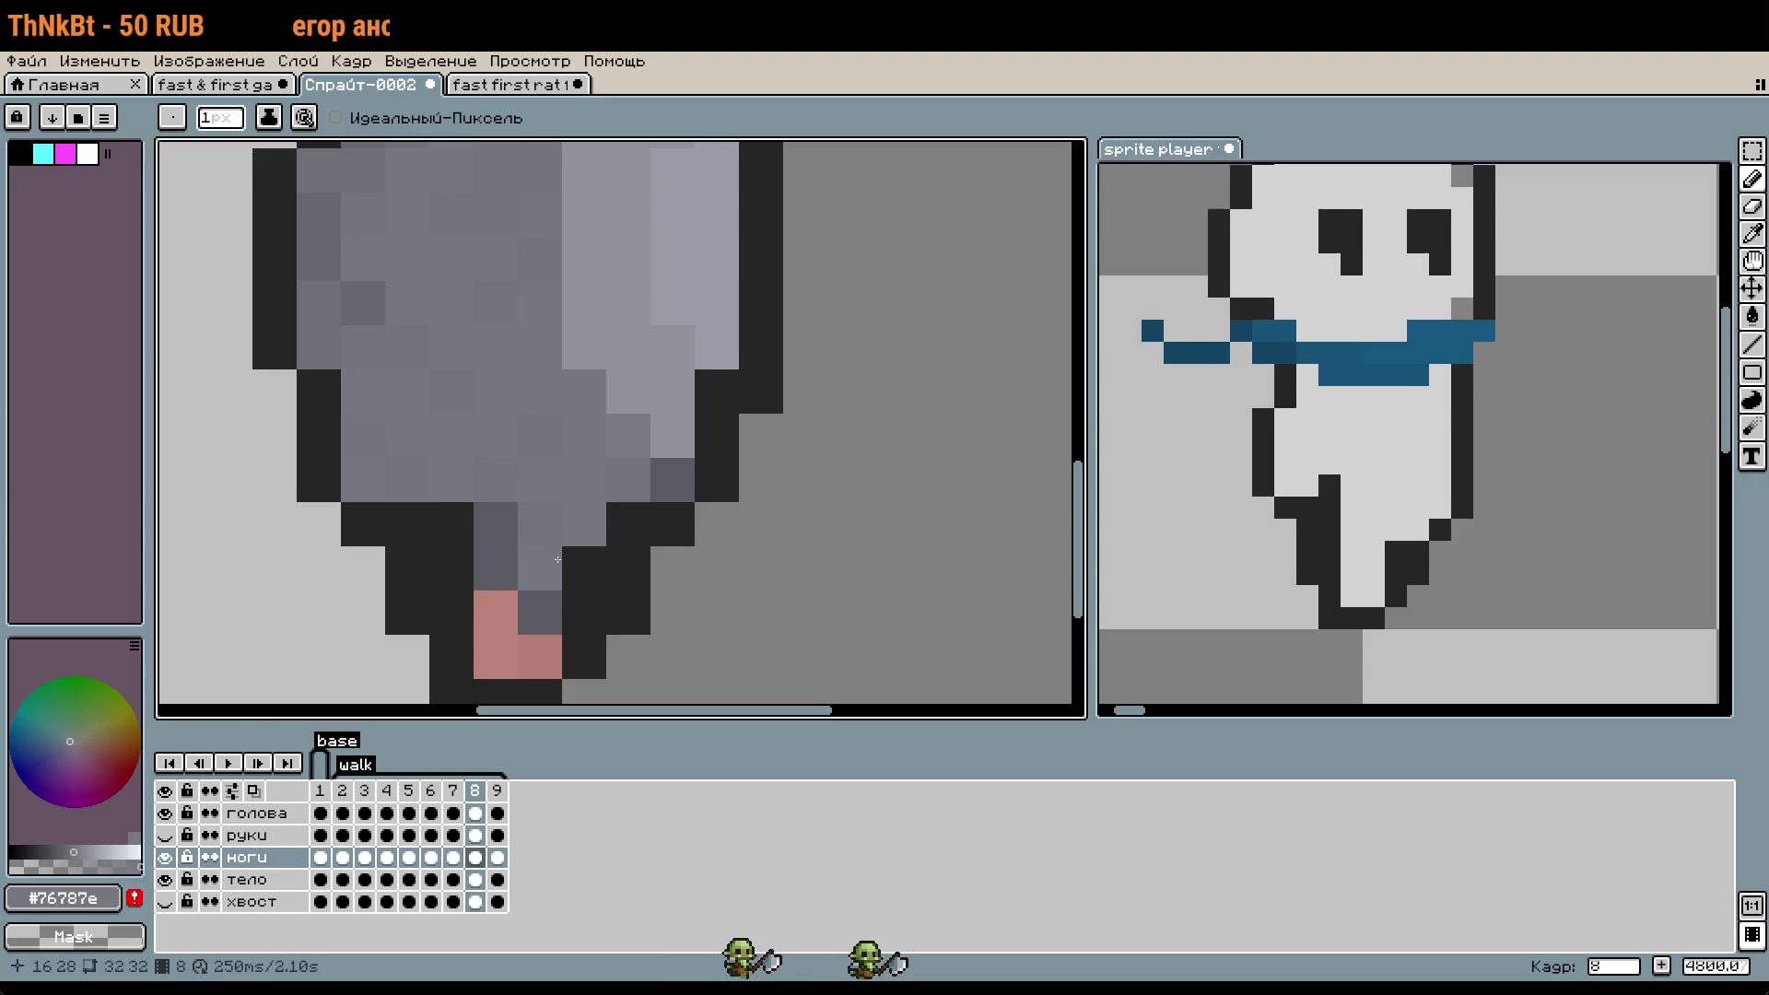
scroll(642, 597, "down", 1)
scroll(581, 575, "down", 1)
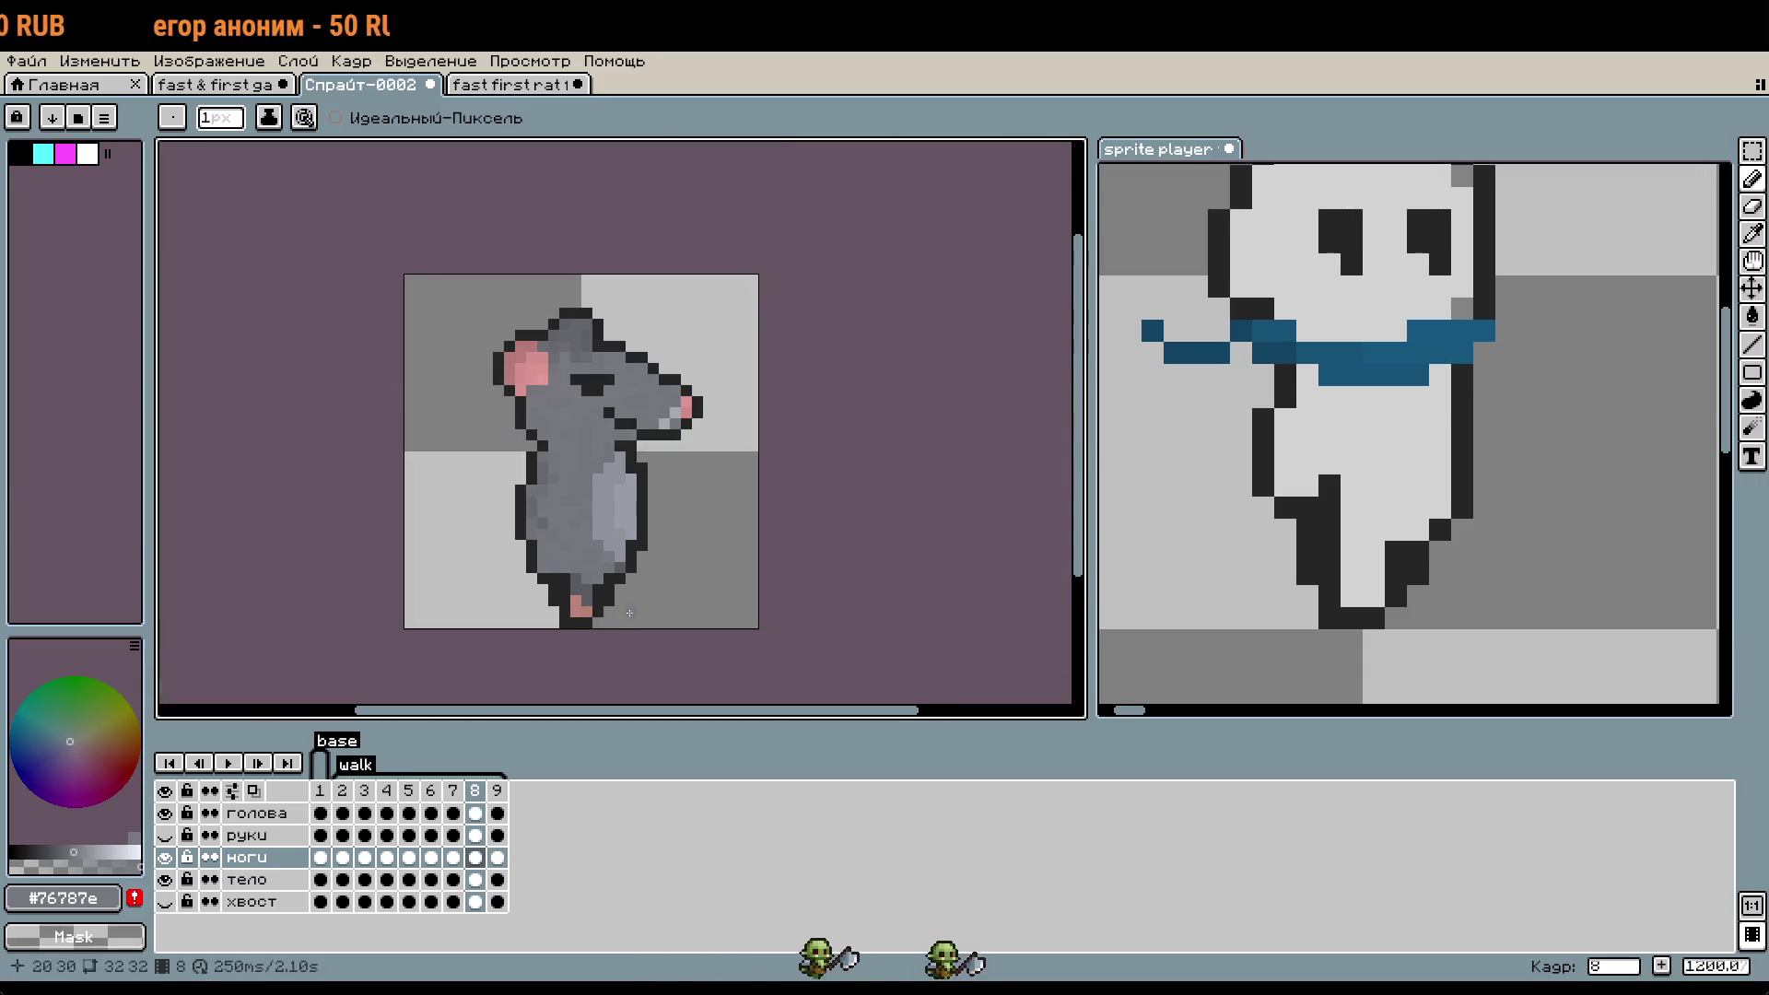
left_click(230, 764)
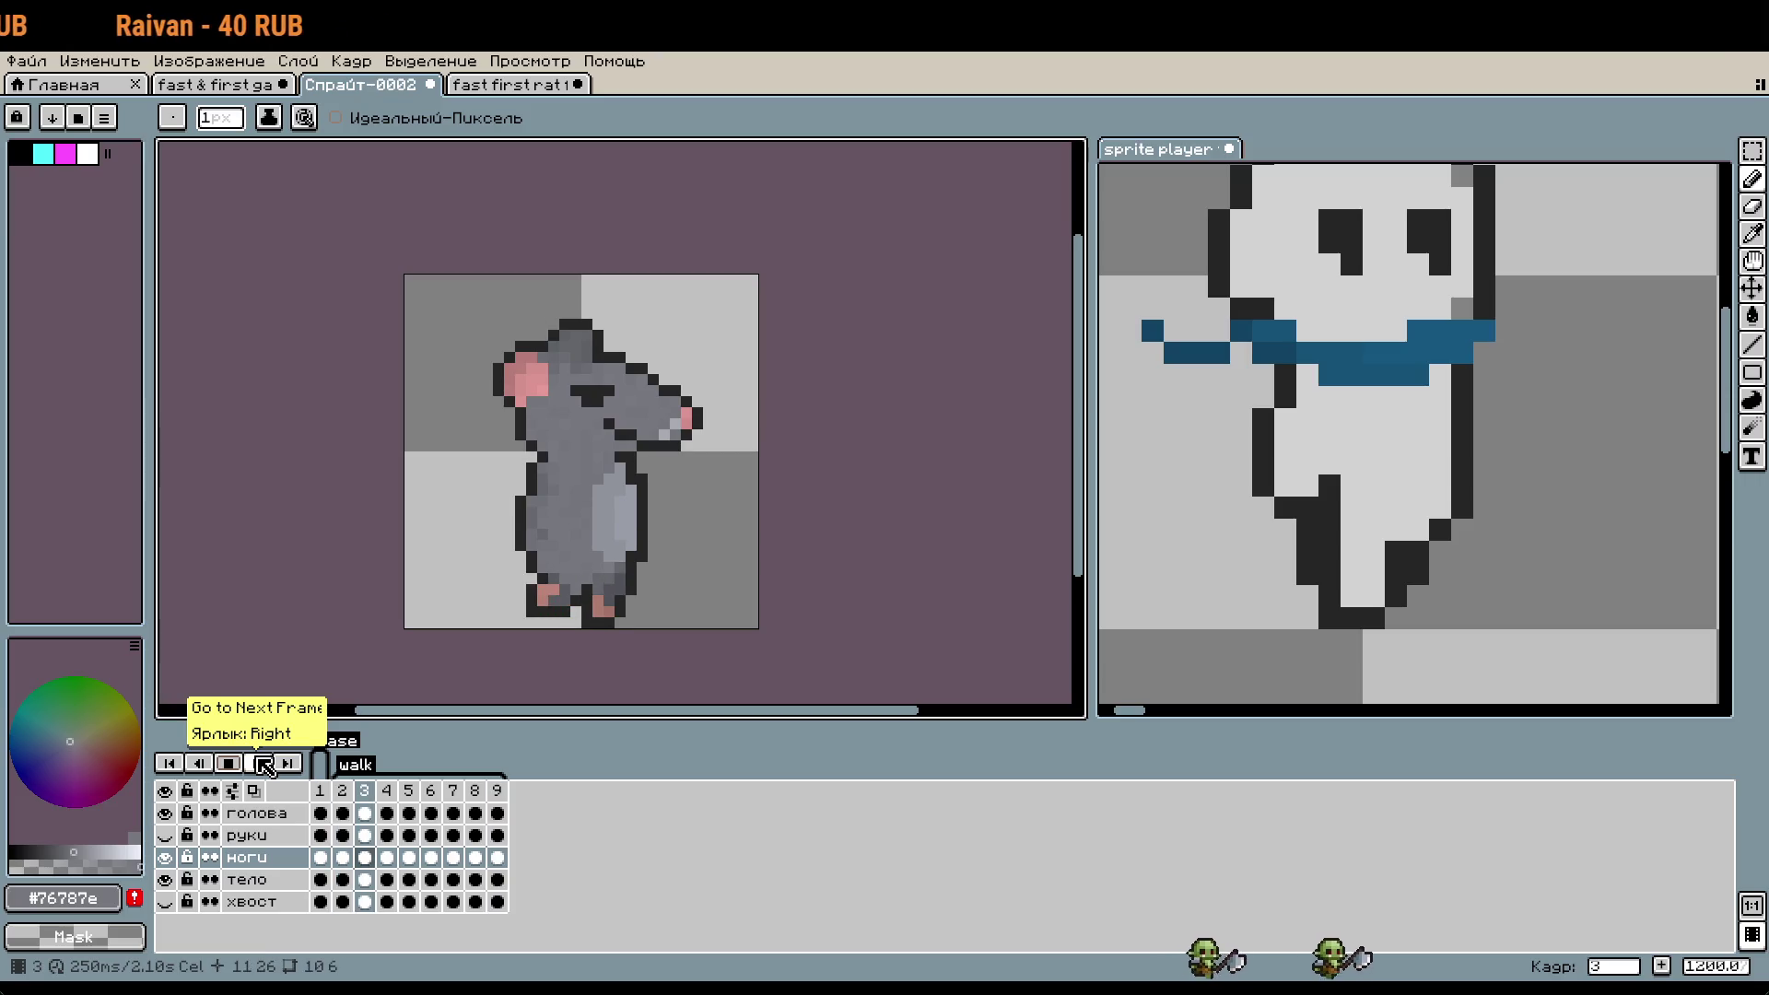
- Stop playback, then on frame 2 trial-paint foot pixels in dark leg grey and undo two edits
left_click(364, 791)
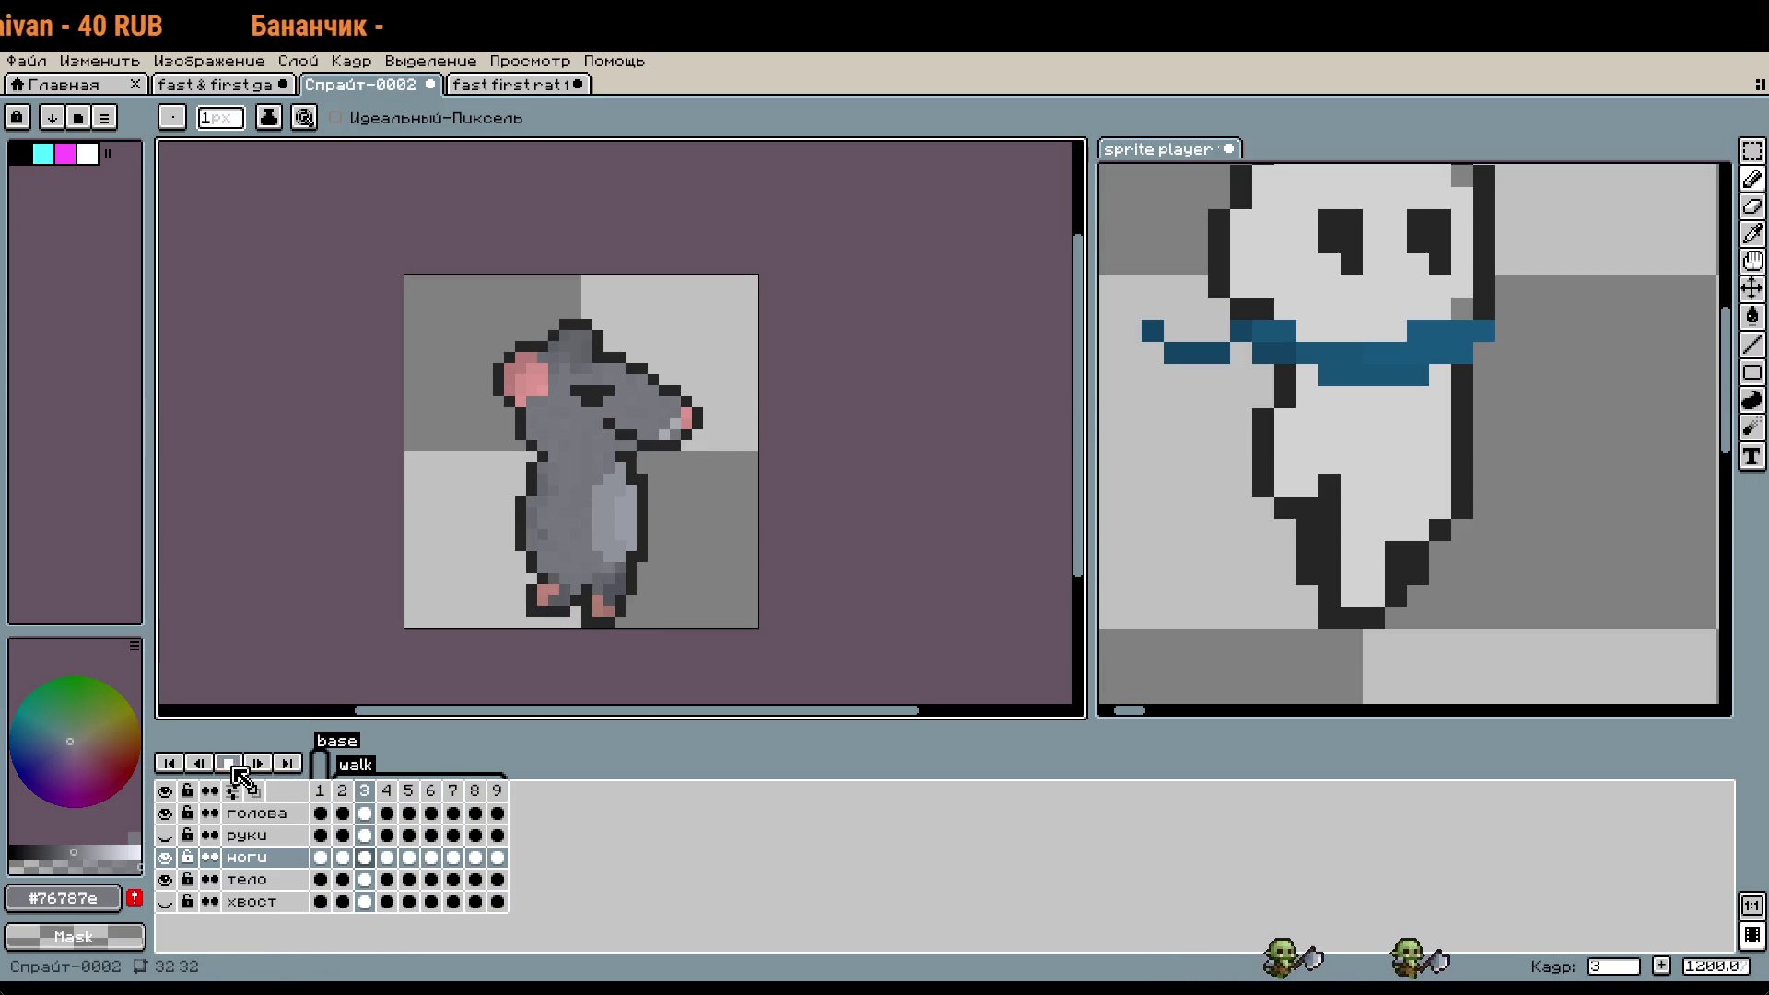
left_click(342, 791)
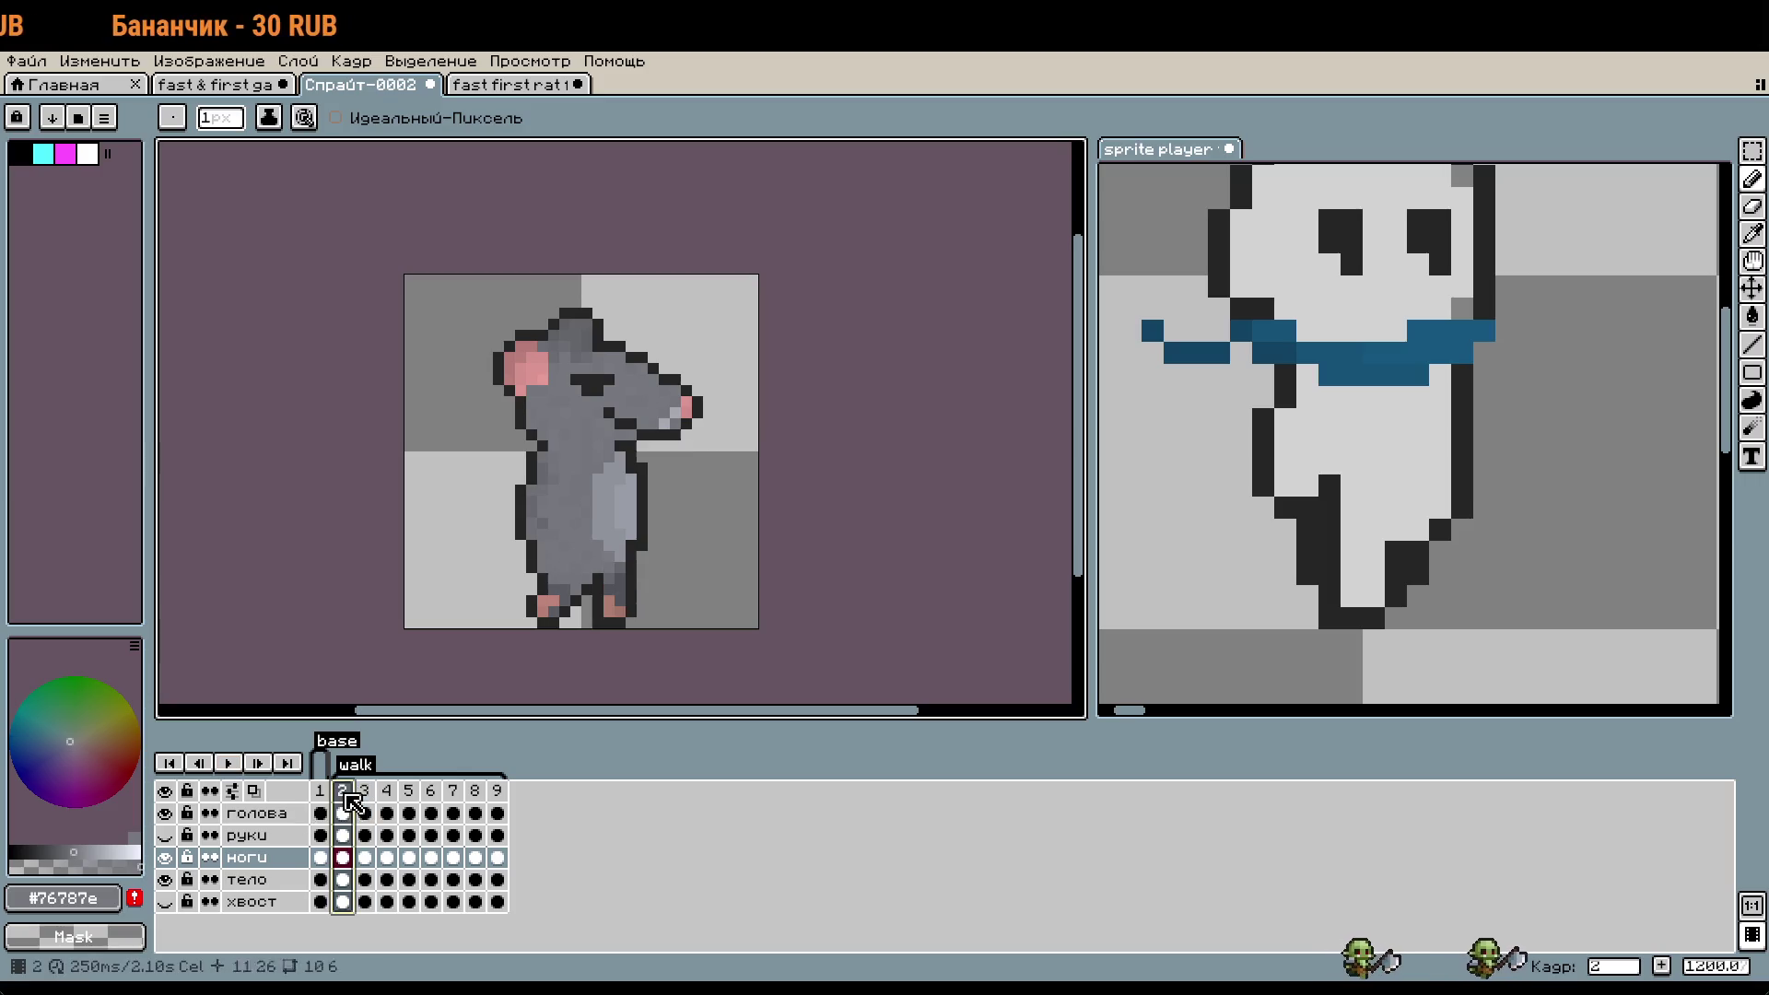
scroll(691, 580, "up", 2)
scroll(956, 517, "up", 2)
scroll(721, 529, "up", 3)
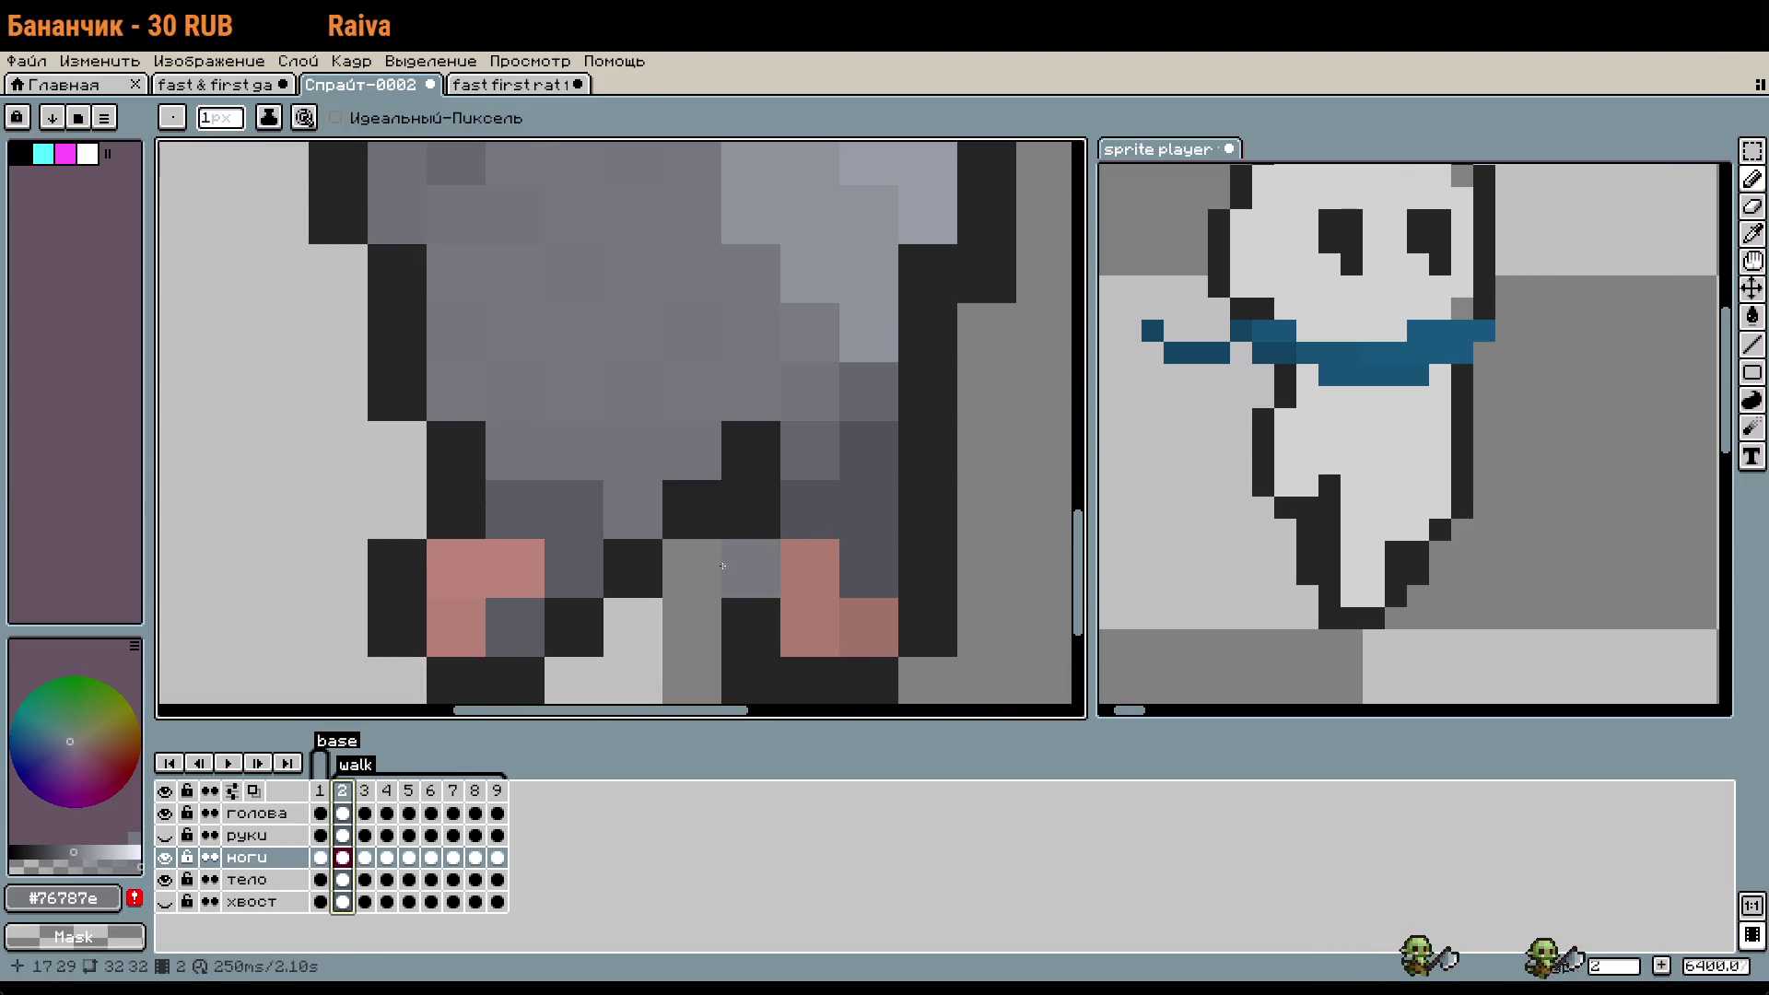
left_click(580, 517, "alt")
left_click(66, 851)
left_click(515, 568)
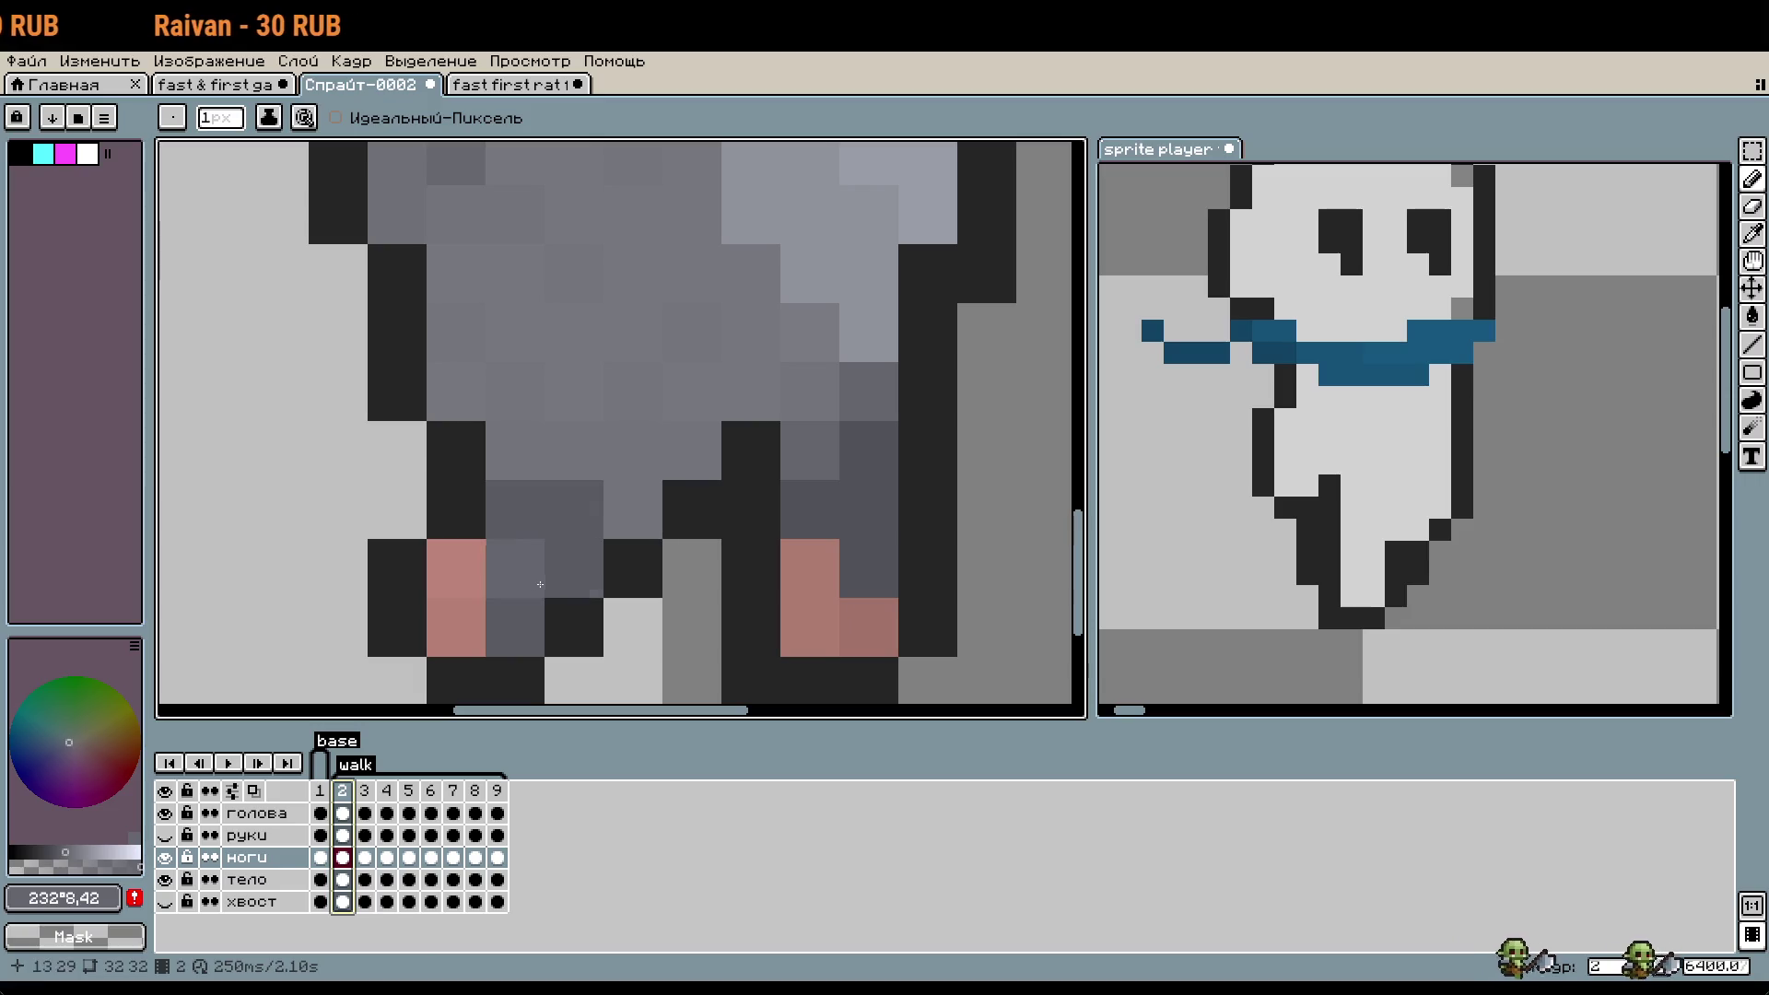
left_click(633, 569)
key("ctrl+z")
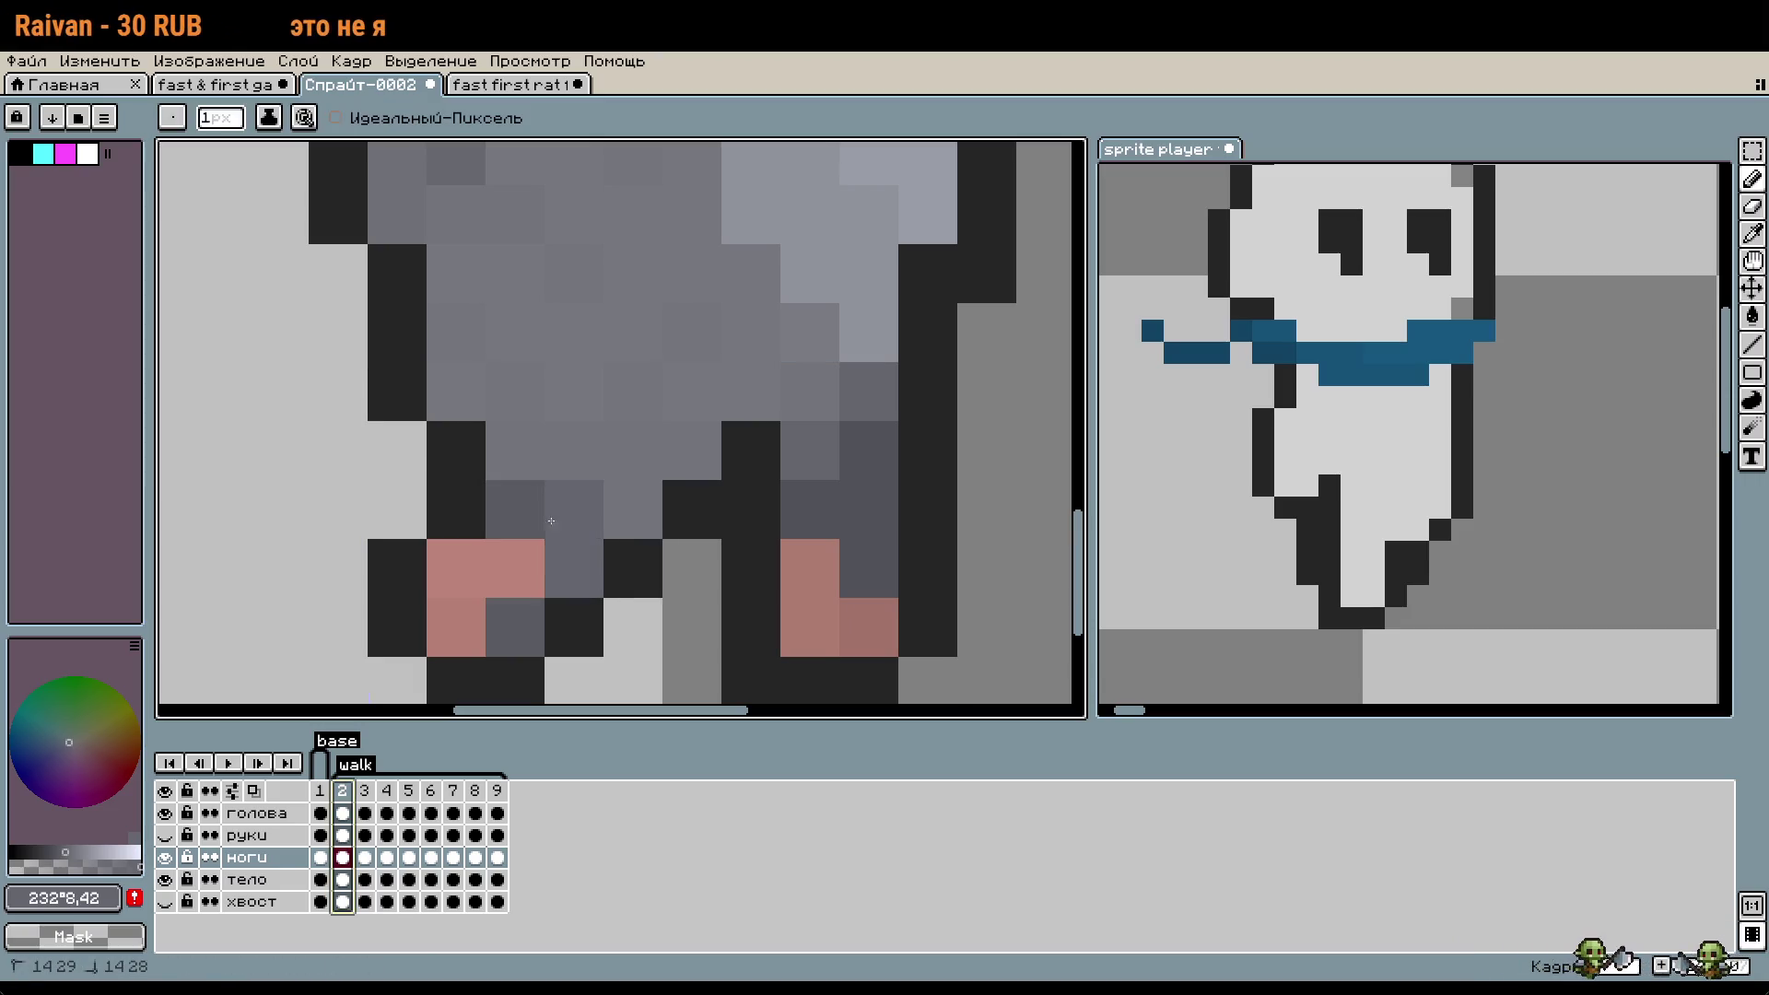
key("ctrl+z")
scroll(743, 616, "down", 2)
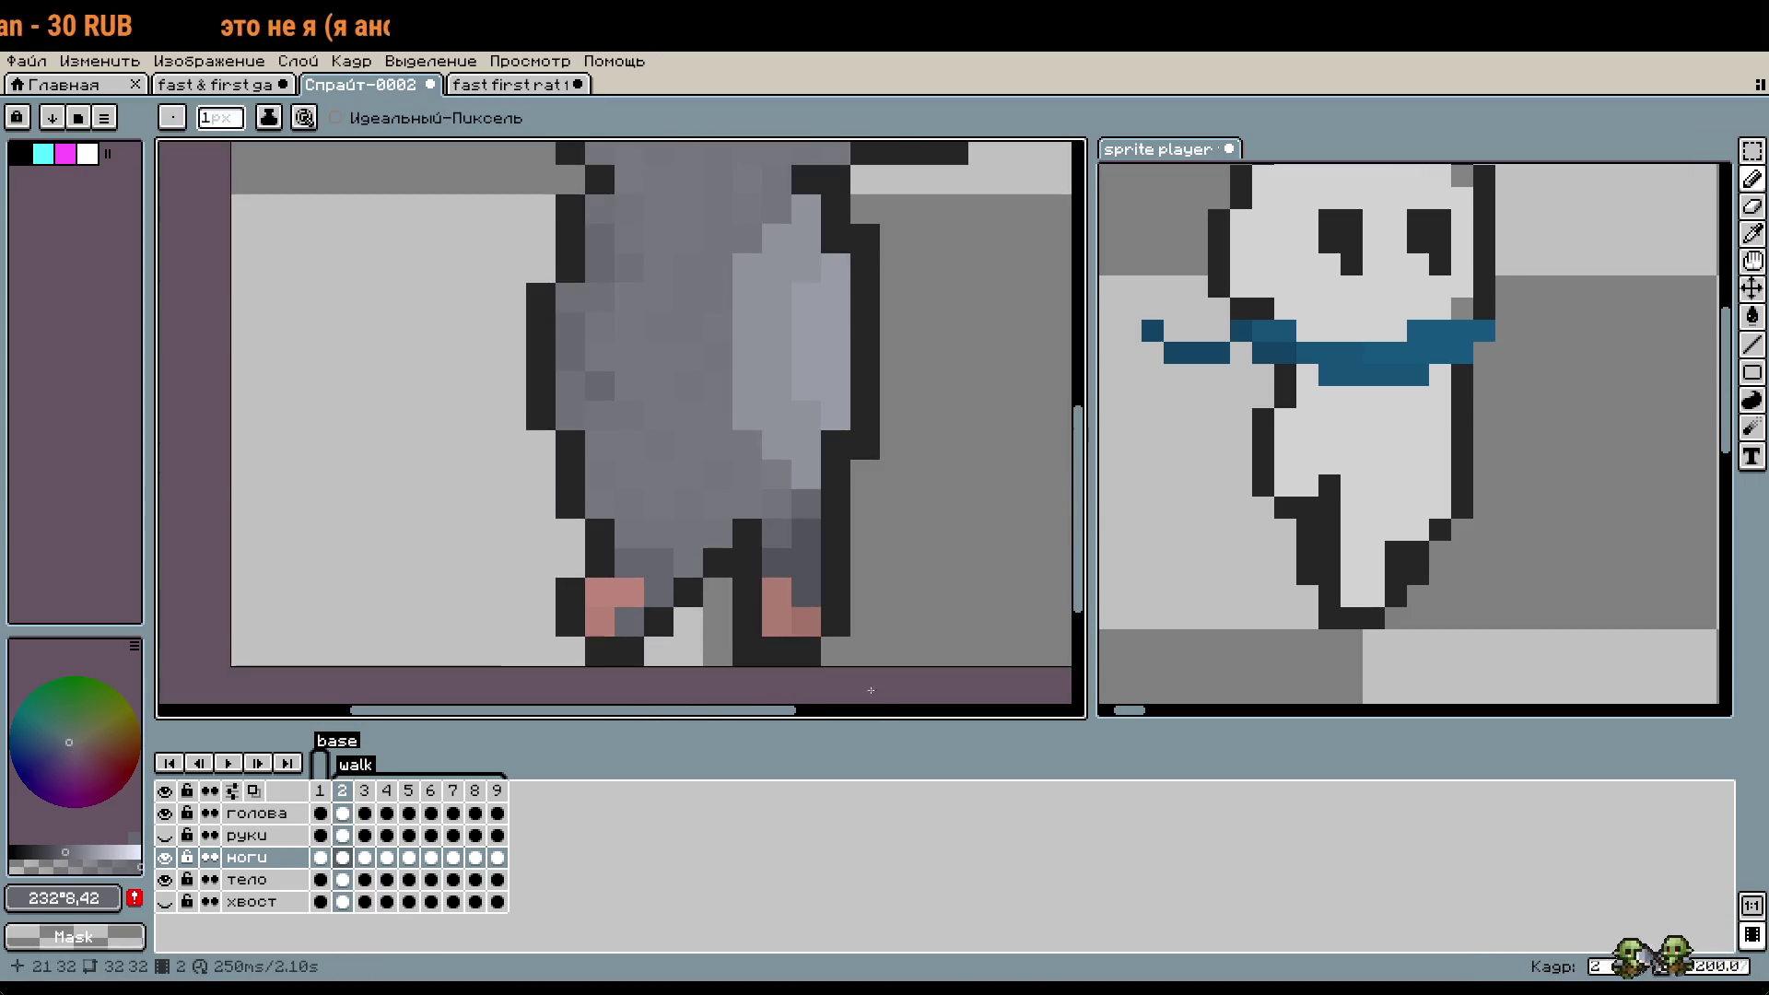
- Step through walk frames 3–9, comparing the rat's legs frame by frame
left_click(366, 794)
left_click(636, 588)
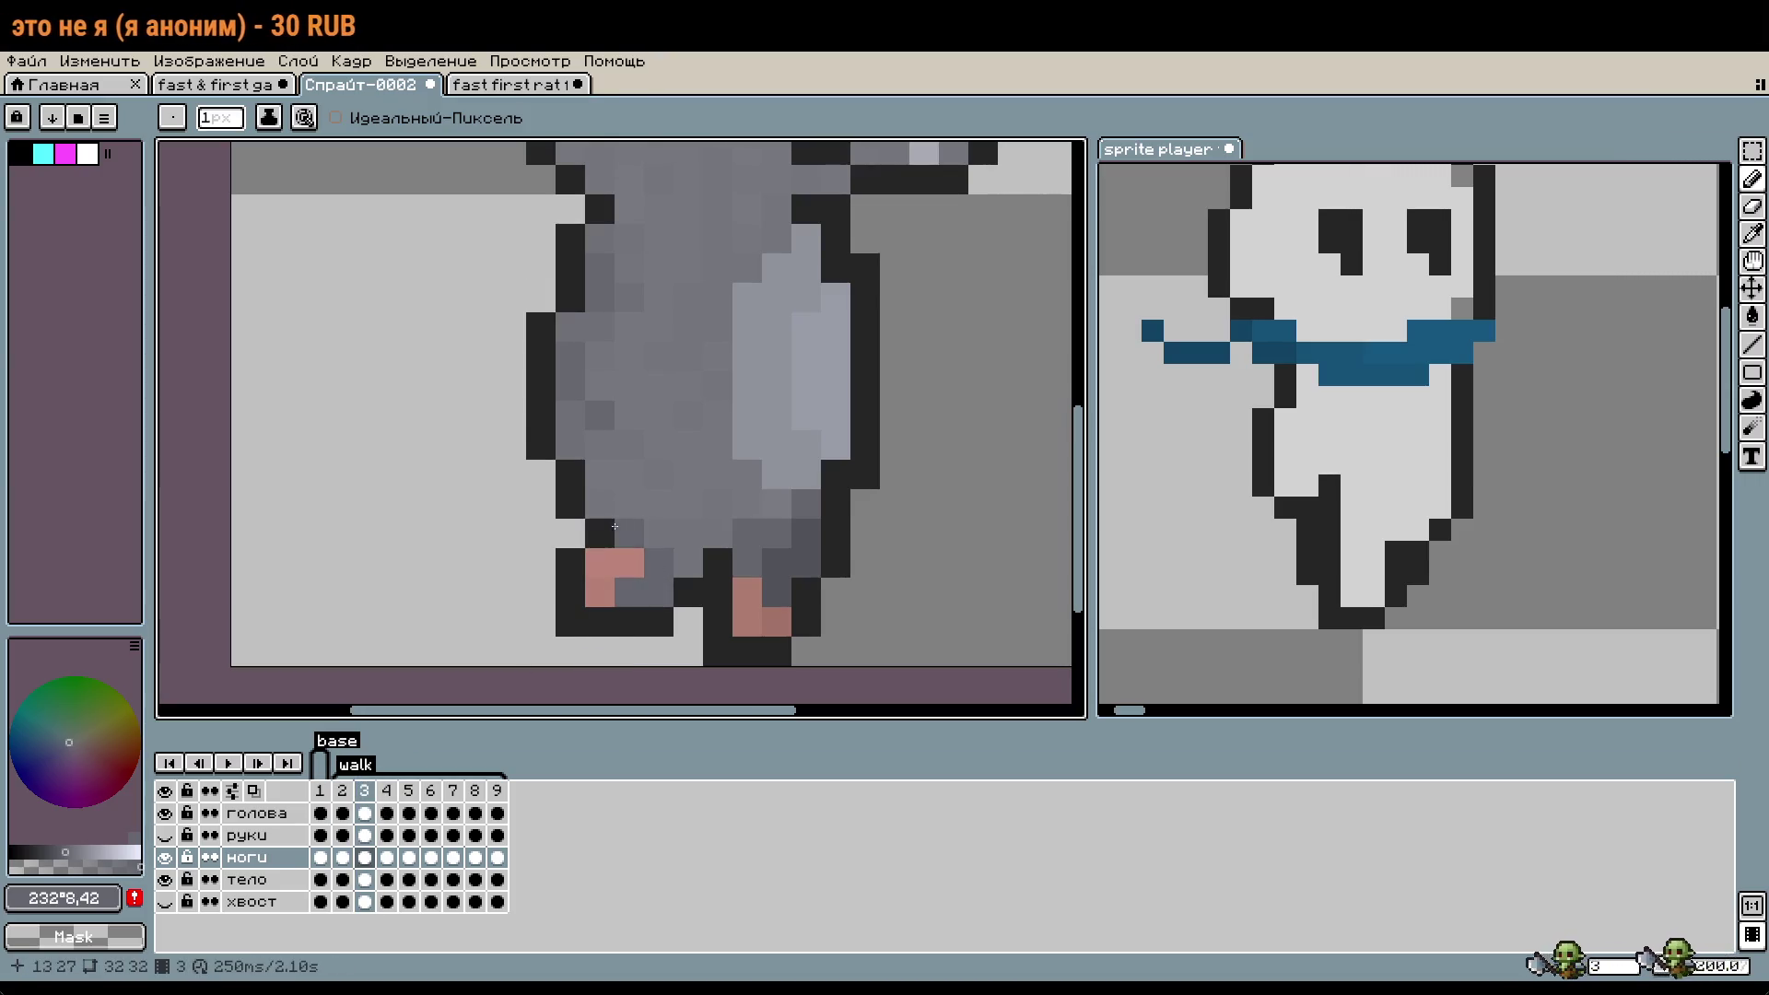
left_click(387, 790)
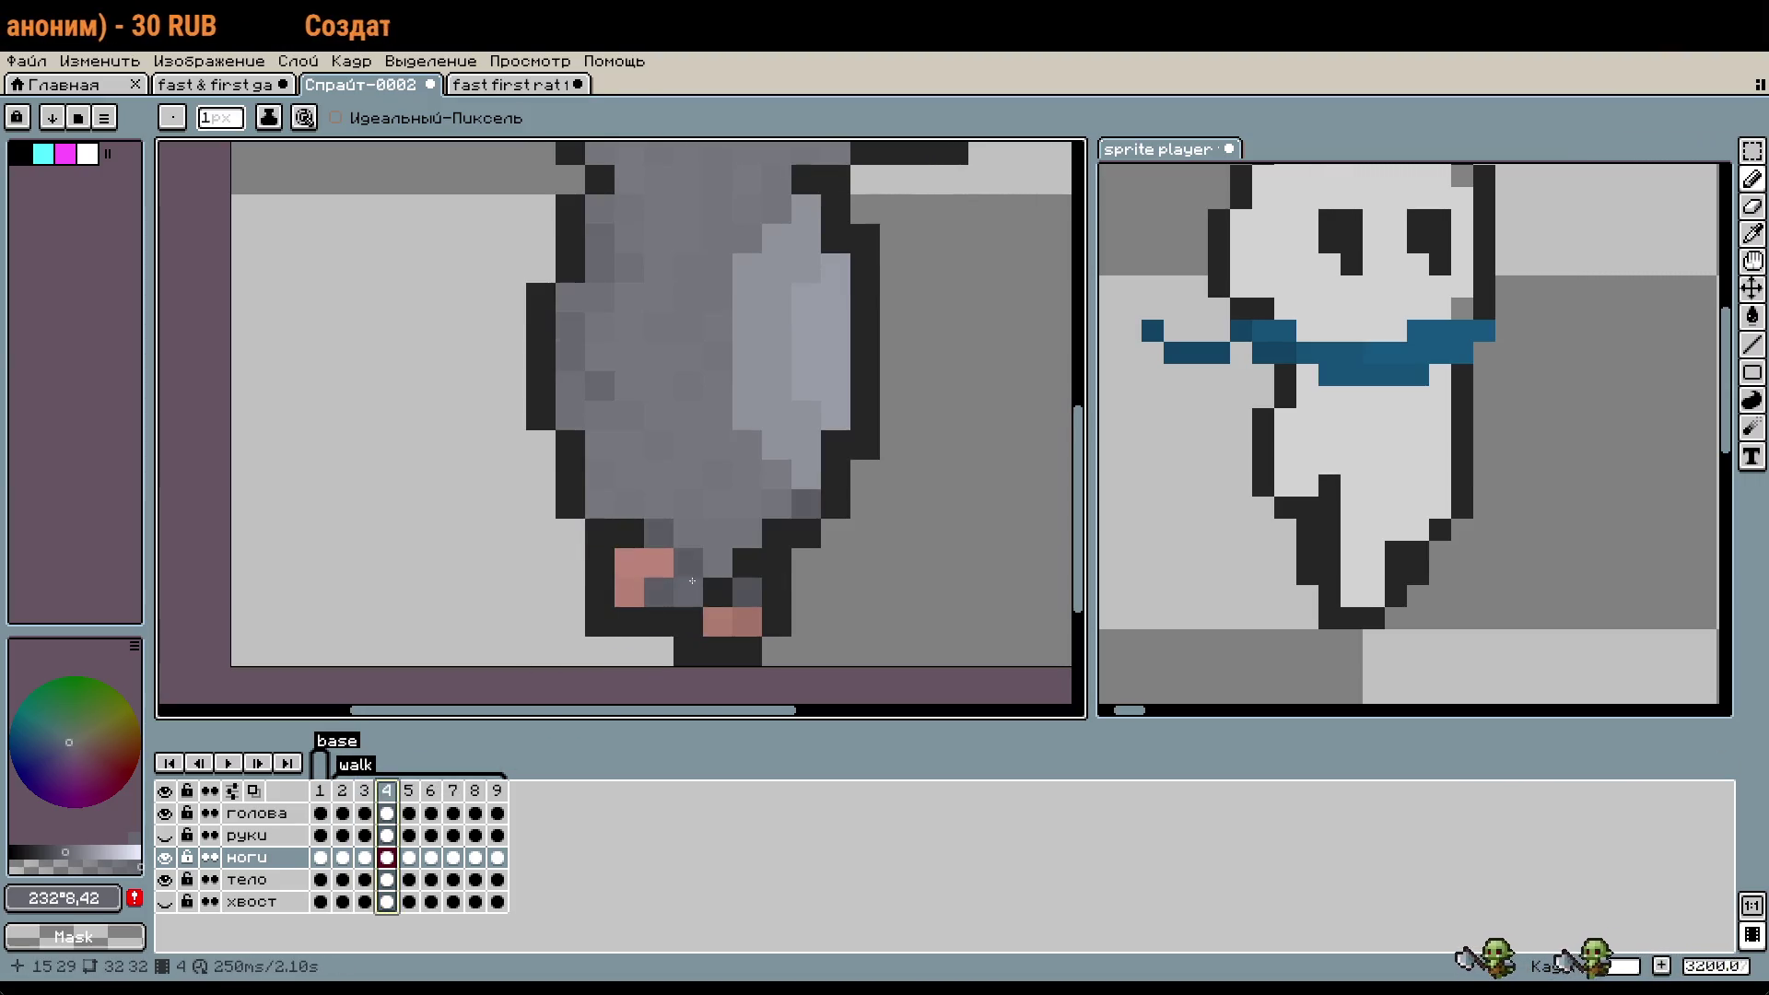
left_click(663, 593)
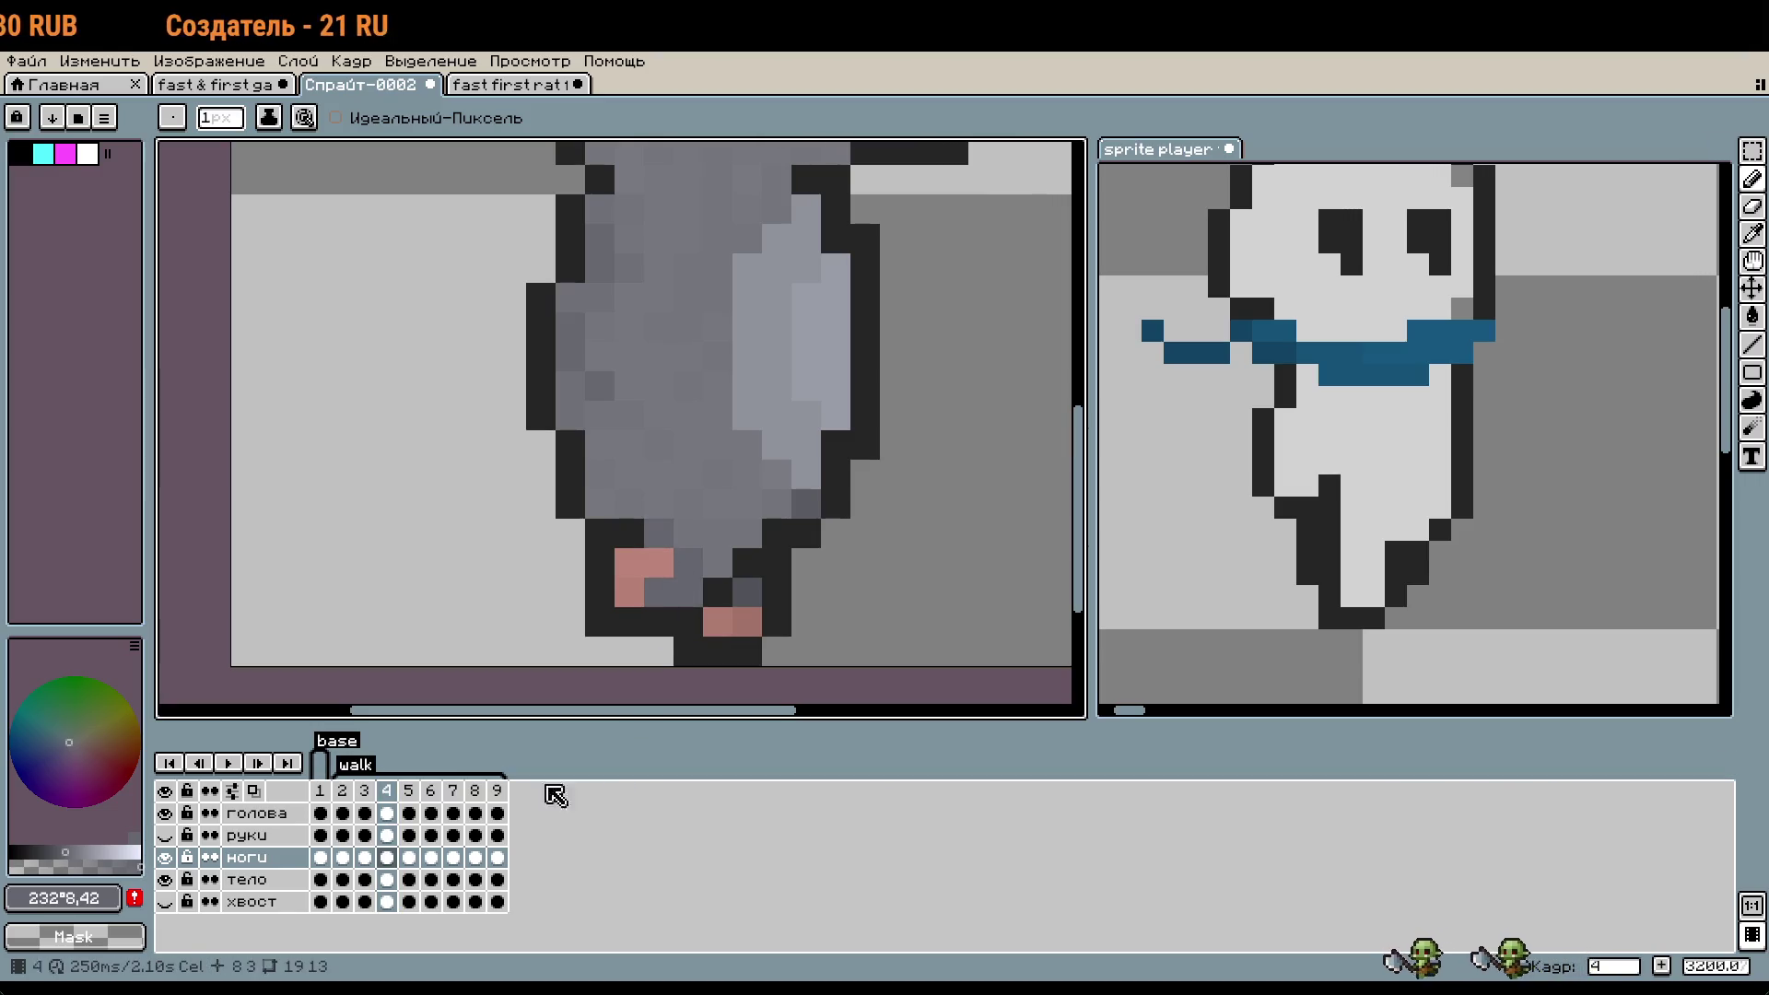
left_click(410, 790)
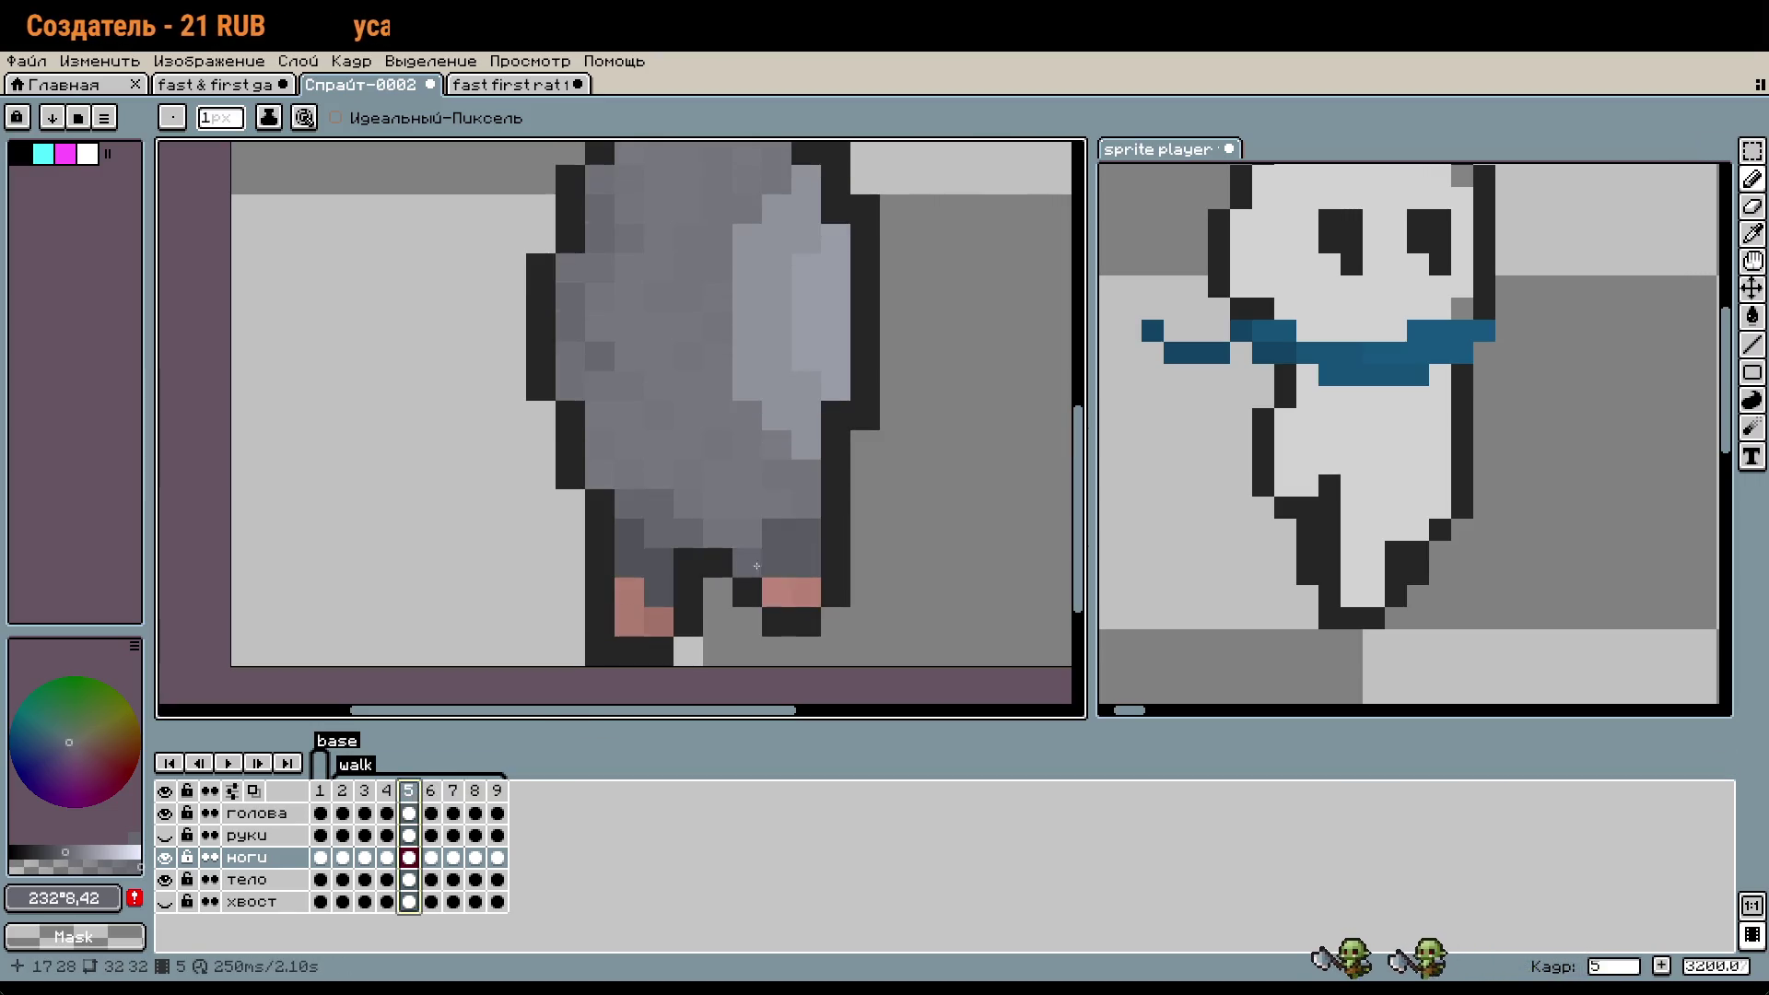
left_click(800, 544)
left_click(430, 790)
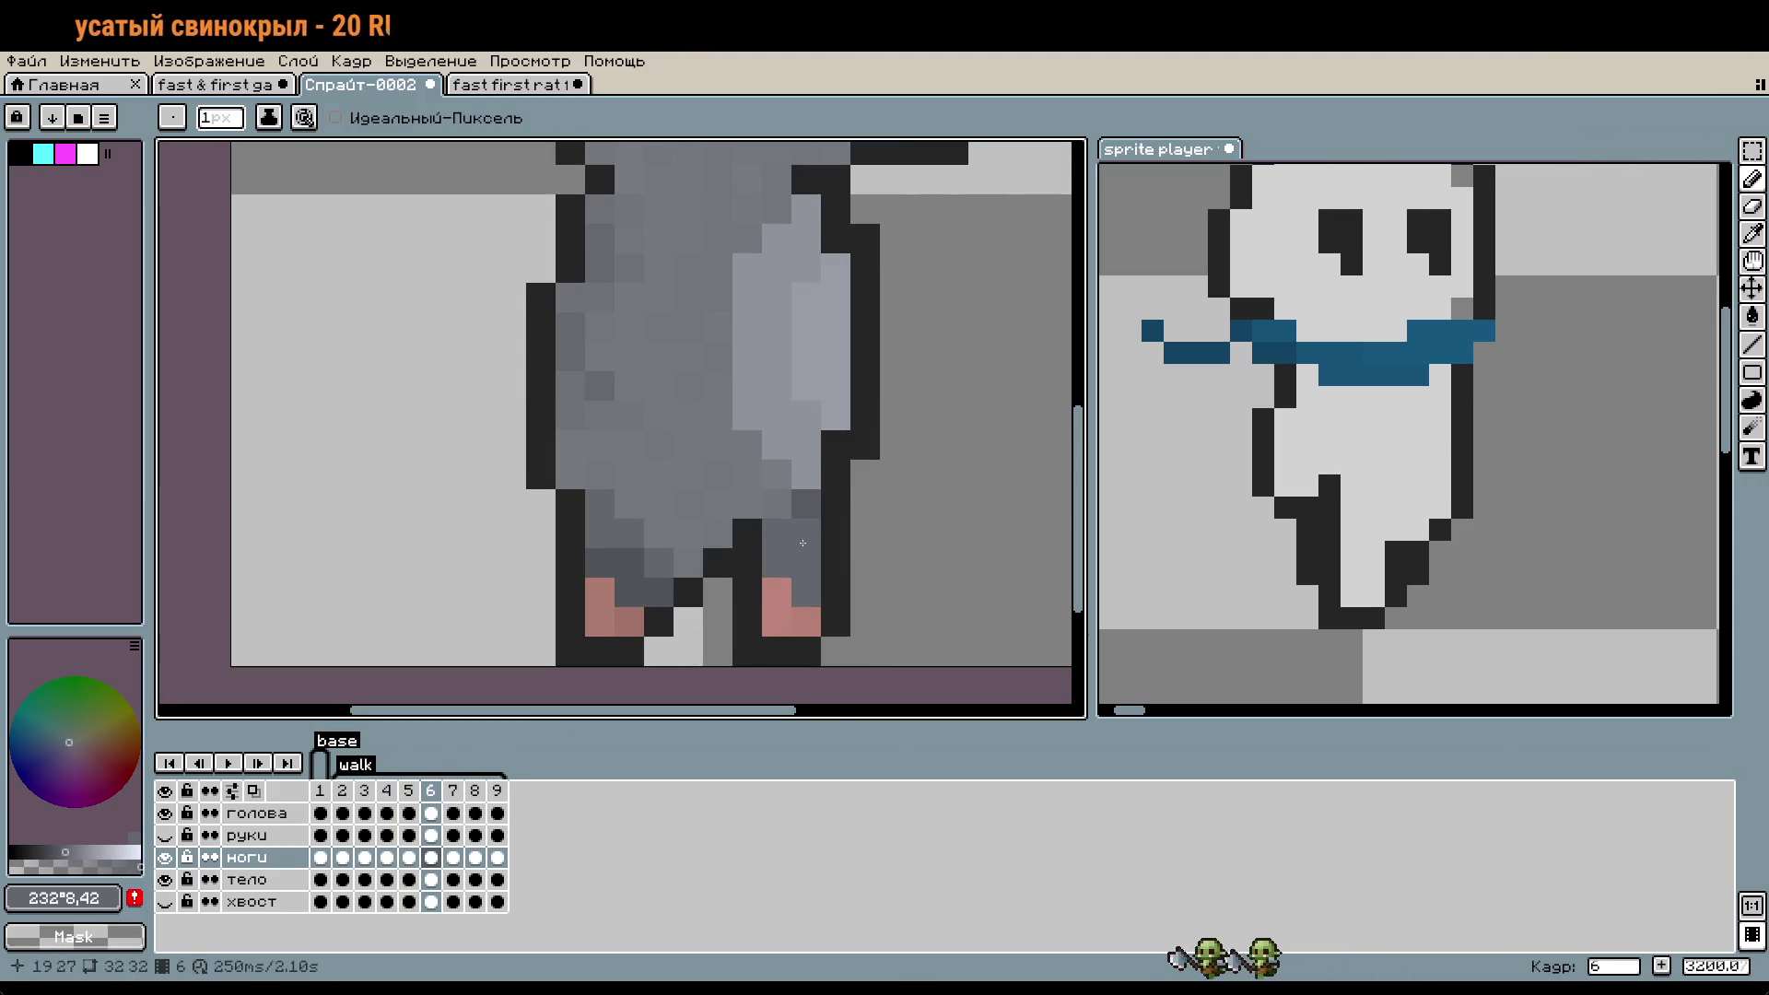
left_click(455, 792)
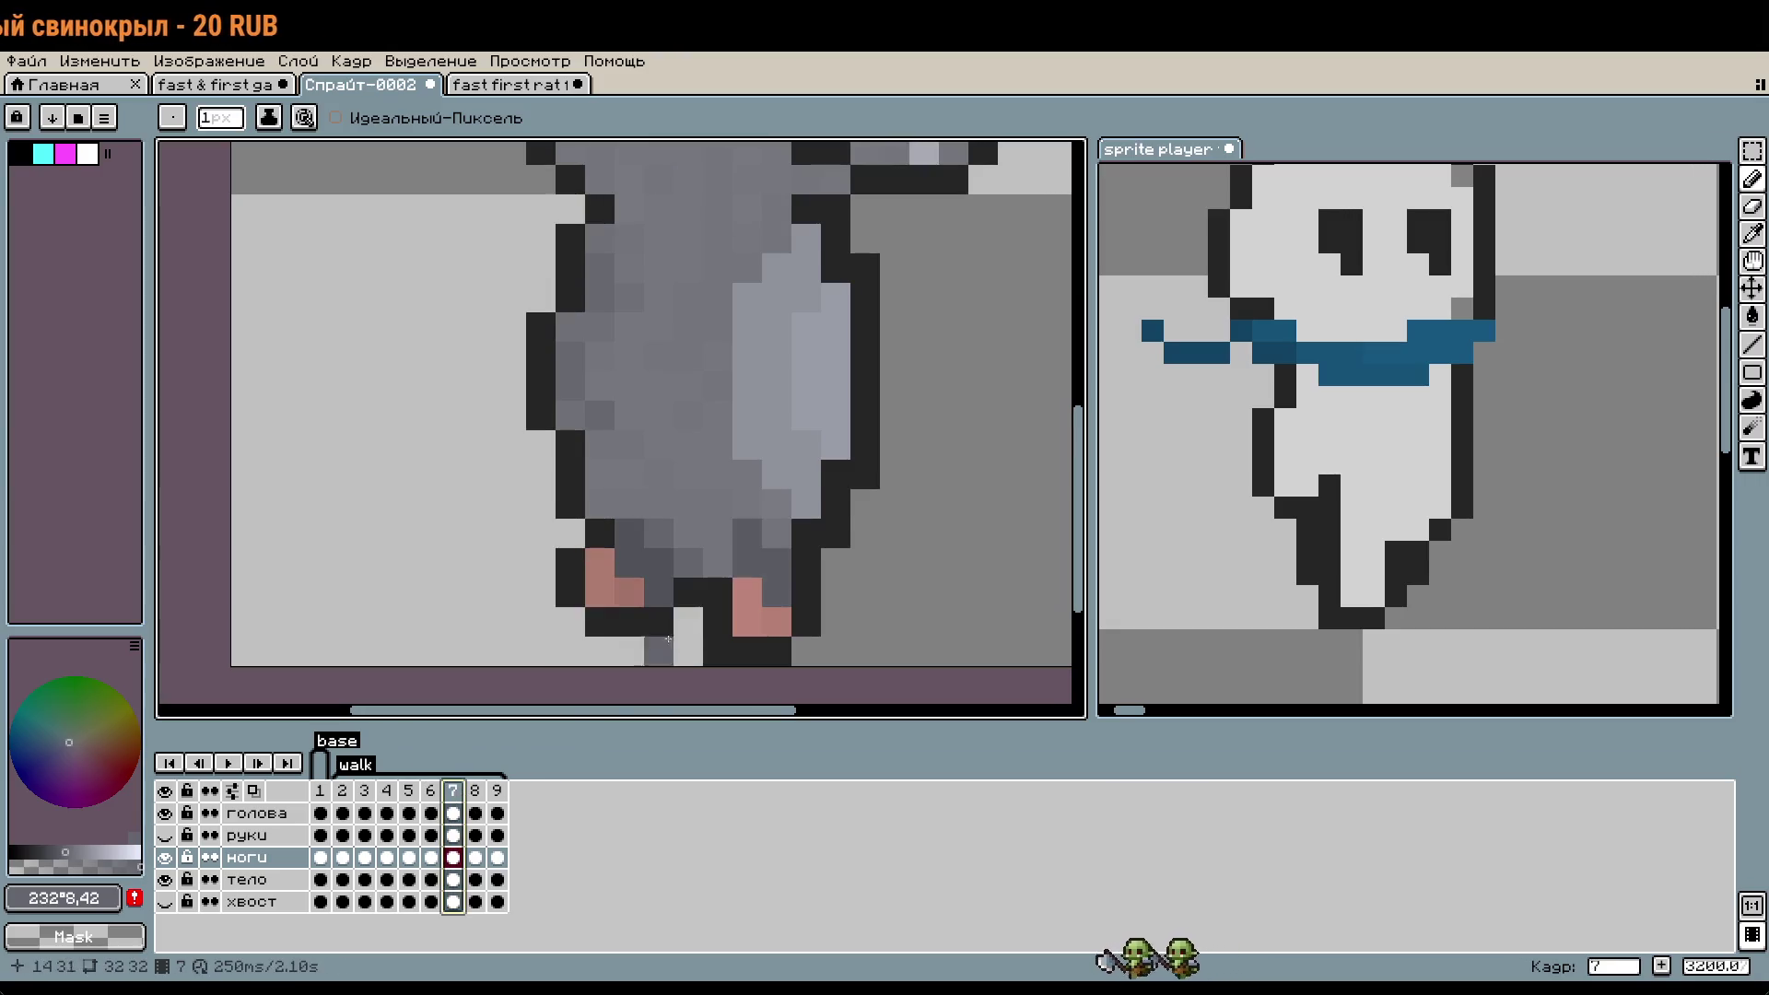
left_click(433, 792)
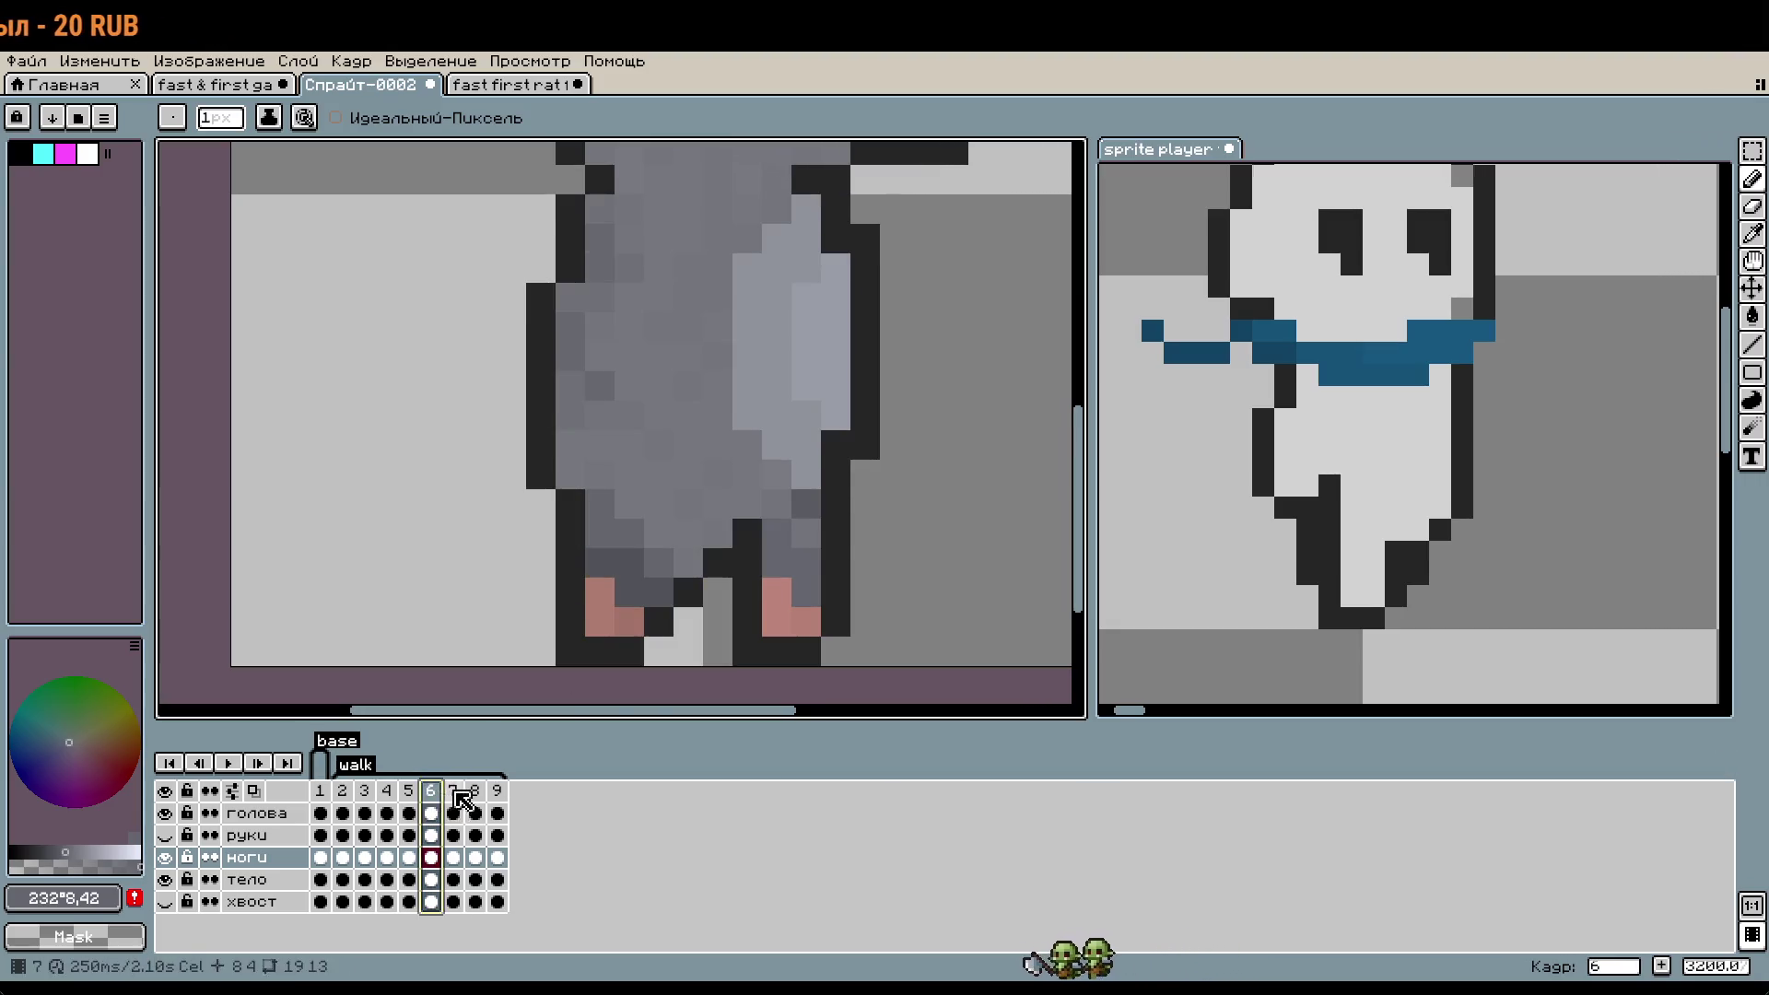
left_click(453, 797)
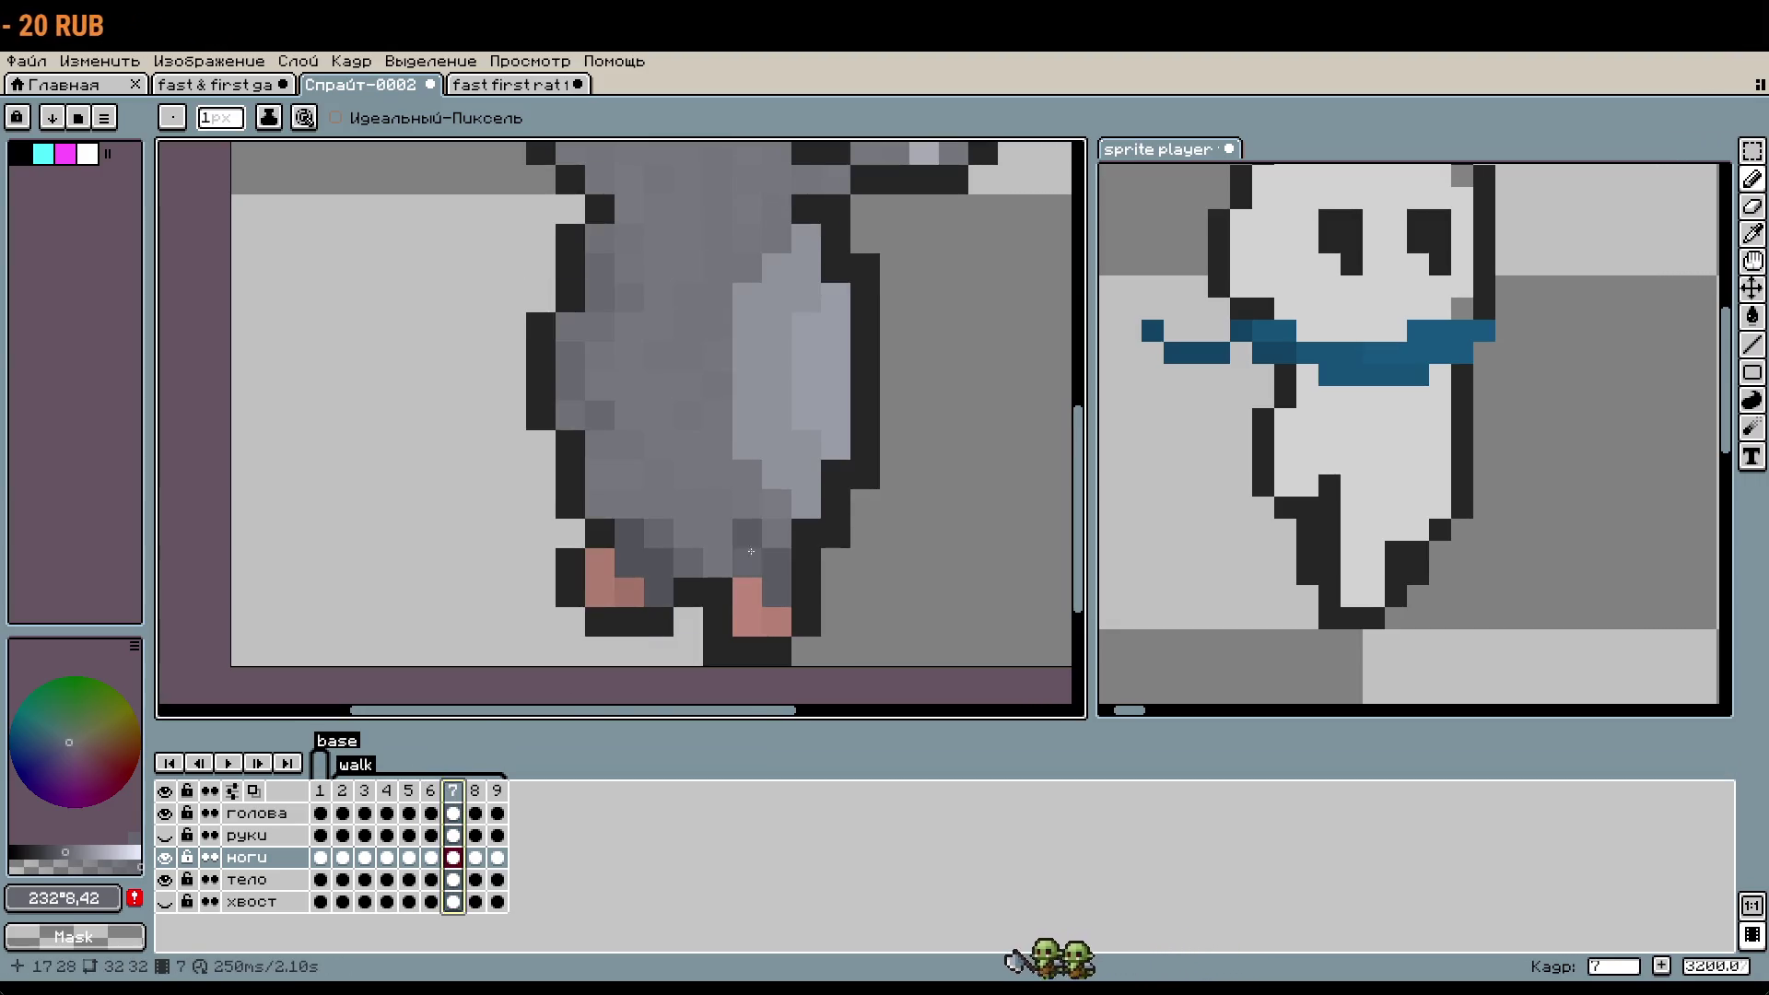
left_click(480, 789)
left_click(498, 791)
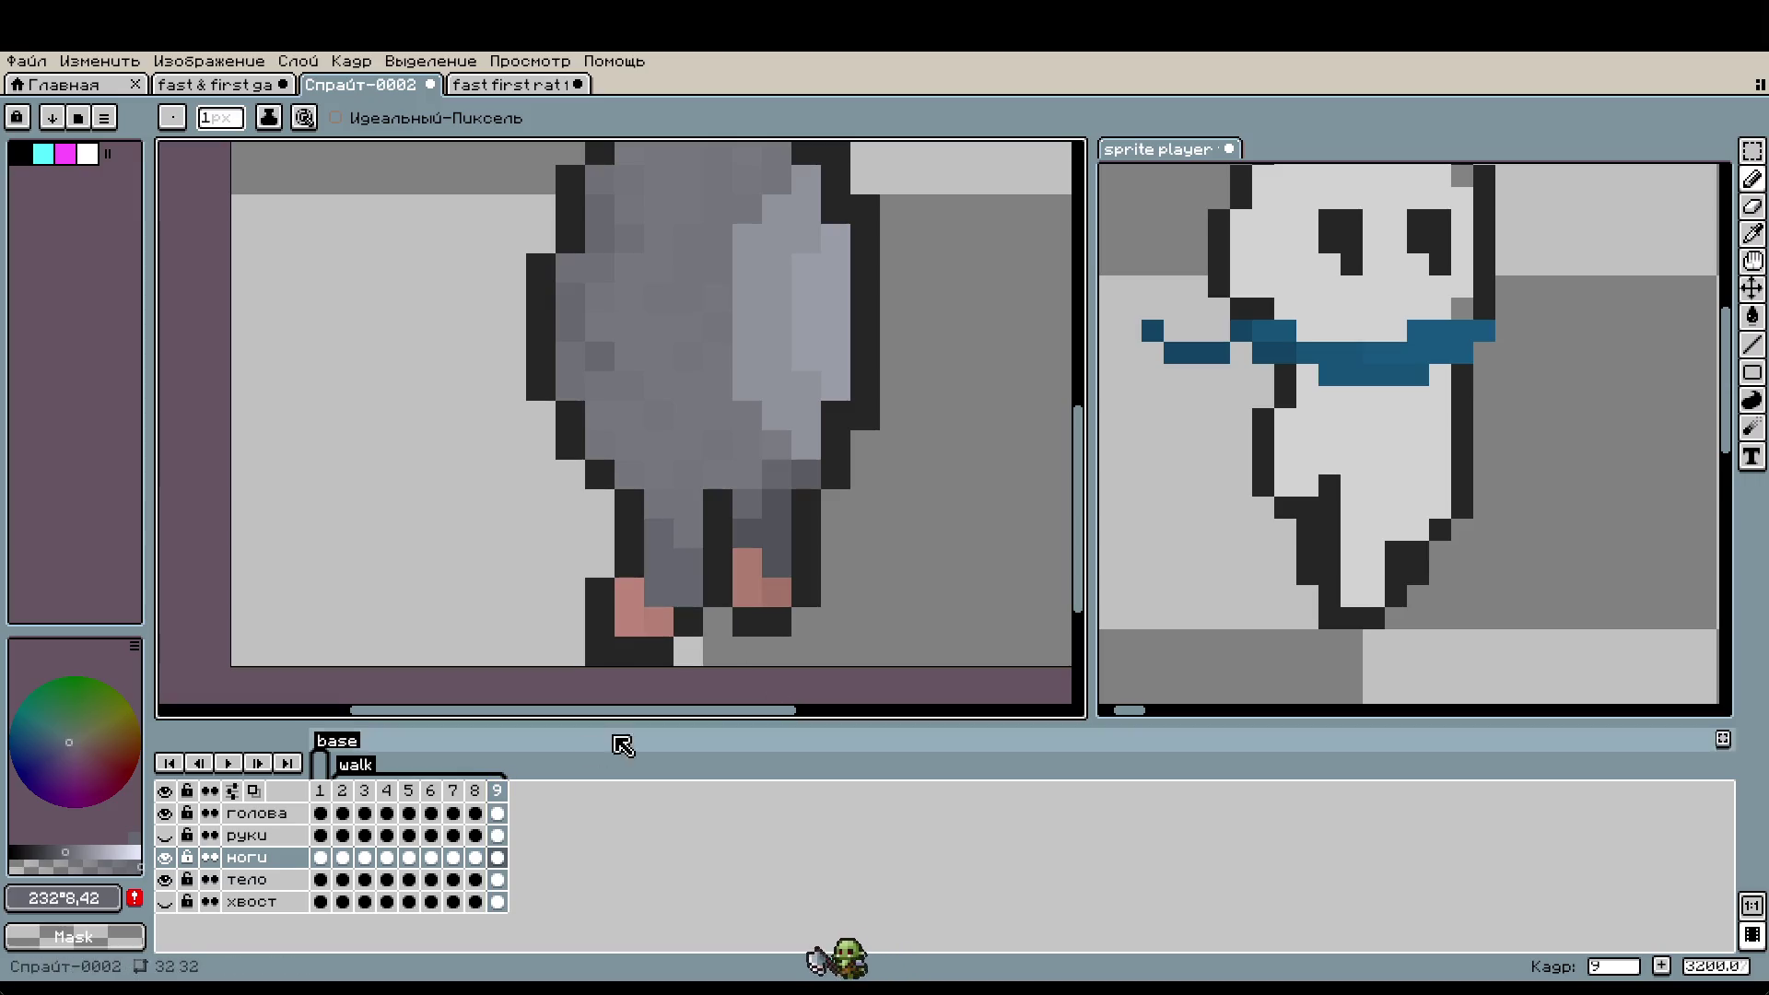
- Replay the walk animation and stop it on frame 9
left_click(229, 763)
scroll(689, 478, "down", 3)
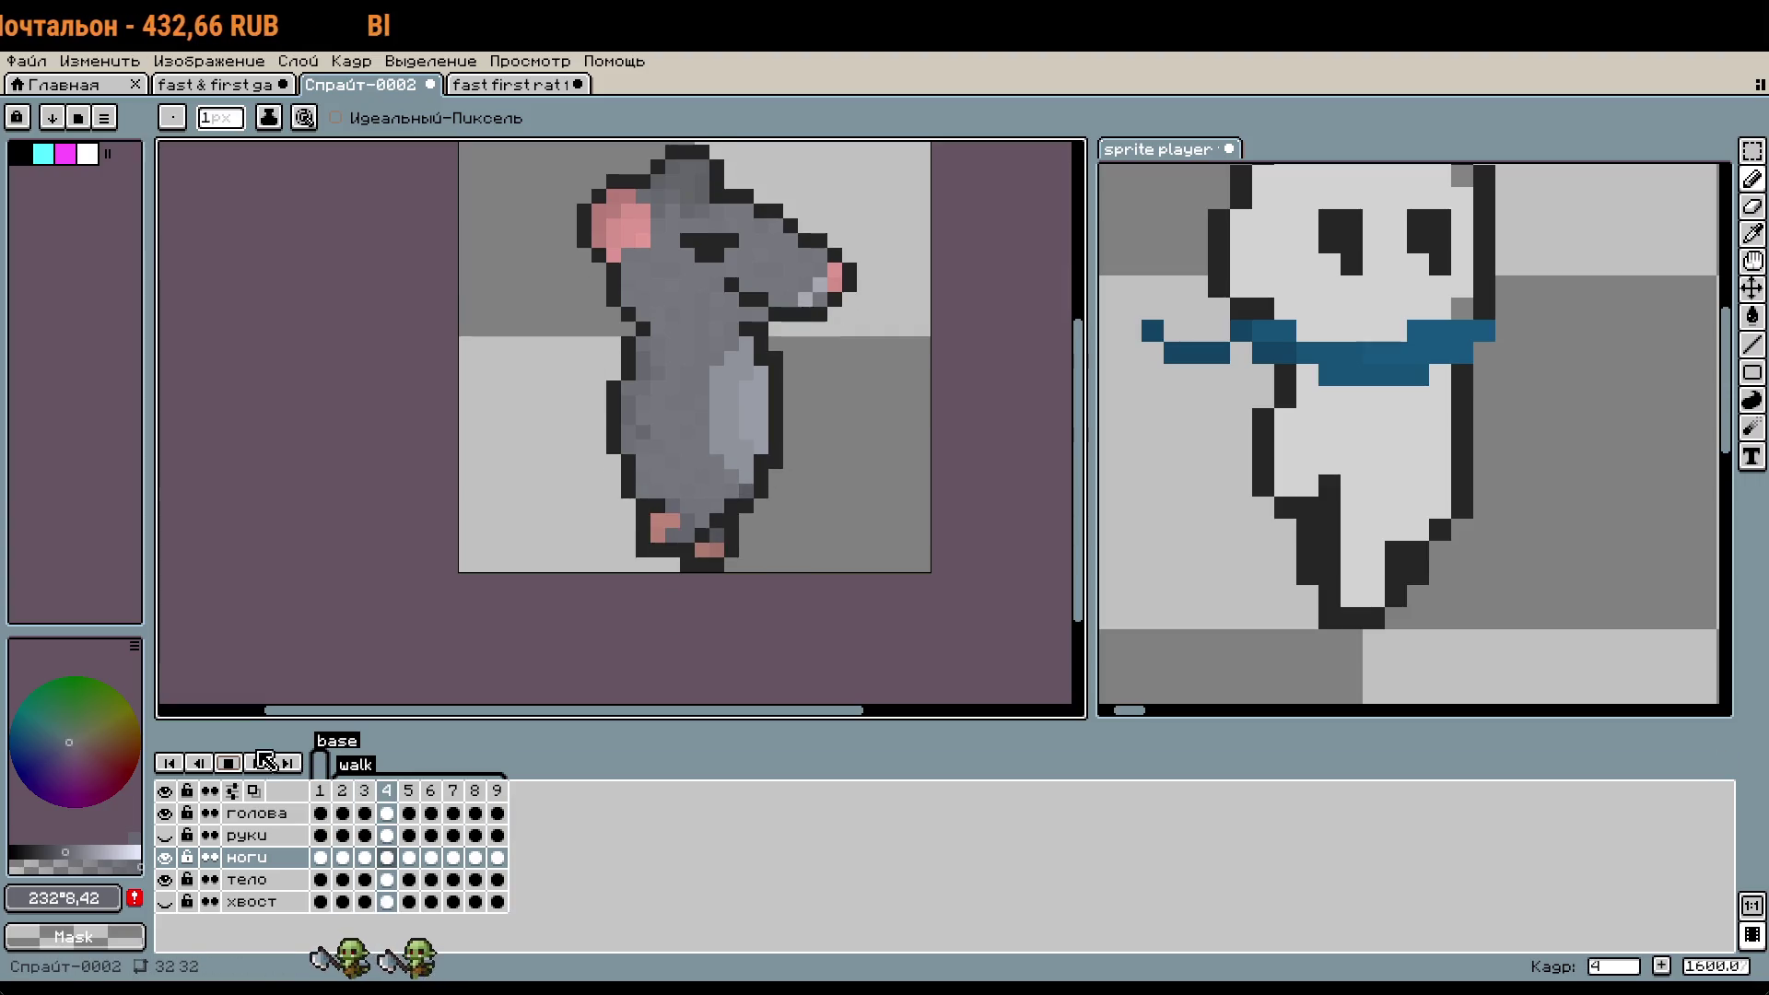
left_click(498, 791)
scroll(609, 452, "up", 2)
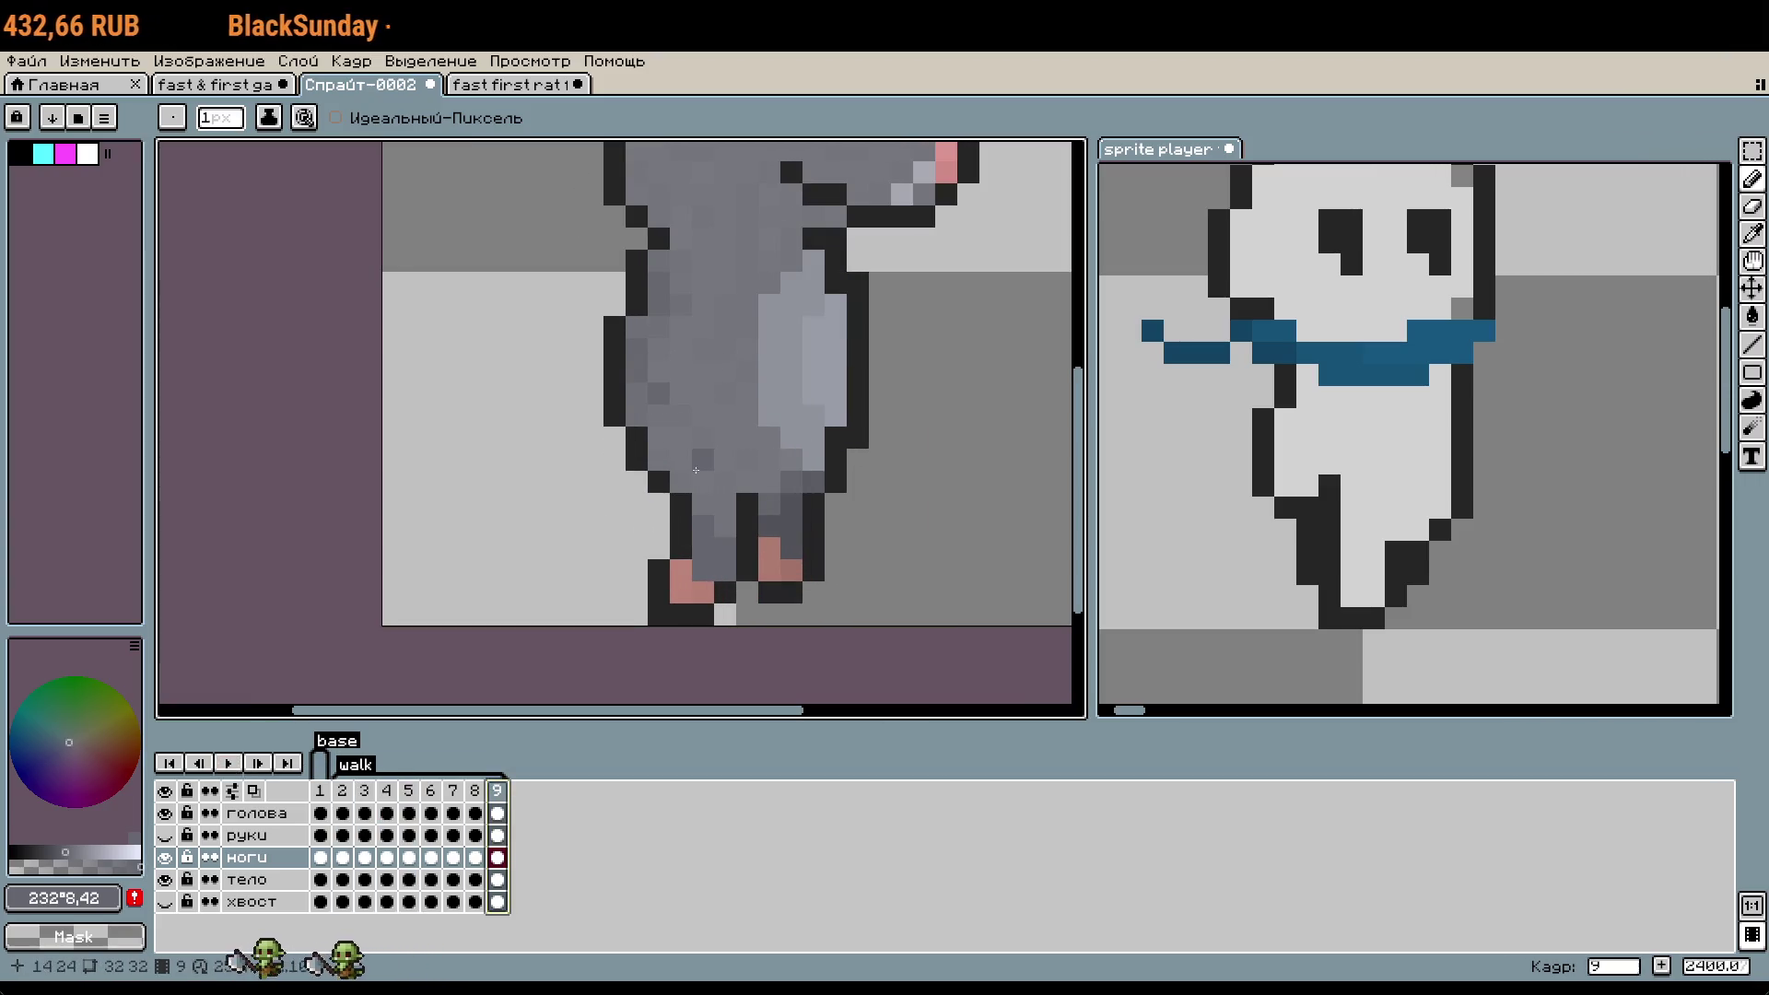
scroll(697, 583, "up", 3)
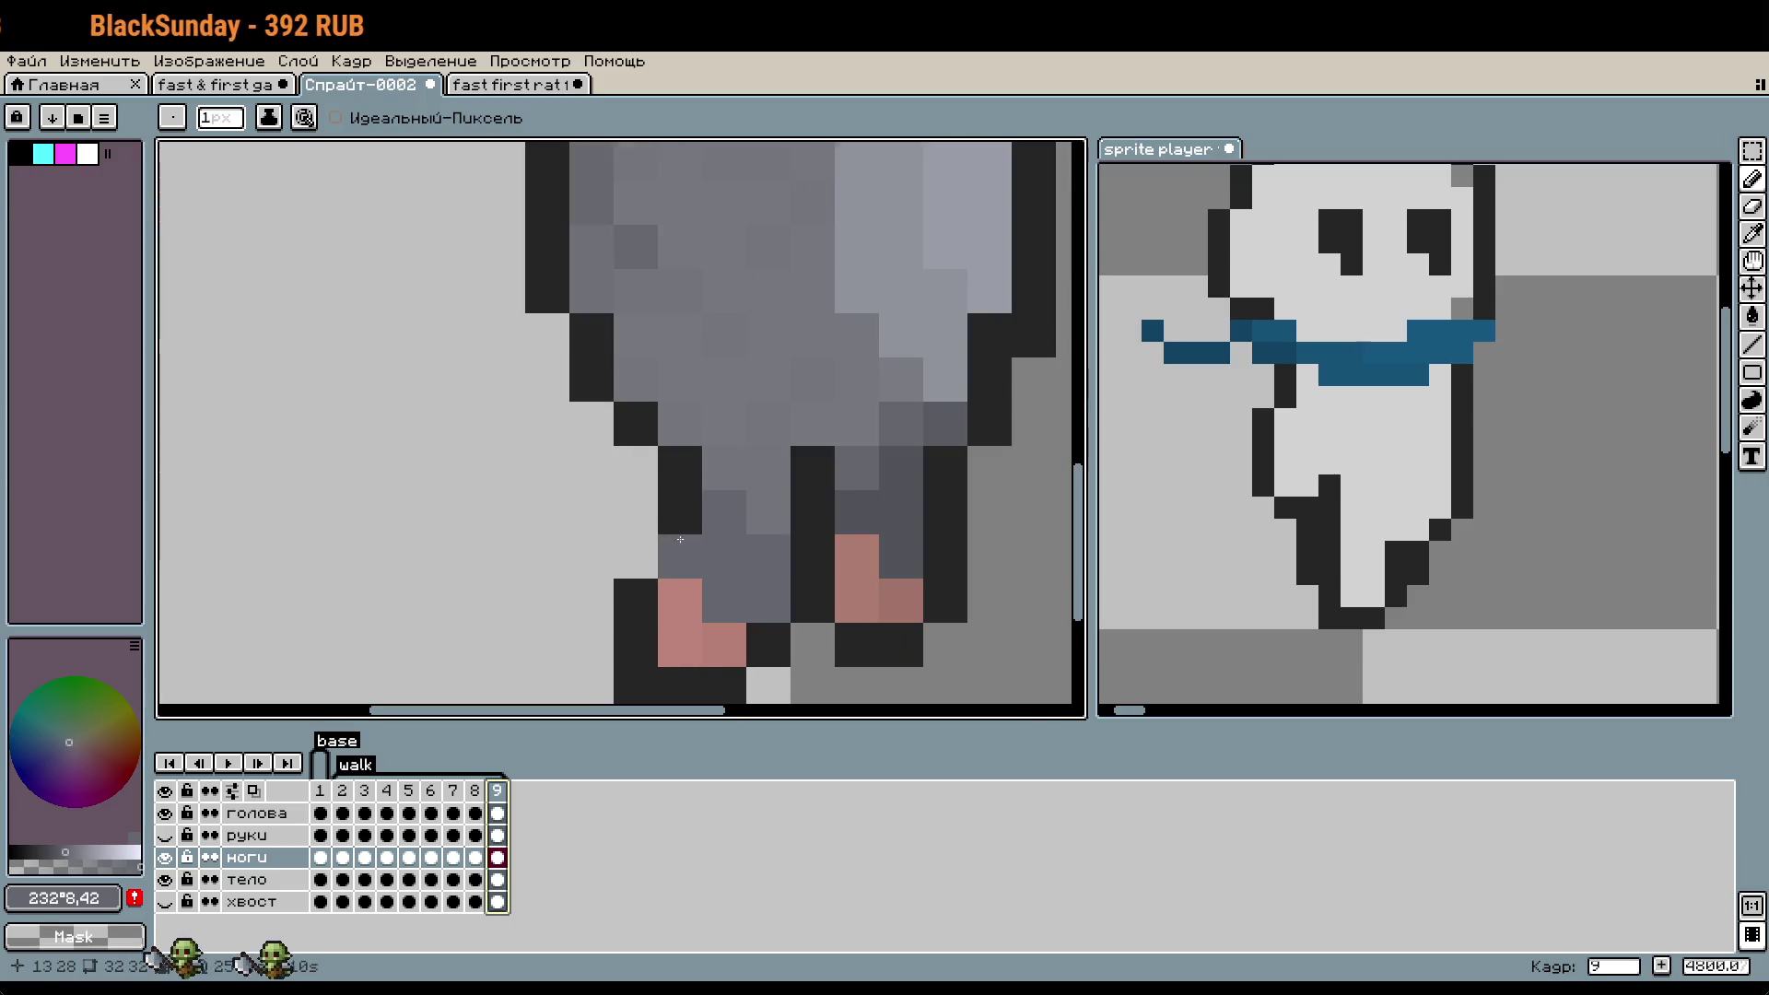
- On frame 8, marquee-select a 2×3 pixel block beside the left foot
left_click_drag(639, 445, 674, 565)
left_click(474, 790)
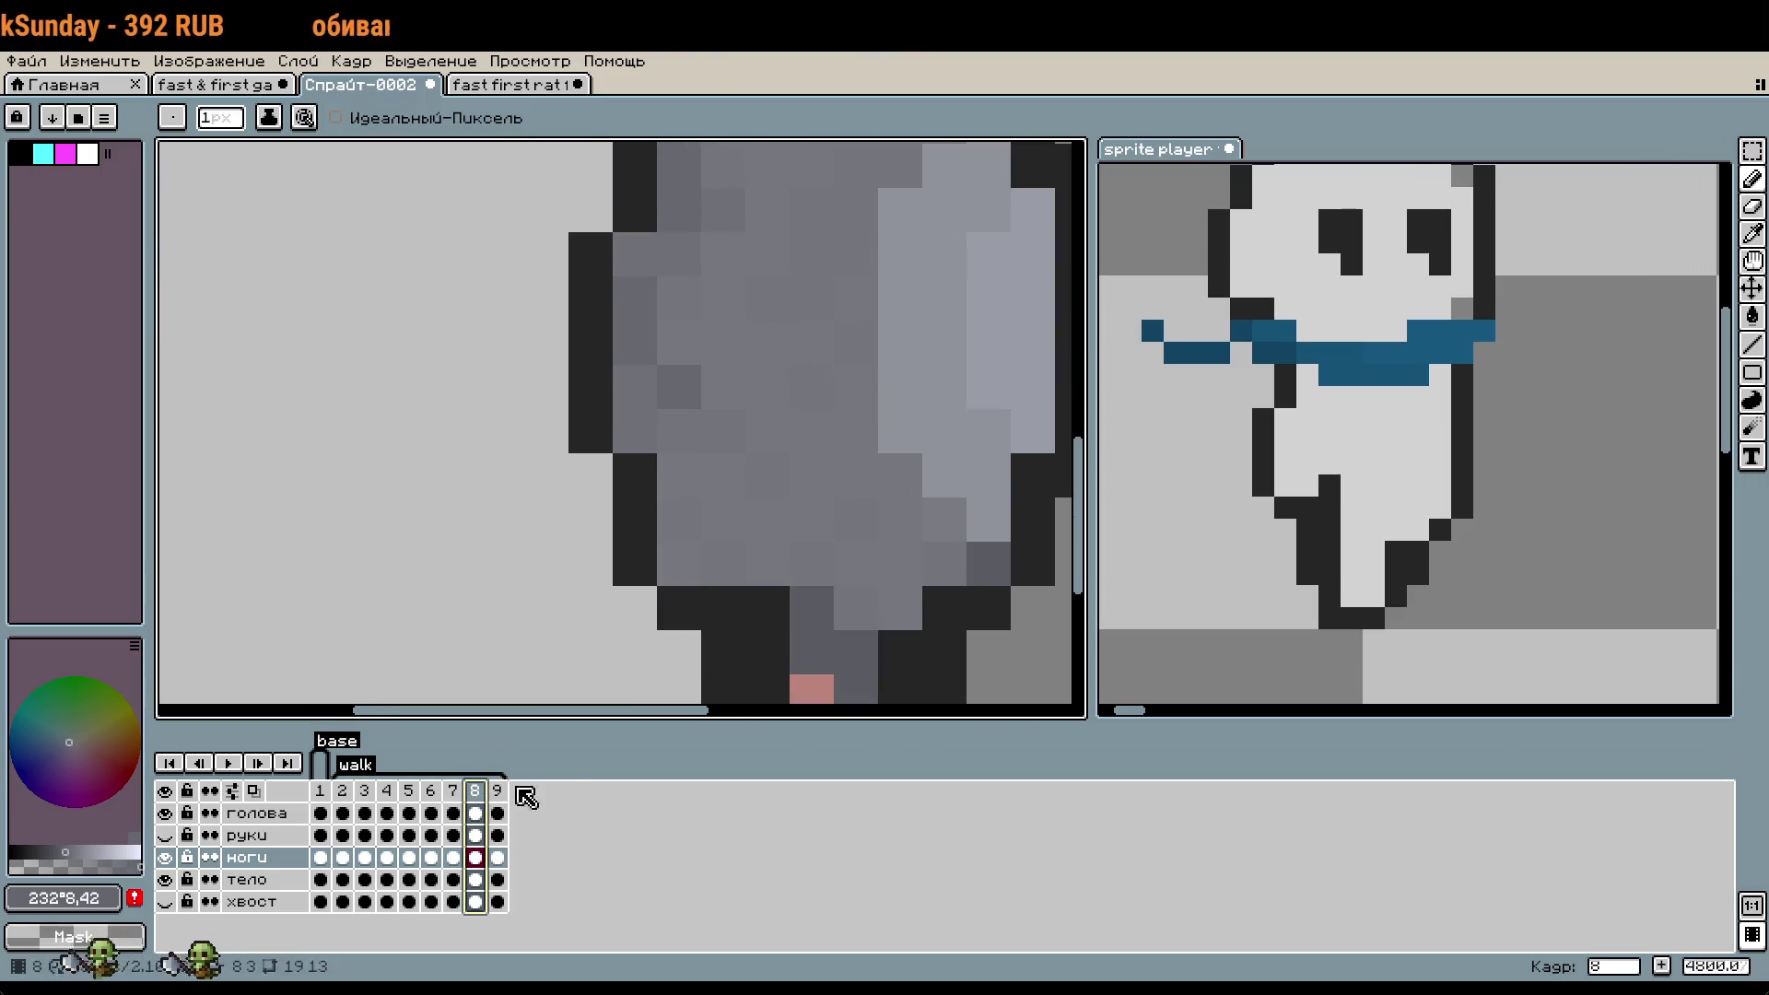
scroll(753, 575, "down", 3)
scroll(753, 575, "up", 2)
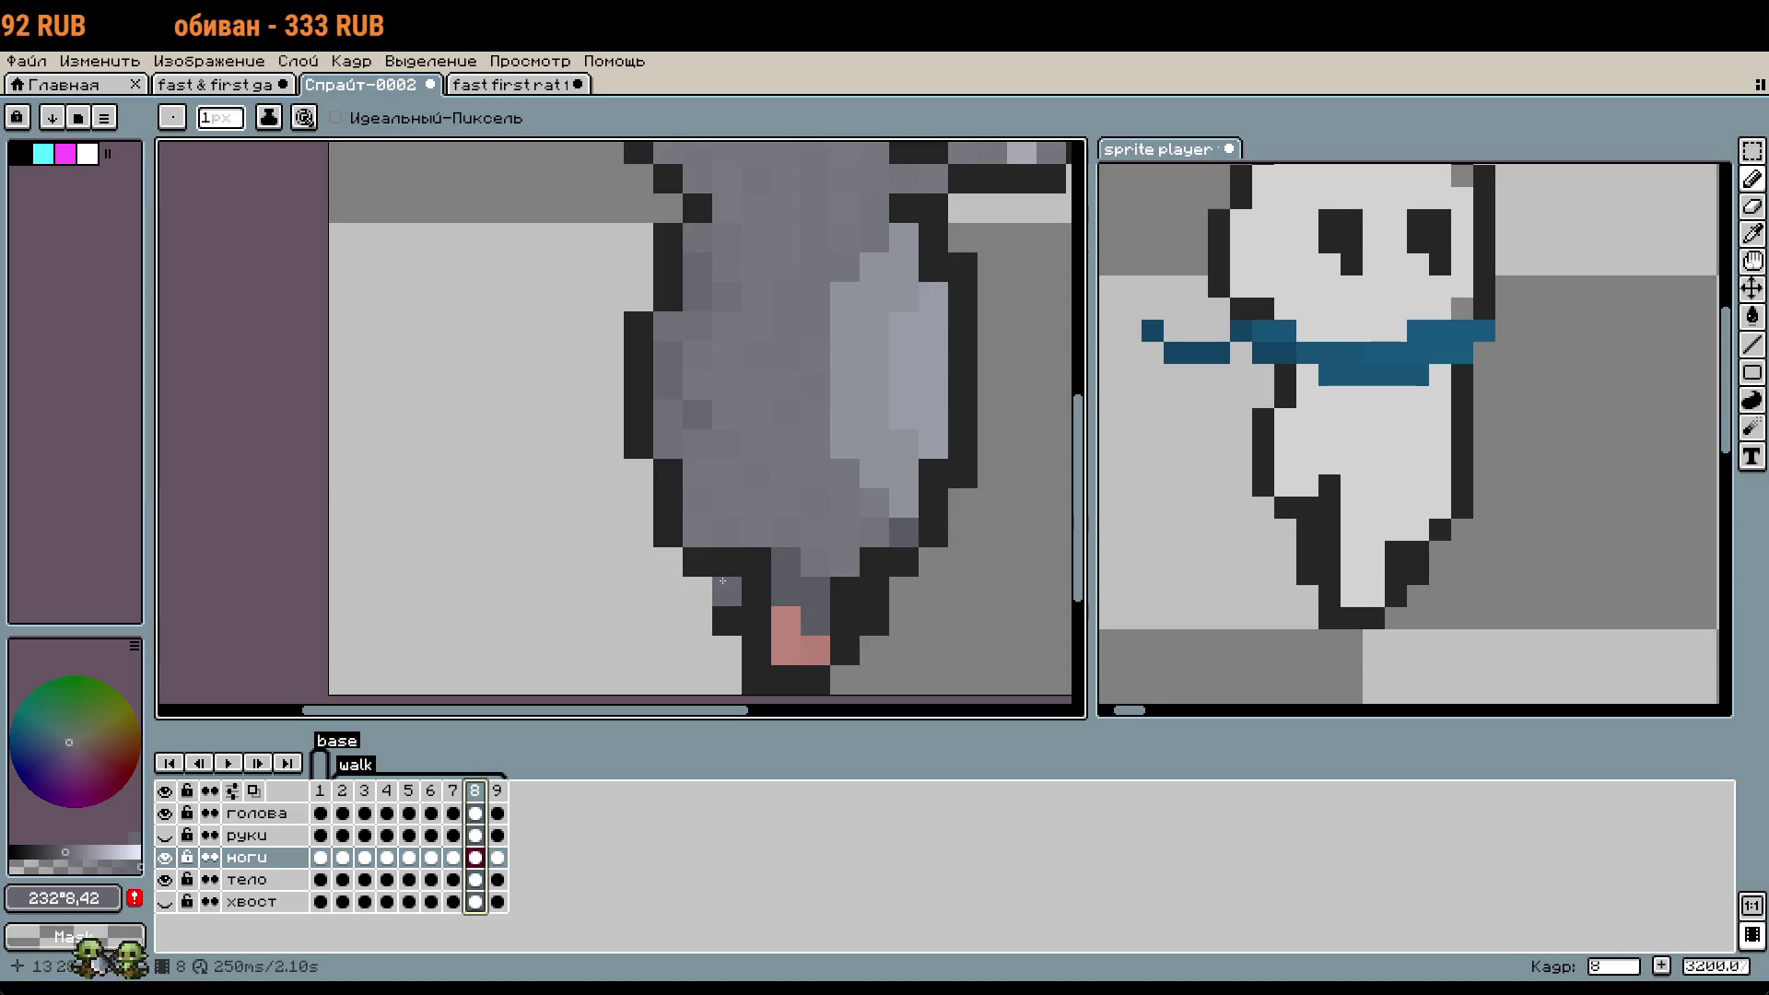
key("m")
left_click_drag(682, 519, 695, 553)
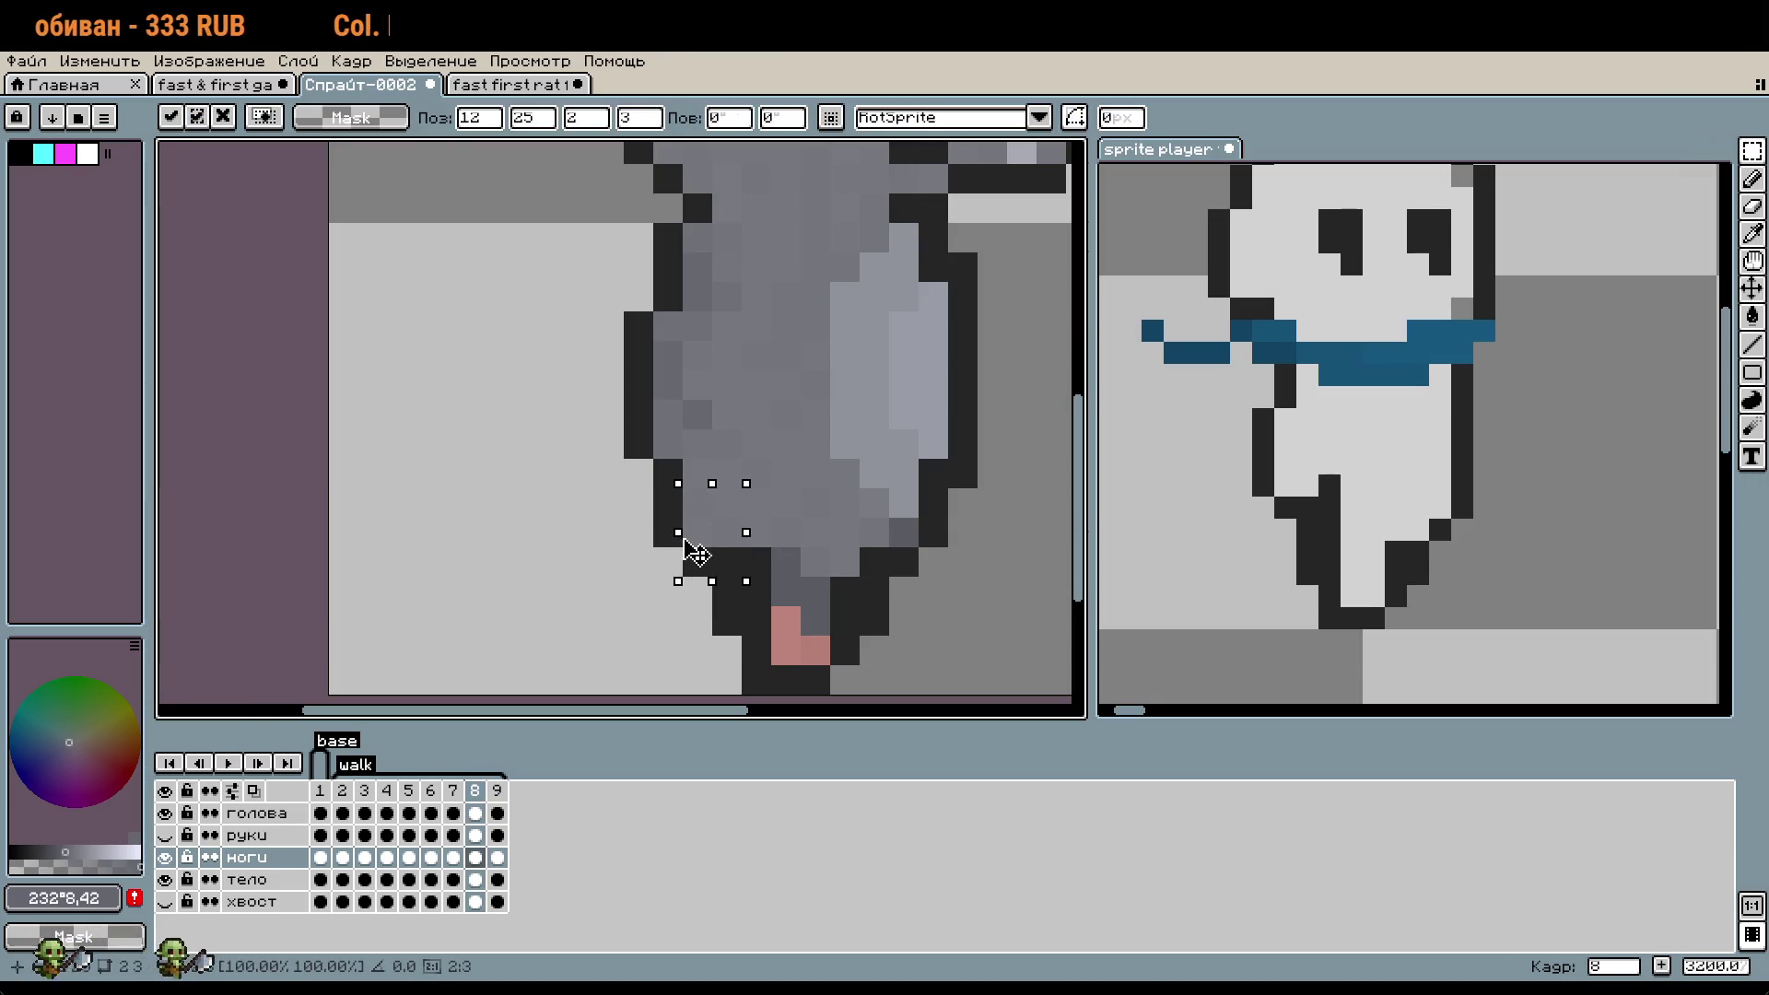